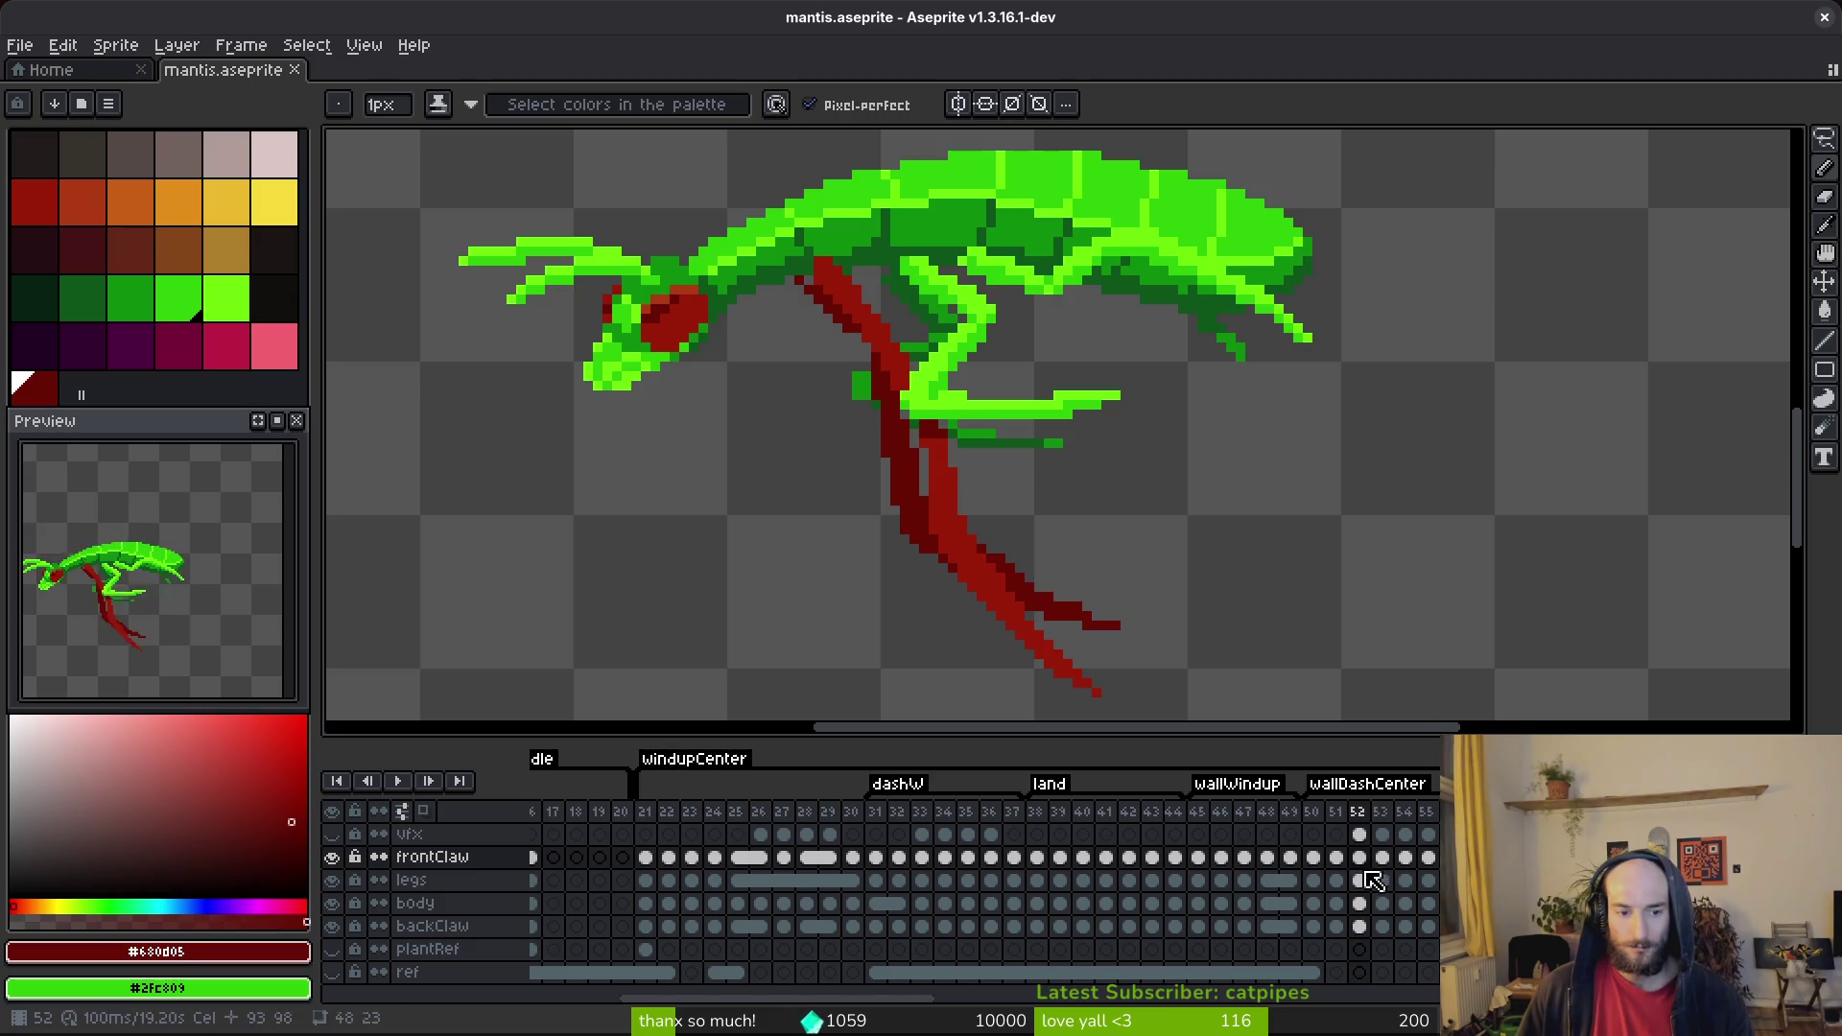
Select the backClaw cel on frame 52 and zoom in on the red claw.
{"action": "left_click", "coordinate": [1359, 927]}
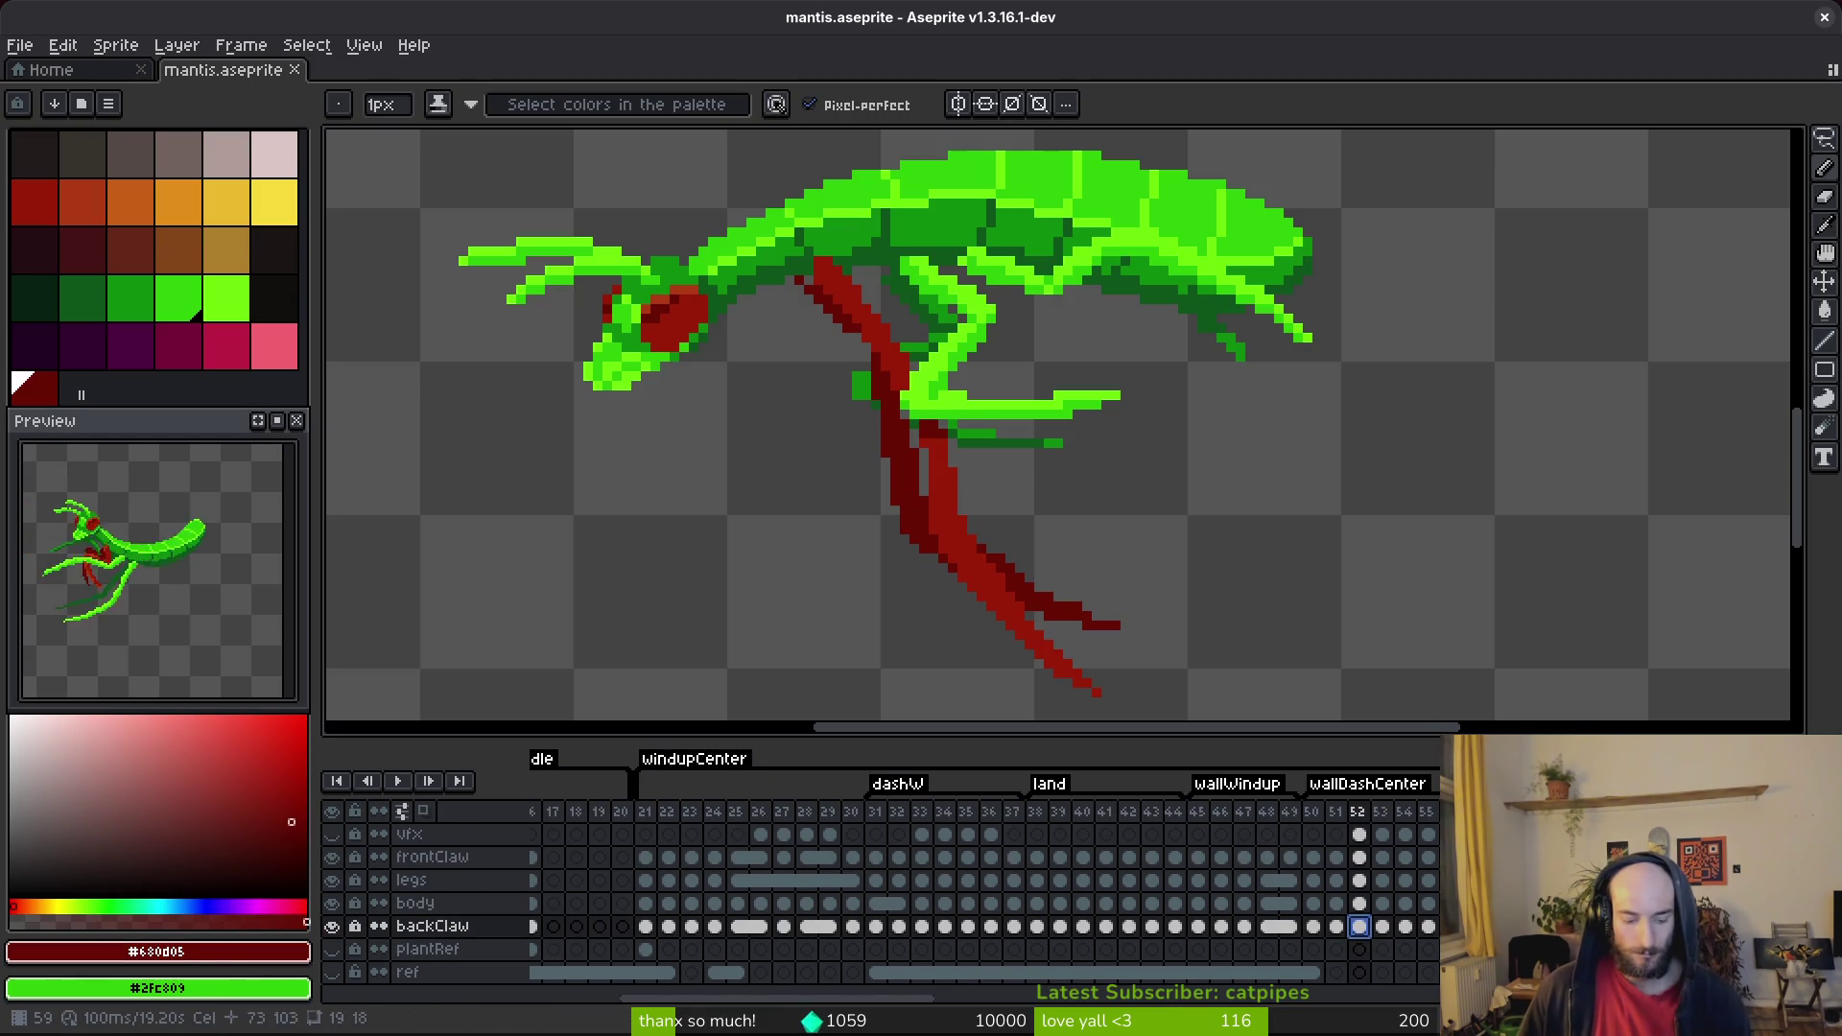
{"action": "scroll", "coordinate": [1021, 453], "scroll_direction": "up", "scroll_amount": 2}
{"action": "key", "text": "i"}
{"action": "key", "text": "b"}
{"action": "scroll", "coordinate": [1021, 453], "scroll_direction": "down", "scroll_amount": 2}
{"action": "scroll", "coordinate": [895, 254], "scroll_direction": "up", "scroll_amount": 3}
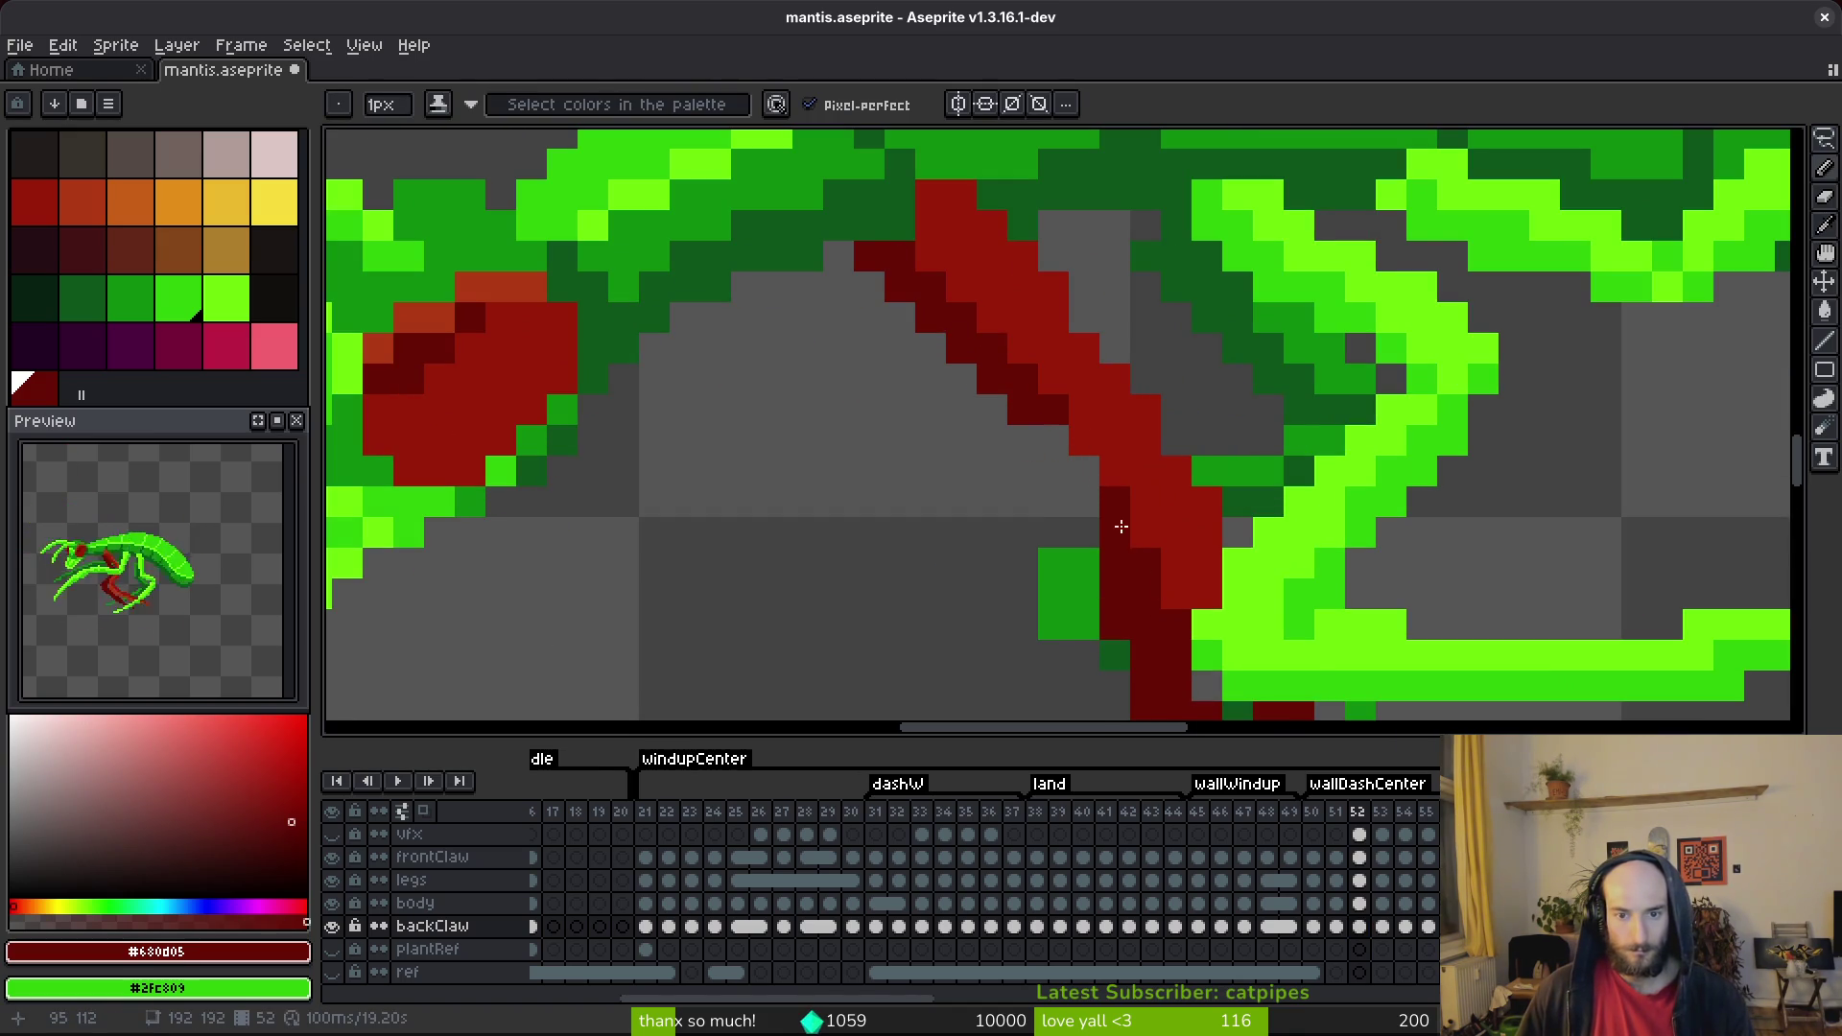
{"action": "scroll", "coordinate": [1120, 527], "scroll_direction": "down", "scroll_amount": 3}
{"action": "scroll", "coordinate": [1102, 576], "scroll_direction": "up", "scroll_amount": 2}
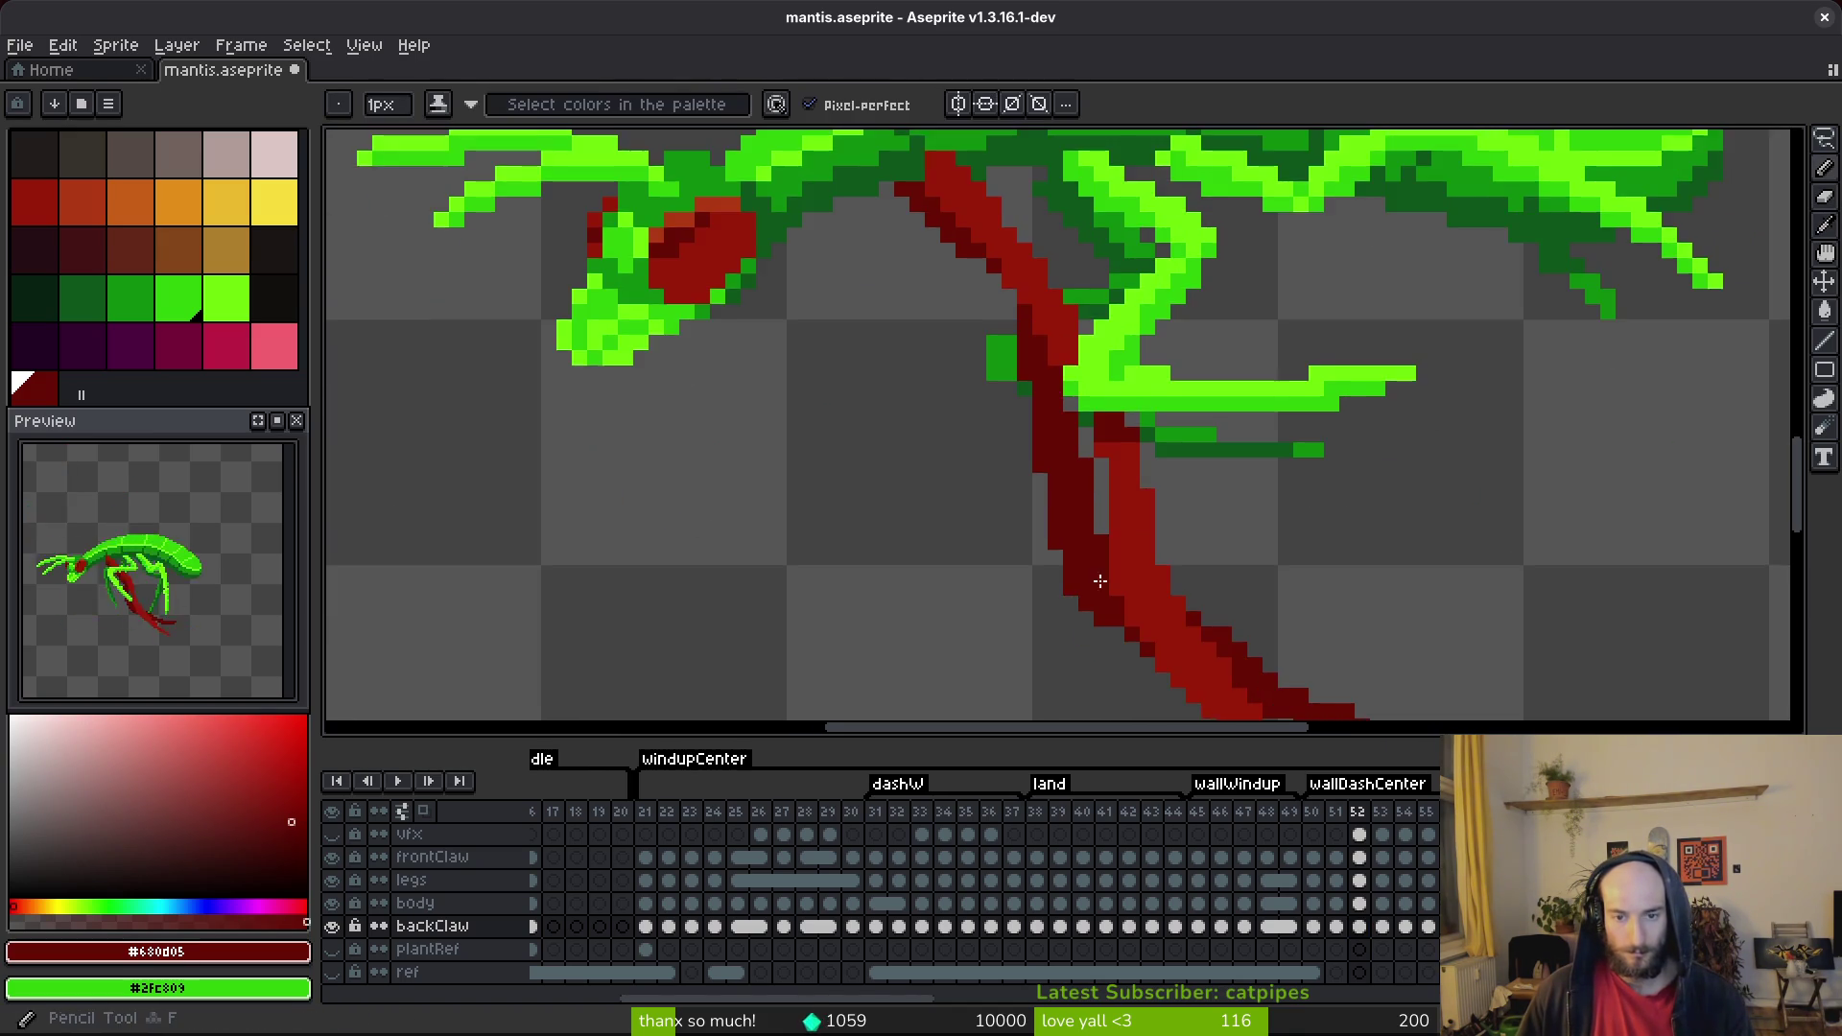
{"action": "scroll", "coordinate": [1102, 577], "scroll_direction": "up", "scroll_amount": 2}
{"action": "key", "text": "e"}
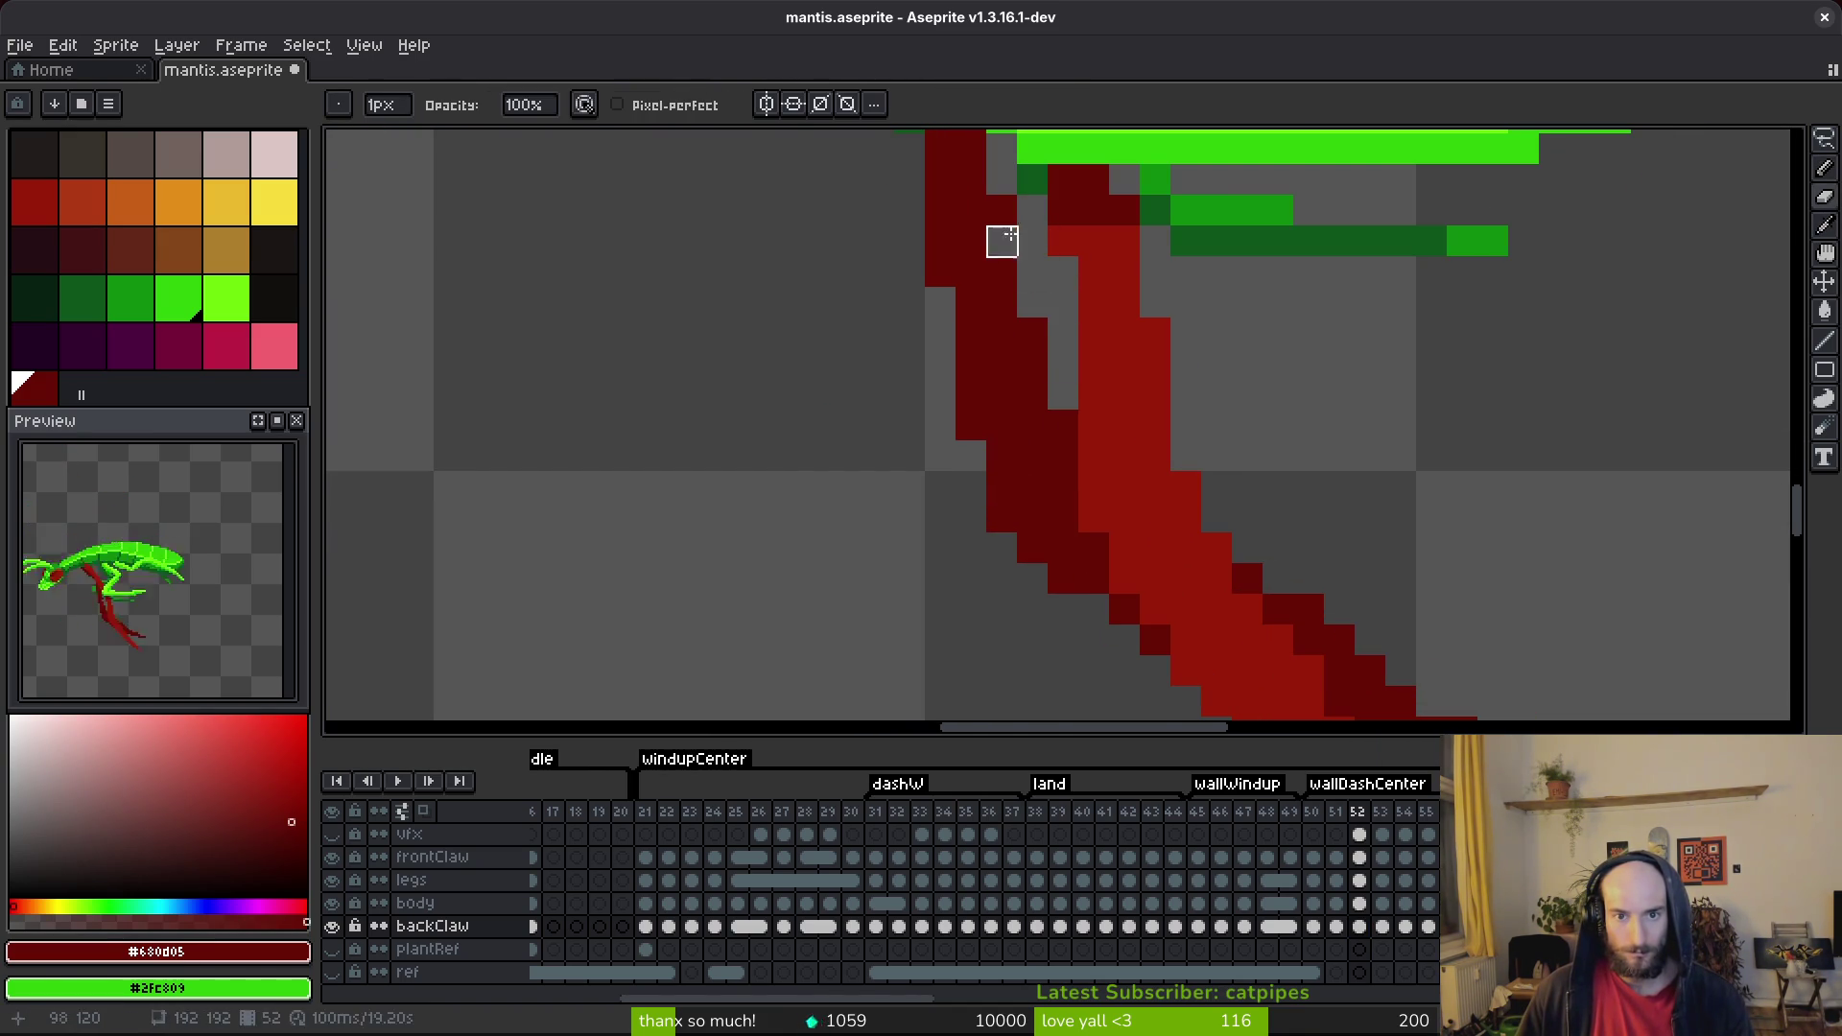
{"action": "scroll", "coordinate": [1032, 362], "scroll_direction": "down", "scroll_amount": 1}
Redraw the claw tip: swap dark-red pixels, extend its dark row right, trim the left end.
{"action": "mouse_move", "coordinate": [1048, 362]}
{"action": "left_mouse_down"}
{"action": "mouse_move", "coordinate": [1208, 439]}
{"action": "mouse_move", "coordinate": [1153, 422]}
{"action": "left_mouse_up"}
{"action": "left_click", "coordinate": [1055, 400]}
{"action": "key", "text": "b"}
{"action": "left_click", "coordinate": [1189, 496]}
{"action": "mouse_move", "coordinate": [1308, 538]}
{"action": "left_mouse_down"}
{"action": "mouse_move", "coordinate": [1381, 584]}
{"action": "mouse_move", "coordinate": [1470, 584]}
{"action": "left_mouse_up"}
{"action": "key", "text": "e"}
{"action": "left_click", "coordinate": [1216, 562]}
{"action": "key", "text": "b"}
Save Mantis.aseprite with the reshaped frame 52 claw.
{"action": "scroll", "coordinate": [1421, 654], "scroll_direction": "down", "scroll_amount": 4}
{"action": "key", "text": "ctrl+s"}
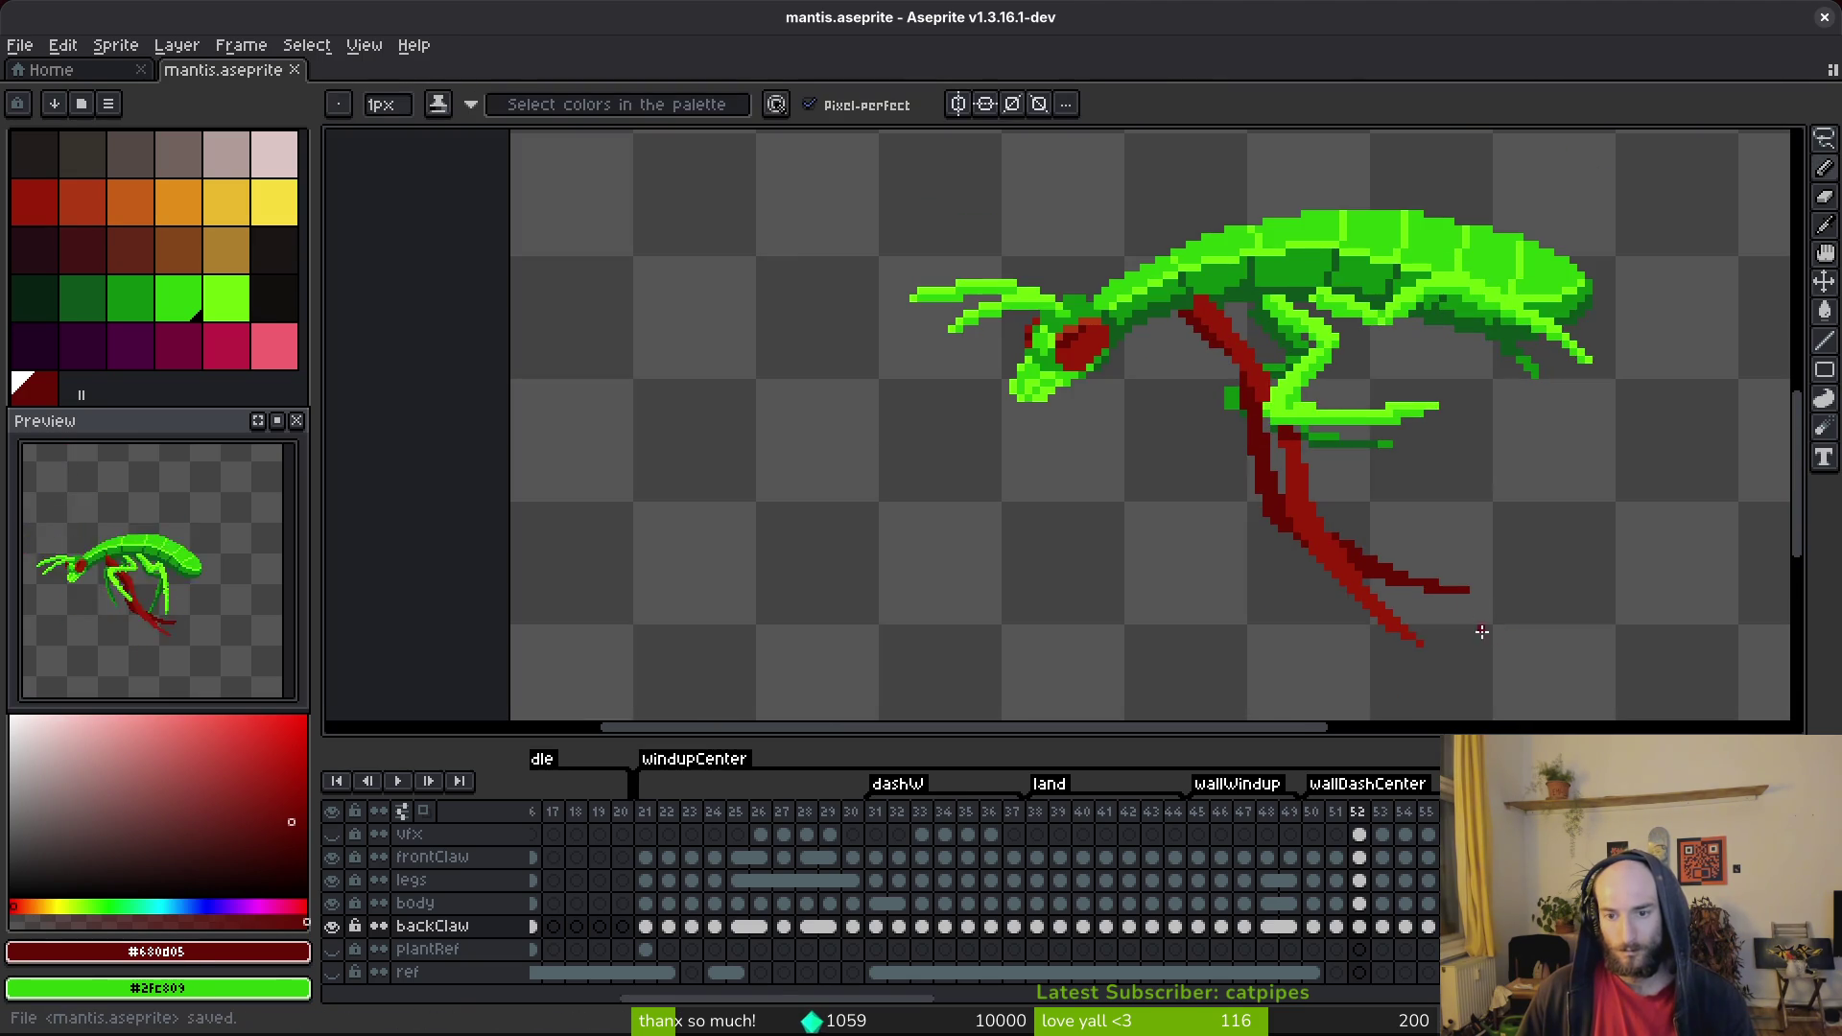
{"action": "scroll", "coordinate": [1492, 594], "scroll_direction": "up", "scroll_amount": 4}
Move the selected claw tip one pixel to the left and deselect.
{"action": "key", "text": "m"}
{"action": "left_click_drag", "start_coordinate": [1345, 474], "coordinate": [1680, 597]}
{"action": "left_click_drag", "start_coordinate": [1457, 549], "coordinate": [1427, 546]}
{"action": "left_click", "coordinate": [1362, 612]}
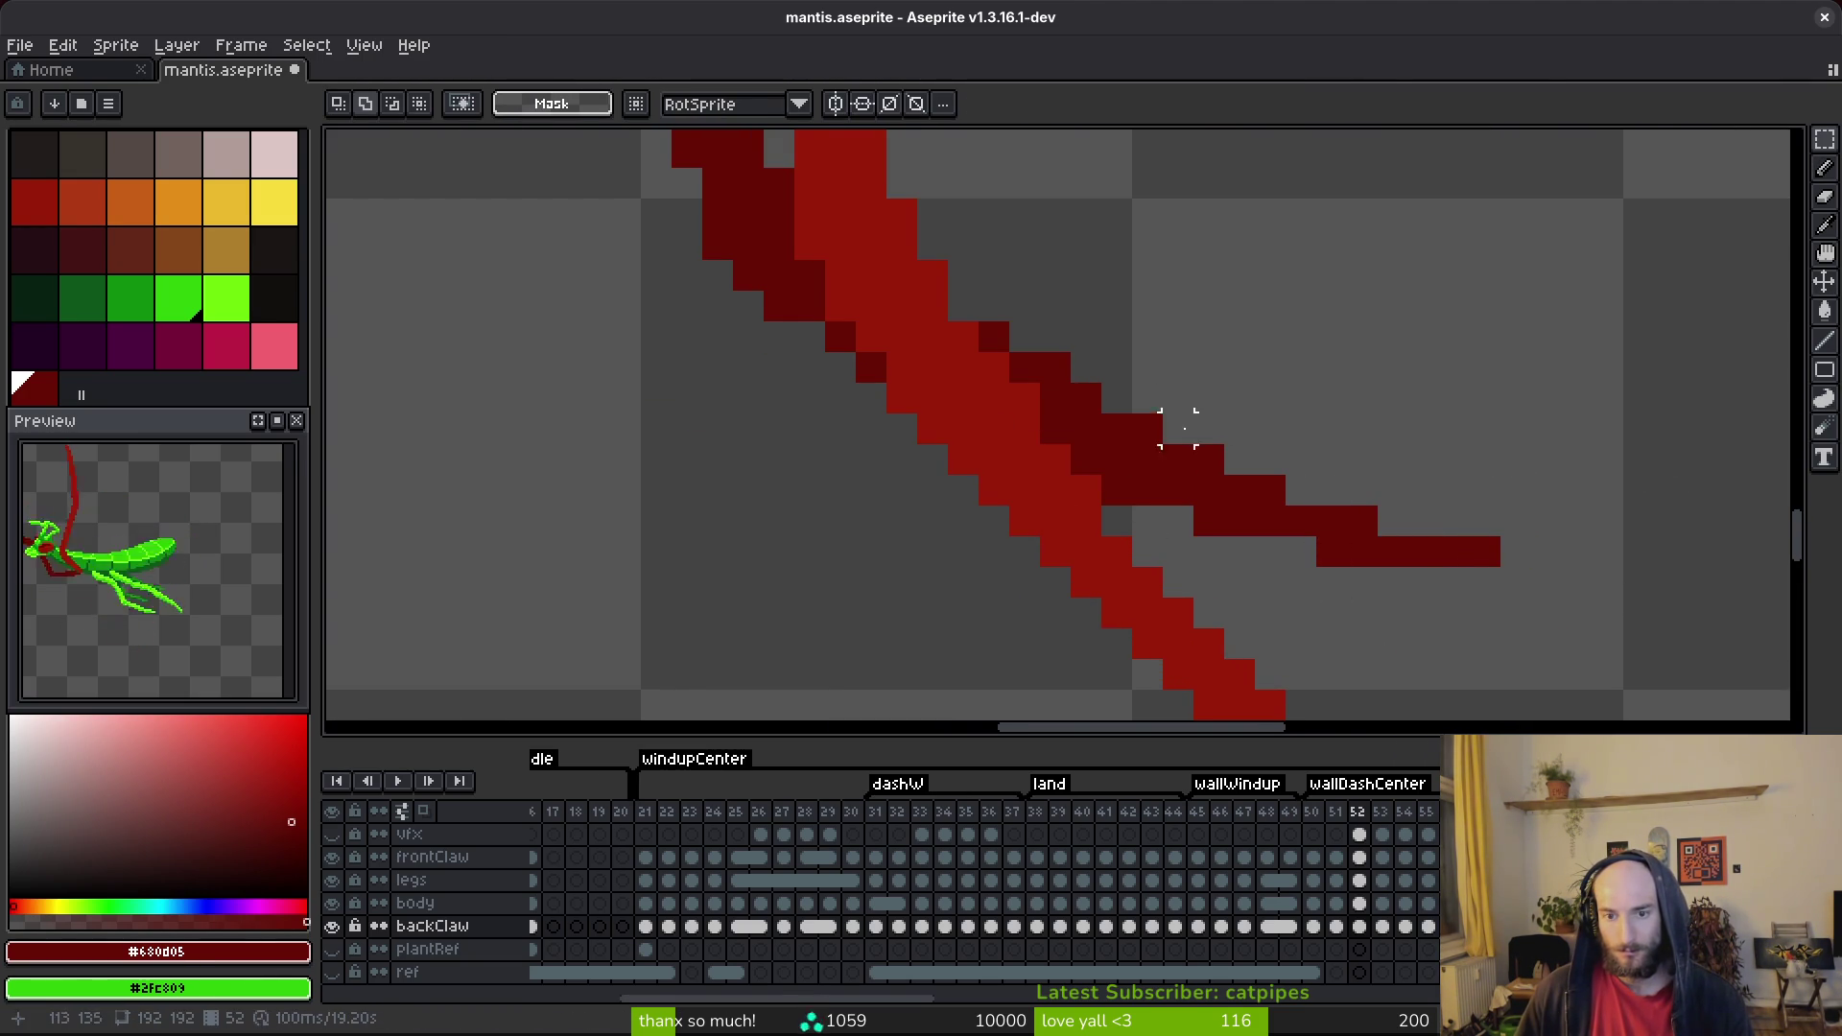
Thin the claw's dark stripe by undoing two pixels, then save the file.
{"action": "left_click_drag", "start_coordinate": [1208, 459], "coordinate": [1246, 511]}
{"action": "key", "text": "f"}
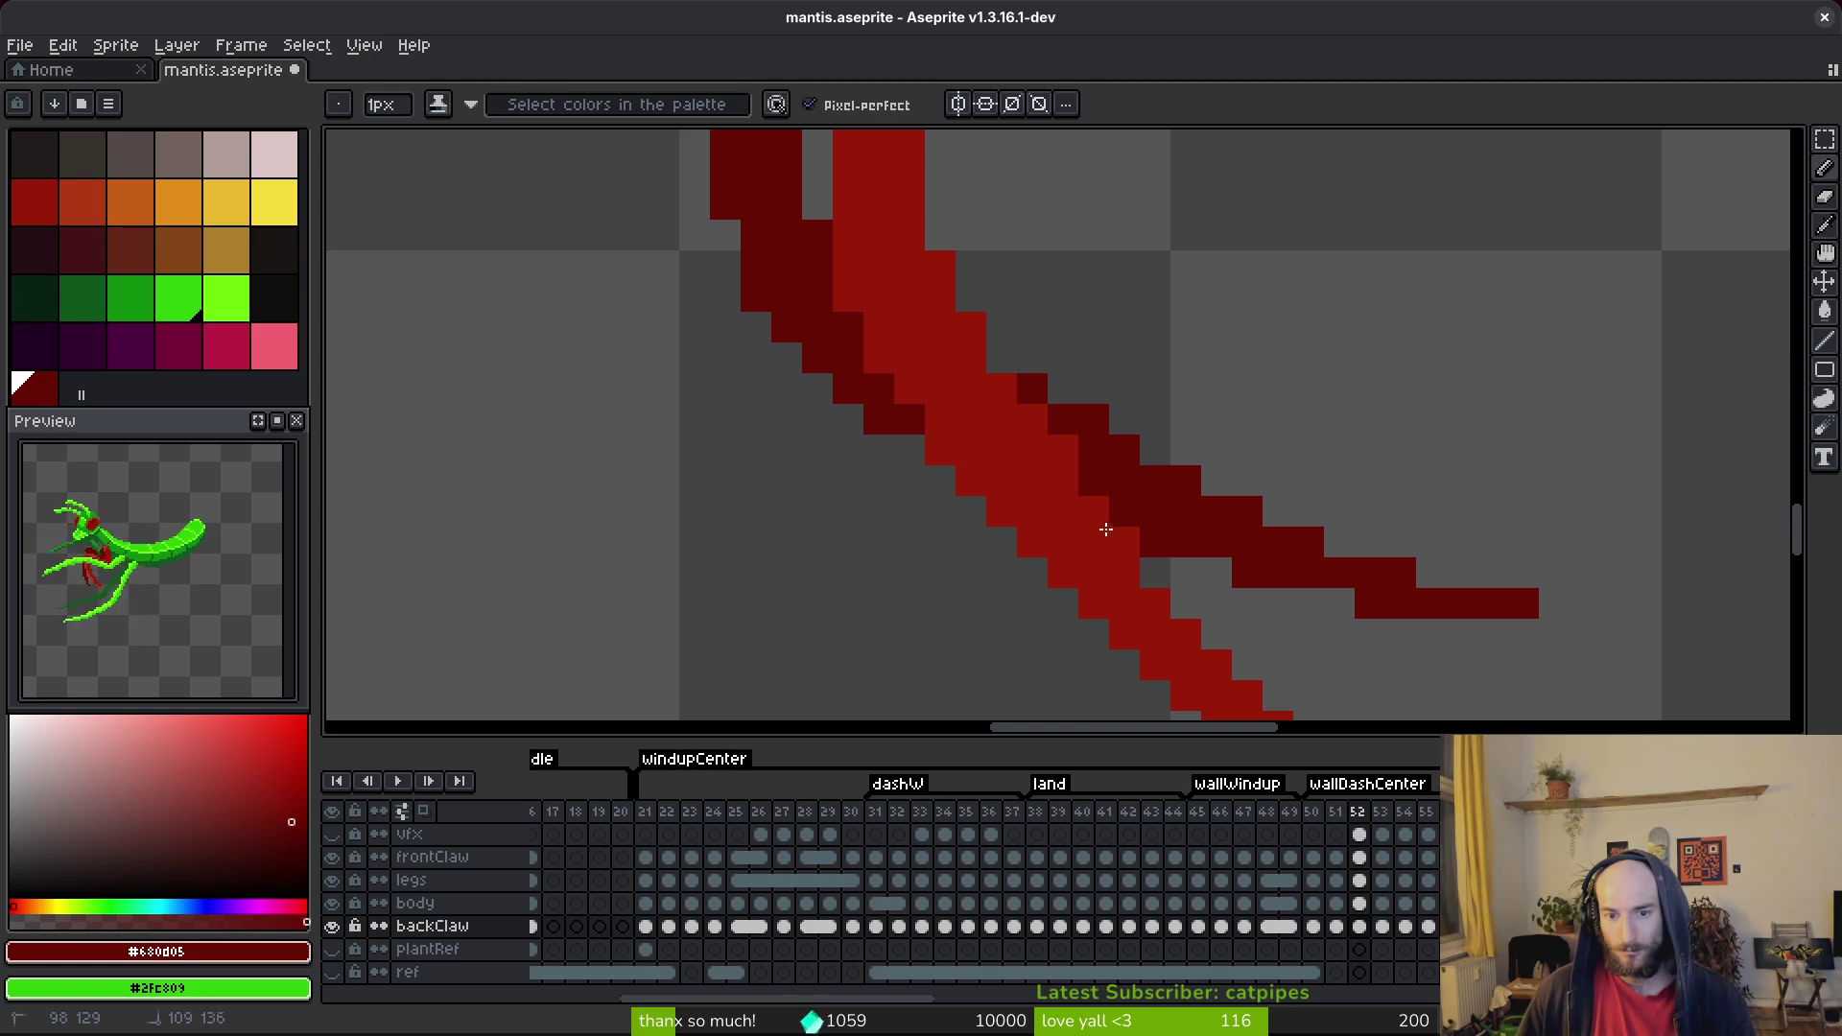
{"action": "key", "text": "ctrl+z"}
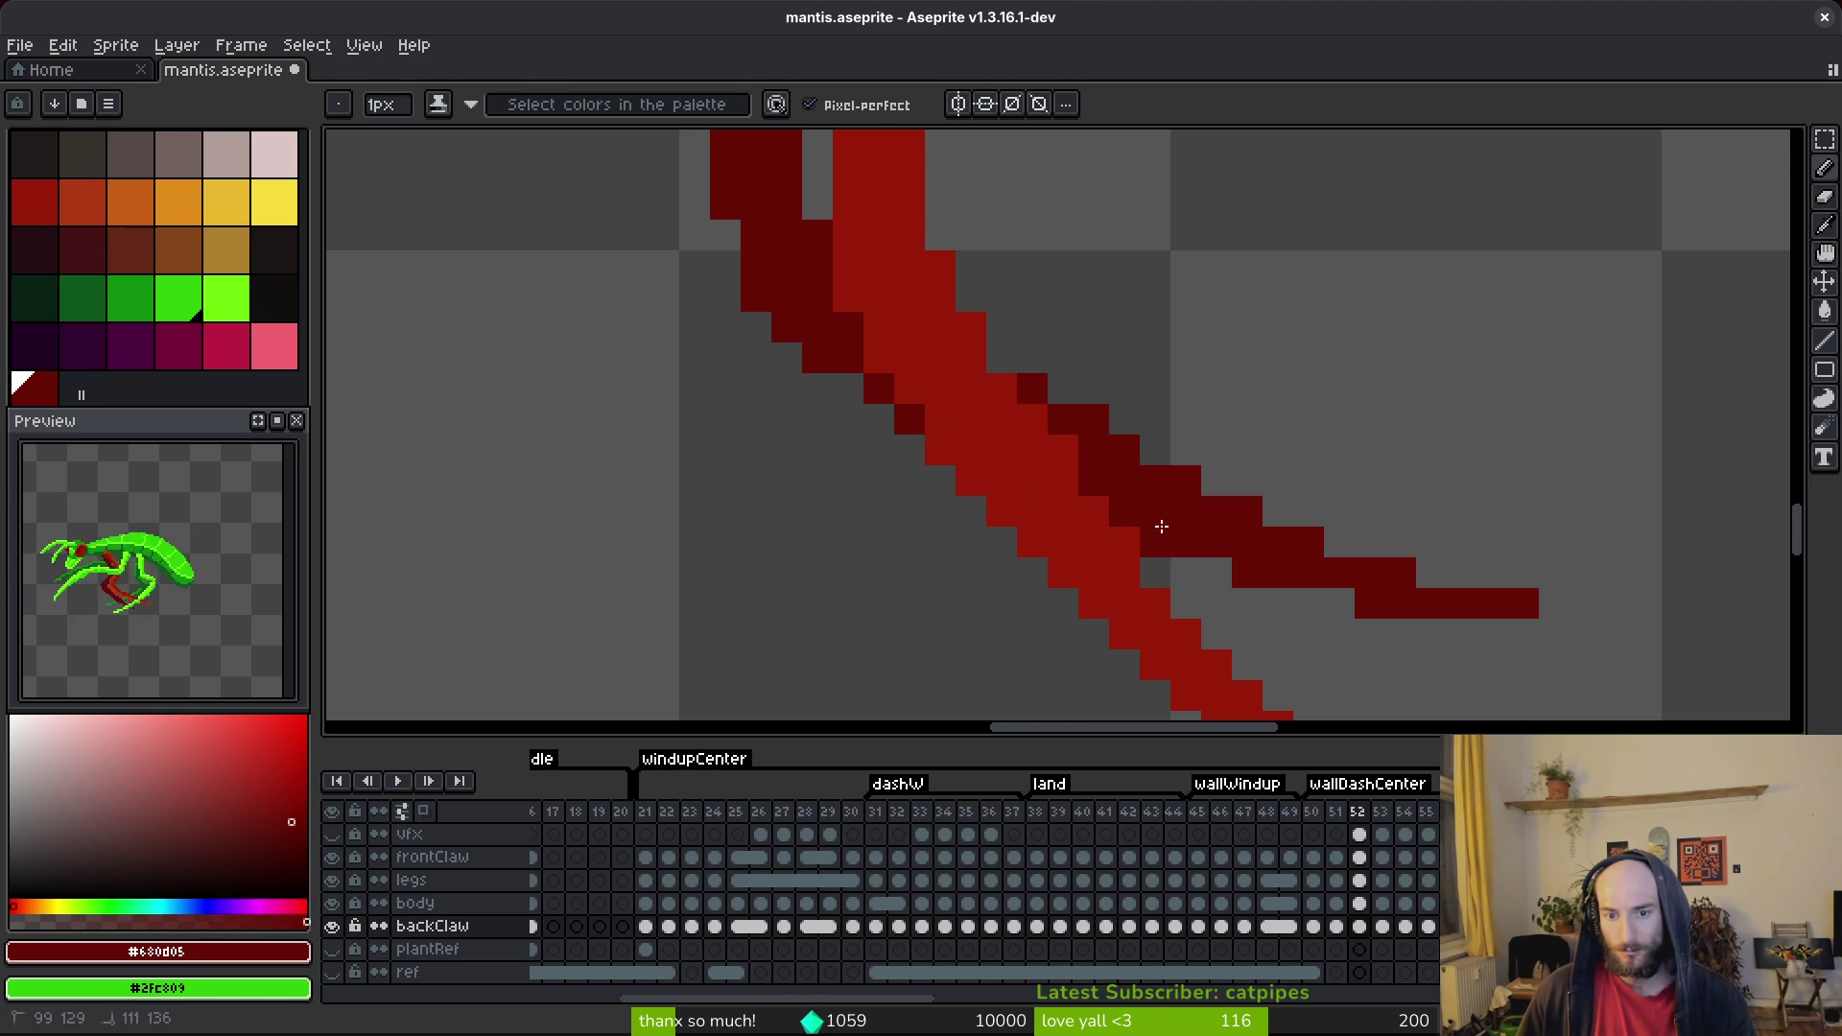
{"action": "key", "text": "ctrl+s"}
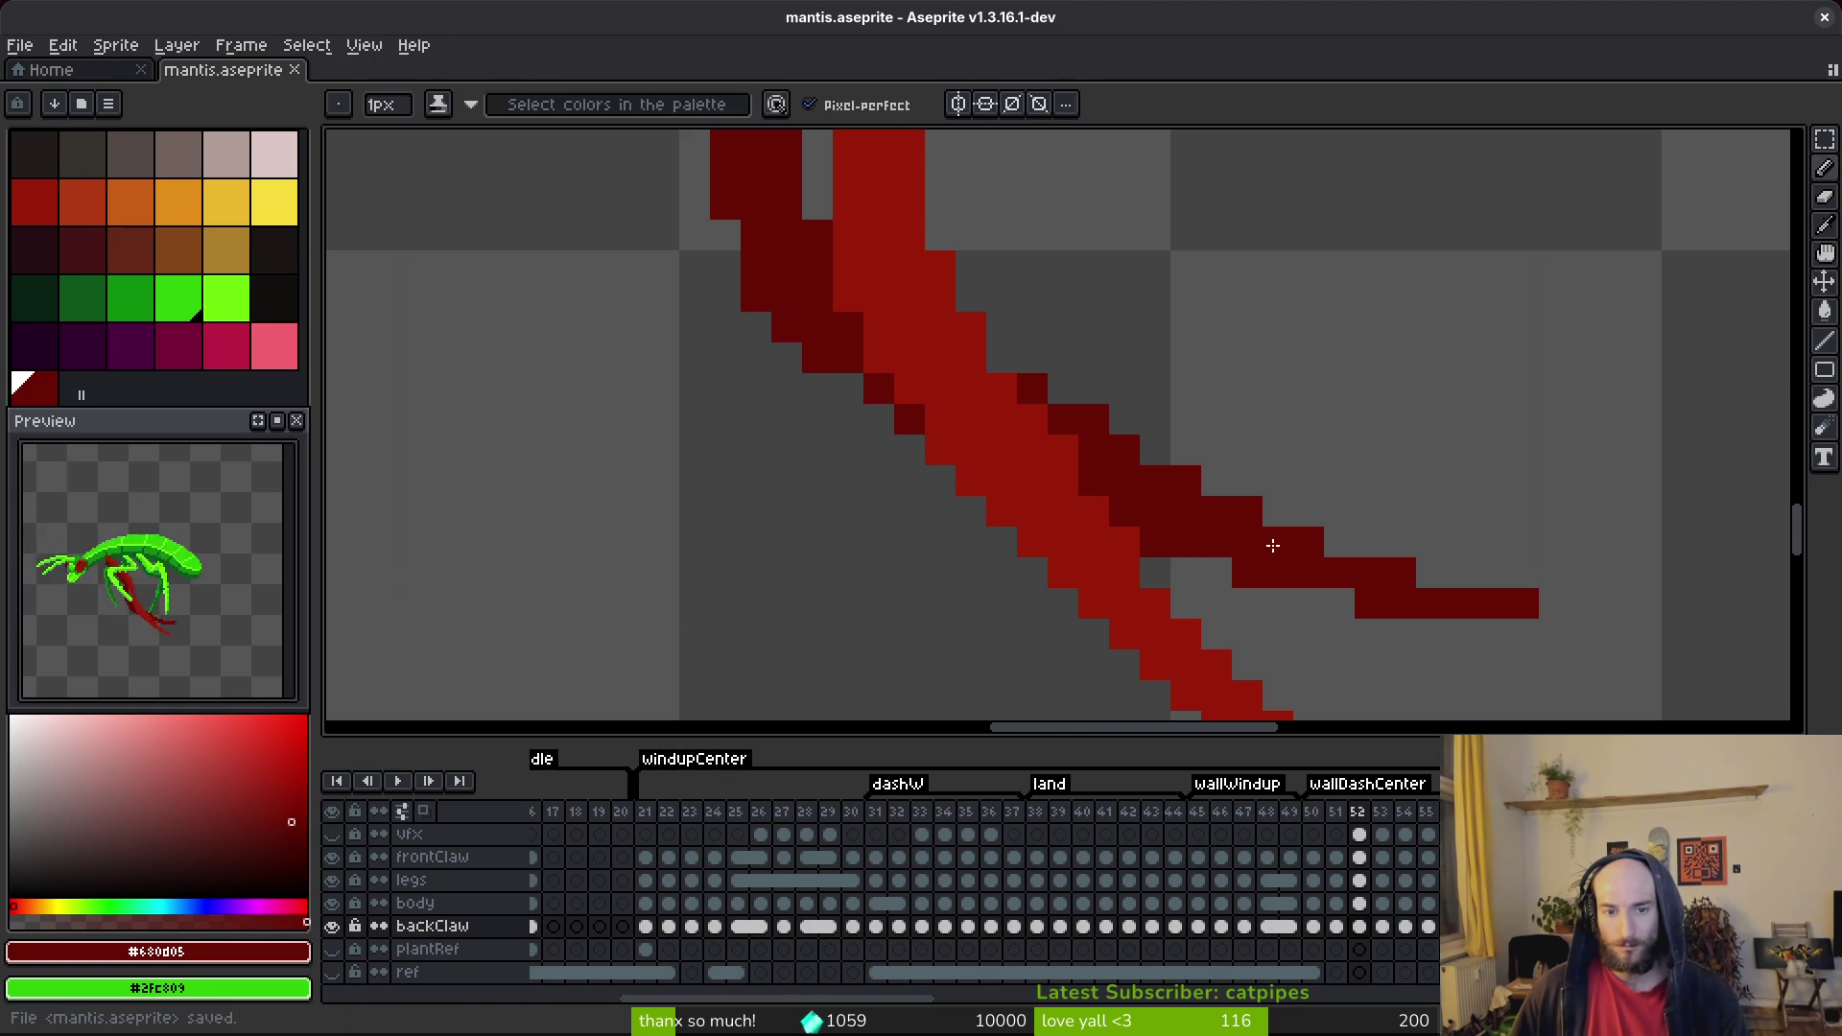
{"action": "scroll", "coordinate": [1283, 566], "scroll_direction": "down", "scroll_amount": 5}
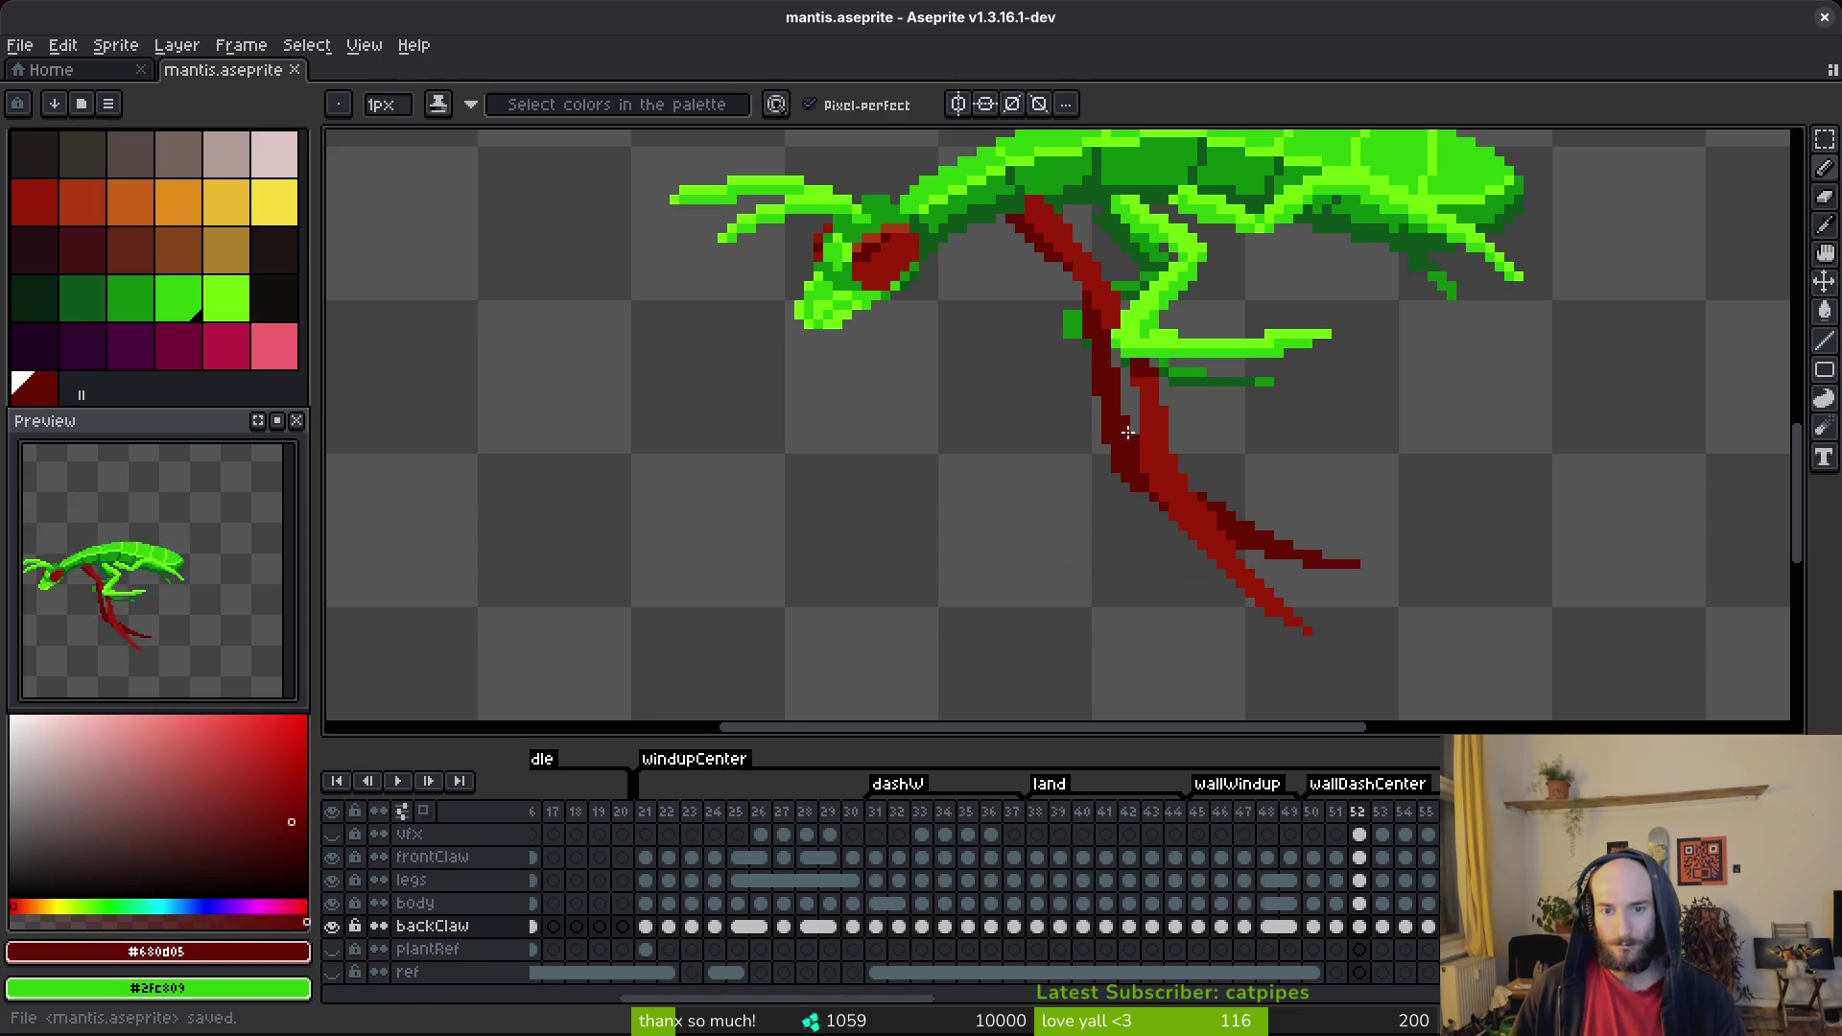
{"action": "scroll", "coordinate": [1123, 382], "scroll_direction": "up", "scroll_amount": 1}
{"action": "scroll", "coordinate": [1108, 388], "scroll_direction": "down", "scroll_amount": 1}
{"action": "key", "text": "ctrl+s"}
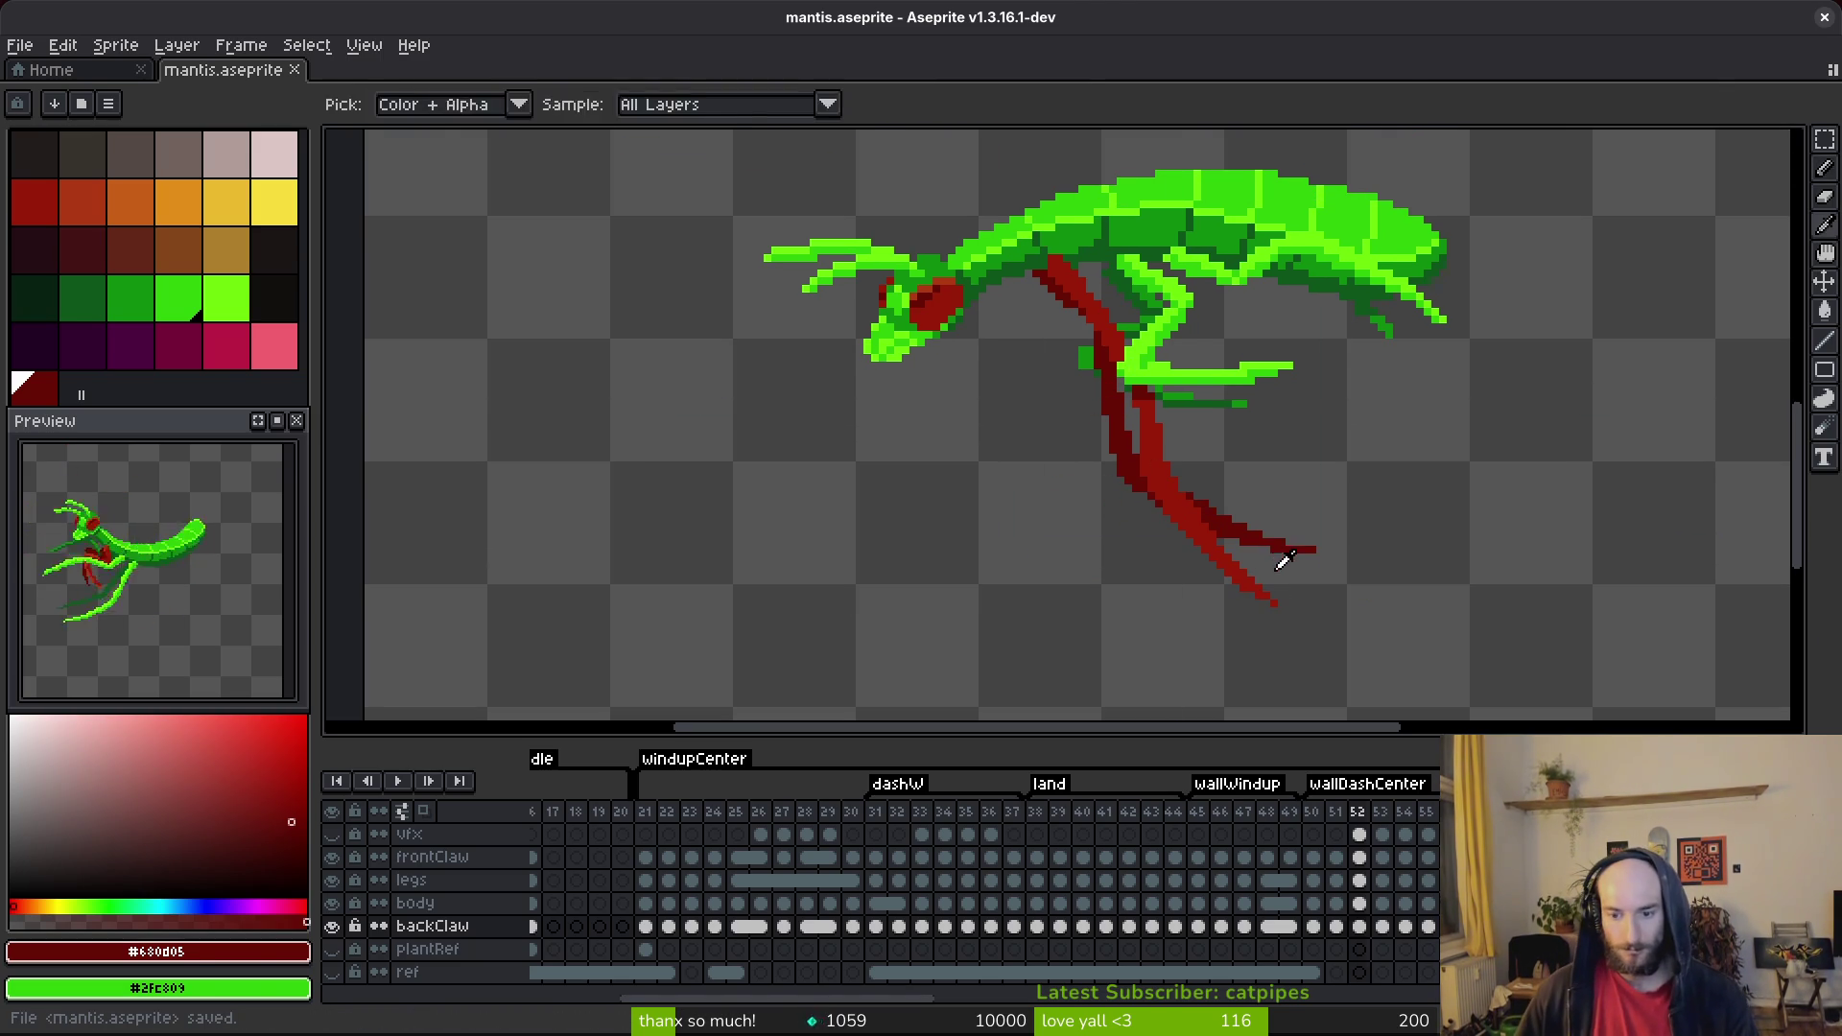
Compare the claw against the neighbouring frame and advance to frame 53.
{"action": "key", "text": "Right"}
{"action": "key", "text": "Left"}
{"action": "left_click_drag", "start_coordinate": [1049, 410], "coordinate": [1156, 580]}
{"action": "scroll", "coordinate": [1156, 580], "scroll_direction": "down", "scroll_amount": 2}
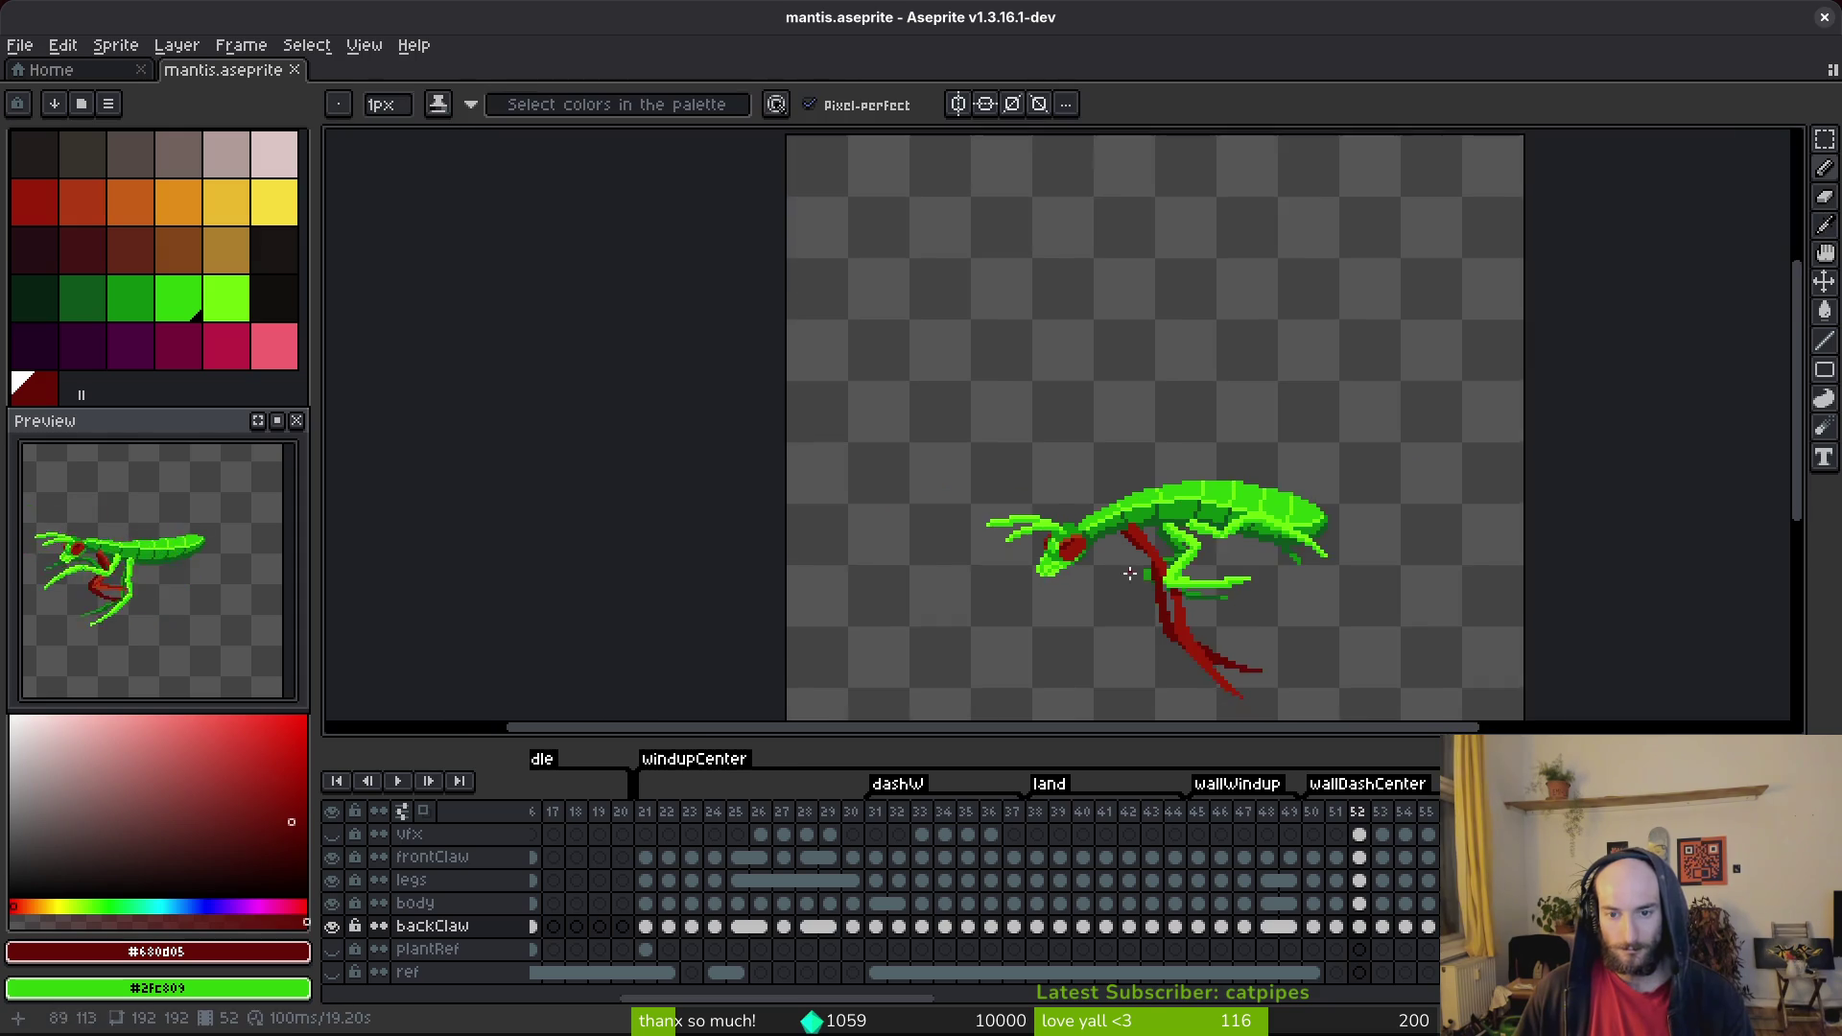
{"action": "key", "text": "Right"}
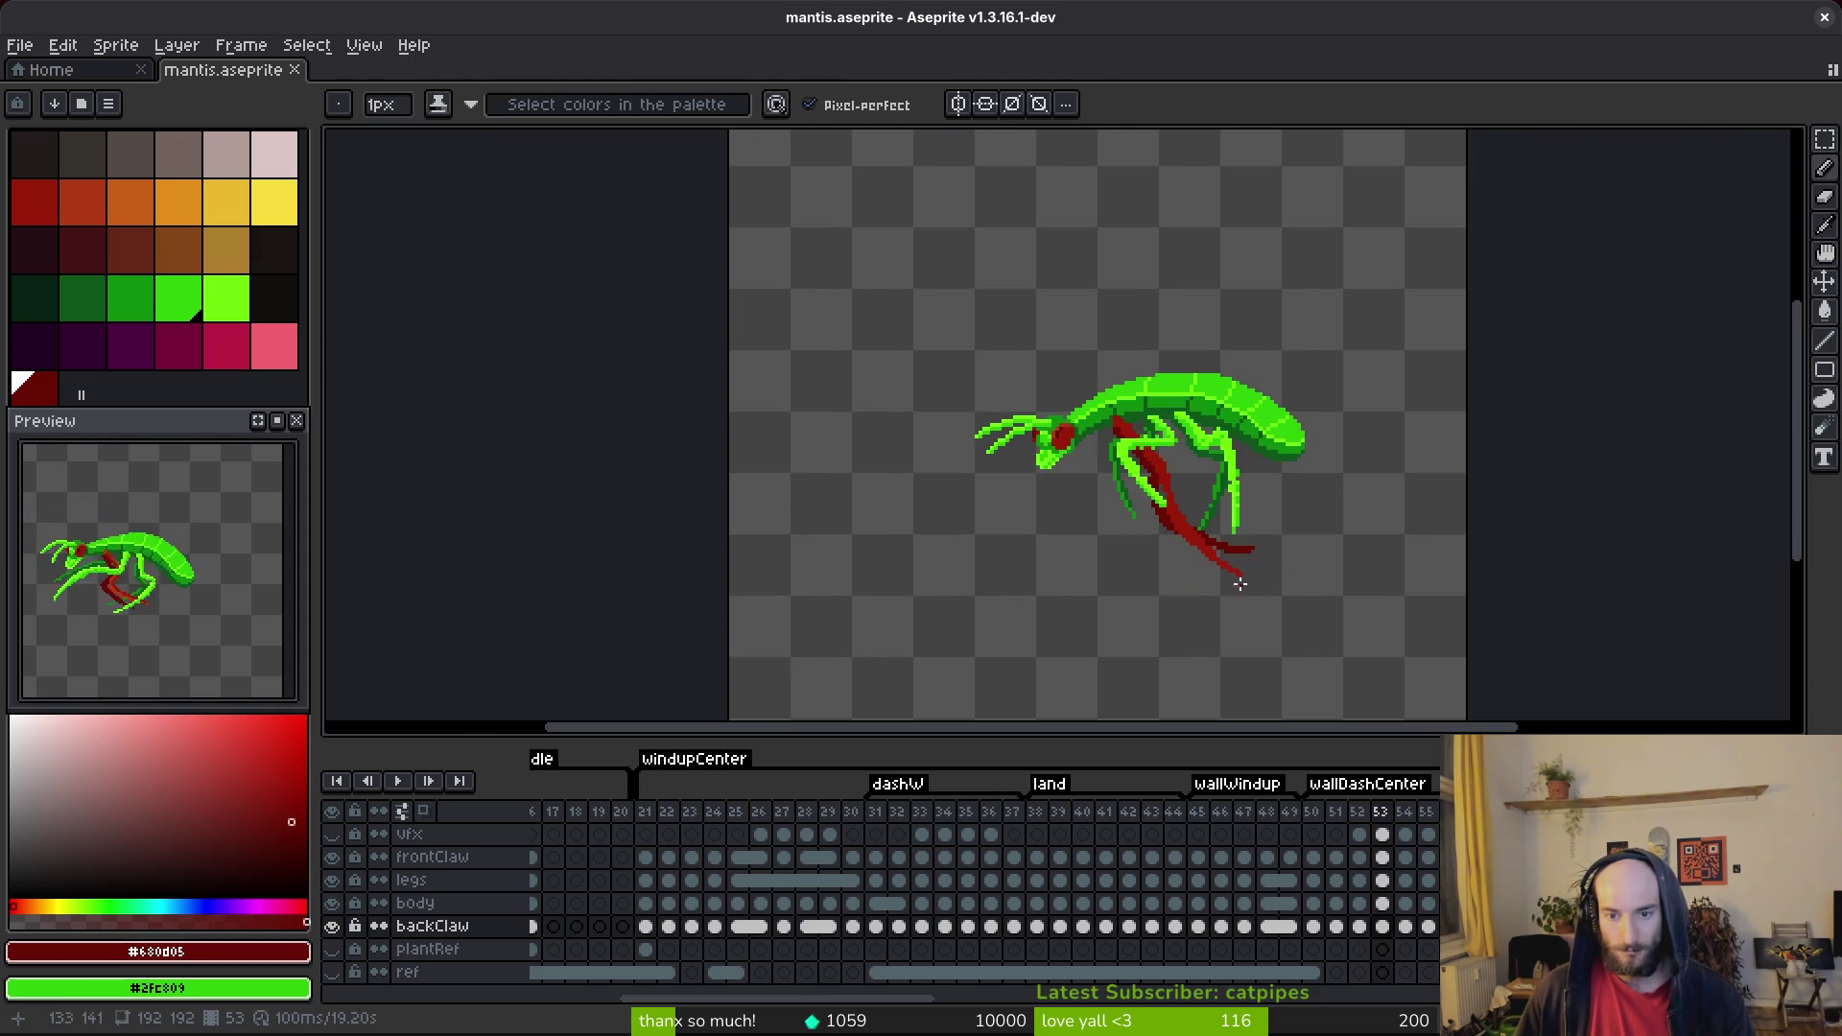
On frame 53, clear the claw's bottom row and redraw it shorter.
{"action": "scroll", "coordinate": [1223, 570], "scroll_direction": "up", "scroll_amount": 4}
{"action": "left_click_drag", "start_coordinate": [1108, 470], "coordinate": [1129, 530]}
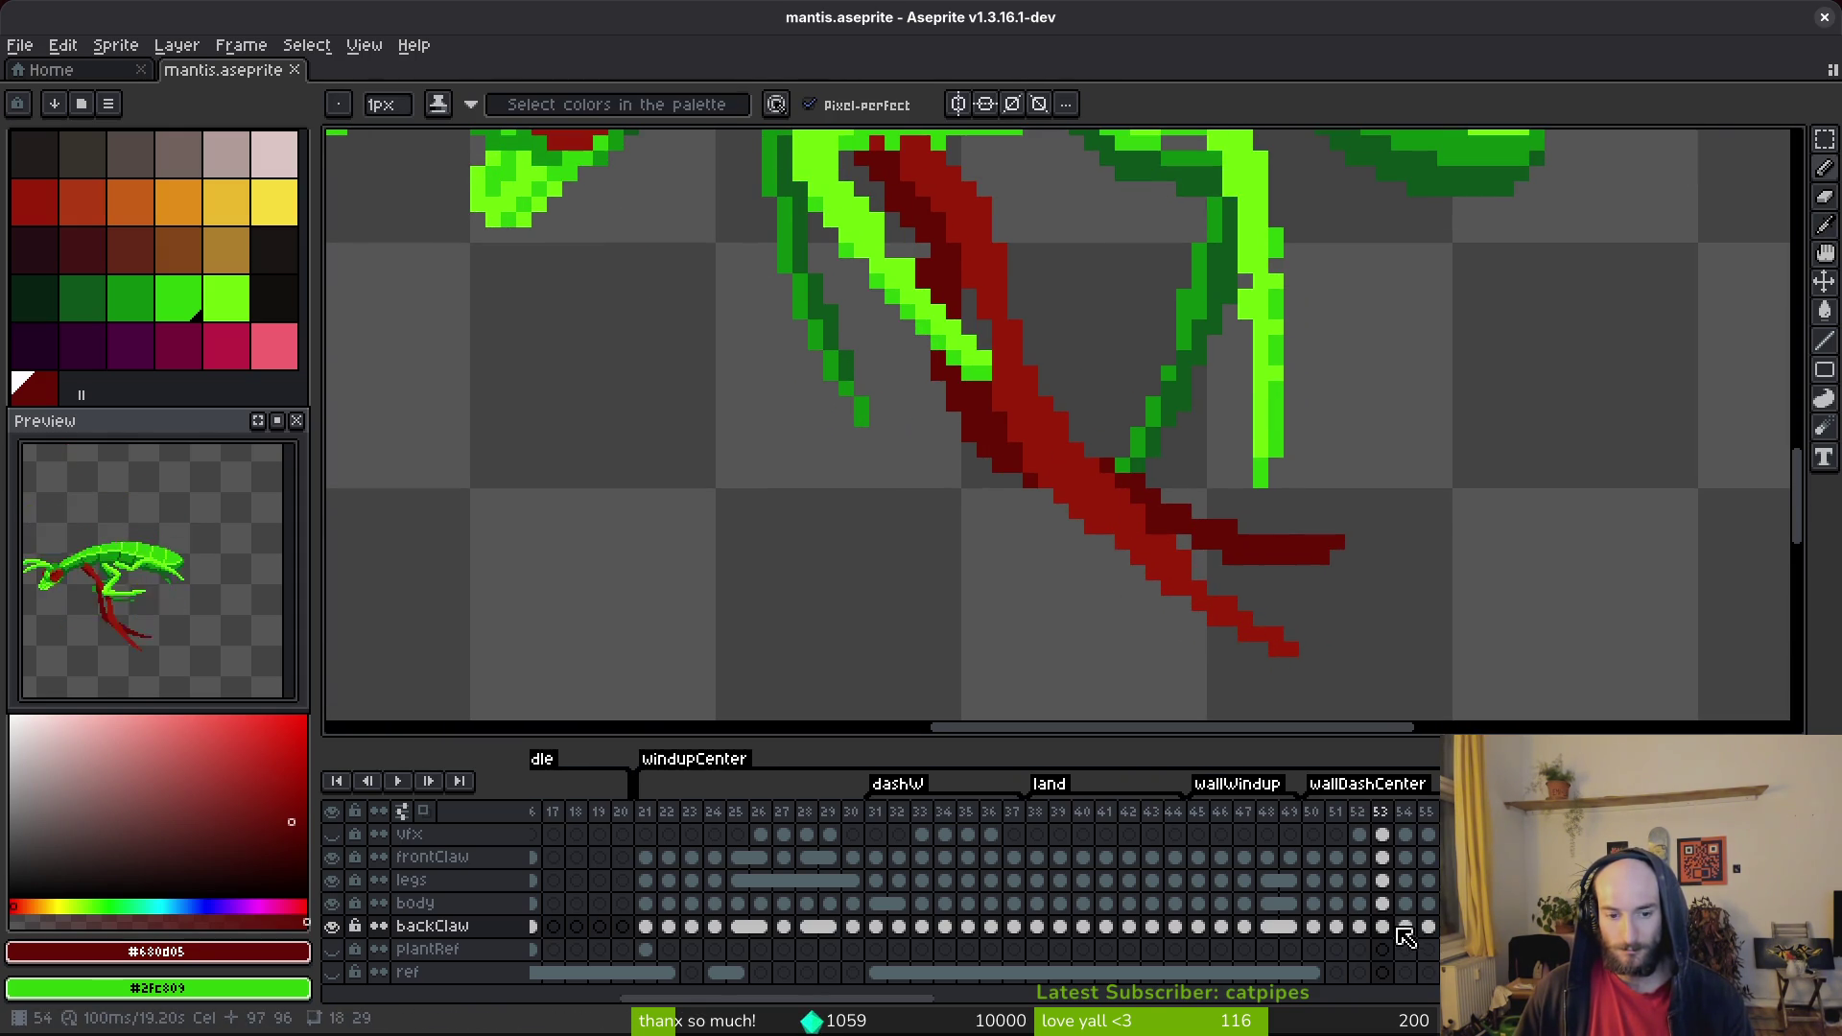
{"action": "scroll", "coordinate": [1195, 577], "scroll_direction": "up", "scroll_amount": 2}
{"action": "key", "text": "e"}
{"action": "left_click_drag", "start_coordinate": [1293, 546], "coordinate": [1452, 538]}
{"action": "key", "text": "b"}
{"action": "mouse_move", "coordinate": [1285, 546]}
{"action": "left_mouse_down"}
{"action": "mouse_move", "coordinate": [1455, 523]}
{"action": "mouse_move", "coordinate": [1407, 546]}
{"action": "left_mouse_up"}
{"action": "key", "text": "e"}
{"action": "key", "text": "b"}
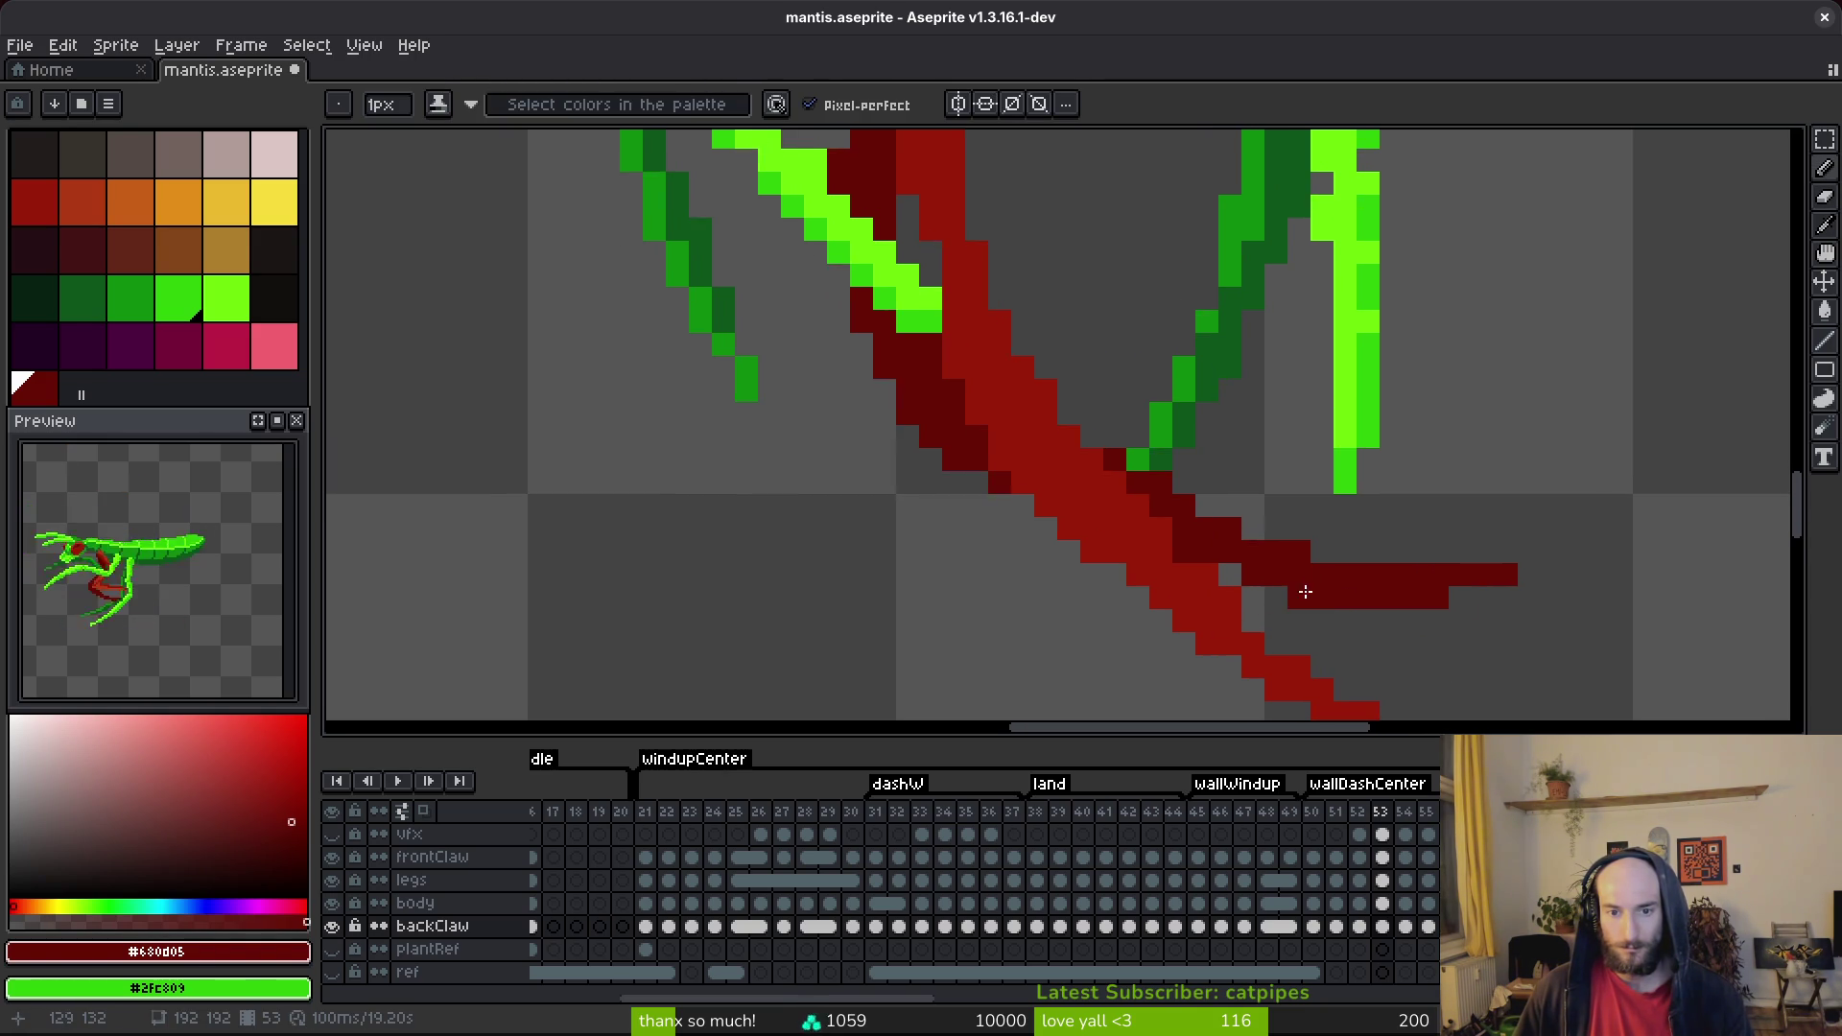
{"action": "scroll", "coordinate": [760, 863], "scroll_direction": "down", "scroll_amount": 1}
{"action": "scroll", "coordinate": [1012, 521], "scroll_direction": "down", "scroll_amount": 4}
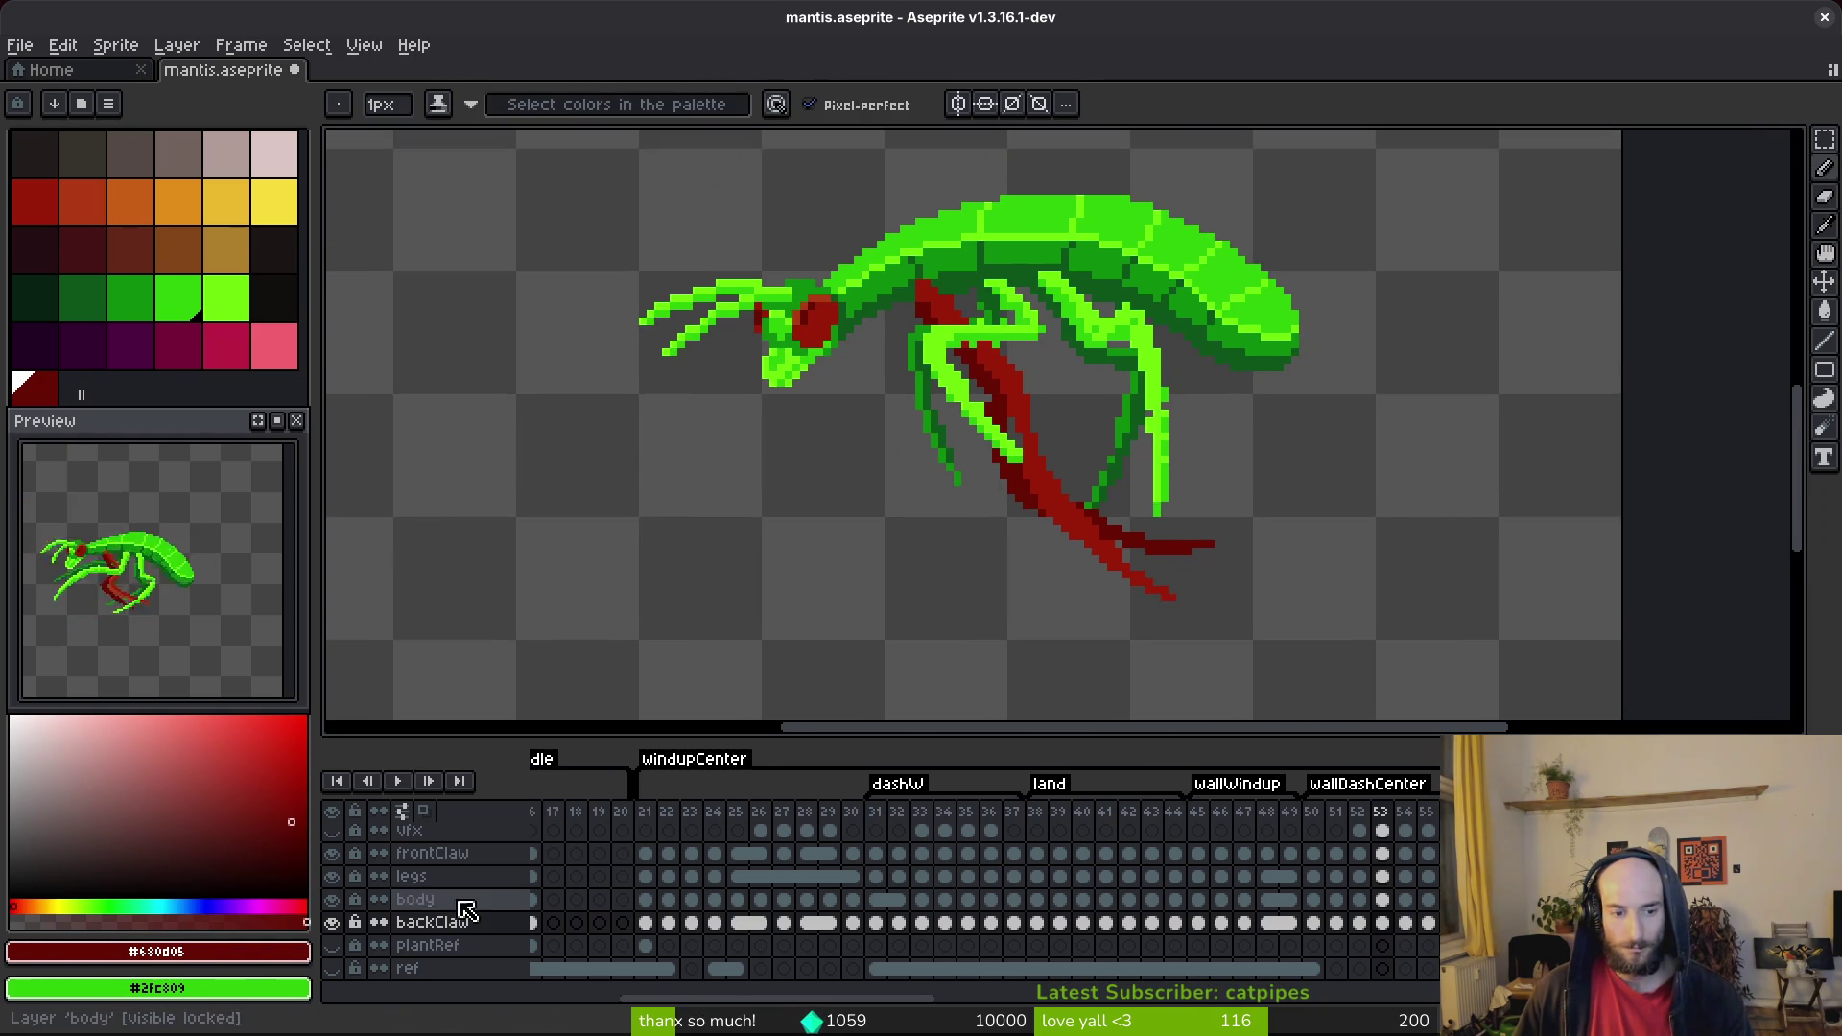
Hide the legs and frontClaw layers, keeping the body layer visible.
{"action": "left_click", "coordinate": [332, 876]}
{"action": "left_click", "coordinate": [333, 900]}
{"action": "left_click", "coordinate": [332, 896]}
{"action": "left_click", "coordinate": [332, 852]}
{"action": "scroll", "coordinate": [769, 433], "scroll_direction": "up", "scroll_amount": 3}
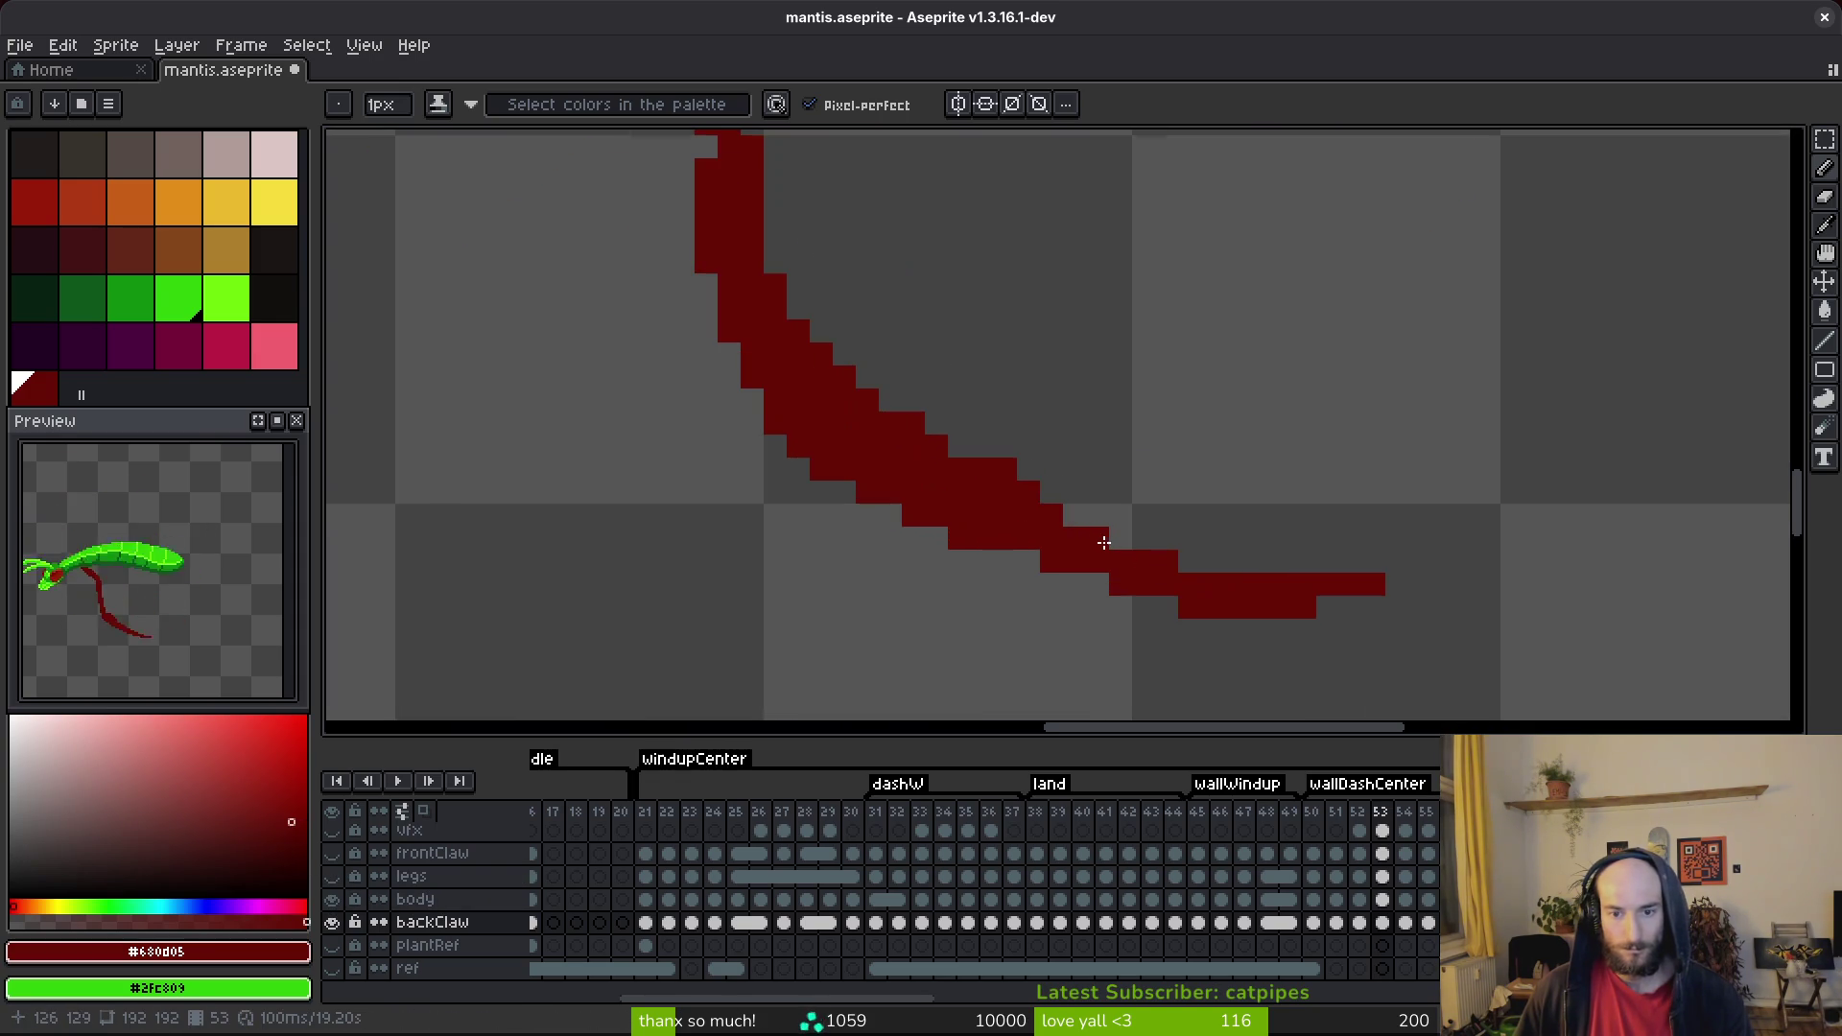
{"action": "scroll", "coordinate": [769, 434], "scroll_direction": "down", "scroll_amount": 1}
{"action": "scroll", "coordinate": [769, 434], "scroll_direction": "up", "scroll_amount": 1}
{"action": "scroll", "coordinate": [829, 261], "scroll_direction": "up", "scroll_amount": 2}
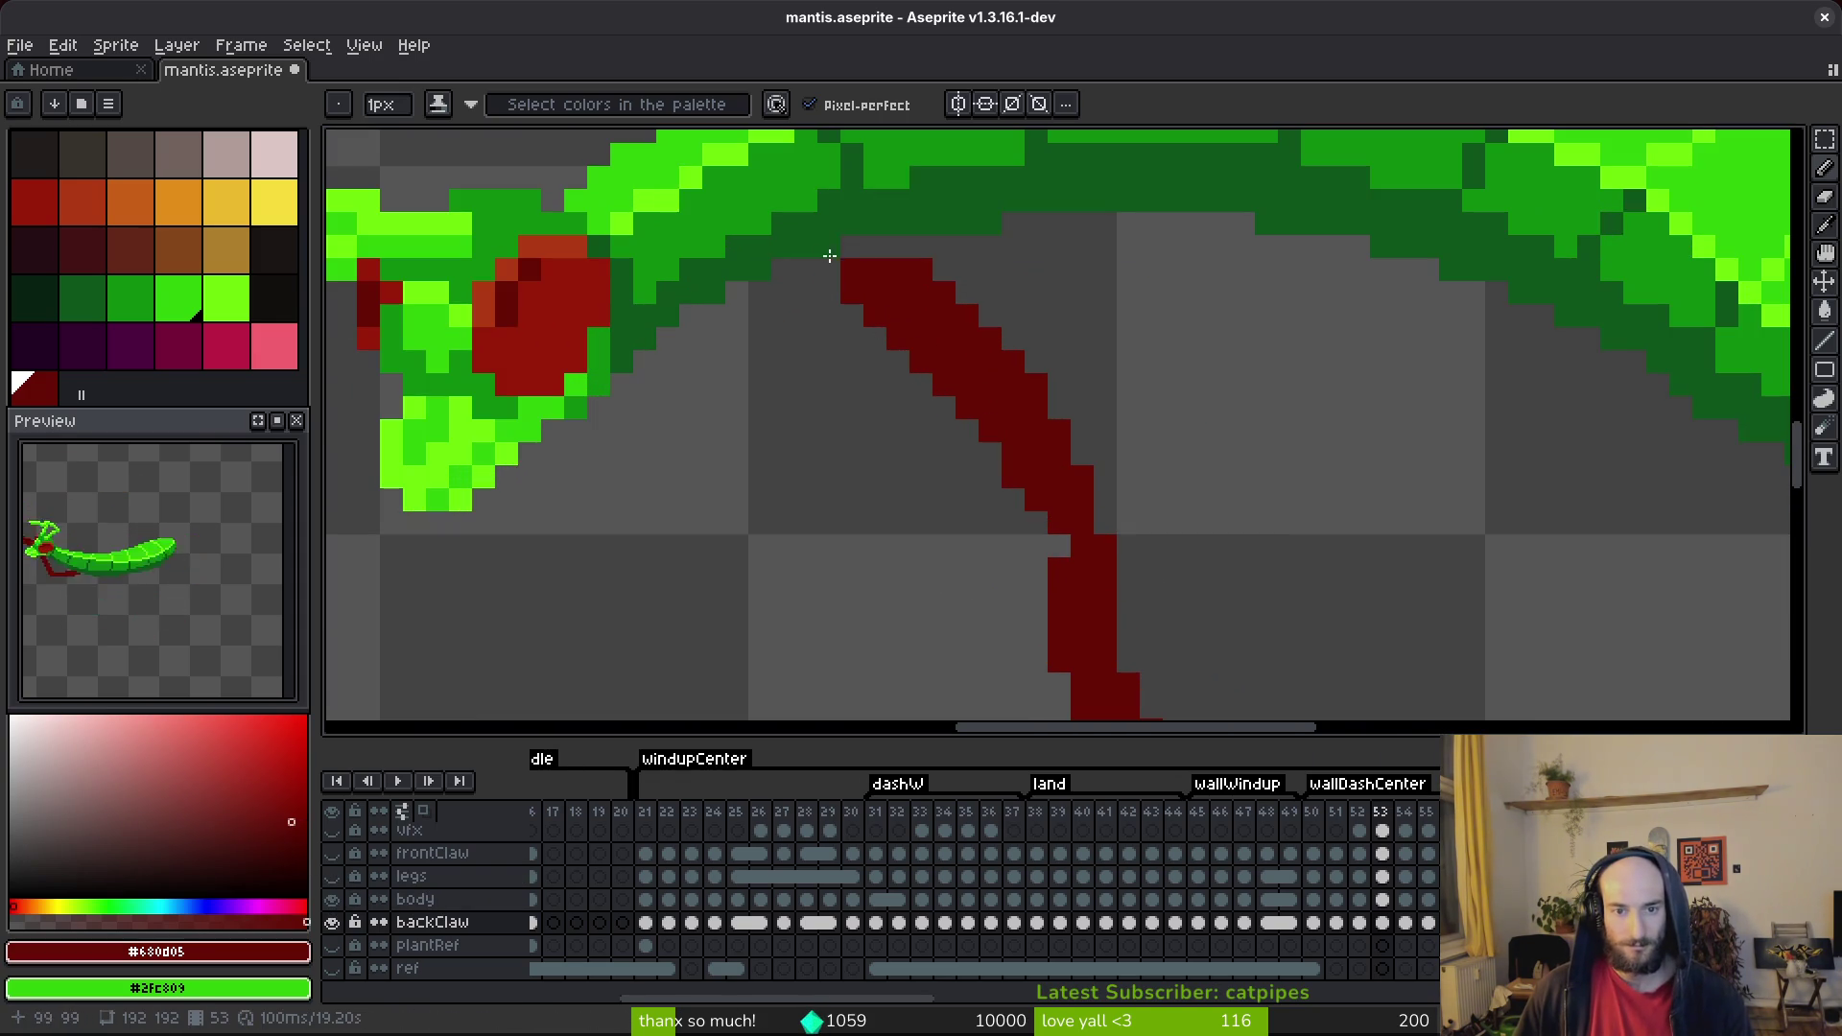
Erase a pixel at the claw's top and add a red pixel to its curve.
{"action": "key", "text": "e"}
{"action": "left_click", "coordinate": [851, 293]}
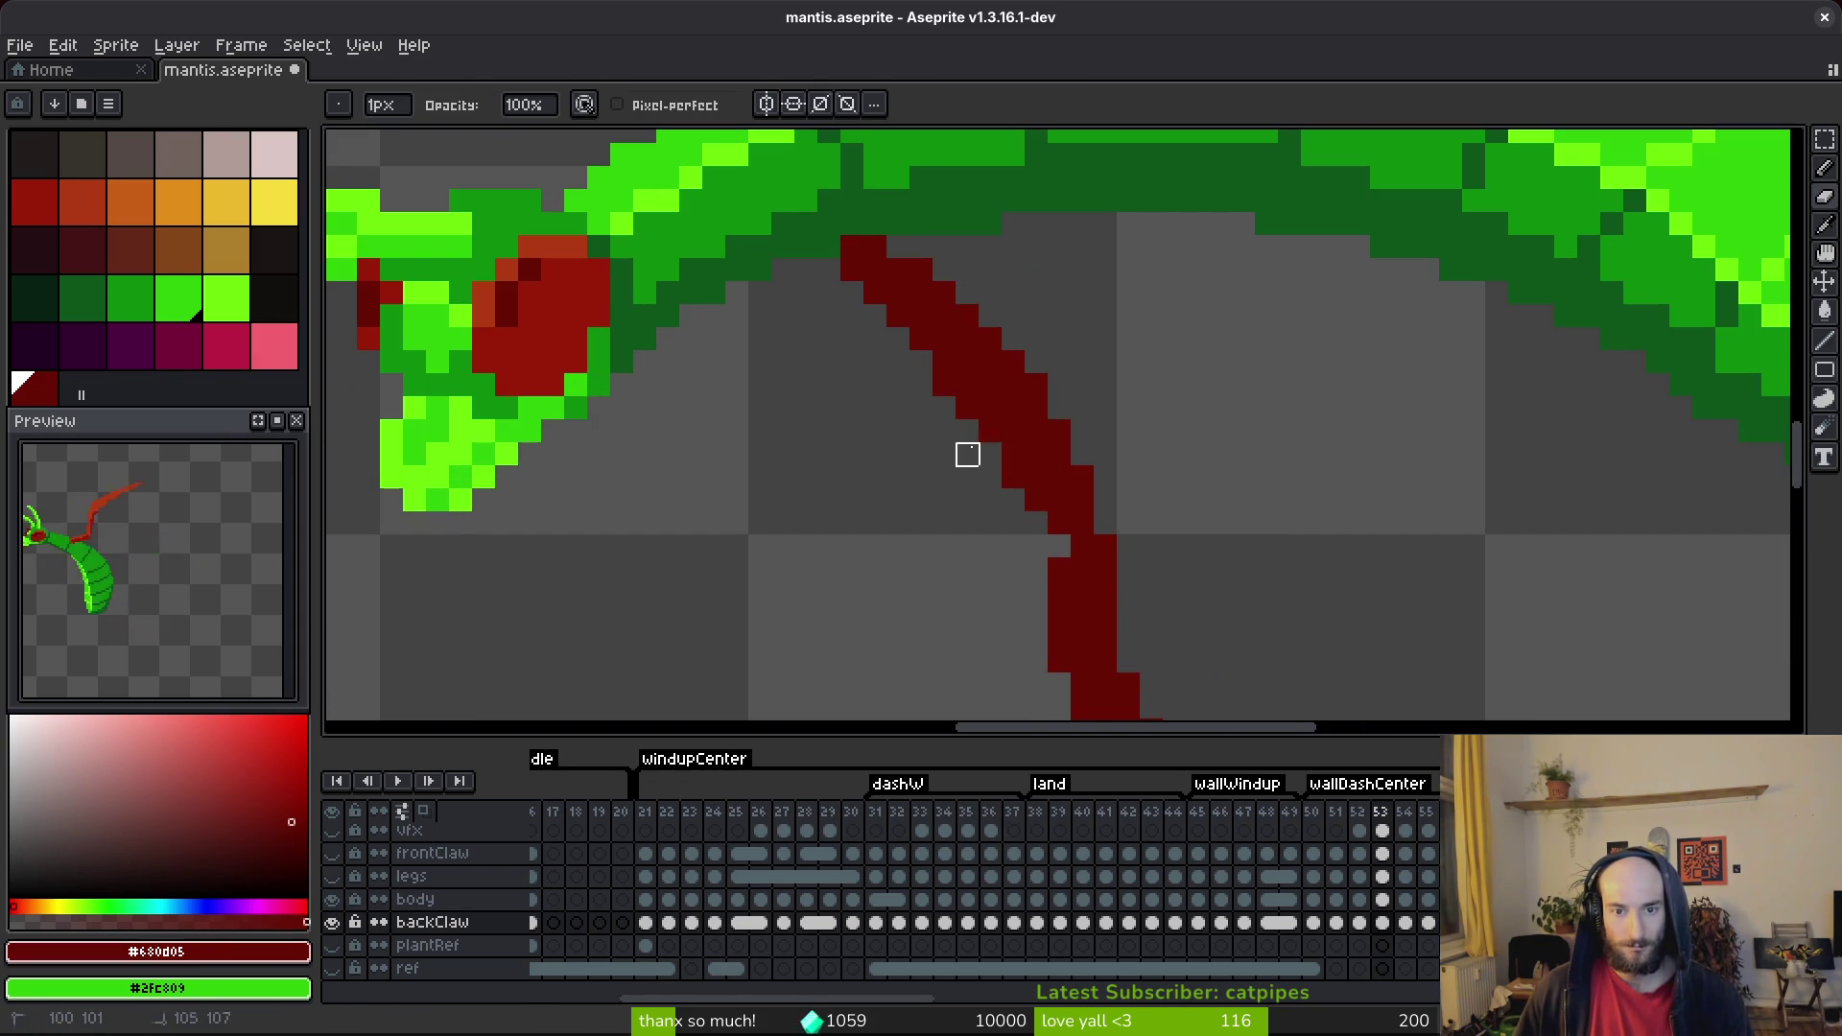
{"action": "scroll", "coordinate": [1023, 441], "scroll_direction": "down", "scroll_amount": 1}
{"action": "key", "text": "b"}
{"action": "left_click", "coordinate": [1045, 477]}
{"action": "scroll", "coordinate": [1071, 479], "scroll_direction": "down", "scroll_amount": 1}
{"action": "left_click_drag", "start_coordinate": [1070, 480], "coordinate": [975, 349]}
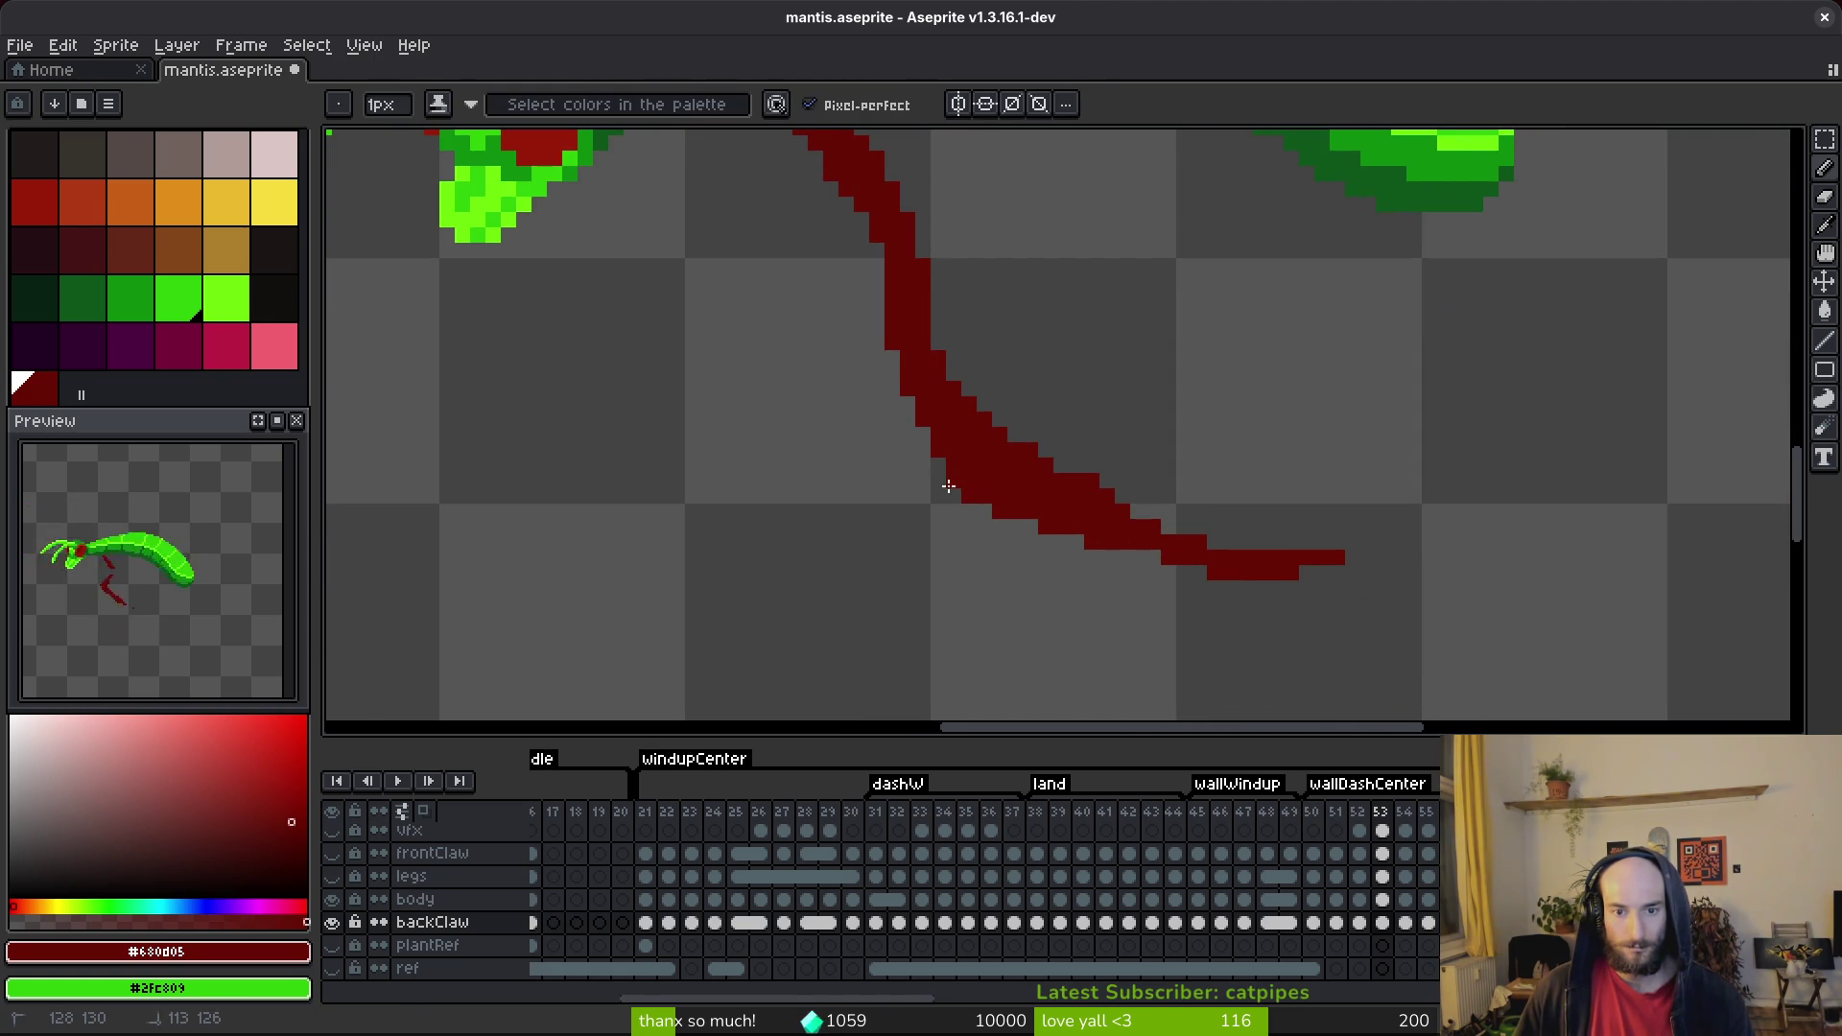
Erase along the claw's inner edge and fill the gap pixel in the curve.
{"action": "key", "text": "e"}
{"action": "mouse_move", "coordinate": [968, 403]}
{"action": "left_mouse_down"}
{"action": "mouse_move", "coordinate": [1167, 522]}
{"action": "mouse_move", "coordinate": [1141, 500]}
{"action": "left_mouse_up"}
{"action": "scroll", "coordinate": [1142, 501], "scroll_direction": "up", "scroll_amount": 3}
{"action": "key", "text": "b"}
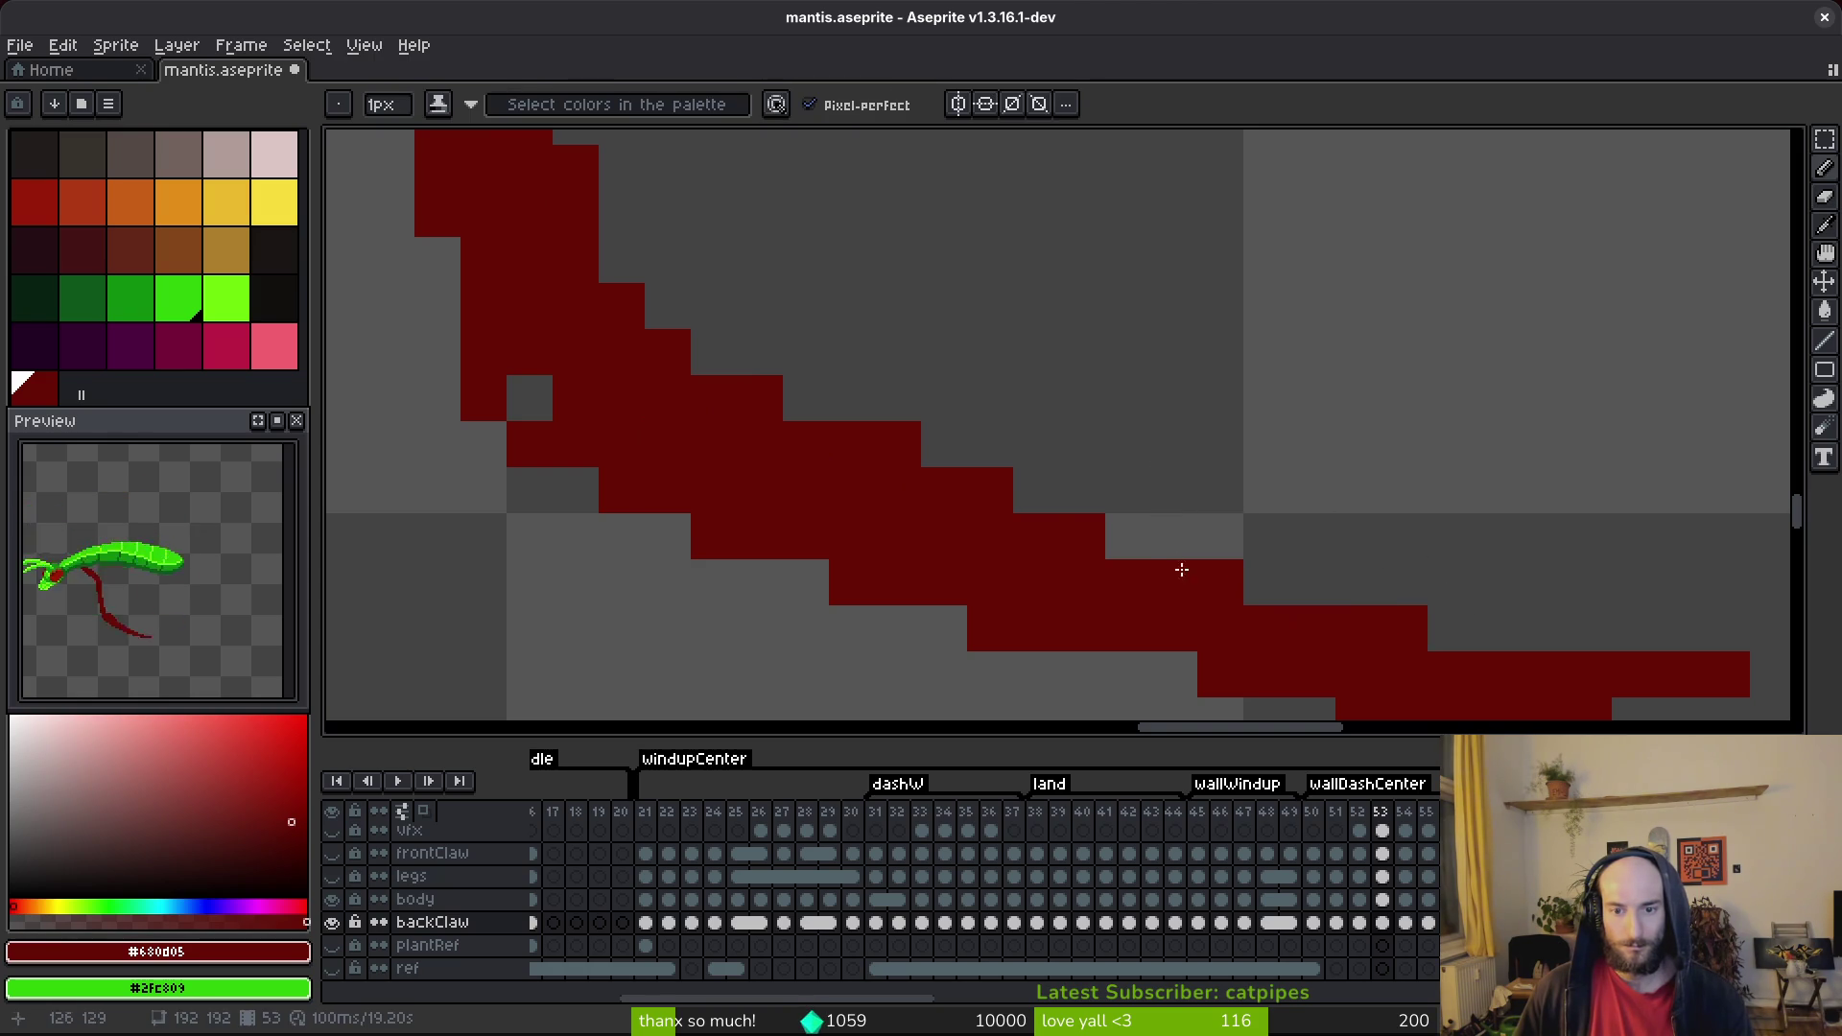
{"action": "scroll", "coordinate": [1078, 489], "scroll_direction": "down", "scroll_amount": 3}
{"action": "scroll", "coordinate": [1185, 556], "scroll_direction": "up", "scroll_amount": 3}
{"action": "key", "text": "e"}
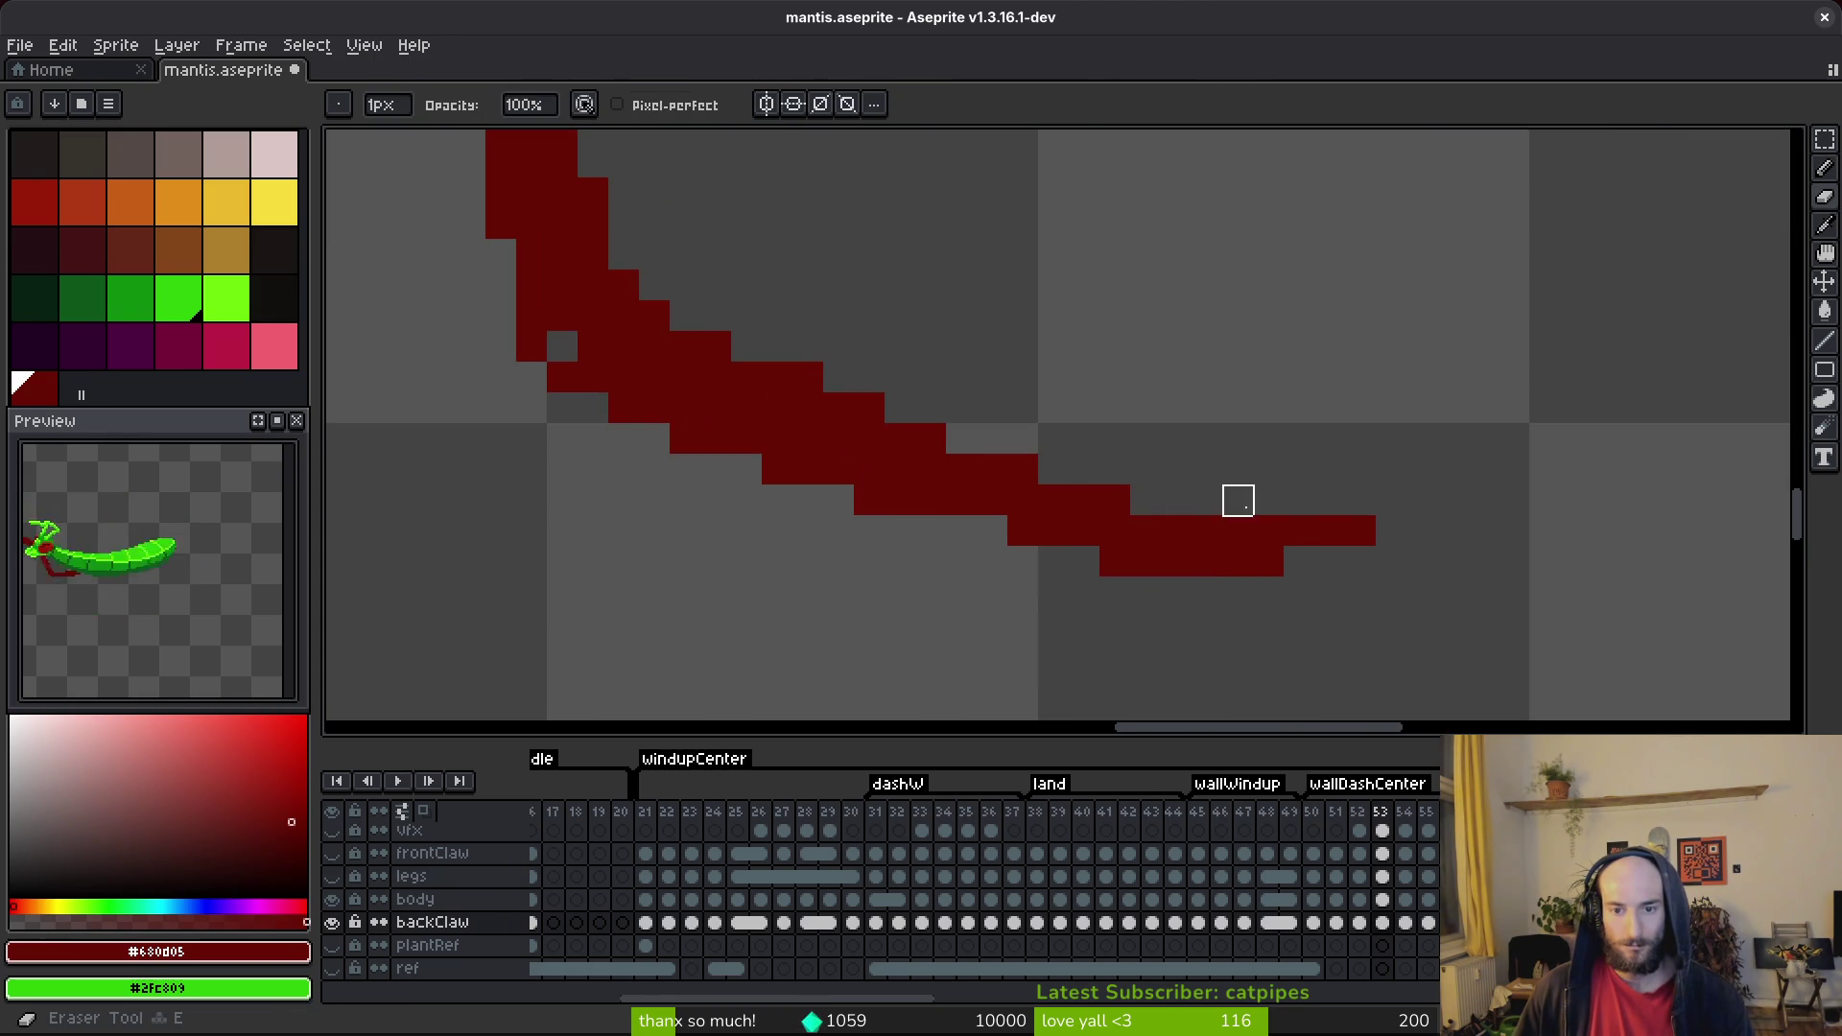
{"action": "key", "text": "b"}
{"action": "left_click", "coordinate": [691, 406]}
Save the sprite with the reworked frame 53 back claw.
{"action": "scroll", "coordinate": [876, 522], "scroll_direction": "down", "scroll_amount": 3}
{"action": "key", "text": "ctrl+s"}
{"action": "scroll", "coordinate": [994, 566], "scroll_direction": "up", "scroll_amount": 2}
{"action": "scroll", "coordinate": [729, 485], "scroll_direction": "up", "scroll_amount": 3}
{"action": "key", "text": "e"}
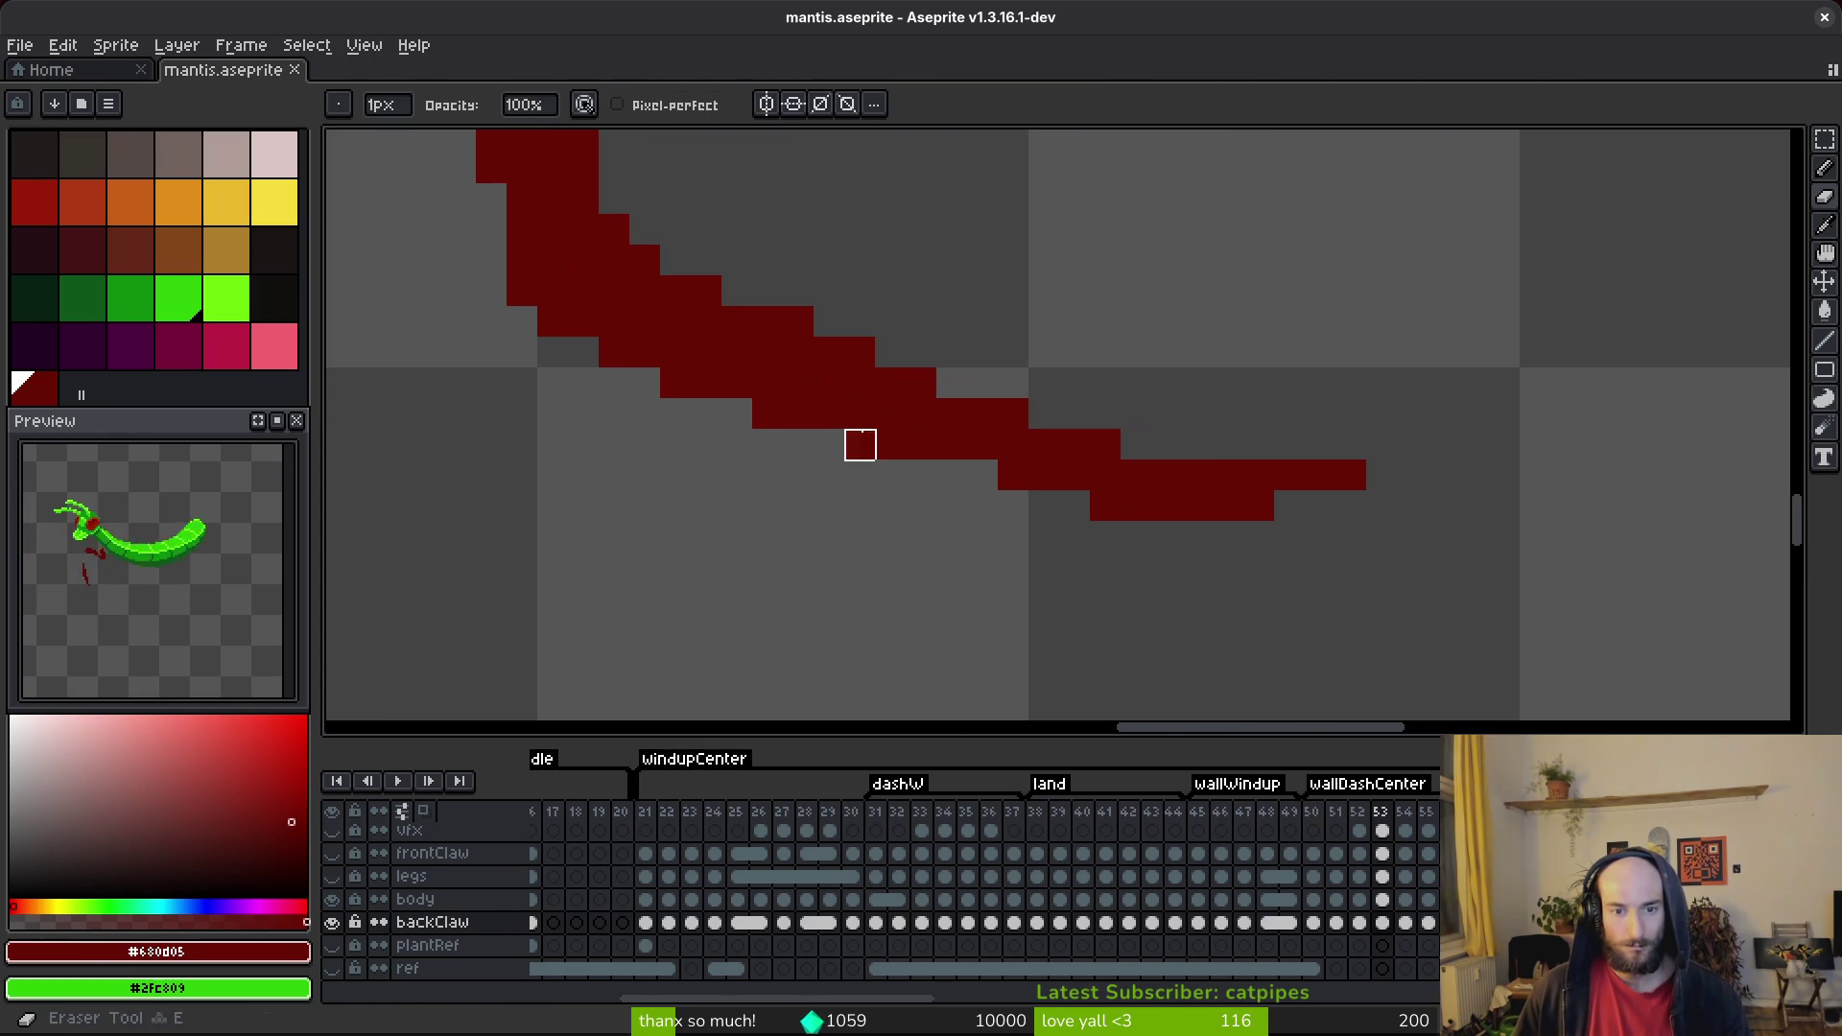
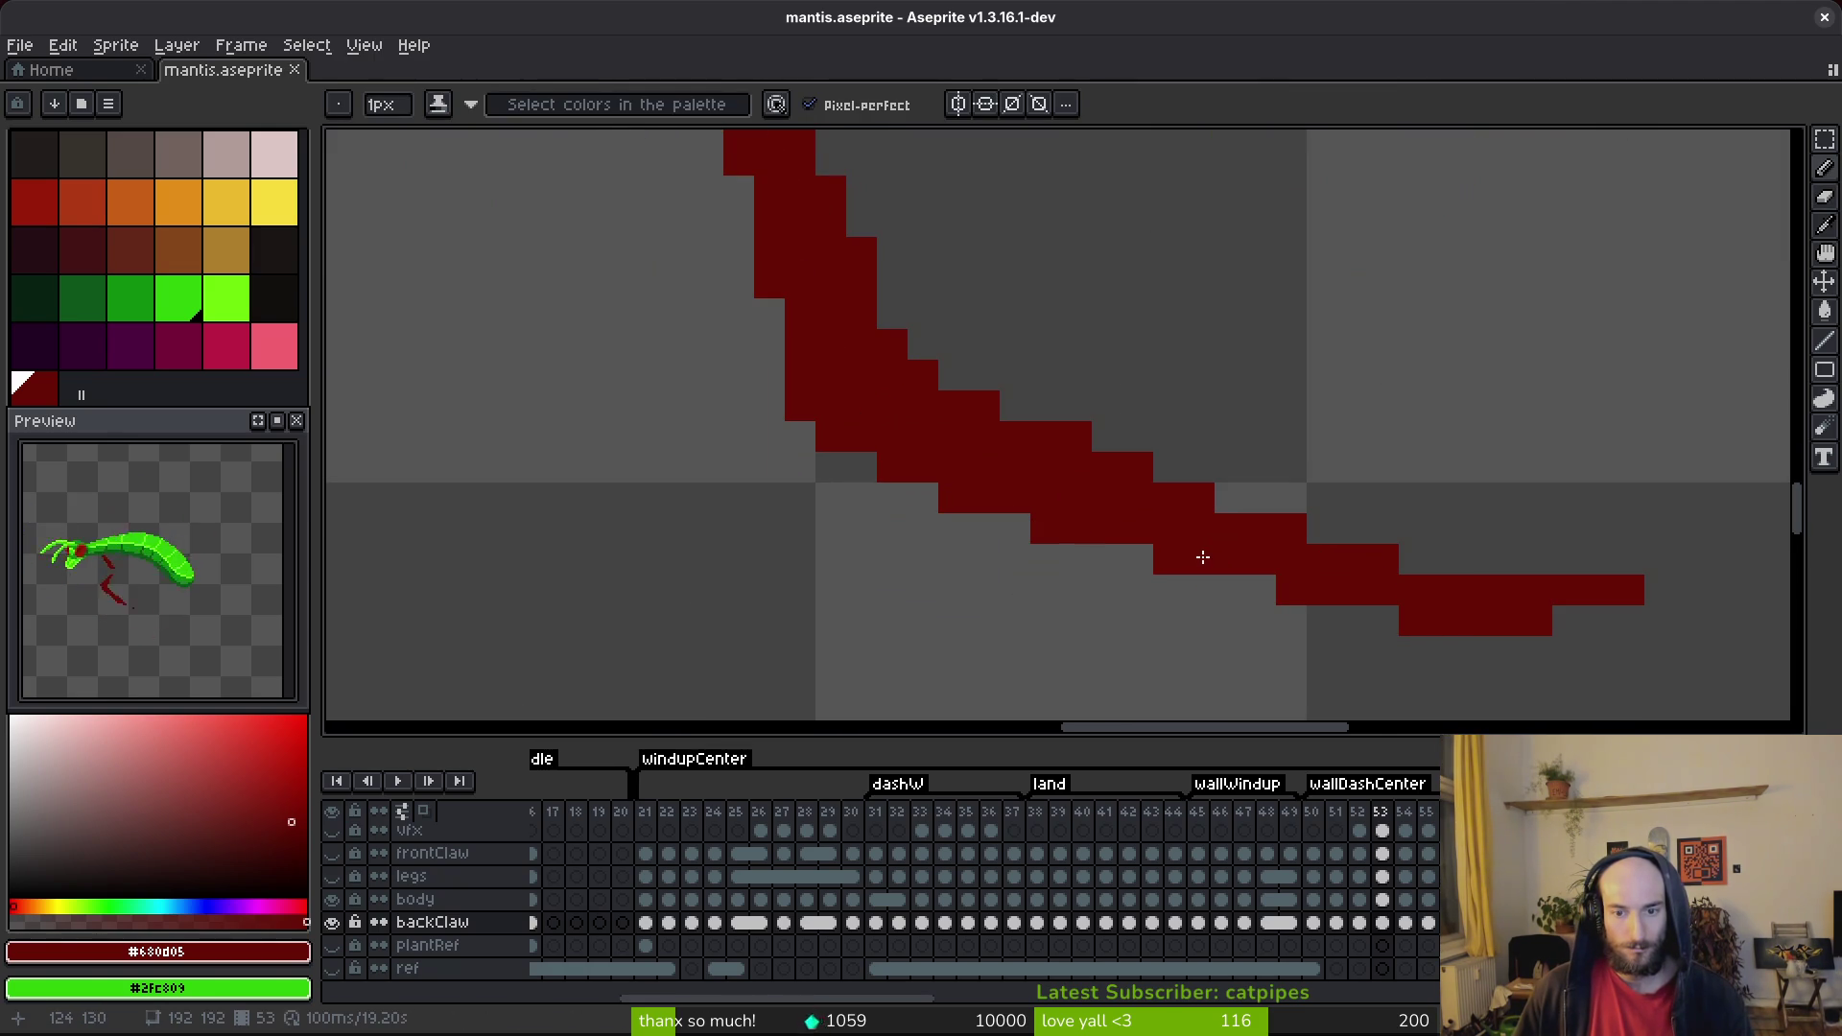
Add dark red pixels along the back claw's upper-left edge and save.
{"action": "left_click_drag", "start_coordinate": [1258, 583], "coordinate": [916, 507]}
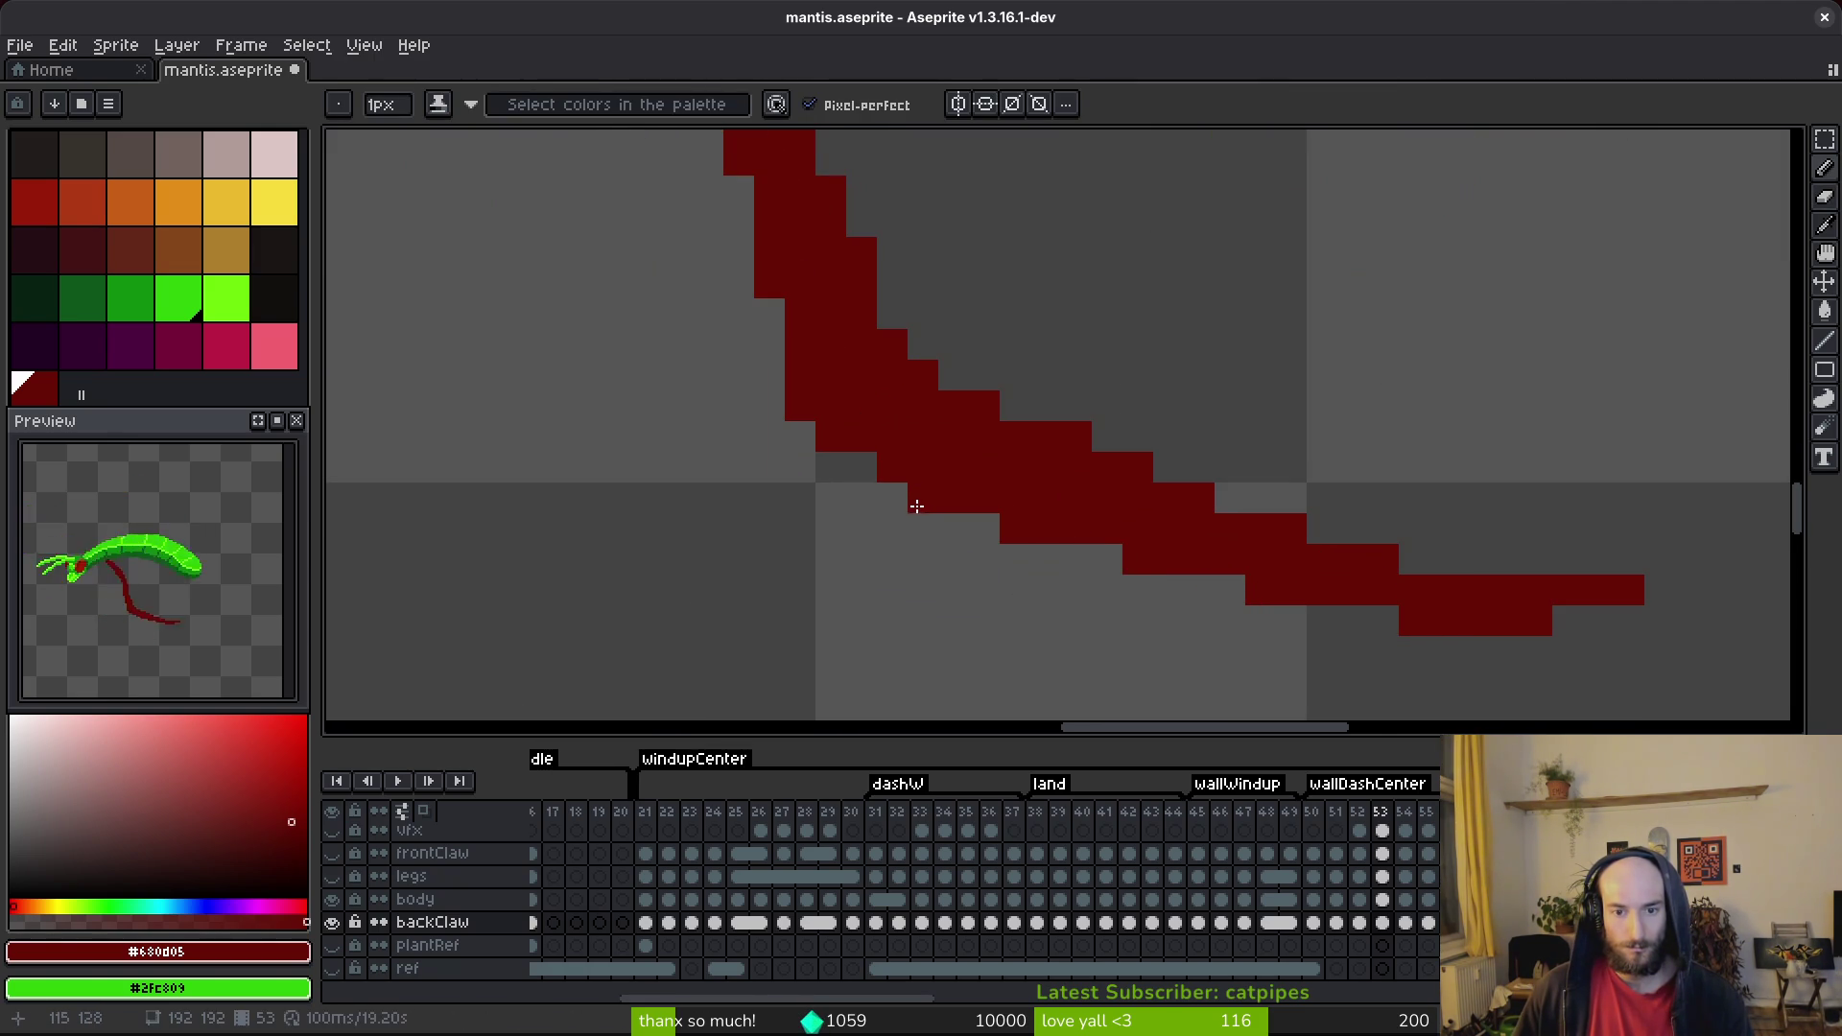
{"action": "key", "text": "ctrl+s"}
{"action": "scroll", "coordinate": [1141, 585], "scroll_direction": "down", "scroll_amount": 4}
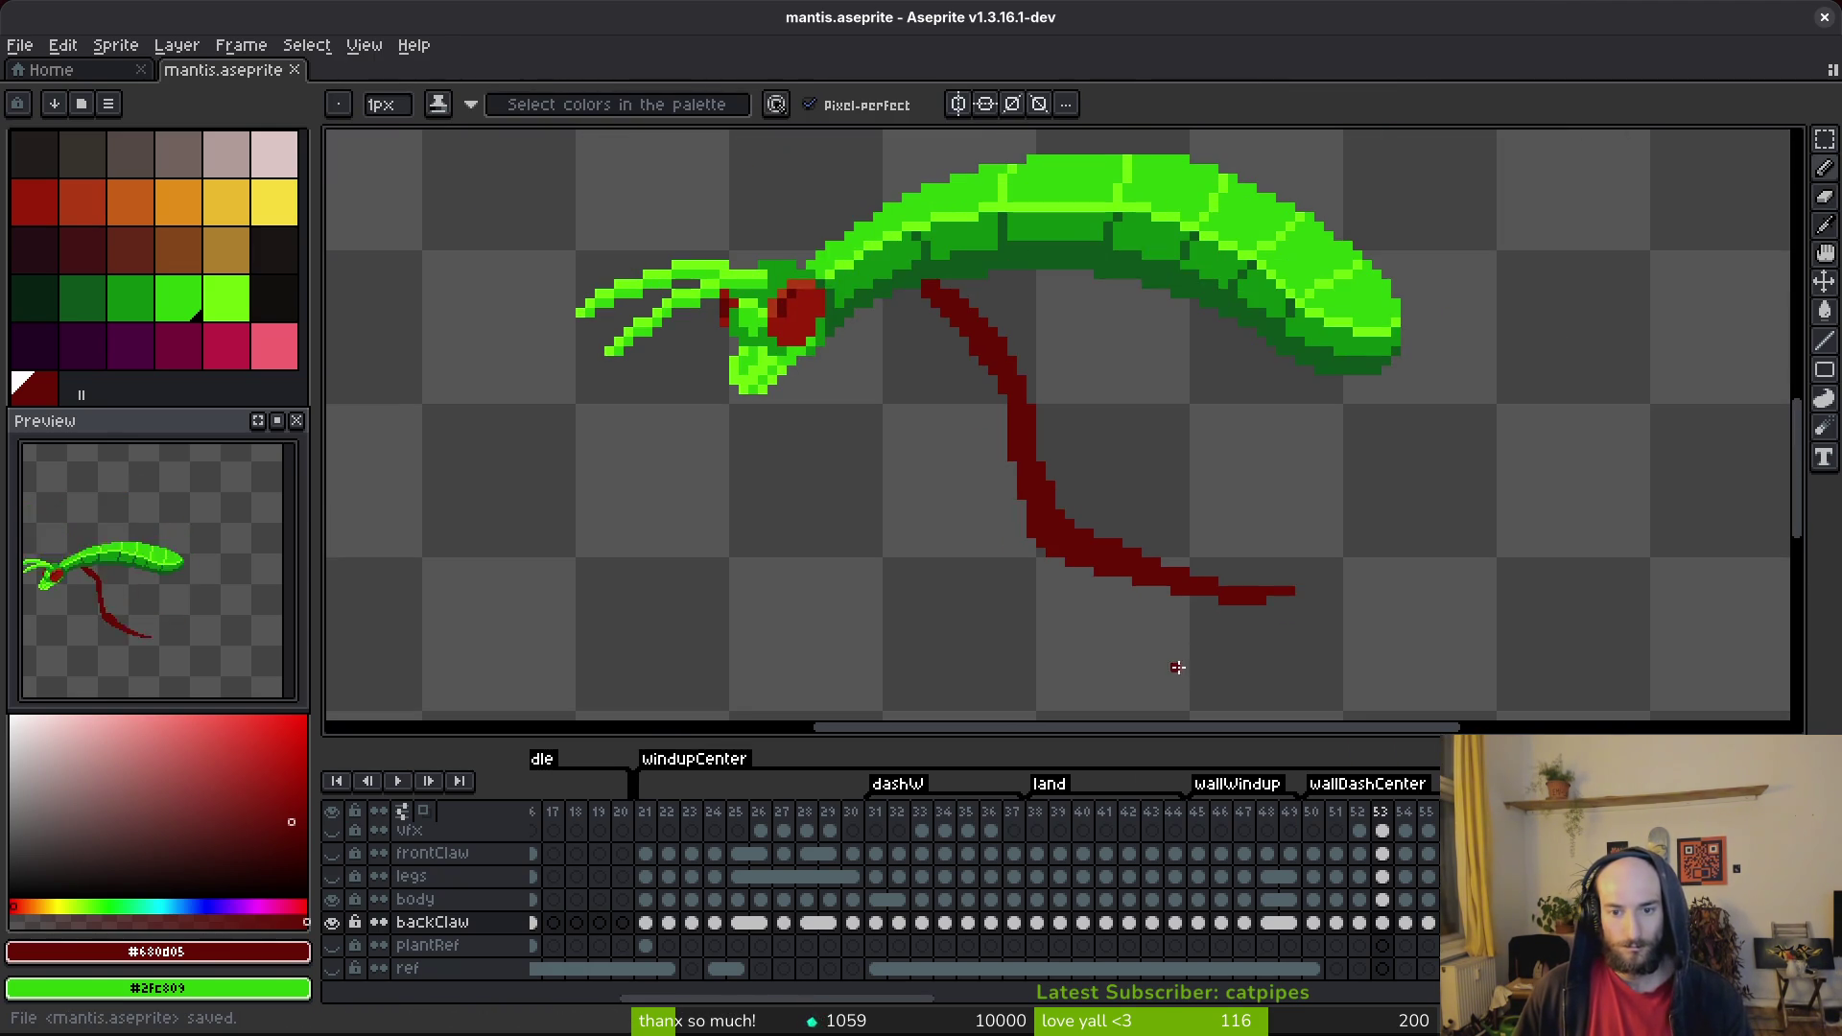
{"action": "scroll", "coordinate": [1175, 662], "scroll_direction": "up", "scroll_amount": 3}
Erase a claw pixel as a test, undo it, and save again.
{"action": "key", "text": "e"}
{"action": "left_click", "coordinate": [1219, 558]}
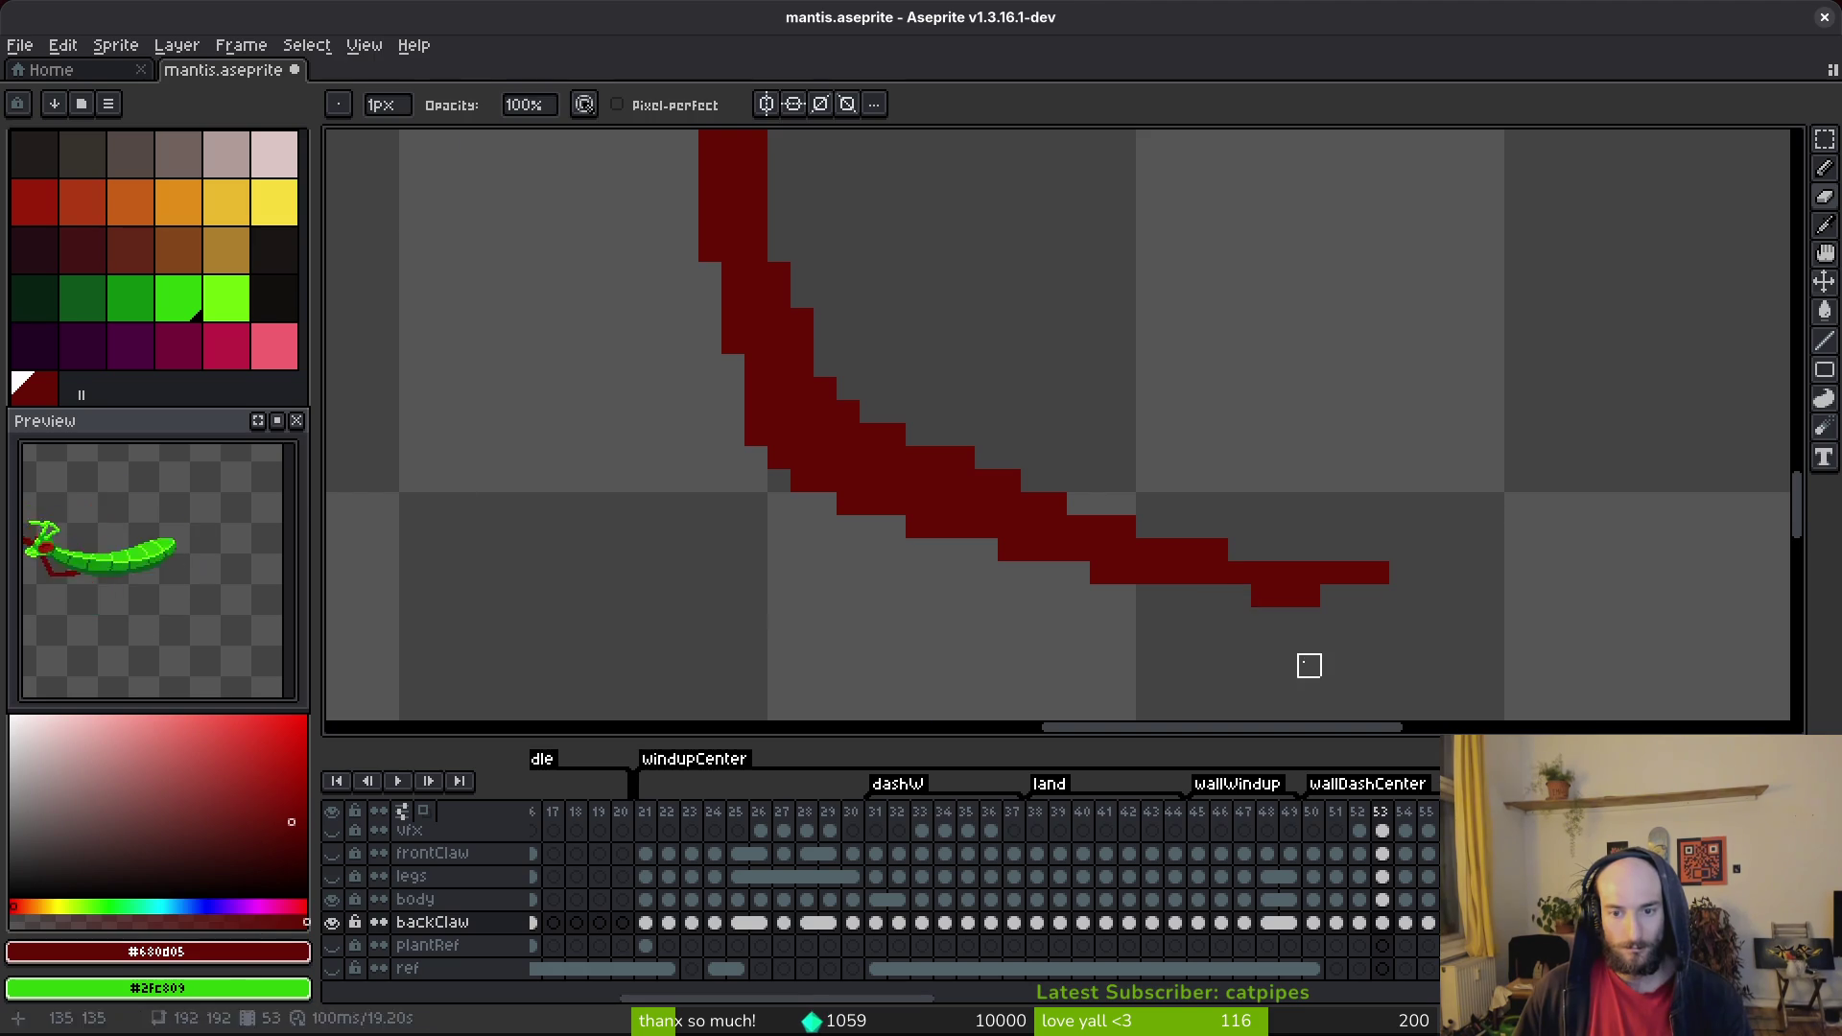
{"action": "key", "text": "ctrl+z"}
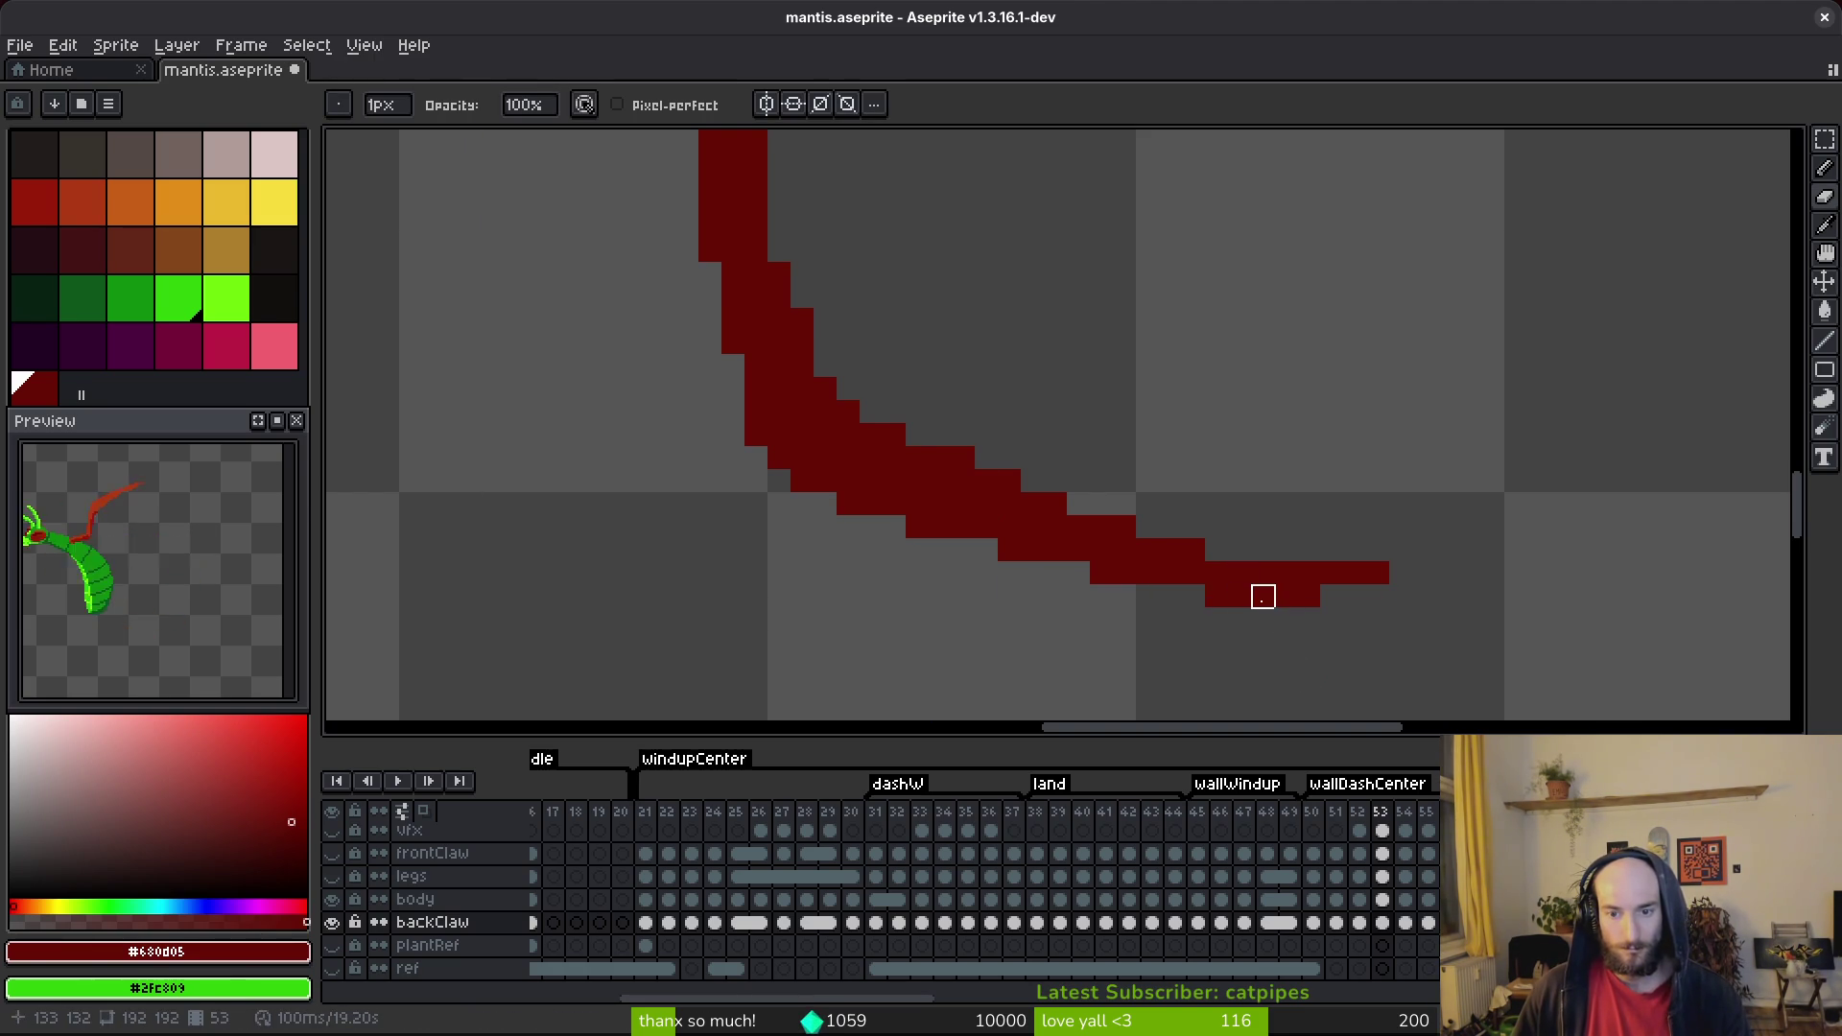
{"action": "key", "text": "ctrl+s"}
{"action": "scroll", "coordinate": [1237, 575], "scroll_direction": "down", "scroll_amount": 3}
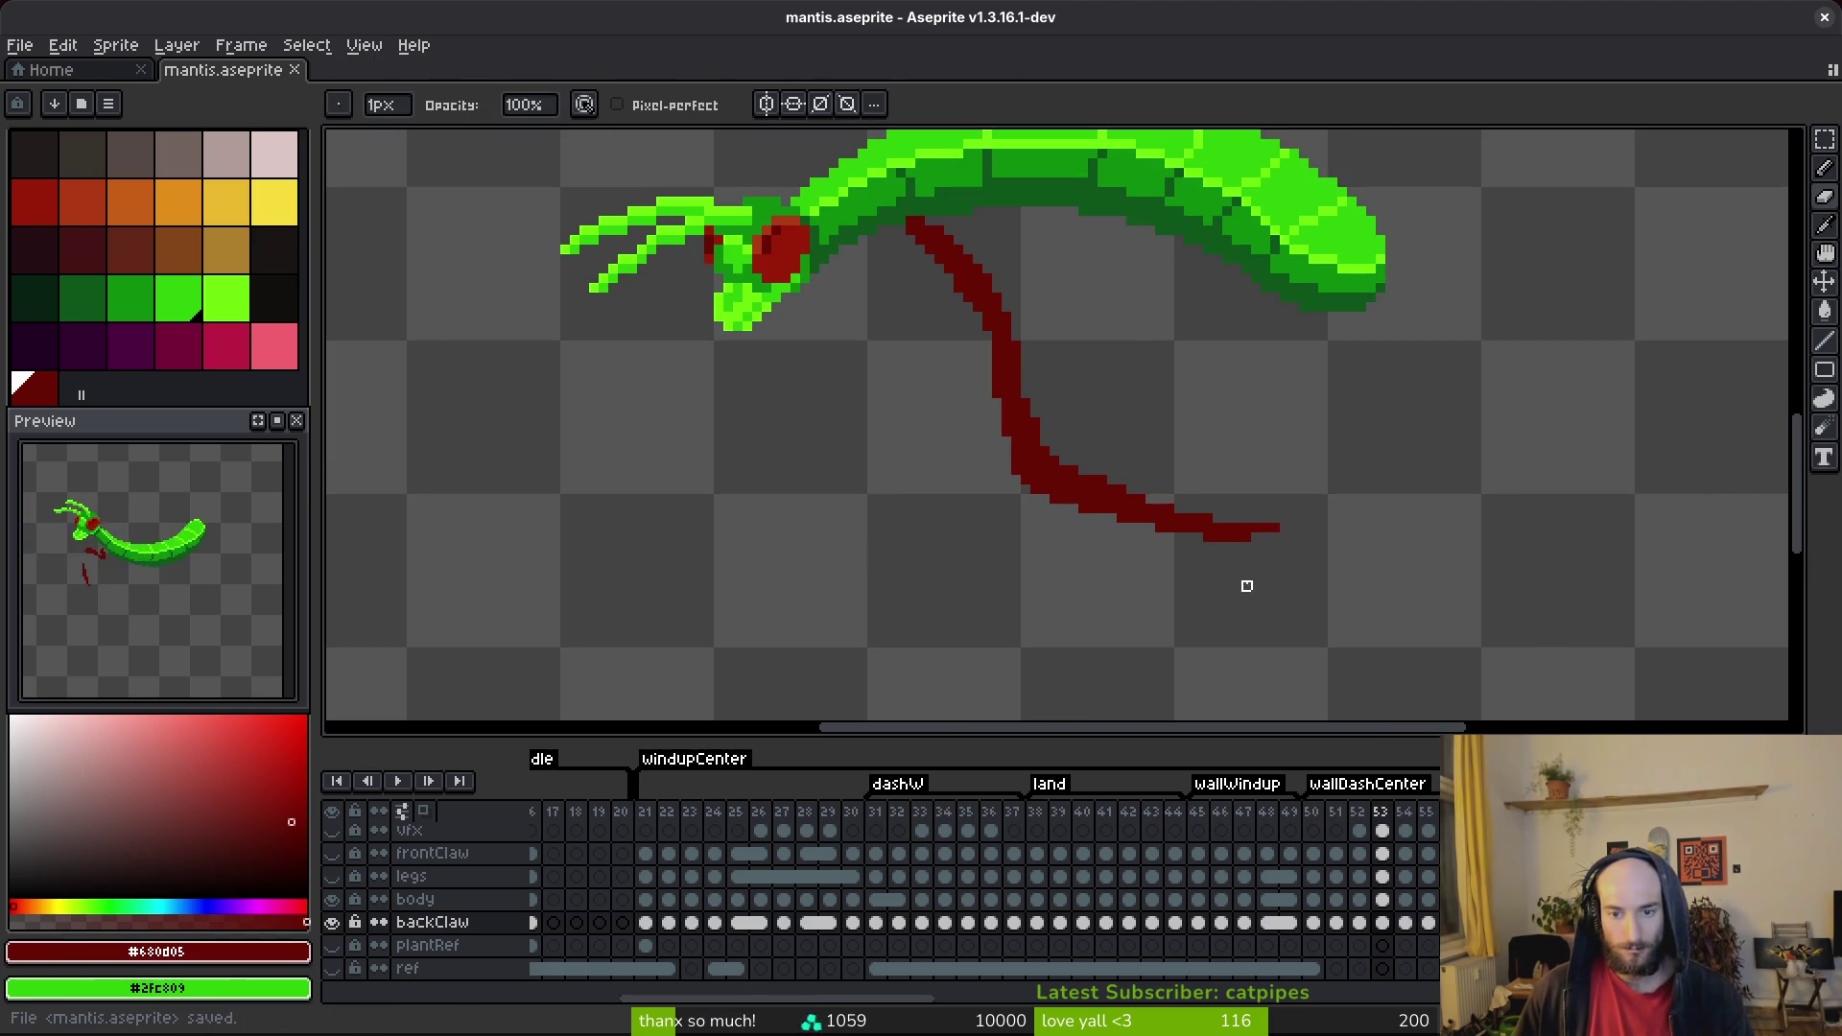
{"action": "key", "text": "b"}
{"action": "scroll", "coordinate": [1003, 415], "scroll_direction": "up", "scroll_amount": 3}
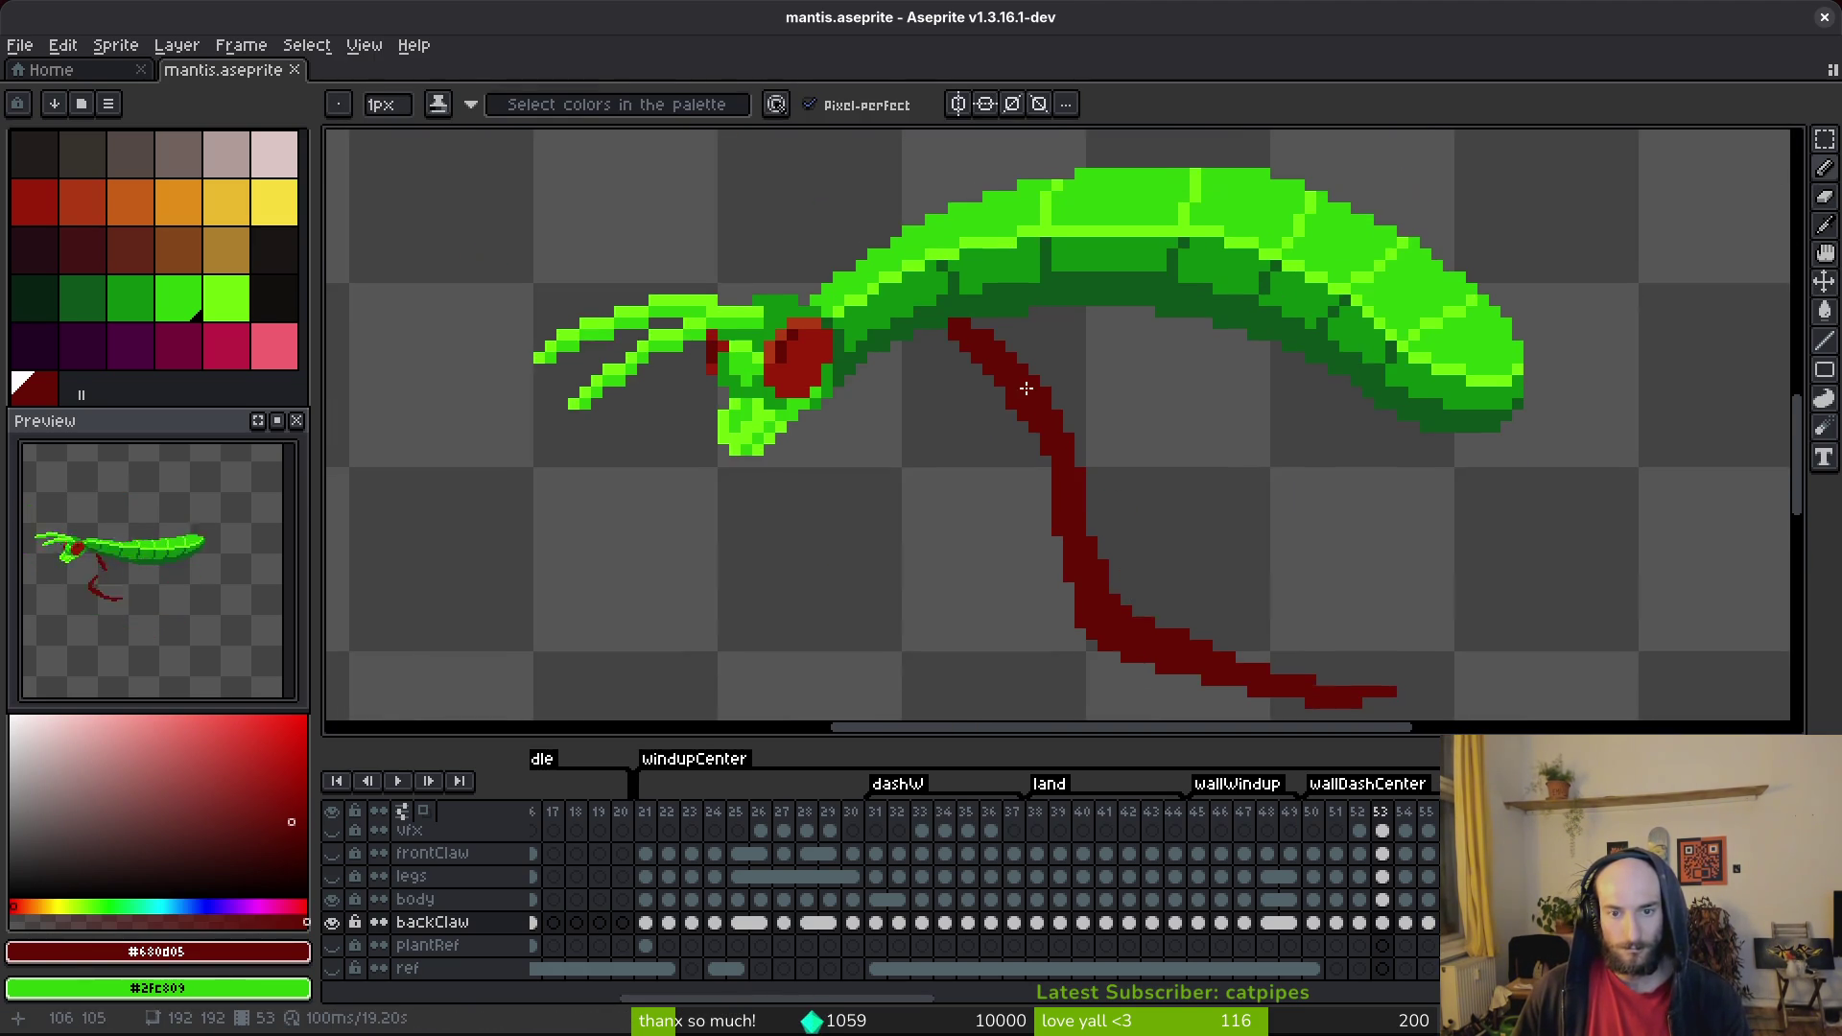
{"action": "scroll", "coordinate": [976, 324], "scroll_direction": "up", "scroll_amount": 2}
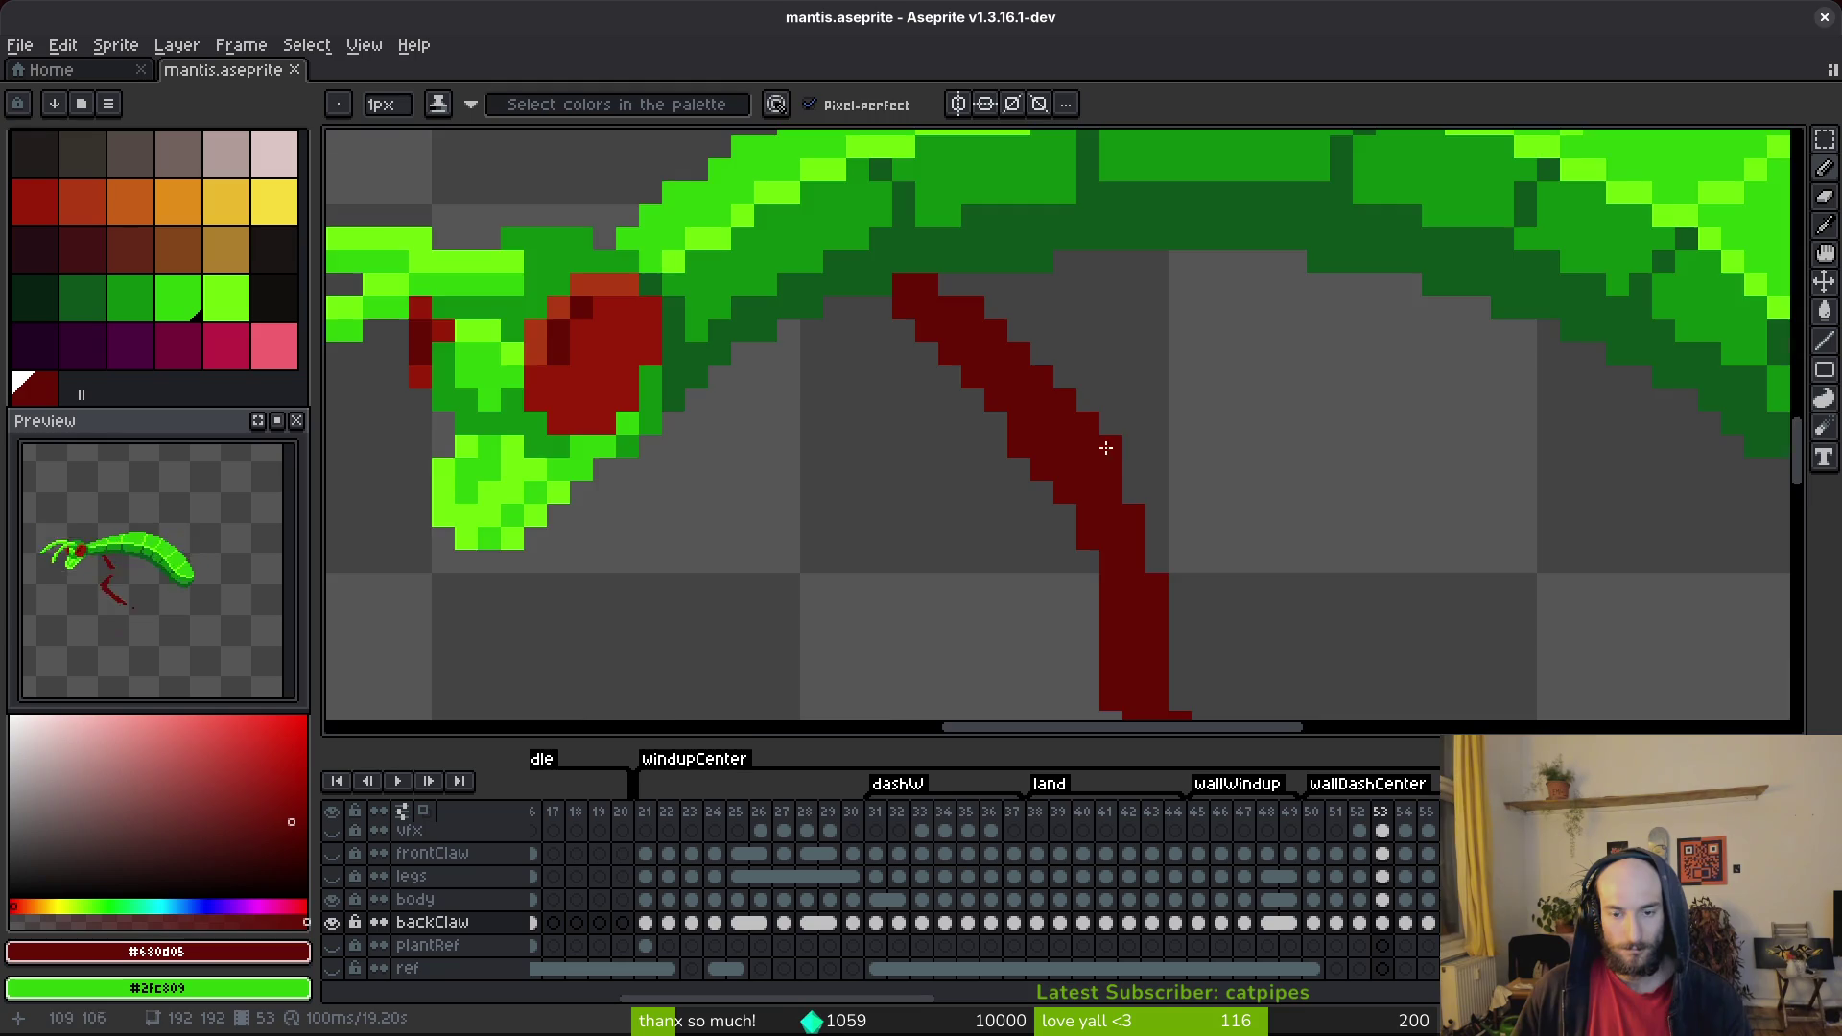
{"action": "scroll", "coordinate": [1105, 435], "scroll_direction": "down", "scroll_amount": 3}
Lasso the lower part of the claw to reshape its curve, deselect, and save.
{"action": "key", "text": "q"}
{"action": "mouse_move", "coordinate": [1144, 432]}
{"action": "left_mouse_down"}
{"action": "mouse_move", "coordinate": [1087, 555]}
{"action": "mouse_move", "coordinate": [1204, 509]}
{"action": "left_mouse_up"}
{"action": "key", "text": "ctrl+d"}
{"action": "key", "text": "ctrl+s"}
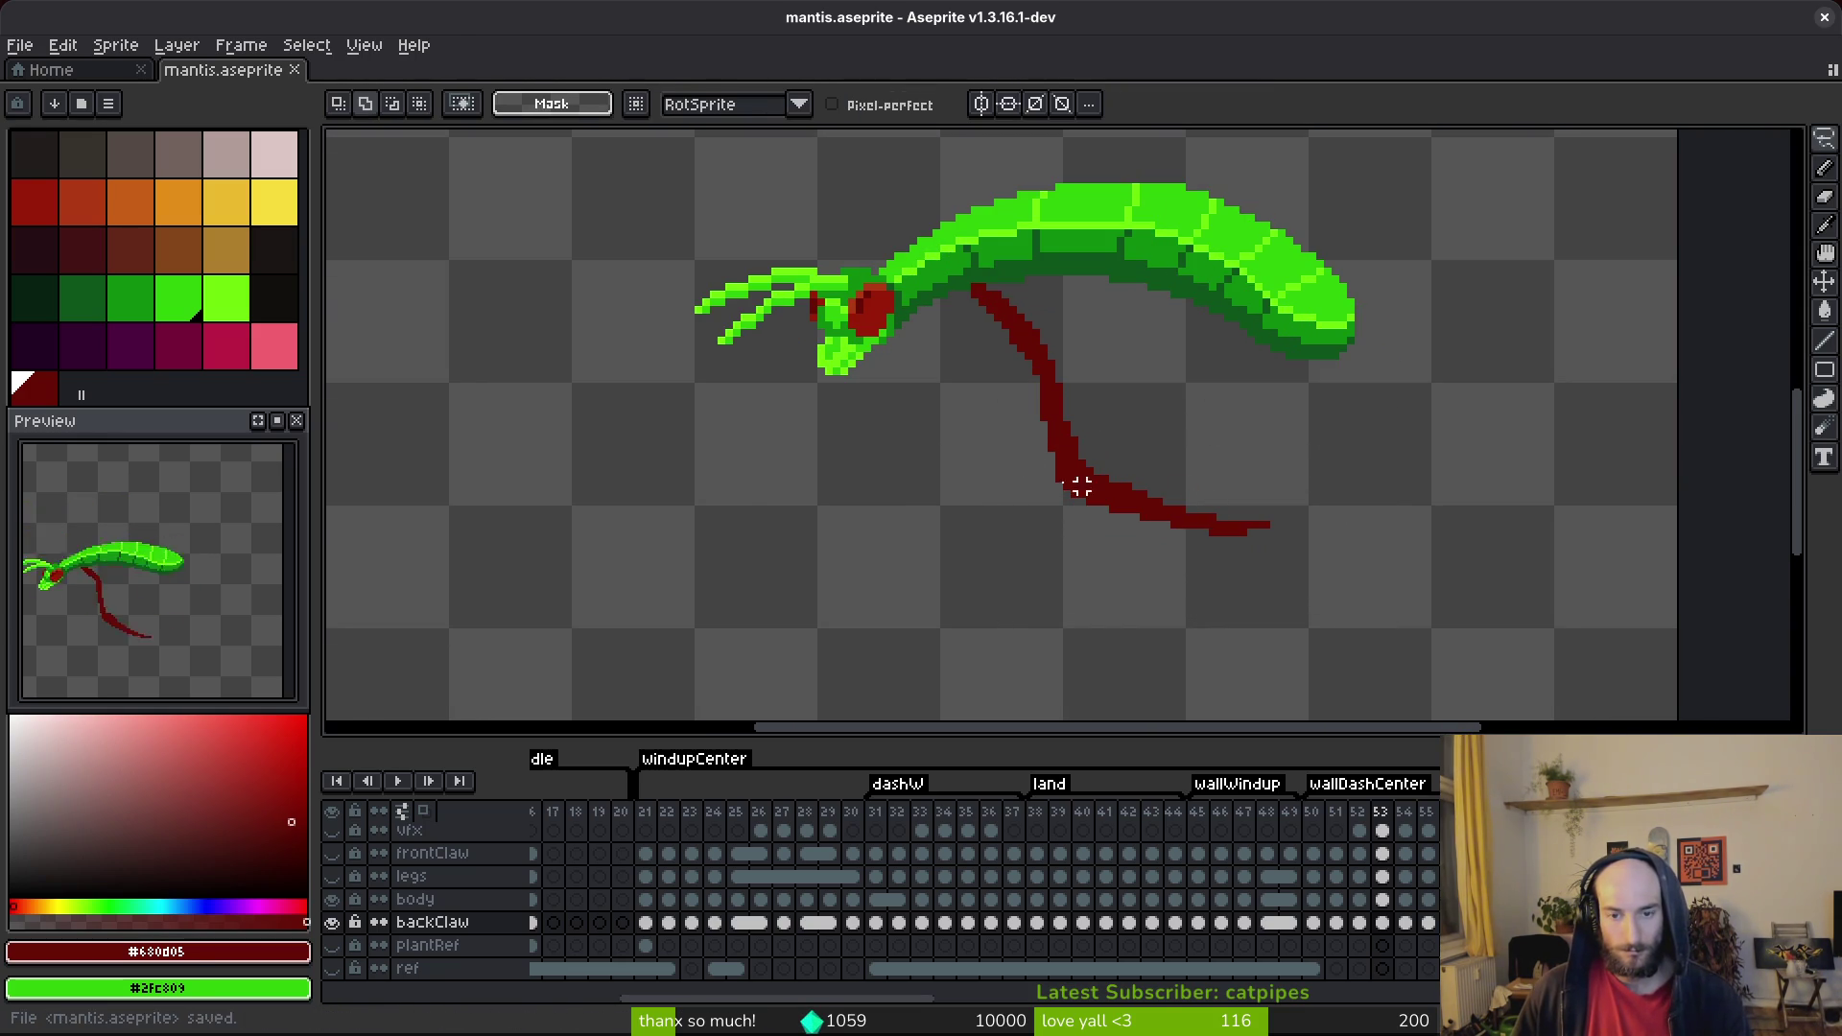
{"action": "scroll", "coordinate": [1071, 439], "scroll_direction": "up", "scroll_amount": 2}
{"action": "key", "text": "b"}
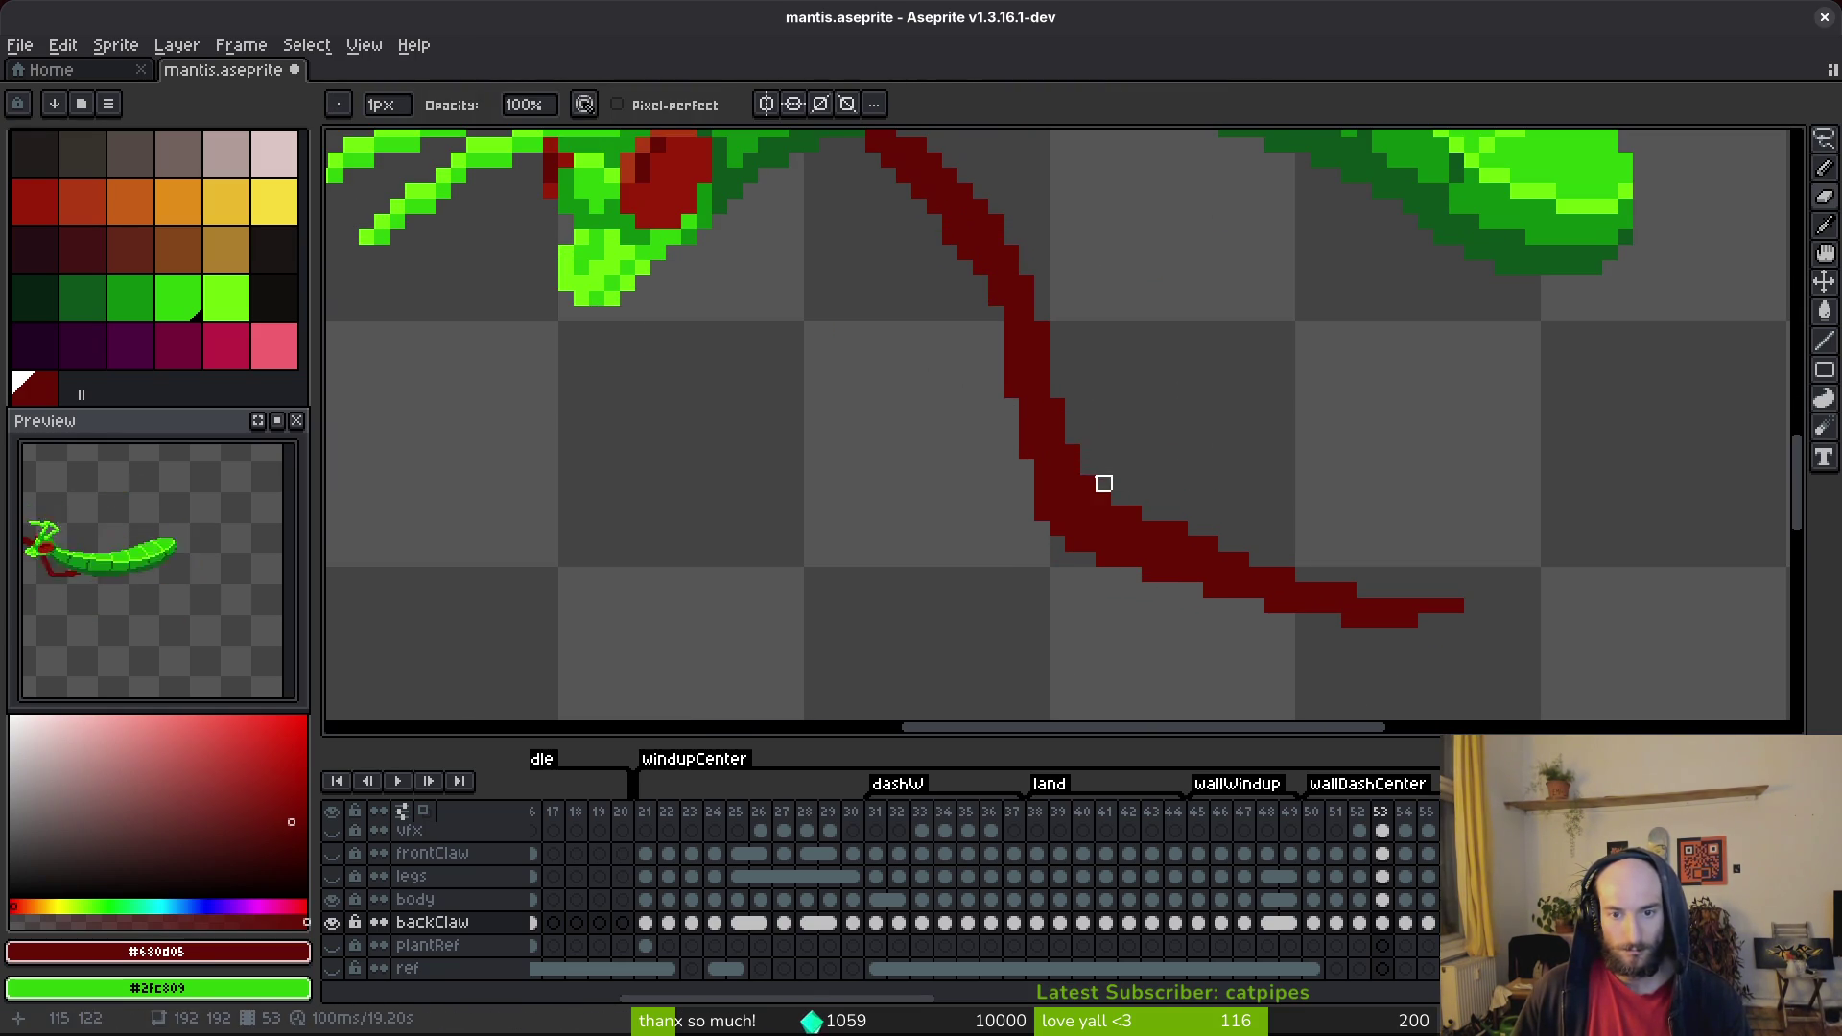
{"action": "key", "text": "ctrl+s"}
Save, compare the last claw edit with undo/redo, and show the frontClaw, legs and body layers.
{"action": "scroll", "coordinate": [1160, 433], "scroll_direction": "down", "scroll_amount": 2}
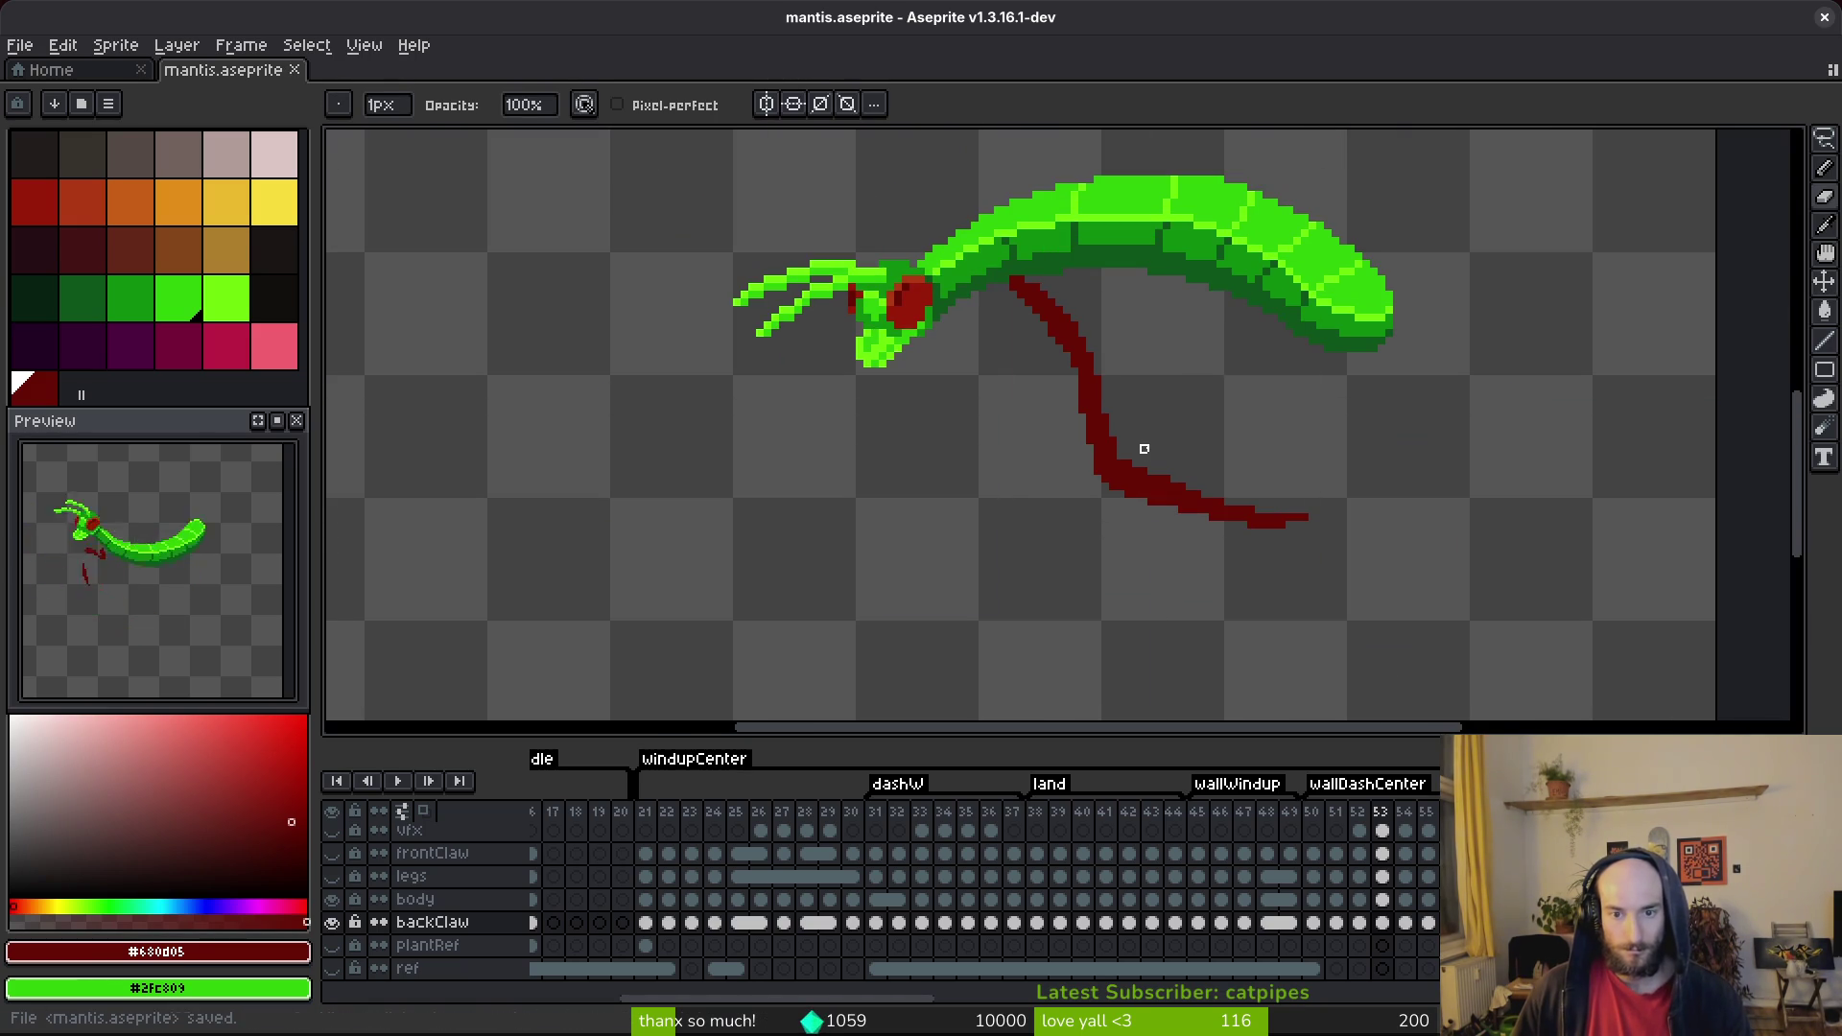
{"action": "scroll", "coordinate": [1141, 448], "scroll_direction": "up", "scroll_amount": 2}
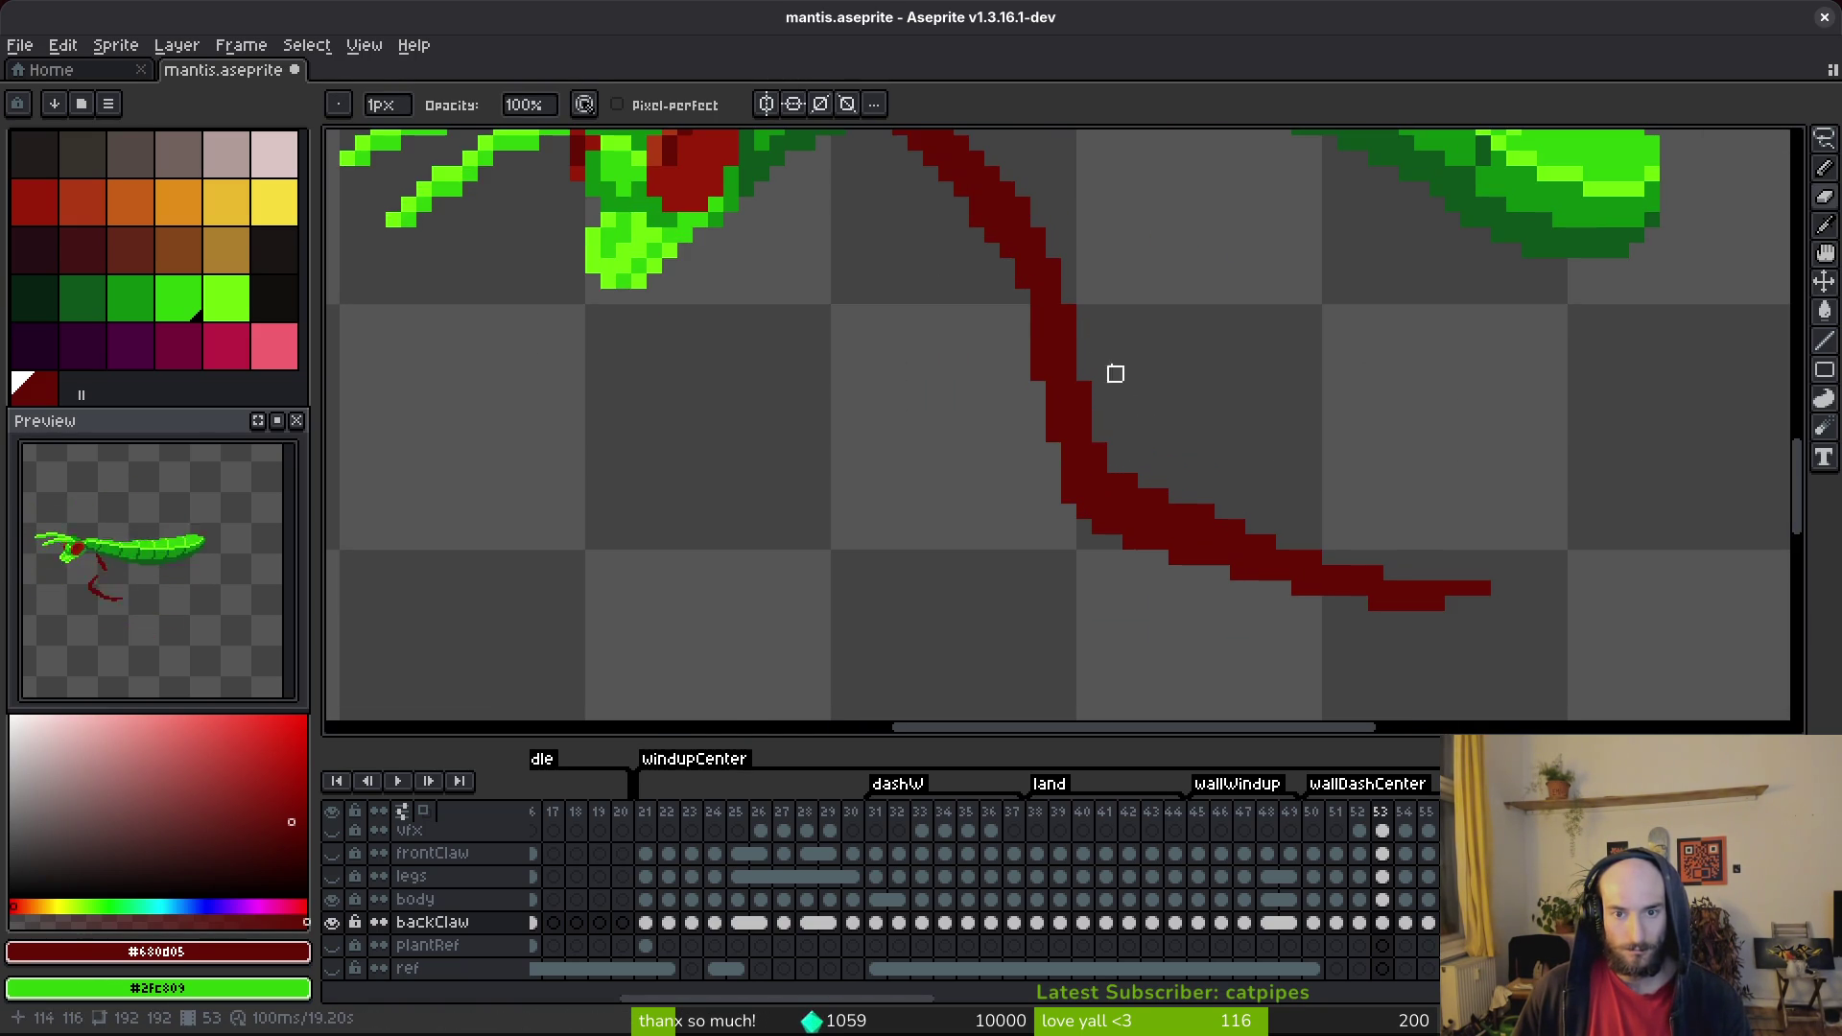
{"action": "scroll", "coordinate": [1100, 328], "scroll_direction": "down", "scroll_amount": 2}
{"action": "key", "text": "ctrl+s"}
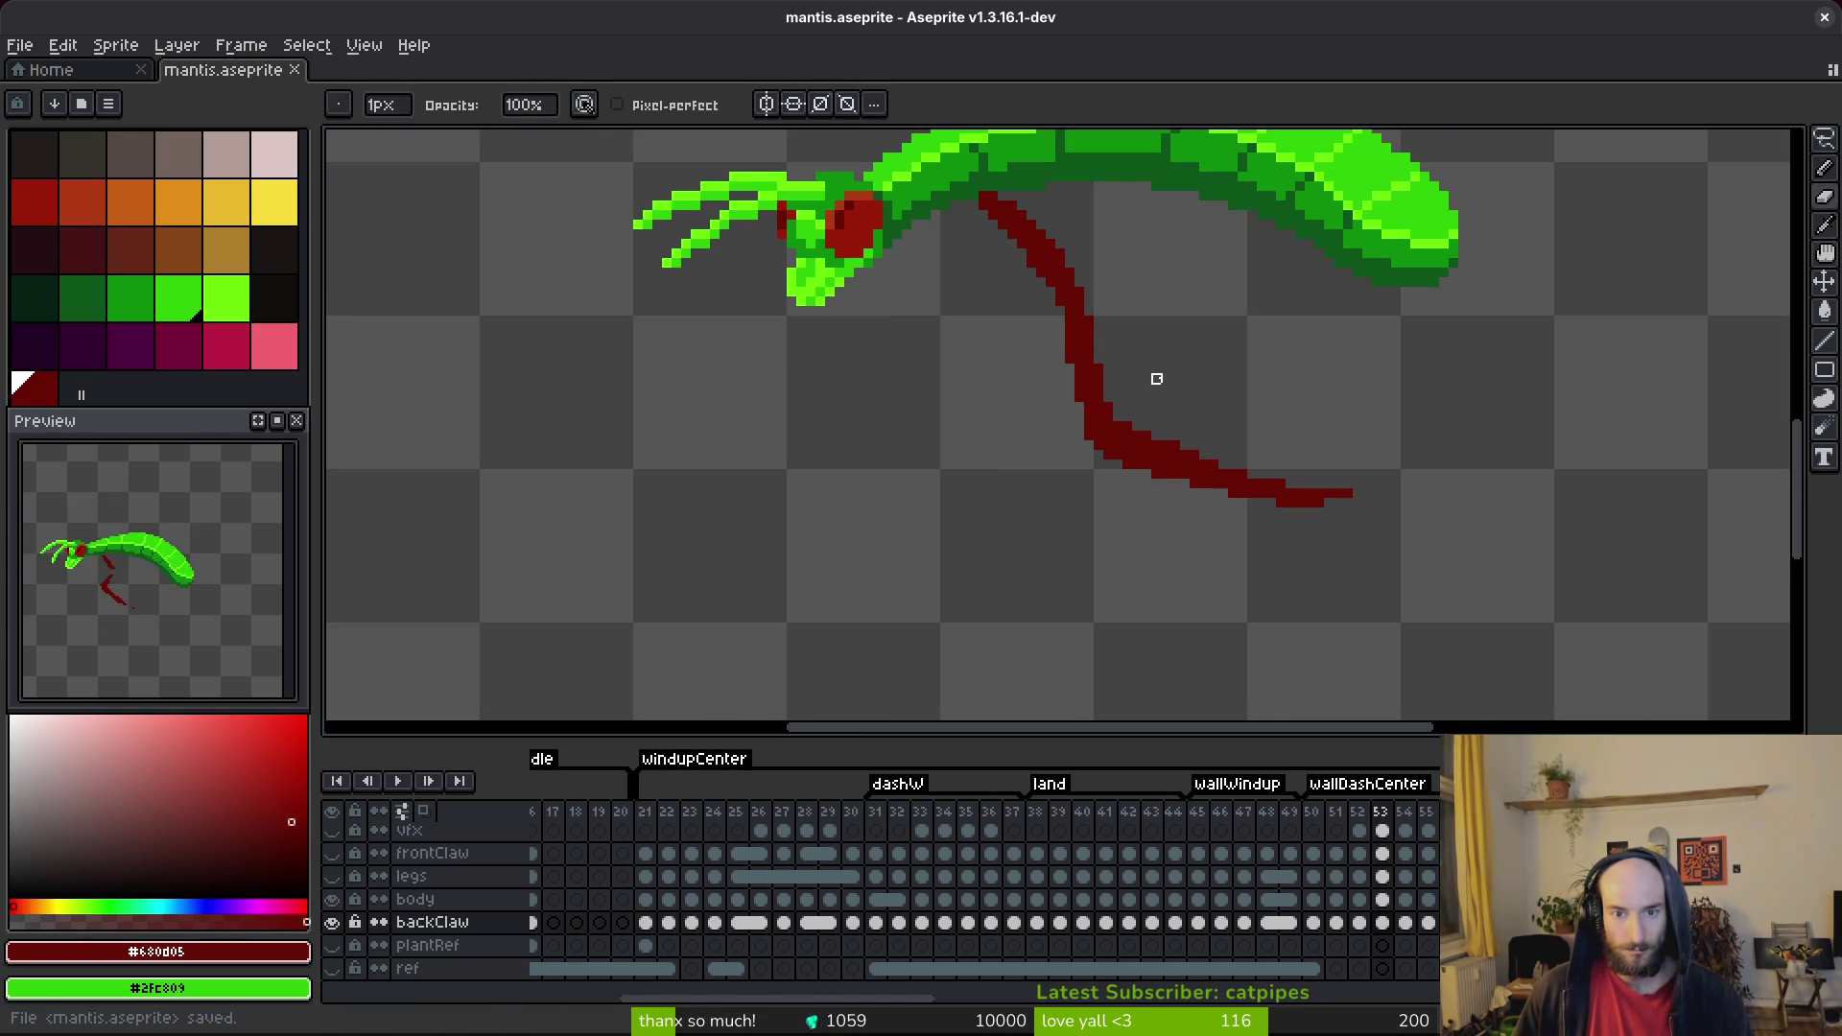
{"action": "key", "text": "ctrl+z"}
{"action": "key", "text": "ctrl+y"}
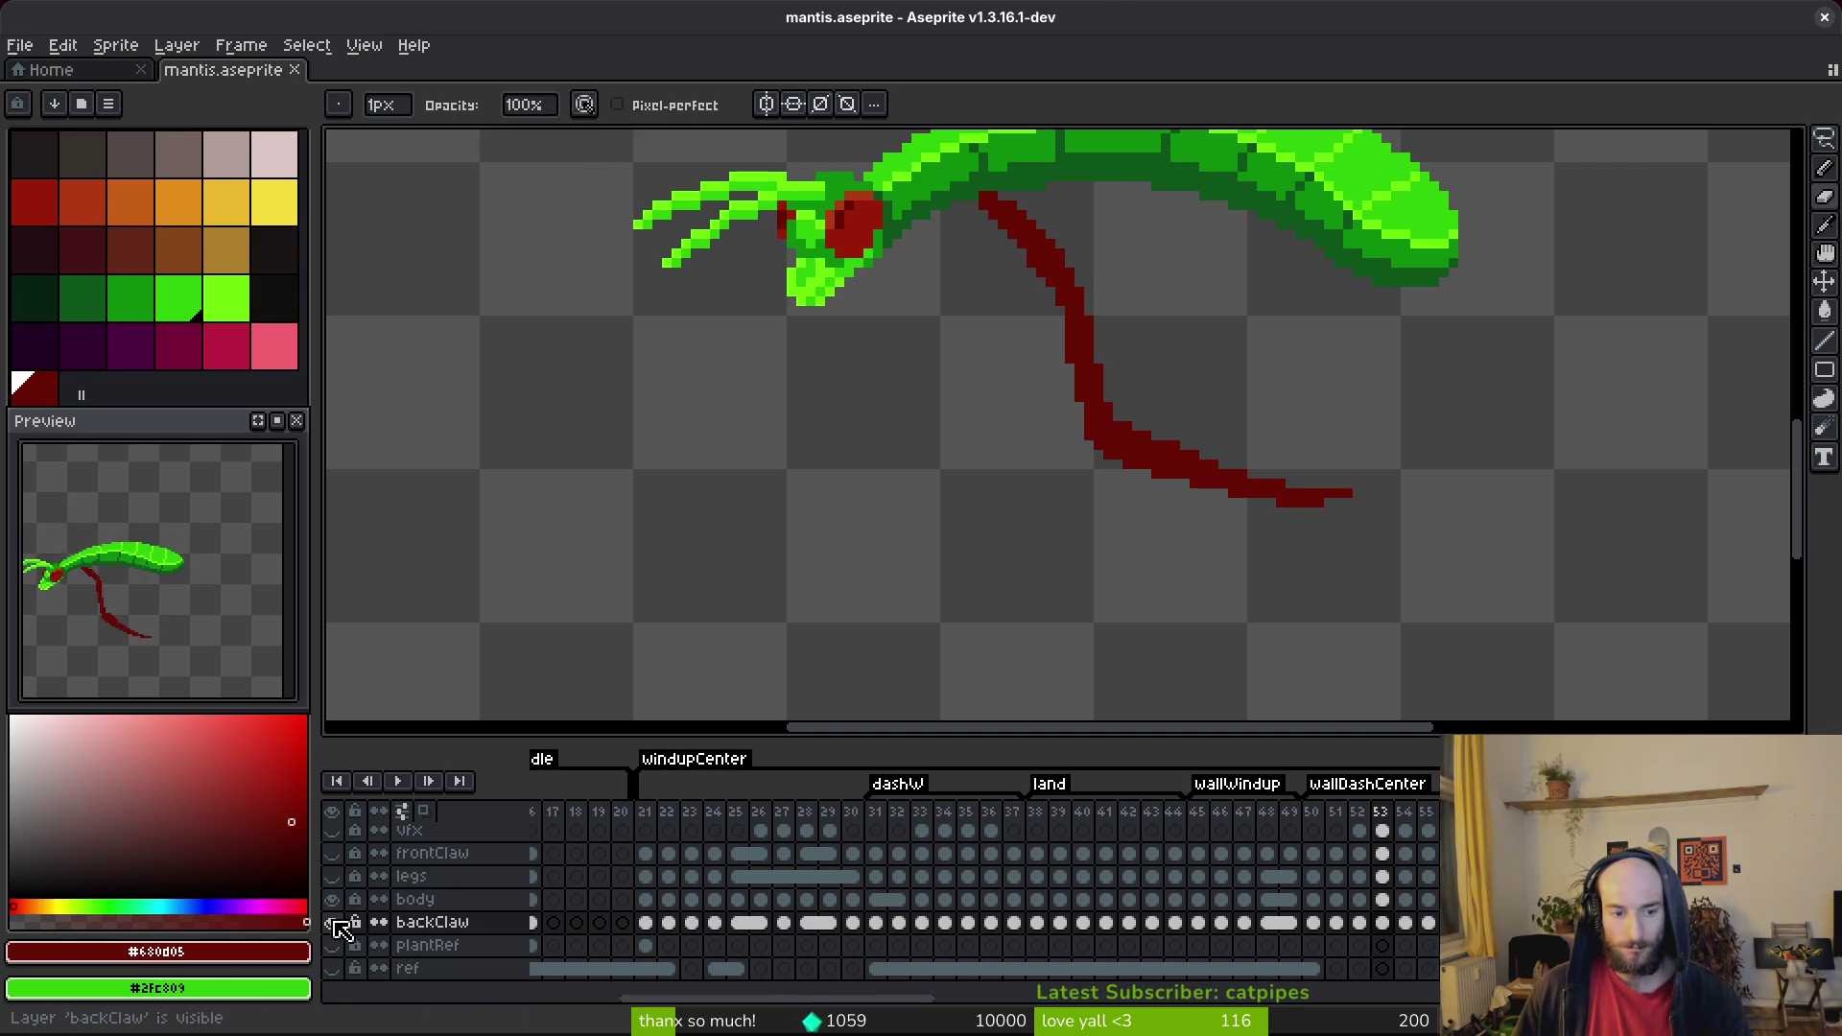
{"action": "left_click_drag", "start_coordinate": [334, 899], "coordinate": [334, 853]}
Step back to frame 52 with the Pencil ready and select its body layer.
{"action": "scroll", "coordinate": [1171, 526], "scroll_direction": "up", "scroll_amount": 2}
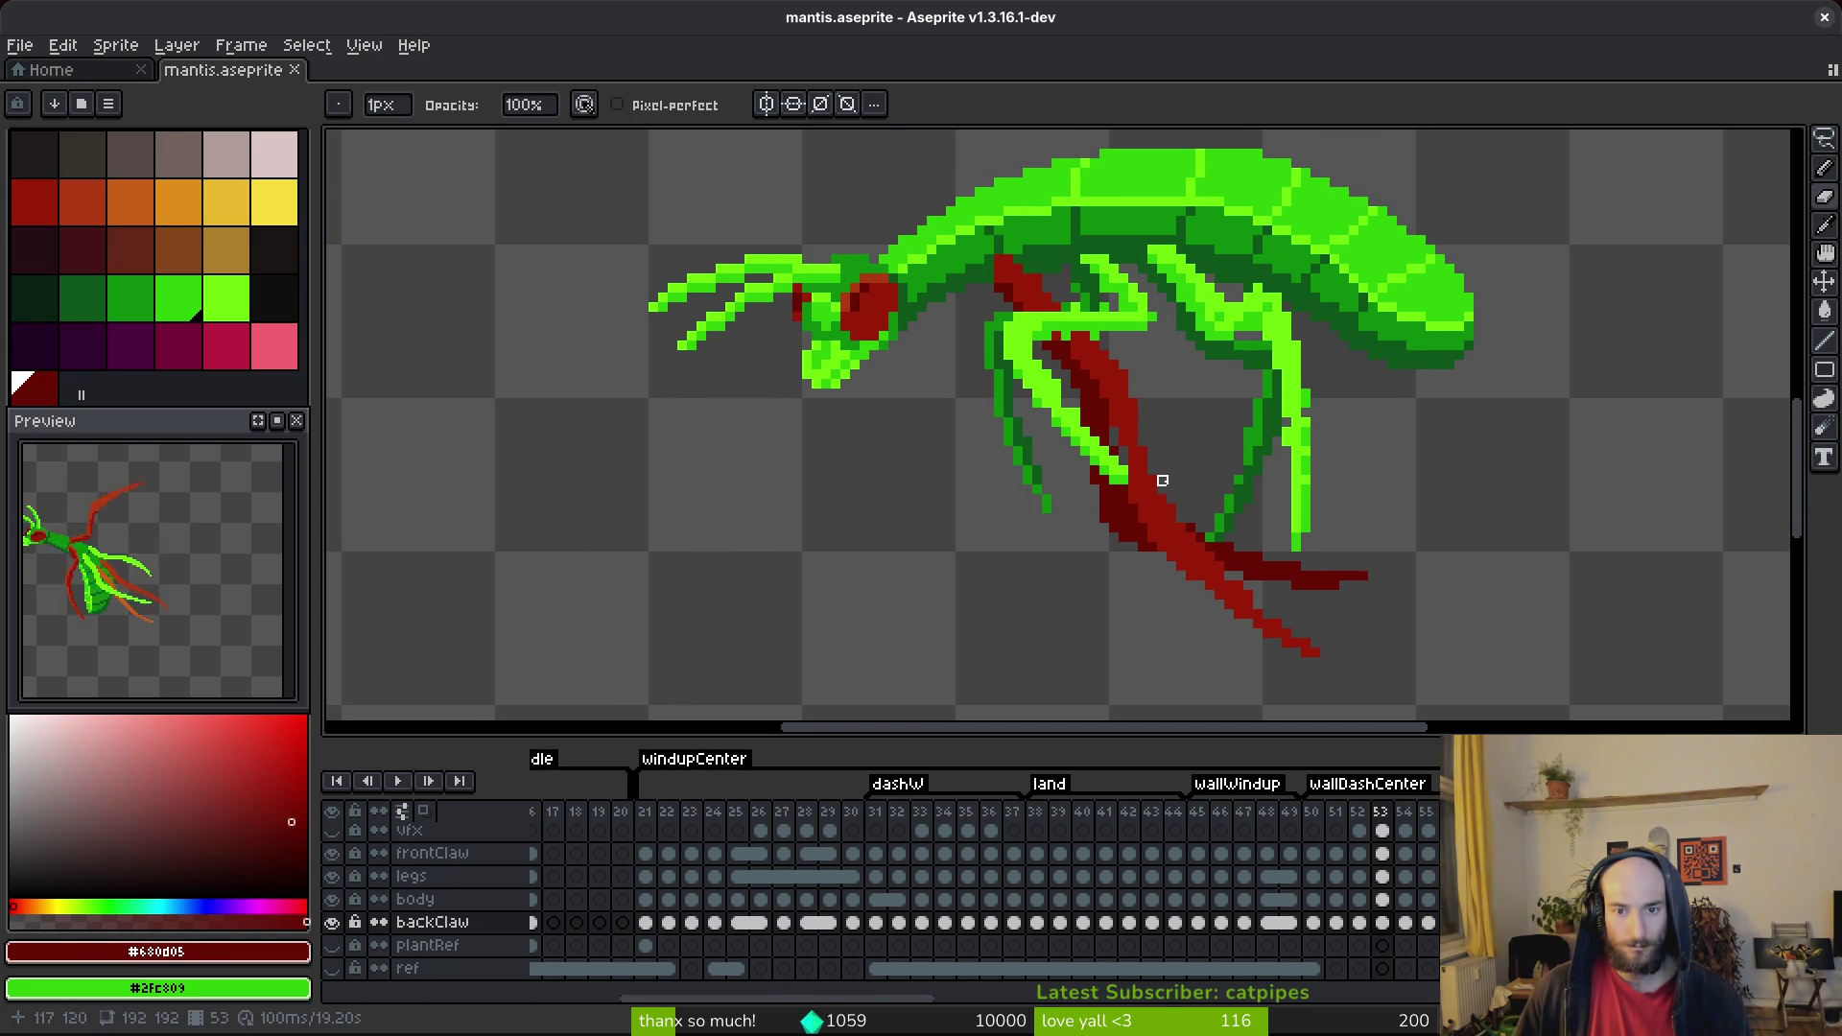
{"action": "key", "text": "i"}
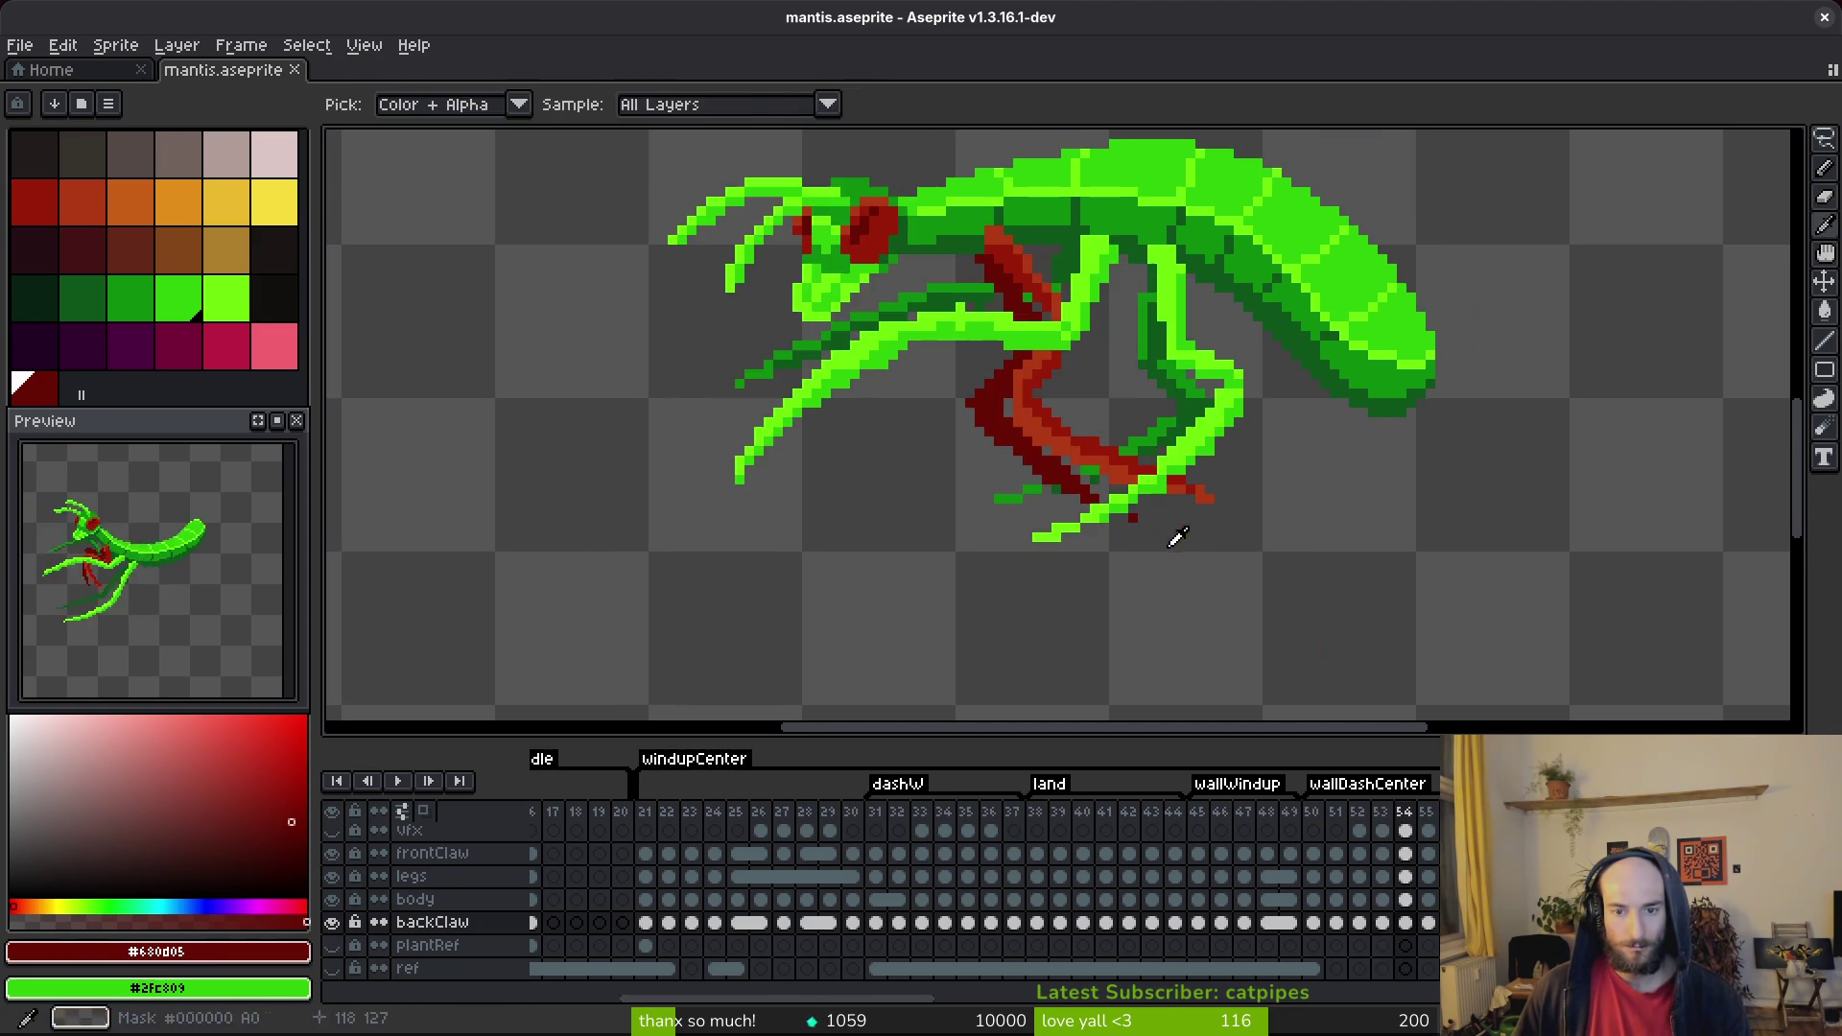
{"action": "key", "text": "Left"}
{"action": "key", "text": "b"}
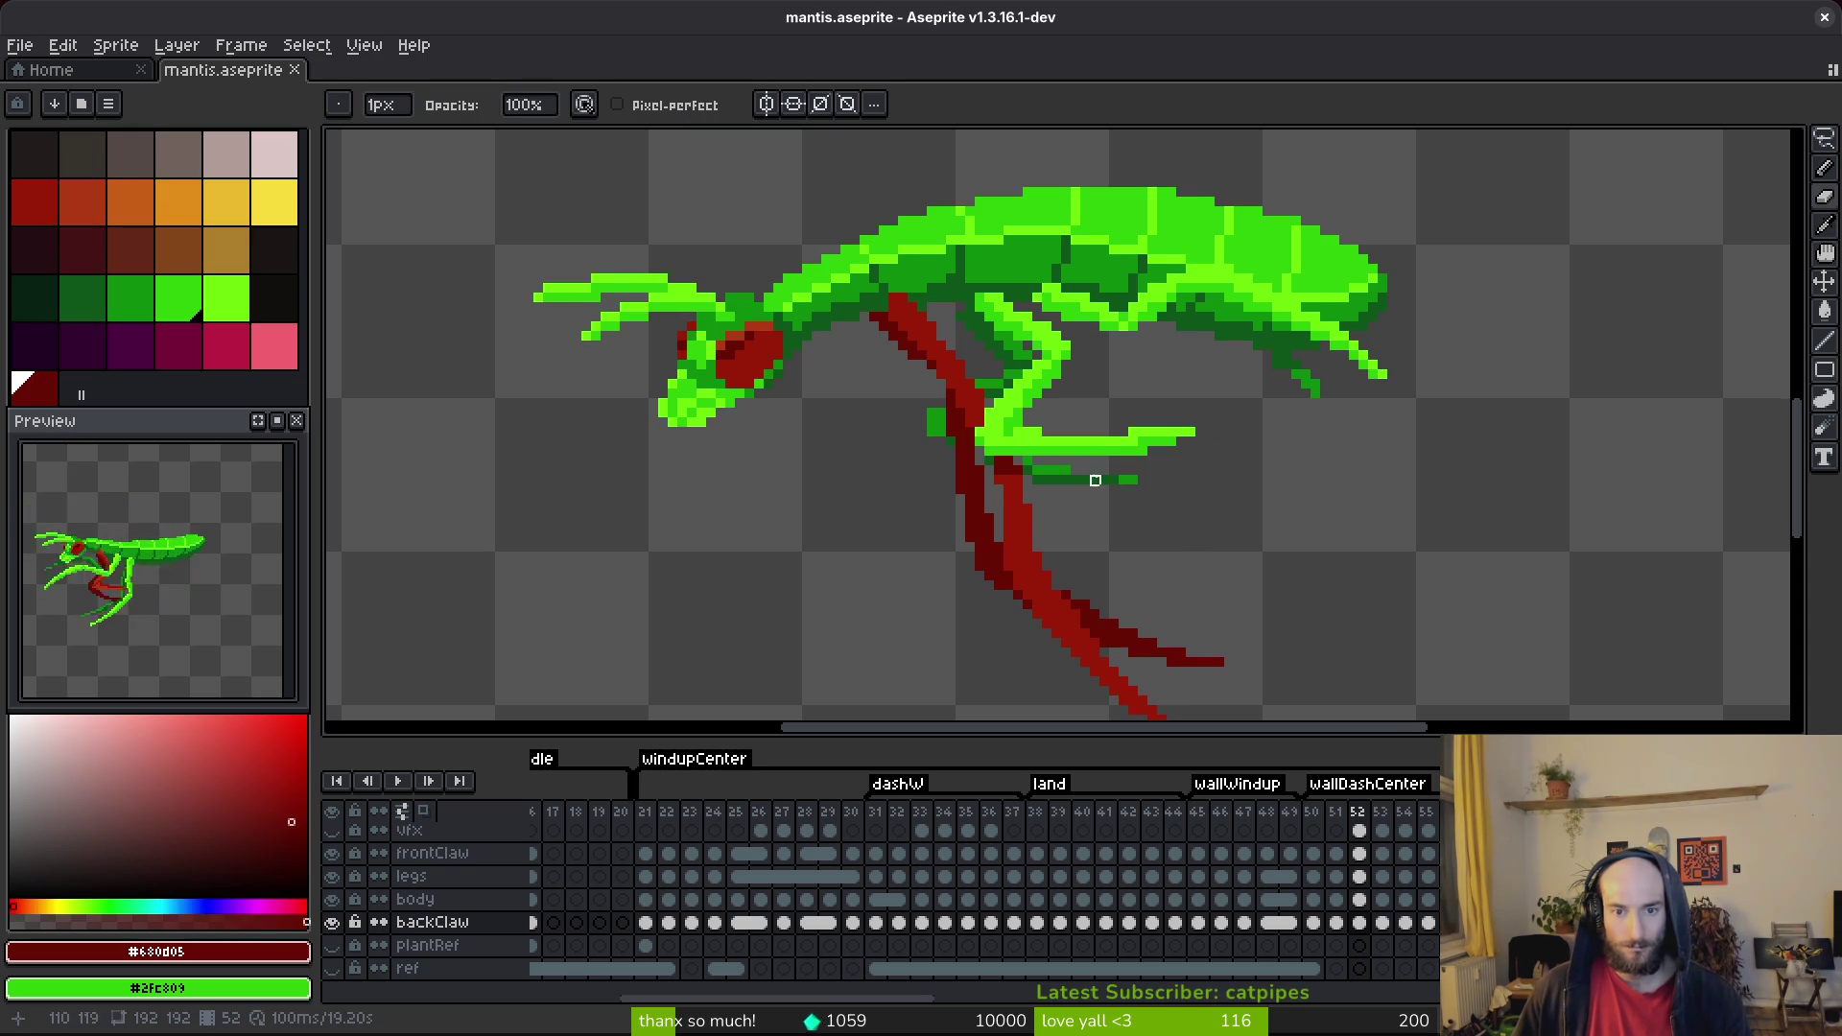
{"action": "scroll", "coordinate": [1027, 452], "scroll_direction": "up", "scroll_amount": 3}
{"action": "left_click", "coordinate": [1359, 899]}
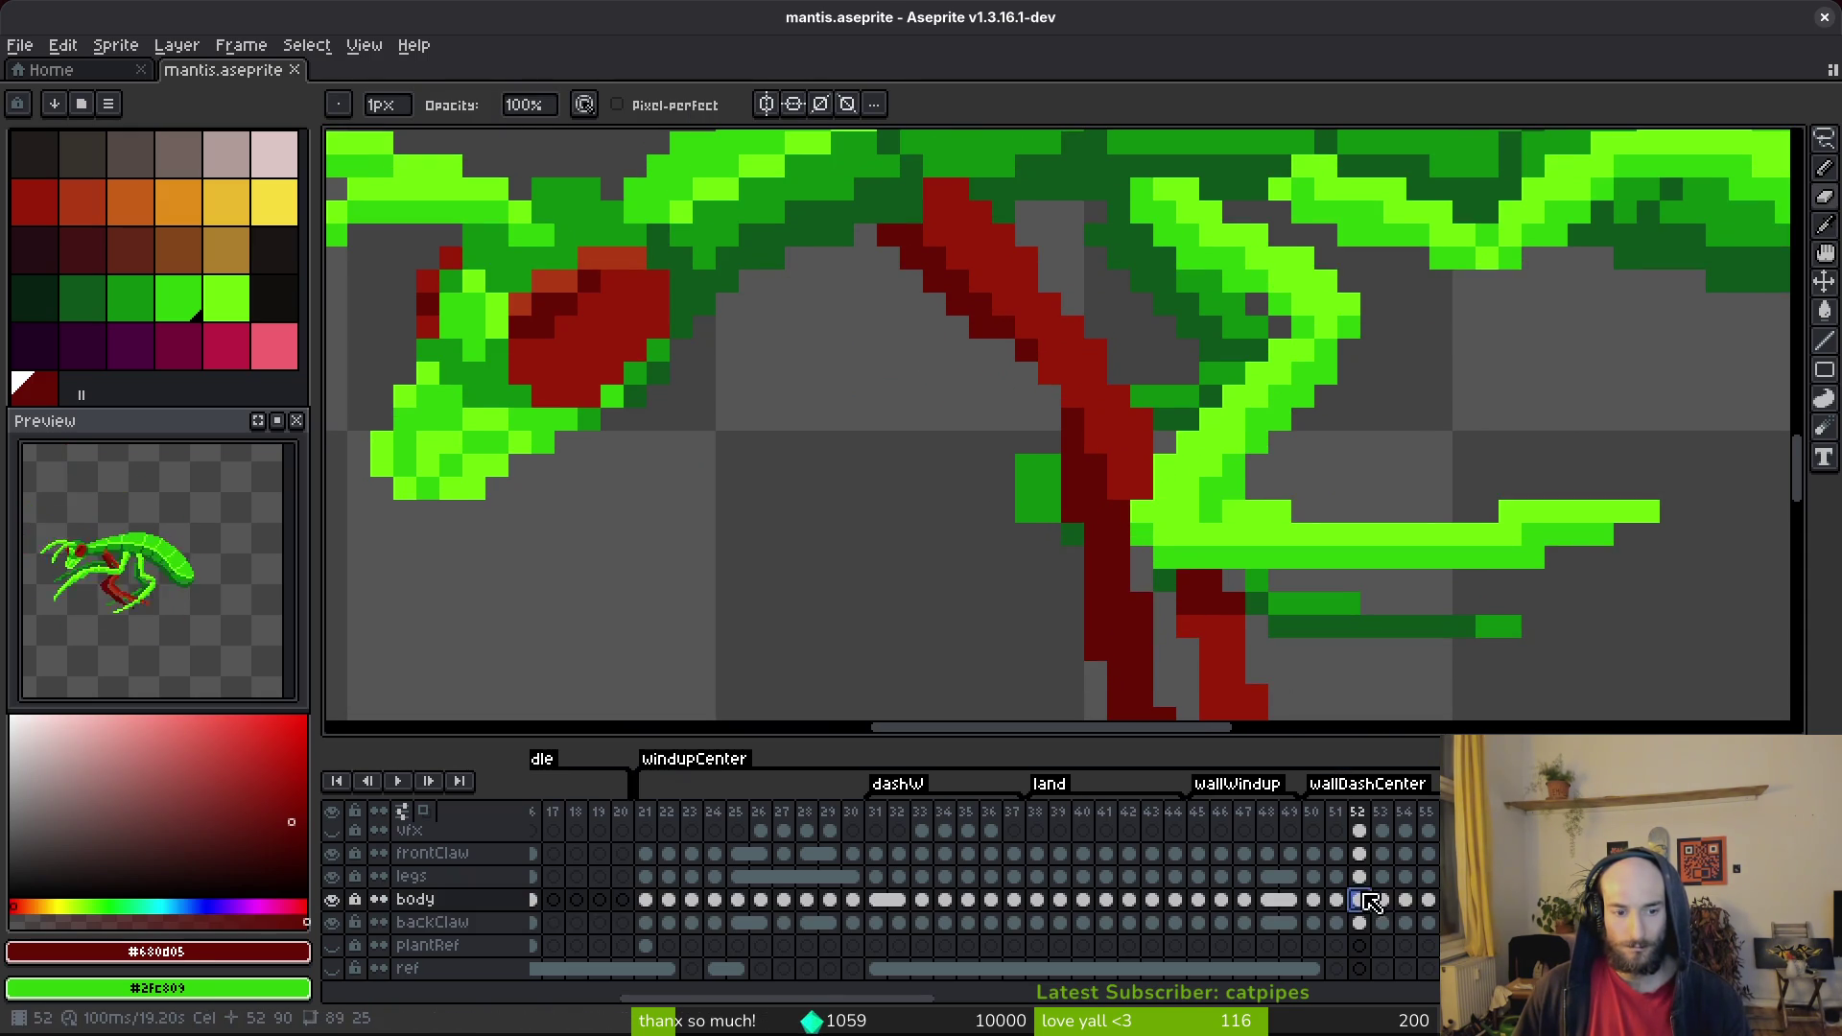
Select the legs layer on frame 52 and draw dark green pixels beside the red leg.
{"action": "left_click", "coordinate": [1359, 876]}
{"action": "left_click", "coordinate": [1056, 462], "text": "alt"}
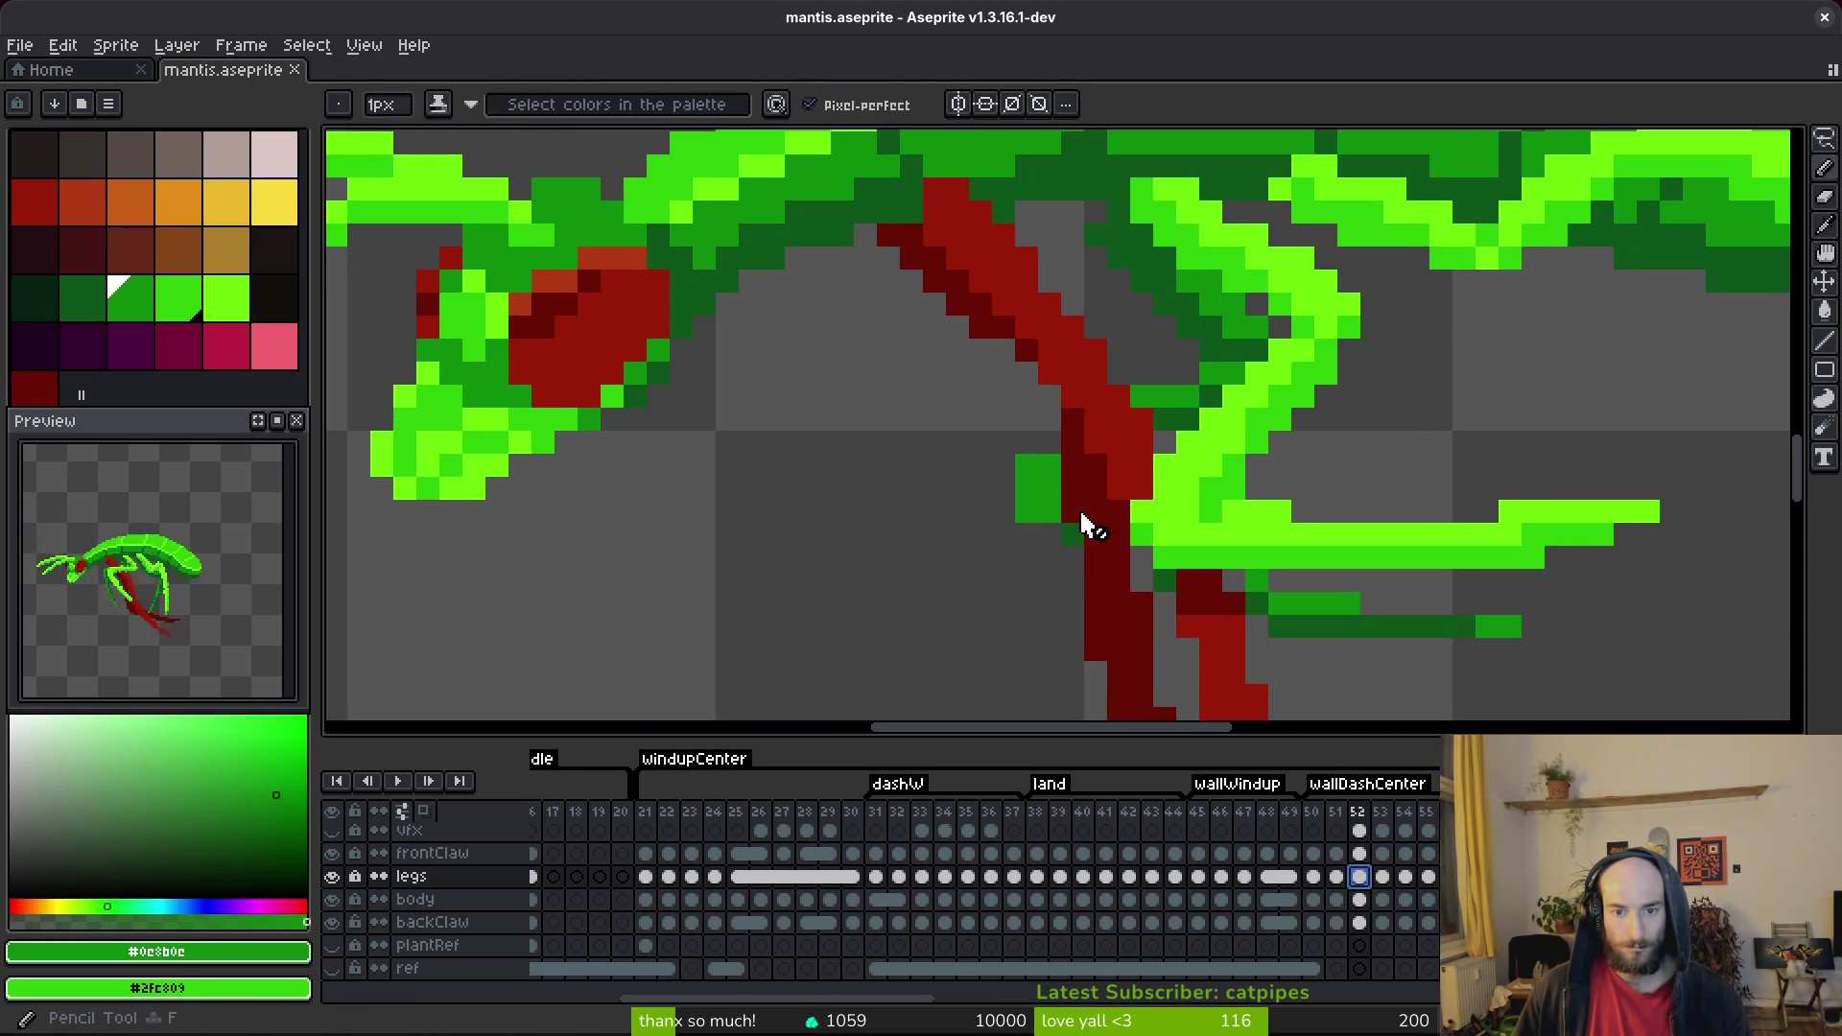
{"action": "left_click", "coordinate": [1146, 508]}
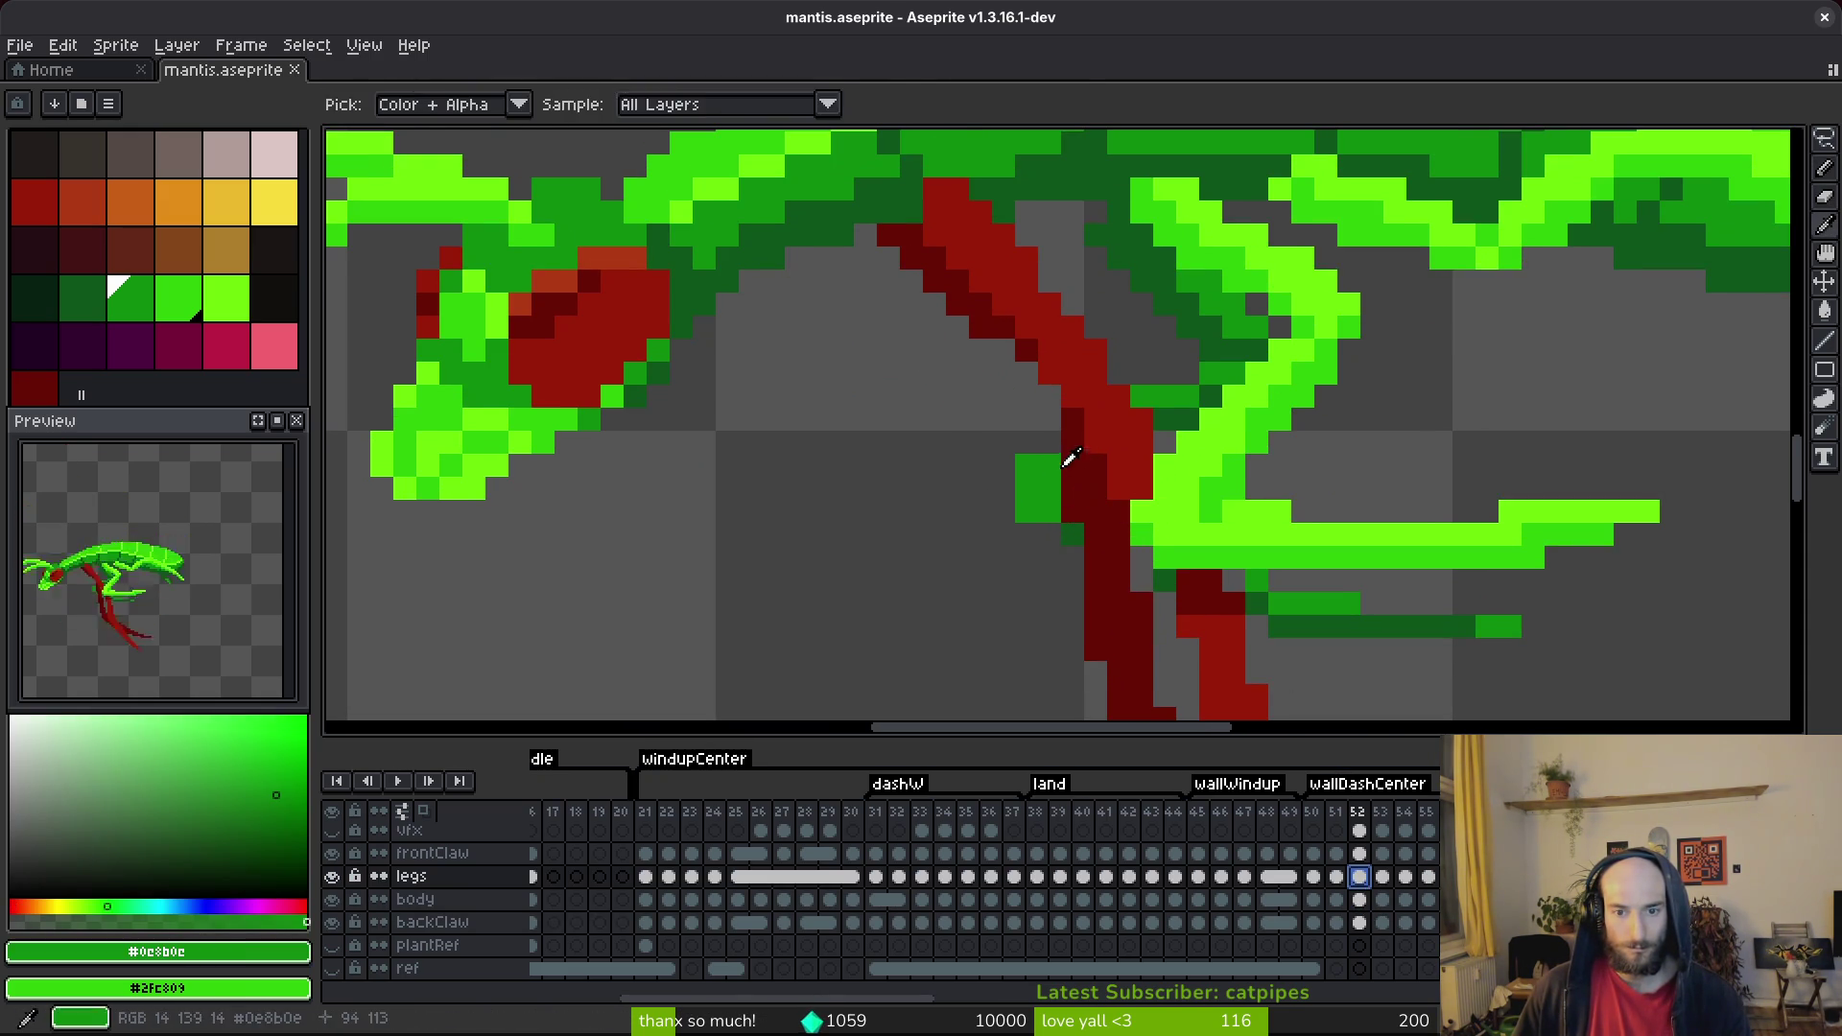
{"action": "left_click", "coordinate": [1072, 535], "text": "alt"}
{"action": "left_click_drag", "start_coordinate": [1050, 443], "coordinate": [1055, 506]}
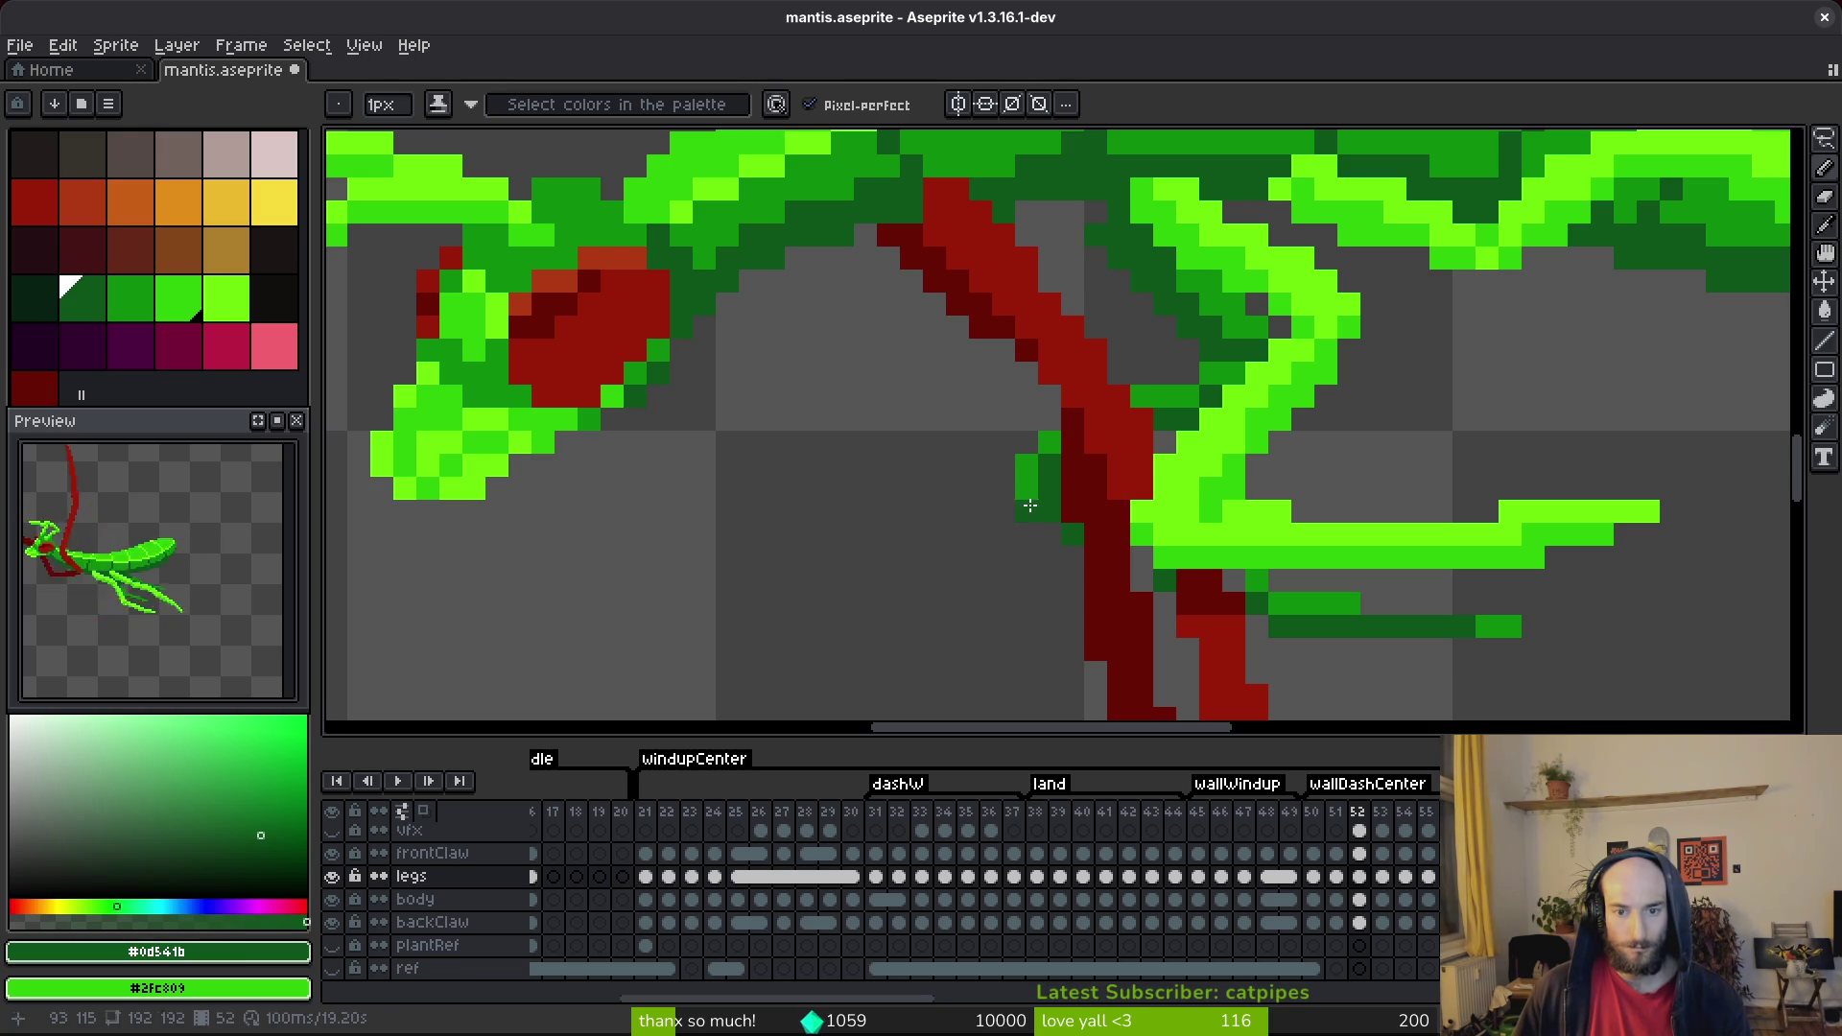
Sample the medium and dark greens from the leg near the claw tip.
{"action": "scroll", "coordinate": [1161, 527], "scroll_direction": "right", "scroll_amount": 2}
{"action": "scroll", "coordinate": [1167, 544], "scroll_direction": "right", "scroll_amount": 3}
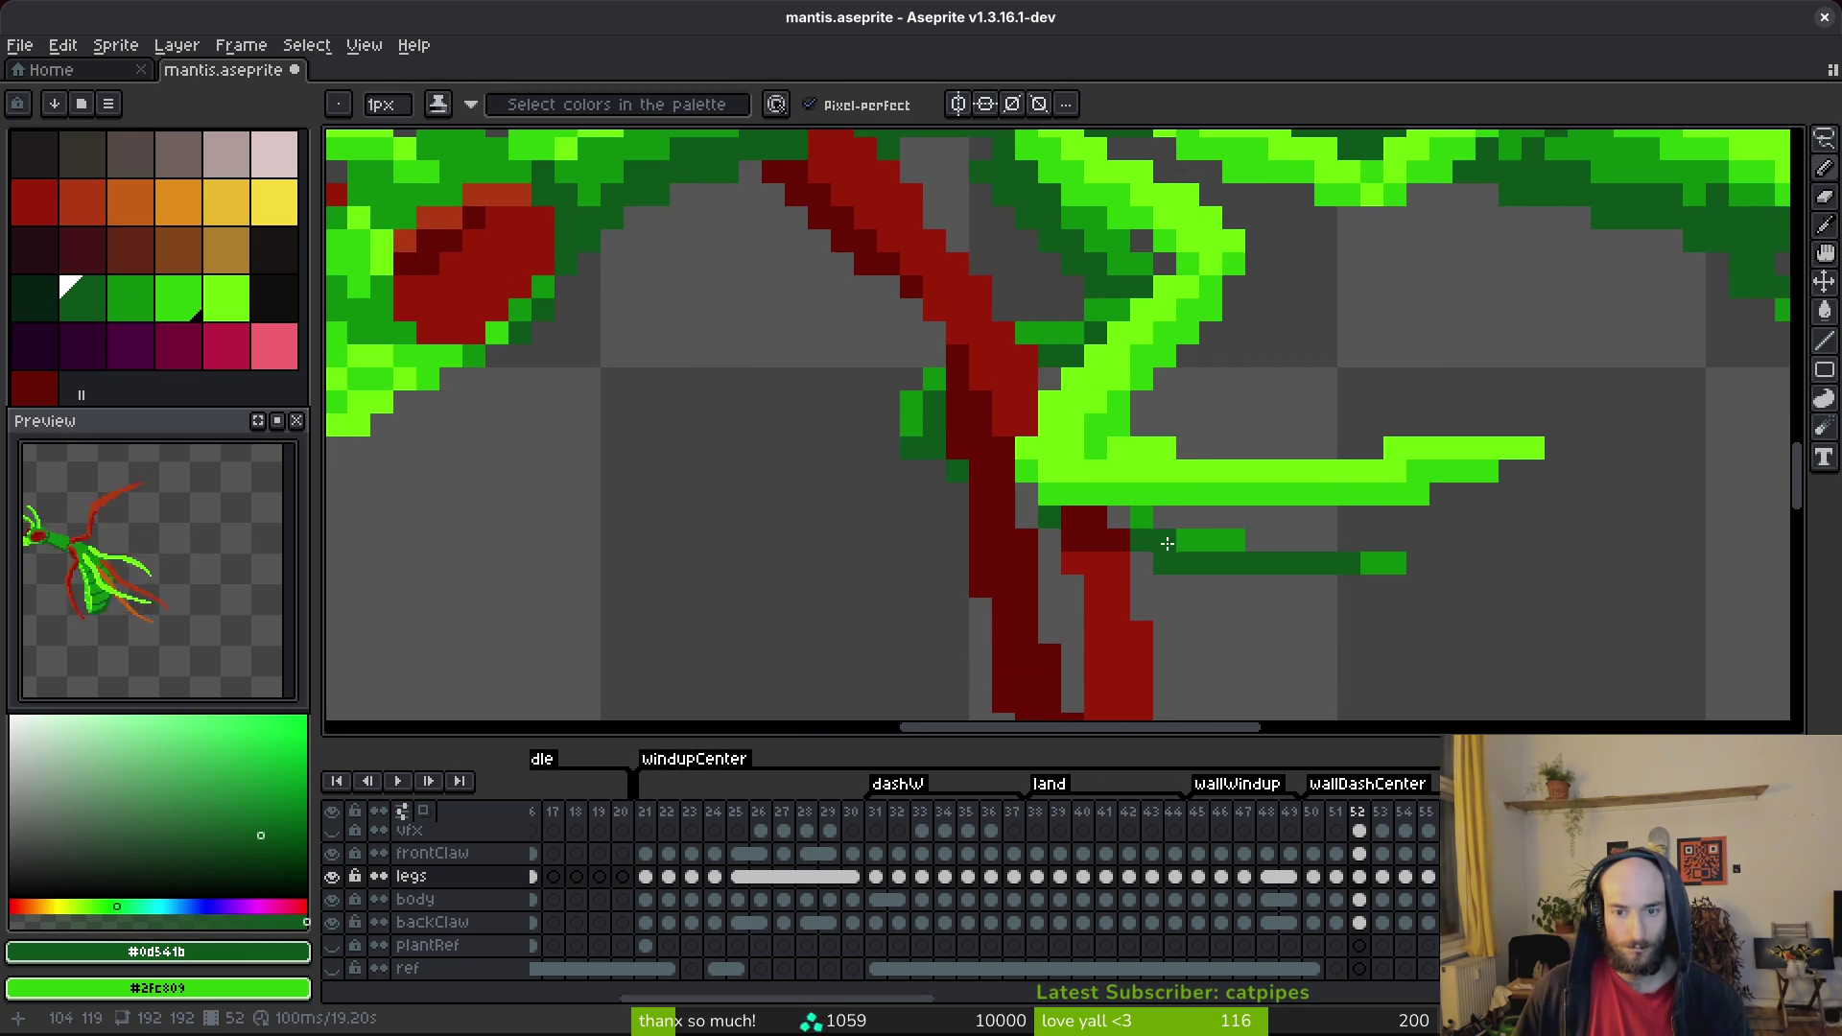
{"action": "left_click", "coordinate": [1199, 539], "text": "alt"}
{"action": "scroll", "coordinate": [1247, 590], "scroll_direction": "down", "scroll_amount": 3}
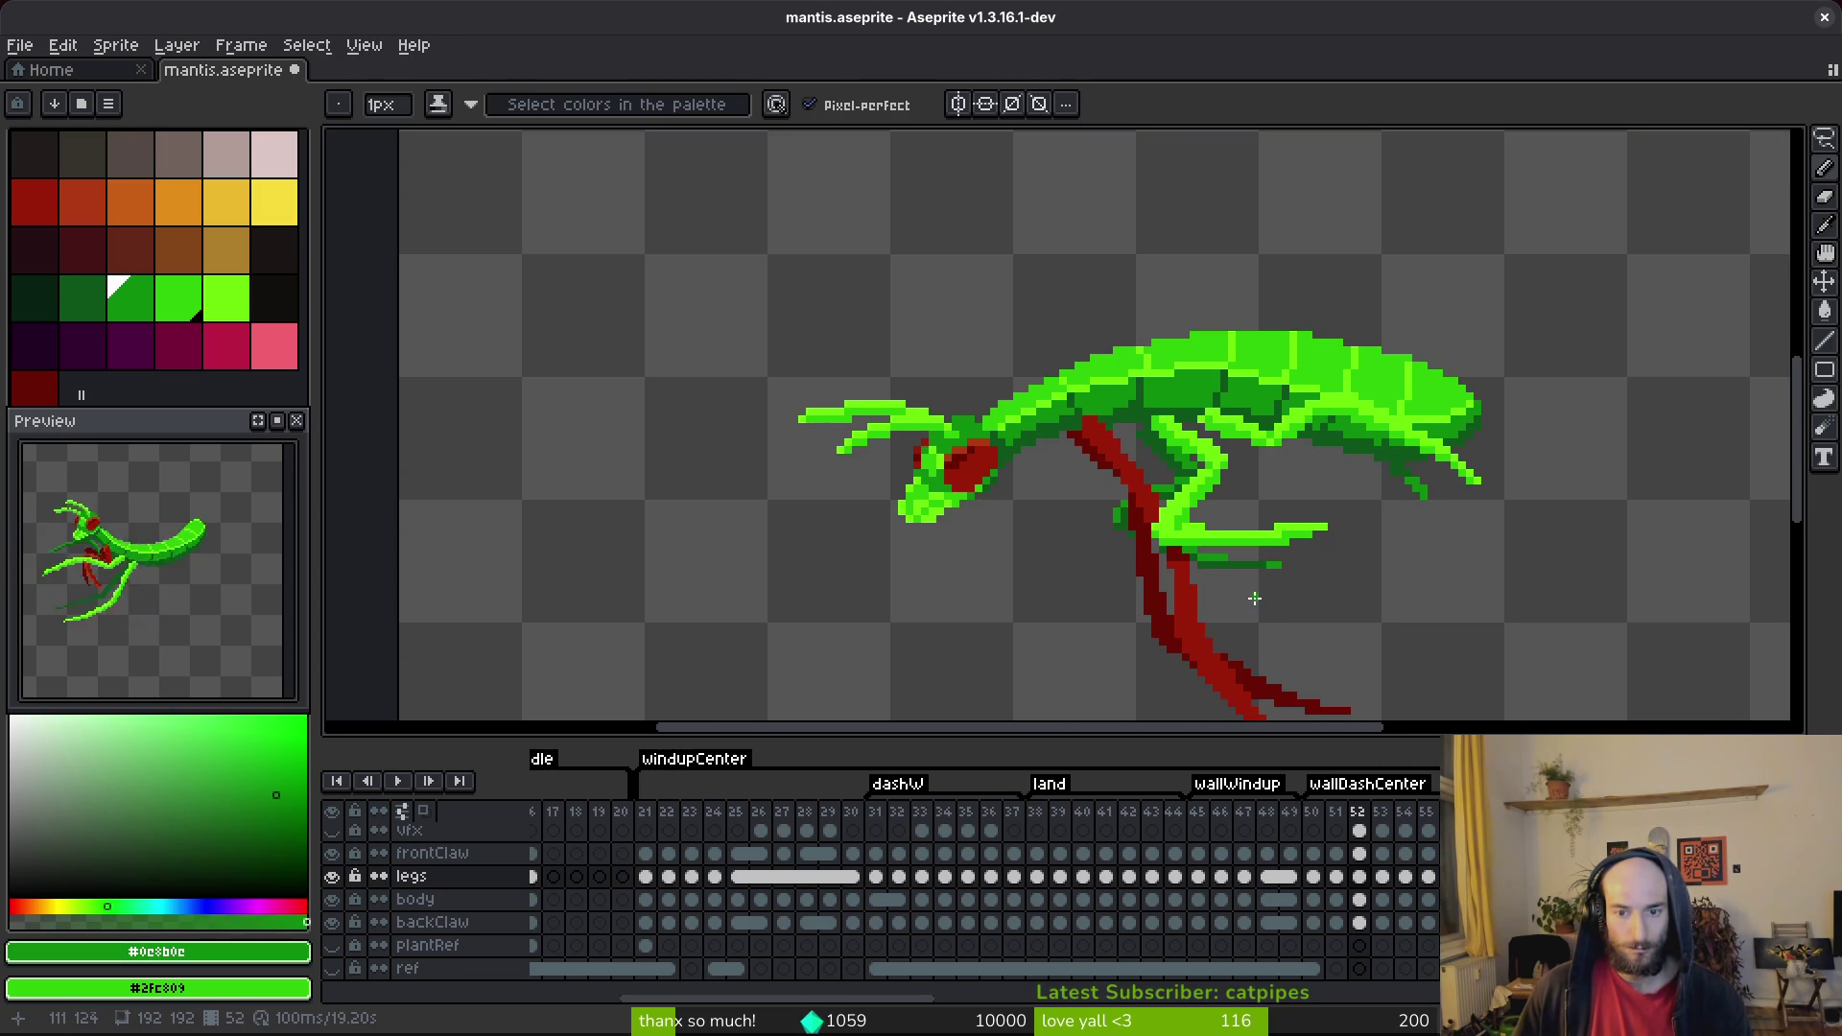
{"action": "left_click_drag", "start_coordinate": [1260, 605], "coordinate": [1252, 588]}
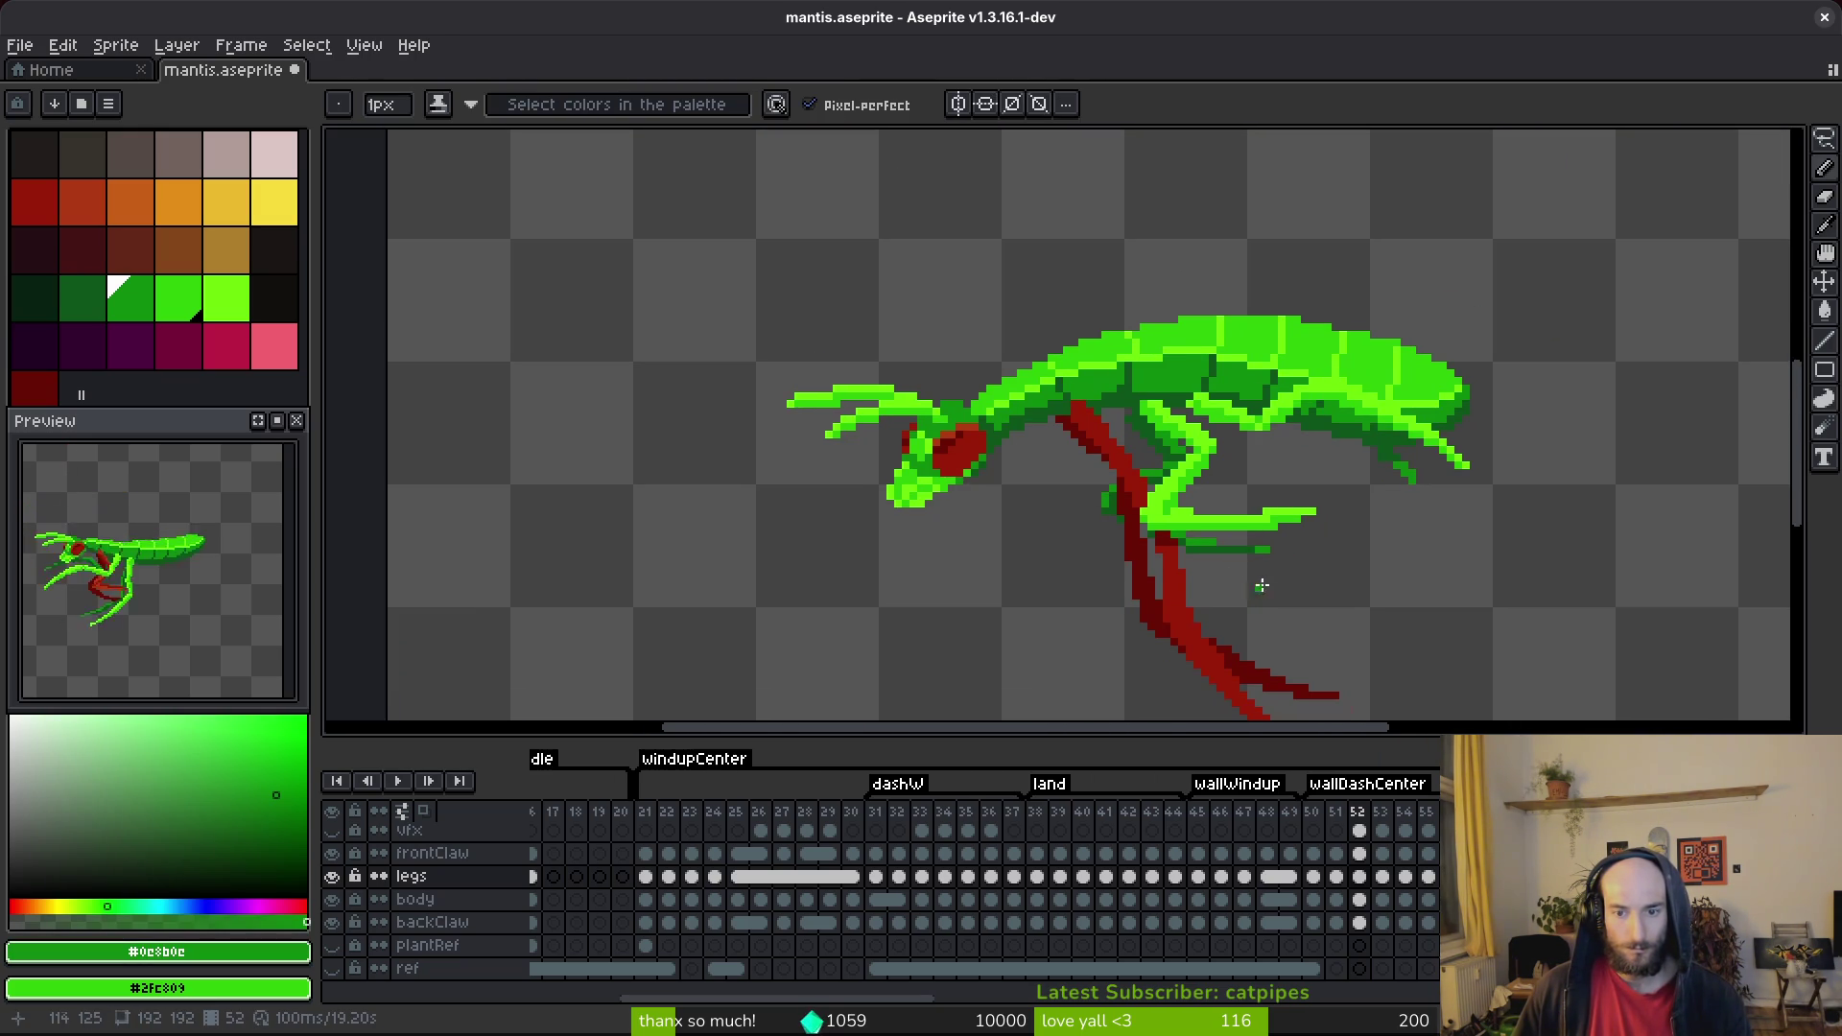
{"action": "scroll", "coordinate": [1227, 581], "scroll_direction": "up", "scroll_amount": 2}
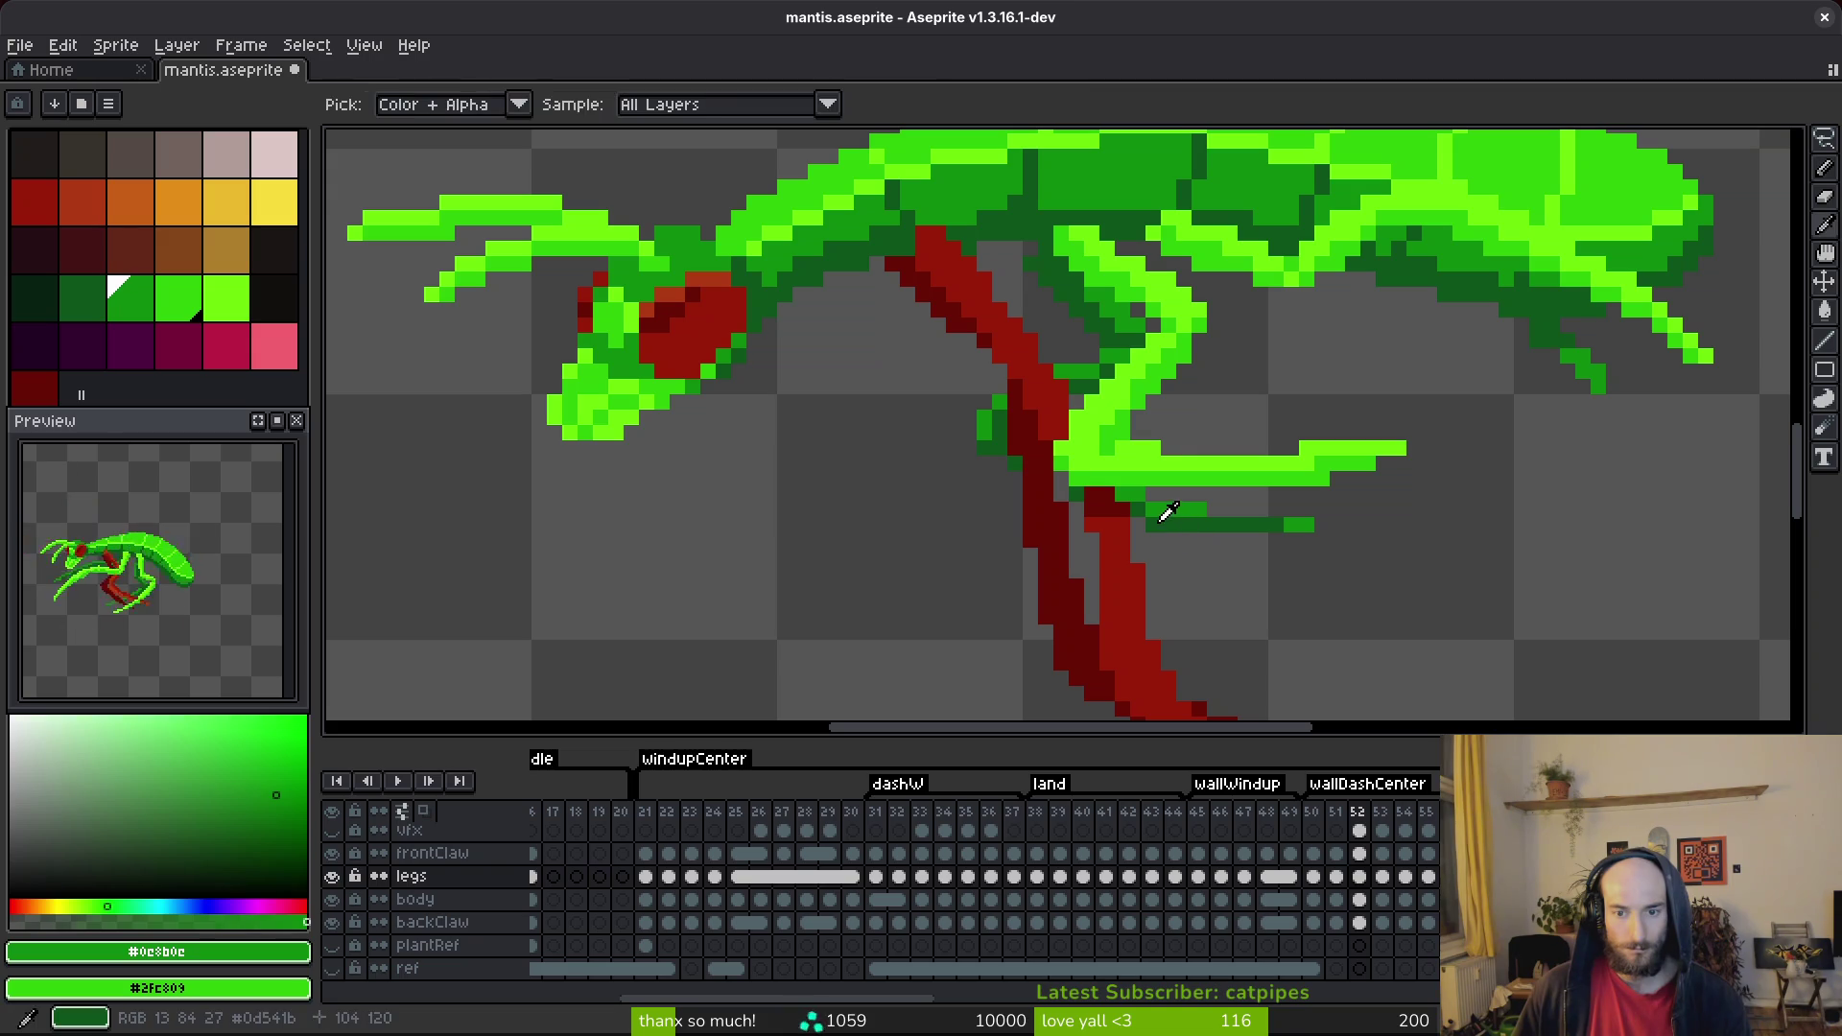
{"action": "left_click", "coordinate": [1121, 496], "text": "alt"}
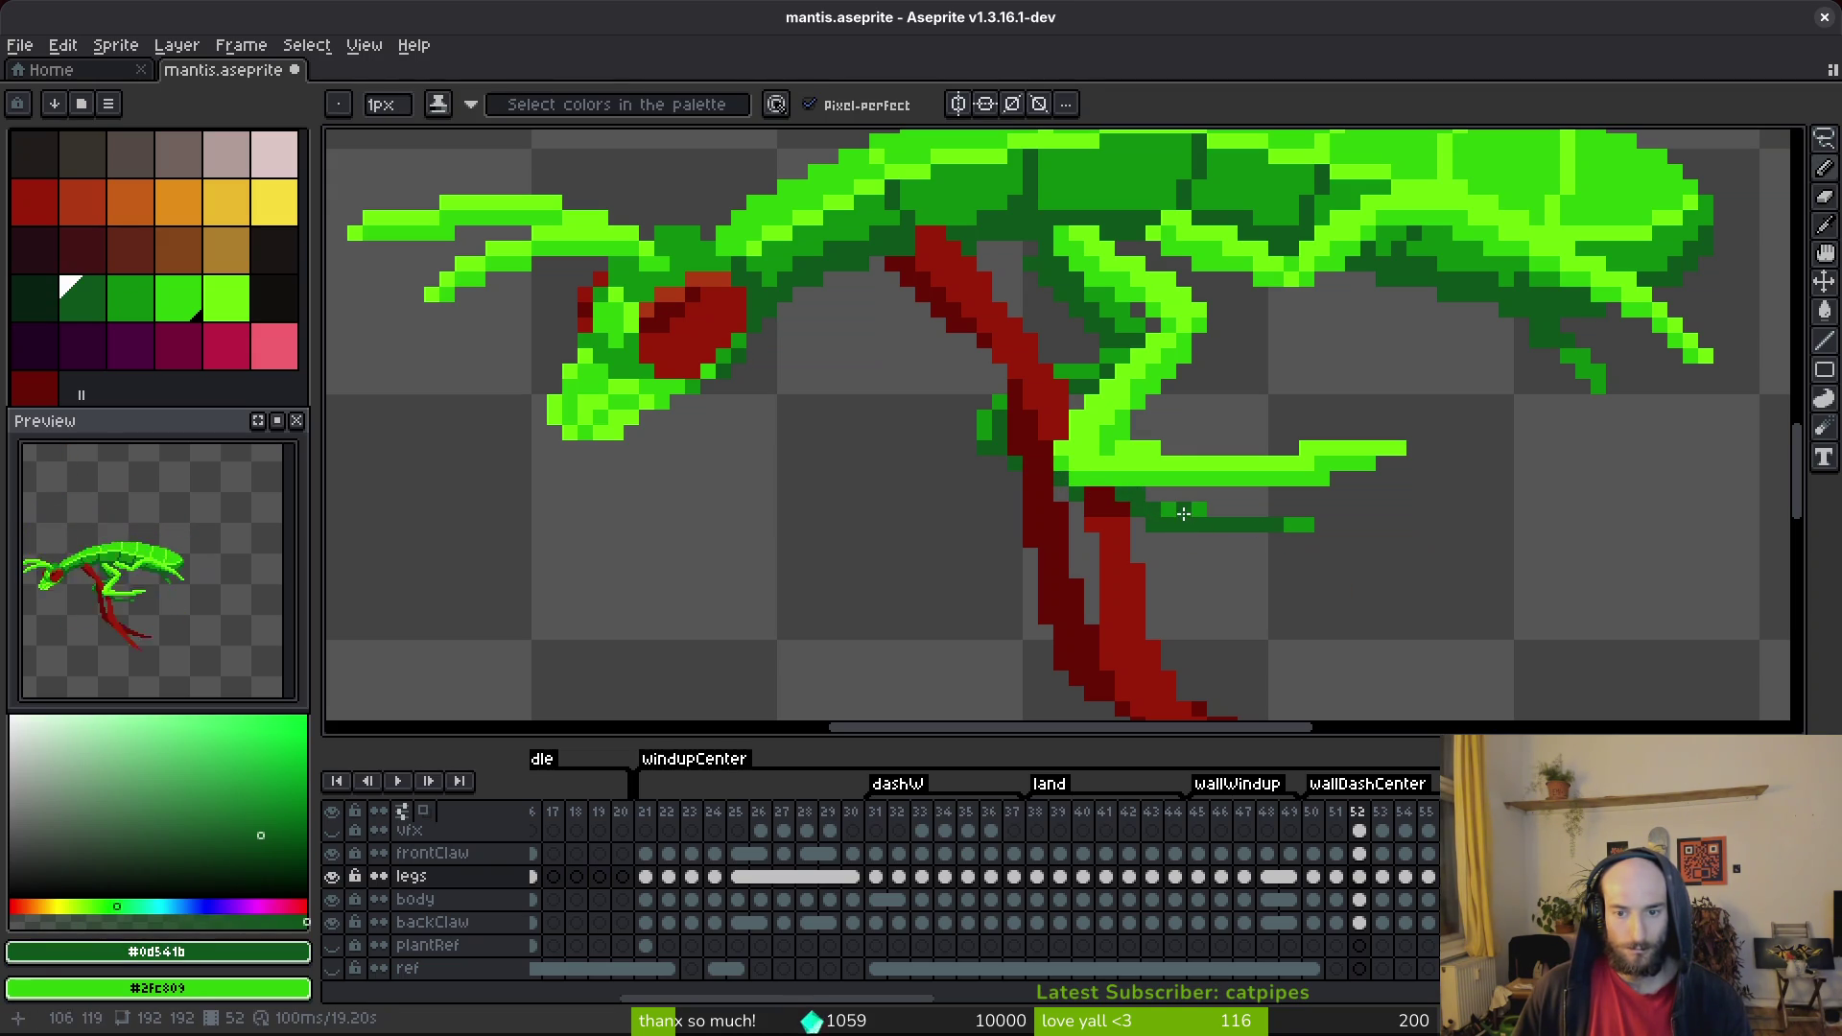
{"action": "scroll", "coordinate": [1183, 513], "scroll_direction": "down", "scroll_amount": 3}
{"action": "scroll", "coordinate": [1230, 561], "scroll_direction": "up", "scroll_amount": 2}
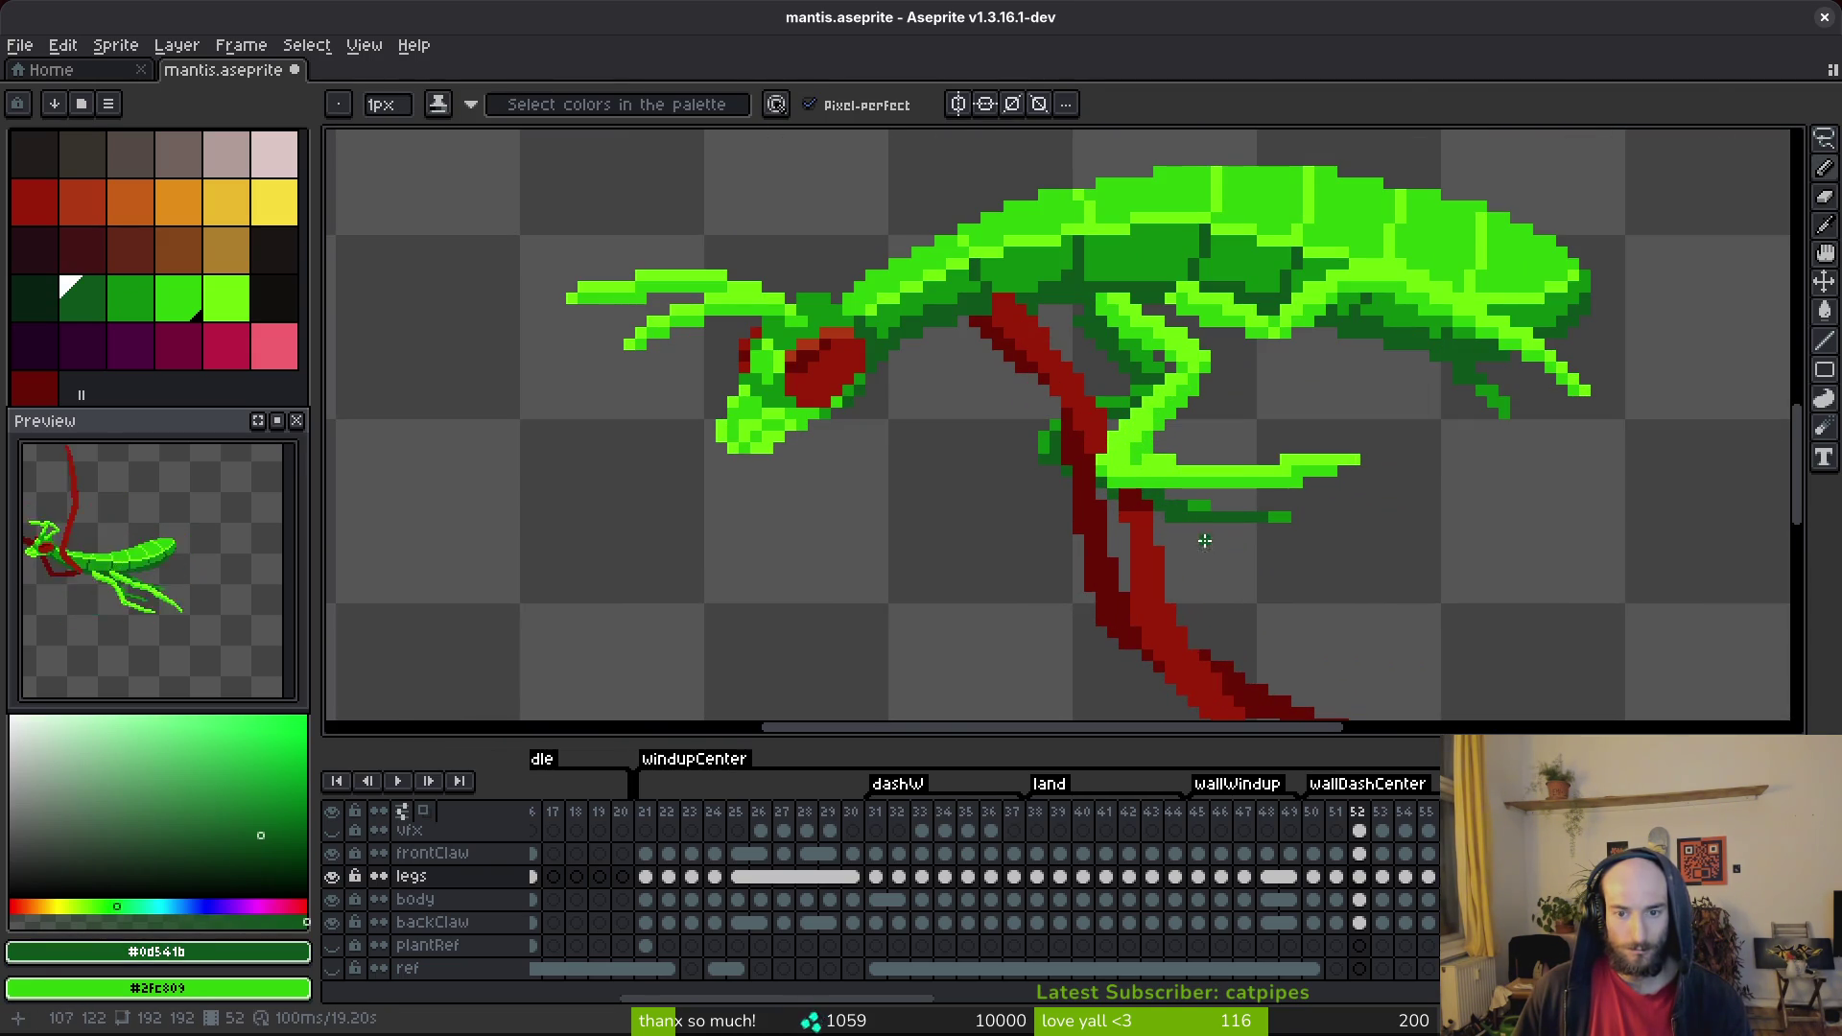
{"action": "scroll", "coordinate": [1205, 542], "scroll_direction": "up", "scroll_amount": 2}
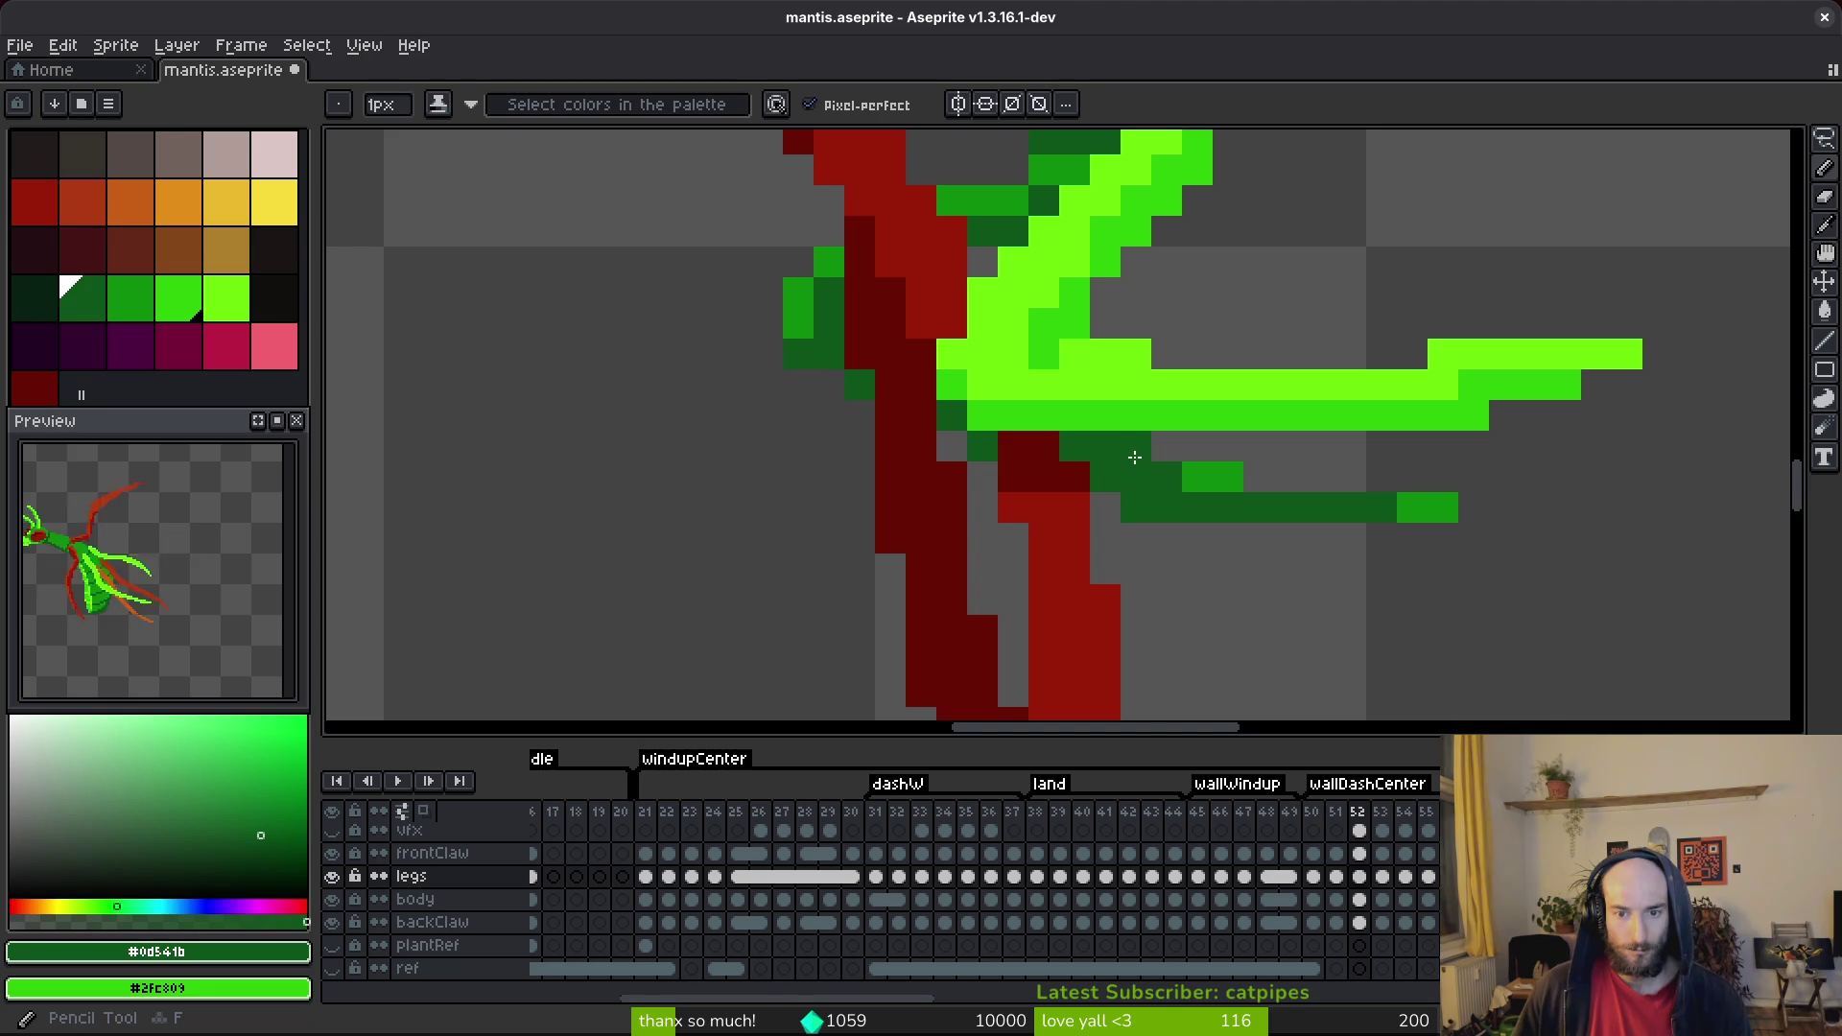
{"action": "scroll", "coordinate": [1197, 514], "scroll_direction": "down", "scroll_amount": 2}
Select a small piece of the lower leg, deselect, and save the sprite.
{"action": "key", "text": "m"}
{"action": "left_click_drag", "start_coordinate": [1276, 485], "coordinate": [1378, 541]}
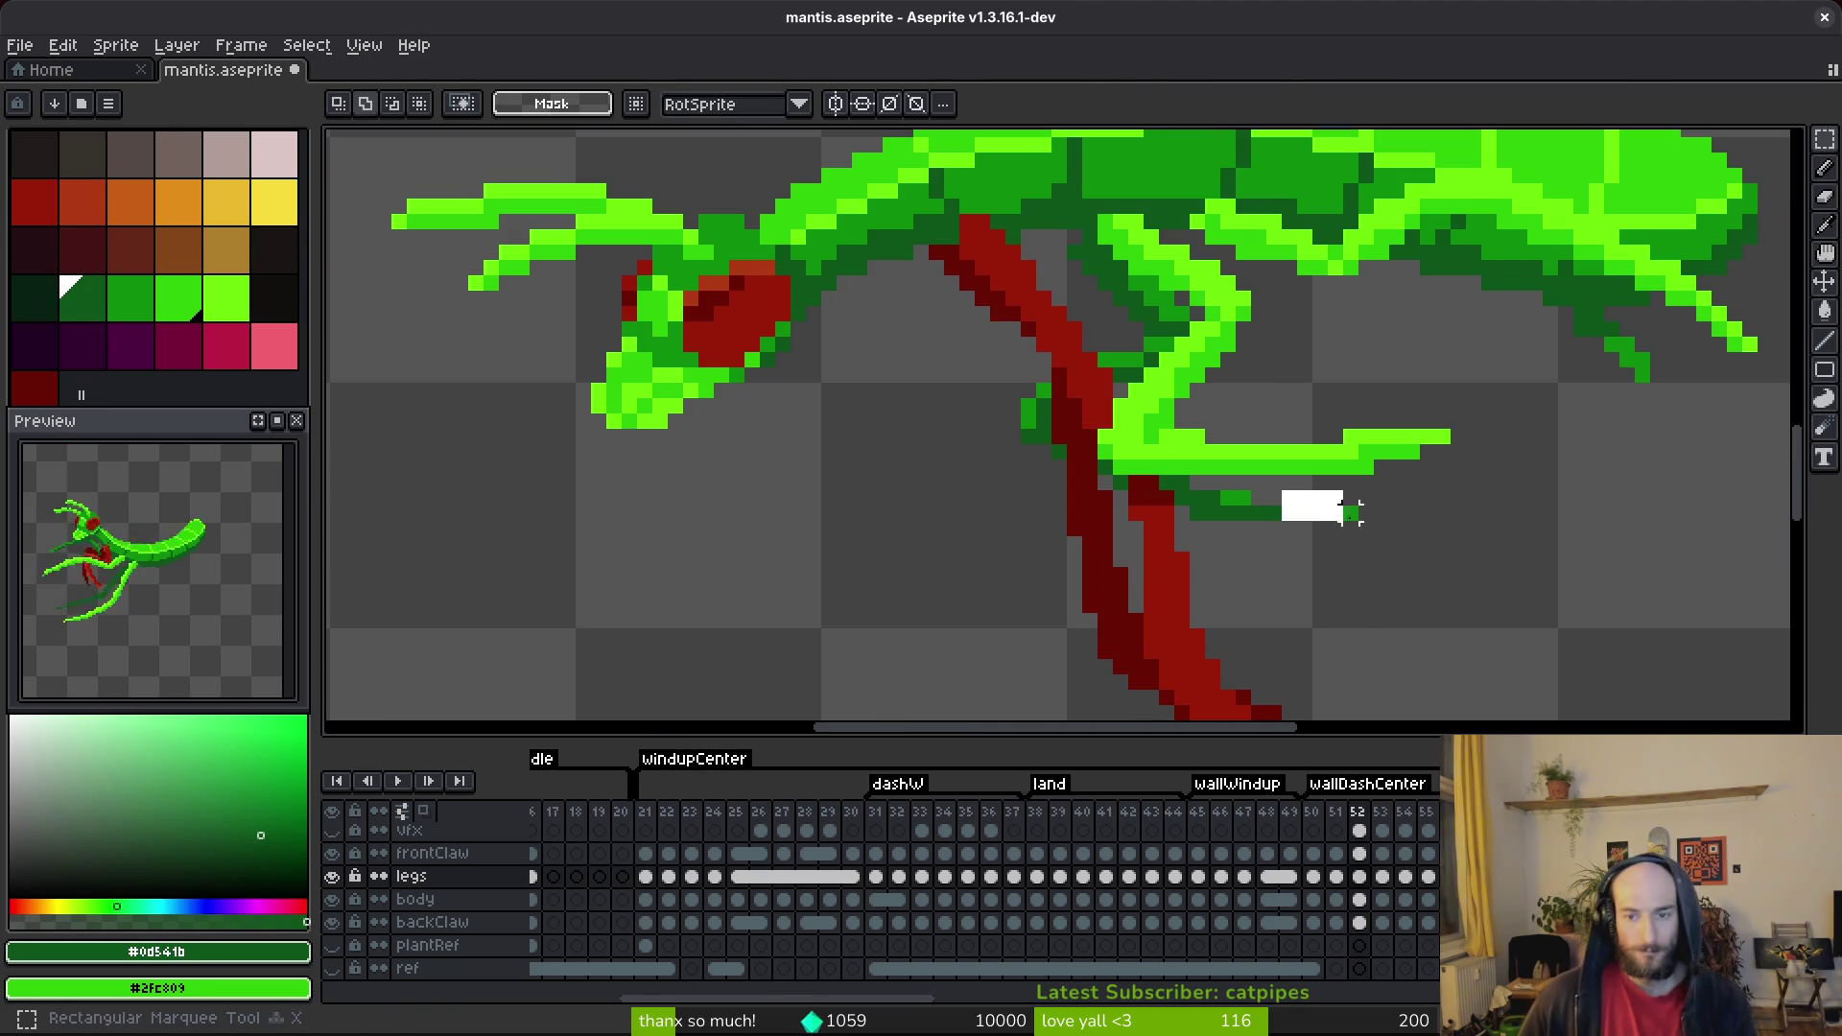
{"action": "key", "text": "ctrl+d"}
{"action": "key", "text": "ctrl+s"}
{"action": "scroll", "coordinate": [1202, 468], "scroll_direction": "up", "scroll_amount": 3}
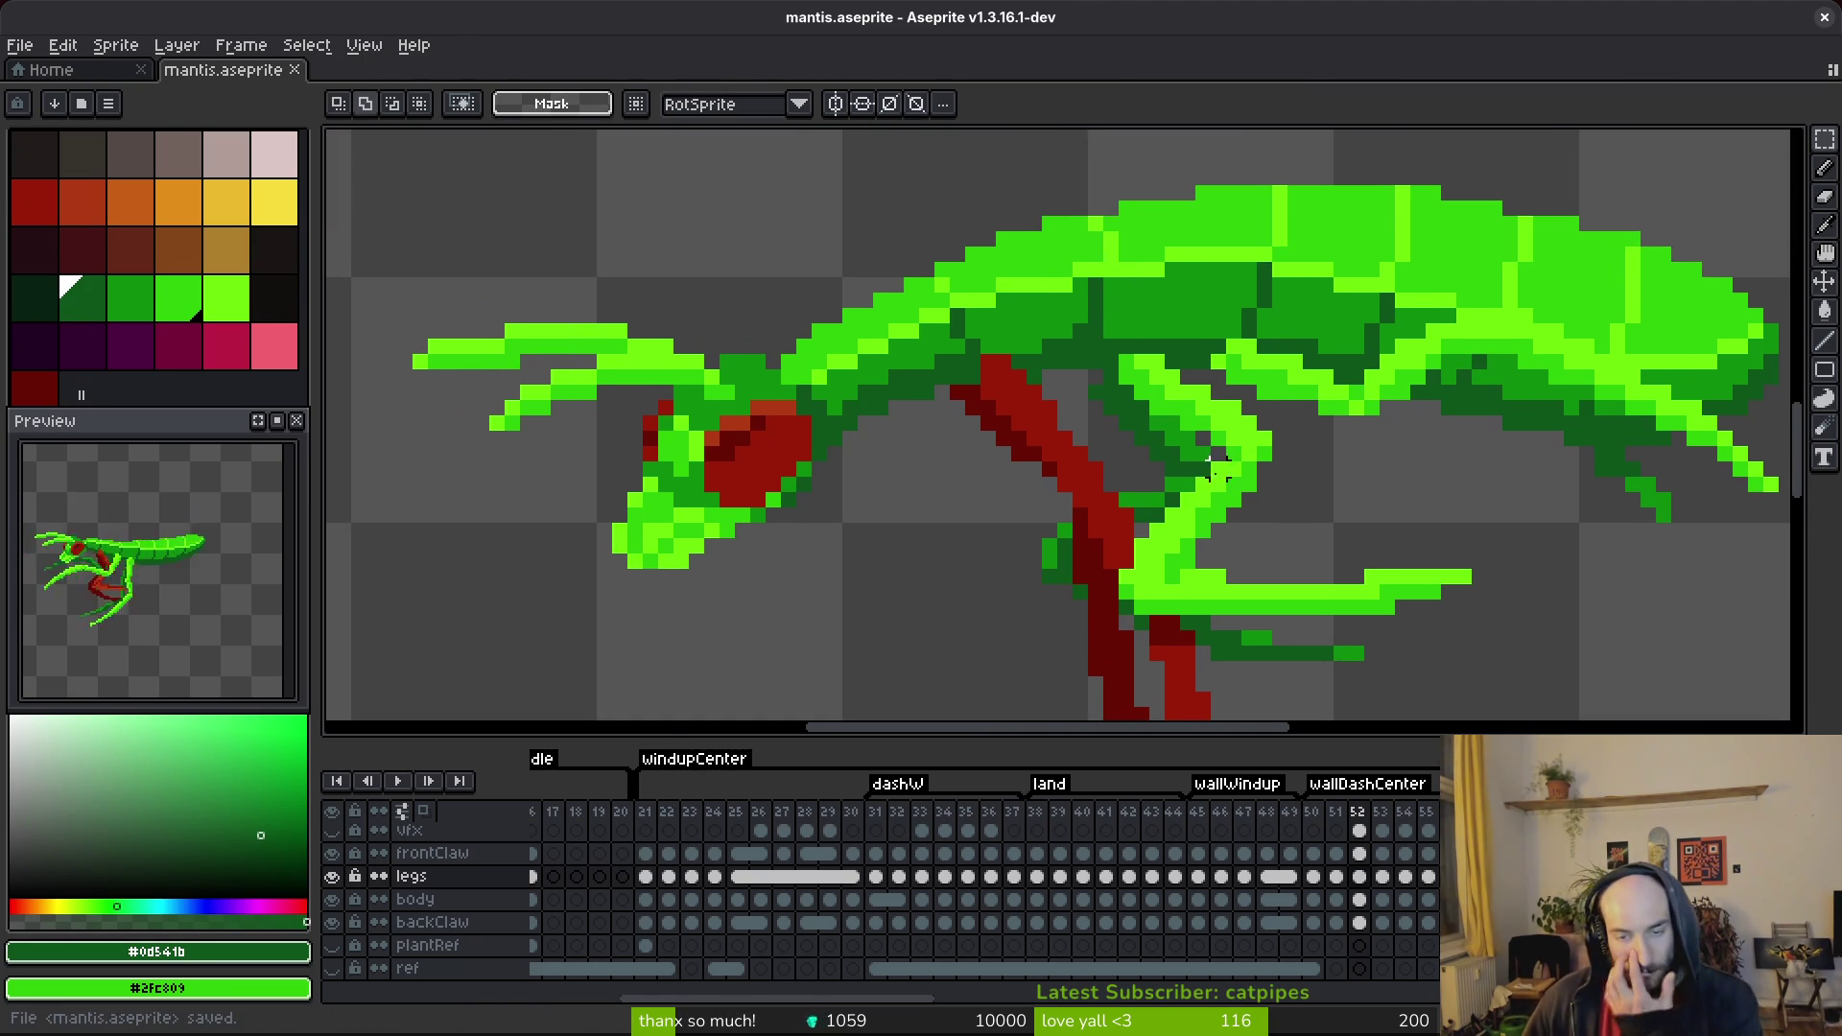
{"action": "scroll", "coordinate": [1124, 392], "scroll_direction": "up", "scroll_amount": 2}
Touch up the claw tip with green pixels and remove the stray dark pixel.
{"action": "key", "text": "b"}
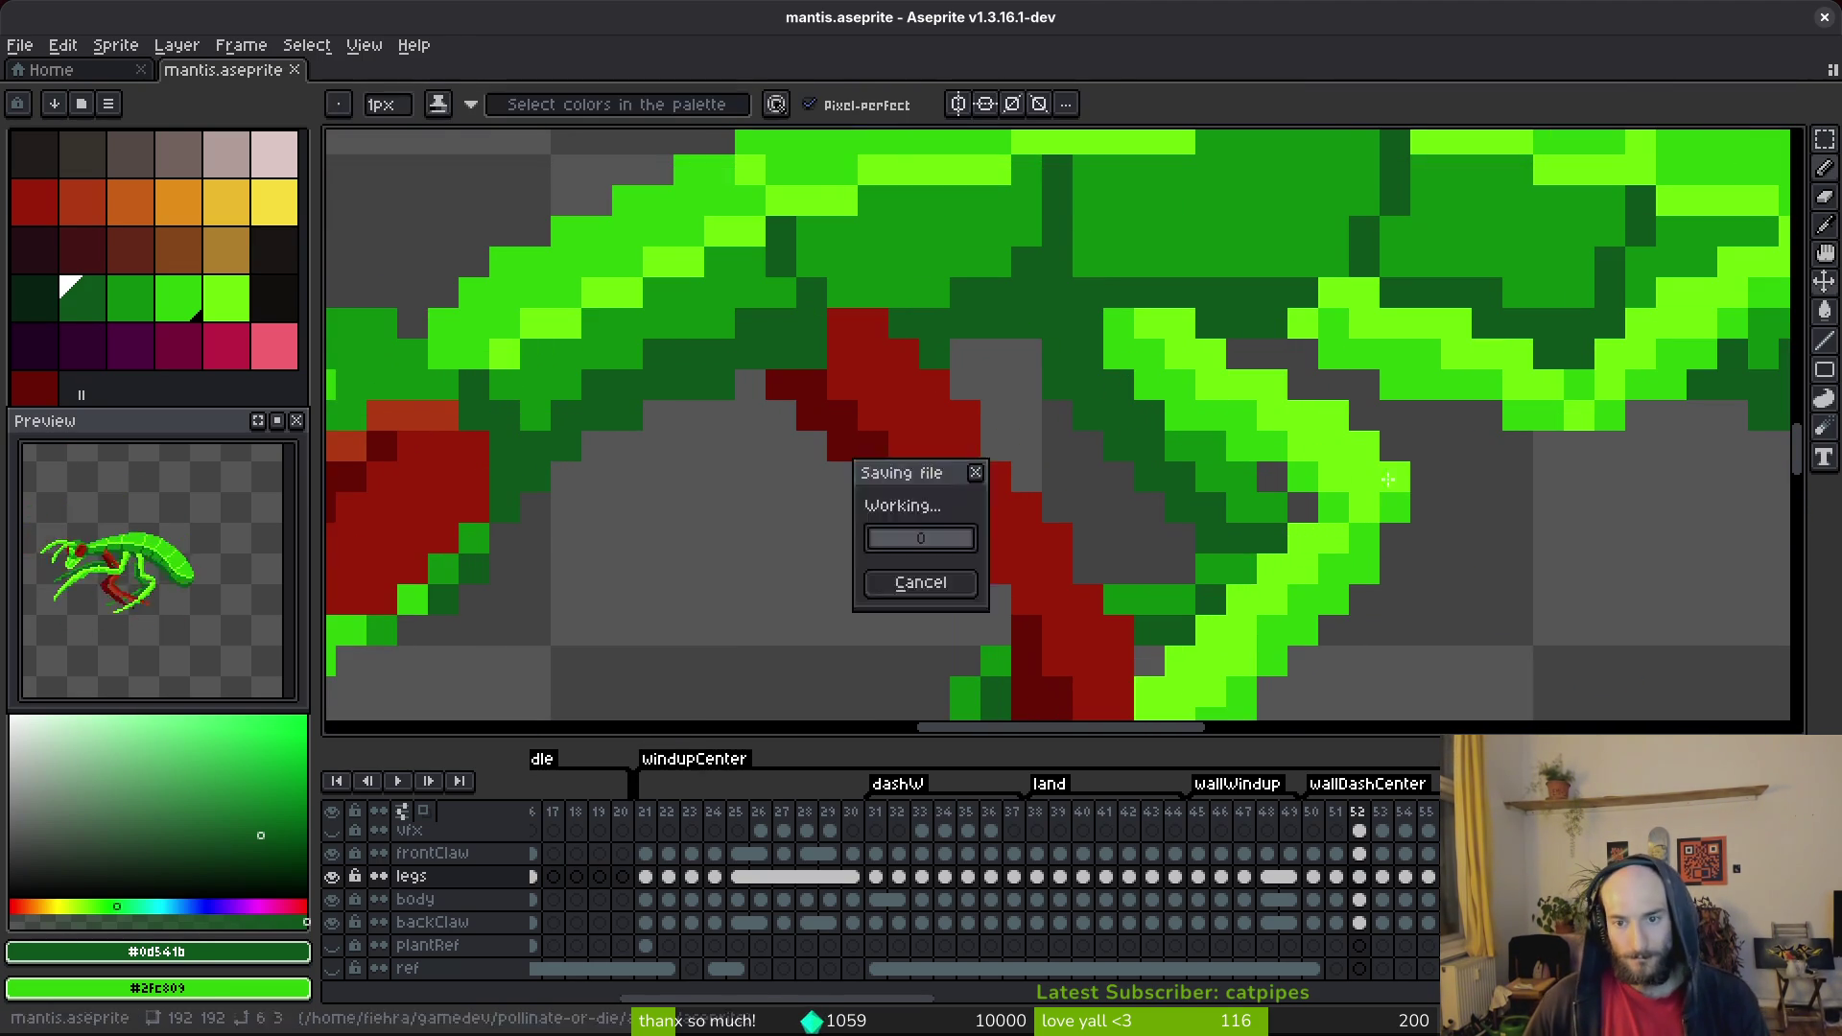
{"action": "scroll", "coordinate": [1367, 519], "scroll_direction": "down", "scroll_amount": 2}
{"action": "scroll", "coordinate": [1367, 519], "scroll_direction": "up", "scroll_amount": 2}
{"action": "left_click", "coordinate": [1361, 528]}
{"action": "left_click", "coordinate": [1254, 513]}
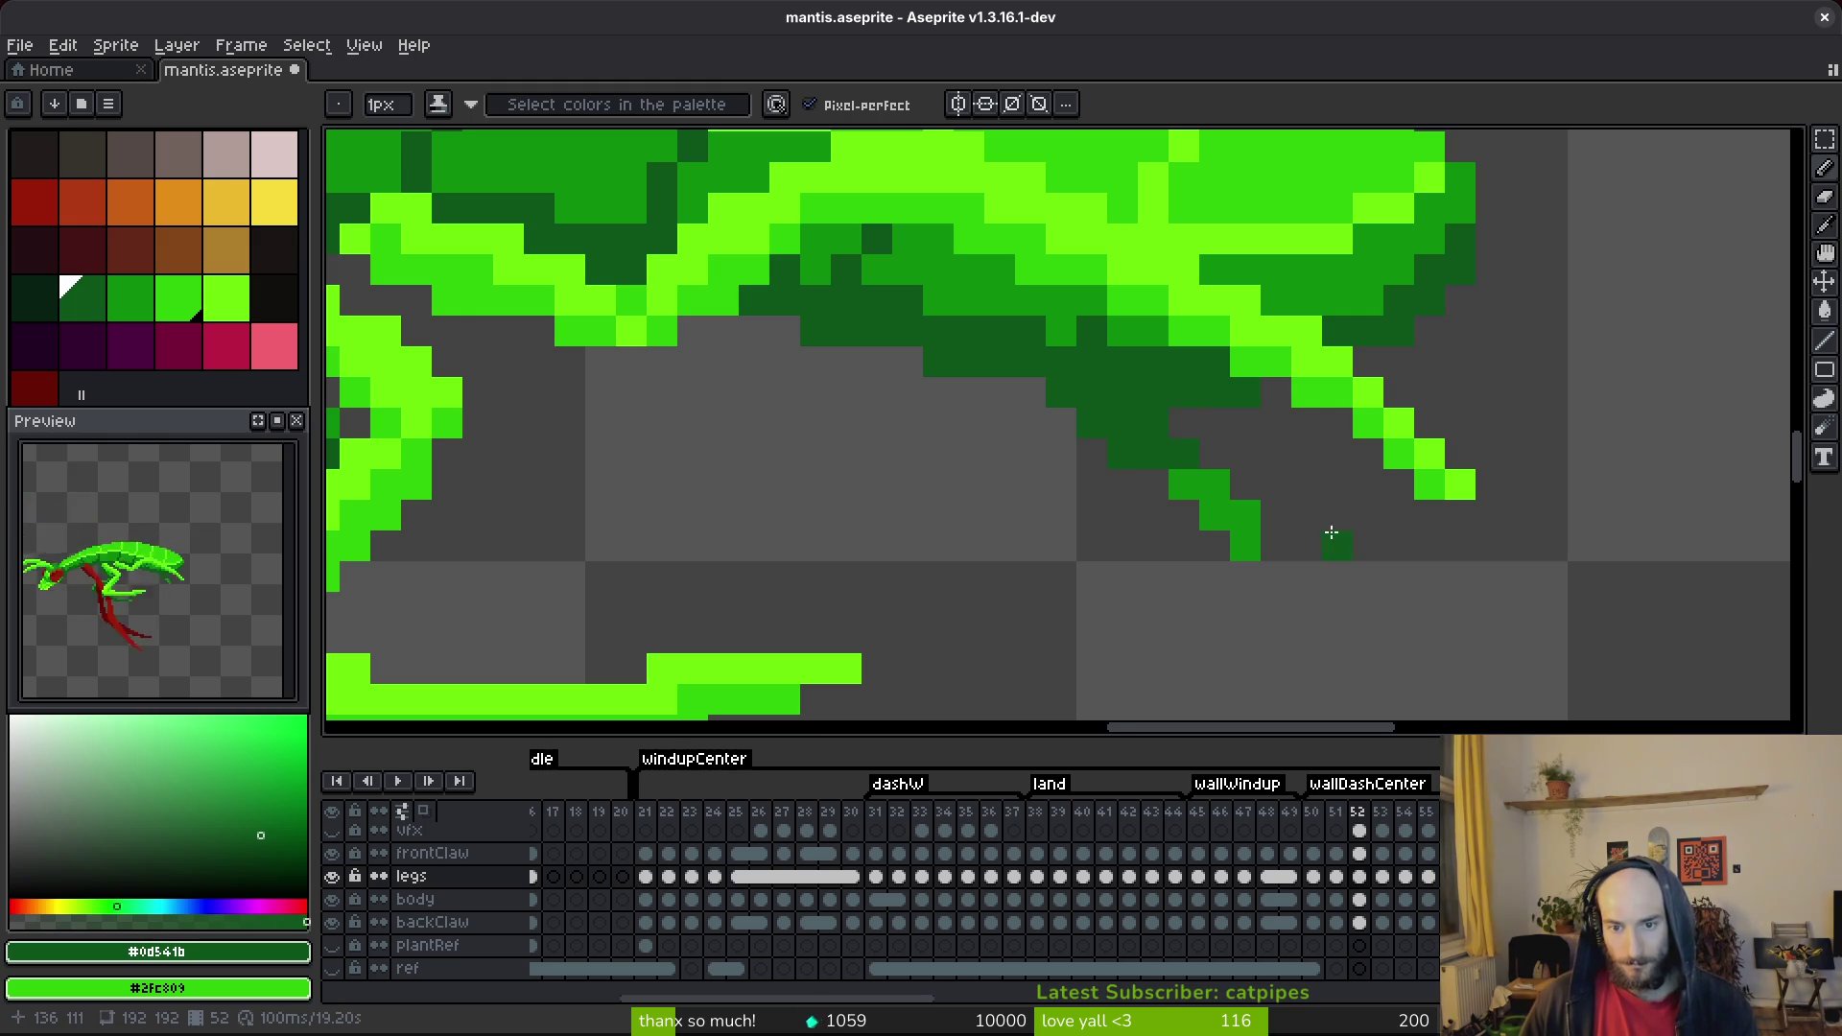
{"action": "scroll", "coordinate": [1331, 532], "scroll_direction": "down", "scroll_amount": 2}
{"action": "key", "text": "ctrl+z"}
{"action": "scroll", "coordinate": [1250, 523], "scroll_direction": "up", "scroll_amount": 2}
{"action": "key", "text": "e"}
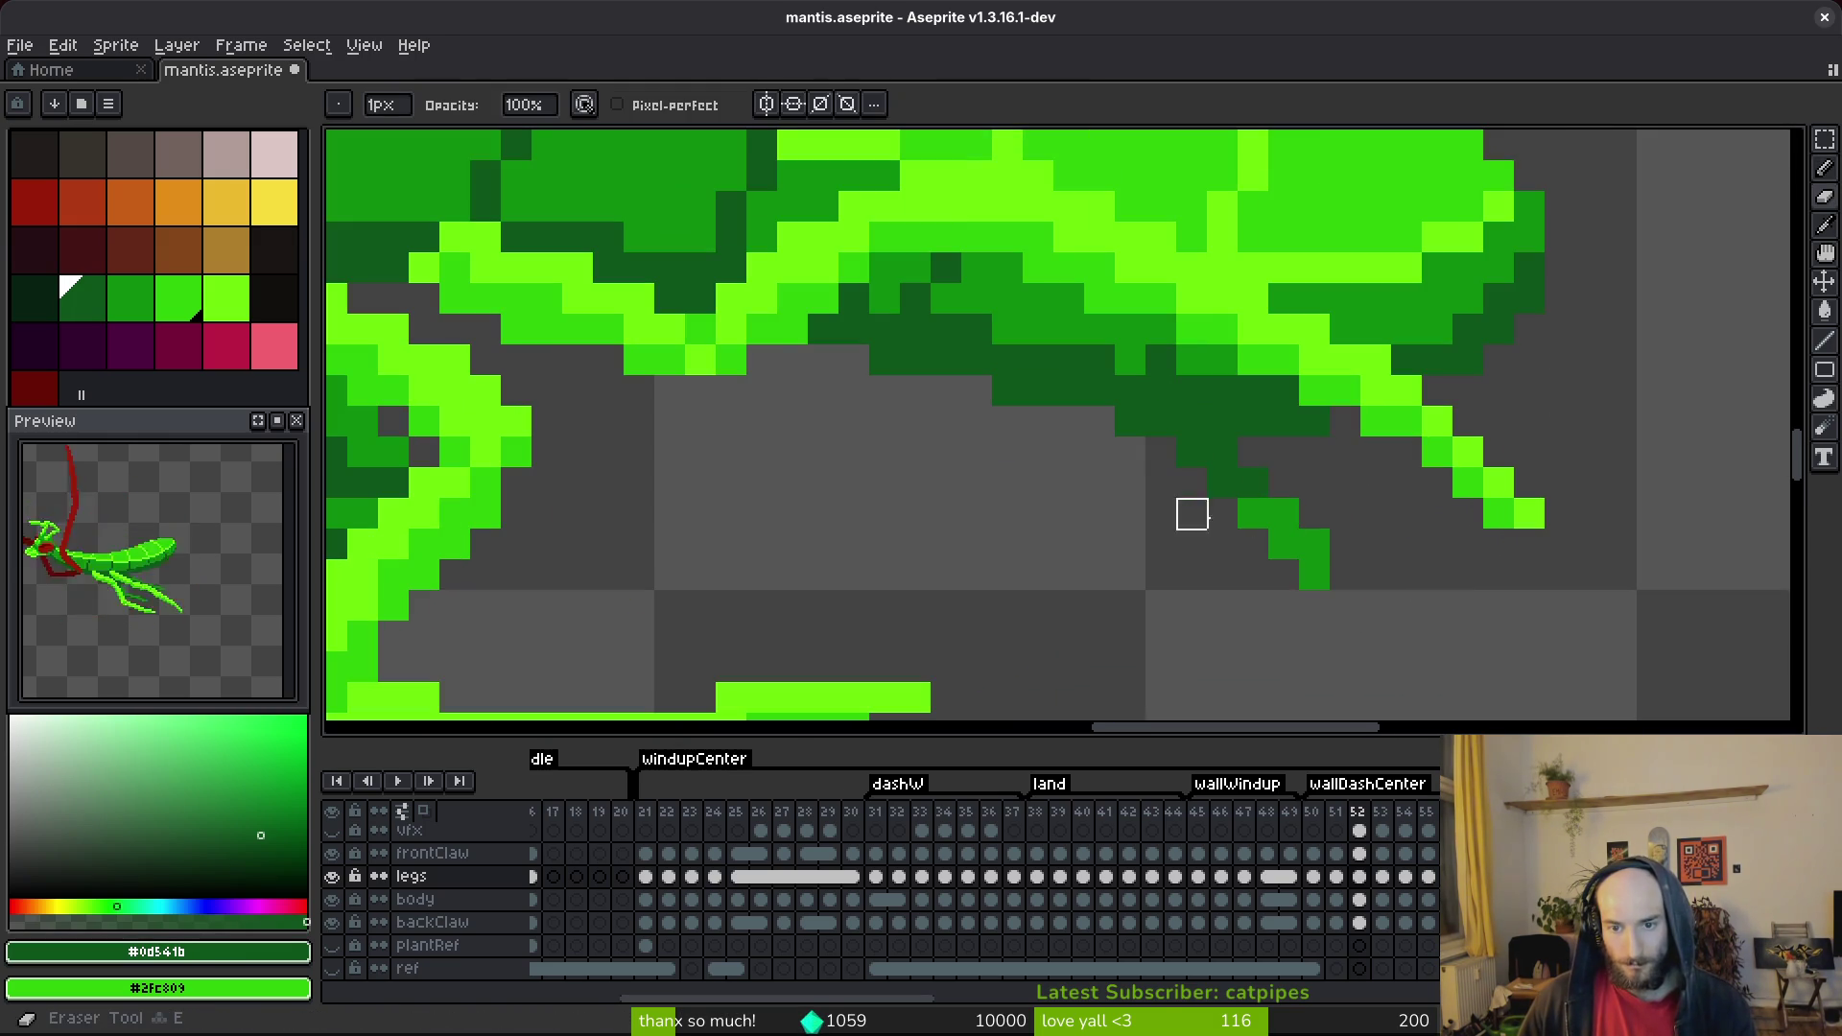
{"action": "key", "text": "b"}
{"action": "left_click", "coordinate": [1314, 574]}
Save the sprite and advance to frame 53.
{"action": "scroll", "coordinate": [1350, 624], "scroll_direction": "down", "scroll_amount": 3}
{"action": "key", "text": "ctrl+s"}
{"action": "scroll", "coordinate": [1253, 514], "scroll_direction": "up", "scroll_amount": 1}
{"action": "scroll", "coordinate": [1204, 563], "scroll_direction": "down", "scroll_amount": 1}
{"action": "key", "text": "ctrl+s"}
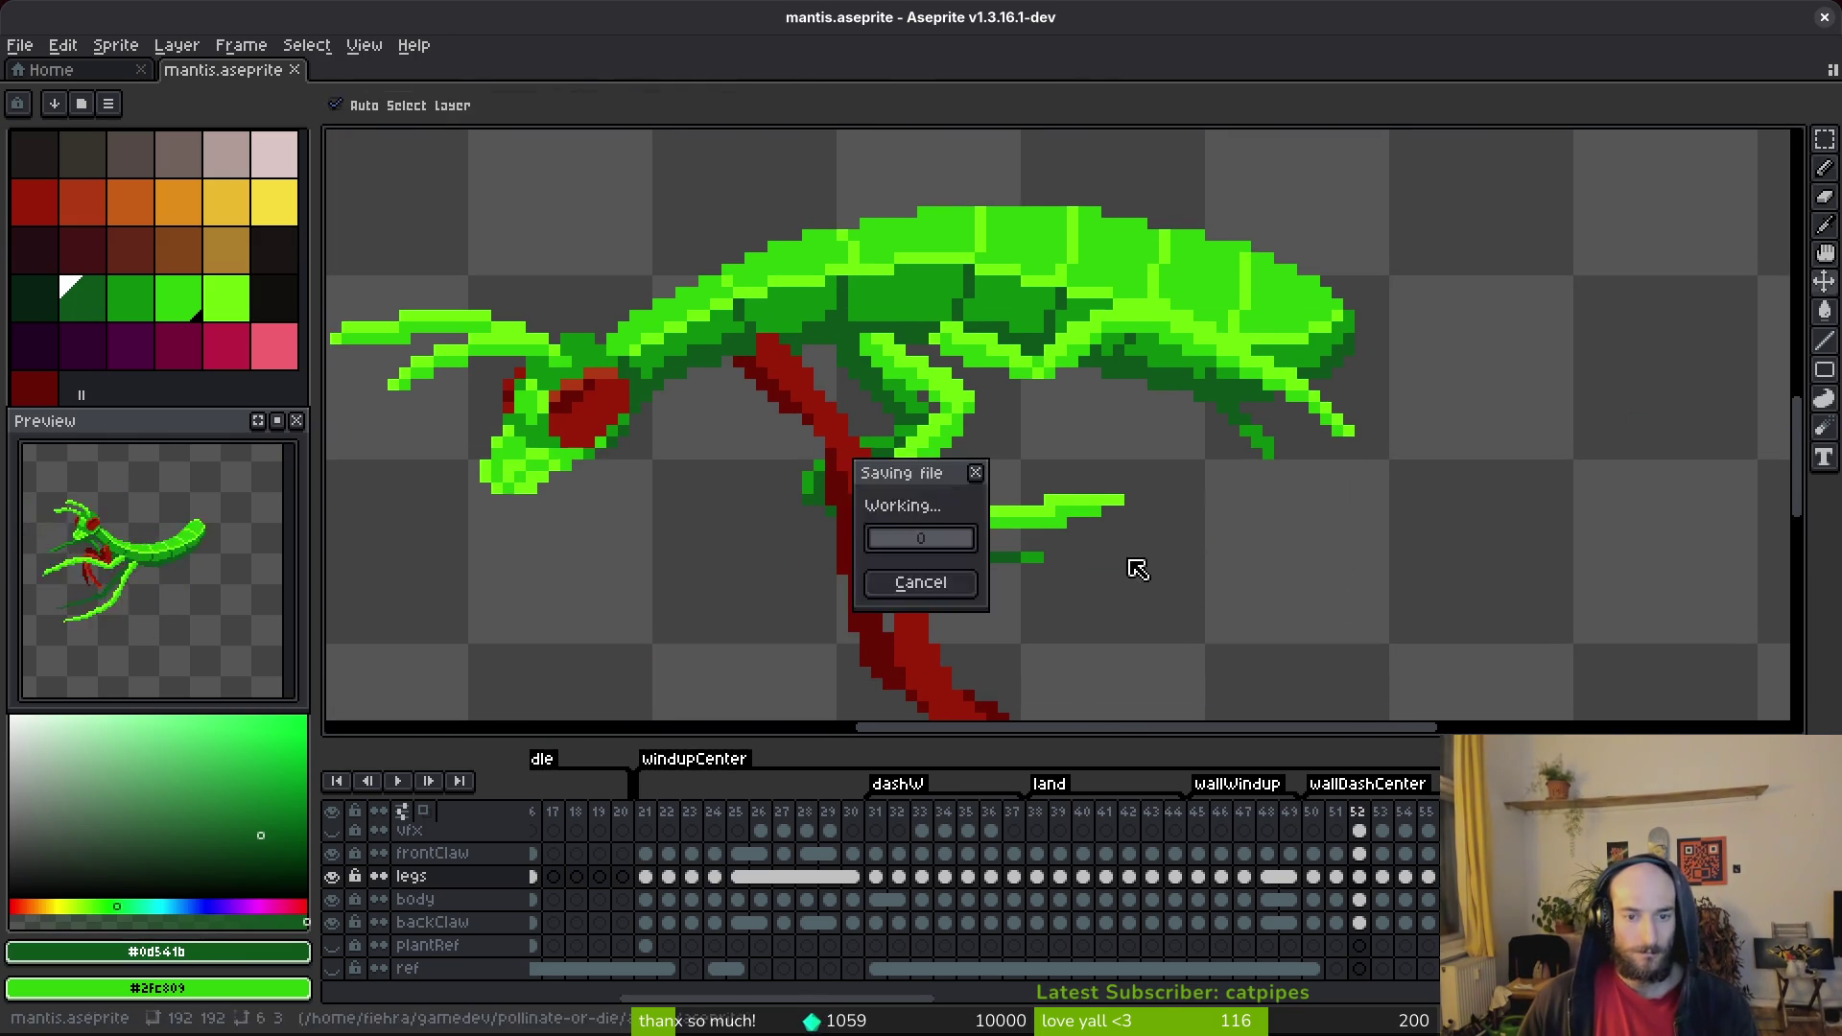
{"action": "scroll", "coordinate": [1141, 569], "scroll_direction": "up", "scroll_amount": 1}
{"action": "scroll", "coordinate": [1142, 569], "scroll_direction": "down", "scroll_amount": 1}
{"action": "key", "text": "period"}
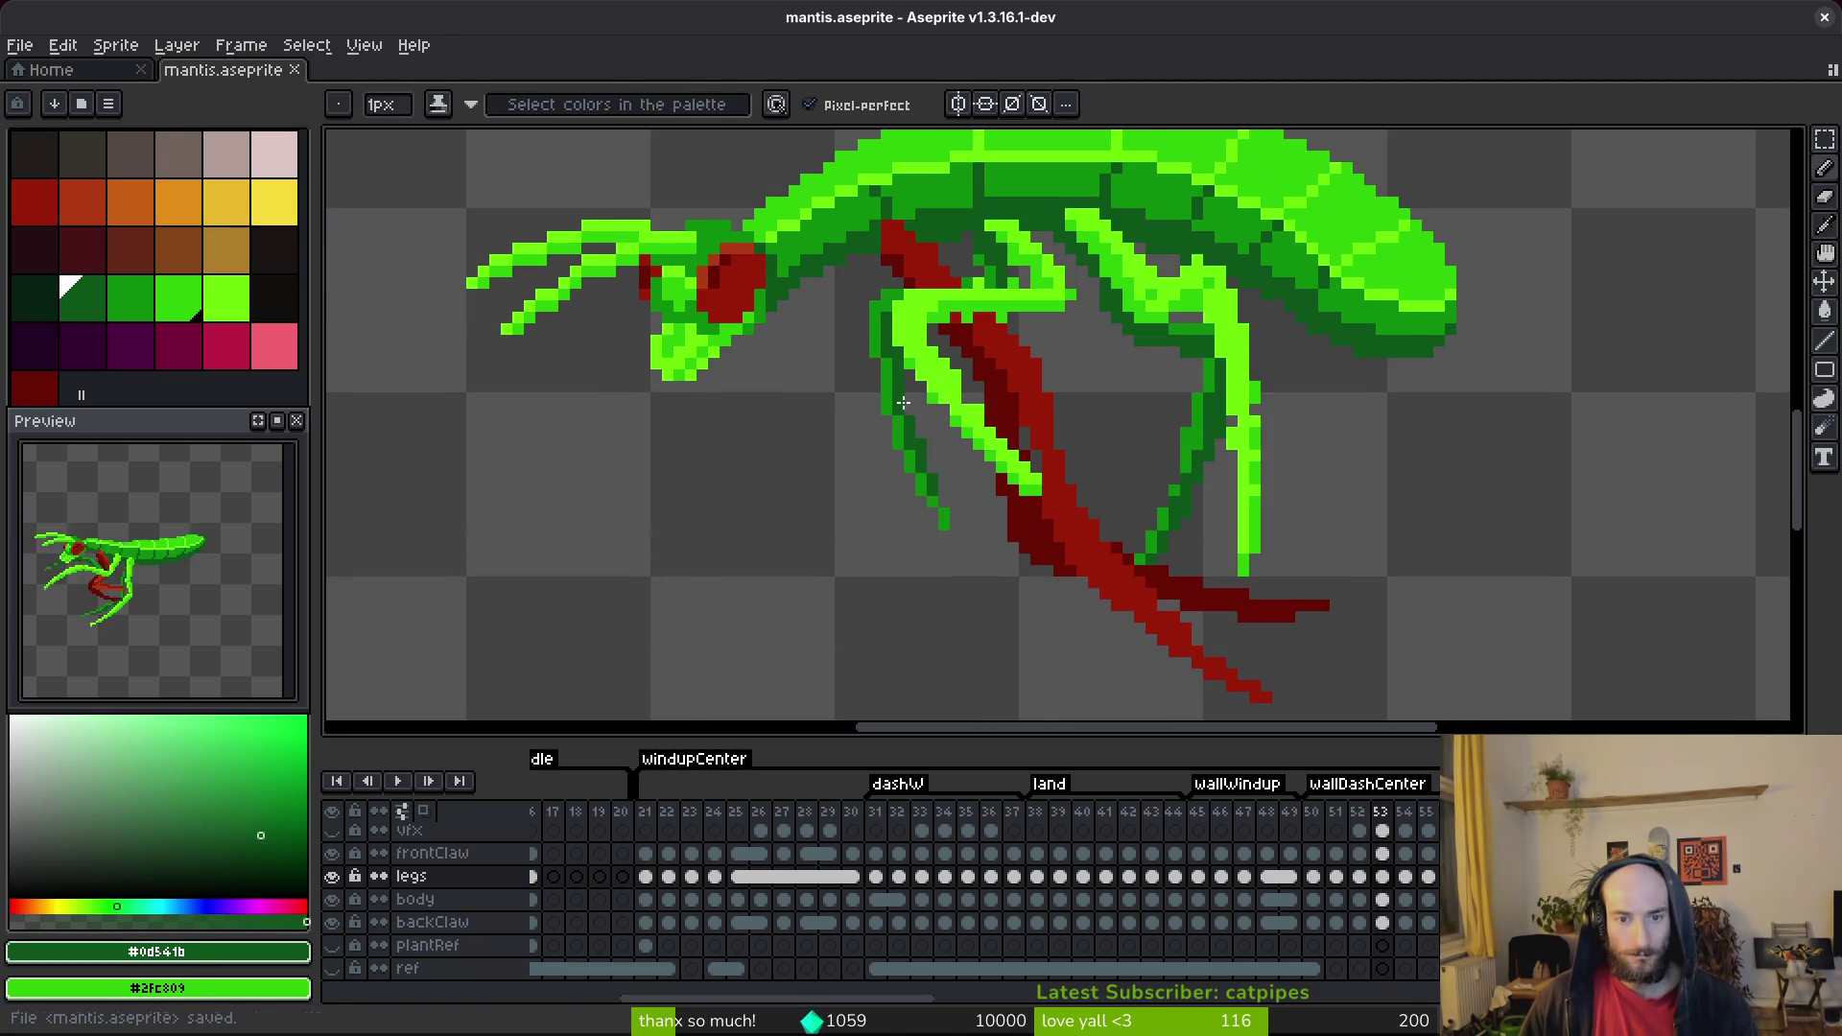
Zoom into the leg joint, recolour leg pixels mid and dark green, and fill the grey gap.
{"action": "scroll", "coordinate": [950, 455], "scroll_direction": "up", "scroll_amount": 1}
{"action": "scroll", "coordinate": [1183, 428], "scroll_direction": "down", "scroll_amount": 1}
{"action": "scroll", "coordinate": [1249, 476], "scroll_direction": "up", "scroll_amount": 2}
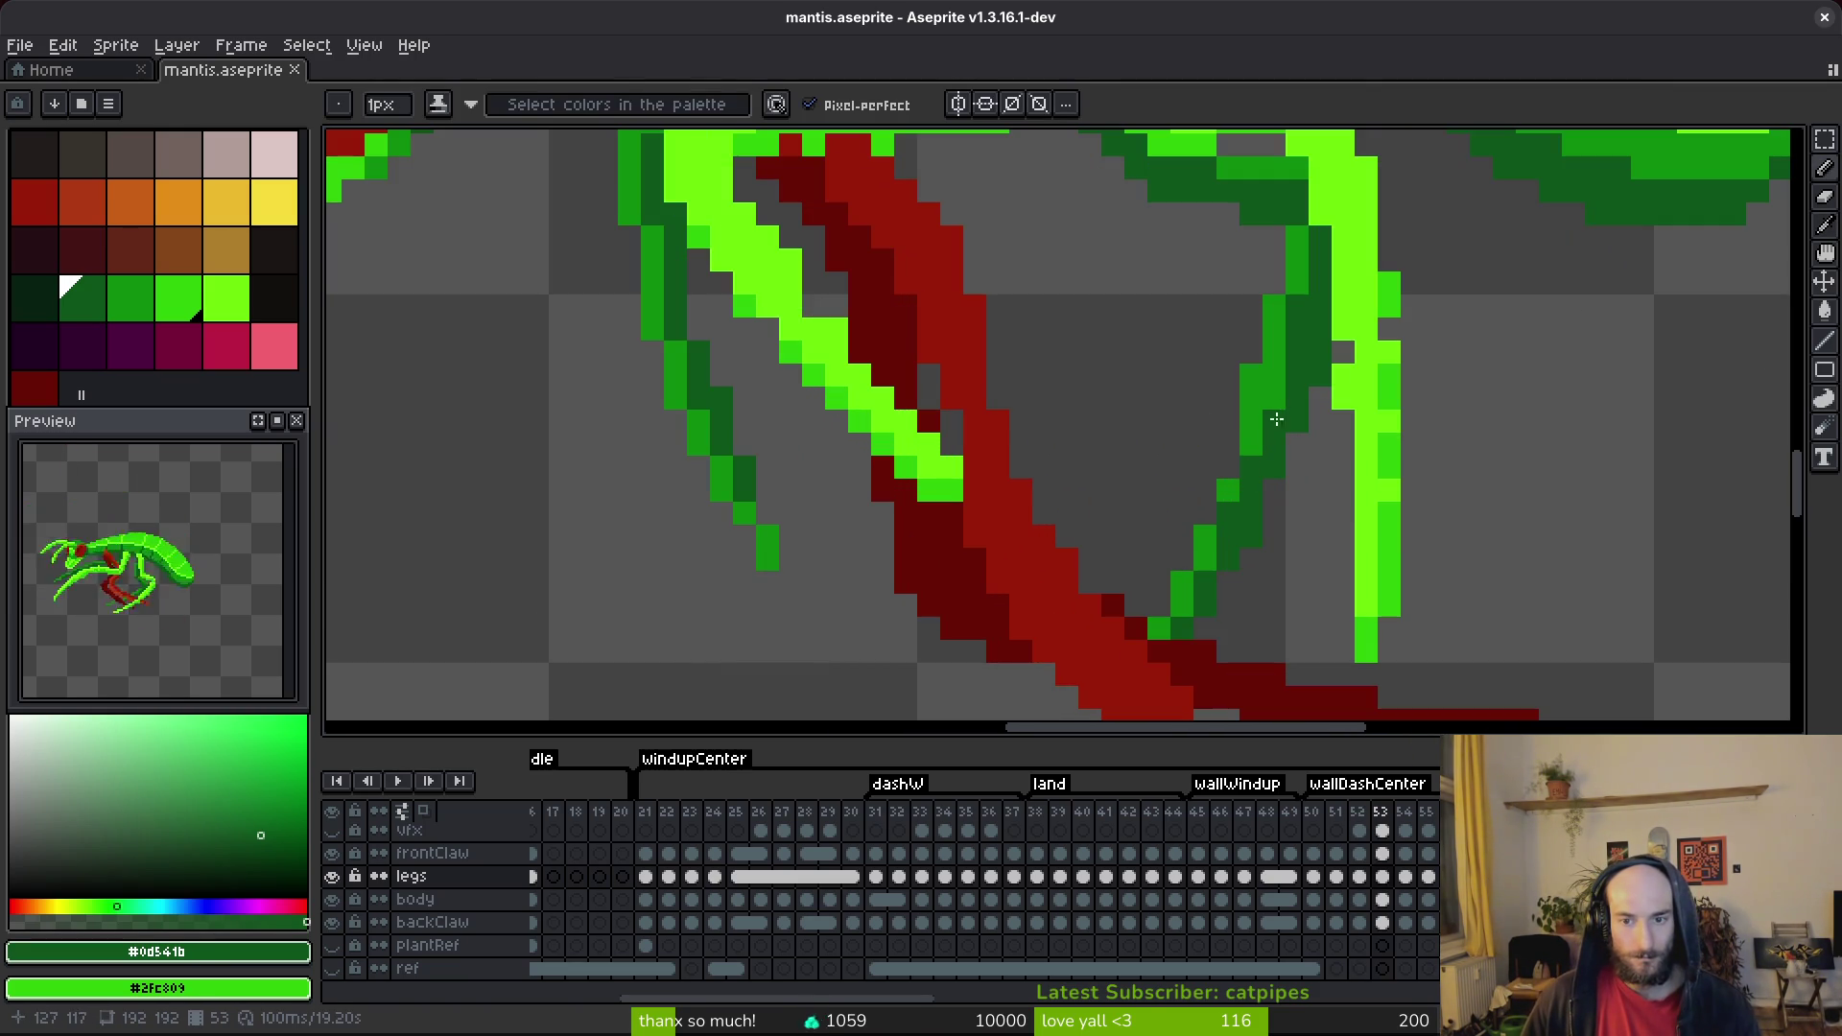
{"action": "scroll", "coordinate": [1295, 470], "scroll_direction": "down", "scroll_amount": 3}
{"action": "scroll", "coordinate": [1231, 228], "scroll_direction": "up", "scroll_amount": 2}
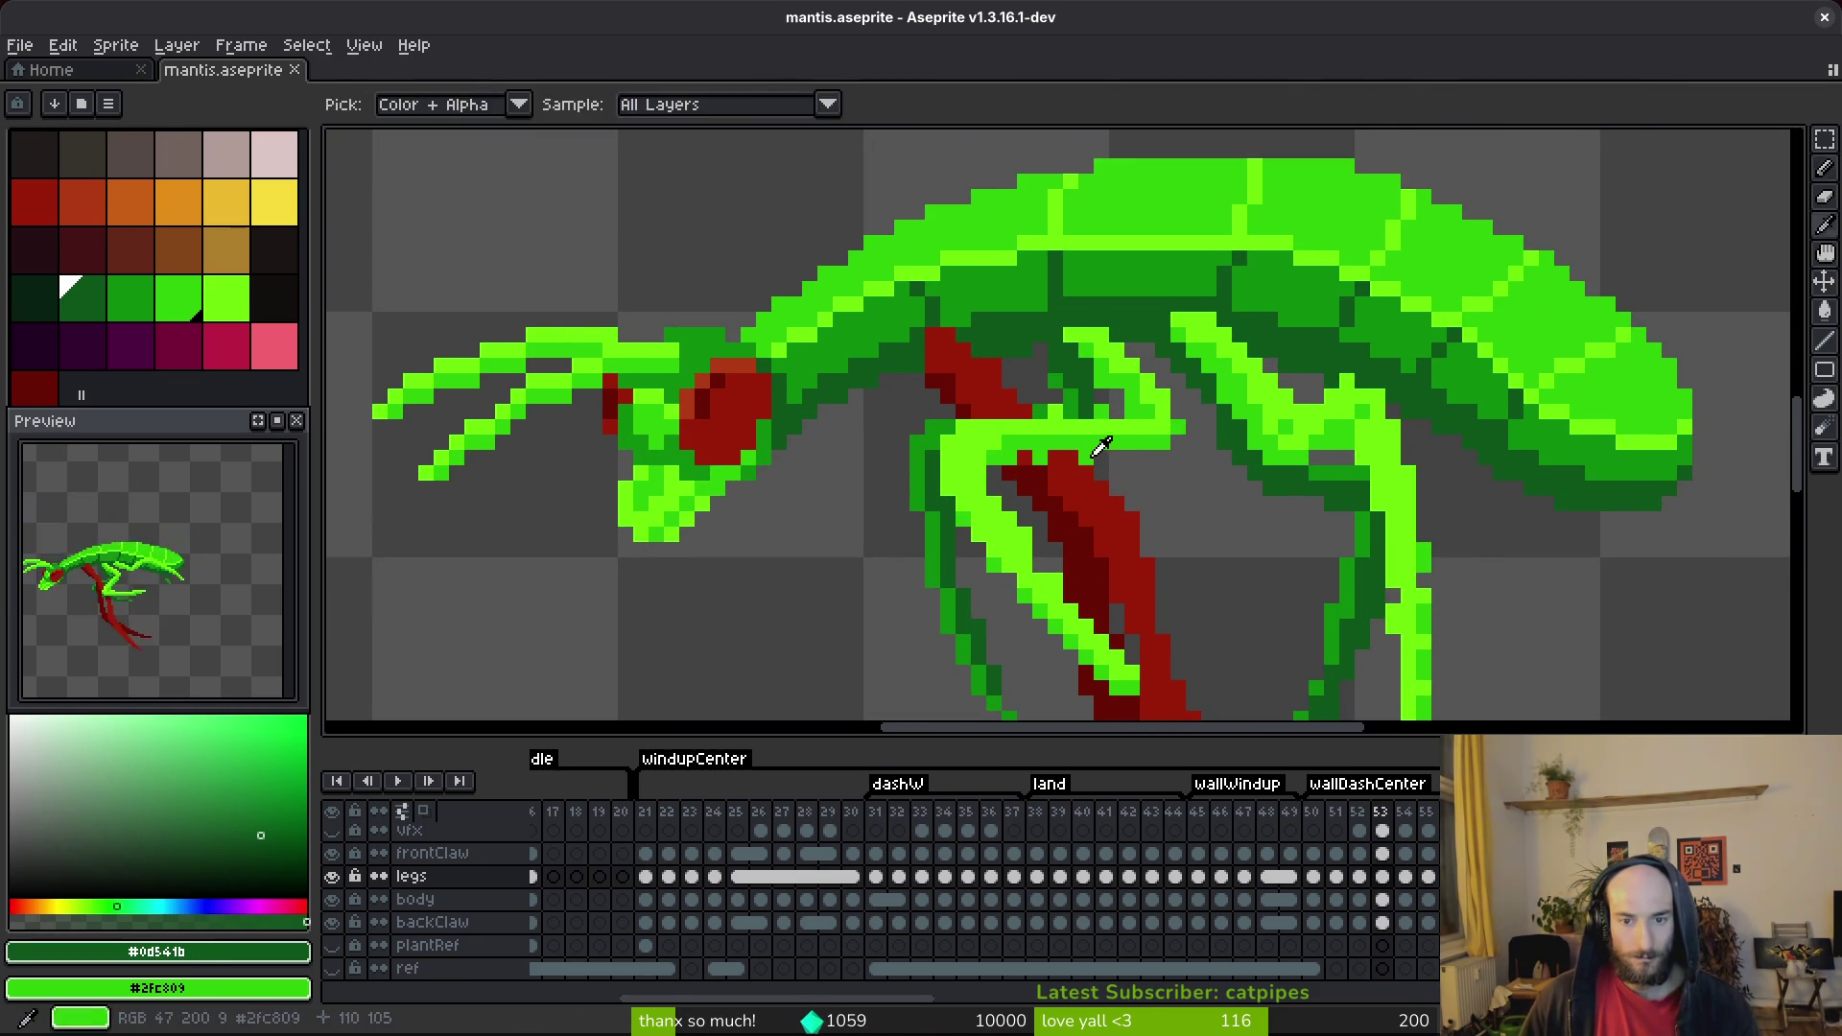
{"action": "scroll", "coordinate": [1101, 436], "scroll_direction": "up", "scroll_amount": 2}
{"action": "left_click", "coordinate": [1004, 347]}
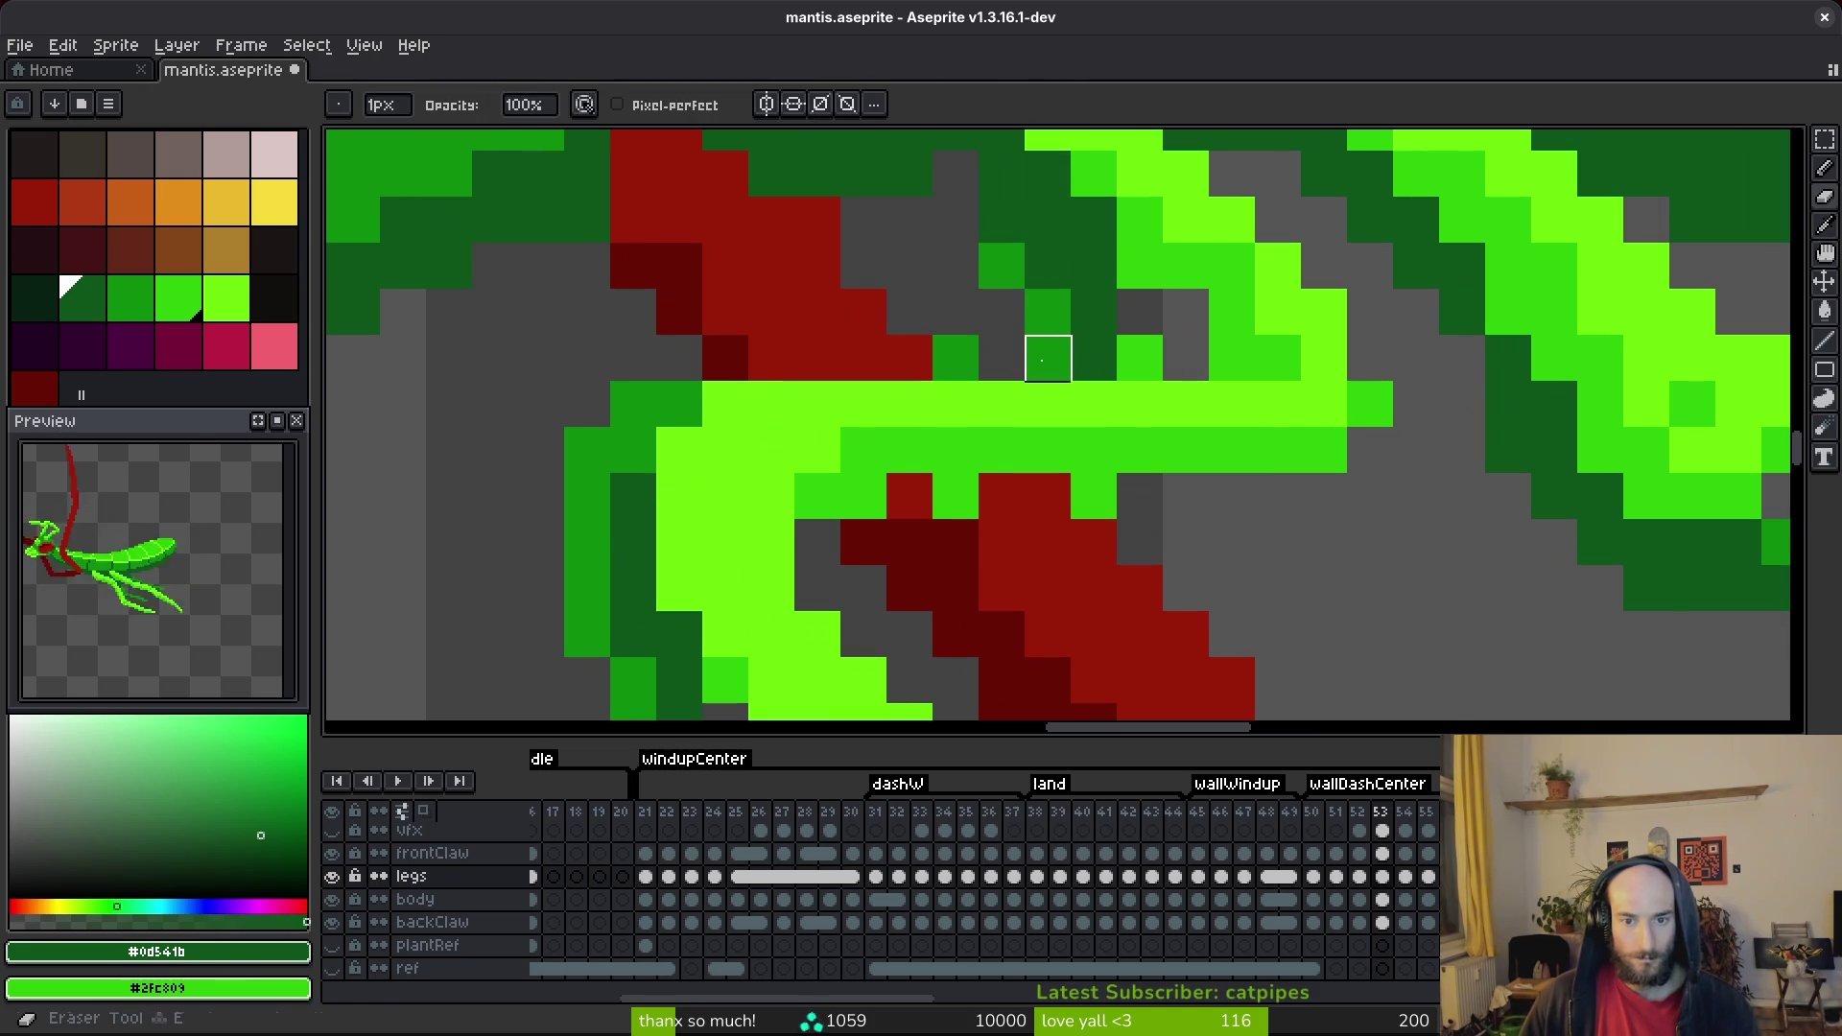
{"action": "left_click", "coordinate": [1047, 357]}
{"action": "left_click", "coordinate": [1140, 357]}
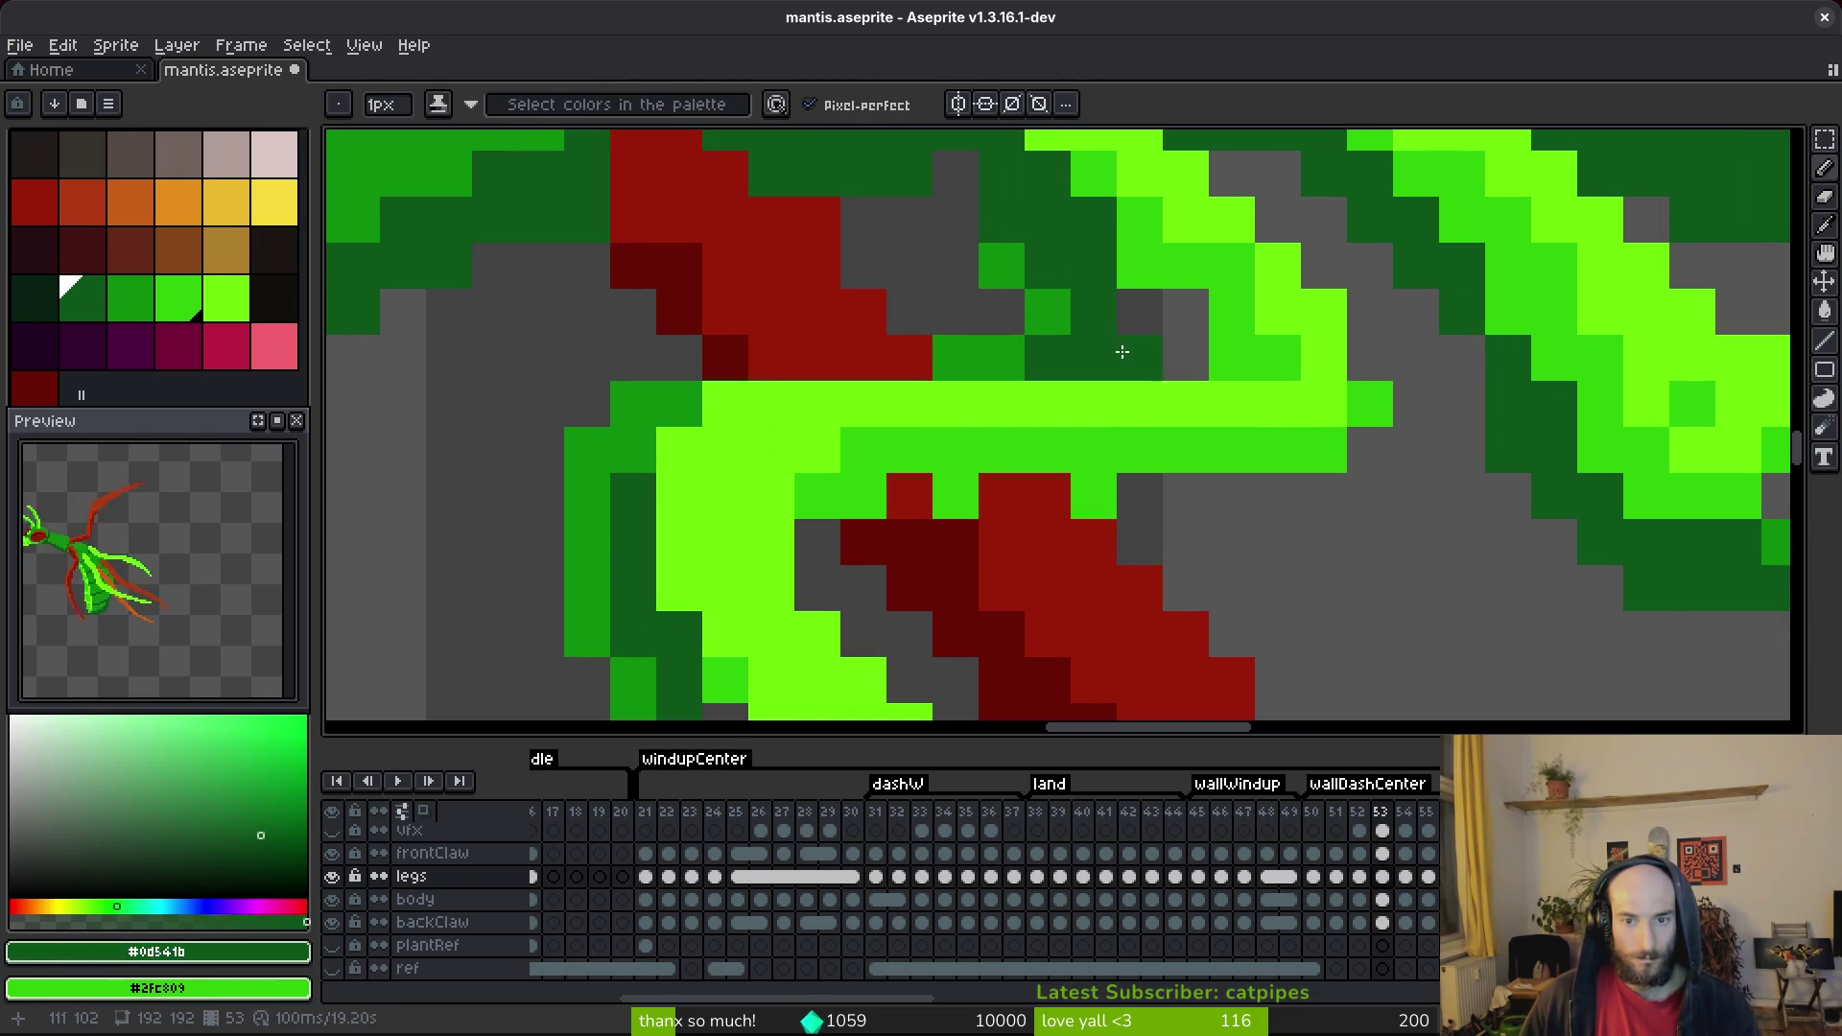
{"action": "key", "text": "e"}
{"action": "left_click", "coordinate": [1139, 357]}
{"action": "scroll", "coordinate": [1090, 419], "scroll_direction": "up", "scroll_amount": 1}
{"action": "key", "text": "b"}
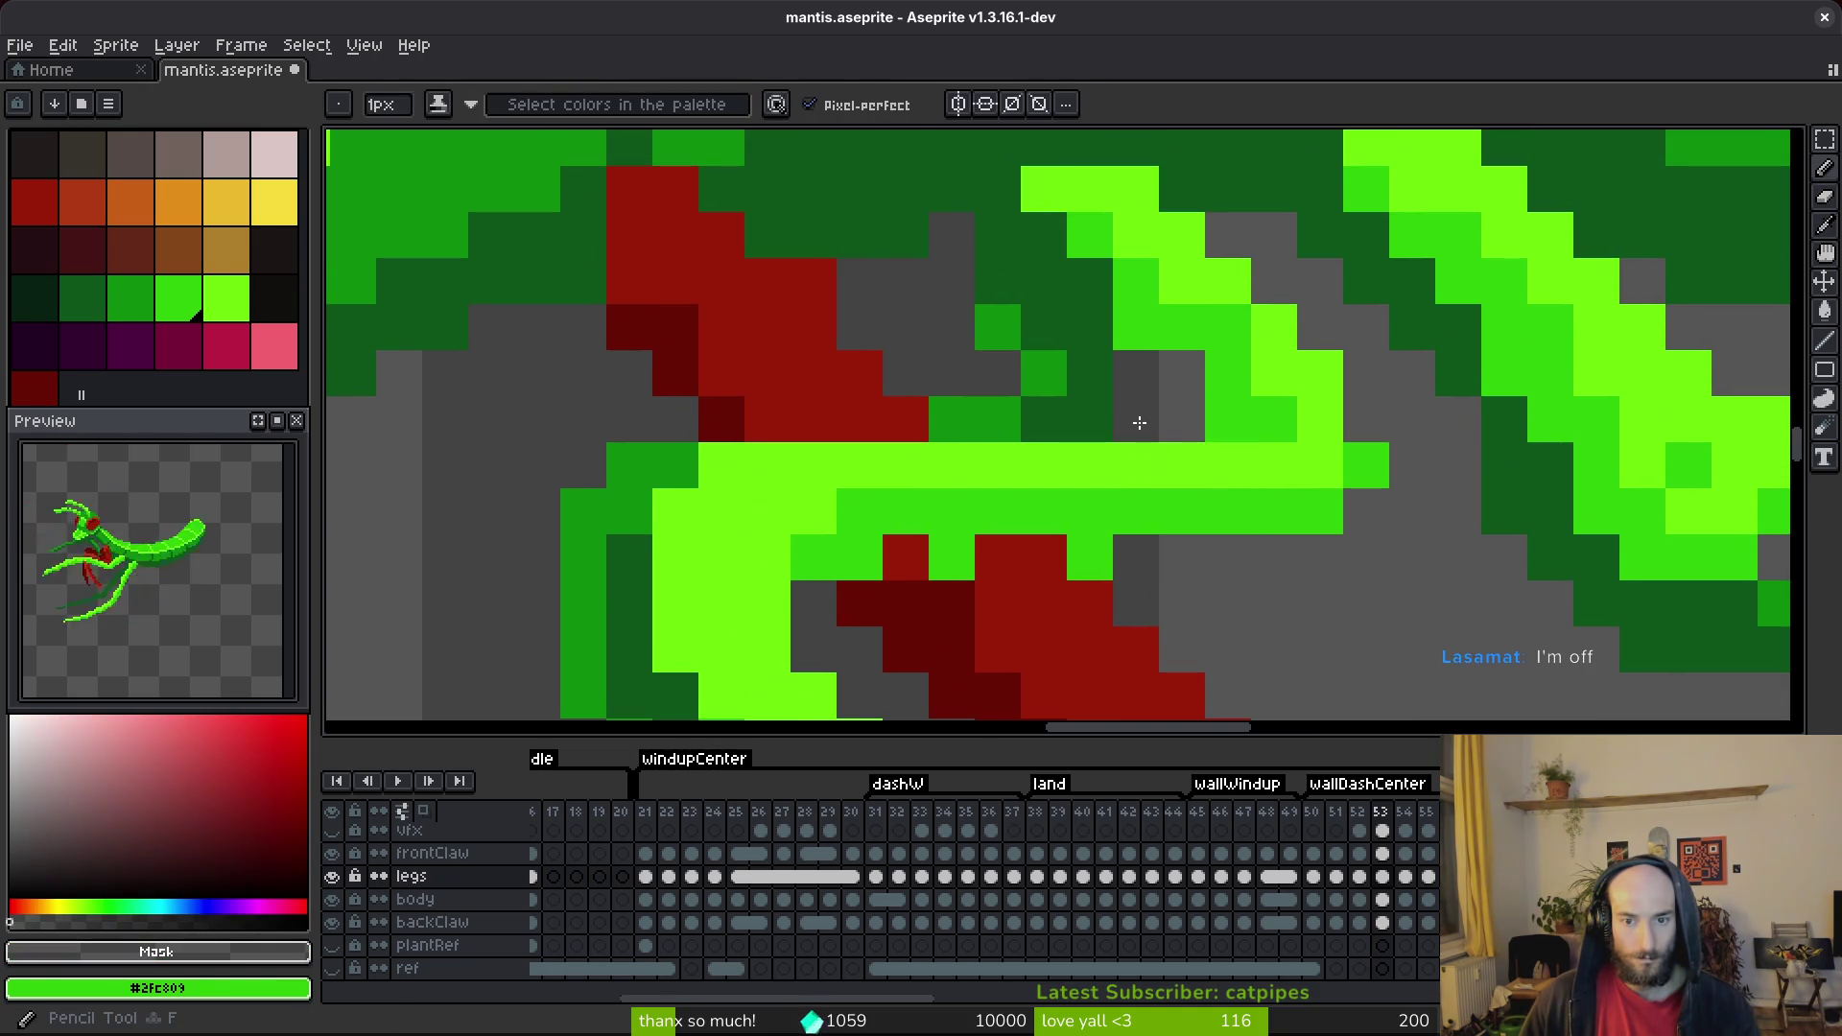
{"action": "left_click", "coordinate": [1135, 415]}
Turn a lime pixel medium green and paint dark leg pixels and a short stroke lime.
{"action": "key", "text": "alt"}
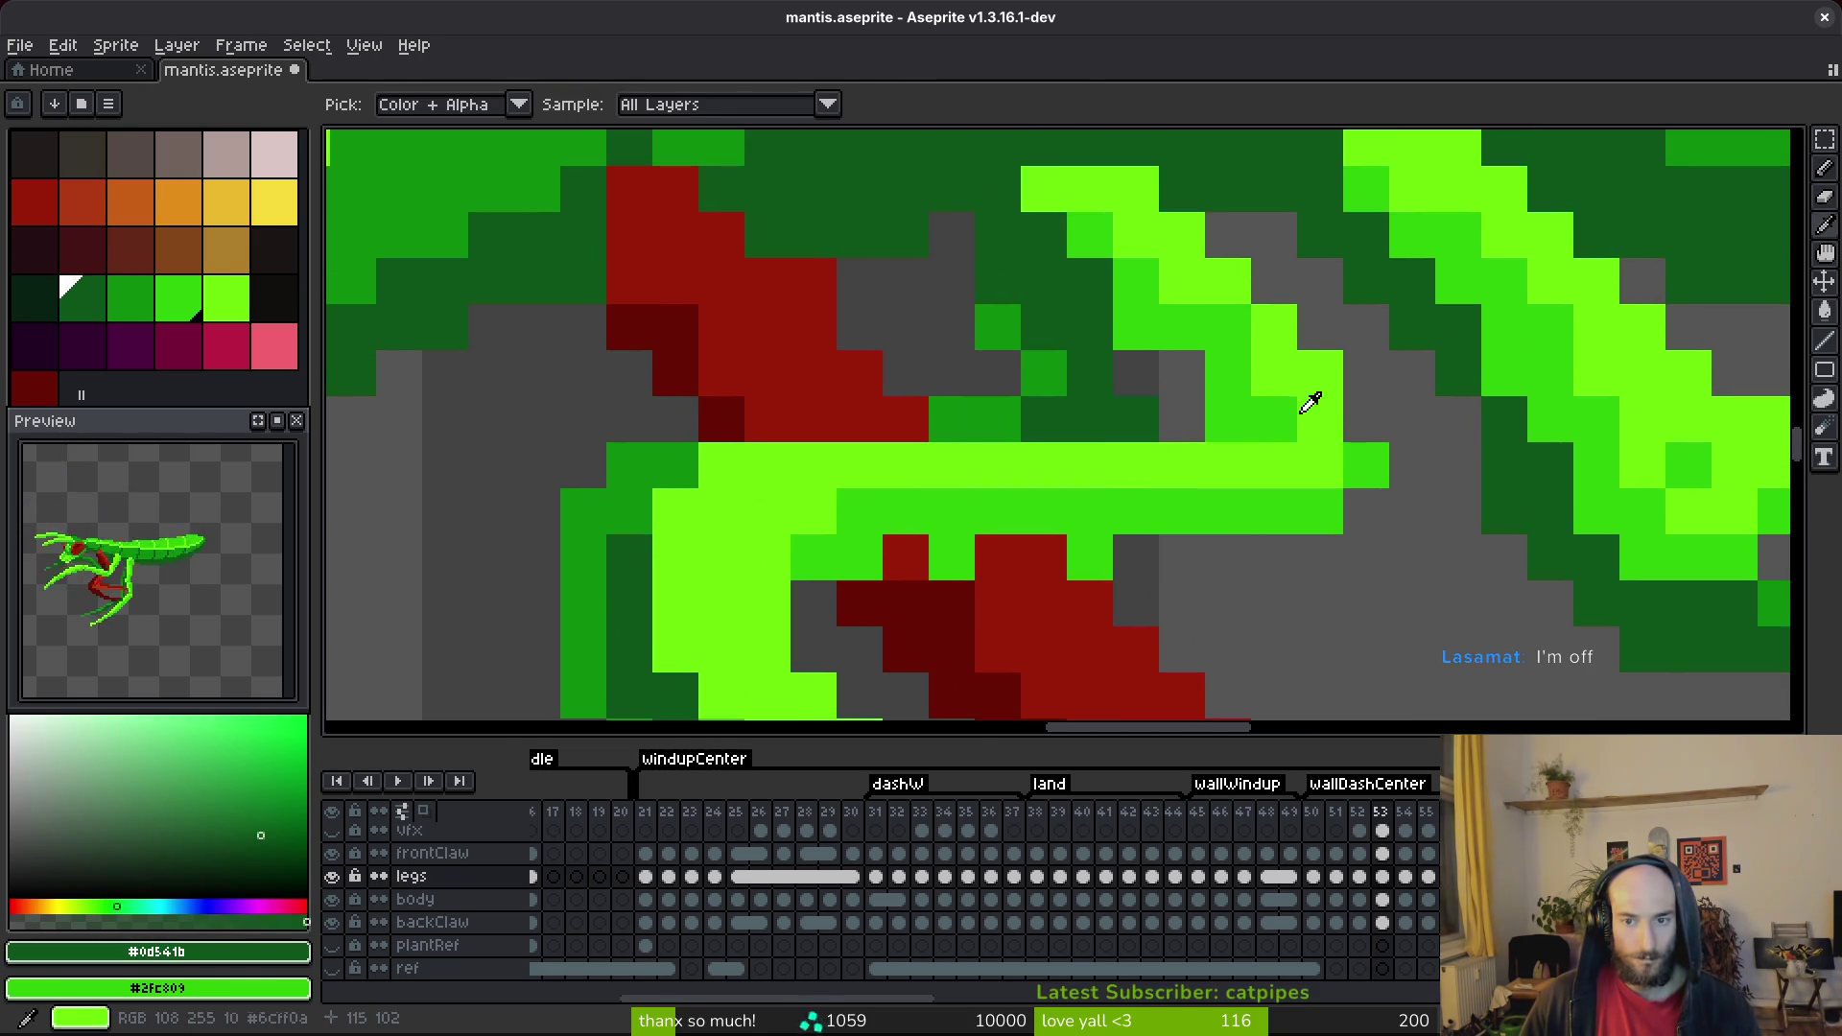
{"action": "left_click", "coordinate": [1137, 314], "text": "alt"}
{"action": "left_click", "coordinate": [1052, 195]}
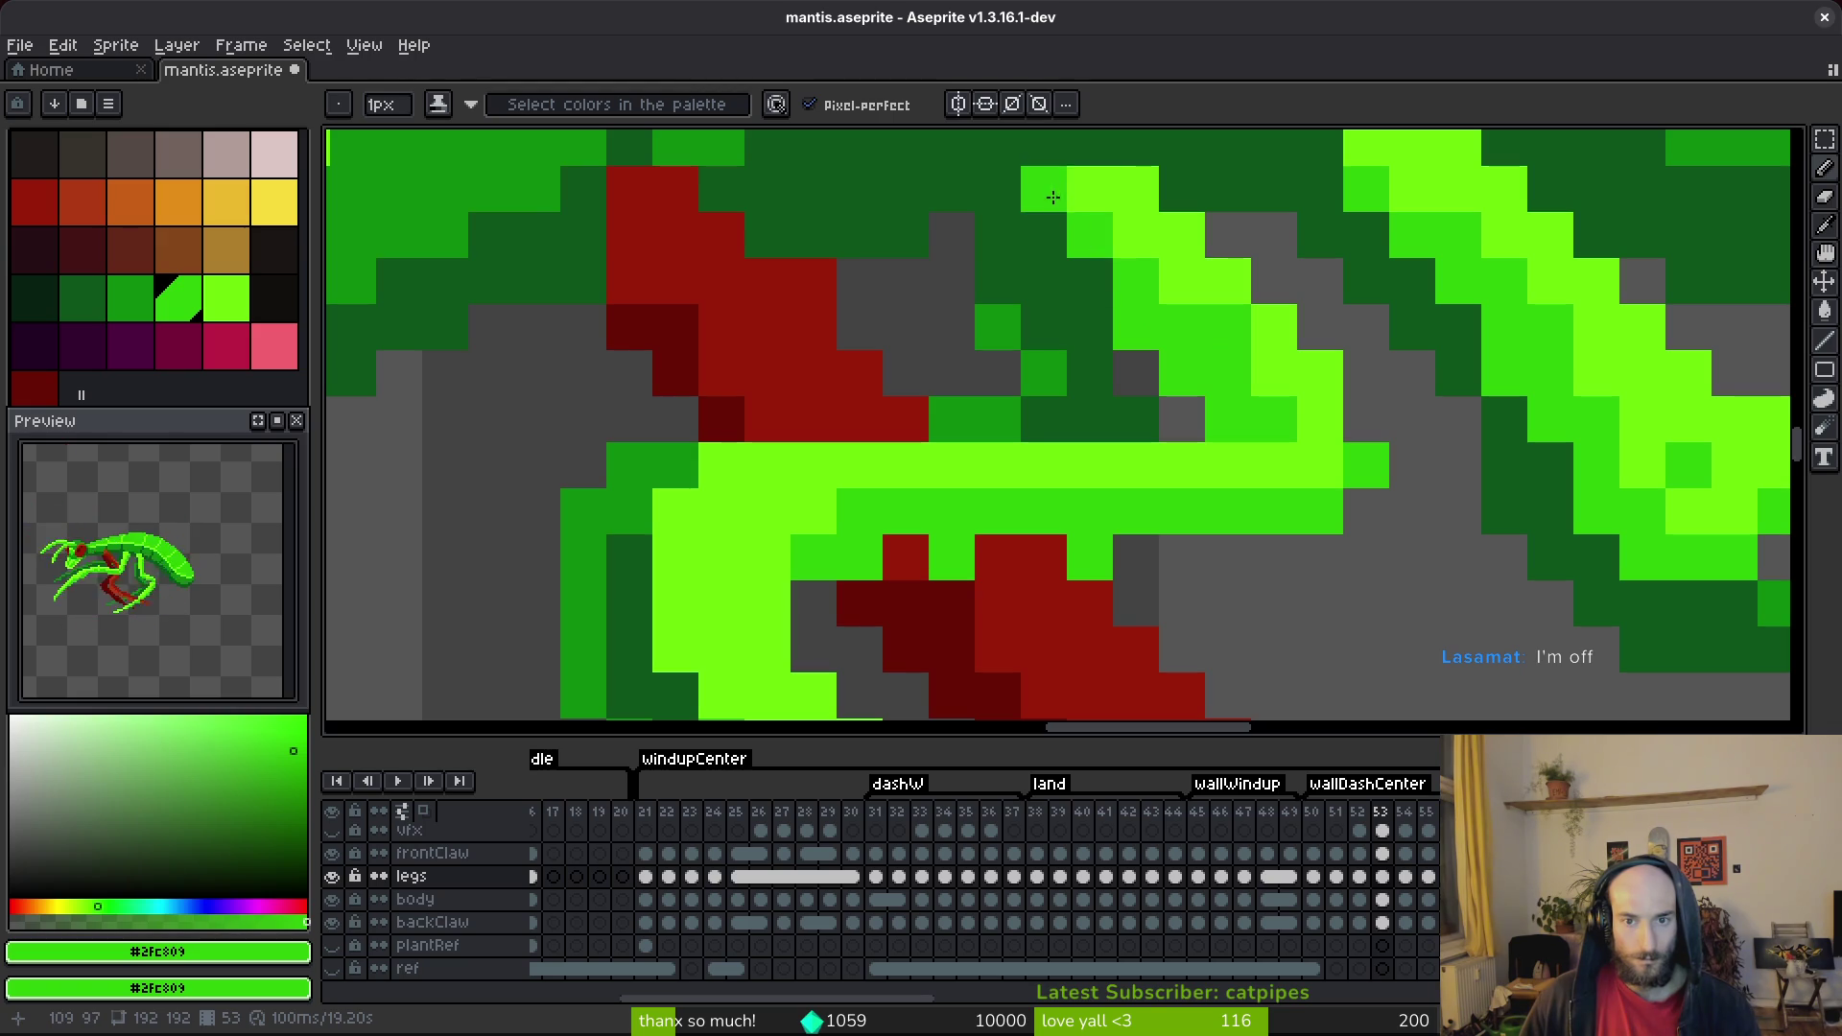
{"action": "left_click_drag", "start_coordinate": [1093, 217], "coordinate": [1079, 279]}
{"action": "left_click", "coordinate": [1074, 253], "text": "alt"}
{"action": "left_click", "coordinate": [1030, 297]}
{"action": "left_click", "coordinate": [1097, 332]}
{"action": "left_click", "coordinate": [1097, 333], "text": "alt"}
{"action": "scroll", "coordinate": [1205, 408], "scroll_direction": "down", "scroll_amount": 5}
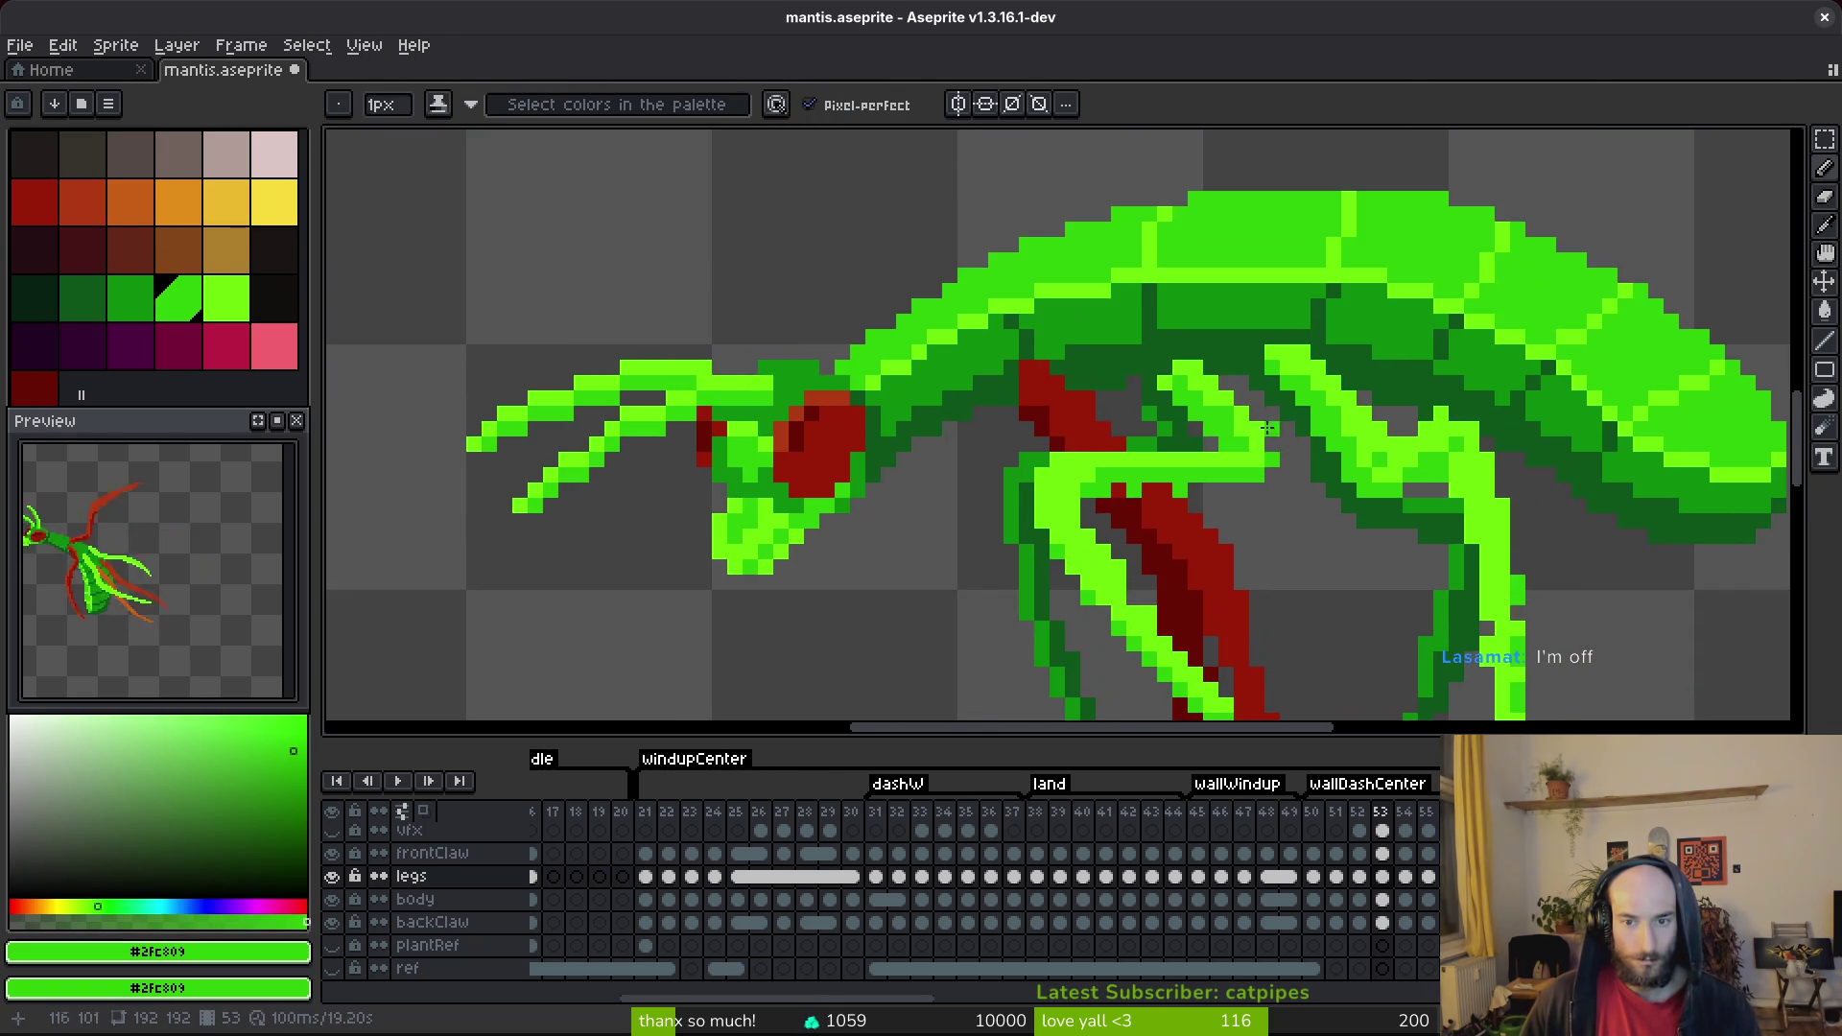
{"action": "scroll", "coordinate": [1151, 336], "scroll_direction": "up", "scroll_amount": 2}
{"action": "left_click", "coordinate": [1288, 461], "text": "alt"}
{"action": "left_click_drag", "start_coordinate": [1233, 360], "coordinate": [1181, 313]}
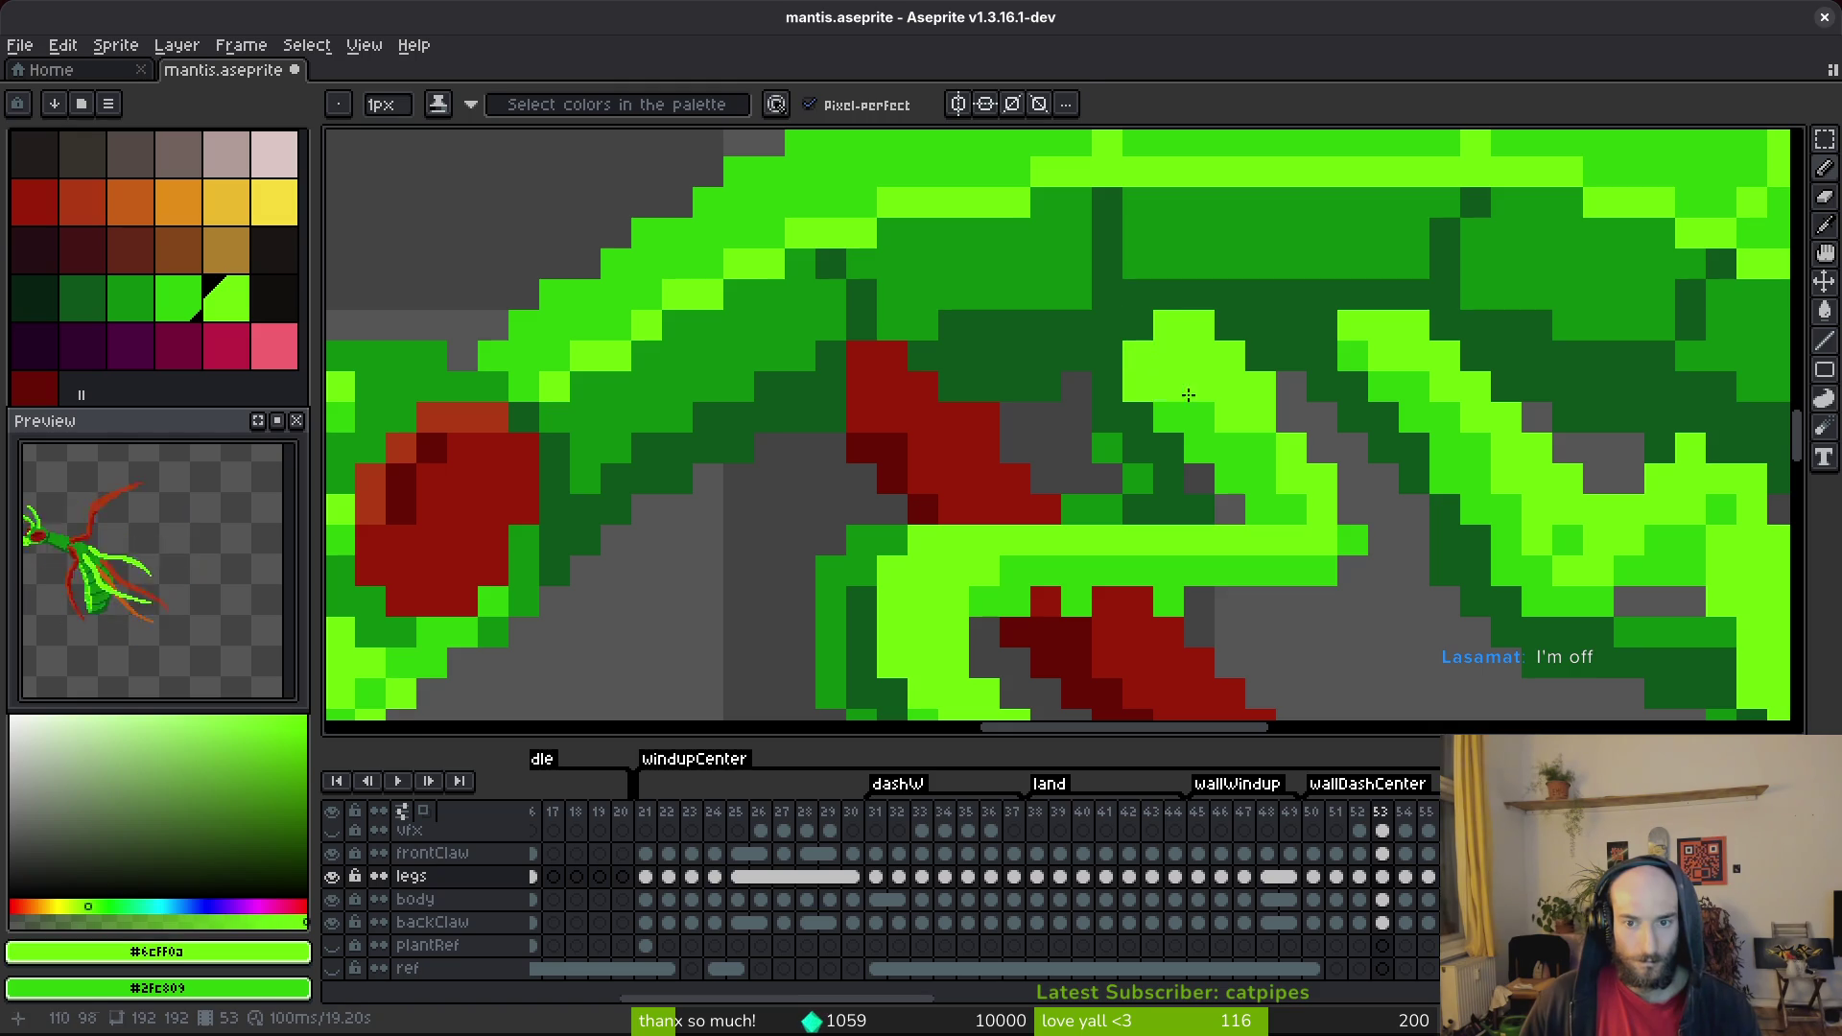
Save the leg shading and bring the upper leg joint into view.
{"action": "left_click", "coordinate": [1167, 388], "text": "alt"}
{"action": "key", "text": "e"}
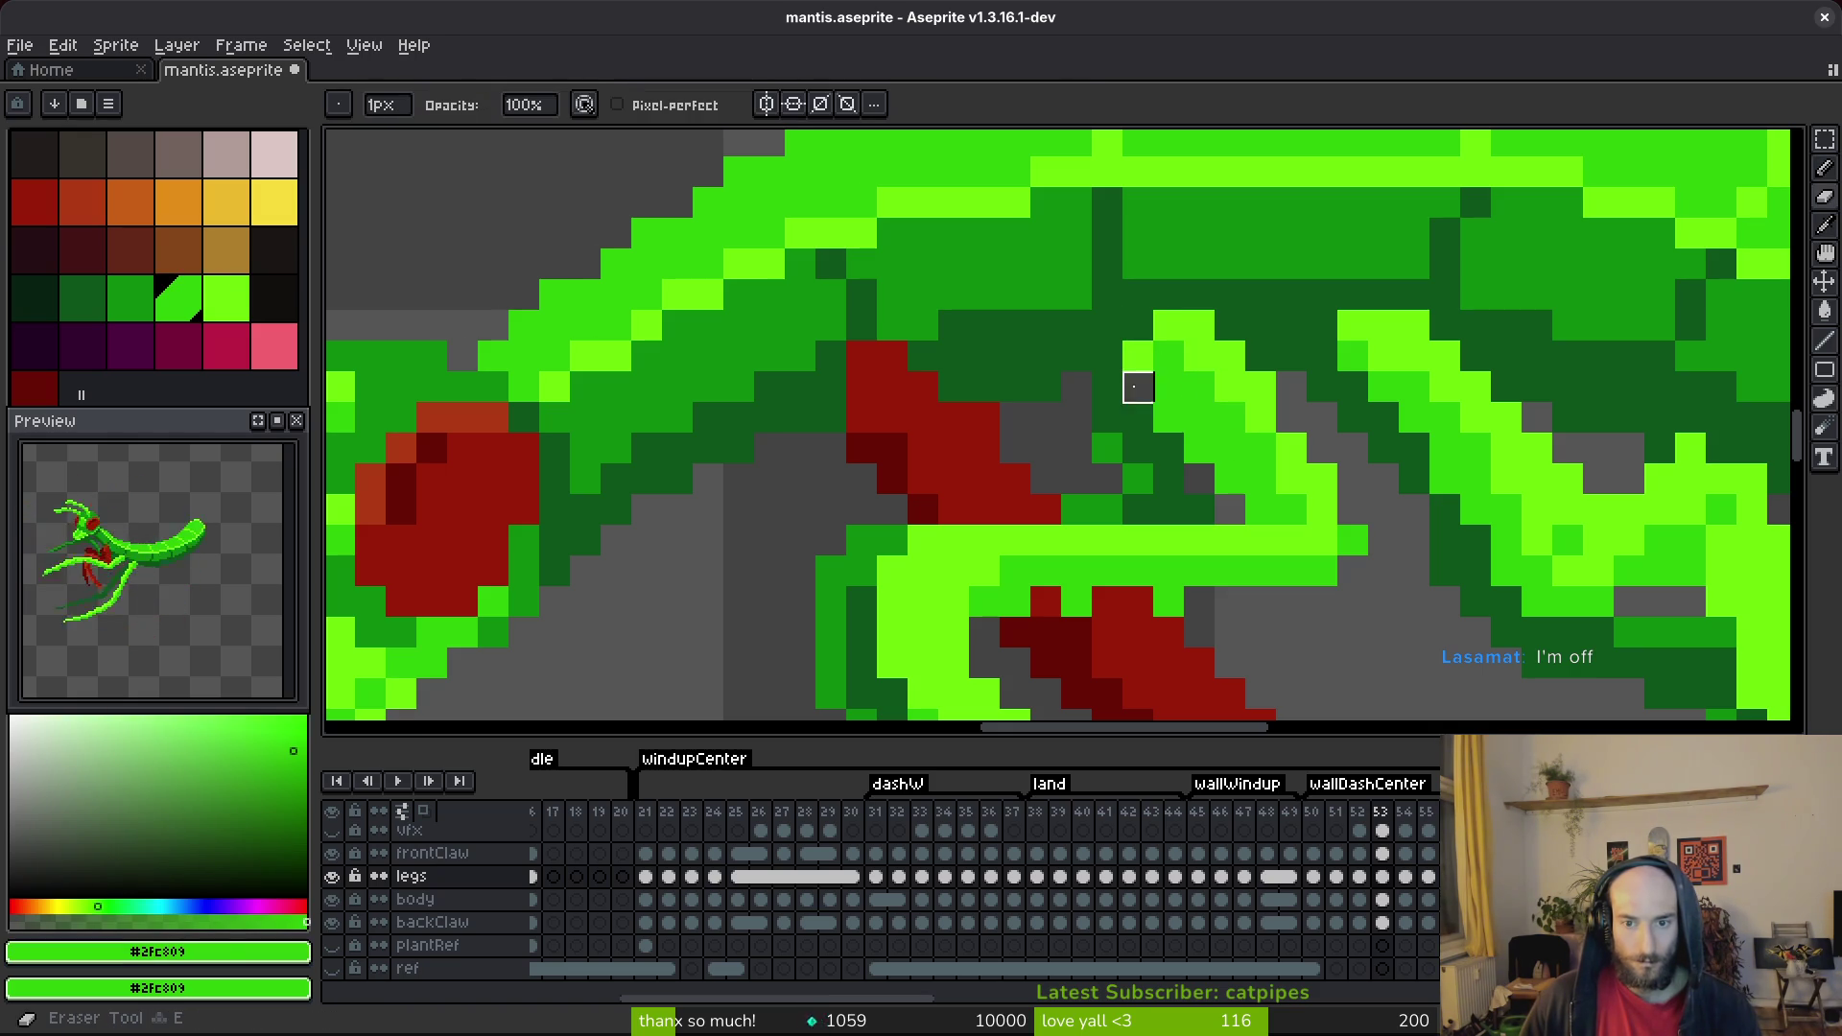
{"action": "key", "text": "b"}
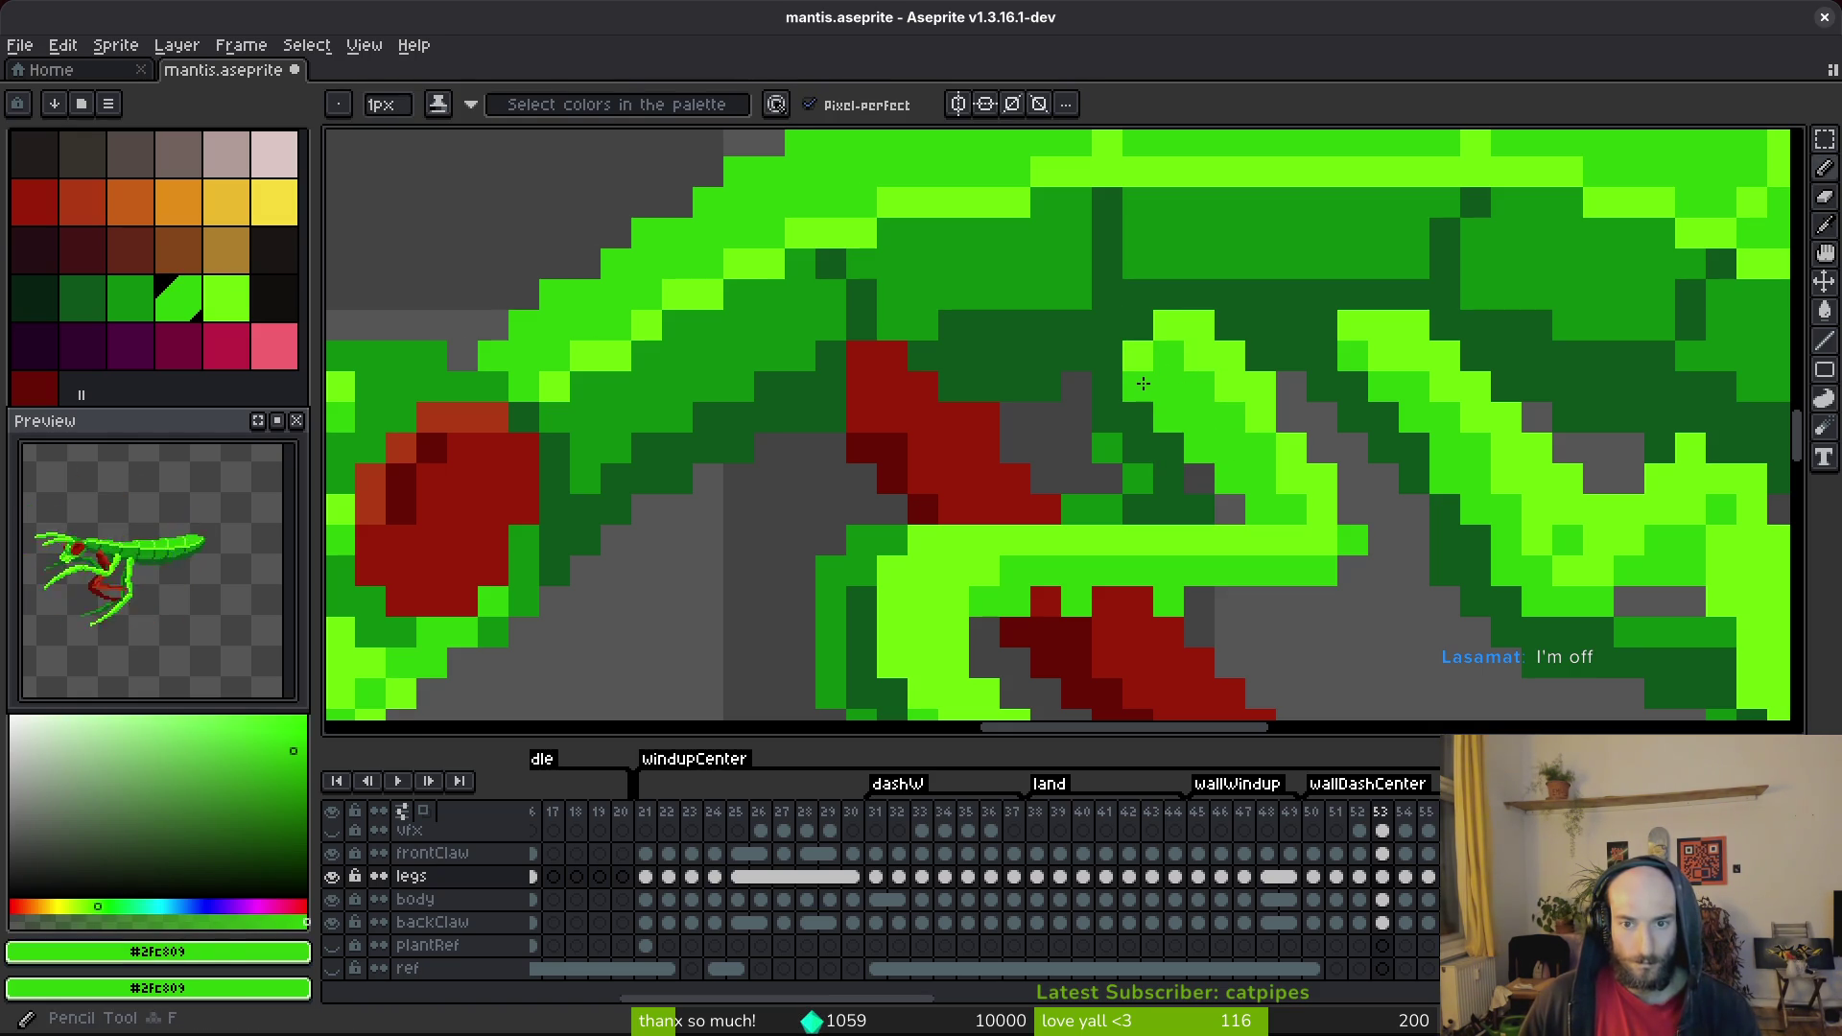
{"action": "key", "text": "e"}
{"action": "key", "text": "ctrl+s"}
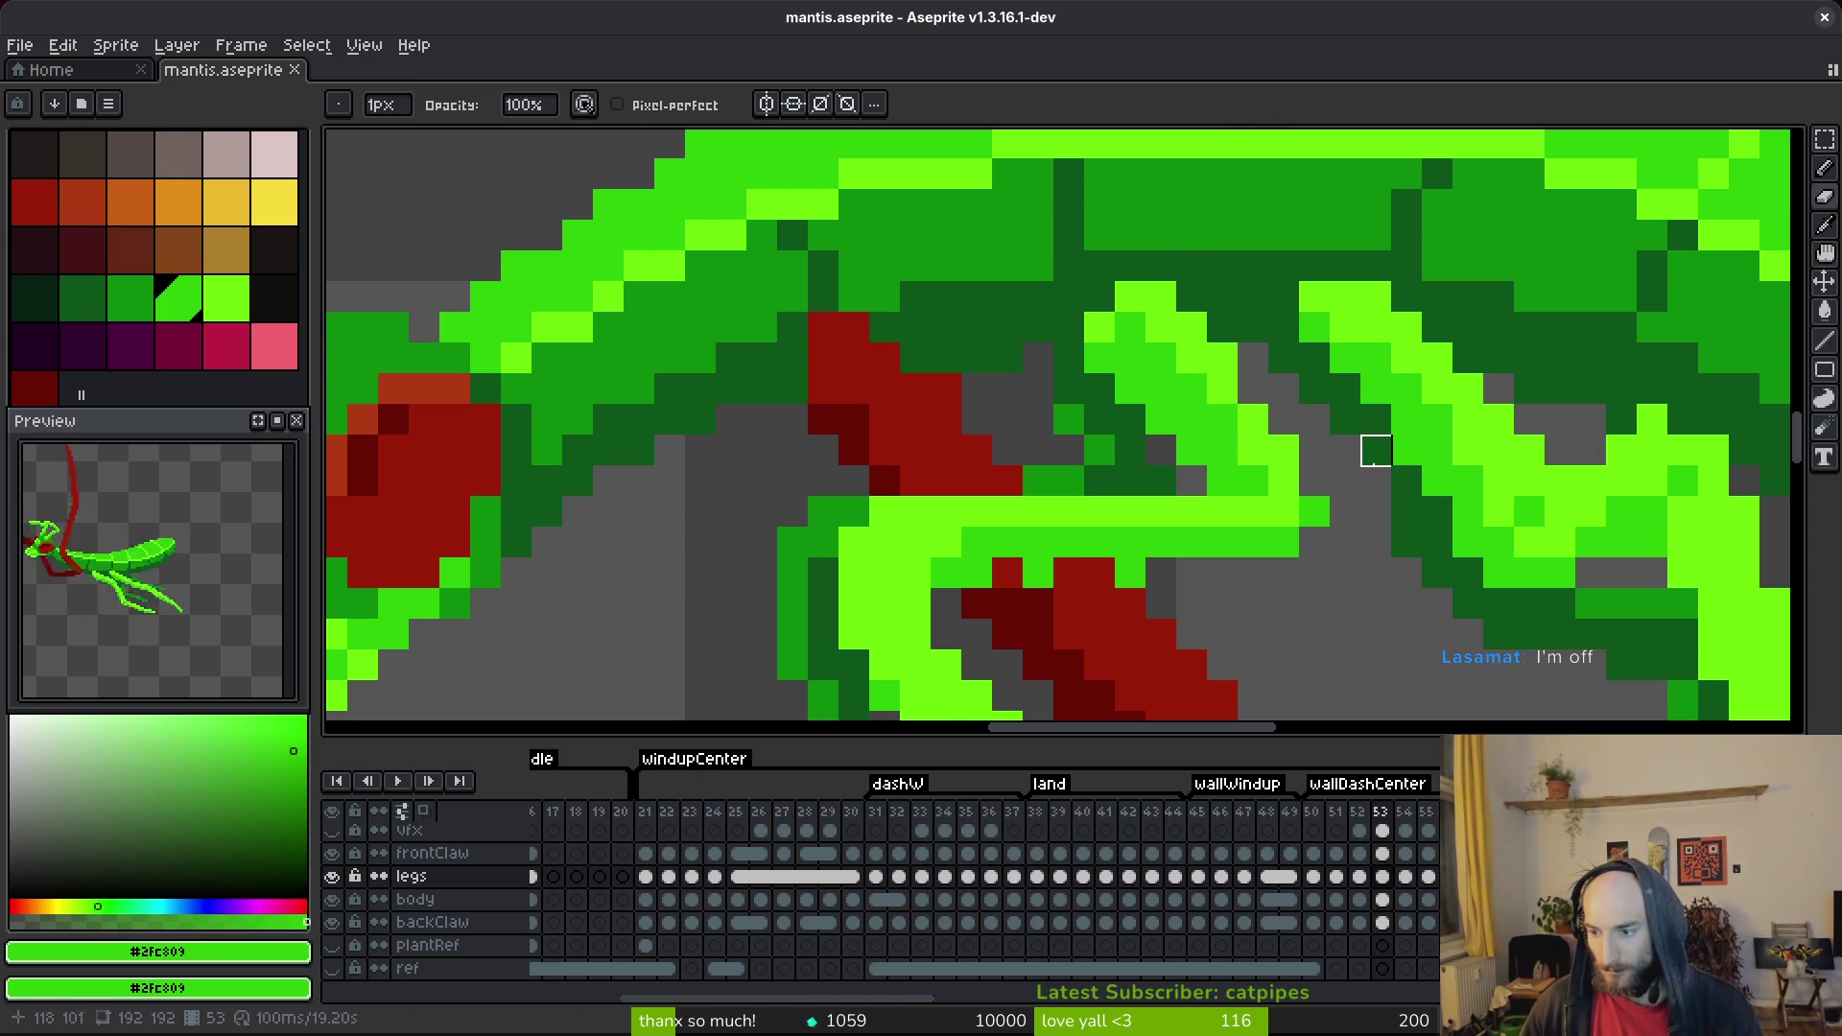
{"action": "left_click_drag", "start_coordinate": [1376, 450], "coordinate": [1321, 433]}
{"action": "scroll", "coordinate": [1260, 495], "scroll_direction": "up", "scroll_amount": 1}
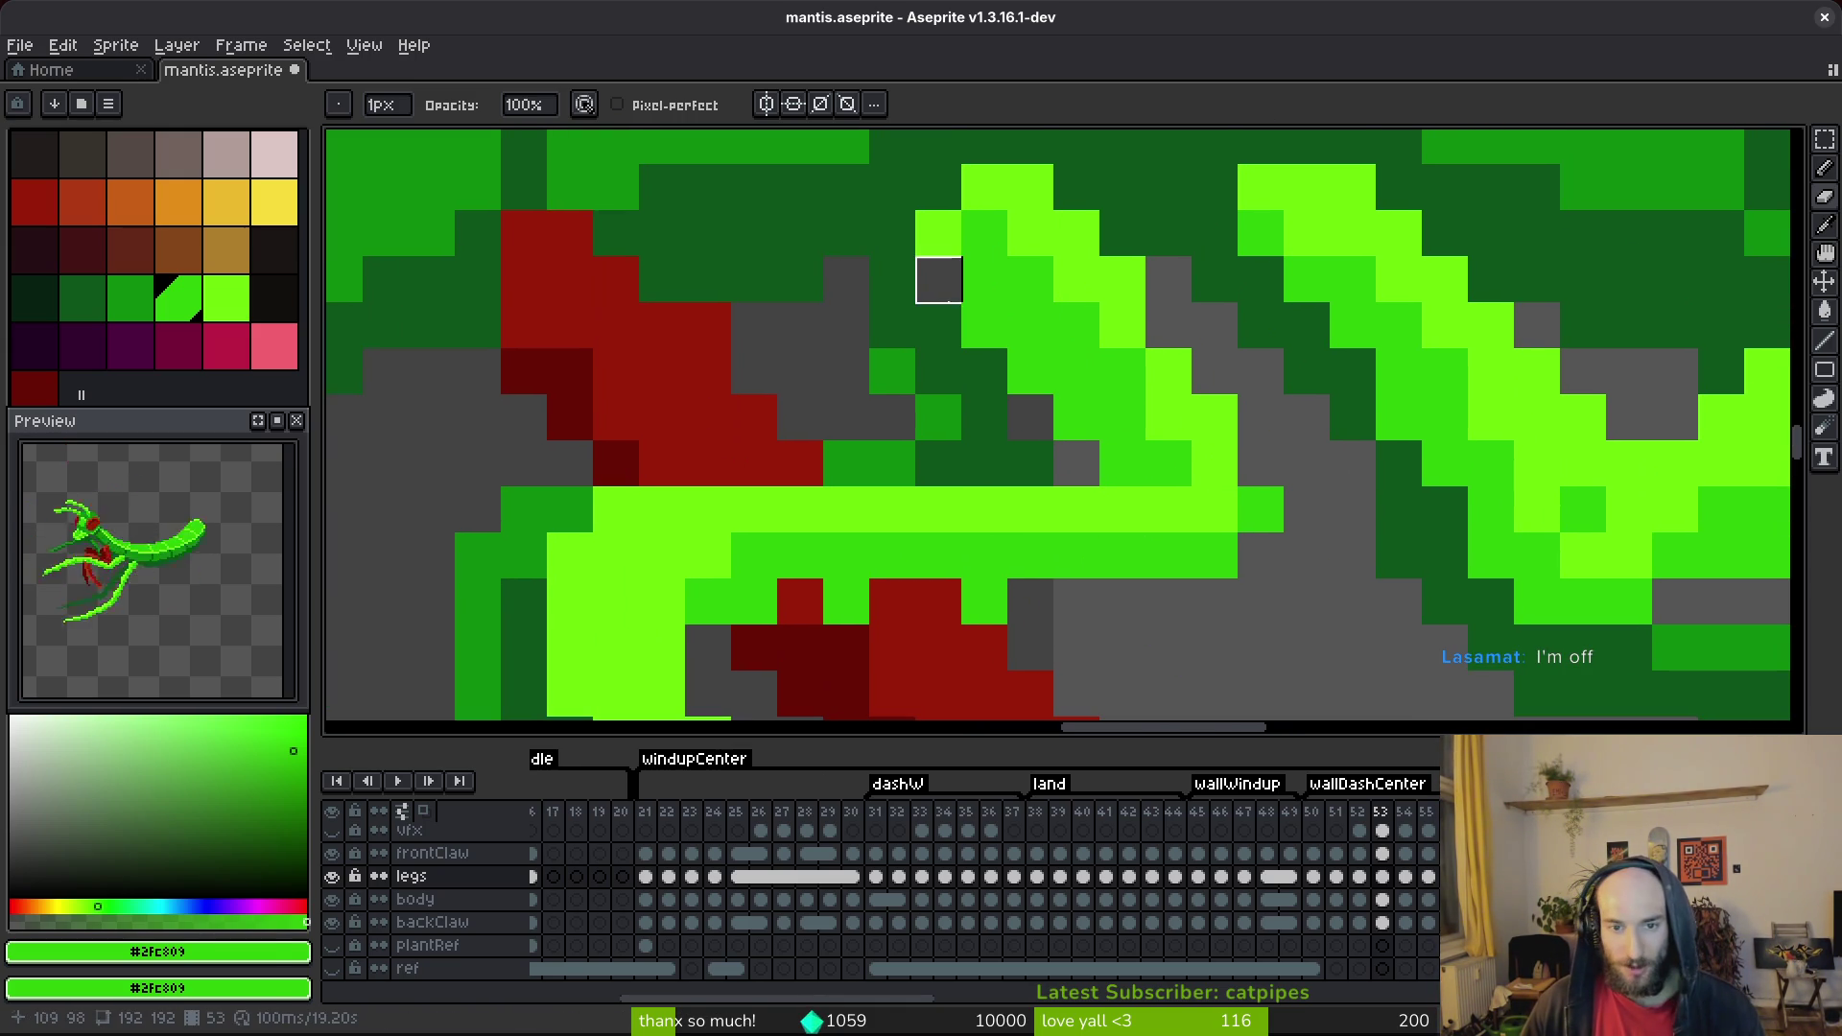
Sample the leg greens and recolour a dark-green leg pixel to #0e8b0e.
{"action": "left_click", "coordinate": [938, 326], "text": "alt"}
{"action": "key", "text": "b"}
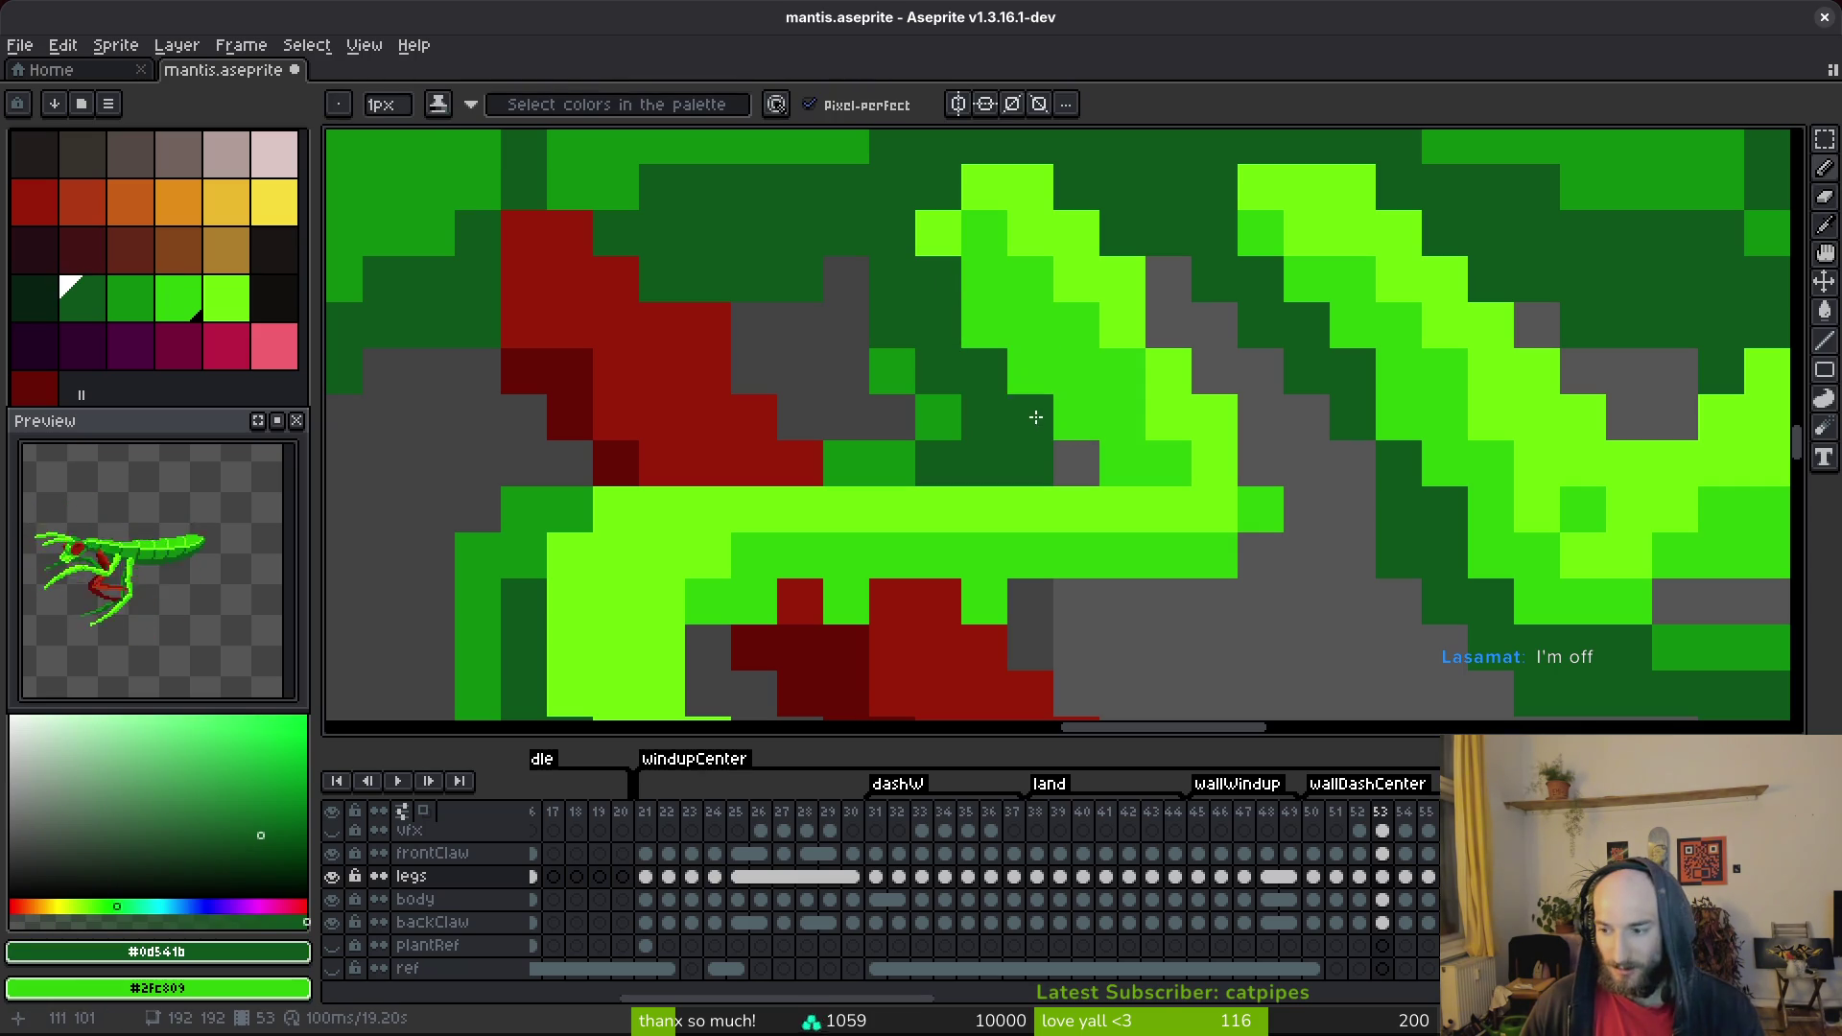
{"action": "left_click", "coordinate": [945, 235], "text": "alt"}
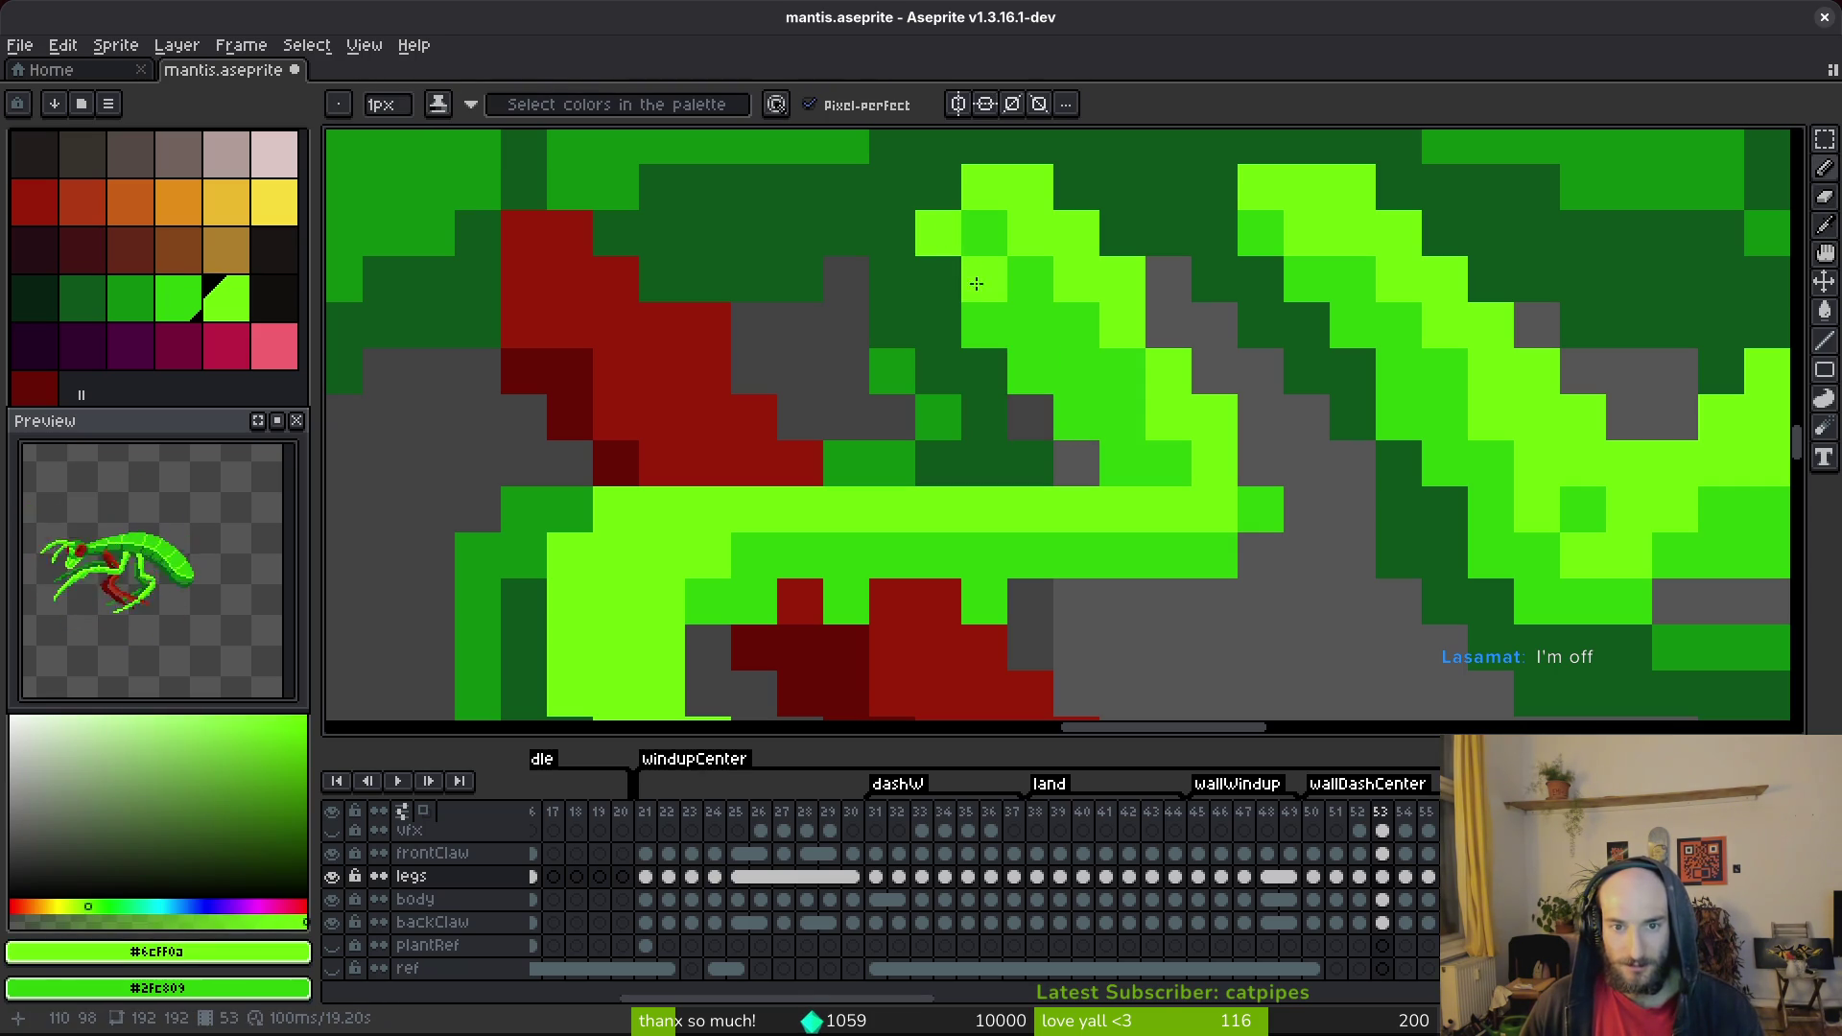
{"action": "key", "text": "e"}
{"action": "left_click", "coordinate": [967, 361], "text": "alt"}
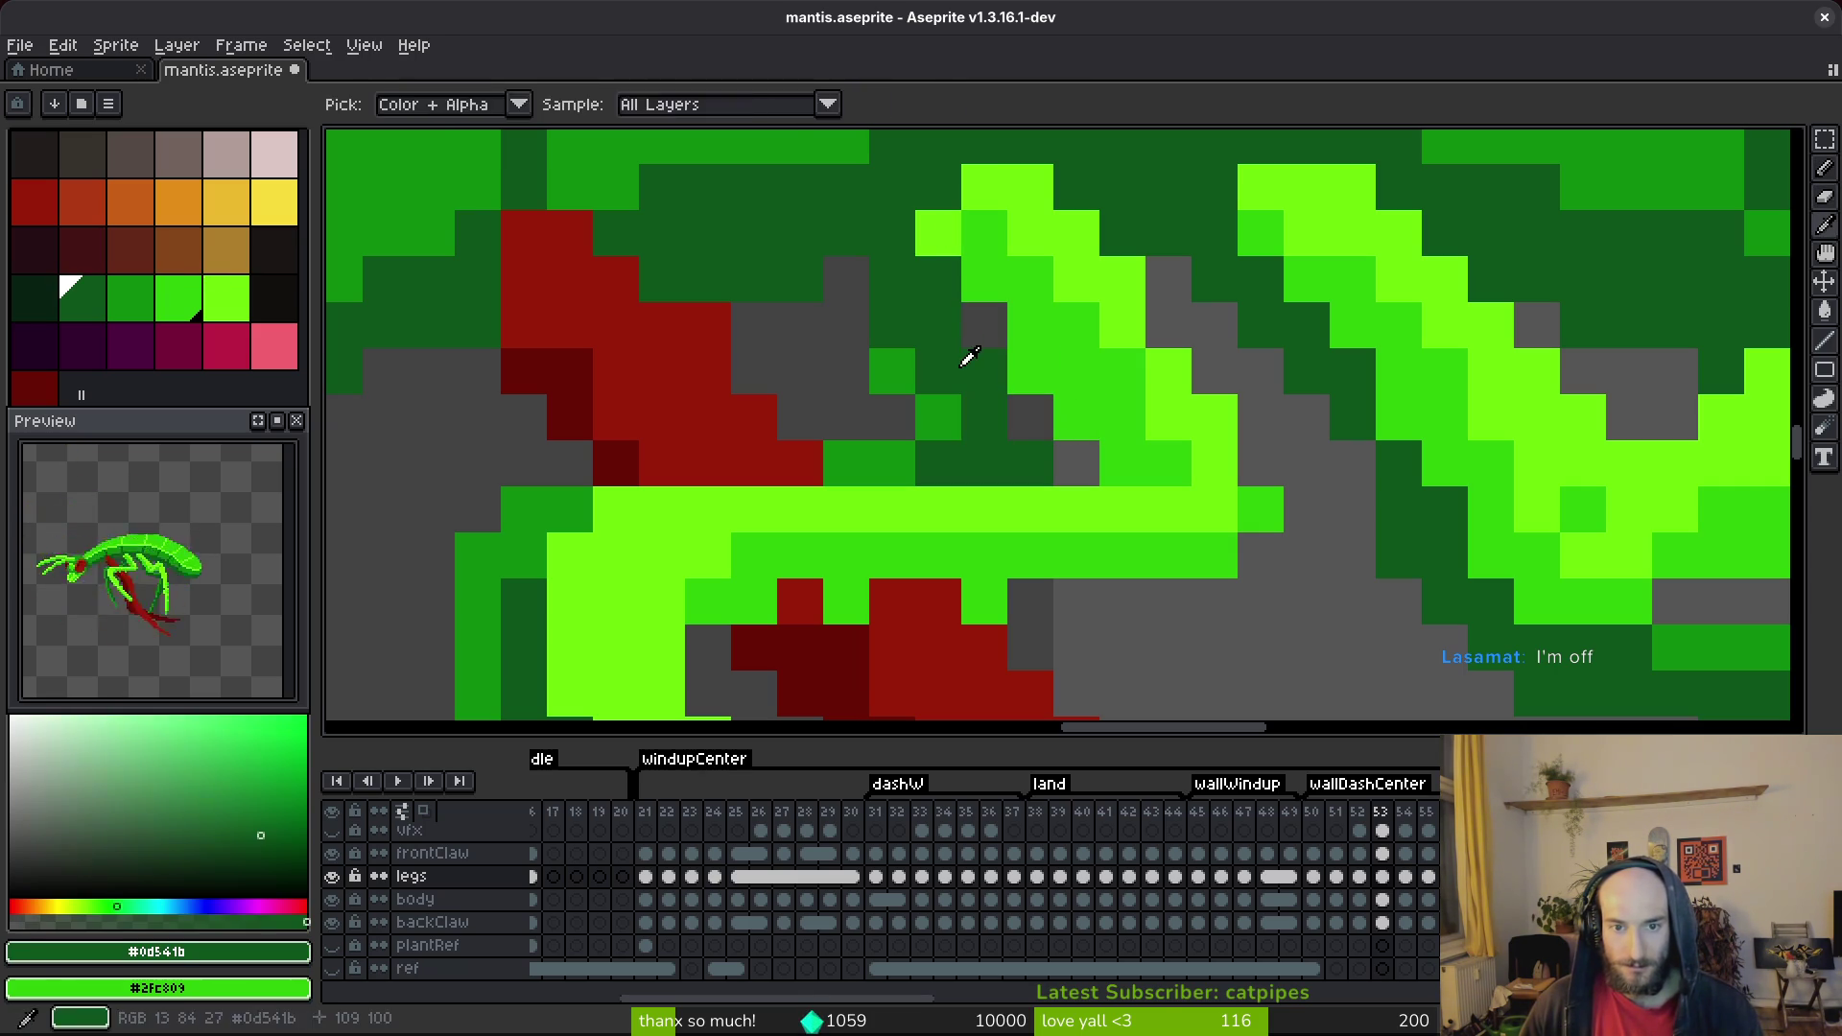
{"action": "scroll", "coordinate": [1016, 440], "scroll_direction": "down", "scroll_amount": 5}
{"action": "scroll", "coordinate": [1016, 440], "scroll_direction": "up", "scroll_amount": 5}
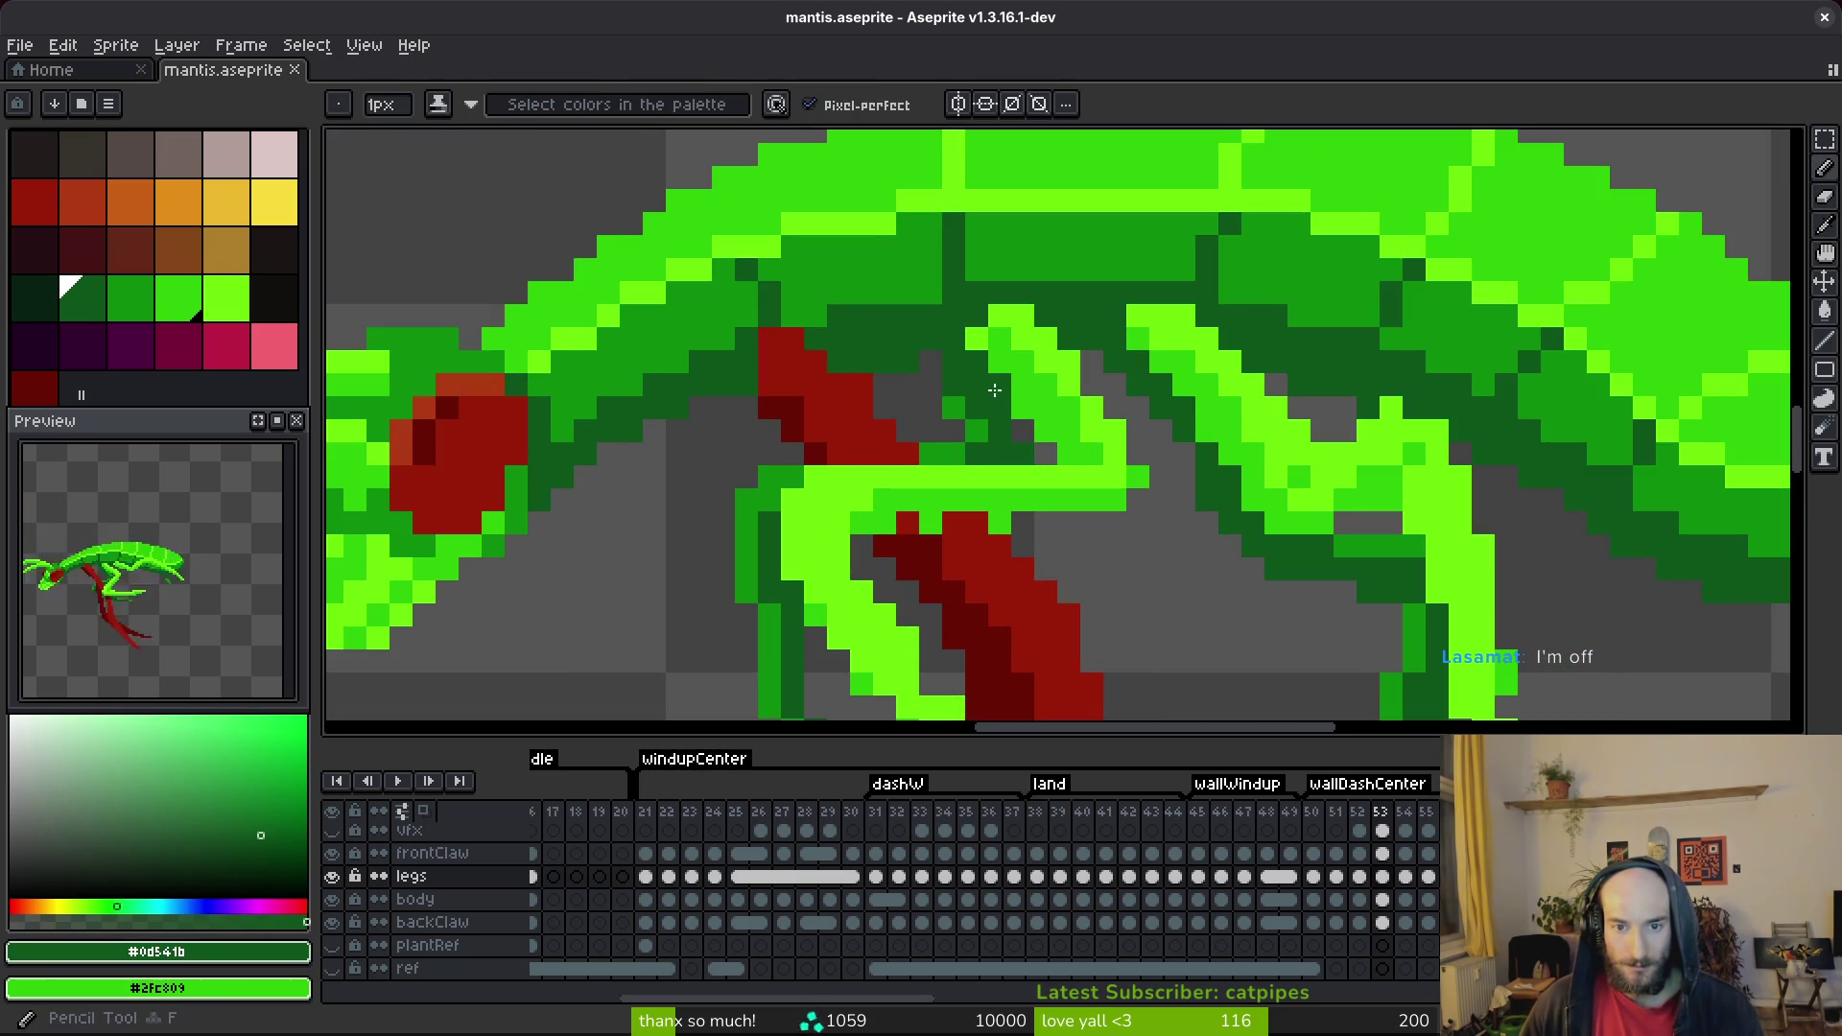
{"action": "left_click", "coordinate": [967, 393], "text": "alt"}
{"action": "key", "text": "ctrl+s"}
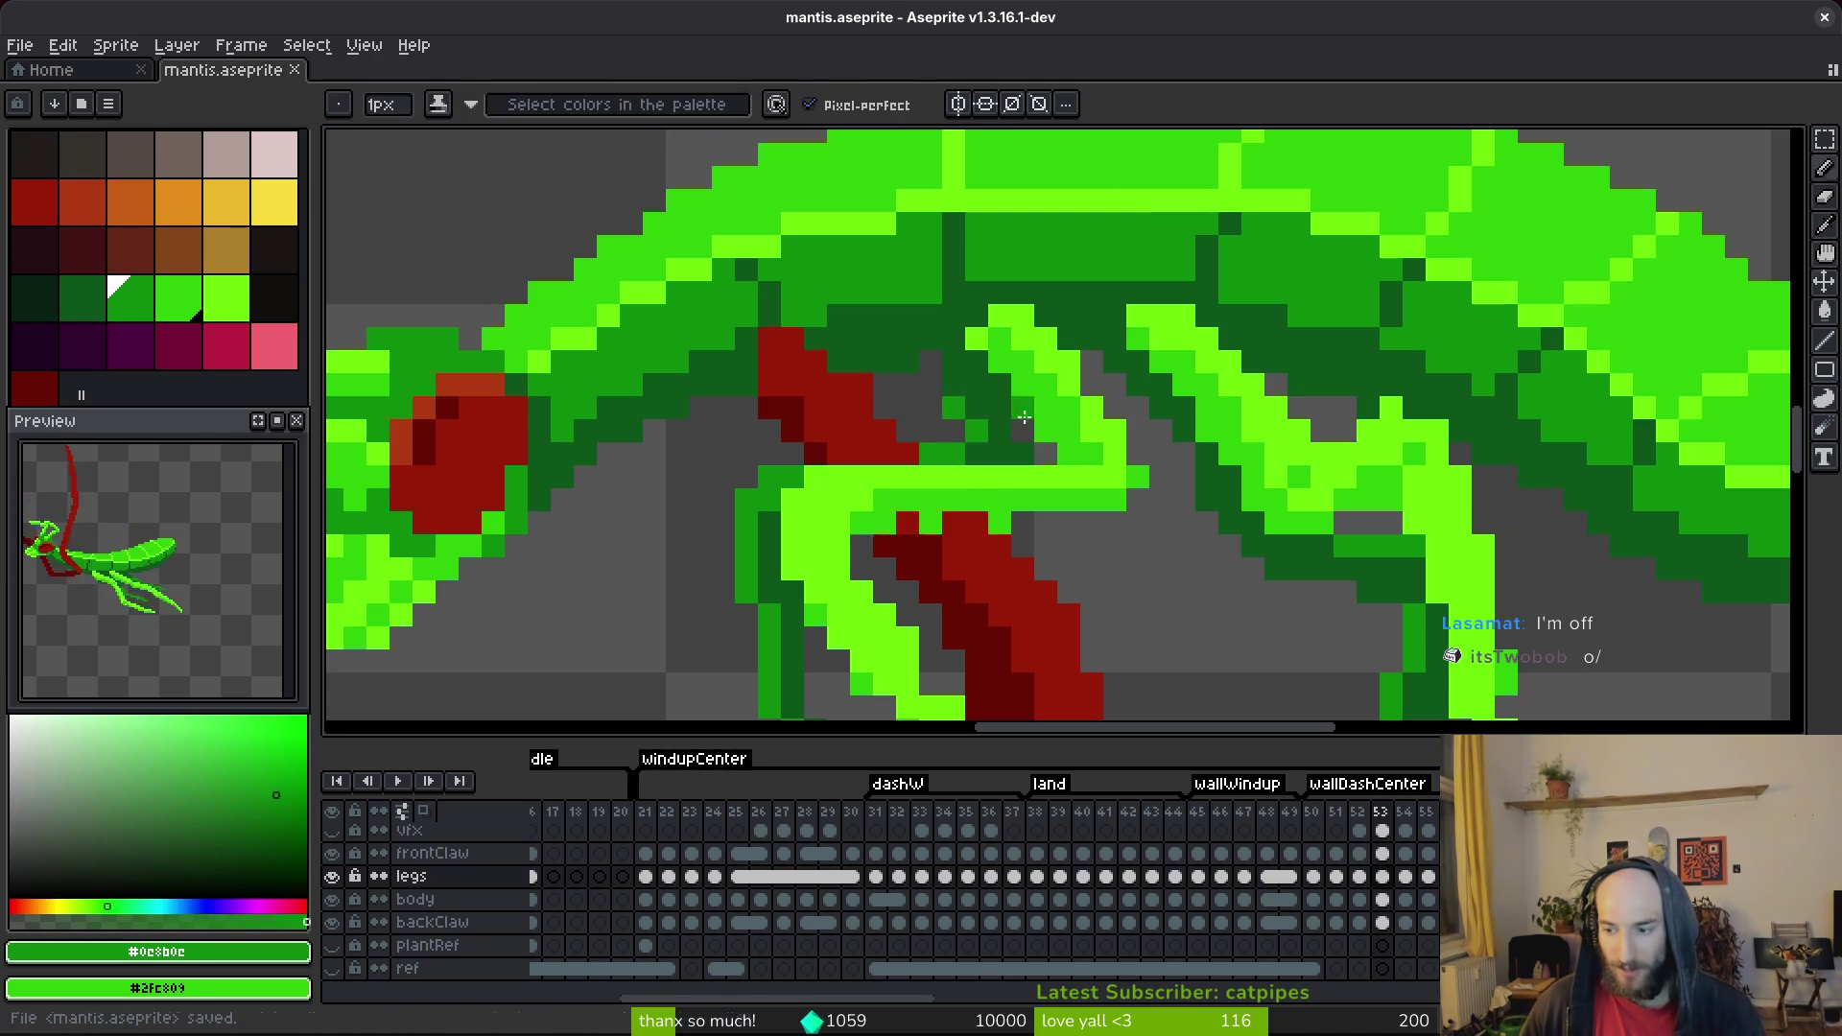
{"action": "scroll", "coordinate": [931, 426], "scroll_direction": "up", "scroll_amount": 2}
{"action": "left_click", "coordinate": [983, 372]}
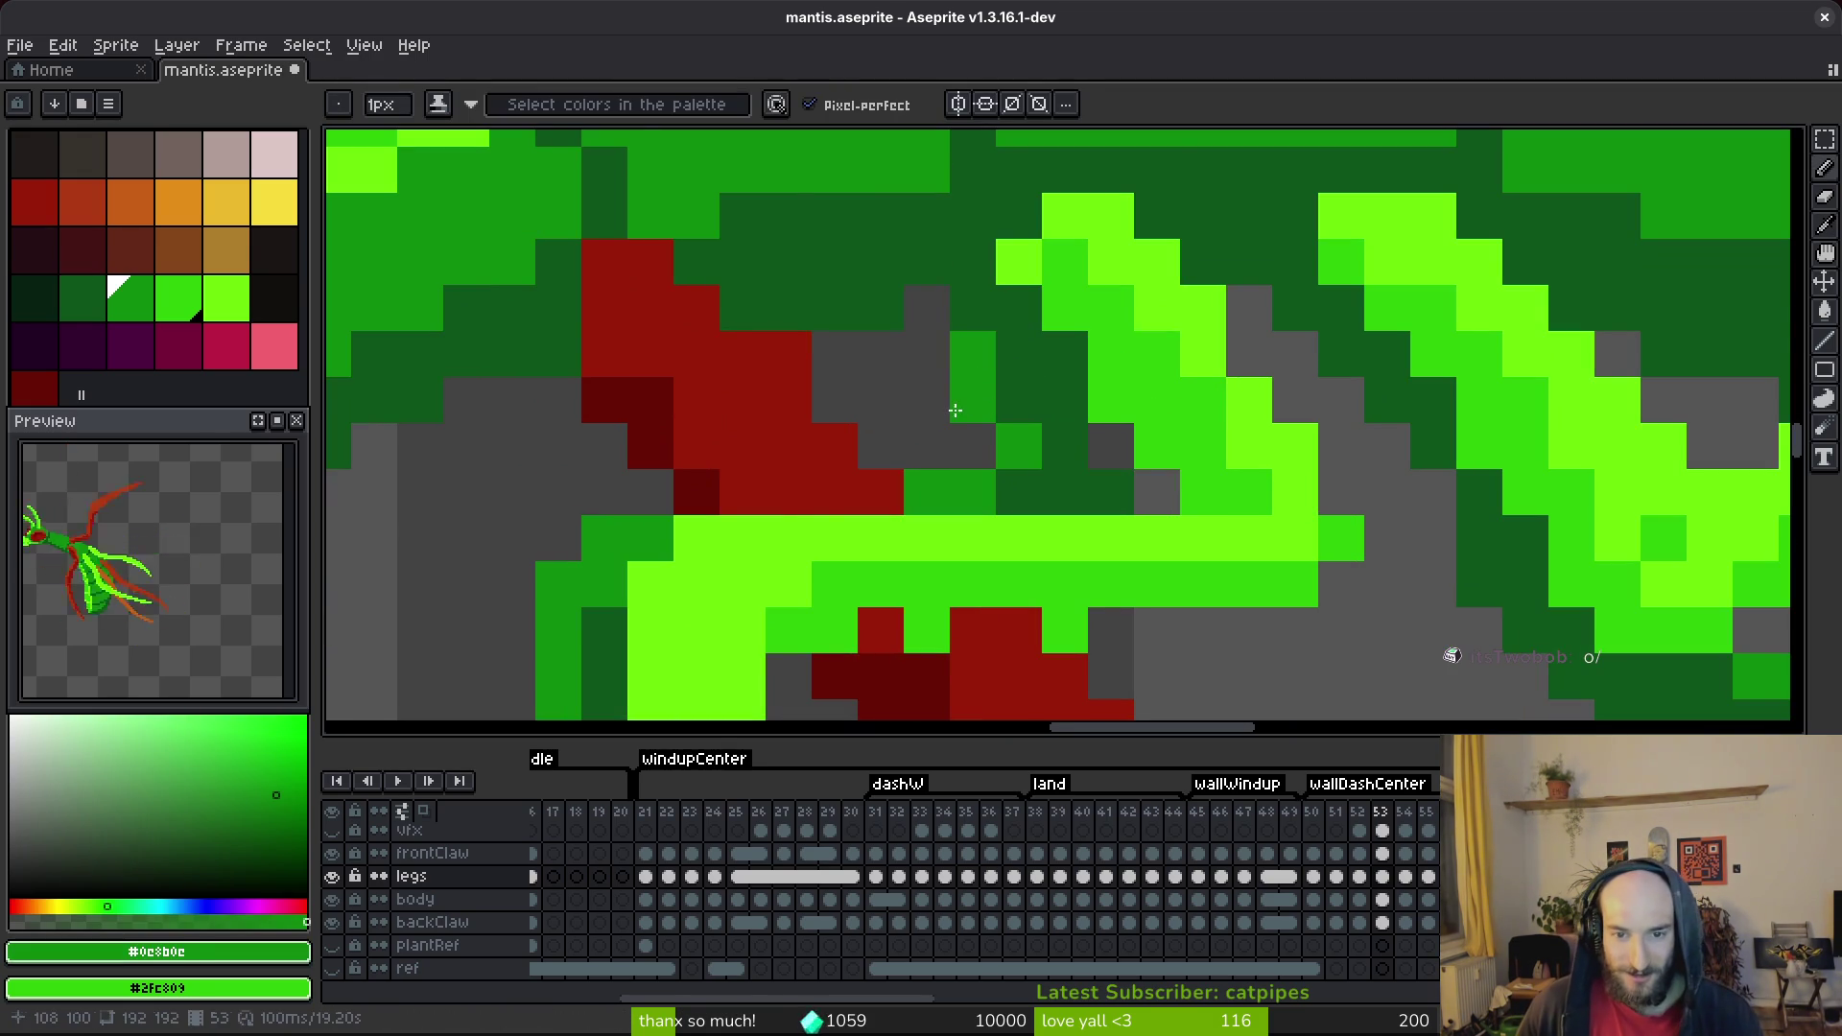
Paint two leg pixels medium green #2fc809 and save.
{"action": "scroll", "coordinate": [1189, 456], "scroll_direction": "down", "scroll_amount": 3}
{"action": "scroll", "coordinate": [1213, 473], "scroll_direction": "up", "scroll_amount": 3}
{"action": "left_click", "coordinate": [1224, 465], "text": "alt"}
{"action": "left_click", "coordinate": [1255, 468], "text": "alt"}
{"action": "left_click_drag", "start_coordinate": [1214, 475], "coordinate": [1268, 526]}
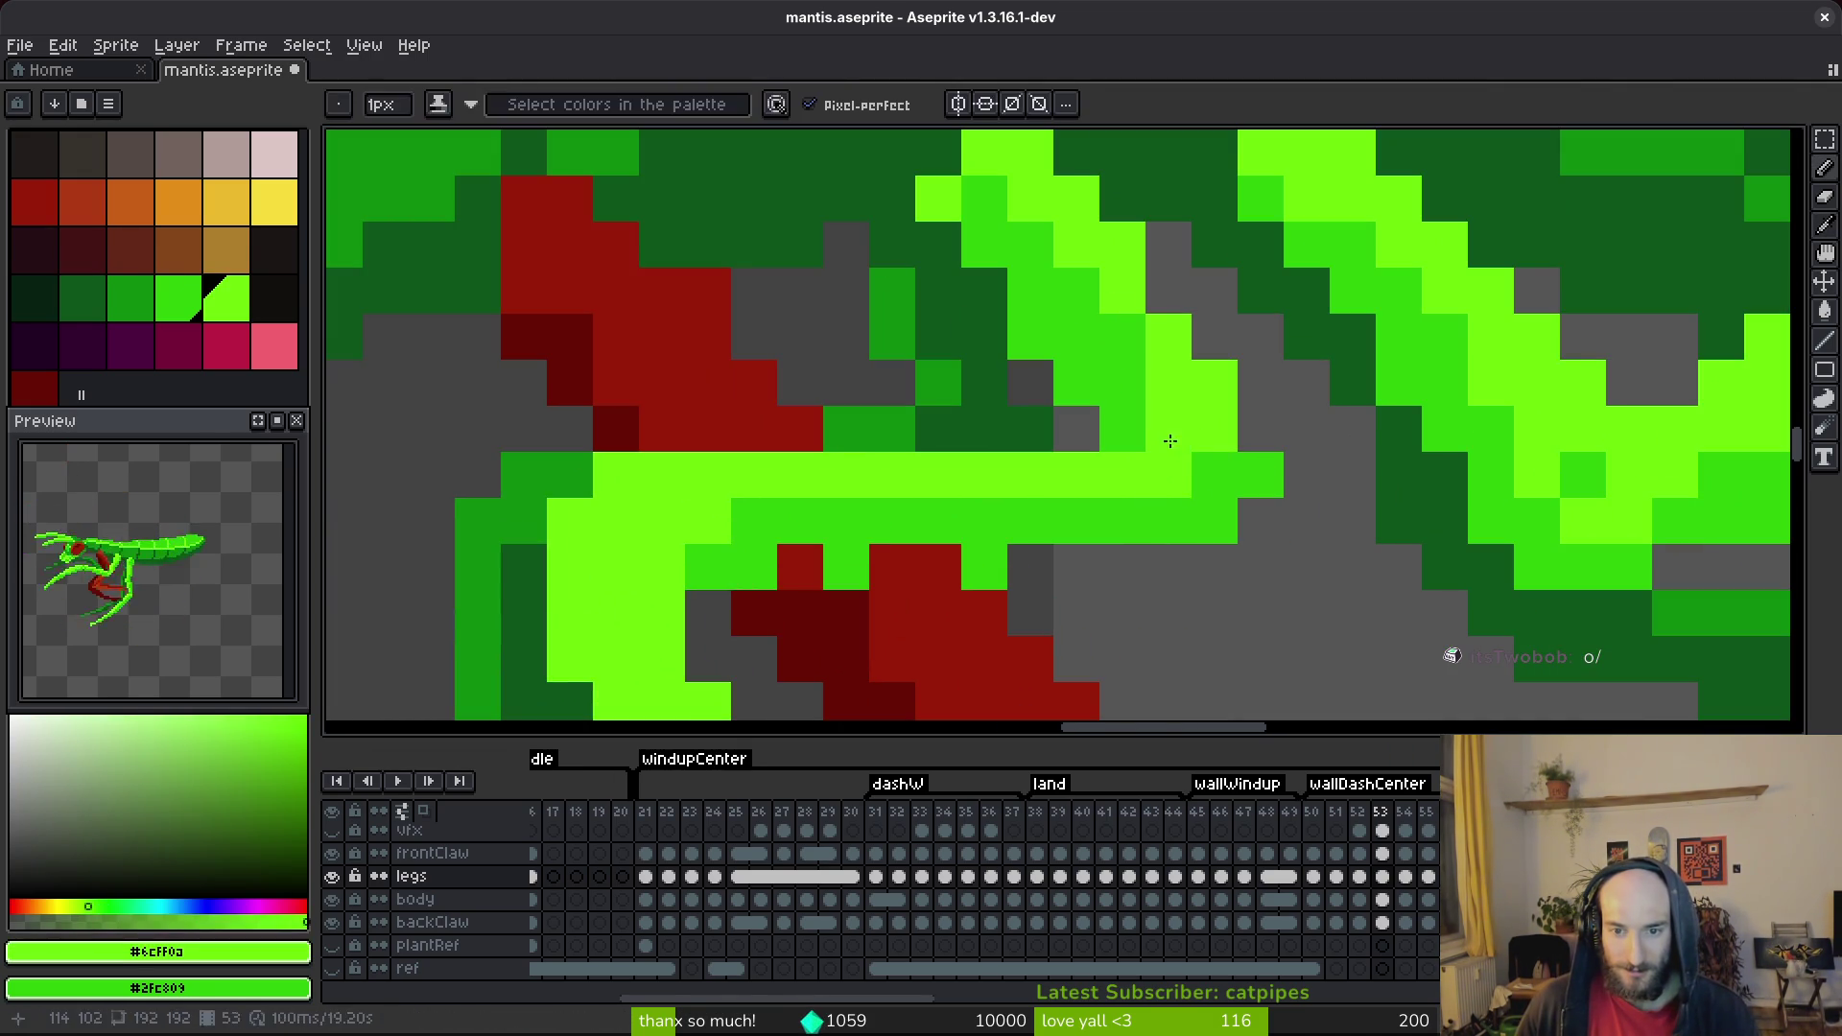
{"action": "scroll", "coordinate": [1228, 515], "scroll_direction": "down", "scroll_amount": 4}
{"action": "key", "text": "ctrl+s"}
Try painting a red claw pixel green under the leg, undo it, and select the frontClaw layer.
{"action": "scroll", "coordinate": [1229, 516], "scroll_direction": "up", "scroll_amount": 3}
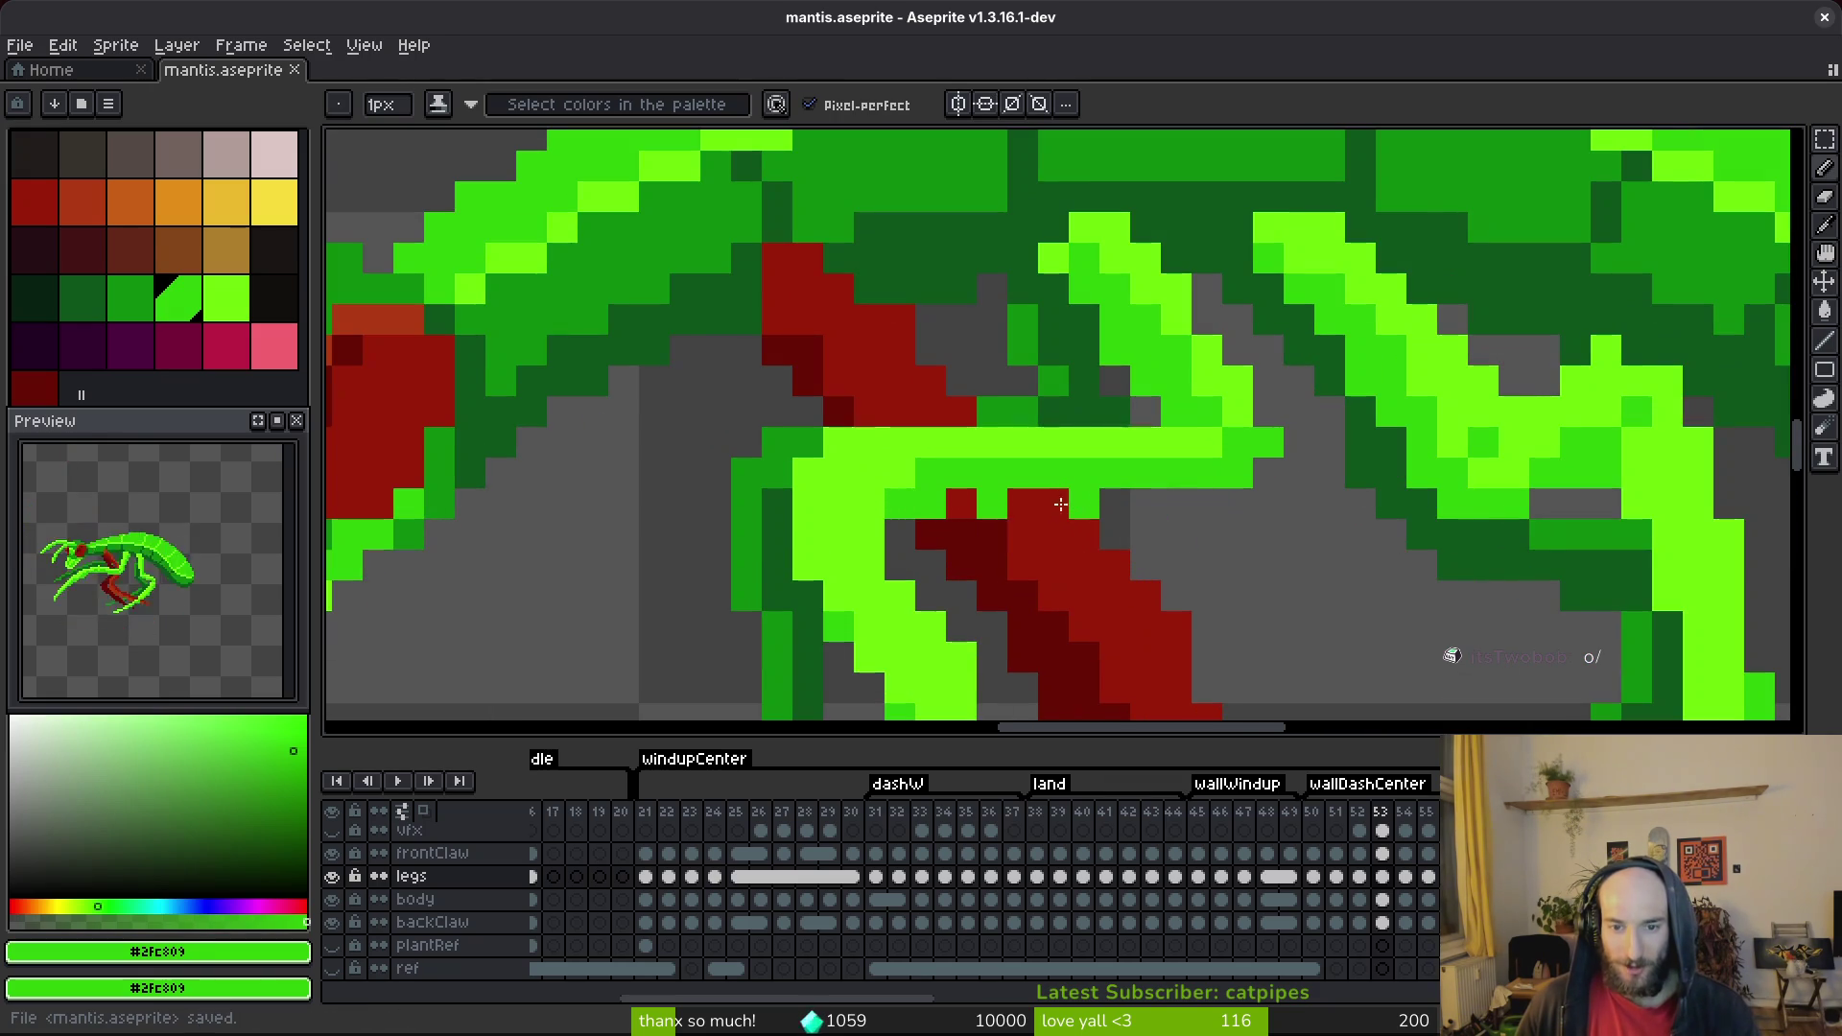
{"action": "left_click", "coordinate": [934, 526]}
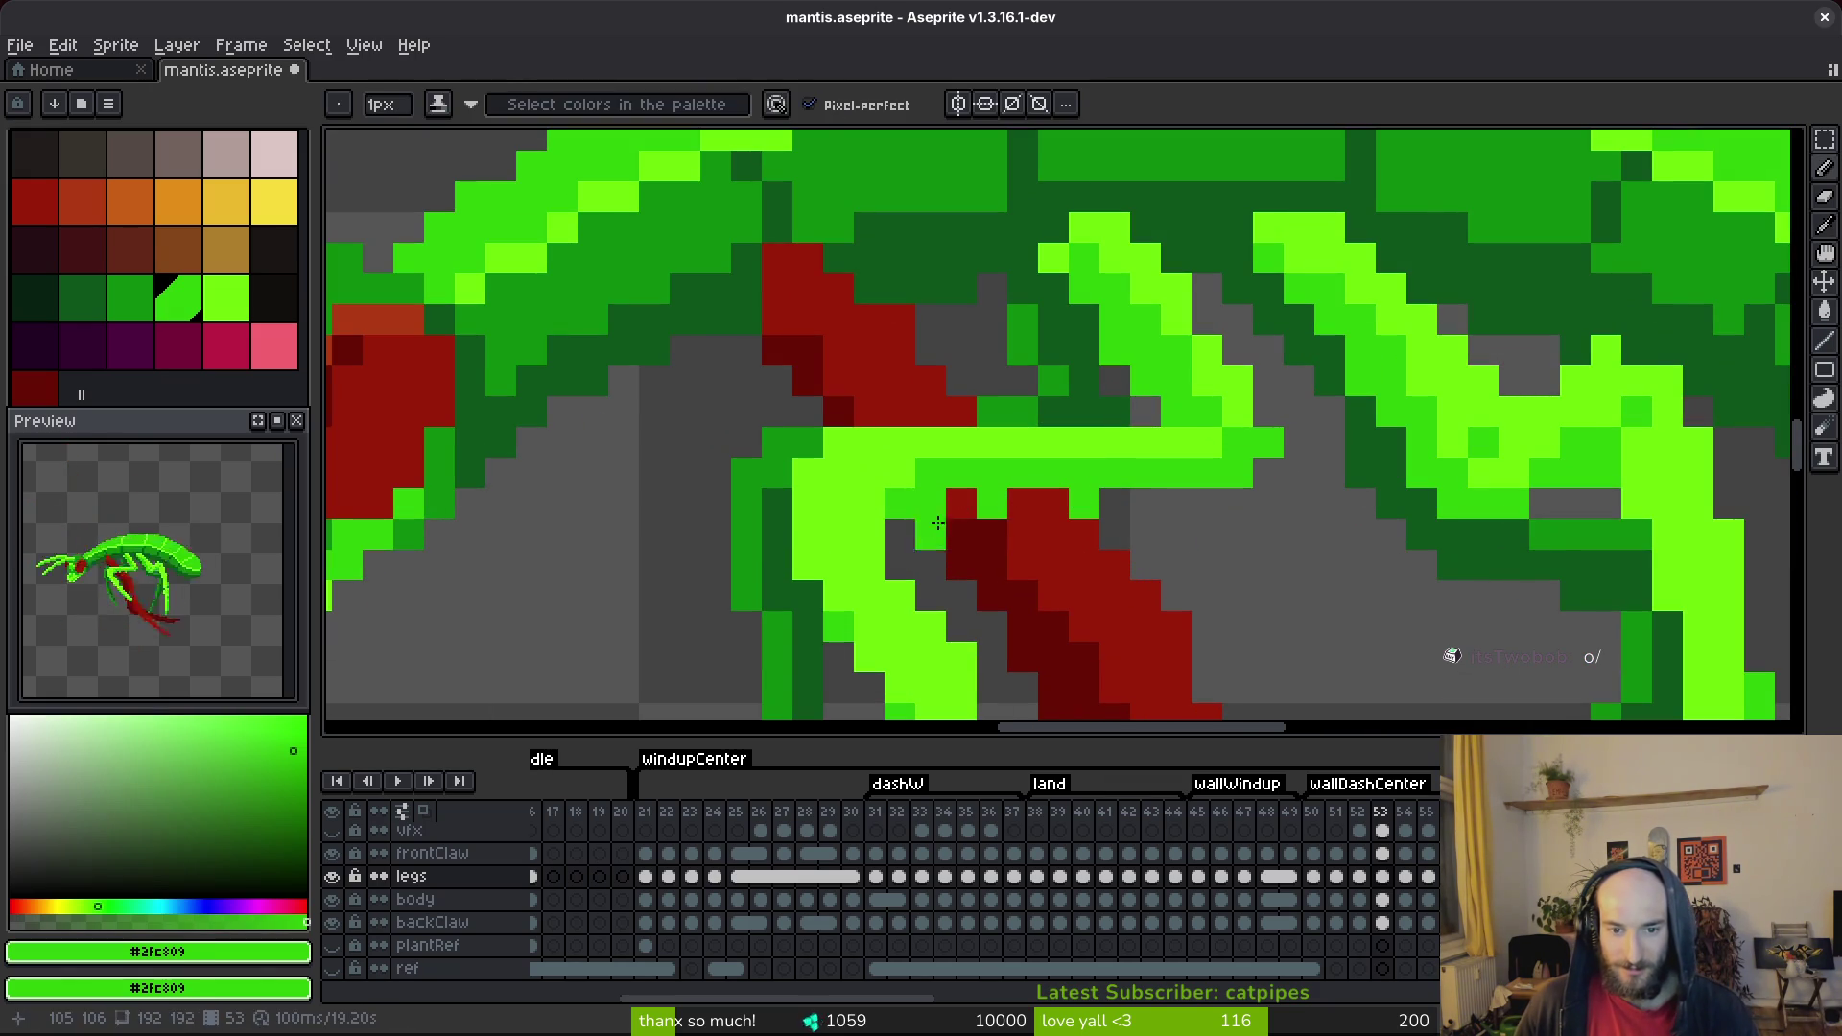
{"action": "key", "text": "ctrl+z"}
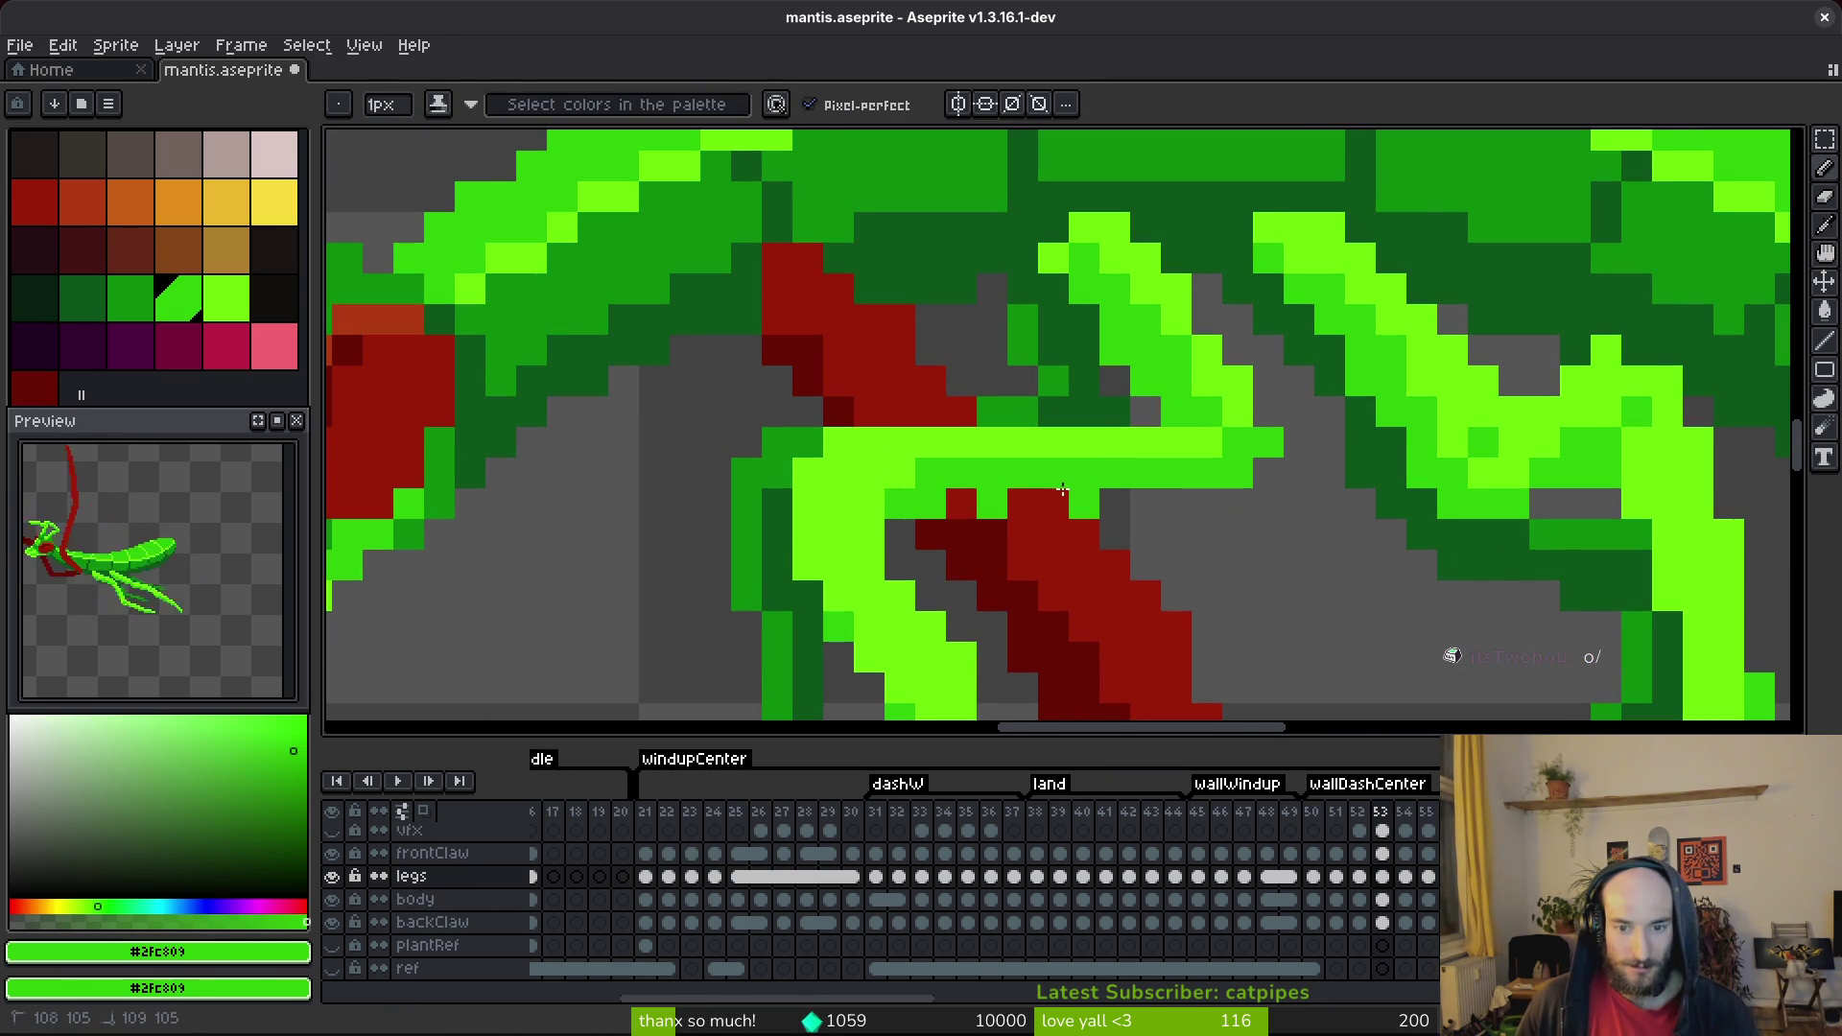
{"action": "left_click", "coordinate": [1382, 855]}
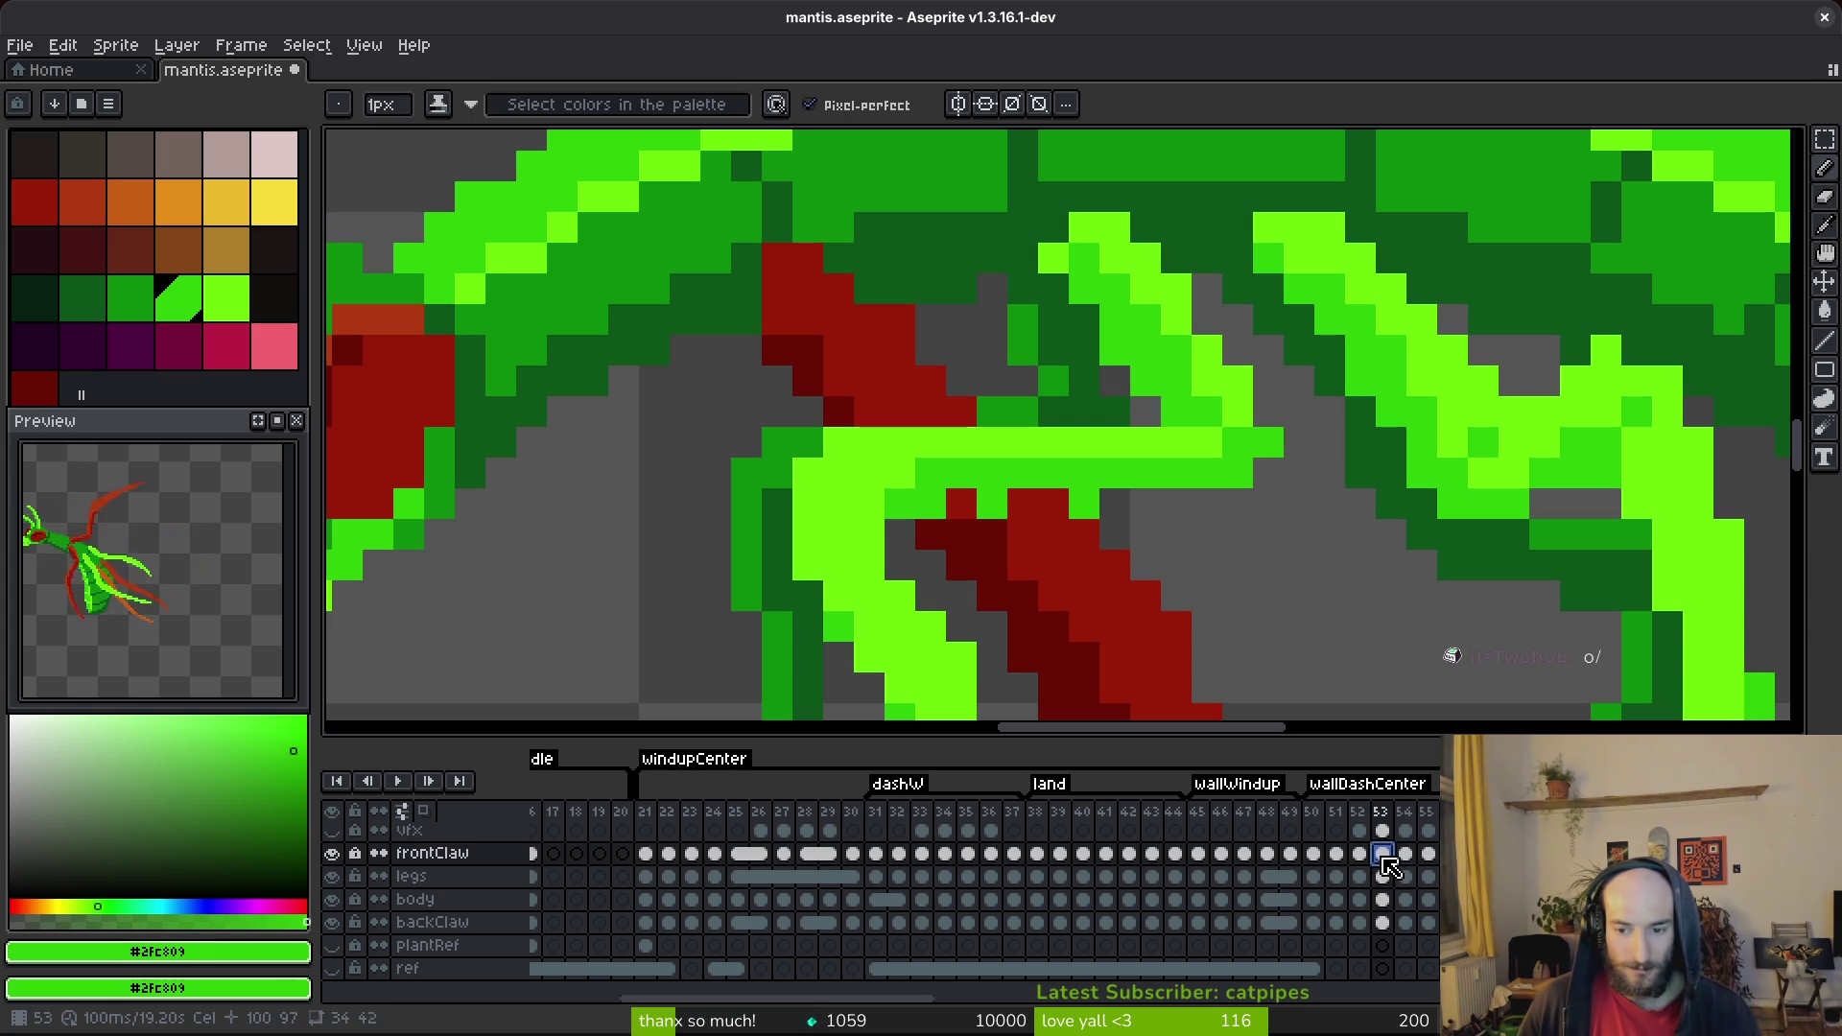
Paint a bright-green pixel row leftward across the red claw in frame 53 and save.
{"action": "left_click", "coordinate": [1084, 504]}
{"action": "left_click_drag", "start_coordinate": [1084, 504], "coordinate": [954, 504]}
{"action": "key", "text": "ctrl+s"}
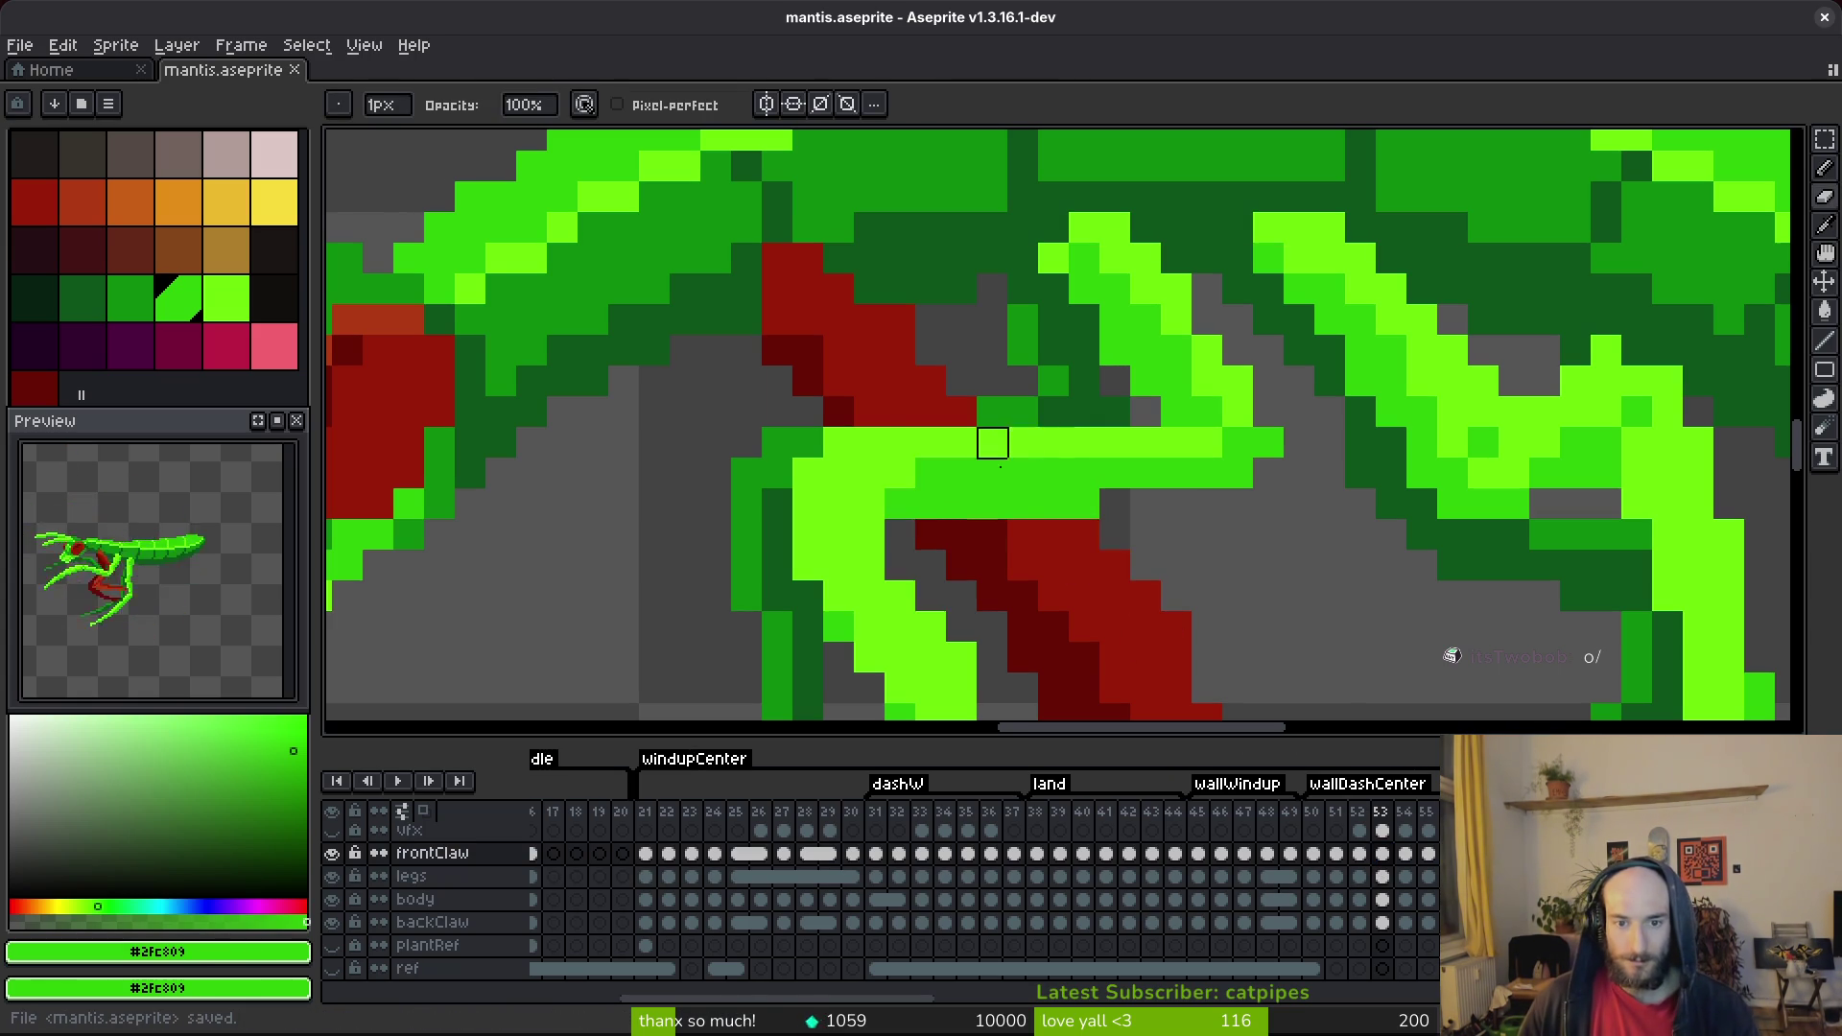
{"action": "scroll", "coordinate": [993, 443], "scroll_direction": "down", "scroll_amount": 3}
{"action": "scroll", "coordinate": [1049, 547], "scroll_direction": "up", "scroll_amount": 3}
Add another bright-green row and a single green pixel over the claw, then save.
{"action": "left_click_drag", "start_coordinate": [962, 468], "coordinate": [1043, 468]}
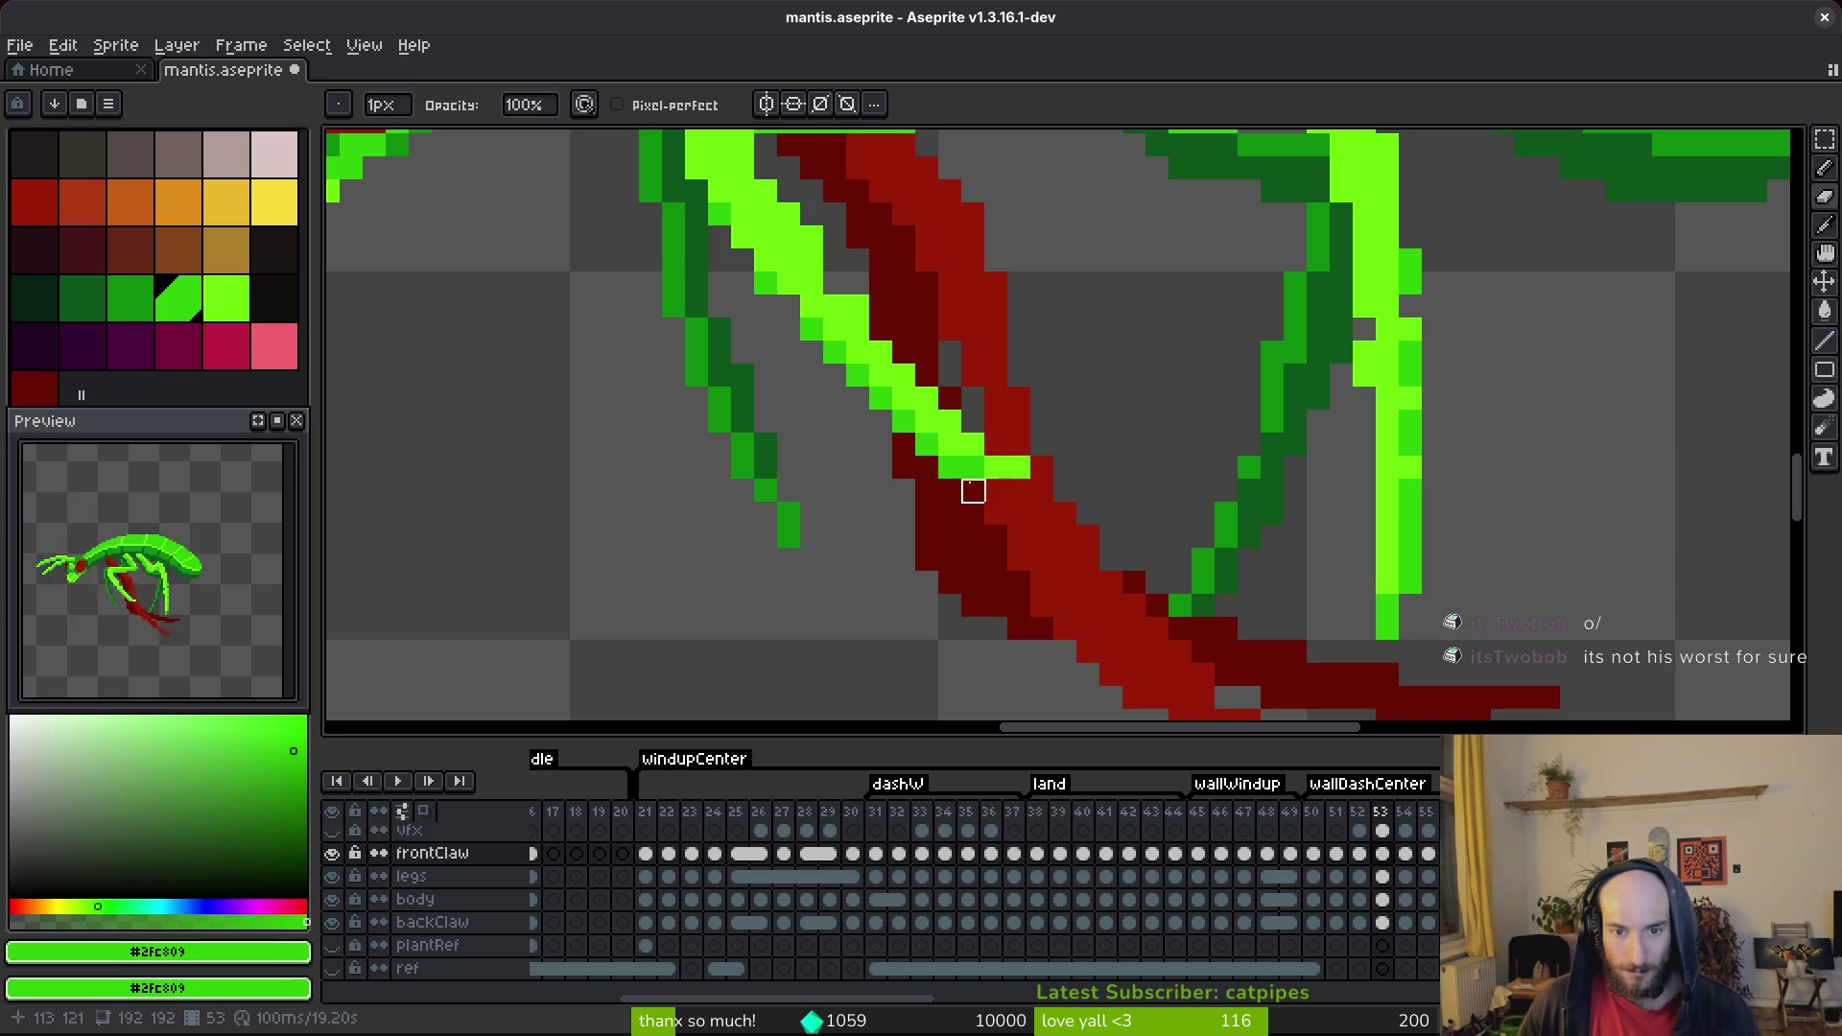
{"action": "left_click", "coordinate": [949, 468]}
{"action": "key", "text": "ctrl+s"}
{"action": "scroll", "coordinate": [1017, 462], "scroll_direction": "down", "scroll_amount": 2}
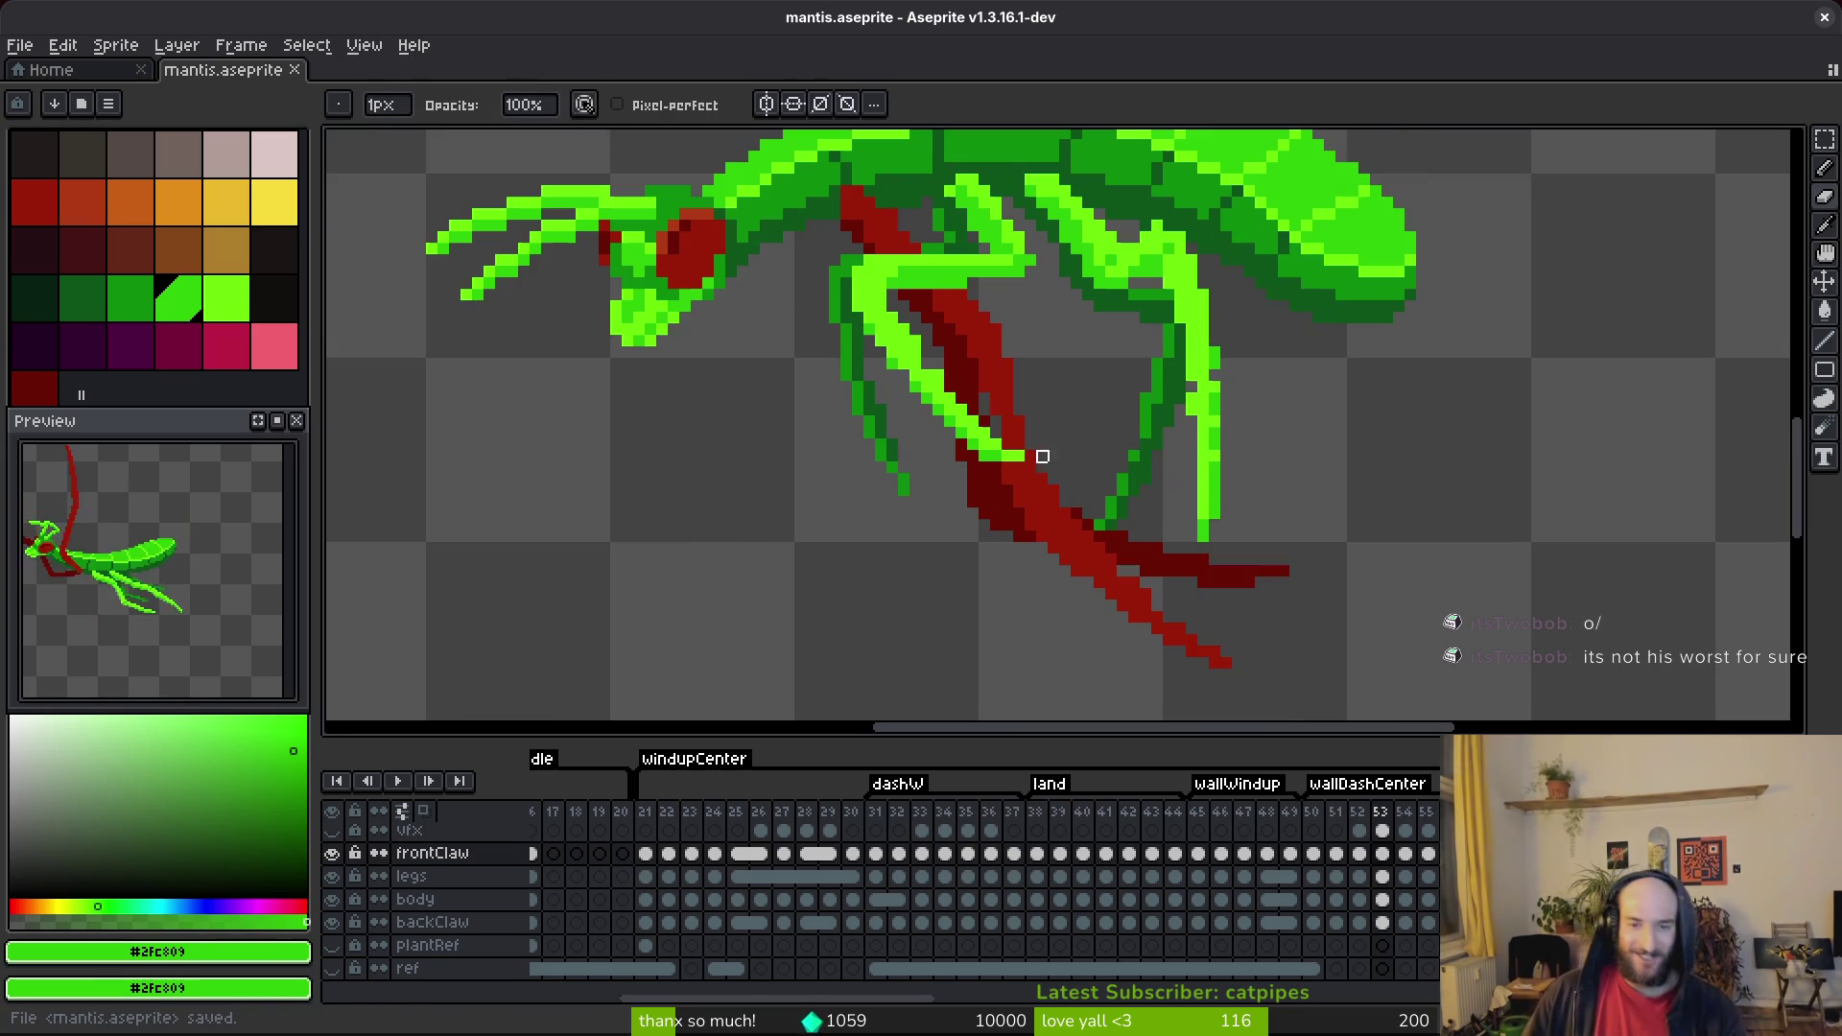
{"action": "scroll", "coordinate": [996, 433], "scroll_direction": "up", "scroll_amount": 3}
Sample greens #6cff0a and #2fc809, paint dark-green pixels along the claw edge, and save.
{"action": "left_click", "coordinate": [892, 403], "text": "alt"}
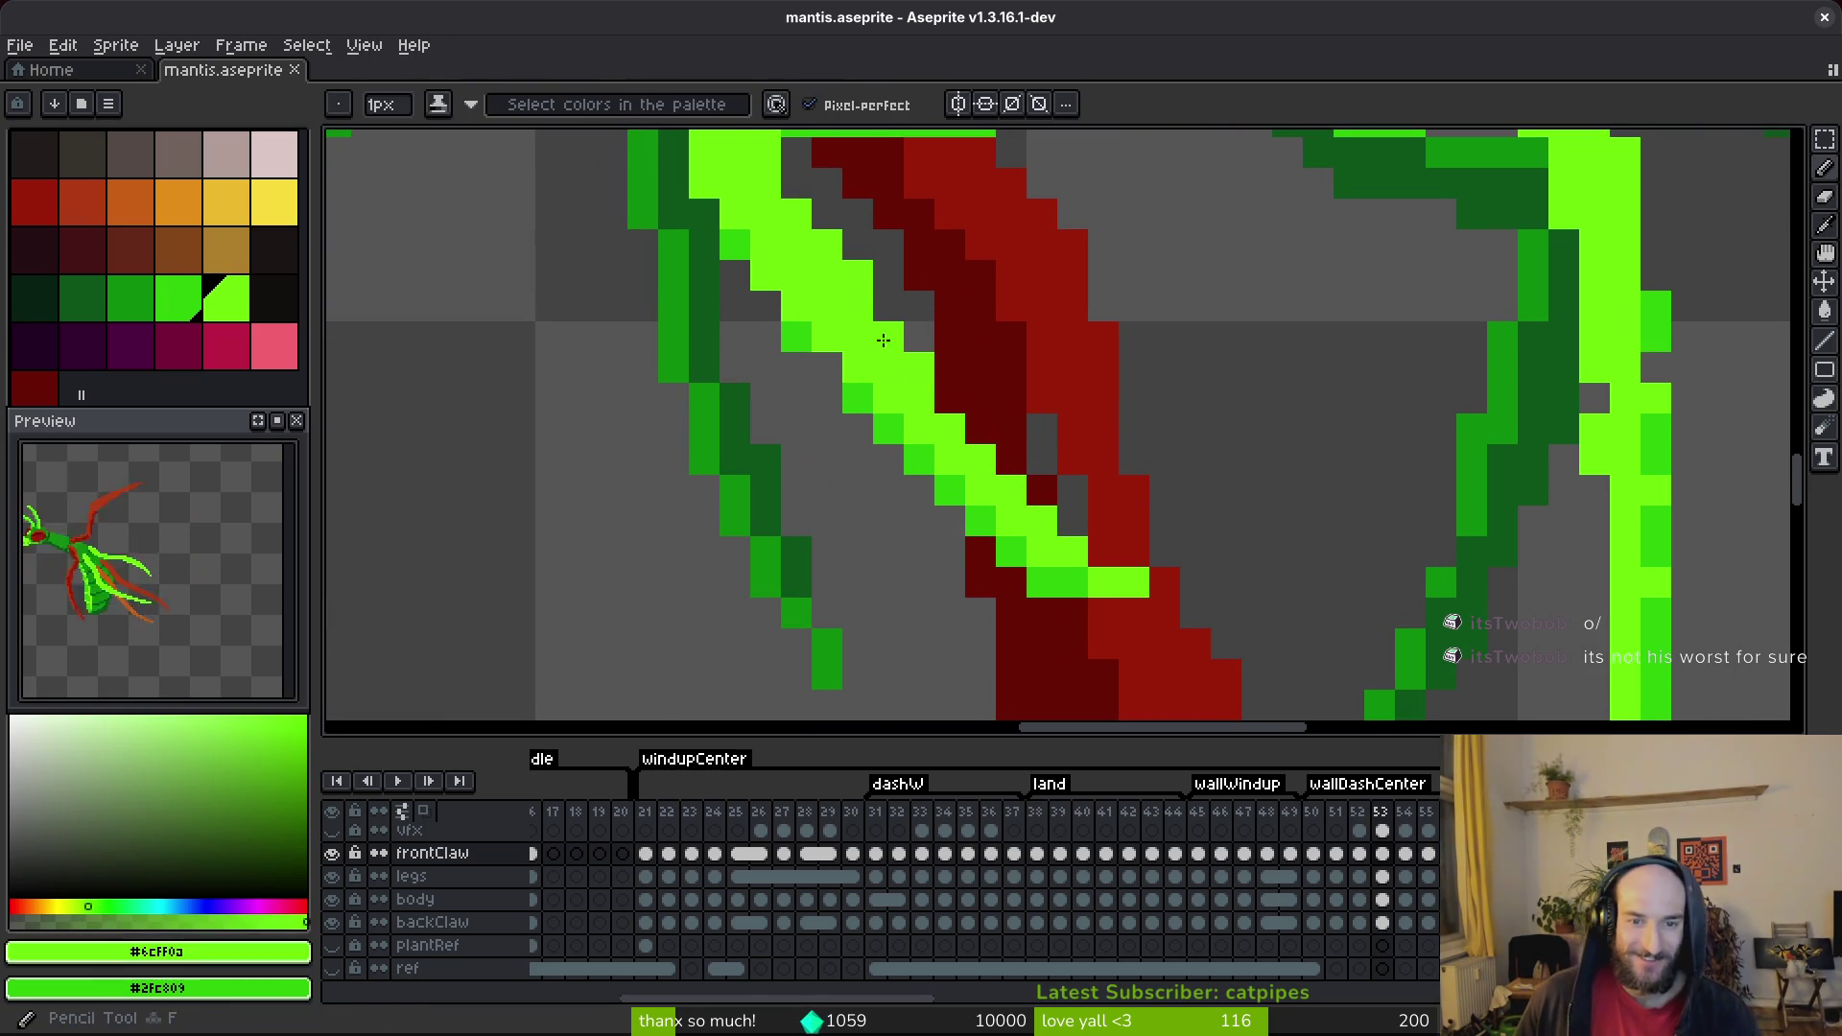
{"action": "left_click", "coordinate": [759, 320], "text": "alt"}
{"action": "left_click", "coordinate": [788, 351]}
{"action": "left_click", "coordinate": [821, 381]}
{"action": "left_click", "coordinate": [851, 443]}
{"action": "key", "text": "ctrl+s"}
{"action": "scroll", "coordinate": [1072, 533], "scroll_direction": "down", "scroll_amount": 3}
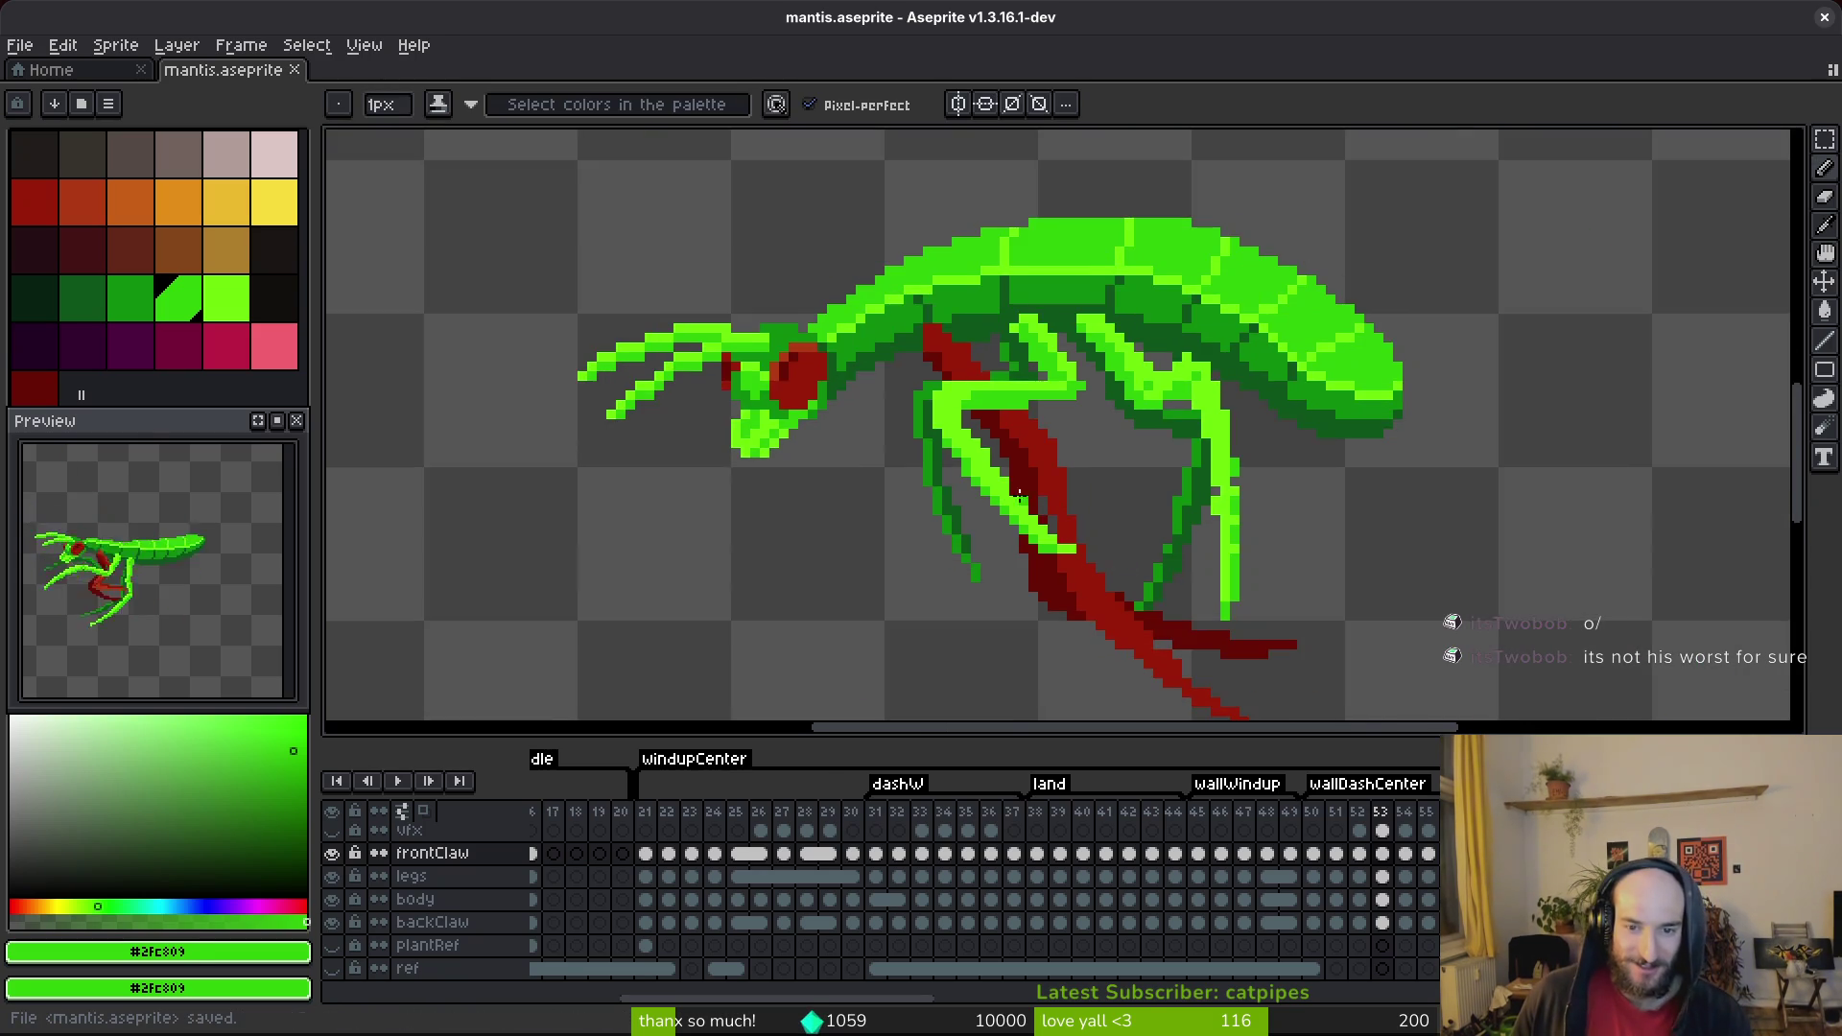
{"action": "scroll", "coordinate": [1017, 479], "scroll_direction": "up", "scroll_amount": 2}
Add one more green pixel on the claw, save, then undo and redo the last strokes.
{"action": "left_click", "coordinate": [895, 423]}
{"action": "scroll", "coordinate": [950, 423], "scroll_direction": "down", "scroll_amount": 2}
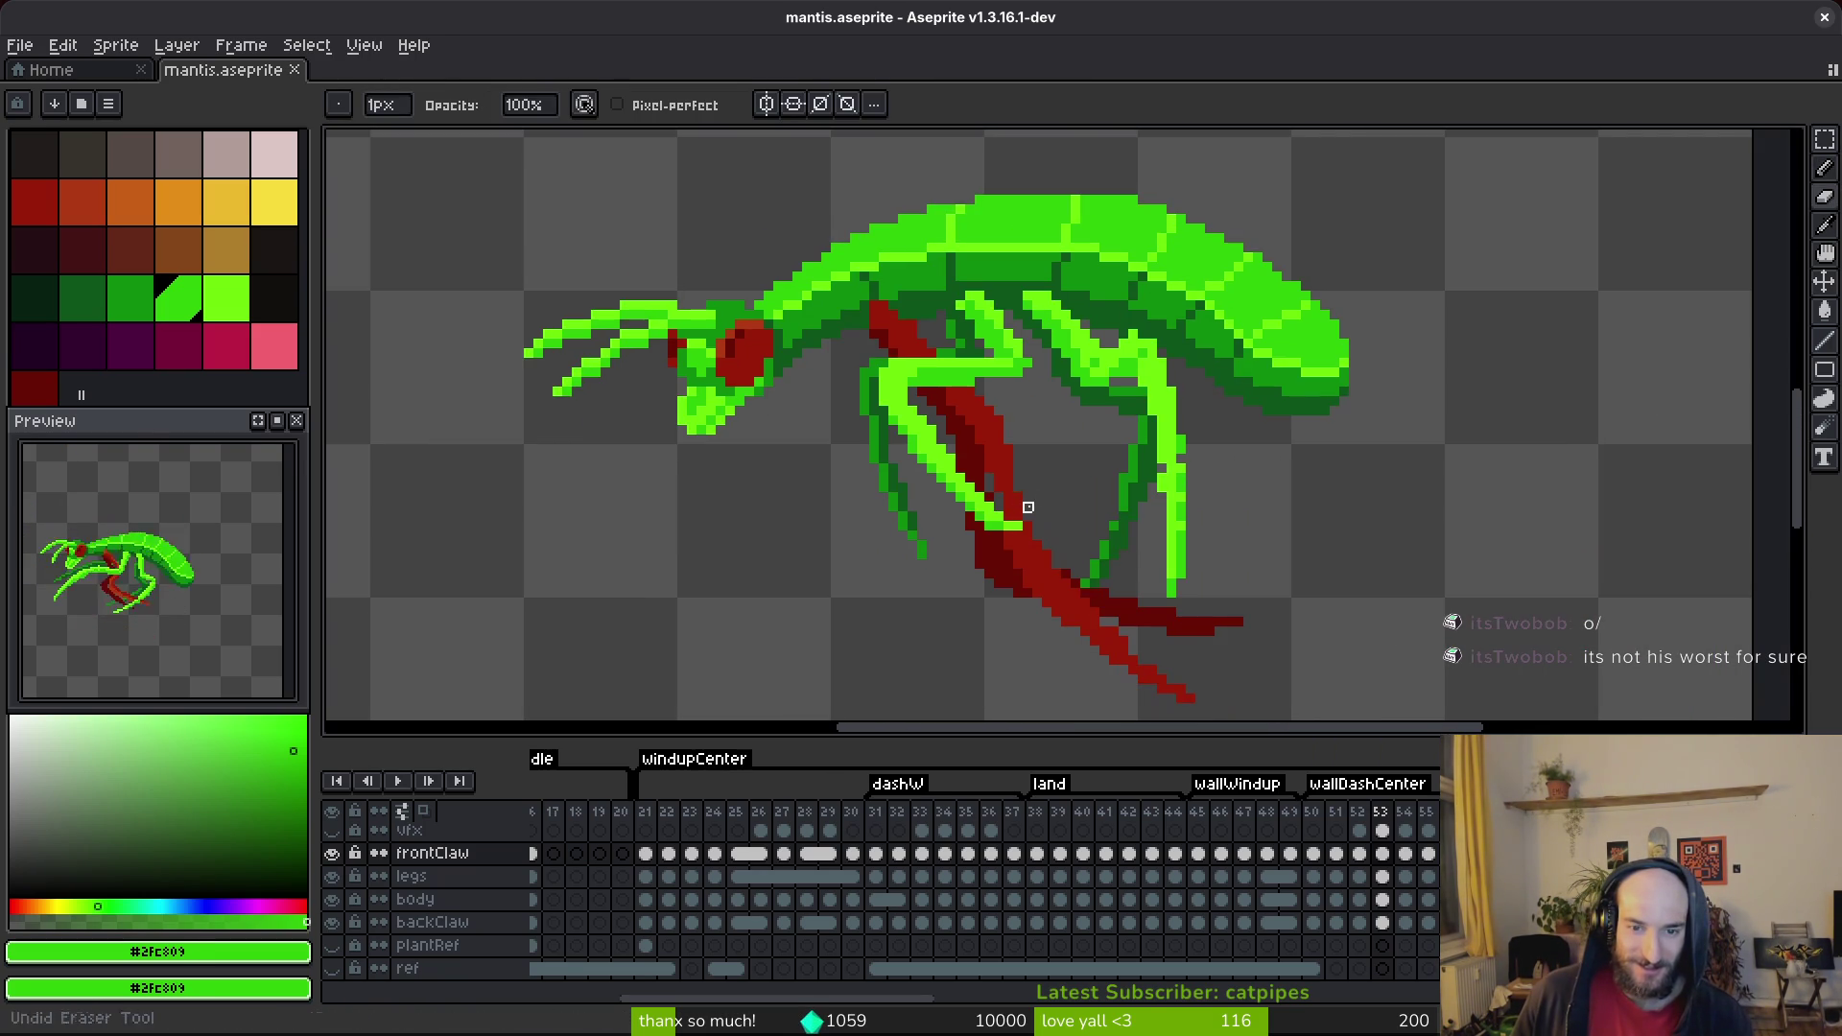
{"action": "key", "text": "ctrl+s"}
{"action": "scroll", "coordinate": [959, 378], "scroll_direction": "up", "scroll_amount": 2}
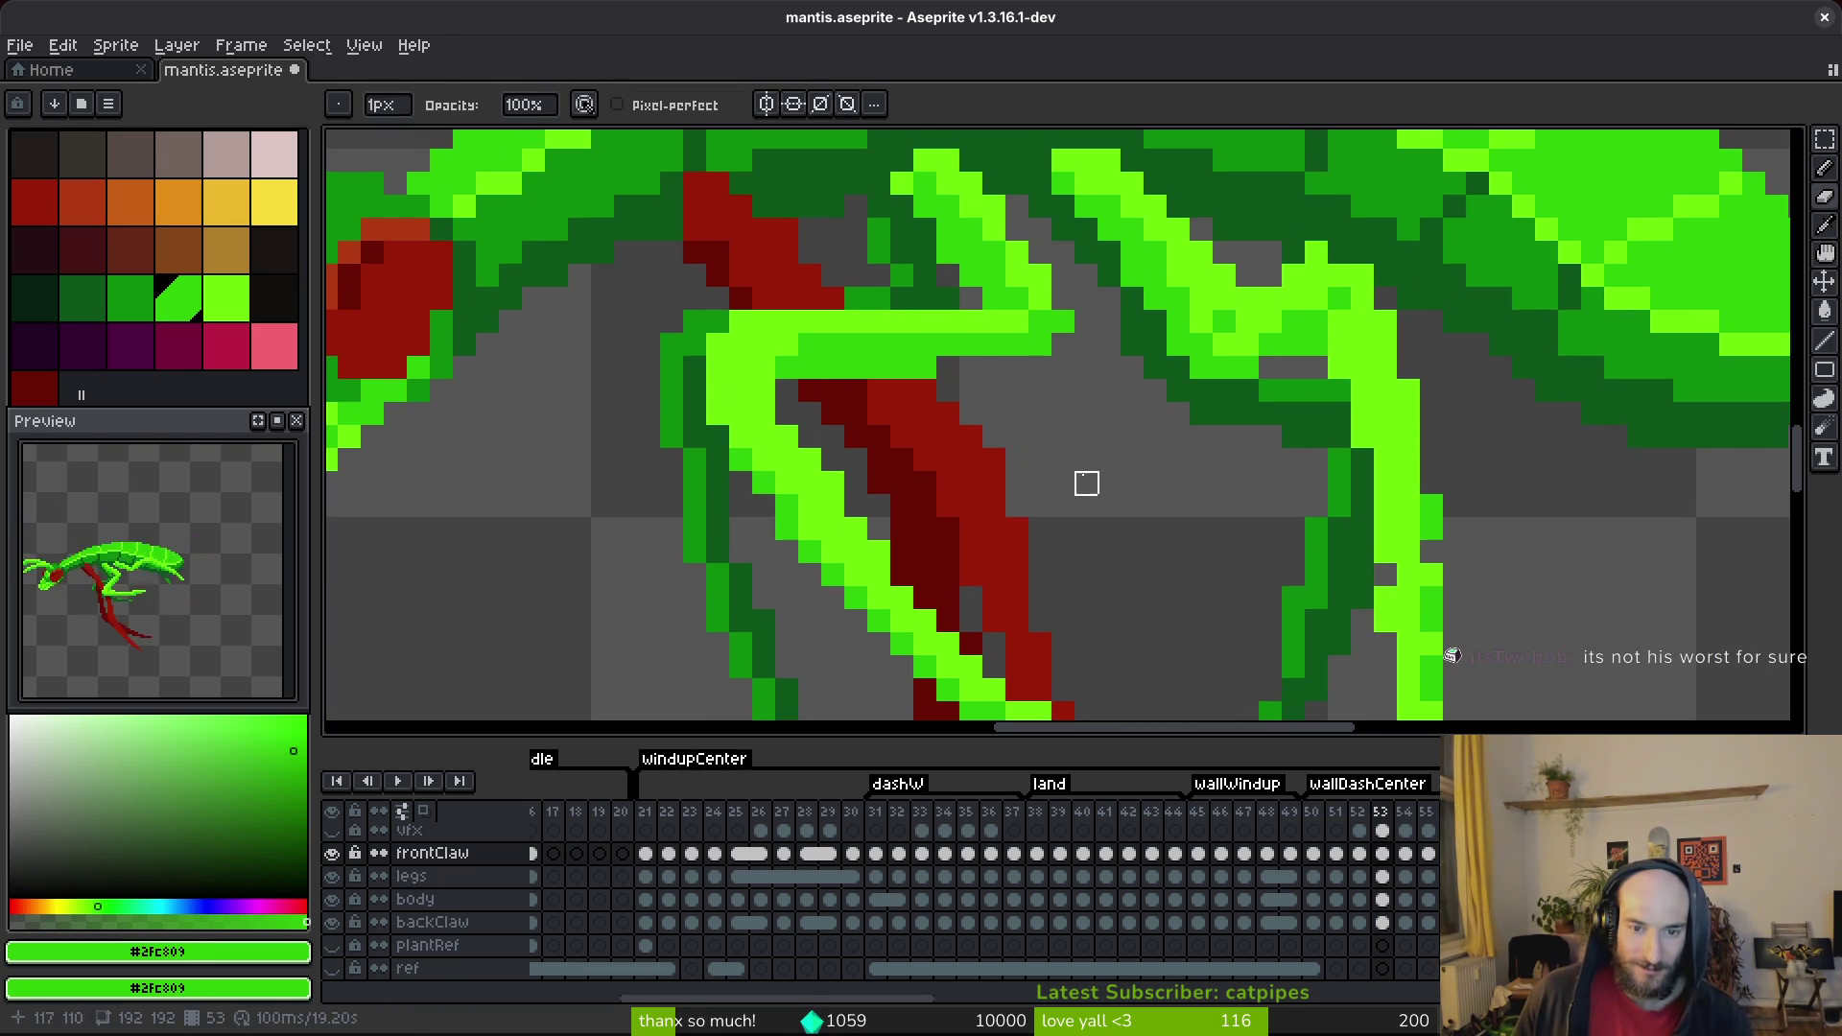
{"action": "scroll", "coordinate": [1103, 527], "scroll_direction": "down", "scroll_amount": 2}
{"action": "key", "text": "ctrl+z"}
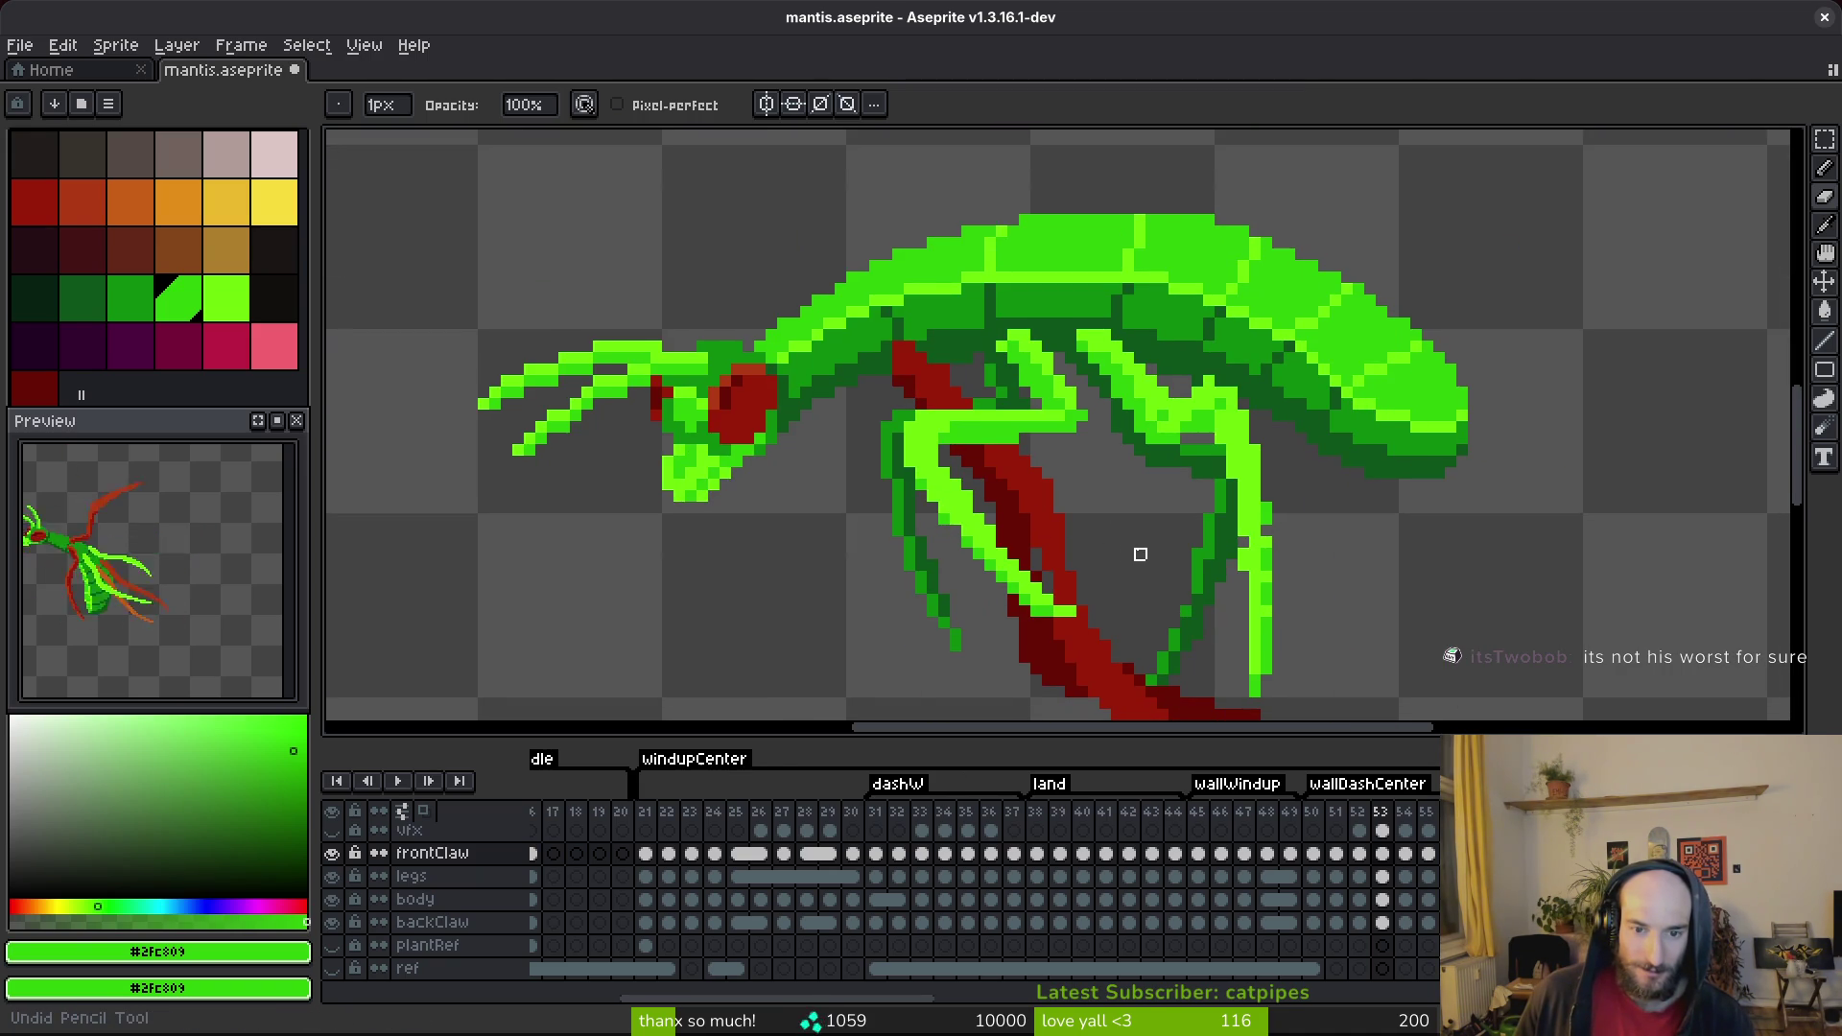
{"action": "key", "text": "ctrl+y"}
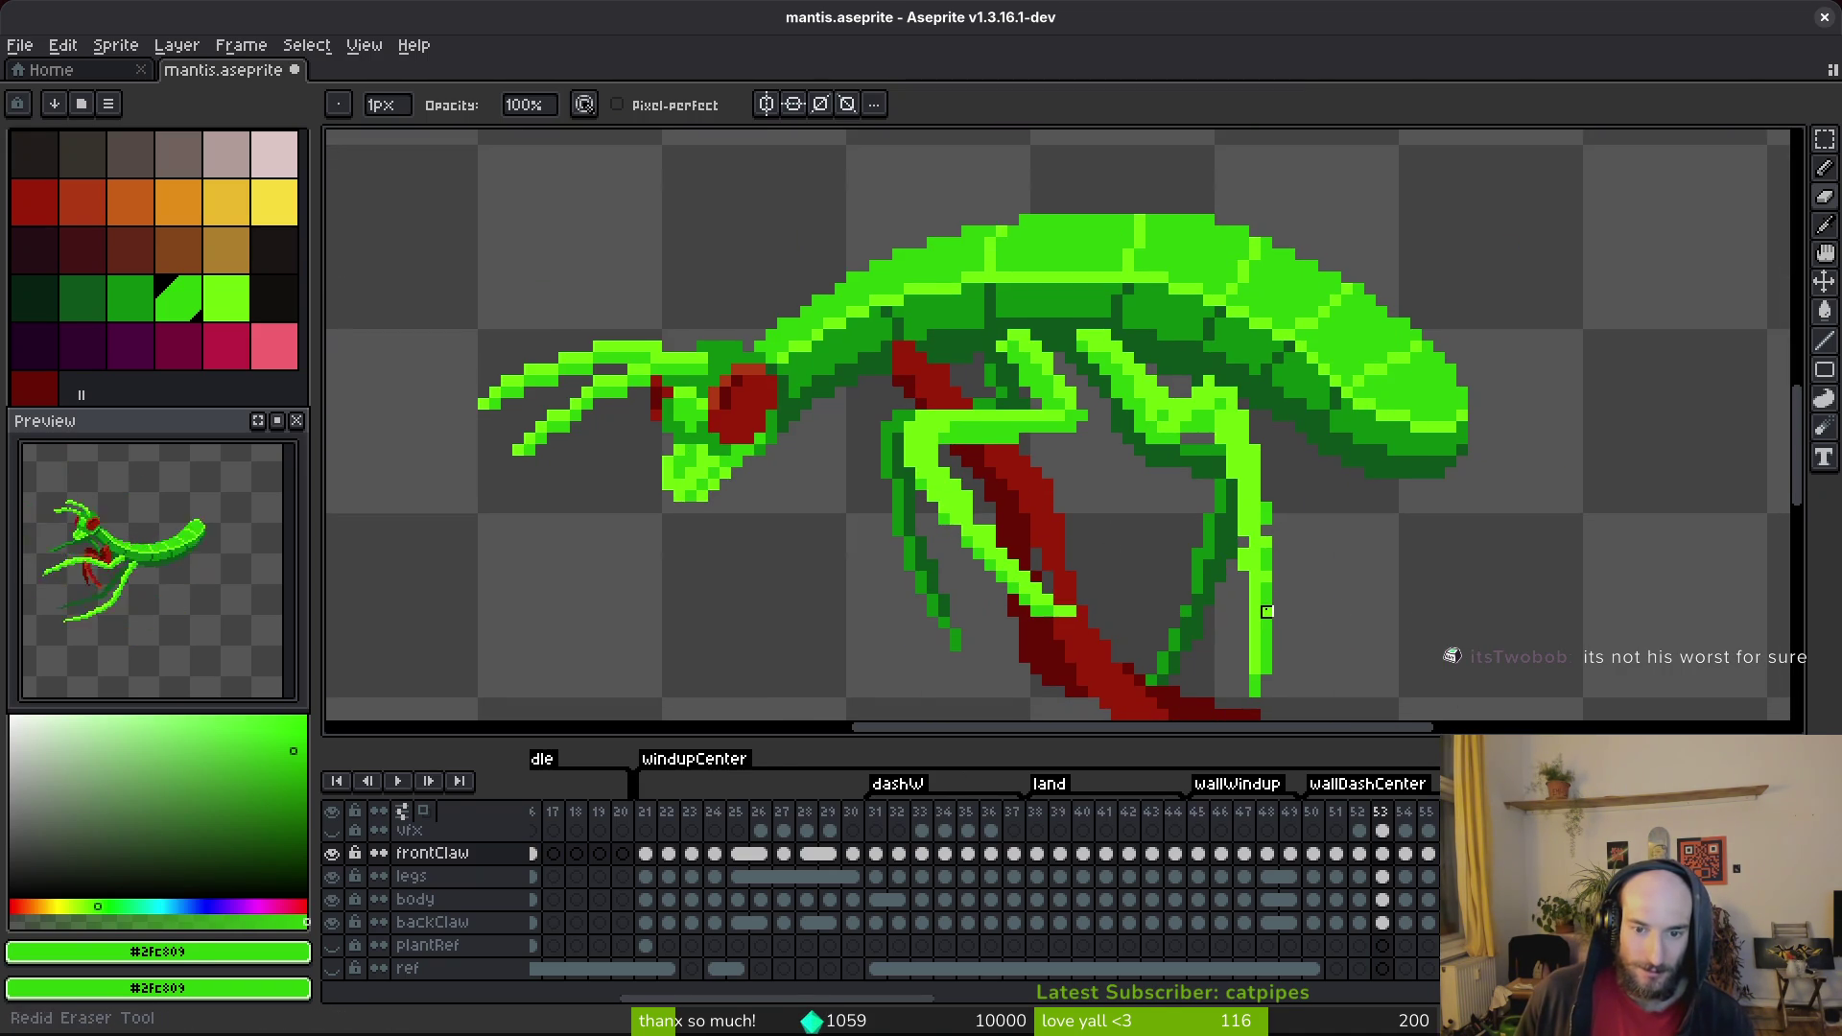
{"action": "key", "text": "ctrl+y"}
{"action": "key", "text": "ctrl+y"}
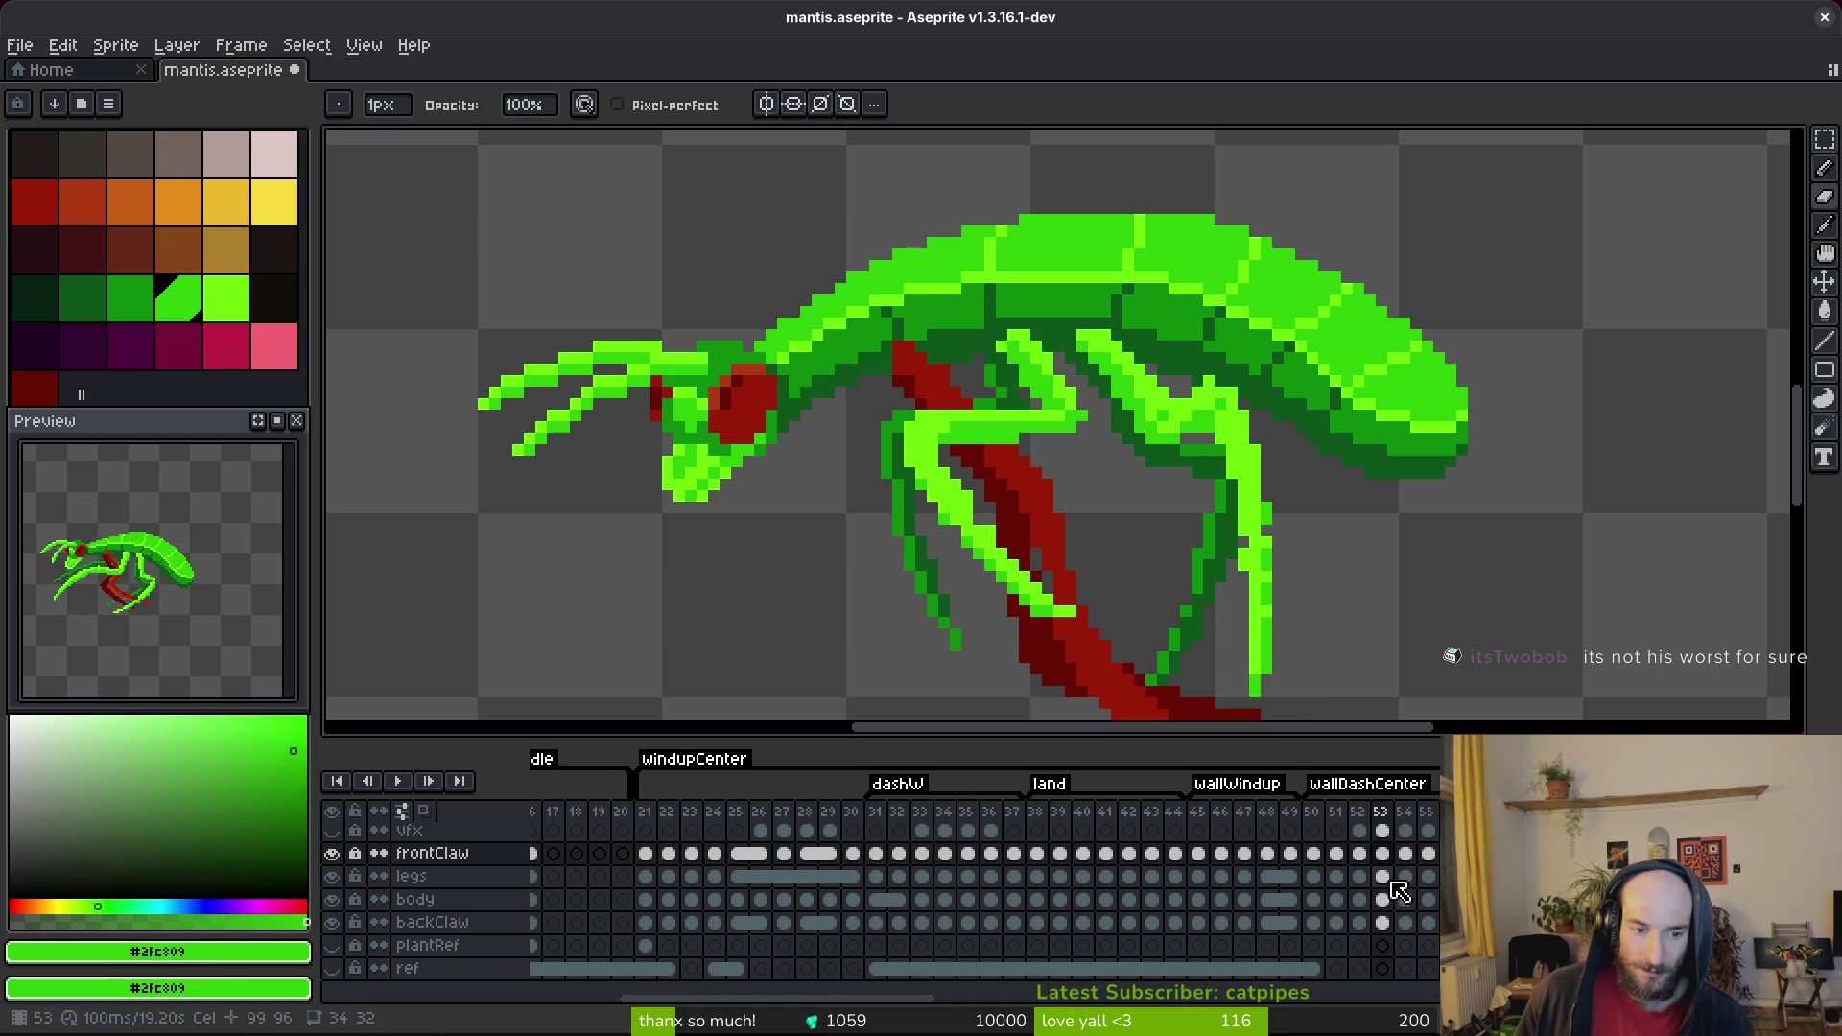
{"action": "left_click", "coordinate": [1388, 878]}
On the legs layer, redraw the leg pixels meeting the claw in dark green #2fc809.
{"action": "scroll", "coordinate": [941, 549], "scroll_direction": "up", "scroll_amount": 3}
{"action": "left_click", "coordinate": [941, 548], "text": "alt"}
{"action": "key", "text": "b"}
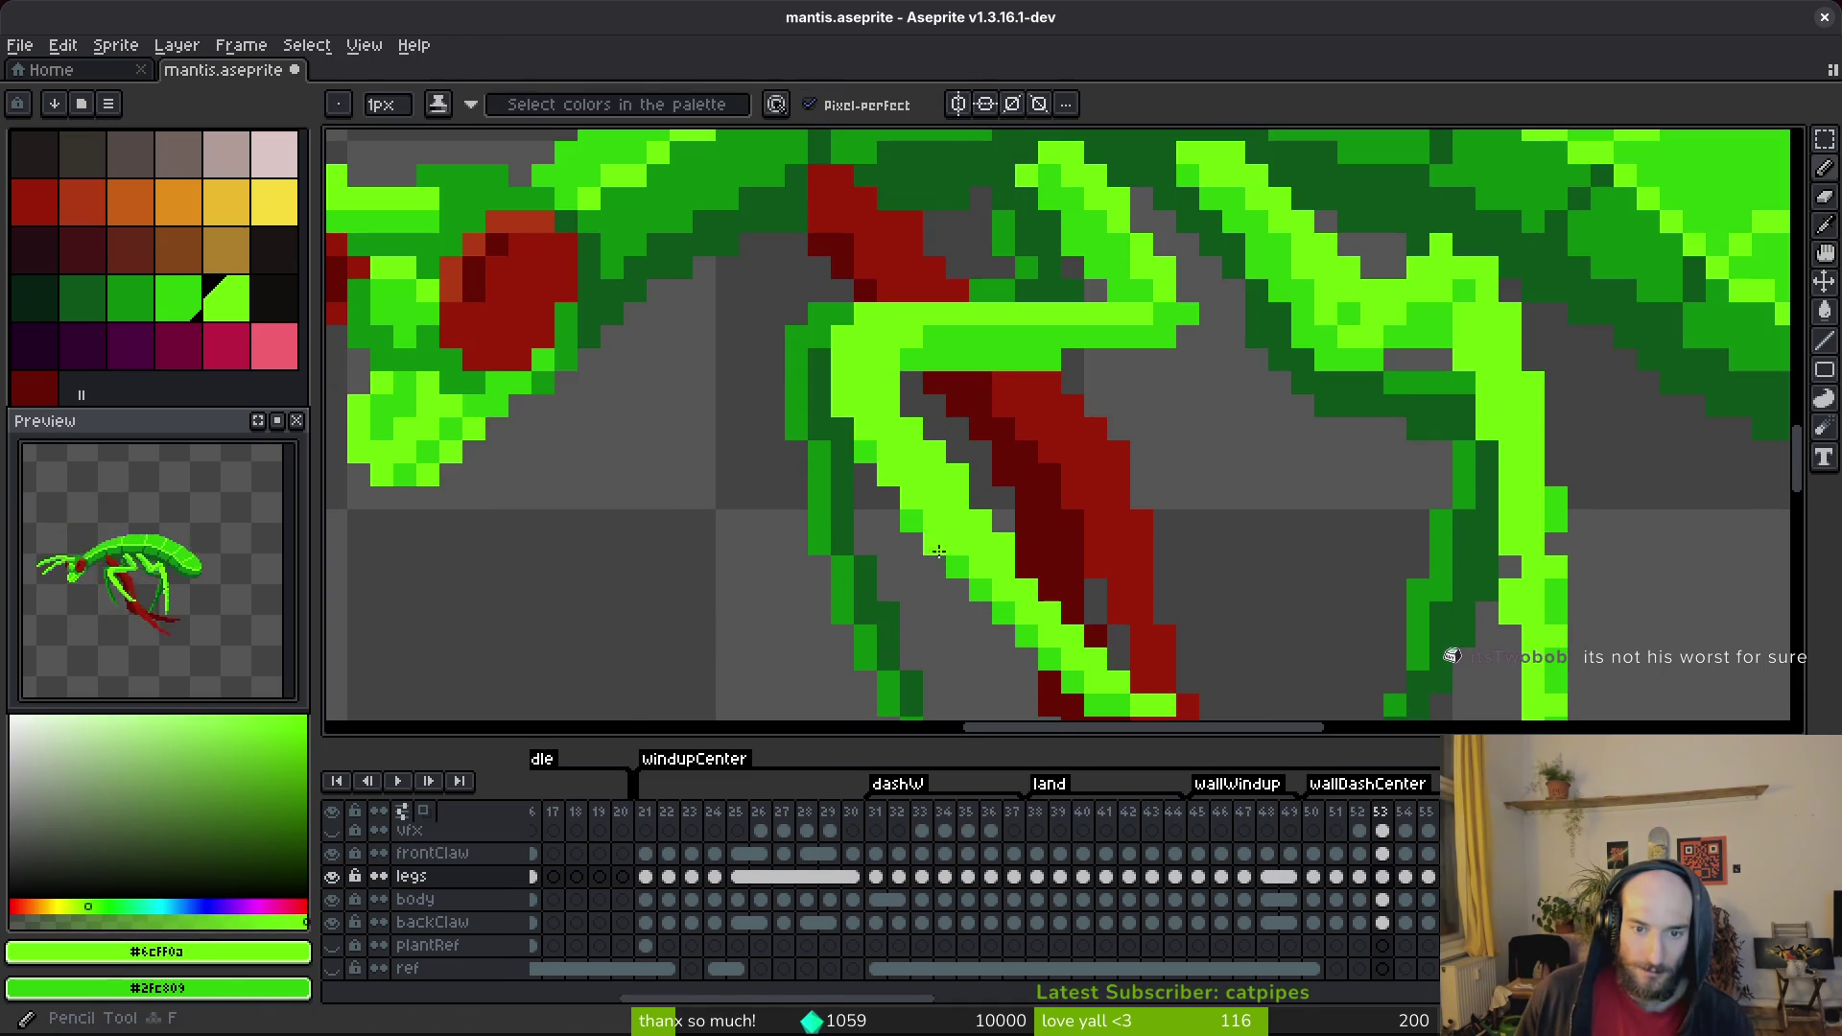
{"action": "left_click", "coordinate": [942, 546], "text": "alt"}
{"action": "scroll", "coordinate": [880, 472], "scroll_direction": "down", "scroll_amount": 4}
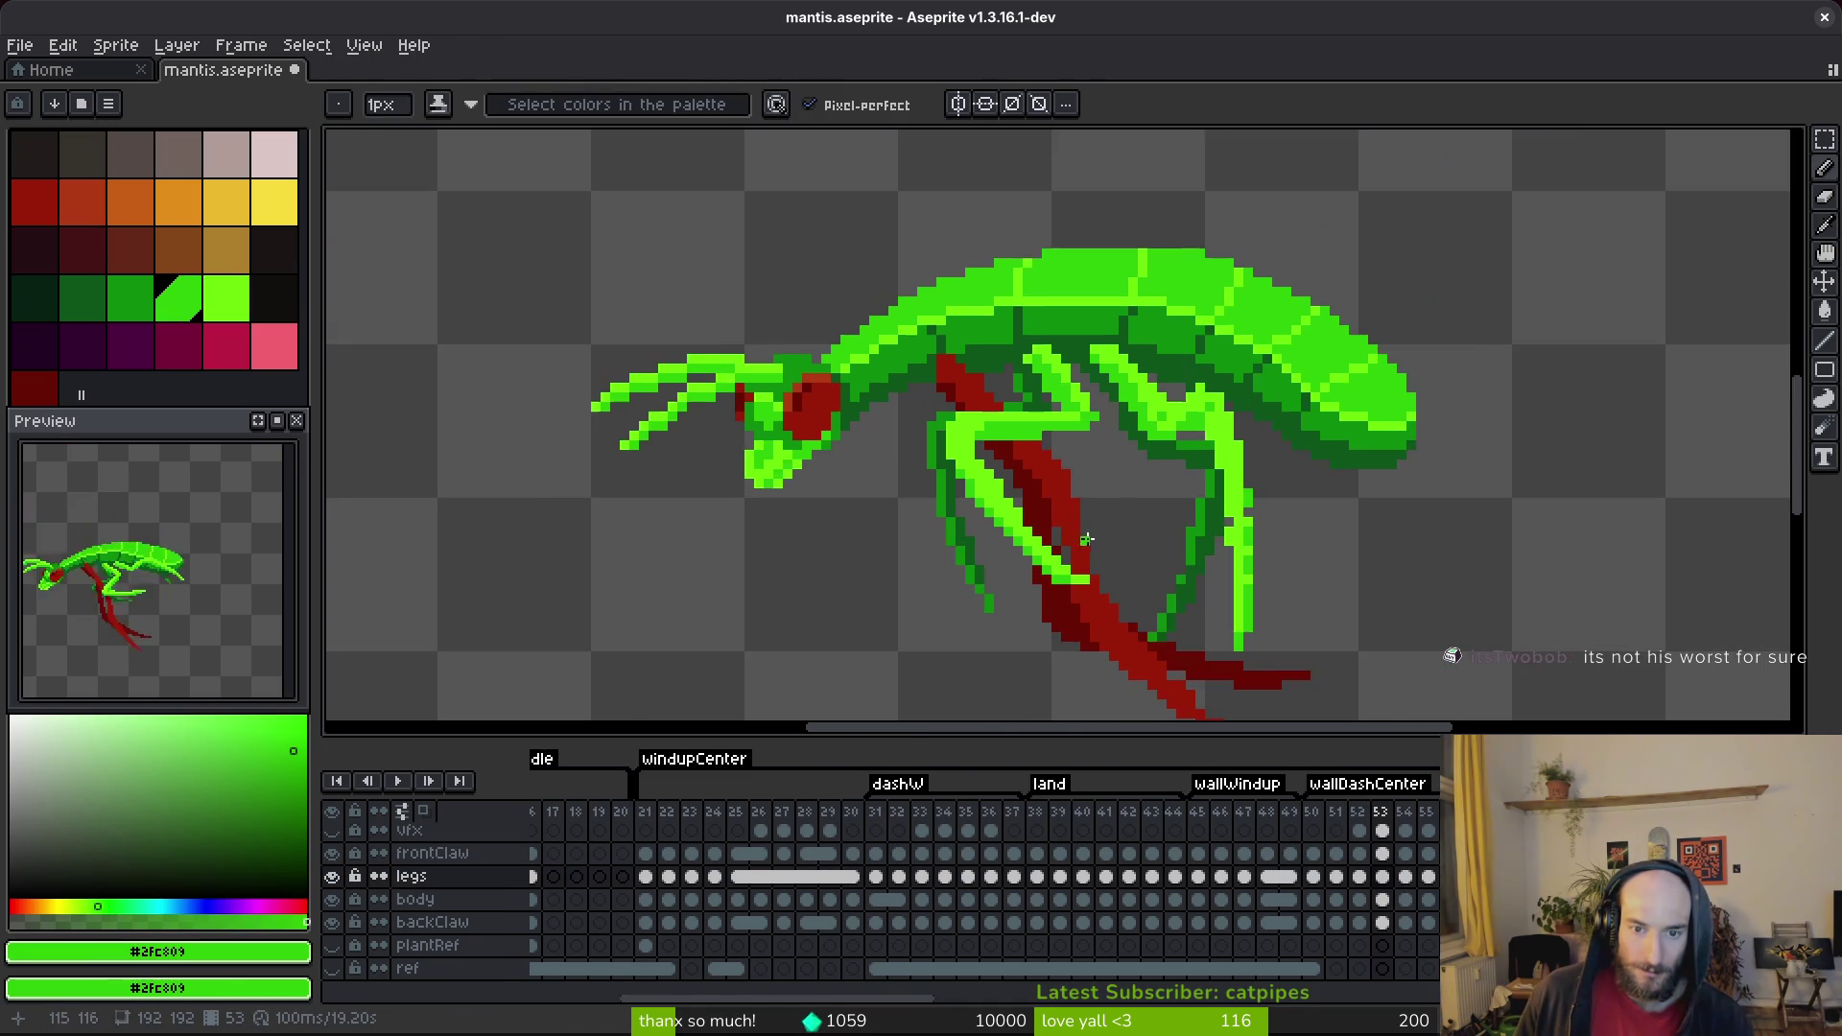
{"action": "scroll", "coordinate": [895, 399], "scroll_direction": "up", "scroll_amount": 5}
{"action": "left_click", "coordinate": [1092, 586]}
{"action": "left_click", "coordinate": [1030, 554]}
{"action": "left_click", "coordinate": [1060, 586]}
{"action": "left_click", "coordinate": [1123, 617]}
{"action": "left_click", "coordinate": [1151, 618], "text": "alt"}
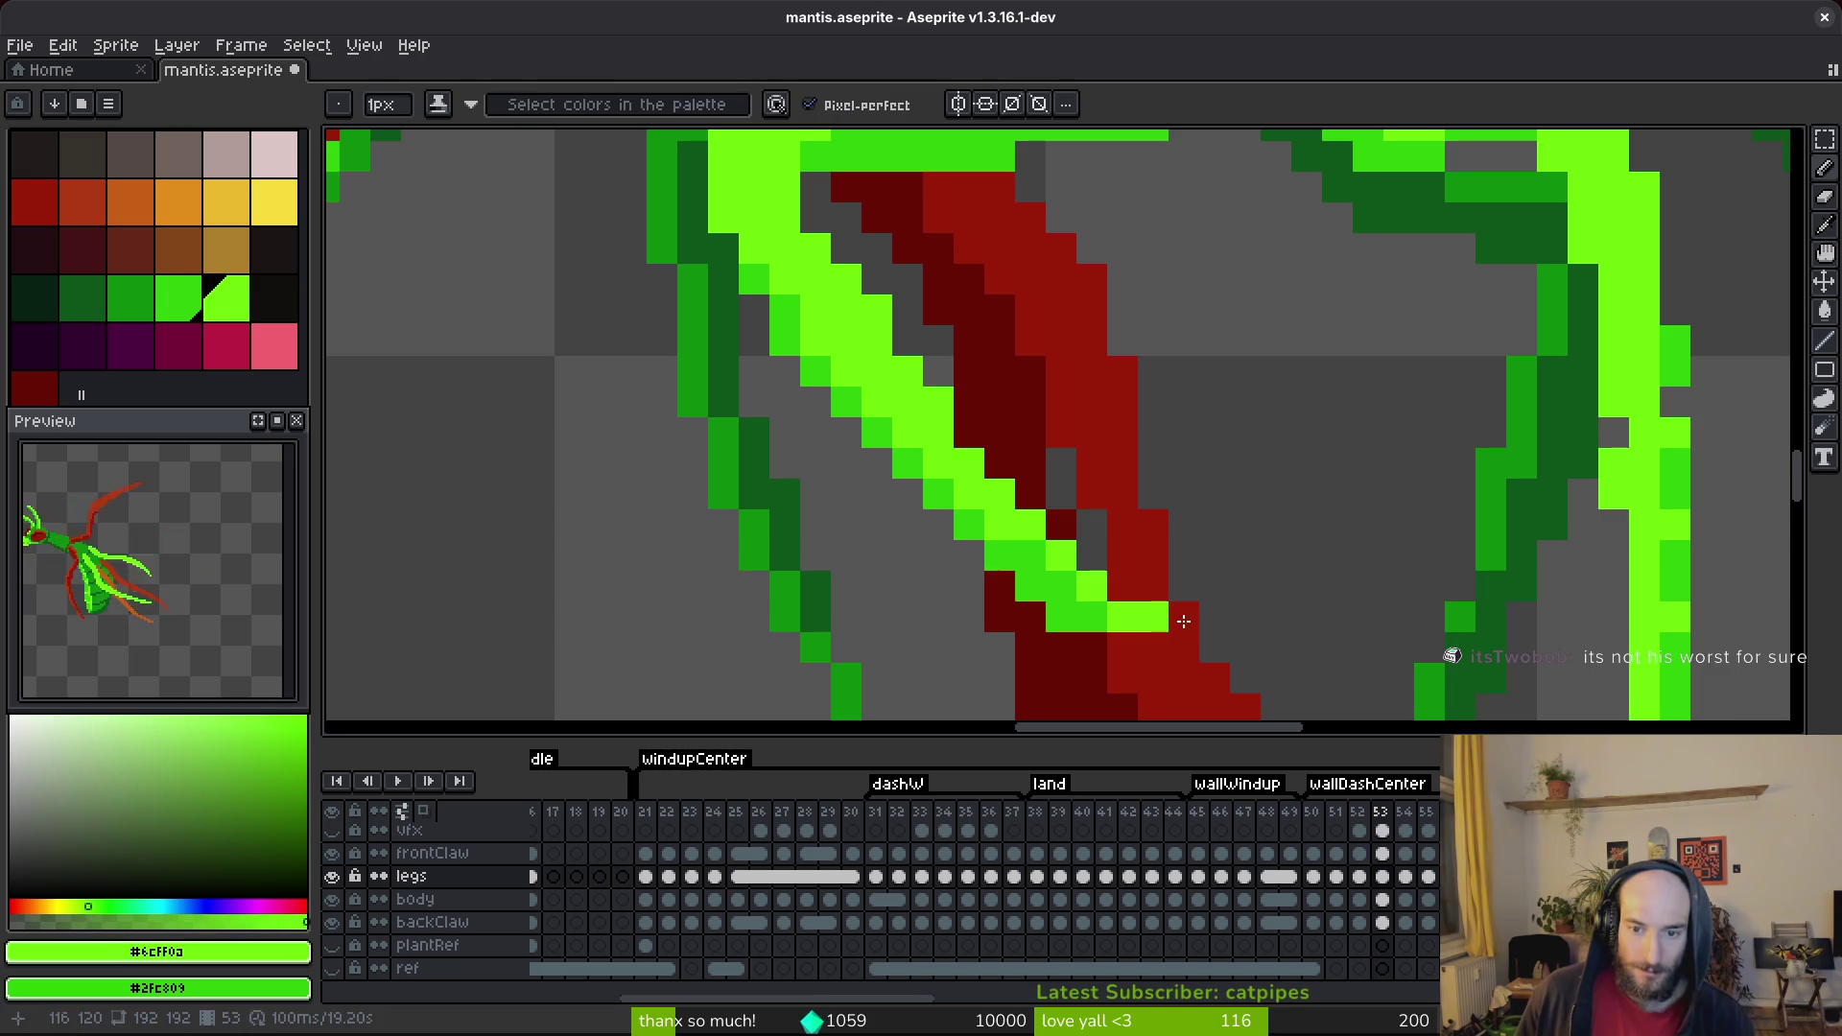
Place a light-green pixel at the leg tip on the legs layer and save.
{"action": "left_click", "coordinate": [1382, 855]}
{"action": "left_click", "coordinate": [1184, 617]}
{"action": "key", "text": "ctrl+z"}
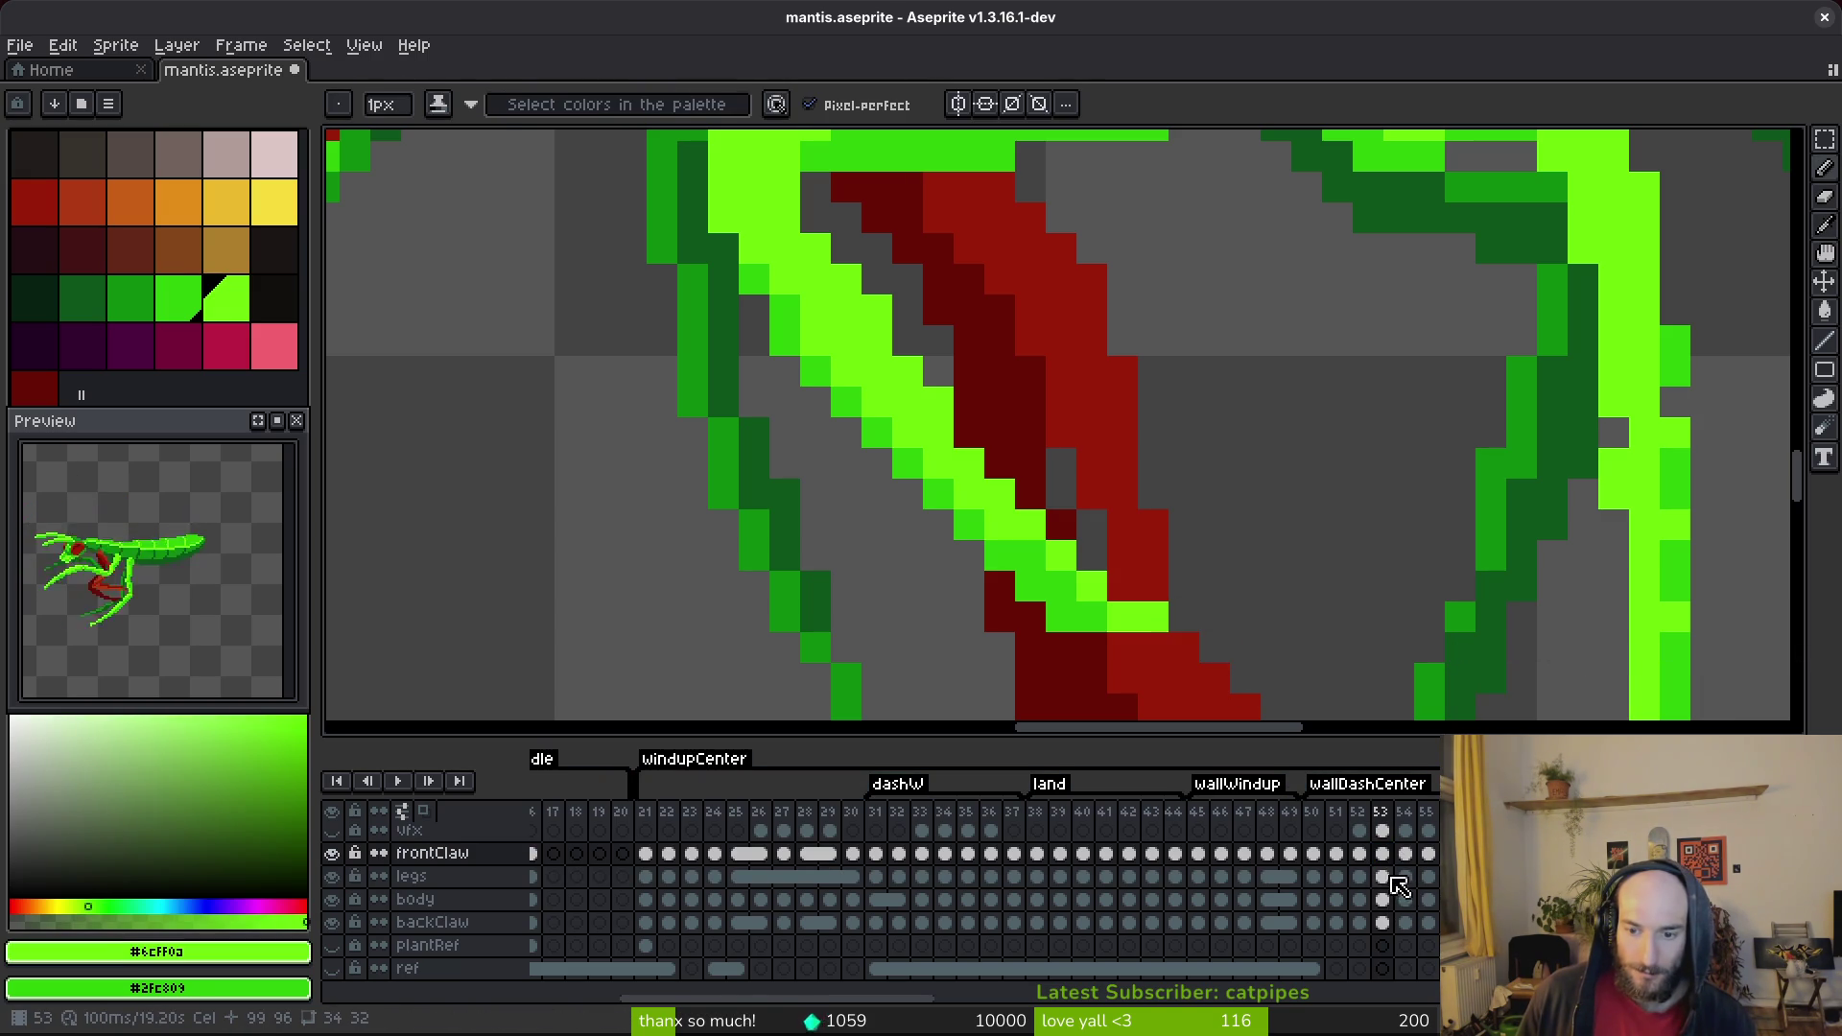
{"action": "left_click", "coordinate": [1382, 876]}
{"action": "left_click", "coordinate": [1184, 617]}
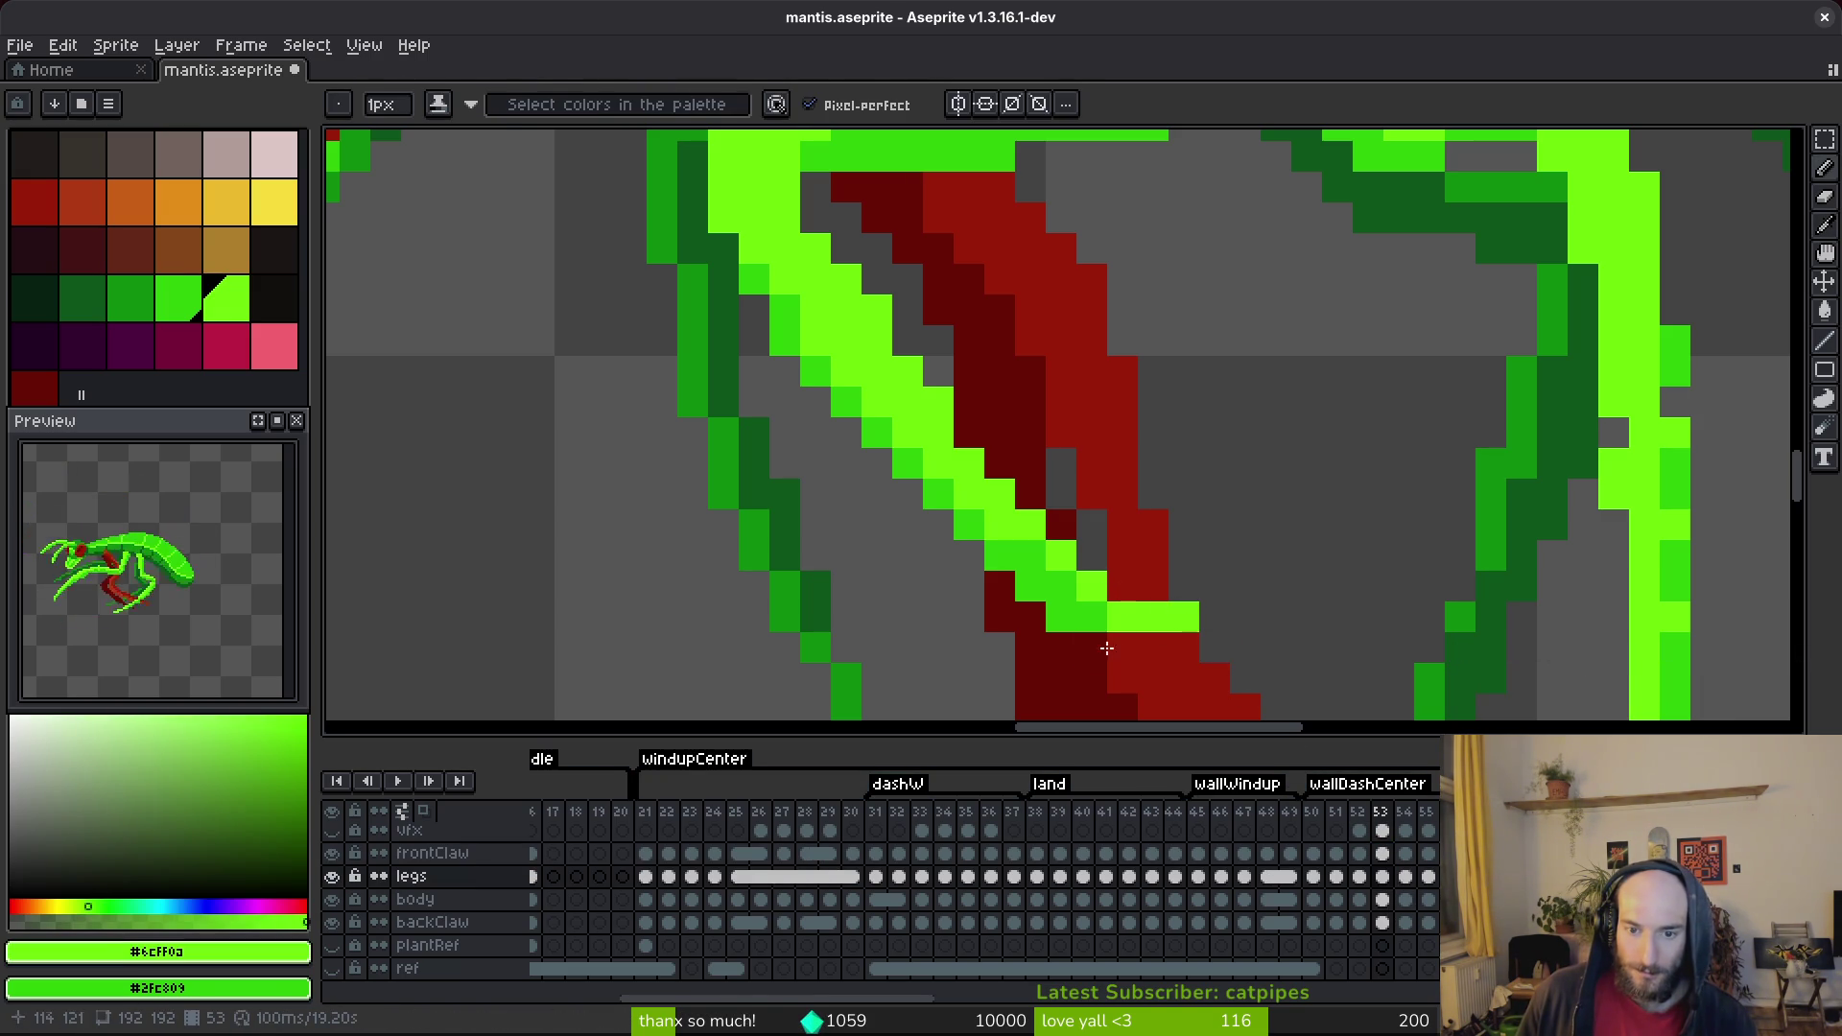
{"action": "key", "text": "e"}
{"action": "key", "text": "ctrl+s"}
{"action": "scroll", "coordinate": [1282, 624], "scroll_direction": "down", "scroll_amount": 3}
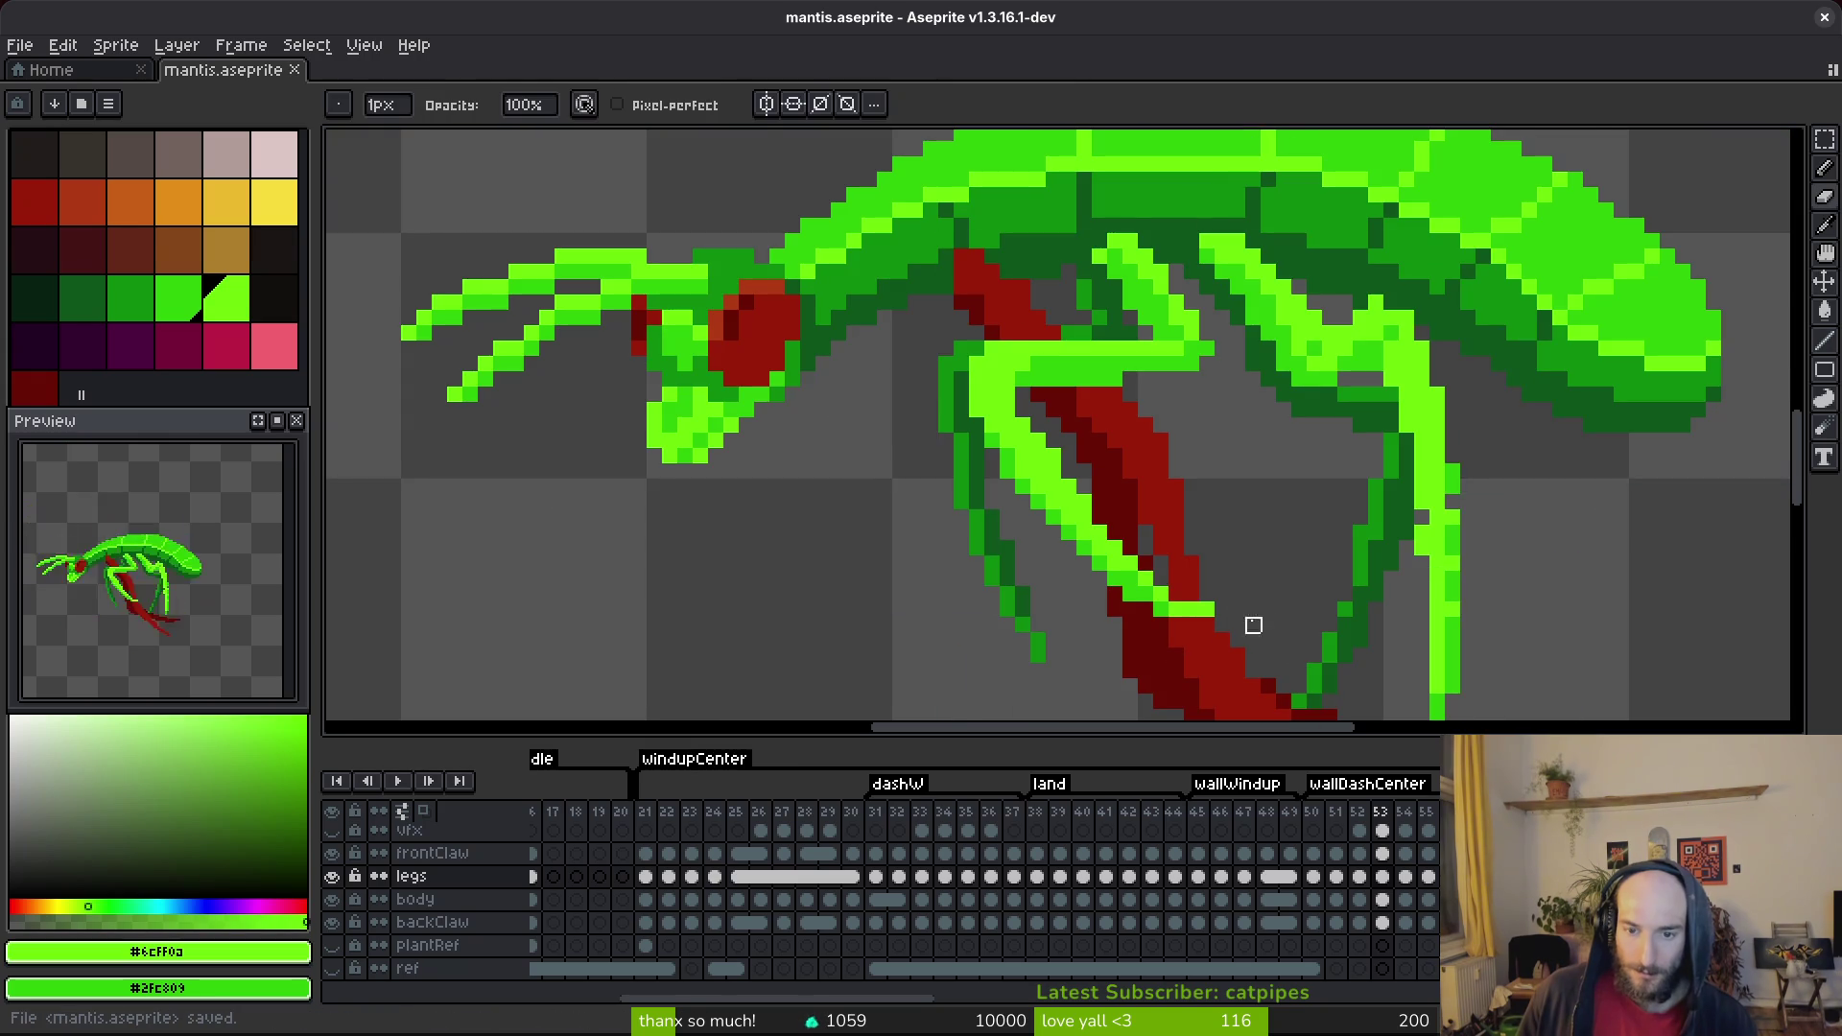
{"action": "scroll", "coordinate": [1263, 625], "scroll_direction": "up", "scroll_amount": 3}
{"action": "scroll", "coordinate": [1315, 588], "scroll_direction": "down", "scroll_amount": 1}
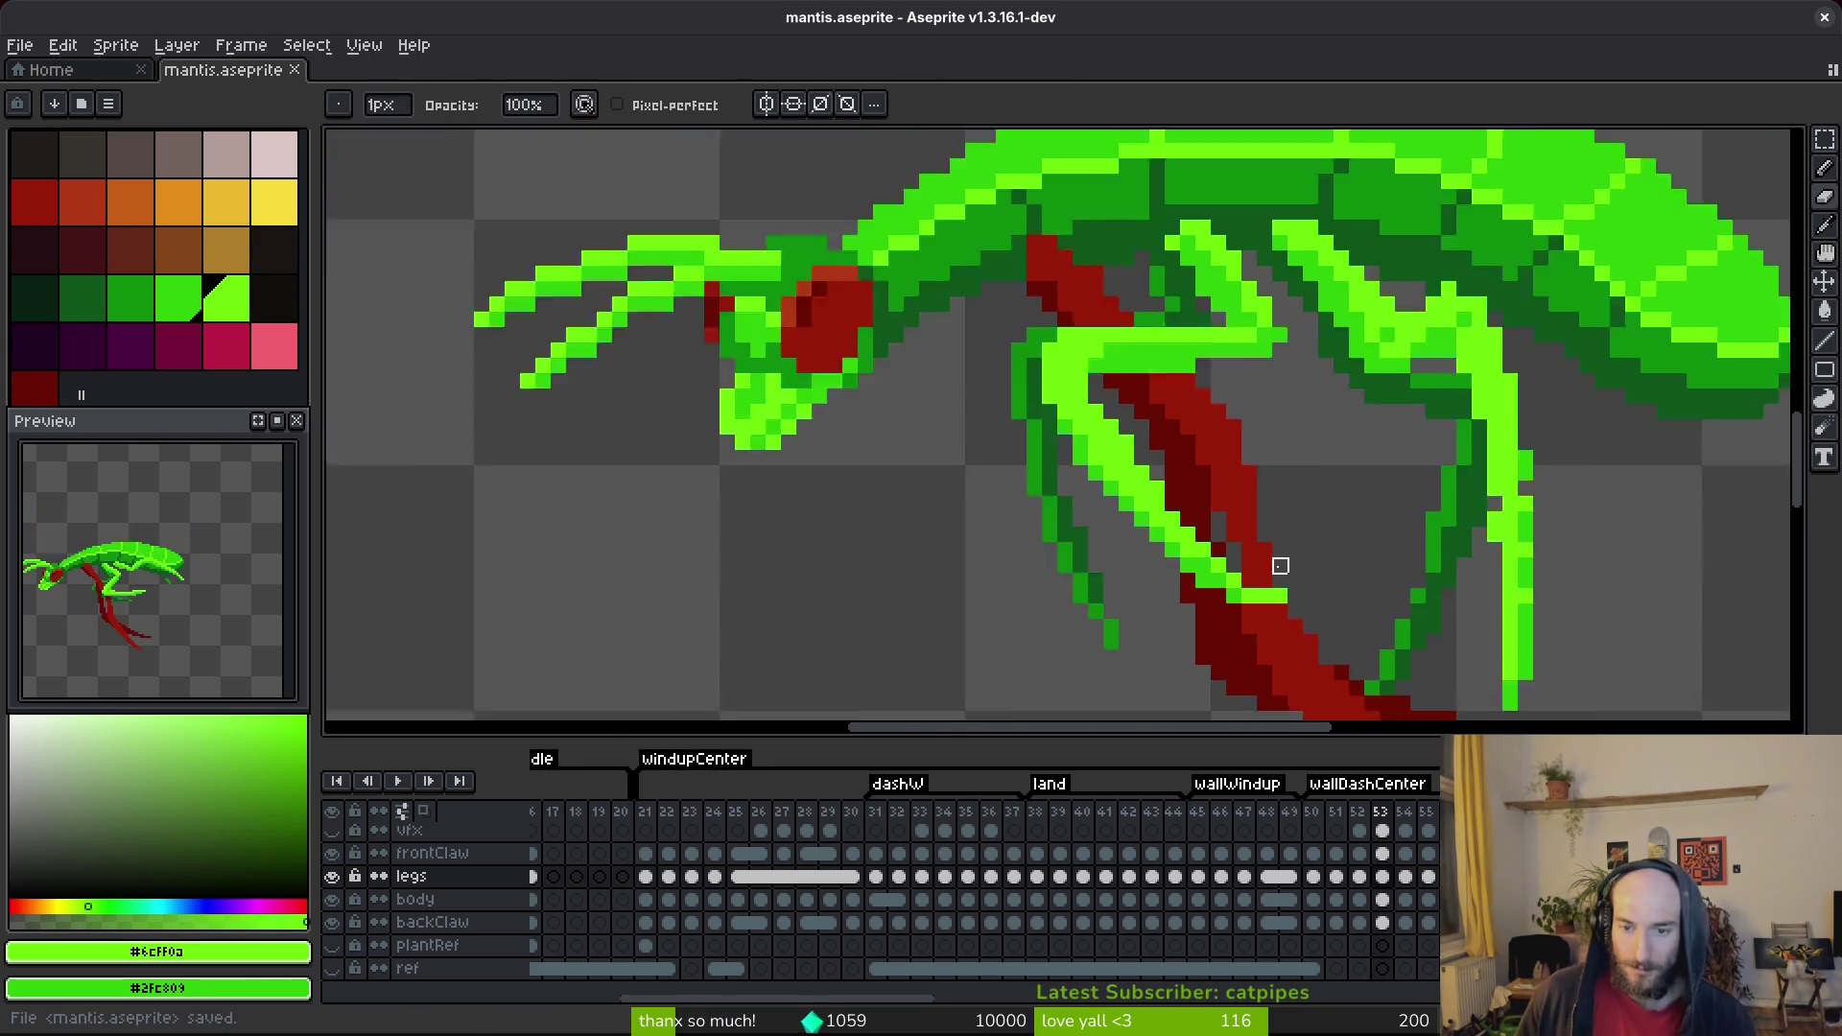
Try a lime pixel stepping the leg edge, save, then undo it.
{"action": "left_click", "coordinate": [1381, 853]}
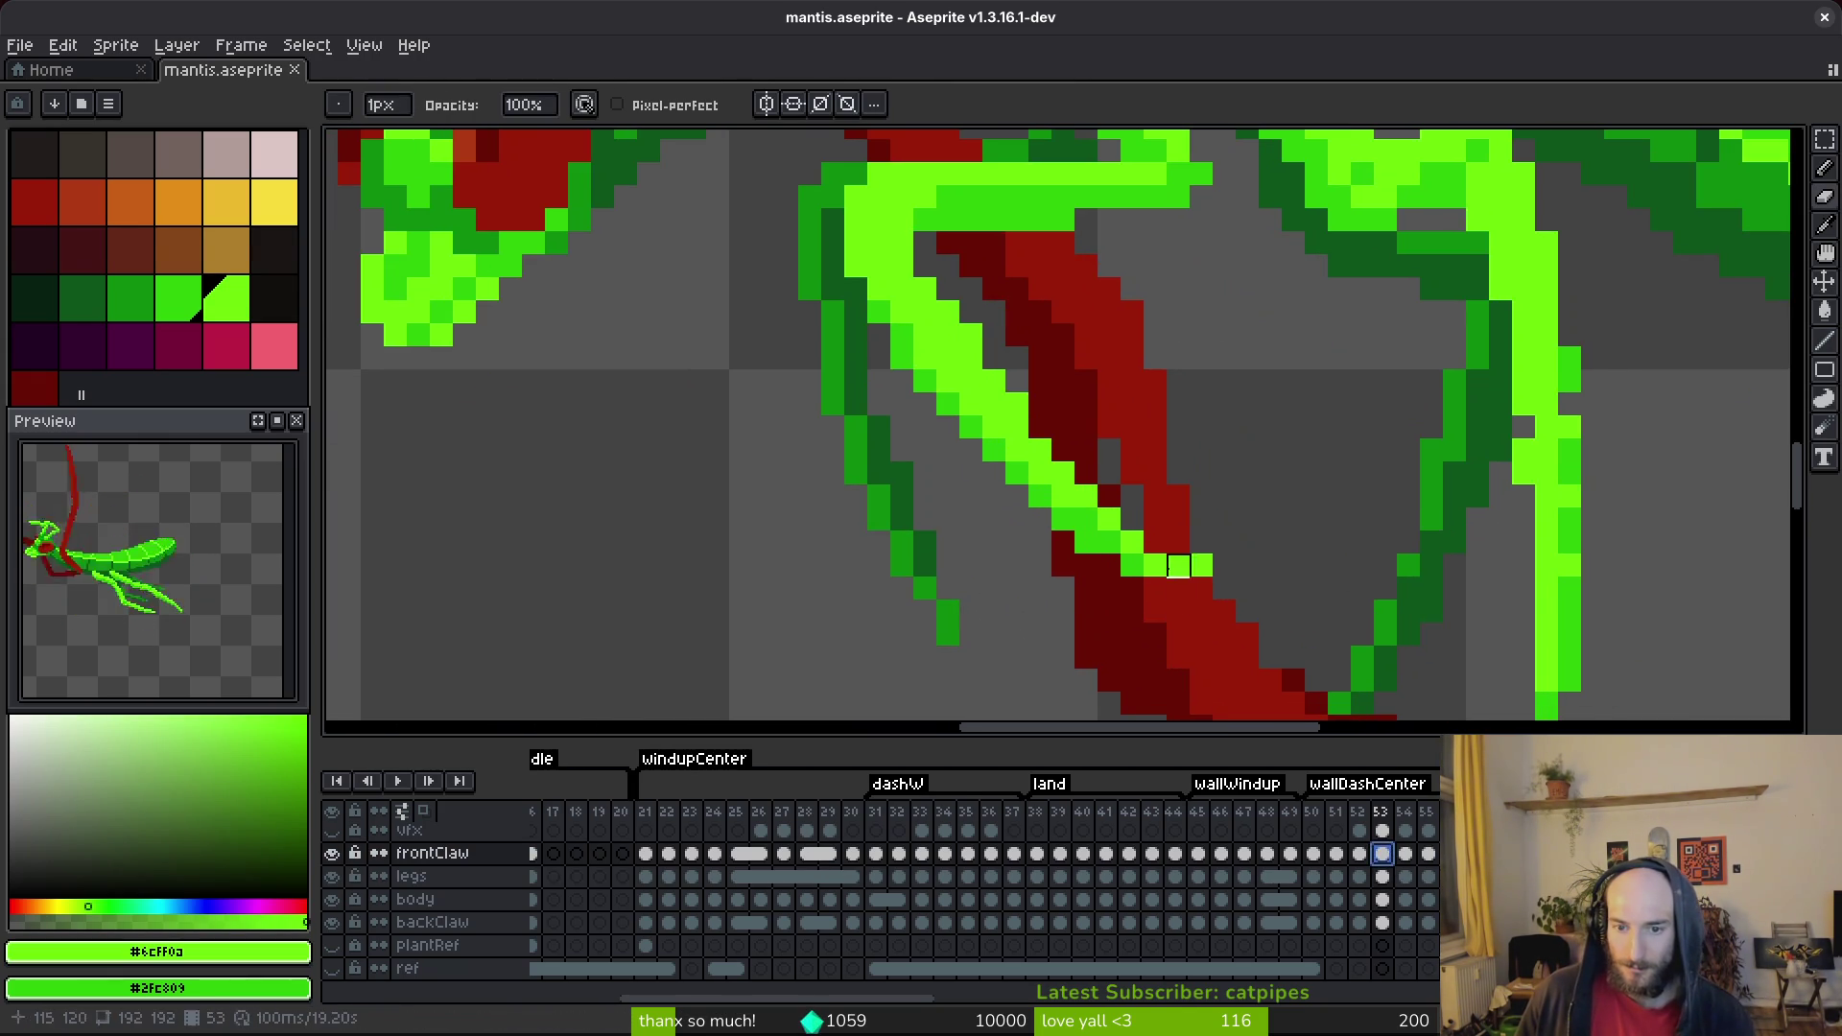
{"action": "key", "text": "b"}
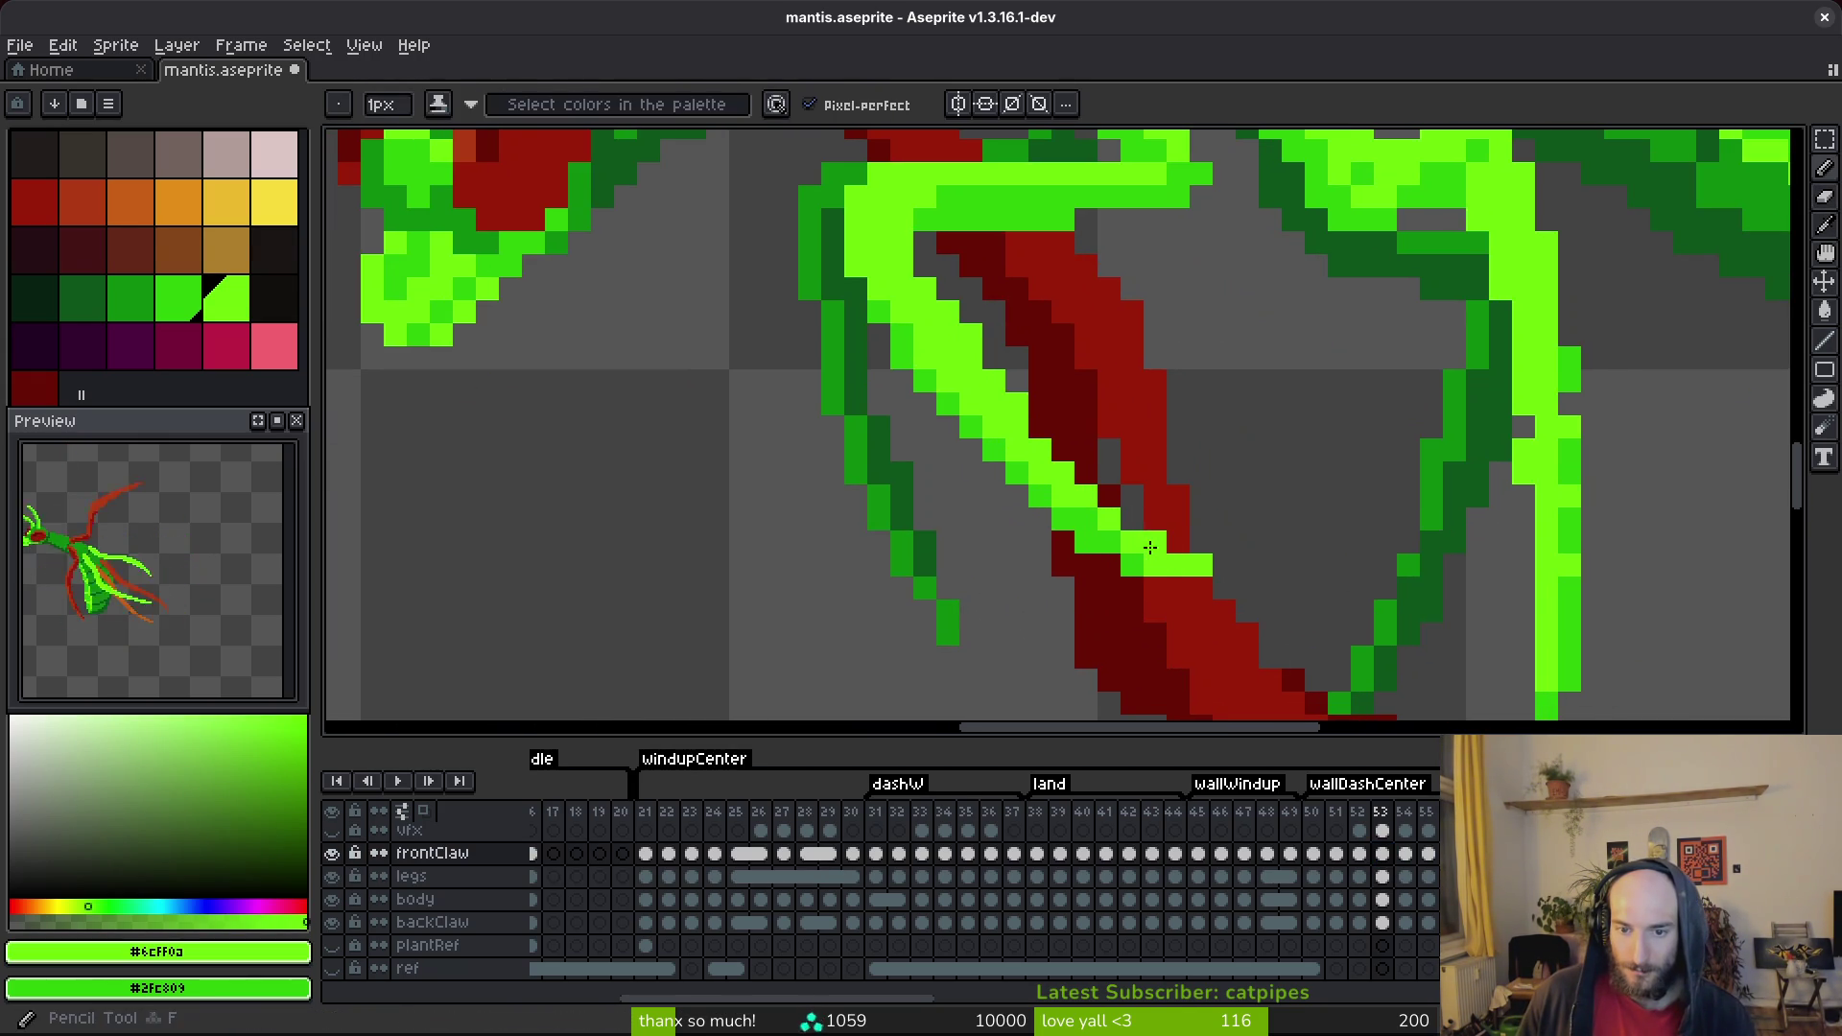
{"action": "left_click", "coordinate": [1386, 876]}
{"action": "left_click", "coordinate": [1154, 543]}
{"action": "key", "text": "ctrl+s"}
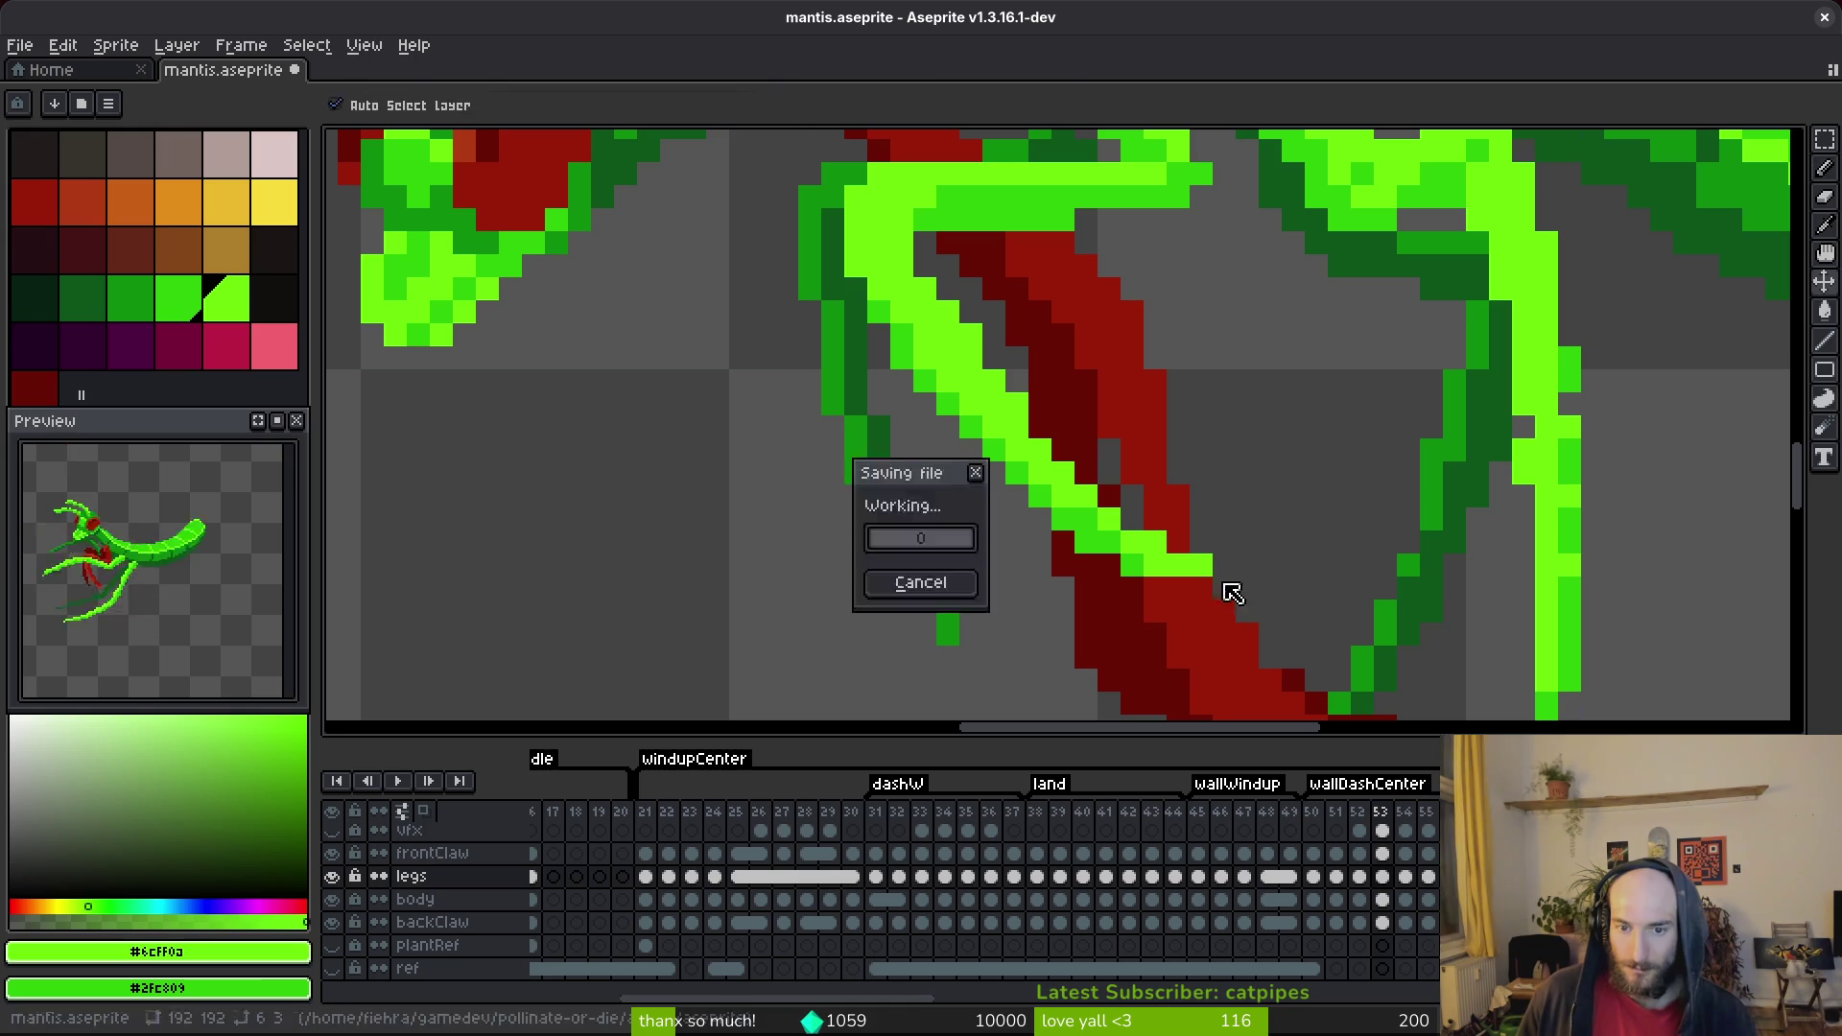
{"action": "key", "text": "ctrl+z"}
{"action": "scroll", "coordinate": [1233, 541], "scroll_direction": "down", "scroll_amount": 3}
{"action": "scroll", "coordinate": [1228, 537], "scroll_direction": "up", "scroll_amount": 3}
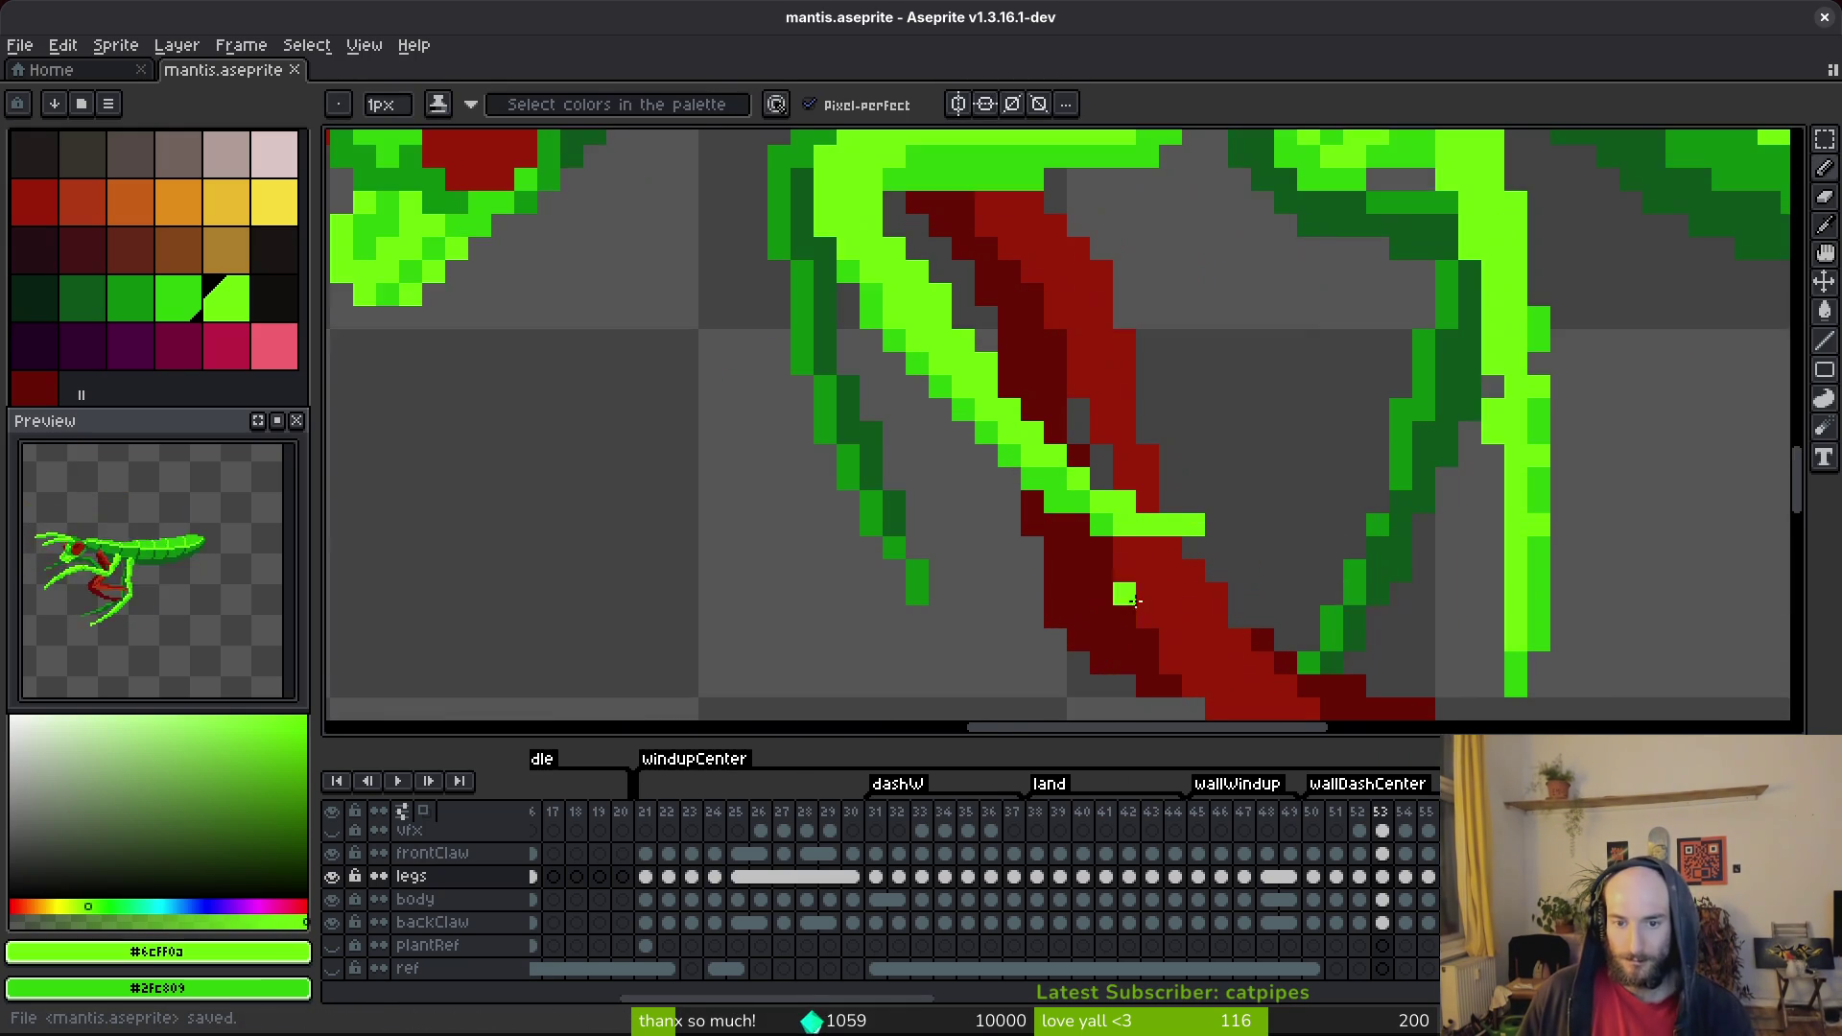
{"action": "scroll", "coordinate": [1061, 514], "scroll_direction": "up", "scroll_amount": 1}
{"action": "key", "text": "e"}
Sample dark green #2fc809 and lime #6cff0a from the leg, saving the sprite.
{"action": "left_click", "coordinate": [1092, 516], "text": "alt"}
{"action": "key", "text": "b"}
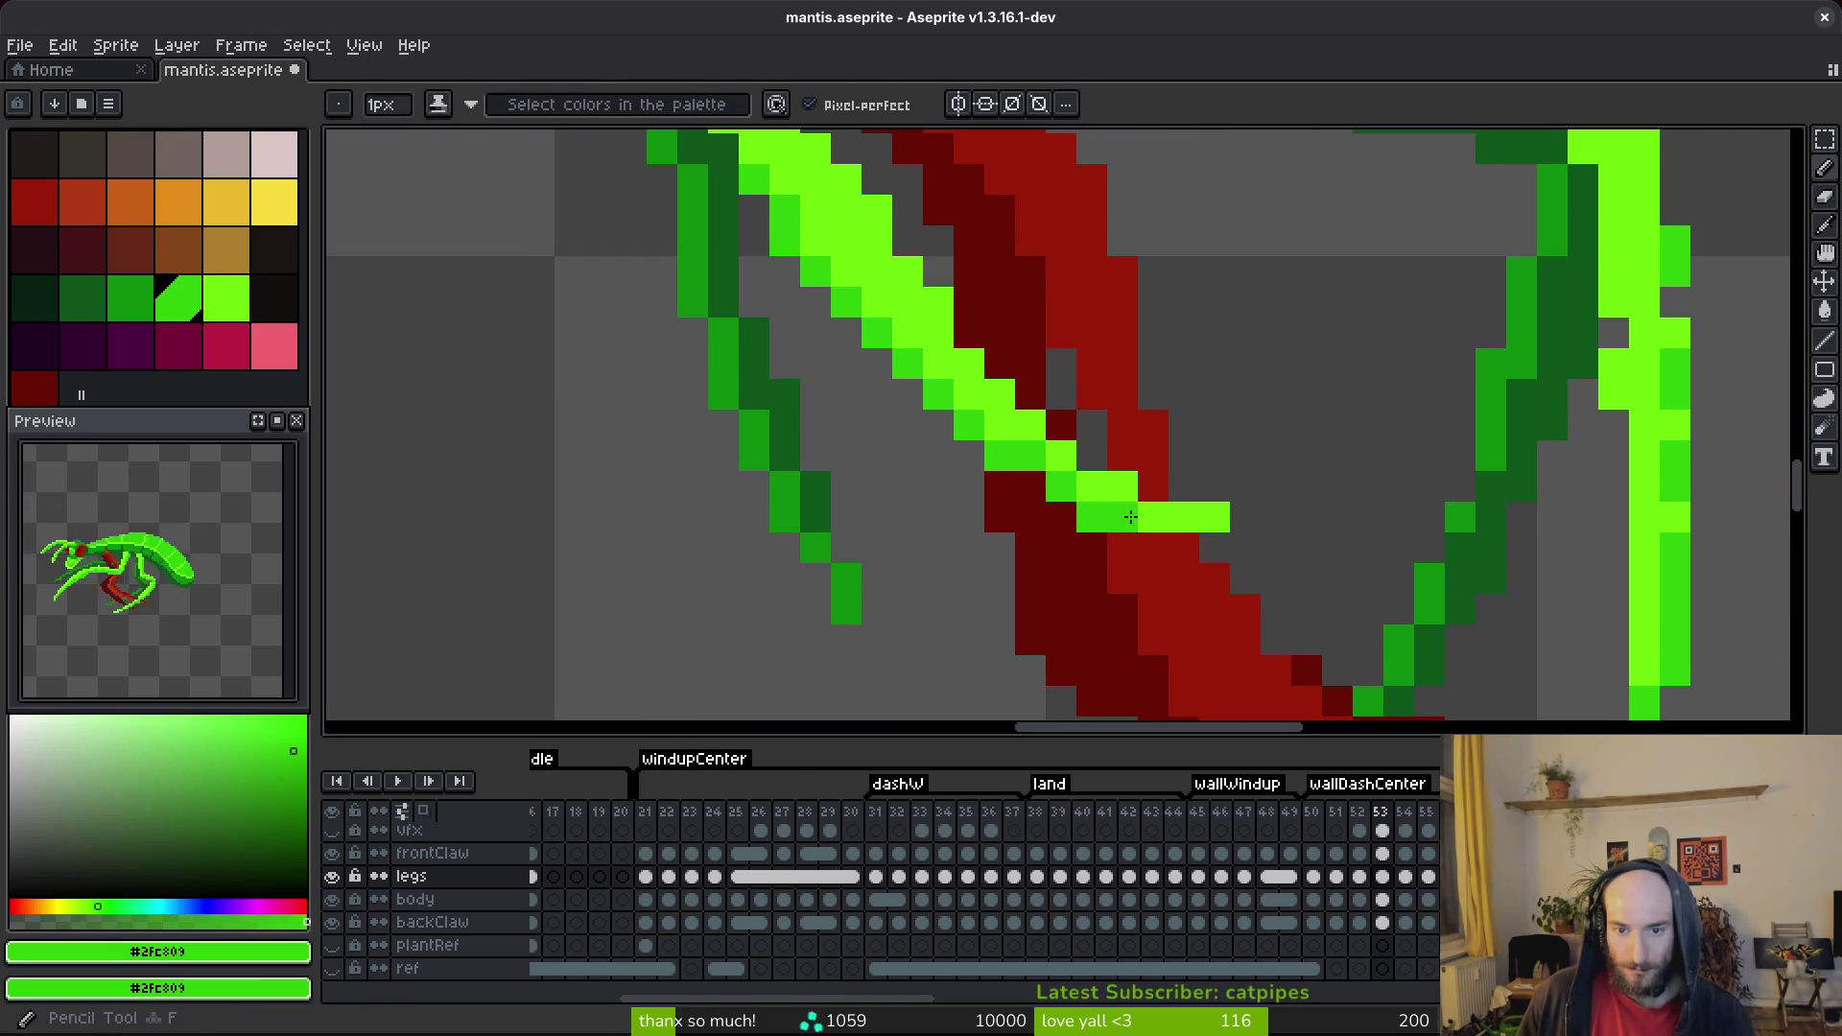
{"action": "scroll", "coordinate": [1244, 546], "scroll_direction": "down", "scroll_amount": 2}
{"action": "scroll", "coordinate": [1210, 534], "scroll_direction": "up", "scroll_amount": 1}
{"action": "key", "text": "ctrl+s"}
{"action": "scroll", "coordinate": [1210, 533], "scroll_direction": "up", "scroll_amount": 1}
{"action": "left_click", "coordinate": [1124, 479], "text": "alt"}
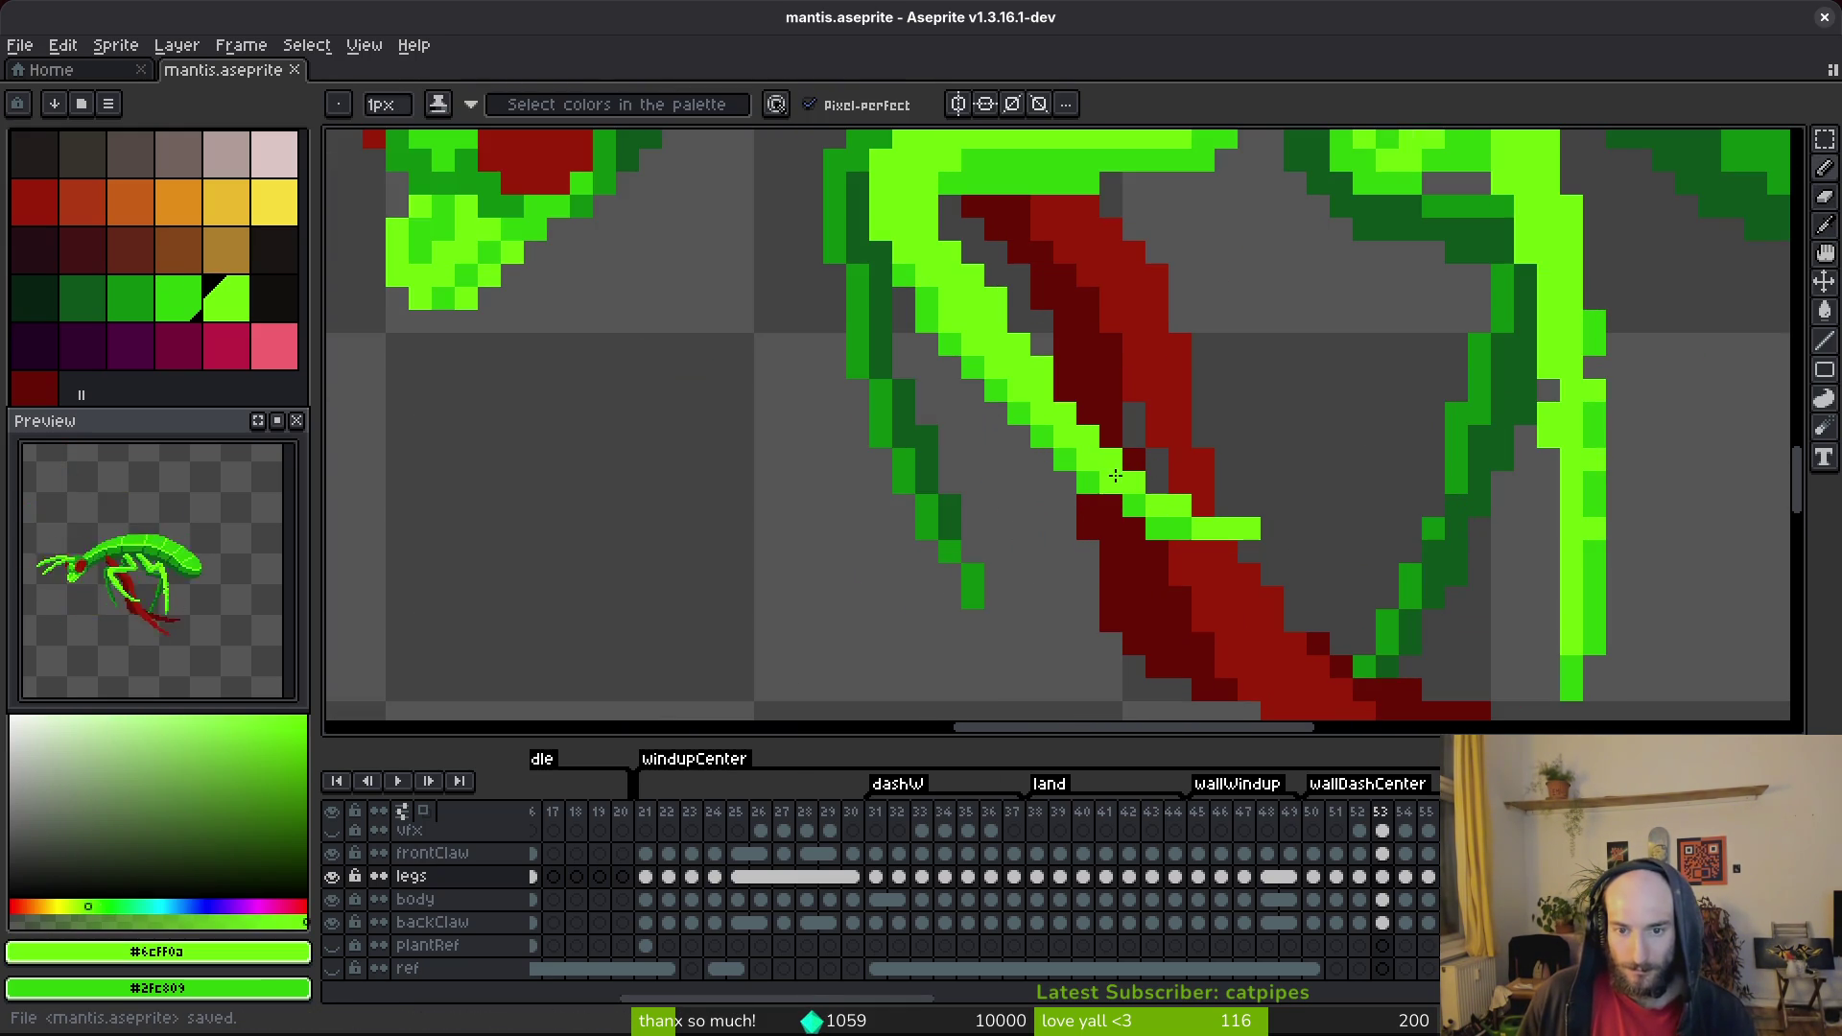
{"action": "scroll", "coordinate": [1208, 529], "scroll_direction": "down", "scroll_amount": 5}
{"action": "key", "text": "ctrl+s"}
{"action": "scroll", "coordinate": [1209, 516], "scroll_direction": "up", "scroll_amount": 2}
{"action": "key", "text": "ctrl+s"}
{"action": "scroll", "coordinate": [1200, 527], "scroll_direction": "up", "scroll_amount": 3}
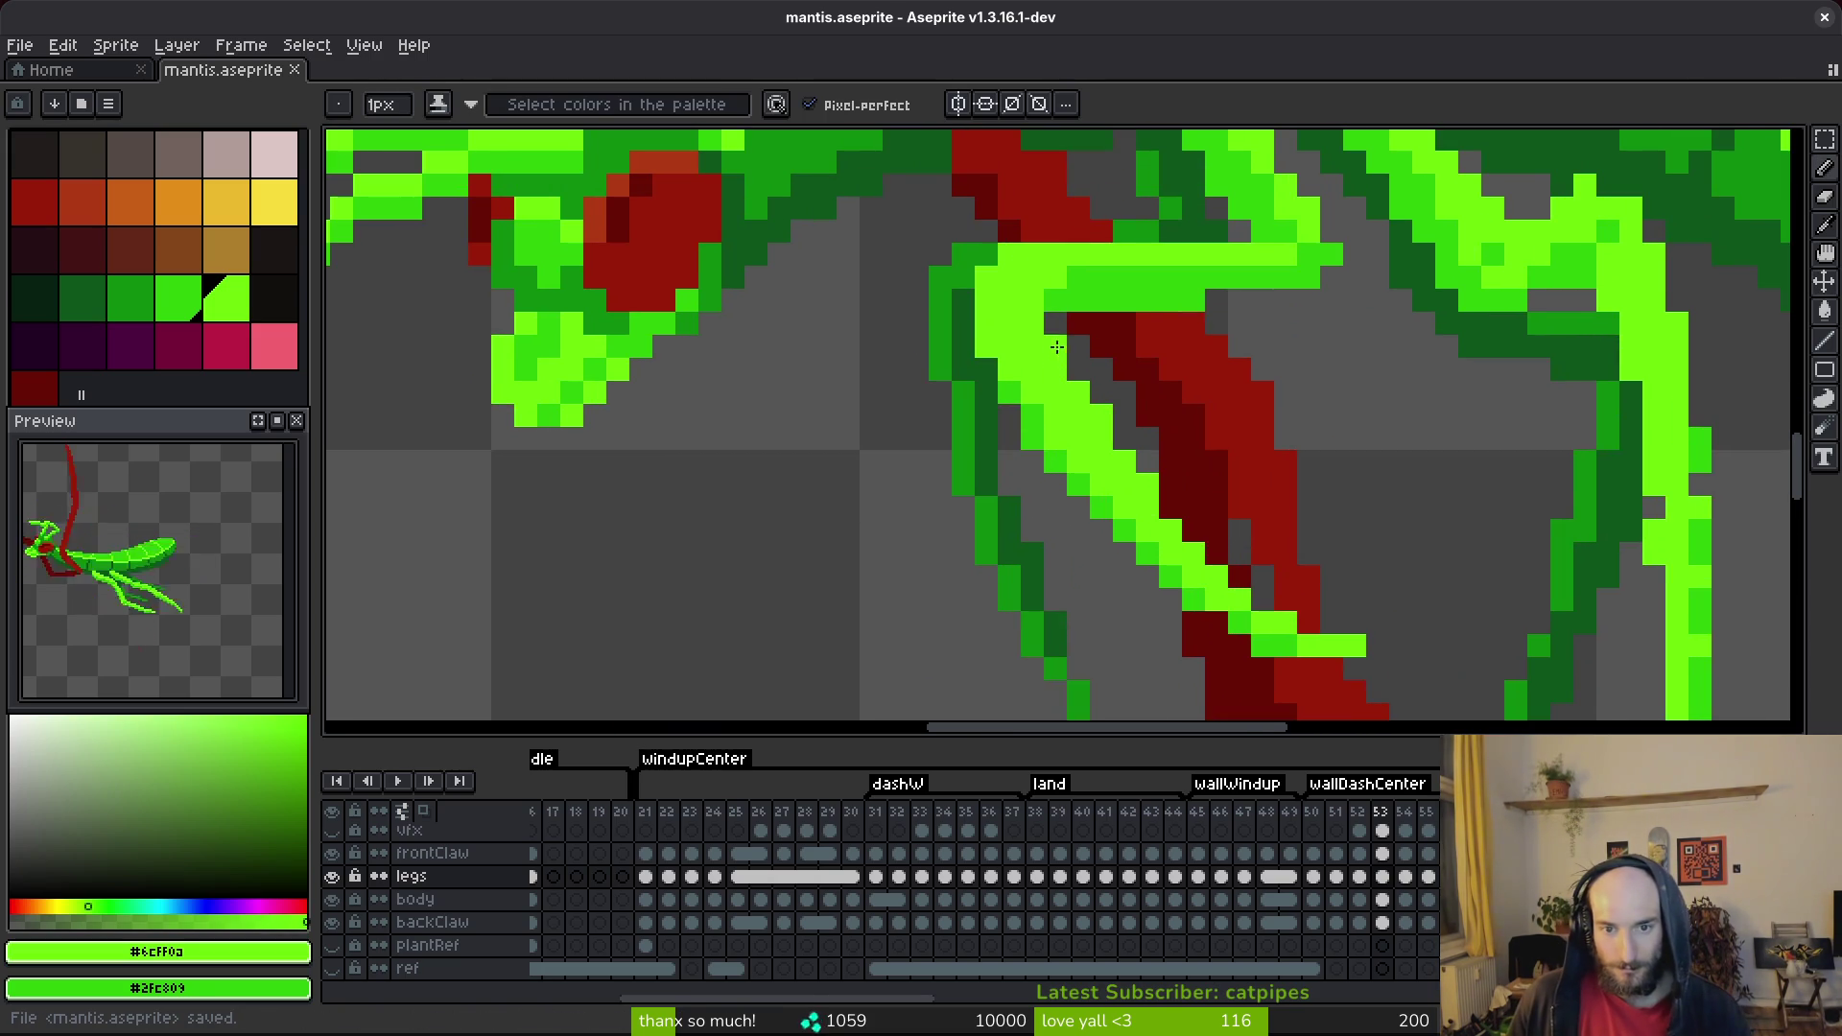
{"action": "key", "text": "ctrl+s"}
Paint a dark-green #2fc809 pixel on the leg edge and save.
{"action": "left_click", "coordinate": [1007, 370], "text": "alt"}
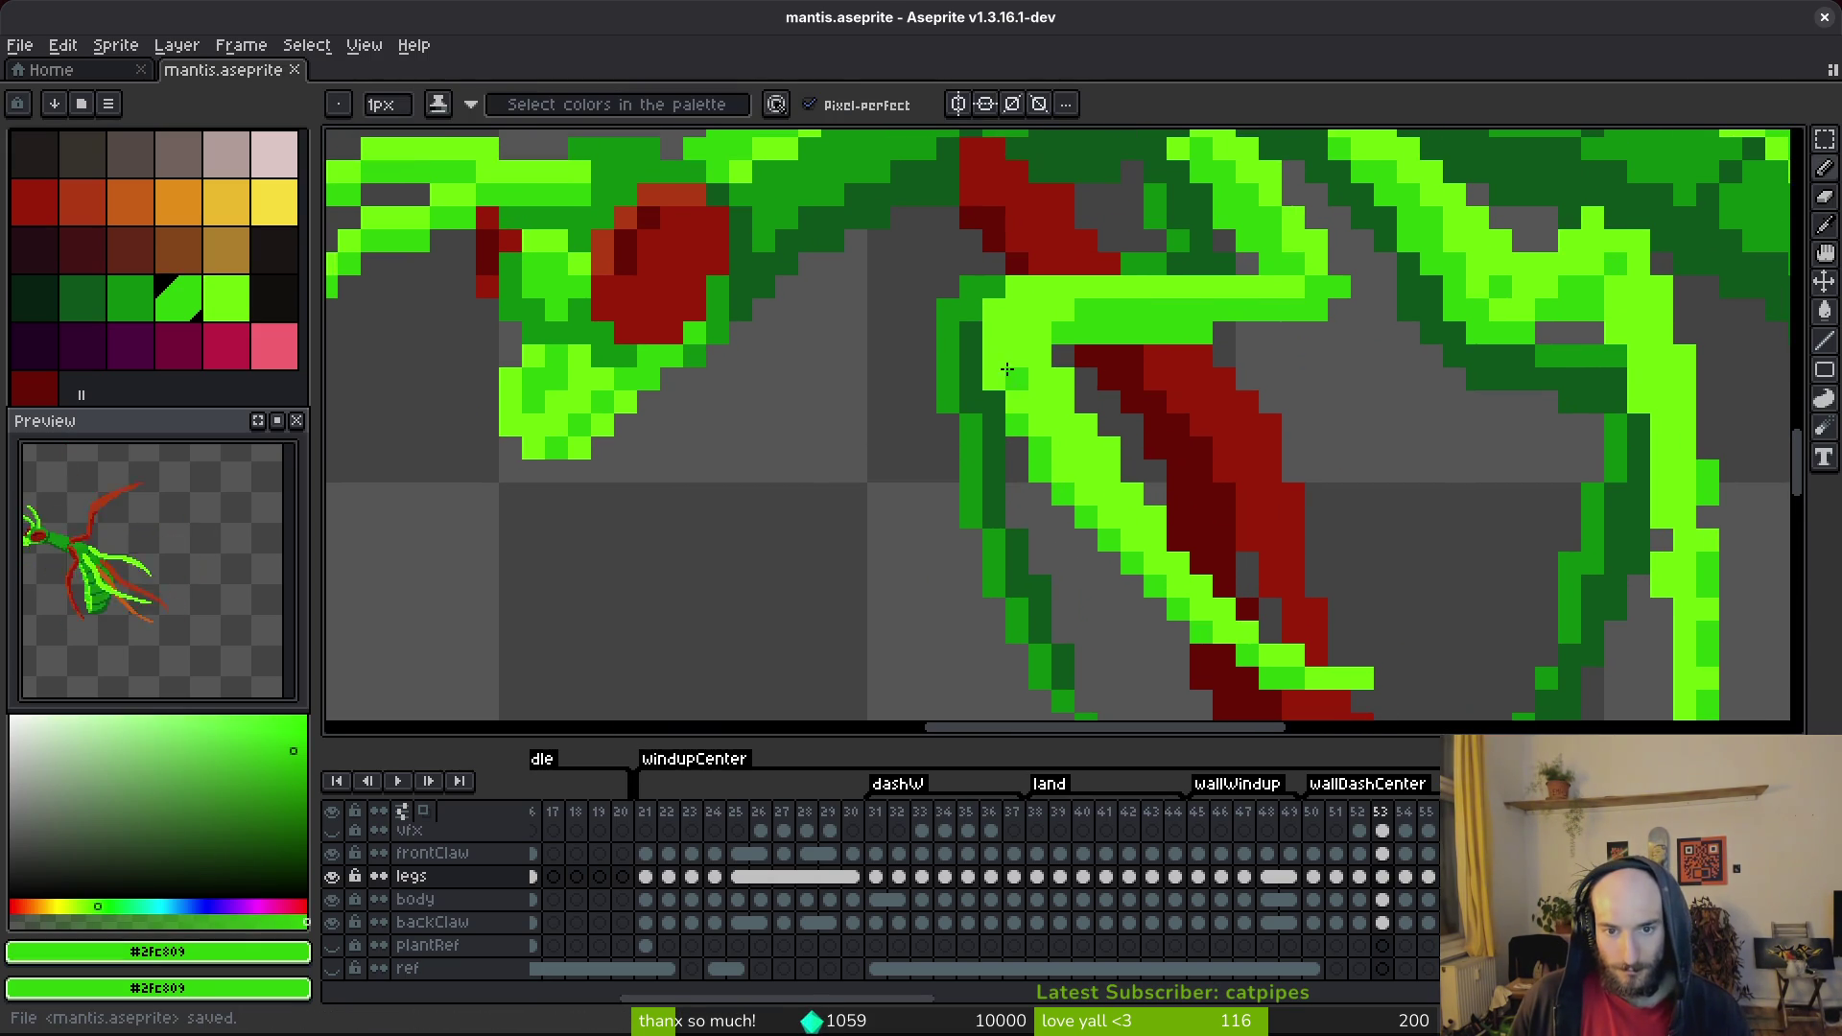
{"action": "left_click", "coordinate": [993, 358]}
{"action": "scroll", "coordinate": [1199, 384], "scroll_direction": "up", "scroll_amount": 2}
{"action": "key", "text": "ctrl+s"}
{"action": "scroll", "coordinate": [1293, 514], "scroll_direction": "down", "scroll_amount": 2}
{"action": "scroll", "coordinate": [1319, 501], "scroll_direction": "up", "scroll_amount": 2}
{"action": "scroll", "coordinate": [1180, 461], "scroll_direction": "down", "scroll_amount": 2}
{"action": "scroll", "coordinate": [1208, 518], "scroll_direction": "up", "scroll_amount": 1}
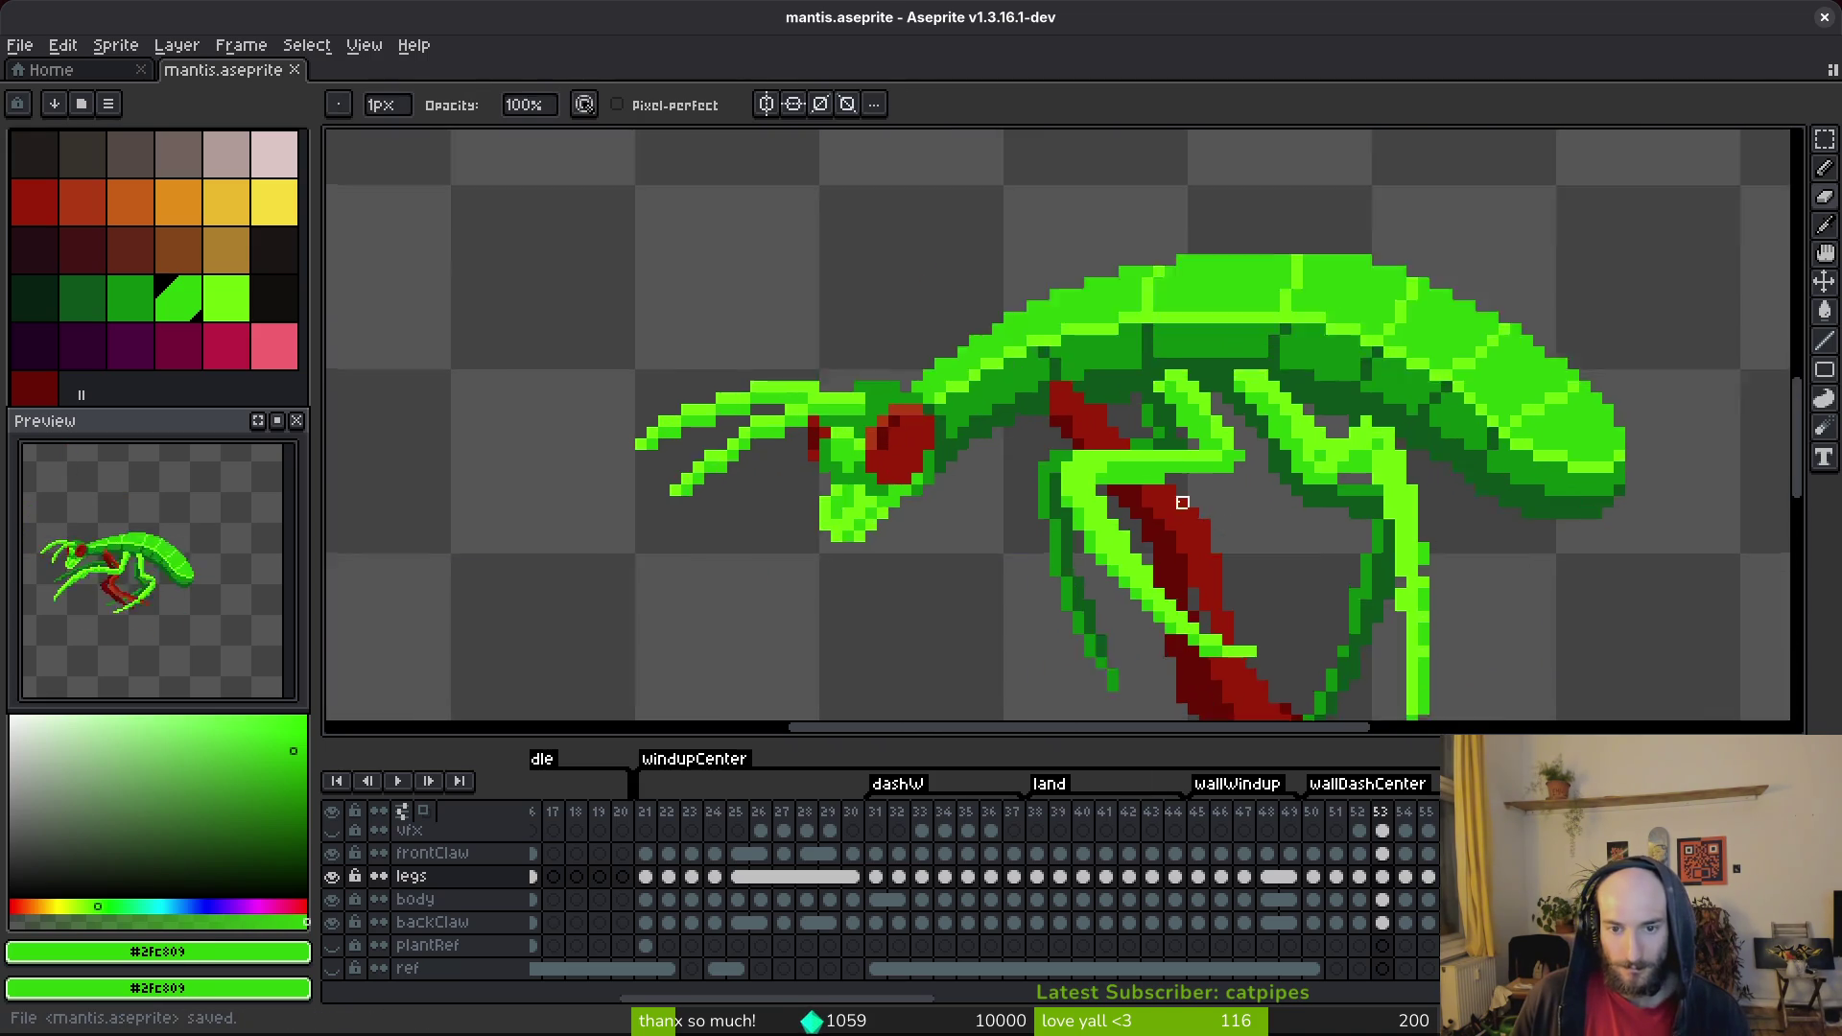
{"action": "scroll", "coordinate": [1190, 489], "scroll_direction": "up", "scroll_amount": 2}
{"action": "scroll", "coordinate": [1151, 465], "scroll_direction": "down", "scroll_amount": 1}
Paint a lime #6cff0a pixel on the leg and save.
{"action": "left_click", "coordinate": [1193, 480], "text": "alt"}
{"action": "left_click", "coordinate": [1188, 482]}
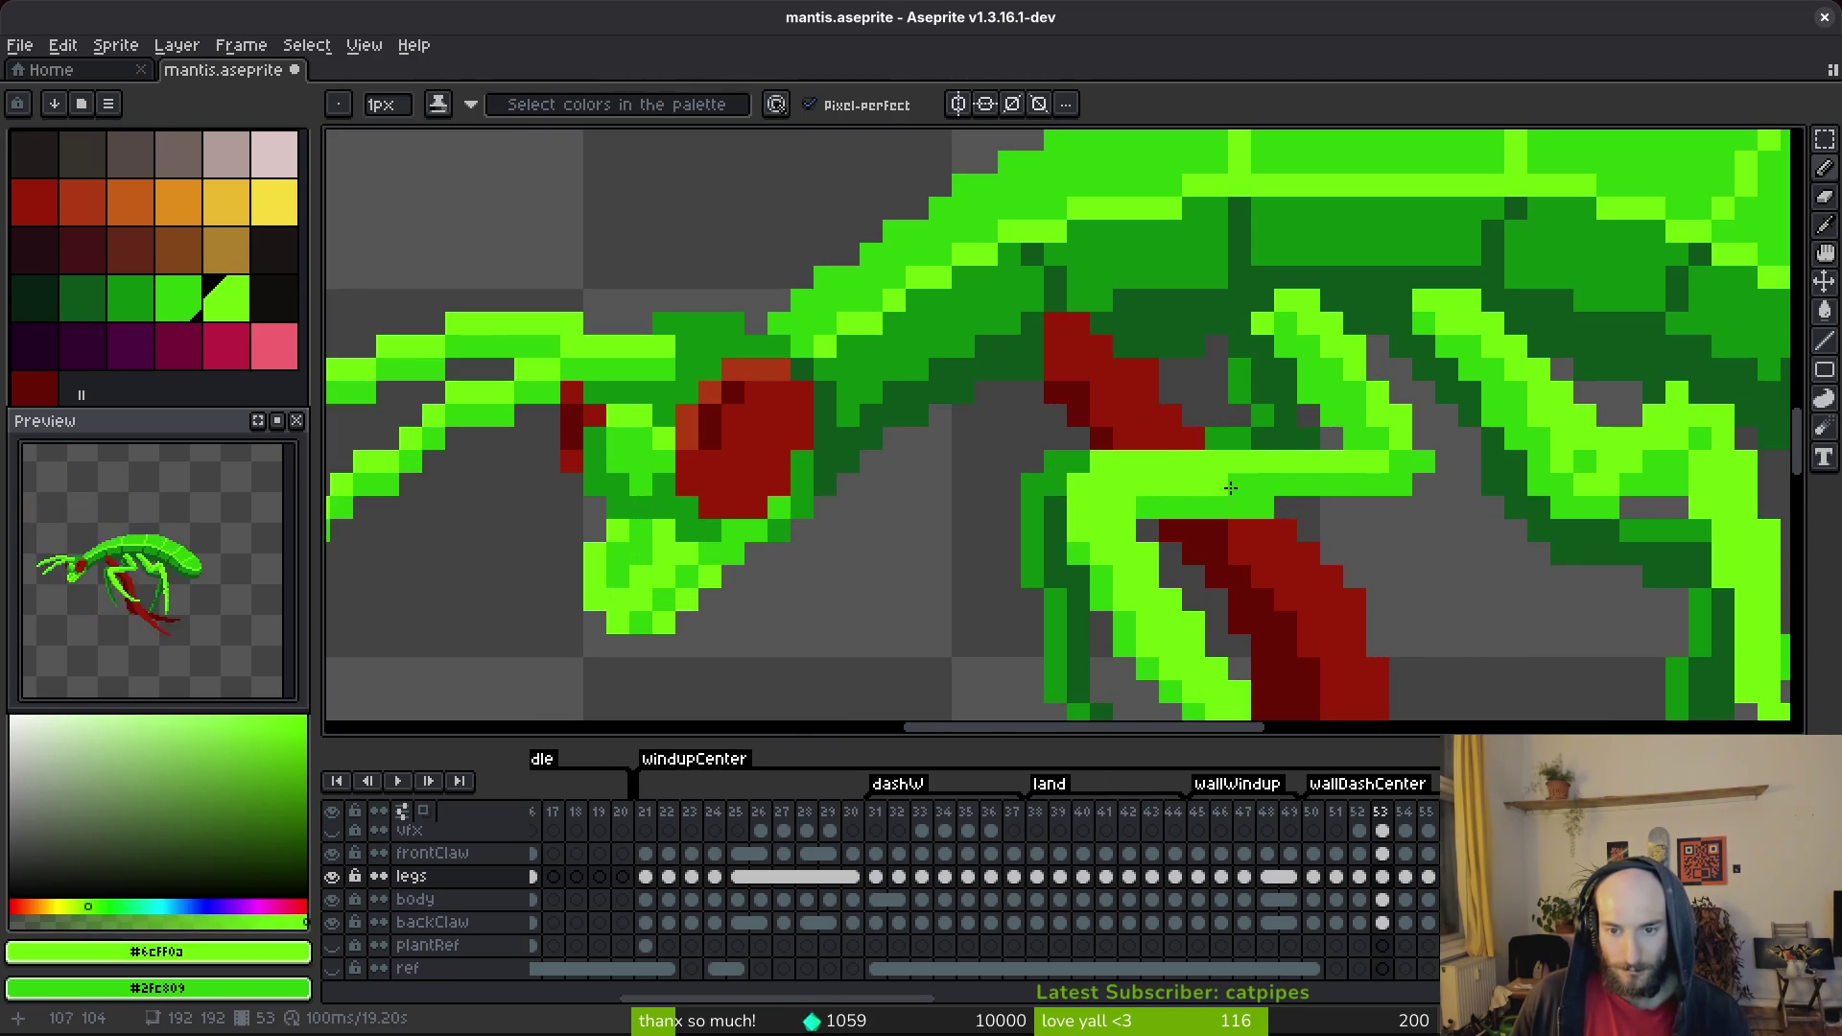
{"action": "scroll", "coordinate": [1189, 482], "scroll_direction": "down", "scroll_amount": 5}
{"action": "scroll", "coordinate": [1259, 525], "scroll_direction": "up", "scroll_amount": 4}
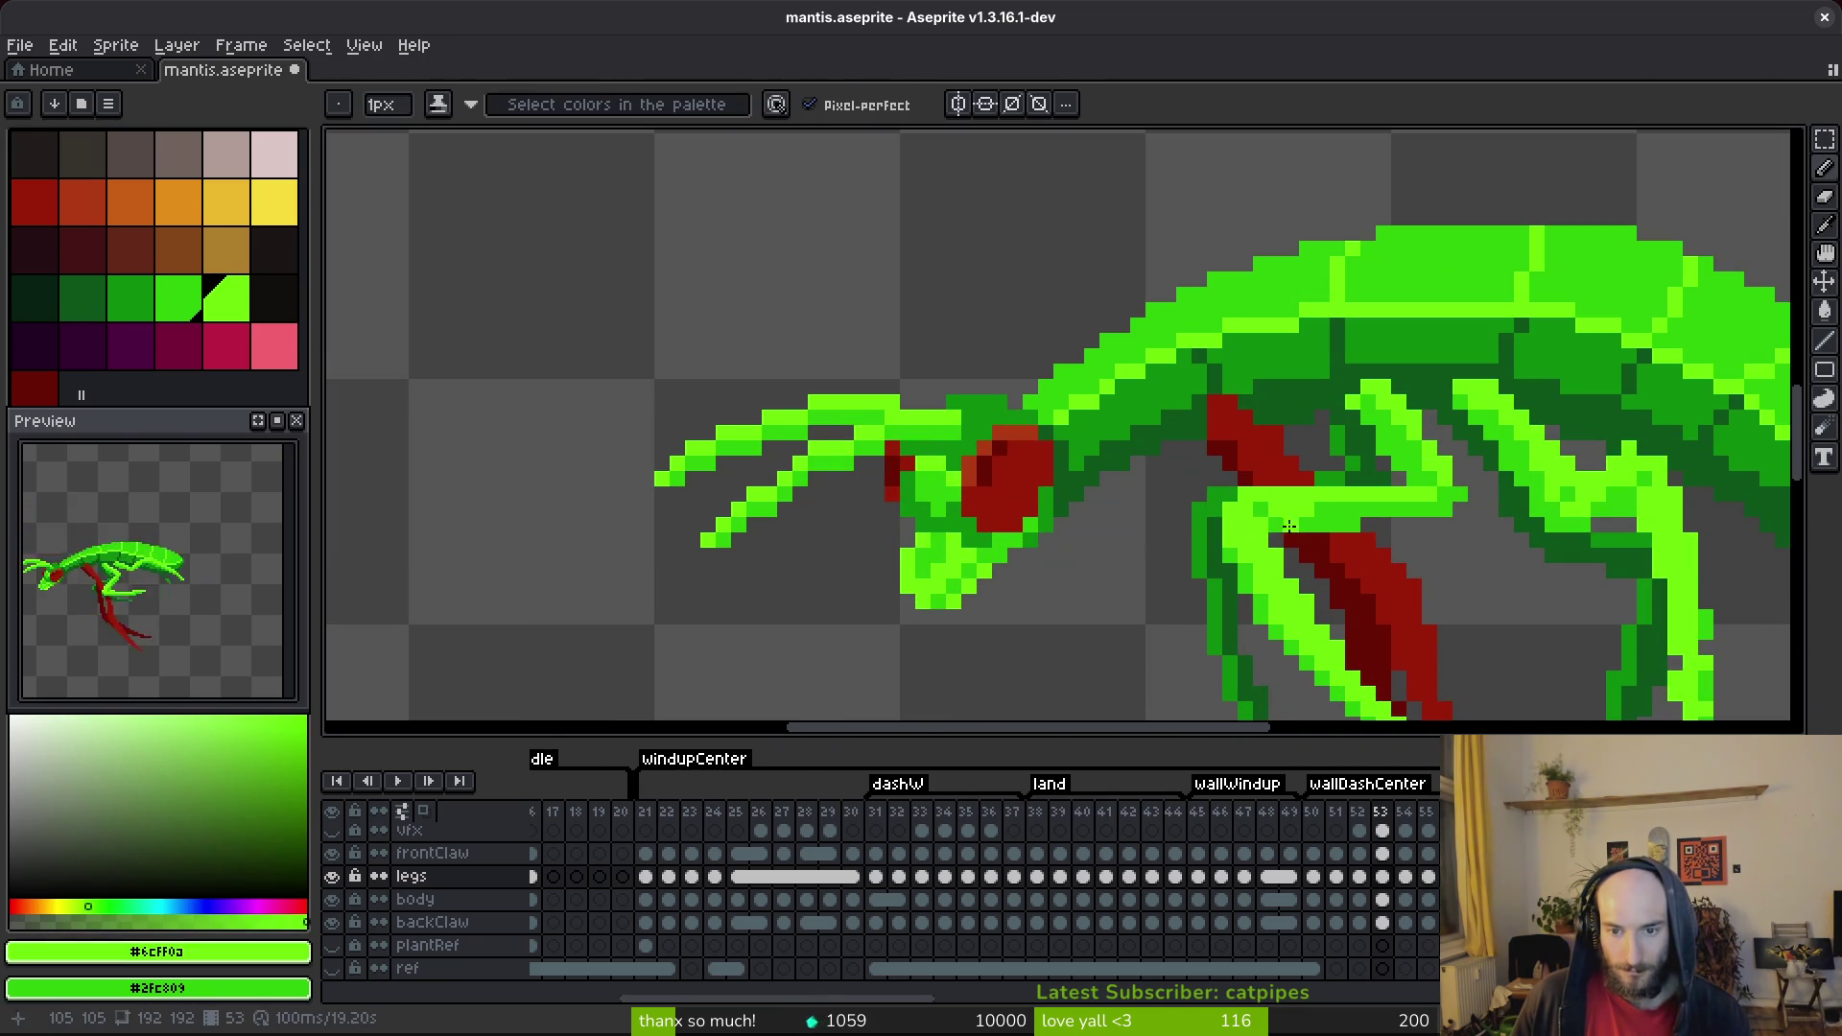
{"action": "scroll", "coordinate": [1285, 524], "scroll_direction": "up", "scroll_amount": 3}
{"action": "key", "text": "ctrl+s"}
{"action": "scroll", "coordinate": [1209, 528], "scroll_direction": "down", "scroll_amount": 3}
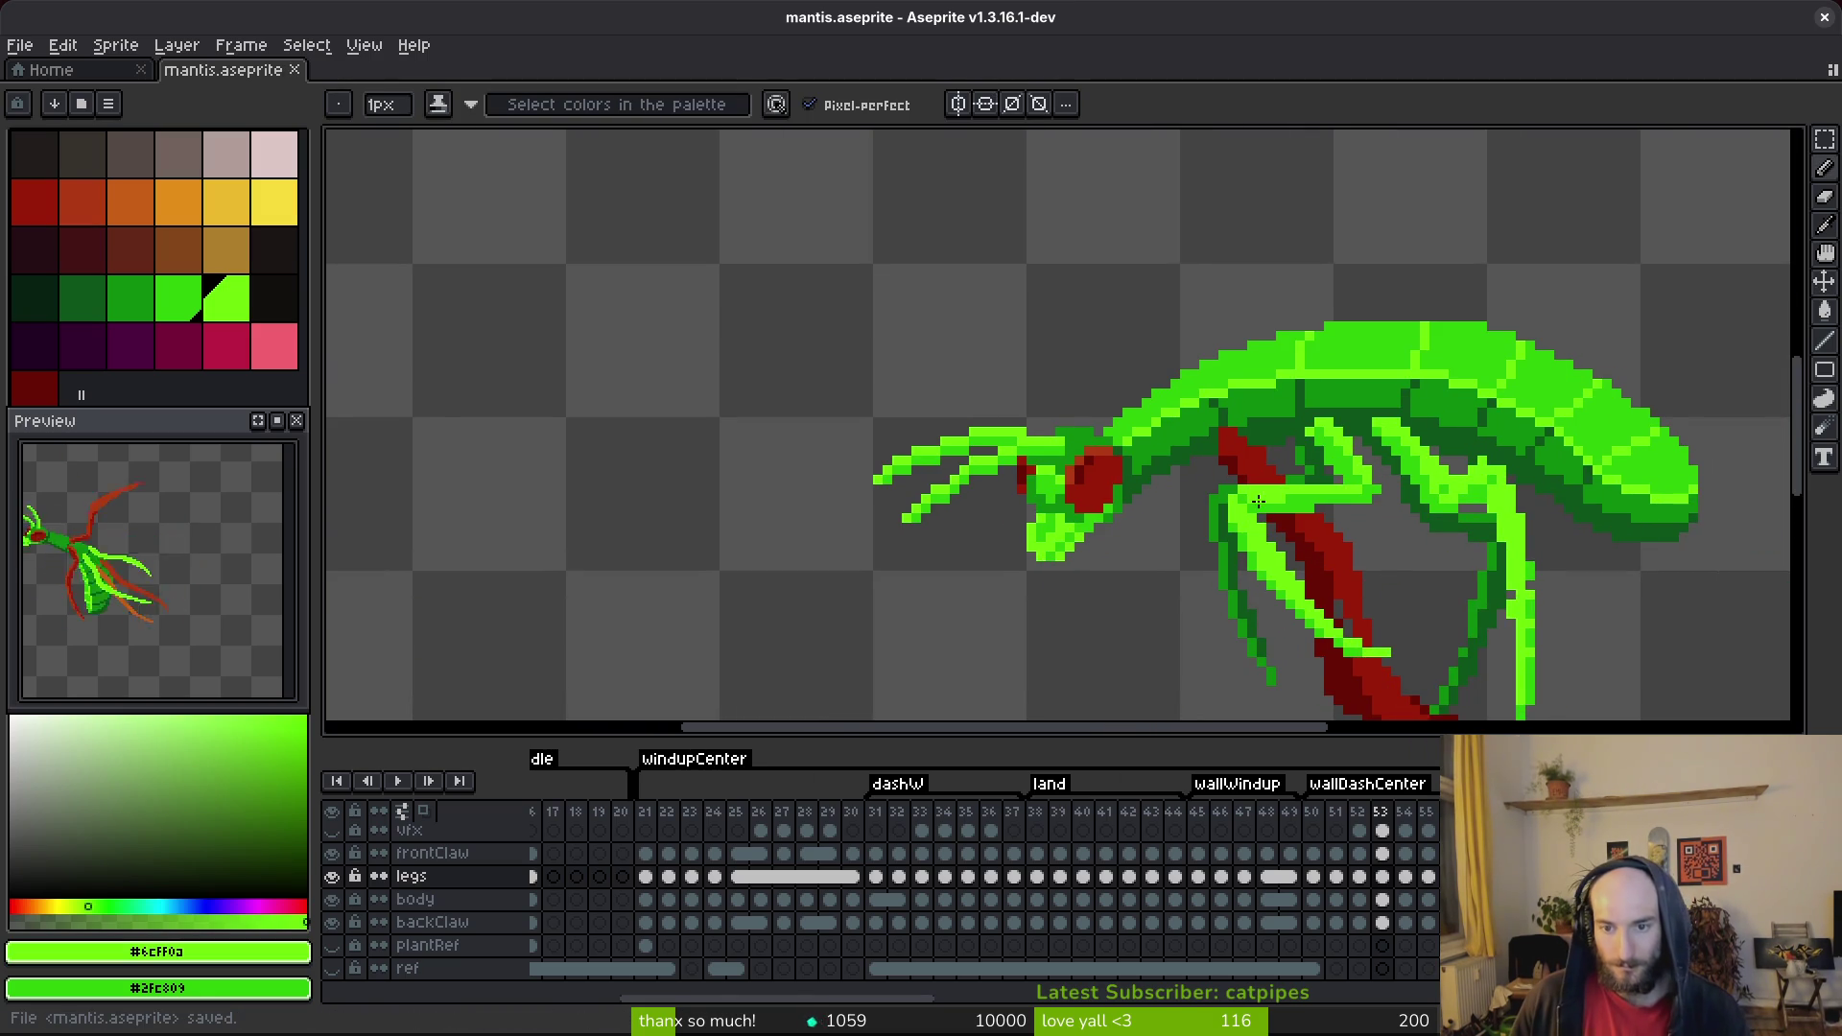
{"action": "scroll", "coordinate": [1258, 502], "scroll_direction": "up", "scroll_amount": 2}
{"action": "scroll", "coordinate": [1285, 441], "scroll_direction": "up", "scroll_amount": 3}
Move along the back leg and recolour its dark pixels light green.
{"action": "left_click_drag", "start_coordinate": [1295, 432], "coordinate": [1265, 441]}
{"action": "scroll", "coordinate": [1286, 340], "scroll_direction": "down", "scroll_amount": 1}
{"action": "scroll", "coordinate": [1286, 340], "scroll_direction": "right", "scroll_amount": 1}
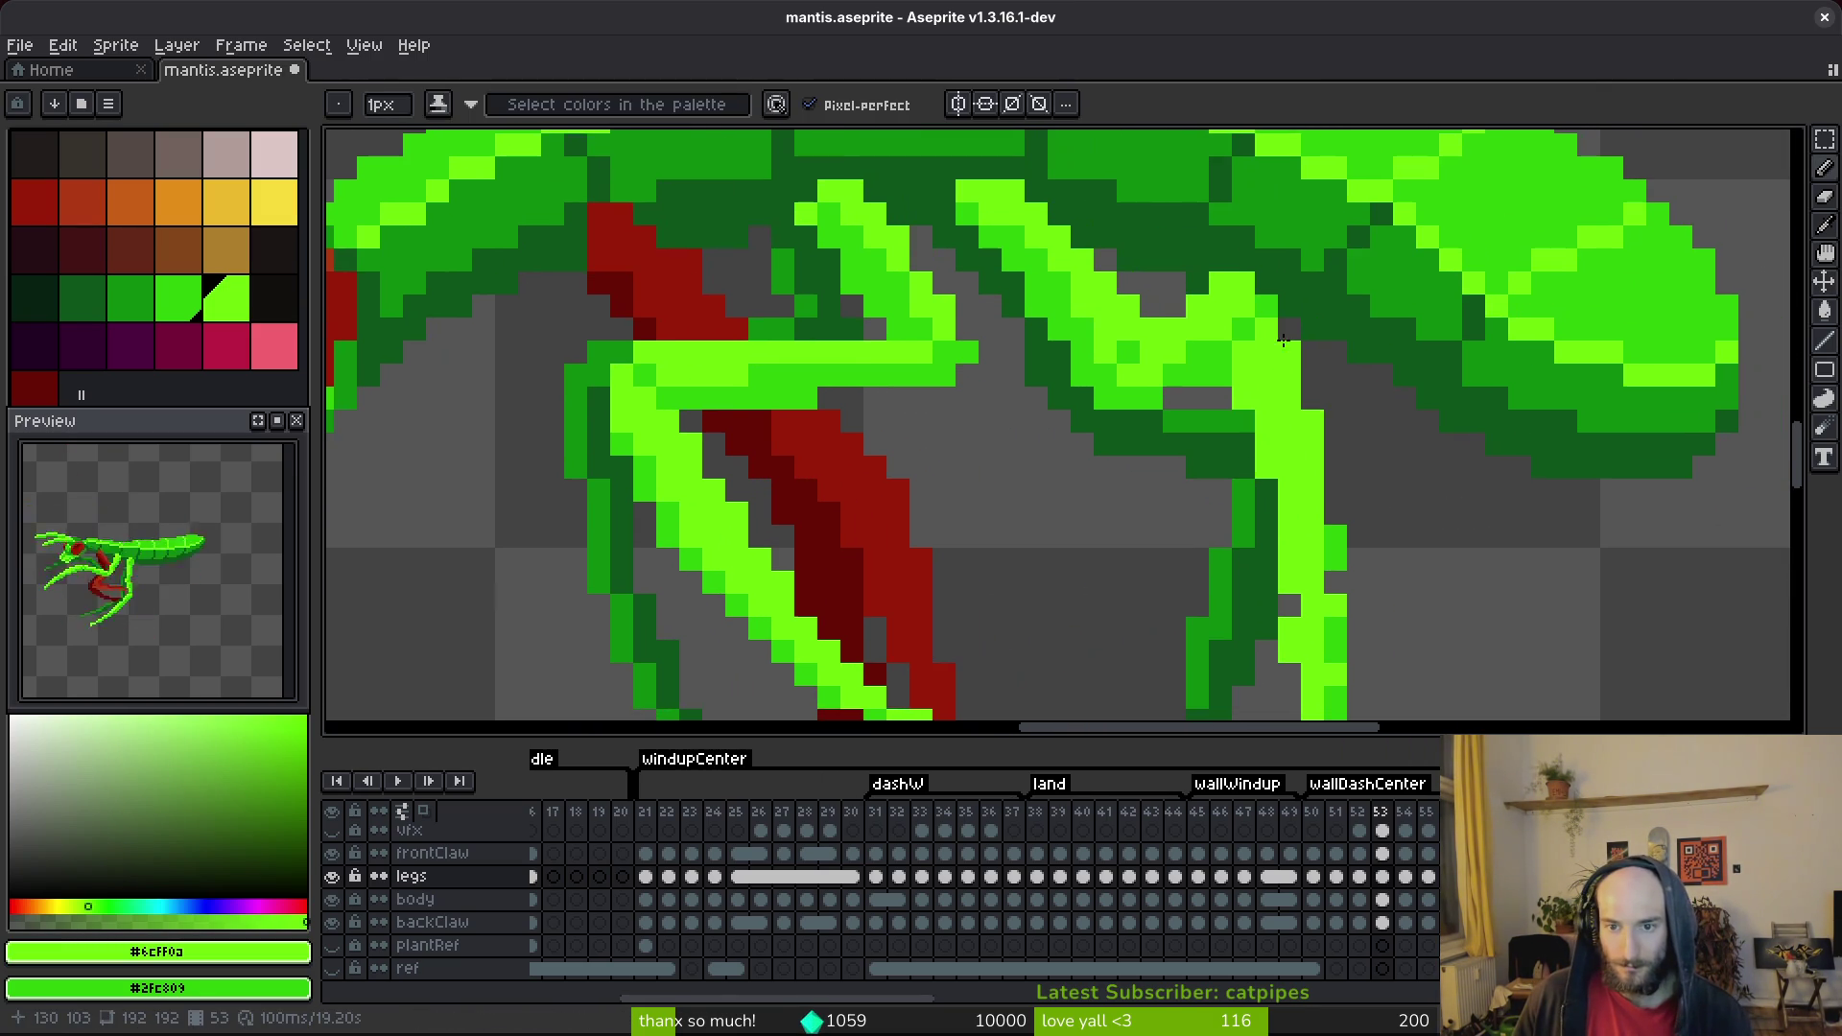
{"action": "scroll", "coordinate": [1298, 352], "scroll_direction": "down", "scroll_amount": 2}
{"action": "scroll", "coordinate": [1298, 352], "scroll_direction": "right", "scroll_amount": 2}
{"action": "scroll", "coordinate": [1192, 316], "scroll_direction": "down", "scroll_amount": 2}
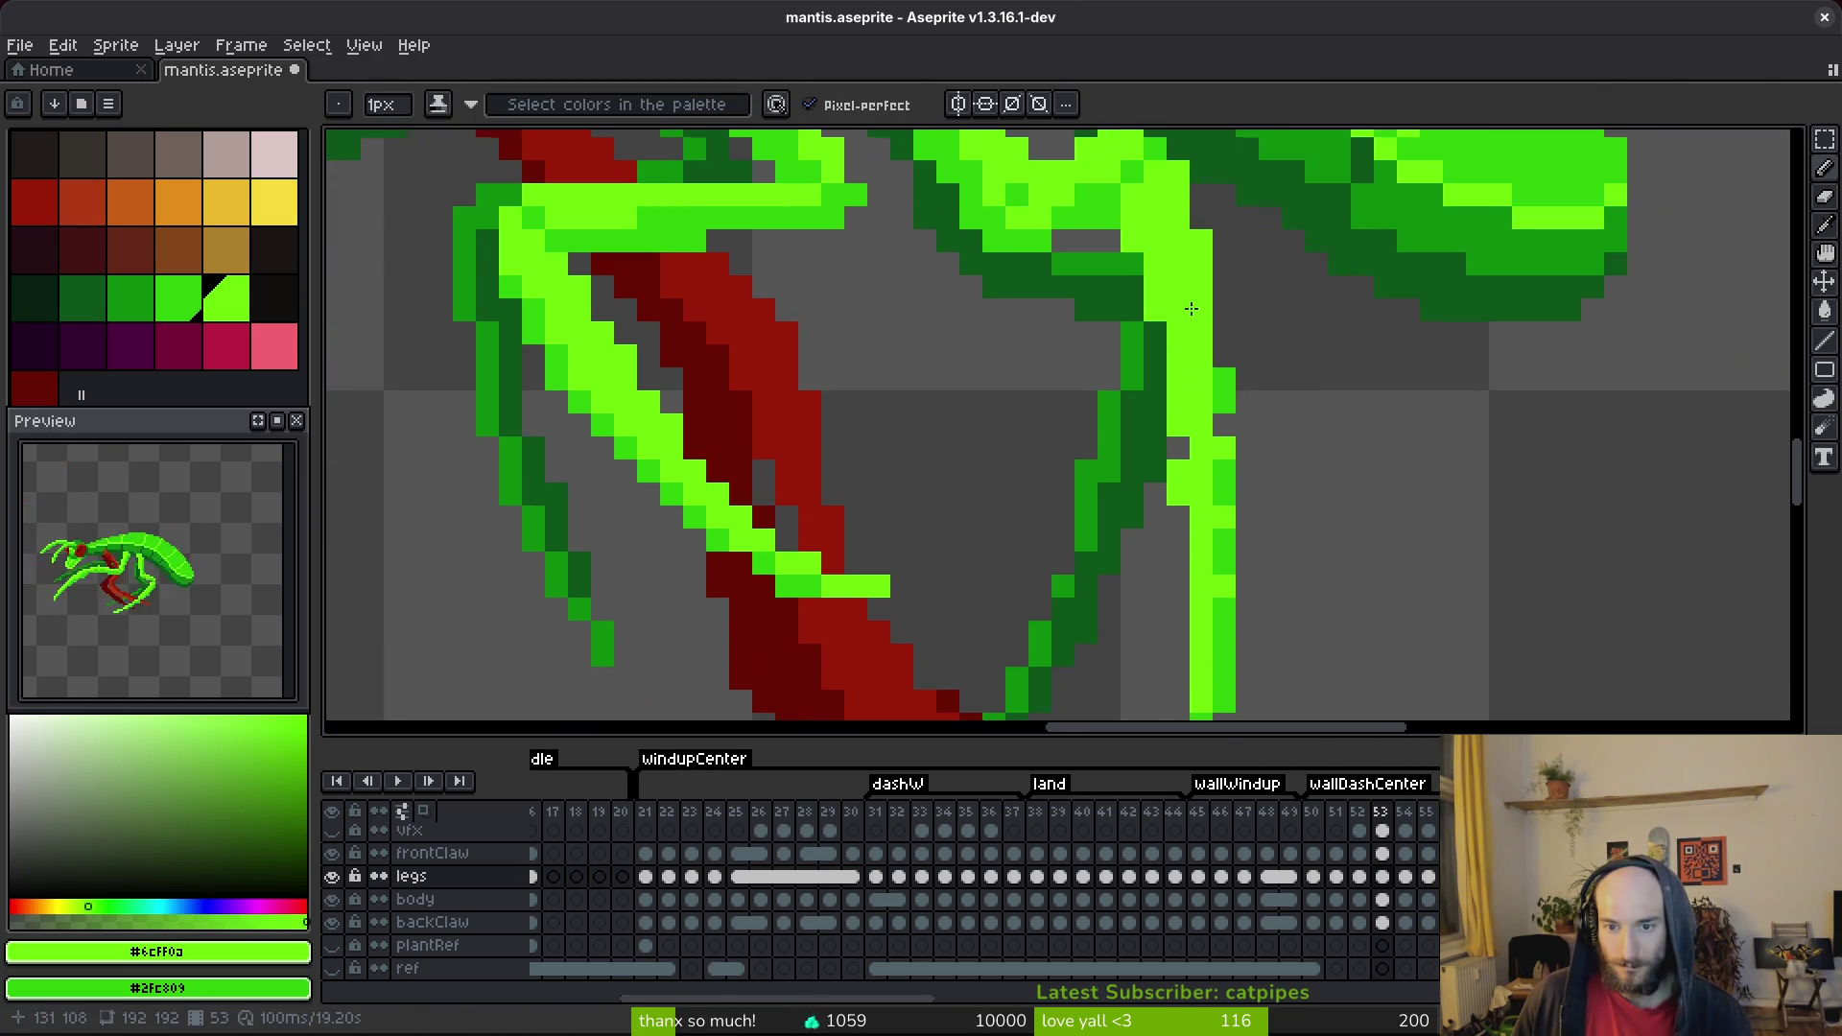
{"action": "left_click_drag", "start_coordinate": [1214, 414], "coordinate": [1220, 432]}
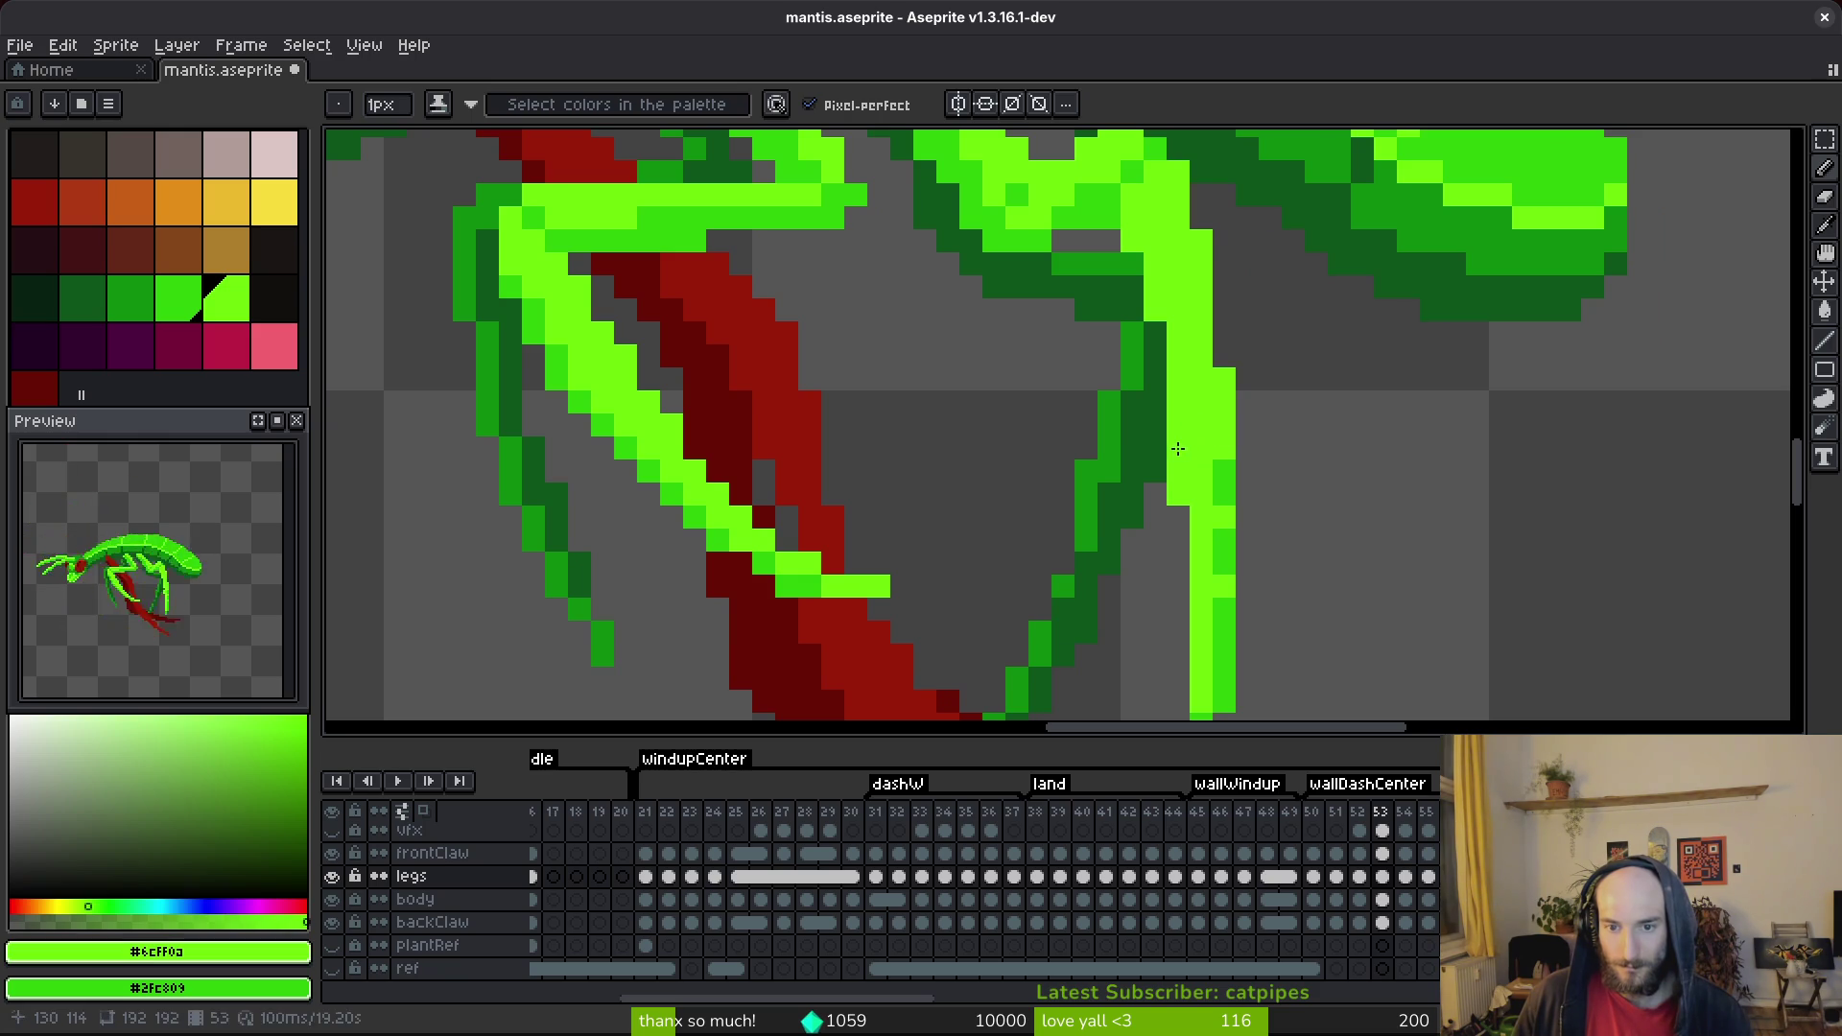
{"action": "left_click", "coordinate": [1247, 542]}
{"action": "scroll", "coordinate": [1196, 391], "scroll_direction": "down", "scroll_amount": 2}
{"action": "scroll", "coordinate": [1195, 392], "scroll_direction": "right", "scroll_amount": 1}
{"action": "left_click_drag", "start_coordinate": [1166, 329], "coordinate": [1175, 566]}
{"action": "scroll", "coordinate": [1175, 566], "scroll_direction": "up", "scroll_amount": 1}
Erase stray leg pixels and the bump, paint light green down the back leg, and save.
{"action": "key", "text": "e"}
{"action": "left_click_drag", "start_coordinate": [1128, 414], "coordinate": [1151, 464]}
{"action": "scroll", "coordinate": [1151, 464], "scroll_direction": "down", "scroll_amount": 1}
{"action": "scroll", "coordinate": [1151, 465], "scroll_direction": "left", "scroll_amount": 1}
{"action": "key", "text": "b"}
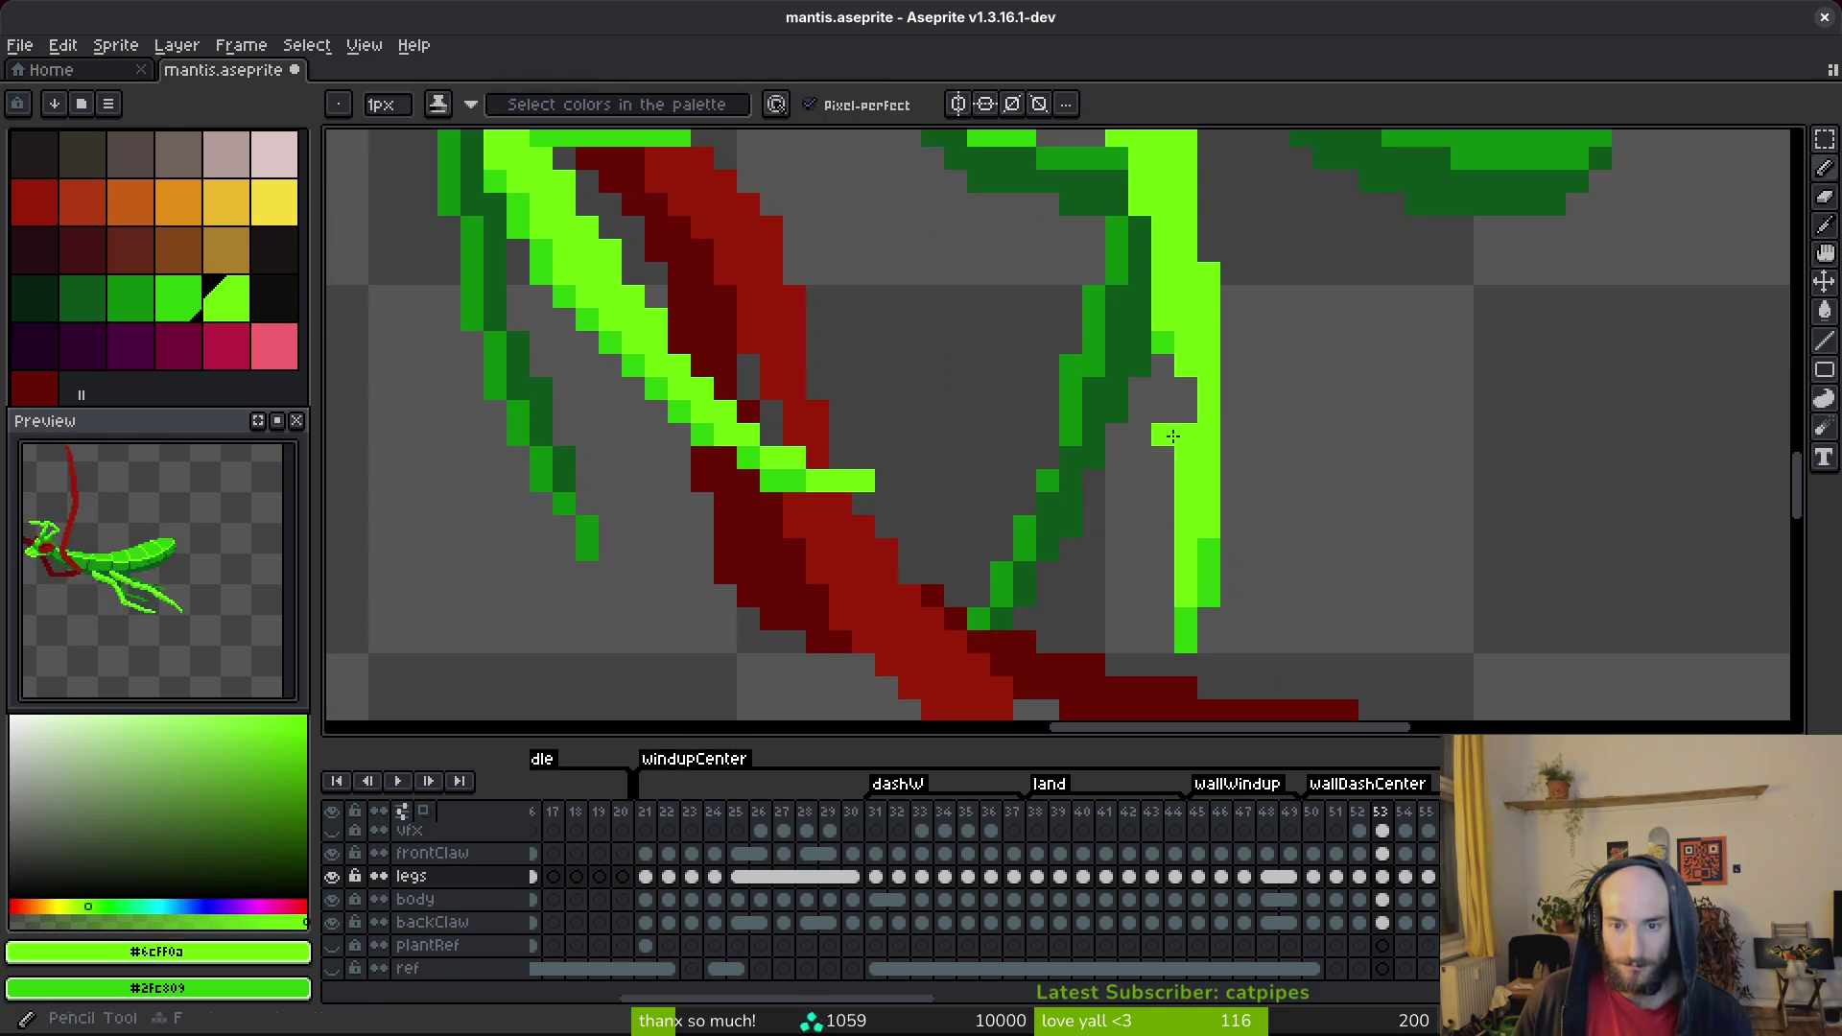
{"action": "mouse_move", "coordinate": [1231, 546]}
{"action": "left_mouse_down"}
{"action": "mouse_move", "coordinate": [1219, 475]}
{"action": "mouse_move", "coordinate": [1232, 552]}
{"action": "left_mouse_up"}
{"action": "key", "text": "e"}
{"action": "key", "text": "b"}
{"action": "scroll", "coordinate": [1248, 434], "scroll_direction": "down", "scroll_amount": 5}
{"action": "key", "text": "ctrl+s"}
{"action": "scroll", "coordinate": [1266, 550], "scroll_direction": "up", "scroll_amount": 5}
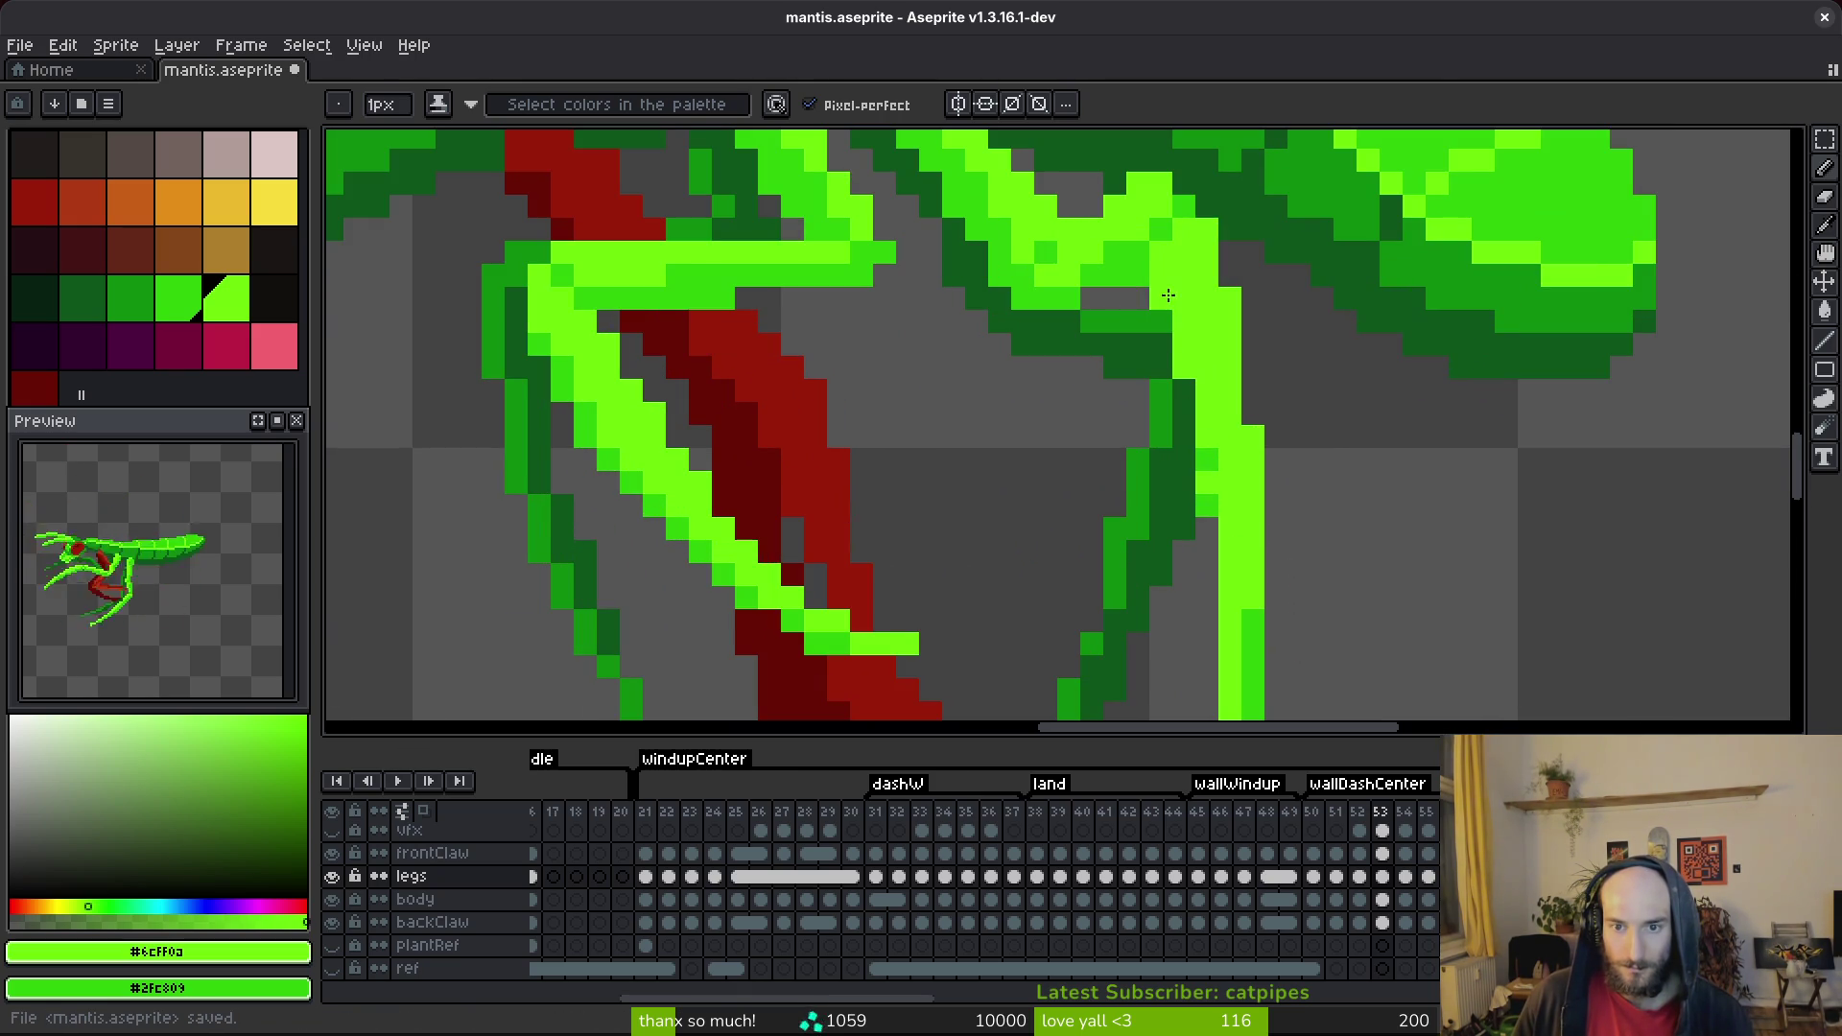
Darken a column of leg pixels and repaint down the bright-green leg, then save.
{"action": "left_click_drag", "start_coordinate": [1207, 422], "coordinate": [1207, 482]}
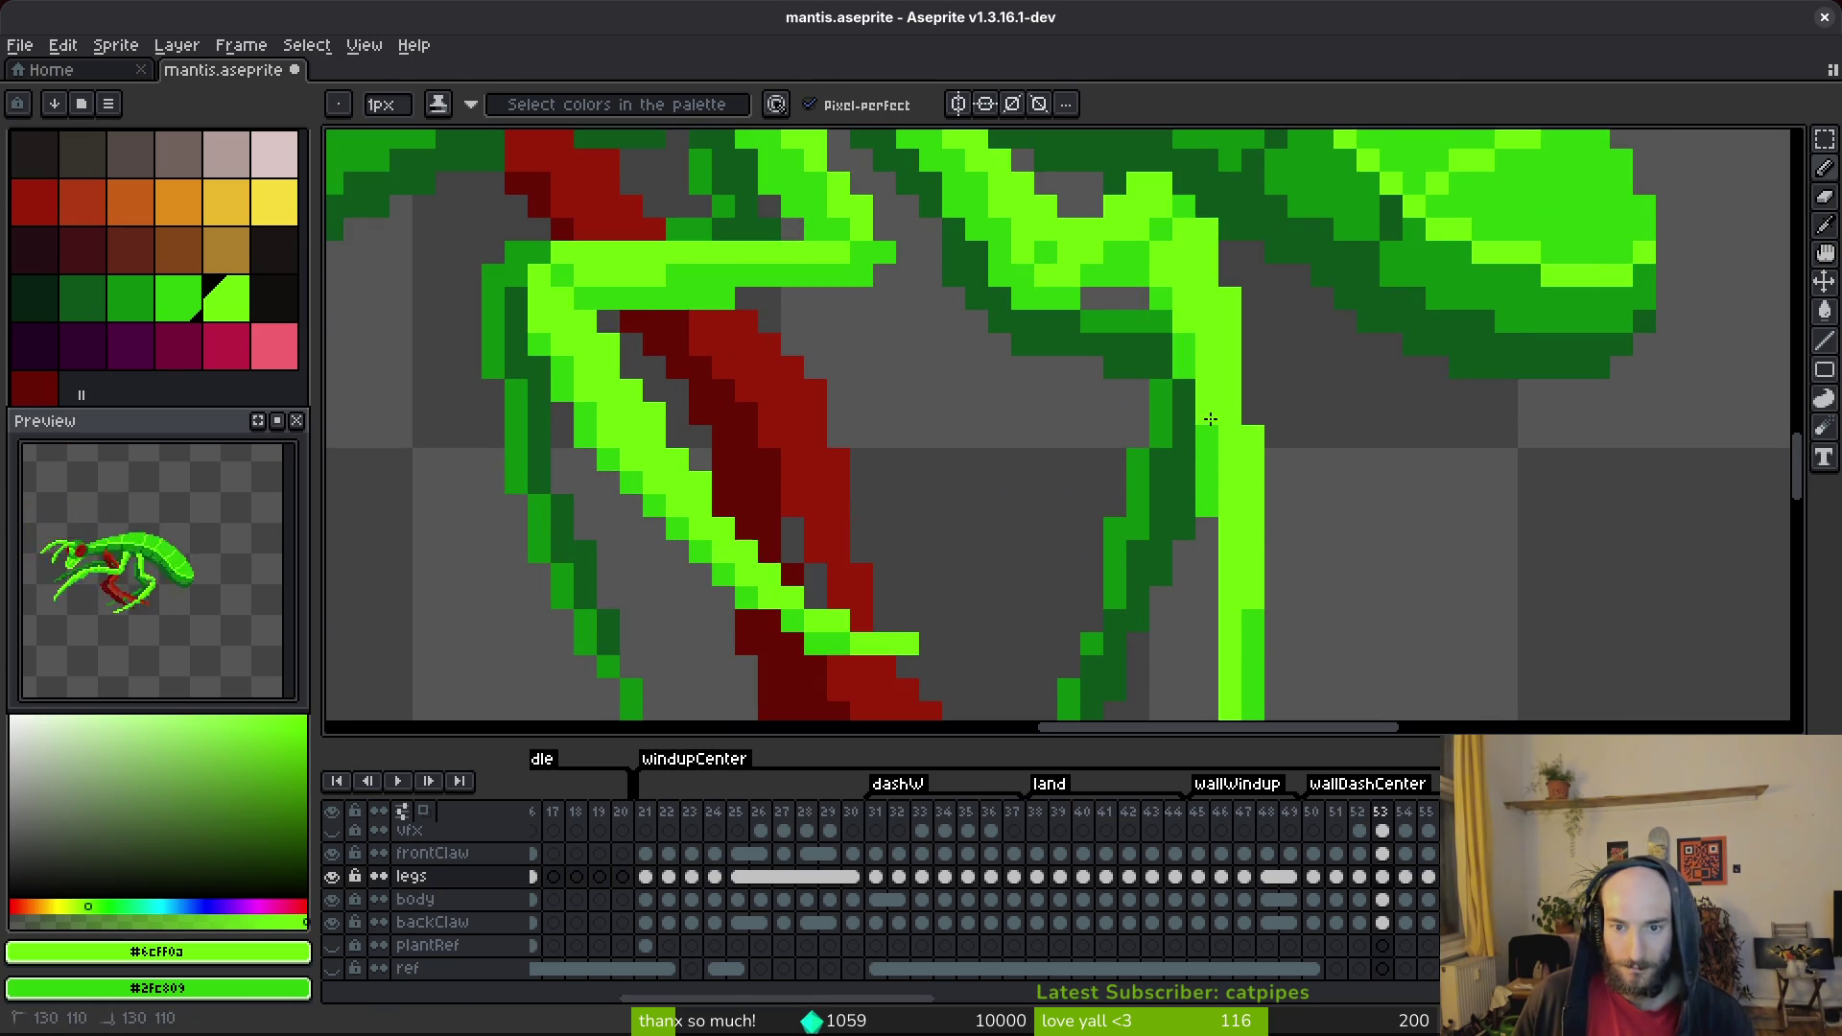
{"action": "scroll", "coordinate": [1218, 391], "scroll_direction": "up", "scroll_amount": 1}
{"action": "mouse_move", "coordinate": [1235, 408]}
{"action": "left_mouse_down"}
{"action": "mouse_move", "coordinate": [1264, 477]}
{"action": "mouse_move", "coordinate": [1266, 666]}
{"action": "mouse_move", "coordinate": [1238, 566]}
{"action": "left_mouse_up"}
{"action": "scroll", "coordinate": [1312, 646], "scroll_direction": "down", "scroll_amount": 5}
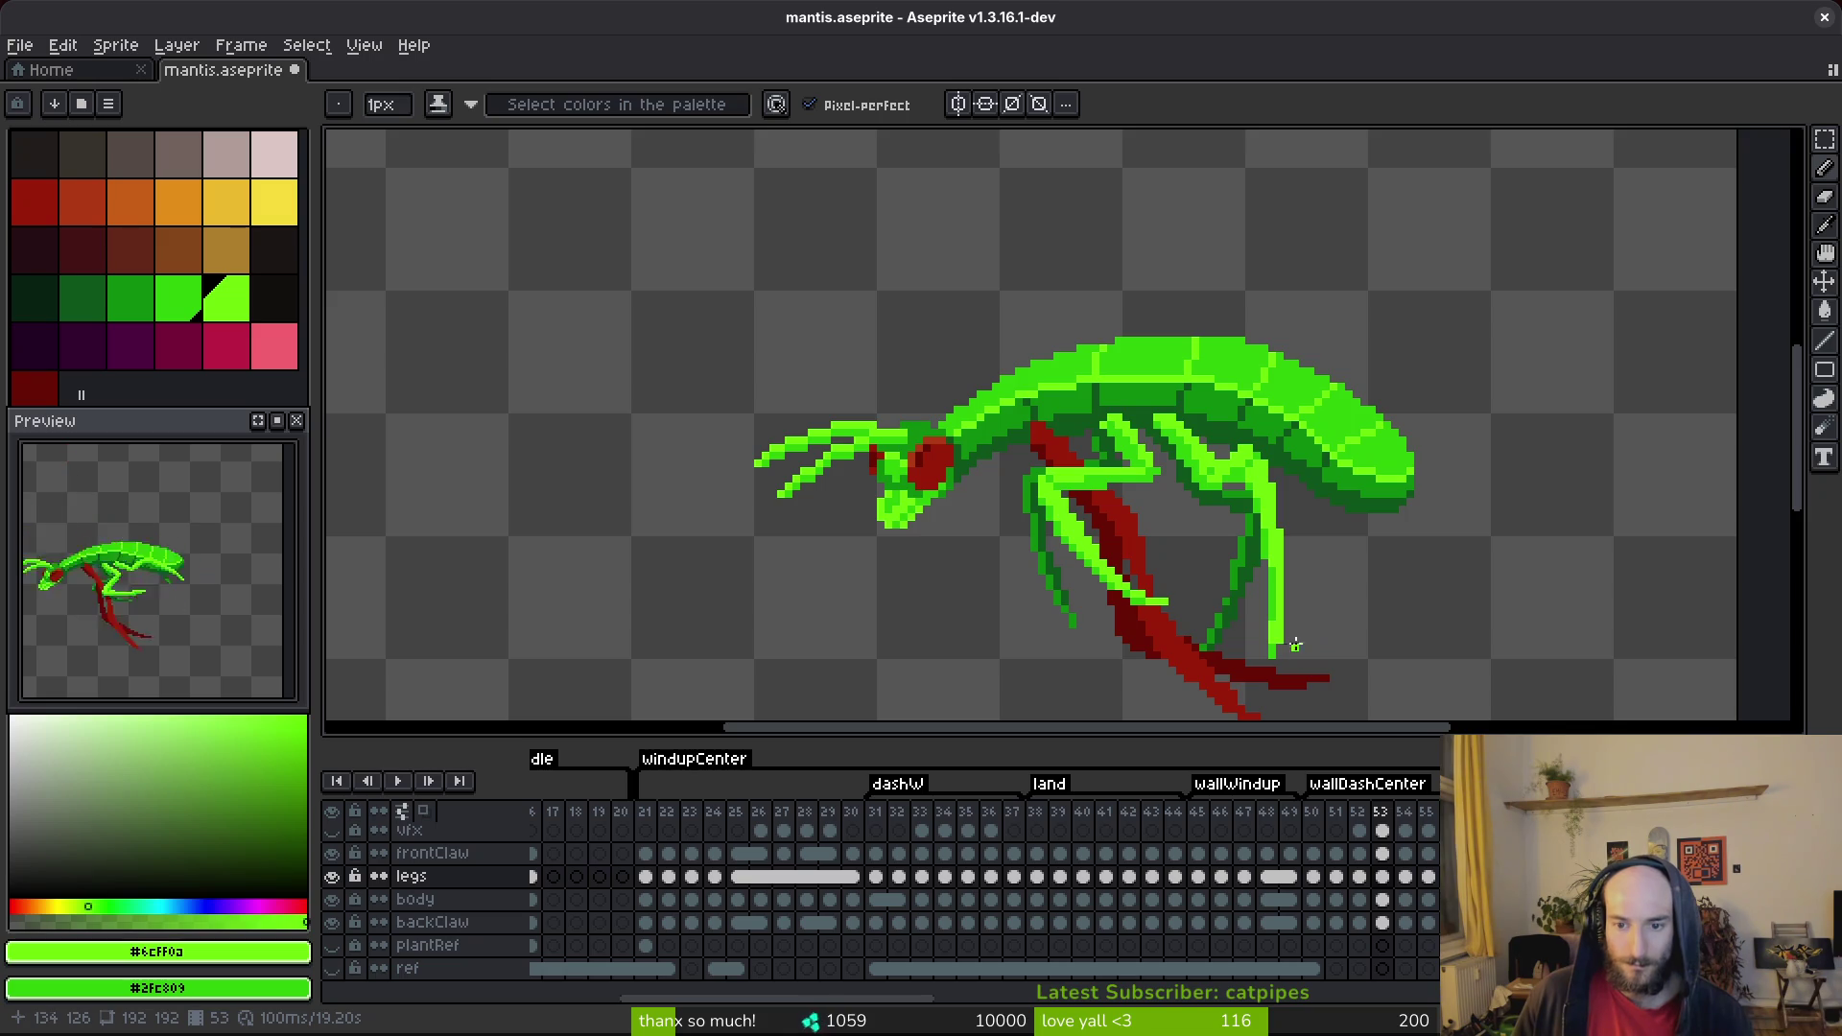
{"action": "scroll", "coordinate": [1298, 645], "scroll_direction": "up", "scroll_amount": 3}
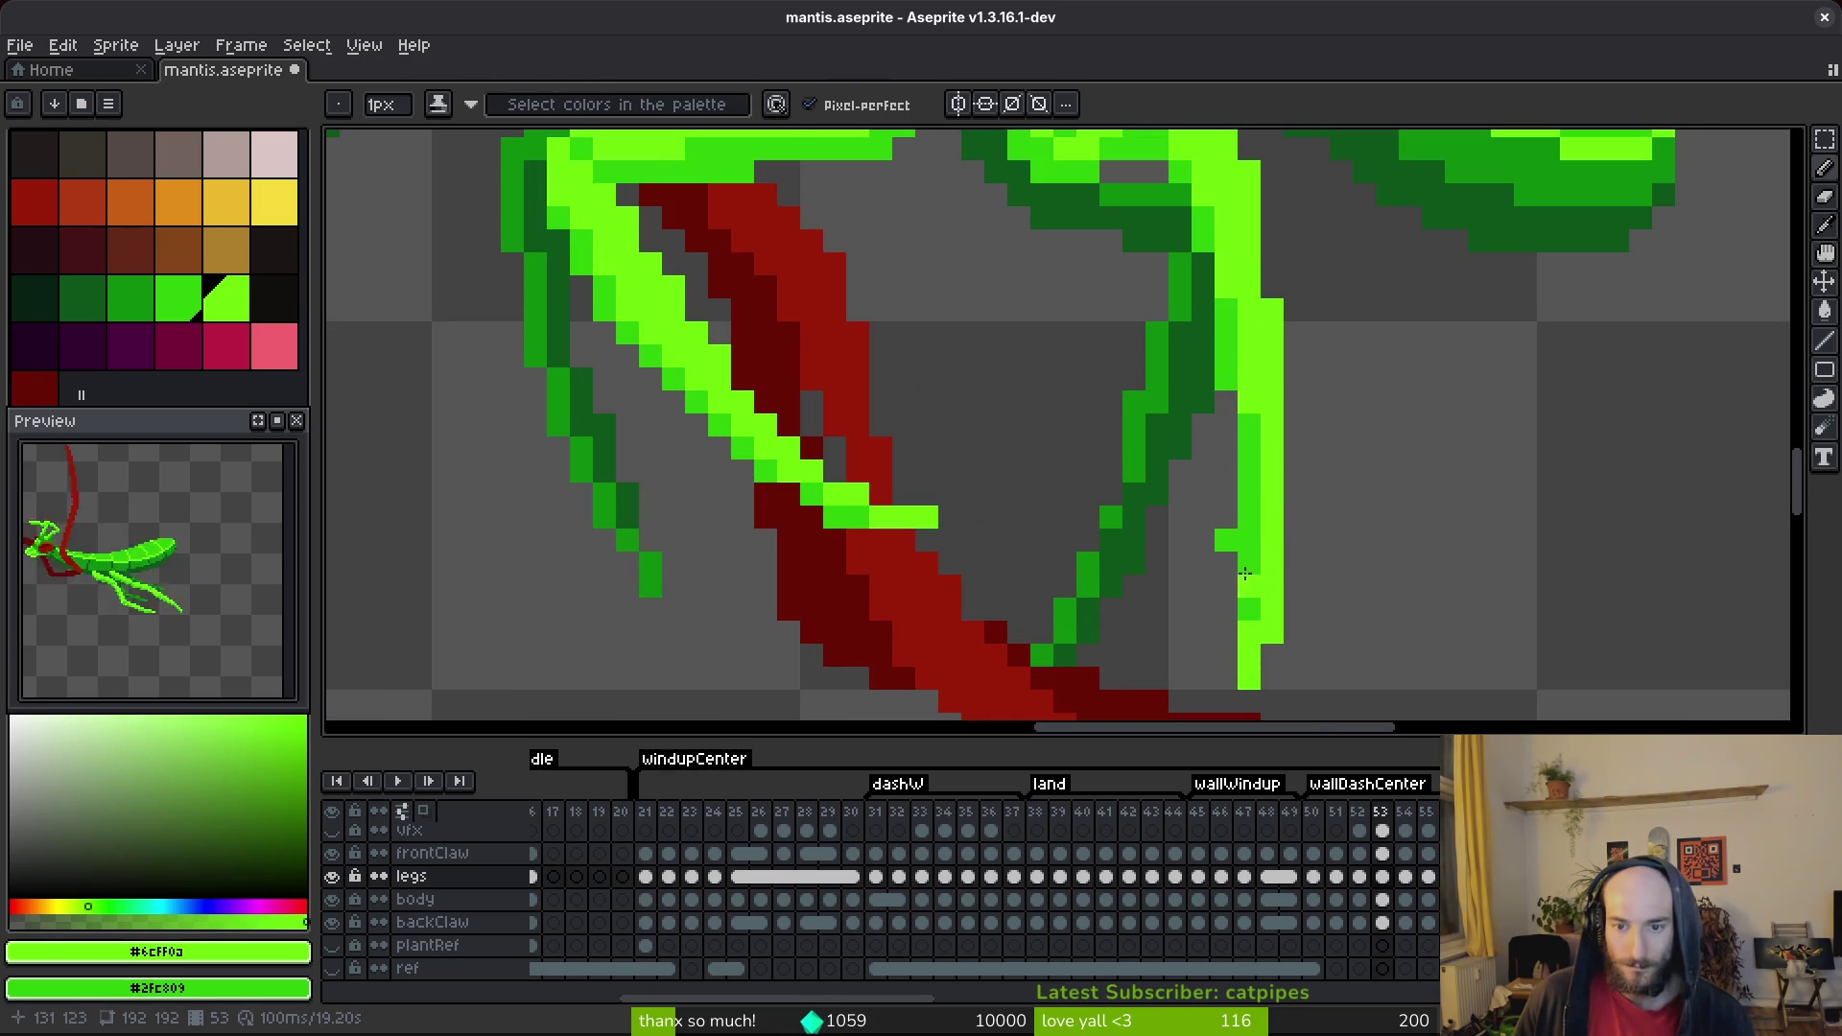
{"action": "scroll", "coordinate": [1229, 578], "scroll_direction": "up", "scroll_amount": 2}
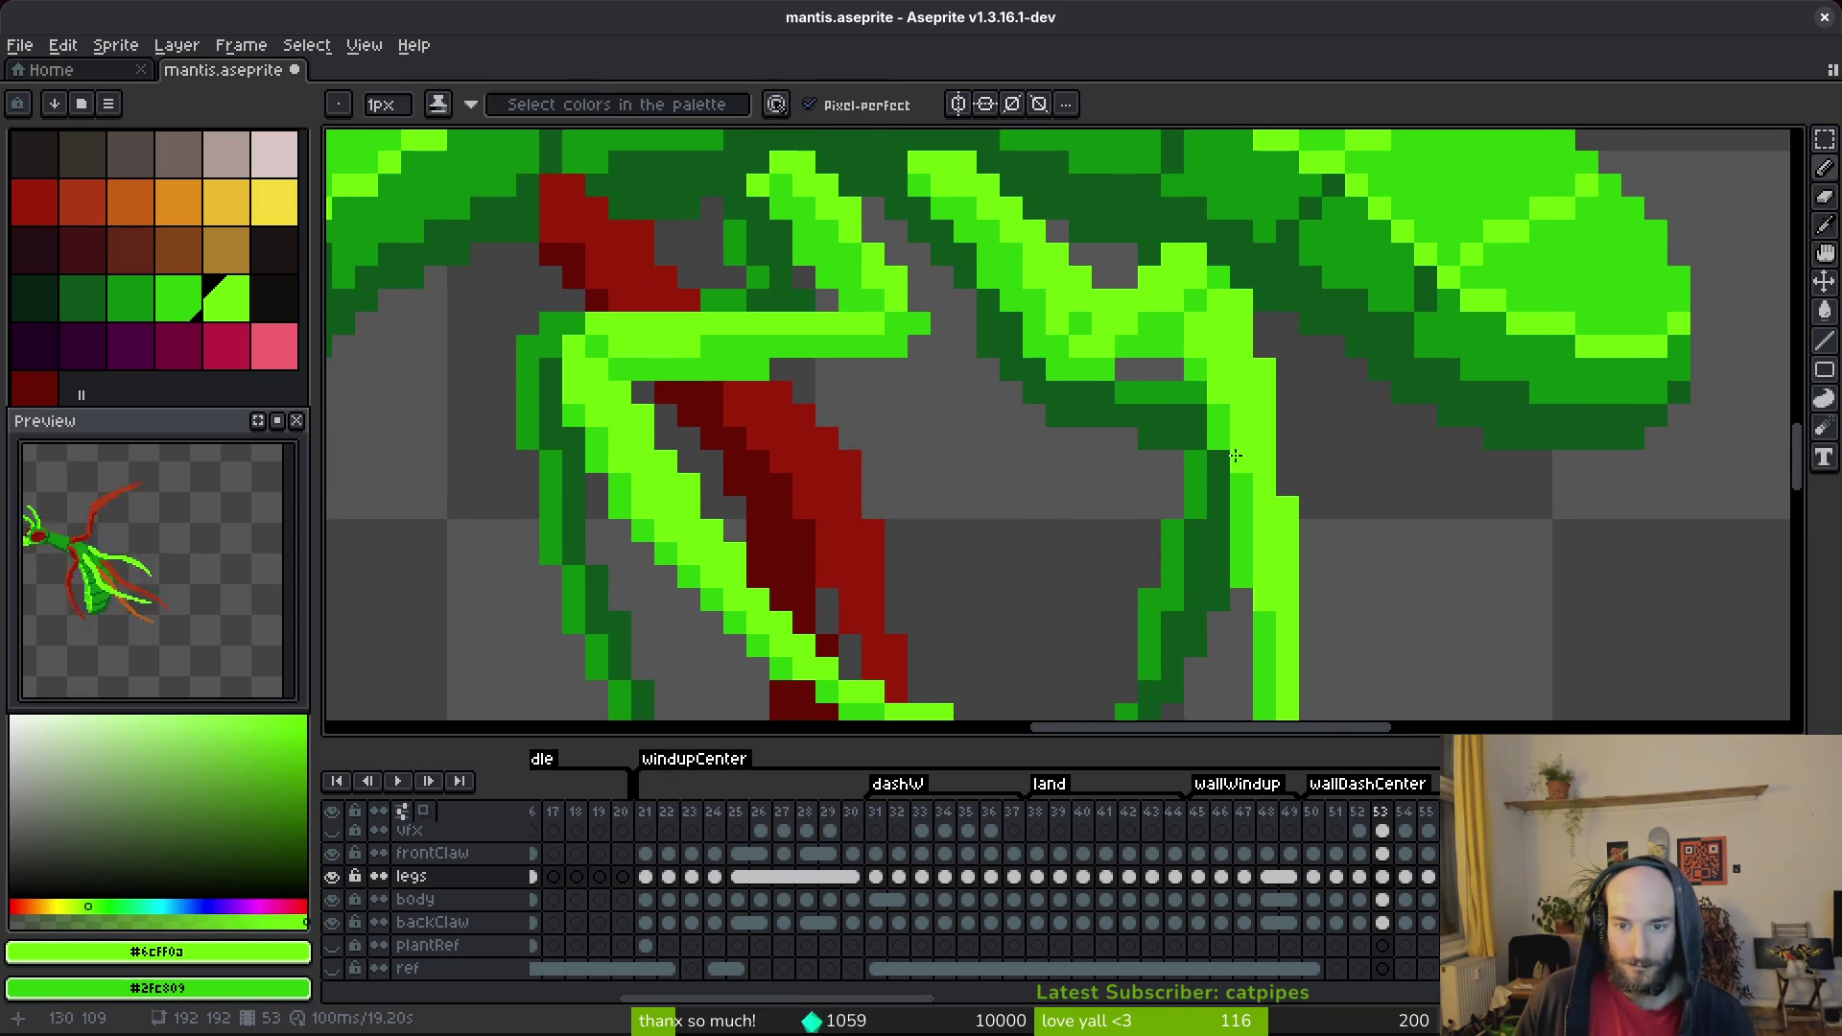
{"action": "scroll", "coordinate": [1236, 456], "scroll_direction": "down", "scroll_amount": 3}
{"action": "scroll", "coordinate": [1257, 425], "scroll_direction": "up", "scroll_amount": 3}
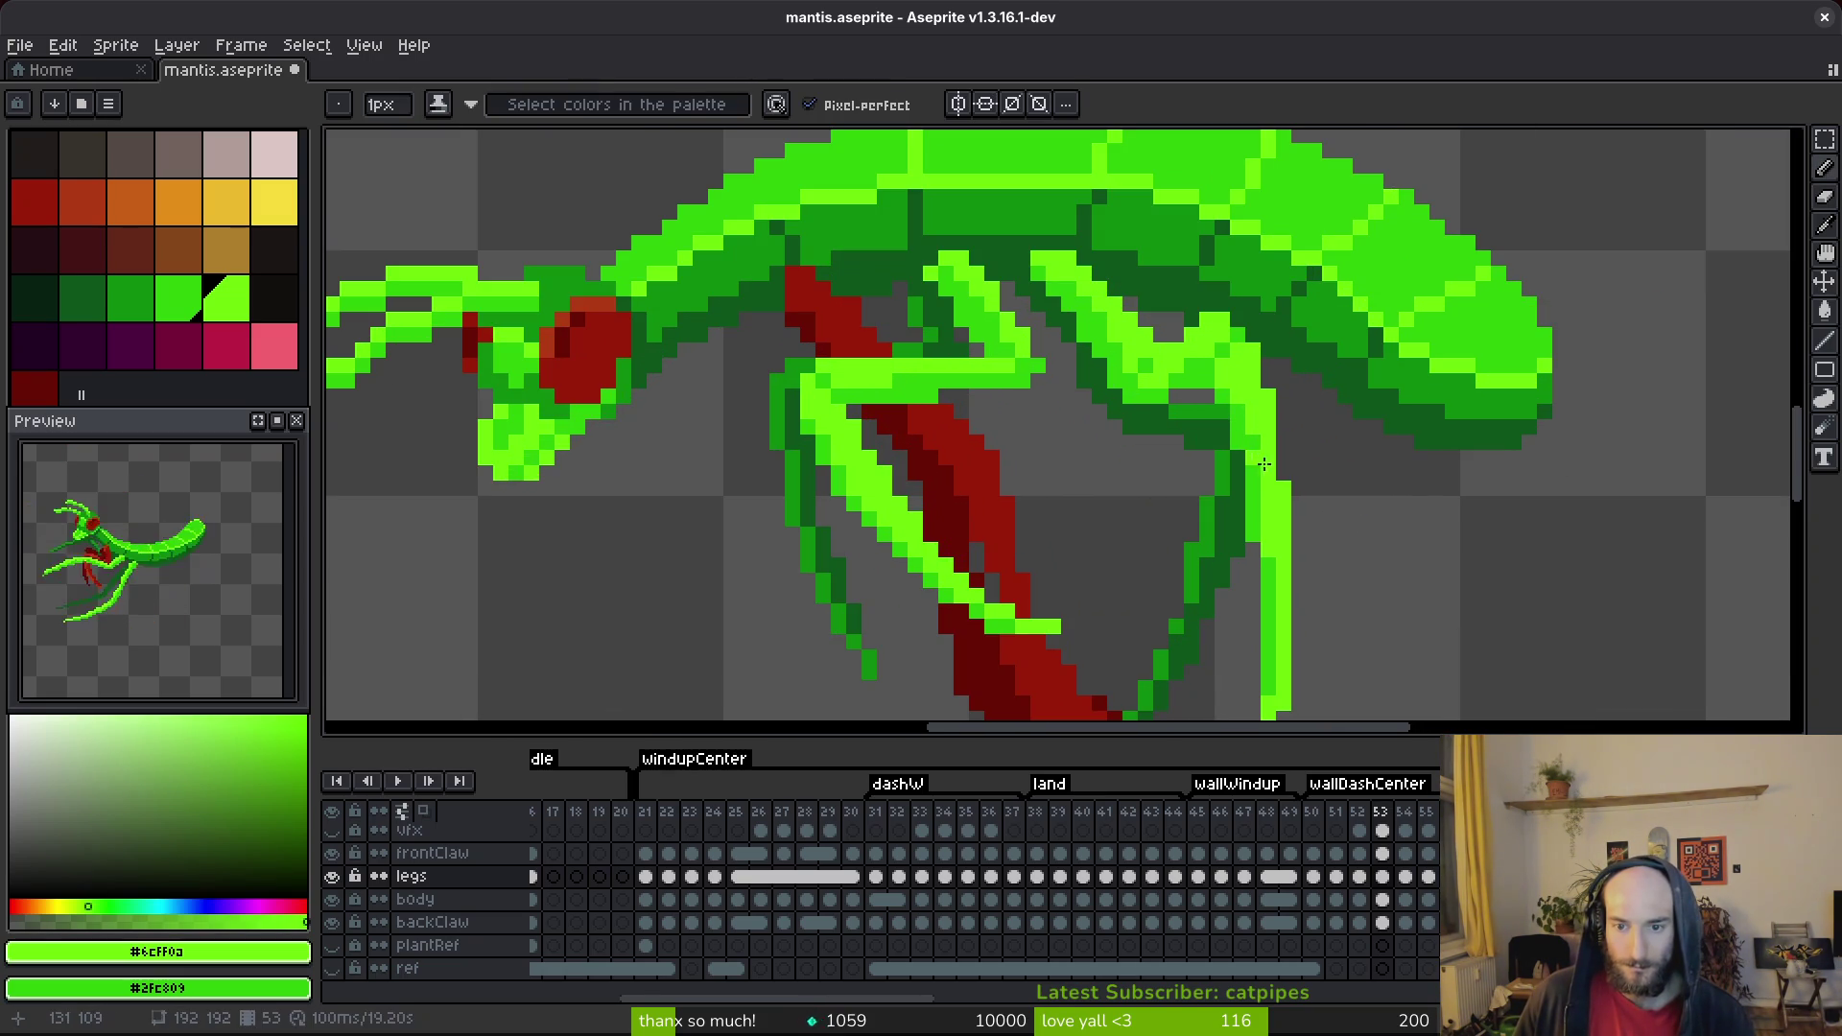
{"action": "scroll", "coordinate": [1240, 404], "scroll_direction": "down", "scroll_amount": 3}
{"action": "key", "text": "ctrl+s"}
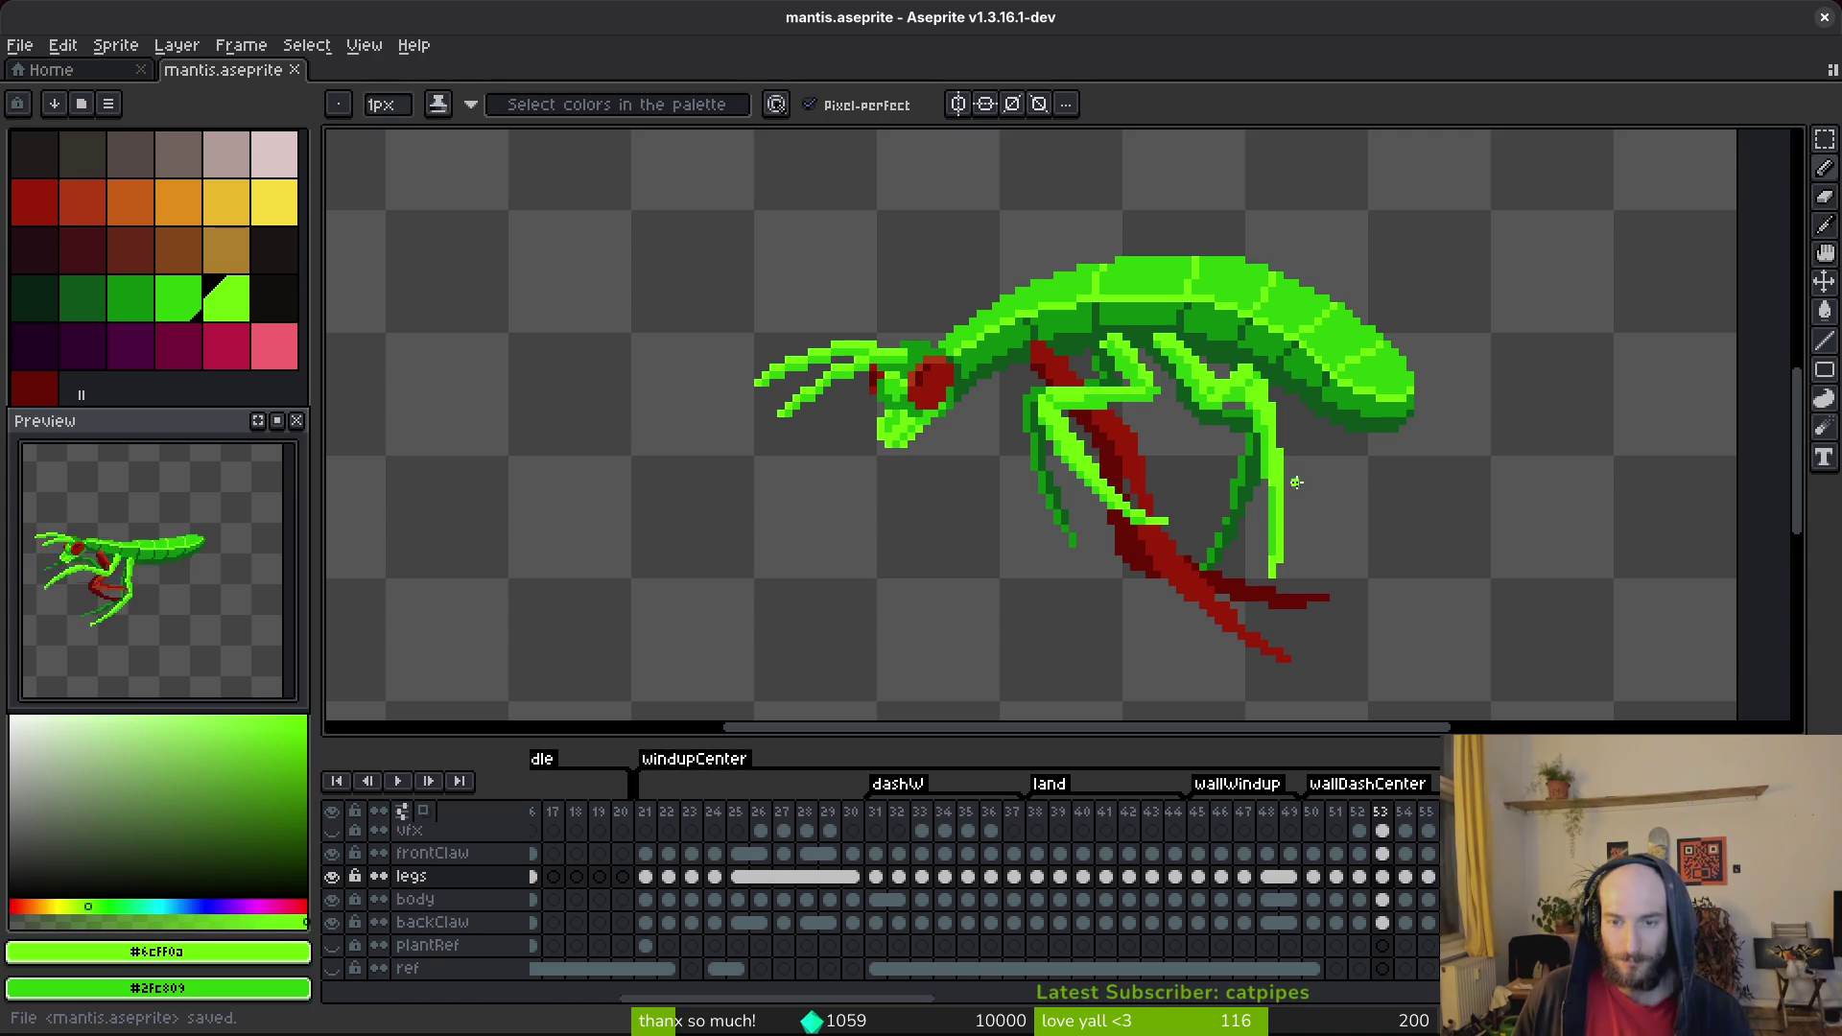
Erase one small pixel on the leg and save again.
{"action": "scroll", "coordinate": [1302, 449], "scroll_direction": "up", "scroll_amount": 3}
{"action": "key", "text": "e"}
{"action": "left_click", "coordinate": [1237, 326]}
{"action": "key", "text": "ctrl+s"}
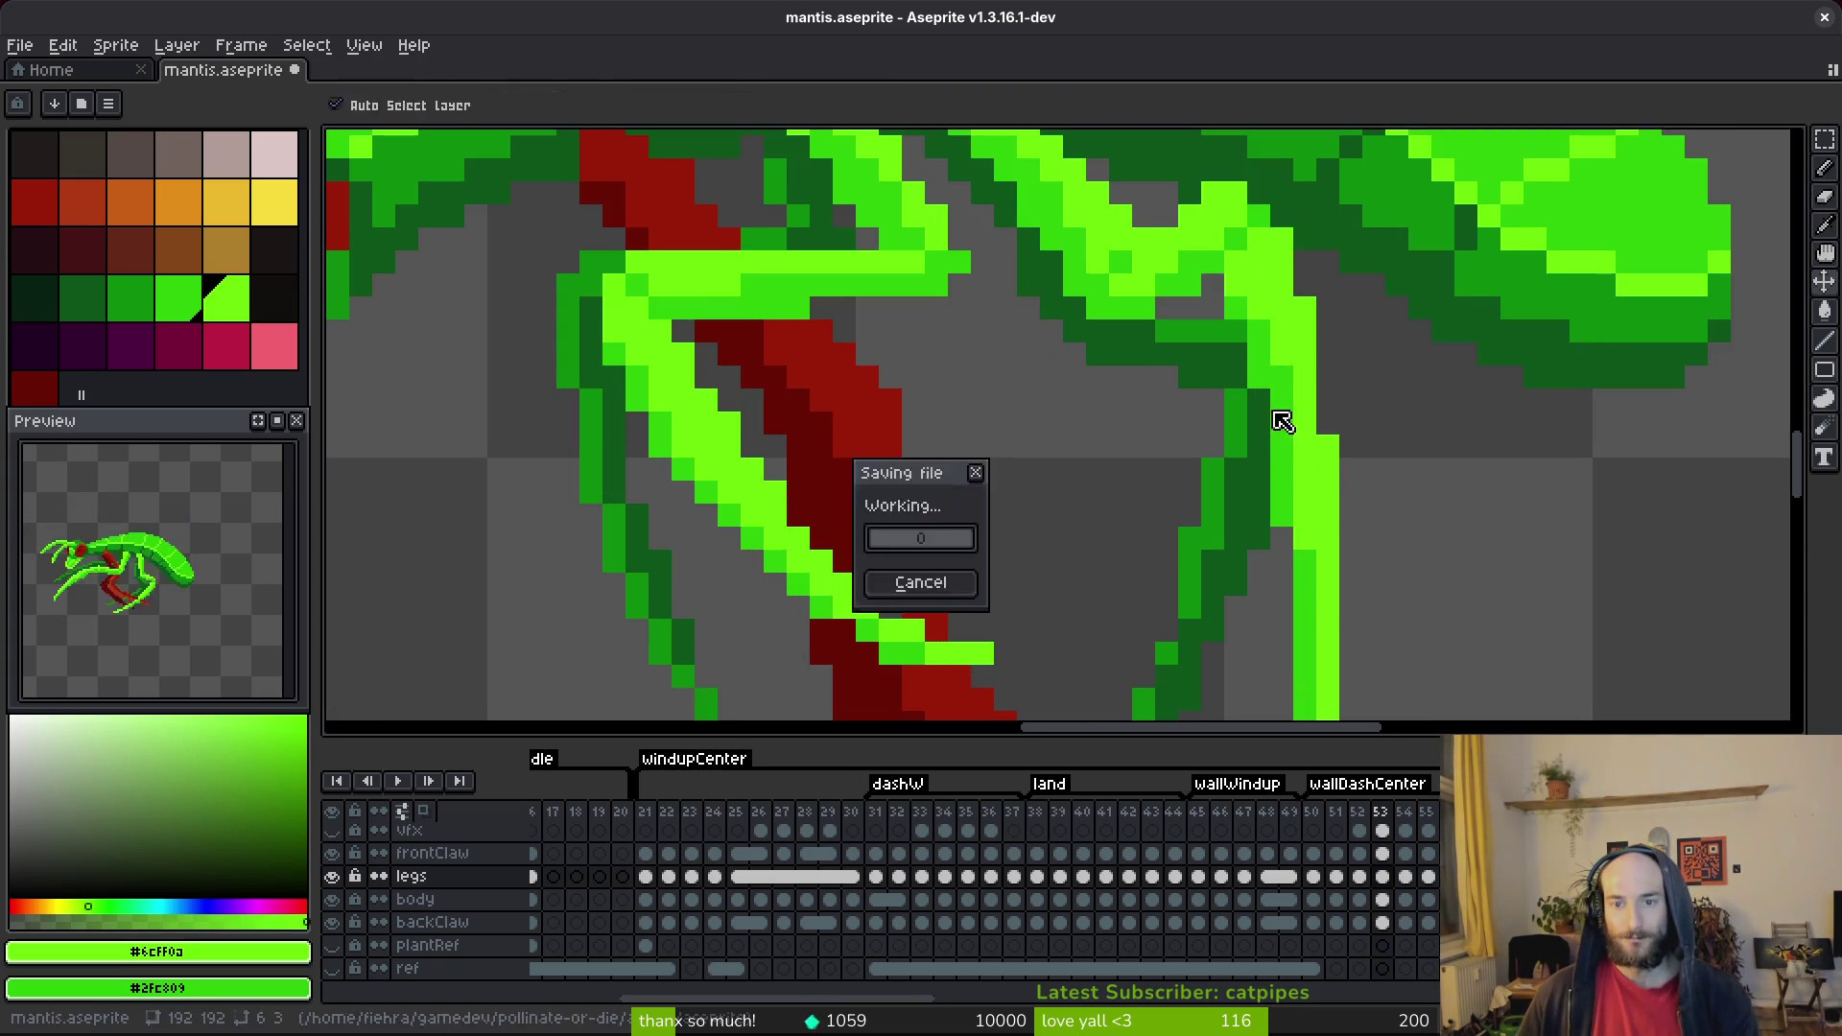
Paint a green pixel at the rear leg joint and save the sprite.
{"action": "scroll", "coordinate": [1325, 521], "scroll_direction": "down", "scroll_amount": 2}
{"action": "scroll", "coordinate": [1326, 521], "scroll_direction": "up", "scroll_amount": 2}
{"action": "left_click", "coordinate": [1219, 555]}
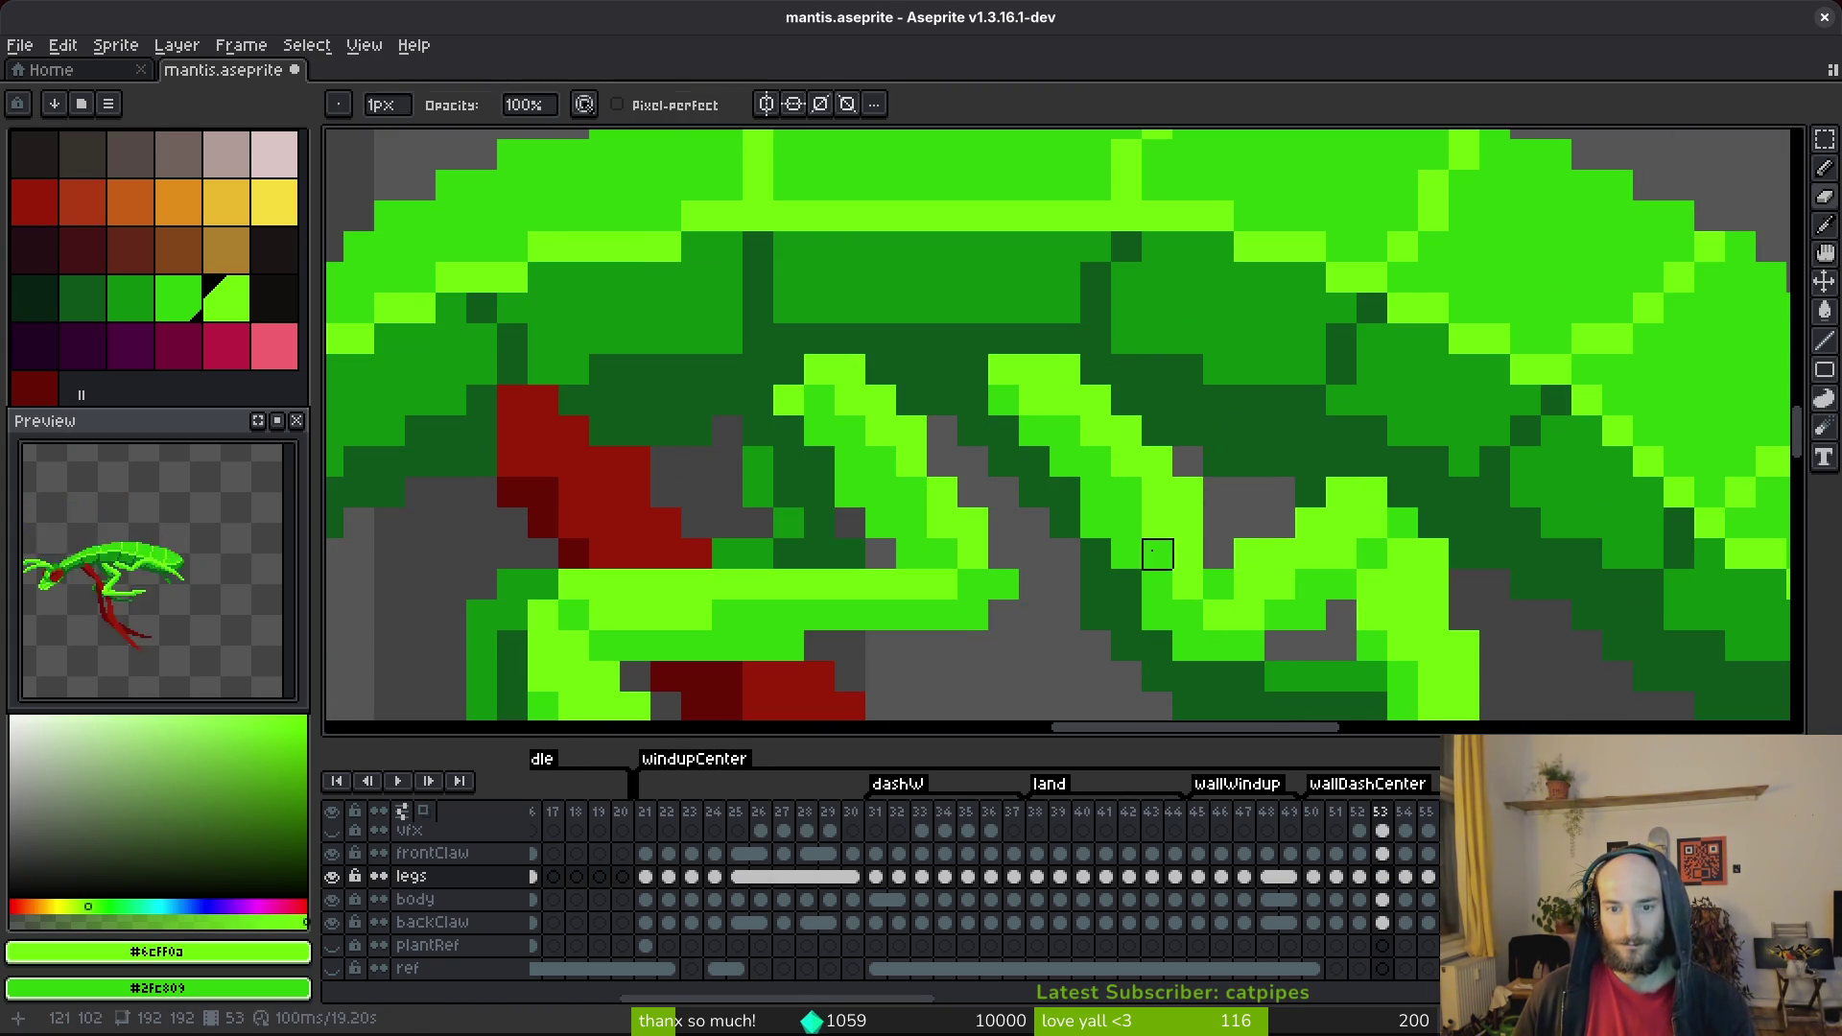
{"action": "scroll", "coordinate": [1314, 543], "scroll_direction": "down", "scroll_amount": 2}
{"action": "key", "text": "ctrl+s"}
{"action": "scroll", "coordinate": [1314, 543], "scroll_direction": "up", "scroll_amount": 2}
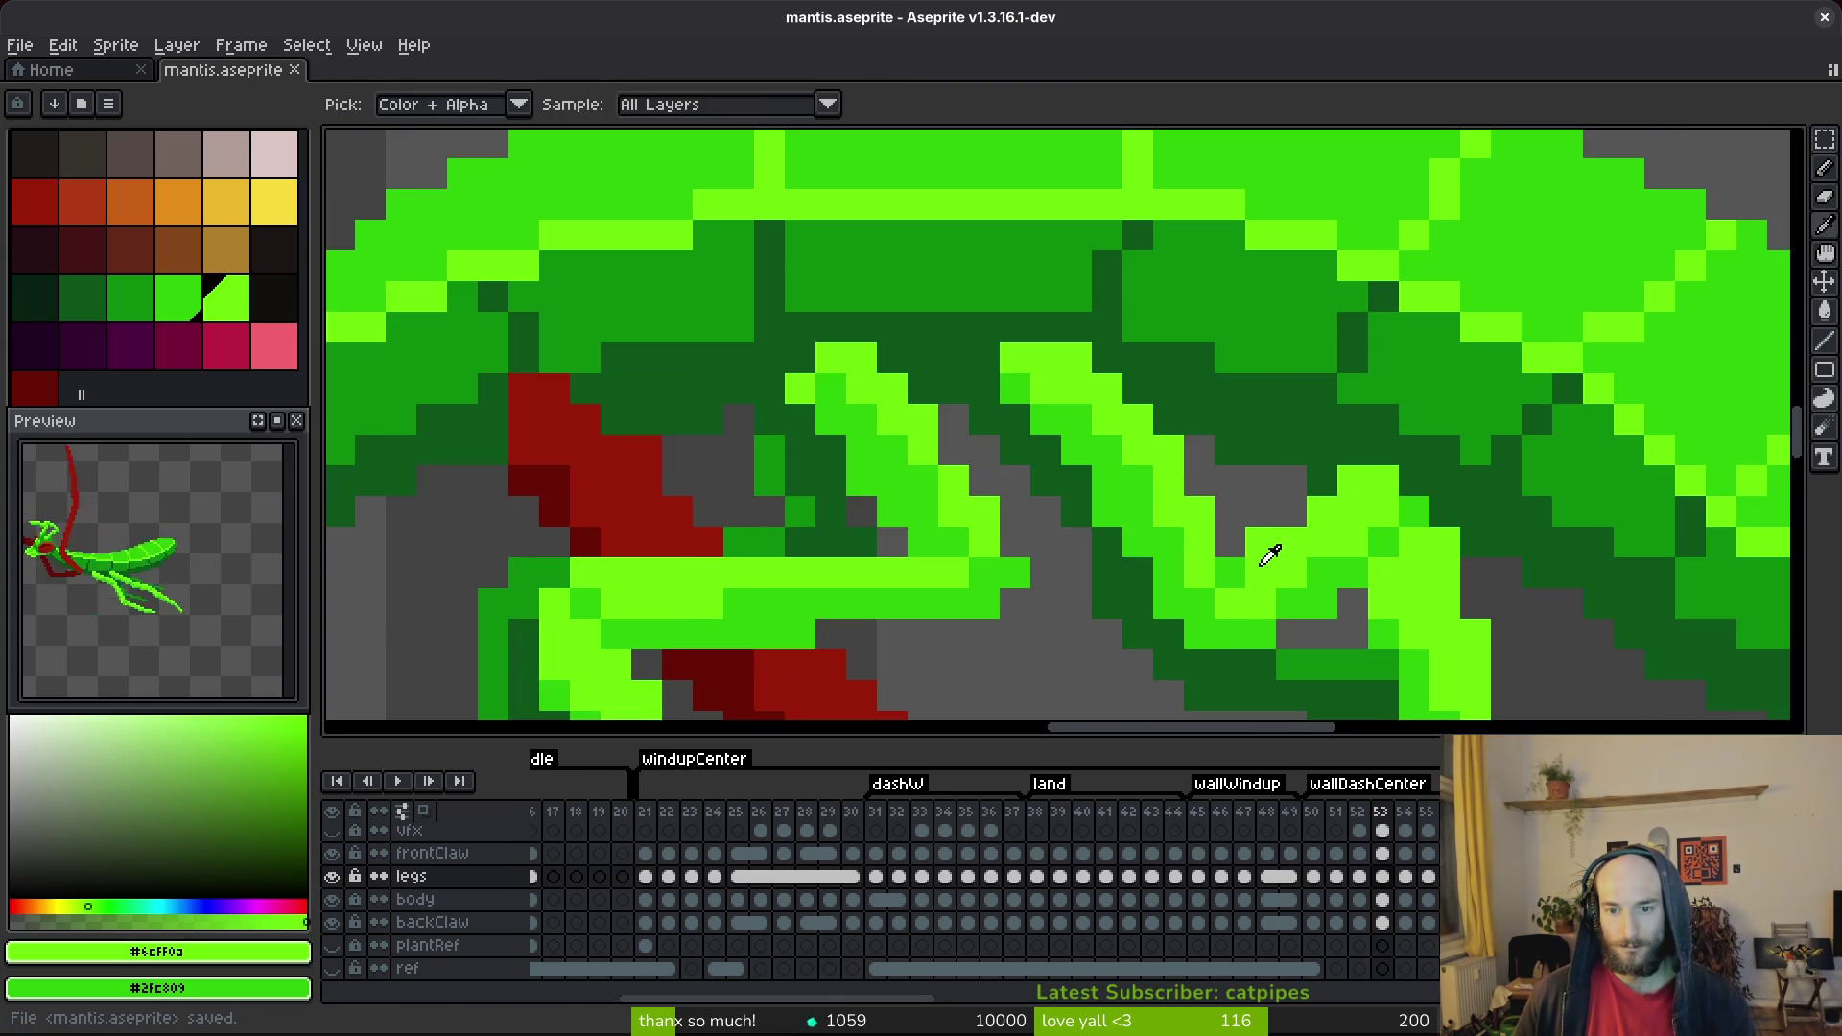
{"action": "scroll", "coordinate": [1321, 542], "scroll_direction": "down", "scroll_amount": 2}
{"action": "scroll", "coordinate": [1322, 543], "scroll_direction": "up", "scroll_amount": 2}
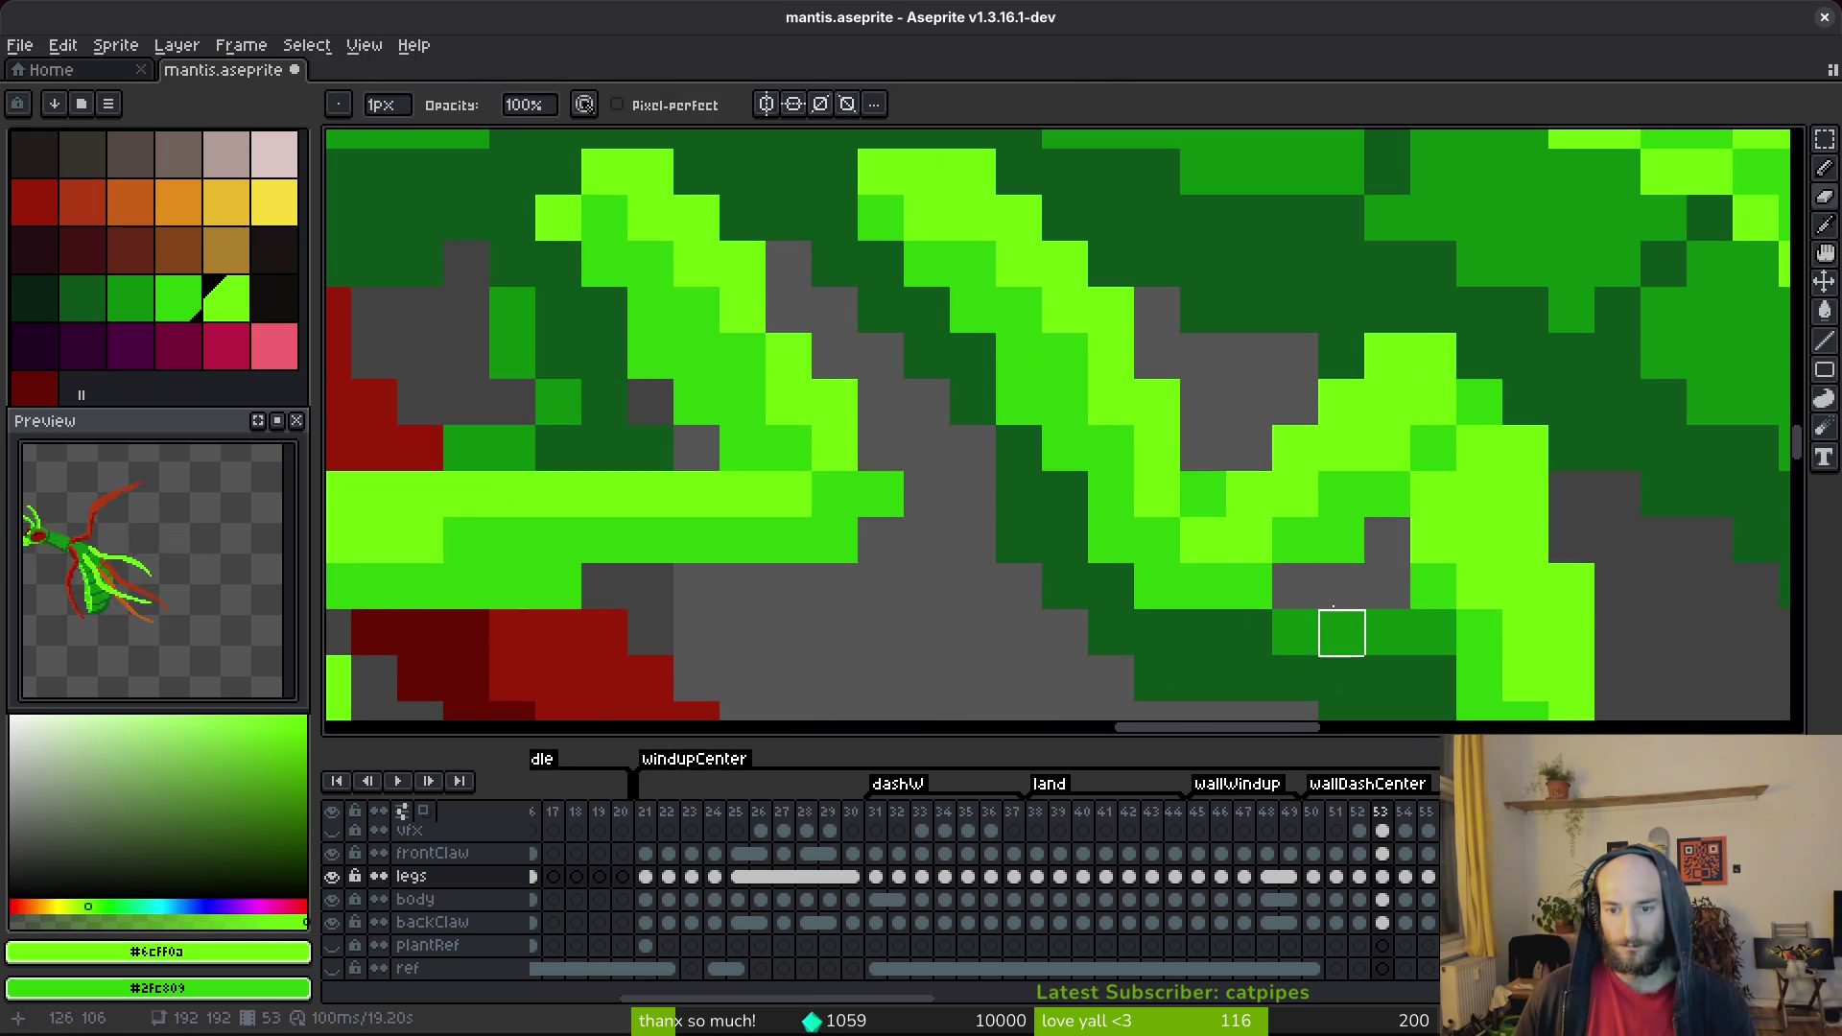
Darken a leg-joint pixel with the body green #2fc809, then switch to the eraser and save.
{"action": "key", "text": "b"}
{"action": "left_click", "coordinate": [1239, 549], "text": "alt"}
{"action": "left_click", "coordinate": [1474, 585]}
{"action": "scroll", "coordinate": [1477, 587], "scroll_direction": "down", "scroll_amount": 2}
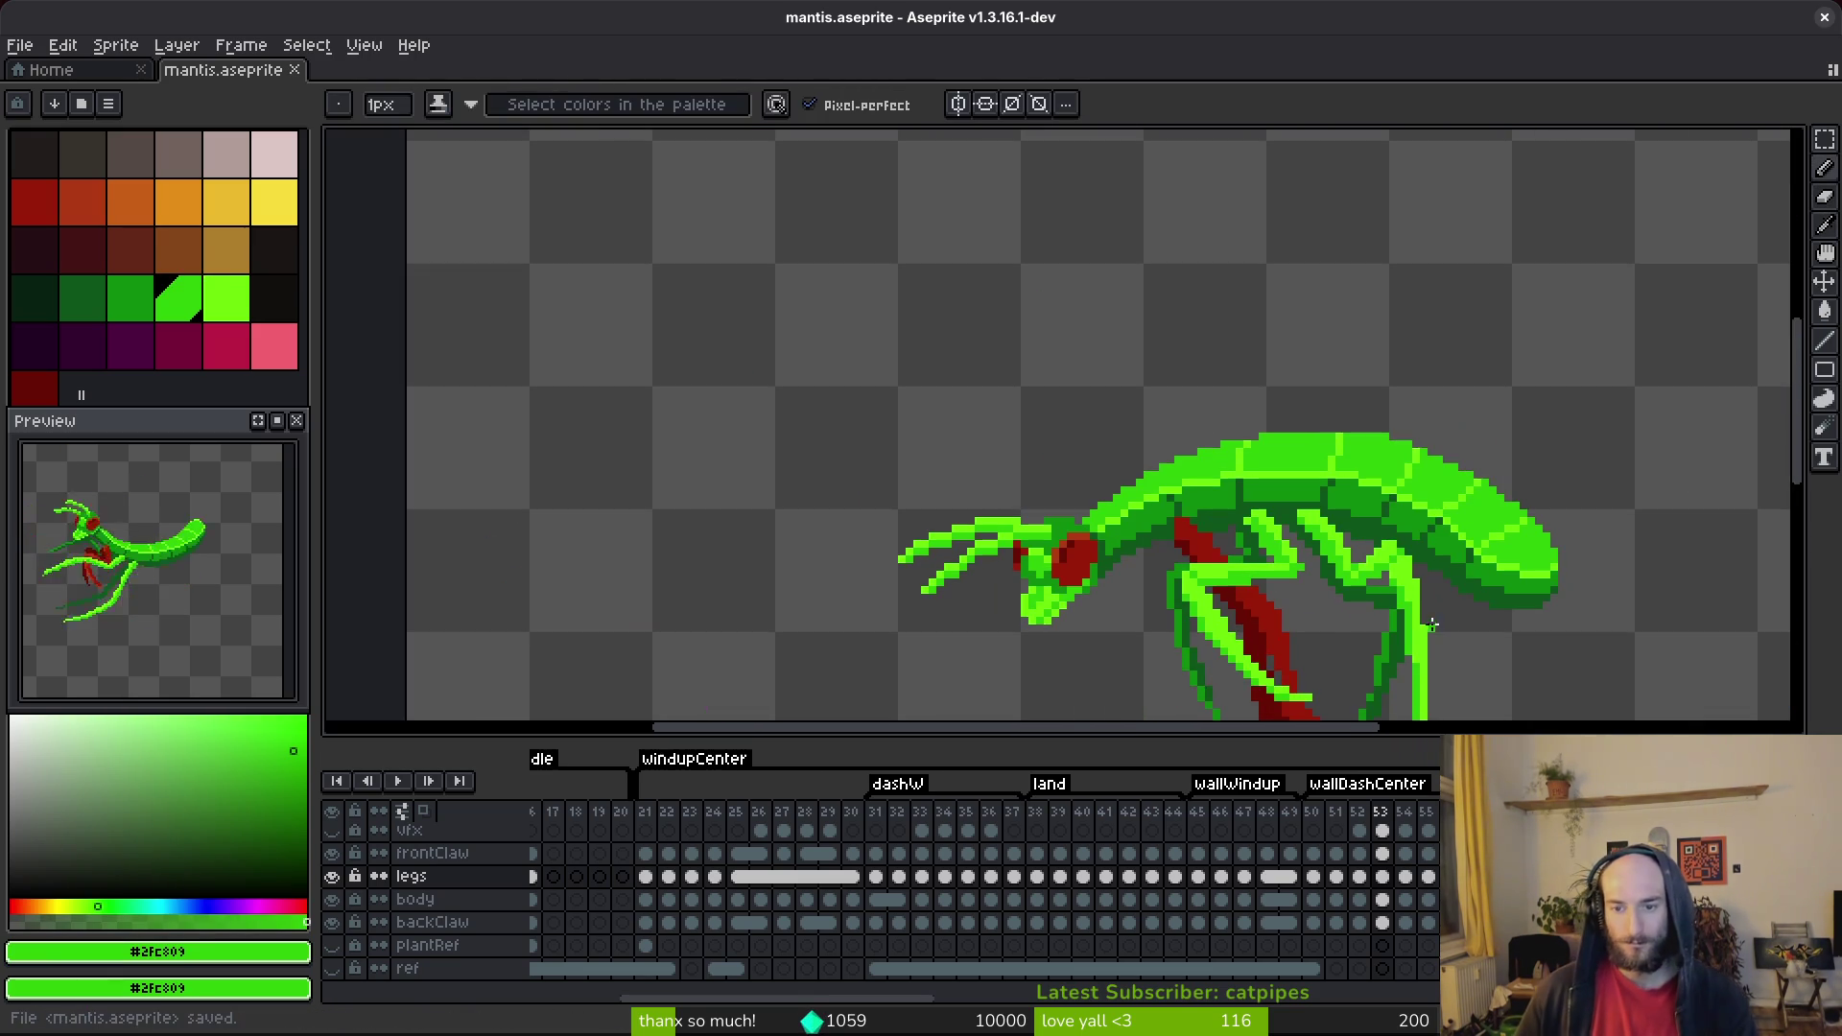
{"action": "key", "text": "ctrl+s"}
{"action": "scroll", "coordinate": [1420, 576], "scroll_direction": "down", "scroll_amount": 1}
{"action": "key", "text": "e"}
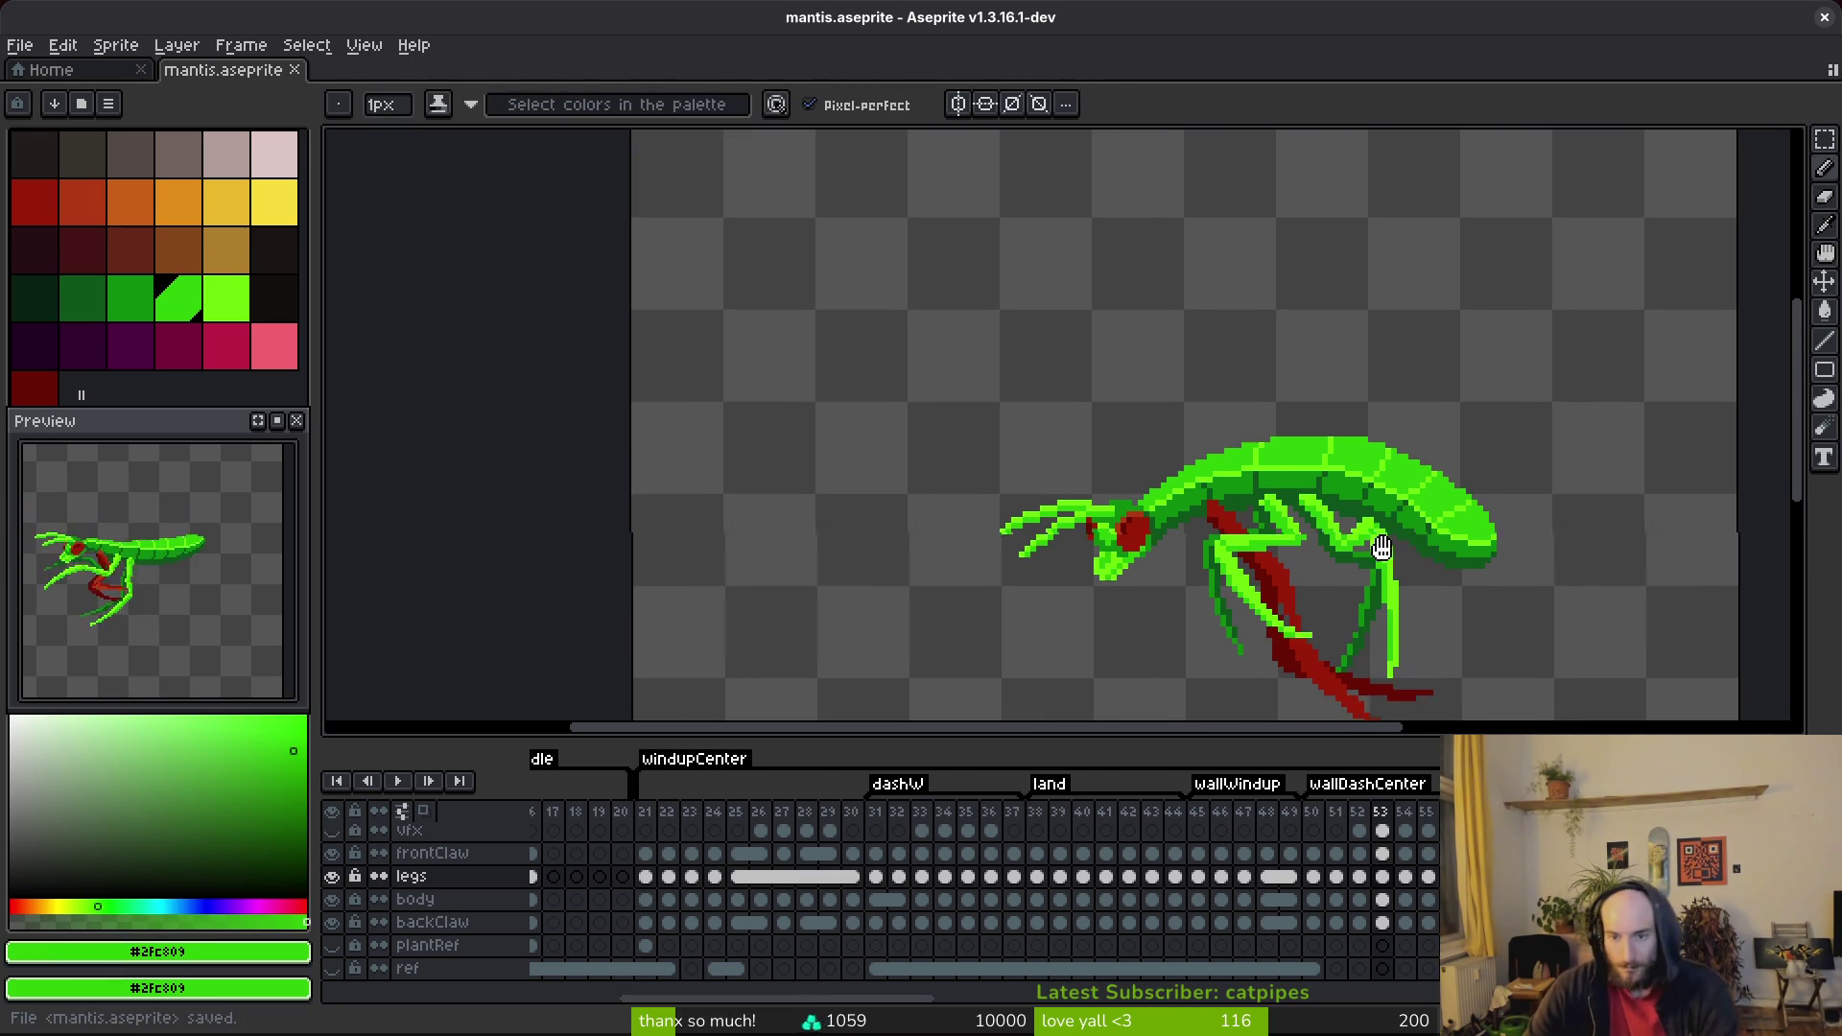
{"action": "scroll", "coordinate": [1304, 479], "scroll_direction": "up", "scroll_amount": 3}
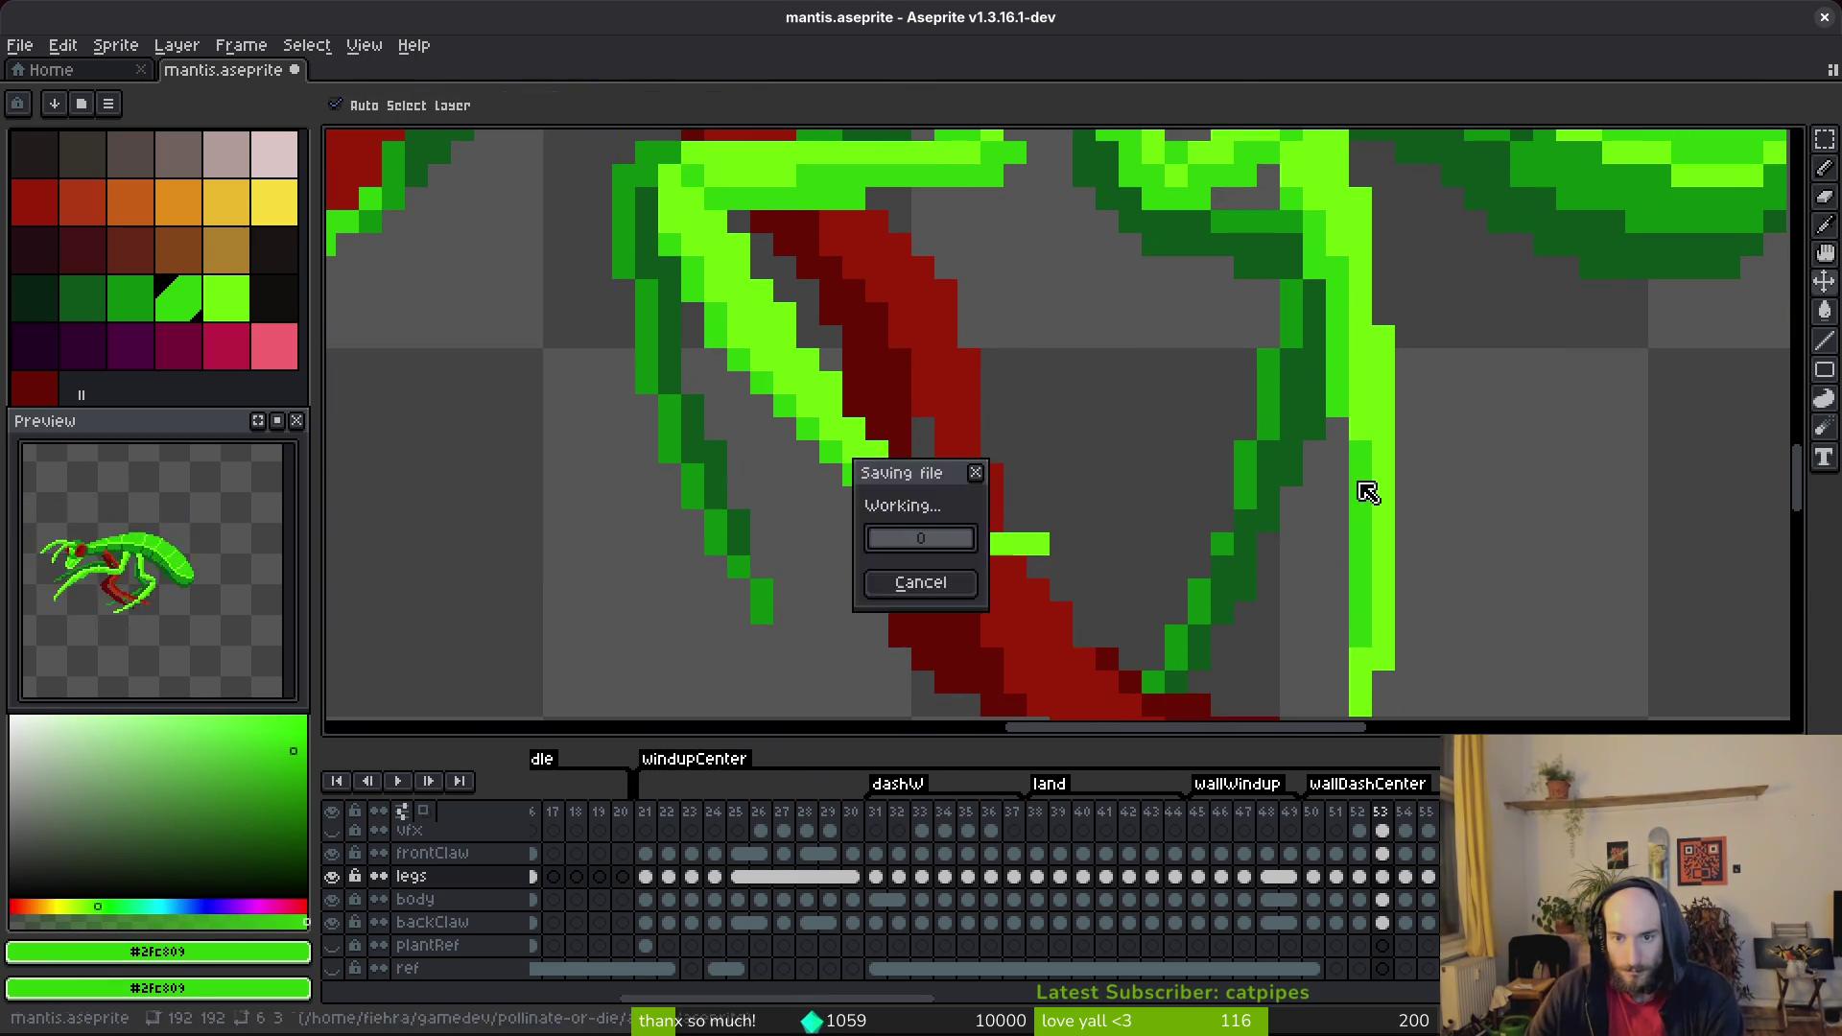
{"action": "key", "text": "ctrl+s"}
{"action": "scroll", "coordinate": [1334, 573], "scroll_direction": "down", "scroll_amount": 3}
{"action": "scroll", "coordinate": [1285, 460], "scroll_direction": "up", "scroll_amount": 3}
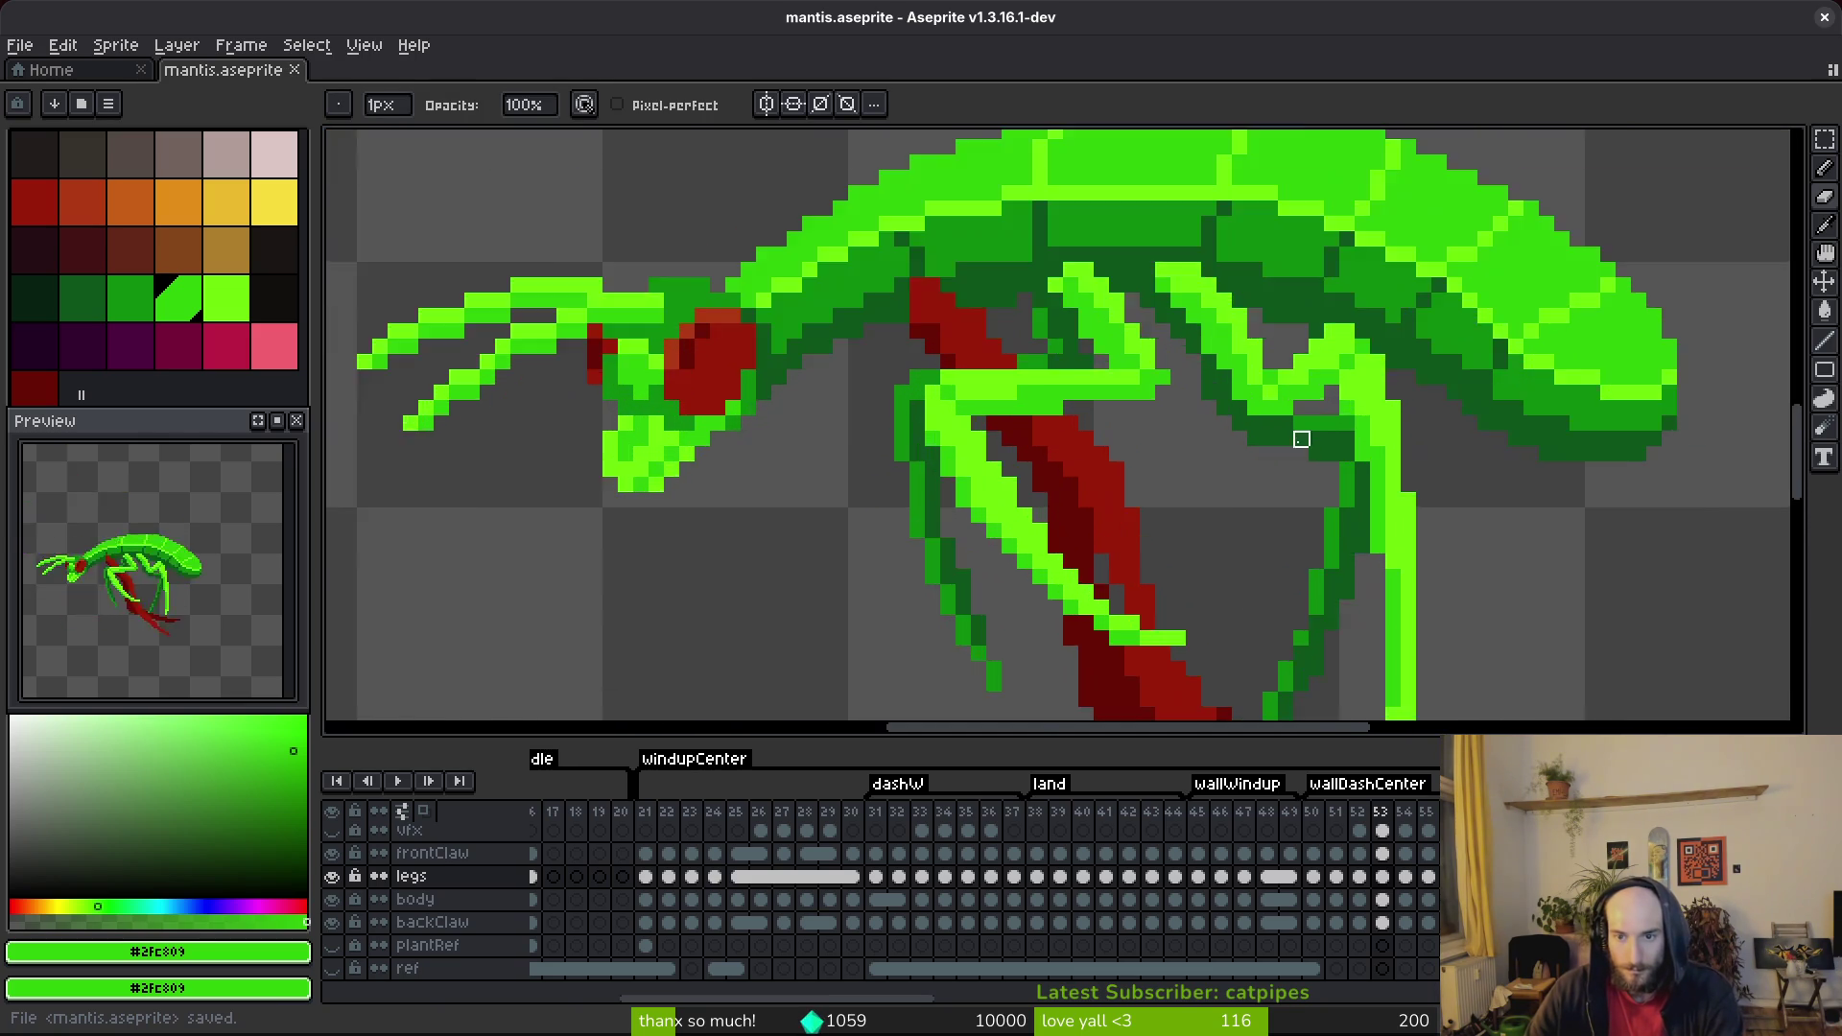
{"action": "scroll", "coordinate": [1274, 589], "scroll_direction": "up", "scroll_amount": 2}
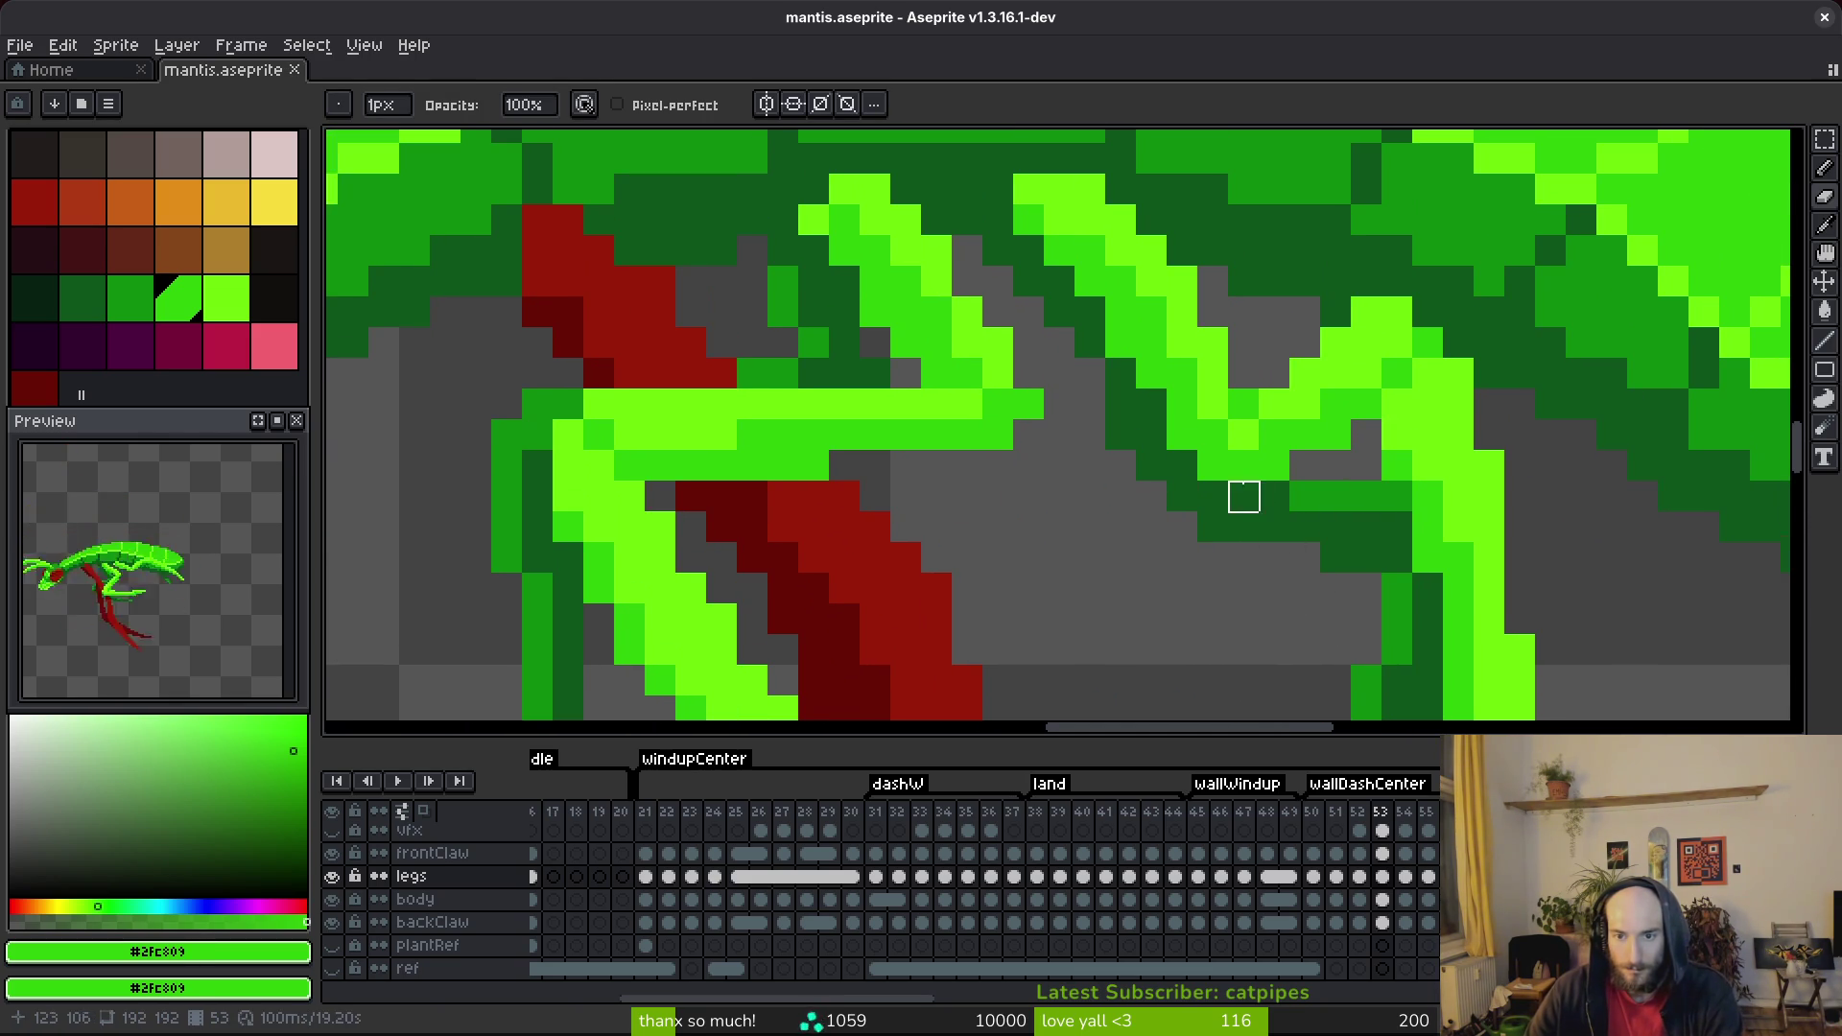
Add another green pixel at the joint and eyedrop the dark green #0d541b.
{"action": "left_click", "coordinate": [1212, 466]}
{"action": "left_click", "coordinate": [1333, 518], "text": "alt"}
{"action": "key", "text": "e"}
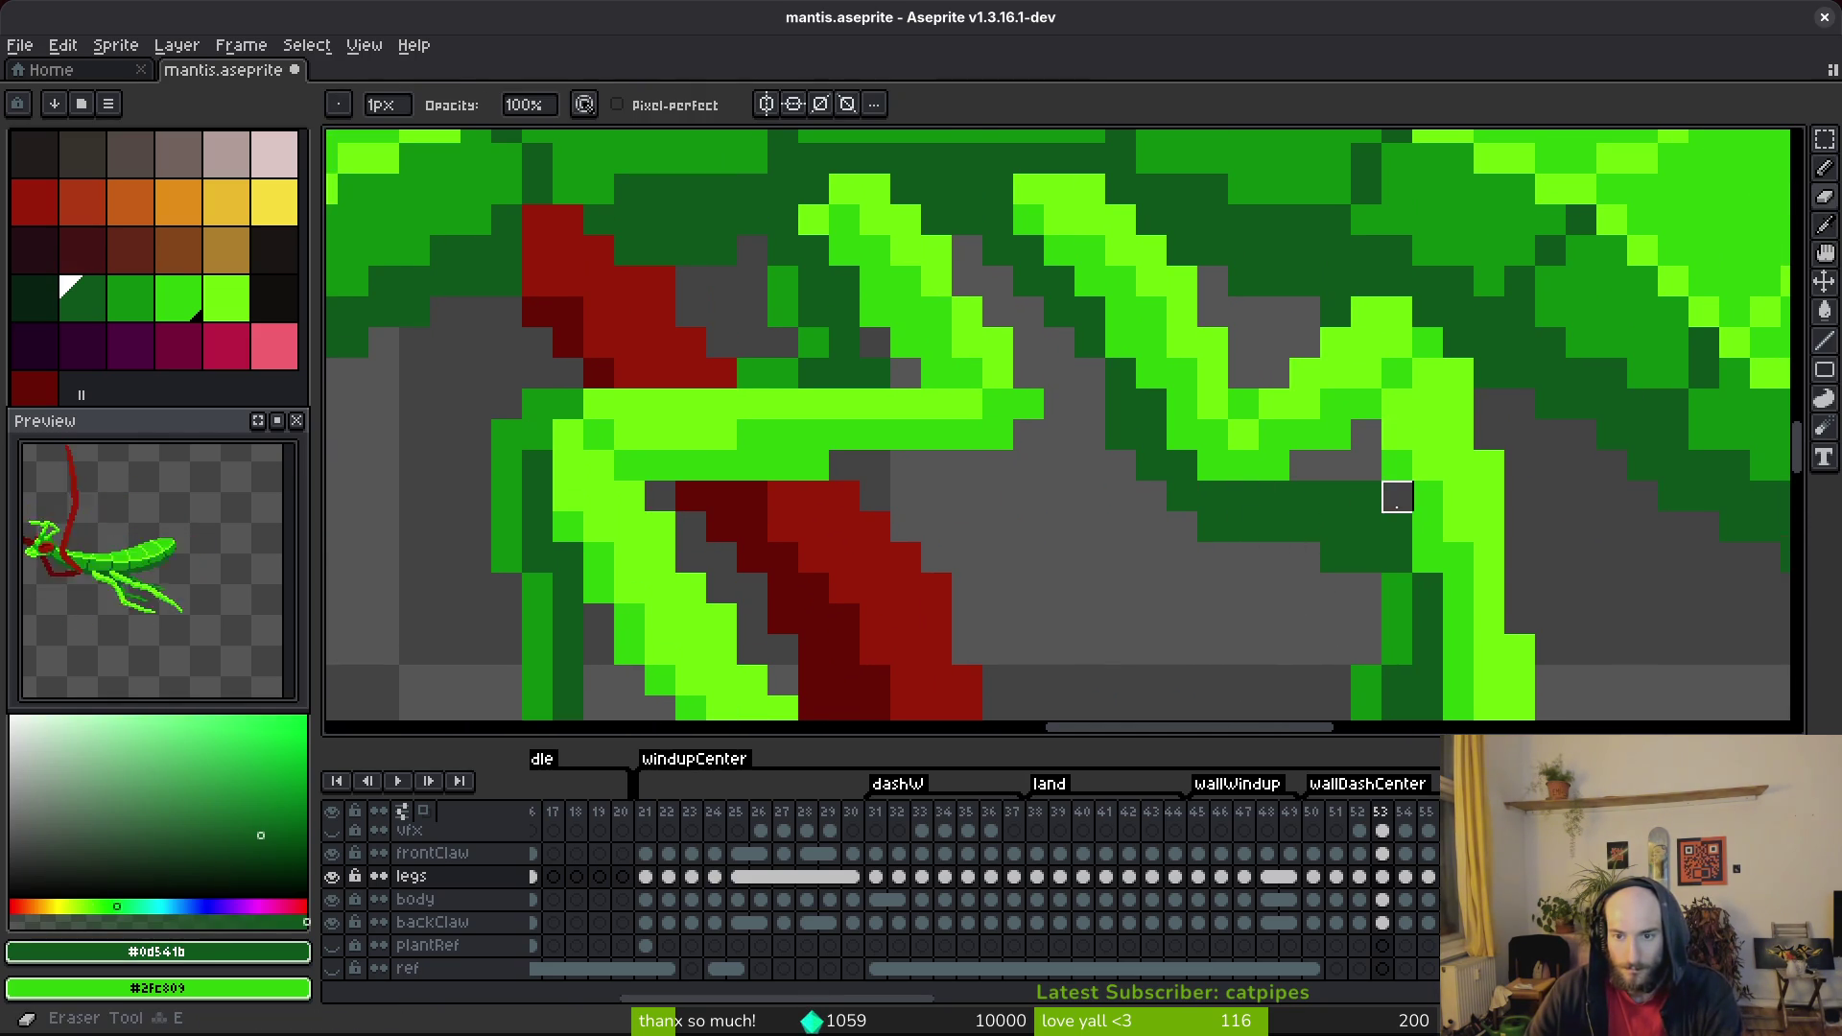
{"action": "scroll", "coordinate": [1396, 497], "scroll_direction": "down", "scroll_amount": 3}
{"action": "key", "text": "f"}
{"action": "scroll", "coordinate": [1400, 509], "scroll_direction": "up", "scroll_amount": 3}
{"action": "scroll", "coordinate": [1429, 576], "scroll_direction": "down", "scroll_amount": 3}
{"action": "scroll", "coordinate": [1436, 598], "scroll_direction": "down", "scroll_amount": 1}
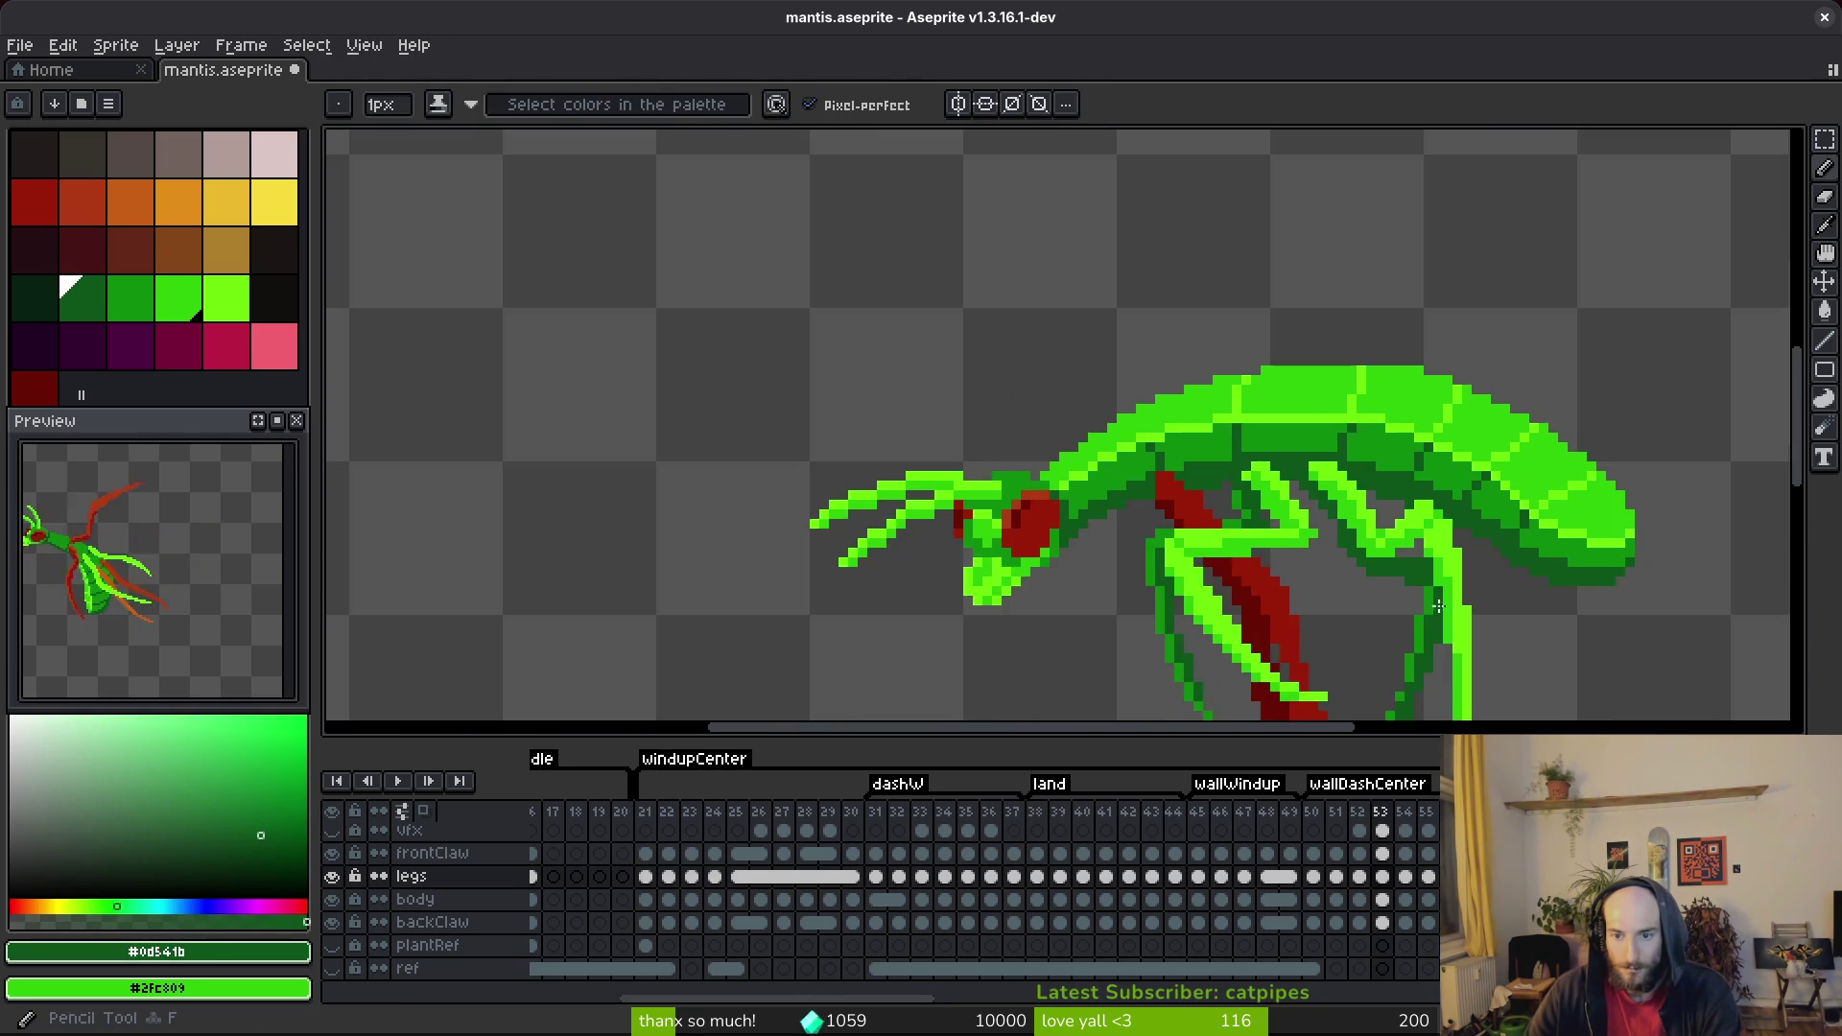
{"action": "scroll", "coordinate": [1430, 604], "scroll_direction": "up", "scroll_amount": 2}
{"action": "scroll", "coordinate": [1434, 620], "scroll_direction": "down", "scroll_amount": 3}
{"action": "scroll", "coordinate": [1391, 575], "scroll_direction": "up", "scroll_amount": 4}
{"action": "scroll", "coordinate": [1378, 572], "scroll_direction": "down", "scroll_amount": 3}
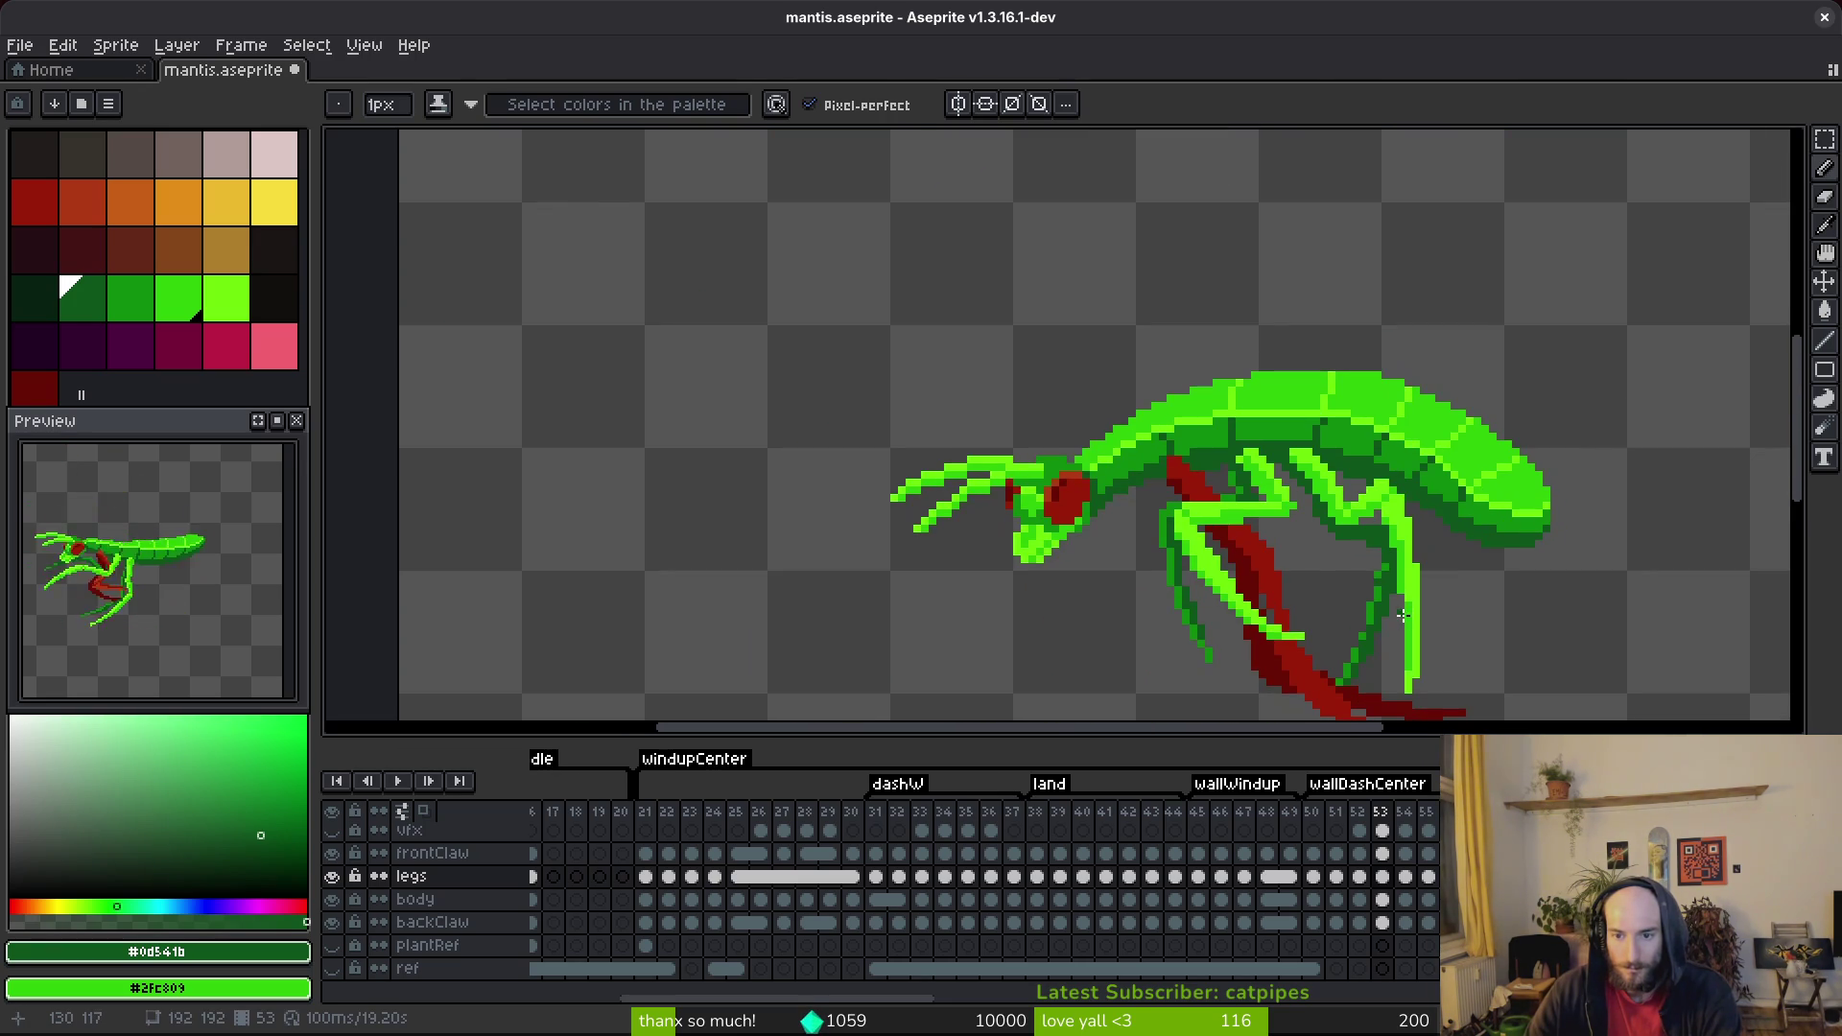
{"action": "scroll", "coordinate": [1381, 576], "scroll_direction": "up", "scroll_amount": 3}
Pan over the mantis body, switch to the eraser, and save again.
{"action": "mouse_move", "coordinate": [1251, 504]}
{"action": "left_mouse_down"}
{"action": "mouse_move", "coordinate": [1219, 480]}
{"action": "mouse_move", "coordinate": [1227, 515]}
{"action": "left_mouse_up"}
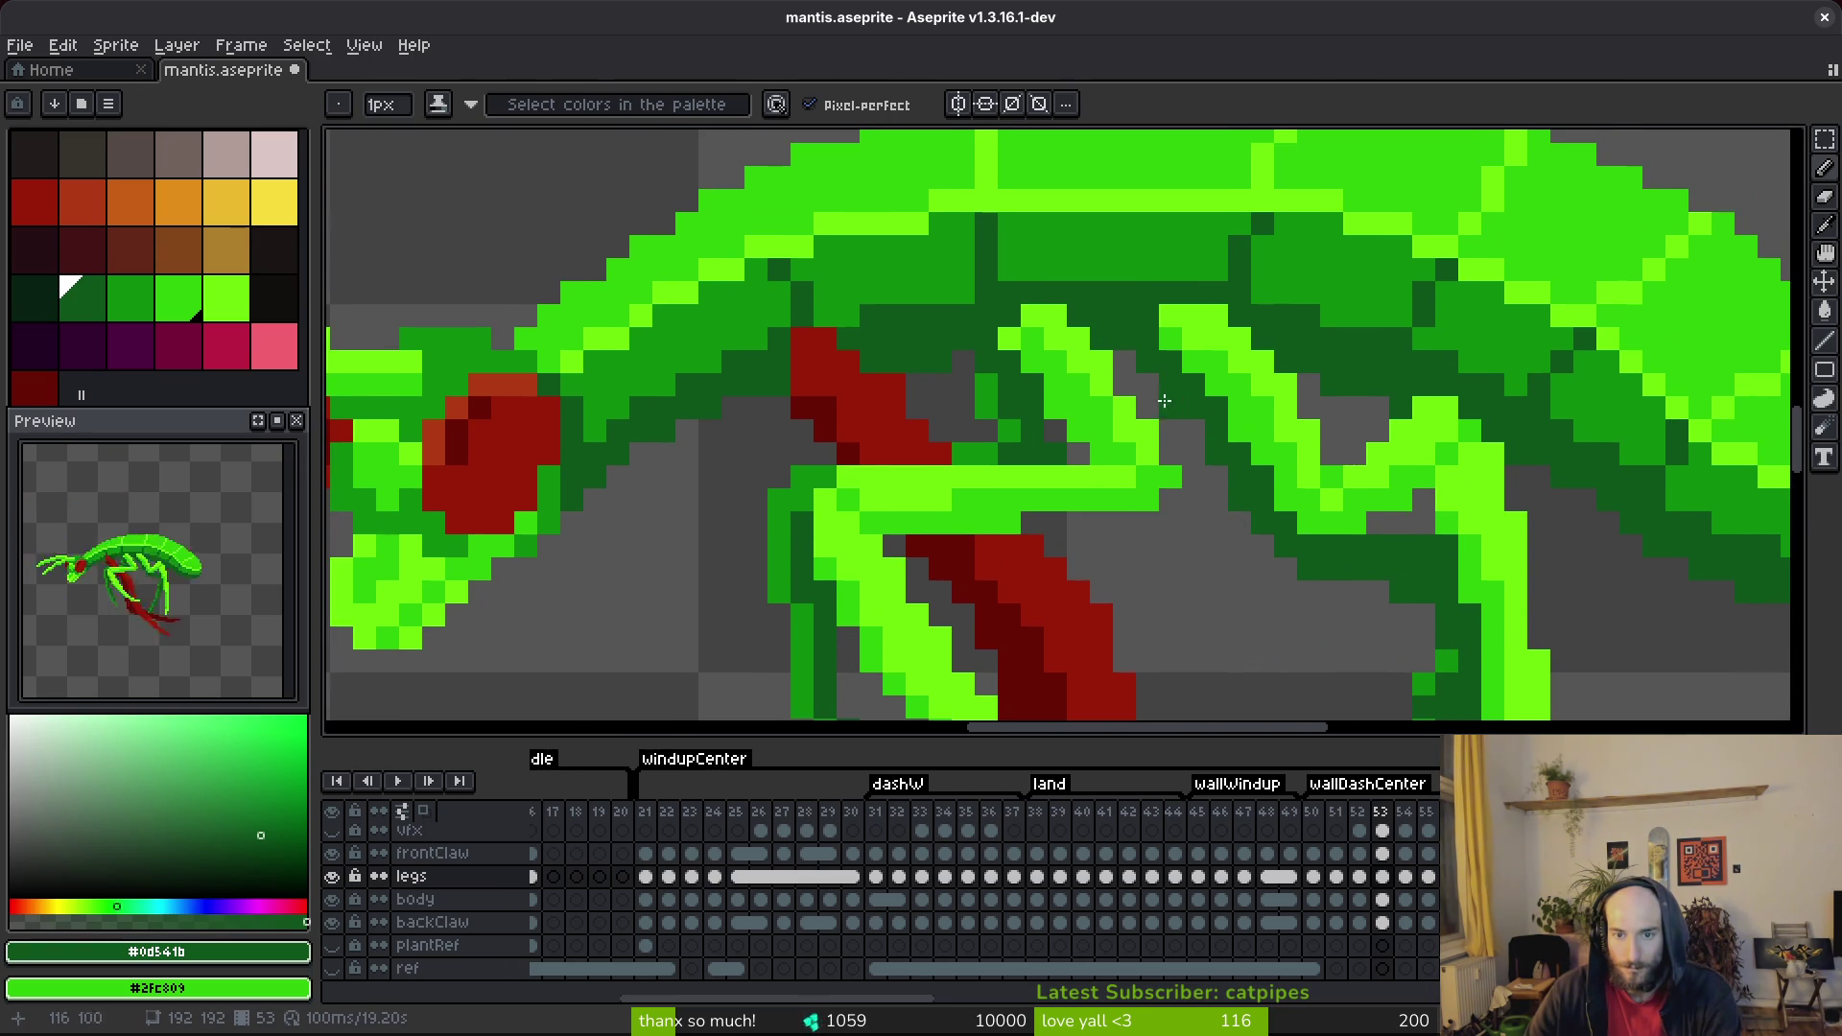
{"action": "key", "text": "e"}
{"action": "key", "text": "ctrl+s"}
{"action": "scroll", "coordinate": [1189, 460], "scroll_direction": "down", "scroll_amount": 3}
{"action": "scroll", "coordinate": [1247, 566], "scroll_direction": "up", "scroll_amount": 3}
{"action": "scroll", "coordinate": [1252, 556], "scroll_direction": "down", "scroll_amount": 3}
{"action": "scroll", "coordinate": [1217, 514], "scroll_direction": "up", "scroll_amount": 3}
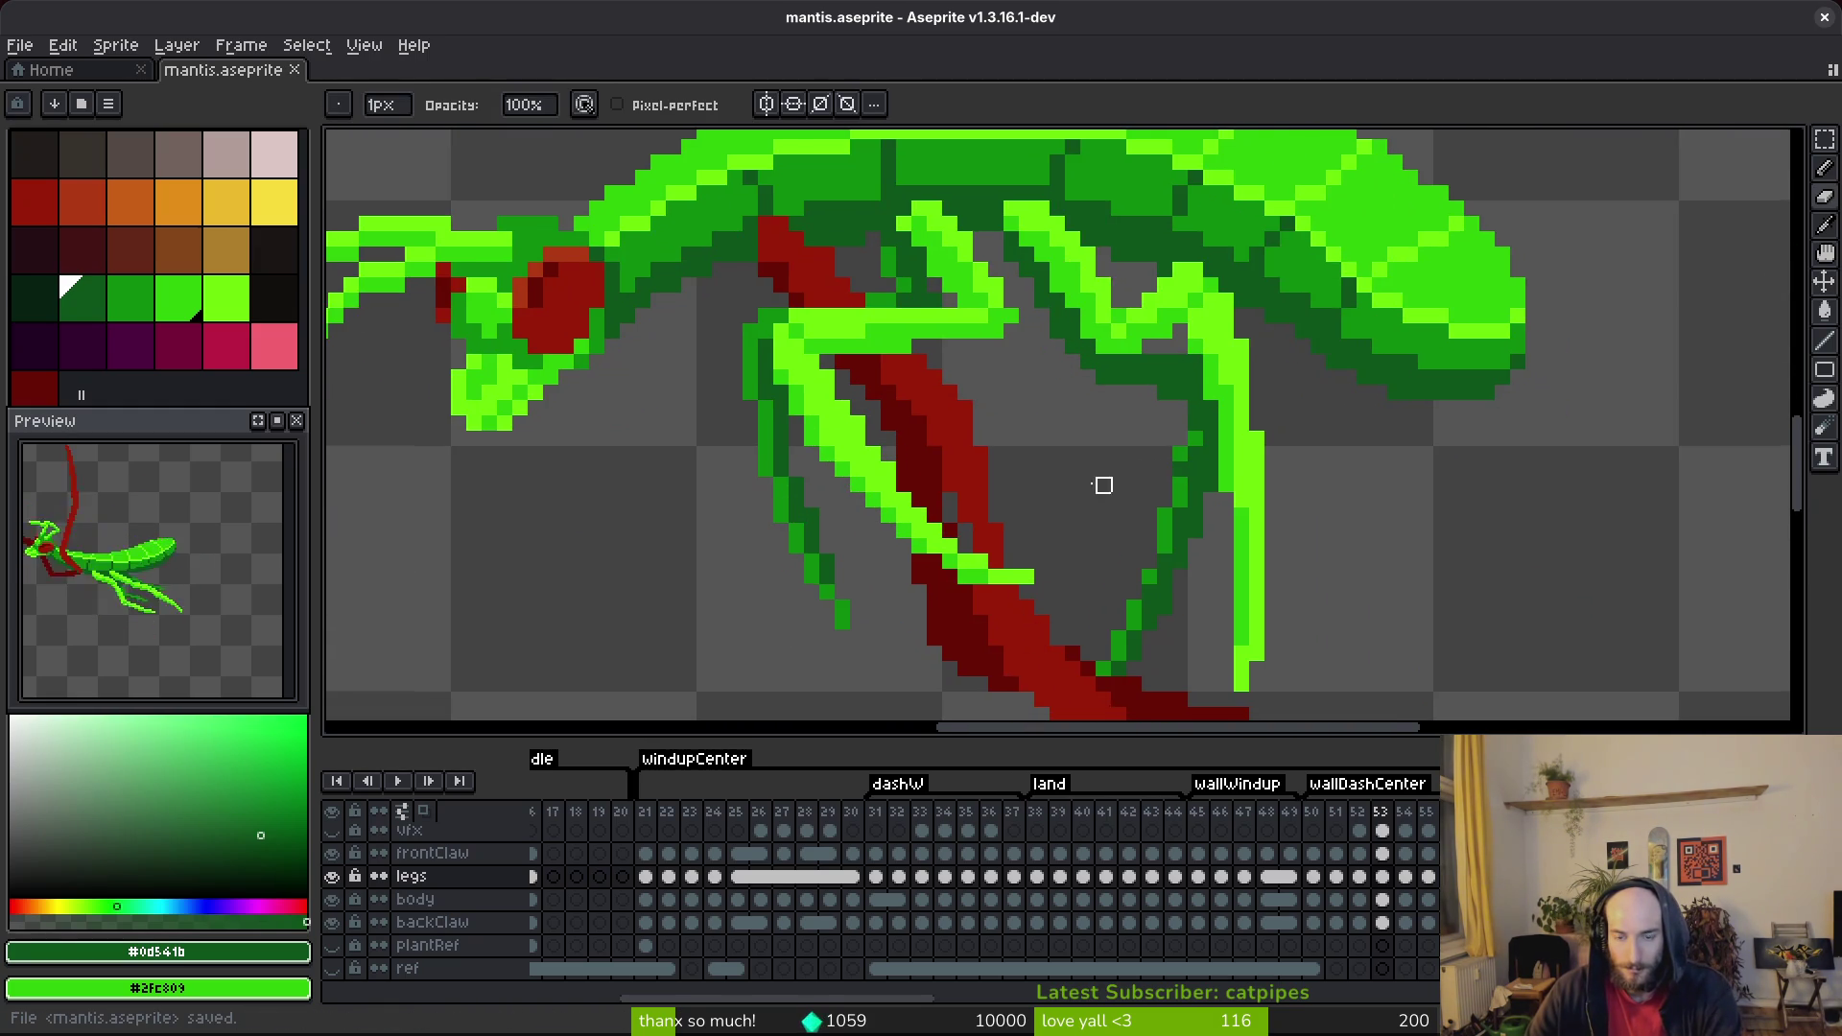
{"action": "scroll", "coordinate": [833, 558], "scroll_direction": "up", "scroll_amount": 2}
Draw a medium-green pixel on the back leg and save.
{"action": "key", "text": "b"}
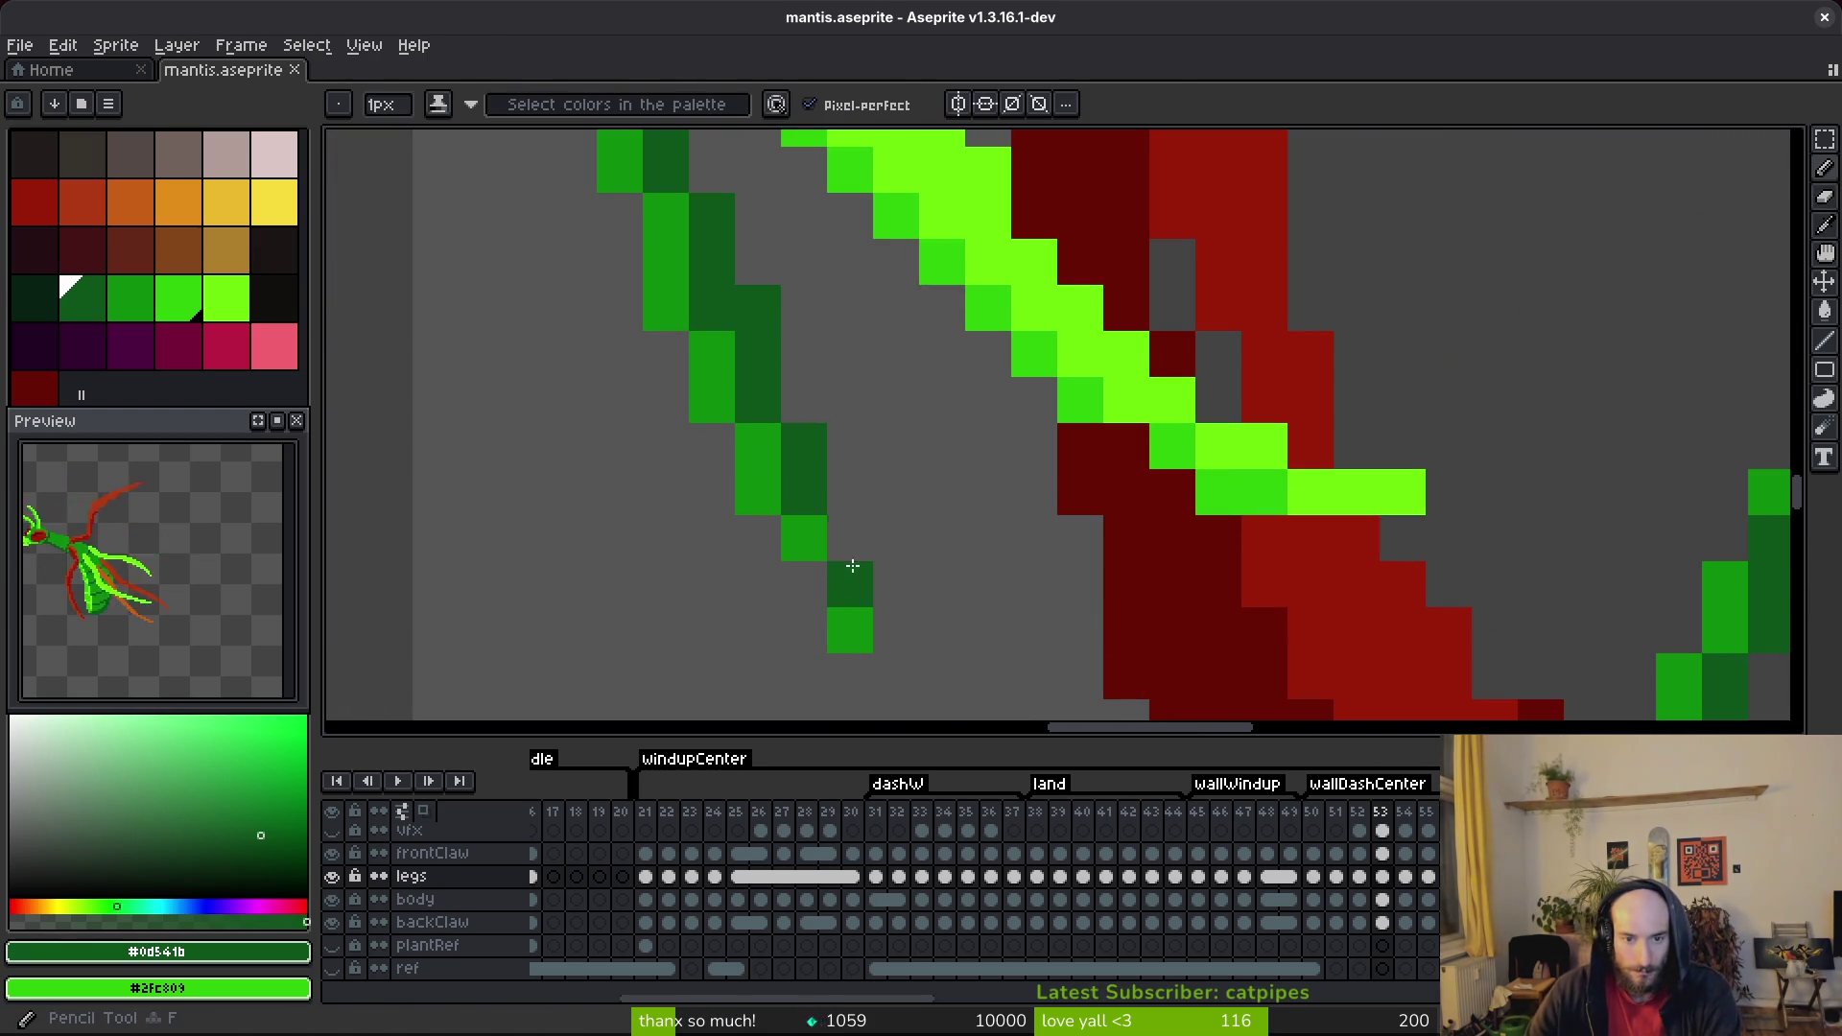
{"action": "left_click", "coordinate": [818, 532], "text": "alt"}
{"action": "left_click", "coordinate": [897, 583]}
{"action": "key", "text": "ctrl+s"}
{"action": "scroll", "coordinate": [906, 580], "scroll_direction": "down", "scroll_amount": 3}
{"action": "scroll", "coordinate": [921, 516], "scroll_direction": "down", "scroll_amount": 3}
{"action": "scroll", "coordinate": [896, 533], "scroll_direction": "up", "scroll_amount": 4}
{"action": "scroll", "coordinate": [876, 494], "scroll_direction": "down", "scroll_amount": 4}
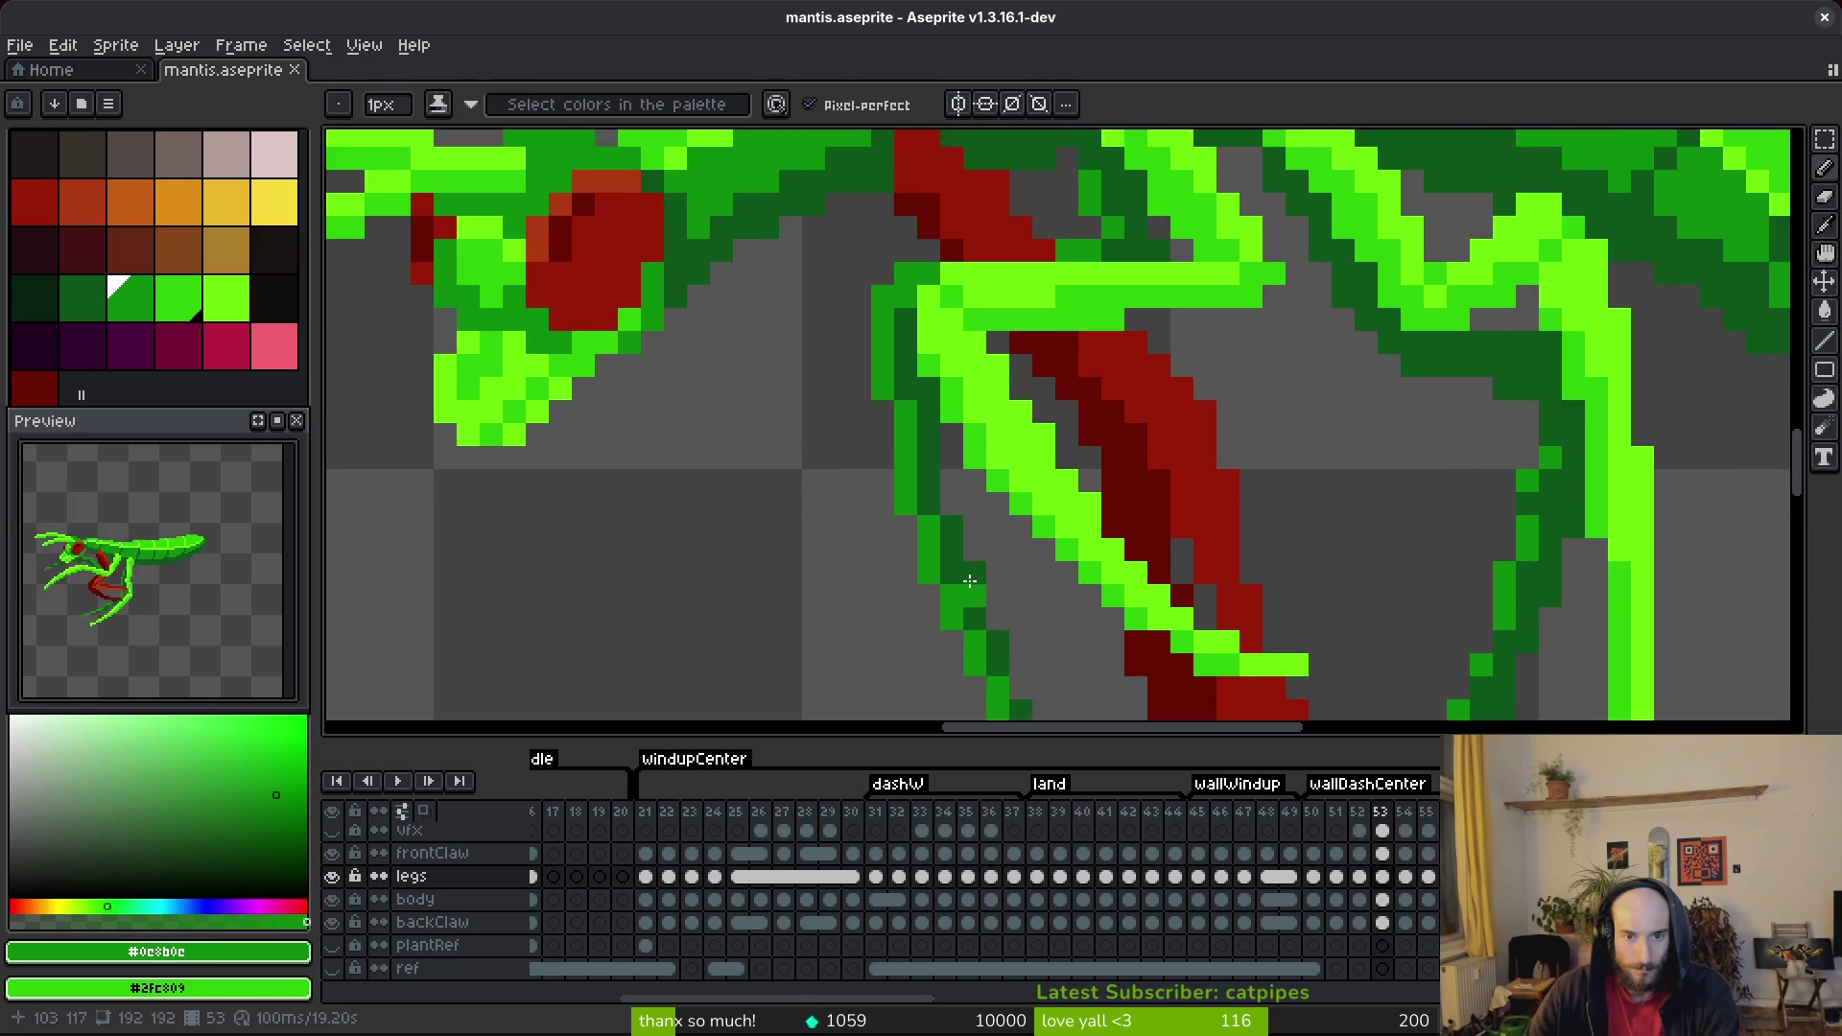
{"action": "scroll", "coordinate": [993, 587], "scroll_direction": "up", "scroll_amount": 3}
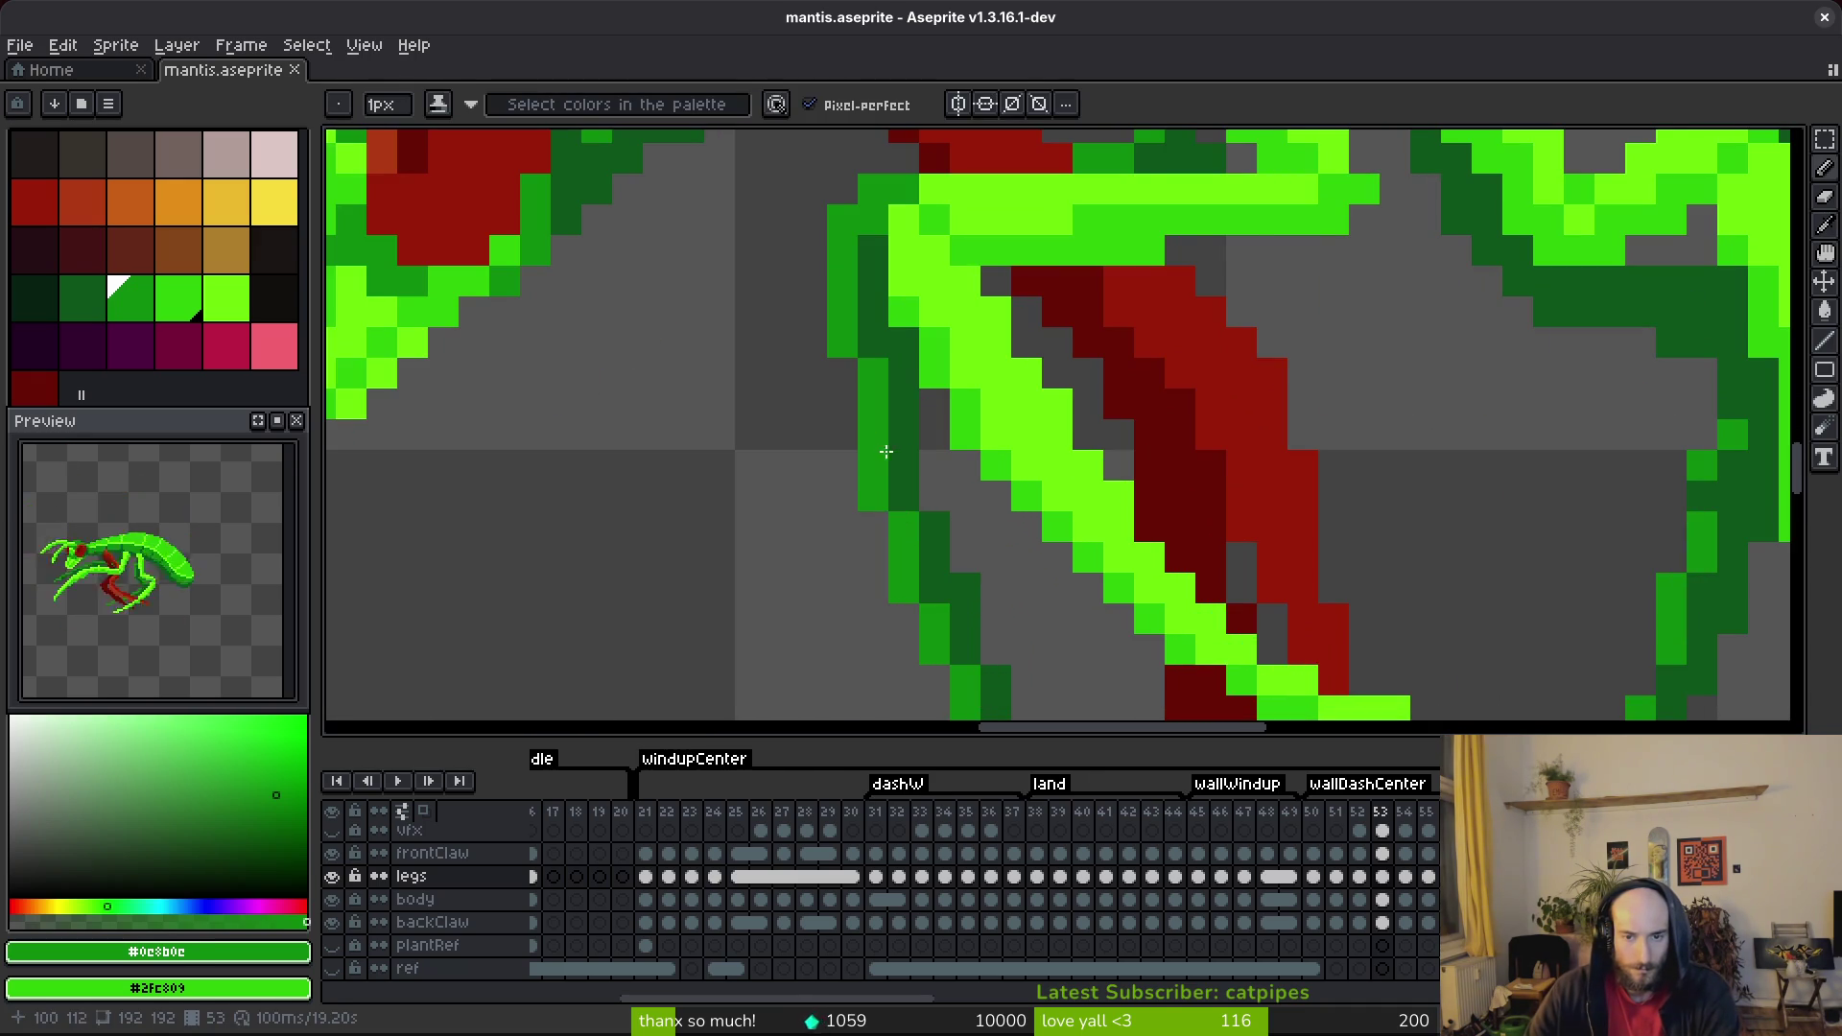
{"action": "scroll", "coordinate": [884, 451], "scroll_direction": "down", "scroll_amount": 3}
{"action": "scroll", "coordinate": [887, 403], "scroll_direction": "up", "scroll_amount": 3}
Bucket-fill three dark-green back-leg segments with dark red.
{"action": "key", "text": "alt"}
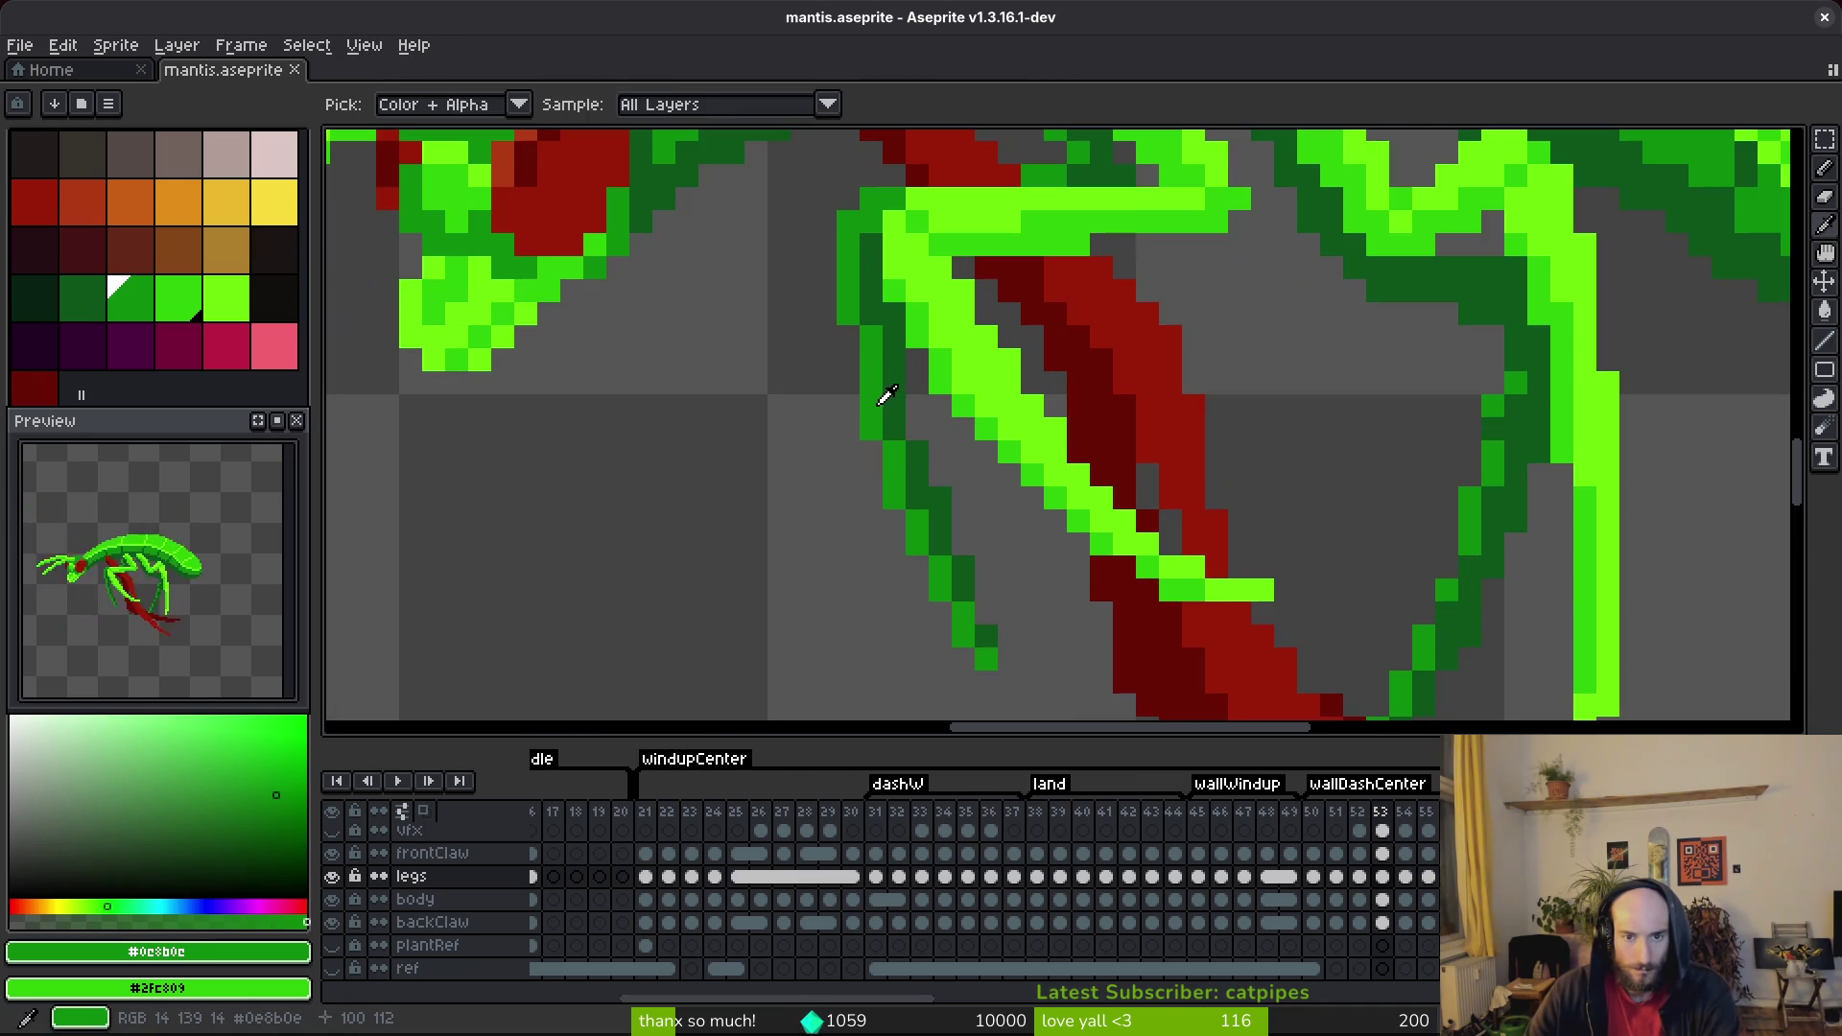
{"action": "left_click", "coordinate": [902, 384], "text": "alt"}
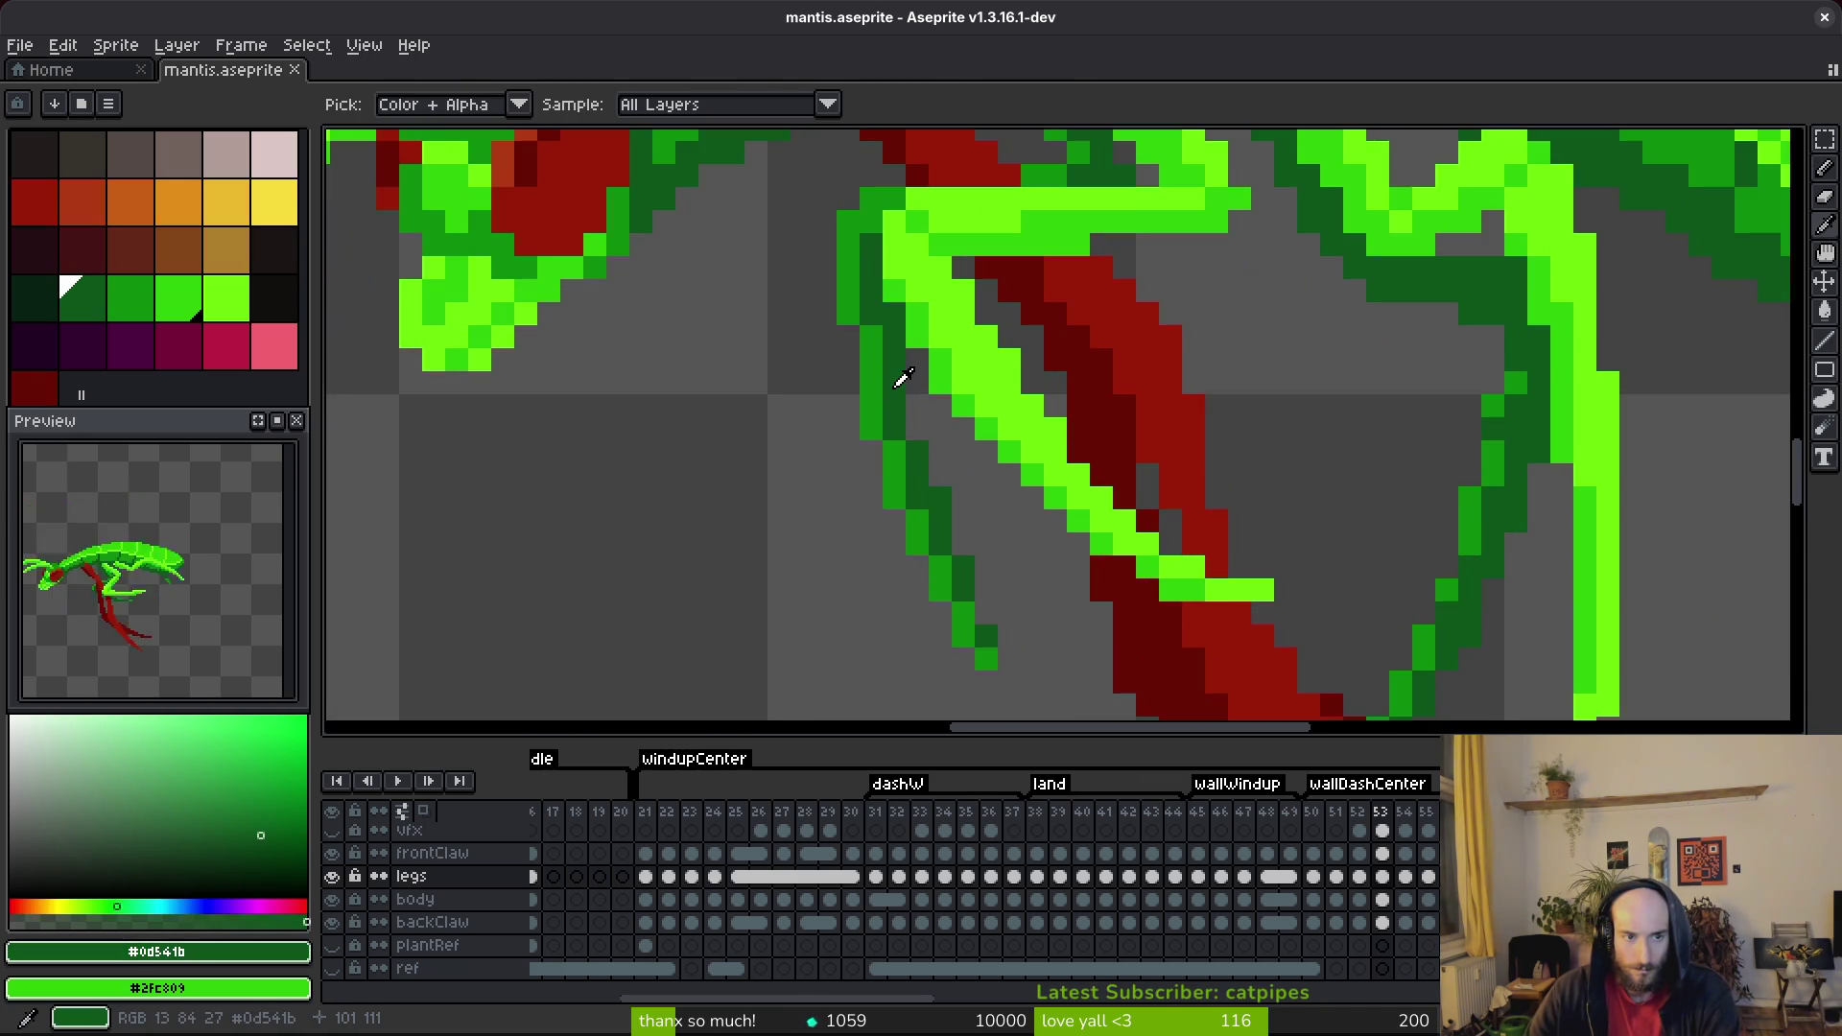
{"action": "key", "text": "g"}
{"action": "left_click", "coordinate": [892, 403]}
{"action": "left_click", "coordinate": [955, 527]}
{"action": "left_click", "coordinate": [964, 576]}
{"action": "left_click", "coordinate": [986, 636]}
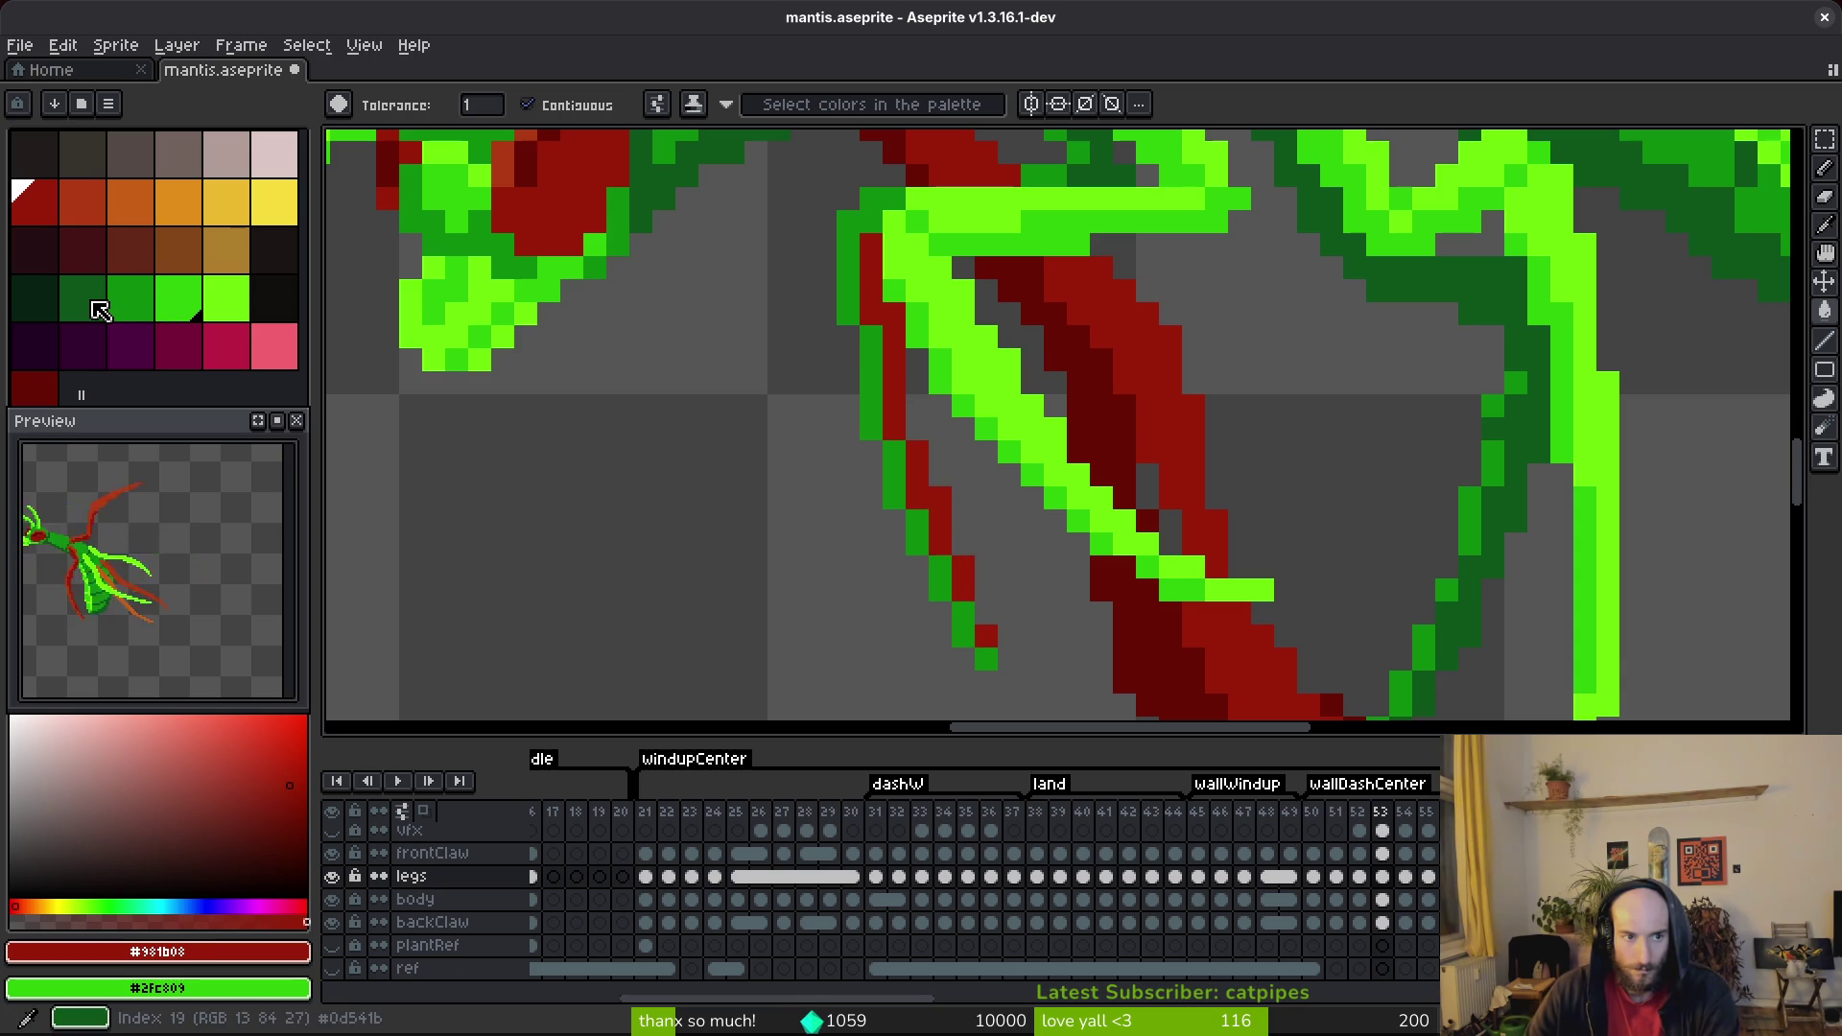
Fill the back-leg segments back to dark green.
{"action": "left_click", "coordinate": [82, 305]}
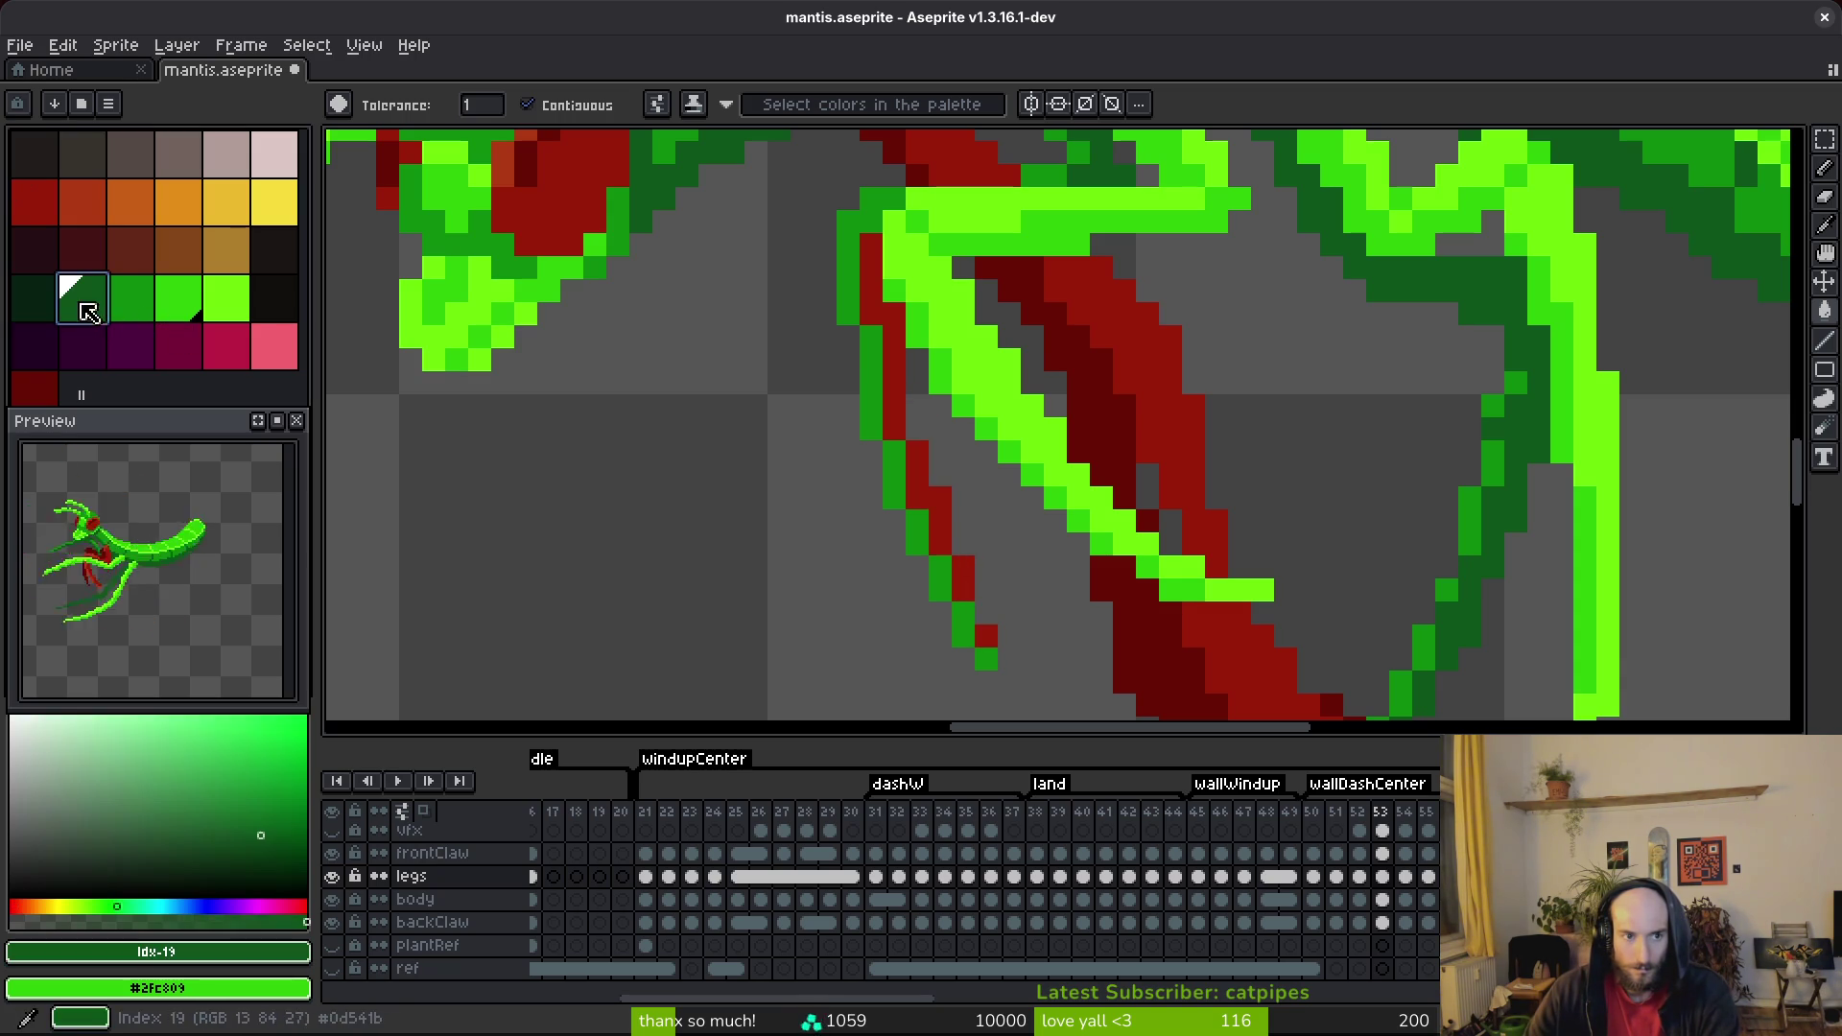
{"action": "left_click", "coordinate": [911, 539]}
{"action": "left_click", "coordinate": [897, 502]}
{"action": "left_click", "coordinate": [879, 414]}
{"action": "left_click", "coordinate": [942, 578]}
{"action": "left_click", "coordinate": [962, 624]}
{"action": "left_click", "coordinate": [985, 659]}
Fill several leg areas with the brighter green, undoing an accidental background fill.
{"action": "left_click", "coordinate": [130, 297]}
{"action": "left_click", "coordinate": [940, 494]}
{"action": "left_click", "coordinate": [916, 479]}
{"action": "left_click", "coordinate": [890, 431]}
{"action": "left_click", "coordinate": [872, 335]}
{"action": "left_click", "coordinate": [988, 625]}
{"action": "key", "text": "ctrl+z"}
Try a dark-green pencil pixel on the leg, then undo the misplaced pixel.
{"action": "key", "text": "b"}
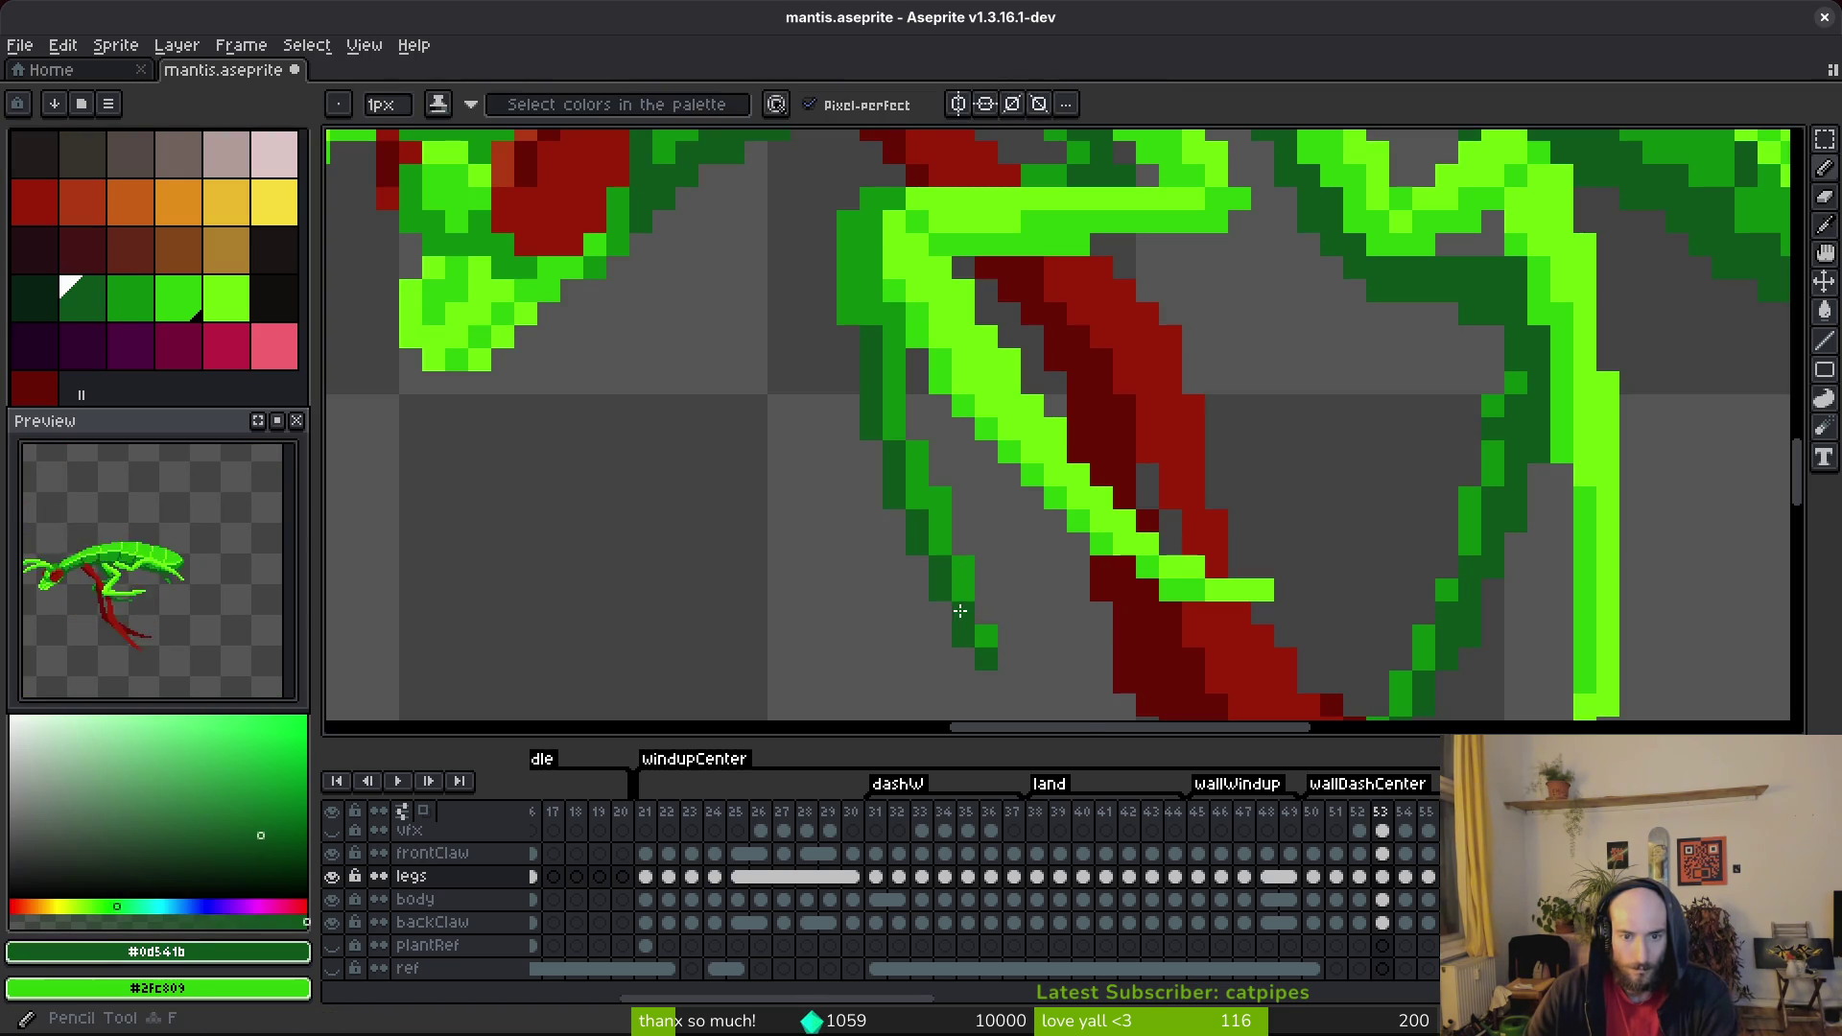
{"action": "left_click", "coordinate": [963, 617], "text": "alt"}
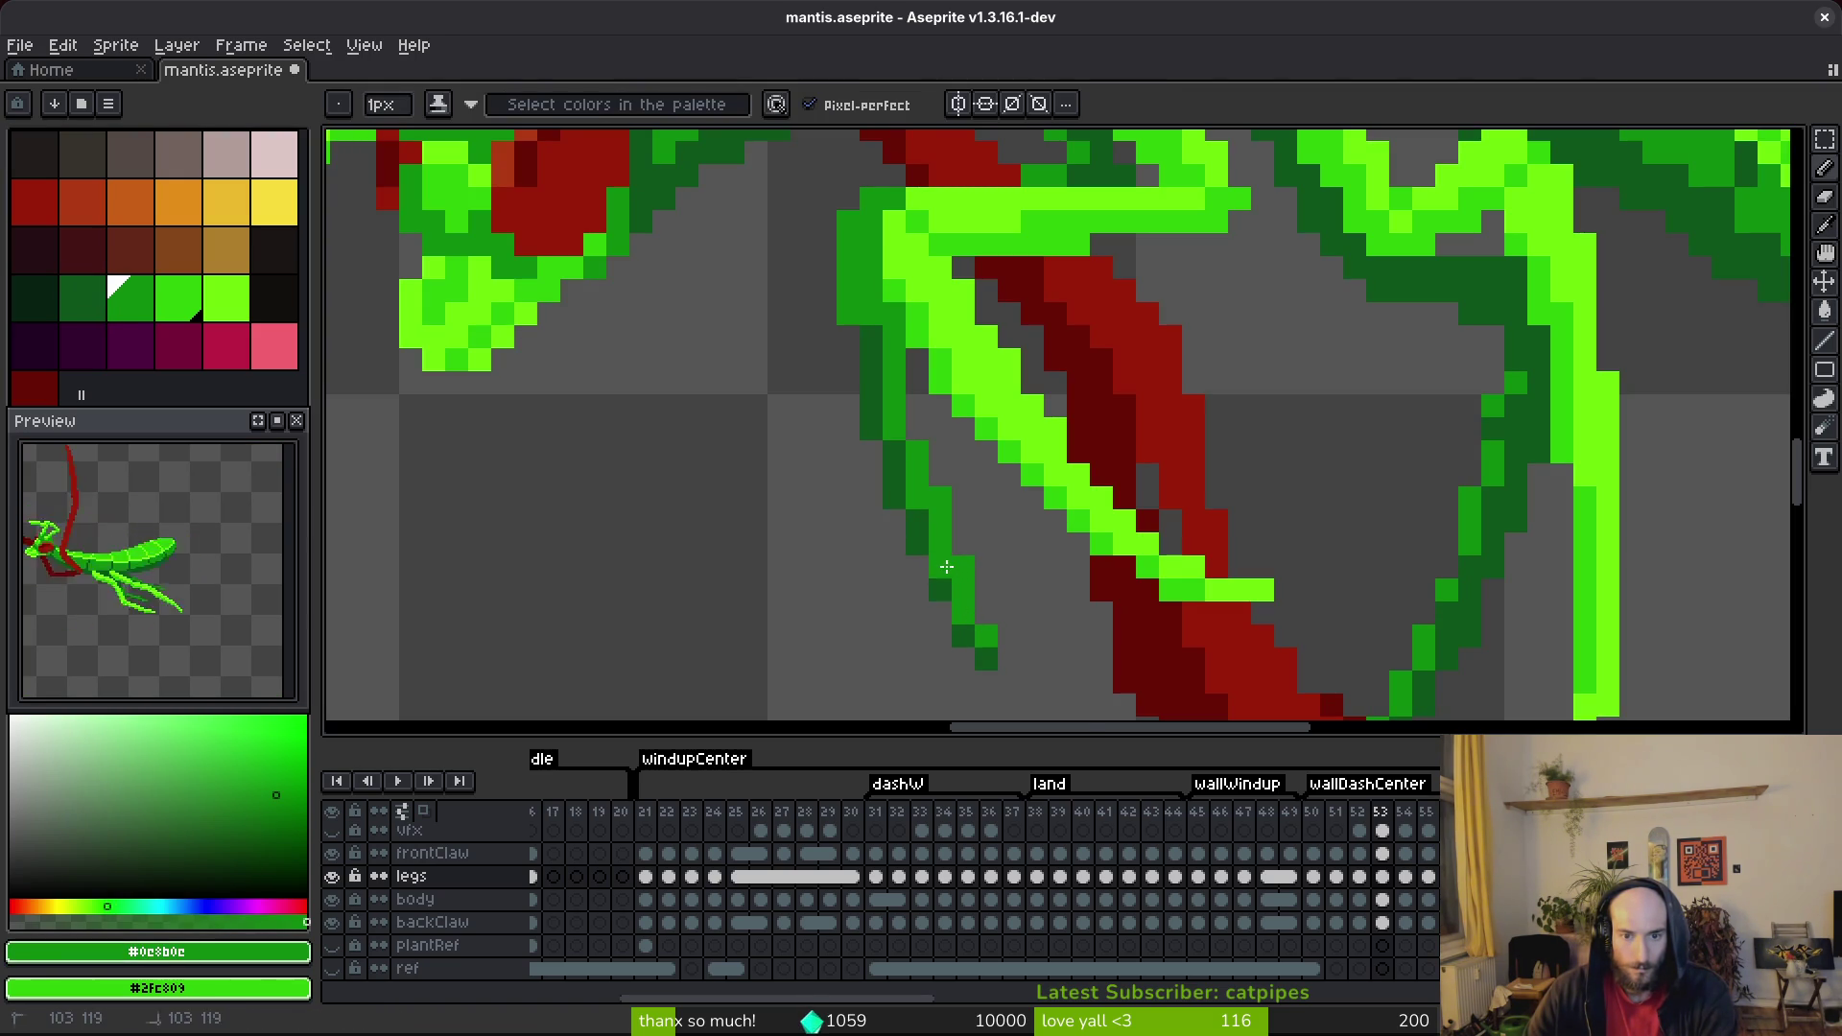
{"action": "scroll", "coordinate": [926, 519], "scroll_direction": "down", "scroll_amount": 6}
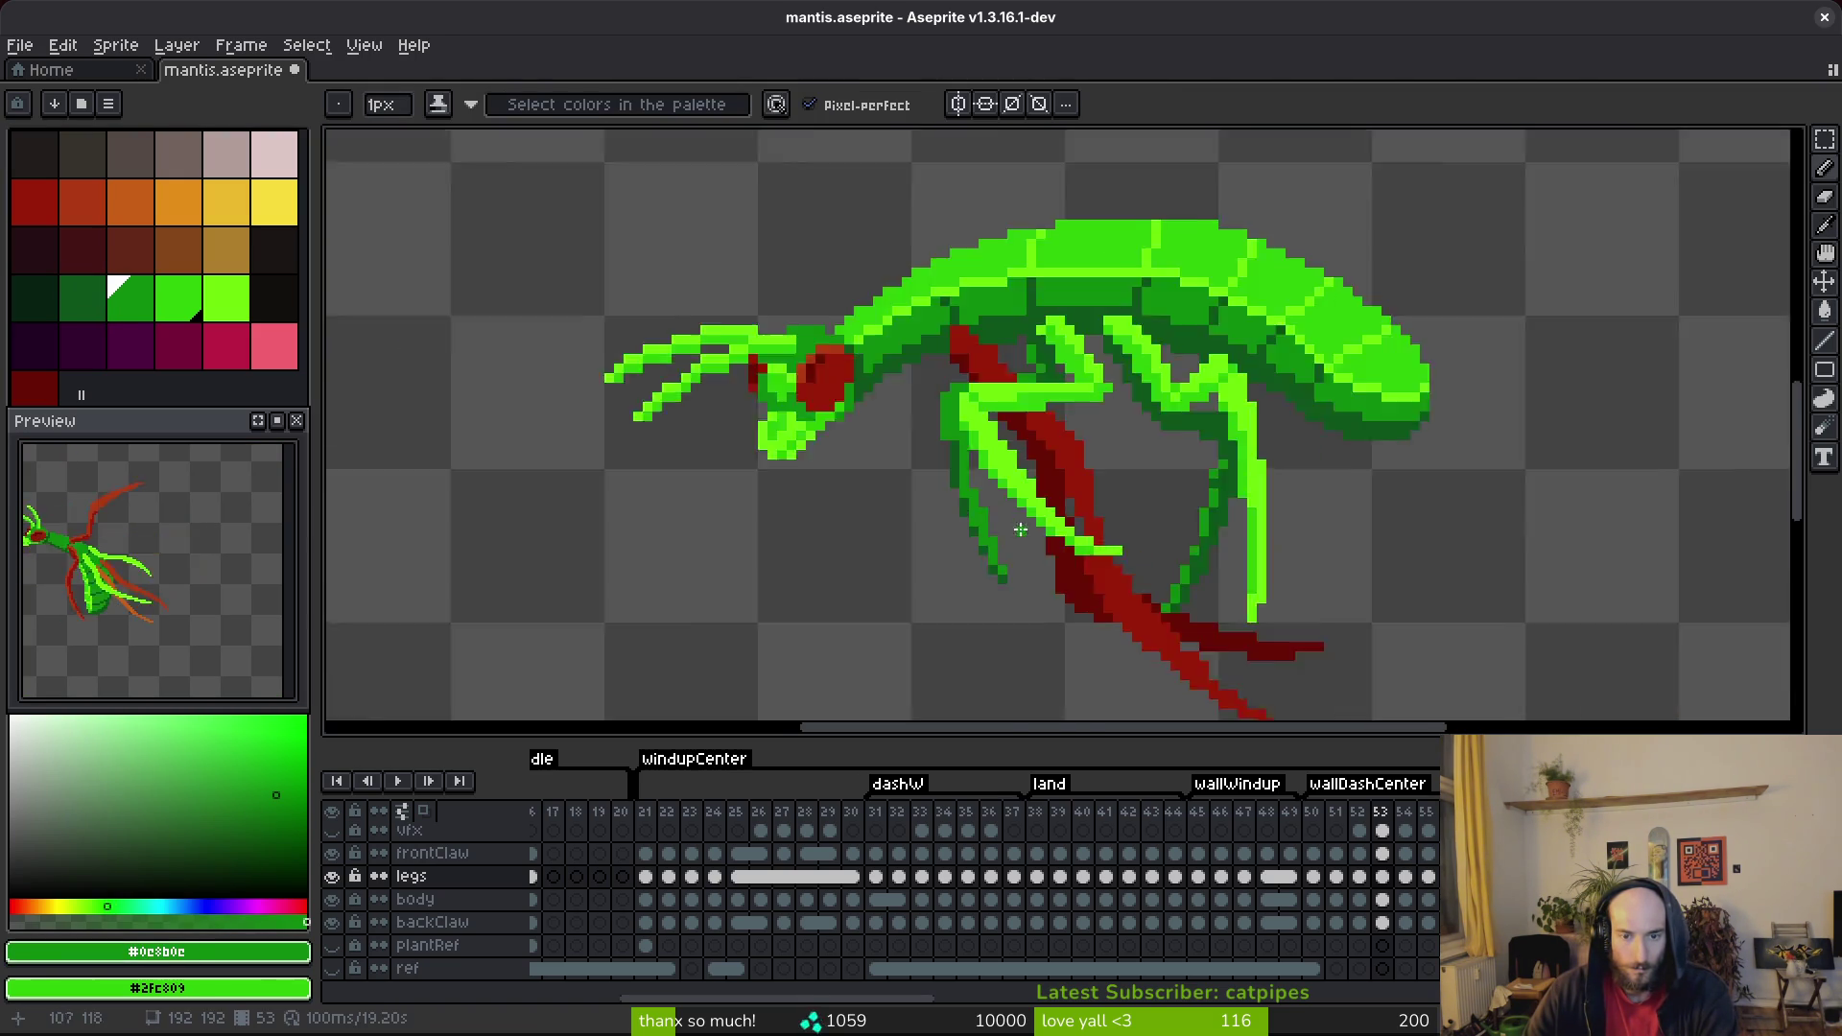
{"action": "scroll", "coordinate": [974, 486], "scroll_direction": "up", "scroll_amount": 5}
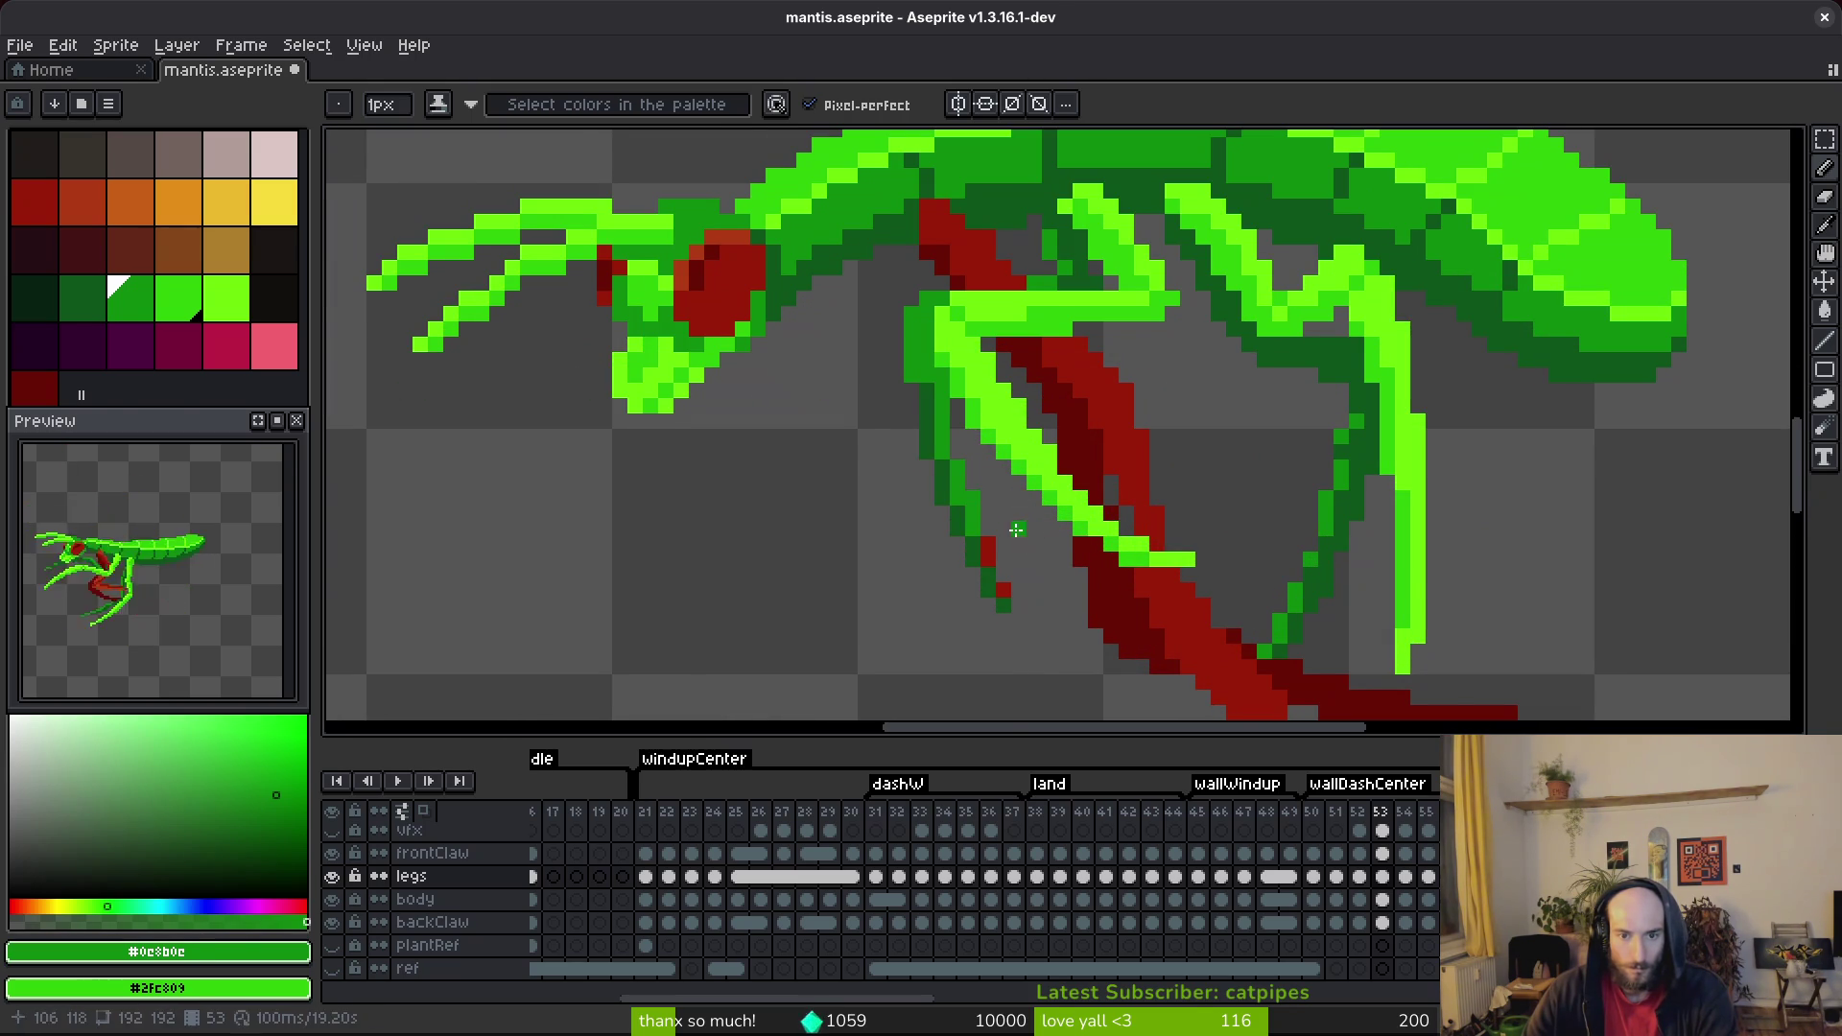
{"action": "scroll", "coordinate": [1034, 539], "scroll_direction": "up", "scroll_amount": 3}
{"action": "left_click", "coordinate": [938, 523], "text": "alt"}
{"action": "left_click", "coordinate": [1036, 637]}
{"action": "scroll", "coordinate": [1040, 641], "scroll_direction": "down", "scroll_amount": 1}
{"action": "scroll", "coordinate": [871, 354], "scroll_direction": "up", "scroll_amount": 1}
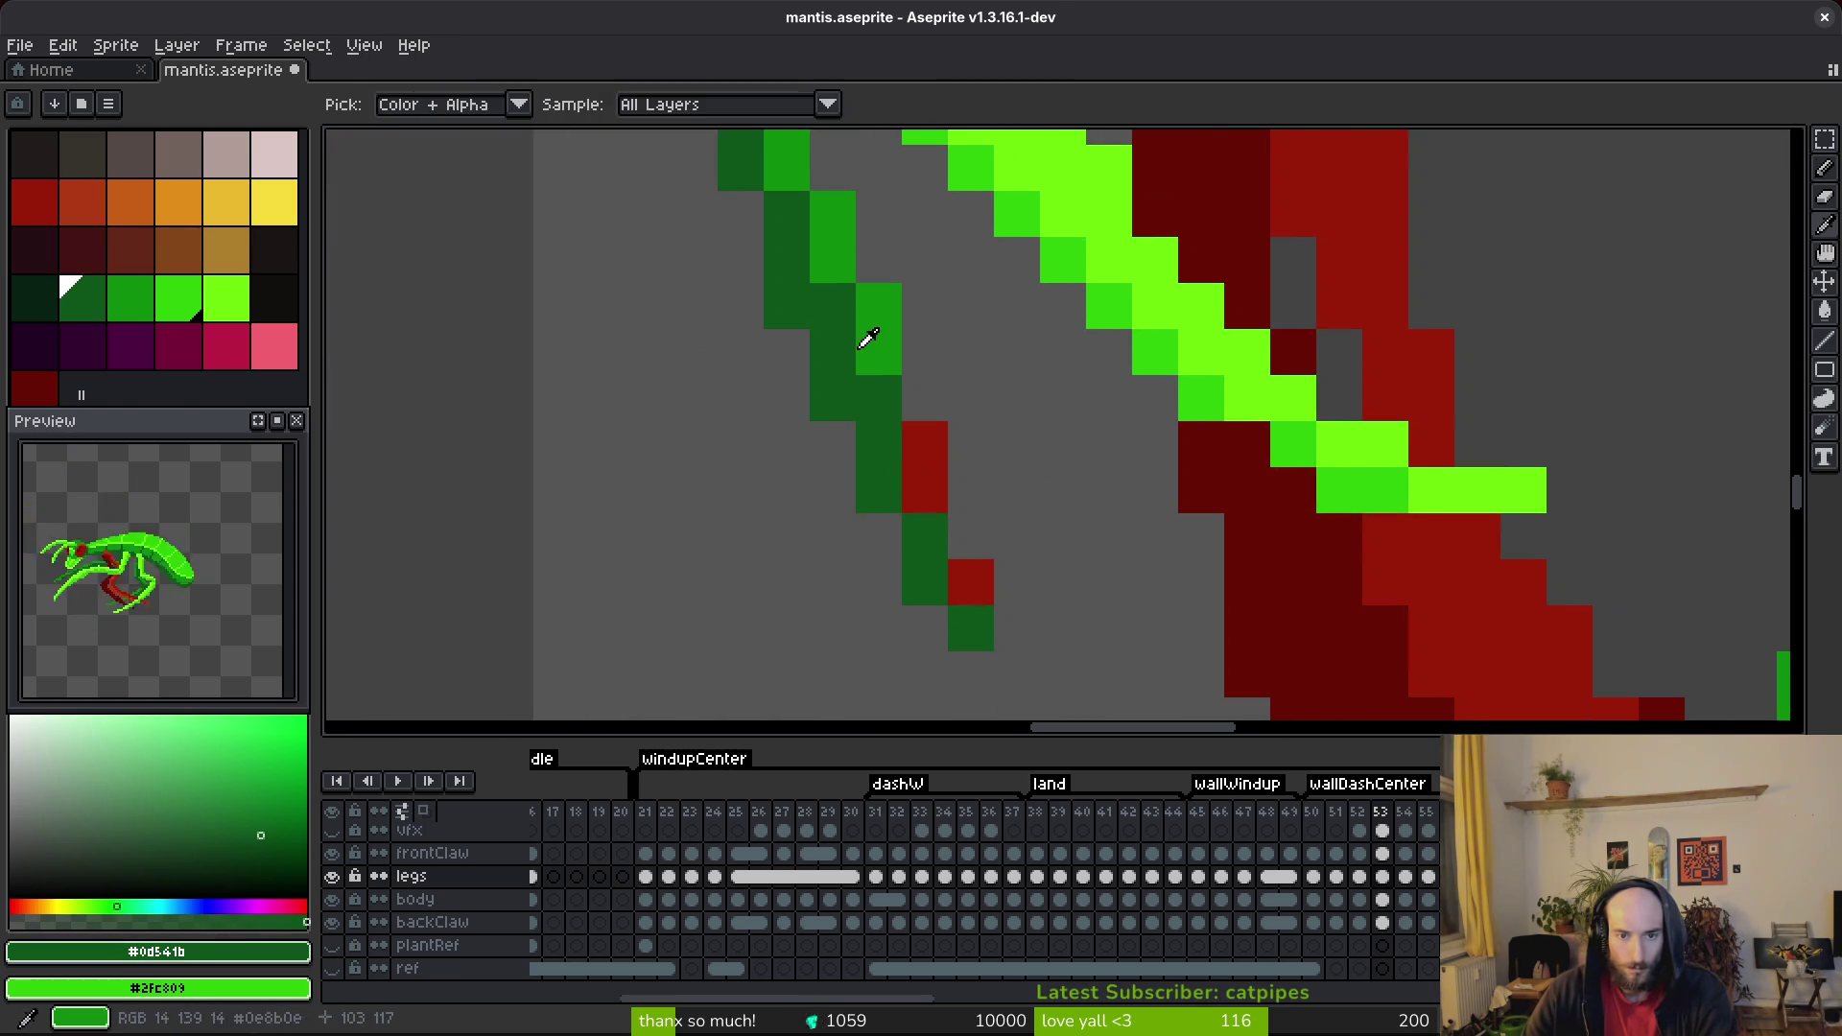
{"action": "key", "text": "ctrl+z"}
Bucket-fill the leftover red pixels in the leg dark green, undoing the last fill.
{"action": "key", "text": "g"}
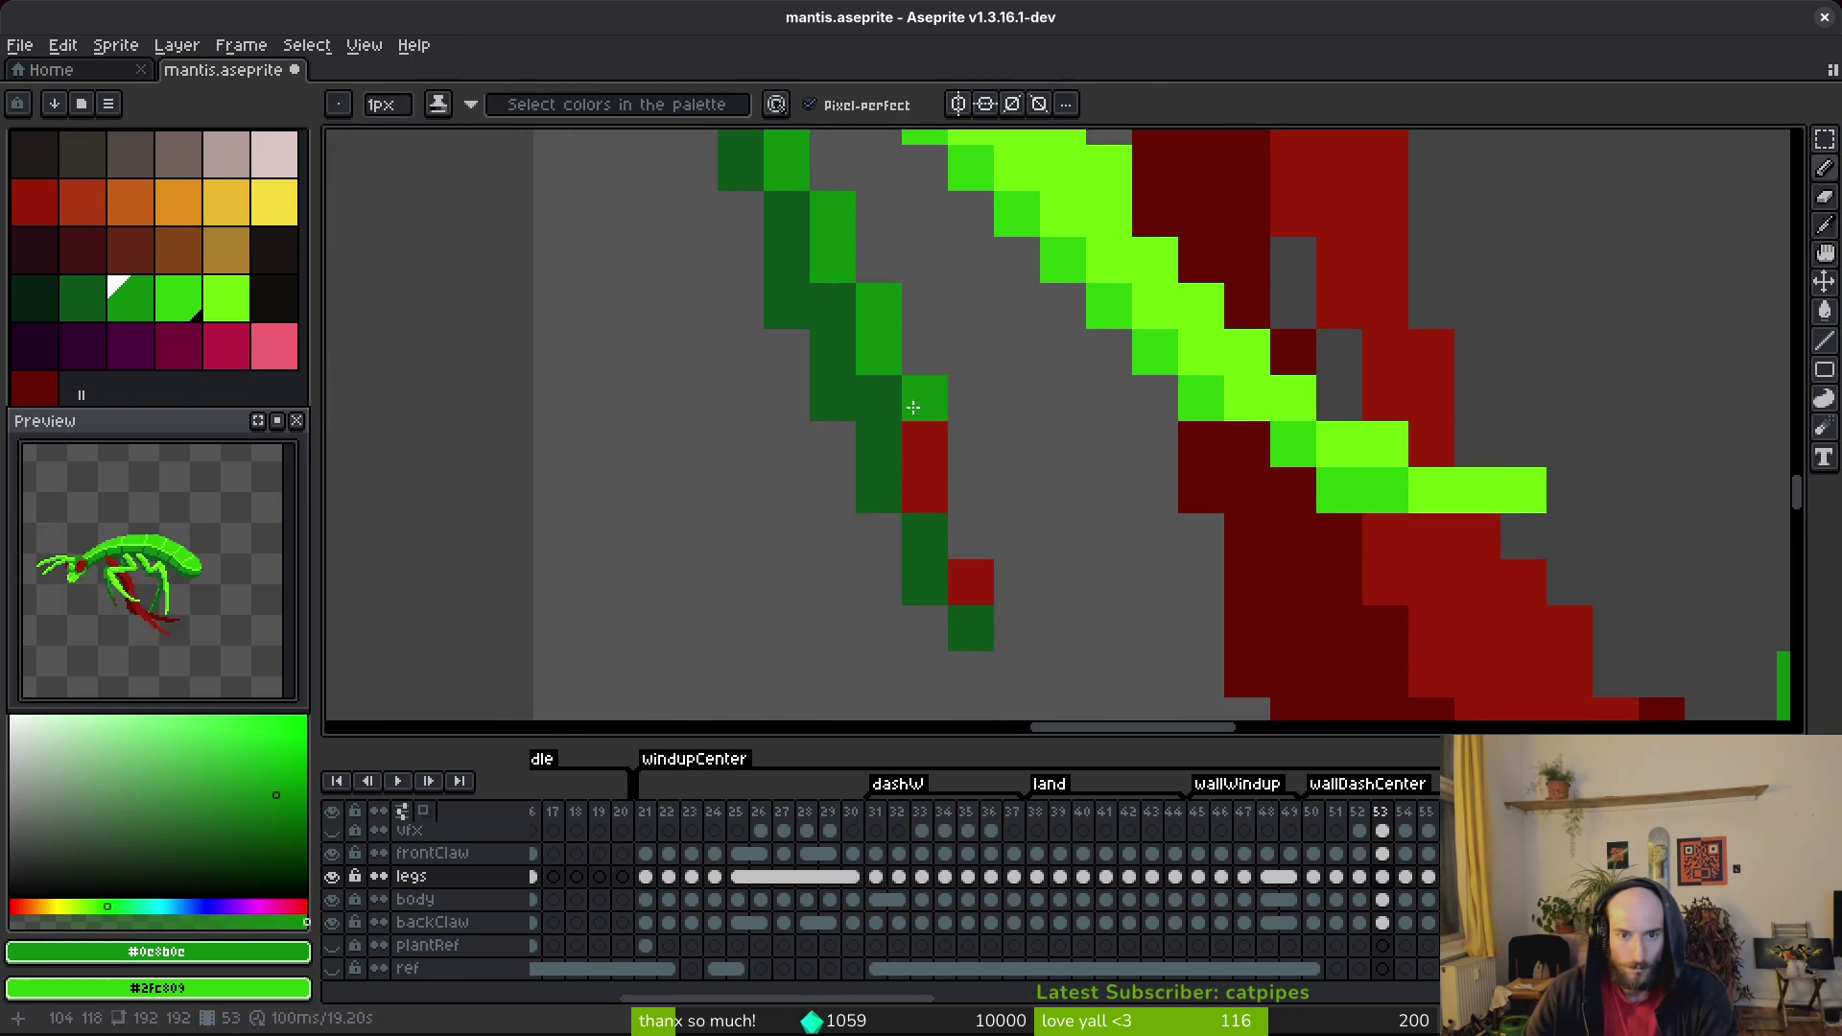
{"action": "left_click", "coordinate": [926, 484]}
{"action": "left_click", "coordinate": [971, 582]}
{"action": "left_click", "coordinate": [925, 444]}
{"action": "key", "text": "ctrl+z"}
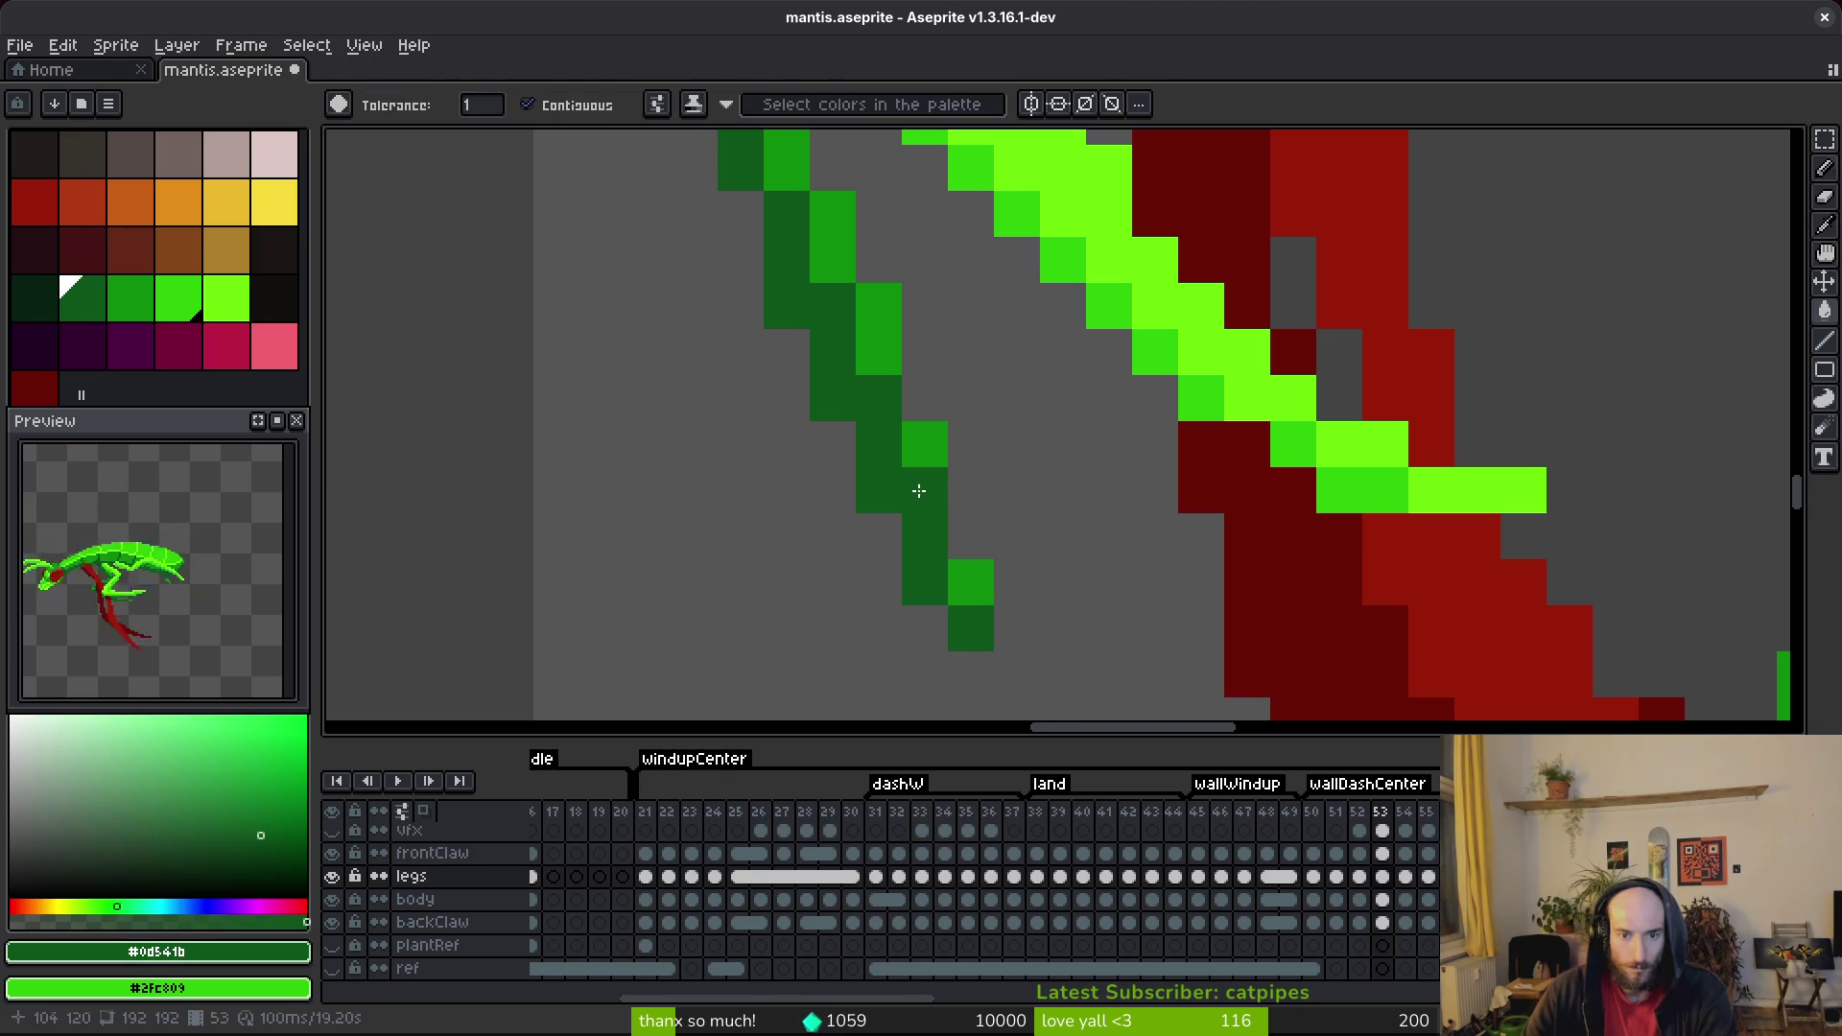
{"action": "key", "text": "b"}
{"action": "scroll", "coordinate": [937, 624], "scroll_direction": "down", "scroll_amount": 3}
{"action": "scroll", "coordinate": [855, 522], "scroll_direction": "up", "scroll_amount": 1}
{"action": "scroll", "coordinate": [842, 452], "scroll_direction": "up", "scroll_amount": 1}
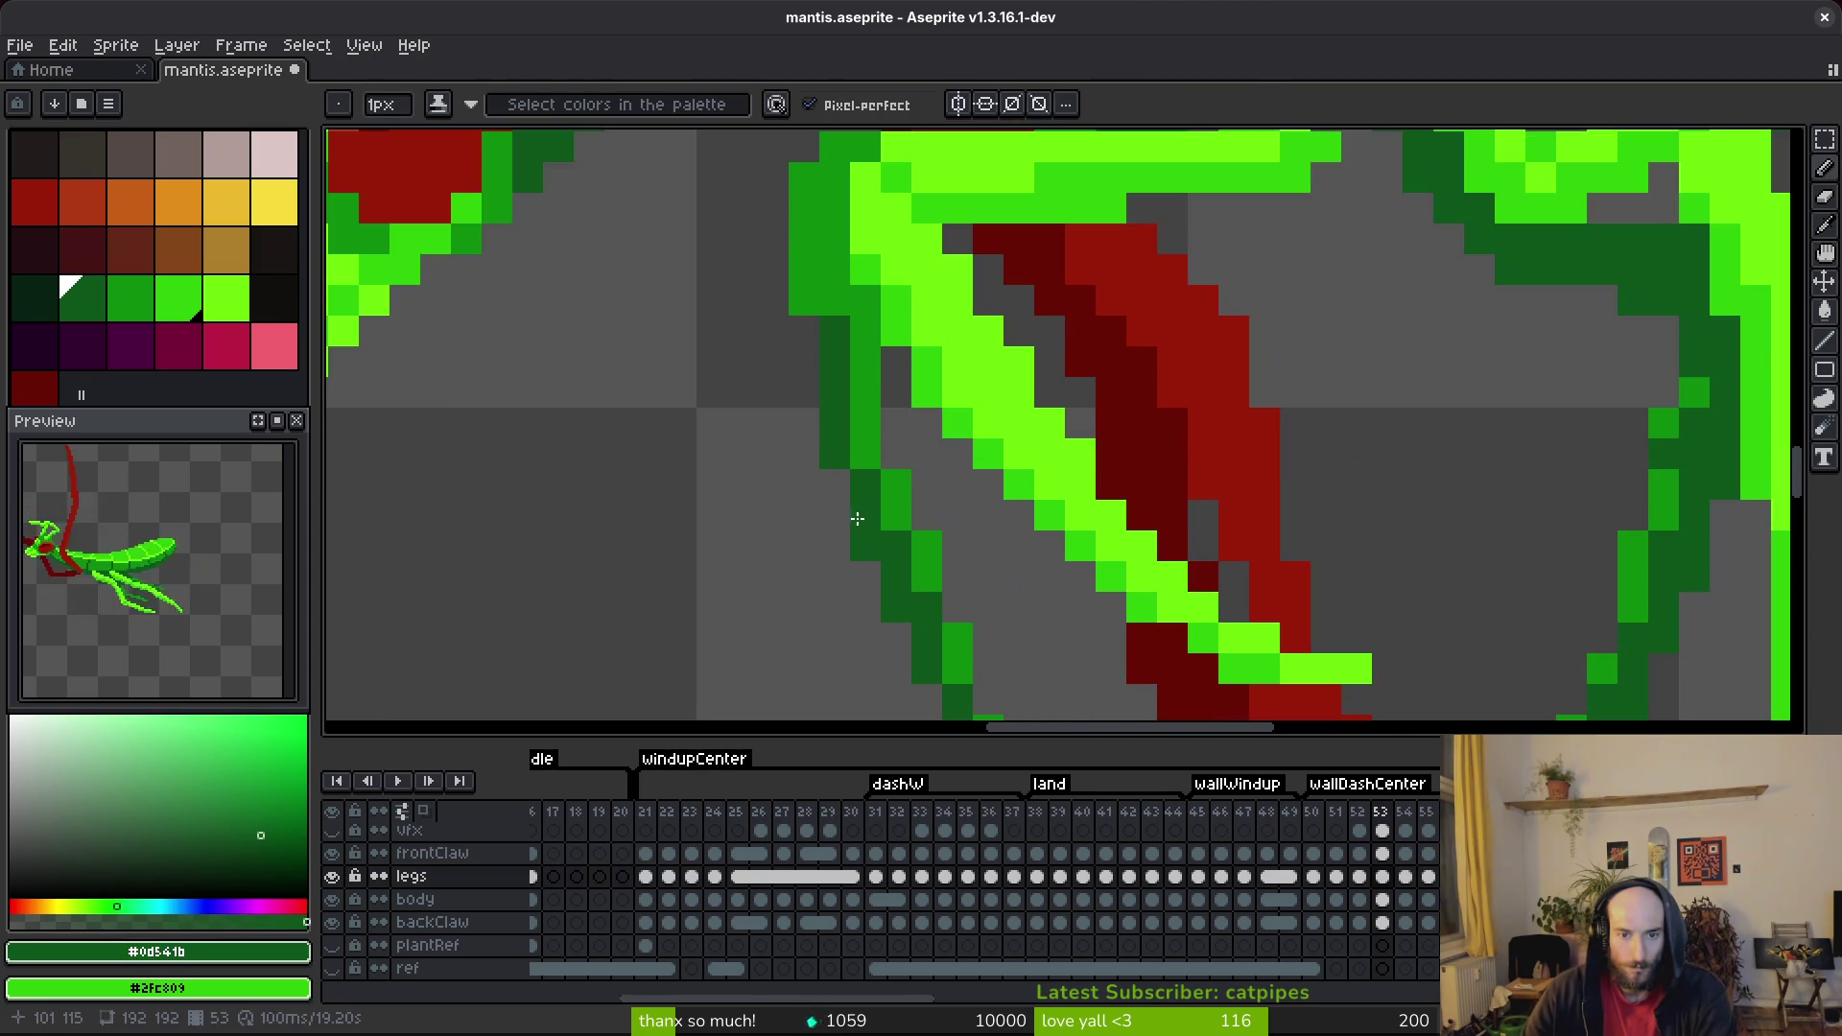
Paint dark-green pixels along the back leg's edge and save.
{"action": "left_click", "coordinate": [885, 460], "text": "alt"}
{"action": "scroll", "coordinate": [886, 459], "scroll_direction": "down", "scroll_amount": 2}
{"action": "key", "text": "ctrl+s"}
{"action": "scroll", "coordinate": [839, 356], "scroll_direction": "up", "scroll_amount": 2}
{"action": "left_click", "coordinate": [839, 355], "text": "alt"}
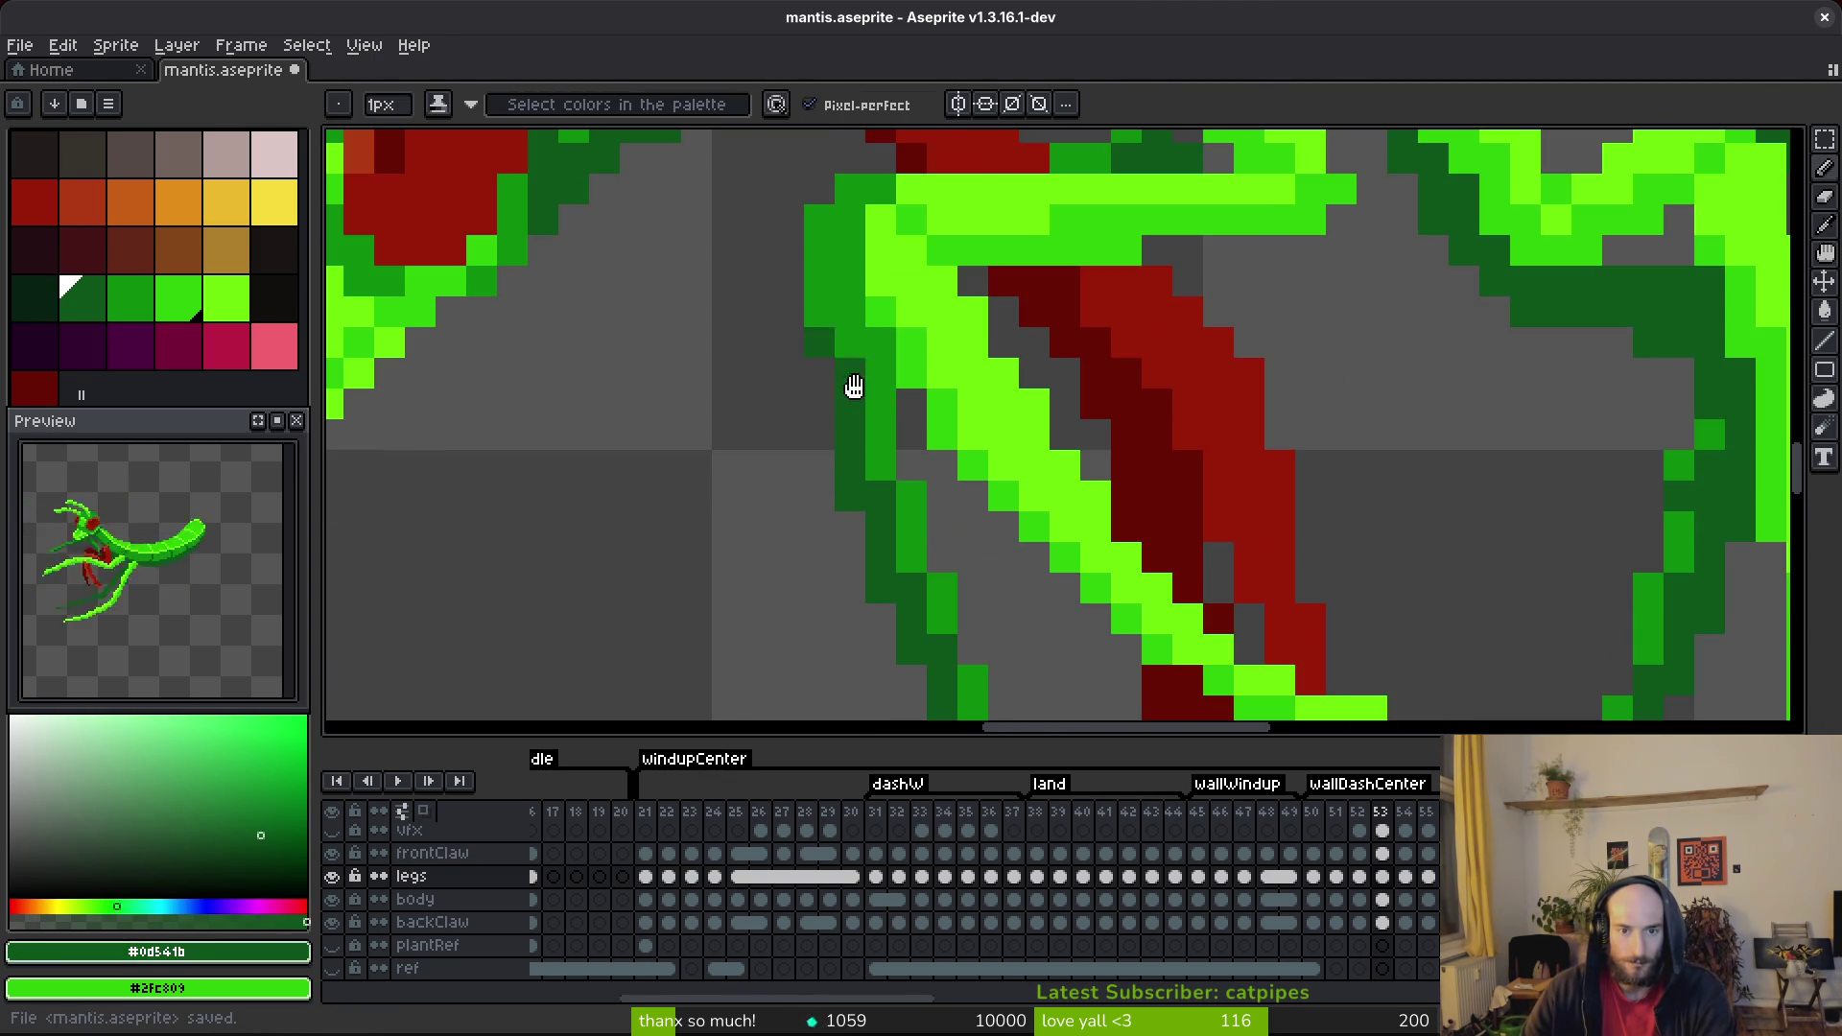
{"action": "scroll", "coordinate": [847, 346], "scroll_direction": "up", "scroll_amount": 2}
{"action": "left_click", "coordinate": [946, 441]}
{"action": "key", "text": "ctrl+s"}
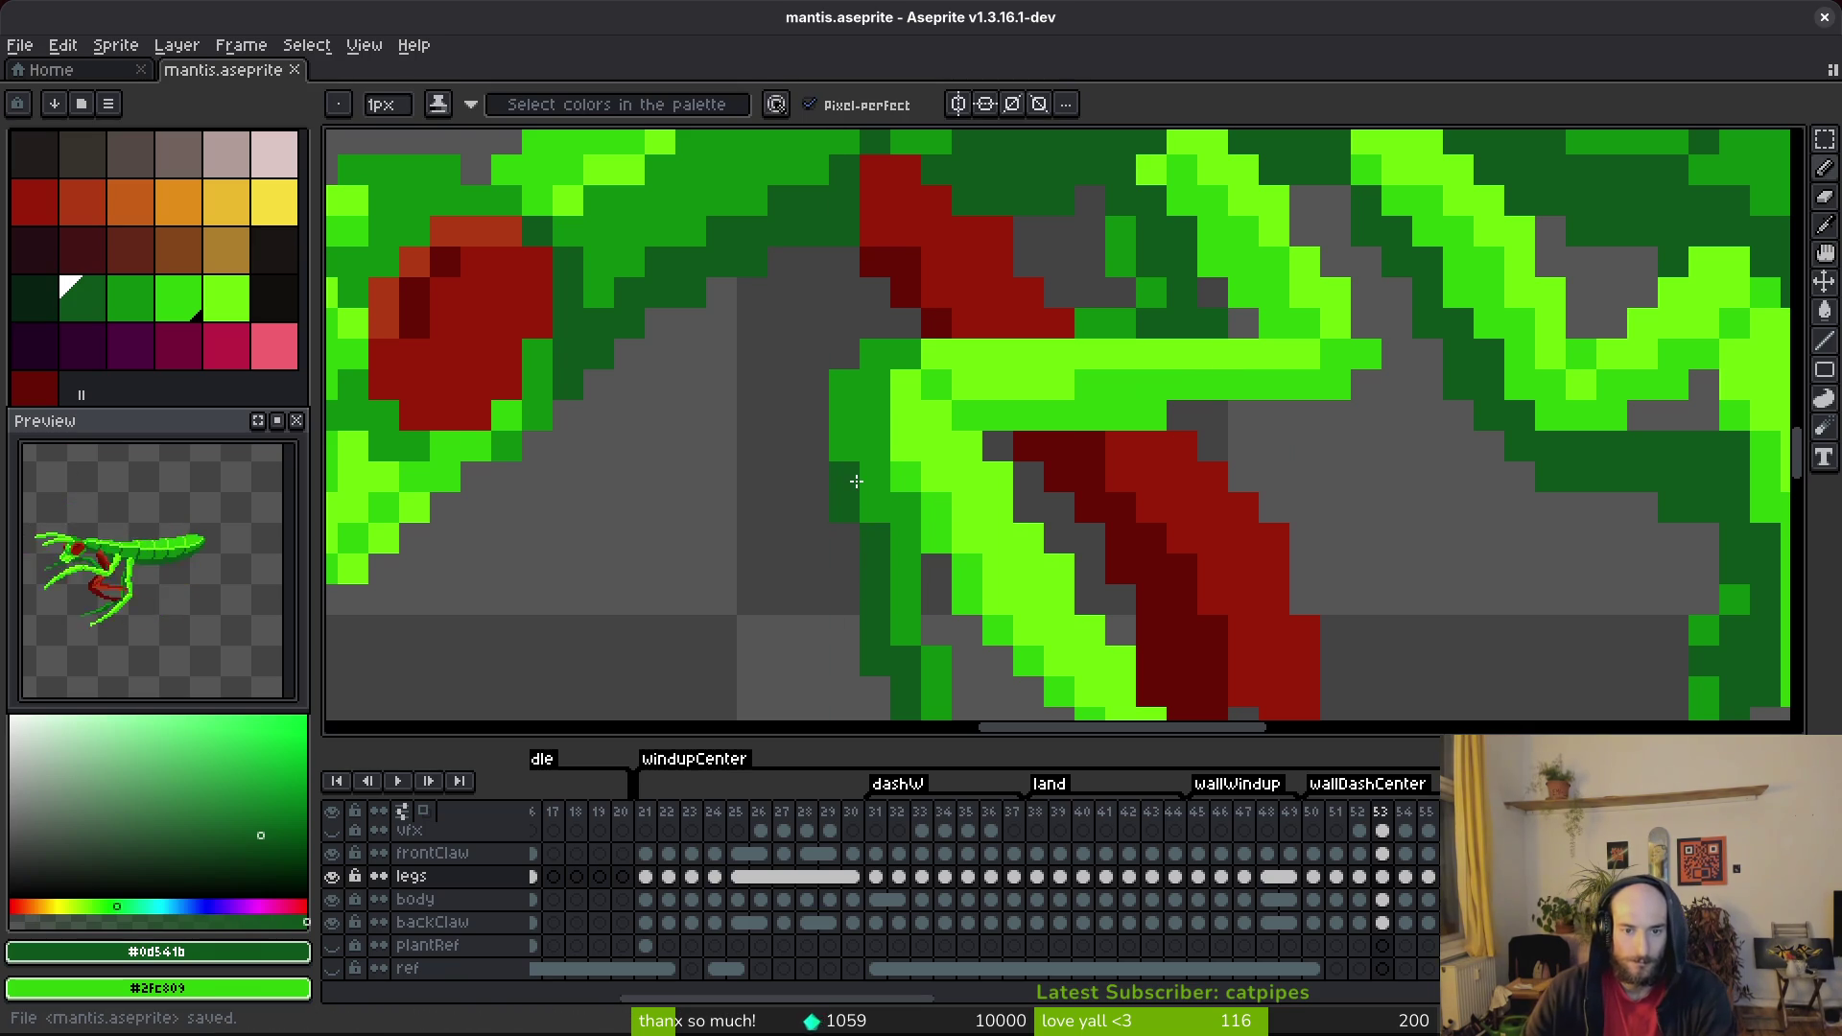
{"action": "scroll", "coordinate": [893, 546], "scroll_direction": "down", "scroll_amount": 3}
{"action": "key", "text": "ctrl+s"}
{"action": "scroll", "coordinate": [871, 452], "scroll_direction": "up", "scroll_amount": 4}
Add three more dark-green pixels to the leg and save.
{"action": "left_click", "coordinate": [871, 451]}
{"action": "left_click", "coordinate": [899, 423]}
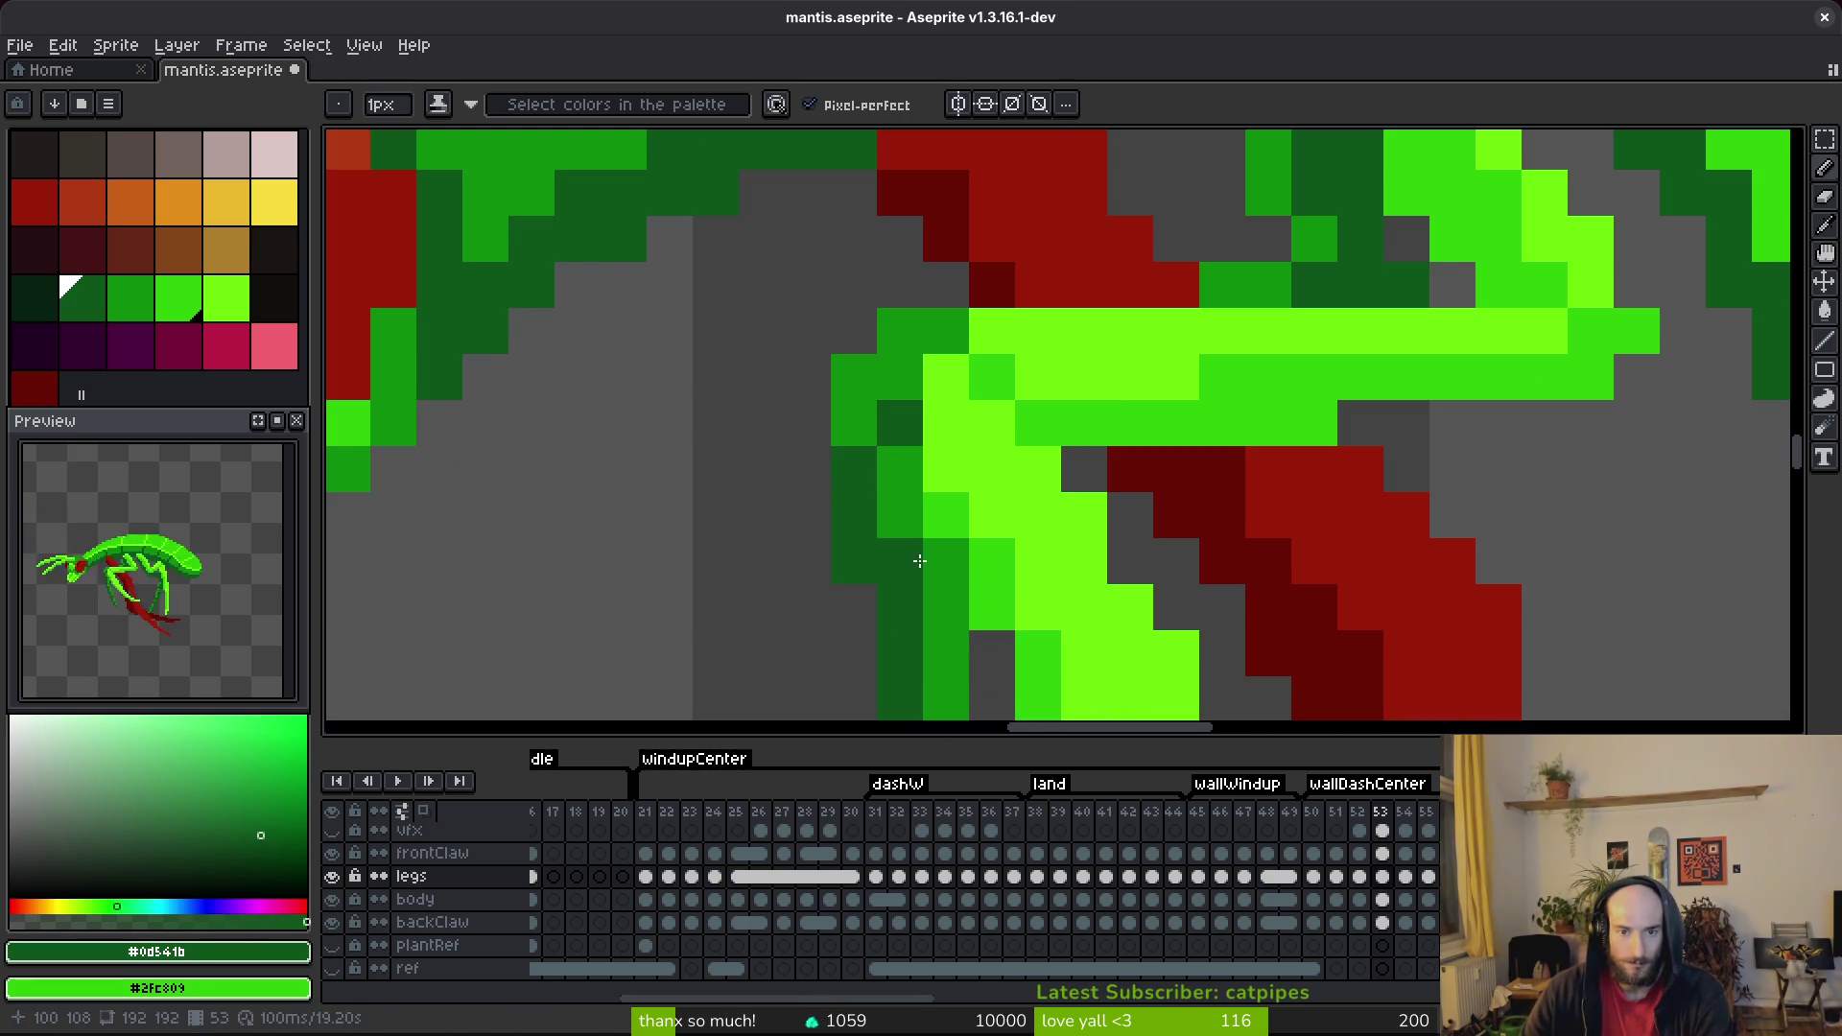
{"action": "left_click", "coordinate": [945, 516]}
{"action": "scroll", "coordinate": [945, 518], "scroll_direction": "down", "scroll_amount": 4}
{"action": "key", "text": "ctrl+s"}
{"action": "scroll", "coordinate": [932, 521], "scroll_direction": "up", "scroll_amount": 3}
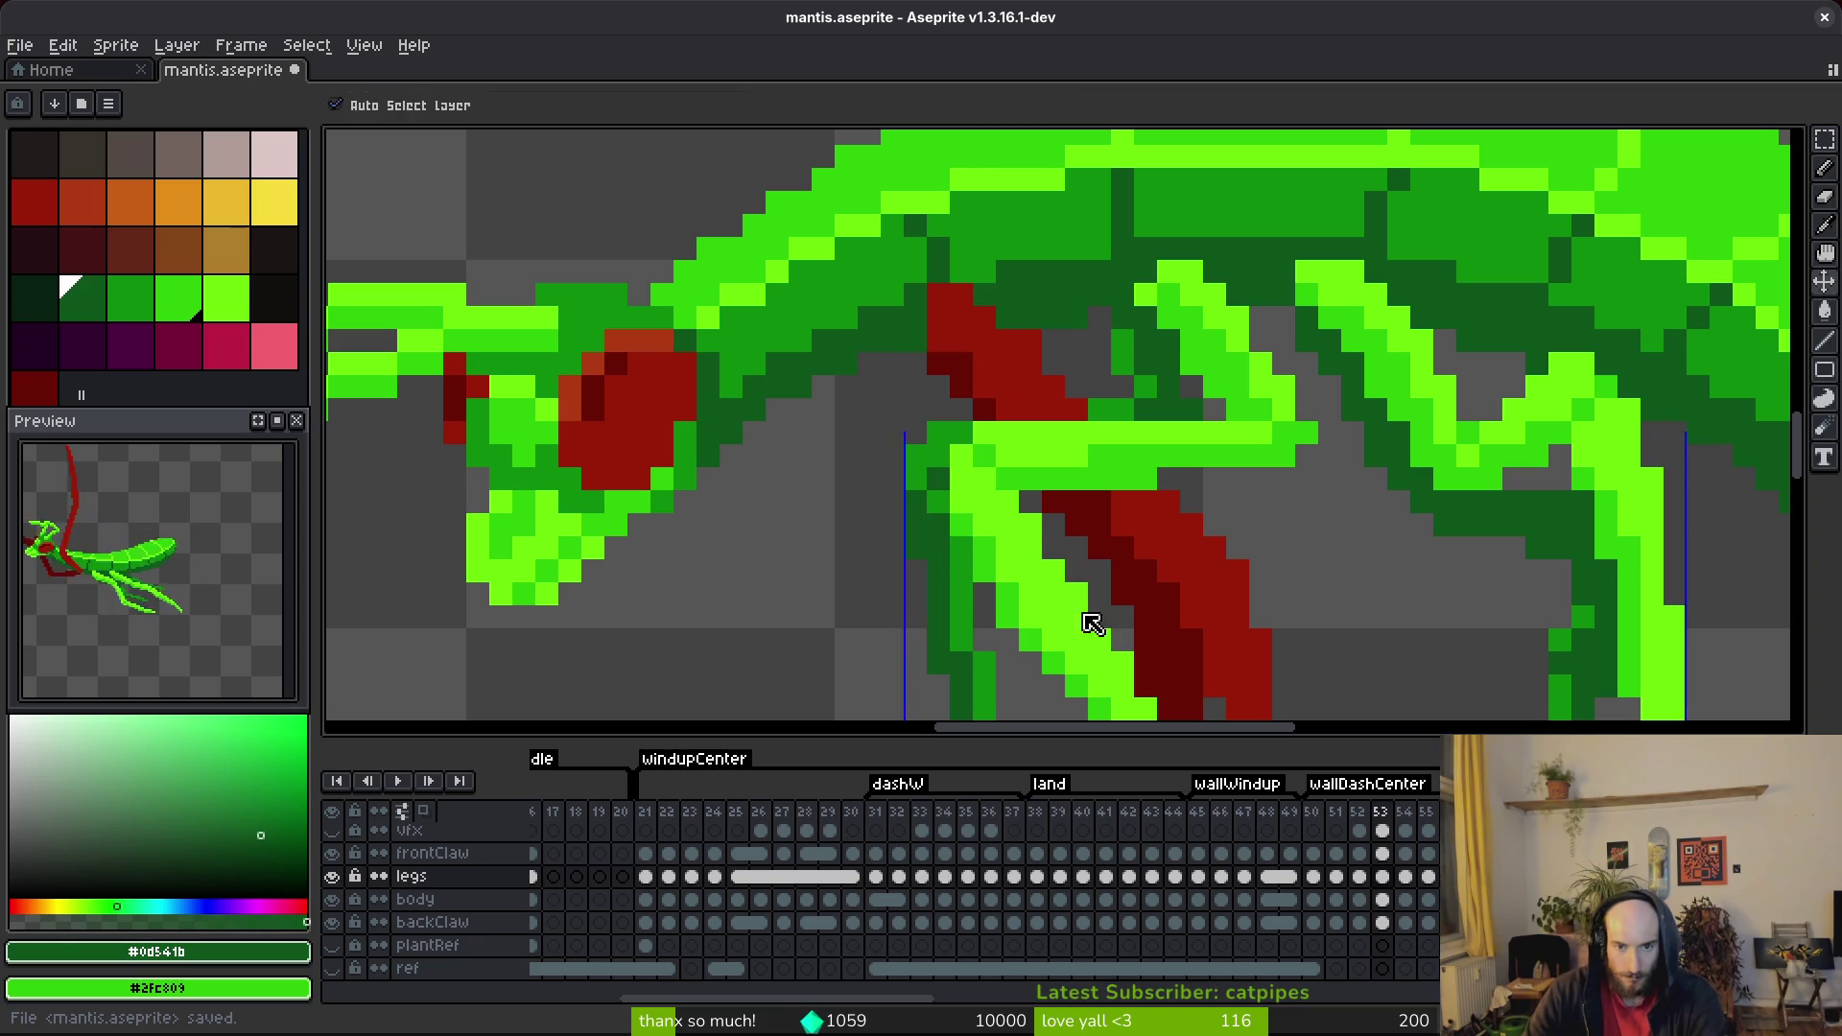
{"action": "scroll", "coordinate": [933, 519], "scroll_direction": "down", "scroll_amount": 3}
{"action": "scroll", "coordinate": [987, 576], "scroll_direction": "up", "scroll_amount": 3}
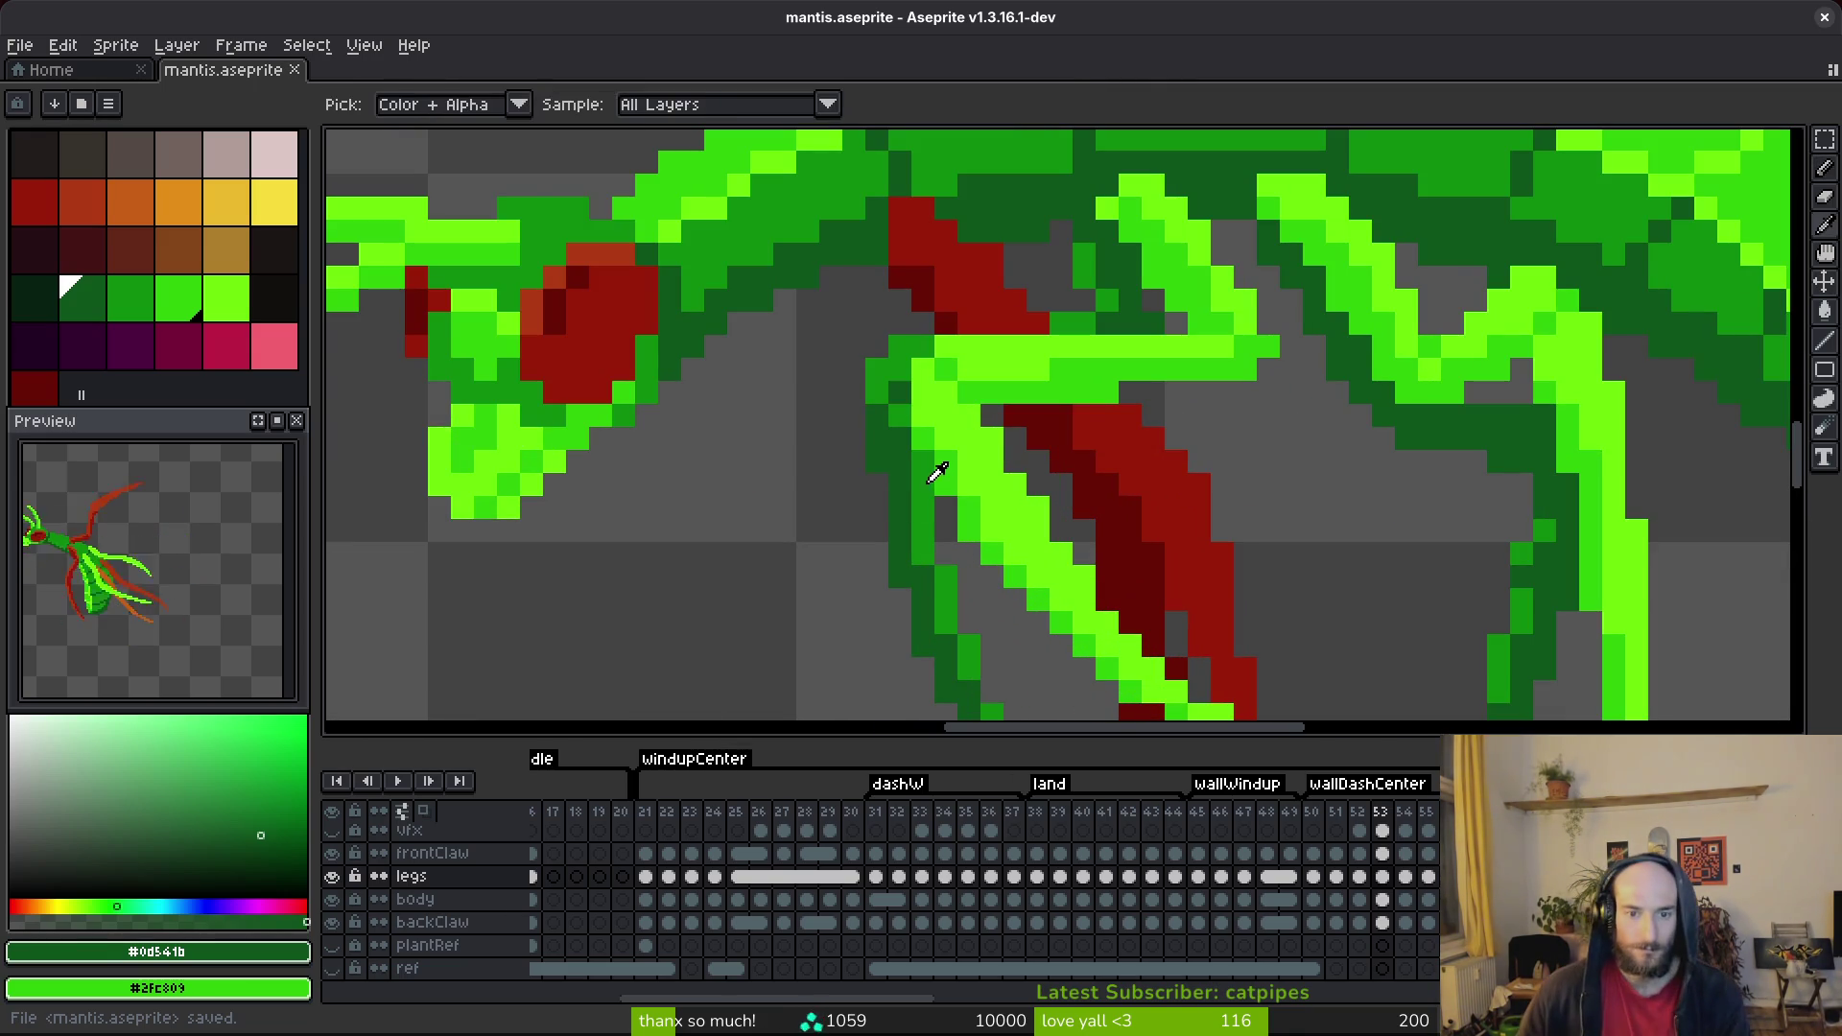
Draw a dark-green line down the back leg's edge, repaint one pixel mid green, and save.
{"action": "left_click", "coordinate": [936, 476], "text": "alt"}
{"action": "key", "text": "ctrl+z"}
{"action": "scroll", "coordinate": [968, 483], "scroll_direction": "down", "scroll_amount": 3}
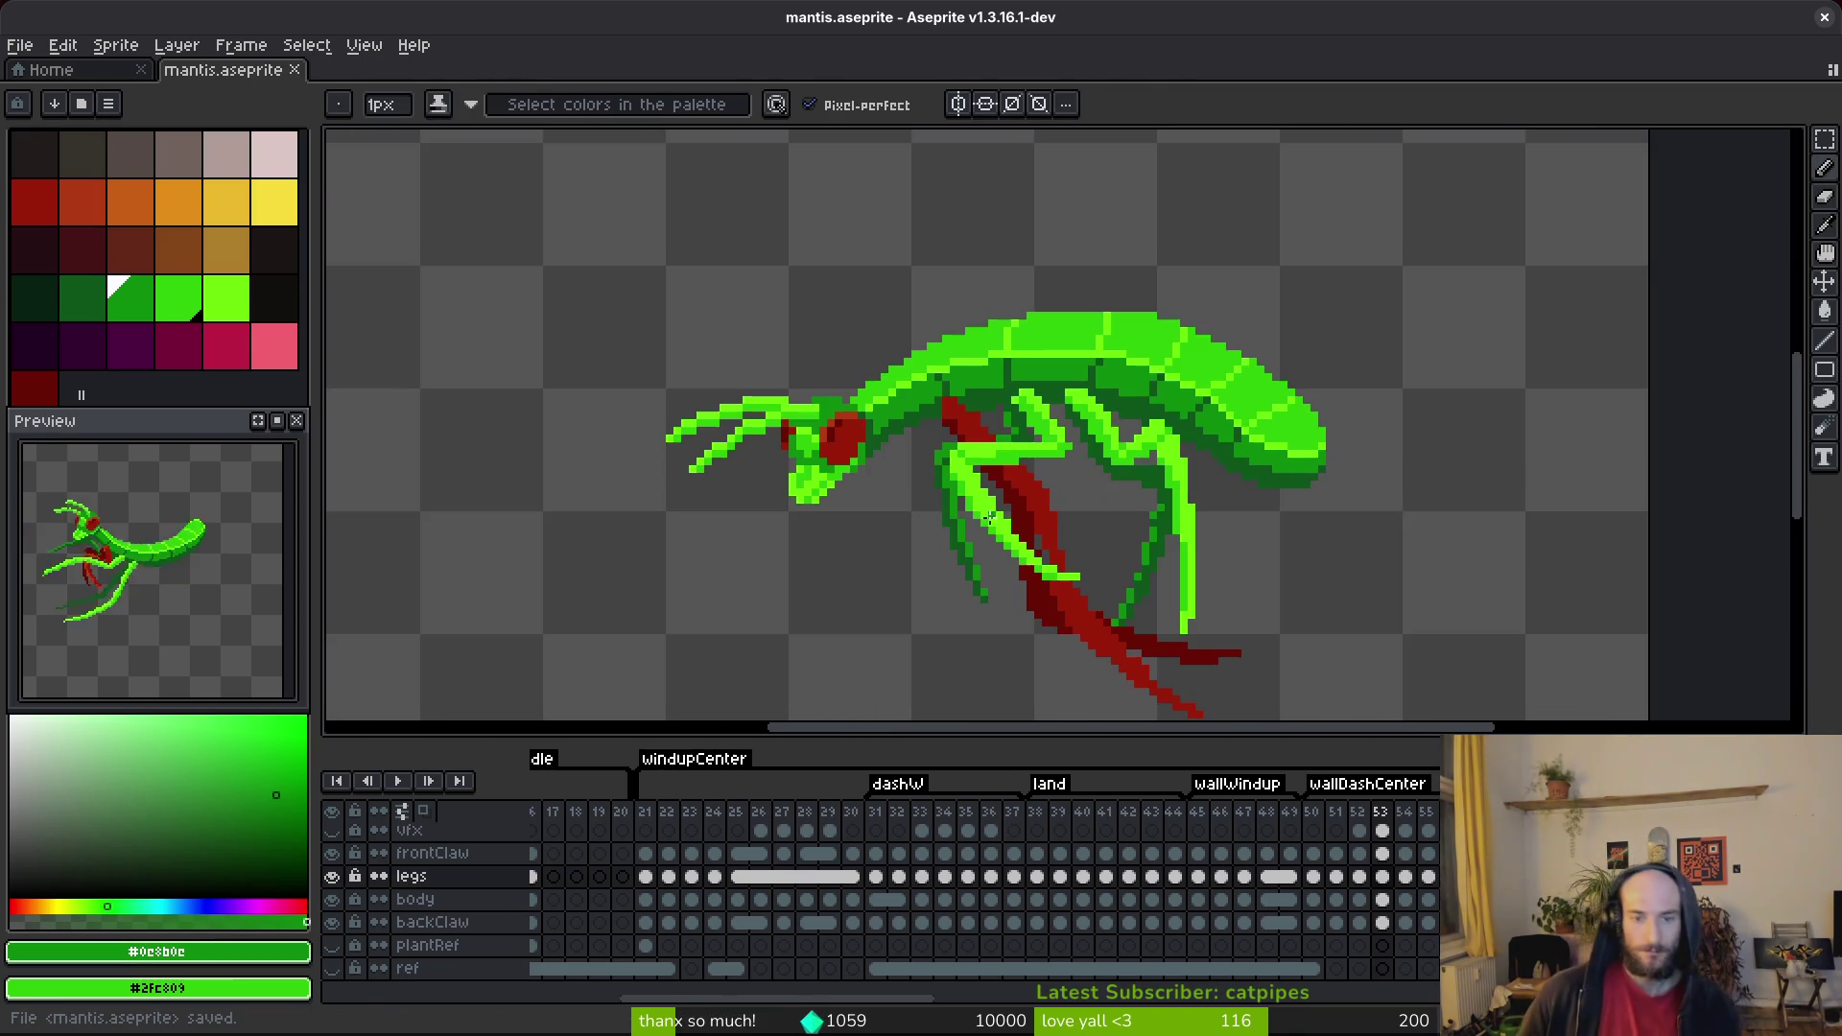
{"action": "scroll", "coordinate": [947, 509], "scroll_direction": "up", "scroll_amount": 3}
{"action": "scroll", "coordinate": [947, 509], "scroll_direction": "up", "scroll_amount": 2}
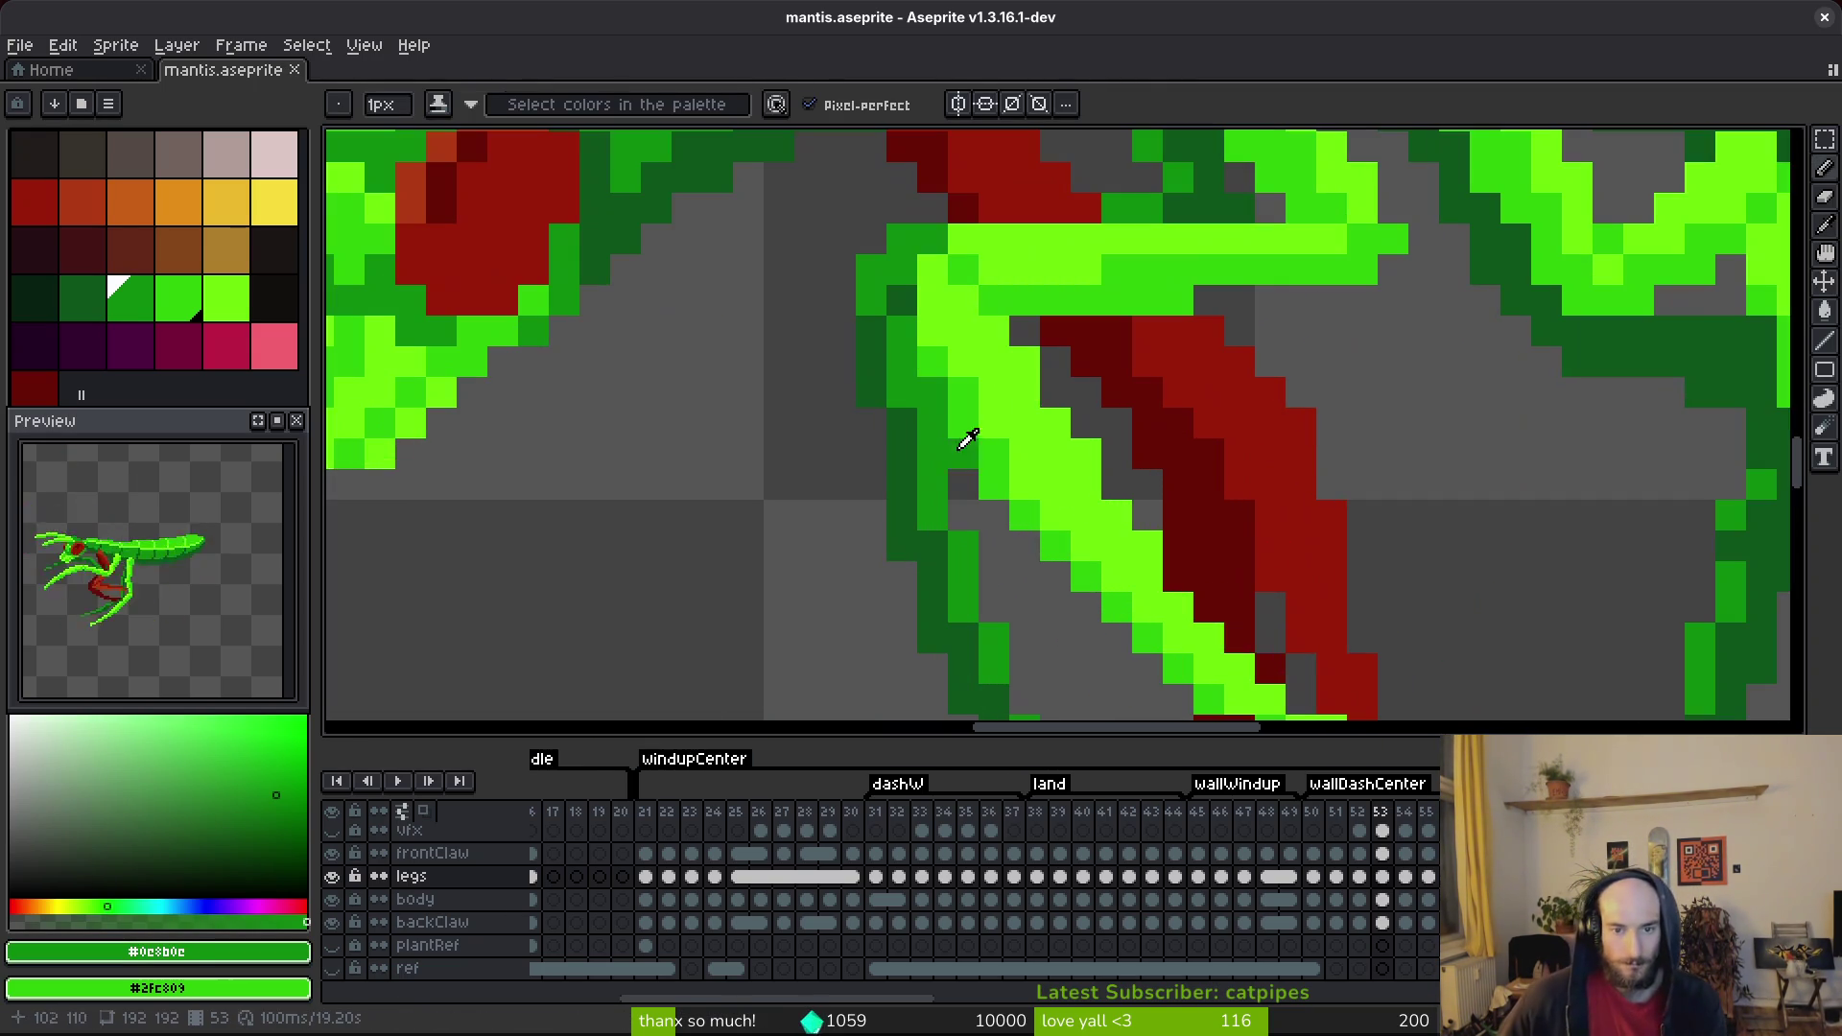
{"action": "left_click", "coordinate": [912, 412], "text": "alt"}
{"action": "mouse_move", "coordinate": [901, 327]}
{"action": "left_mouse_down"}
{"action": "mouse_move", "coordinate": [962, 573]}
{"action": "mouse_move", "coordinate": [970, 526]}
{"action": "left_mouse_up"}
{"action": "left_click", "coordinate": [967, 542], "text": "alt"}
{"action": "left_click", "coordinate": [935, 486]}
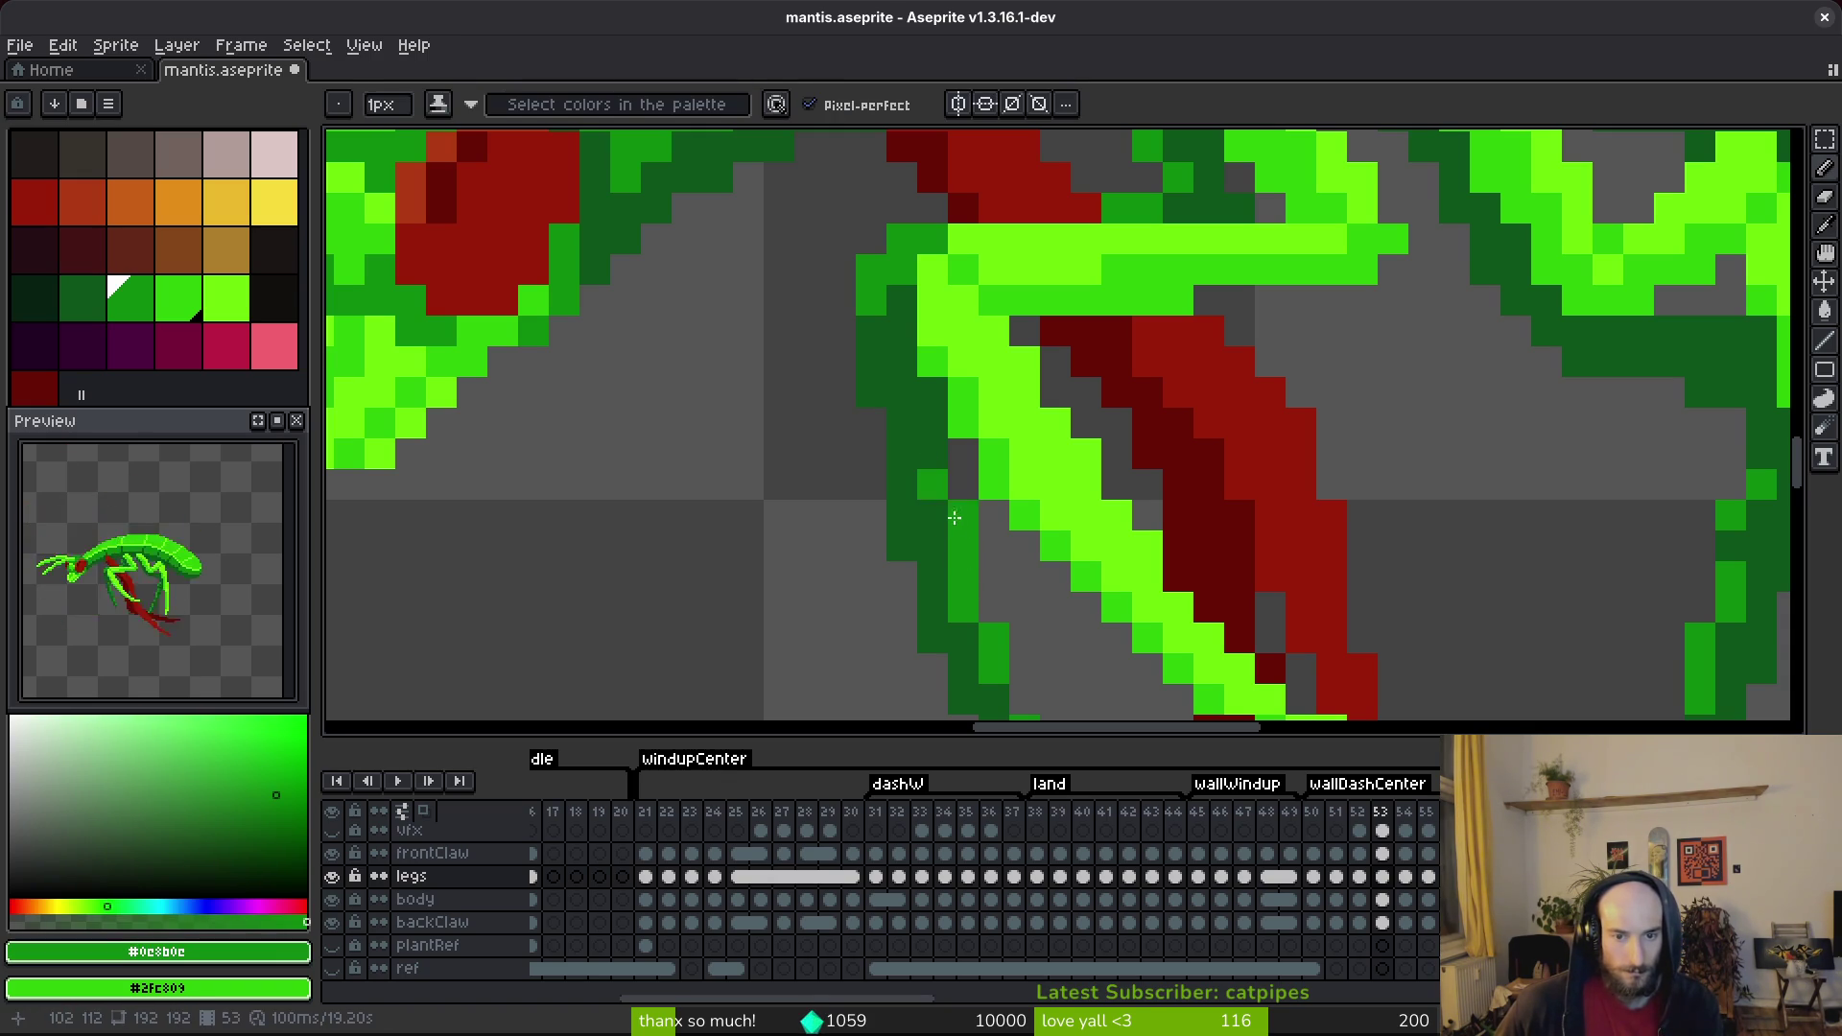
{"action": "scroll", "coordinate": [1025, 583], "scroll_direction": "down", "scroll_amount": 3}
{"action": "key", "text": "ctrl+s"}
{"action": "scroll", "coordinate": [1024, 583], "scroll_direction": "up", "scroll_amount": 2}
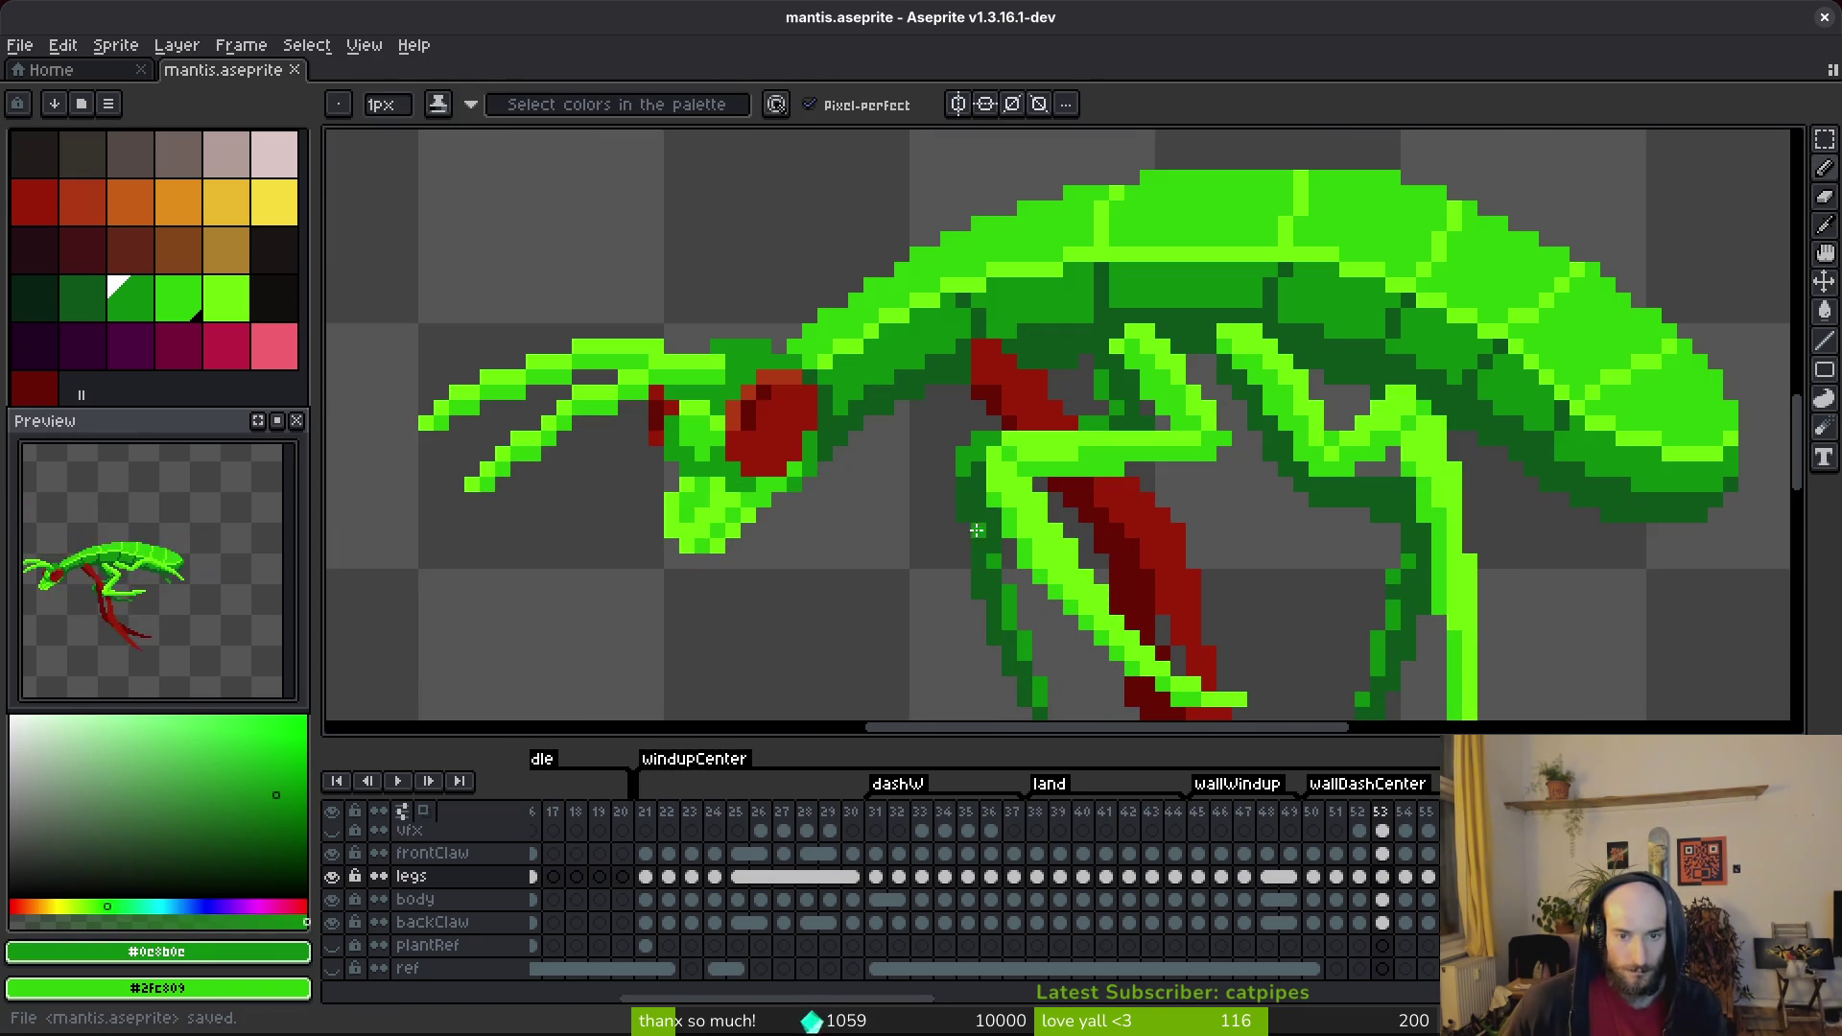
Save the leg edits and advance to the next animation frame, 54.
{"action": "left_click", "coordinate": [967, 526], "text": "alt"}
{"action": "scroll", "coordinate": [1009, 537], "scroll_direction": "down", "scroll_amount": 2}
{"action": "key", "text": "ctrl+s"}
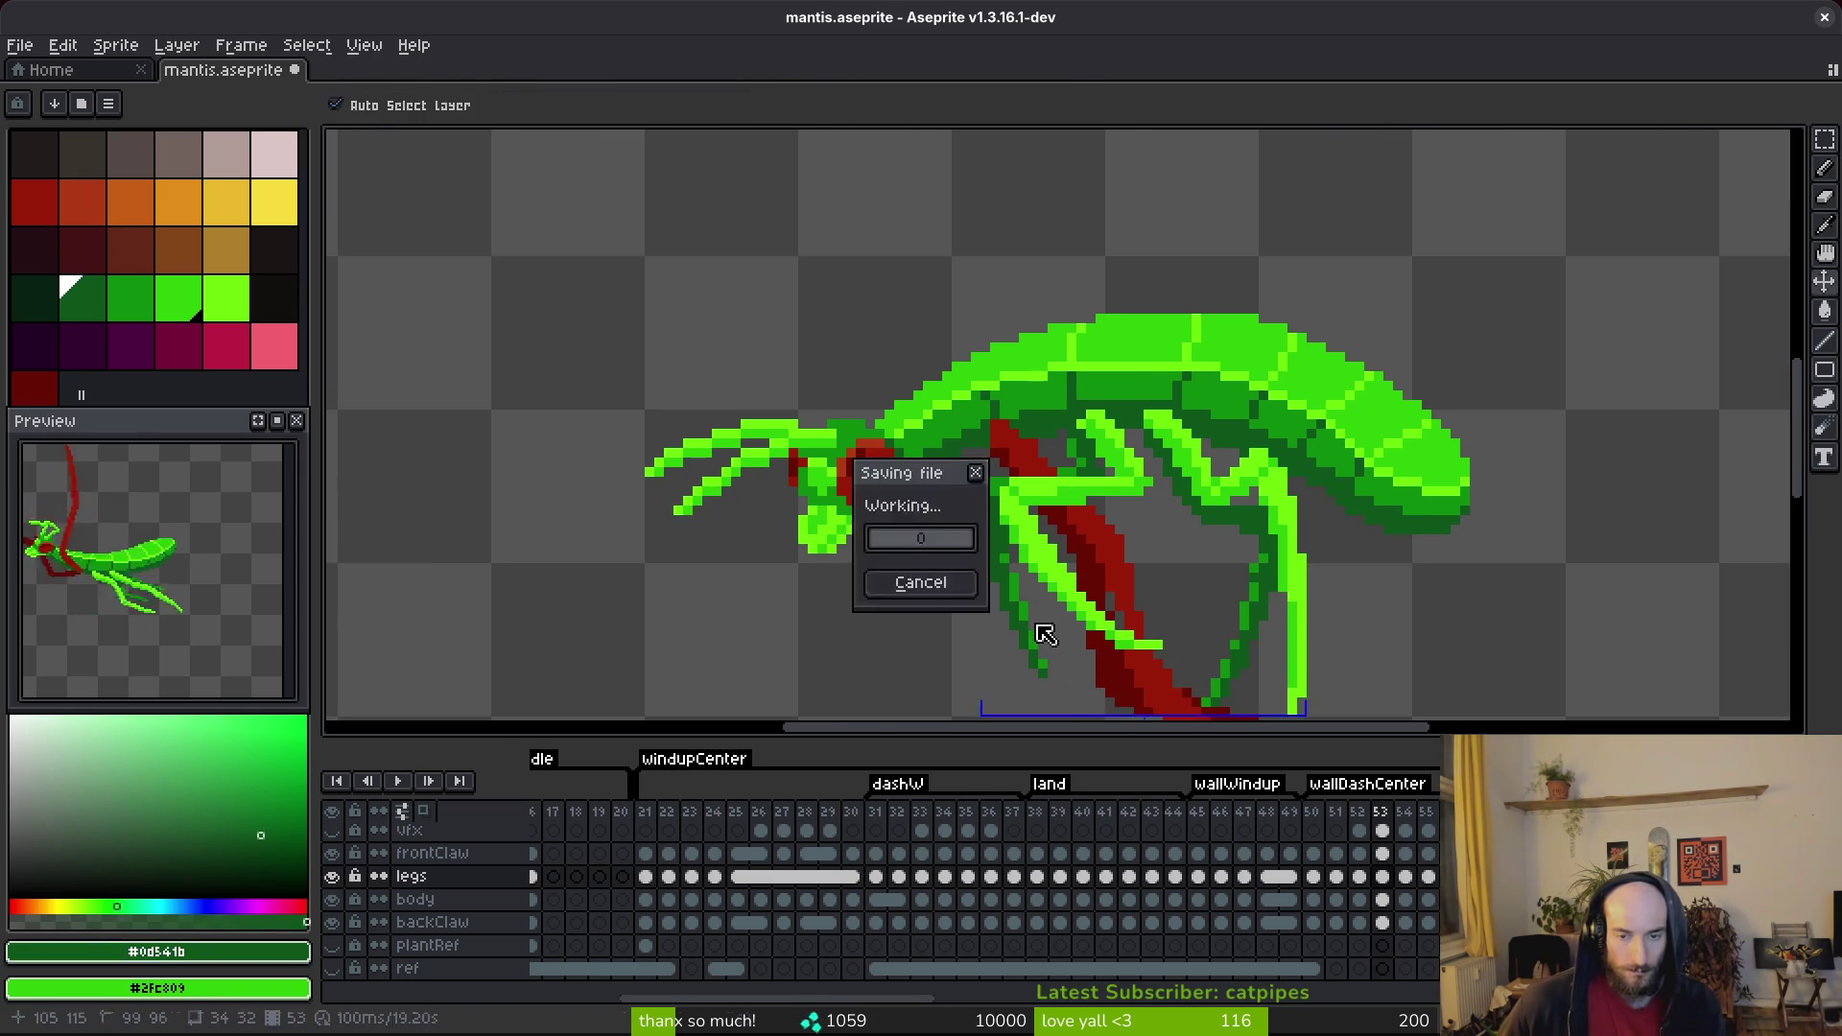
{"action": "scroll", "coordinate": [1030, 506], "scroll_direction": "down", "scroll_amount": 1}
{"action": "scroll", "coordinate": [1030, 505], "scroll_direction": "down", "scroll_amount": 3}
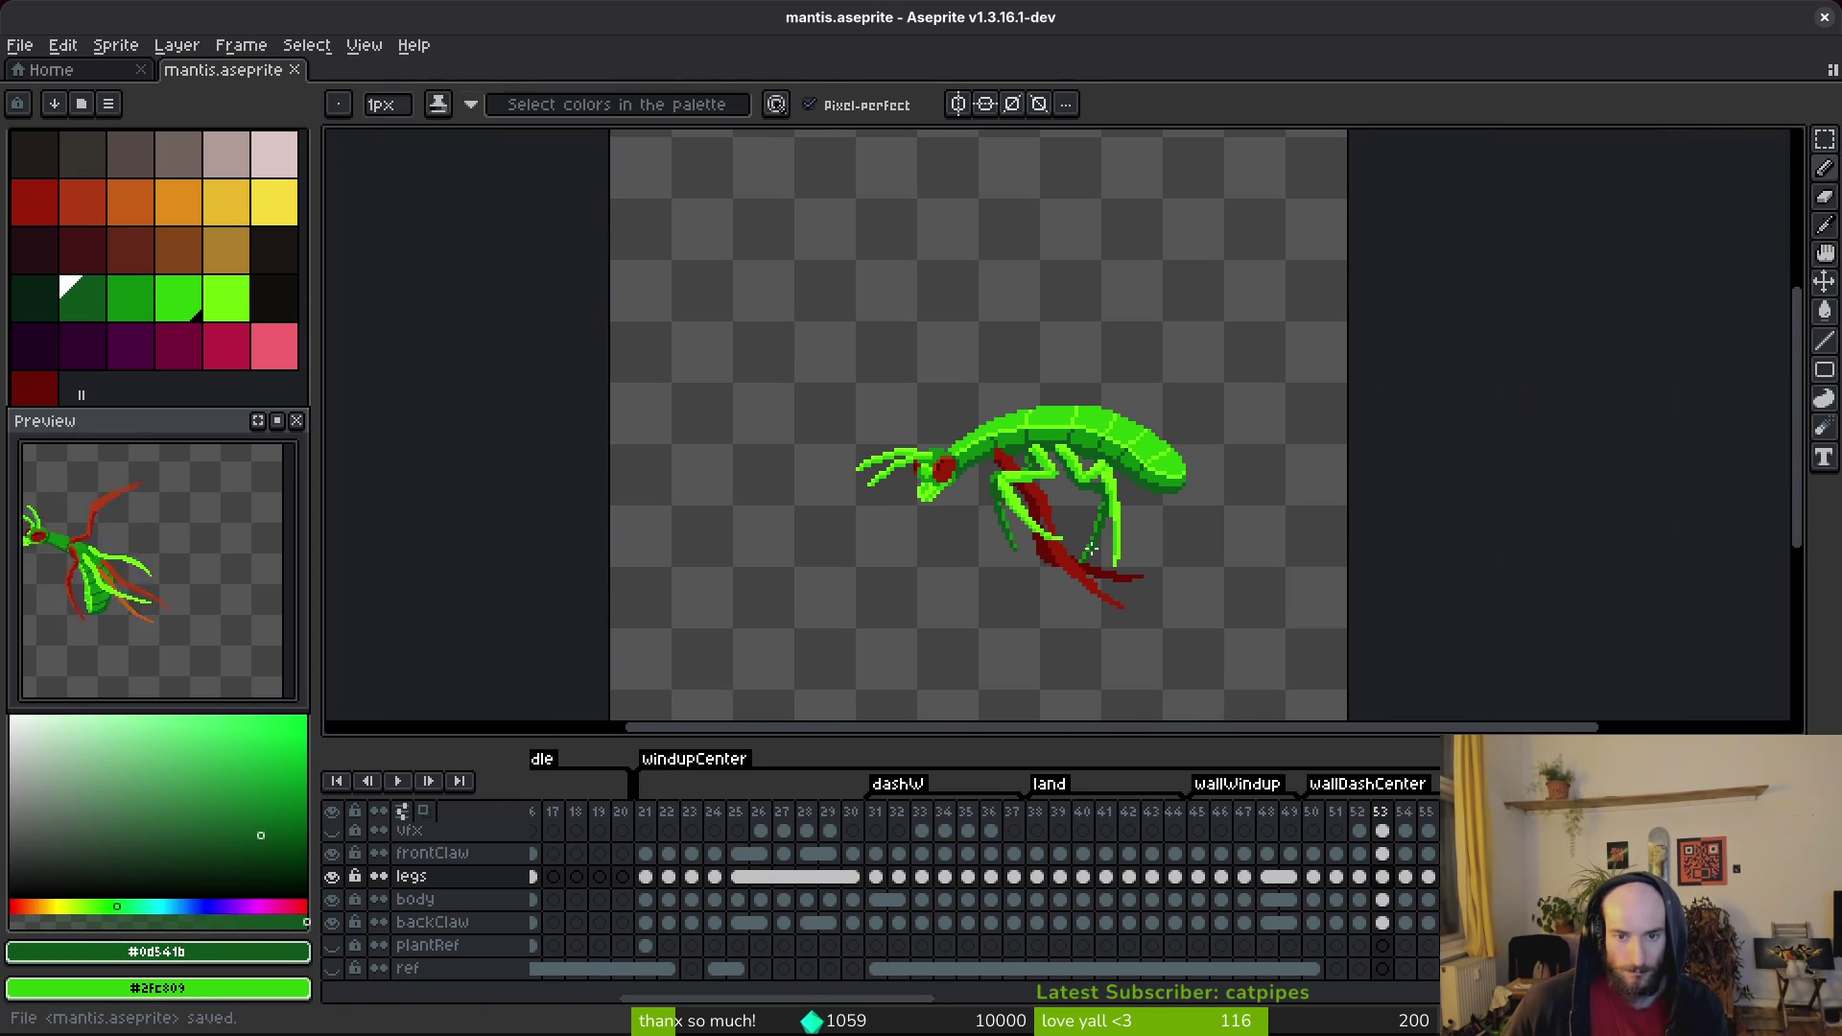
{"action": "key", "text": "Return"}
{"action": "key", "text": "Return"}
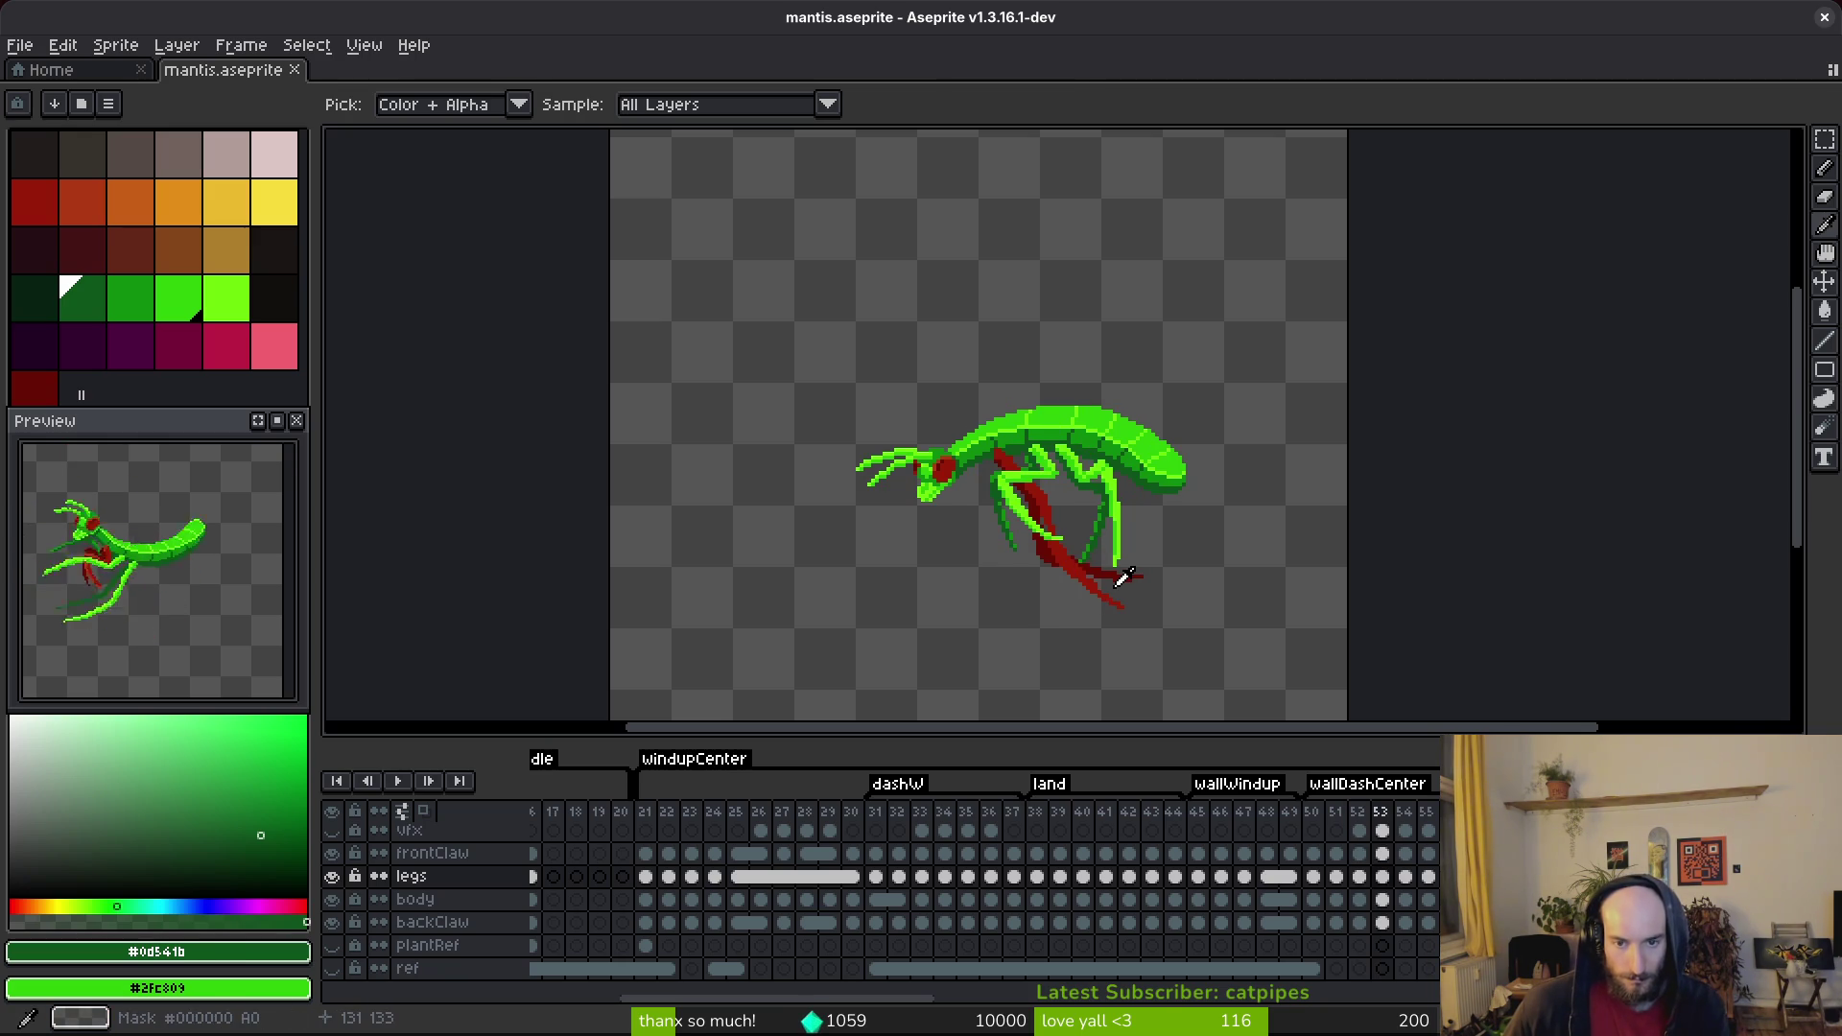
{"action": "key", "text": "Right"}
{"action": "key", "text": "b"}
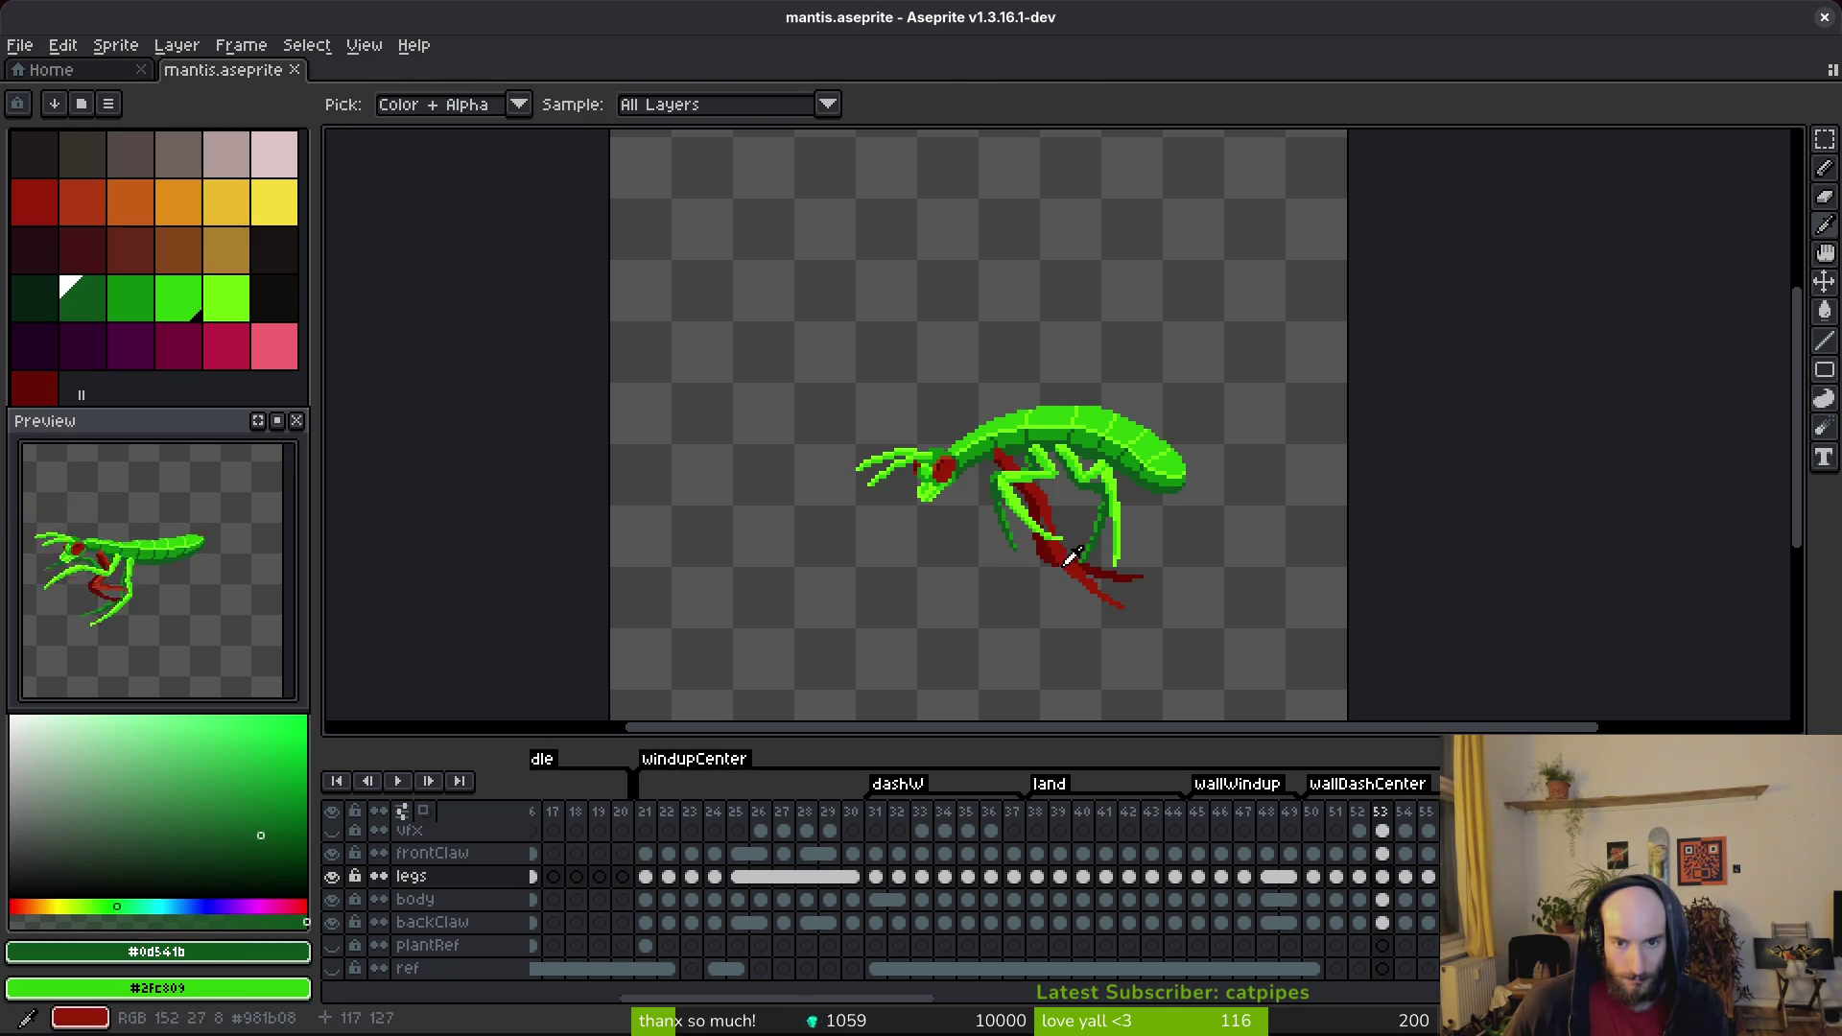
{"action": "scroll", "coordinate": [1059, 554], "scroll_direction": "up", "scroll_amount": 2}
Add bright green pixels below the leg and hide the frontClaw layer.
{"action": "scroll", "coordinate": [1059, 555], "scroll_direction": "up", "scroll_amount": 2}
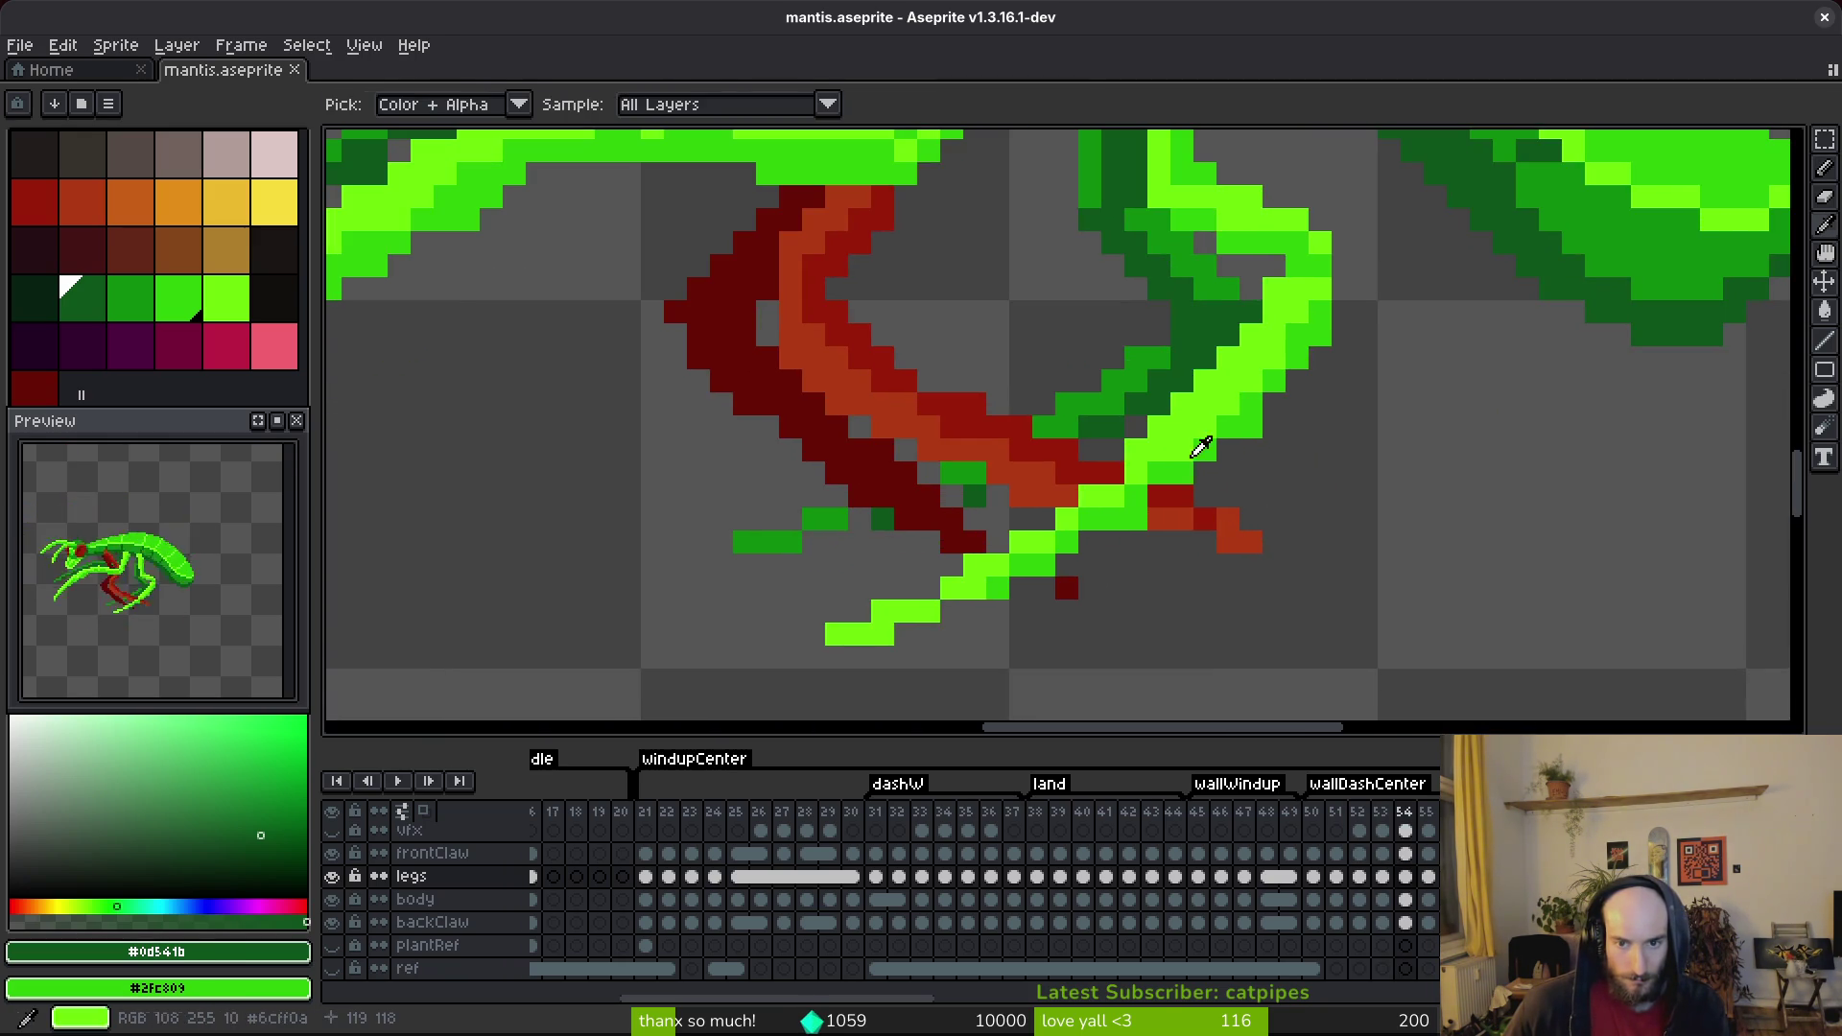
{"action": "left_click", "coordinate": [1195, 462], "text": "alt"}
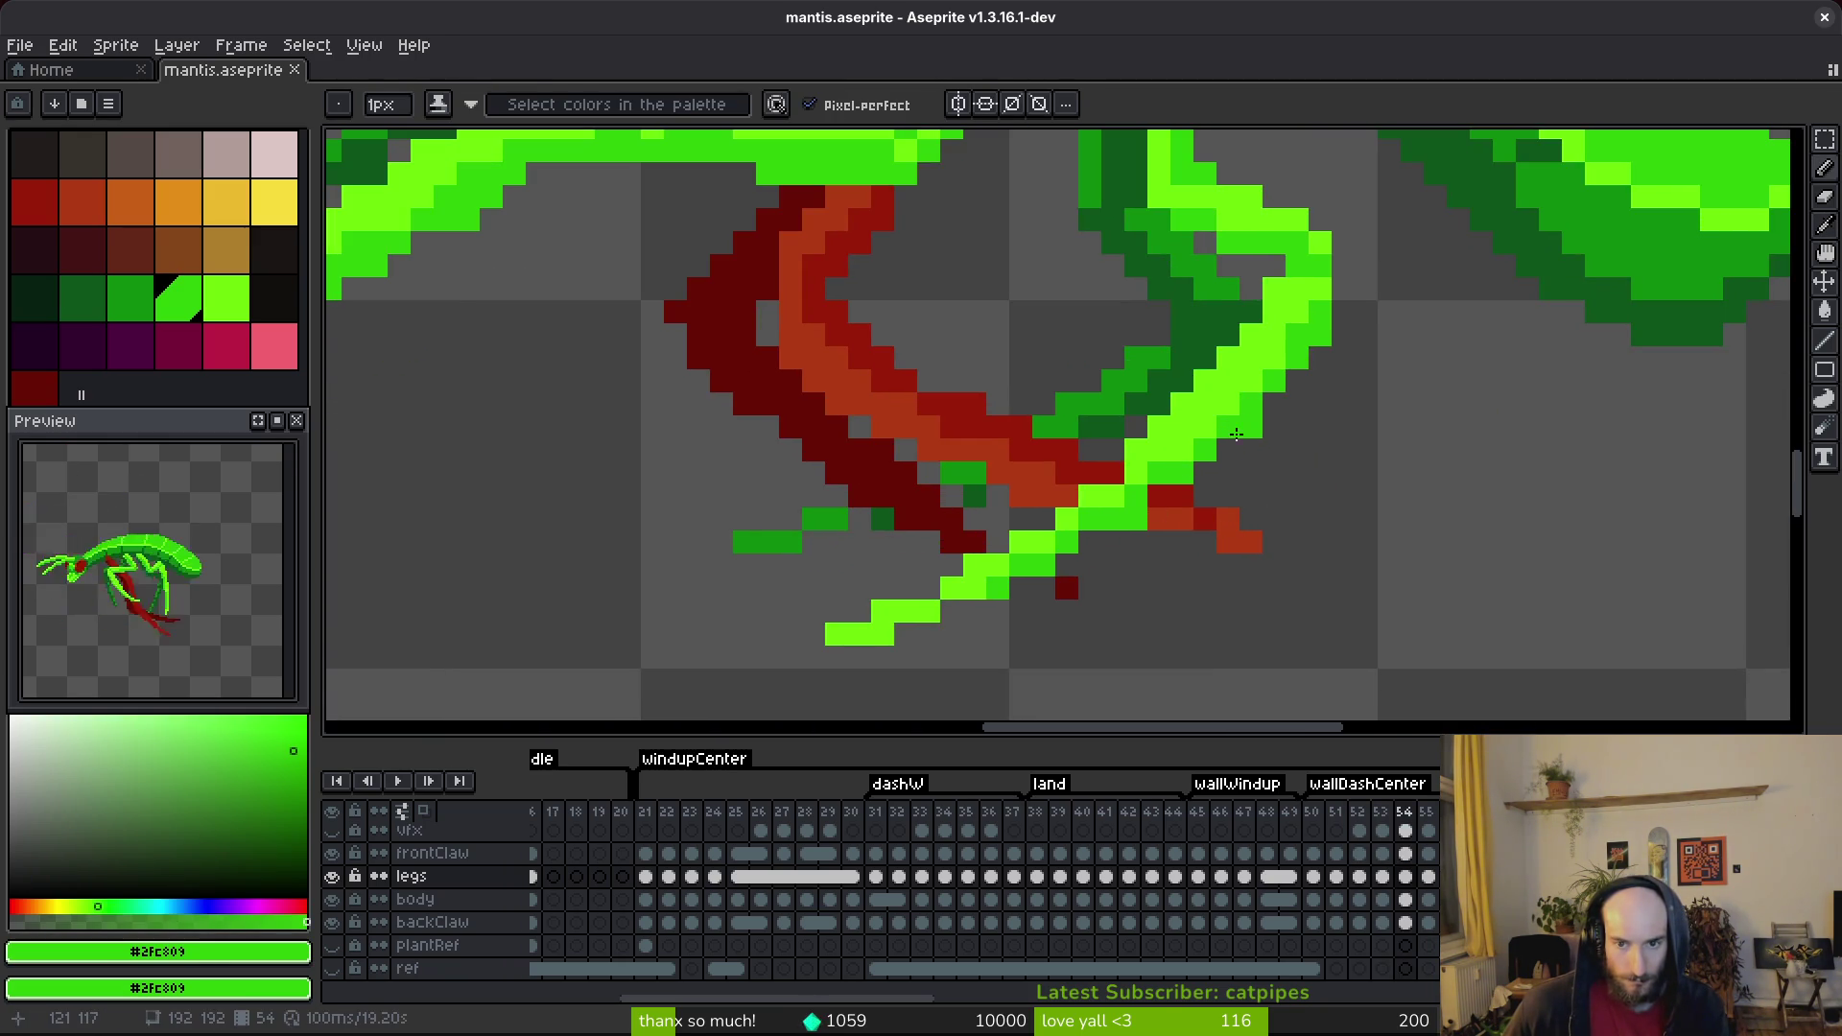
{"action": "left_click", "coordinate": [1150, 500]}
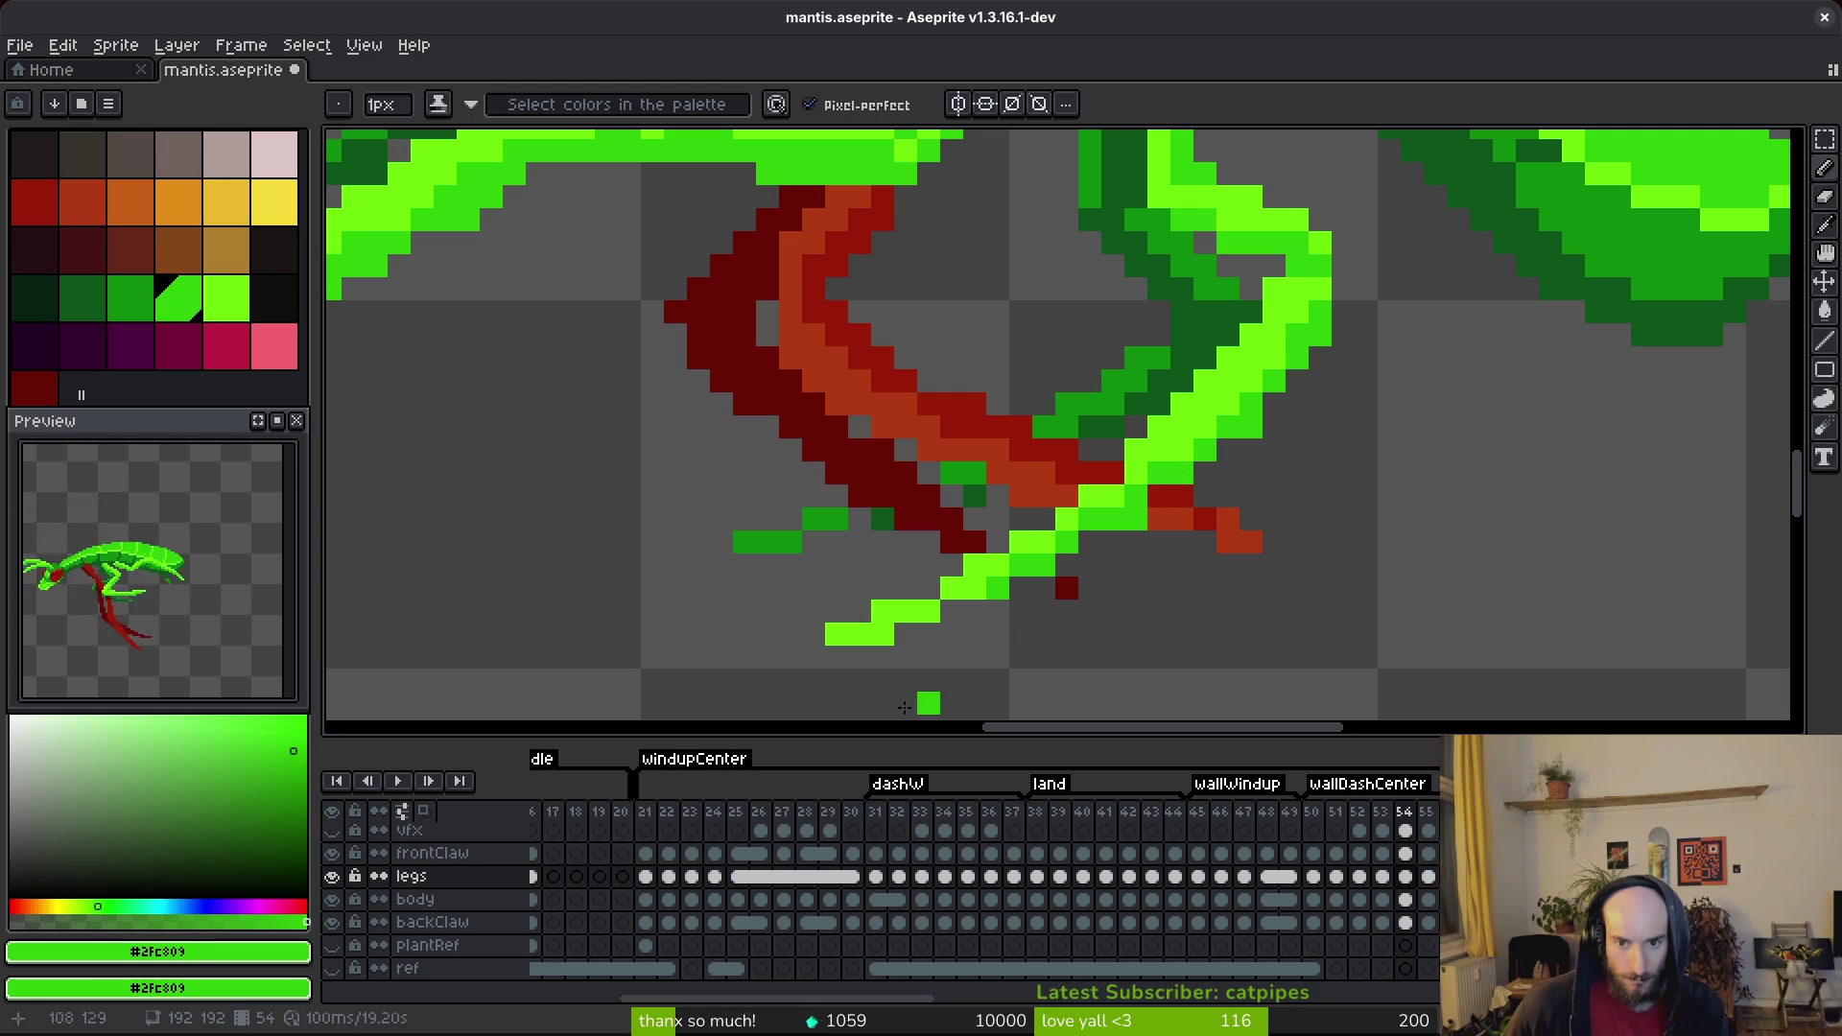
{"action": "left_click", "coordinate": [331, 853]}
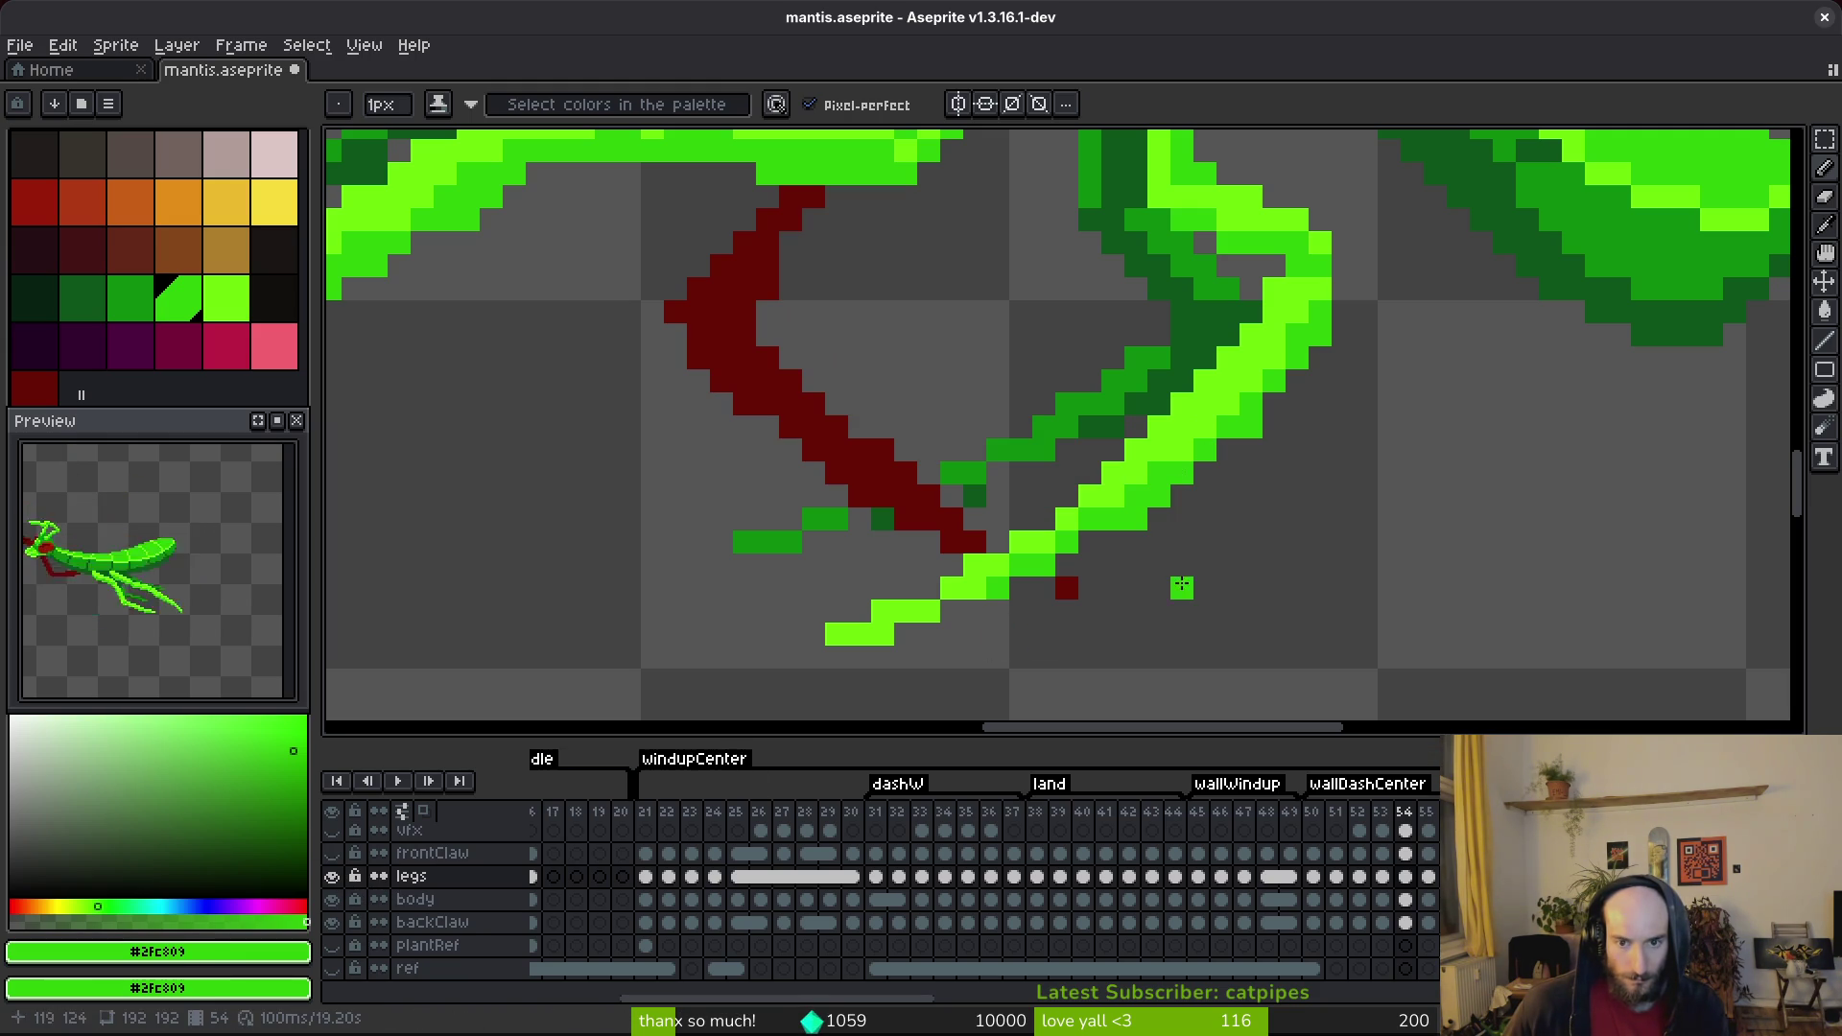
{"action": "key", "text": "e"}
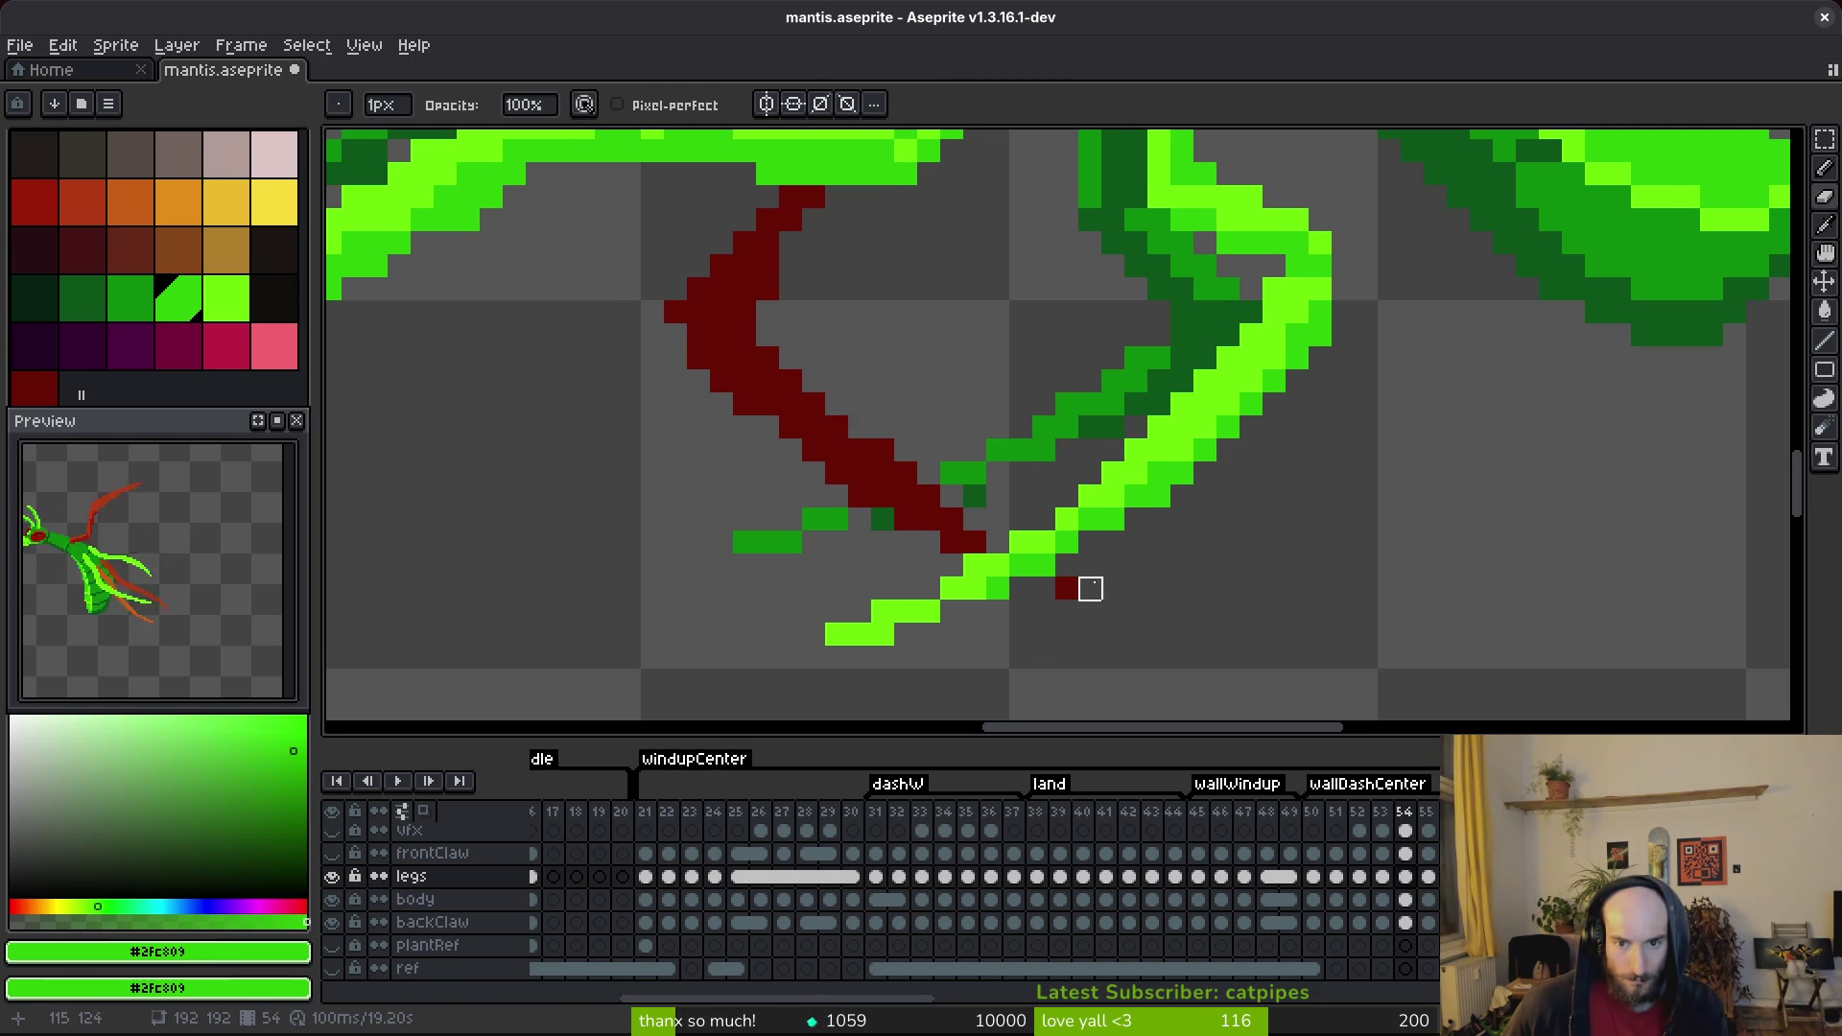
{"action": "key", "text": "b"}
{"action": "left_click", "coordinate": [1077, 564]}
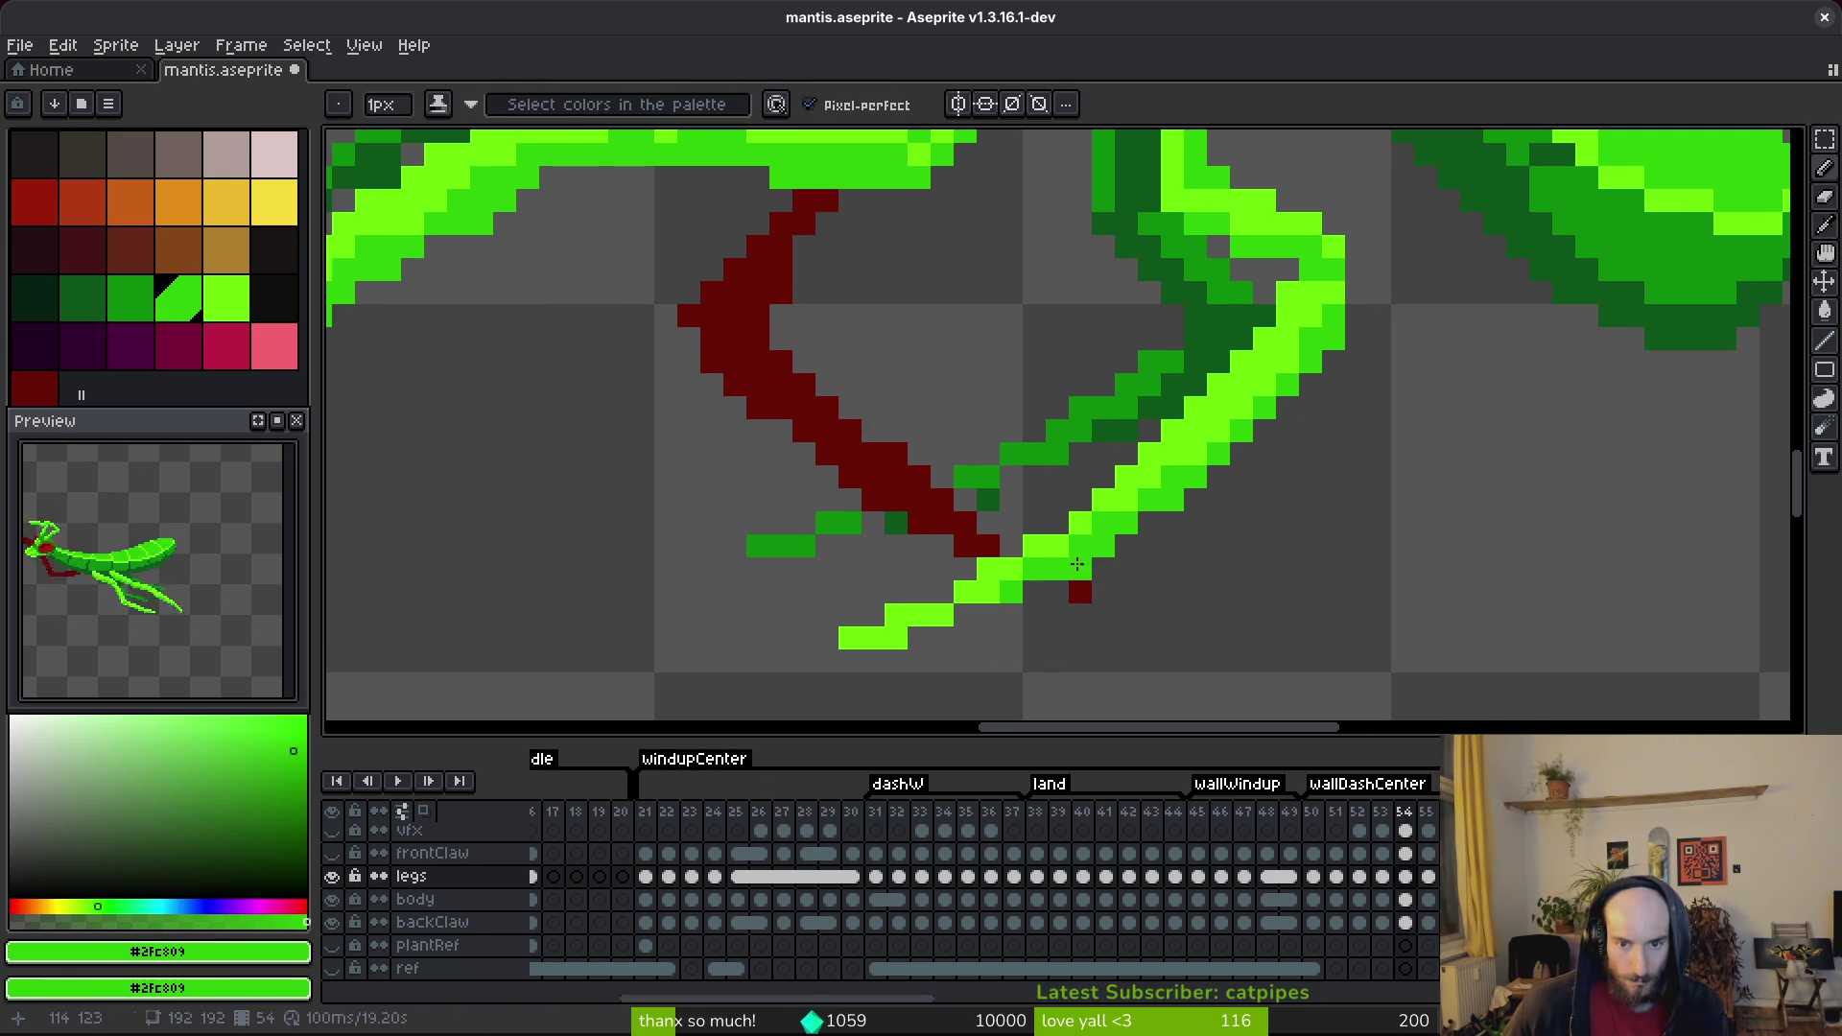
Redraw the leg's lower tip in lime #6CFF0A with a darker green pixel, then save.
{"action": "left_click", "coordinate": [930, 633], "text": "alt"}
{"action": "left_click_drag", "start_coordinate": [919, 638], "coordinate": [965, 614]}
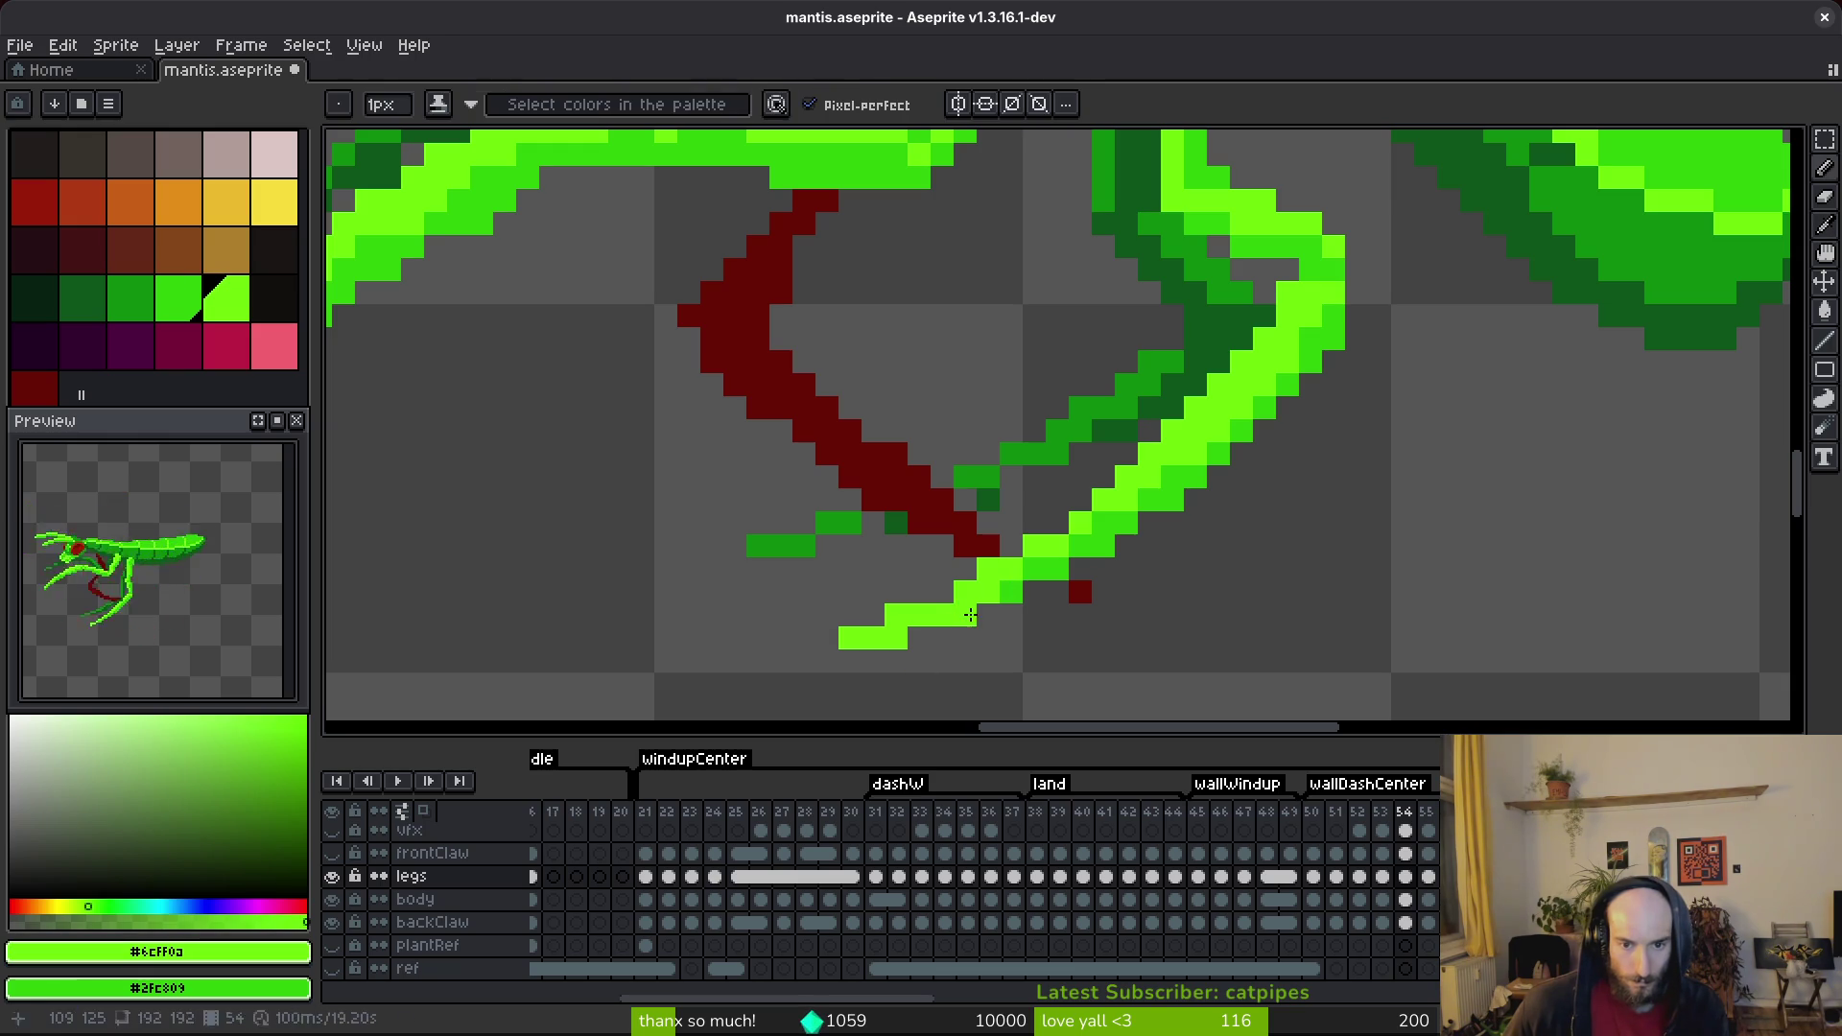
{"action": "key", "text": "bracketleft"}
{"action": "left_click", "coordinate": [969, 614]}
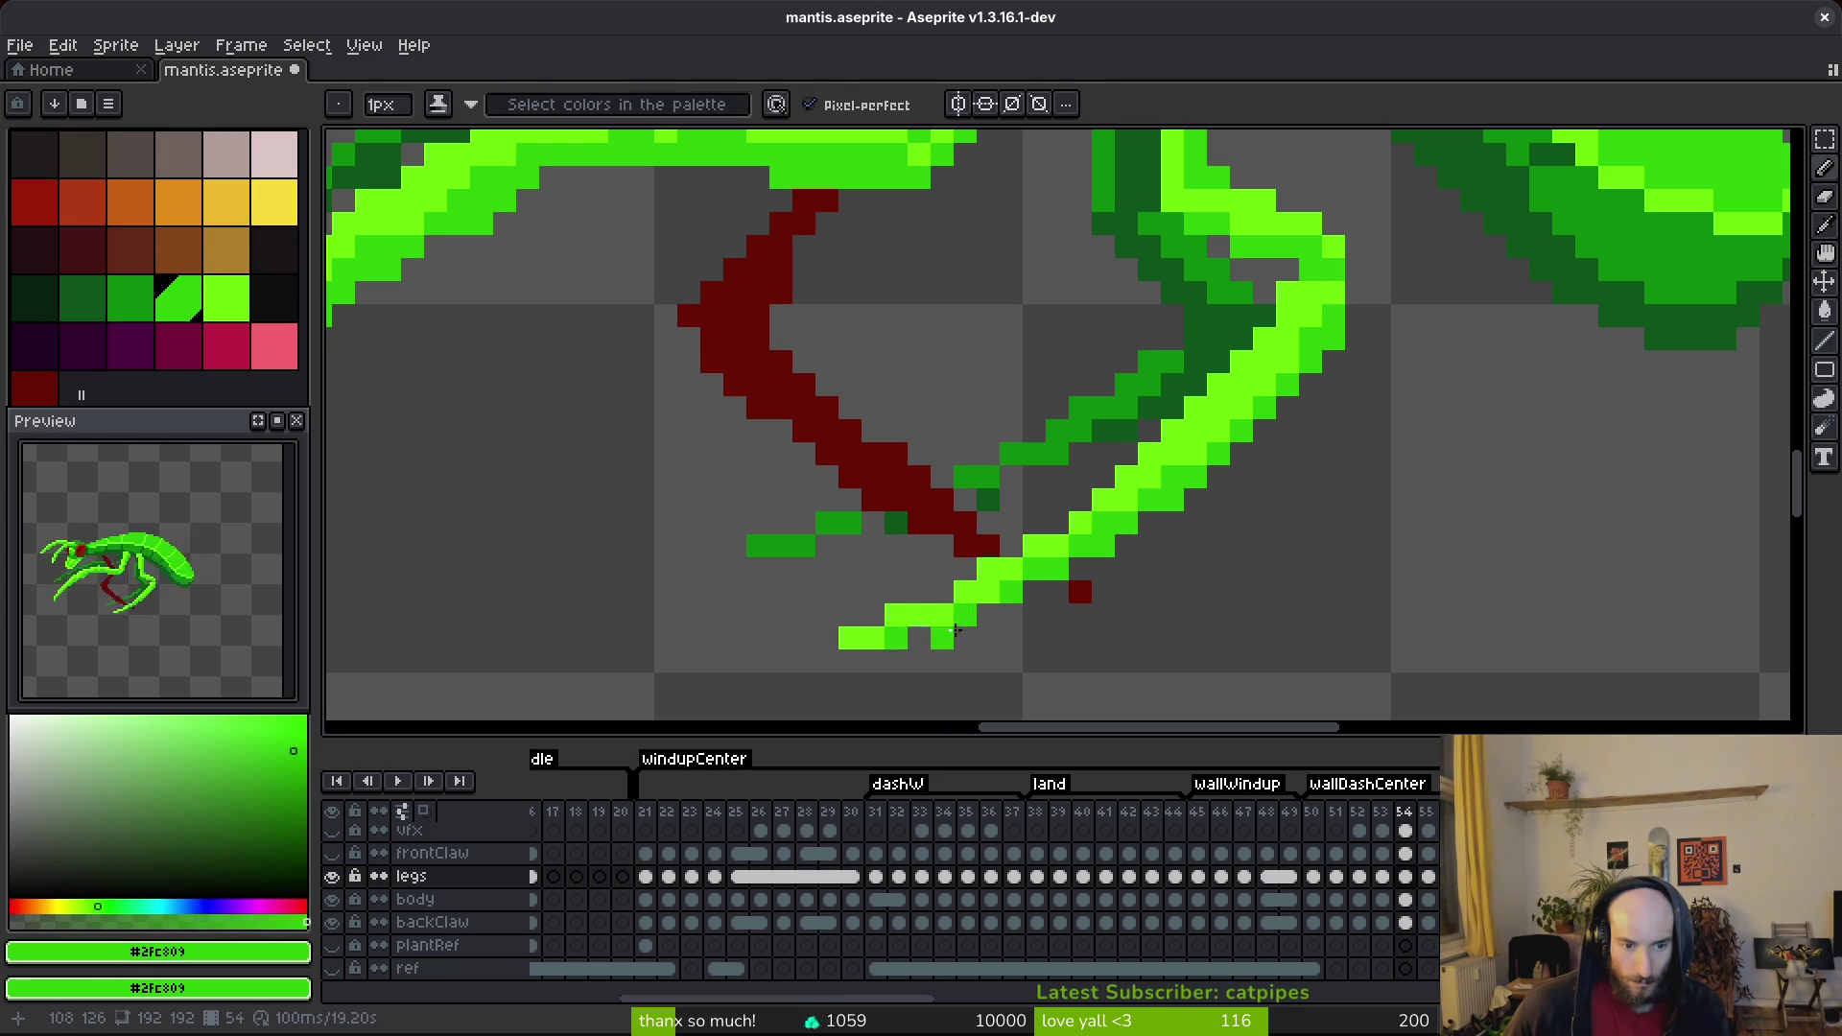
{"action": "key", "text": "ctrl+s"}
Repaint two neighbouring leg pixels in darker and brighter green, then save again.
{"action": "scroll", "coordinate": [1225, 613], "scroll_direction": "down", "scroll_amount": 4}
{"action": "scroll", "coordinate": [1192, 628], "scroll_direction": "up", "scroll_amount": 3}
{"action": "scroll", "coordinate": [1325, 544], "scroll_direction": "up", "scroll_amount": 1}
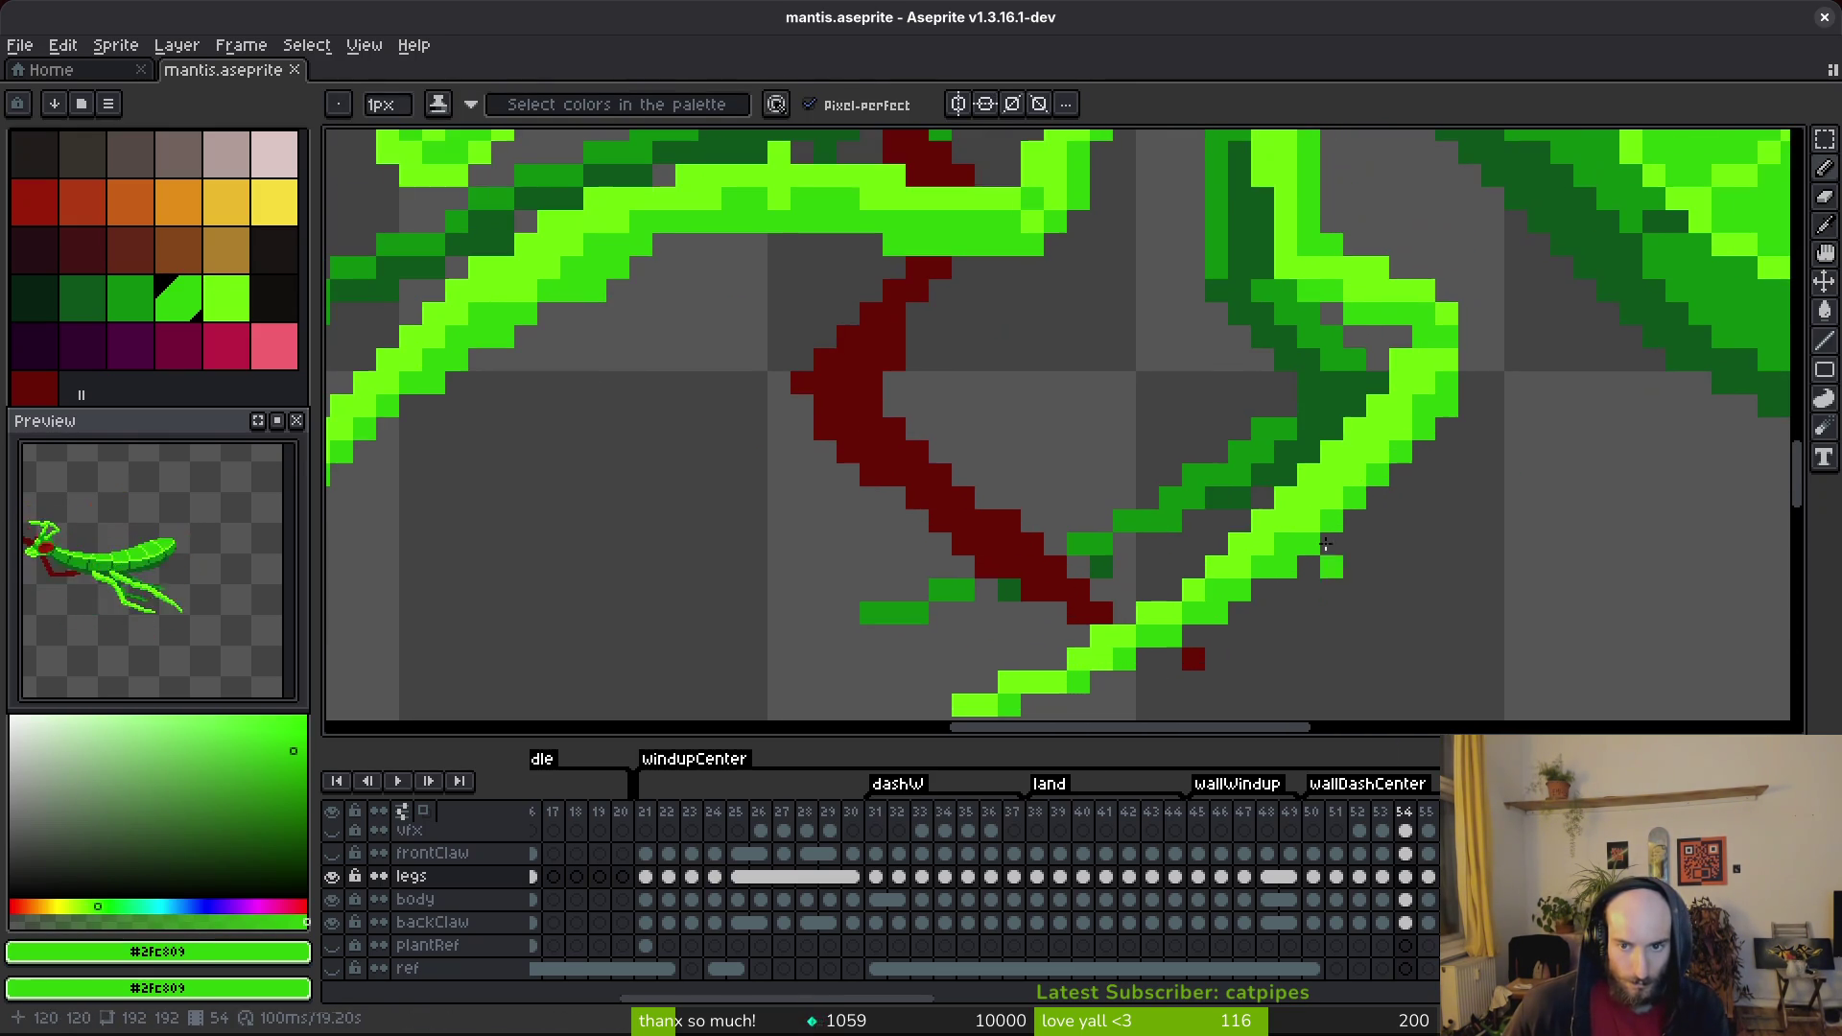
{"action": "left_click", "coordinate": [1402, 360]}
{"action": "left_click", "coordinate": [1401, 336]}
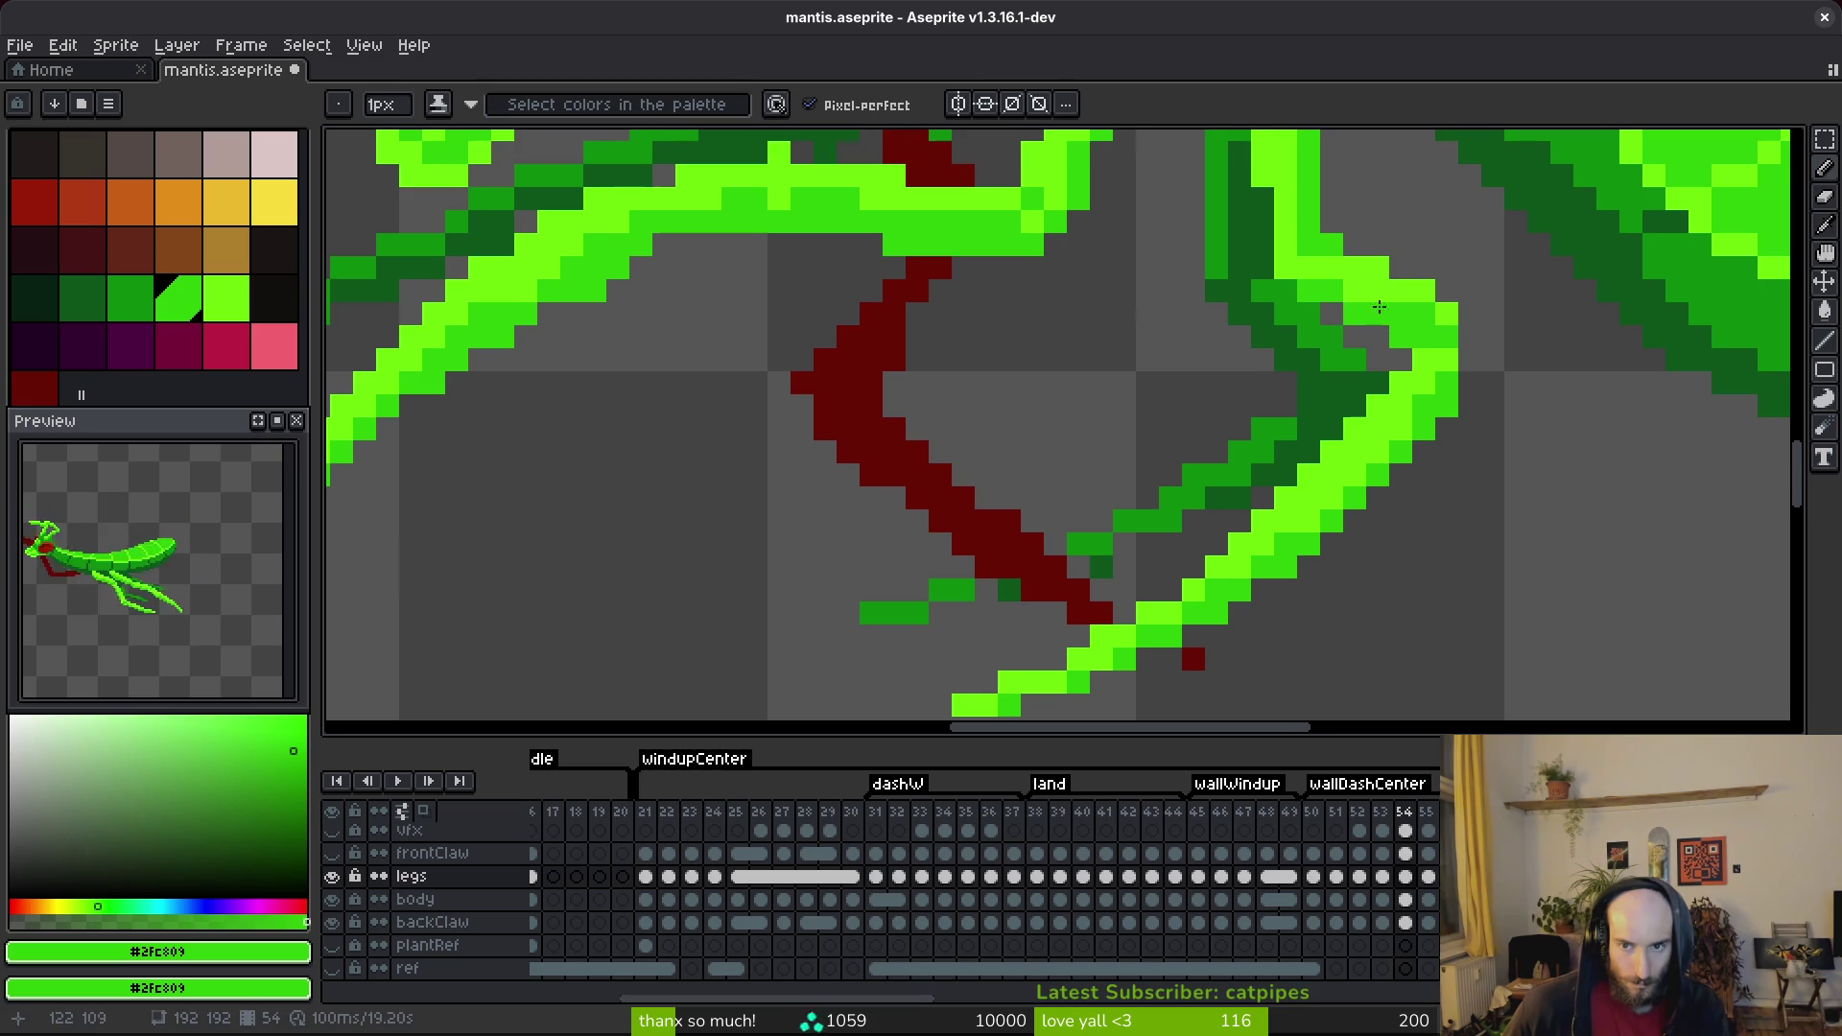
{"action": "scroll", "coordinate": [1378, 299], "scroll_direction": "up", "scroll_amount": 3}
{"action": "key", "text": "e"}
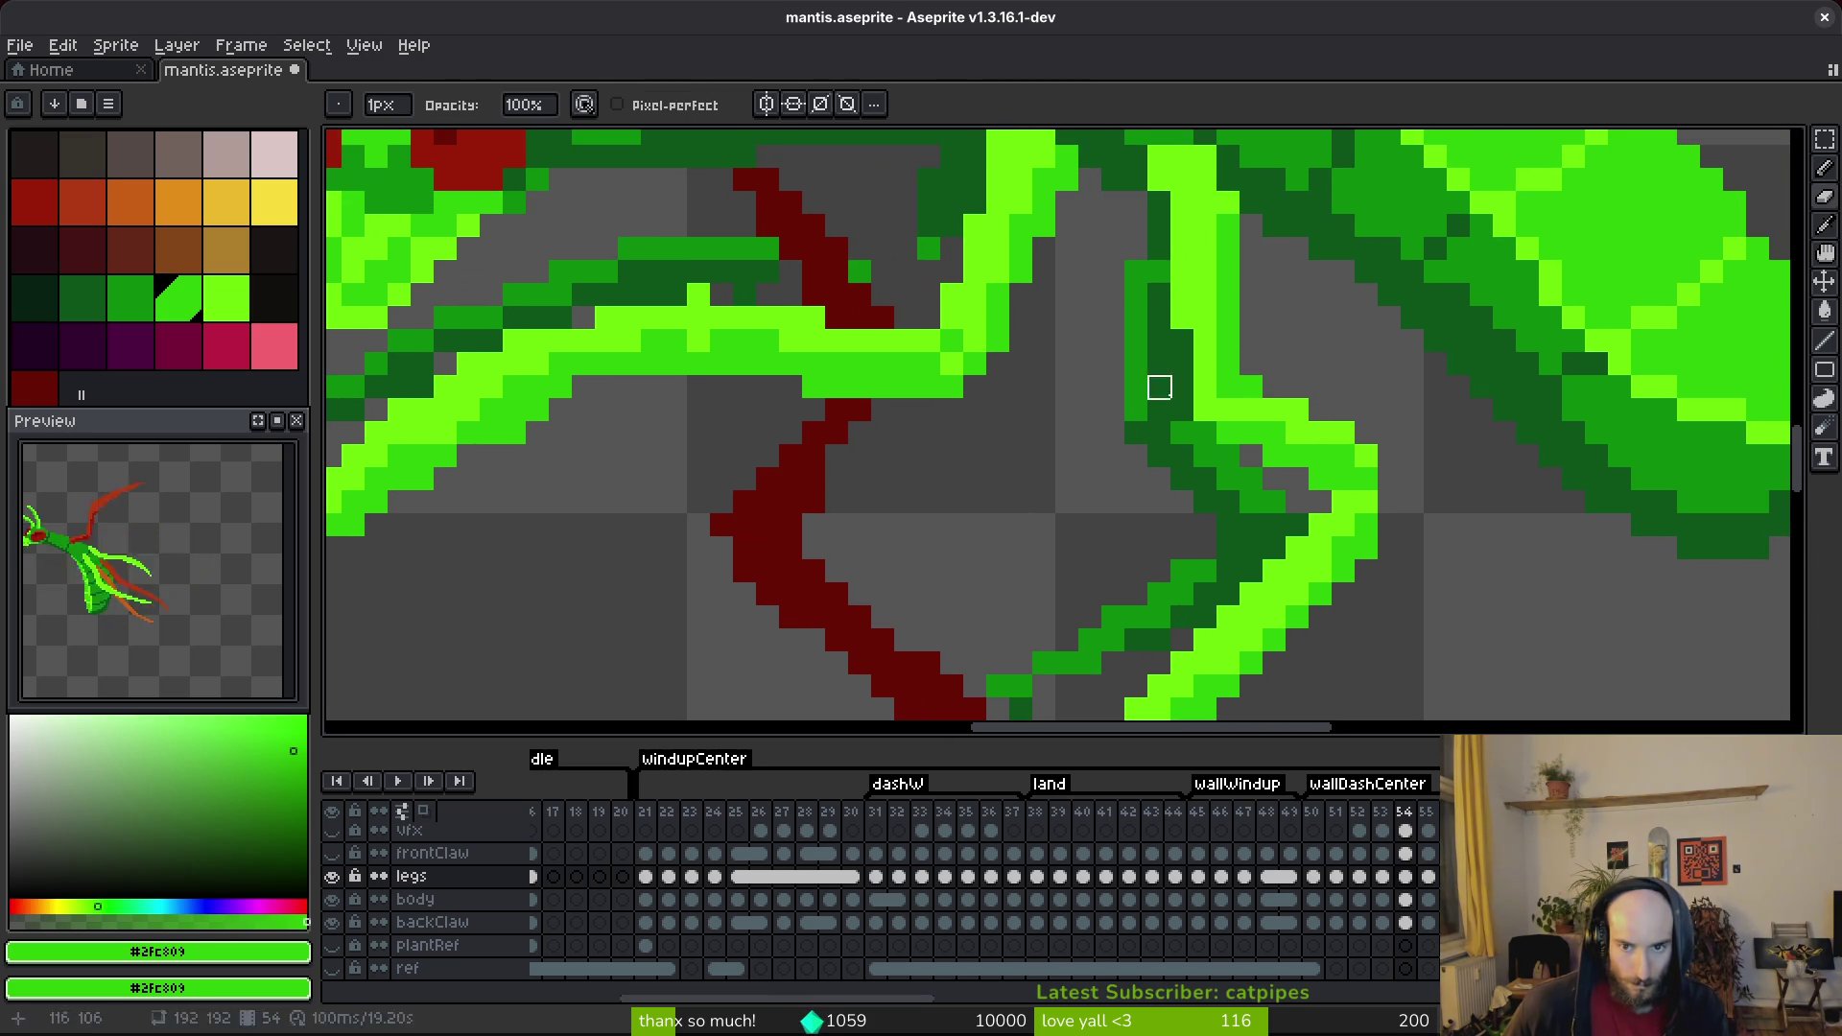
{"action": "key", "text": "b"}
{"action": "left_click", "coordinate": [1275, 422], "text": "alt"}
{"action": "key", "text": "ctrl+s"}
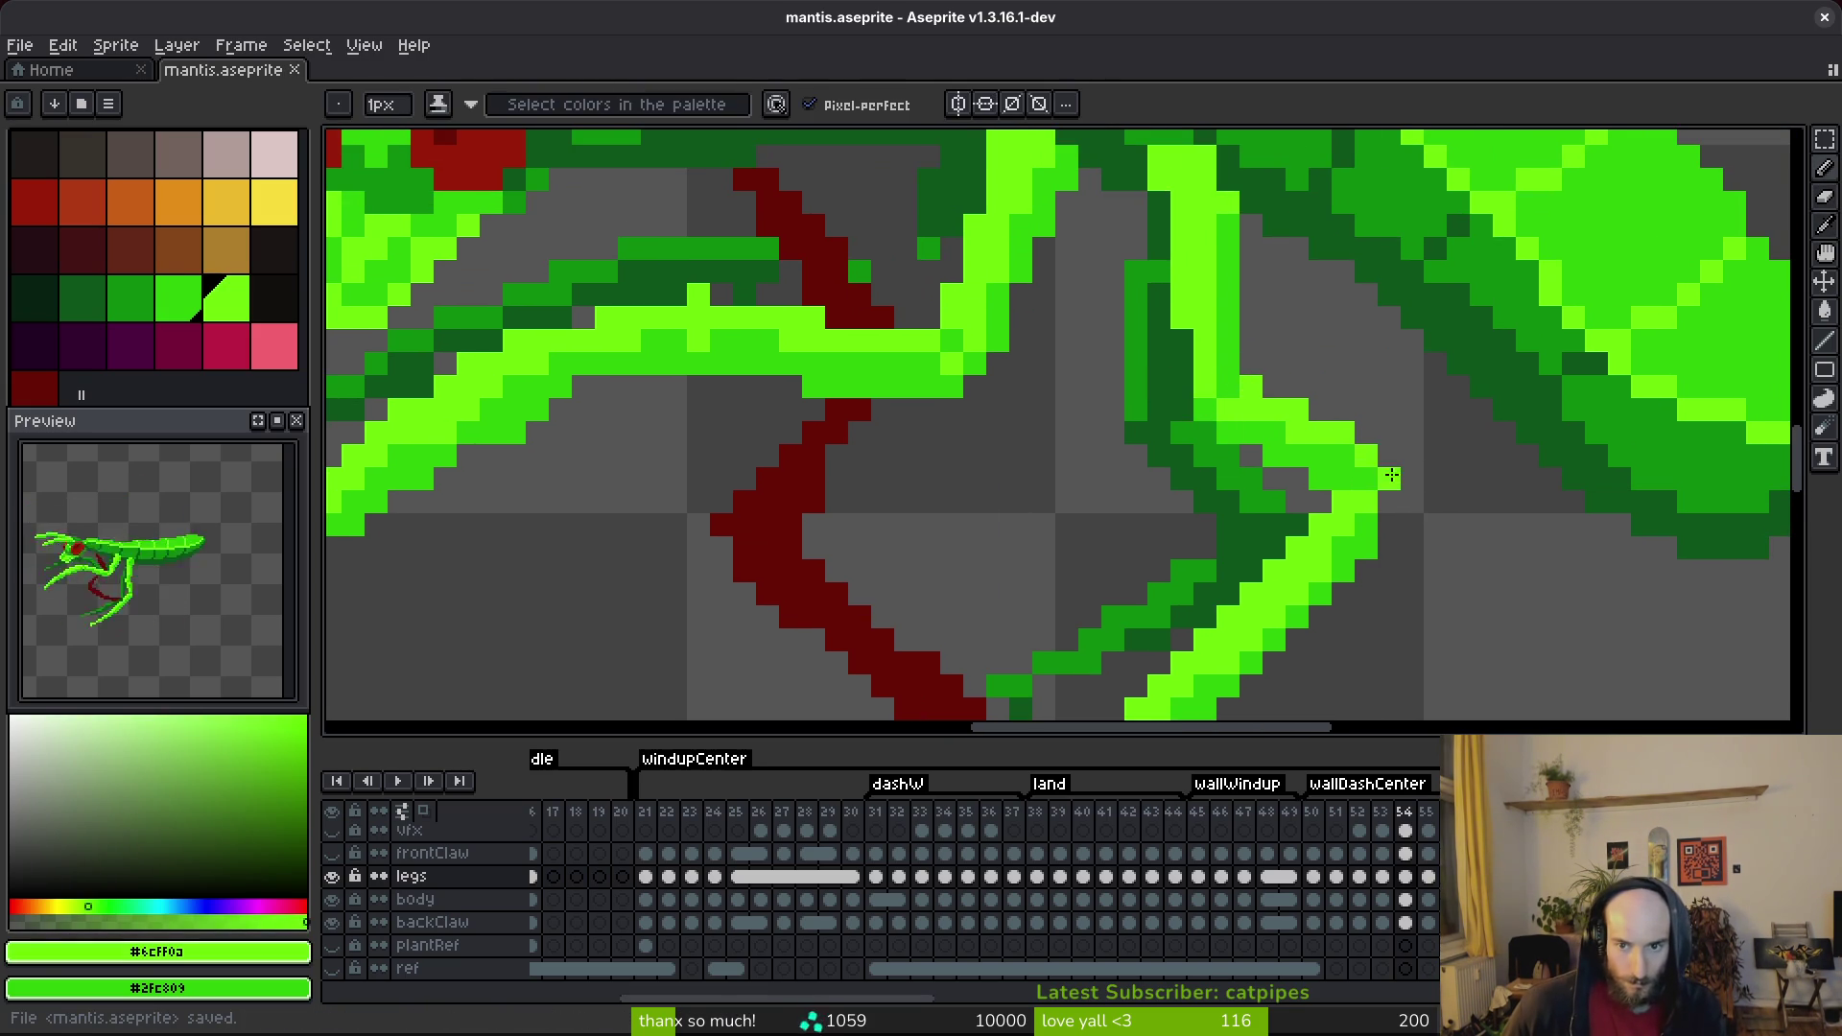
{"action": "scroll", "coordinate": [1343, 482], "scroll_direction": "down", "scroll_amount": 3}
{"action": "scroll", "coordinate": [1391, 508], "scroll_direction": "up", "scroll_amount": 2}
{"action": "scroll", "coordinate": [1309, 432], "scroll_direction": "up", "scroll_amount": 2}
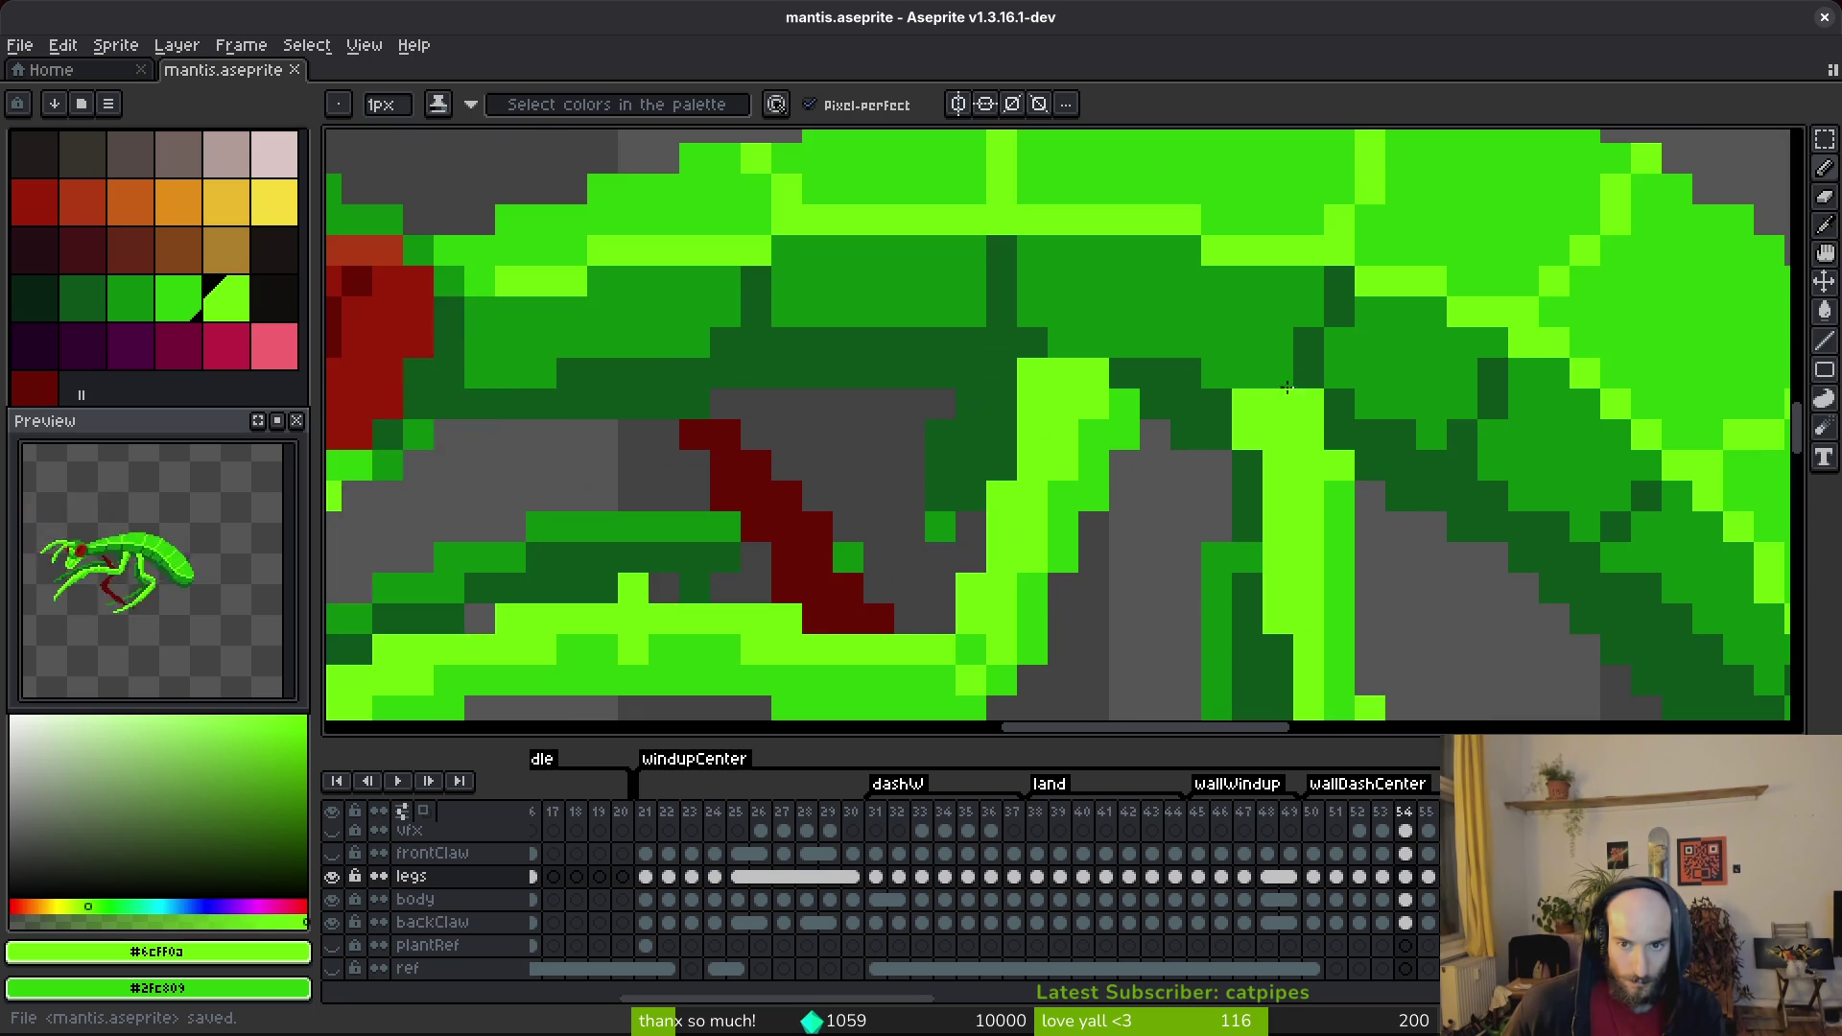
Shade the lime back leg with a darker green stroke, retouch its lime pixels, and save.
{"action": "left_click", "coordinate": [1321, 462], "text": "alt"}
{"action": "scroll", "coordinate": [1321, 462], "scroll_direction": "down", "scroll_amount": 3}
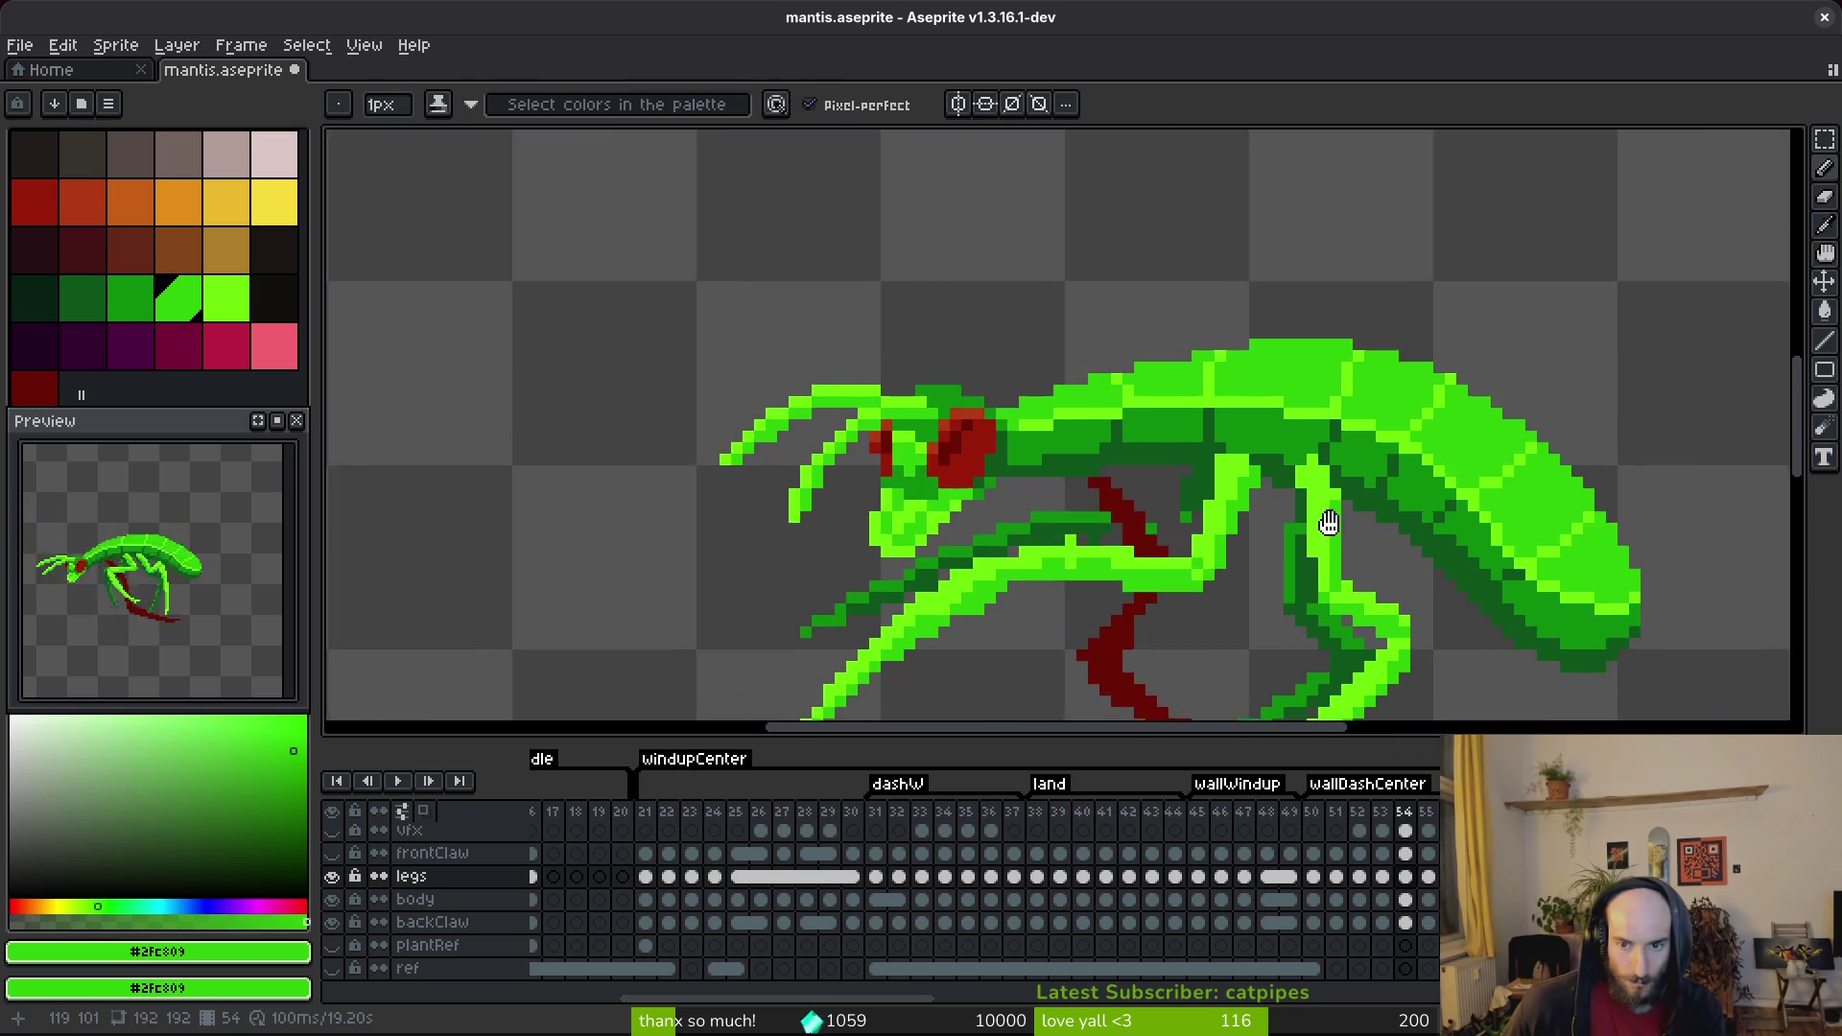
{"action": "scroll", "coordinate": [1276, 497], "scroll_direction": "up", "scroll_amount": 3}
{"action": "mouse_move", "coordinate": [1242, 370]}
{"action": "left_mouse_down"}
{"action": "mouse_move", "coordinate": [1254, 480]}
{"action": "mouse_move", "coordinate": [1275, 441]}
{"action": "left_mouse_up"}
{"action": "left_click", "coordinate": [1276, 441], "text": "alt"}
{"action": "mouse_move", "coordinate": [1255, 515]}
{"action": "left_mouse_down"}
{"action": "mouse_move", "coordinate": [1277, 539]}
{"action": "mouse_move", "coordinate": [1290, 410]}
{"action": "left_mouse_up"}
{"action": "left_click", "coordinate": [1292, 560], "text": "alt"}
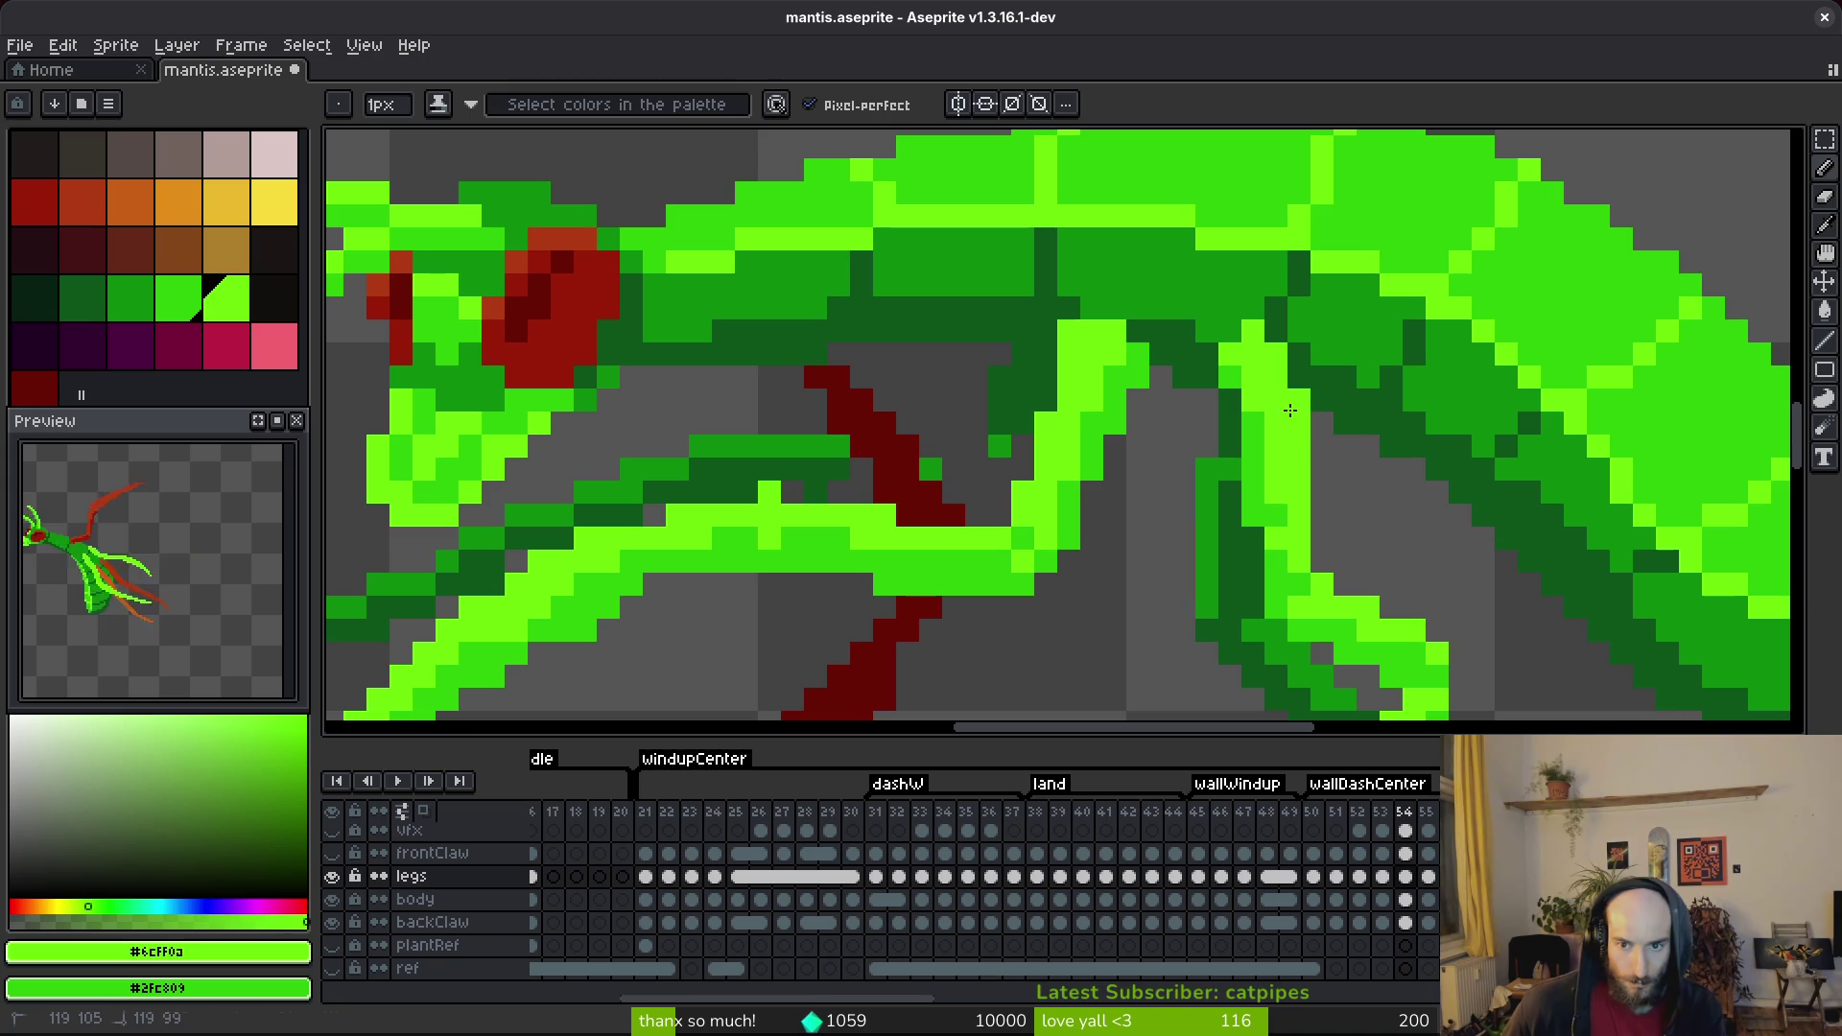
{"action": "scroll", "coordinate": [1274, 524], "scroll_direction": "down", "scroll_amount": 4}
{"action": "key", "text": "ctrl+s"}
Add two pixels to the light-green leg, undo them, and save the sprite.
{"action": "scroll", "coordinate": [1227, 432], "scroll_direction": "up", "scroll_amount": 5}
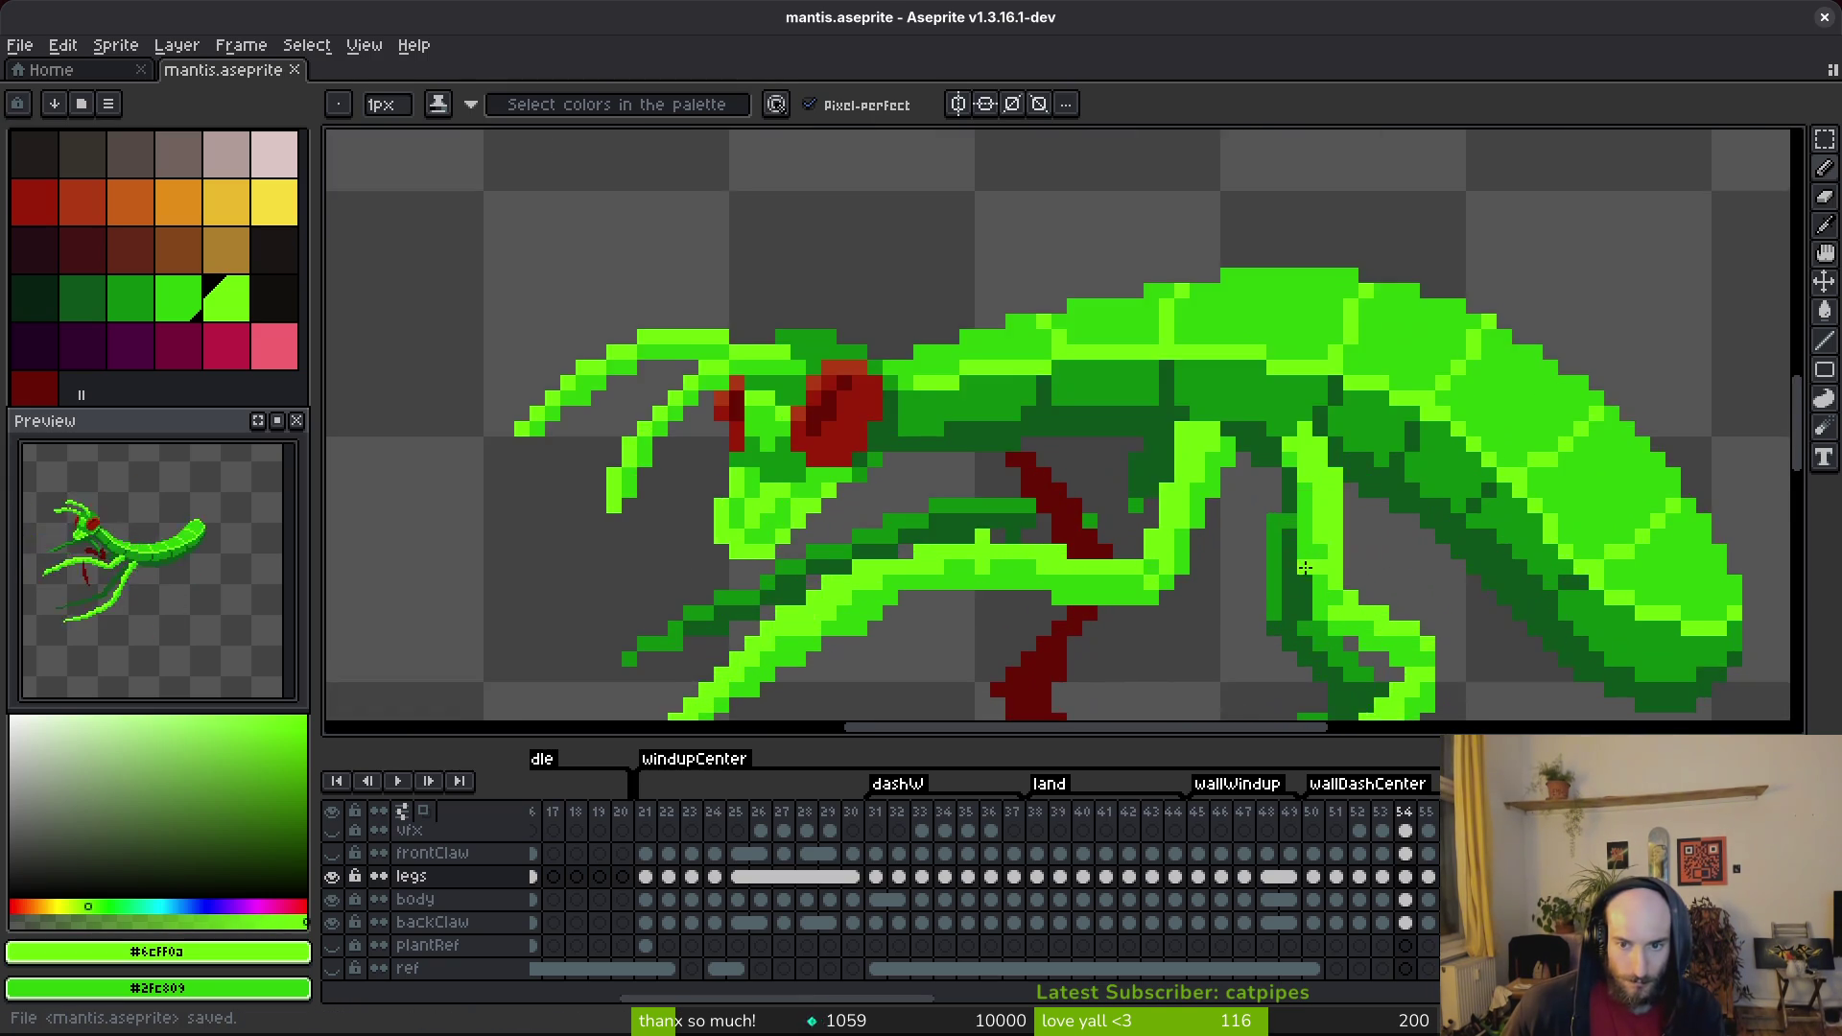
{"action": "scroll", "coordinate": [1189, 472], "scroll_direction": "down", "scroll_amount": 3}
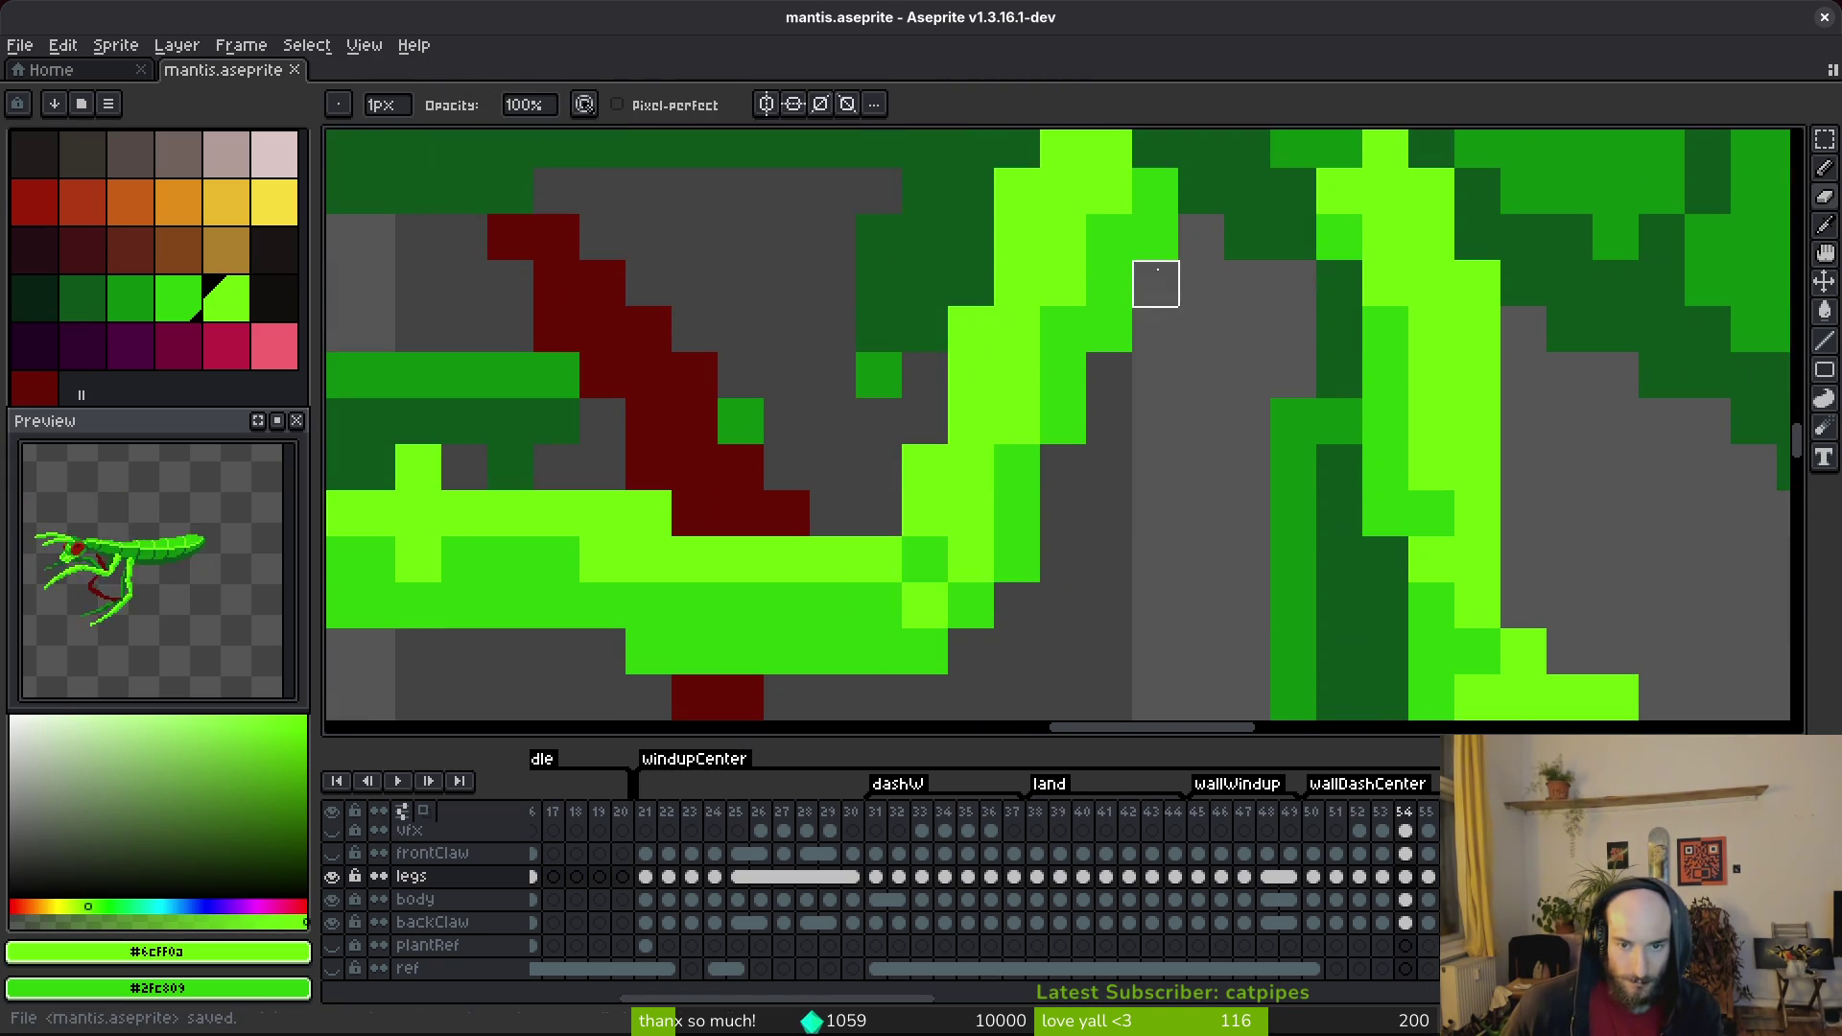
{"action": "scroll", "coordinate": [1209, 432], "scroll_direction": "up", "scroll_amount": 3}
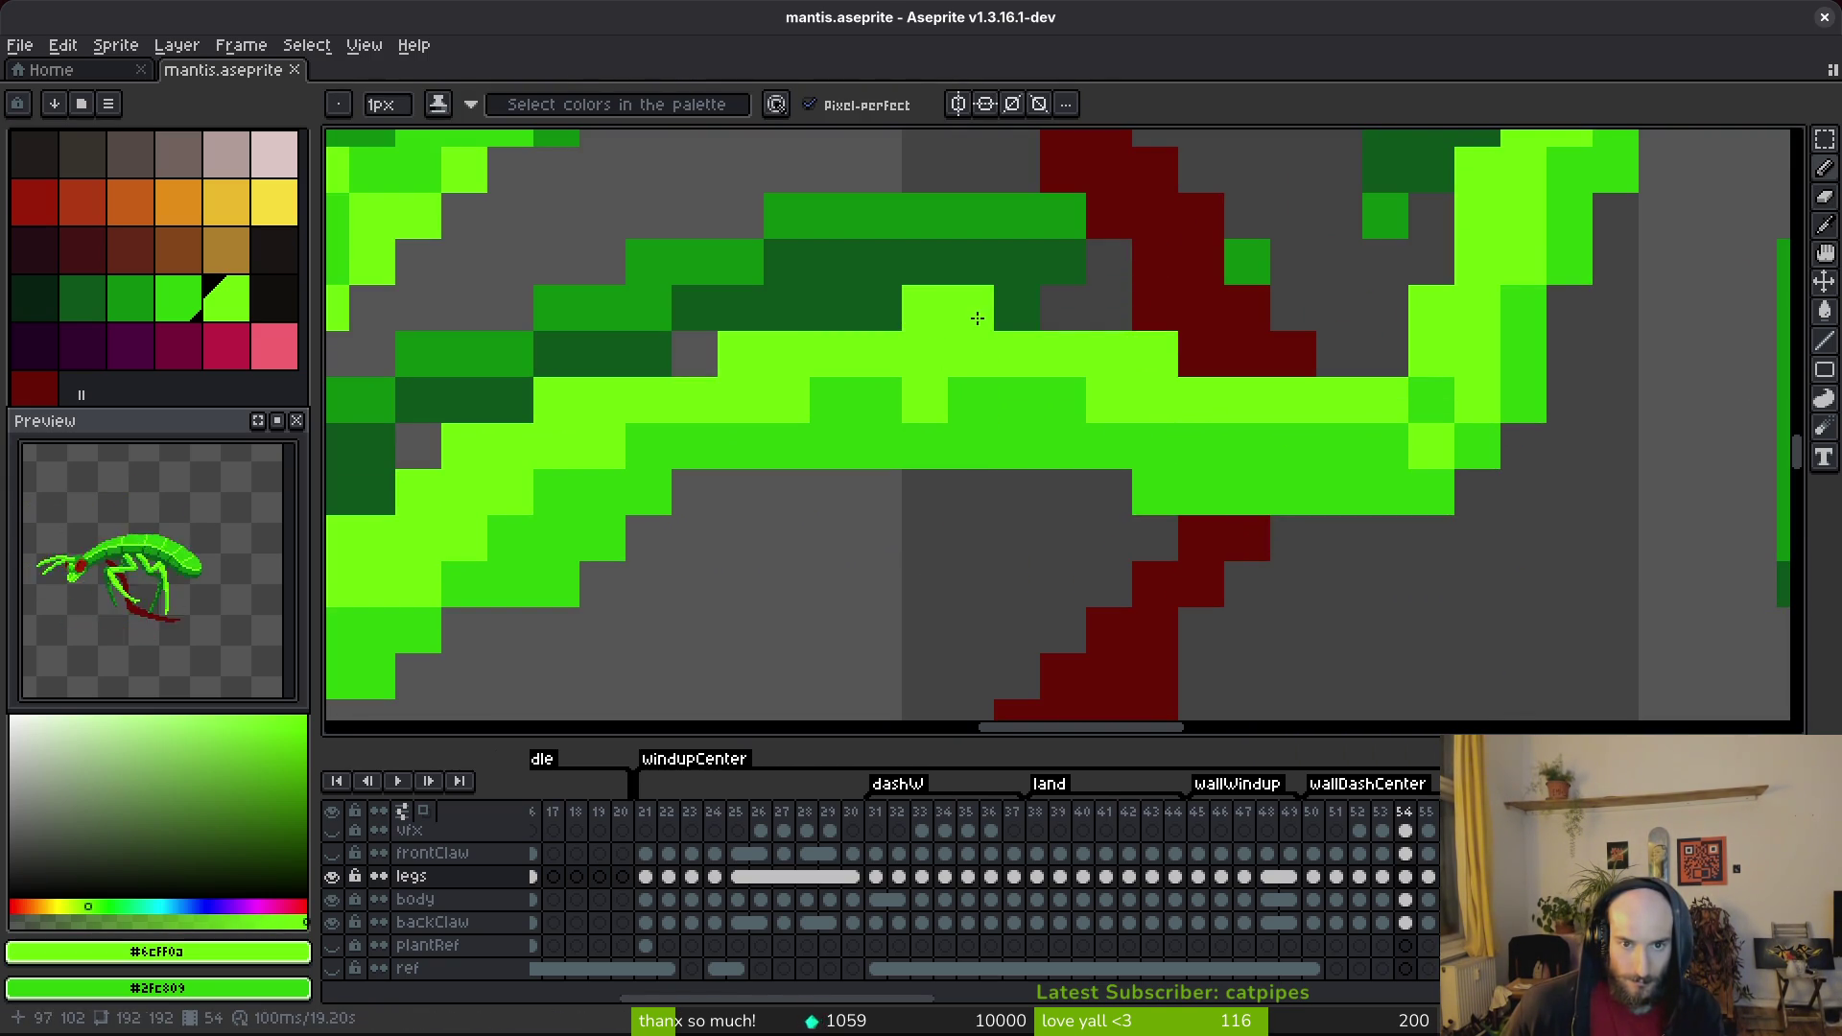
{"action": "scroll", "coordinate": [1023, 333], "scroll_direction": "down", "scroll_amount": 3}
{"action": "scroll", "coordinate": [1118, 419], "scroll_direction": "up", "scroll_amount": 3}
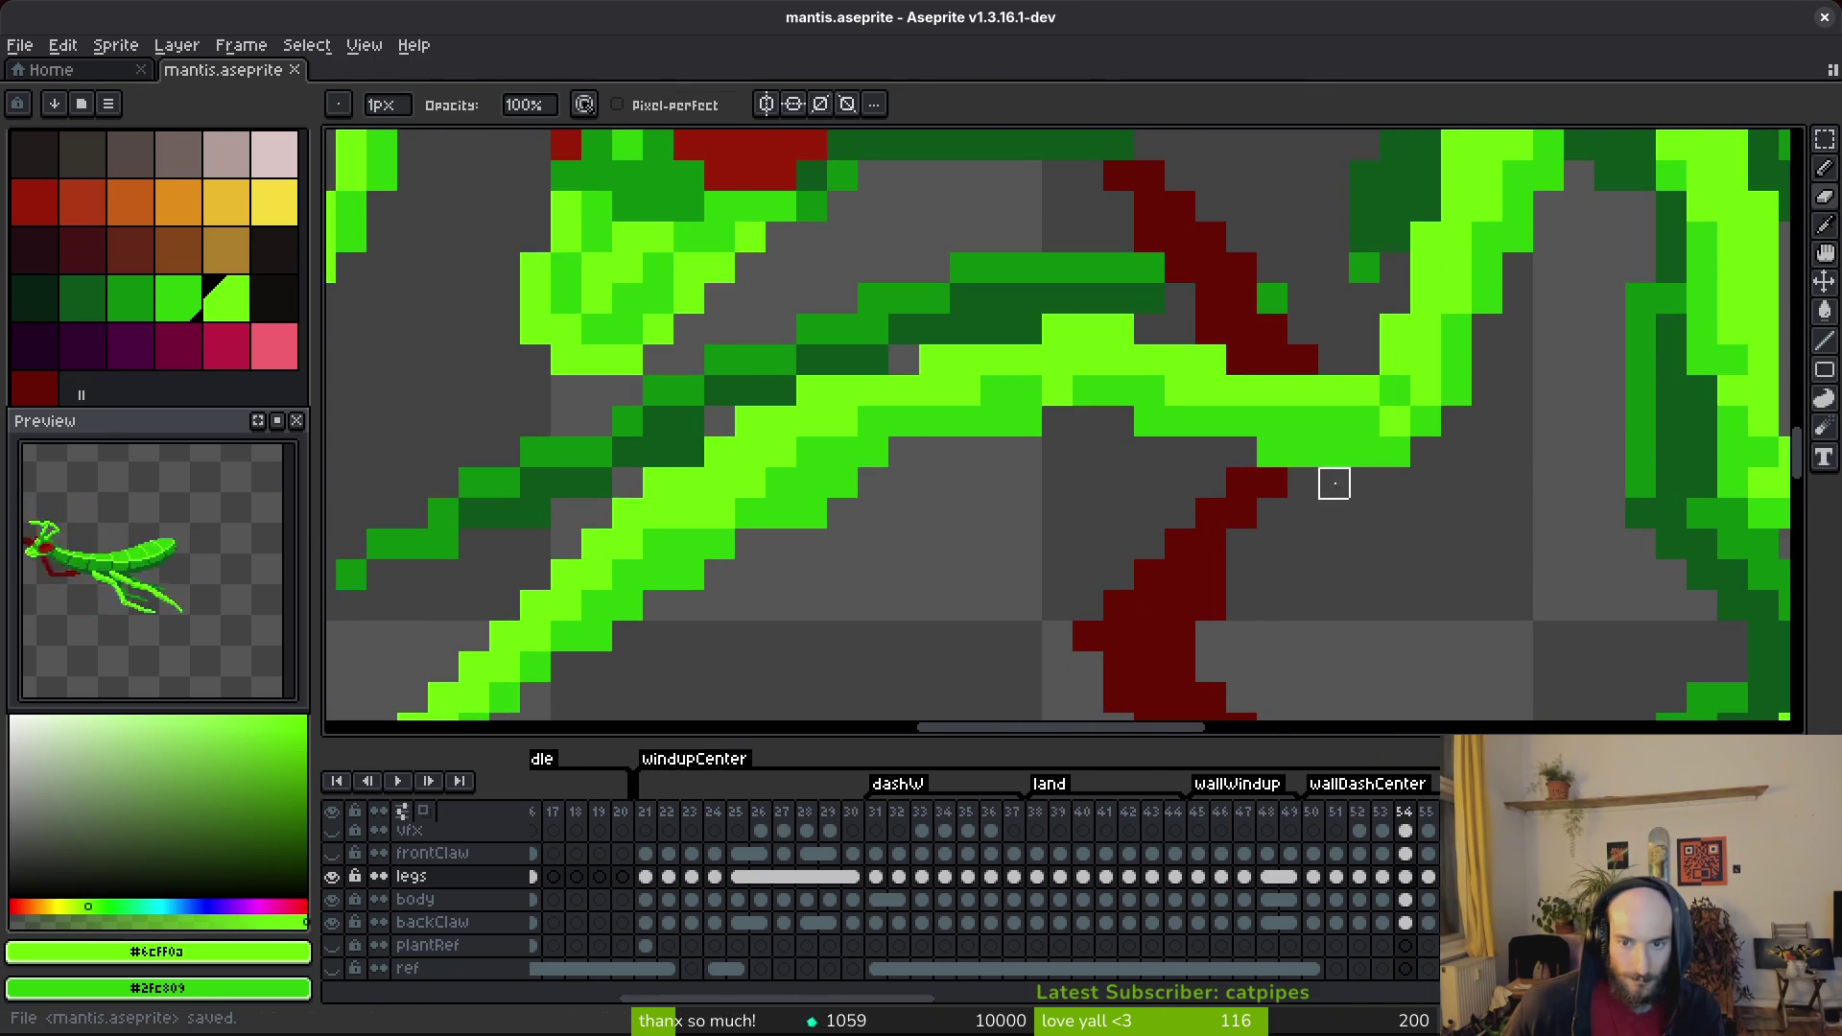
{"action": "scroll", "coordinate": [1332, 486], "scroll_direction": "down", "scroll_amount": 3}
{"action": "scroll", "coordinate": [1254, 534], "scroll_direction": "up", "scroll_amount": 3}
{"action": "key", "text": "f"}
{"action": "left_click", "coordinate": [1150, 406]}
{"action": "left_click", "coordinate": [1054, 533]}
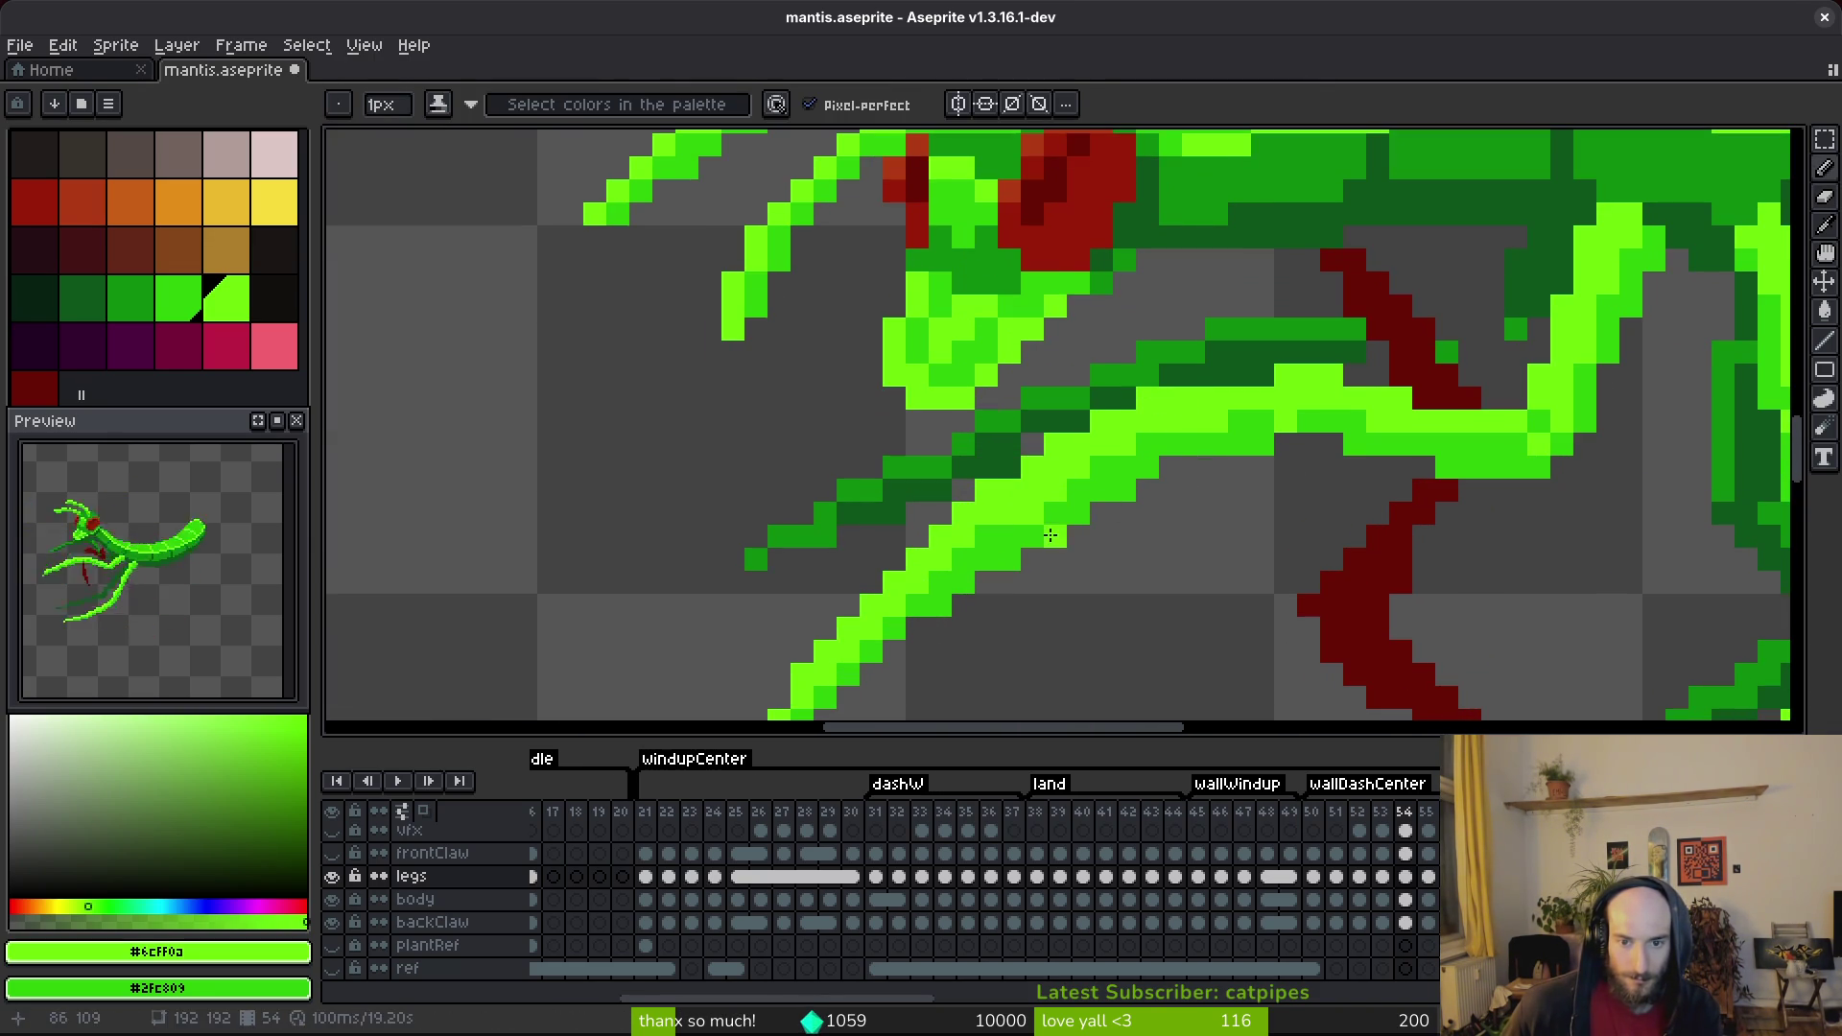
{"action": "key", "text": "ctrl+z"}
{"action": "key", "text": "ctrl+s"}
{"action": "key", "text": "v"}
{"action": "key", "text": "ctrl+s"}
{"action": "key", "text": "f"}
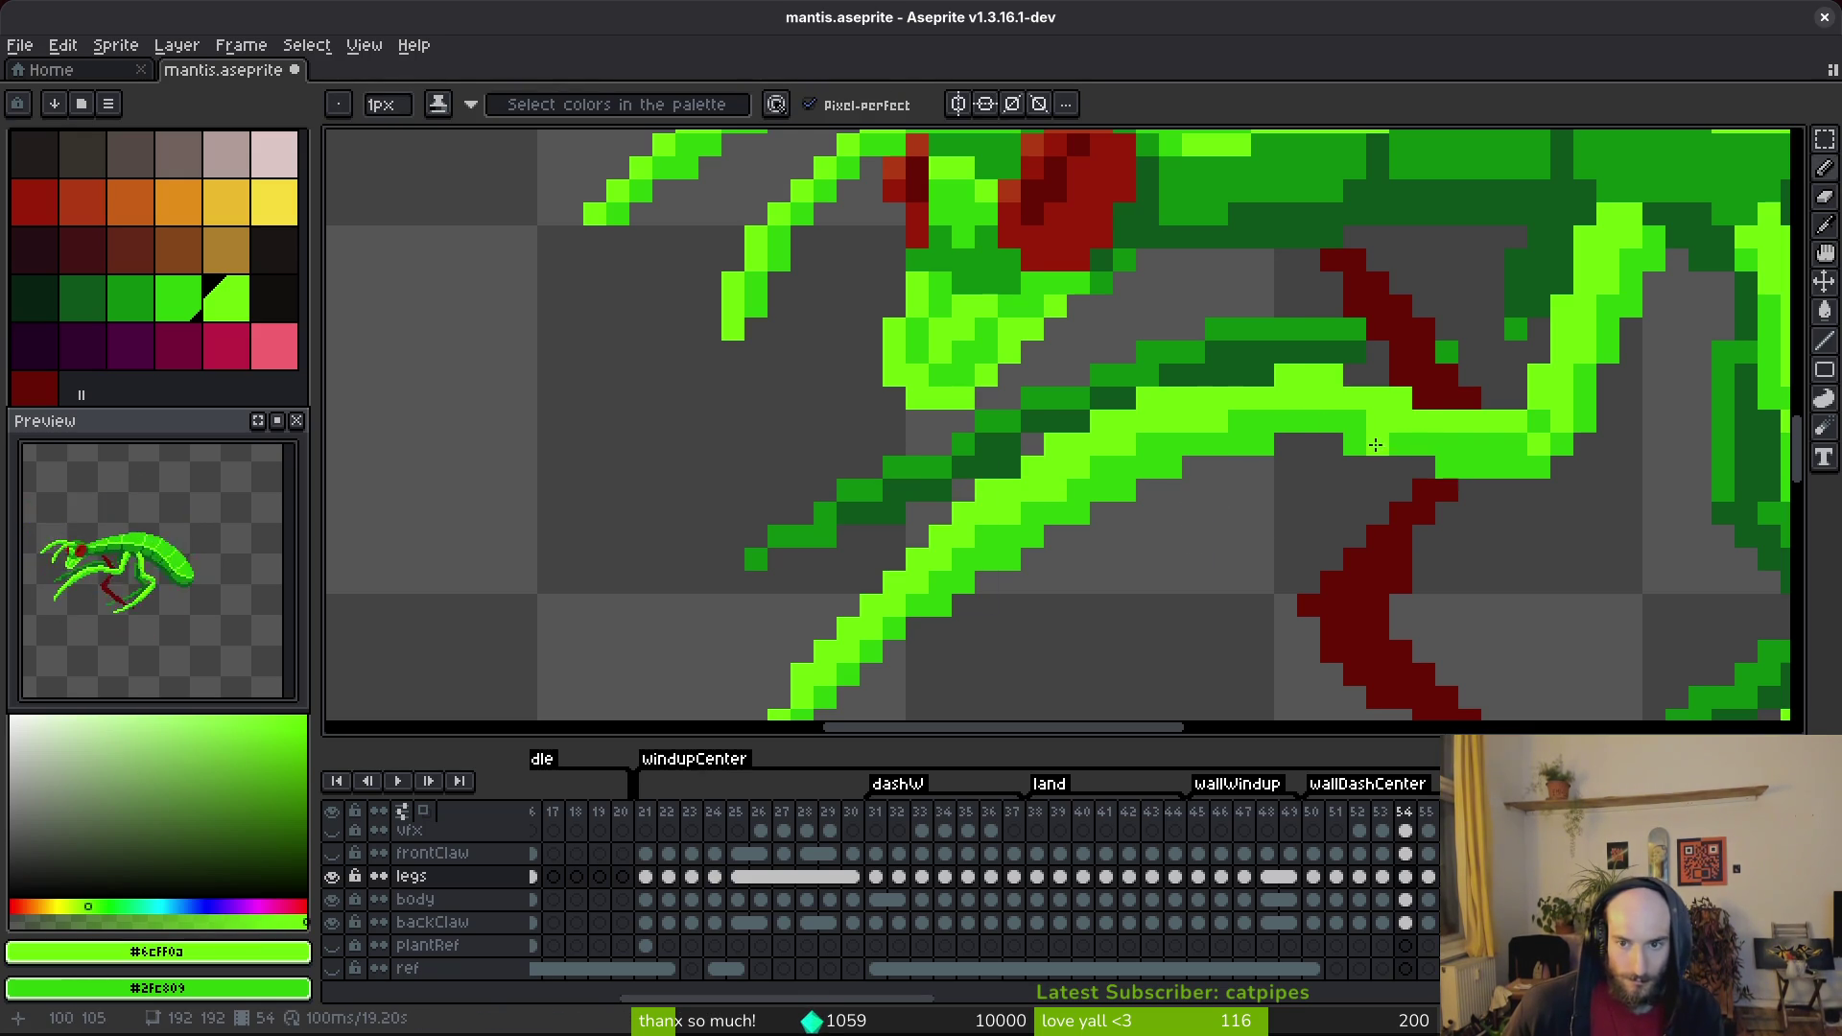
{"action": "scroll", "coordinate": [1483, 477], "scroll_direction": "down", "scroll_amount": 3}
{"action": "scroll", "coordinate": [1483, 477], "scroll_direction": "up", "scroll_amount": 3}
{"action": "scroll", "coordinate": [1290, 433], "scroll_direction": "down", "scroll_amount": 2}
{"action": "key", "text": "shift+w"}
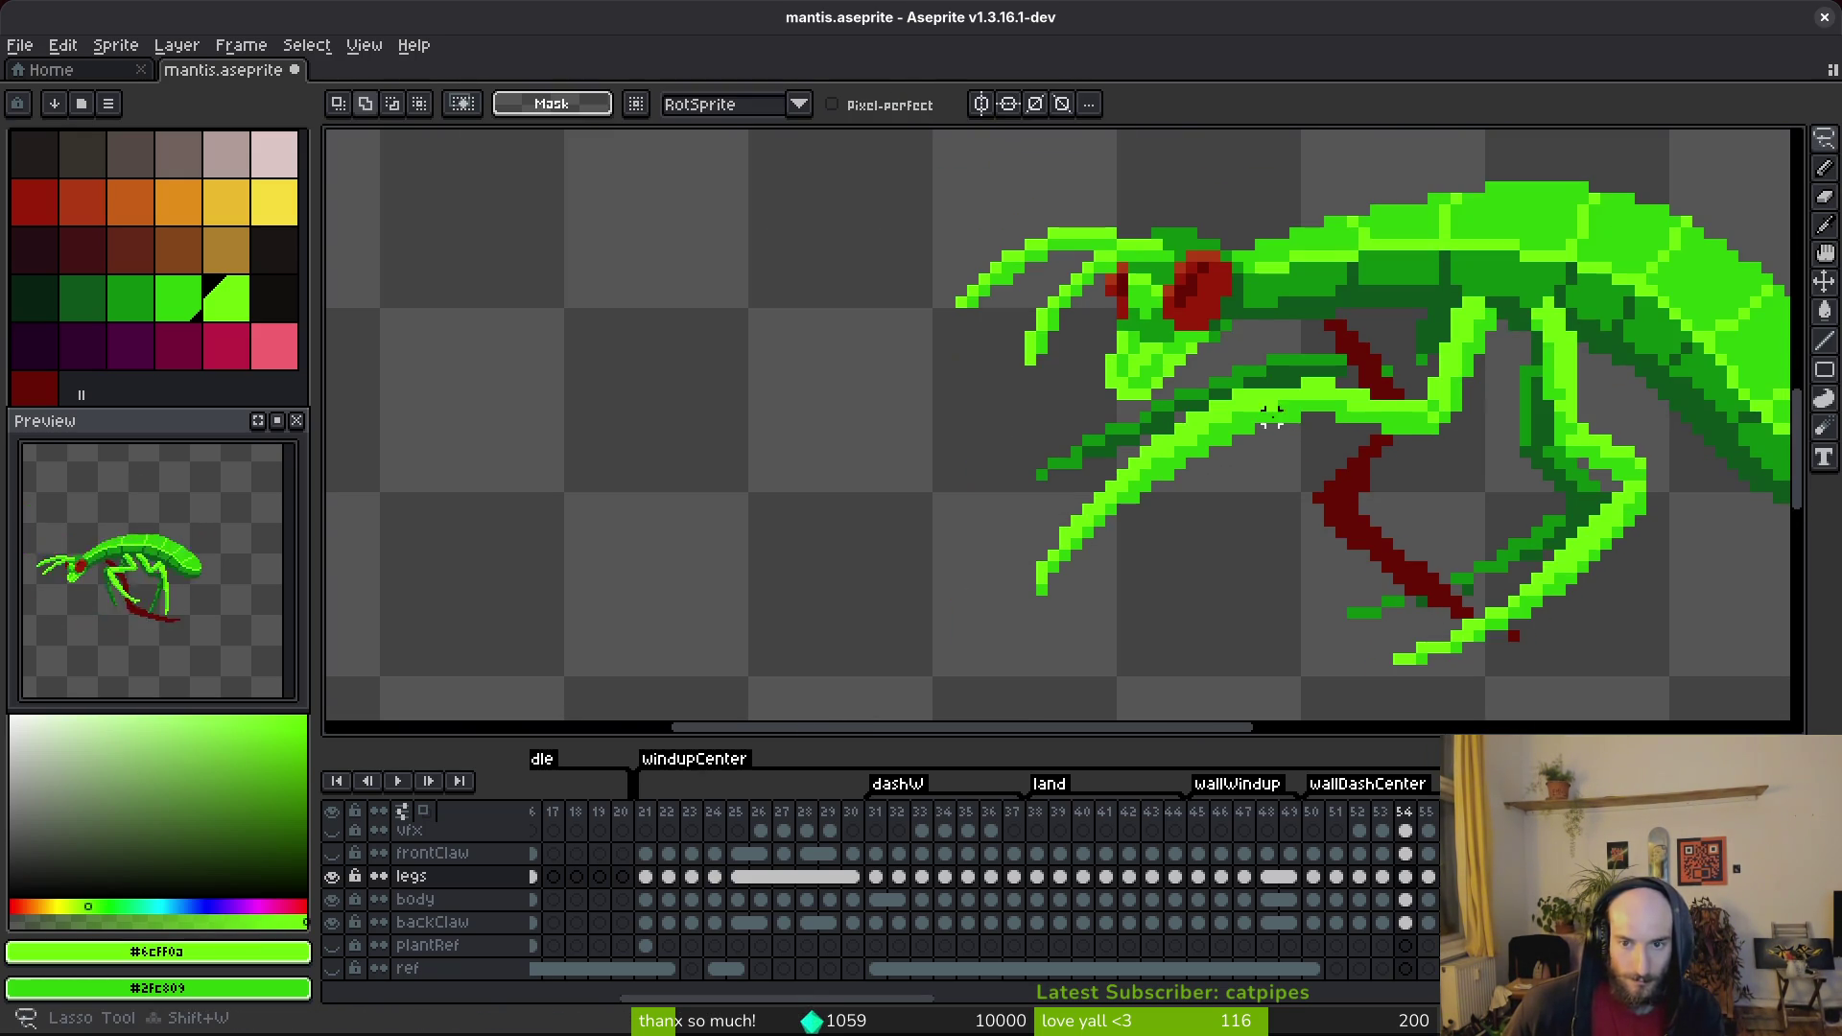
Nudge the front claw right and shift a freehand-selected leg section two pixels left.
{"action": "mouse_move", "coordinate": [1252, 379]}
{"action": "left_mouse_down"}
{"action": "mouse_move", "coordinate": [1007, 650]}
{"action": "mouse_move", "coordinate": [1234, 461]}
{"action": "mouse_move", "coordinate": [1256, 464]}
{"action": "left_mouse_up"}
{"action": "key", "text": "Return"}
{"action": "scroll", "coordinate": [1256, 463], "scroll_direction": "up", "scroll_amount": 2}
{"action": "mouse_move", "coordinate": [1276, 248]}
{"action": "left_mouse_down"}
{"action": "mouse_move", "coordinate": [1175, 312]}
{"action": "mouse_move", "coordinate": [1093, 437]}
{"action": "mouse_move", "coordinate": [1371, 274]}
{"action": "left_mouse_up"}
{"action": "left_click_drag", "start_coordinate": [1225, 369], "coordinate": [1189, 374]}
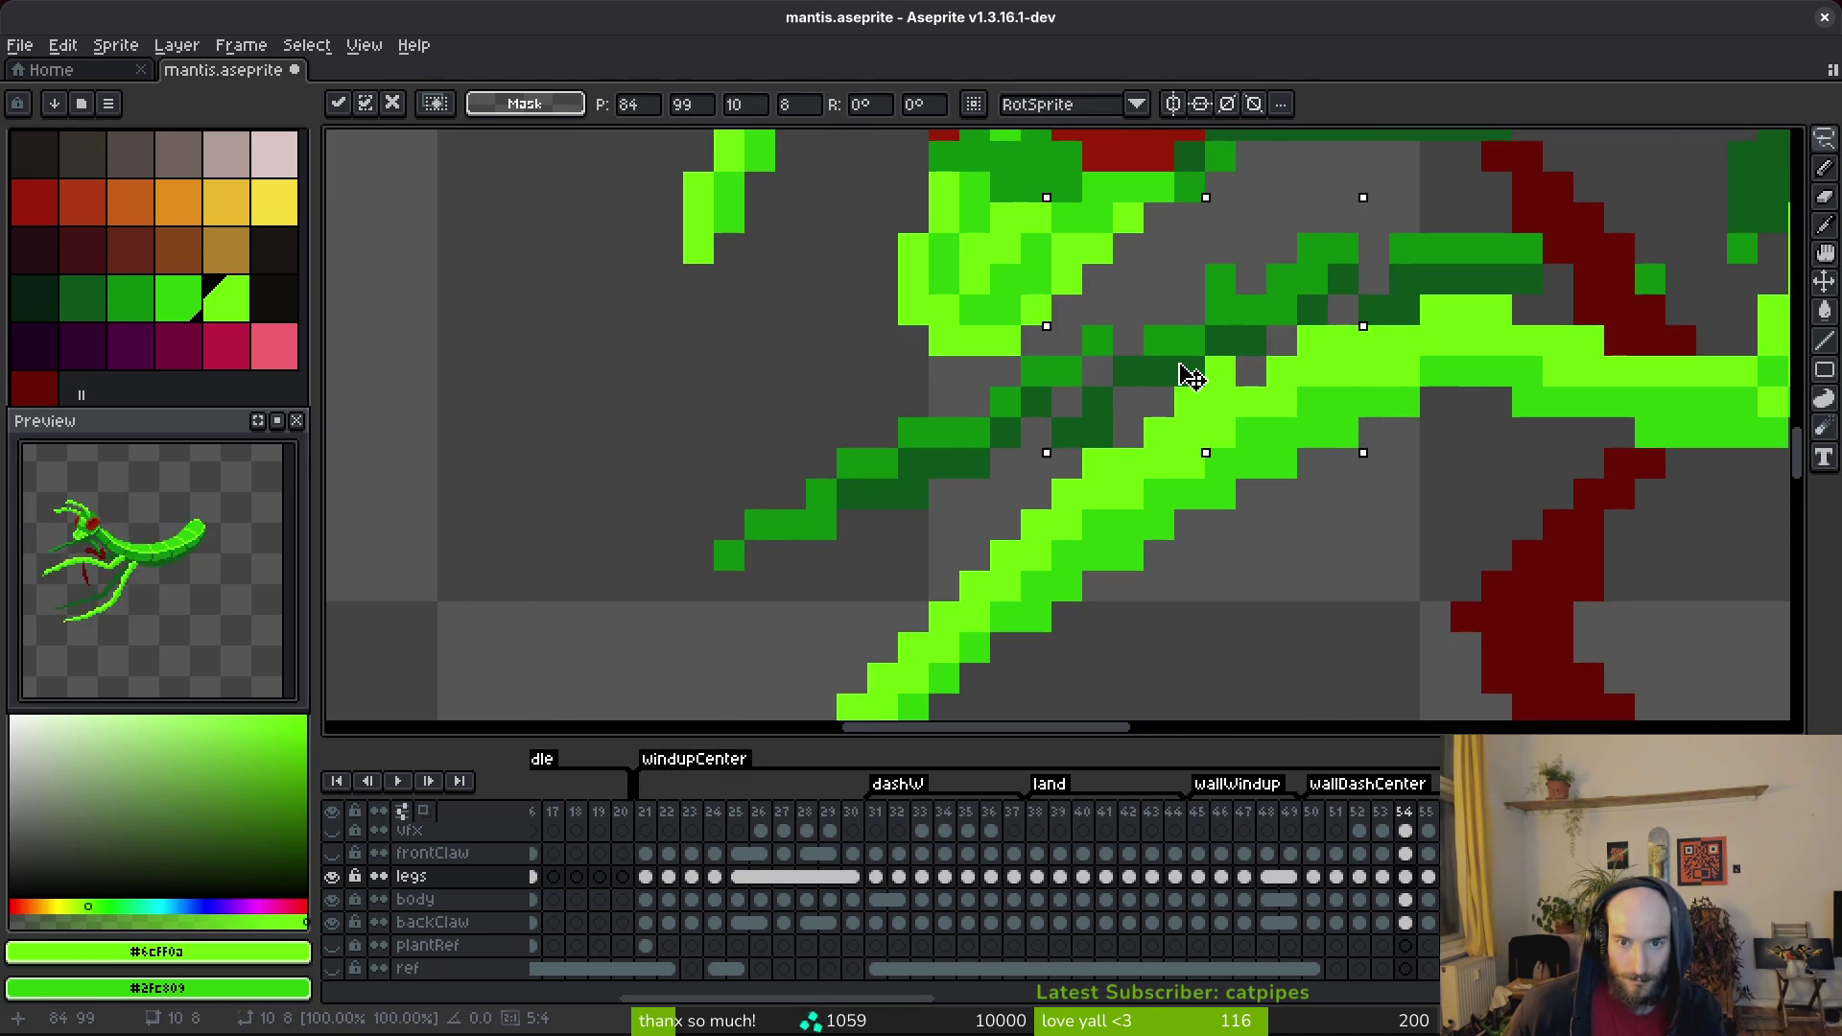
{"action": "key", "text": "ctrl+d"}
Save the sprite with the moved leg pixels.
{"action": "key", "text": "i"}
{"action": "key", "text": "b"}
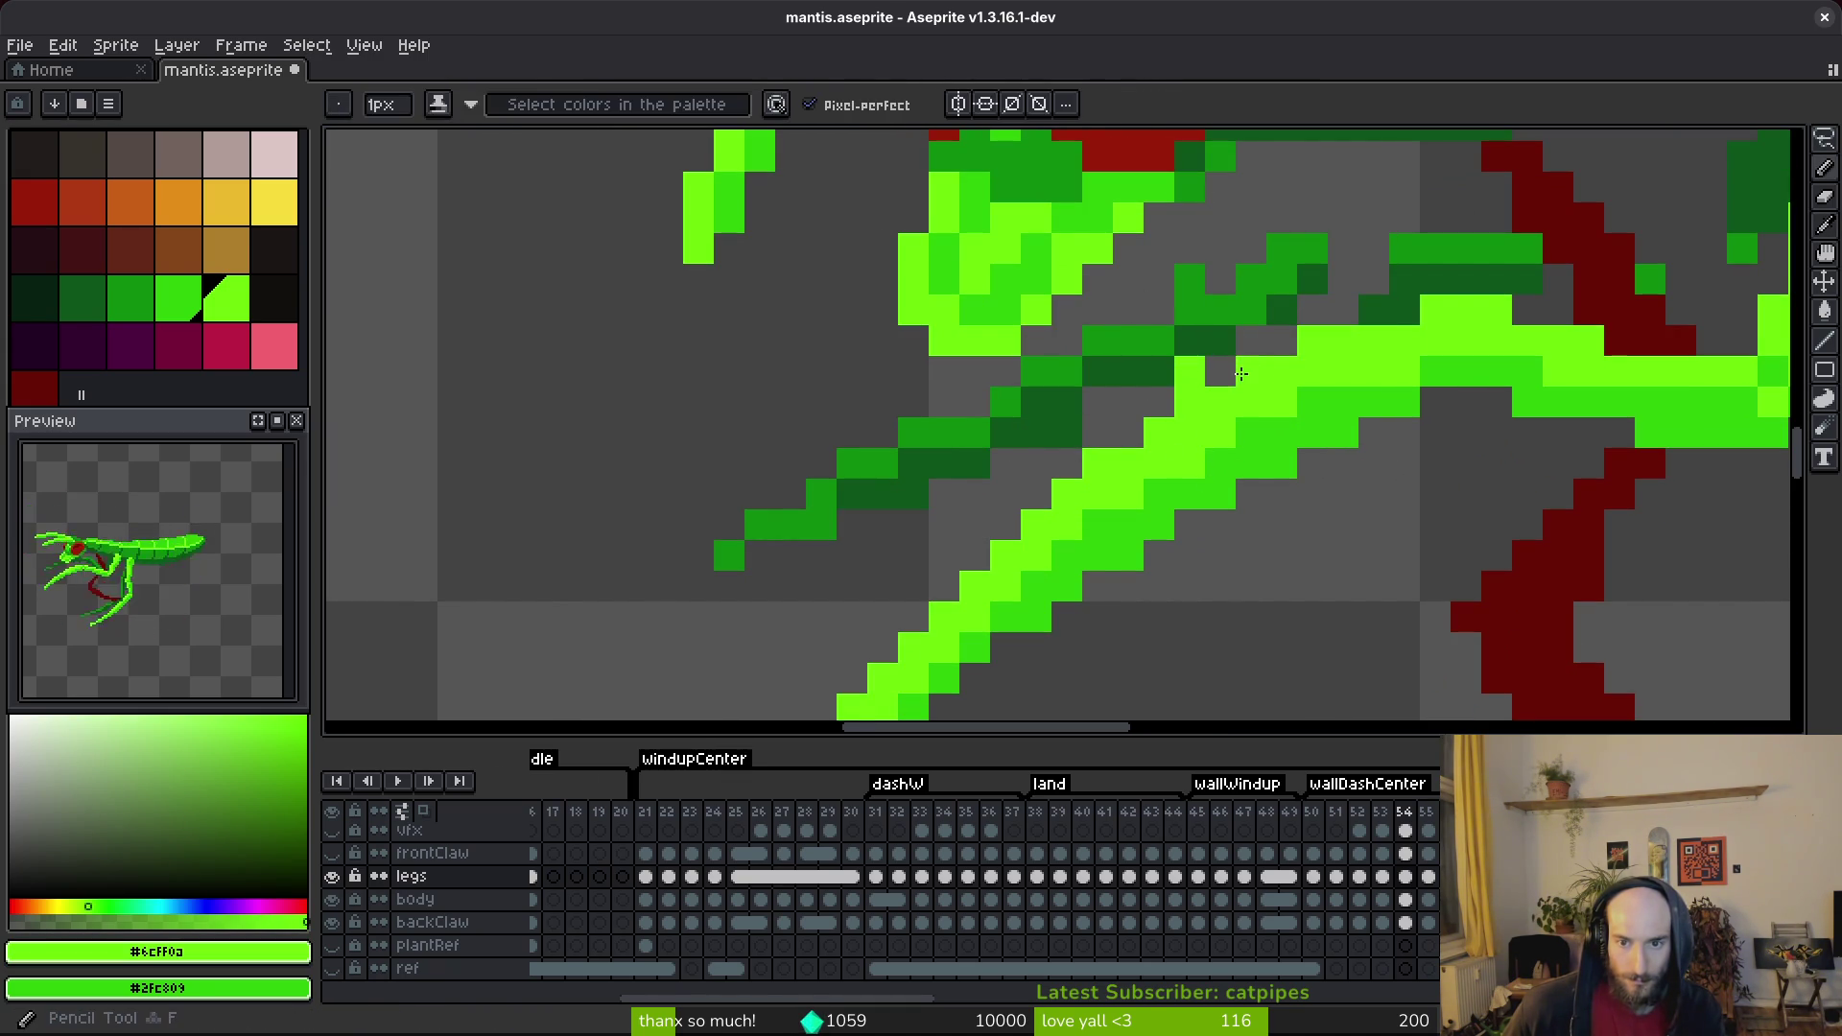
{"action": "key", "text": "ctrl+s"}
{"action": "scroll", "coordinate": [1341, 530], "scroll_direction": "down", "scroll_amount": 4}
{"action": "key", "text": "ctrl+s"}
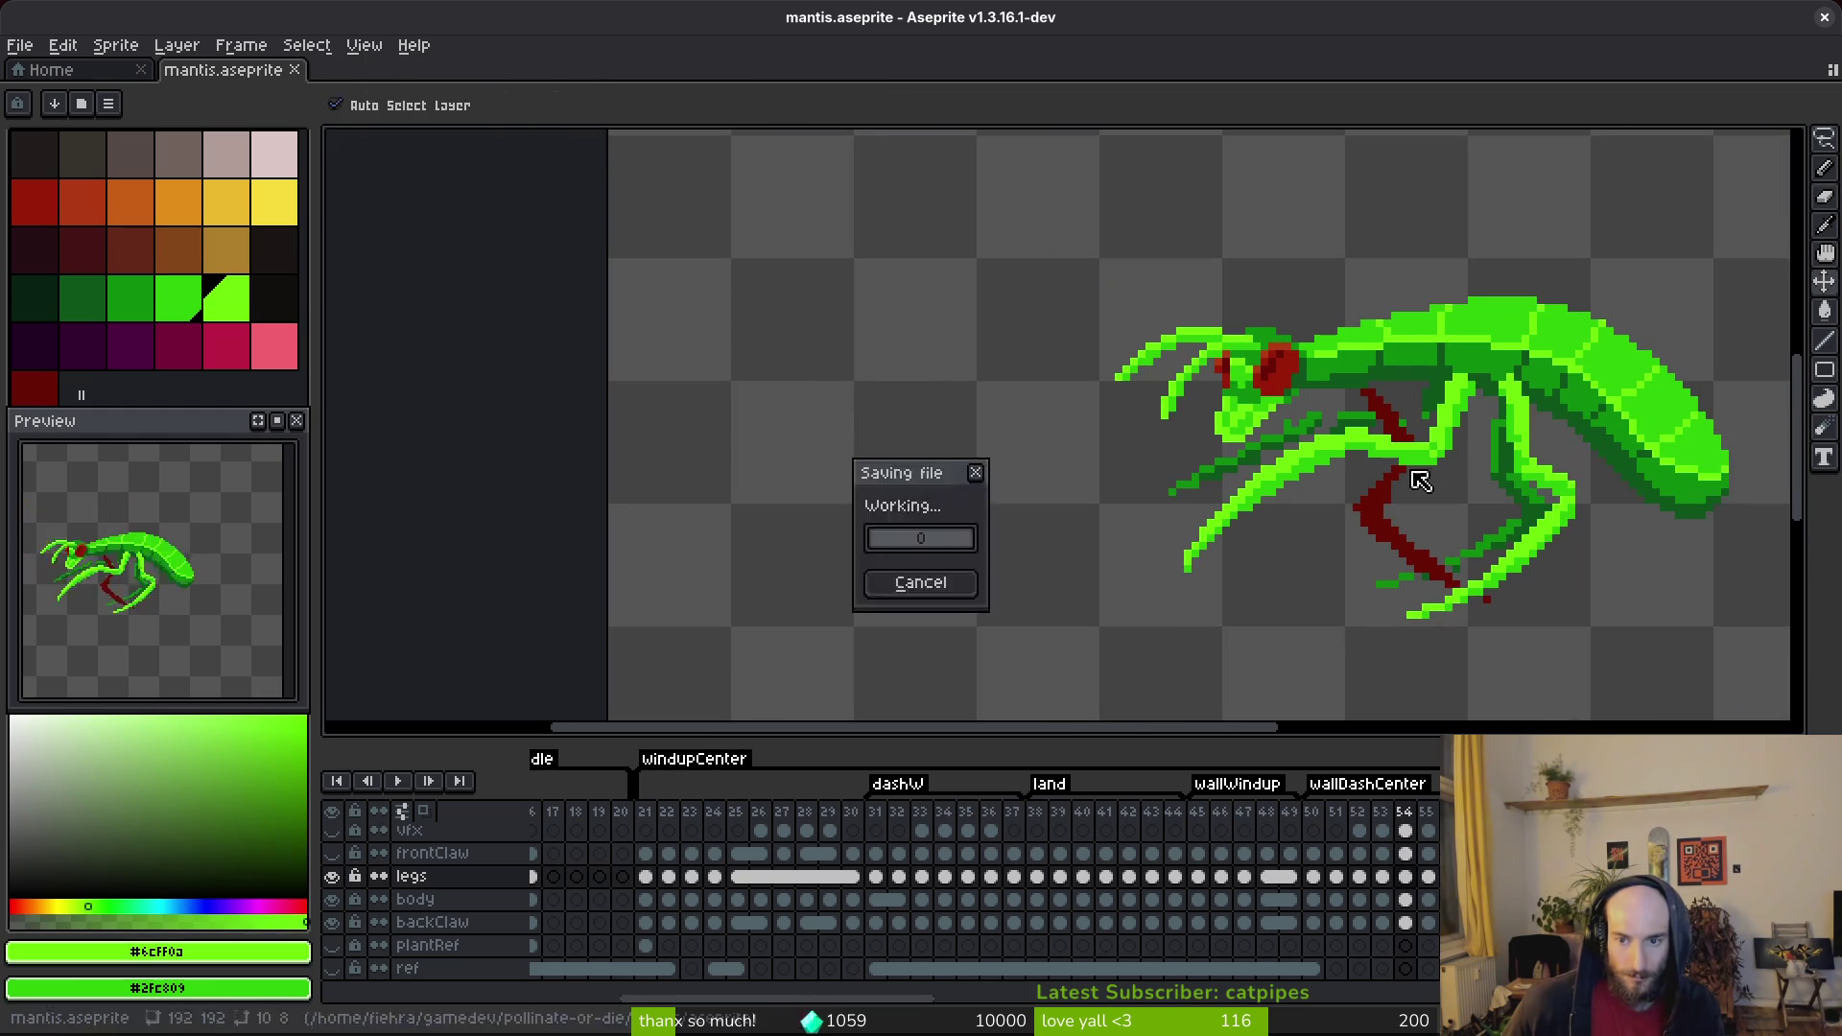
{"action": "scroll", "coordinate": [1341, 447], "scroll_direction": "up", "scroll_amount": 2}
Compare frame 54 against frame 53 and save the sprite again.
{"action": "key", "text": "b"}
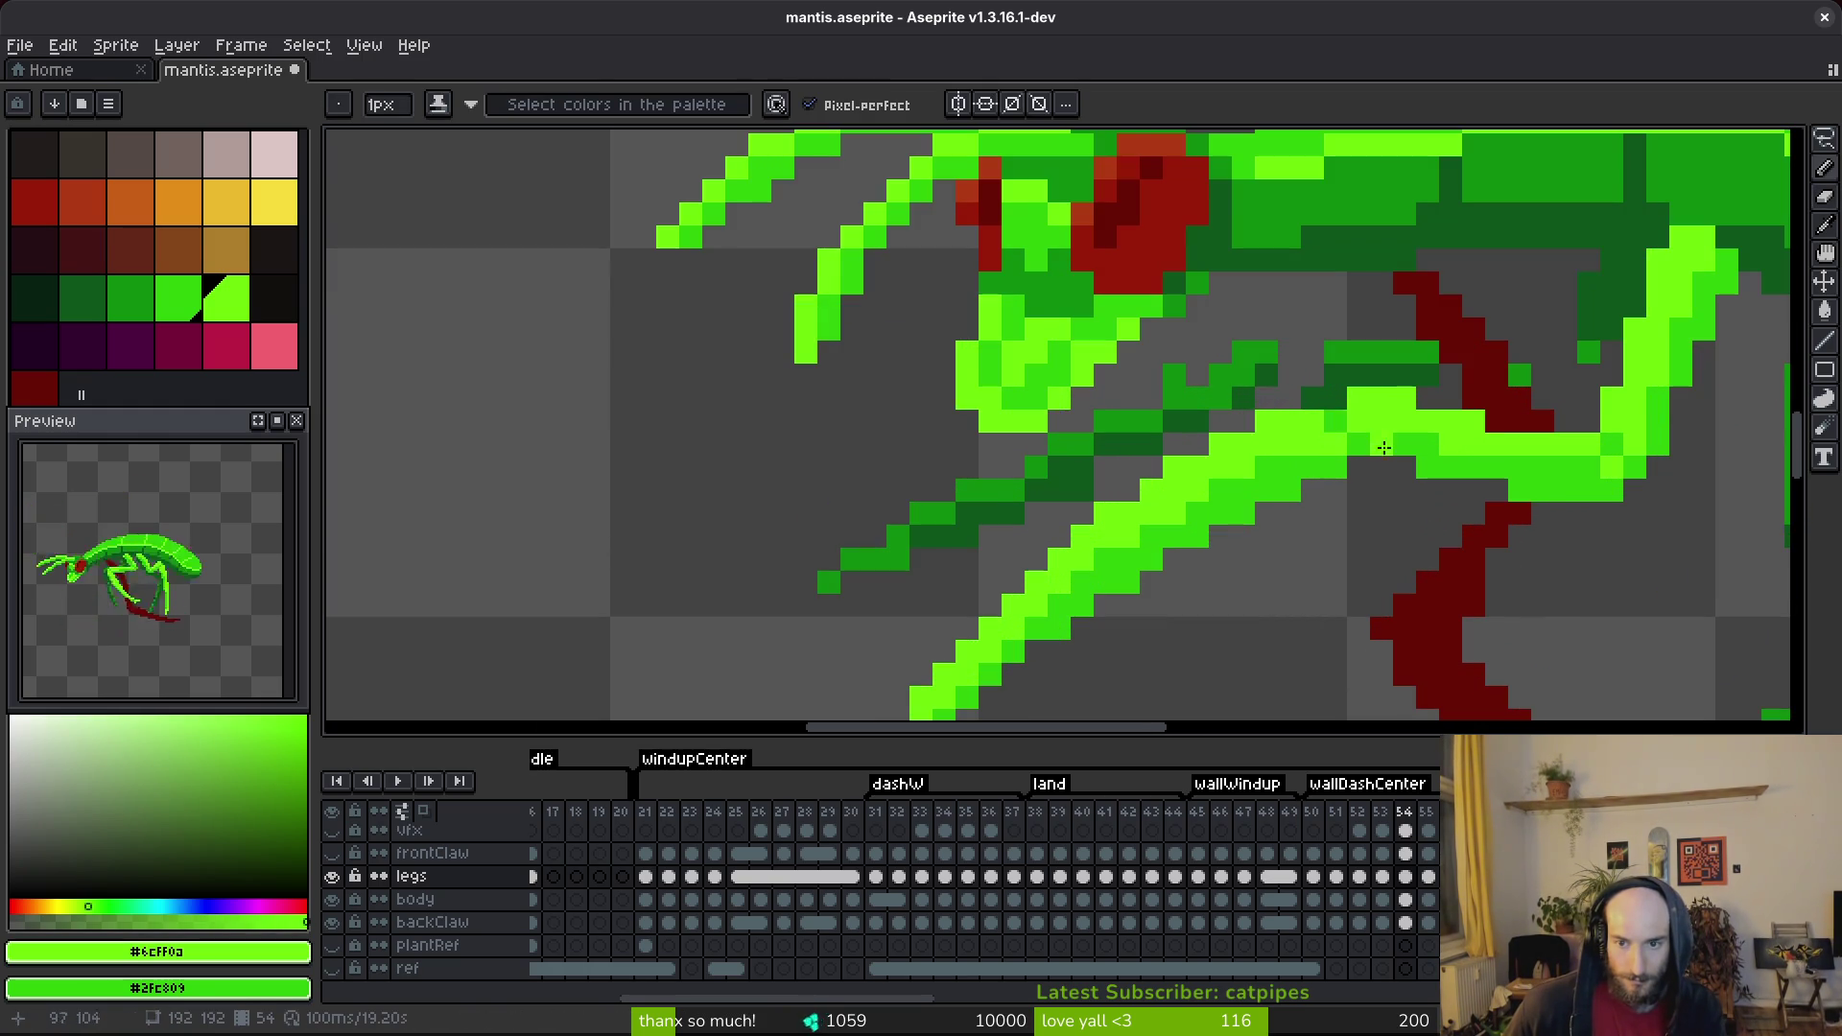
{"action": "scroll", "coordinate": [1381, 451], "scroll_direction": "down", "scroll_amount": 2}
{"action": "scroll", "coordinate": [1404, 472], "scroll_direction": "up", "scroll_amount": 2}
{"action": "scroll", "coordinate": [1357, 442], "scroll_direction": "down", "scroll_amount": 2}
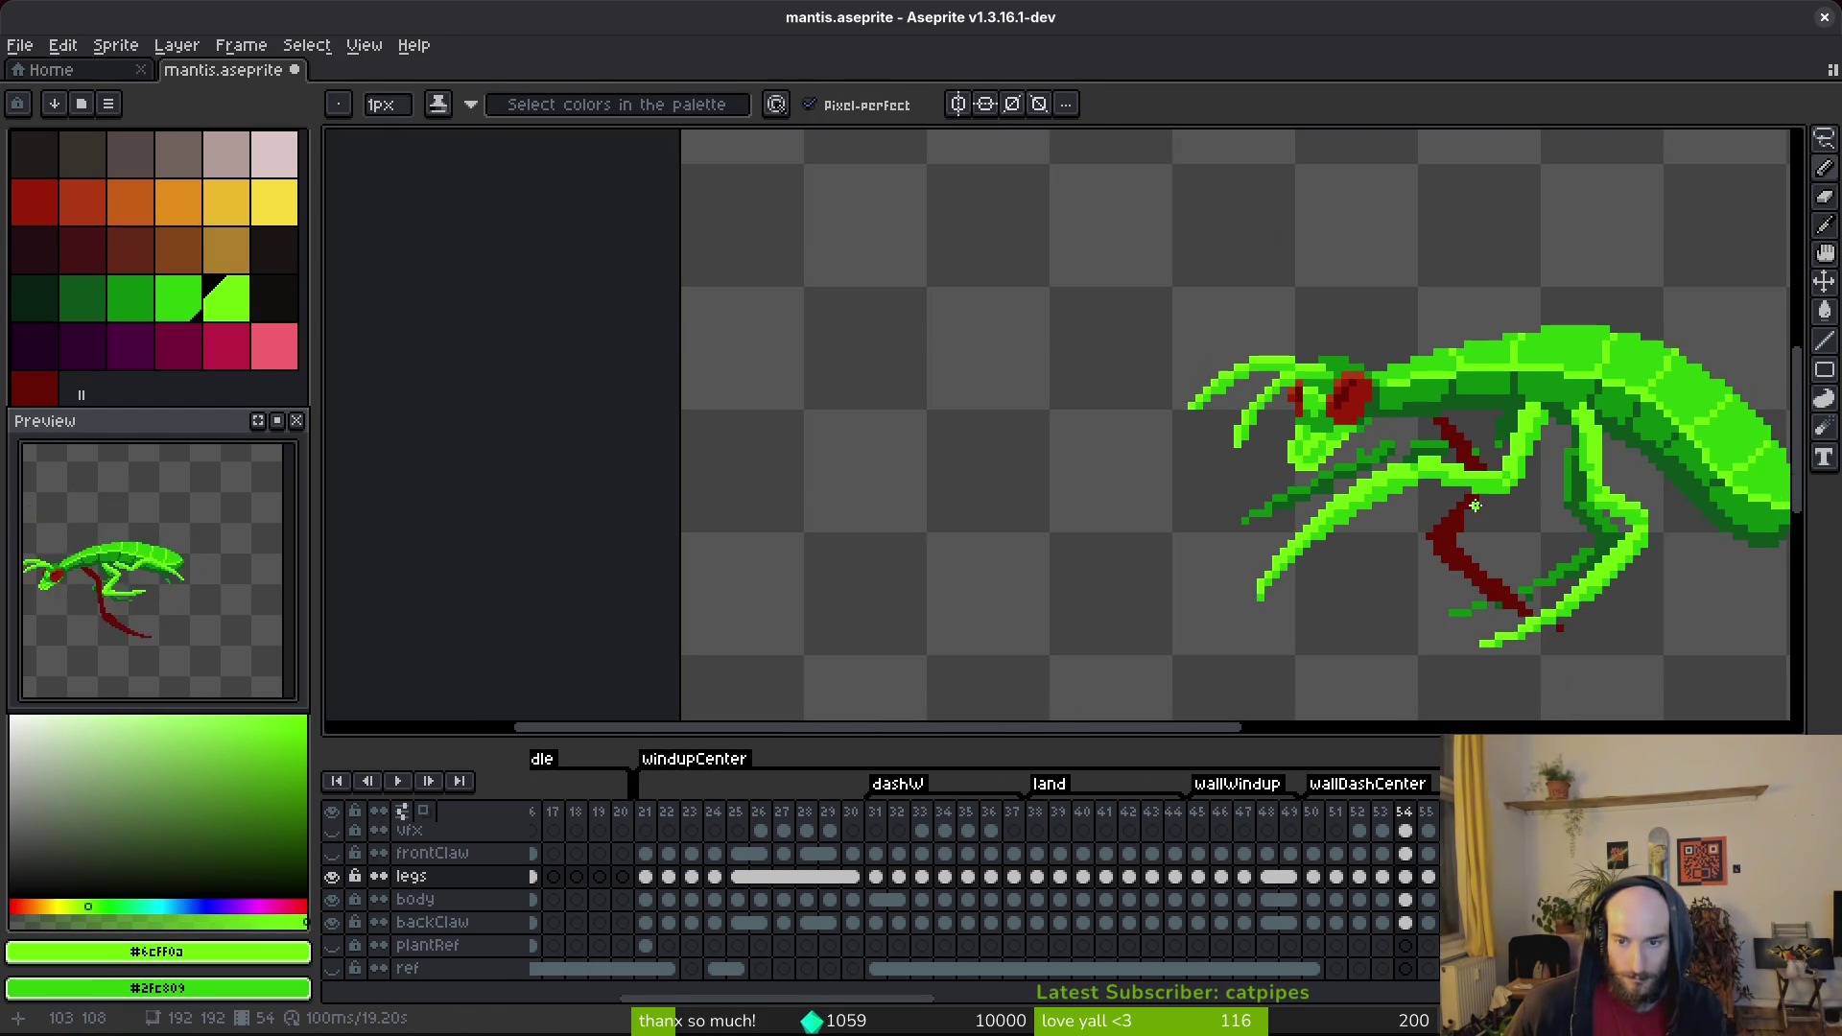
{"action": "key", "text": "i"}
{"action": "key", "text": "comma"}
{"action": "key", "text": "period"}
{"action": "key", "text": "b"}
{"action": "scroll", "coordinate": [1430, 463], "scroll_direction": "up", "scroll_amount": 2}
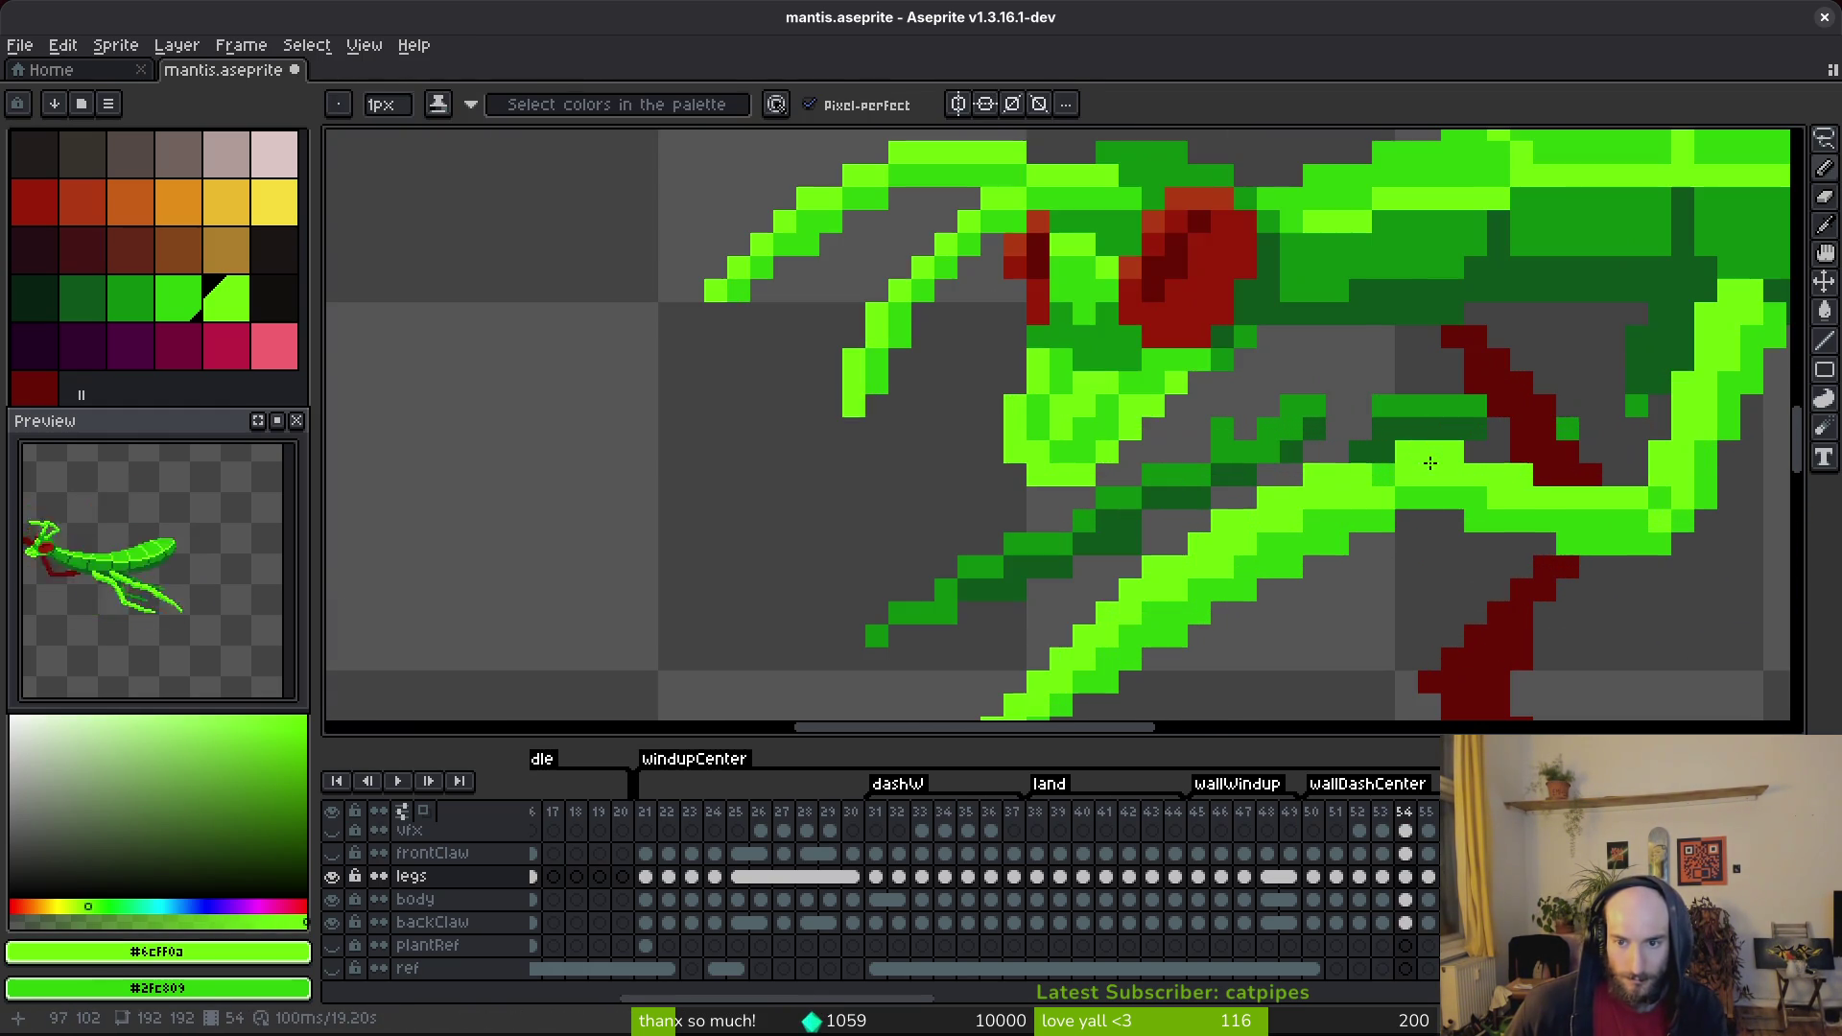
{"action": "scroll", "coordinate": [1379, 472], "scroll_direction": "down", "scroll_amount": 3}
{"action": "key", "text": "ctrl+s"}
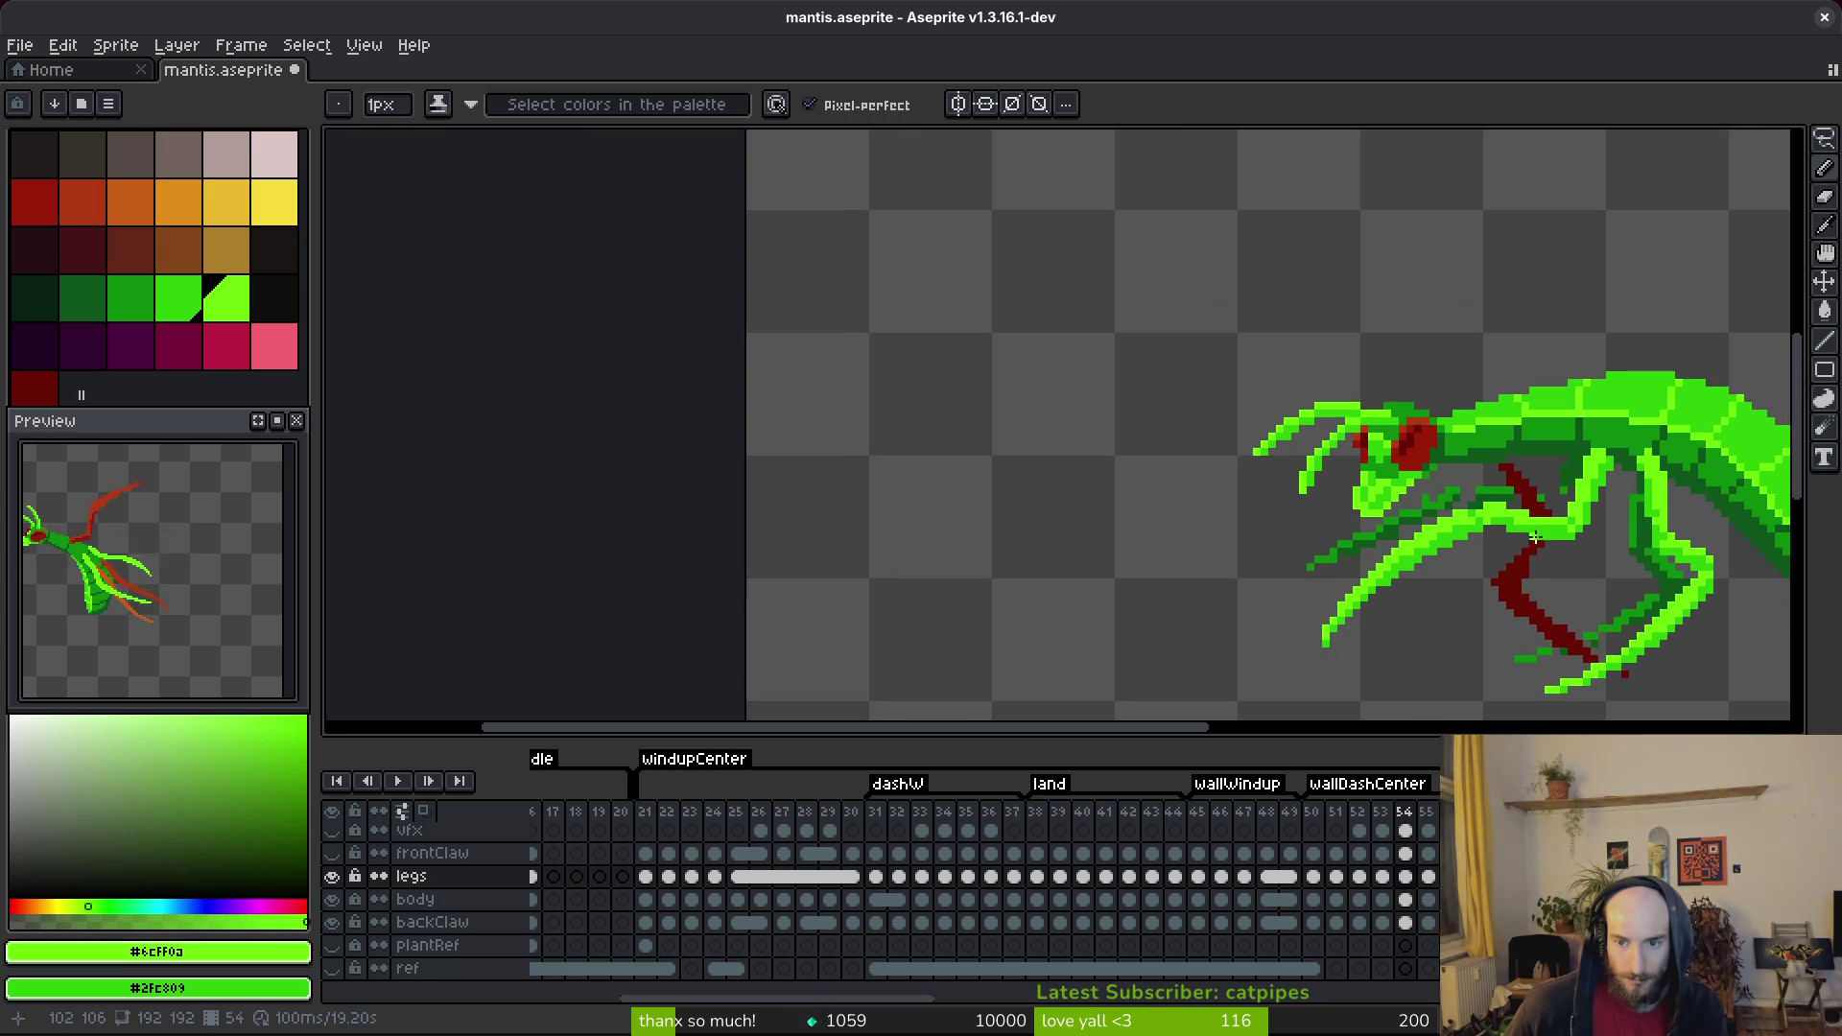
{"action": "scroll", "coordinate": [1317, 539], "scroll_direction": "right", "scroll_amount": 2}
{"action": "key", "text": "ctrl+s"}
{"action": "scroll", "coordinate": [1407, 653], "scroll_direction": "up", "scroll_amount": 3}
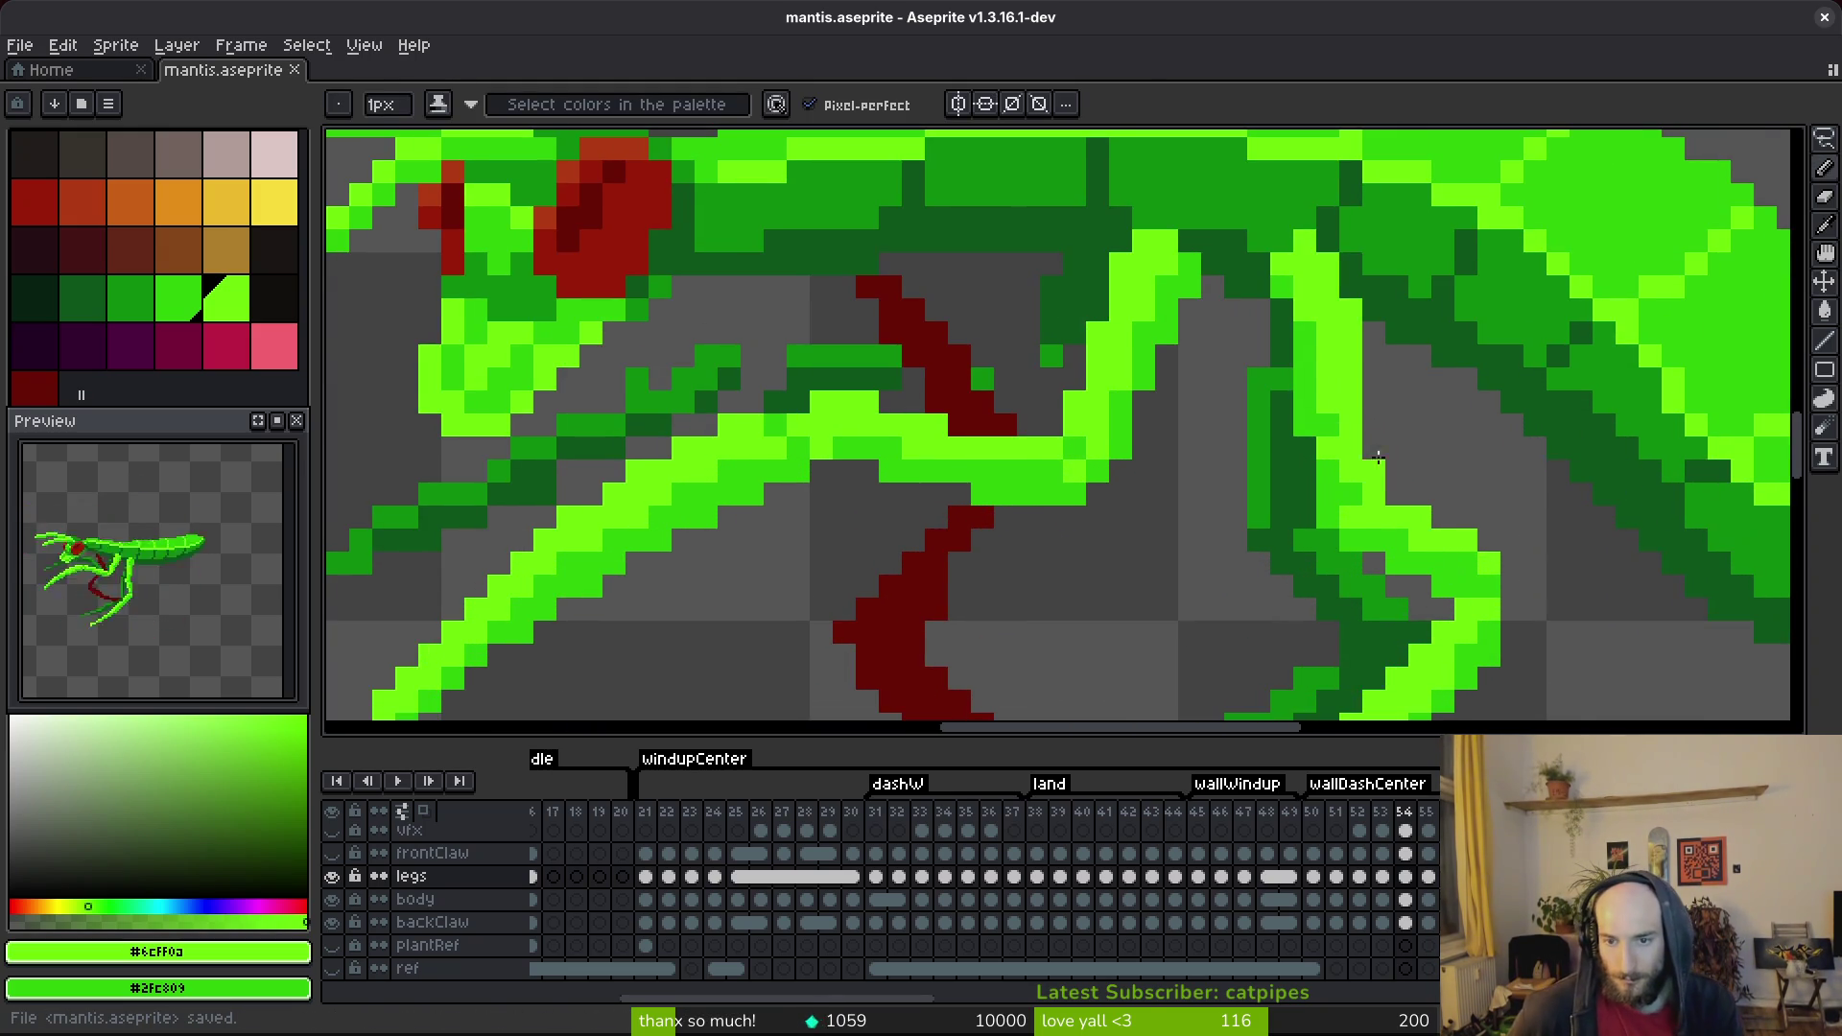
{"action": "scroll", "coordinate": [1372, 534], "scroll_direction": "down", "scroll_amount": 3}
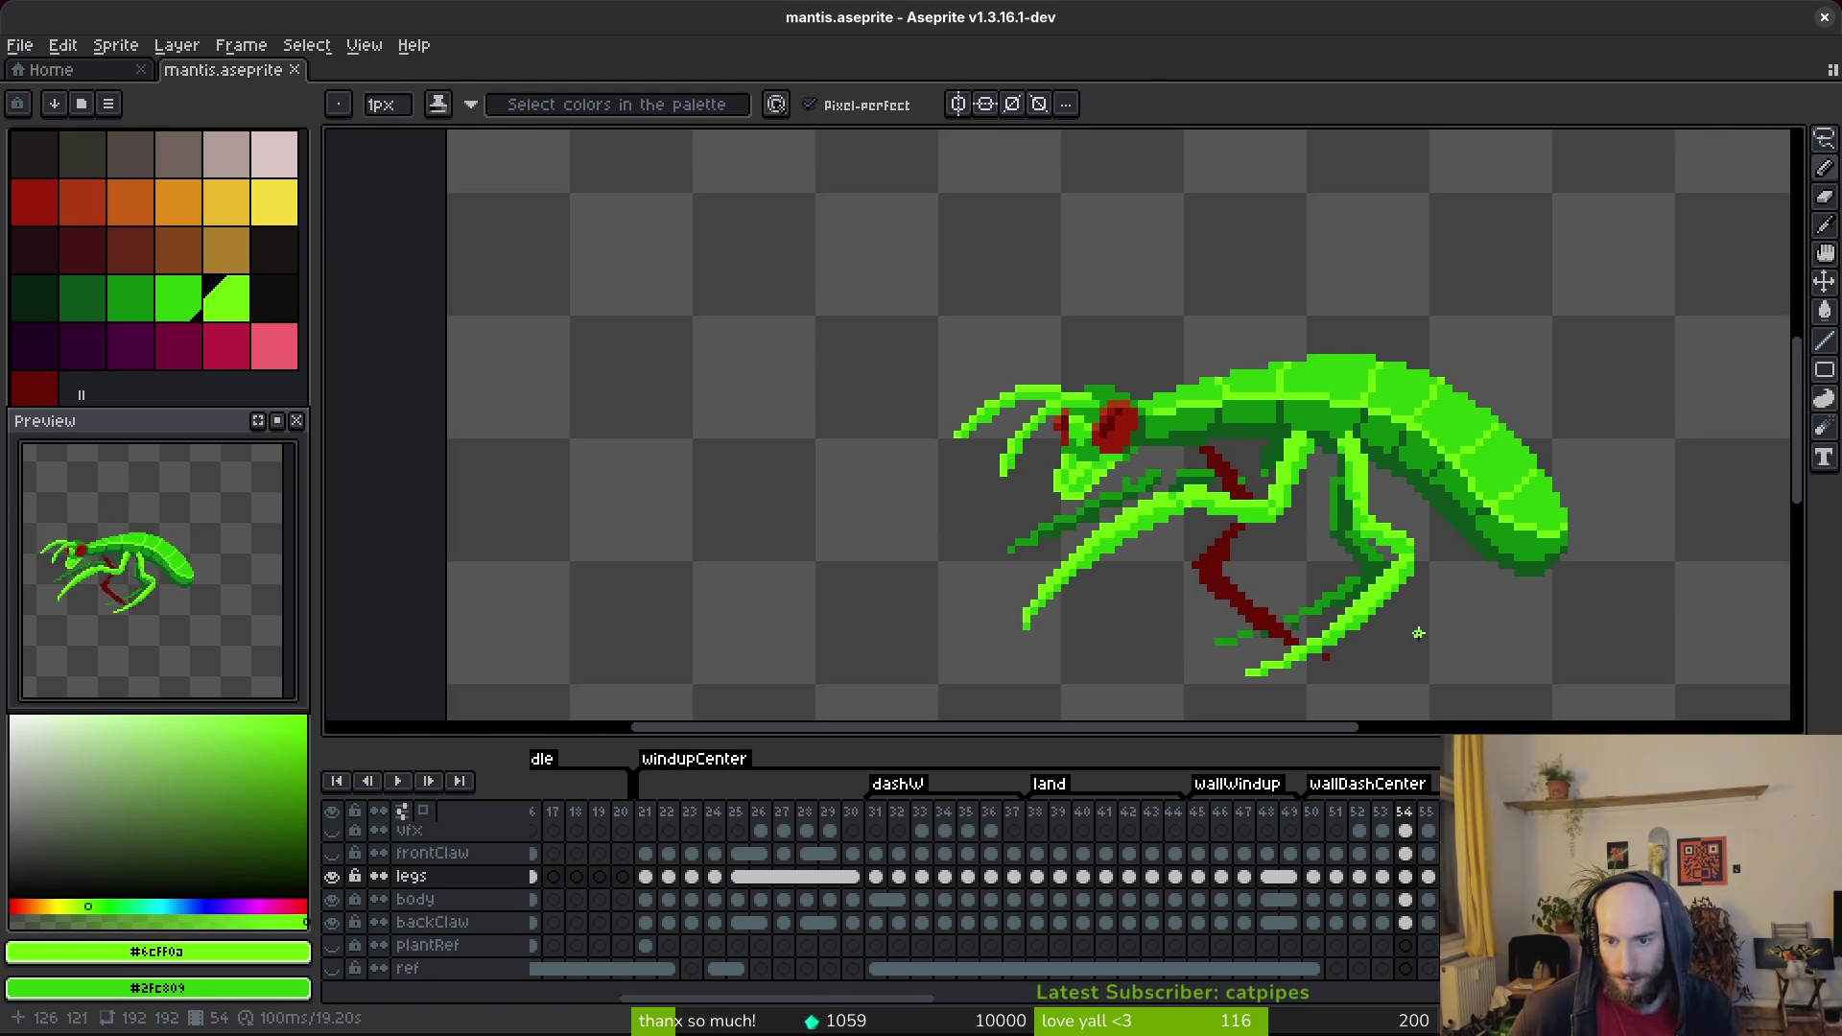
{"action": "scroll", "coordinate": [1372, 534], "scroll_direction": "up", "scroll_amount": 2}
{"action": "scroll", "coordinate": [1372, 534], "scroll_direction": "up", "scroll_amount": 1}
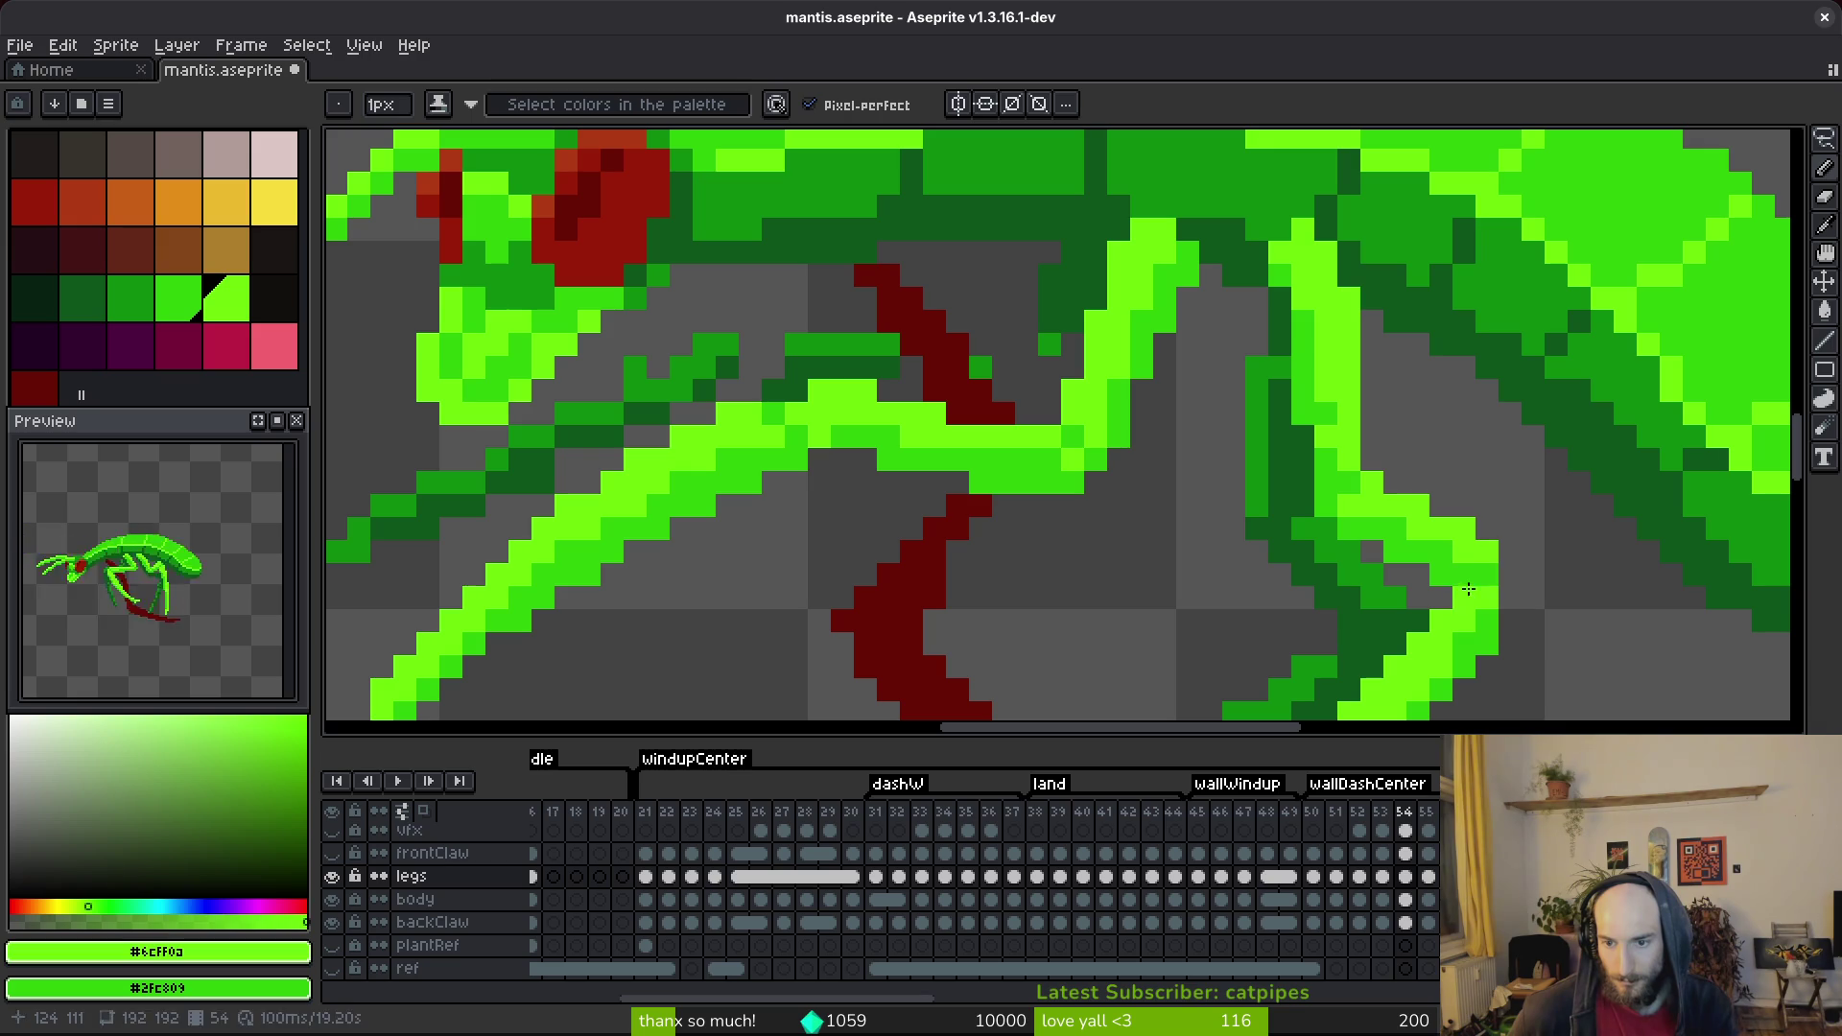
{"action": "scroll", "coordinate": [1586, 624], "scroll_direction": "down", "scroll_amount": 3}
{"action": "key", "text": "ctrl+s"}
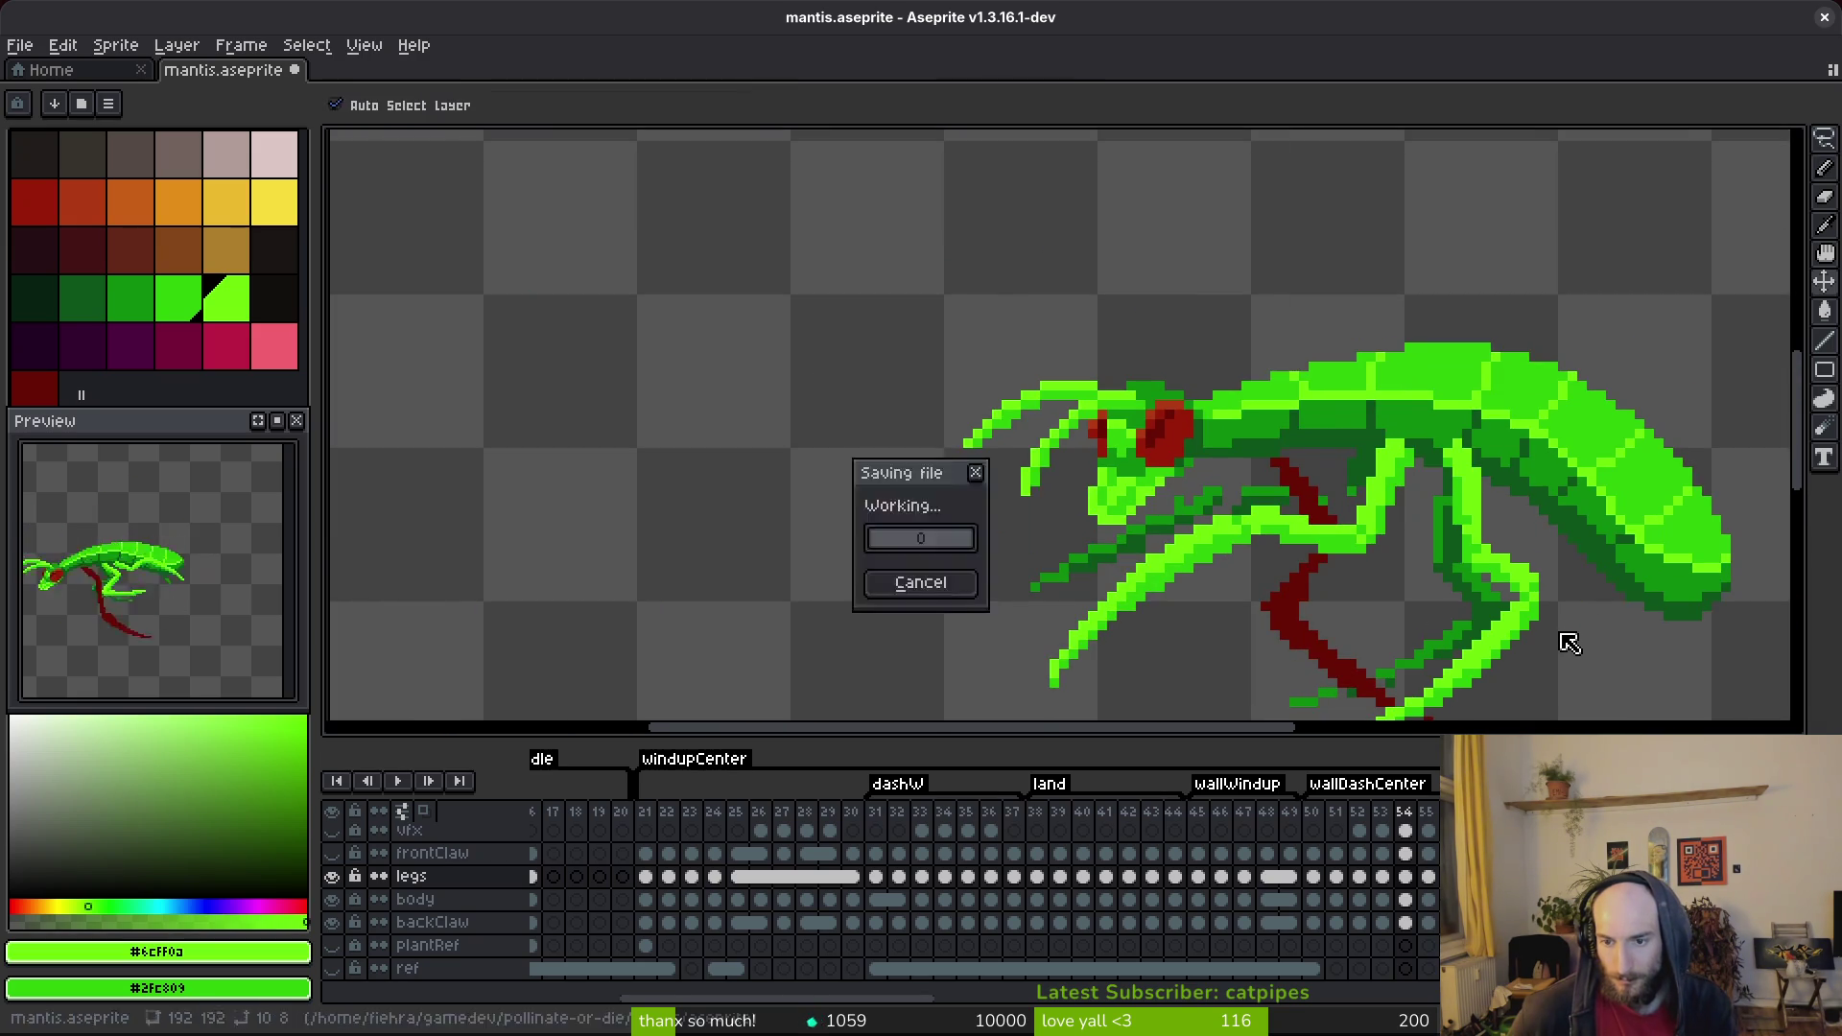
{"action": "scroll", "coordinate": [1517, 605], "scroll_direction": "up", "scroll_amount": 3}
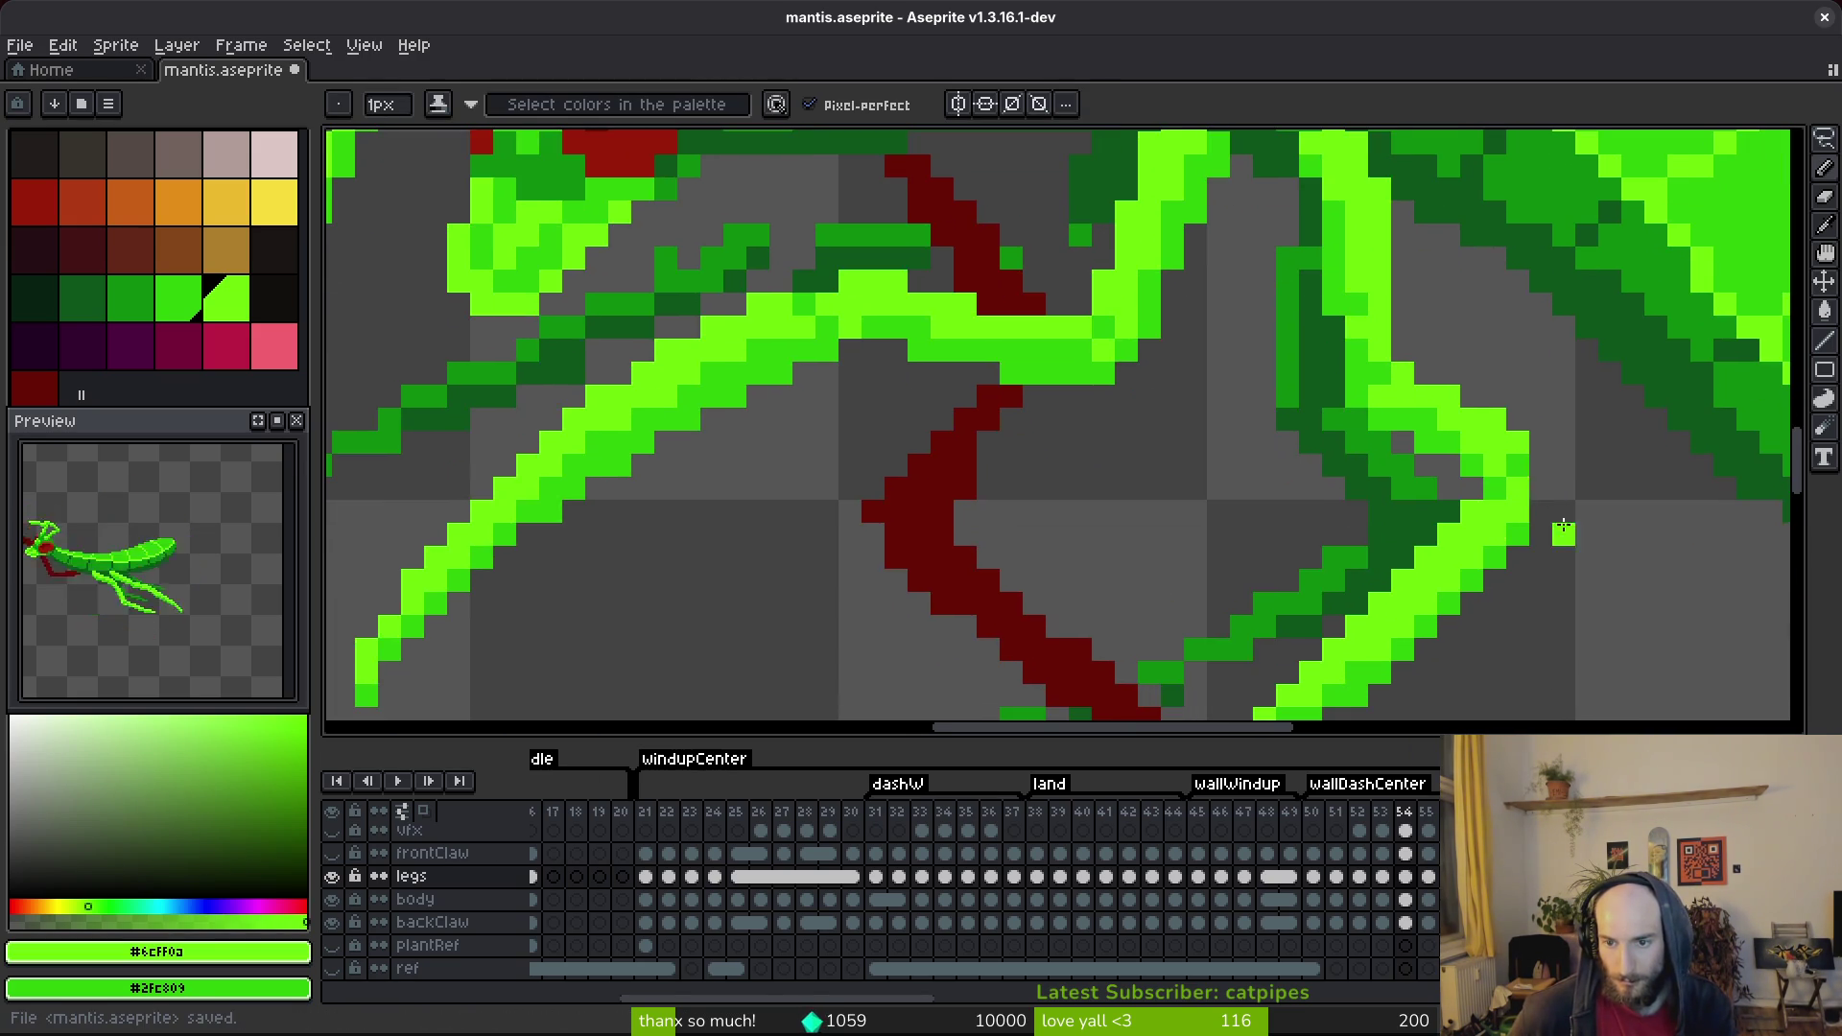
{"action": "scroll", "coordinate": [1563, 524], "scroll_direction": "down", "scroll_amount": 2}
{"action": "scroll", "coordinate": [1515, 490], "scroll_direction": "up", "scroll_amount": 2}
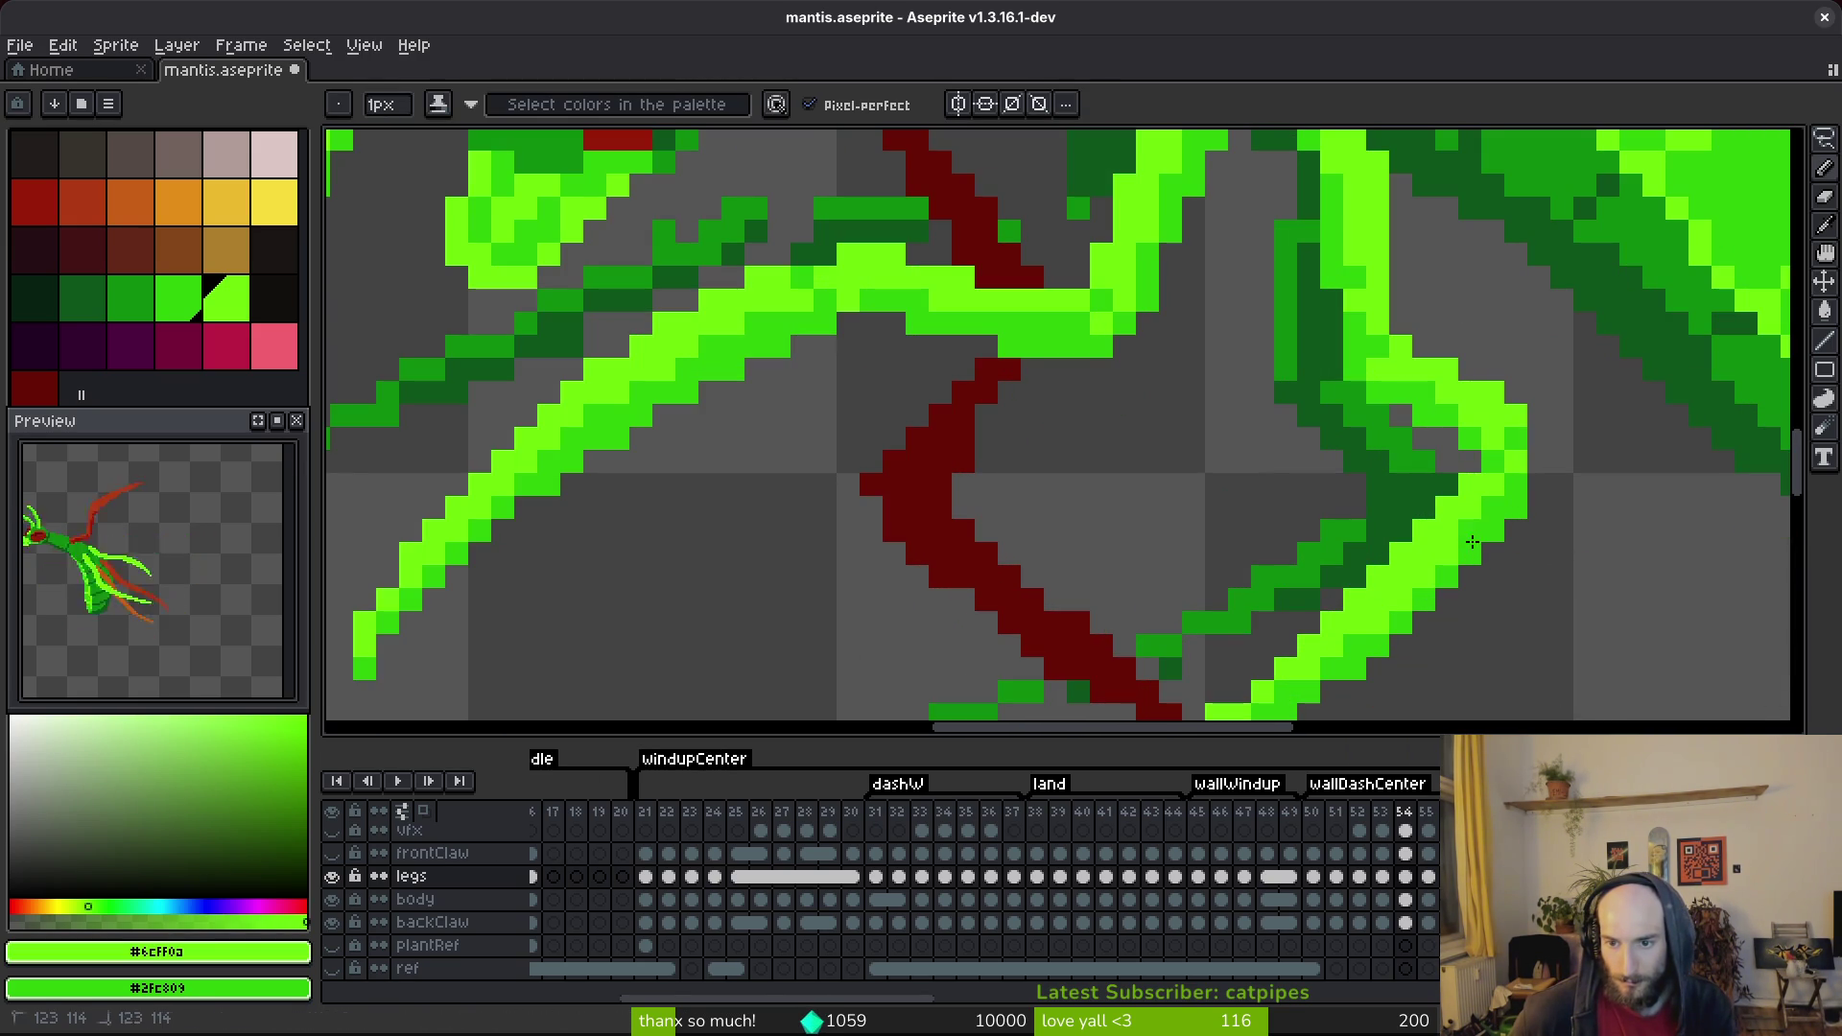
{"action": "scroll", "coordinate": [1515, 578], "scroll_direction": "down", "scroll_amount": 3}
{"action": "key", "text": "ctrl+s"}
{"action": "scroll", "coordinate": [1496, 575], "scroll_direction": "up", "scroll_amount": 3}
{"action": "scroll", "coordinate": [1469, 549], "scroll_direction": "down", "scroll_amount": 4}
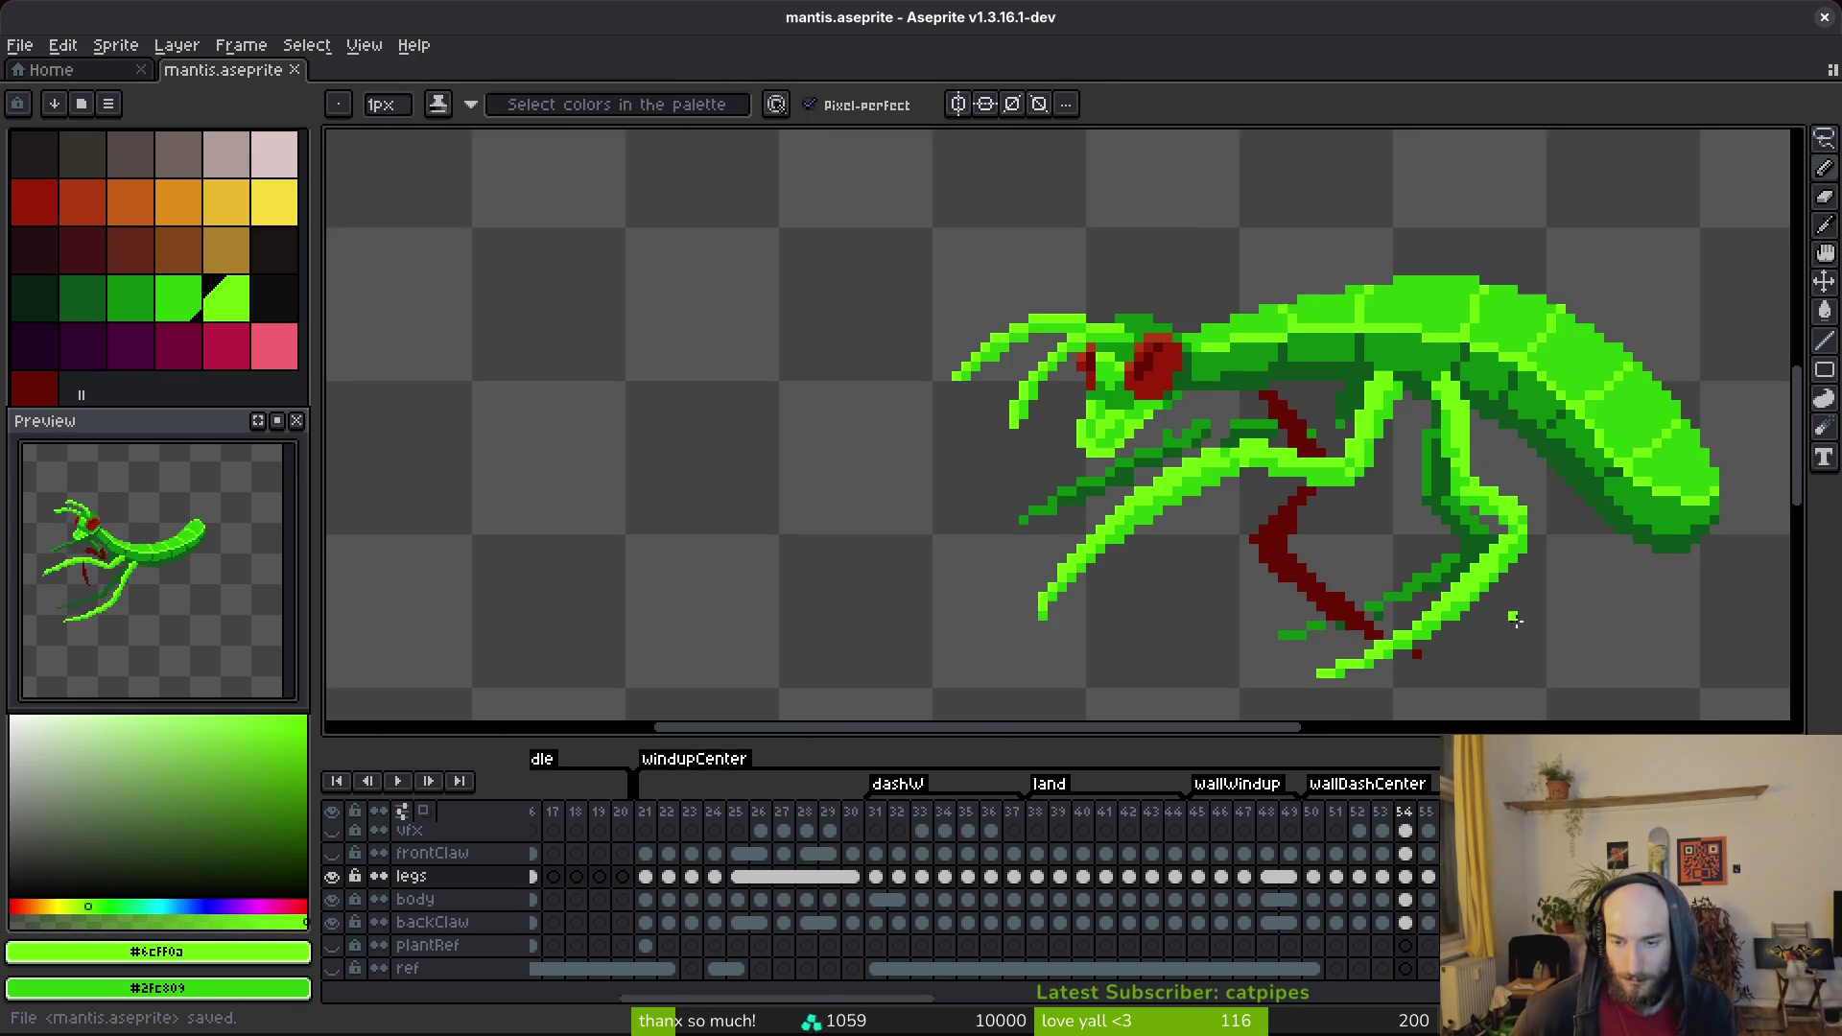
{"action": "scroll", "coordinate": [1483, 629], "scroll_direction": "up", "scroll_amount": 4}
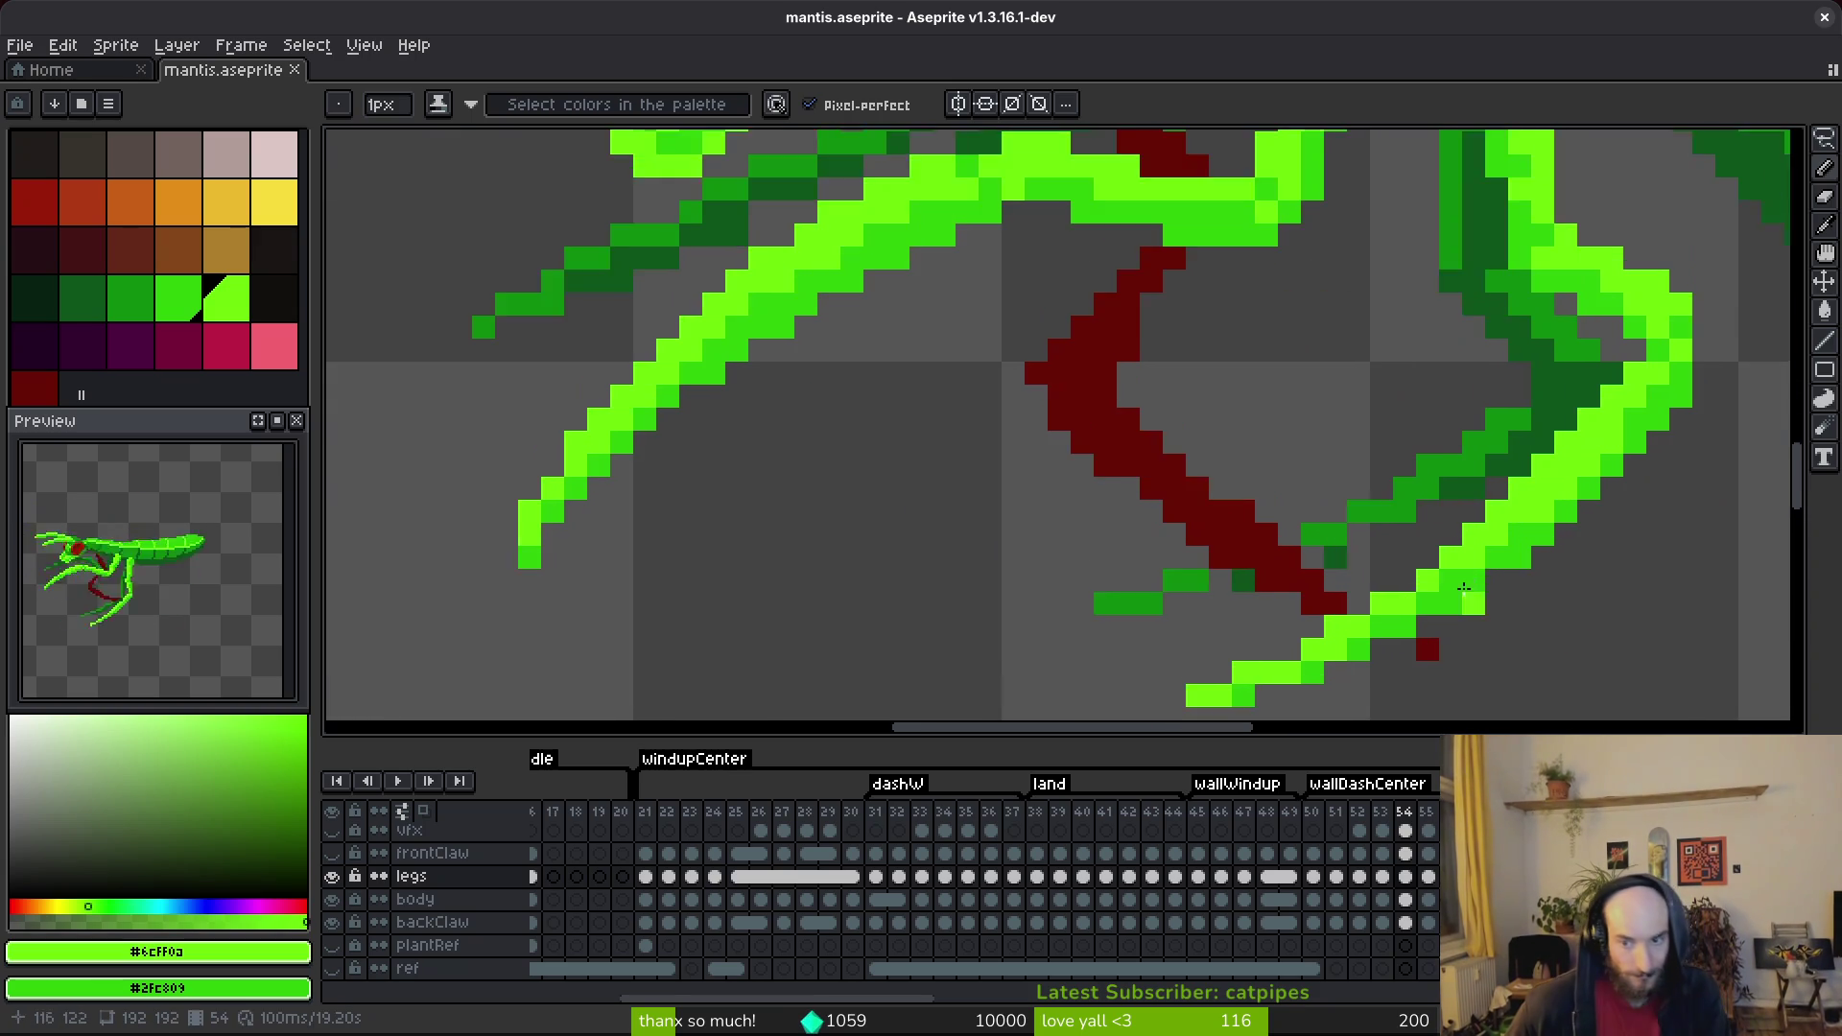
Shift the lower back-leg tip up and right, fill its outline gap with #6CFF0A, and save.
{"action": "key", "text": "q"}
{"action": "mouse_move", "coordinate": [1427, 497]}
{"action": "left_mouse_down"}
{"action": "mouse_move", "coordinate": [1124, 638]}
{"action": "mouse_move", "coordinate": [1423, 566]}
{"action": "mouse_move", "coordinate": [1434, 545]}
{"action": "left_mouse_up"}
{"action": "key", "text": "ctrl+d"}
{"action": "key", "text": "f"}
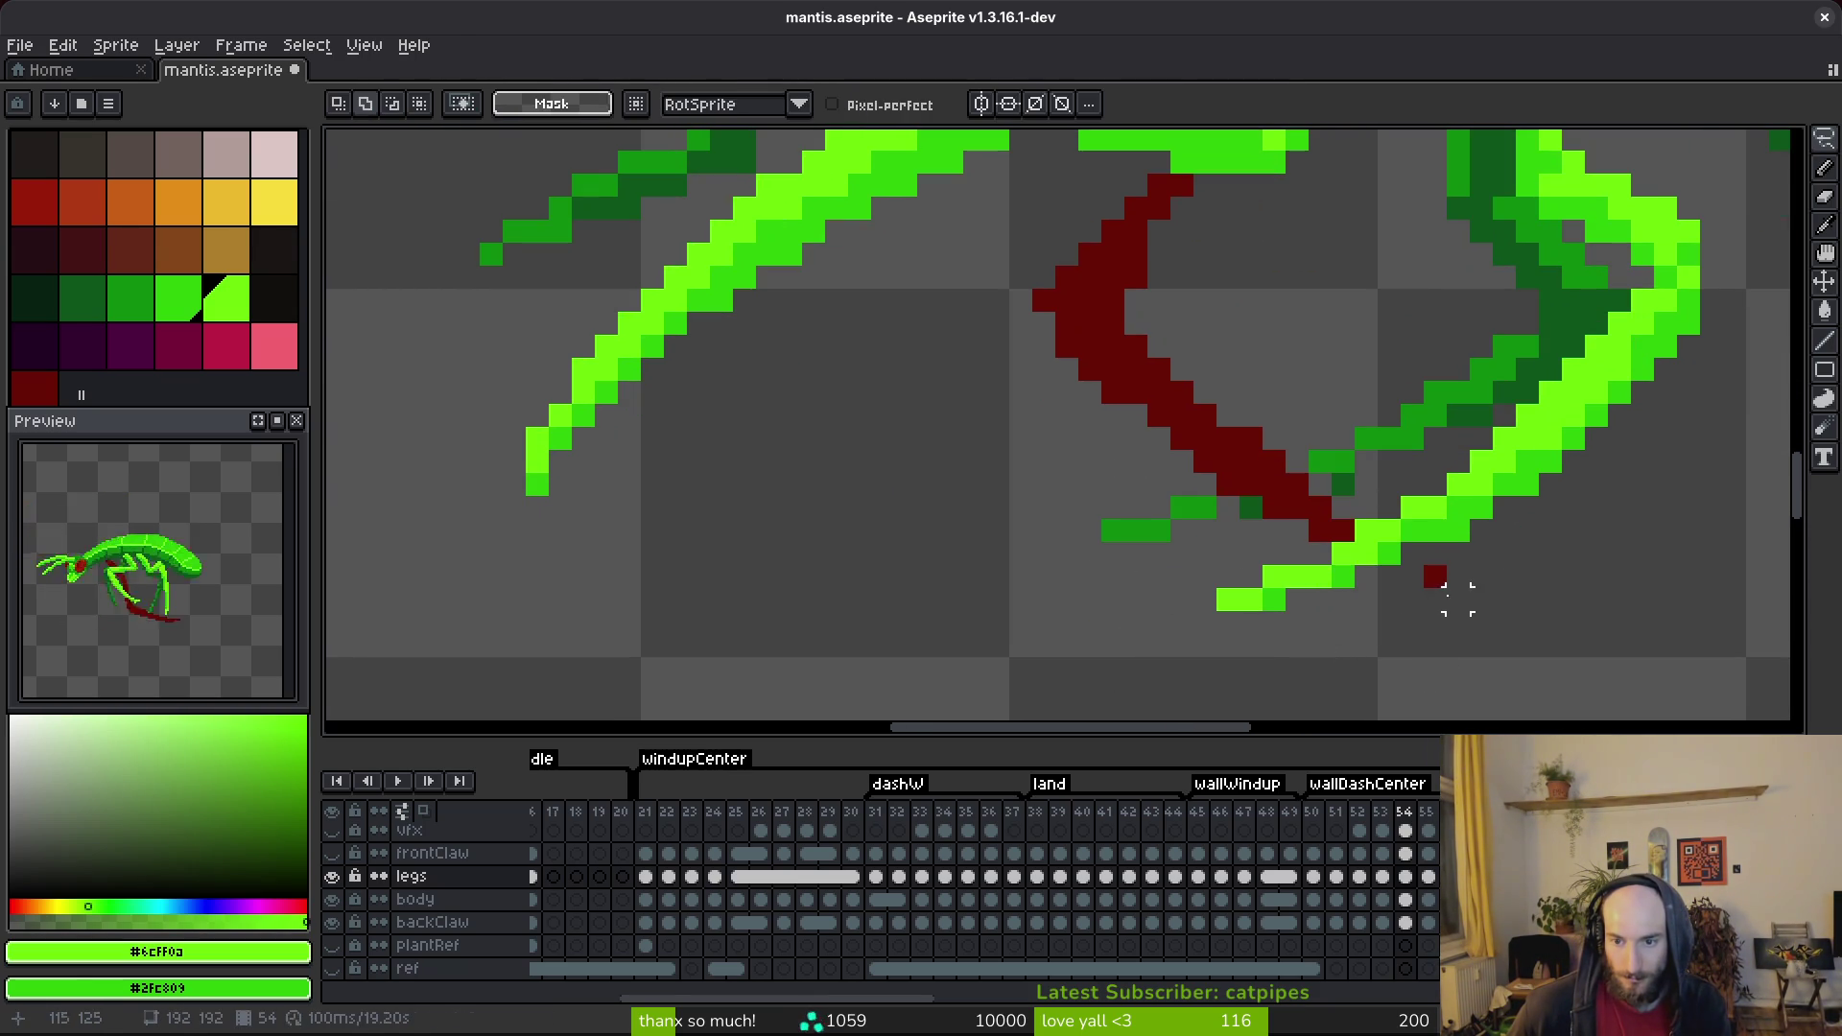
{"action": "left_click", "coordinate": [1408, 548], "text": "alt"}
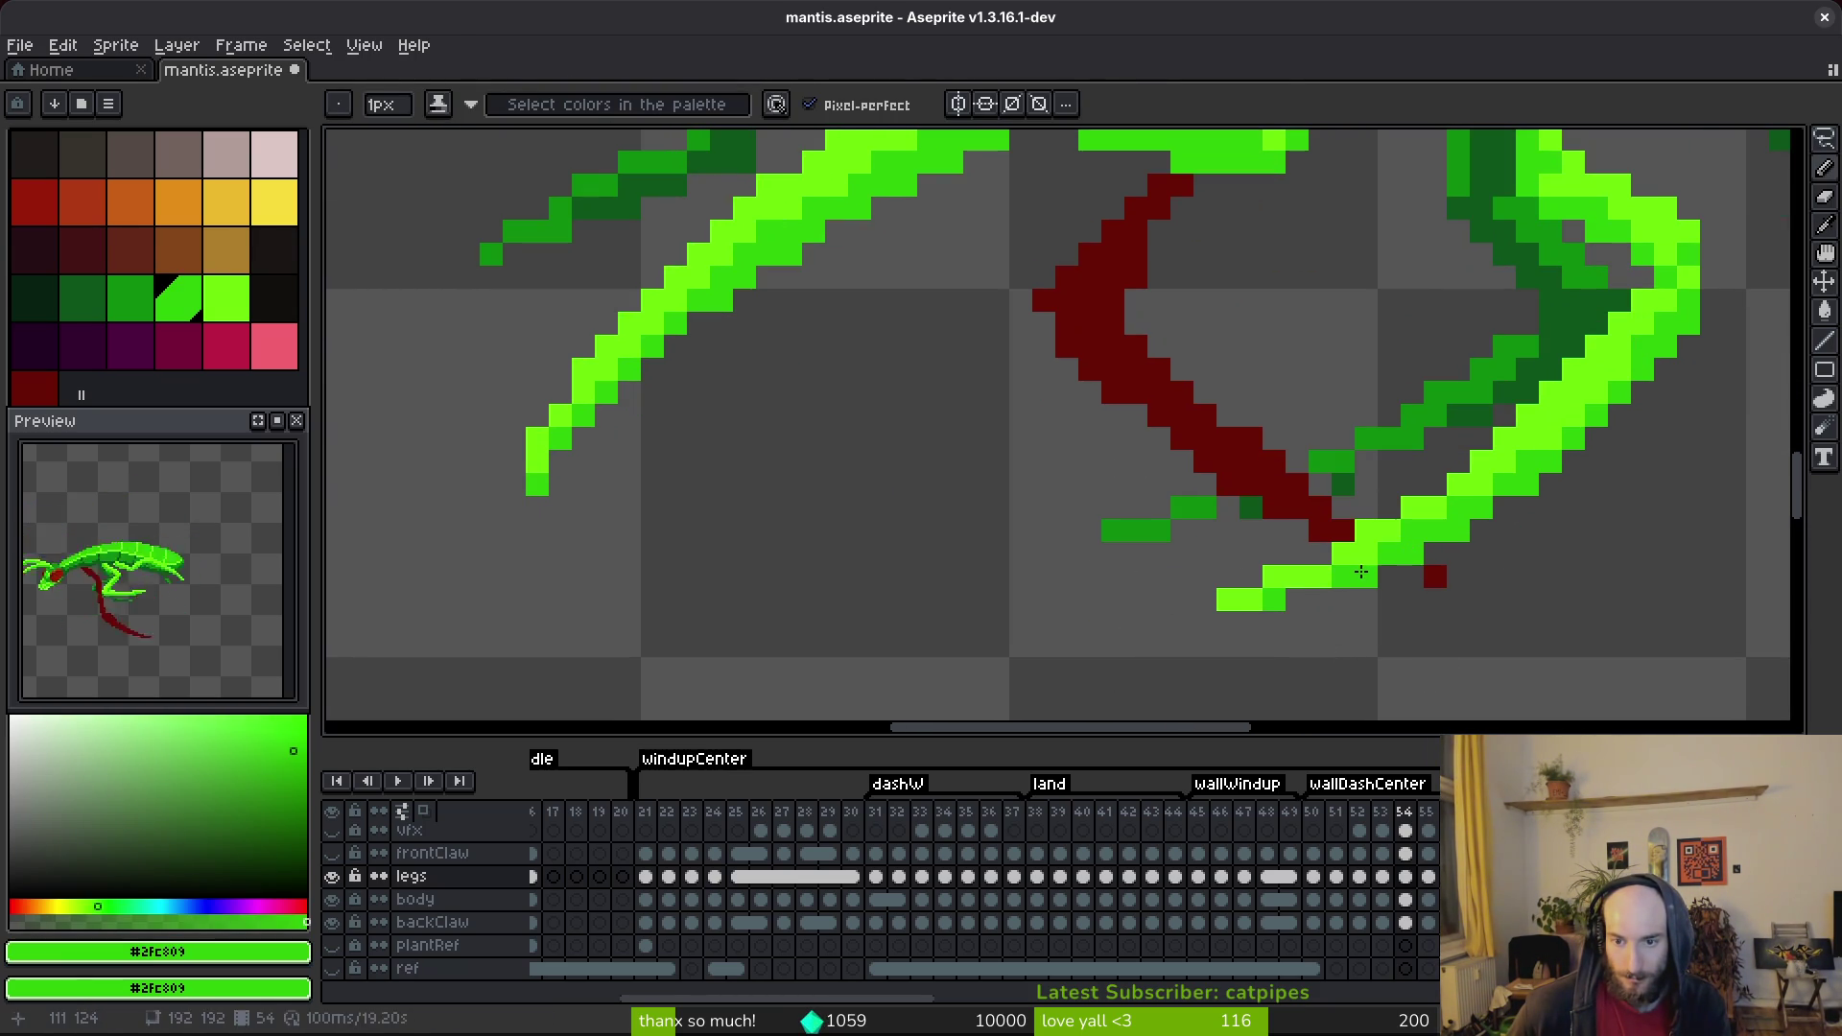
{"action": "scroll", "coordinate": [1549, 558], "scroll_direction": "down", "scroll_amount": 3}
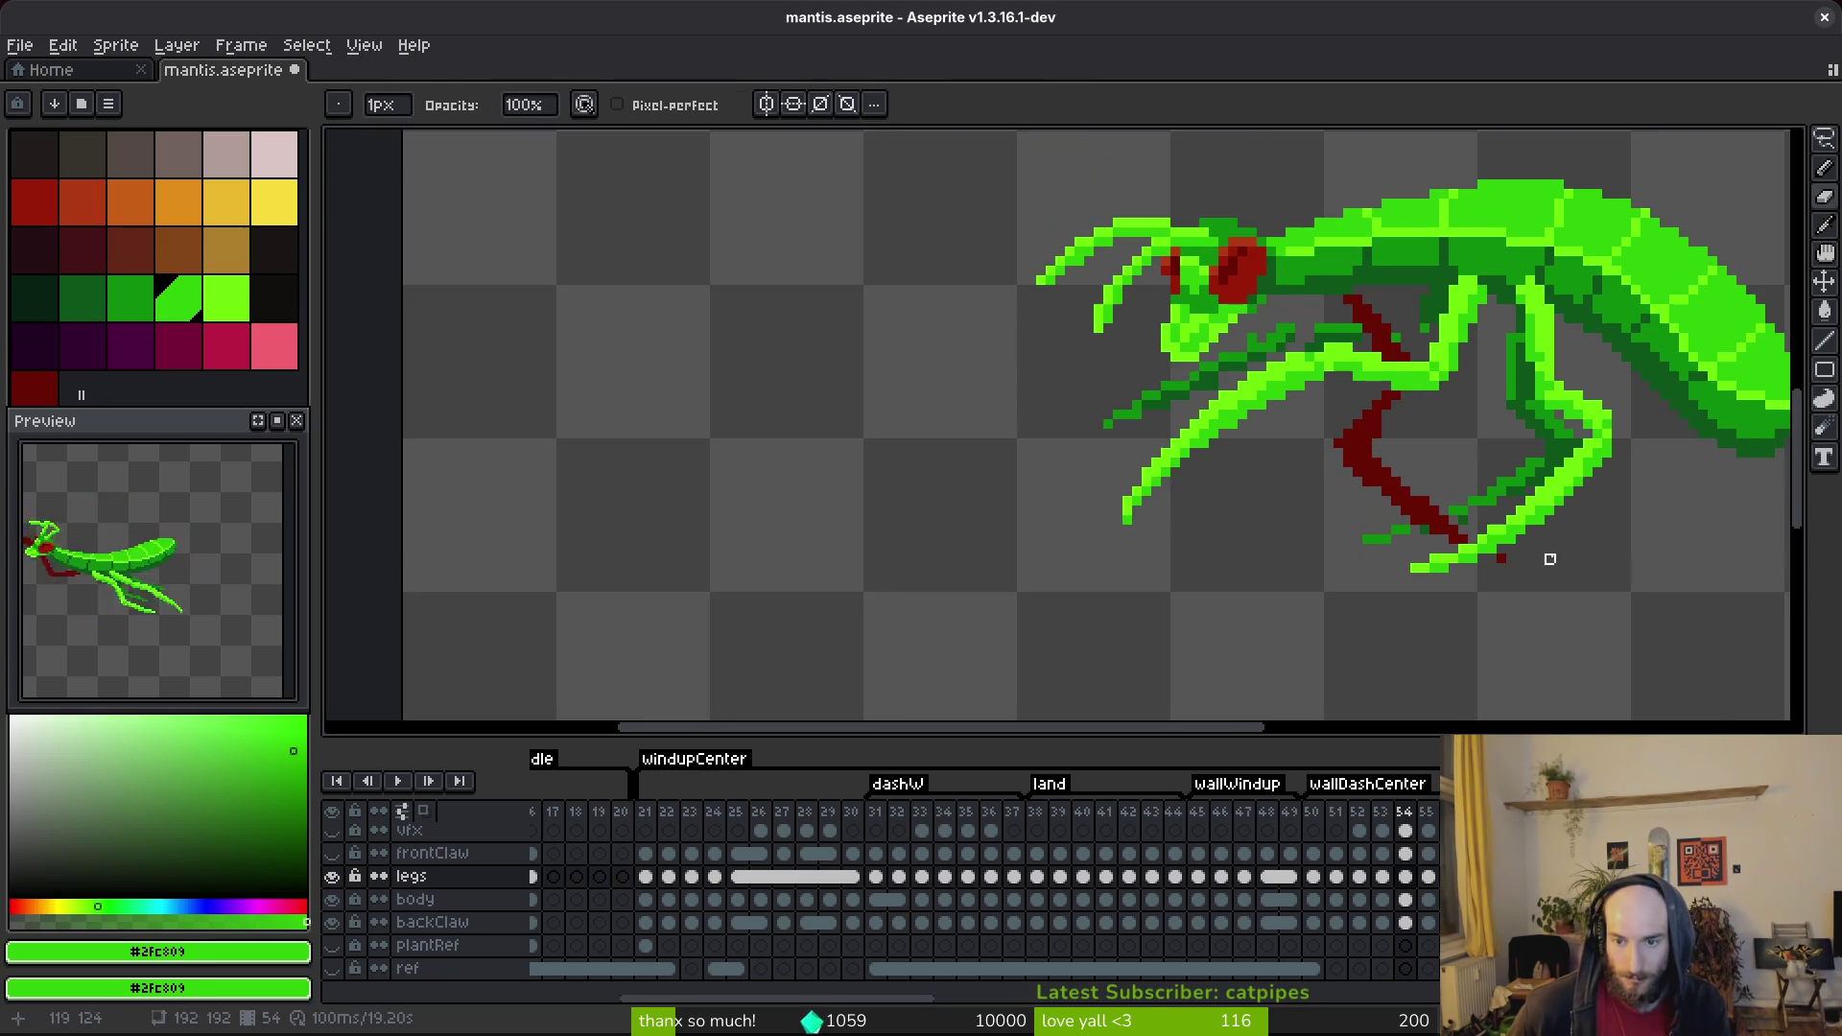
{"action": "scroll", "coordinate": [1547, 554], "scroll_direction": "up", "scroll_amount": 3}
{"action": "left_click", "coordinate": [1415, 543], "text": "alt"}
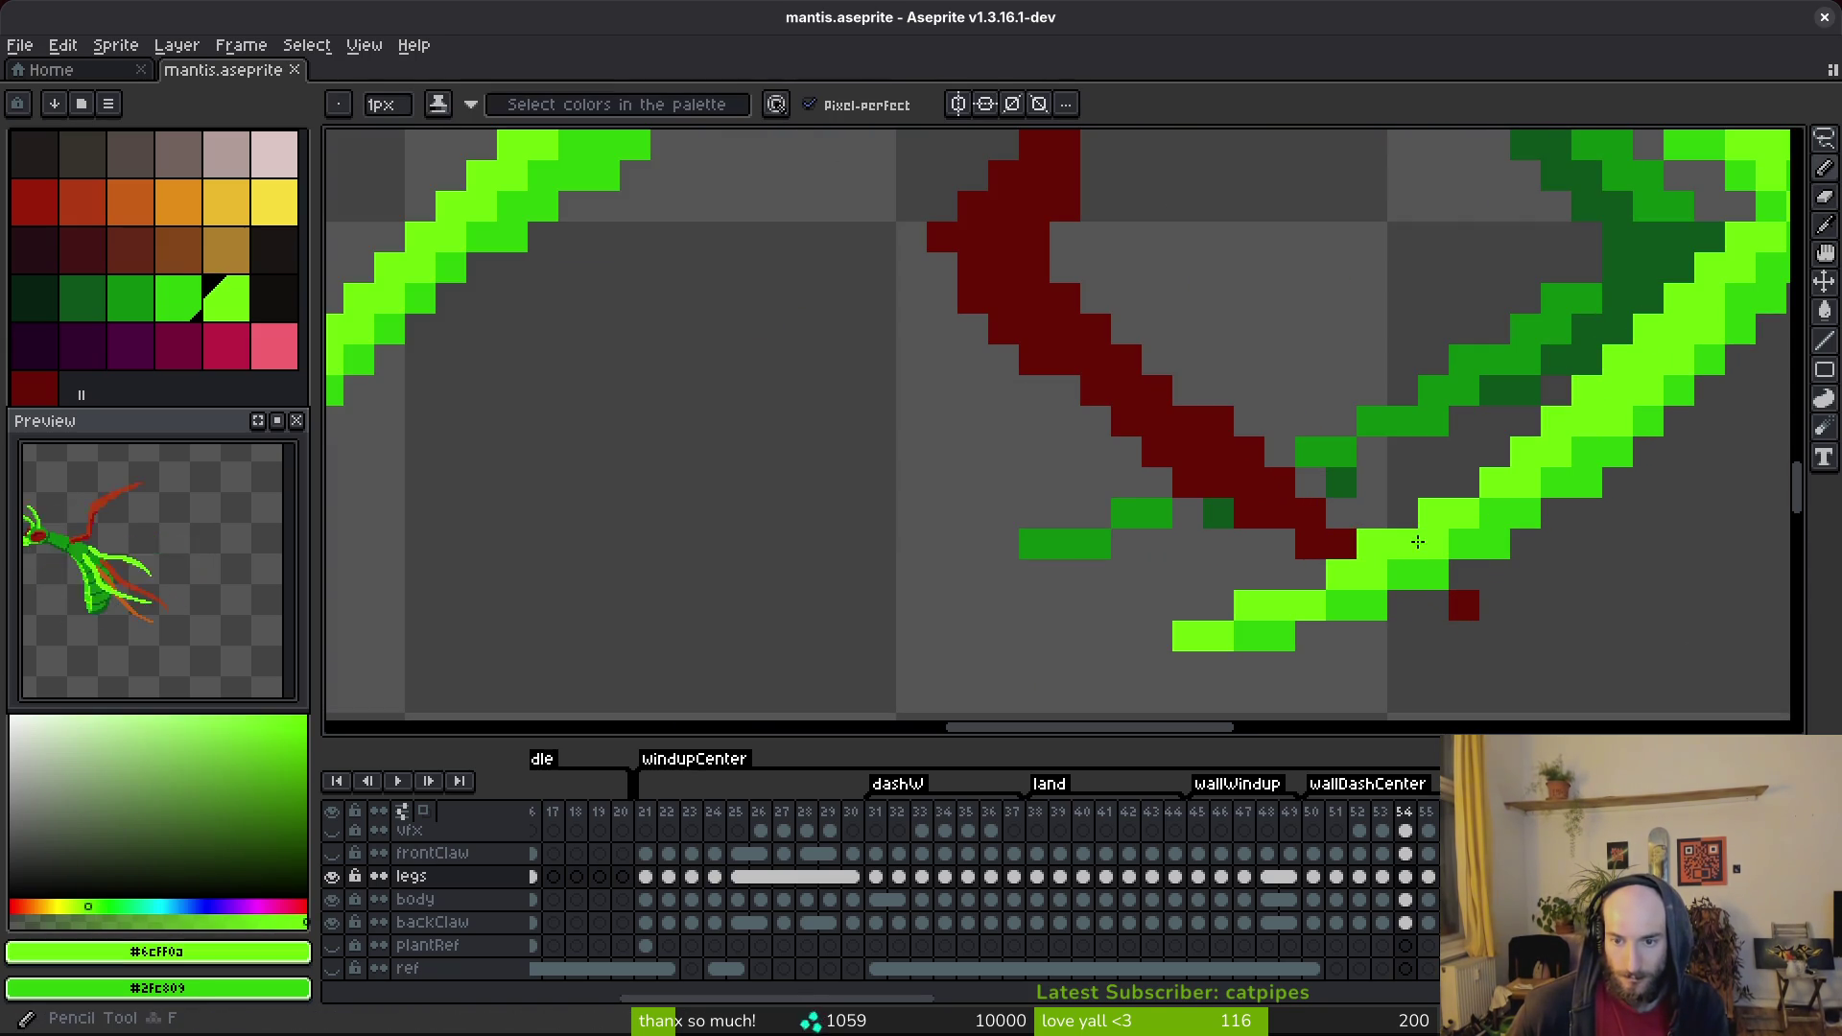
{"action": "left_click", "coordinate": [1434, 513]}
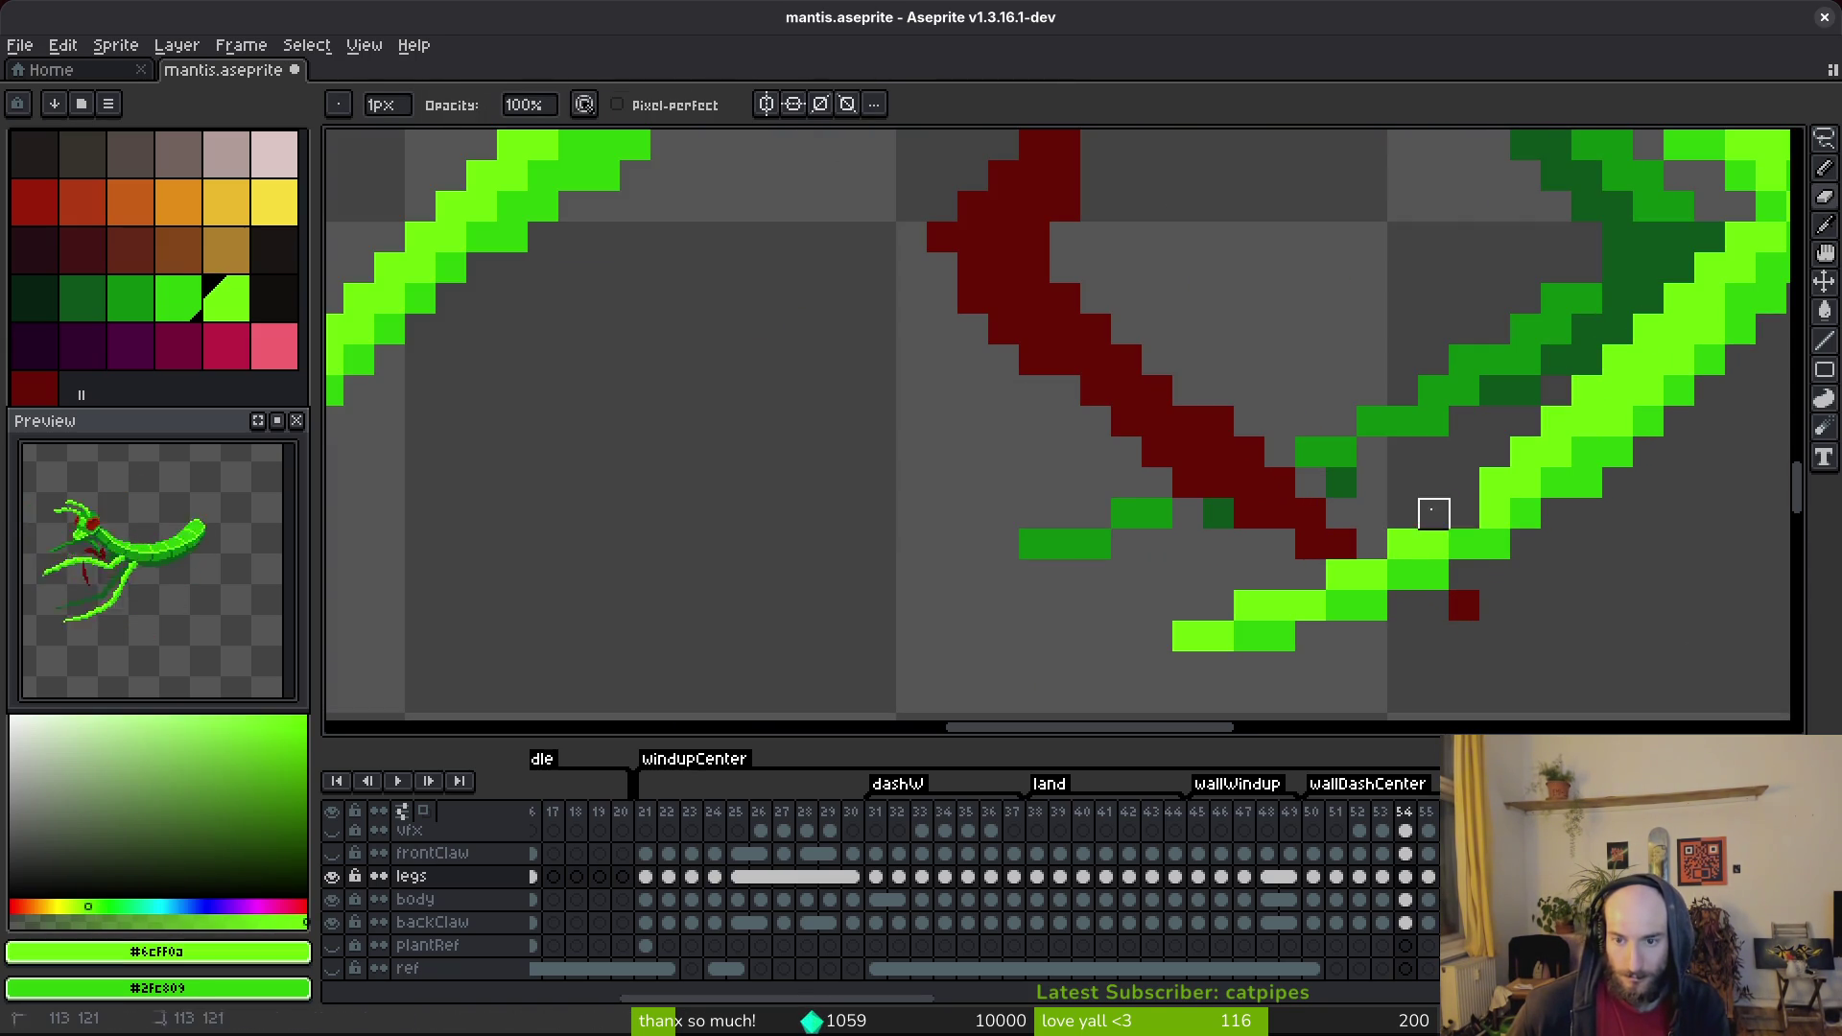
{"action": "scroll", "coordinate": [1586, 587], "scroll_direction": "down", "scroll_amount": 4}
{"action": "key", "text": "ctrl+s"}
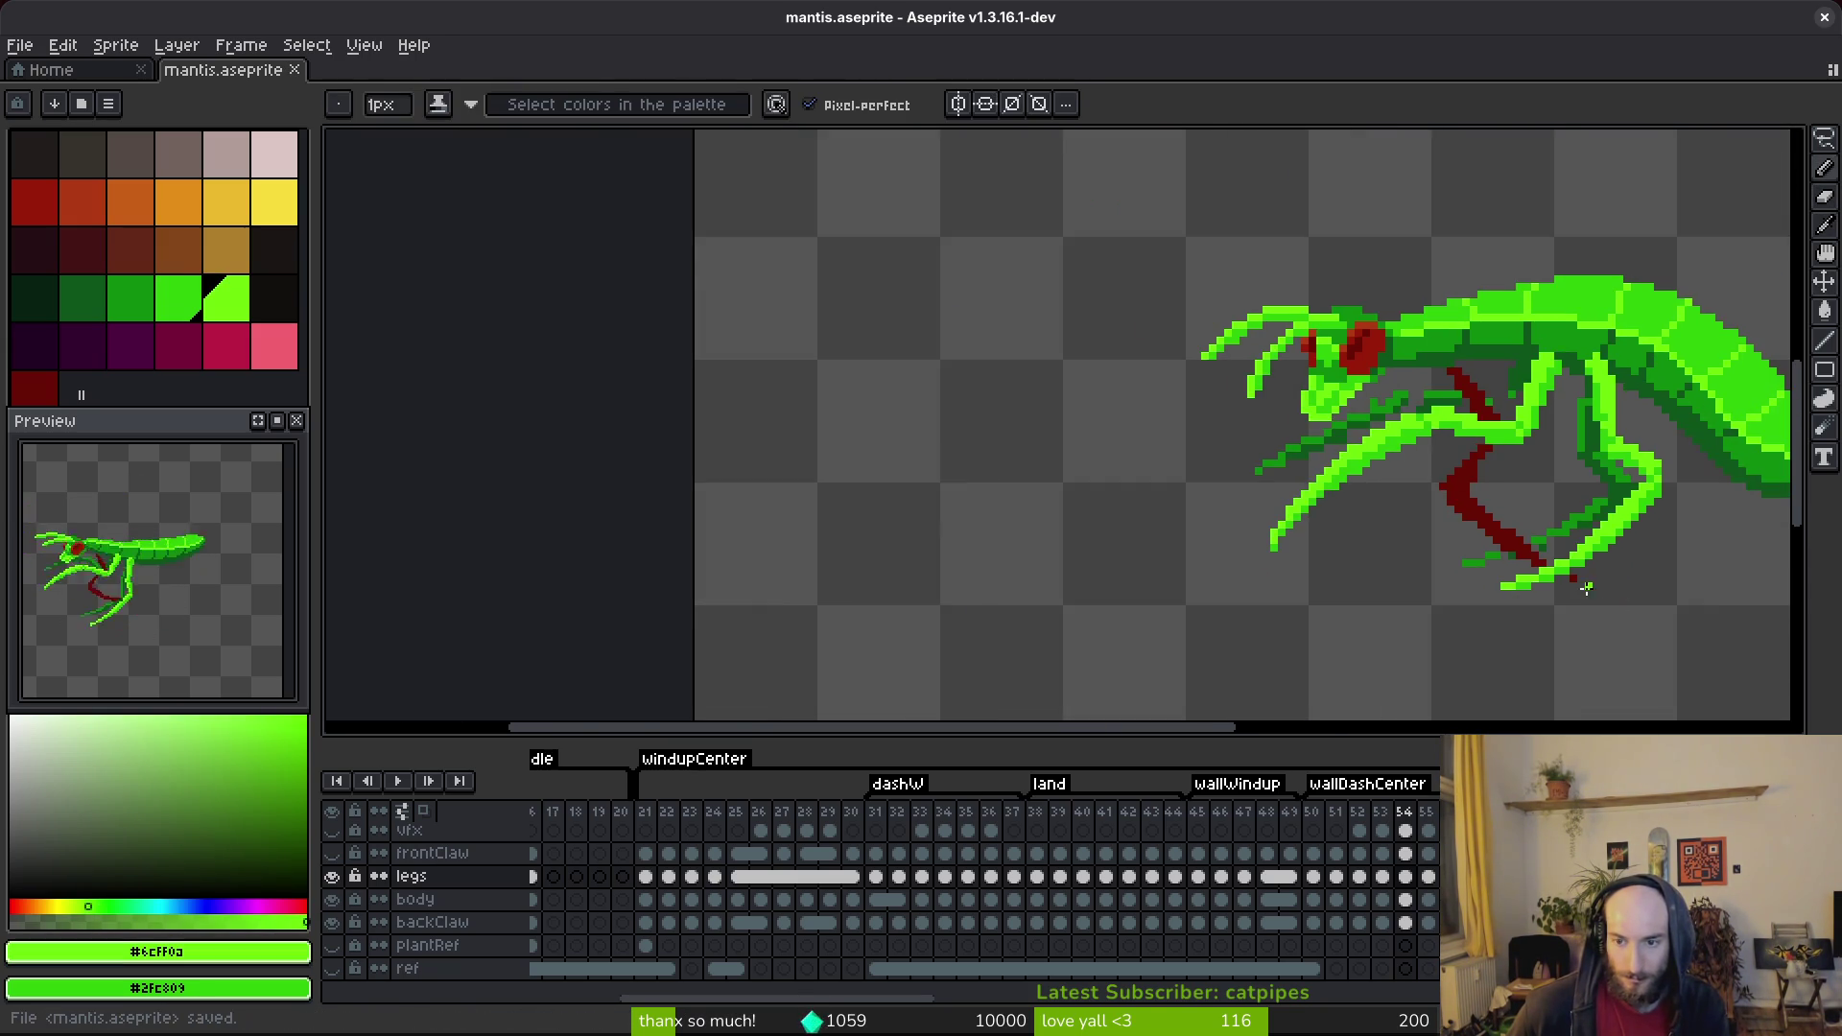
{"action": "scroll", "coordinate": [1586, 587], "scroll_direction": "up", "scroll_amount": 3}
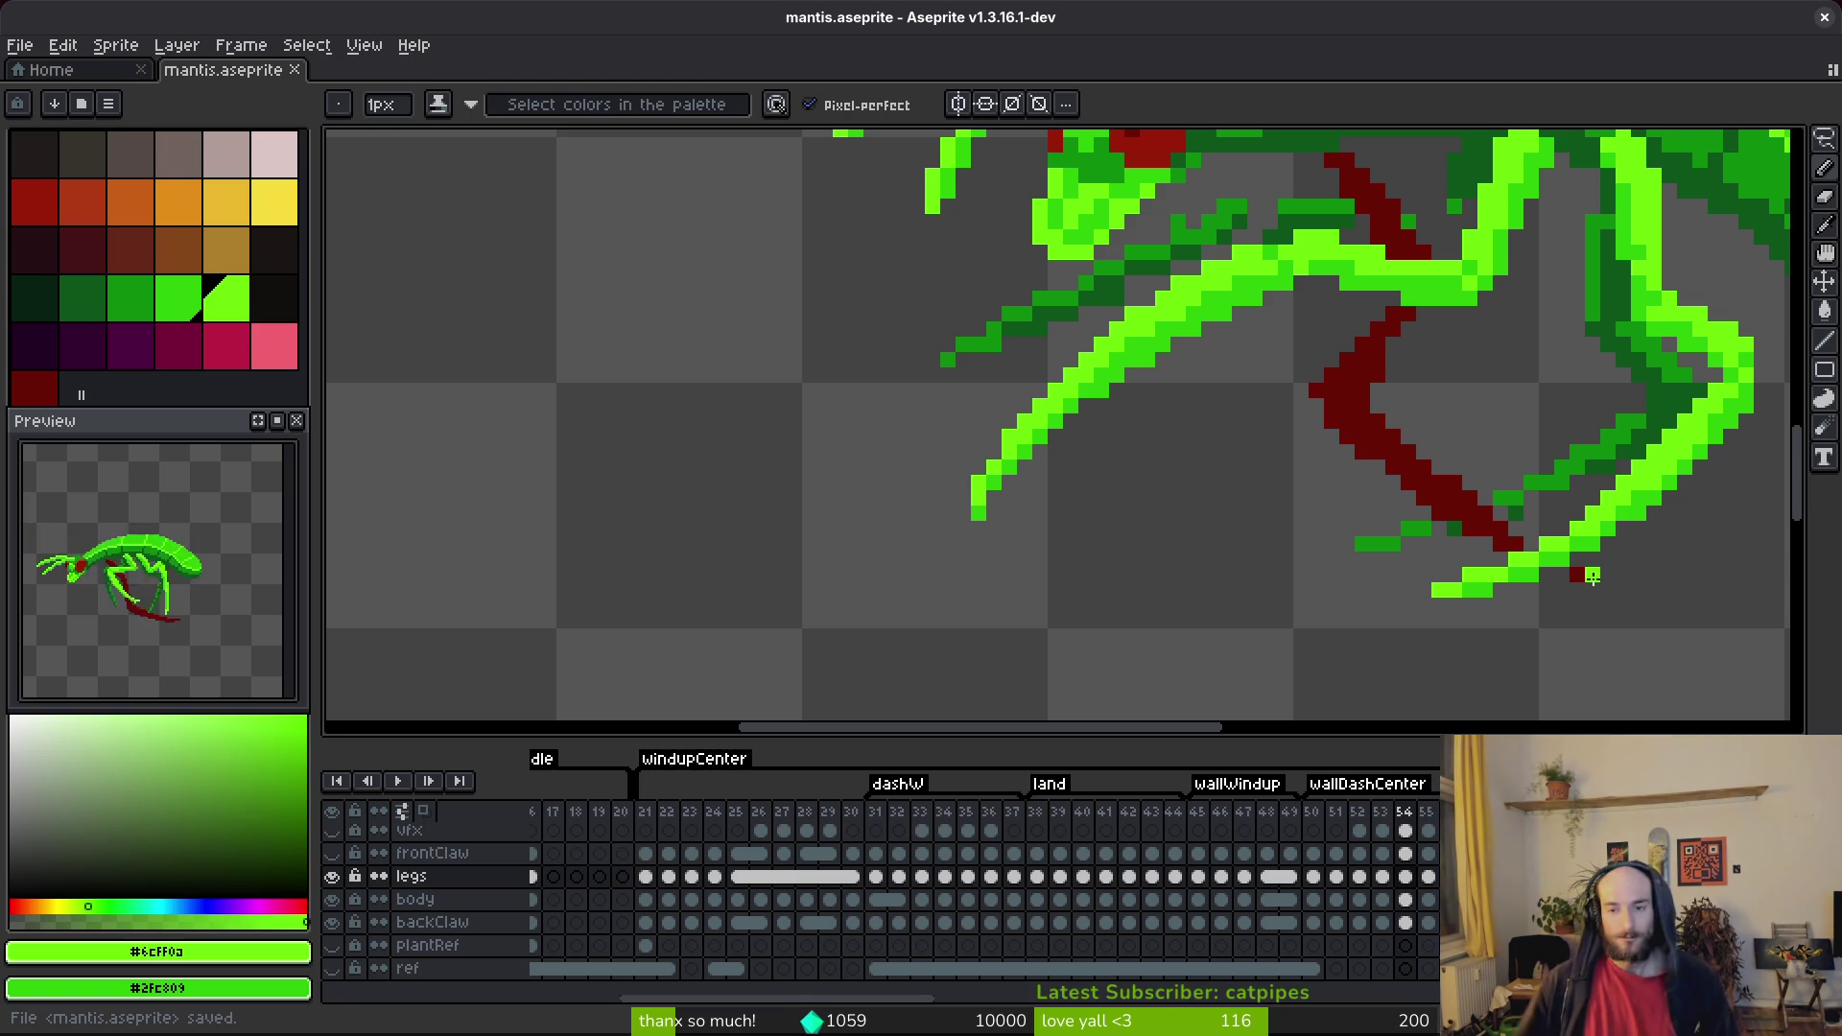
Save, then draw a medium green #0C8B0C line down-left along the far leg.
{"action": "scroll", "coordinate": [1562, 279], "scroll_direction": "down", "scroll_amount": 2}
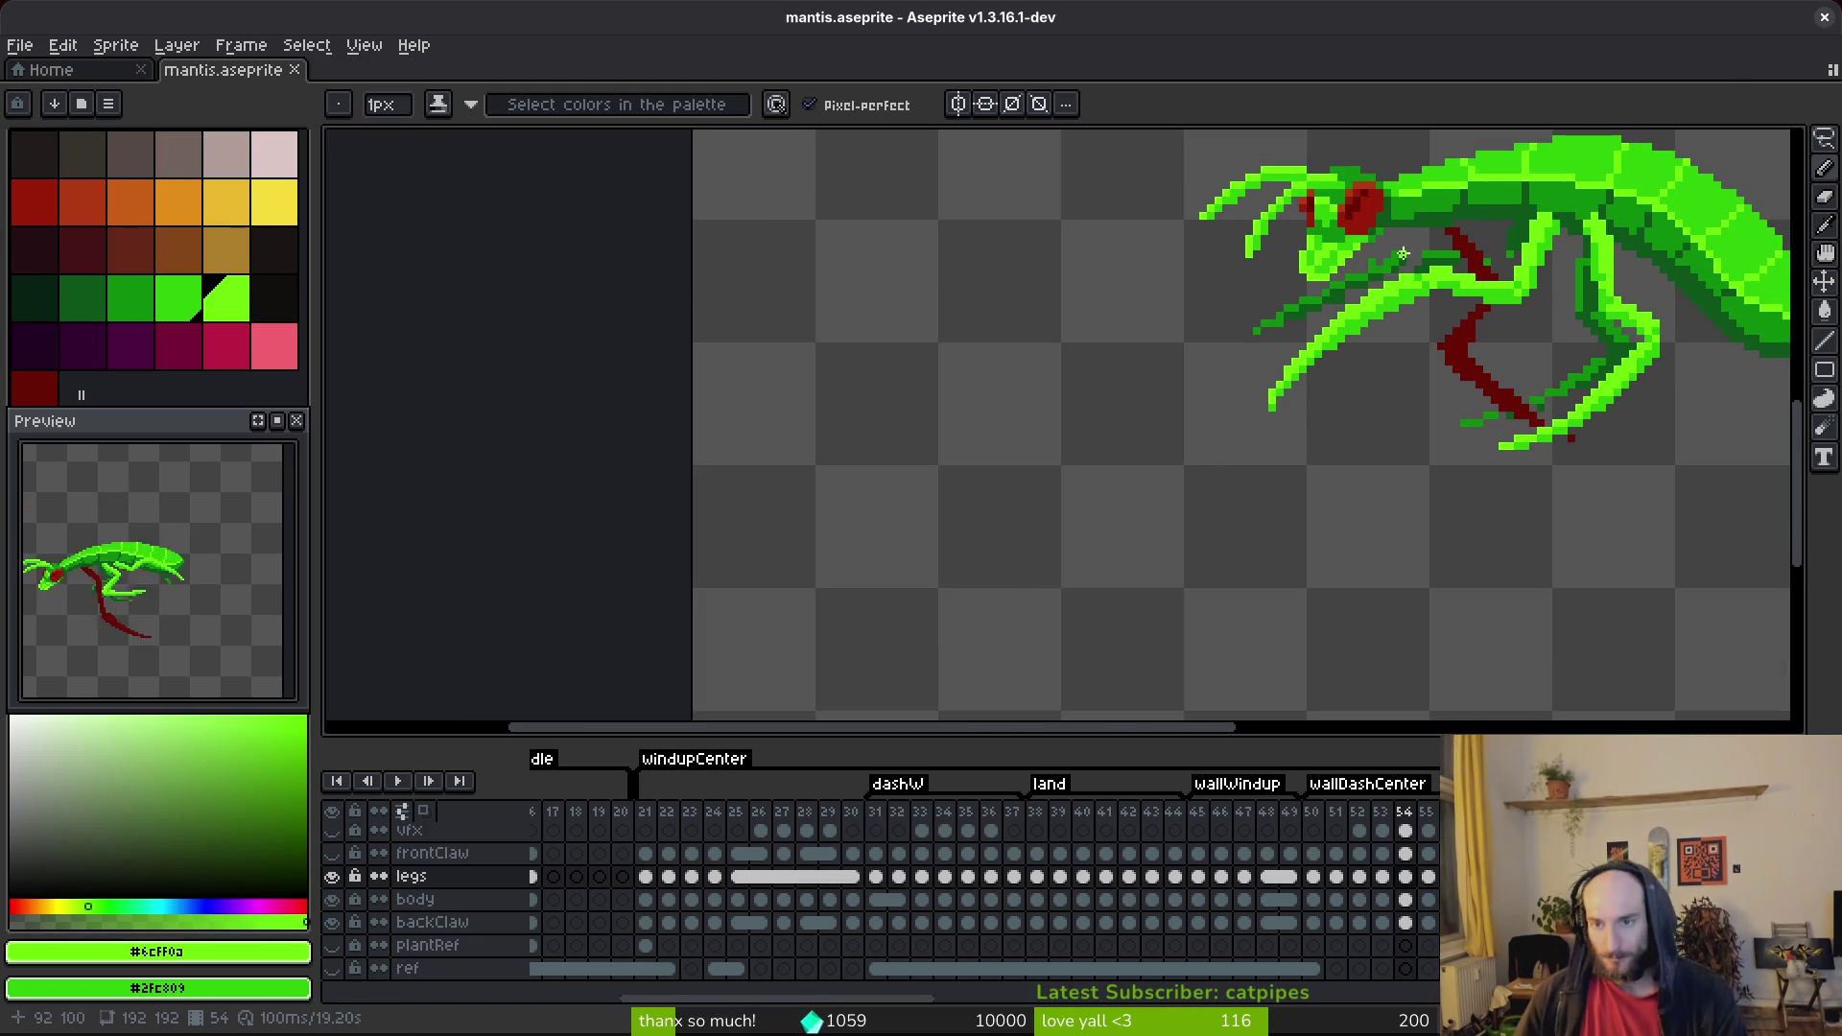
{"action": "scroll", "coordinate": [1662, 385], "scroll_direction": "up", "scroll_amount": 1}
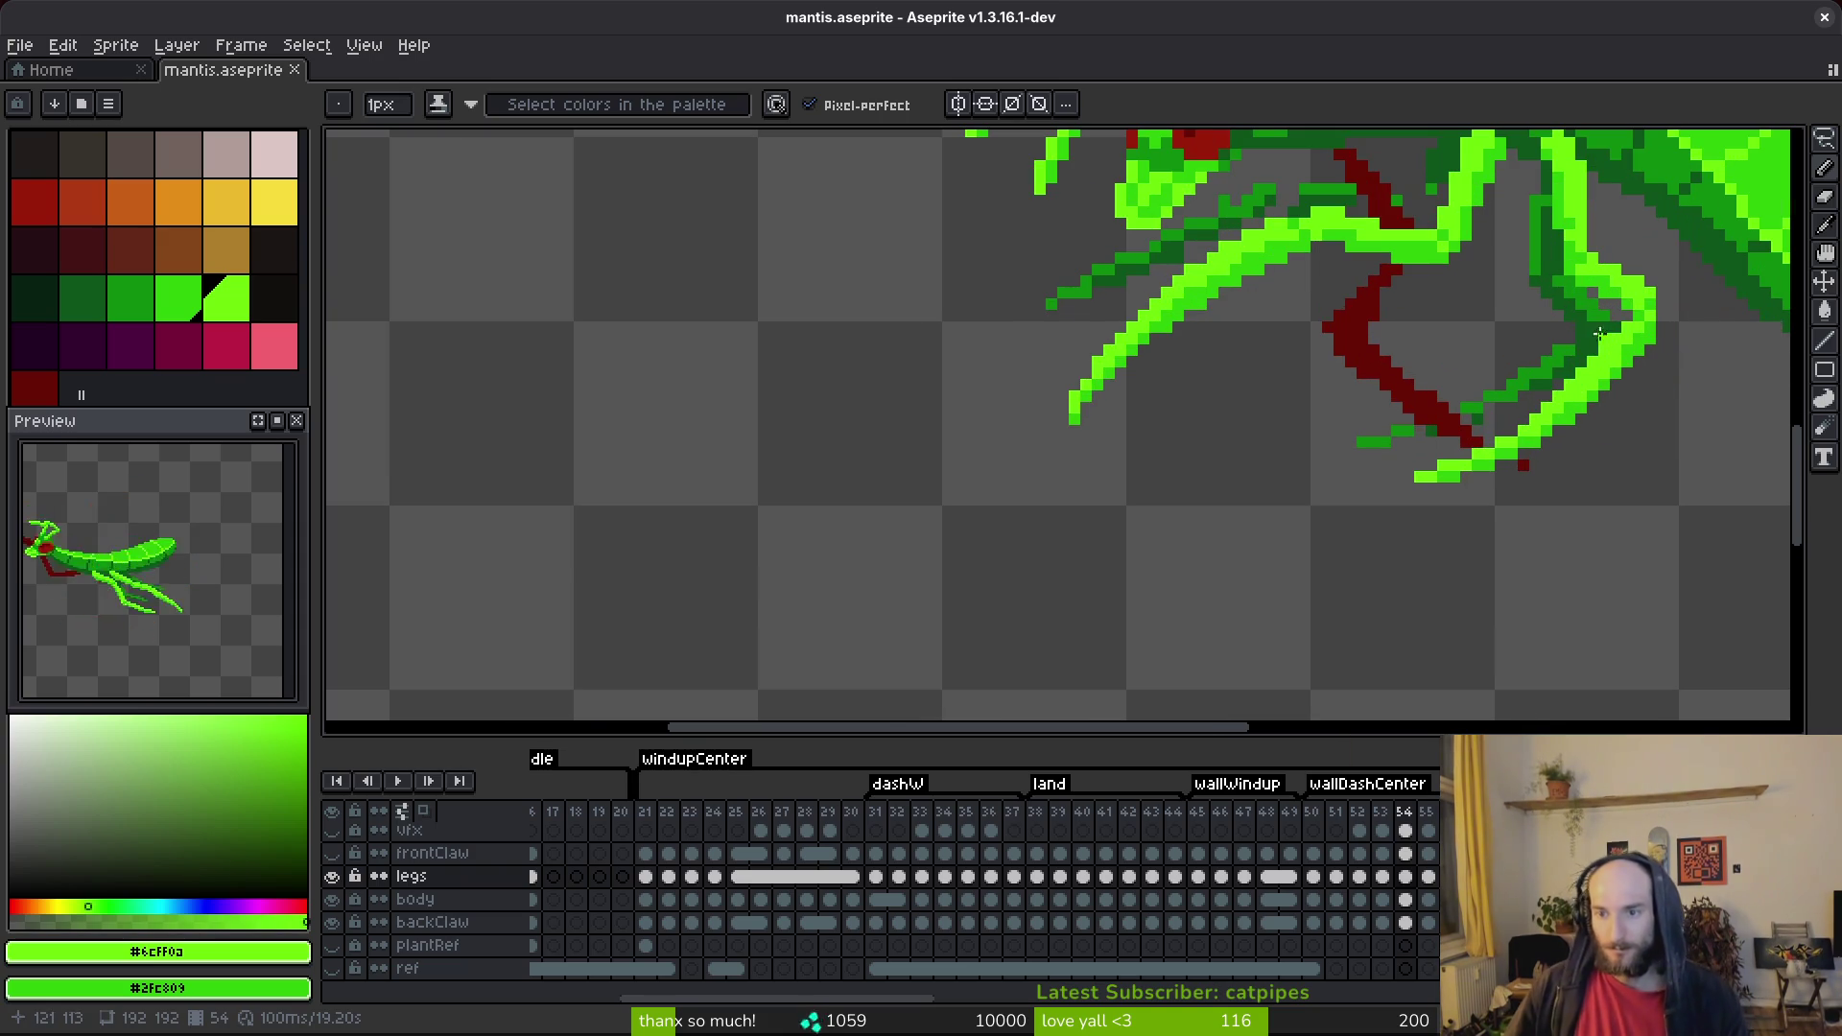
{"action": "scroll", "coordinate": [1323, 484], "scroll_direction": "up", "scroll_amount": 2}
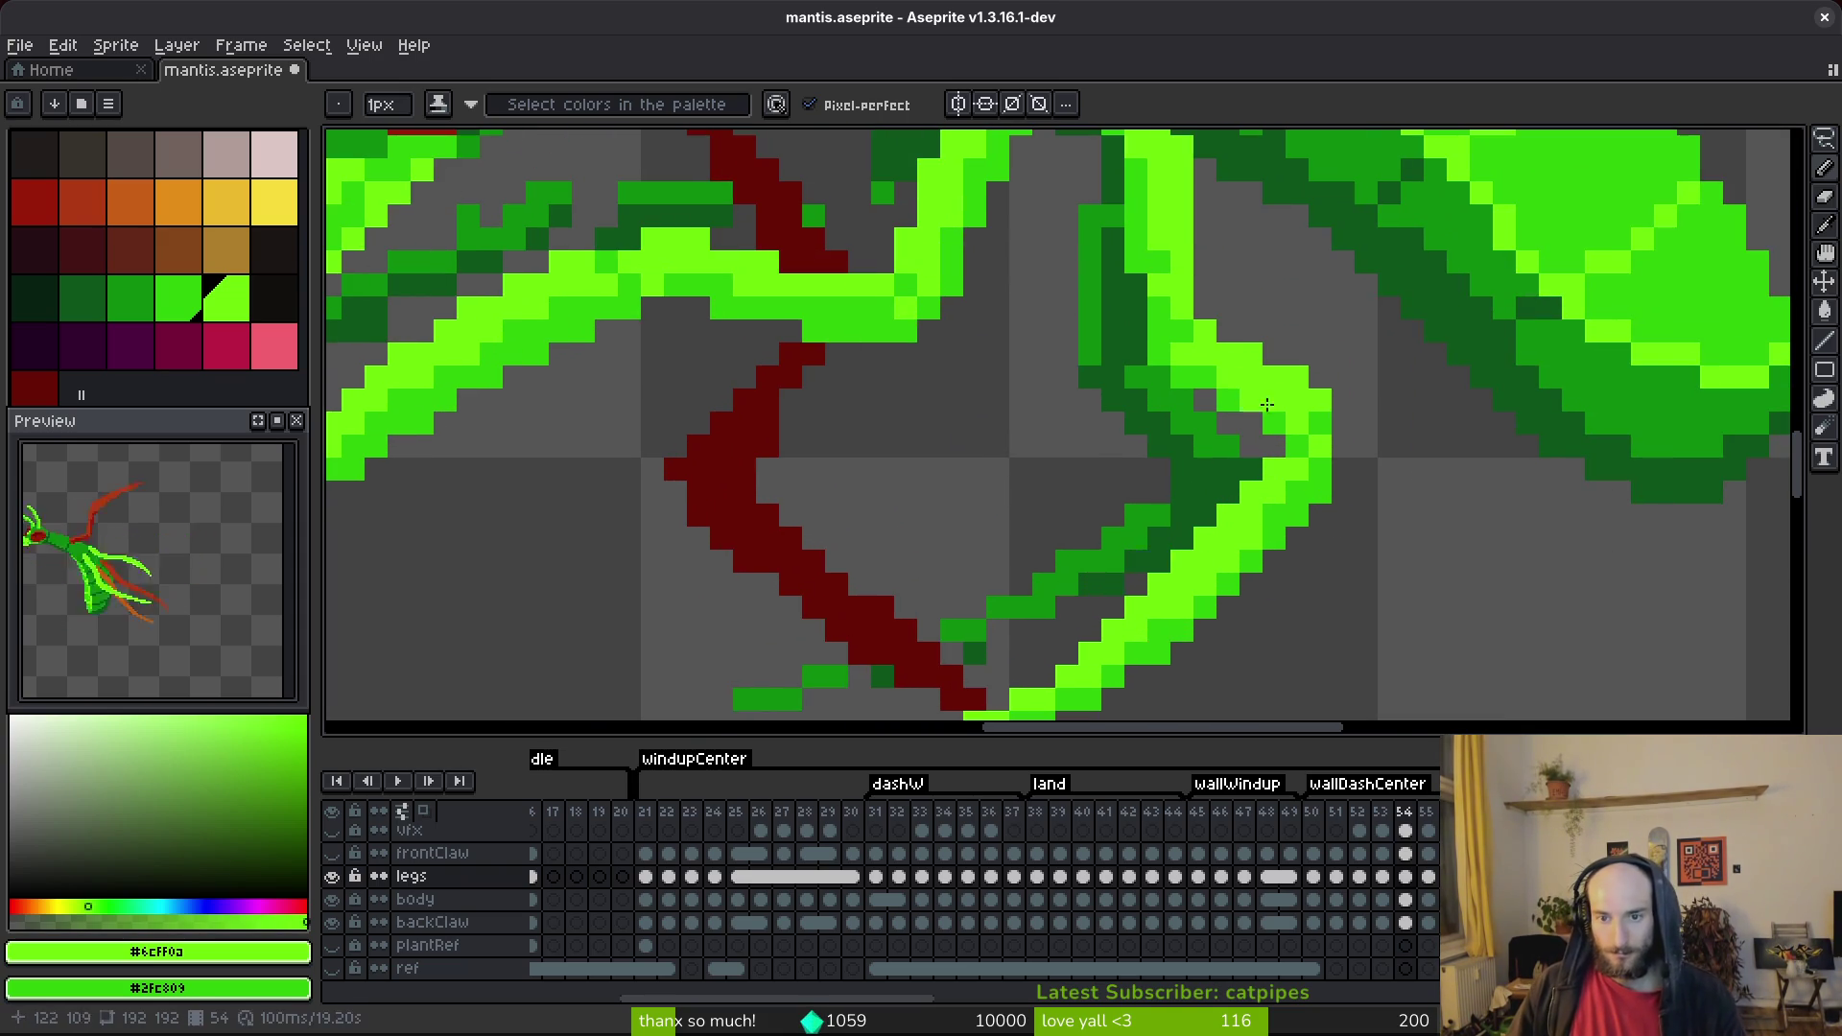
{"action": "scroll", "coordinate": [1336, 502], "scroll_direction": "down", "scroll_amount": 3}
{"action": "key", "text": "ctrl+s"}
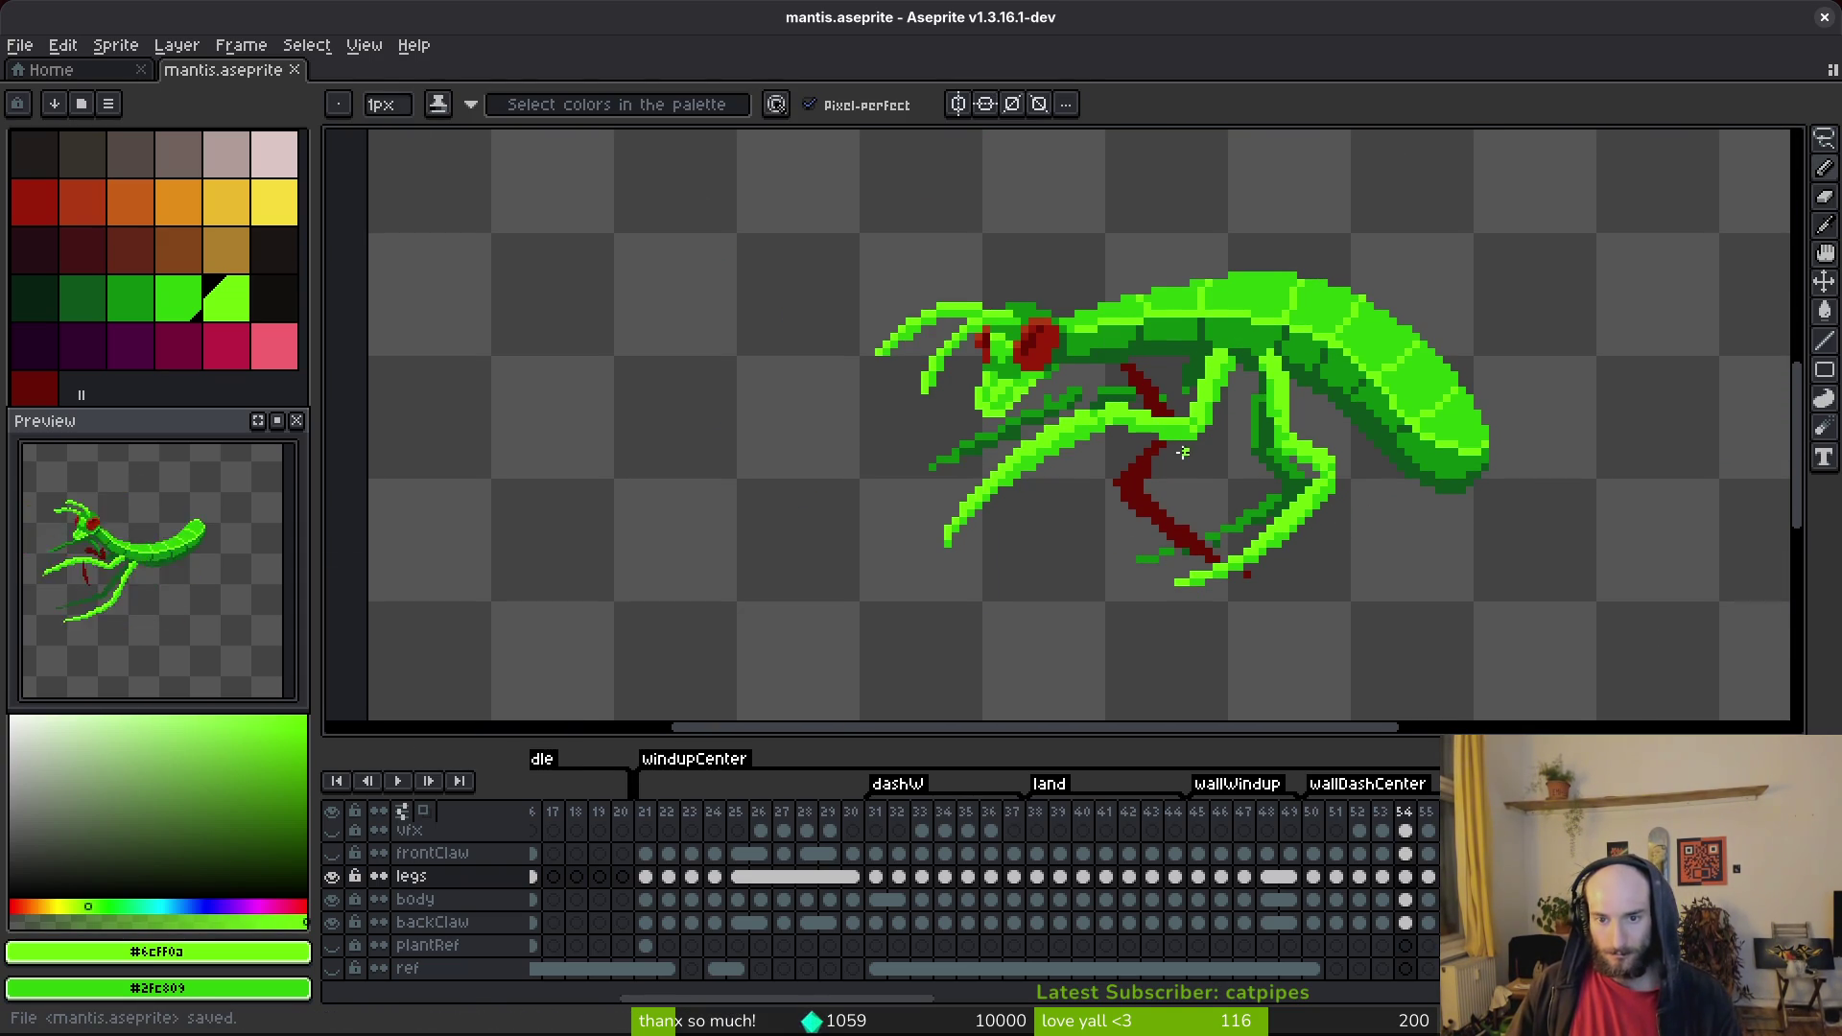
{"action": "scroll", "coordinate": [1195, 413], "scroll_direction": "up", "scroll_amount": 3}
{"action": "key", "text": "alt"}
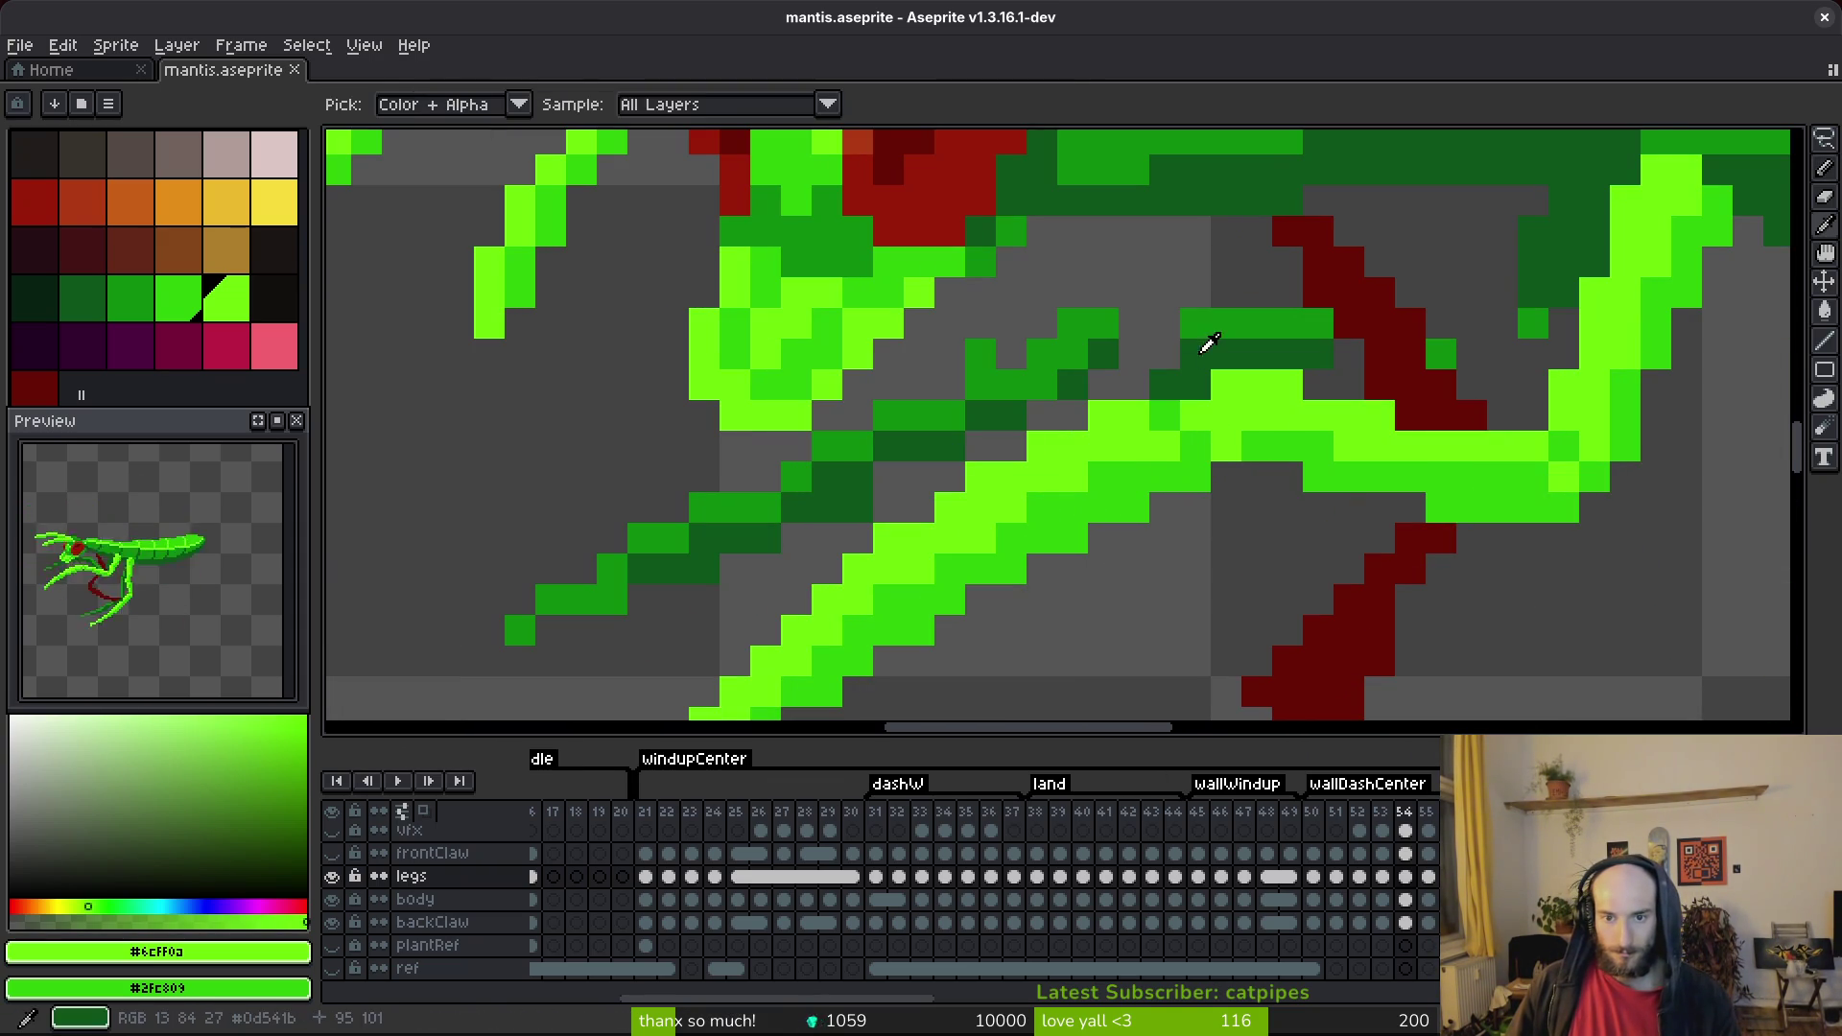
{"action": "left_click", "coordinate": [1210, 348], "text": "alt"}
{"action": "mouse_move", "coordinate": [1166, 323]}
{"action": "left_mouse_down"}
{"action": "mouse_move", "coordinate": [998, 355]}
{"action": "mouse_move", "coordinate": [768, 475]}
{"action": "left_mouse_up"}
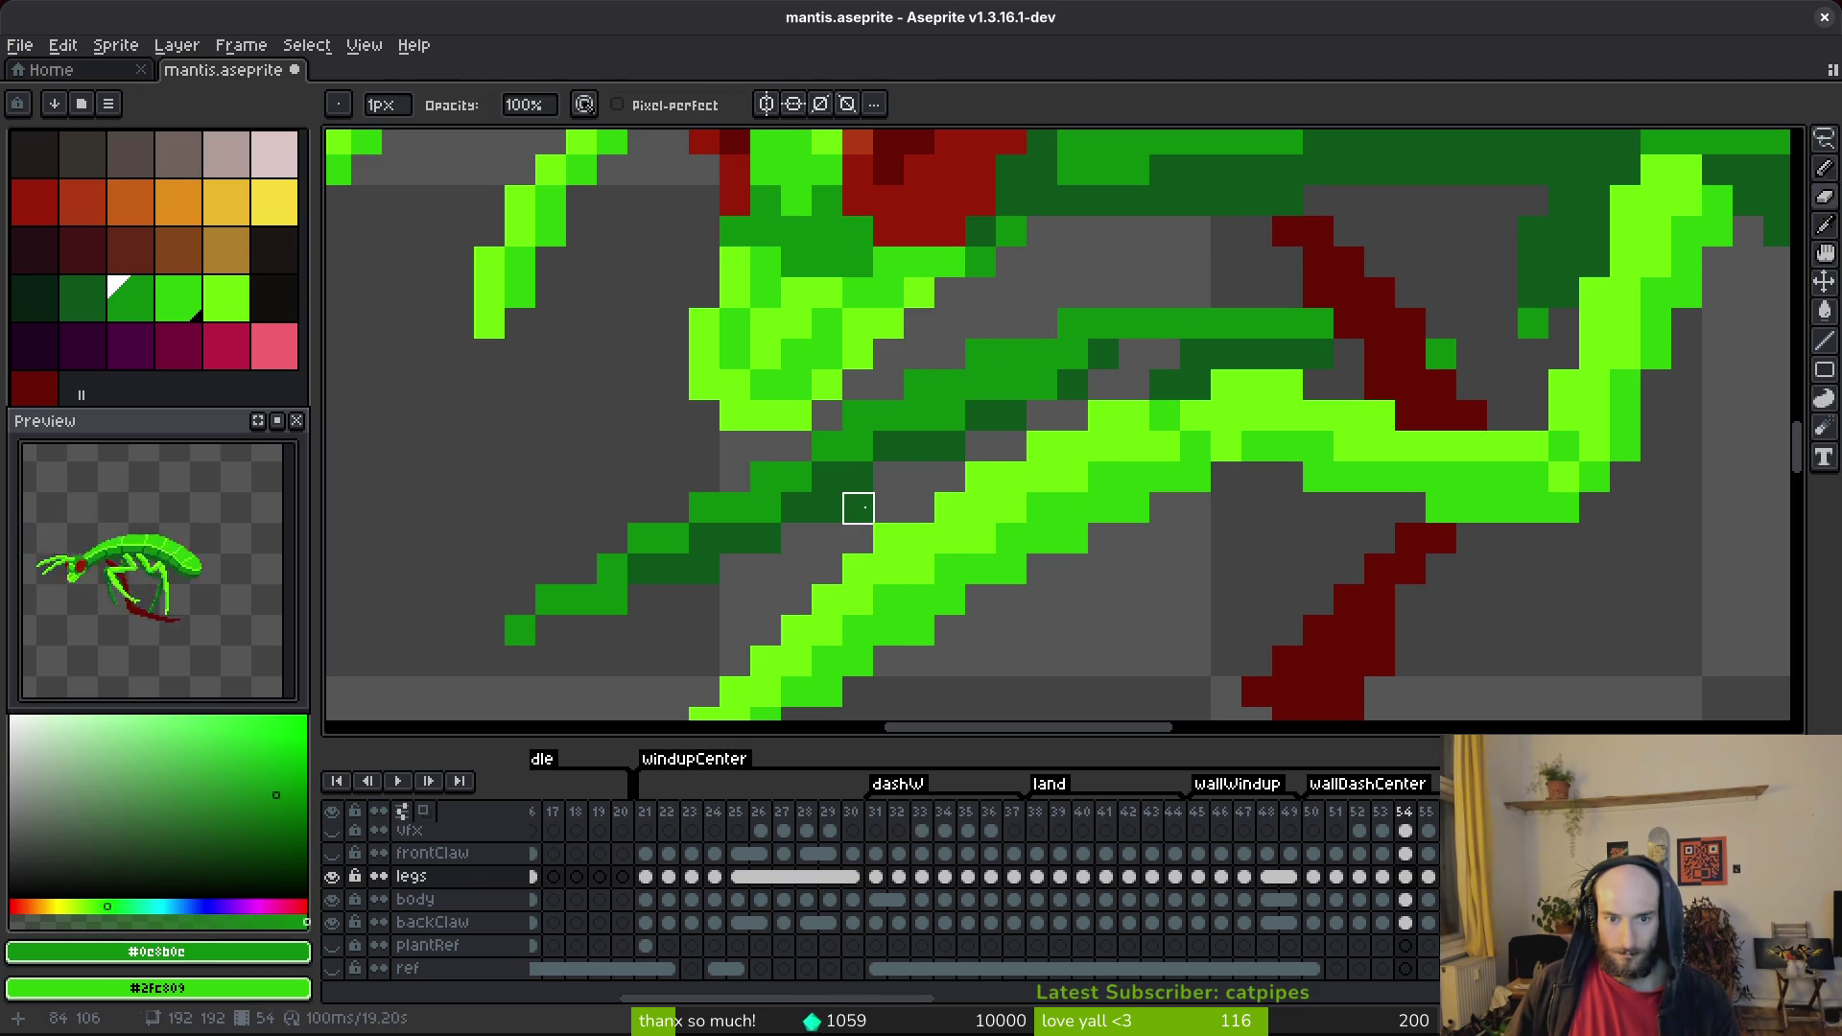
Draw dark green #0D541B strokes along the far leg, extending down-left over the red claw.
{"action": "left_click", "coordinate": [862, 479], "text": "alt"}
{"action": "left_click", "coordinate": [862, 450]}
{"action": "mouse_move", "coordinate": [863, 450]}
{"action": "left_mouse_down"}
{"action": "mouse_move", "coordinate": [1084, 355]}
{"action": "mouse_move", "coordinate": [1208, 374]}
{"action": "left_mouse_up"}
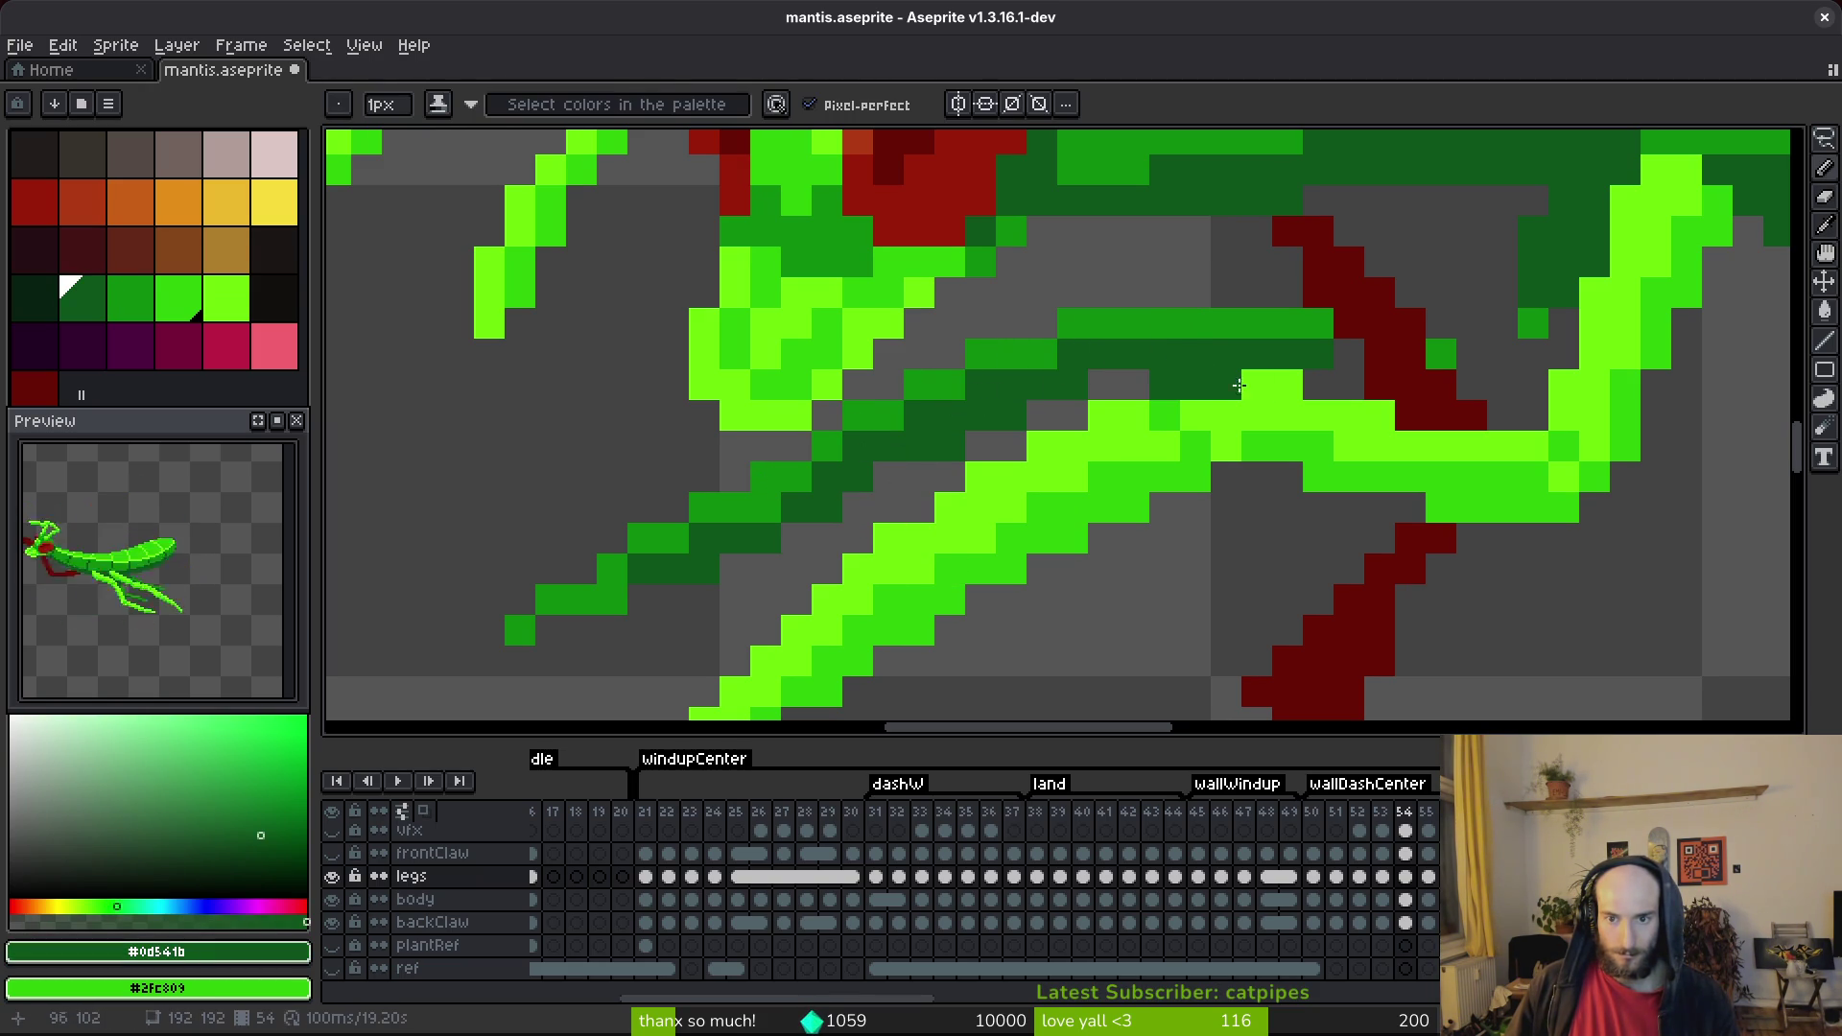
{"action": "mouse_move", "coordinate": [1544, 292]}
{"action": "left_mouse_down"}
{"action": "mouse_move", "coordinate": [1448, 378]}
{"action": "mouse_move", "coordinate": [1290, 324]}
{"action": "left_mouse_up"}
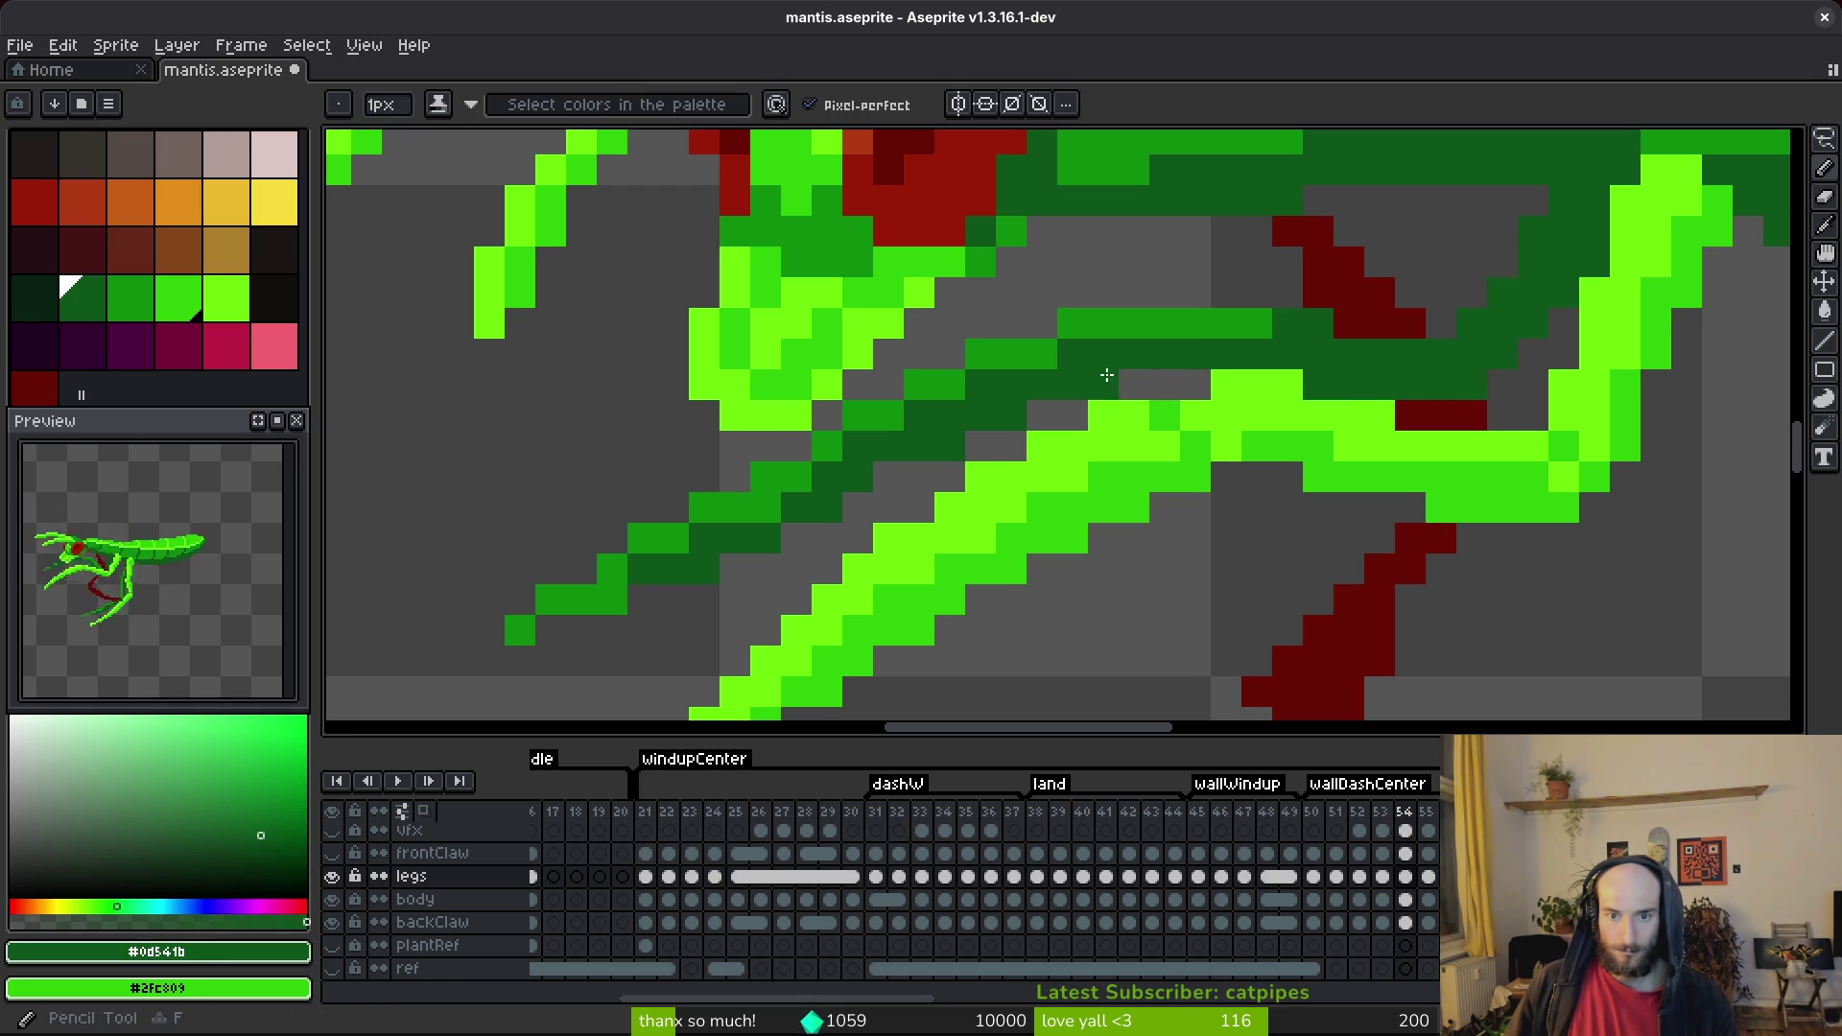
Darken single leg pixels, add a dark-green pixel at the leg's tip, and save.
{"action": "scroll", "coordinate": [1182, 407], "scroll_direction": "left", "scroll_amount": 3}
{"action": "scroll", "coordinate": [1182, 408], "scroll_direction": "down", "scroll_amount": 1}
{"action": "left_click", "coordinate": [1028, 410]}
{"action": "left_click", "coordinate": [813, 533]}
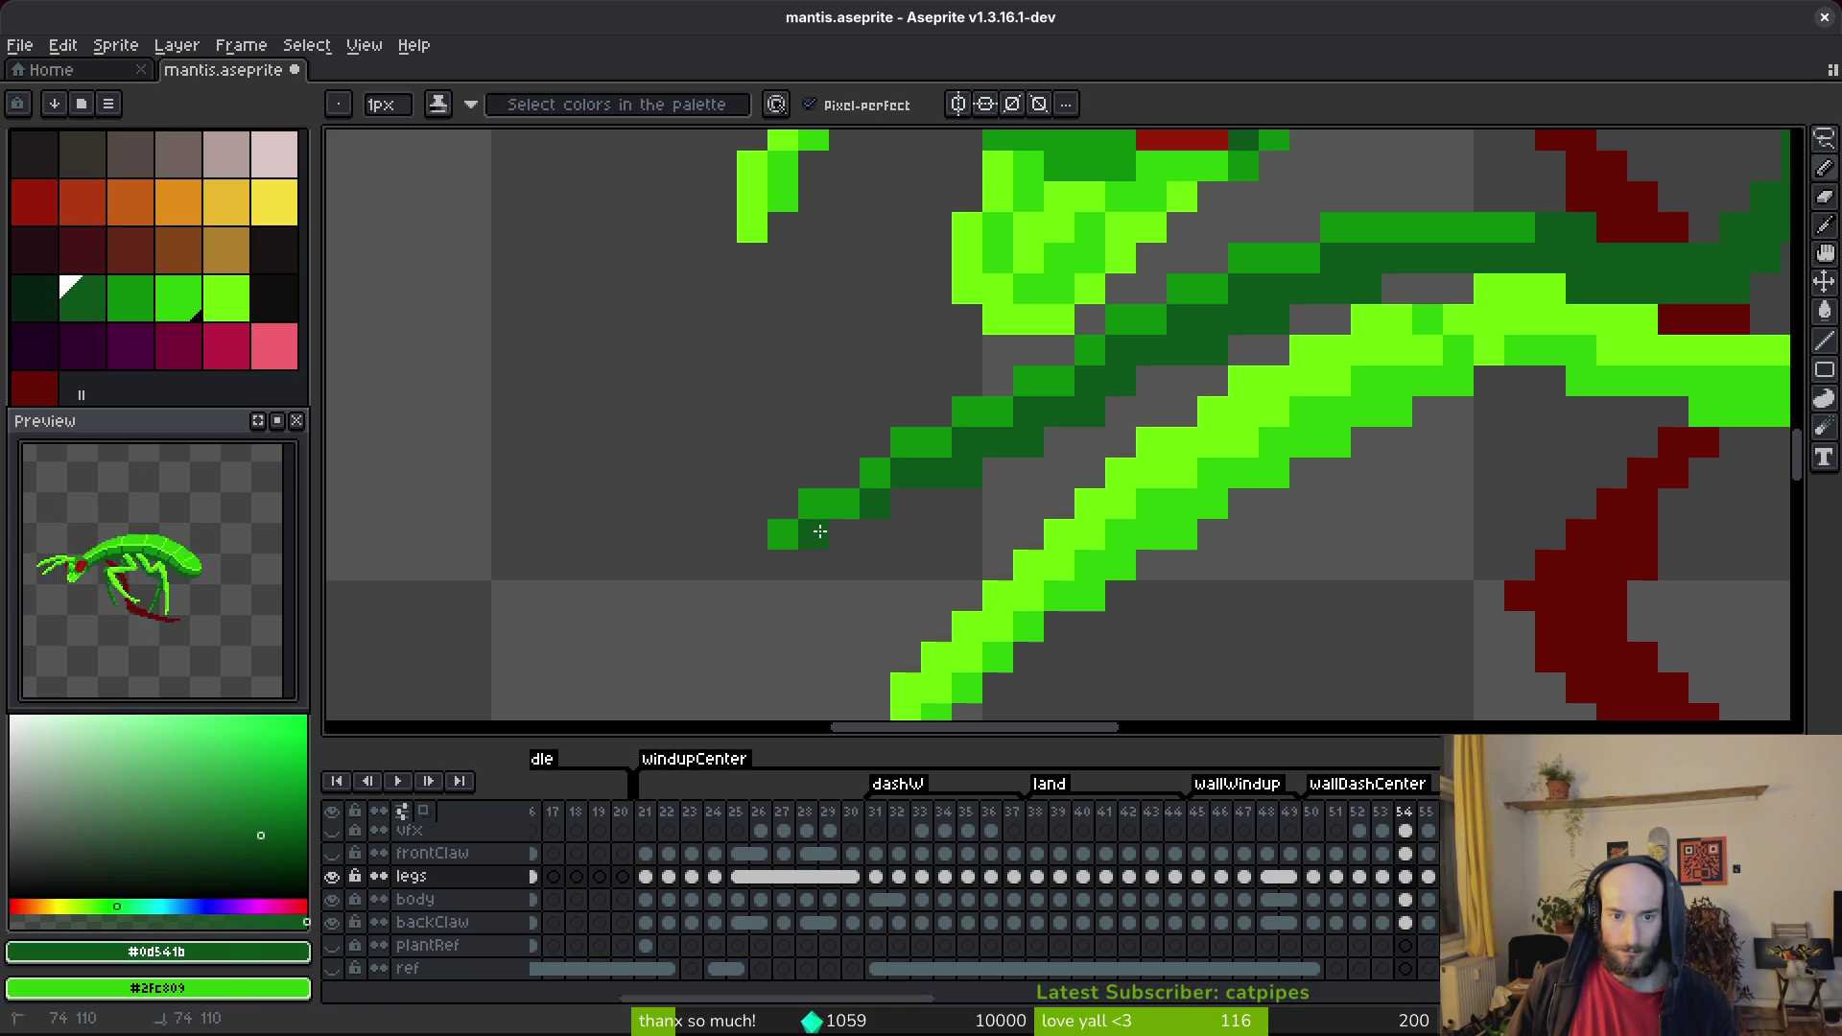
{"action": "left_click", "coordinate": [871, 472], "text": "alt"}
{"action": "key", "text": "ctrl"}
{"action": "key", "text": "ctrl+s"}
{"action": "scroll", "coordinate": [1035, 528], "scroll_direction": "down", "scroll_amount": 5}
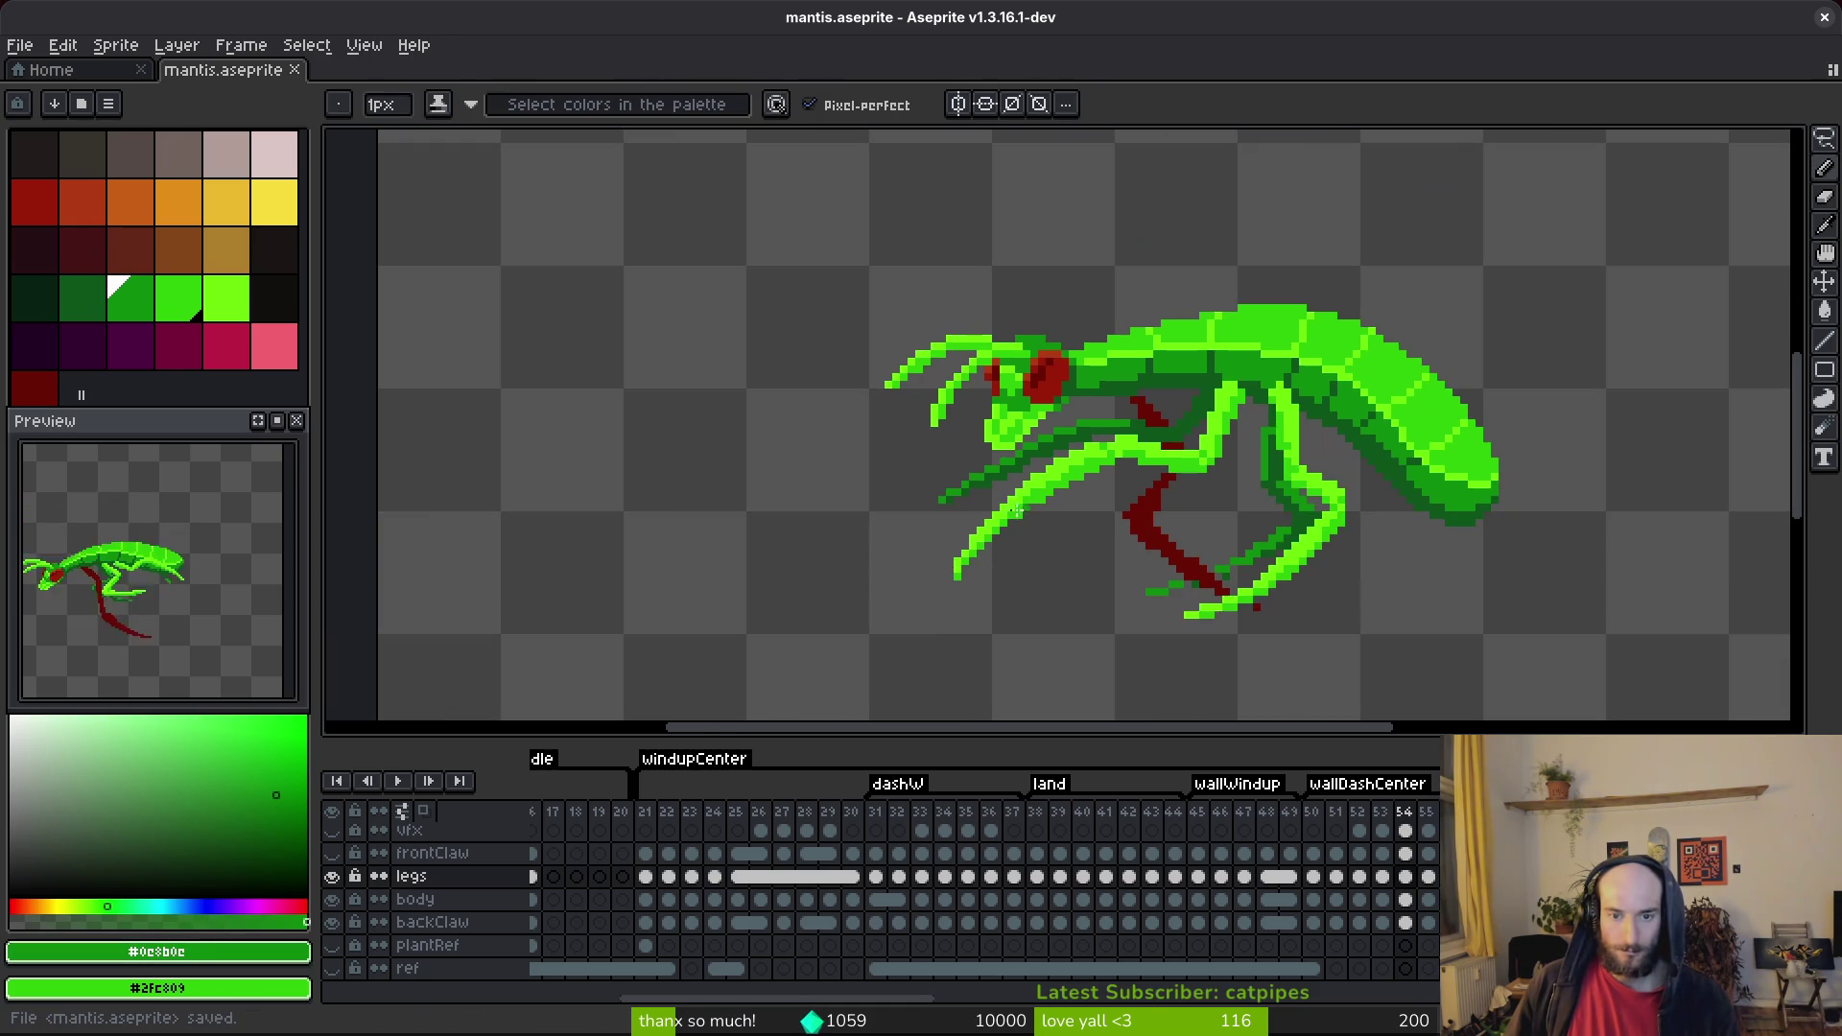
{"action": "scroll", "coordinate": [1007, 496], "scroll_direction": "up", "scroll_amount": 4}
Paint a mid-green pixel below the leg, sample dark green #0d541b and save.
{"action": "left_click_drag", "start_coordinate": [1053, 505], "coordinate": [1037, 472]}
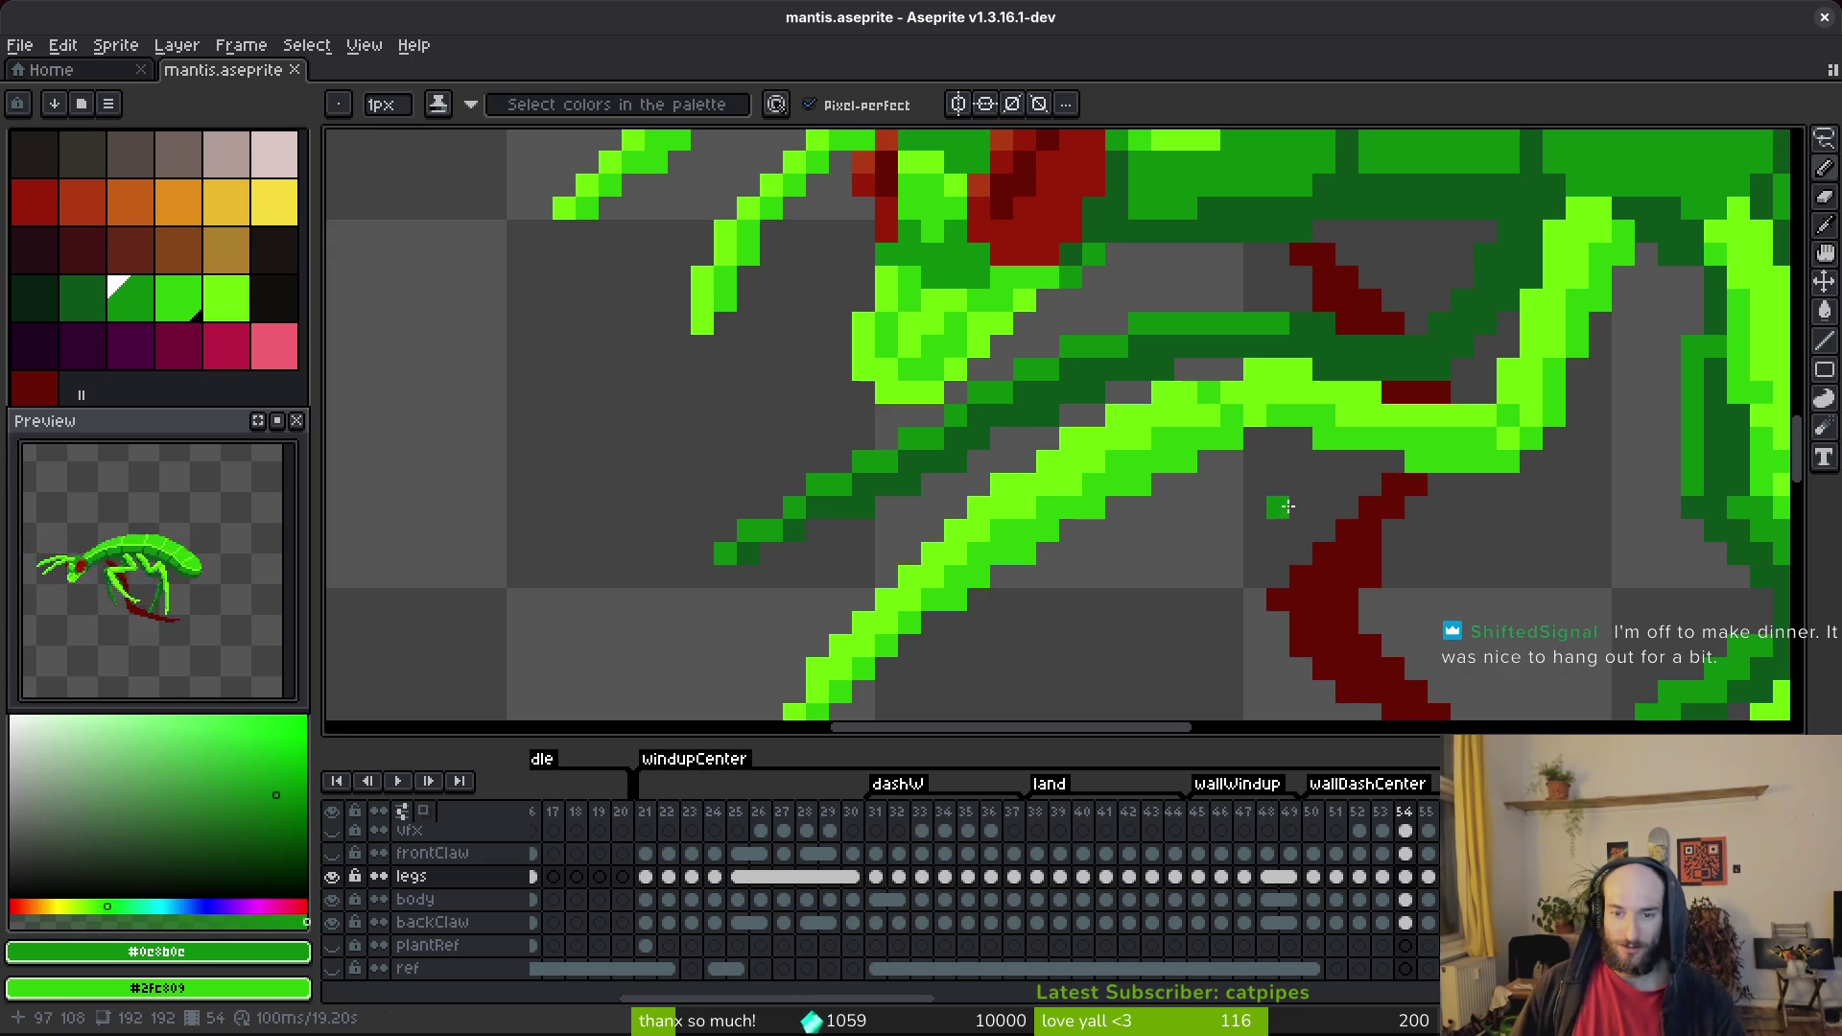
{"action": "scroll", "coordinate": [1042, 426], "scroll_direction": "up", "scroll_amount": 1}
{"action": "right_click", "coordinate": [988, 442]}
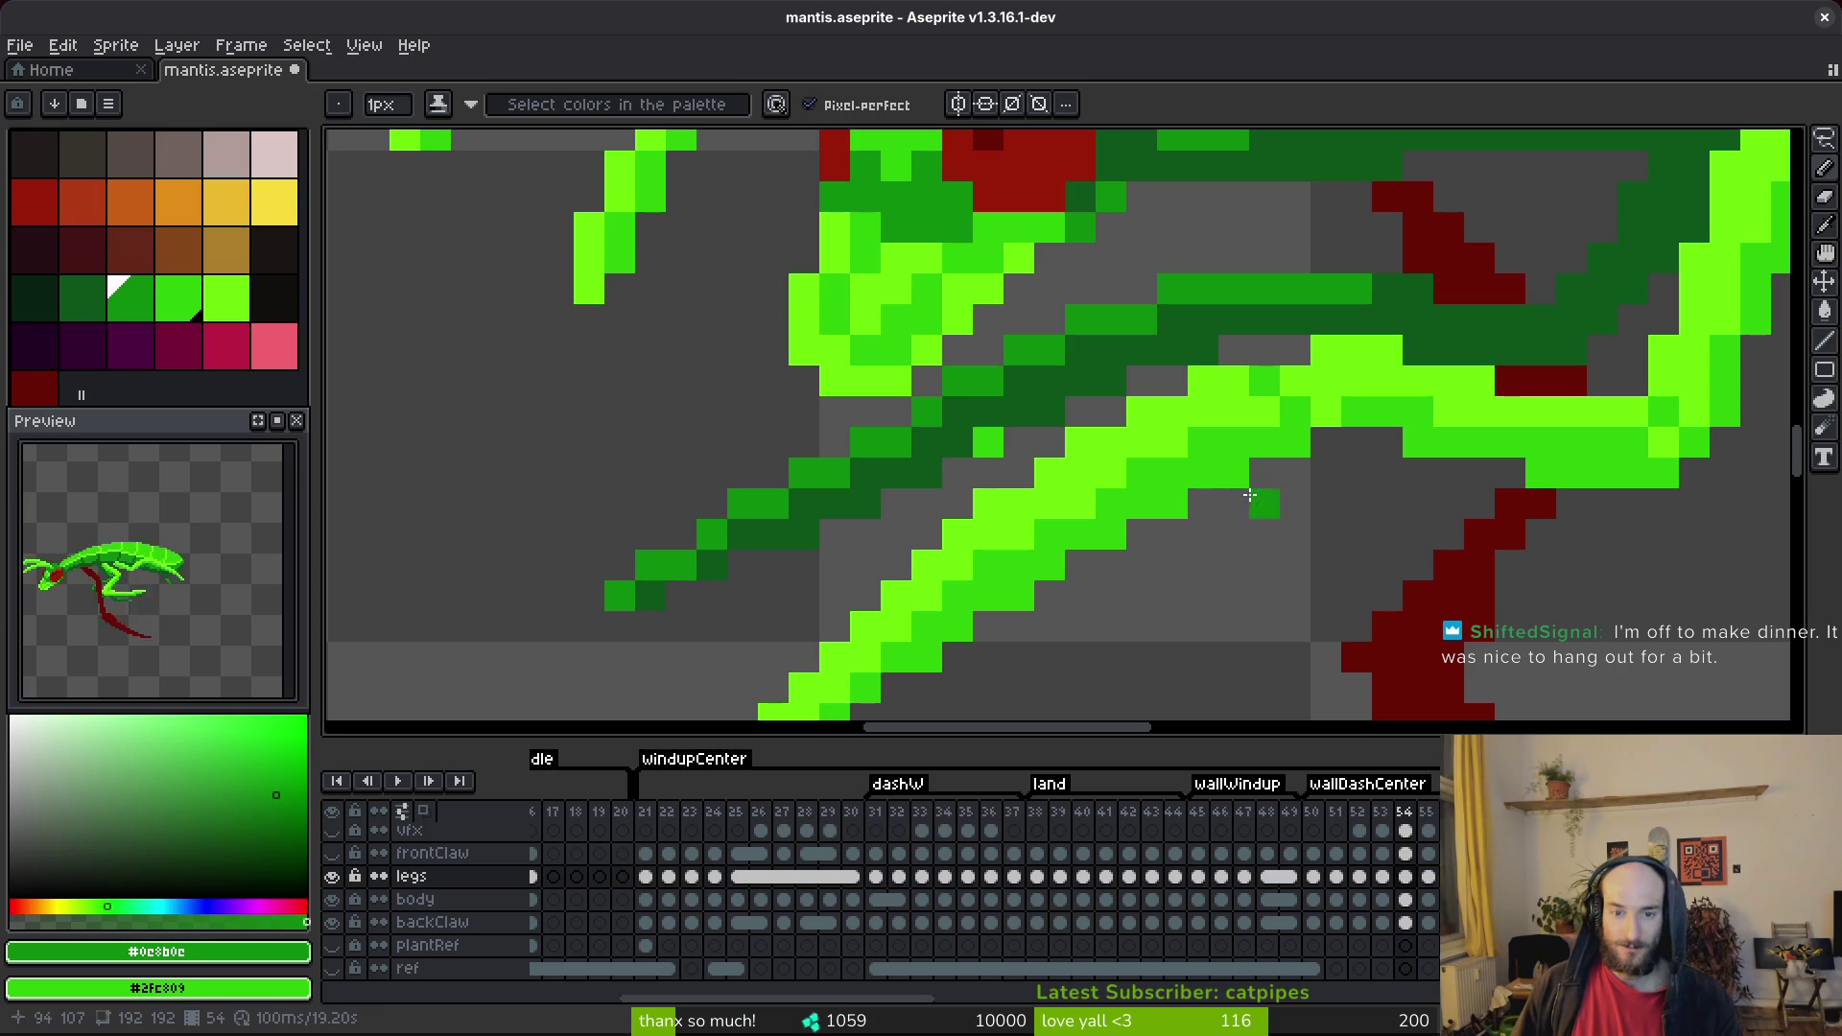
{"action": "left_click", "coordinate": [987, 411], "text": "alt"}
{"action": "key", "text": "ctrl+s"}
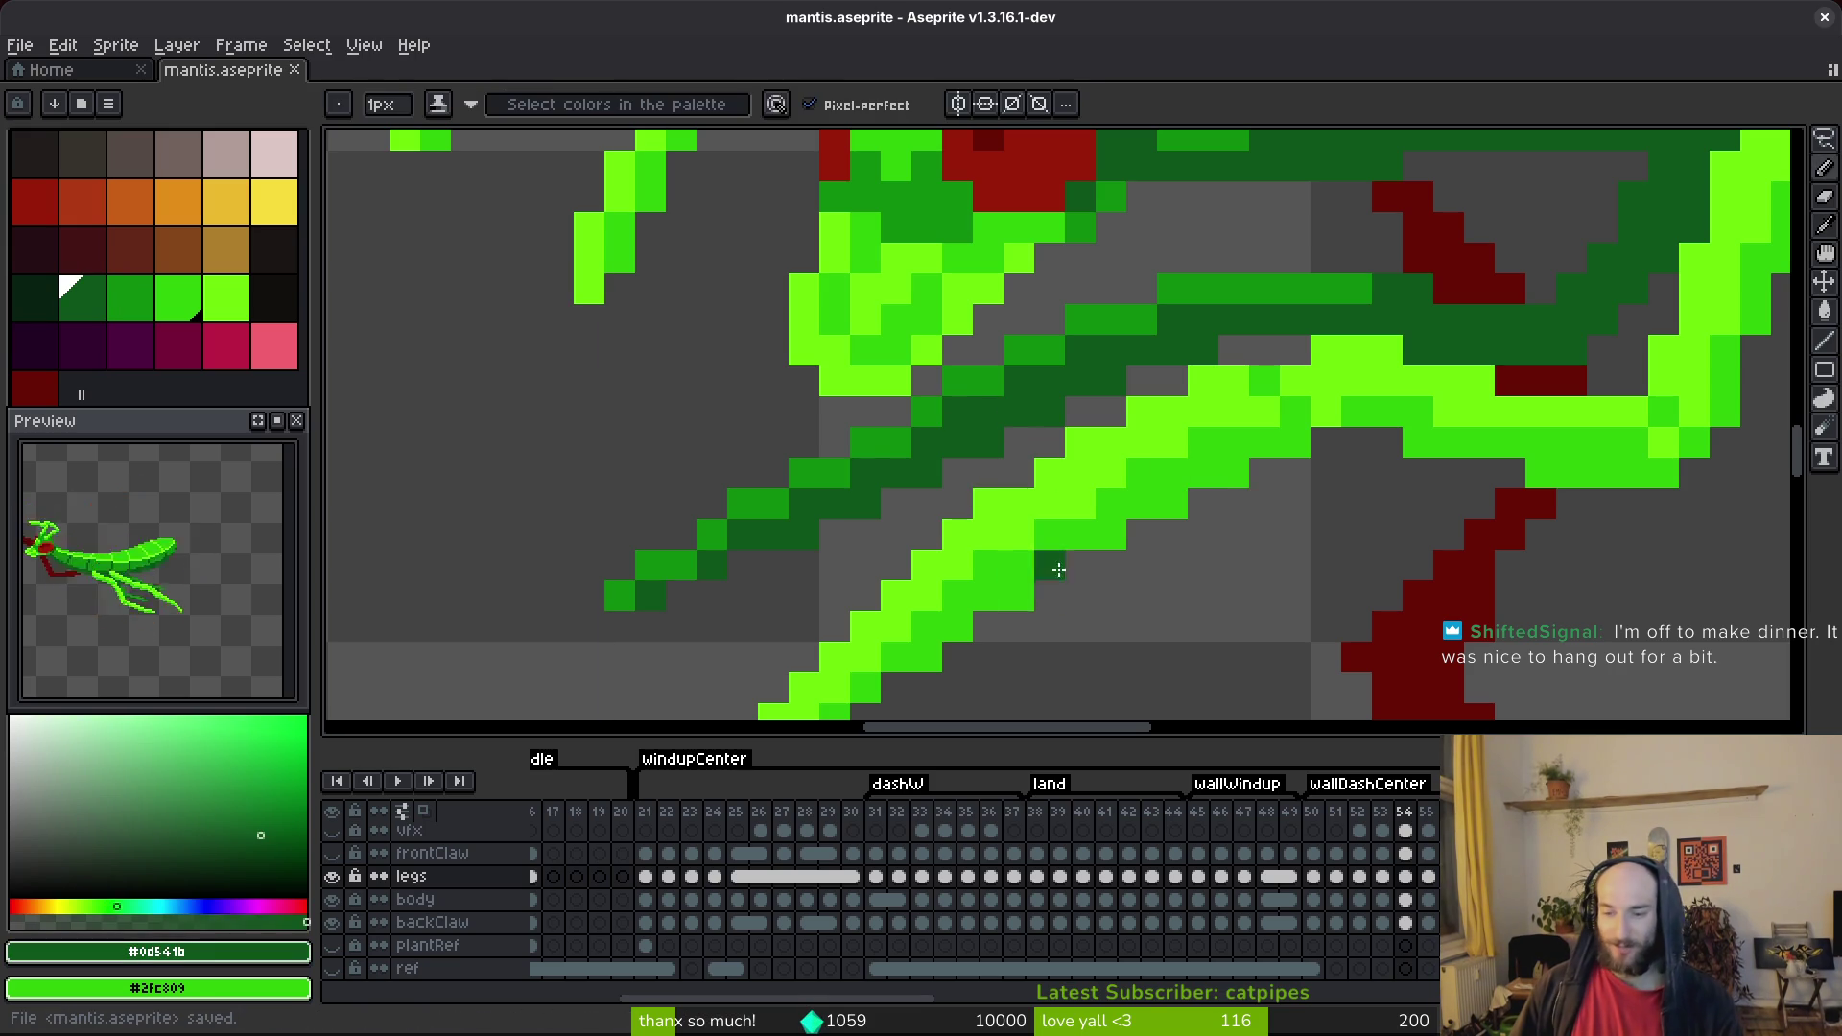
Sample medium green #0c8b0c, add two green pixels along the far leg, then save.
{"action": "scroll", "coordinate": [1234, 534], "scroll_direction": "down", "scroll_amount": 5}
{"action": "scroll", "coordinate": [1253, 485], "scroll_direction": "up", "scroll_amount": 4}
{"action": "left_click", "coordinate": [1014, 410], "text": "alt"}
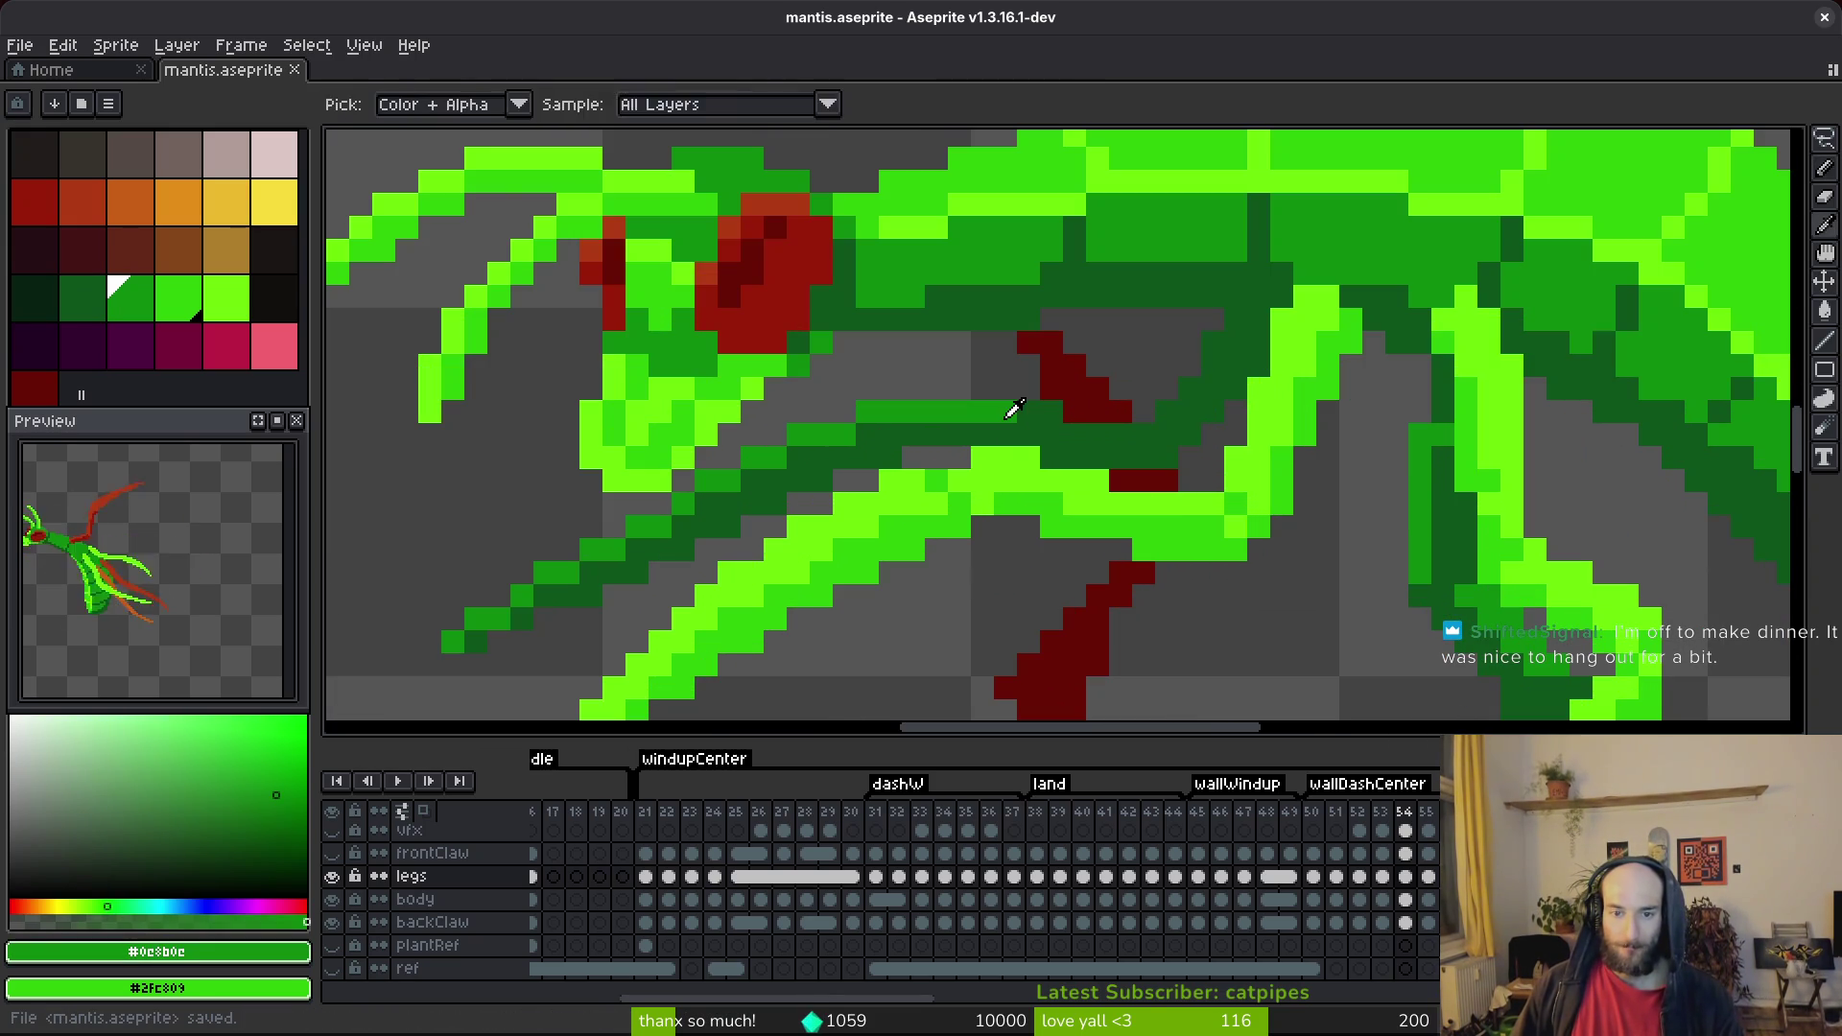
{"action": "left_click", "coordinate": [1189, 388]}
{"action": "left_click", "coordinate": [1166, 410]}
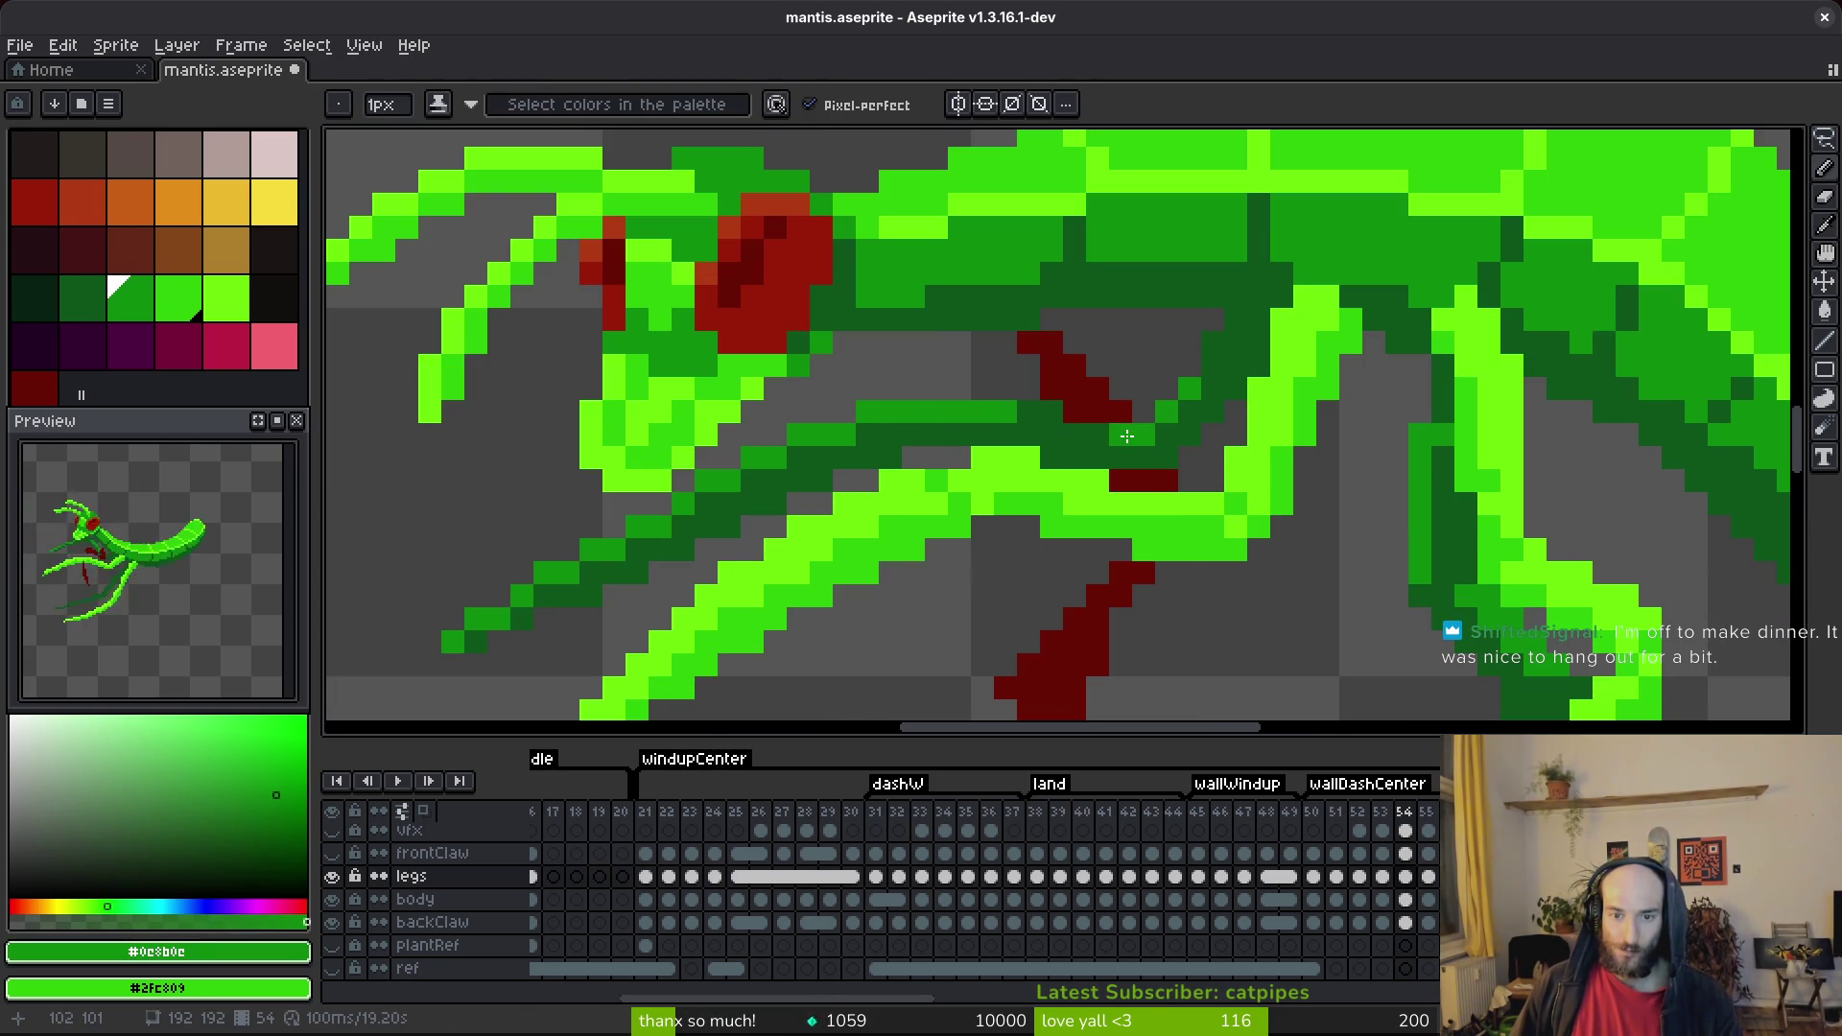
{"action": "scroll", "coordinate": [1208, 480], "scroll_direction": "down", "scroll_amount": 5}
{"action": "key", "text": "ctrl+s"}
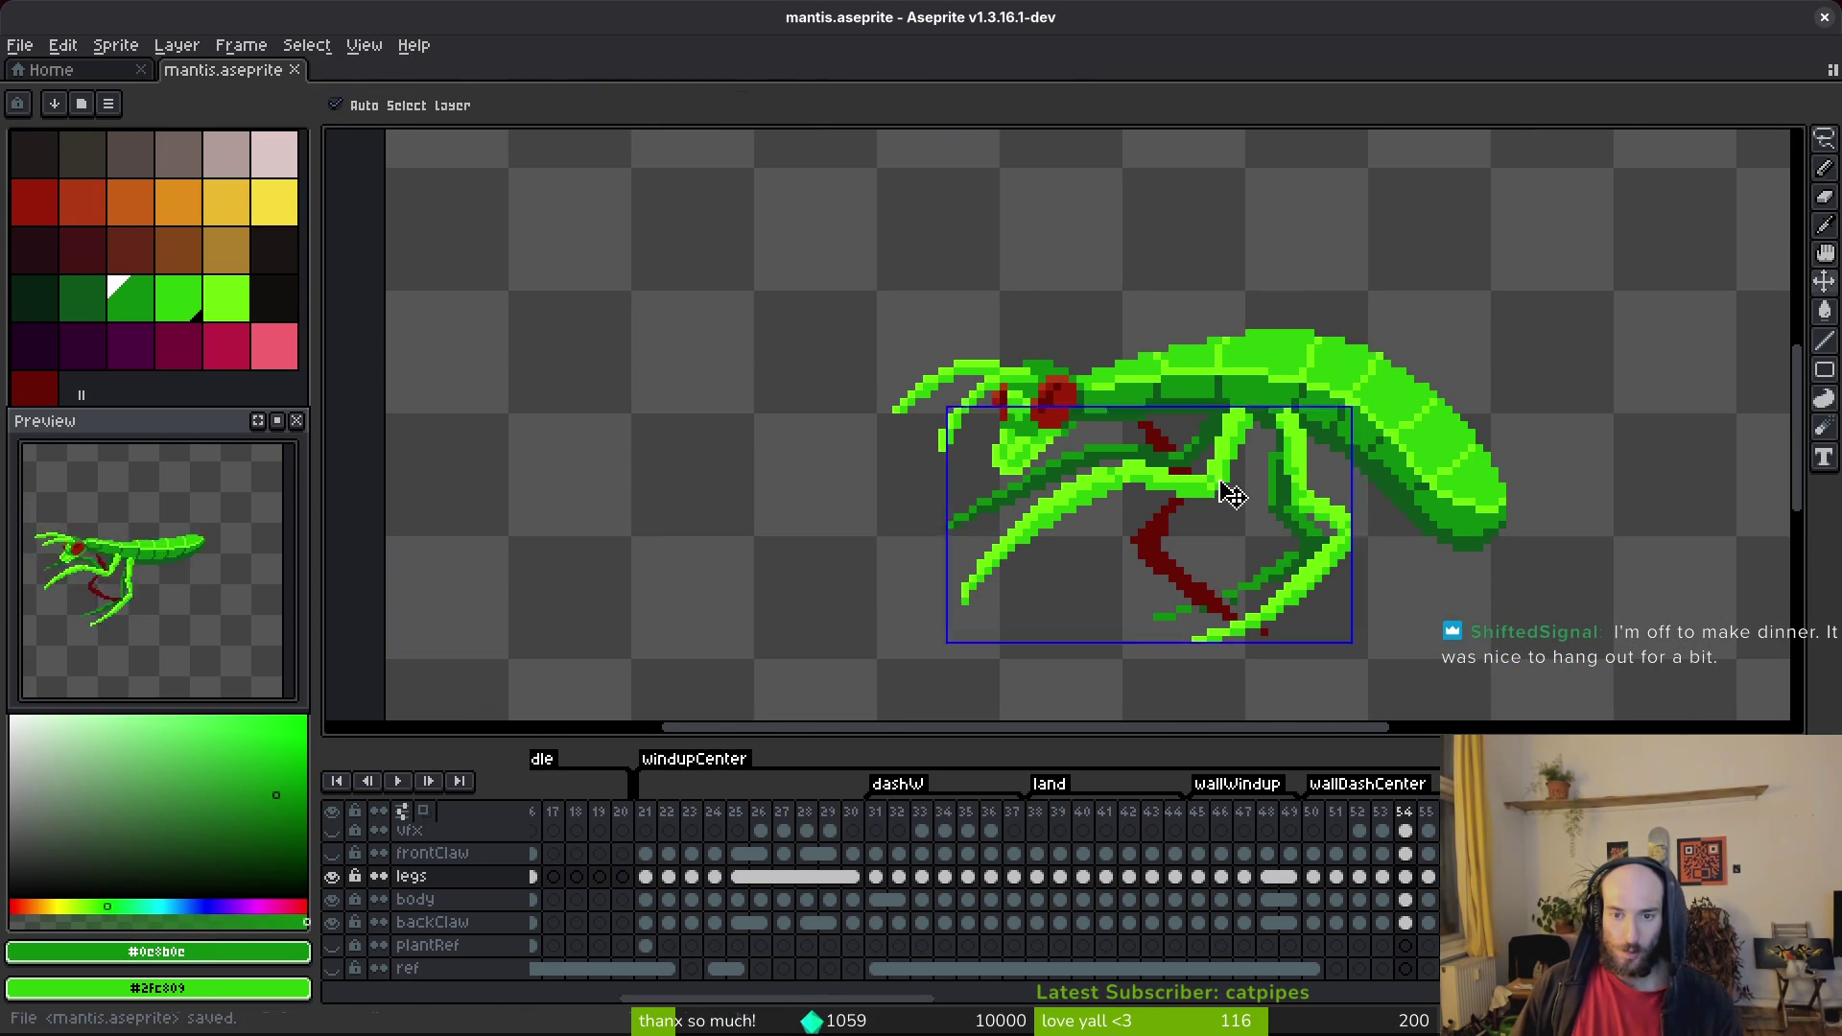
Add a green pixel near the claw joint and save the sprite again.
{"action": "scroll", "coordinate": [1175, 455], "scroll_direction": "up", "scroll_amount": 2}
{"action": "left_click", "coordinate": [1160, 471]}
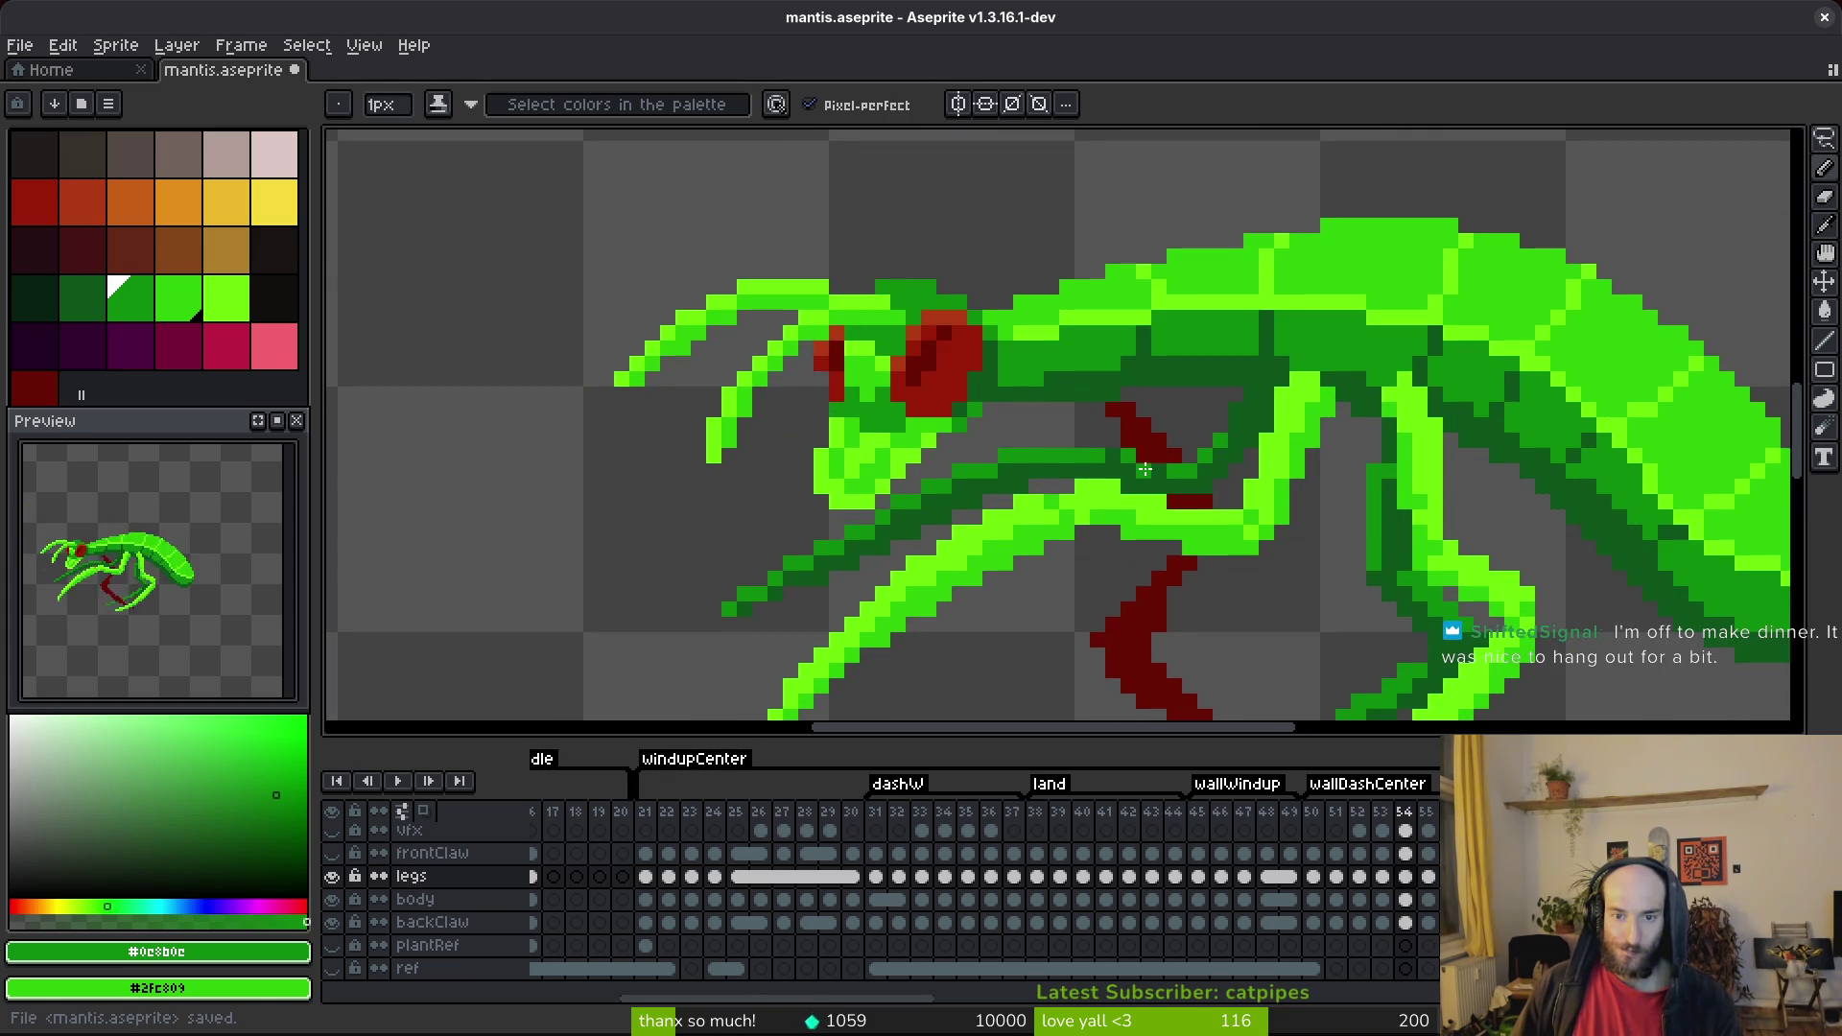
{"action": "scroll", "coordinate": [1160, 472], "scroll_direction": "down", "scroll_amount": 4}
{"action": "scroll", "coordinate": [1189, 465], "scroll_direction": "up", "scroll_amount": 3}
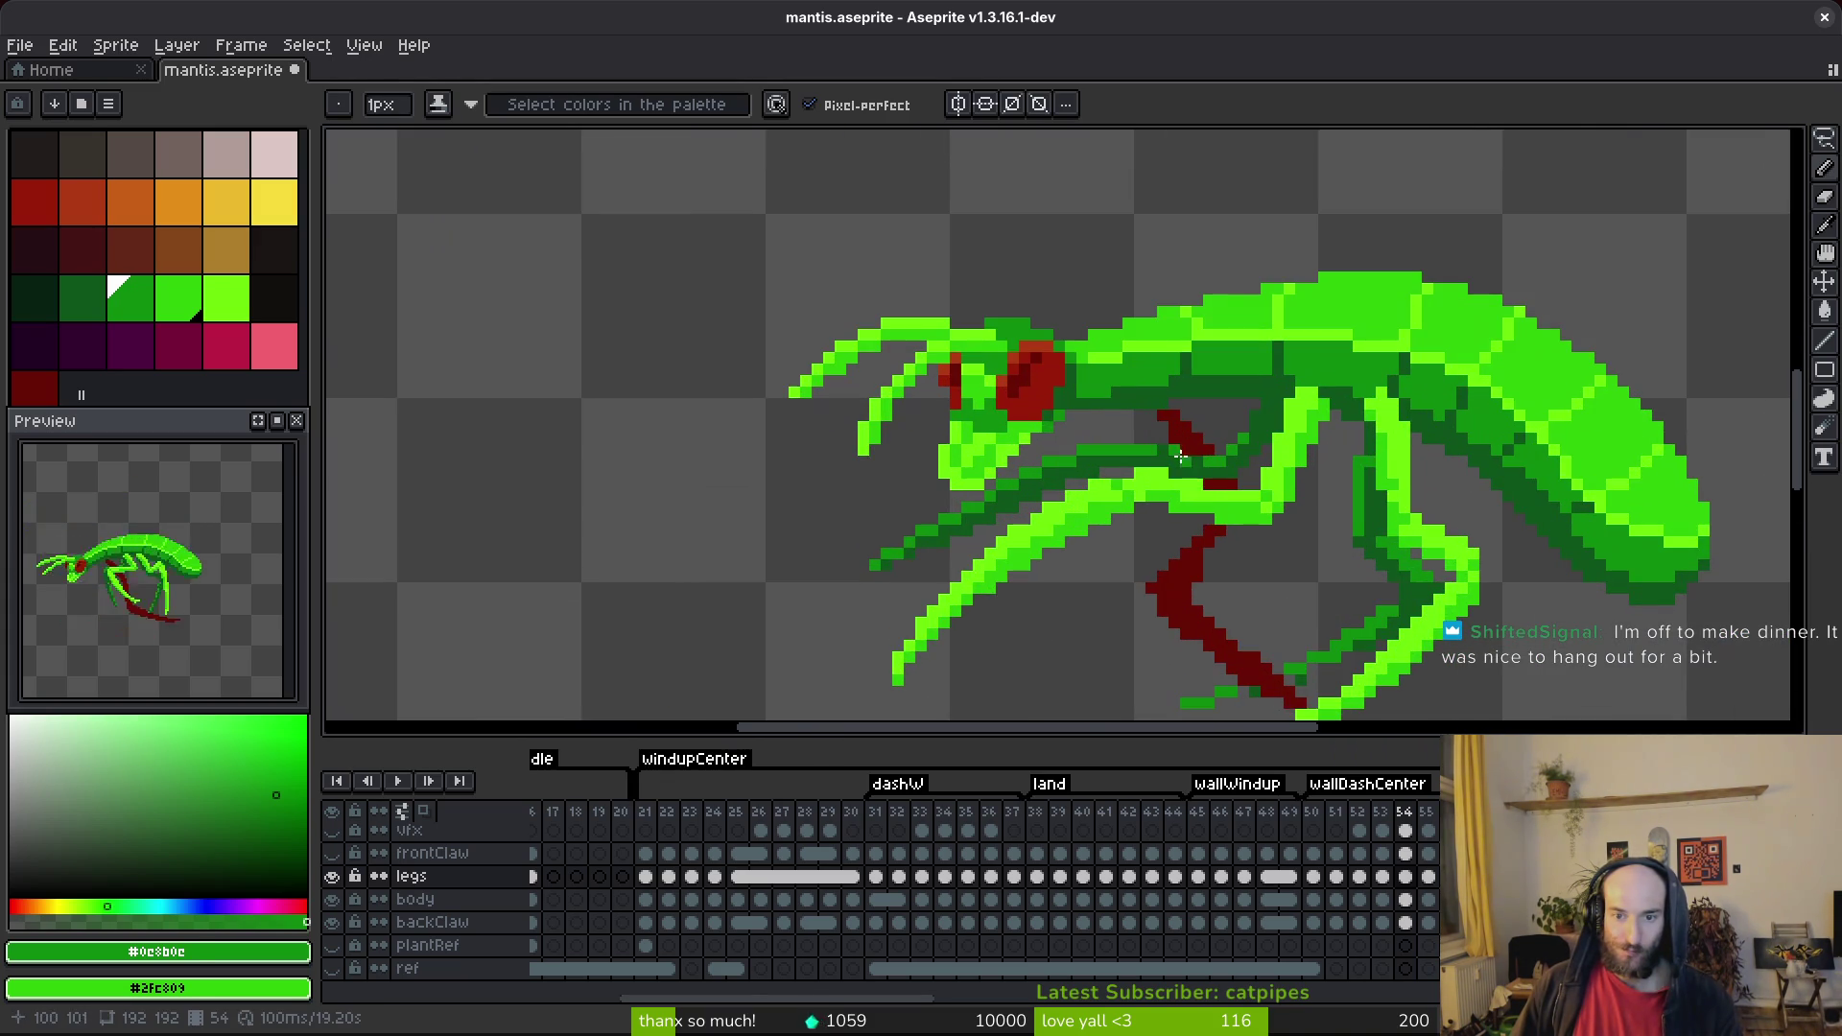
{"action": "scroll", "coordinate": [1190, 459], "scroll_direction": "down", "scroll_amount": 3}
{"action": "key", "text": "ctrl+s"}
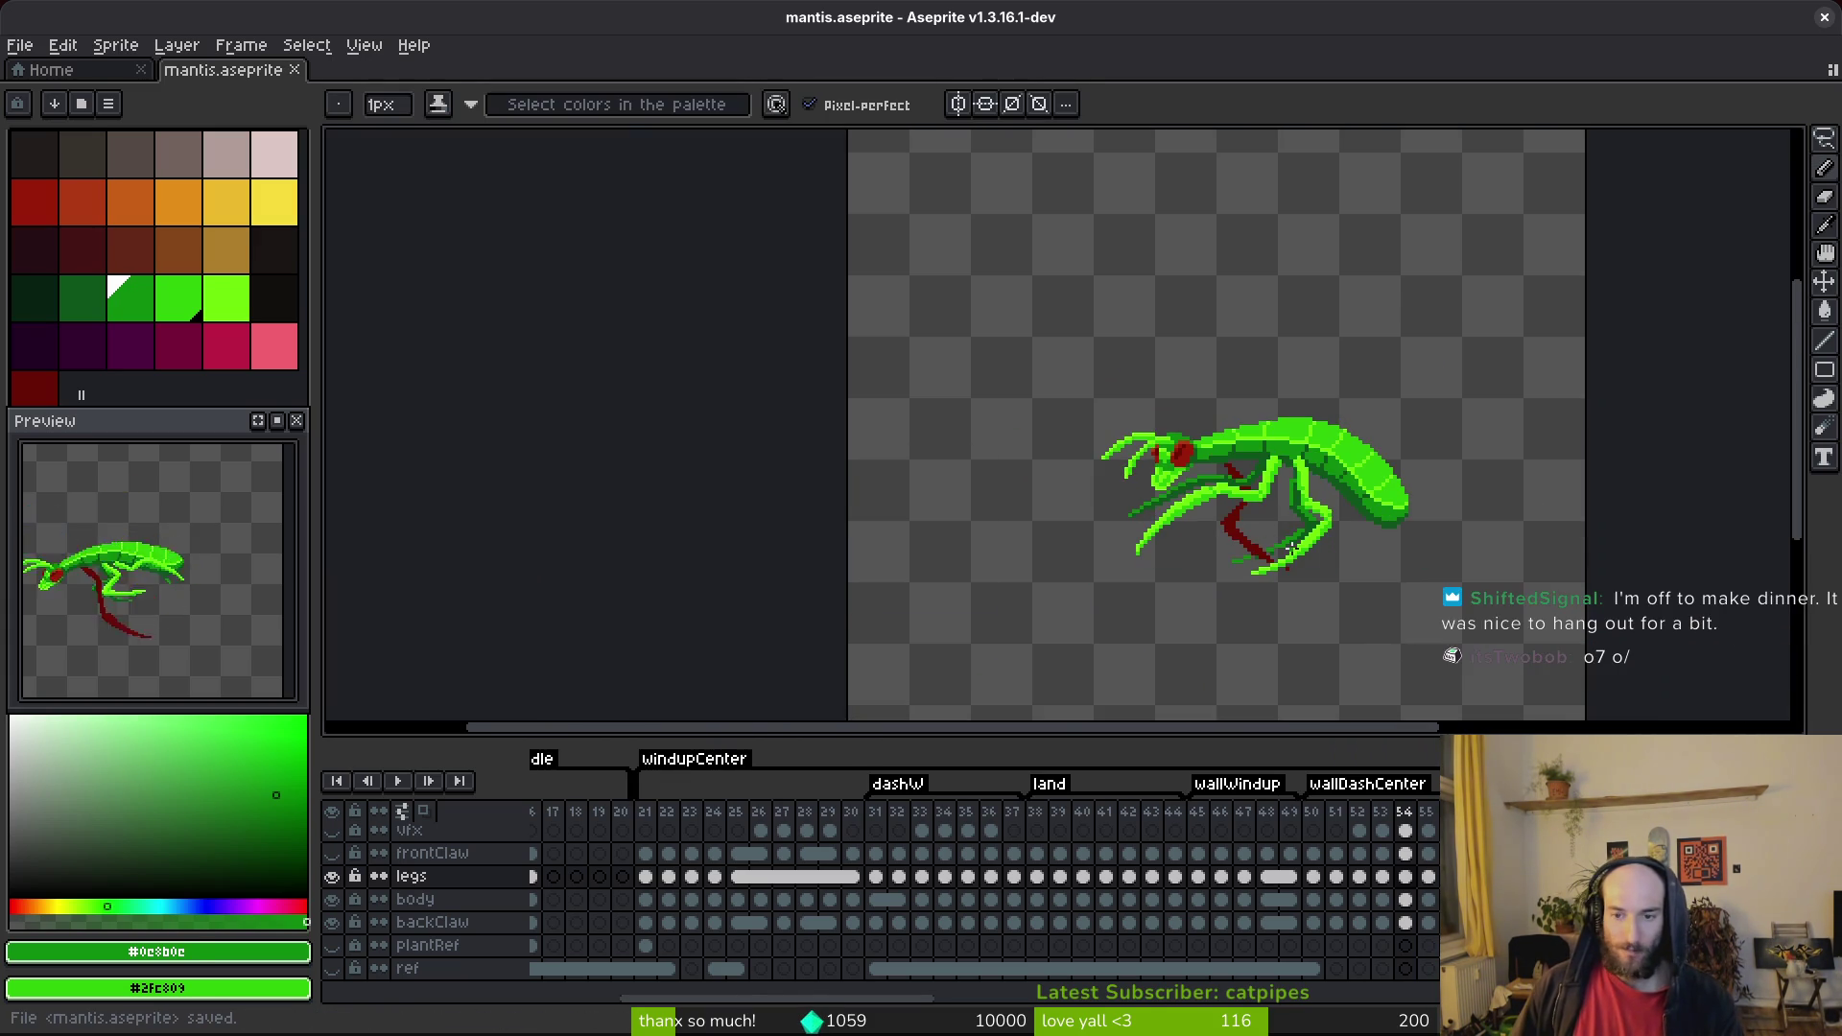
Sample the leg's dark green #0d541b as the drawing colour.
{"action": "scroll", "coordinate": [1282, 570], "scroll_direction": "up", "scroll_amount": 2}
{"action": "scroll", "coordinate": [1283, 569], "scroll_direction": "up", "scroll_amount": 2}
{"action": "left_click", "coordinate": [1322, 487]}
{"action": "left_click", "coordinate": [1298, 488]}
Paint dark green pixels along the back leg and claw, undo one stray recolour, and save.
{"action": "key", "text": "alt"}
{"action": "right_click", "coordinate": [1345, 446], "text": "alt"}
{"action": "right_click", "coordinate": [1288, 488]}
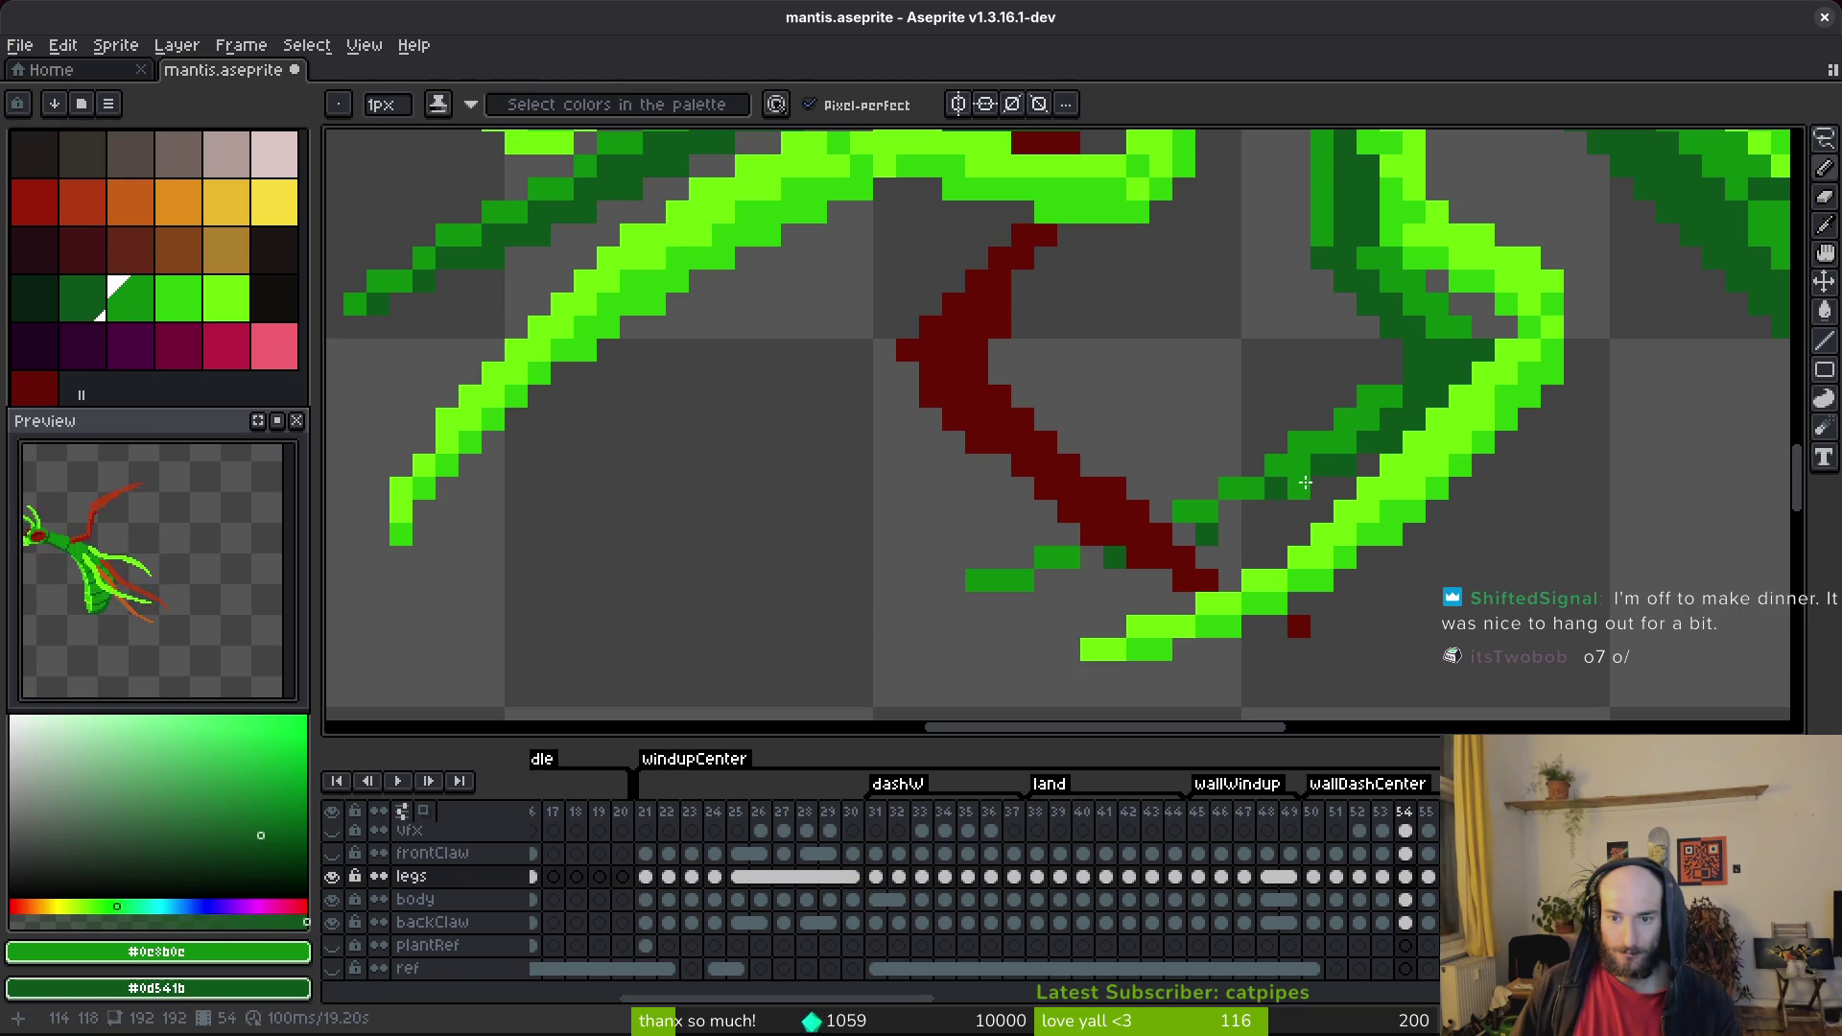
{"action": "mouse_move", "coordinate": [1287, 518]}
{"action": "left_mouse_down"}
{"action": "mouse_move", "coordinate": [1230, 511]}
{"action": "mouse_move", "coordinate": [1095, 565]}
{"action": "left_mouse_up"}
{"action": "right_click", "coordinate": [1046, 579]}
{"action": "right_click", "coordinate": [1092, 555]}
{"action": "left_click", "coordinate": [1163, 513]}
{"action": "key", "text": "ctrl+z"}
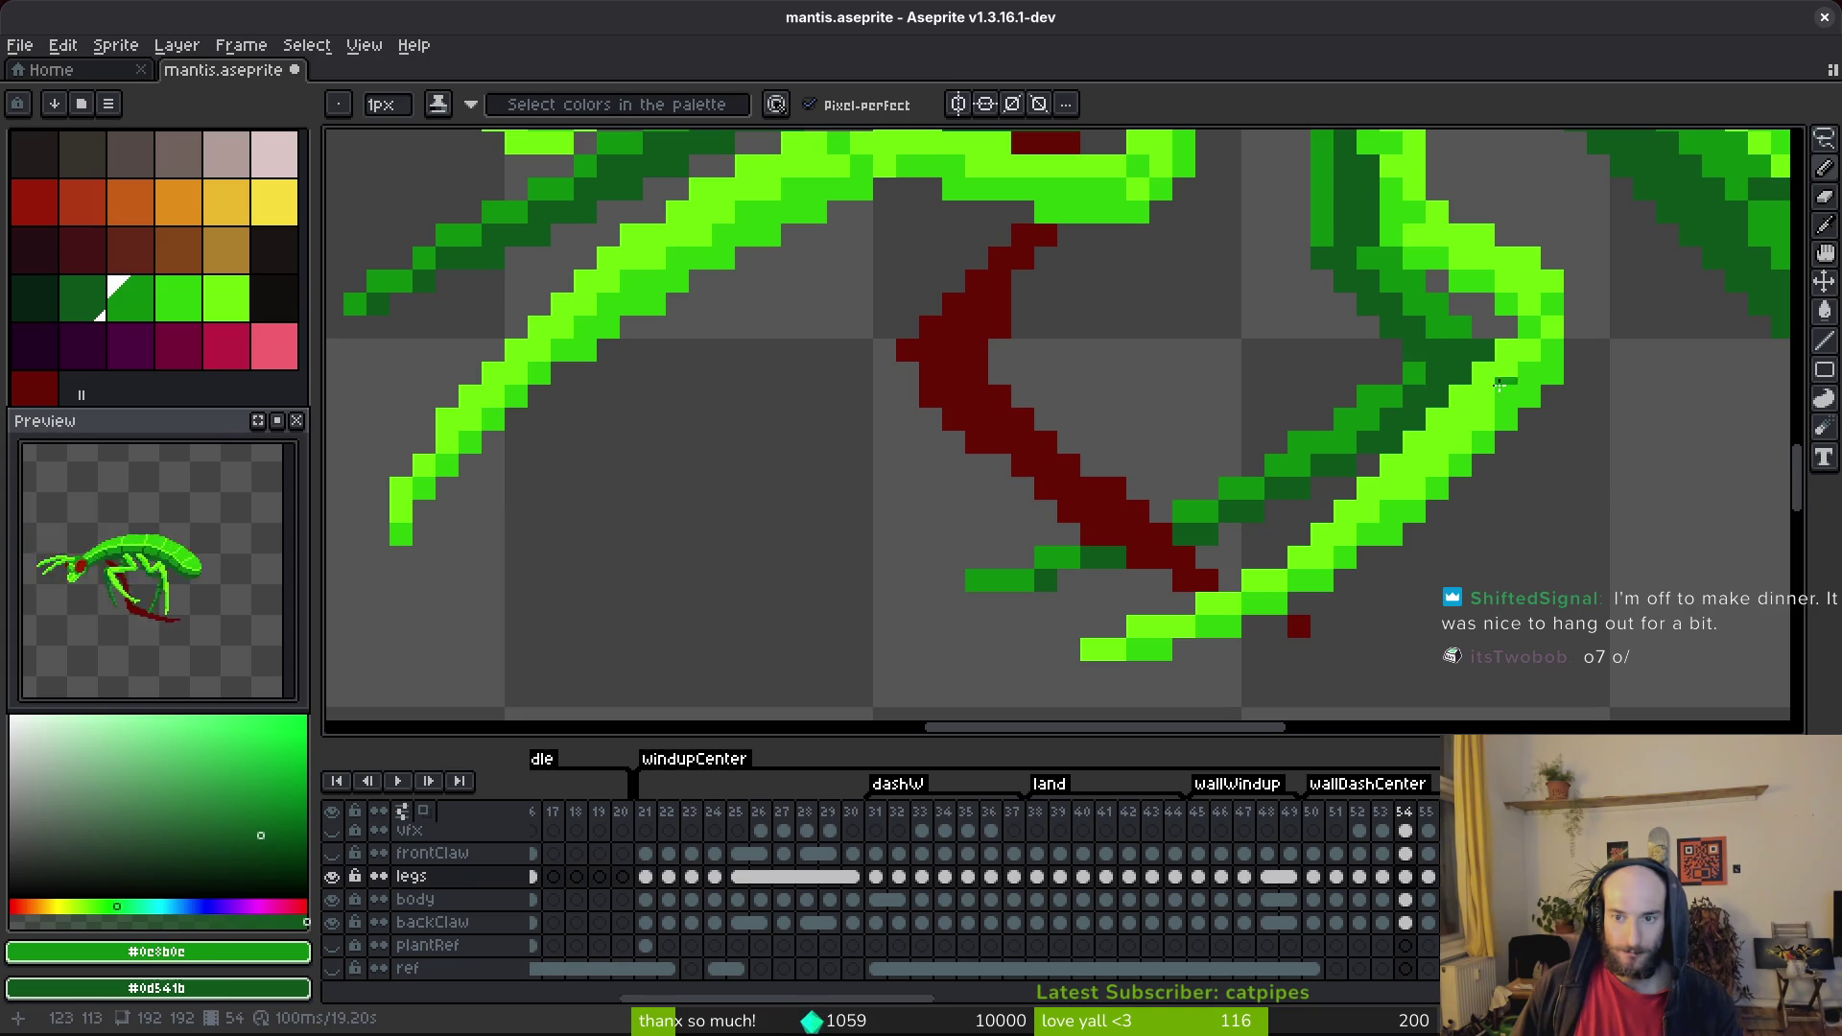
{"action": "scroll", "coordinate": [1503, 378], "scroll_direction": "up", "scroll_amount": 1}
{"action": "key", "text": "ctrl+s"}
Add a diagonal run of dark green pixels along the upper leg and save again.
{"action": "scroll", "coordinate": [1446, 470], "scroll_direction": "down", "scroll_amount": 4}
{"action": "scroll", "coordinate": [1447, 470], "scroll_direction": "up", "scroll_amount": 4}
{"action": "left_click_drag", "start_coordinate": [1365, 399], "coordinate": [1272, 463]}
{"action": "scroll", "coordinate": [1382, 499], "scroll_direction": "down", "scroll_amount": 4}
{"action": "scroll", "coordinate": [1366, 528], "scroll_direction": "up", "scroll_amount": 2}
{"action": "key", "text": "f"}
{"action": "key", "text": "ctrl+s"}
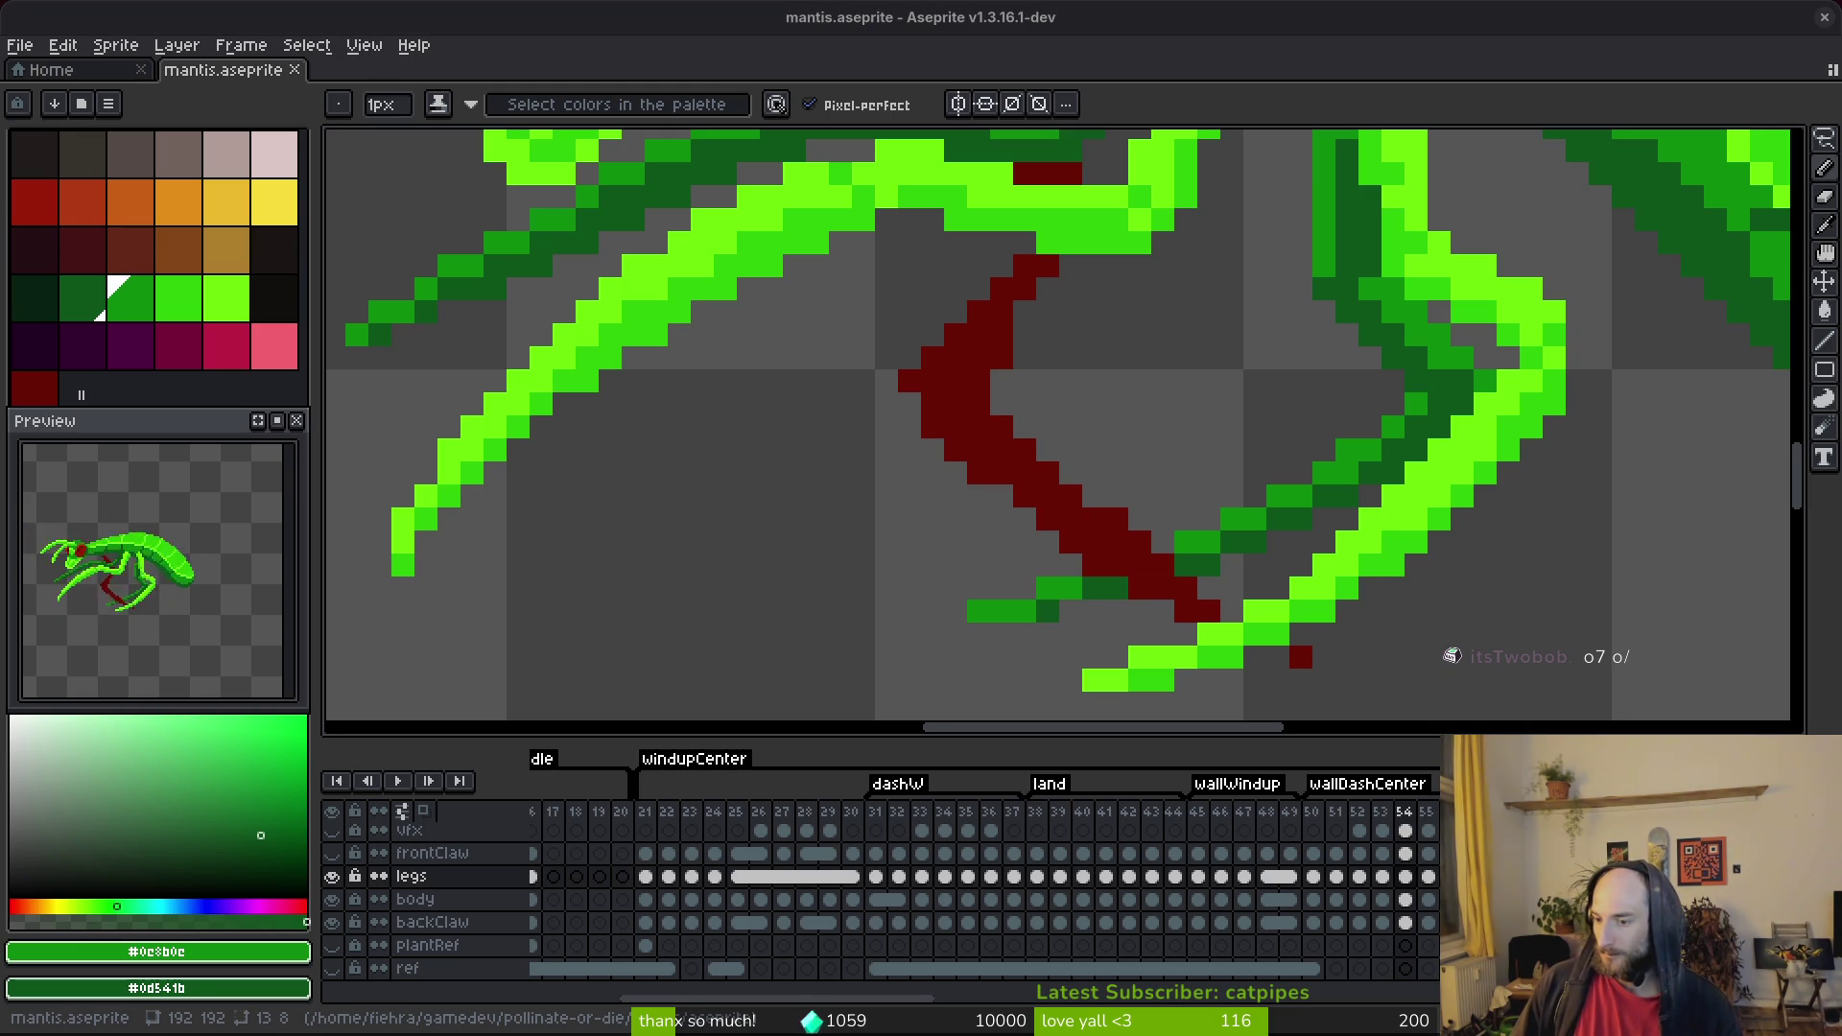
Extend the dark green shading on the leg and turn one light green pixel medium green.
{"action": "scroll", "coordinate": [1443, 650], "scroll_direction": "down", "scroll_amount": 3}
{"action": "scroll", "coordinate": [1458, 575], "scroll_direction": "up", "scroll_amount": 3}
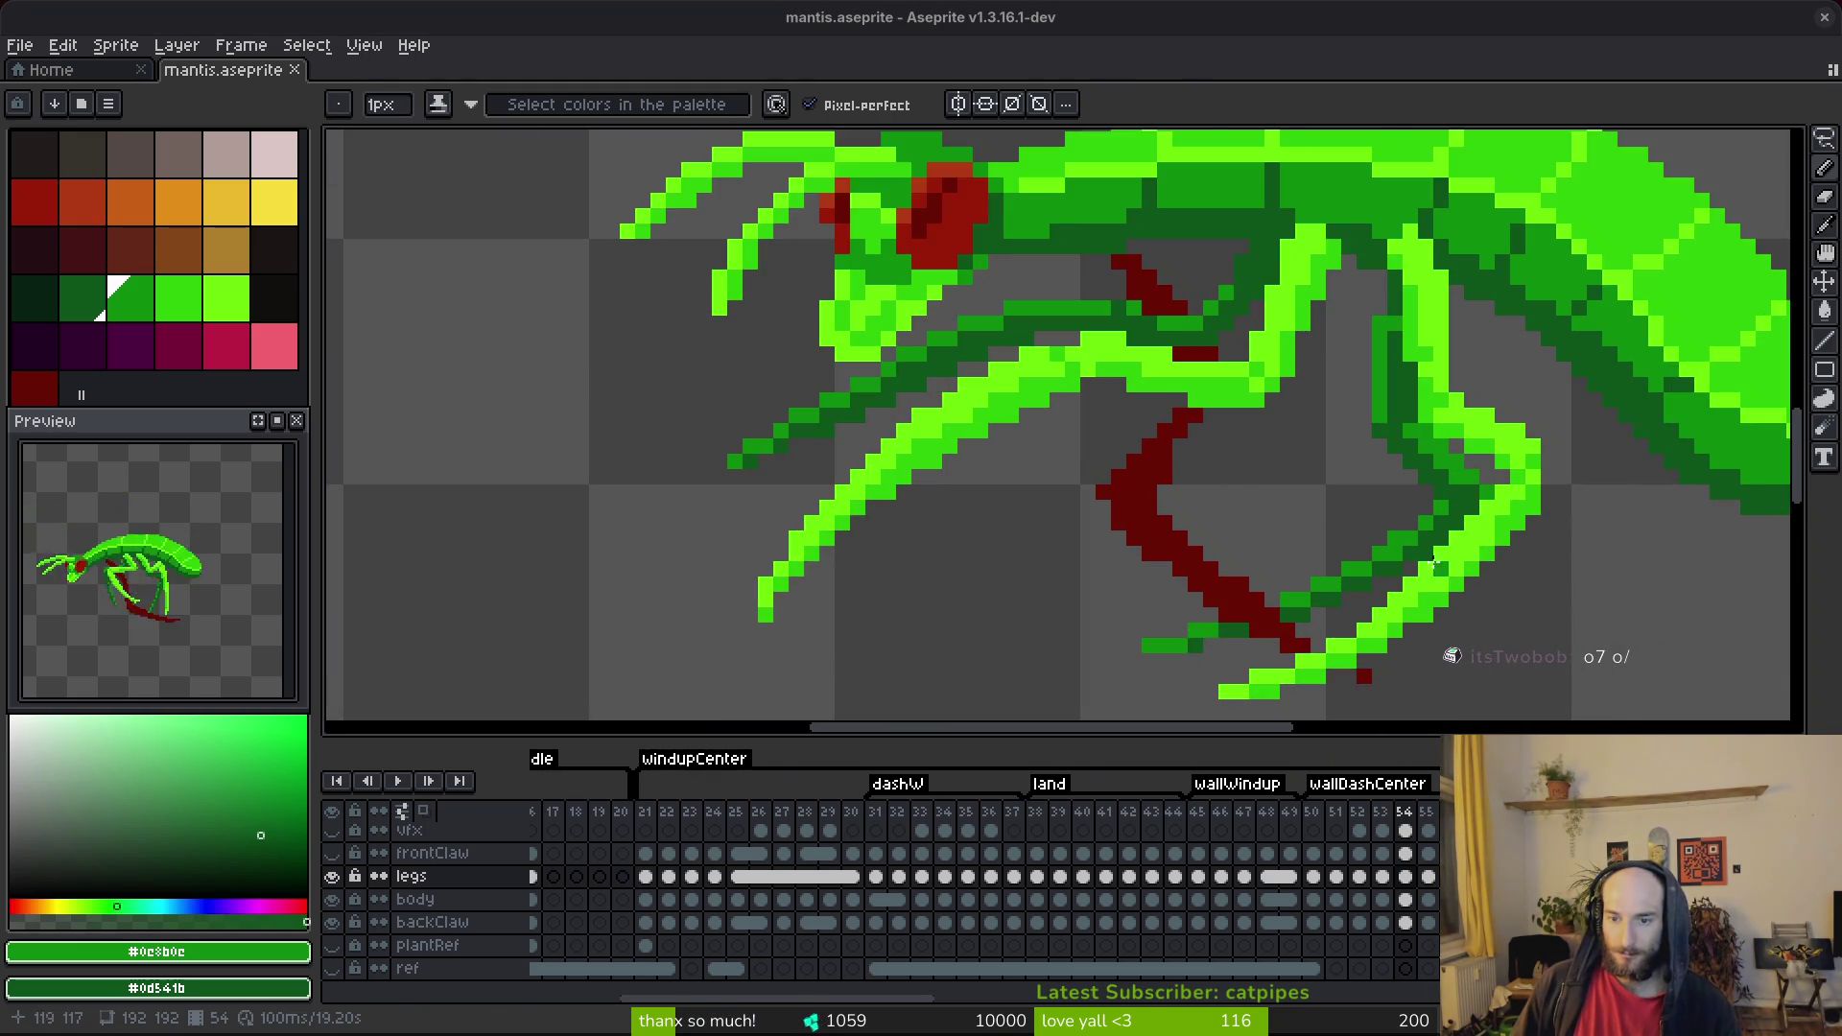
{"action": "scroll", "coordinate": [1464, 564], "scroll_direction": "up", "scroll_amount": 2}
{"action": "left_click", "coordinate": [1408, 550]}
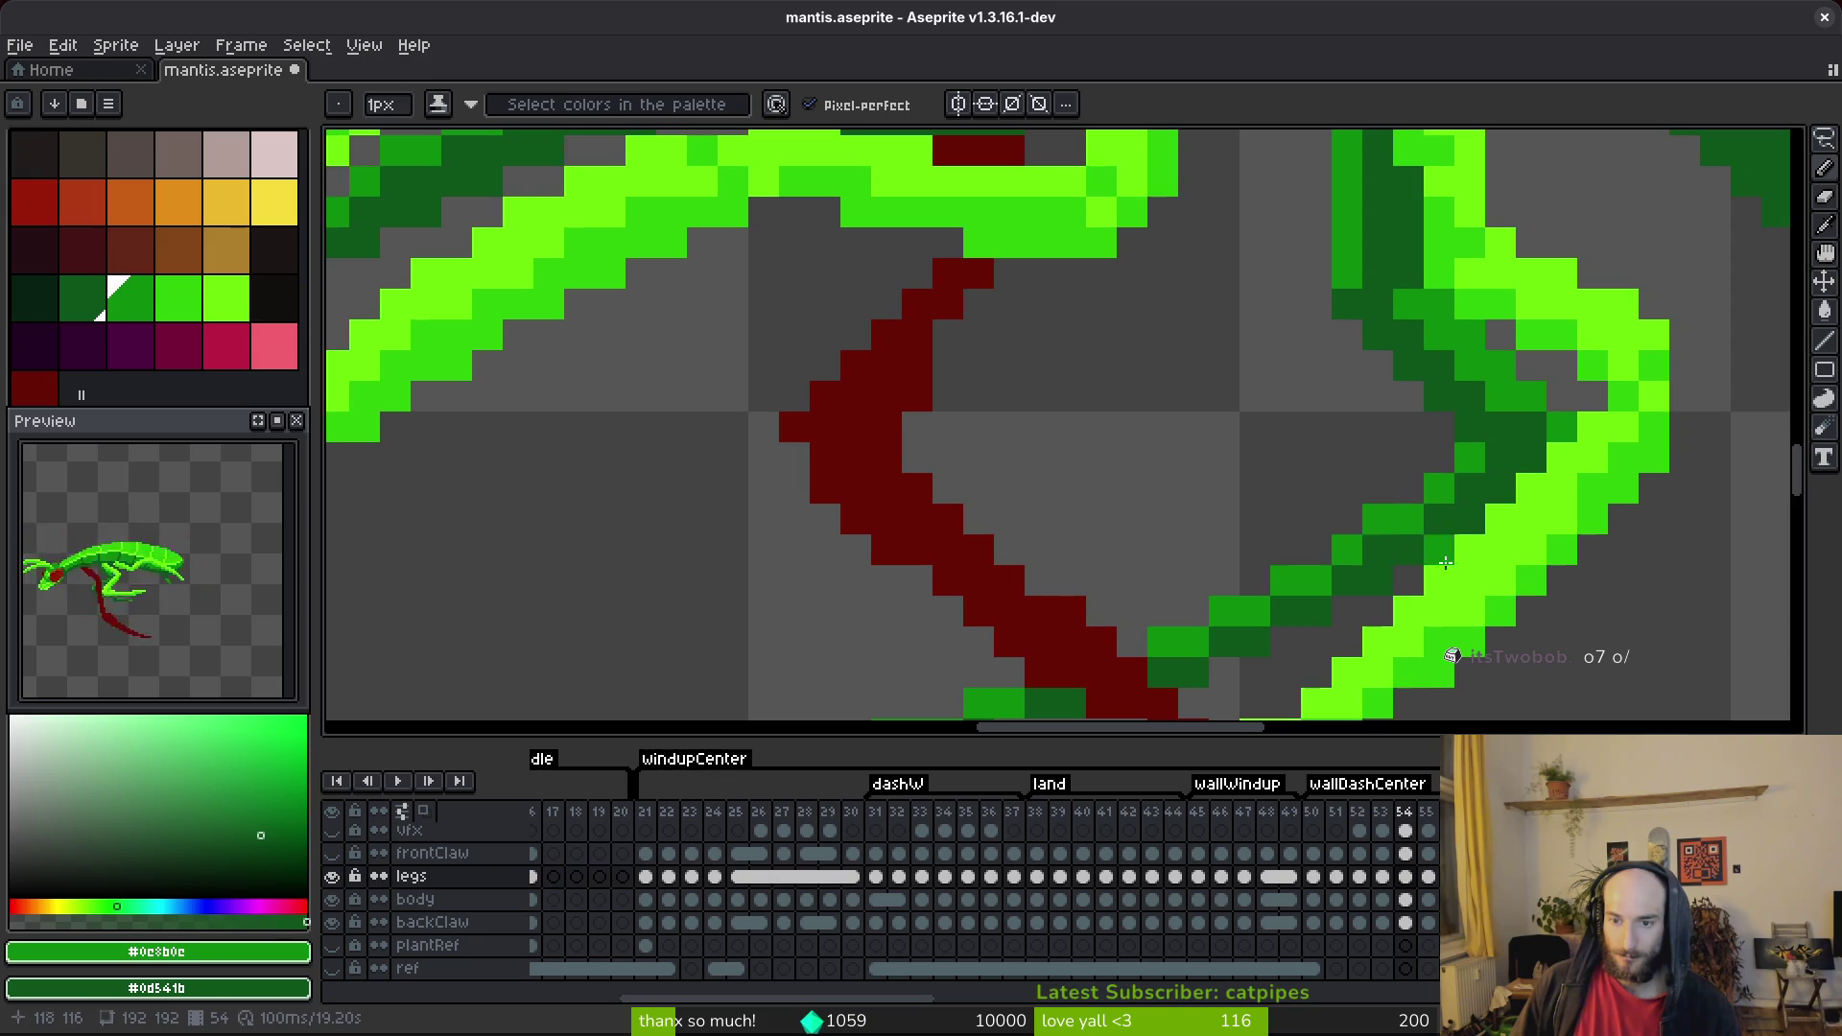
{"action": "left_click_drag", "start_coordinate": [1426, 553], "coordinate": [1521, 424]}
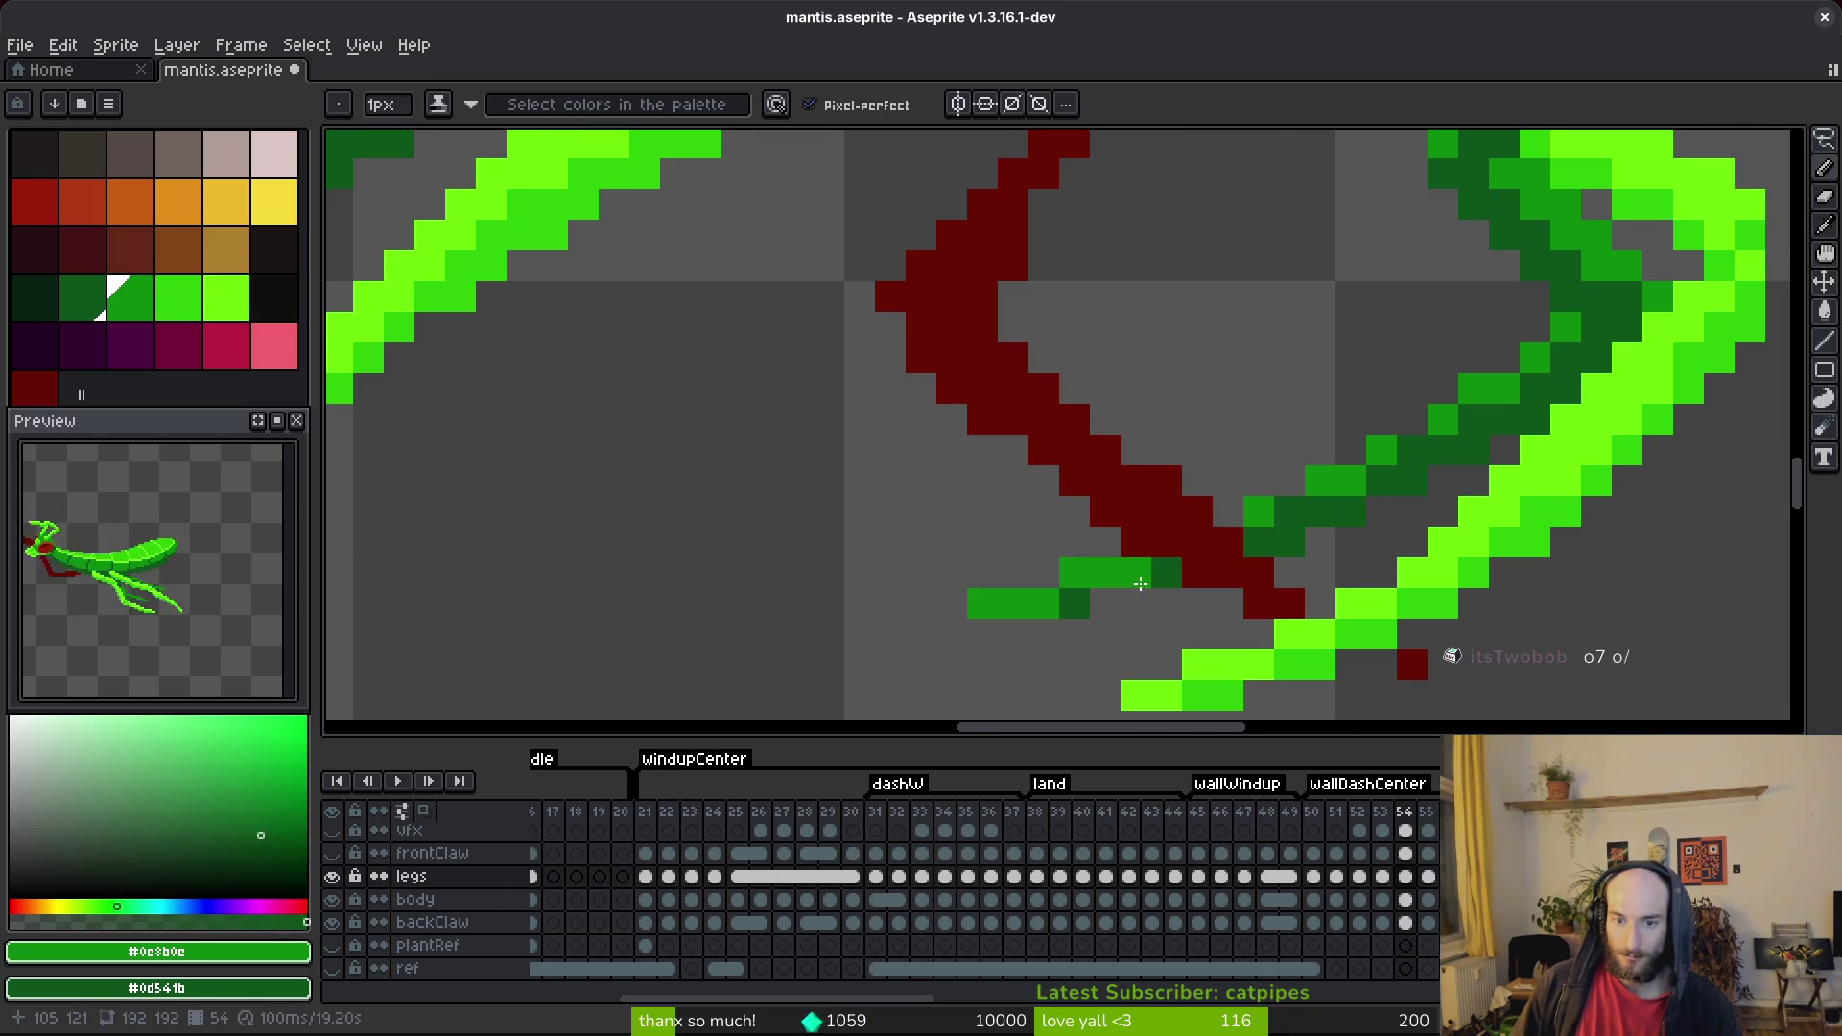
{"action": "left_click", "coordinate": [1108, 576]}
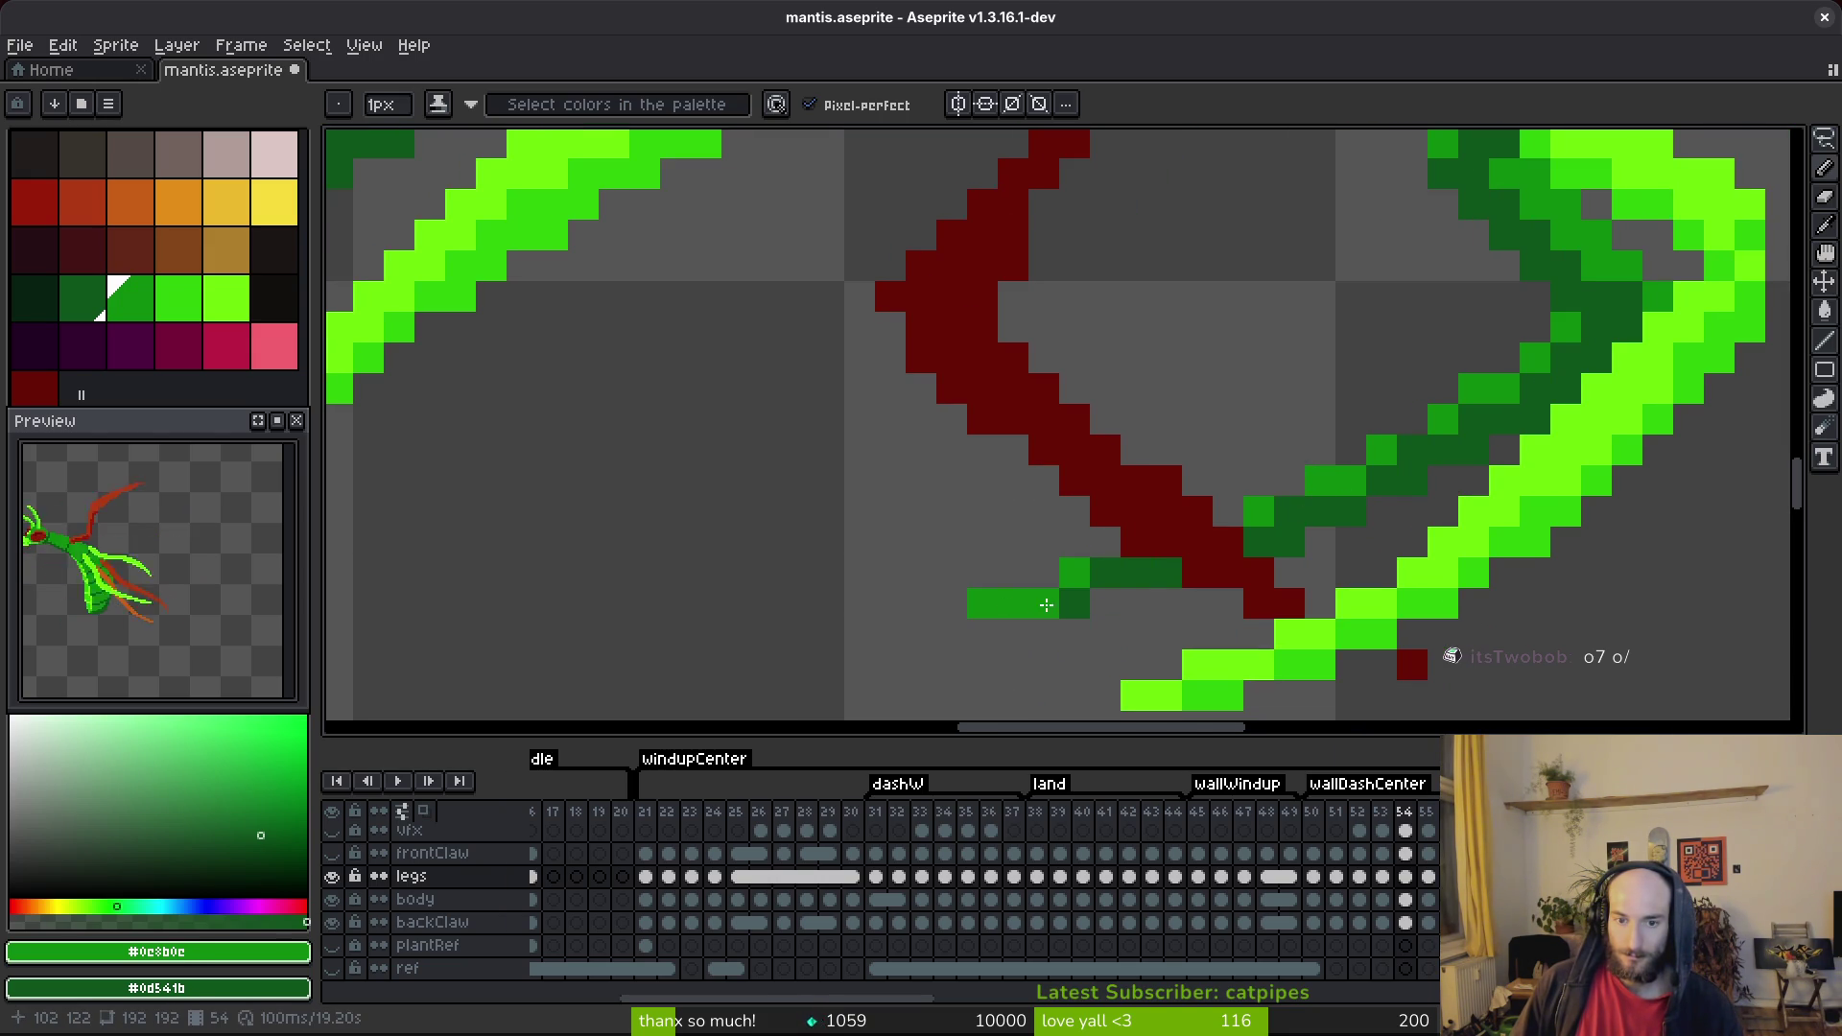
{"action": "left_click", "coordinate": [1104, 572]}
{"action": "scroll", "coordinate": [1171, 609], "scroll_direction": "down", "scroll_amount": 8}
{"action": "scroll", "coordinate": [1221, 629], "scroll_direction": "up", "scroll_amount": 7}
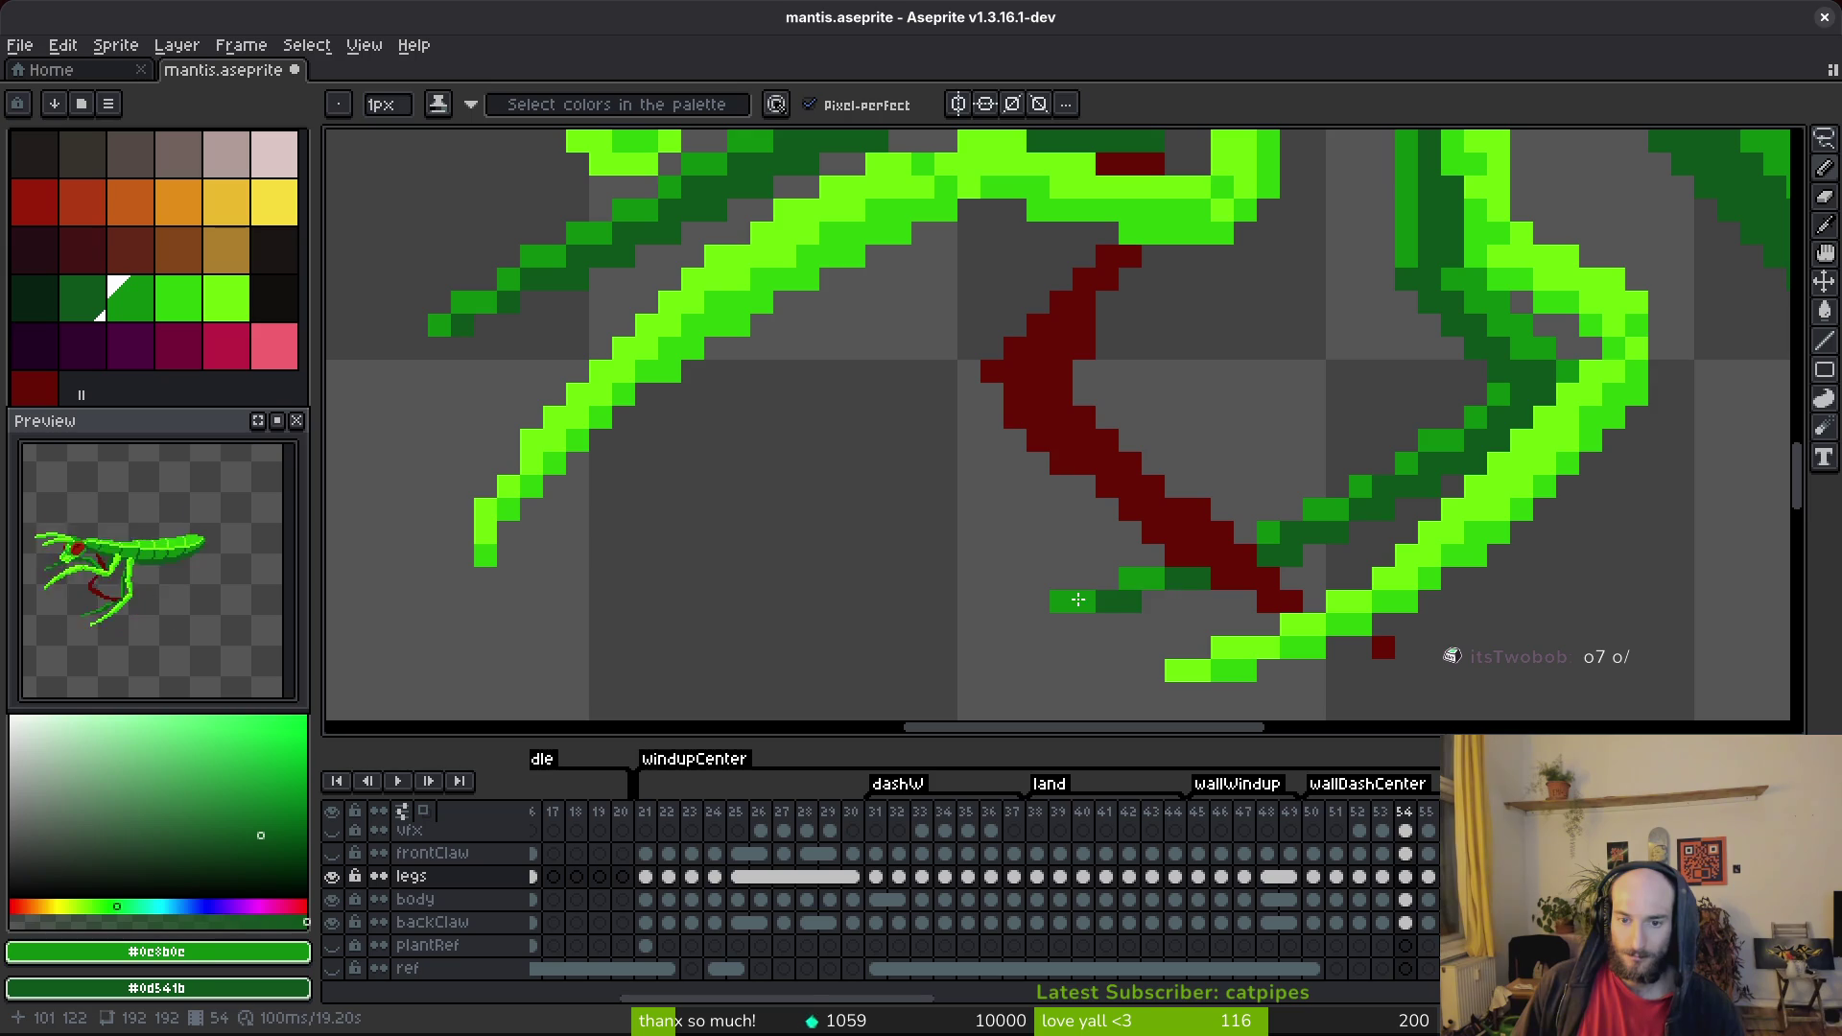
{"action": "scroll", "coordinate": [1299, 640], "scroll_direction": "down", "scroll_amount": 4}
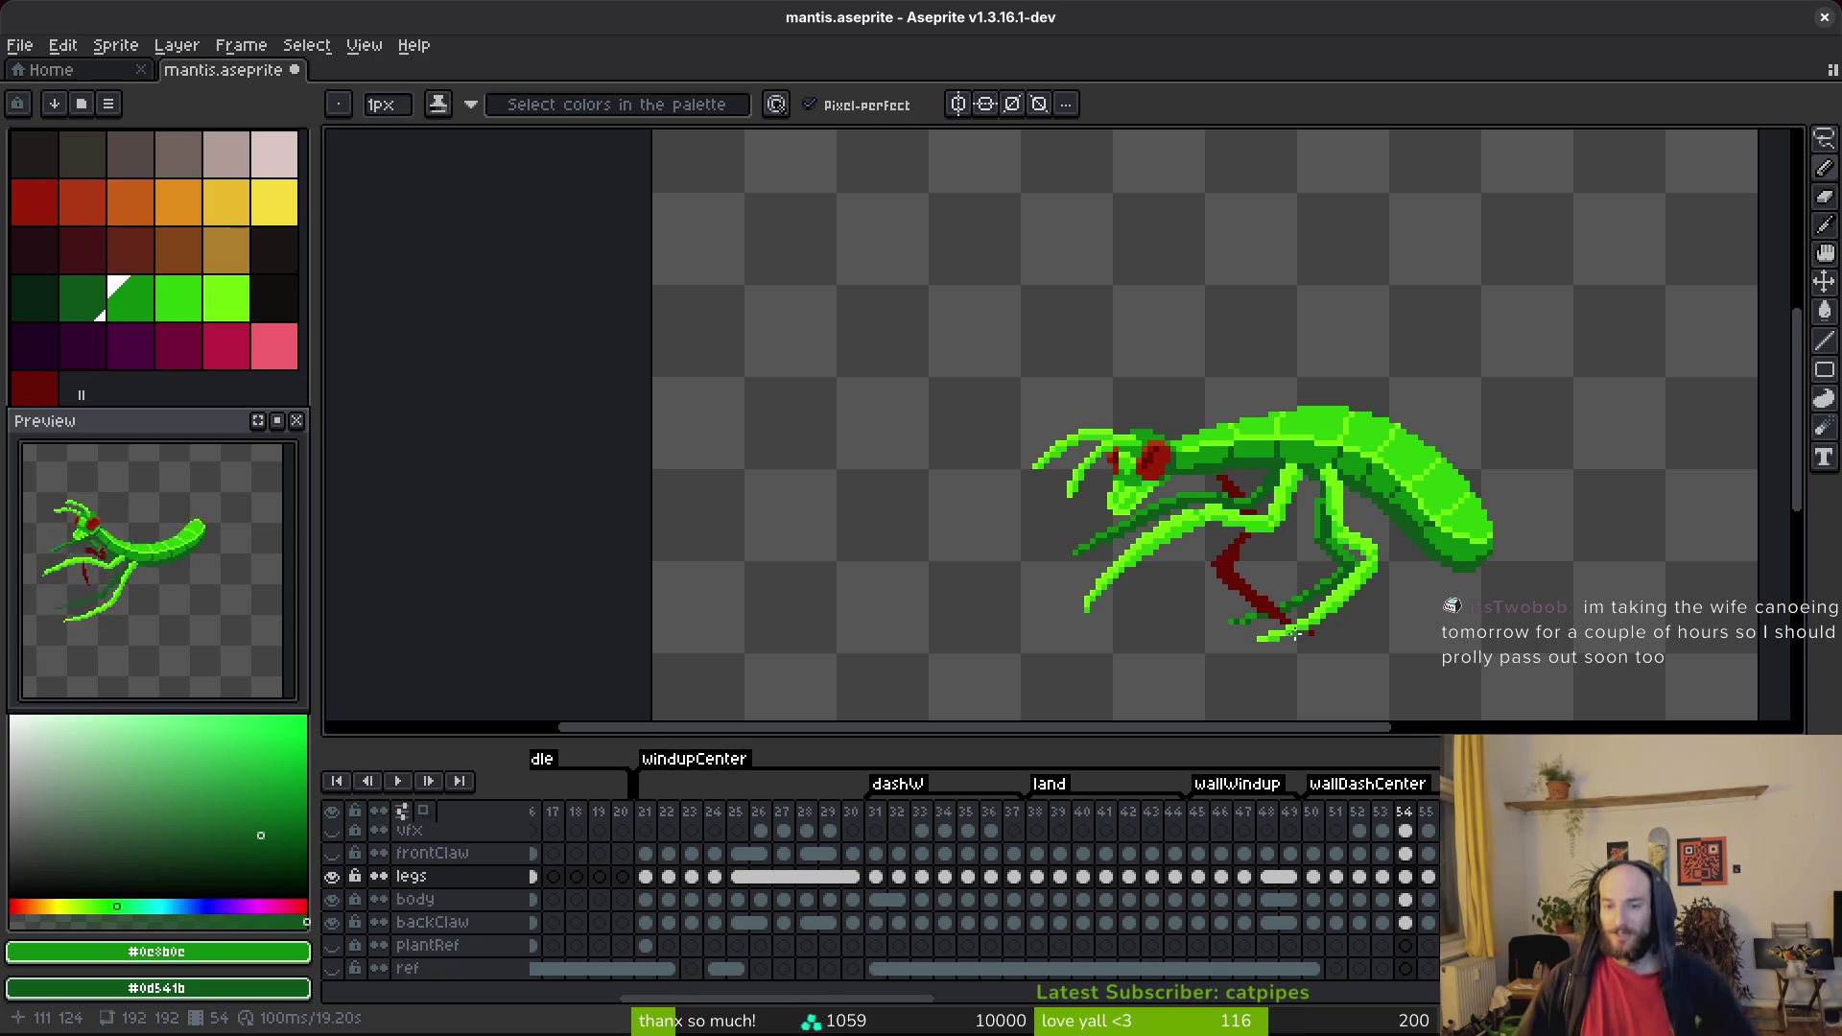
{"action": "scroll", "coordinate": [1414, 341], "scroll_direction": "up", "scroll_amount": 5}
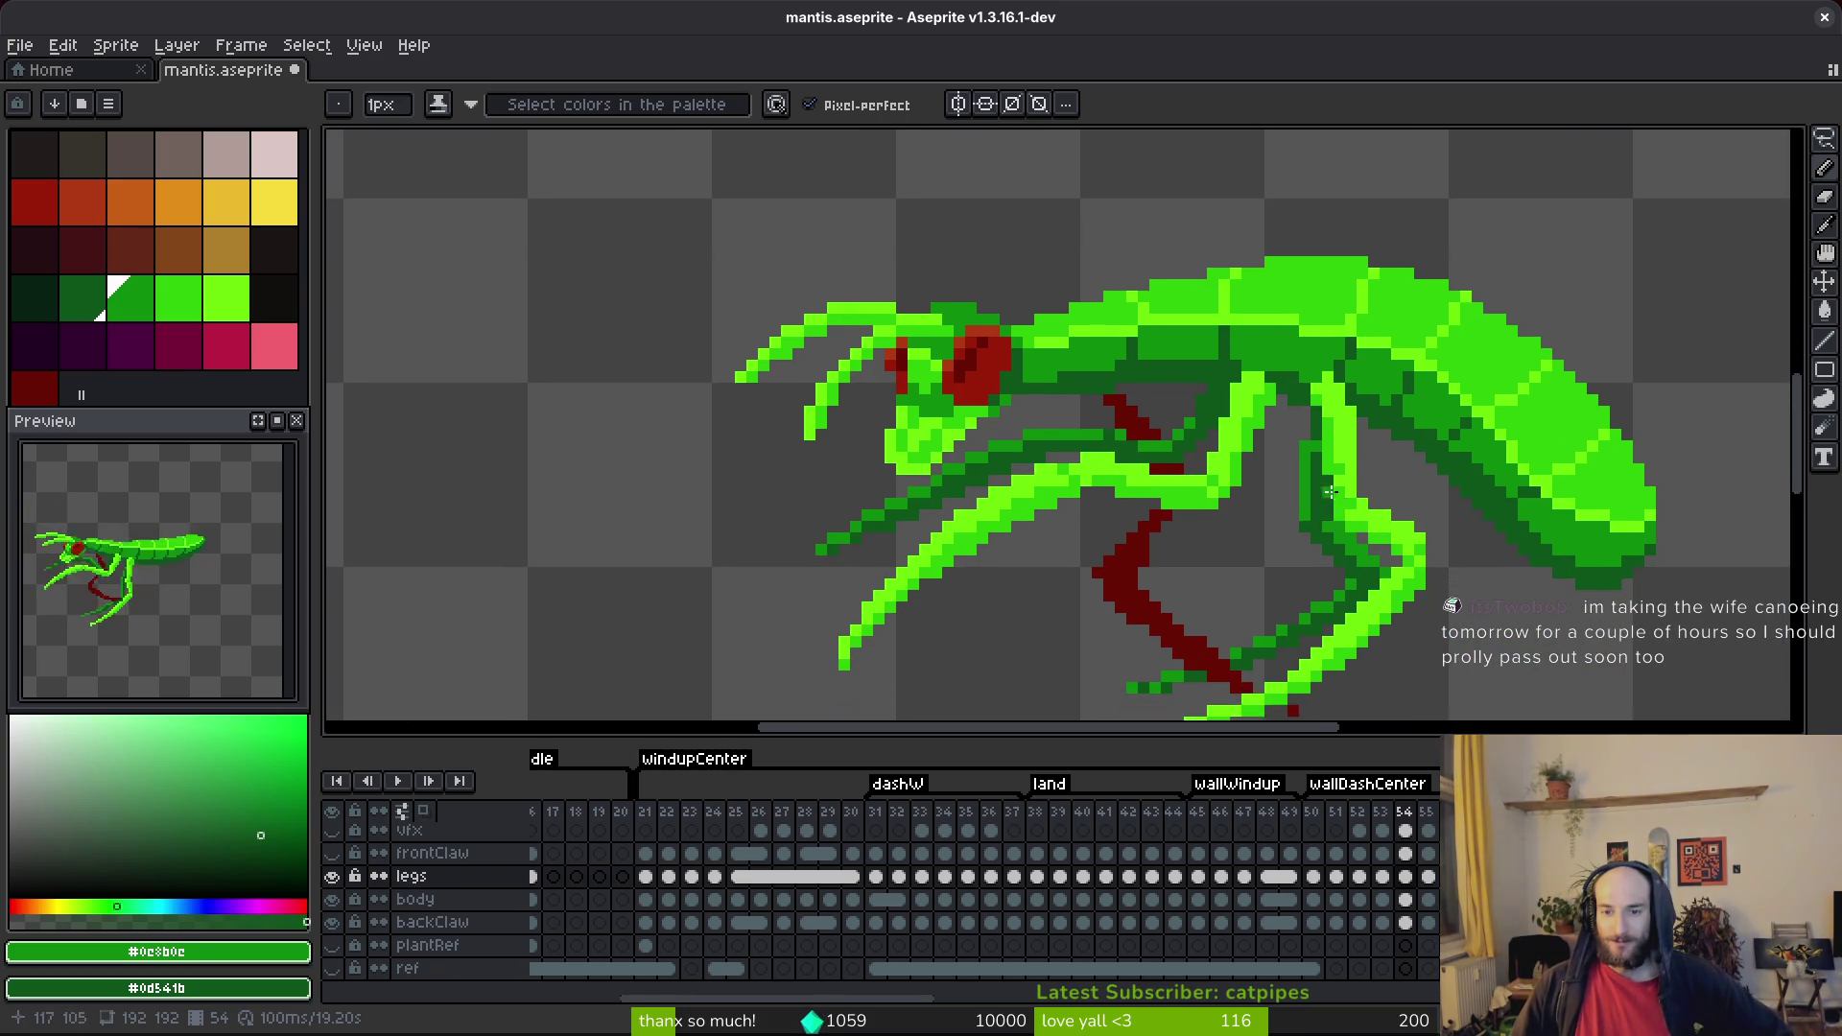
{"action": "scroll", "coordinate": [1305, 462], "scroll_direction": "down", "scroll_amount": 1}
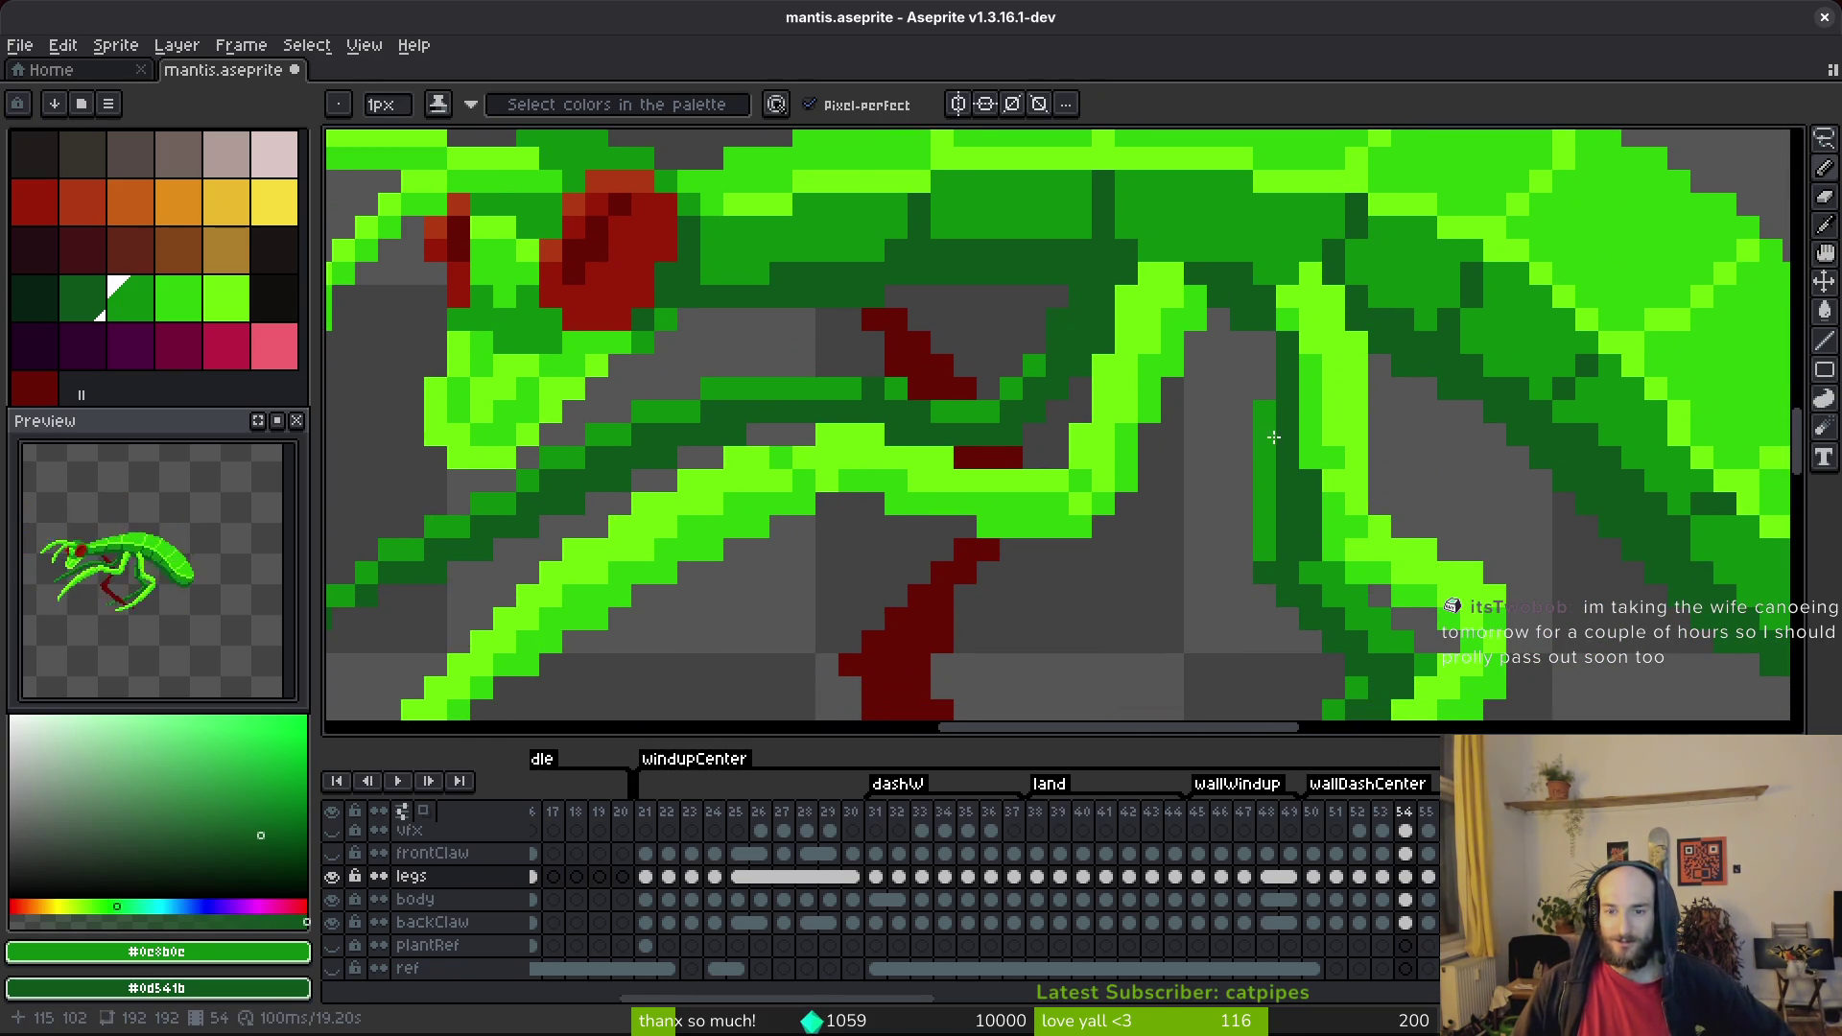
{"action": "scroll", "coordinate": [1290, 496], "scroll_direction": "down", "scroll_amount": 1}
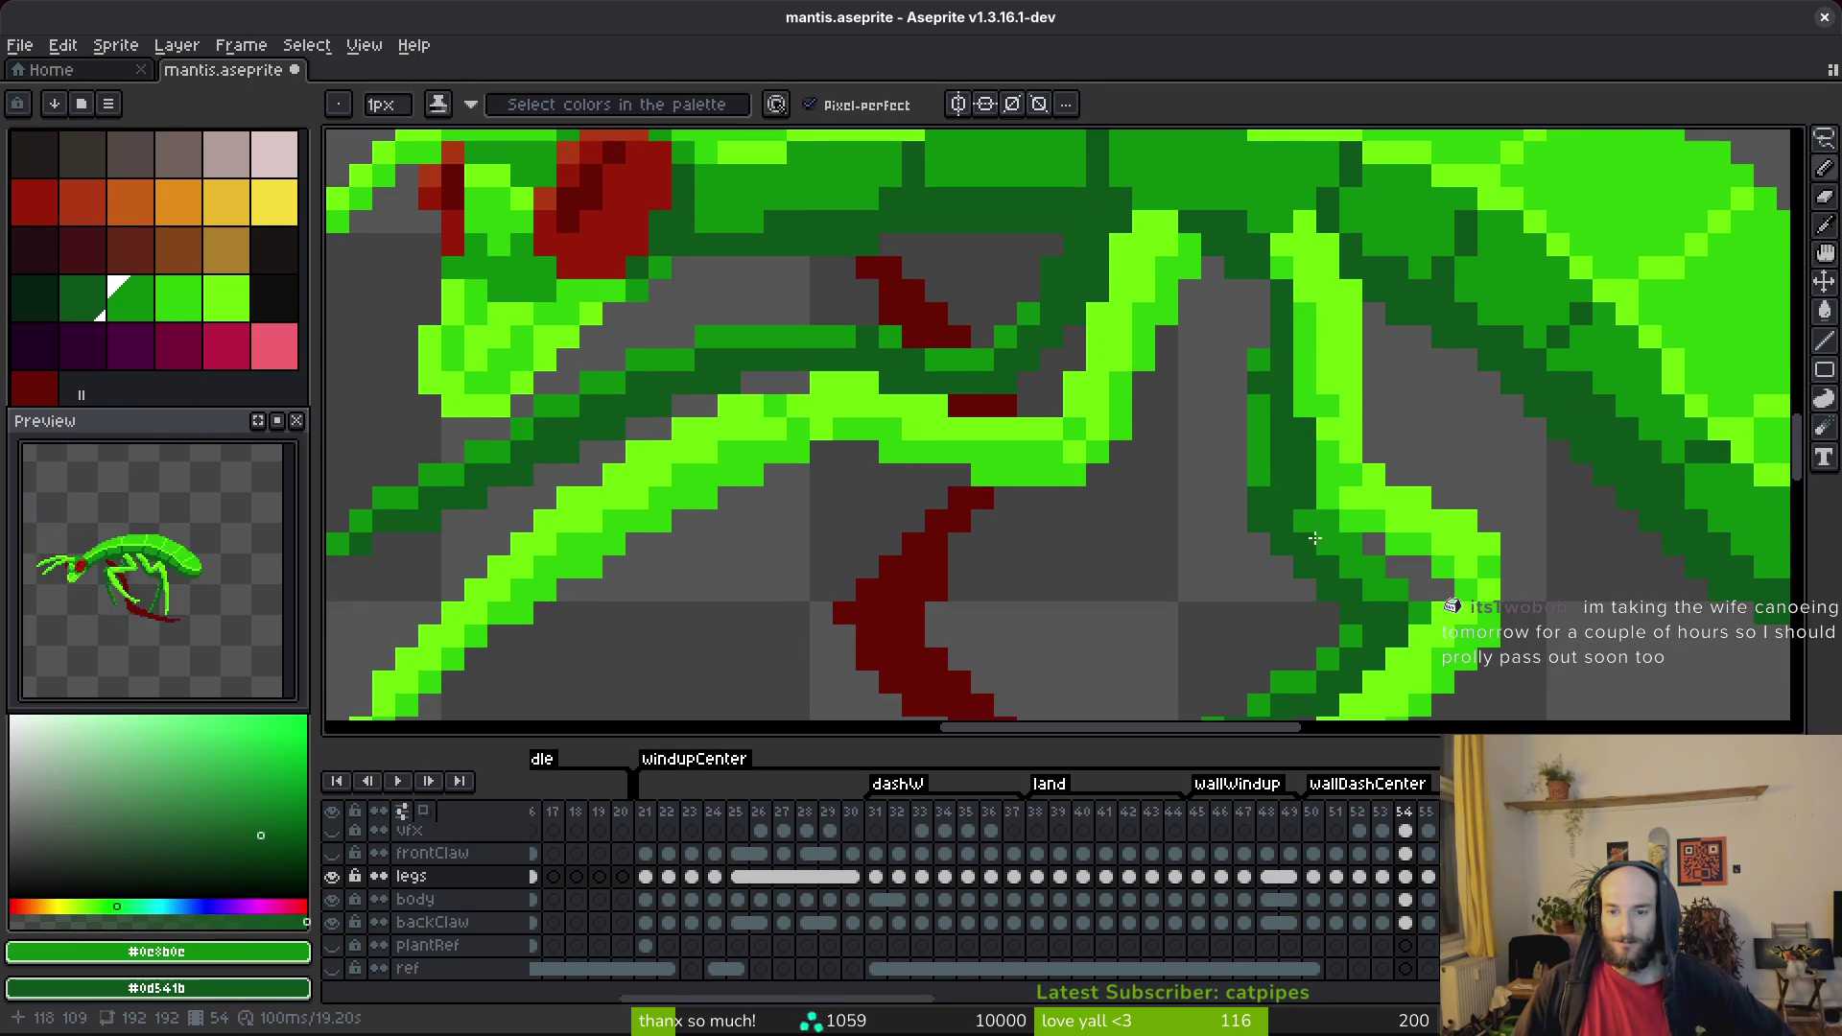
{"action": "scroll", "coordinate": [1362, 561], "scroll_direction": "down", "scroll_amount": 2}
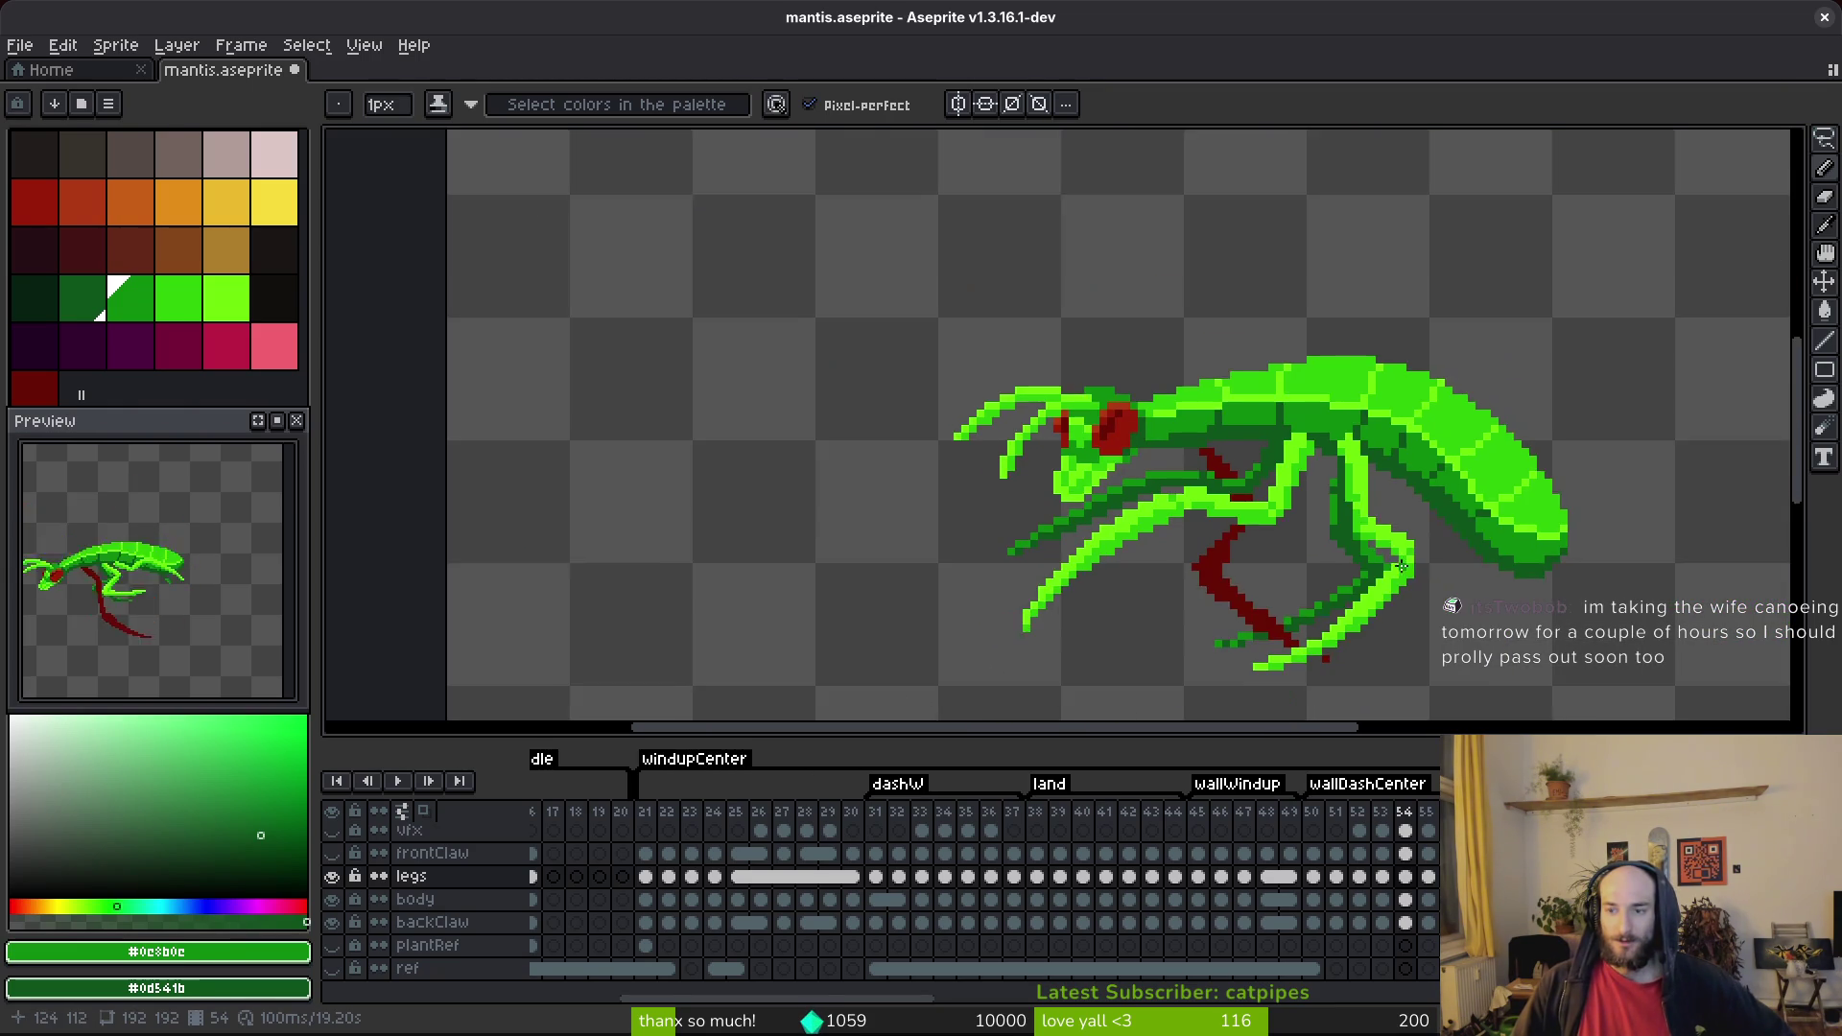
{"action": "scroll", "coordinate": [1232, 425], "scroll_direction": "up", "scroll_amount": 2}
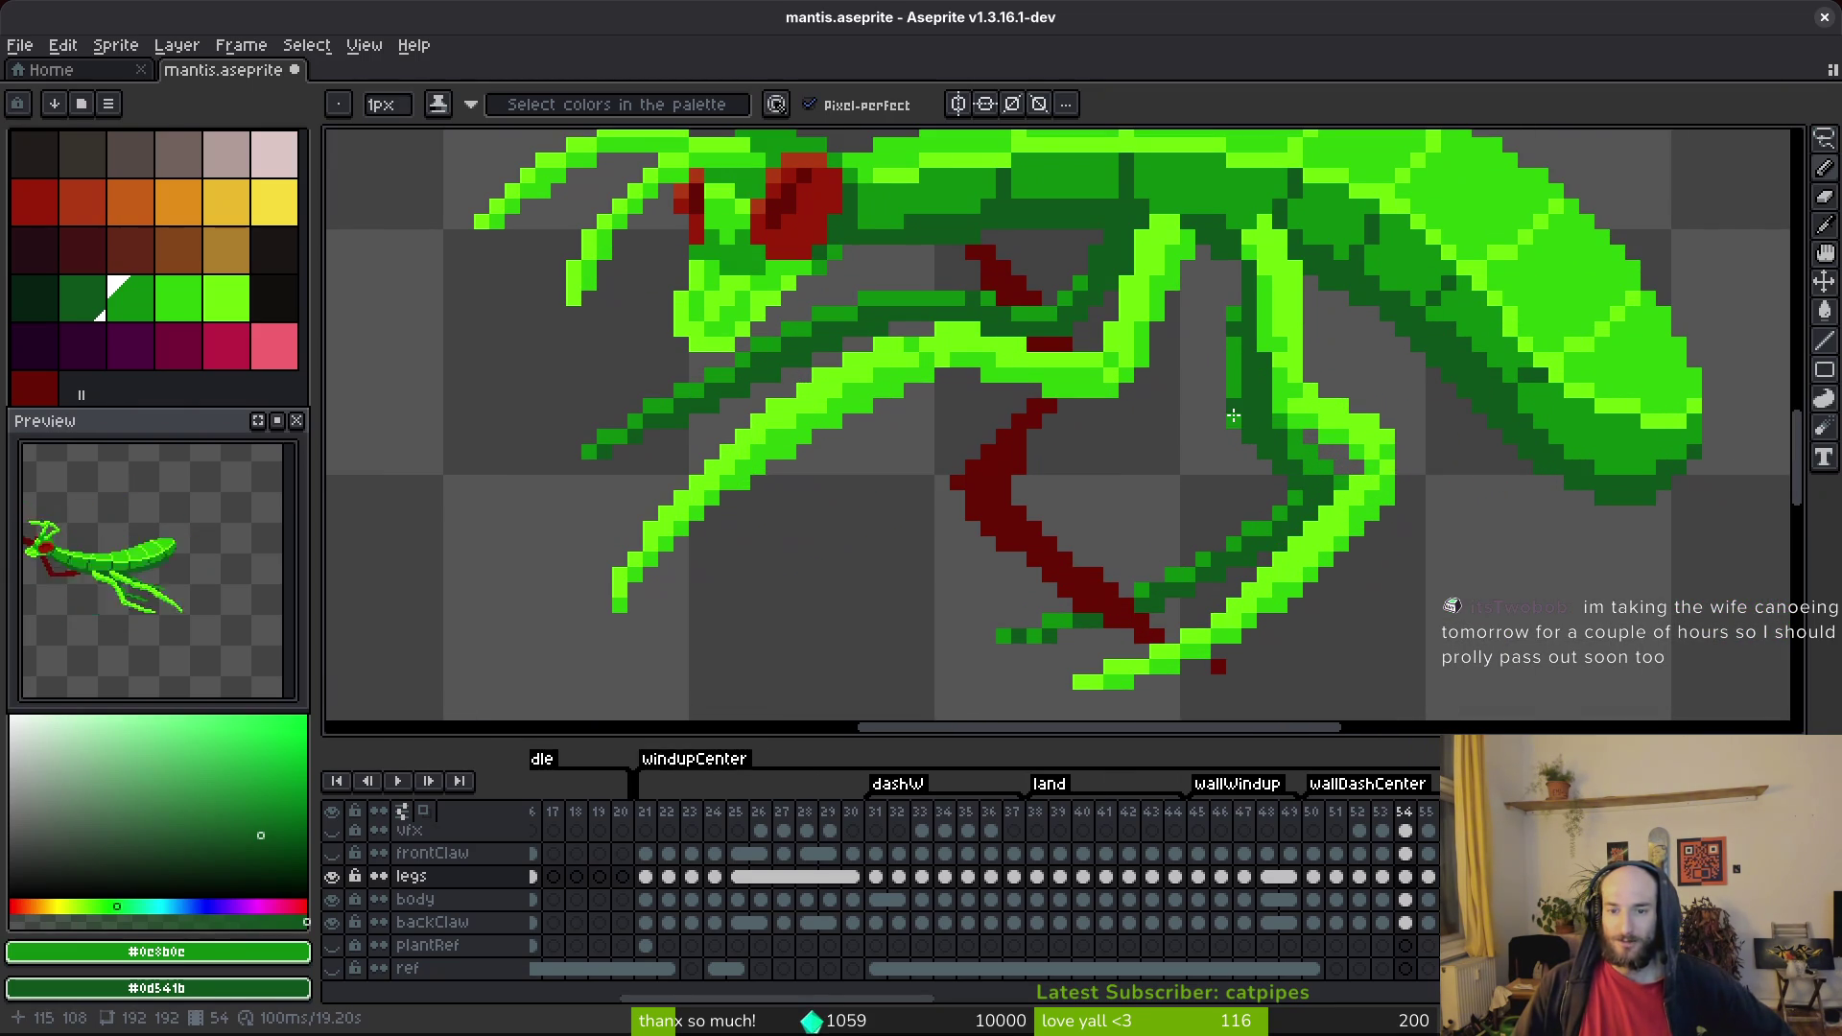
Save, step back to frame 53, touch up its legs with the Pencil, and save.
{"action": "key", "text": "e"}
{"action": "key", "text": "ctrl+s"}
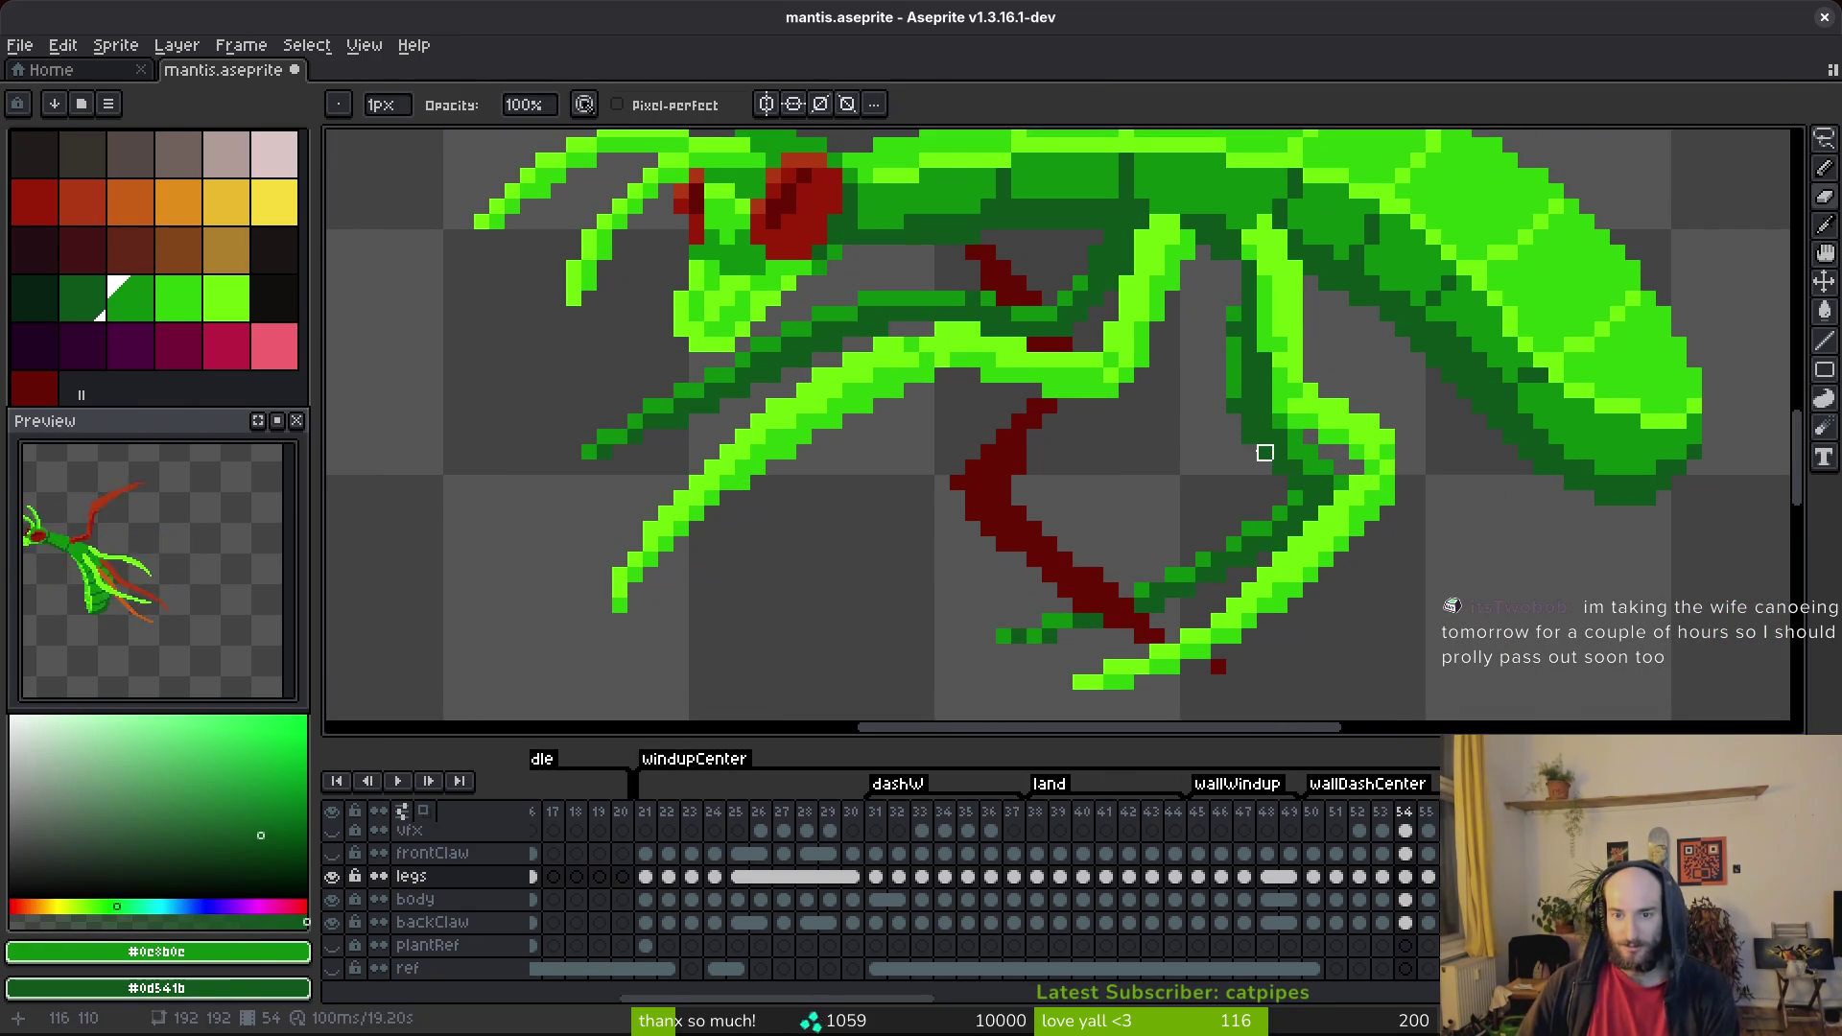
{"action": "scroll", "coordinate": [1295, 482], "scroll_direction": "down", "scroll_amount": 2}
{"action": "key", "text": "period"}
{"action": "key", "text": "i"}
{"action": "key", "text": "comma"}
{"action": "key", "text": "period"}
{"action": "key", "text": "comma"}
{"action": "key", "text": "comma"}
{"action": "key", "text": "ctrl+z"}
{"action": "key", "text": "b"}
{"action": "scroll", "coordinate": [1263, 518], "scroll_direction": "up", "scroll_amount": 4}
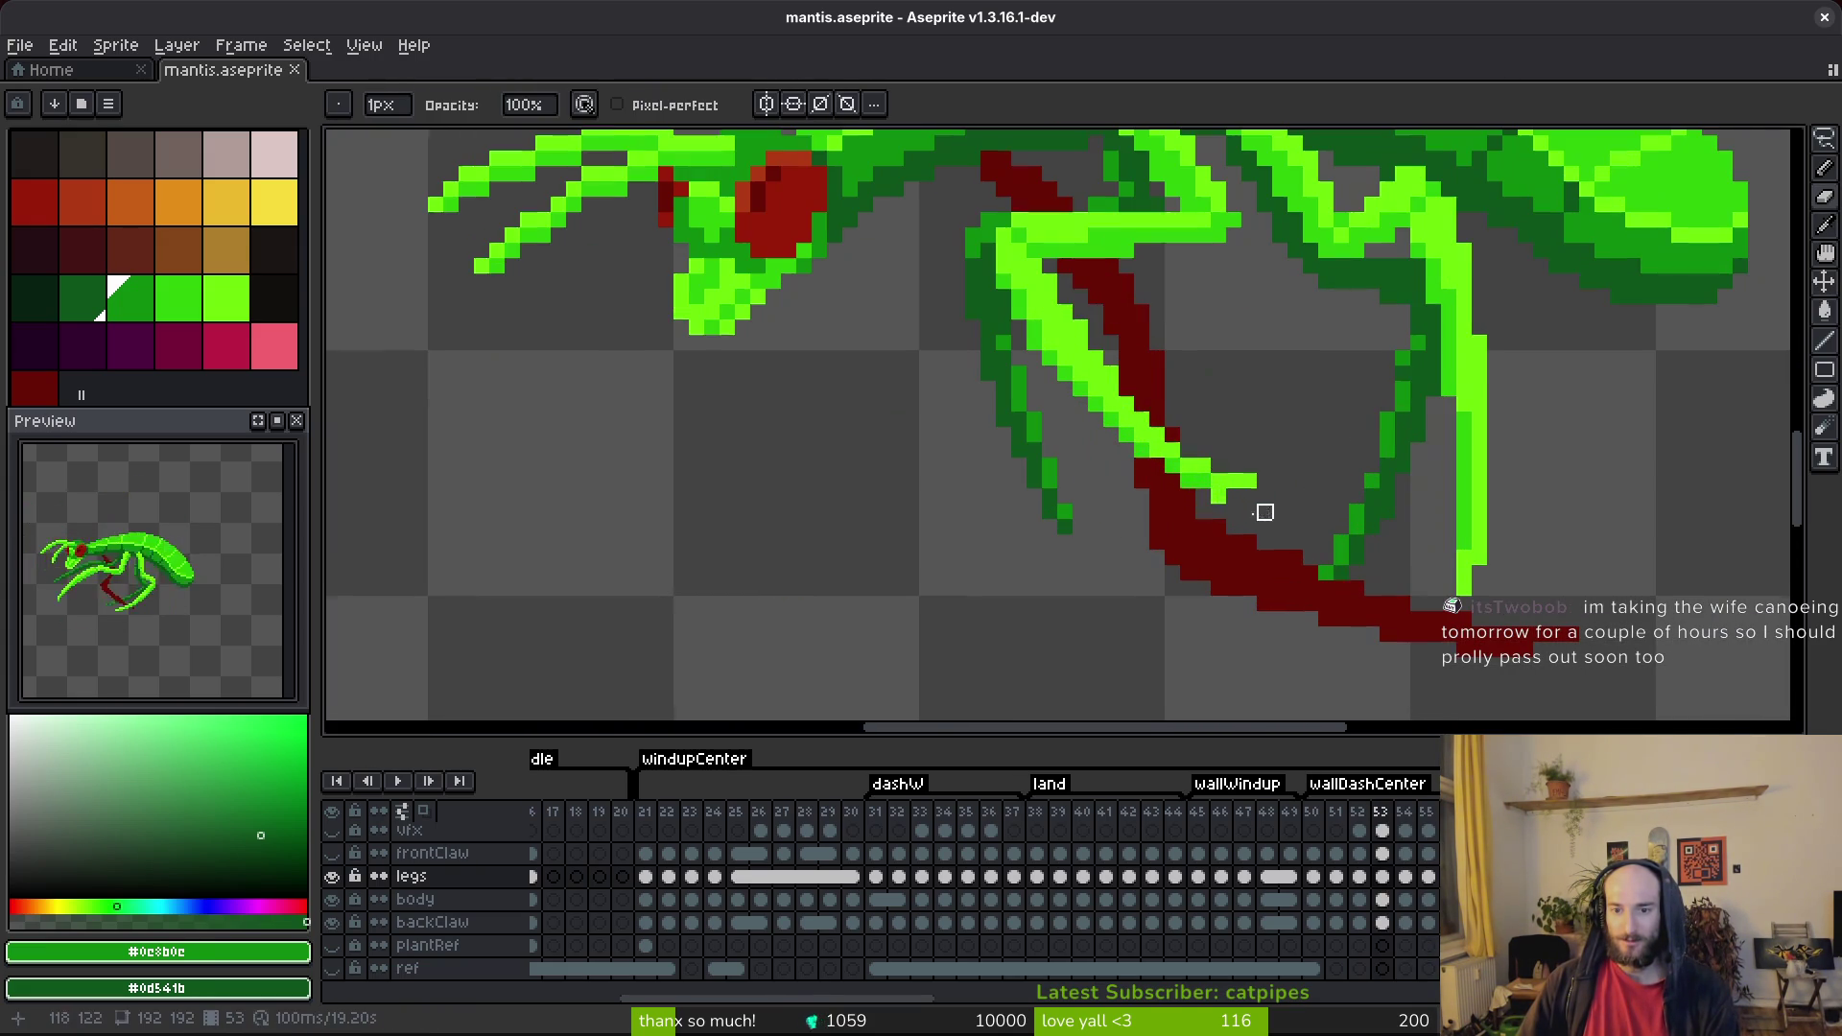
{"action": "key", "text": "ctrl+s"}
Flip through frames 52 and 51 to compare poses, land on frame 50, and save.
{"action": "scroll", "coordinate": [1151, 388], "scroll_direction": "down", "scroll_amount": 4}
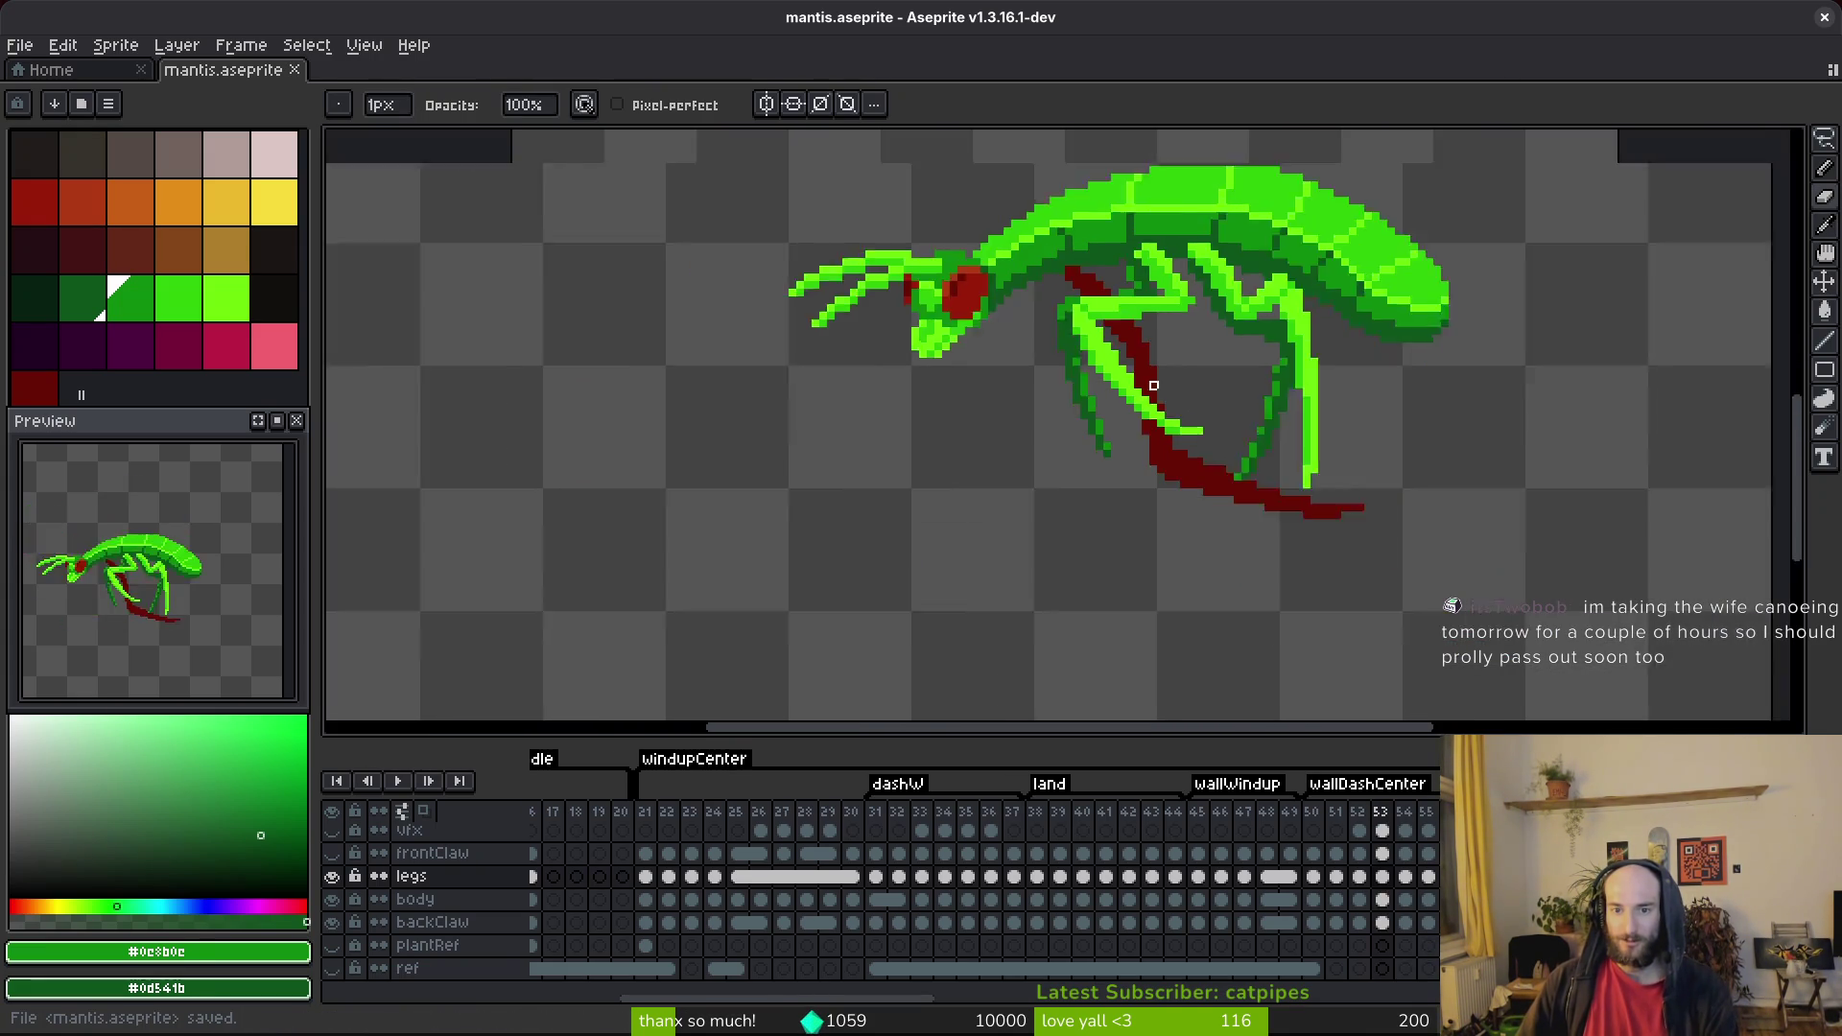
{"action": "key", "text": "comma"}
{"action": "key", "text": "i"}
{"action": "key", "text": "period"}
{"action": "key", "text": "b"}
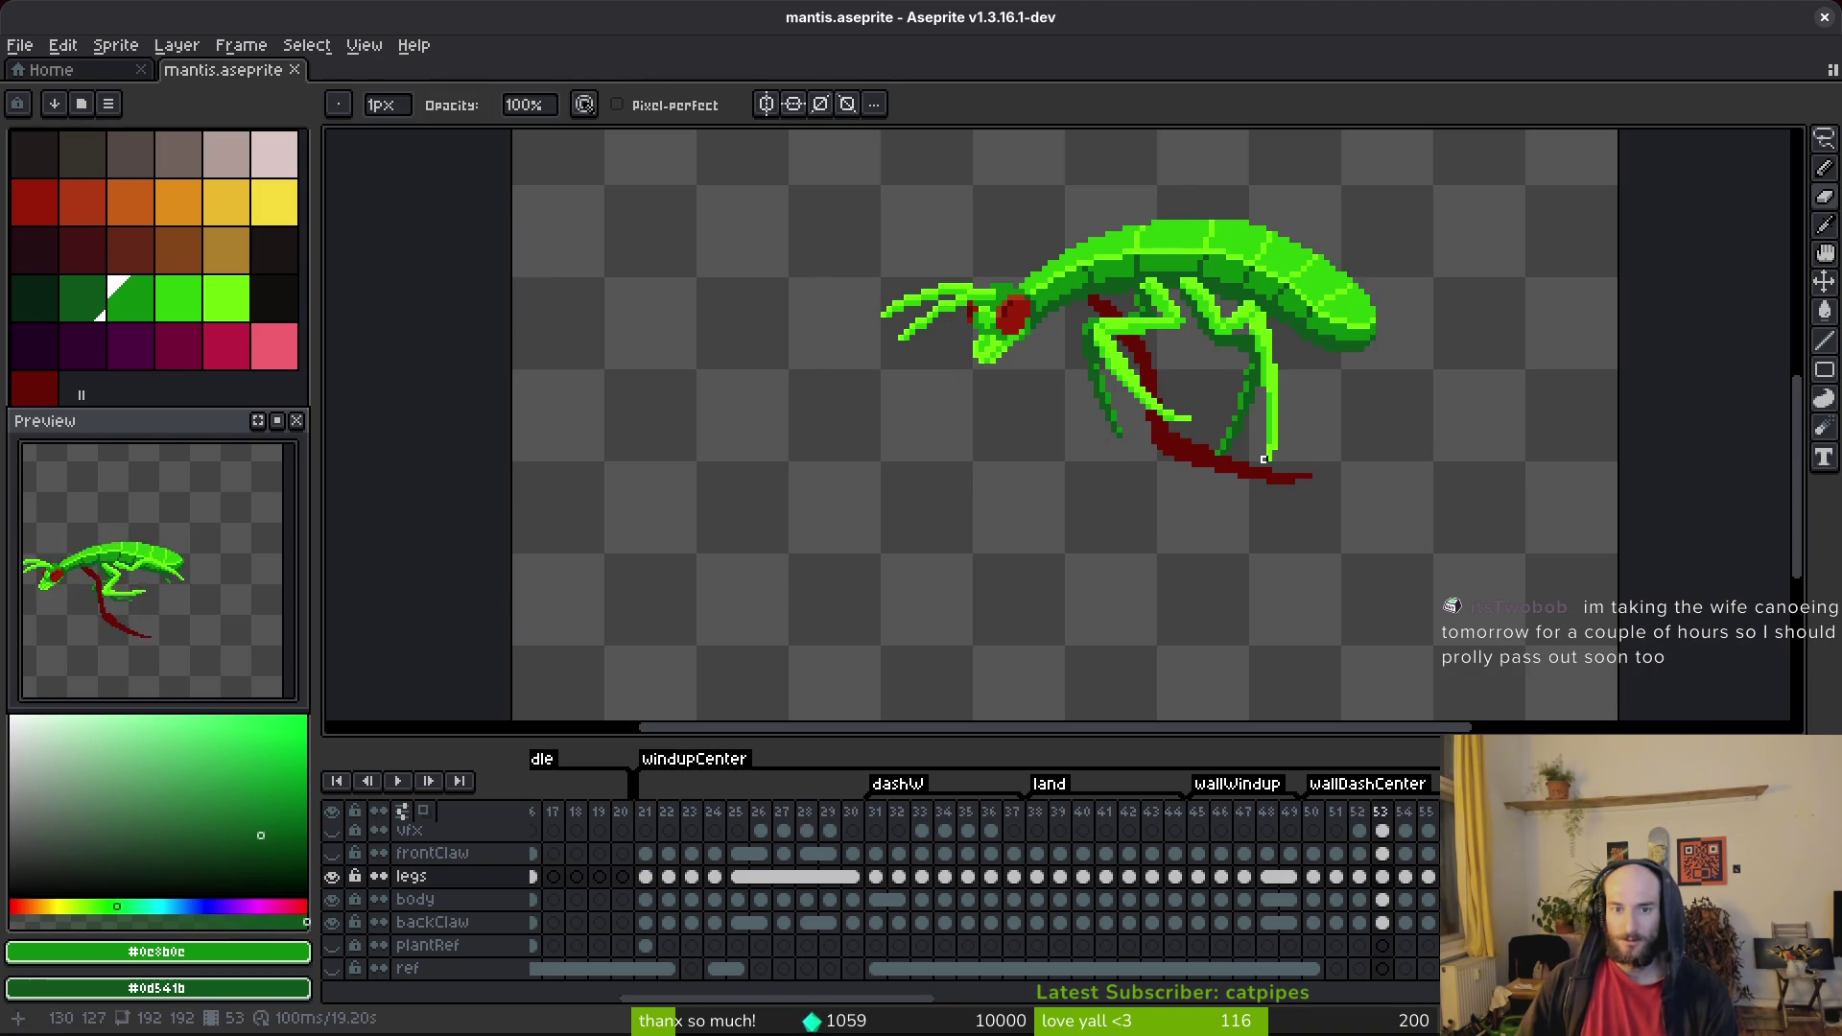
{"action": "key", "text": "comma"}
{"action": "key", "text": "i"}
{"action": "key", "text": "comma"}
{"action": "key", "text": "comma"}
{"action": "key", "text": "period"}
{"action": "key", "text": "period"}
{"action": "key", "text": "comma"}
{"action": "key", "text": "comma"}
{"action": "key", "text": "b"}
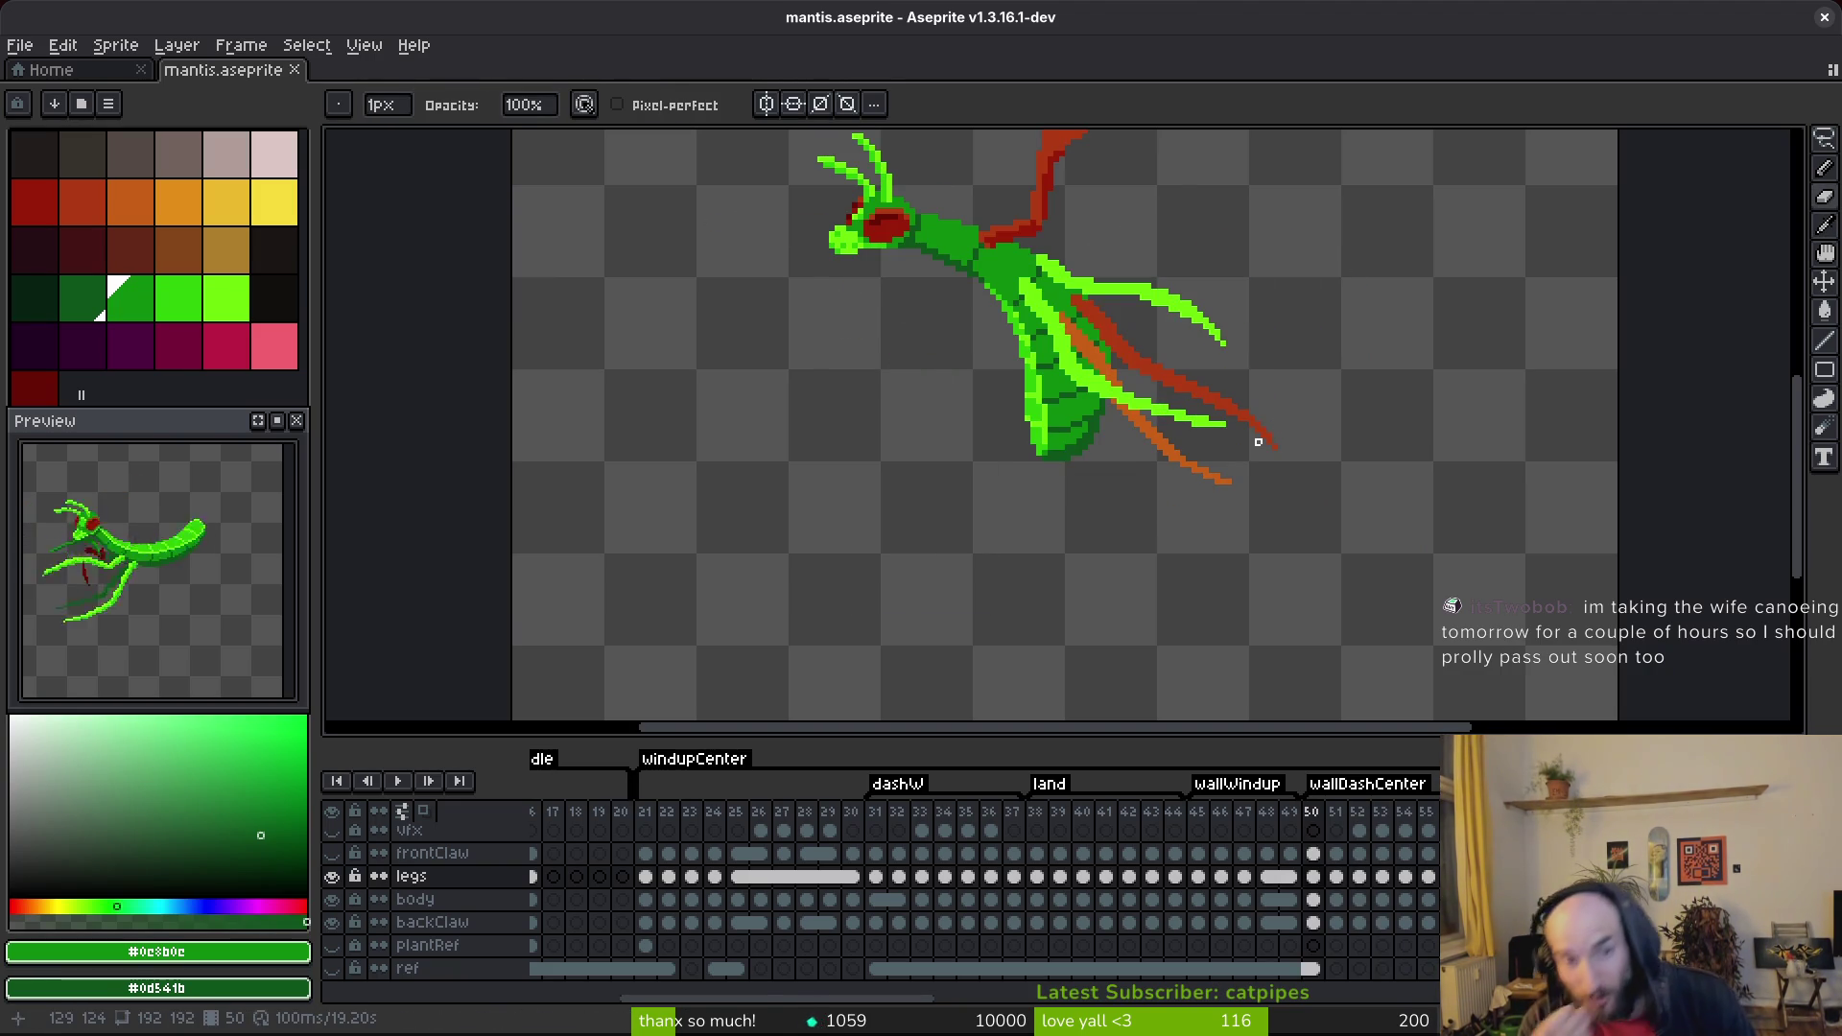
{"action": "scroll", "coordinate": [1122, 470], "scroll_direction": "down", "scroll_amount": 1}
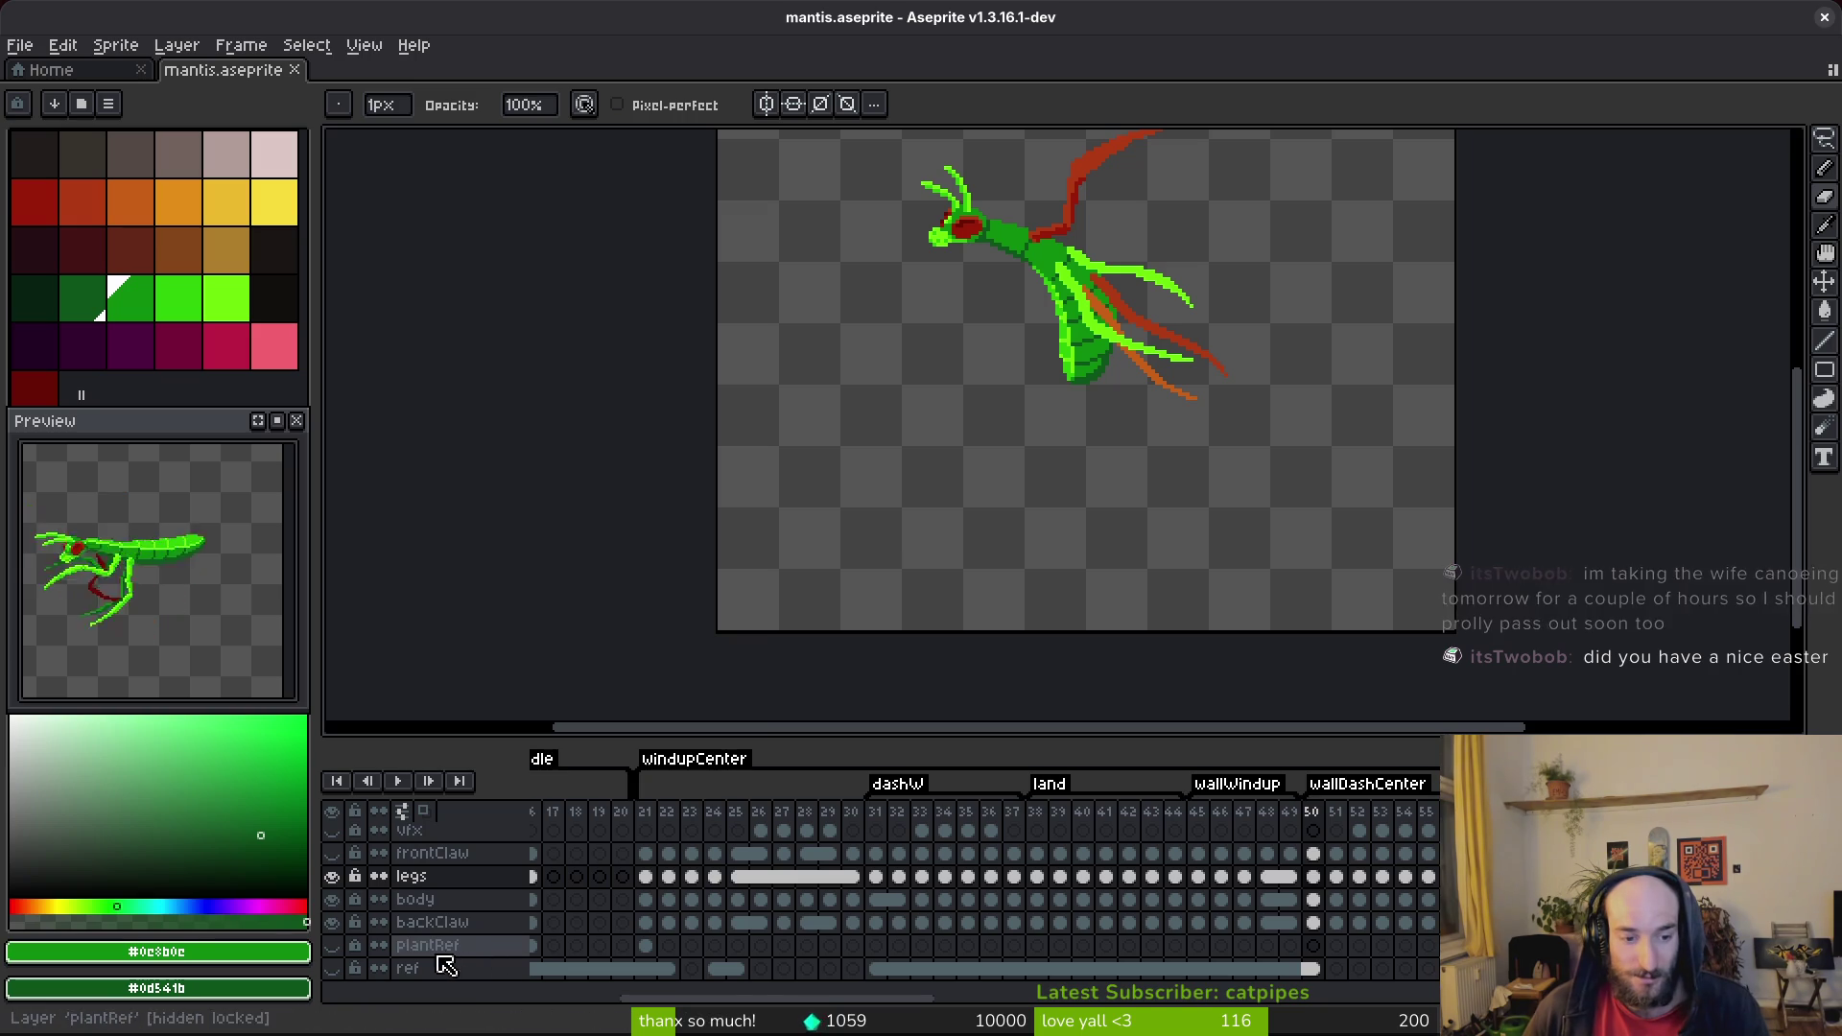
{"action": "key", "text": "ctrl+s"}
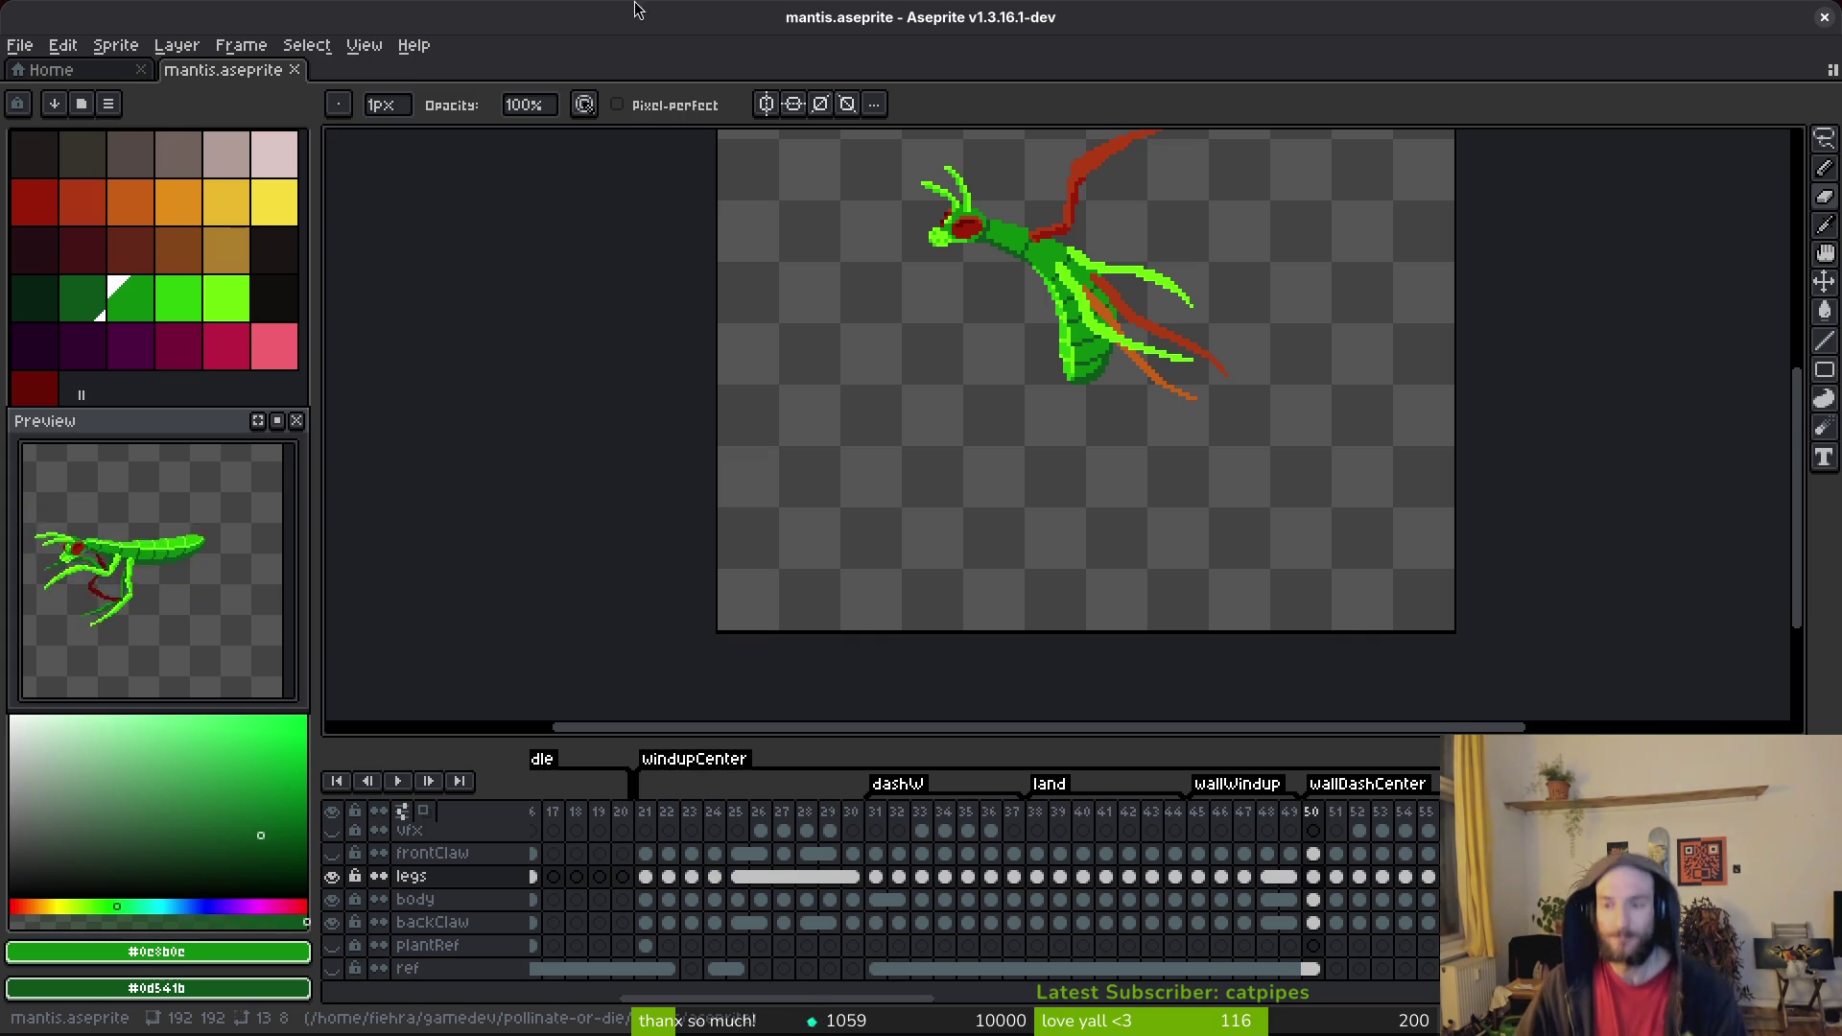
On frame 52, sample dark green and pencil pixels at the leg's left end, then save.
{"action": "scroll", "coordinate": [978, 547], "scroll_direction": "up", "scroll_amount": 3}
{"action": "scroll", "coordinate": [979, 547], "scroll_direction": "right", "scroll_amount": 2}
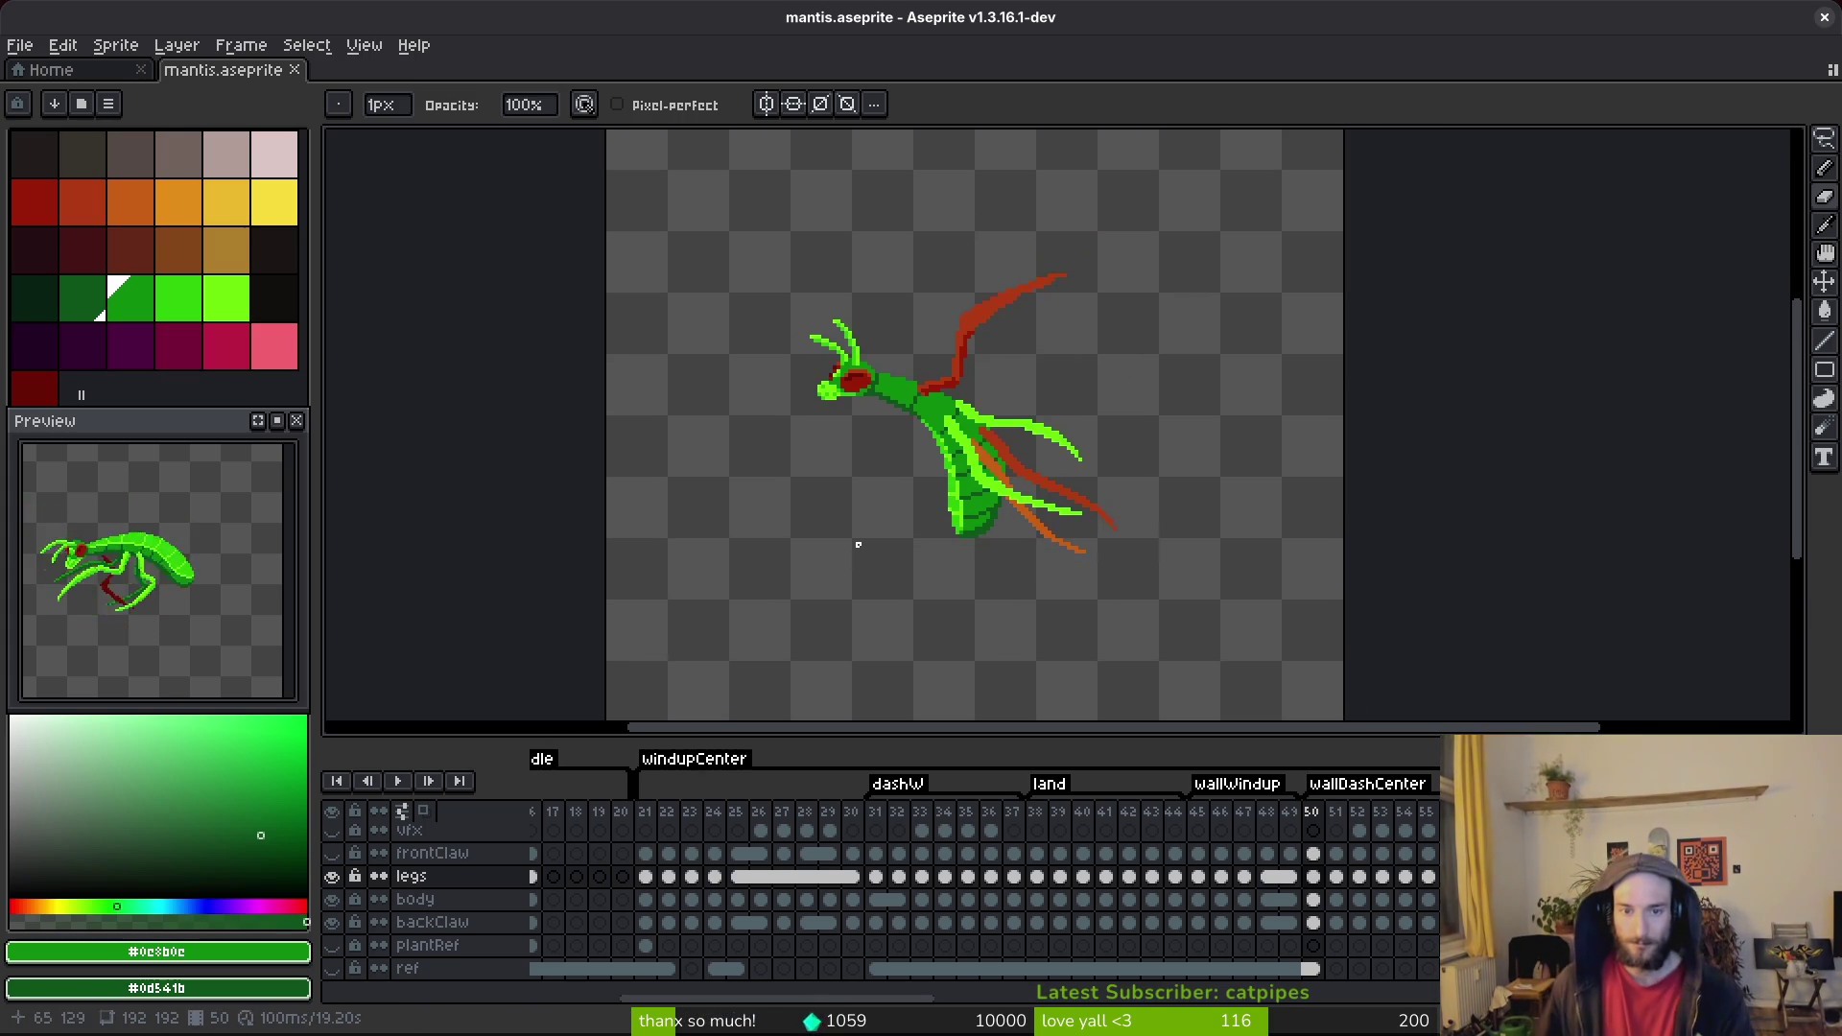
{"action": "key", "text": "Right"}
{"action": "key", "text": "Right"}
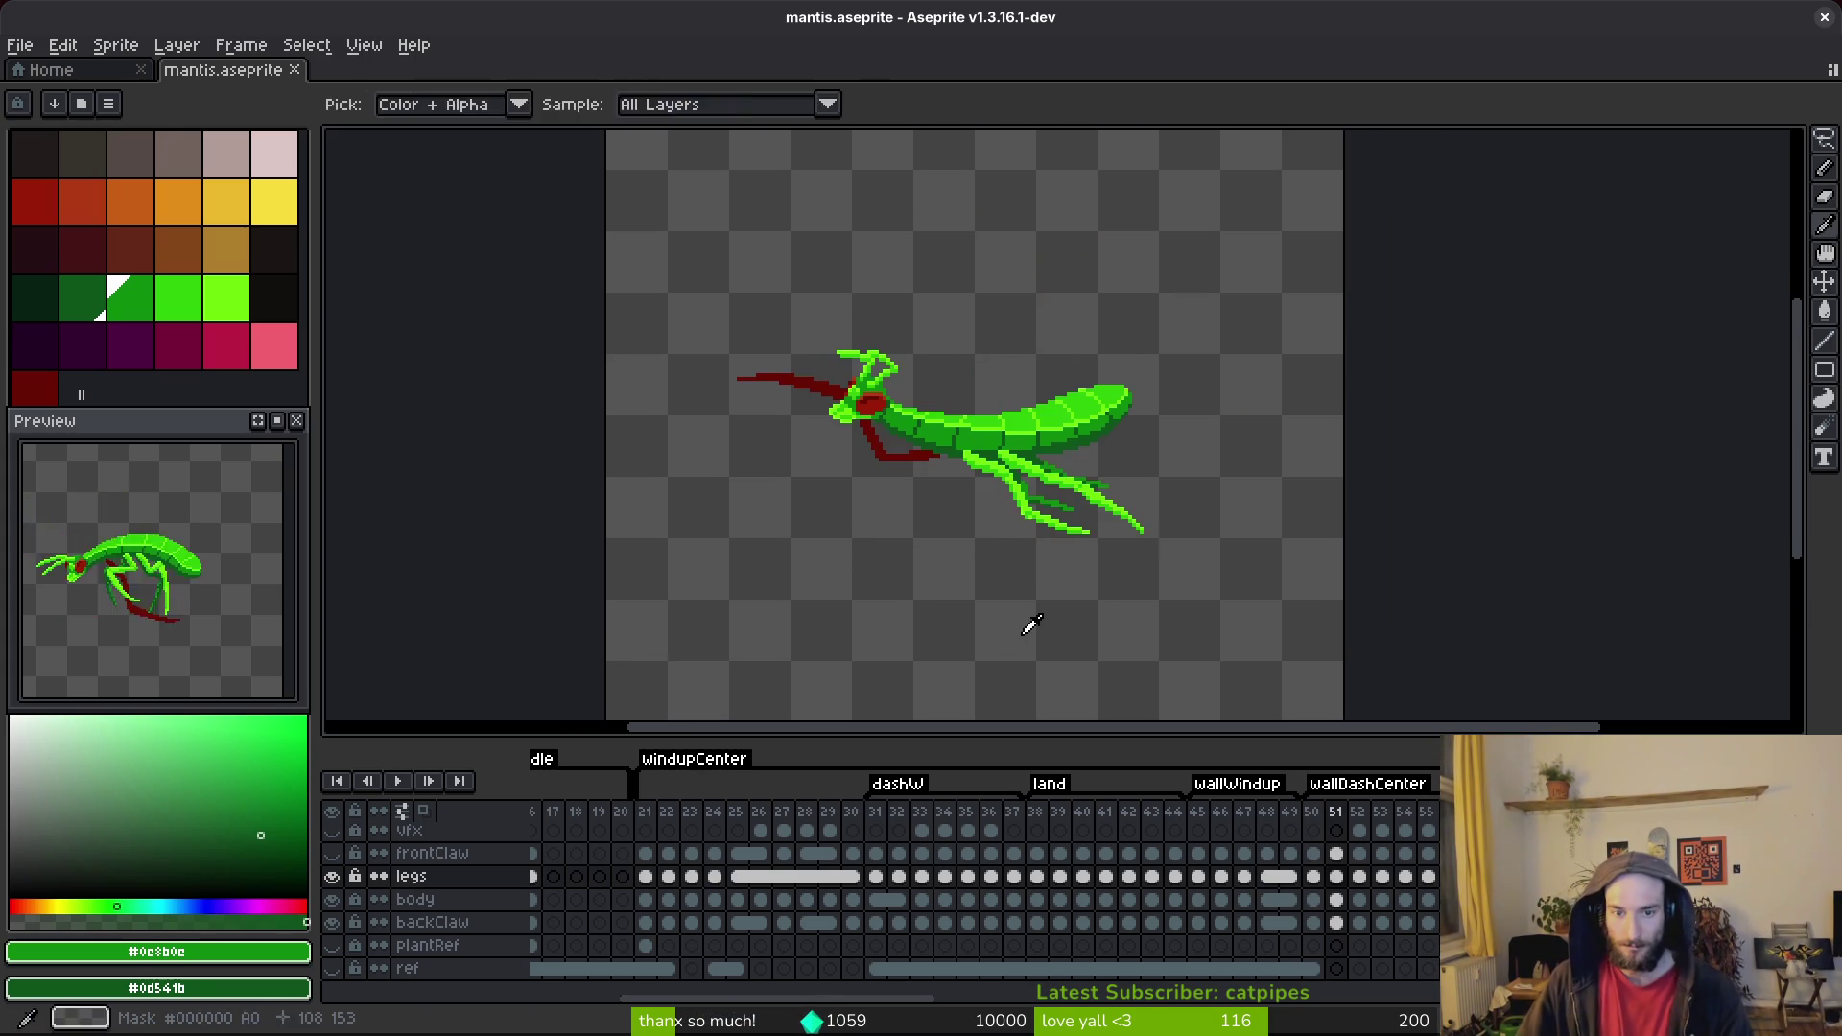
{"action": "scroll", "coordinate": [1075, 518], "scroll_direction": "up", "scroll_amount": 2}
{"action": "key", "text": "b"}
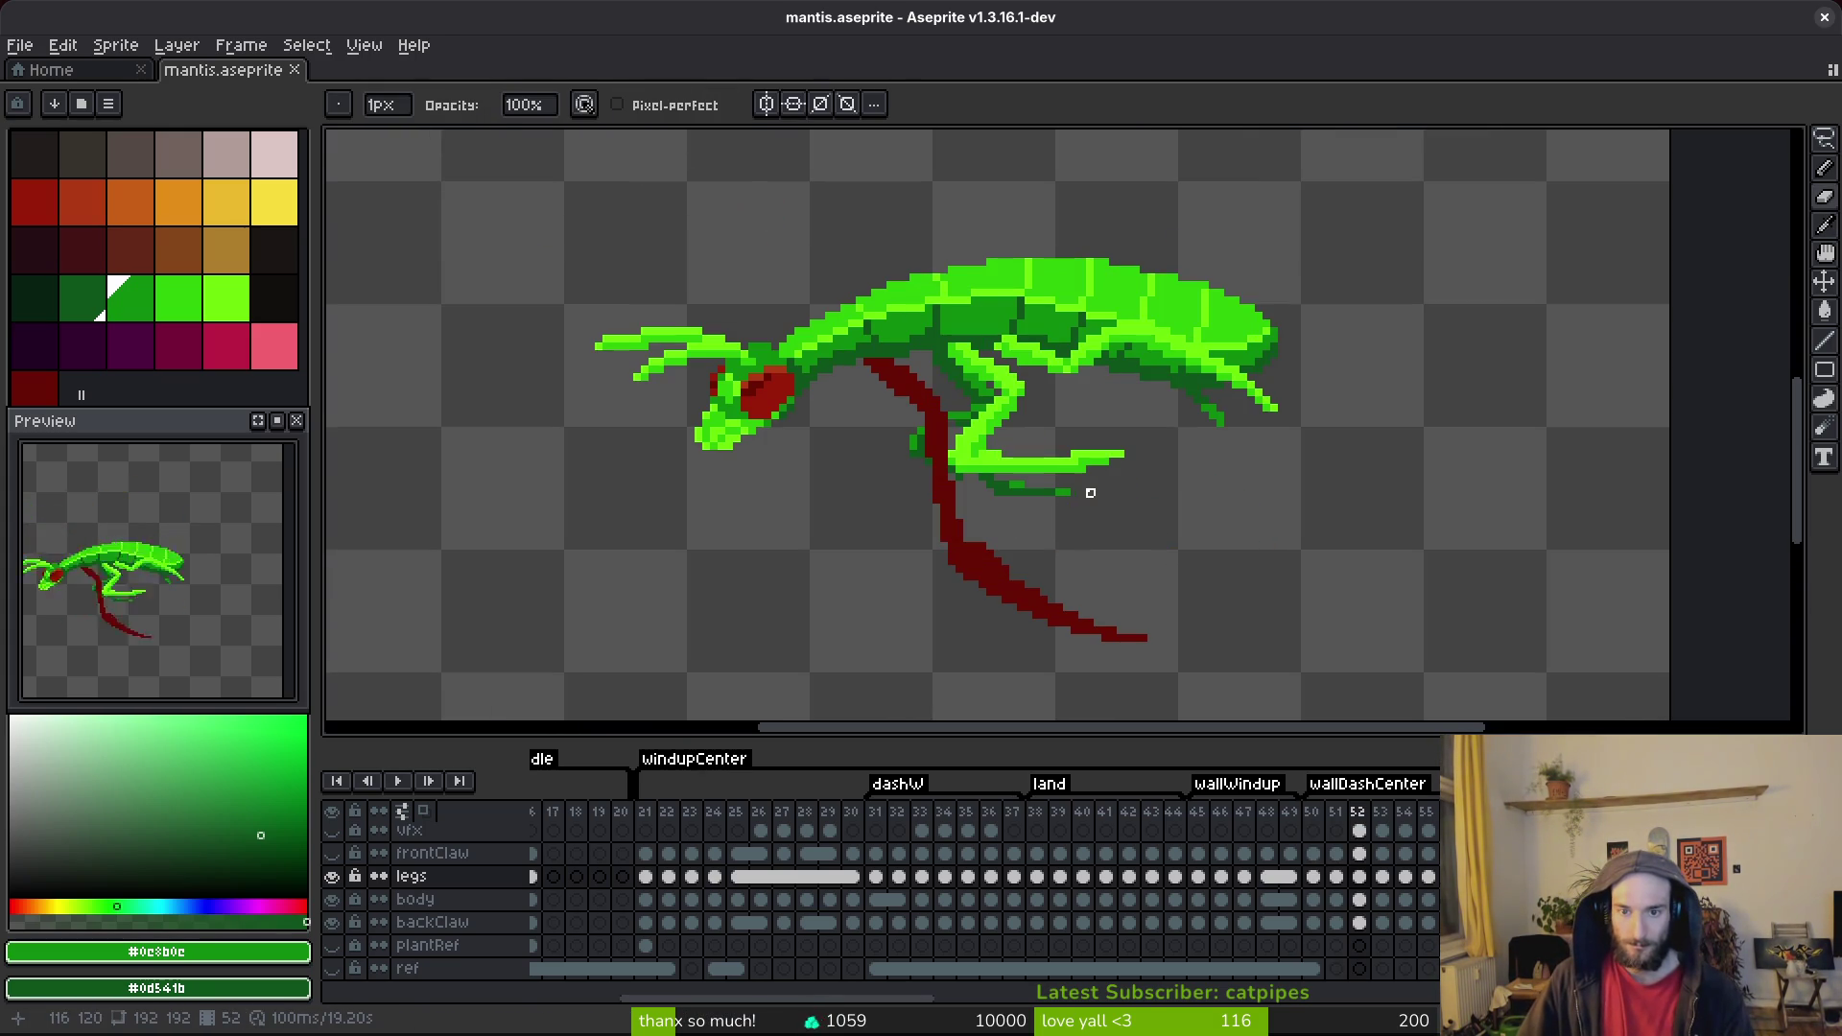
{"action": "key", "text": "Right"}
{"action": "key", "text": "Right"}
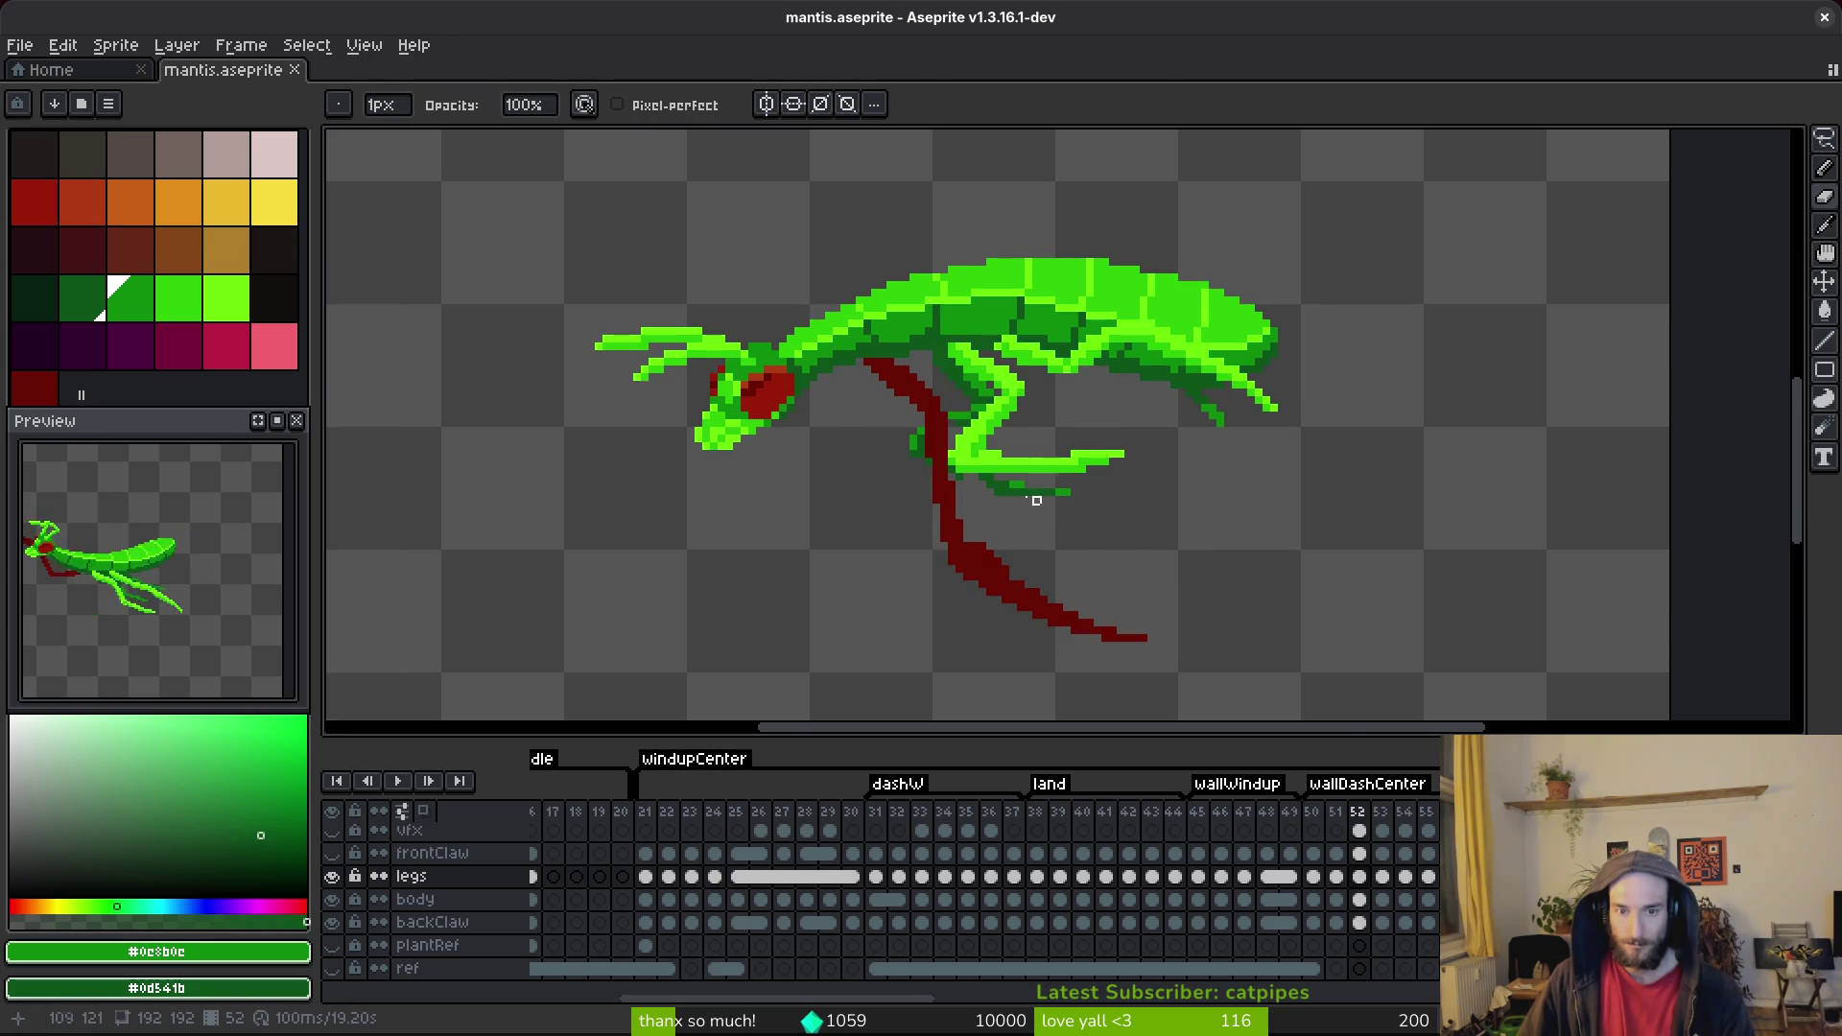
{"action": "key", "text": "Left"}
{"action": "key", "text": "Left"}
{"action": "scroll", "coordinate": [1049, 514], "scroll_direction": "up", "scroll_amount": 2}
{"action": "scroll", "coordinate": [1029, 495], "scroll_direction": "up", "scroll_amount": 2}
{"action": "left_click", "coordinate": [1036, 457], "text": "alt"}
{"action": "left_click_drag", "start_coordinate": [916, 461], "coordinate": [1000, 458]}
{"action": "scroll", "coordinate": [996, 495], "scroll_direction": "down", "scroll_amount": 2}
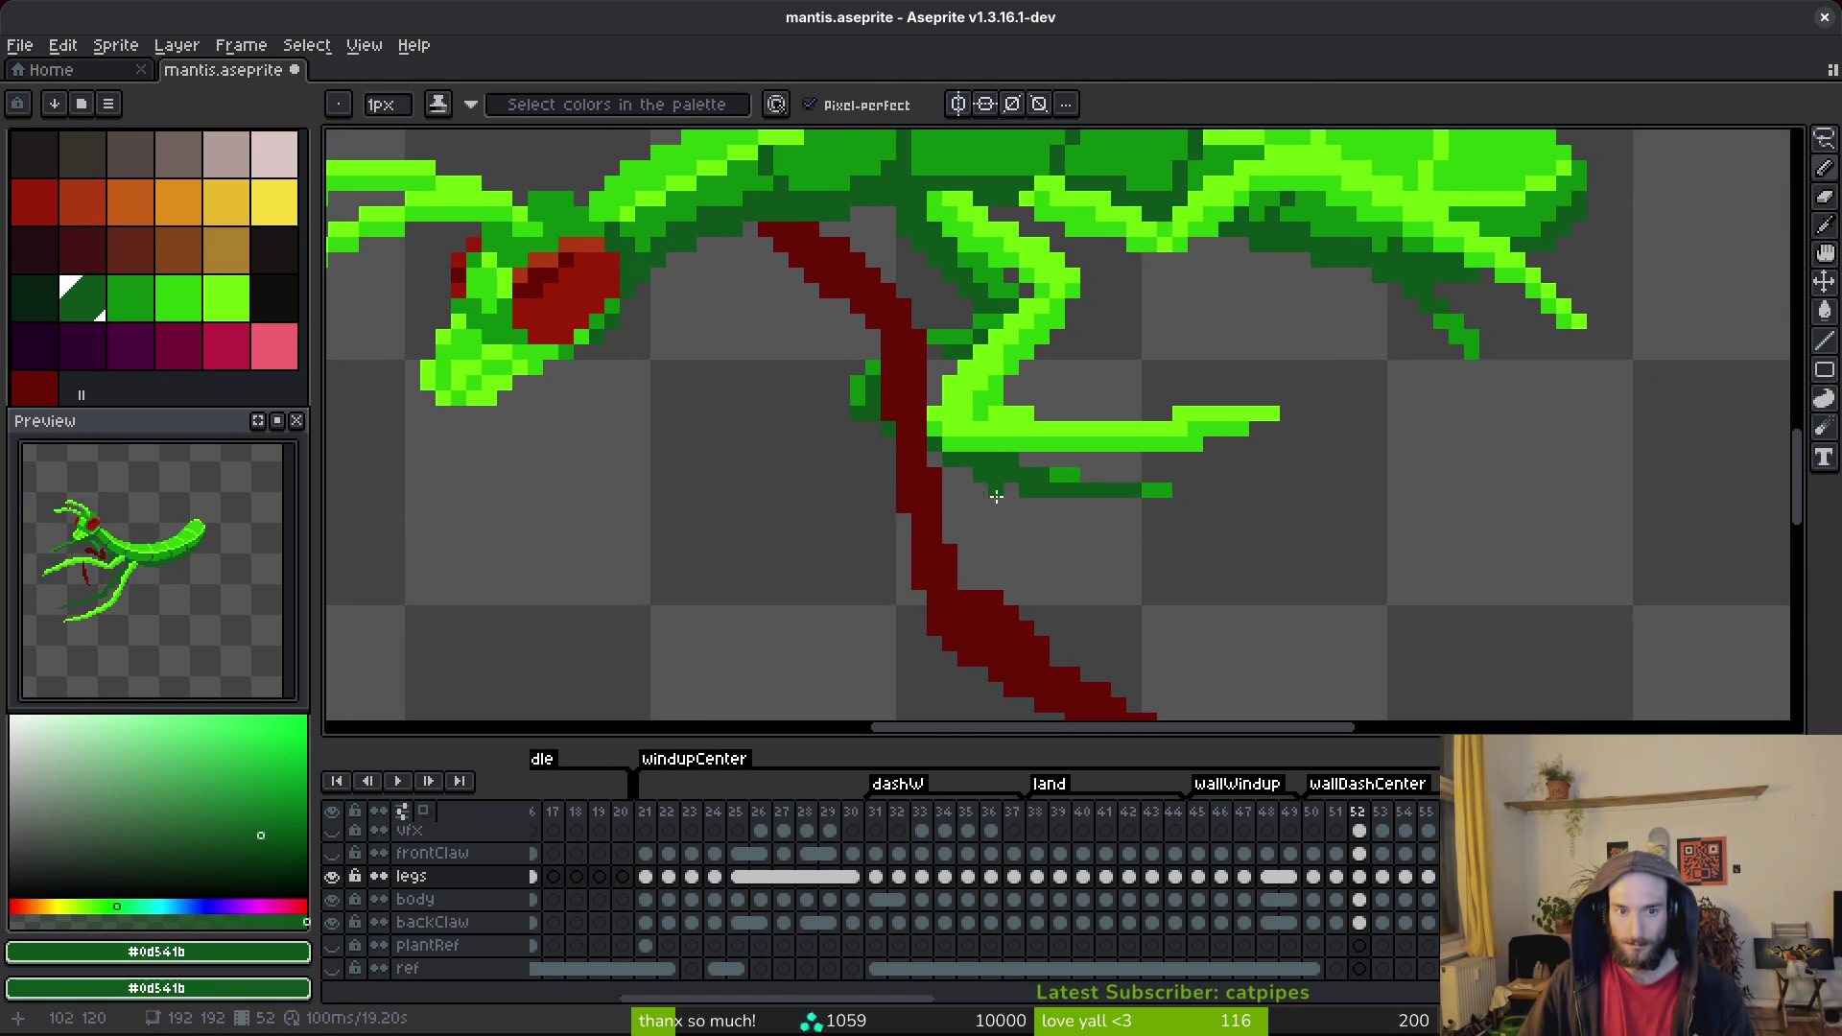
{"action": "key", "text": "ctrl+s"}
Advance to frame 55 and erase the stray dark green pixels on its leg.
{"action": "left_click_drag", "start_coordinate": [1094, 478], "coordinate": [992, 529]}
{"action": "key", "text": "Right"}
{"action": "key", "text": "Right"}
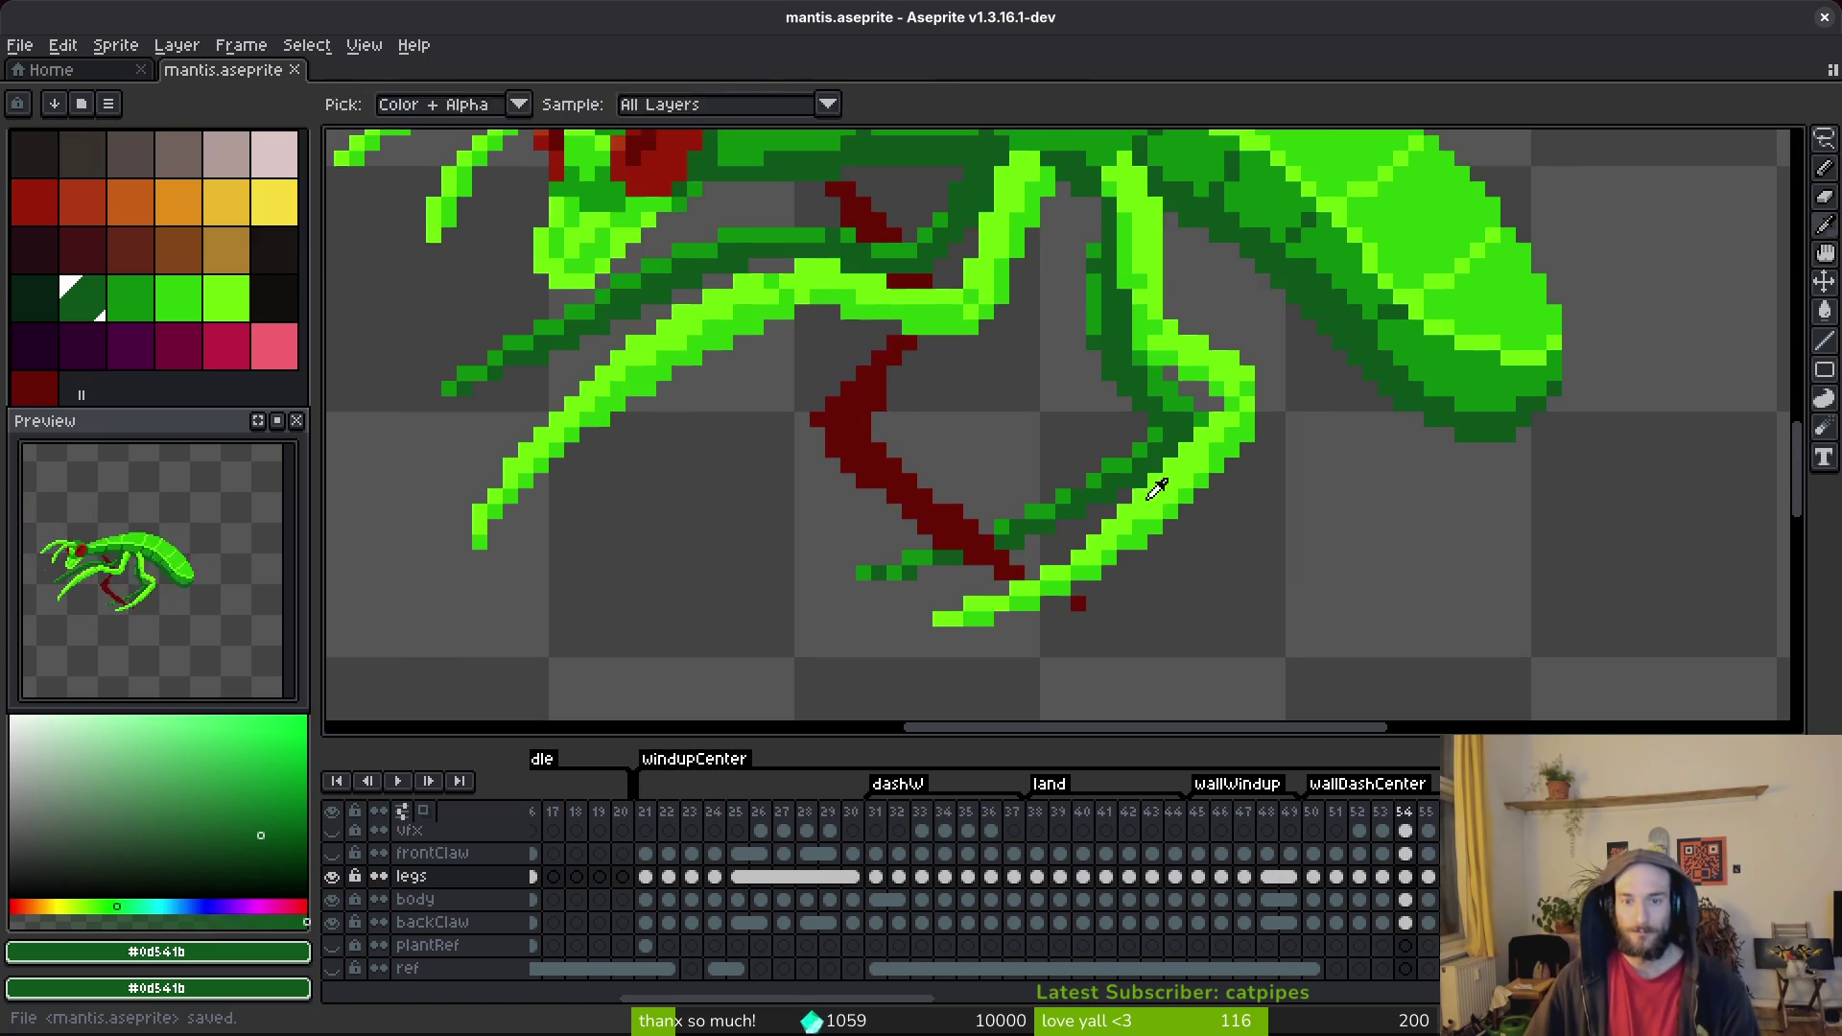
{"action": "scroll", "coordinate": [1074, 392], "scroll_direction": "down", "scroll_amount": 2}
{"action": "left_click_drag", "start_coordinate": [1074, 392], "coordinate": [1093, 406]}
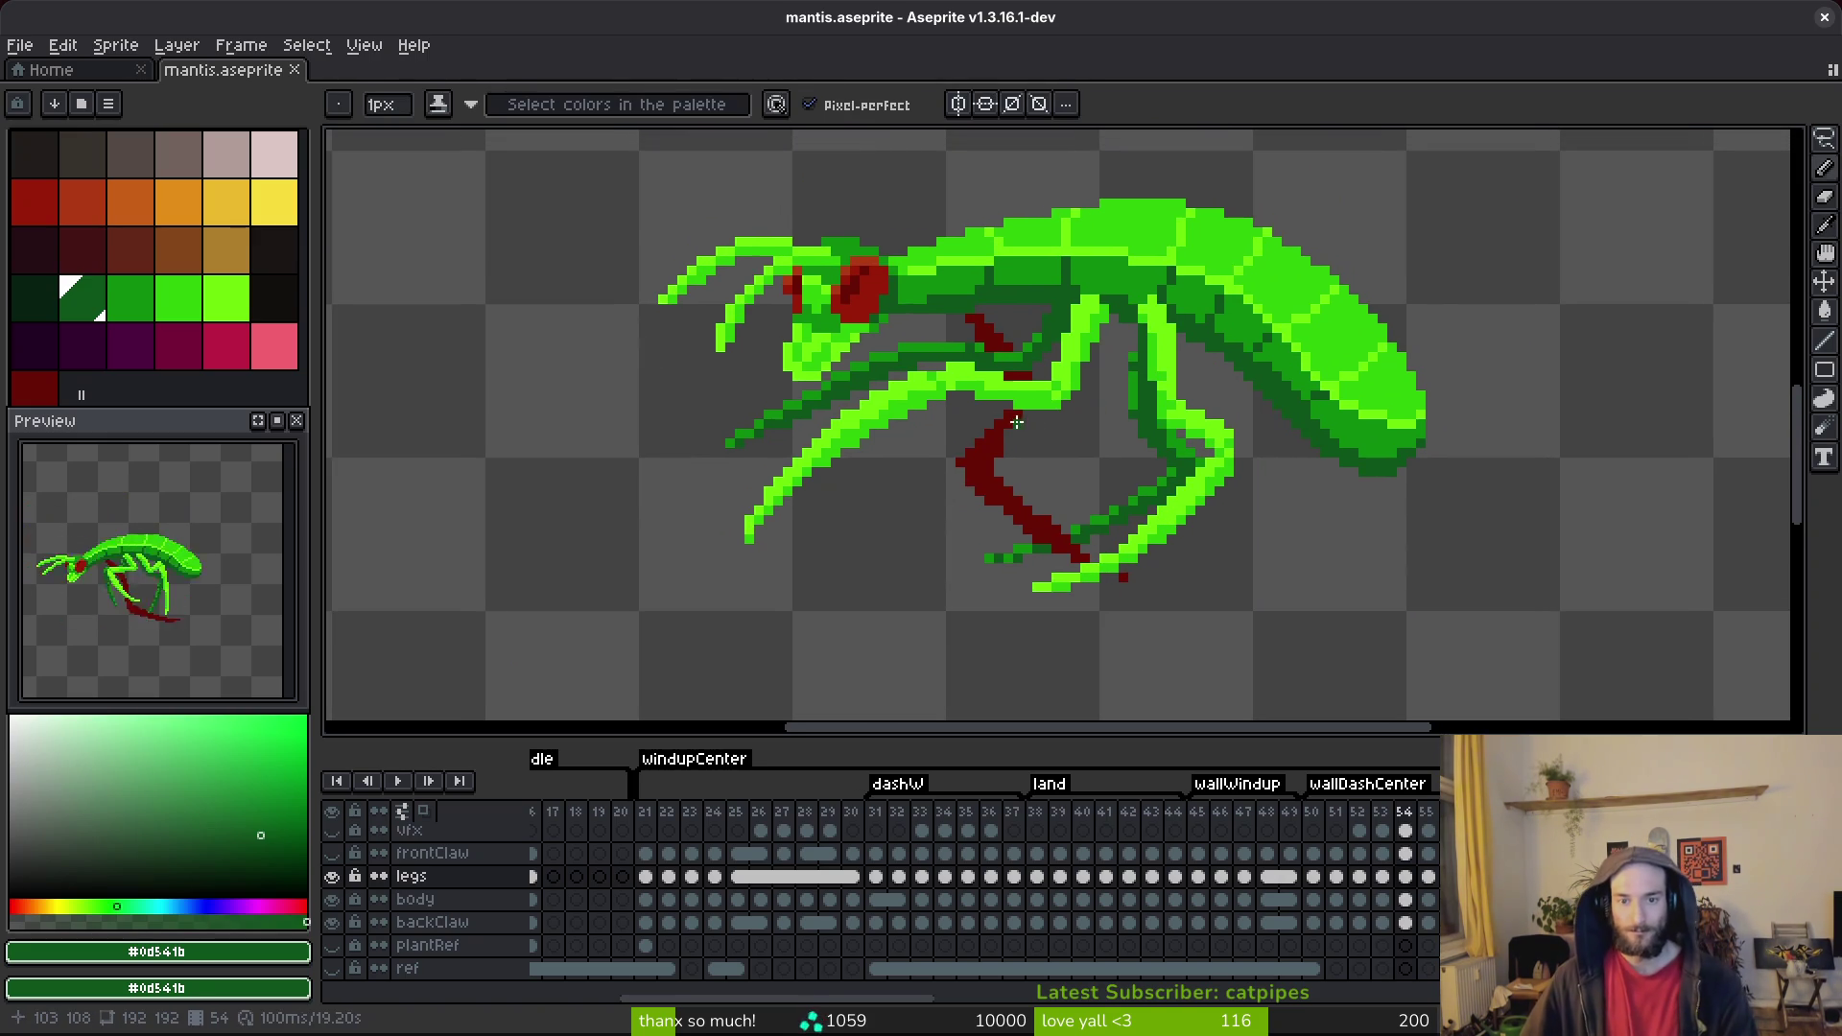
{"action": "key", "text": "Right"}
{"action": "scroll", "coordinate": [944, 373], "scroll_direction": "up", "scroll_amount": 2}
{"action": "key", "text": "e"}
{"action": "left_click_drag", "start_coordinate": [944, 372], "coordinate": [962, 352]}
Add dark green pixels and a dark green line along the back leg, then save.
{"action": "key", "text": "b"}
{"action": "left_click", "coordinate": [1013, 326]}
{"action": "left_click", "coordinate": [1128, 348]}
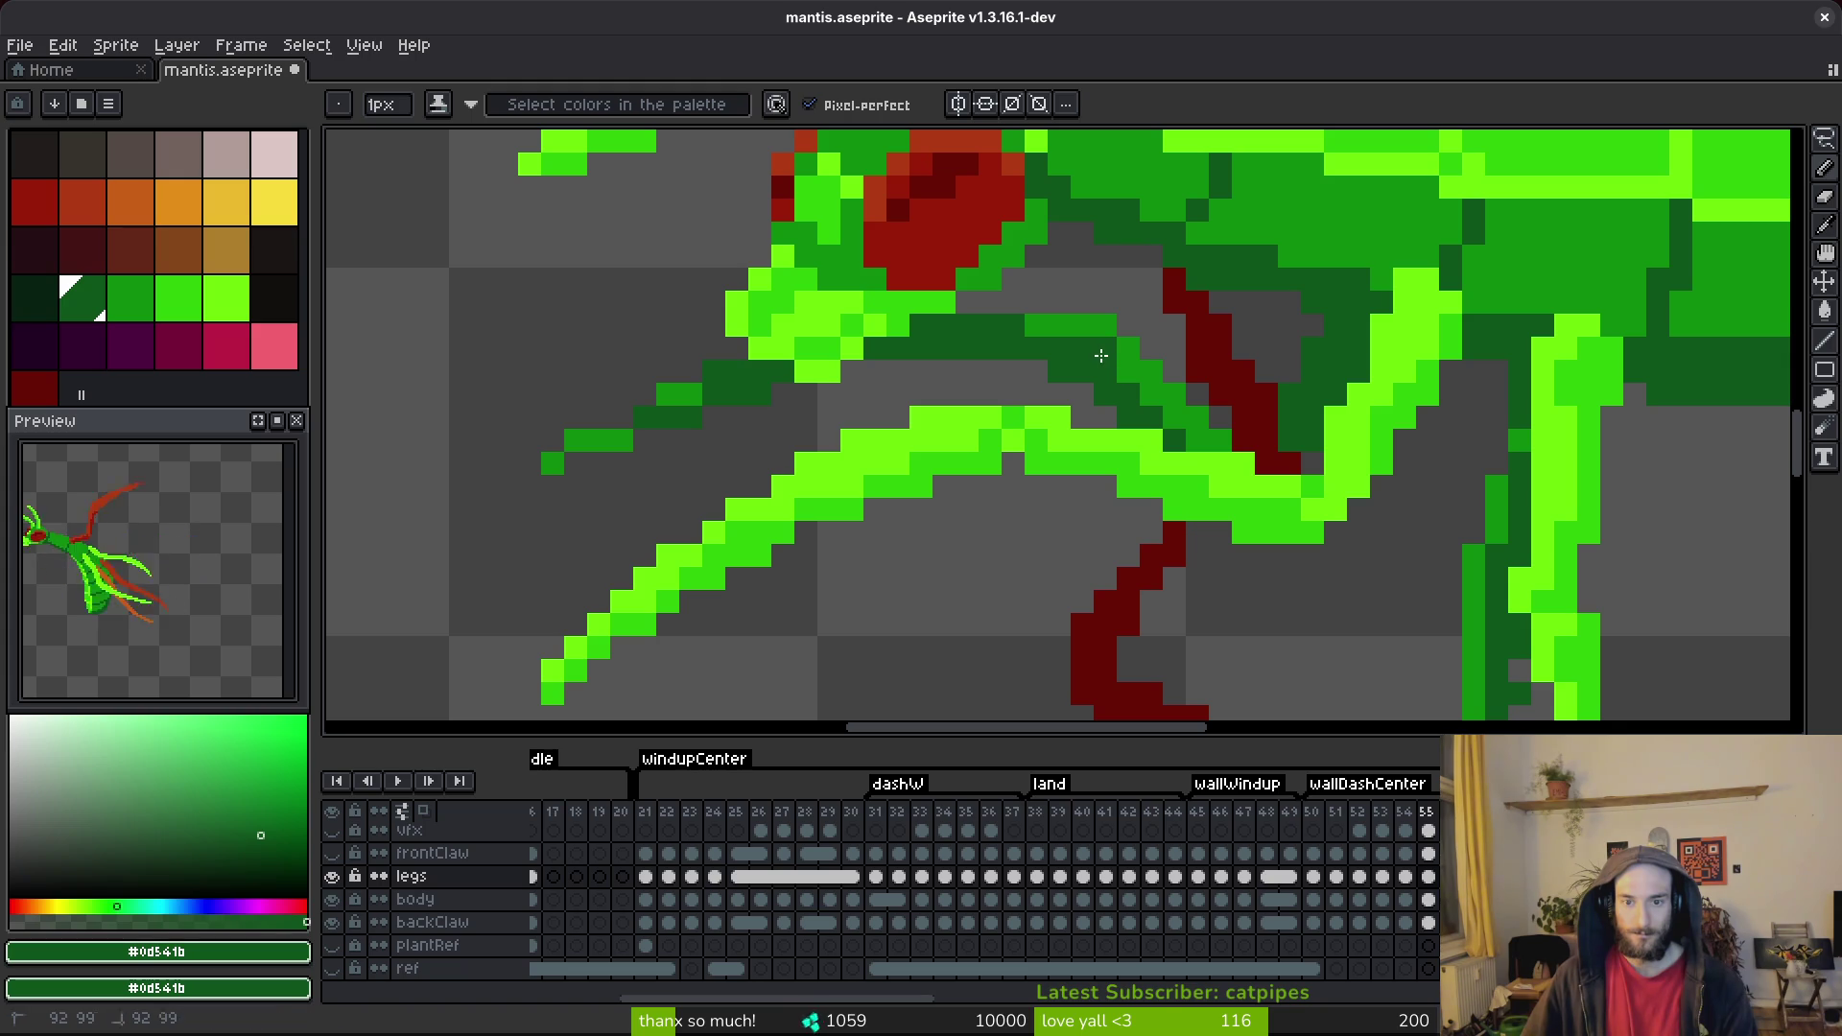
{"action": "mouse_move", "coordinate": [1151, 371]}
{"action": "left_mouse_down"}
{"action": "mouse_move", "coordinate": [1149, 398]}
{"action": "mouse_move", "coordinate": [1194, 437]}
{"action": "left_mouse_up"}
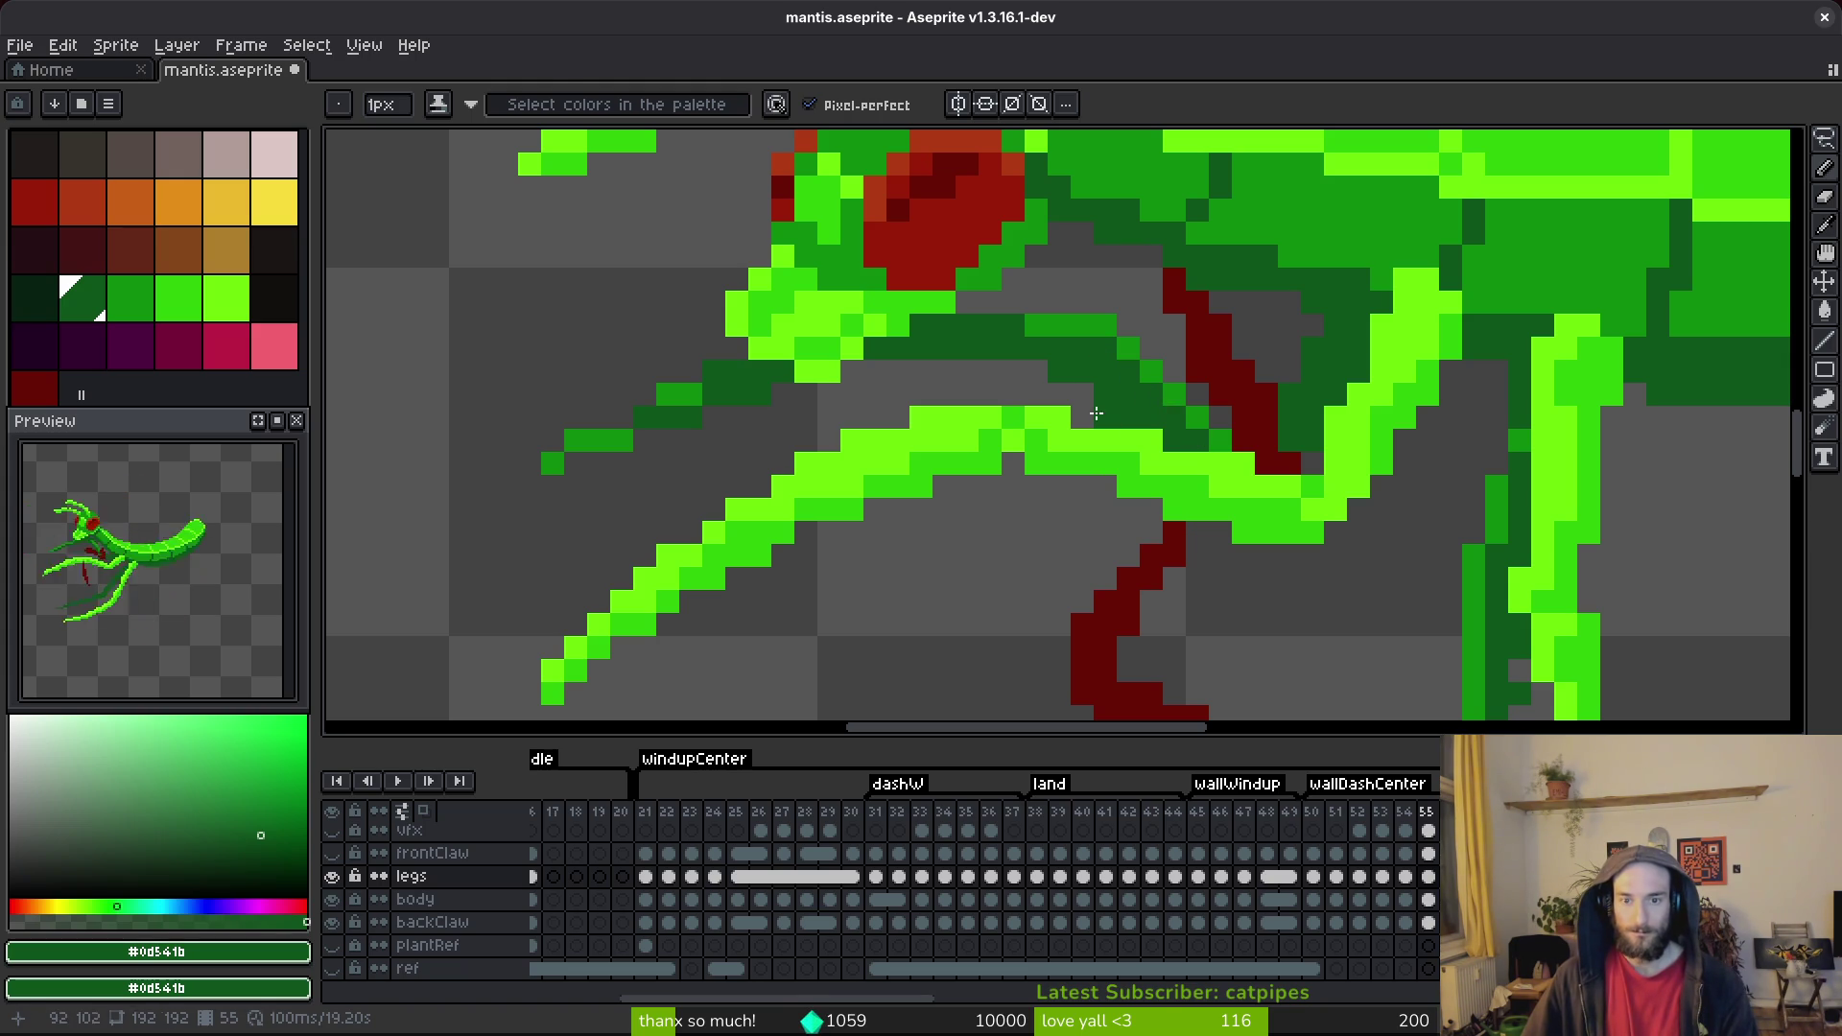
{"action": "key", "text": "ctrl+s"}
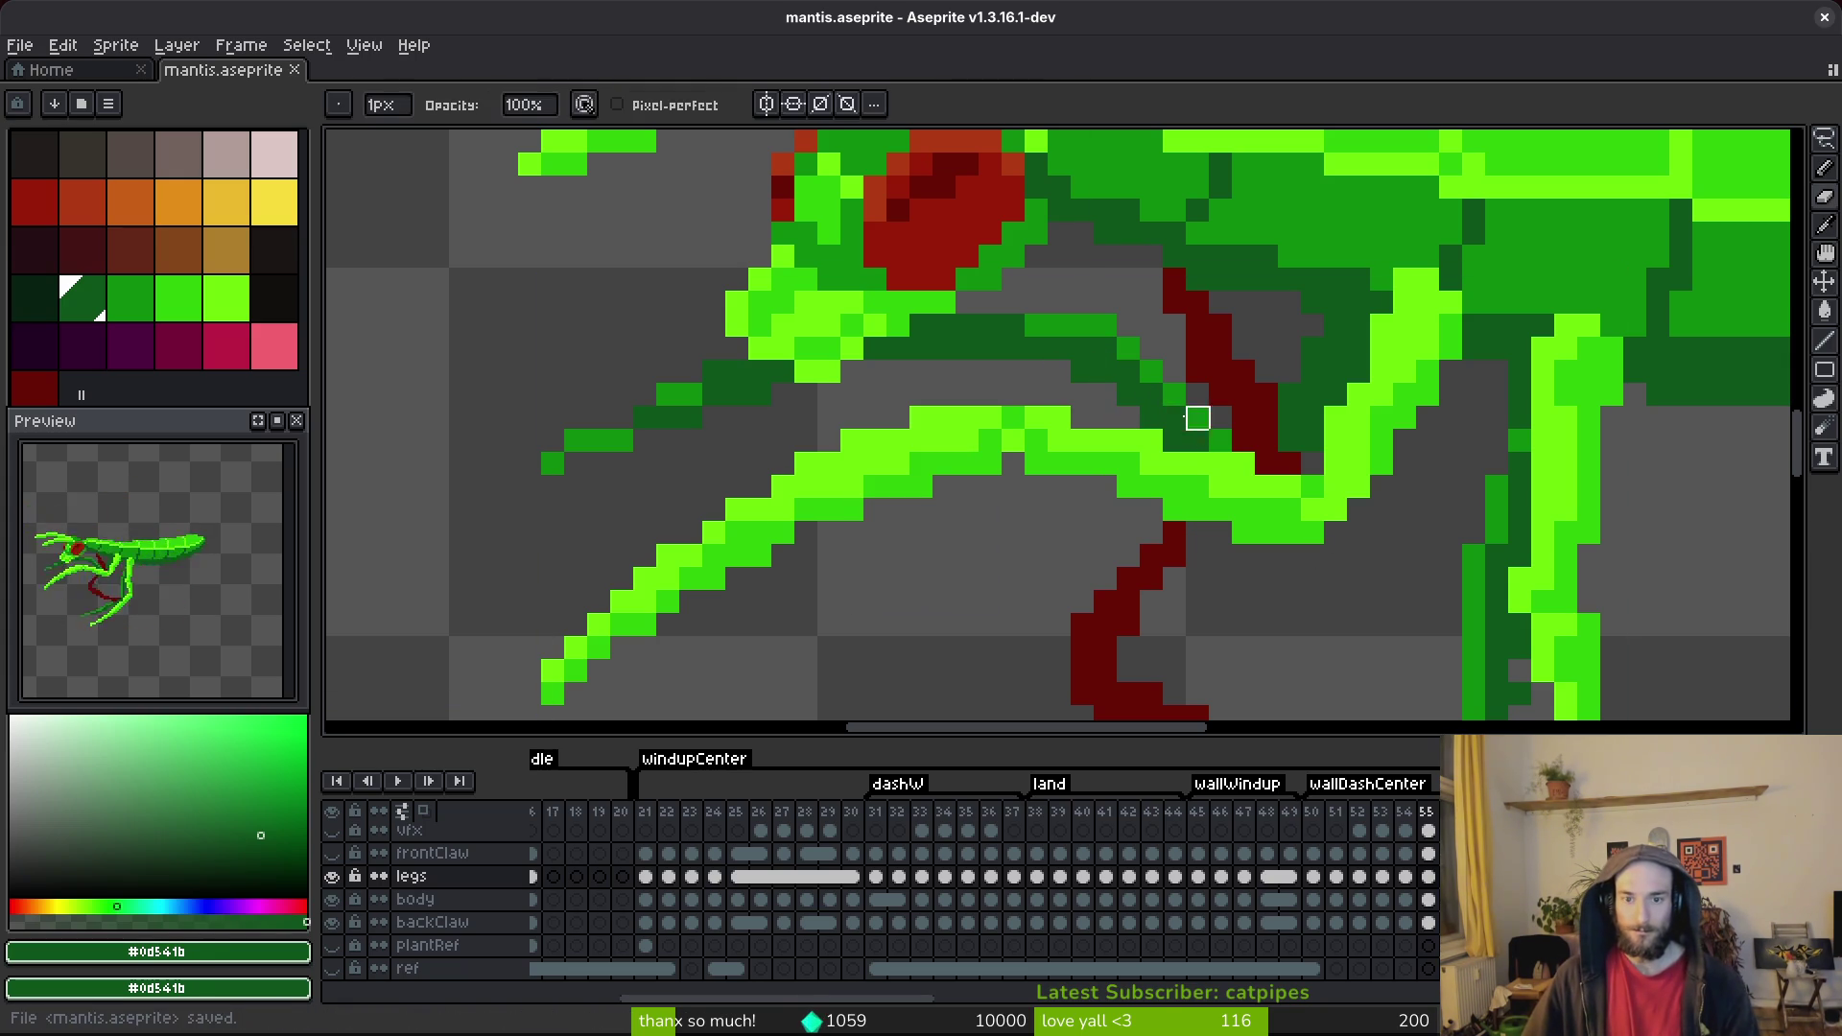
{"action": "key", "text": "b"}
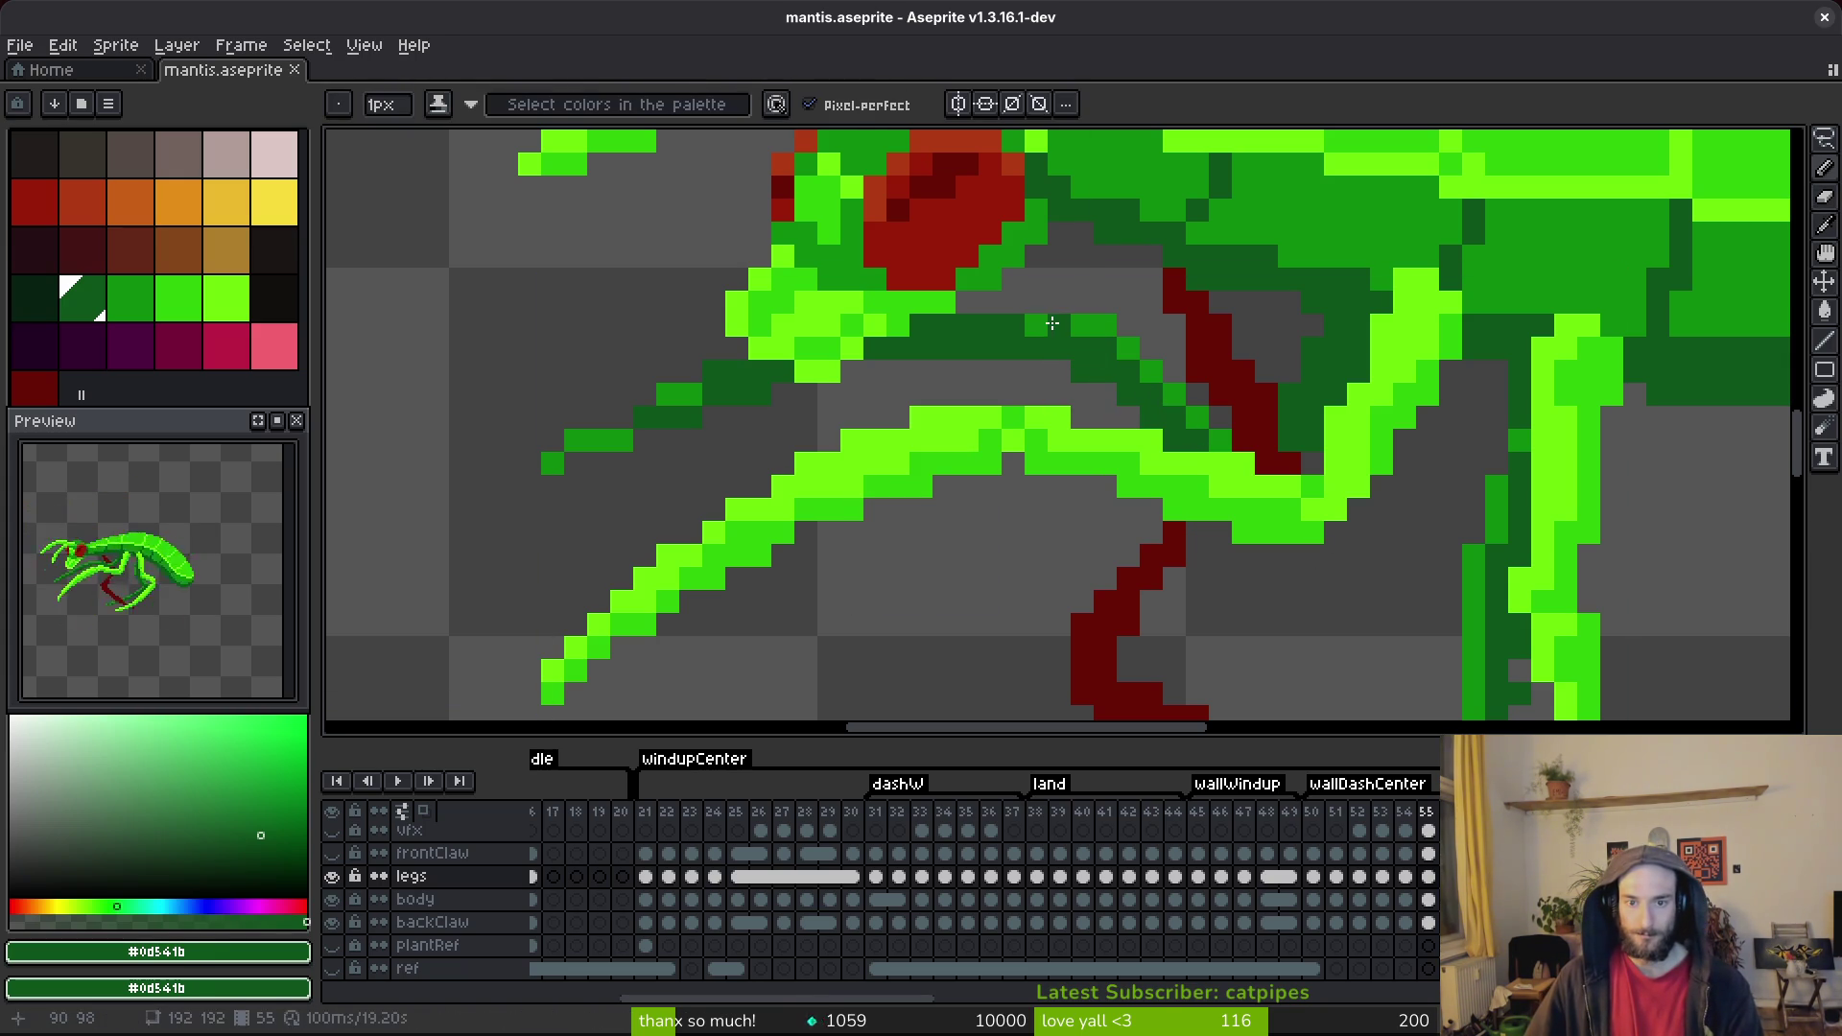
{"action": "key", "text": "ctrl+s"}
Pick medium green #0c8b0c from the sprite, add a medium green leg pixel, and save.
{"action": "scroll", "coordinate": [1266, 422], "scroll_direction": "down", "scroll_amount": 3}
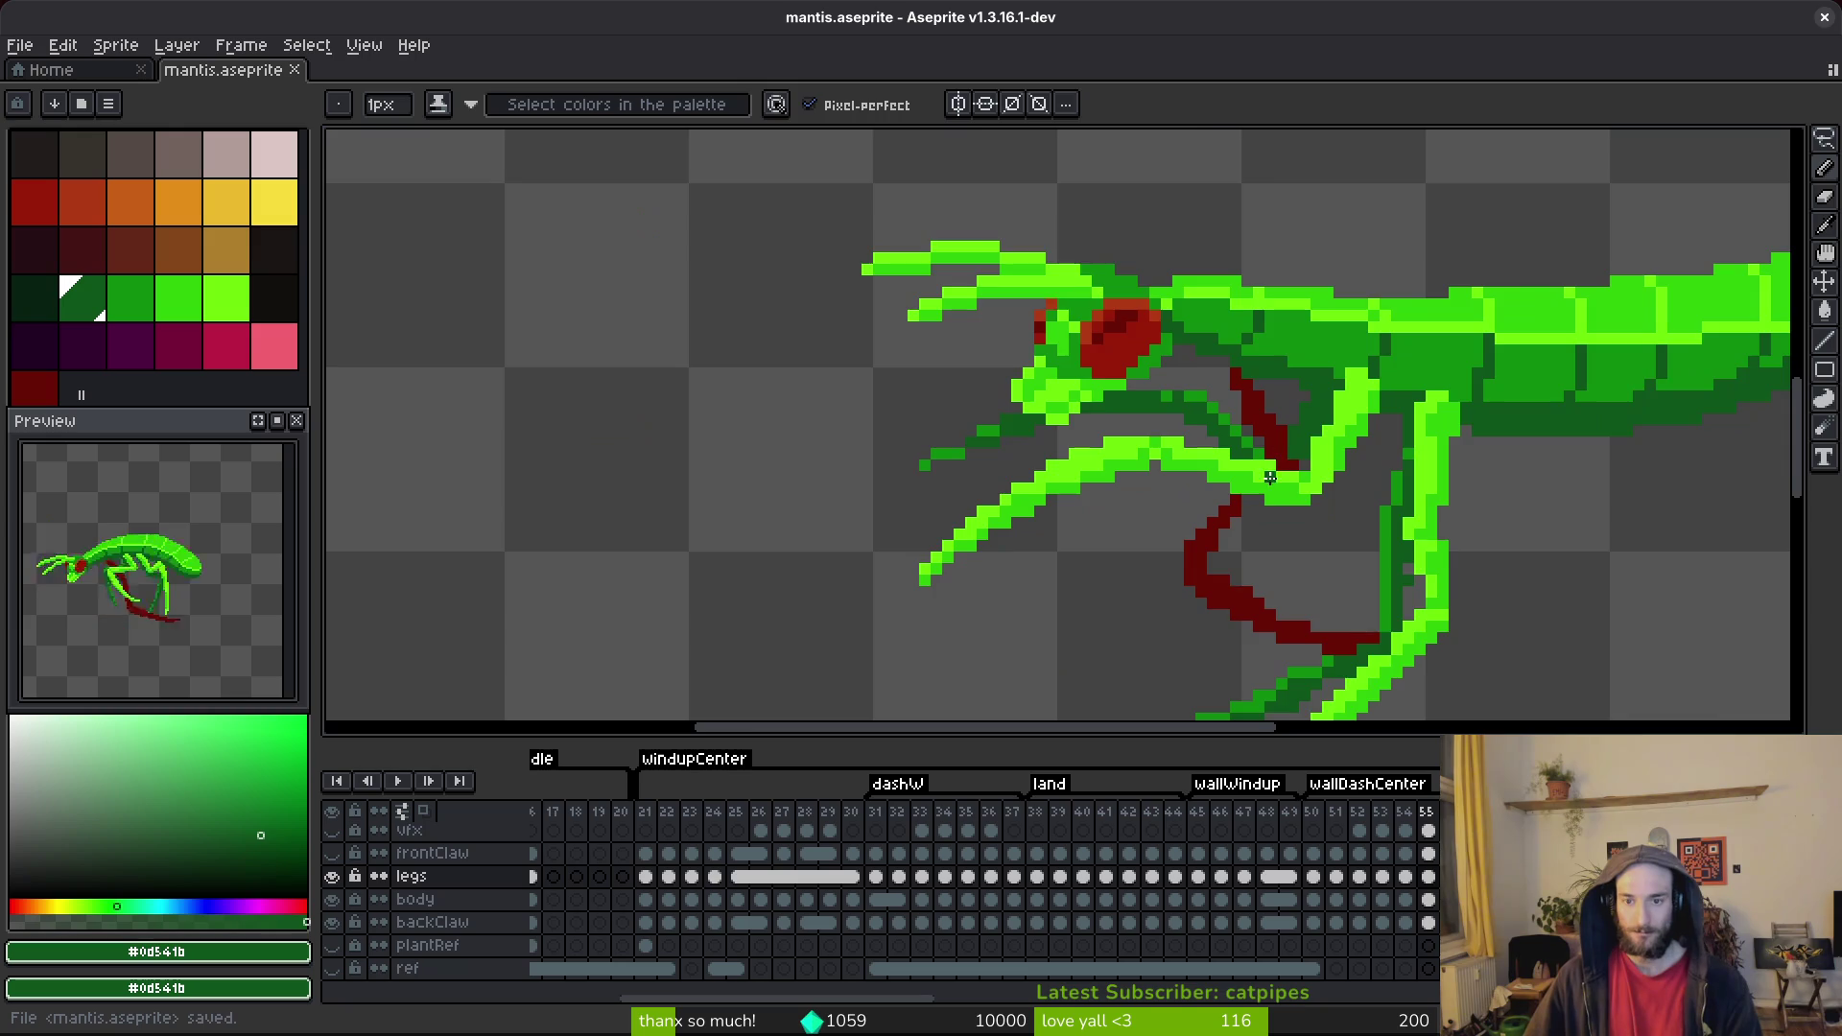
{"action": "scroll", "coordinate": [1268, 477], "scroll_direction": "up", "scroll_amount": 2}
{"action": "left_click", "coordinate": [1276, 418], "text": "alt"}
{"action": "left_click", "coordinate": [1343, 357]}
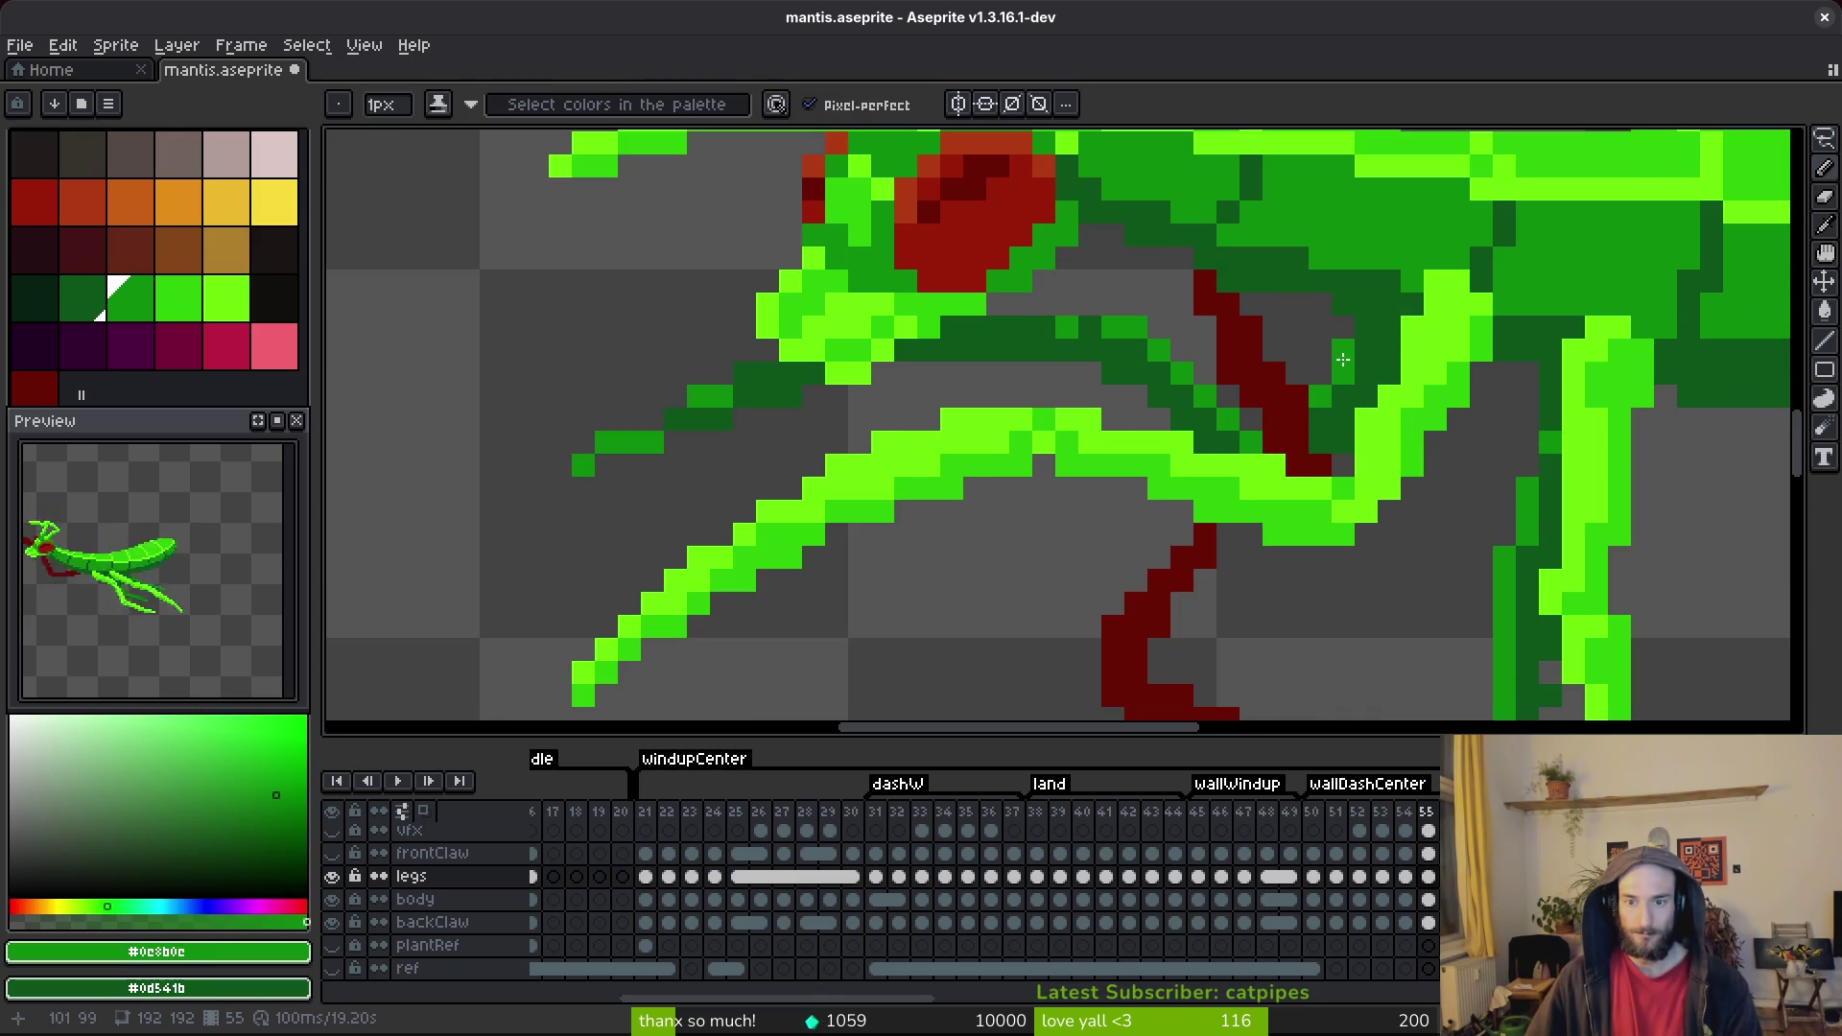
{"action": "key", "text": "ctrl+s"}
{"action": "scroll", "coordinate": [1341, 356], "scroll_direction": "down", "scroll_amount": 3}
{"action": "scroll", "coordinate": [1355, 405], "scroll_direction": "up", "scroll_amount": 2}
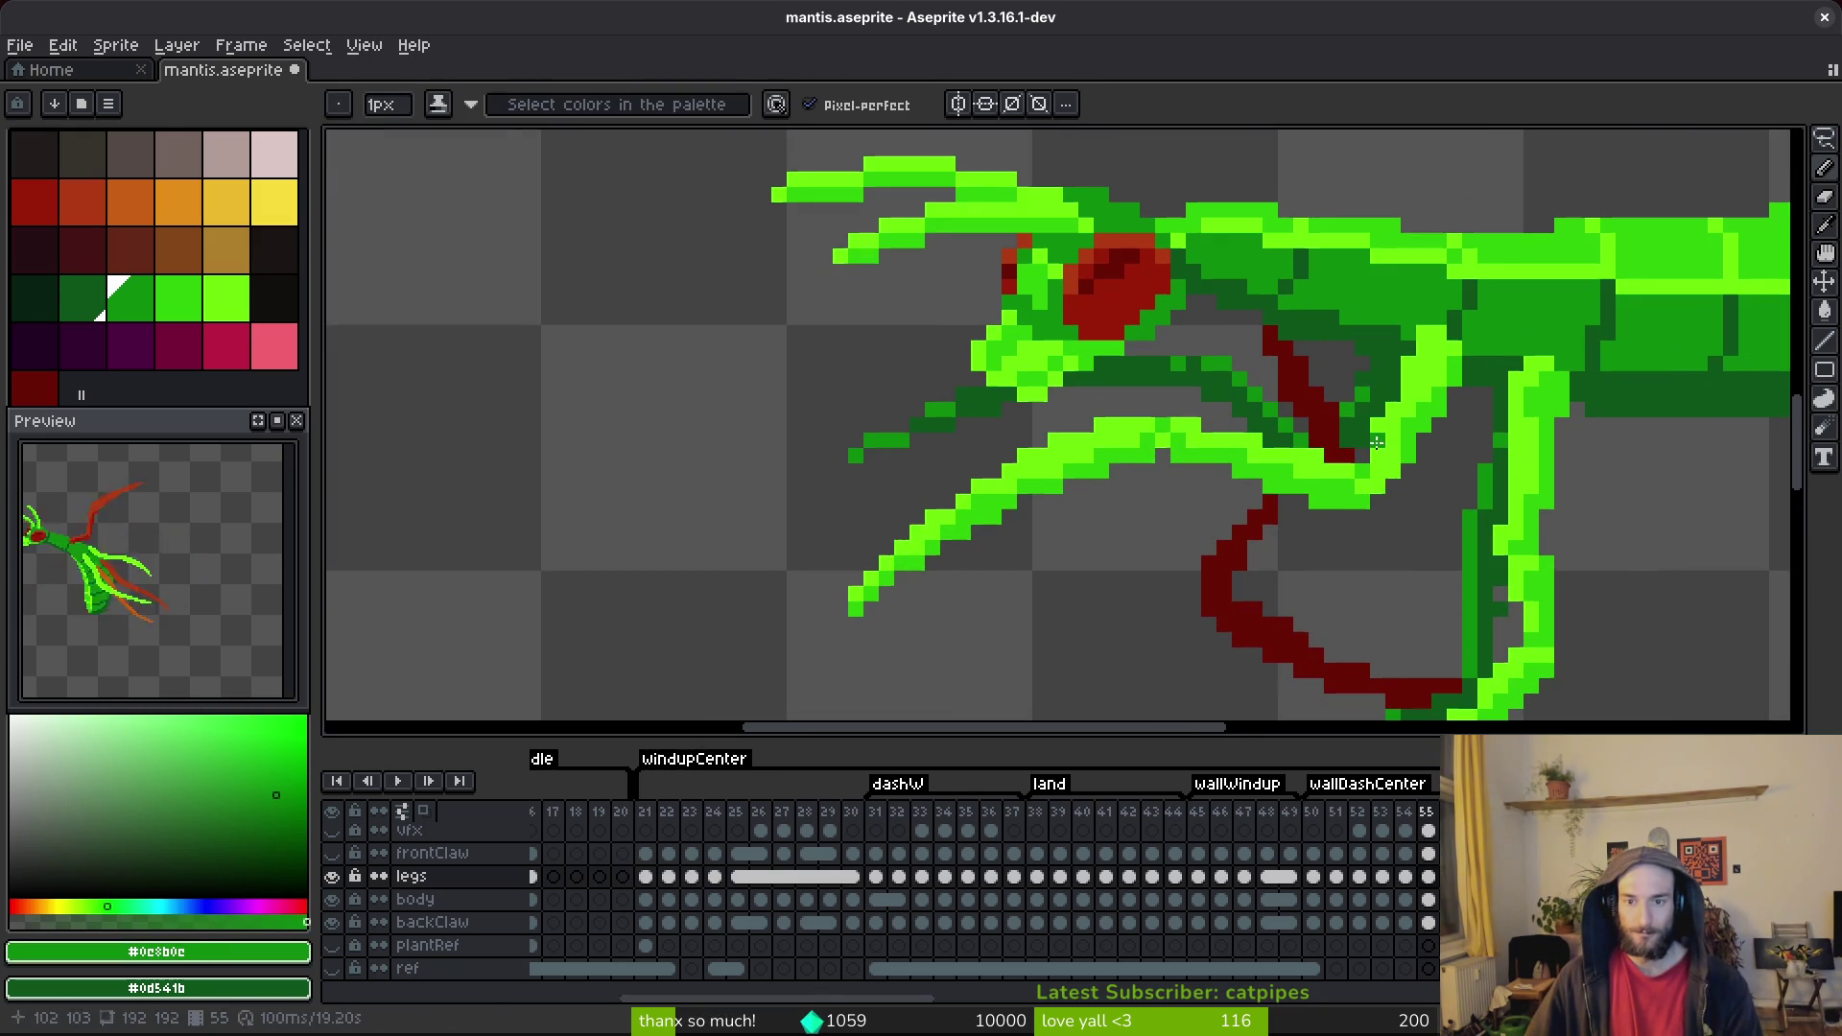
Recolour a single pixel on the back leg.
{"action": "left_click", "coordinate": [1358, 397]}
{"action": "scroll", "coordinate": [1358, 398], "scroll_direction": "down", "scroll_amount": 3}
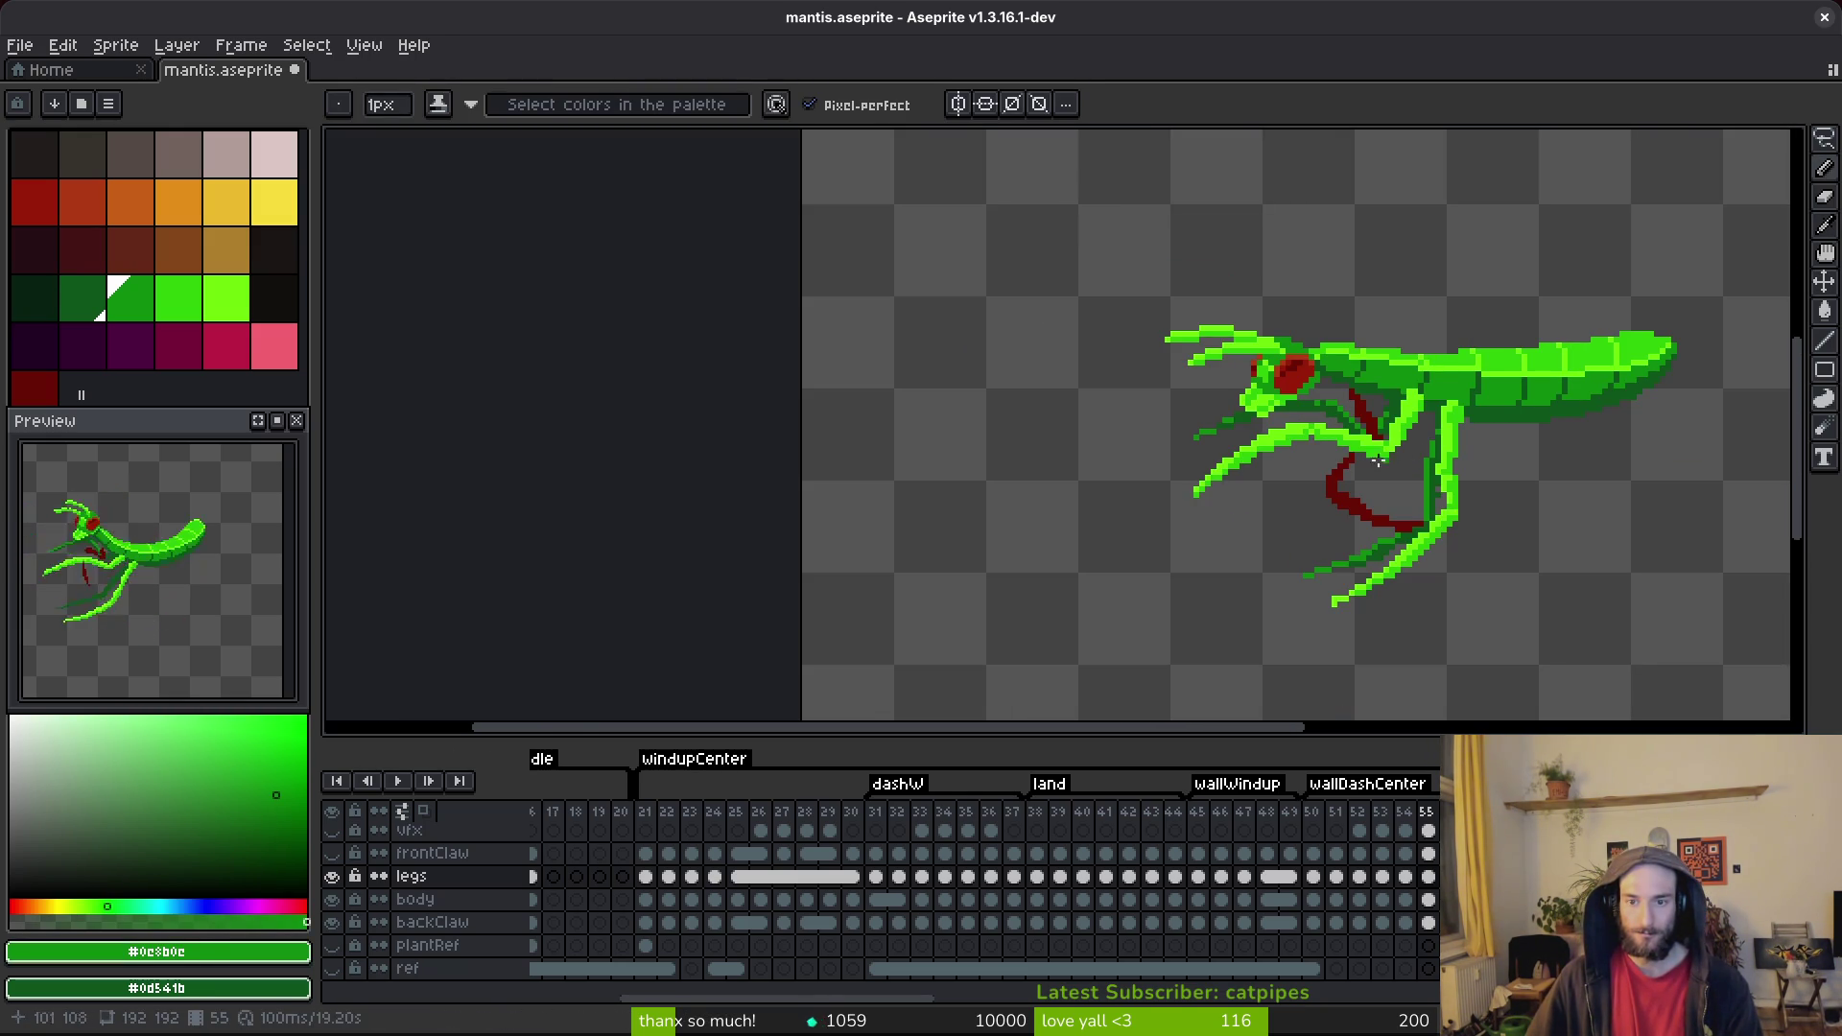
{"action": "scroll", "coordinate": [1393, 463], "scroll_direction": "up", "scroll_amount": 2}
{"action": "scroll", "coordinate": [1436, 412], "scroll_direction": "up", "scroll_amount": 2}
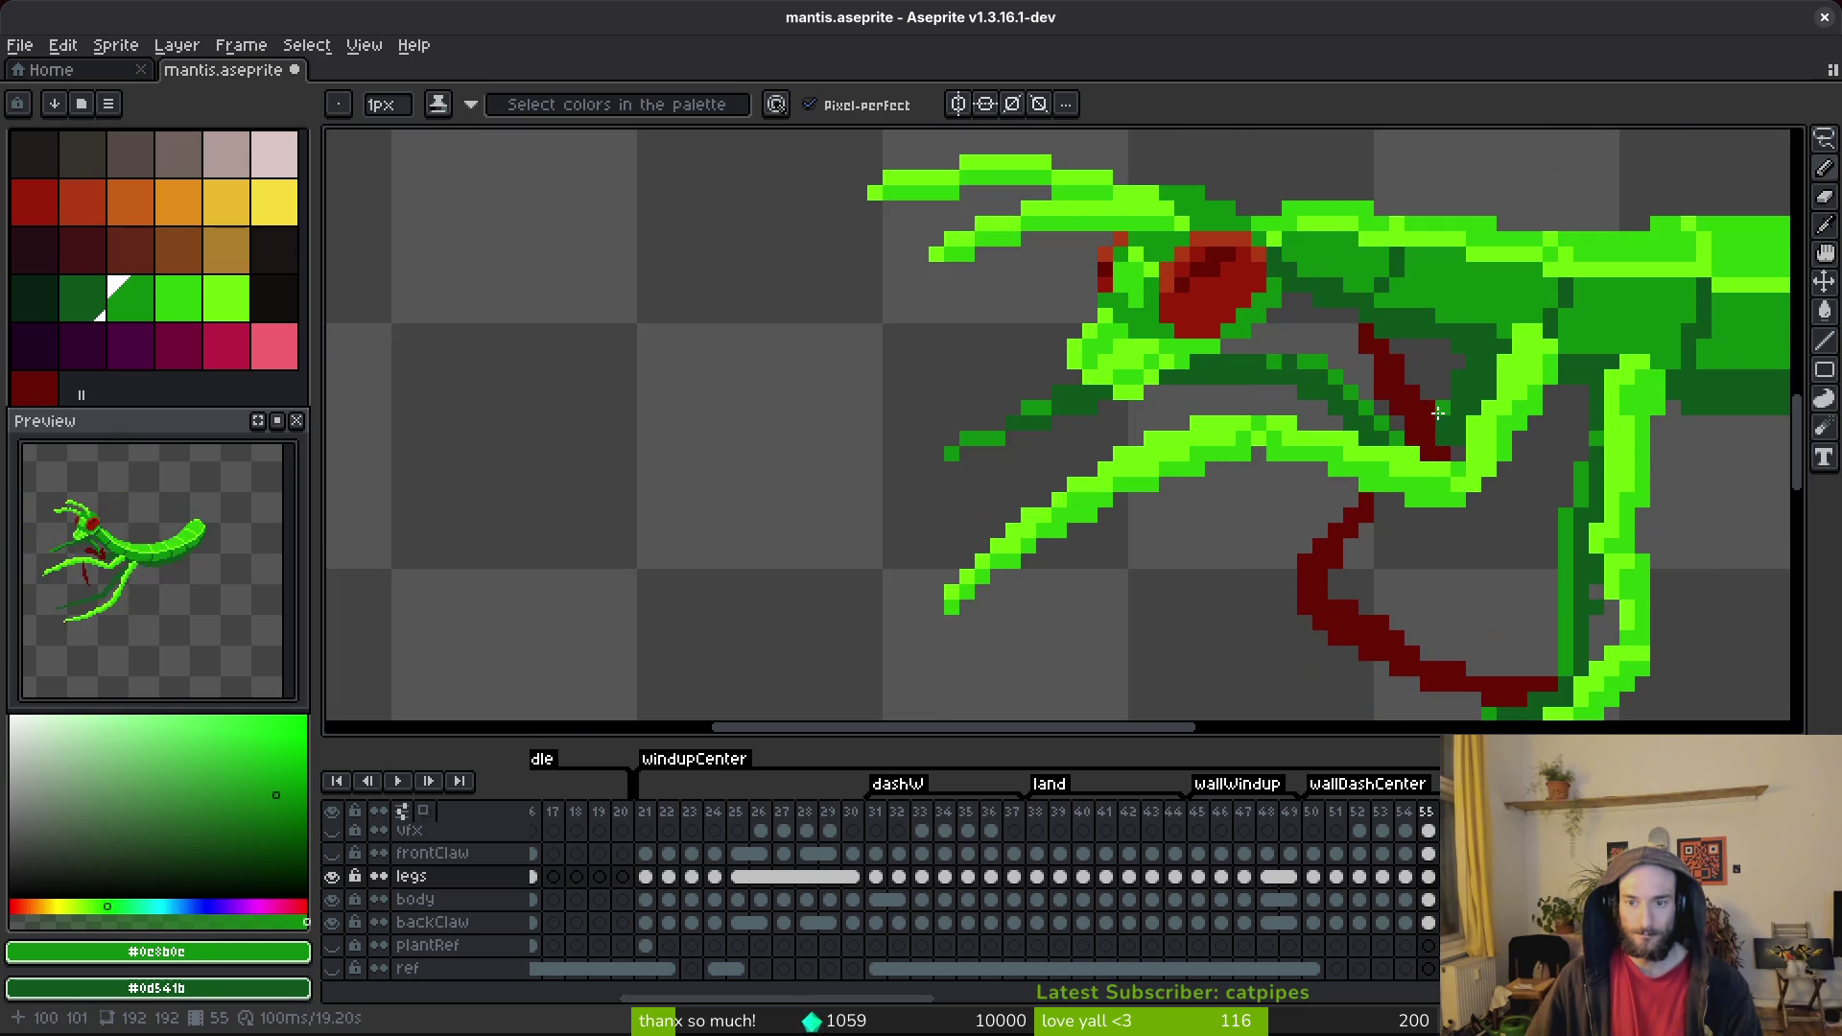
{"action": "scroll", "coordinate": [1474, 465], "scroll_direction": "down", "scroll_amount": 3}
{"action": "scroll", "coordinate": [1467, 470], "scroll_direction": "up", "scroll_amount": 3}
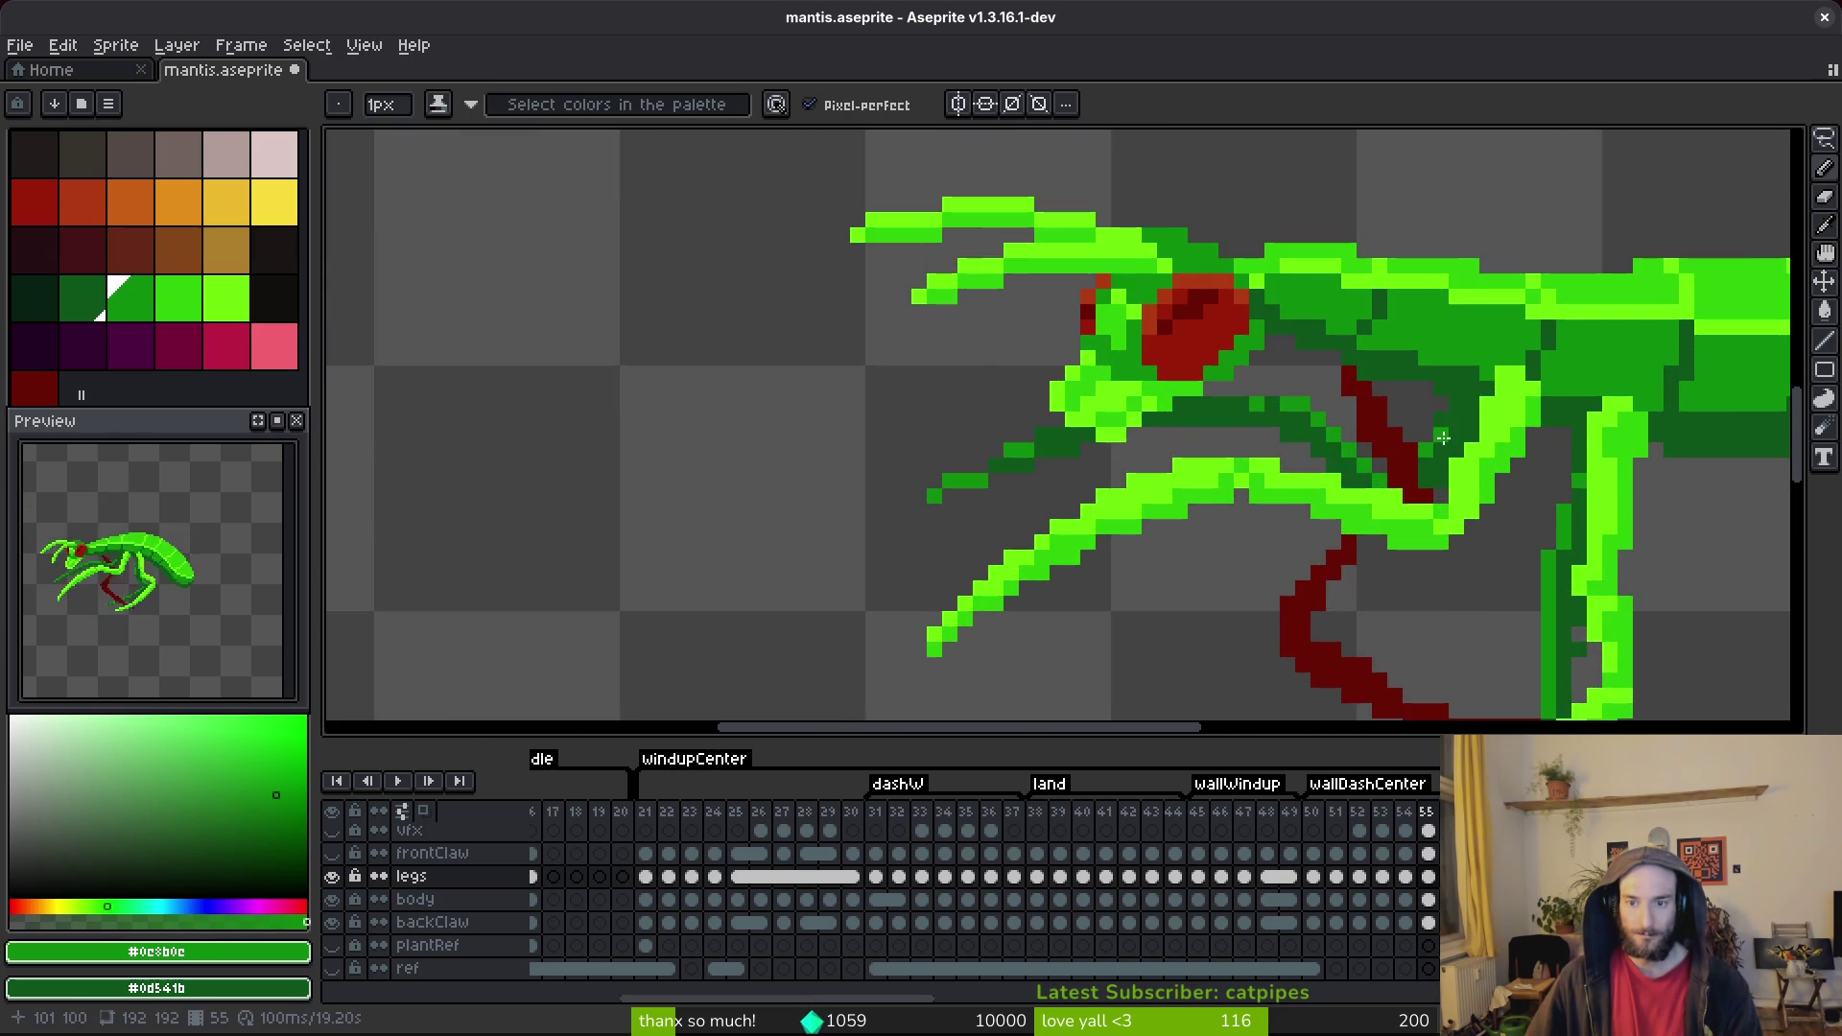
{"action": "scroll", "coordinate": [1463, 486], "scroll_direction": "down", "scroll_amount": 3}
{"action": "scroll", "coordinate": [1455, 477], "scroll_direction": "up", "scroll_amount": 3}
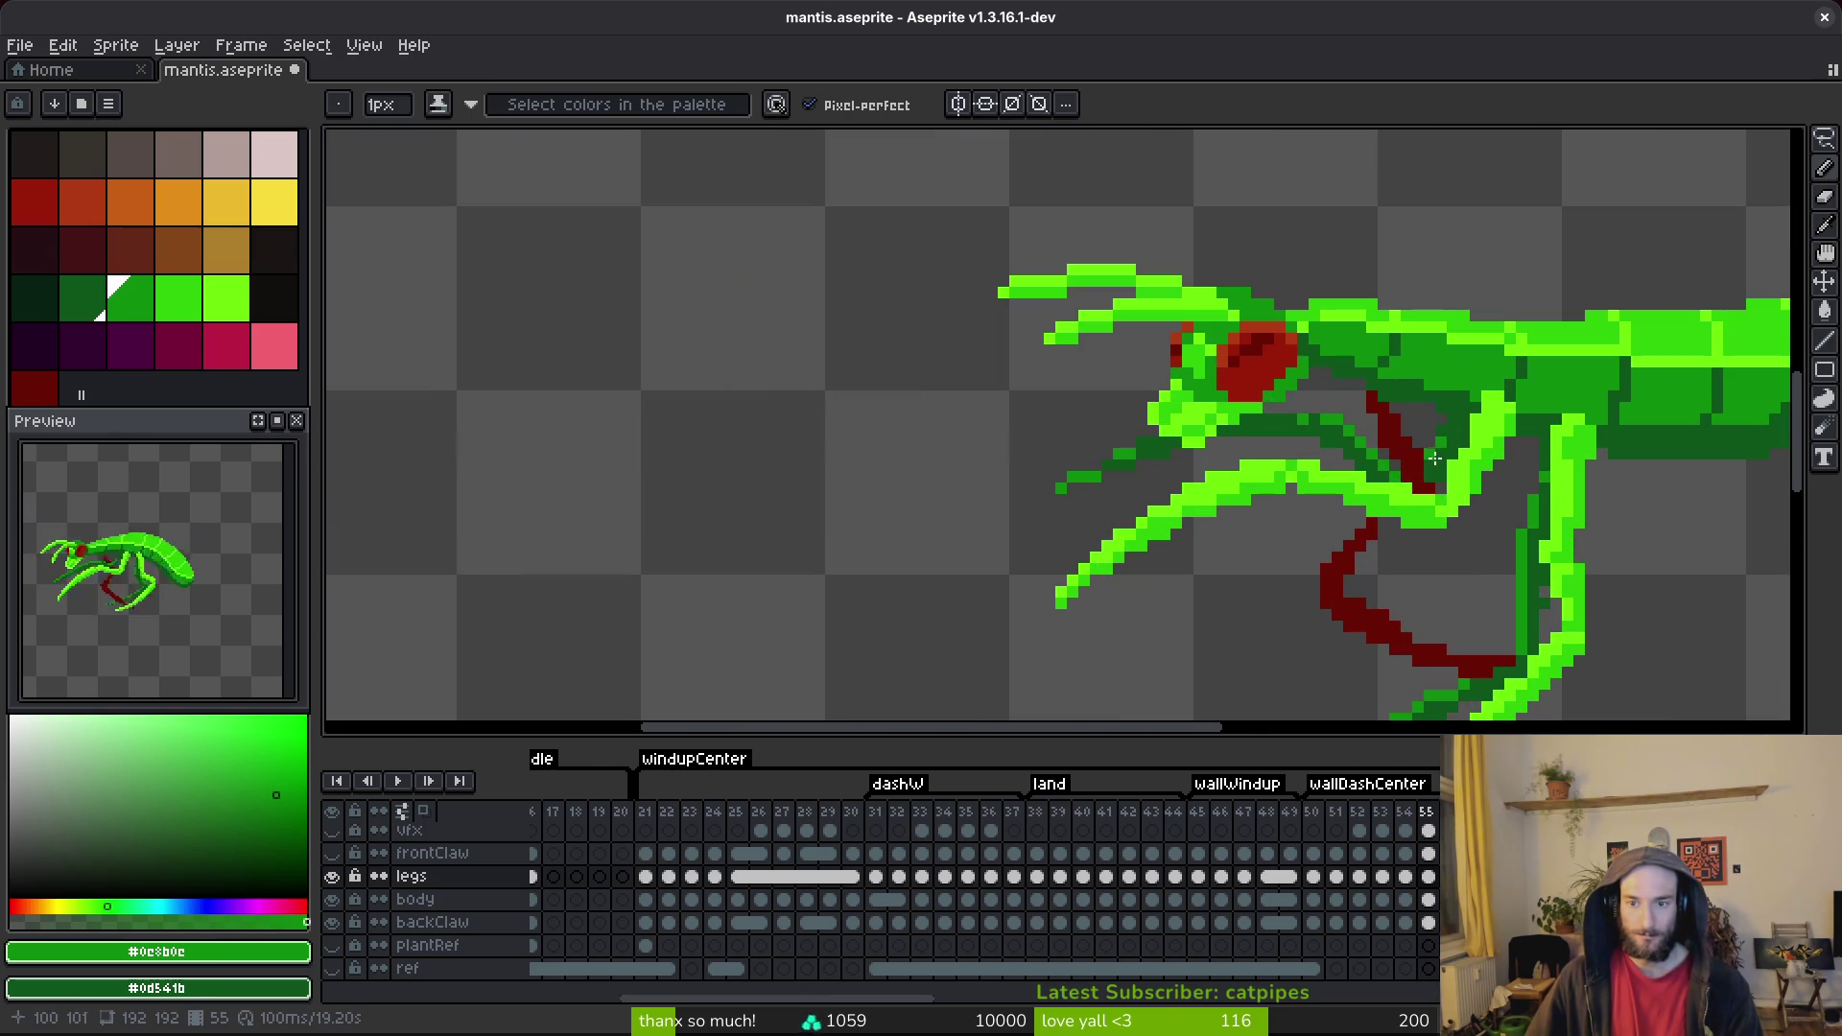
{"action": "scroll", "coordinate": [1452, 435], "scroll_direction": "down", "scroll_amount": 3}
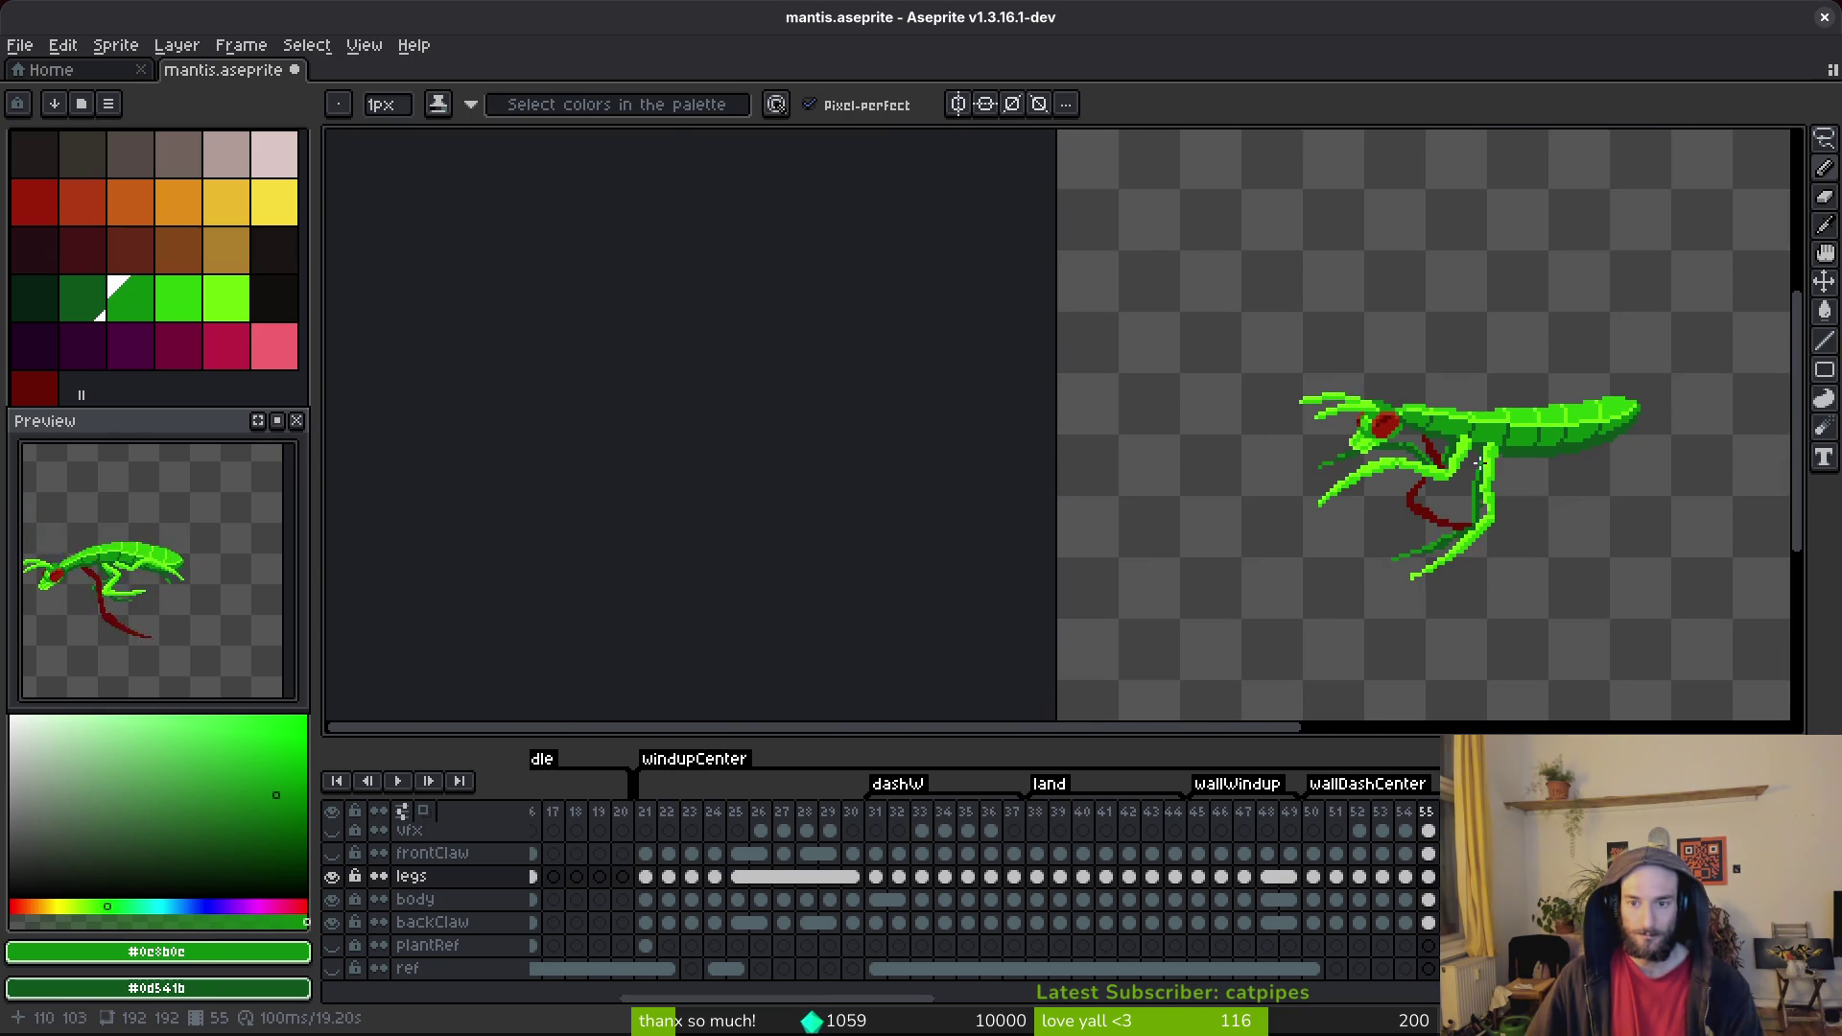
{"action": "scroll", "coordinate": [1455, 472], "scroll_direction": "up", "scroll_amount": 4}
{"action": "scroll", "coordinate": [1180, 460], "scroll_direction": "up", "scroll_amount": 2}
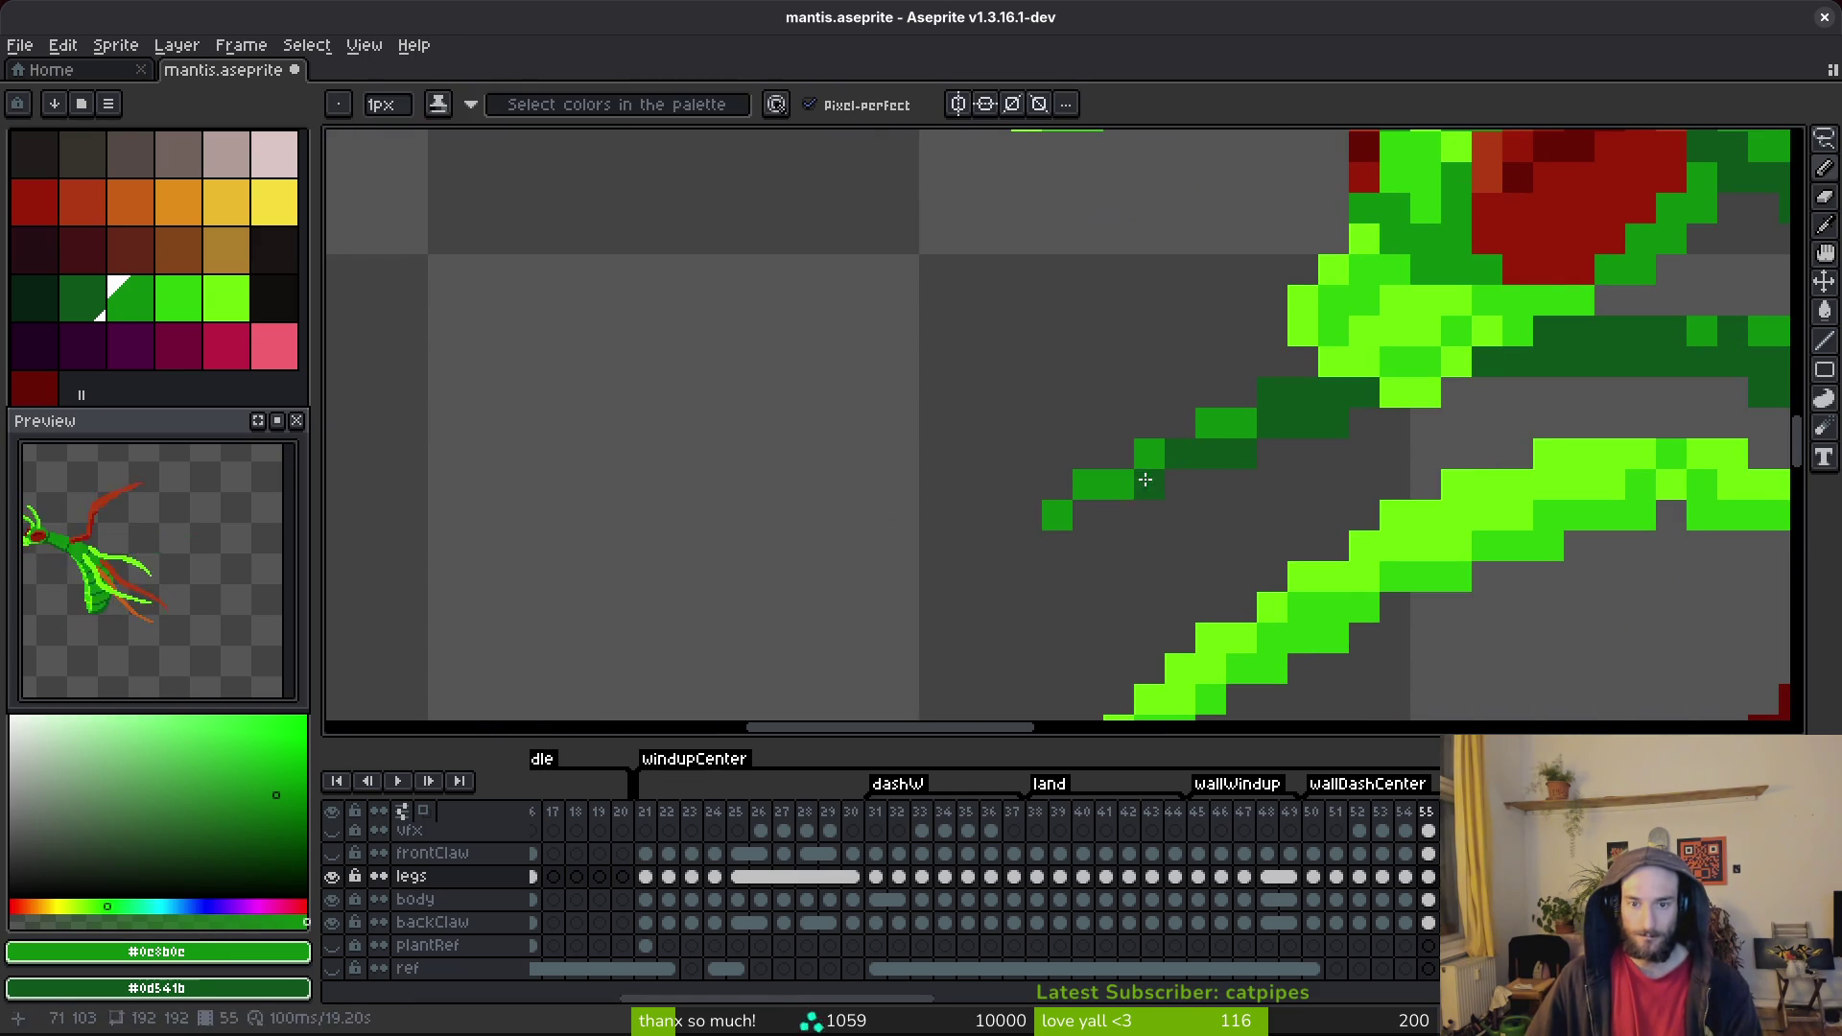
Paint a medium green stroke up-right along the thin leg and save.
{"action": "left_click", "coordinate": [1192, 439]}
{"action": "mouse_move", "coordinate": [1192, 438]}
{"action": "left_mouse_down"}
{"action": "mouse_move", "coordinate": [1299, 395]}
{"action": "mouse_move", "coordinate": [1272, 393]}
{"action": "left_mouse_up"}
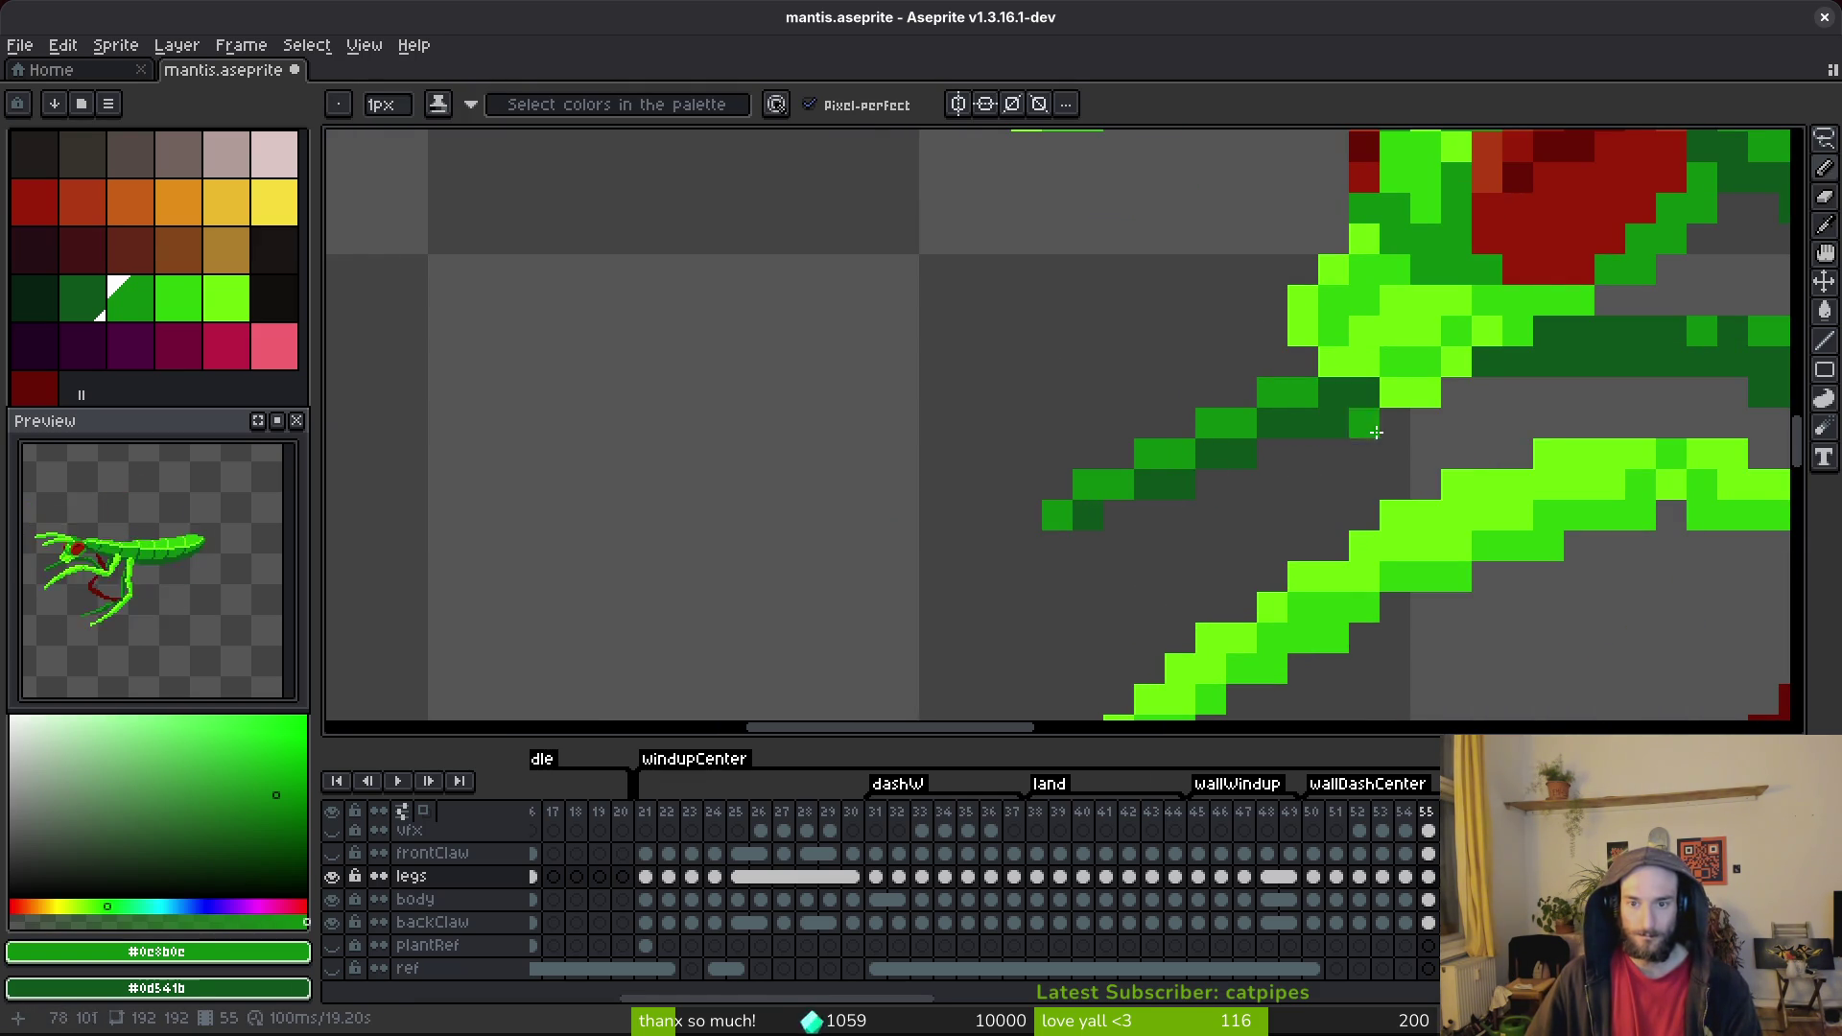
{"action": "scroll", "coordinate": [1351, 407], "scroll_direction": "down", "scroll_amount": 2}
{"action": "key", "text": "ctrl+s"}
{"action": "scroll", "coordinate": [1390, 355], "scroll_direction": "up", "scroll_amount": 3}
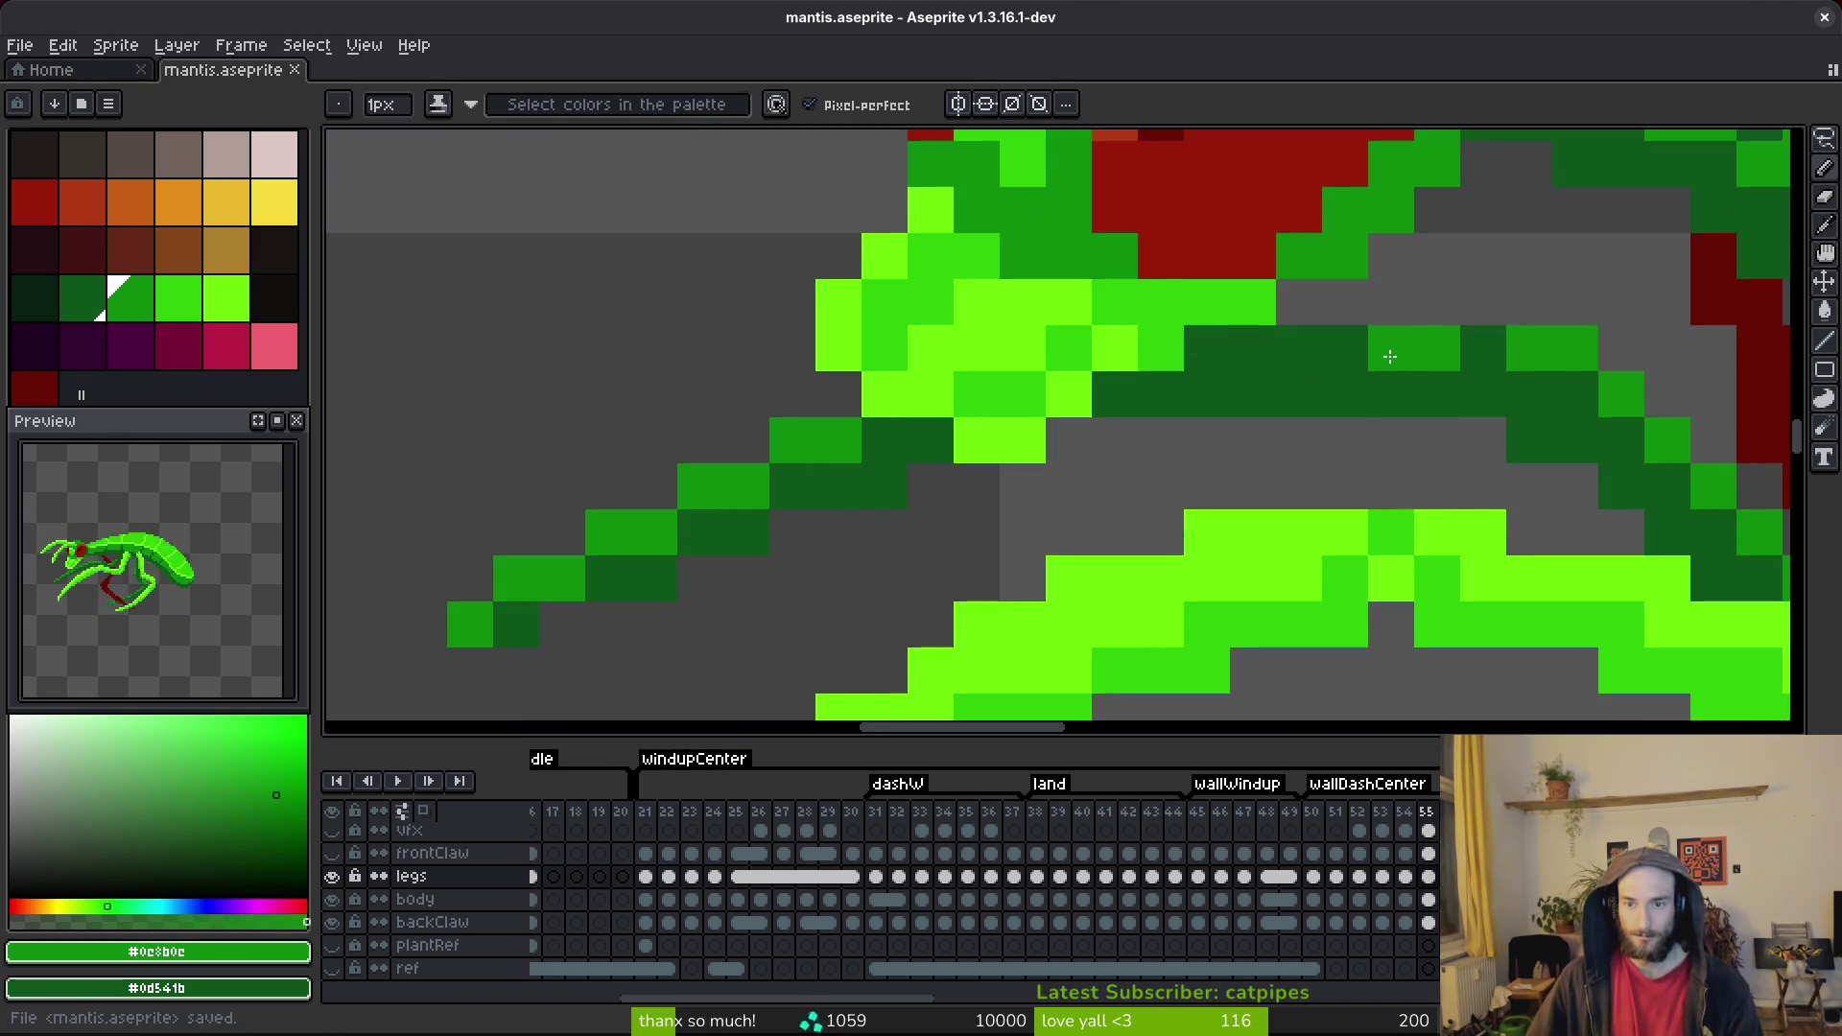
{"action": "scroll", "coordinate": [1390, 356], "scroll_direction": "down", "scroll_amount": 3}
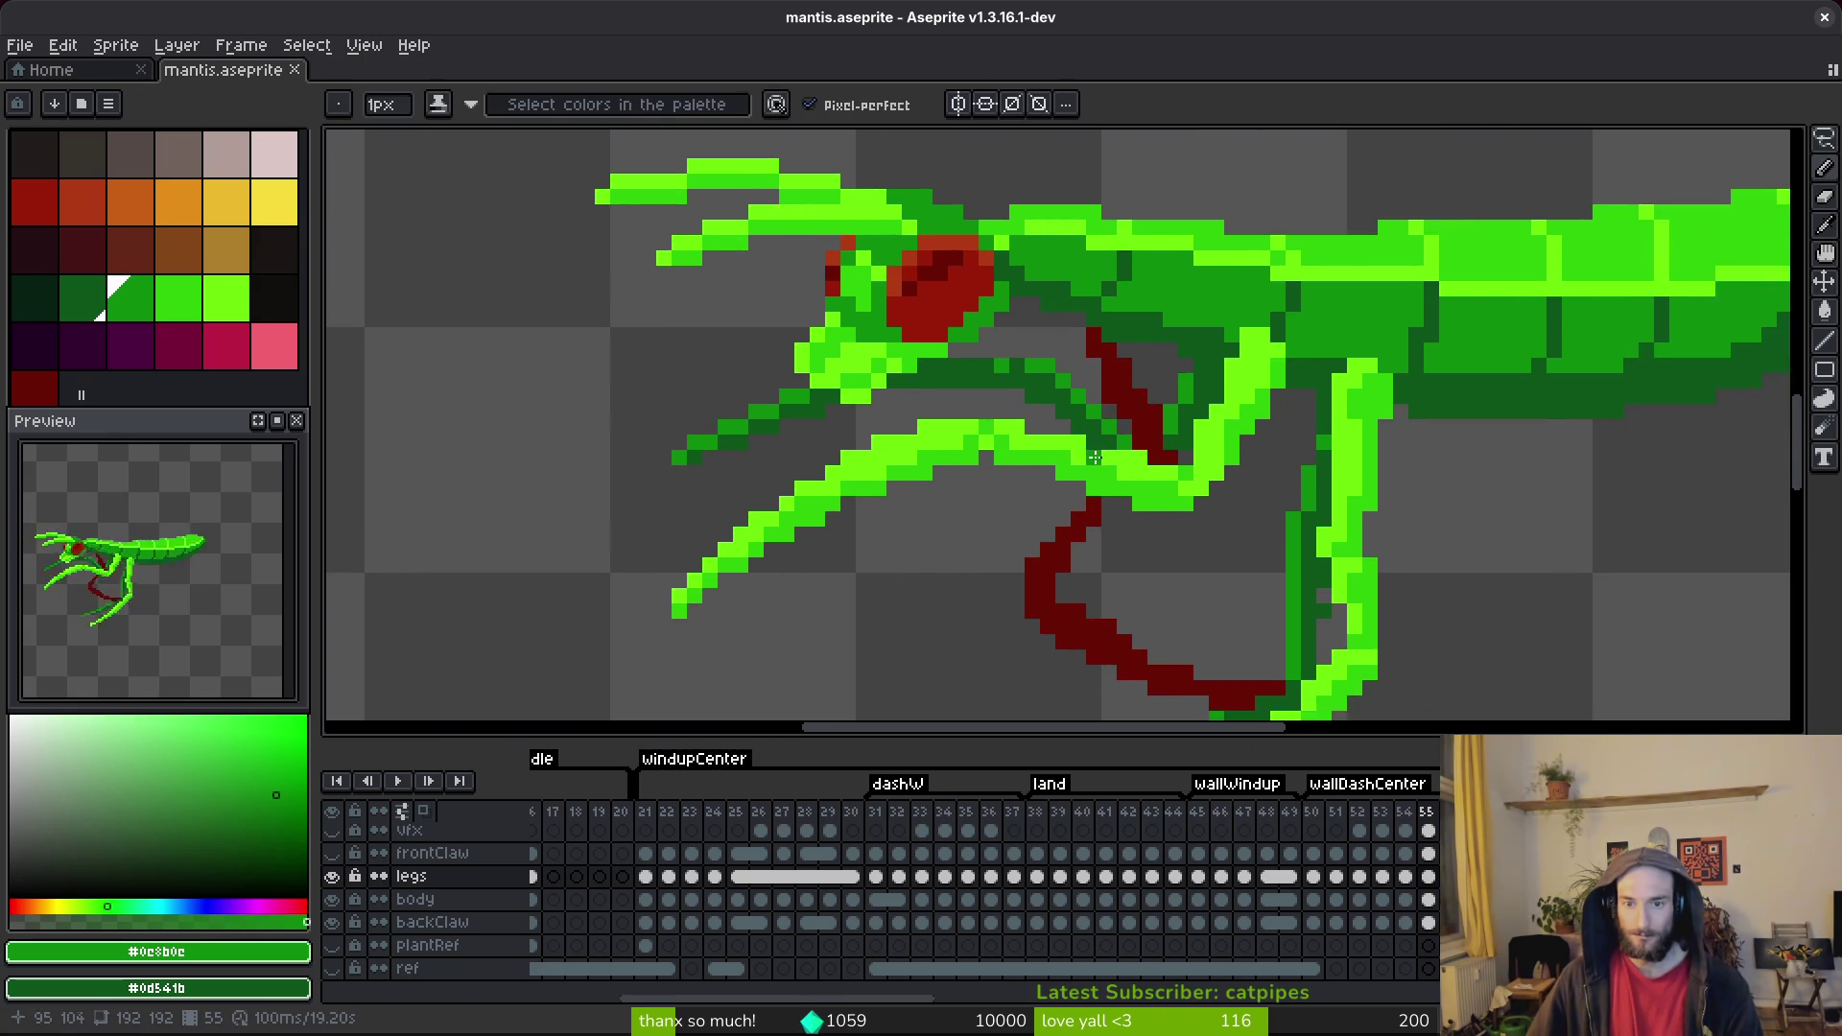
{"action": "scroll", "coordinate": [987, 388], "scroll_direction": "up", "scroll_amount": 2}
Repaint the leg's green pixels on the left side and save the sprite.
{"action": "mouse_move", "coordinate": [986, 388]}
{"action": "left_mouse_down"}
{"action": "mouse_move", "coordinate": [1020, 341]}
{"action": "mouse_move", "coordinate": [959, 347]}
{"action": "mouse_move", "coordinate": [988, 376]}
{"action": "mouse_move", "coordinate": [961, 392]}
{"action": "left_mouse_up"}
{"action": "scroll", "coordinate": [1180, 422], "scroll_direction": "down", "scroll_amount": 3}
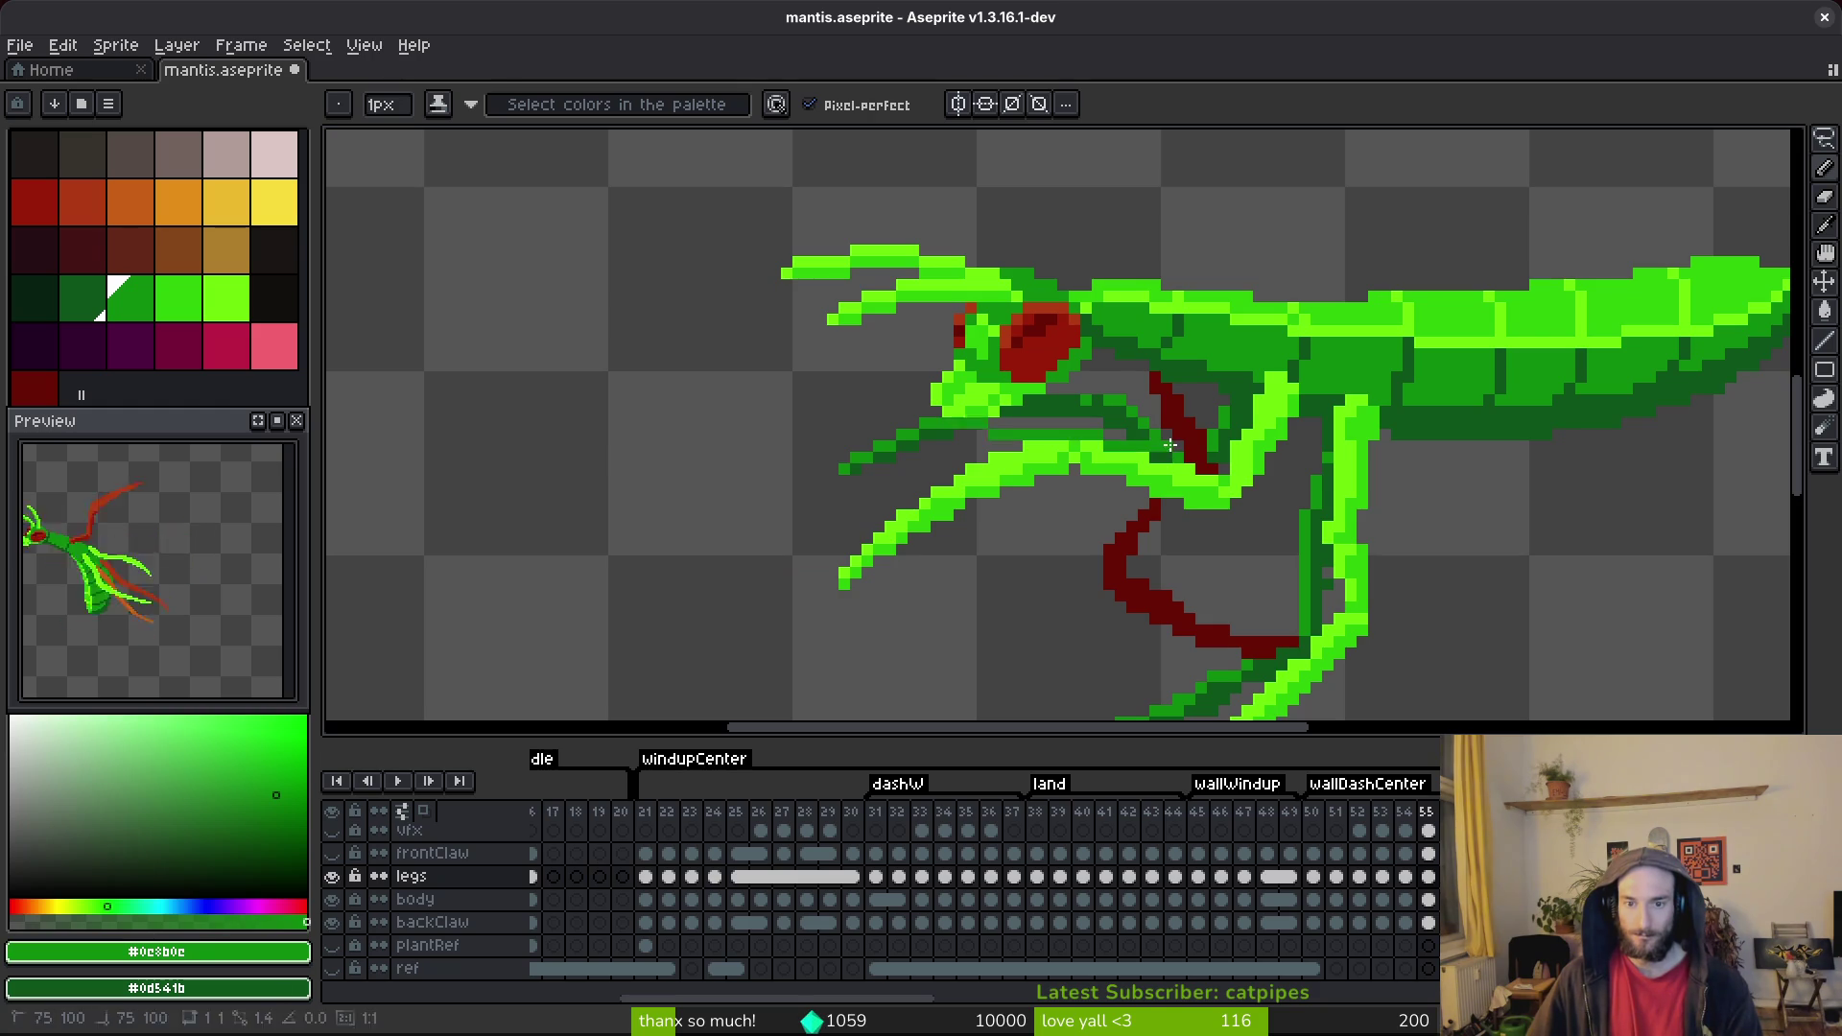
{"action": "key", "text": "ctrl+s"}
{"action": "scroll", "coordinate": [1187, 455], "scroll_direction": "up", "scroll_amount": 2}
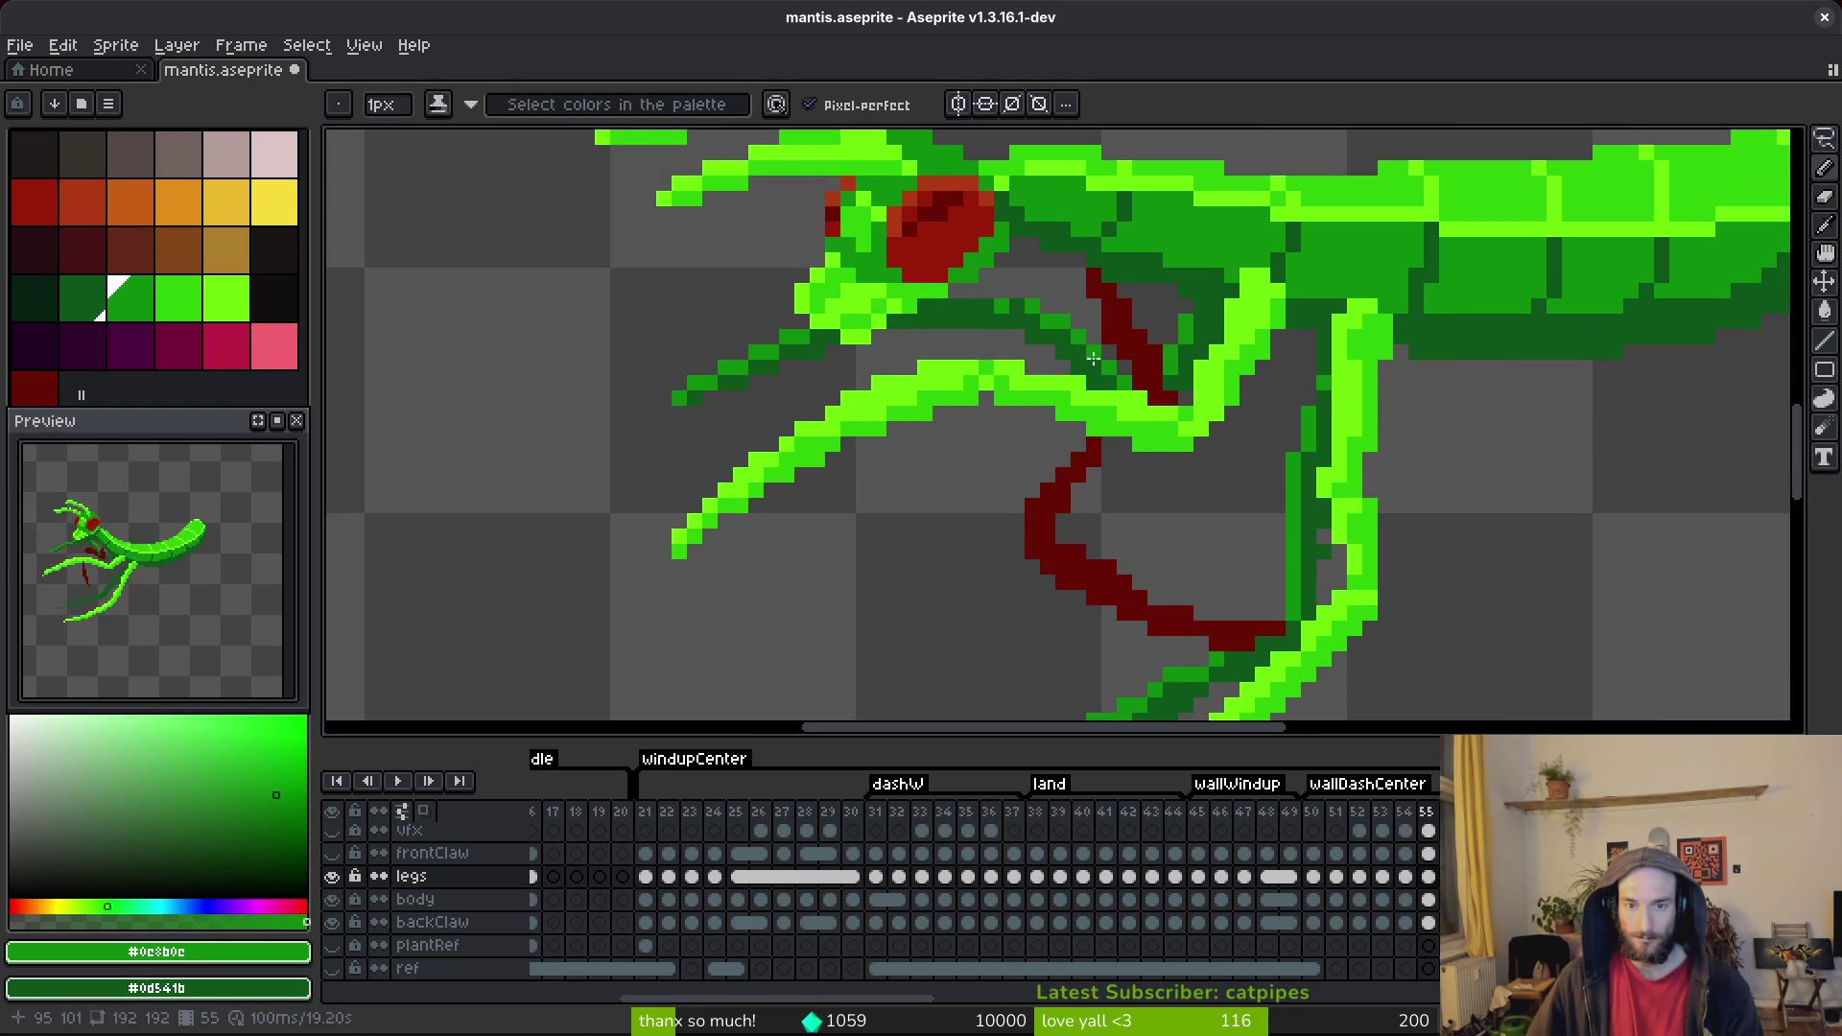
{"action": "key", "text": "ctrl+s"}
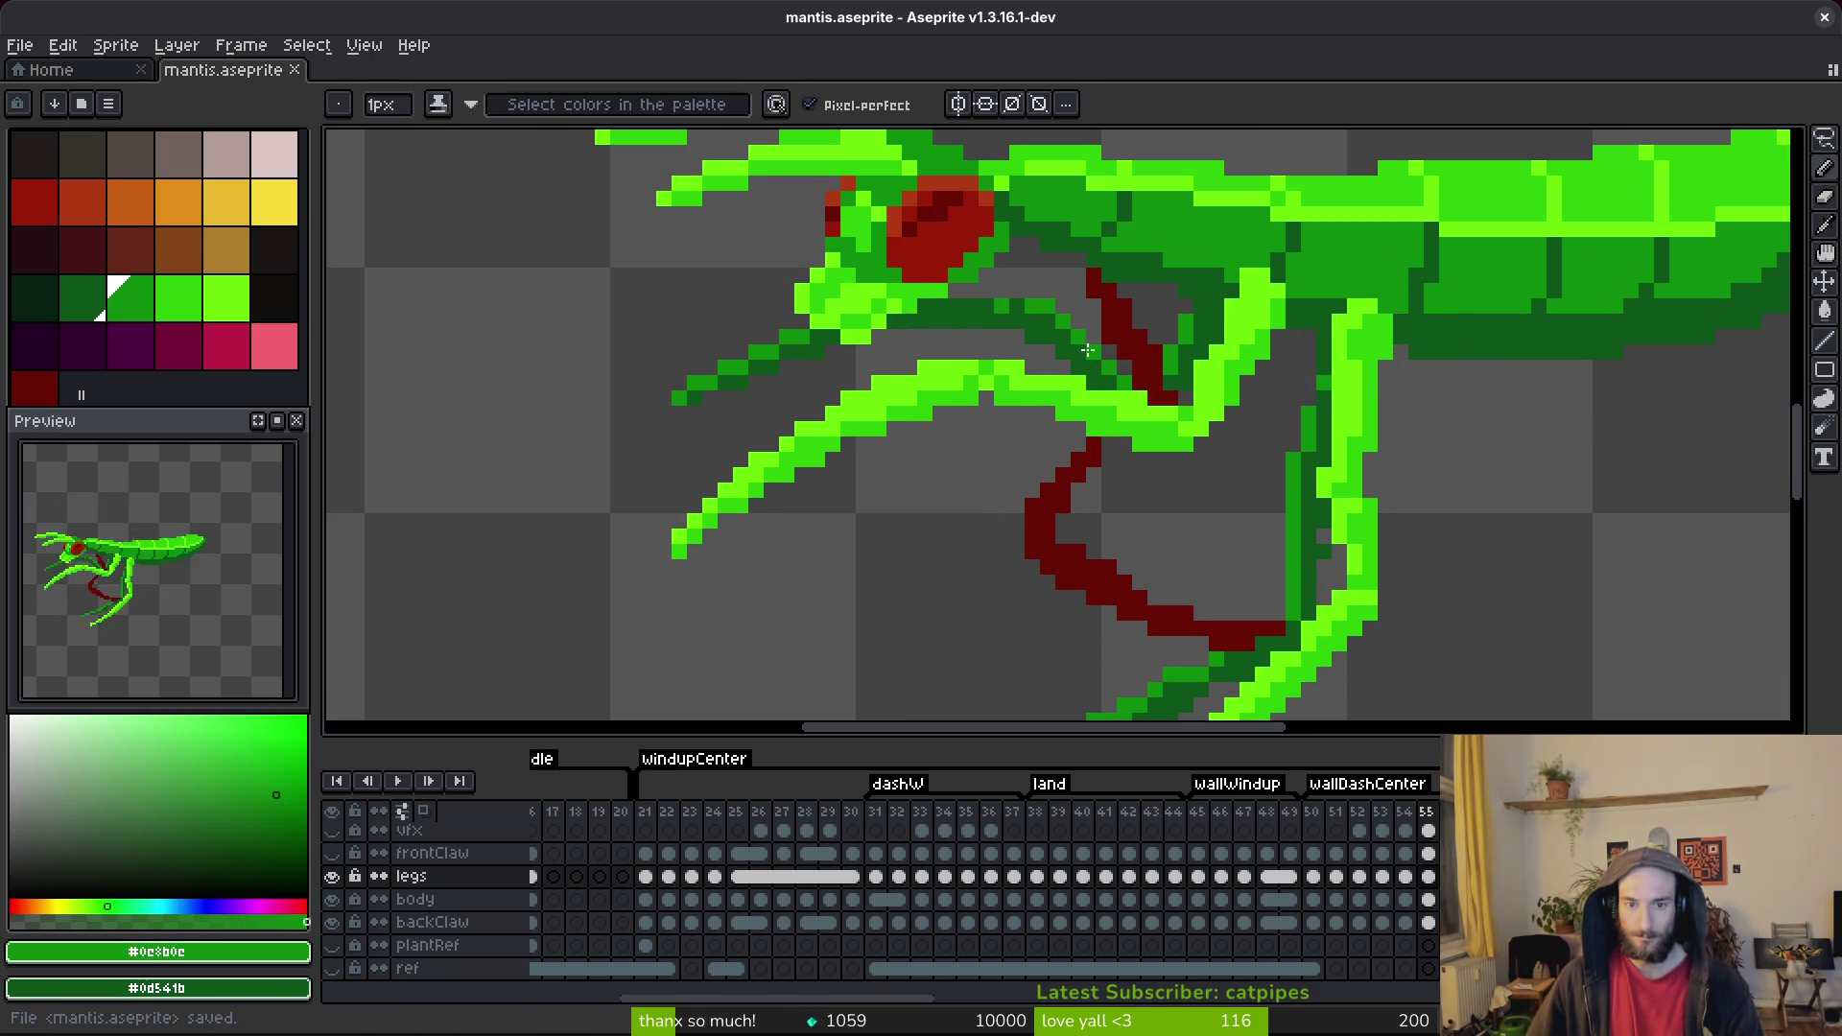
{"action": "scroll", "coordinate": [1074, 375], "scroll_direction": "down", "scroll_amount": 3}
{"action": "scroll", "coordinate": [1046, 409], "scroll_direction": "up", "scroll_amount": 4}
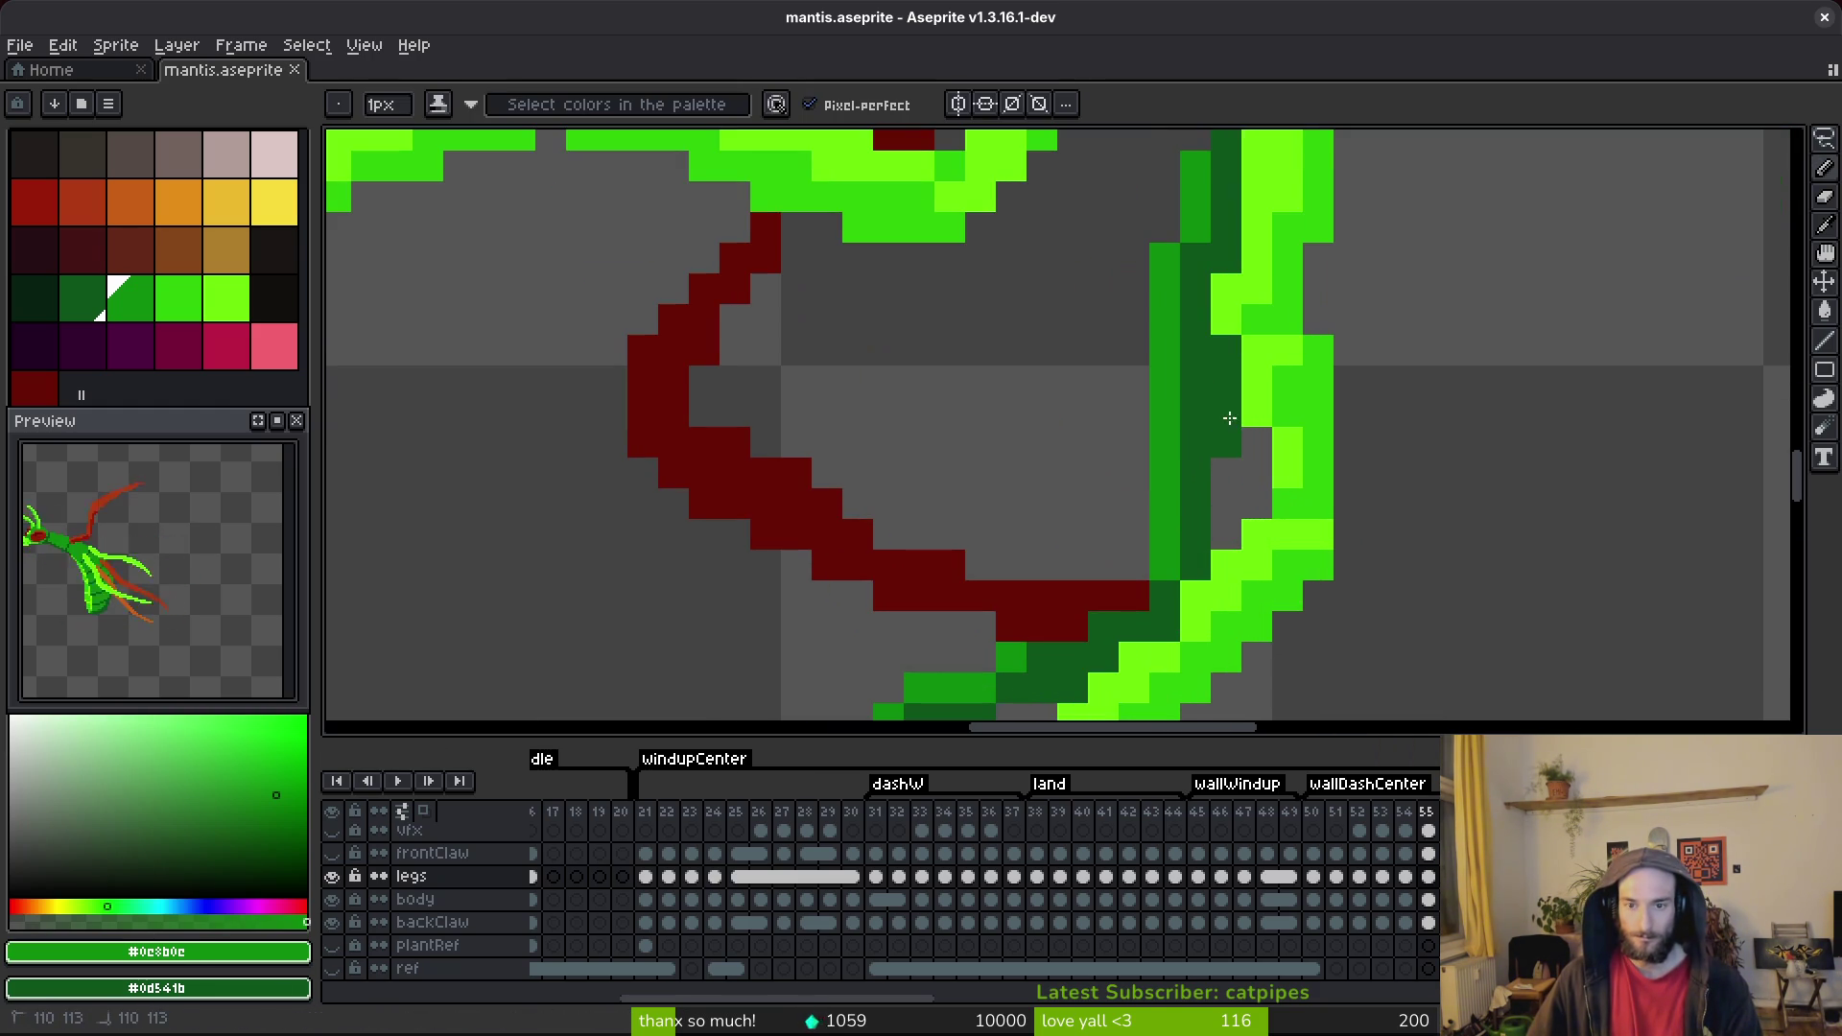
Redraw pixels on the back leg and add dark green pixels beside it.
{"action": "mouse_move", "coordinate": [1230, 418]}
{"action": "left_mouse_down"}
{"action": "mouse_move", "coordinate": [1223, 434]}
{"action": "mouse_move", "coordinate": [1203, 393]}
{"action": "left_mouse_up"}
{"action": "scroll", "coordinate": [1223, 433], "scroll_direction": "down", "scroll_amount": 3}
{"action": "scroll", "coordinate": [1232, 451], "scroll_direction": "up", "scroll_amount": 2}
{"action": "right_click", "coordinate": [1226, 397]}
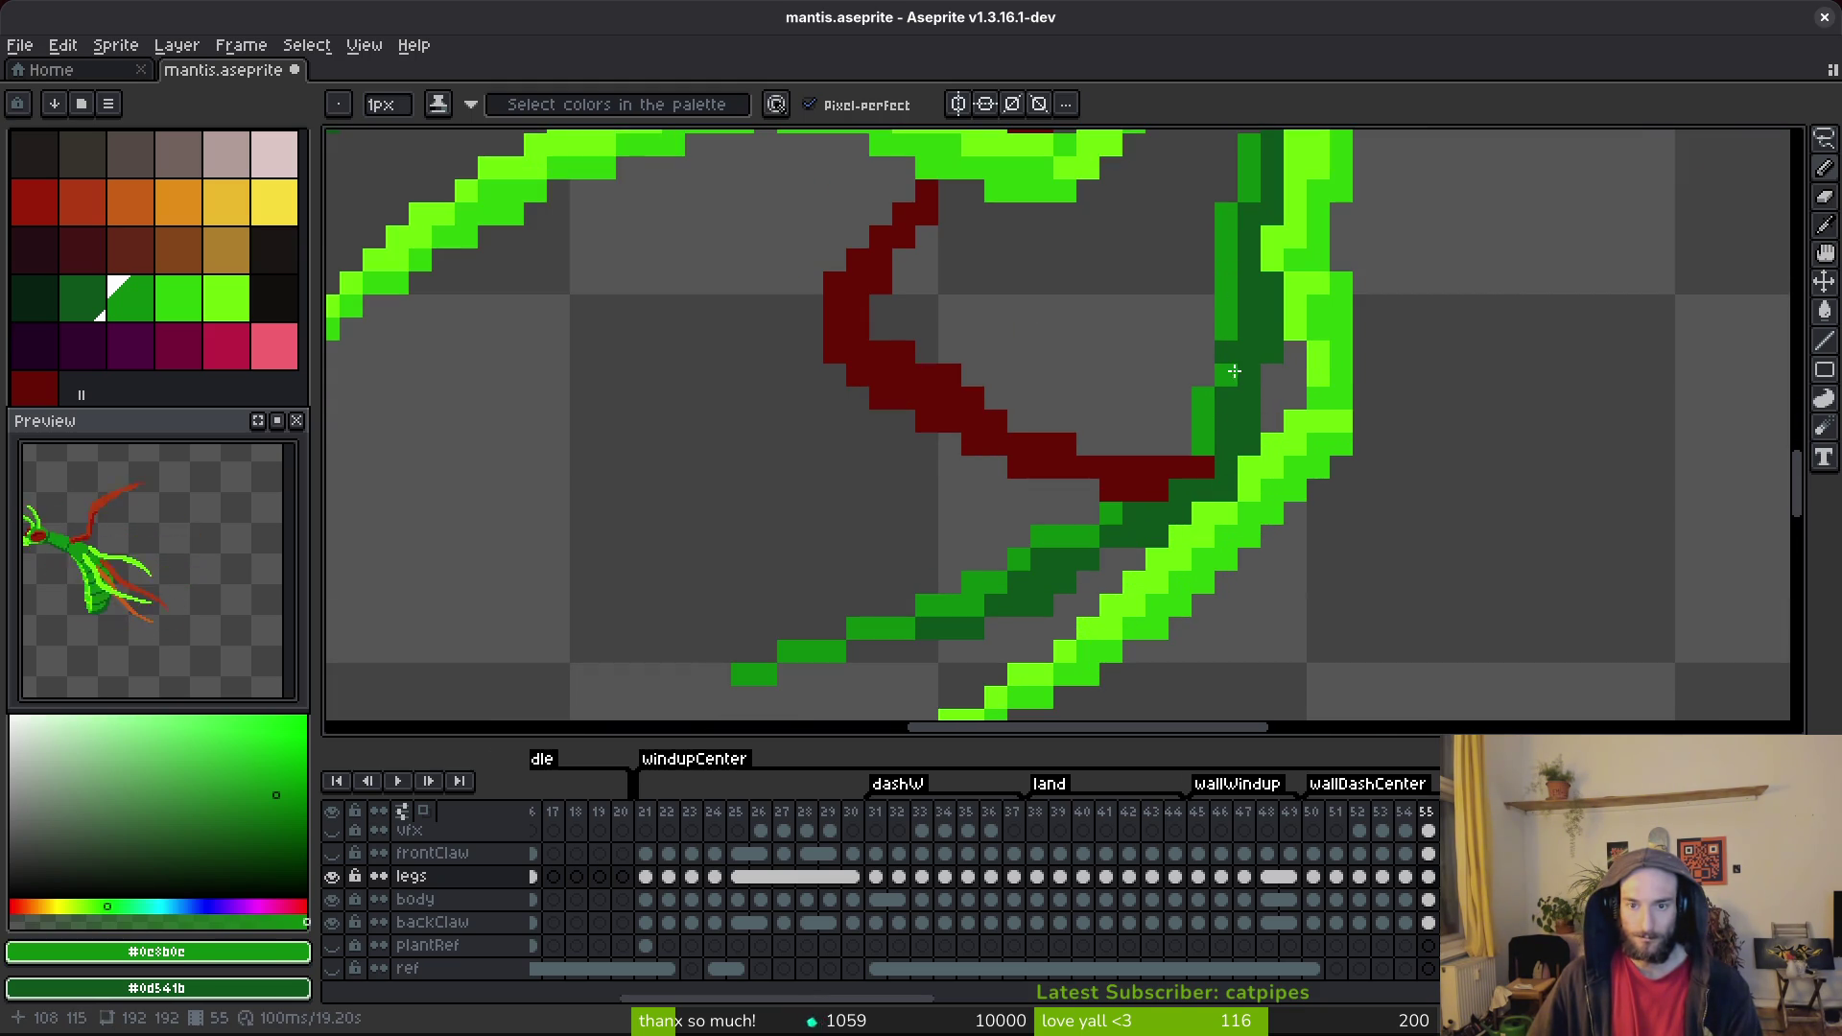
{"action": "scroll", "coordinate": [1233, 372], "scroll_direction": "down", "scroll_amount": 3}
{"action": "scroll", "coordinate": [1228, 427], "scroll_direction": "up", "scroll_amount": 2}
{"action": "scroll", "coordinate": [1161, 485], "scroll_direction": "up", "scroll_amount": 1}
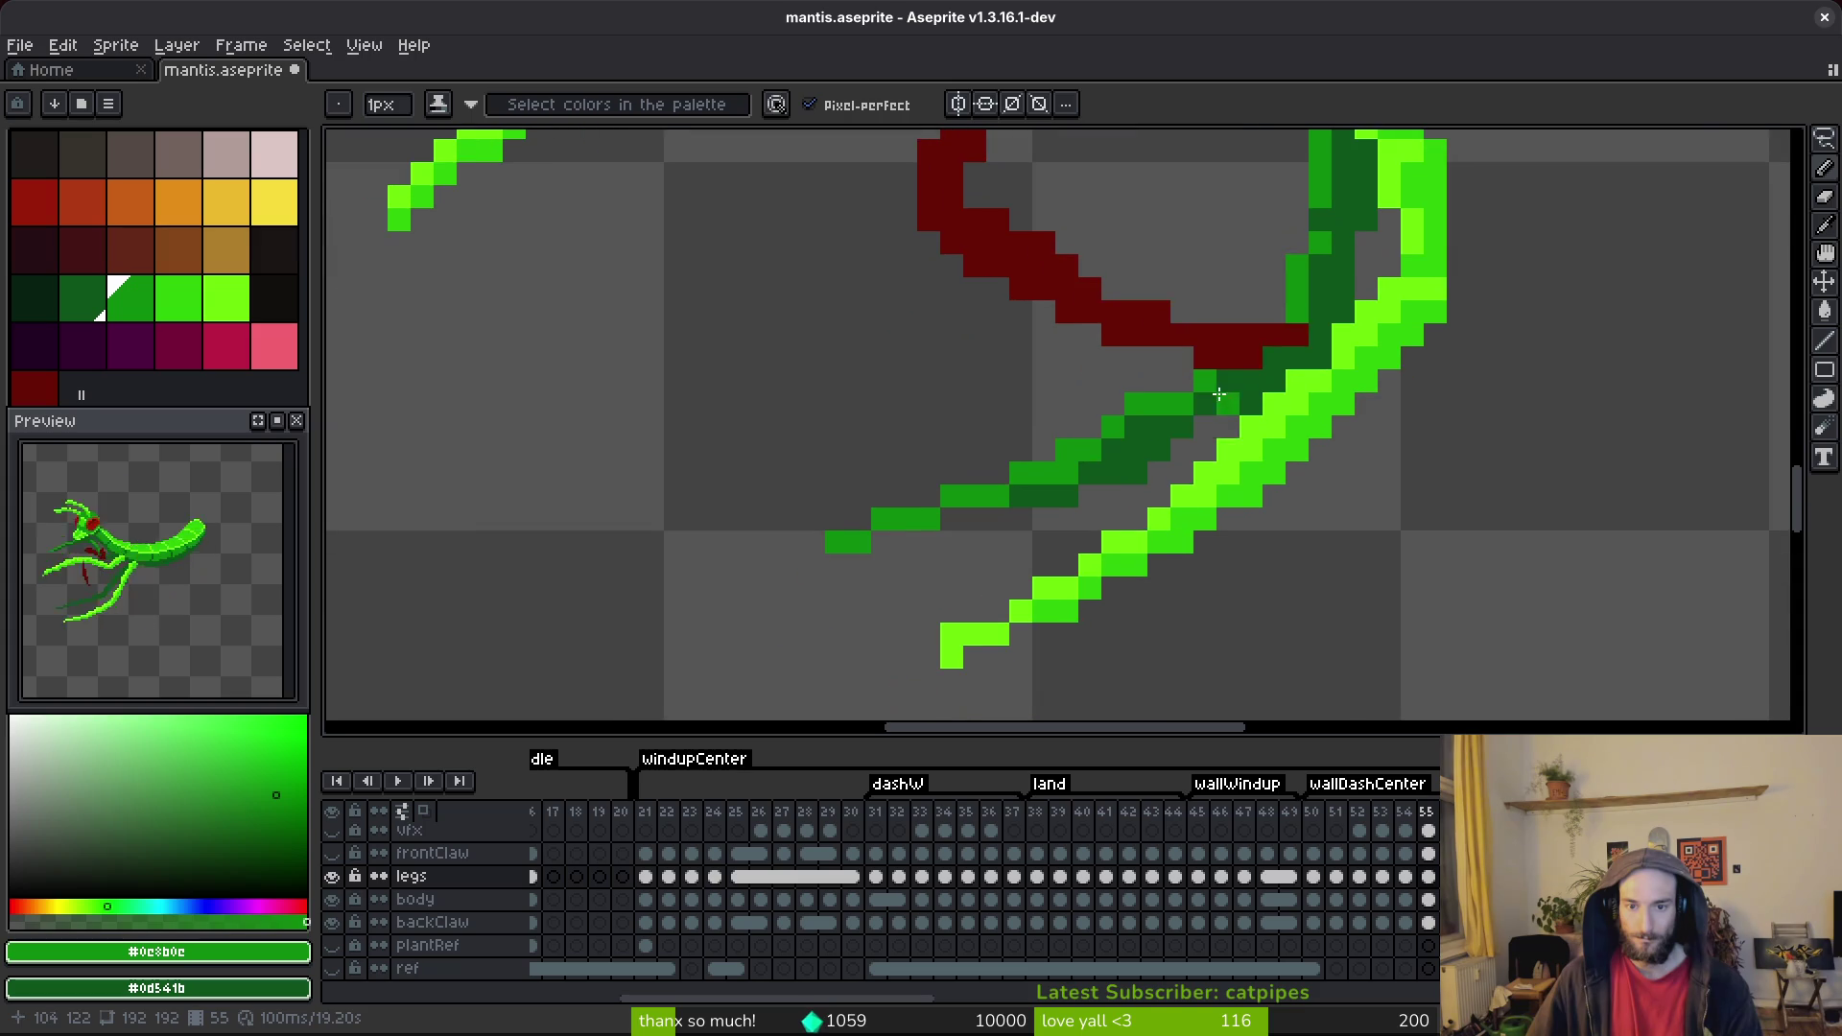
Extend the dark green leg toward its tip, remove a stray pixel, recolour a row, and save.
{"action": "left_click_drag", "start_coordinate": [969, 526], "coordinate": [998, 518]}
{"action": "left_click_drag", "start_coordinate": [860, 543], "coordinate": [921, 534]}
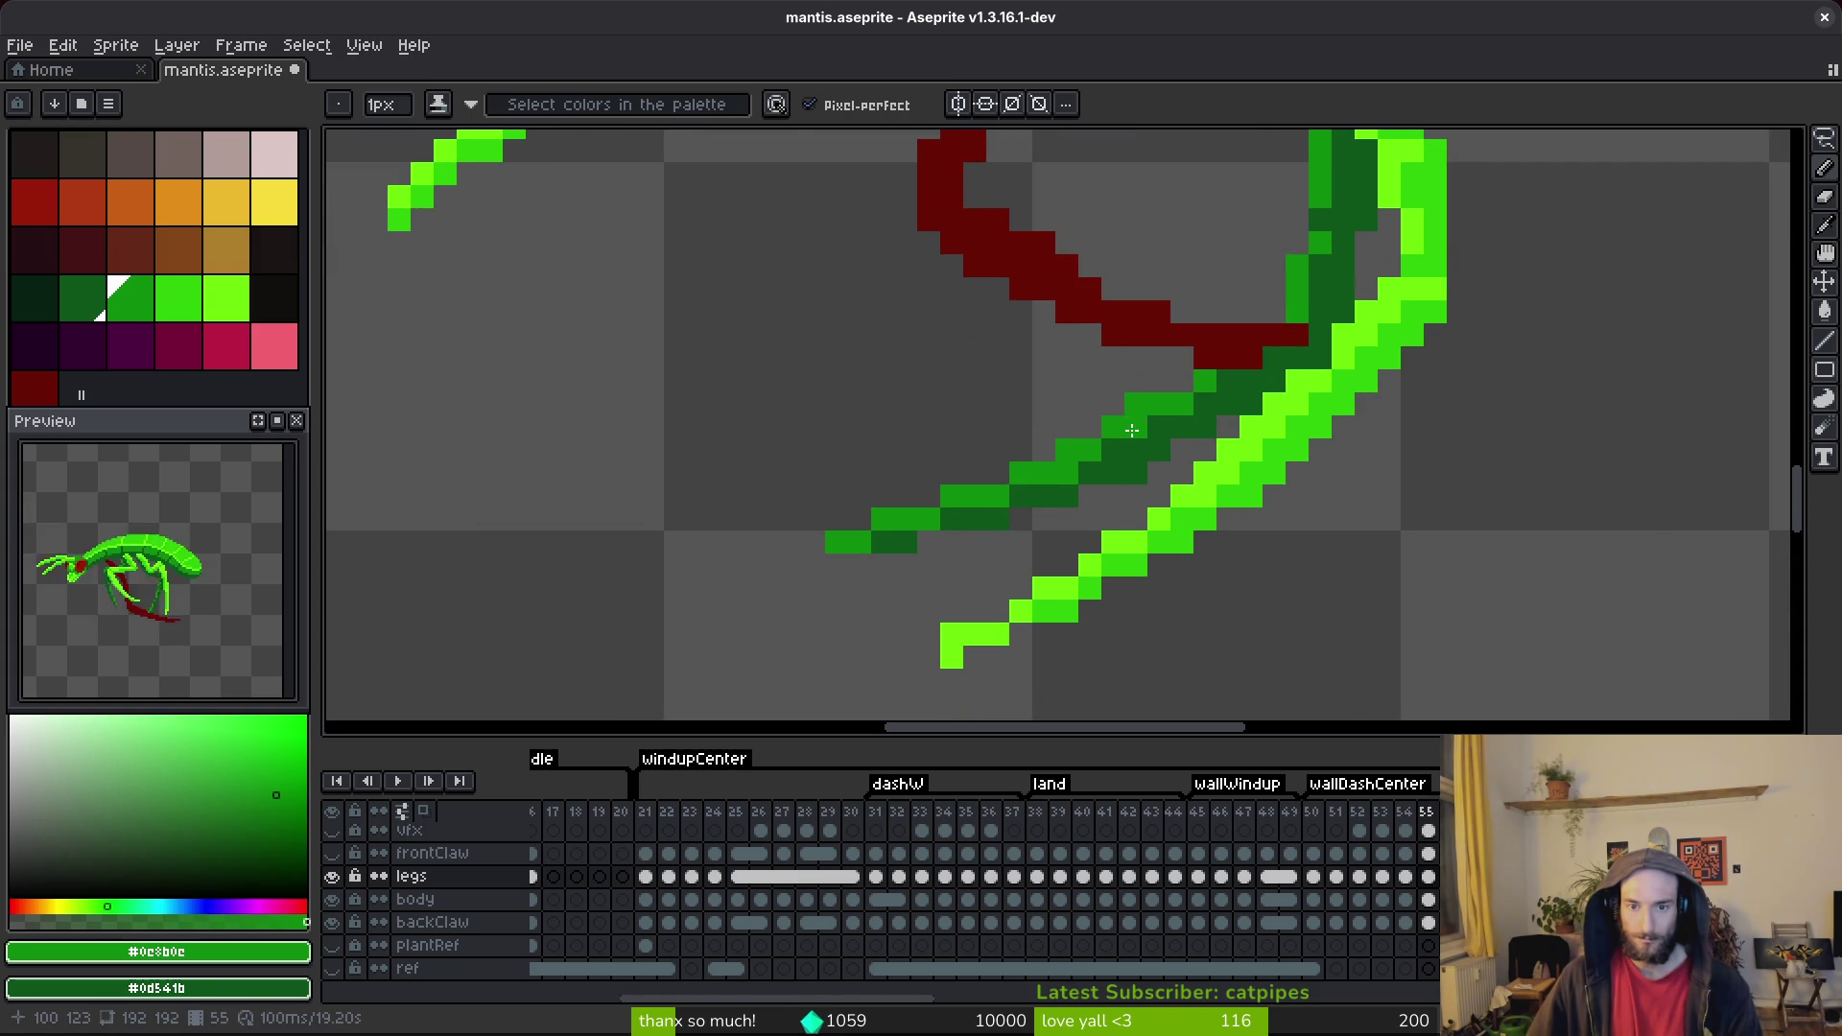
{"action": "left_click", "coordinate": [1135, 403]}
{"action": "mouse_move", "coordinate": [1159, 429]}
{"action": "left_mouse_down"}
{"action": "mouse_move", "coordinate": [1113, 443]}
{"action": "mouse_move", "coordinate": [1211, 423]}
{"action": "left_mouse_up"}
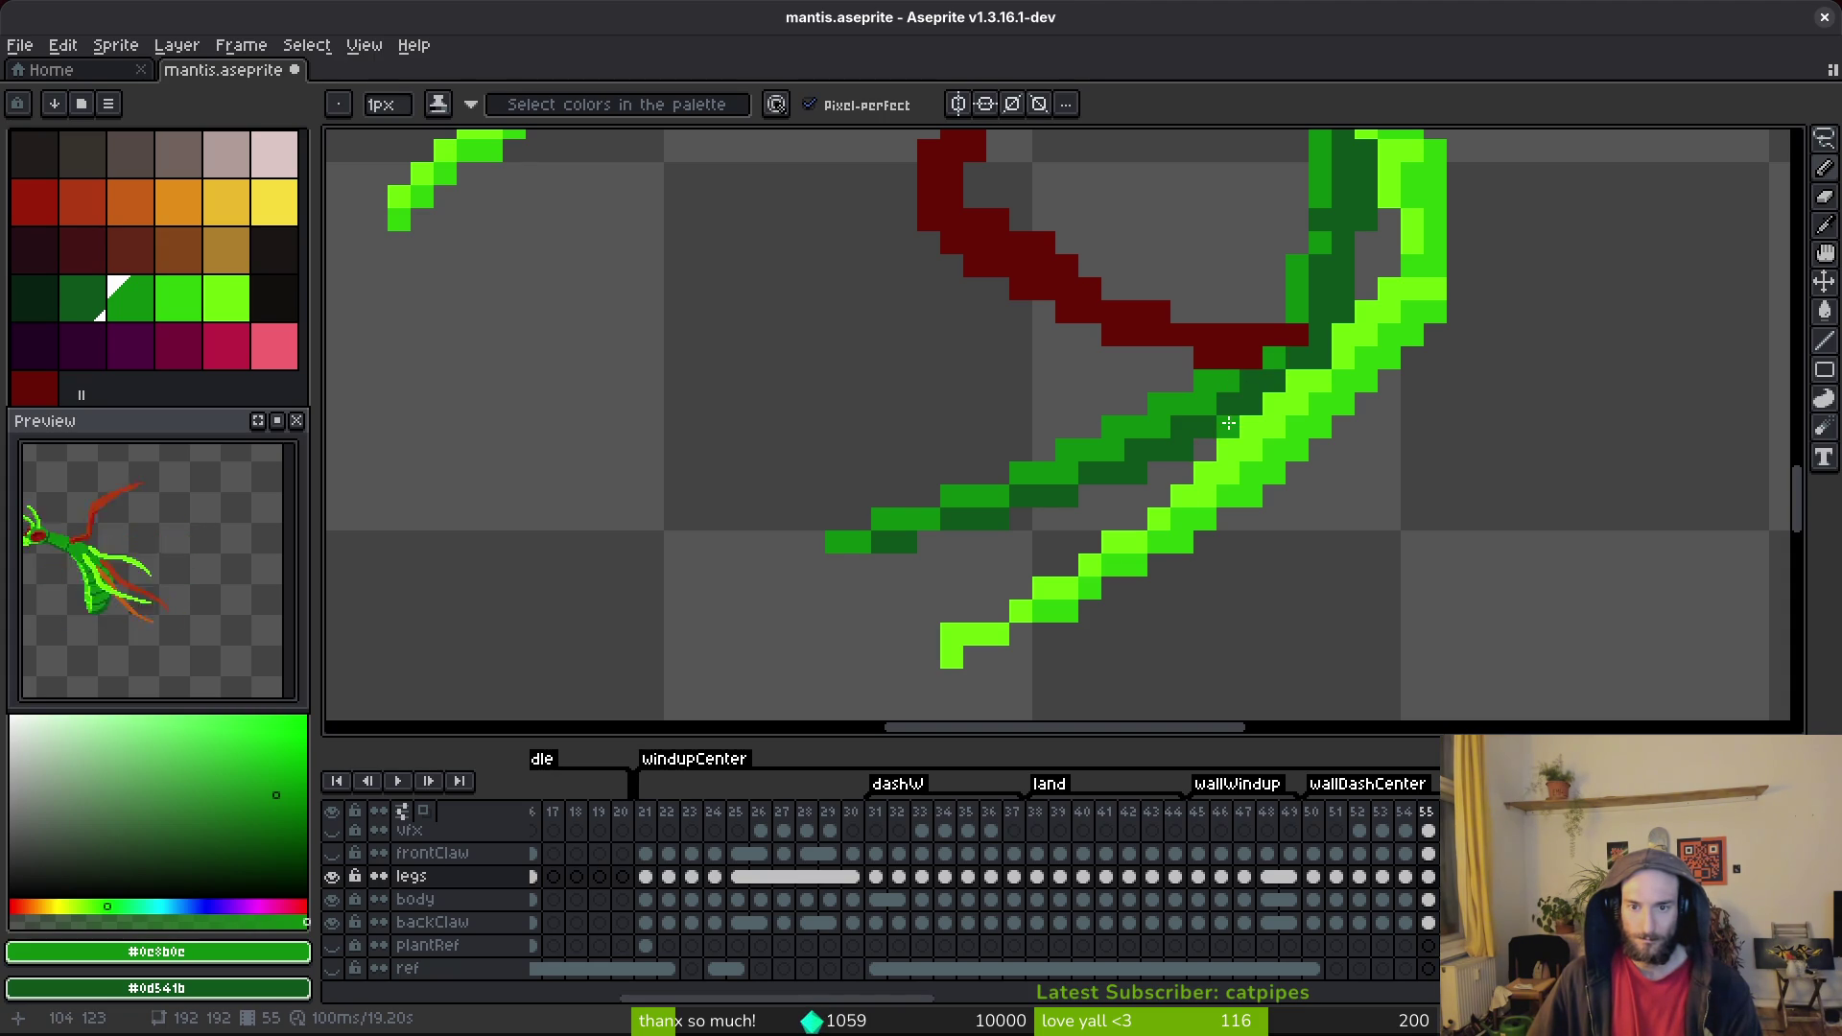
{"action": "key", "text": "ctrl+s"}
{"action": "scroll", "coordinate": [1200, 535], "scroll_direction": "down", "scroll_amount": 3}
{"action": "scroll", "coordinate": [1255, 404], "scroll_direction": "up", "scroll_amount": 3}
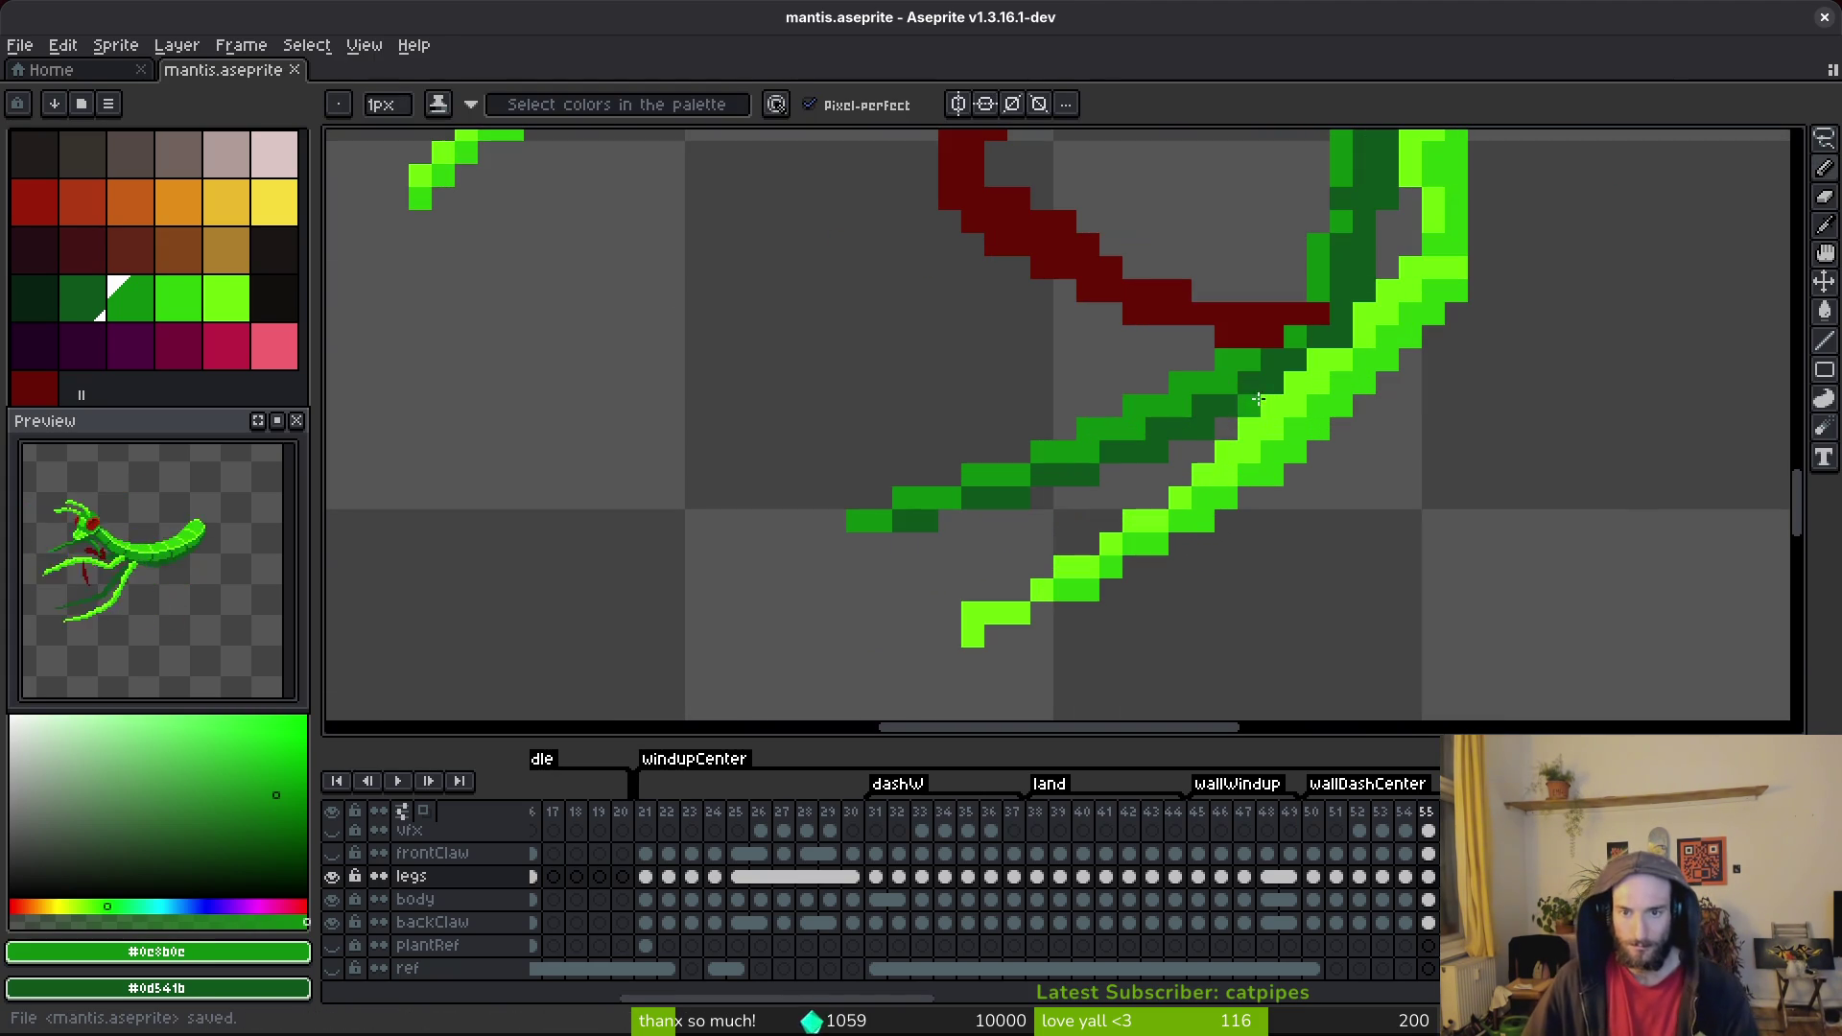
Repaint the leg where it meets the claw and add dark green pixels along its lower row.
{"action": "left_click", "coordinate": [1147, 426]}
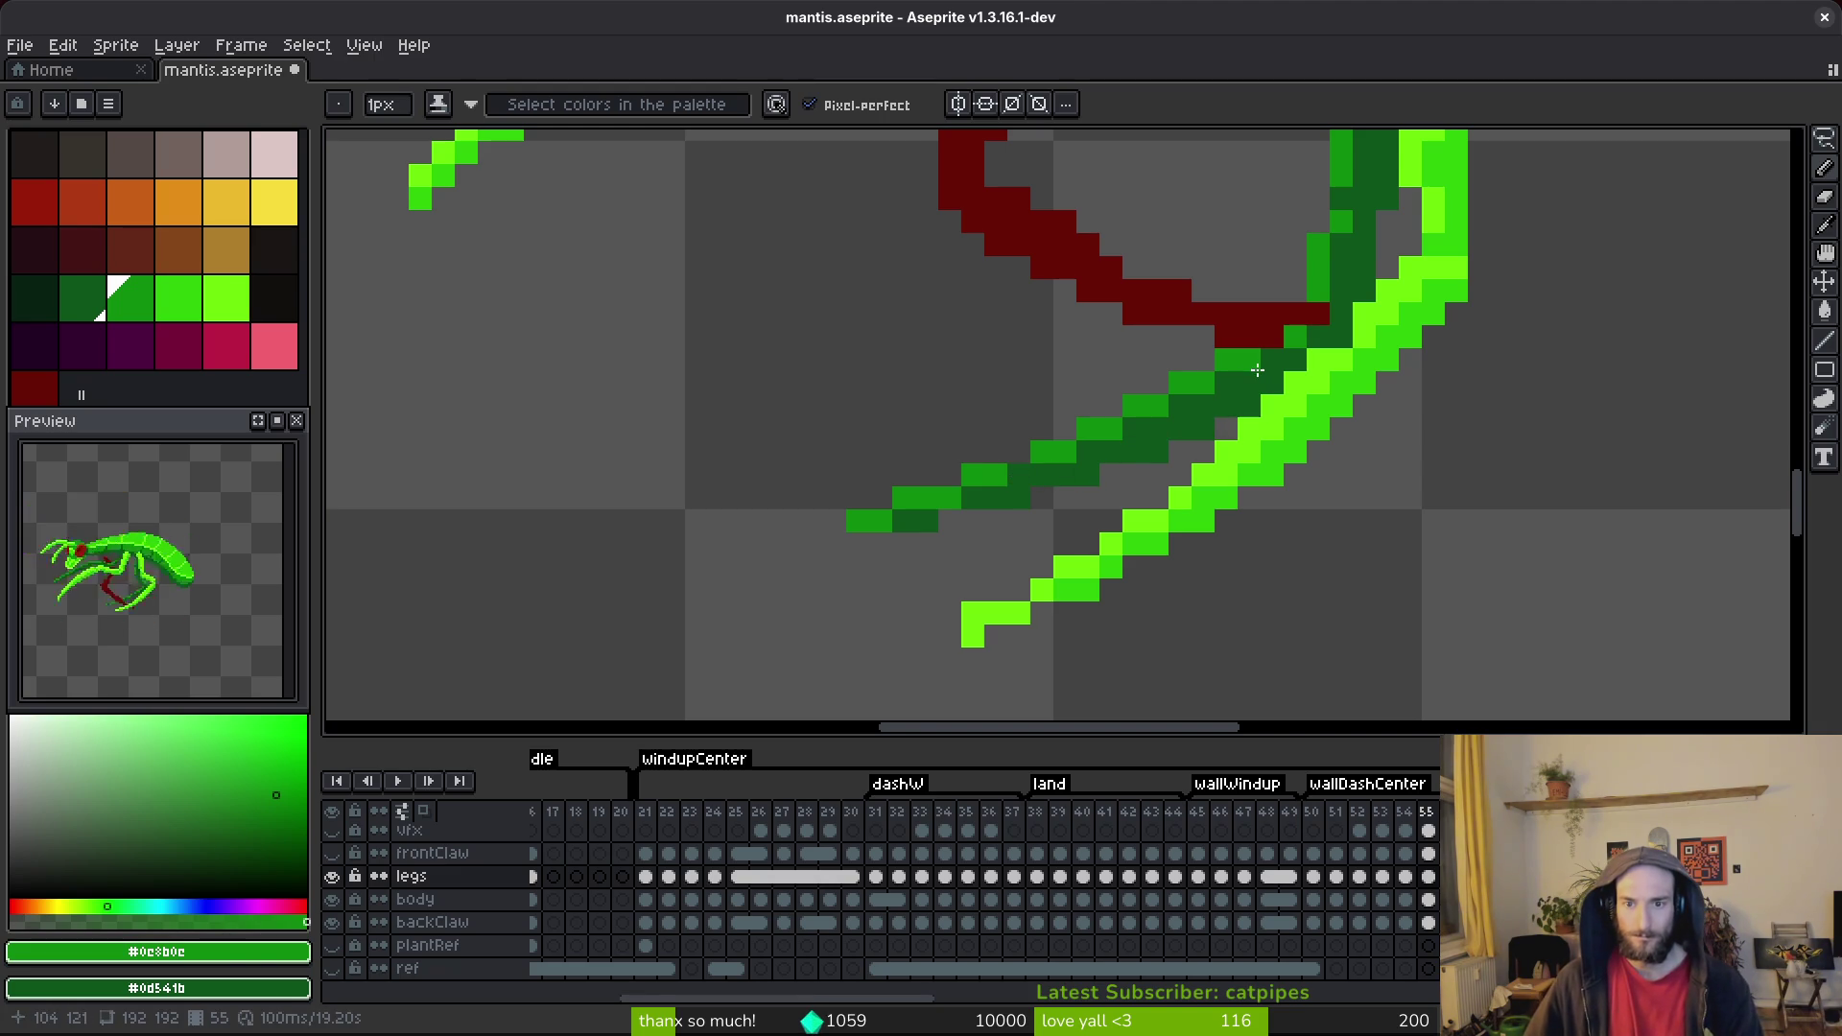
{"action": "key", "text": "ctrl+s"}
{"action": "scroll", "coordinate": [960, 489], "scroll_direction": "down", "scroll_amount": 3}
{"action": "scroll", "coordinate": [892, 448], "scroll_direction": "up", "scroll_amount": 3}
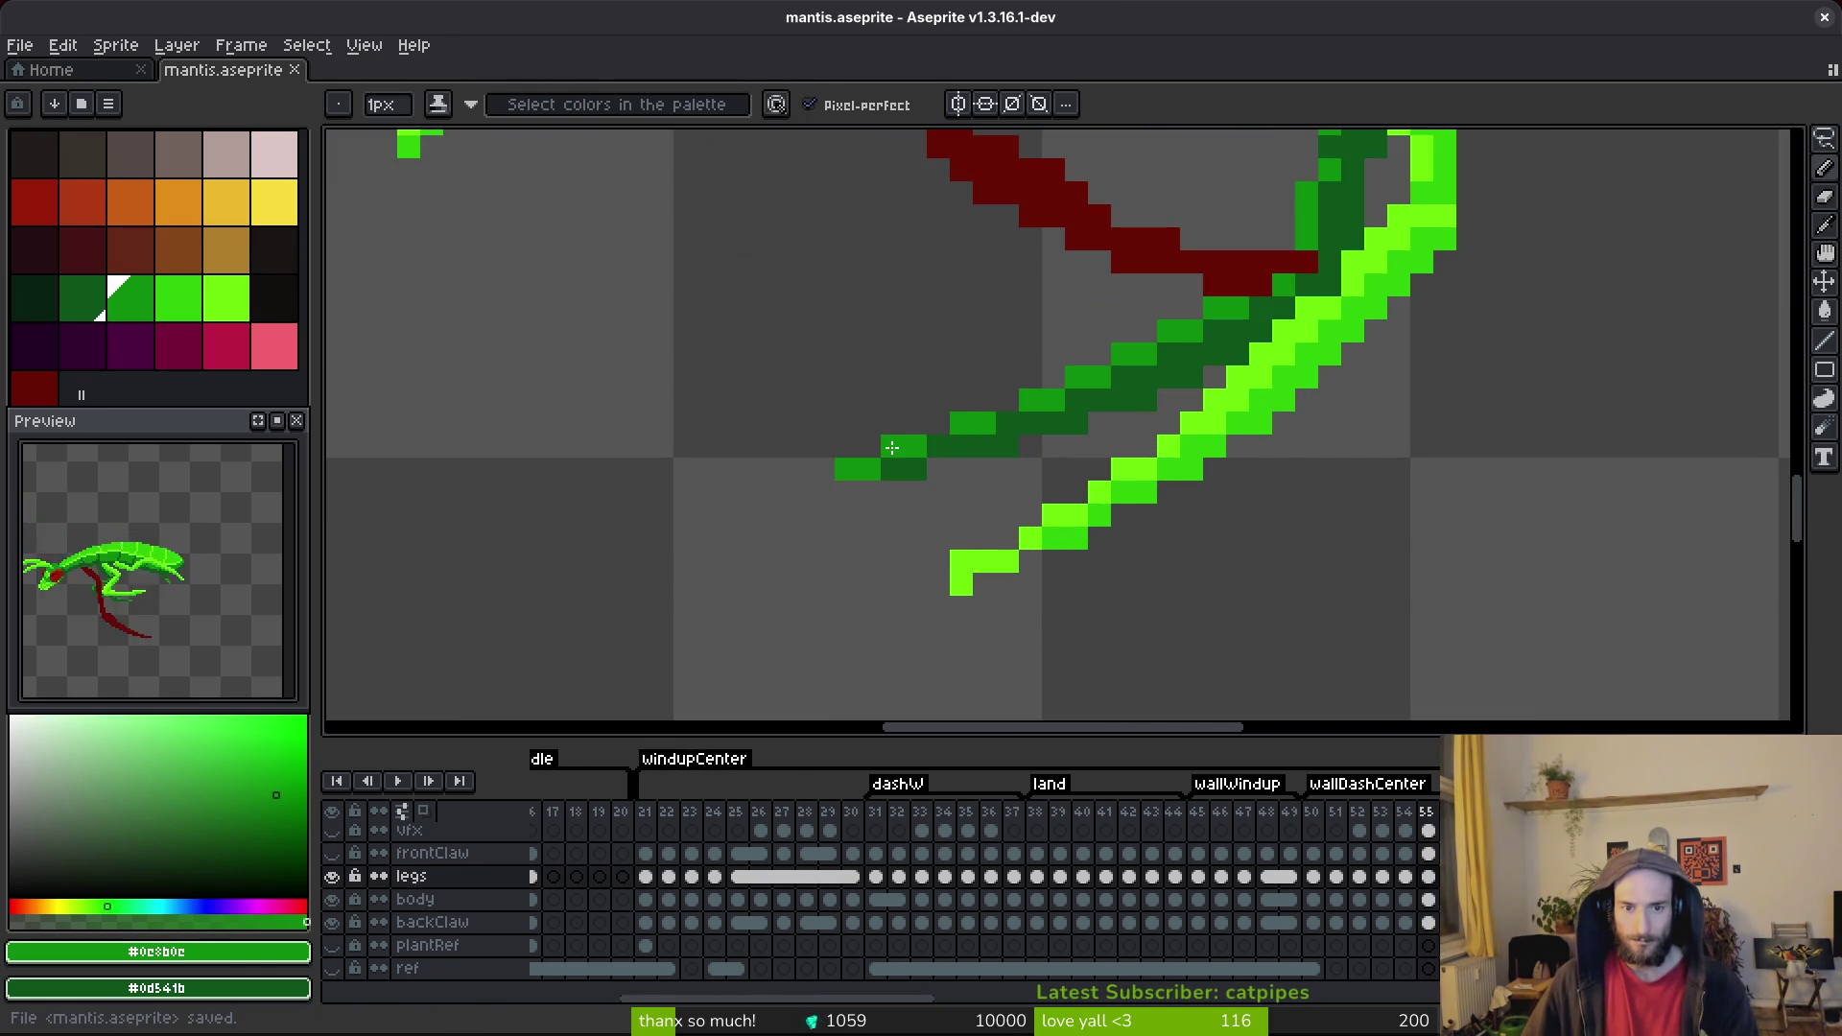
{"action": "left_click", "coordinate": [892, 448]}
{"action": "left_click_drag", "start_coordinate": [938, 470], "coordinate": [962, 469]}
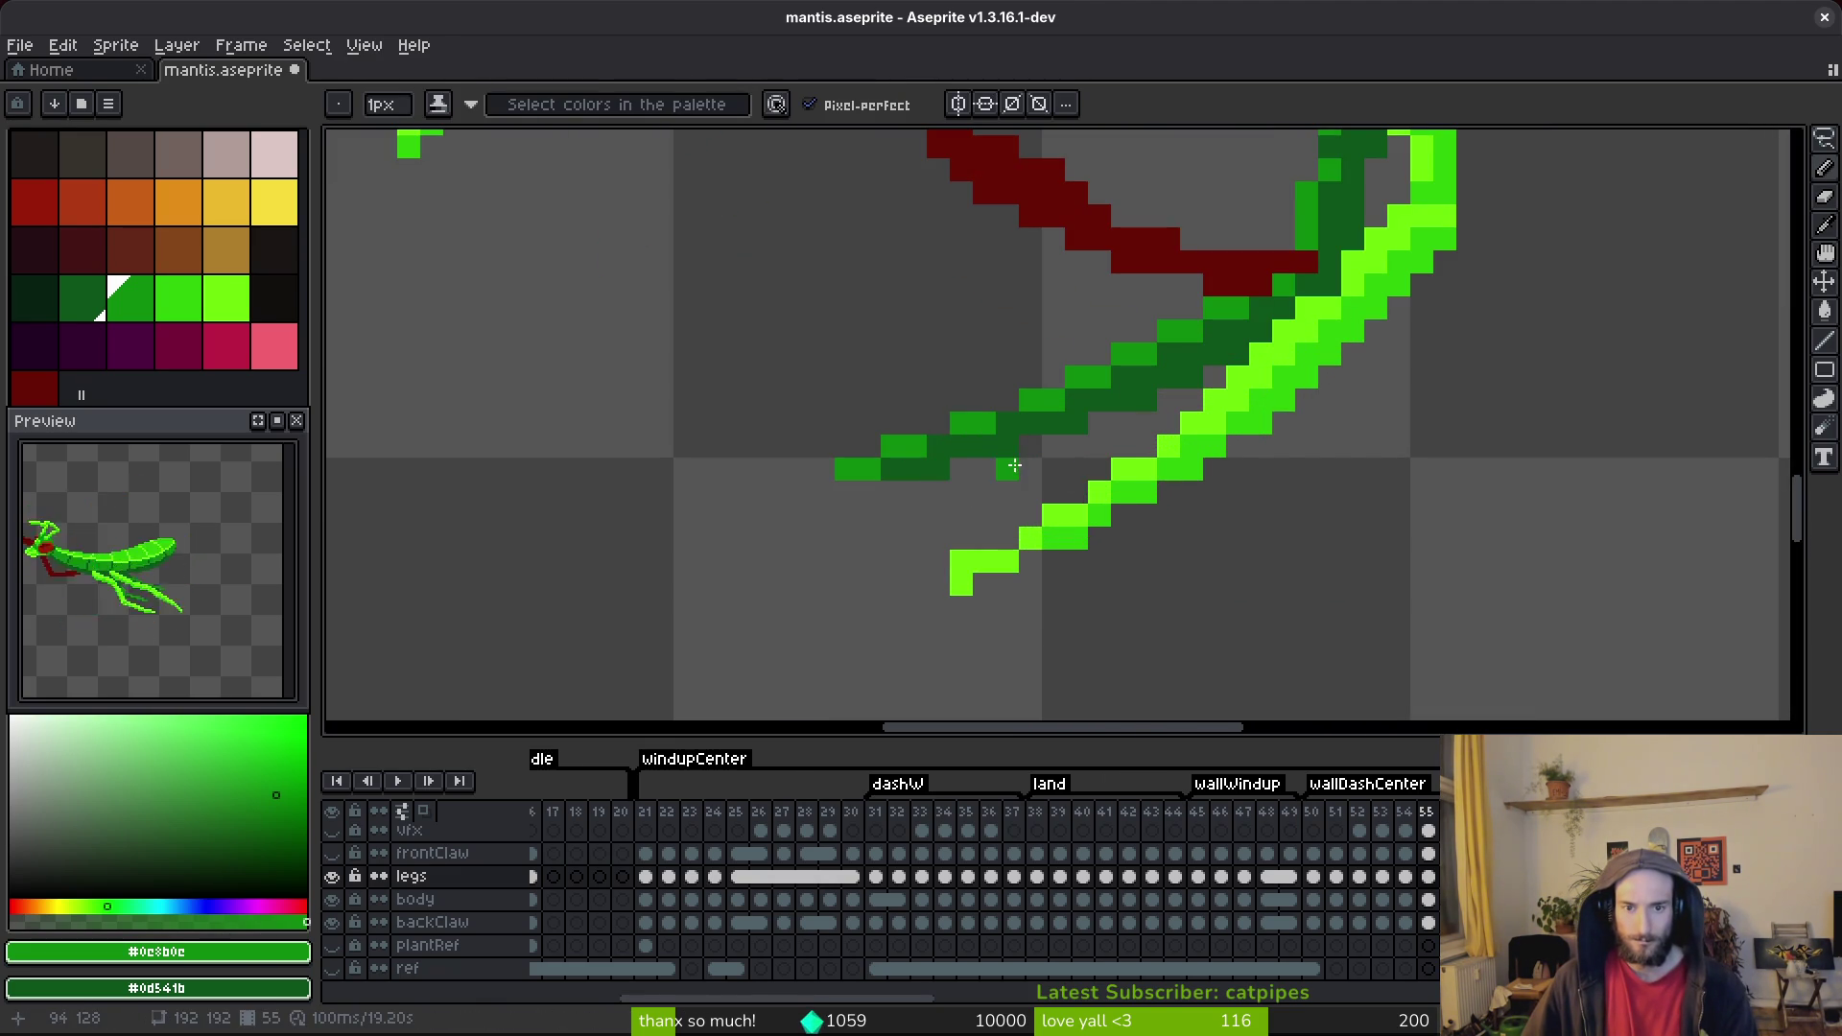
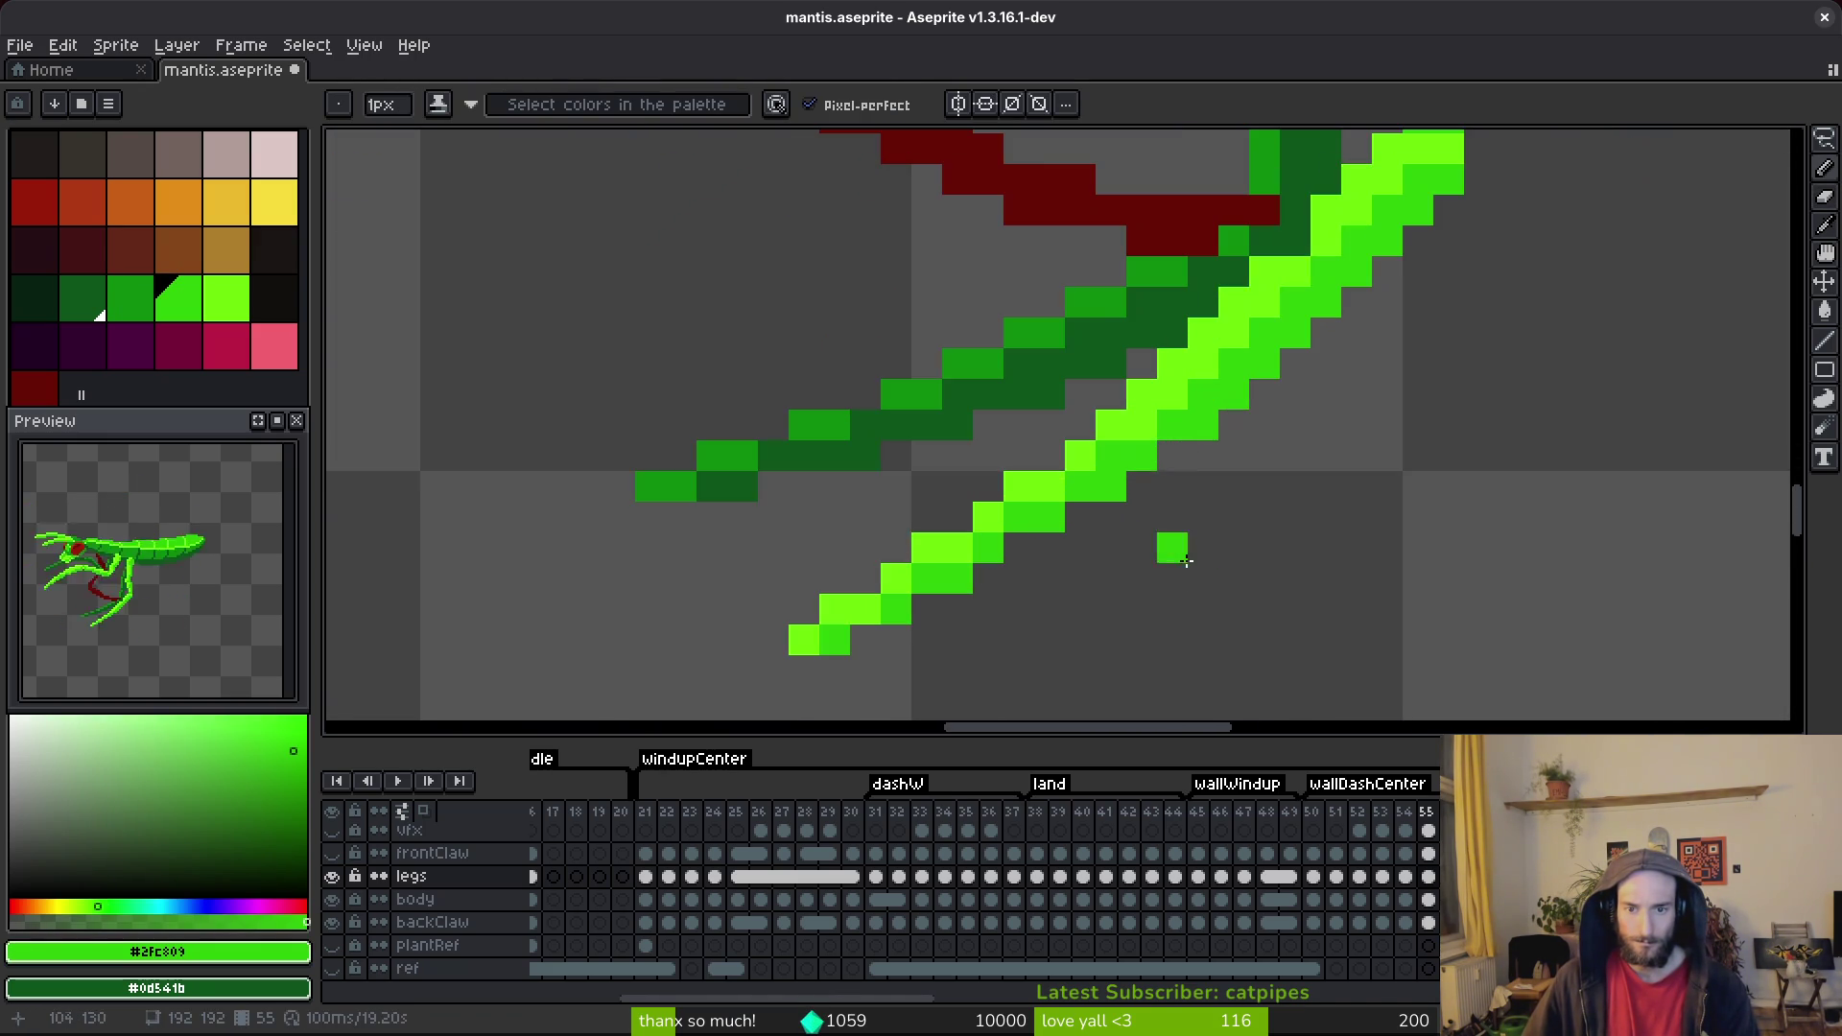
Sample the bright leg green, try a pixel beside the leg, then undo it.
{"action": "scroll", "coordinate": [1364, 506], "scroll_direction": "up", "scroll_amount": 3}
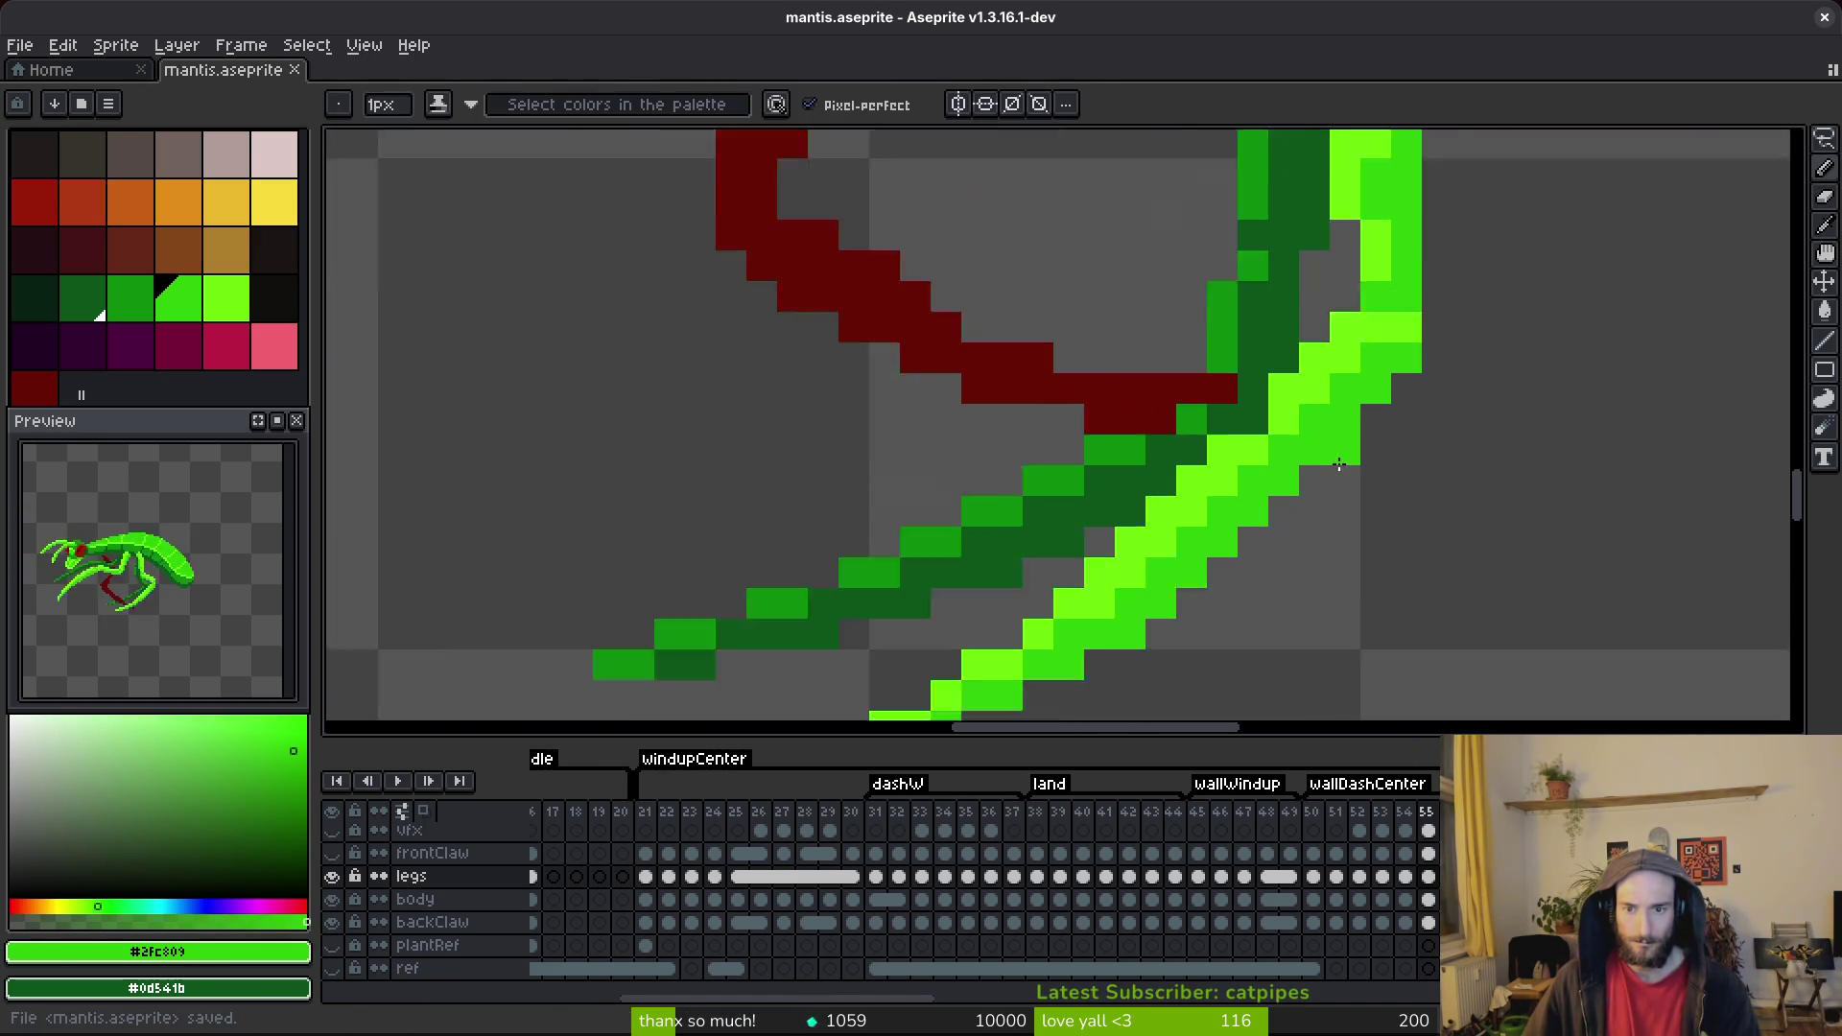
{"action": "left_click", "coordinate": [1253, 383], "text": "alt"}
{"action": "scroll", "coordinate": [1368, 484], "scroll_direction": "down", "scroll_amount": 3}
{"action": "scroll", "coordinate": [1369, 485], "scroll_direction": "up", "scroll_amount": 2}
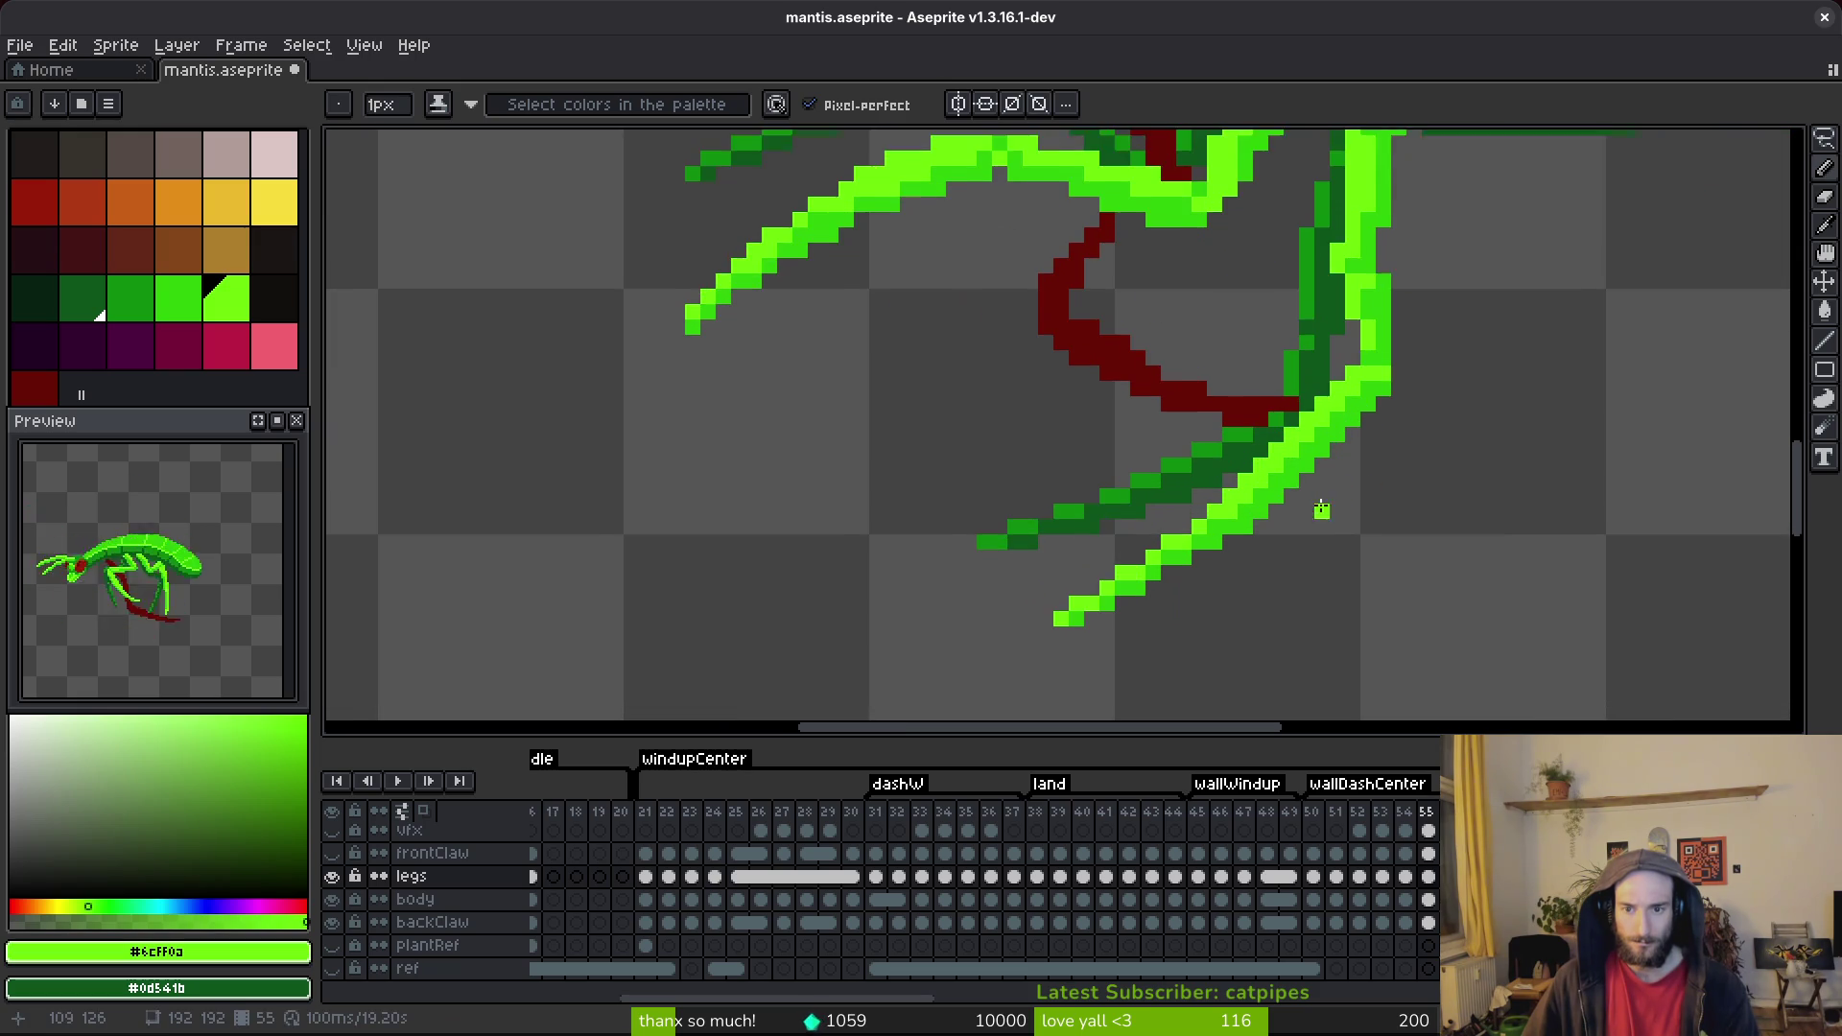
{"action": "left_click", "coordinate": [1339, 449]}
{"action": "scroll", "coordinate": [1339, 442], "scroll_direction": "up", "scroll_amount": 2}
{"action": "key", "text": "ctrl+z"}
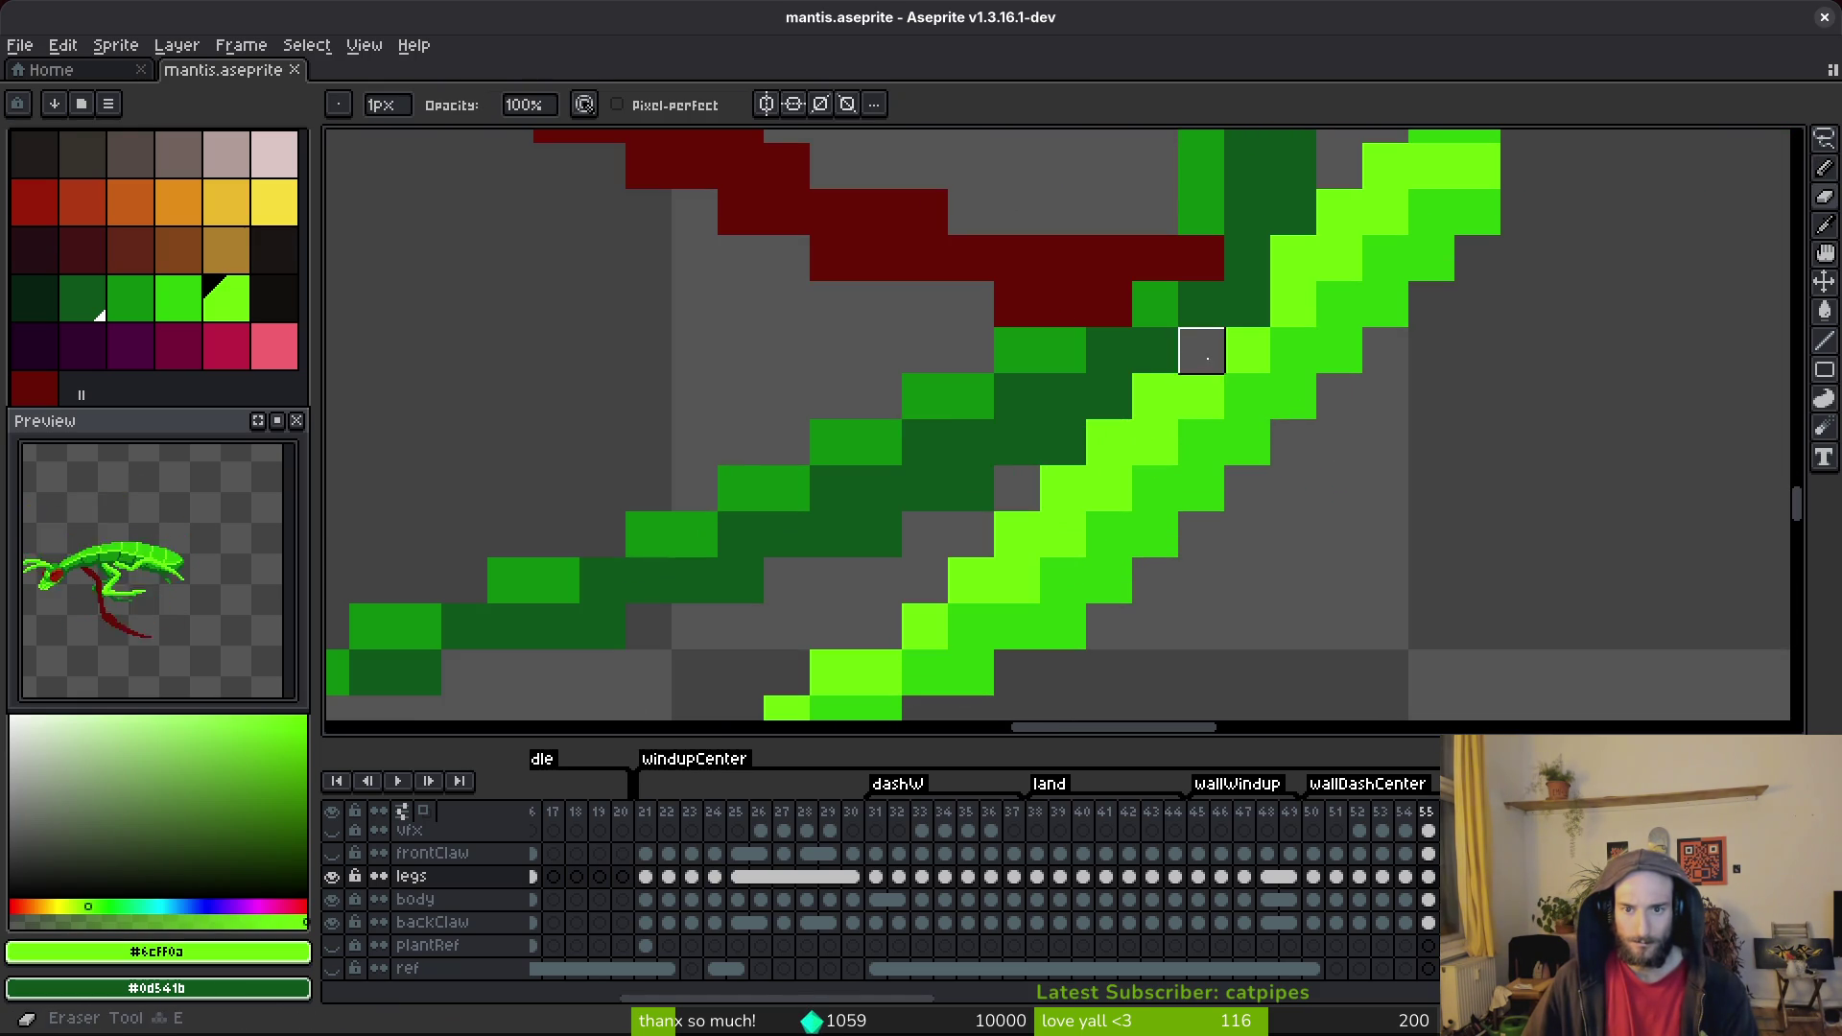
Repaint three lower-leg pixels in dark green.
{"action": "right_click", "coordinate": [1201, 350]}
{"action": "left_click", "coordinate": [1164, 341], "text": "alt"}
{"action": "left_click", "coordinate": [1171, 385]}
{"action": "scroll", "coordinate": [1171, 384], "scroll_direction": "down", "scroll_amount": 5}
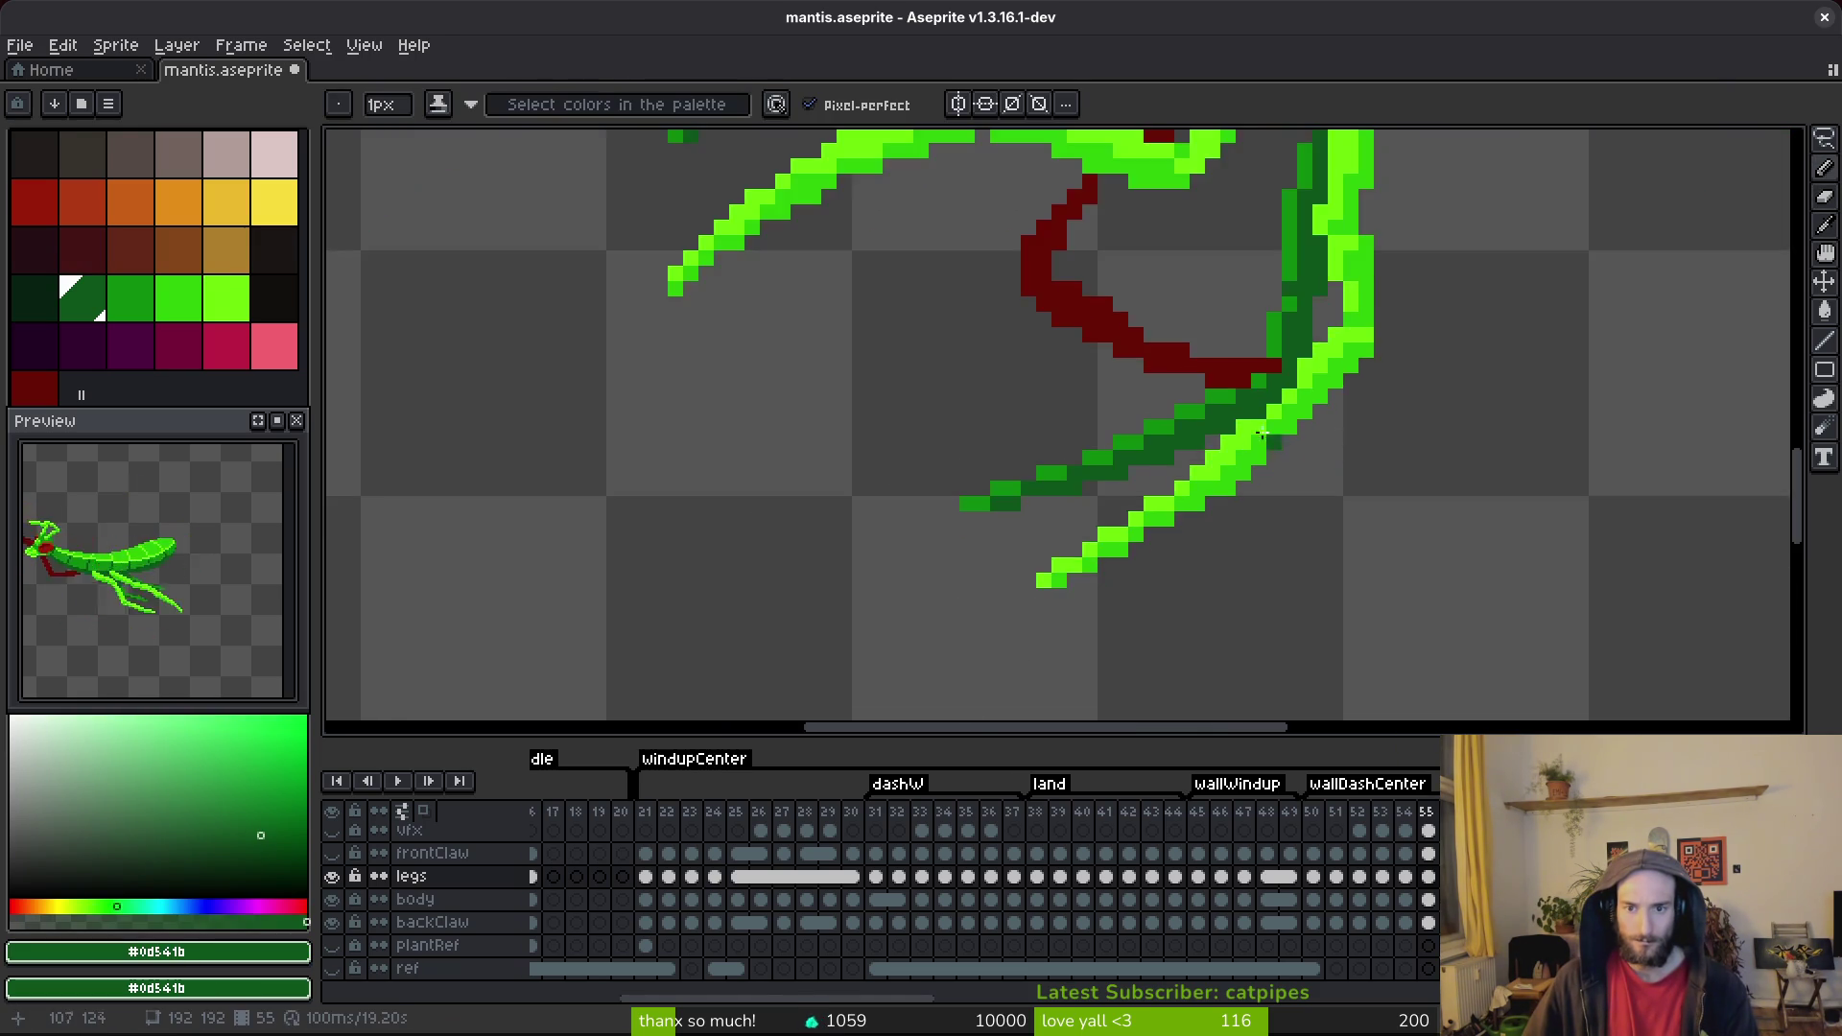
{"action": "scroll", "coordinate": [1172, 384], "scroll_direction": "up", "scroll_amount": 5}
Pick mid green #2fc809 and add two pixels along the leg.
{"action": "key", "text": "e"}
{"action": "scroll", "coordinate": [1407, 497], "scroll_direction": "down", "scroll_amount": 3}
{"action": "scroll", "coordinate": [1406, 497], "scroll_direction": "up", "scroll_amount": 1}
{"action": "key", "text": "b"}
{"action": "left_click", "coordinate": [1510, 268], "text": "alt"}
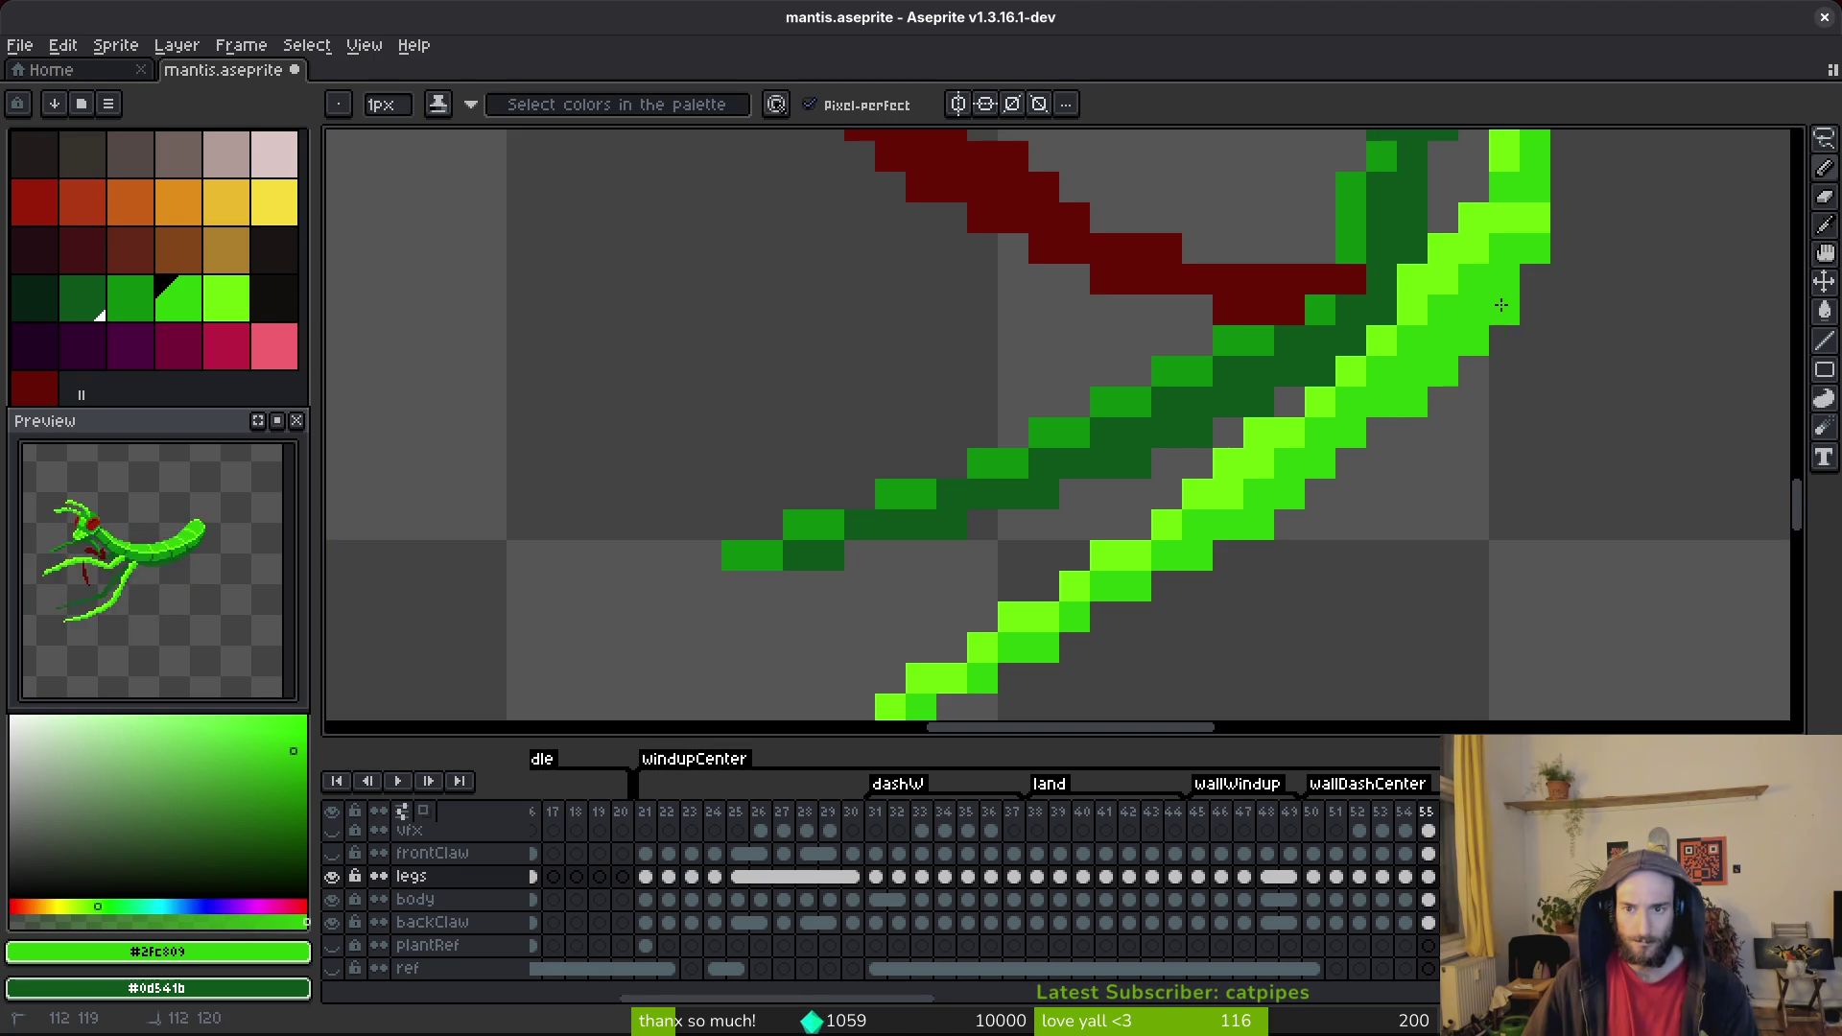
{"action": "left_click", "coordinate": [1350, 462]}
{"action": "left_click", "coordinate": [1319, 494]}
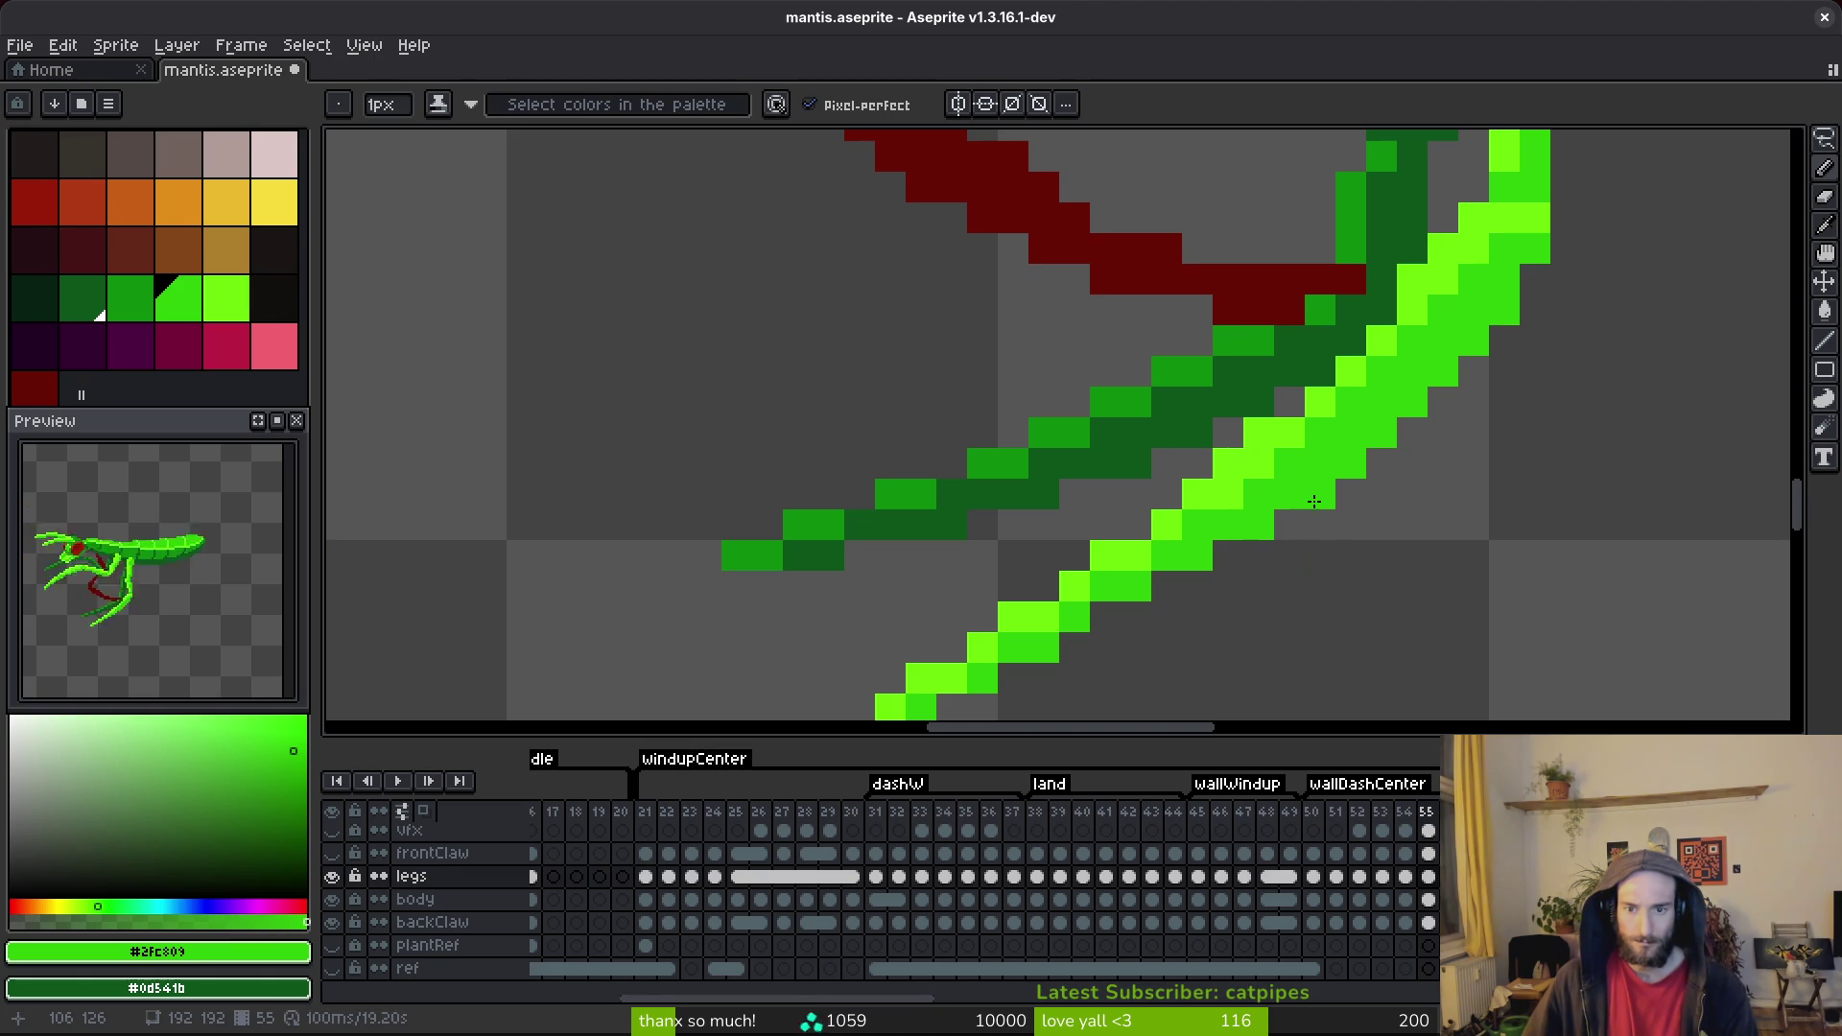
Brighten the leg's outer edge with bright green #6cff0a.
{"action": "scroll", "coordinate": [1207, 545], "scroll_direction": "down", "scroll_amount": 3}
{"action": "scroll", "coordinate": [1207, 545], "scroll_direction": "up", "scroll_amount": 3}
{"action": "key", "text": "alt"}
{"action": "left_click", "coordinate": [1247, 439], "text": "alt"}
{"action": "mouse_move", "coordinate": [1276, 417]}
{"action": "left_mouse_down"}
{"action": "mouse_move", "coordinate": [1381, 316]}
{"action": "mouse_move", "coordinate": [1378, 266]}
{"action": "left_mouse_up"}
{"action": "key", "text": "b"}
Undo a stray light-green pixel and paint a dark leg pixel in mid green.
{"action": "scroll", "coordinate": [1489, 433], "scroll_direction": "down", "scroll_amount": 2}
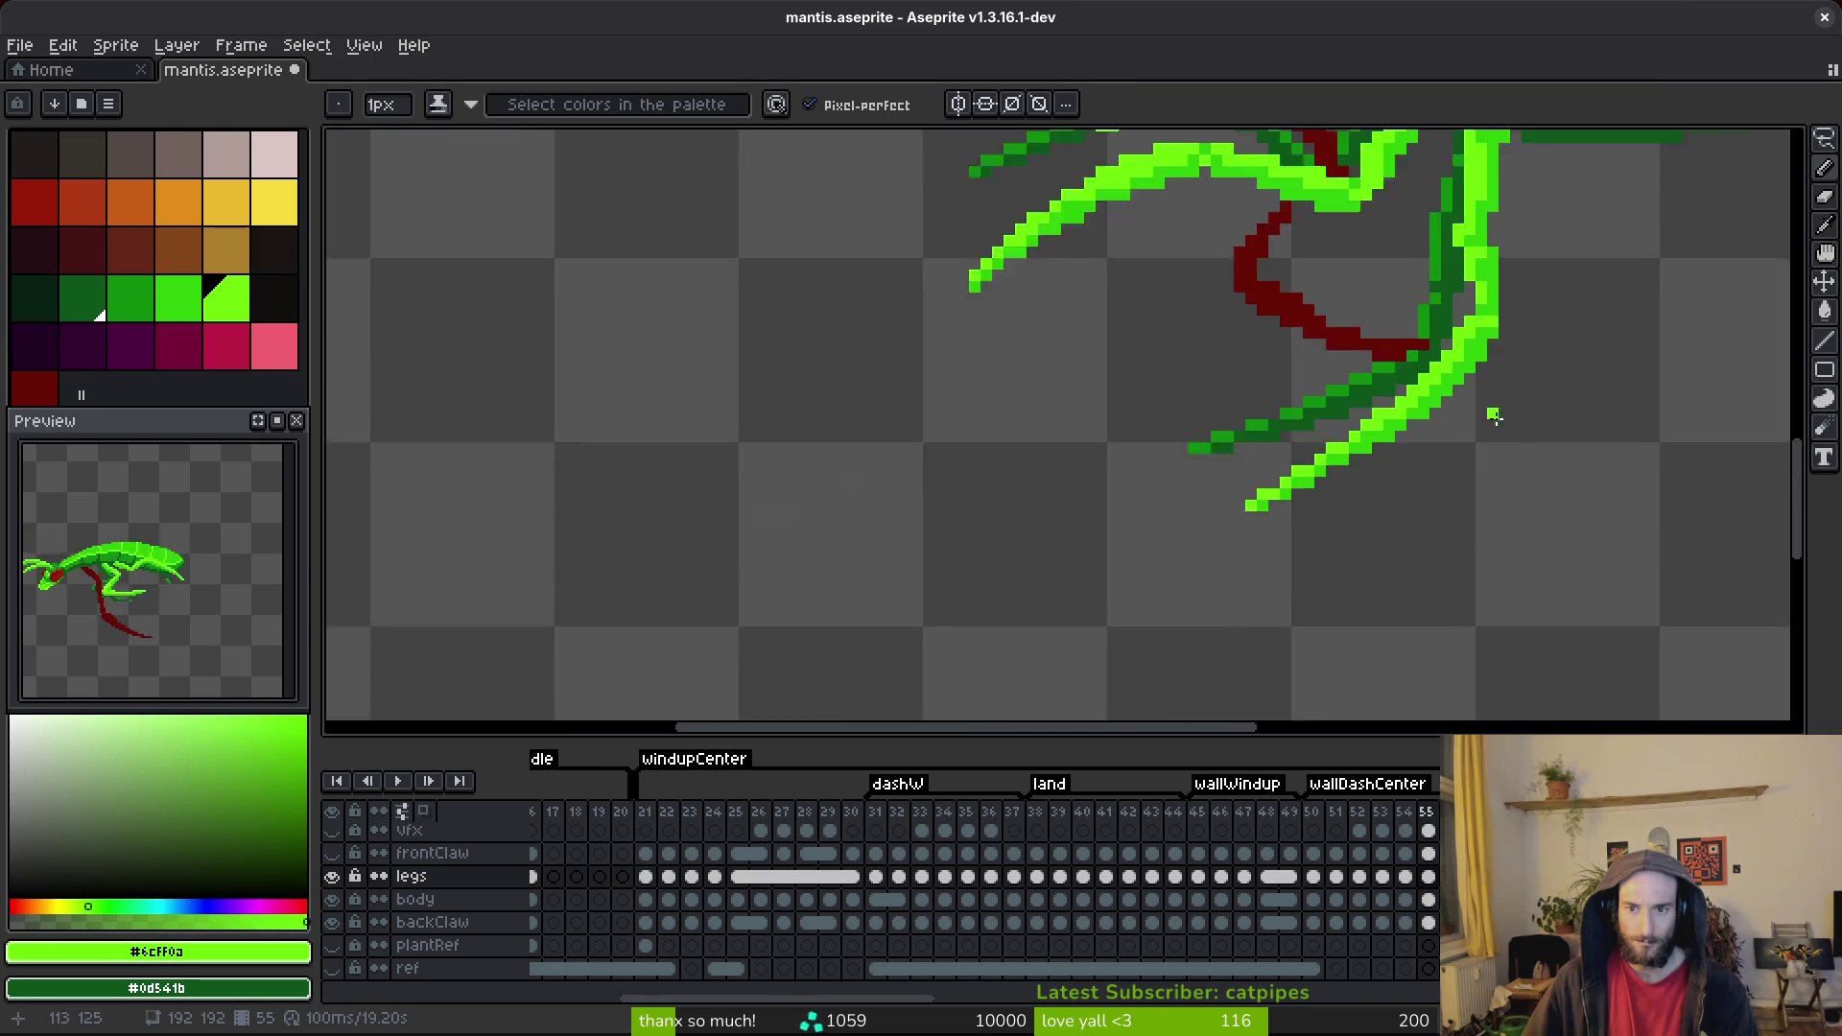
{"action": "scroll", "coordinate": [1489, 434], "scroll_direction": "up", "scroll_amount": 3}
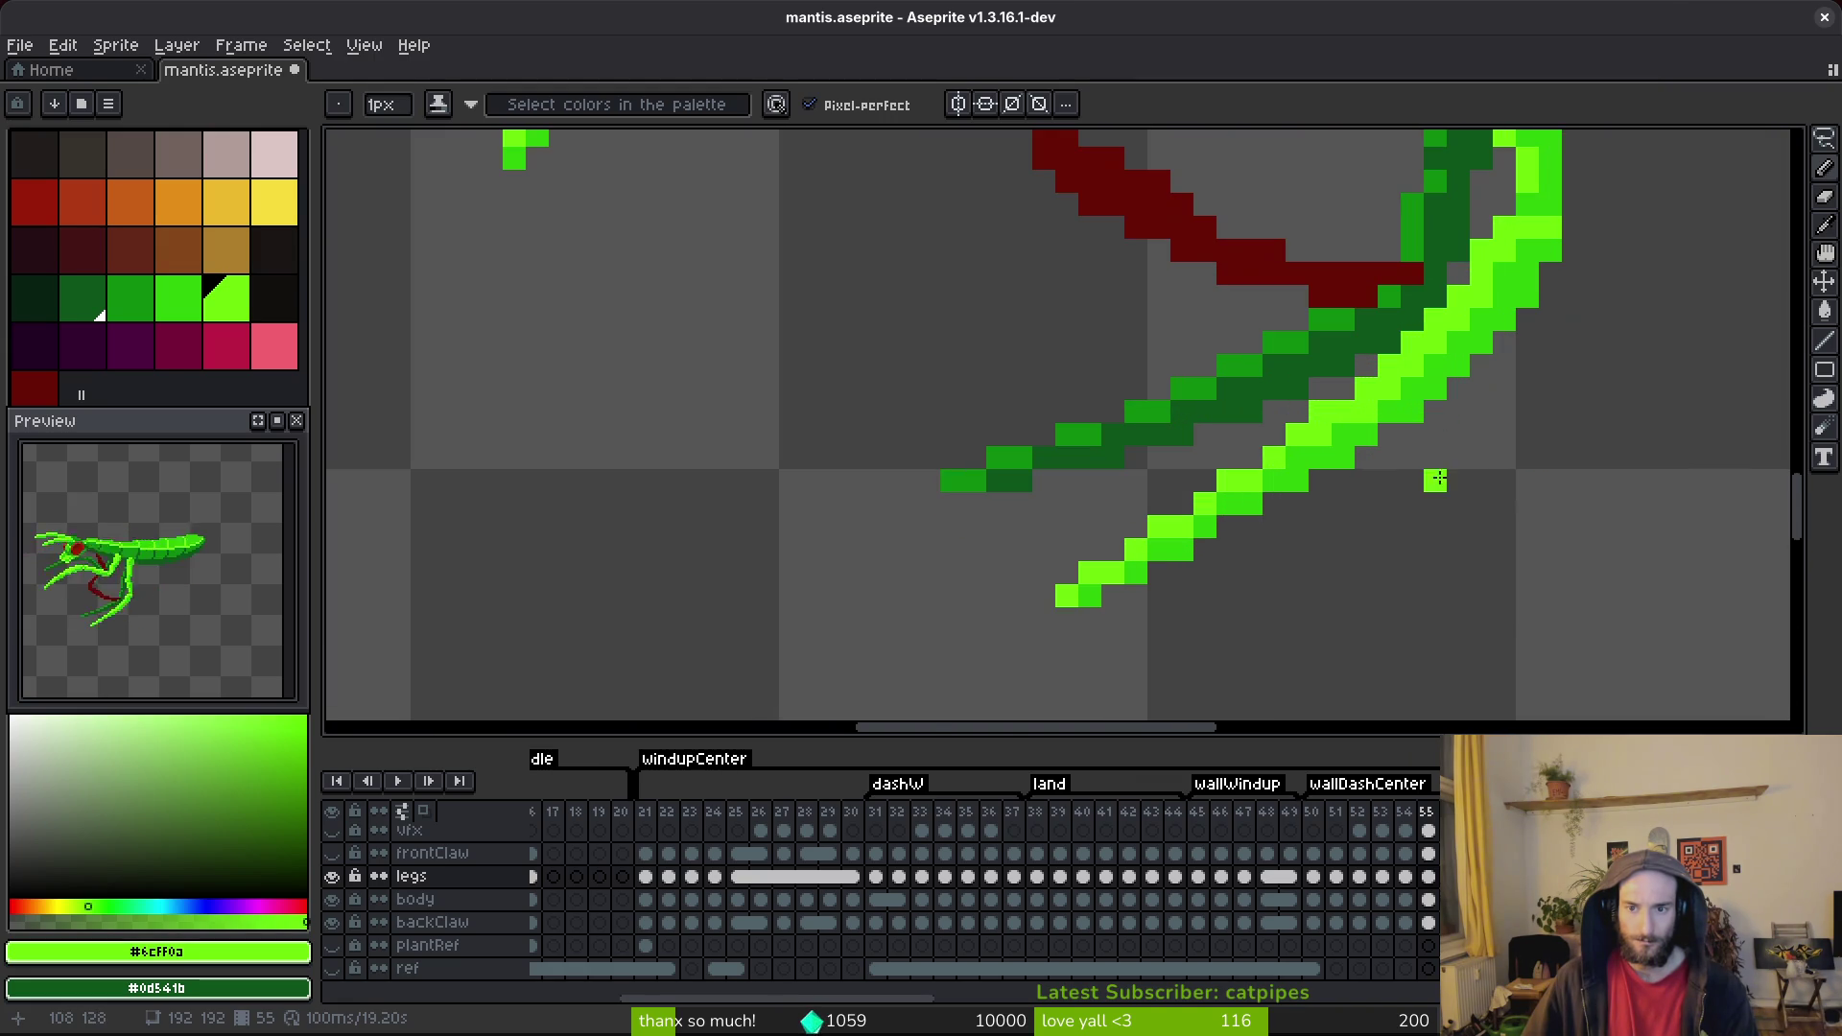
{"action": "key", "text": "ctrl+z"}
{"action": "right_click", "coordinate": [1371, 417], "text": "alt"}
{"action": "scroll", "coordinate": [1414, 458], "scroll_direction": "down", "scroll_amount": 4}
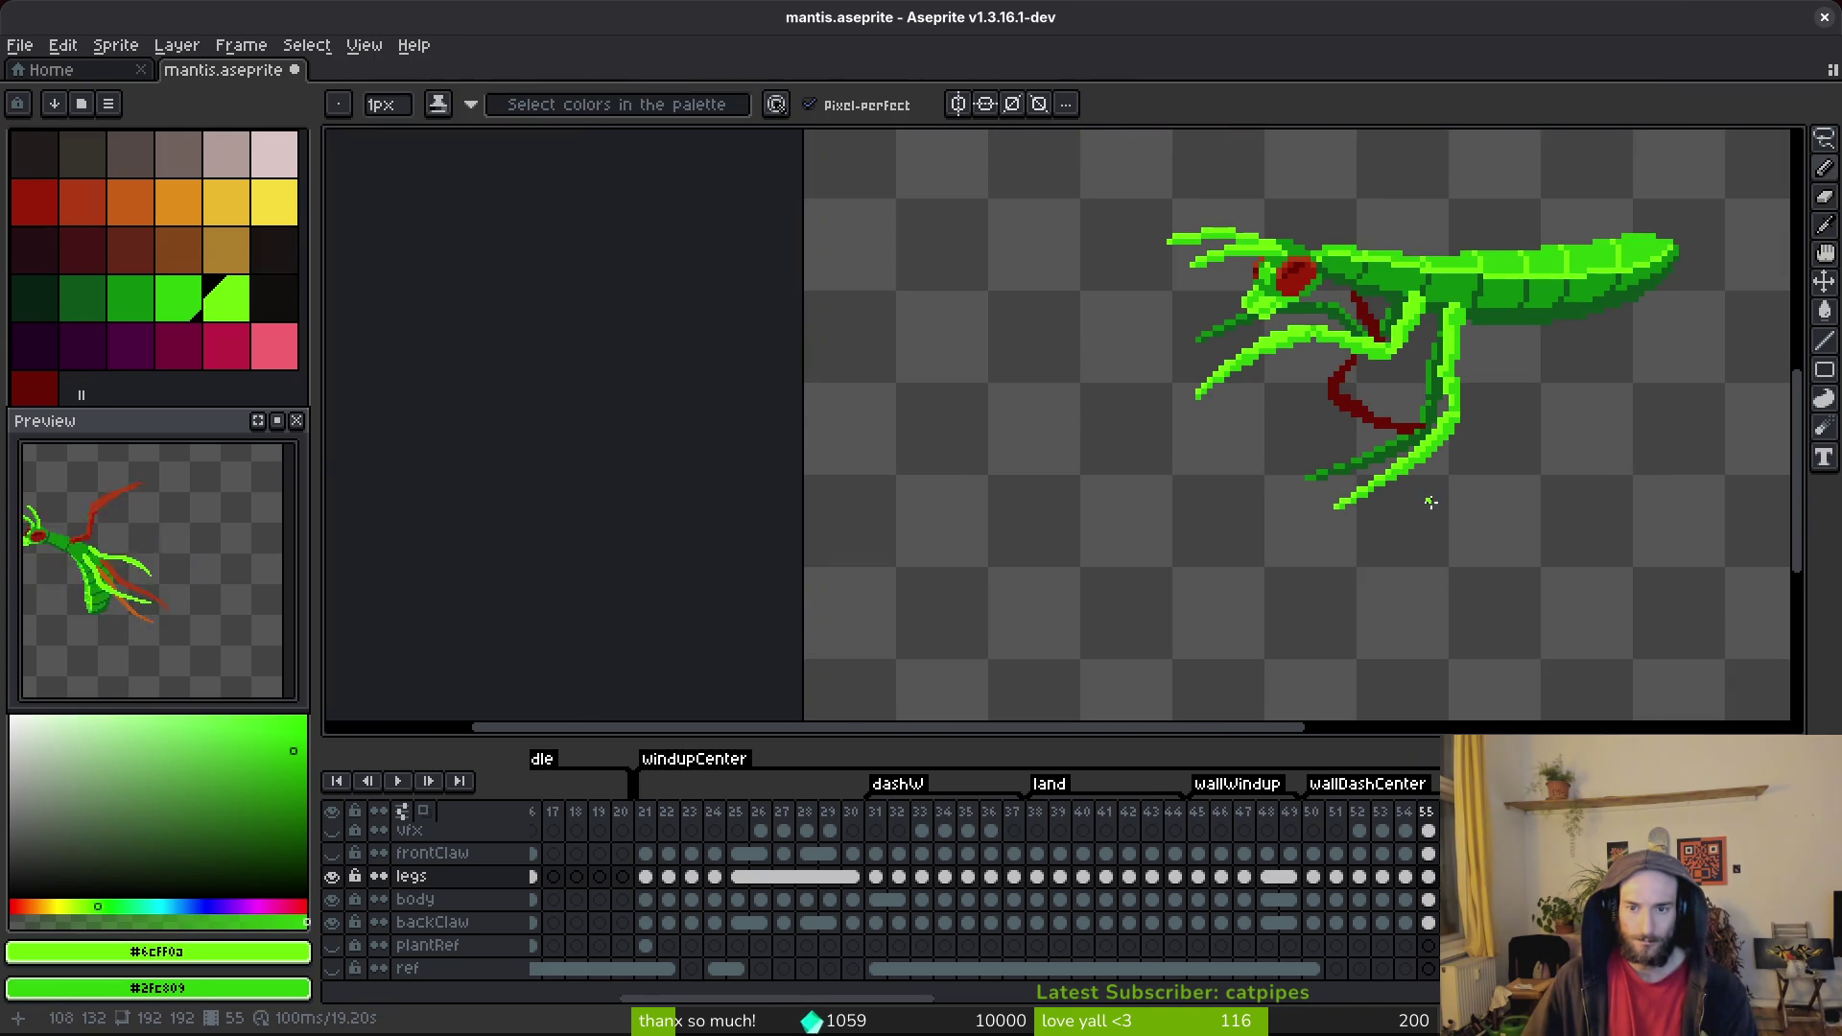
{"action": "scroll", "coordinate": [1425, 486], "scroll_direction": "up", "scroll_amount": 4}
{"action": "scroll", "coordinate": [1413, 484], "scroll_direction": "down", "scroll_amount": 4}
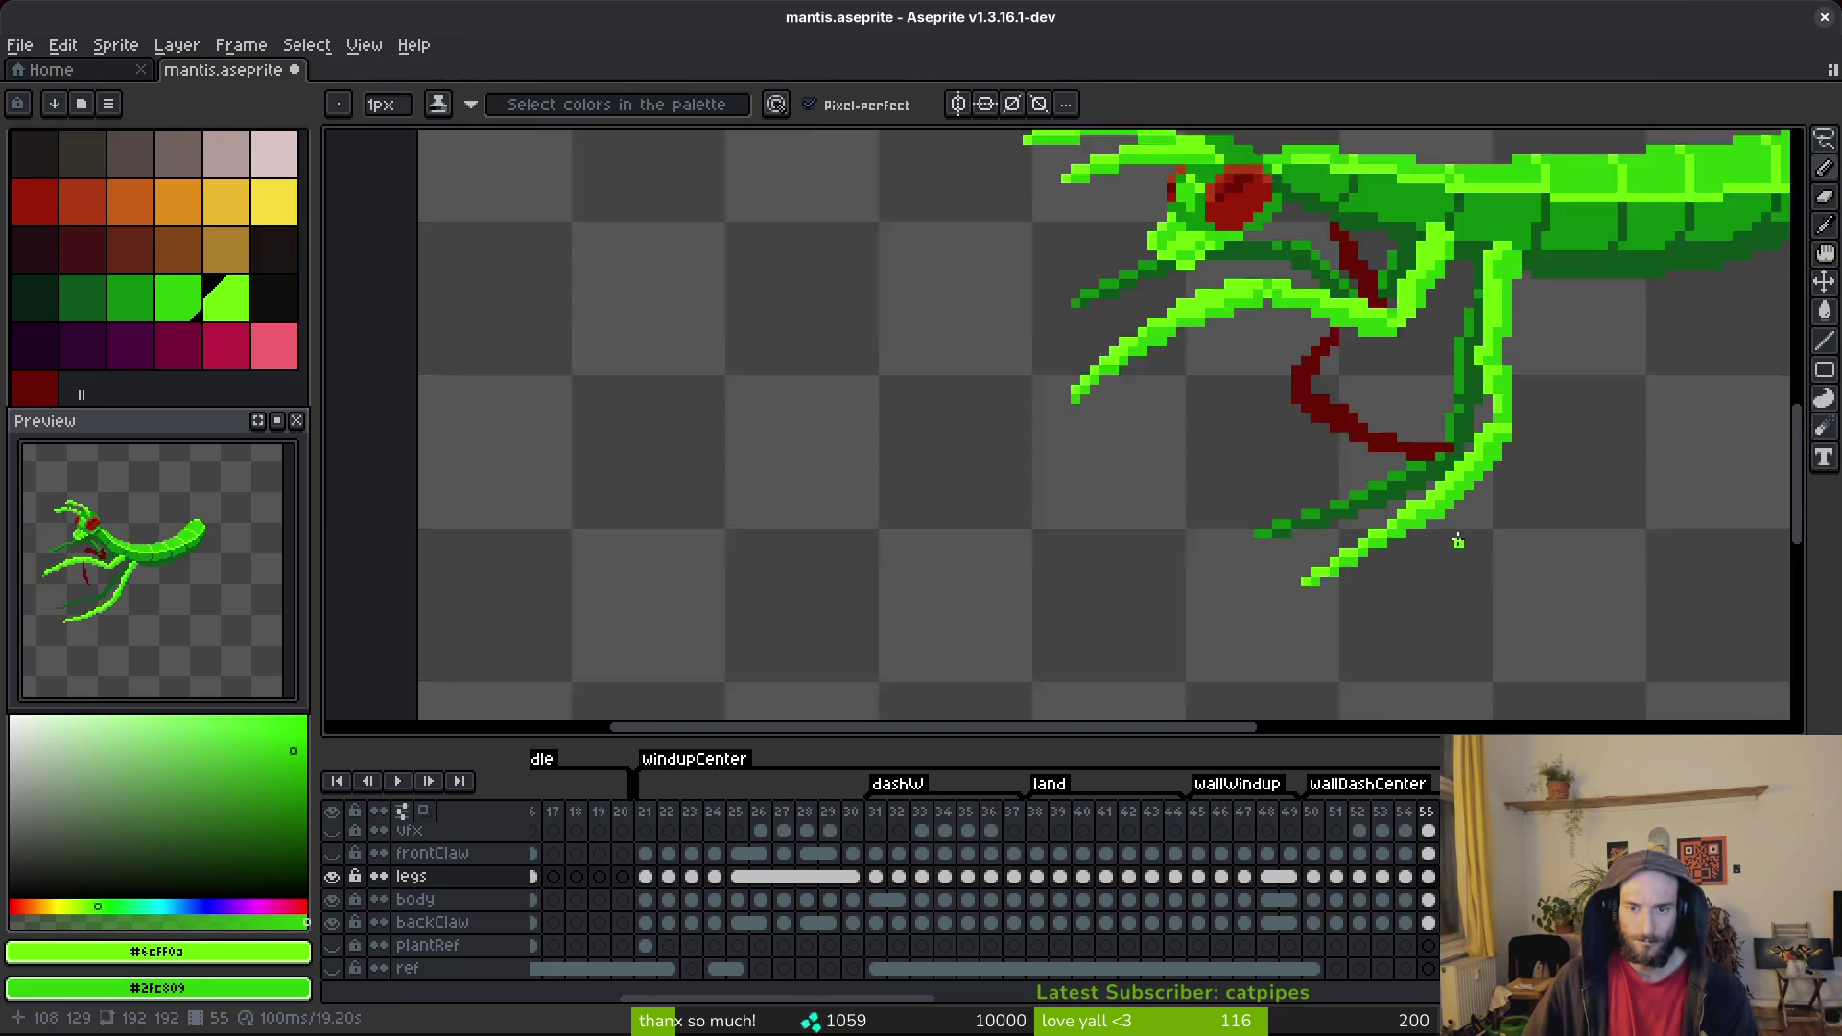
{"action": "scroll", "coordinate": [1405, 444], "scroll_direction": "up", "scroll_amount": 4}
Extend the lower leg tip in bright green, pick #2fc809, and save mantis.aseprite.
{"action": "key", "text": "e"}
{"action": "key", "text": "b"}
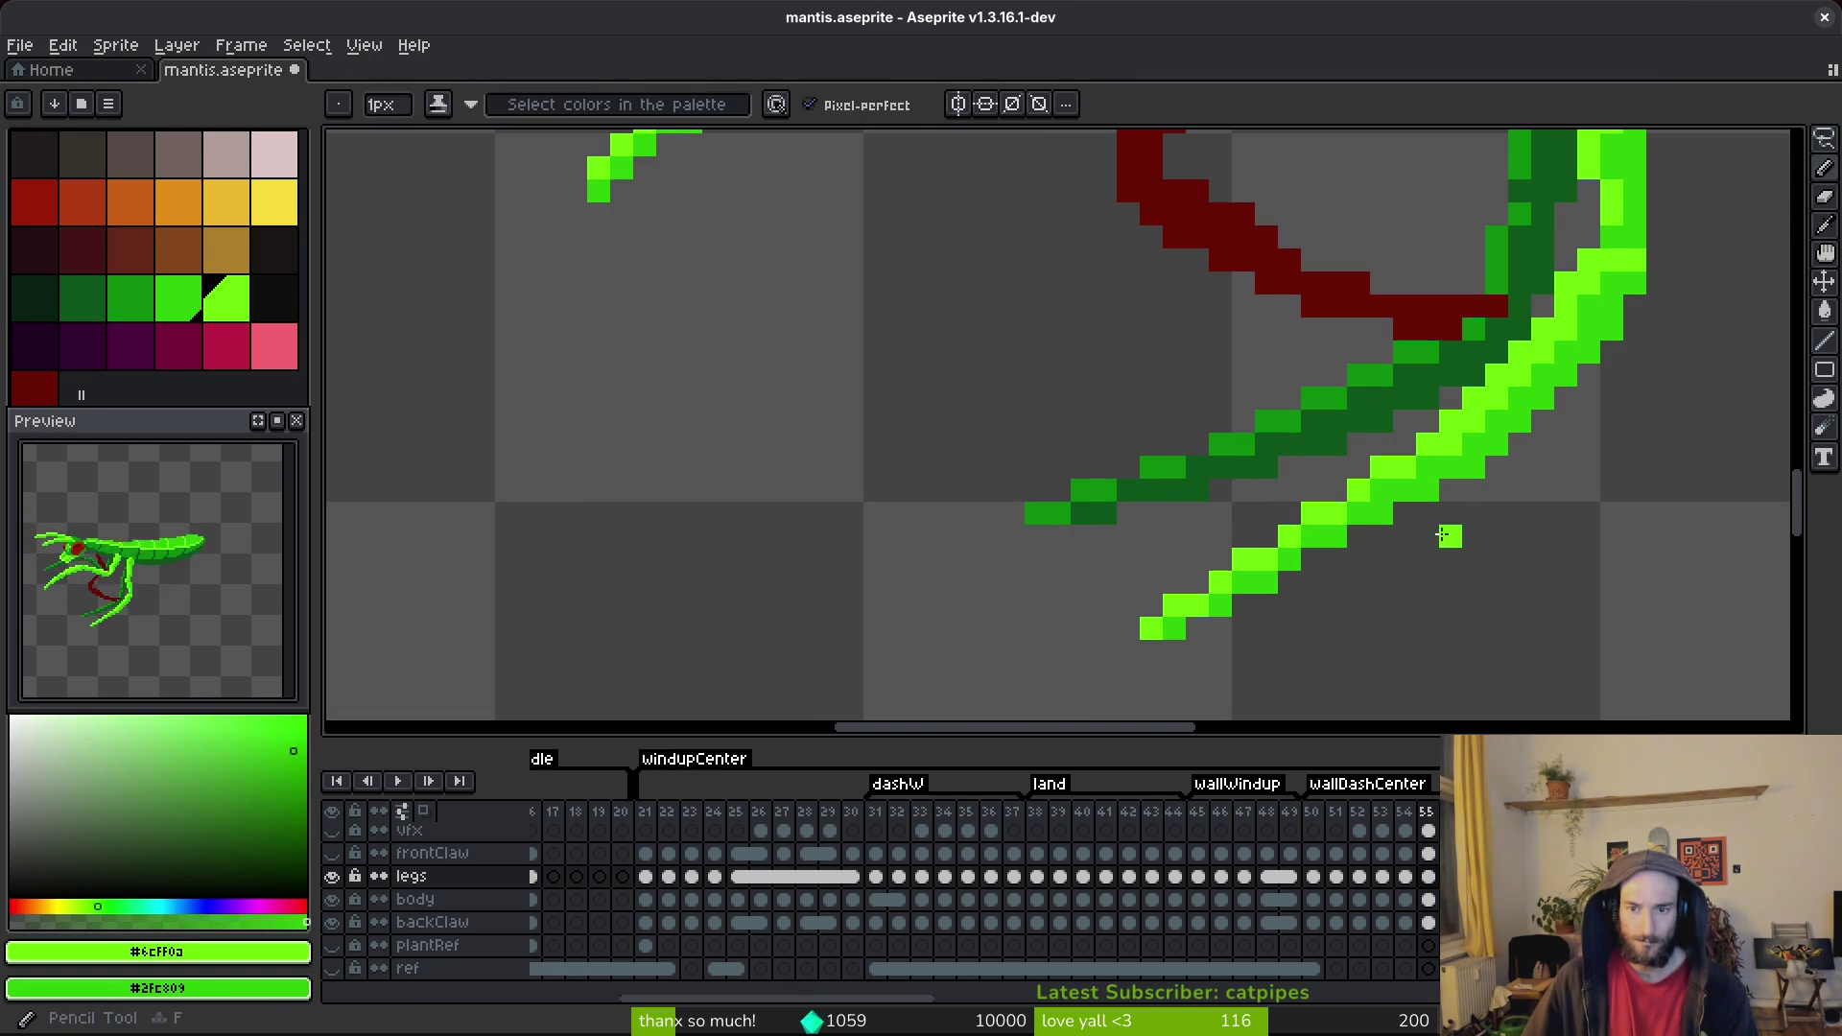
{"action": "left_click_drag", "start_coordinate": [1213, 585], "coordinate": [1190, 638]}
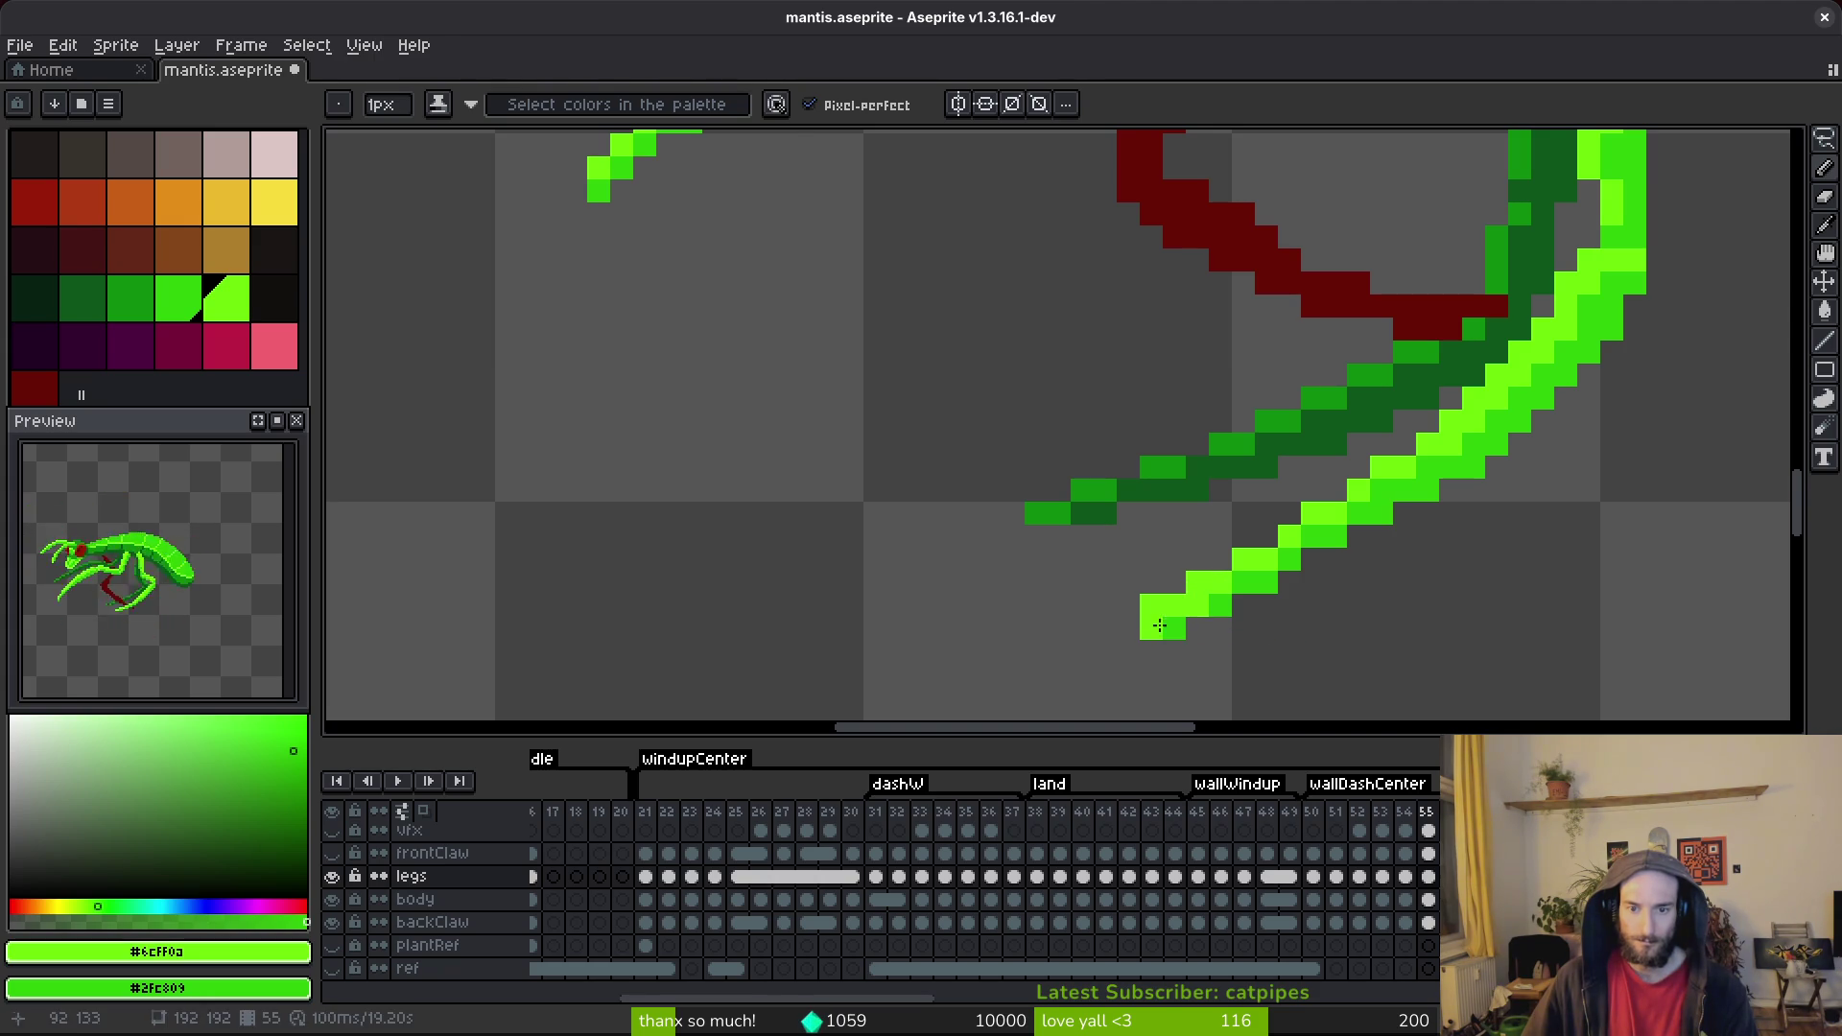
{"action": "left_click", "coordinate": [1216, 601], "text": "alt"}
{"action": "scroll", "coordinate": [1413, 615], "scroll_direction": "down", "scroll_amount": 4}
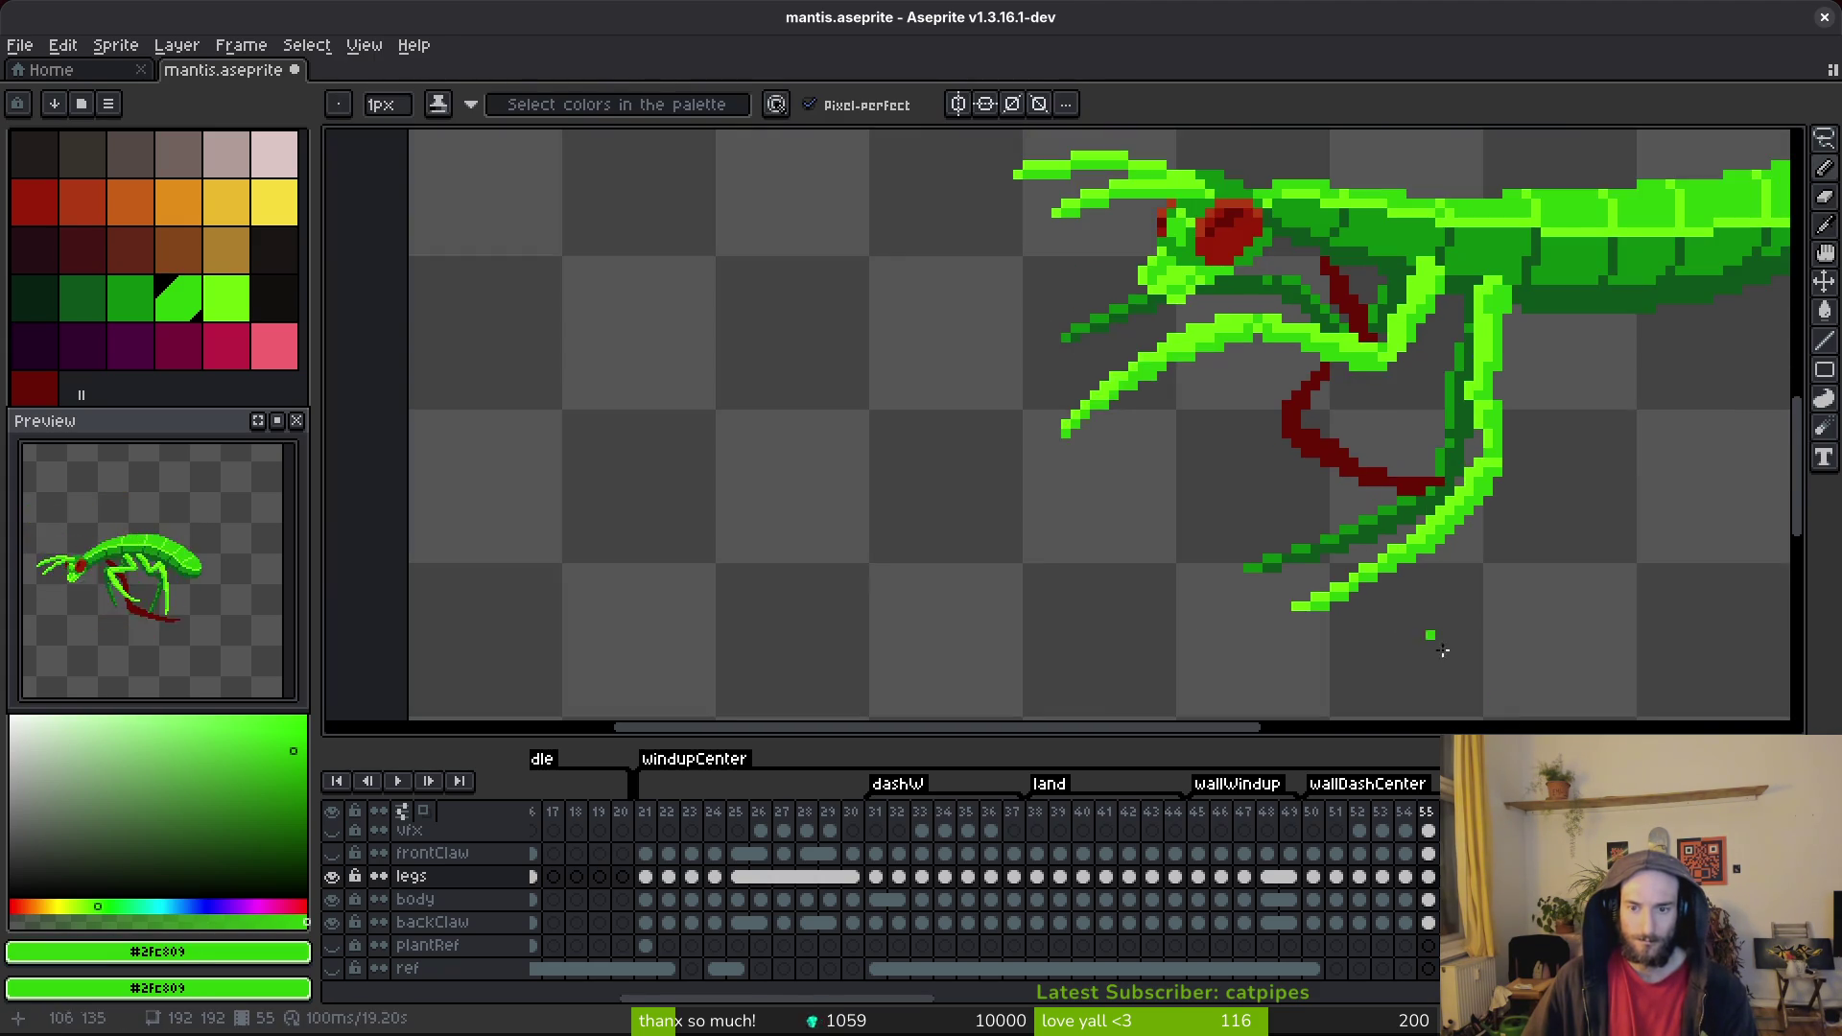
{"action": "scroll", "coordinate": [1413, 615], "scroll_direction": "up", "scroll_amount": 3}
{"action": "key", "text": "ctrl+s"}
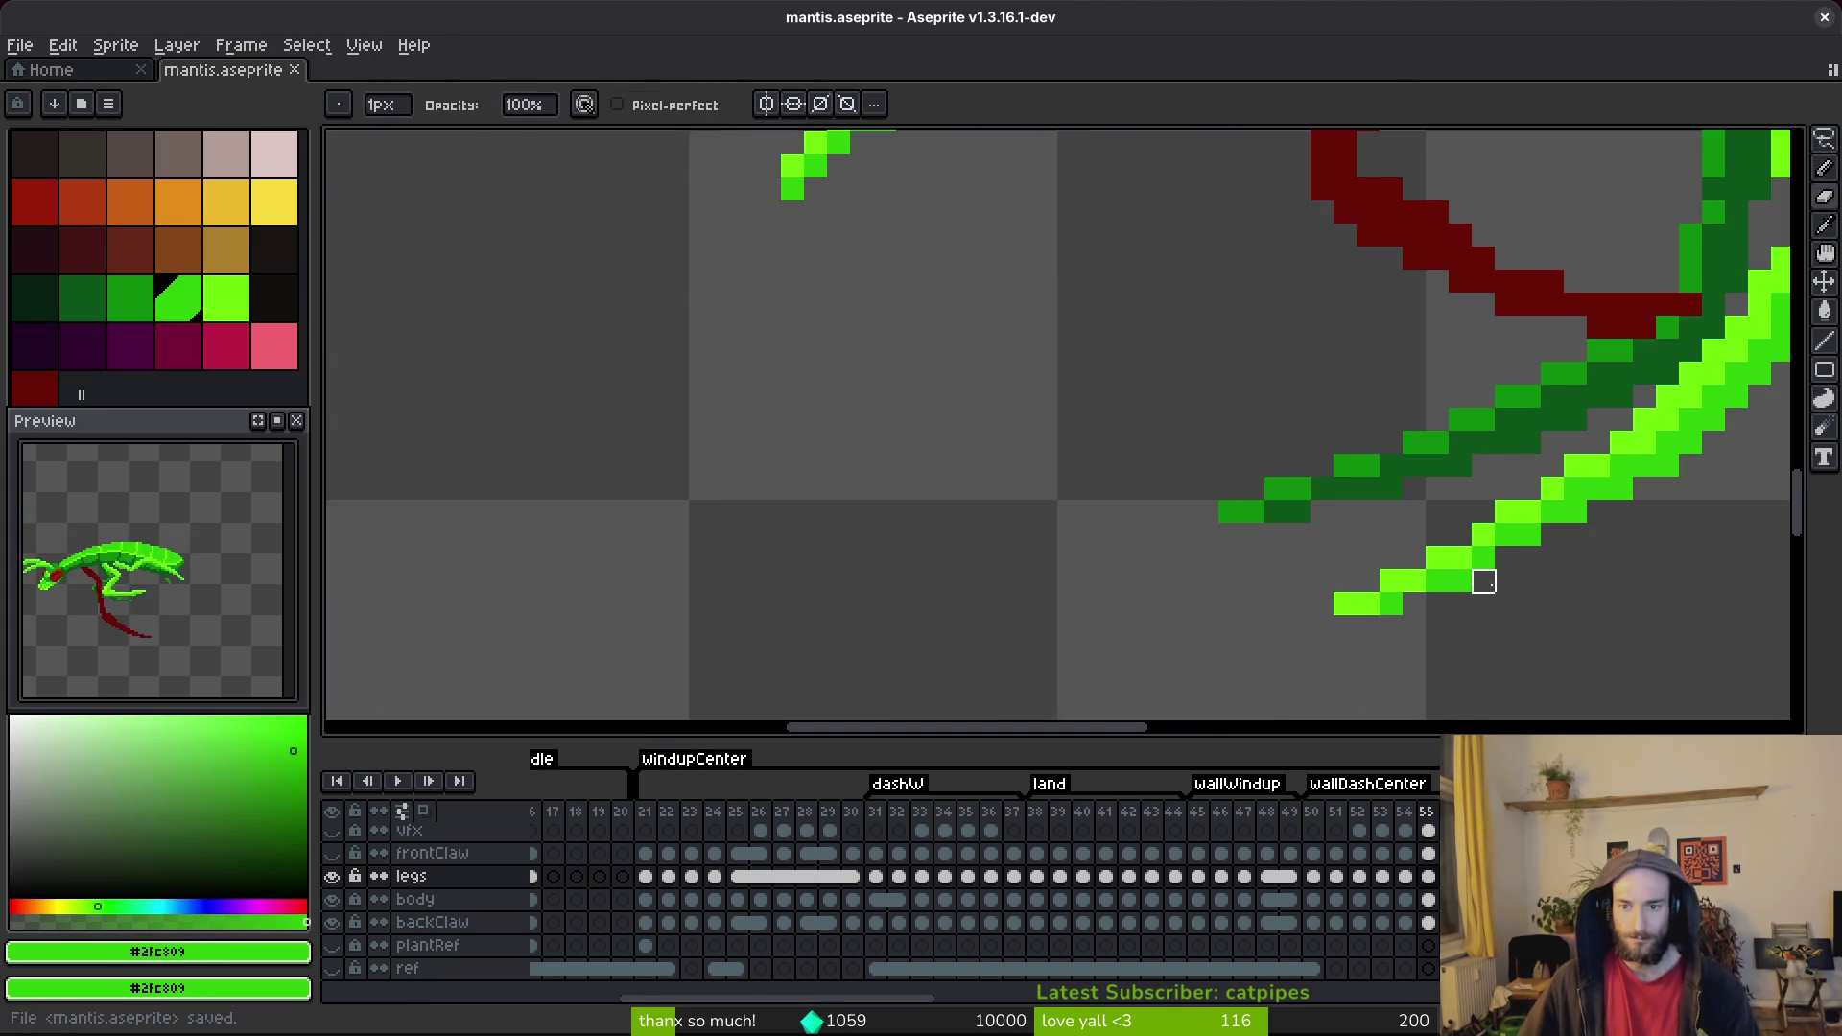
Try shading one leg pixel, undo it, and save the sprite again.
{"action": "scroll", "coordinate": [1483, 580], "scroll_direction": "down", "scroll_amount": 4}
{"action": "scroll", "coordinate": [1375, 600], "scroll_direction": "up", "scroll_amount": 3}
{"action": "key", "text": "b"}
{"action": "left_click", "coordinate": [1360, 554]}
{"action": "scroll", "coordinate": [1456, 552], "scroll_direction": "down", "scroll_amount": 4}
{"action": "key", "text": "ctrl+z"}
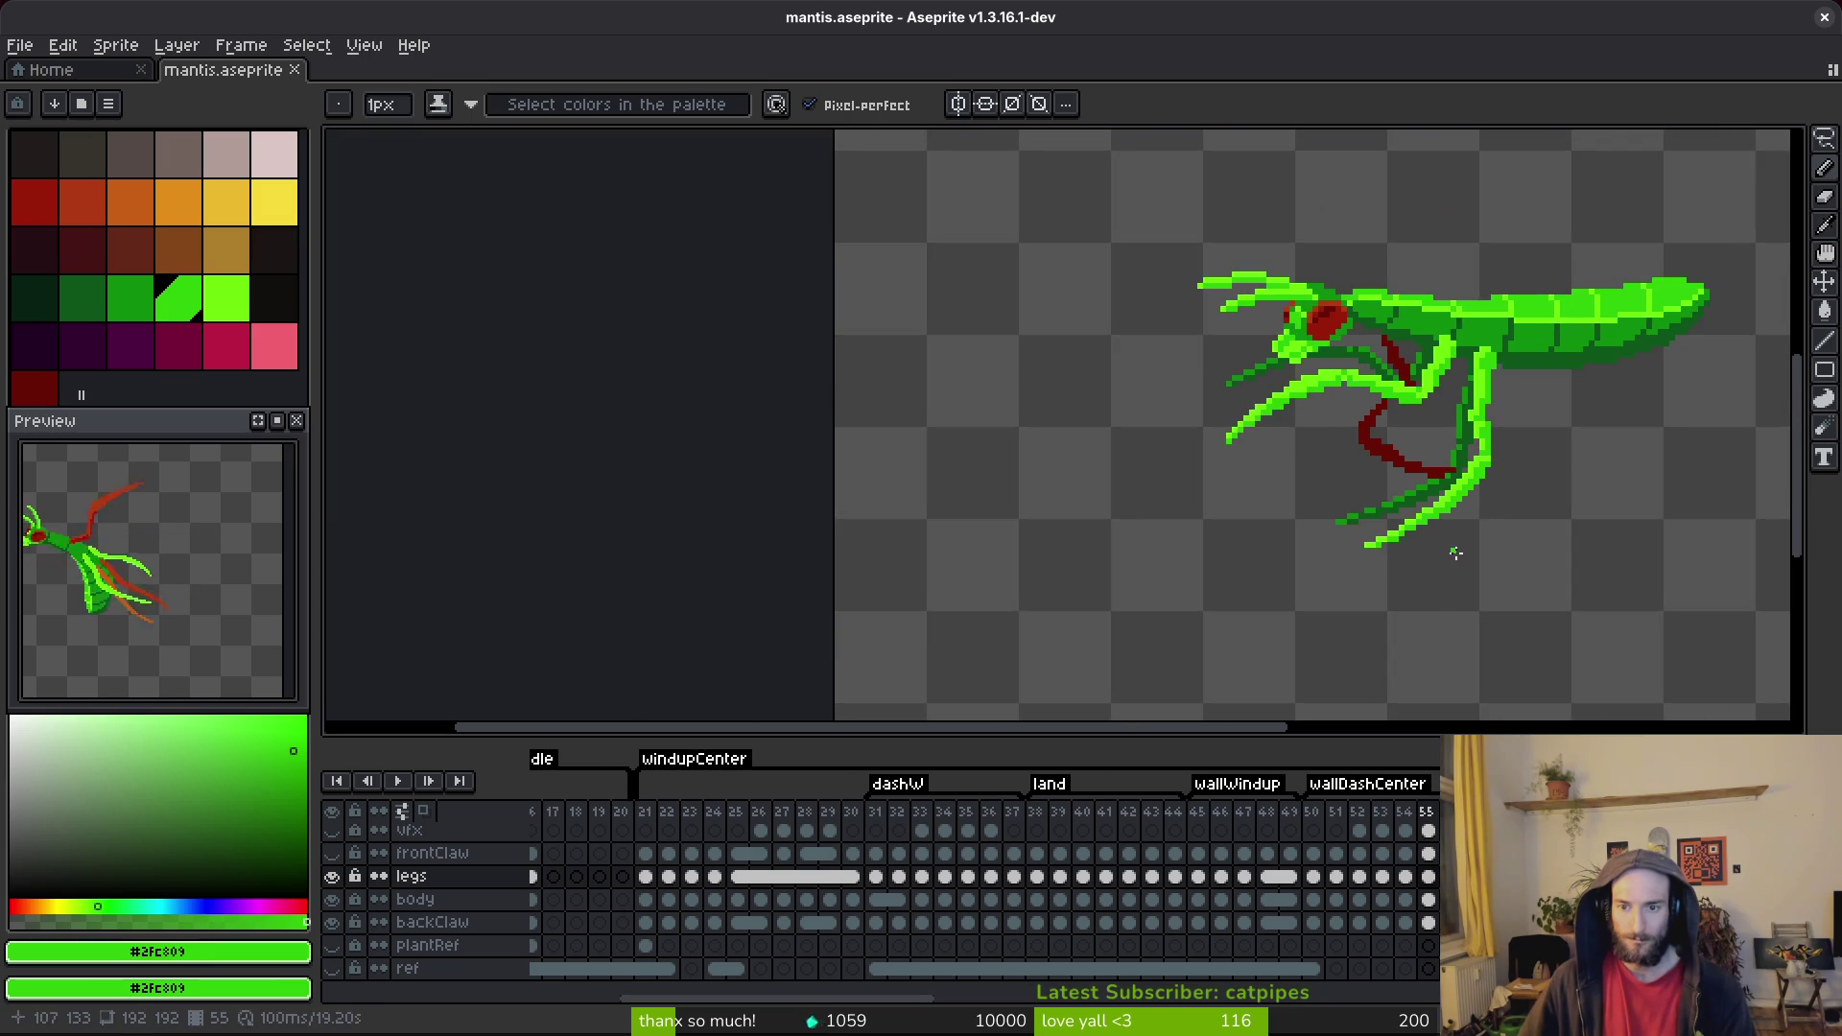
{"action": "key", "text": "ctrl+s"}
{"action": "scroll", "coordinate": [1458, 544], "scroll_direction": "up", "scroll_amount": 4}
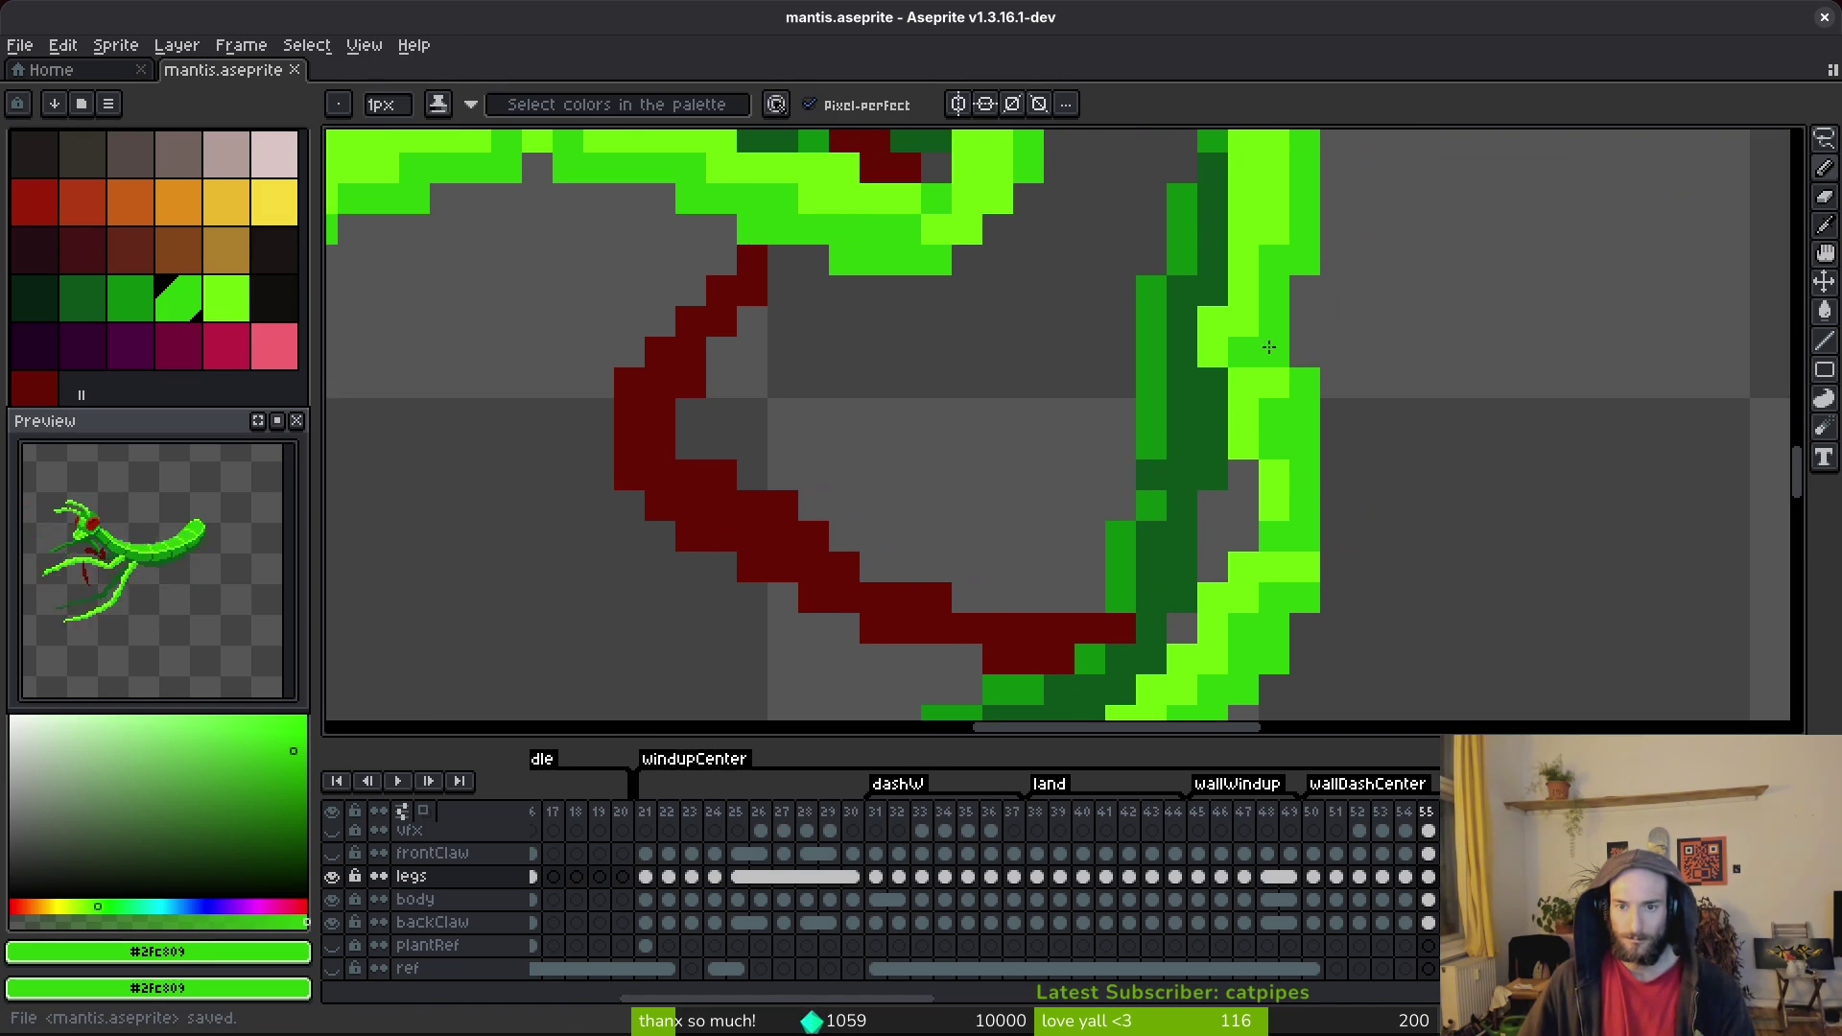
Add a bright-green #6cff0a pixel and a darker stroke down the leg, then darken a pixel with #2fc809.
{"action": "left_click", "coordinate": [1282, 372], "text": "alt"}
{"action": "left_click", "coordinate": [1304, 413]}
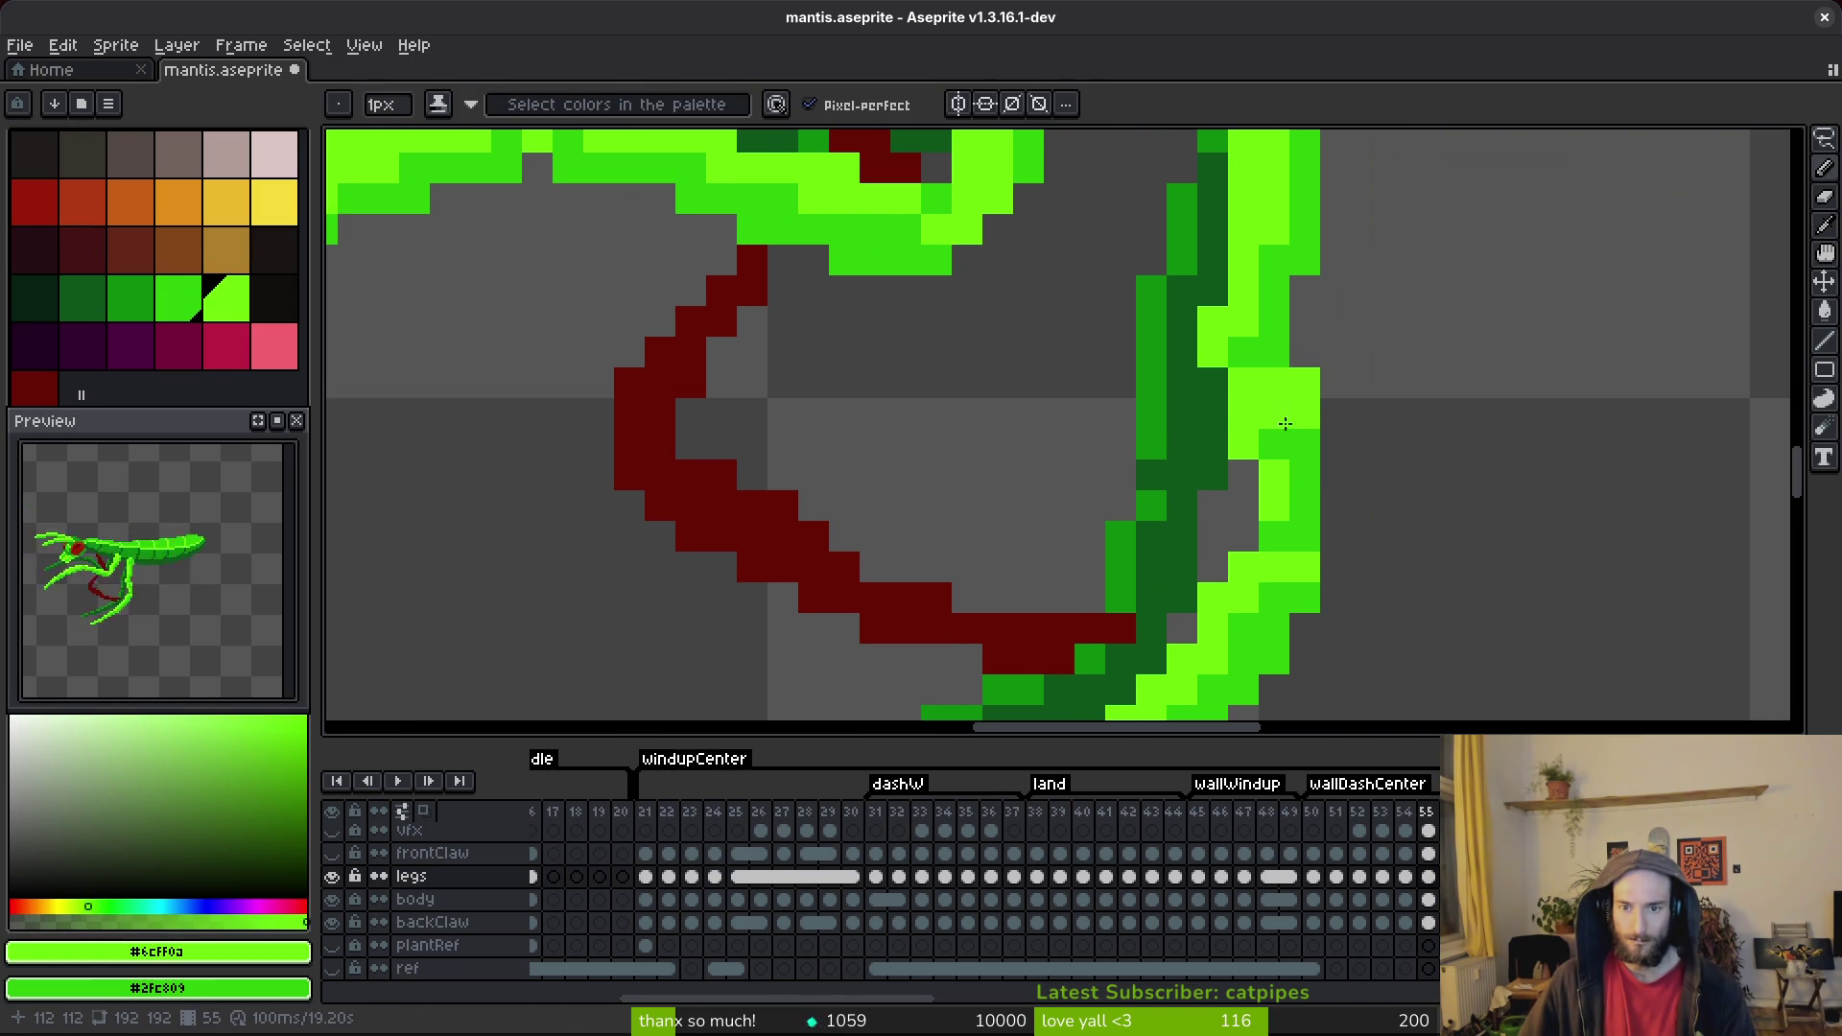
{"action": "mouse_move", "coordinate": [1268, 395]}
{"action": "left_mouse_down"}
{"action": "mouse_move", "coordinate": [1243, 422]}
{"action": "mouse_move", "coordinate": [1278, 508]}
{"action": "left_mouse_up"}
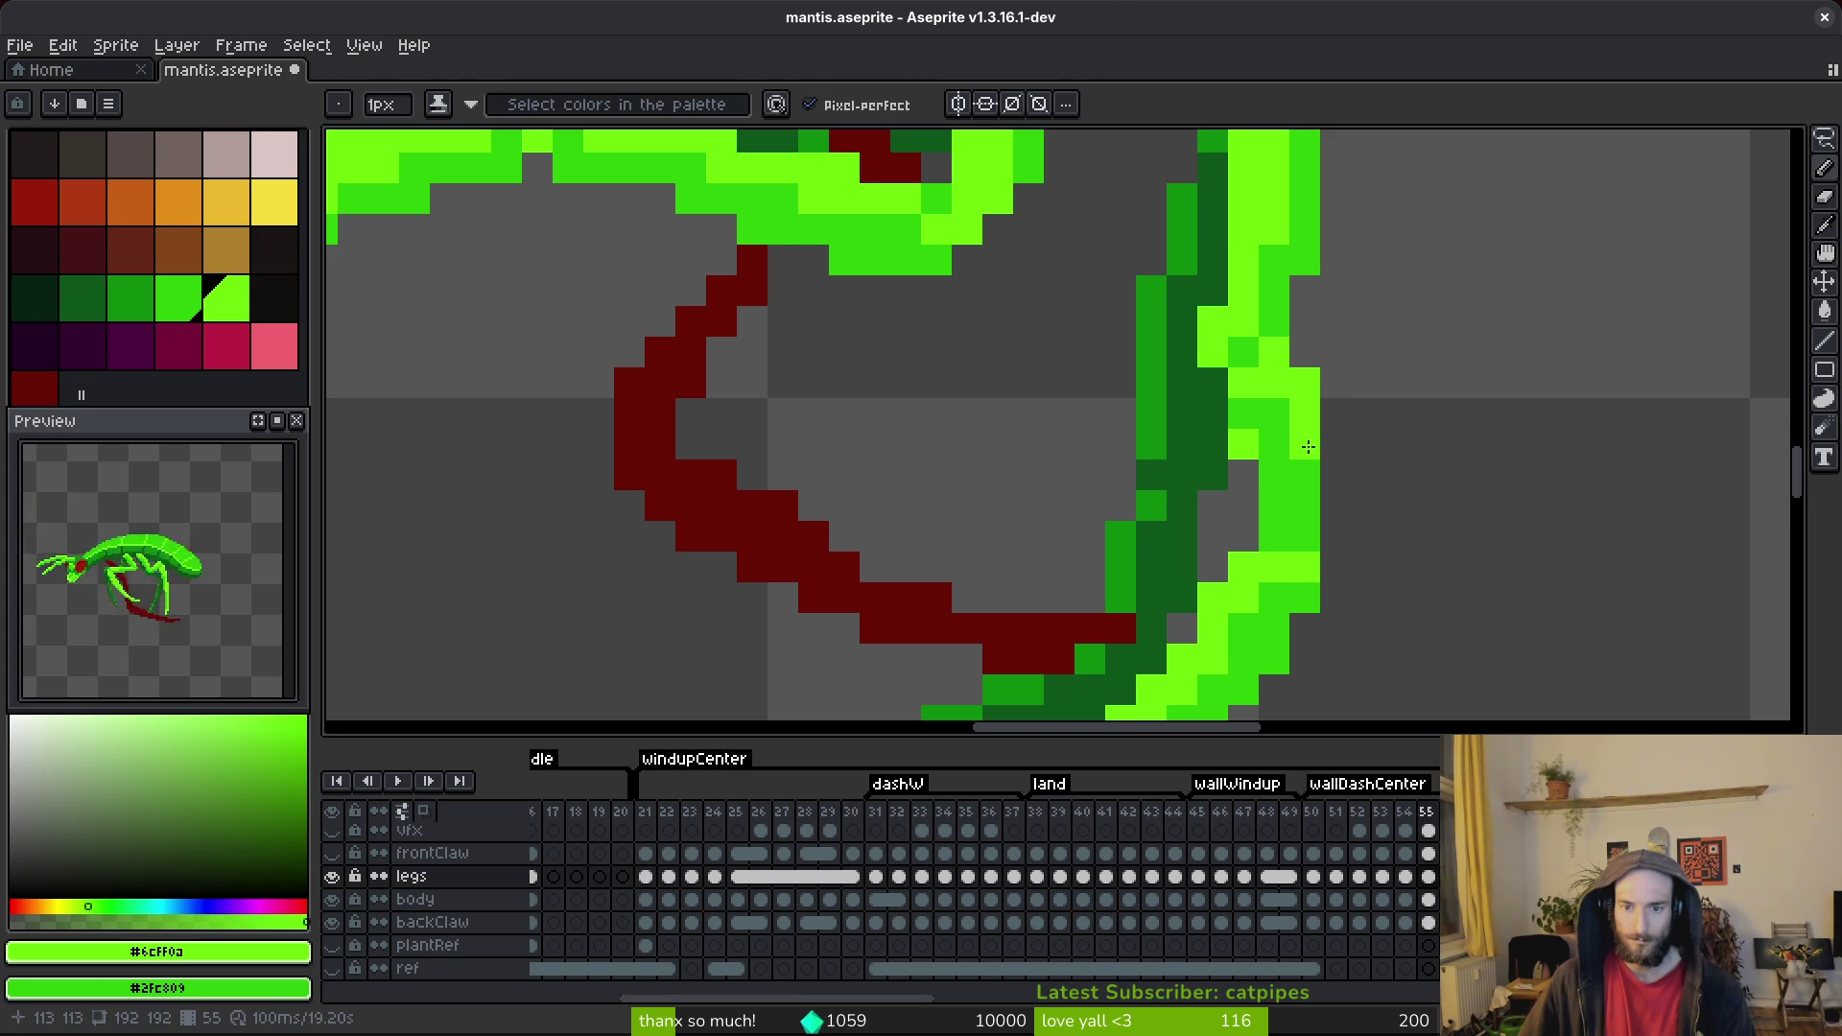
{"action": "left_click", "coordinate": [1285, 479], "text": "alt"}
{"action": "left_click", "coordinate": [1243, 445]}
{"action": "scroll", "coordinate": [1440, 469], "scroll_direction": "down", "scroll_amount": 3}
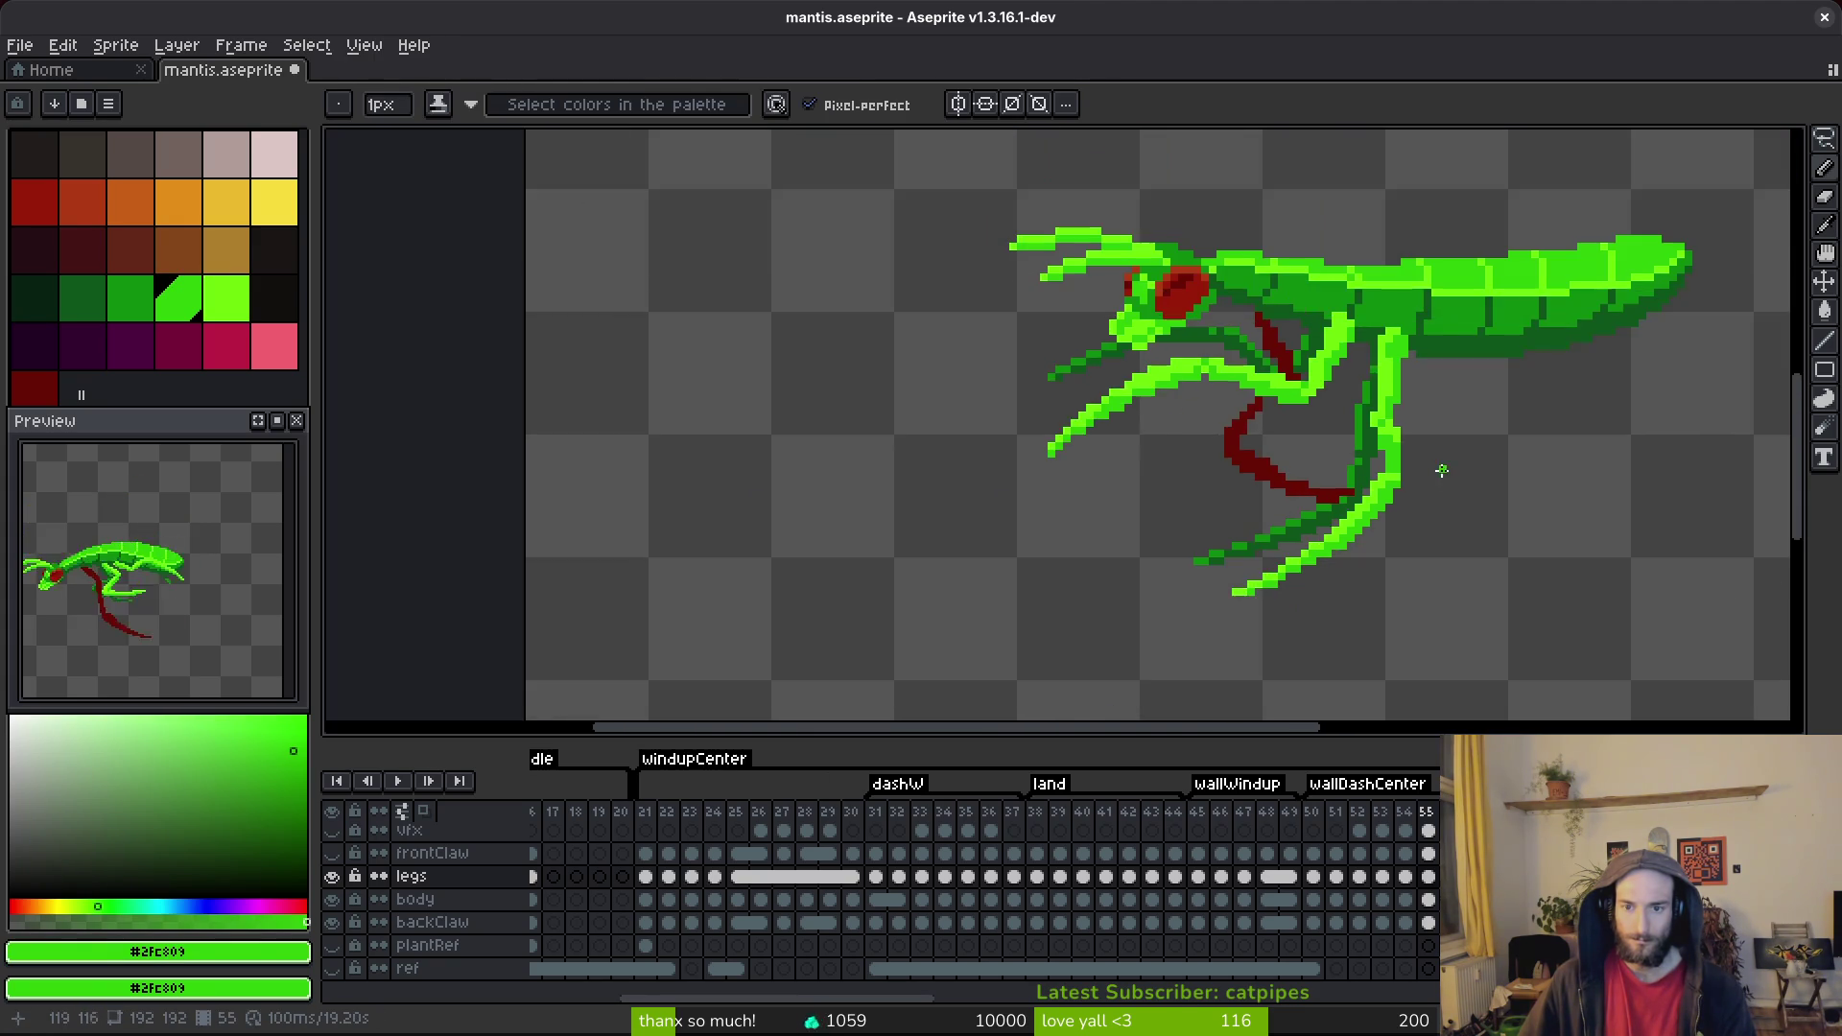
{"action": "scroll", "coordinate": [1421, 461], "scroll_direction": "up", "scroll_amount": 3}
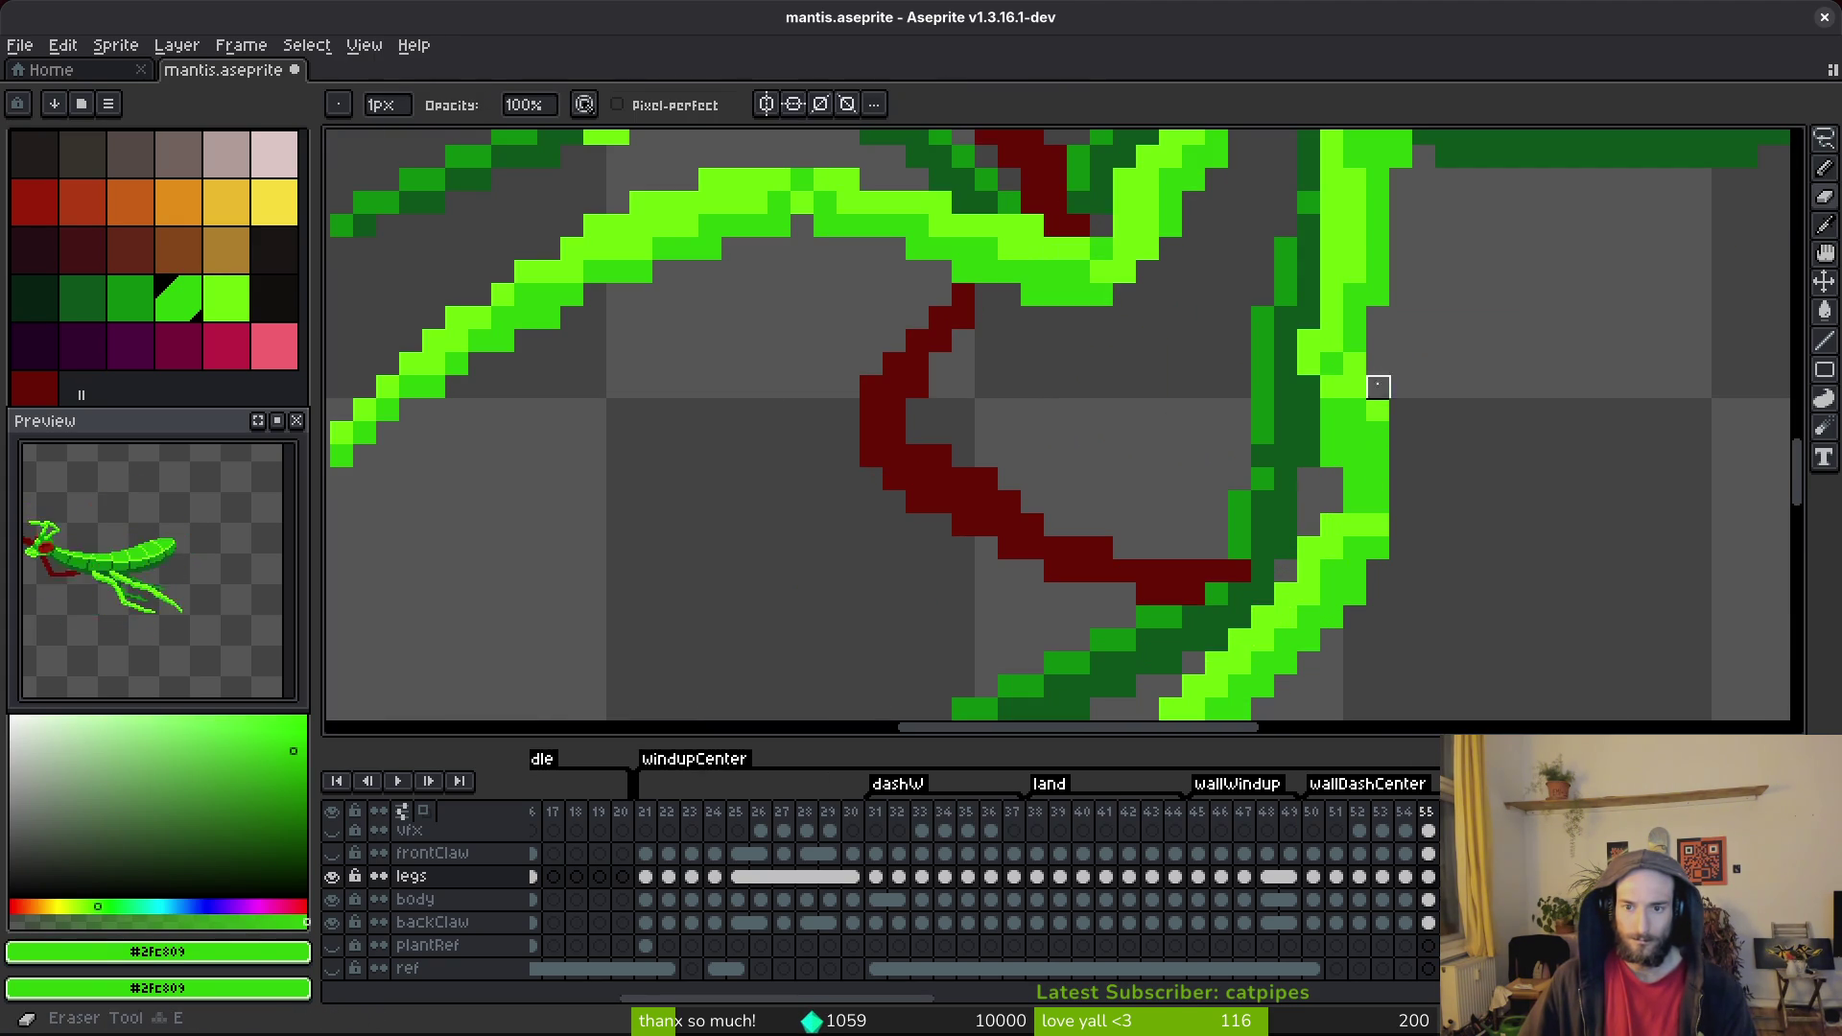
Paint bright-green #6cff0a pixels along the leg edge.
{"action": "left_click", "coordinate": [1367, 412], "text": "alt"}
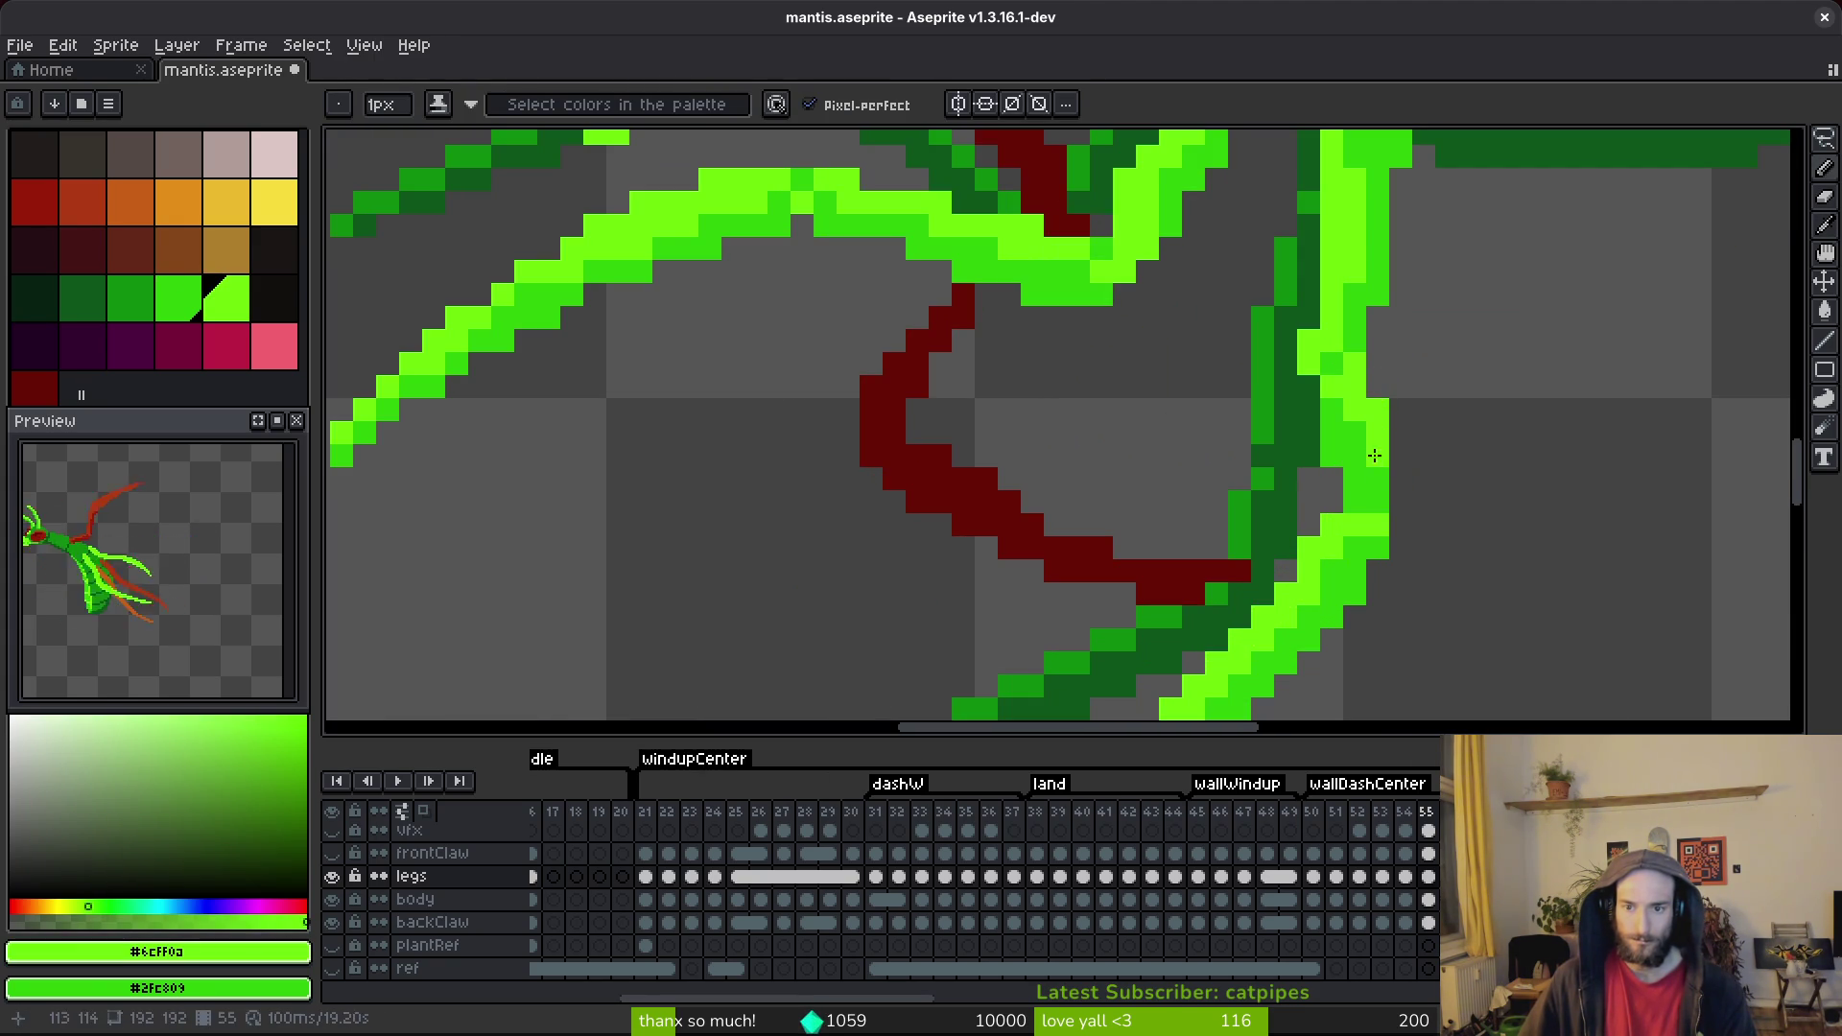
{"action": "scroll", "coordinate": [1424, 411], "scroll_direction": "down", "scroll_amount": 3}
{"action": "scroll", "coordinate": [1362, 383], "scroll_direction": "up", "scroll_amount": 4}
{"action": "left_click_drag", "start_coordinate": [1318, 286], "coordinate": [1347, 253]}
{"action": "left_click", "coordinate": [1337, 353]}
{"action": "key", "text": "b"}
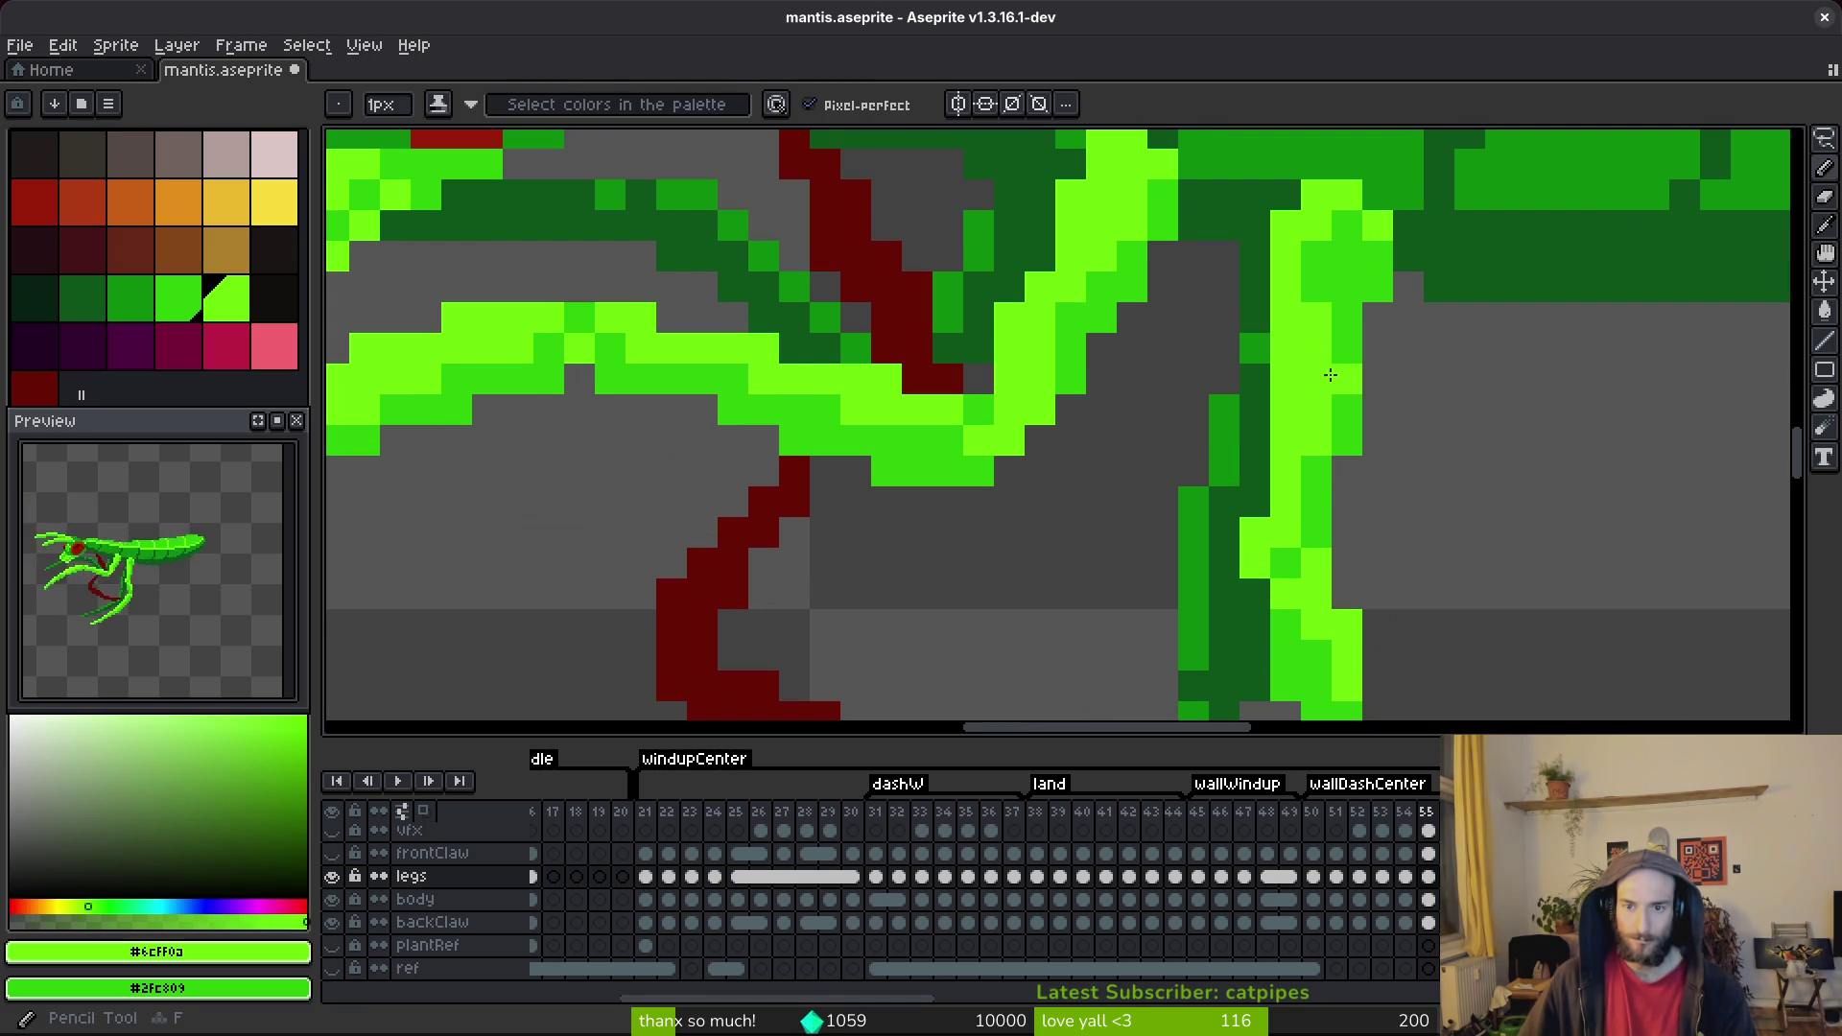
Review the leg edits and save the mantis sprite twice.
{"action": "scroll", "coordinate": [1440, 624], "scroll_direction": "down", "scroll_amount": 5}
{"action": "scroll", "coordinate": [1403, 617], "scroll_direction": "up", "scroll_amount": 3}
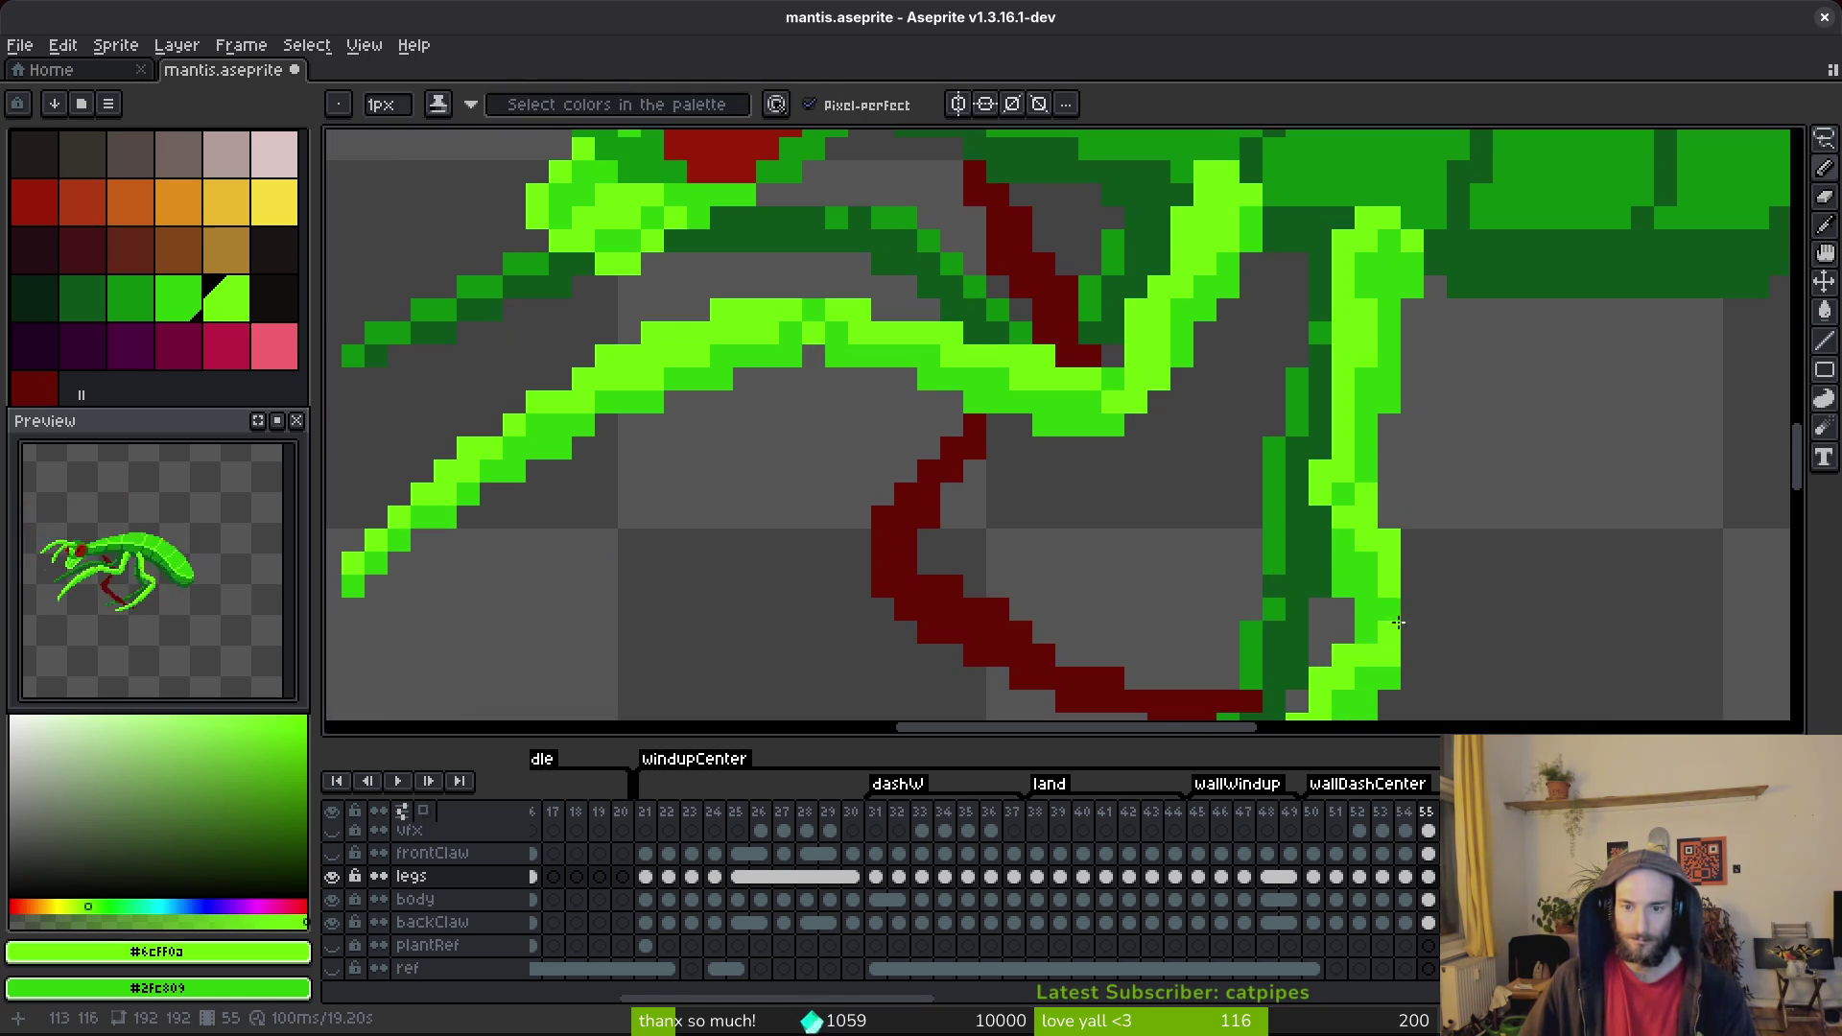
{"action": "scroll", "coordinate": [1400, 483], "scroll_direction": "down", "scroll_amount": 4}
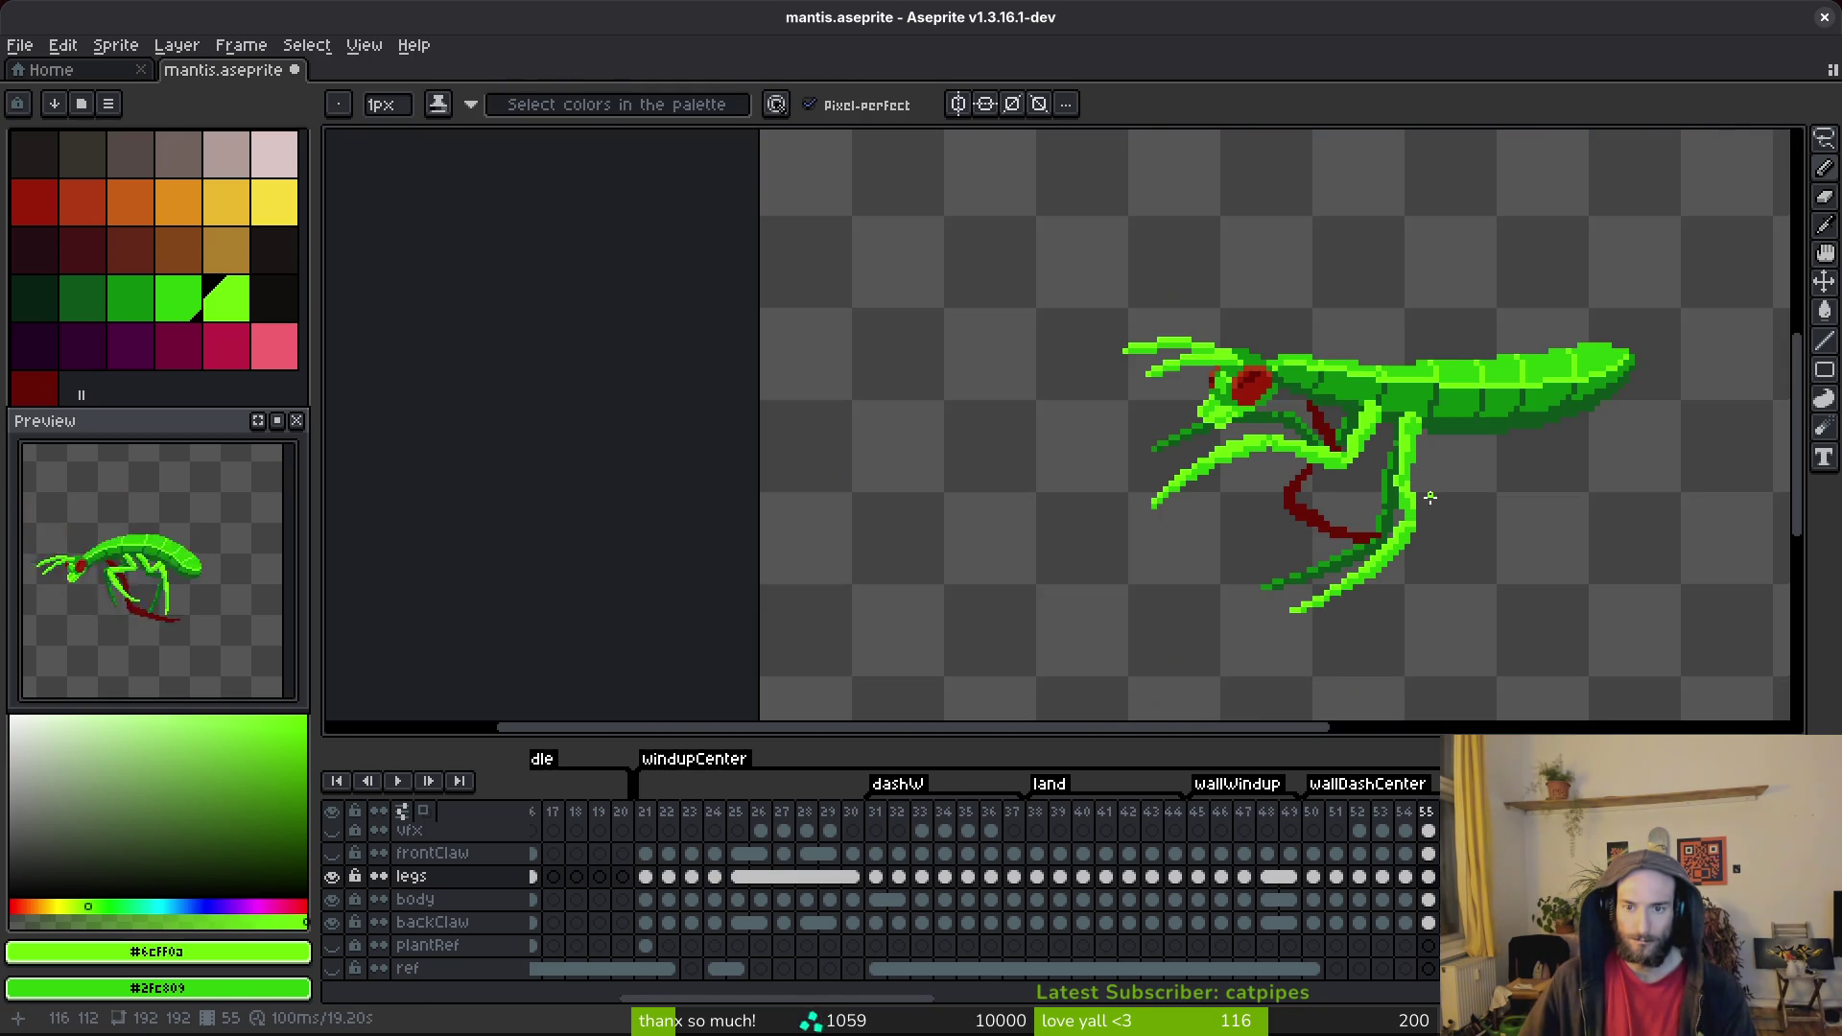
{"action": "scroll", "coordinate": [1435, 500], "scroll_direction": "up", "scroll_amount": 3}
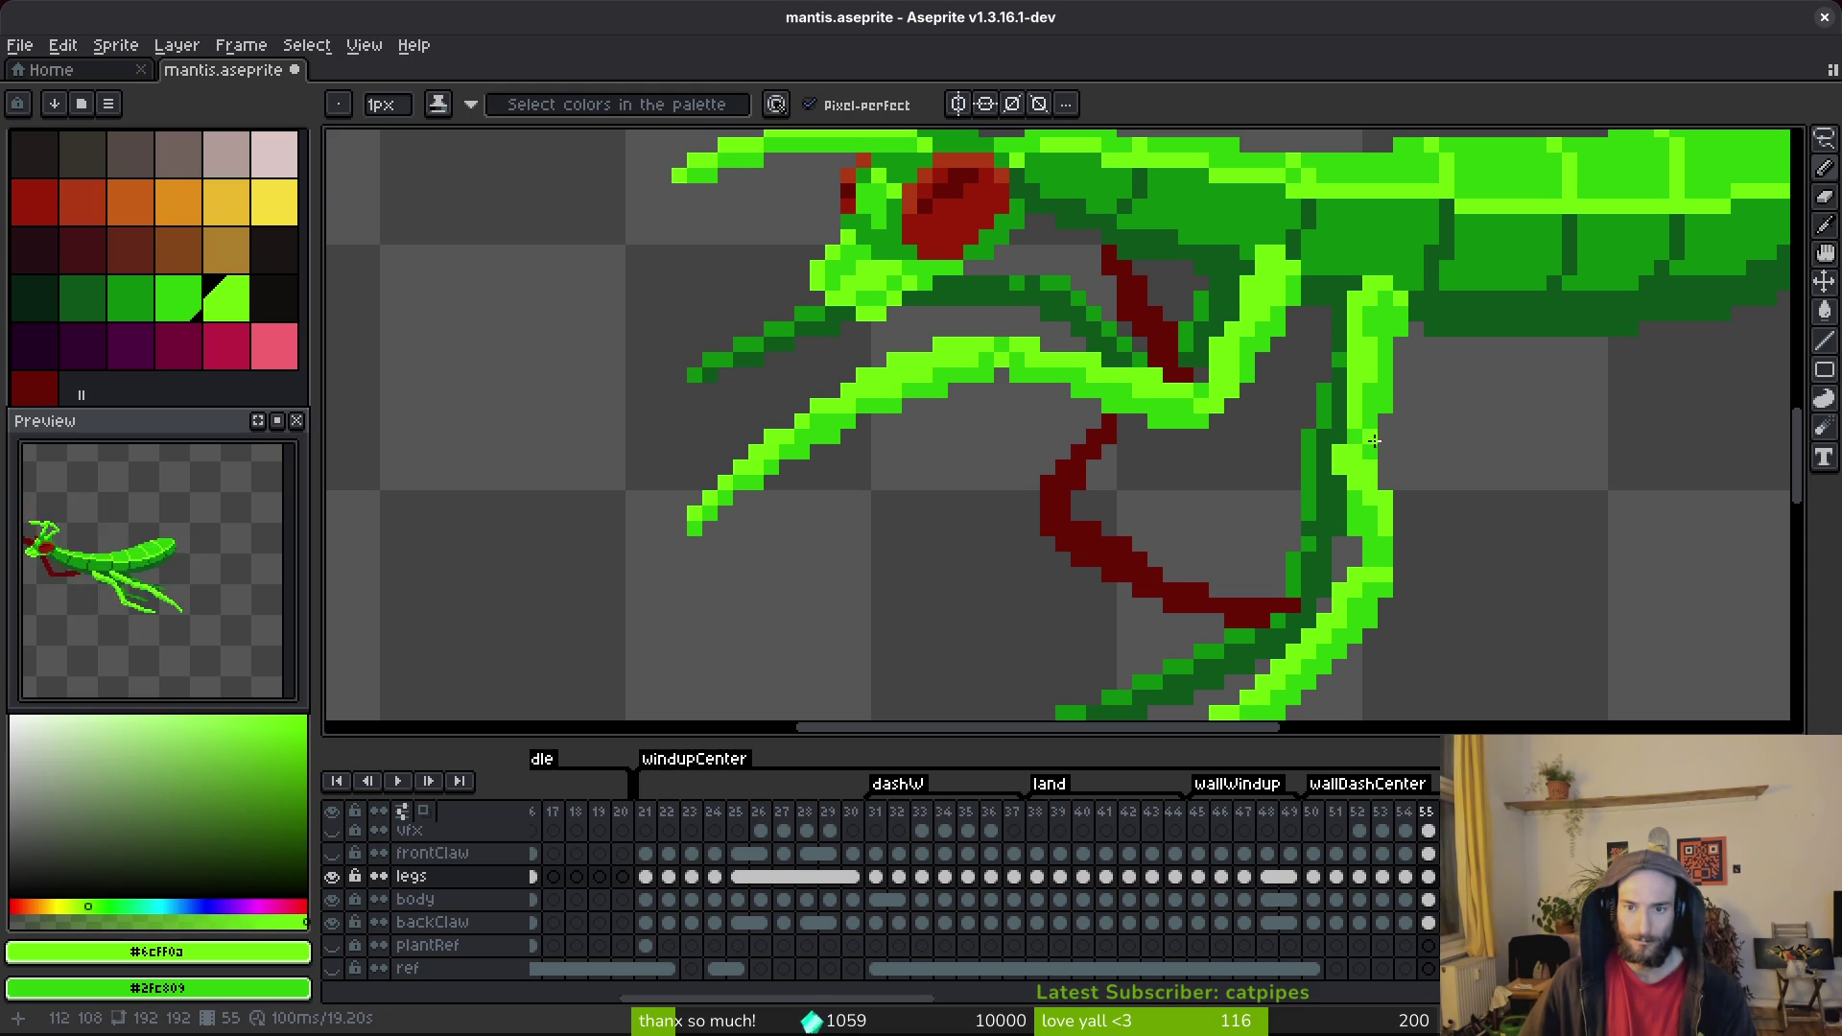
{"action": "scroll", "coordinate": [1376, 418], "scroll_direction": "down", "scroll_amount": 3}
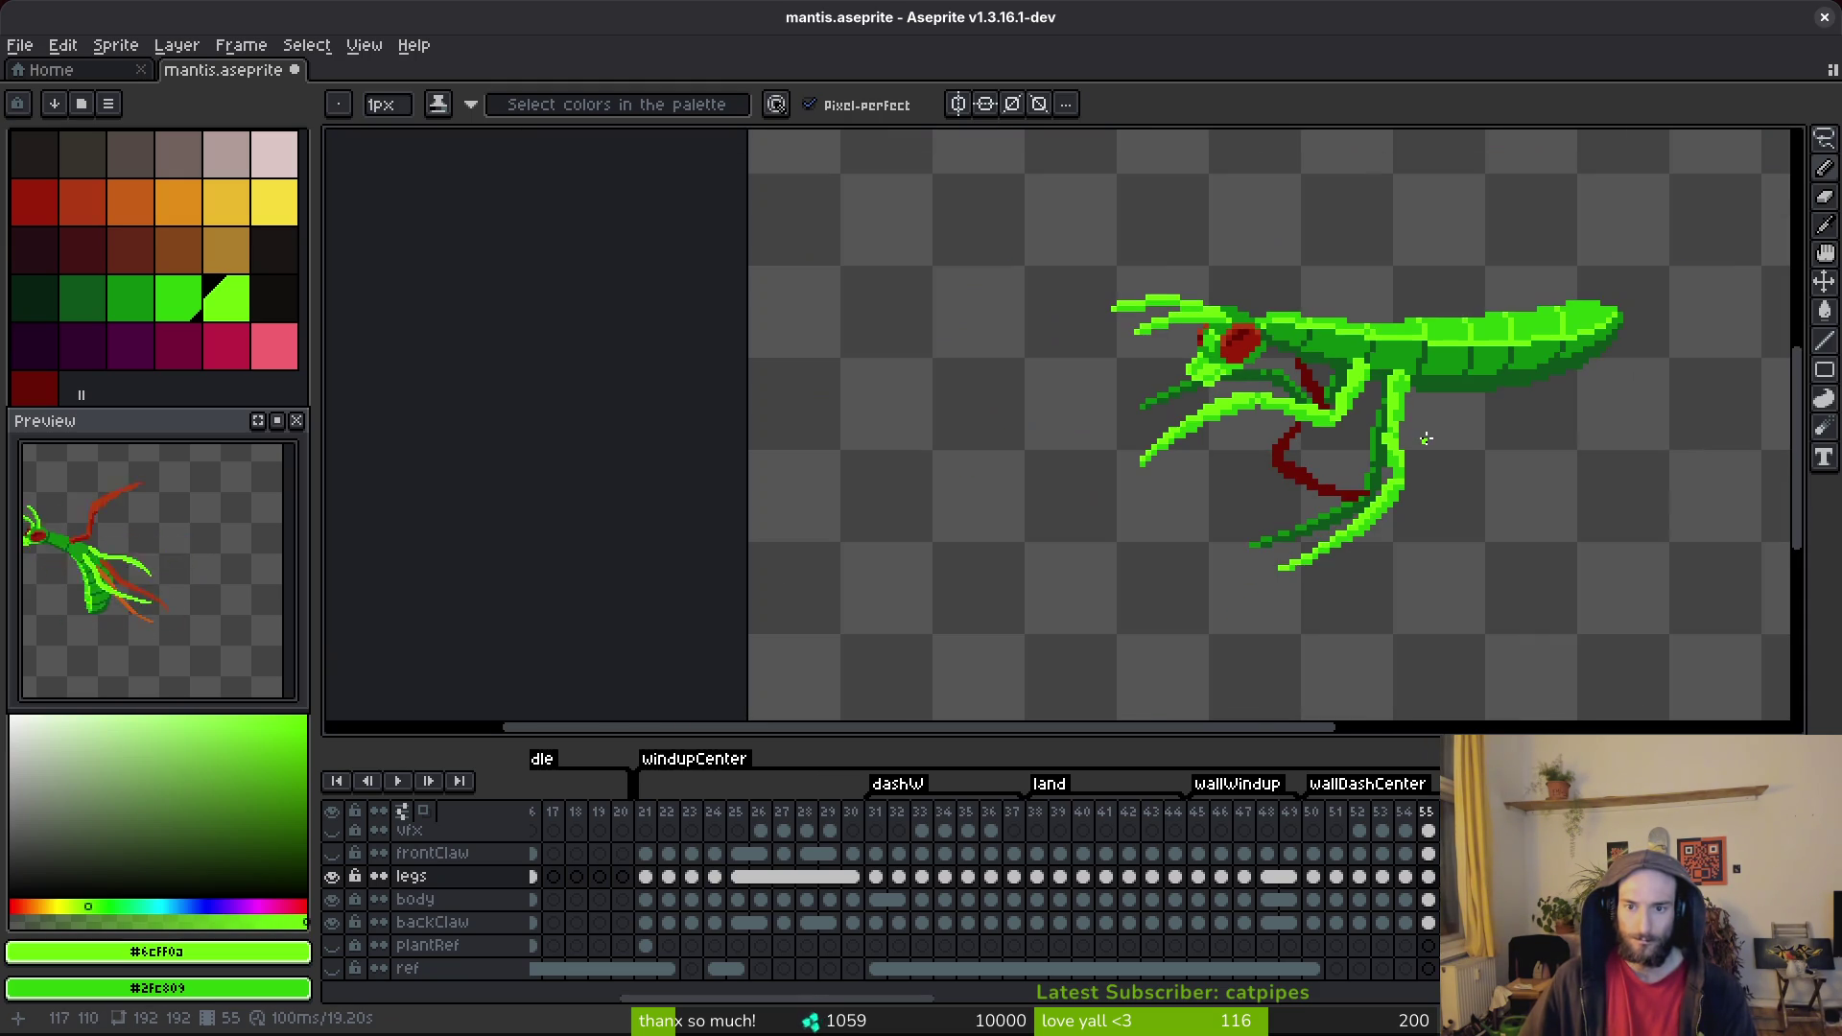
{"action": "key", "text": "ctrl+s"}
{"action": "scroll", "coordinate": [1420, 440], "scroll_direction": "up", "scroll_amount": 3}
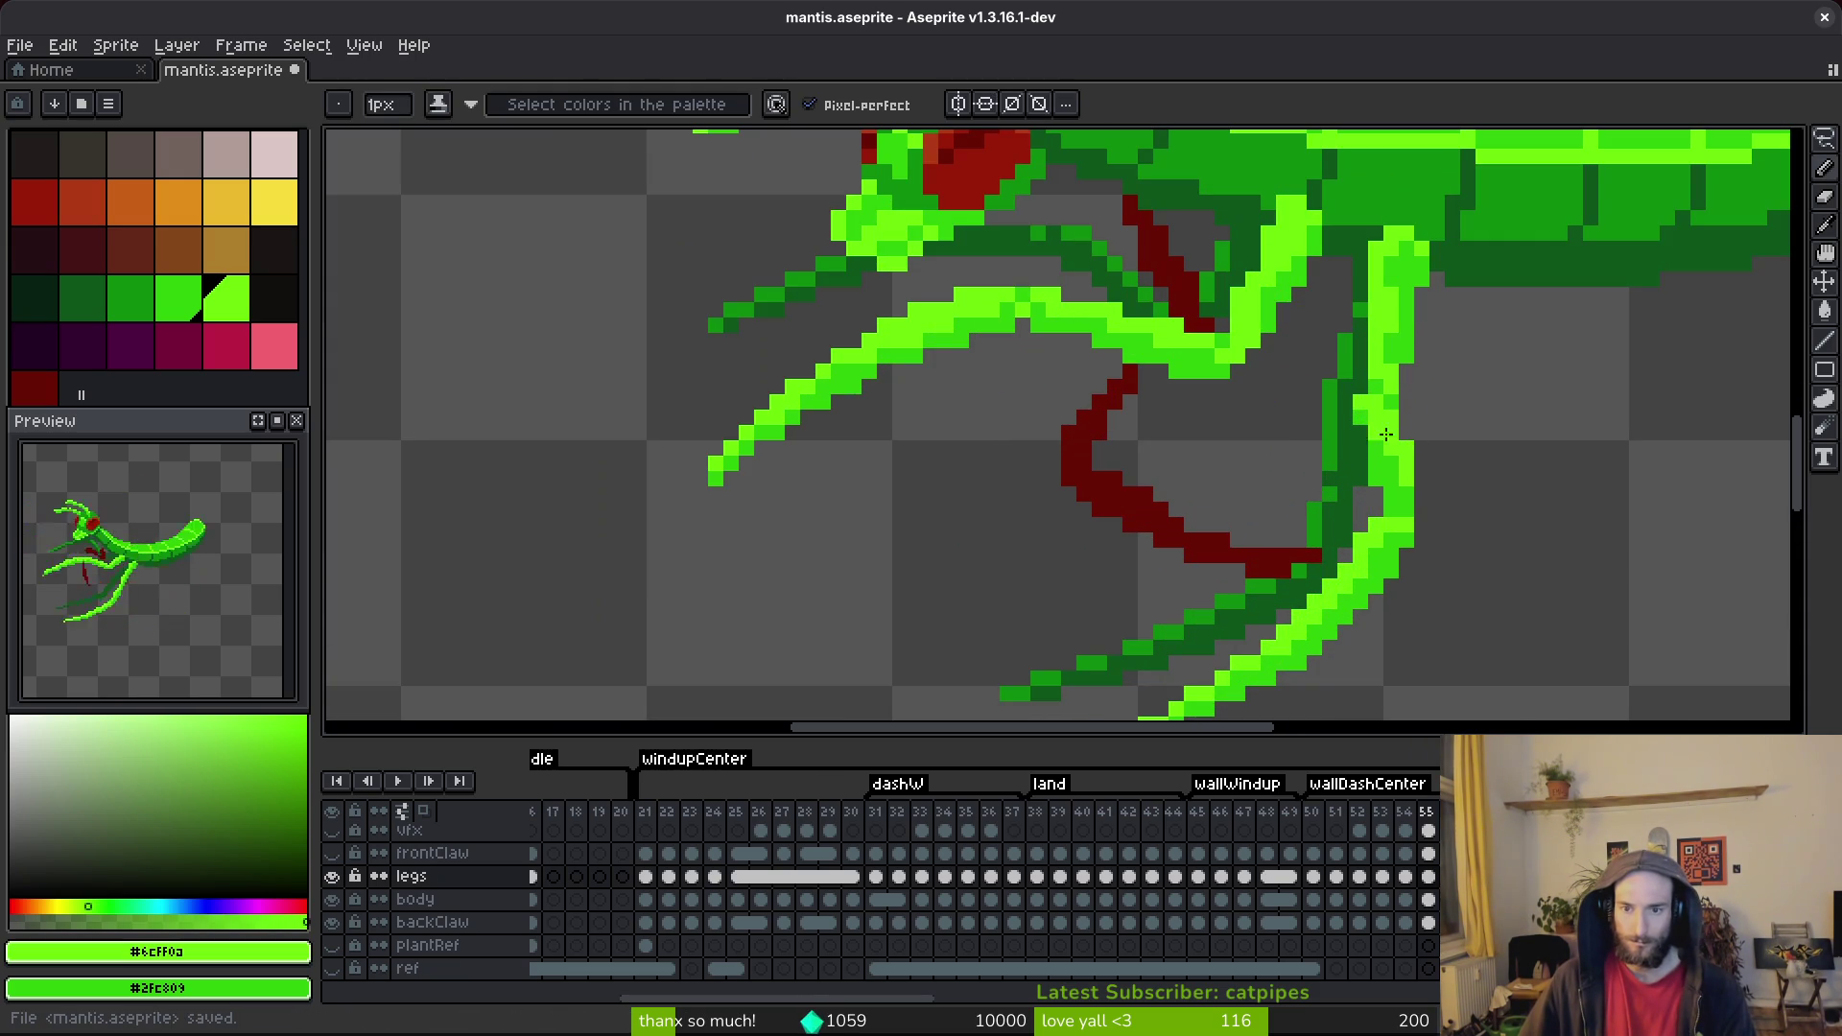
{"action": "scroll", "coordinate": [1374, 417], "scroll_direction": "down", "scroll_amount": 3}
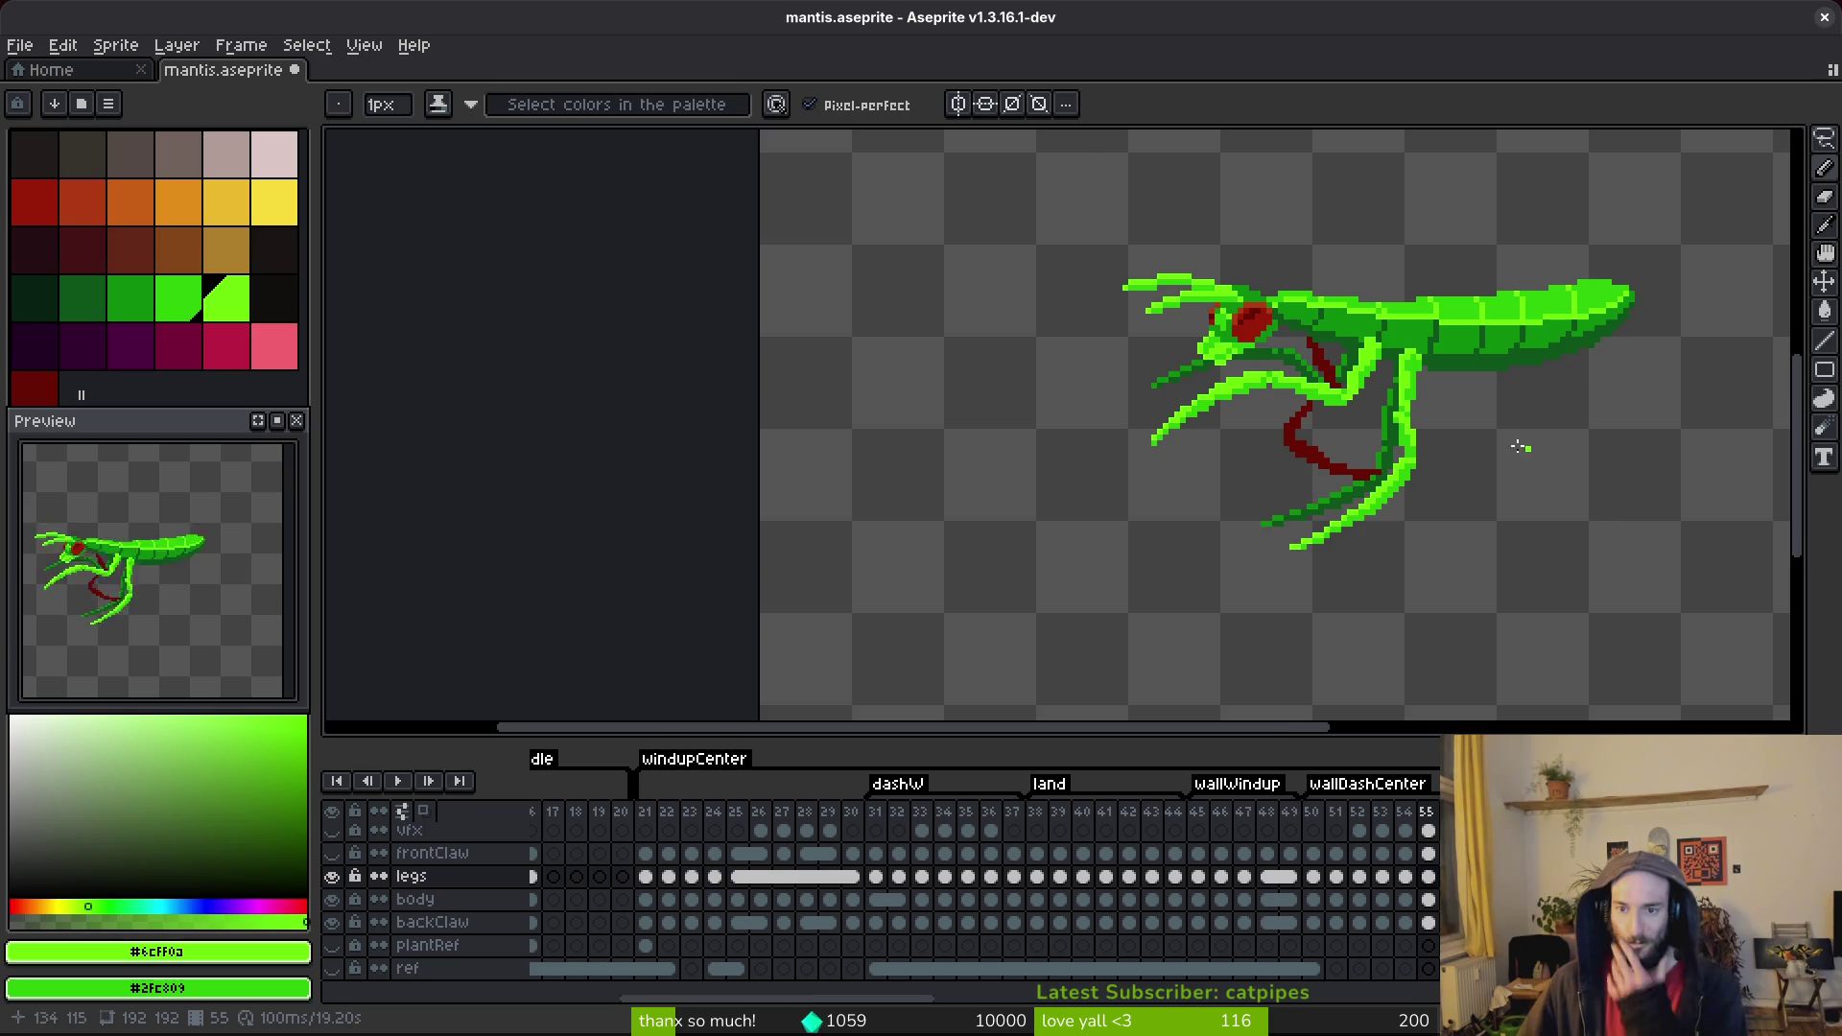
{"action": "scroll", "coordinate": [1433, 484], "scroll_direction": "up", "scroll_amount": 3}
{"action": "key", "text": "ctrl+s"}
{"action": "scroll", "coordinate": [1414, 399], "scroll_direction": "down", "scroll_amount": 3}
{"action": "scroll", "coordinate": [1332, 405], "scroll_direction": "up", "scroll_amount": 3}
Erase a stray pixel on the leg and save.
{"action": "key", "text": "e"}
{"action": "left_click", "coordinate": [1316, 373]}
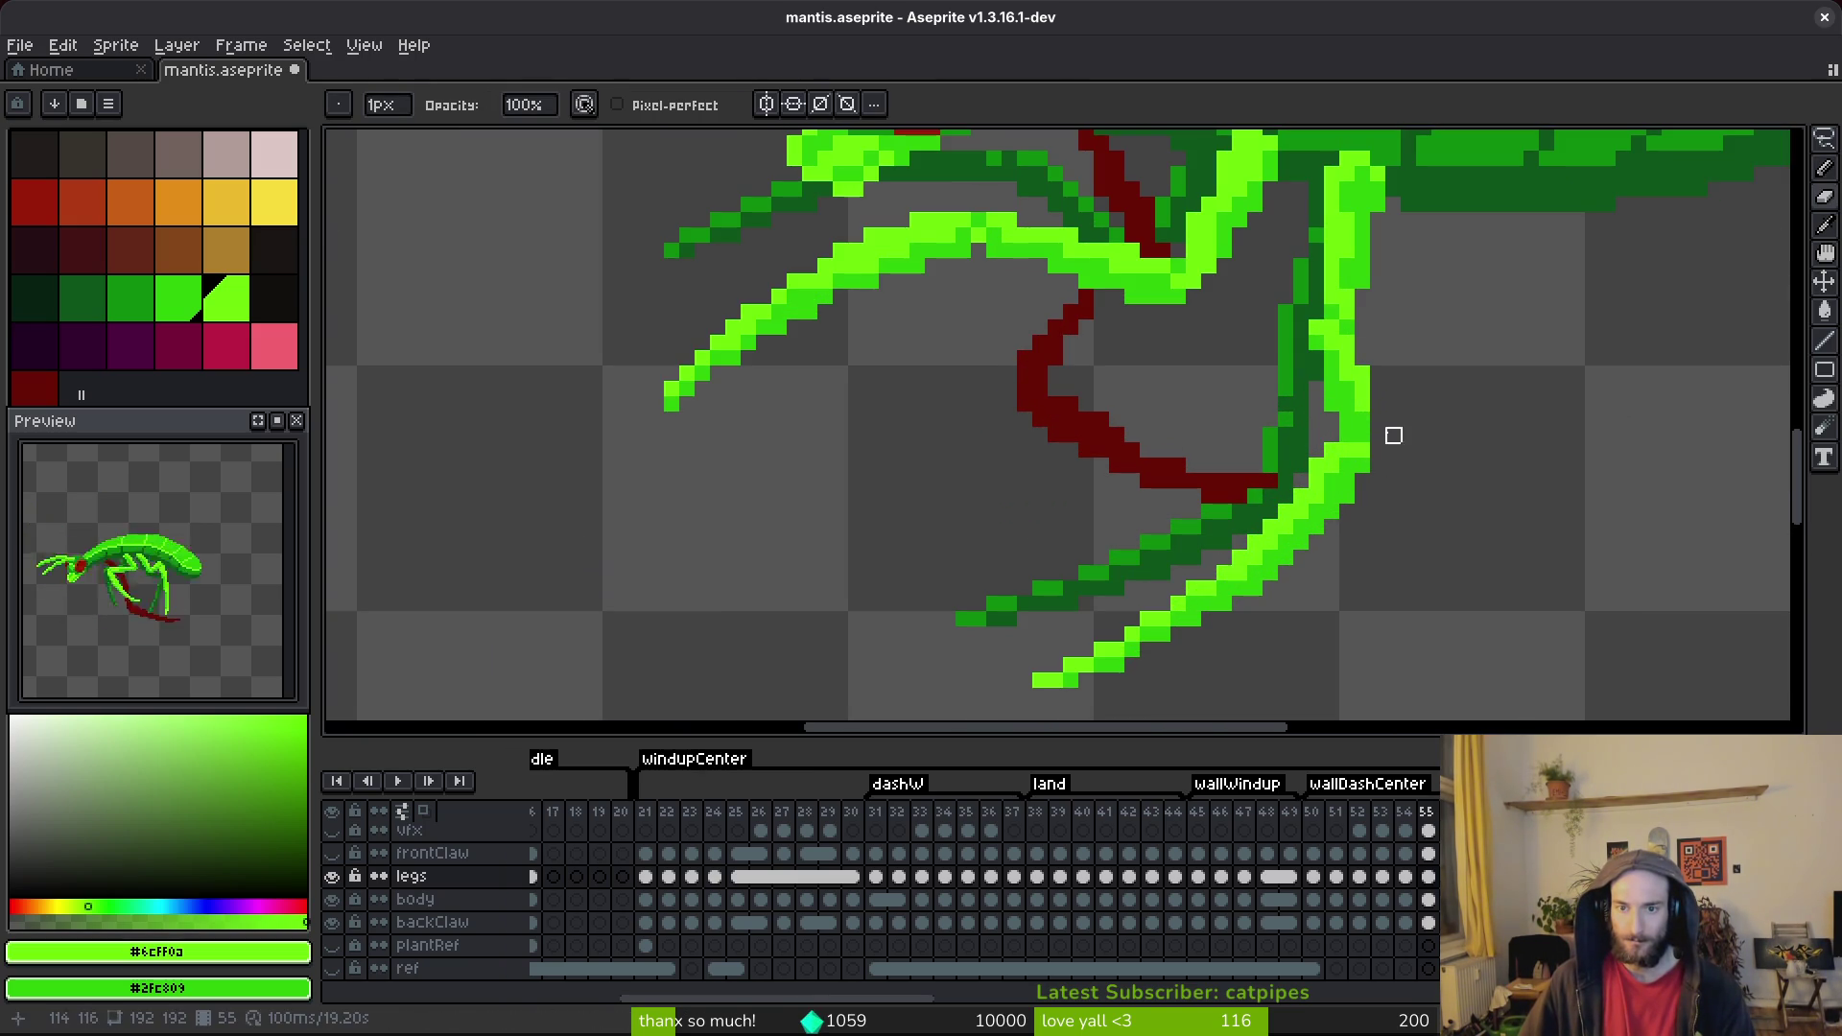
{"action": "key", "text": "ctrl+s"}
{"action": "scroll", "coordinate": [1406, 419], "scroll_direction": "up", "scroll_amount": 1}
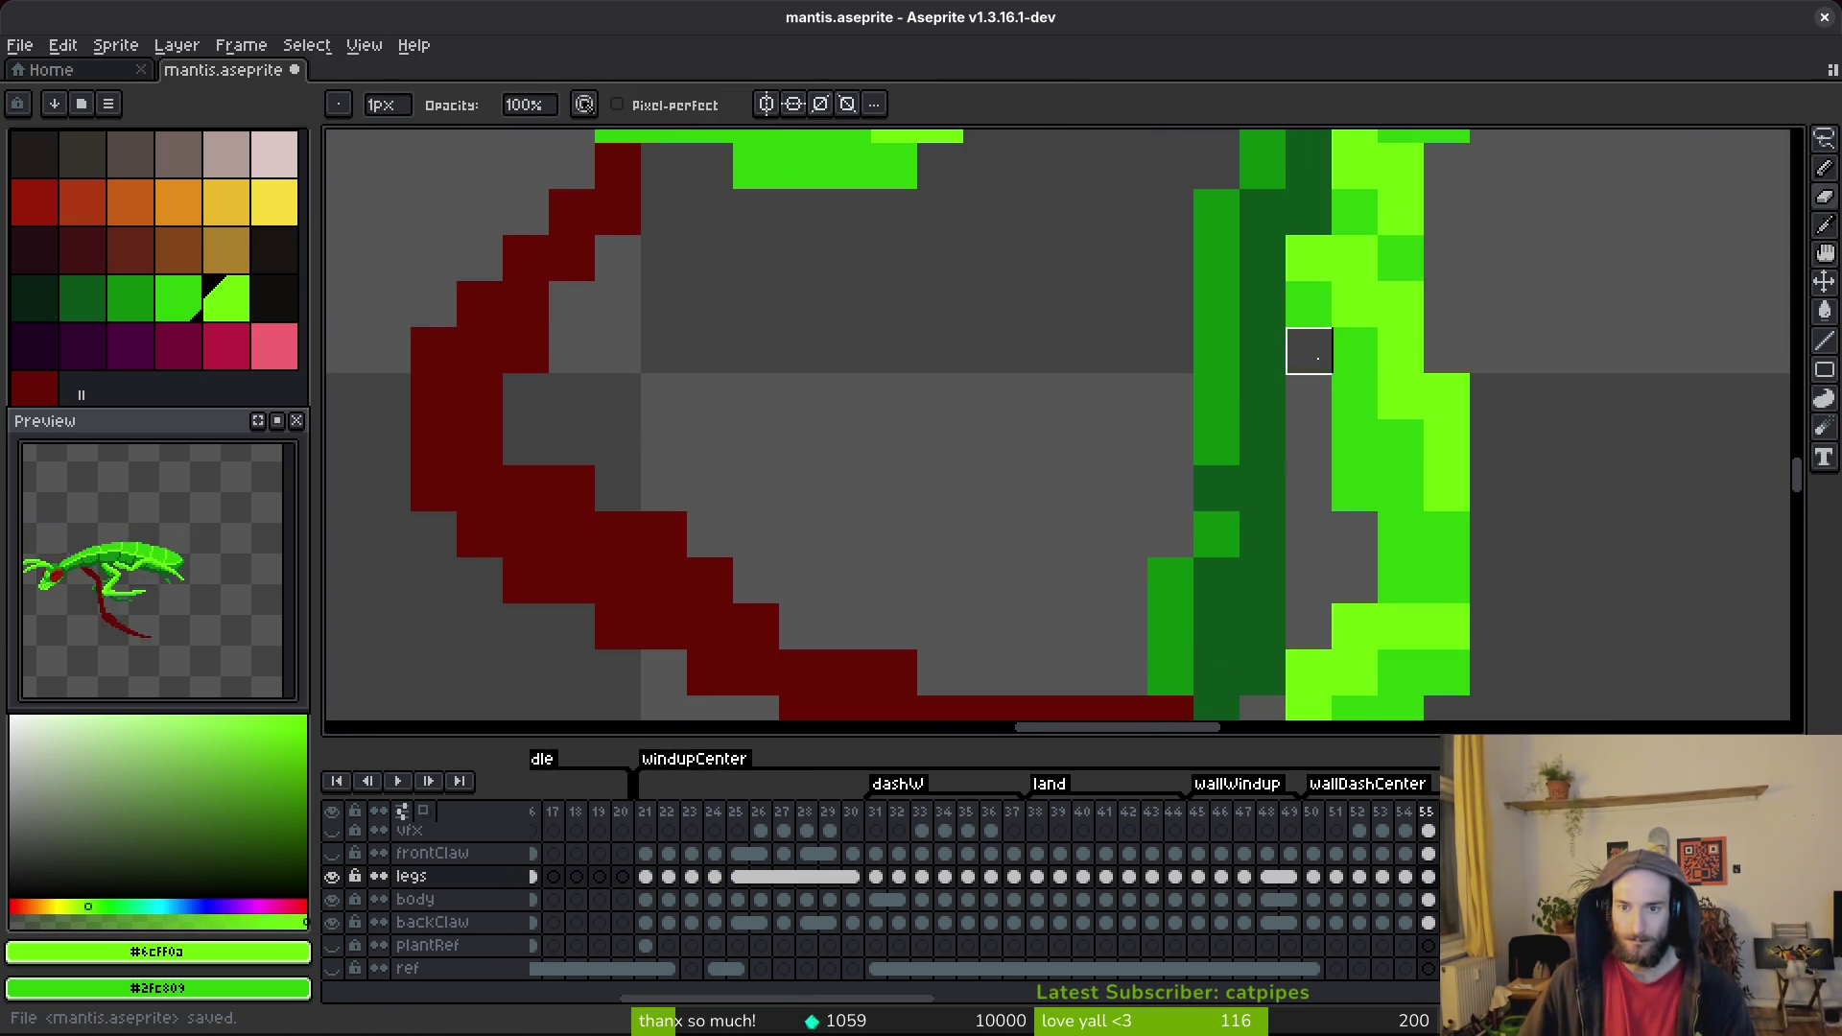
{"action": "scroll", "coordinate": [1343, 374], "scroll_direction": "down", "scroll_amount": 3}
{"action": "key", "text": "ctrl+s"}
{"action": "scroll", "coordinate": [1422, 396], "scroll_direction": "up", "scroll_amount": 4}
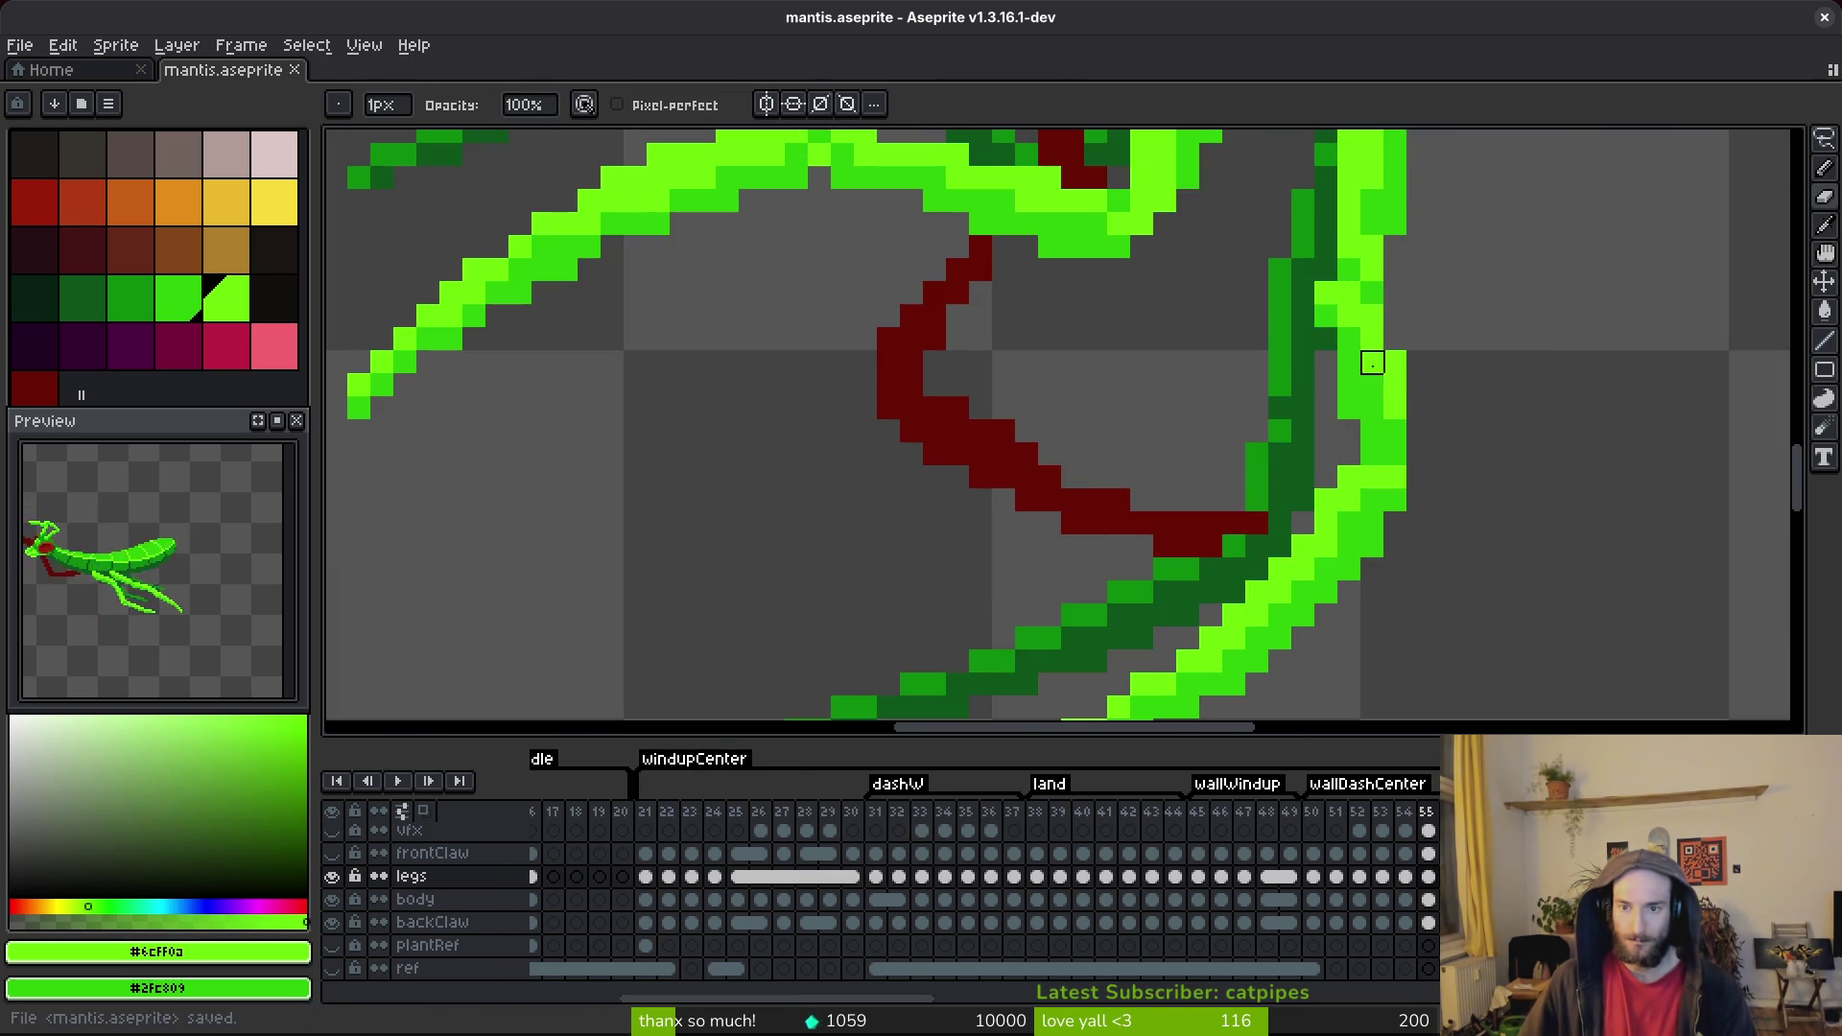
Fill a leg-edge pixel with mid green #2fc809 and save.
{"action": "key", "text": "b"}
{"action": "left_click", "coordinate": [1360, 316], "text": "alt"}
{"action": "left_click", "coordinate": [1338, 342]}
{"action": "key", "text": "ctrl+s"}
{"action": "scroll", "coordinate": [1343, 345], "scroll_direction": "down", "scroll_amount": 4}
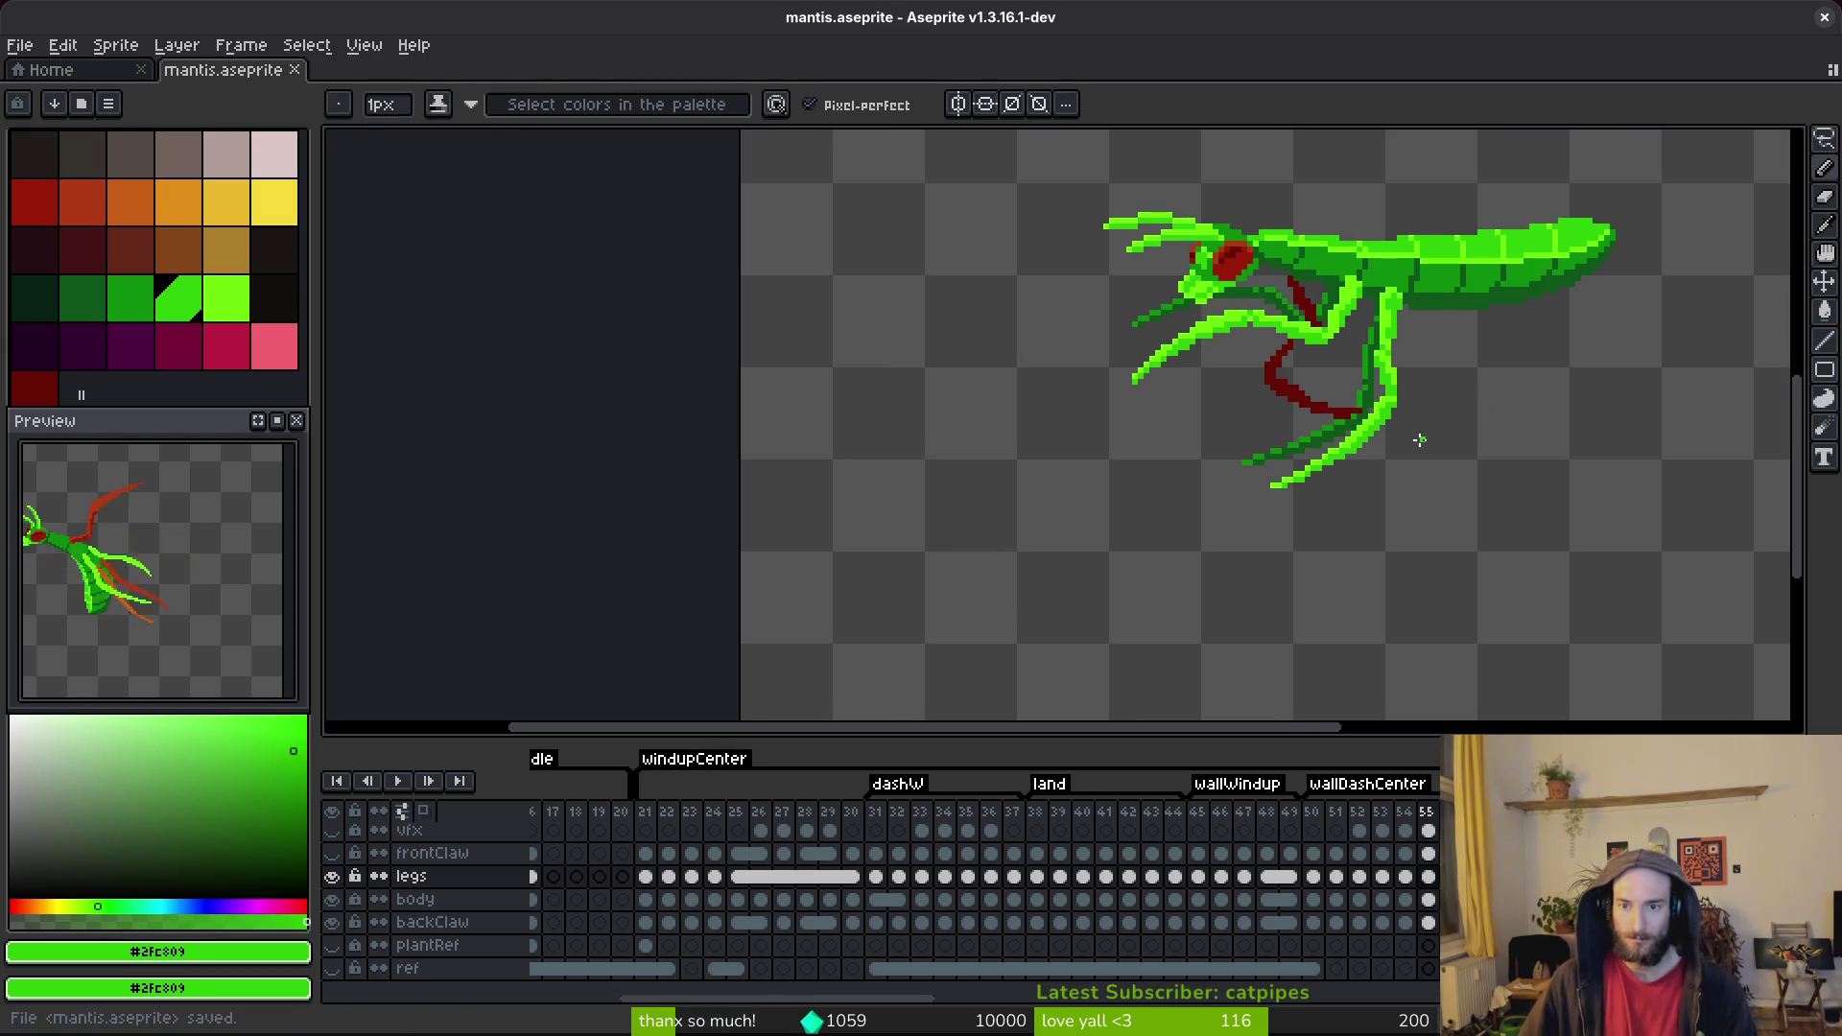
{"action": "scroll", "coordinate": [1418, 380], "scroll_direction": "up", "scroll_amount": 4}
Draw a bright-green #6cff0a leg pixel, resample both leg greens, and save.
{"action": "left_click", "coordinate": [1356, 320], "text": "alt"}
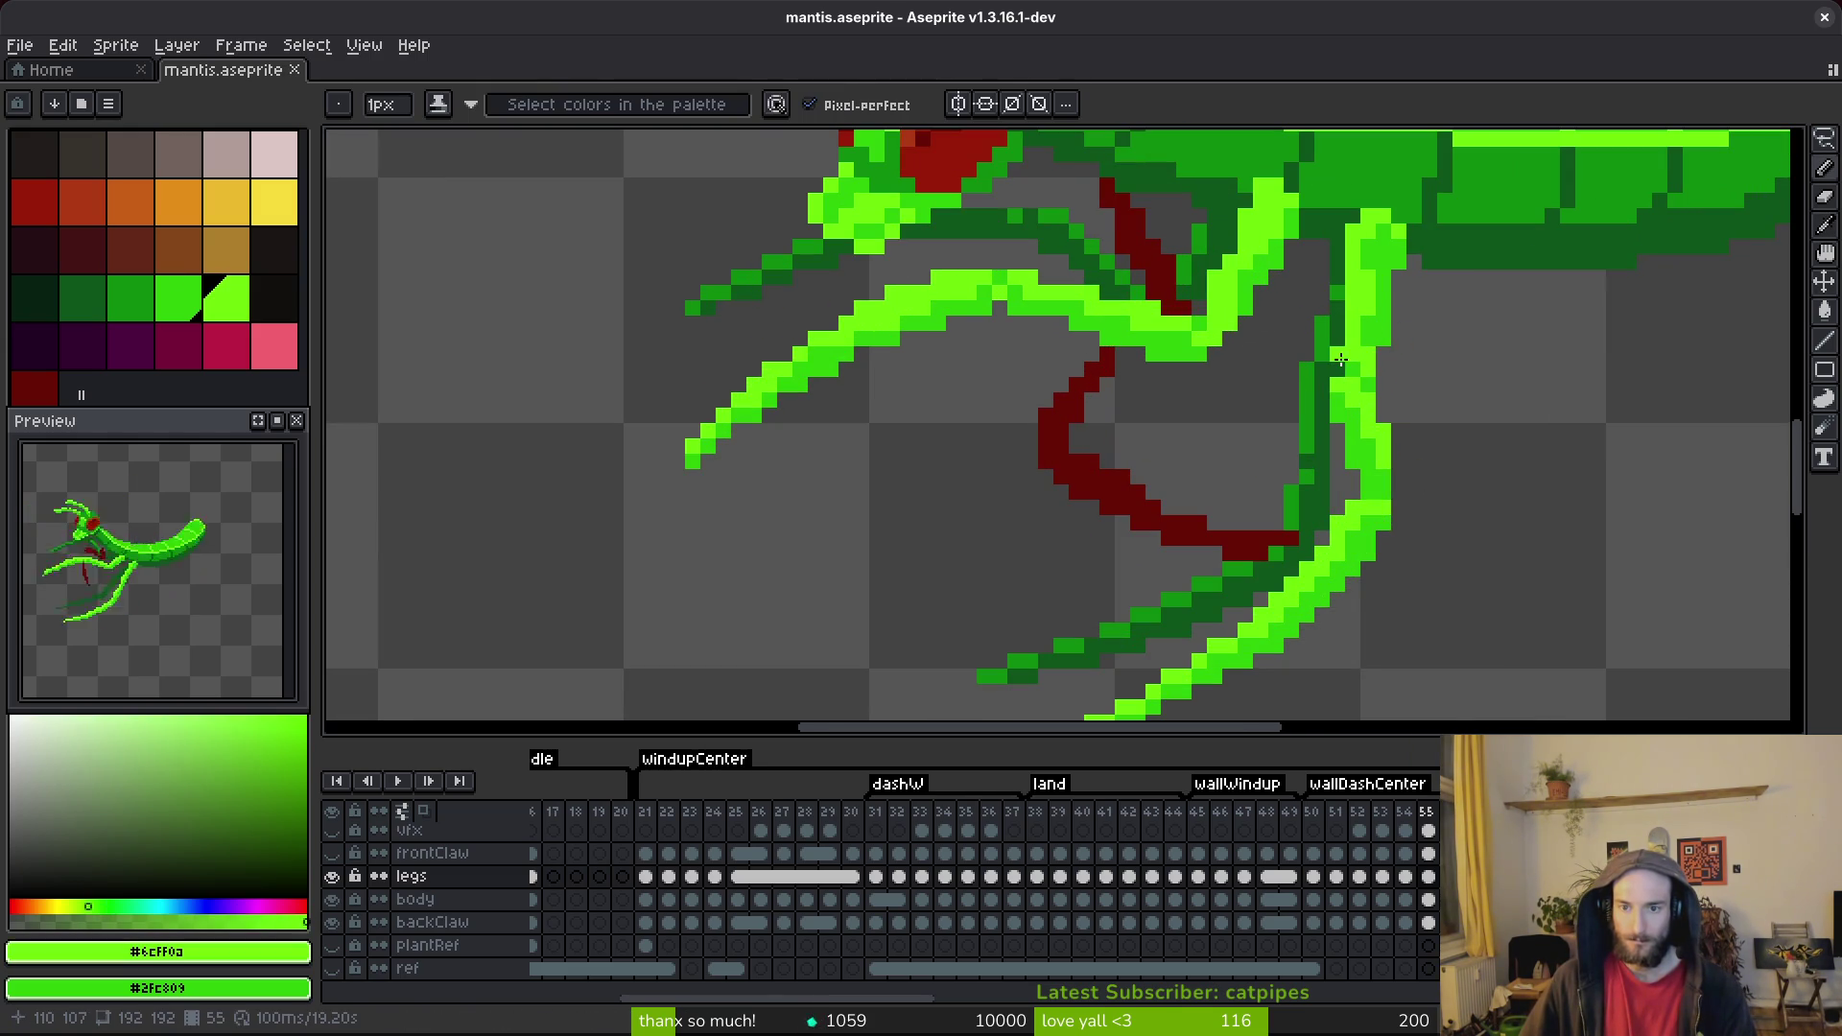
{"action": "left_click", "coordinate": [1337, 364]}
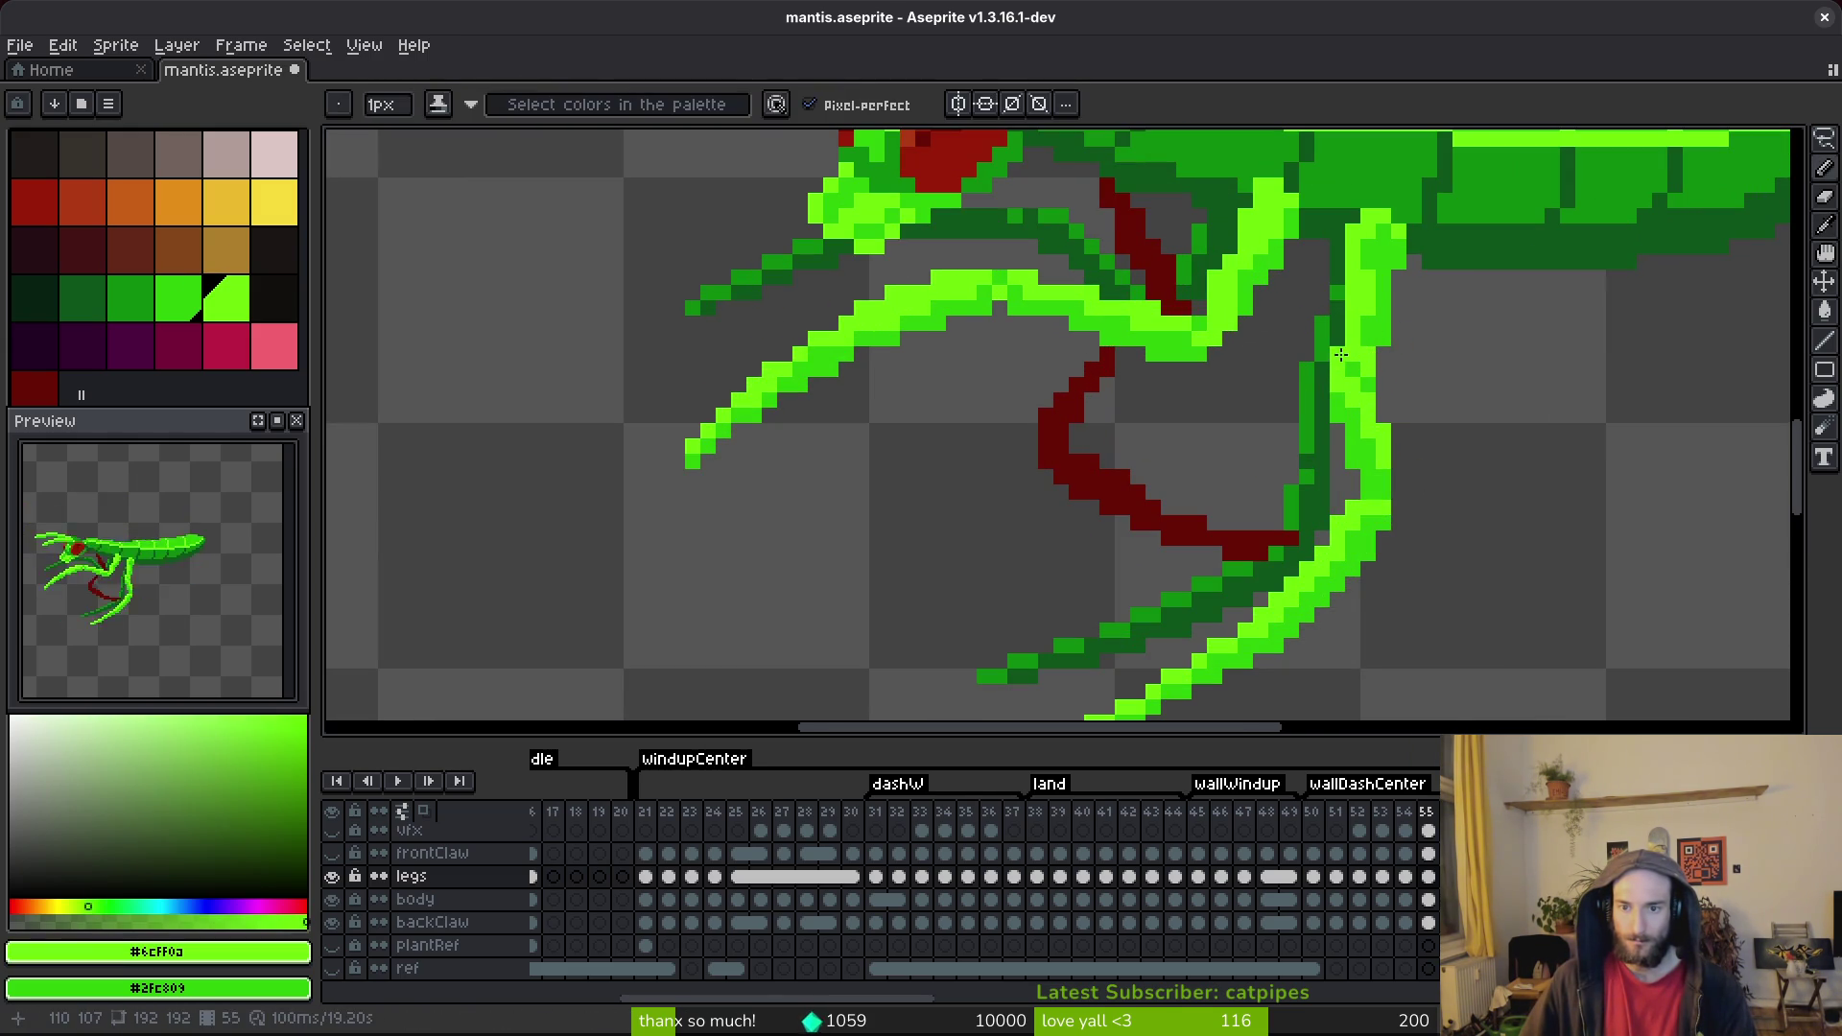
{"action": "left_click", "coordinate": [1383, 323], "text": "alt"}
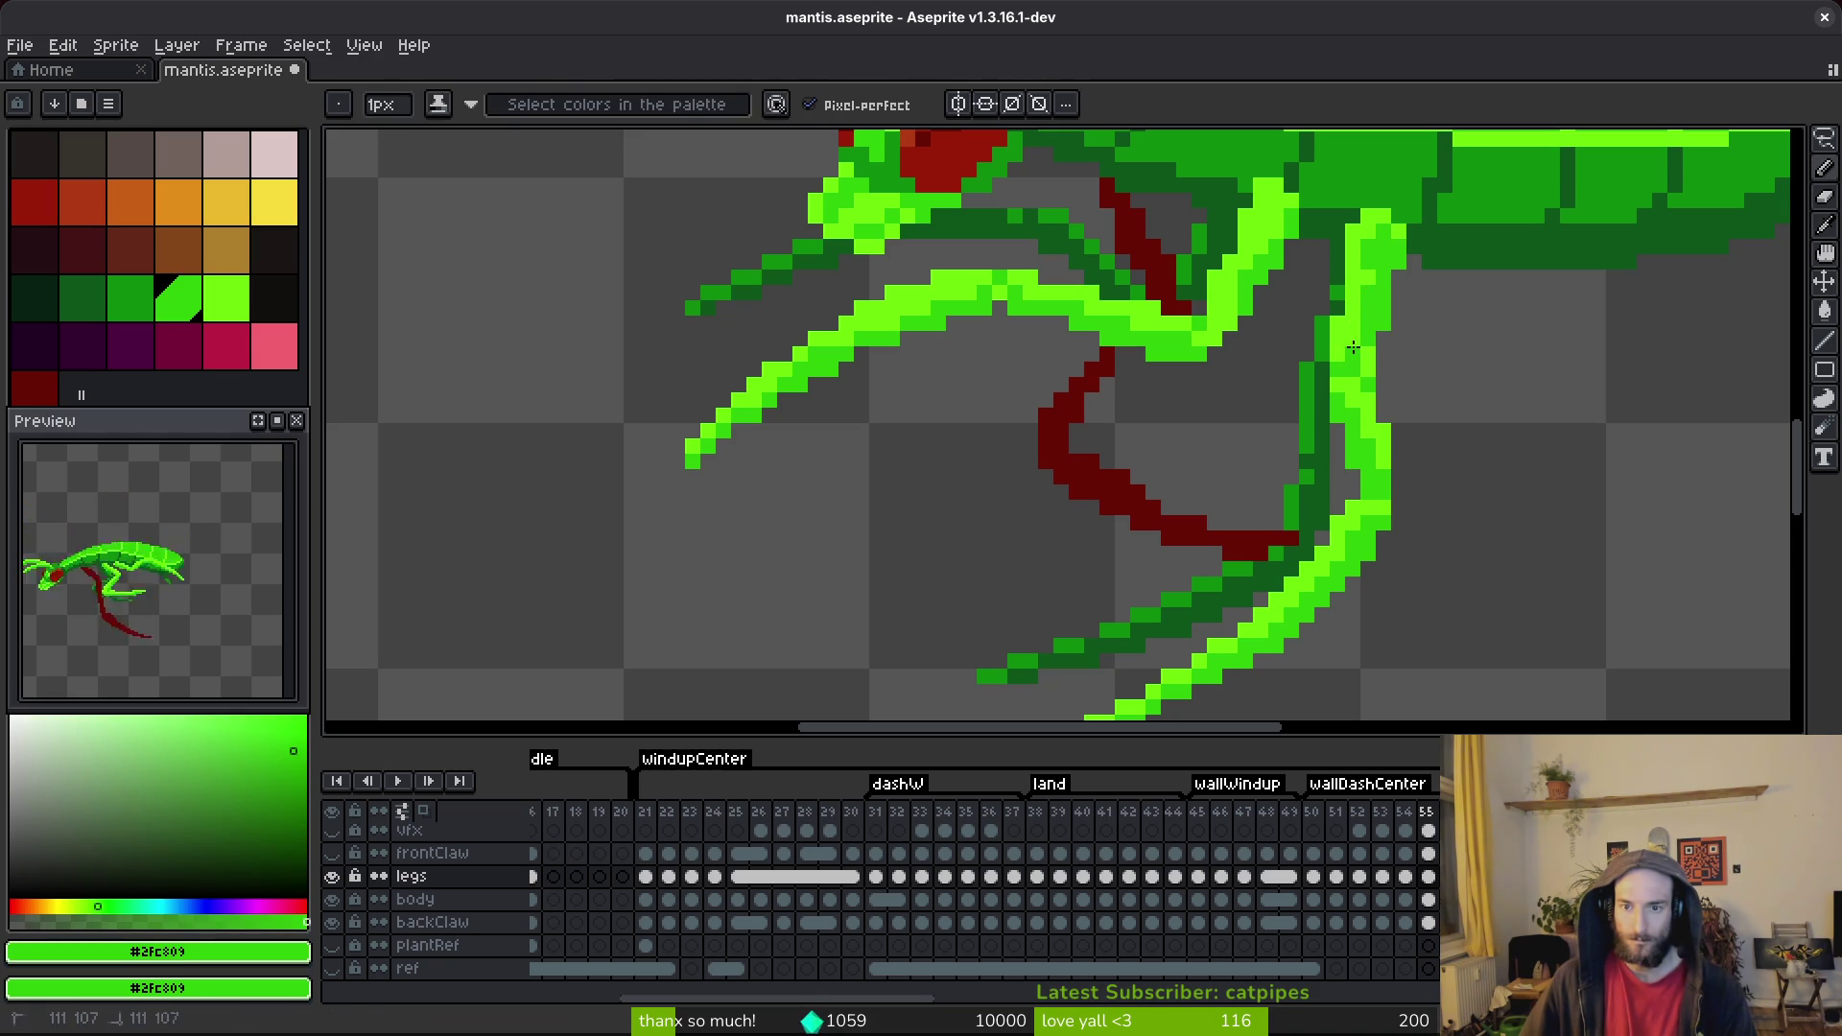
{"action": "left_click", "coordinate": [1381, 362], "text": "alt"}
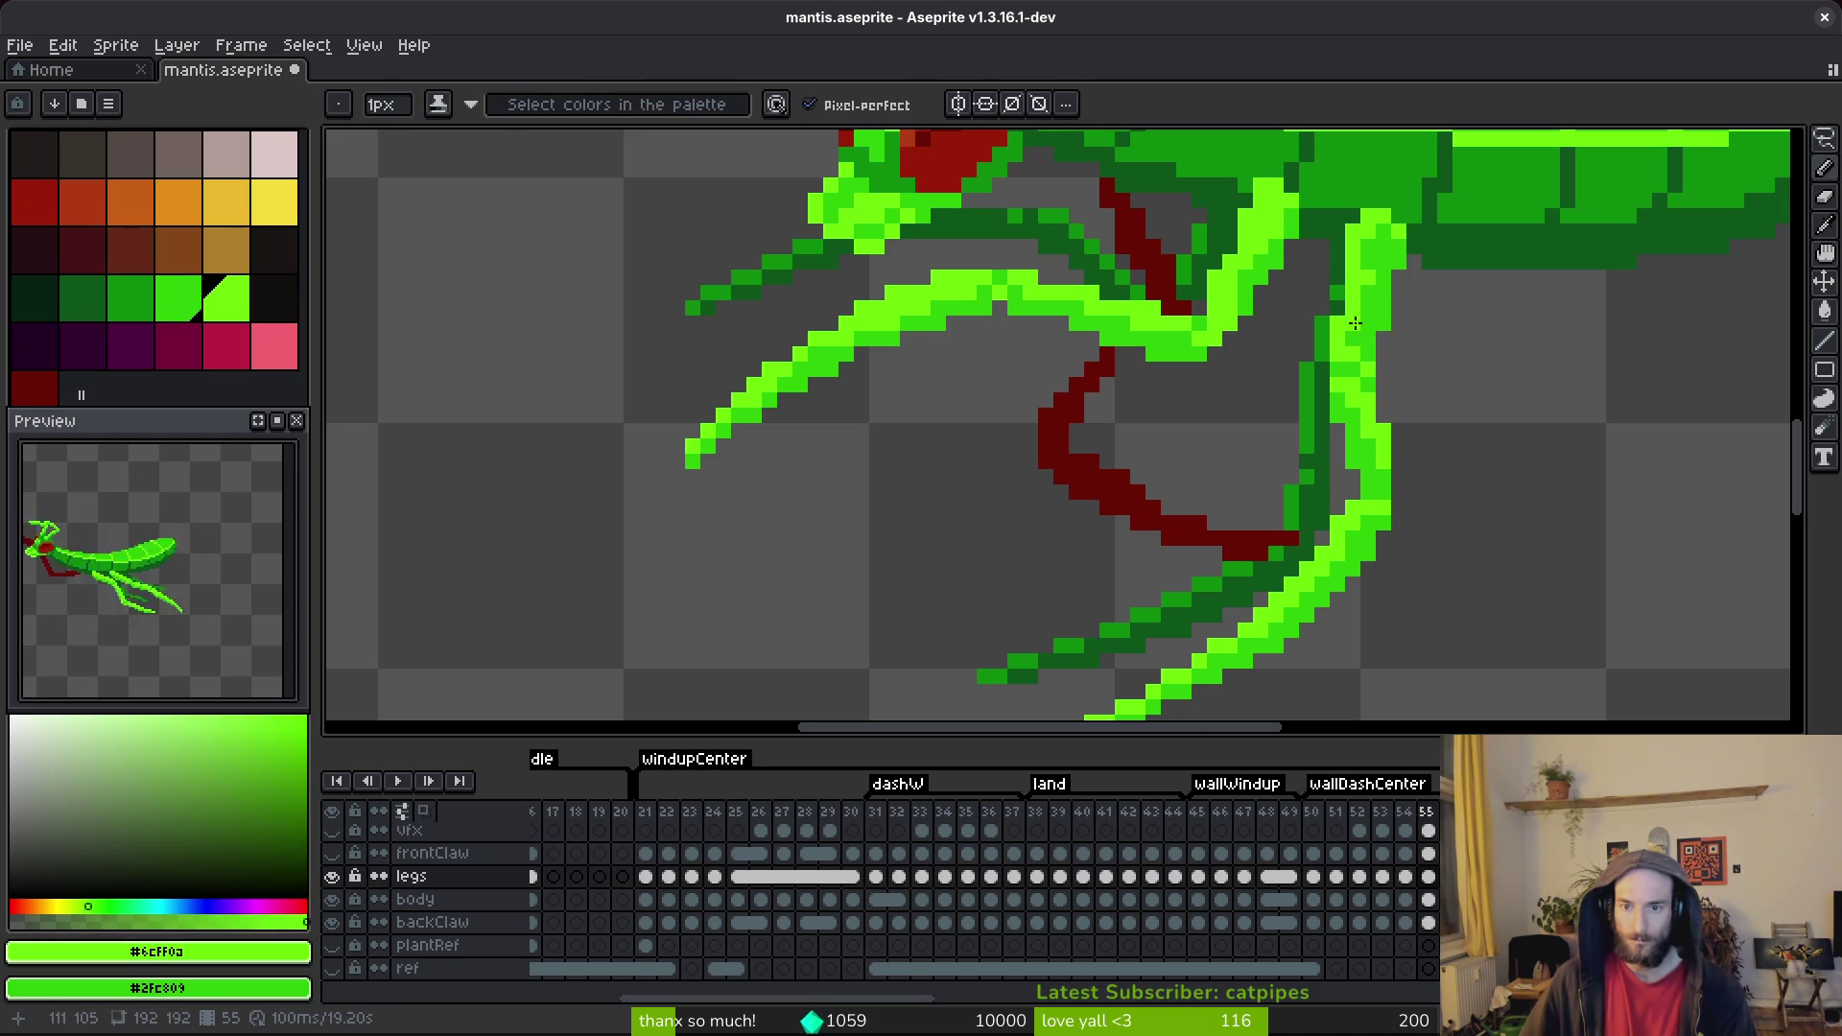
{"action": "scroll", "coordinate": [1372, 306], "scroll_direction": "down", "scroll_amount": 3}
{"action": "scroll", "coordinate": [1380, 254], "scroll_direction": "up", "scroll_amount": 3}
{"action": "key", "text": "ctrl+s"}
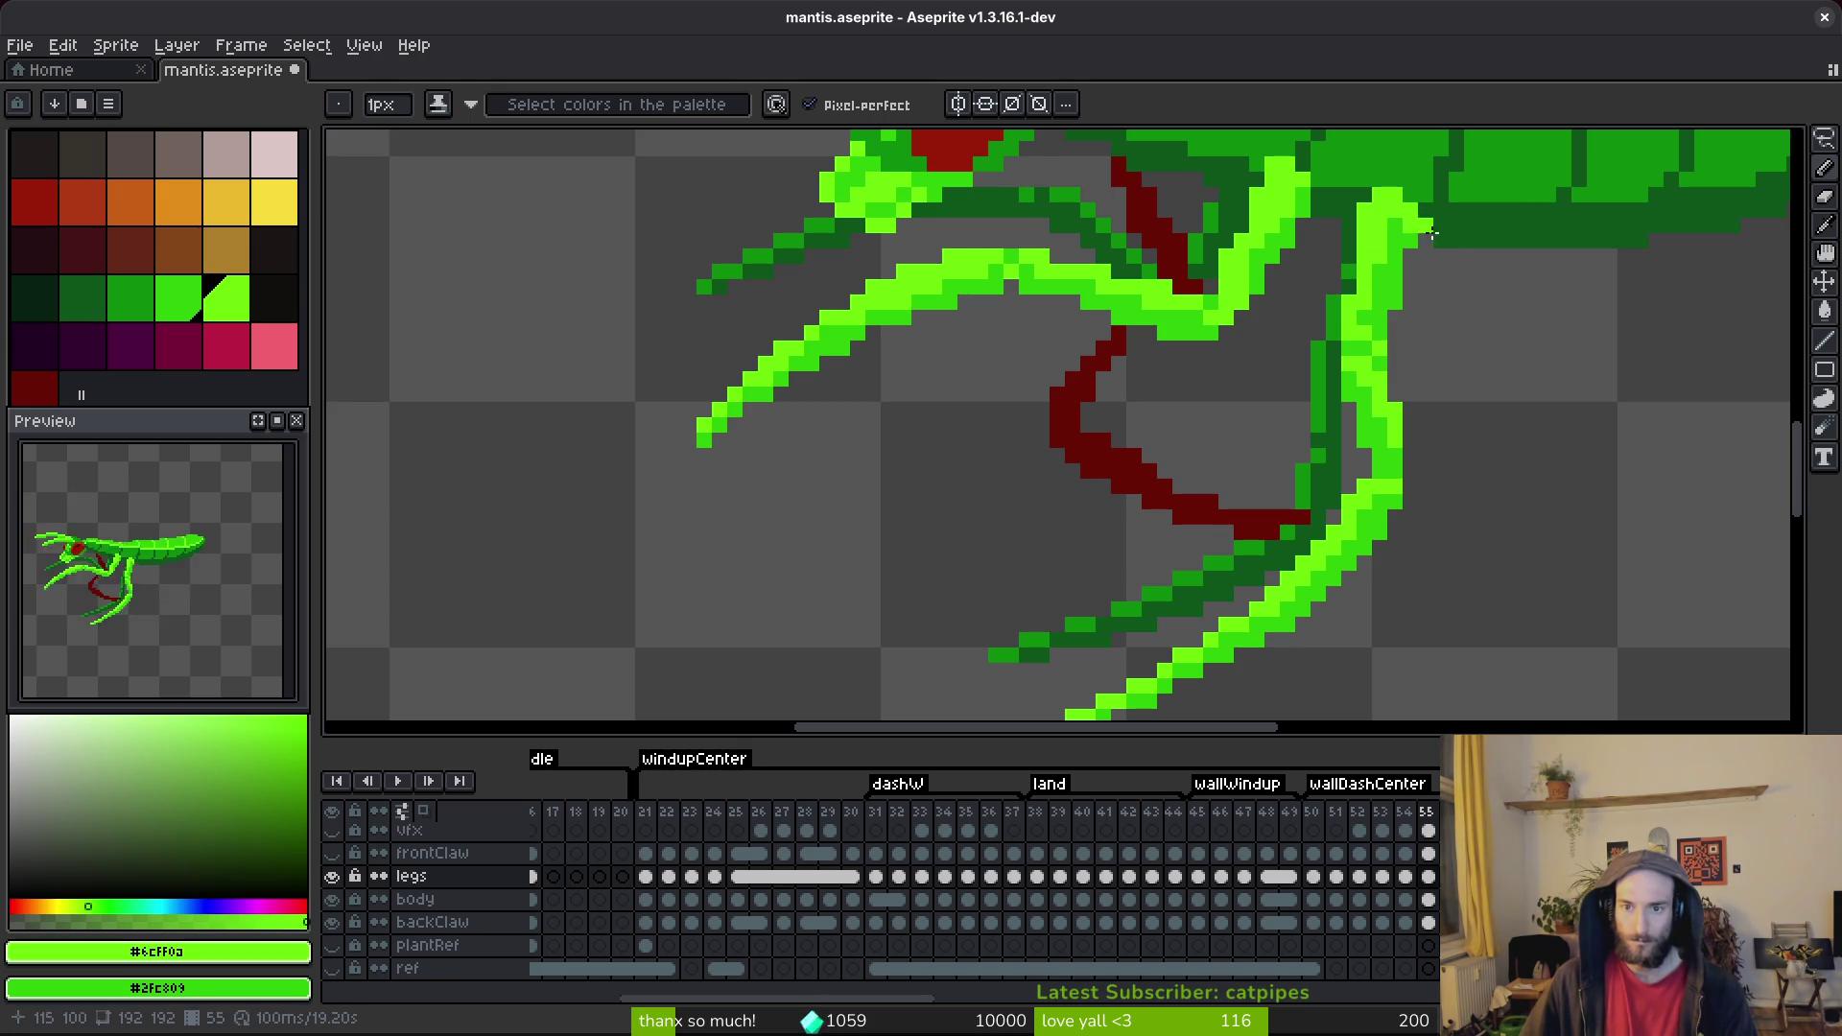
Undo the last pencil stroke on the leg and save the file.
{"action": "scroll", "coordinate": [1427, 227], "scroll_direction": "down", "scroll_amount": 3}
{"action": "key", "text": "ctrl+z"}
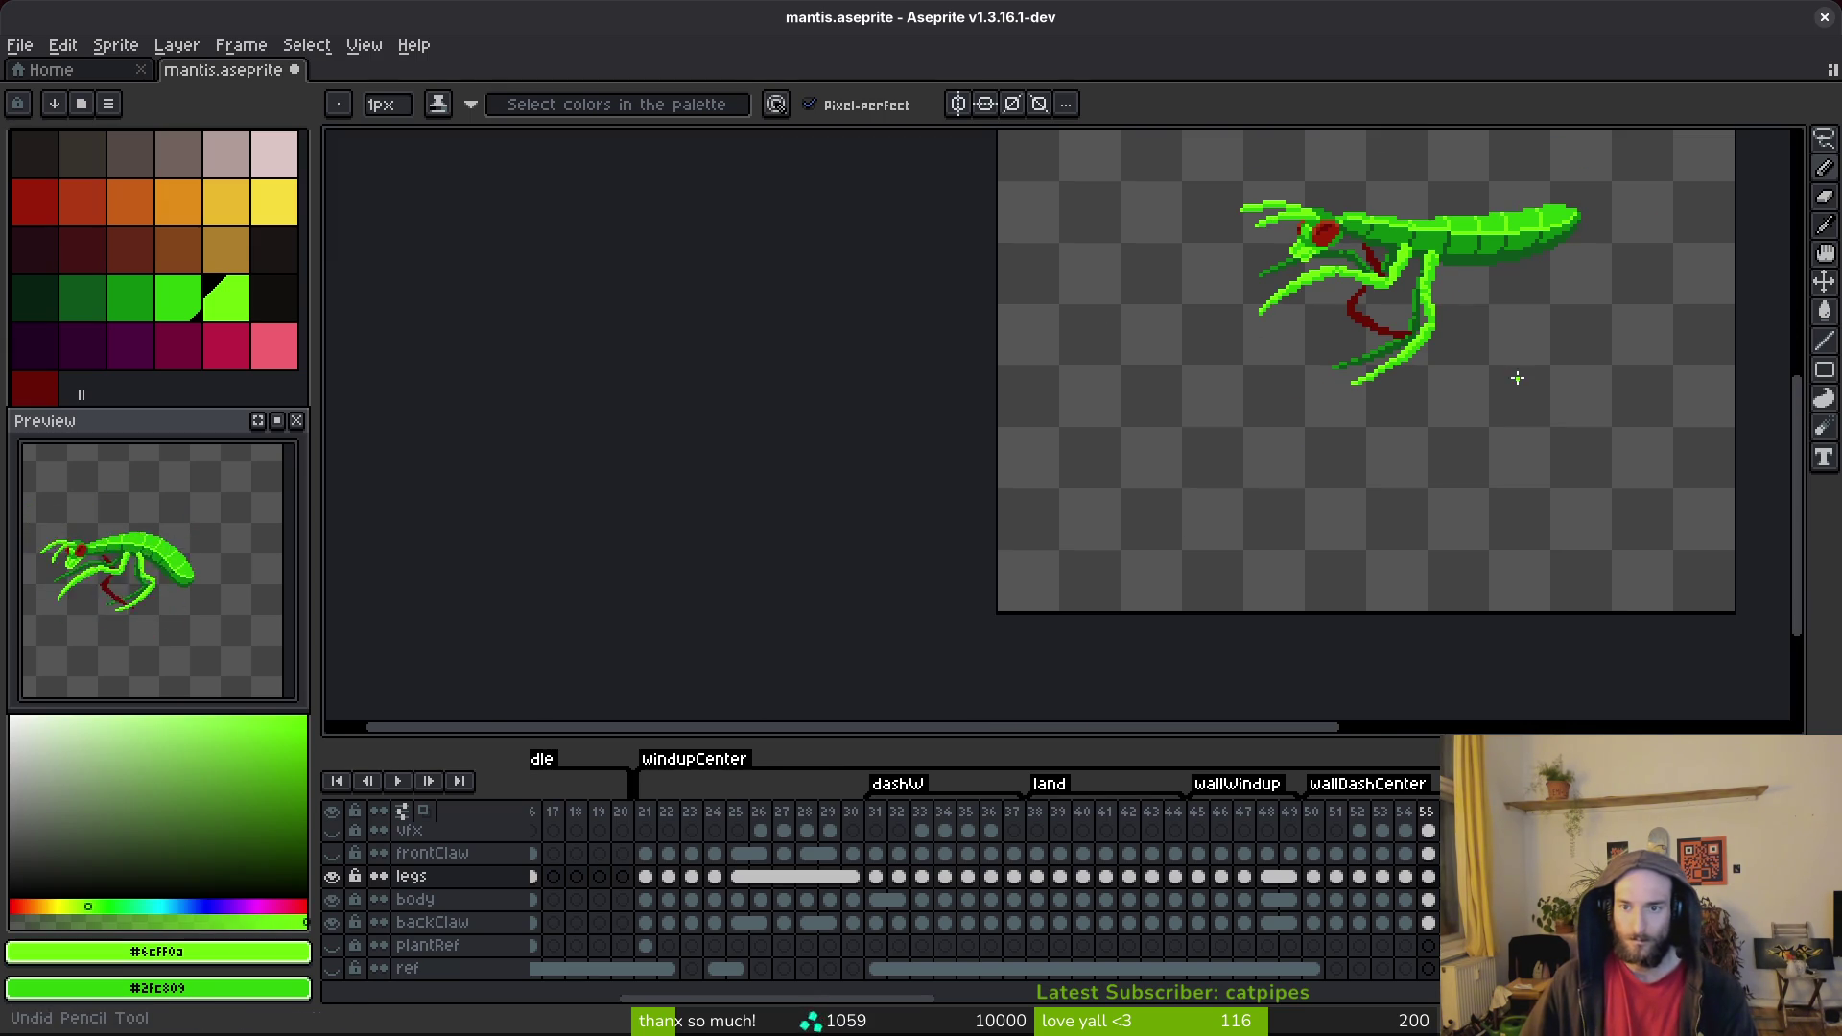
{"action": "scroll", "coordinate": [1445, 286], "scroll_direction": "up", "scroll_amount": 4}
{"action": "scroll", "coordinate": [1372, 288], "scroll_direction": "down", "scroll_amount": 4}
{"action": "key", "text": "ctrl+s"}
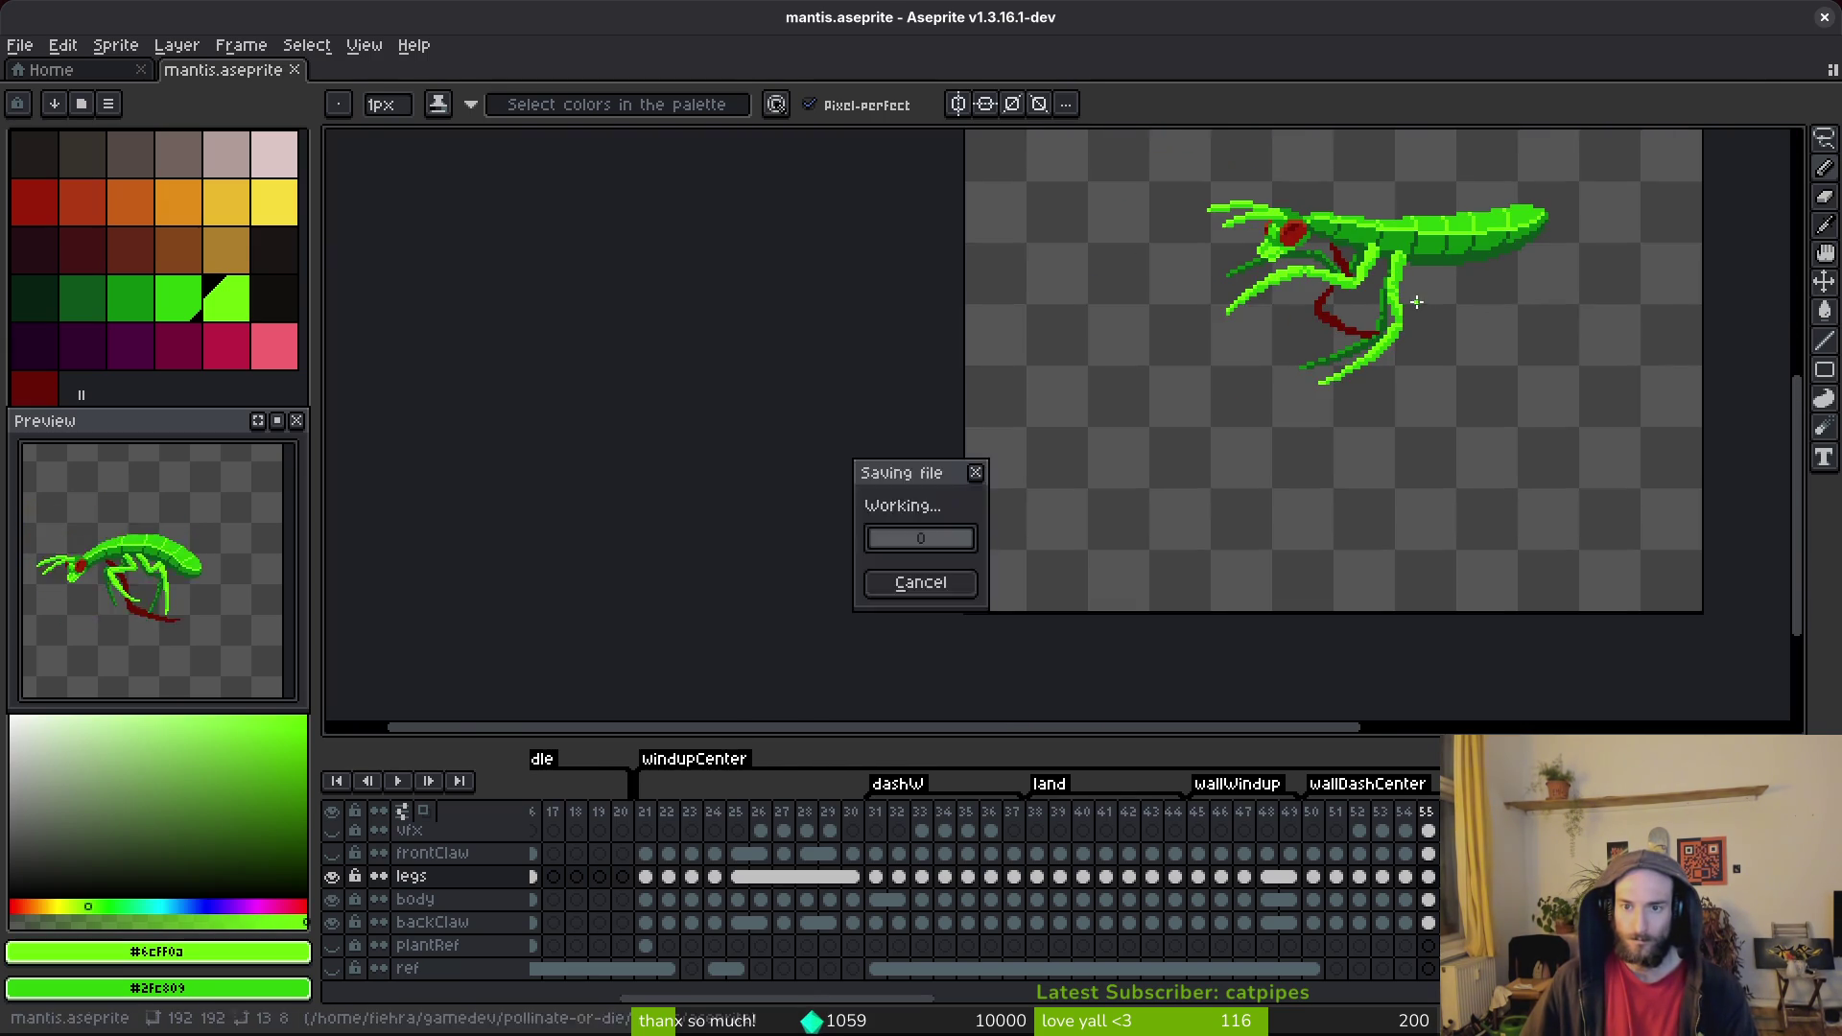
{"action": "scroll", "coordinate": [1381, 315], "scroll_direction": "up", "scroll_amount": 3}
{"action": "scroll", "coordinate": [1381, 315], "scroll_direction": "up", "scroll_amount": 2}
{"action": "scroll", "coordinate": [1274, 392], "scroll_direction": "up", "scroll_amount": 2}
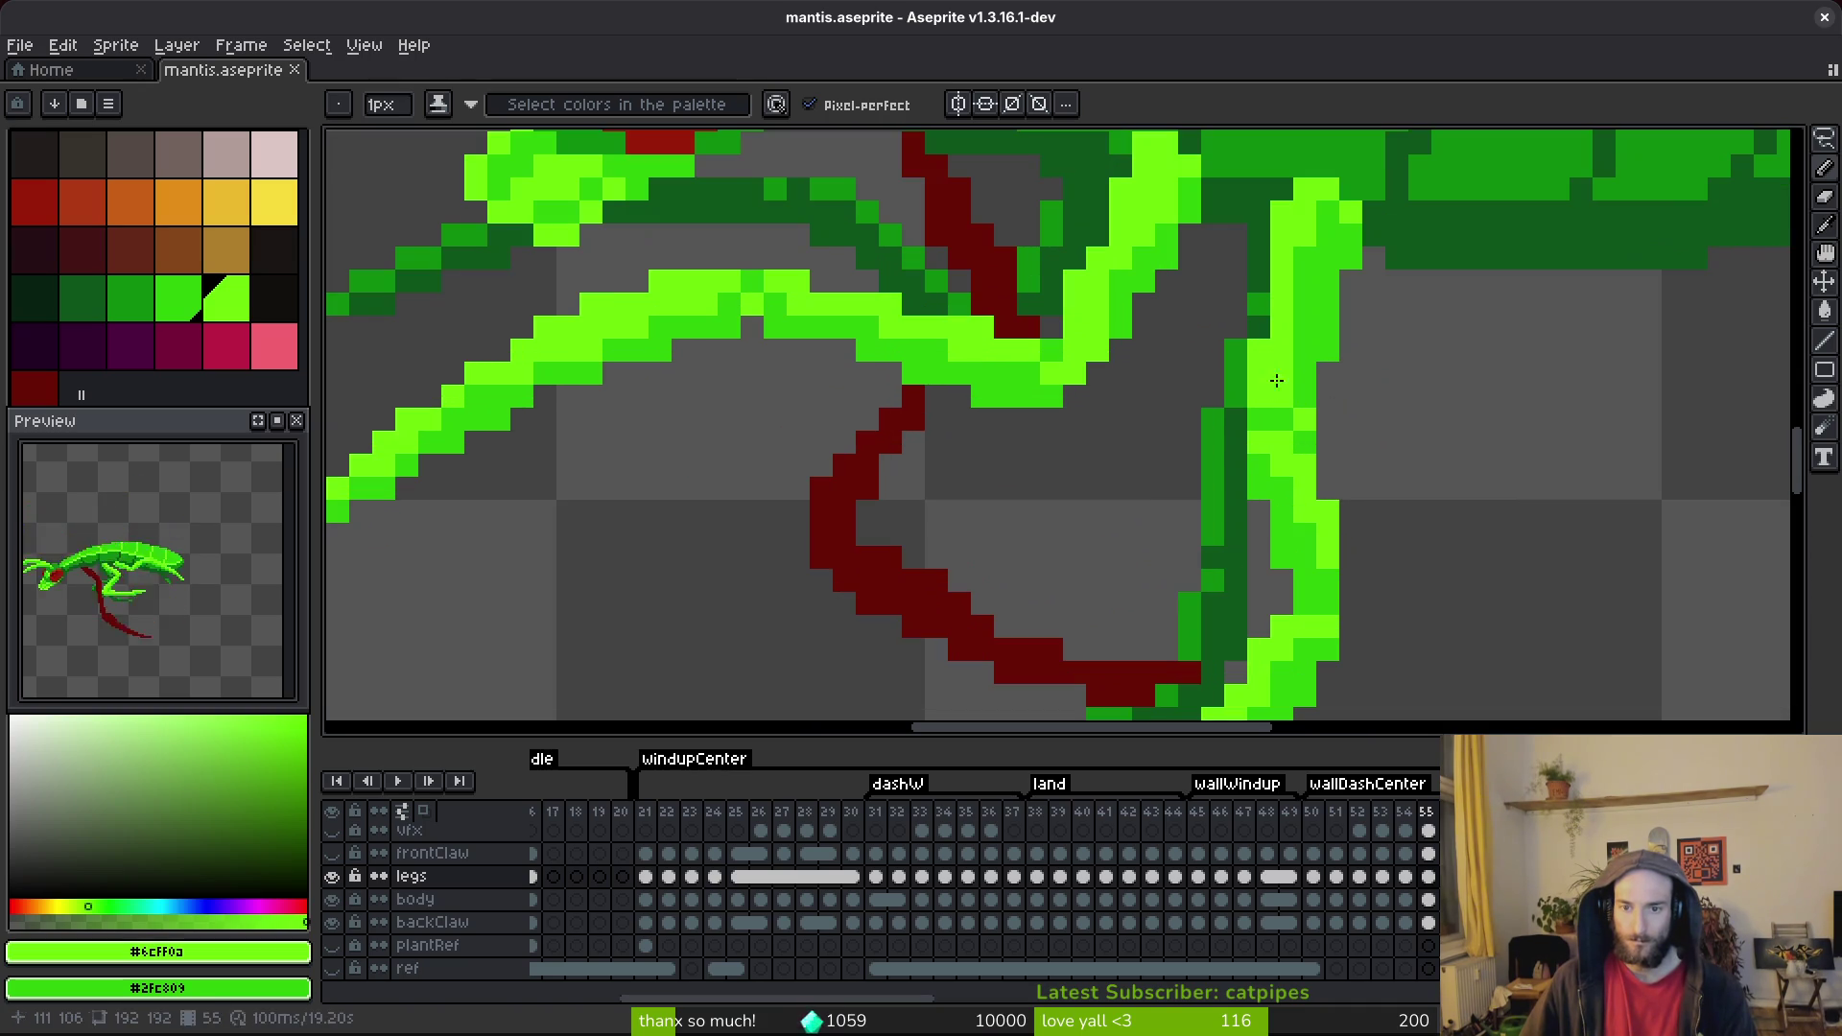
{"action": "scroll", "coordinate": [1299, 395], "scroll_direction": "down", "scroll_amount": 8}
{"action": "key", "text": "ctrl+s"}
Save the sprite once more and switch to the Eraser for further cleanup.
{"action": "scroll", "coordinate": [1343, 428], "scroll_direction": "up", "scroll_amount": 4}
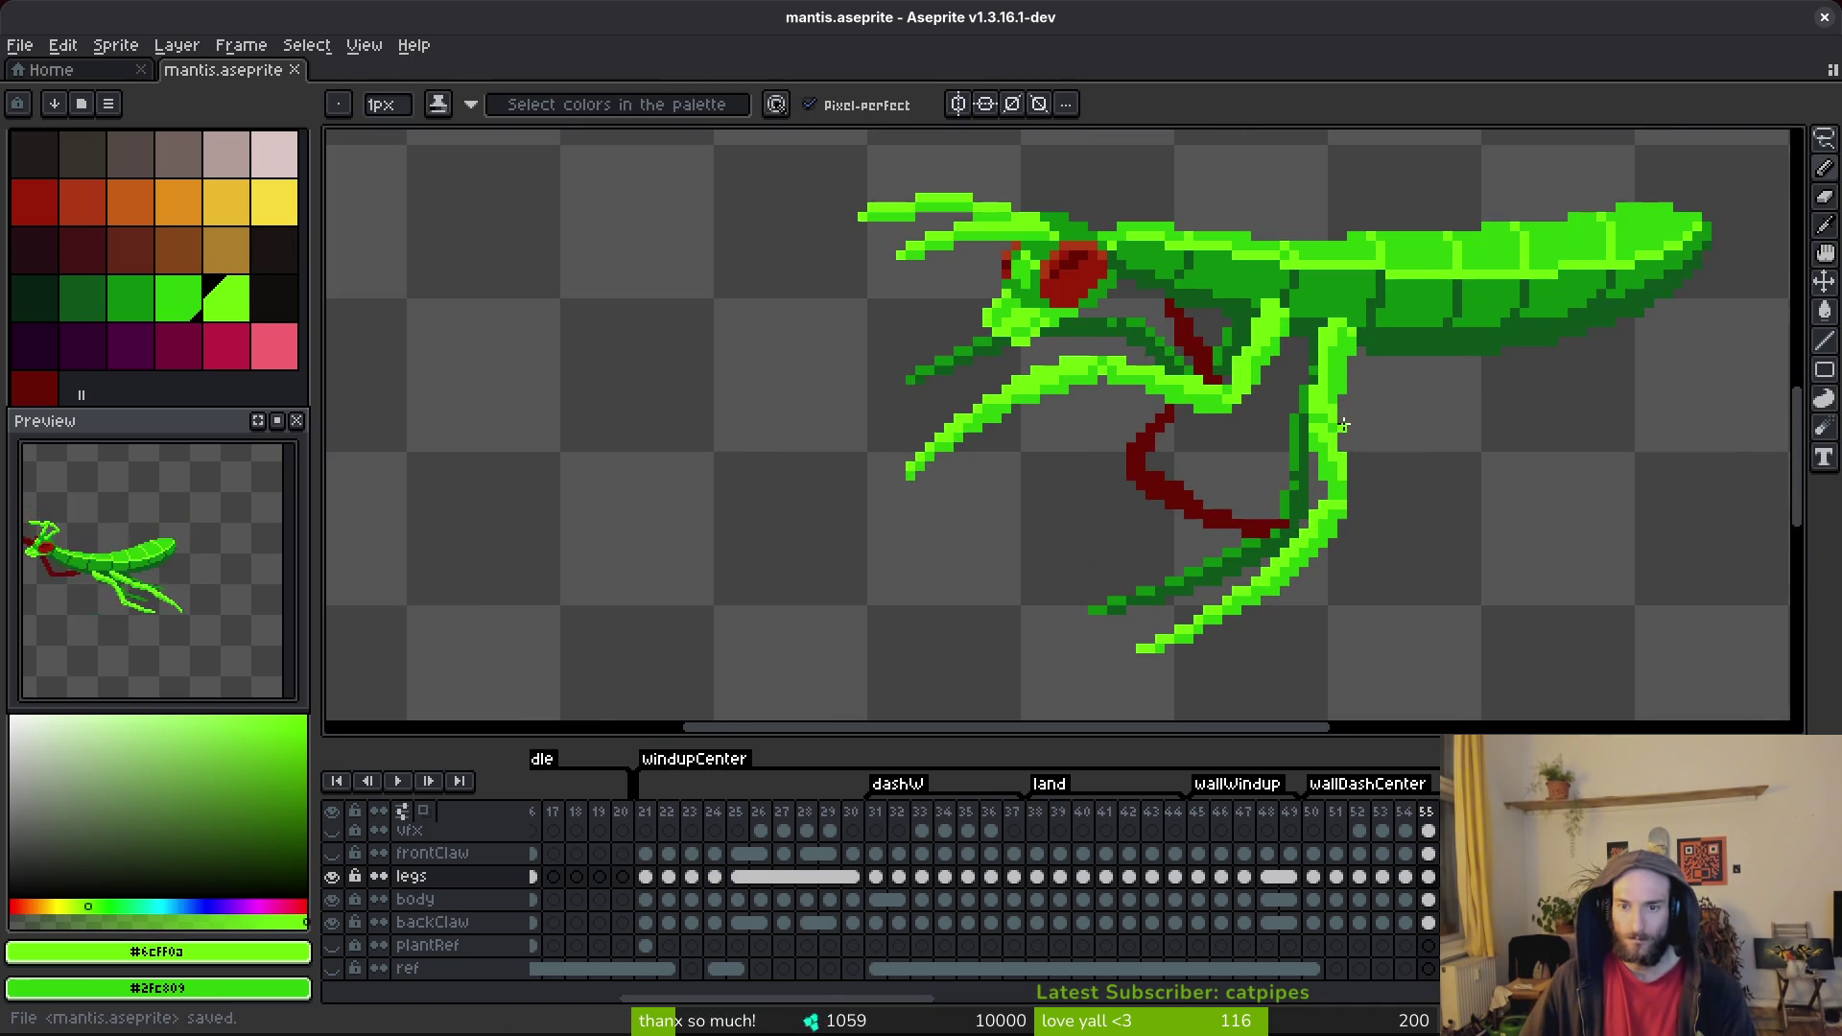
{"action": "scroll", "coordinate": [1332, 403], "scroll_direction": "down", "scroll_amount": 4}
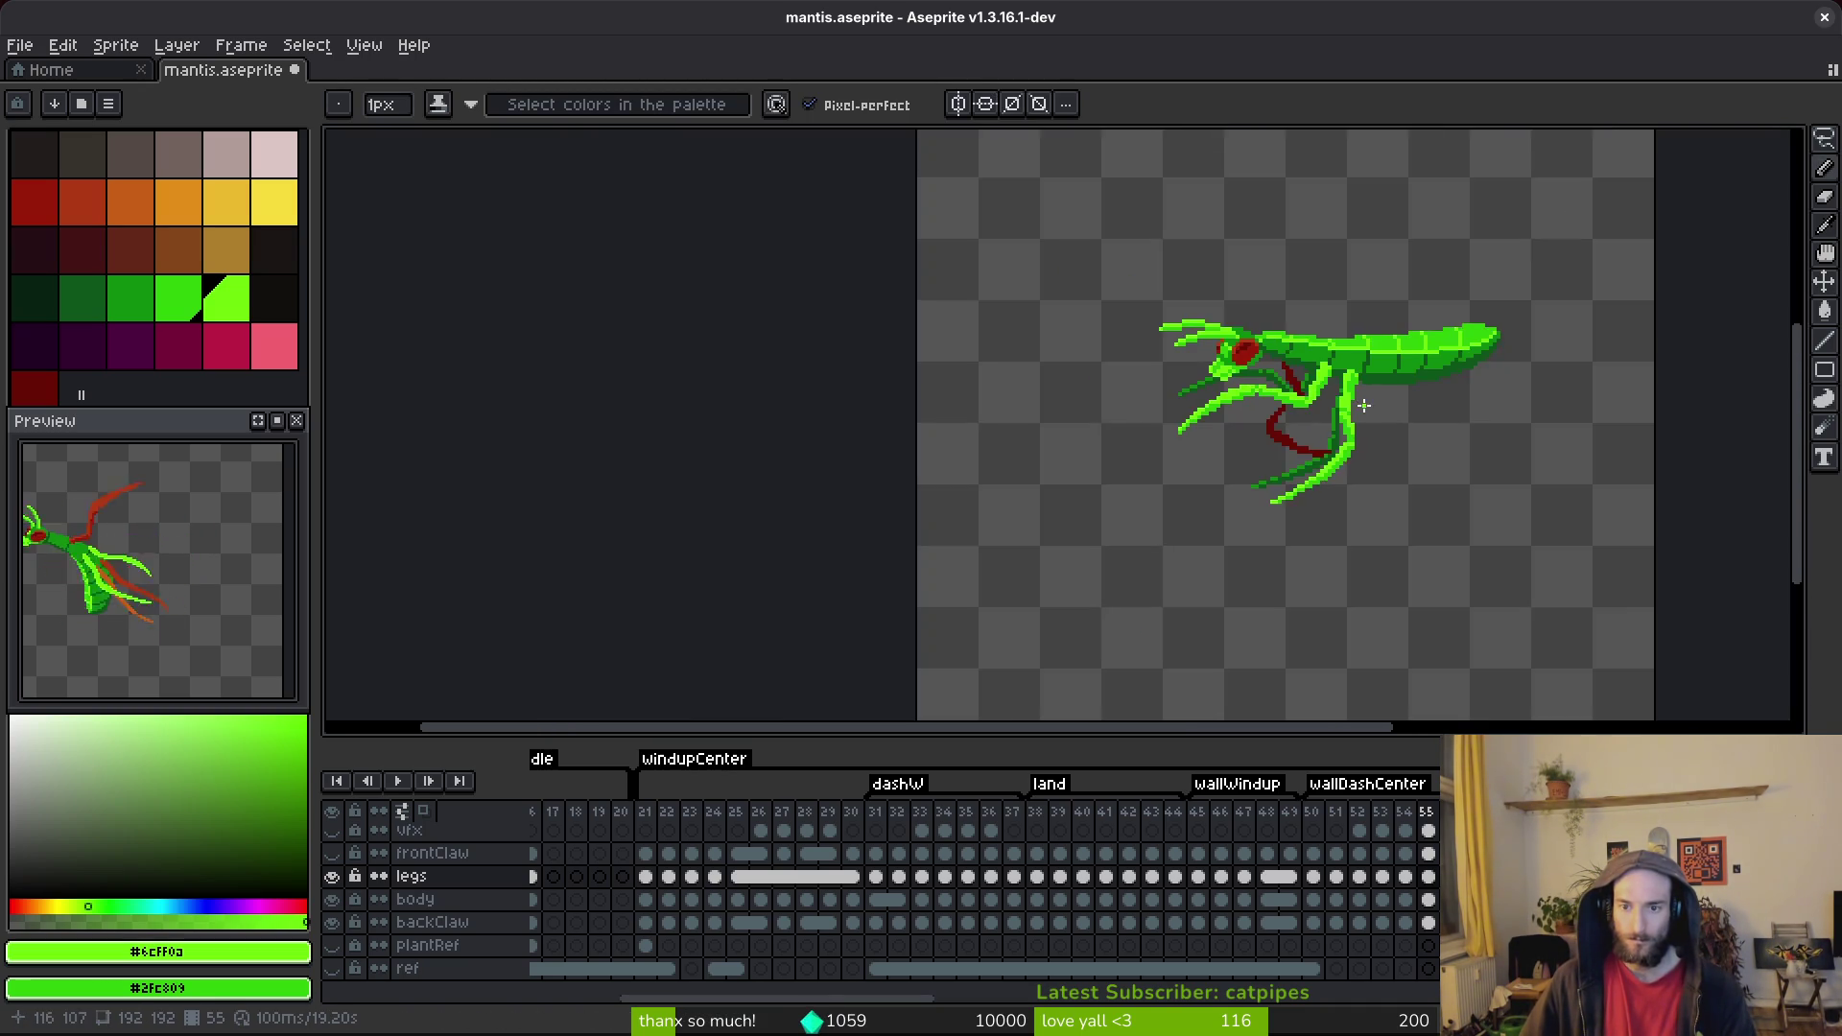
{"action": "scroll", "coordinate": [1351, 410], "scroll_direction": "up", "scroll_amount": 5}
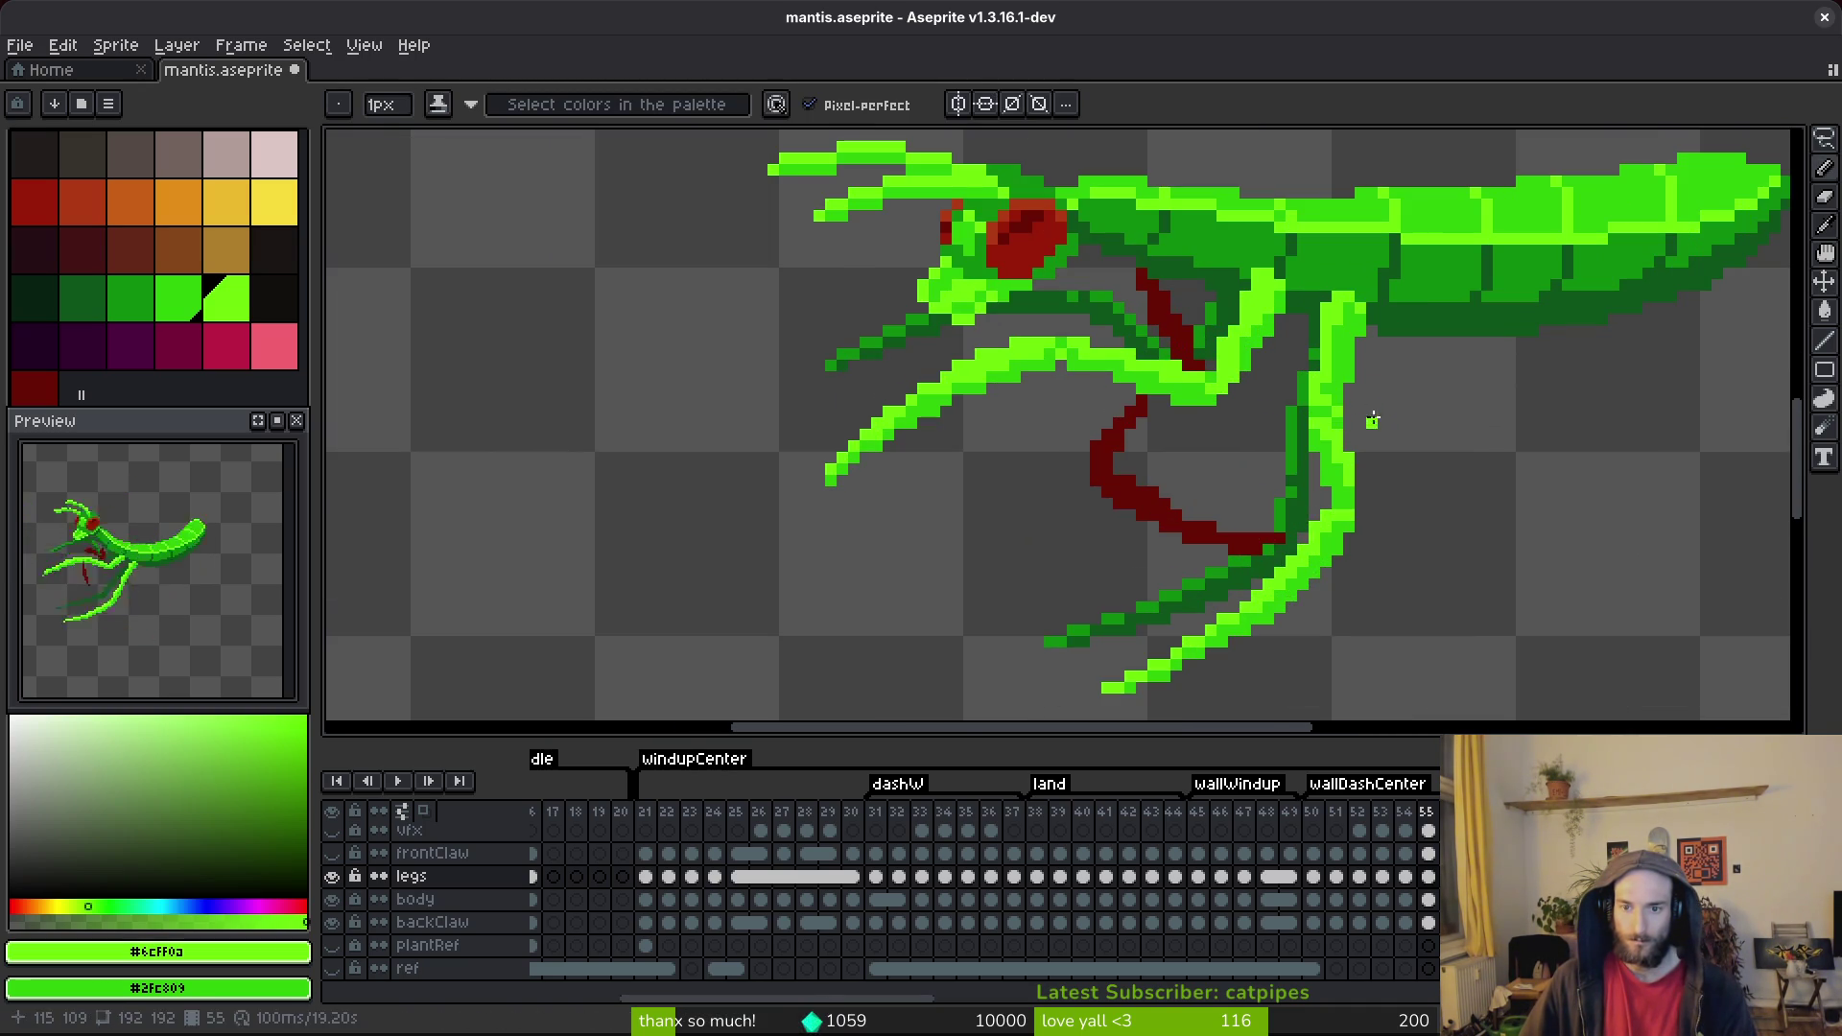
{"action": "scroll", "coordinate": [1369, 415], "scroll_direction": "up", "scroll_amount": 4}
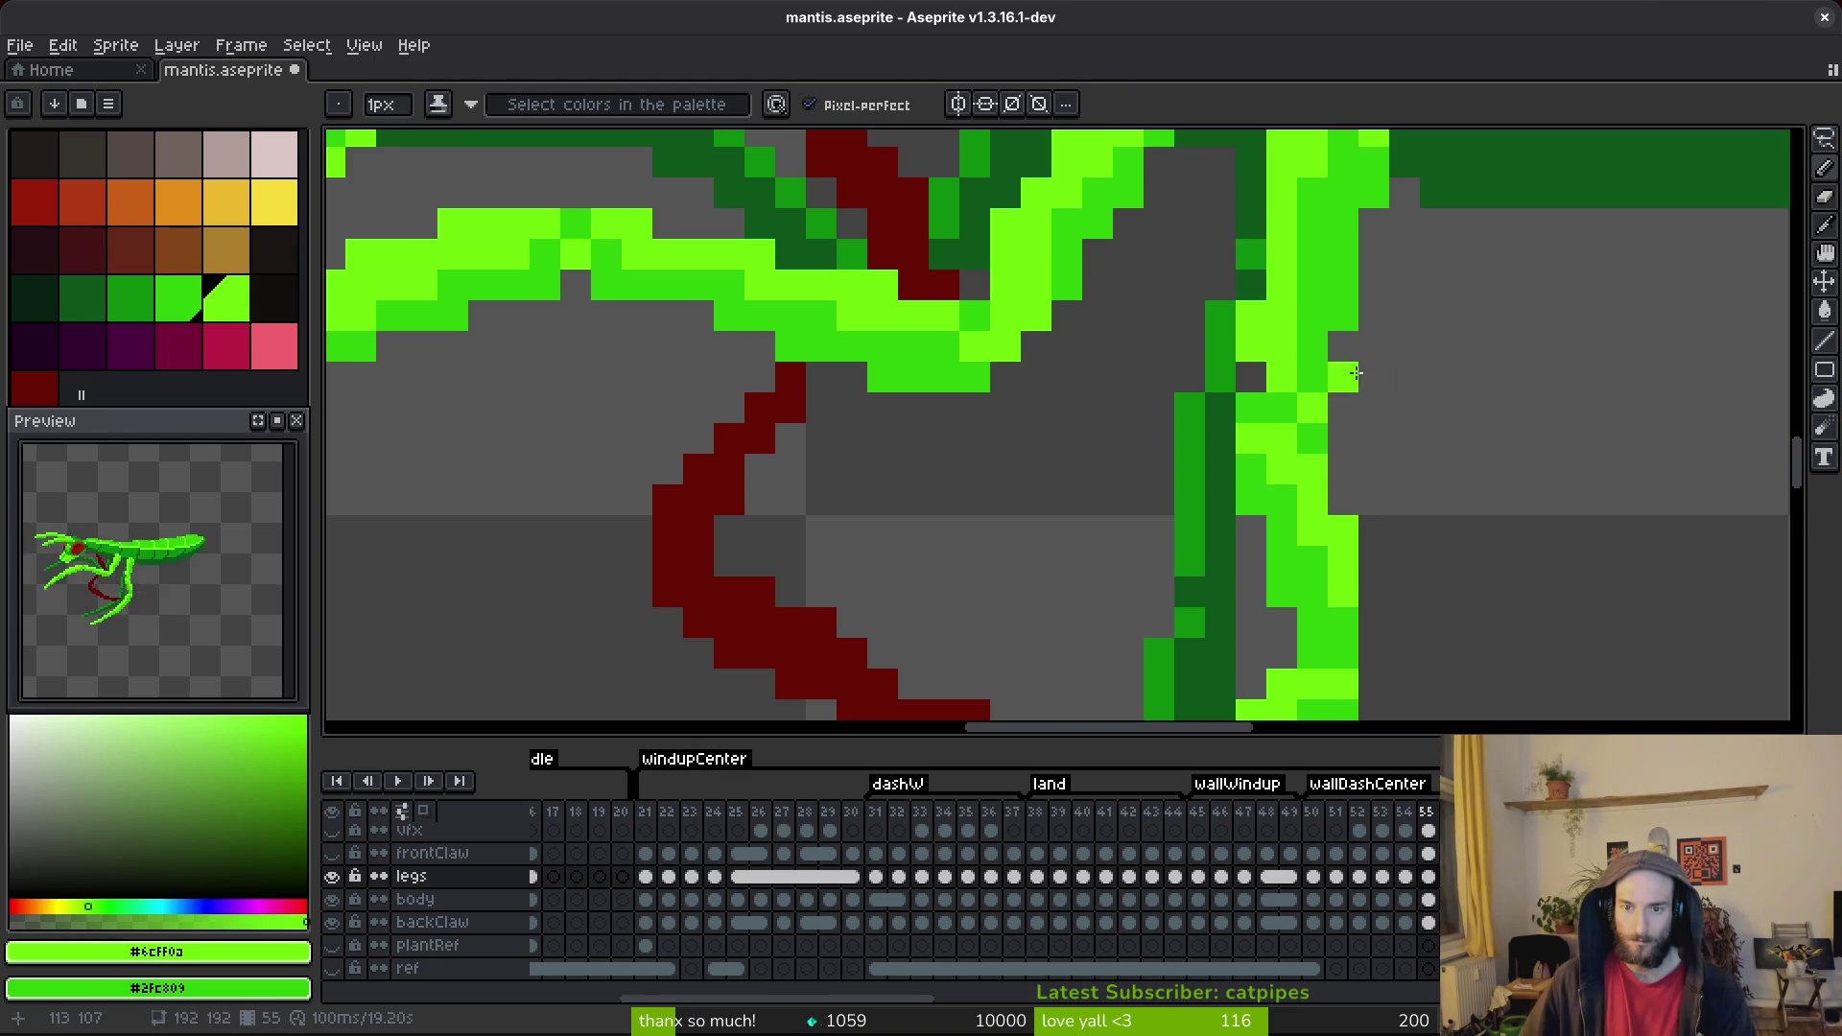
{"action": "scroll", "coordinate": [1305, 369], "scroll_direction": "down", "scroll_amount": 4}
{"action": "key", "text": "ctrl+s"}
{"action": "scroll", "coordinate": [1323, 374], "scroll_direction": "up", "scroll_amount": 3}
{"action": "key", "text": "e"}
{"action": "scroll", "coordinate": [1329, 373], "scroll_direction": "down", "scroll_amount": 4}
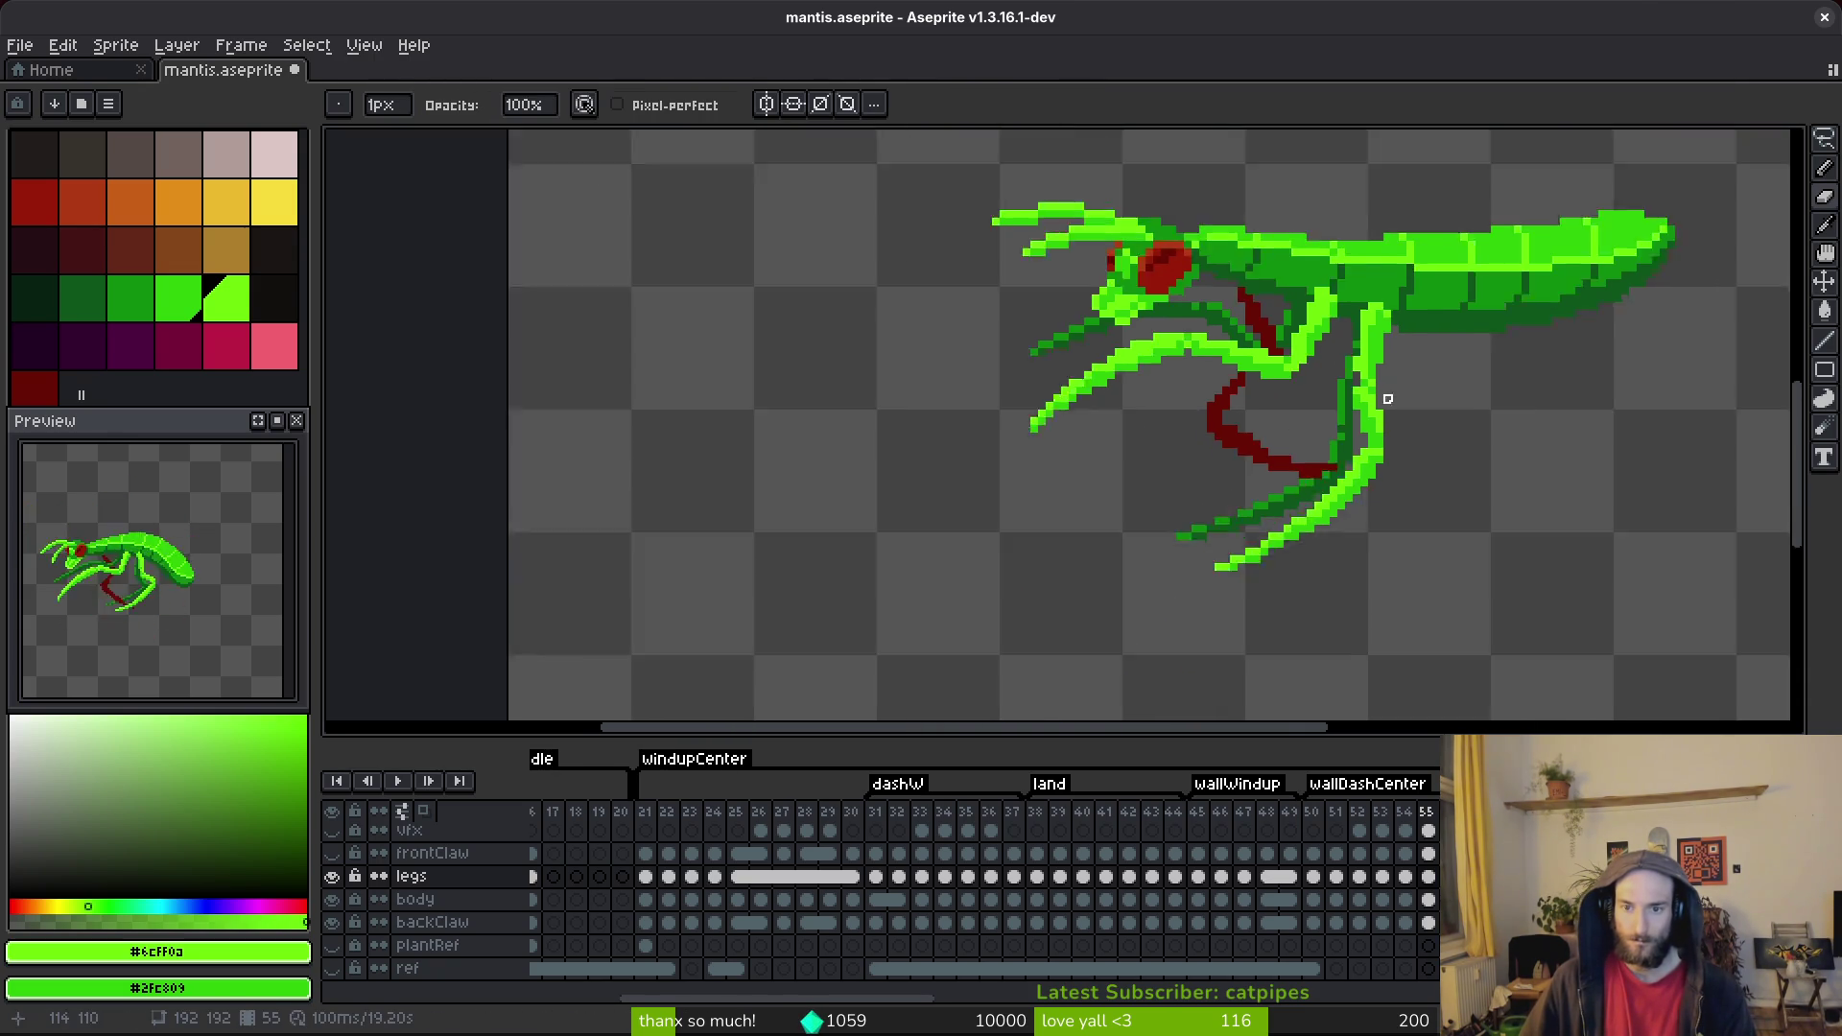
{"action": "scroll", "coordinate": [1324, 345], "scroll_direction": "up", "scroll_amount": 4}
{"action": "key", "text": "b"}
{"action": "key", "text": "e"}
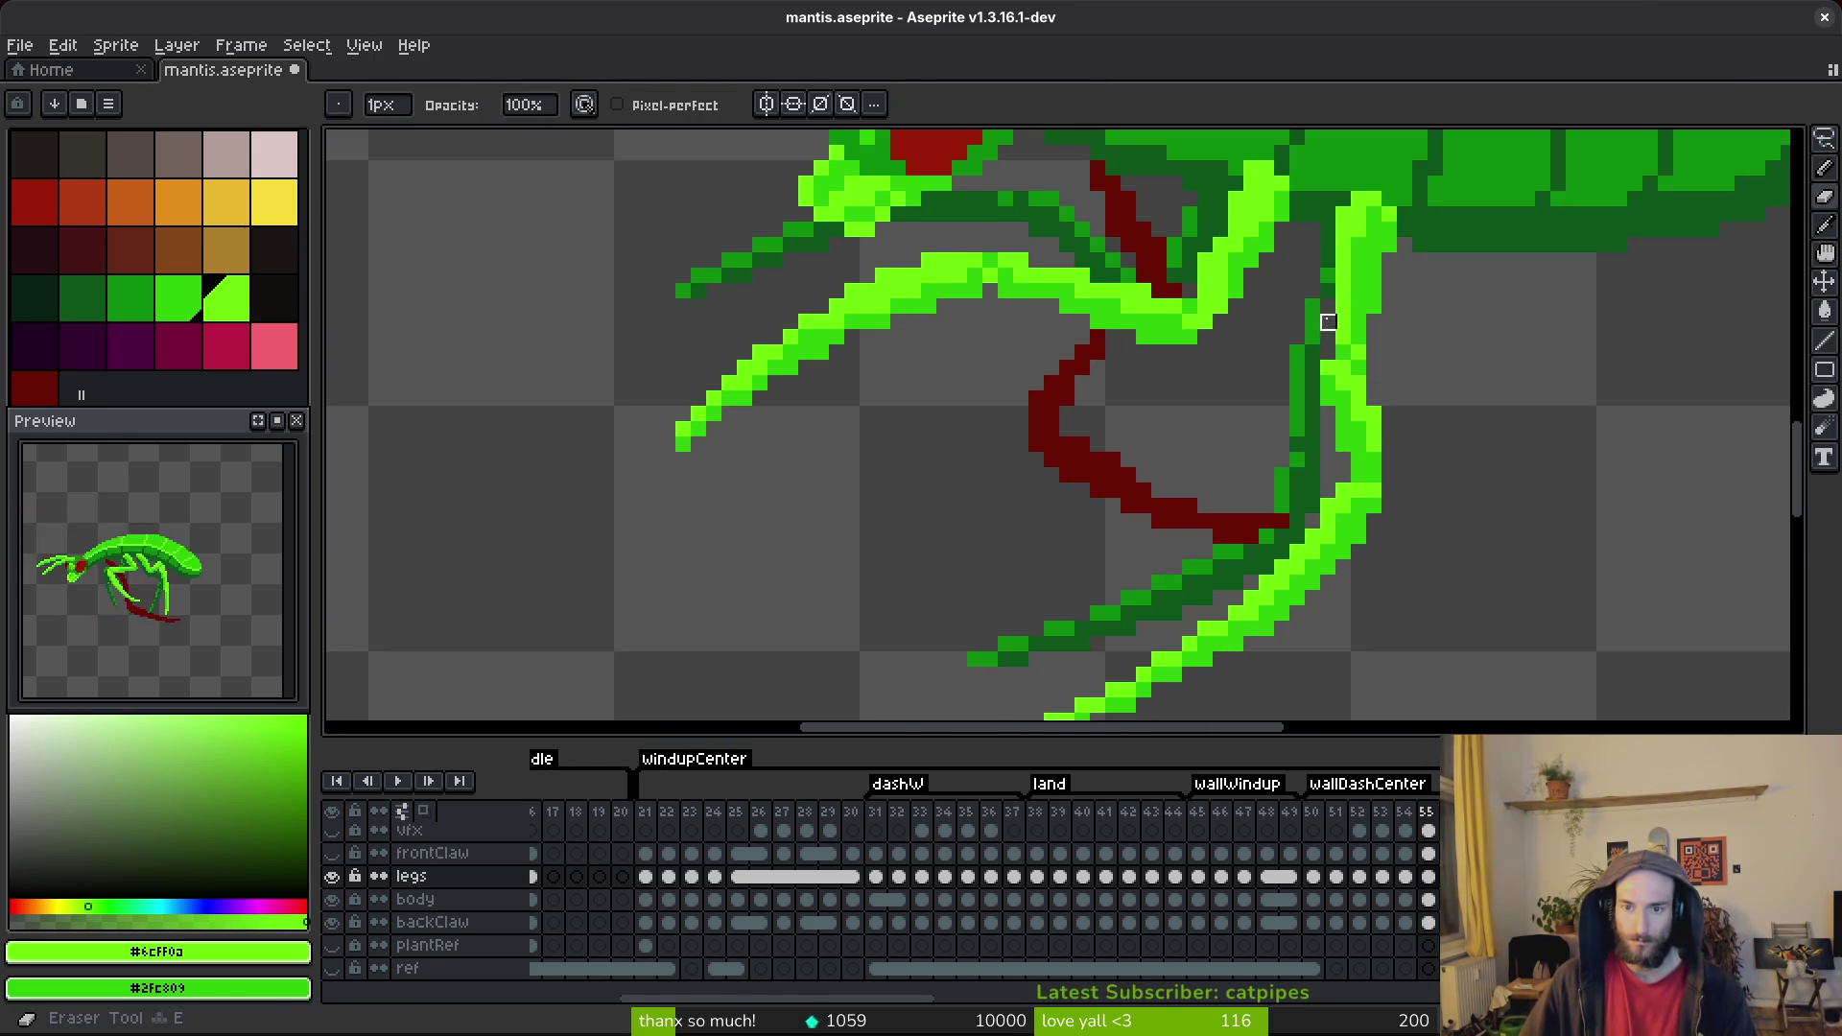
{"action": "scroll", "coordinate": [1324, 324], "scroll_direction": "up", "scroll_amount": 3}
Touch up a pixel on the mantis's lower leg with the pencil and save the sprite.
{"action": "key", "text": "b"}
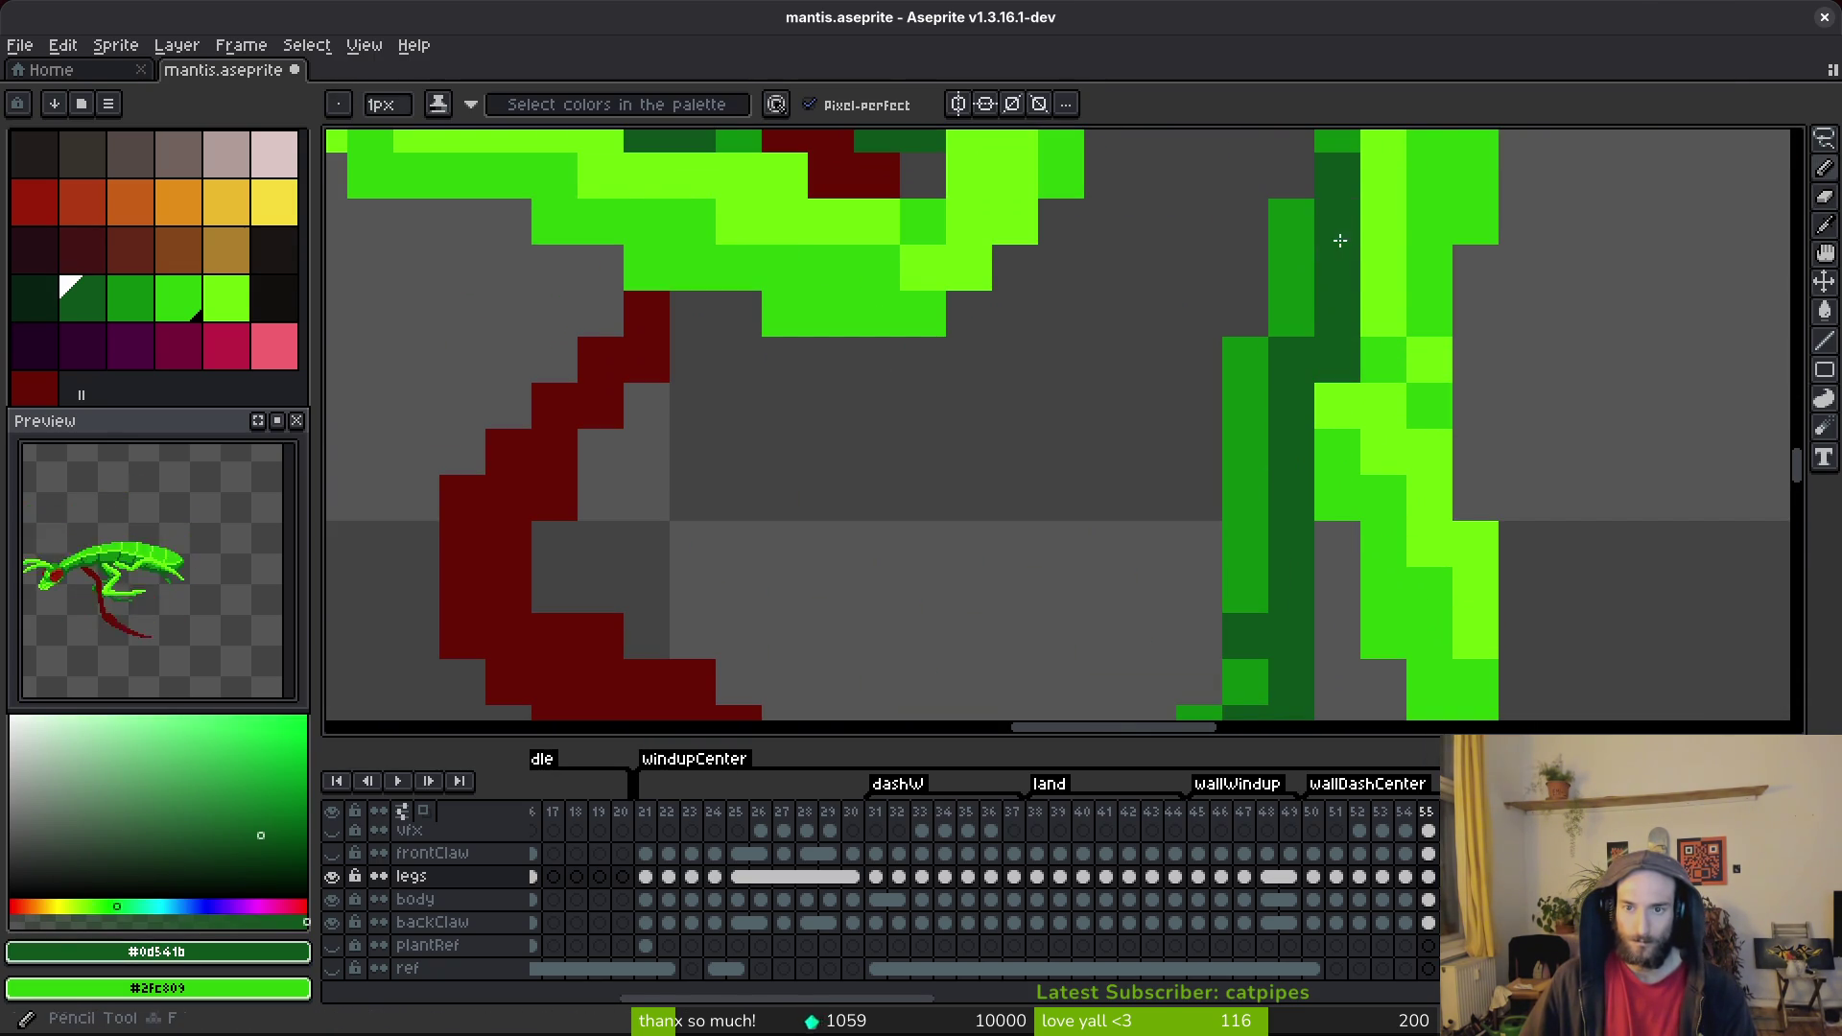
{"action": "key", "text": "ctrl+s"}
{"action": "scroll", "coordinate": [1492, 371], "scroll_direction": "down", "scroll_amount": 4}
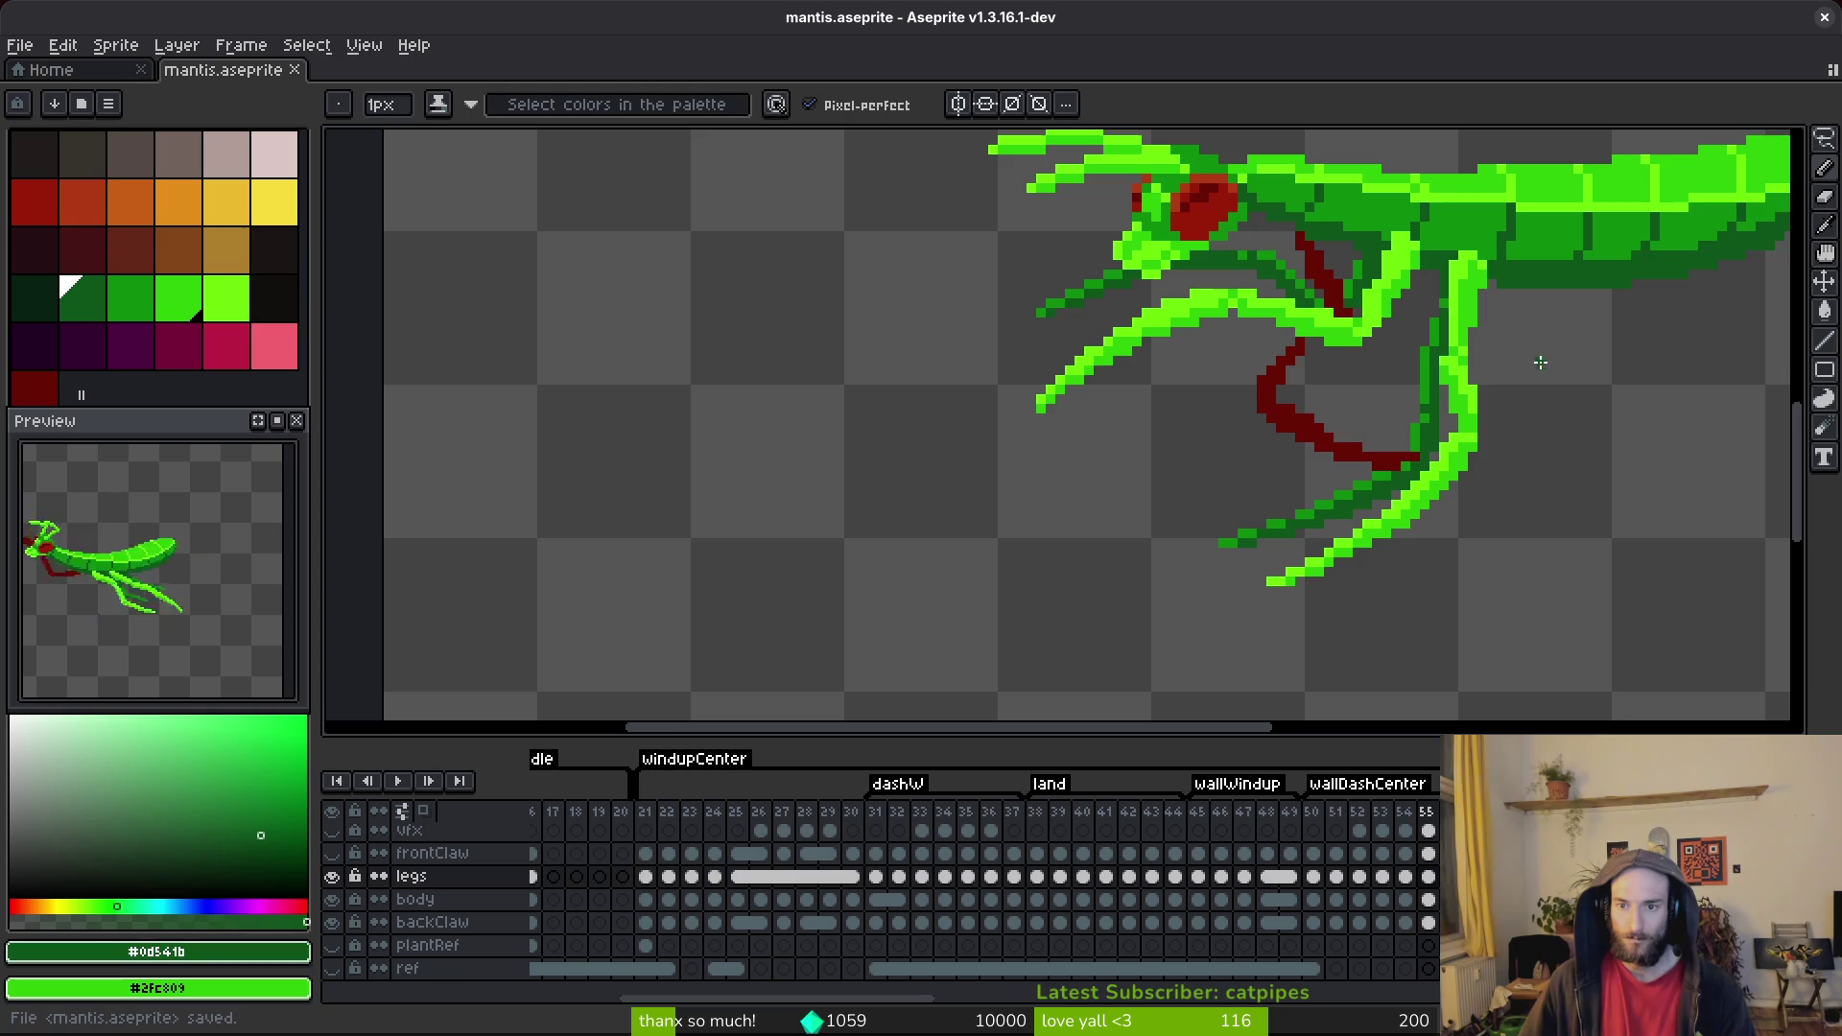
{"action": "scroll", "coordinate": [1433, 374], "scroll_direction": "up", "scroll_amount": 2}
{"action": "left_click", "coordinate": [1423, 414]}
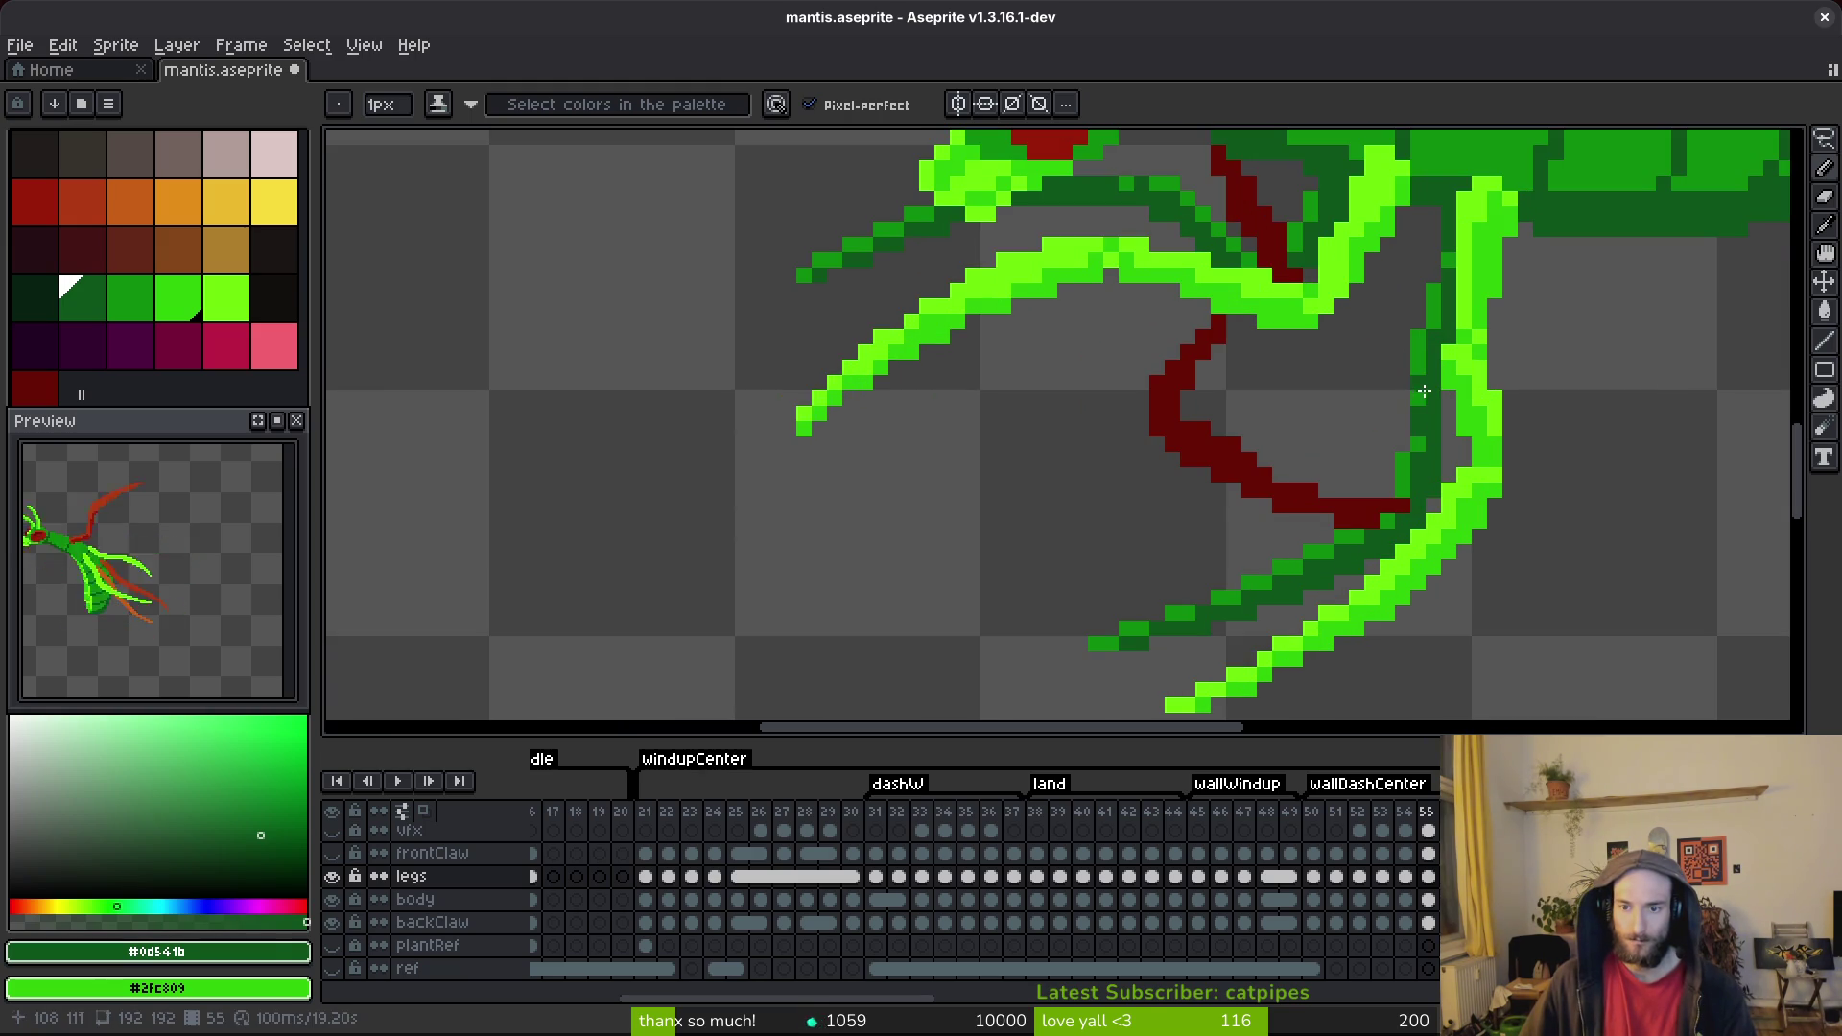
{"action": "scroll", "coordinate": [1421, 389], "scroll_direction": "down", "scroll_amount": 3}
{"action": "scroll", "coordinate": [1440, 462], "scroll_direction": "up", "scroll_amount": 3}
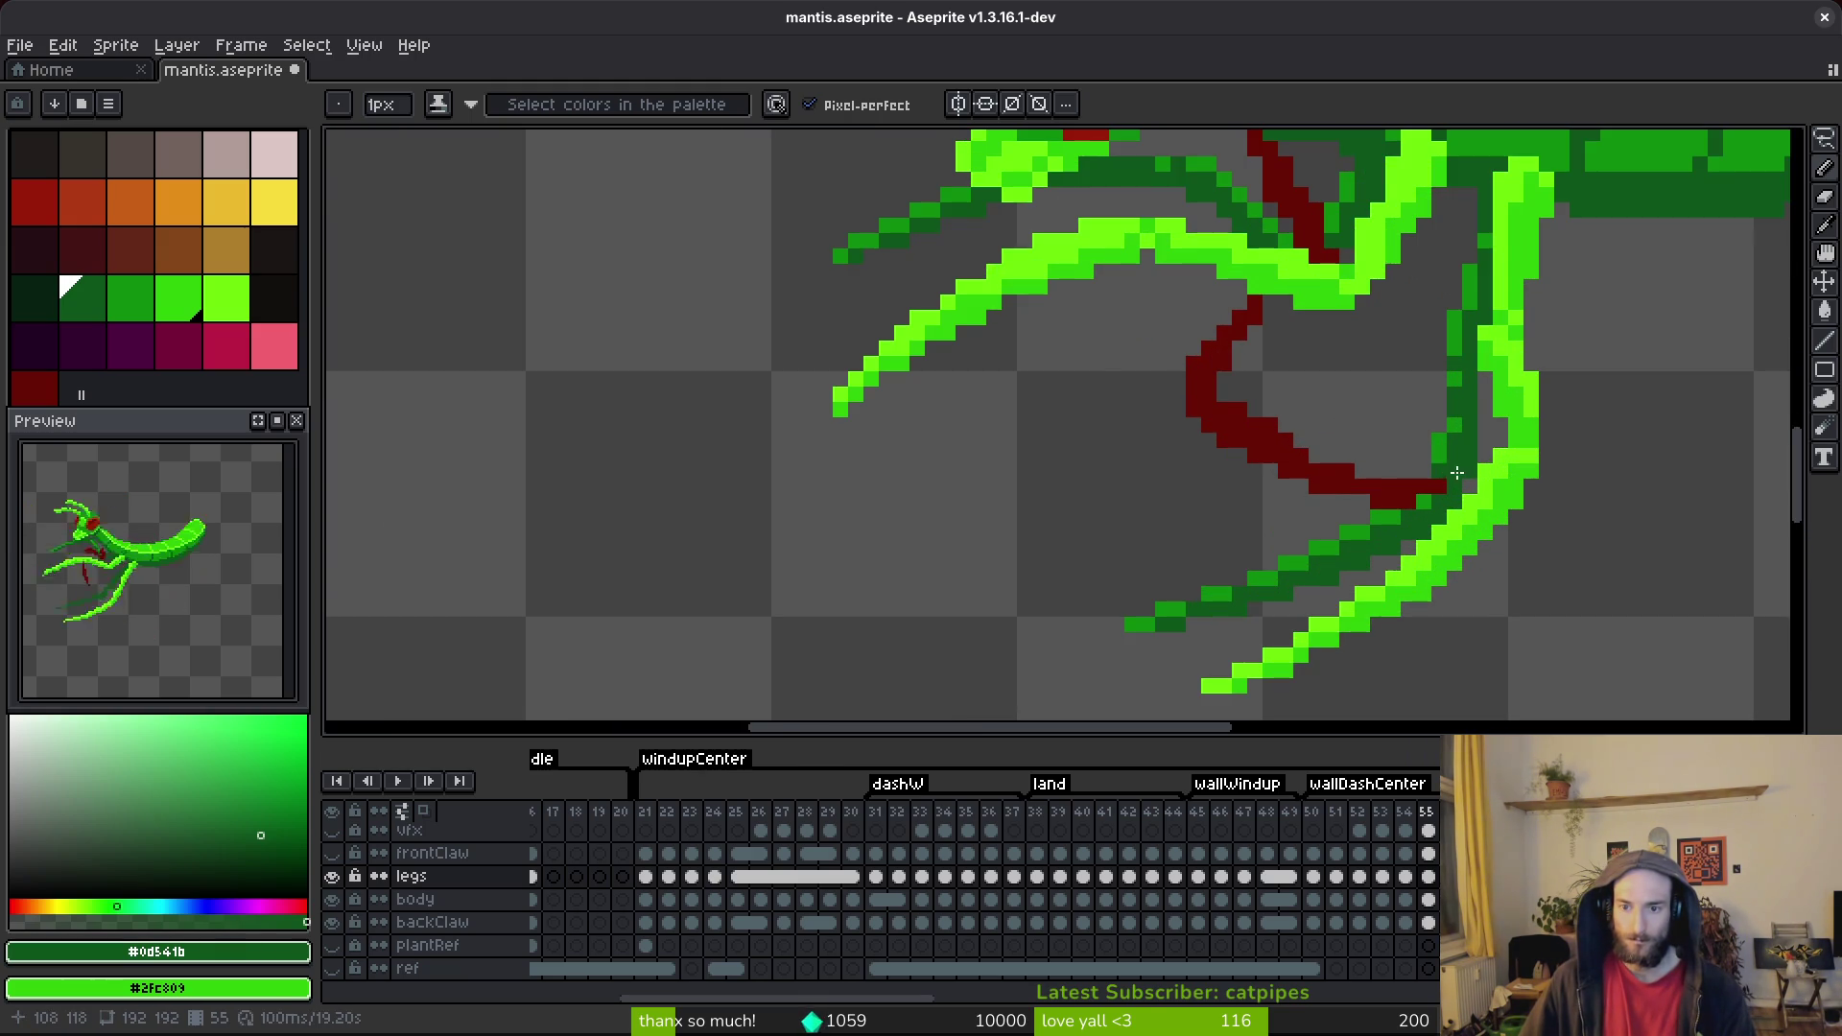
{"action": "scroll", "coordinate": [1452, 472], "scroll_direction": "down", "scroll_amount": 3}
{"action": "scroll", "coordinate": [1468, 498], "scroll_direction": "up", "scroll_amount": 3}
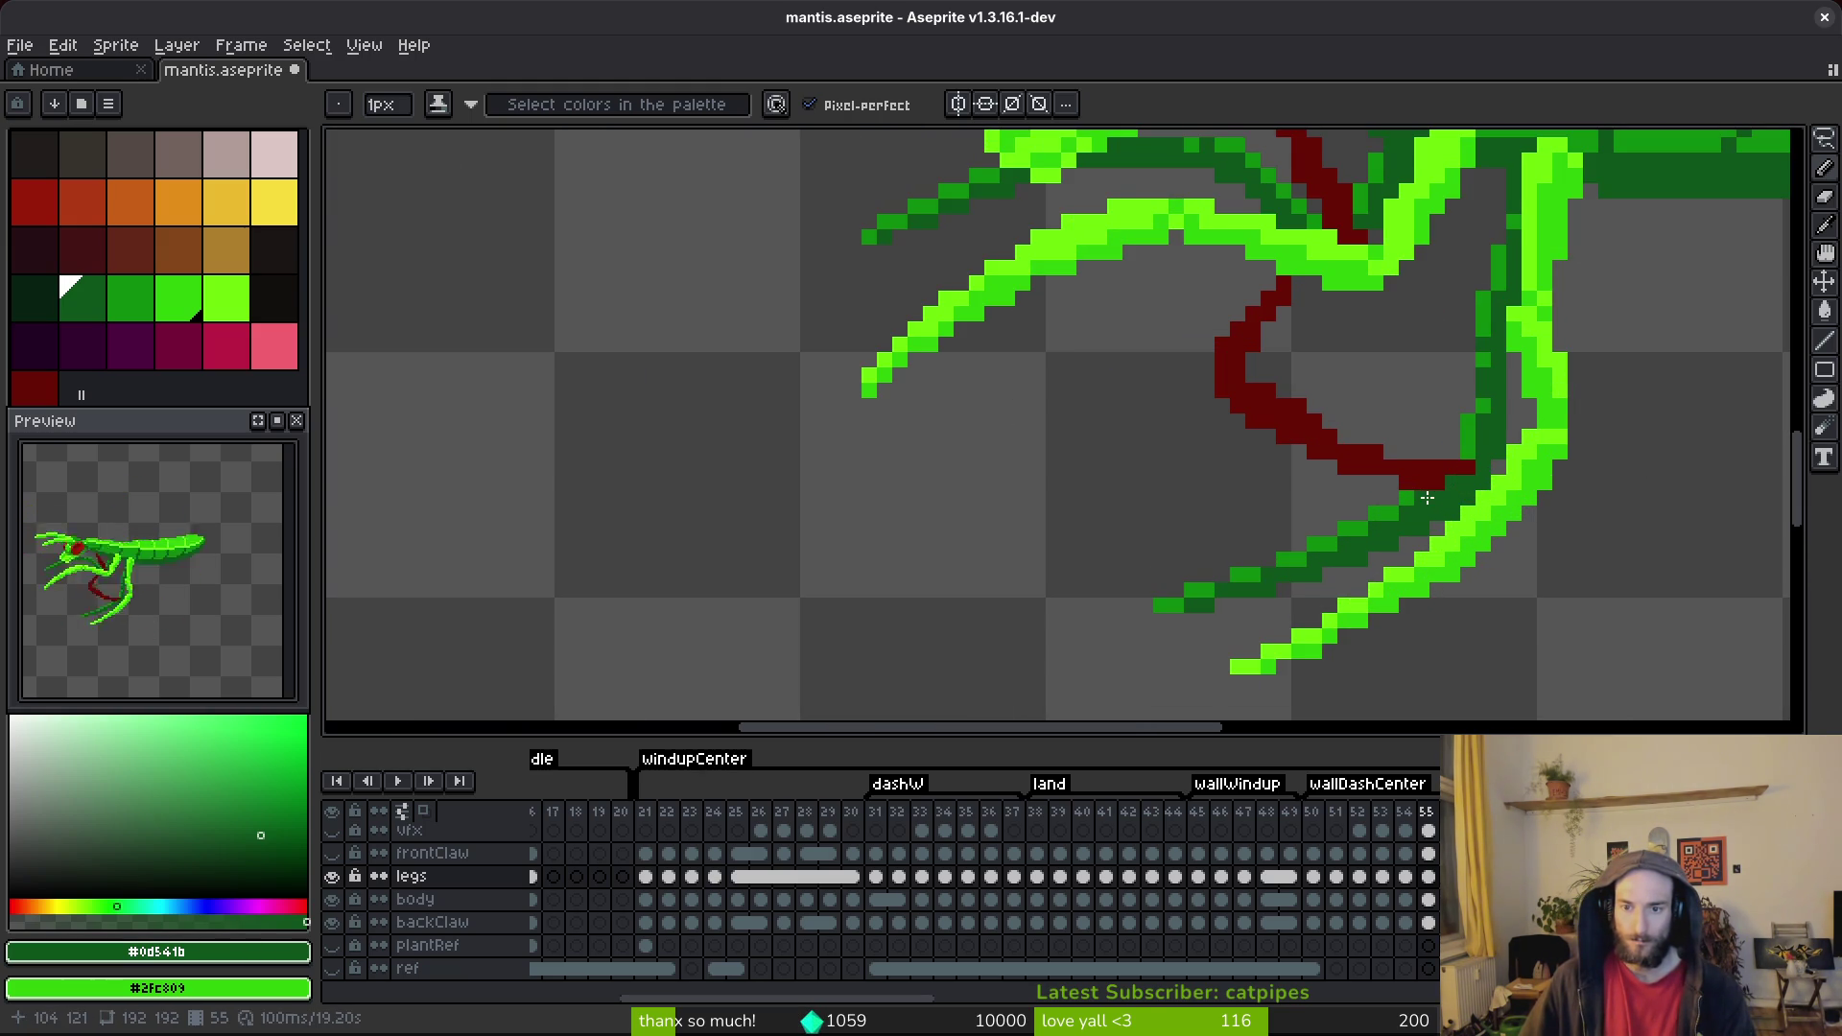
{"action": "scroll", "coordinate": [1428, 498], "scroll_direction": "down", "scroll_amount": 3}
{"action": "key", "text": "ctrl+s"}
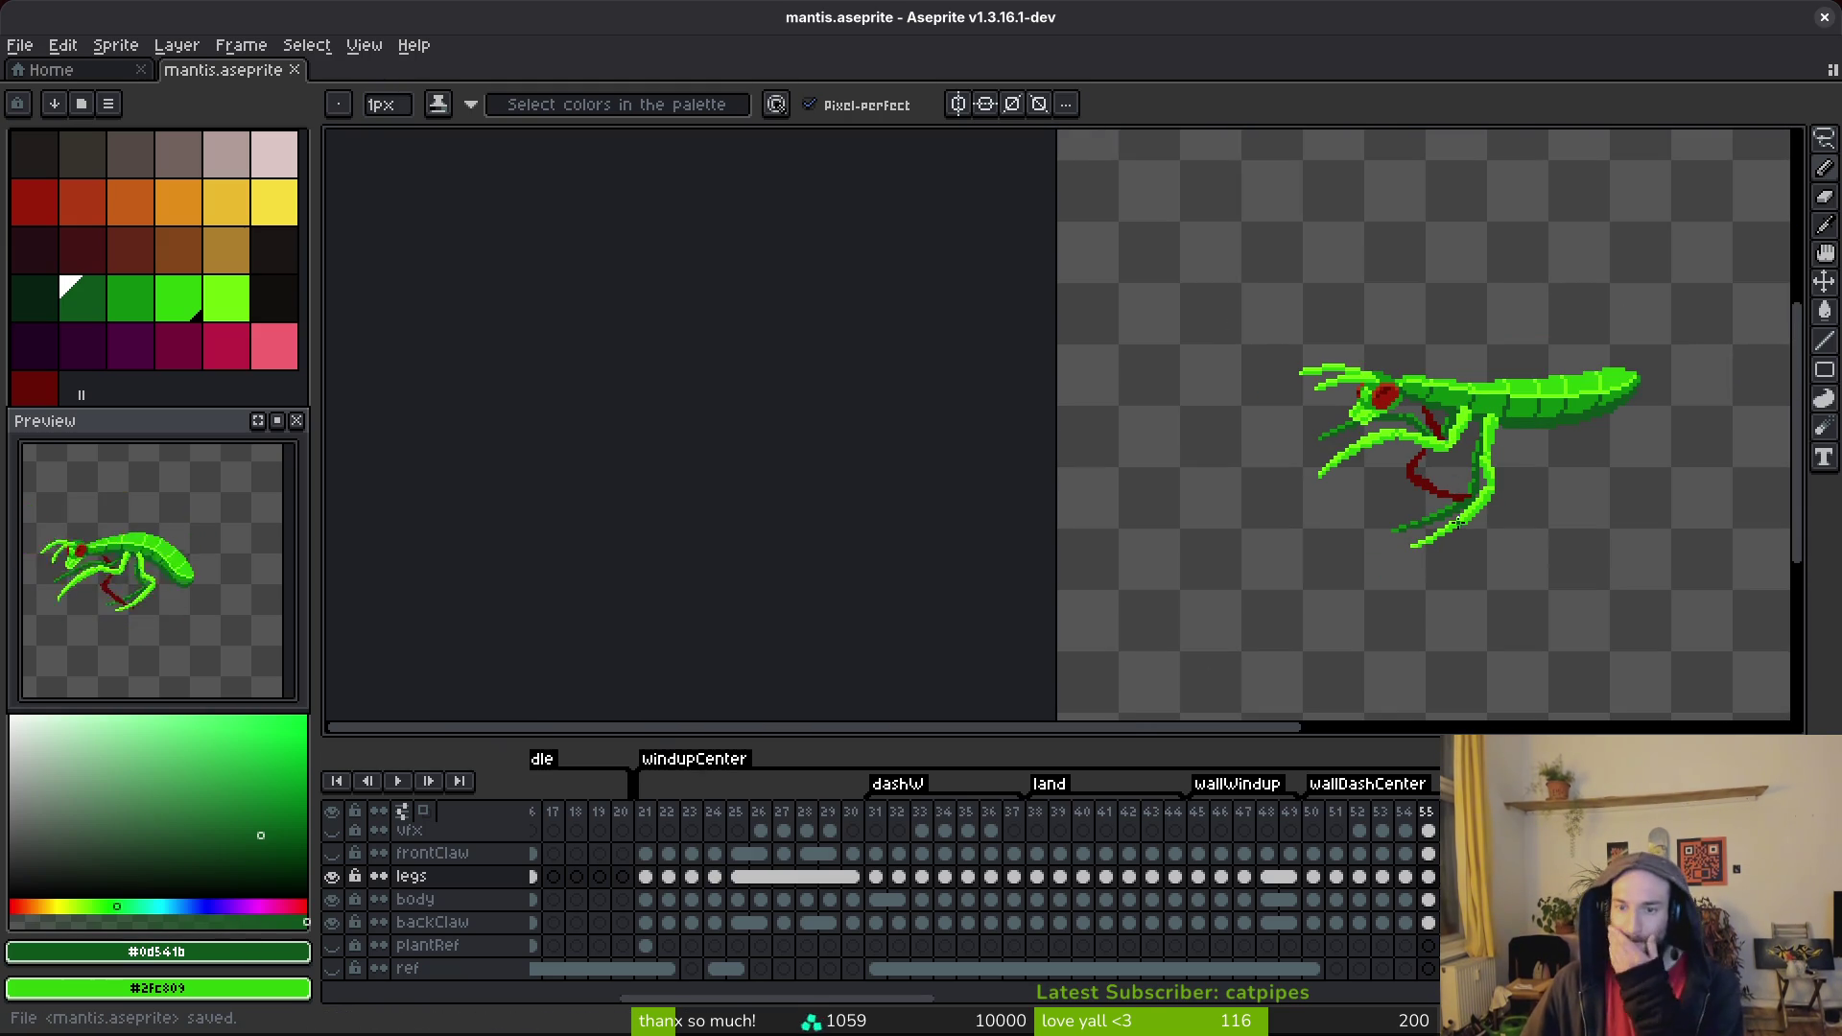
Add a bright green #6cff0a pixel to the leg and save again.
{"action": "scroll", "coordinate": [1451, 492], "scroll_direction": "up", "scroll_amount": 2}
{"action": "scroll", "coordinate": [1449, 487], "scroll_direction": "up", "scroll_amount": 1}
{"action": "left_click", "coordinate": [1449, 487], "text": "alt"}
{"action": "left_click", "coordinate": [1448, 488]}
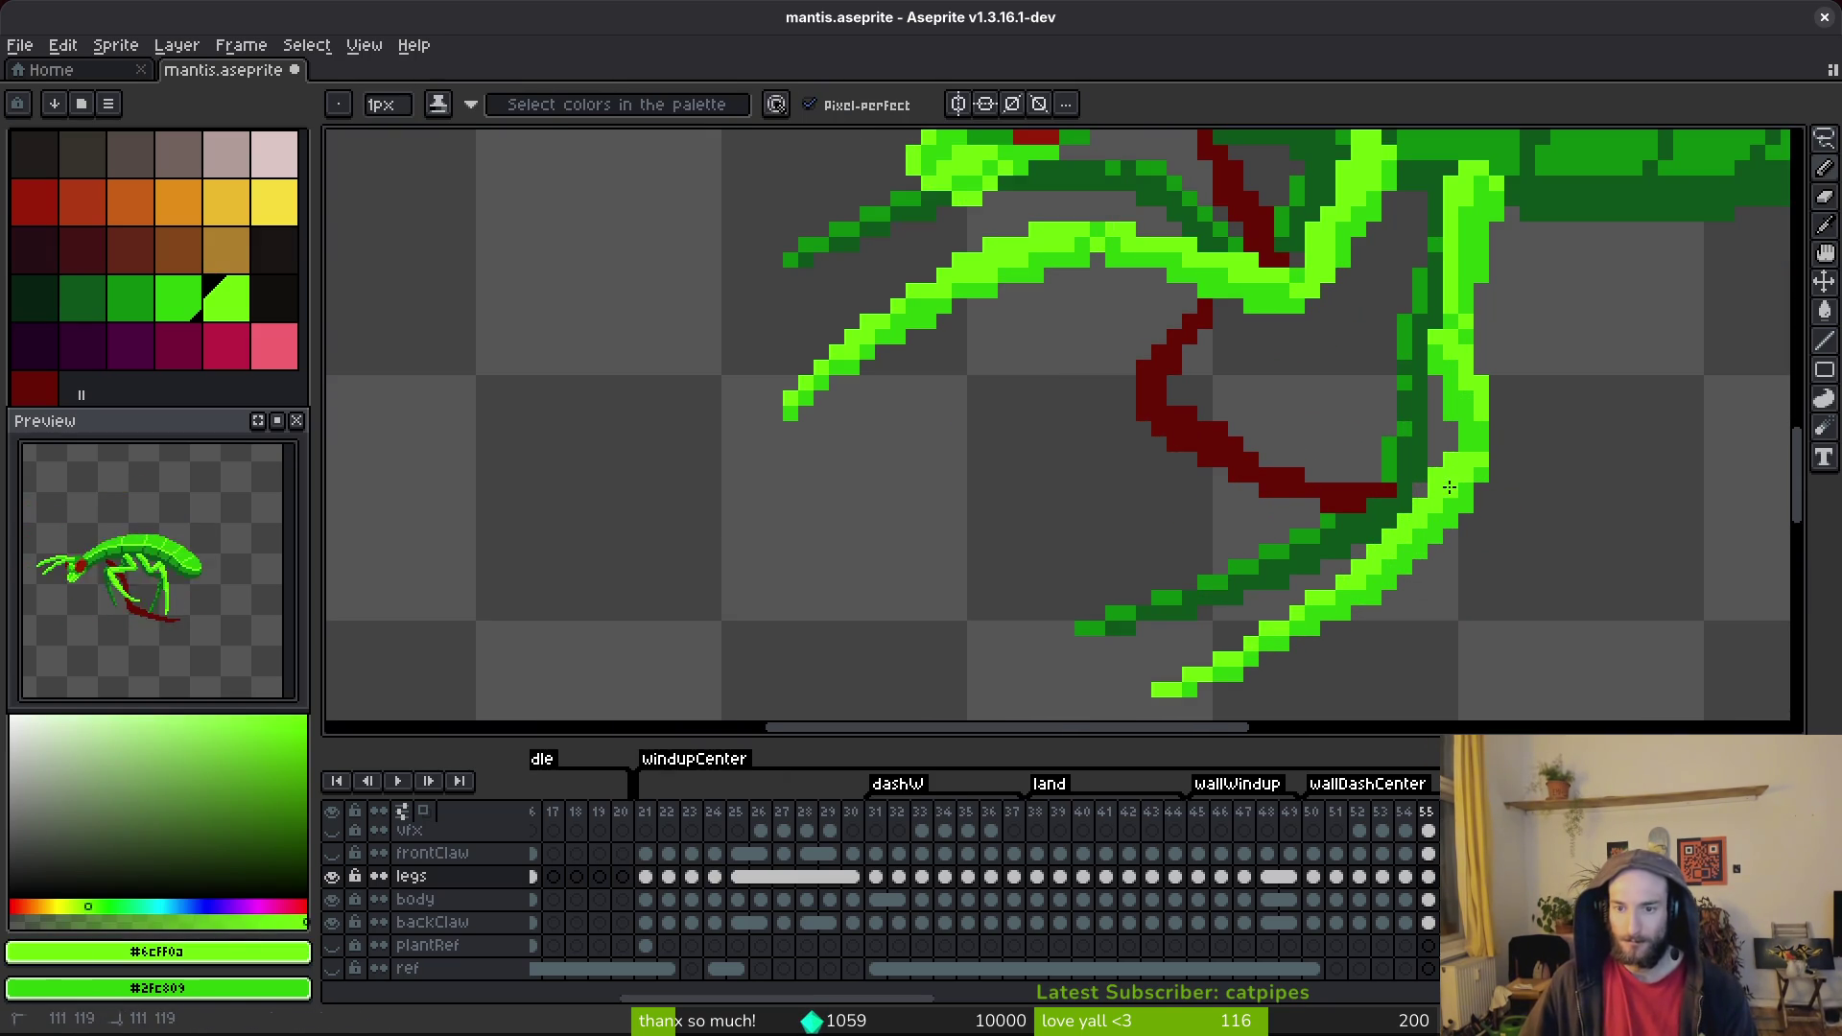
{"action": "scroll", "coordinate": [1448, 488], "scroll_direction": "down", "scroll_amount": 3}
{"action": "key", "text": "ctrl+s"}
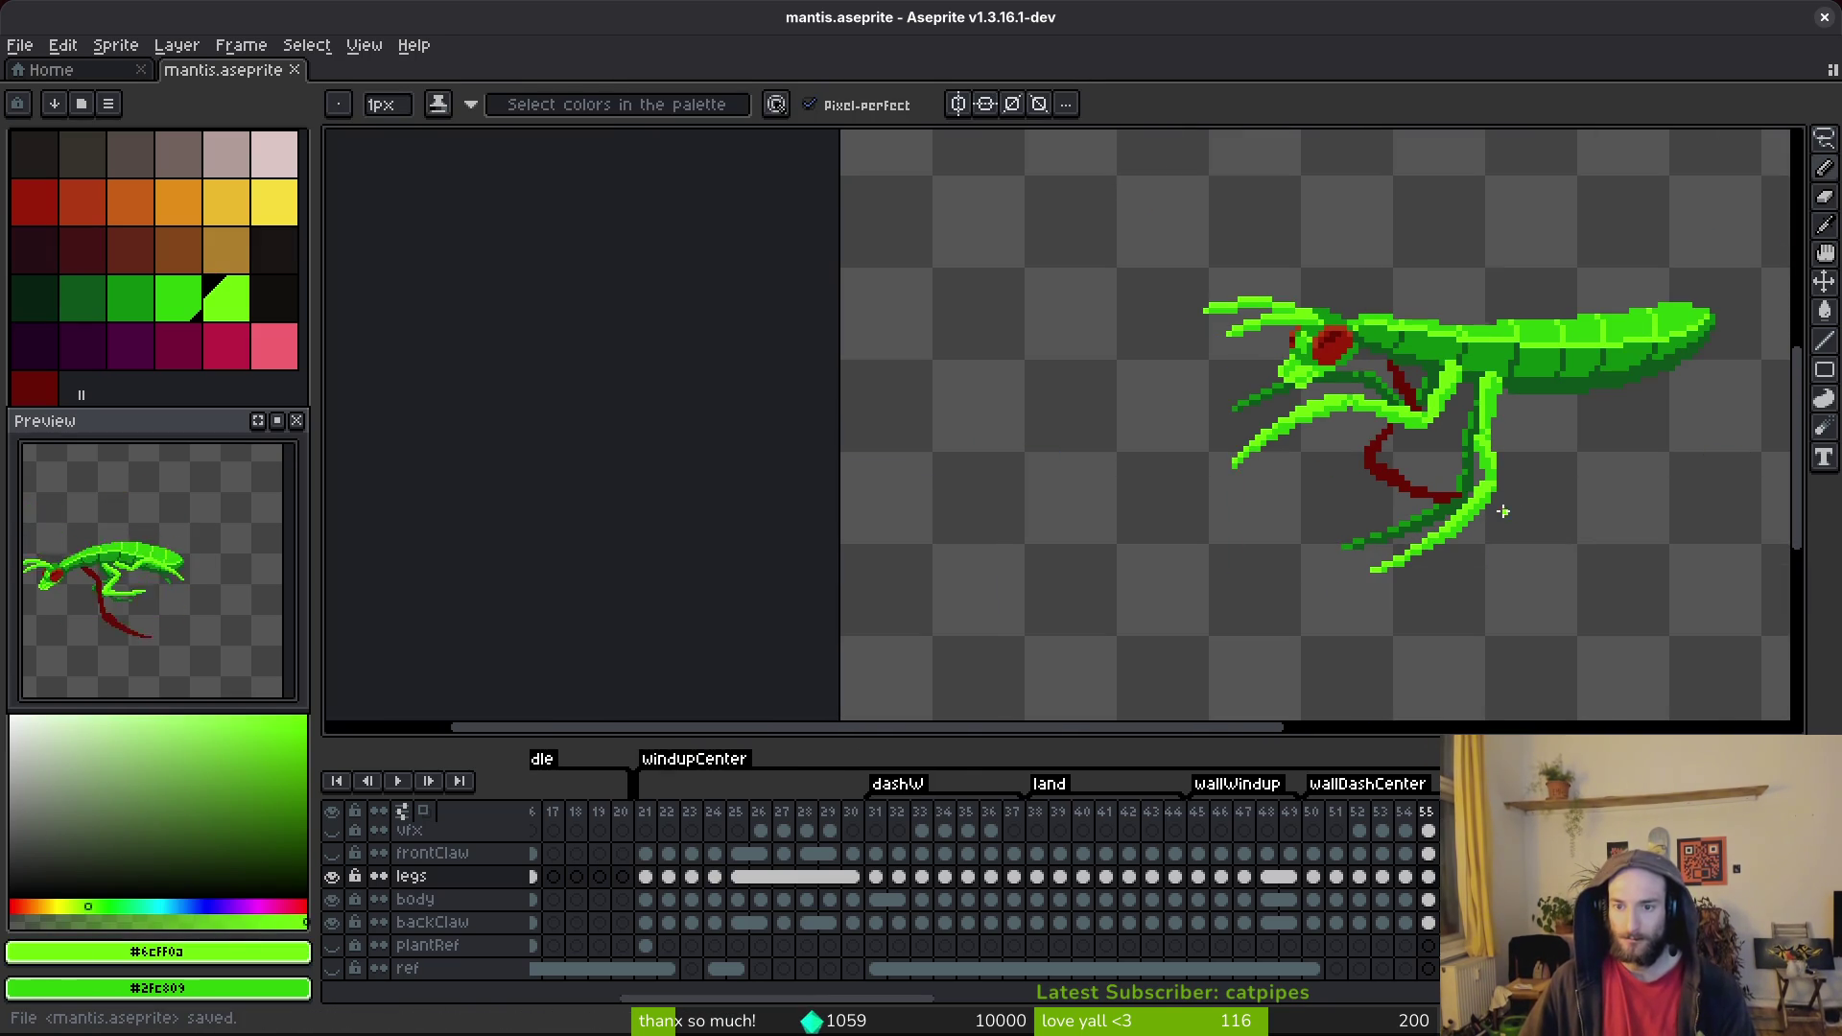
{"action": "scroll", "coordinate": [1477, 489], "scroll_direction": "up", "scroll_amount": 2}
{"action": "key", "text": "e"}
{"action": "scroll", "coordinate": [1462, 459], "scroll_direction": "down", "scroll_amount": 3}
{"action": "key", "text": "ctrl+s"}
{"action": "scroll", "coordinate": [1516, 508], "scroll_direction": "up", "scroll_amount": 5}
Draw a mid green #2fc809 pixel on the bright leg, then save the sprite.
{"action": "key", "text": "i"}
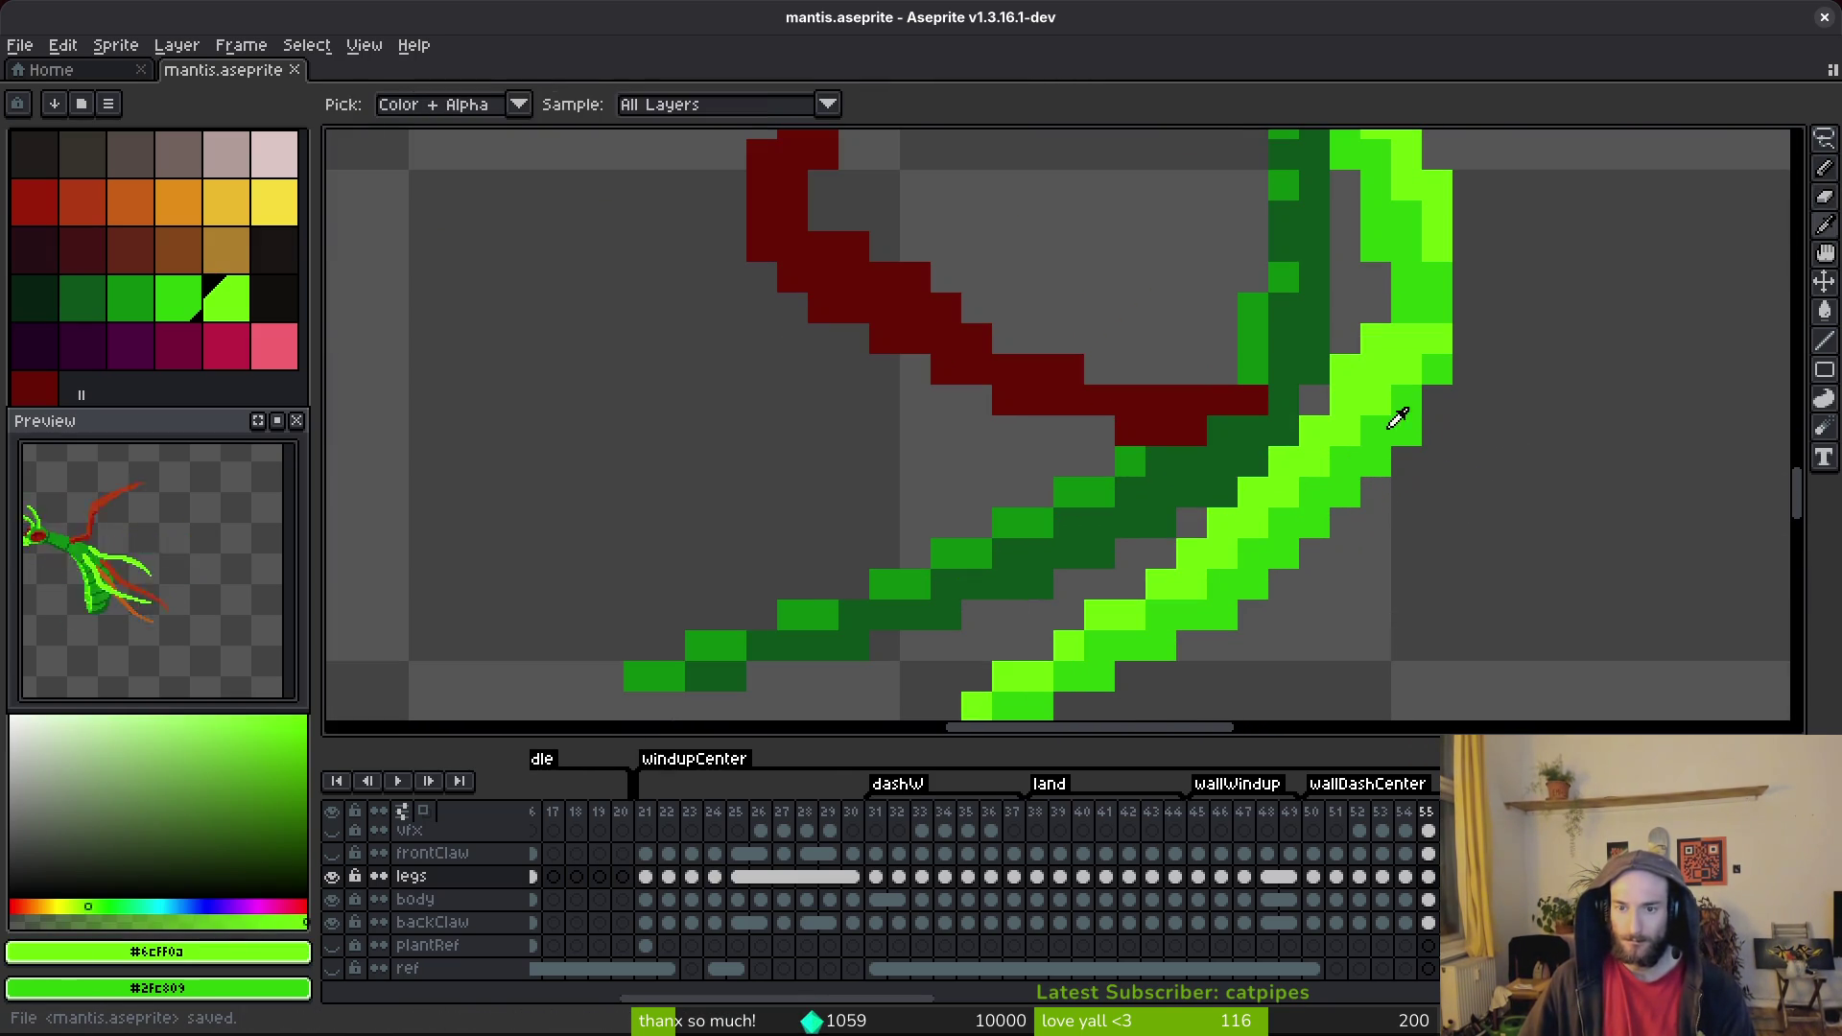
{"action": "left_click", "coordinate": [1394, 420]}
{"action": "key", "text": "b"}
{"action": "scroll", "coordinate": [1343, 479], "scroll_direction": "down", "scroll_amount": 3}
{"action": "scroll", "coordinate": [1343, 499], "scroll_direction": "up", "scroll_amount": 3}
{"action": "left_click", "coordinate": [1304, 515]}
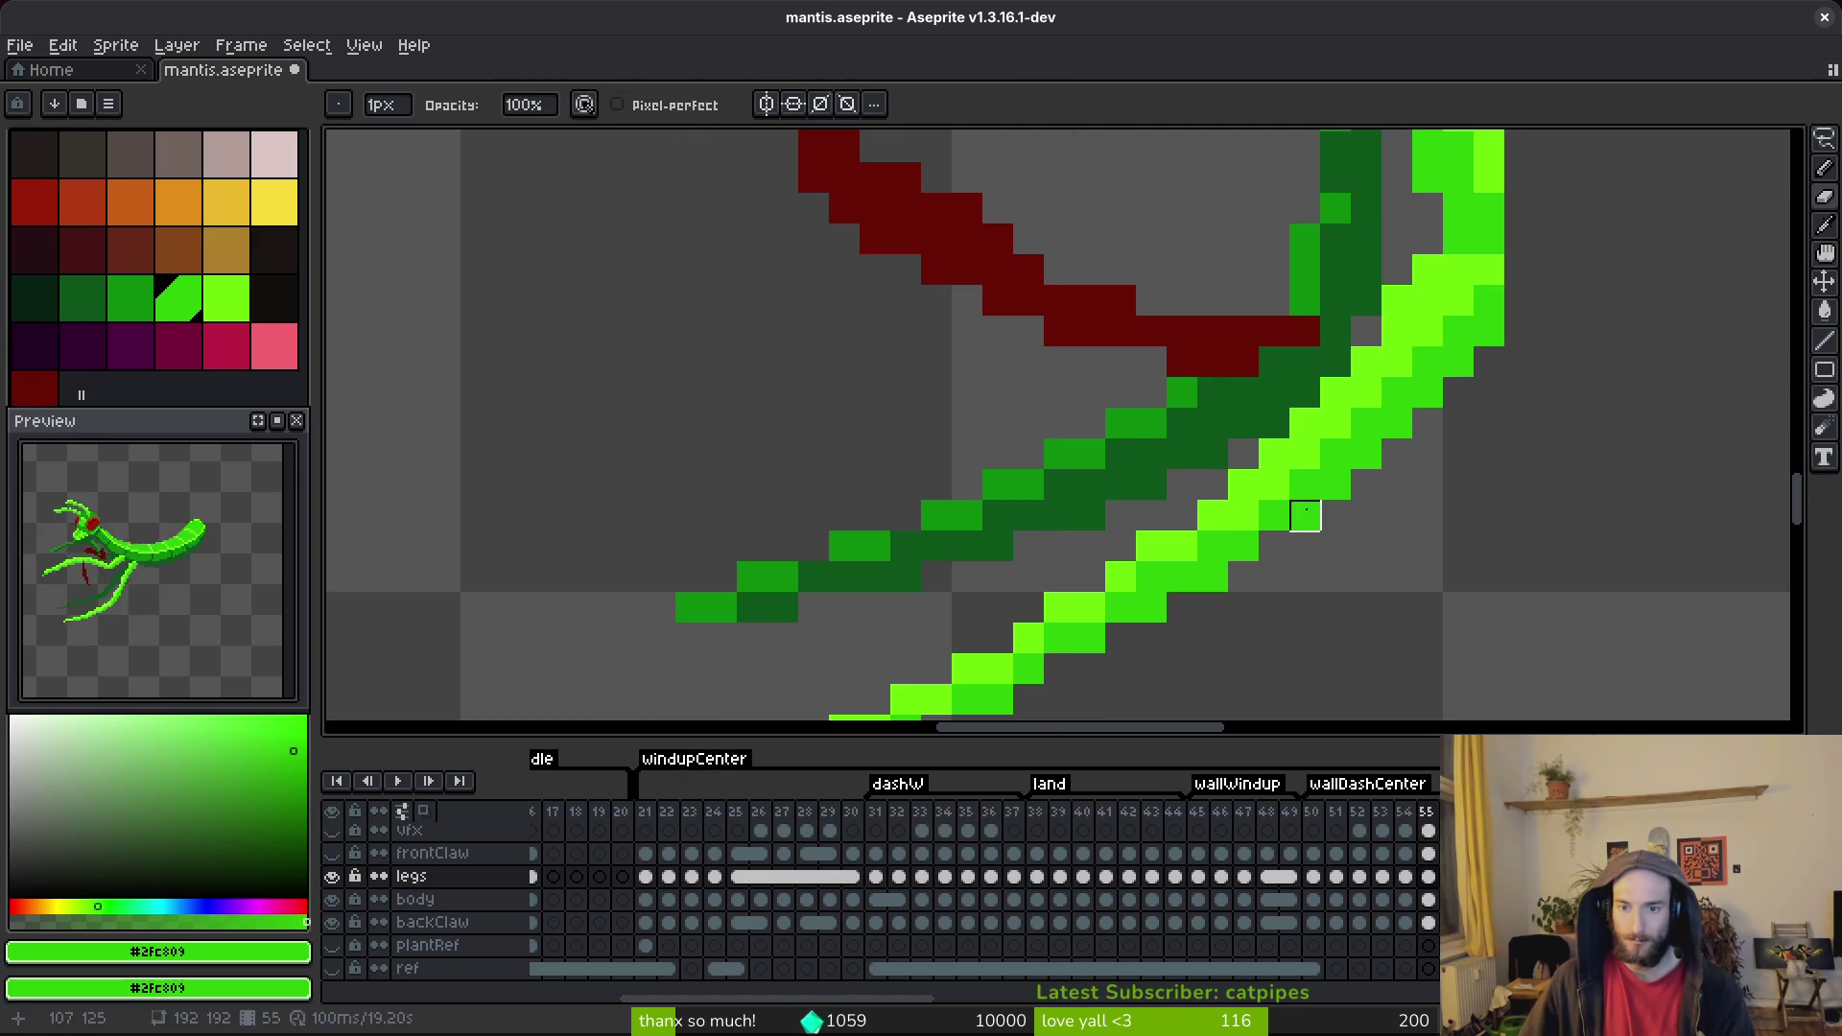
{"action": "scroll", "coordinate": [1366, 486], "scroll_direction": "down", "scroll_amount": 4}
{"action": "key", "text": "ctrl+s"}
{"action": "left_click_drag", "start_coordinate": [1541, 563], "coordinate": [1324, 464]}
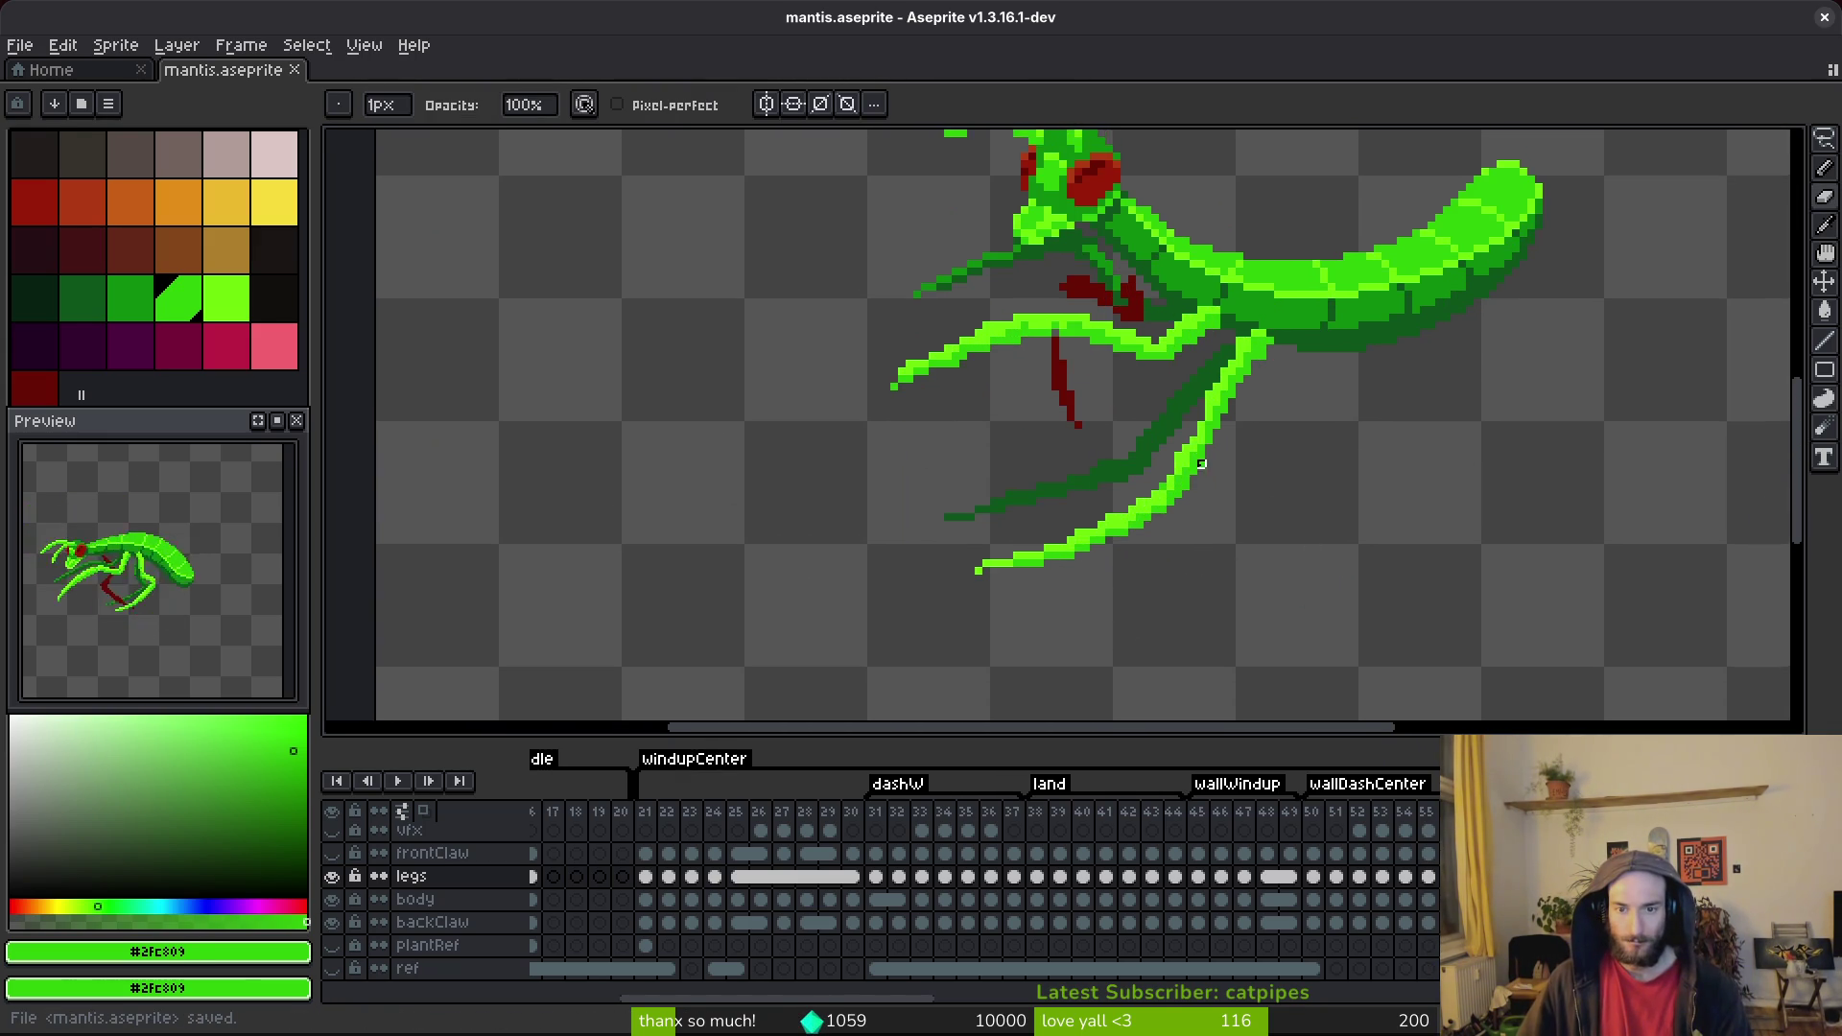
Stop playback and draw a mid green #2fc809 stroke down the lower front leg.
{"action": "key", "text": "Return"}
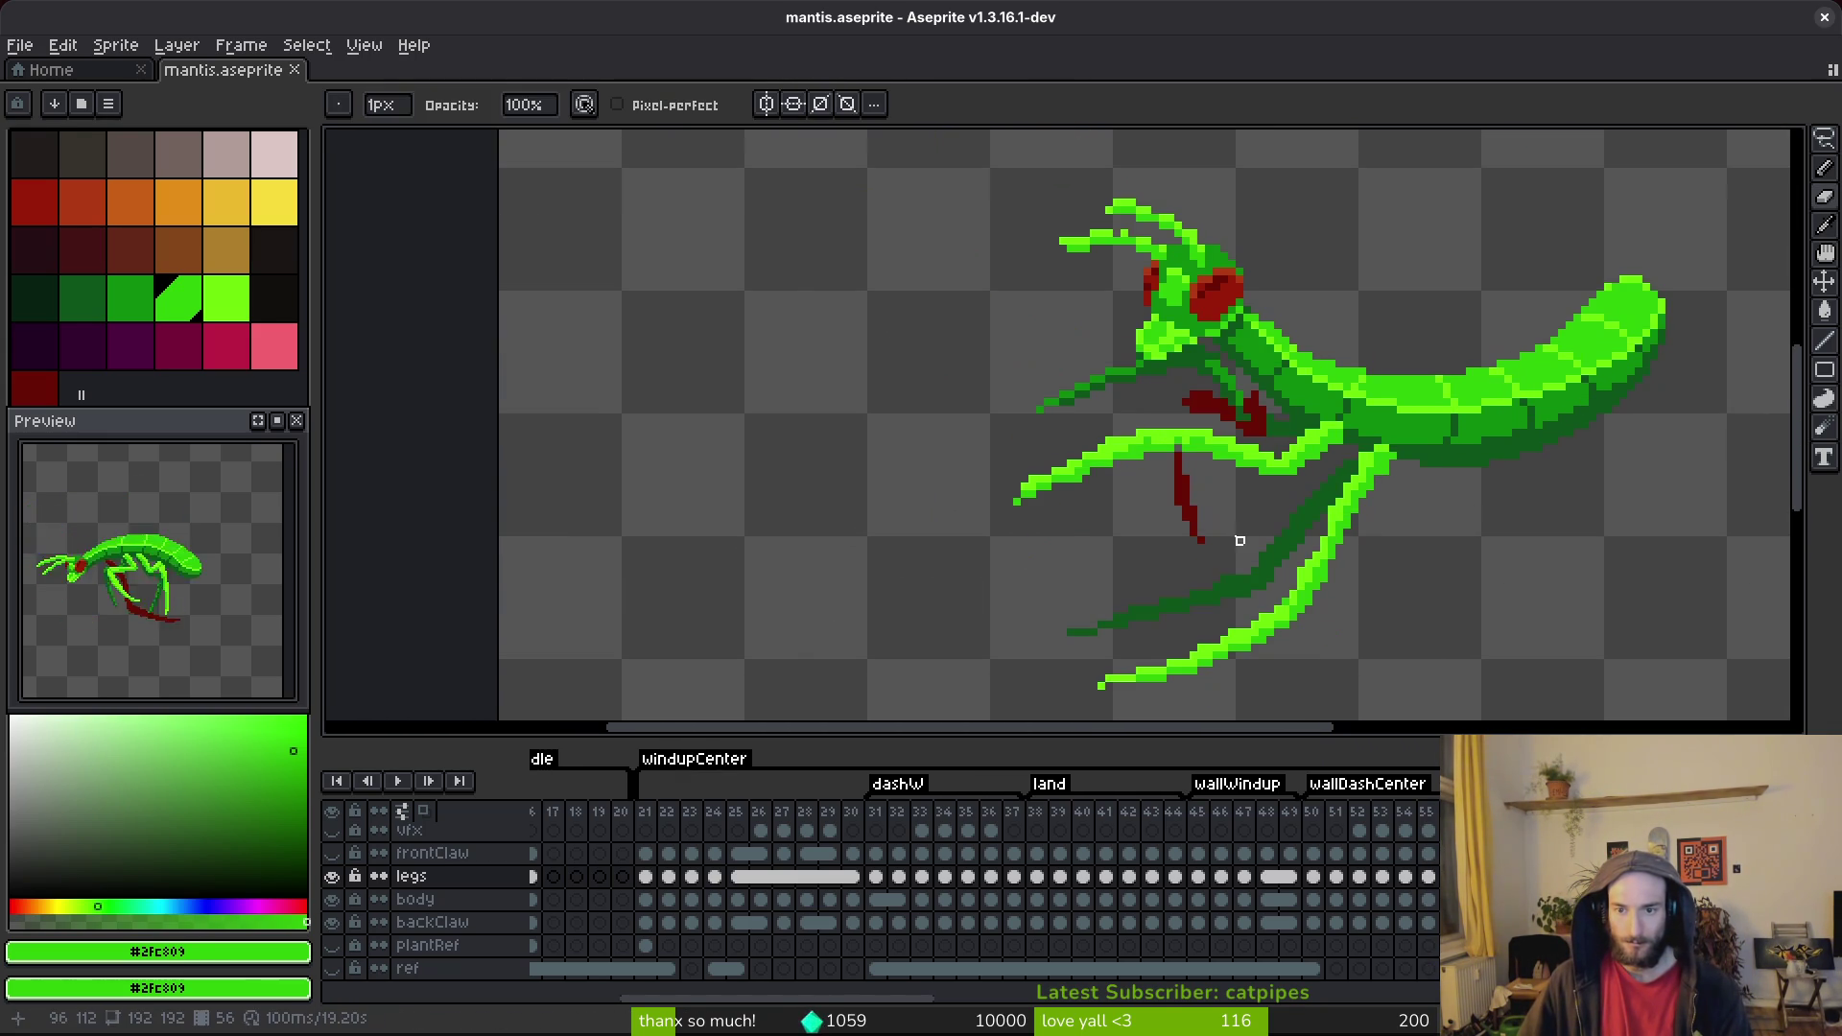
{"action": "scroll", "coordinate": [1324, 557], "scroll_direction": "up", "scroll_amount": 2}
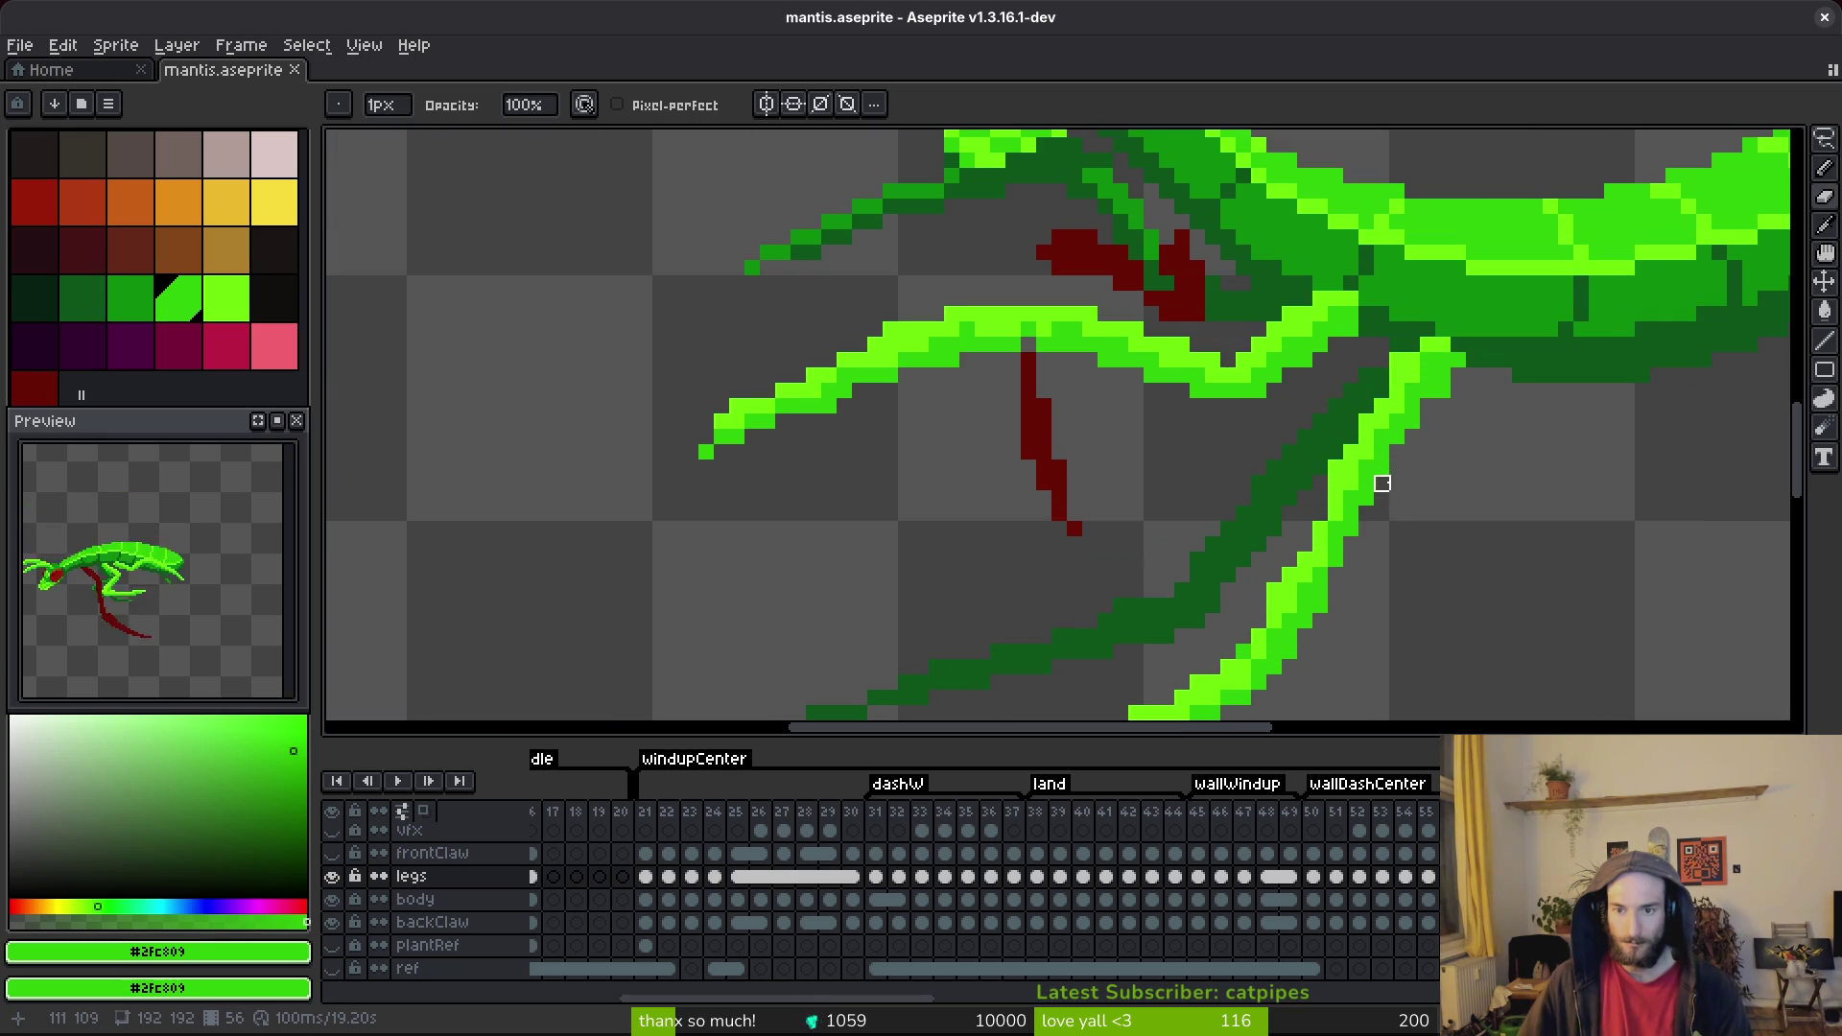
{"action": "left_click", "coordinate": [1401, 363], "text": "alt"}
{"action": "left_click_drag", "start_coordinate": [1429, 422], "coordinate": [1322, 351]}
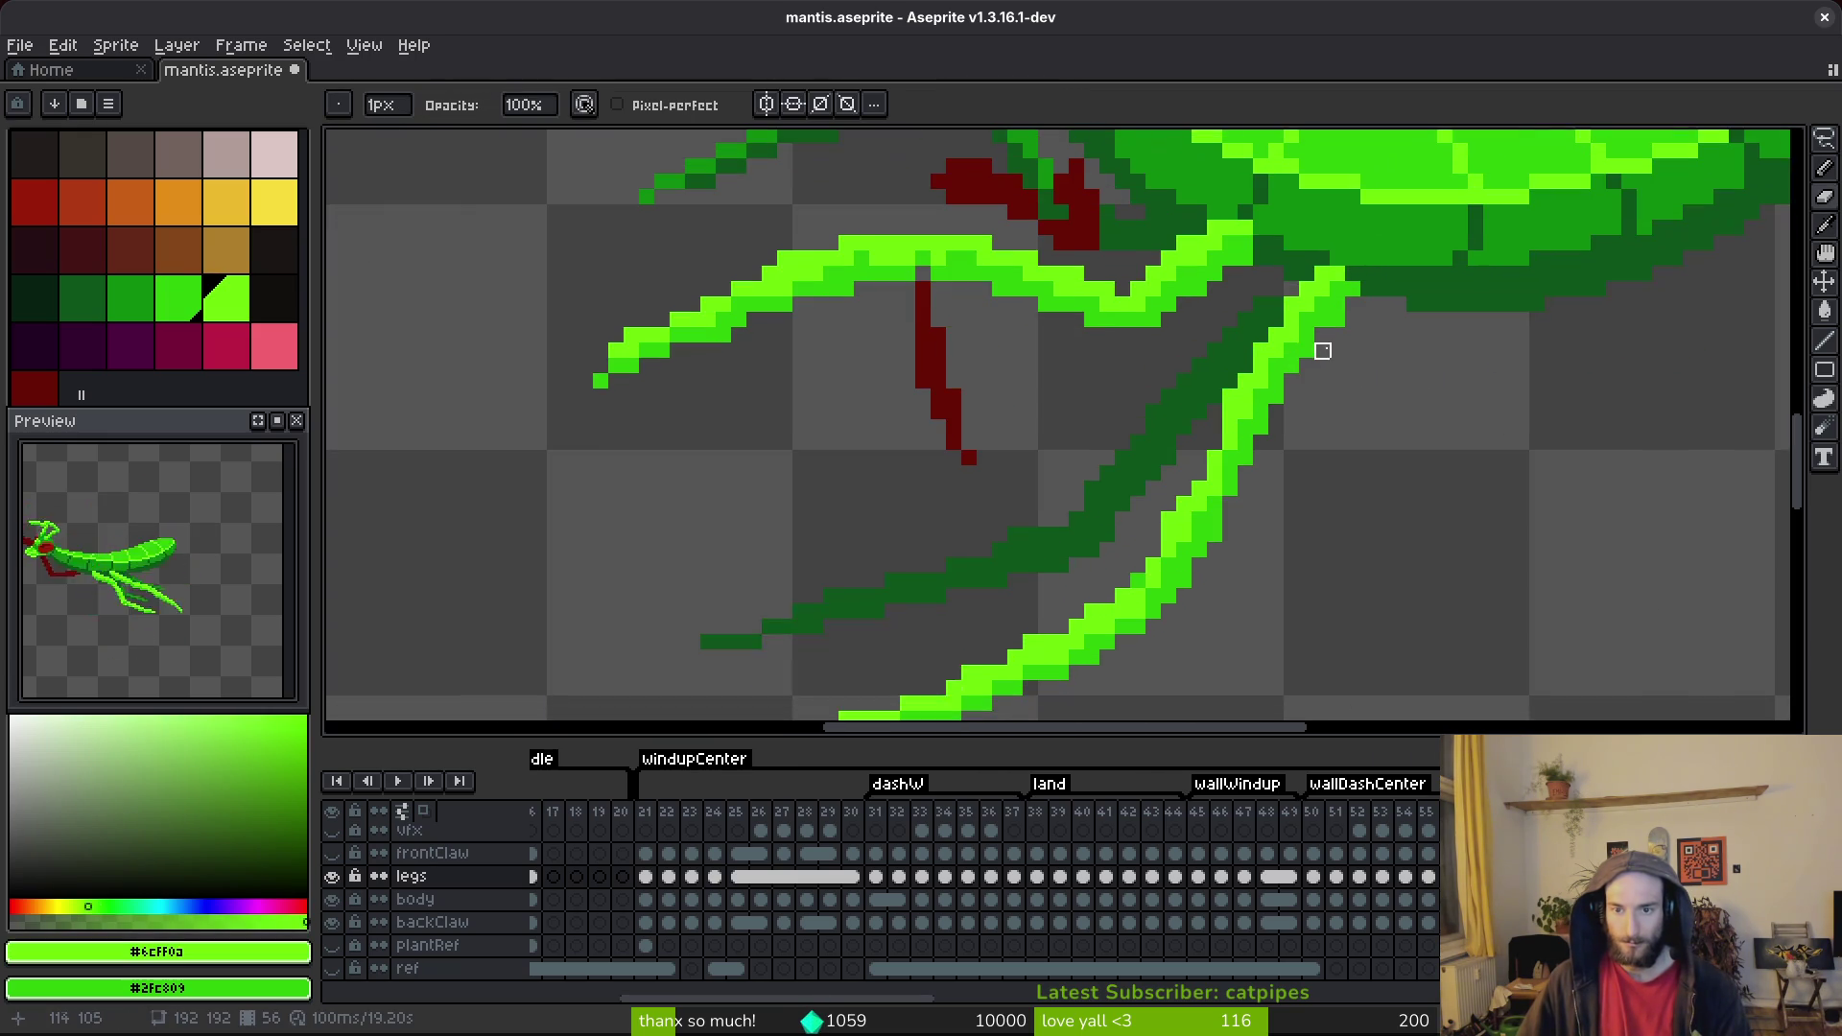
{"action": "scroll", "coordinate": [1322, 351], "scroll_direction": "up", "scroll_amount": 4}
{"action": "key", "text": "alt"}
{"action": "left_click", "coordinate": [1388, 187], "text": "alt"}
{"action": "left_click_drag", "start_coordinate": [1391, 228], "coordinate": [1299, 319]}
{"action": "key", "text": "ctrl+z"}
{"action": "left_click_drag", "start_coordinate": [1345, 251], "coordinate": [1309, 312]}
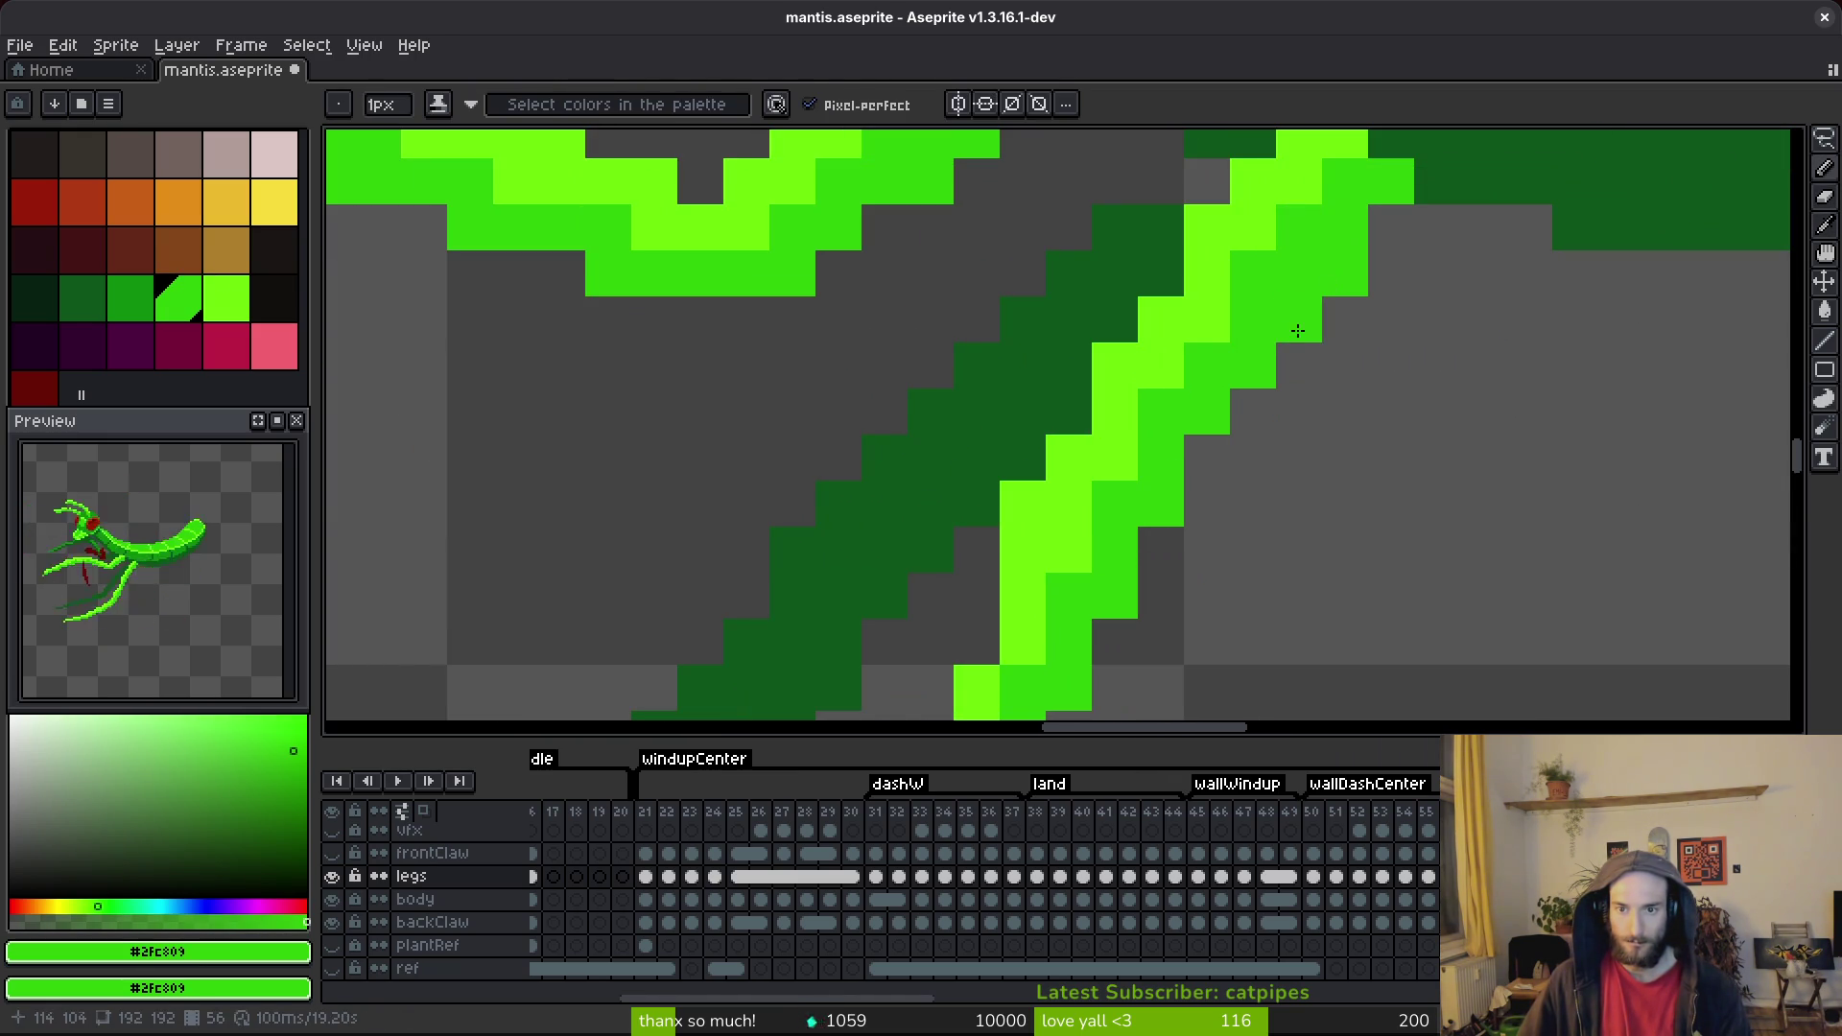
{"action": "scroll", "coordinate": [1309, 312], "scroll_direction": "down", "scroll_amount": 3}
{"action": "scroll", "coordinate": [1334, 422], "scroll_direction": "up", "scroll_amount": 2}
Add bright green #6cff0a pixels on and beside the lower leg.
{"action": "key", "text": "e"}
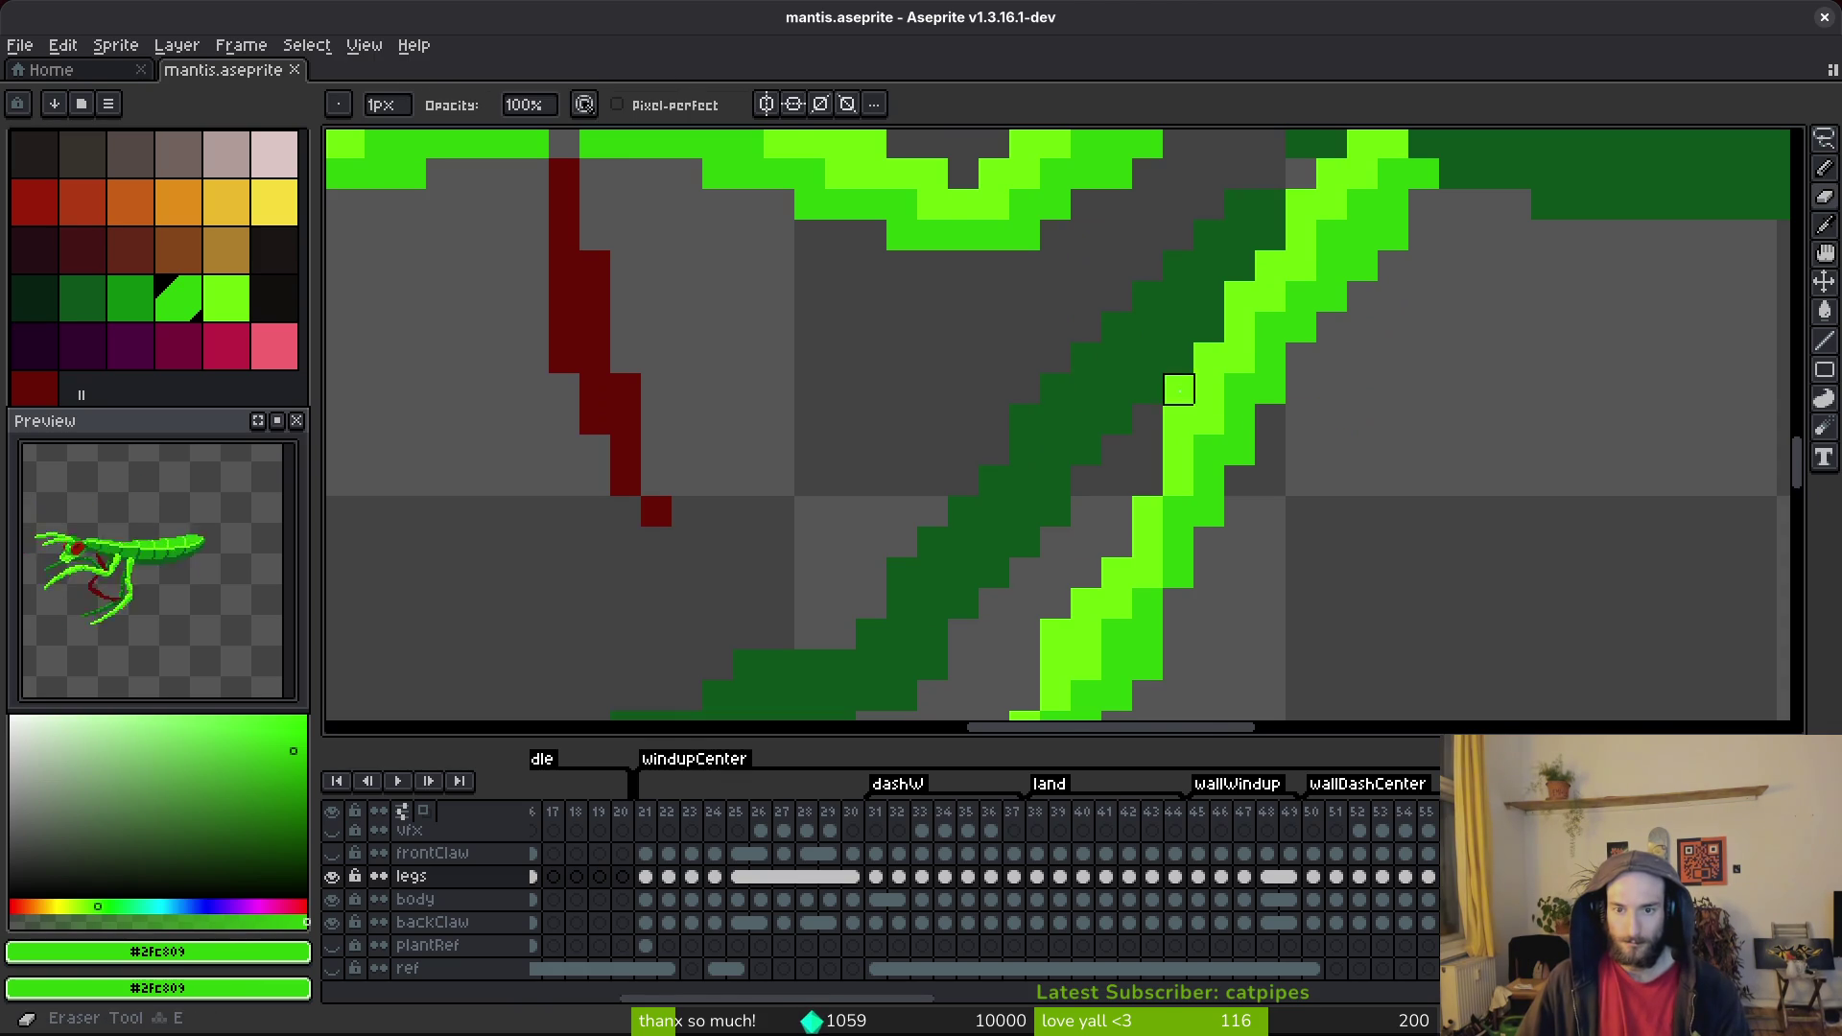
{"action": "scroll", "coordinate": [1301, 452], "scroll_direction": "down", "scroll_amount": 2}
{"action": "scroll", "coordinate": [1286, 476], "scroll_direction": "up", "scroll_amount": 2}
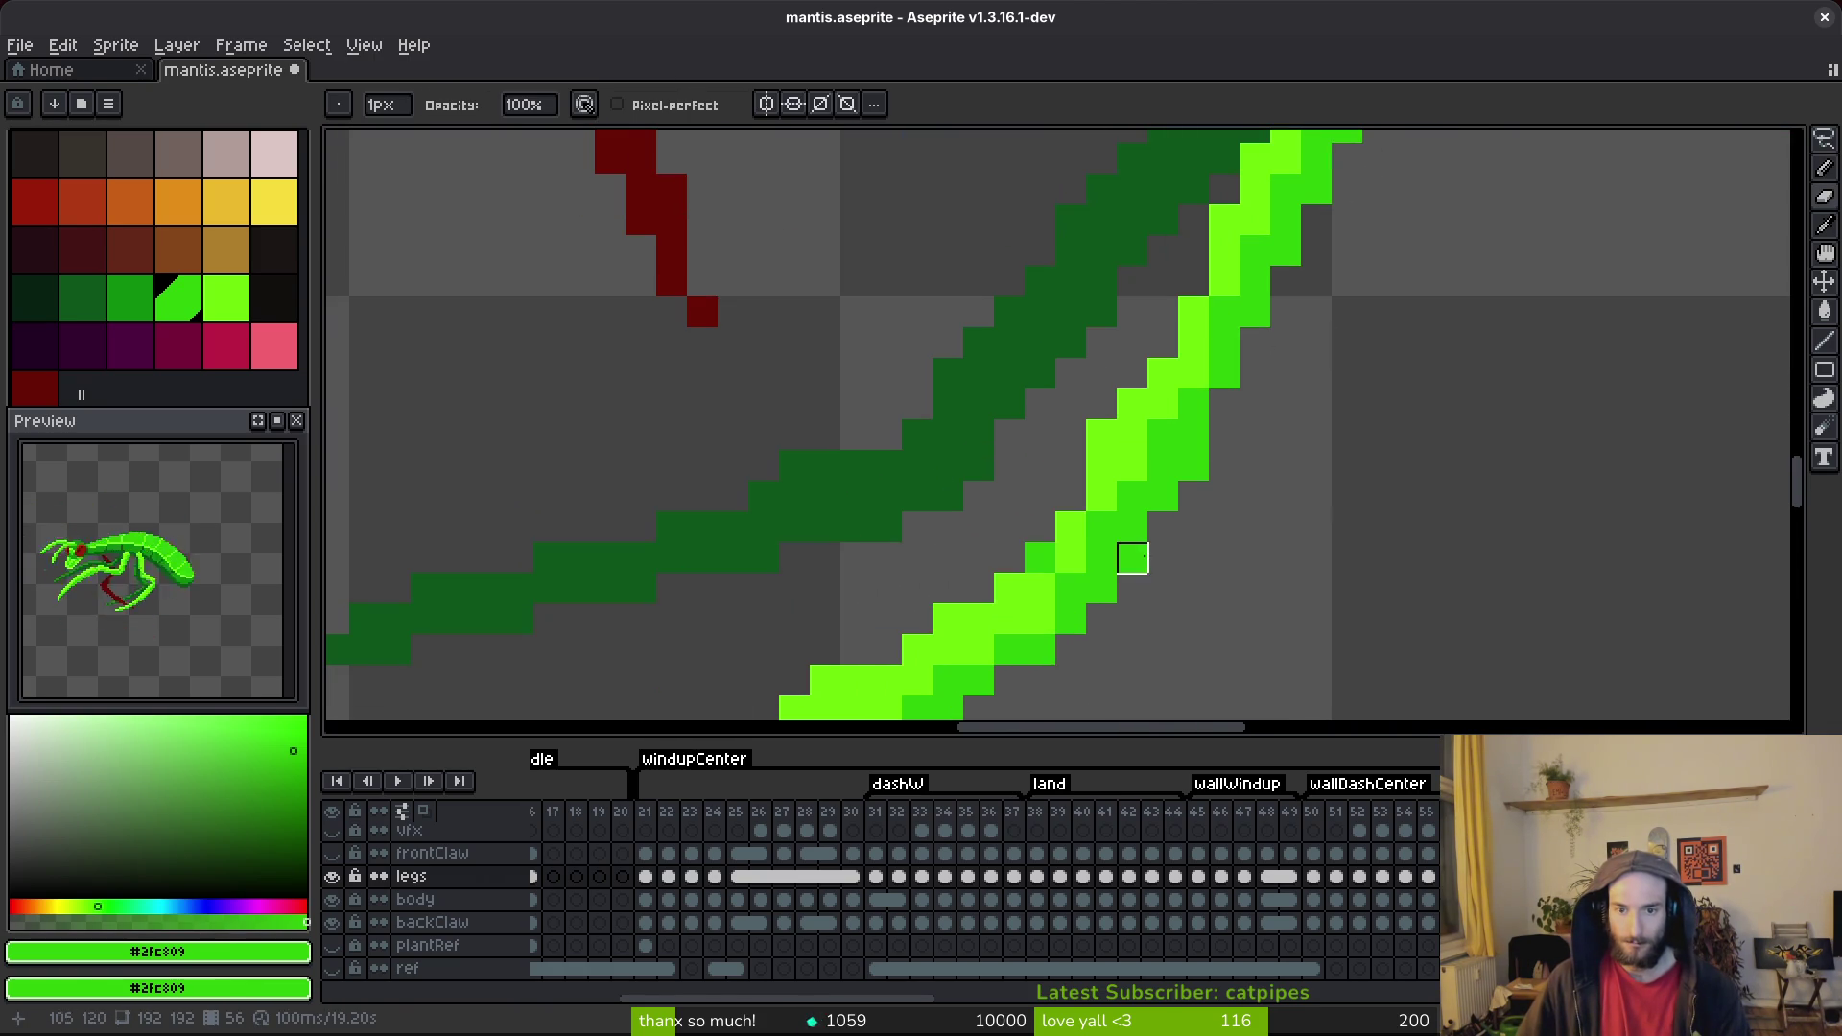
{"action": "left_click", "coordinate": [1110, 464], "text": "alt"}
{"action": "key", "text": "b"}
{"action": "left_click", "coordinate": [1163, 342]}
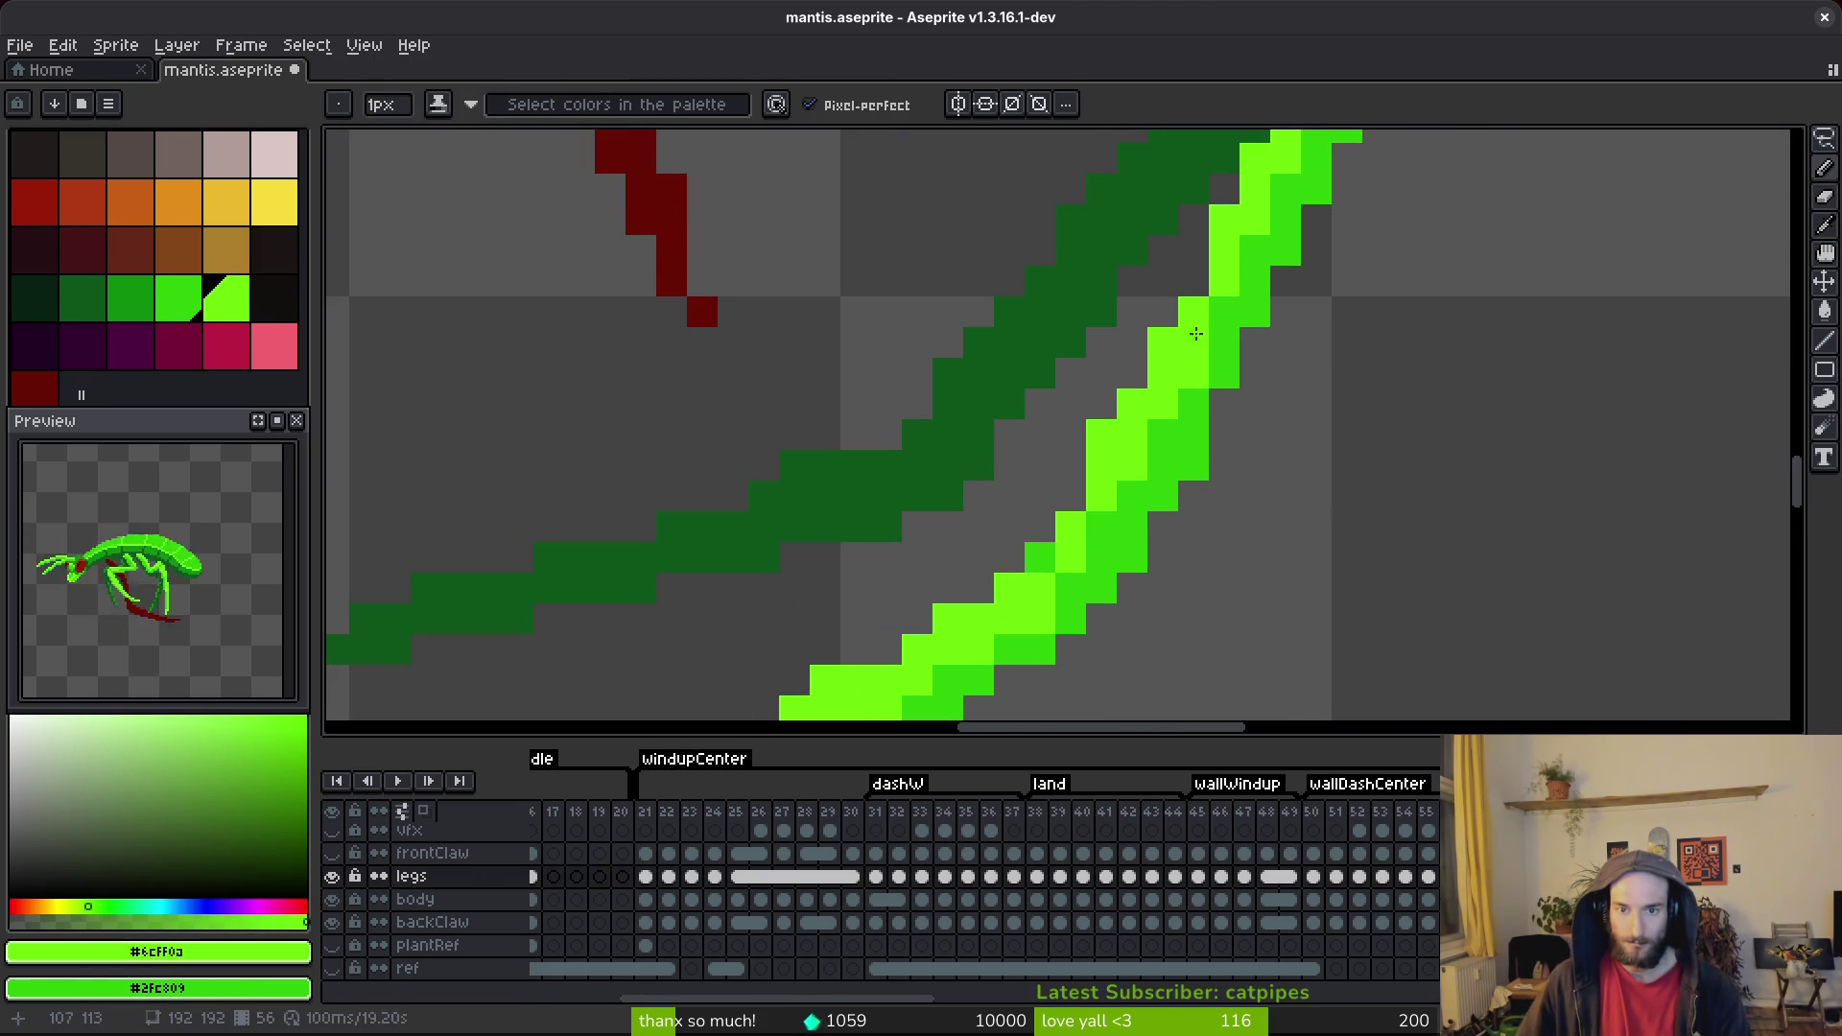
{"action": "scroll", "coordinate": [1196, 291], "scroll_direction": "down", "scroll_amount": 2}
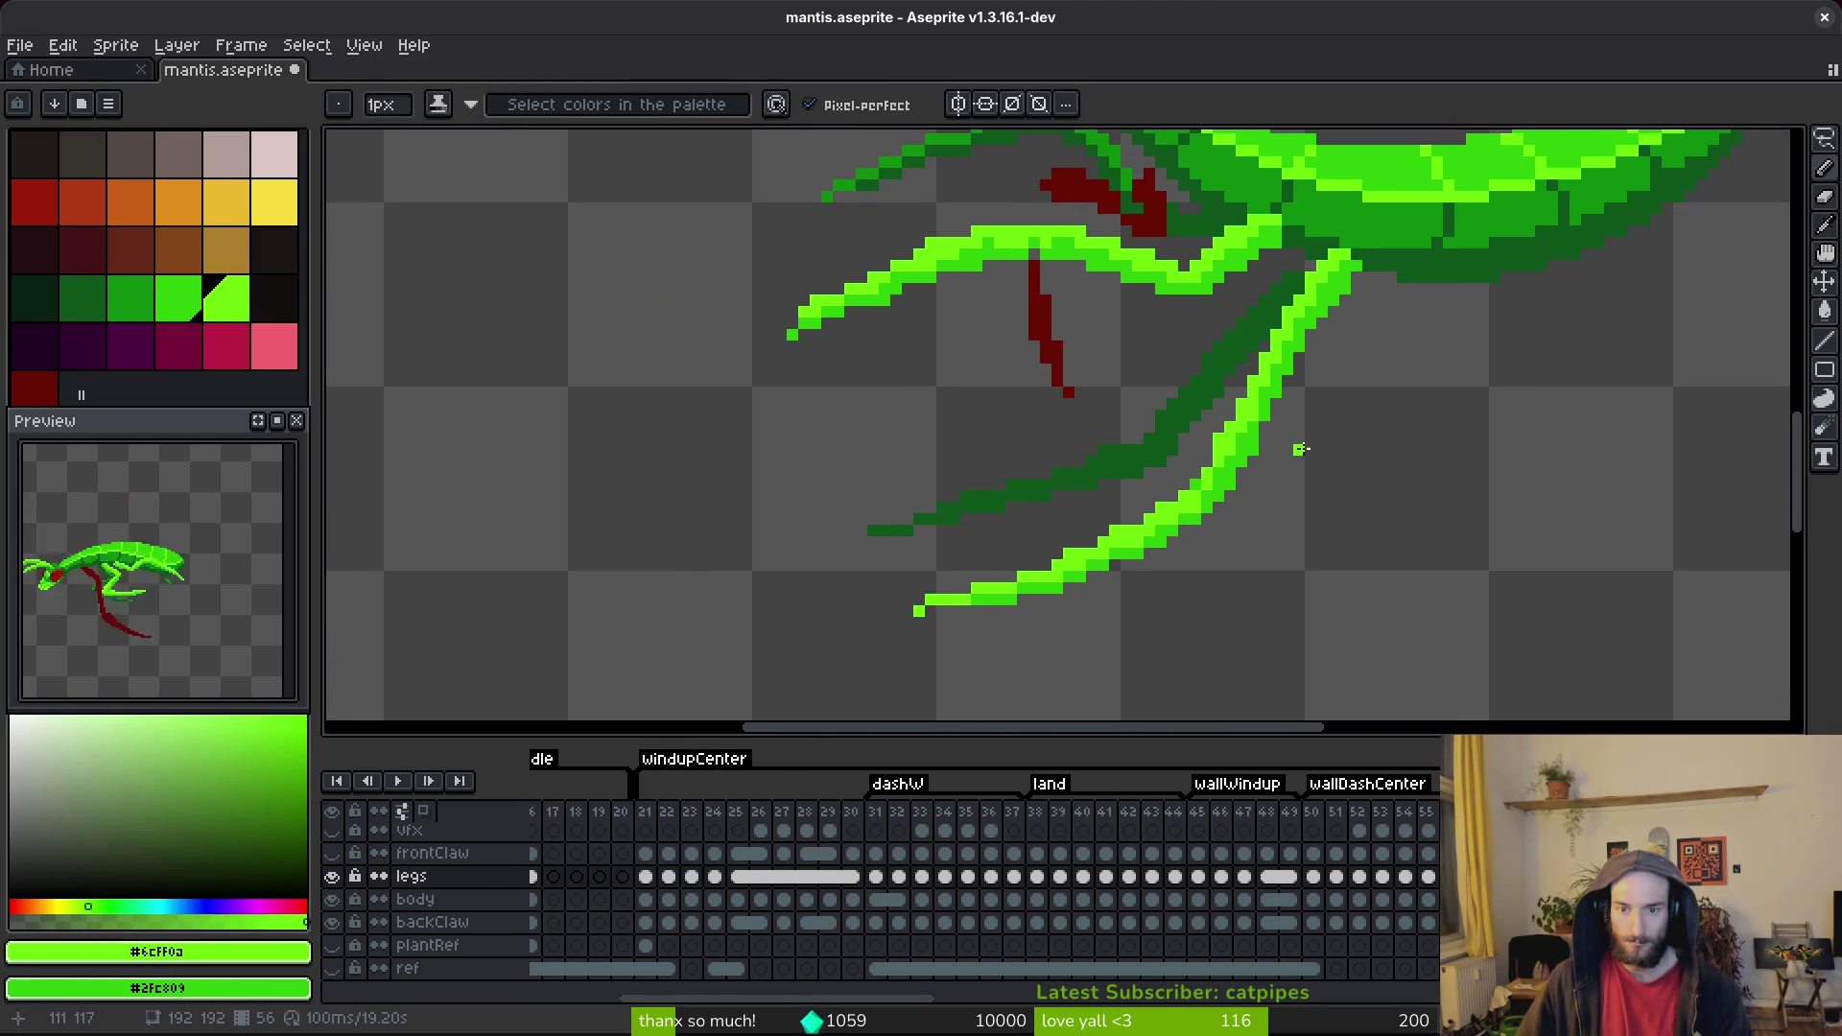
{"action": "scroll", "coordinate": [1229, 492], "scroll_direction": "up", "scroll_amount": 3}
{"action": "left_click", "coordinate": [1169, 534]}
{"action": "left_click_drag", "start_coordinate": [1188, 514], "coordinate": [1414, 379]}
{"action": "left_click", "coordinate": [1492, 369]}
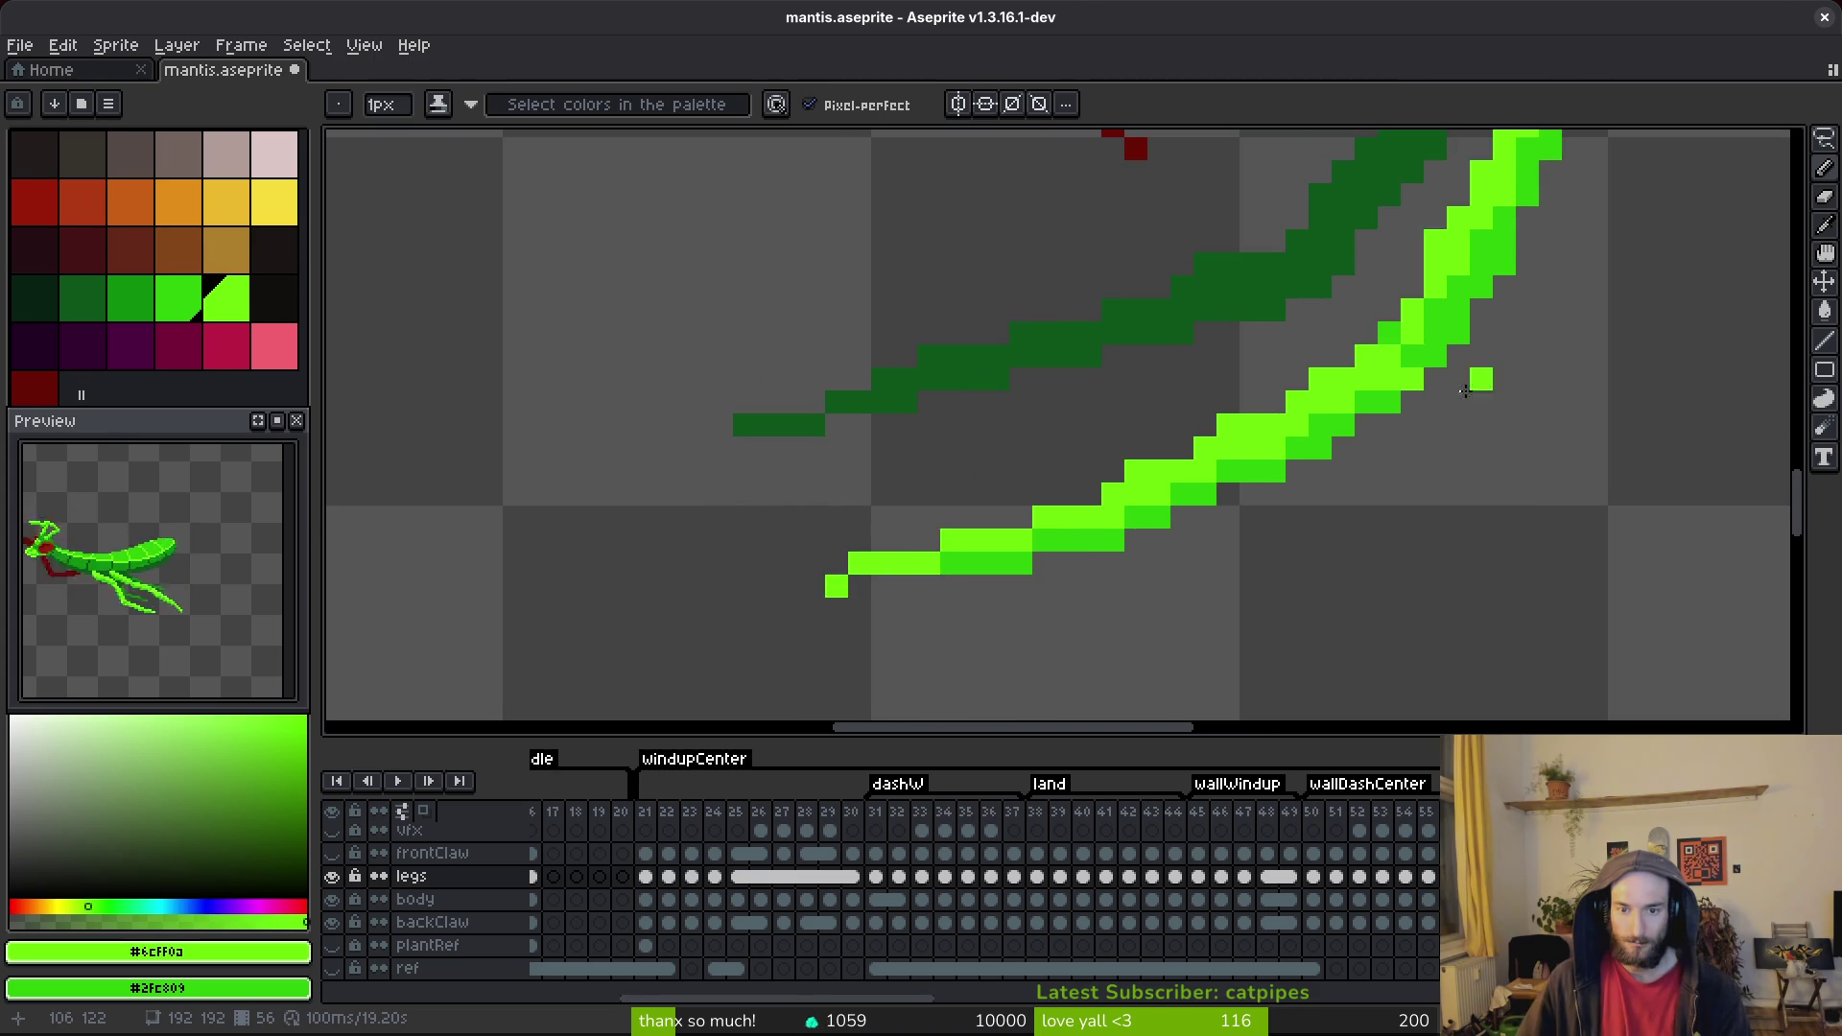
Erase two stray bright green pixels and undo the last added leg pixels.
{"action": "key", "text": "e"}
{"action": "left_click", "coordinate": [1228, 426]}
{"action": "left_click", "coordinate": [1136, 472]}
{"action": "key", "text": "b"}
{"action": "left_click", "coordinate": [1290, 516]}
{"action": "key", "text": "ctrl+z"}
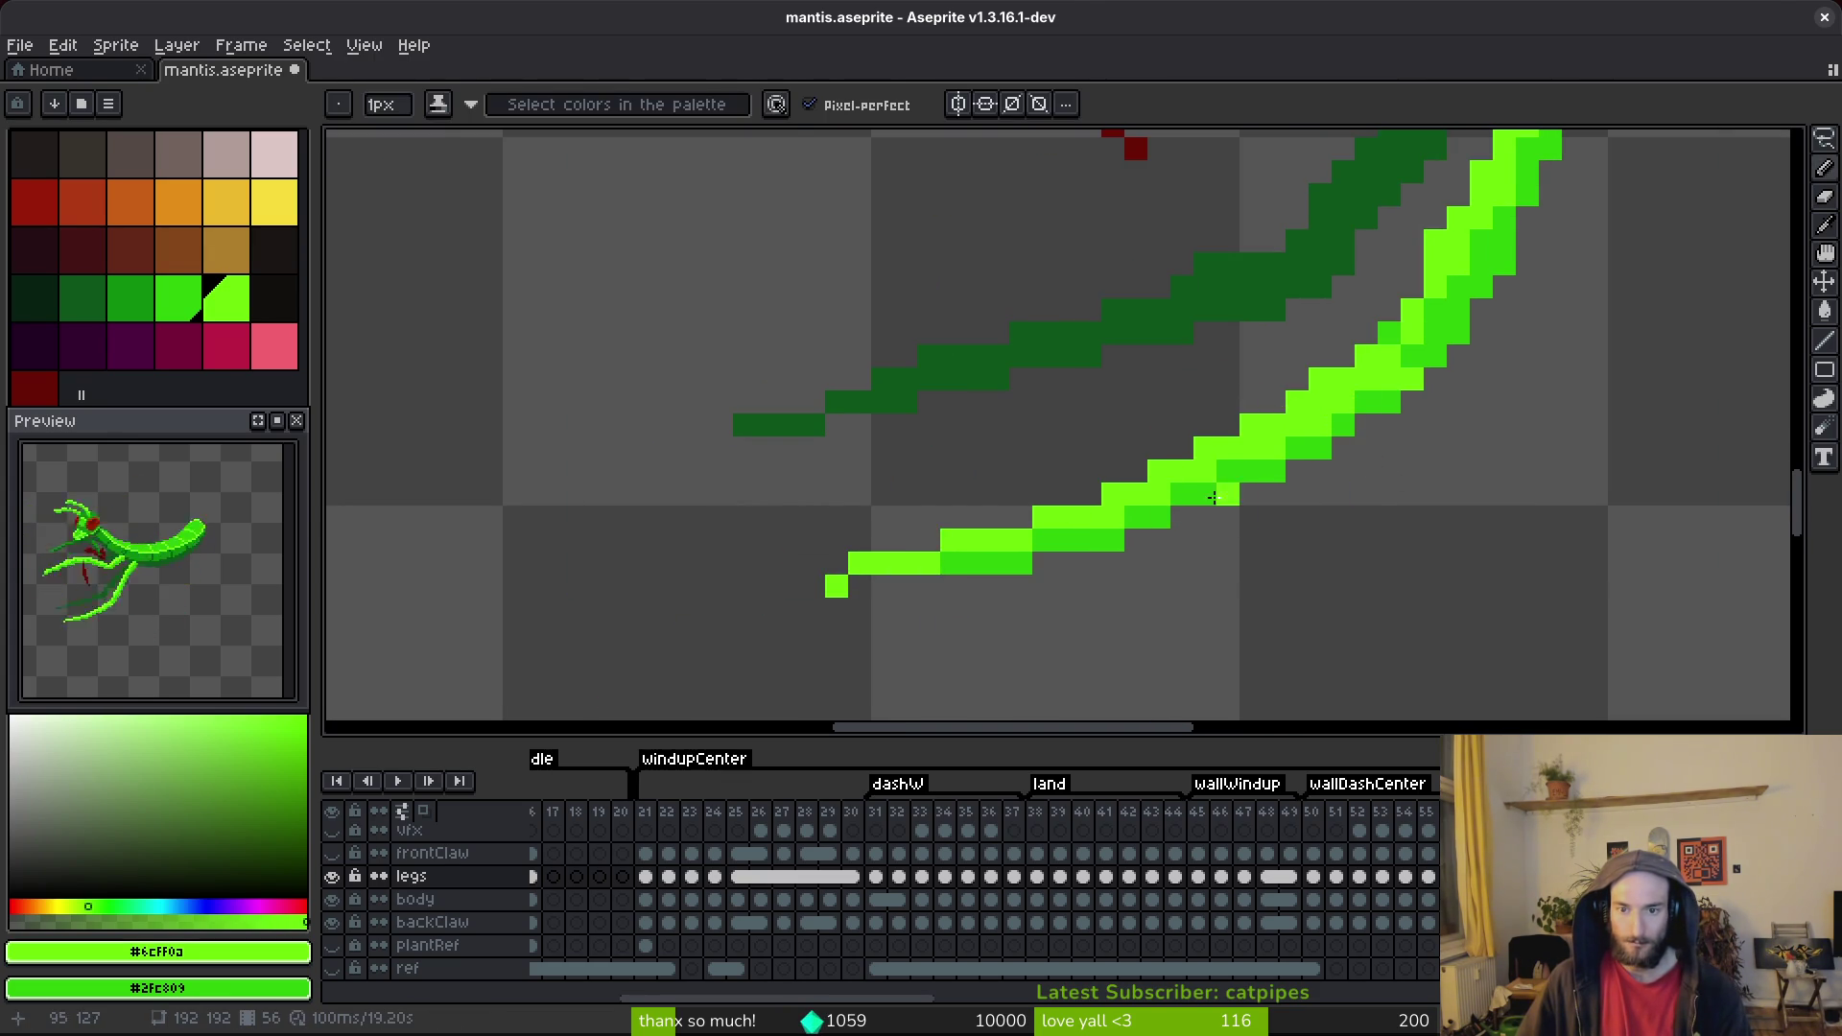
{"action": "key", "text": "ctrl+z"}
{"action": "key", "text": "ctrl+z"}
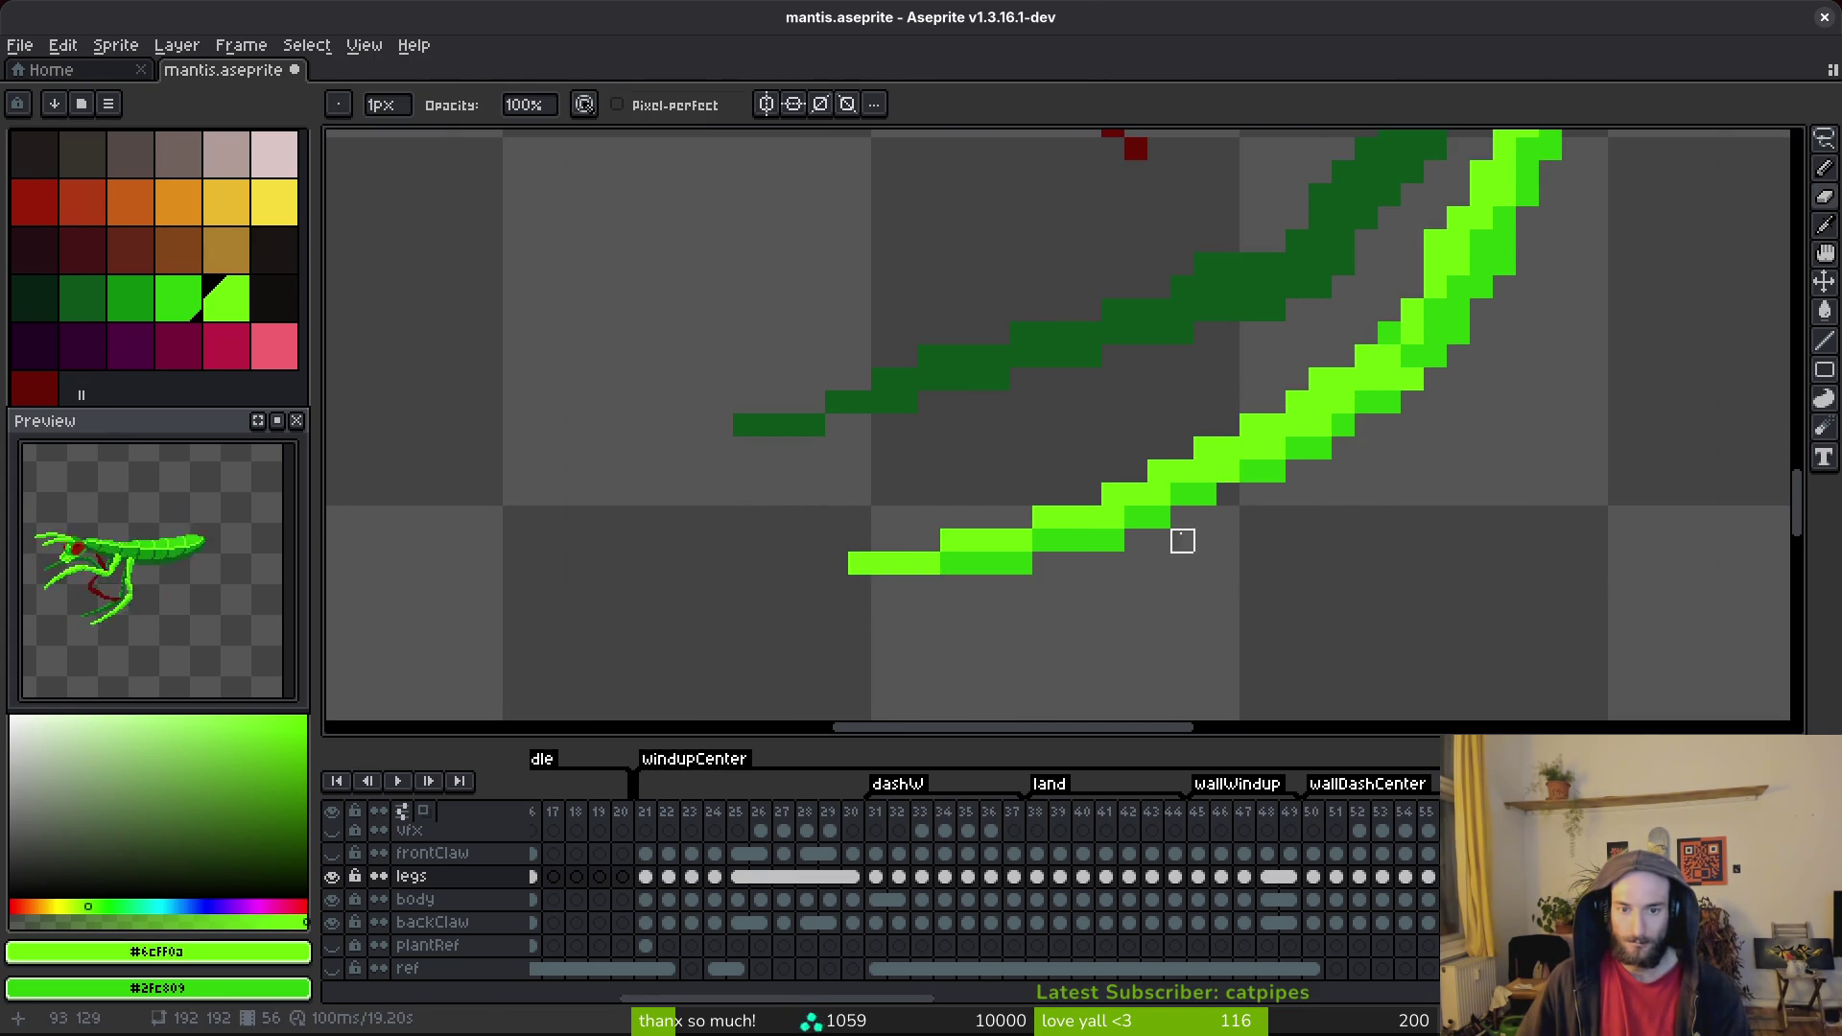
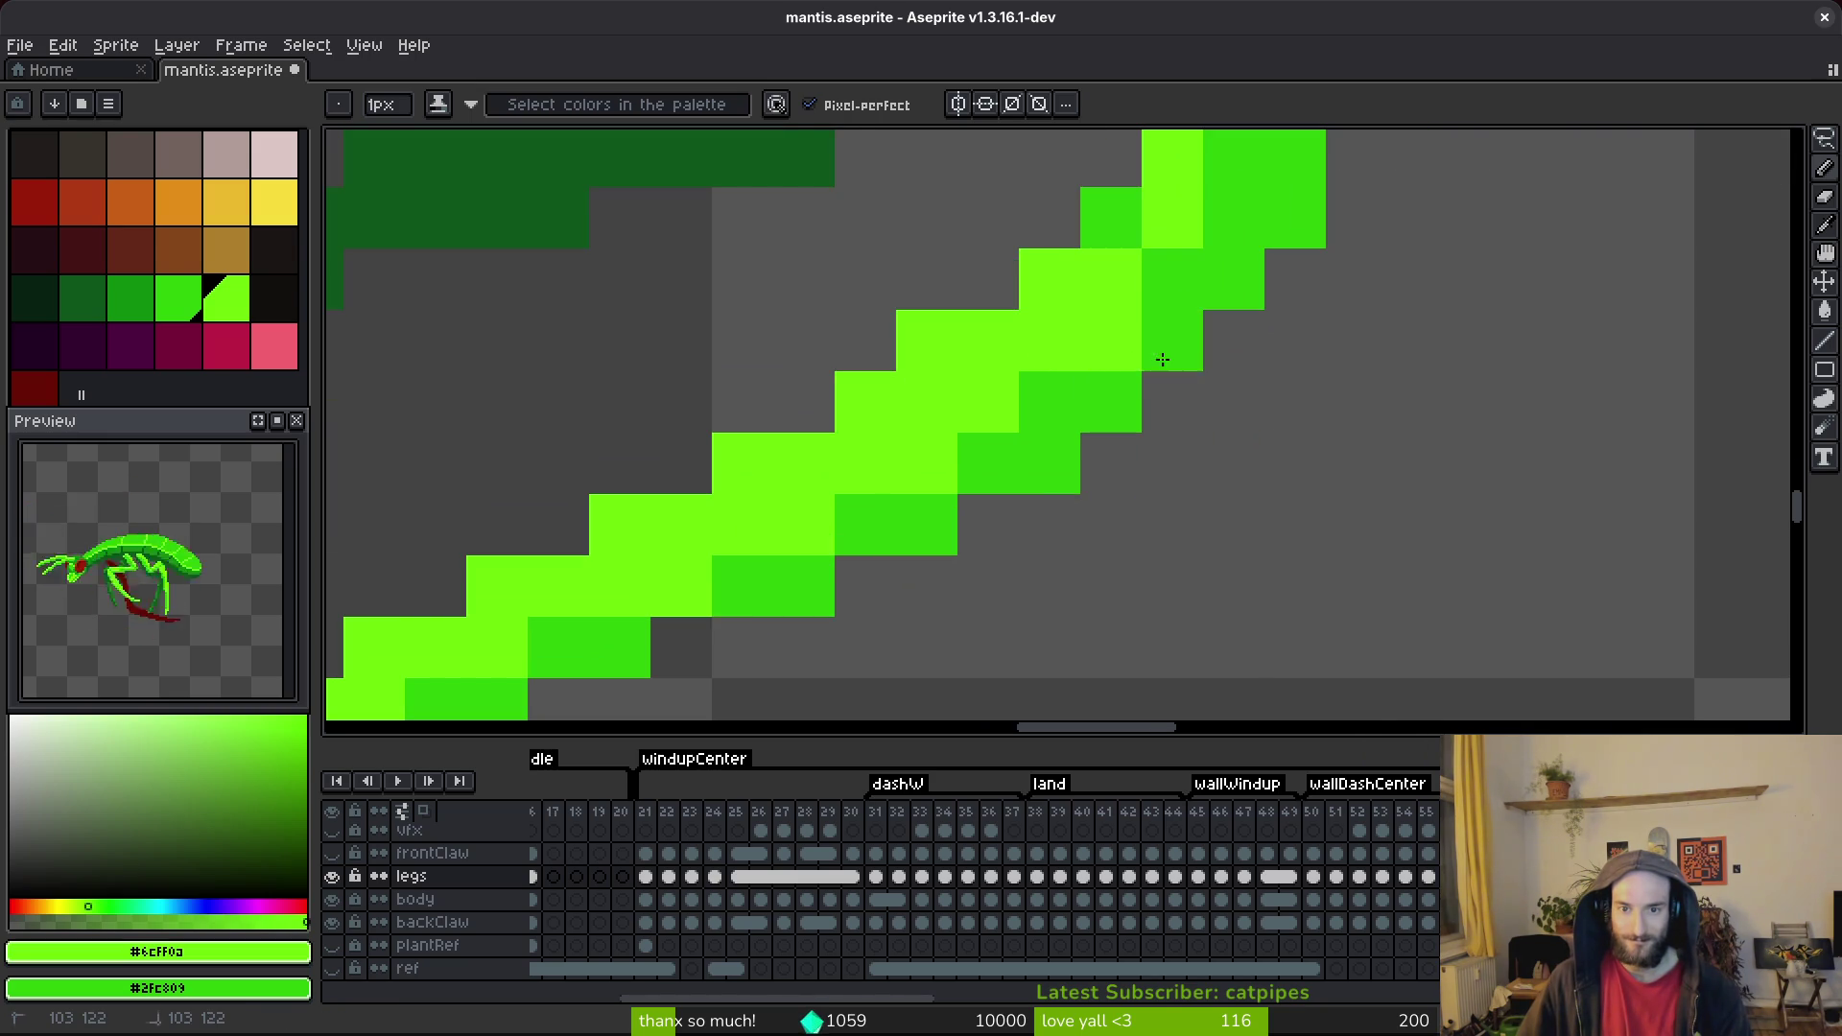
Paint light green pixels on the lower leg outline, shifting its edge one pixel right.
{"action": "scroll", "coordinate": [1172, 288], "scroll_direction": "down", "scroll_amount": 1}
{"action": "scroll", "coordinate": [1209, 327], "scroll_direction": "up", "scroll_amount": 2}
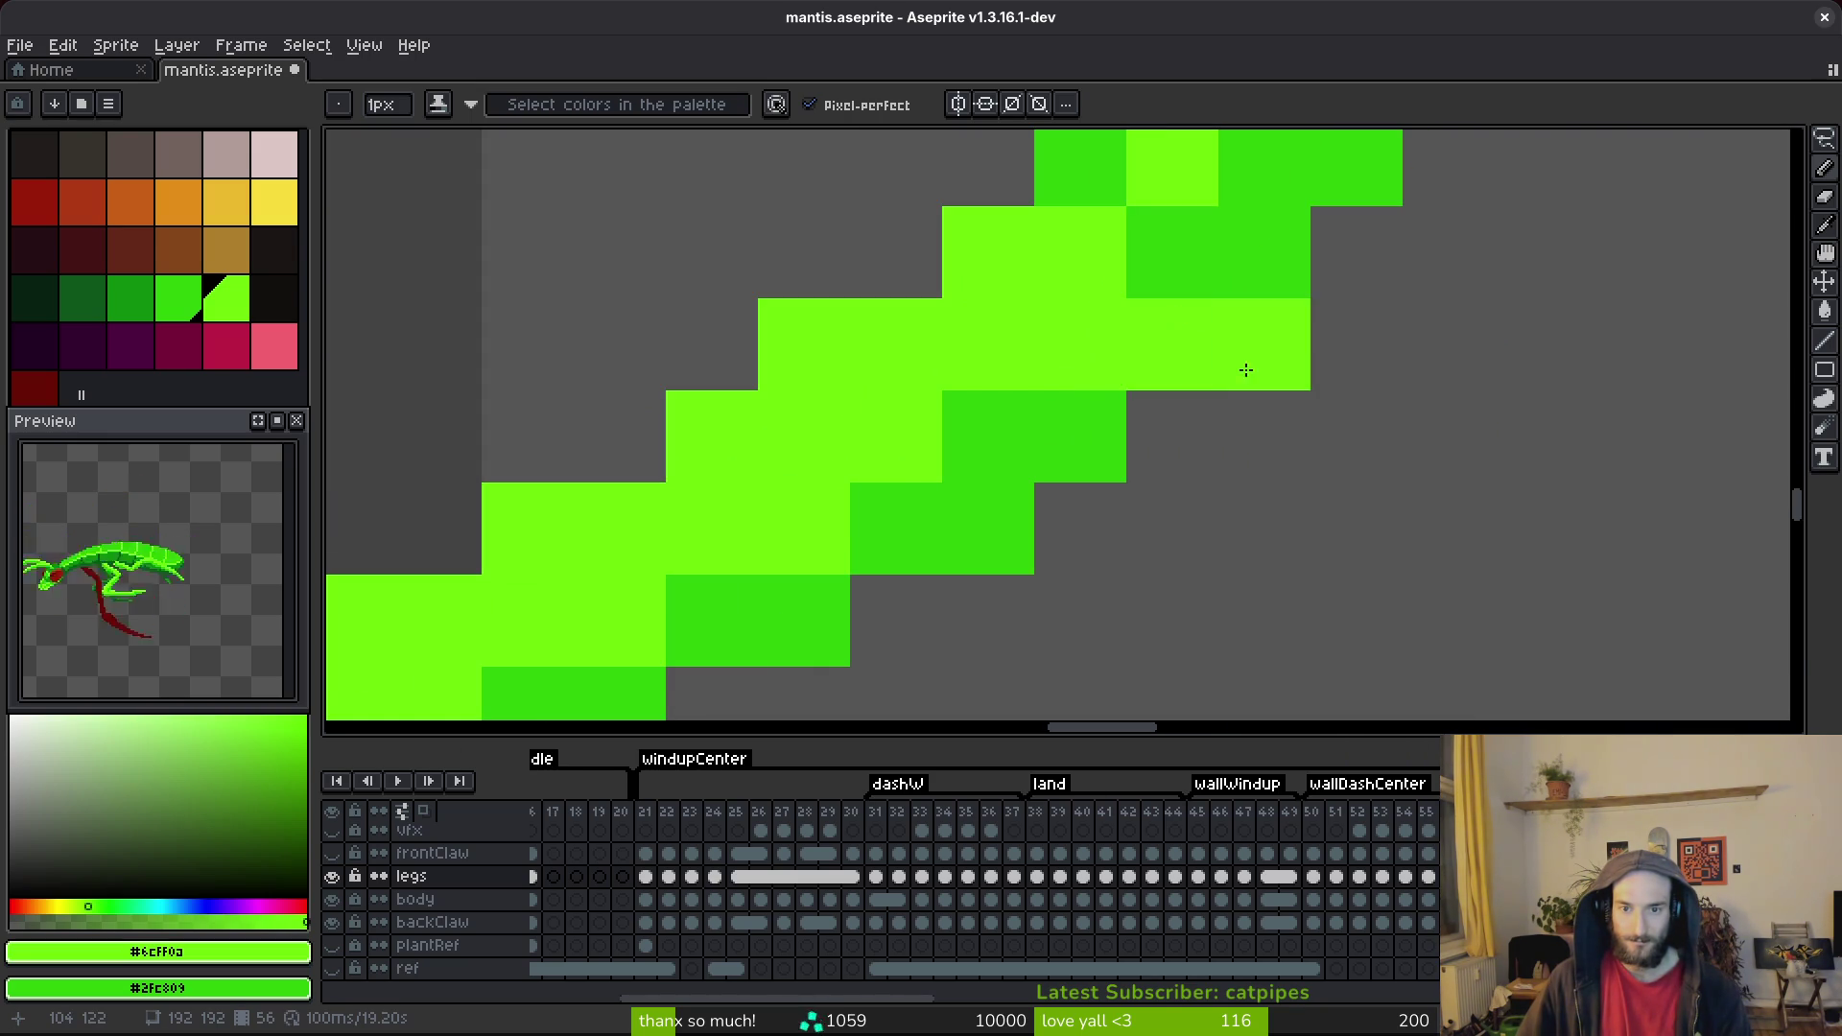
{"action": "scroll", "coordinate": [1131, 422], "scroll_direction": "down", "scroll_amount": 4}
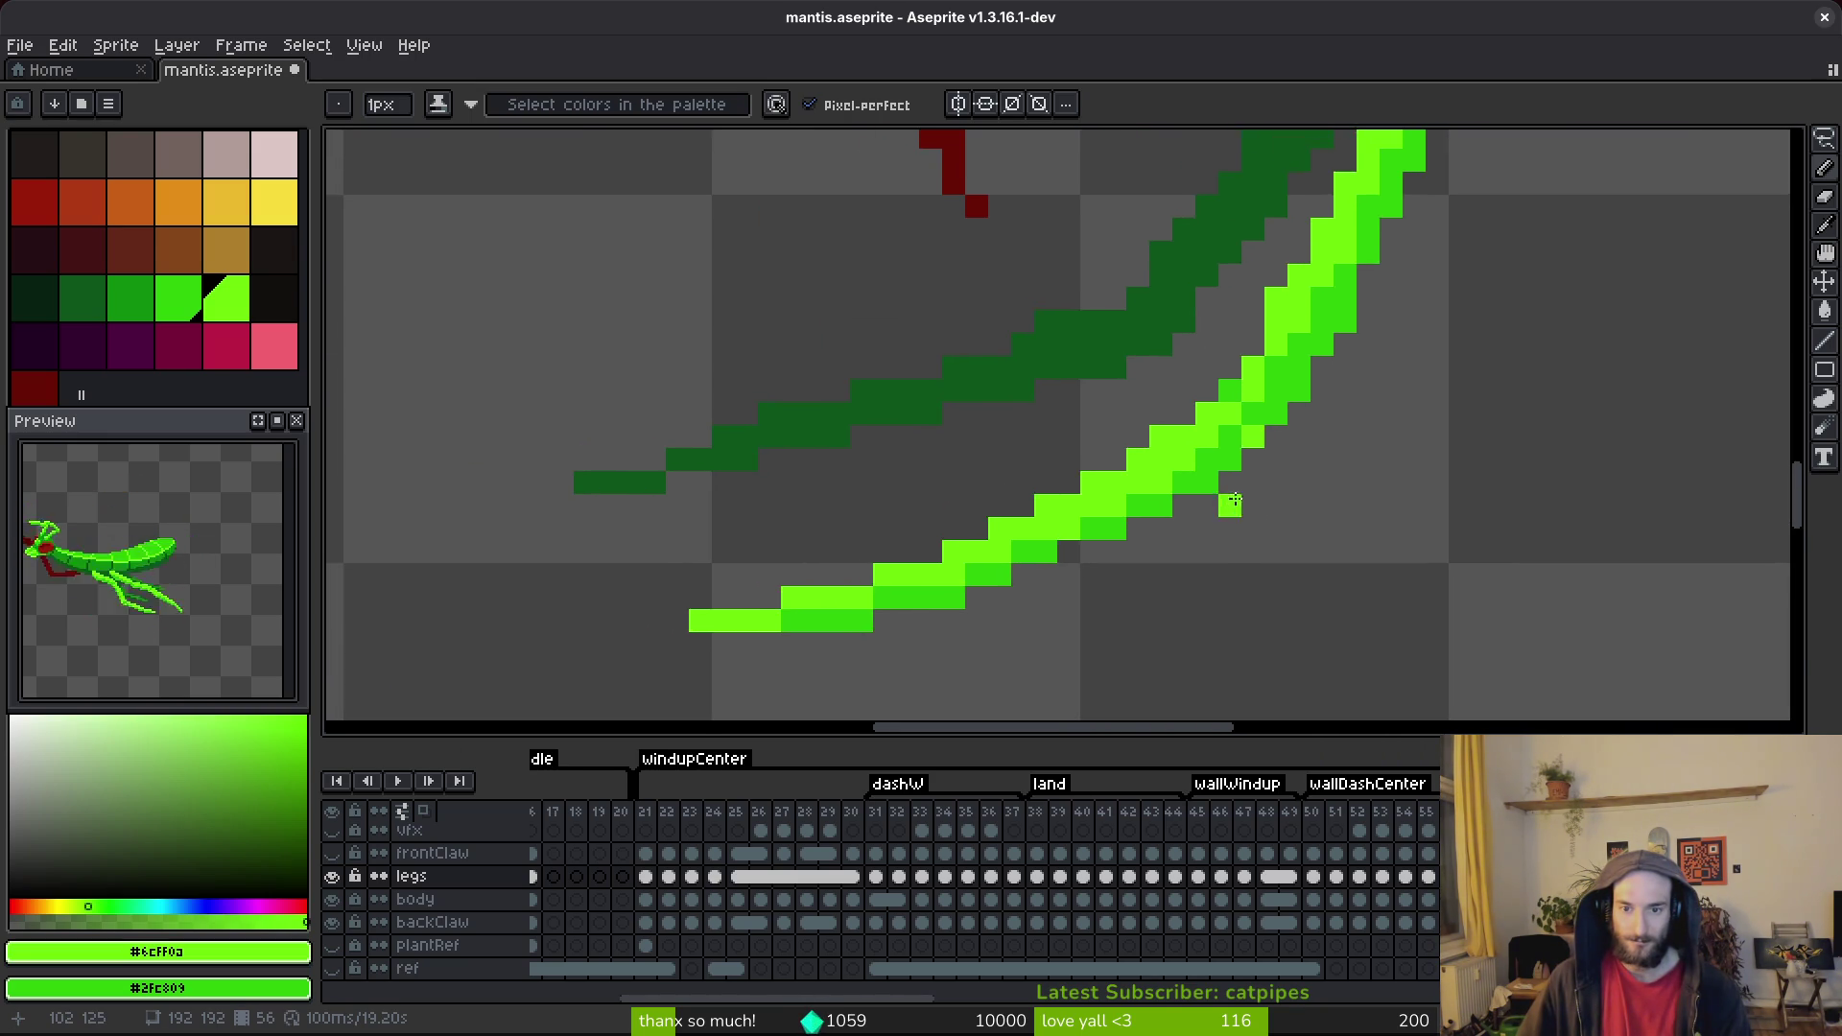
{"action": "scroll", "coordinate": [1257, 489], "scroll_direction": "down", "scroll_amount": 4}
{"action": "scroll", "coordinate": [1281, 484], "scroll_direction": "up", "scroll_amount": 4}
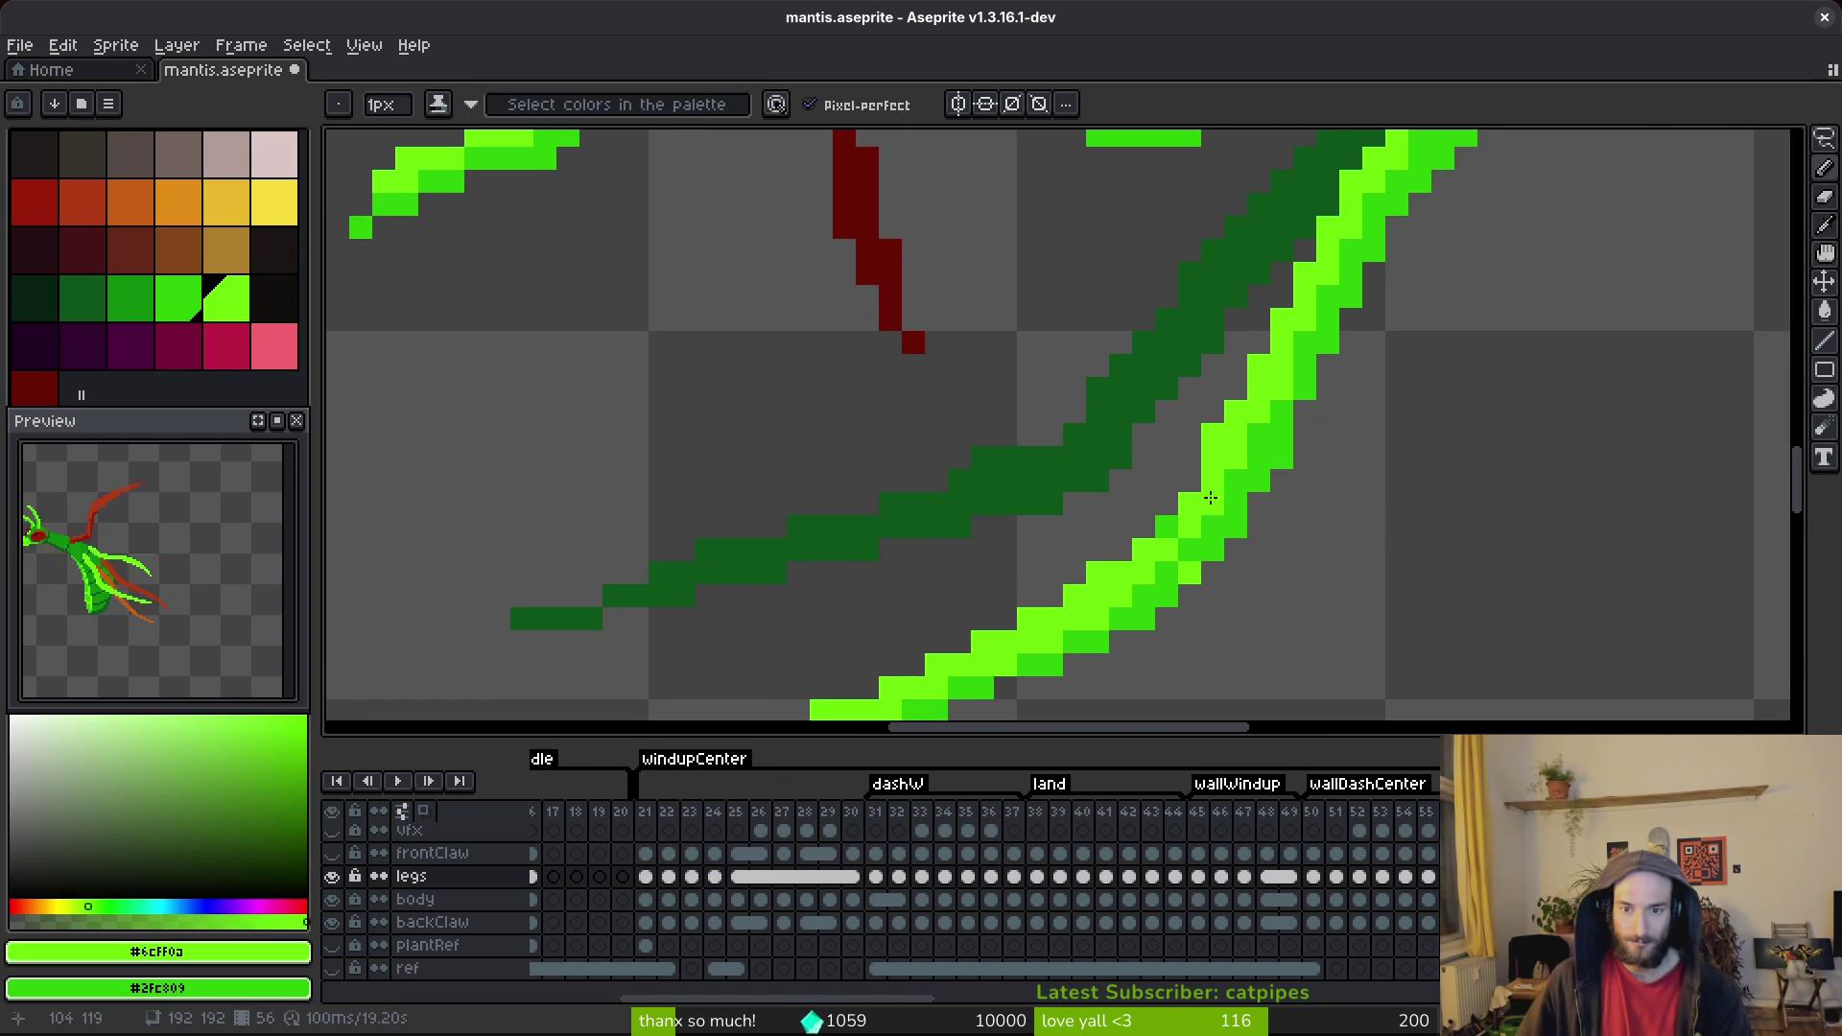
{"action": "scroll", "coordinate": [1287, 384], "scroll_direction": "down", "scroll_amount": 3}
{"action": "scroll", "coordinate": [1304, 403], "scroll_direction": "up", "scroll_amount": 2}
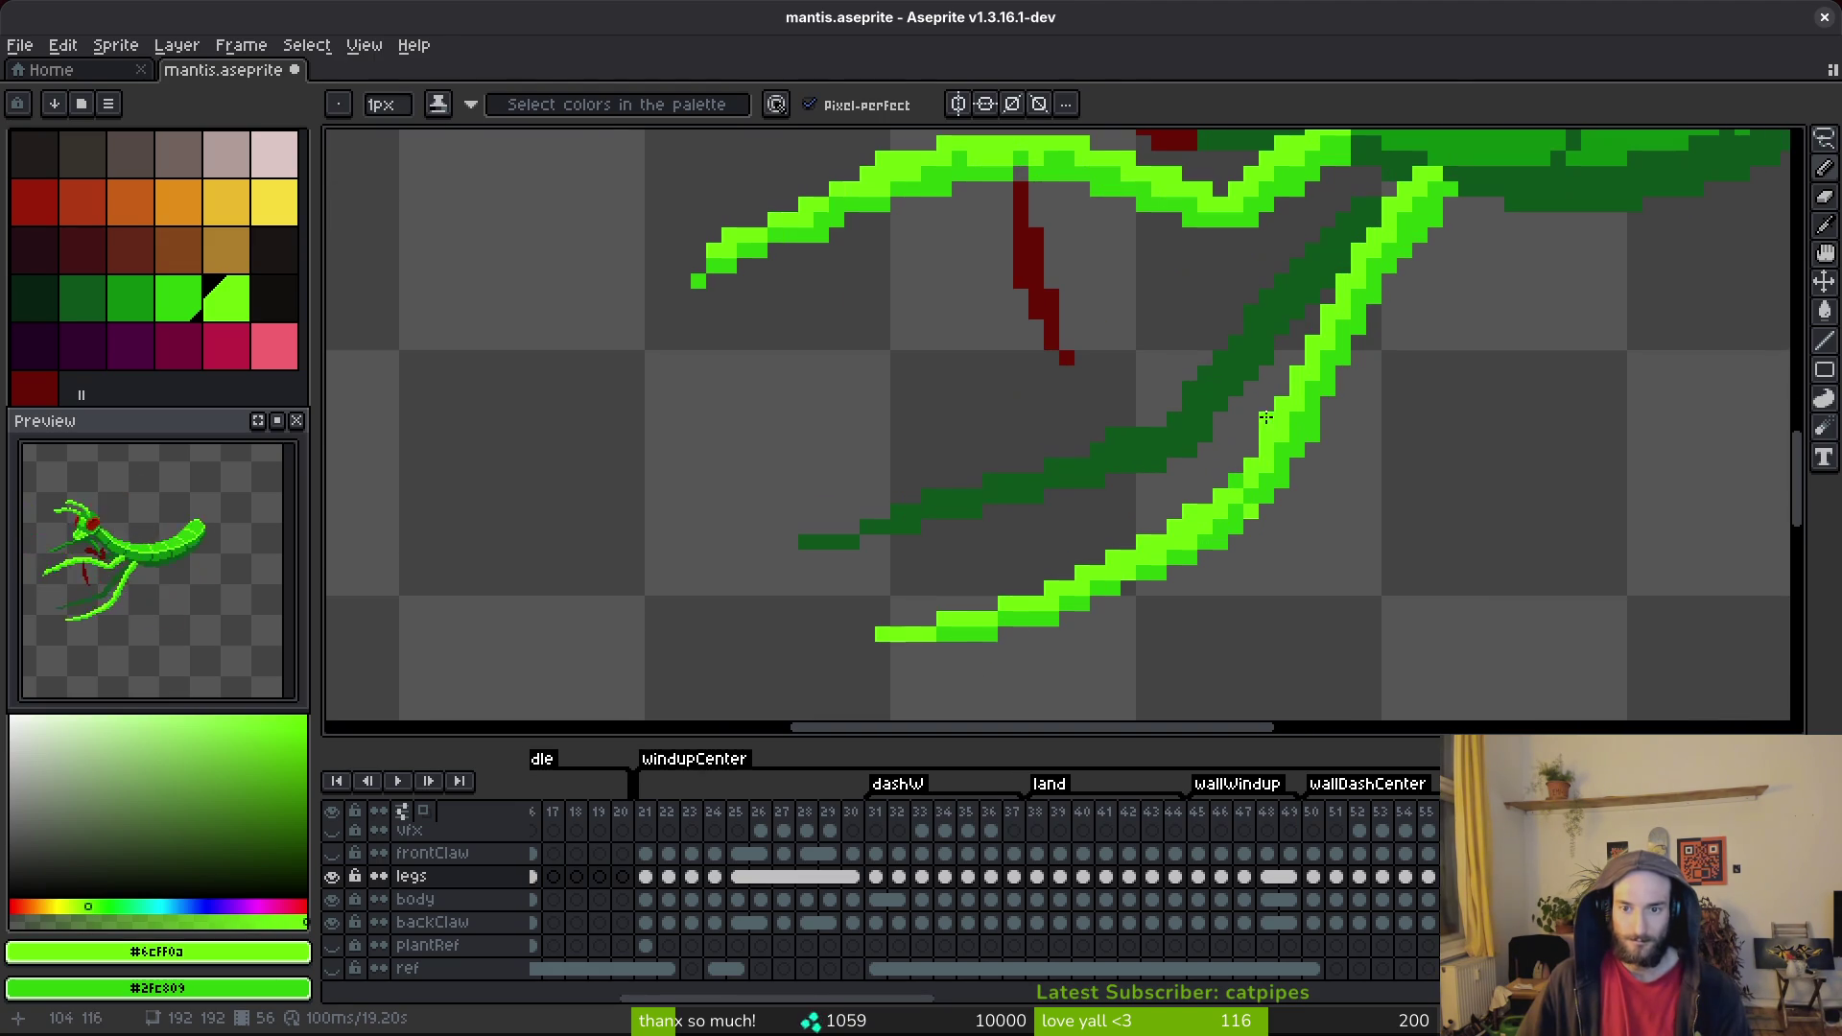
{"action": "key", "text": "b"}
{"action": "scroll", "coordinate": [1357, 390], "scroll_direction": "down", "scroll_amount": 3}
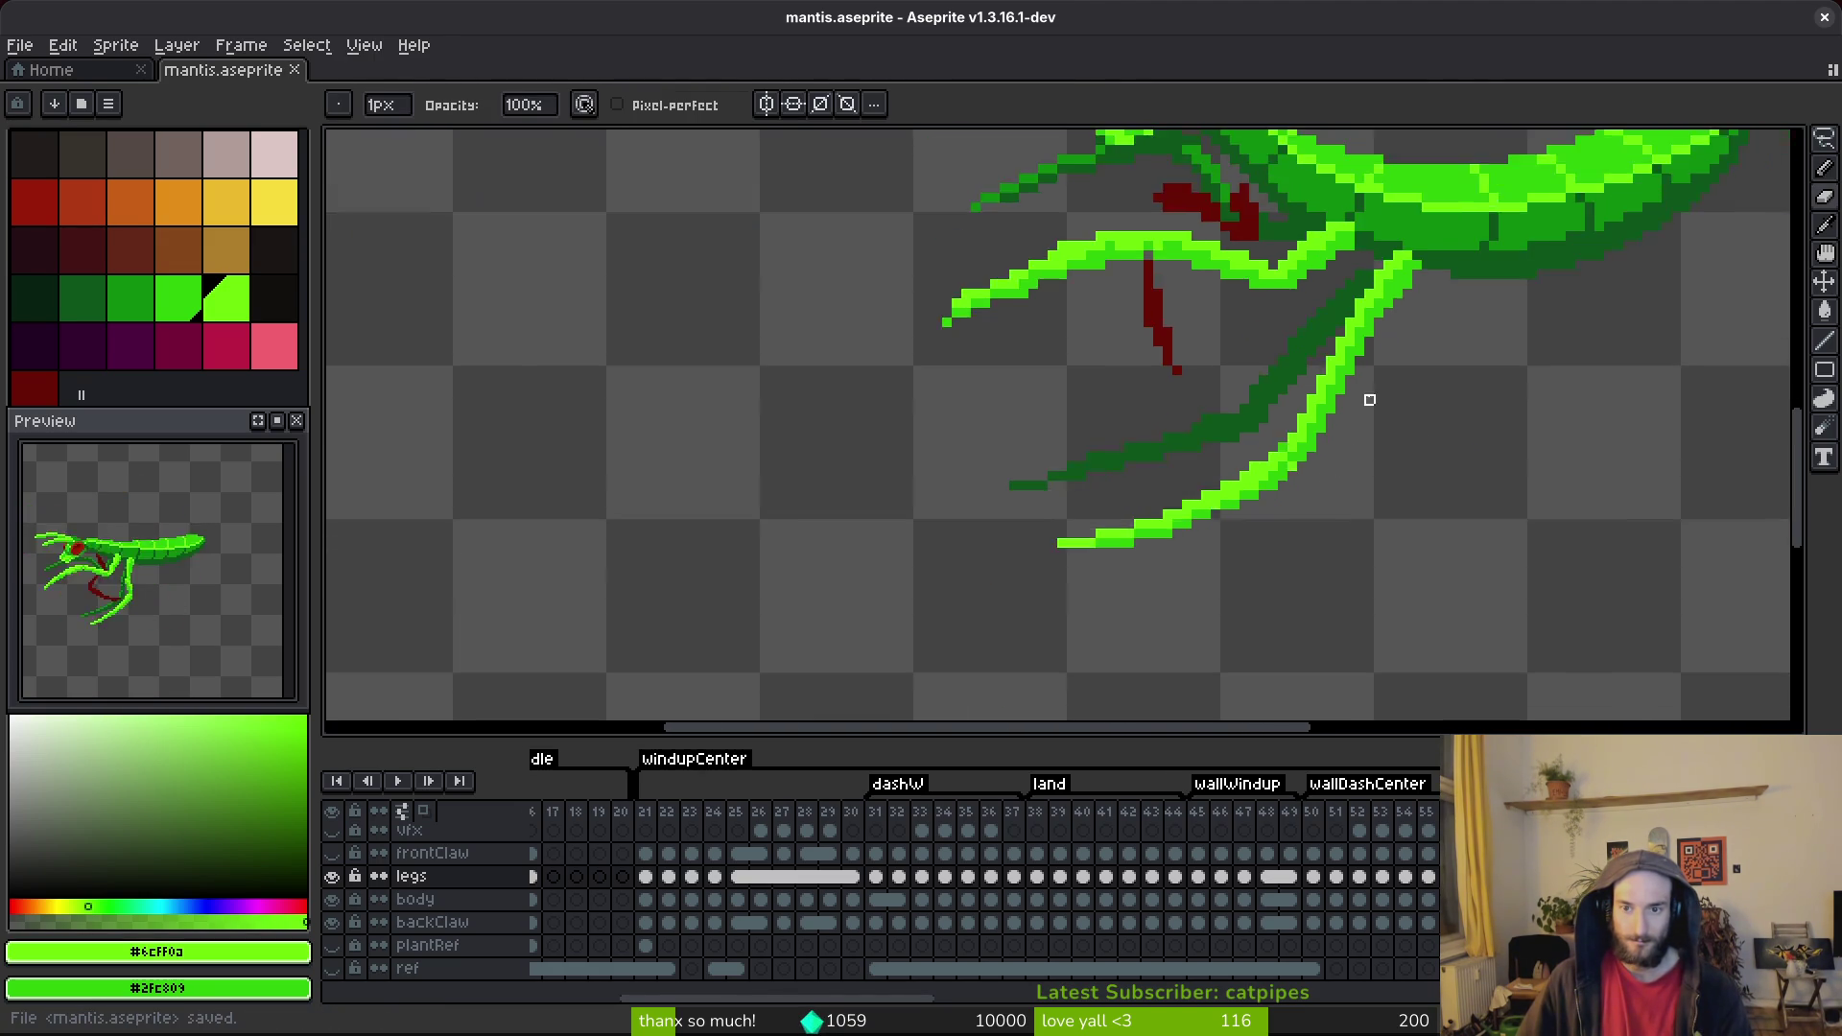
{"action": "scroll", "coordinate": [1372, 432], "scroll_direction": "up", "scroll_amount": 4}
{"action": "key", "text": "b"}
{"action": "left_click", "coordinate": [1339, 409]}
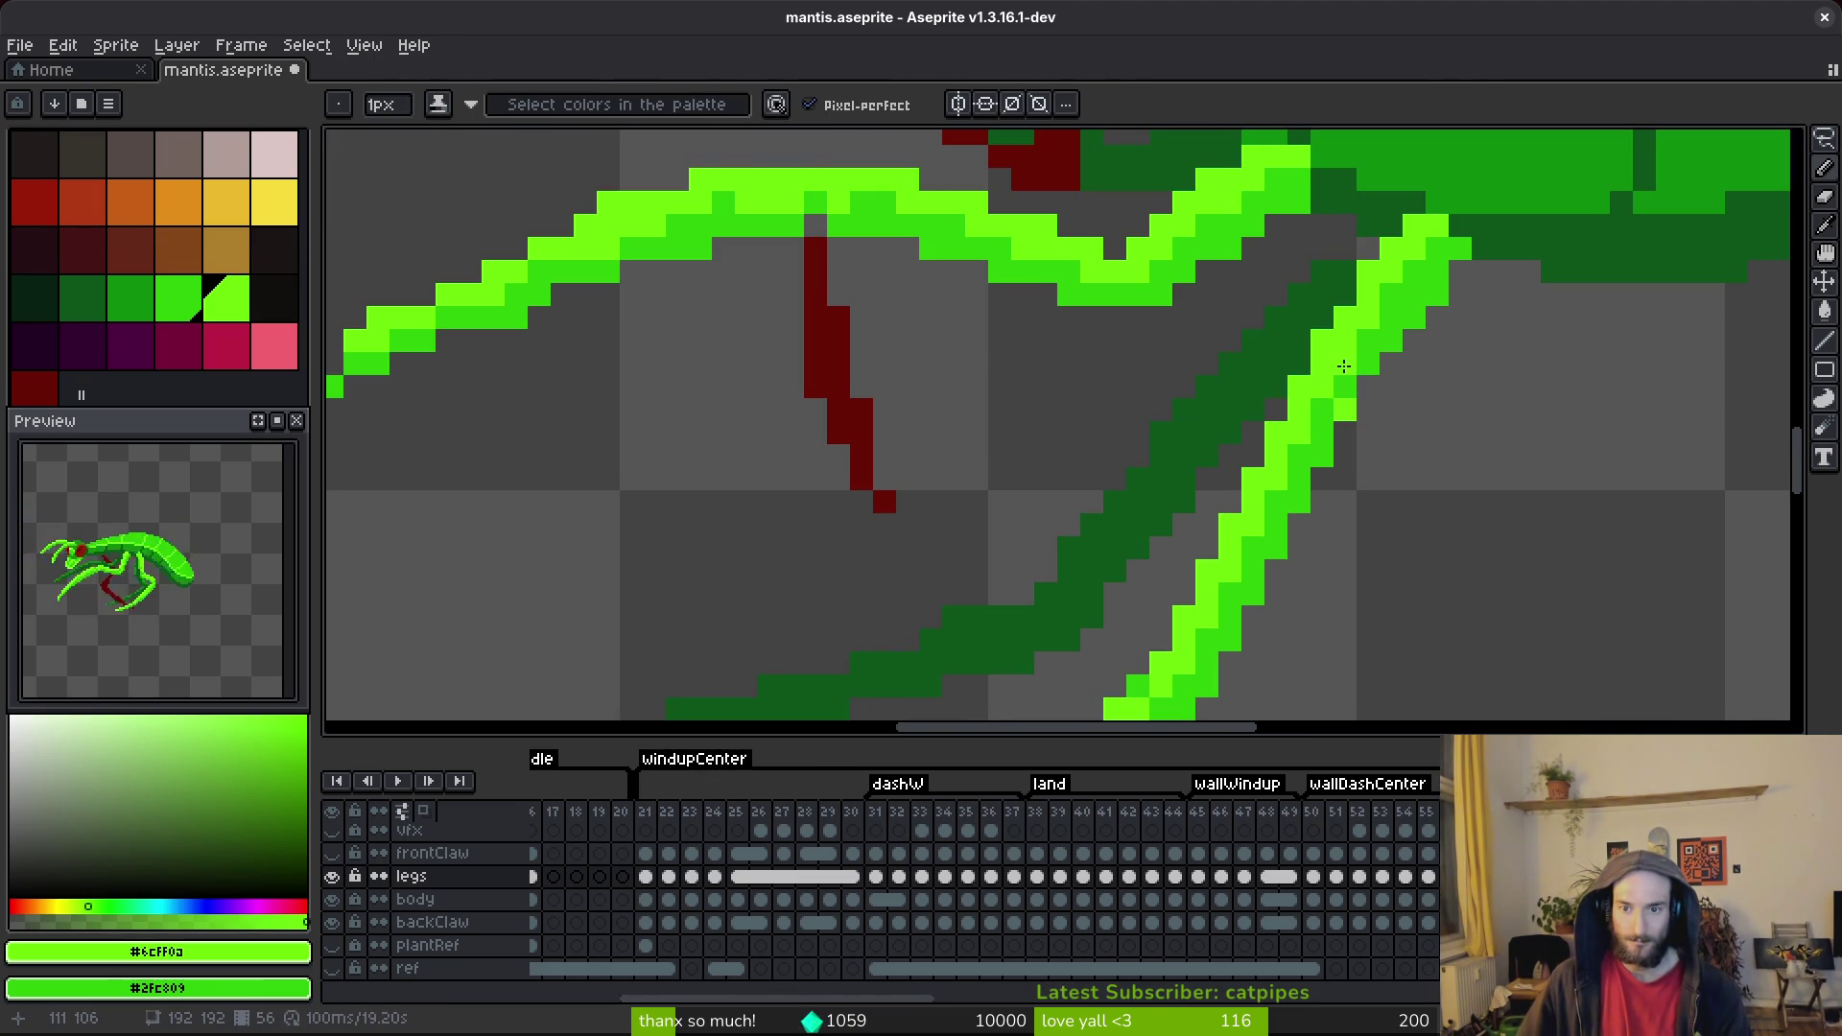
{"action": "mouse_move", "coordinate": [1322, 385]}
{"action": "left_mouse_down"}
{"action": "mouse_move", "coordinate": [1344, 393]}
{"action": "mouse_move", "coordinate": [1338, 415]}
{"action": "mouse_move", "coordinate": [1390, 311]}
{"action": "left_mouse_up"}
Recolour one leg pixel to the darker secondary green and save mantis.aseprite.
{"action": "scroll", "coordinate": [1415, 292], "scroll_direction": "down", "scroll_amount": 5}
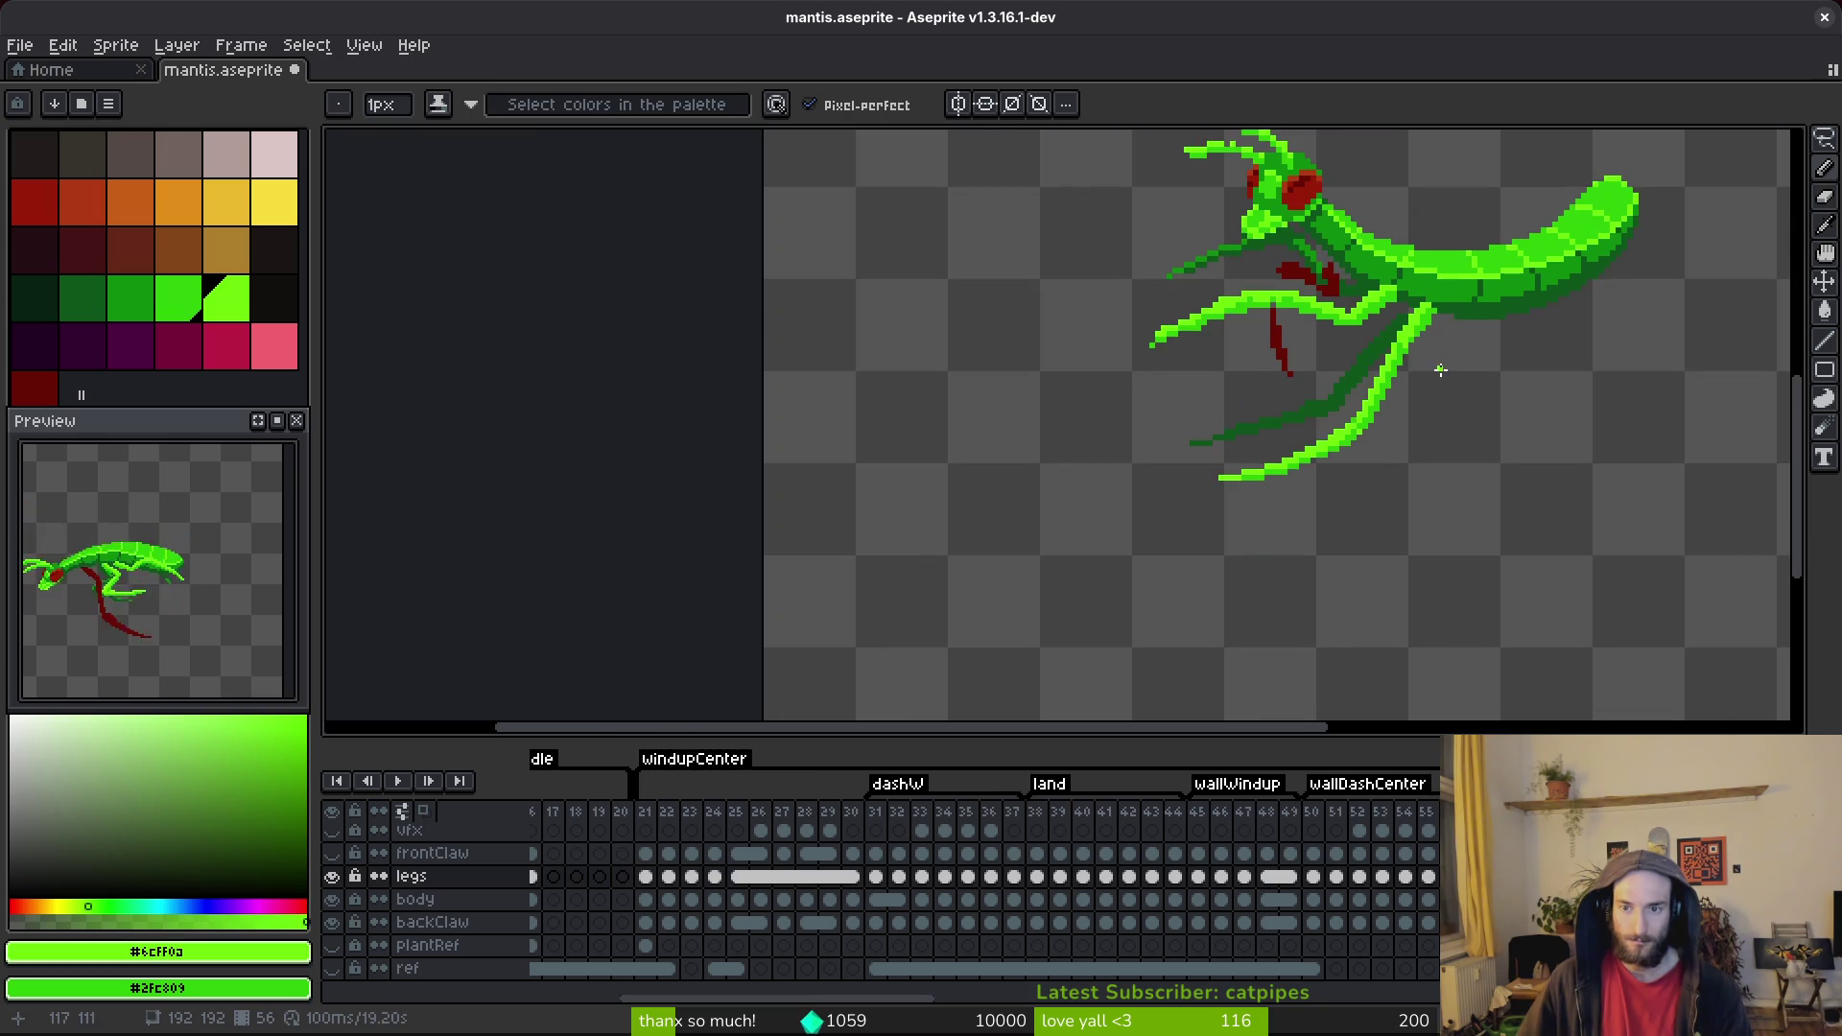
{"action": "scroll", "coordinate": [1398, 398], "scroll_direction": "up", "scroll_amount": 4}
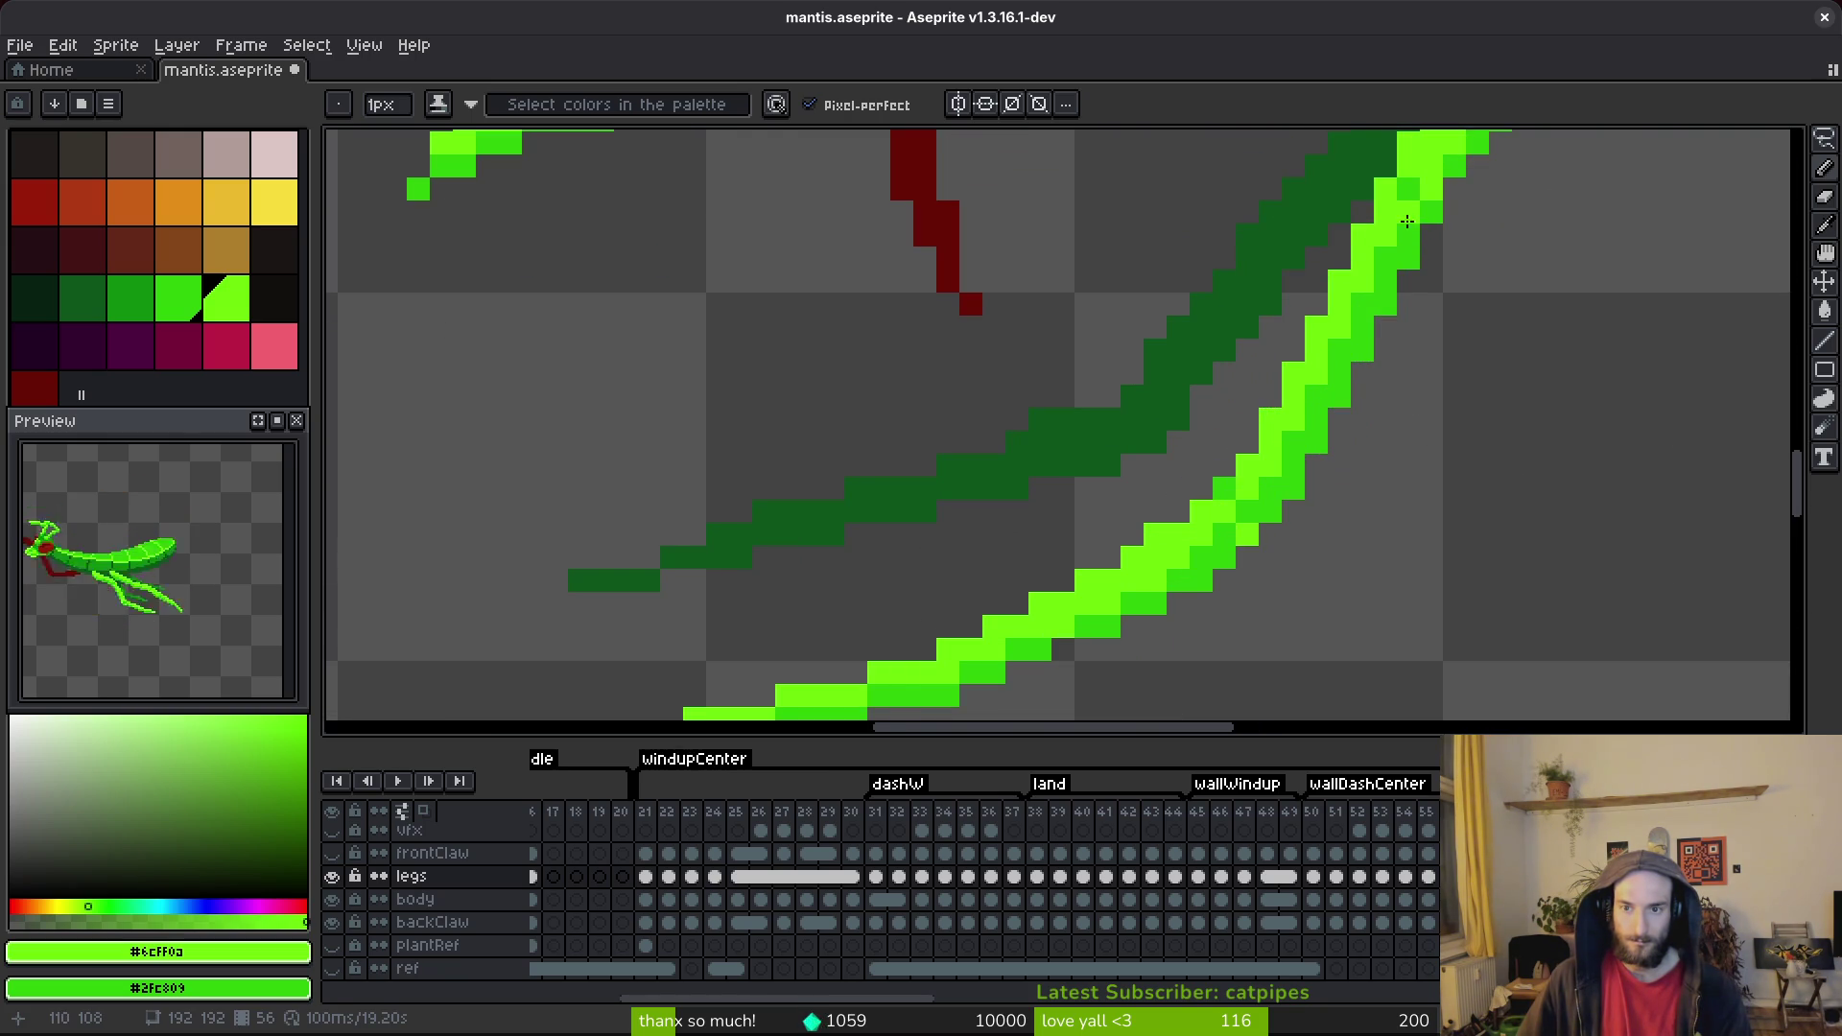
{"action": "key", "text": "ctrl+s"}
{"action": "scroll", "coordinate": [1366, 350], "scroll_direction": "down", "scroll_amount": 5}
{"action": "scroll", "coordinate": [1426, 392], "scroll_direction": "up", "scroll_amount": 4}
{"action": "scroll", "coordinate": [1426, 392], "scroll_direction": "up", "scroll_amount": 3}
{"action": "right_click", "coordinate": [1347, 238]}
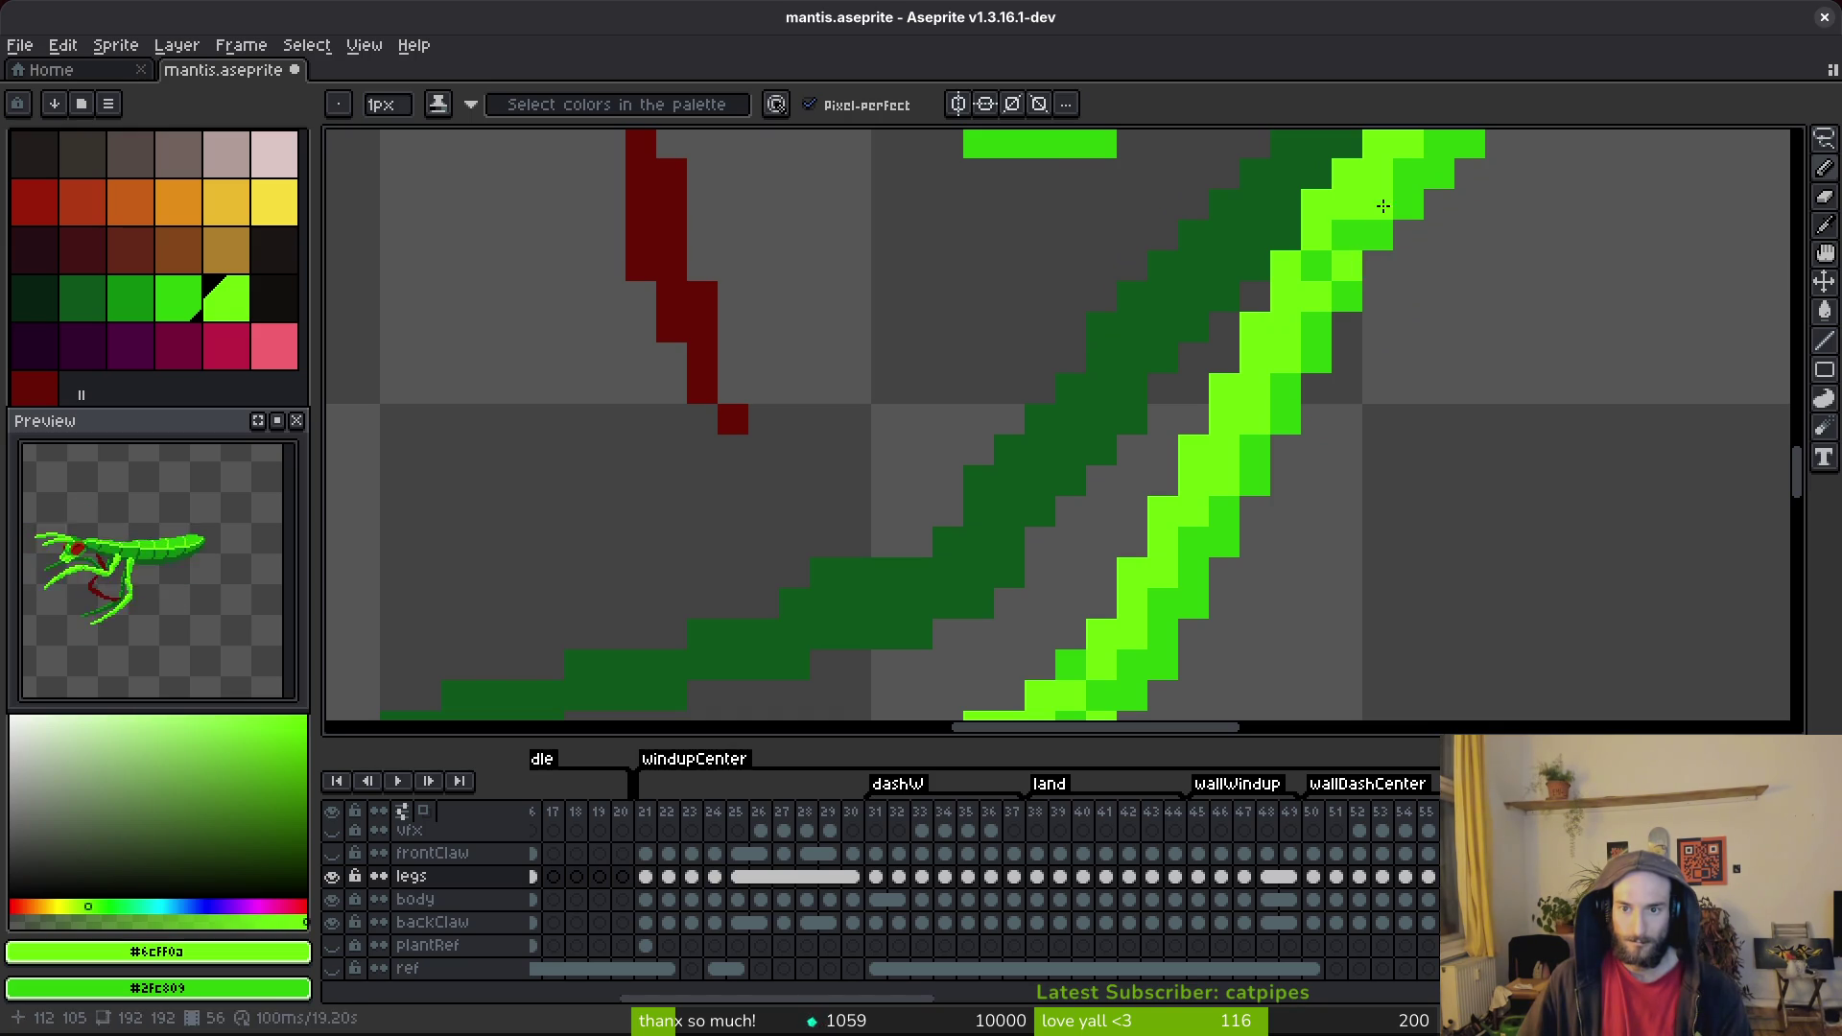
{"action": "scroll", "coordinate": [1436, 397], "scroll_direction": "down", "scroll_amount": 3}
{"action": "key", "text": "ctrl+s"}
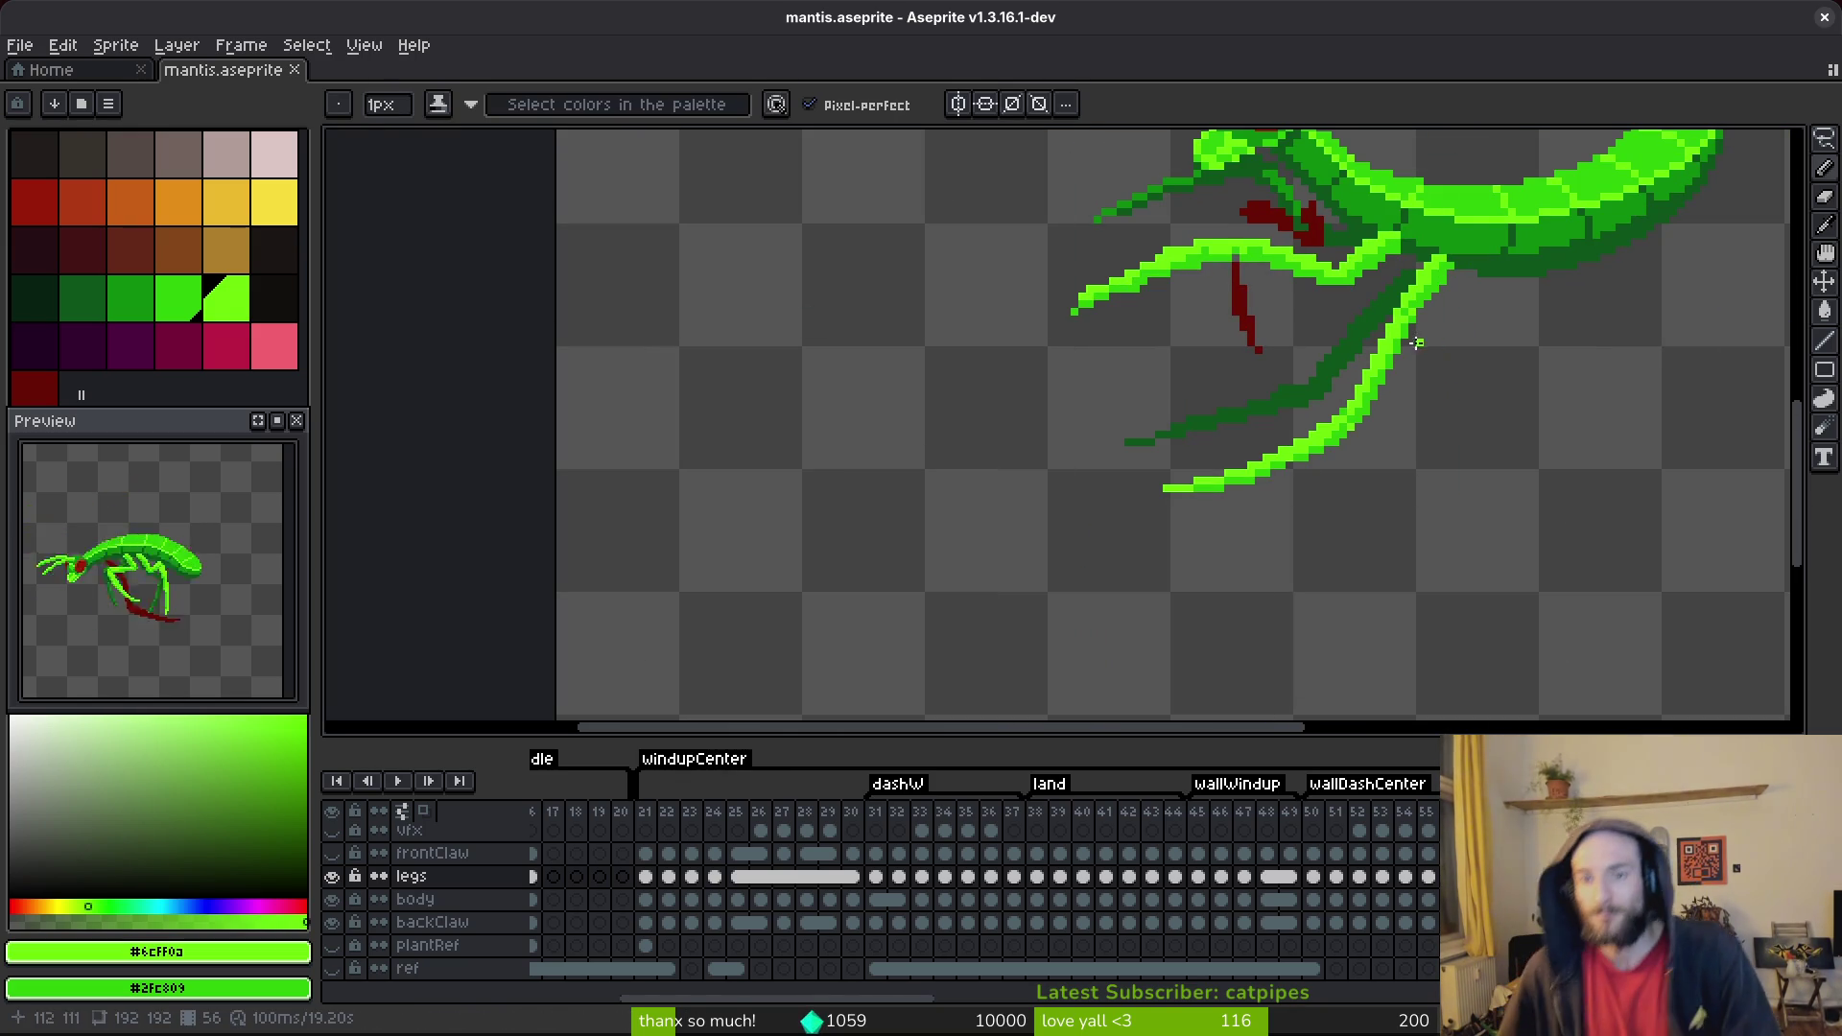
{"action": "scroll", "coordinate": [1405, 301], "scroll_direction": "up", "scroll_amount": 2}
{"action": "scroll", "coordinate": [1377, 295], "scroll_direction": "up", "scroll_amount": 5}
Add a lime pixel to the front leg's outline.
{"action": "left_click", "coordinate": [1360, 704]}
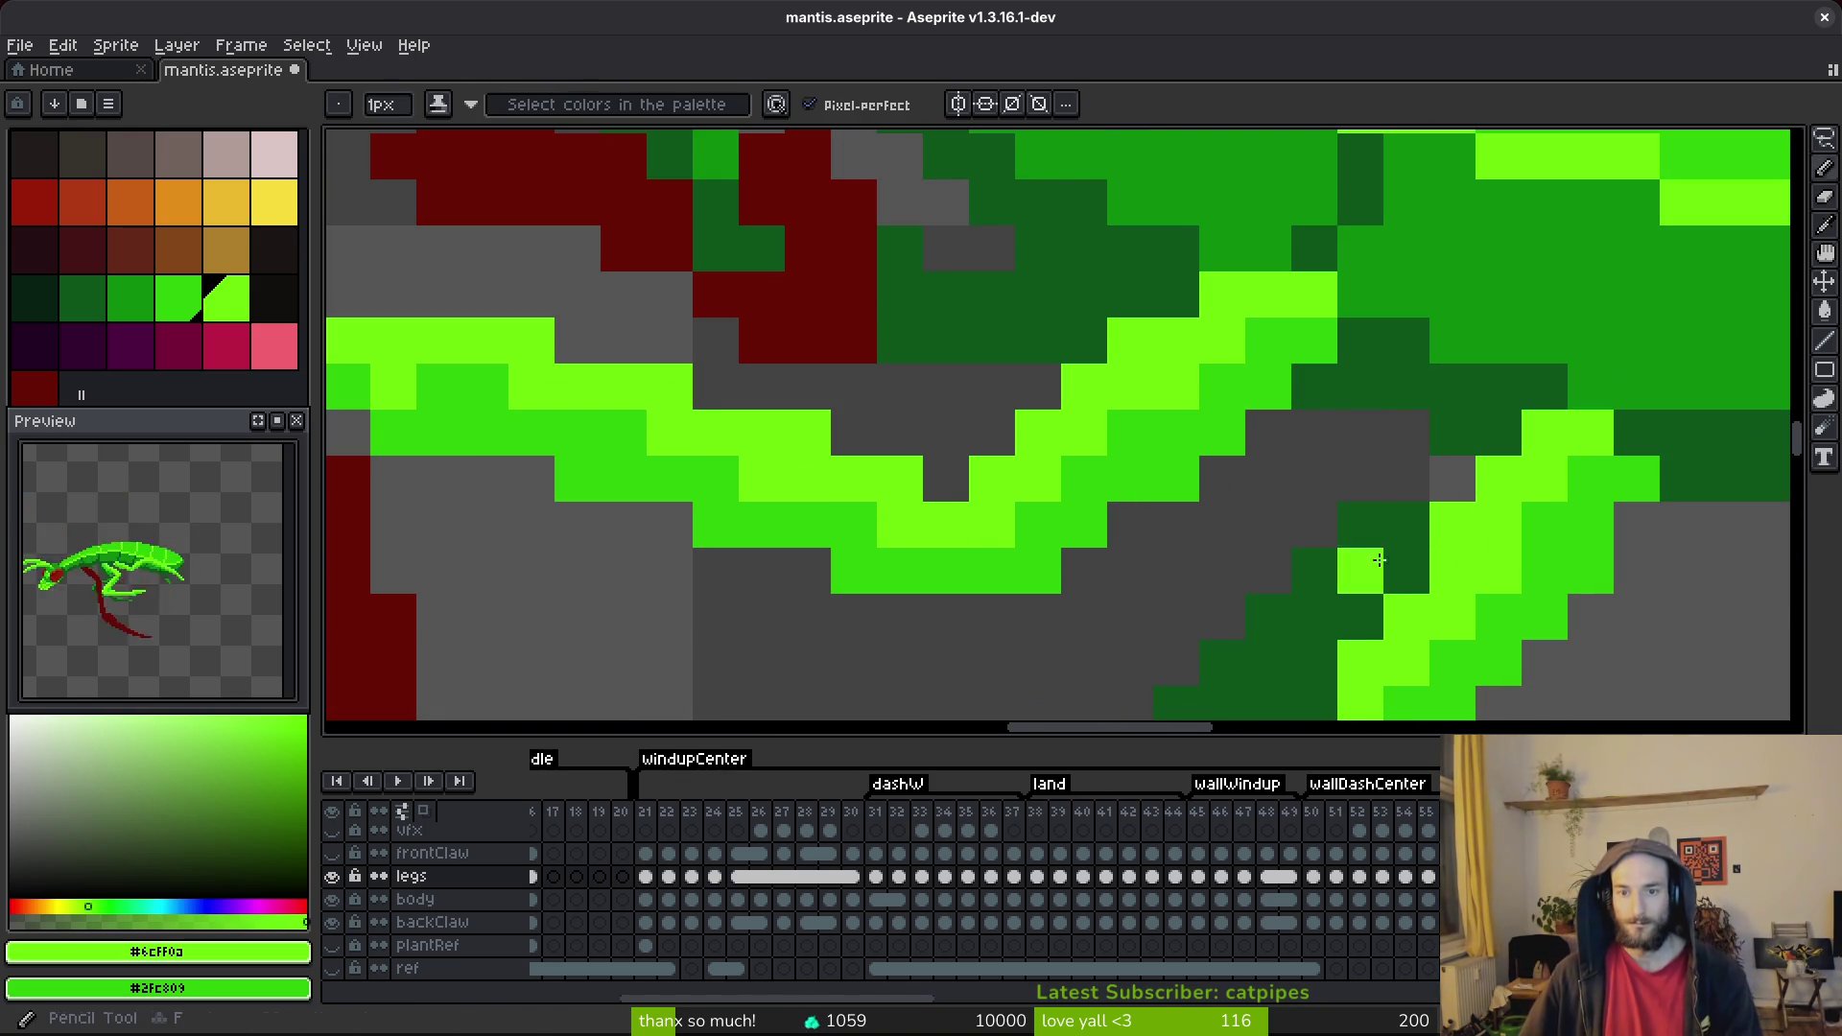
{"action": "scroll", "coordinate": [1180, 427], "scroll_direction": "down", "scroll_amount": 2}
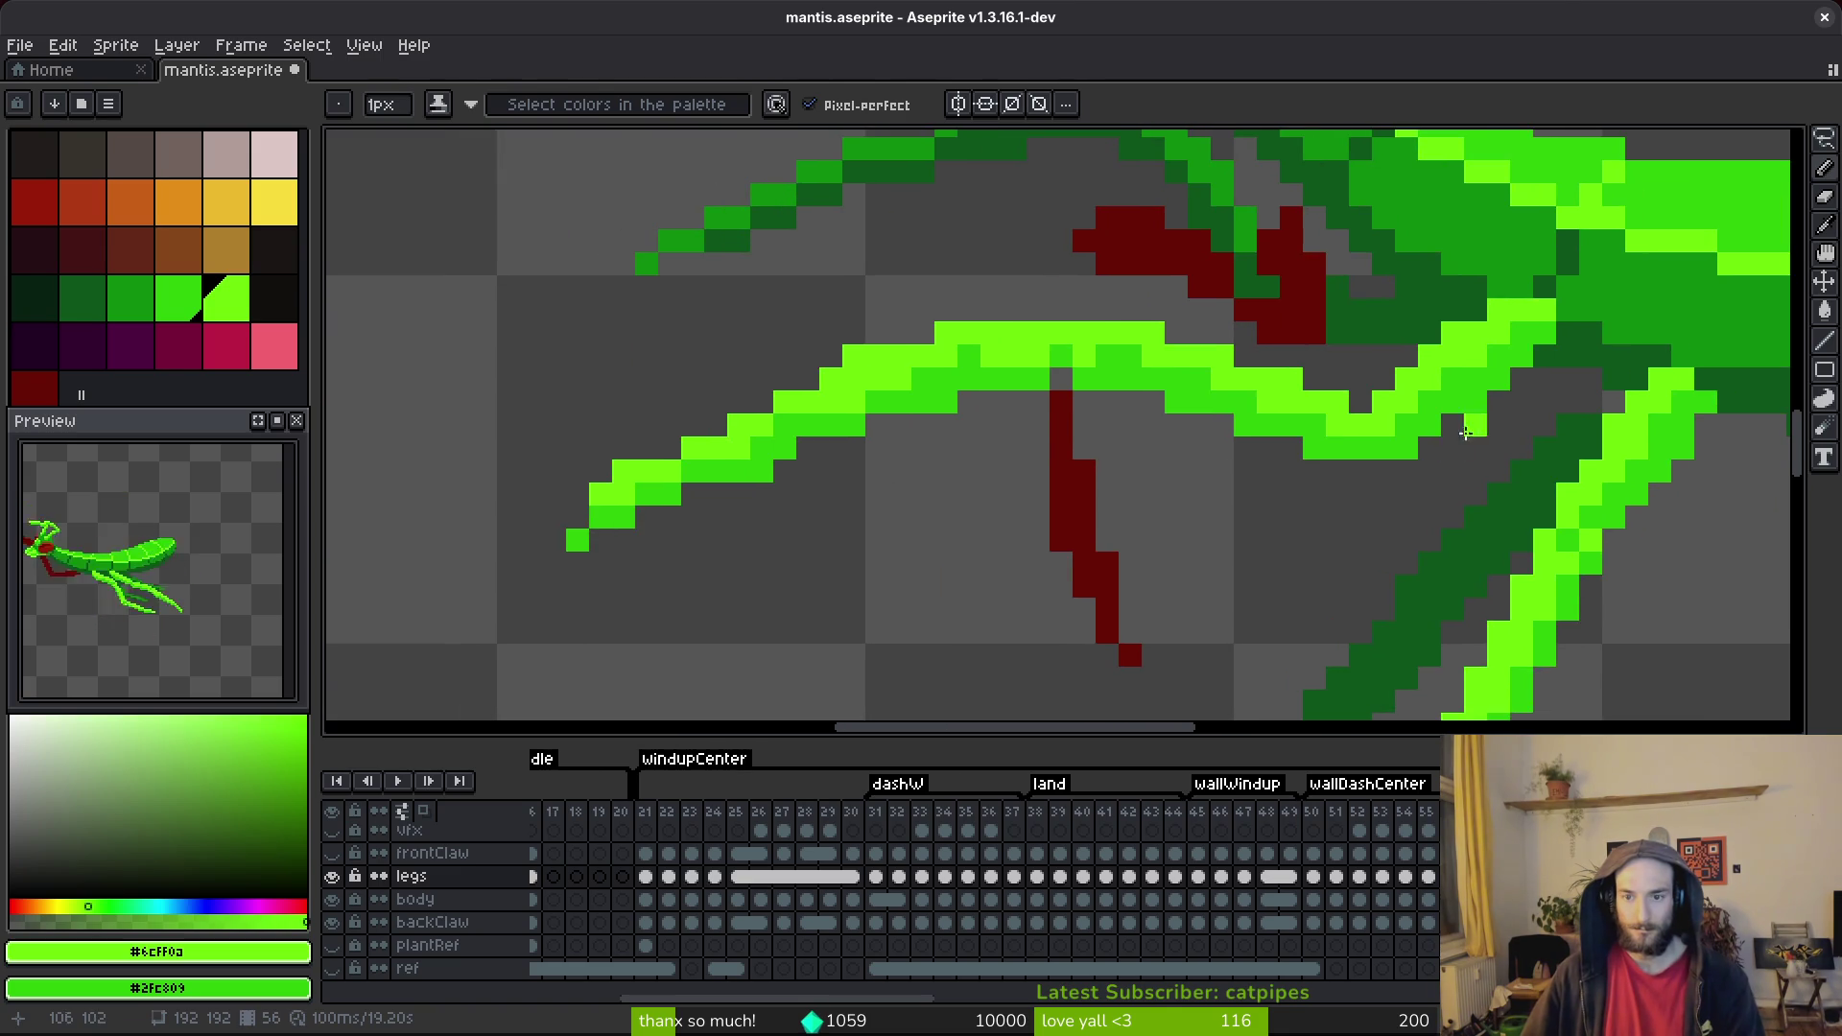
{"action": "key", "text": "e"}
{"action": "key", "text": "b"}
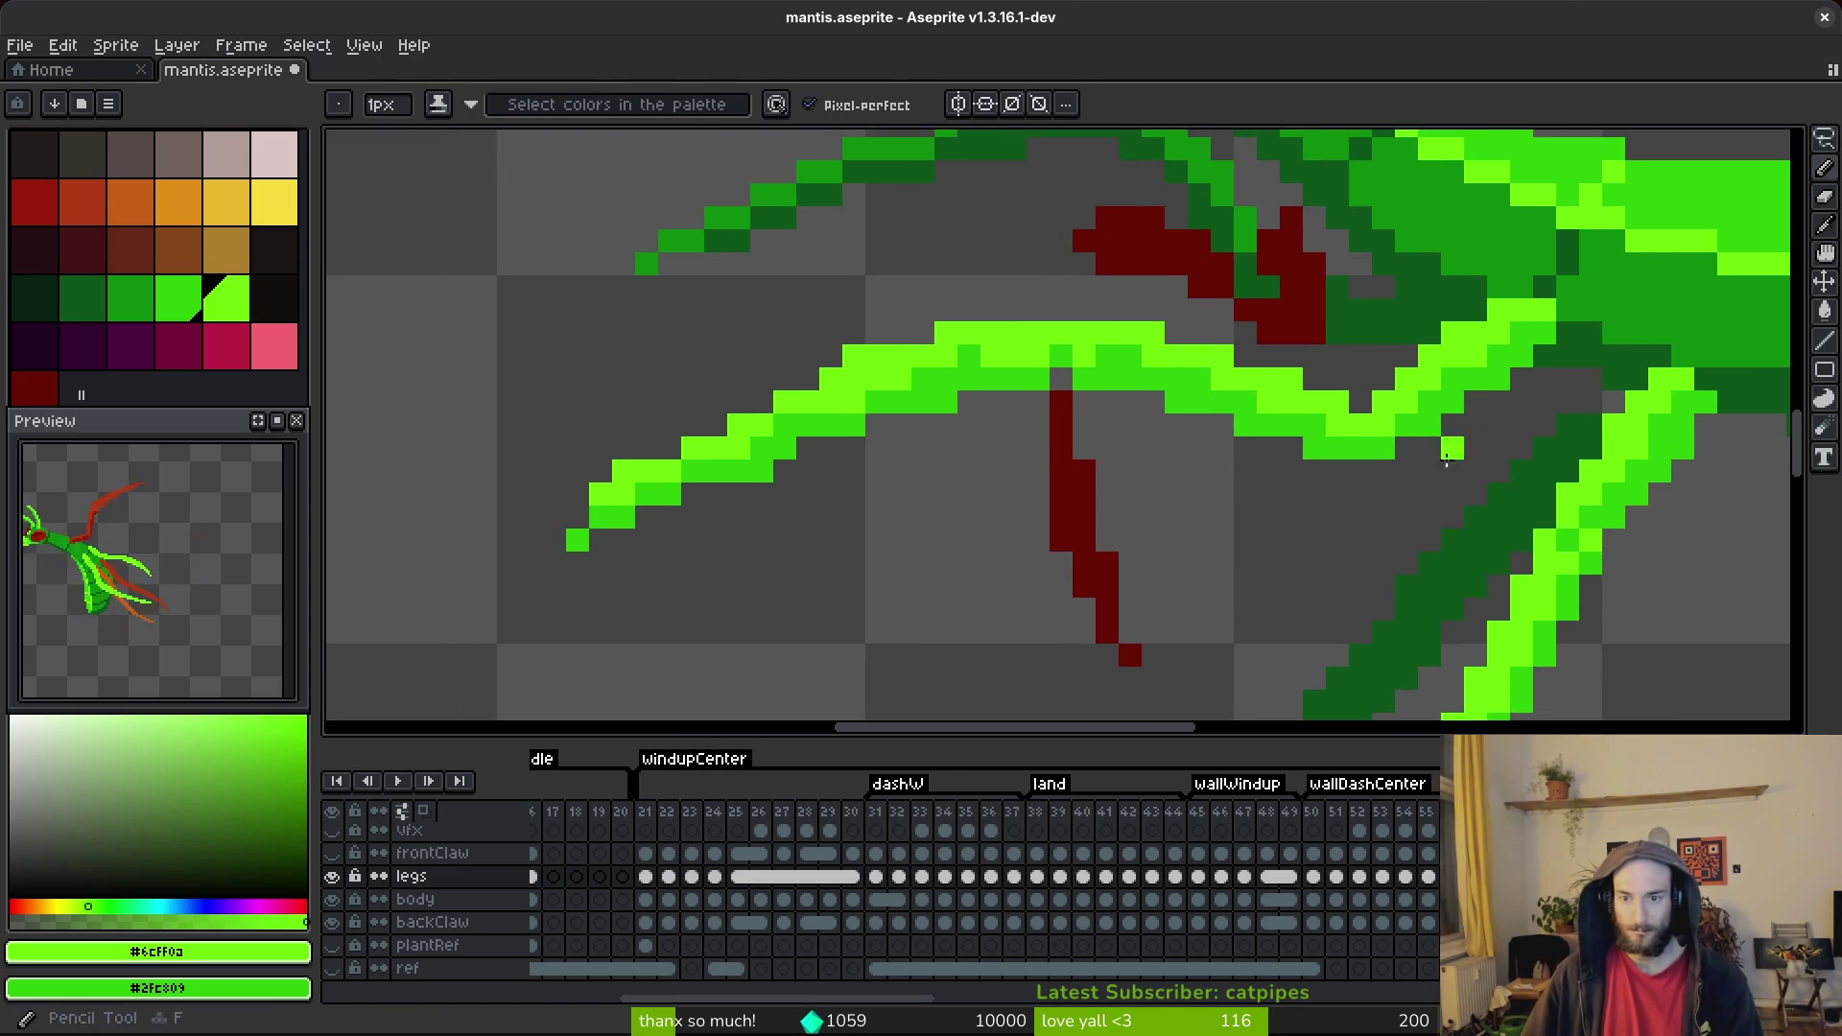
{"action": "scroll", "coordinate": [1259, 430], "scroll_direction": "left", "scroll_amount": 2}
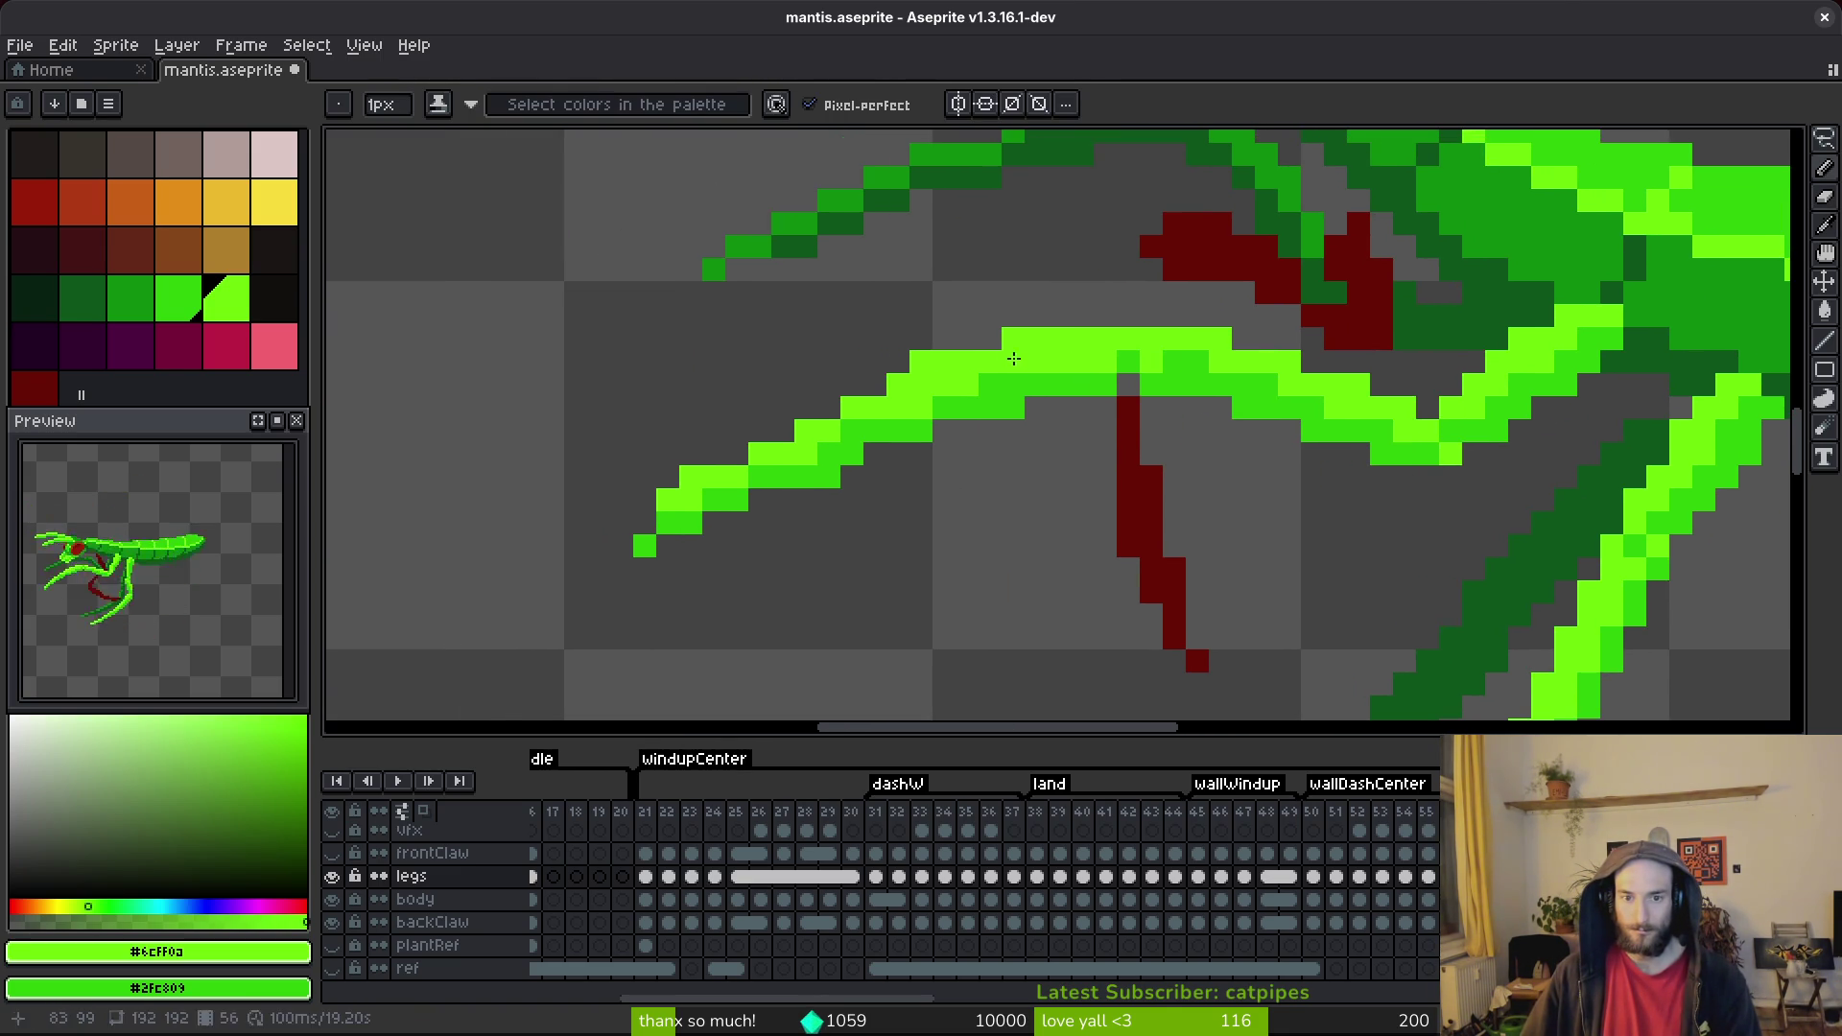
Erase stray green pixels on the front leg and reshape its tip with a new pixel.
{"action": "key", "text": "e"}
{"action": "left_click", "coordinate": [921, 362]}
{"action": "key", "text": "b"}
{"action": "key", "text": "e"}
{"action": "left_click", "coordinate": [691, 477]}
{"action": "key", "text": "b"}
{"action": "left_click", "coordinate": [640, 523]}
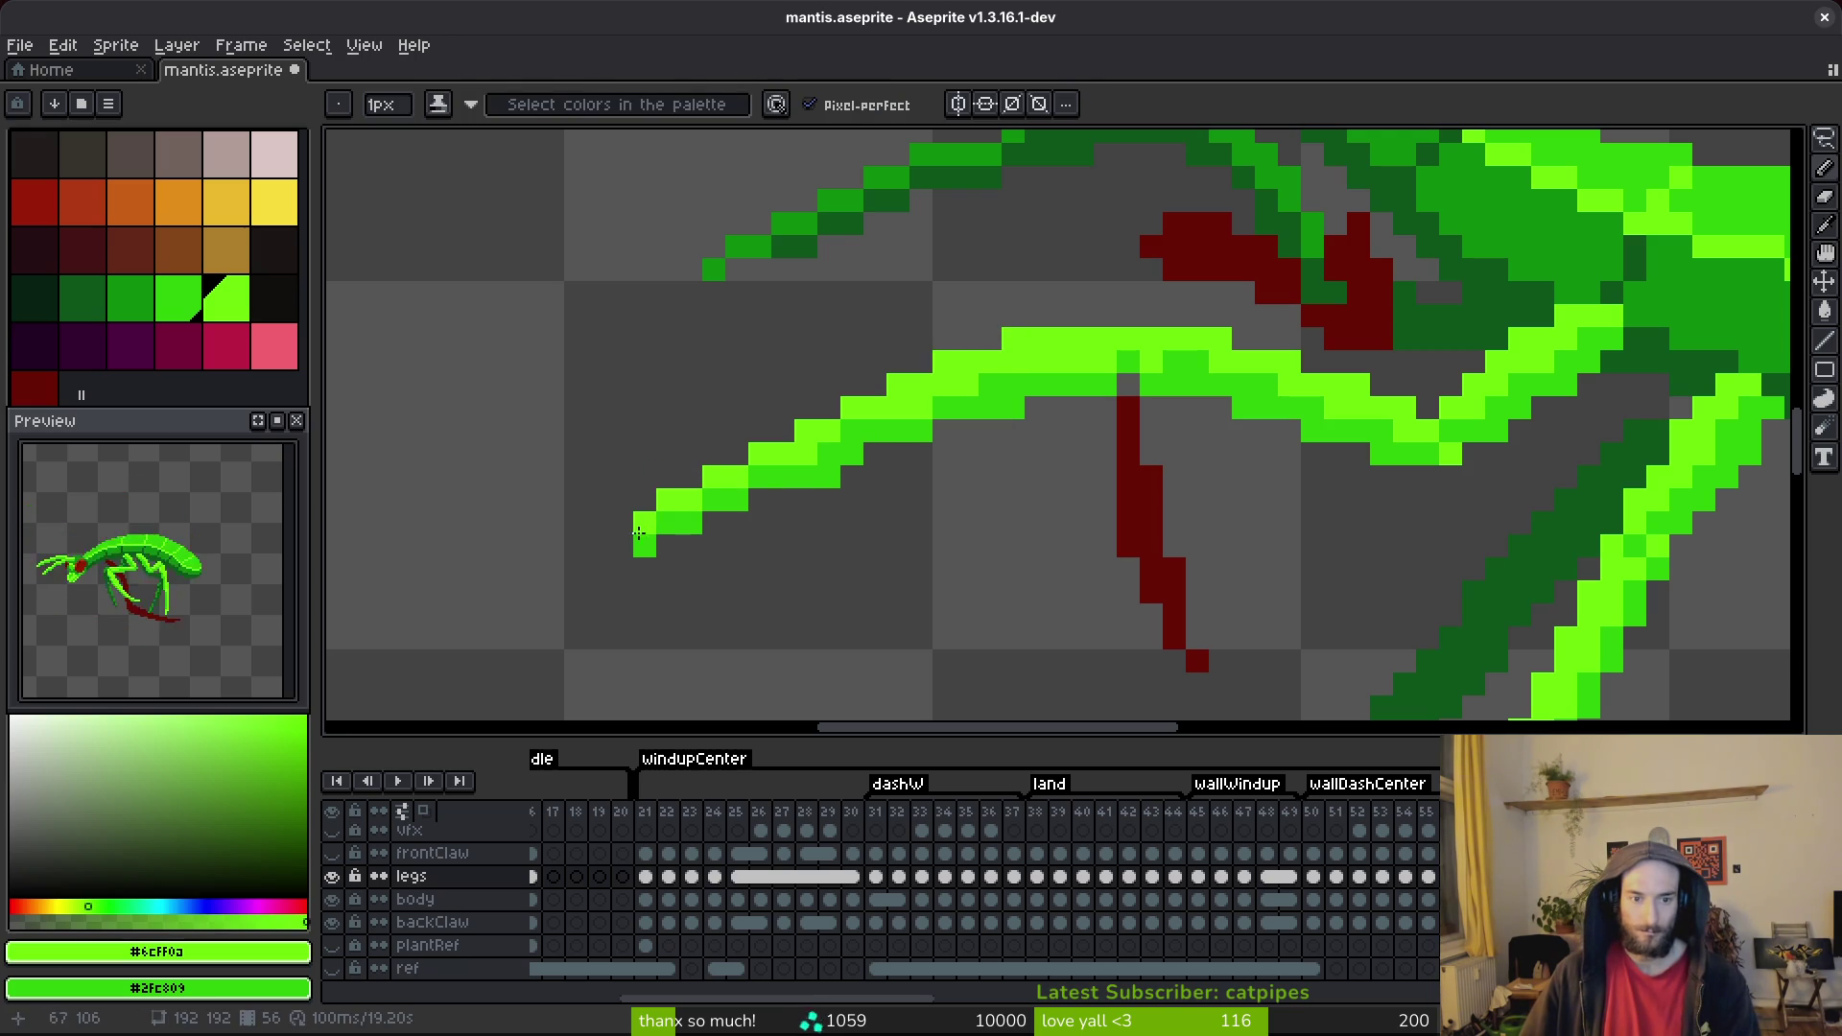
{"action": "key", "text": "e"}
{"action": "left_click", "coordinate": [829, 476]}
{"action": "key", "text": "b"}
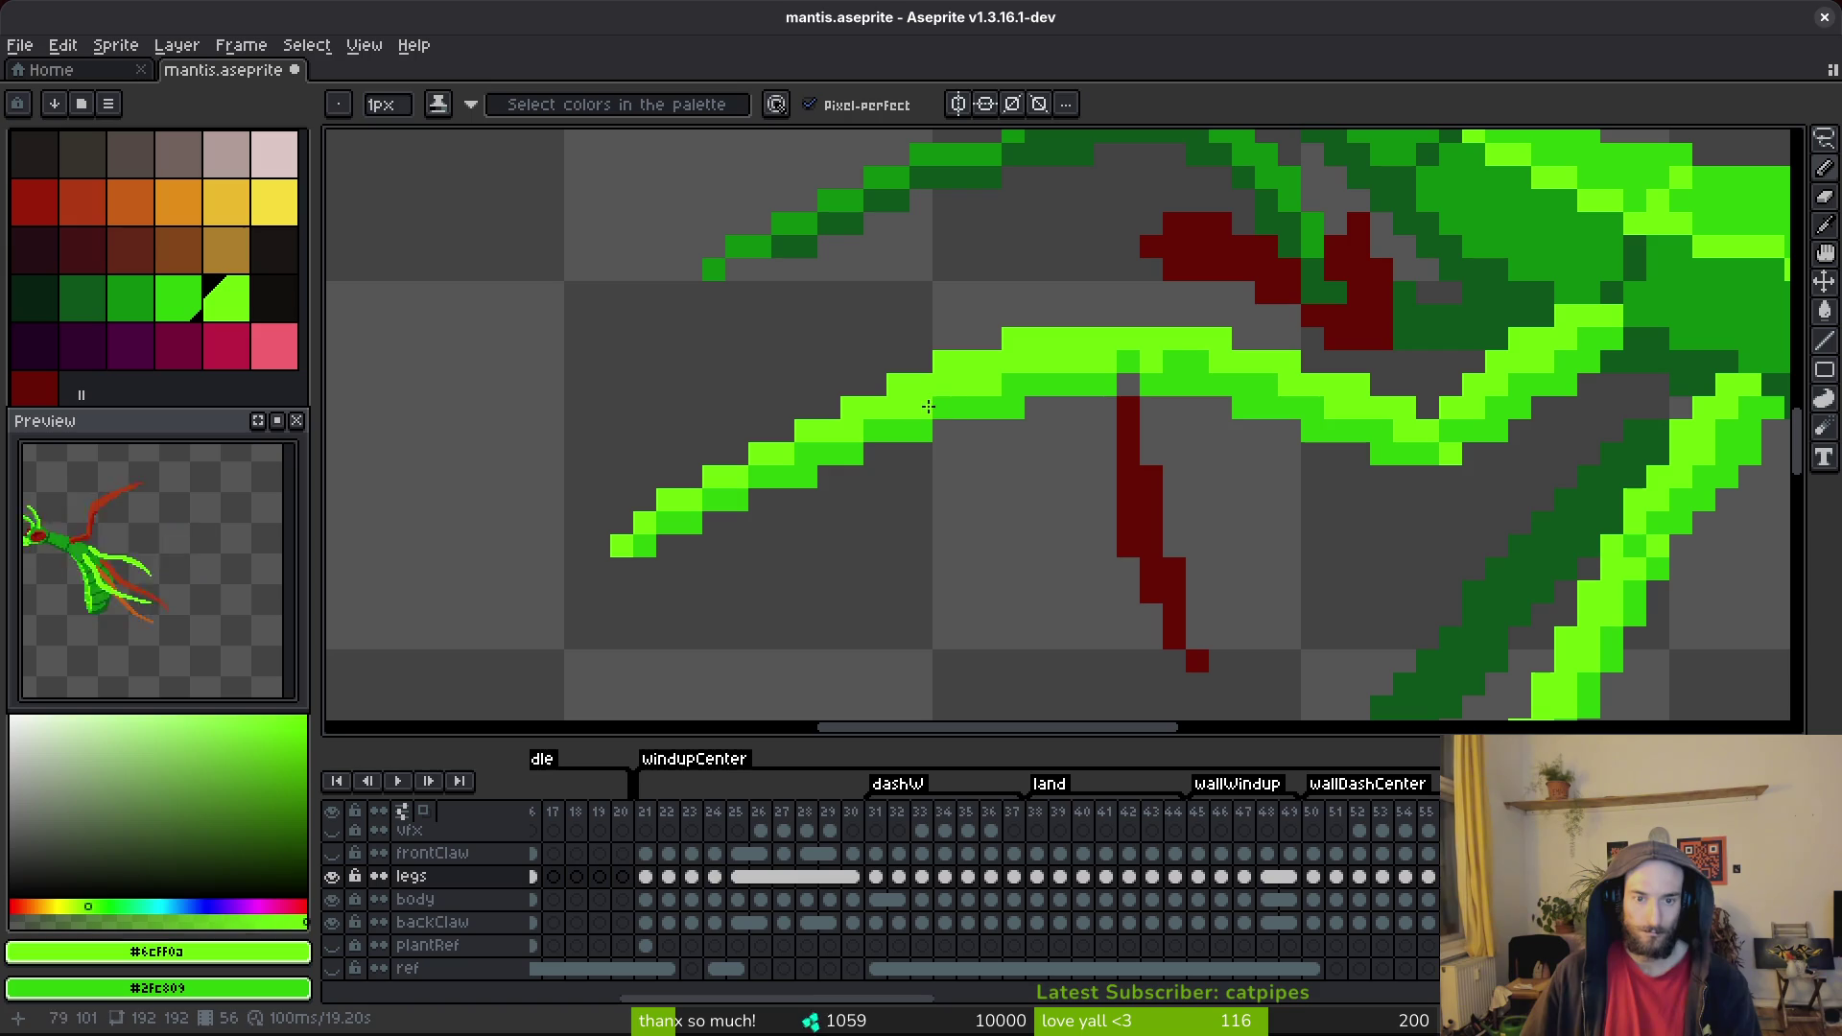
Erase the bumpy bright green pixels along the leg's top edge, then save mantis.aseprite.
{"action": "key", "text": "e"}
{"action": "mouse_move", "coordinate": [1141, 383]}
{"action": "left_mouse_down"}
{"action": "mouse_move", "coordinate": [1171, 383]}
{"action": "mouse_move", "coordinate": [1126, 374]}
{"action": "left_mouse_up"}
{"action": "left_click", "coordinate": [1013, 407]}
{"action": "scroll", "coordinate": [1244, 454], "scroll_direction": "down", "scroll_amount": 2}
{"action": "scroll", "coordinate": [1198, 307], "scroll_direction": "up", "scroll_amount": 2}
{"action": "key", "text": "f"}
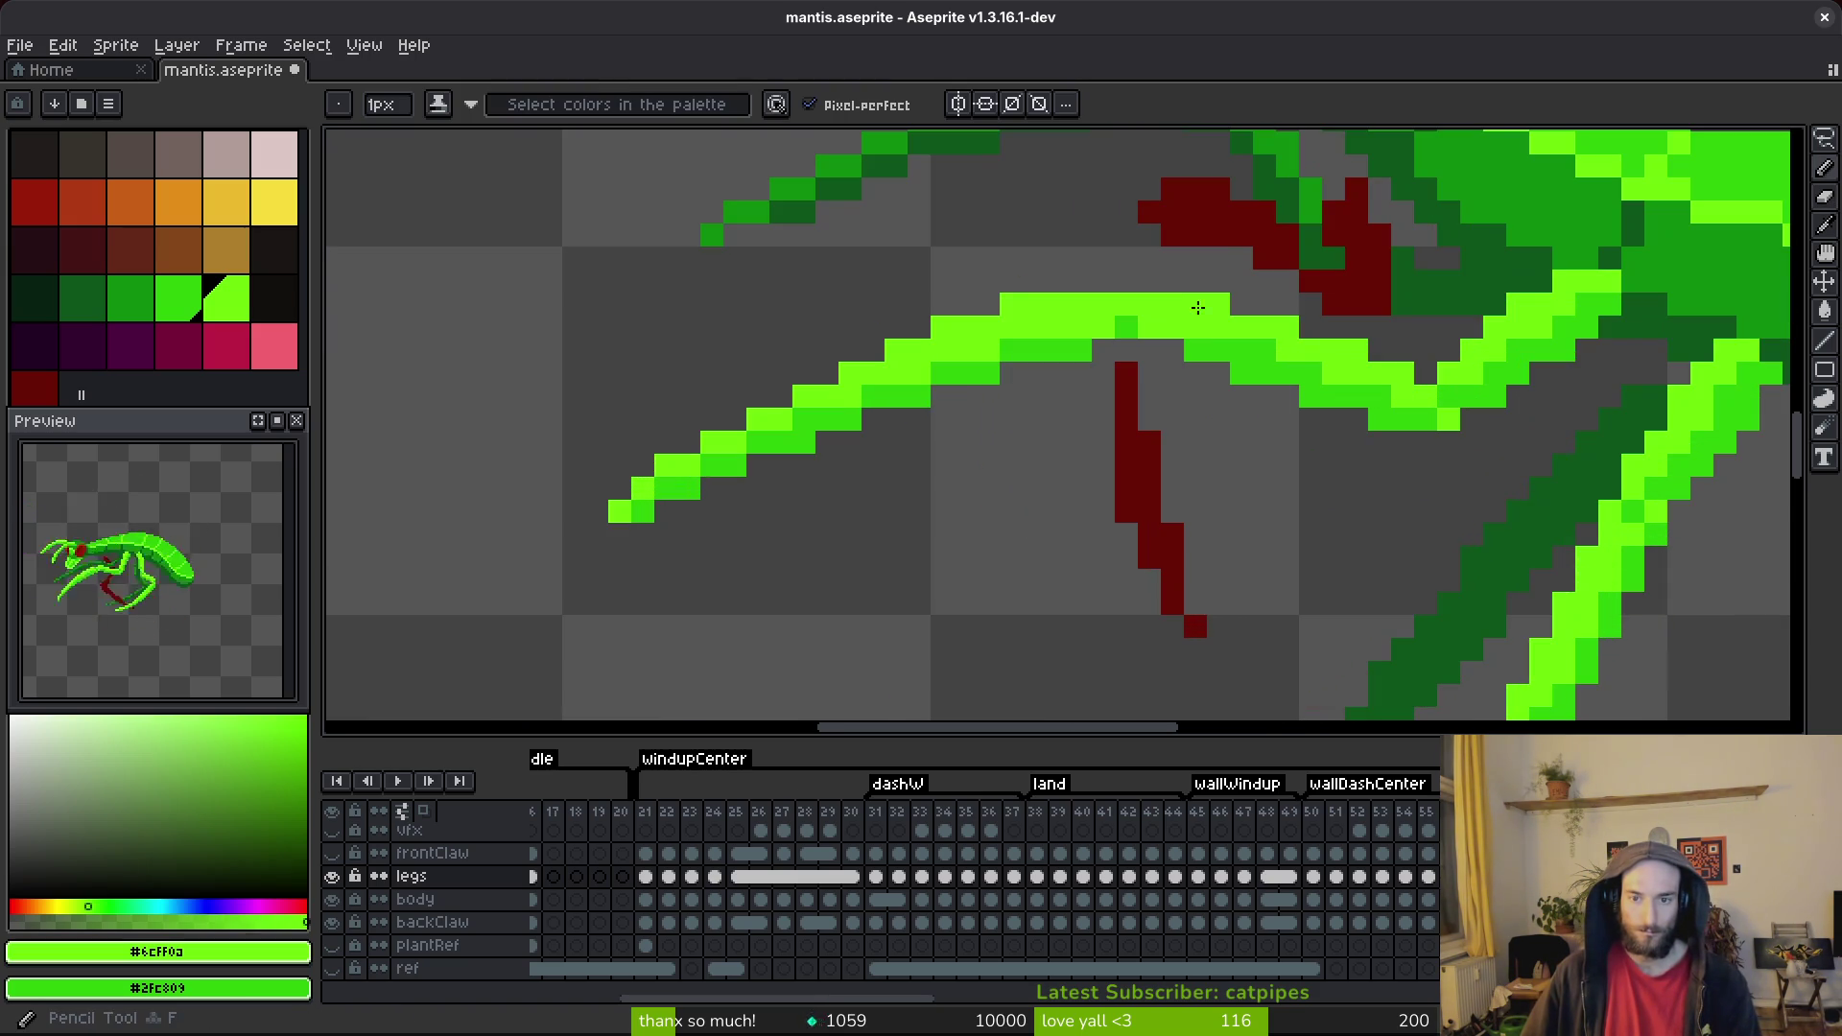
{"action": "scroll", "coordinate": [1209, 364], "scroll_direction": "down", "scroll_amount": 3}
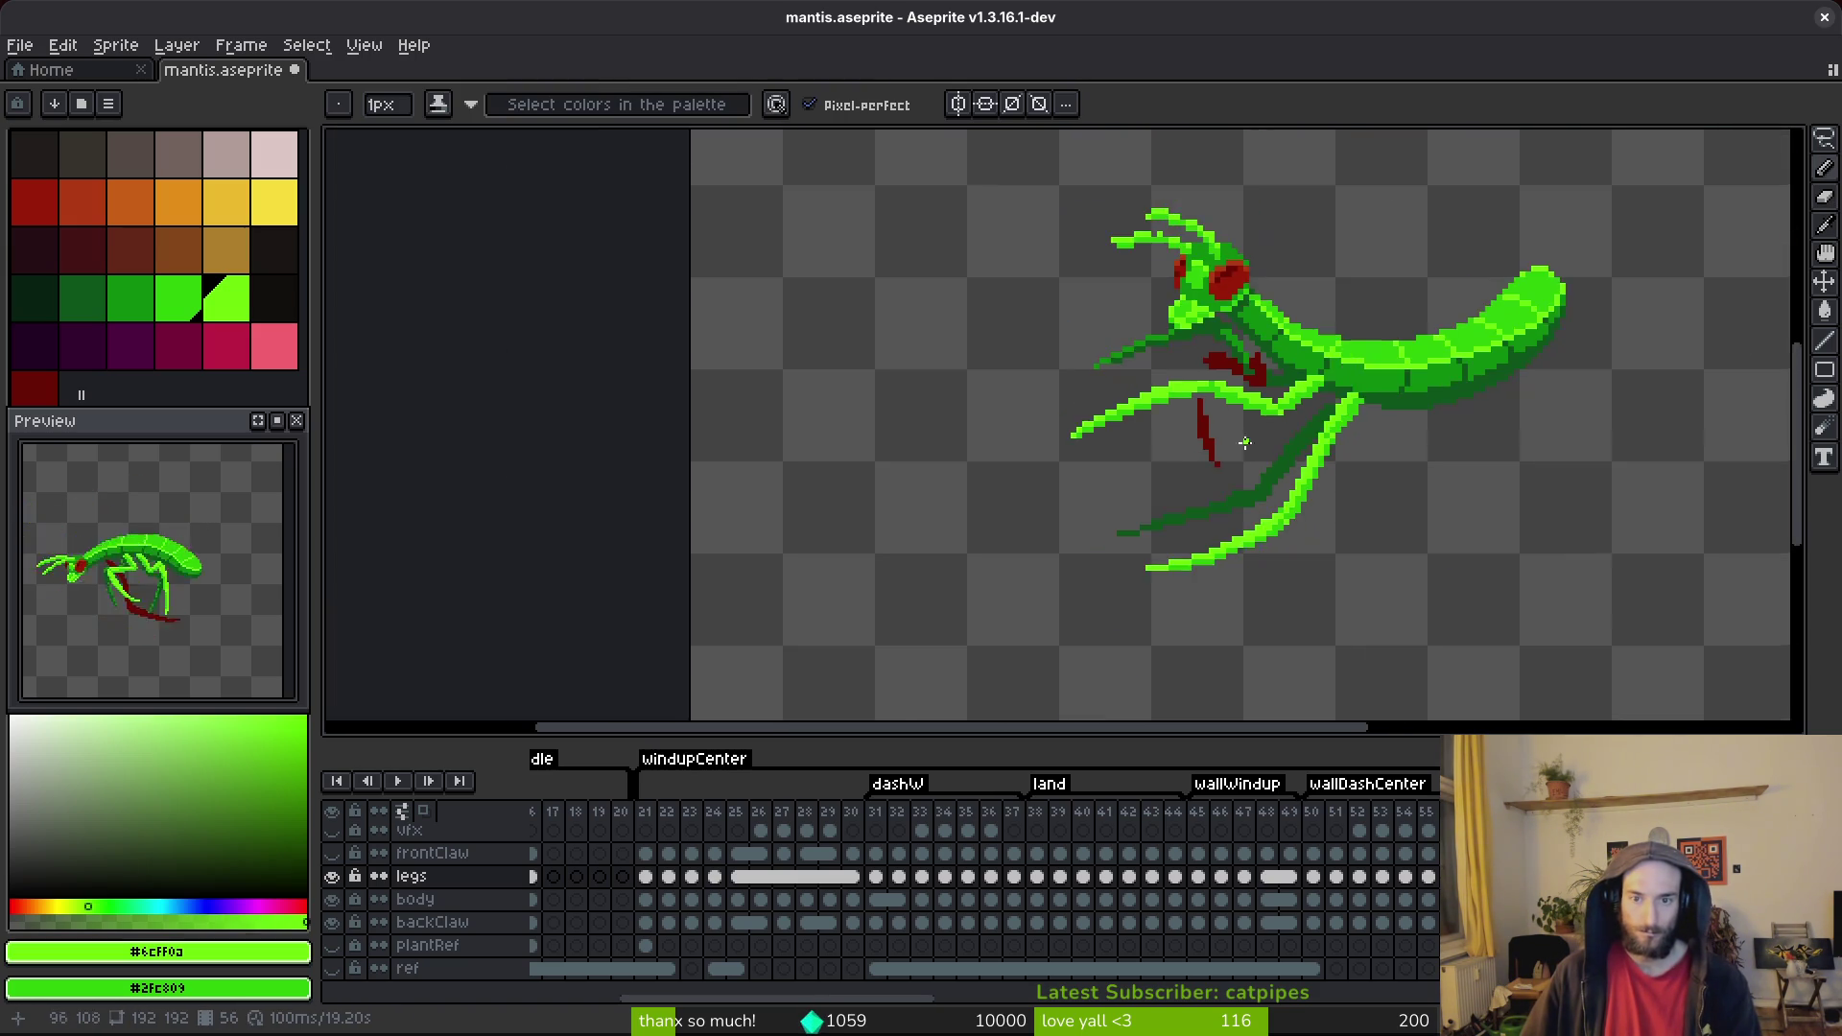
{"action": "scroll", "coordinate": [1202, 383], "scroll_direction": "up", "scroll_amount": 2}
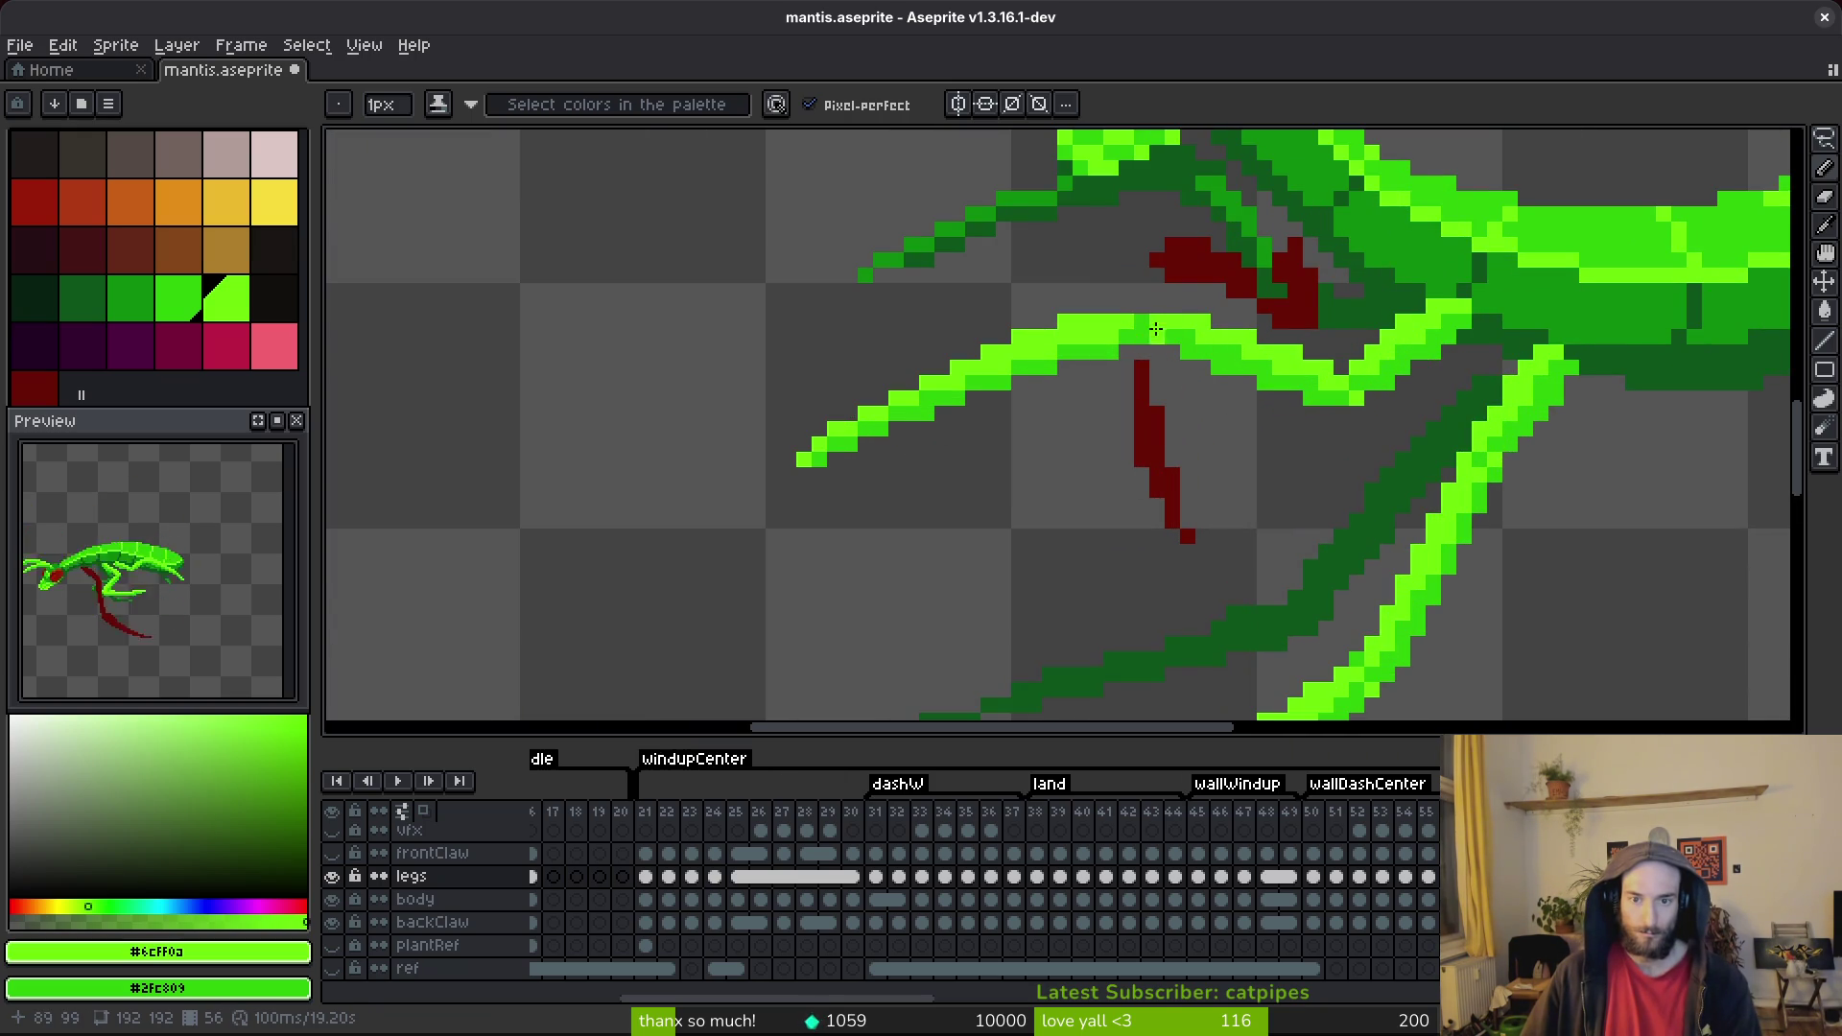
{"action": "scroll", "coordinate": [1180, 333], "scroll_direction": "down", "scroll_amount": 3}
{"action": "key", "text": "ctrl+s"}
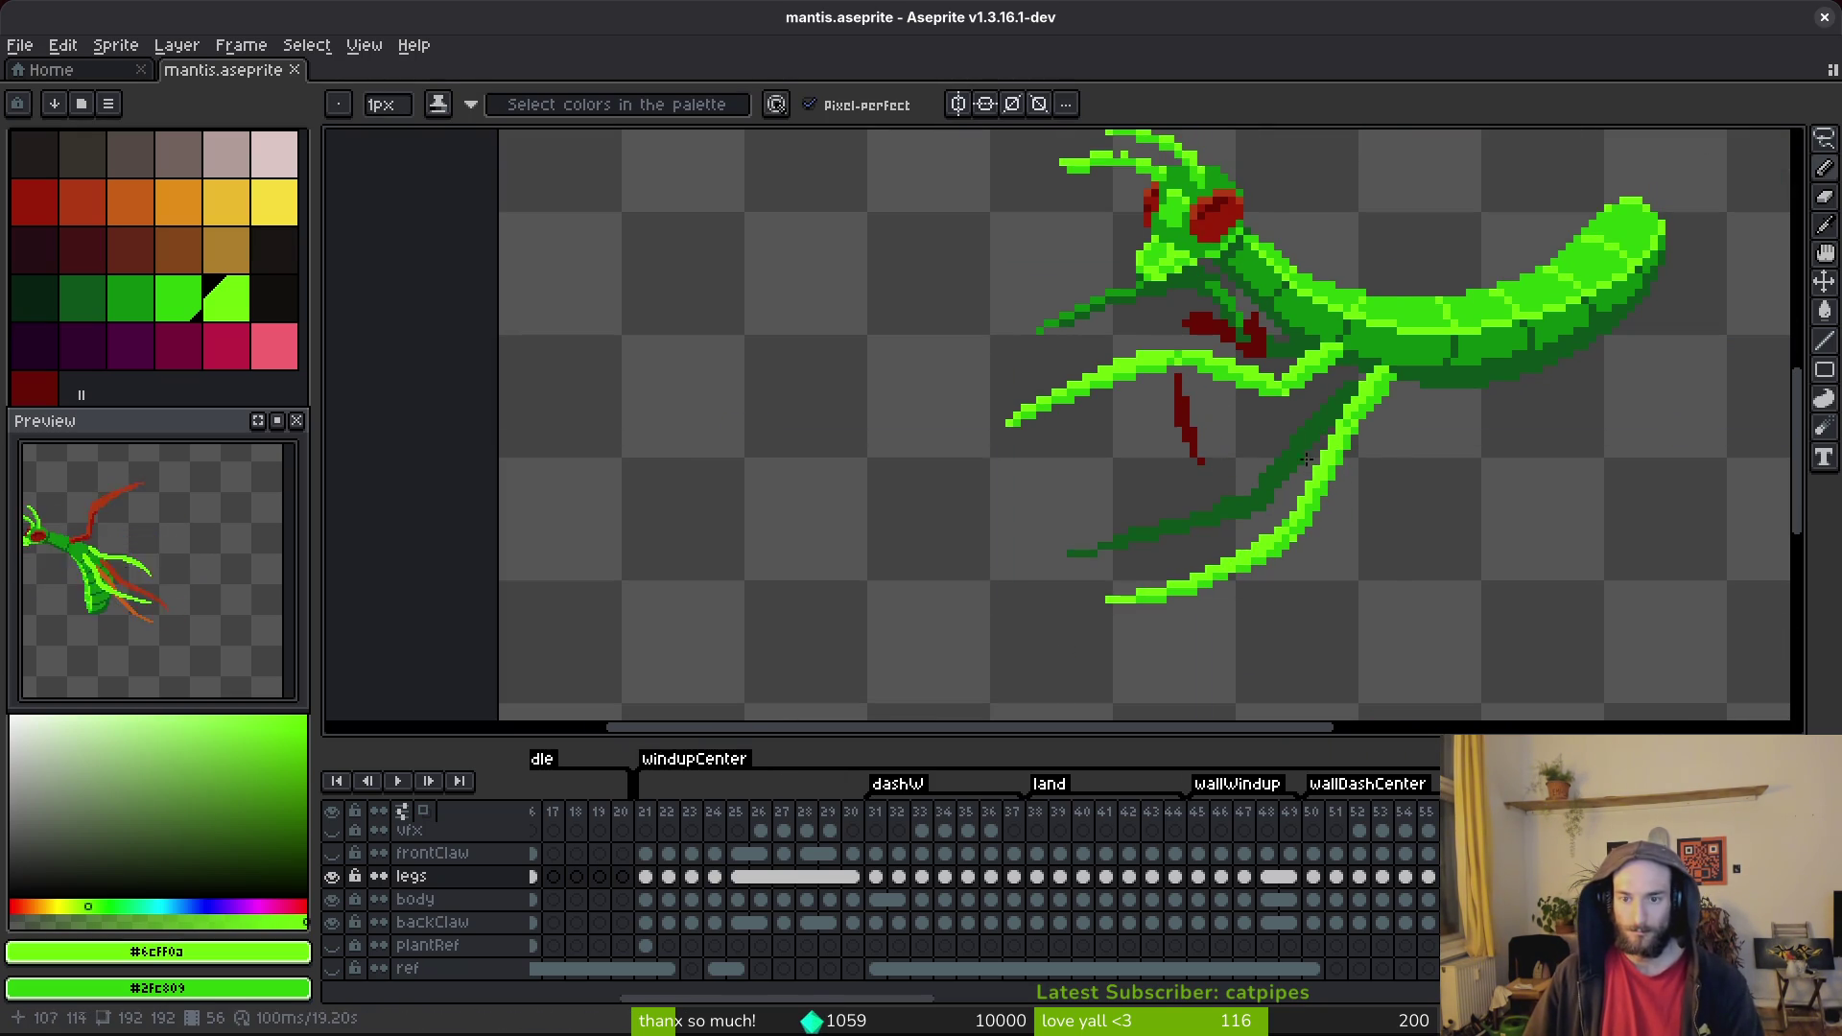
Compare the neighbouring animation frames, then return to frame 56.
{"action": "scroll", "coordinate": [1226, 433], "scroll_direction": "up", "scroll_amount": 3}
{"action": "scroll", "coordinate": [1243, 446], "scroll_direction": "down", "scroll_amount": 1}
{"action": "key", "text": "Right"}
{"action": "key", "text": "Right"}
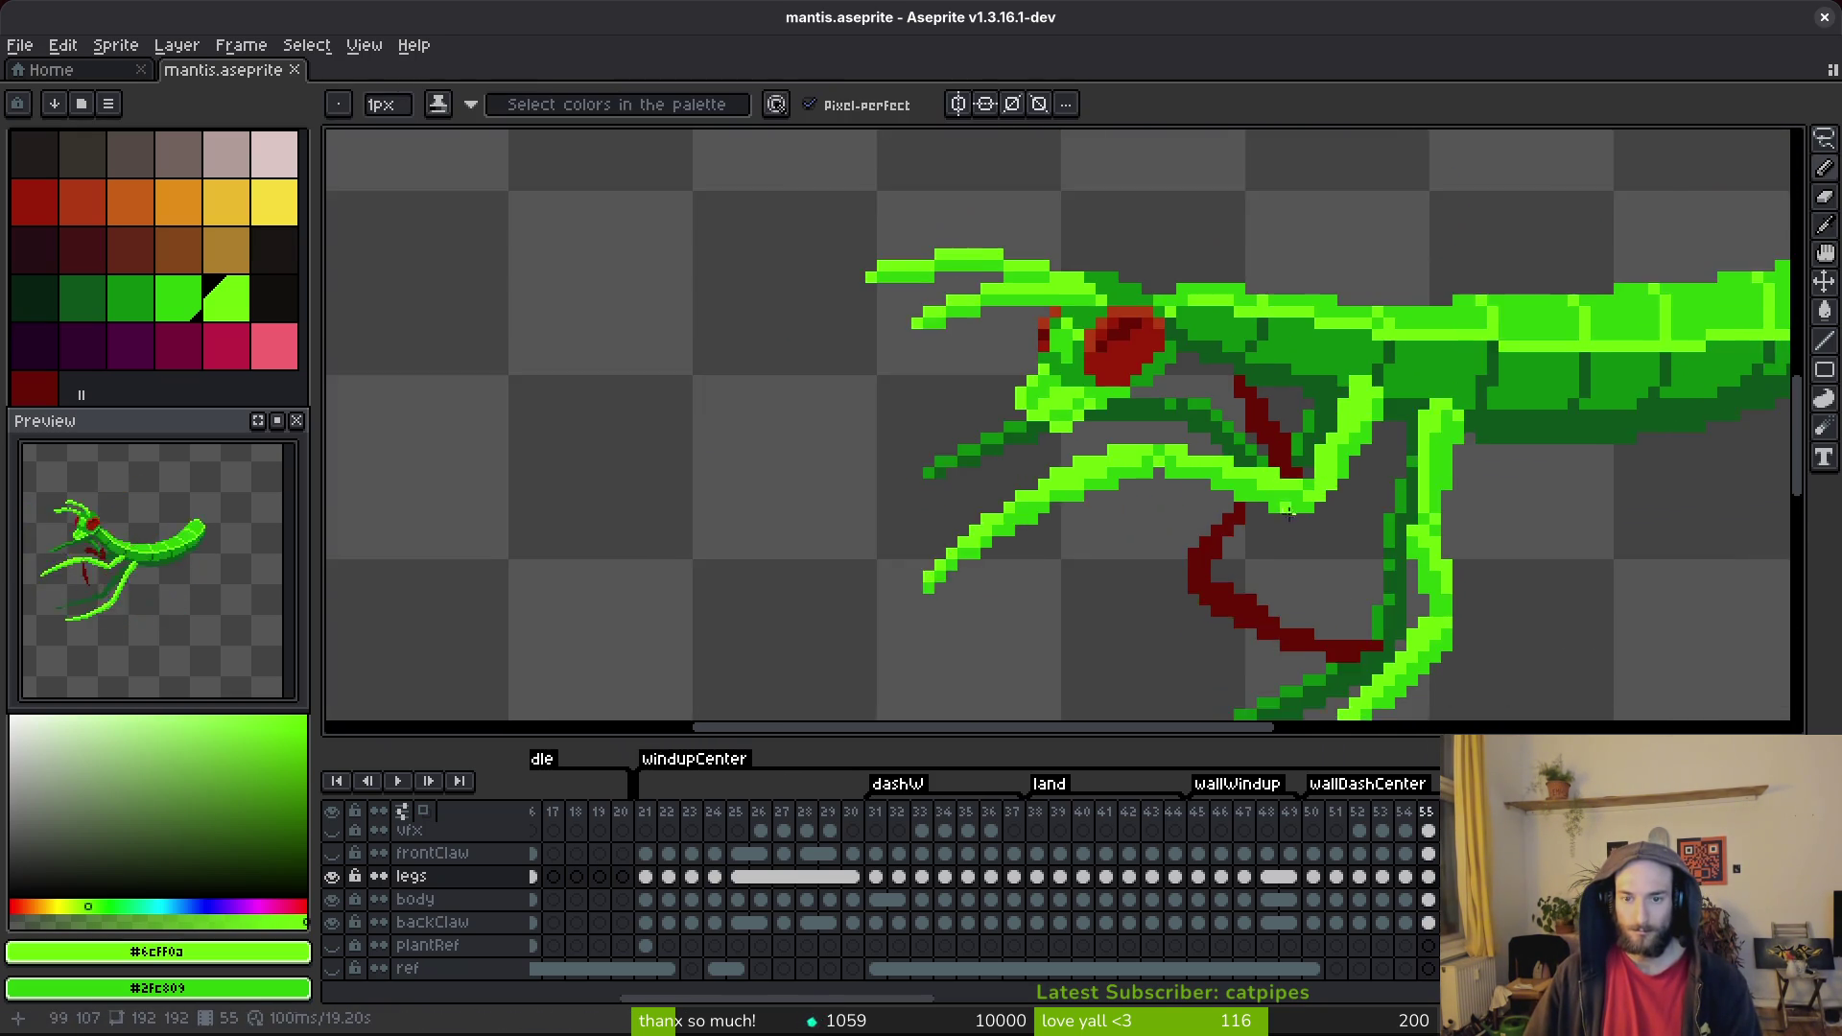
{"action": "key", "text": "Left"}
{"action": "key", "text": "Right"}
{"action": "key", "text": "Right"}
{"action": "key", "text": "Left"}
Eyedrop the back leg's dark green as the drawing colour.
{"action": "scroll", "coordinate": [1320, 533], "scroll_direction": "up", "scroll_amount": 1}
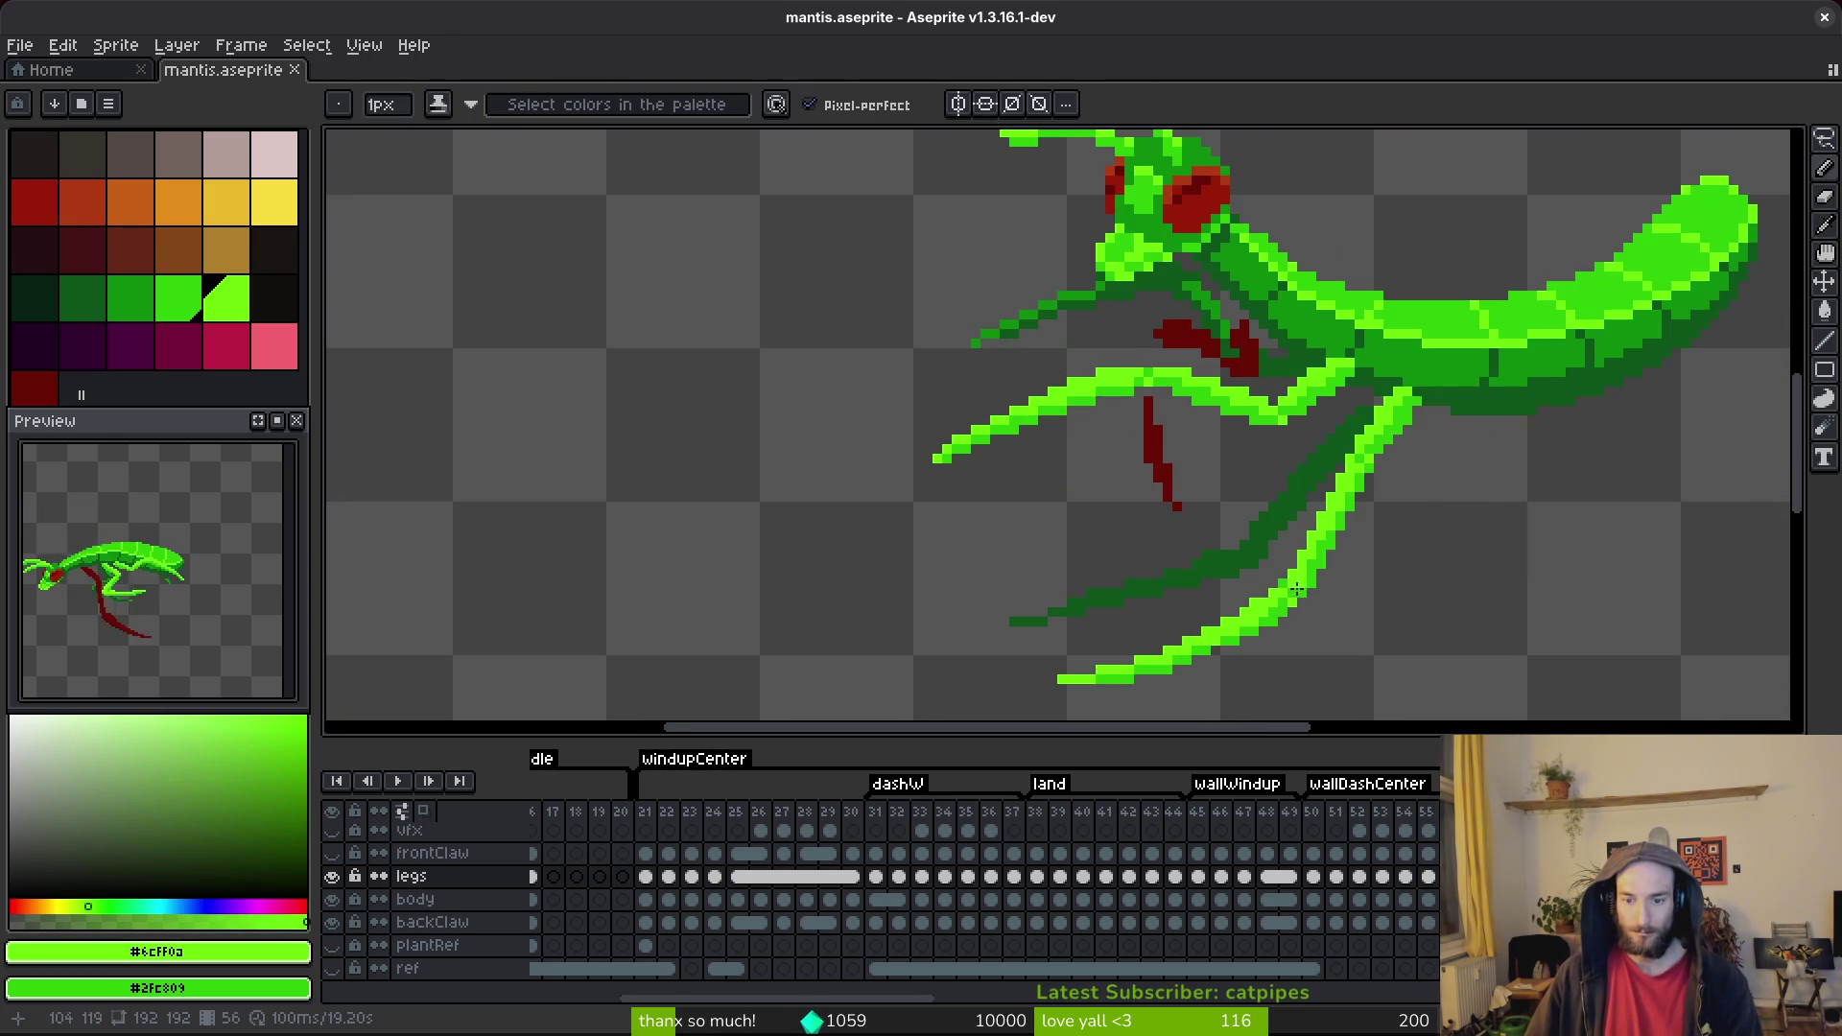
{"action": "scroll", "coordinate": [1220, 351], "scroll_direction": "up", "scroll_amount": 1}
{"action": "scroll", "coordinate": [1264, 338], "scroll_direction": "up", "scroll_amount": 1}
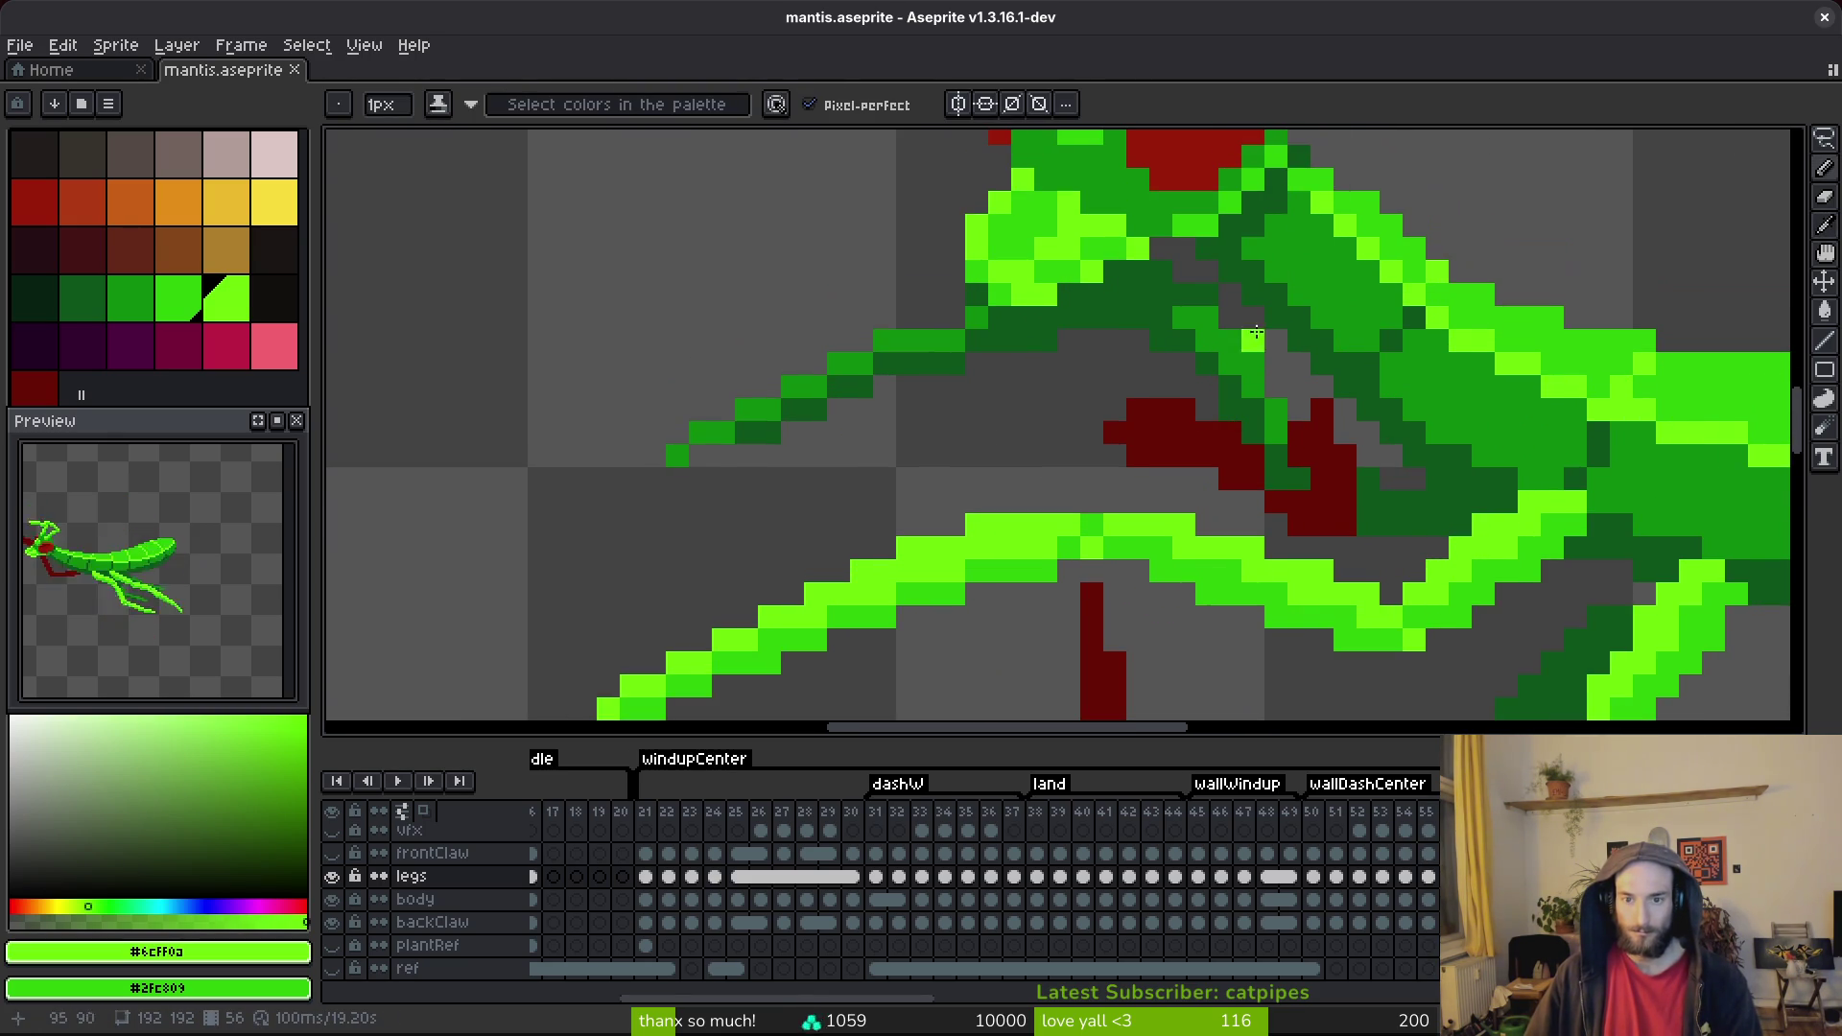
{"action": "left_click", "coordinate": [758, 411], "text": "alt"}
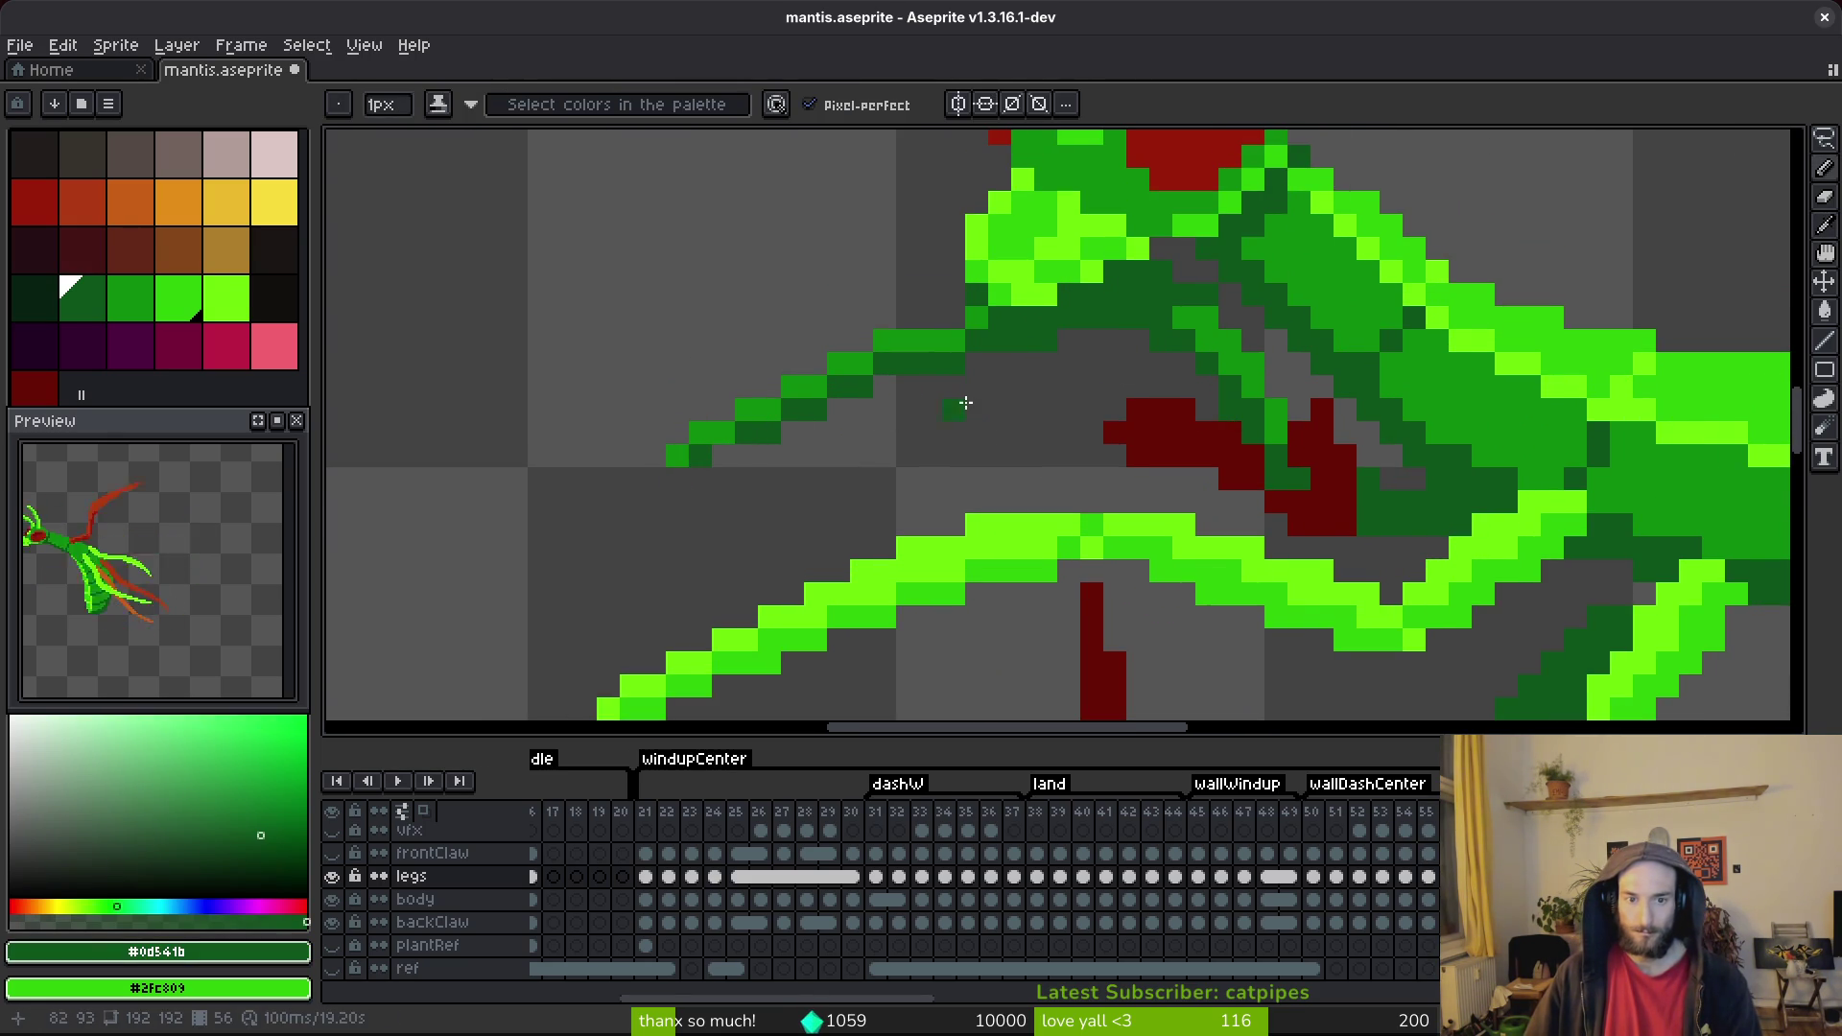
{"action": "left_click", "coordinate": [916, 342], "text": "alt"}
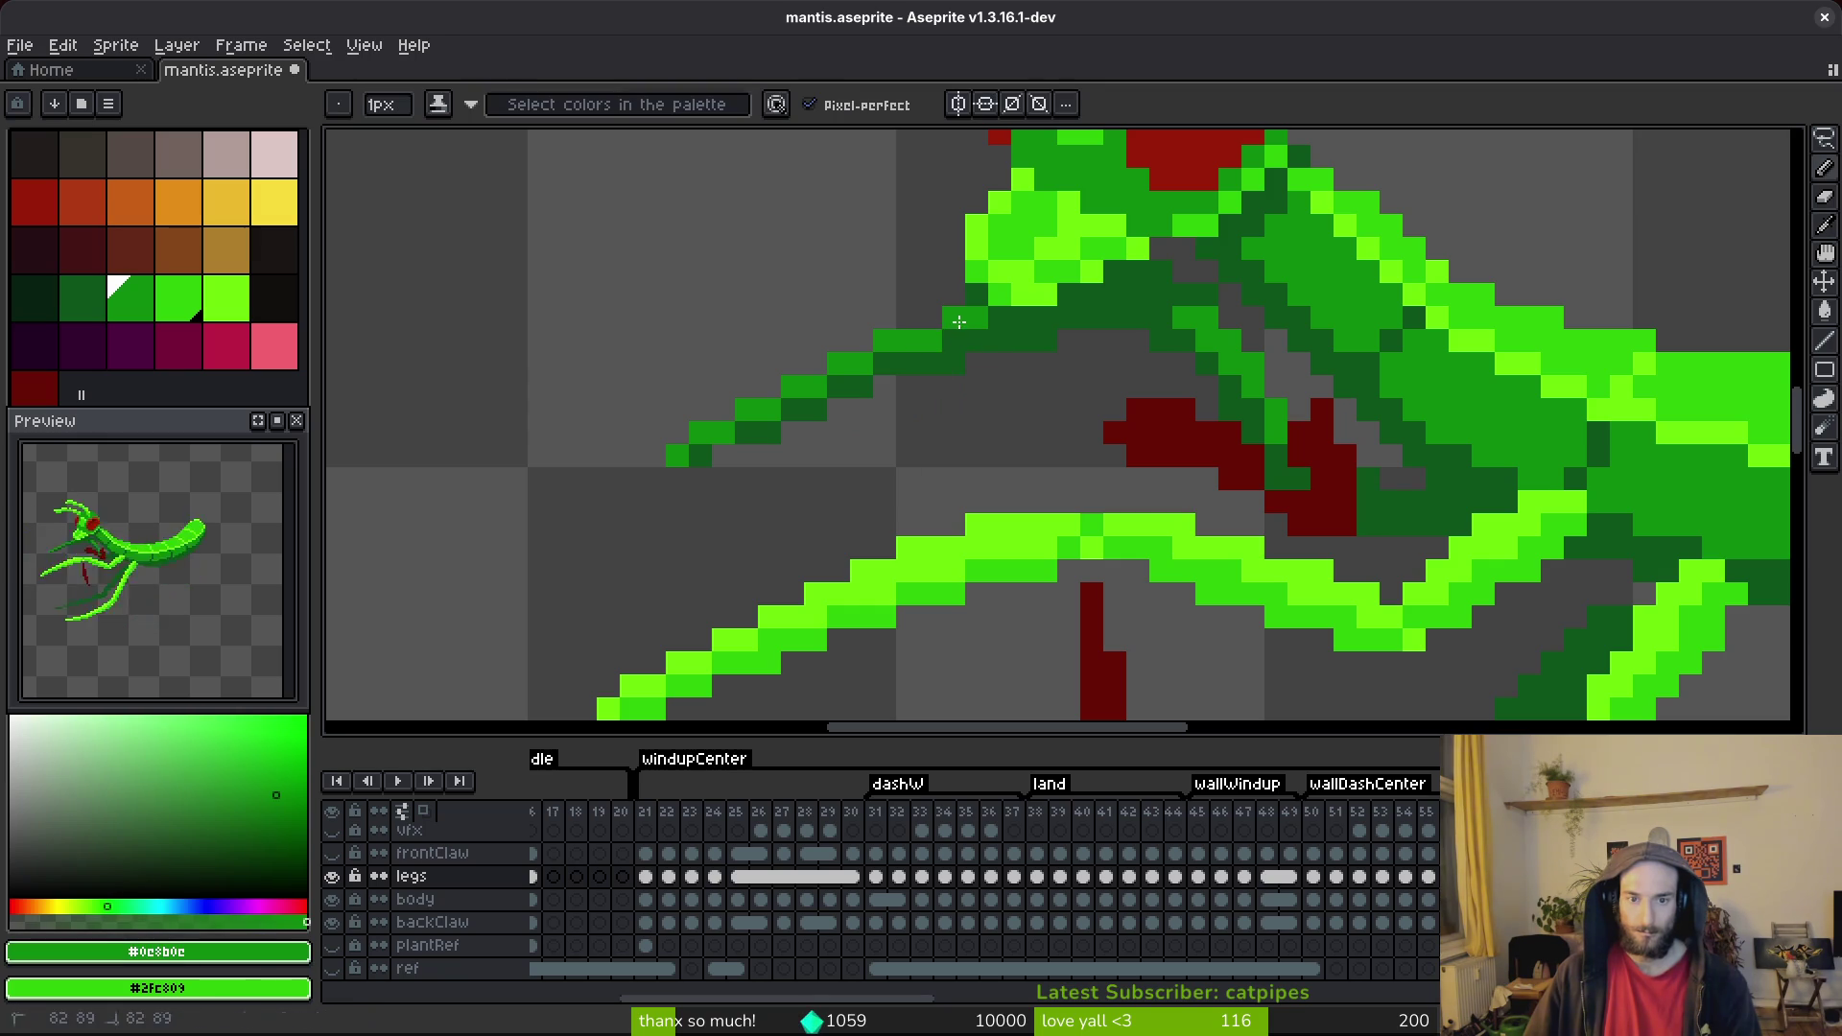
{"action": "left_click", "coordinate": [900, 355], "text": "alt"}
{"action": "scroll", "coordinate": [1078, 431], "scroll_direction": "down", "scroll_amount": 4}
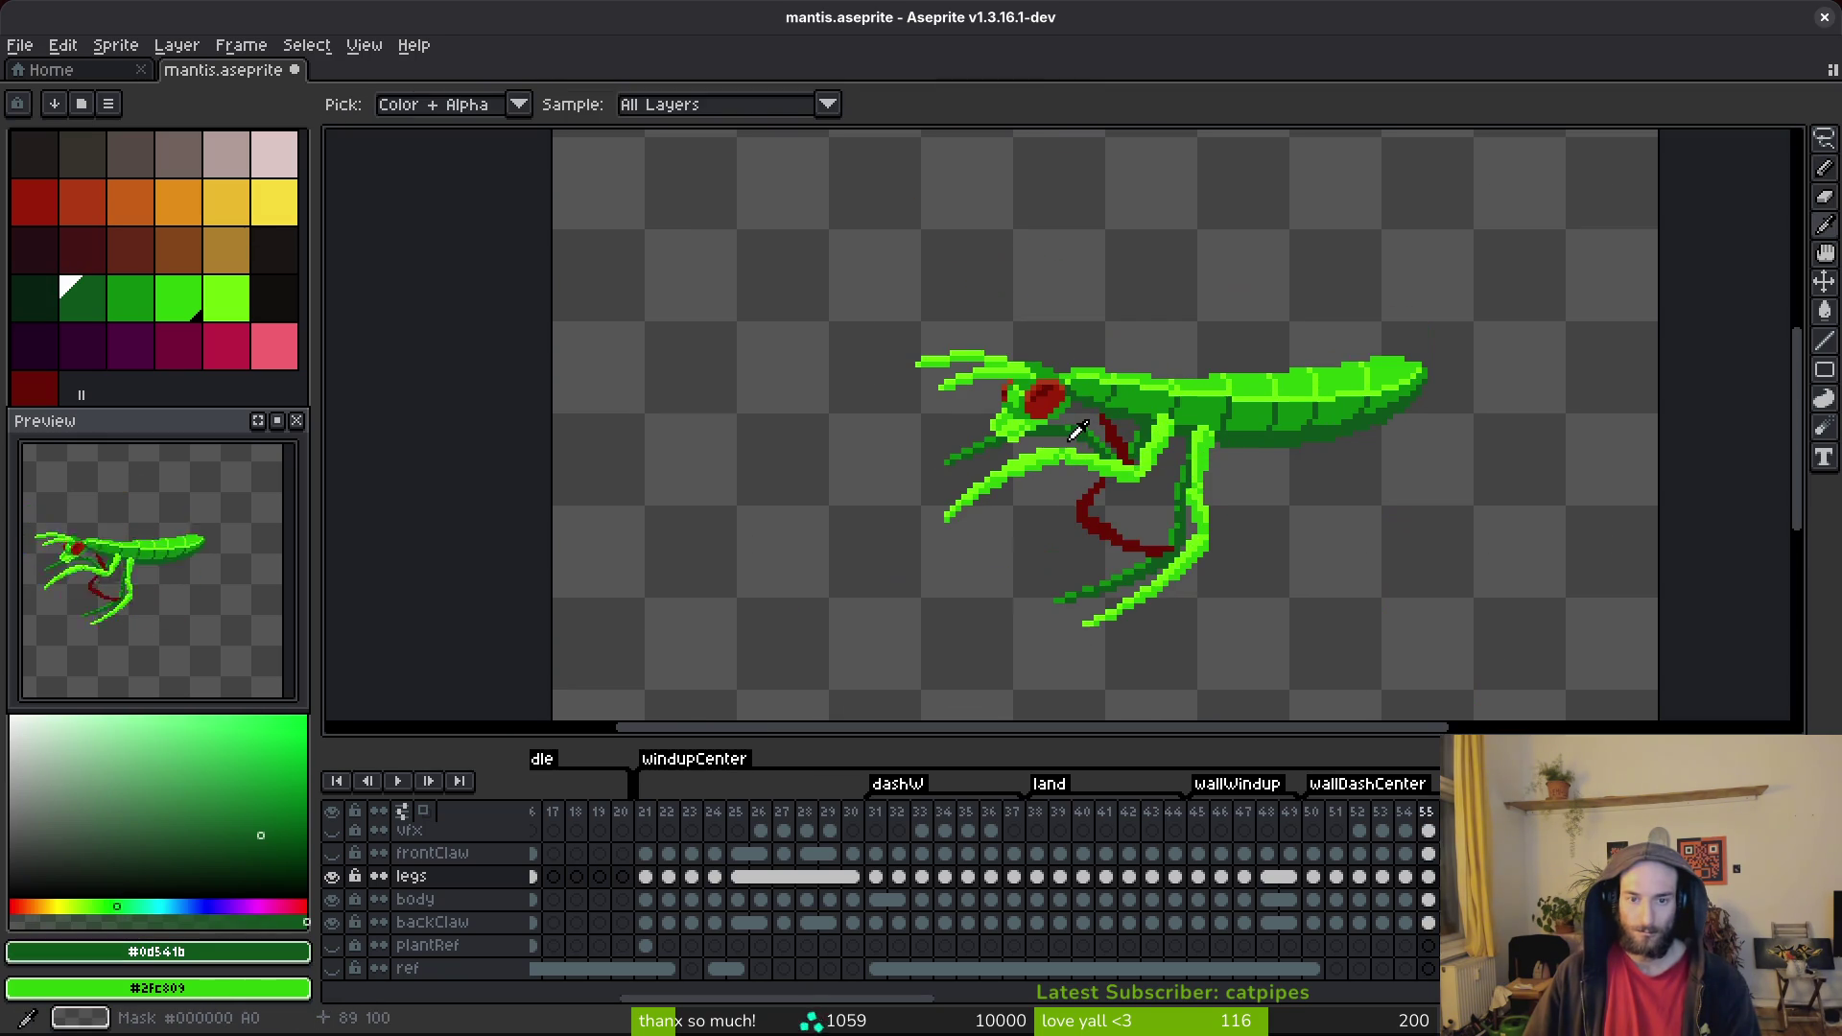
{"action": "scroll", "coordinate": [1104, 460], "scroll_direction": "up", "scroll_amount": 6}
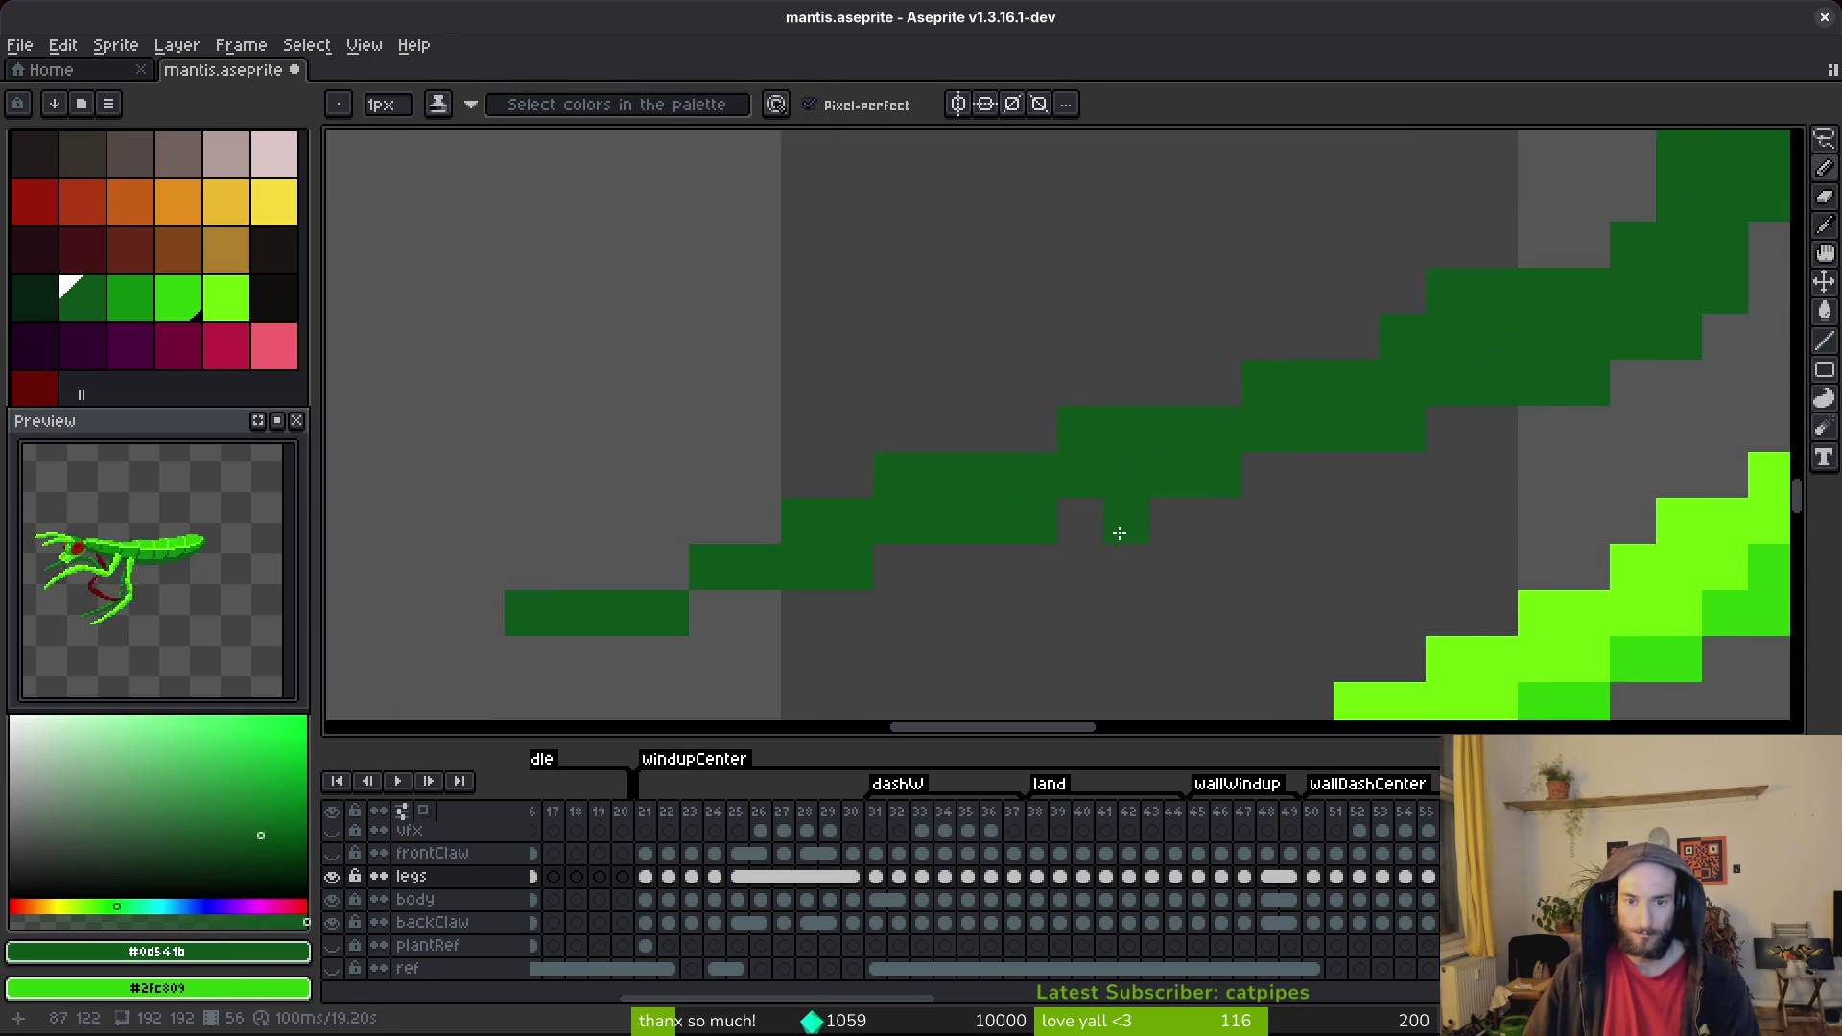
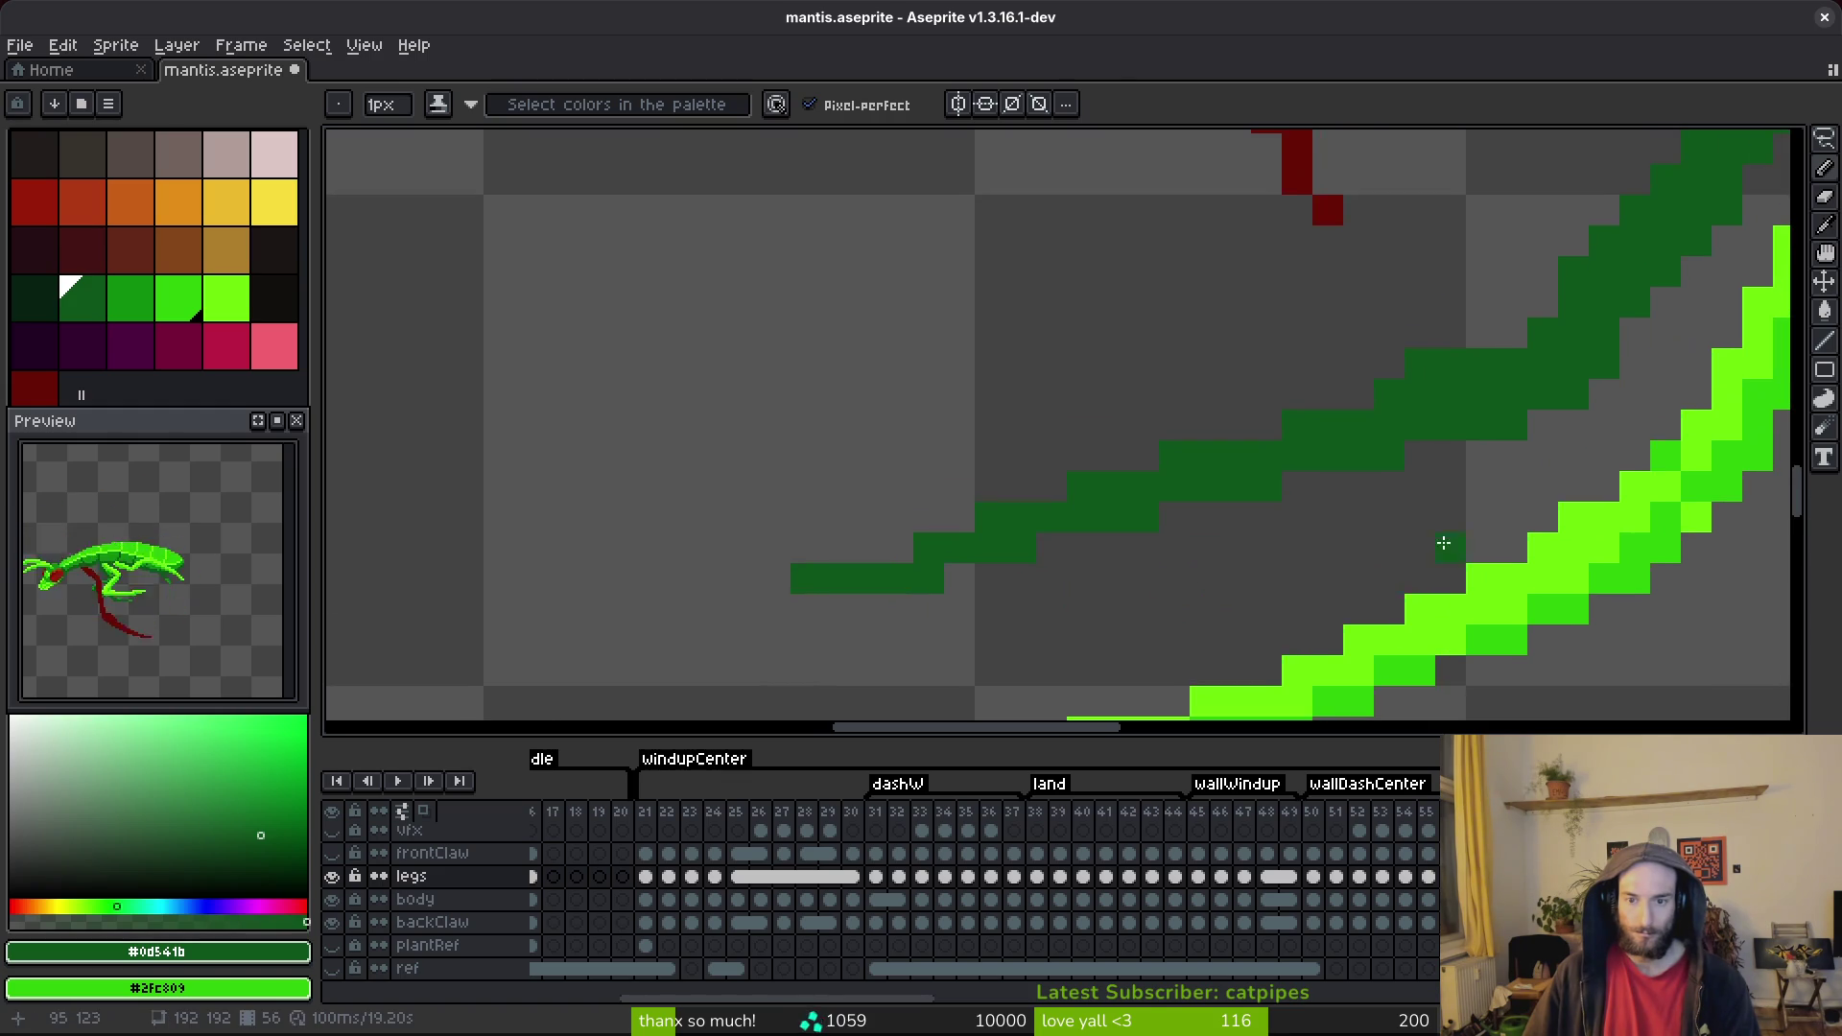
Add a dark-green pixel to the leg edge with the Pencil and save the sprite.
{"action": "key", "text": "b"}
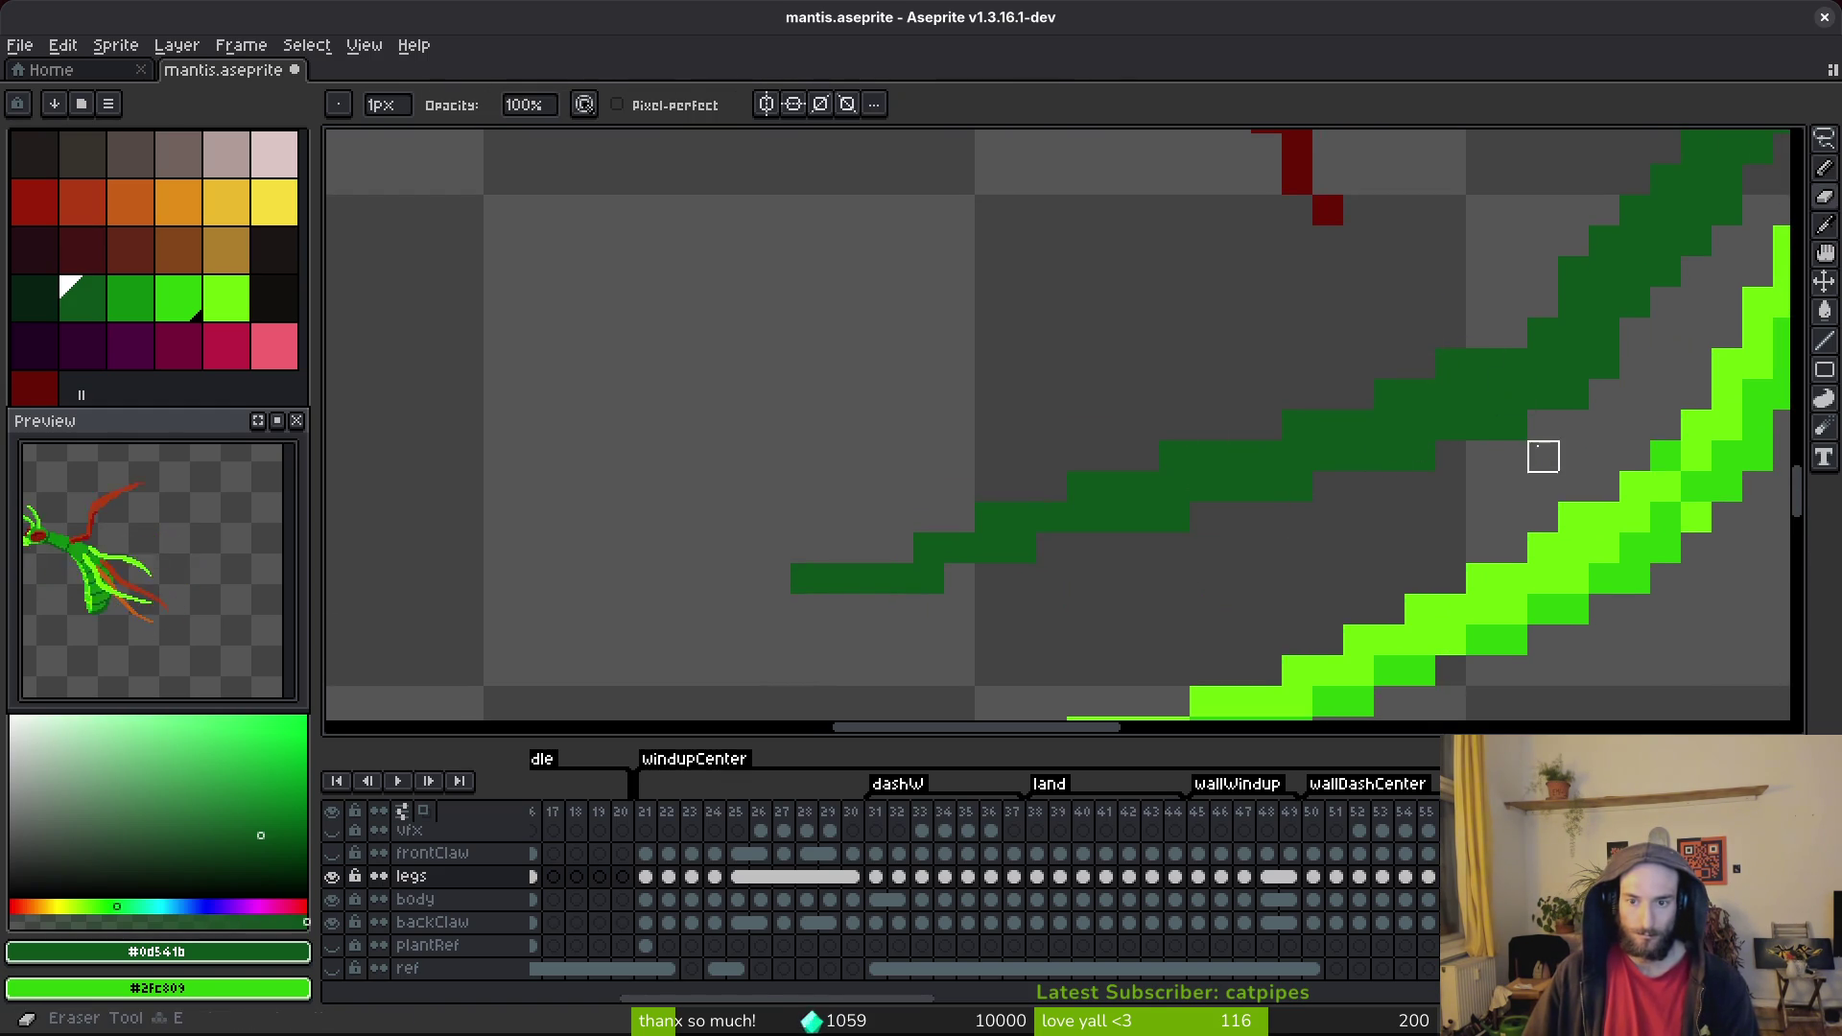
{"action": "scroll", "coordinate": [1533, 419], "scroll_direction": "down", "scroll_amount": 3}
{"action": "scroll", "coordinate": [1308, 543], "scroll_direction": "up", "scroll_amount": 3}
{"action": "left_click", "coordinate": [1308, 543]}
{"action": "key", "text": "ctrl+s"}
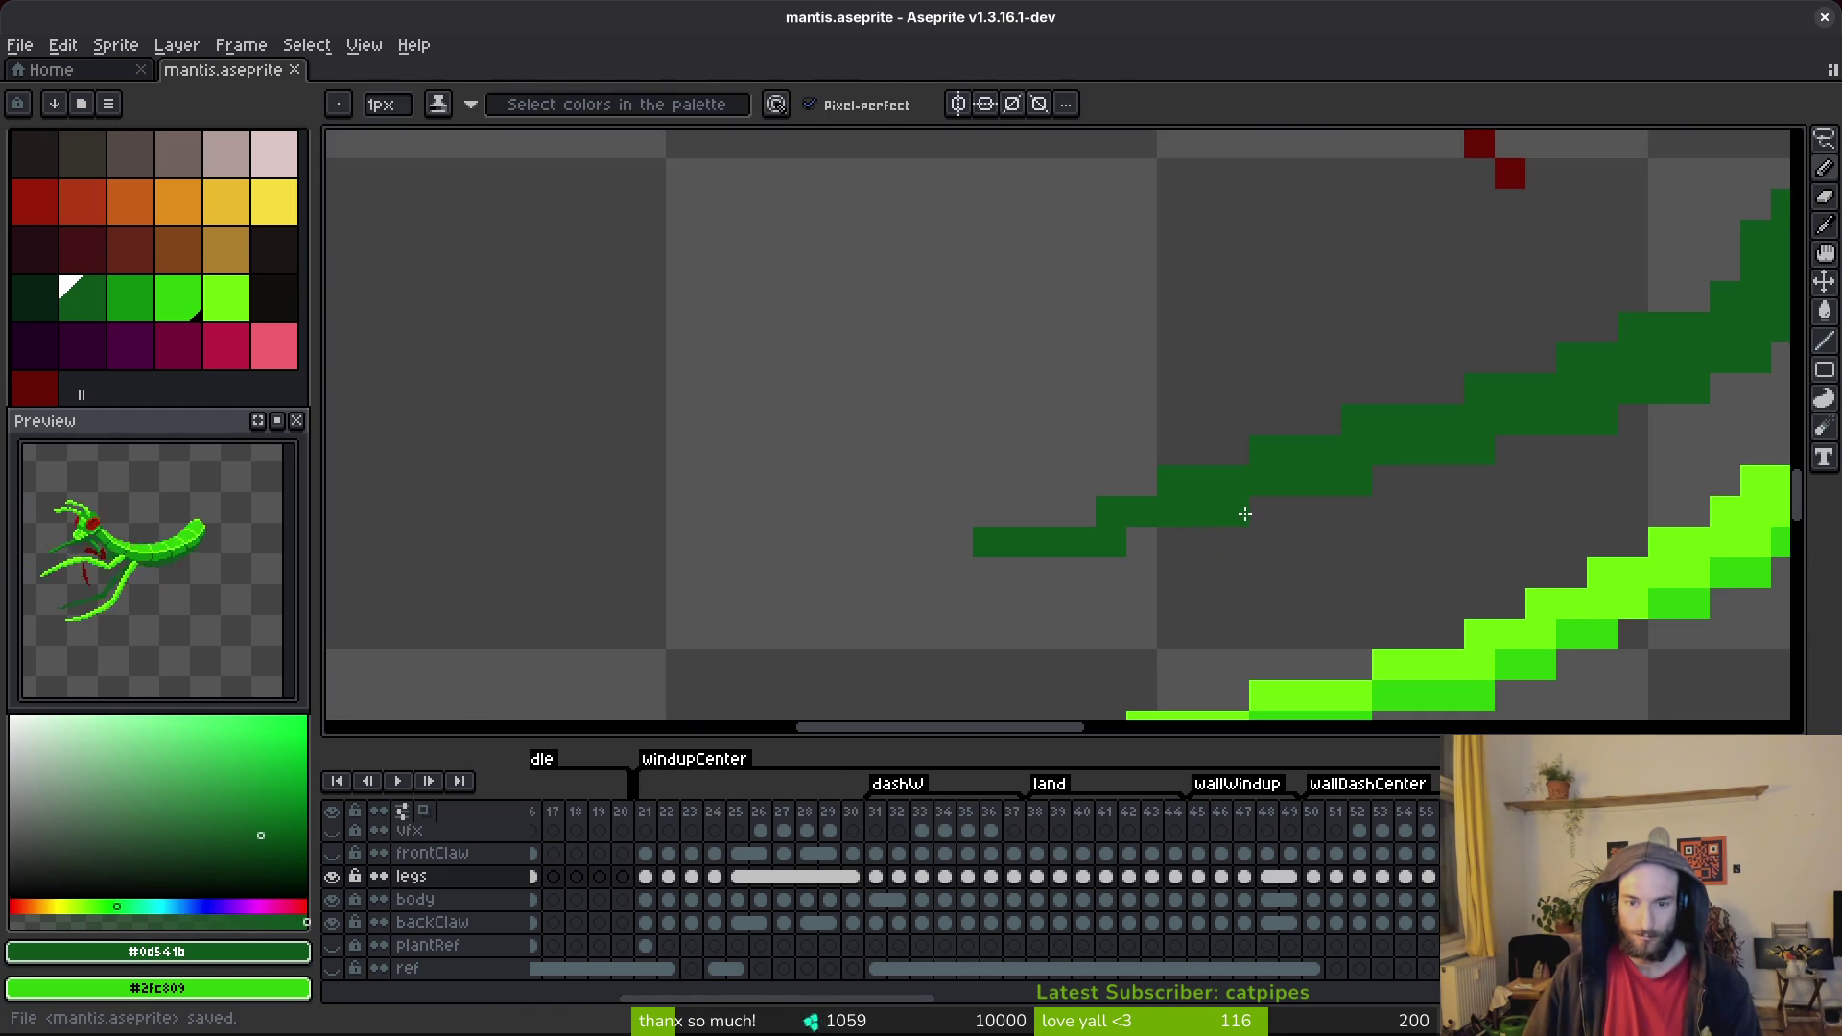
{"action": "scroll", "coordinate": [1391, 518], "scroll_direction": "down", "scroll_amount": 4}
{"action": "key", "text": "ctrl+s"}
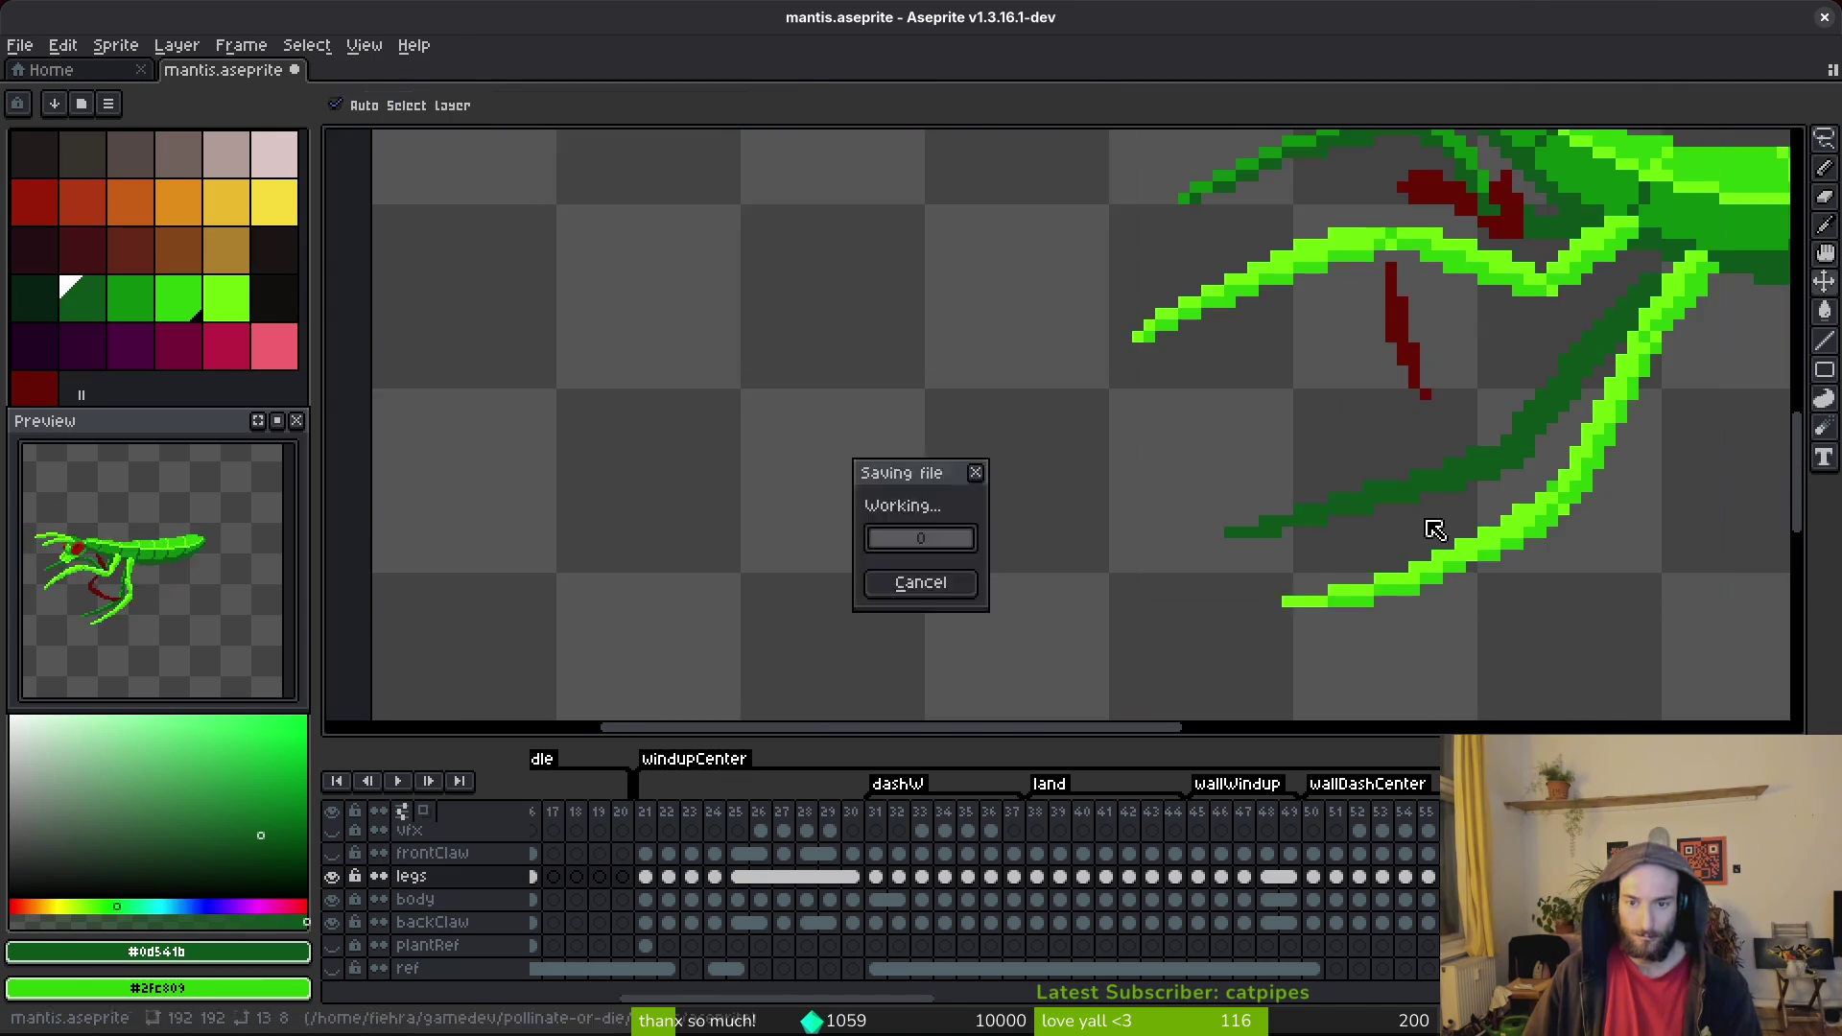
{"action": "scroll", "coordinate": [1429, 508], "scroll_direction": "down", "scroll_amount": 2}
{"action": "scroll", "coordinate": [1462, 477], "scroll_direction": "up", "scroll_amount": 2}
{"action": "scroll", "coordinate": [1391, 499], "scroll_direction": "up", "scroll_amount": 2}
Fill two more dark-green pixels along the leg edge and save again.
{"action": "key", "text": "e"}
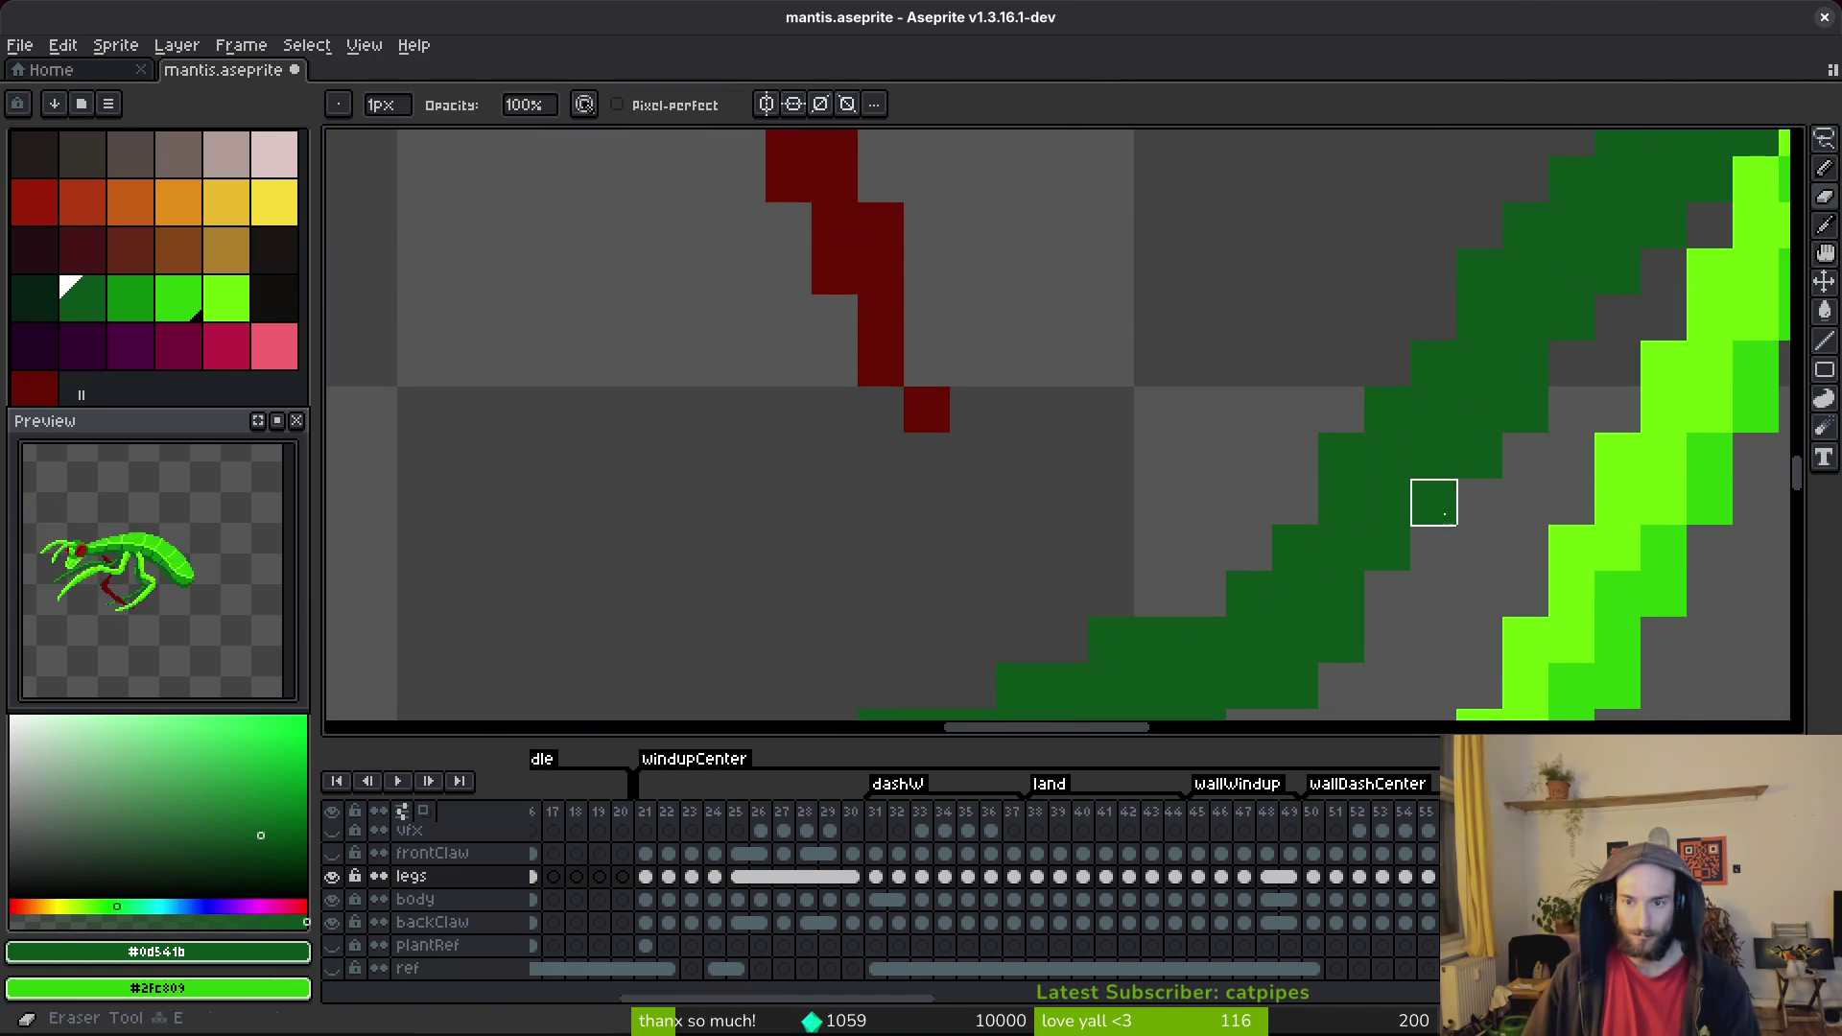
{"action": "scroll", "coordinate": [1365, 592], "scroll_direction": "up", "scroll_amount": 1}
{"action": "scroll", "coordinate": [1405, 579], "scroll_direction": "down", "scroll_amount": 4}
{"action": "scroll", "coordinate": [1405, 579], "scroll_direction": "up", "scroll_amount": 3}
{"action": "key", "text": "b"}
{"action": "scroll", "coordinate": [1473, 457], "scroll_direction": "down", "scroll_amount": 3}
{"action": "scroll", "coordinate": [1332, 548], "scroll_direction": "up", "scroll_amount": 3}
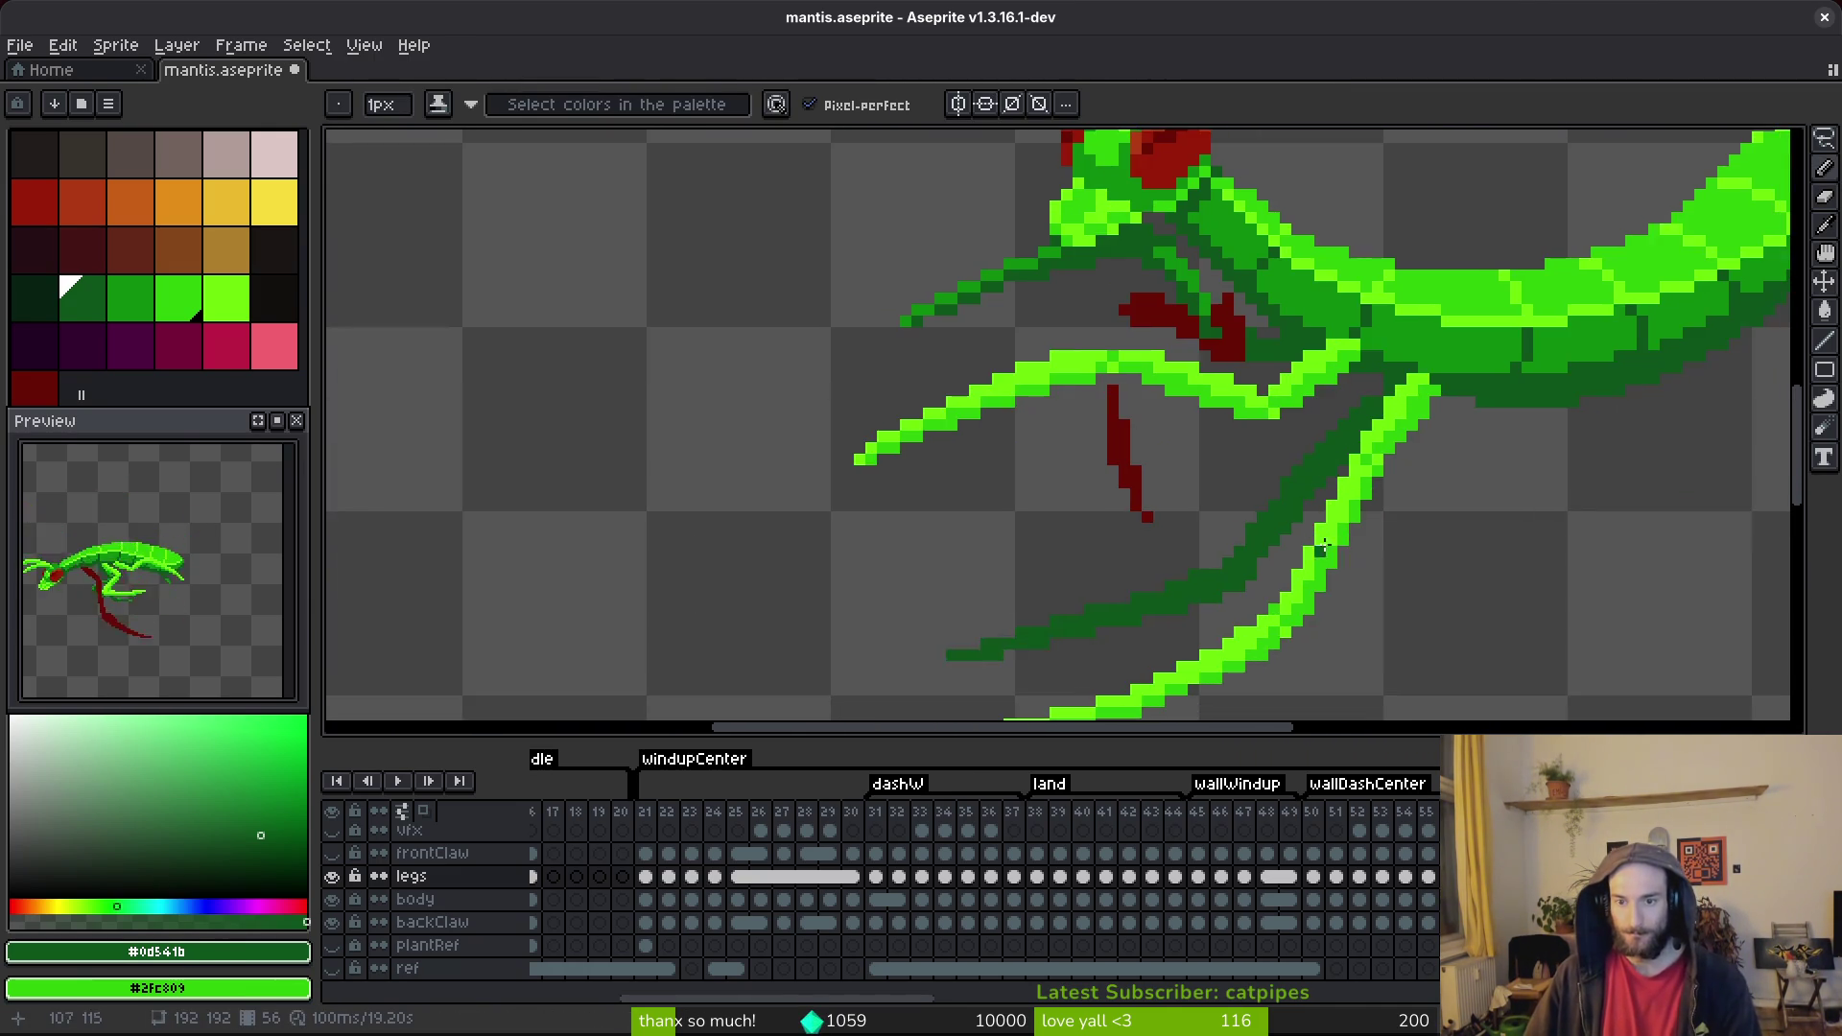
{"action": "key", "text": "e"}
{"action": "key", "text": "b"}
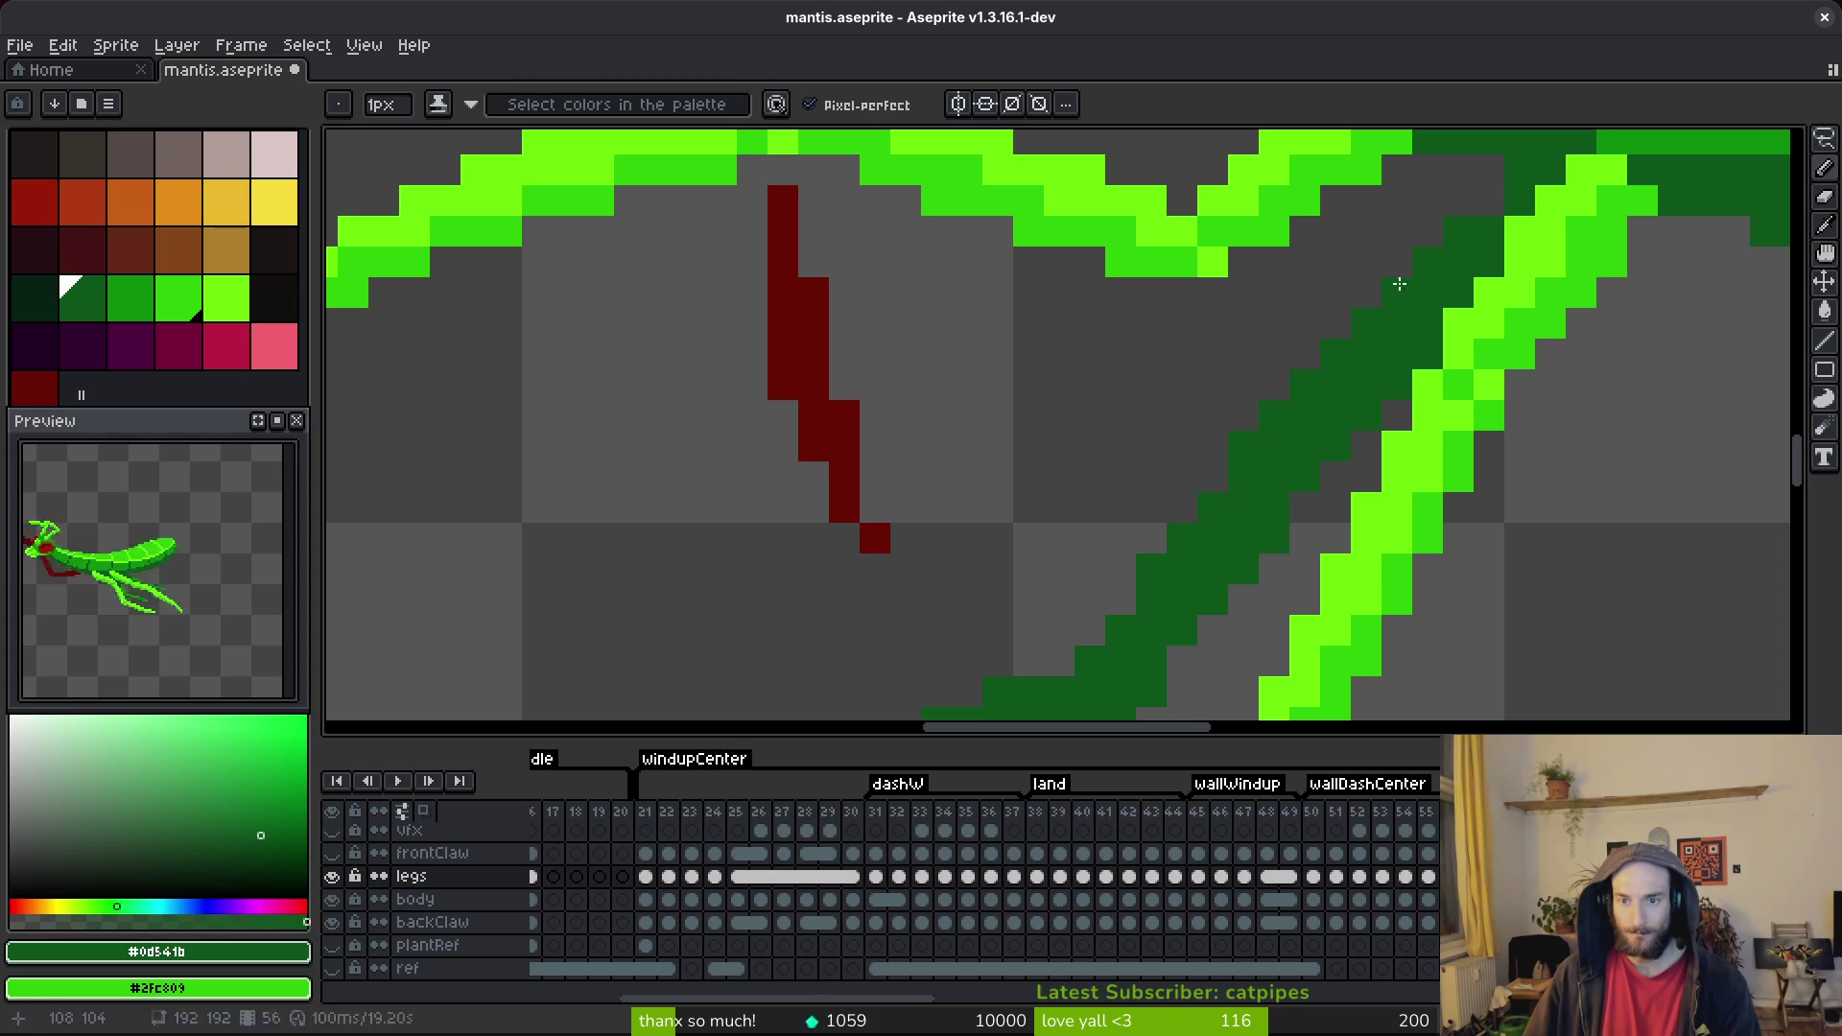
{"action": "left_click_drag", "start_coordinate": [1335, 322], "coordinate": [1366, 292]}
{"action": "key", "text": "e"}
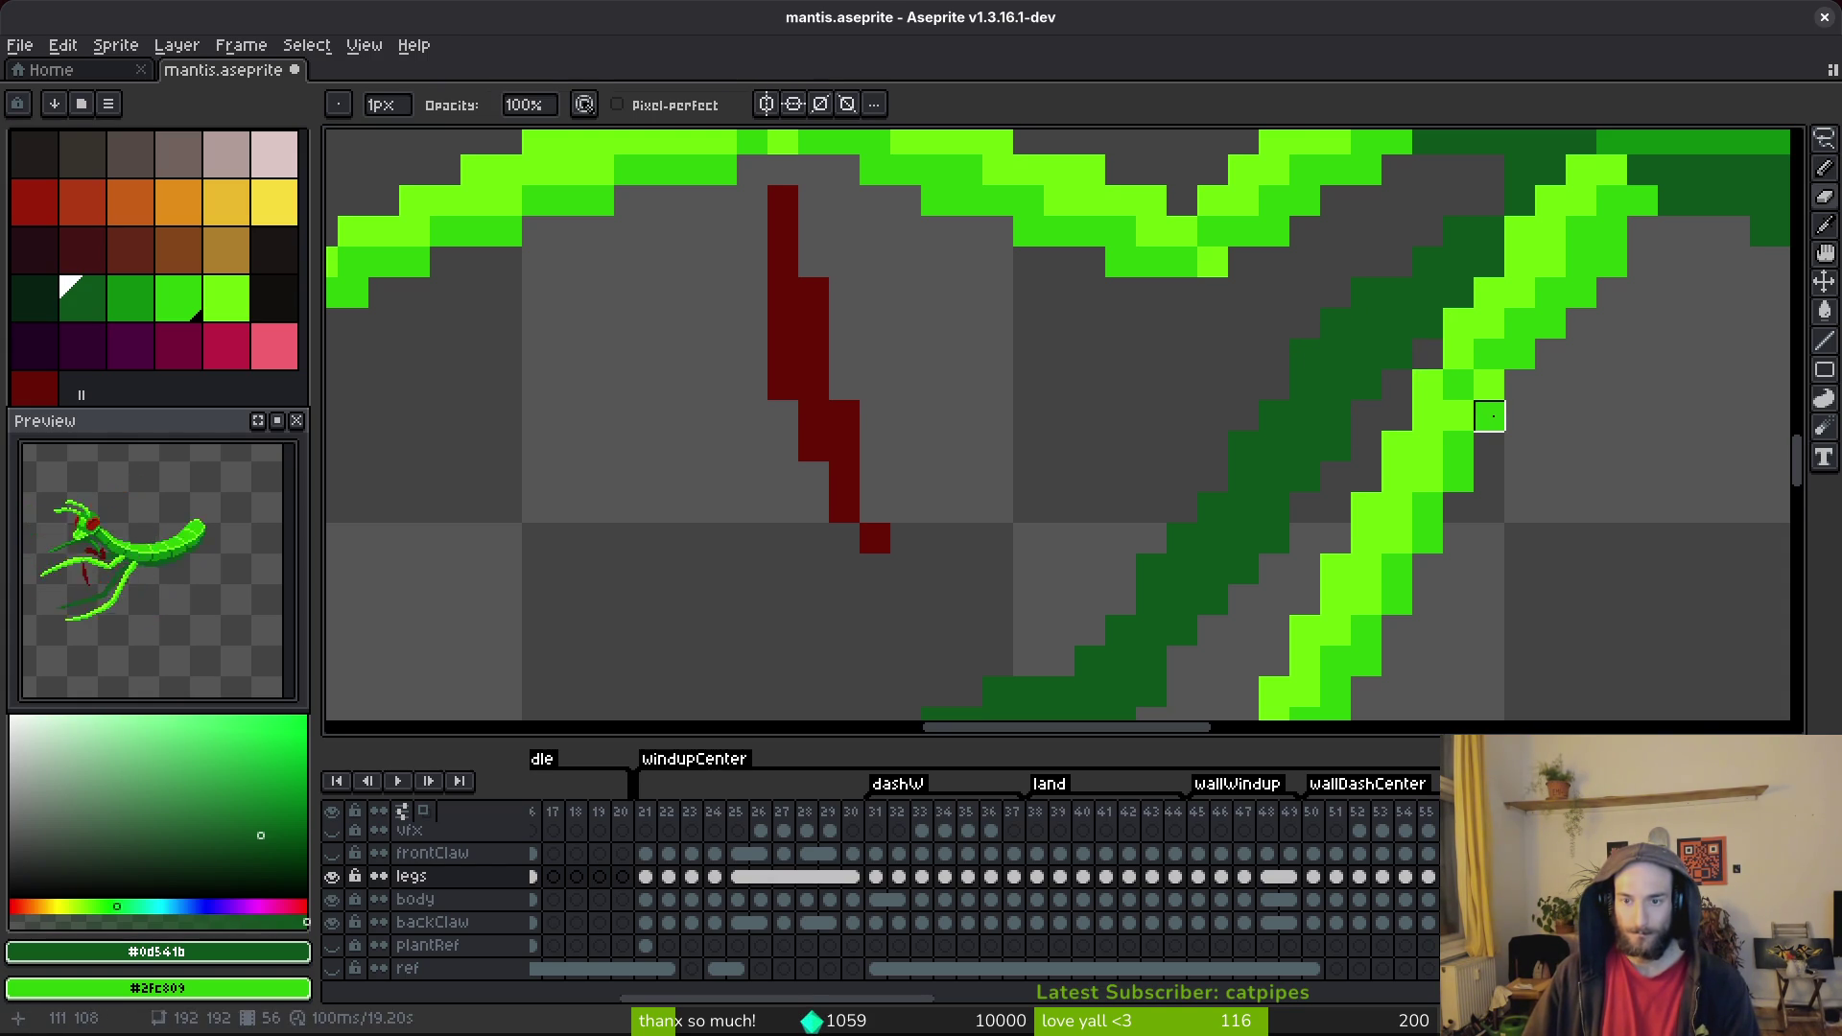
{"action": "scroll", "coordinate": [1487, 414], "scroll_direction": "down", "scroll_amount": 3}
{"action": "key", "text": "b"}
{"action": "key", "text": "ctrl+s"}
{"action": "scroll", "coordinate": [1272, 450], "scroll_direction": "up", "scroll_amount": 2}
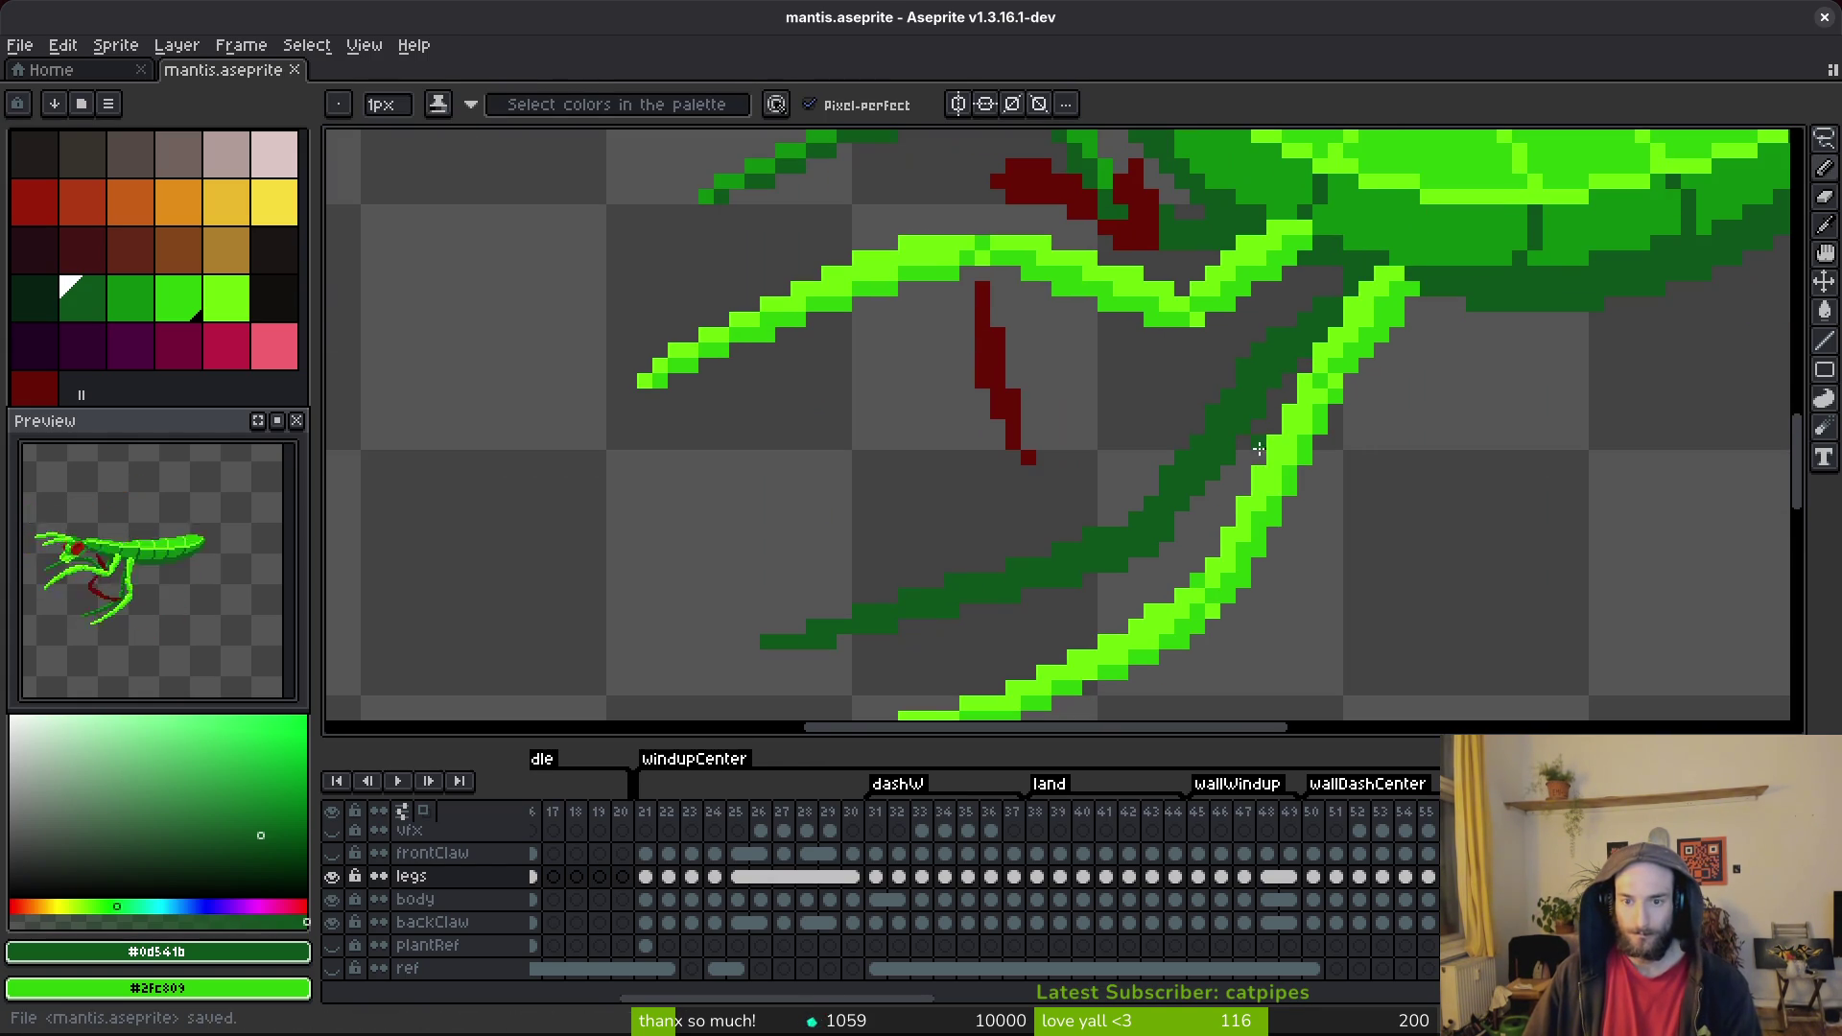
Erase three stray dark-green pixels from the leg edge and save.
{"action": "key", "text": "e"}
{"action": "scroll", "coordinate": [1258, 404], "scroll_direction": "up", "scroll_amount": 1}
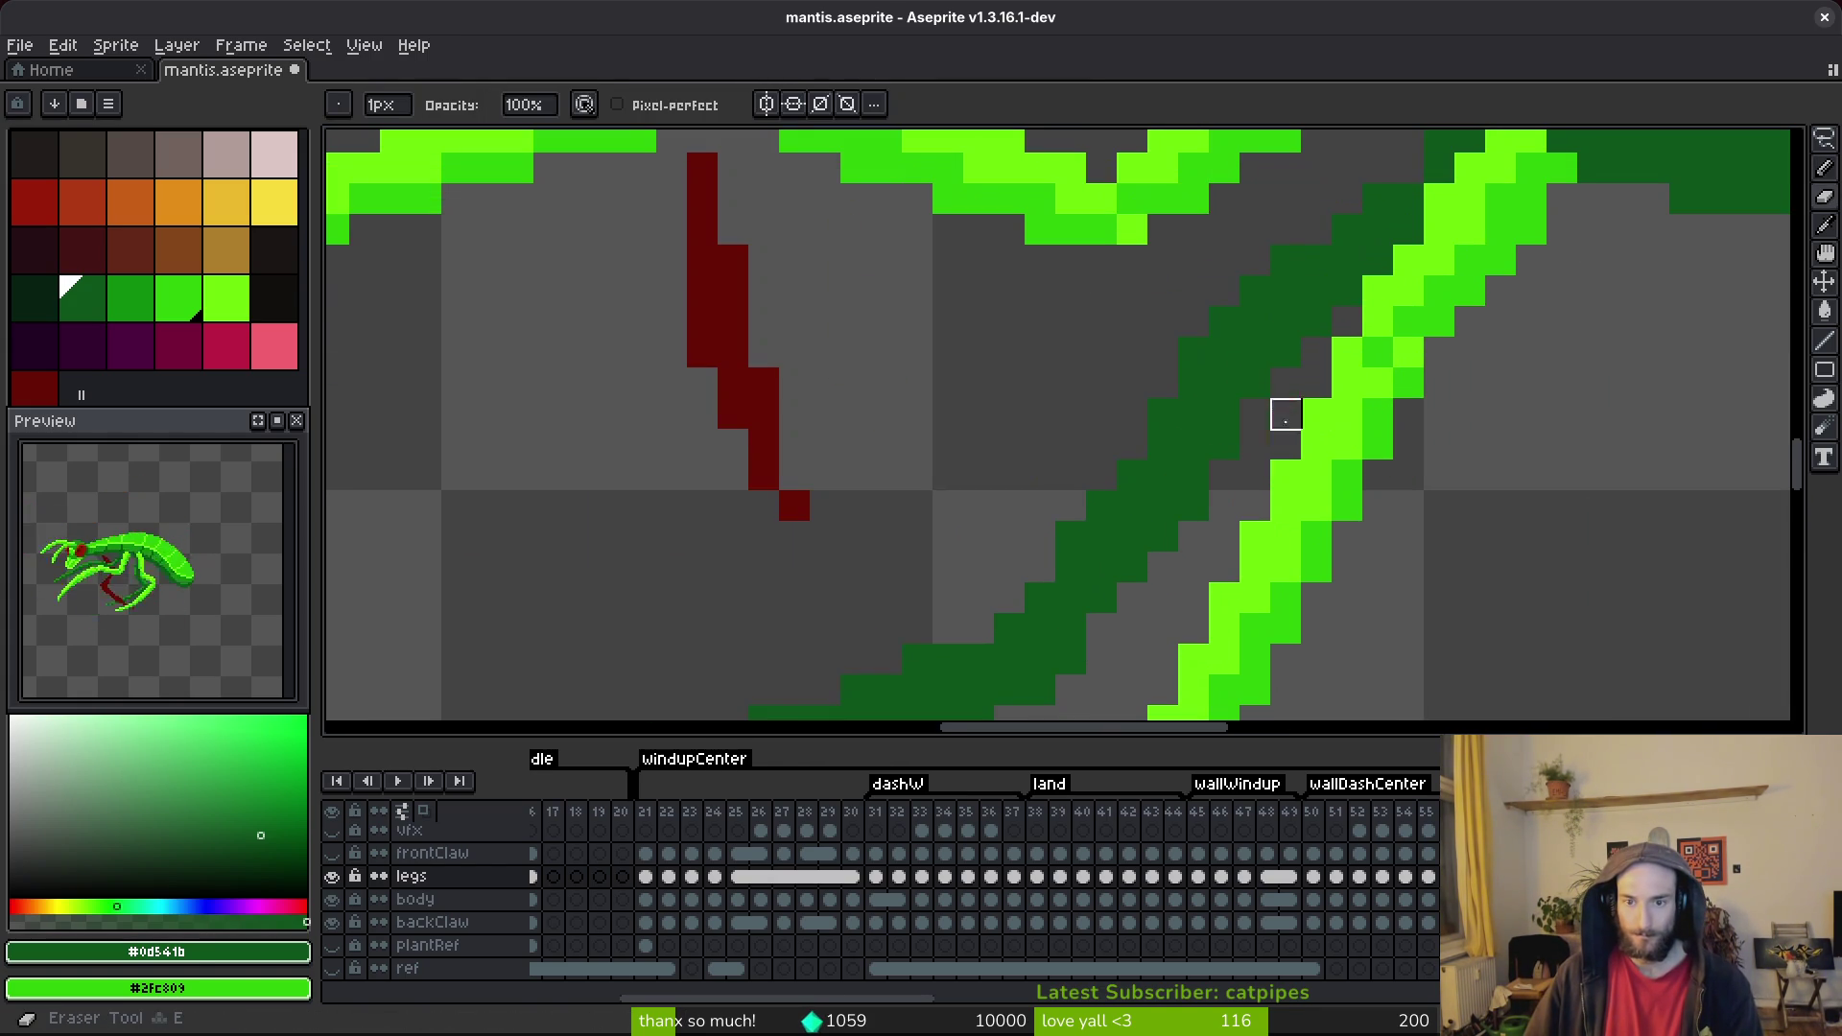
{"action": "scroll", "coordinate": [1296, 452], "scroll_direction": "down", "scroll_amount": 3}
{"action": "scroll", "coordinate": [1289, 510], "scroll_direction": "up", "scroll_amount": 2}
{"action": "scroll", "coordinate": [1289, 510], "scroll_direction": "up", "scroll_amount": 2}
{"action": "left_click", "coordinate": [1218, 505]}
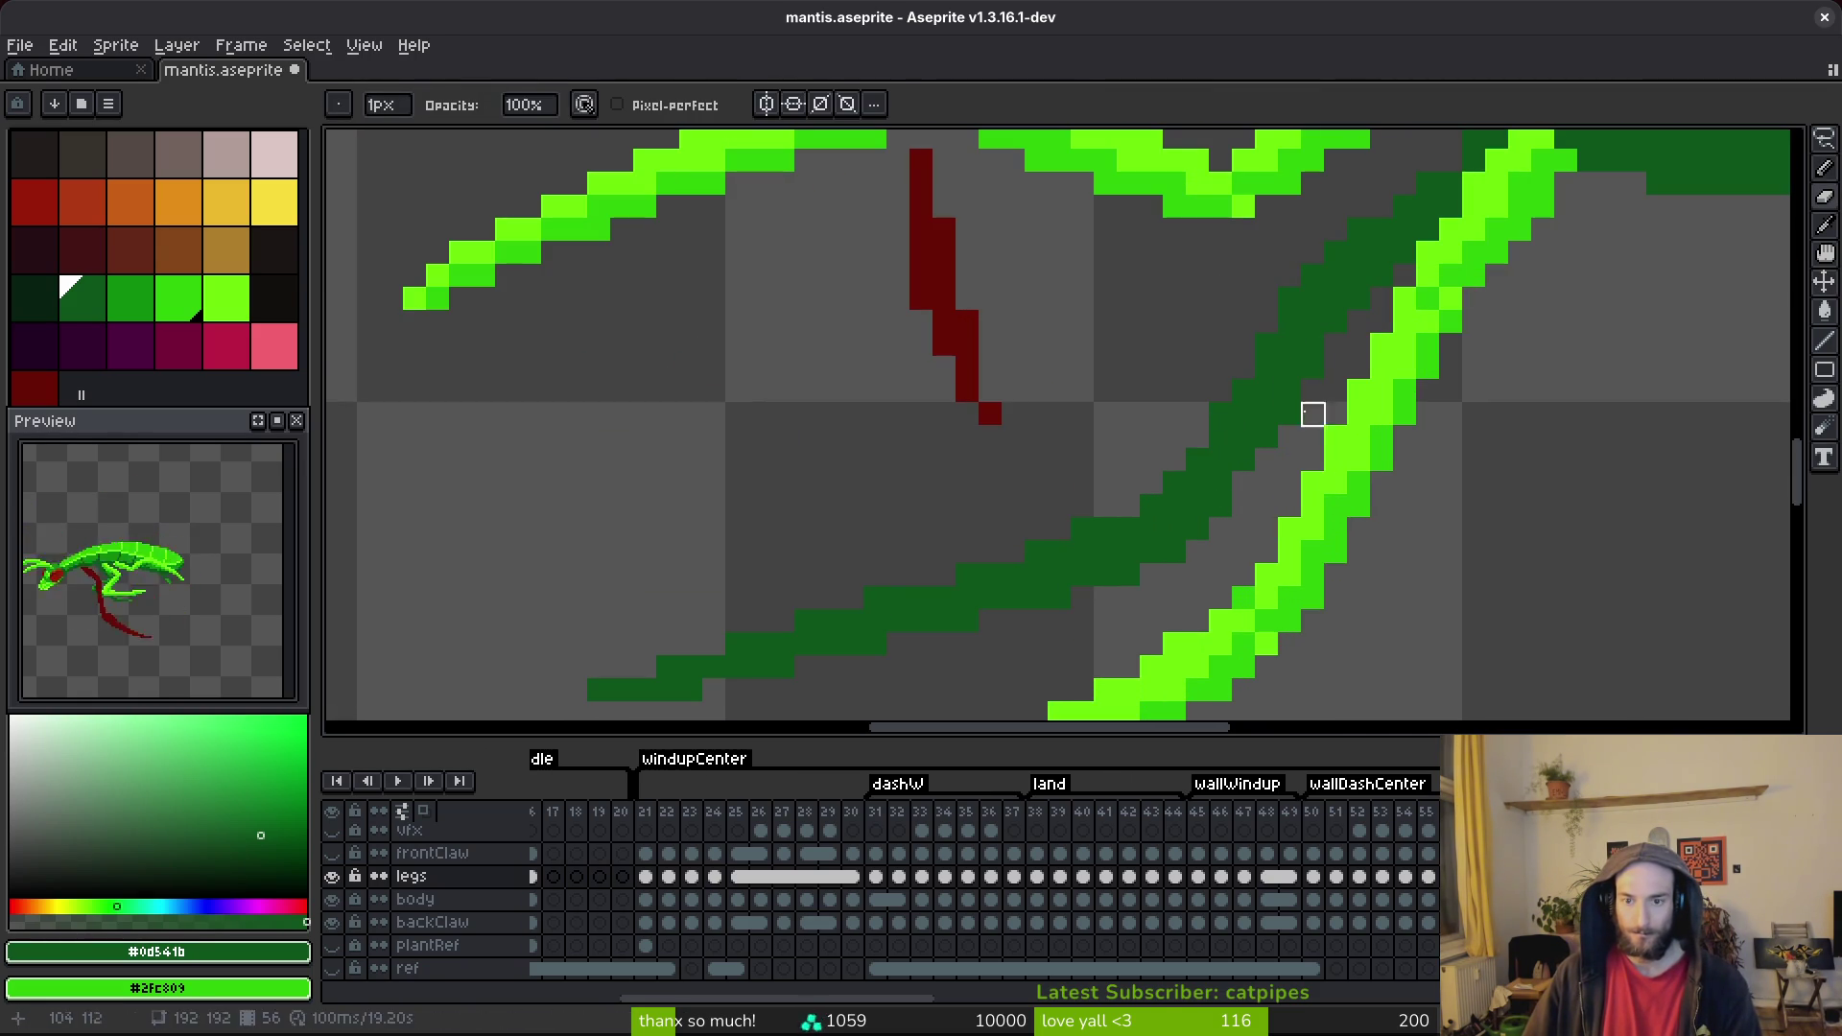
{"action": "left_click_drag", "start_coordinate": [1172, 481], "coordinate": [1198, 461]}
{"action": "key", "text": "b"}
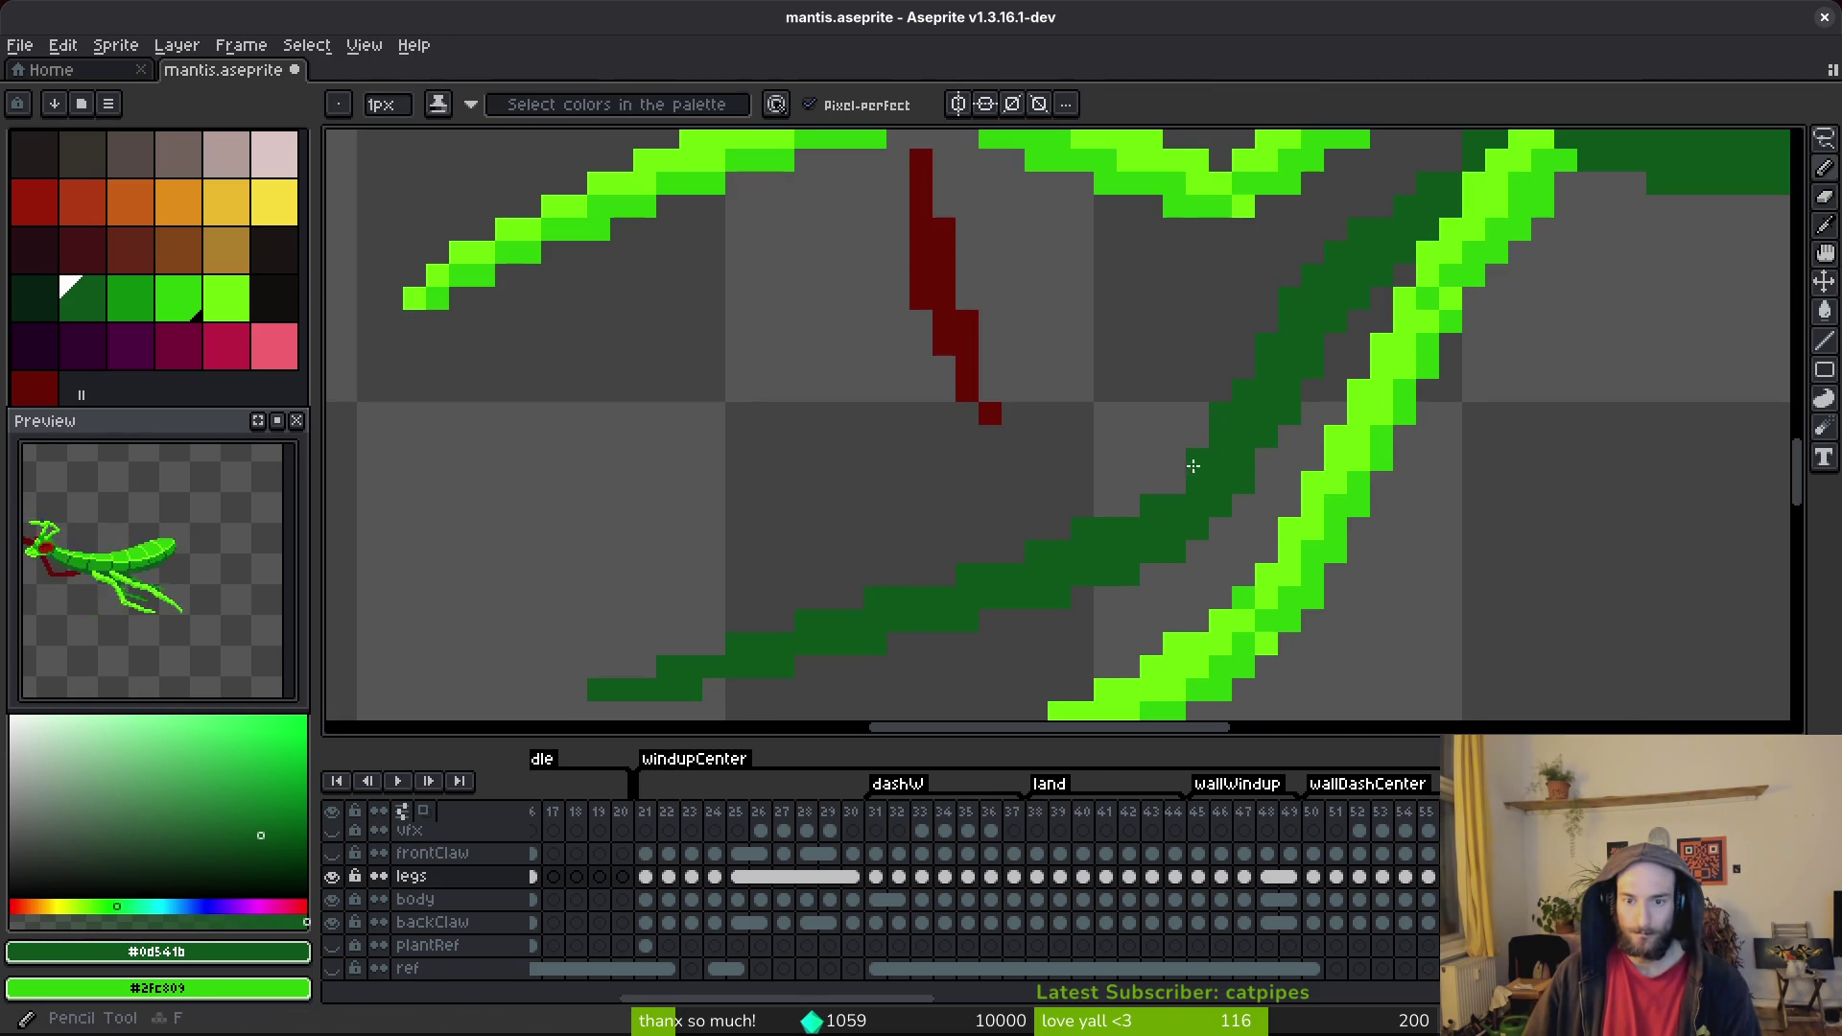
{"action": "scroll", "coordinate": [1247, 479], "scroll_direction": "down", "scroll_amount": 4}
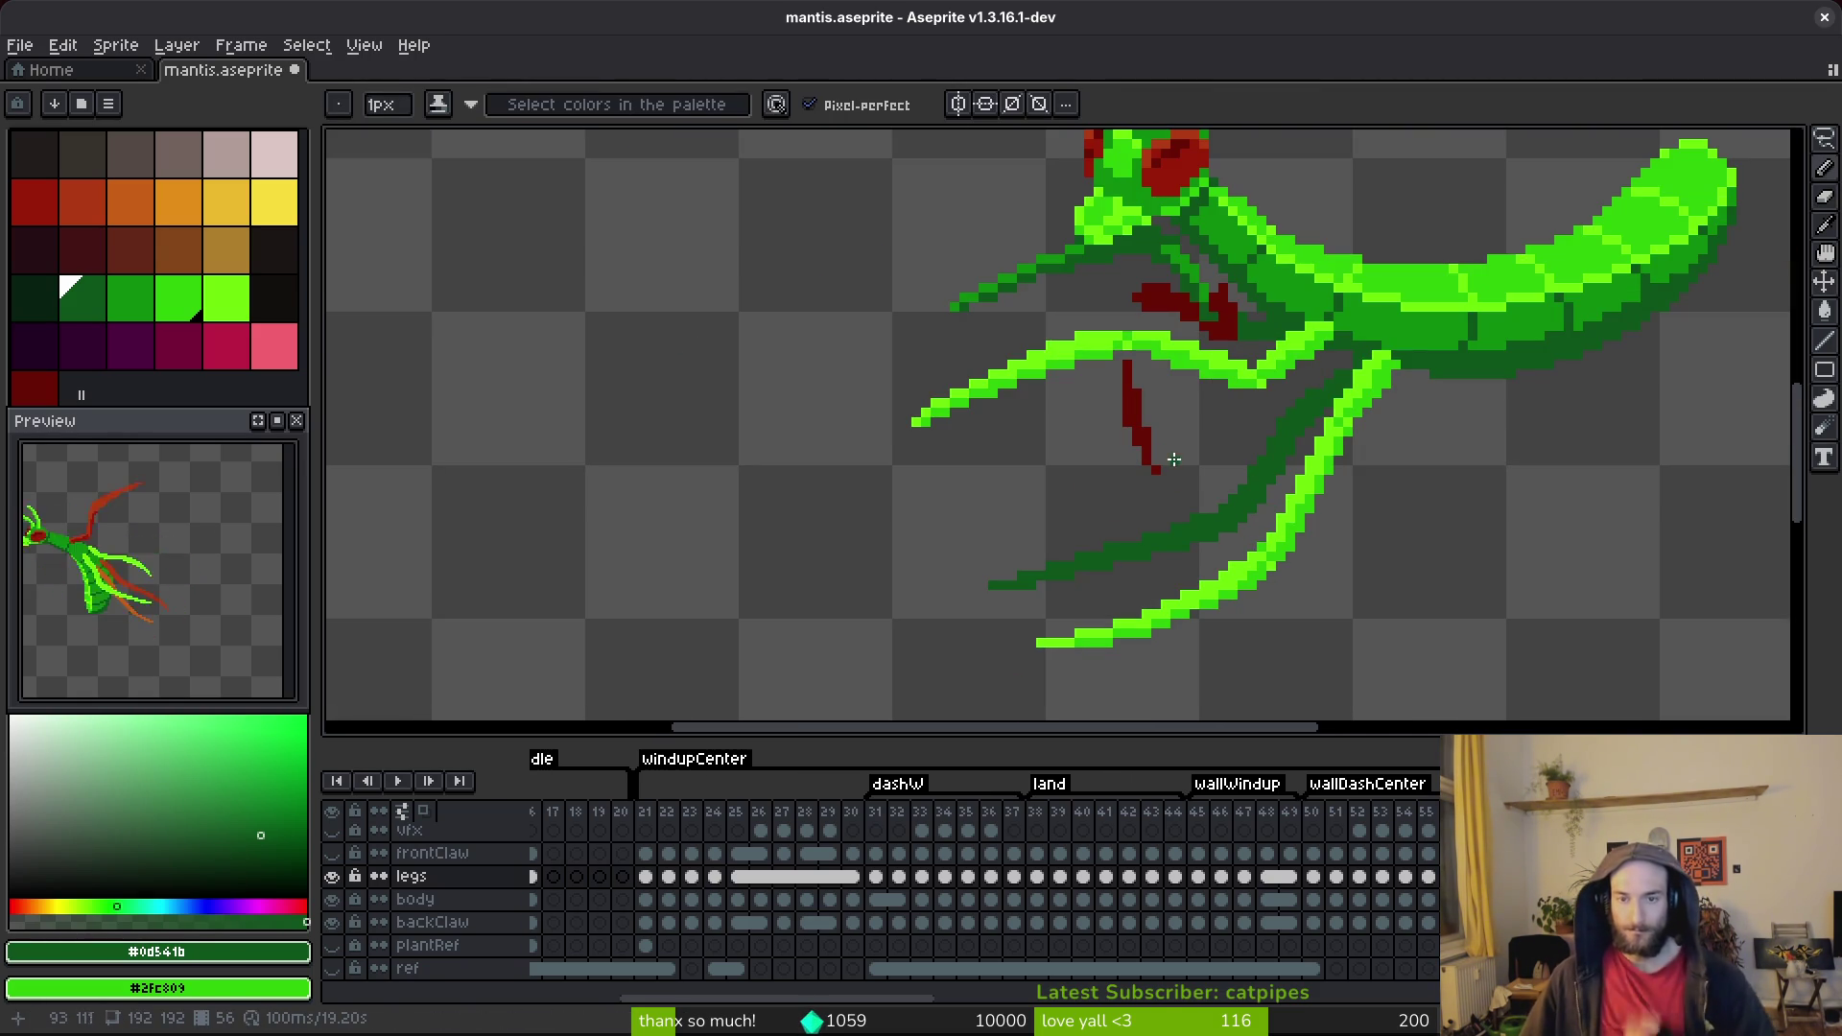
{"action": "key", "text": "ctrl+s"}
Step through the neighbouring animation frames and return to the original frame.
{"action": "key", "text": "Right"}
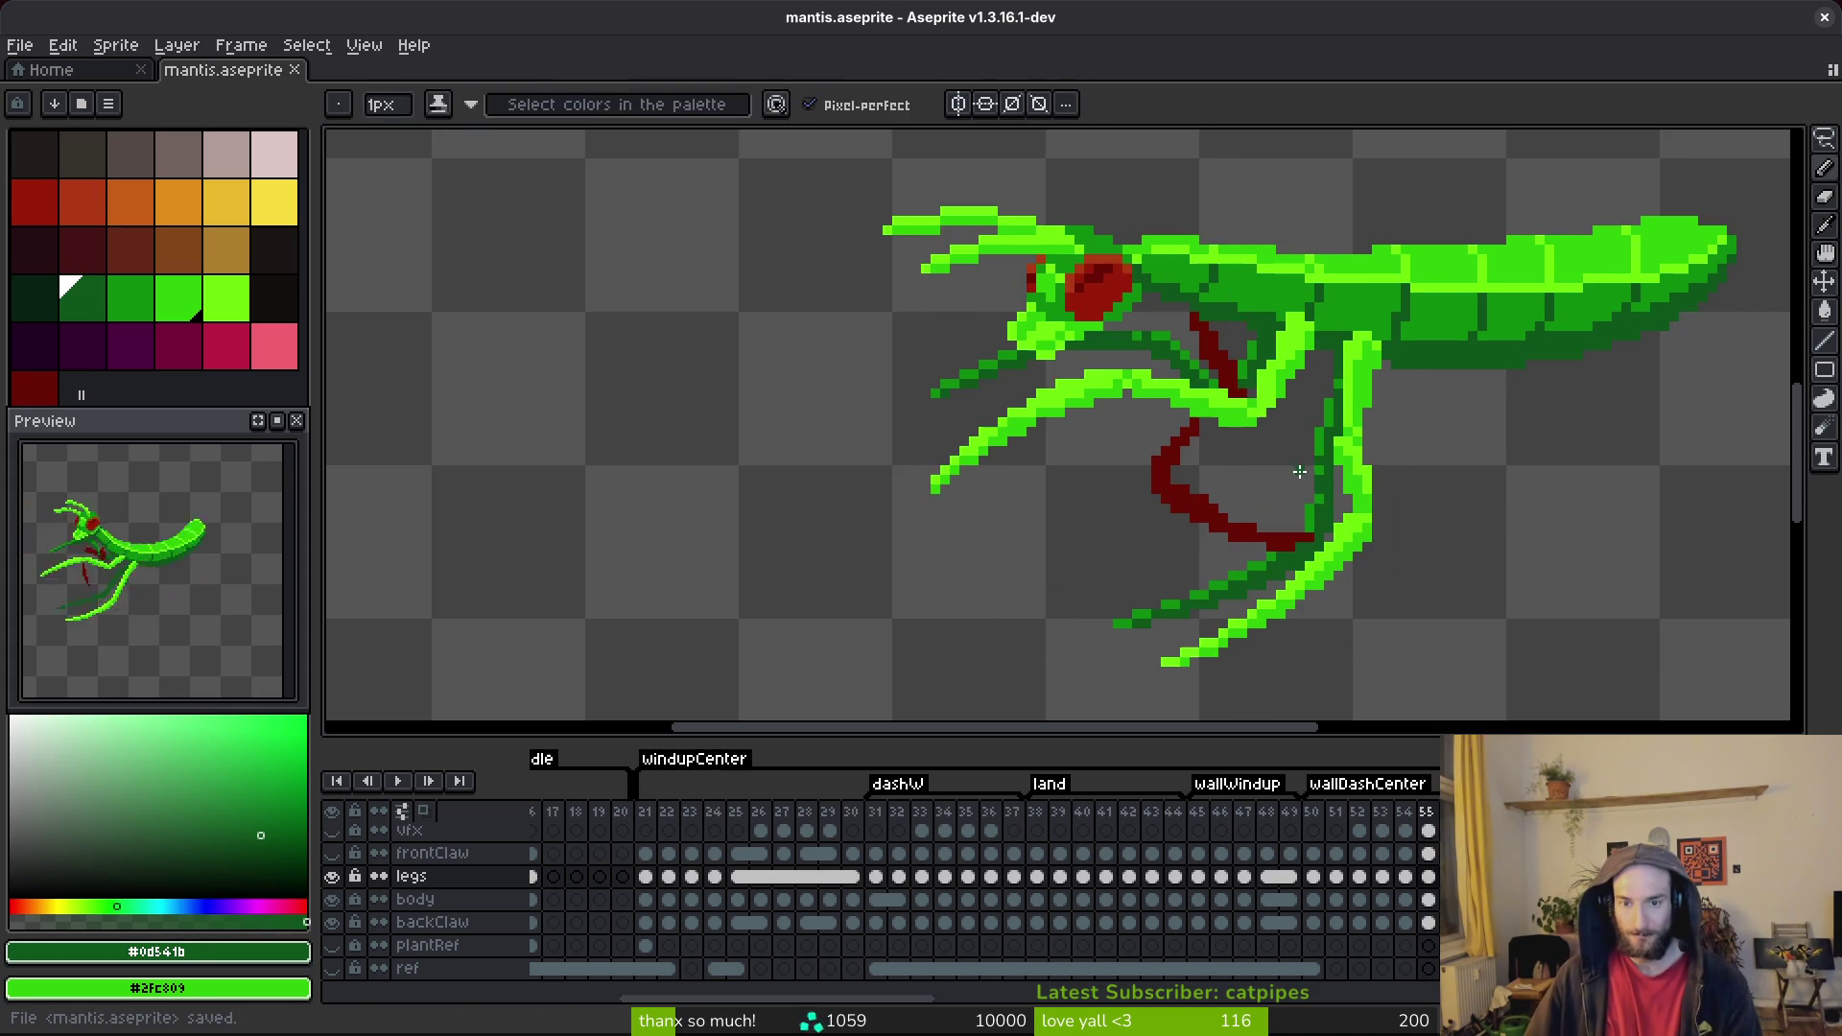
{"action": "key", "text": "Right"}
{"action": "key", "text": "Right"}
{"action": "scroll", "coordinate": [1291, 559], "scroll_direction": "up", "scroll_amount": 3}
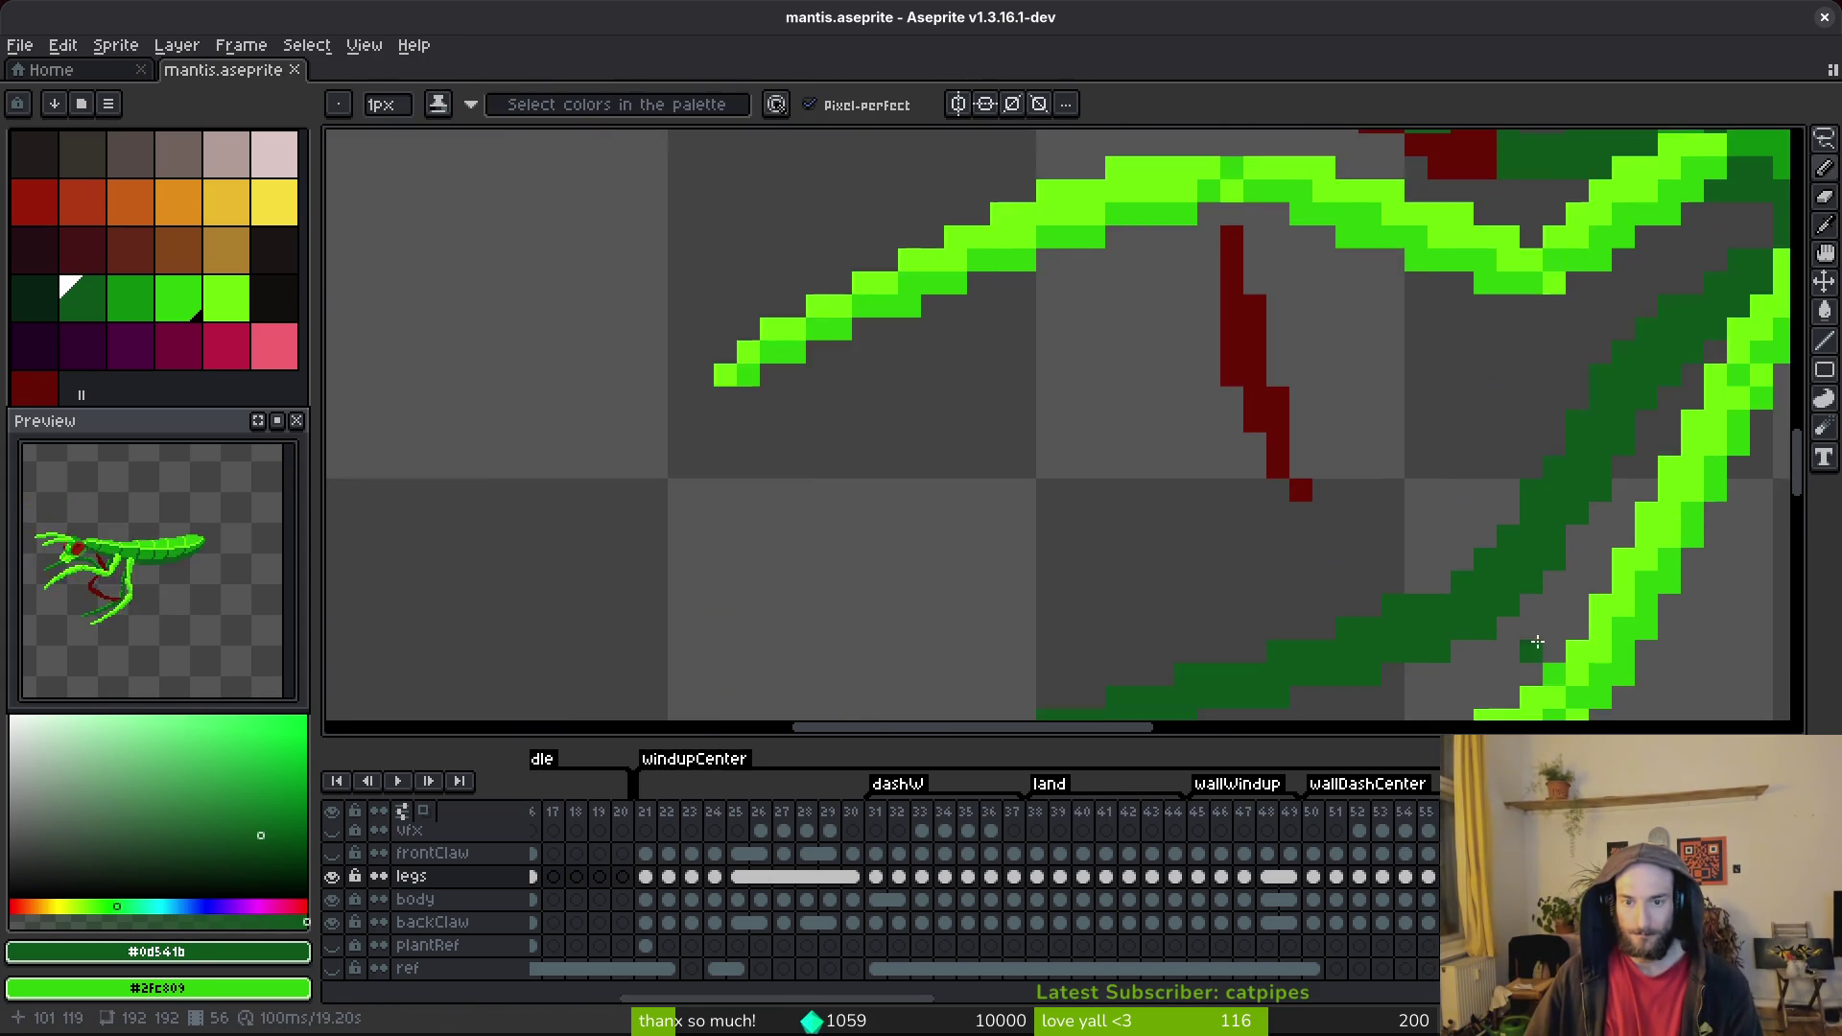
{"action": "scroll", "coordinate": [1521, 646], "scroll_direction": "down", "scroll_amount": 2}
Eyedrop dark leg green #0d541b and repaint three medium-green leg pixels with it.
{"action": "left_click", "coordinate": [1122, 199], "text": "alt"}
{"action": "scroll", "coordinate": [1122, 199], "scroll_direction": "up", "scroll_amount": 3}
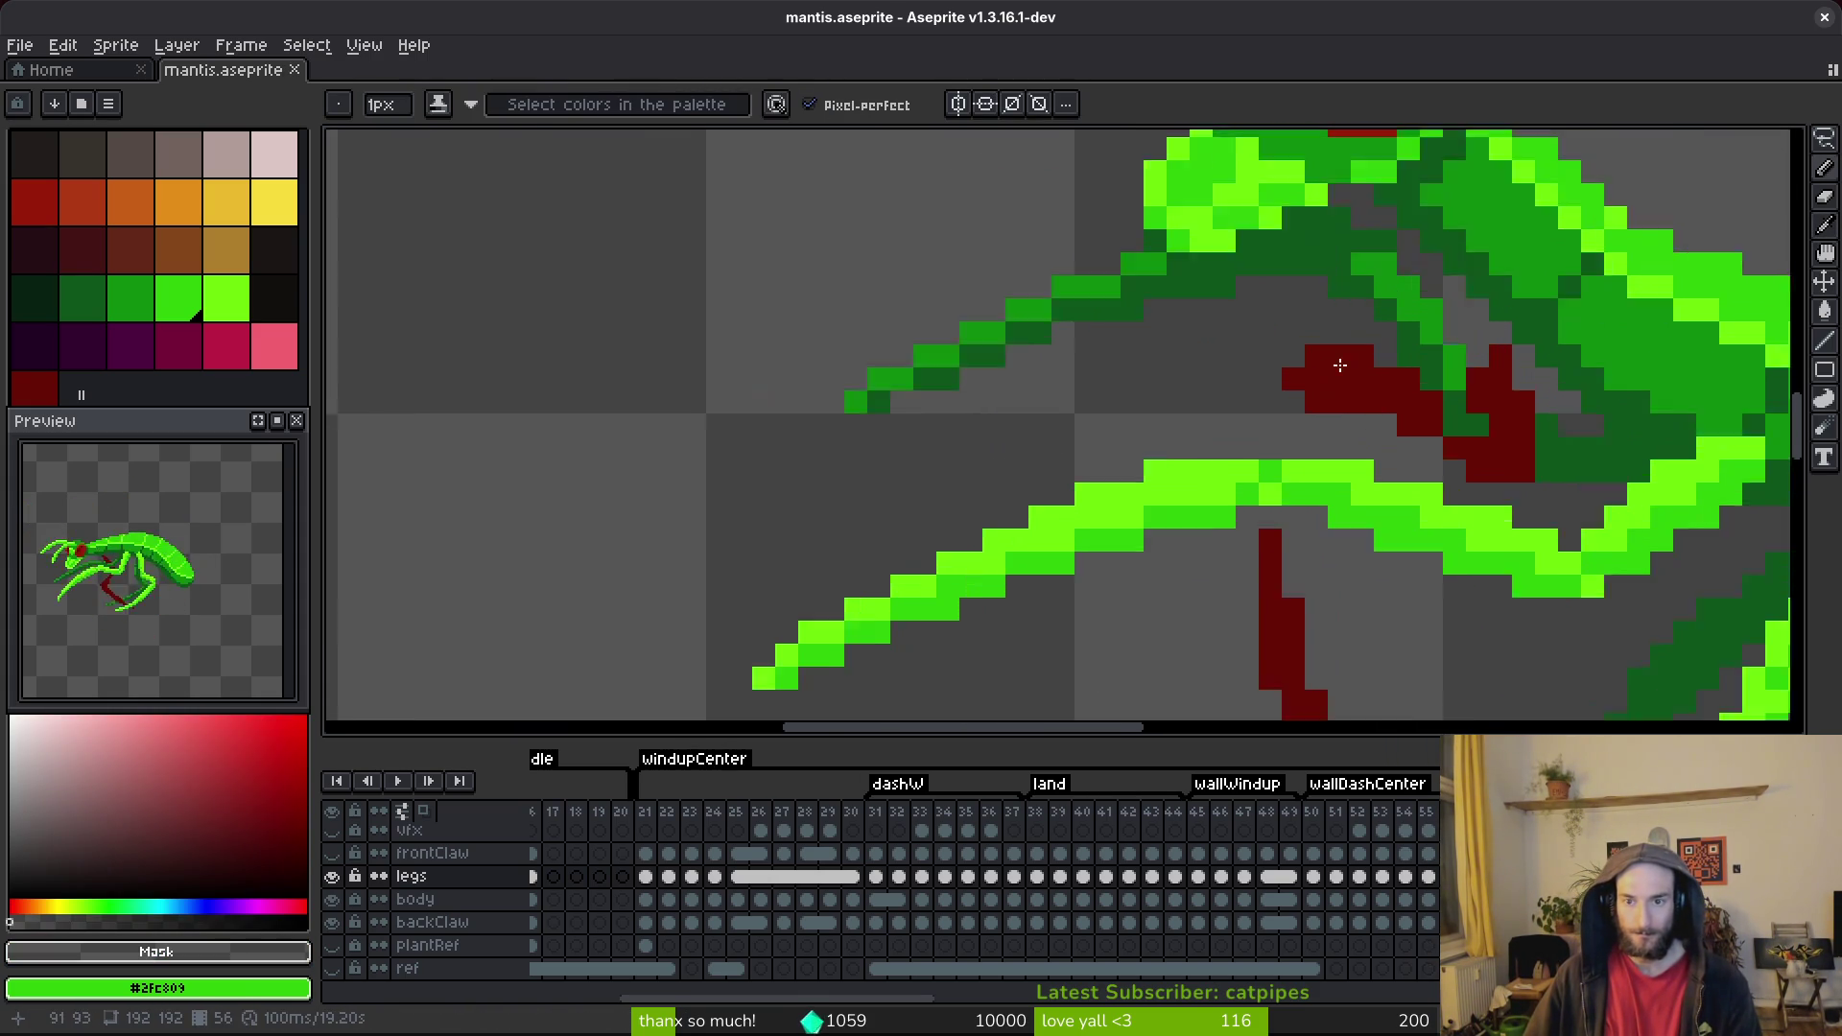
{"action": "left_click", "coordinate": [1367, 233], "text": "alt"}
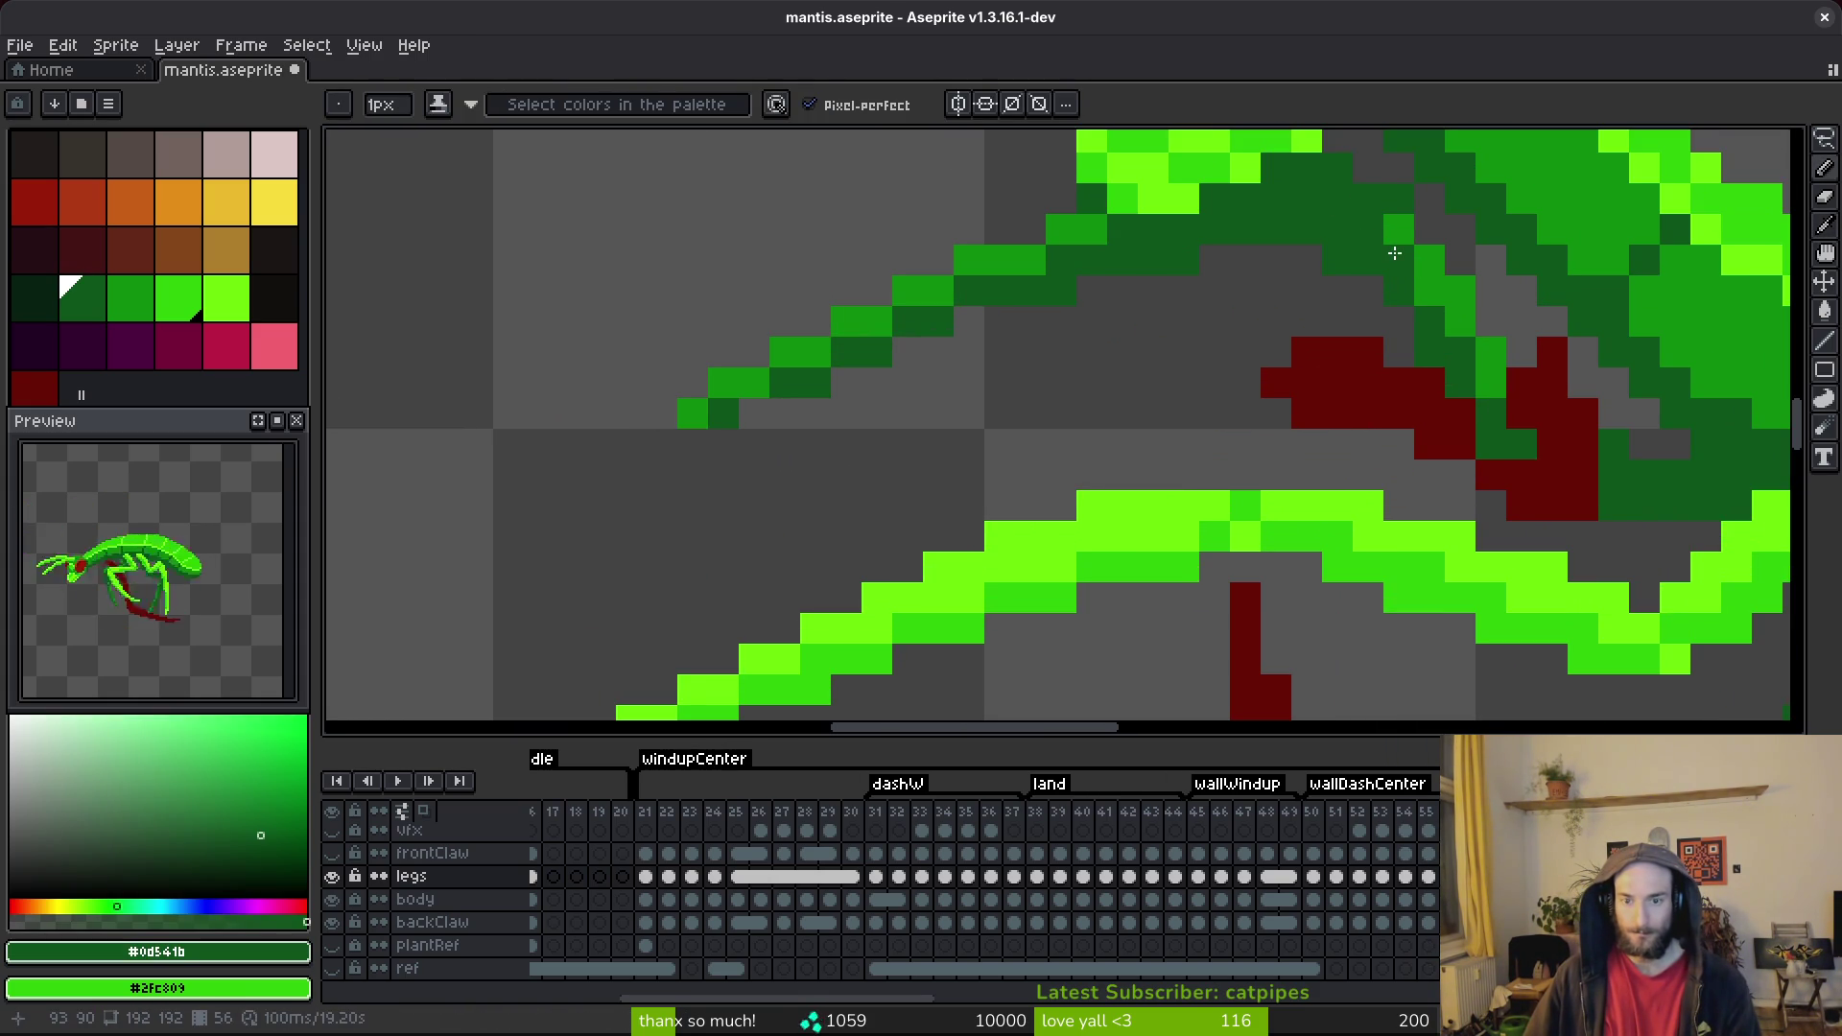
{"action": "left_click", "coordinate": [1403, 235]}
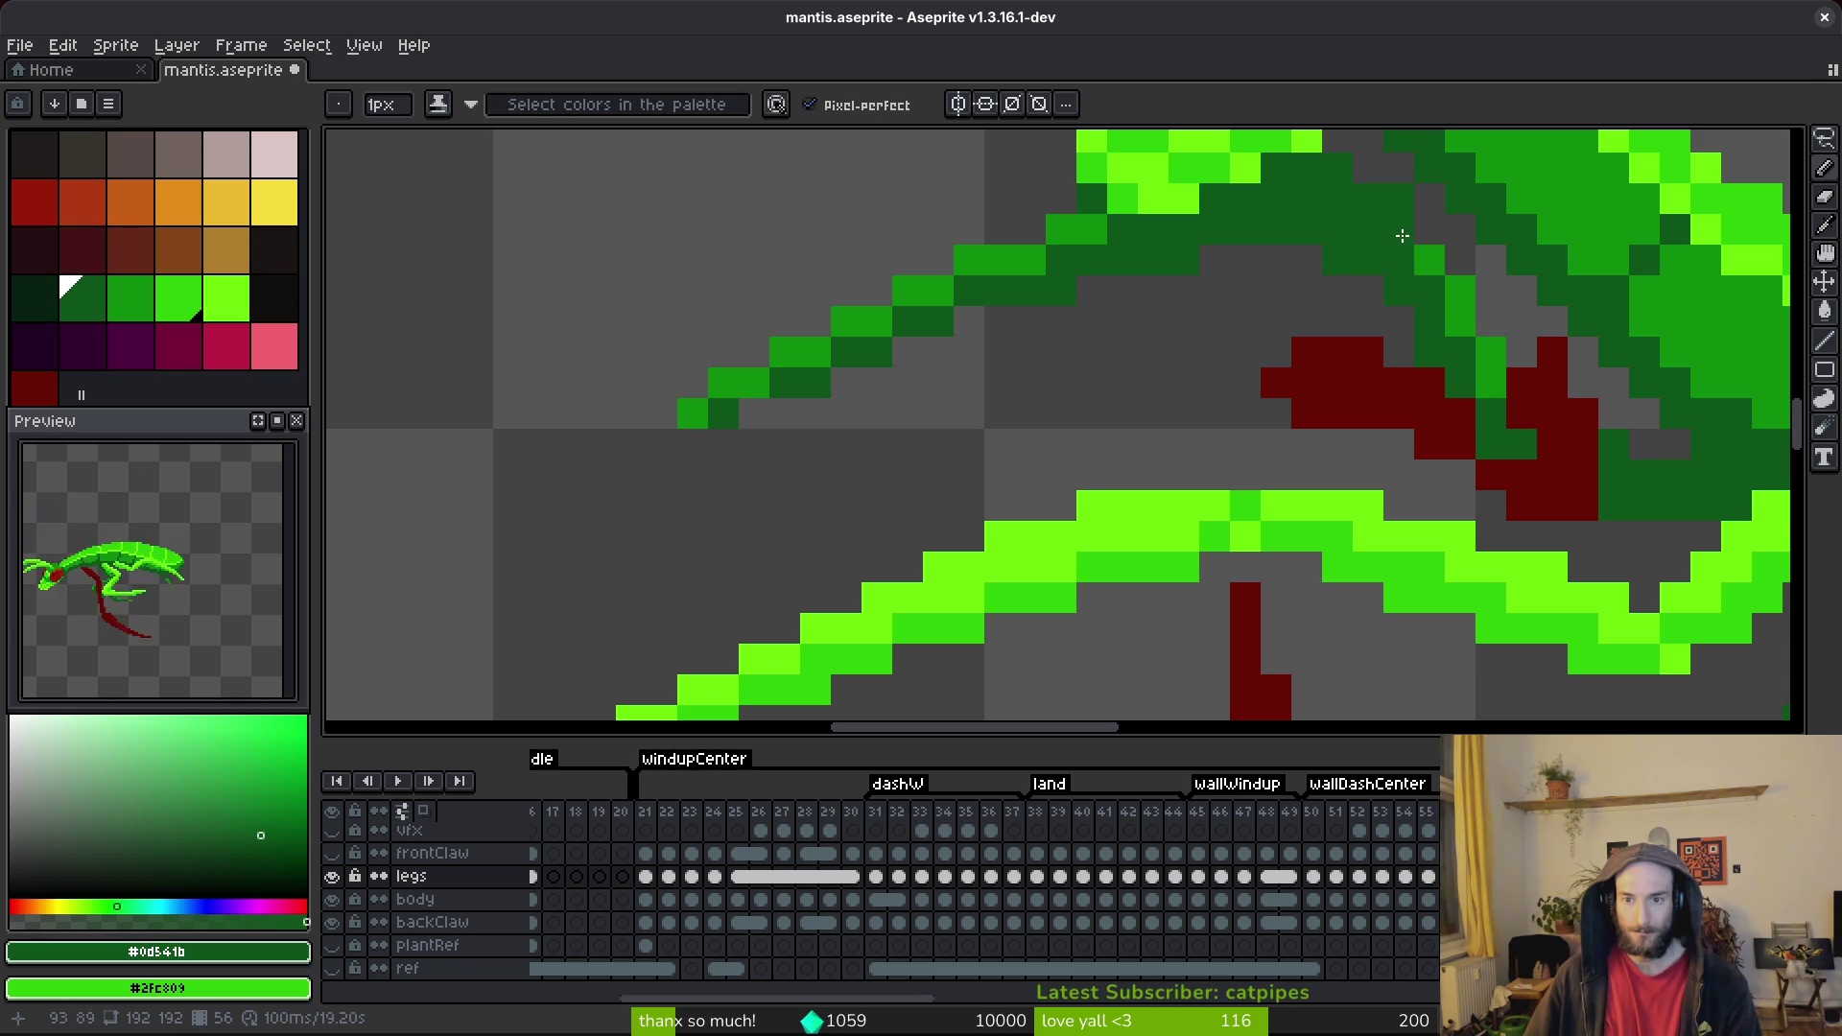
{"action": "left_click", "coordinate": [1469, 387]}
{"action": "scroll", "coordinate": [1469, 386], "scroll_direction": "down", "scroll_amount": 3}
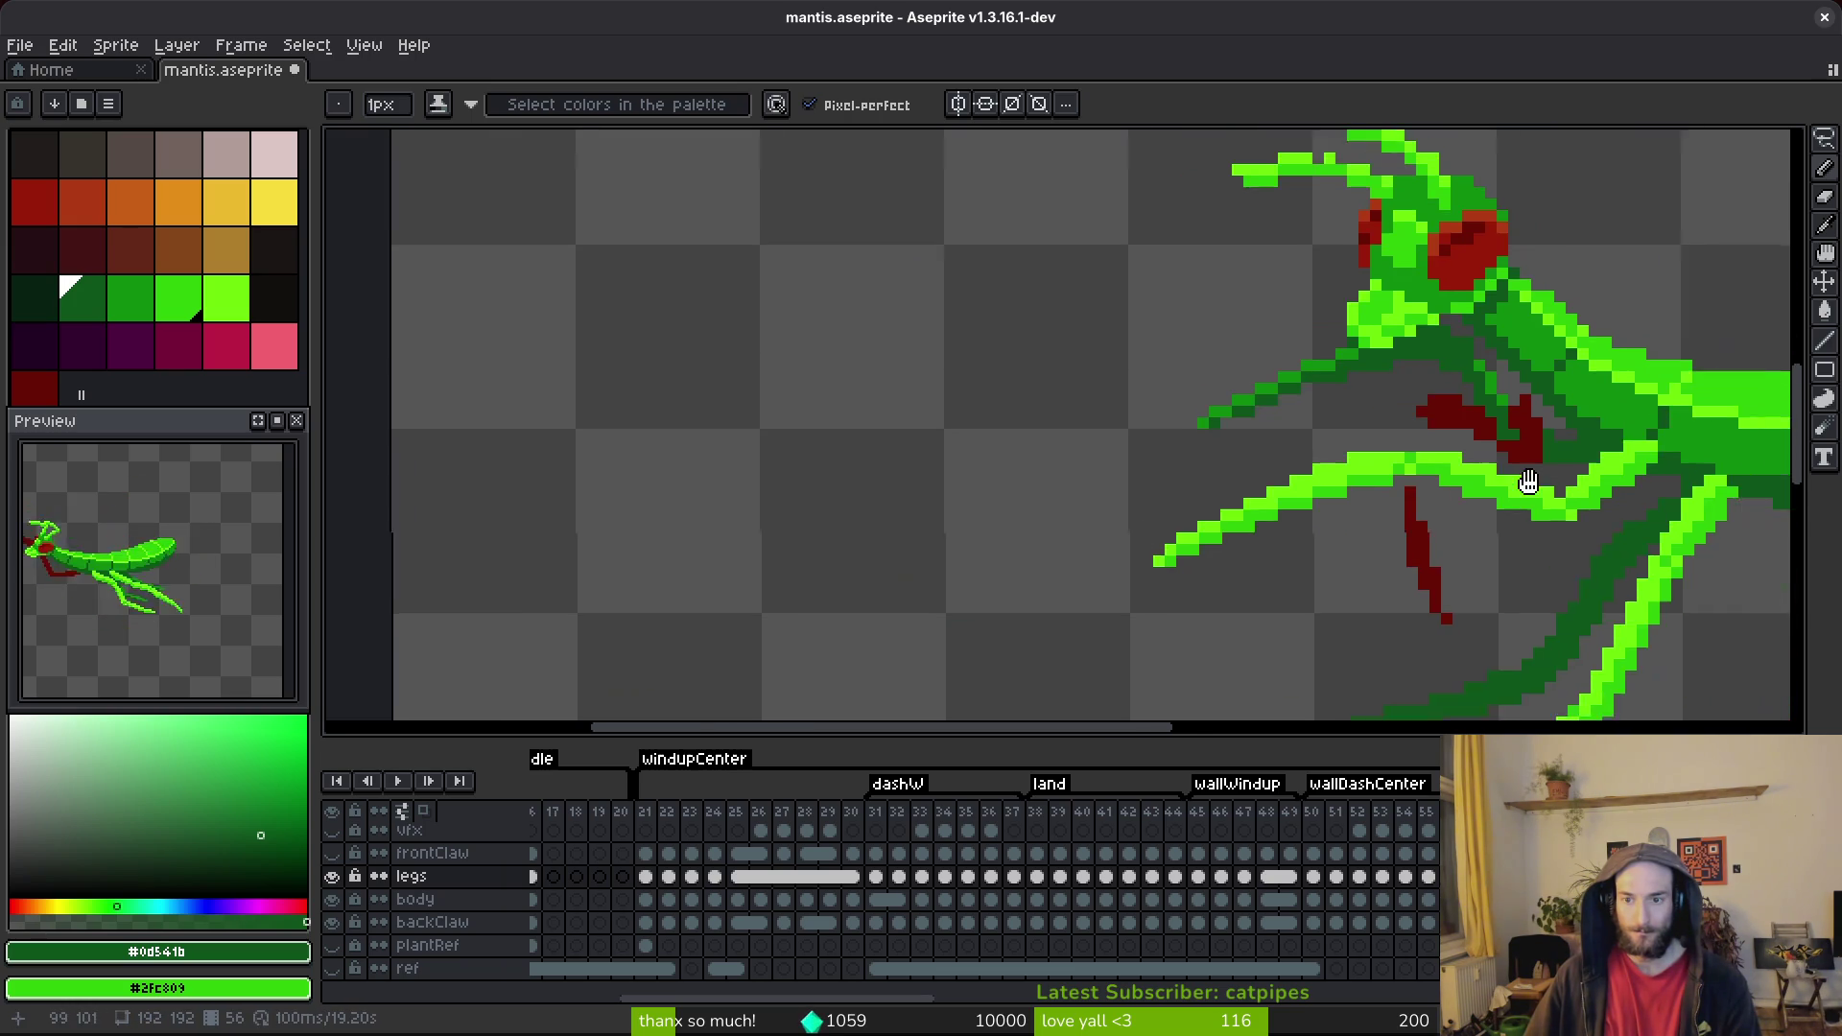
{"action": "scroll", "coordinate": [1341, 444], "scroll_direction": "up", "scroll_amount": 3}
{"action": "left_click", "coordinate": [1341, 445]}
{"action": "scroll", "coordinate": [1341, 444], "scroll_direction": "down", "scroll_amount": 2}
{"action": "scroll", "coordinate": [1164, 181], "scroll_direction": "up", "scroll_amount": 2}
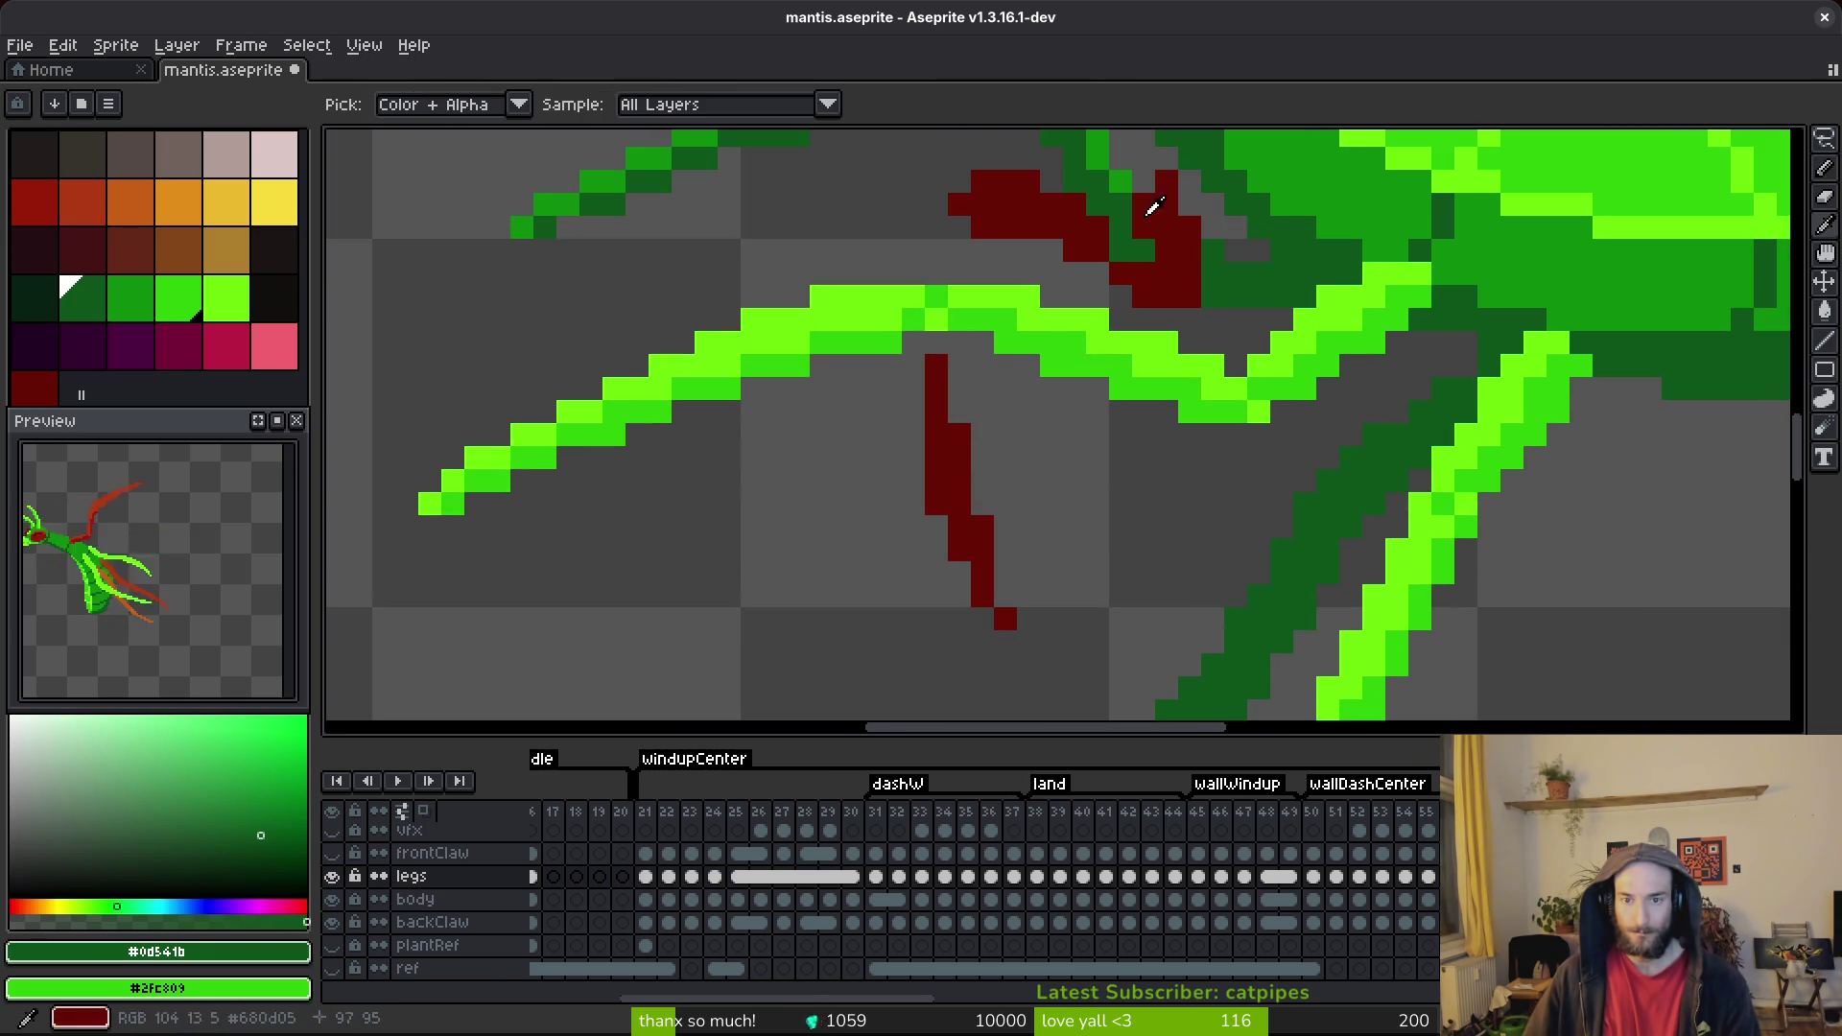
{"action": "left_click", "coordinate": [1192, 235], "text": "alt"}
{"action": "scroll", "coordinate": [1448, 304], "scroll_direction": "down", "scroll_amount": 1}
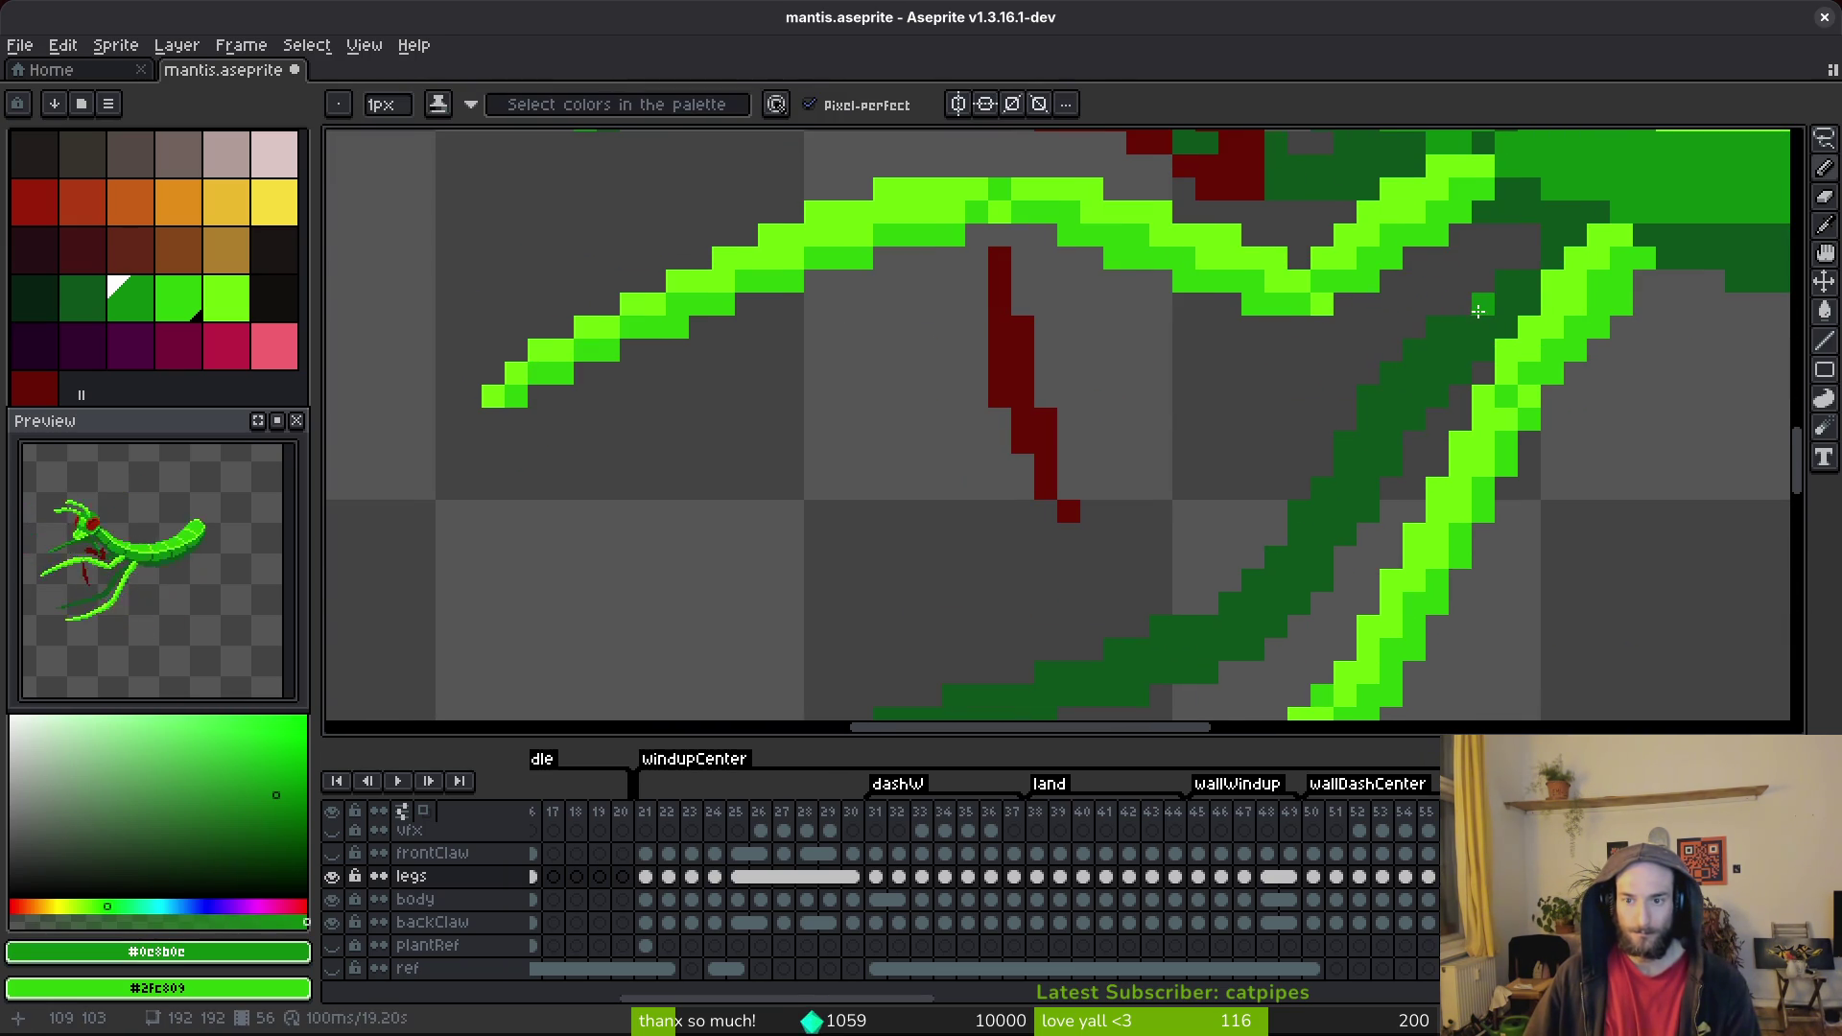
Paint a brighter green #0c8b0c highlight along the dark leg pixels and tip.
{"action": "left_click", "coordinate": [1410, 351]}
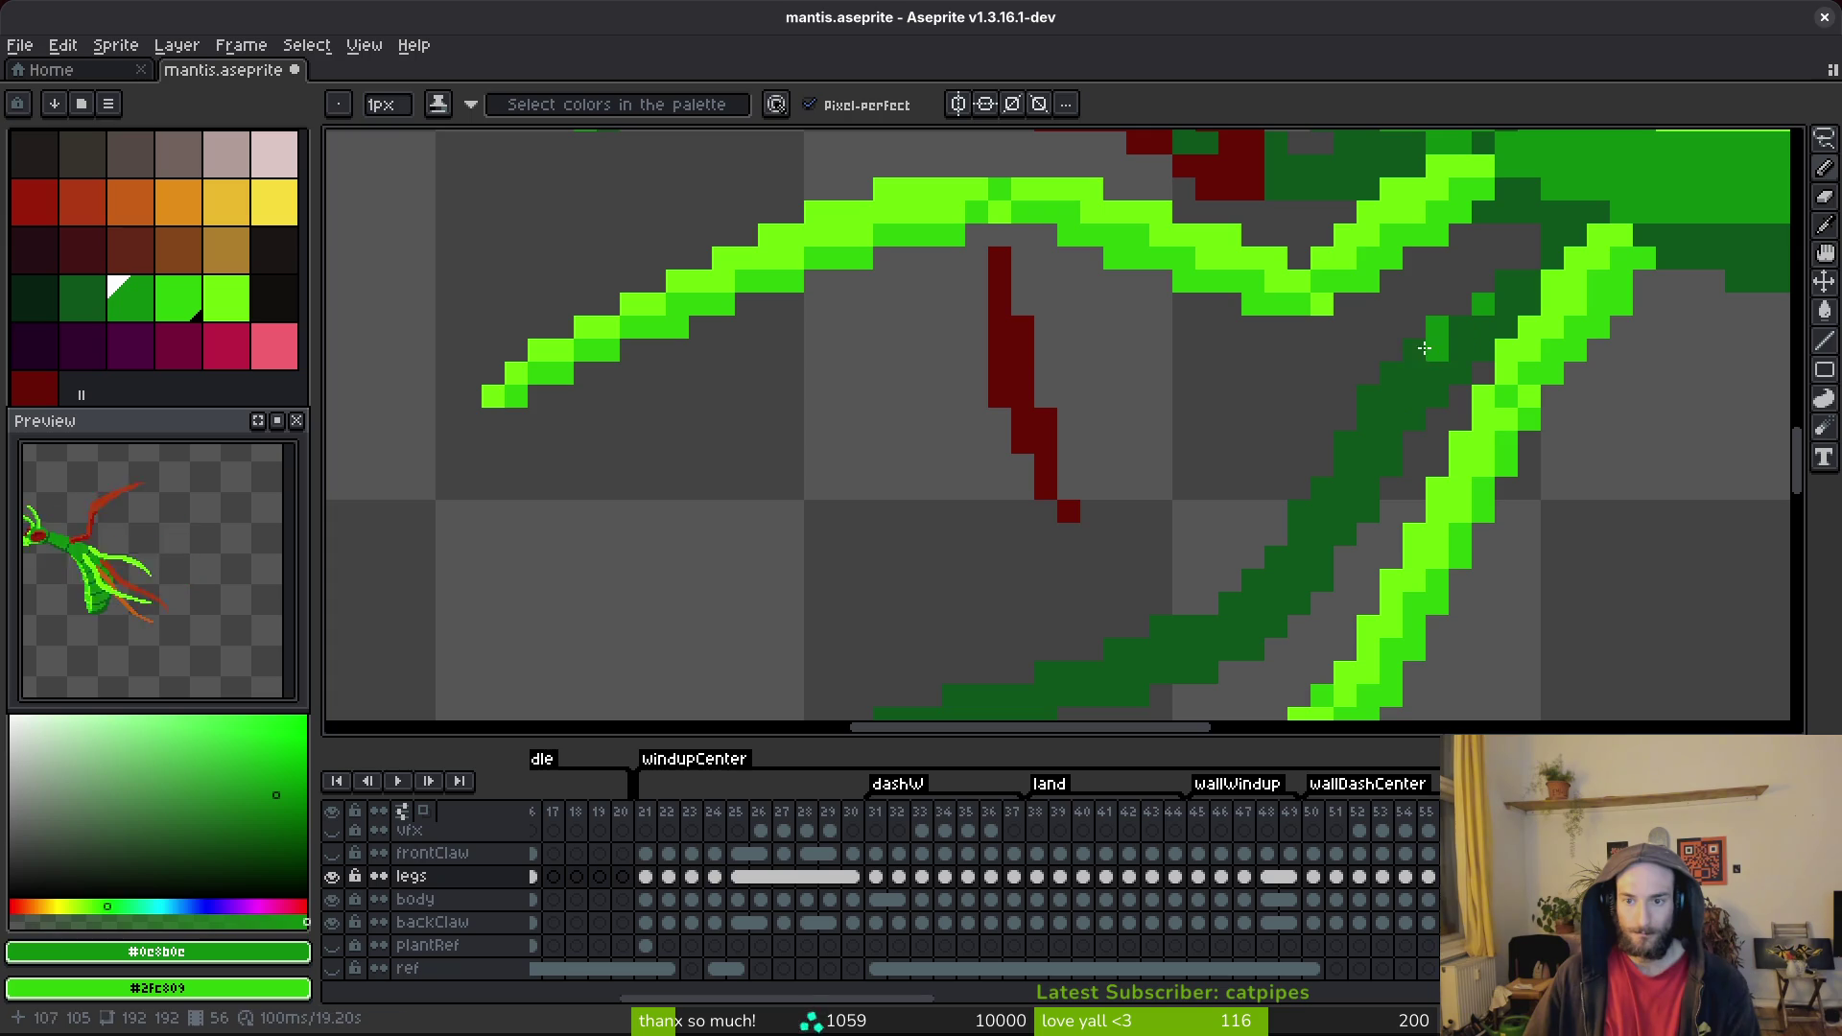
{"action": "left_click", "coordinate": [1366, 397]}
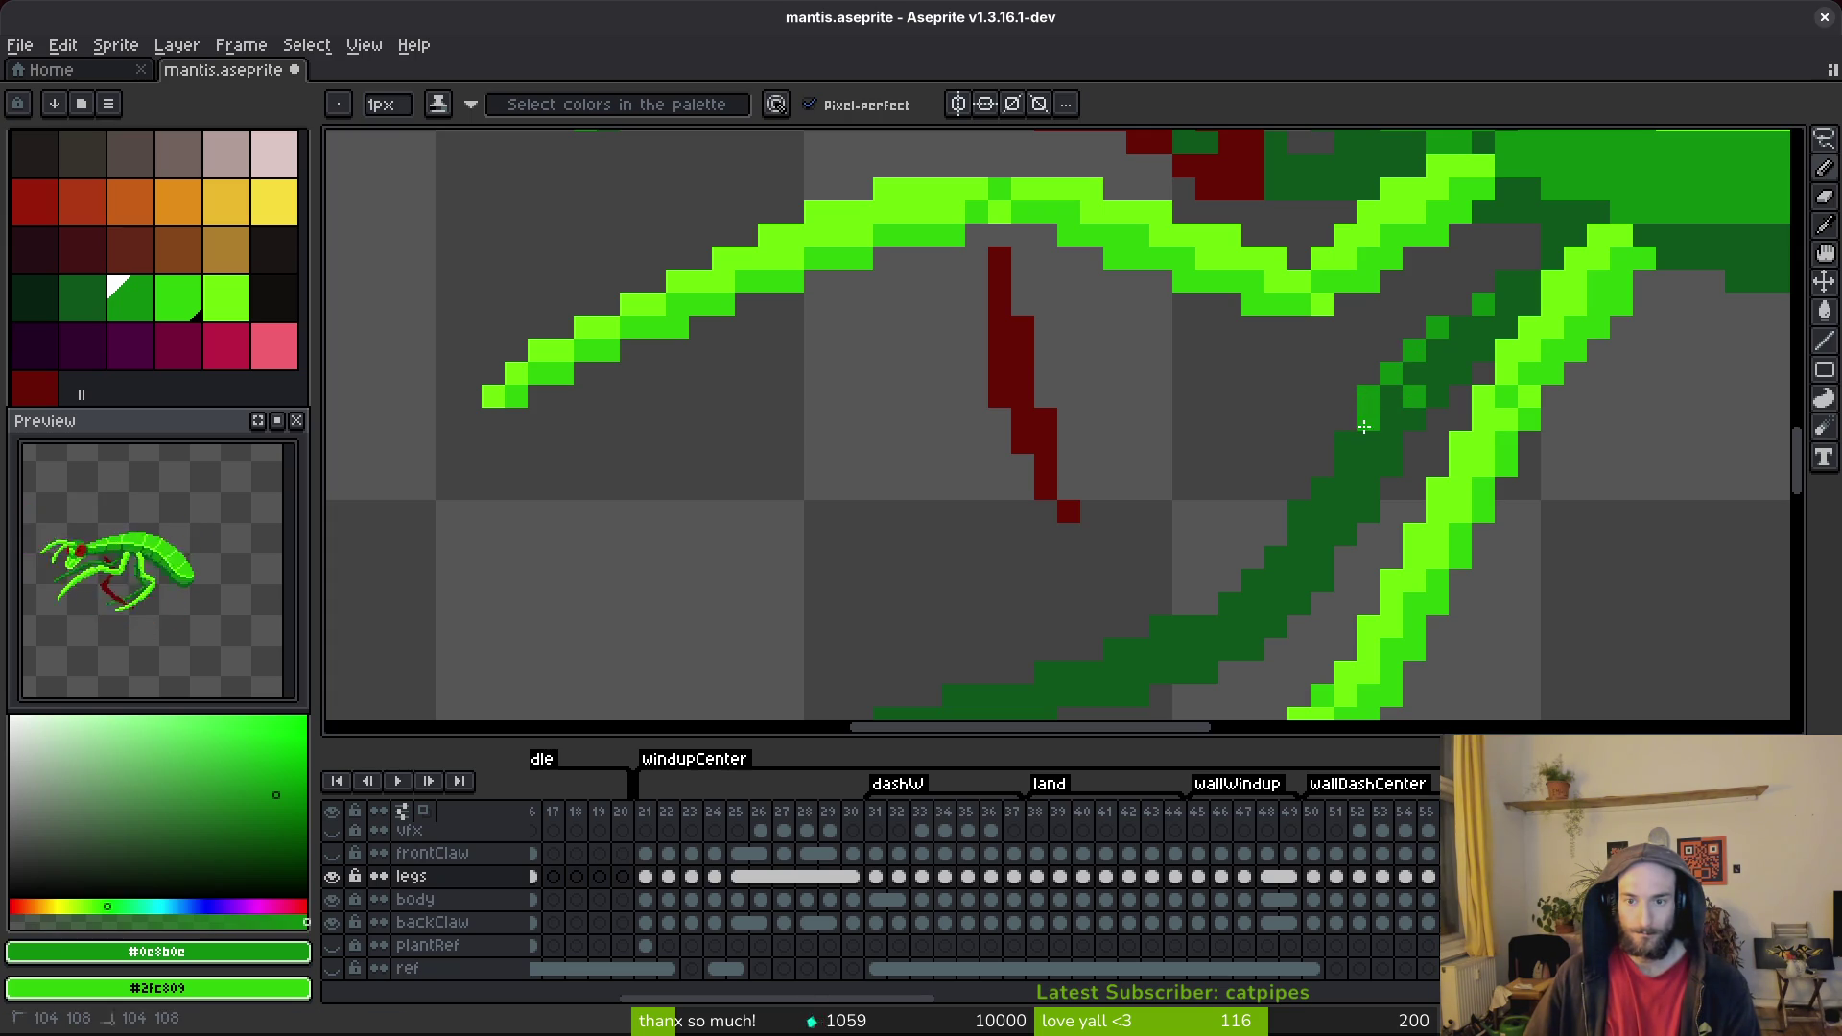
{"action": "left_click", "coordinate": [1338, 481]}
{"action": "mouse_move", "coordinate": [1336, 469]}
{"action": "left_mouse_down"}
{"action": "mouse_move", "coordinate": [1301, 516]}
{"action": "mouse_move", "coordinate": [1347, 322]}
{"action": "left_mouse_up"}
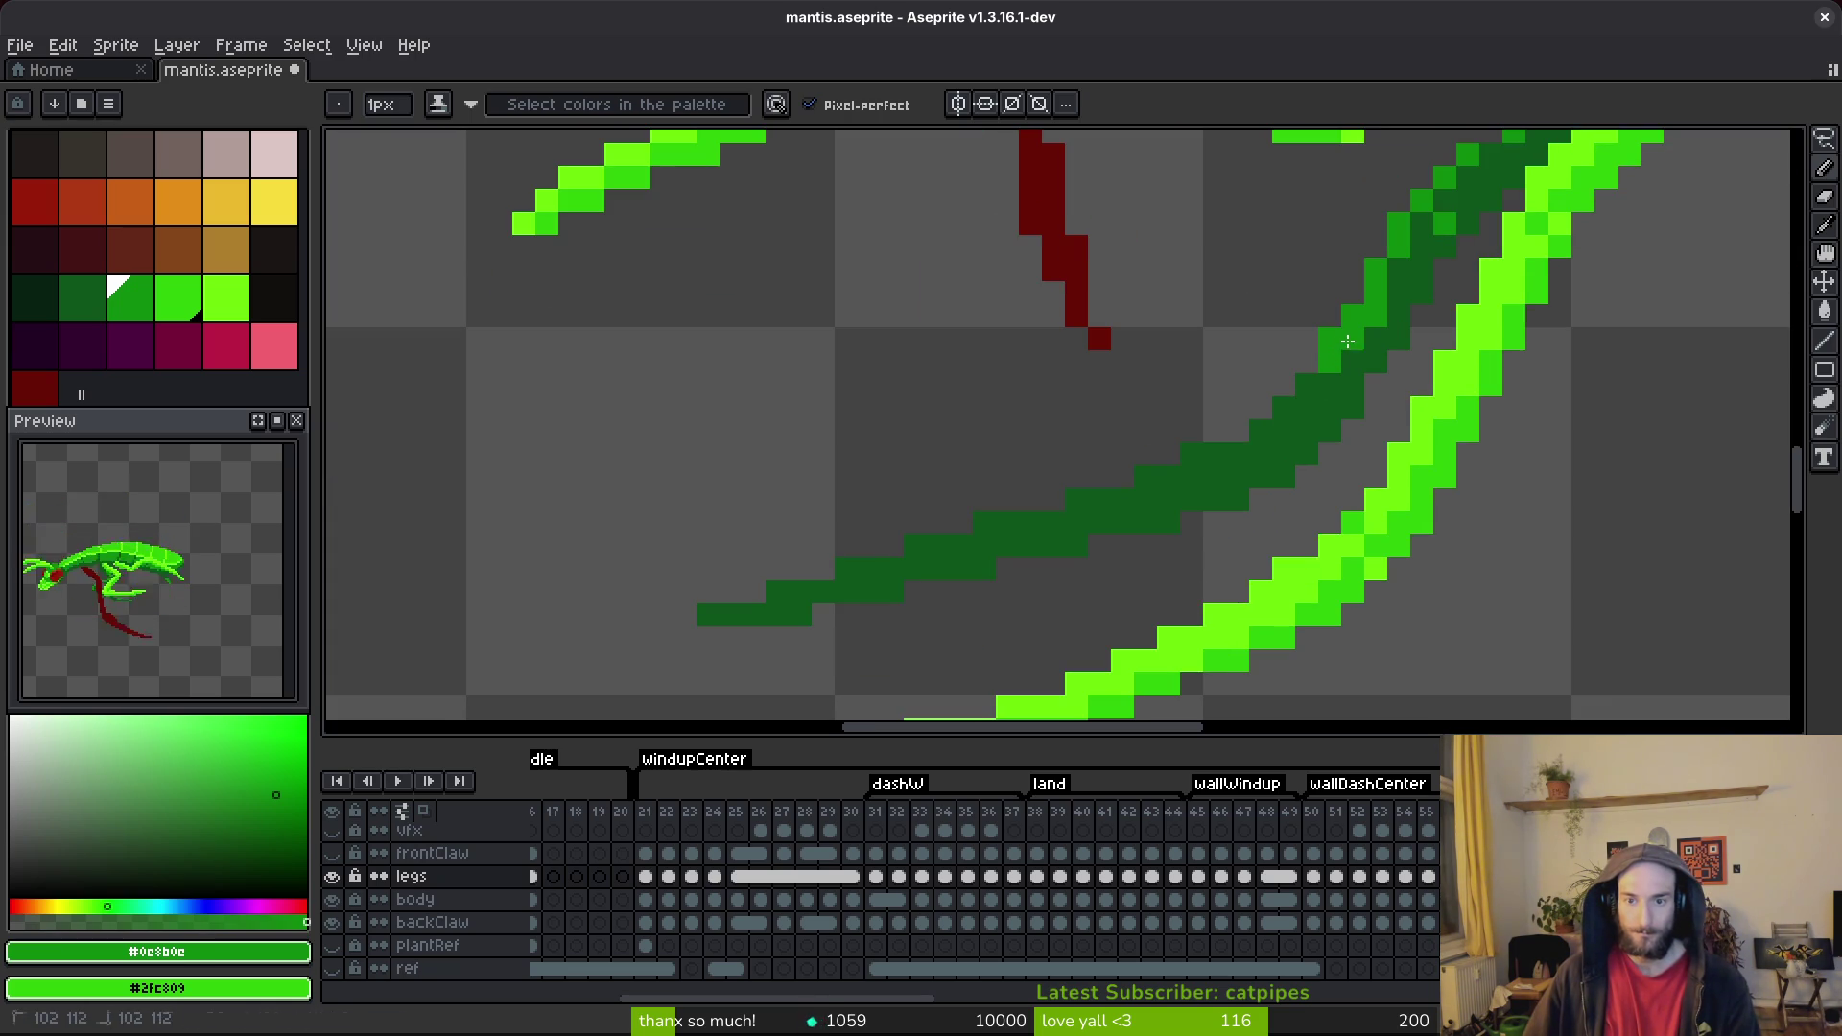
{"action": "left_click_drag", "start_coordinate": [1299, 398], "coordinate": [1376, 344]}
{"action": "left_click", "coordinate": [784, 560]}
{"action": "left_click", "coordinate": [854, 536]}
{"action": "left_click_drag", "start_coordinate": [951, 504], "coordinate": [1241, 428]}
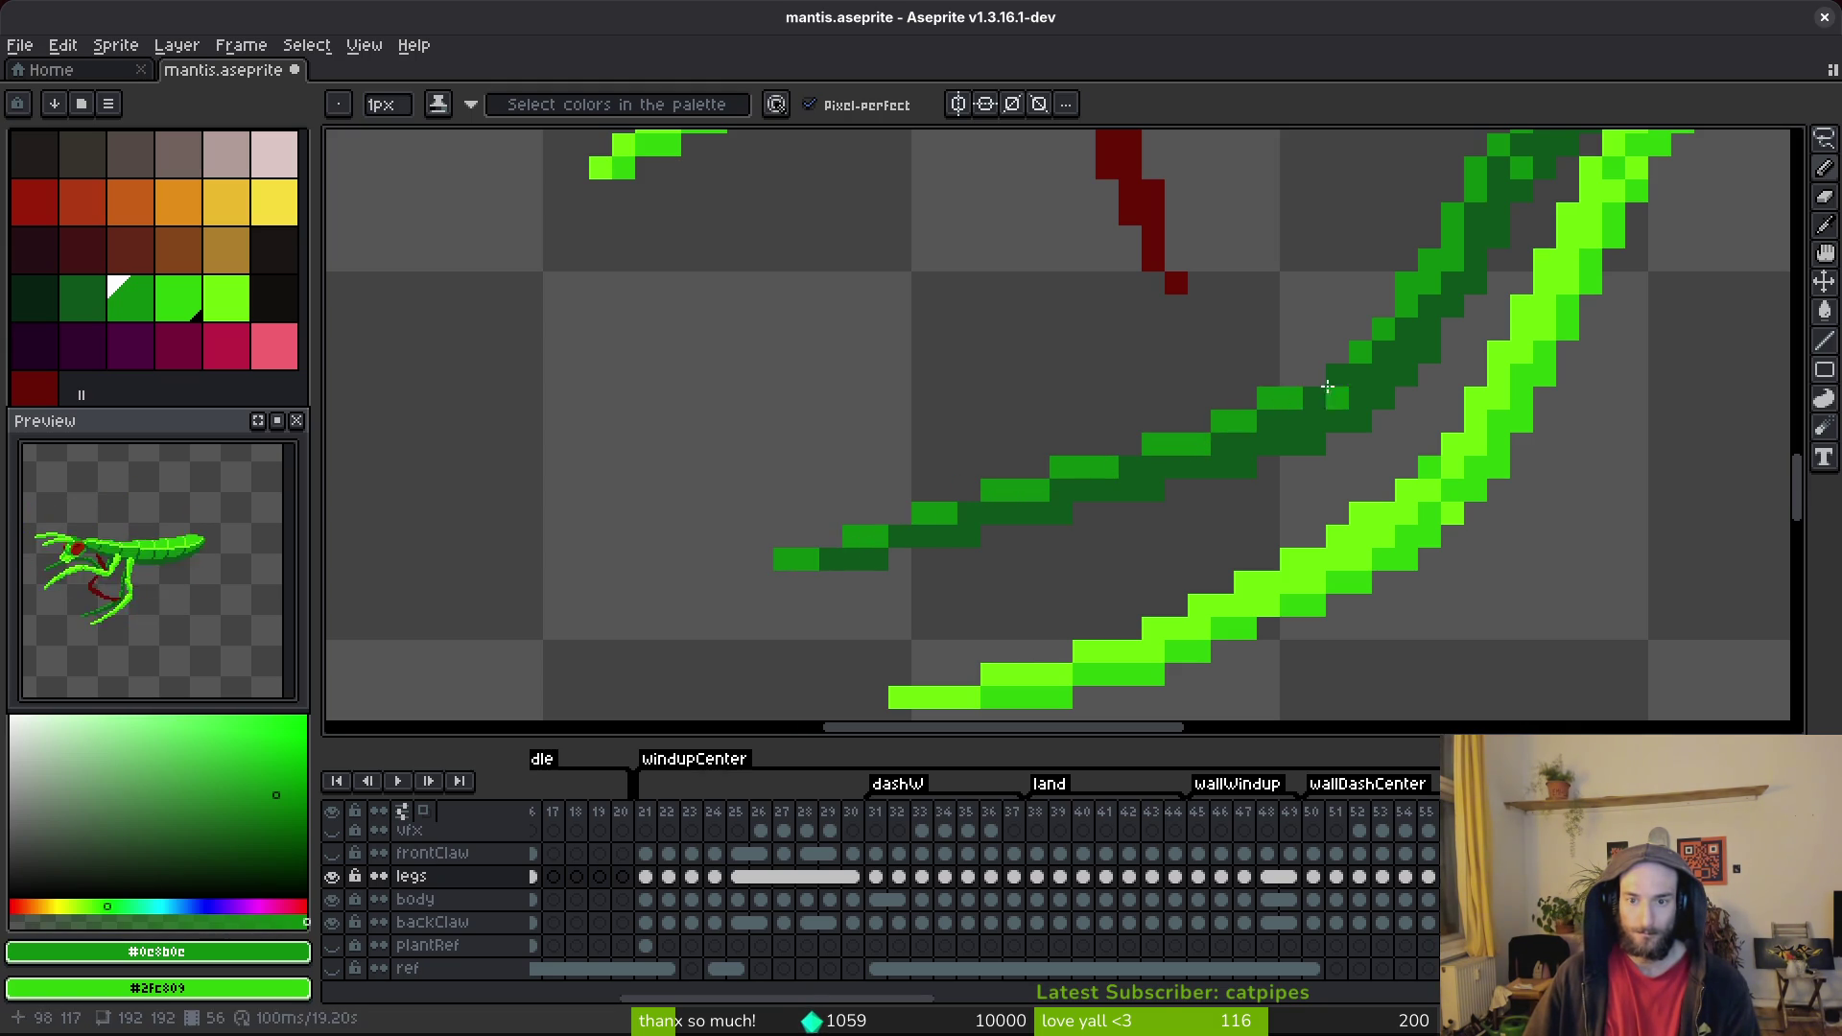
Set dark green #0d541b as the background colour and save the sprite.
{"action": "right_click", "coordinate": [1234, 444], "text": "alt"}
{"action": "right_click", "coordinate": [1199, 444]}
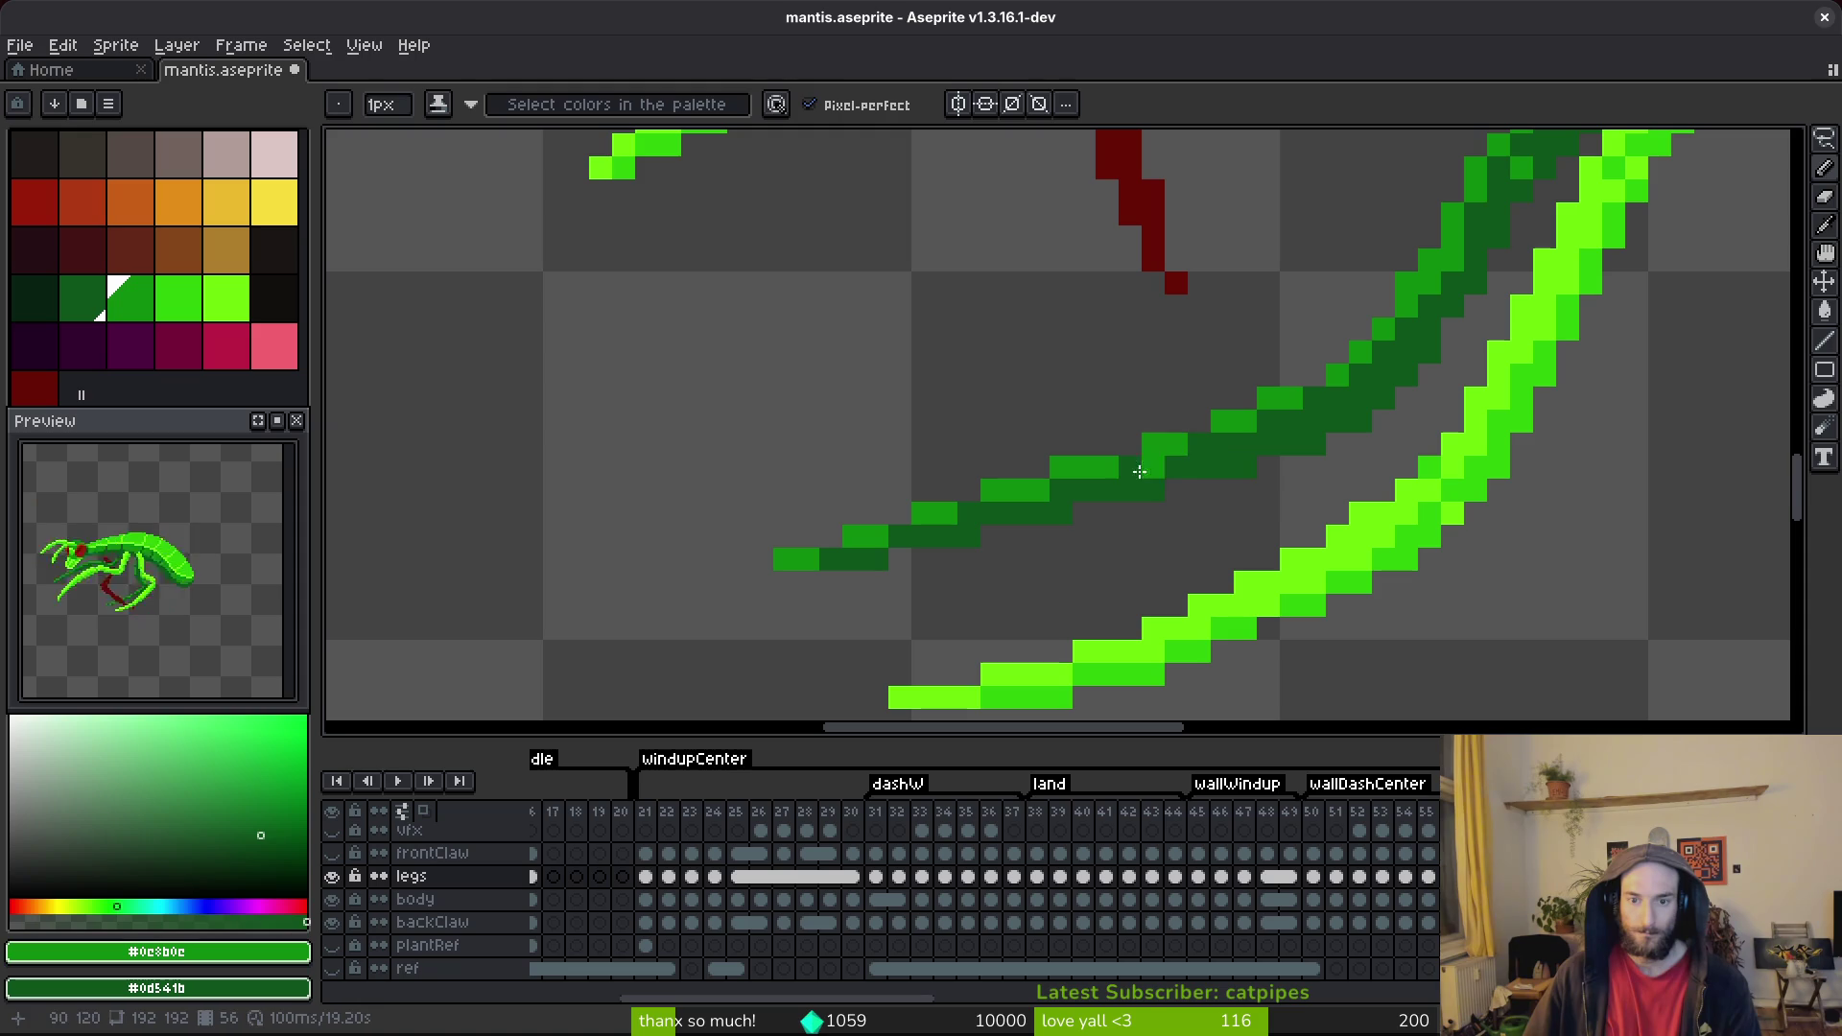
{"action": "scroll", "coordinate": [1180, 532], "scroll_direction": "down", "scroll_amount": 4}
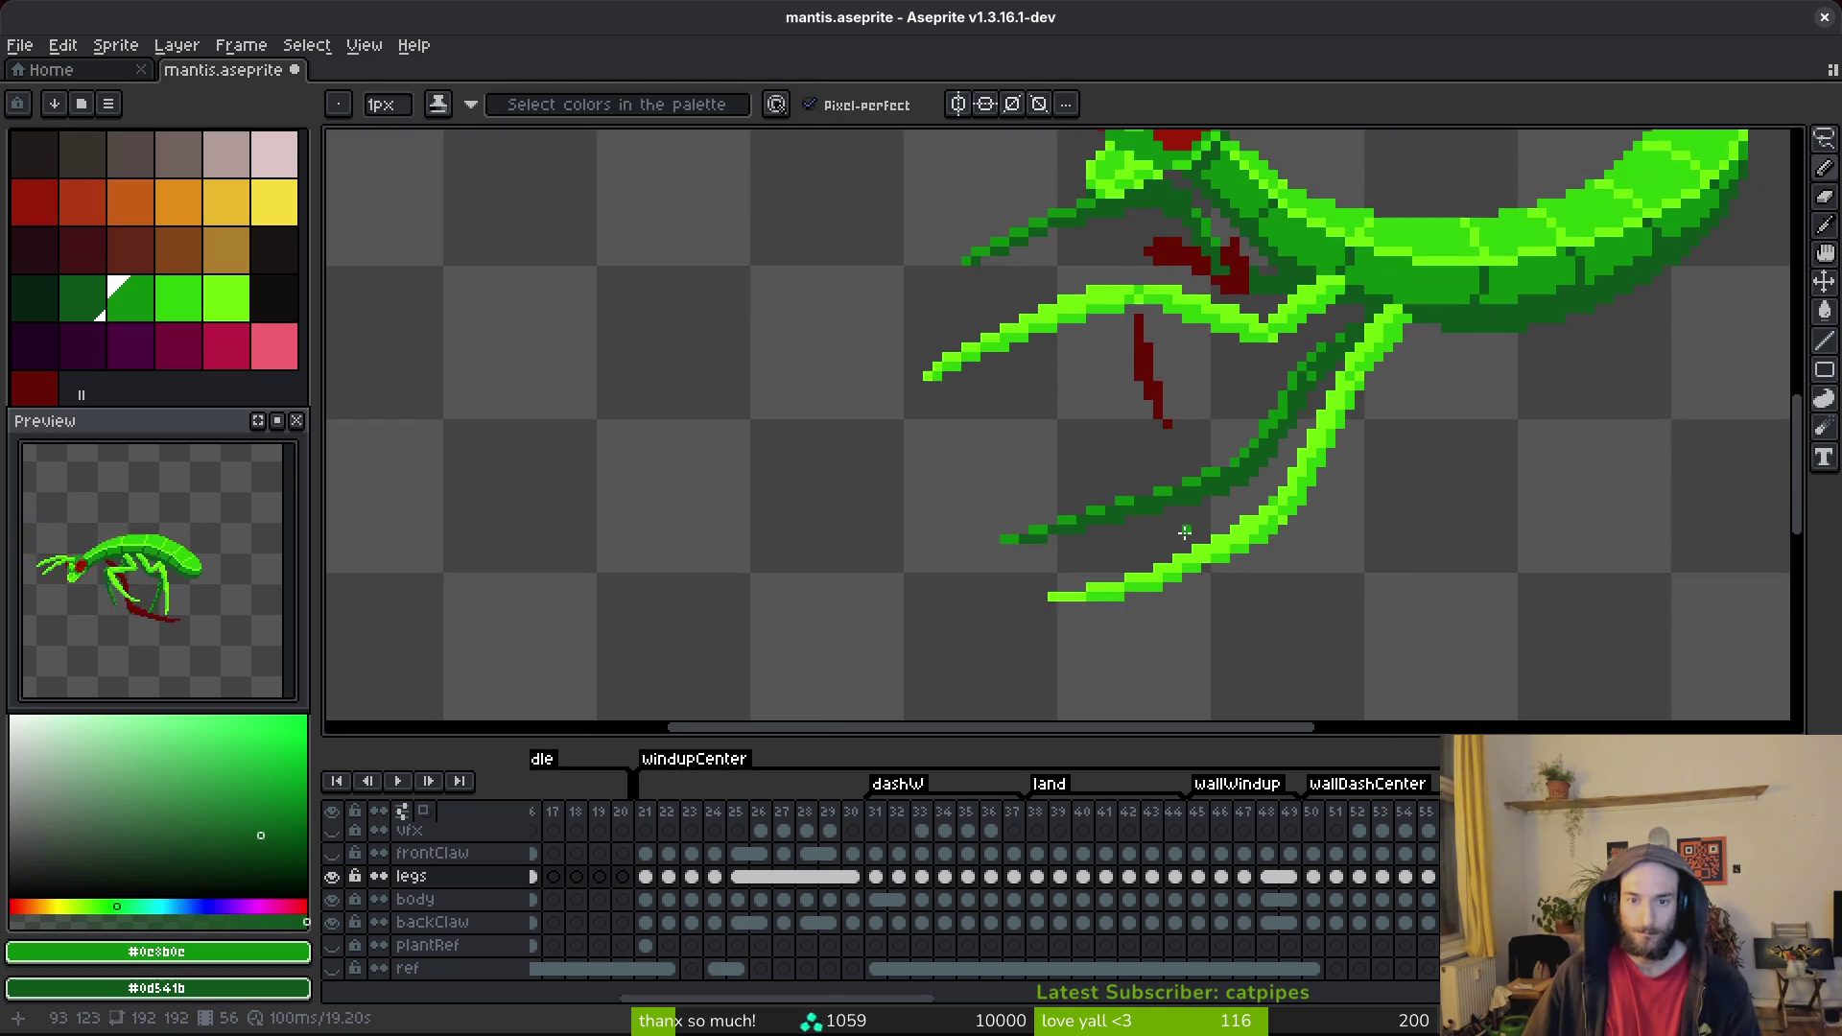
{"action": "key", "text": "ctrl+s"}
{"action": "scroll", "coordinate": [1135, 509], "scroll_direction": "up", "scroll_amount": 2}
{"action": "scroll", "coordinate": [1161, 504], "scroll_direction": "down", "scroll_amount": 2}
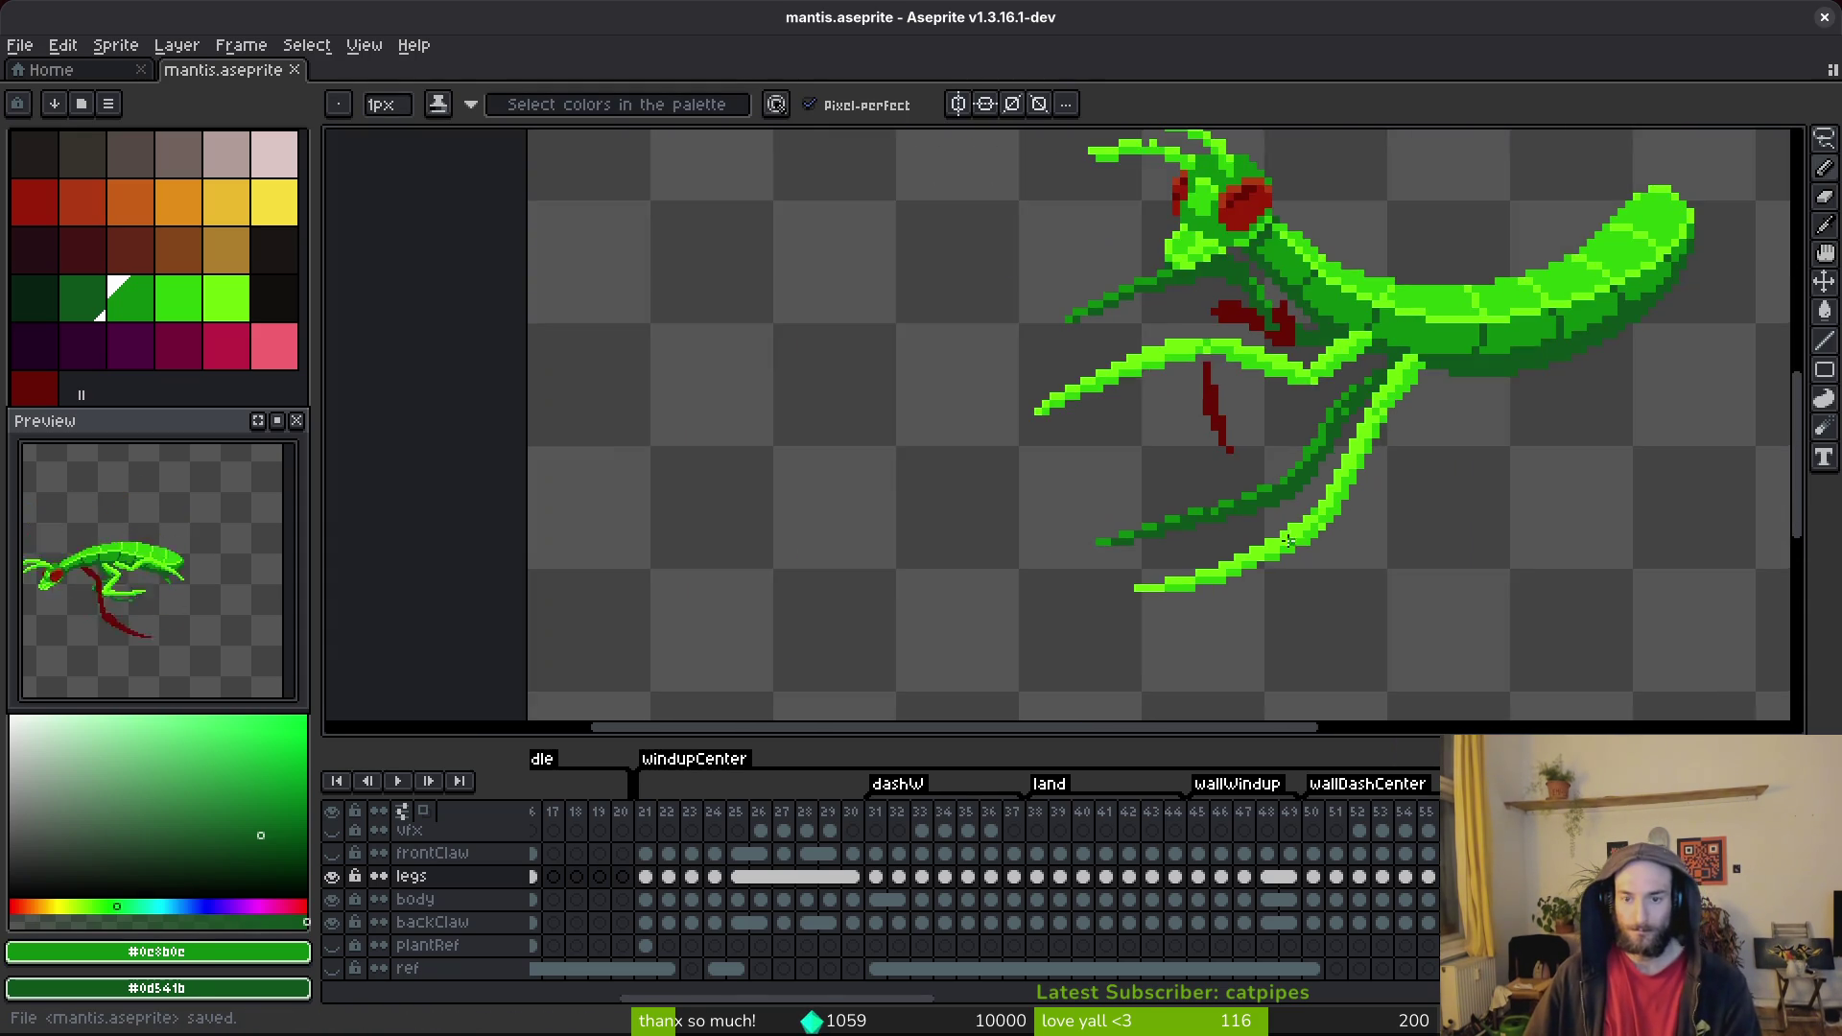
{"action": "scroll", "coordinate": [1159, 494], "scroll_direction": "up", "scroll_amount": 3}
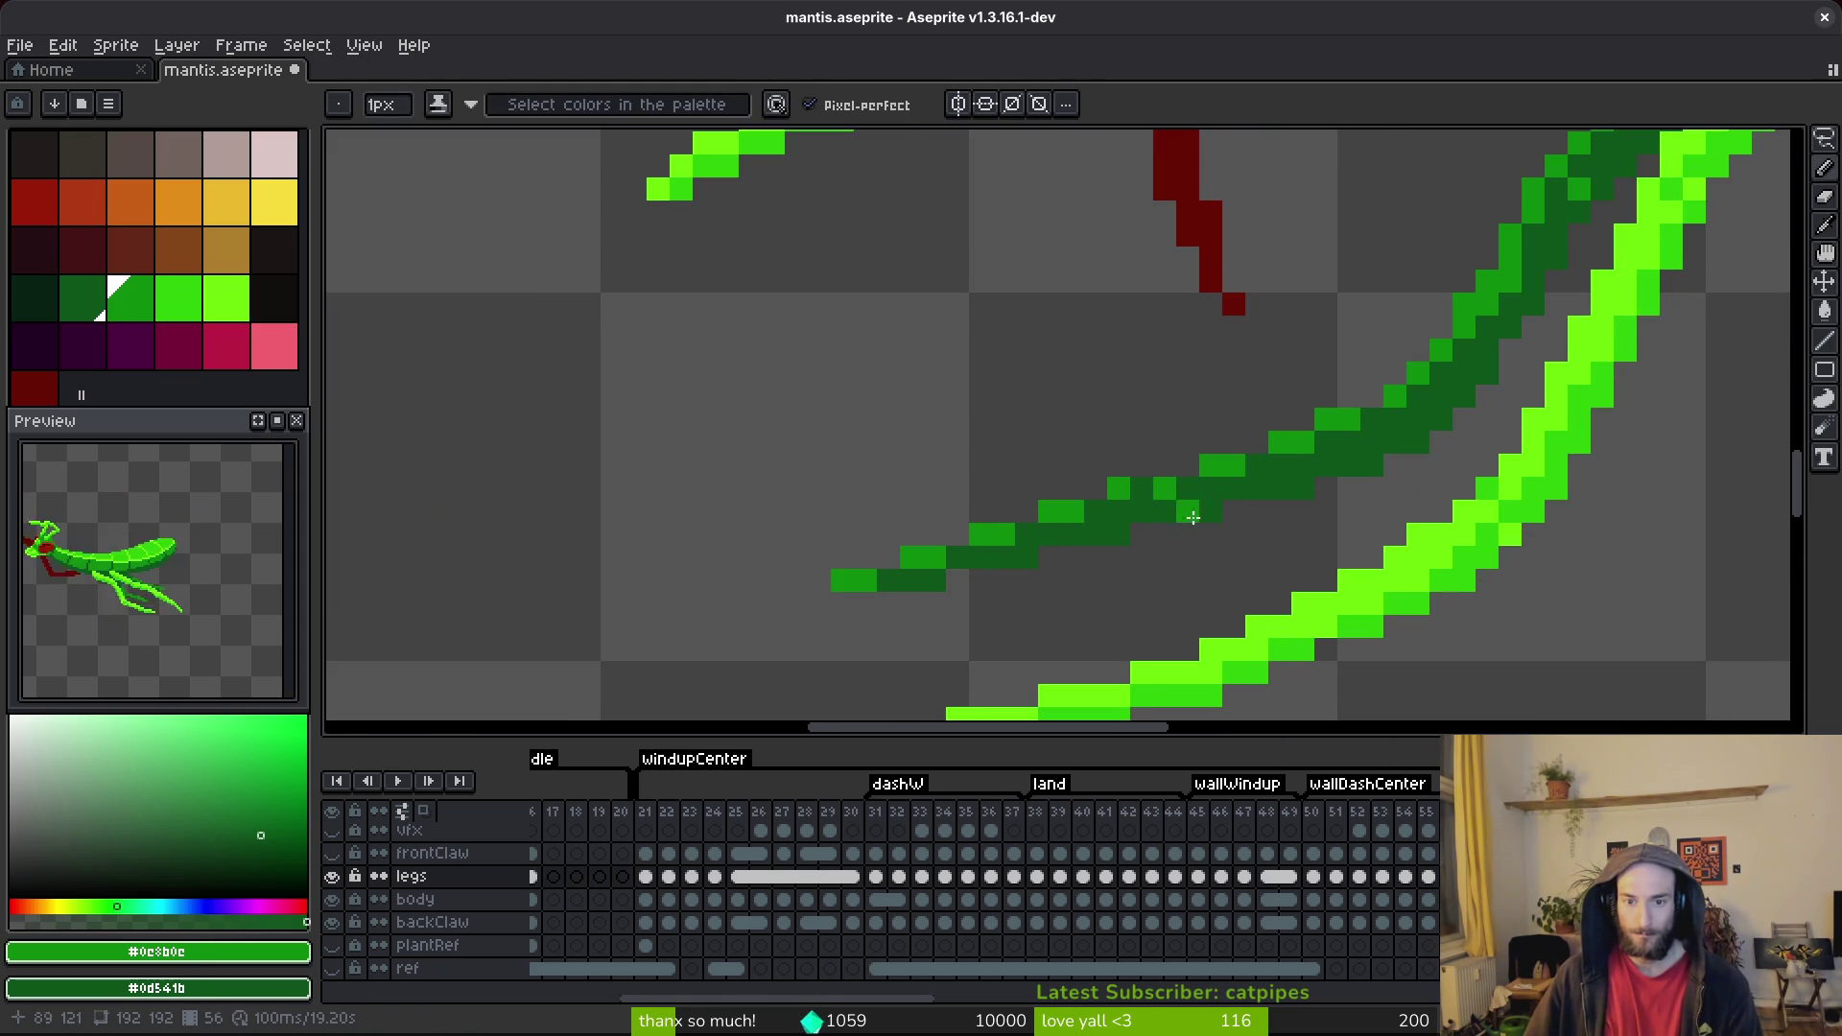
{"action": "scroll", "coordinate": [1244, 542], "scroll_direction": "down", "scroll_amount": 2}
{"action": "scroll", "coordinate": [1250, 556], "scroll_direction": "up", "scroll_amount": 3}
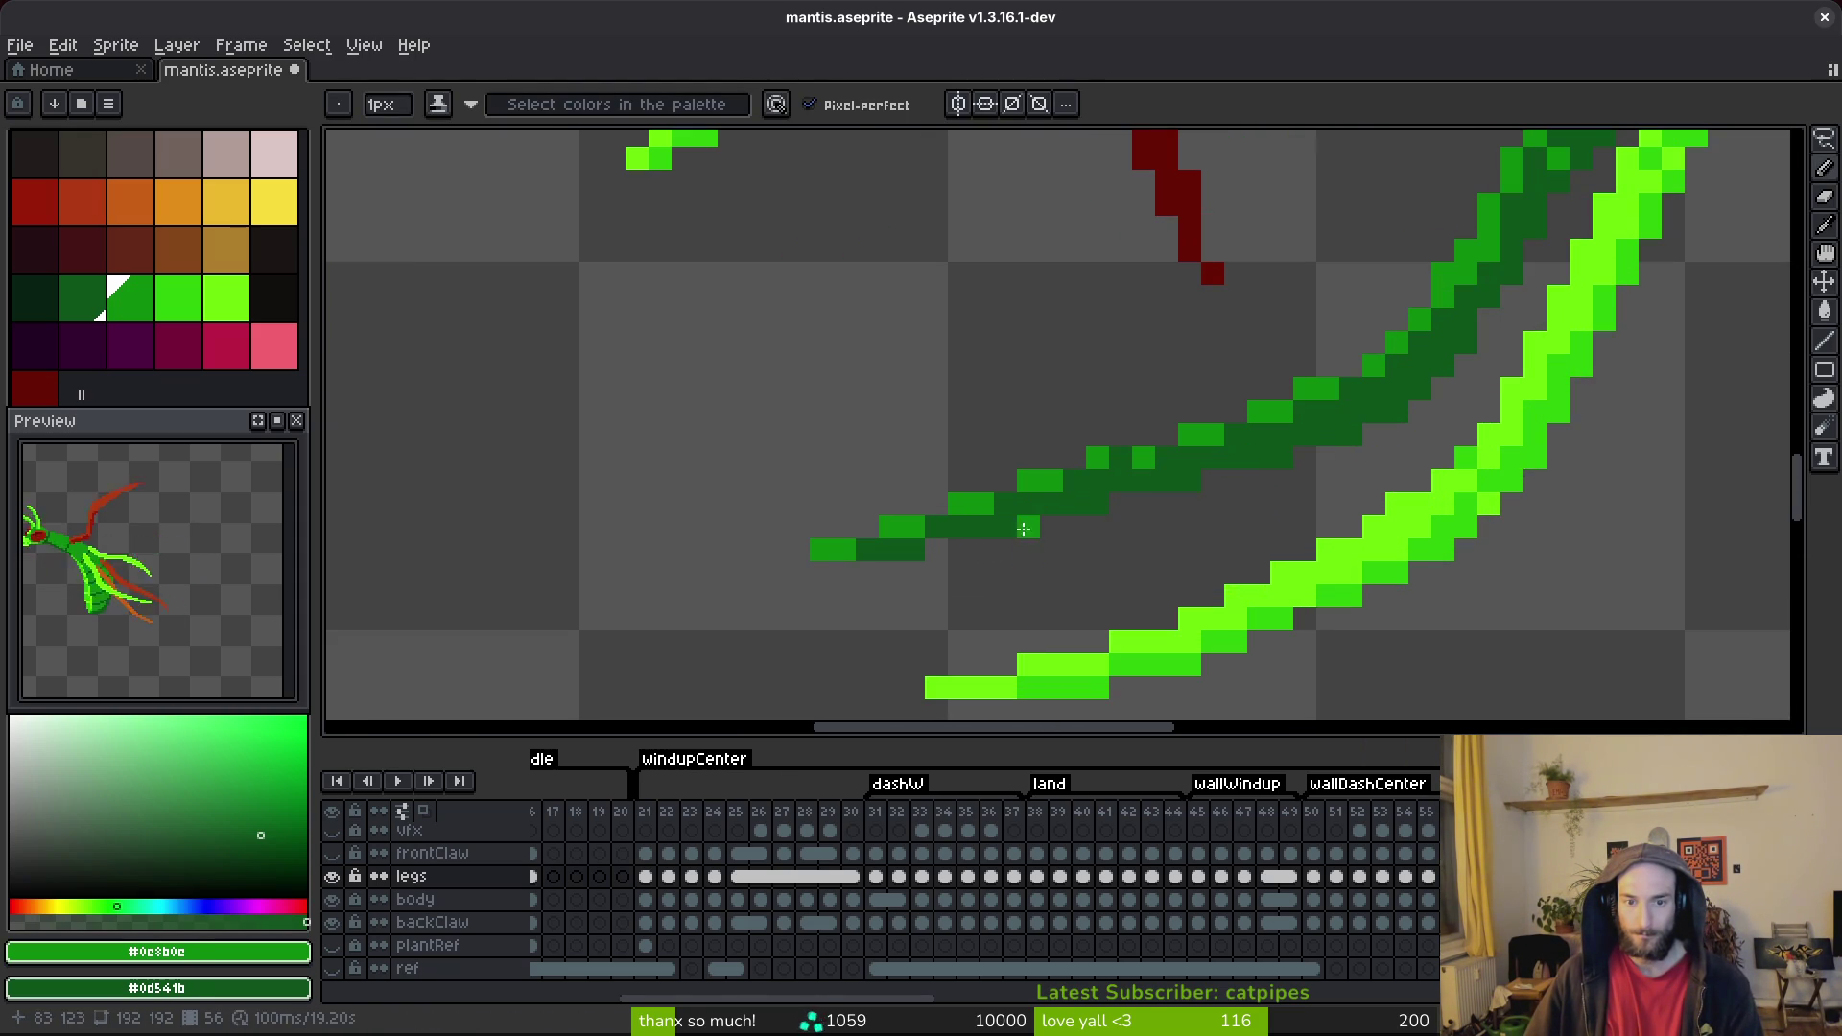
{"action": "key", "text": "ctrl+s"}
Inspect the leg strokes up close, save once more, and pan across them.
{"action": "scroll", "coordinate": [1438, 647], "scroll_direction": "down", "scroll_amount": 2}
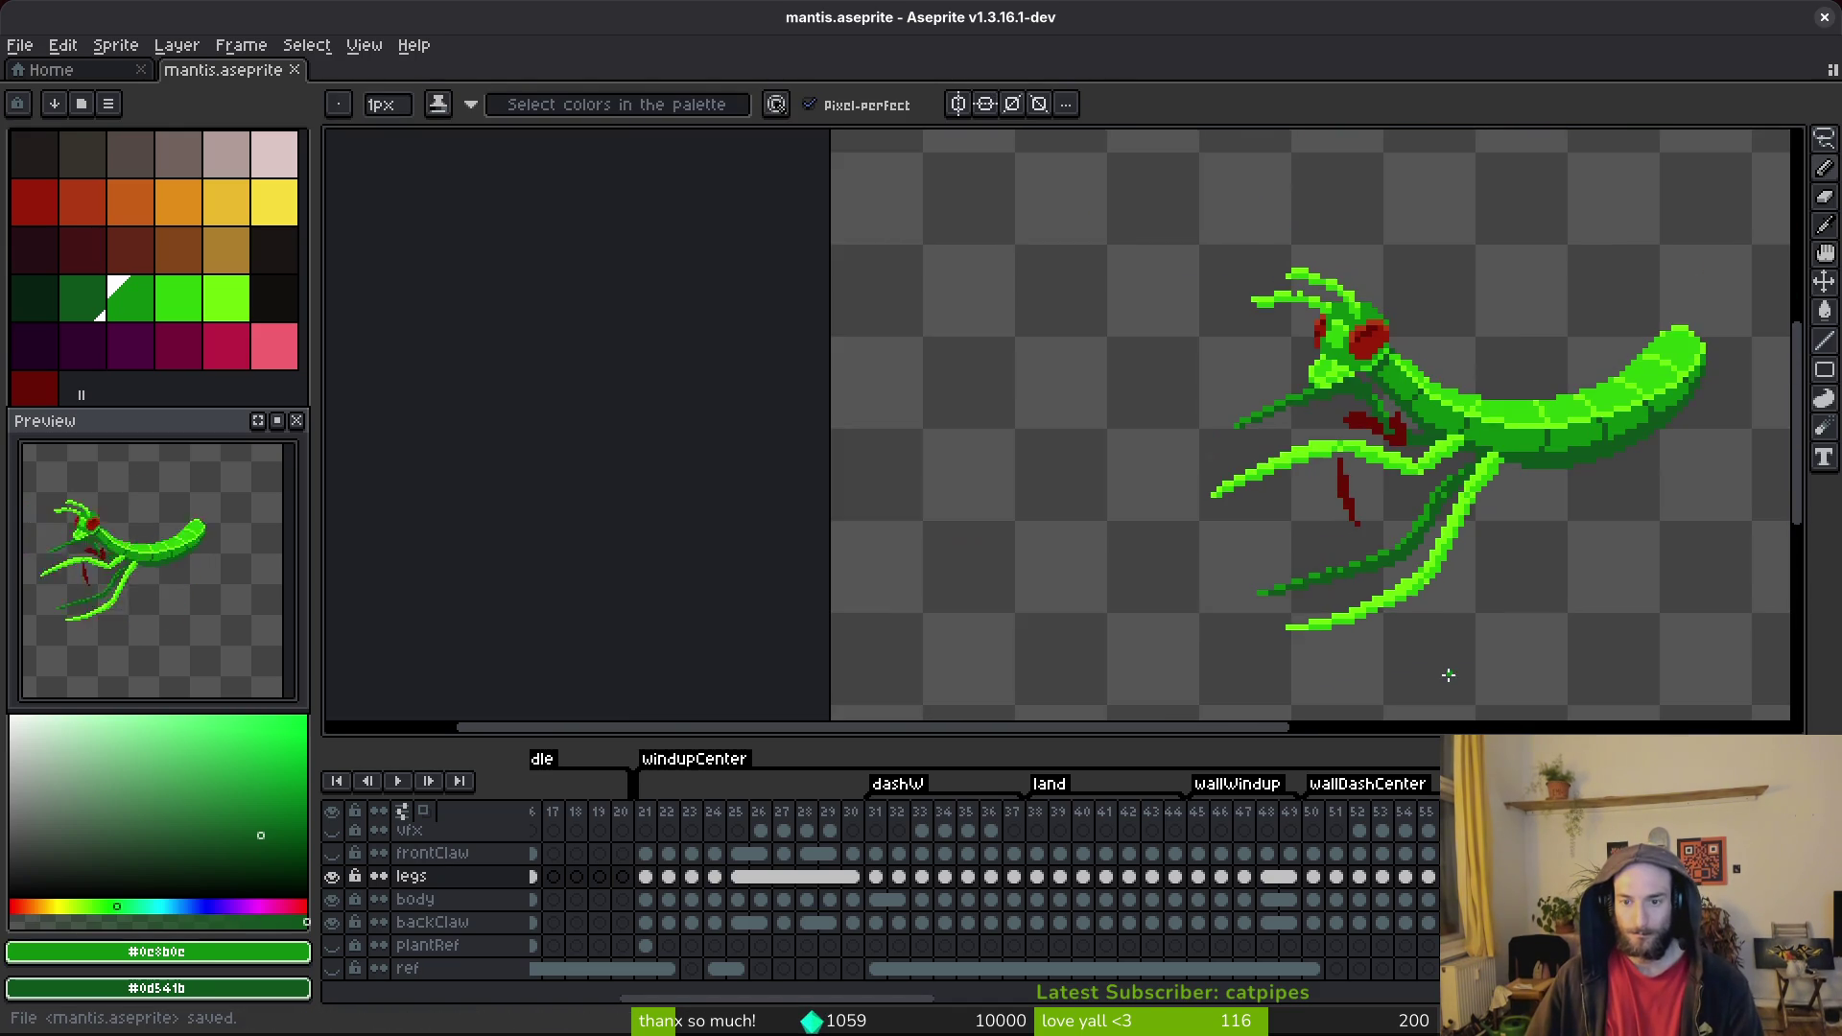
{"action": "scroll", "coordinate": [1388, 550], "scroll_direction": "up", "scroll_amount": 2}
{"action": "scroll", "coordinate": [1305, 480], "scroll_direction": "down", "scroll_amount": 1}
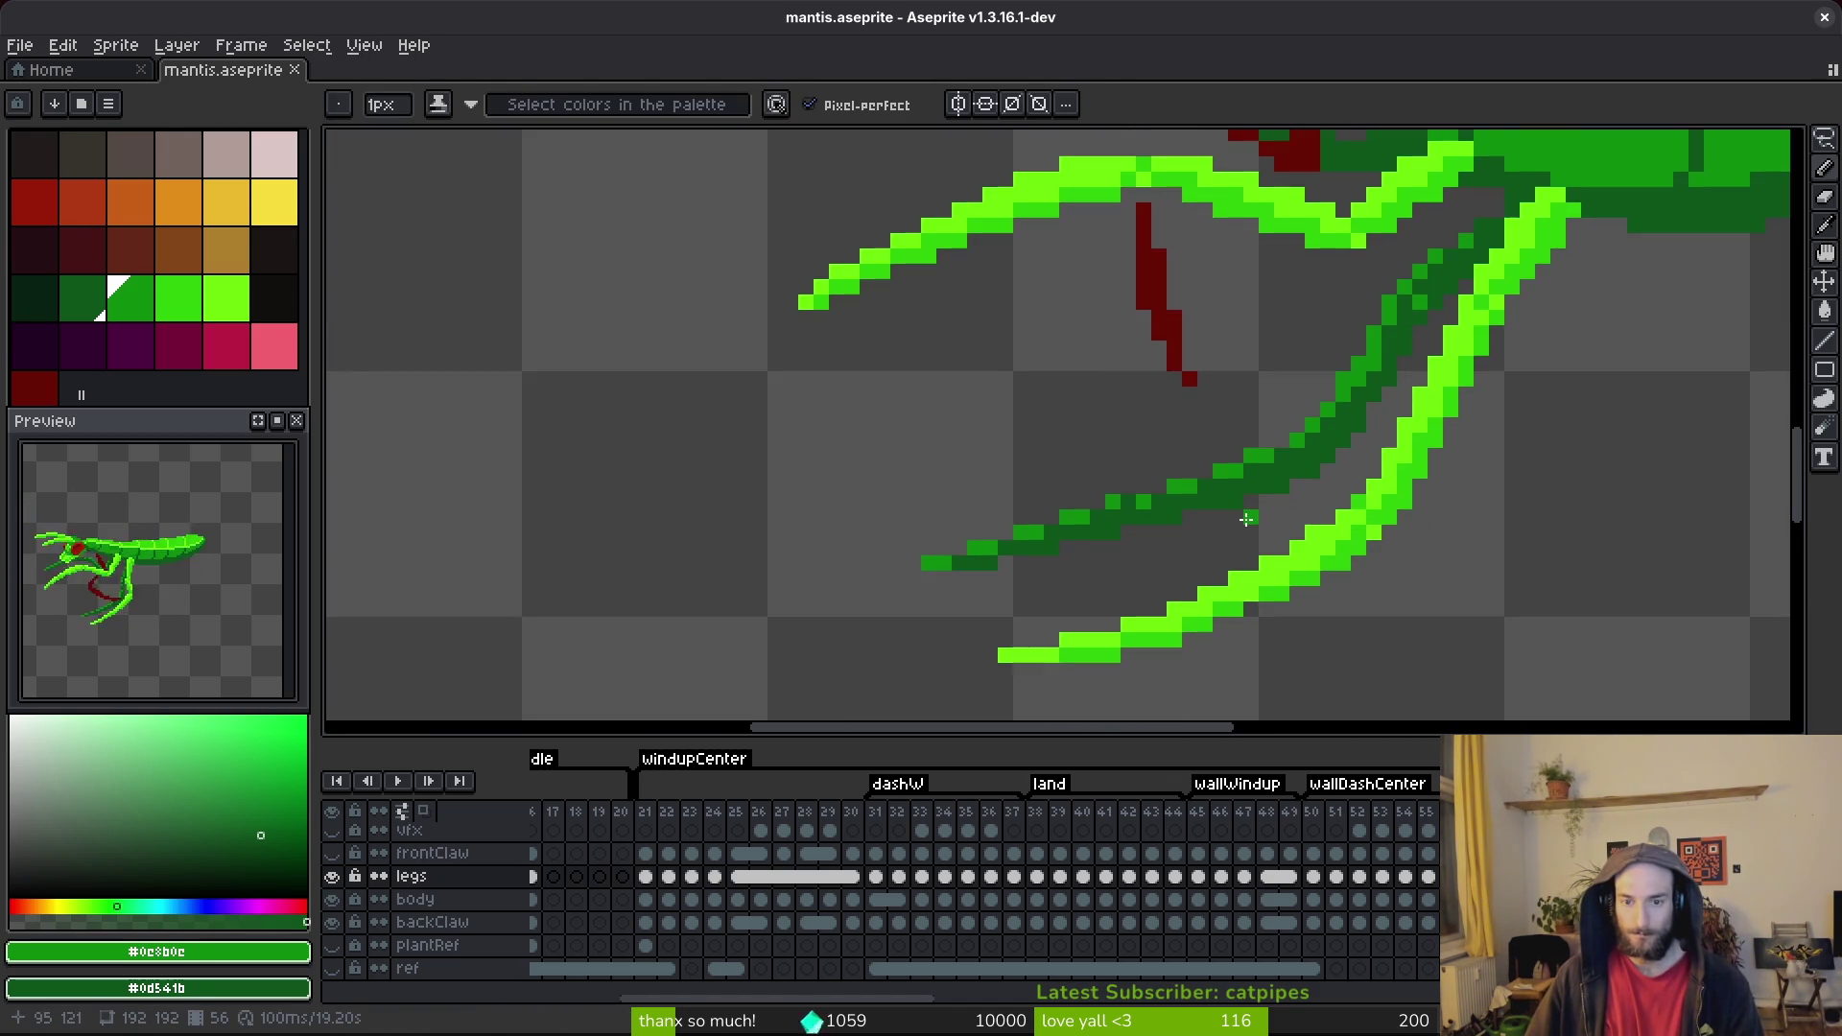
{"action": "scroll", "coordinate": [1219, 516], "scroll_direction": "up", "scroll_amount": 1}
{"action": "scroll", "coordinate": [1219, 516], "scroll_direction": "down", "scroll_amount": 1}
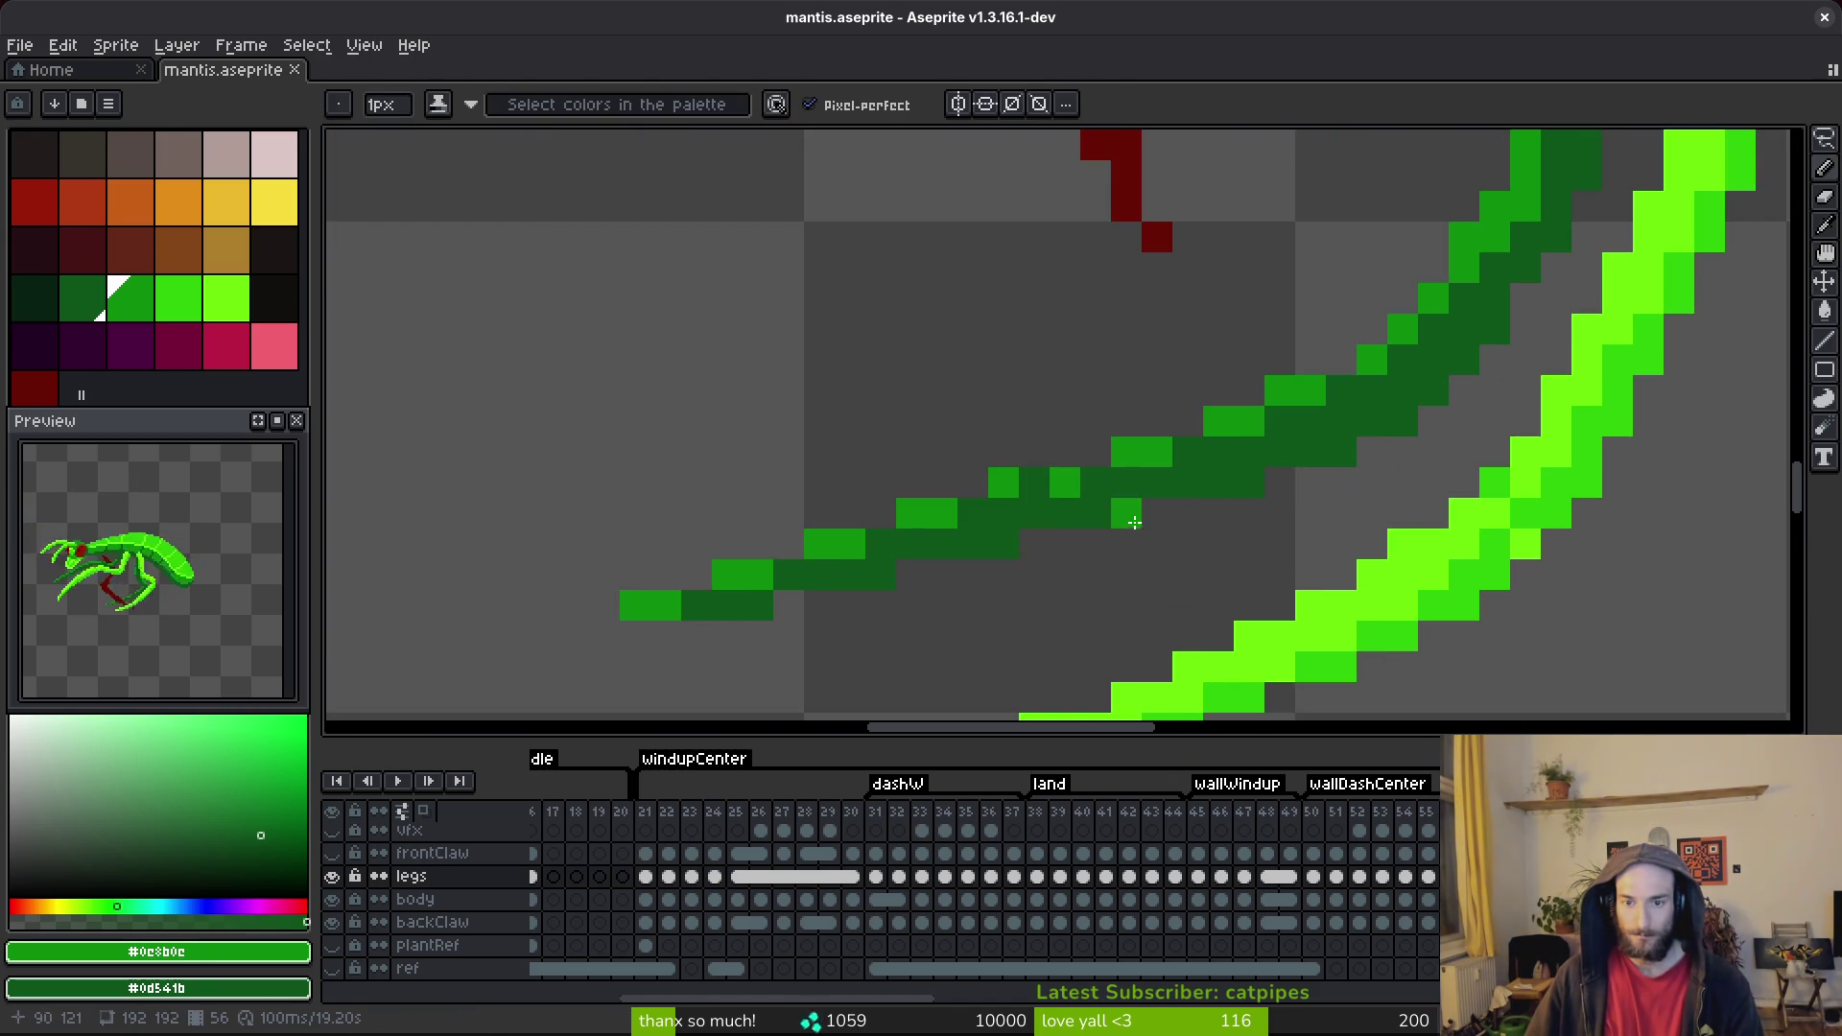
{"action": "key", "text": "ctrl+s"}
{"action": "scroll", "coordinate": [1420, 480], "scroll_direction": "down", "scroll_amount": 3}
{"action": "left_click_drag", "start_coordinate": [1413, 512], "coordinate": [1394, 516]}
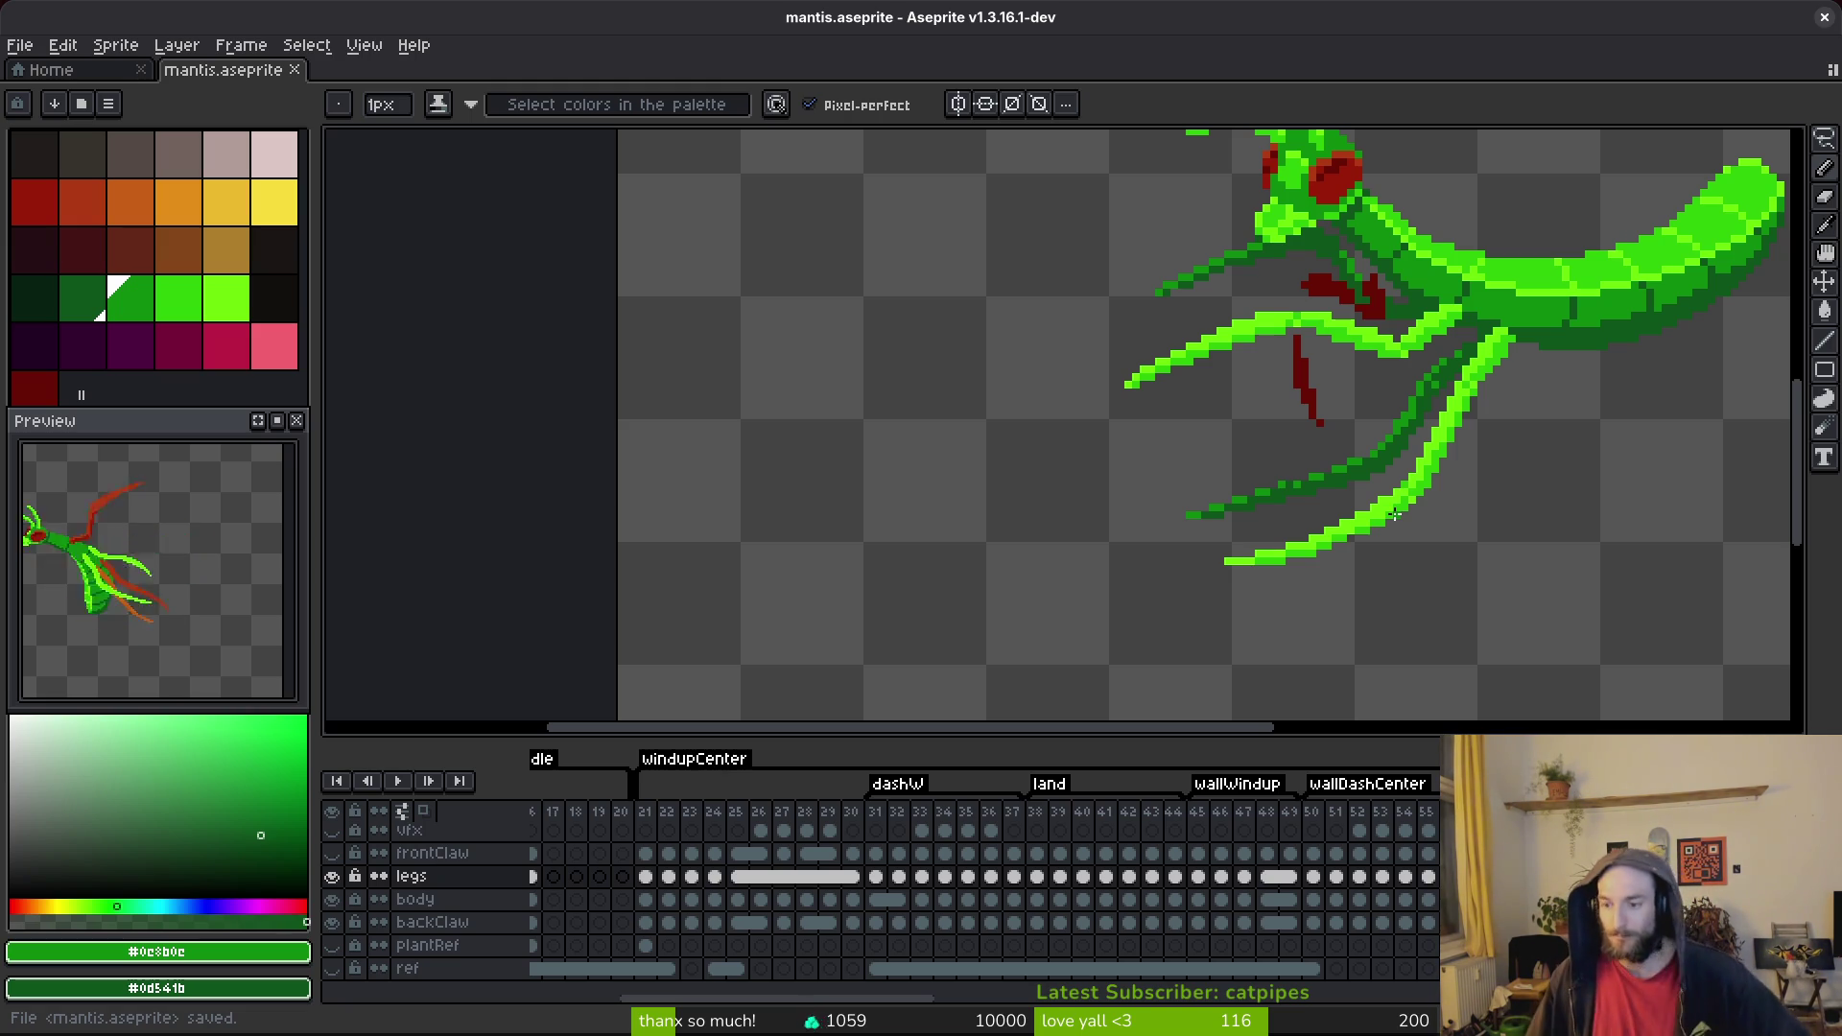
Step back to frame 54 of the wallDashCenter animation.
{"action": "key", "text": "Left"}
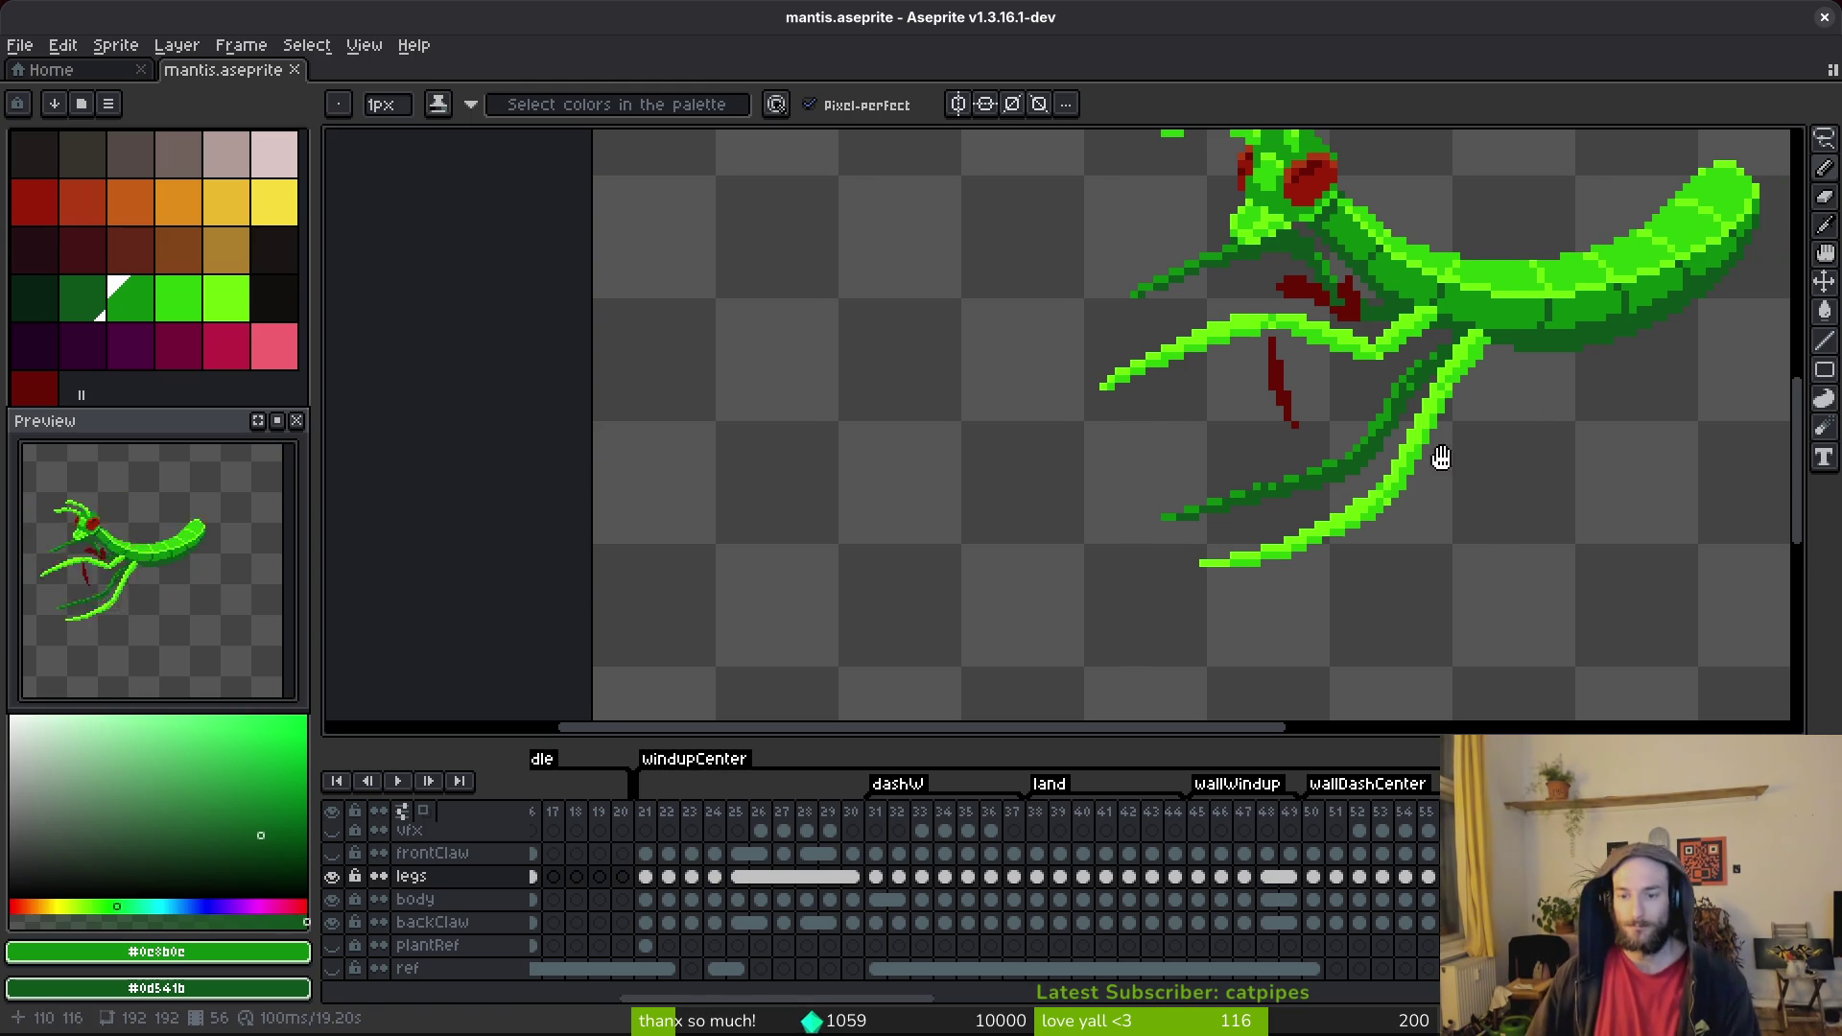
{"action": "scroll", "coordinate": [1458, 537], "scroll_direction": "down", "scroll_amount": 3}
{"action": "scroll", "coordinate": [1440, 467], "scroll_direction": "up", "scroll_amount": 5}
Go back to frame 54, eyedrop the dark leg green and switch to the Eraser.
{"action": "scroll", "coordinate": [1440, 467], "scroll_direction": "down", "scroll_amount": 3}
{"action": "key", "text": "Left"}
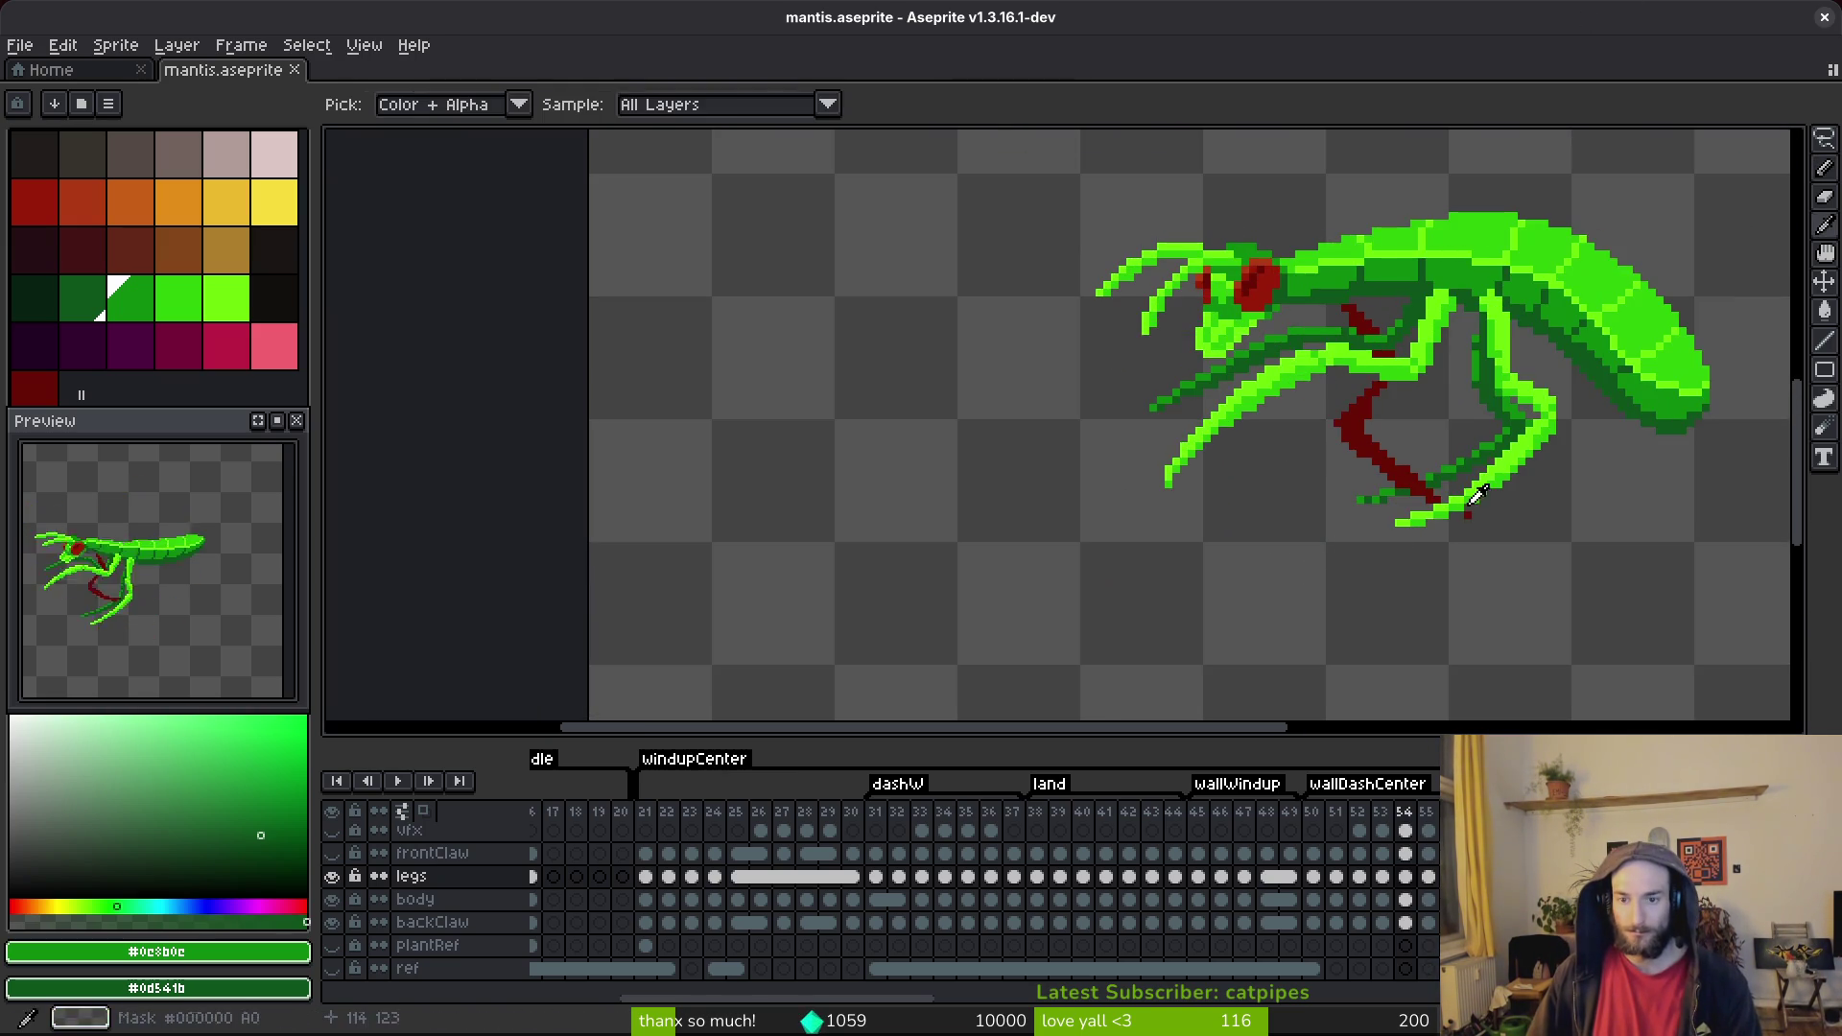
{"action": "scroll", "coordinate": [1492, 477], "scroll_direction": "up", "scroll_amount": 3}
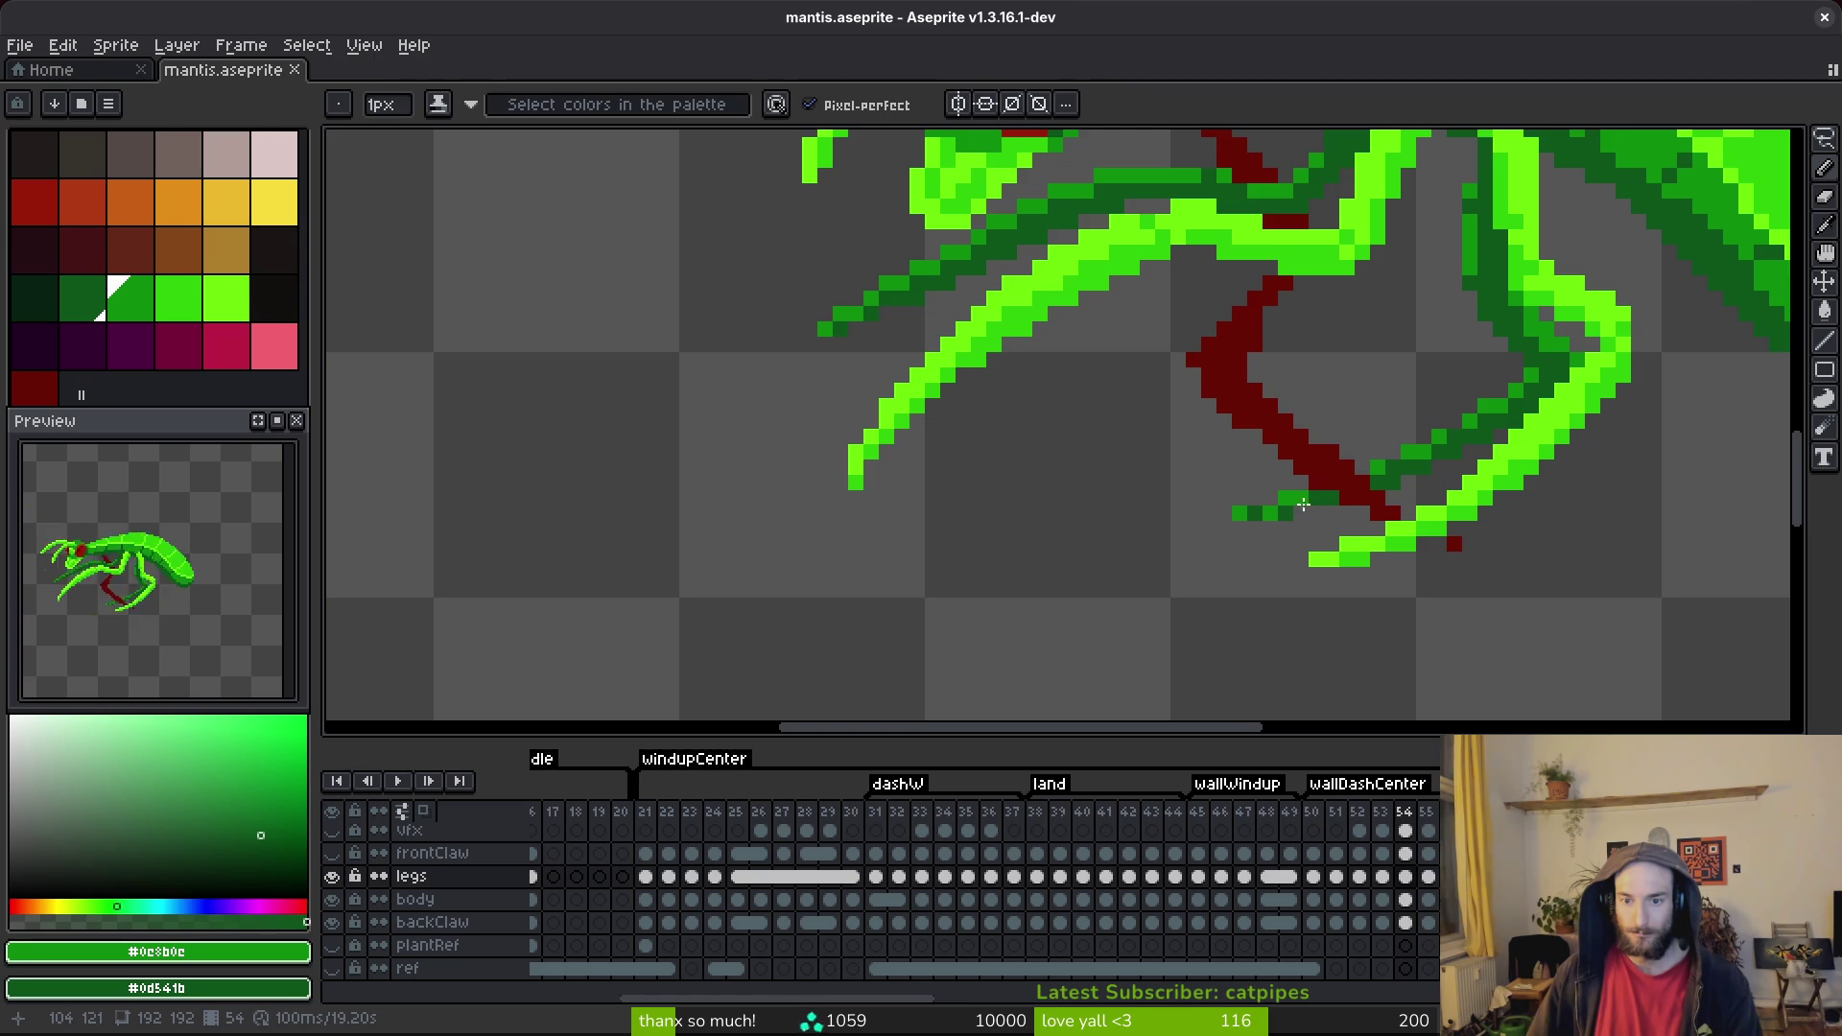
{"action": "scroll", "coordinate": [1306, 504], "scroll_direction": "up", "scroll_amount": 2}
{"action": "left_click", "coordinate": [1248, 518], "text": "alt"}
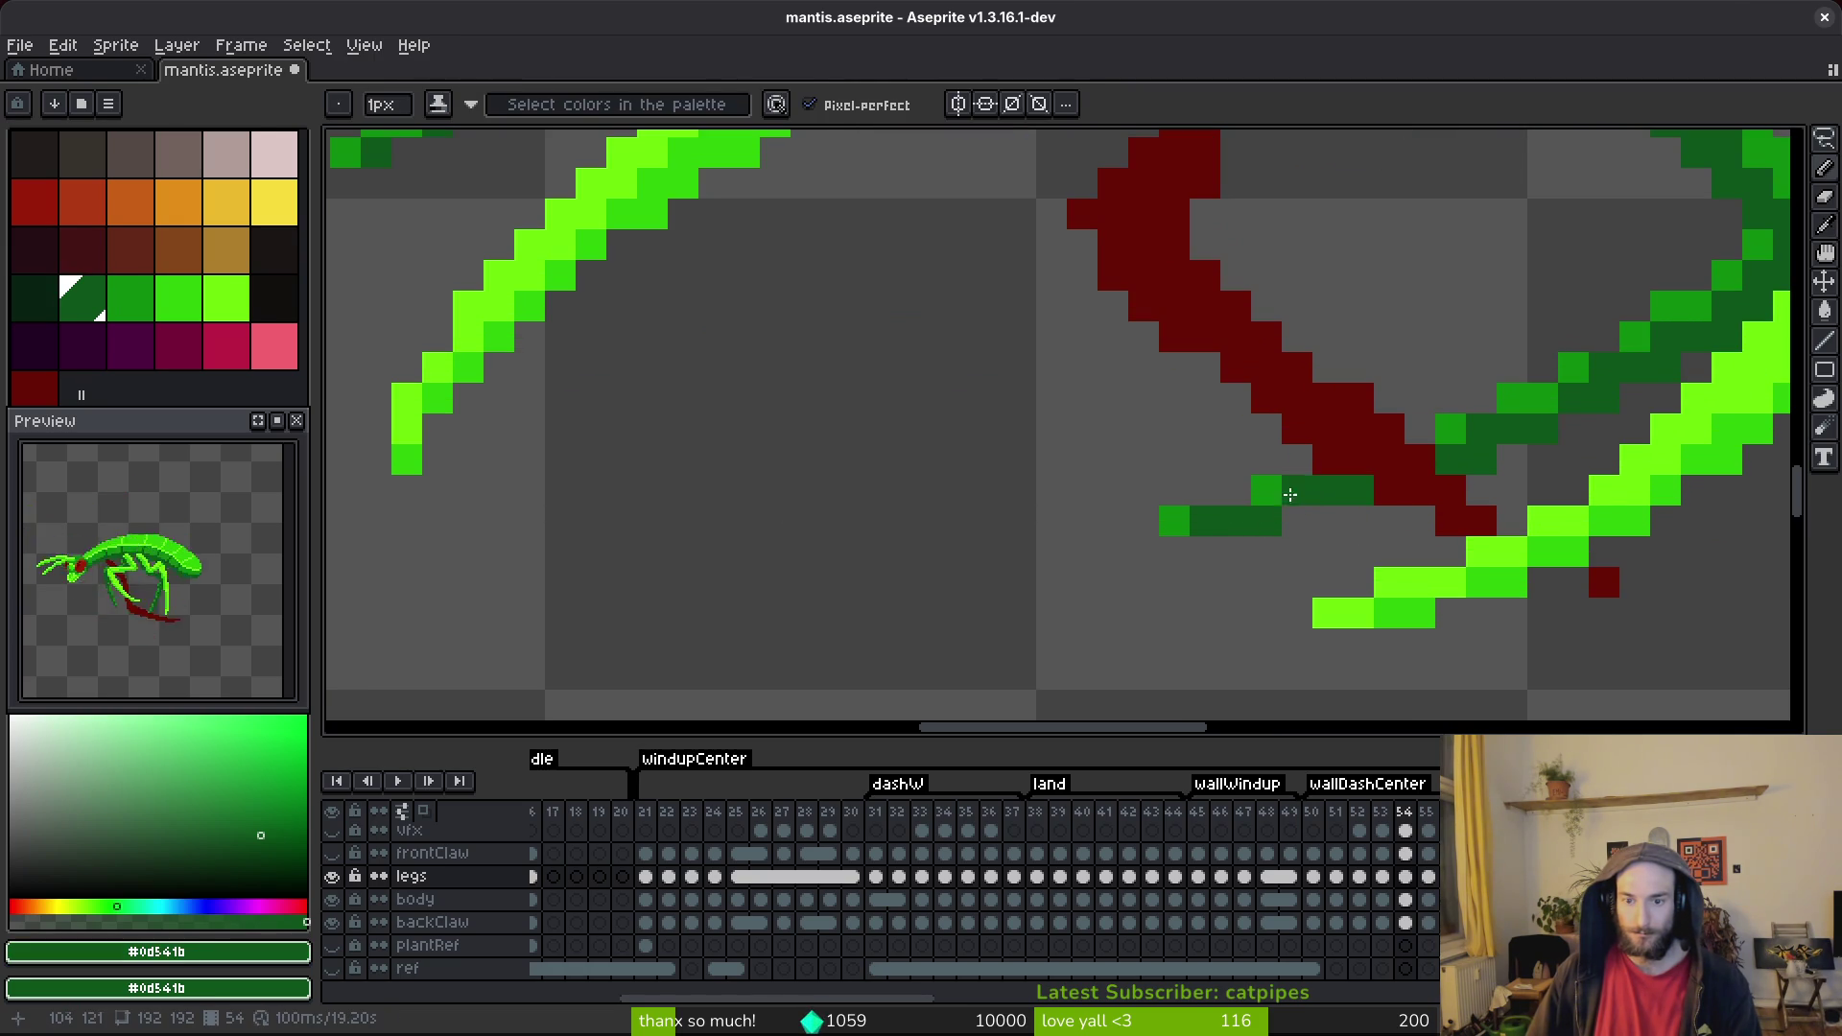
{"action": "scroll", "coordinate": [1555, 502], "scroll_direction": "down", "scroll_amount": 3}
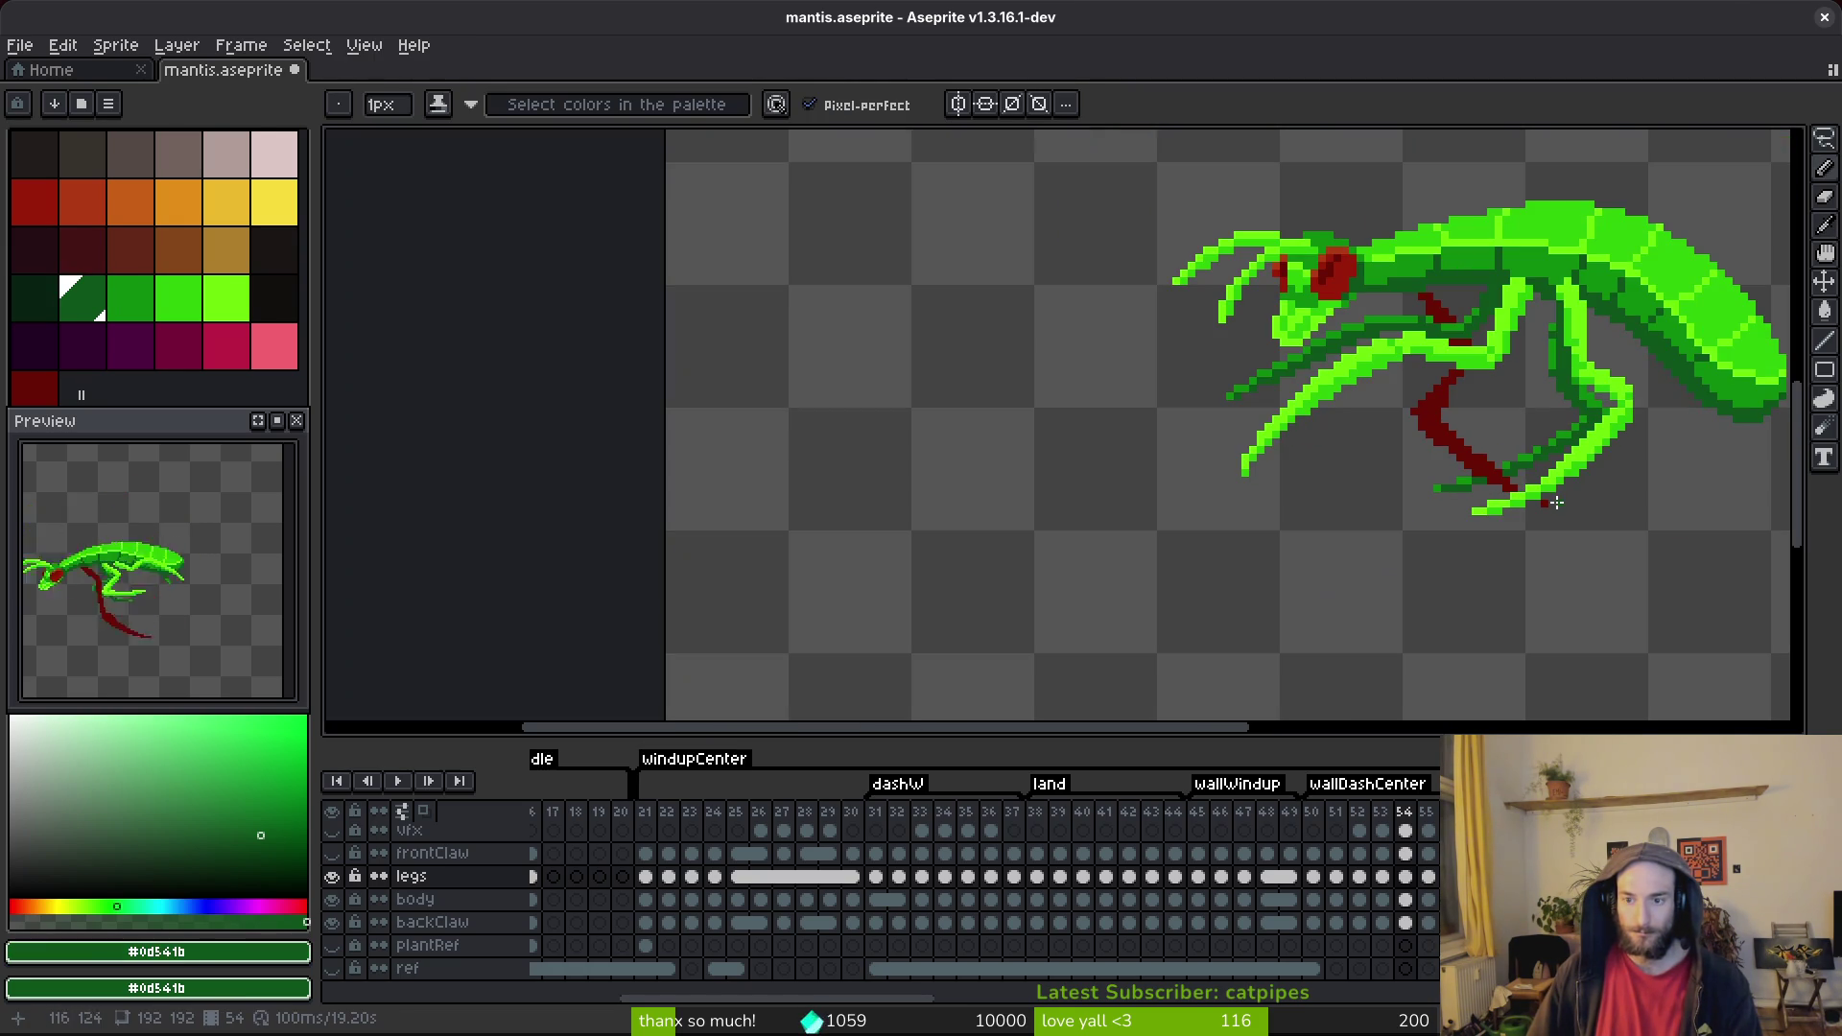
{"action": "scroll", "coordinate": [1603, 434], "scroll_direction": "up", "scroll_amount": 3}
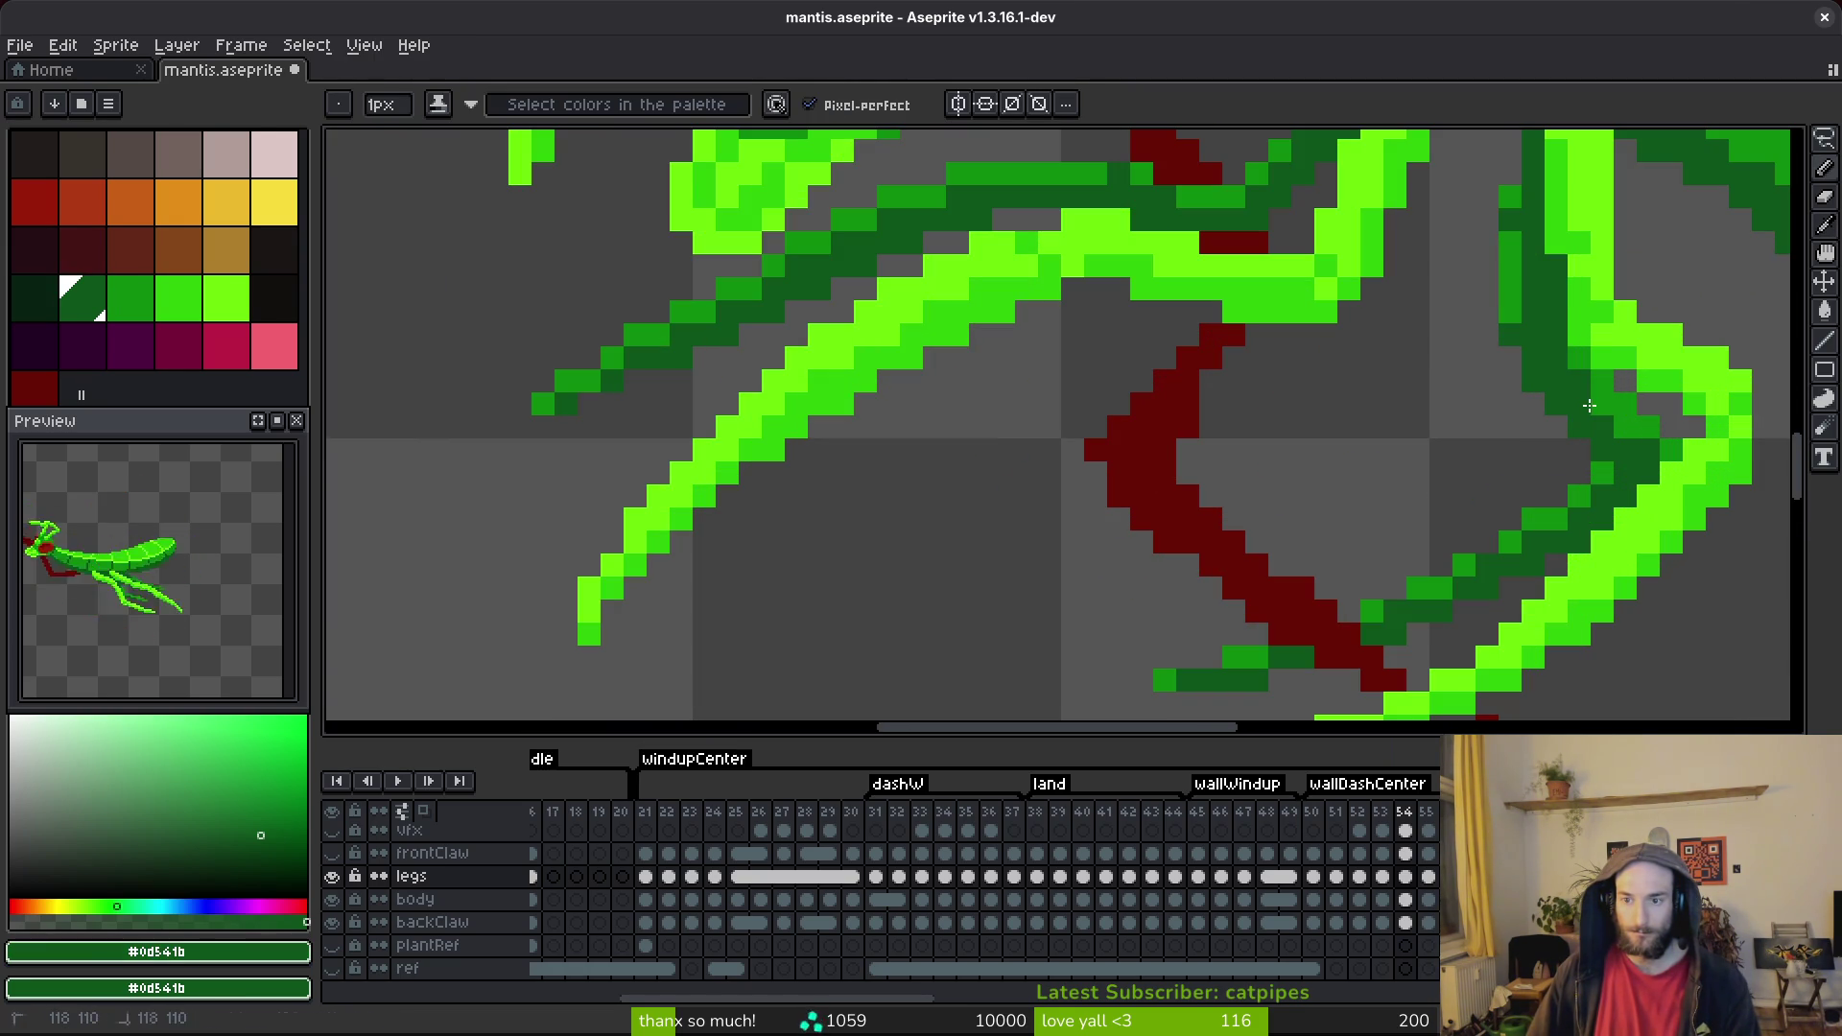
{"action": "scroll", "coordinate": [1632, 519], "scroll_direction": "down", "scroll_amount": 3}
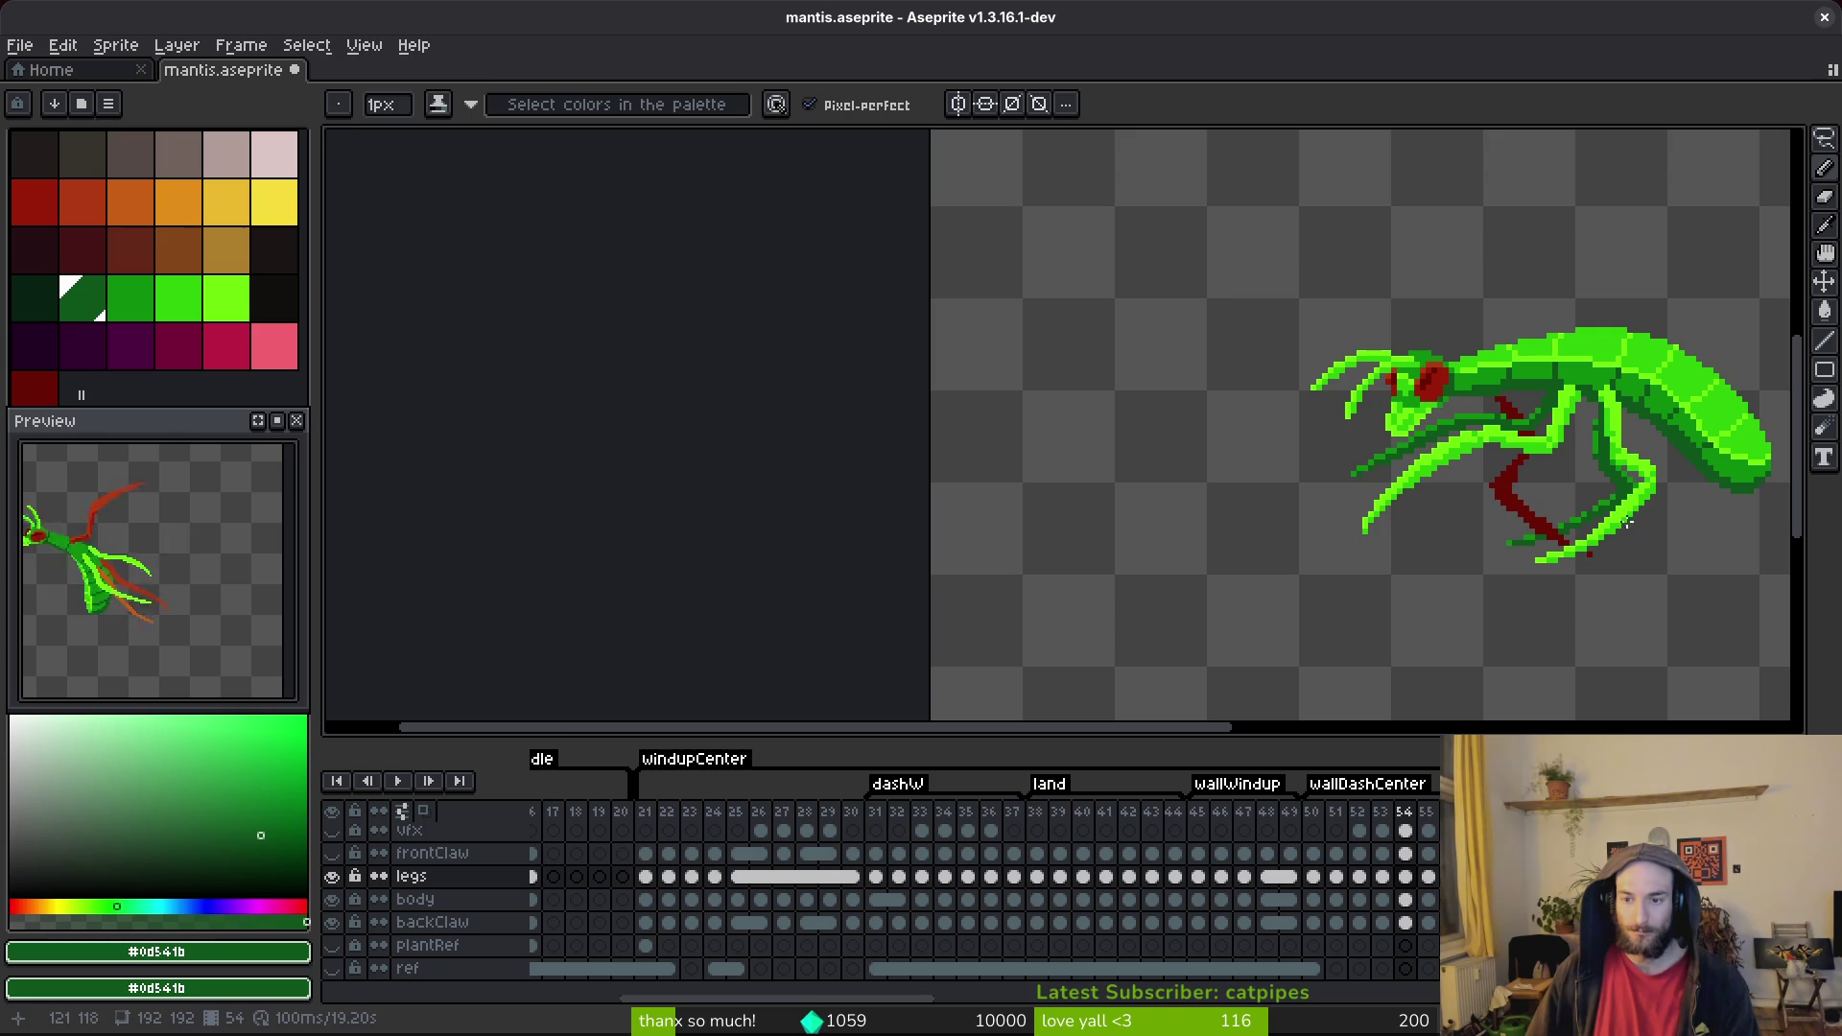
{"action": "scroll", "coordinate": [1610, 498], "scroll_direction": "up", "scroll_amount": 3}
{"action": "key", "text": "e"}
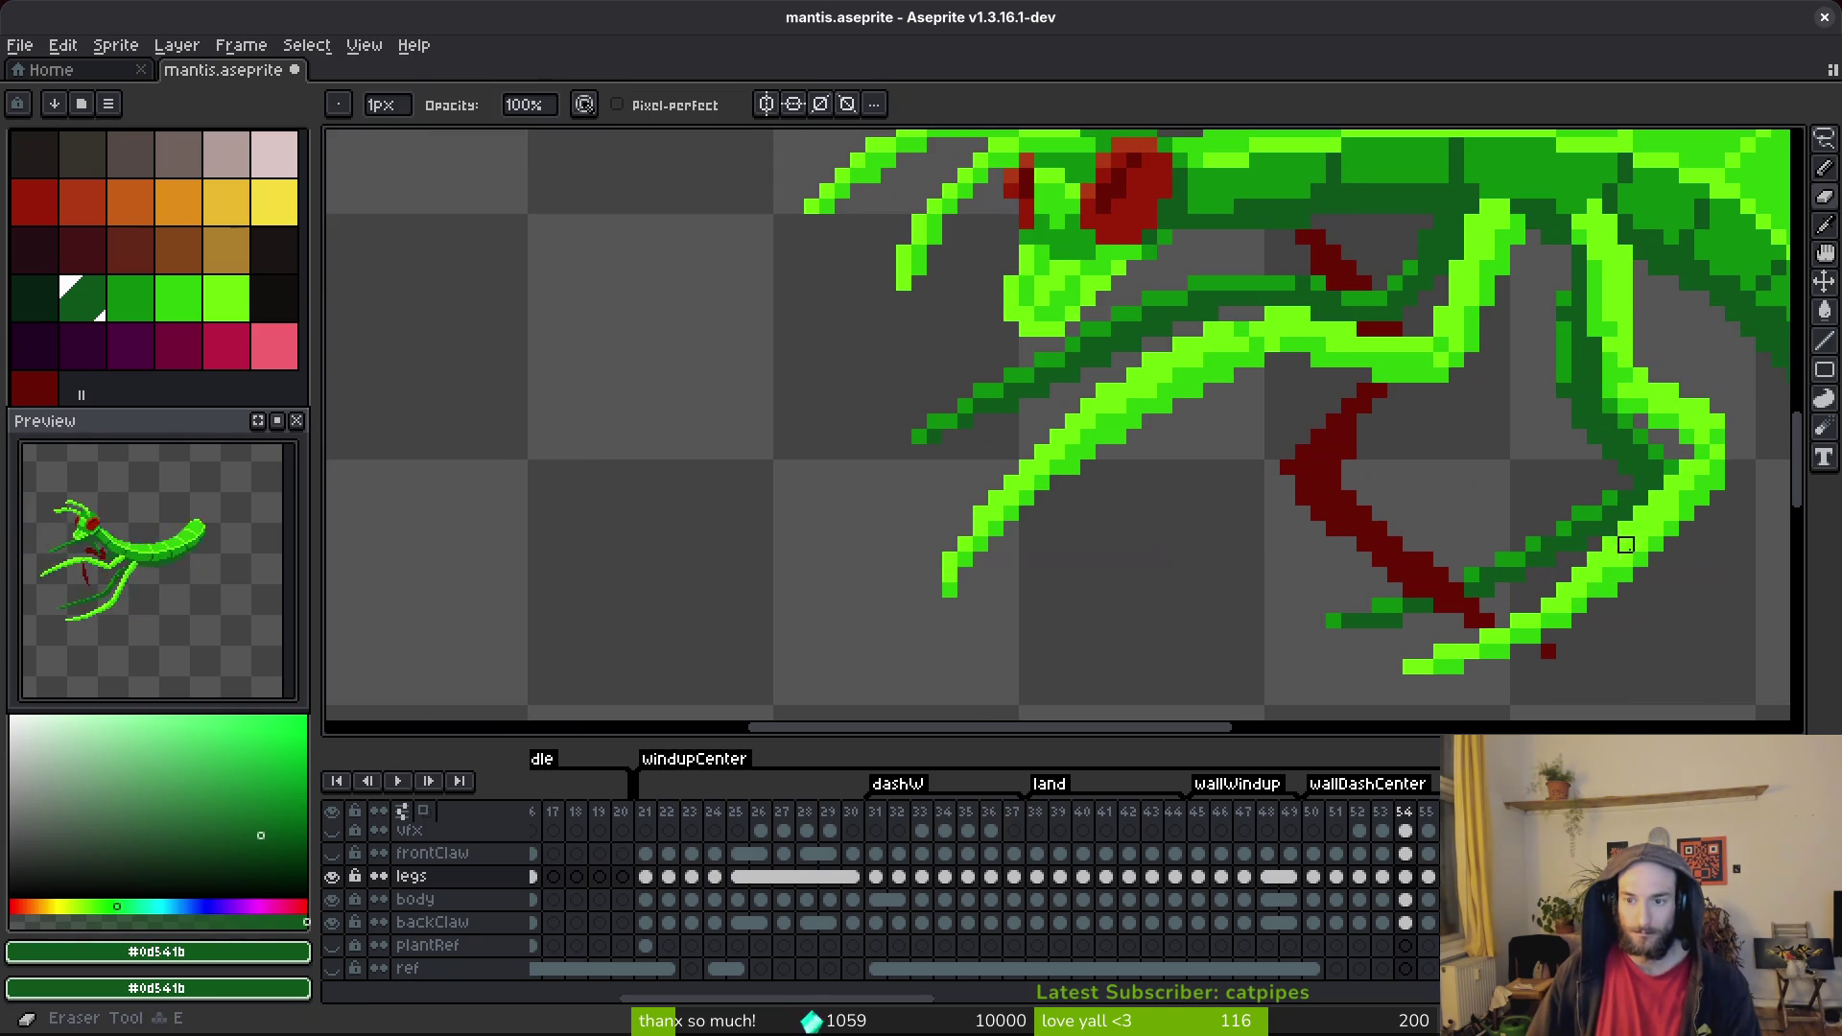
{"action": "scroll", "coordinate": [1520, 437], "scroll_direction": "down", "scroll_amount": 2}
Step back to frames 53 and 52, then return to 53 and pick the claw stem's red.
{"action": "key", "text": "comma"}
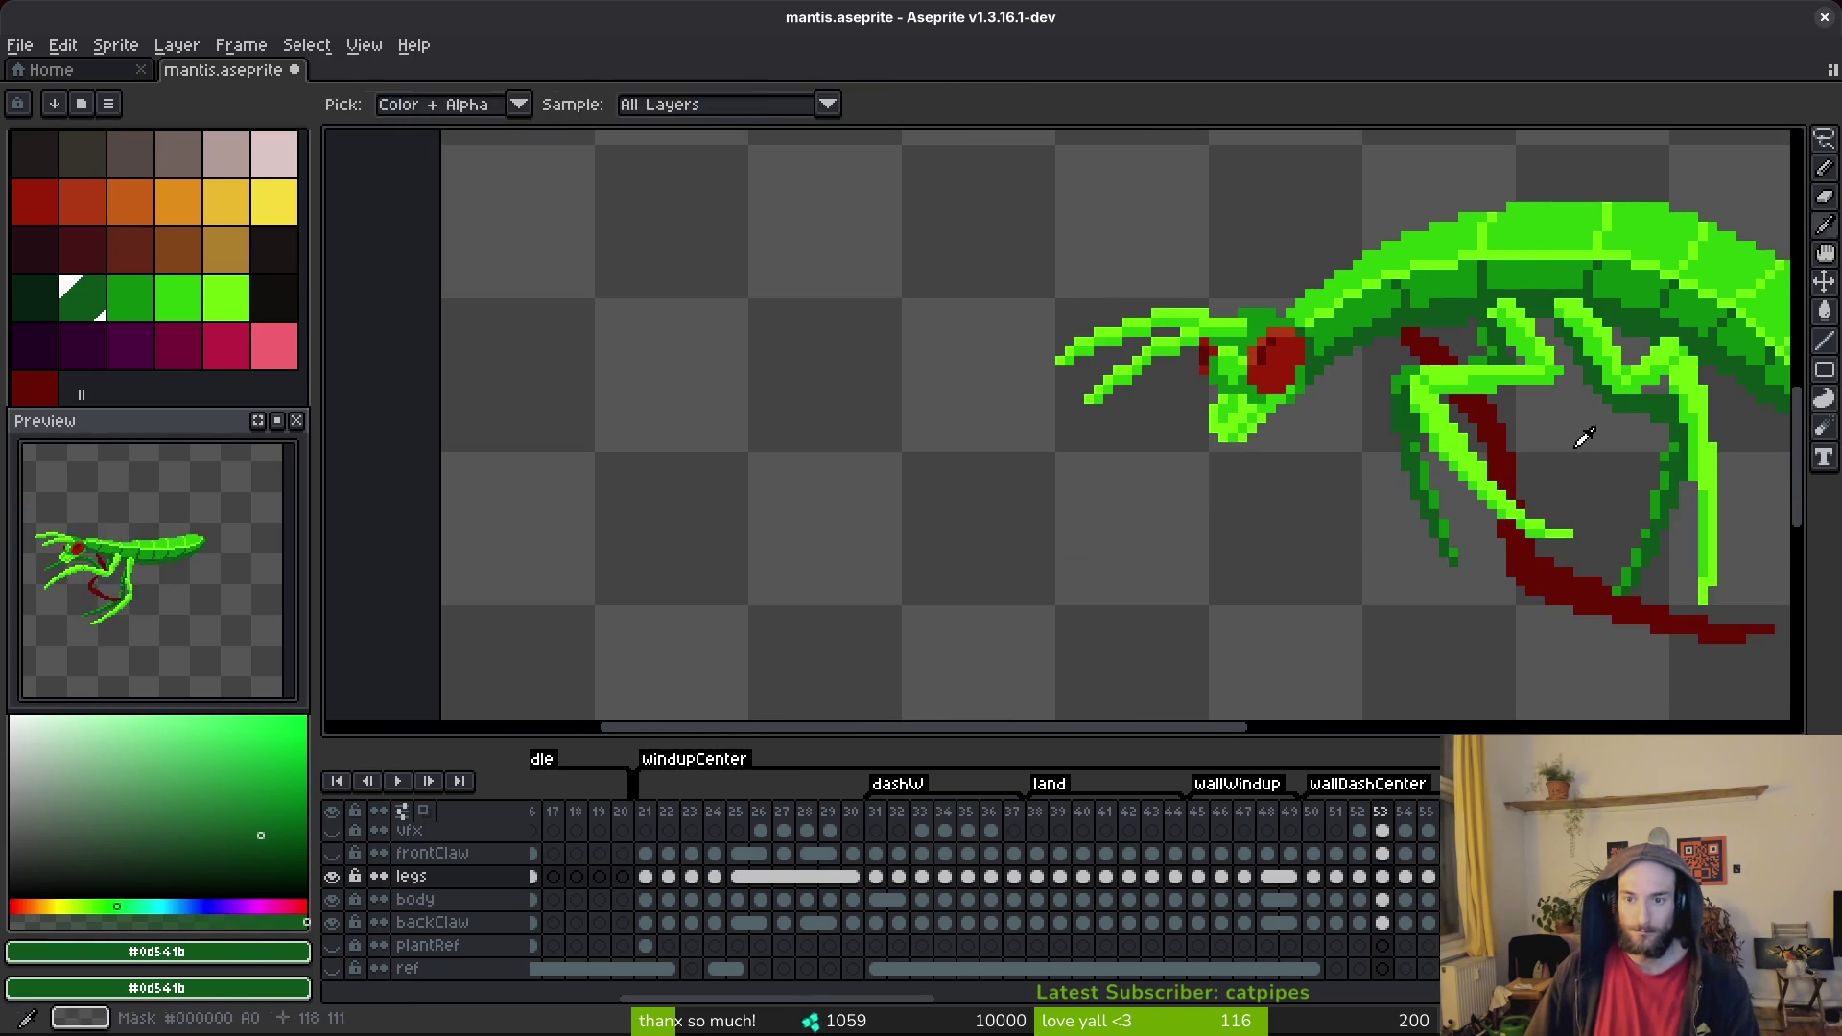
{"action": "key", "text": "comma"}
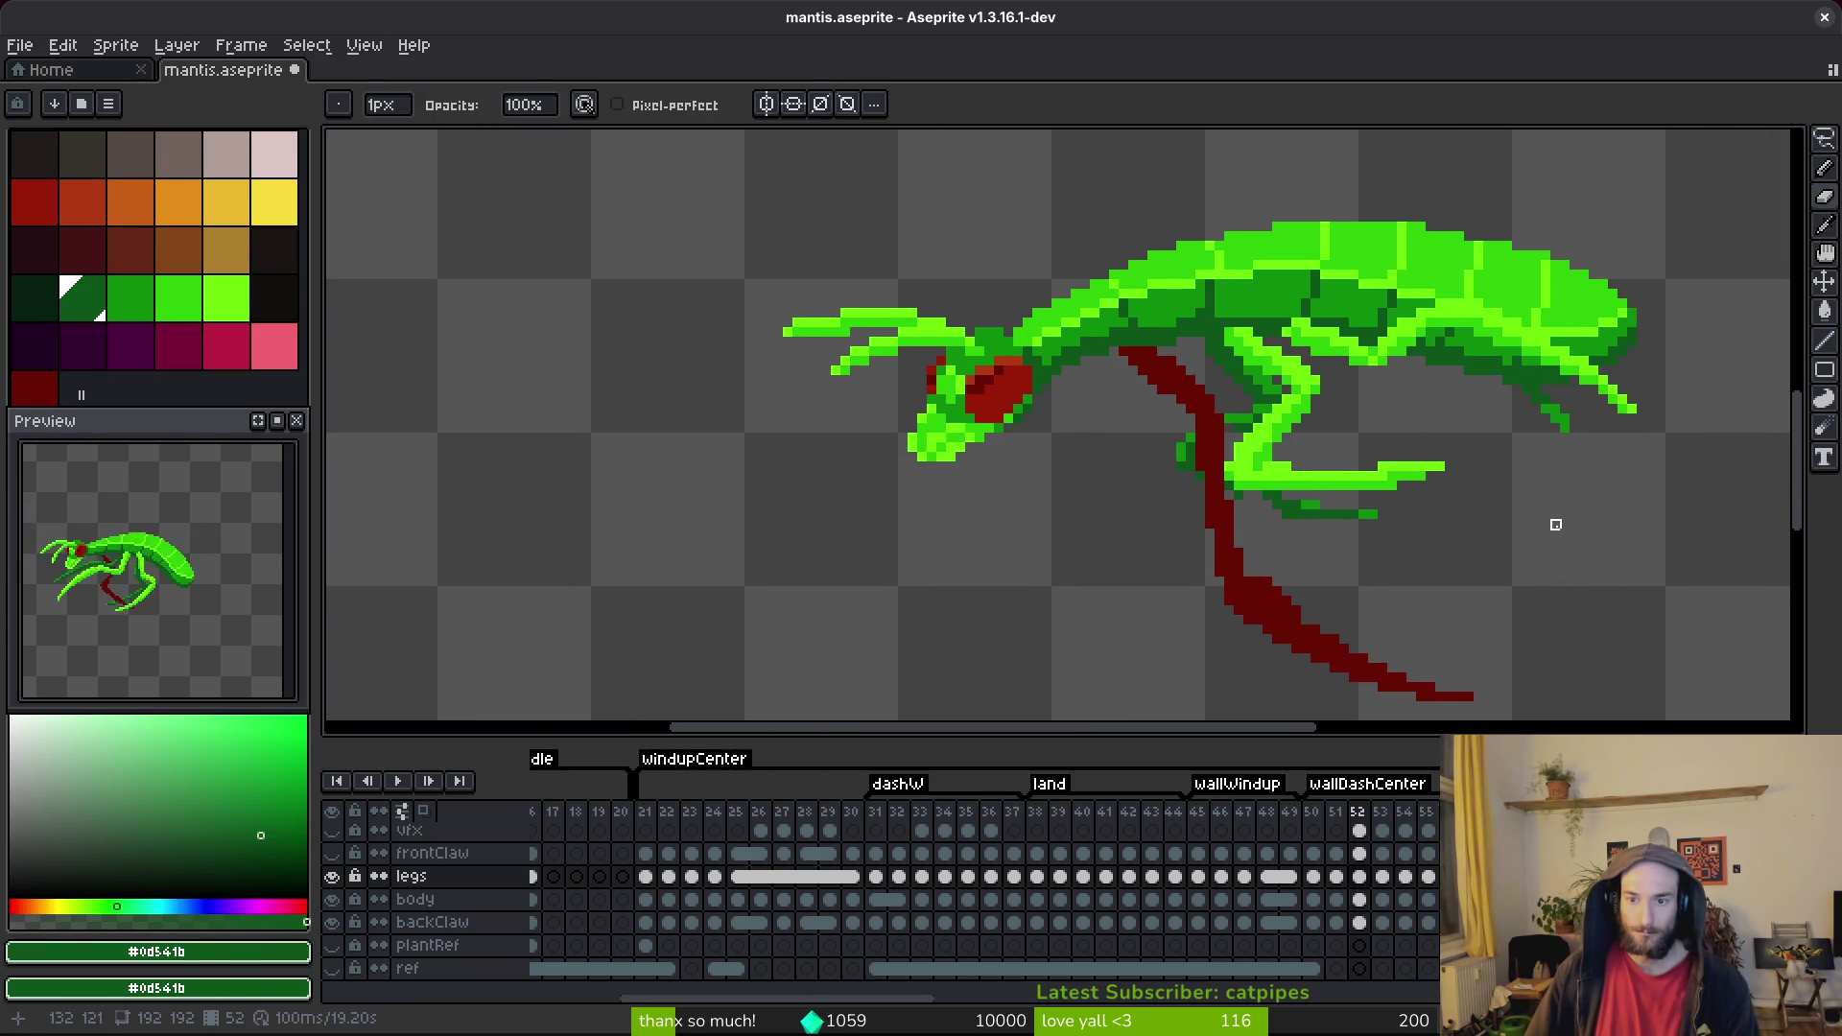
{"action": "key", "text": "i"}
{"action": "key", "text": "b"}
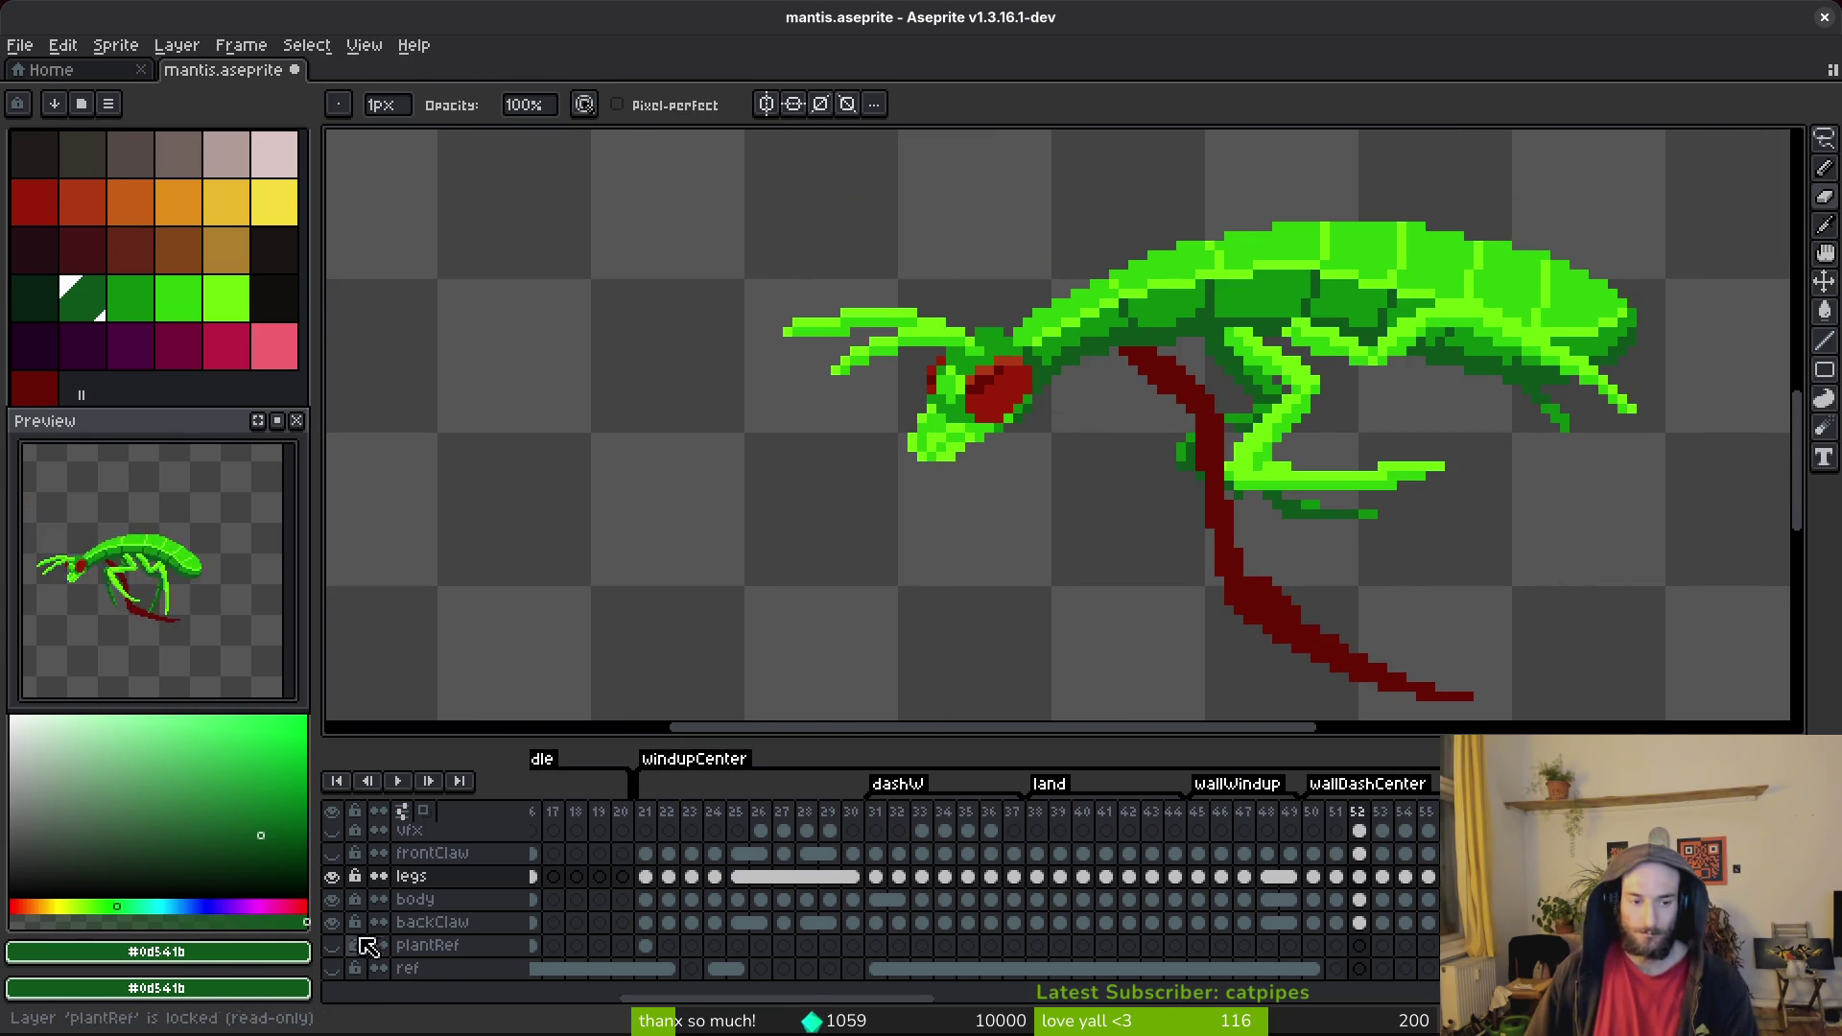
{"action": "left_click", "coordinate": [334, 853]}
{"action": "key", "text": "period"}
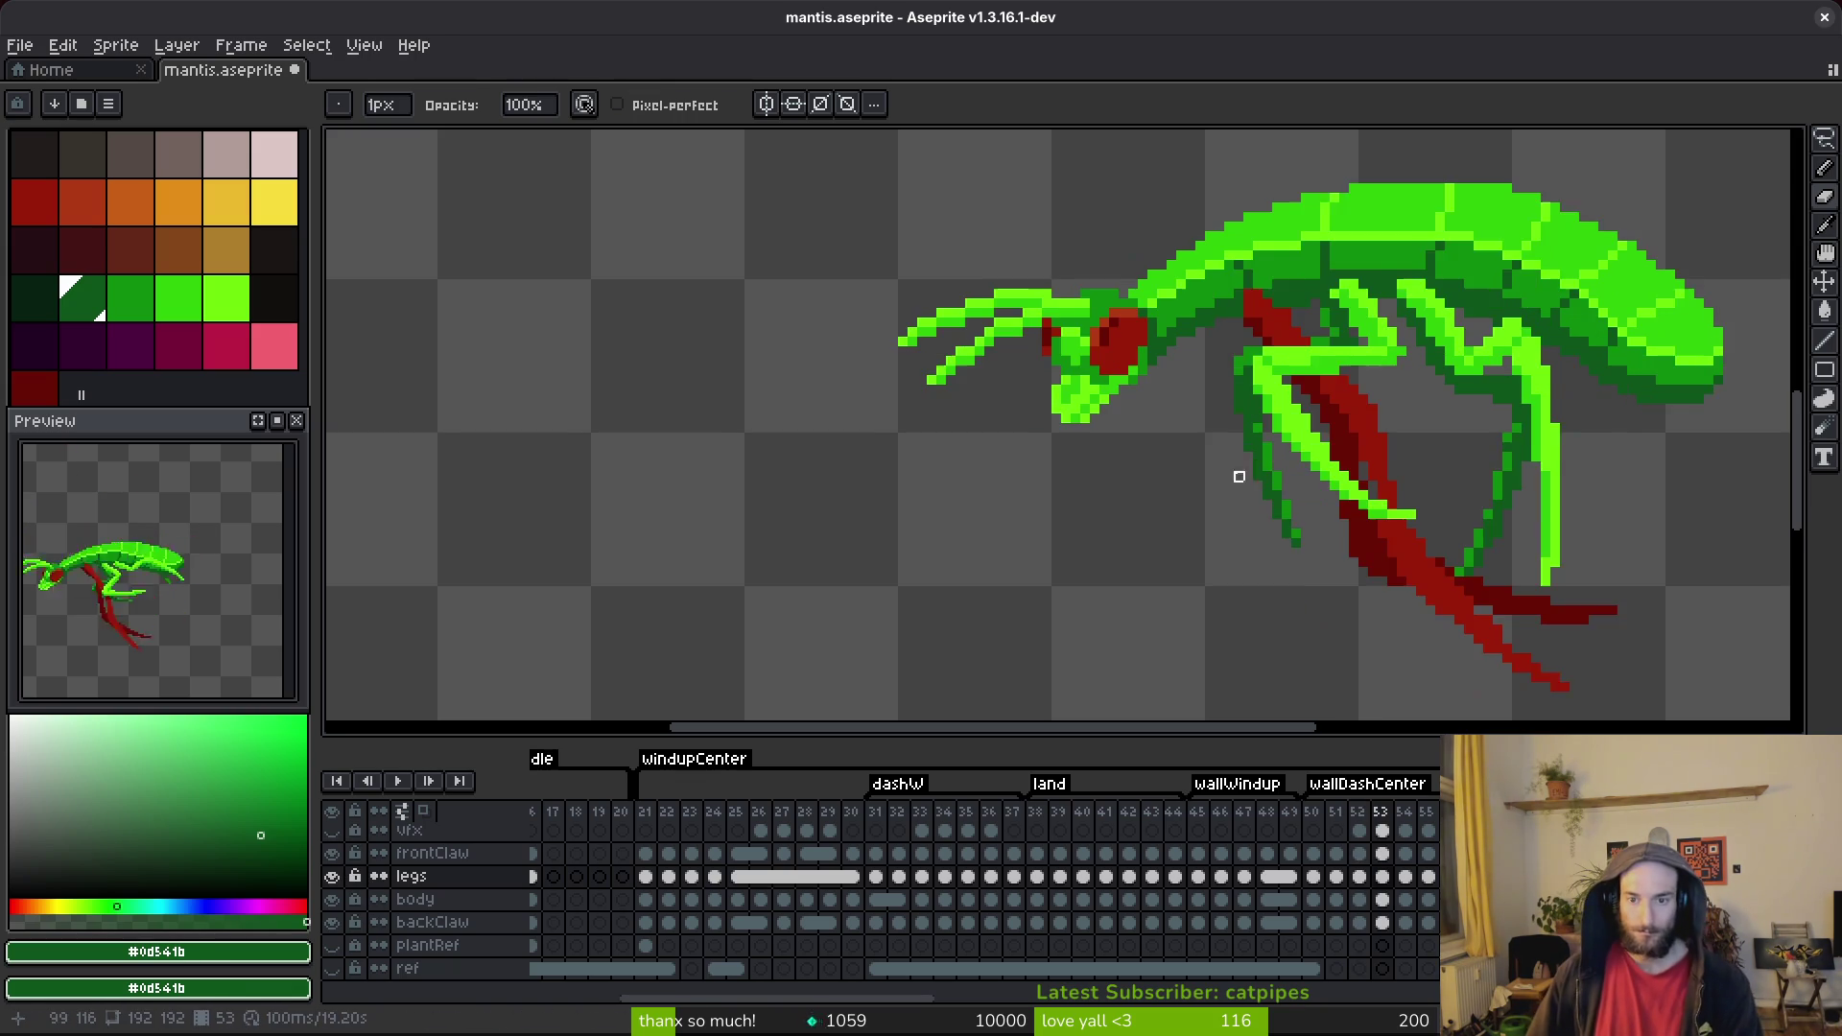
{"action": "left_click_drag", "start_coordinate": [1365, 473], "coordinate": [1343, 491]}
{"action": "scroll", "coordinate": [1343, 491], "scroll_direction": "up", "scroll_amount": 4}
{"action": "left_click", "coordinate": [1163, 407], "text": "alt"}
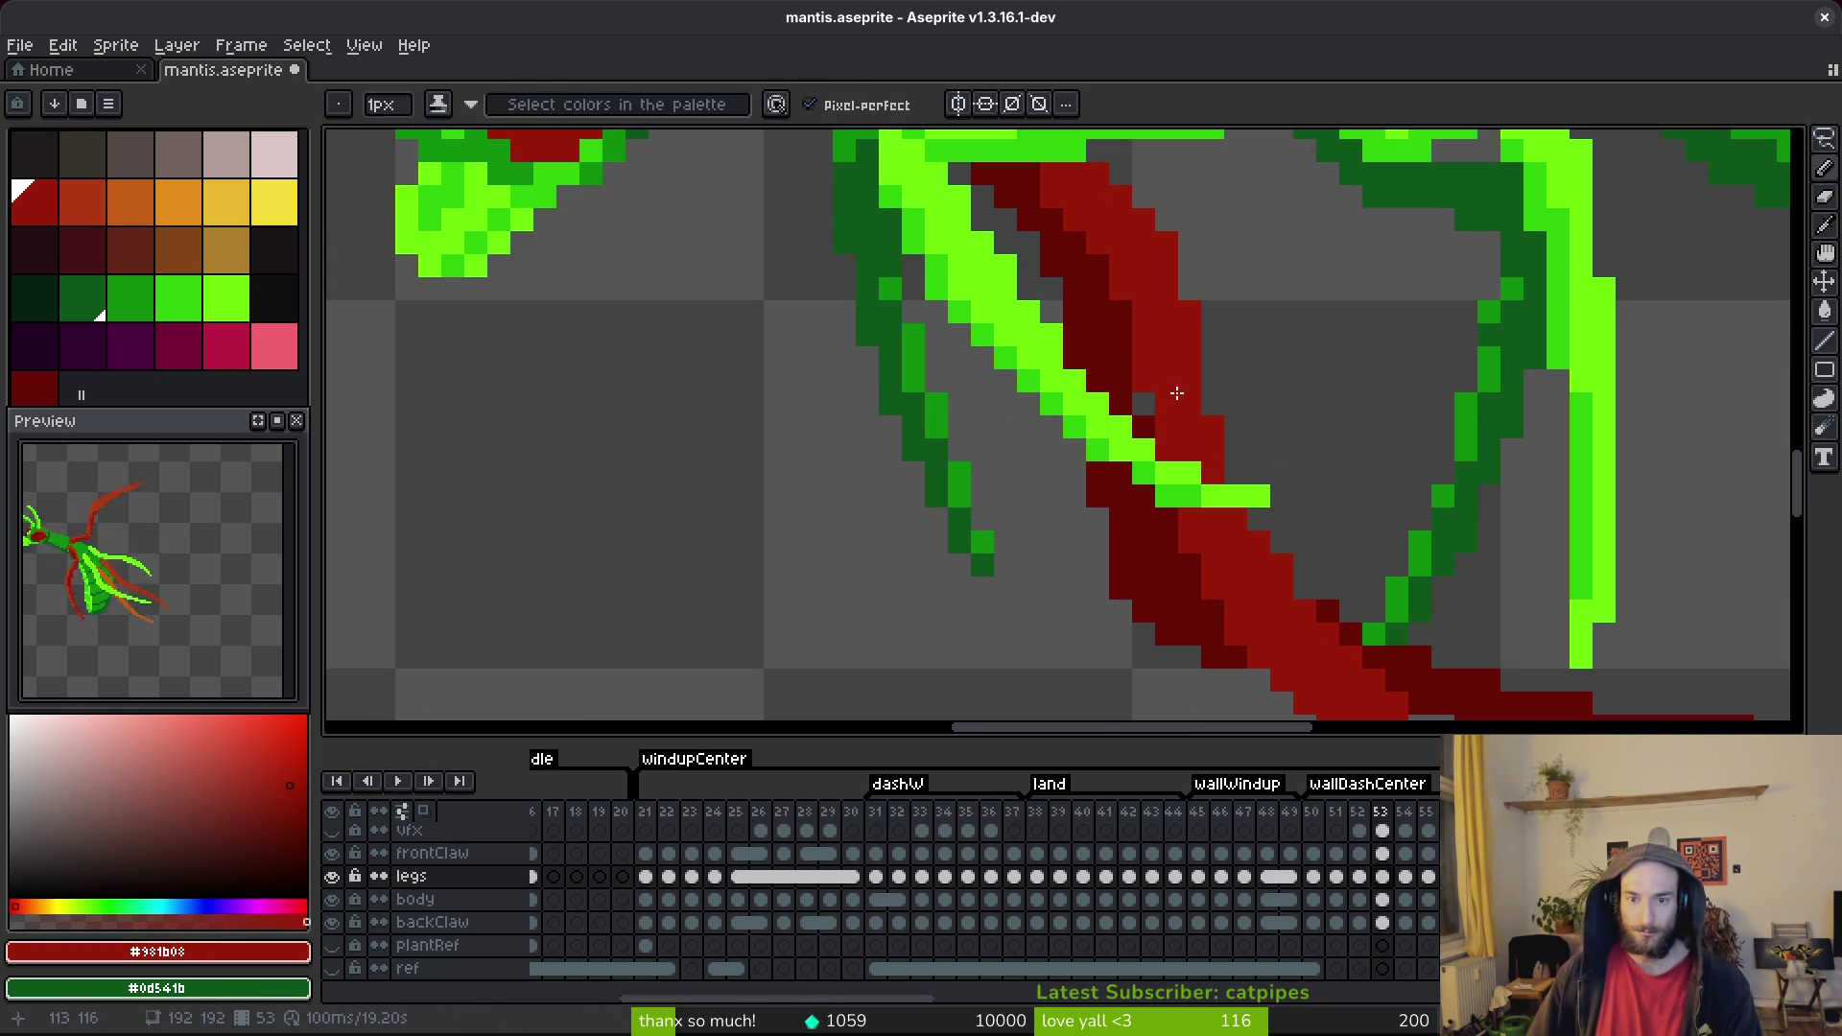
Touch up the dark-red rear-leg pixels on frame 53 and undo the stray pencil stroke.
{"action": "key", "text": "e"}
{"action": "scroll", "coordinate": [1213, 423], "scroll_direction": "down", "scroll_amount": 5}
{"action": "scroll", "coordinate": [1213, 423], "scroll_direction": "right", "scroll_amount": 5}
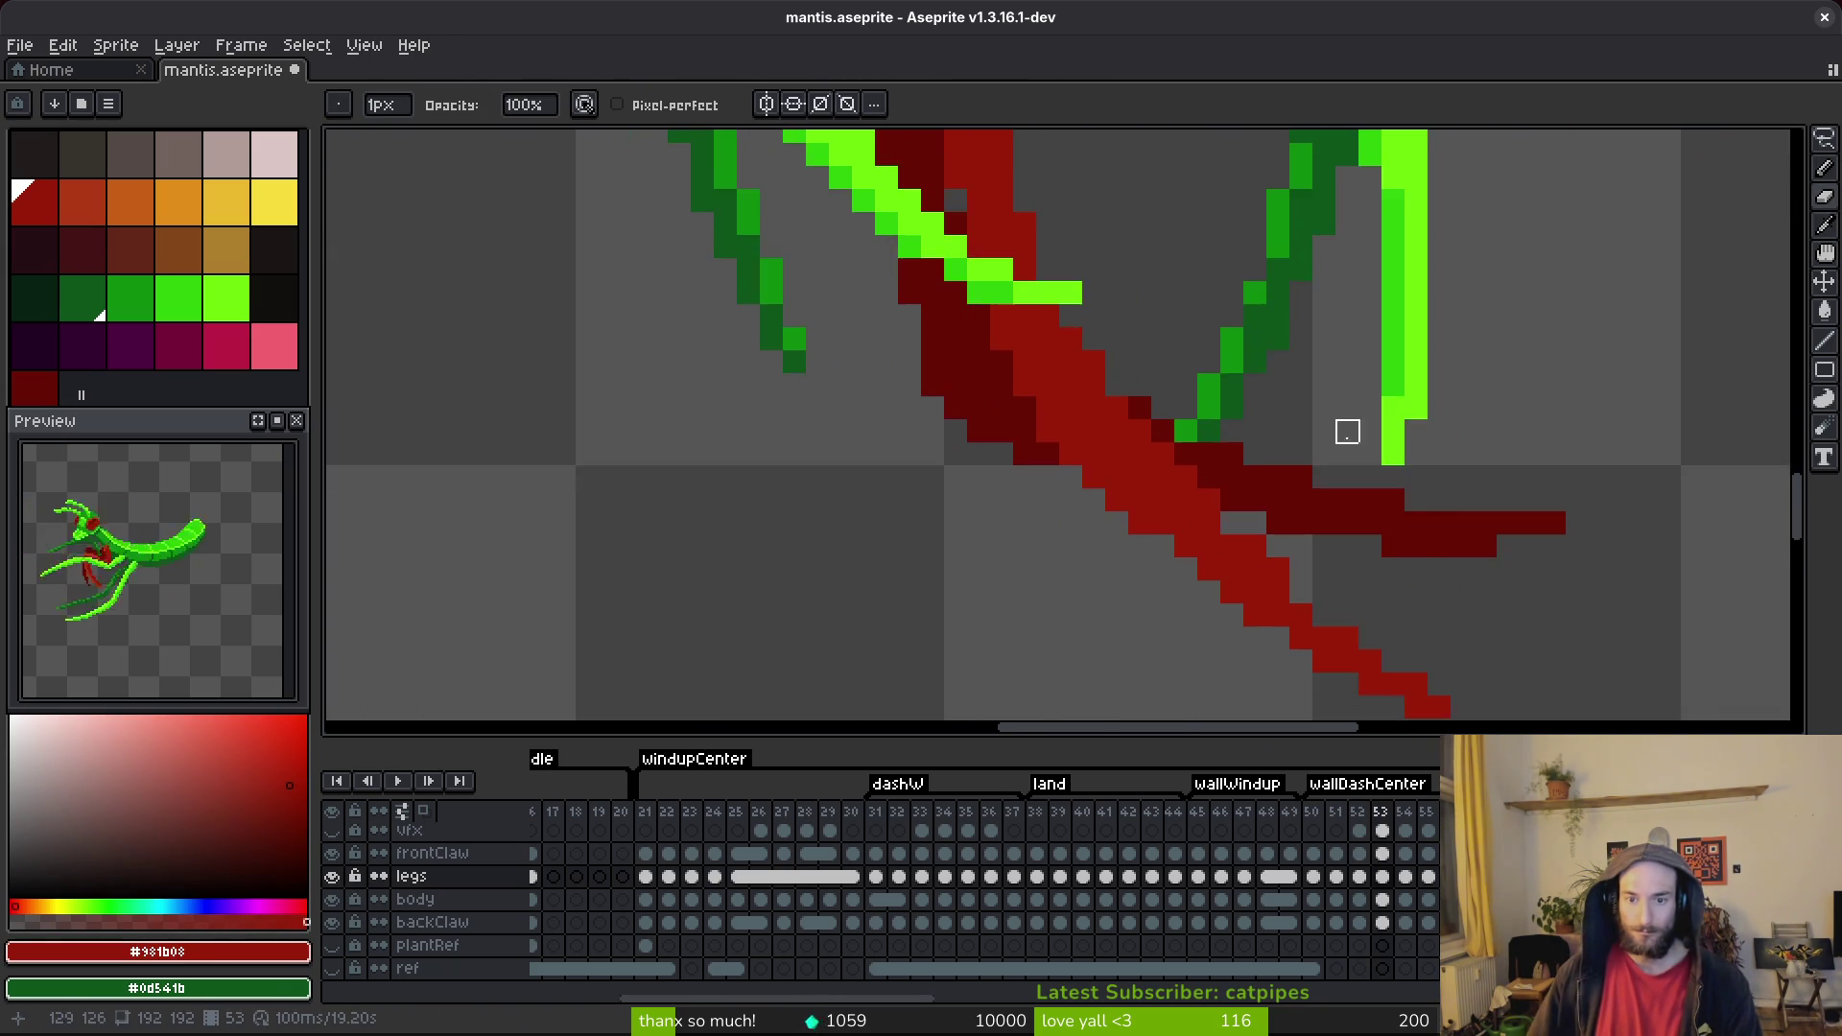
{"action": "key", "text": "f"}
{"action": "key", "text": "e"}
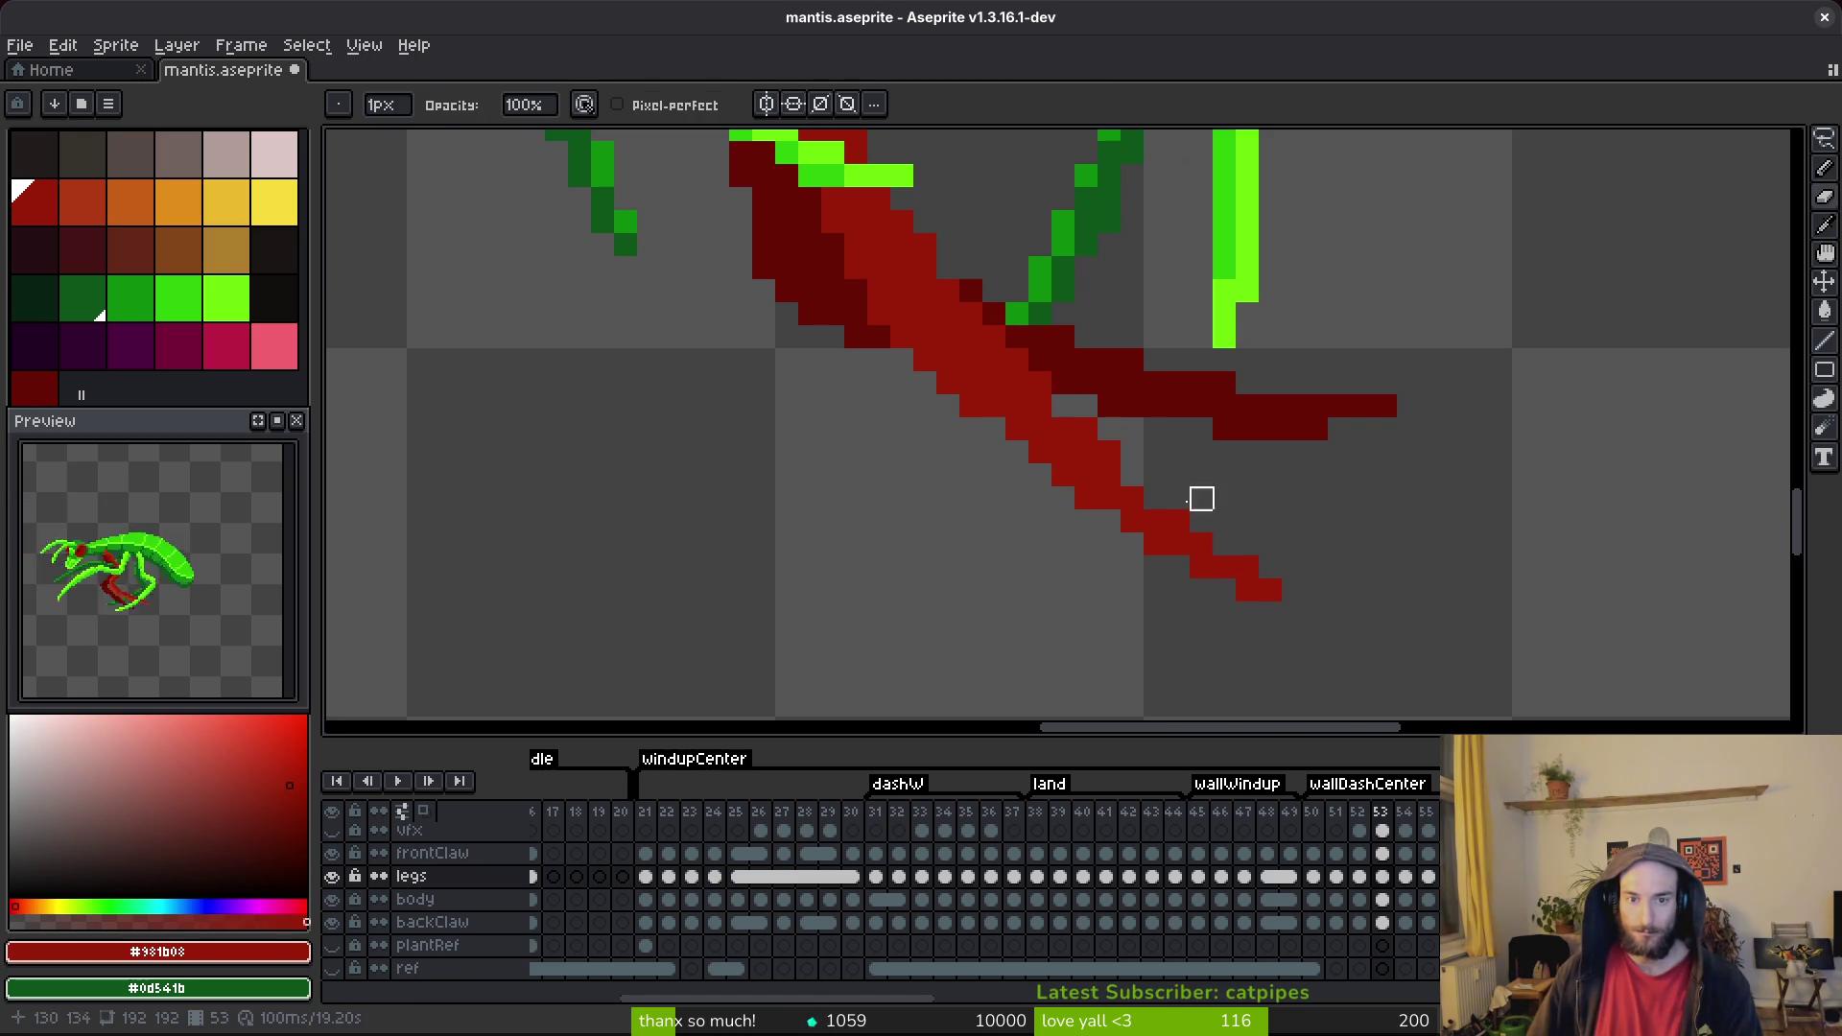
{"action": "key", "text": "ctrl+z"}
{"action": "key", "text": "ctrl+z"}
{"action": "key", "text": "ctrl+z"}
Save mantis.aseprite on frame 54 and select the frontClaw cel on frame 53.
{"action": "key", "text": "Right"}
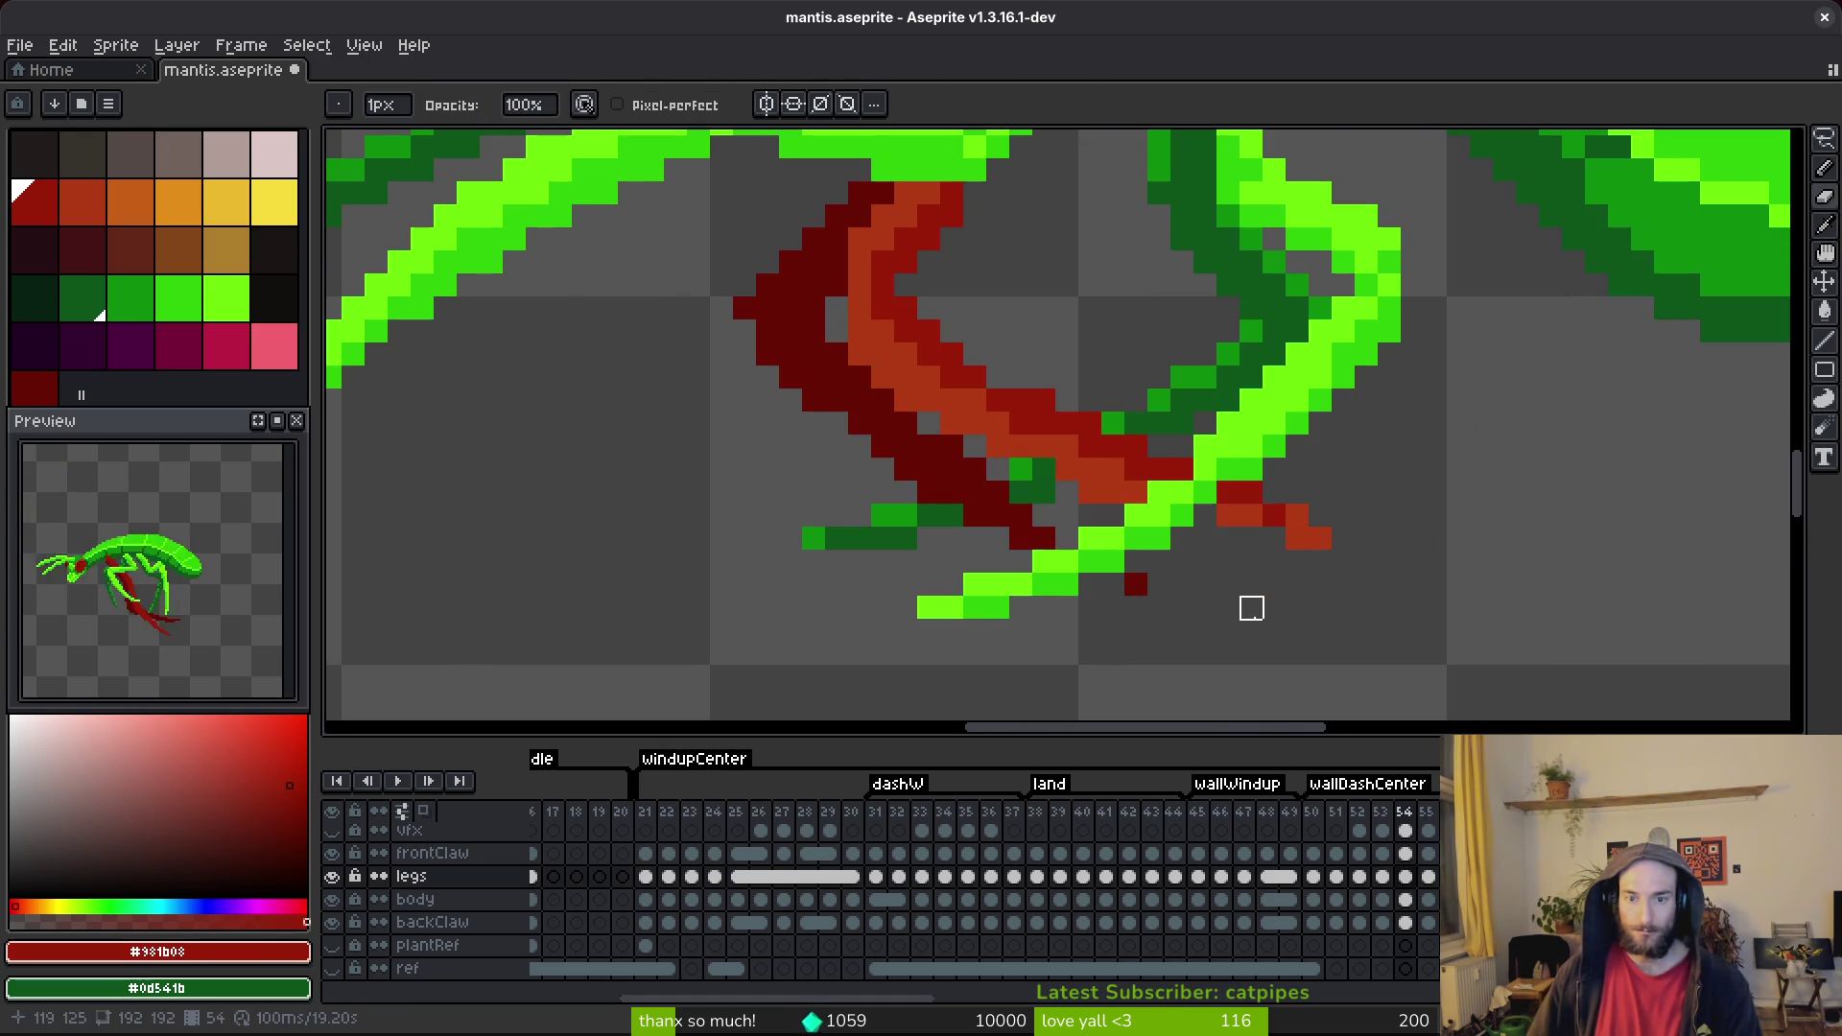
{"action": "key", "text": "ctrl+s"}
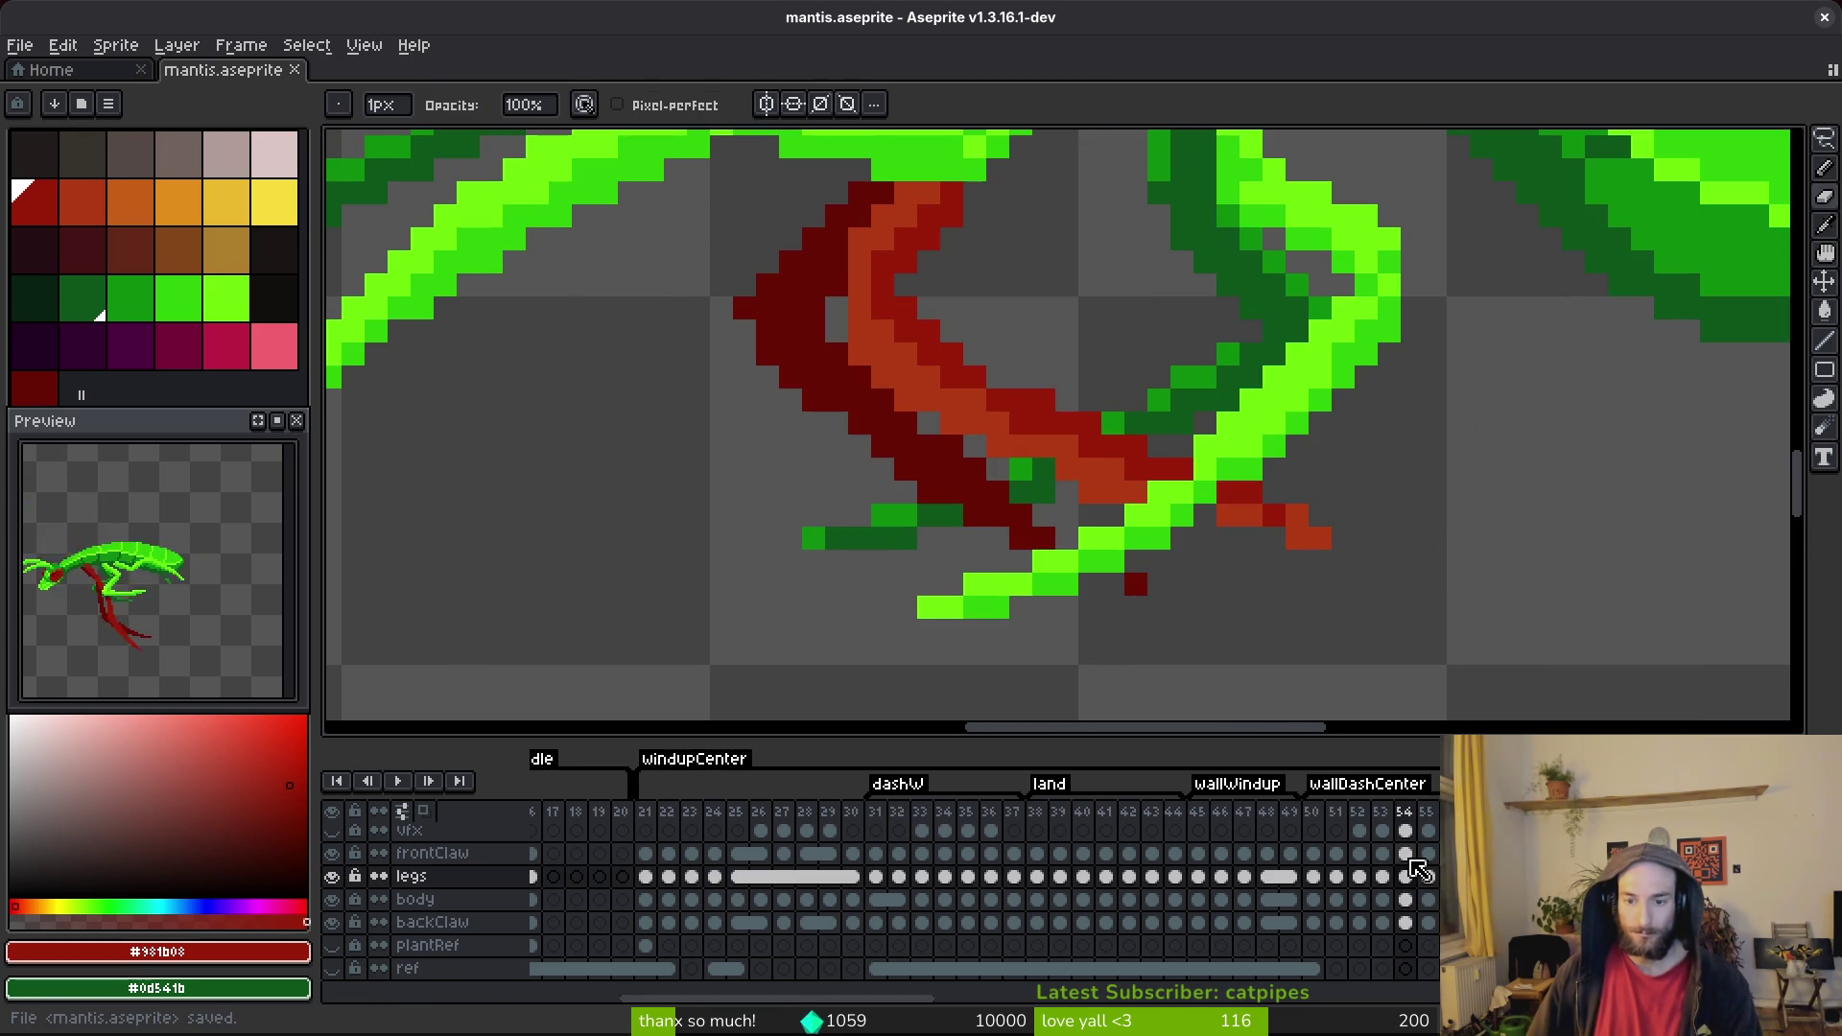
{"action": "left_click", "coordinate": [1381, 853]}
Compare frame 52 with frame 53, ending on frame 53 with the Pencil active.
{"action": "key", "text": "i"}
{"action": "scroll", "coordinate": [1194, 511], "scroll_direction": "down", "scroll_amount": 3}
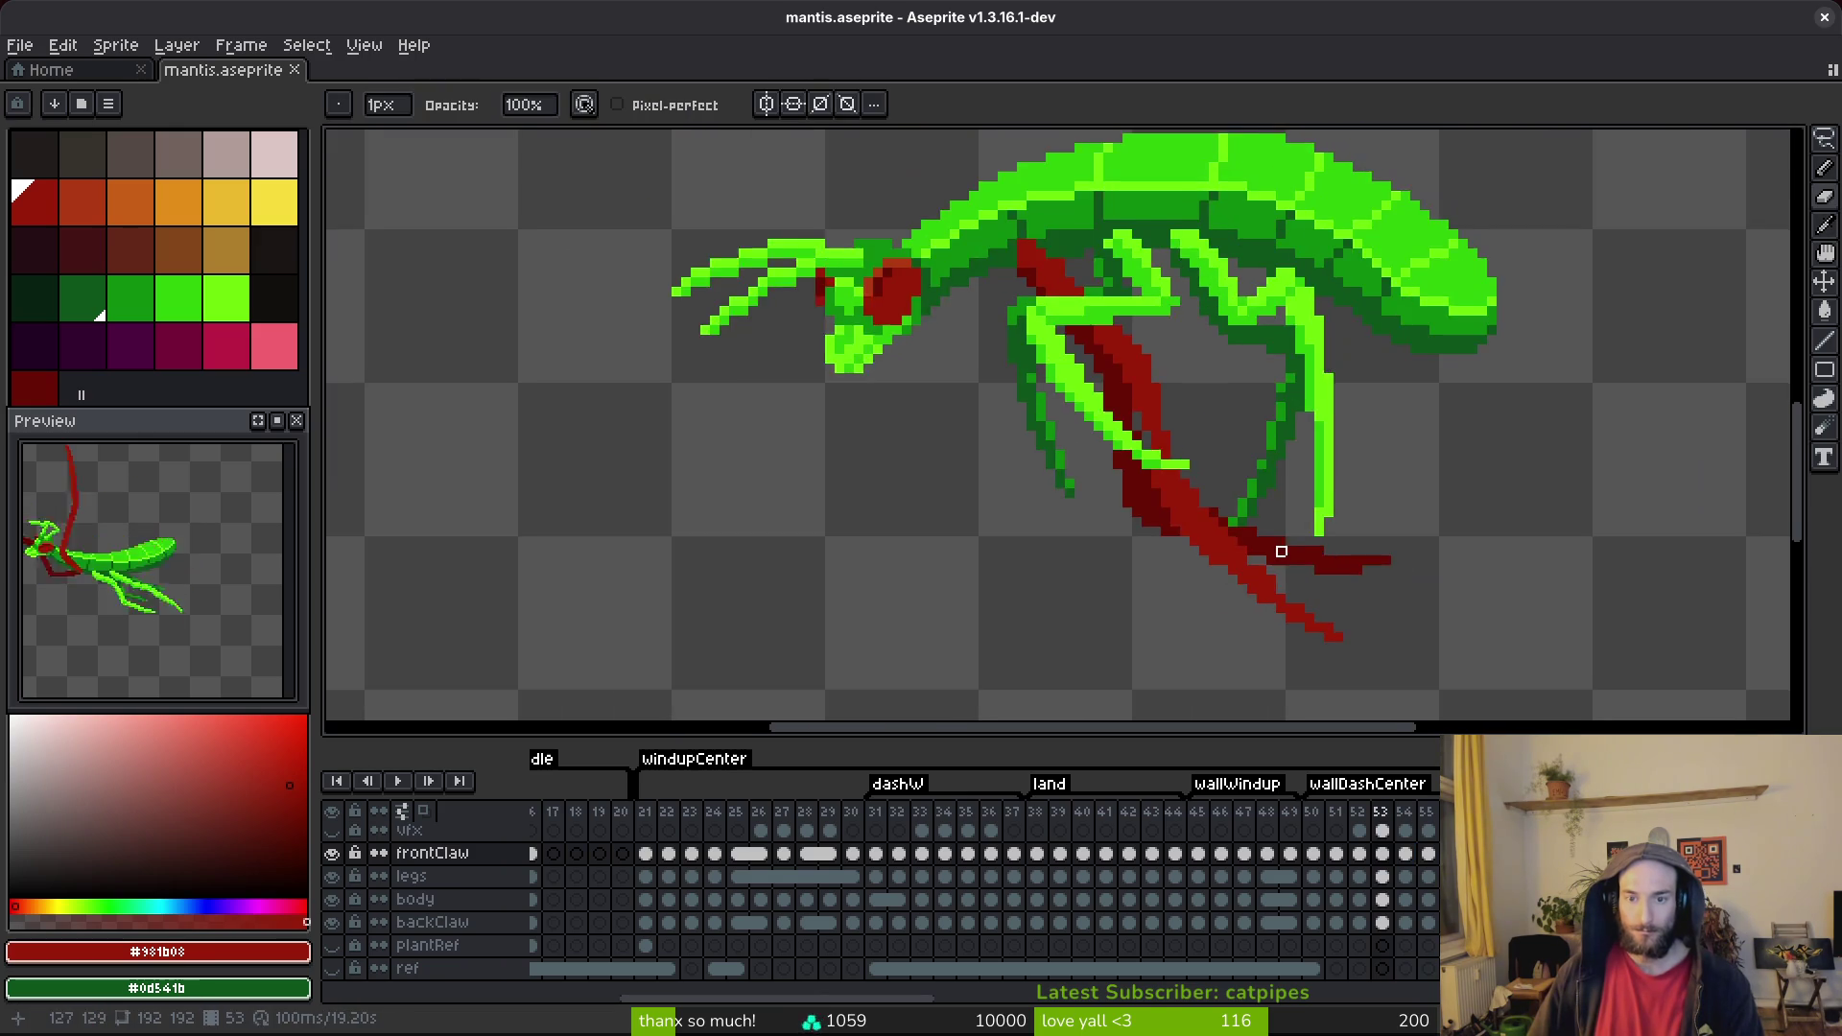
{"action": "scroll", "coordinate": [1266, 547], "scroll_direction": "up", "scroll_amount": 2}
{"action": "key", "text": "b"}
{"action": "key", "text": "Left"}
{"action": "scroll", "coordinate": [1176, 465], "scroll_direction": "down", "scroll_amount": 3}
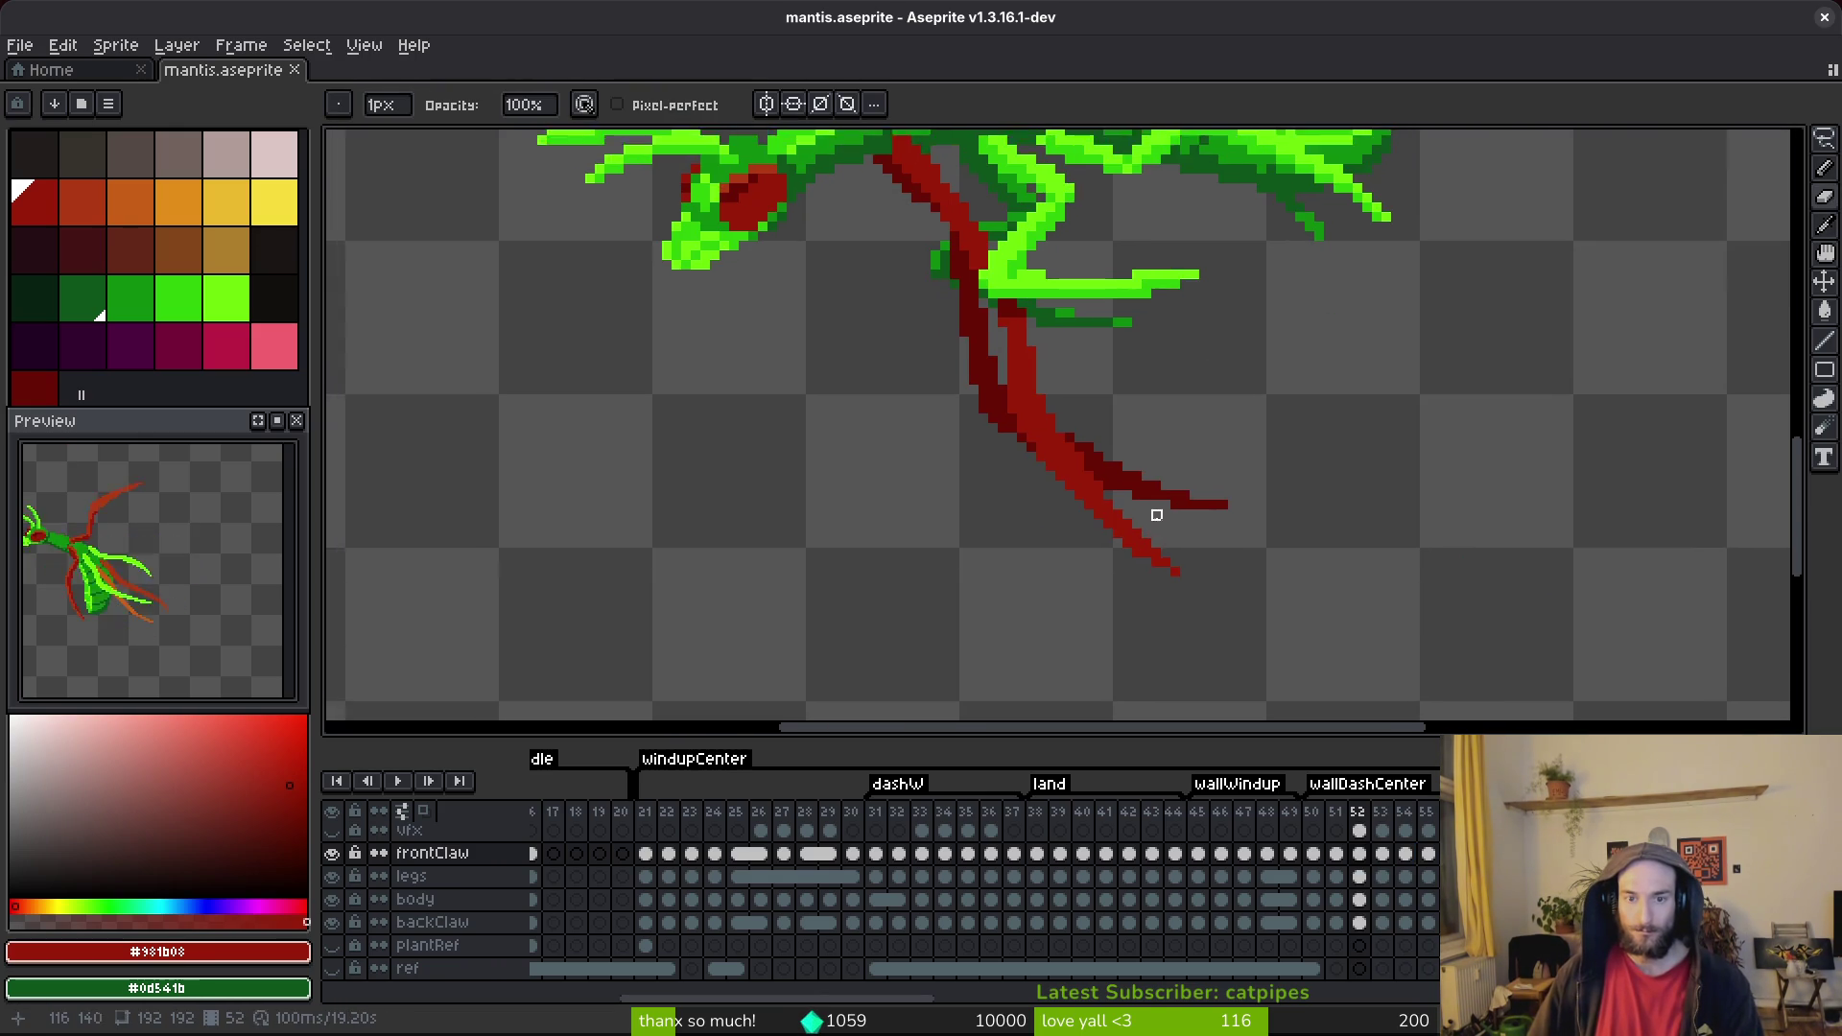
{"action": "key", "text": "Right"}
{"action": "key", "text": "i"}
{"action": "key", "text": "b"}
Paint red pixels along the front claw's edge and extend the claw tip down and right.
{"action": "scroll", "coordinate": [1179, 476], "scroll_direction": "up", "scroll_amount": 3}
{"action": "scroll", "coordinate": [1229, 409], "scroll_direction": "up", "scroll_amount": 2}
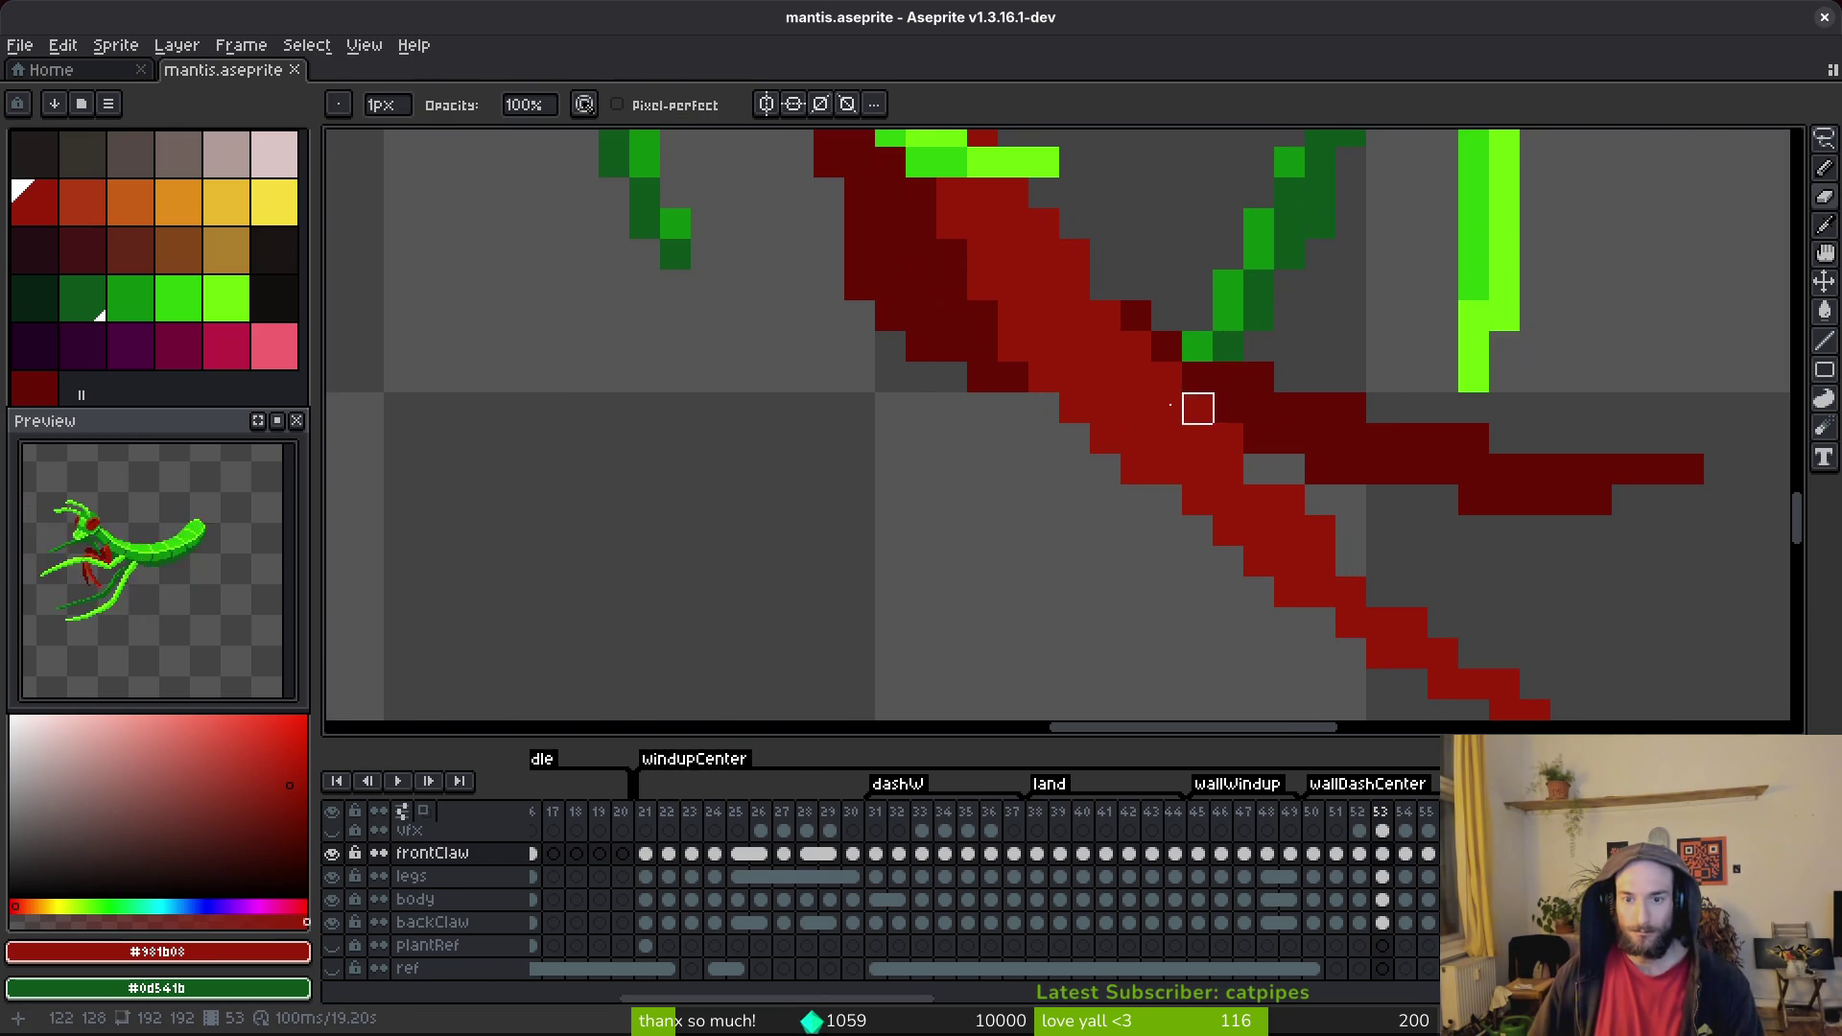
{"action": "scroll", "coordinate": [1562, 592], "scroll_direction": "up", "scroll_amount": 1}
{"action": "scroll", "coordinate": [1049, 325], "scroll_direction": "down", "scroll_amount": 1}
{"action": "key", "text": "i"}
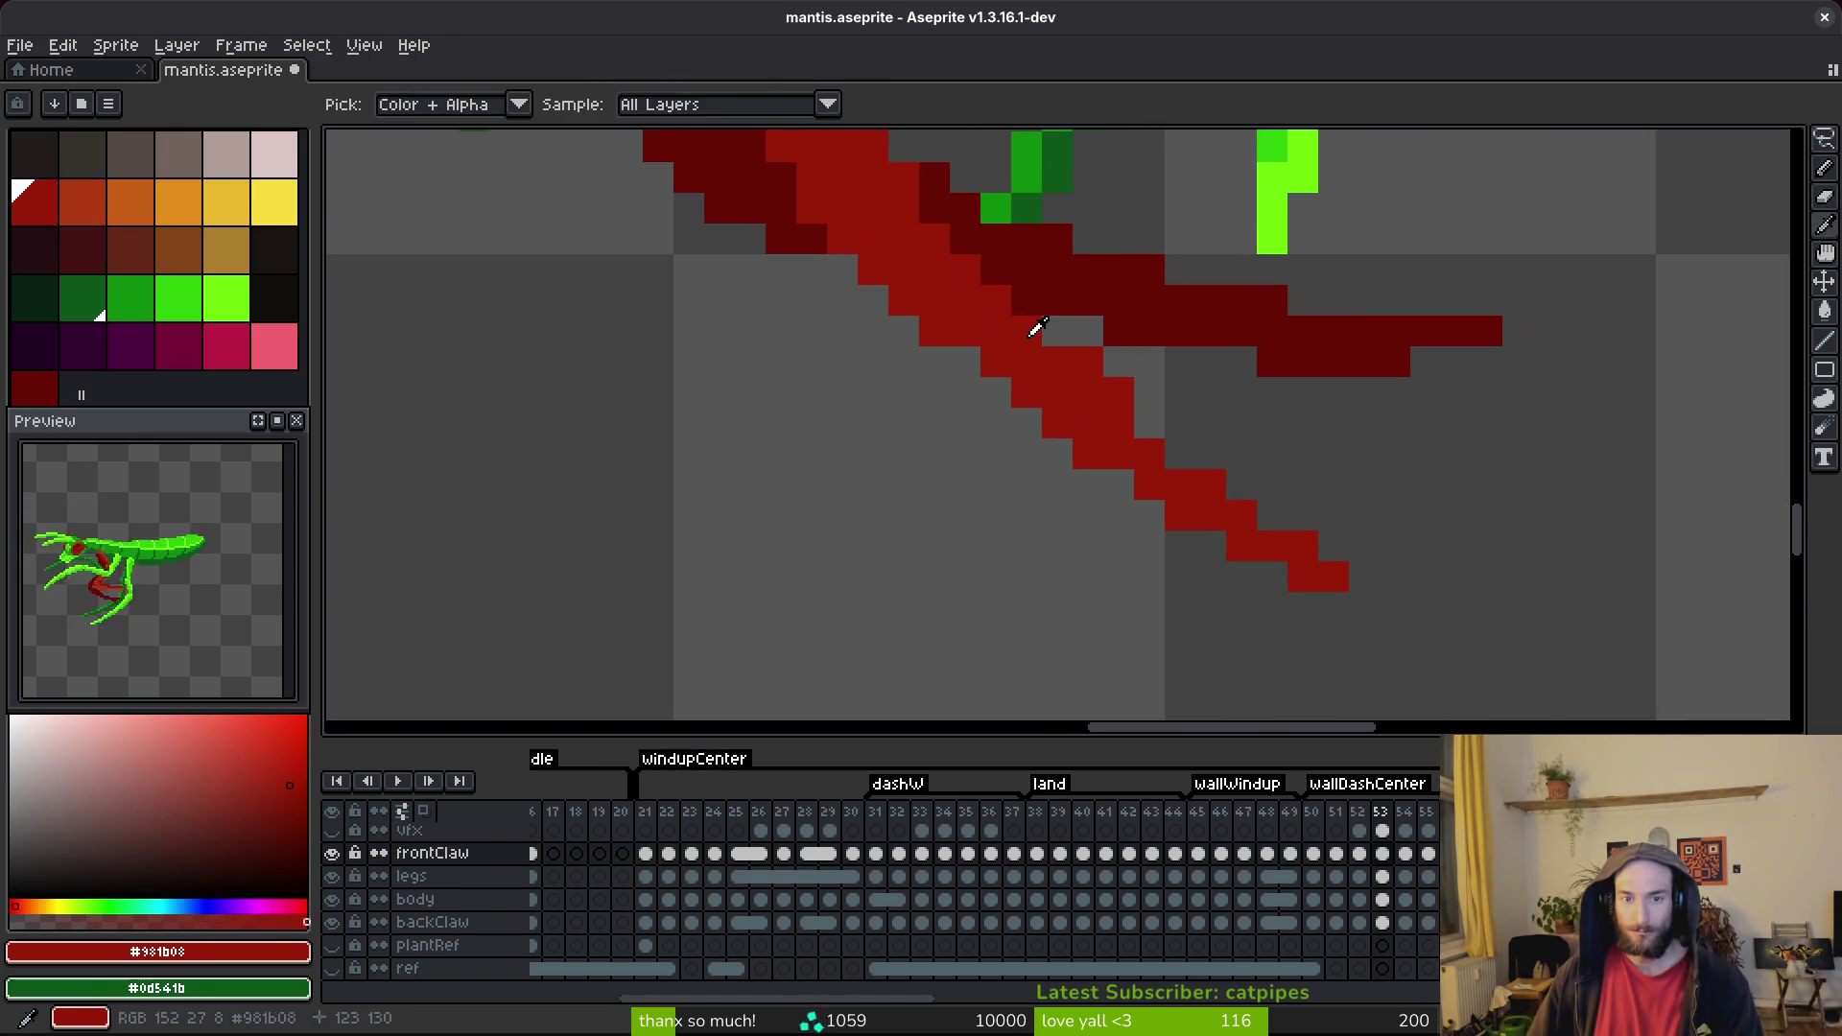
{"action": "key", "text": "b"}
{"action": "left_click_drag", "start_coordinate": [1146, 441], "coordinate": [1365, 608]}
{"action": "key", "text": "e"}
{"action": "key", "text": "b"}
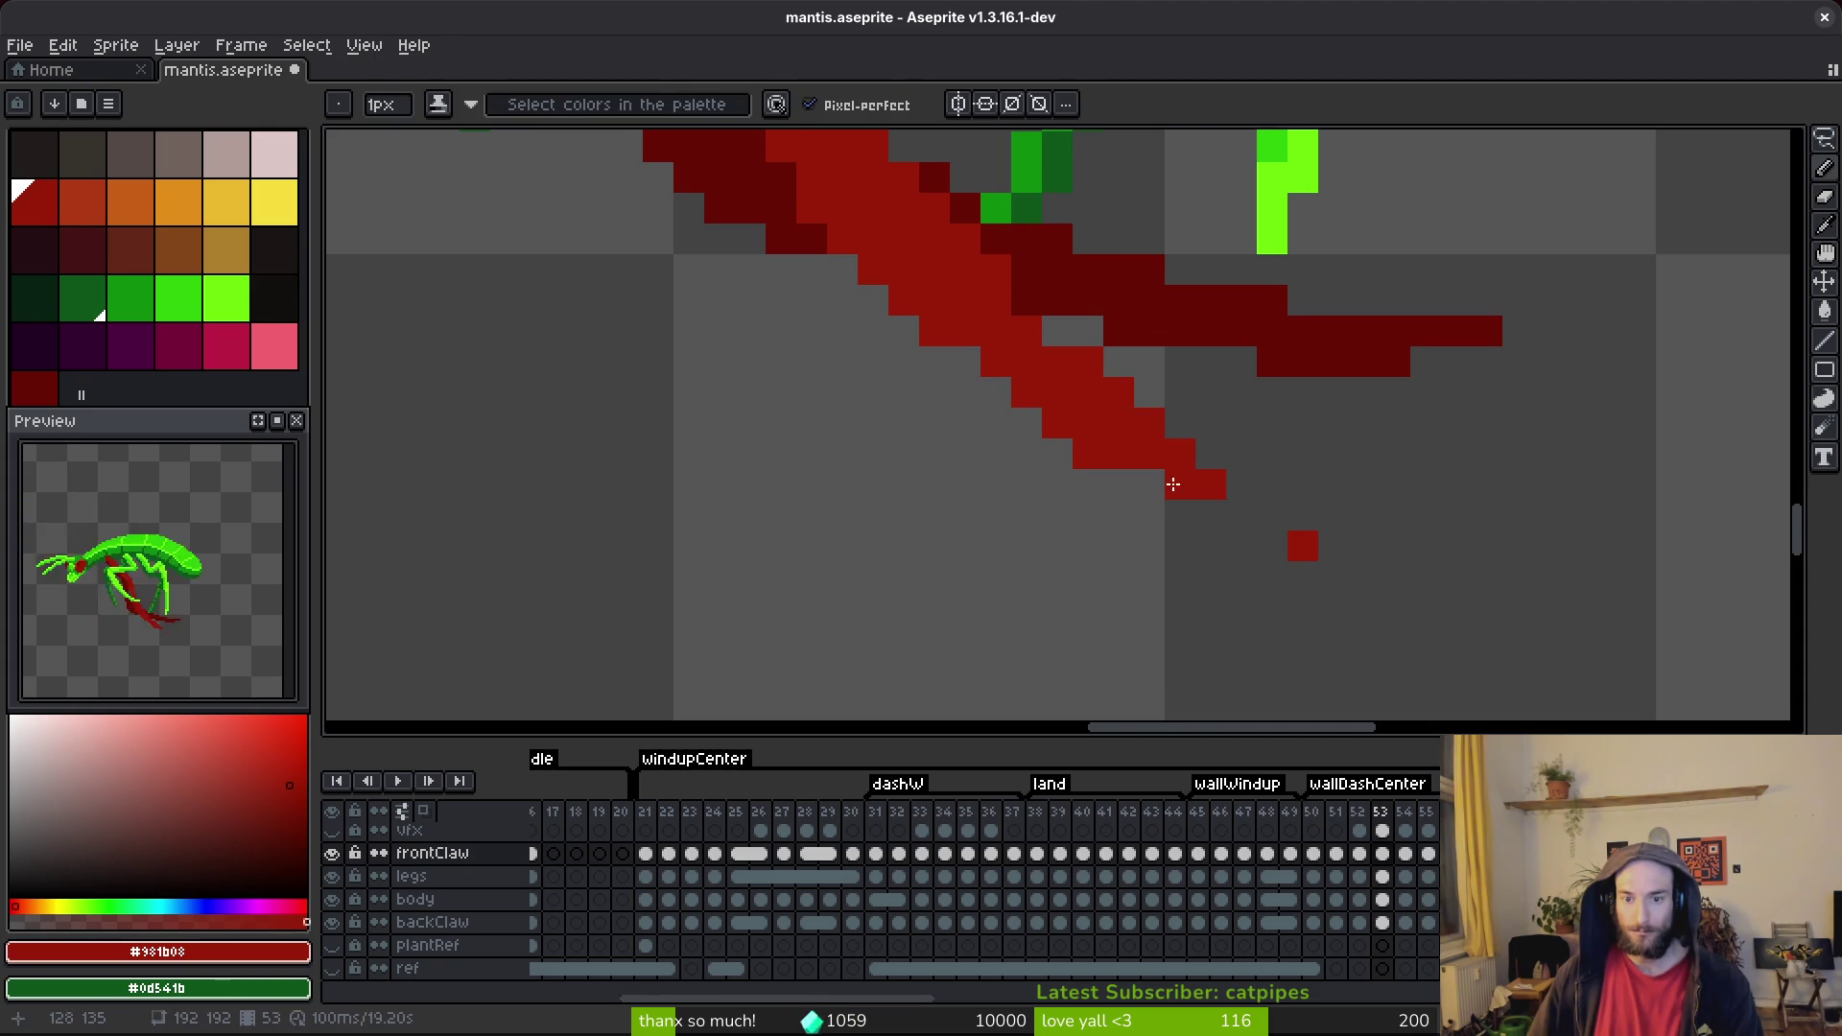
{"action": "left_click_drag", "start_coordinate": [1241, 515], "coordinate": [1365, 604]}
Touch up a pixel on the red claw and save mantis.aseprite.
{"action": "scroll", "coordinate": [1365, 605], "scroll_direction": "down", "scroll_amount": 2}
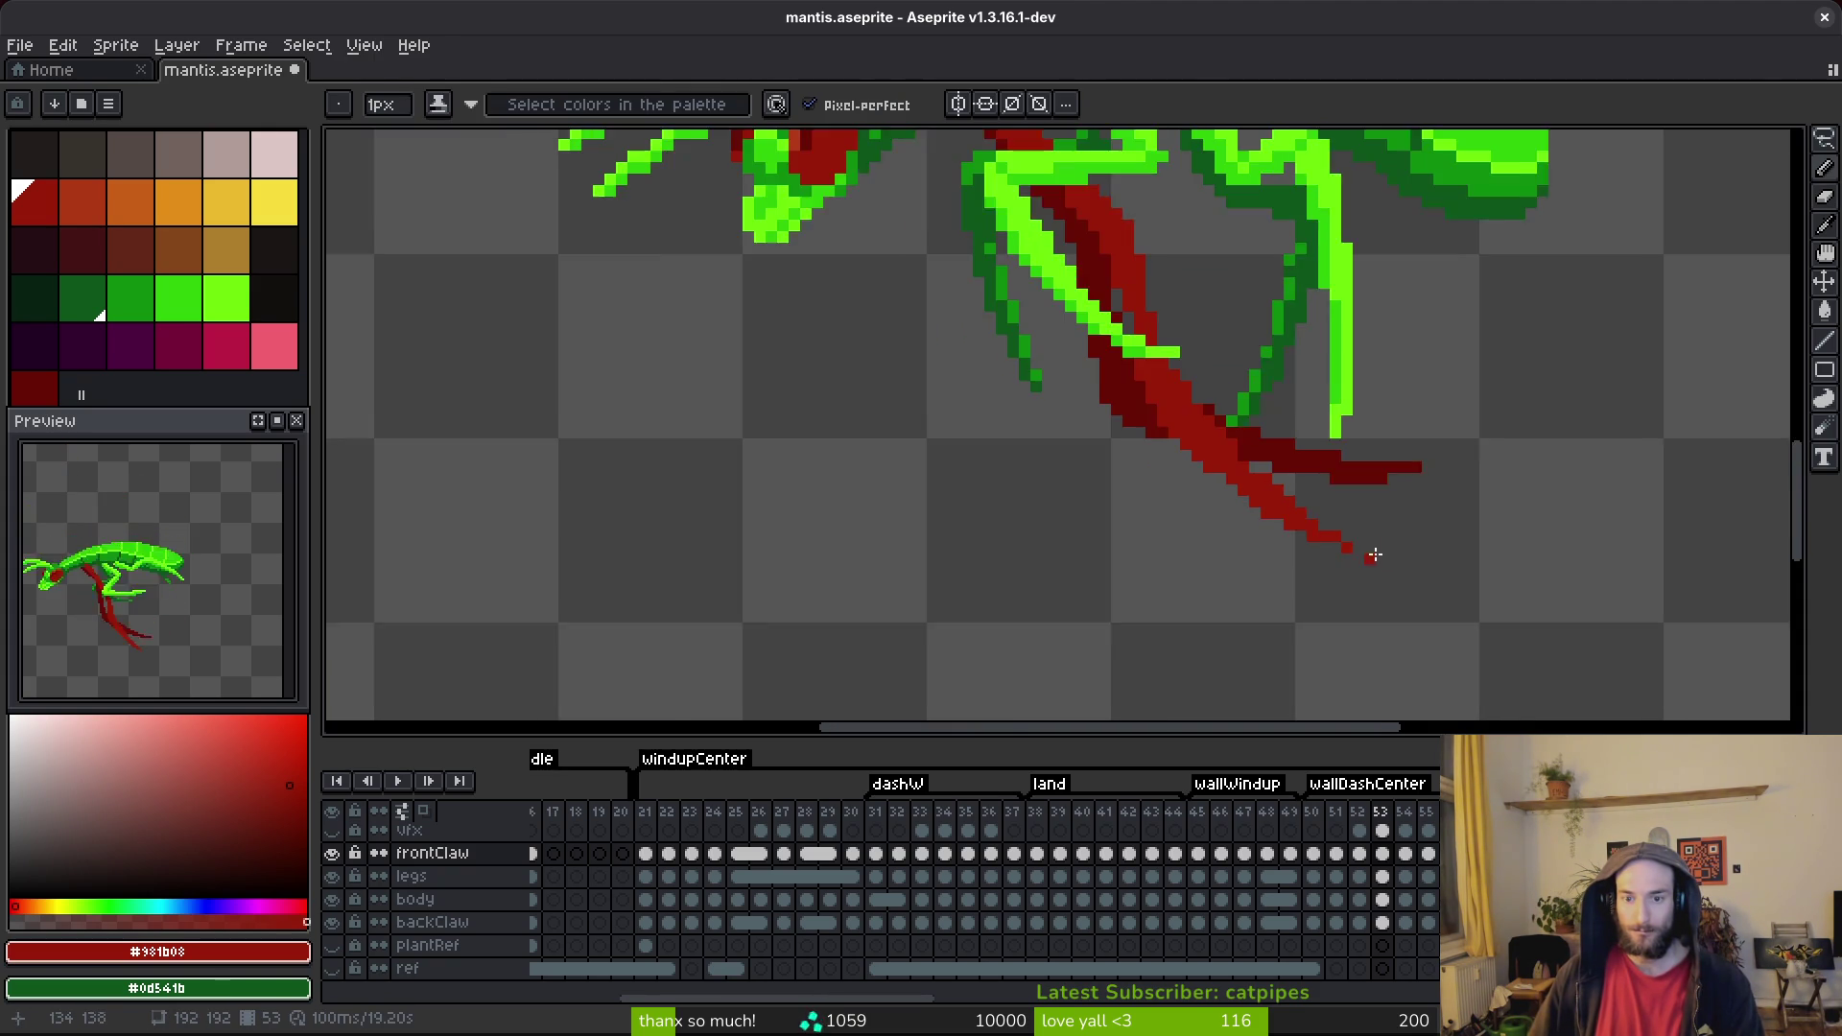
{"action": "scroll", "coordinate": [1298, 584], "scroll_direction": "up", "scroll_amount": 2}
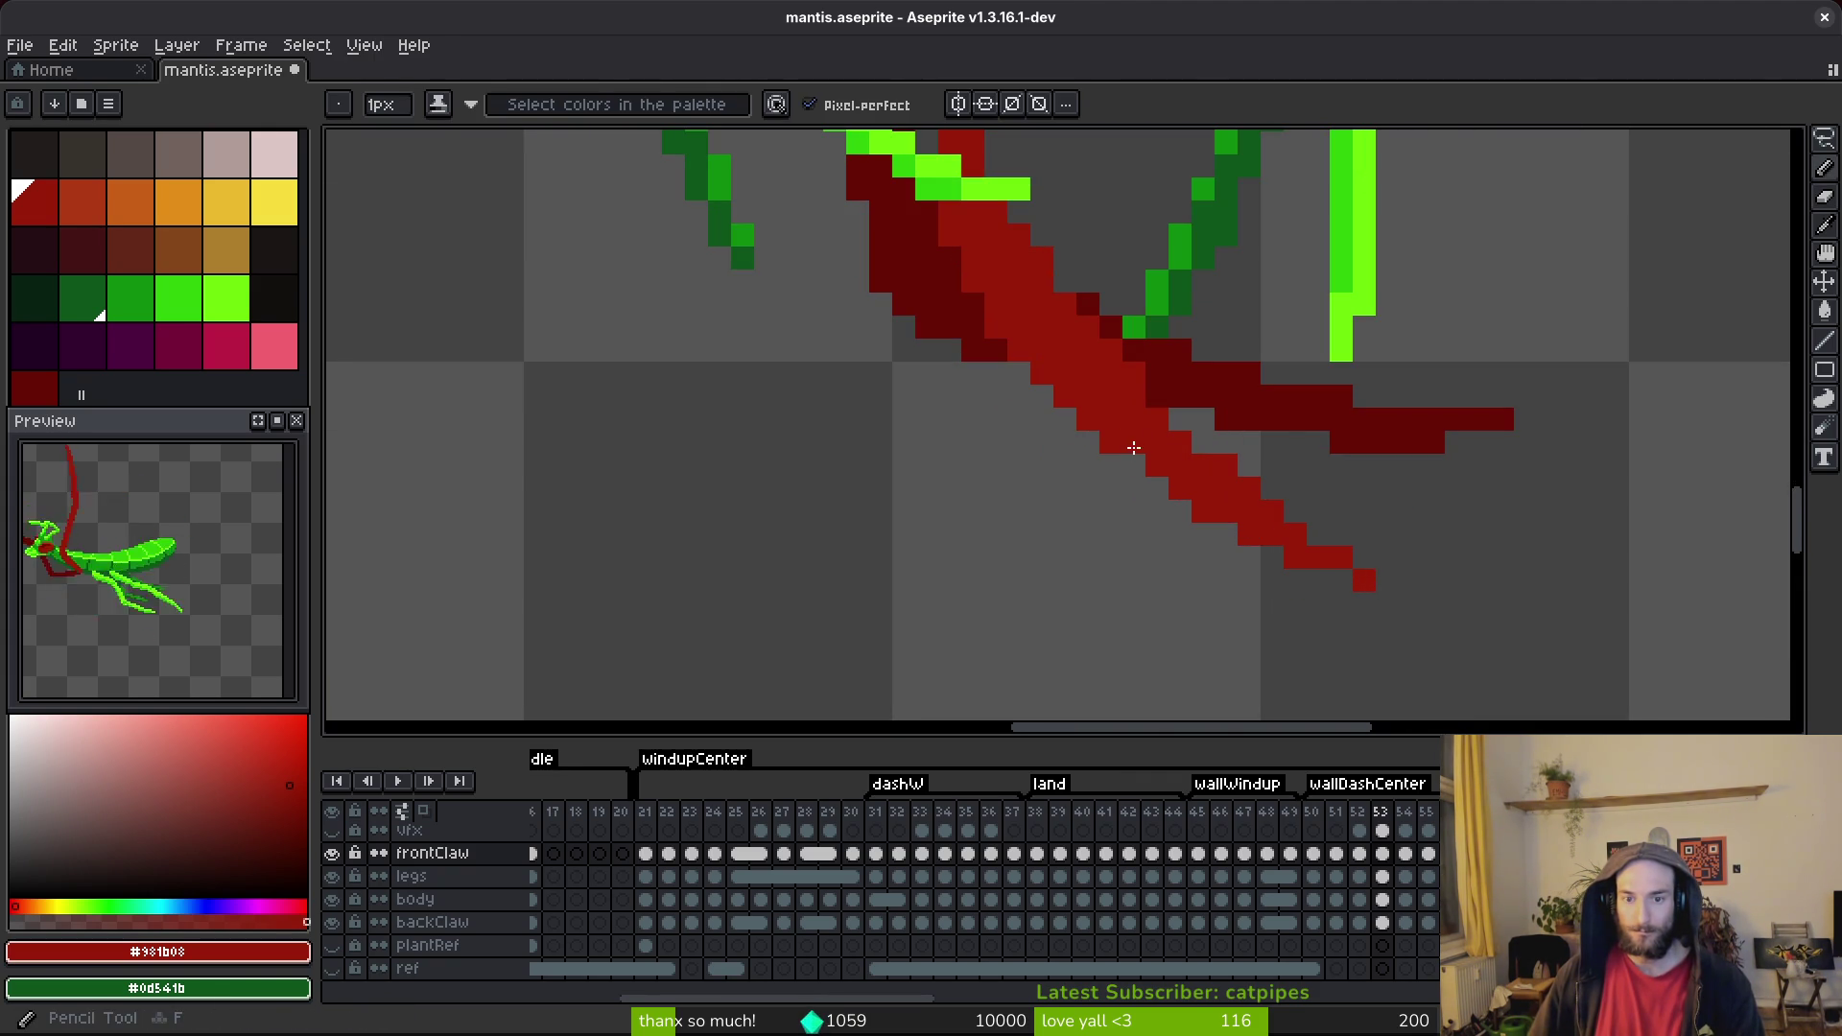
{"action": "scroll", "coordinate": [1180, 485], "scroll_direction": "up", "scroll_amount": 1}
{"action": "key", "text": "e"}
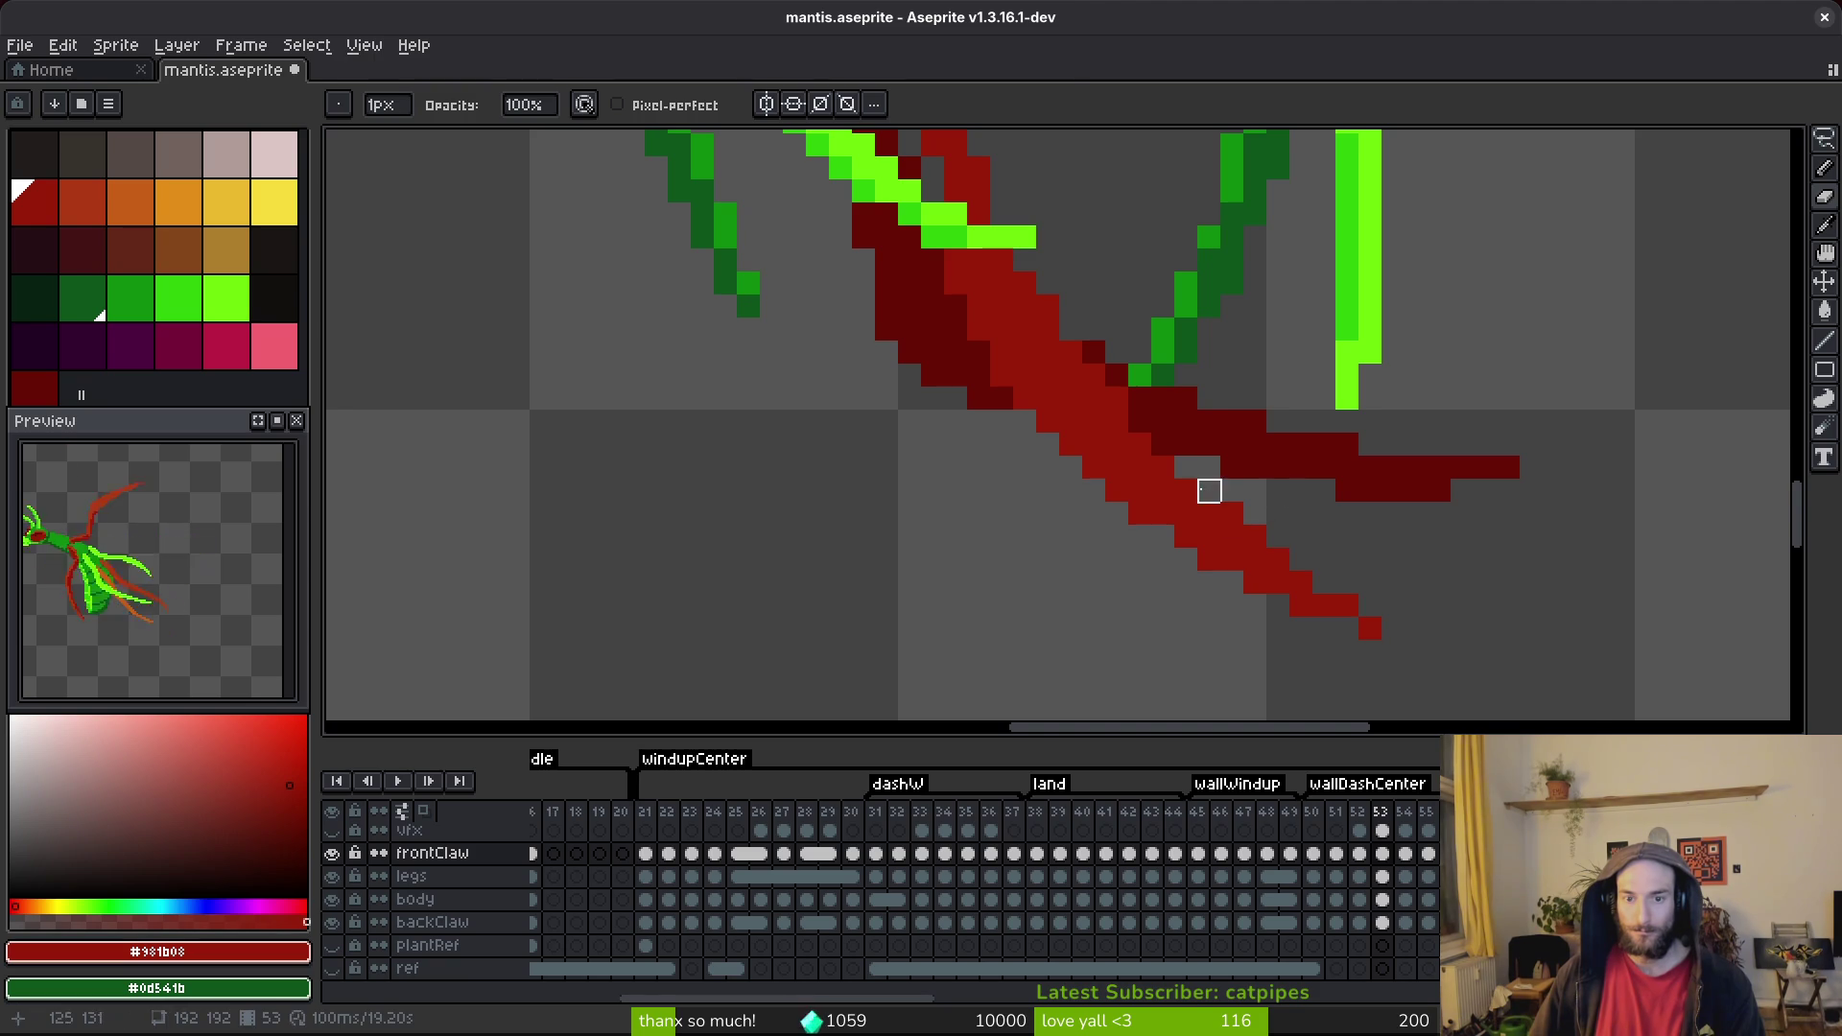
{"action": "key", "text": "b"}
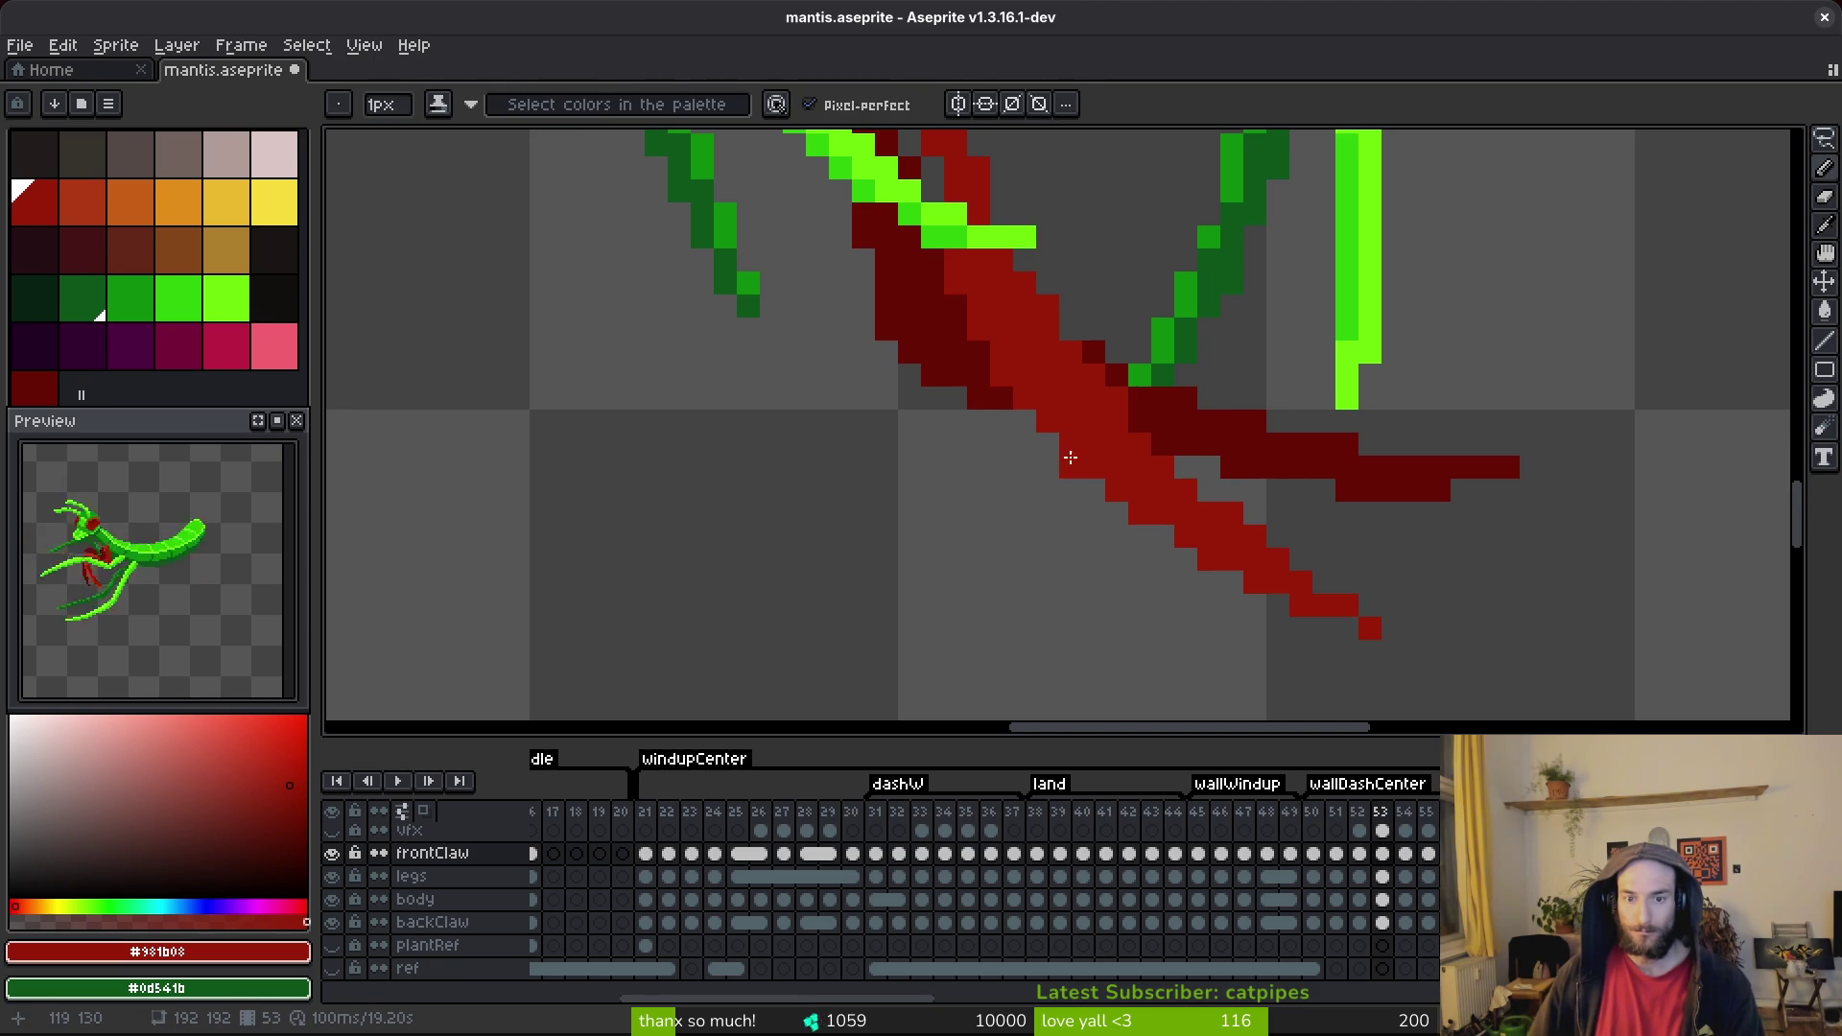
{"action": "left_click", "coordinate": [991, 384]}
{"action": "key", "text": "e"}
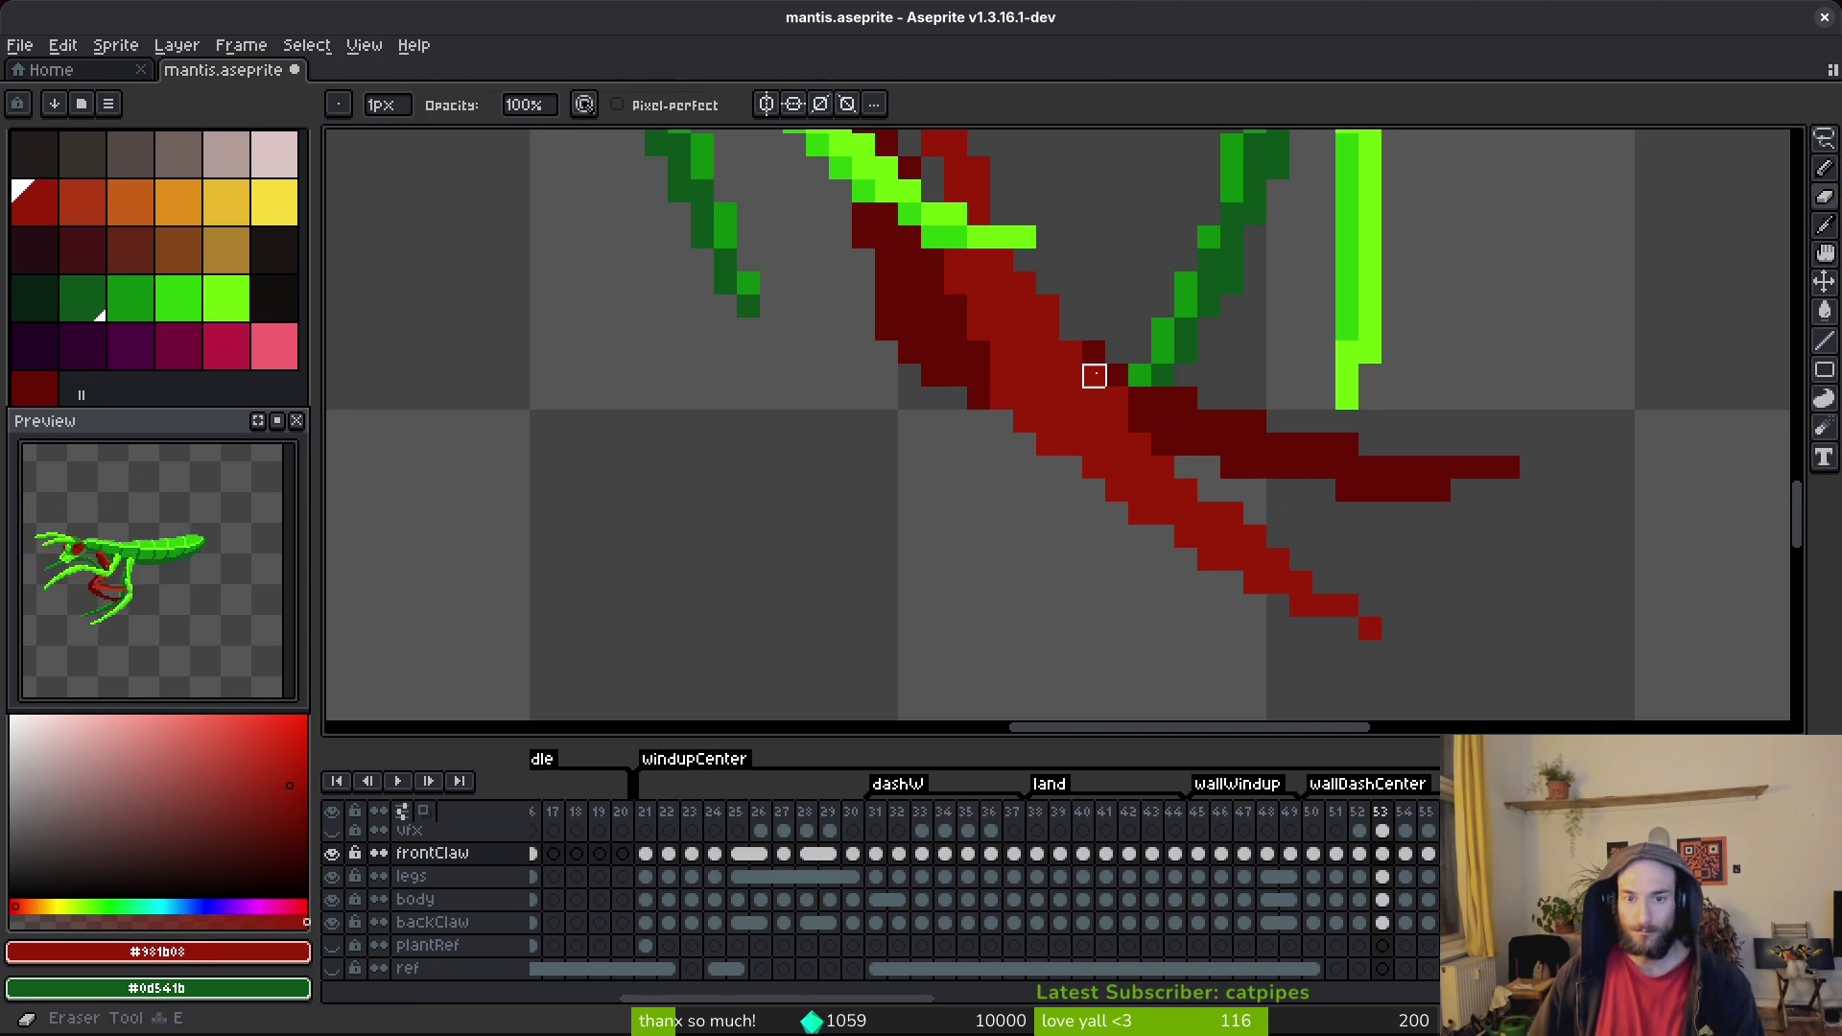
{"action": "key", "text": "b"}
{"action": "scroll", "coordinate": [1347, 537], "scroll_direction": "down", "scroll_amount": 1}
{"action": "key", "text": "ctrl+s"}
Erase a stray red pixel from the claw and save the mantis file again.
{"action": "scroll", "coordinate": [1246, 488], "scroll_direction": "up", "scroll_amount": 1}
{"action": "key", "text": "e"}
{"action": "left_click", "coordinate": [1182, 419]}
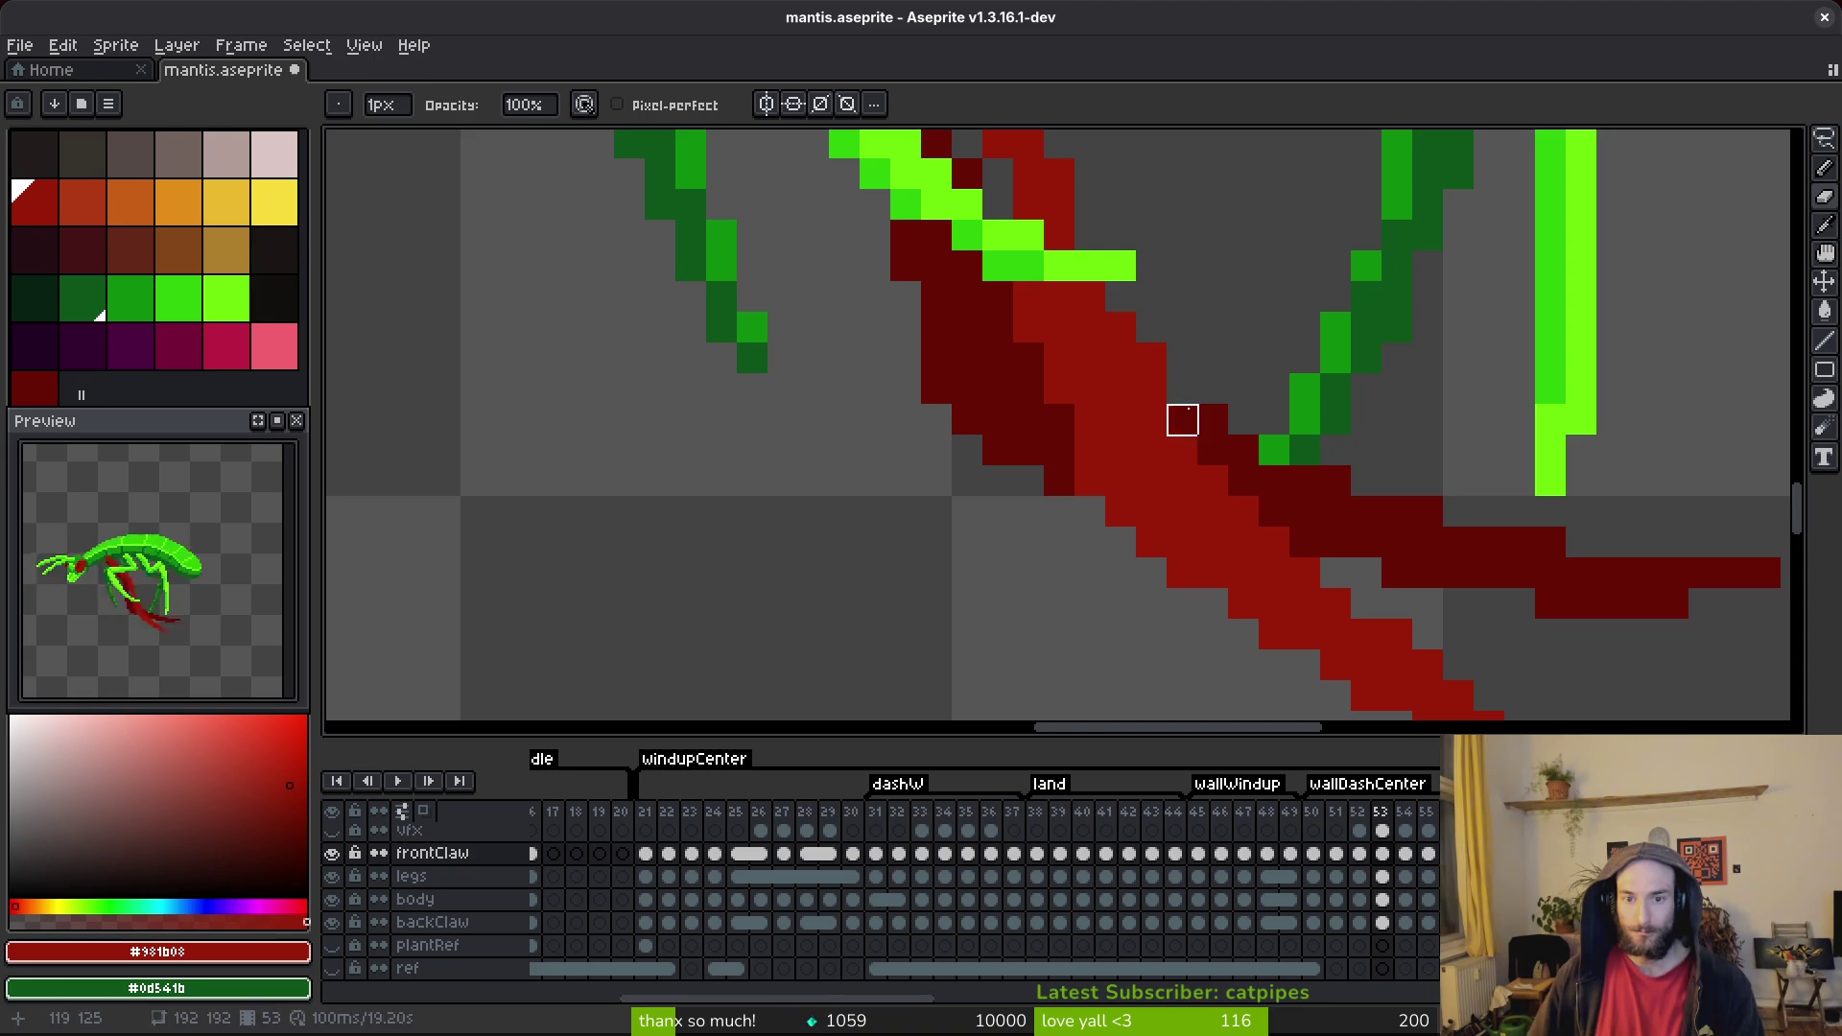
{"action": "scroll", "coordinate": [1249, 393], "scroll_direction": "down", "scroll_amount": 2}
{"action": "key", "text": "ctrl+s"}
{"action": "scroll", "coordinate": [1228, 359], "scroll_direction": "up", "scroll_amount": 1}
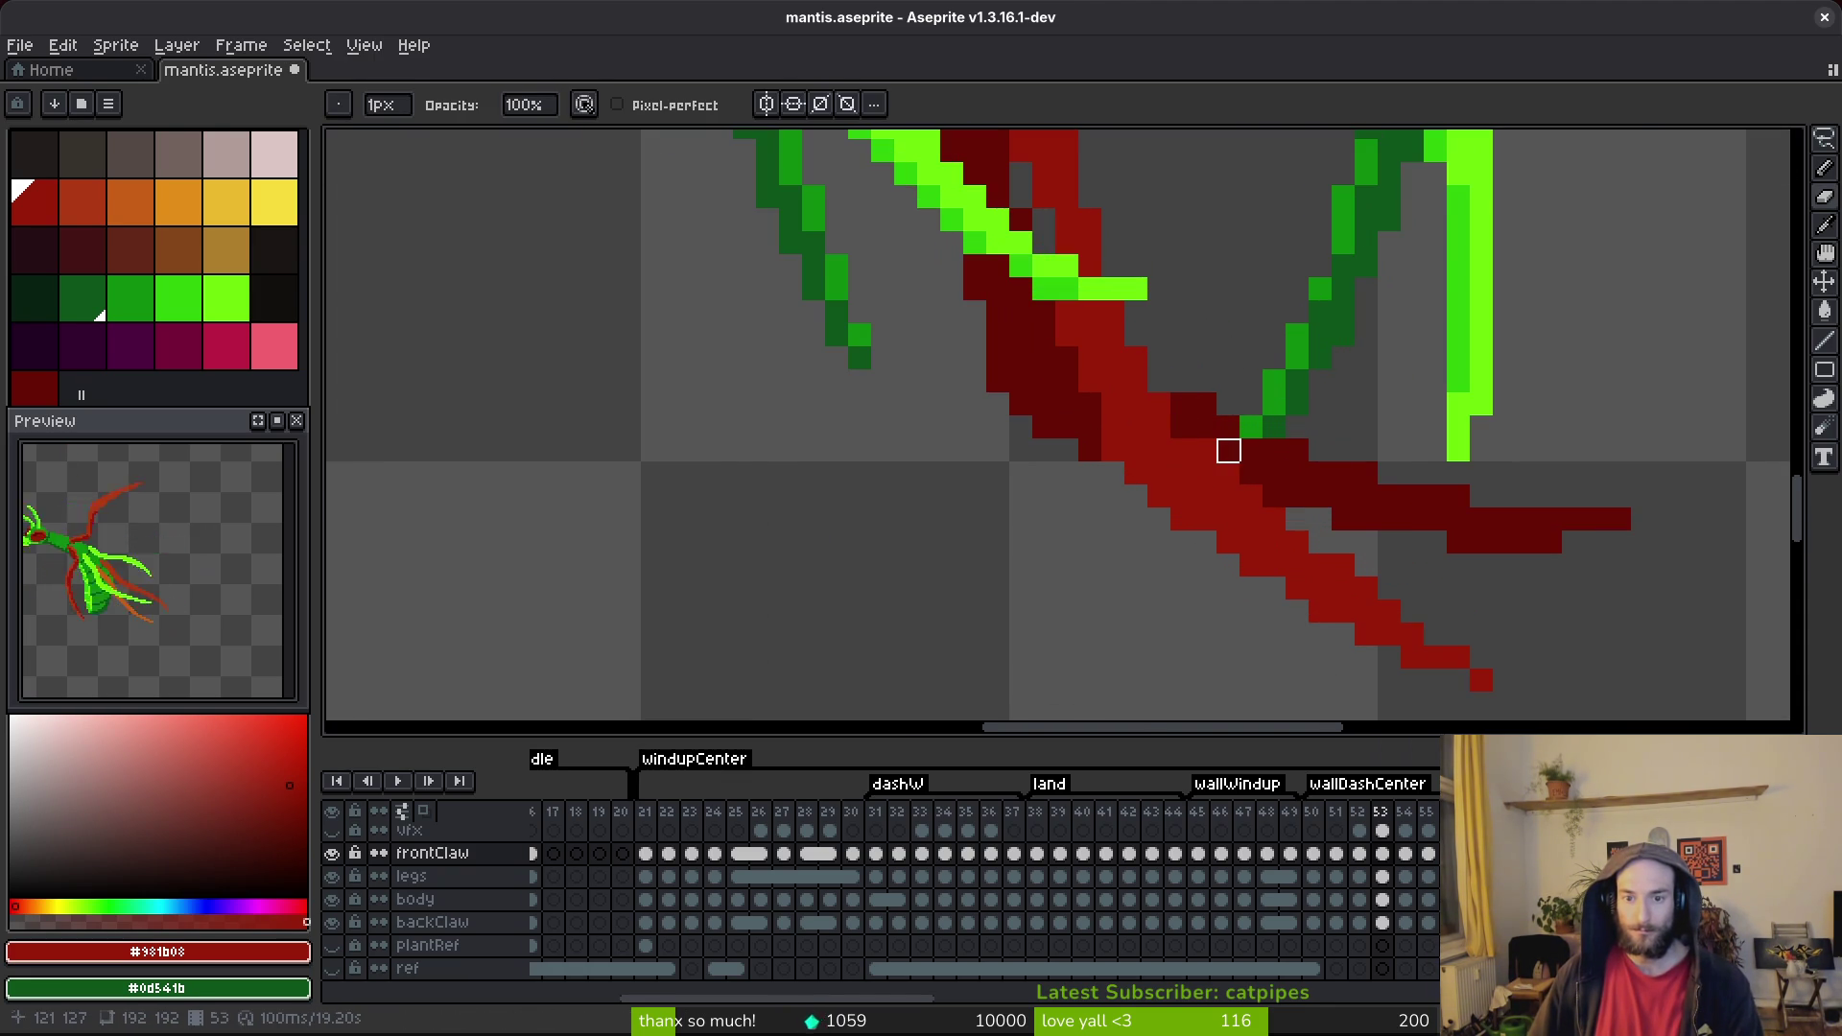
{"action": "scroll", "coordinate": [1484, 493], "scroll_direction": "down", "scroll_amount": 2}
{"action": "key", "text": "ctrl+s"}
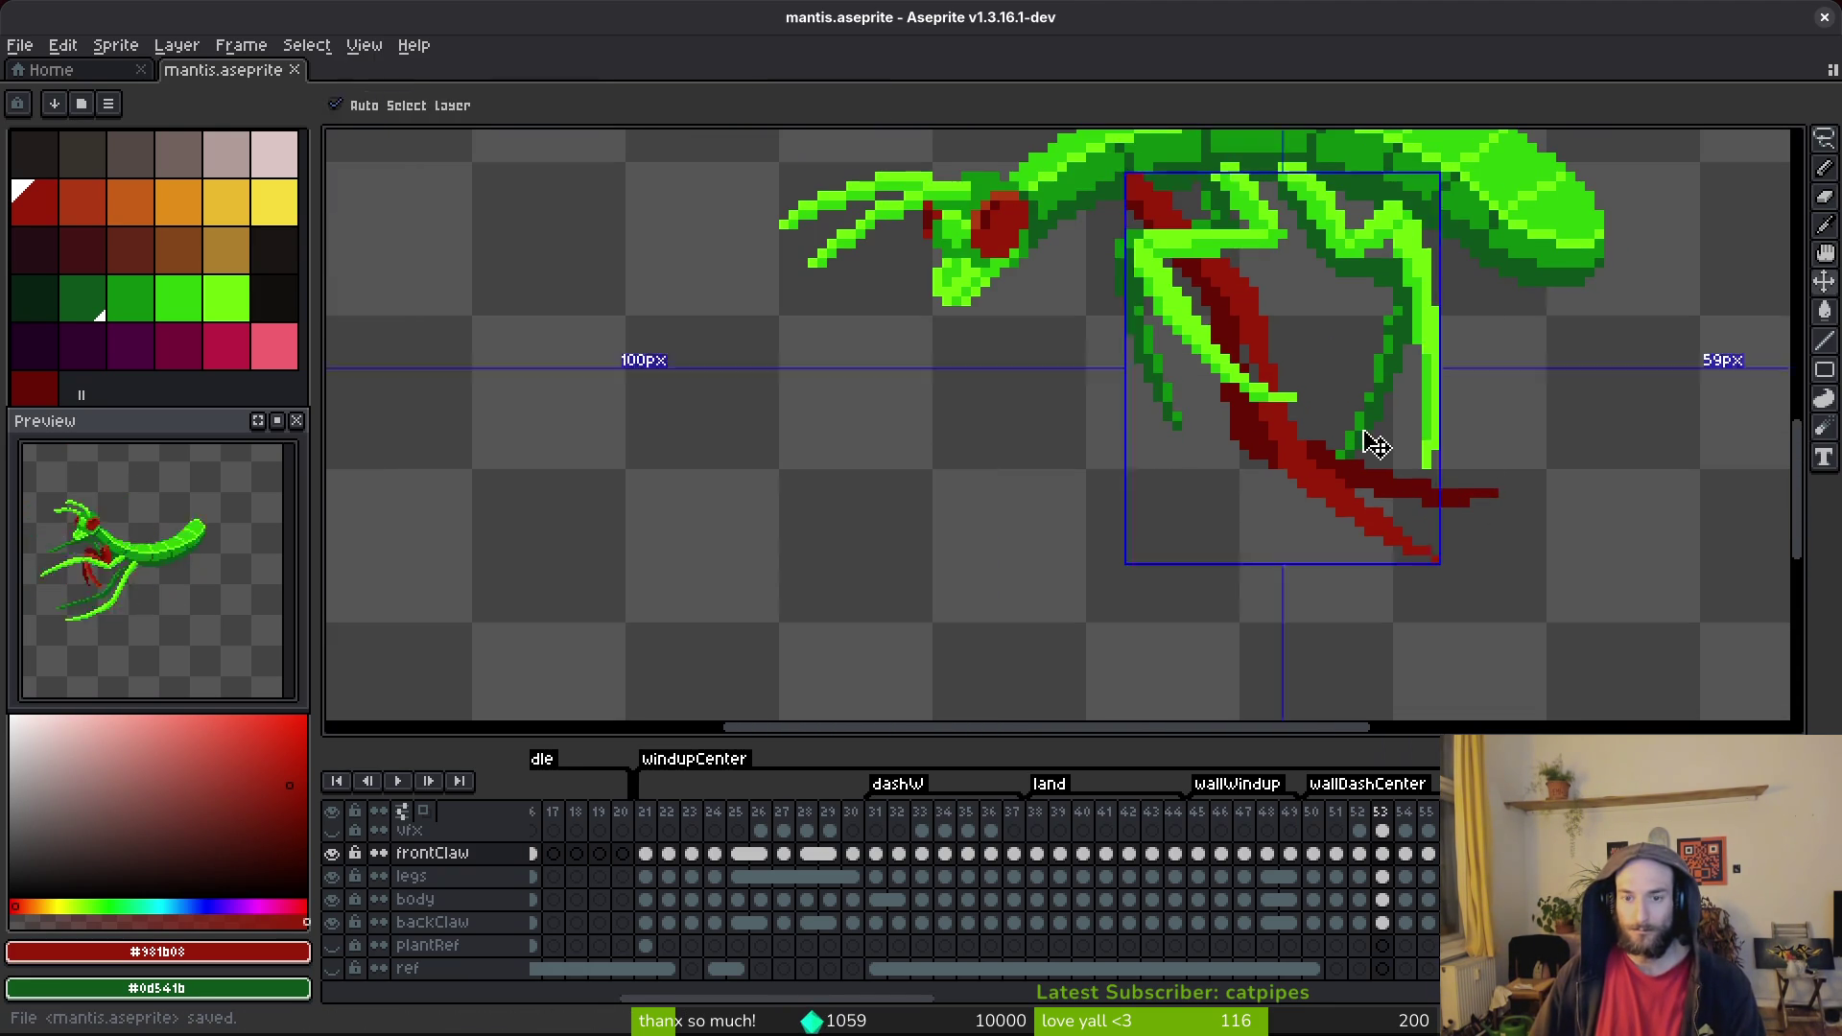
{"action": "scroll", "coordinate": [1282, 403], "scroll_direction": "up", "scroll_amount": 2}
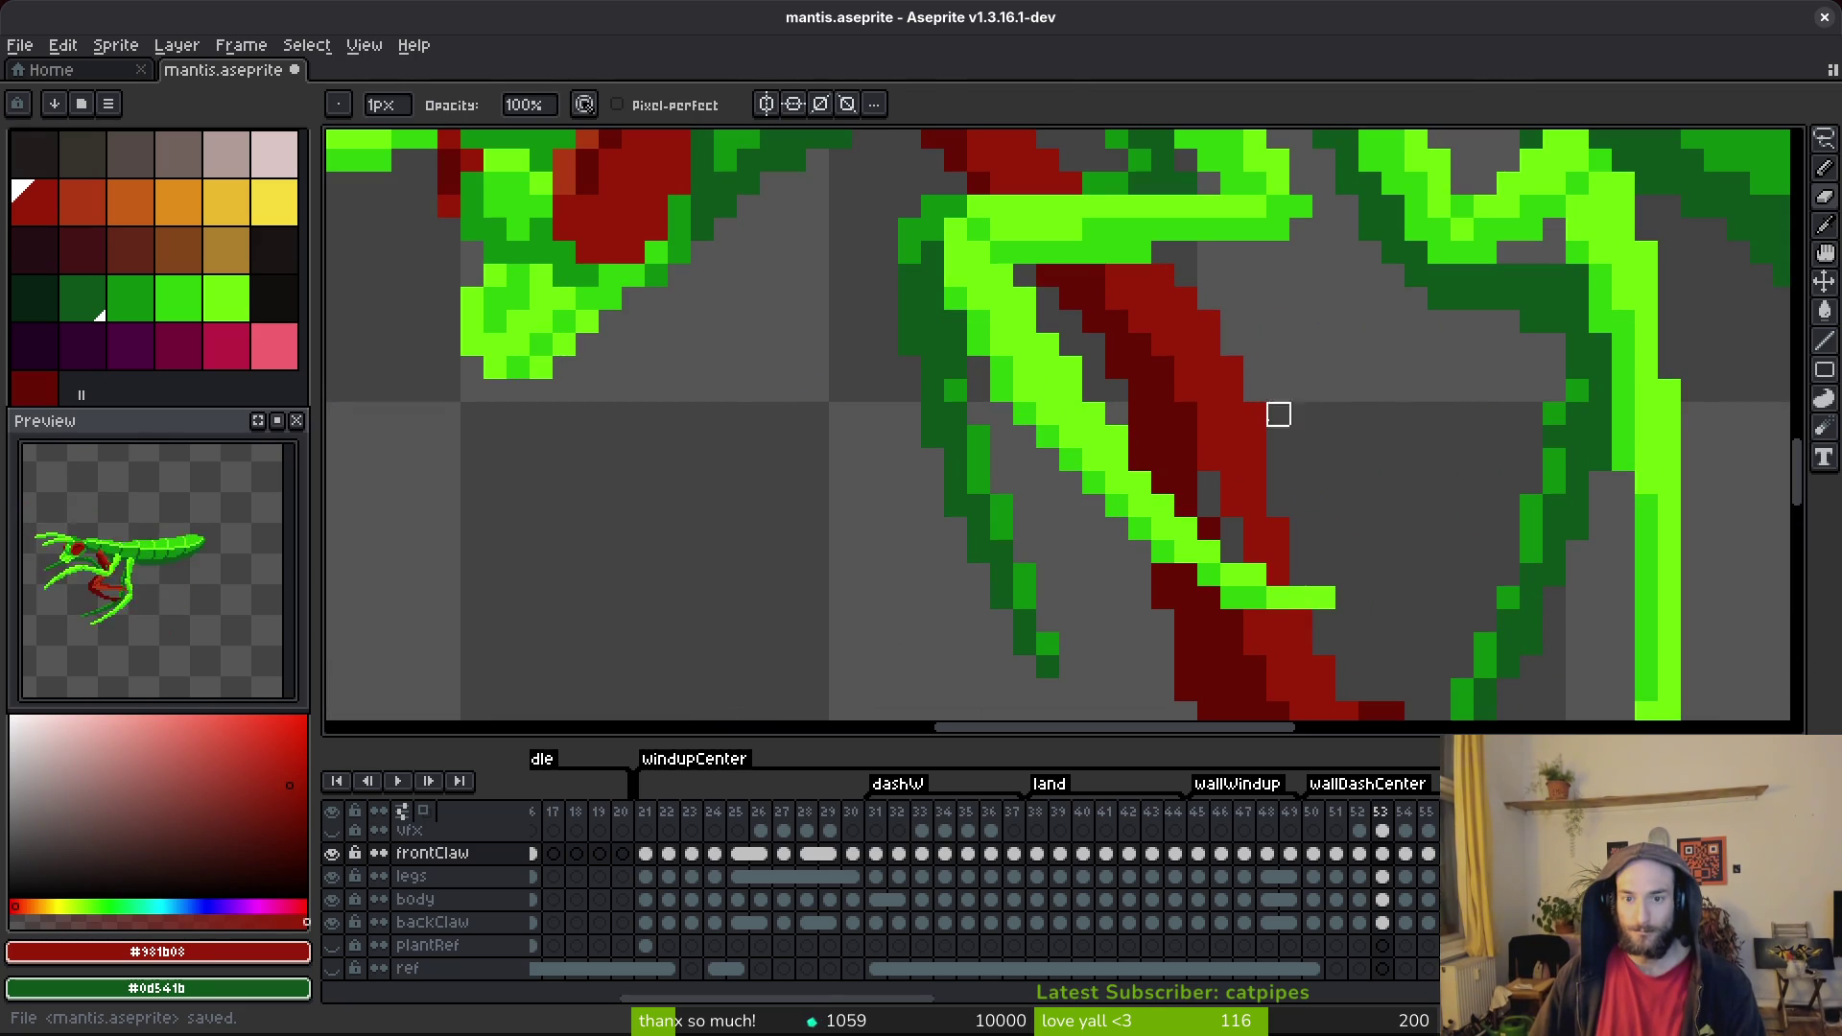
{"action": "key", "text": "i"}
{"action": "scroll", "coordinate": [1314, 491], "scroll_direction": "down", "scroll_amount": 2}
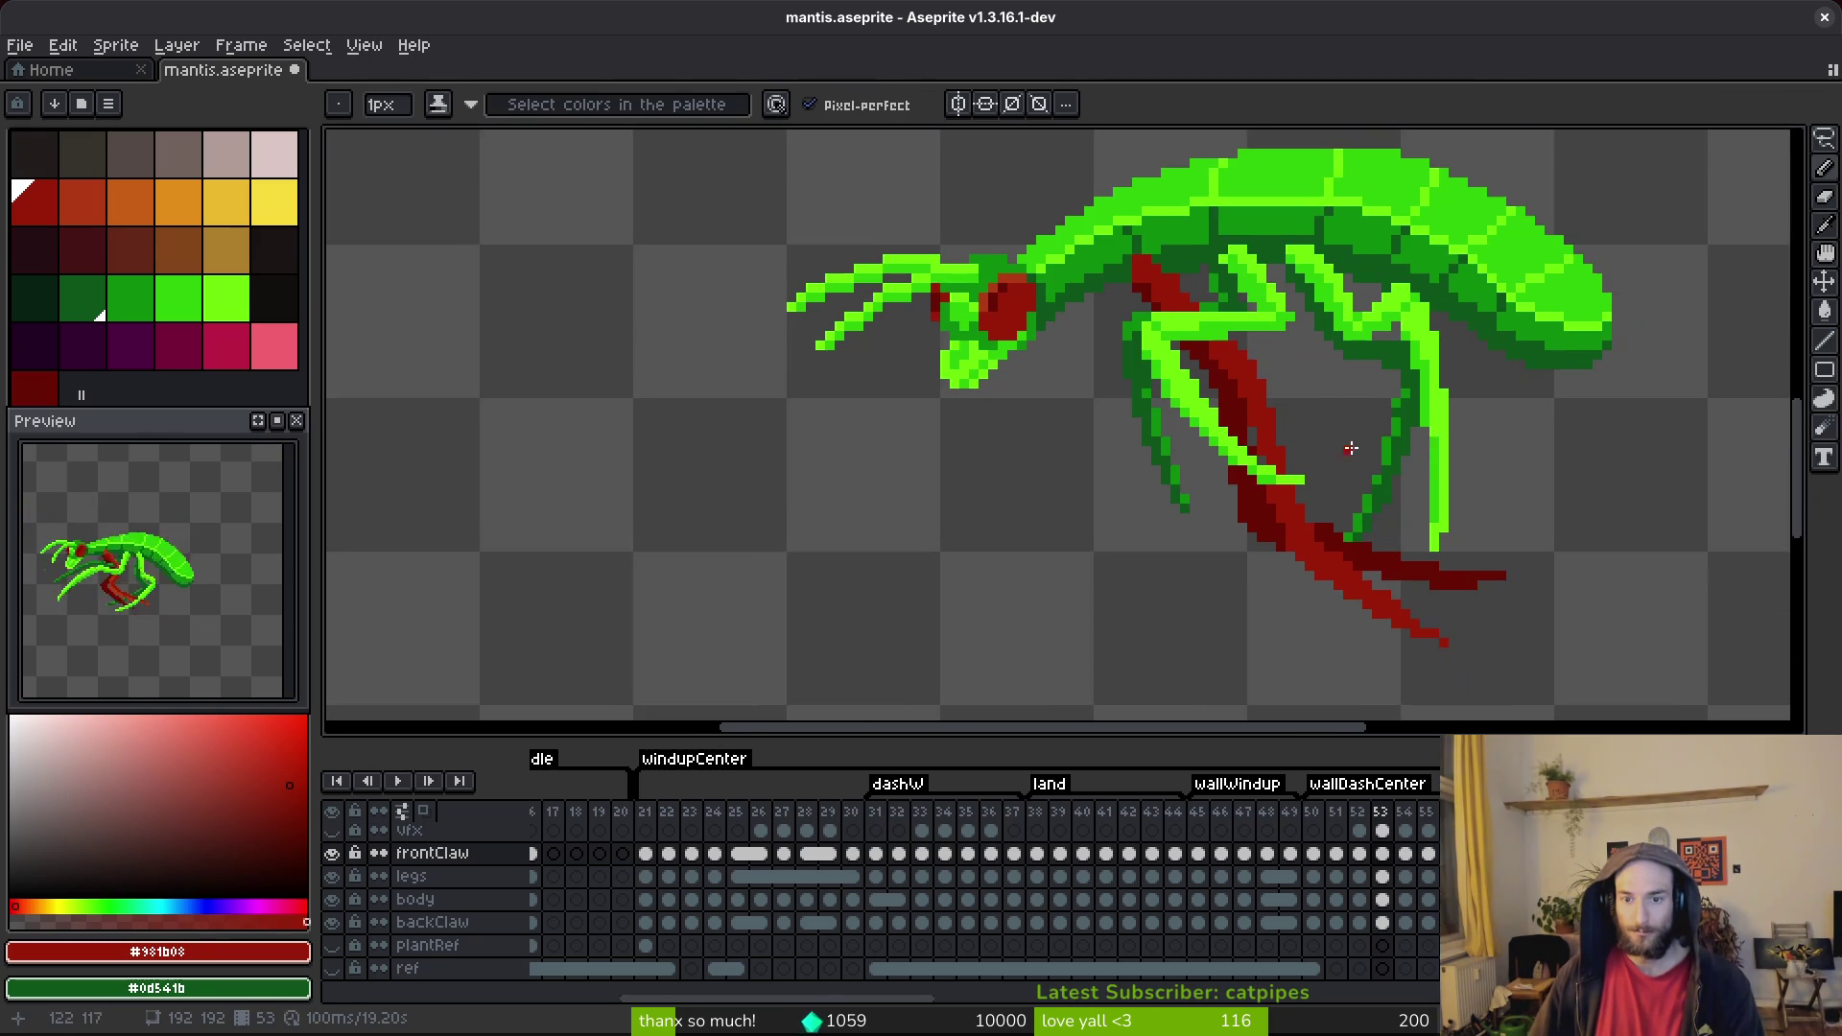
{"action": "key", "text": "ctrl+s"}
{"action": "scroll", "coordinate": [1304, 422], "scroll_direction": "up", "scroll_amount": 3}
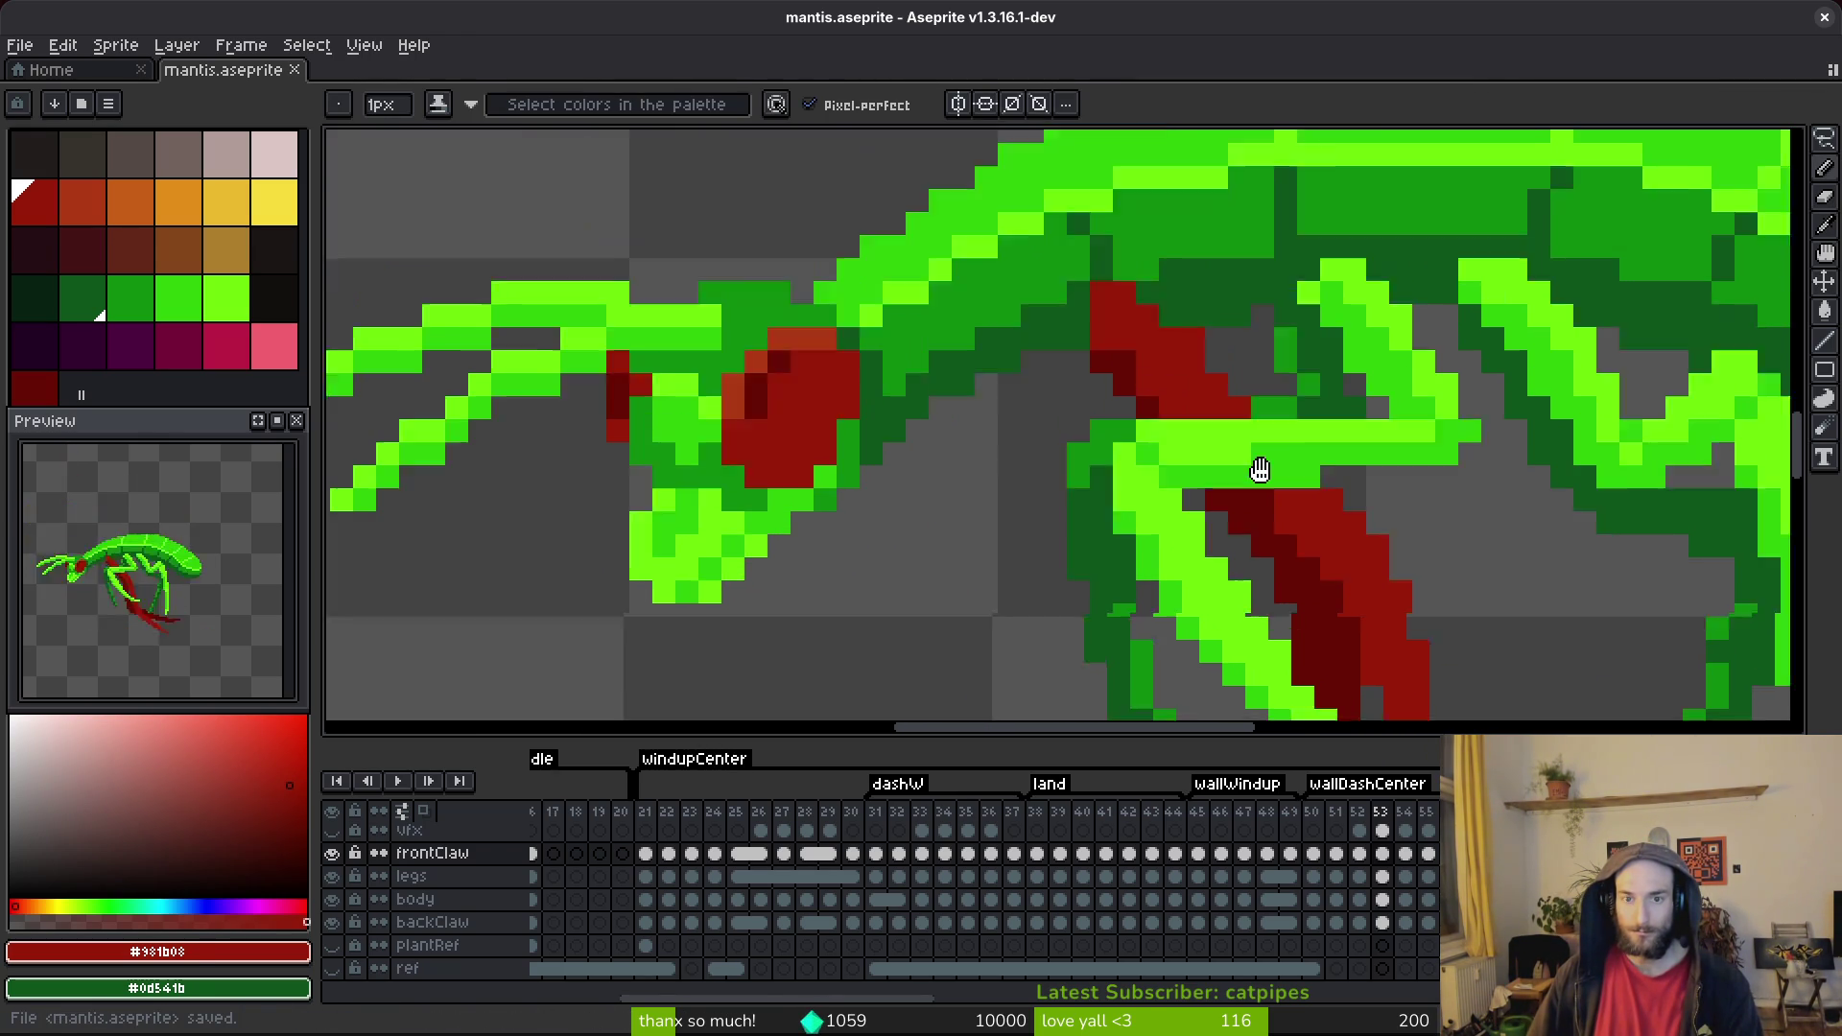
Erase the green pixel over the claw's top and save the file.
{"action": "left_click_drag", "start_coordinate": [1259, 470], "coordinate": [1319, 534]}
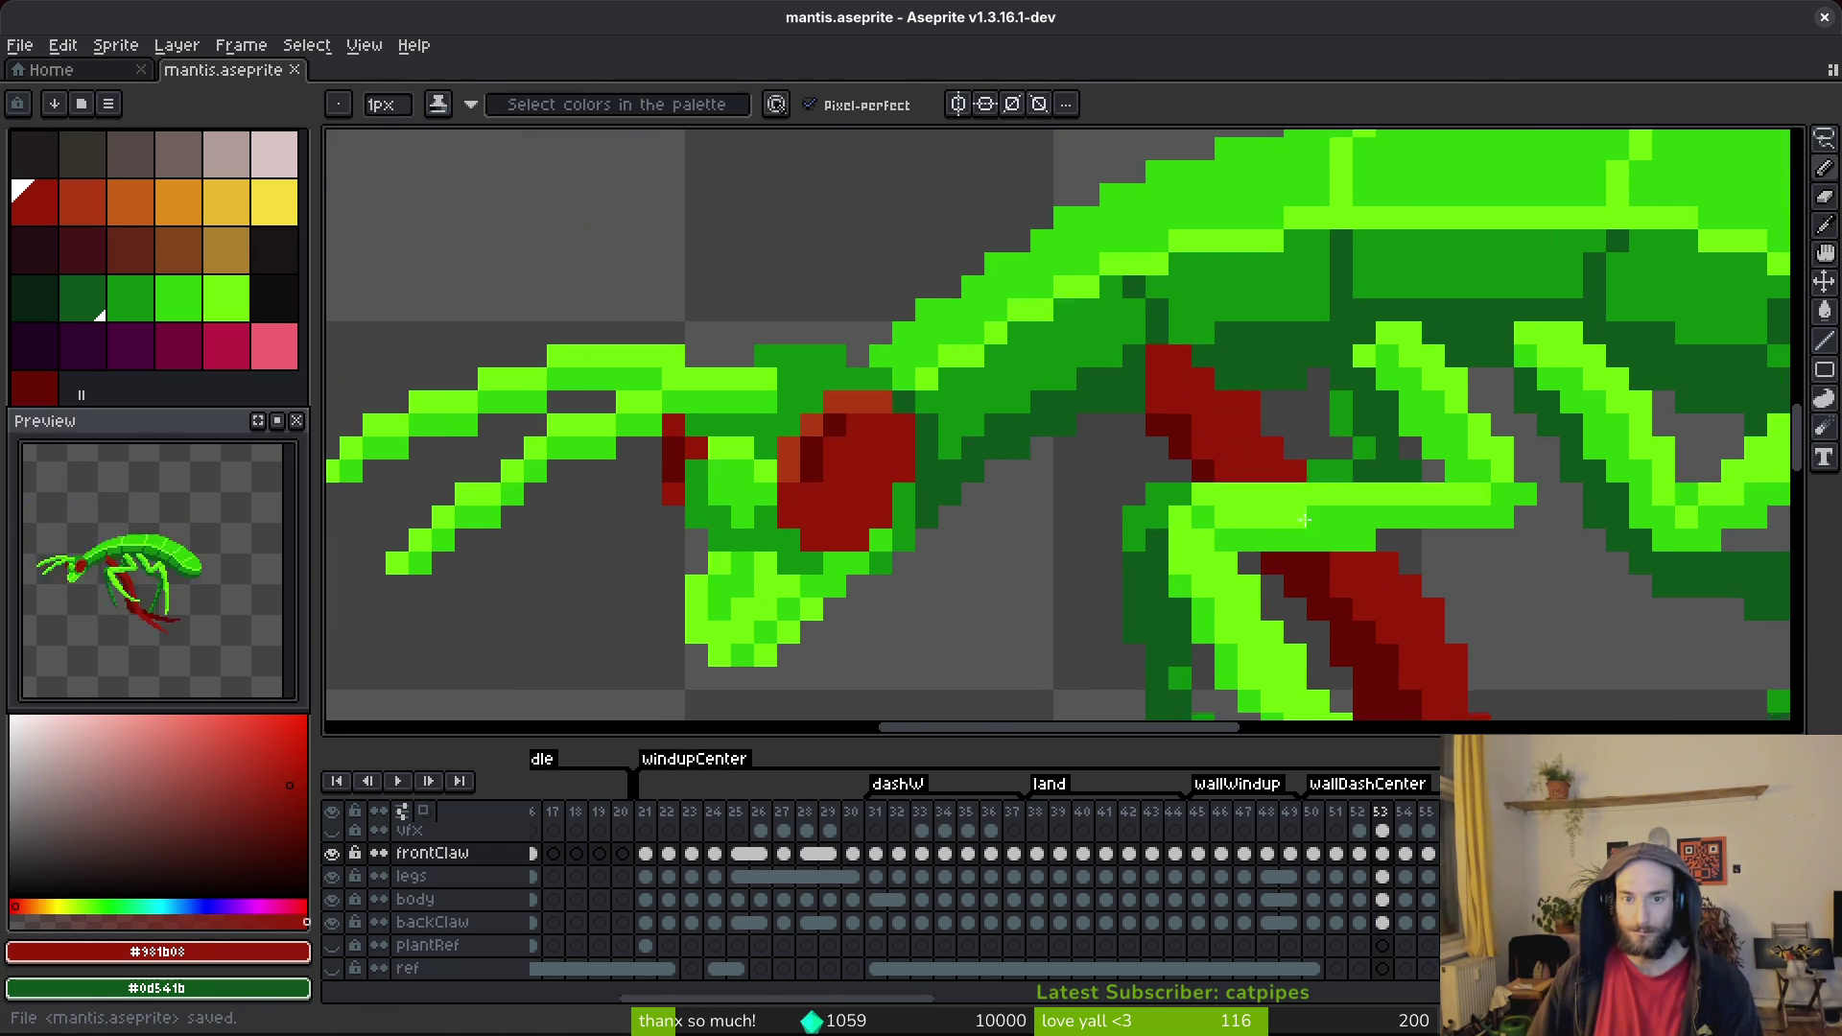
{"action": "key", "text": "b"}
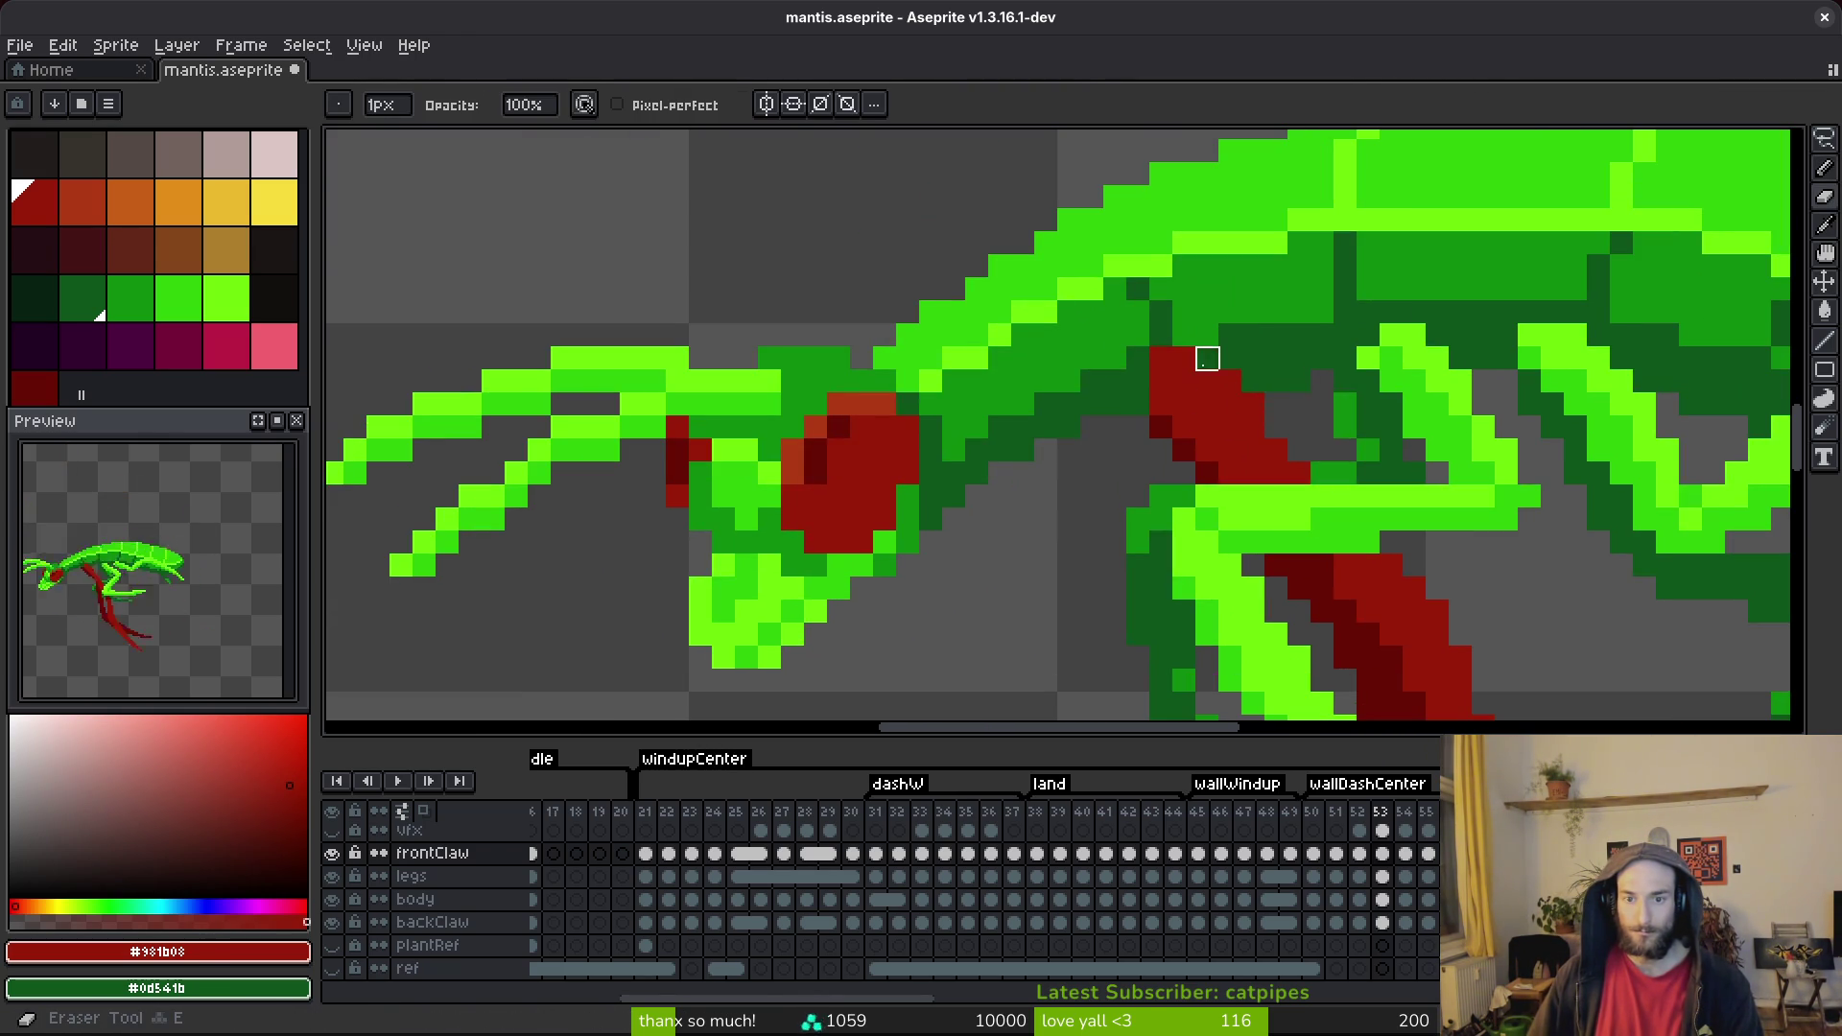
{"action": "left_click", "coordinate": [1183, 359]}
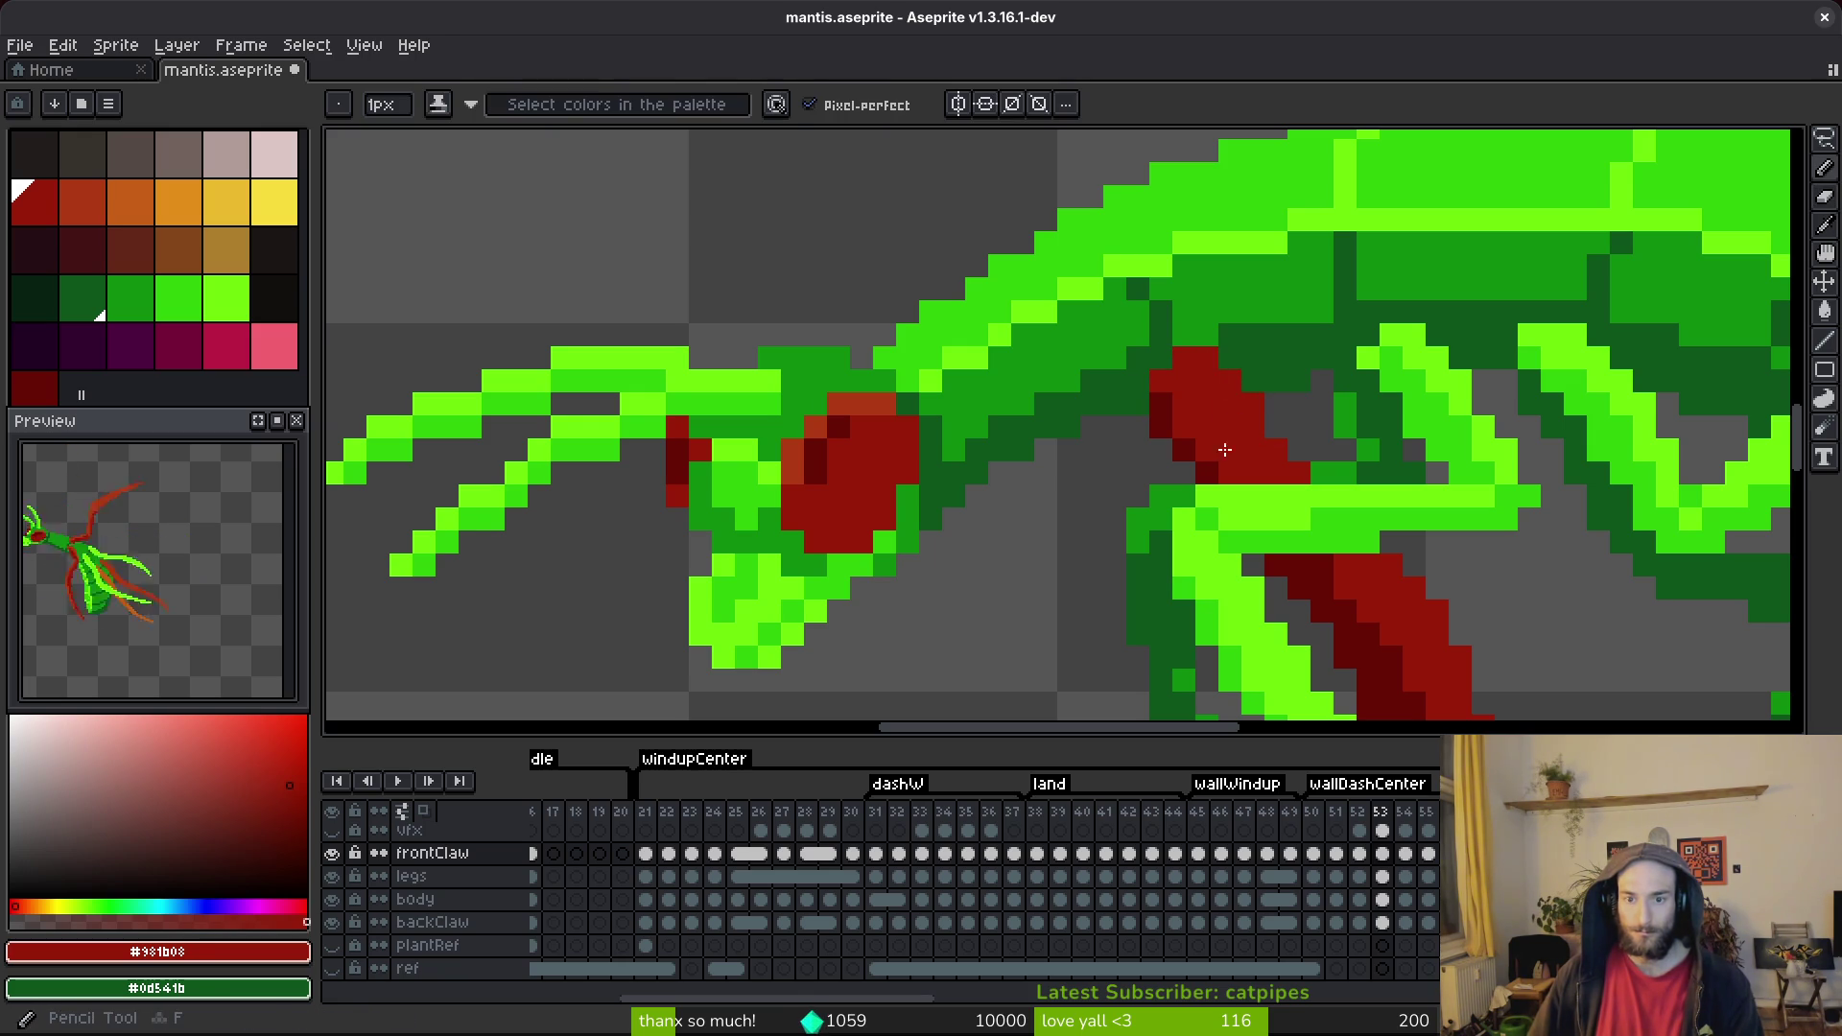
{"action": "left_click_drag", "start_coordinate": [1207, 442], "coordinate": [1184, 382]}
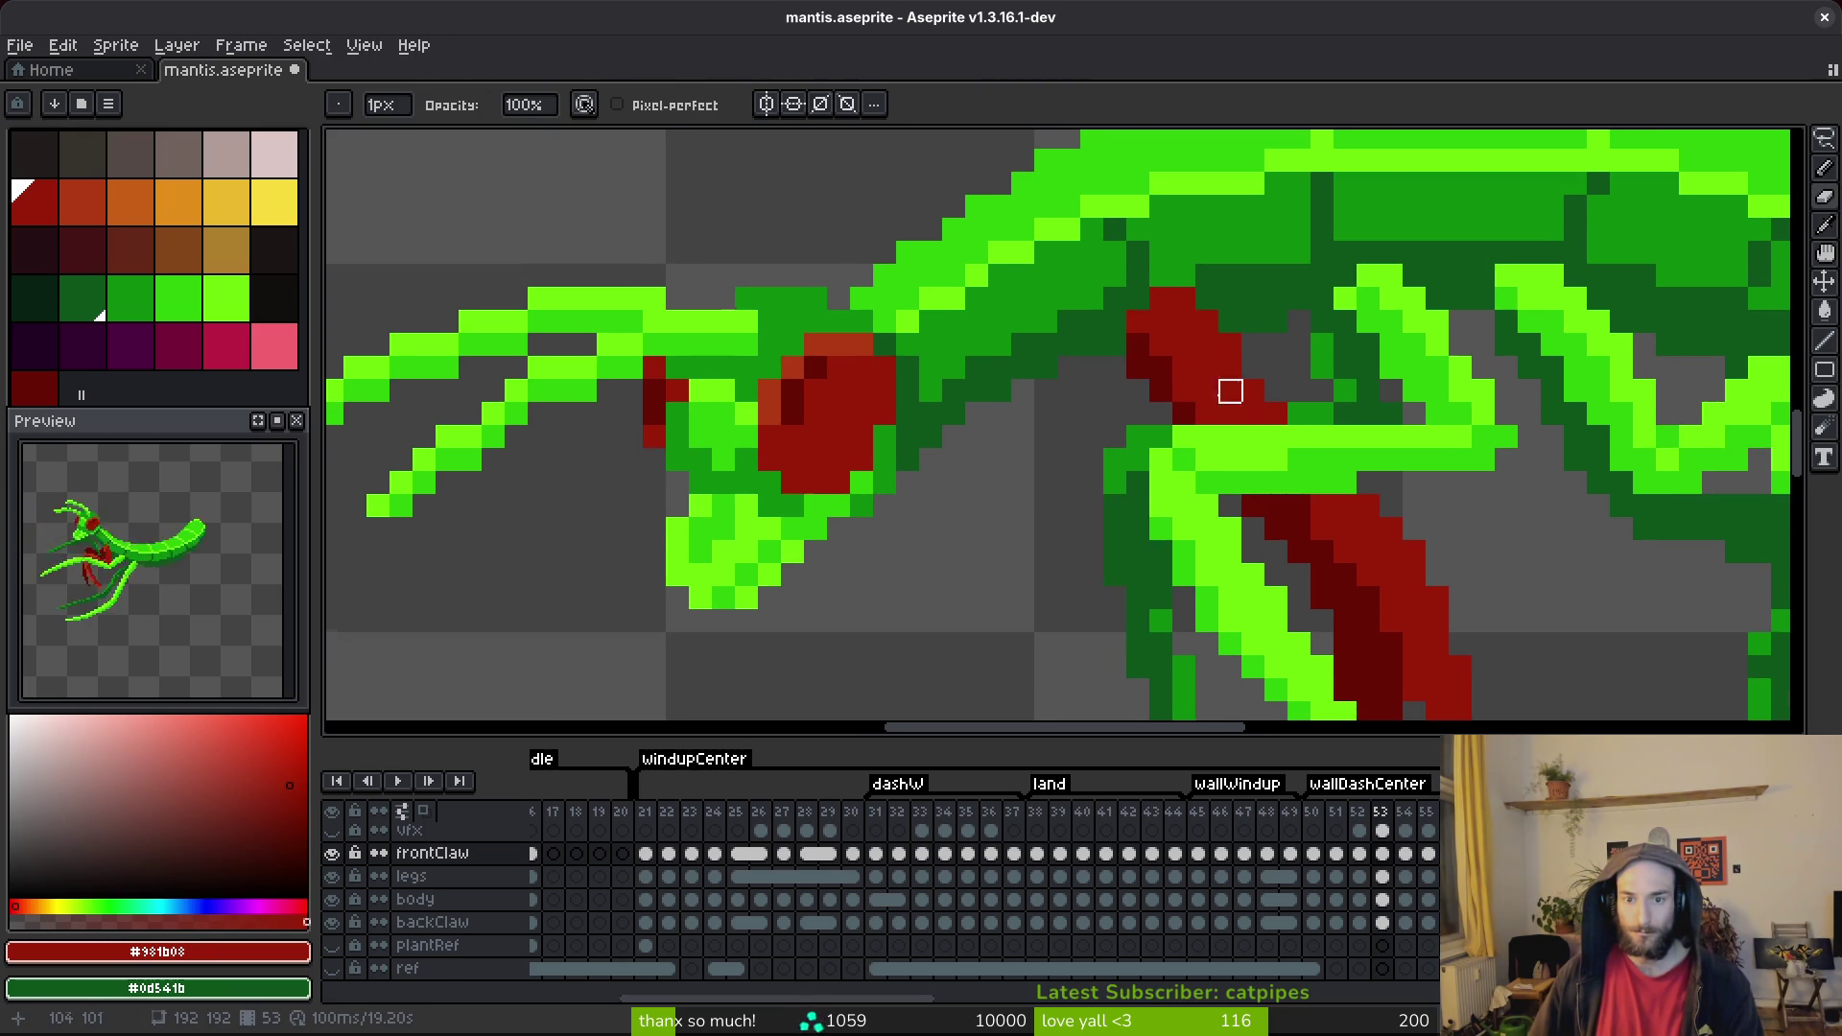
{"action": "scroll", "coordinate": [1297, 457], "scroll_direction": "down", "scroll_amount": 2}
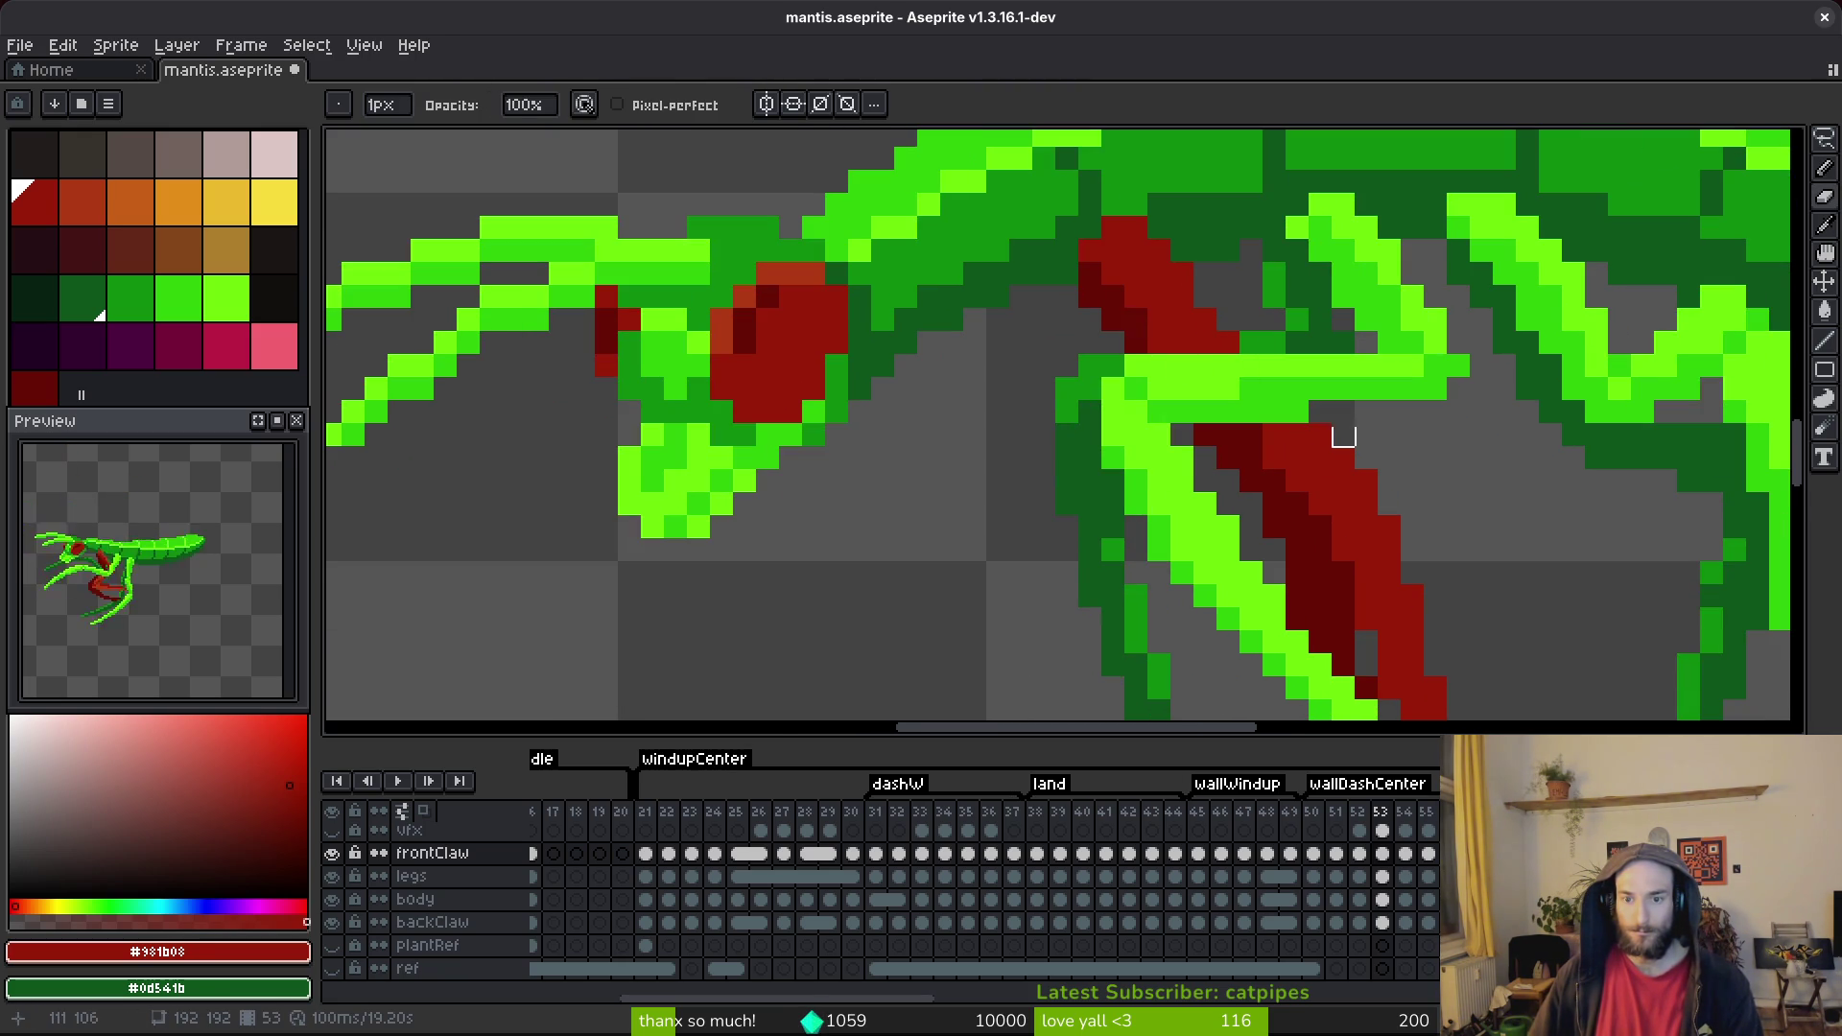
{"action": "scroll", "coordinate": [1341, 432], "scroll_direction": "down", "scroll_amount": 2}
{"action": "scroll", "coordinate": [1235, 398], "scroll_direction": "up", "scroll_amount": 2}
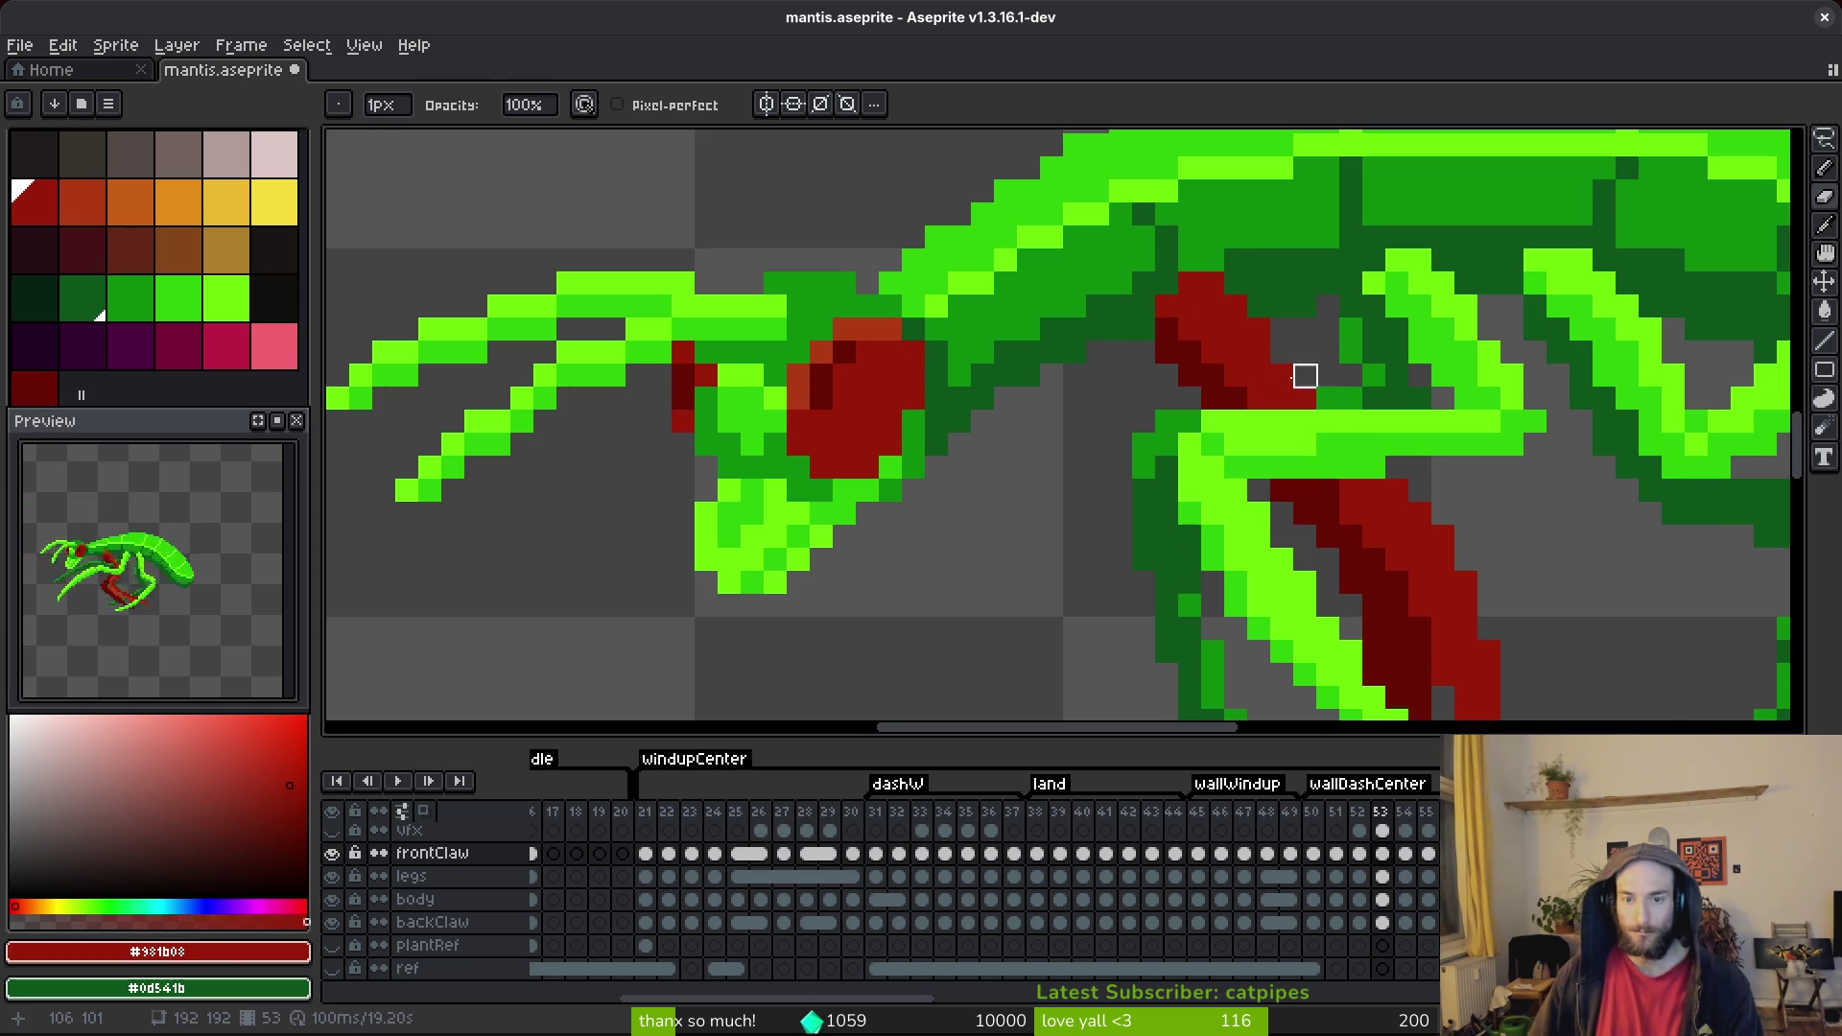
{"action": "scroll", "coordinate": [1328, 399], "scroll_direction": "down", "scroll_amount": 2}
{"action": "key", "text": "ctrl+s"}
{"action": "scroll", "coordinate": [1167, 343], "scroll_direction": "up", "scroll_amount": 2}
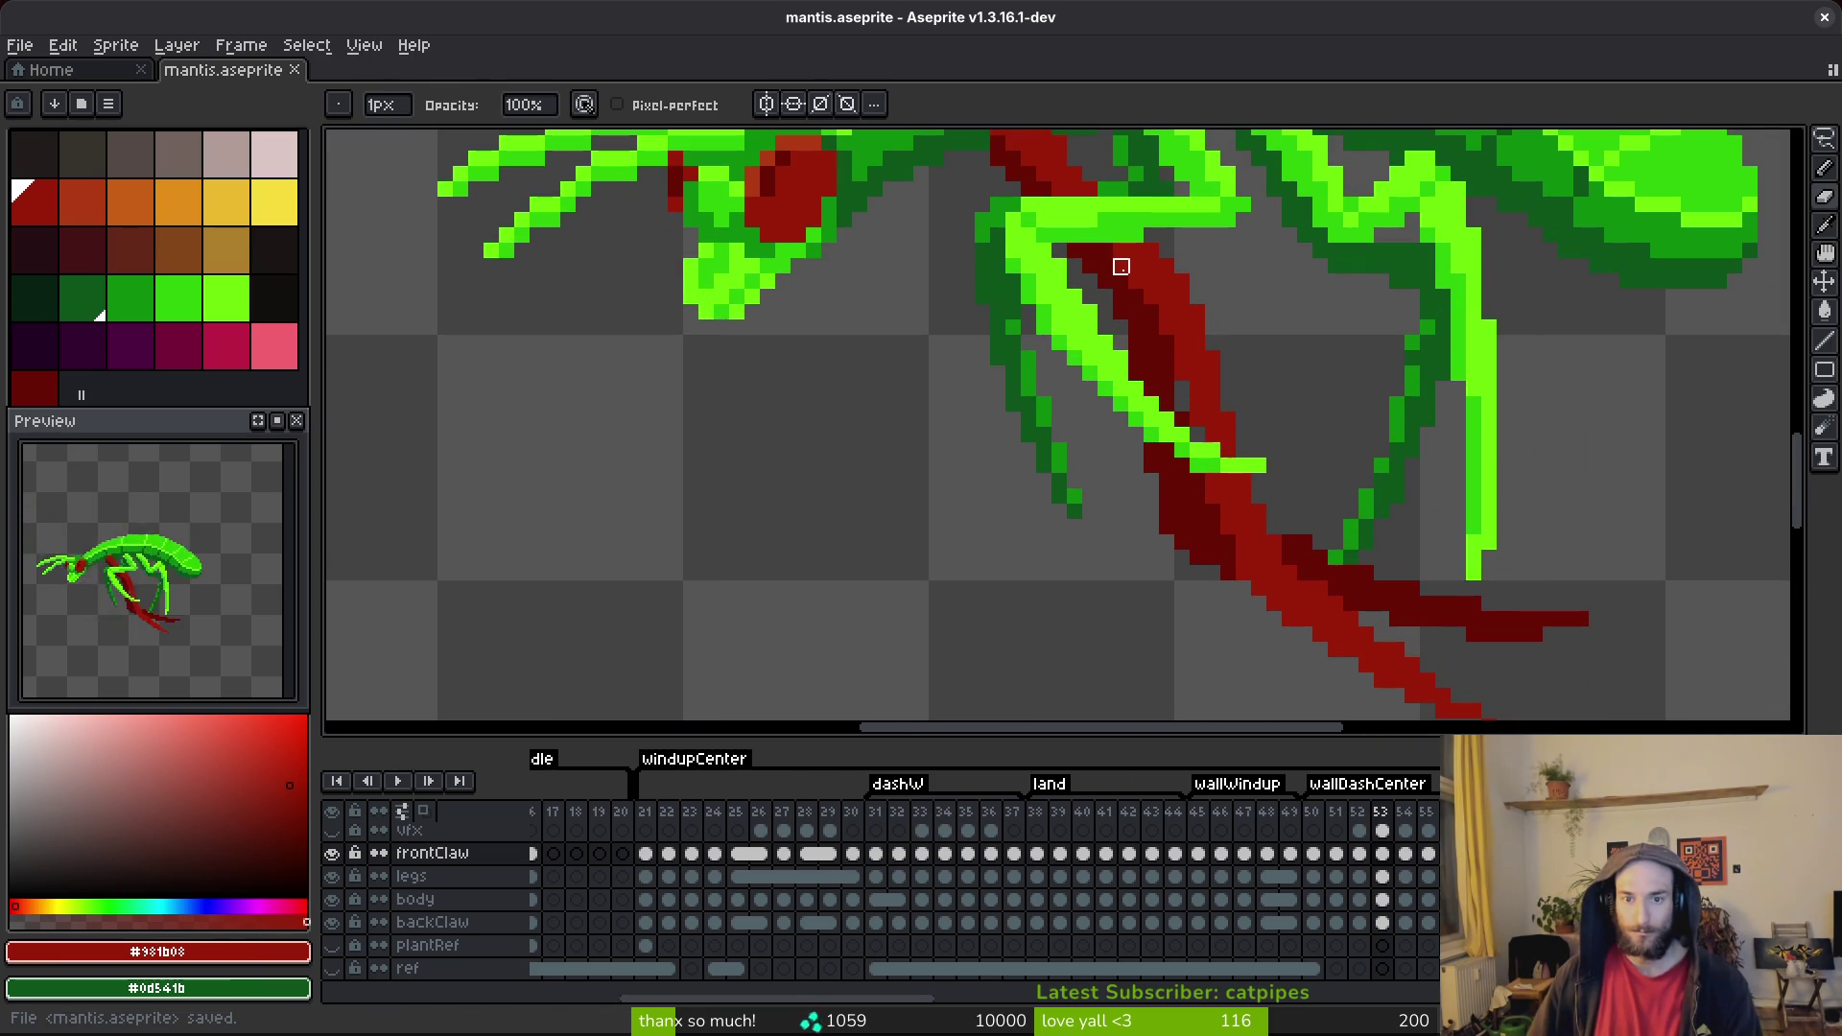
Move to frame 54 and sample the claw's lighter red #af3a13 and a darker red.
{"action": "scroll", "coordinate": [1288, 346], "scroll_direction": "down", "scroll_amount": 2}
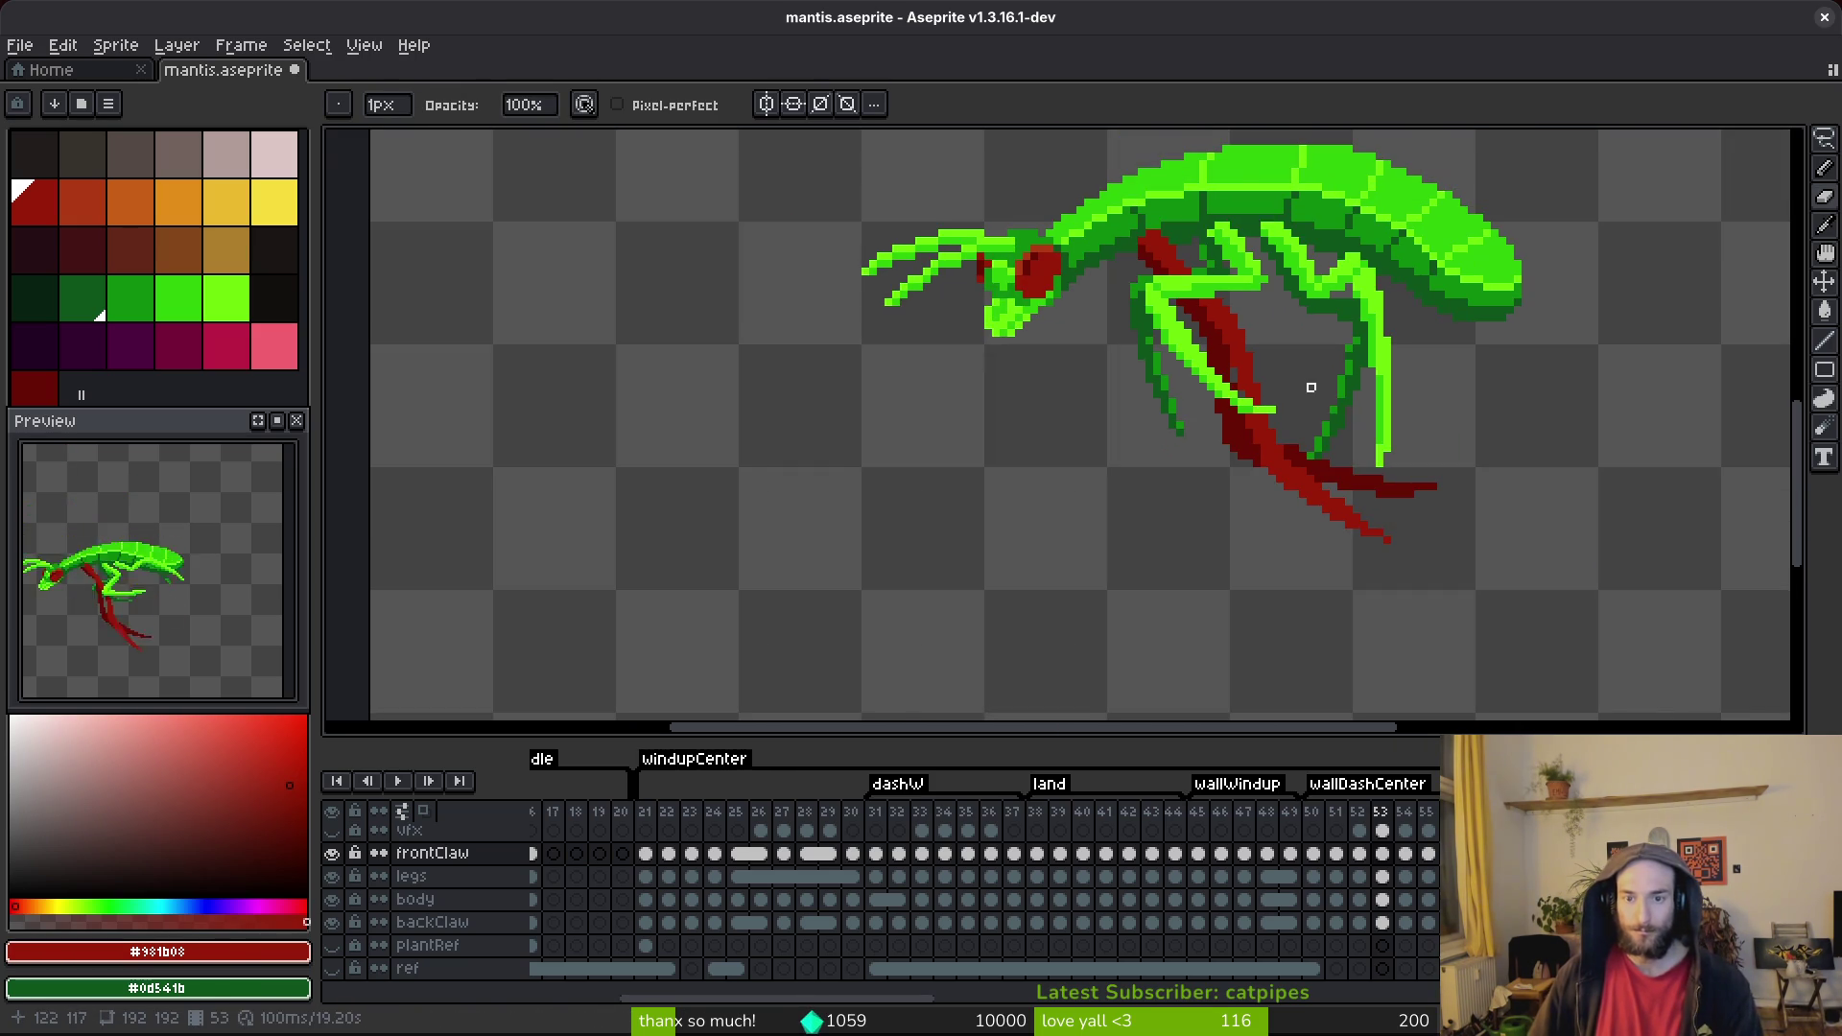
{"action": "scroll", "coordinate": [1193, 358], "scroll_direction": "up", "scroll_amount": 2}
{"action": "scroll", "coordinate": [1308, 547], "scroll_direction": "down", "scroll_amount": 2}
{"action": "scroll", "coordinate": [1299, 595], "scroll_direction": "up", "scroll_amount": 3}
{"action": "key", "text": "period"}
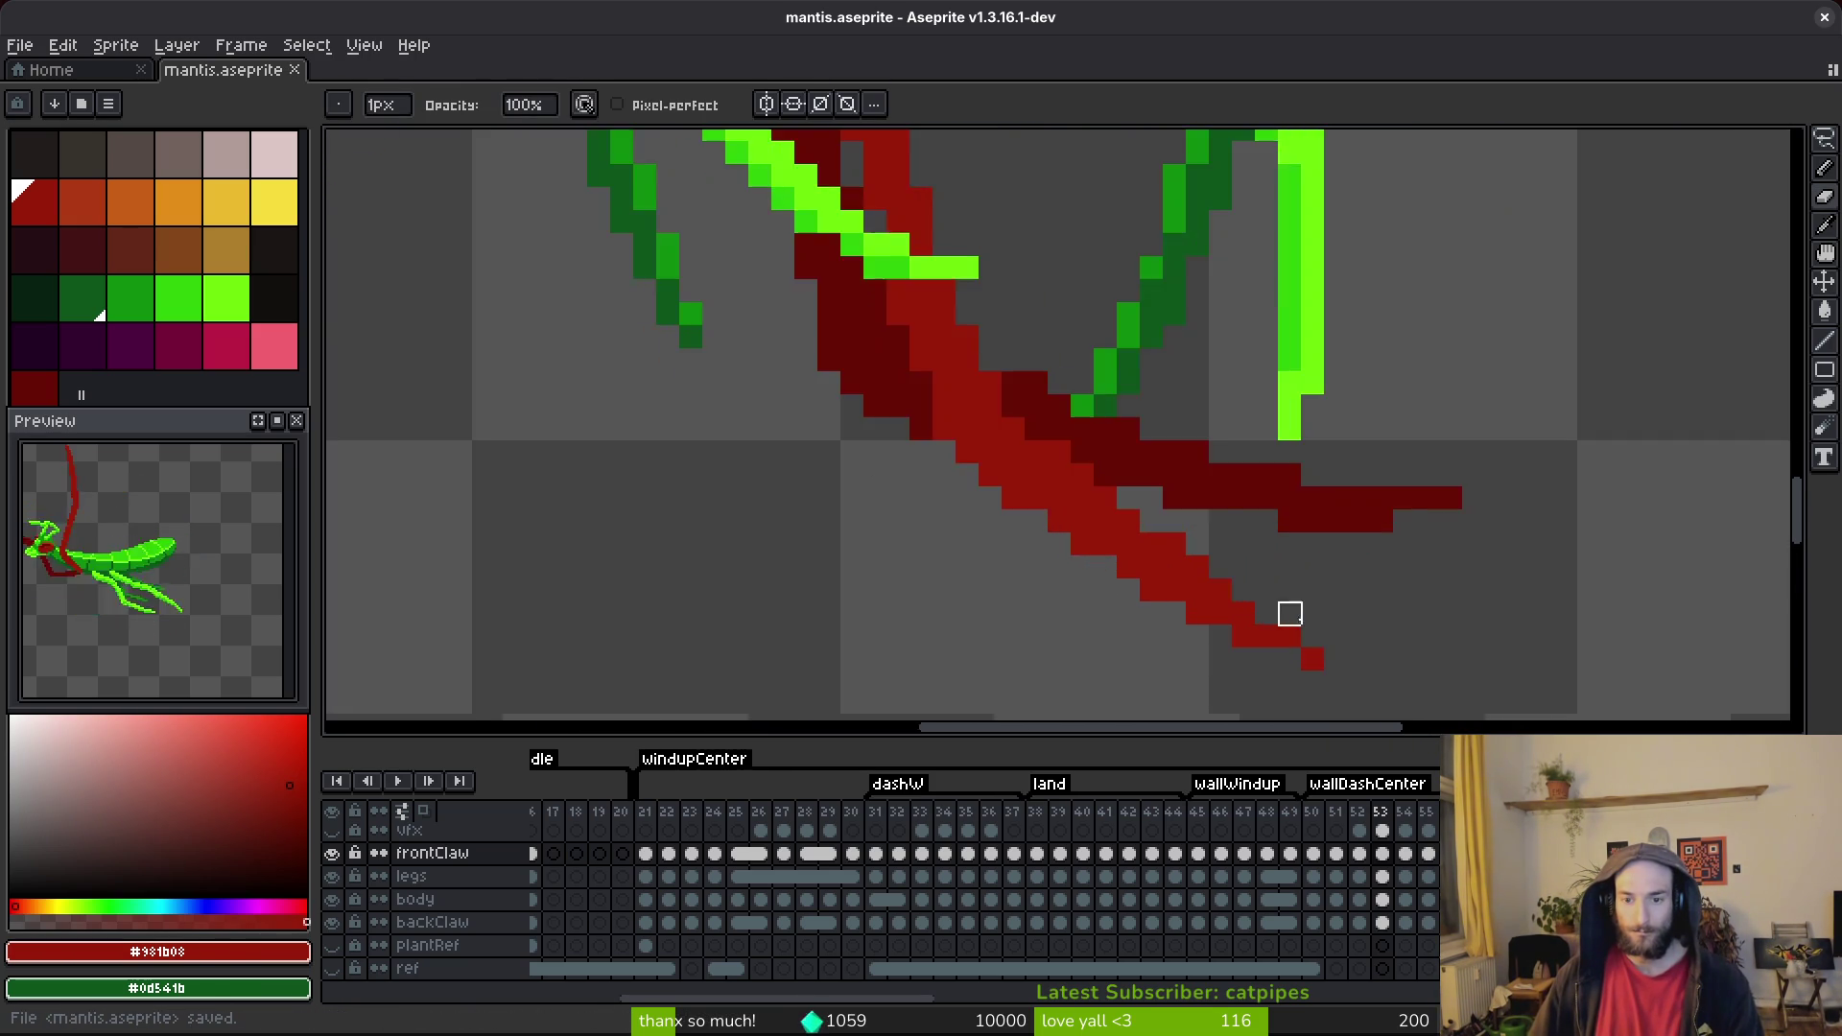
{"action": "scroll", "coordinate": [1192, 485], "scroll_direction": "down", "scroll_amount": 3}
{"action": "scroll", "coordinate": [1081, 497], "scroll_direction": "up", "scroll_amount": 3}
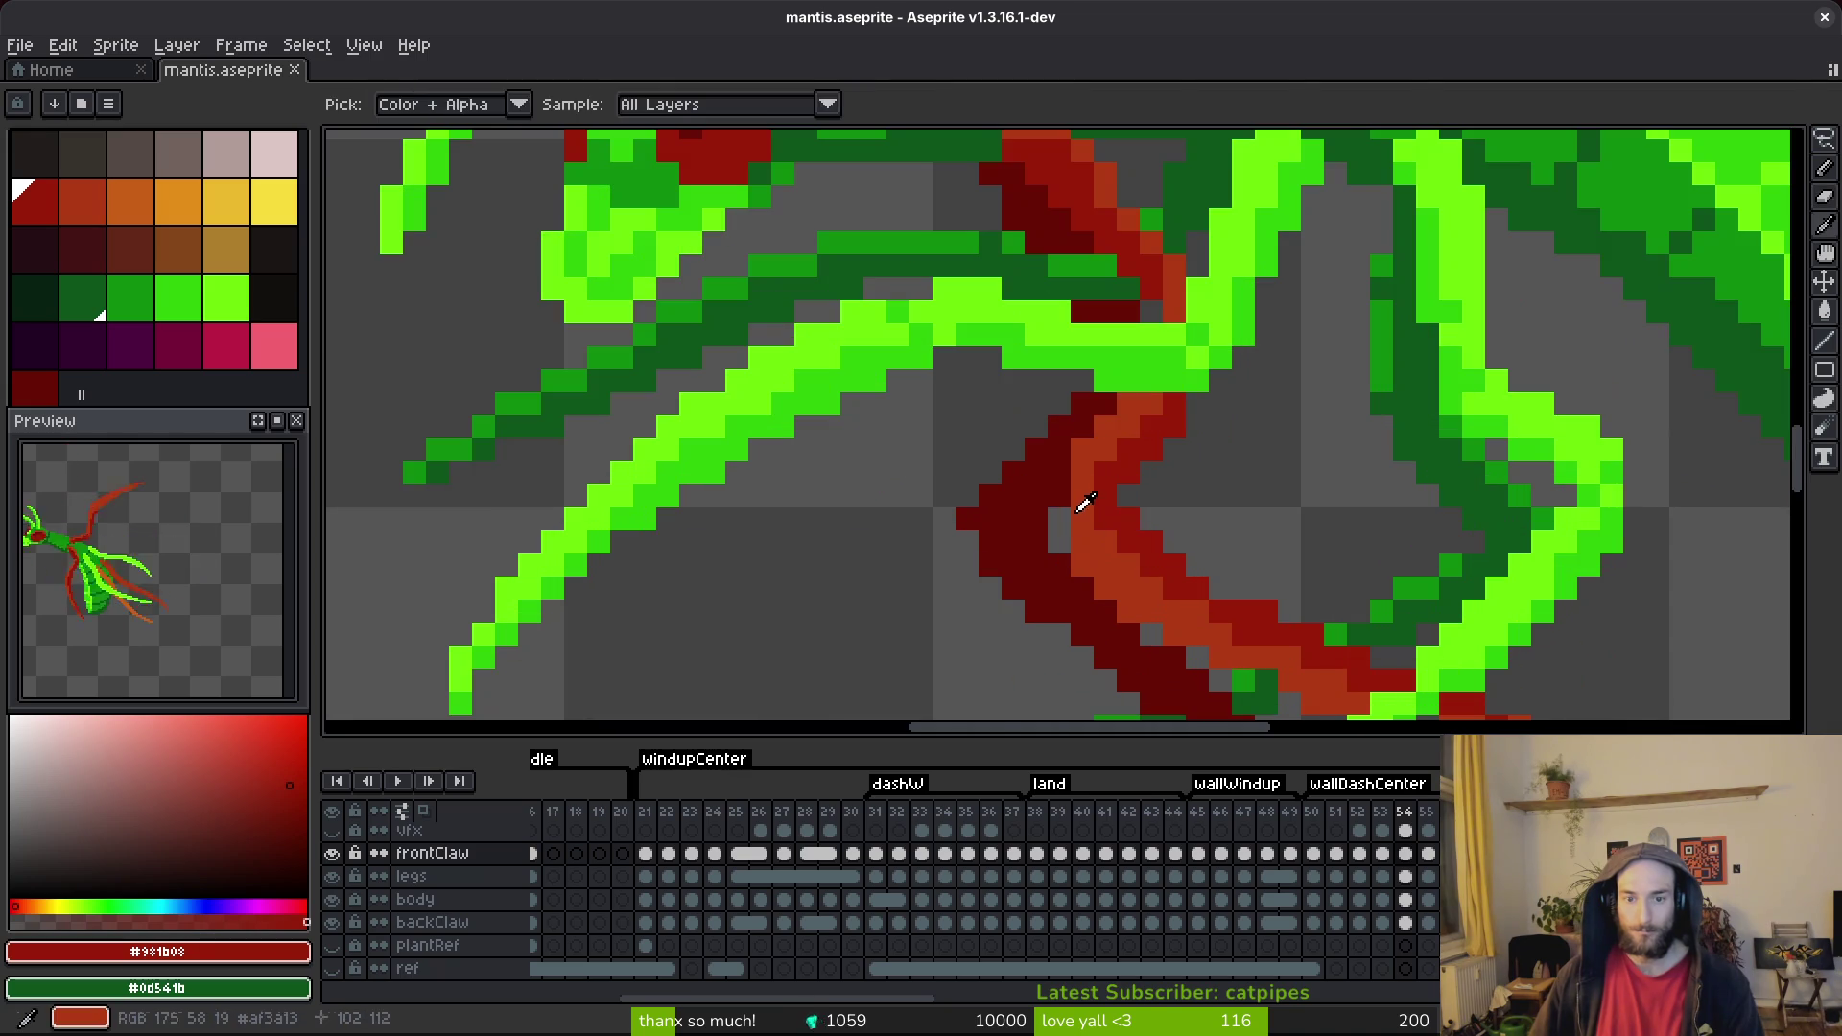
{"action": "left_click", "coordinate": [1067, 488], "text": "alt"}
{"action": "scroll", "coordinate": [1263, 477], "scroll_direction": "down", "scroll_amount": 3}
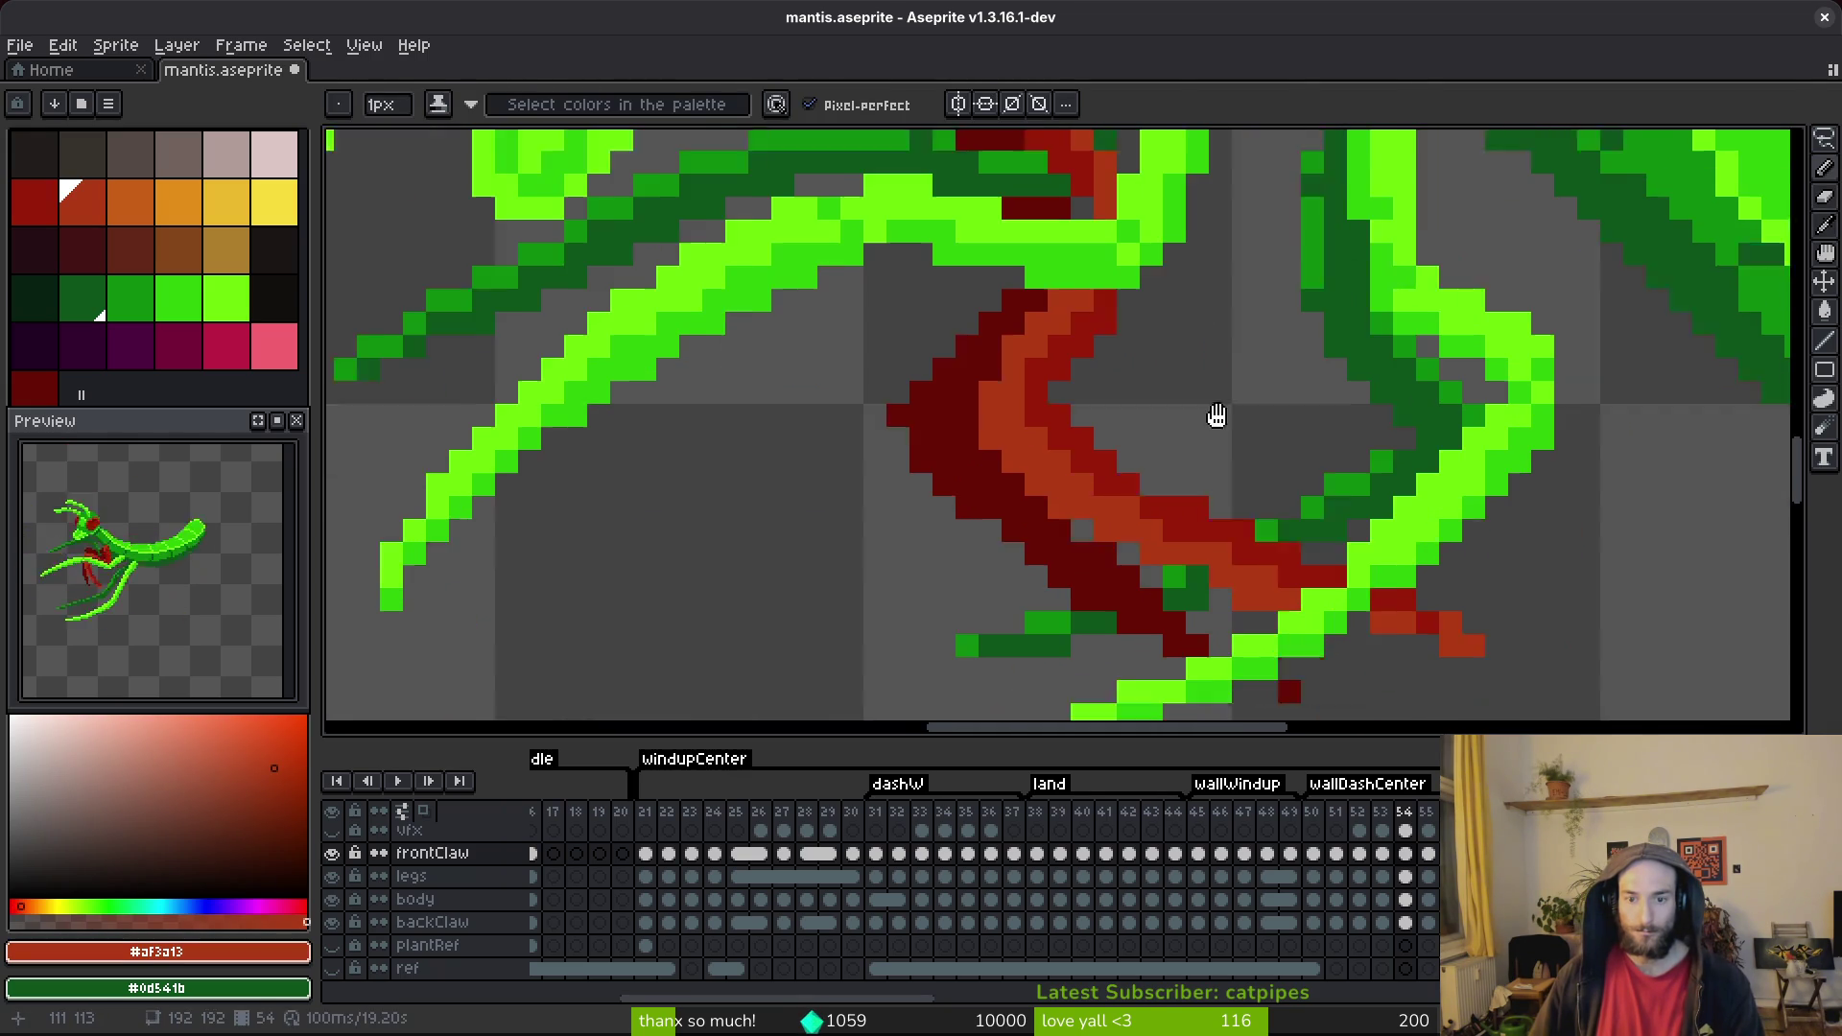
{"action": "left_click", "coordinate": [1127, 466], "text": "alt"}
Paint lighter red pixels along the claw tip and save.
{"action": "scroll", "coordinate": [1343, 518], "scroll_direction": "right", "scroll_amount": 3}
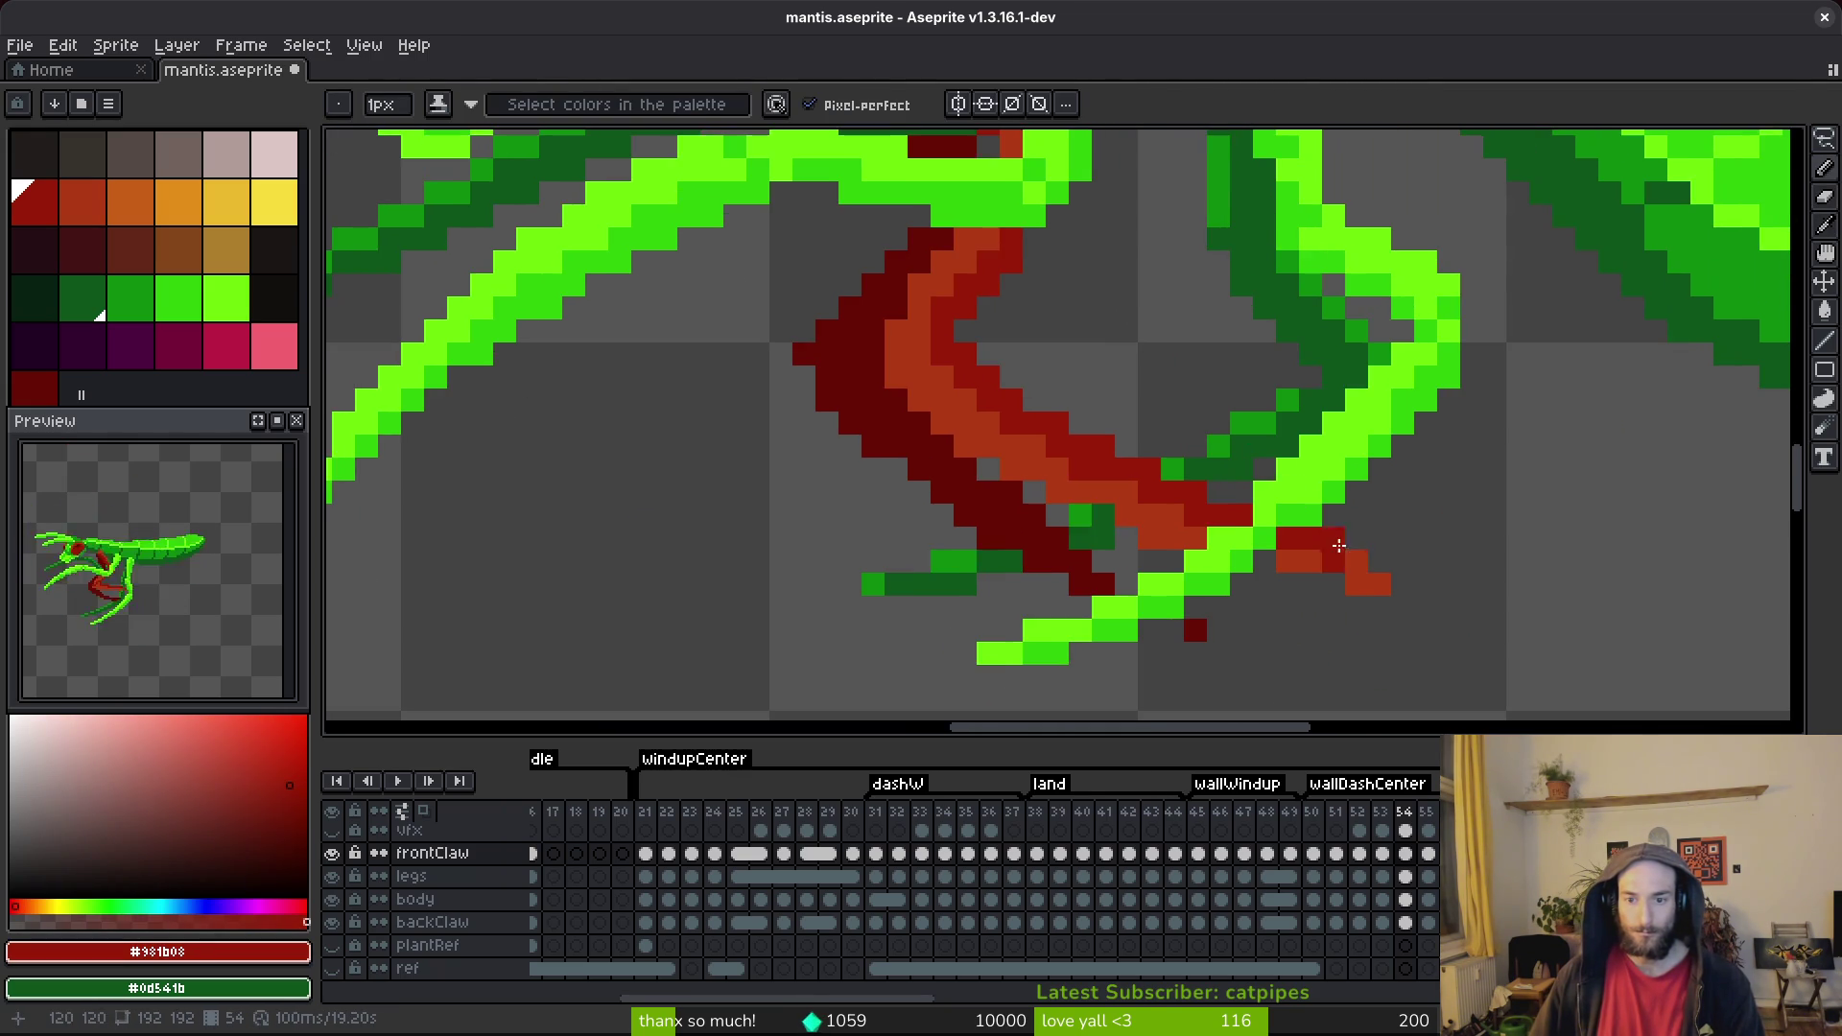
{"action": "left_click", "coordinate": [1334, 561], "text": "alt"}
{"action": "left_click_drag", "start_coordinate": [1333, 561], "coordinate": [1382, 567]}
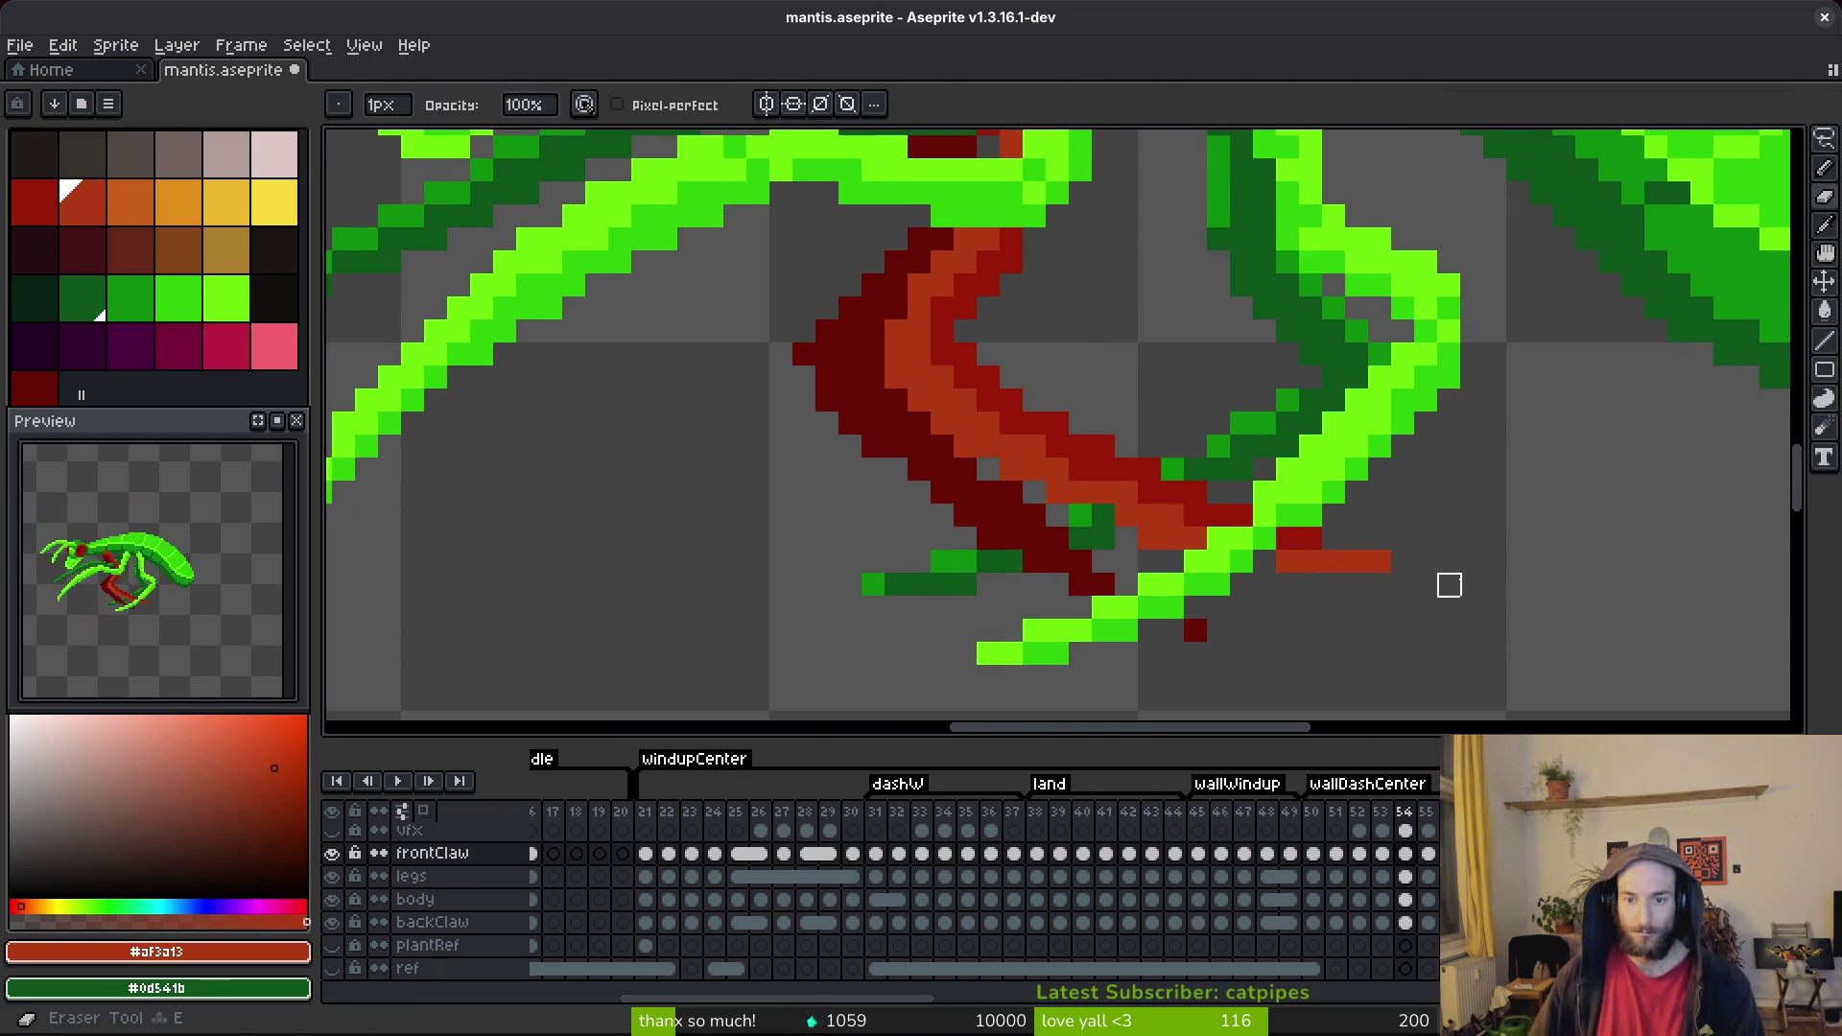
{"action": "scroll", "coordinate": [1377, 576], "scroll_direction": "down", "scroll_amount": 5}
{"action": "key", "text": "ctrl+s"}
{"action": "scroll", "coordinate": [1331, 555], "scroll_direction": "up", "scroll_amount": 5}
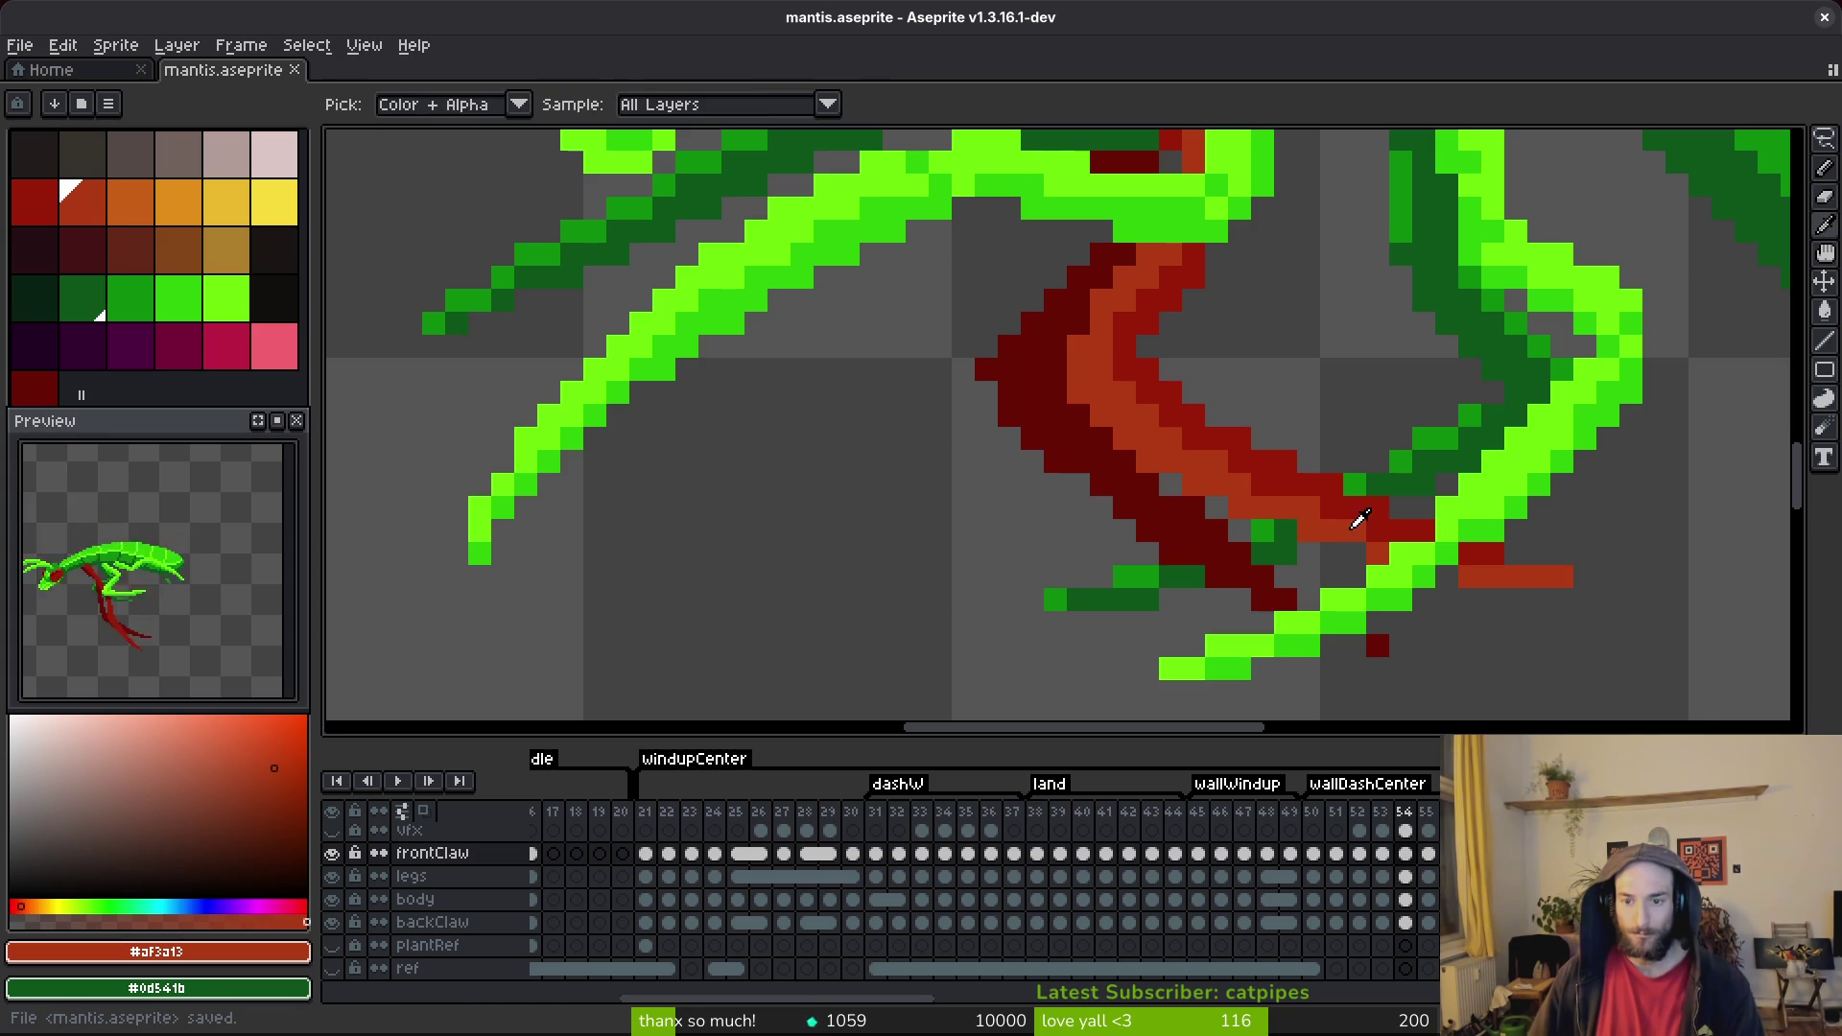
Recolour a dark green pixel on the claw with dark red #981b08 and save.
{"action": "key", "text": "b"}
{"action": "key", "text": "ctrl+s"}
{"action": "scroll", "coordinate": [1337, 575], "scroll_direction": "down", "scroll_amount": 4}
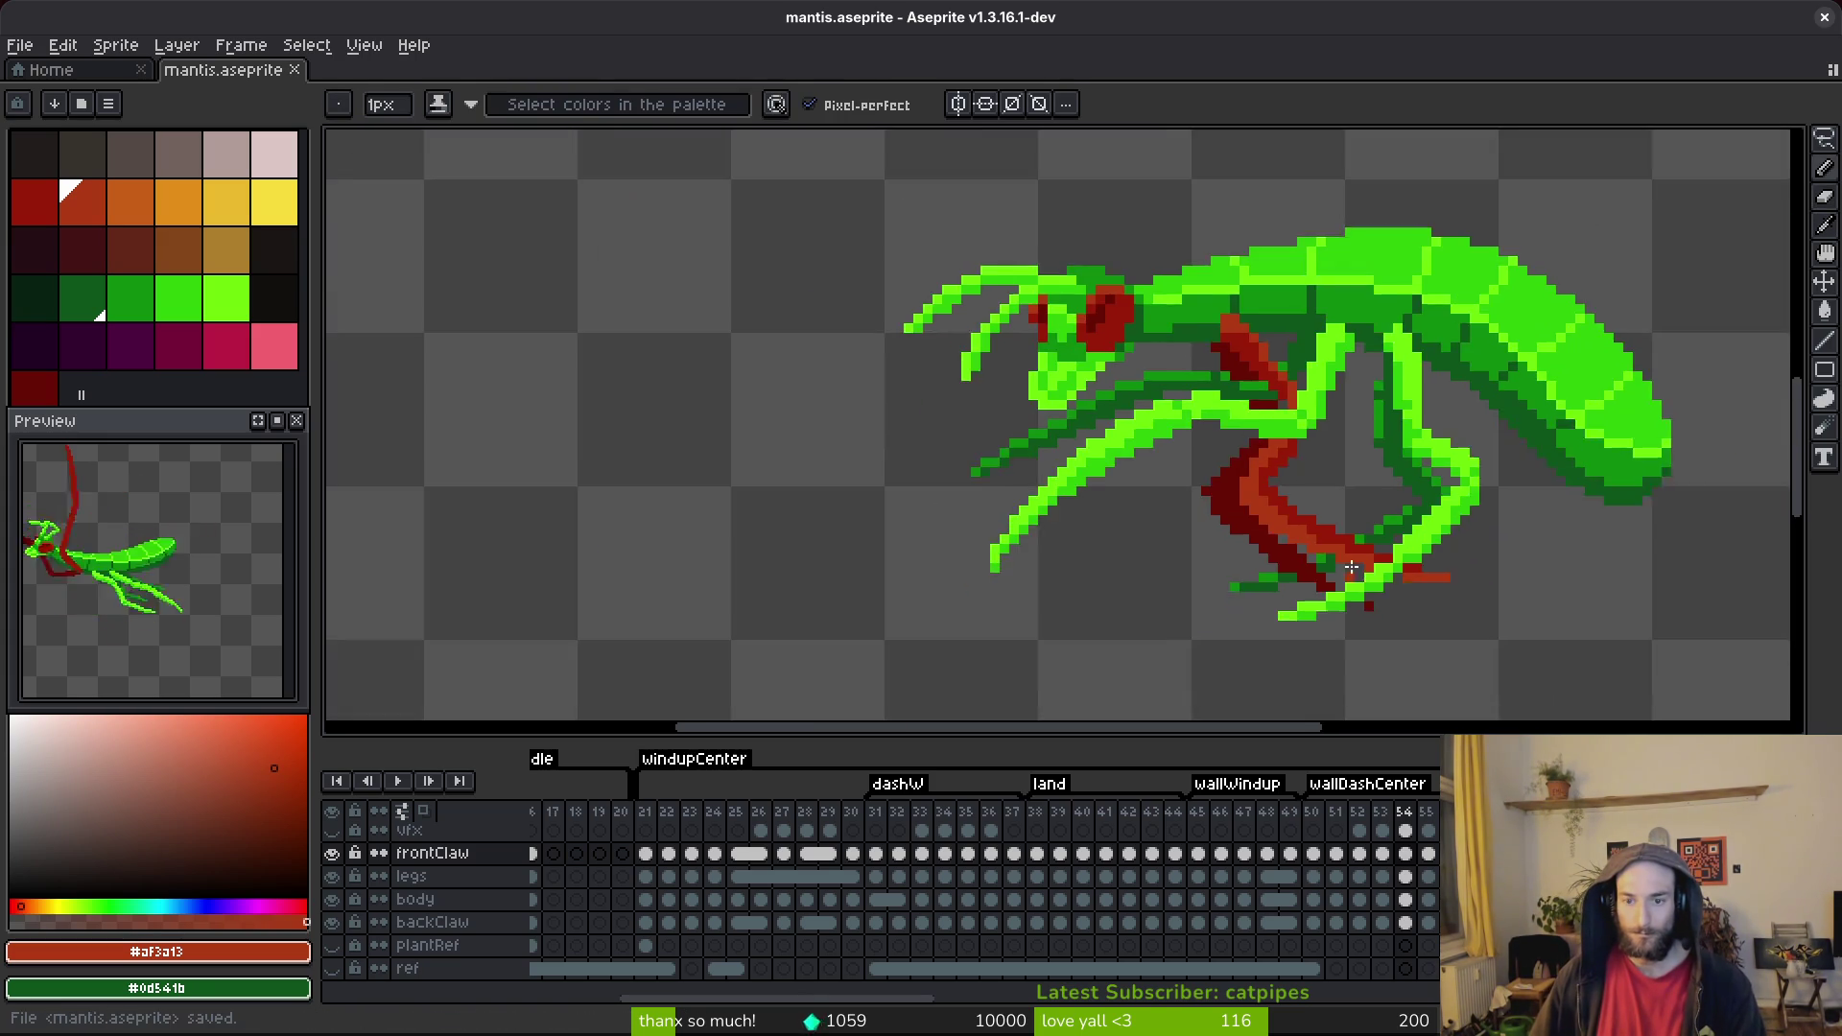
{"action": "scroll", "coordinate": [1226, 437], "scroll_direction": "up", "scroll_amount": 3}
{"action": "scroll", "coordinate": [1226, 437], "scroll_direction": "up", "scroll_amount": 2}
{"action": "scroll", "coordinate": [1290, 505], "scroll_direction": "down", "scroll_amount": 2}
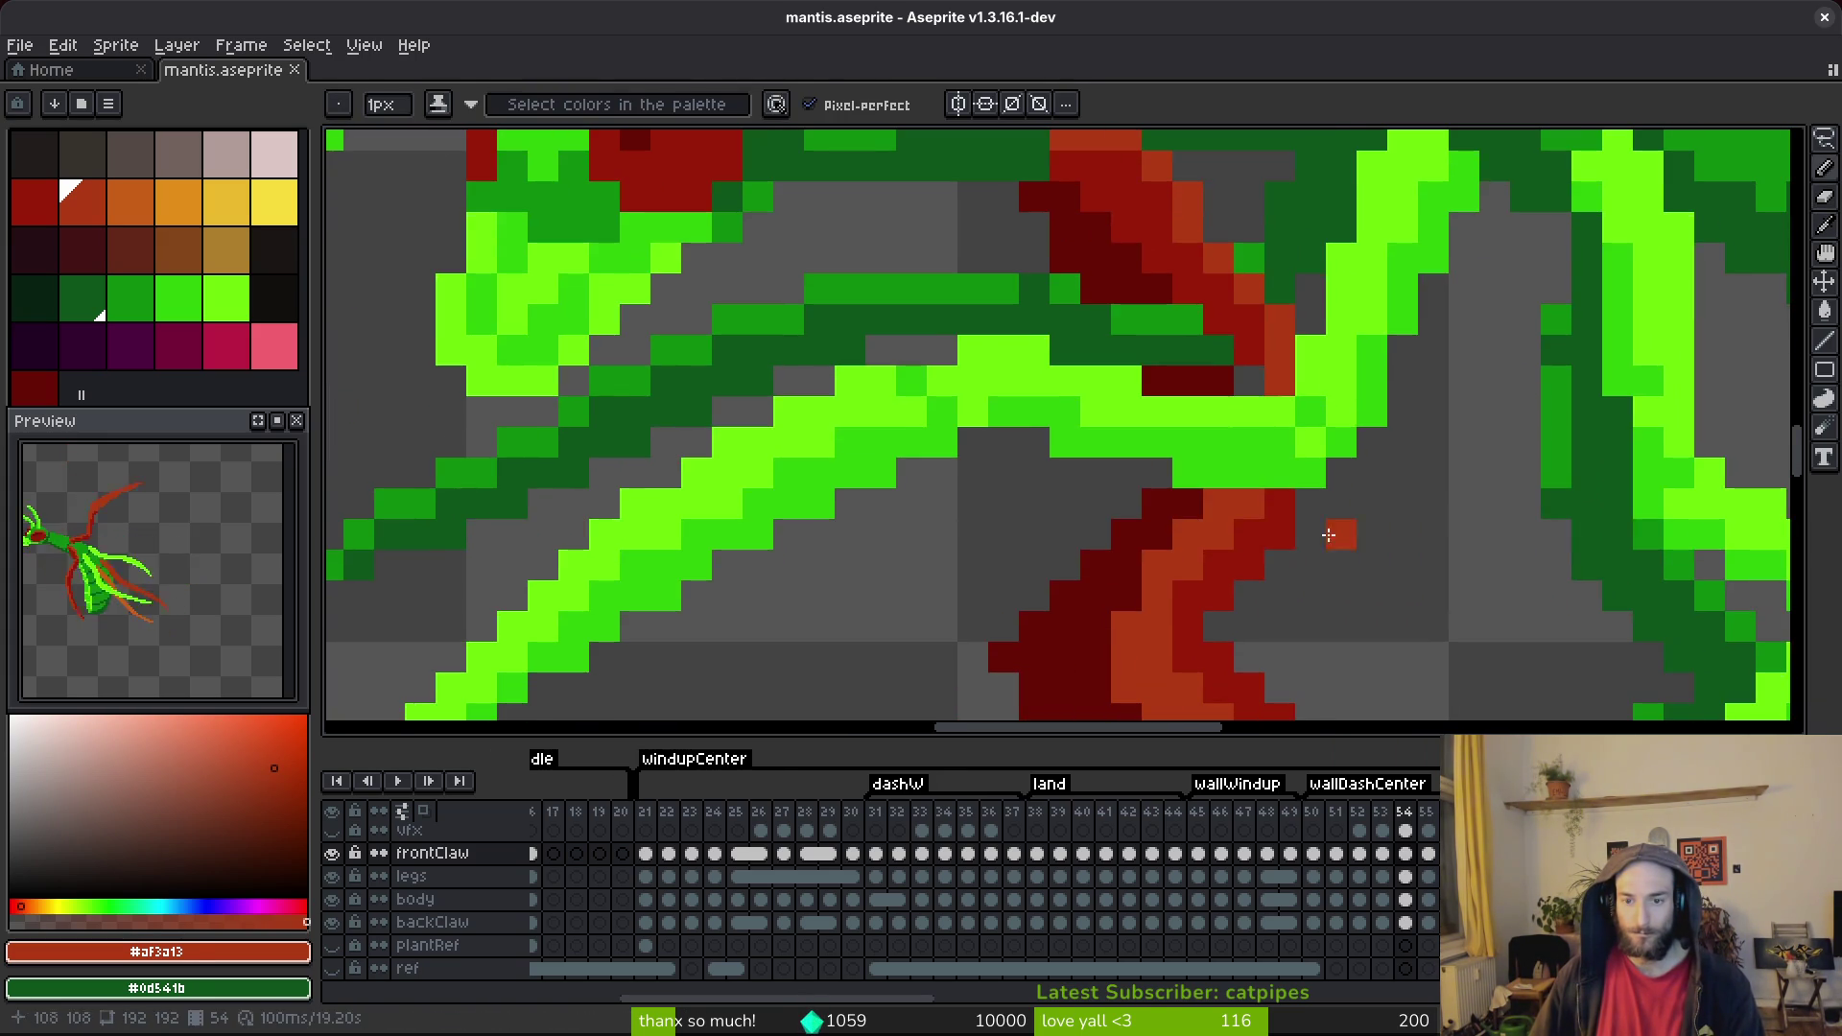
{"action": "left_click", "coordinate": [1249, 405], "text": "alt"}
{"action": "left_click", "coordinate": [1230, 336]}
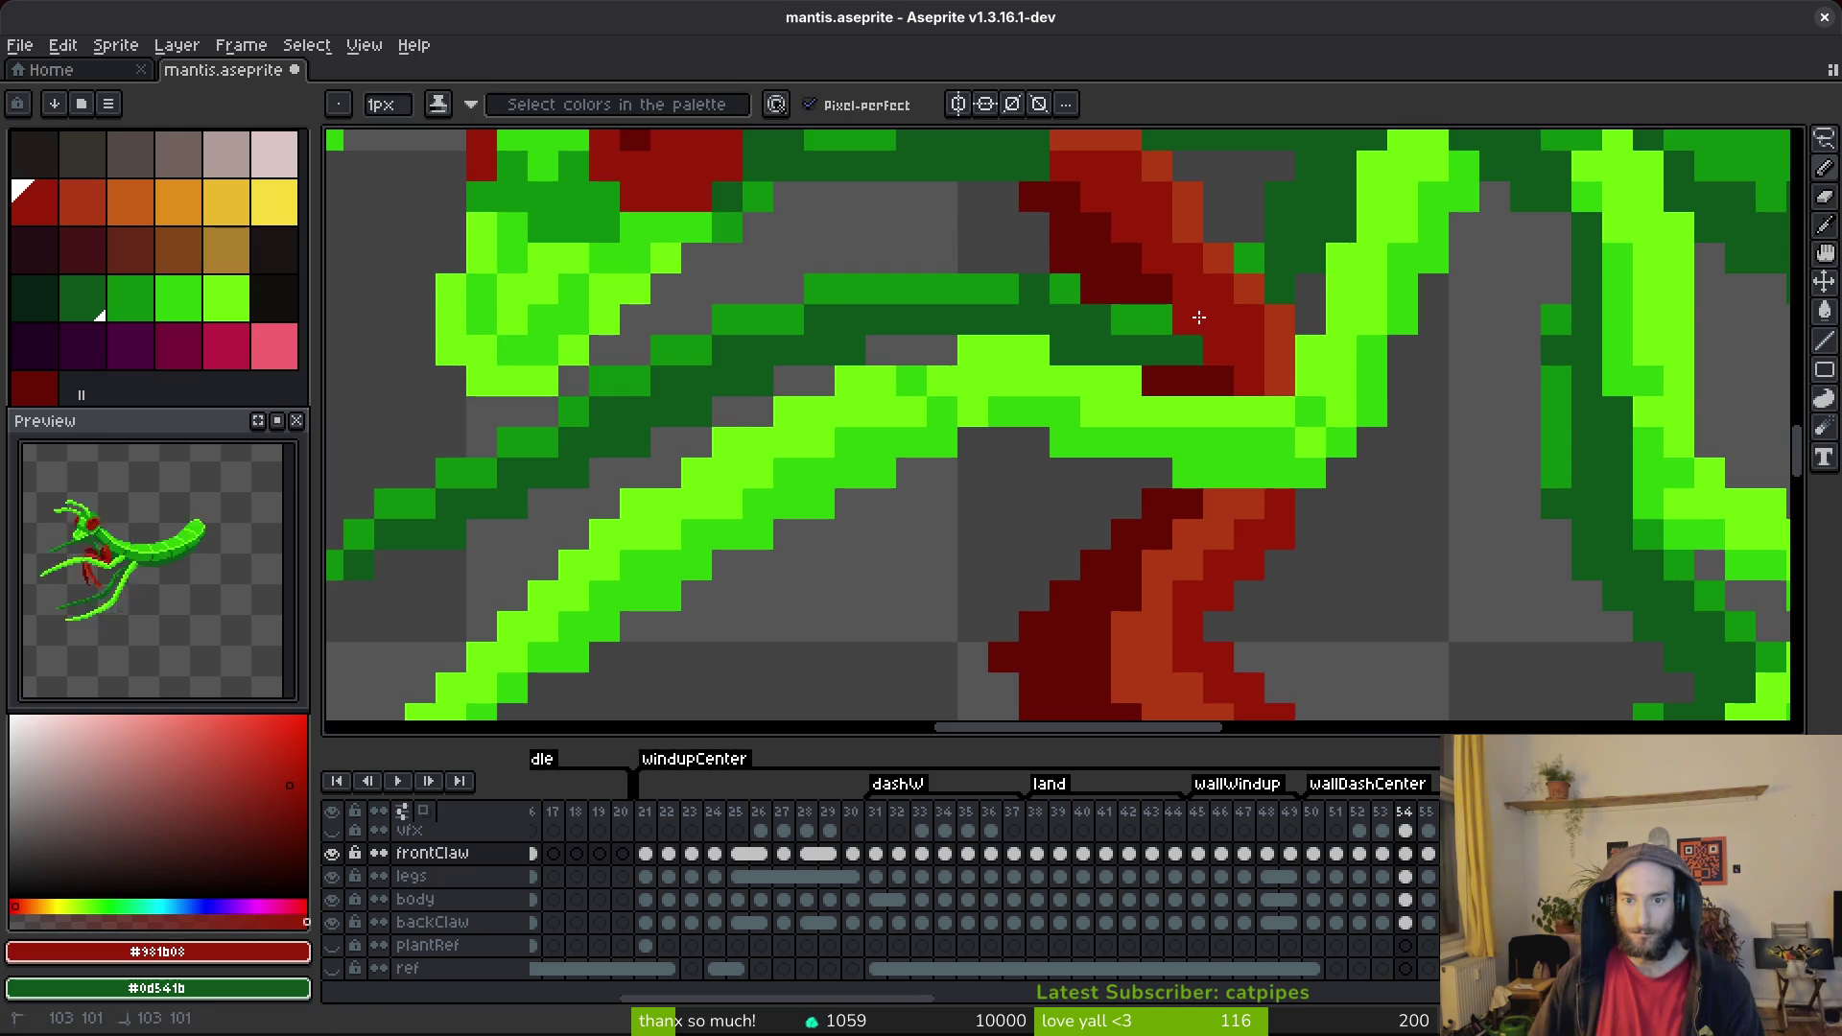
{"action": "scroll", "coordinate": [1199, 316], "scroll_direction": "down", "scroll_amount": 5}
{"action": "scroll", "coordinate": [1218, 312], "scroll_direction": "up", "scroll_amount": 5}
{"action": "left_click", "coordinate": [1231, 305], "text": "alt"}
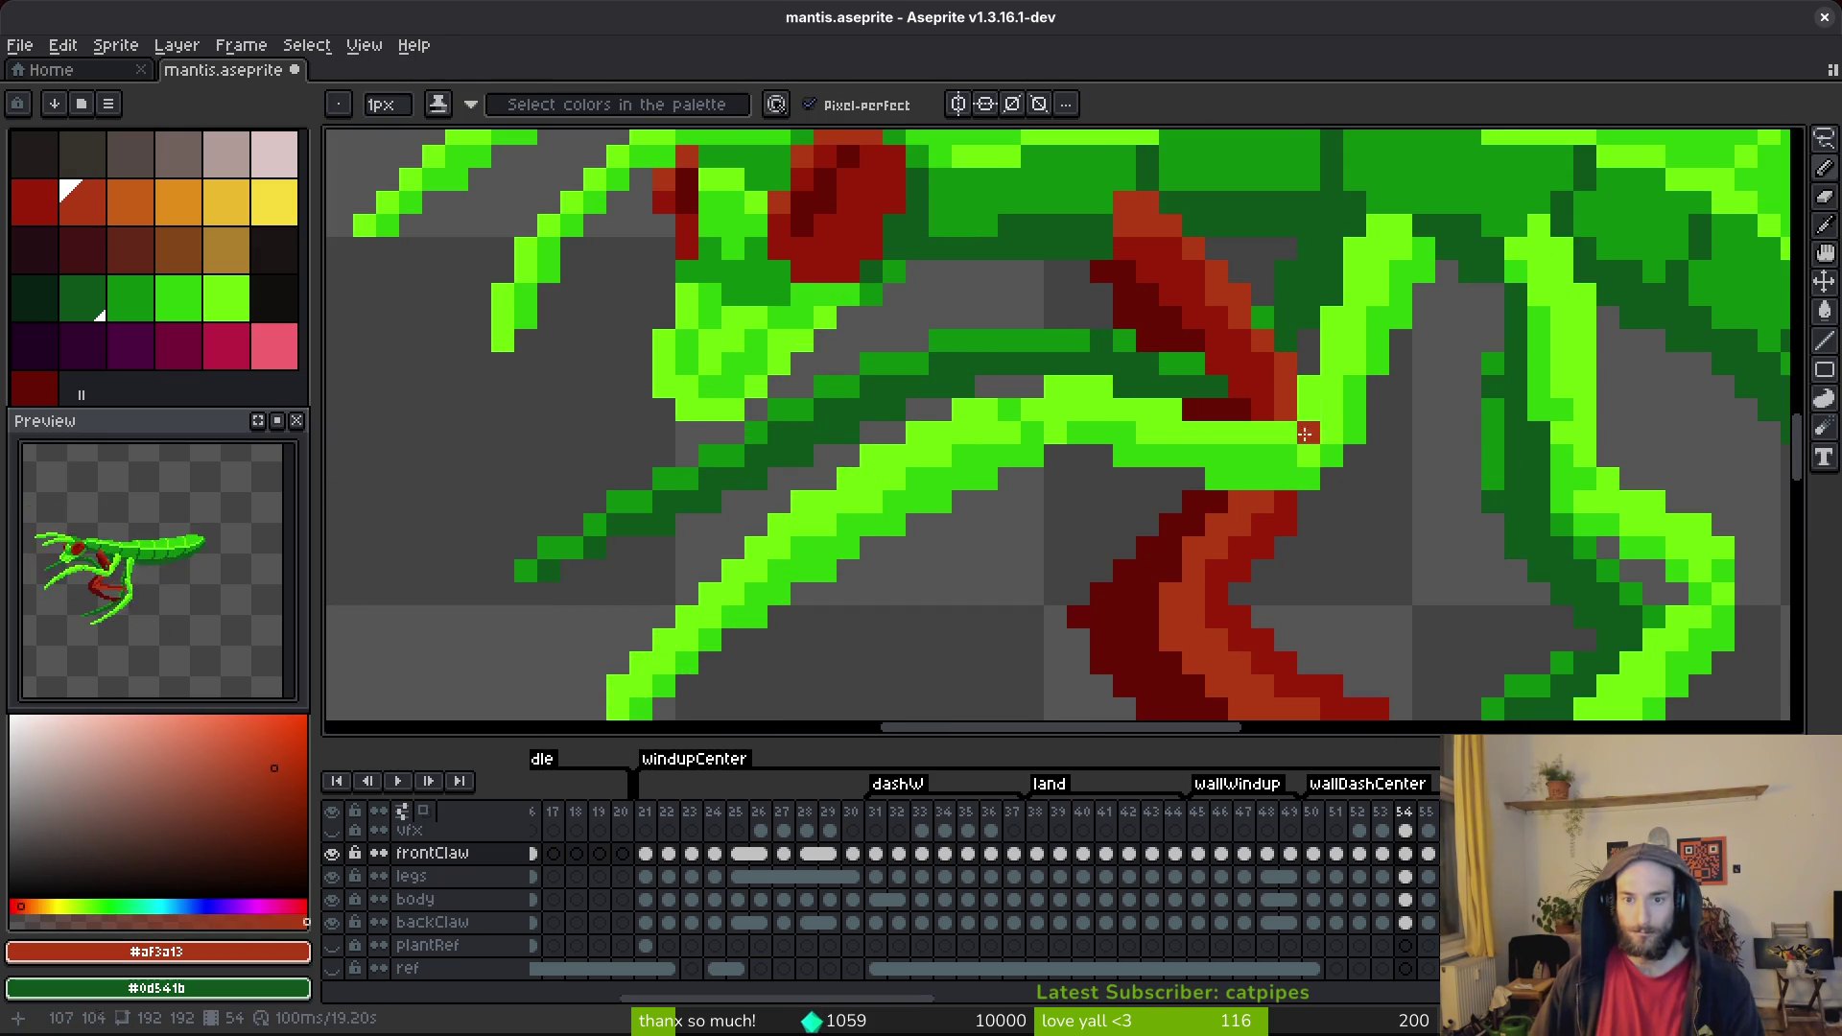
{"action": "scroll", "coordinate": [1293, 394], "scroll_direction": "down", "scroll_amount": 1}
{"action": "left_click", "coordinate": [1271, 475], "text": "alt"}
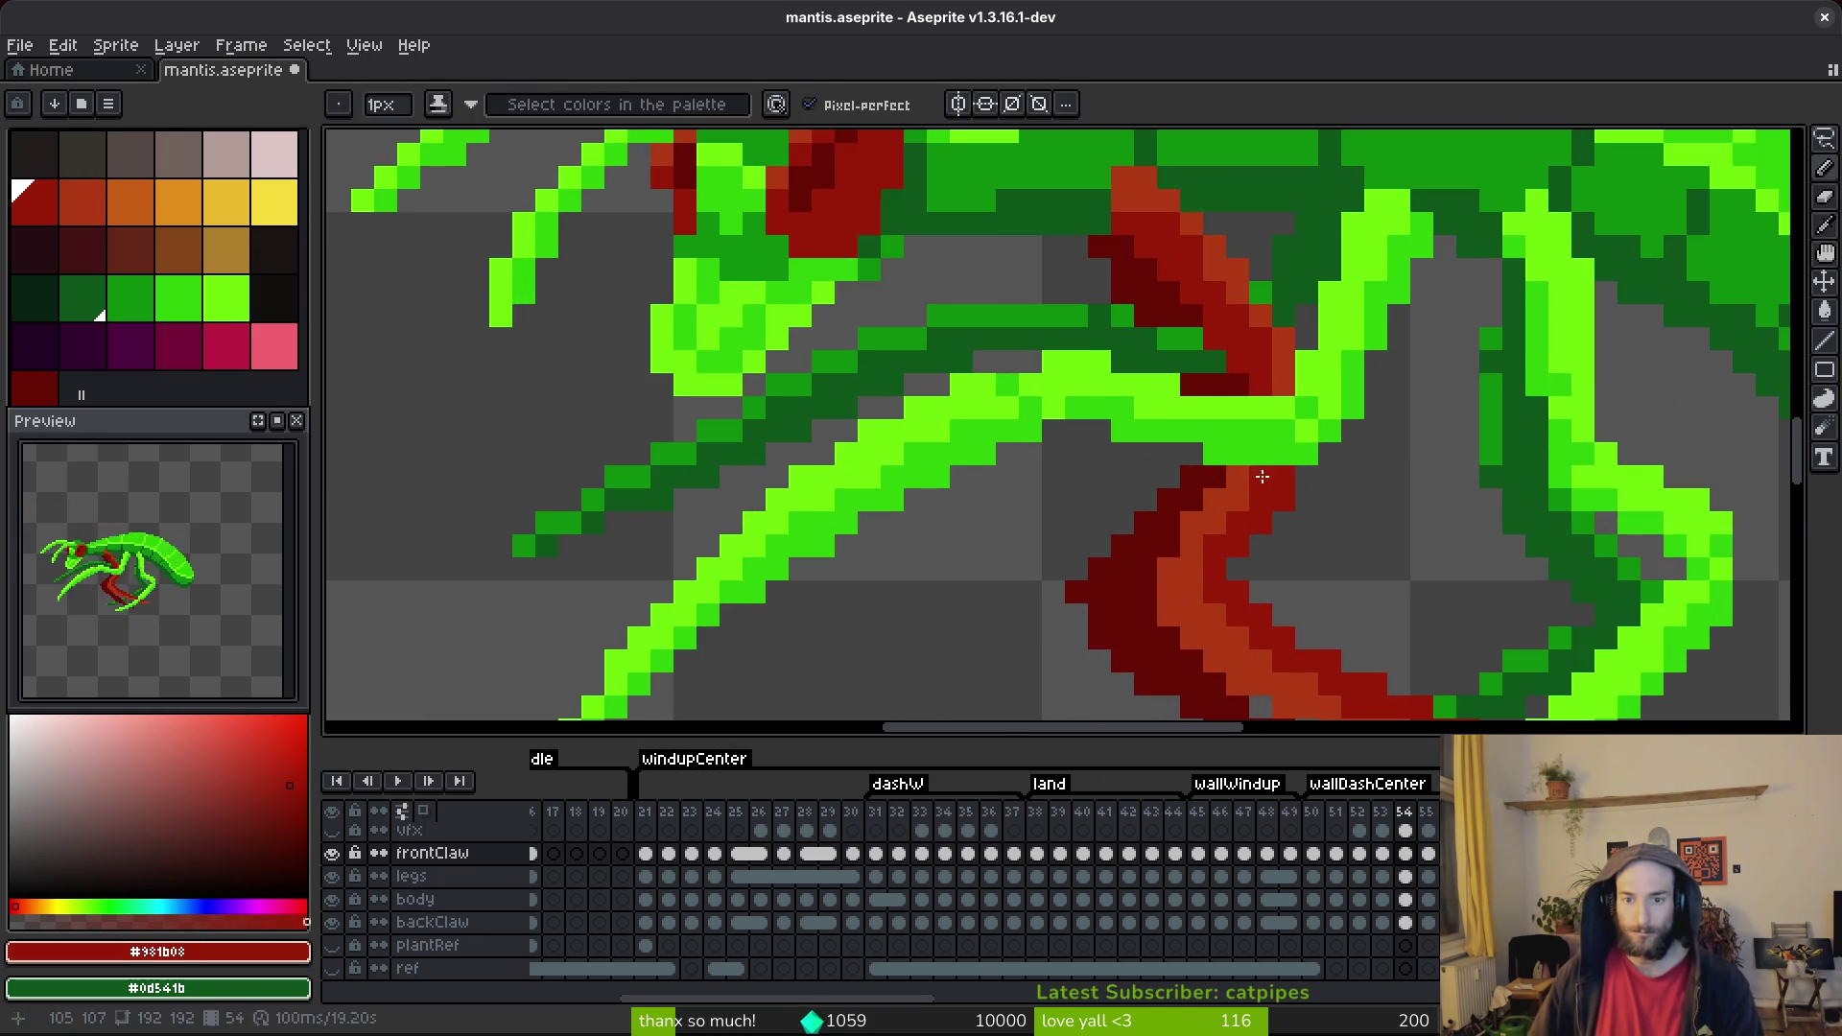
{"action": "key", "text": "ctrl+s"}
Add red pixels at the claw's upper joint, undo a bad stroke, and save.
{"action": "scroll", "coordinate": [1342, 529], "scroll_direction": "down", "scroll_amount": 3}
{"action": "scroll", "coordinate": [1313, 413], "scroll_direction": "up", "scroll_amount": 3}
{"action": "key", "text": "b"}
{"action": "left_click", "coordinate": [1157, 379]}
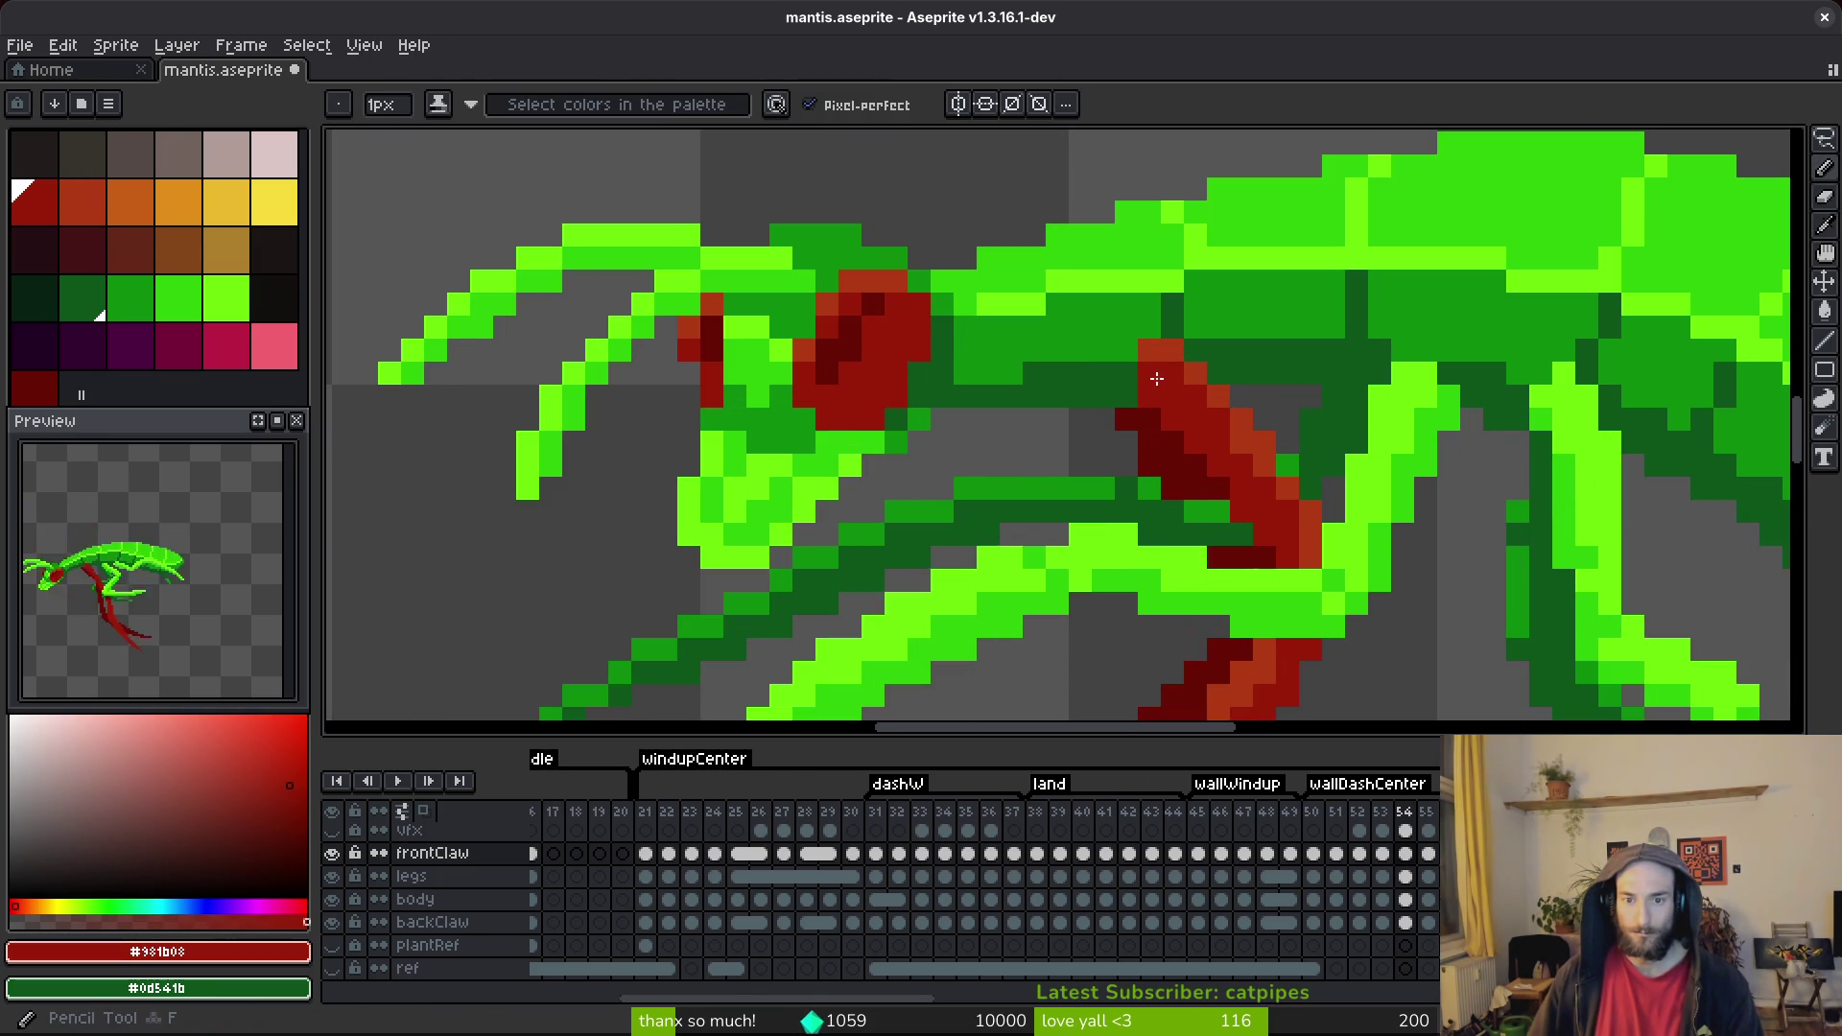
{"action": "left_click", "coordinate": [1154, 369], "text": "alt"}
{"action": "key", "text": "ctrl+s"}
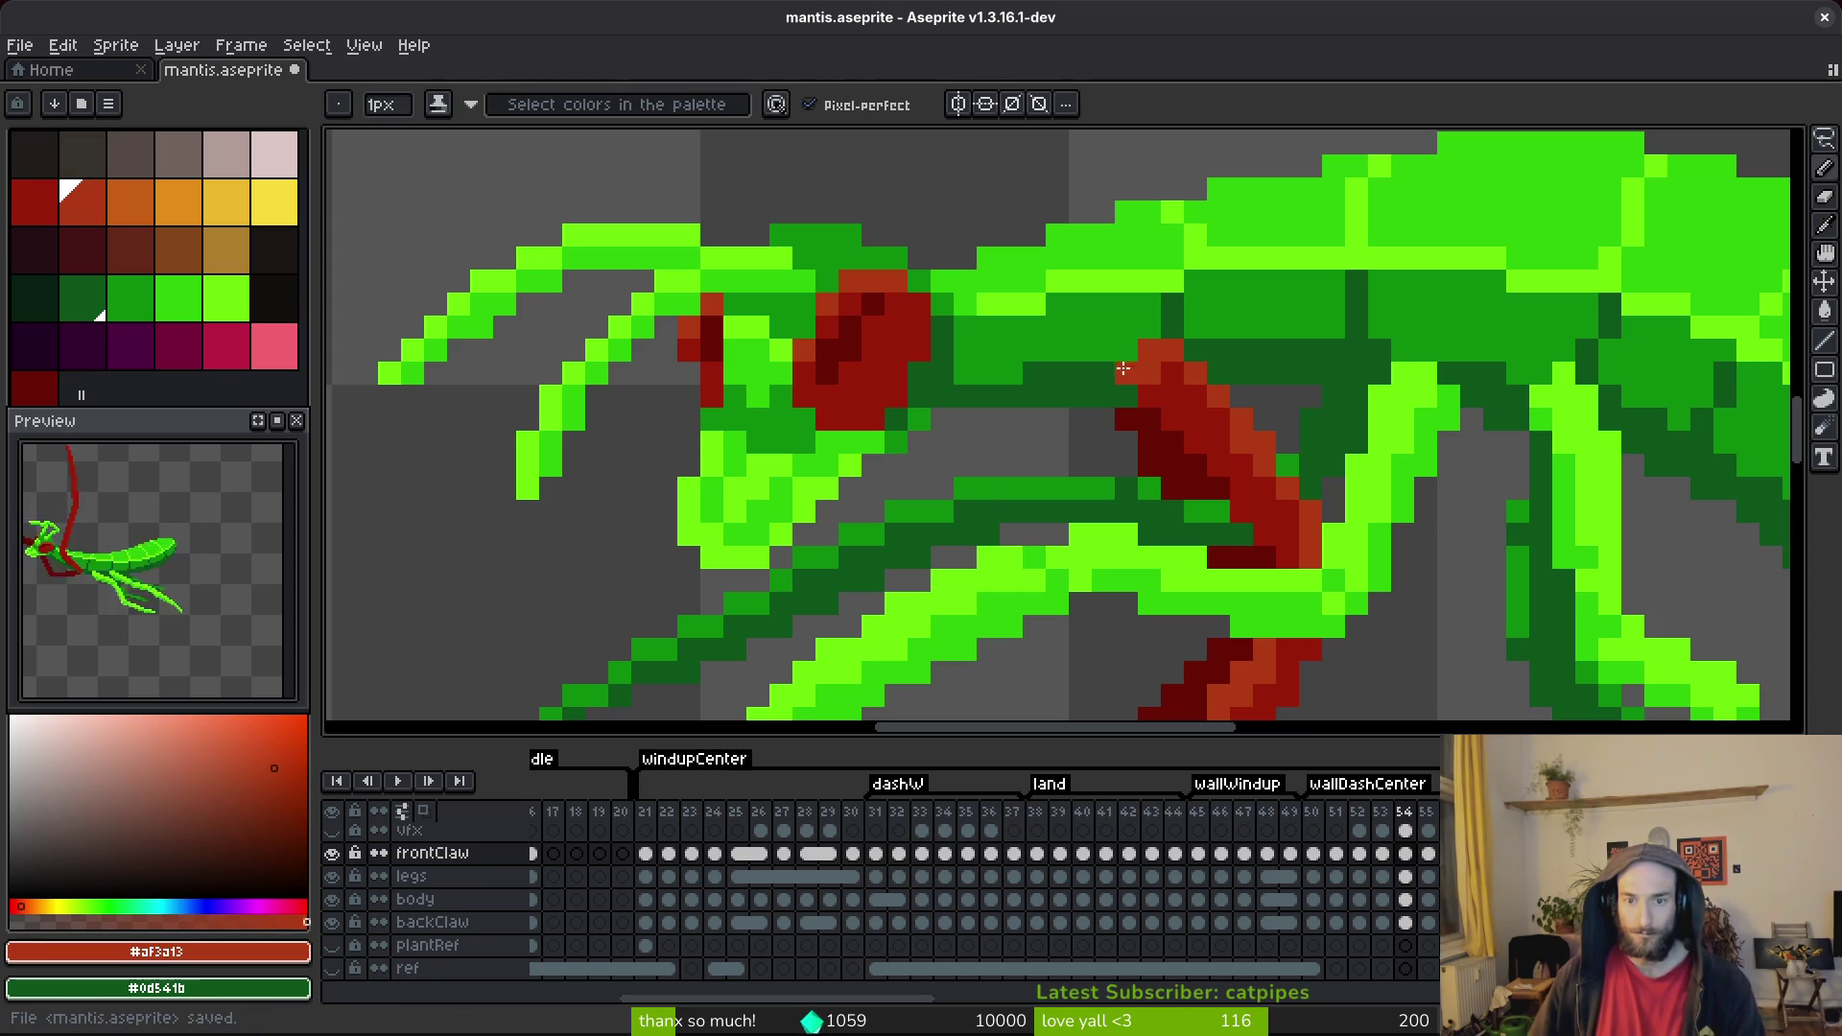
{"action": "key", "text": "ctrl+s"}
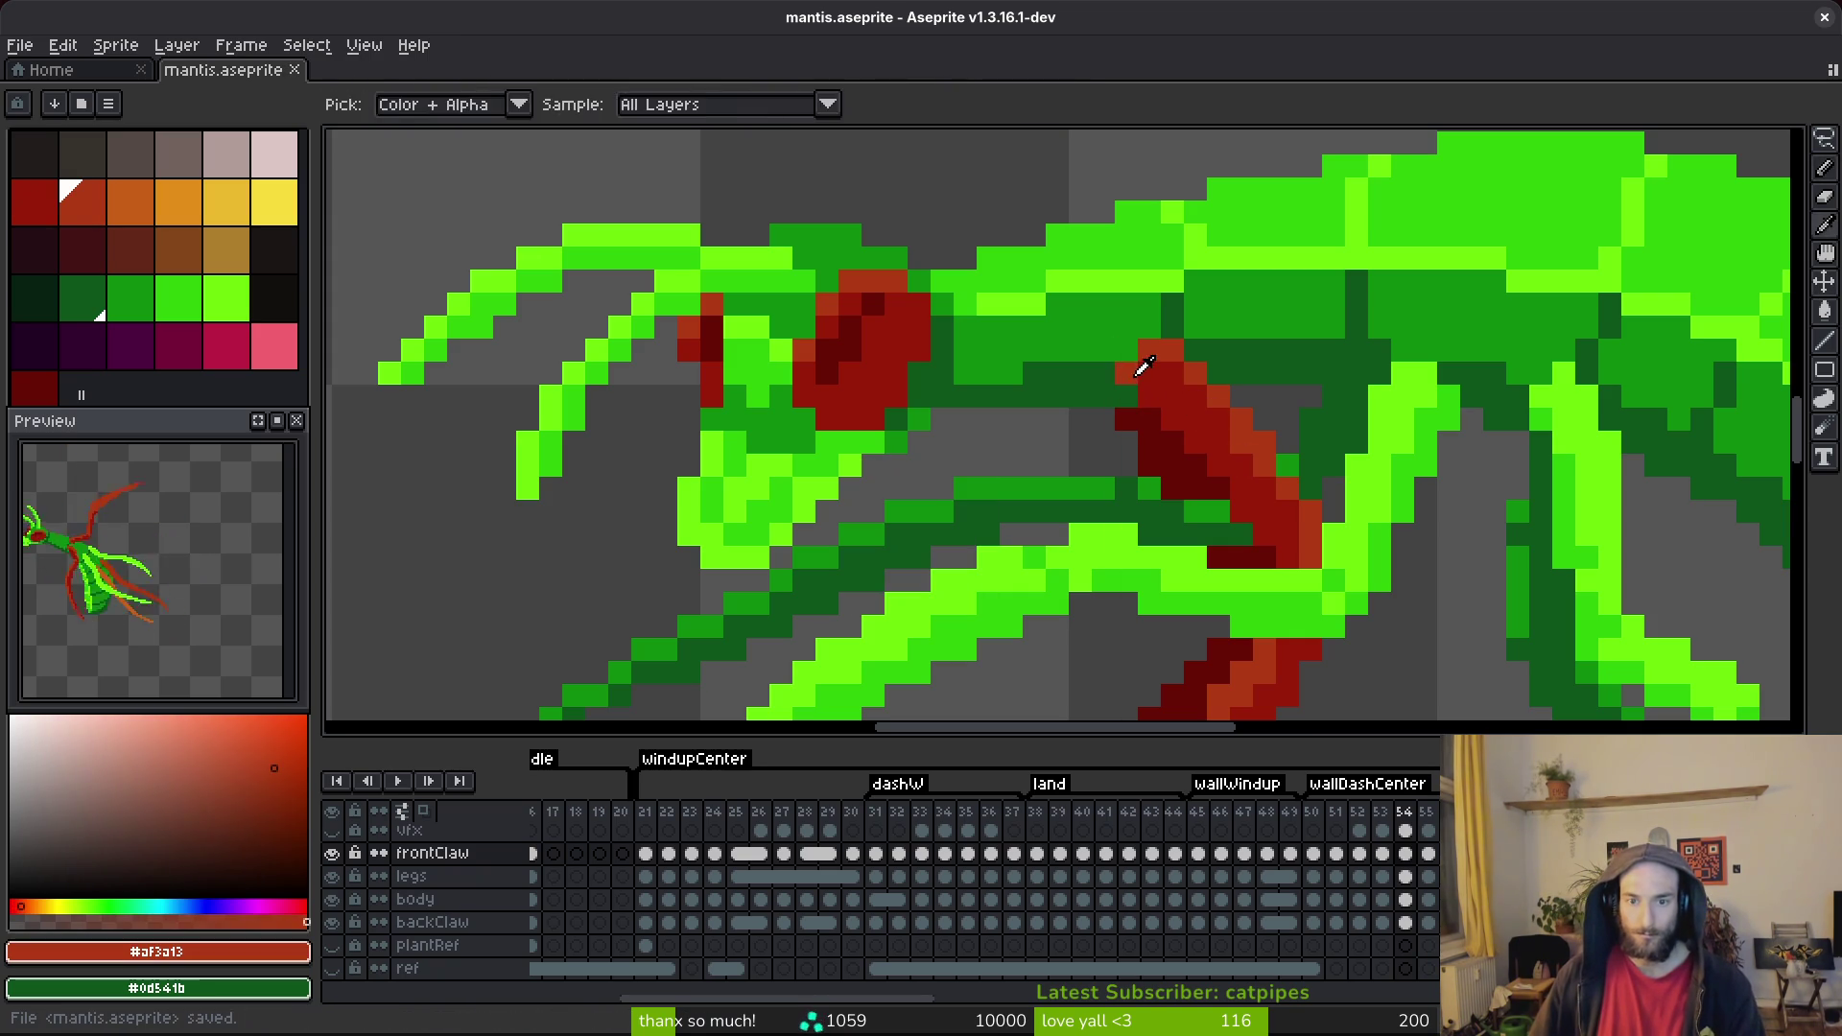
{"action": "left_click", "coordinate": [1218, 462]}
{"action": "scroll", "coordinate": [1189, 449], "scroll_direction": "down", "scroll_amount": 3}
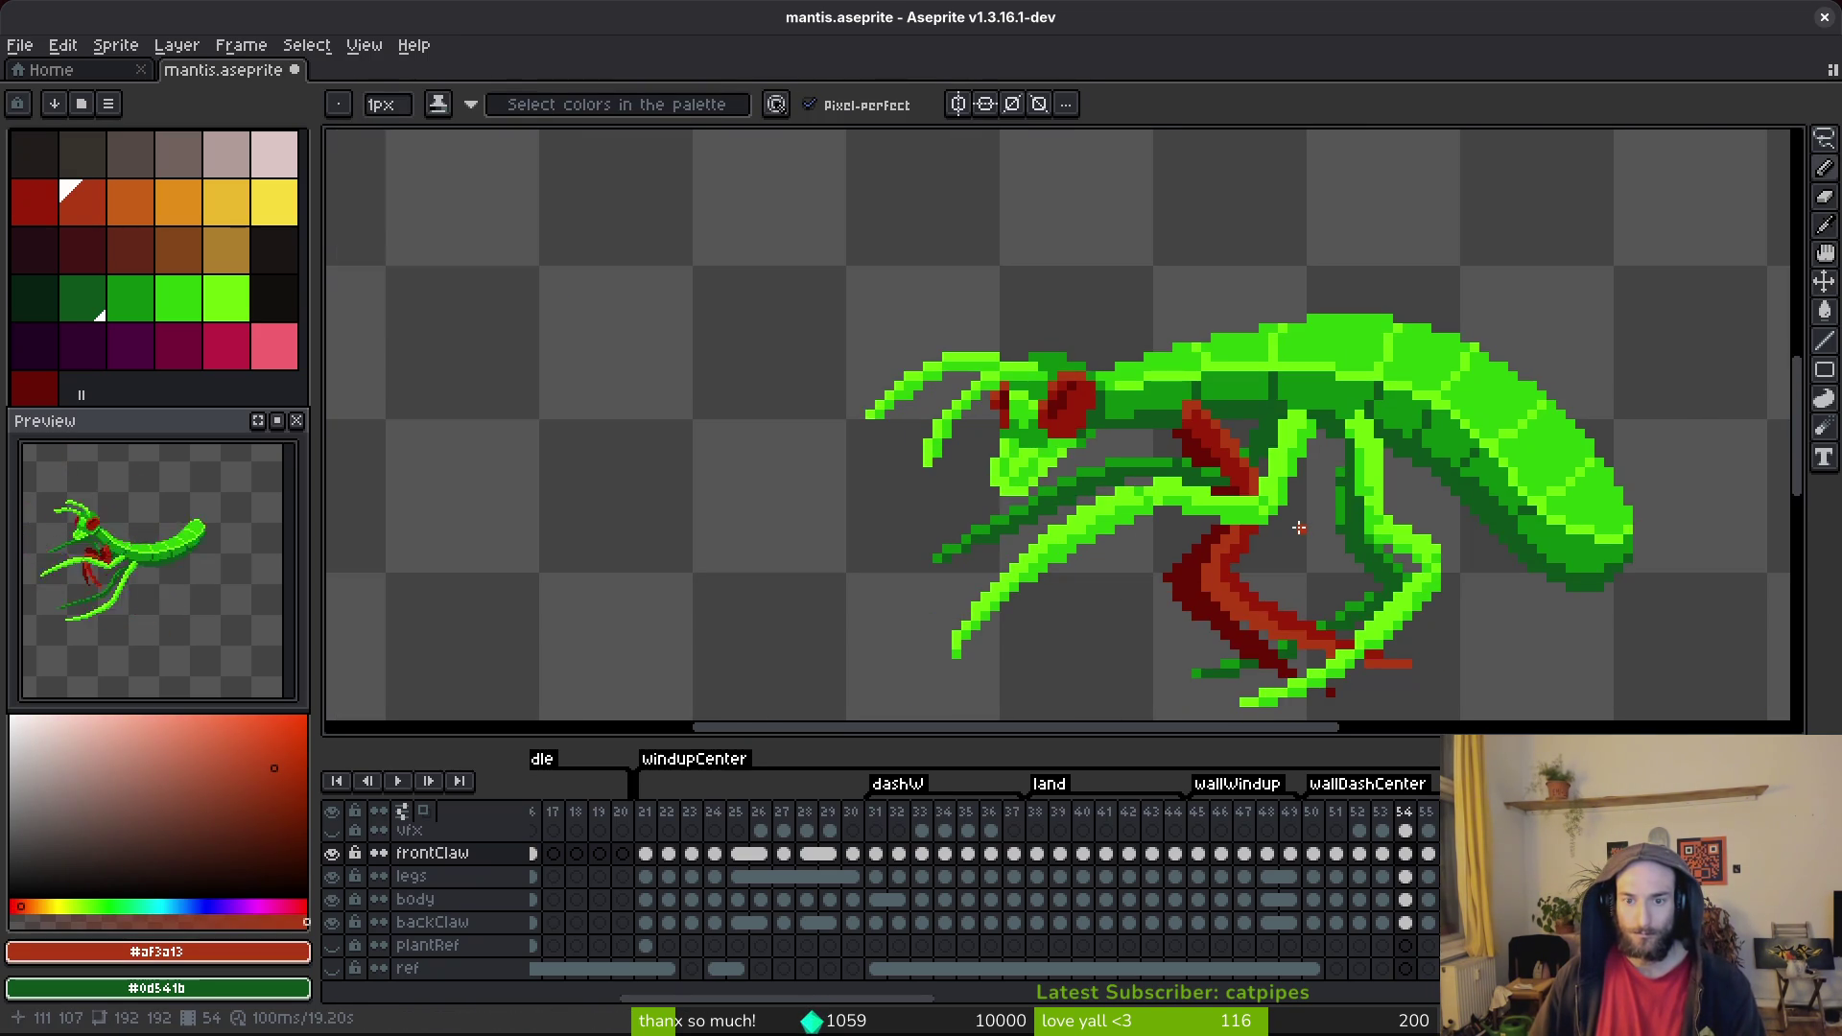
{"action": "key", "text": "ctrl+z"}
{"action": "key", "text": "ctrl+s"}
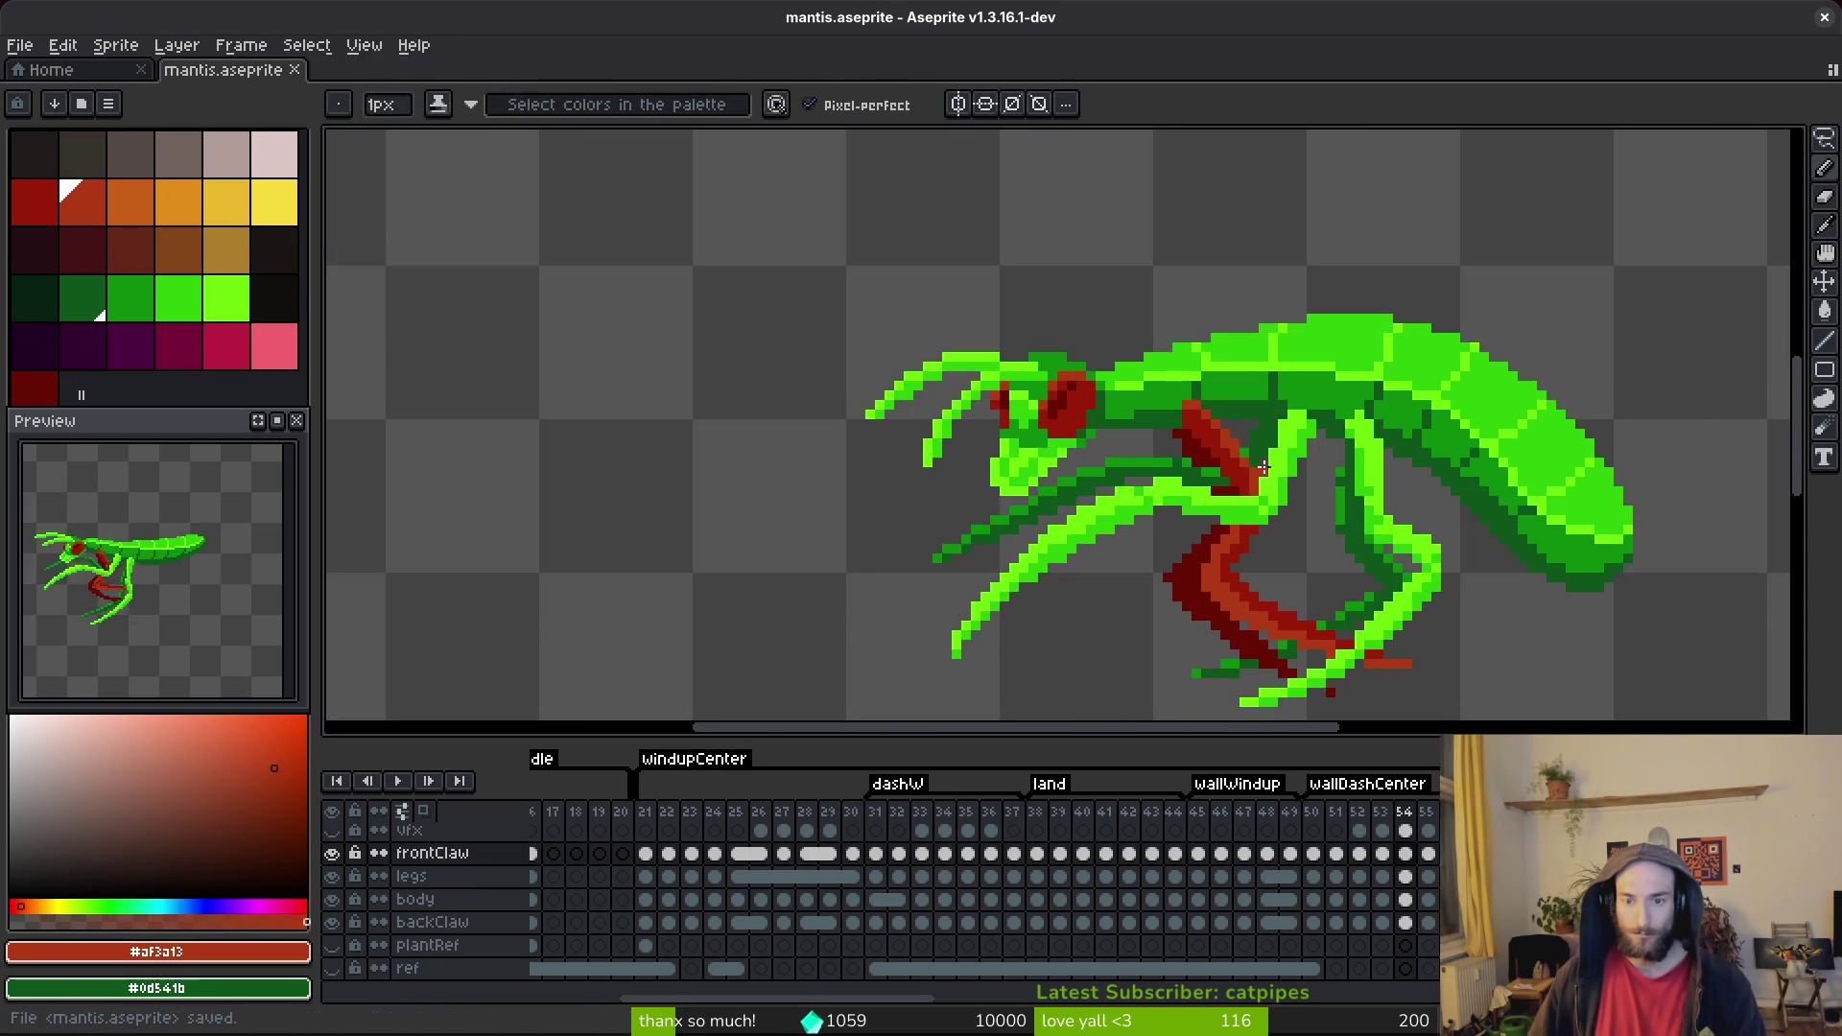
{"action": "scroll", "coordinate": [1274, 491], "scroll_direction": "up", "scroll_amount": 3}
Paint two more red pixels onto the claw and save the sprite.
{"action": "left_click", "coordinate": [1107, 308]}
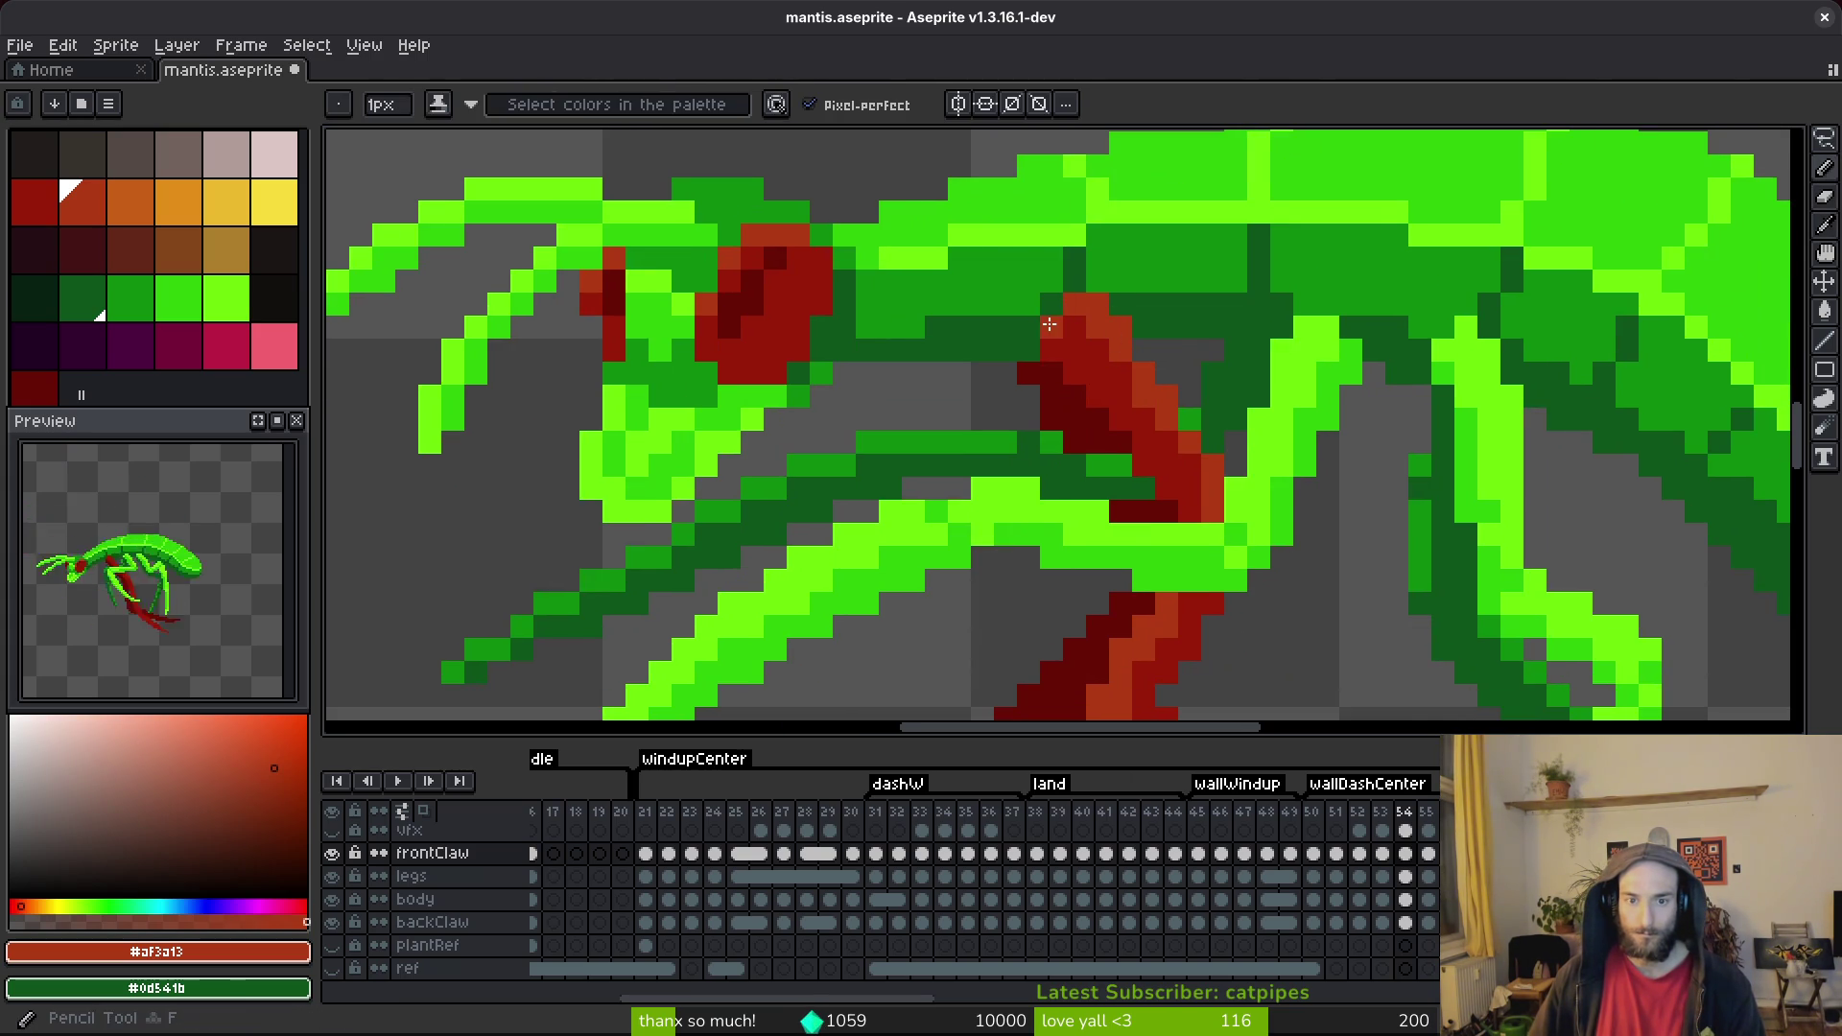
{"action": "scroll", "coordinate": [1223, 434], "scroll_direction": "down", "scroll_amount": 1}
{"action": "key", "text": "v"}
{"action": "scroll", "coordinate": [1223, 434], "scroll_direction": "down", "scroll_amount": 2}
{"action": "key", "text": "b"}
{"action": "key", "text": "ctrl+s"}
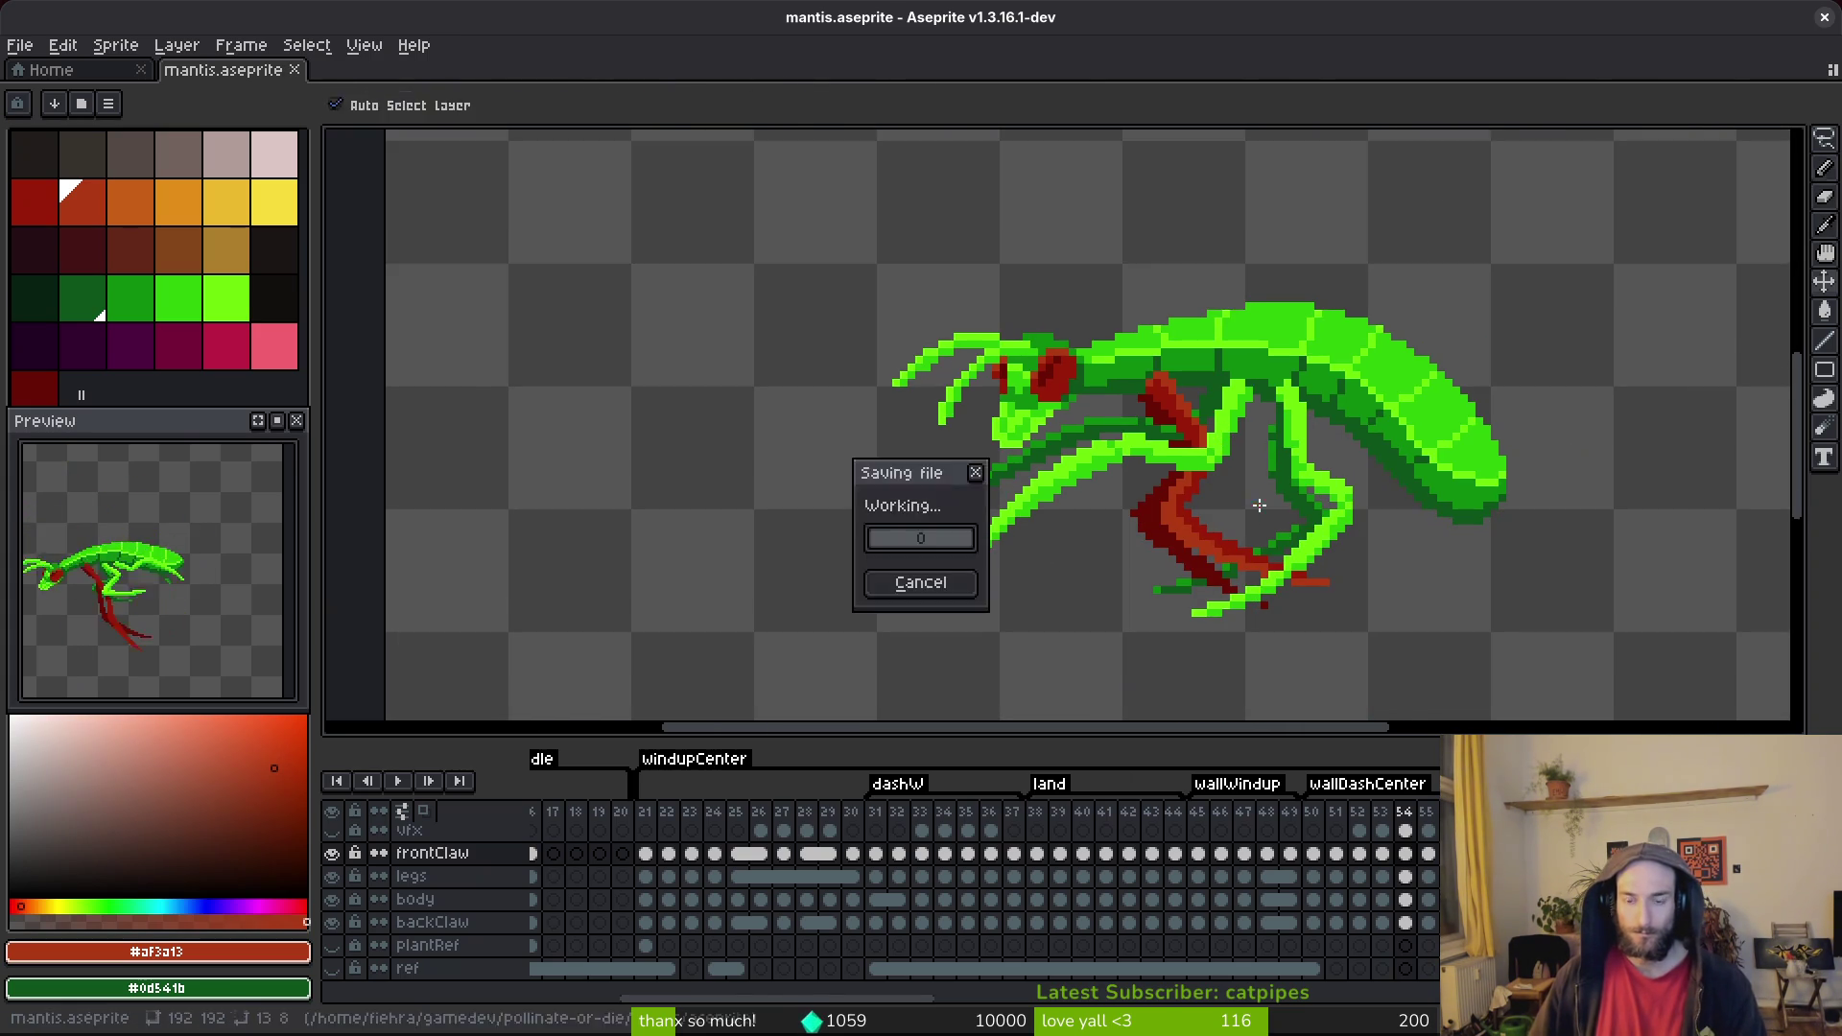
{"action": "scroll", "coordinate": [1182, 461], "scroll_direction": "up", "scroll_amount": 2}
{"action": "scroll", "coordinate": [1181, 461], "scroll_direction": "down", "scroll_amount": 2}
{"action": "left_click", "coordinate": [1194, 429]}
{"action": "scroll", "coordinate": [1226, 423], "scroll_direction": "down", "scroll_amount": 2}
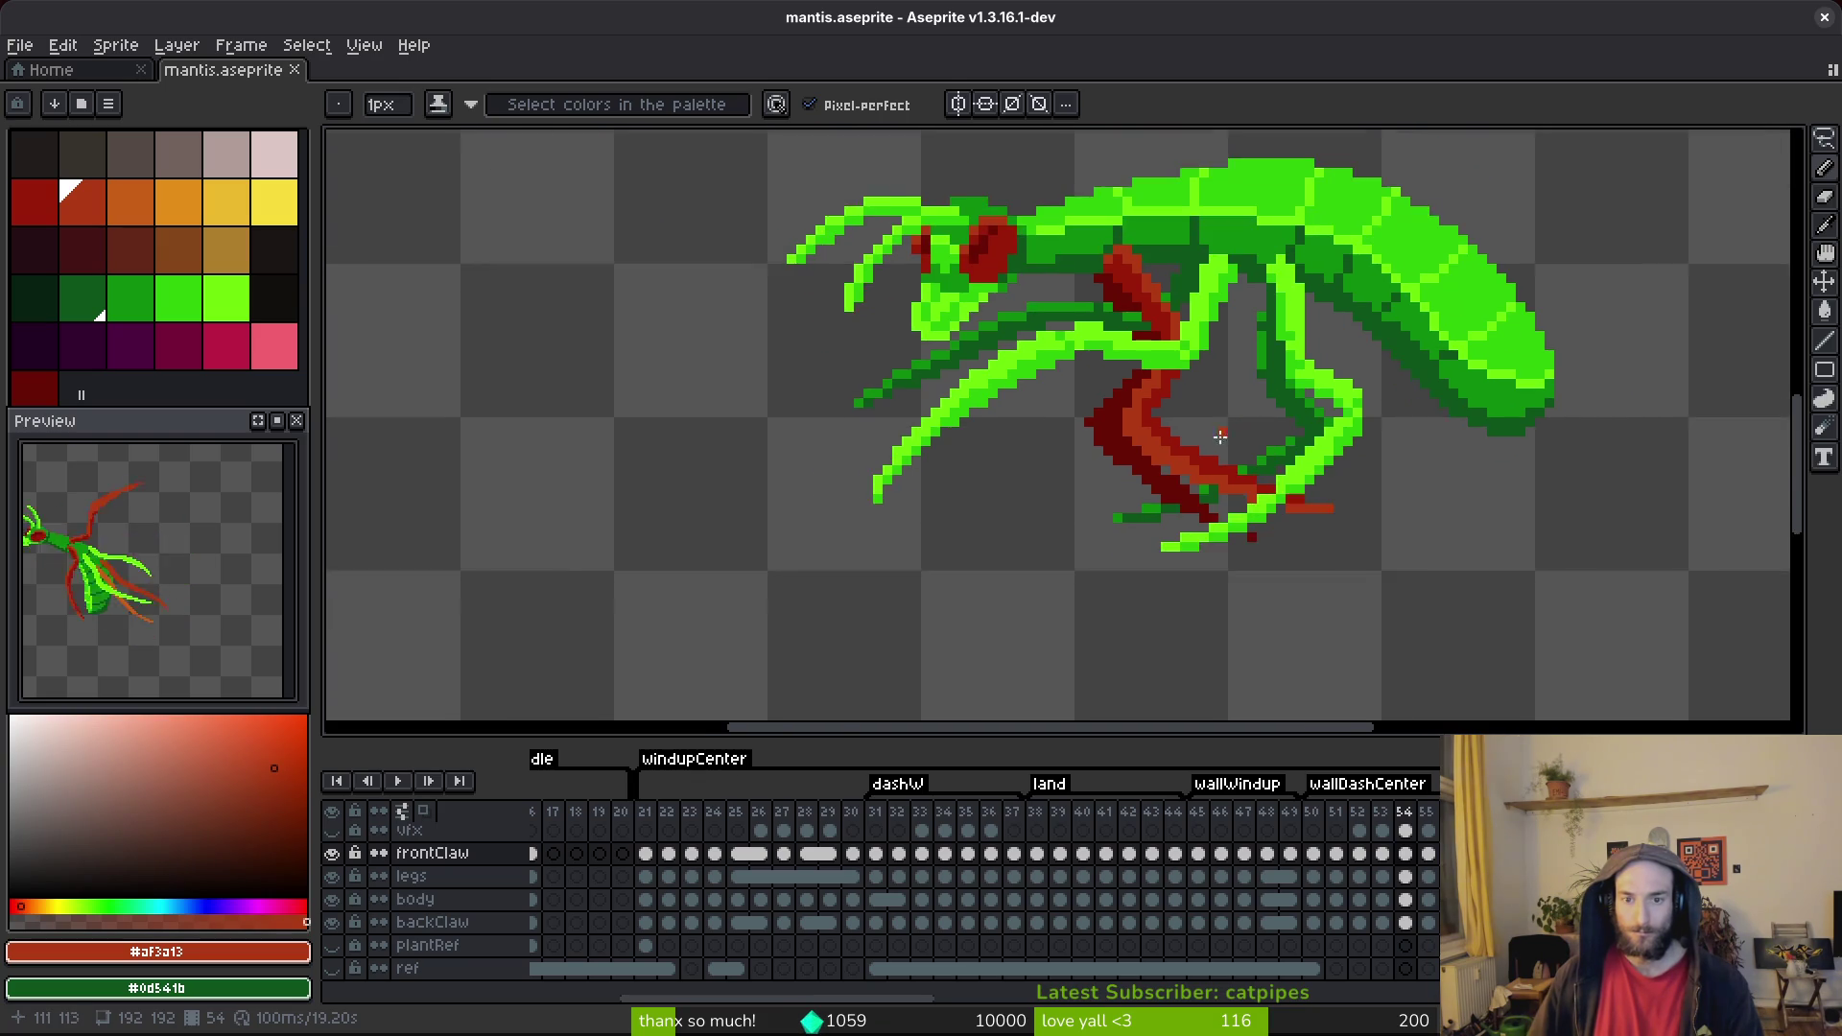
Compare frame 54 against frame 53, then advance to frame 55.
{"action": "key", "text": "Left"}
{"action": "key", "text": "alt"}
{"action": "key", "text": "Right"}
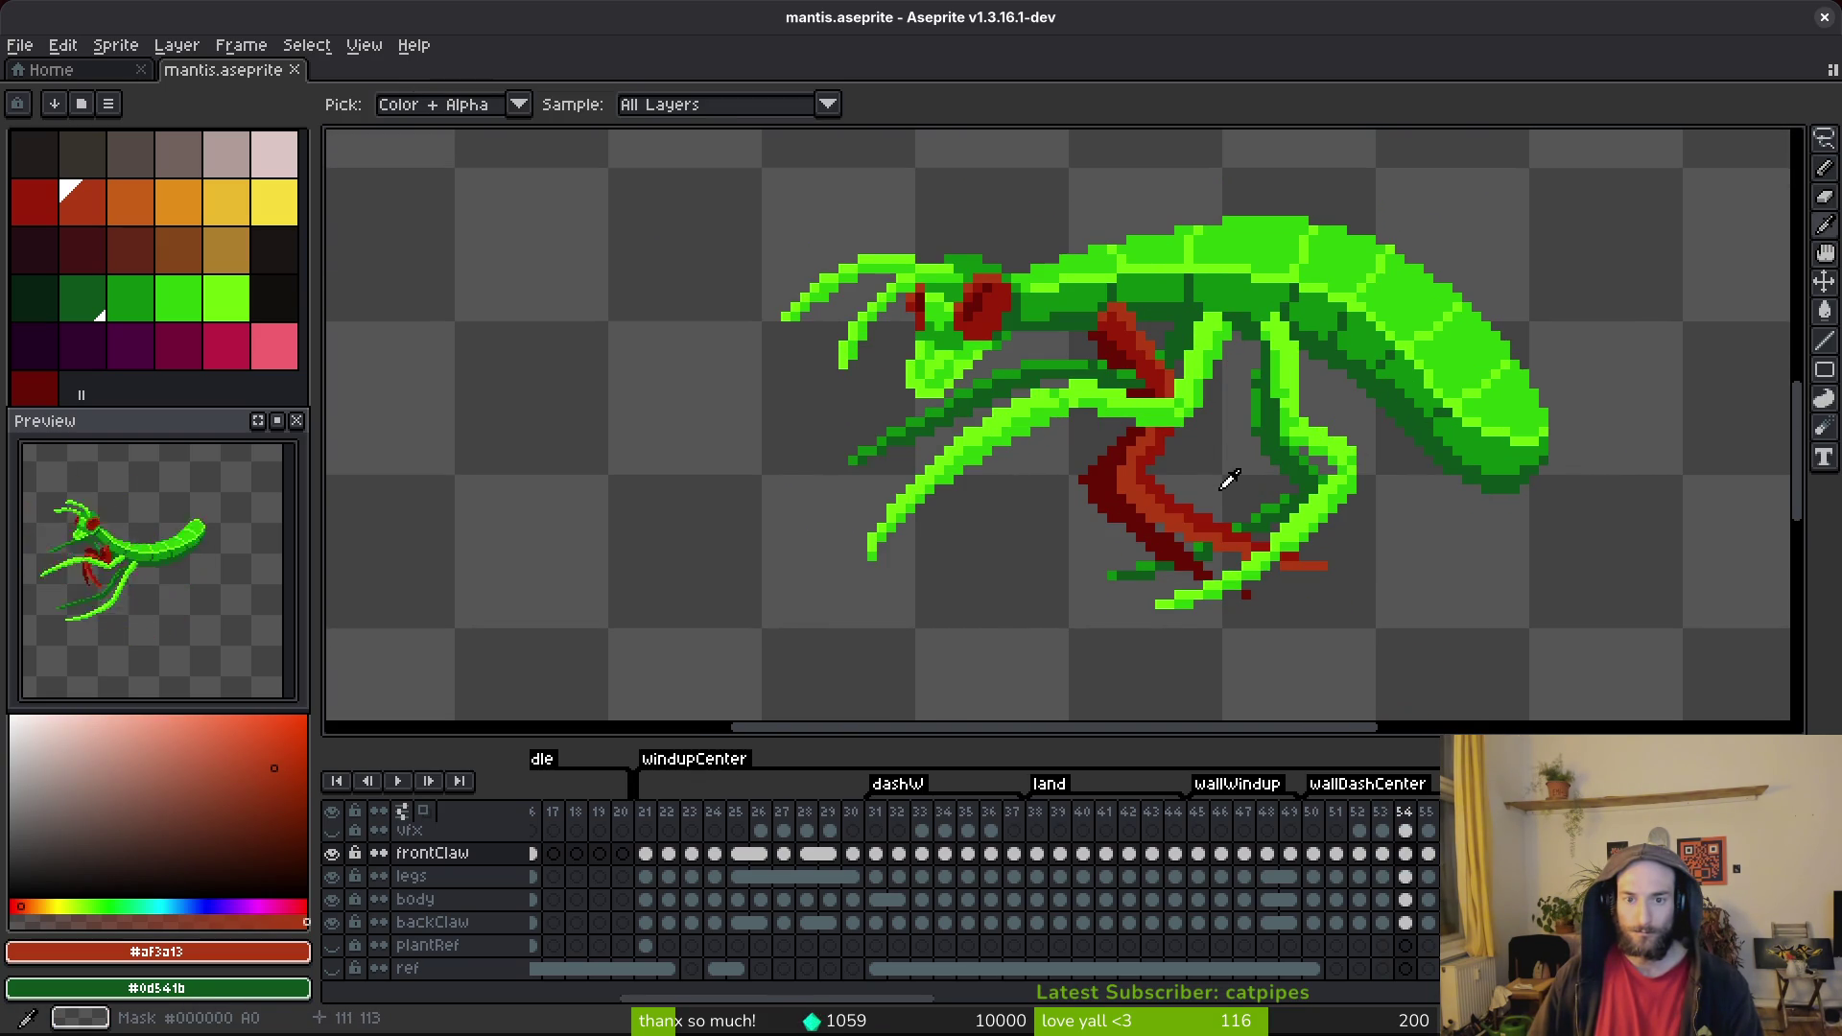
{"action": "key", "text": "Right"}
{"action": "scroll", "coordinate": [1161, 458], "scroll_direction": "up", "scroll_amount": 2}
Repaint two dark-red front-claw pixels on frame 55 in orange-red #af3a13.
{"action": "key", "text": "alt"}
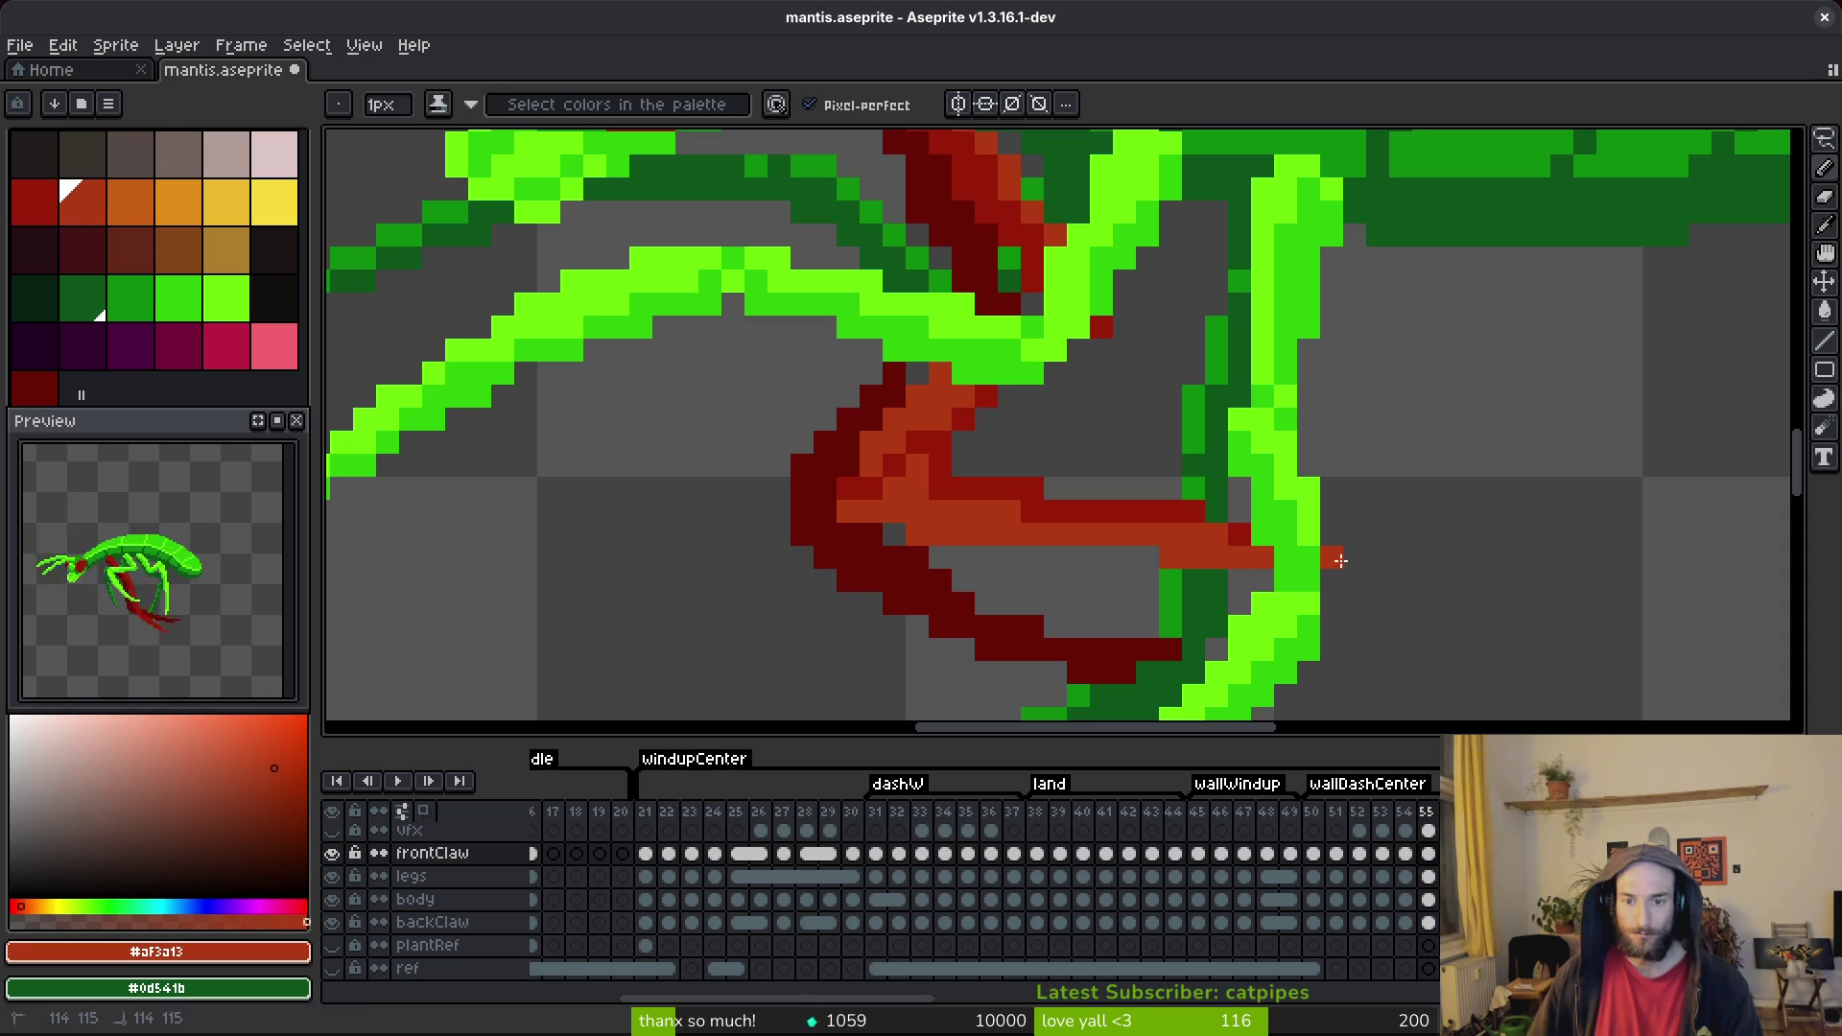
{"action": "scroll", "coordinate": [1381, 546], "scroll_direction": "down", "scroll_amount": 2}
{"action": "scroll", "coordinate": [1362, 528], "scroll_direction": "up", "scroll_amount": 1}
{"action": "key", "text": "e"}
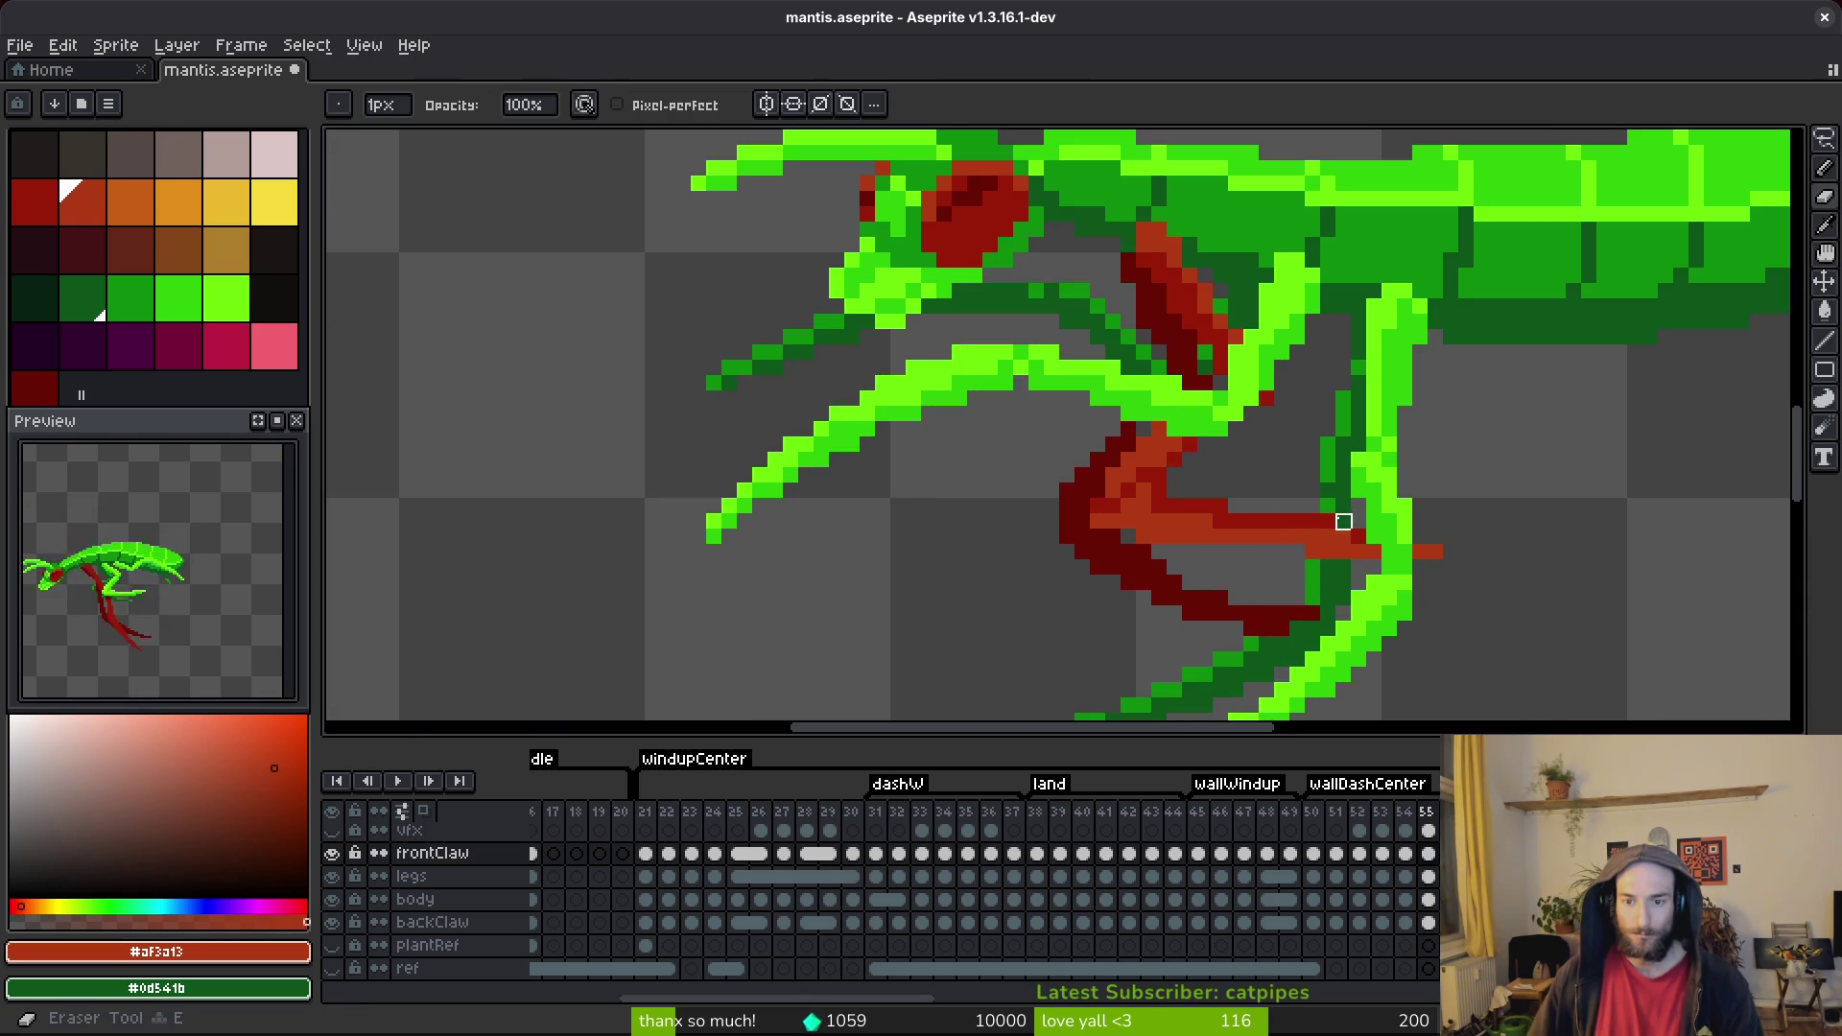
{"action": "left_click", "coordinate": [1327, 521], "text": "alt"}
{"action": "key", "text": "b"}
{"action": "scroll", "coordinate": [1213, 516], "scroll_direction": "up", "scroll_amount": 2}
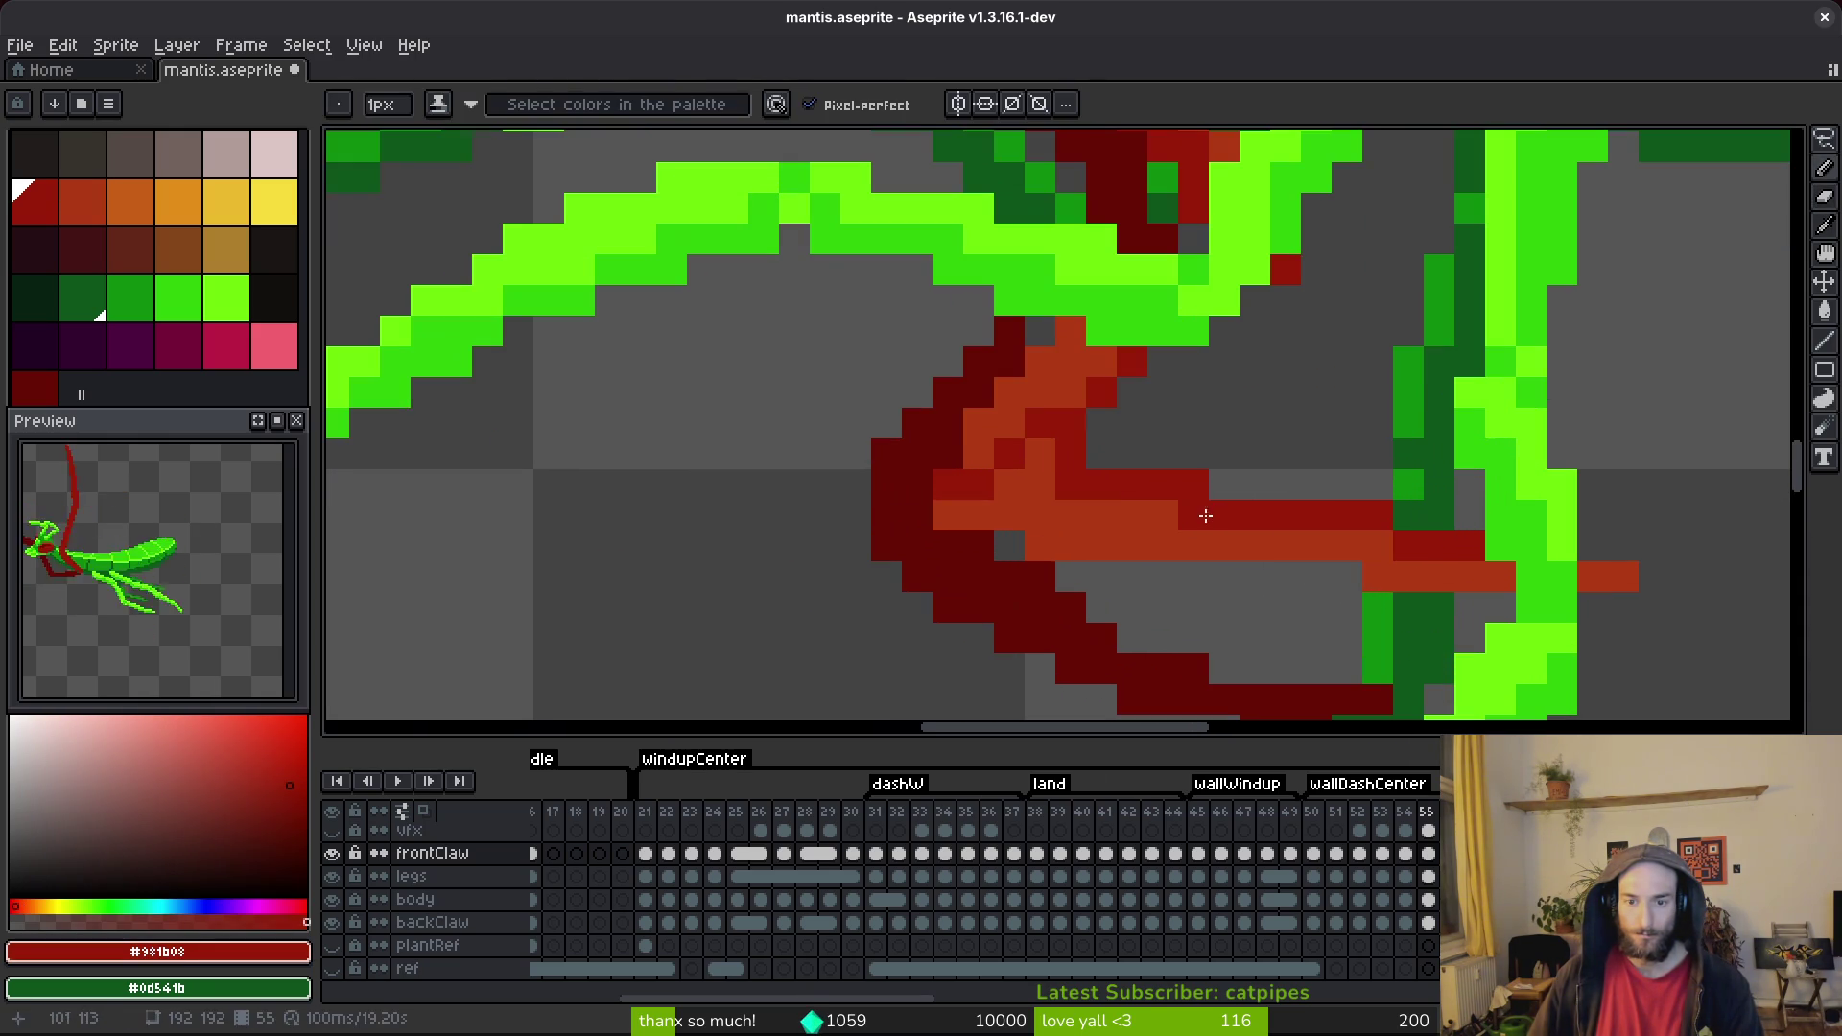
{"action": "left_click", "coordinate": [952, 509], "text": "alt"}
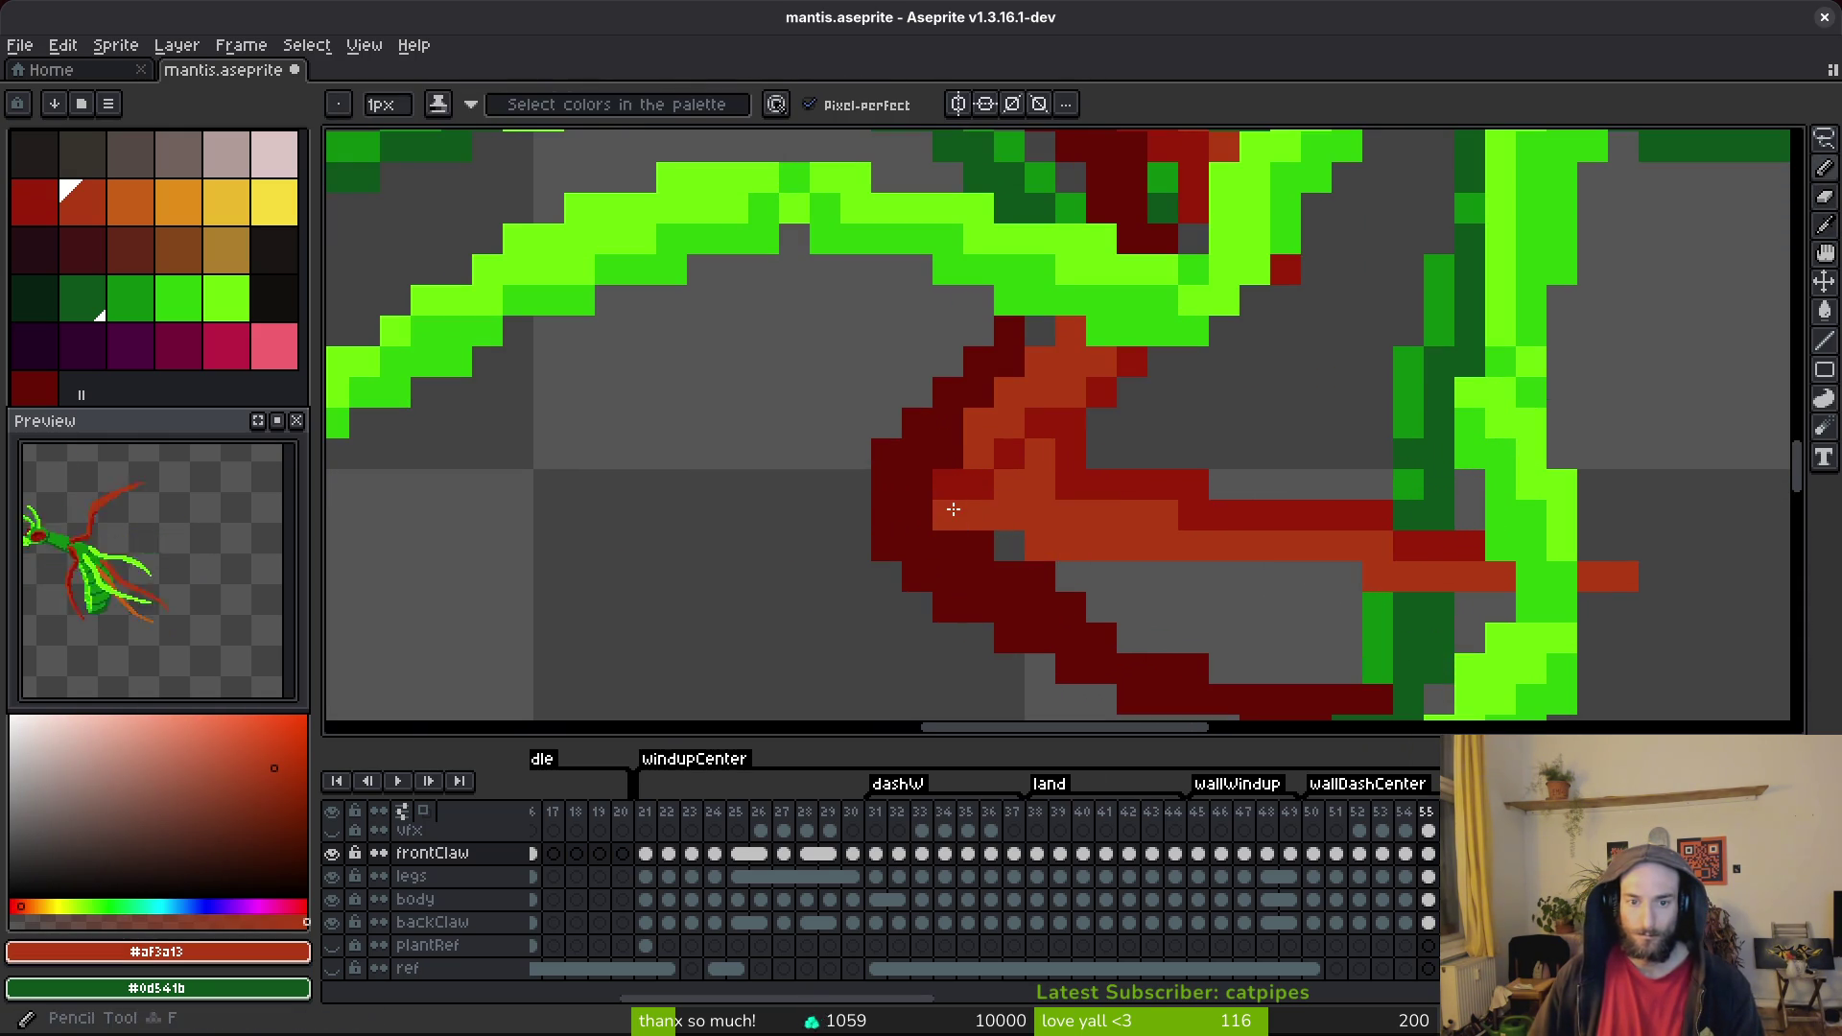
{"action": "left_click", "coordinate": [950, 484]}
{"action": "left_click", "coordinate": [1065, 487]}
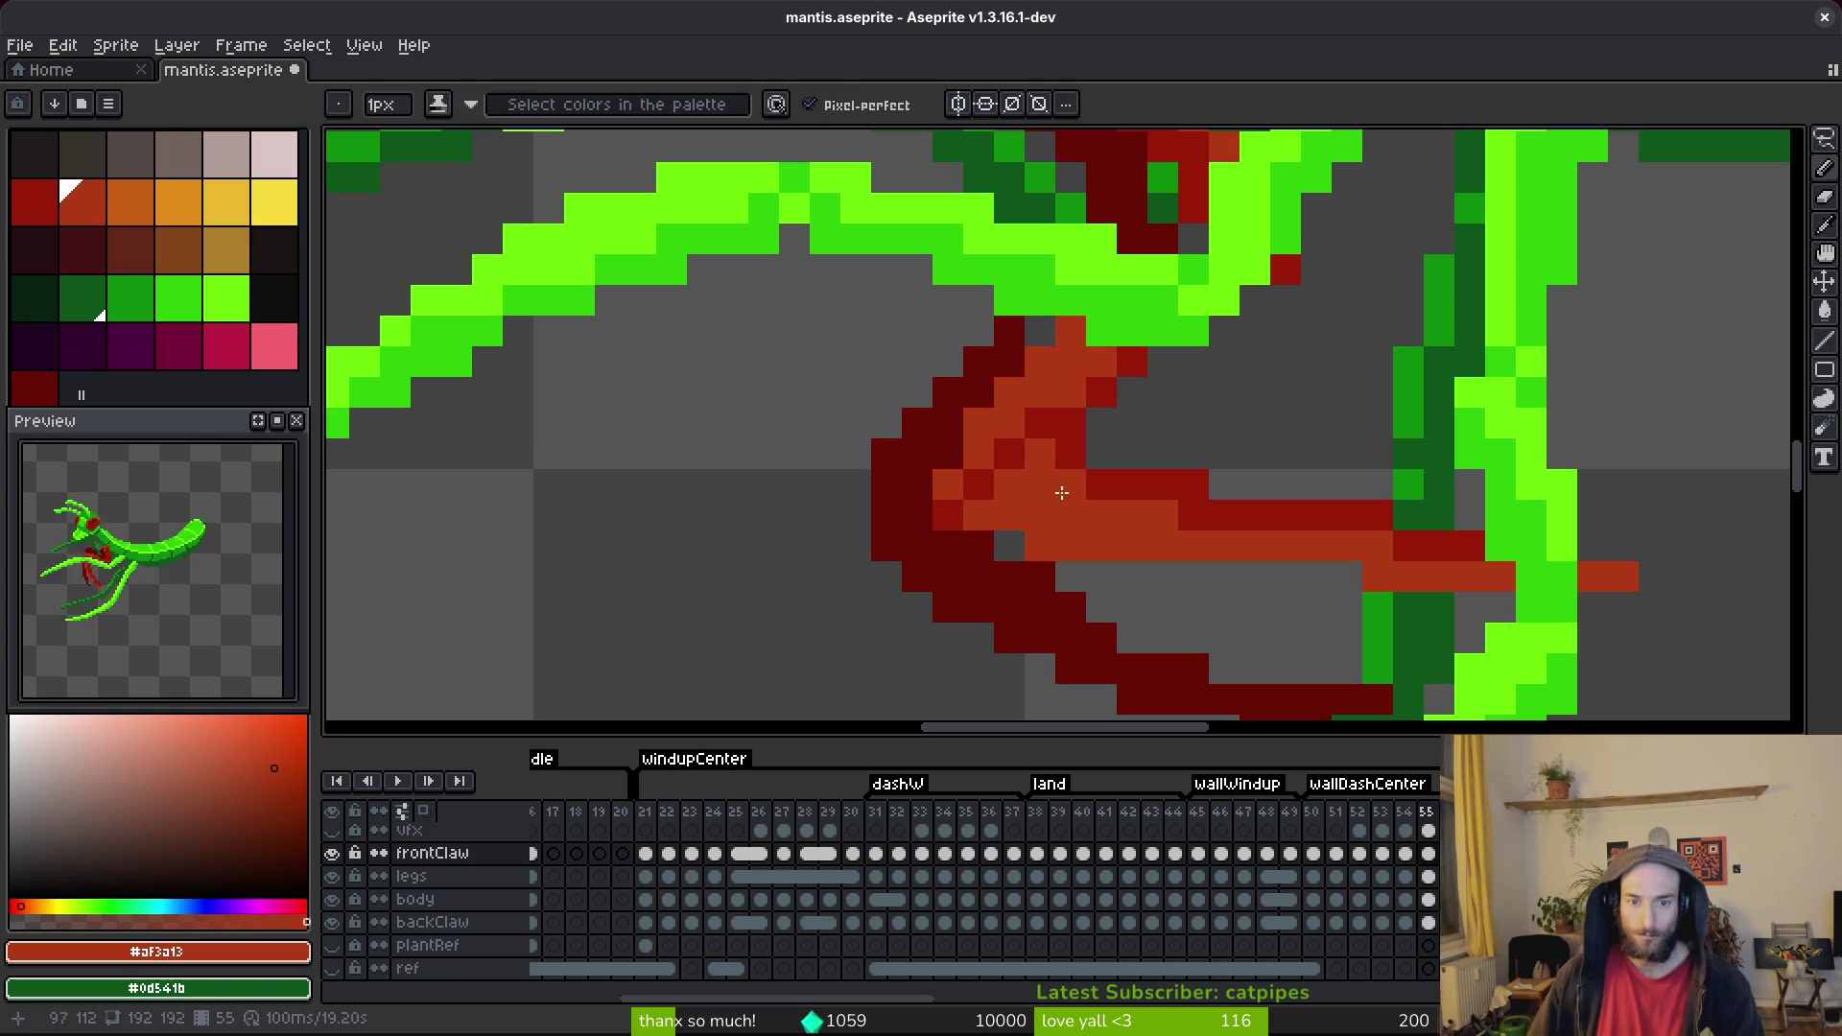
Sample dark red #981b08 from the claw and undo a stray red pixel.
{"action": "scroll", "coordinate": [1073, 474], "scroll_direction": "up", "scroll_amount": 1}
{"action": "left_click", "coordinate": [986, 383], "text": "alt"}
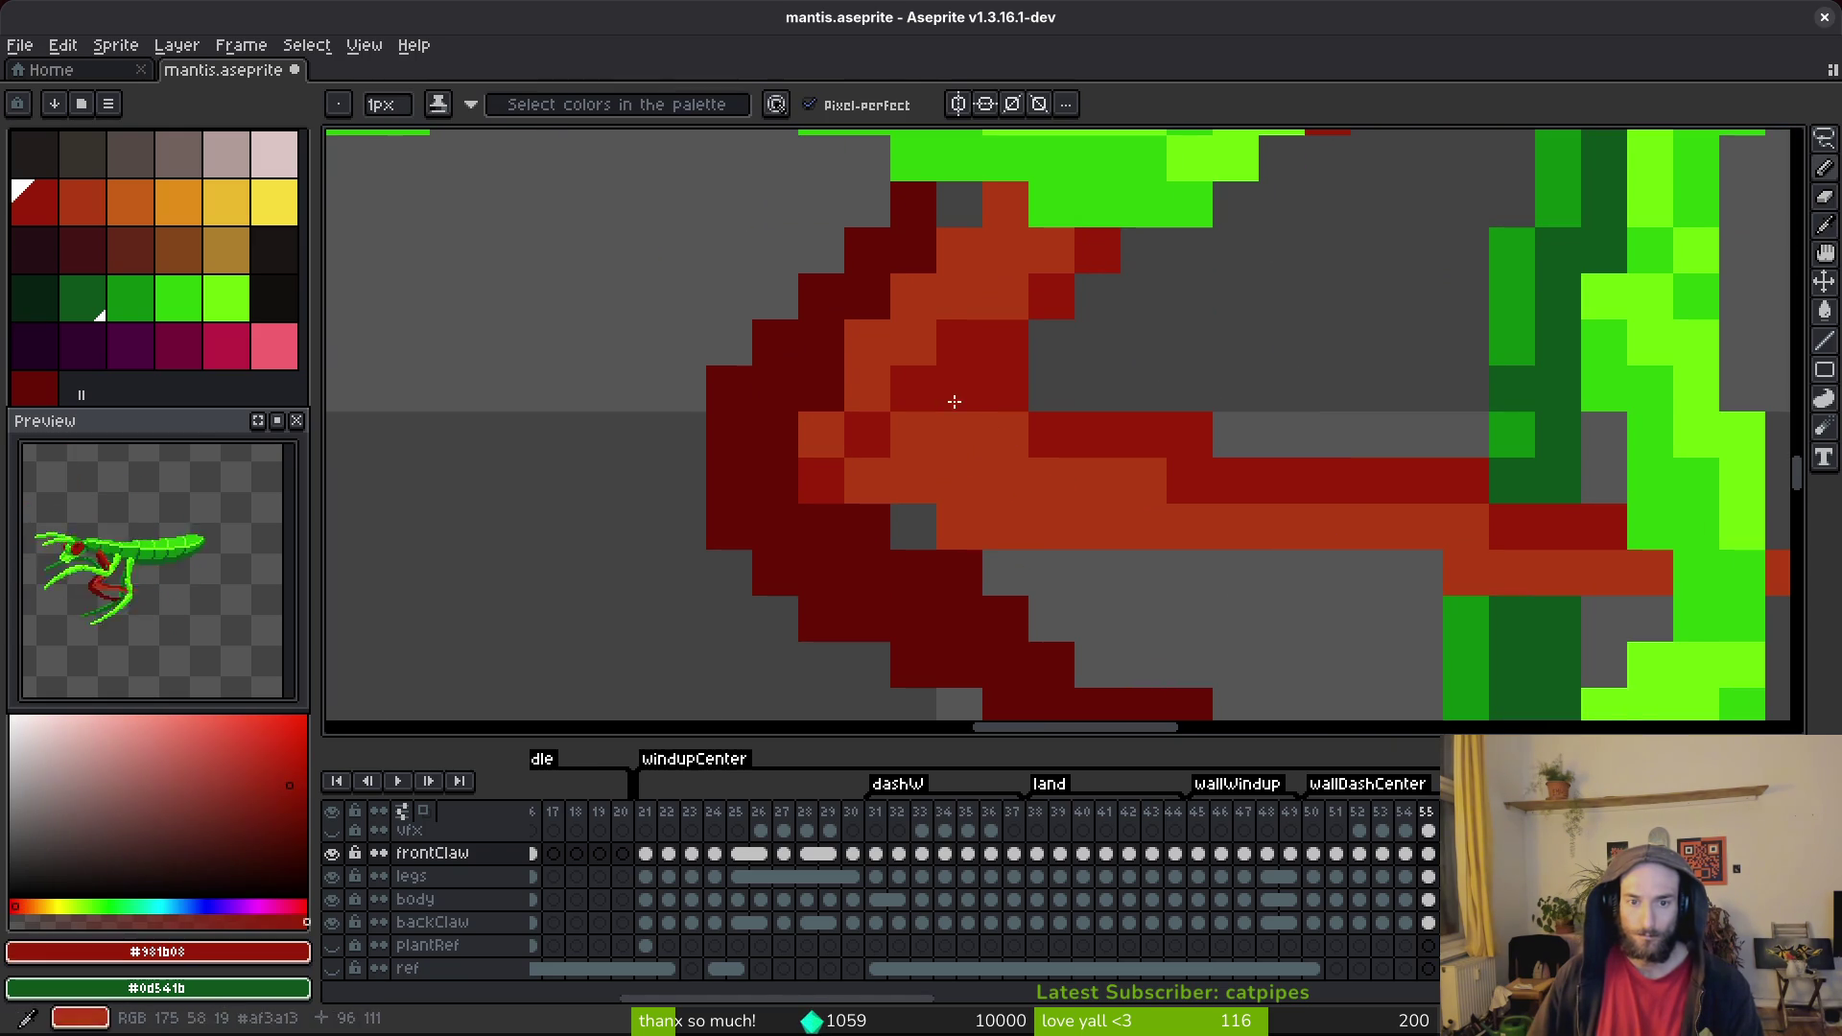
{"action": "scroll", "coordinate": [1094, 422], "scroll_direction": "down", "scroll_amount": 3}
{"action": "scroll", "coordinate": [1102, 371], "scroll_direction": "up", "scroll_amount": 3}
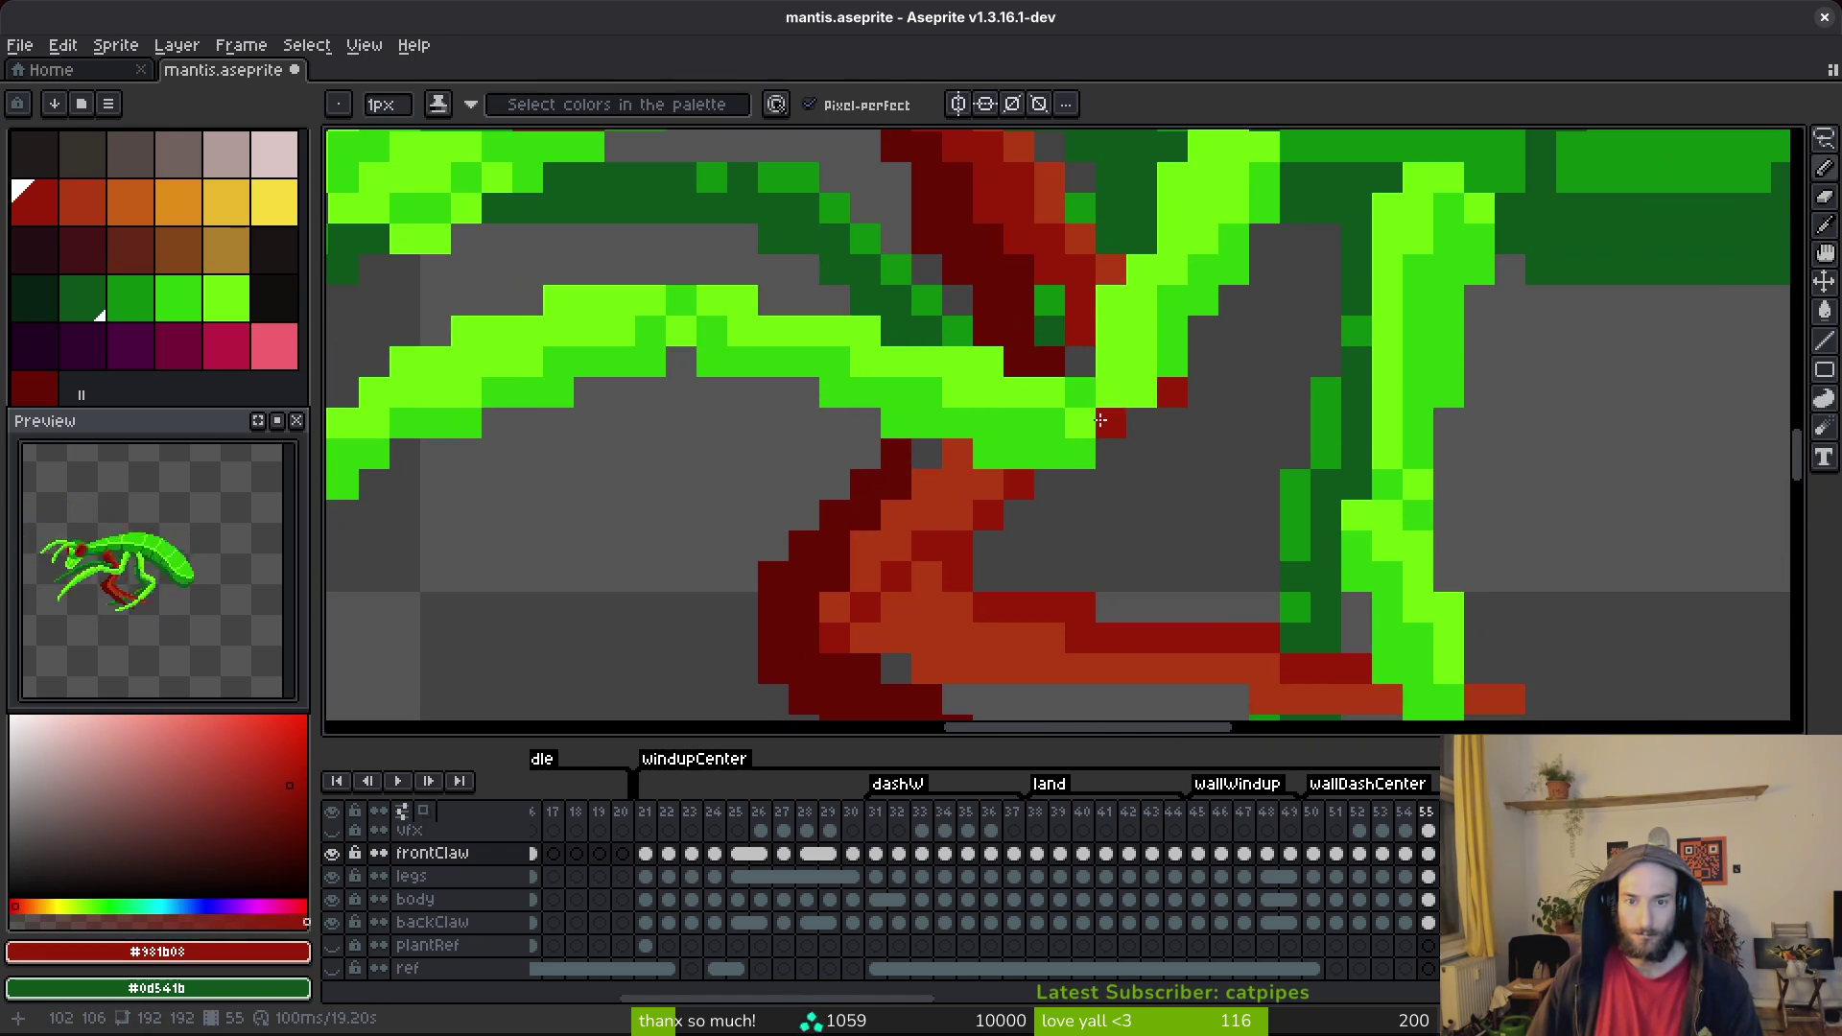
{"action": "key", "text": "alt"}
{"action": "key", "text": "ctrl+z"}
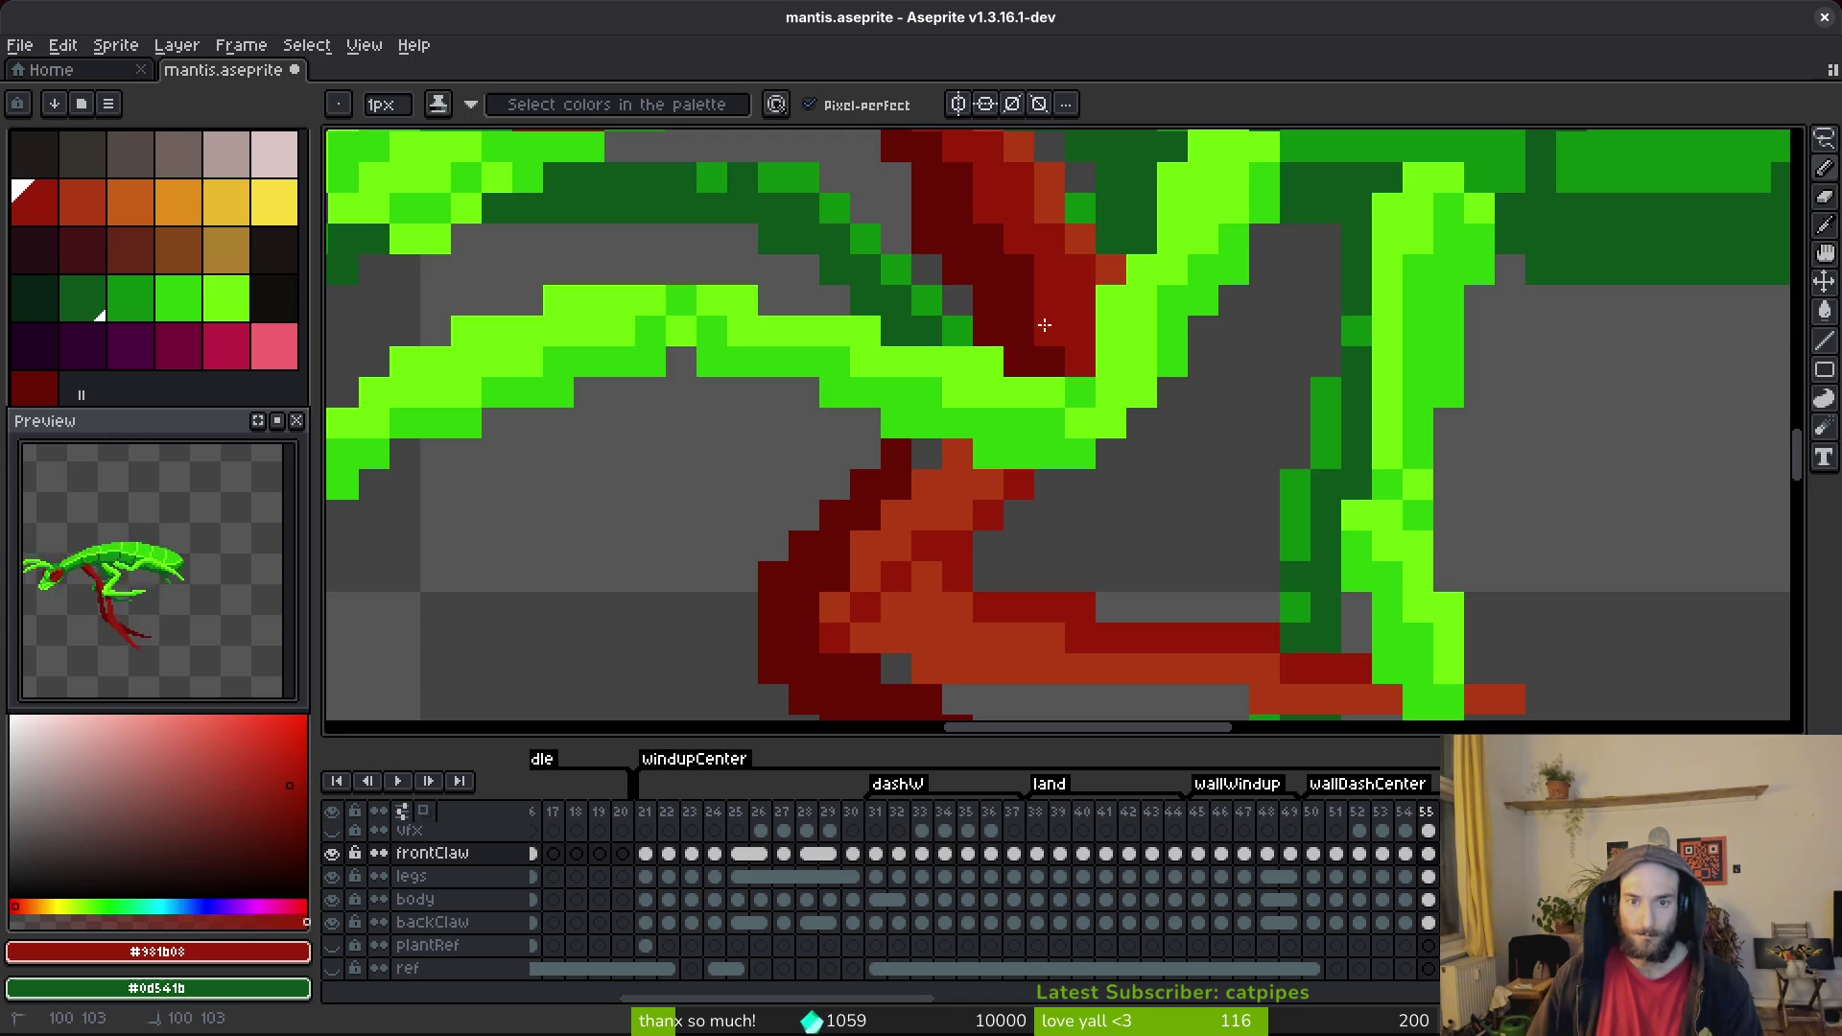
Add a dark red #981b08 pixel to the front claw on frame 55.
{"action": "scroll", "coordinate": [1044, 325], "scroll_direction": "up", "scroll_amount": 2}
{"action": "left_click", "coordinate": [1098, 353], "text": "alt"}
{"action": "key", "text": "e"}
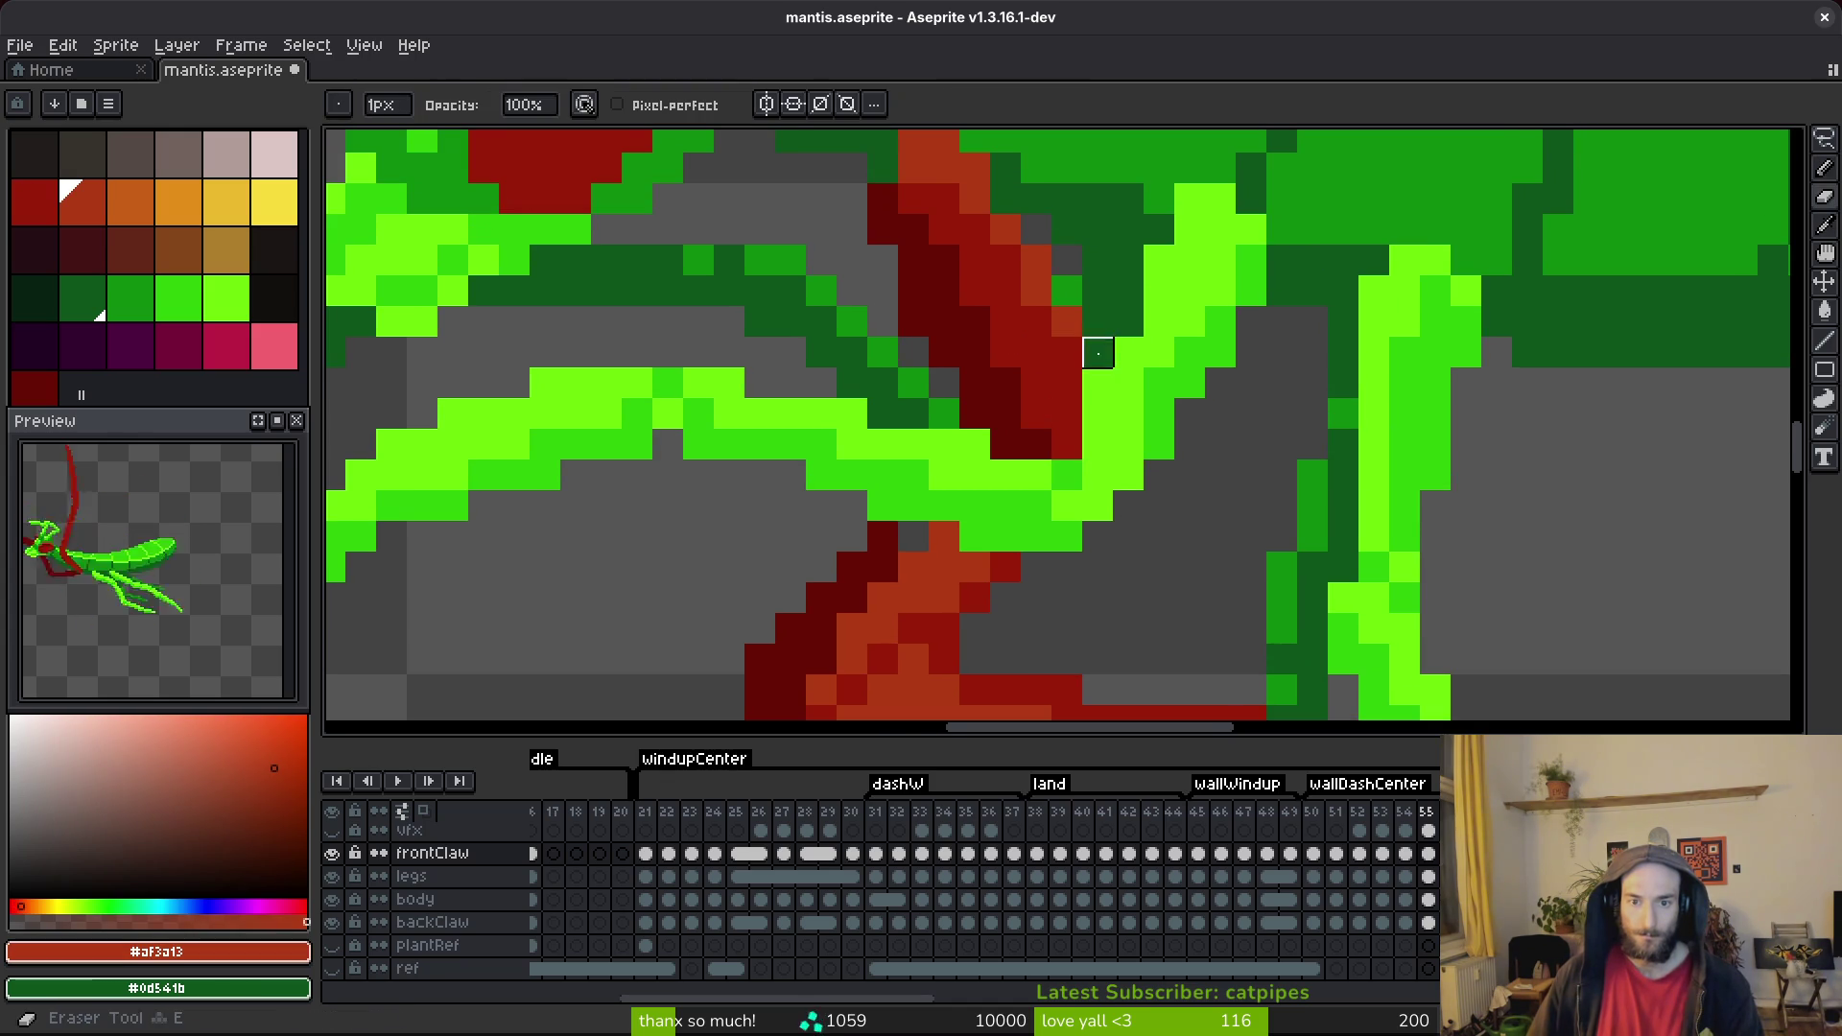
{"action": "scroll", "coordinate": [1099, 353], "scroll_direction": "down", "scroll_amount": 3}
{"action": "key", "text": "b"}
{"action": "scroll", "coordinate": [1112, 403], "scroll_direction": "up", "scroll_amount": 2}
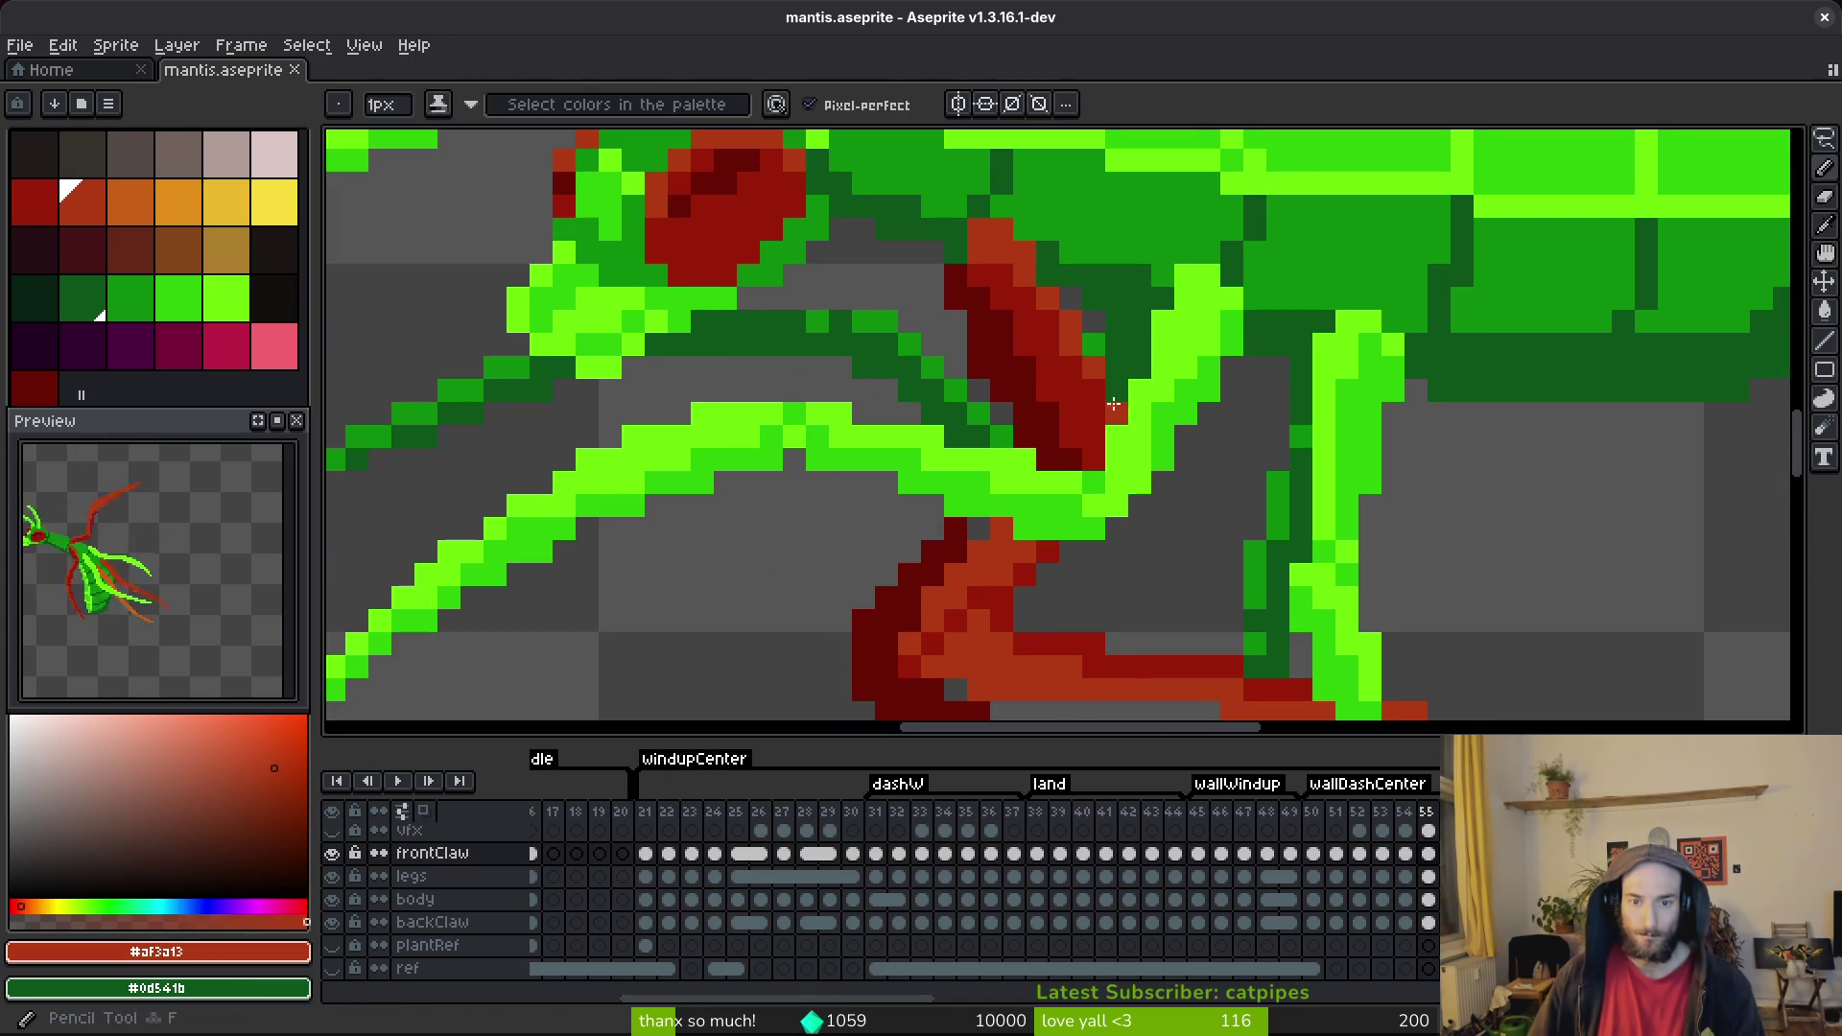
{"action": "scroll", "coordinate": [1113, 403], "scroll_direction": "down", "scroll_amount": 3}
{"action": "left_click", "coordinate": [1038, 343], "text": "alt"}
{"action": "left_click", "coordinate": [1042, 411]}
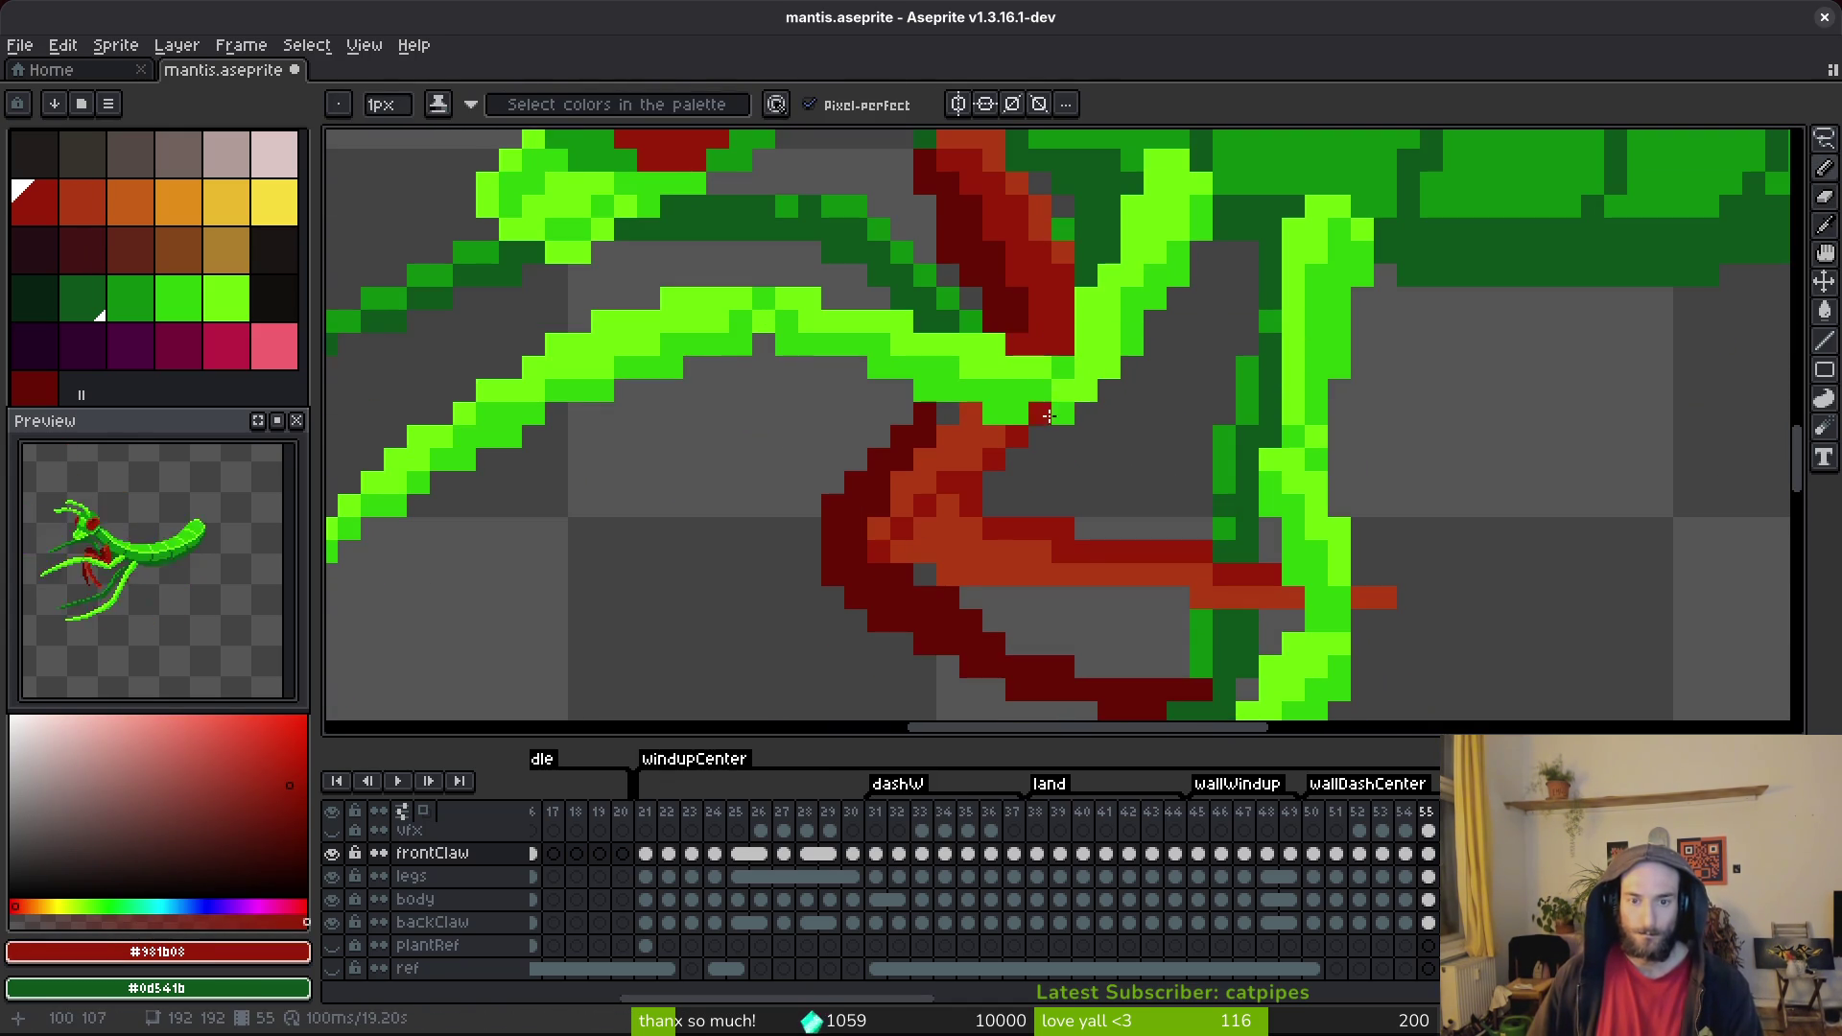
Save mantis.aseprite and advance to frame 56.
{"action": "key", "text": "ctrl+s"}
{"action": "scroll", "coordinate": [1043, 411], "scroll_direction": "down", "scroll_amount": 3}
{"action": "scroll", "coordinate": [1104, 468], "scroll_direction": "up", "scroll_amount": 3}
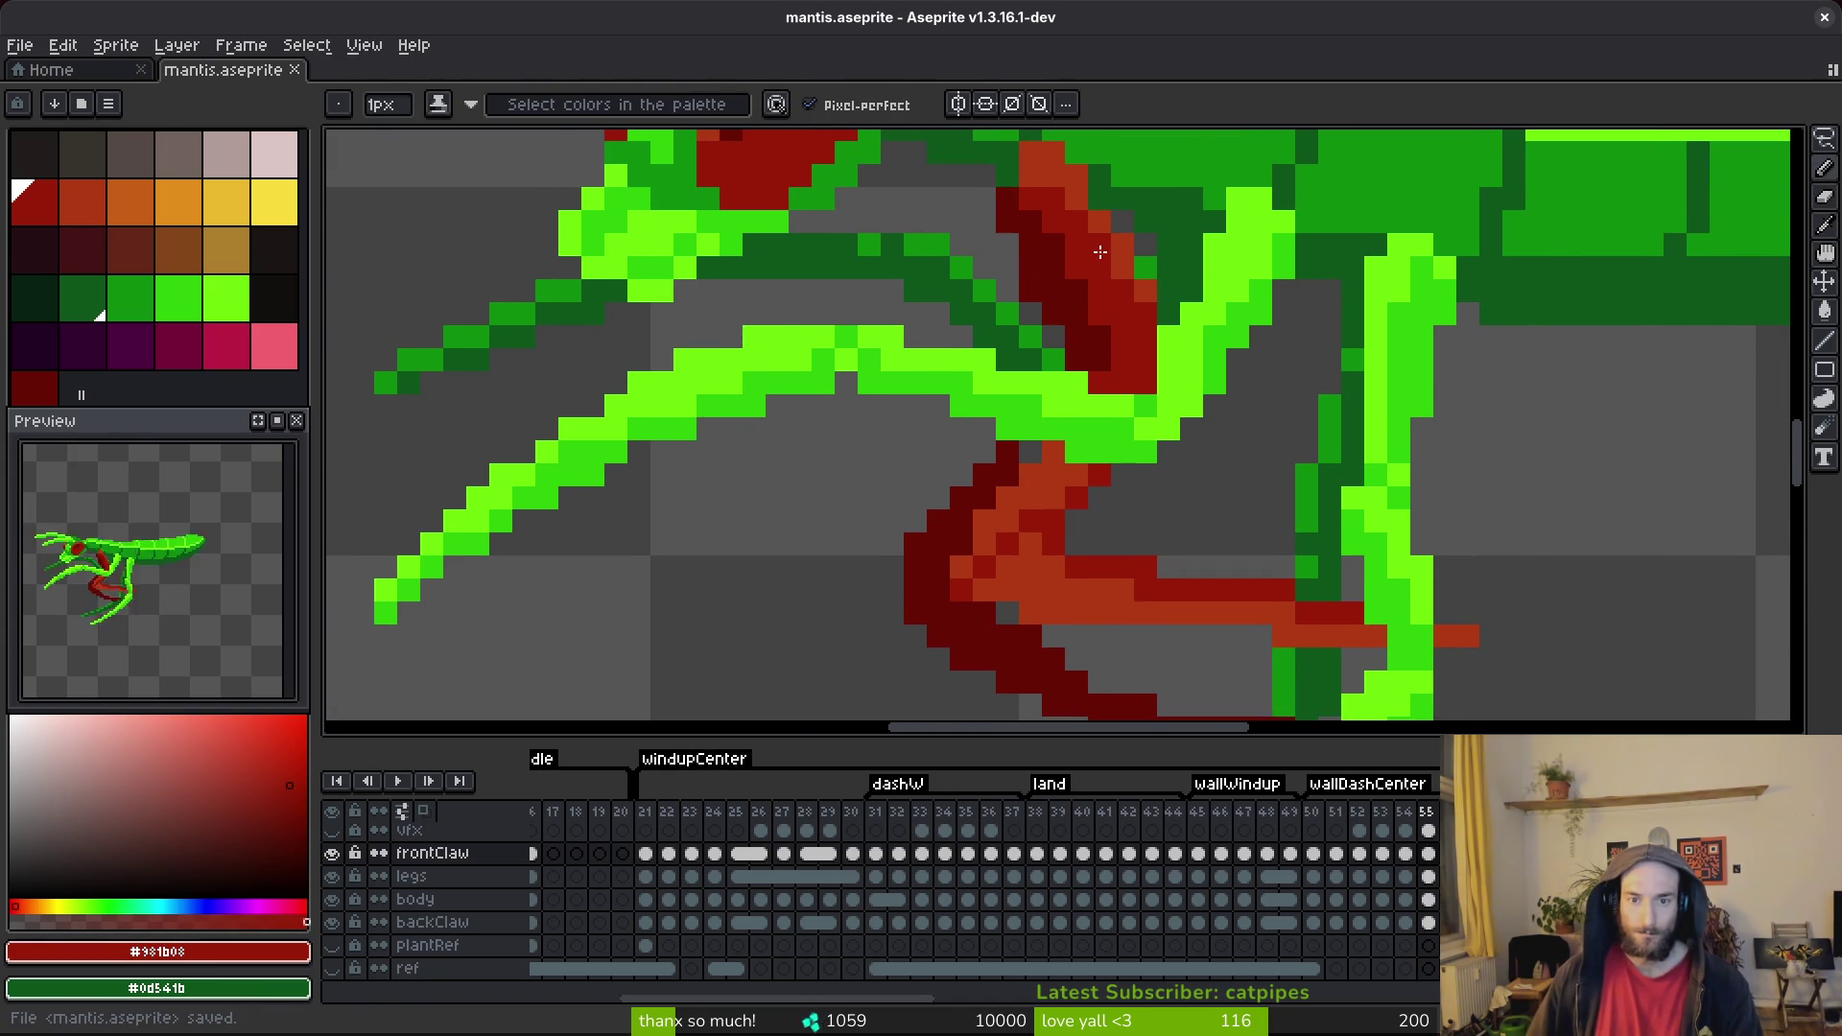
{"action": "scroll", "coordinate": [1103, 252], "scroll_direction": "down", "scroll_amount": 3}
{"action": "scroll", "coordinate": [1067, 246], "scroll_direction": "up", "scroll_amount": 4}
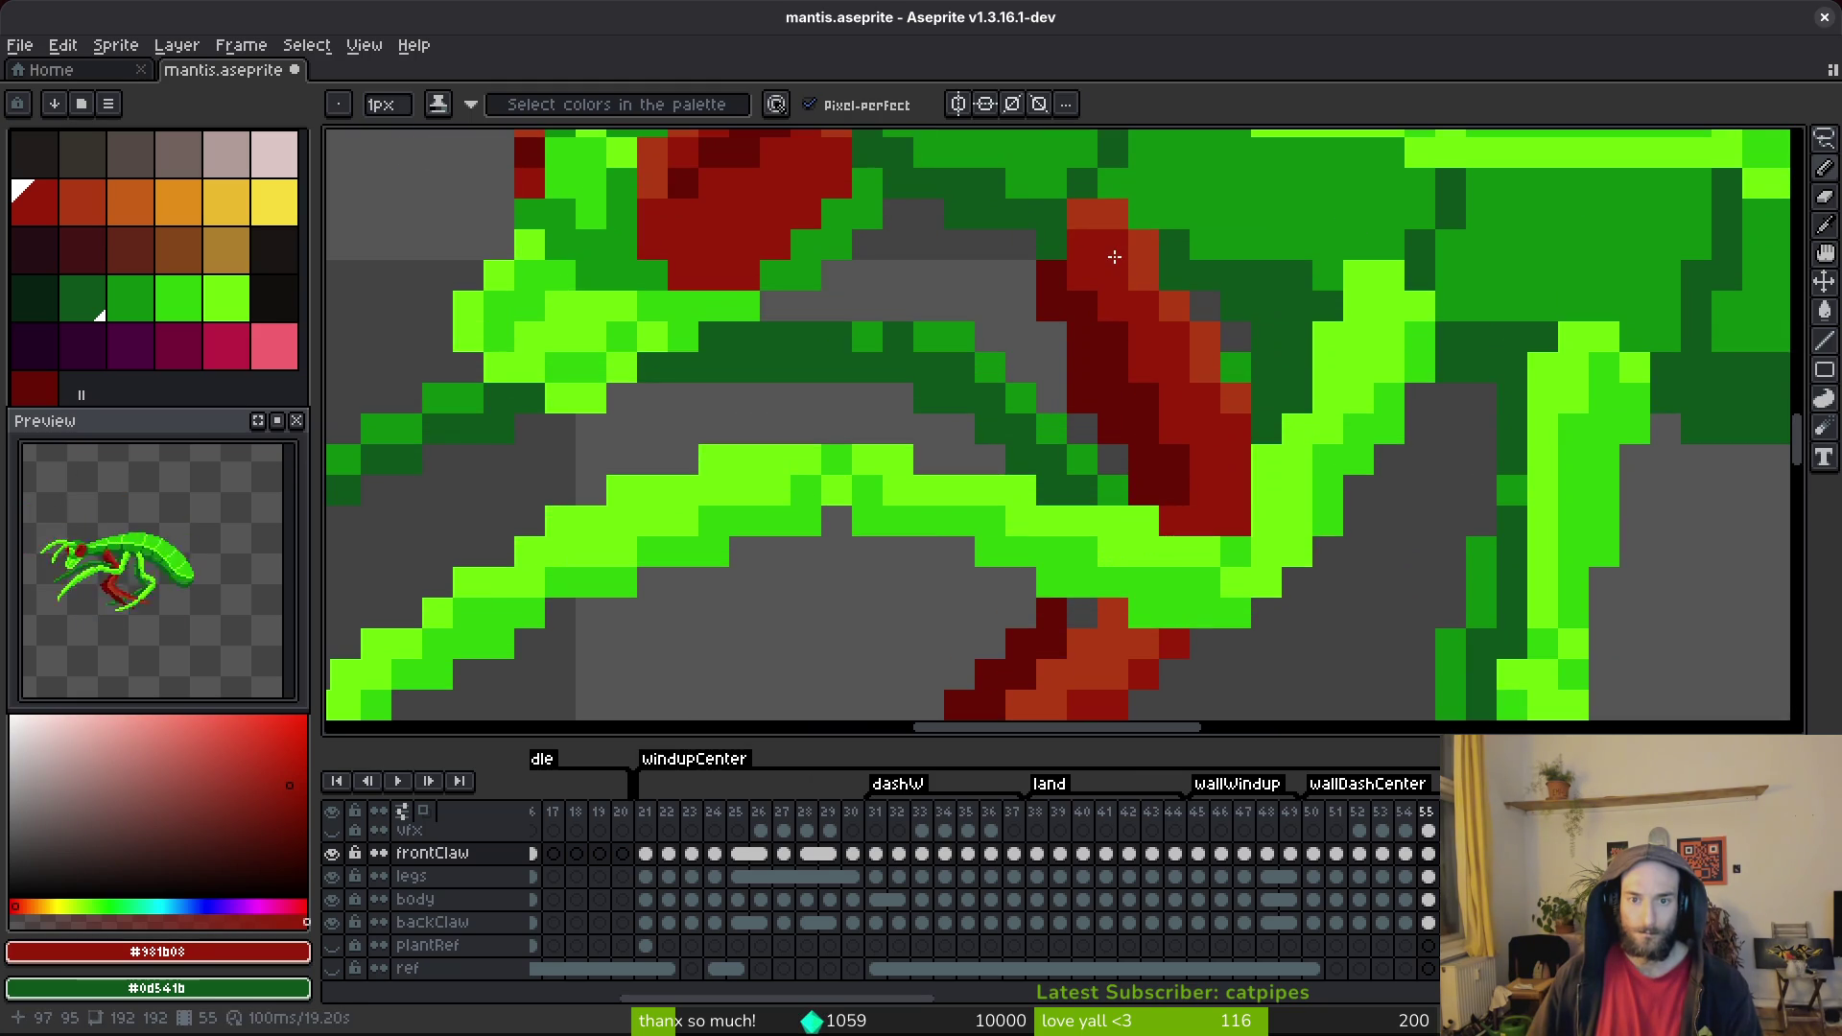
{"action": "scroll", "coordinate": [1114, 257], "scroll_direction": "down", "scroll_amount": 3}
{"action": "key", "text": "Right"}
Paint two orange-red #af3a13 pixels on the front claw of frame 56.
{"action": "scroll", "coordinate": [1173, 302], "scroll_direction": "up", "scroll_amount": 4}
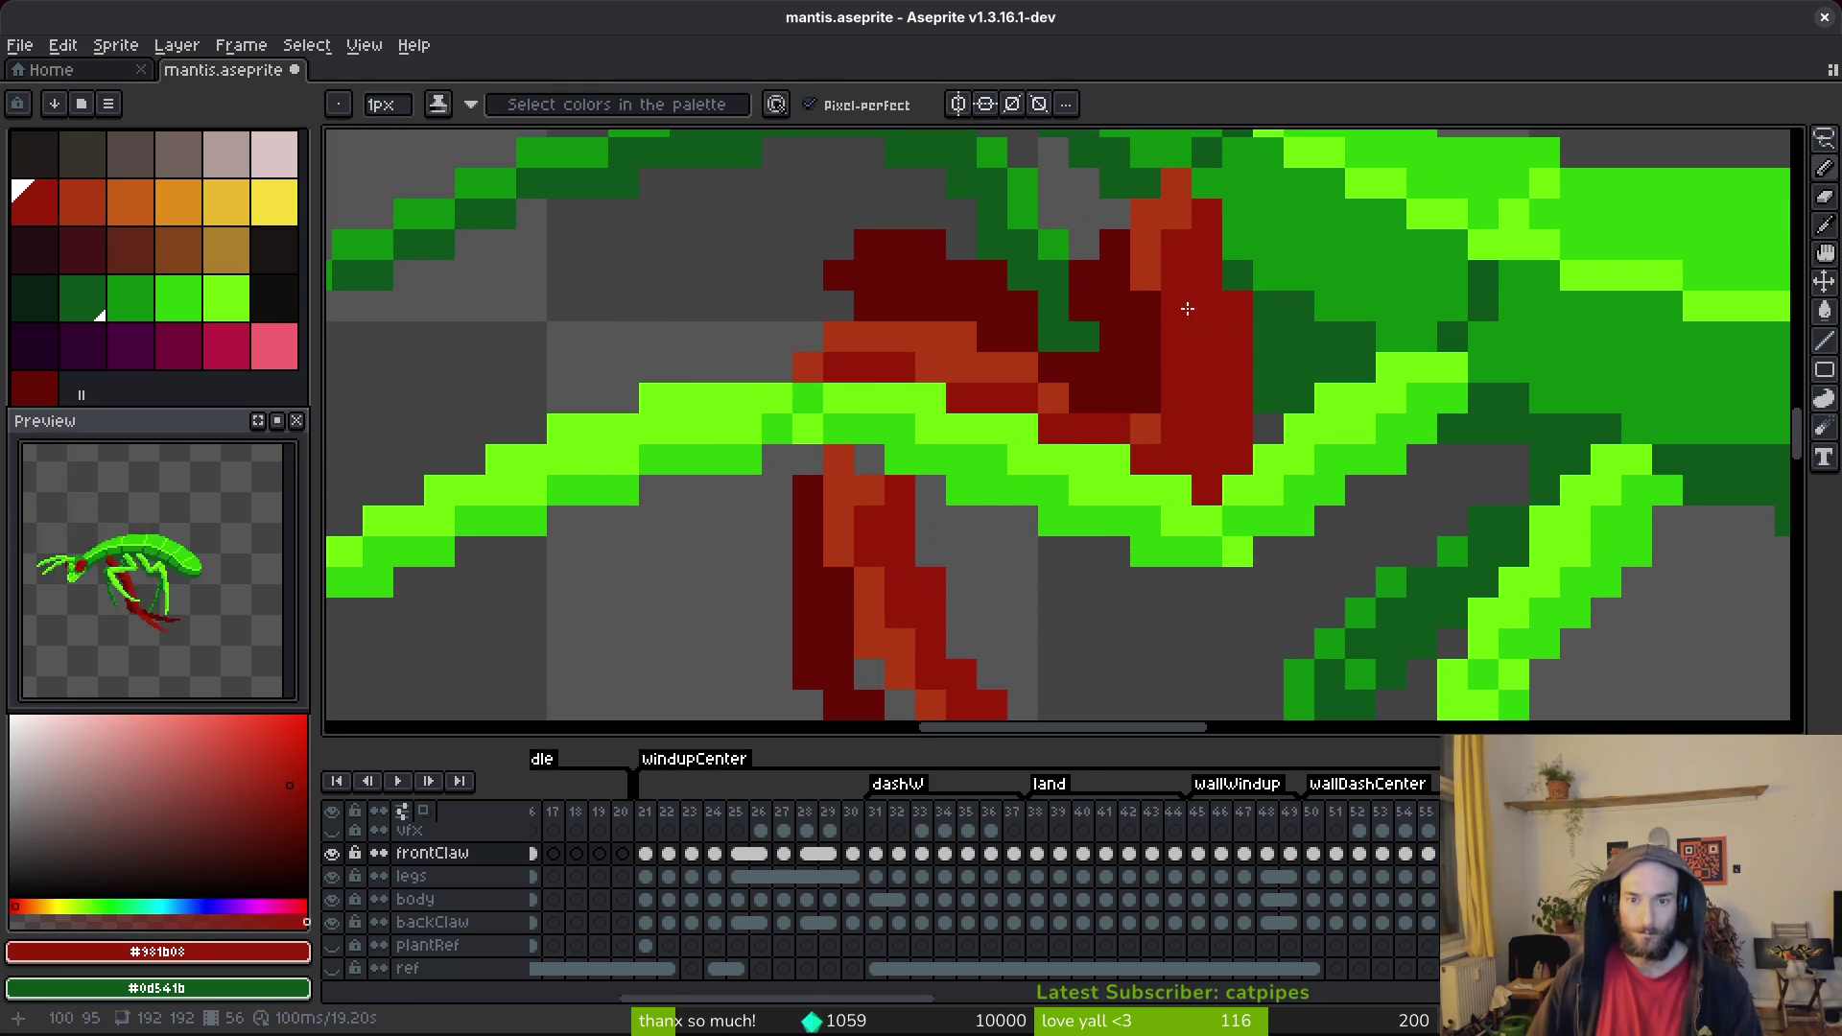
{"action": "left_click", "coordinate": [1182, 185], "text": "alt"}
{"action": "left_click", "coordinate": [1214, 234]}
{"action": "left_click", "coordinate": [1237, 307]}
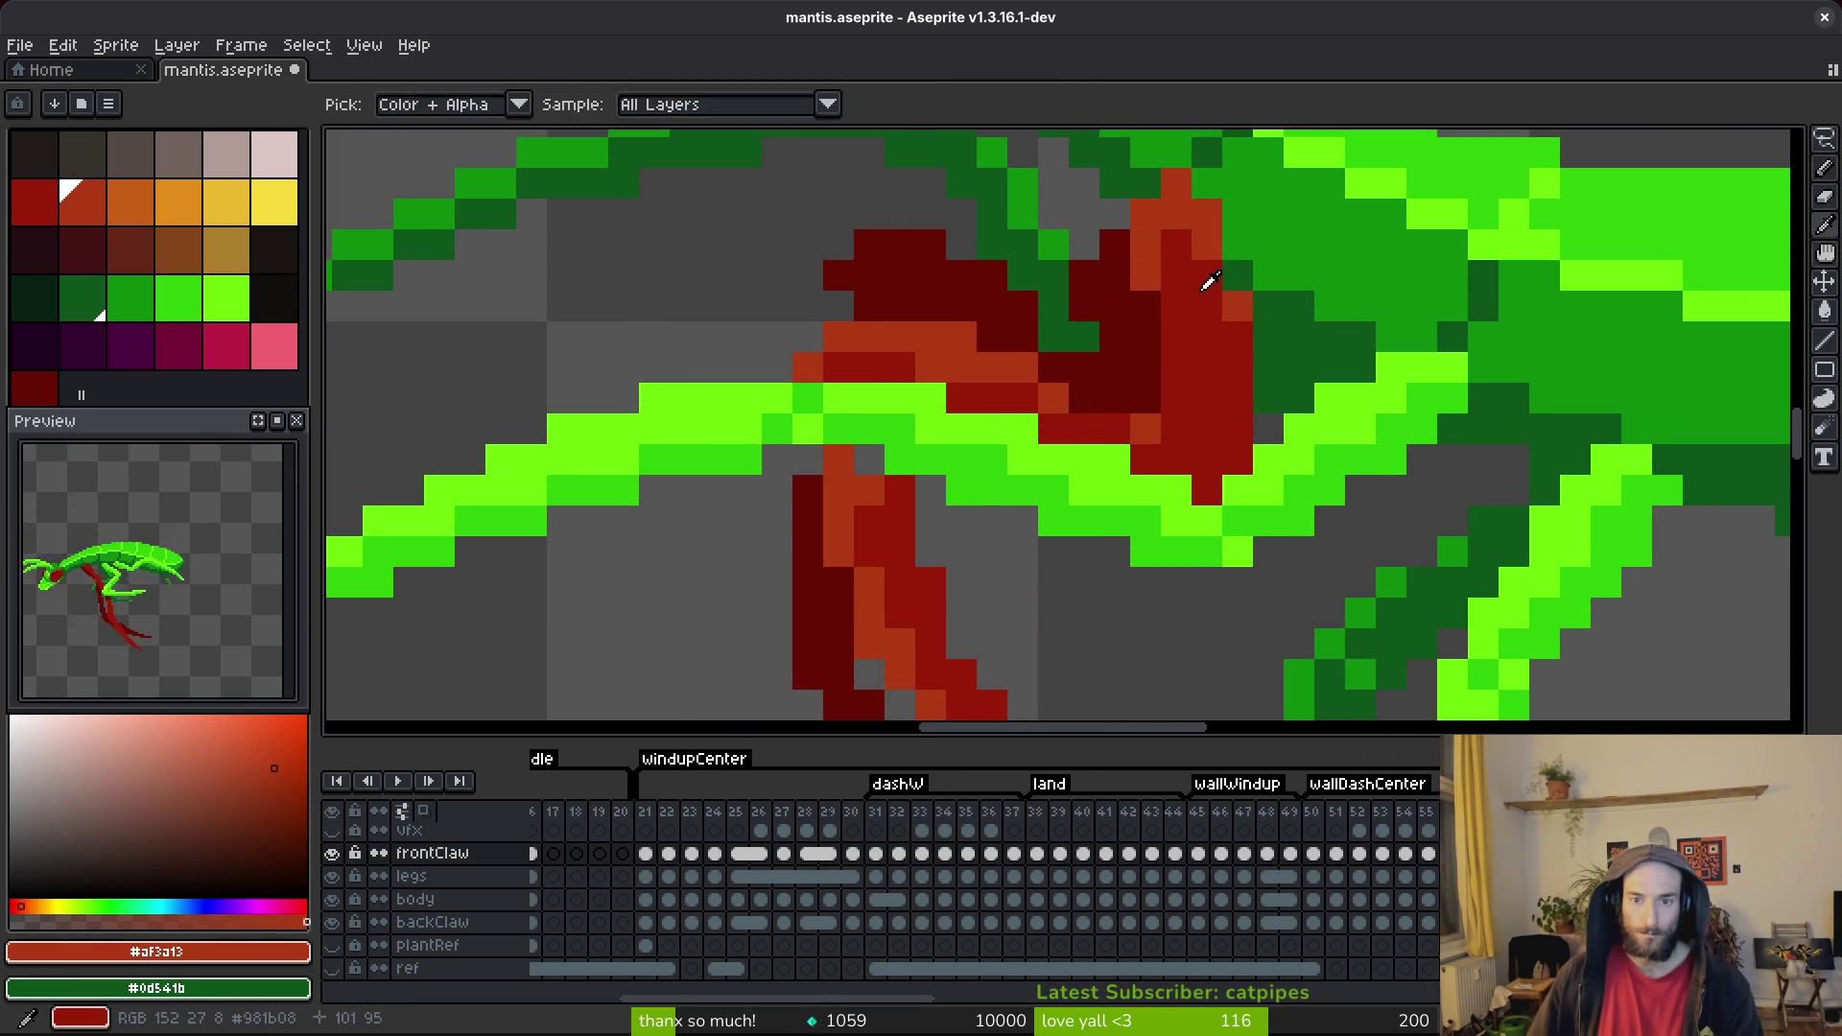
{"action": "left_click", "coordinate": [1190, 247], "text": "alt"}
{"action": "scroll", "coordinate": [1151, 278], "scroll_direction": "down", "scroll_amount": 3}
{"action": "key", "text": "Right"}
Draw an orange-red highlight along the claw and add red pixels to its tip.
{"action": "scroll", "coordinate": [960, 393], "scroll_direction": "up", "scroll_amount": 3}
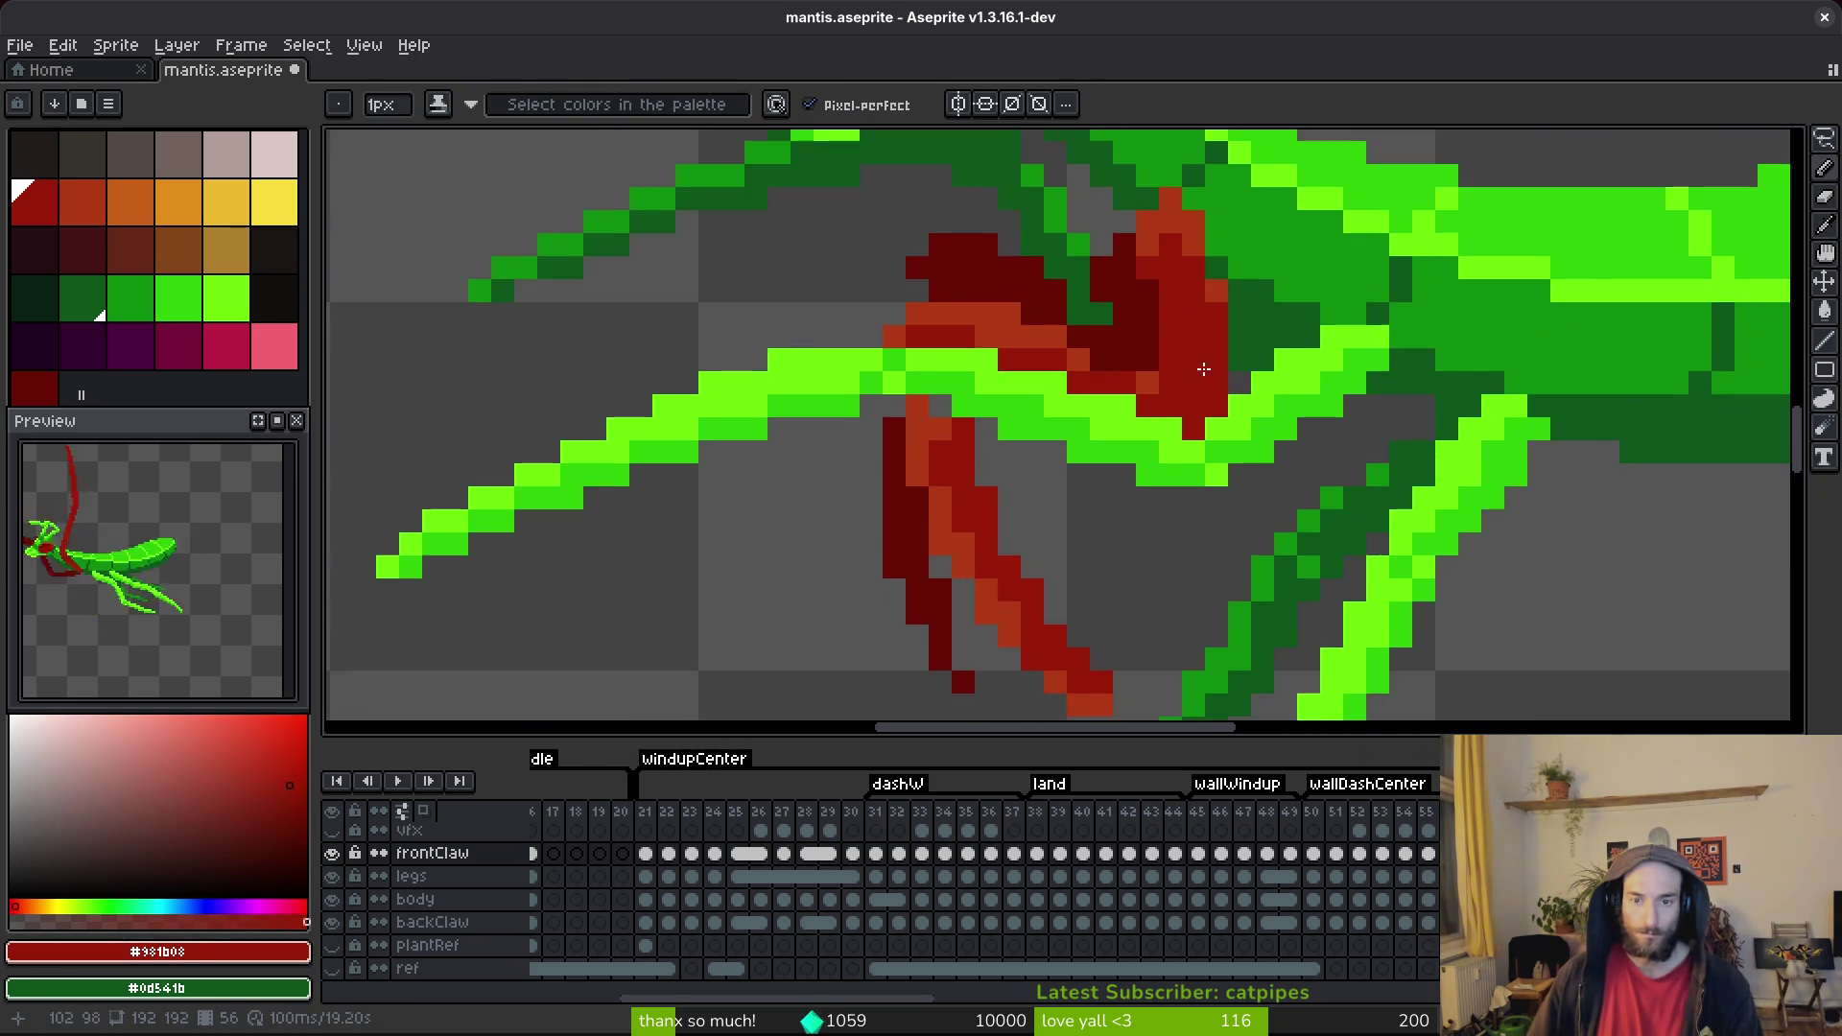
{"action": "left_click", "coordinate": [920, 427], "text": "alt"}
{"action": "left_click_drag", "start_coordinate": [926, 432], "coordinate": [927, 470]}
{"action": "scroll", "coordinate": [918, 437], "scroll_direction": "down", "scroll_amount": 2}
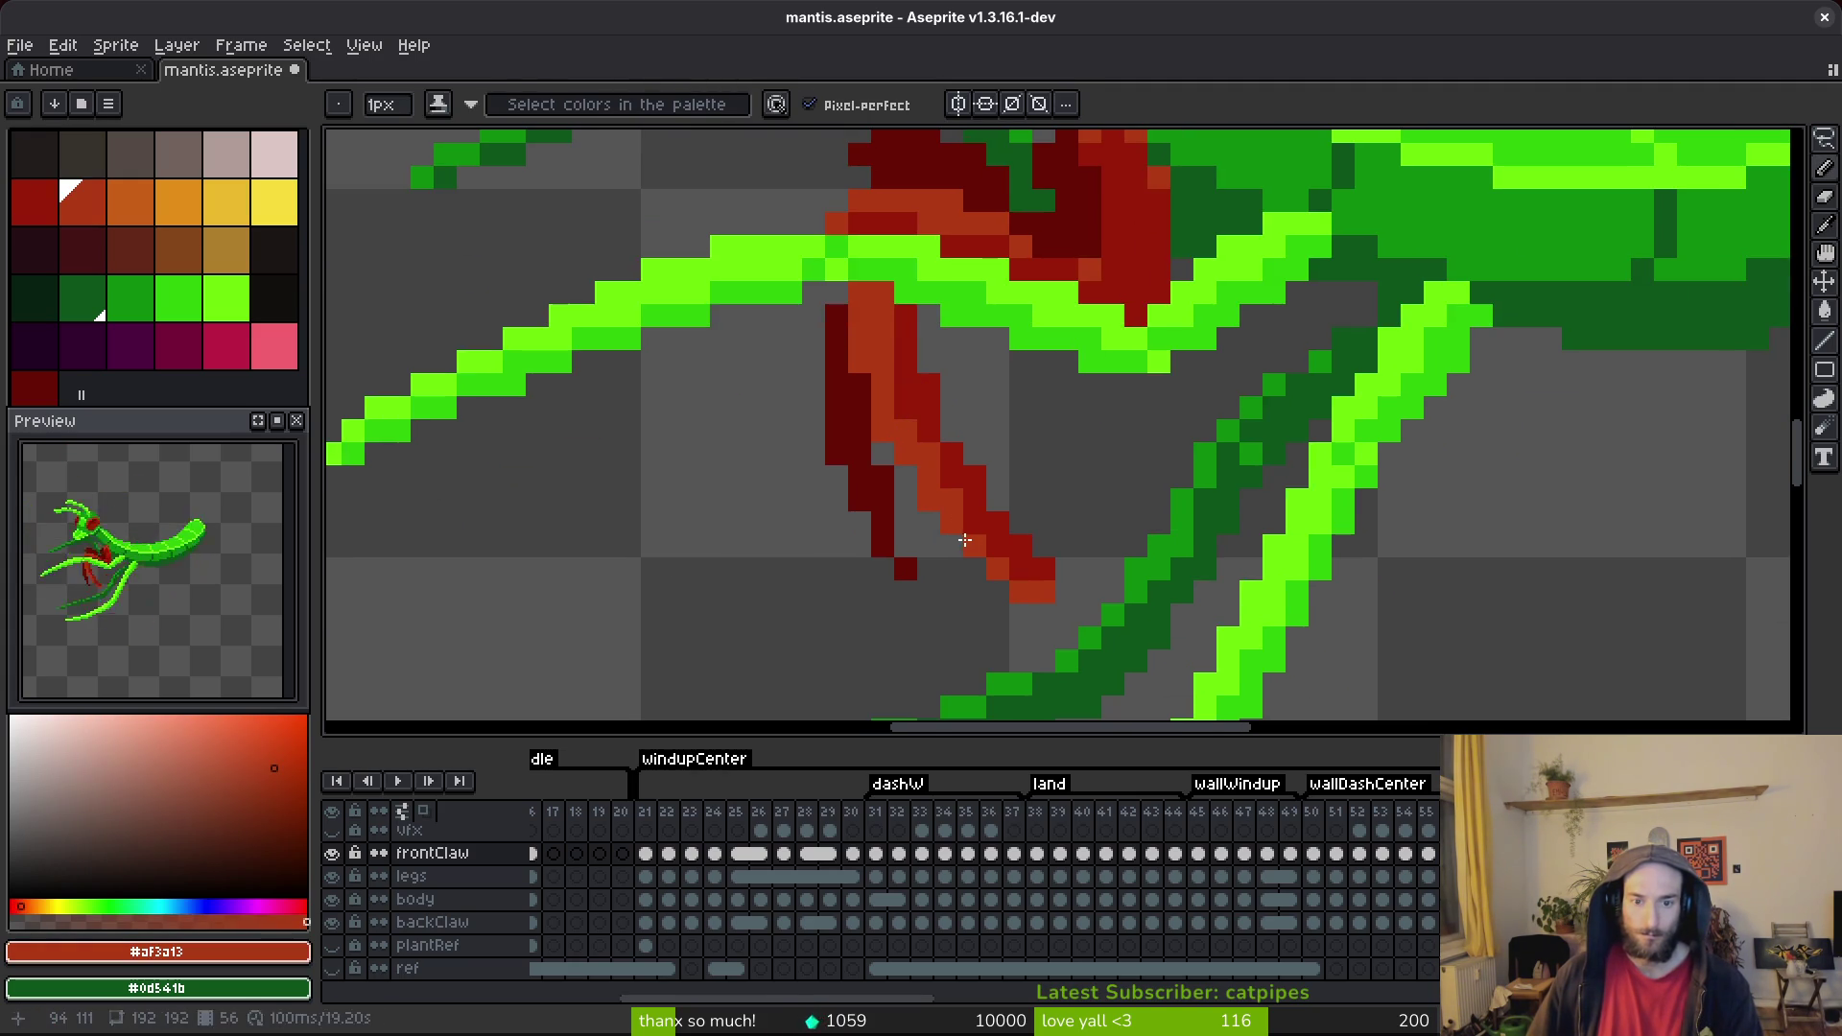
{"action": "left_click", "coordinate": [1055, 570], "text": "alt"}
{"action": "left_click", "coordinate": [1089, 616]}
{"action": "left_click", "coordinate": [1079, 617], "text": "alt"}
{"action": "scroll", "coordinate": [1155, 537], "scroll_direction": "down", "scroll_amount": 3}
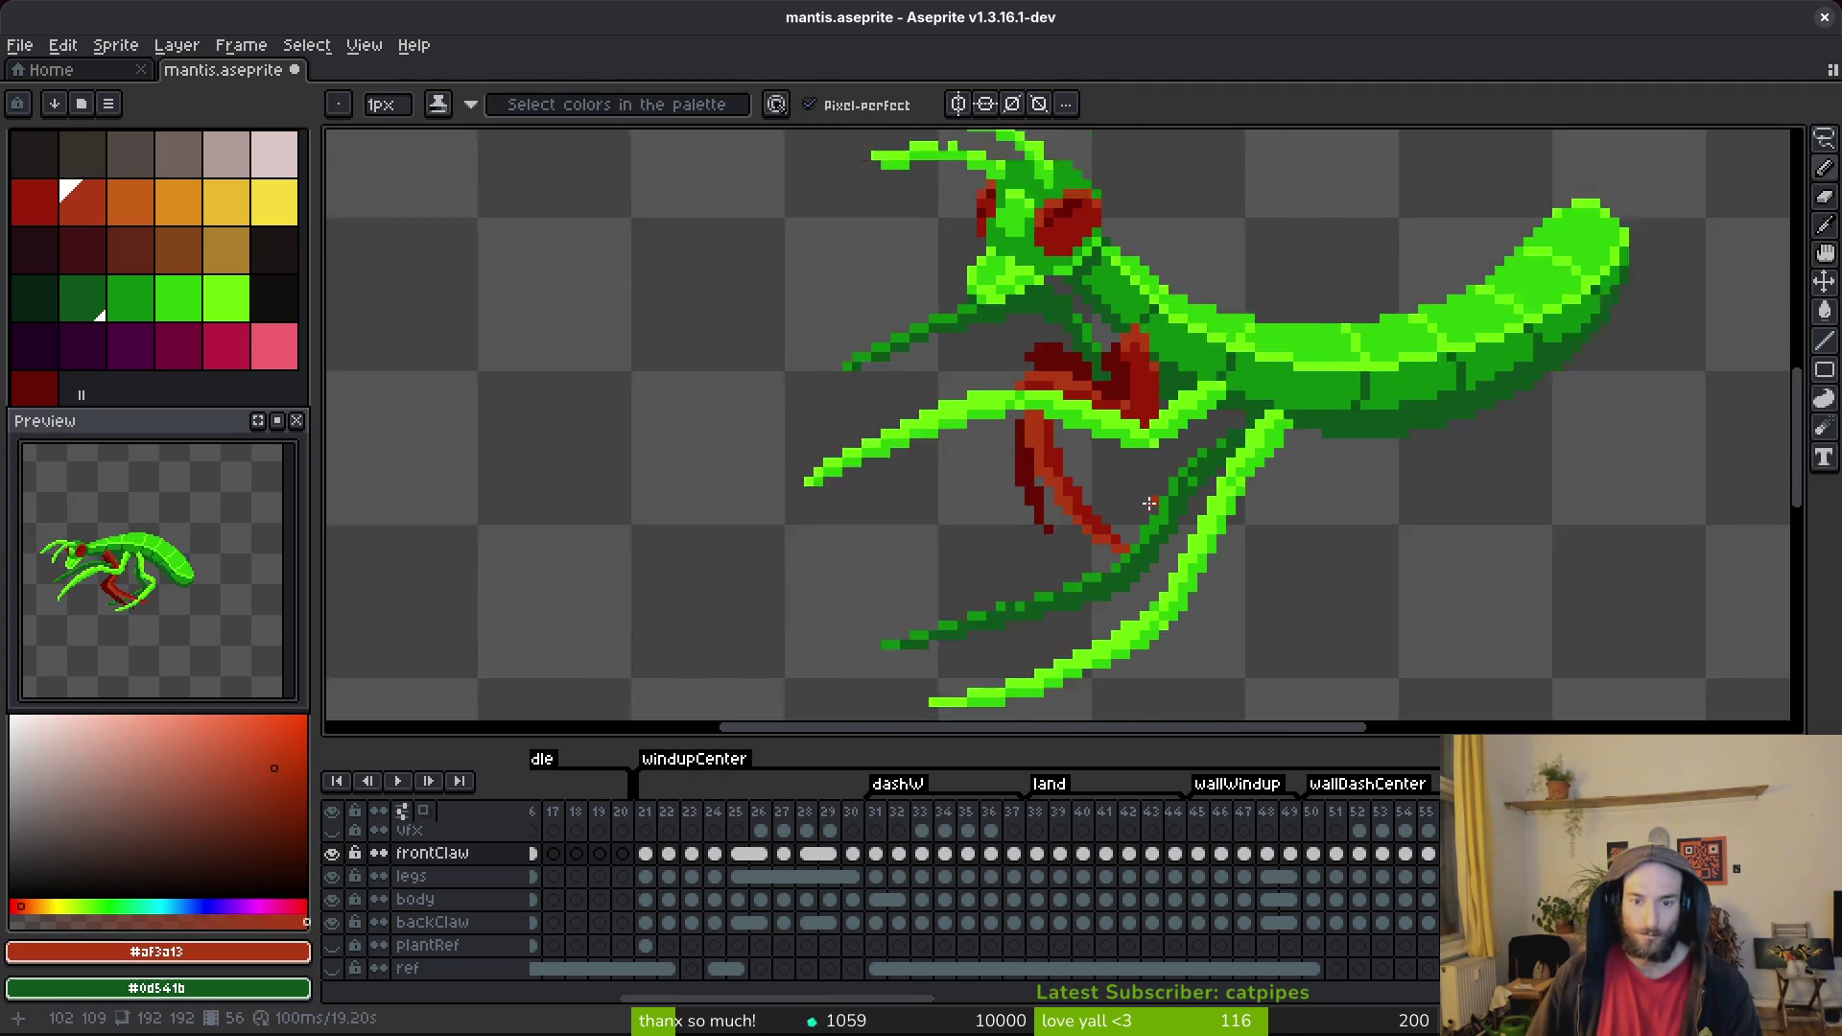
{"action": "scroll", "coordinate": [1103, 518], "scroll_direction": "up", "scroll_amount": 3}
Touch up another claw pixel in orange-red #af3a13 and save the sprite.
{"action": "key", "text": "ctrl+s"}
{"action": "left_click", "coordinate": [999, 449], "text": "alt"}
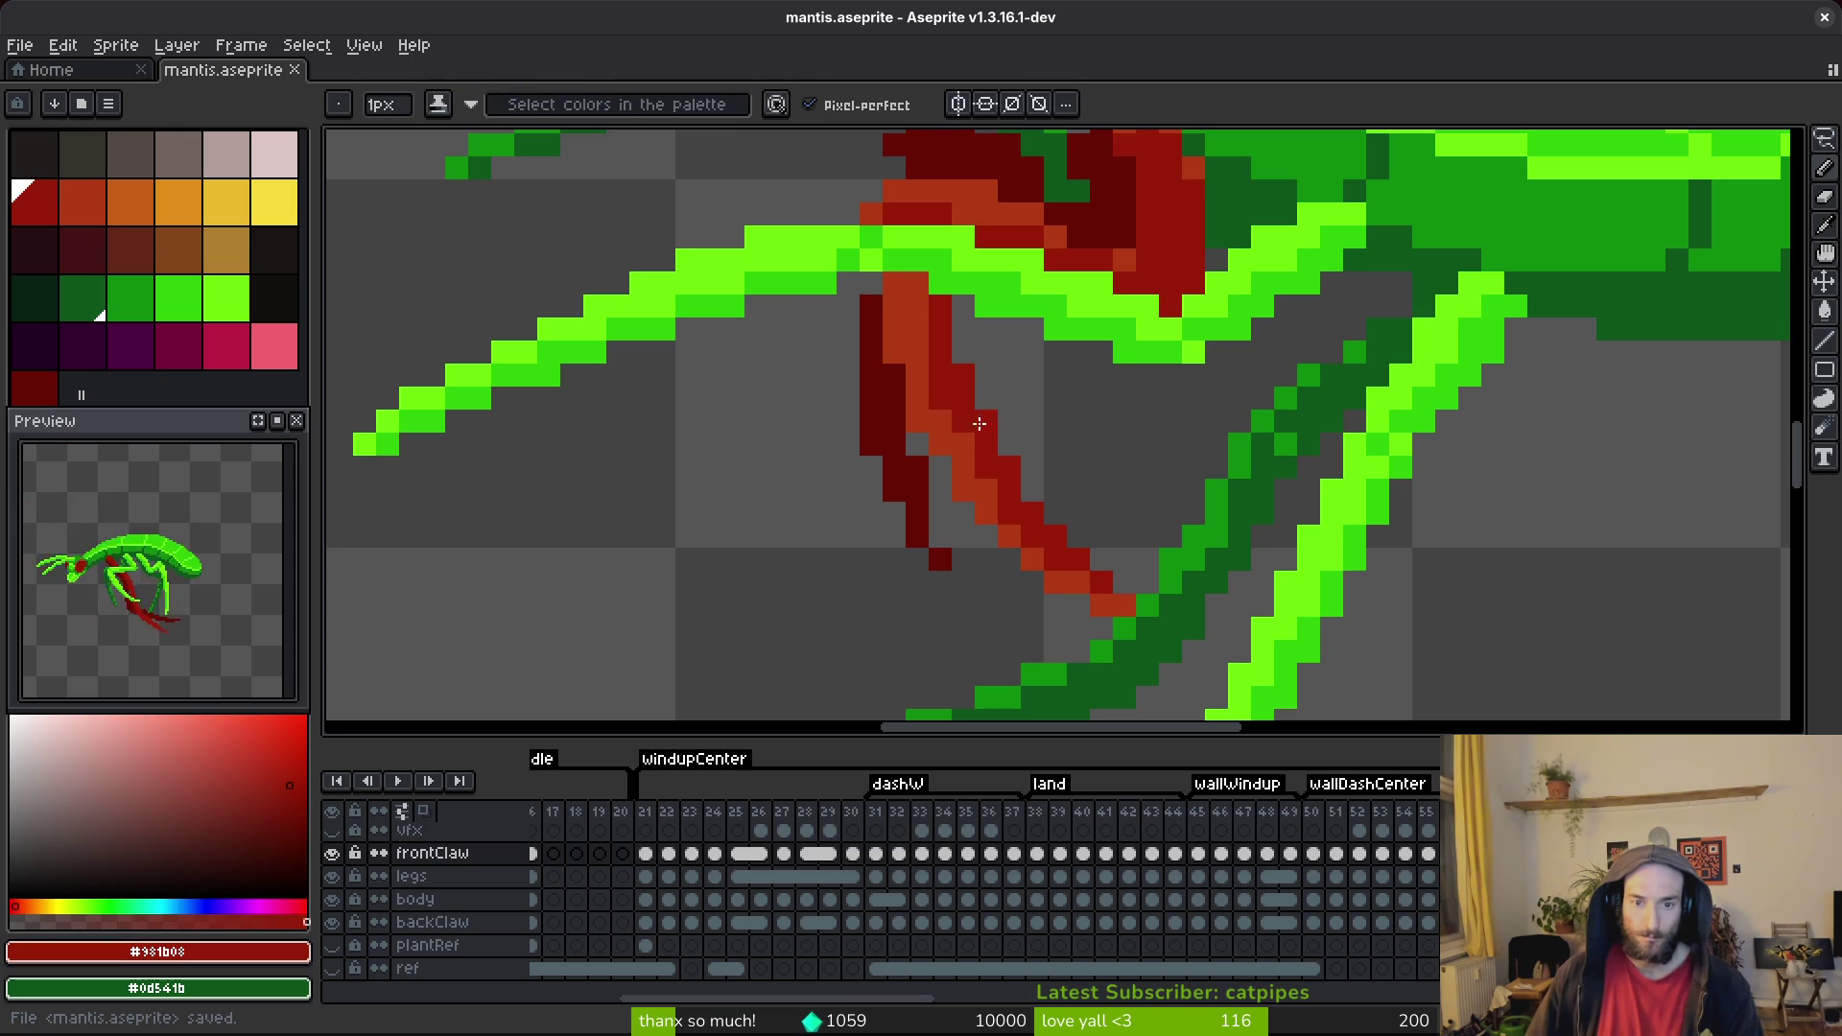
{"action": "key", "text": "ctrl+s"}
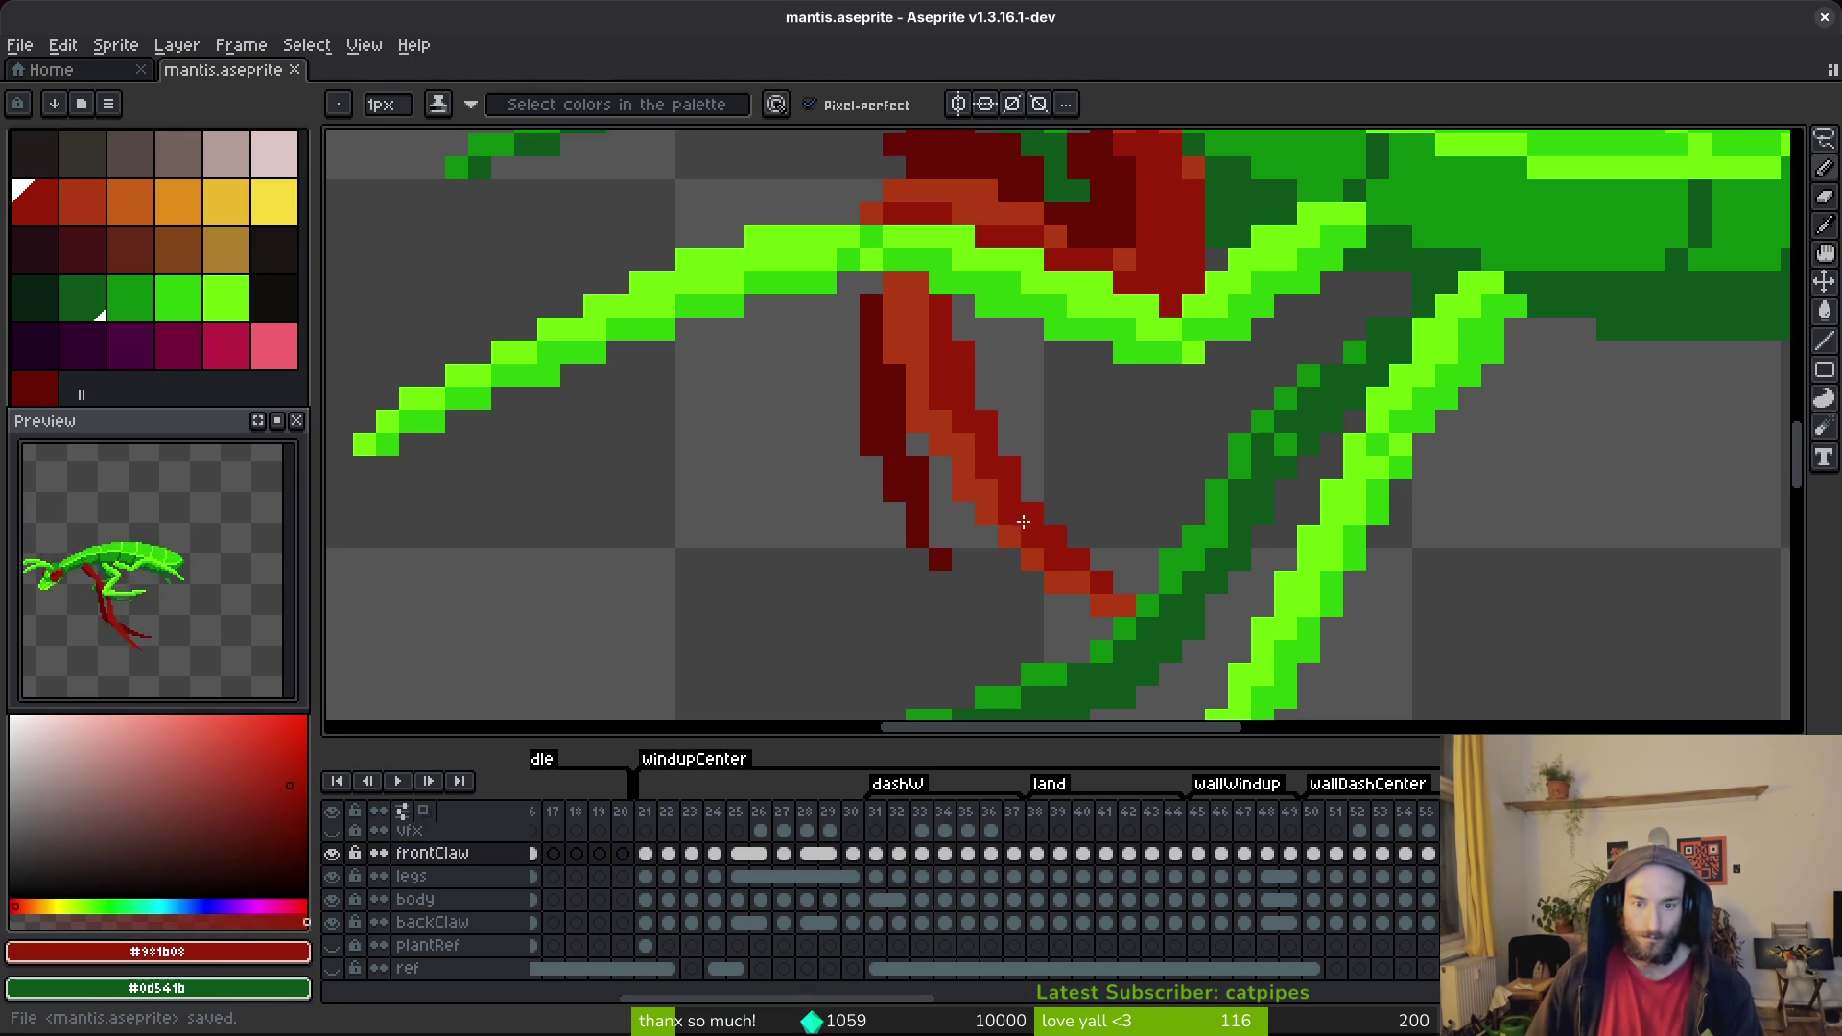
{"action": "left_click", "coordinate": [1009, 534], "text": "alt"}
{"action": "left_click", "coordinate": [1005, 516]}
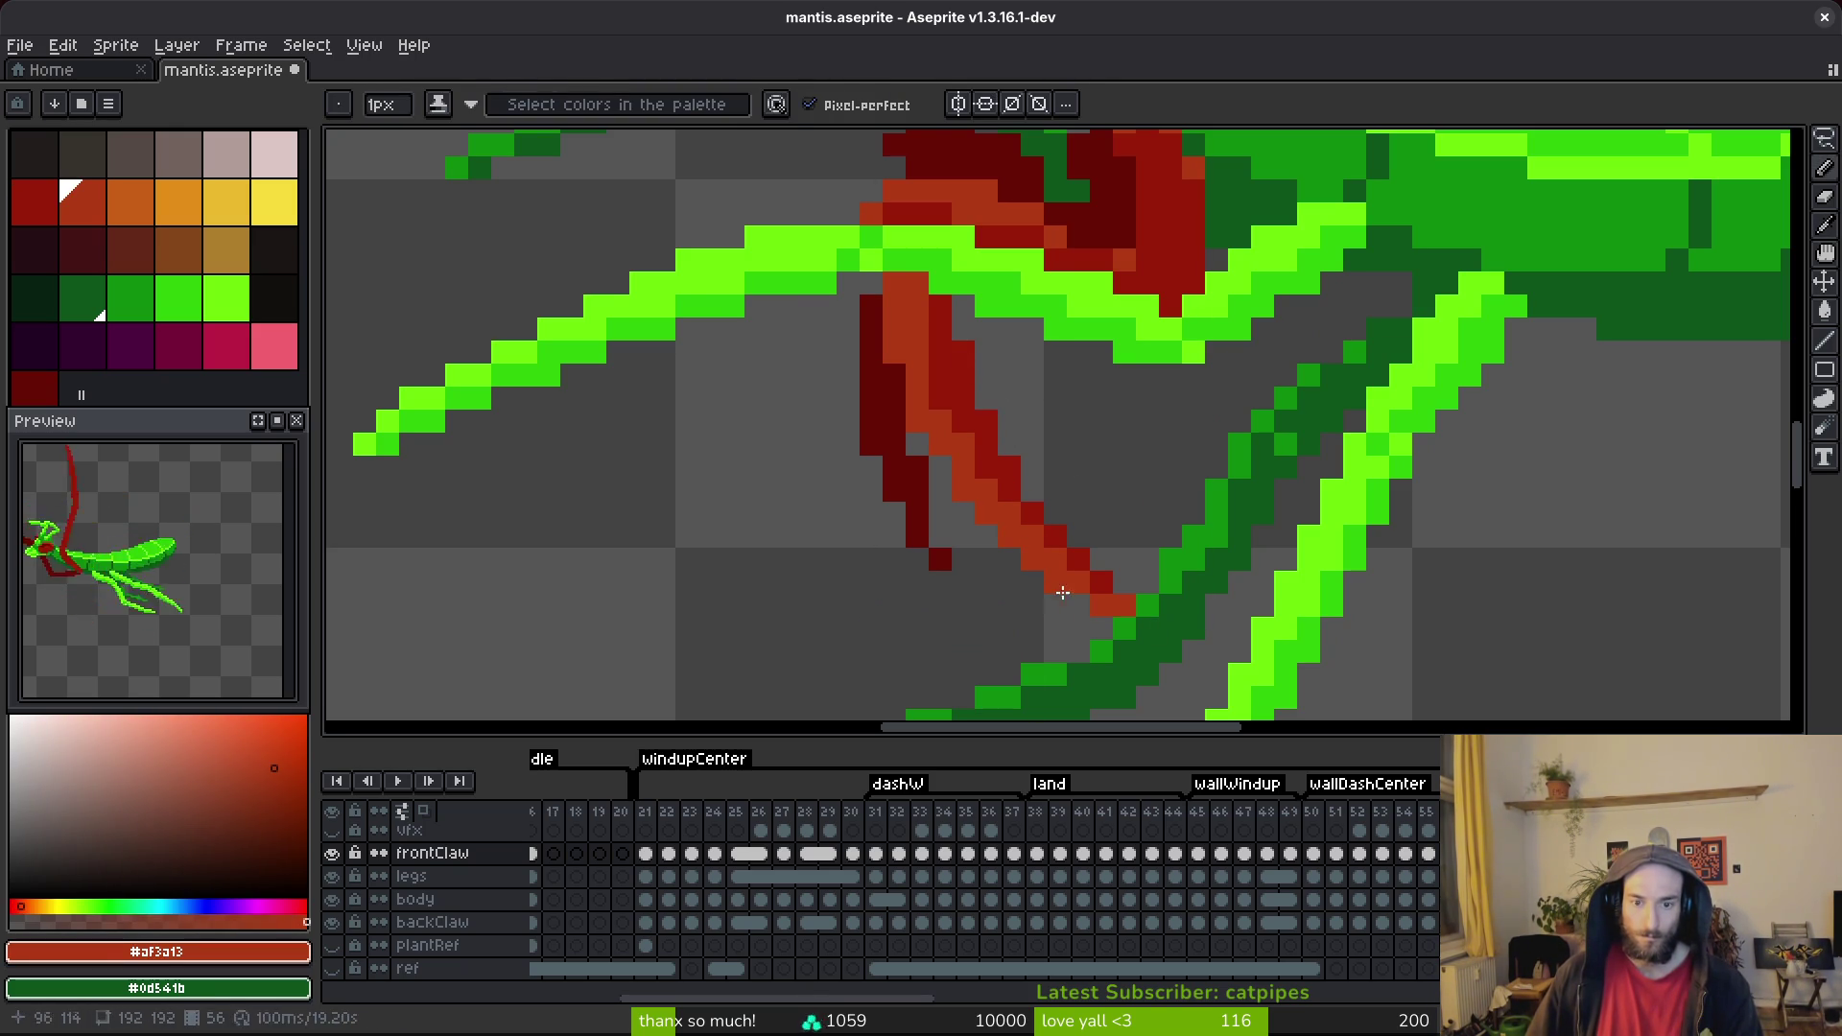
{"action": "scroll", "coordinate": [1196, 464], "scroll_direction": "down", "scroll_amount": 5}
{"action": "key", "text": "ctrl+s"}
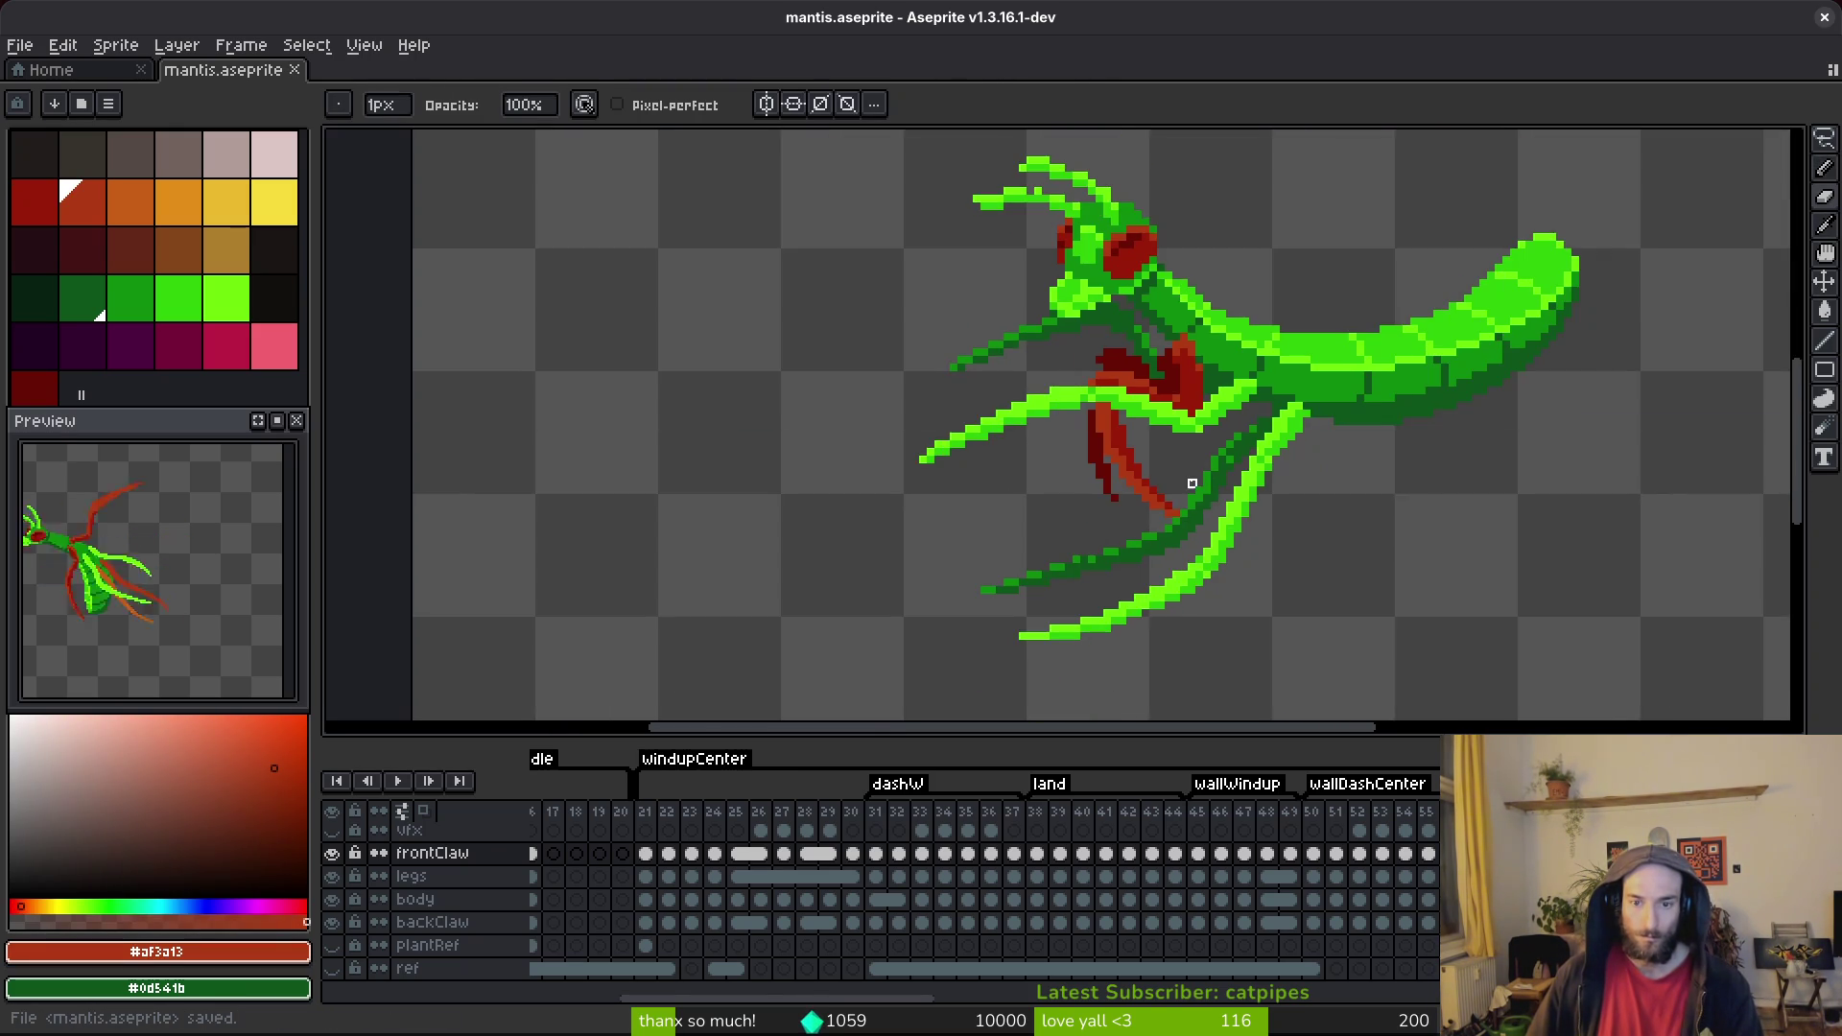
{"action": "scroll", "coordinate": [1204, 490], "scroll_direction": "up", "scroll_amount": 5}
{"action": "key", "text": "b"}
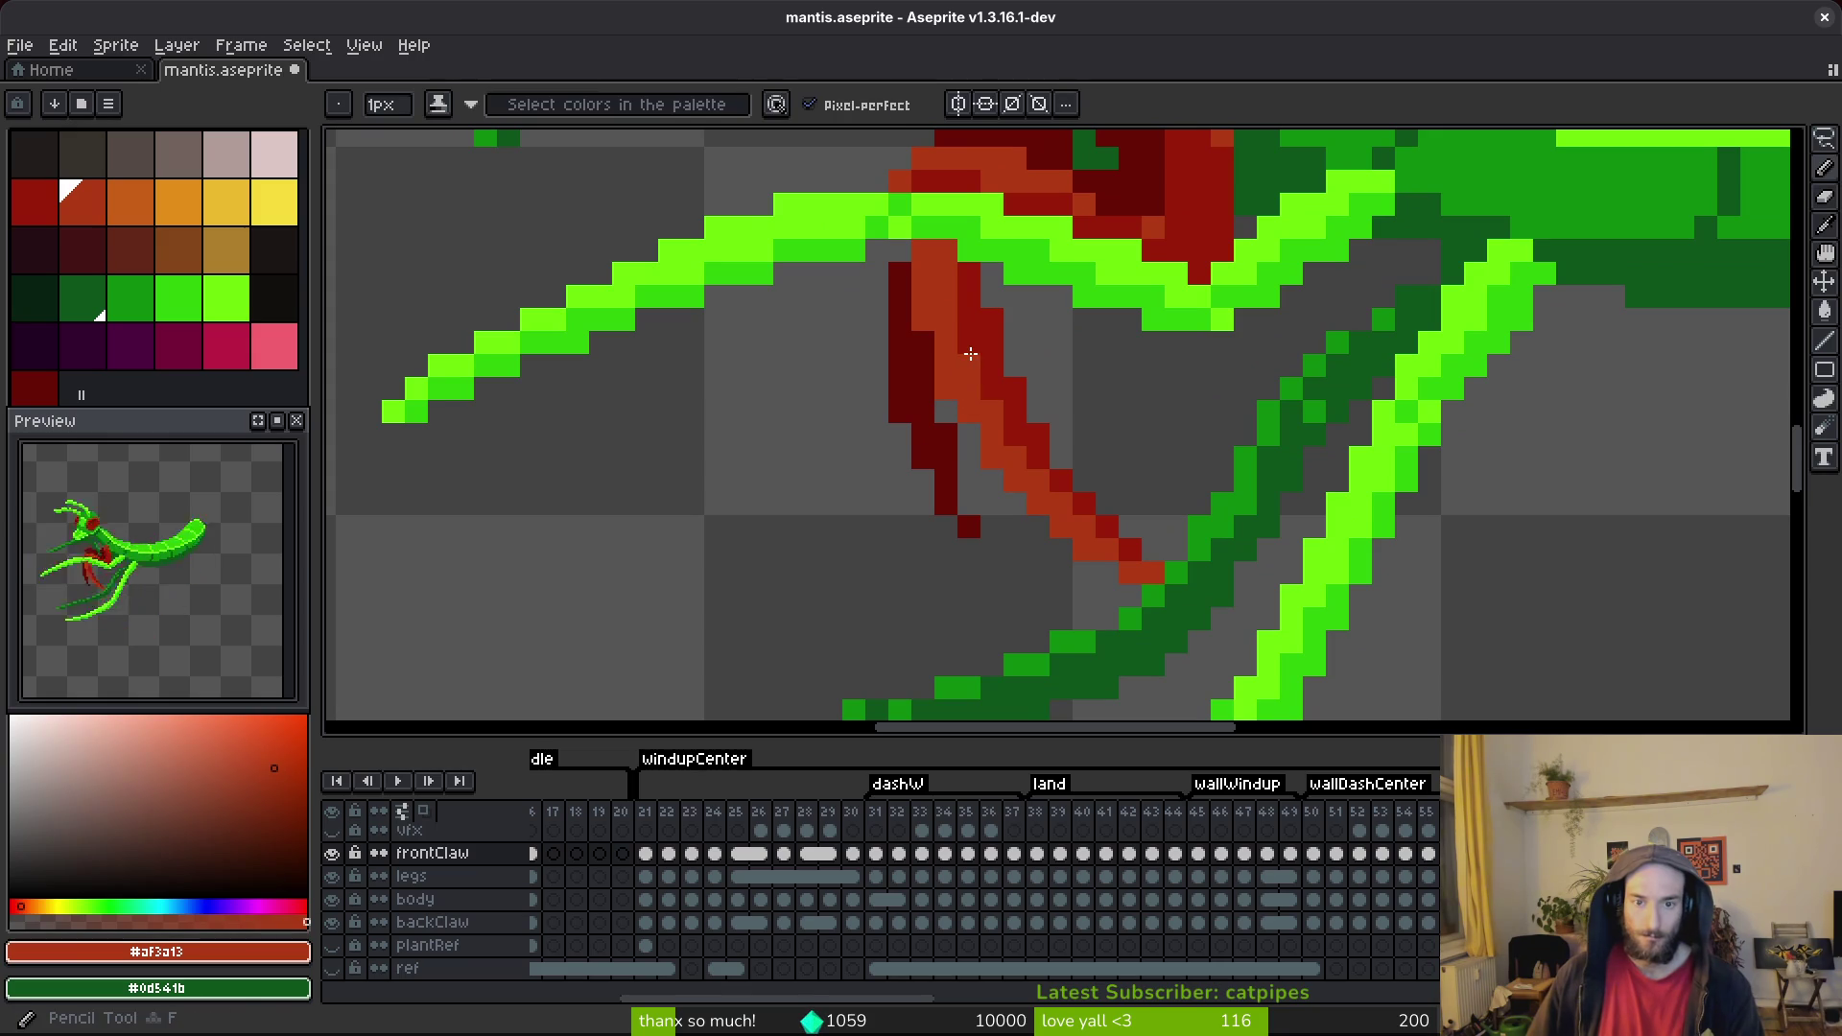
{"action": "scroll", "coordinate": [1055, 394], "scroll_direction": "down", "scroll_amount": 3}
{"action": "scroll", "coordinate": [1084, 284], "scroll_direction": "up", "scroll_amount": 4}
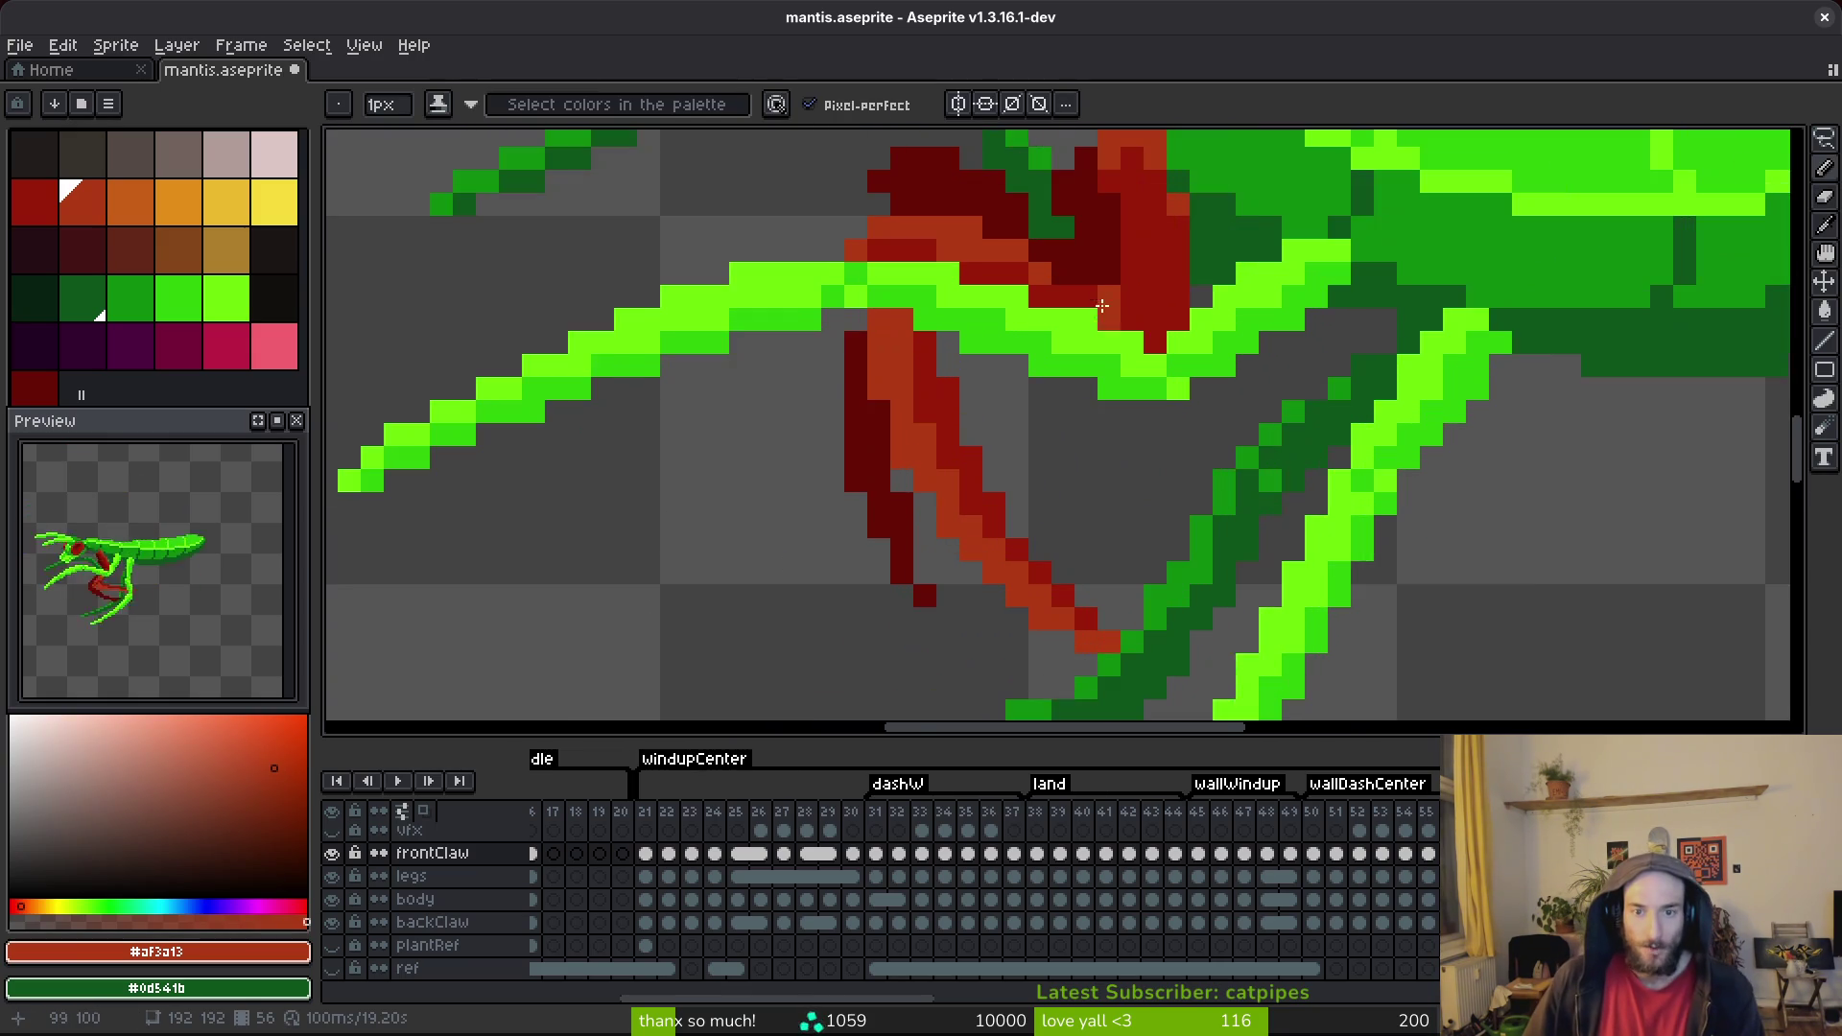
Flip through frames 52–54, then select the frame 50 cel on the backClaw layer.
{"action": "key", "text": "Right"}
{"action": "key", "text": "Right"}
{"action": "scroll", "coordinate": [1184, 492], "scroll_direction": "down", "scroll_amount": 1}
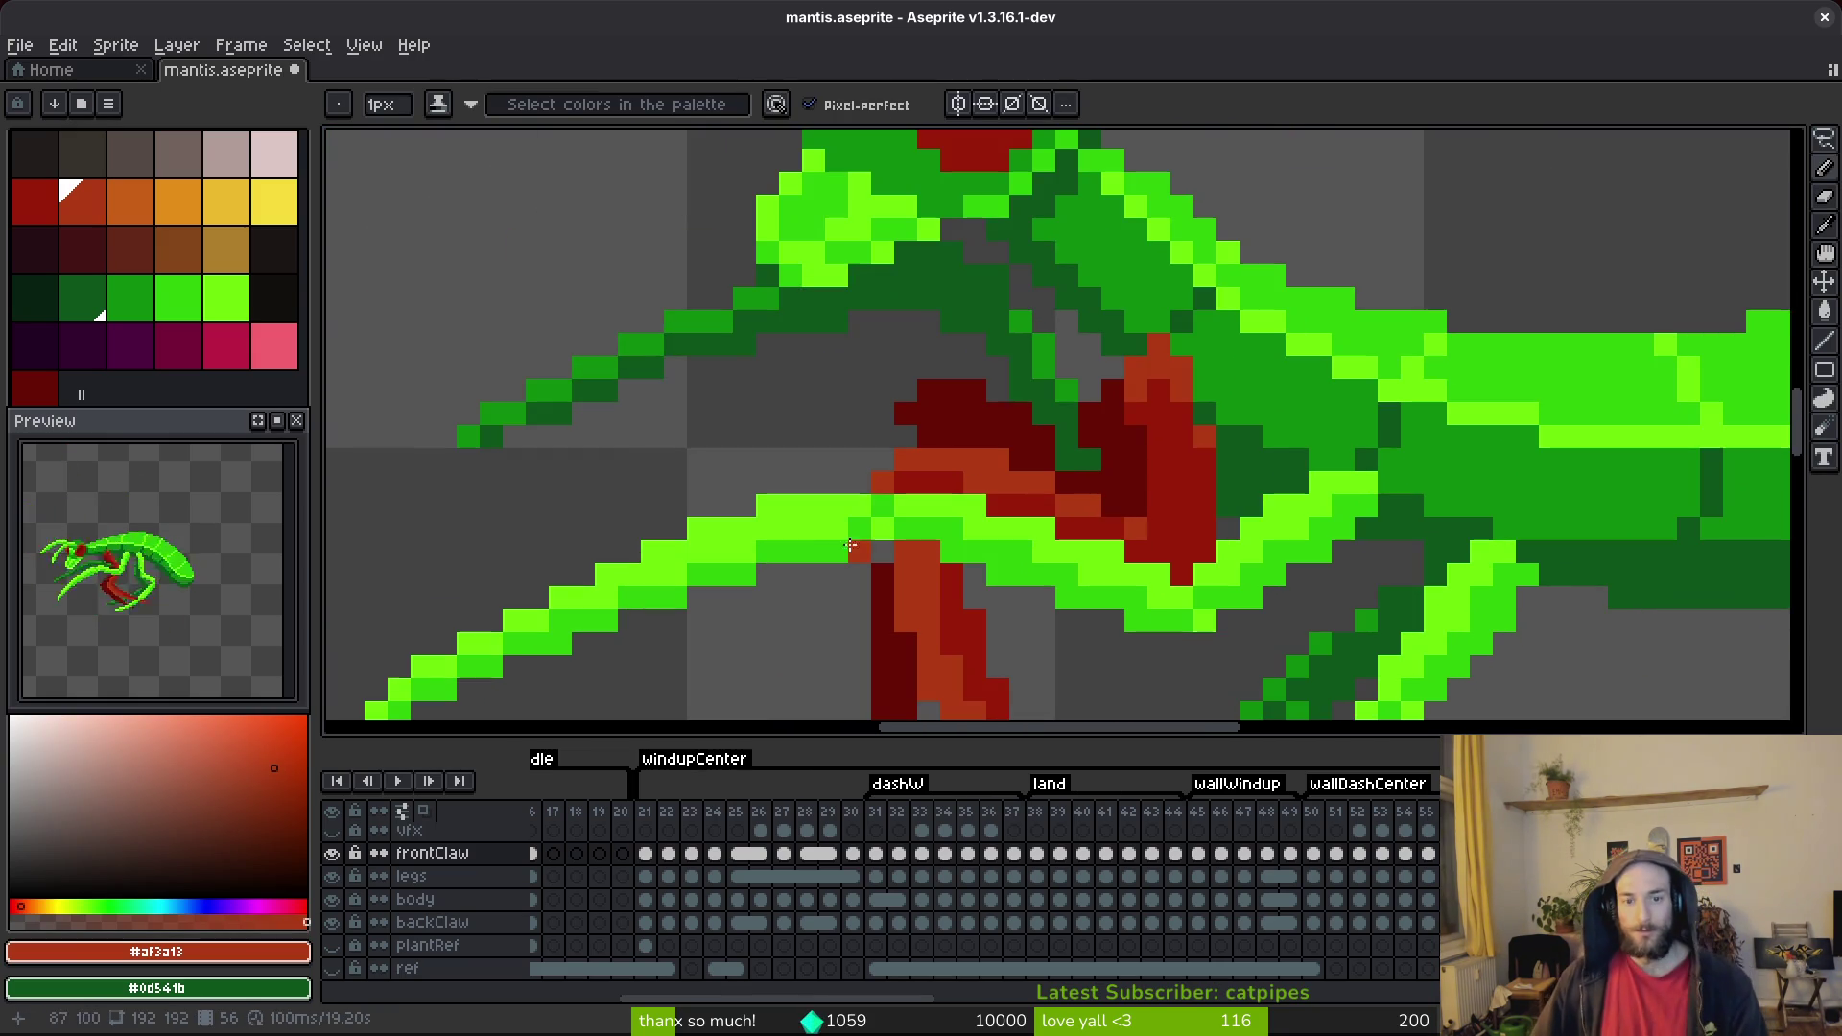
{"action": "key", "text": "Right"}
{"action": "key", "text": "Right"}
{"action": "key", "text": "Right"}
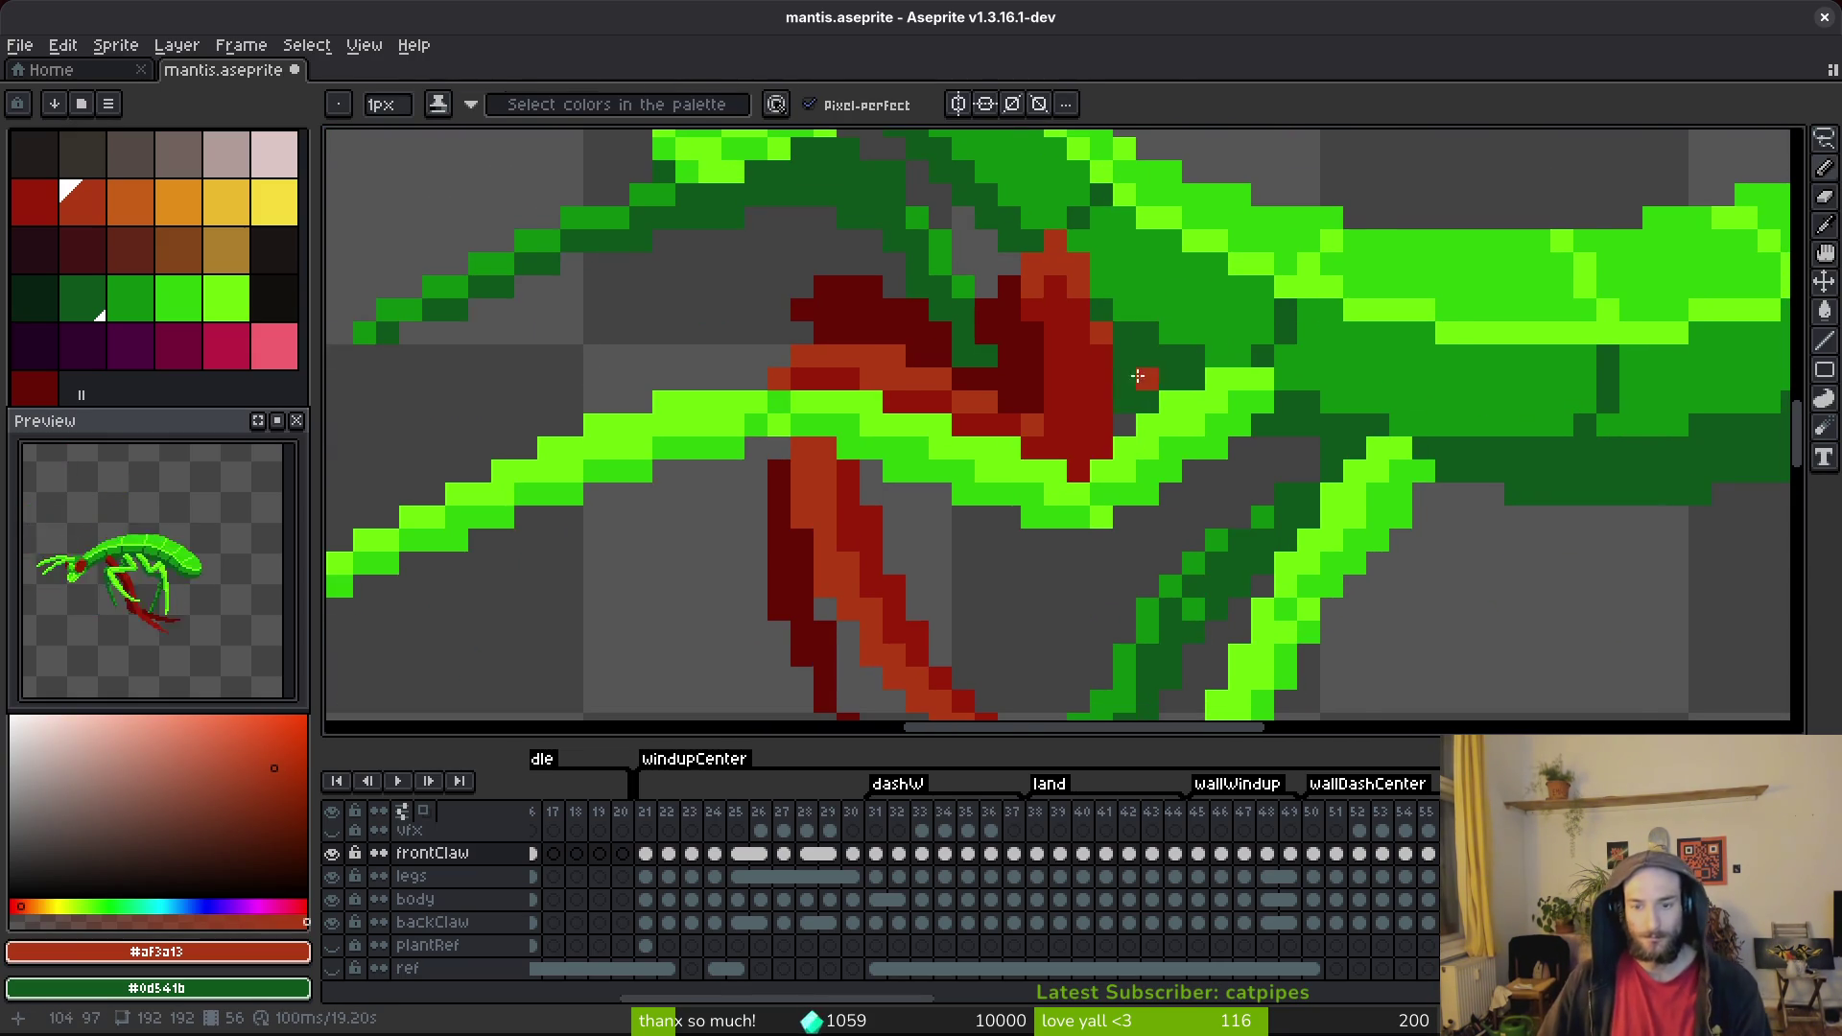
{"action": "key", "text": "alt"}
{"action": "key", "text": "Left"}
{"action": "scroll", "coordinate": [1140, 422], "scroll_direction": "down", "scroll_amount": 2}
{"action": "key", "text": "Left"}
{"action": "scroll", "coordinate": [1193, 473], "scroll_direction": "up", "scroll_amount": 1}
{"action": "key", "text": "alt"}
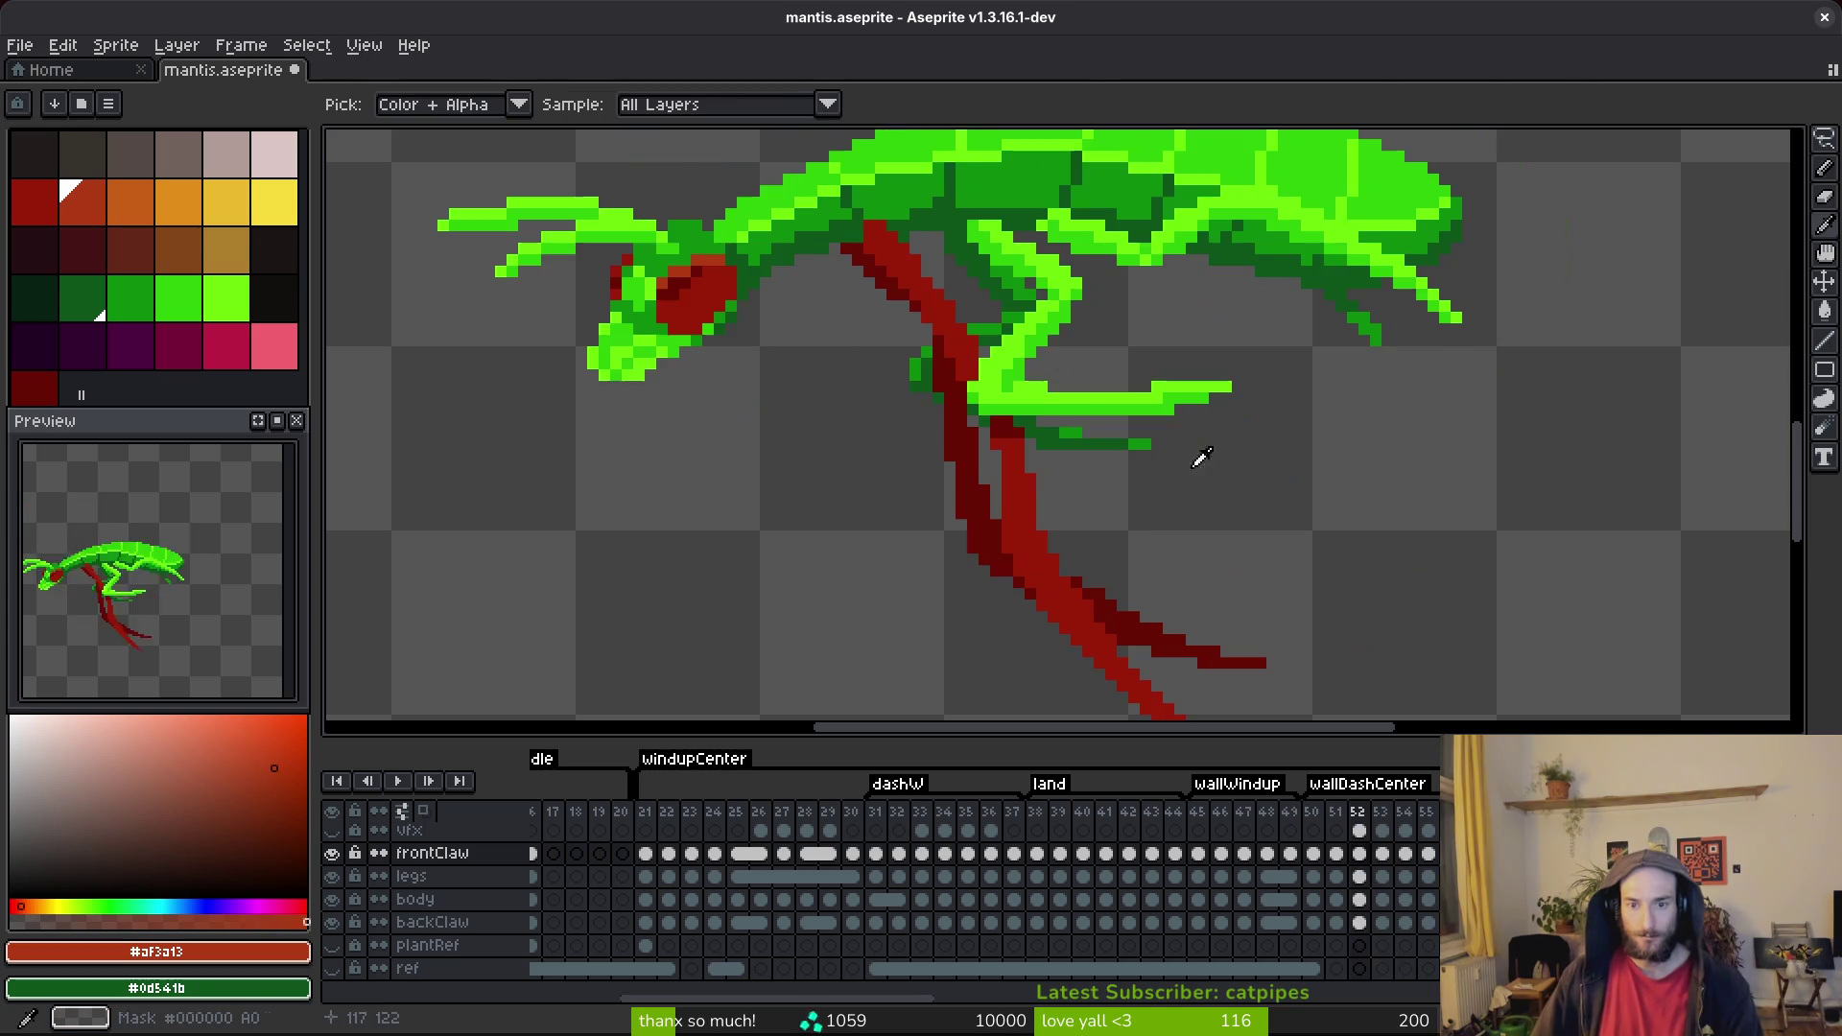
{"action": "key", "text": "Right"}
{"action": "key", "text": "Right"}
{"action": "scroll", "coordinate": [1040, 502], "scroll_direction": "up", "scroll_amount": 1}
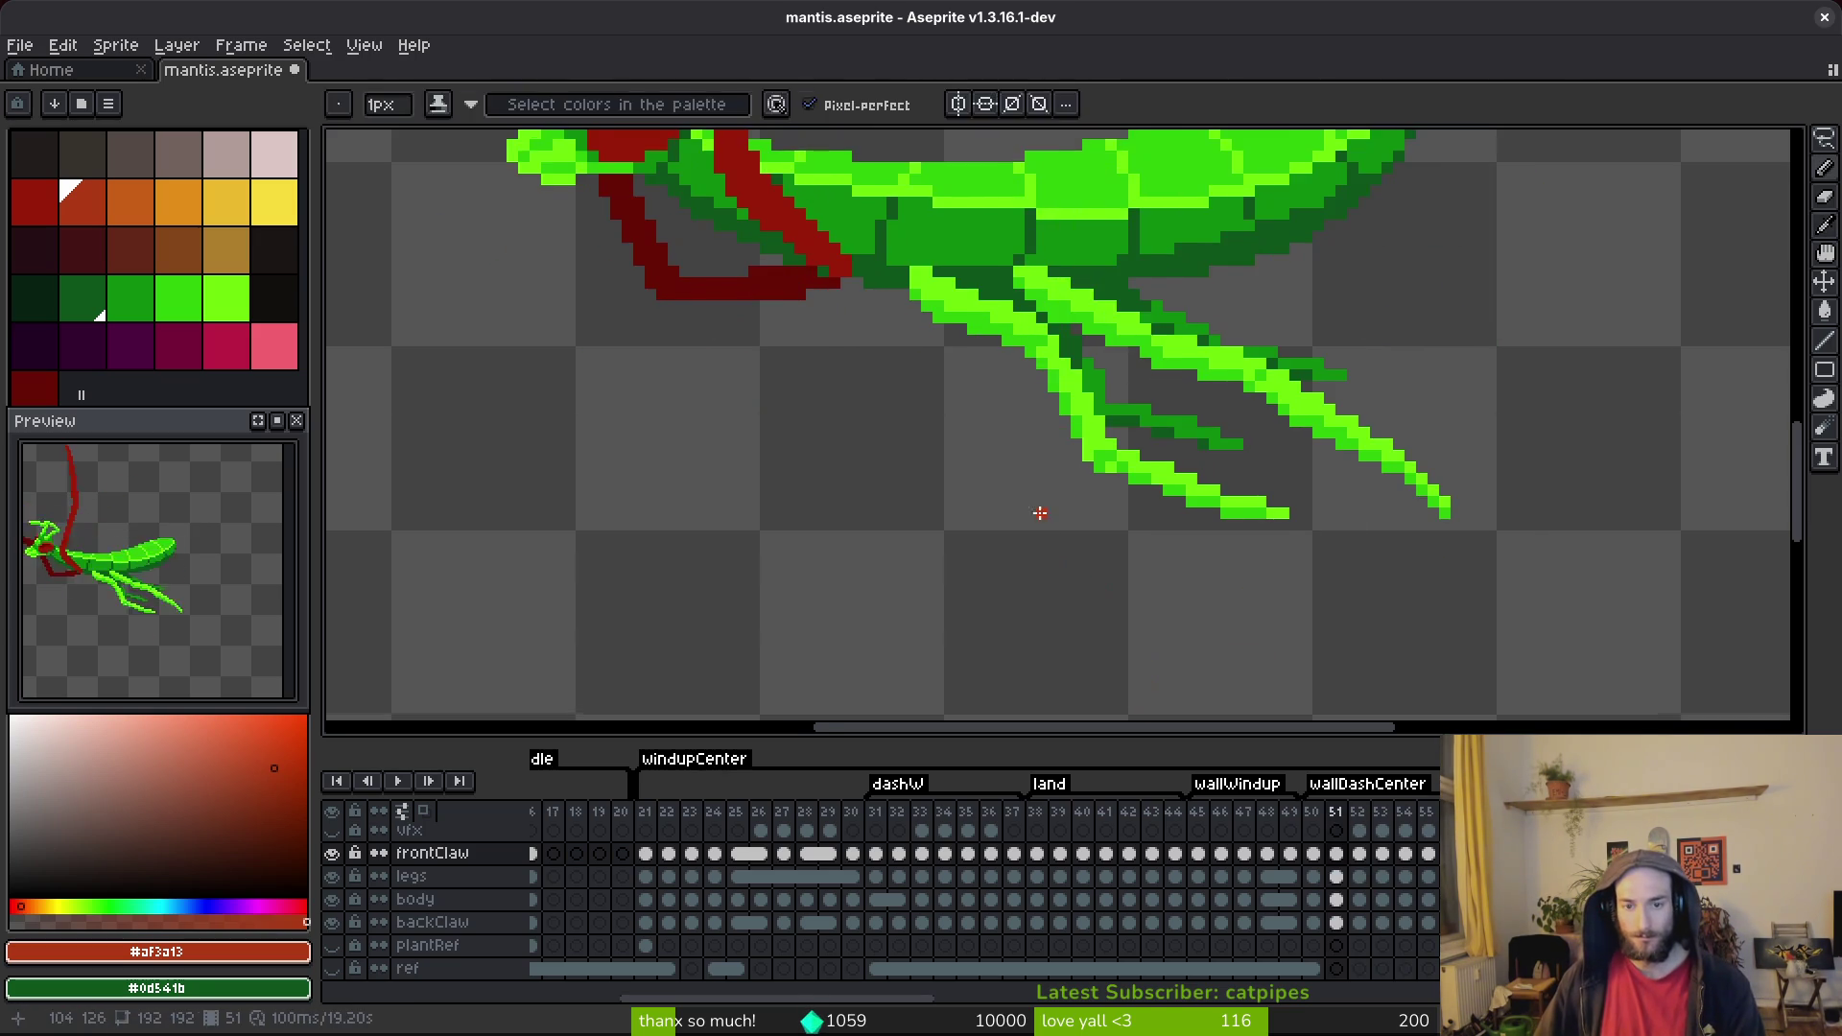
{"action": "scroll", "coordinate": [1119, 540], "scroll_direction": "down", "scroll_amount": 1}
{"action": "key", "text": "Left"}
{"action": "key", "text": "Left"}
{"action": "left_click", "coordinate": [1312, 922]}
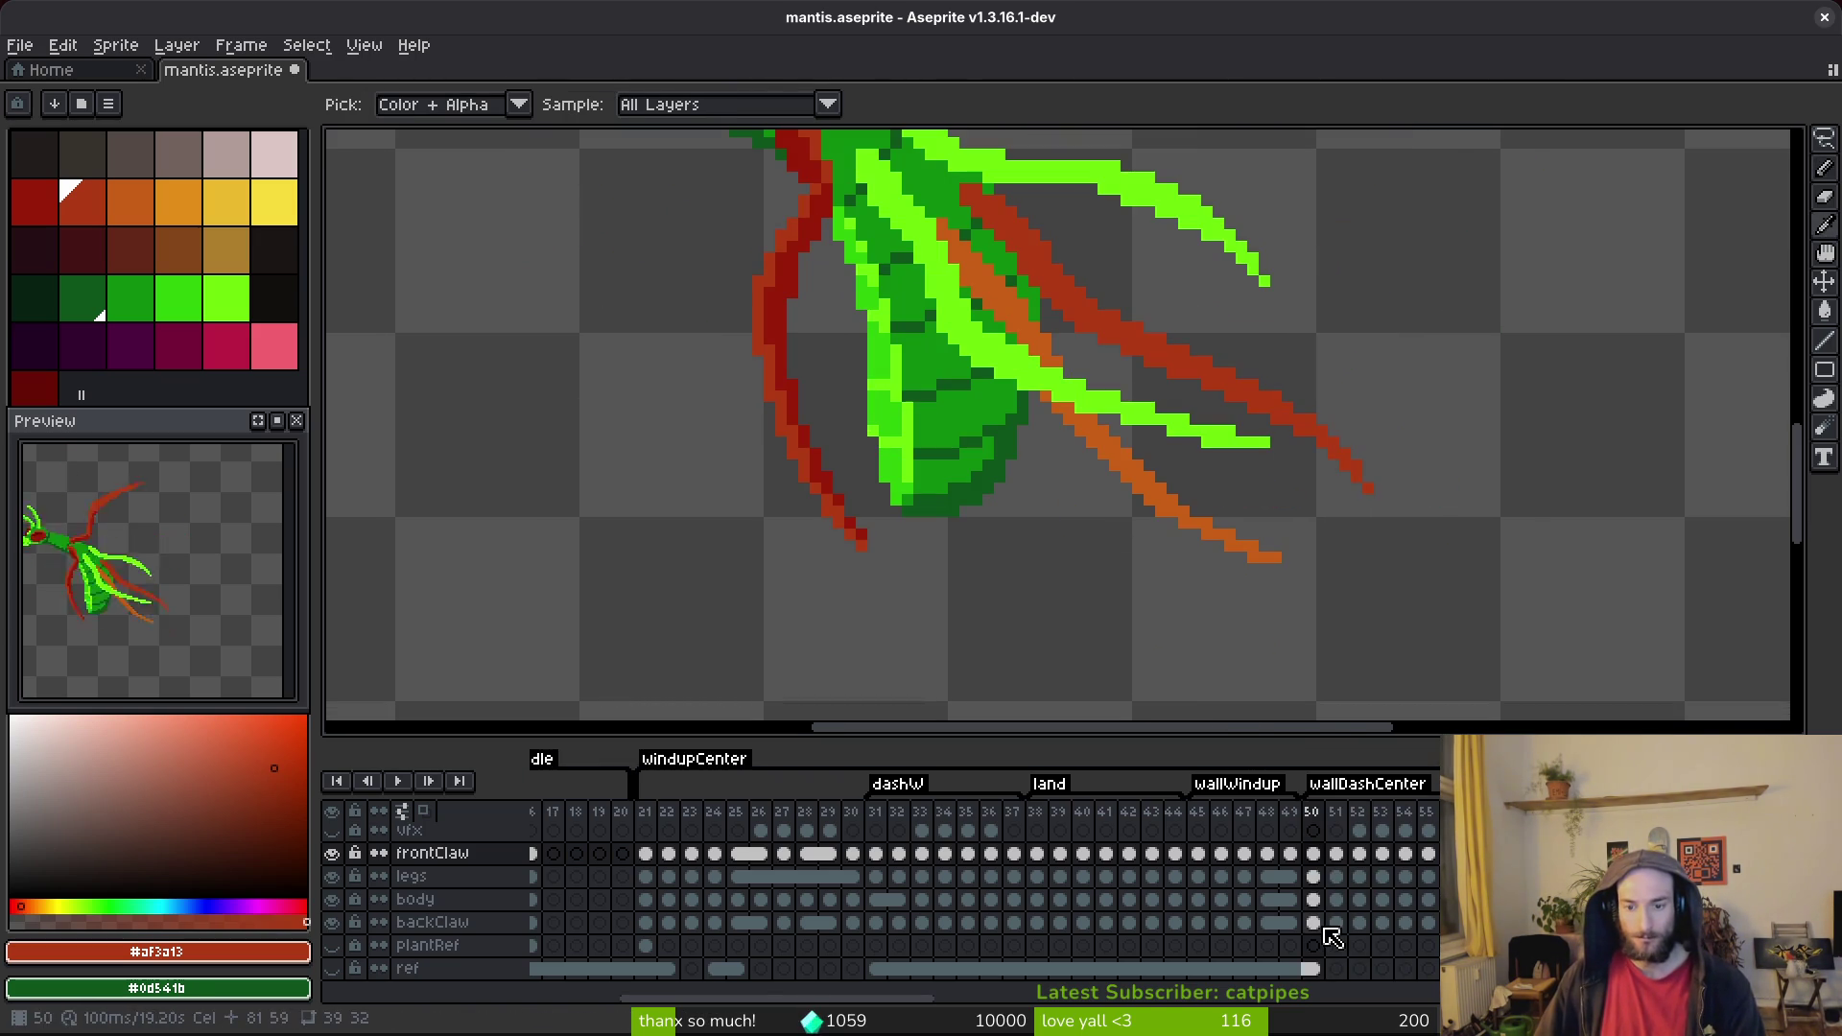
Advance through frames 51–53 to frame 54 with the pencil ready.
{"action": "scroll", "coordinate": [1084, 559], "scroll_direction": "down", "scroll_amount": 1}
{"action": "key", "text": "Right"}
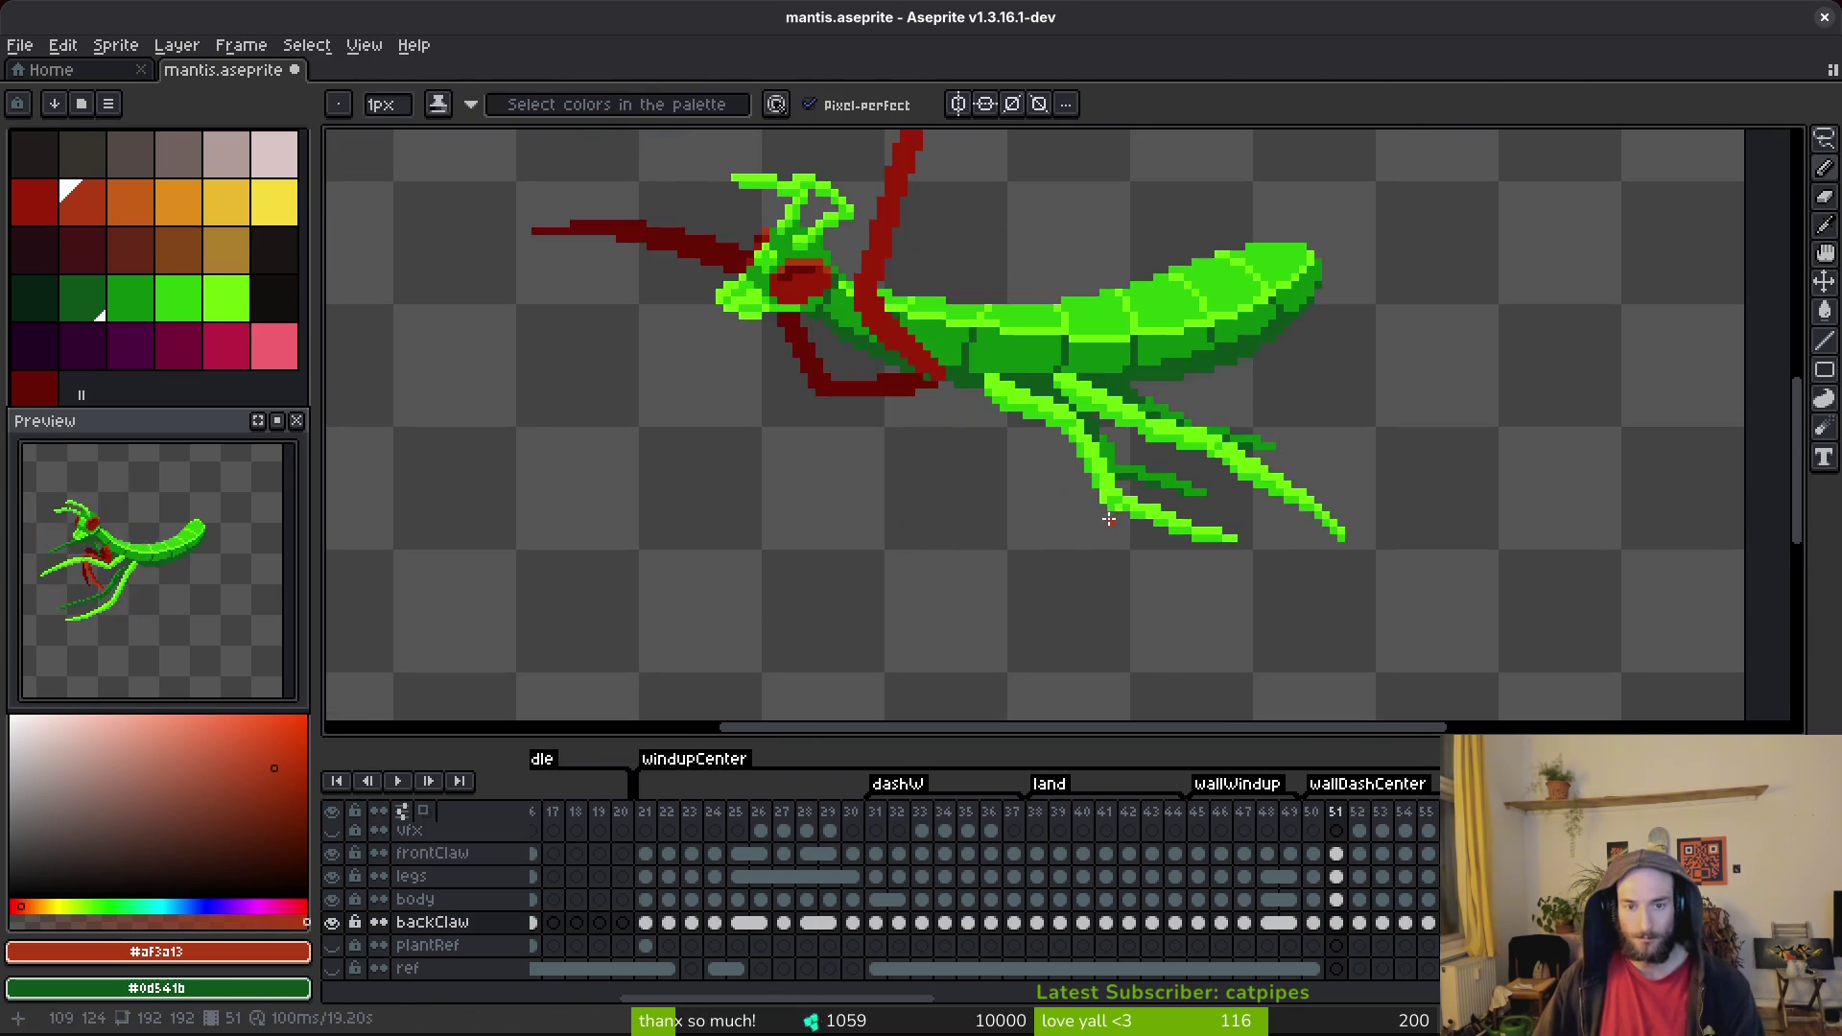
{"action": "scroll", "coordinate": [1079, 471], "scroll_direction": "up", "scroll_amount": 1}
{"action": "key", "text": "Right"}
{"action": "scroll", "coordinate": [1085, 348], "scroll_direction": "up", "scroll_amount": 3}
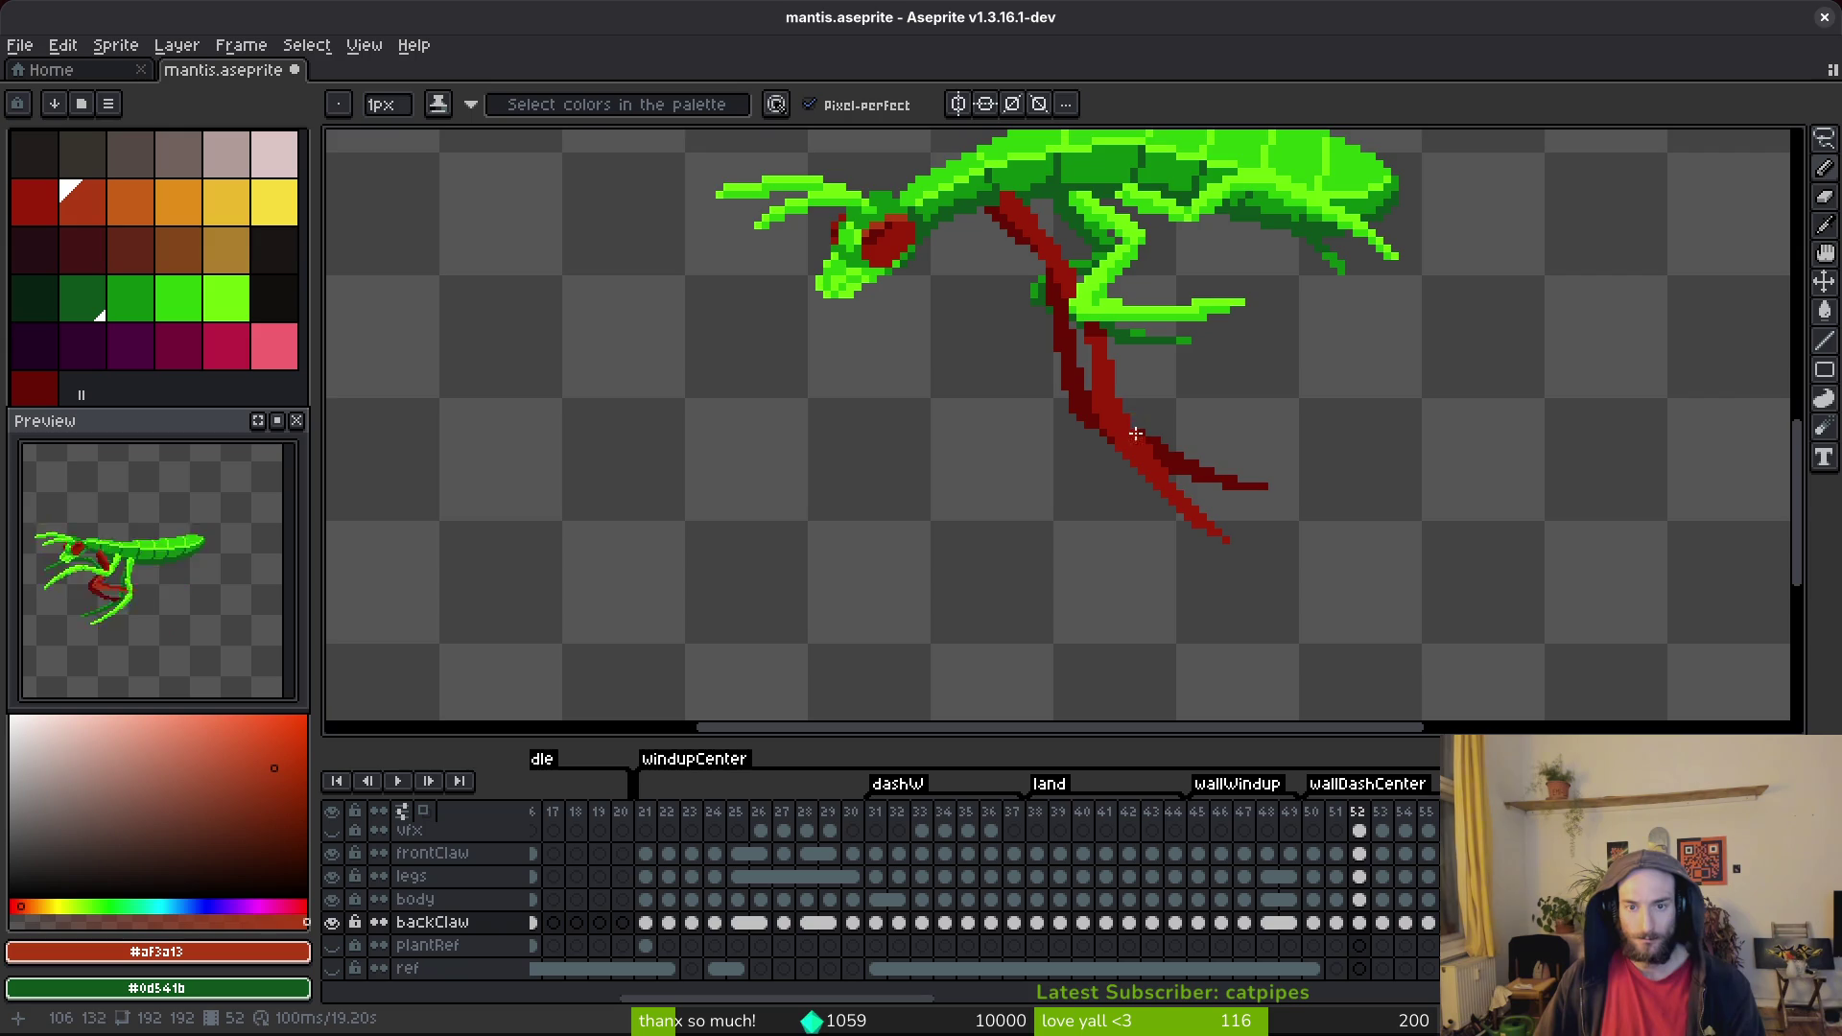
{"action": "key", "text": "Right"}
{"action": "key", "text": "Right"}
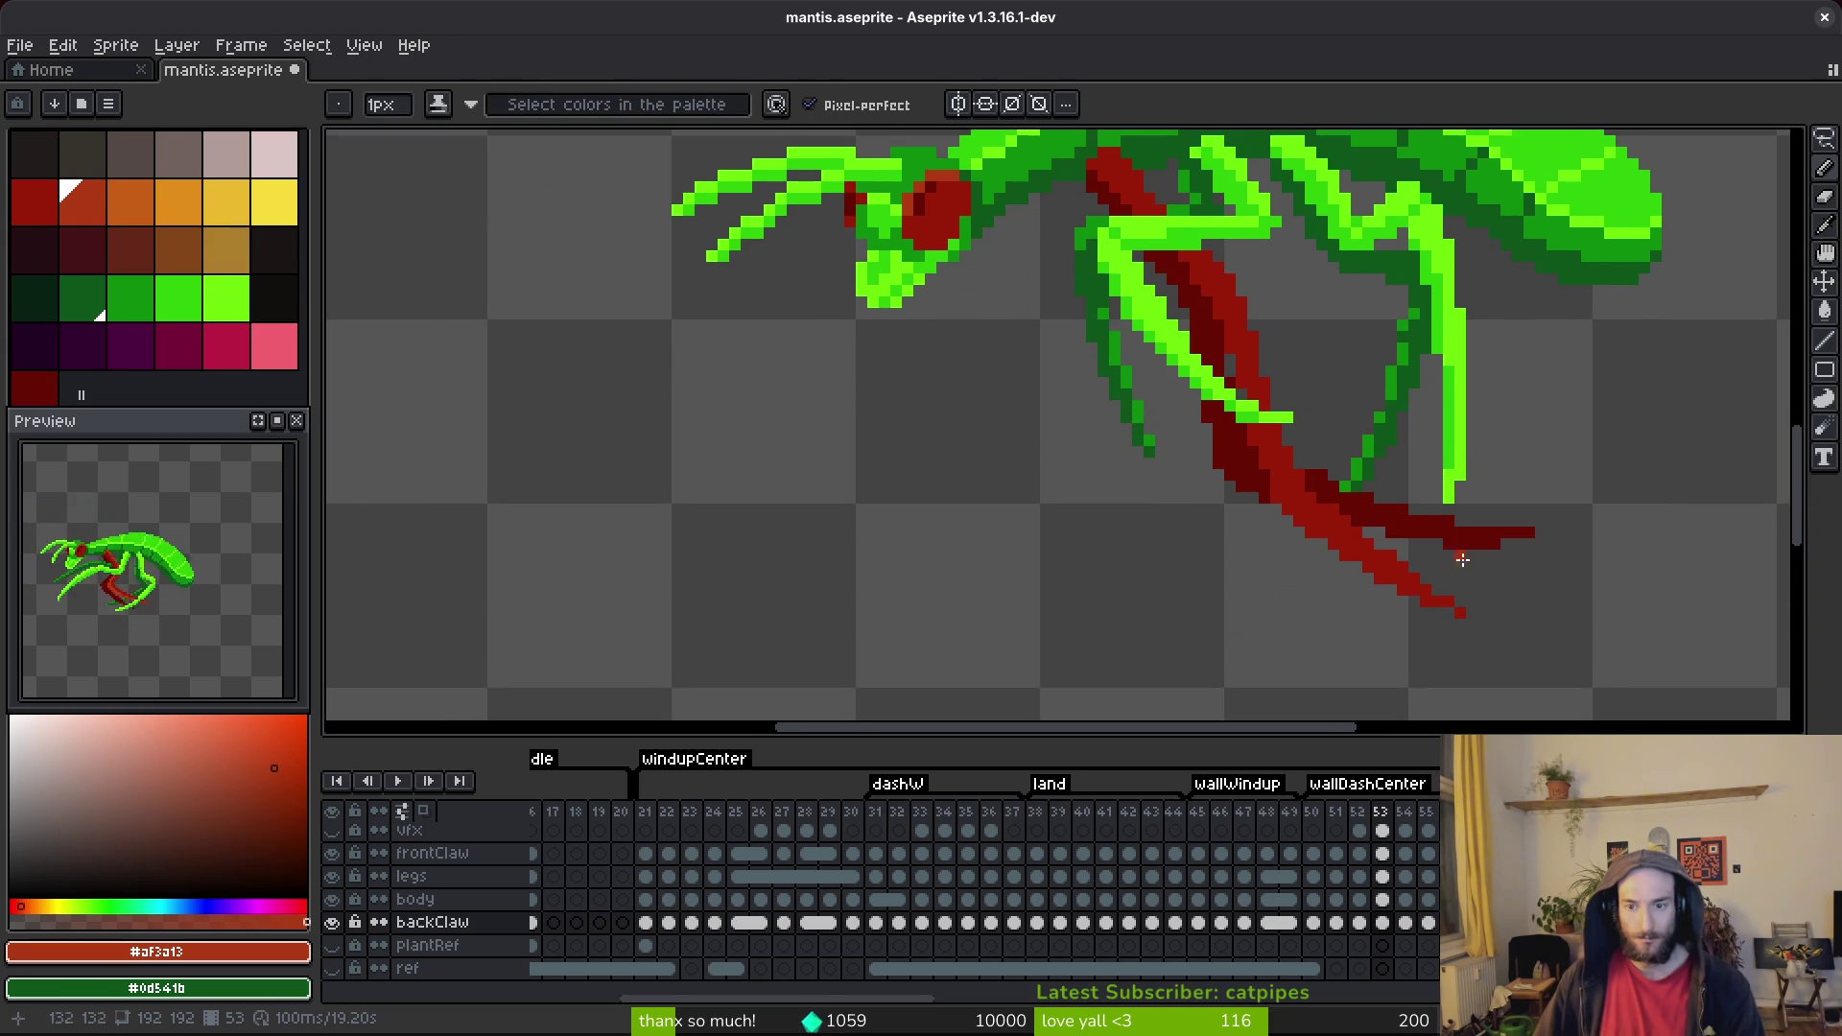
{"action": "key", "text": "i"}
{"action": "key", "text": "b"}
{"action": "scroll", "coordinate": [1078, 551], "scroll_direction": "up", "scroll_amount": 2}
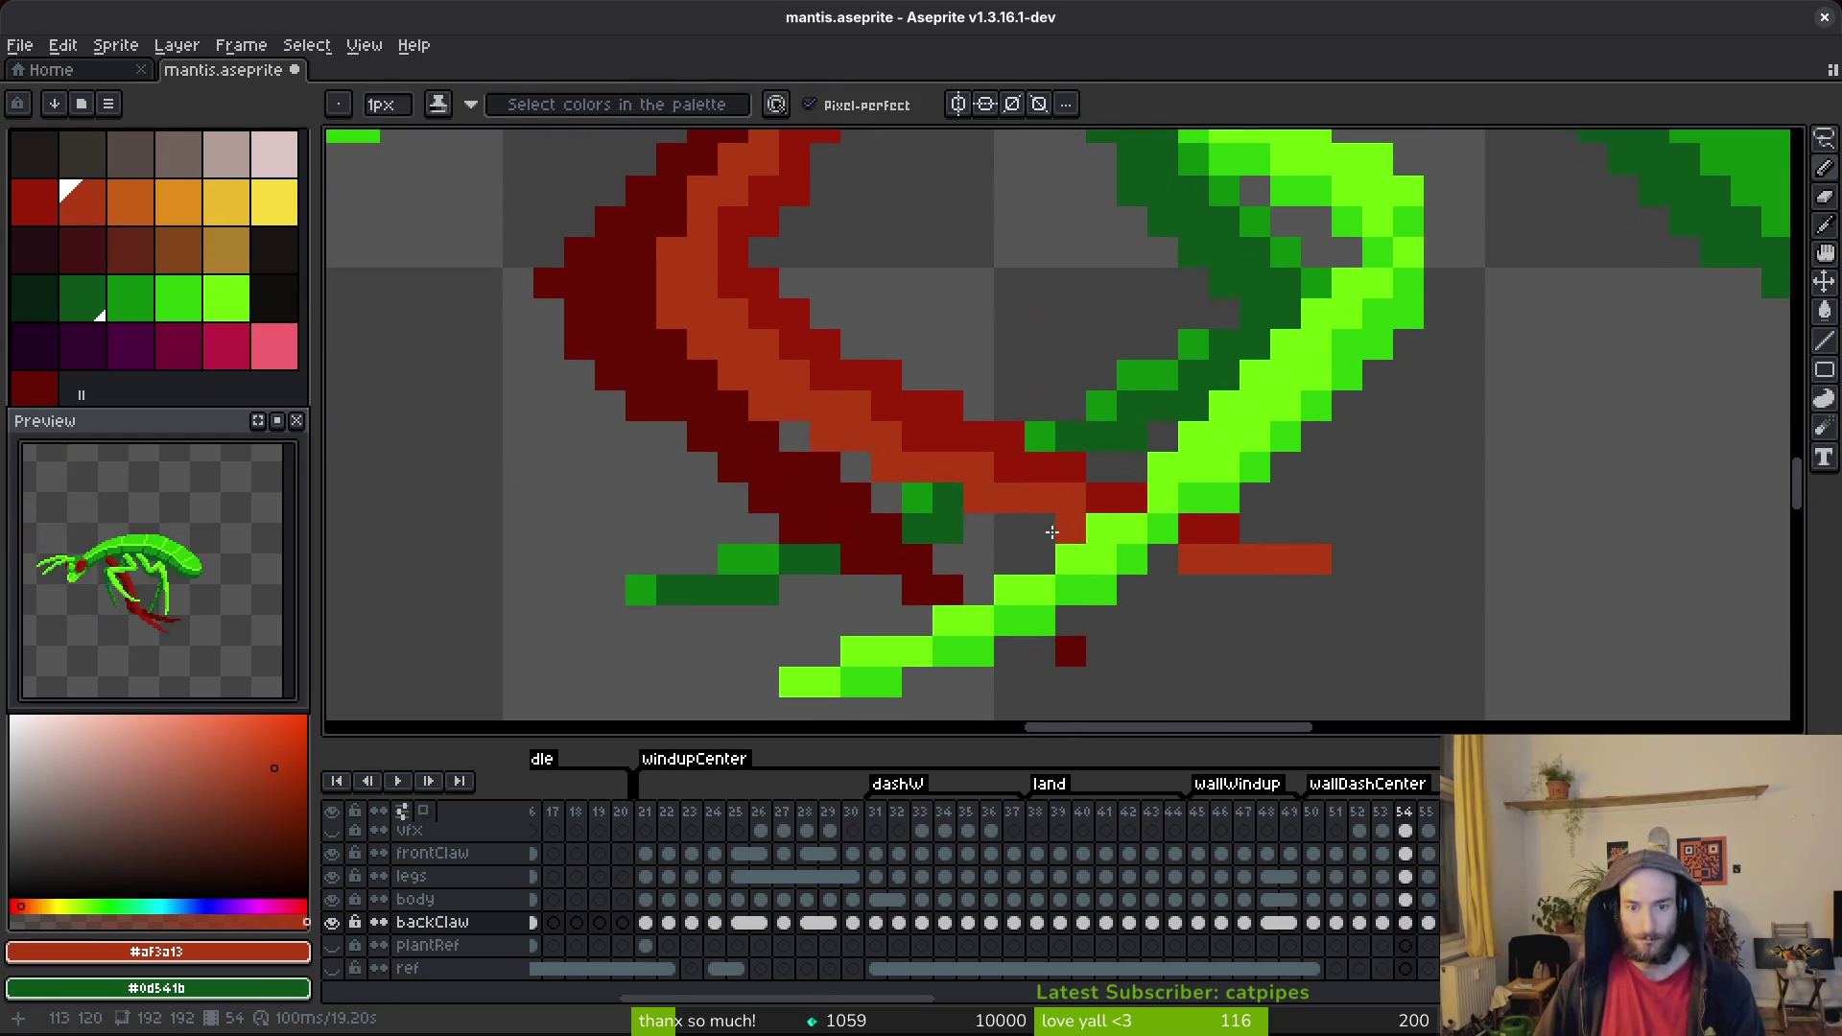
Add dark red pixels to the back claw tip and erase a stray corner pixel.
{"action": "left_click", "coordinate": [950, 573], "text": "alt"}
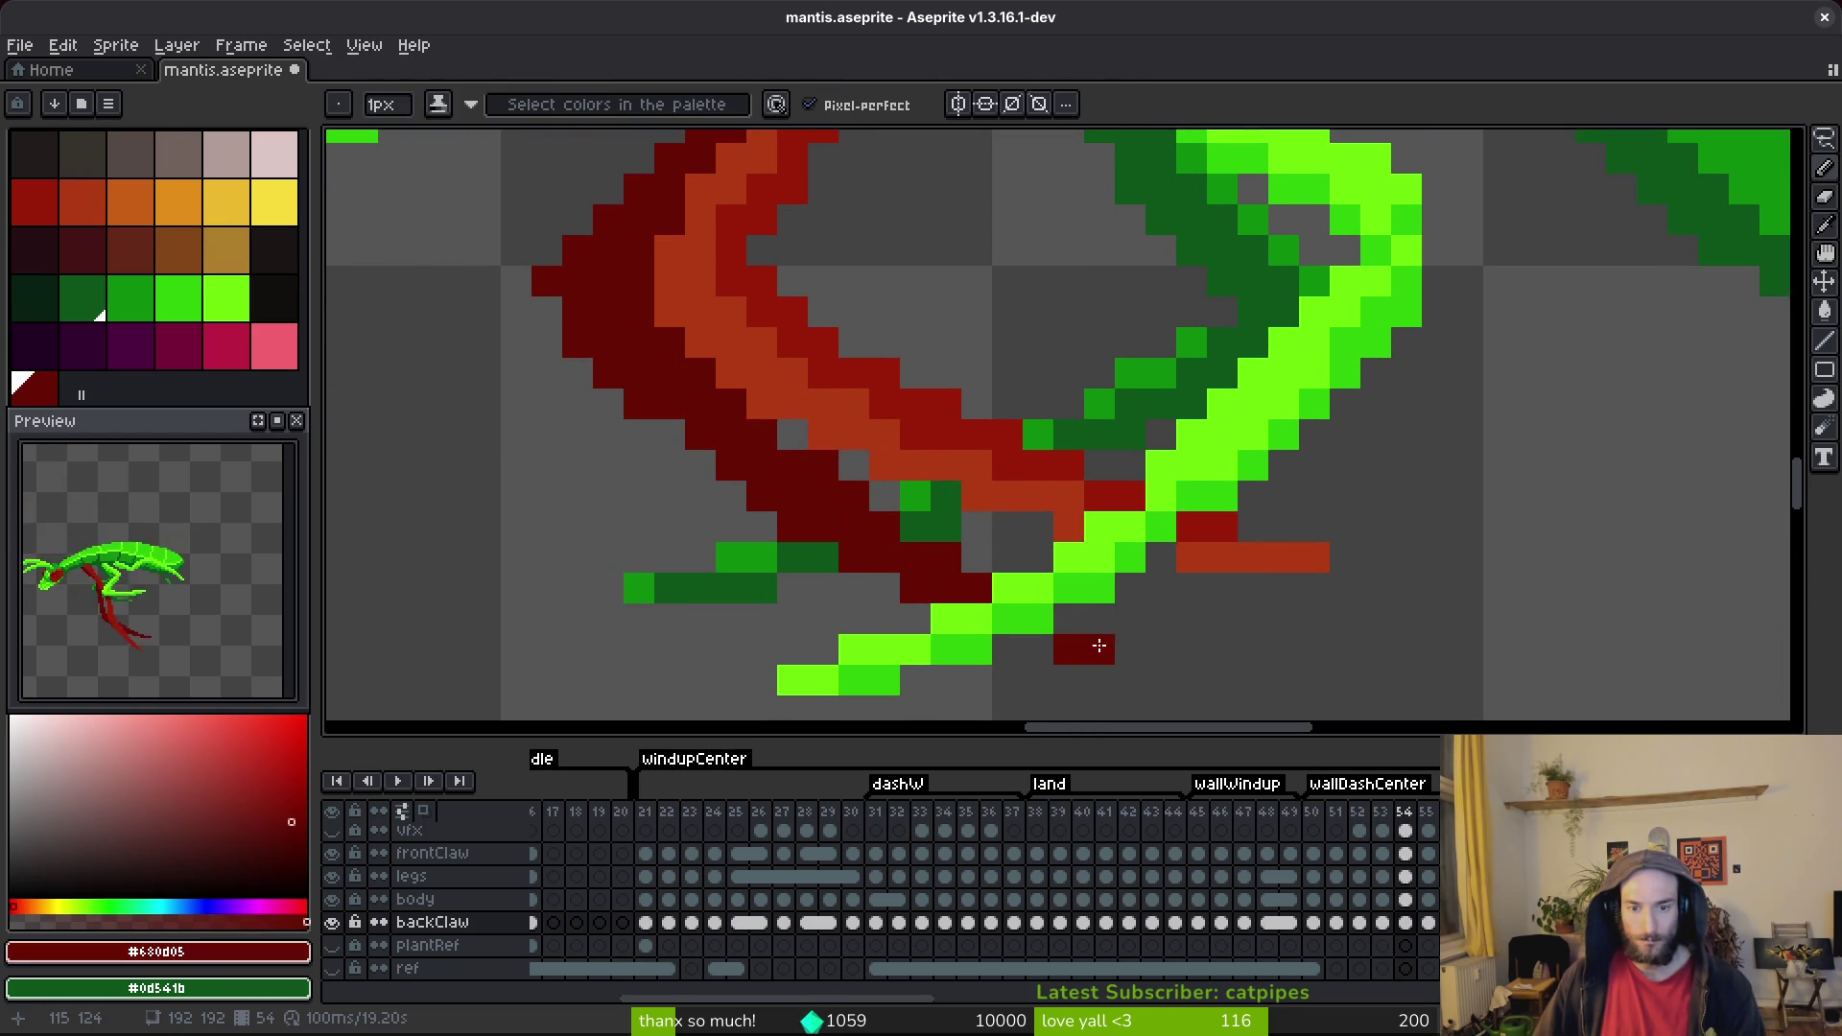
{"action": "left_click", "coordinate": [1069, 618]}
{"action": "left_click", "coordinate": [1129, 651]}
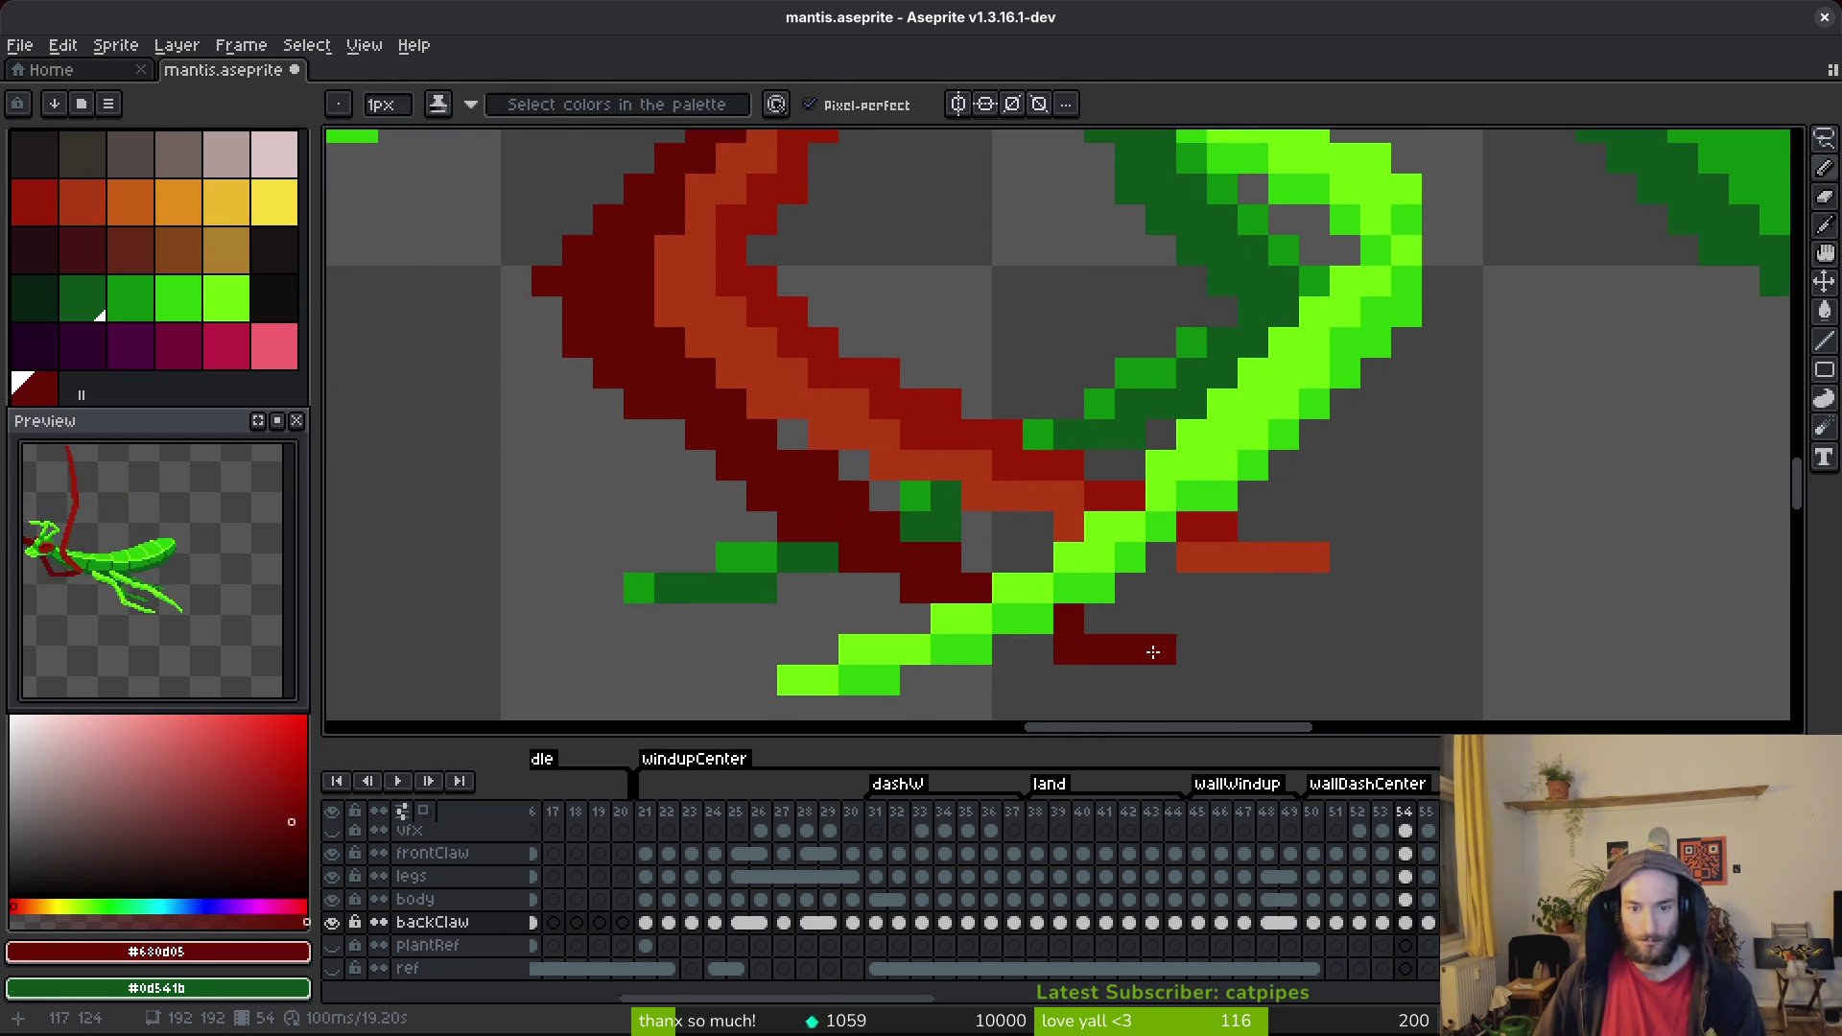
{"action": "scroll", "coordinate": [1151, 650], "scroll_direction": "down", "scroll_amount": 5}
{"action": "scroll", "coordinate": [1112, 657], "scroll_direction": "up", "scroll_amount": 5}
{"action": "key", "text": "e"}
{"action": "left_click", "coordinate": [1230, 625]}
{"action": "key", "text": "b"}
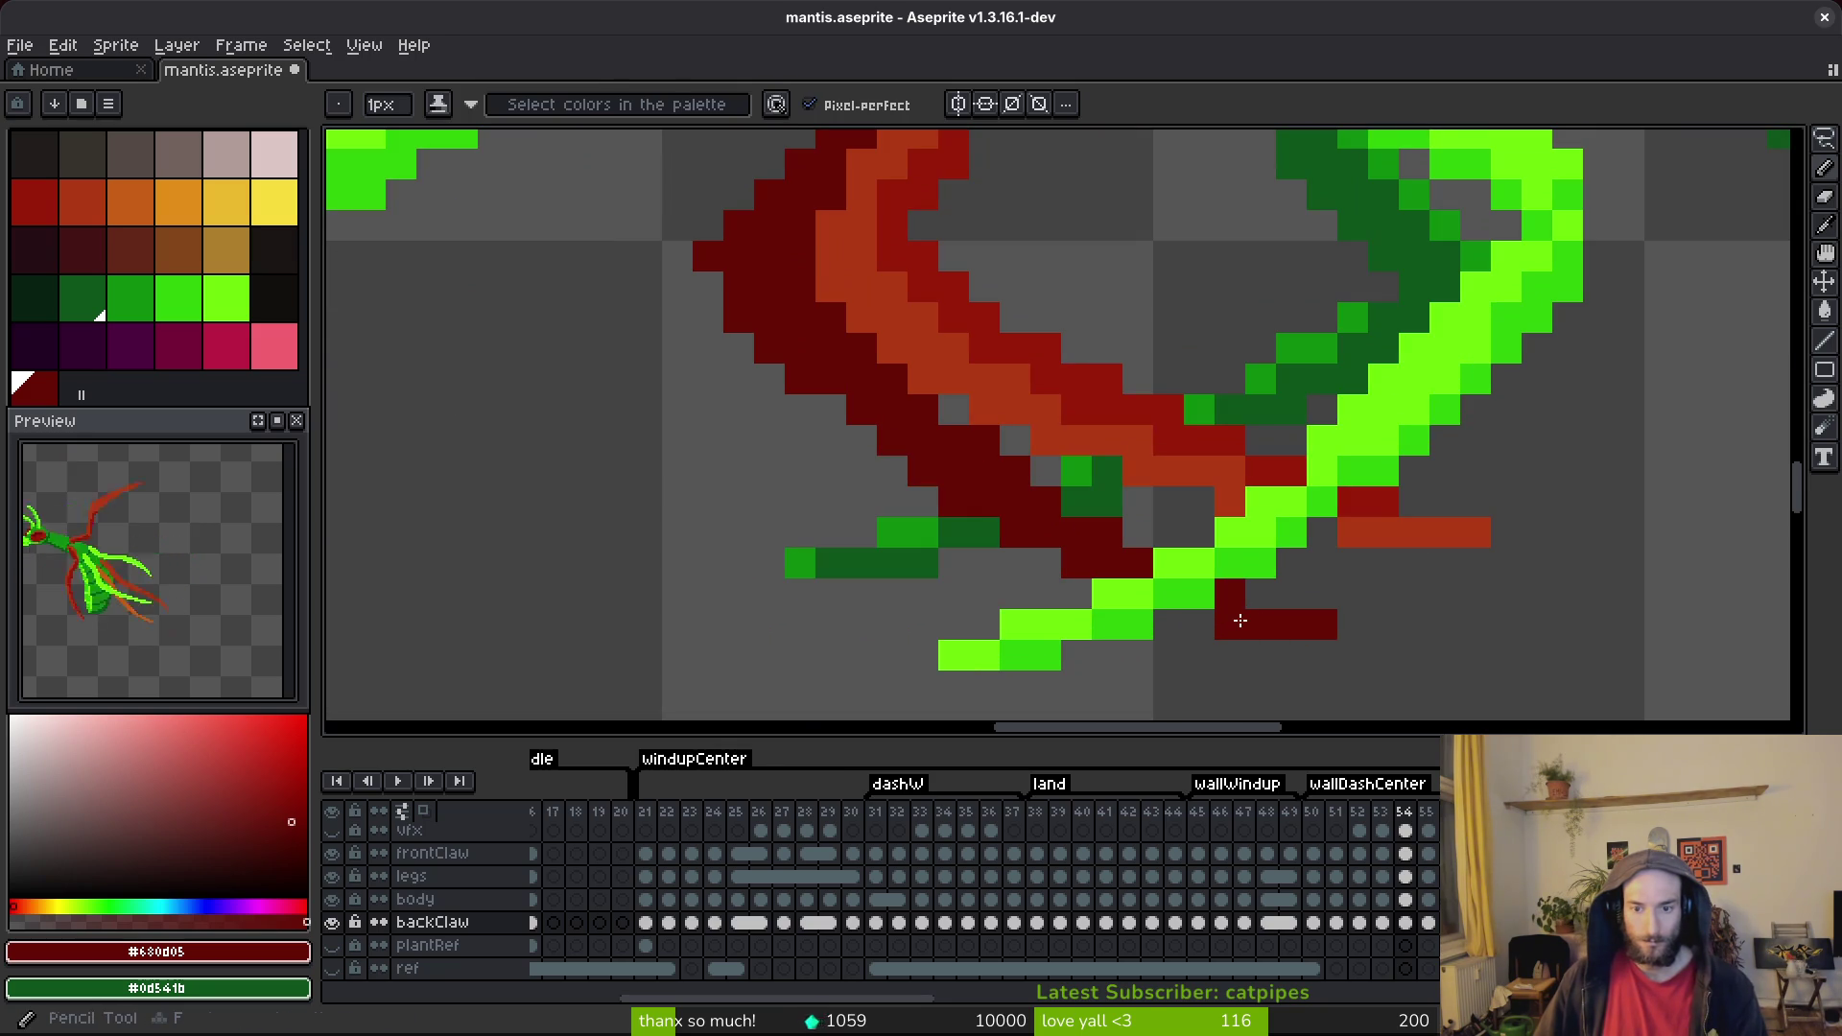
{"action": "scroll", "coordinate": [1184, 595], "scroll_direction": "down", "scroll_amount": 4}
{"action": "scroll", "coordinate": [1080, 592], "scroll_direction": "up", "scroll_amount": 4}
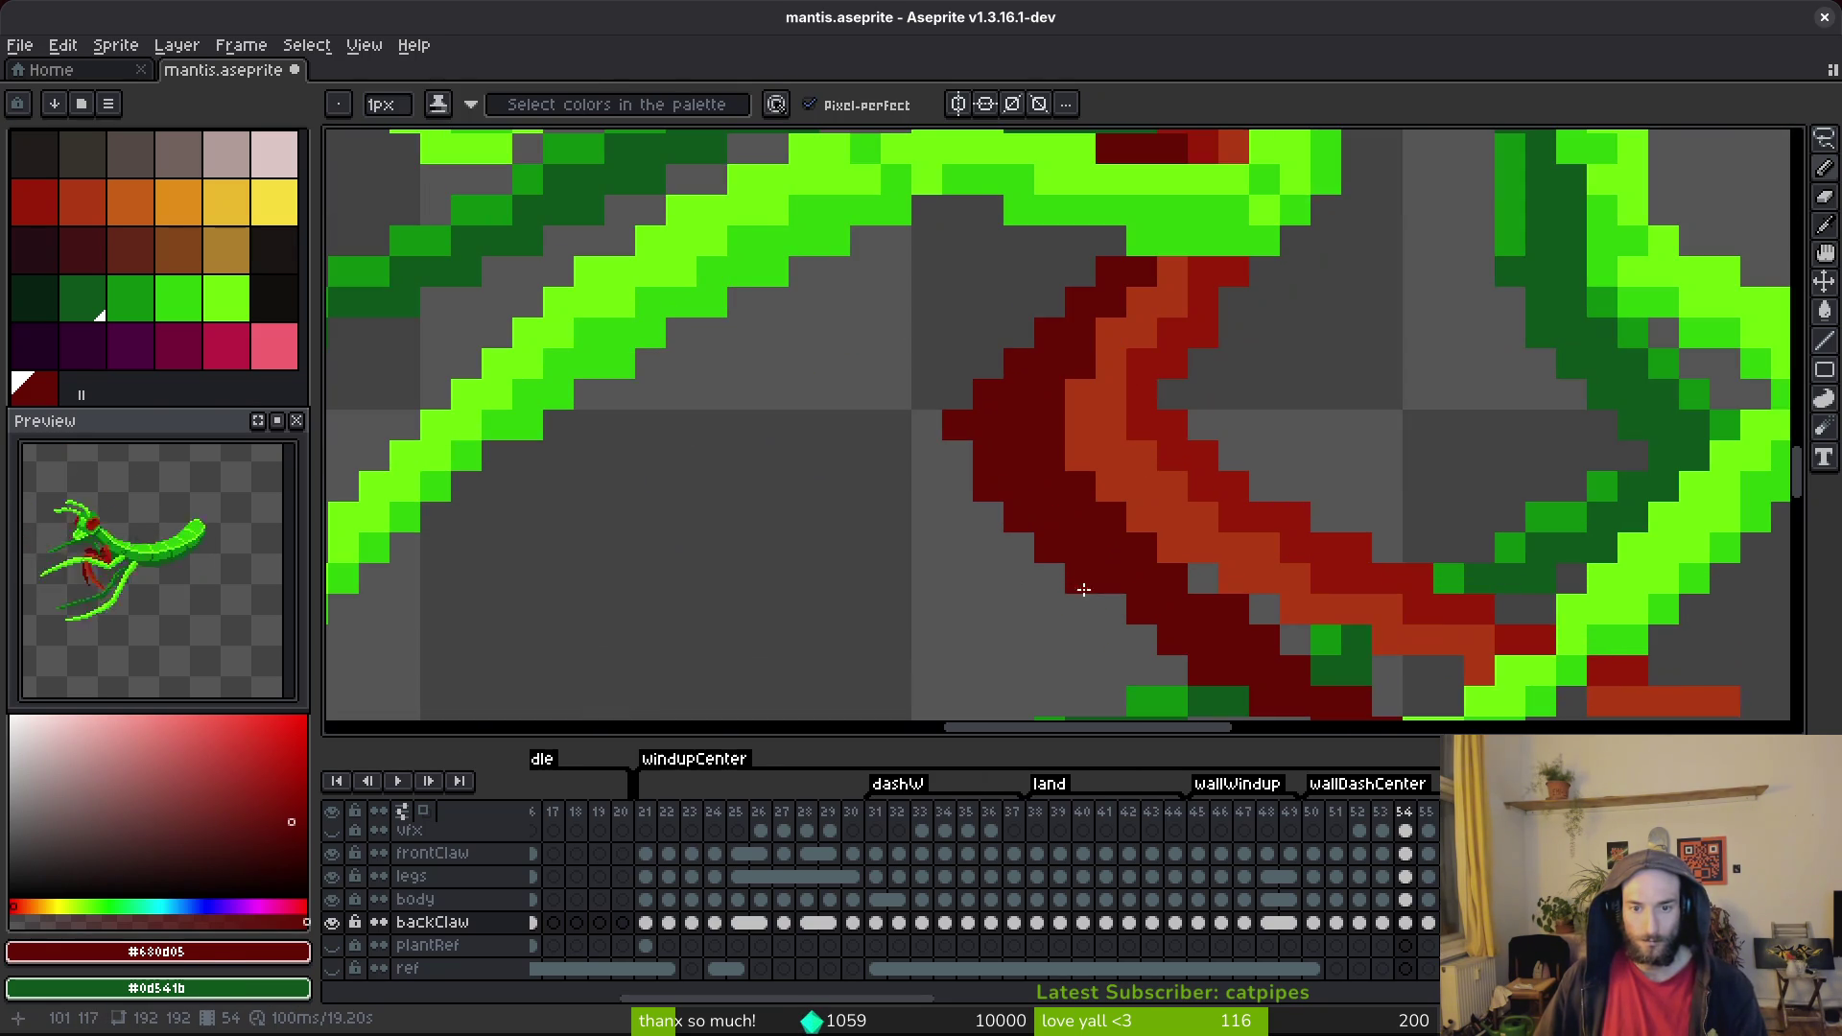
Thicken the claw's left edge in dark red, trim excess edge pixels, and save.
{"action": "left_click_drag", "start_coordinate": [1074, 570], "coordinate": [1000, 517]}
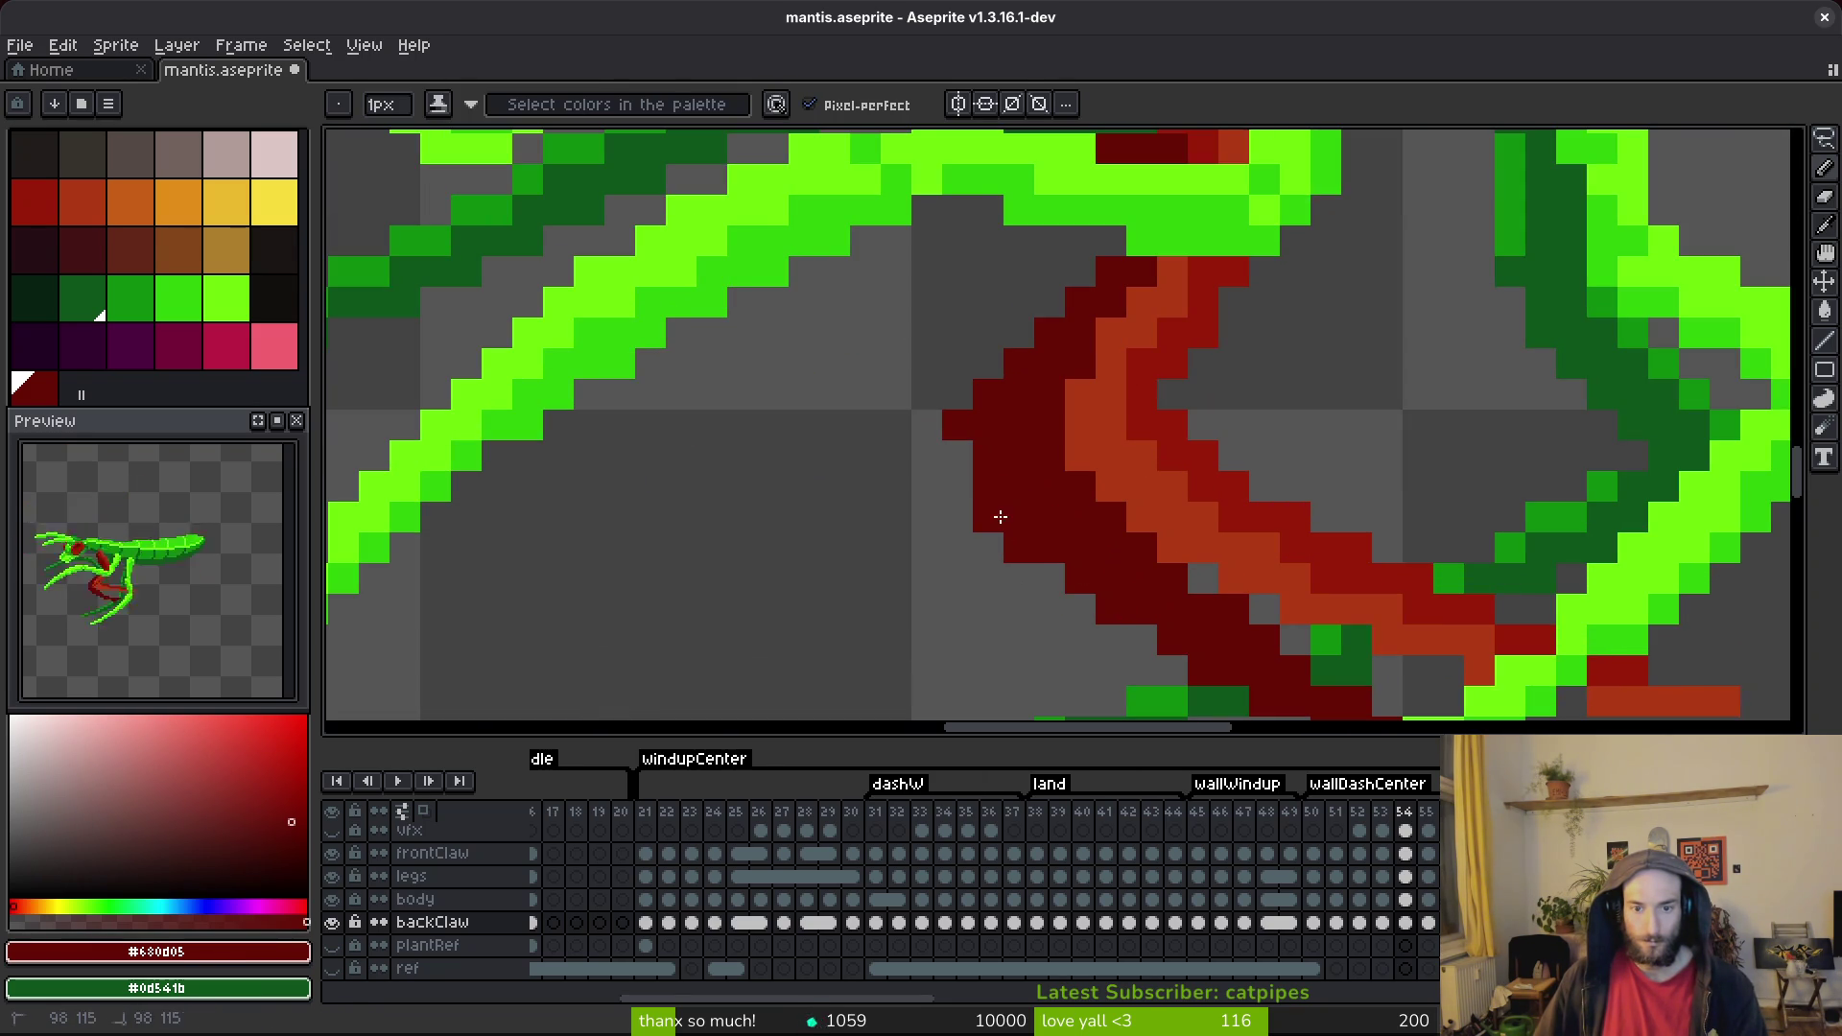
{"action": "key", "text": "e"}
{"action": "left_click_drag", "start_coordinate": [957, 423], "coordinate": [1019, 365]}
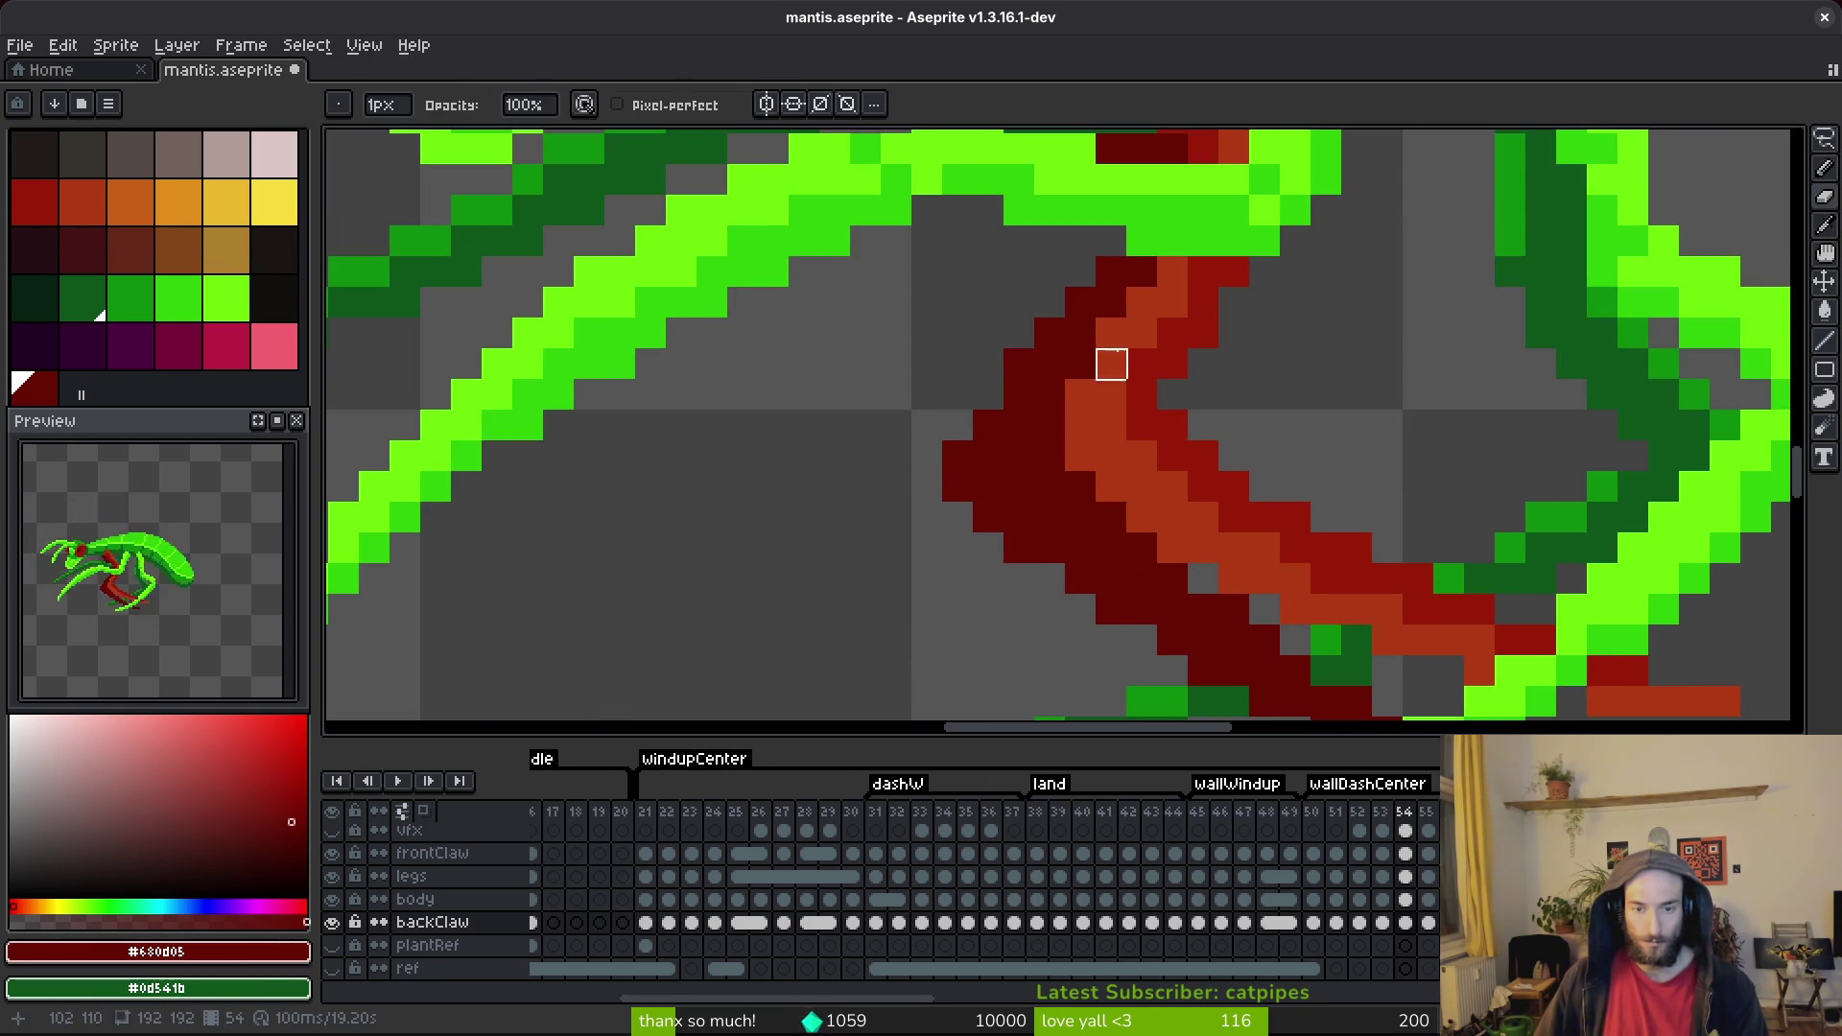
{"action": "scroll", "coordinate": [1075, 541], "scroll_direction": "down", "scroll_amount": 3}
{"action": "key", "text": "ctrl+s"}
{"action": "scroll", "coordinate": [1119, 476], "scroll_direction": "up", "scroll_amount": 3}
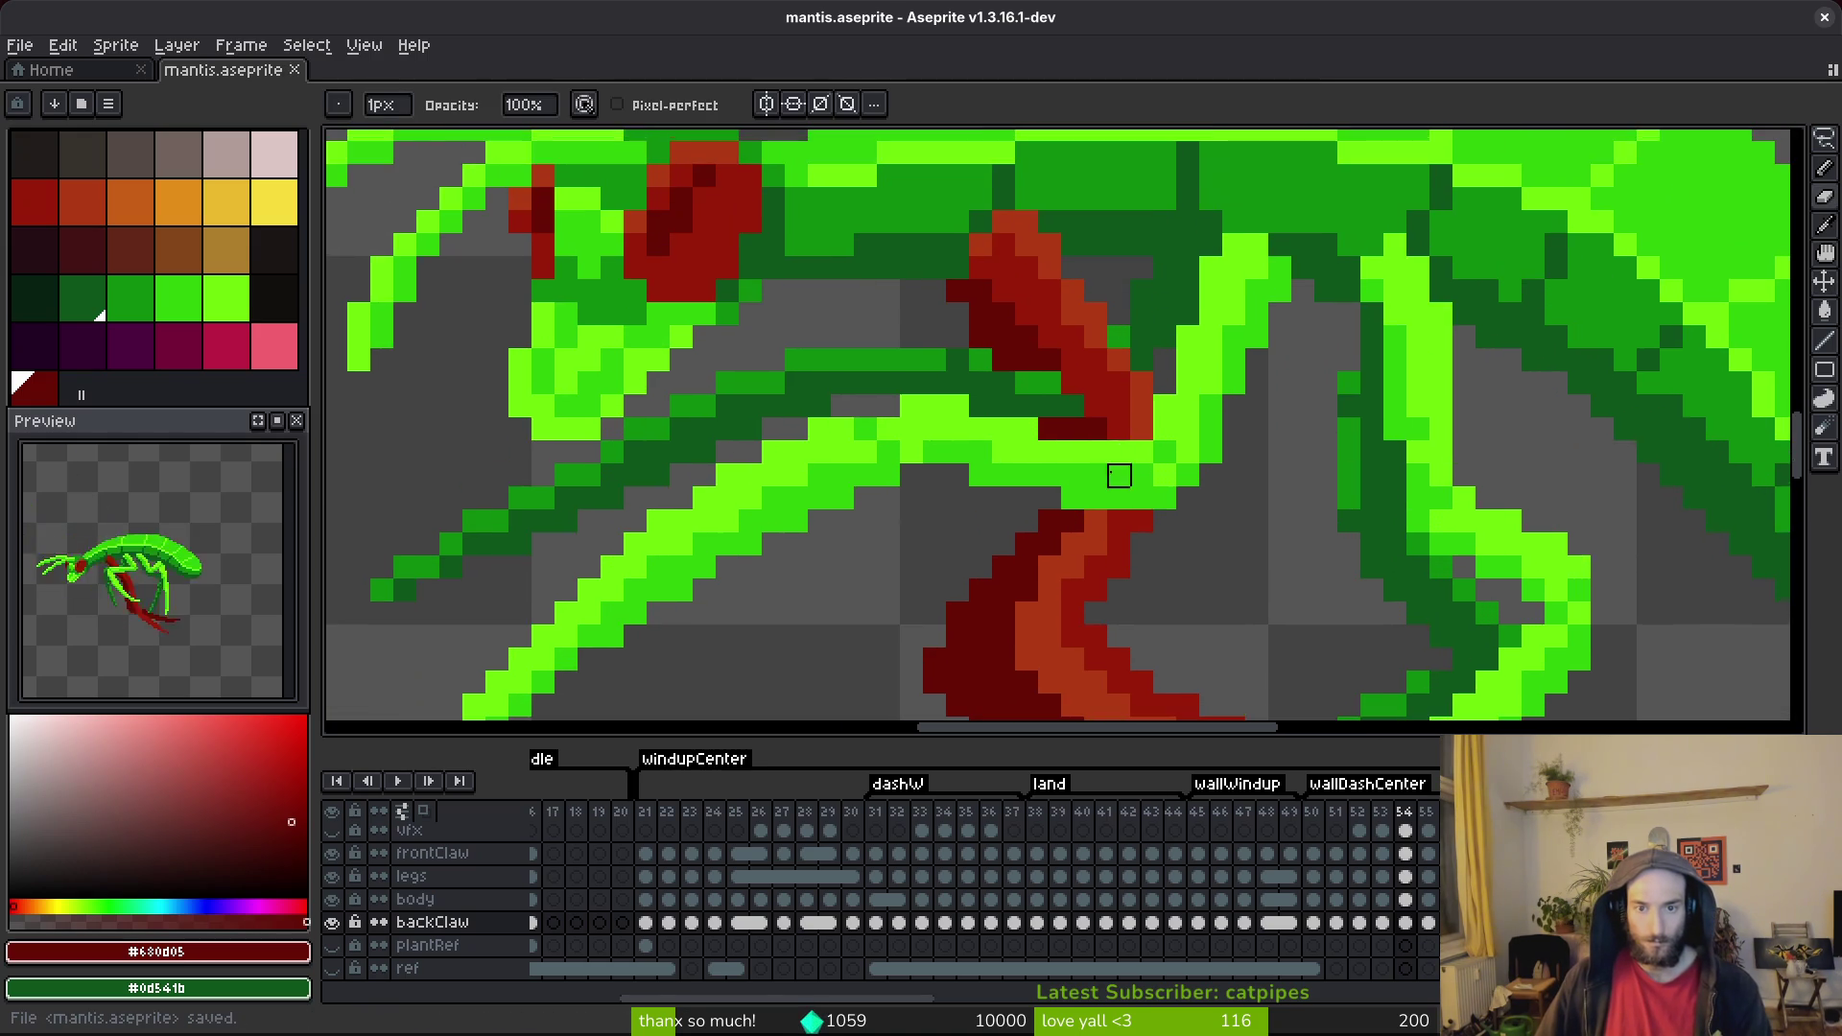
{"action": "scroll", "coordinate": [1118, 476], "scroll_direction": "down", "scroll_amount": 2}
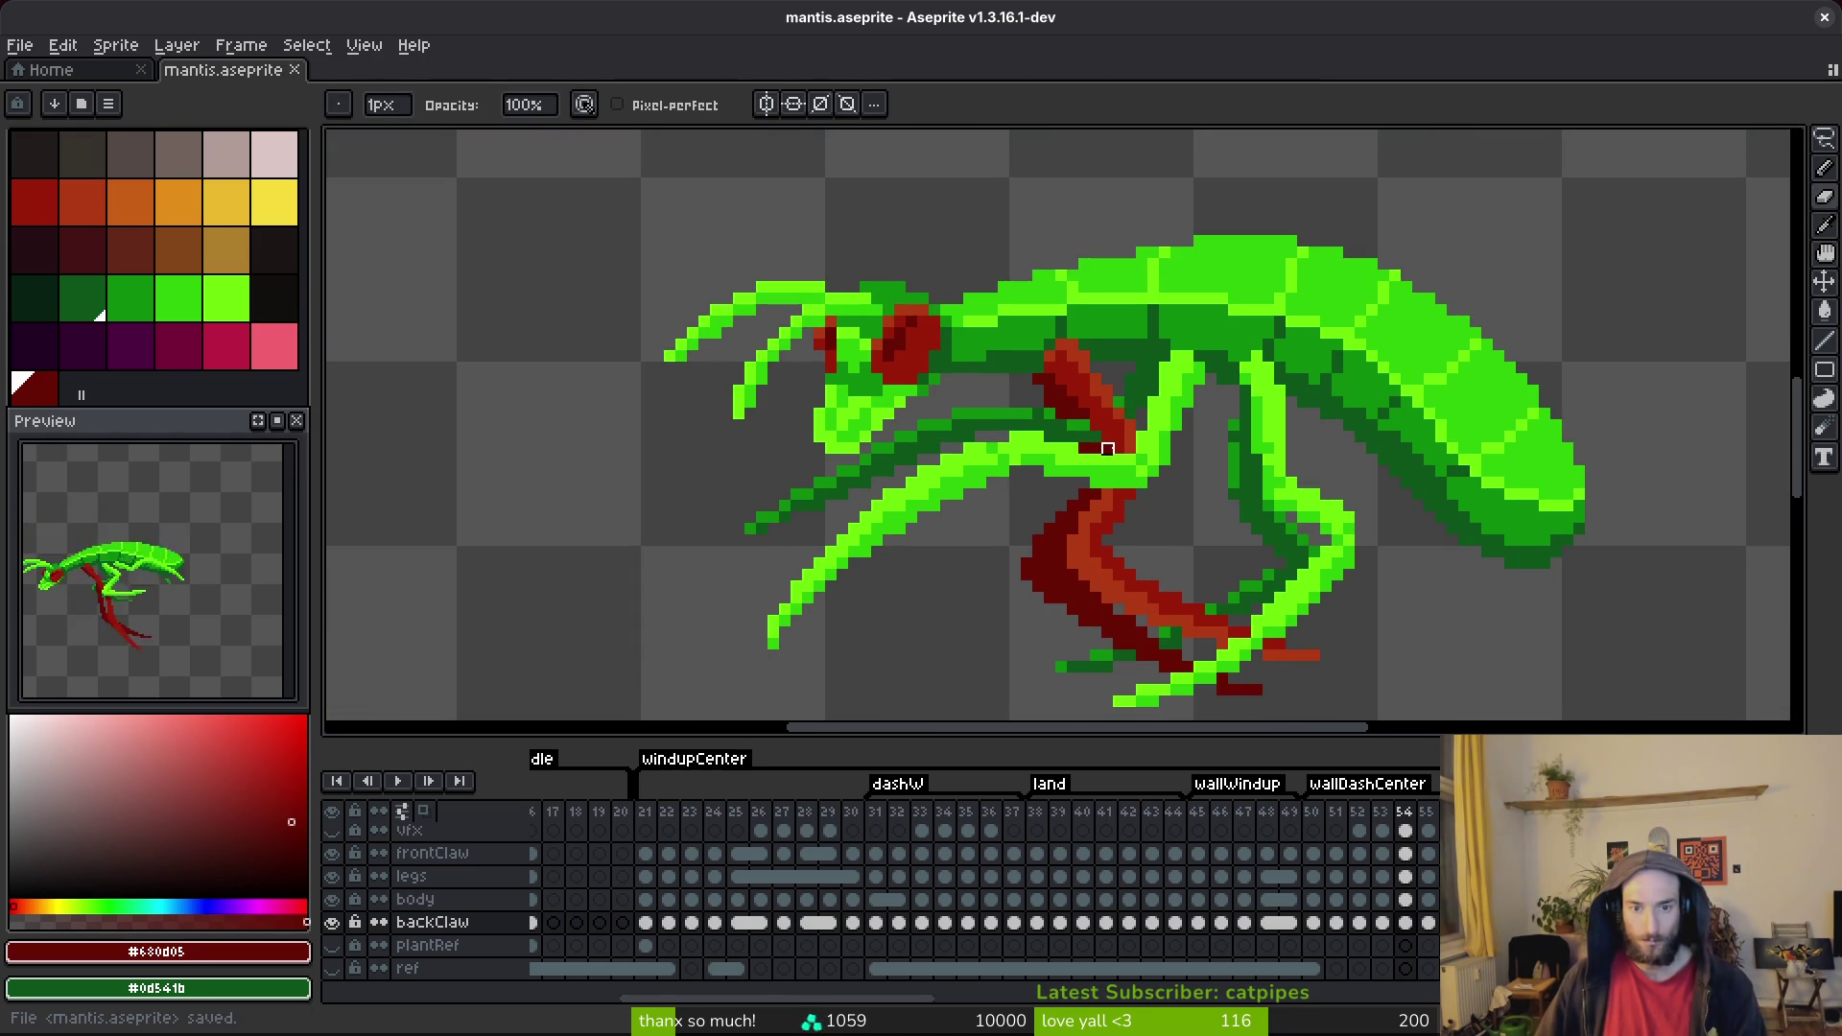
{"action": "scroll", "coordinate": [1098, 447], "scroll_direction": "up", "scroll_amount": 2}
{"action": "scroll", "coordinate": [1091, 448], "scroll_direction": "down", "scroll_amount": 3}
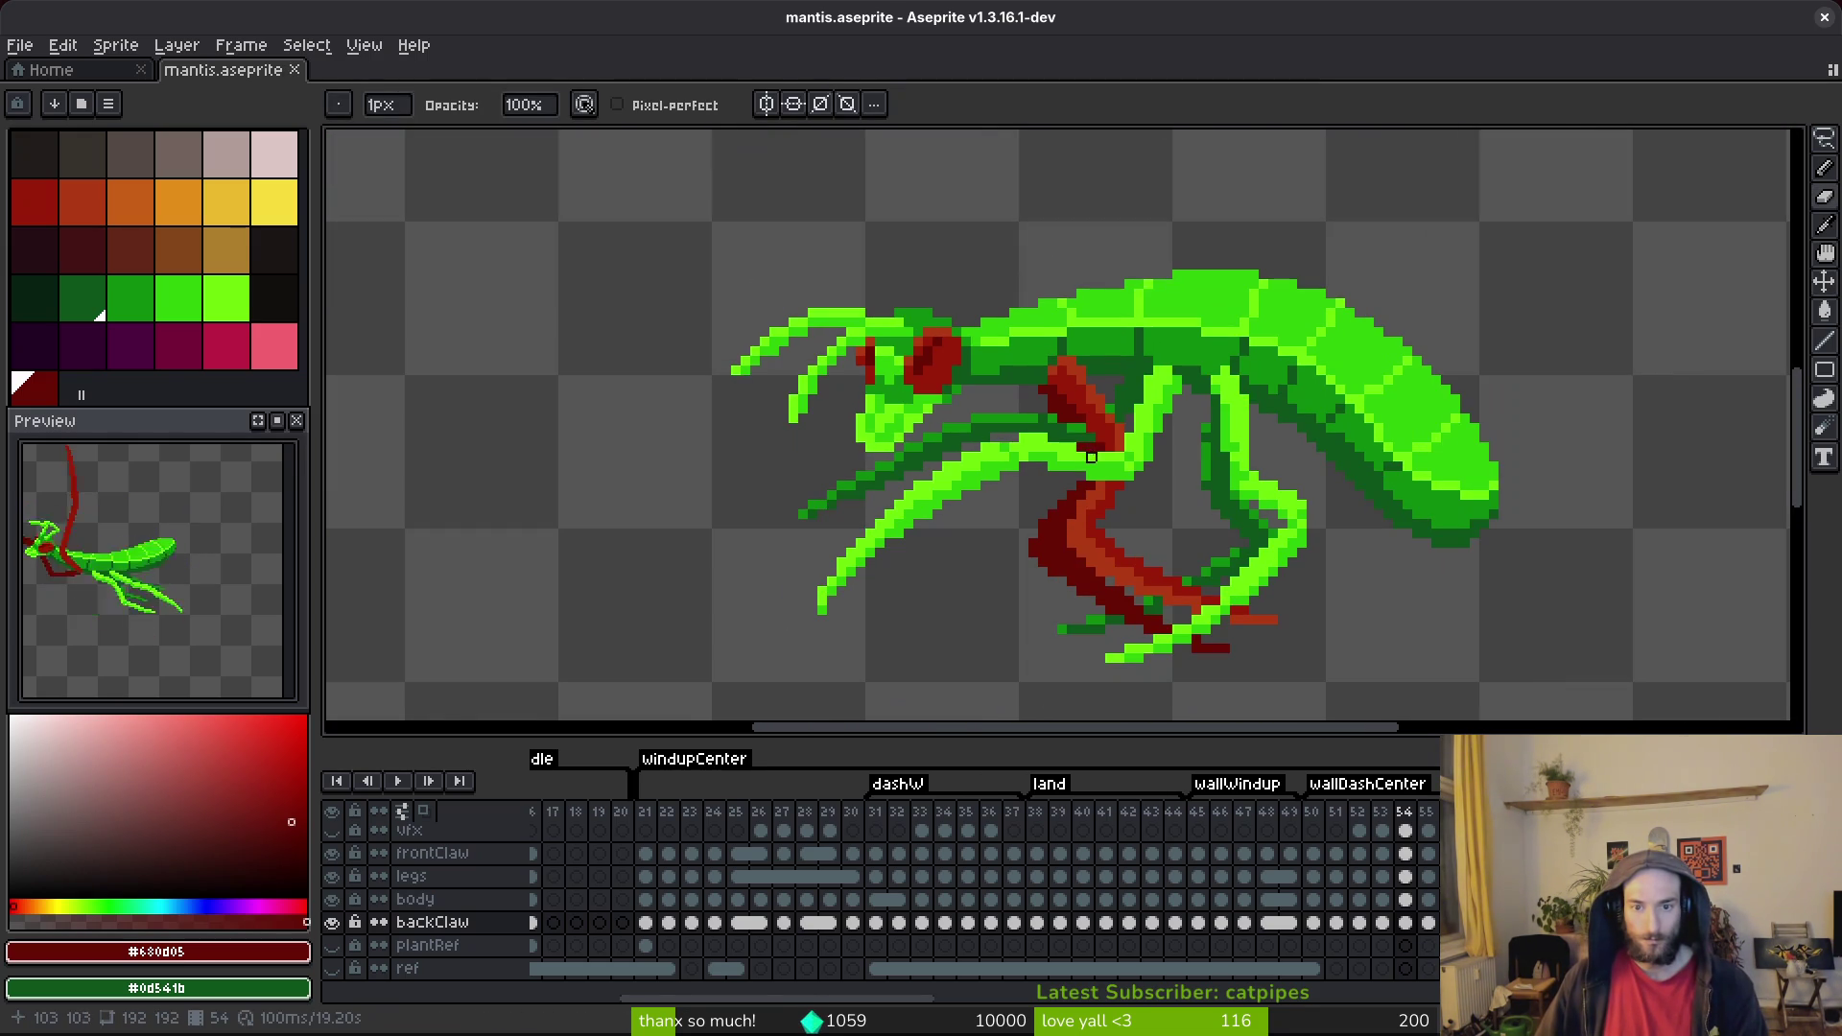
{"action": "scroll", "coordinate": [1090, 515], "scroll_direction": "up", "scroll_amount": 3}
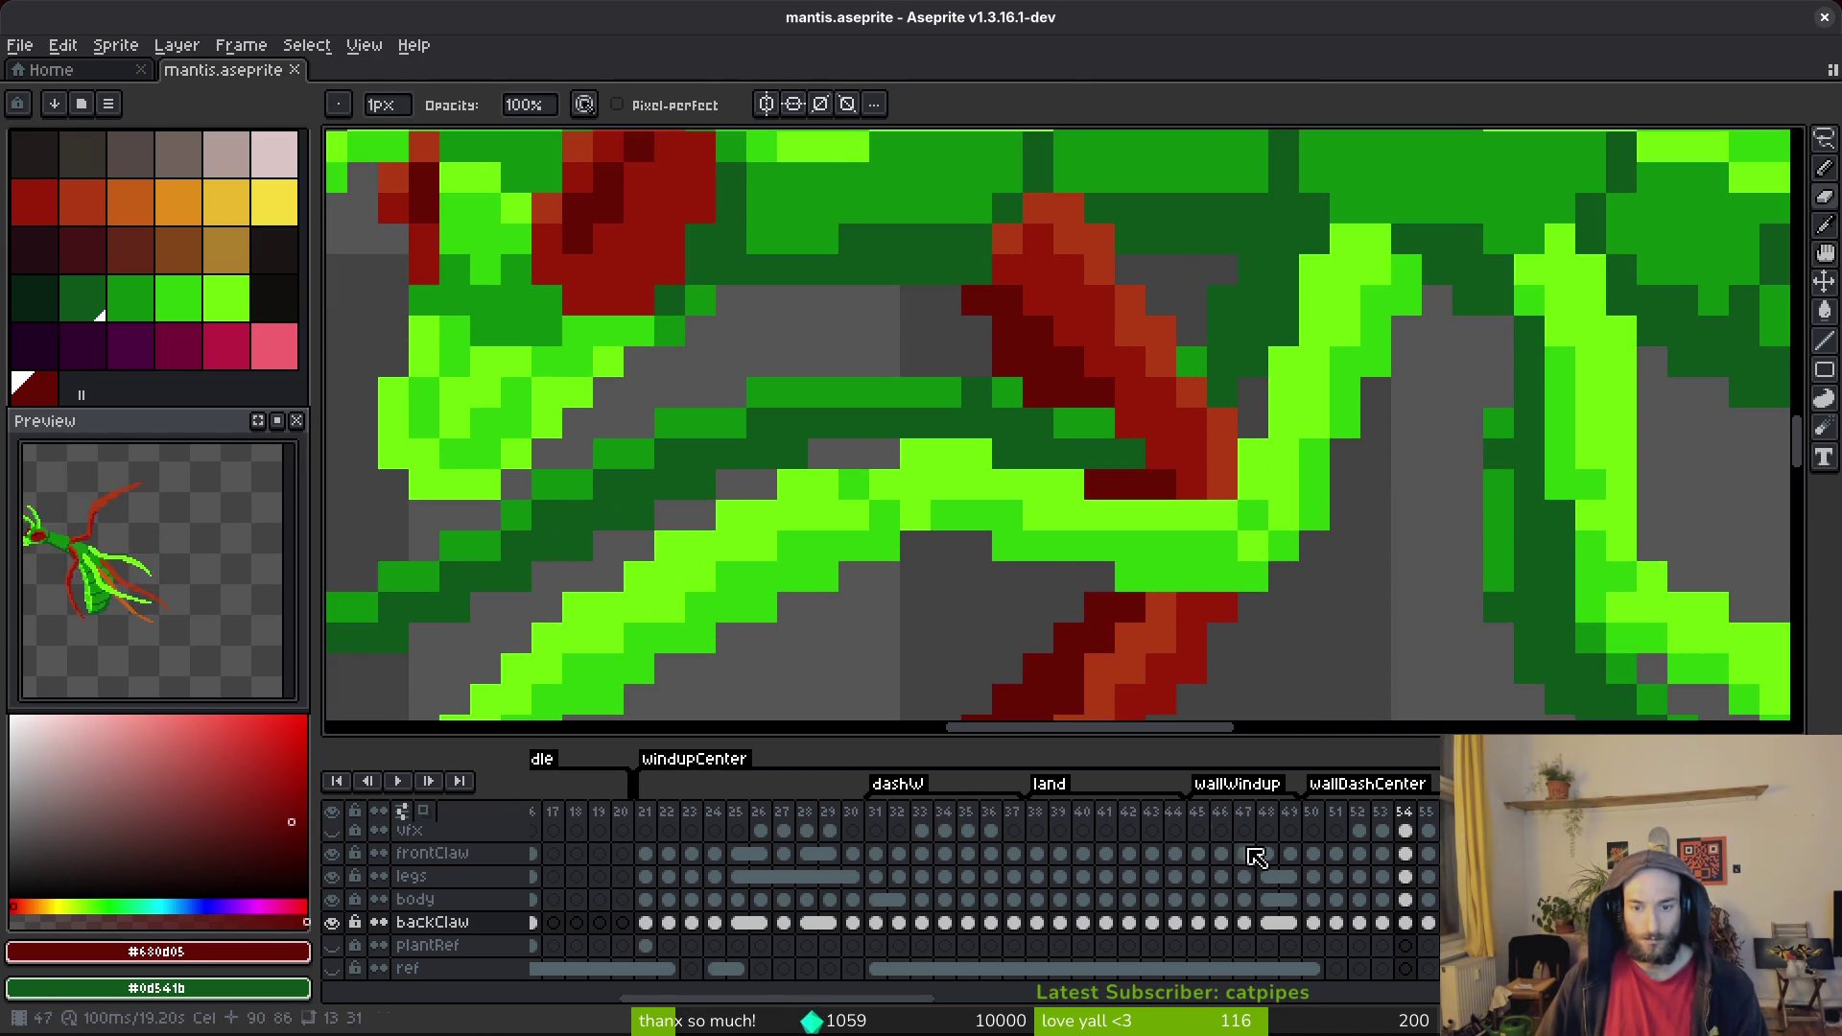
Add dark red pixels on the legs layer, return to backClaw, save, and advance to frame 55.
{"action": "left_click", "coordinate": [1405, 876]}
{"action": "left_click", "coordinate": [1099, 423]}
{"action": "left_click_drag", "start_coordinate": [1101, 453], "coordinate": [1068, 423]}
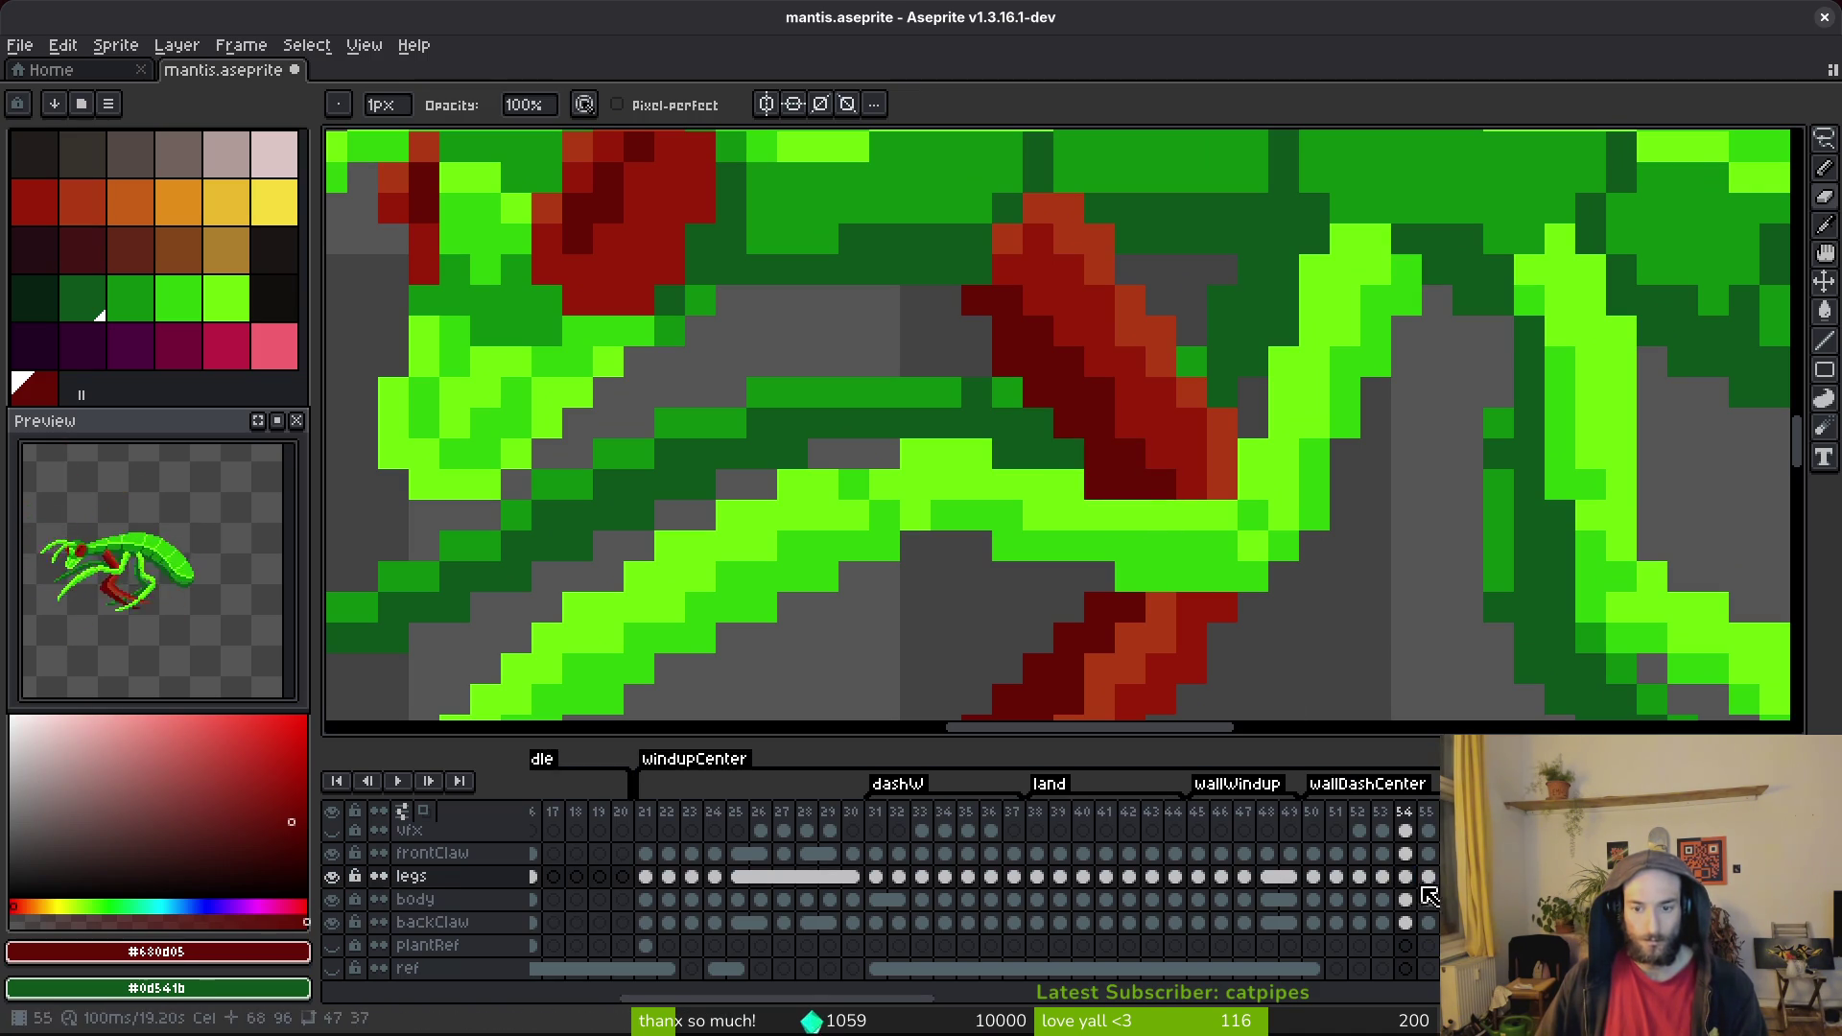
{"action": "left_click", "coordinate": [1405, 923]}
{"action": "key", "text": "ctrl+s"}
{"action": "scroll", "coordinate": [1151, 508], "scroll_direction": "down", "scroll_amount": 2}
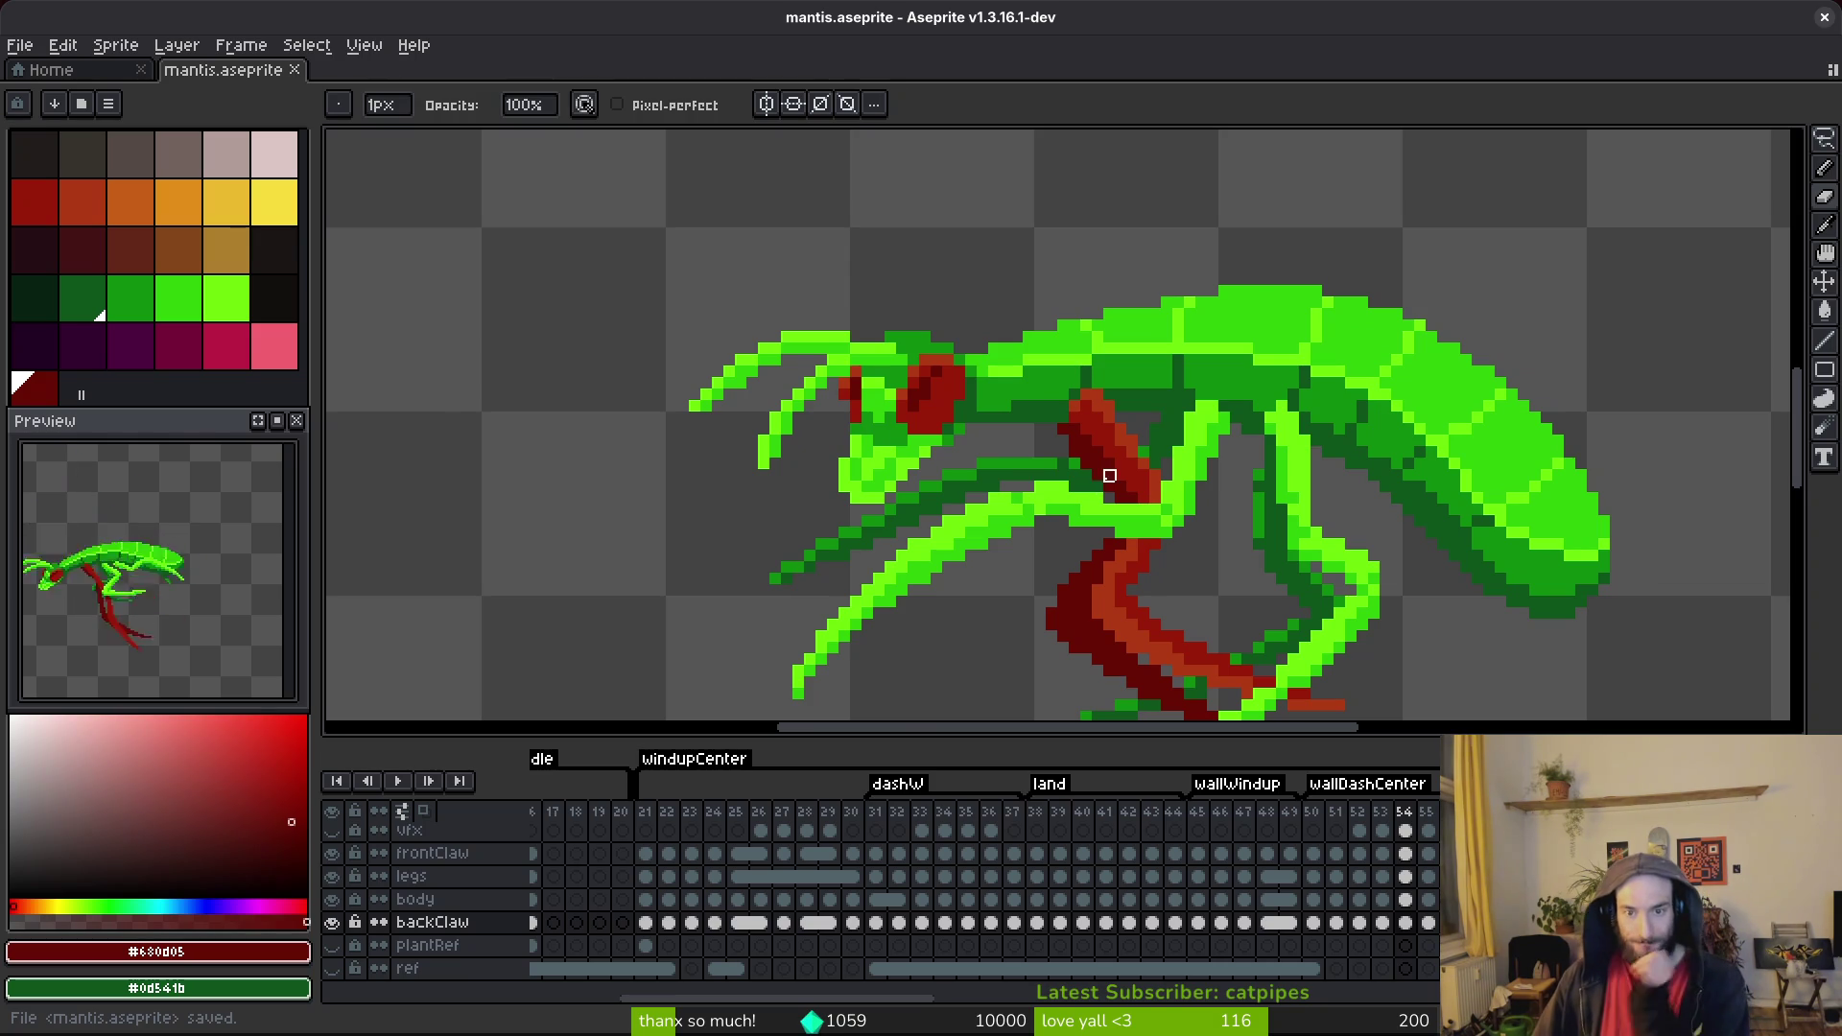
{"action": "scroll", "coordinate": [1188, 506], "scroll_direction": "up", "scroll_amount": 4}
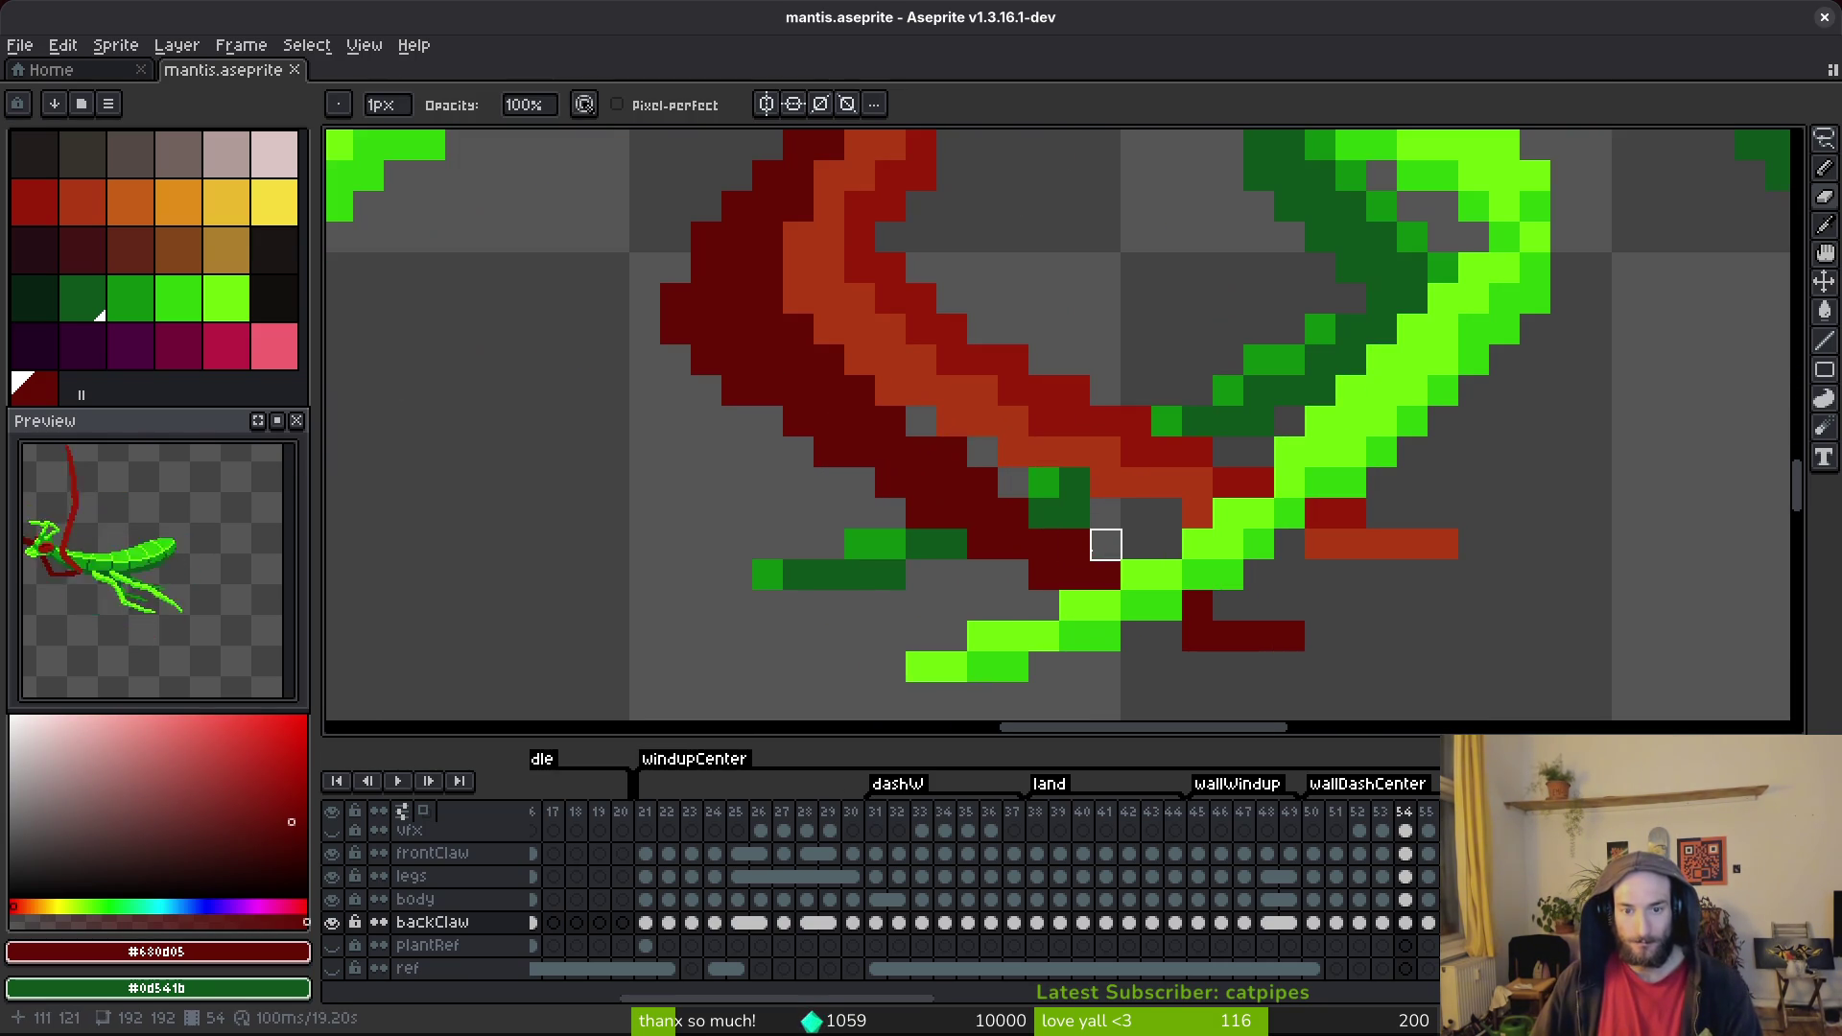
{"action": "scroll", "coordinate": [1113, 547], "scroll_direction": "down", "scroll_amount": 4}
{"action": "key", "text": "Right"}
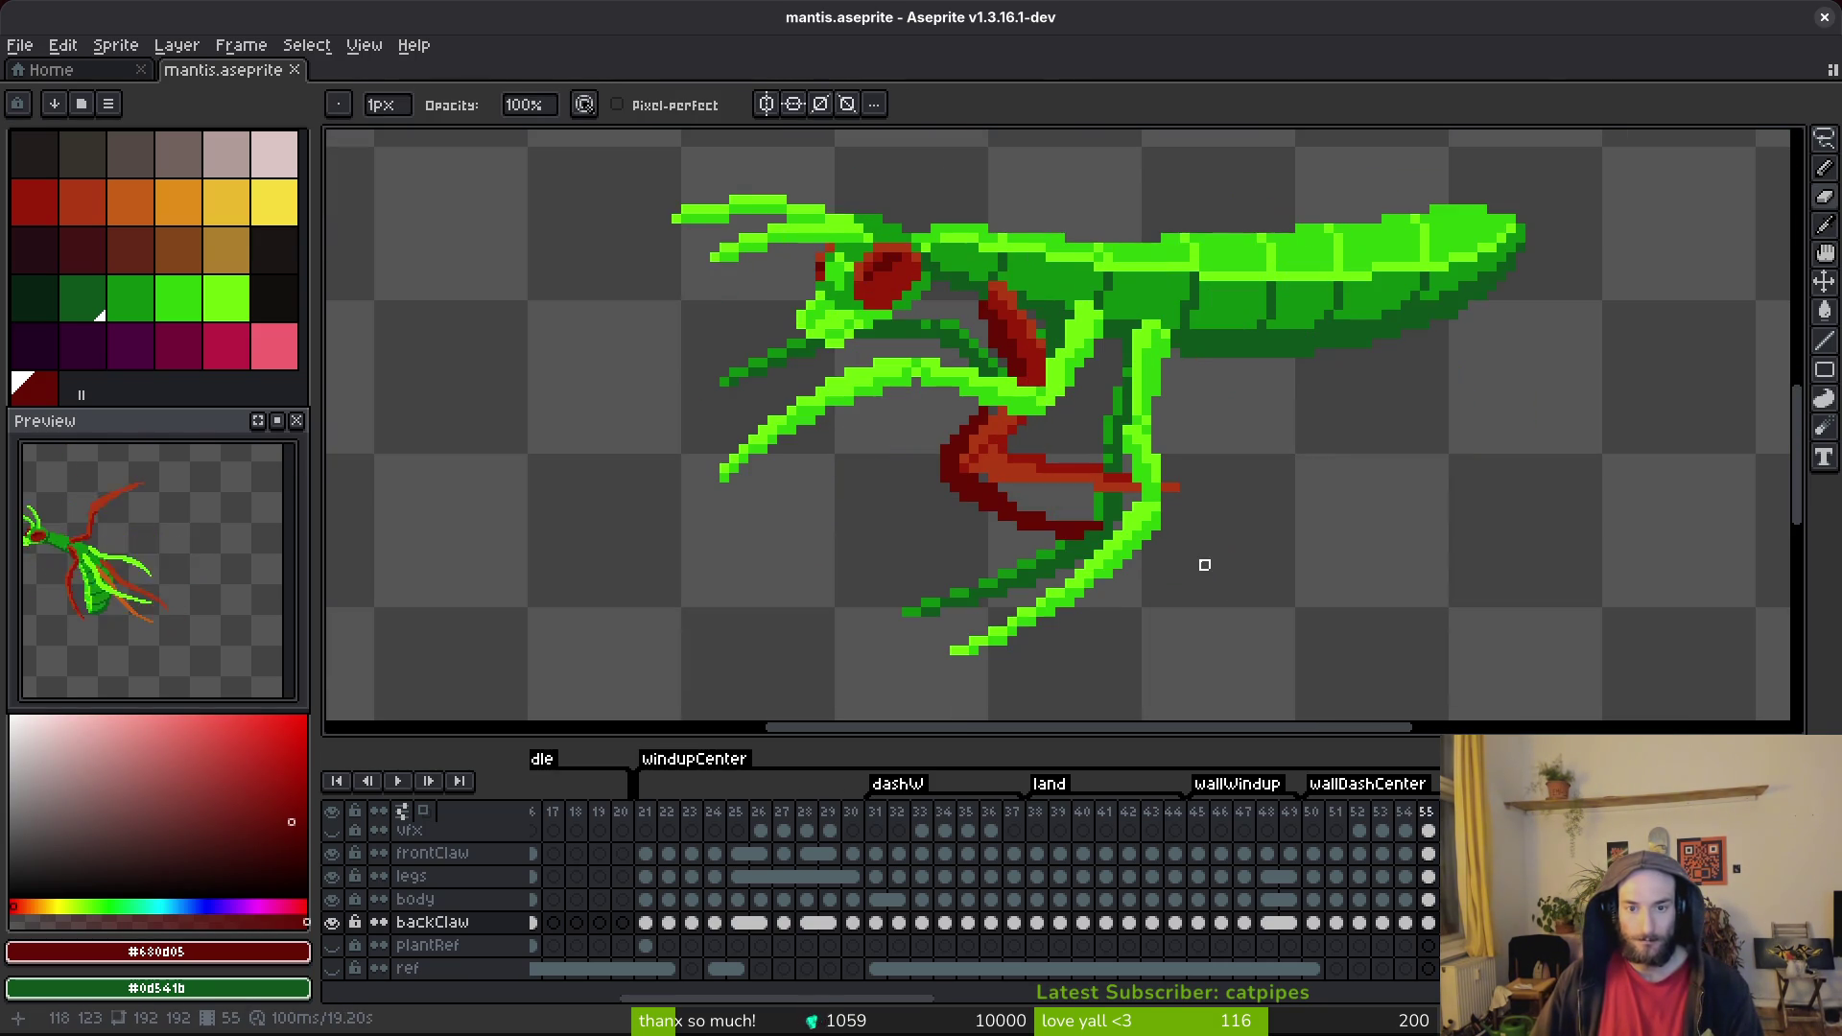
Repaint a claw pixel on frame 55 and erase a dark green pixel from the legs layer.
{"action": "scroll", "coordinate": [1134, 518], "scroll_direction": "up", "scroll_amount": 3}
{"action": "left_click", "coordinate": [1110, 576]}
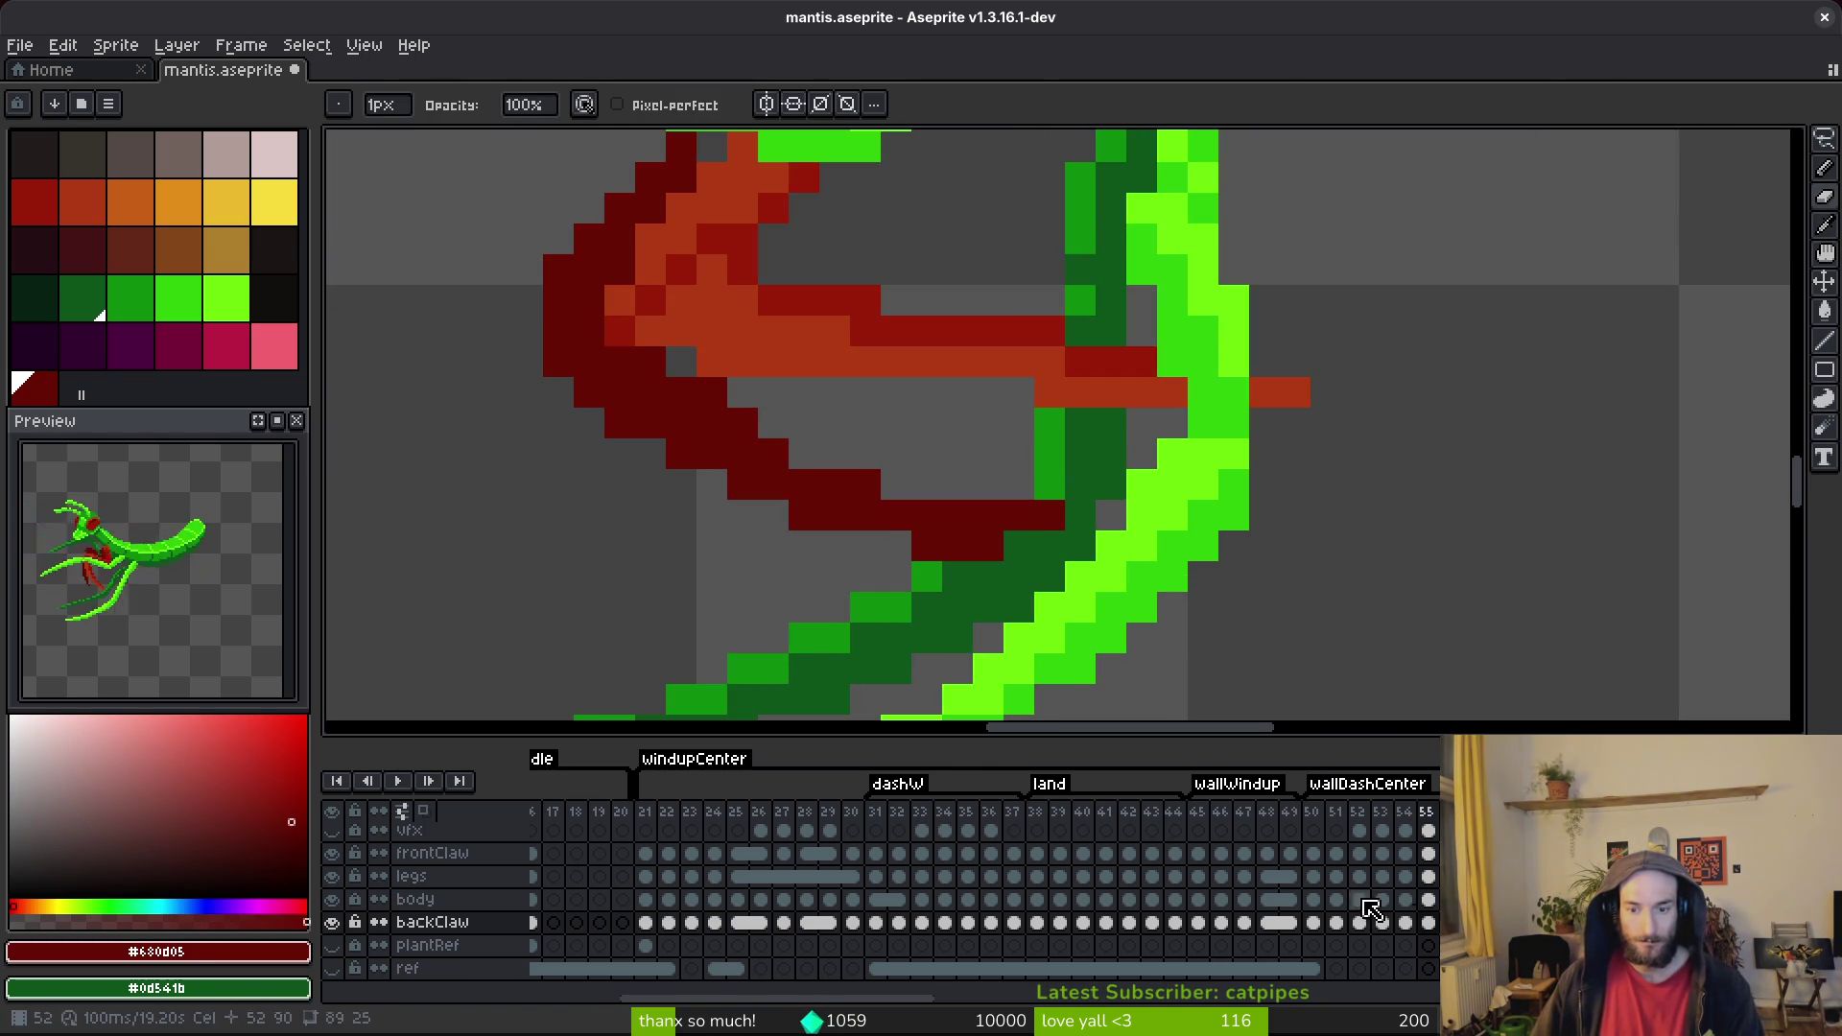
{"action": "left_click", "coordinate": [1428, 899]}
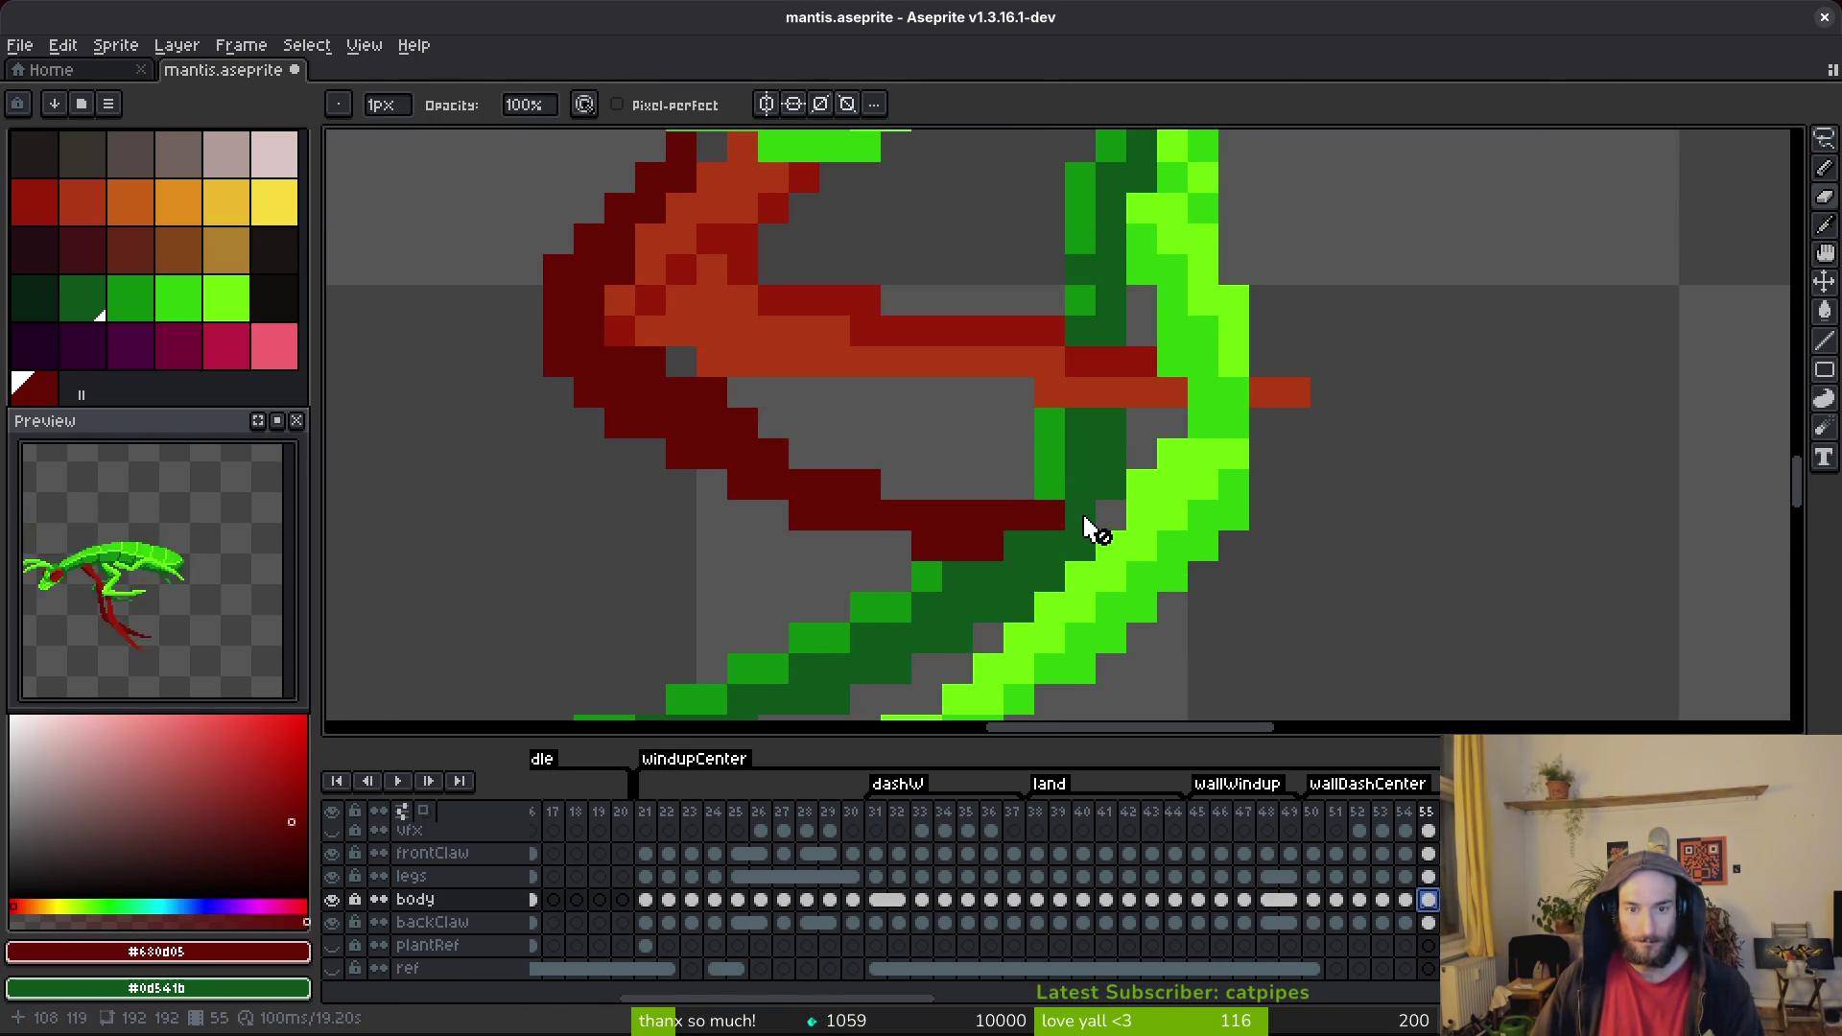
{"action": "left_click", "coordinate": [1428, 877]}
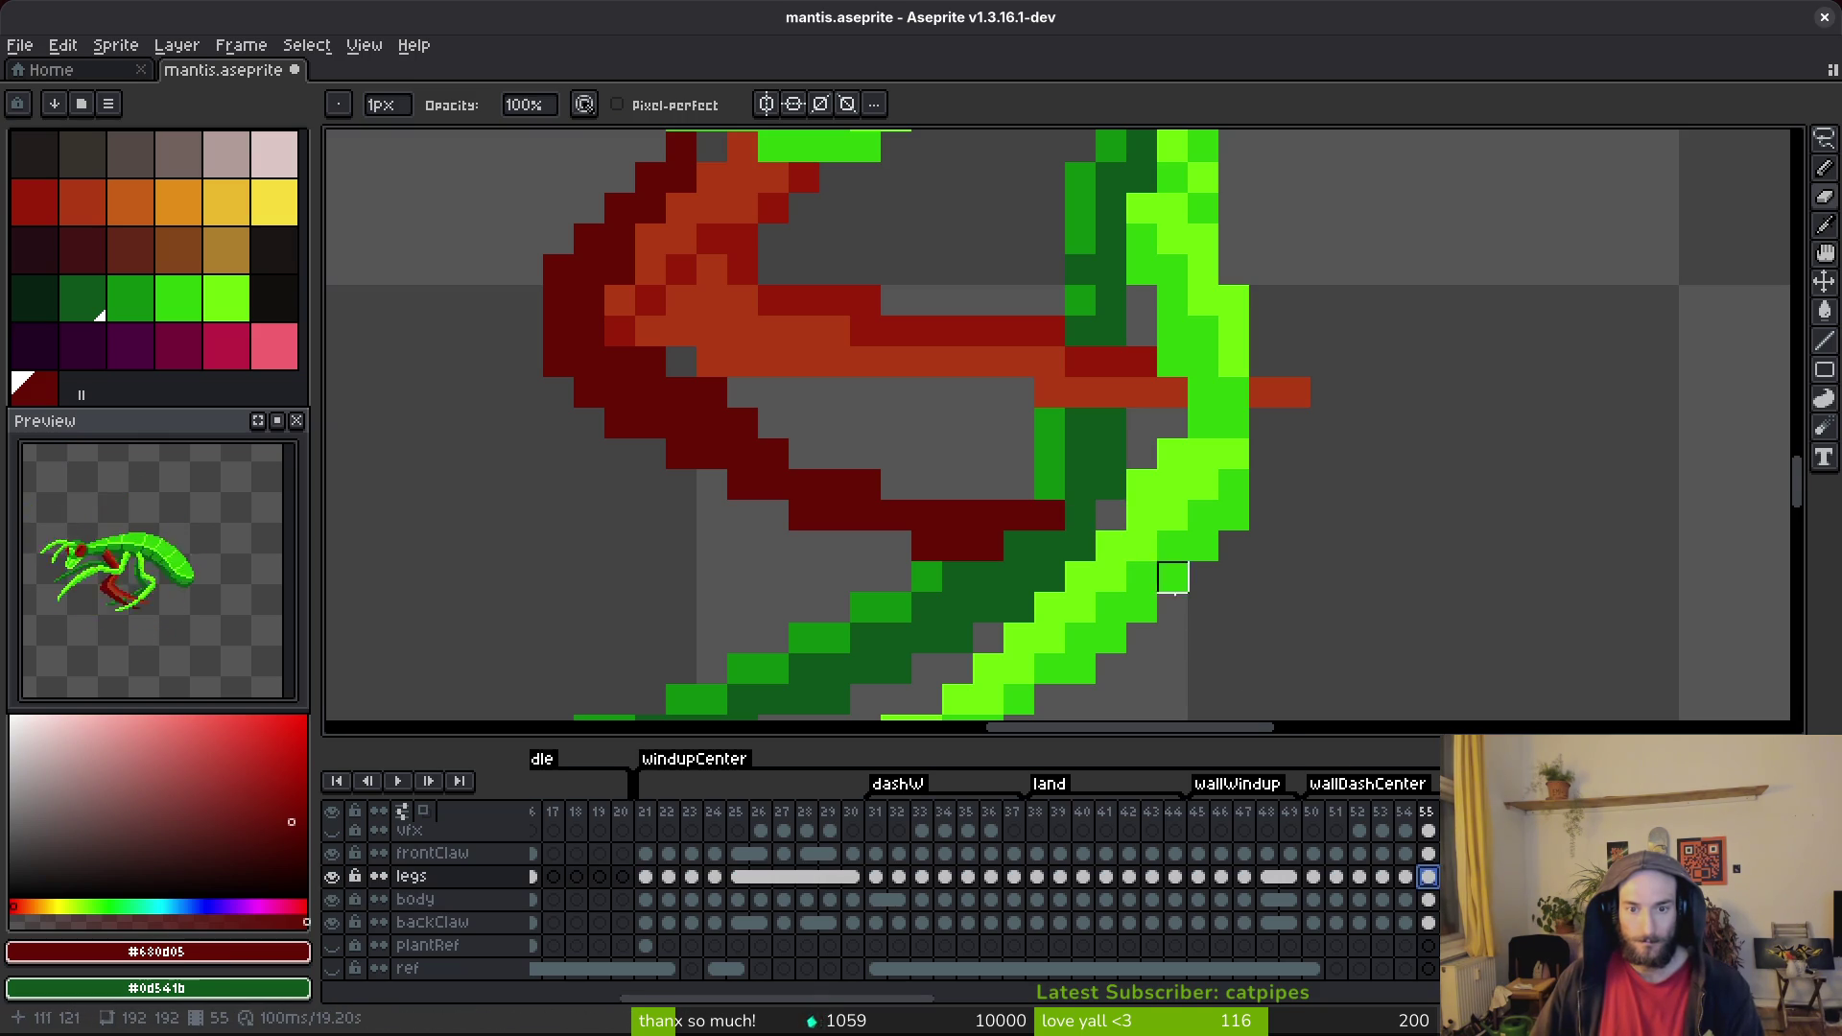
{"action": "scroll", "coordinate": [1205, 572], "scroll_direction": "down", "scroll_amount": 3}
{"action": "scroll", "coordinate": [1132, 537], "scroll_direction": "up", "scroll_amount": 3}
{"action": "right_click", "coordinate": [1073, 494]}
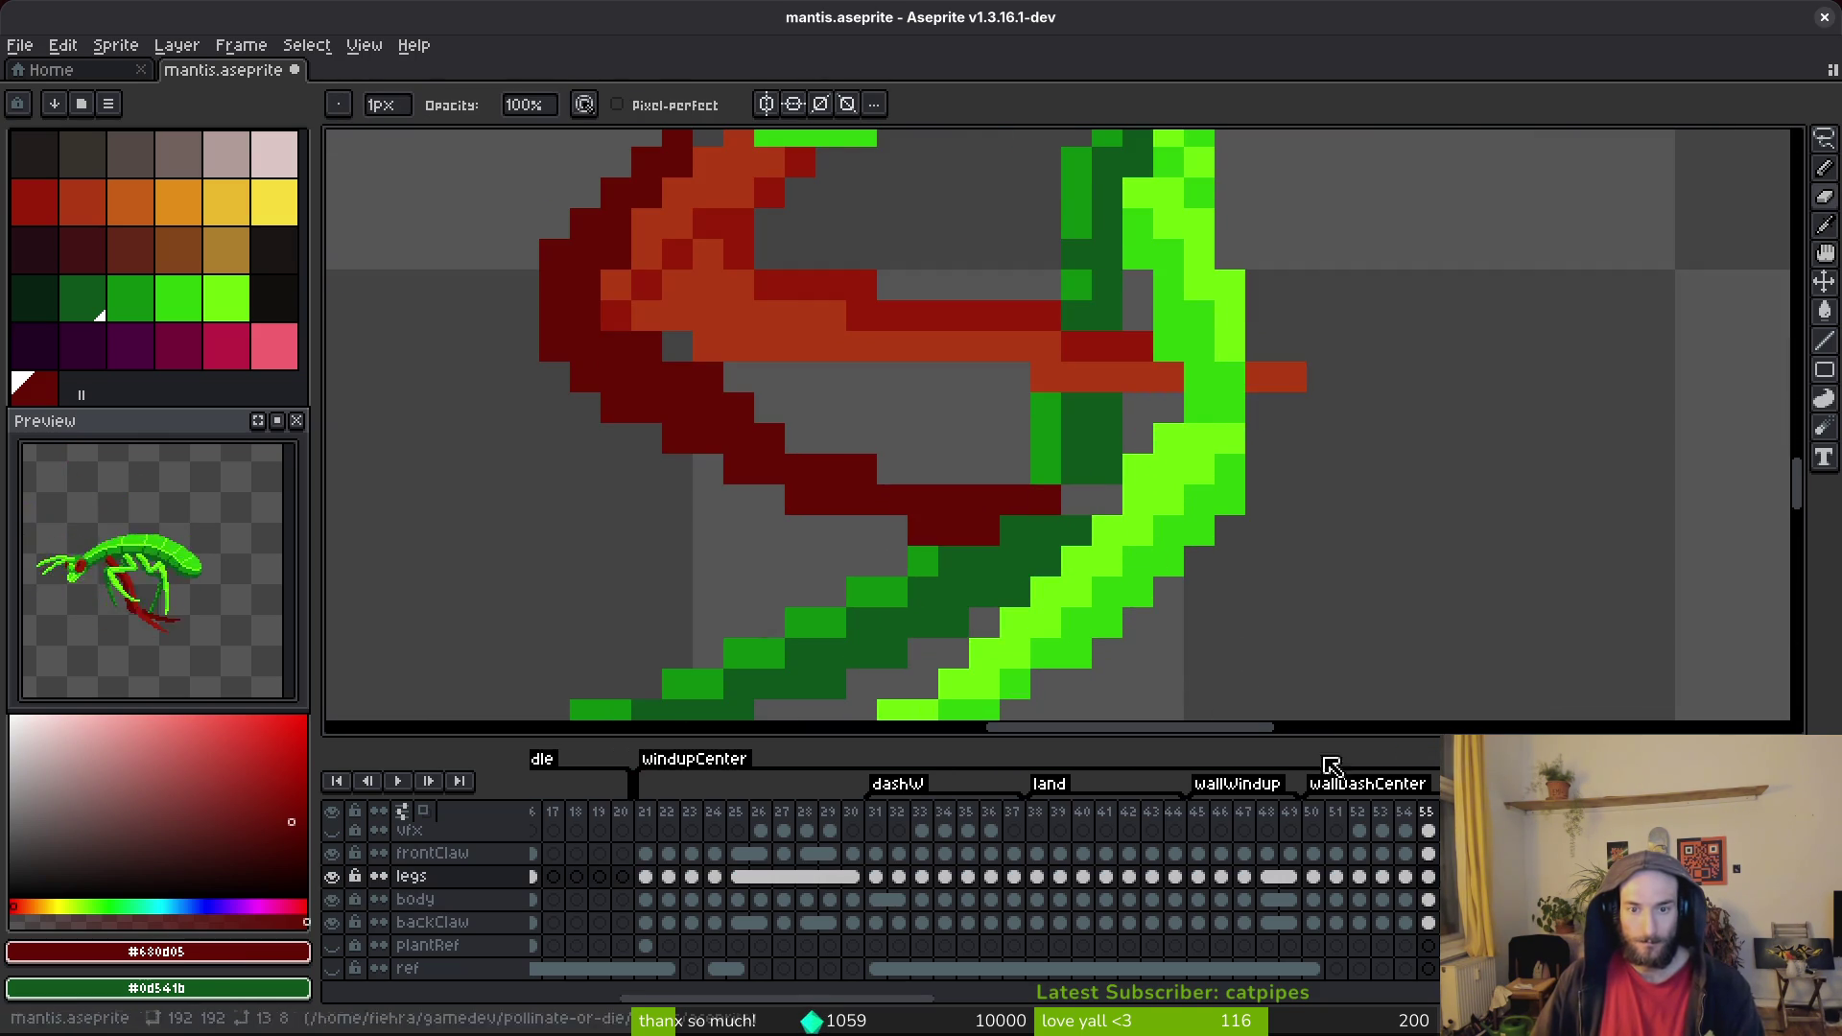
On backClaw, recolour the green pixels beside the claw and the claw's lower-left edge dark red.
{"action": "key", "text": "Down"}
{"action": "key", "text": "Down"}
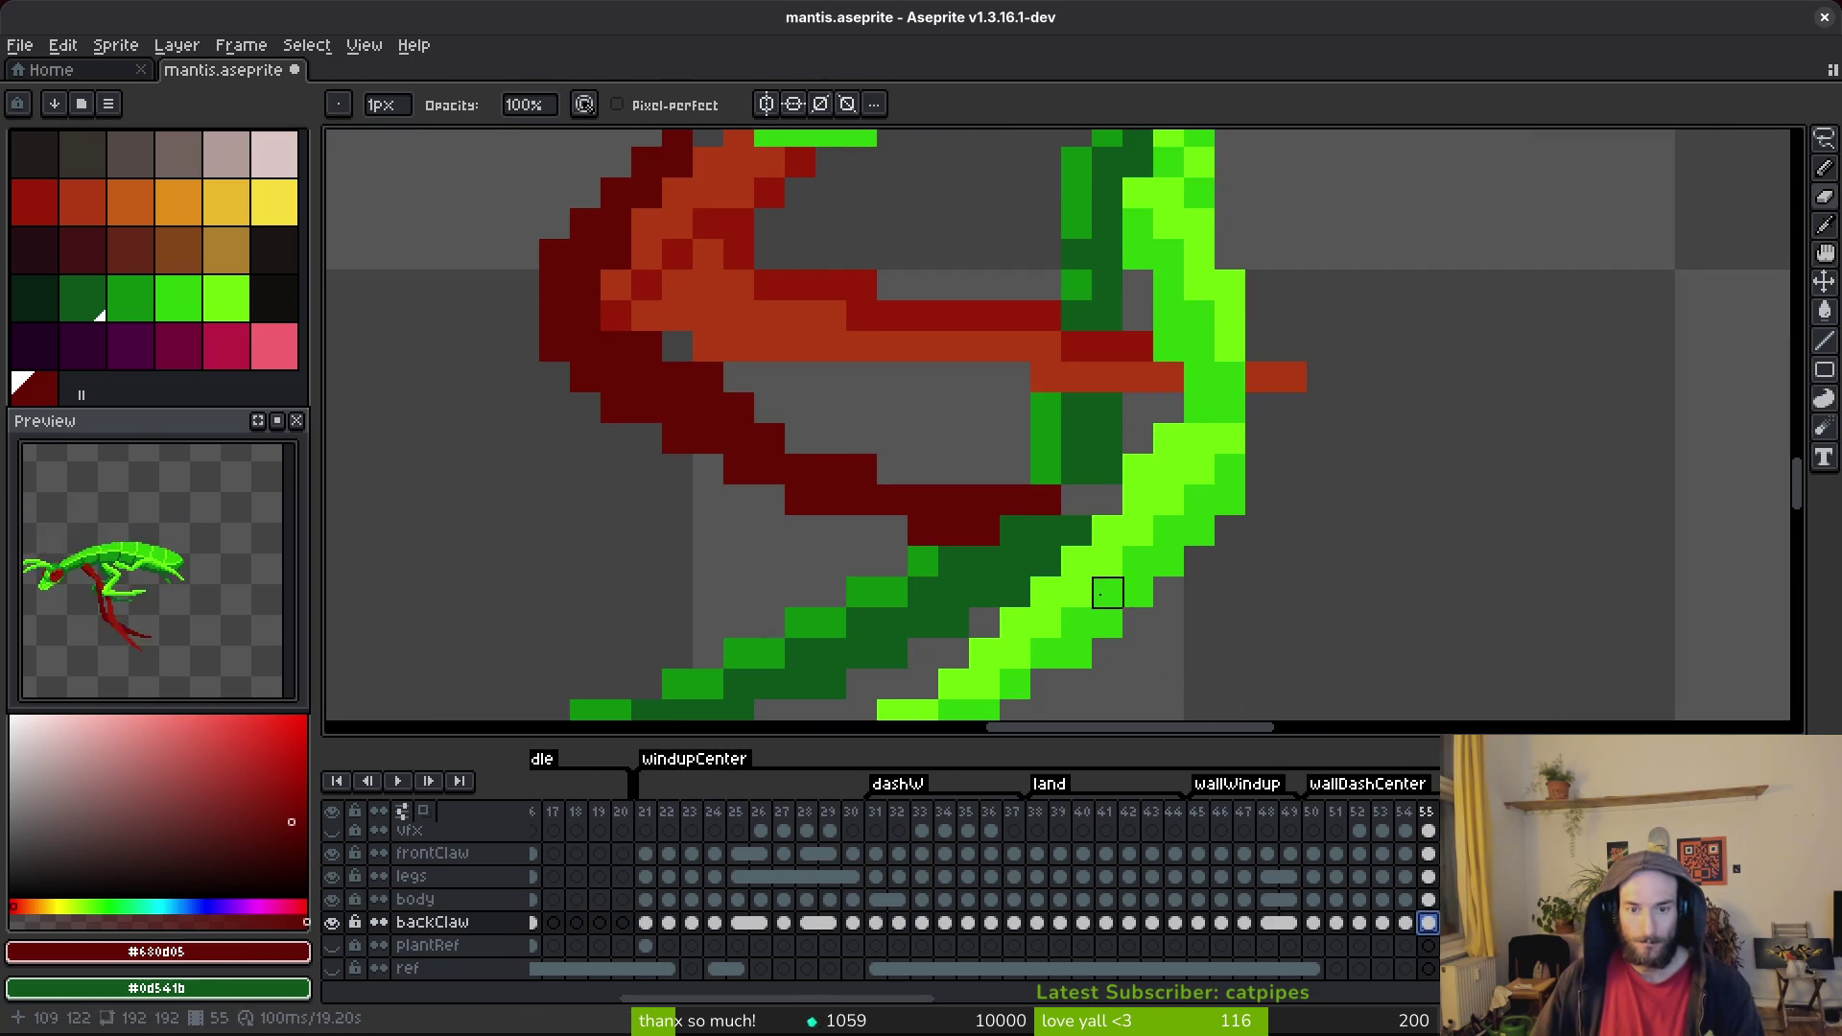
{"action": "key", "text": "i"}
{"action": "key", "text": "b"}
{"action": "left_click_drag", "start_coordinate": [1074, 499], "coordinate": [1103, 499]}
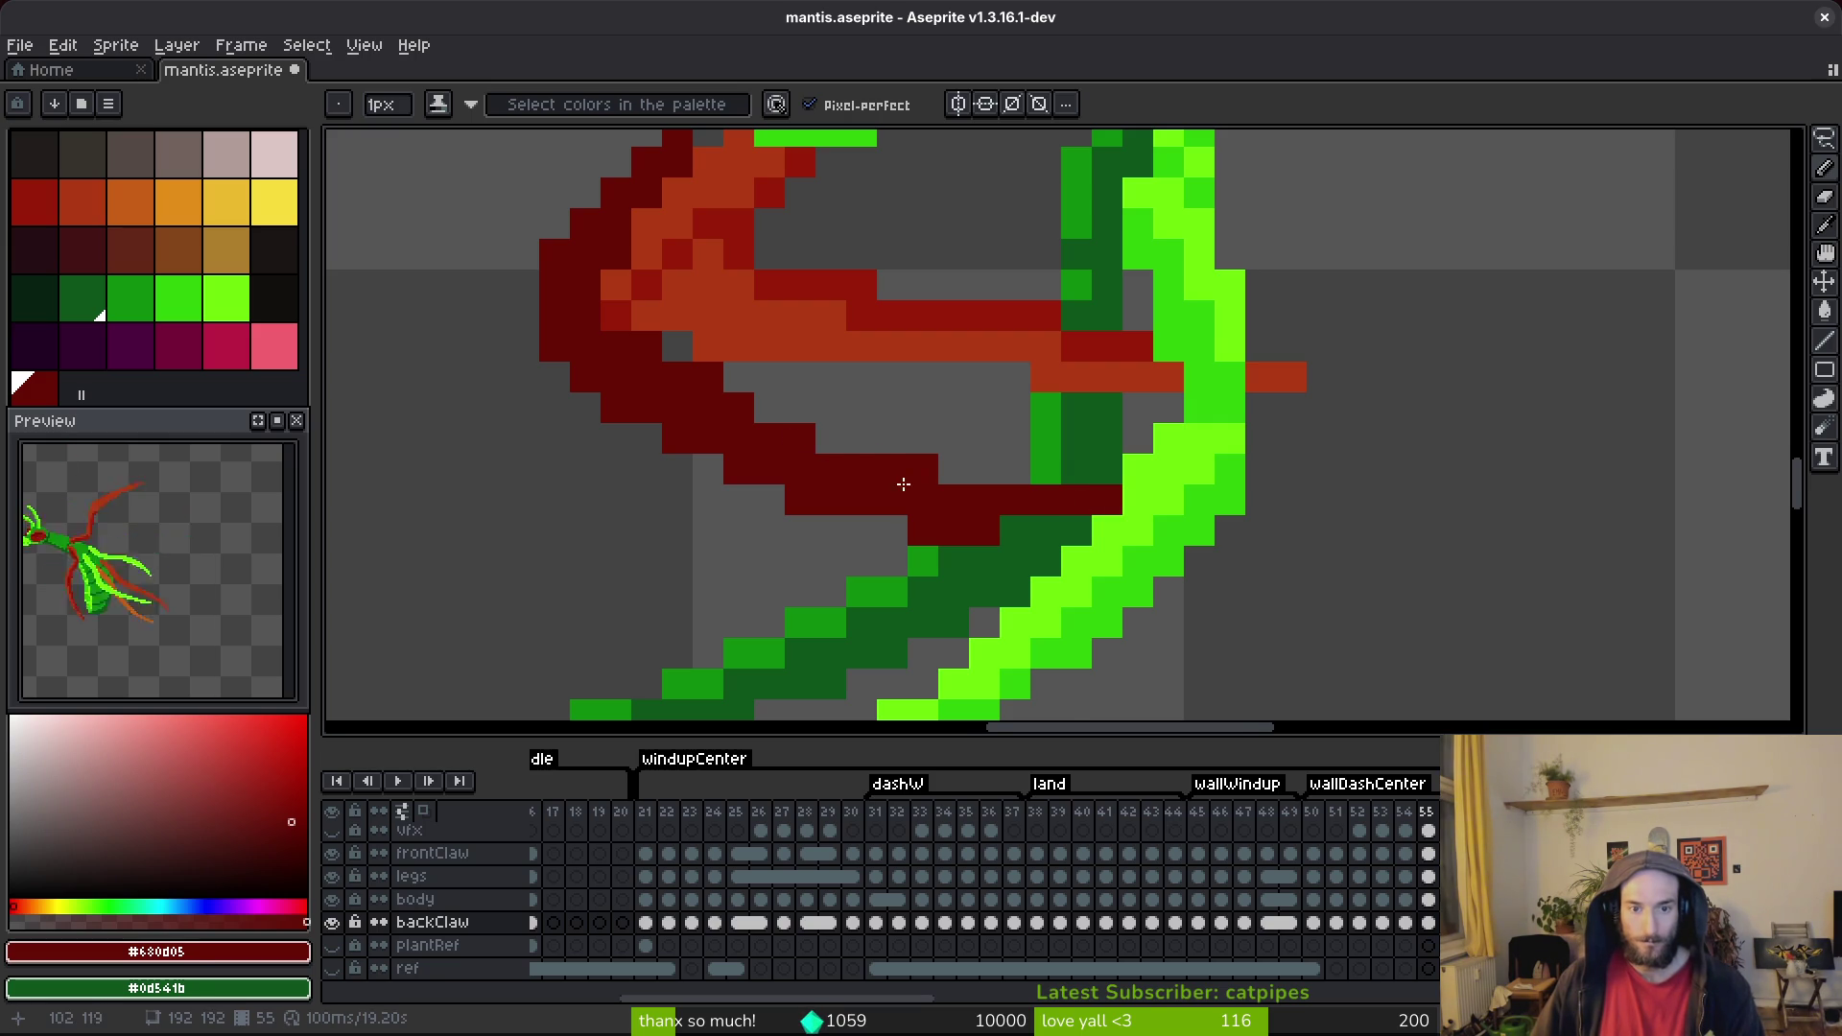
{"action": "scroll", "coordinate": [907, 488], "scroll_direction": "left", "scroll_amount": 3}
{"action": "scroll", "coordinate": [908, 488], "scroll_direction": "up", "scroll_amount": 1}
{"action": "left_click_drag", "start_coordinate": [873, 516], "coordinate": [717, 435]}
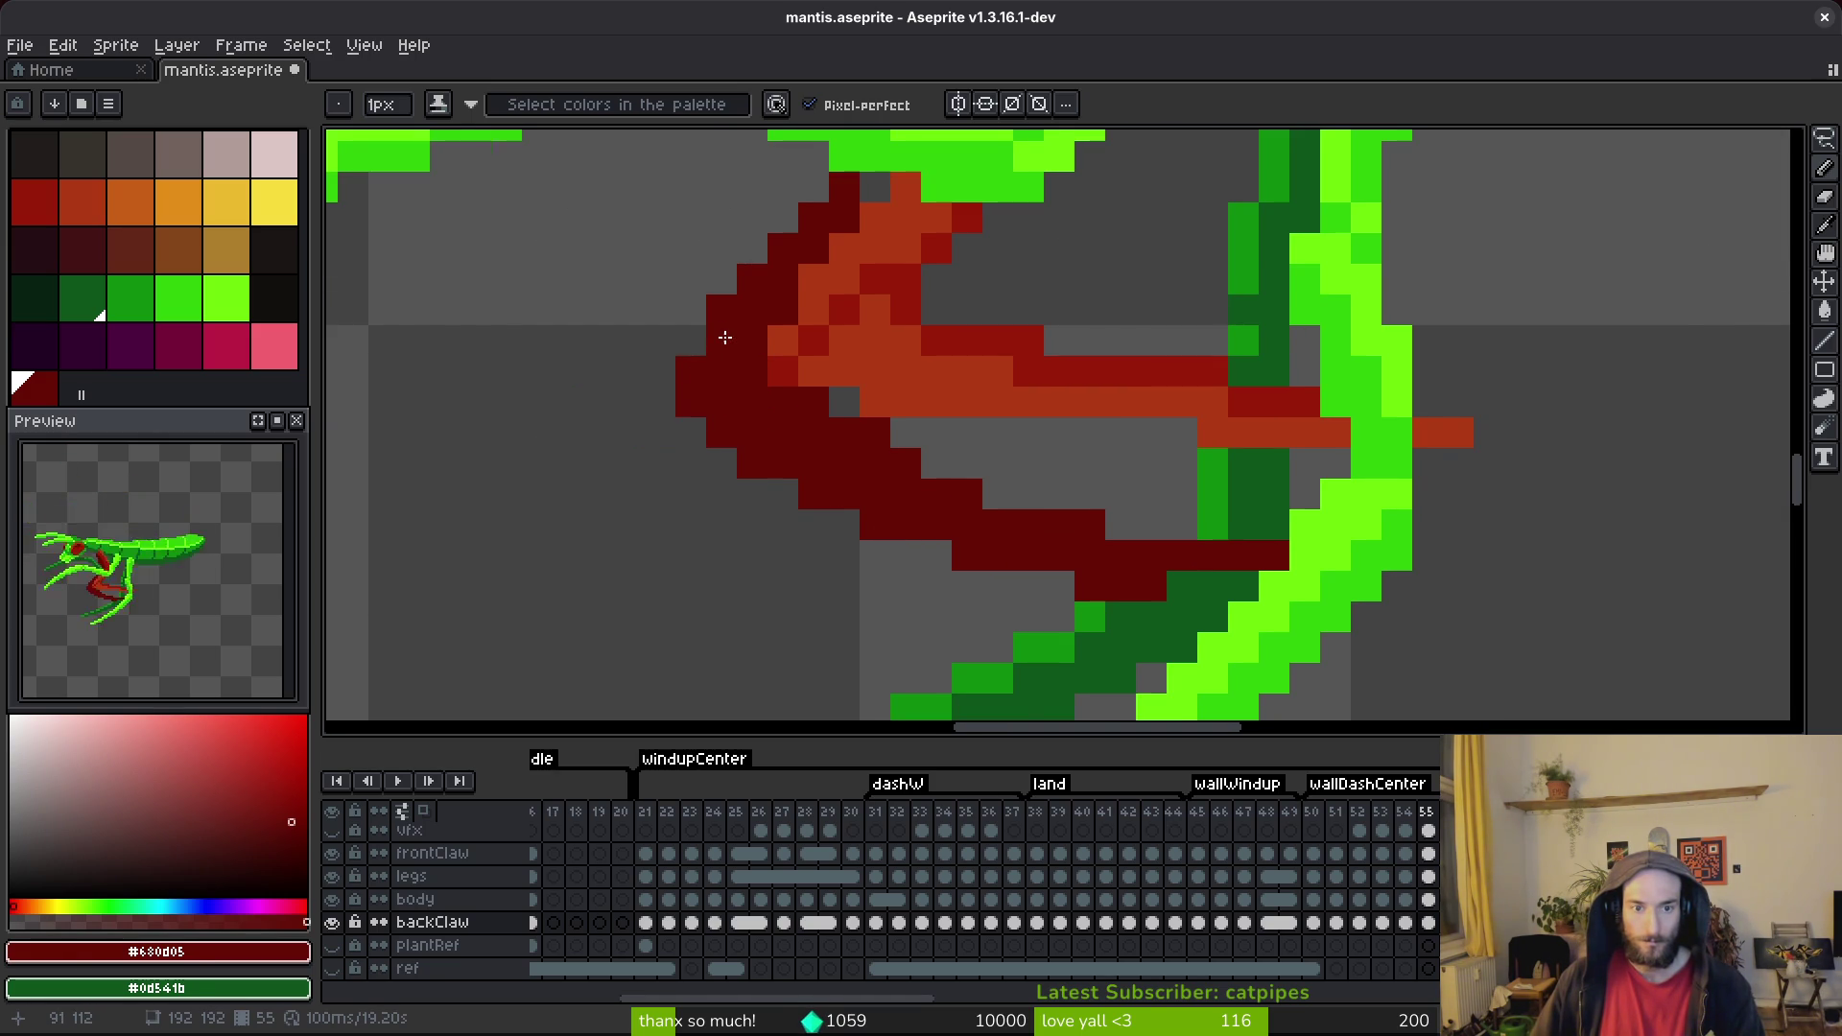
Save the sprite and erase a stray red pixel from the claw.
{"action": "scroll", "coordinate": [726, 339], "scroll_direction": "down", "scroll_amount": 4}
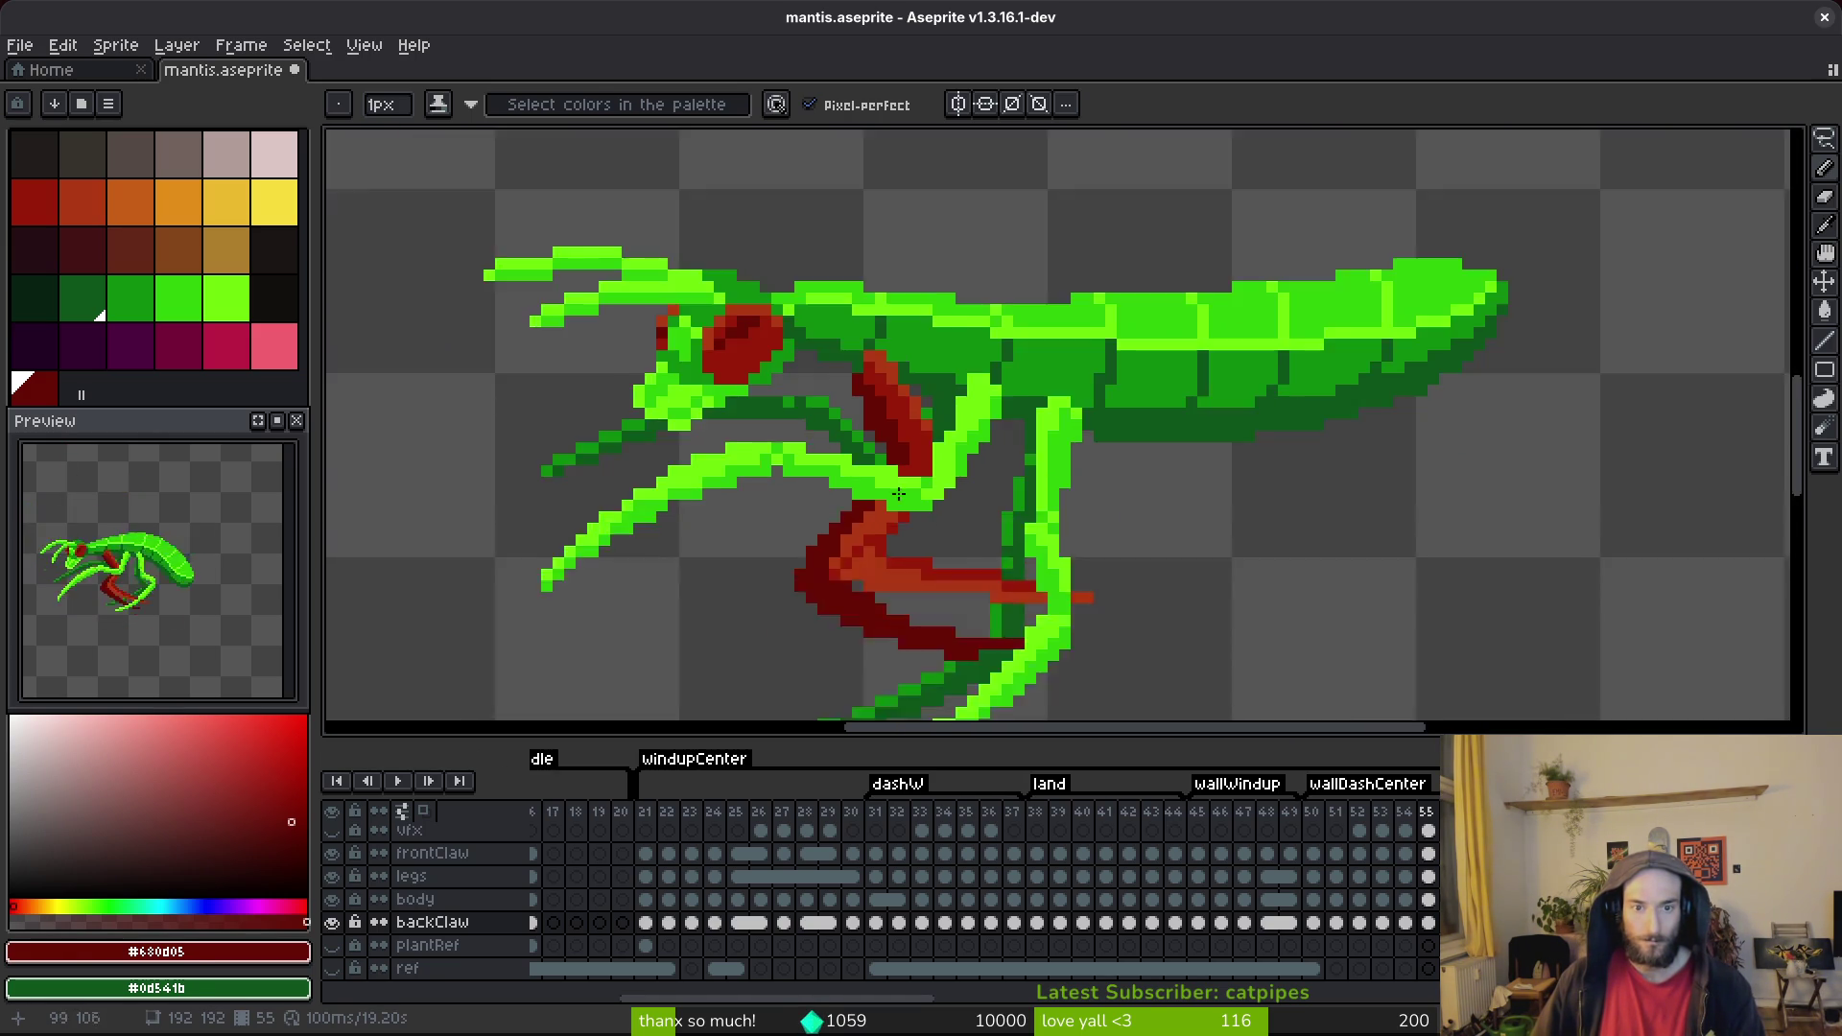
{"action": "scroll", "coordinate": [897, 503], "scroll_direction": "up", "scroll_amount": 3}
{"action": "key", "text": "e"}
{"action": "scroll", "coordinate": [888, 399], "scroll_direction": "down", "scroll_amount": 3}
{"action": "key", "text": "ctrl+s"}
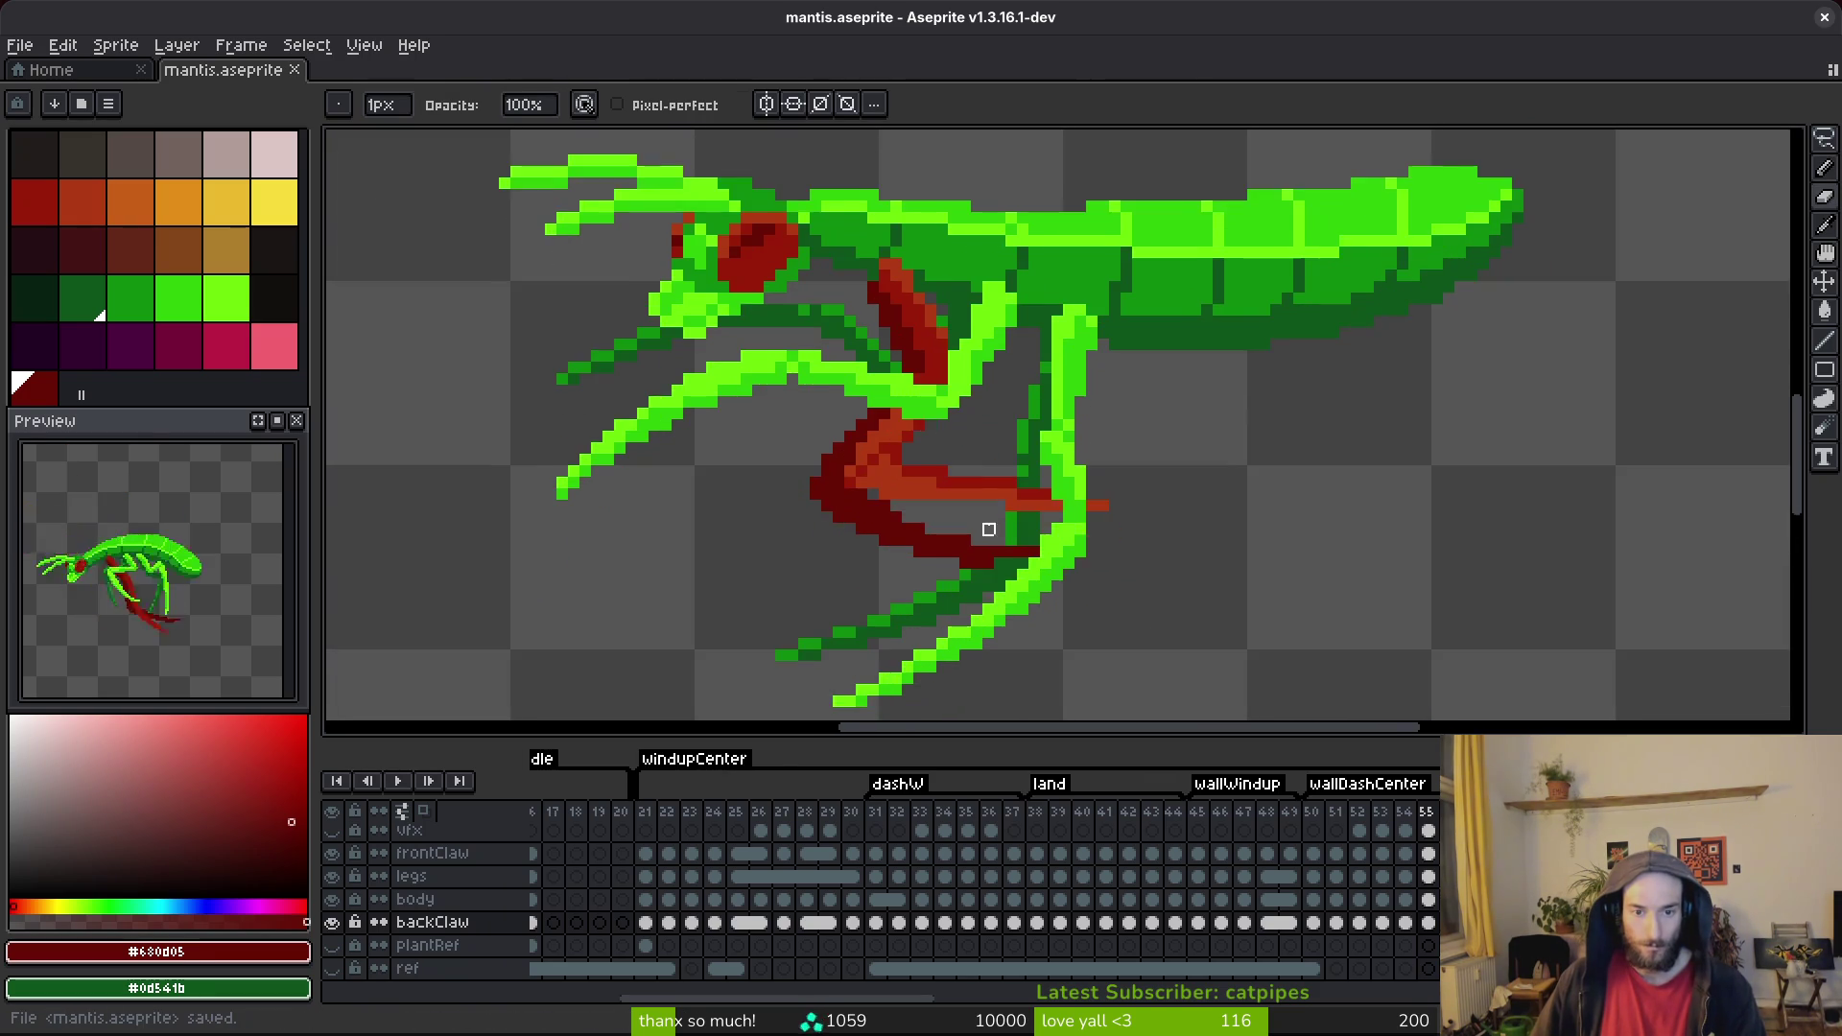
{"action": "scroll", "coordinate": [989, 518], "scroll_direction": "up", "scroll_amount": 2}
{"action": "scroll", "coordinate": [1101, 538], "scroll_direction": "down", "scroll_amount": 2}
{"action": "scroll", "coordinate": [1053, 534], "scroll_direction": "up", "scroll_amount": 2}
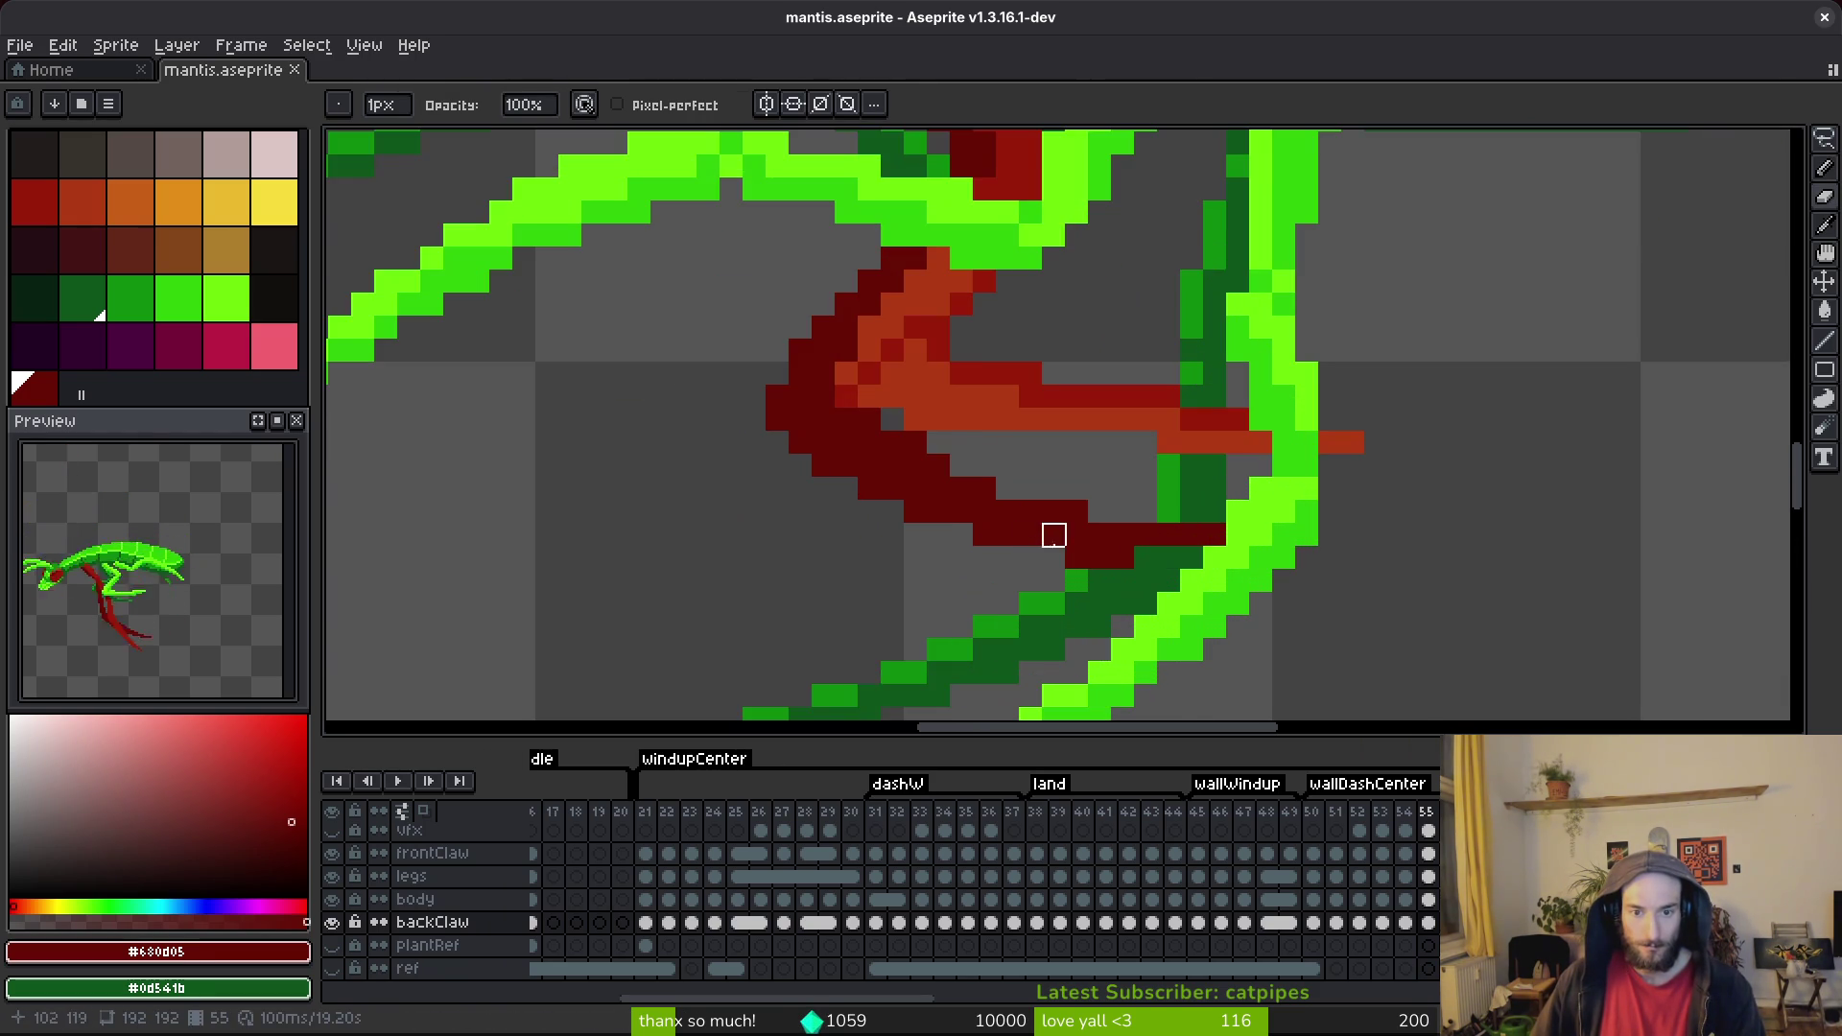
{"action": "left_click", "coordinate": [1146, 557]}
Erase a dark-red pixel at the claw edge and save again.
{"action": "key", "text": "b"}
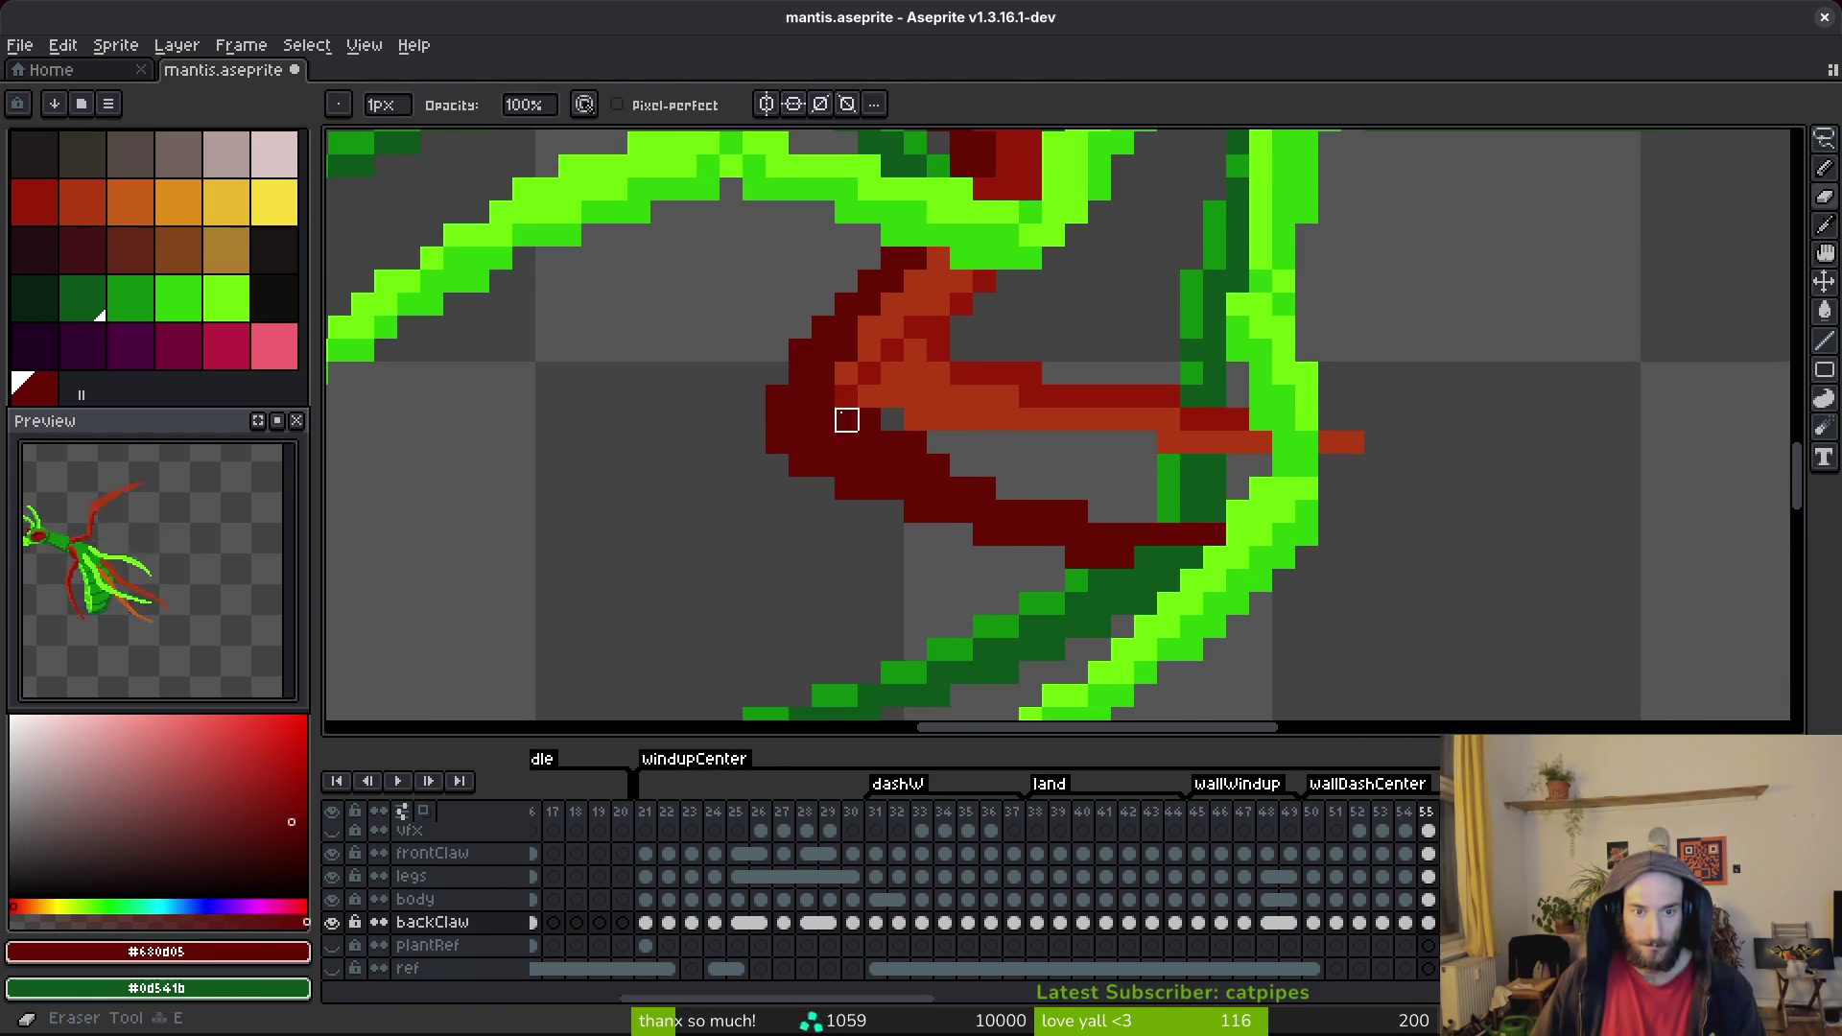
{"action": "key", "text": "e"}
{"action": "left_click", "coordinate": [823, 328]}
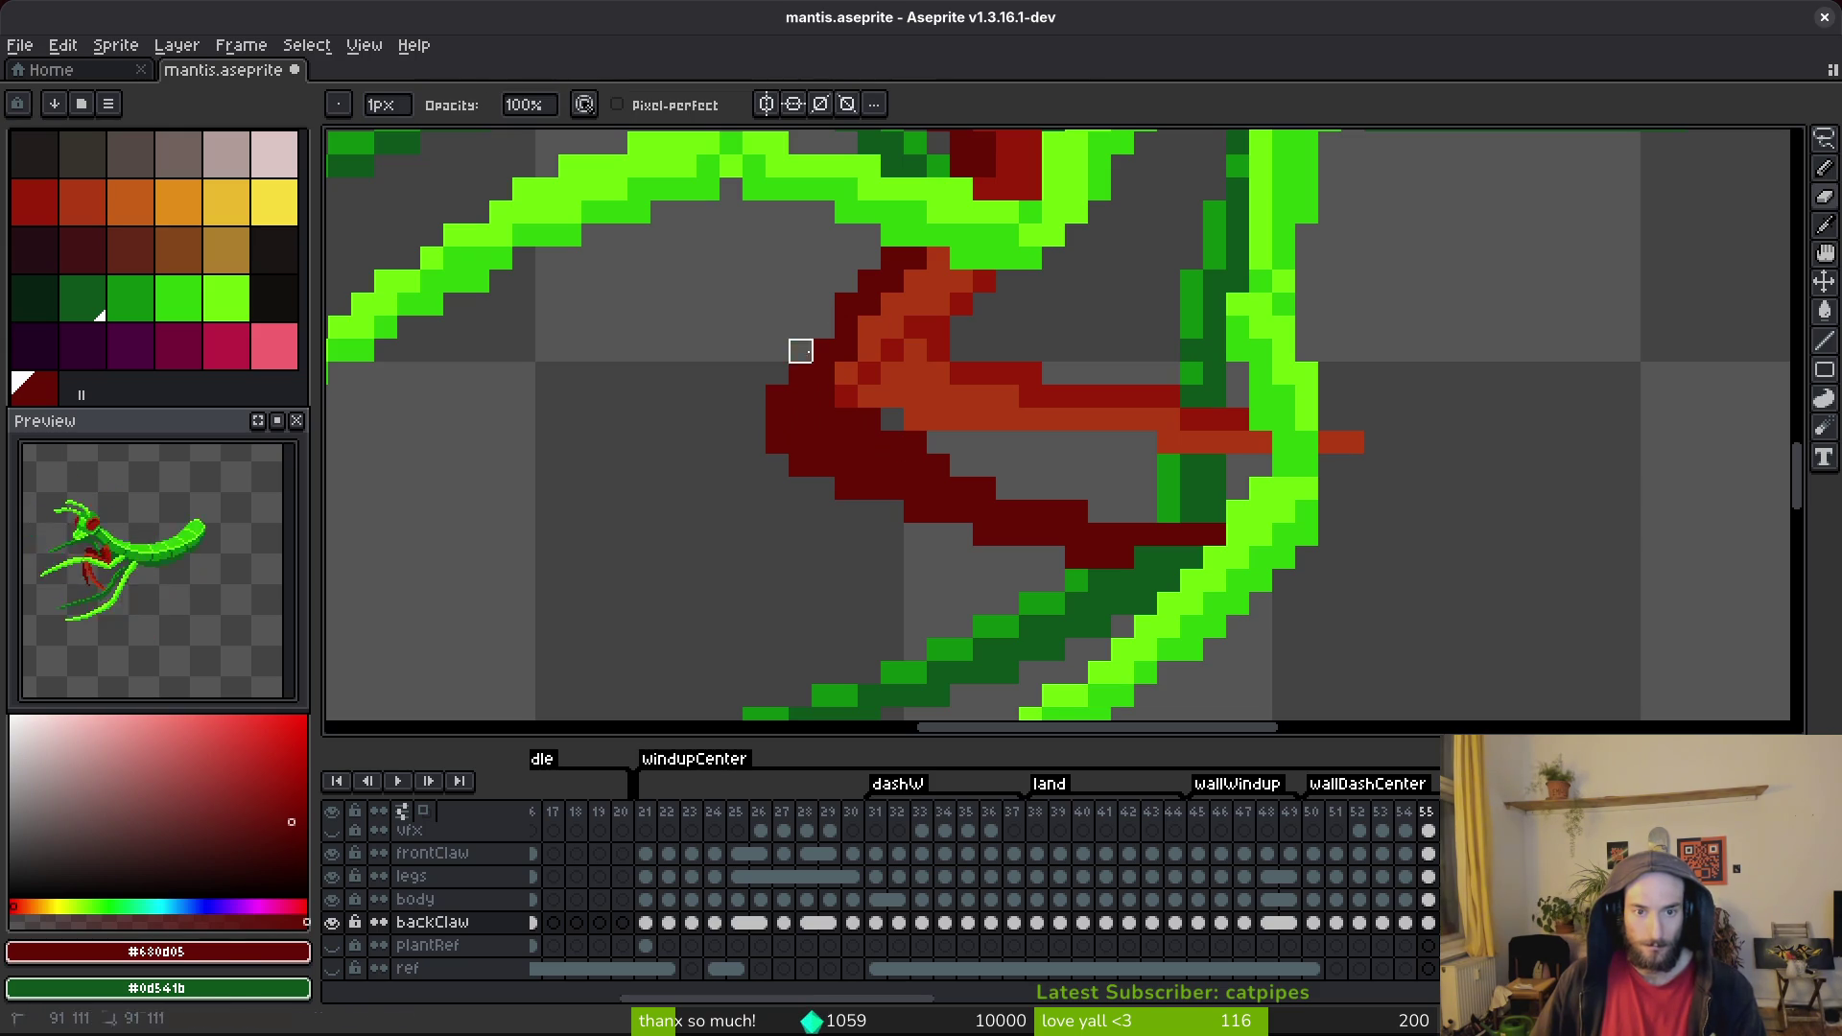
{"action": "scroll", "coordinate": [941, 435], "scroll_direction": "down", "scroll_amount": 5}
{"action": "key", "text": "ctrl+s"}
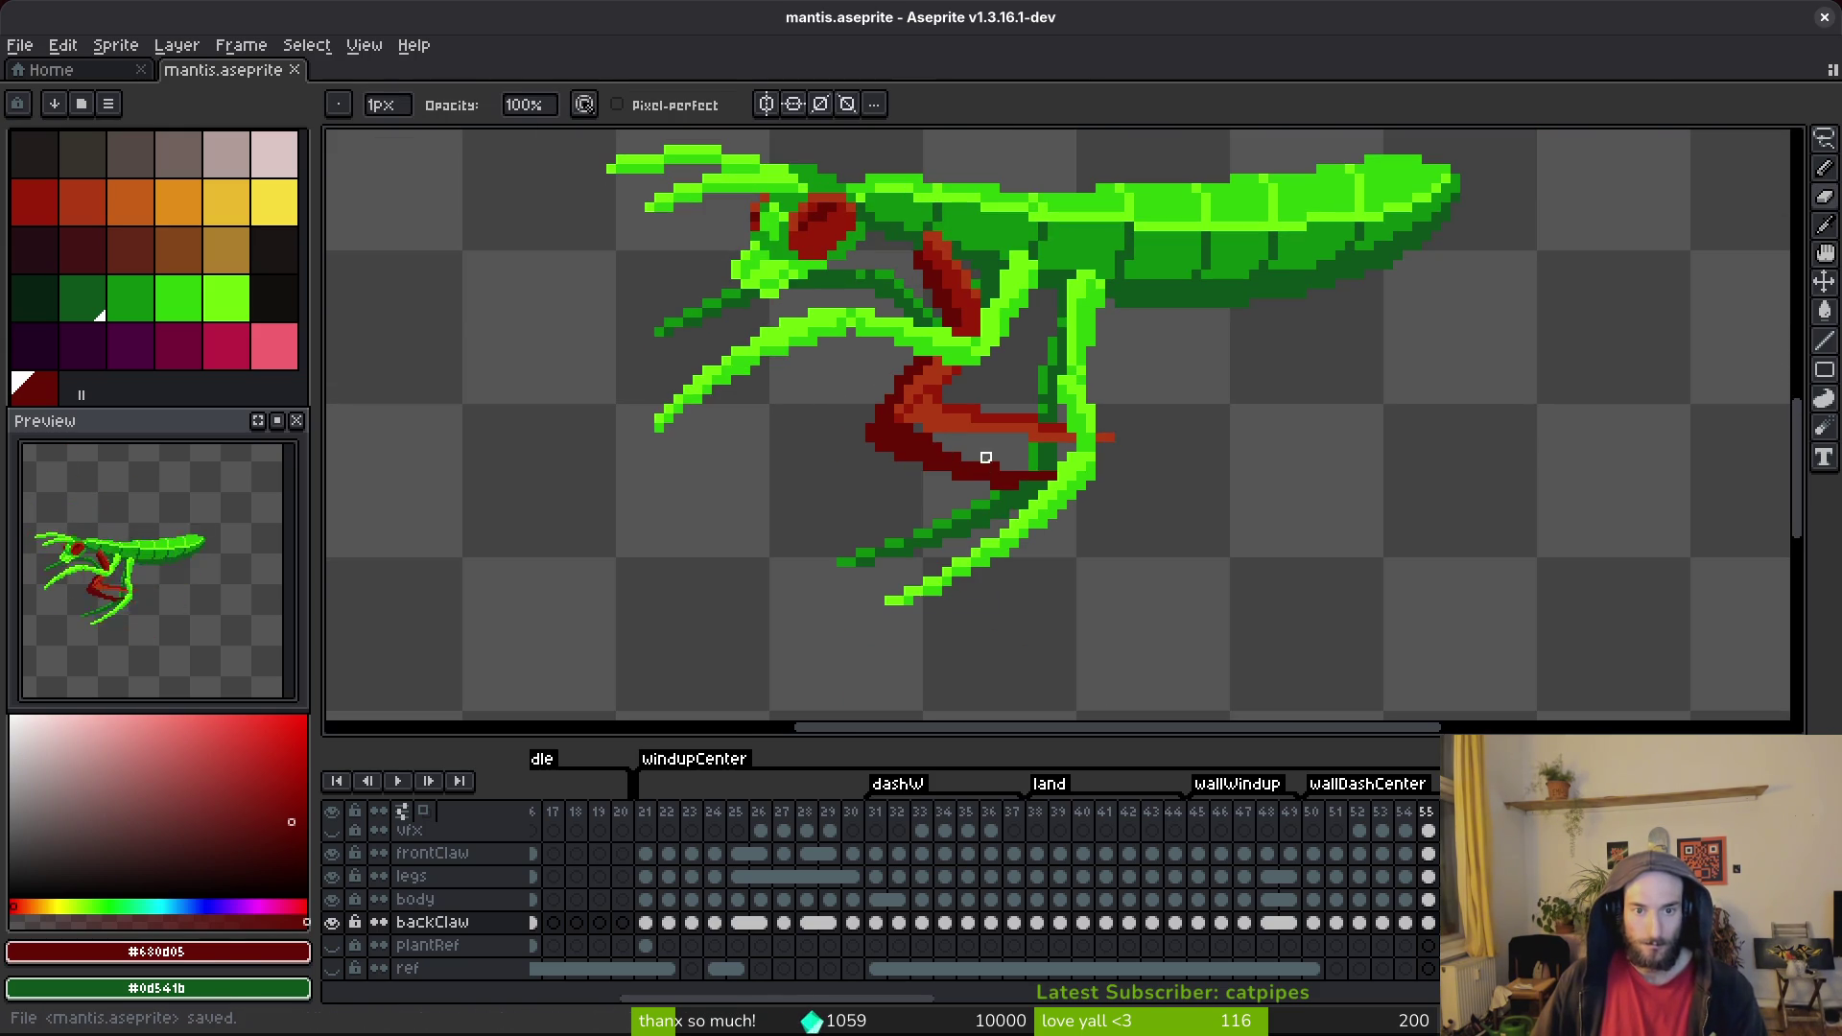
Undo a claw touch-up, add three dark-red pixels to the claw outline, and save.
{"action": "left_click", "coordinate": [995, 496]}
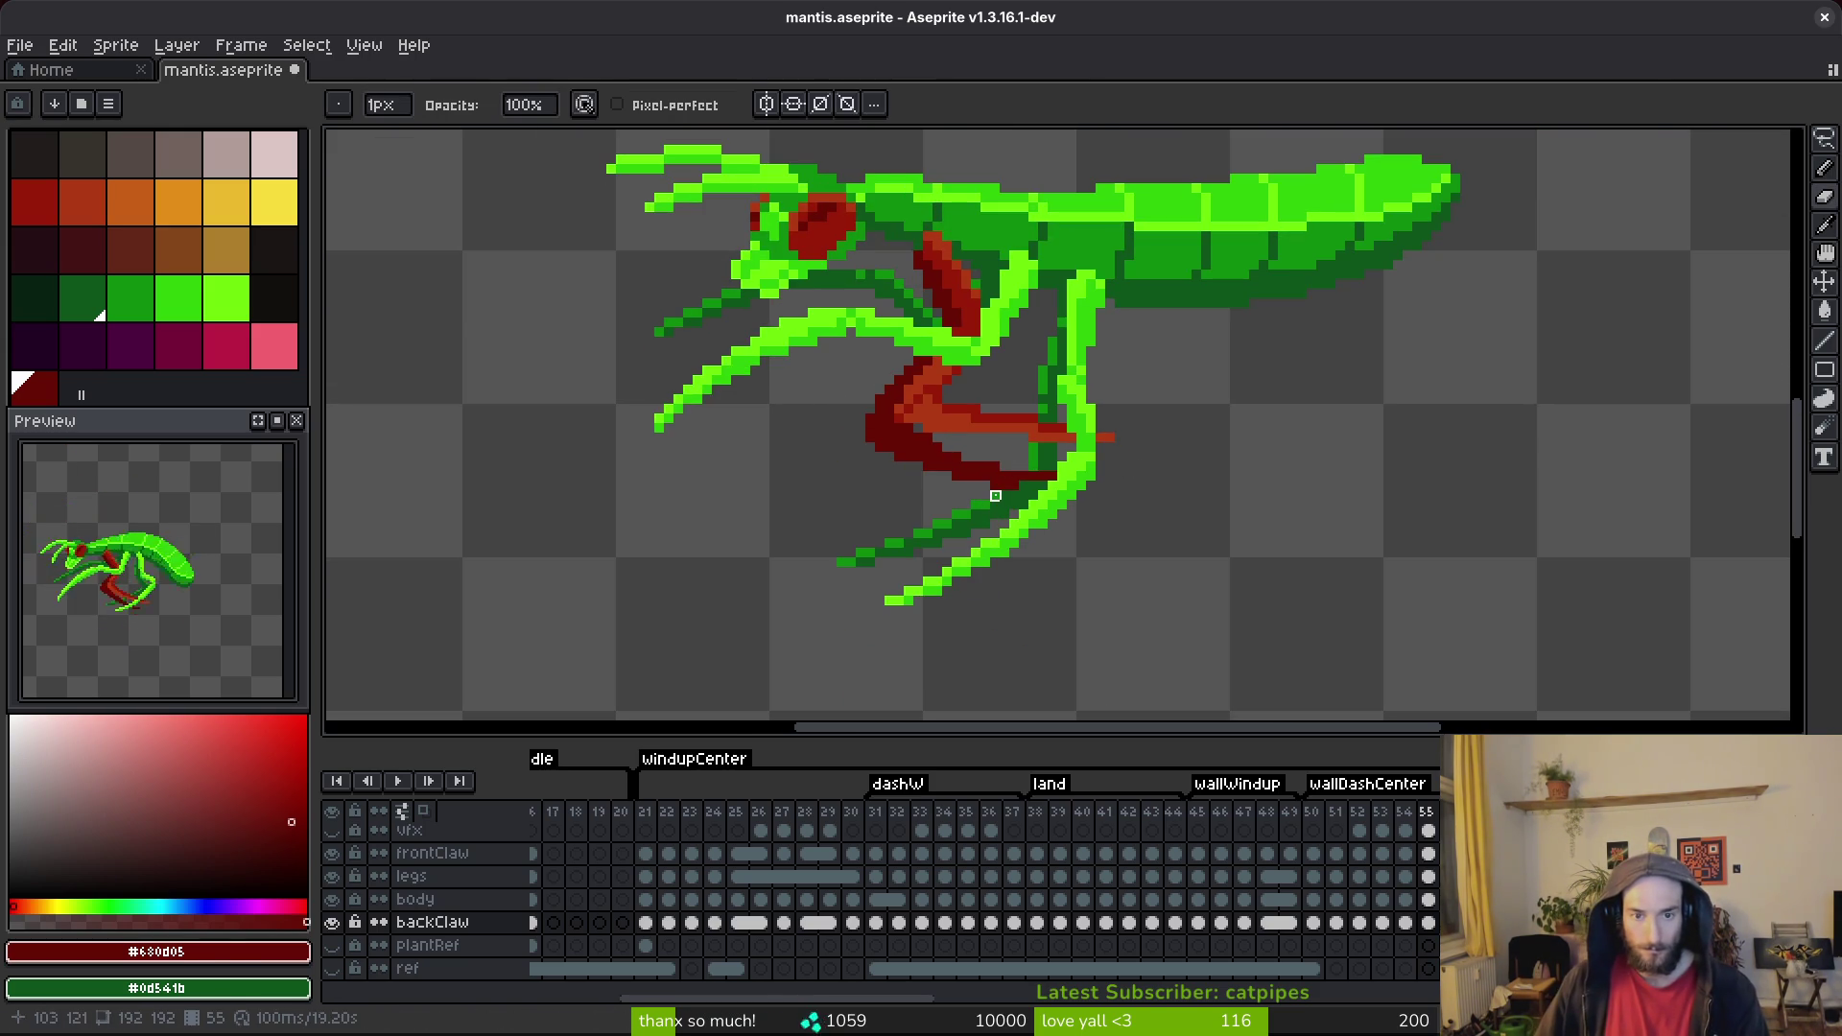
{"action": "scroll", "coordinate": [985, 496], "scroll_direction": "up", "scroll_amount": 1}
{"action": "scroll", "coordinate": [994, 509], "scroll_direction": "up", "scroll_amount": 1}
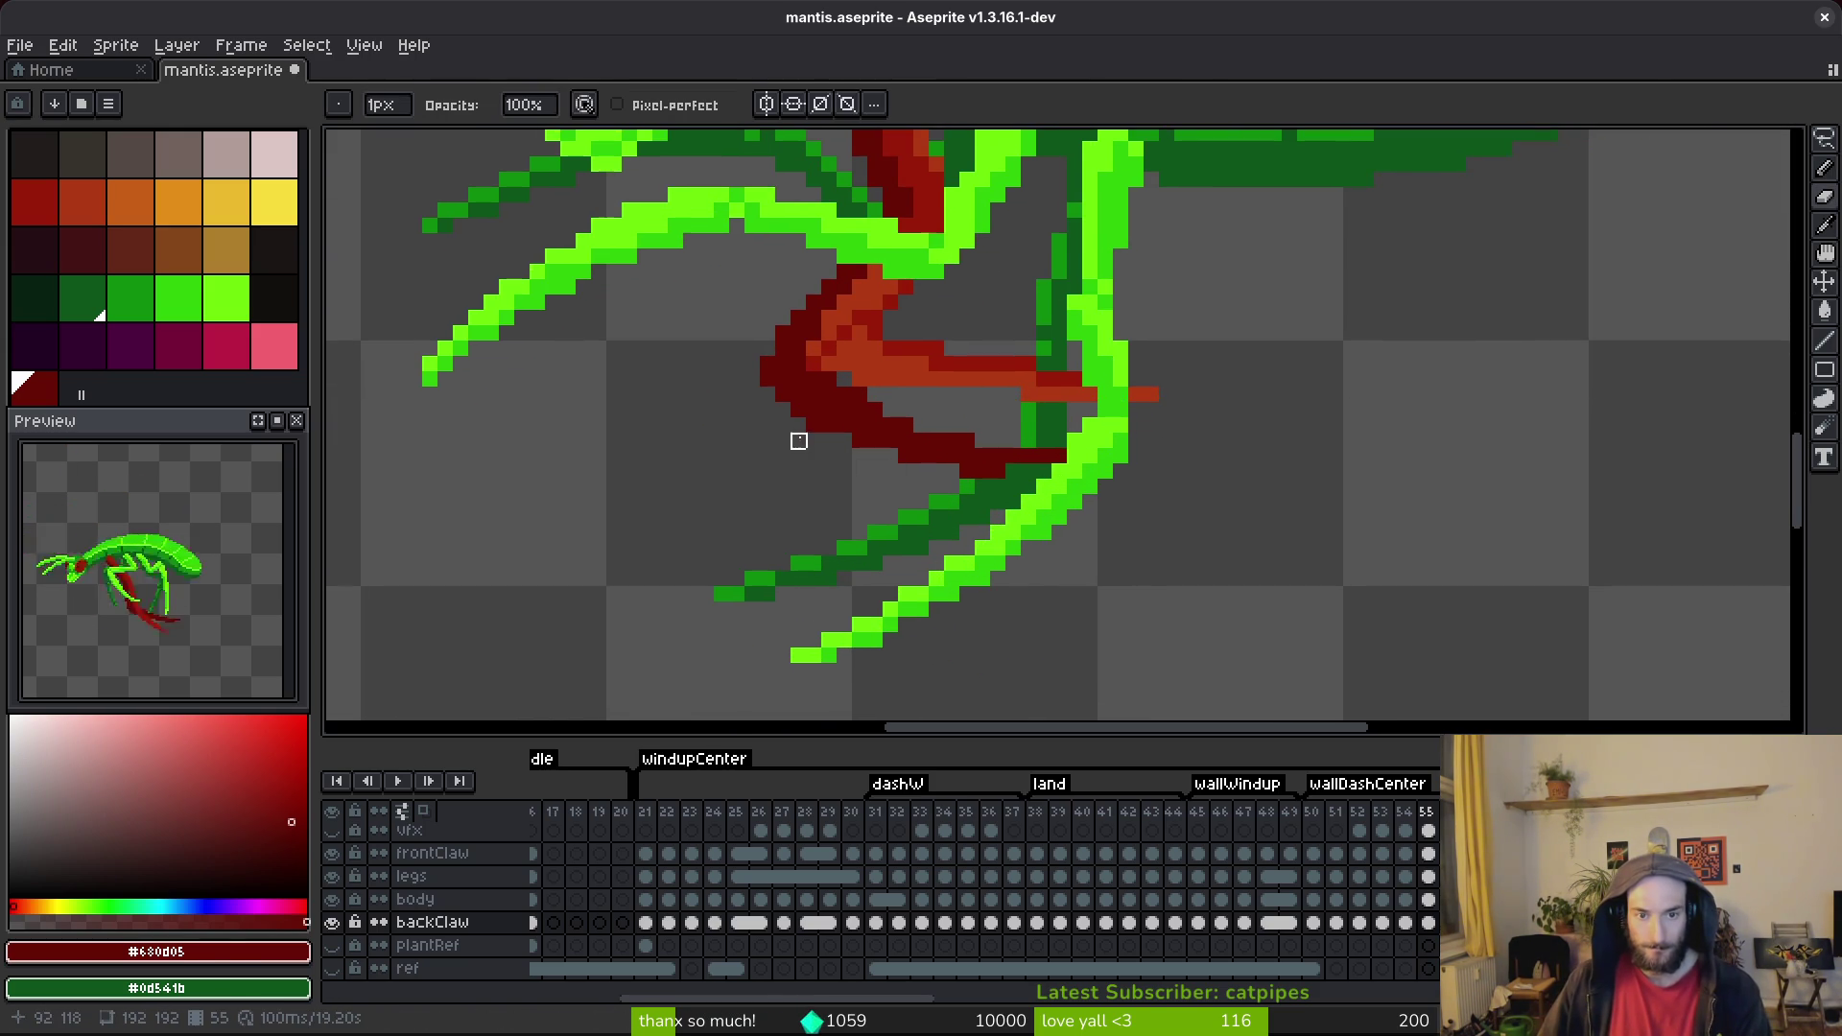
{"action": "scroll", "coordinate": [921, 480], "scroll_direction": "up", "scroll_amount": 2}
{"action": "key", "text": "ctrl+z"}
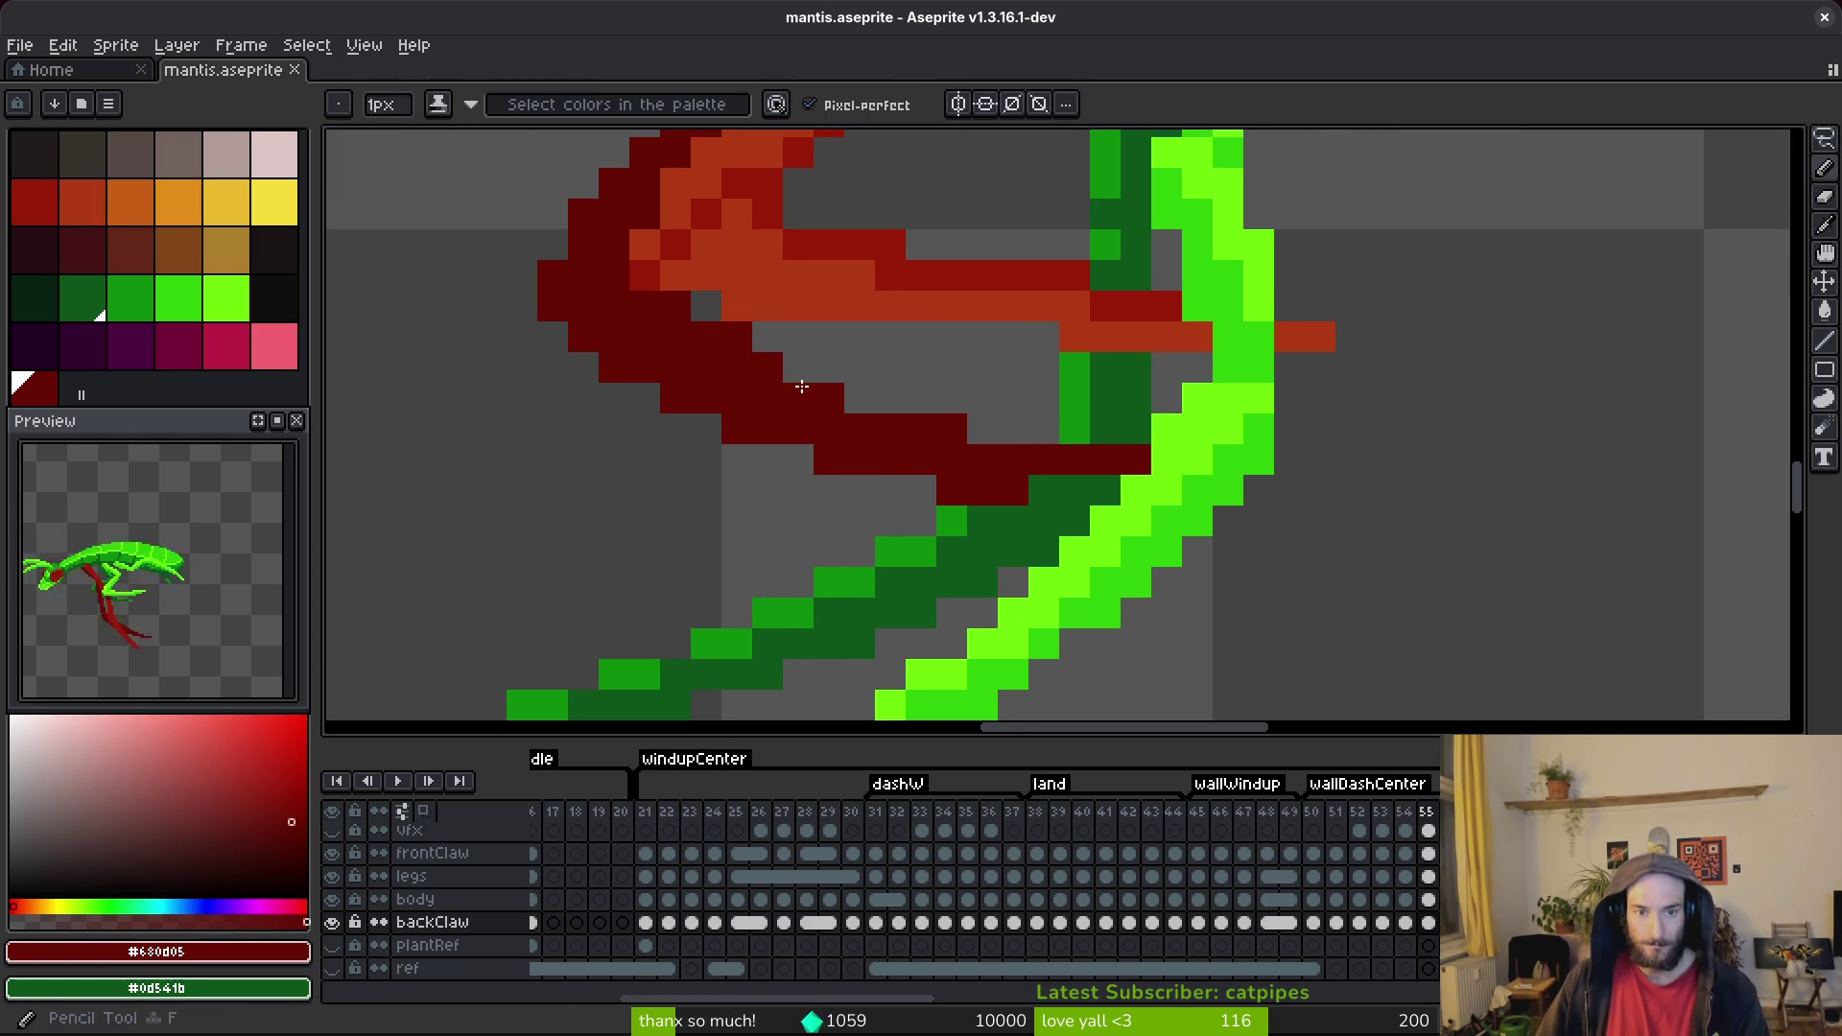
{"action": "left_click", "coordinate": [800, 366]}
{"action": "left_click", "coordinate": [863, 399]}
{"action": "left_click", "coordinate": [975, 428]}
{"action": "key", "text": "ctrl+s"}
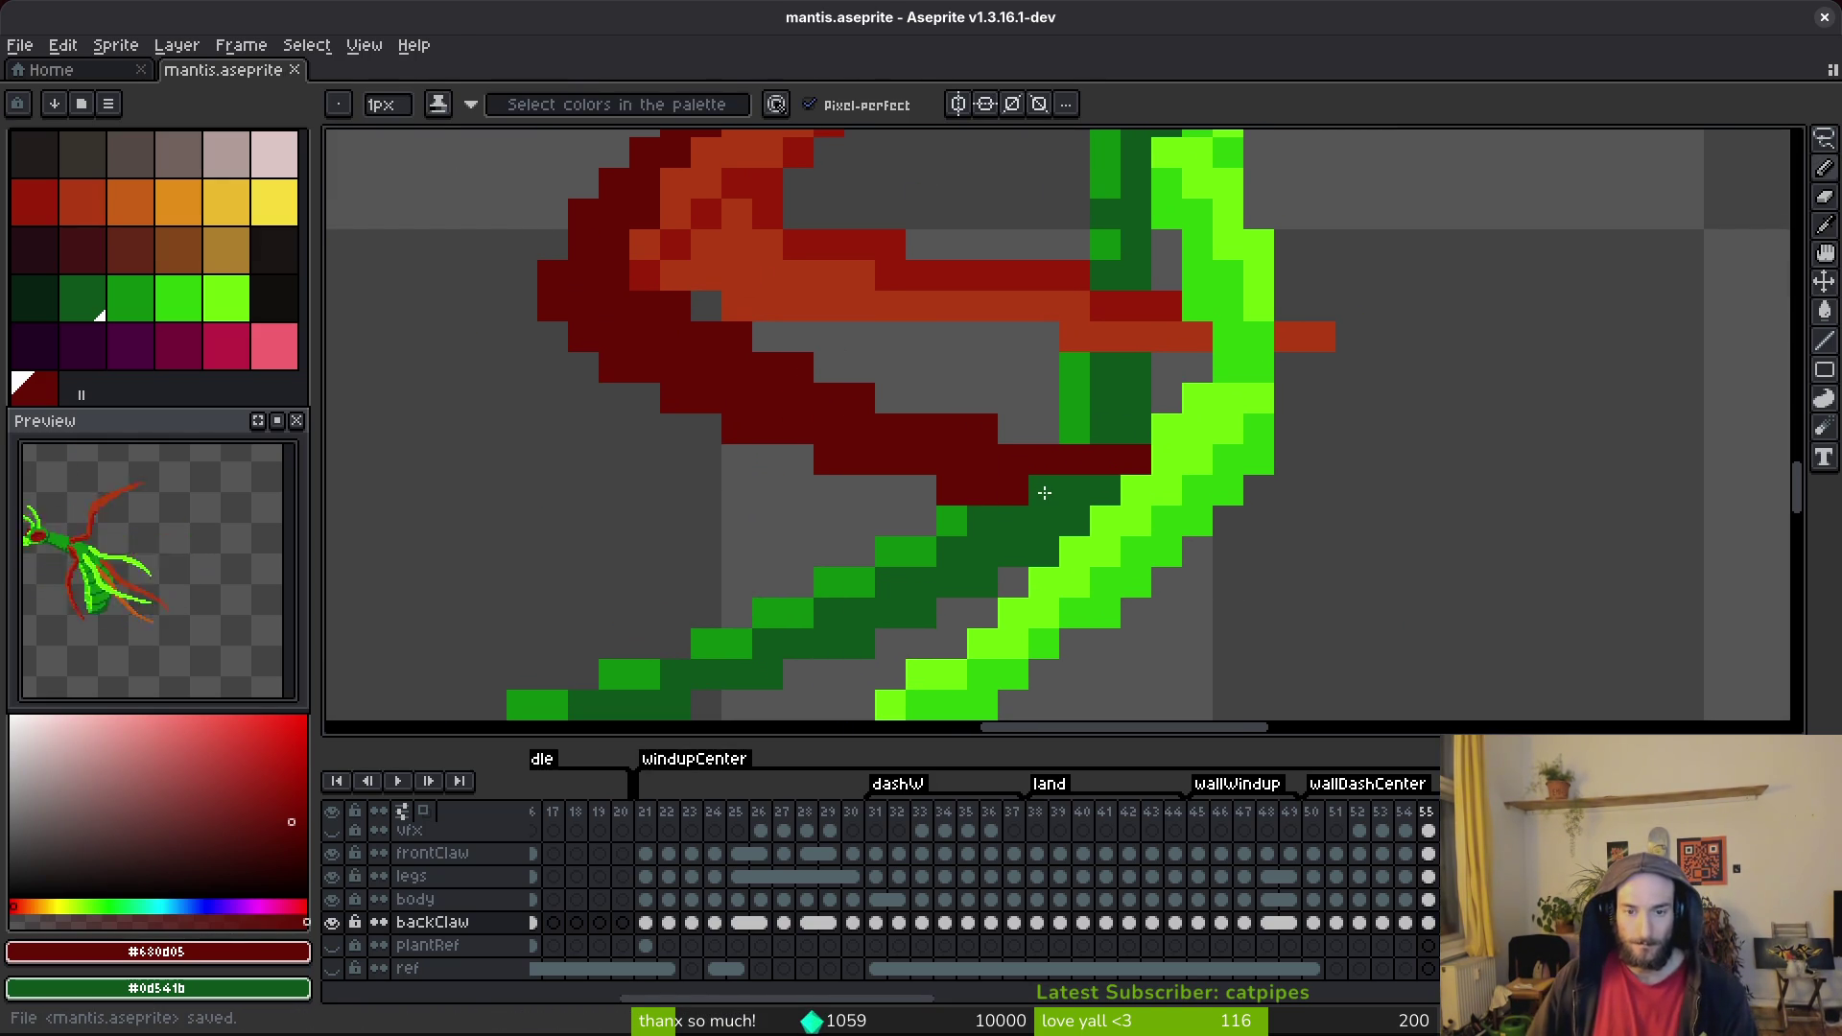
Save frame 55, advance to frame 56, and add a dark-red pixel at the claw tip.
{"action": "left_click", "coordinate": [1428, 877]}
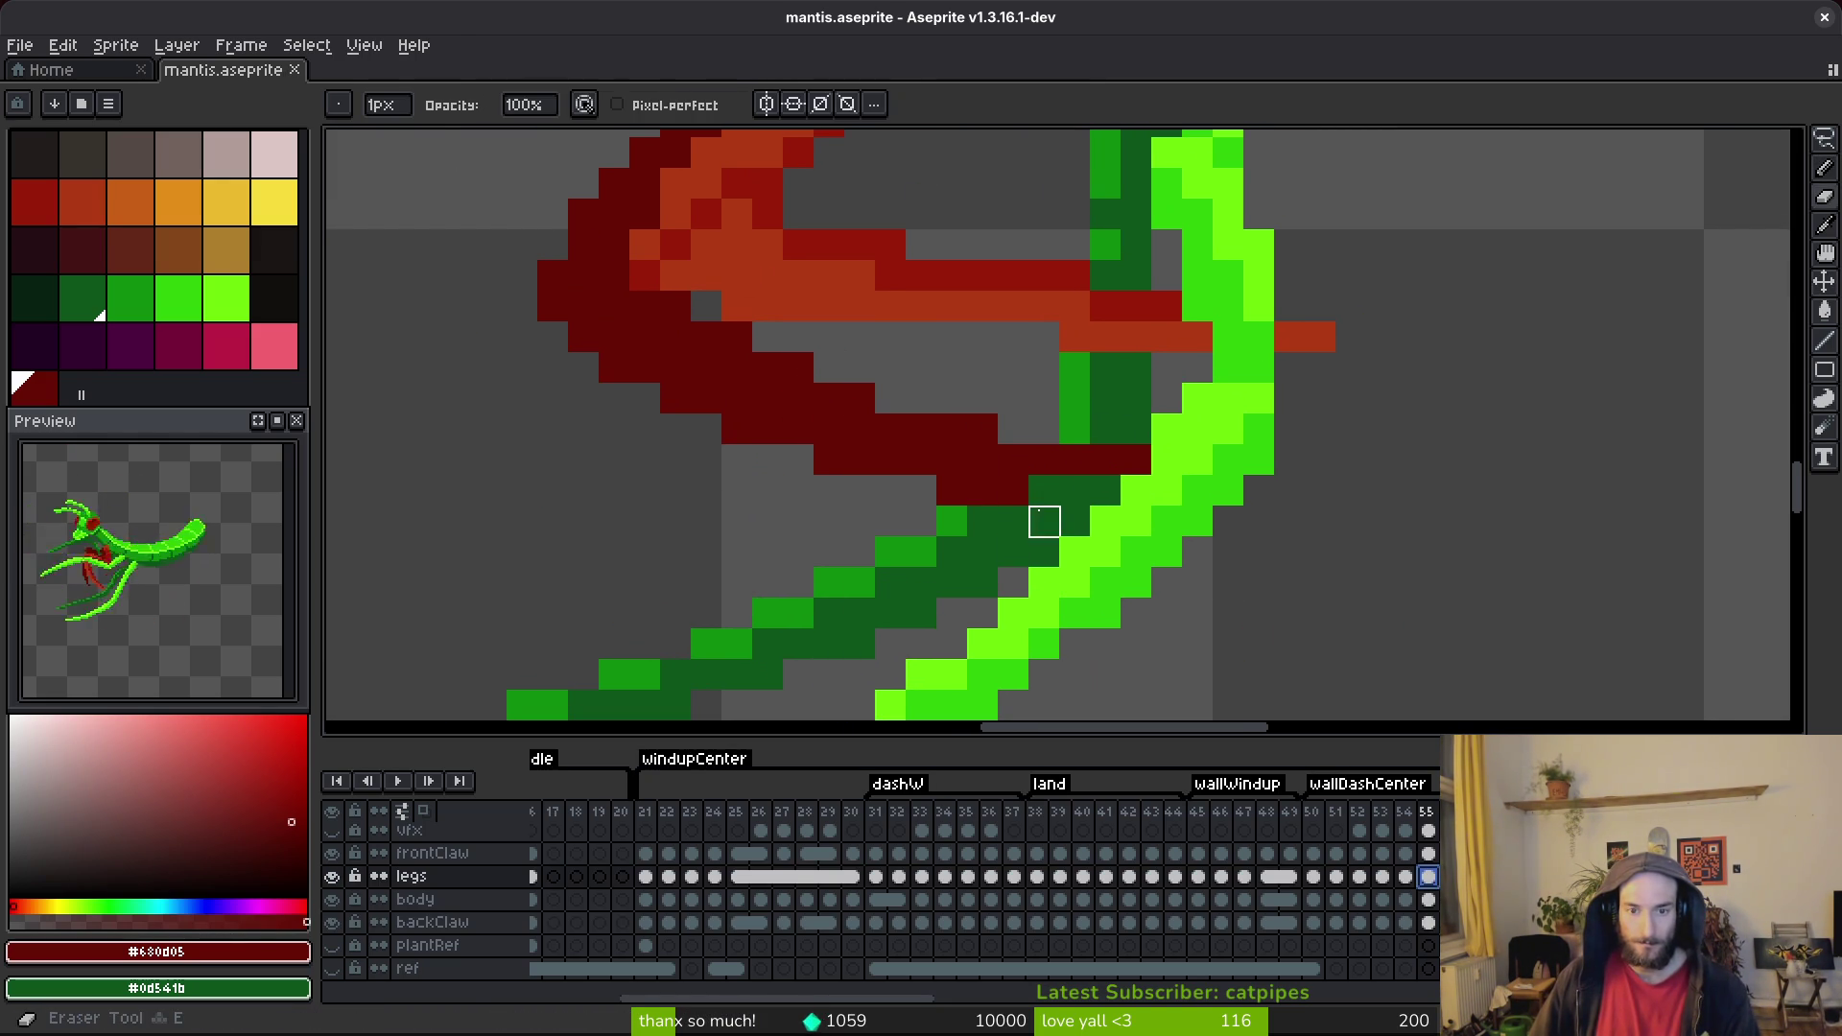
{"action": "scroll", "coordinate": [1224, 601], "scroll_direction": "down", "scroll_amount": 3}
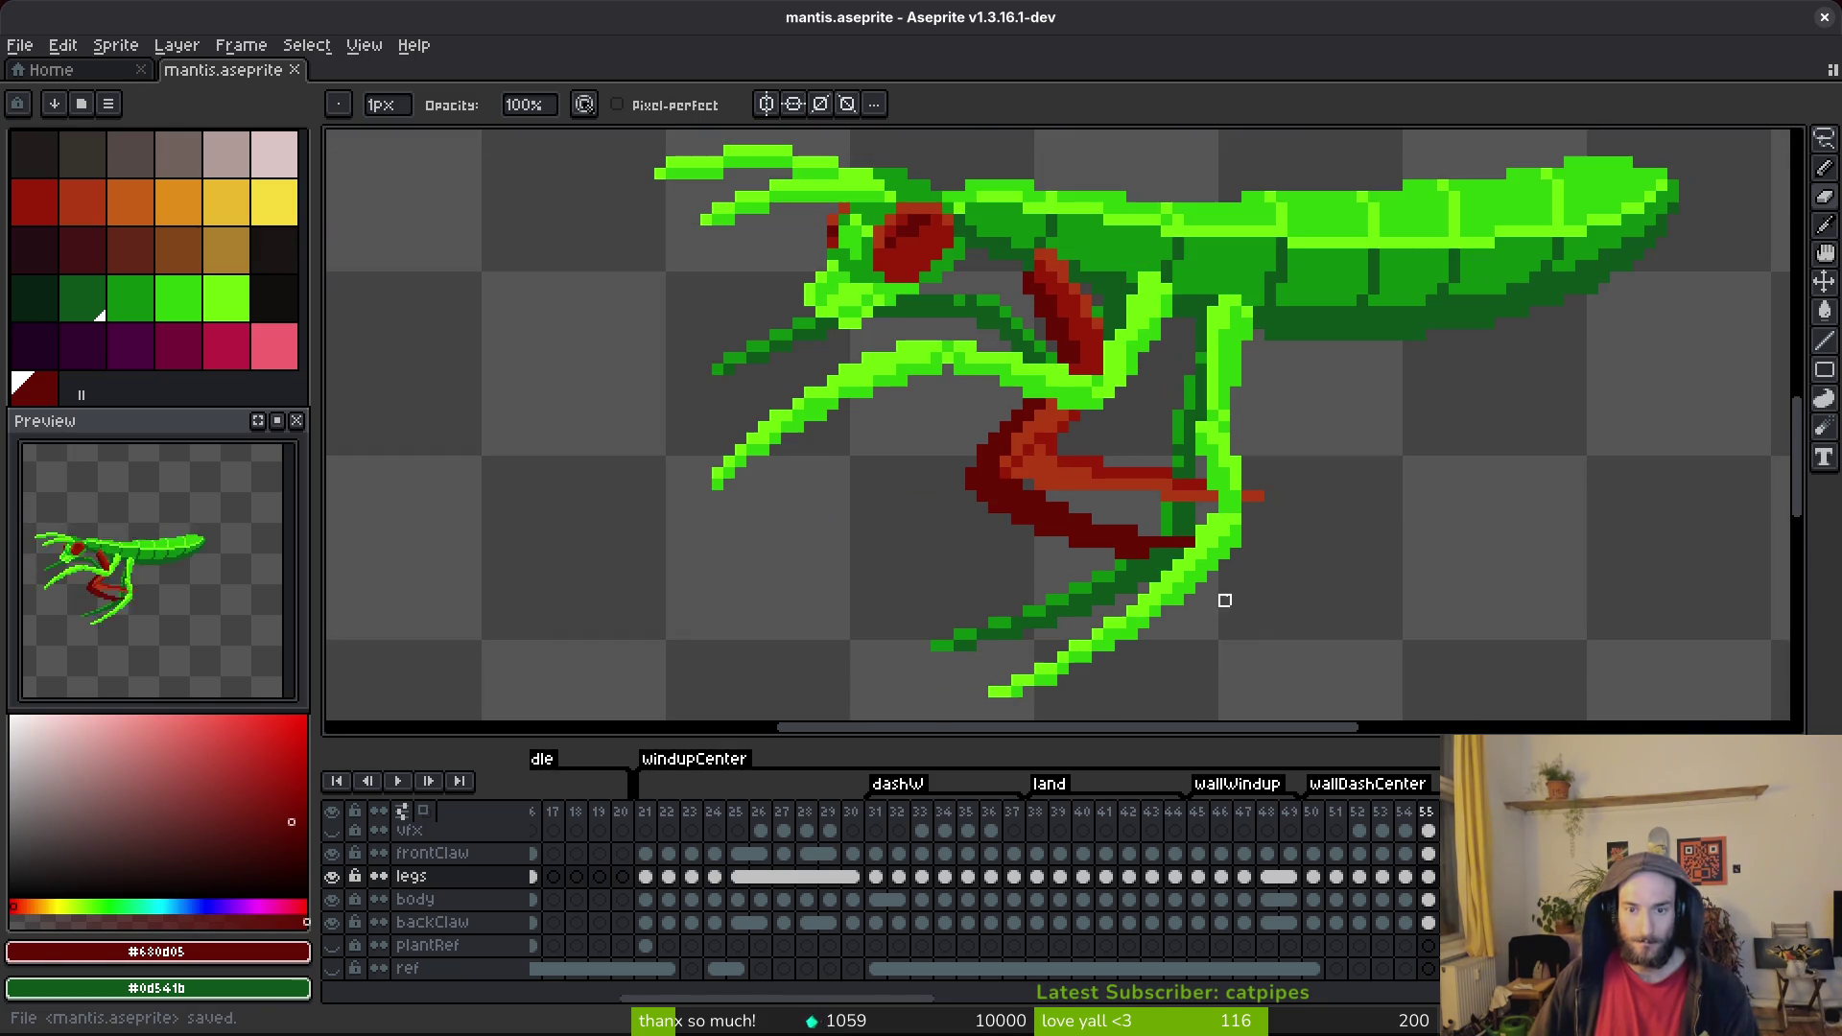
{"action": "left_click", "coordinate": [431, 922]}
{"action": "key", "text": "ctrl+s"}
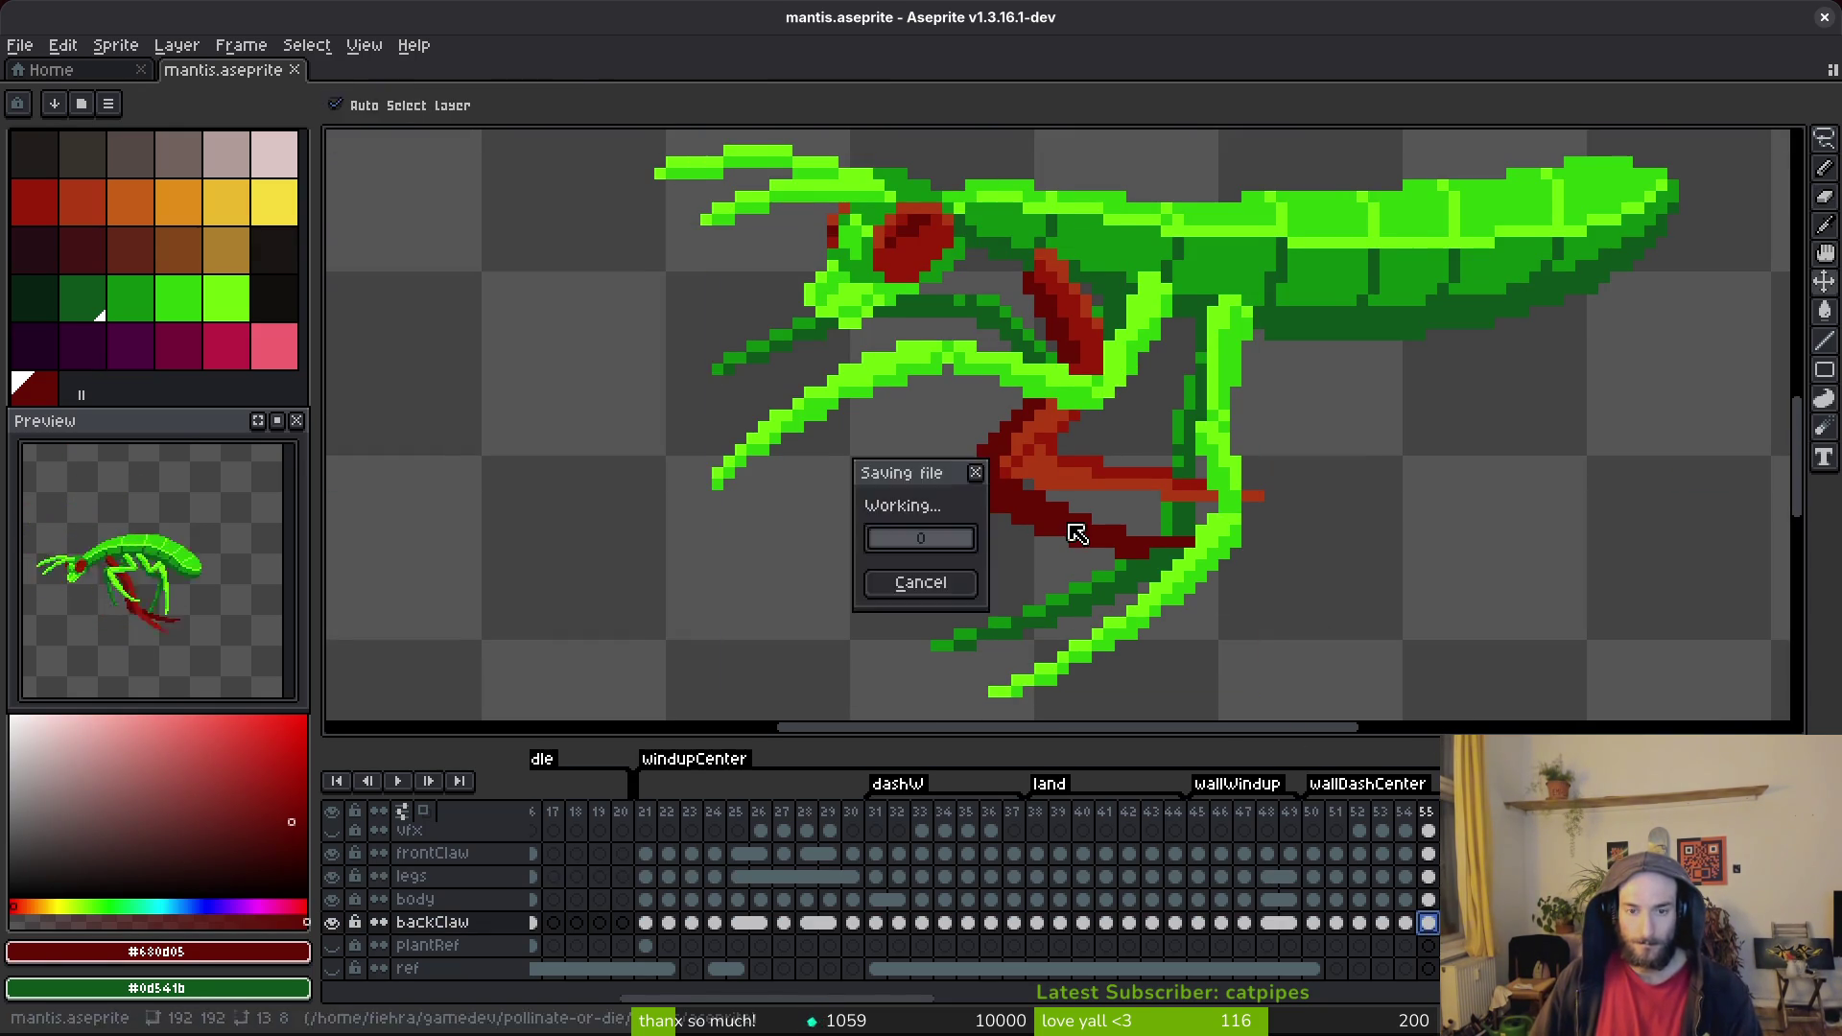
{"action": "key", "text": "Right"}
{"action": "scroll", "coordinate": [897, 384], "scroll_direction": "up", "scroll_amount": 3}
{"action": "left_click", "coordinate": [1118, 550]}
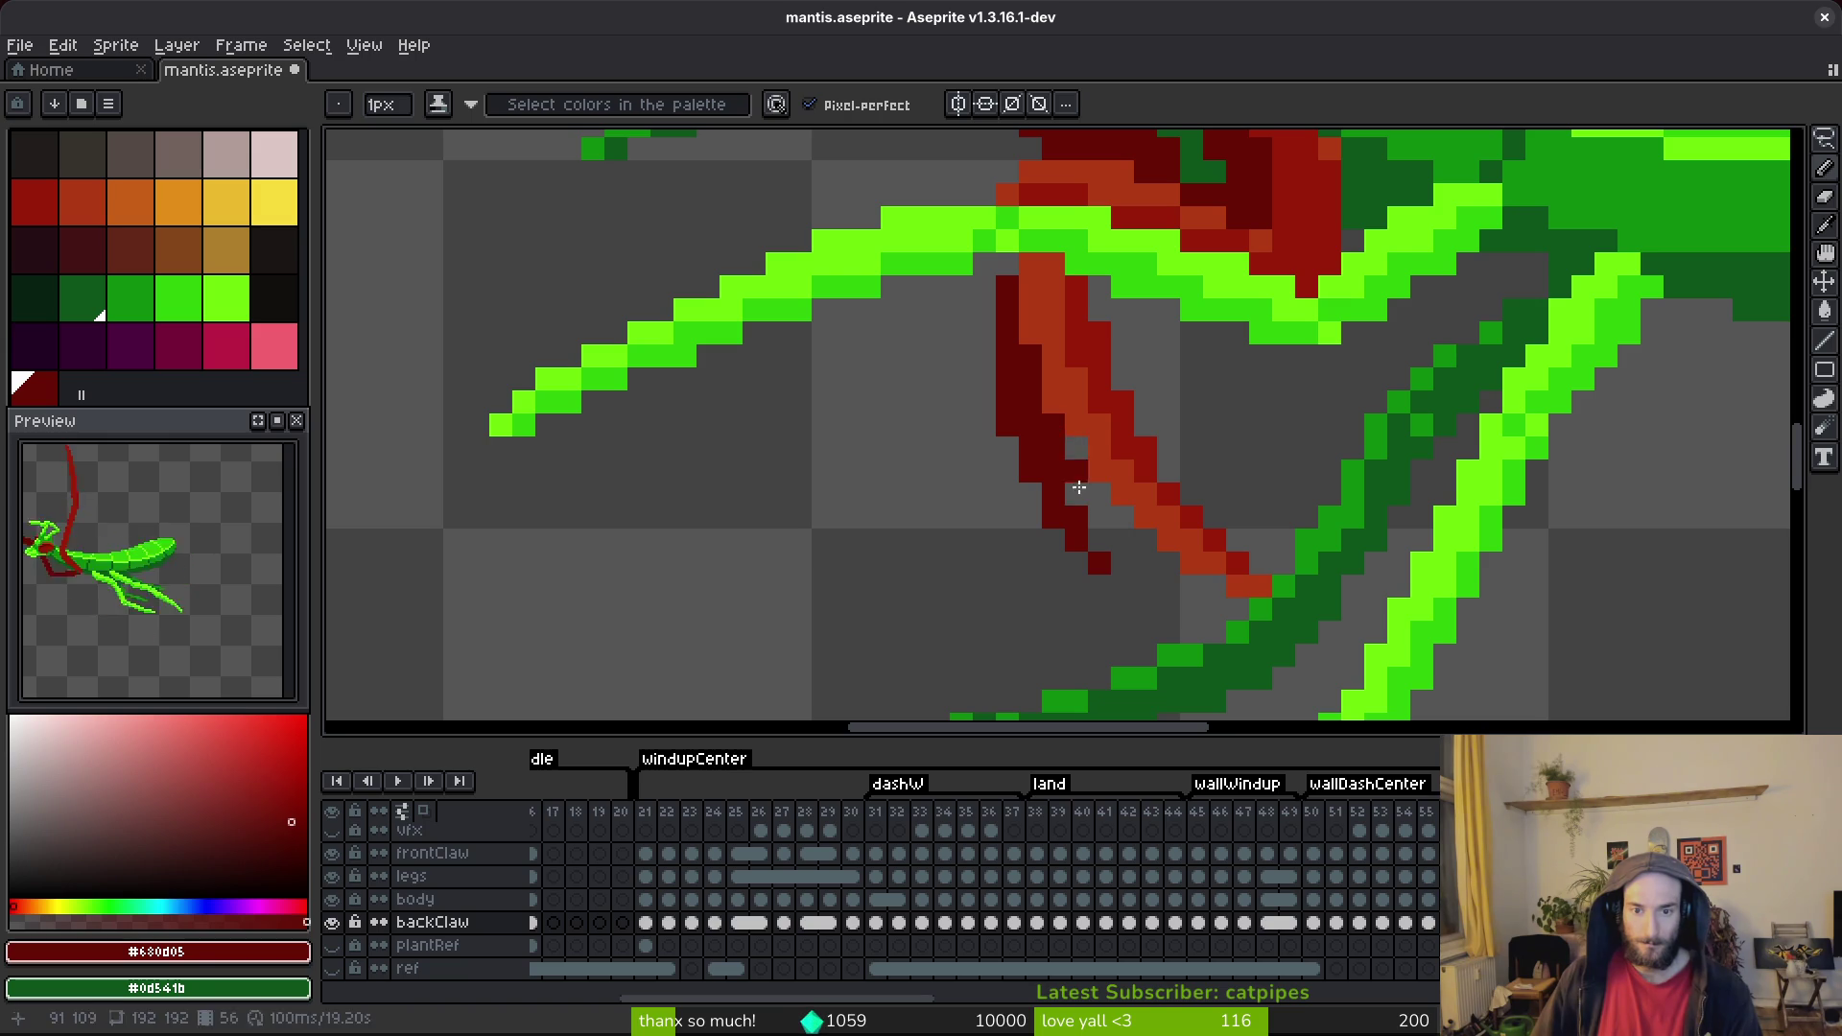
On the legs layer, sample dark green #0d541b and dark red #680d05, then save.
{"action": "scroll", "coordinate": [1074, 498], "scroll_direction": "up", "scroll_amount": 3}
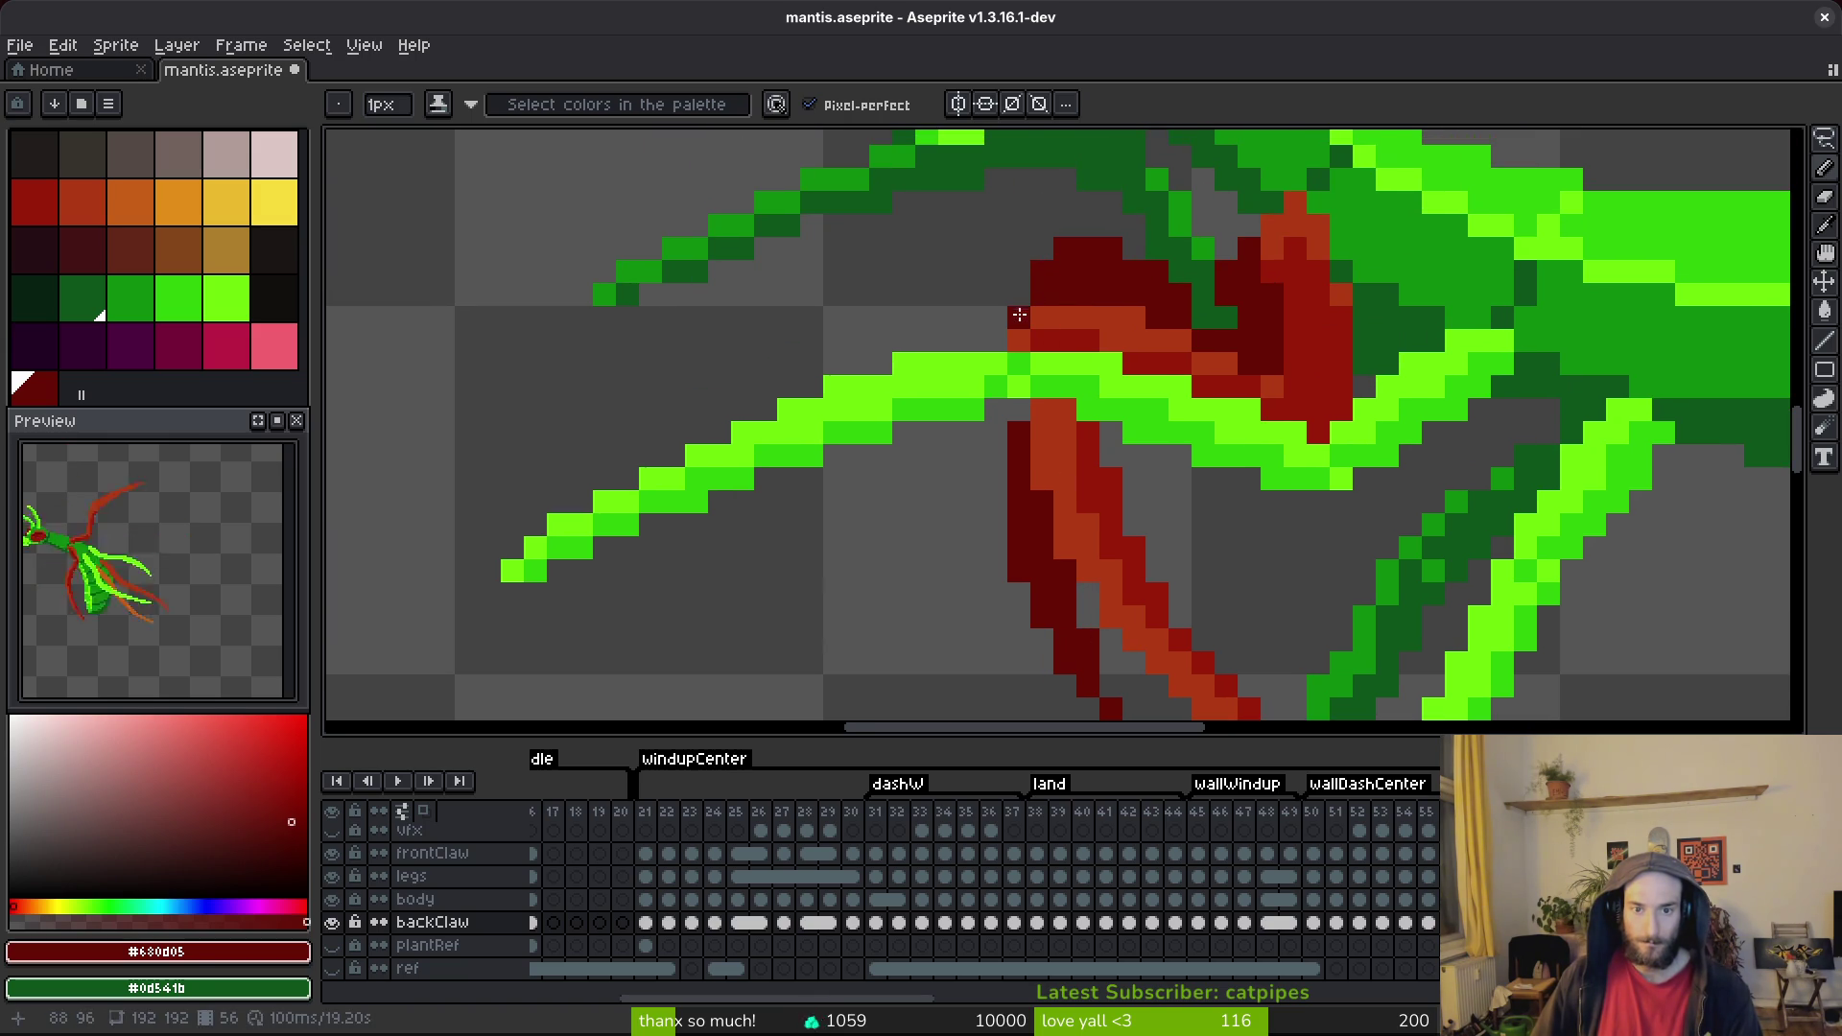
{"action": "scroll", "coordinate": [1111, 491], "scroll_direction": "down", "scroll_amount": 3}
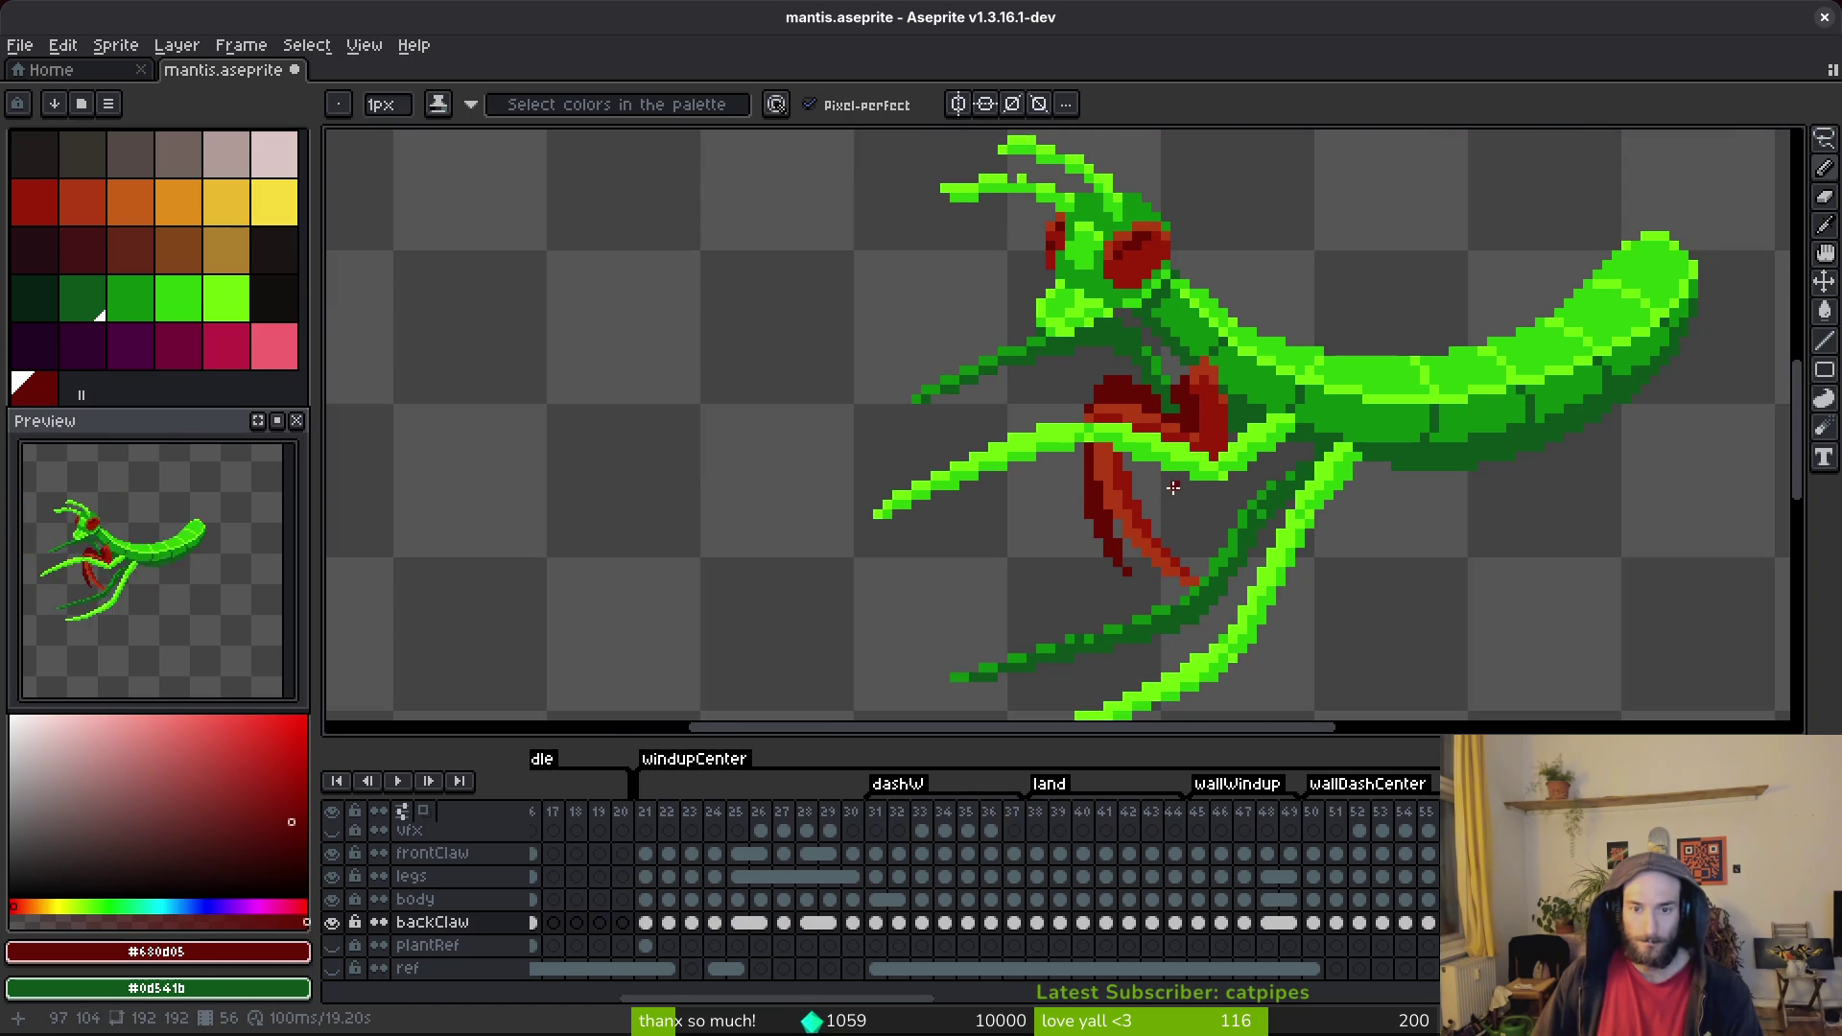
{"action": "scroll", "coordinate": [1199, 408], "scroll_direction": "up", "scroll_amount": 3}
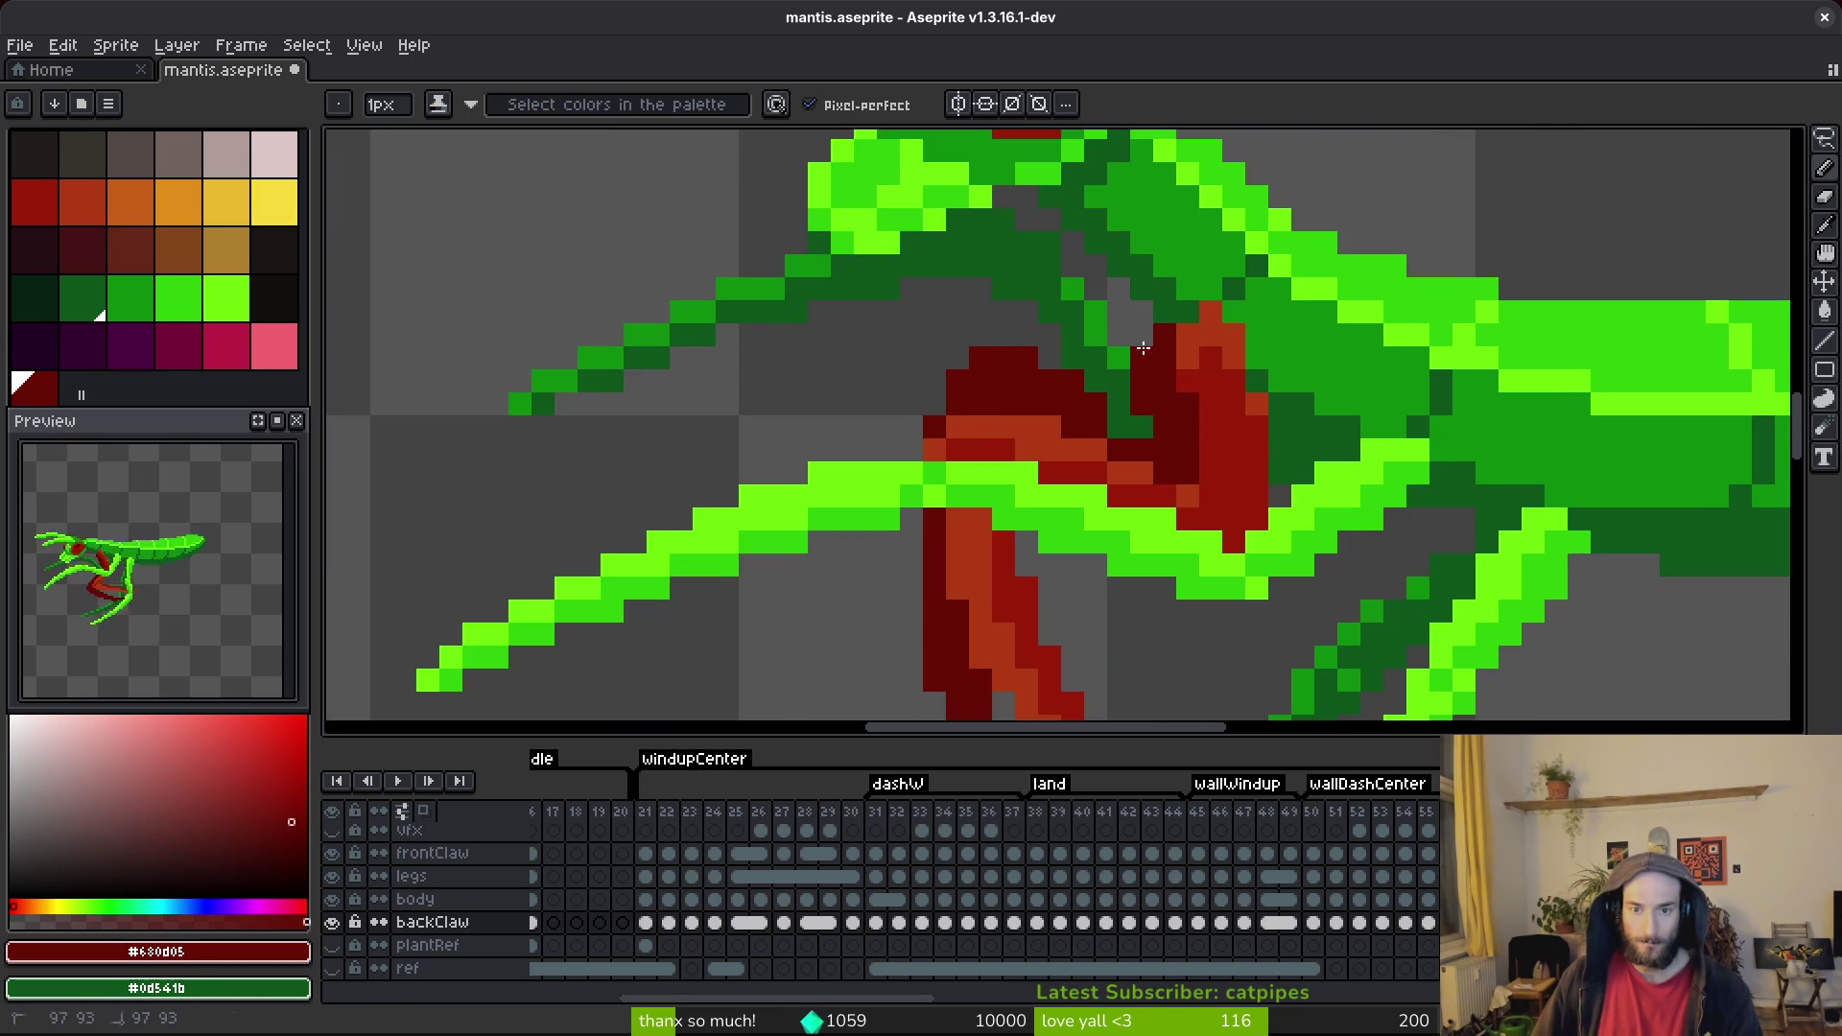
{"action": "key", "text": "f"}
{"action": "key", "text": "e"}
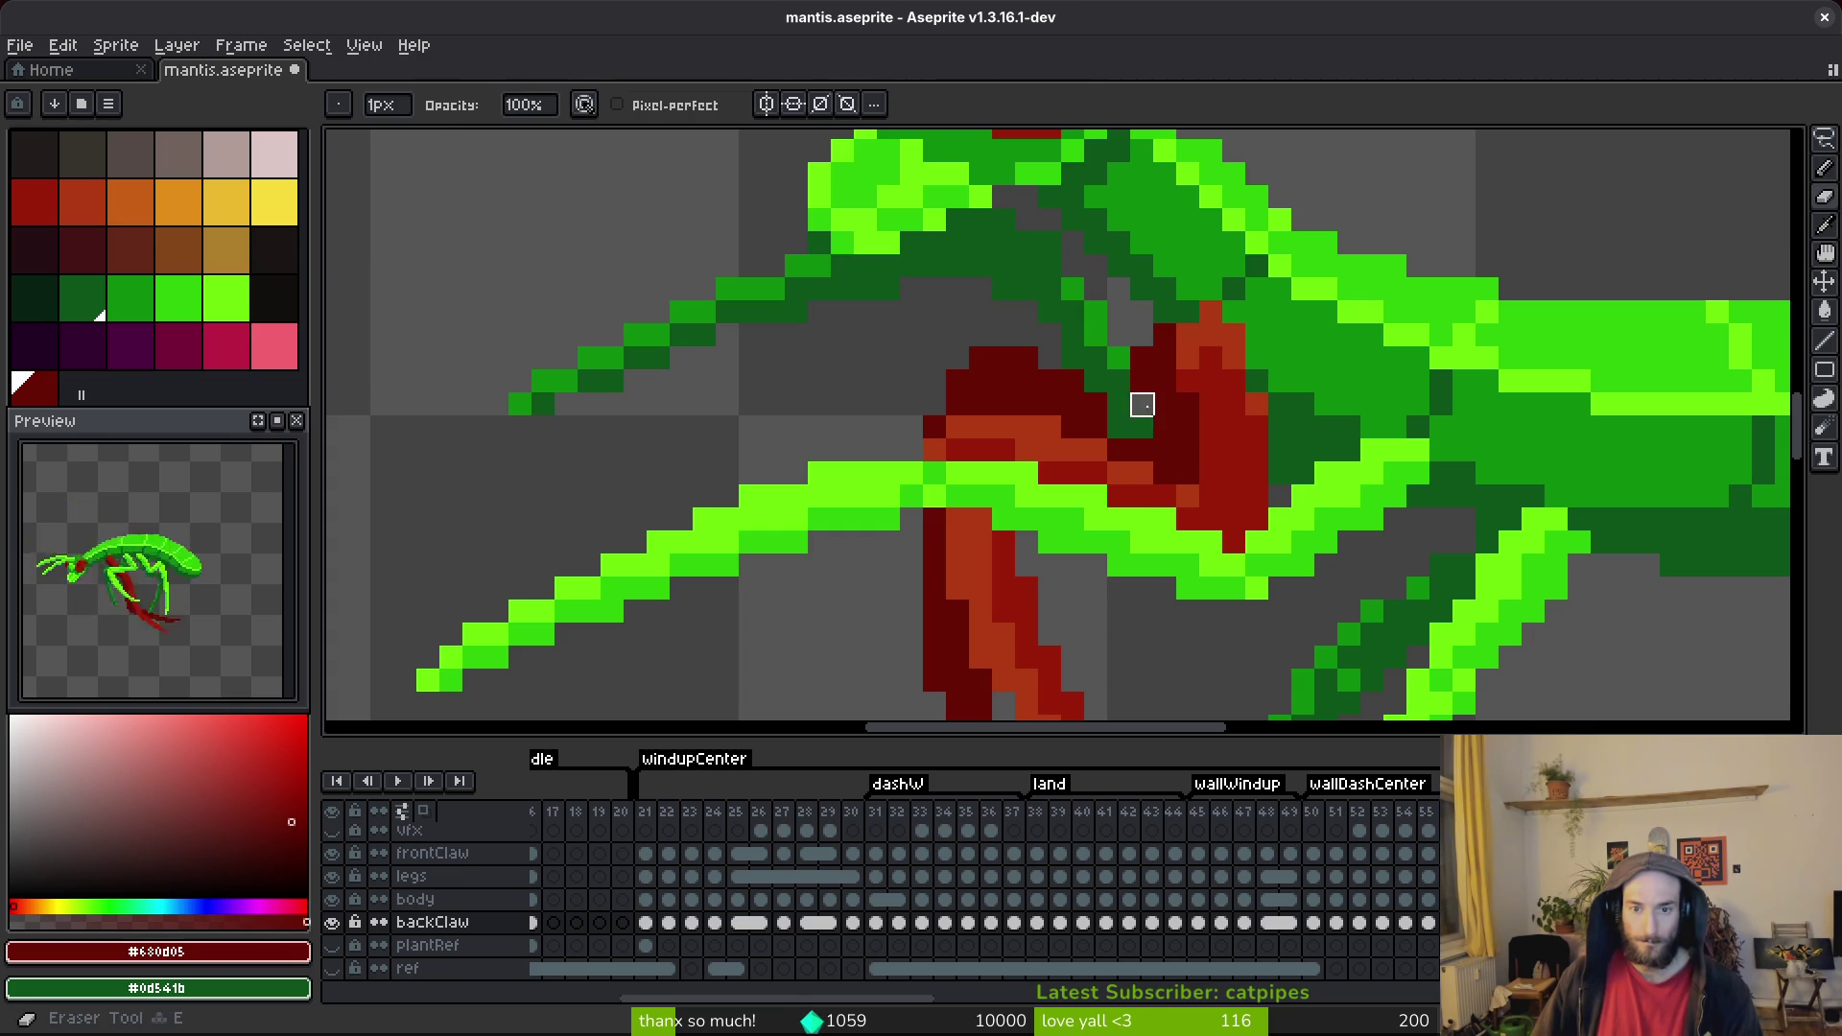
{"action": "scroll", "coordinate": [1164, 495], "scroll_direction": "down", "scroll_amount": 3}
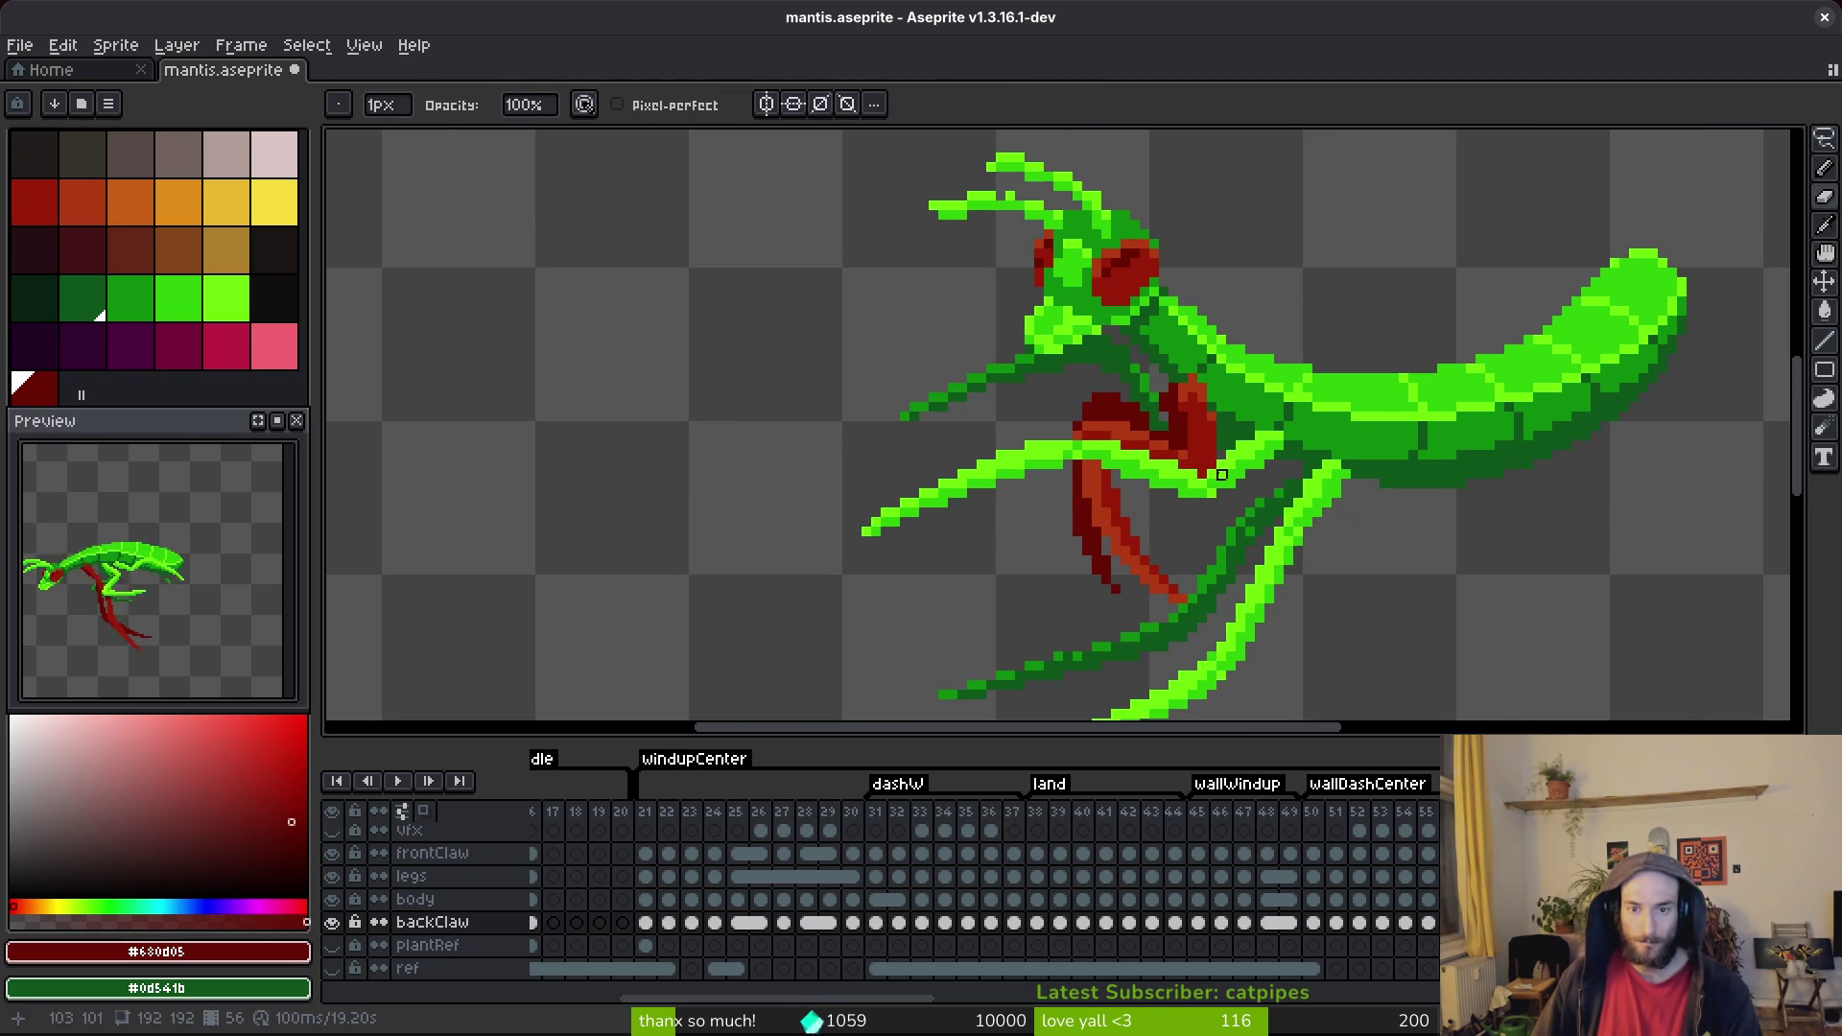
{"action": "scroll", "coordinate": [1203, 466], "scroll_direction": "up", "scroll_amount": 3}
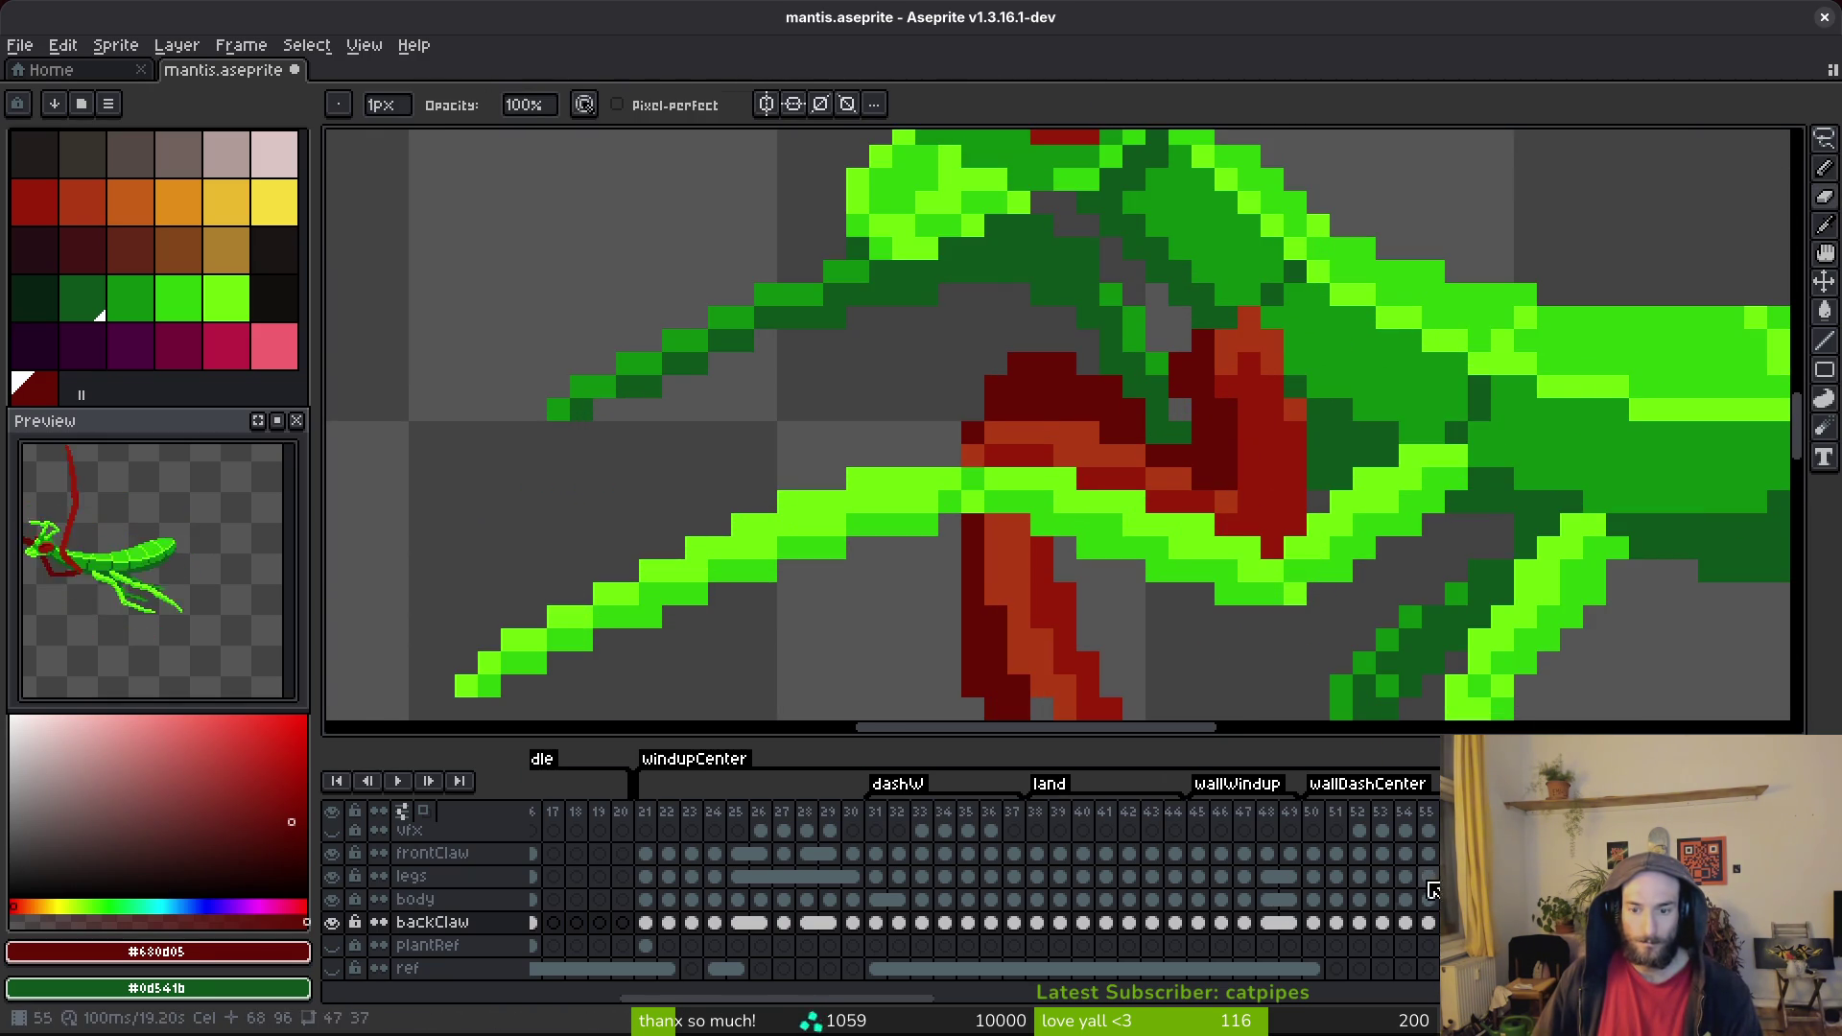
{"action": "left_click", "coordinate": [1427, 877]}
{"action": "key", "text": "b"}
{"action": "left_click", "coordinate": [1186, 416], "text": "alt"}
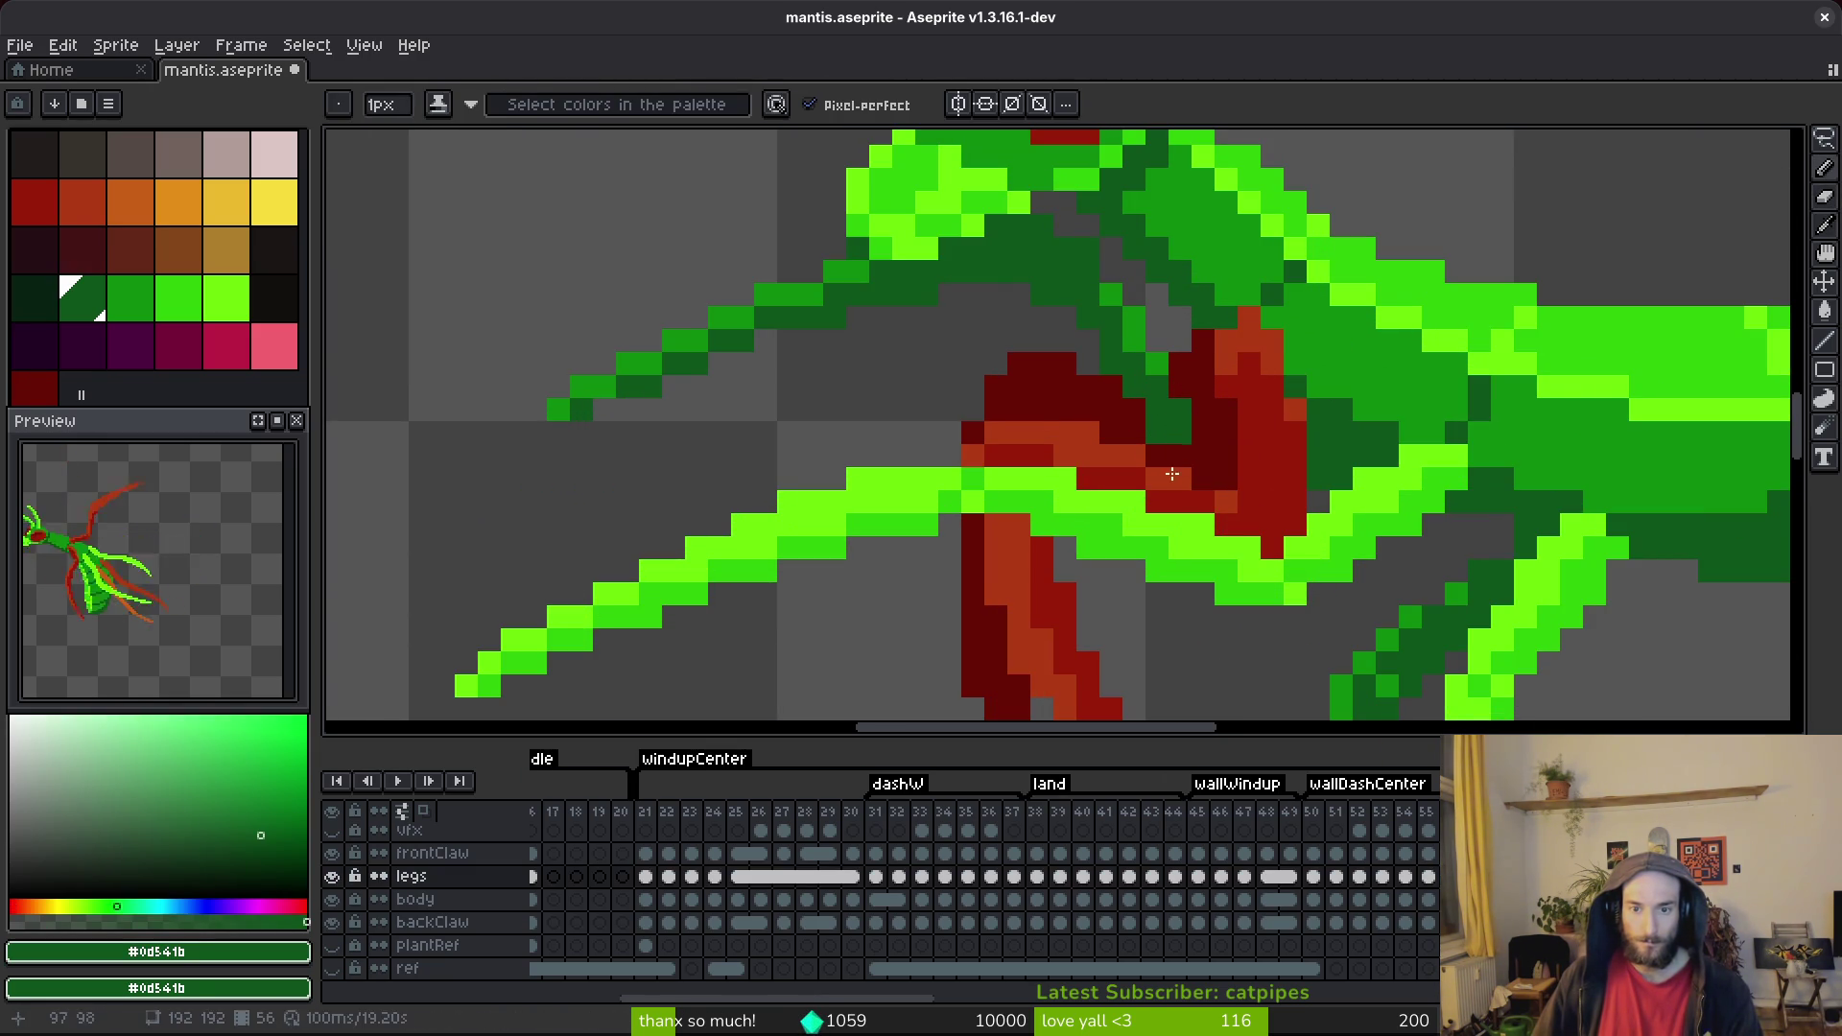
{"action": "left_click", "coordinate": [1178, 453], "text": "alt"}
{"action": "key", "text": "e"}
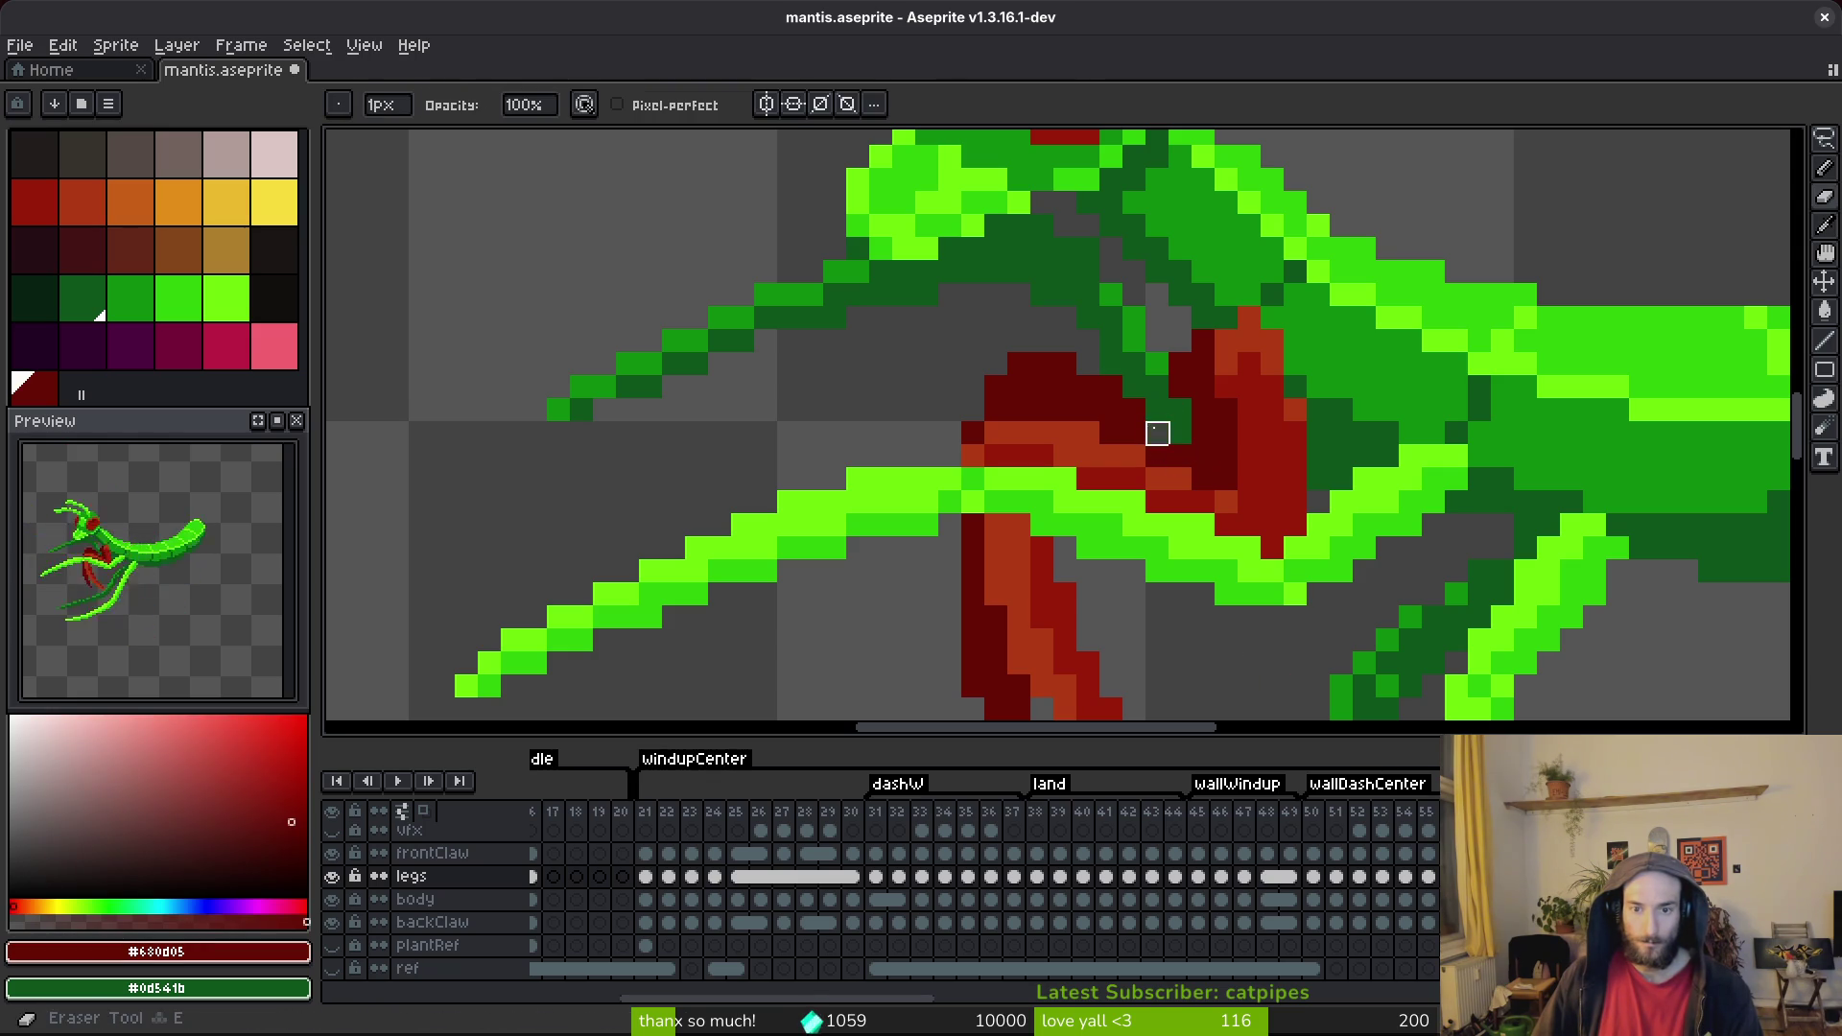
{"action": "key", "text": "ctrl+s"}
Edit a claw pixel on backClaw, recentre the mantis, and step back a frame.
{"action": "left_click", "coordinate": [1173, 416], "text": "ctrl"}
{"action": "key", "text": "b"}
{"action": "left_click", "coordinate": [1203, 461]}
{"action": "scroll", "coordinate": [1191, 450], "scroll_direction": "down", "scroll_amount": 3}
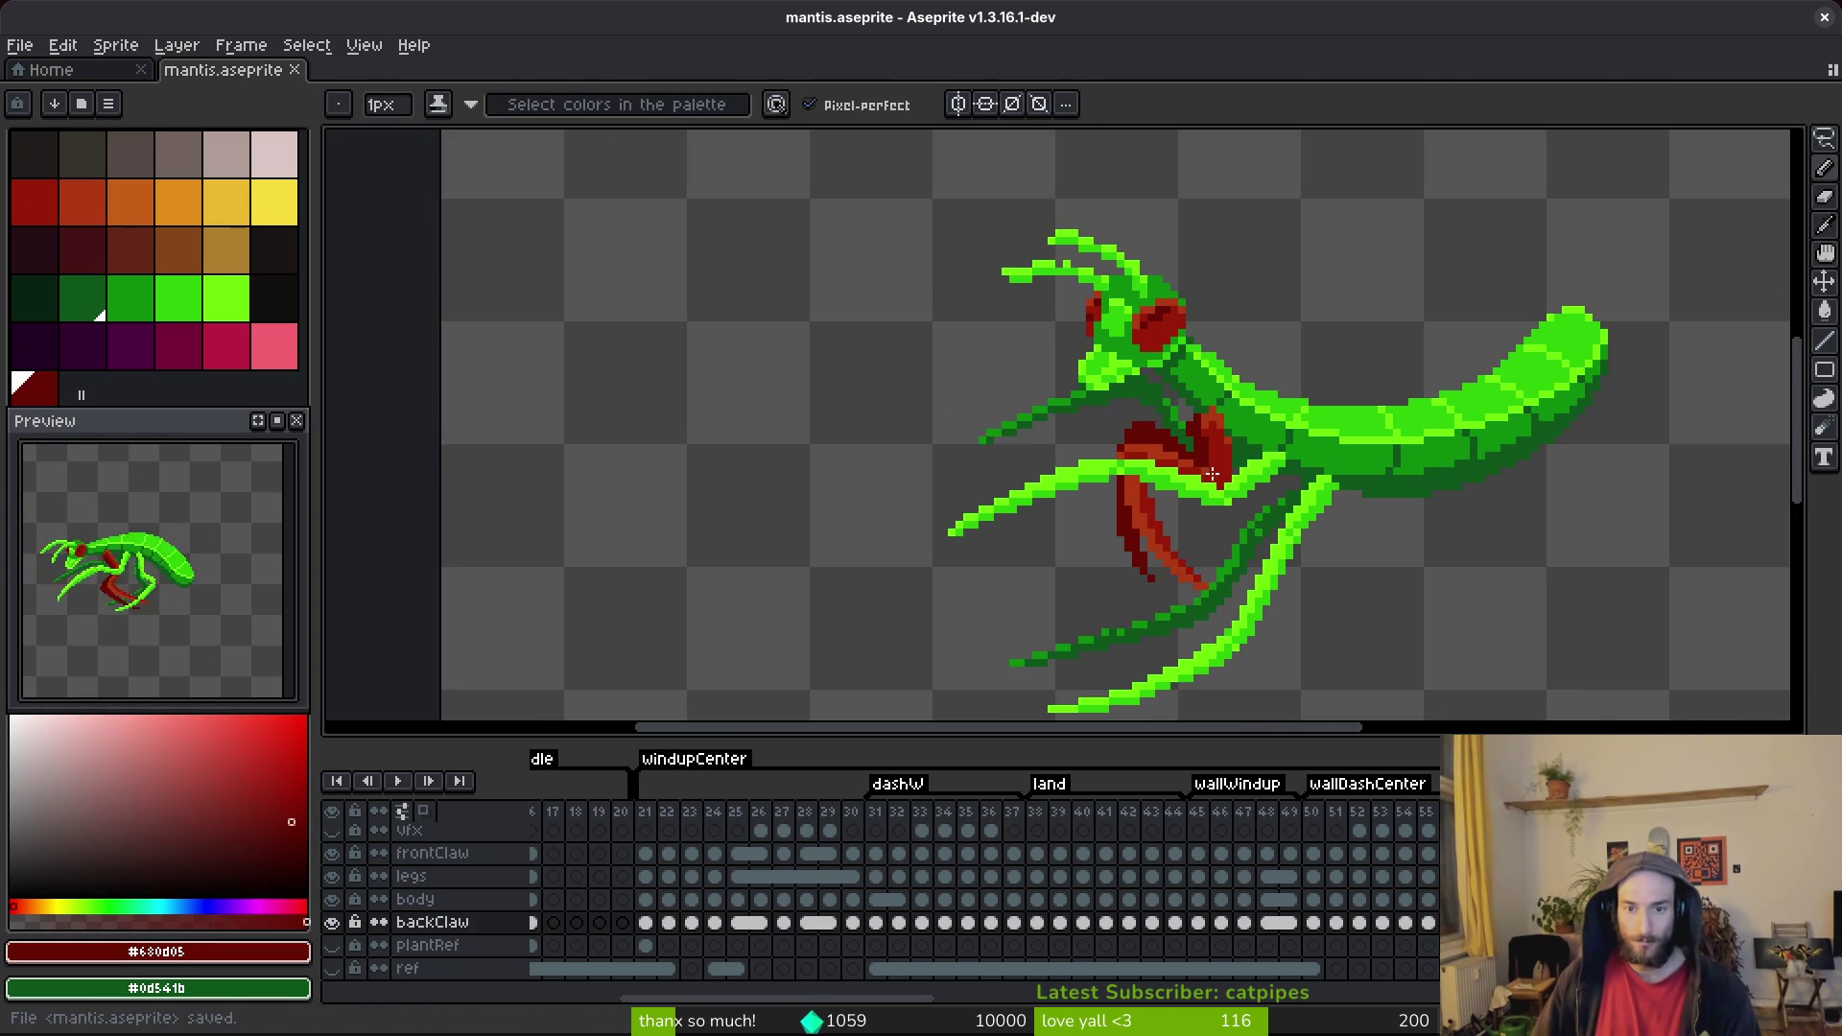
{"action": "left_click_drag", "start_coordinate": [1250, 527], "coordinate": [1183, 454]}
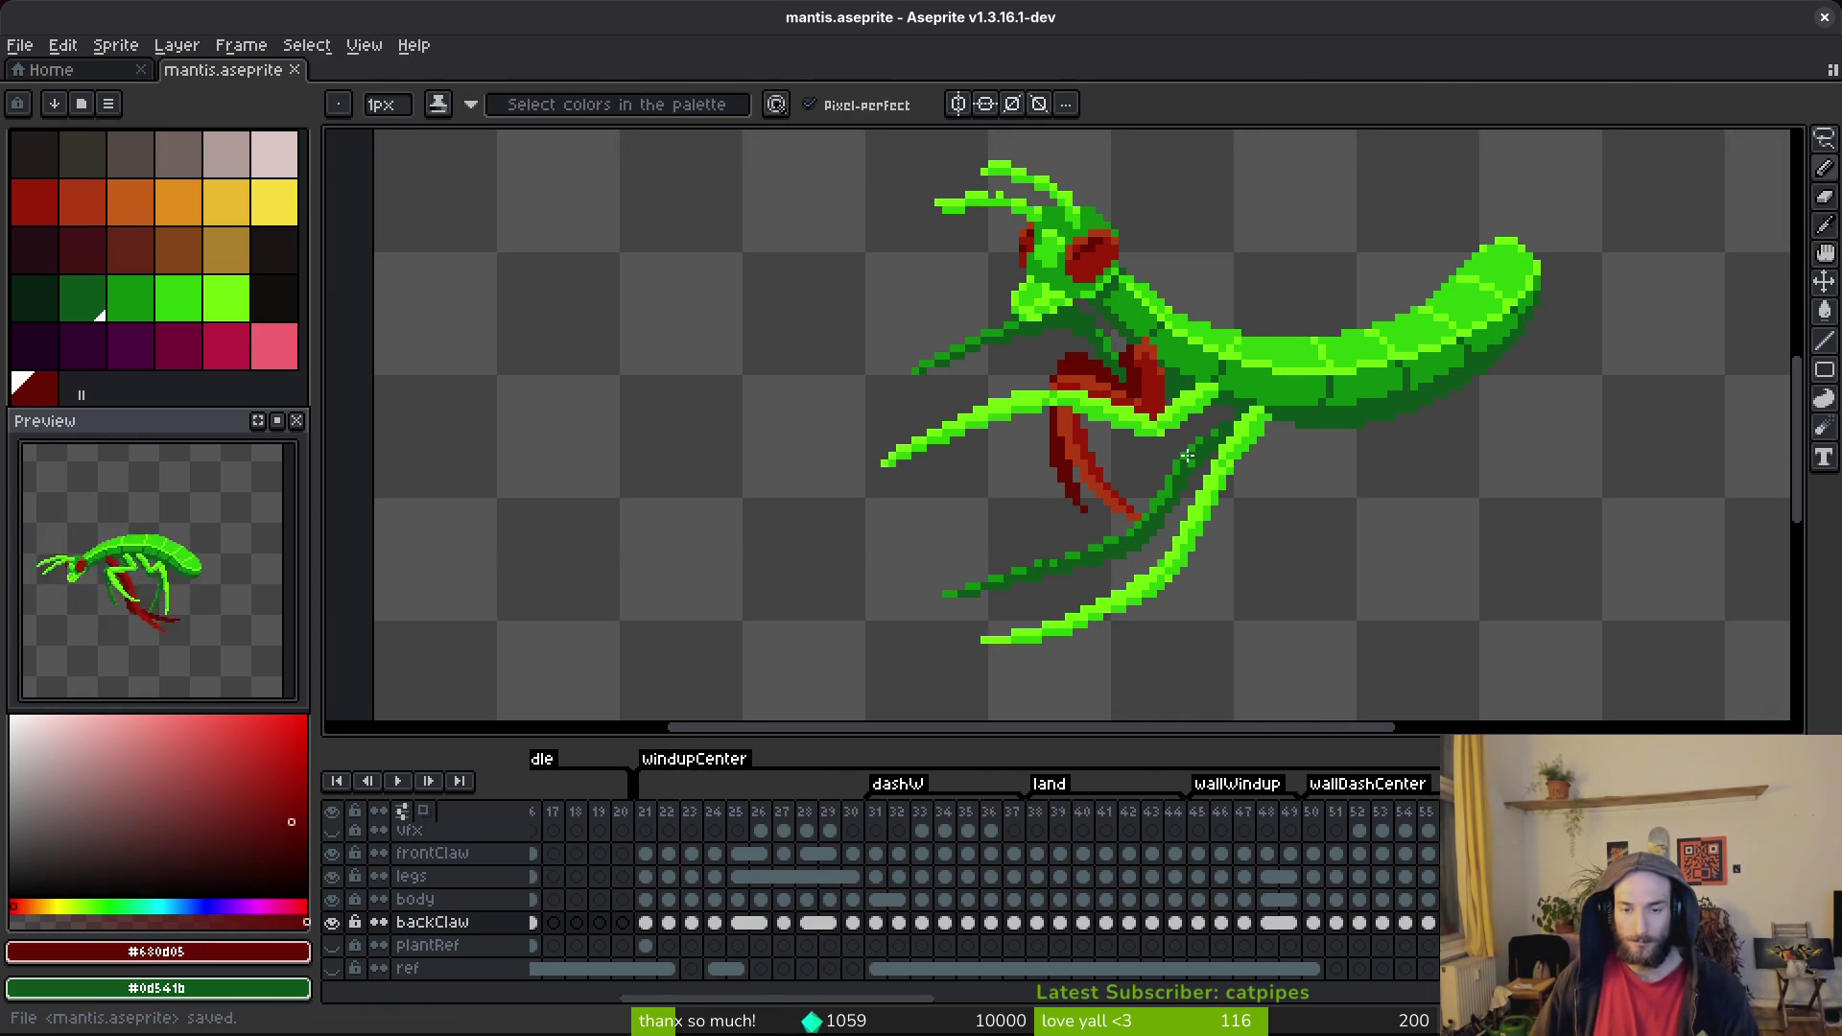
{"action": "key", "text": "i"}
{"action": "key", "text": "Left"}
{"action": "key", "text": "Left"}
{"action": "key", "text": "Left"}
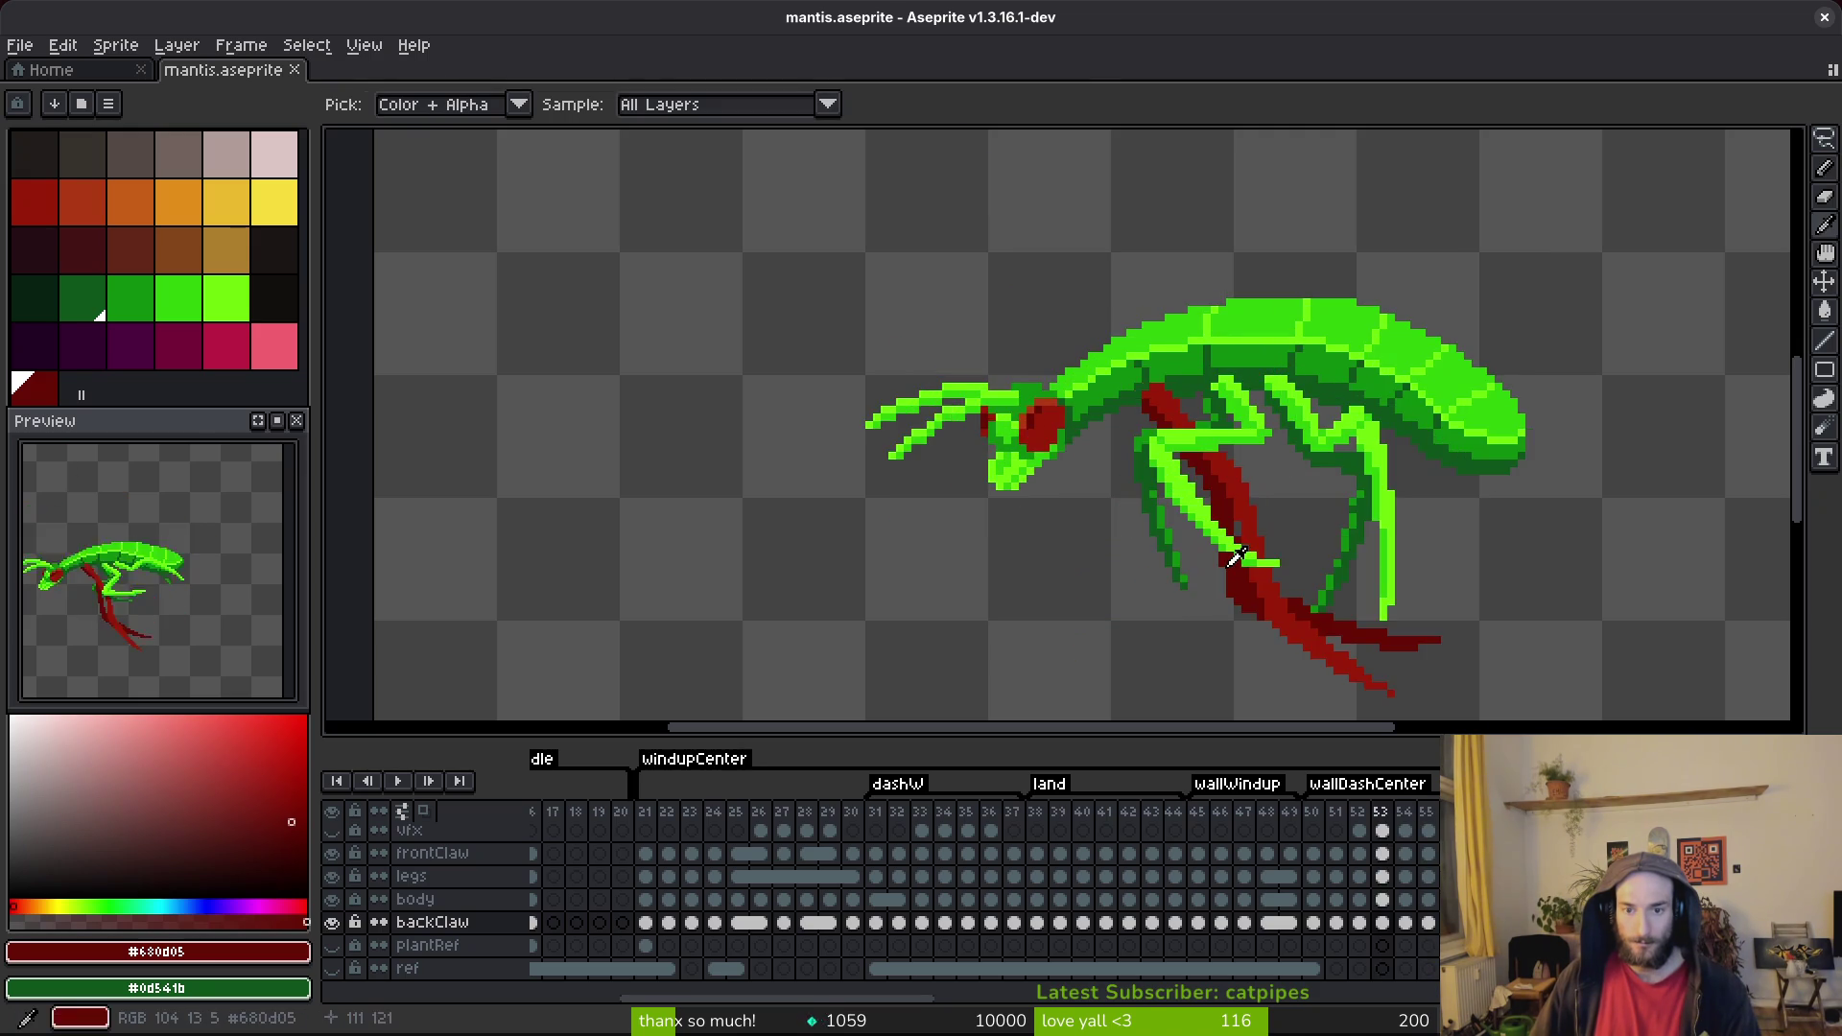
Review frames 50 and 51 and save the sprite.
{"action": "key", "text": "Left"}
{"action": "key", "text": "Left"}
{"action": "key", "text": "Right"}
{"action": "key", "text": "b"}
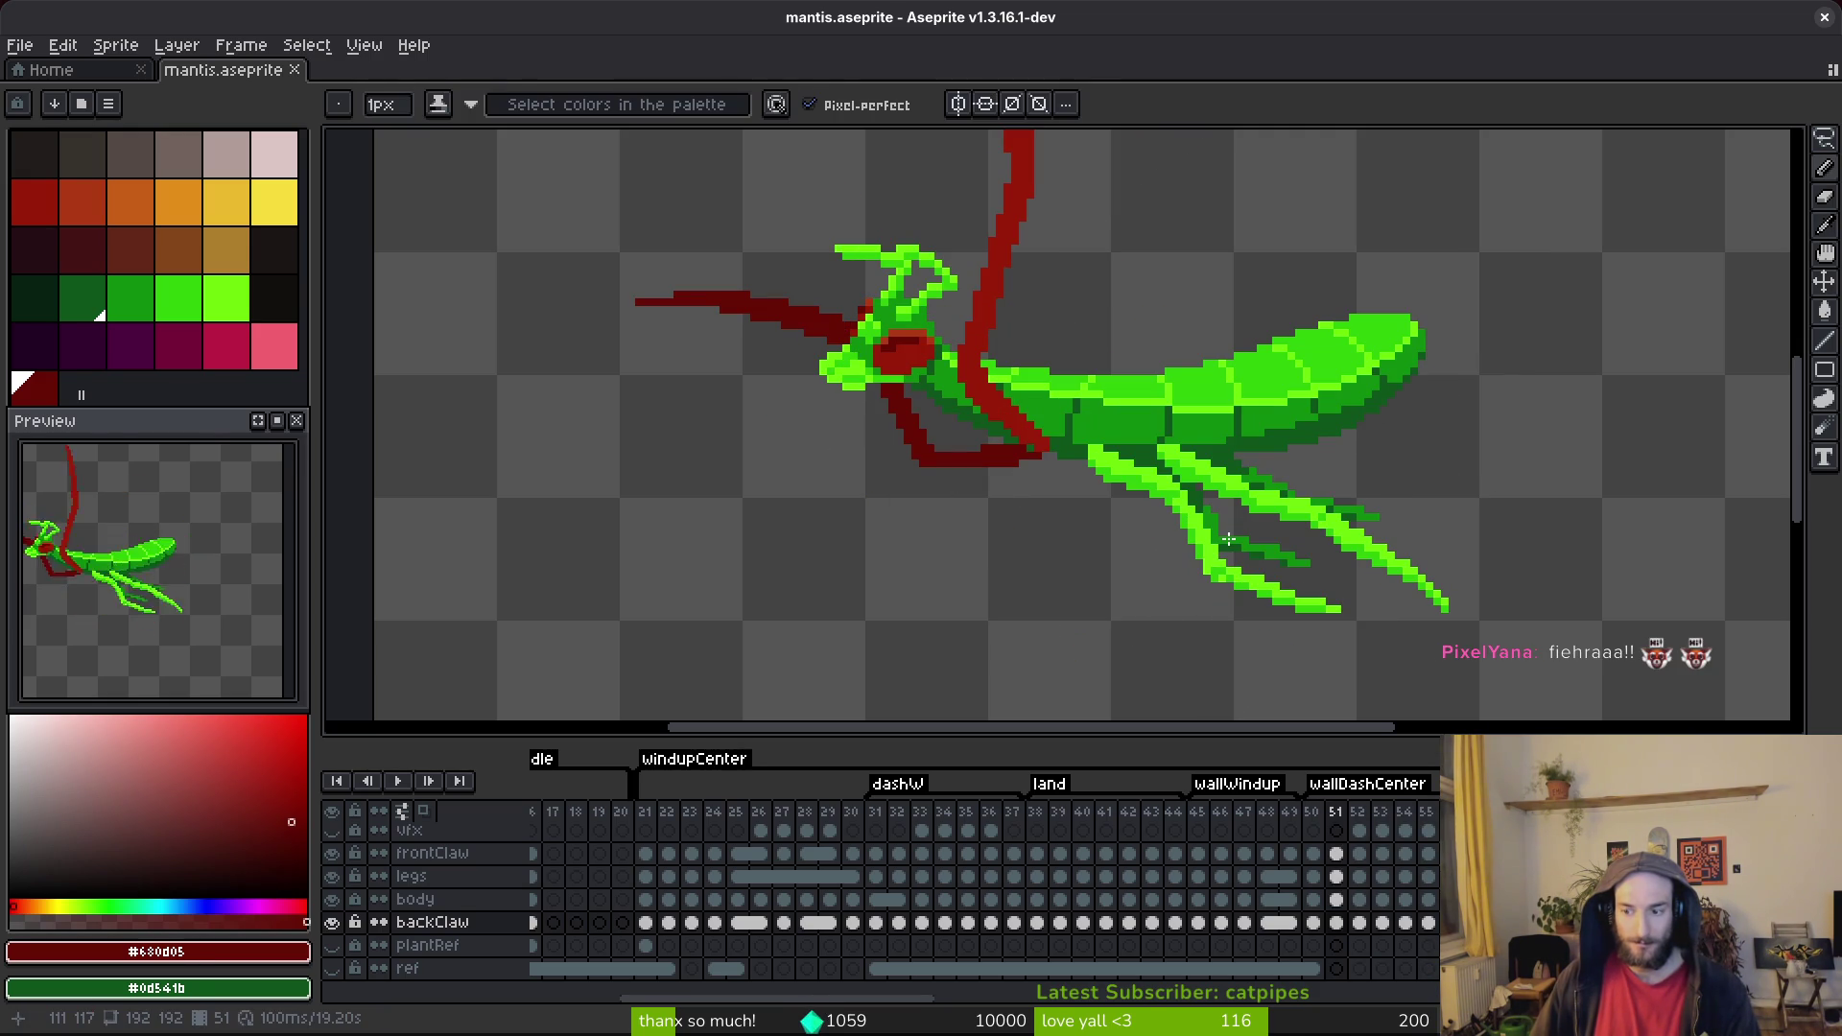
{"action": "key", "text": "ctrl+s"}
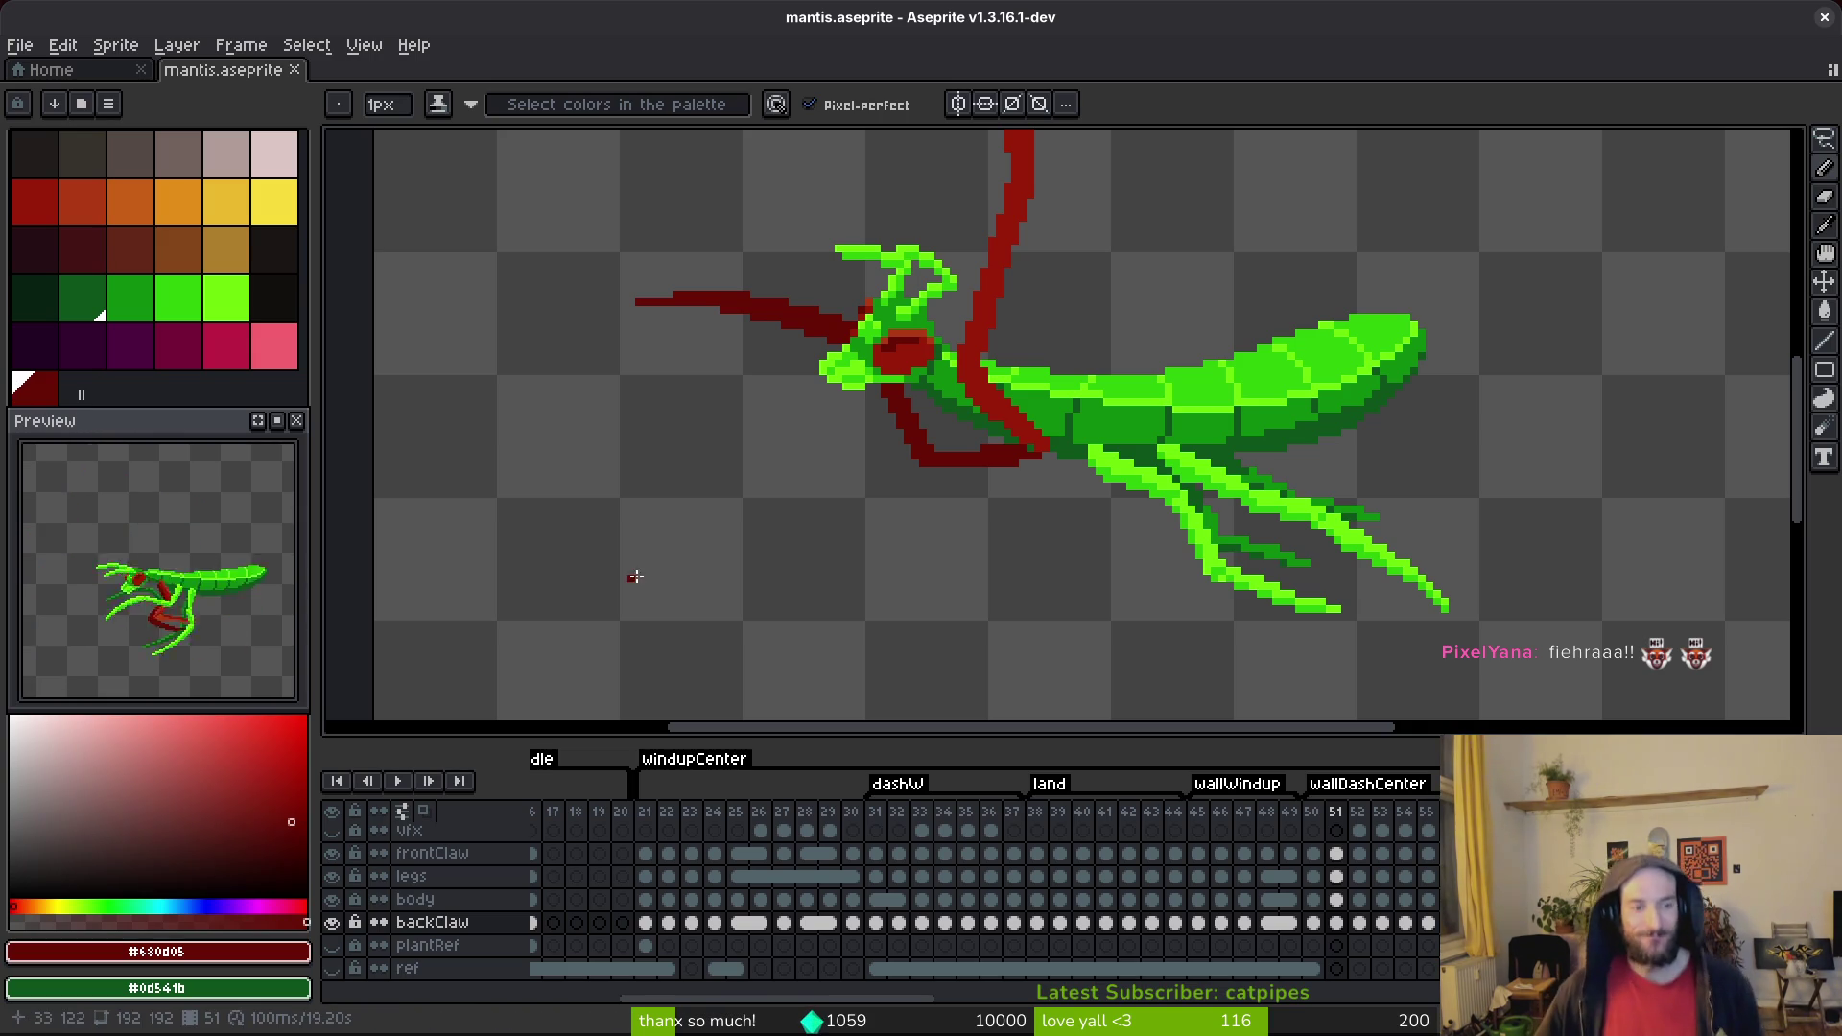
Zoom out, step through wall poses from frame 48, save, and open Export Sprite Sheet.
{"action": "key", "text": "Left"}
{"action": "scroll", "coordinate": [947, 405], "scroll_direction": "down", "scroll_amount": 5}
{"action": "key", "text": "Left"}
{"action": "key", "text": "i"}
{"action": "key", "text": "Left"}
{"action": "key", "text": "Right"}
{"action": "key", "text": "Right"}
{"action": "key", "text": "Right"}
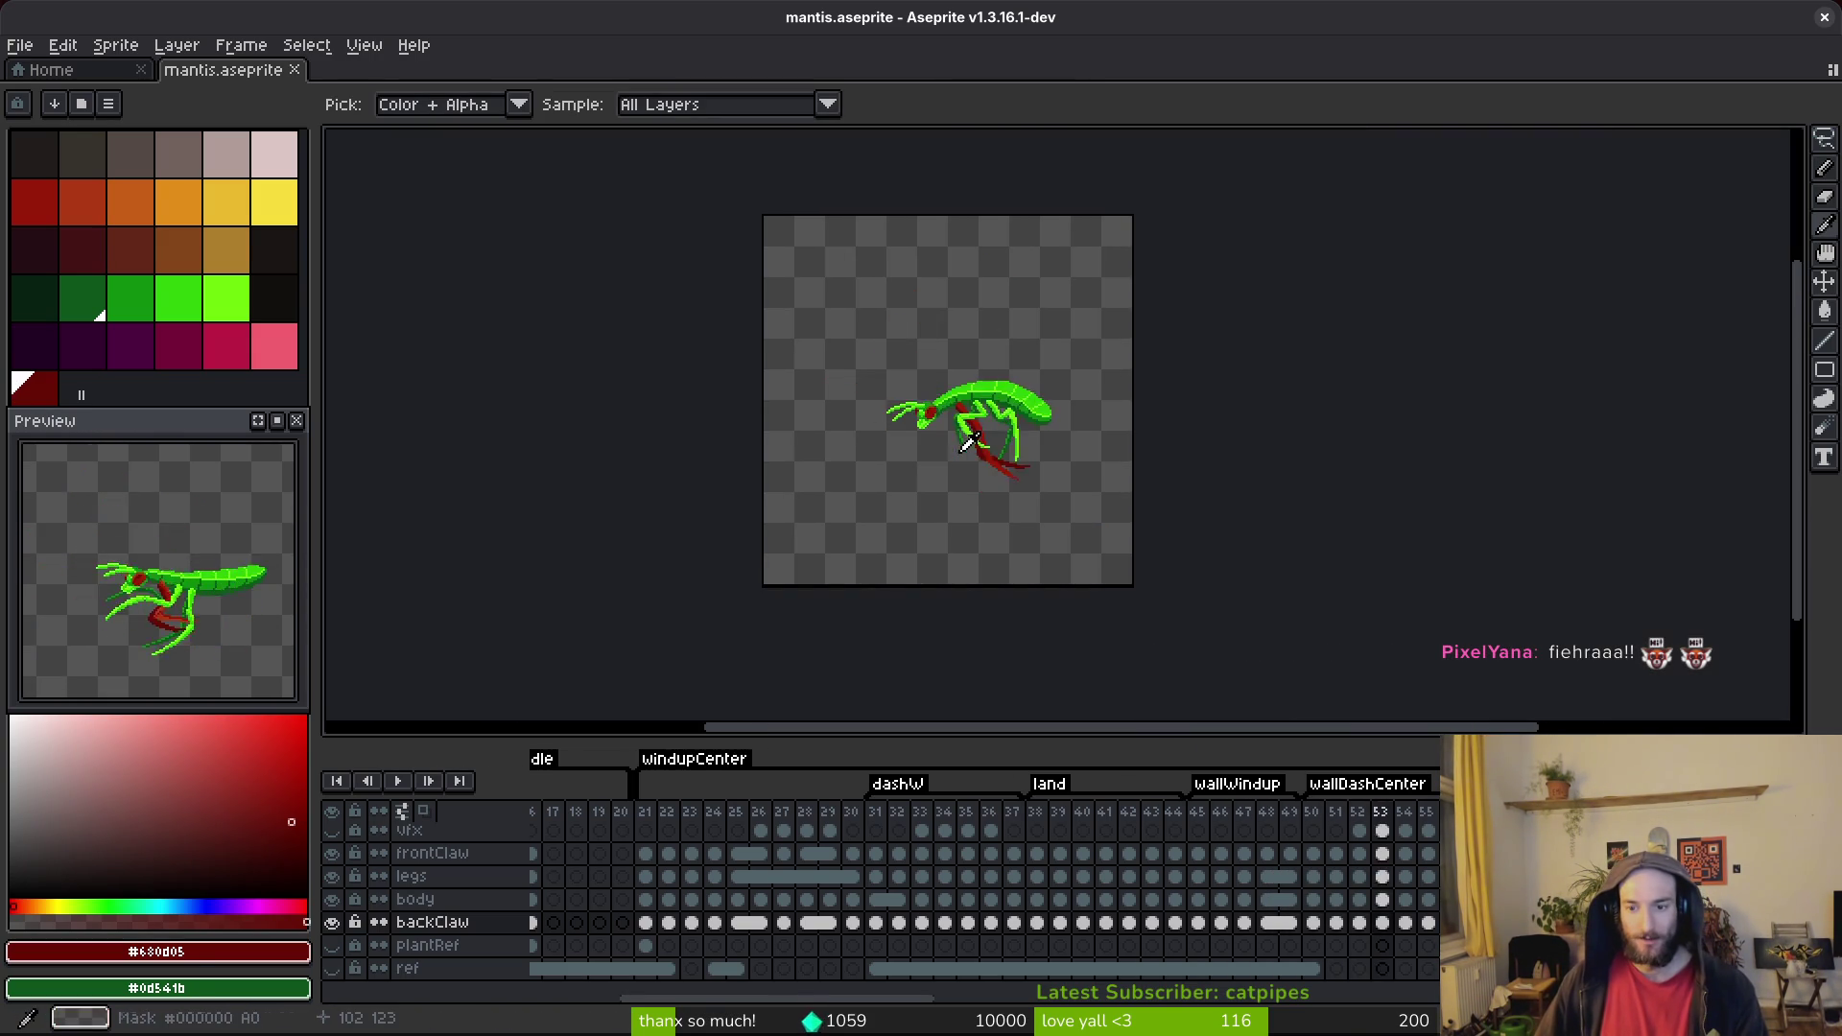
{"action": "key", "text": "Right"}
{"action": "key", "text": "Right"}
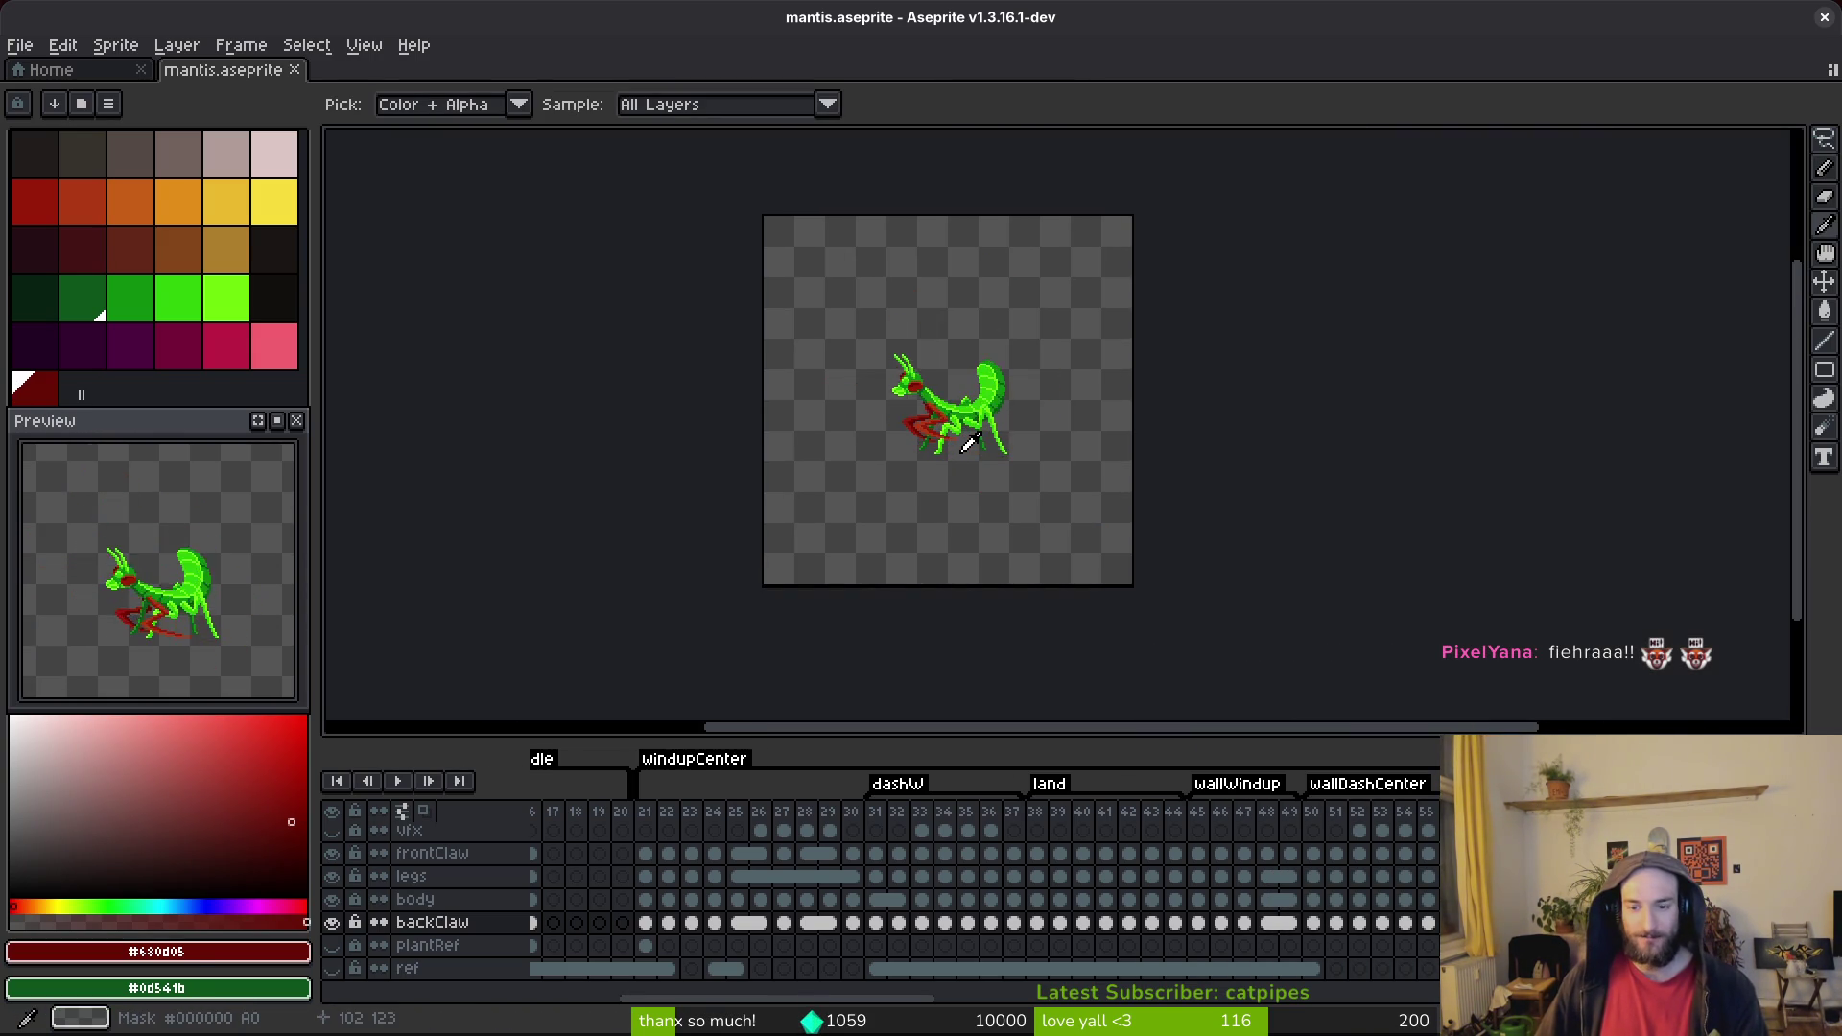
{"action": "key", "text": "b"}
{"action": "key", "text": "ctrl+s"}
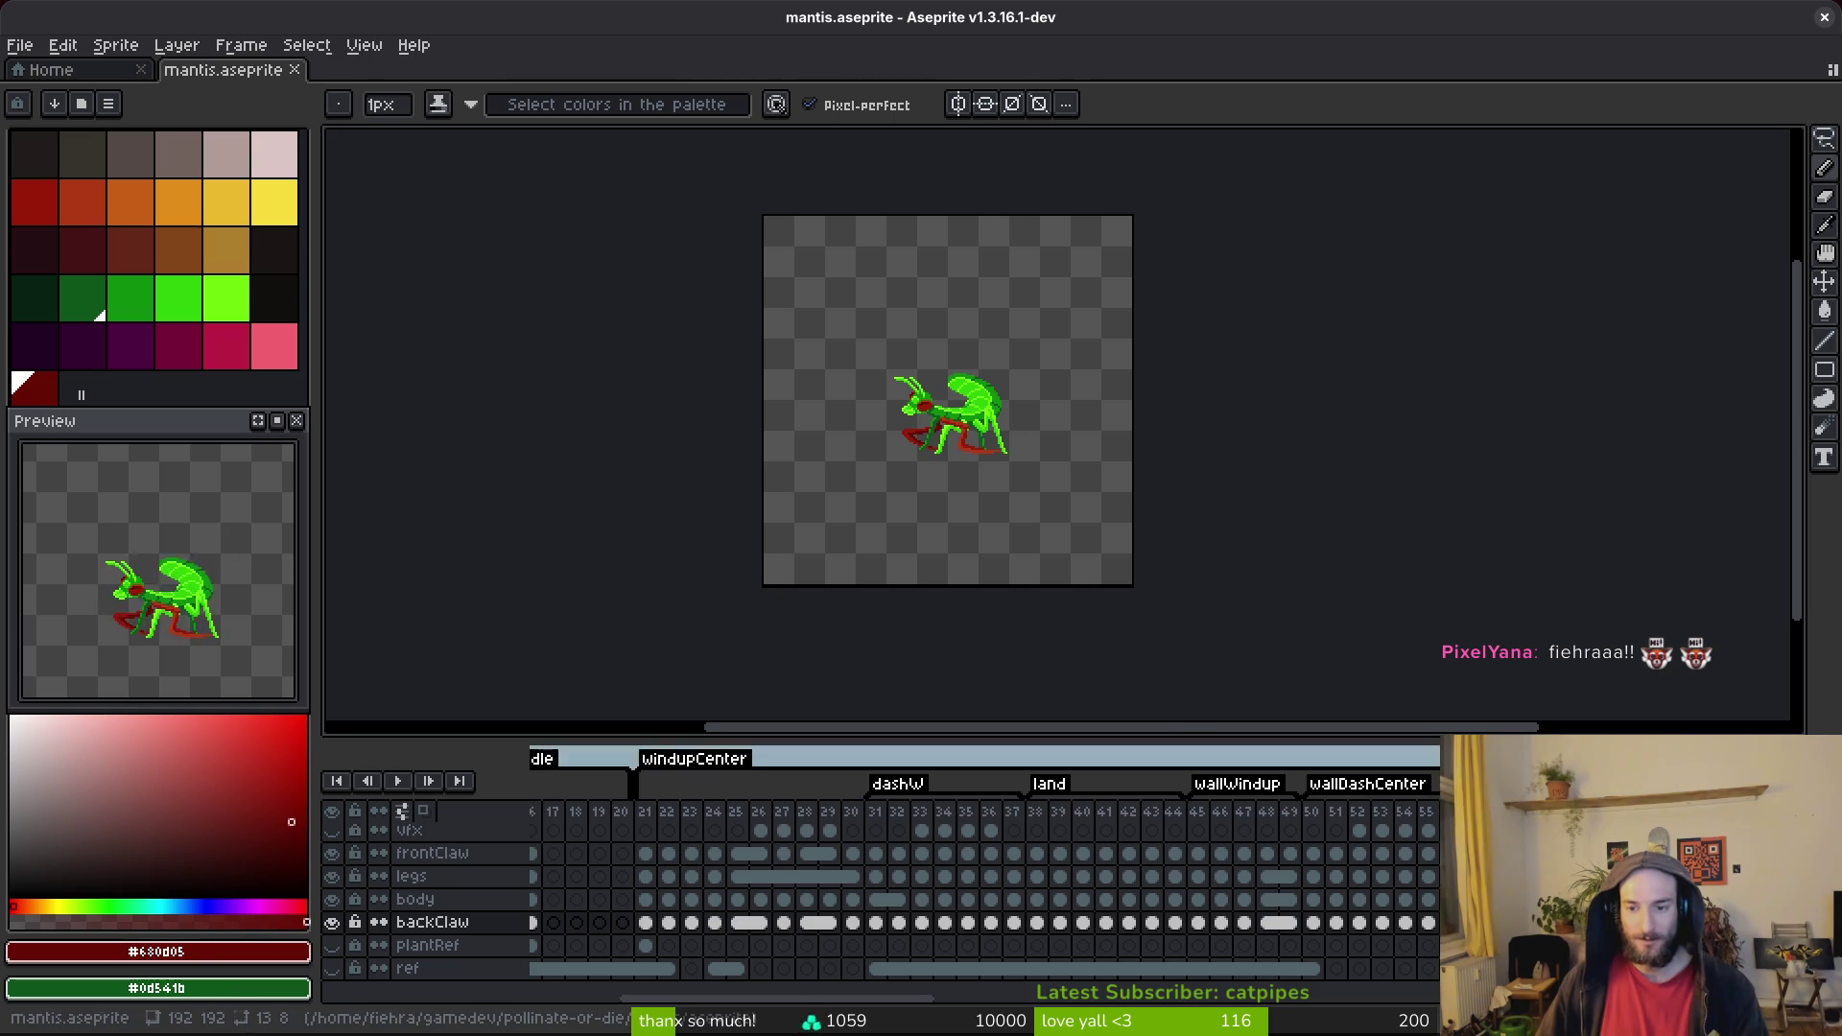
{"action": "key", "text": "ctrl+e"}
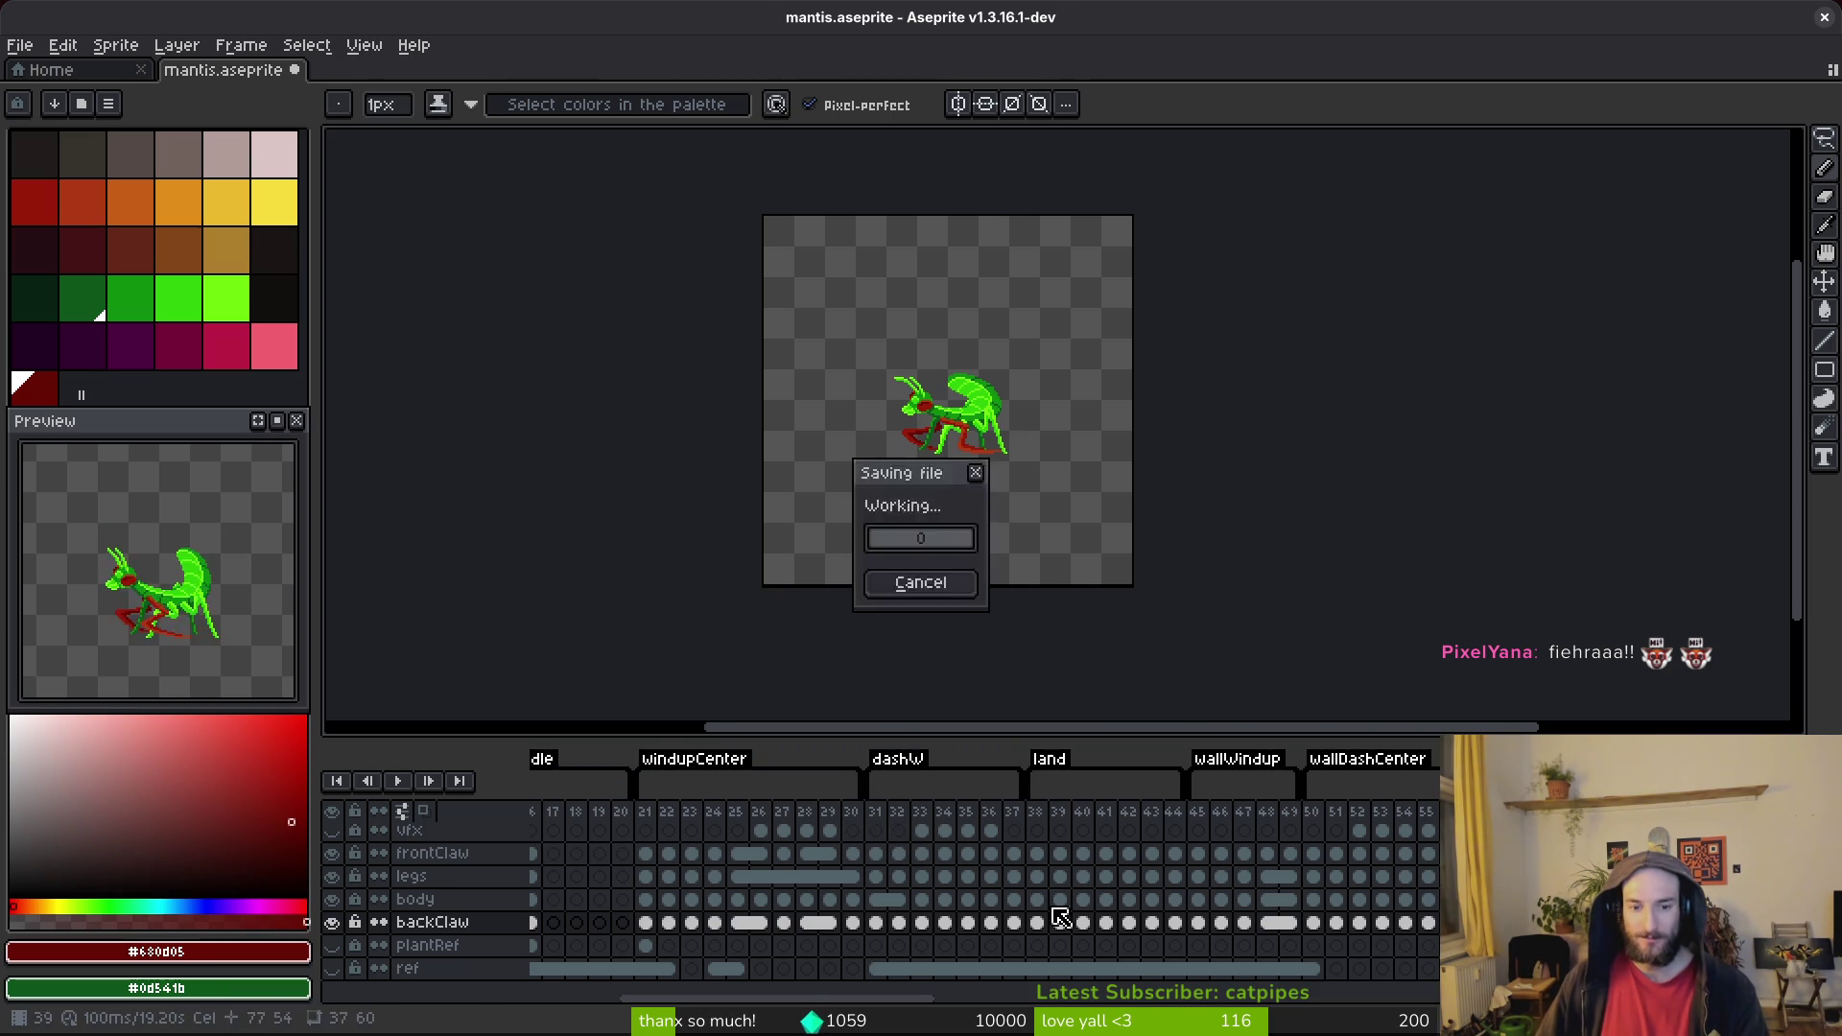
Export the sprite sheet over art/enemies/mantis-Sheet.png, close the sheet document, and save mantis.
{"action": "left_click", "coordinate": [608, 348]}
{"action": "key", "text": "ctrl+shift+e"}
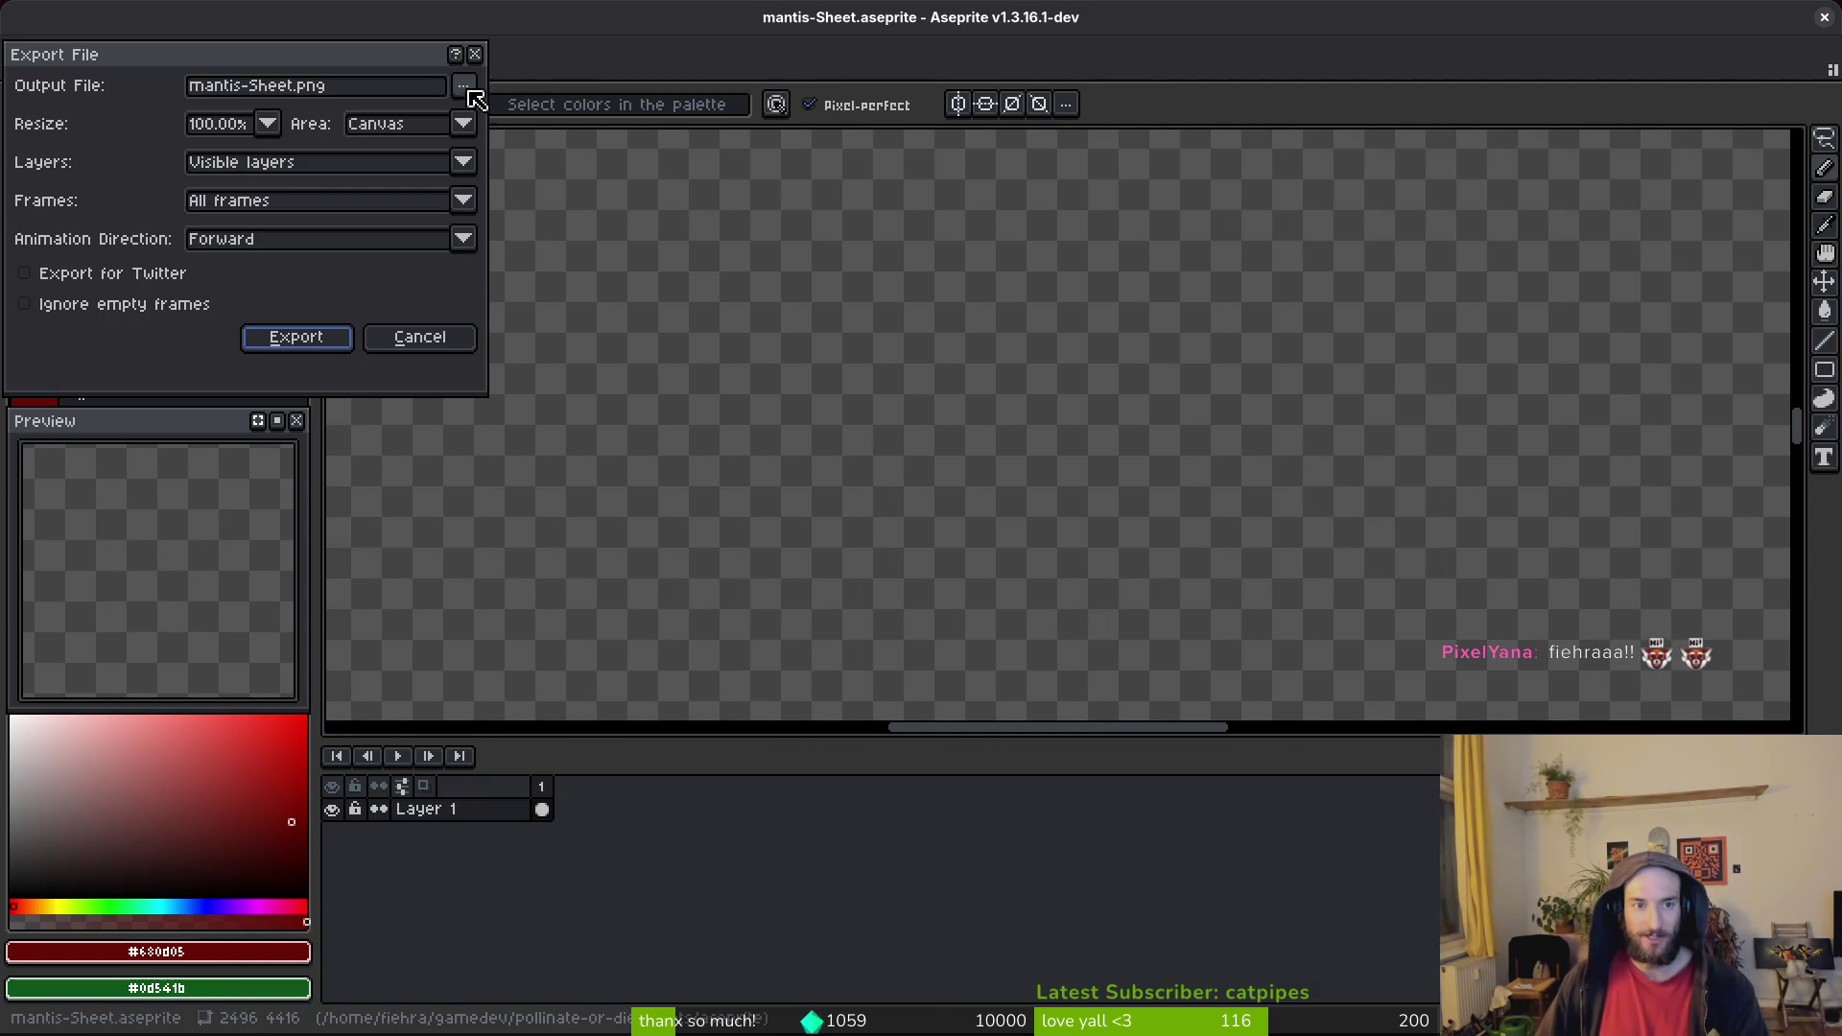
{"action": "left_click", "coordinate": [464, 86]}
{"action": "left_click", "coordinate": [565, 124]}
{"action": "left_click", "coordinate": [182, 92]}
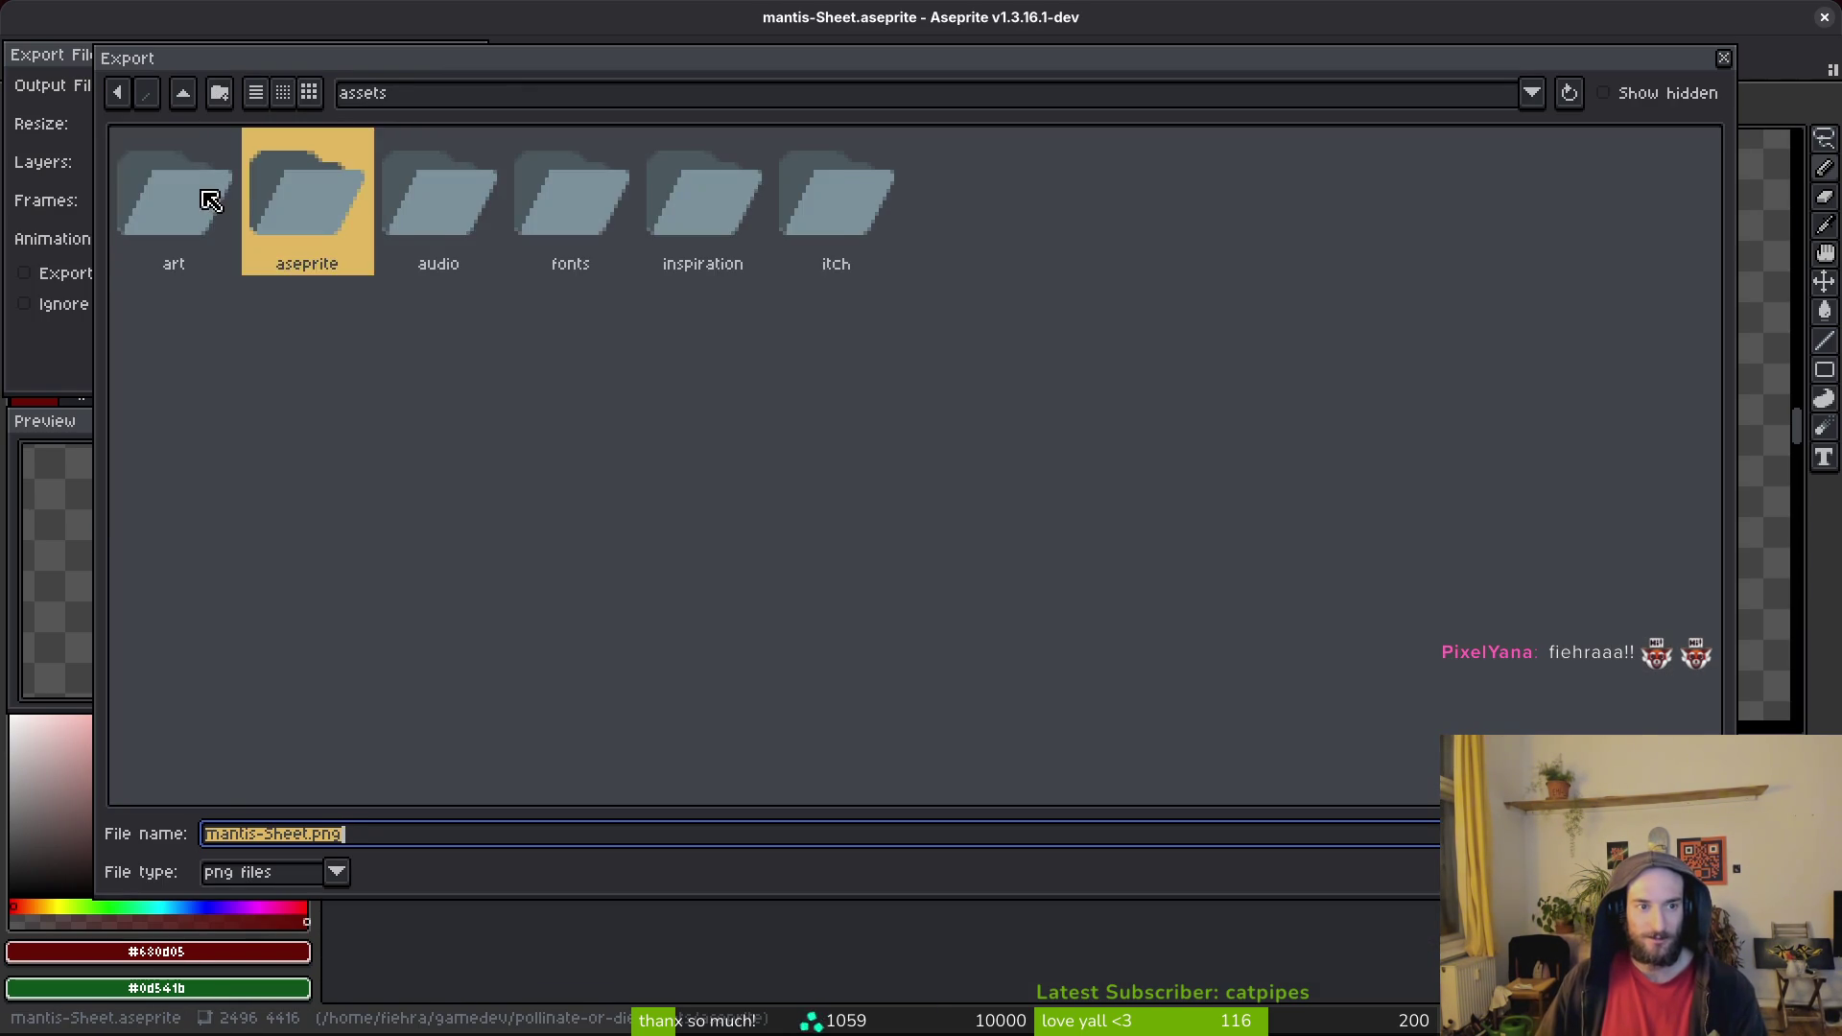
{"action": "double_click", "coordinate": [205, 192]}
{"action": "left_click", "coordinate": [671, 190]}
{"action": "double_click", "coordinate": [672, 190]}
{"action": "double_click", "coordinate": [1046, 316]}
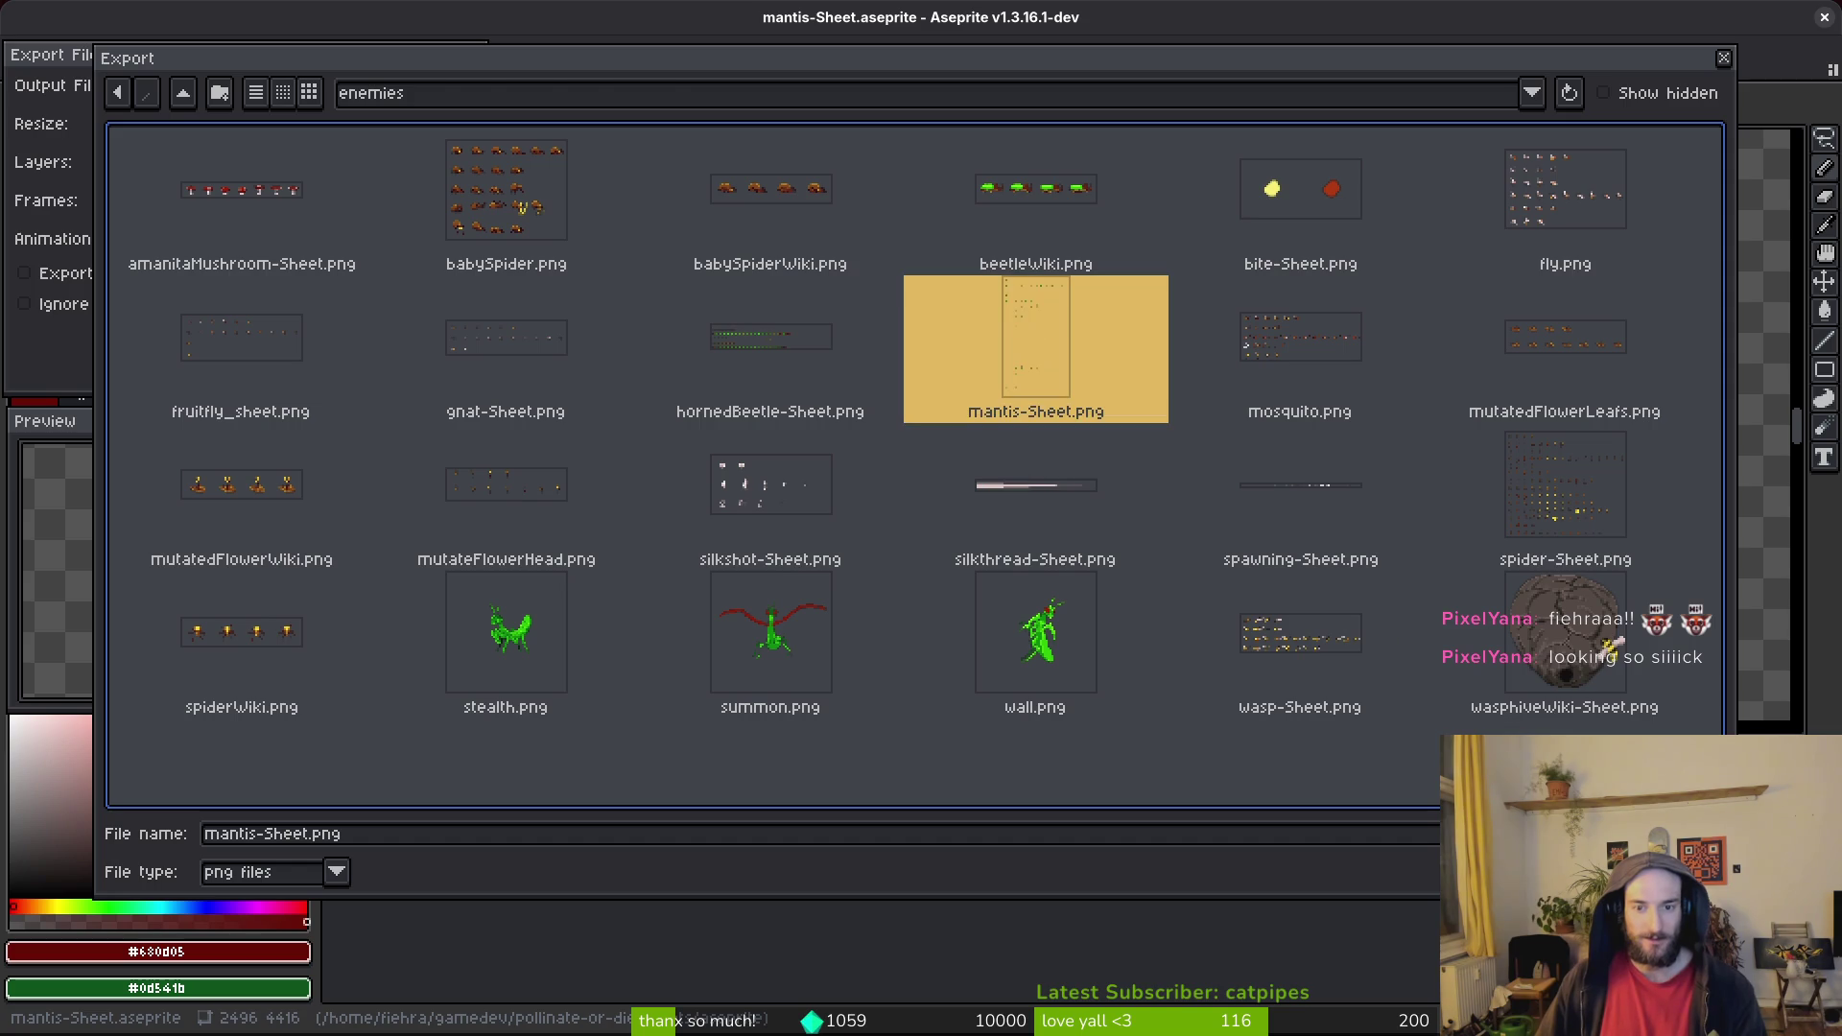
{"action": "left_click", "coordinate": [797, 579]}
{"action": "left_click", "coordinate": [297, 337]}
{"action": "key", "text": "ctrl+w"}
{"action": "key", "text": "ctrl+s"}
Re-export the sheet over mantis-Sheet.png in art/enemies, then switch to Godot.
{"action": "key", "text": "ctrl+e"}
{"action": "left_click", "coordinate": [588, 336]}
{"action": "key", "text": "ctrl+shift+e"}
{"action": "left_click", "coordinate": [473, 85]}
{"action": "left_click", "coordinate": [518, 117]}
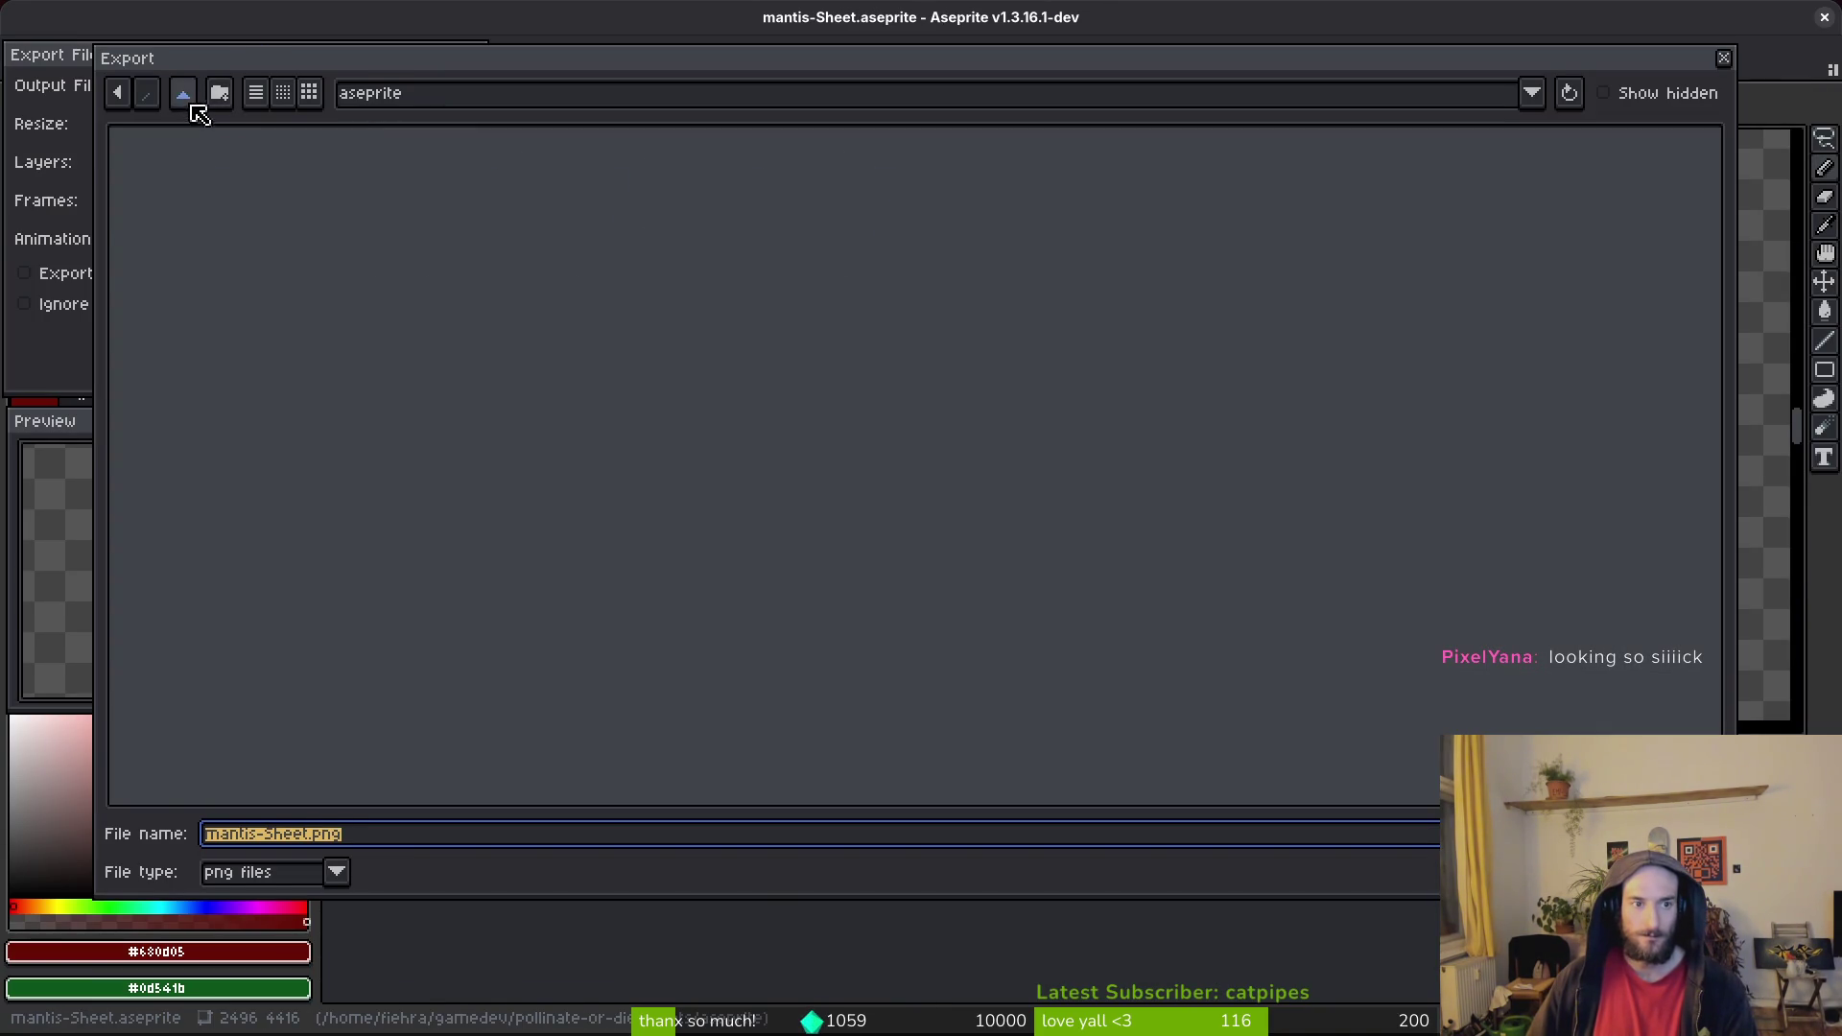
{"action": "left_click", "coordinate": [193, 108]}
{"action": "double_click", "coordinate": [205, 159]}
{"action": "double_click", "coordinate": [732, 248]}
{"action": "left_click", "coordinate": [1079, 305]}
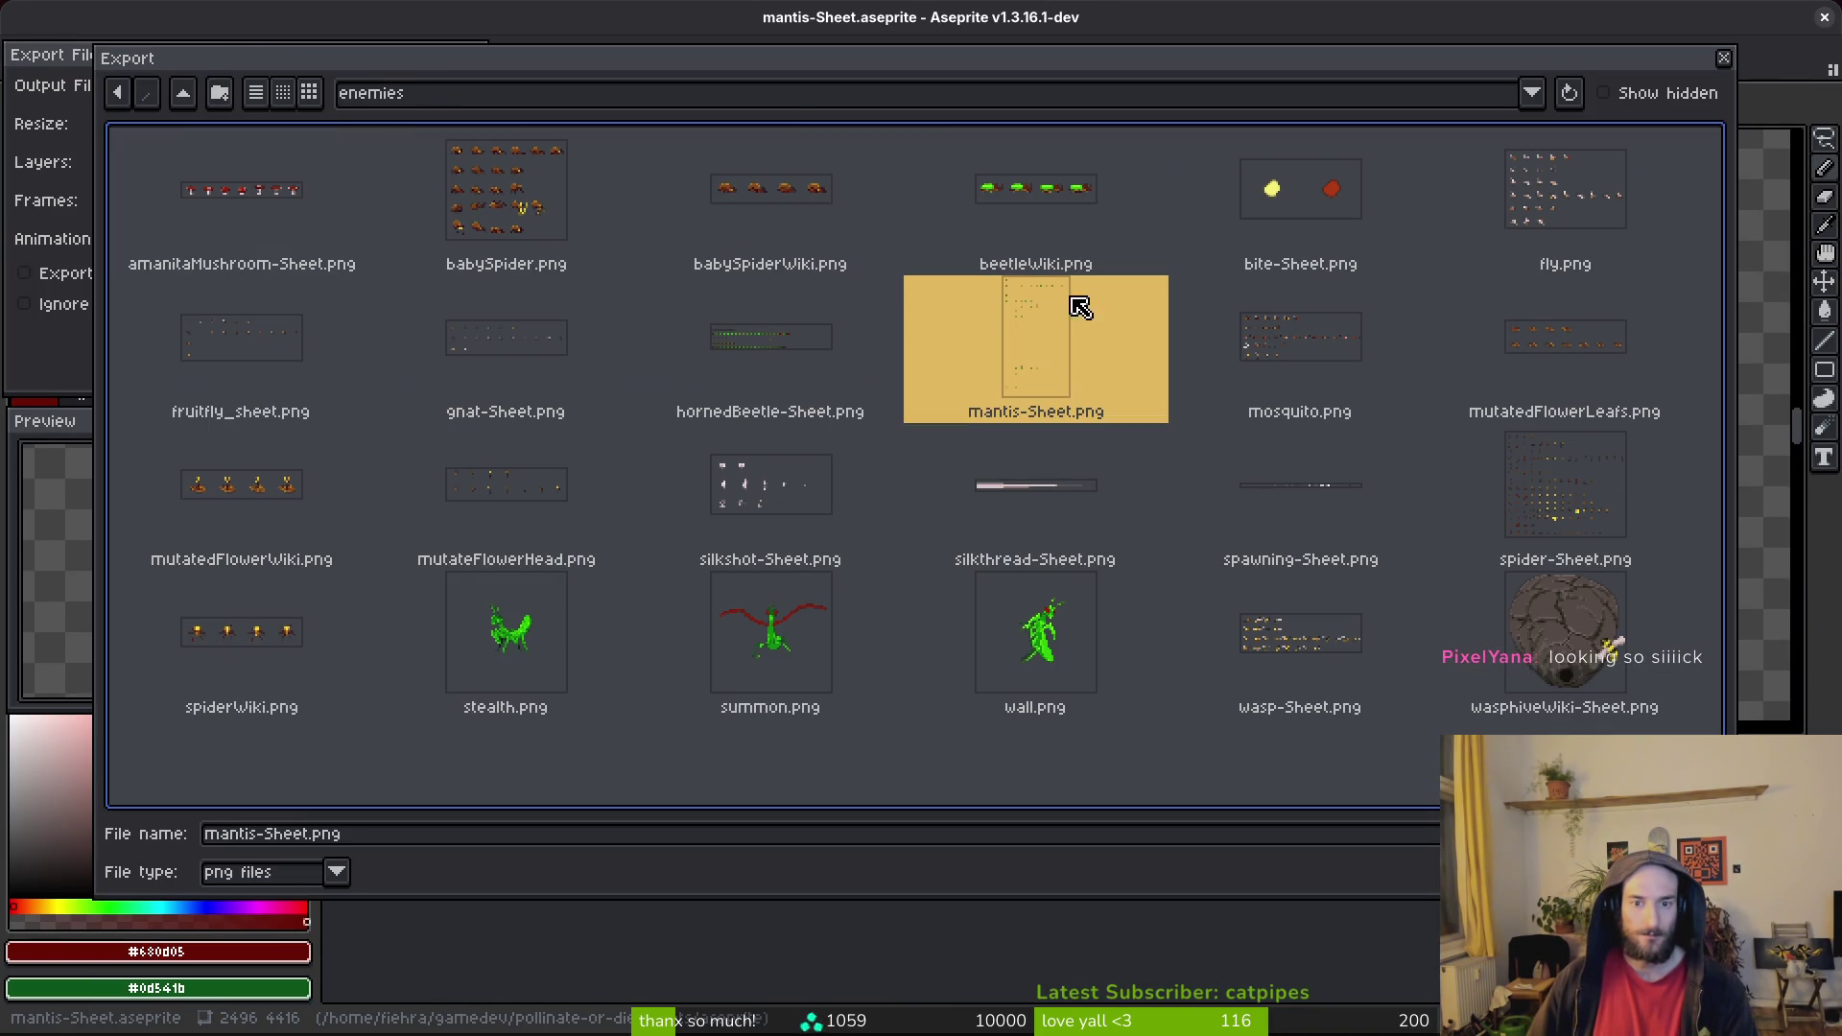
{"action": "key", "text": "Return"}
{"action": "left_click", "coordinate": [831, 579]}
{"action": "left_click", "coordinate": [296, 337]}
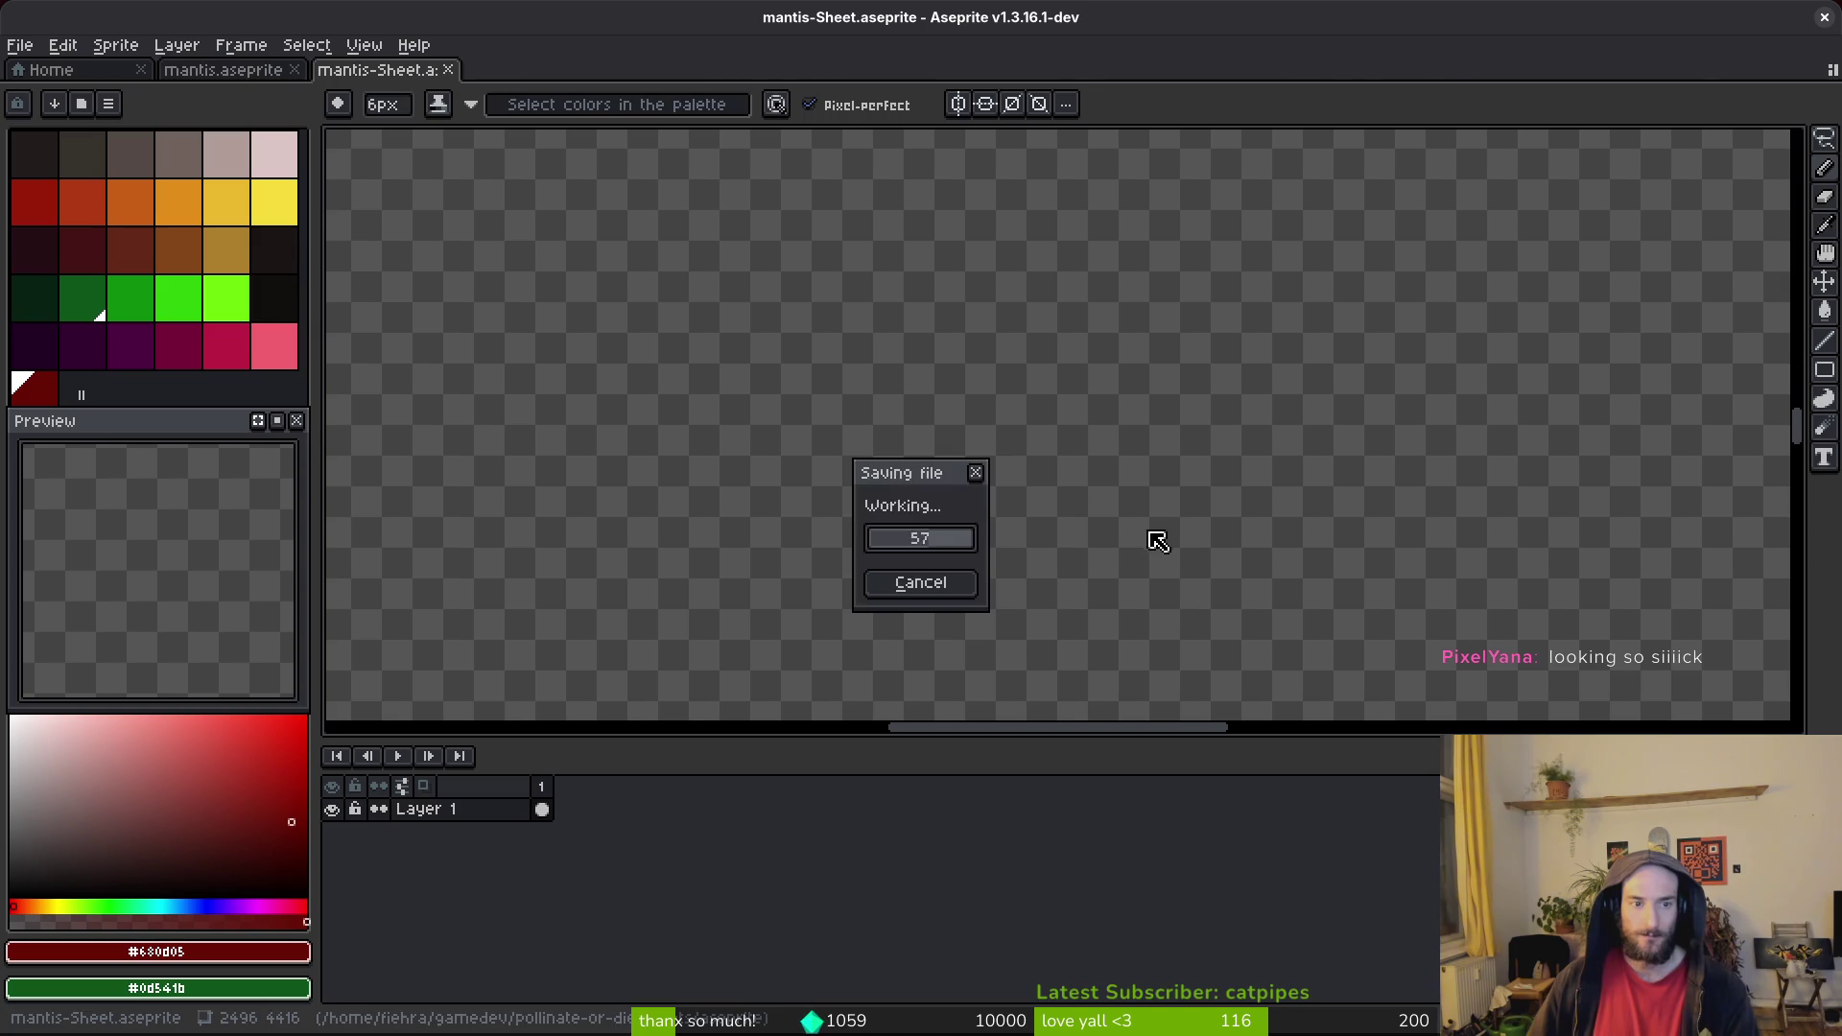
{"action": "key", "text": "alt+Tab"}
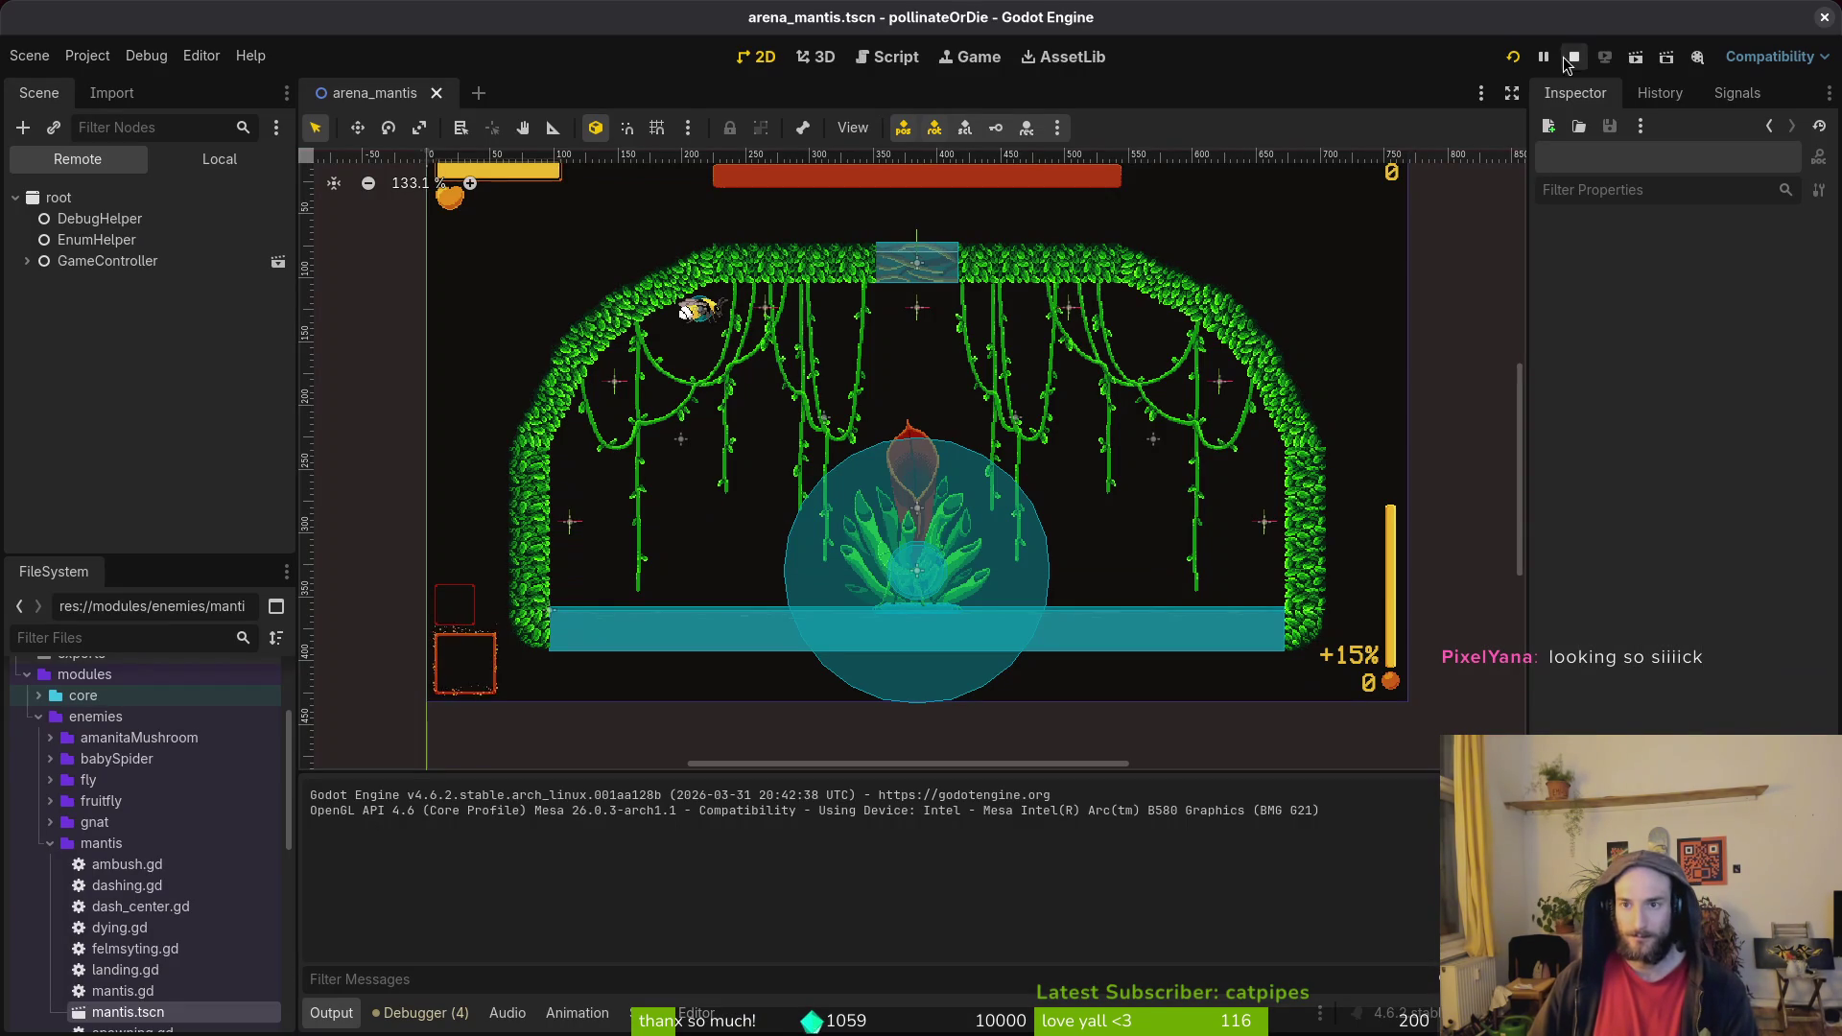
Restart the game, enter the Mantis boss level and play the wall fight, then start Neovim's file finder.
{"action": "left_click", "coordinate": [1519, 58]}
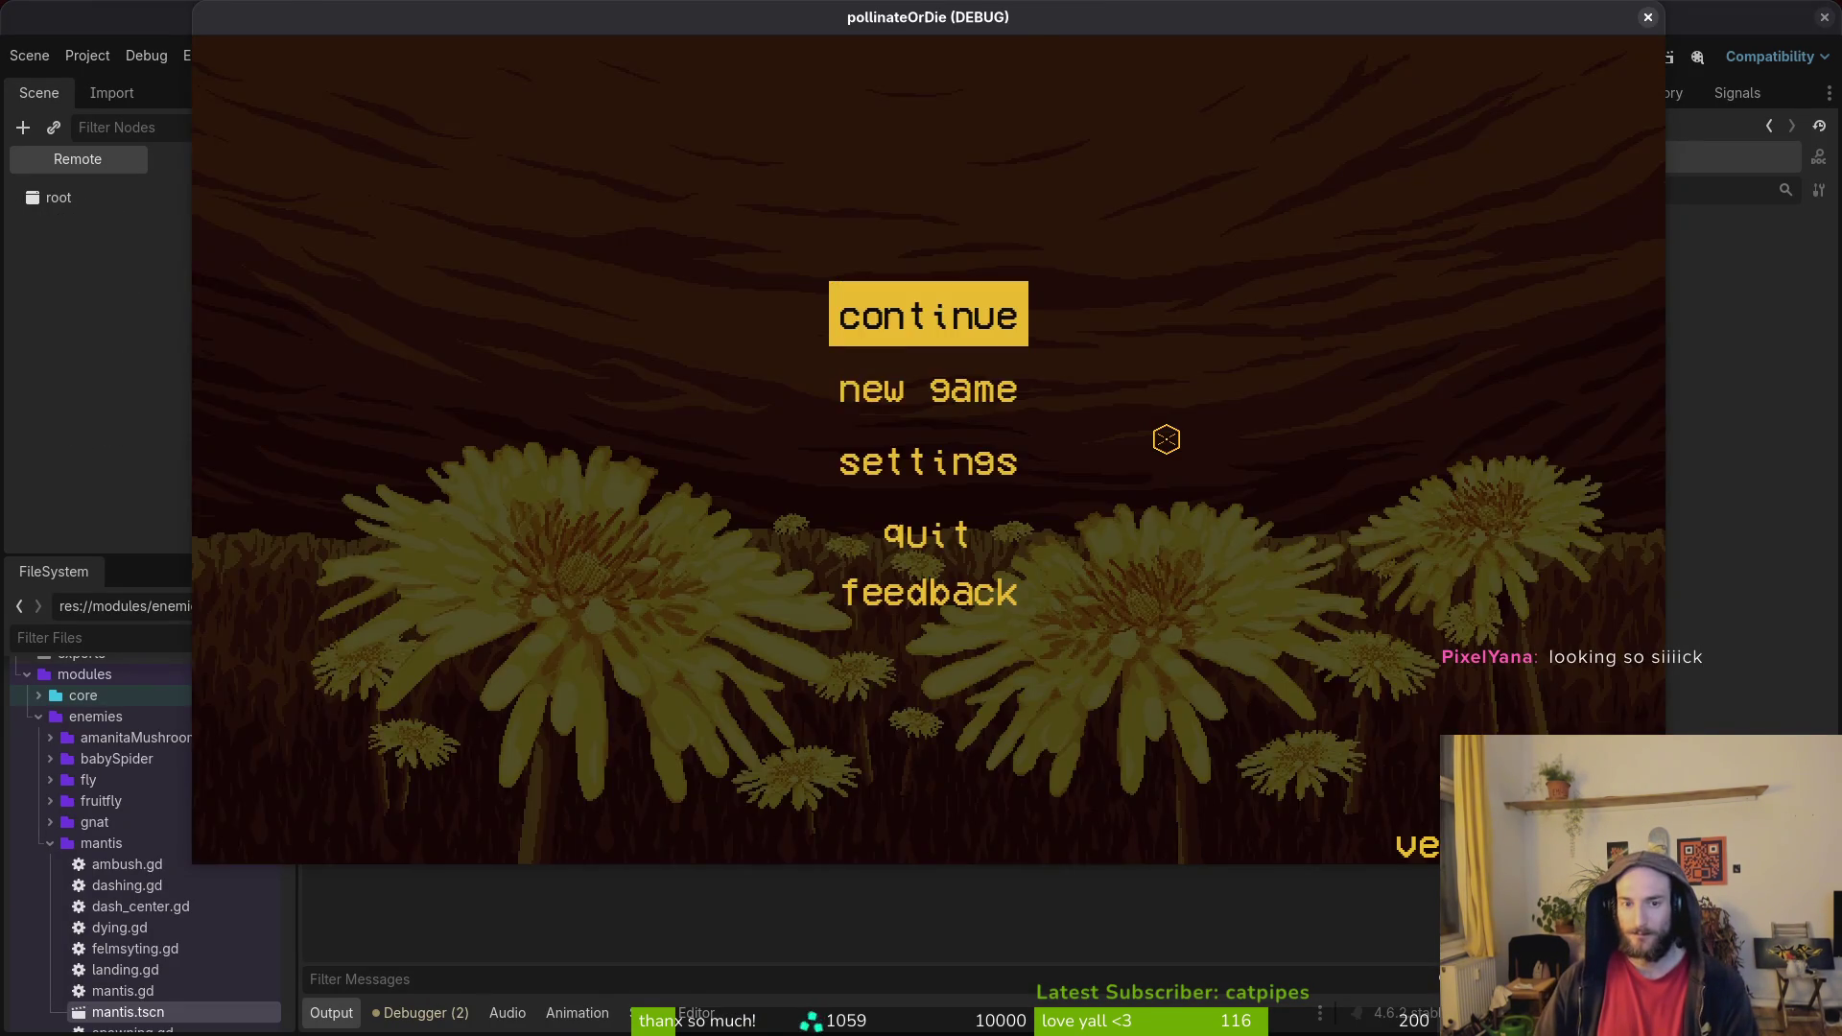
{"action": "key", "text": "Return"}
{"action": "key", "text": "Escape"}
{"action": "key", "text": "Return"}
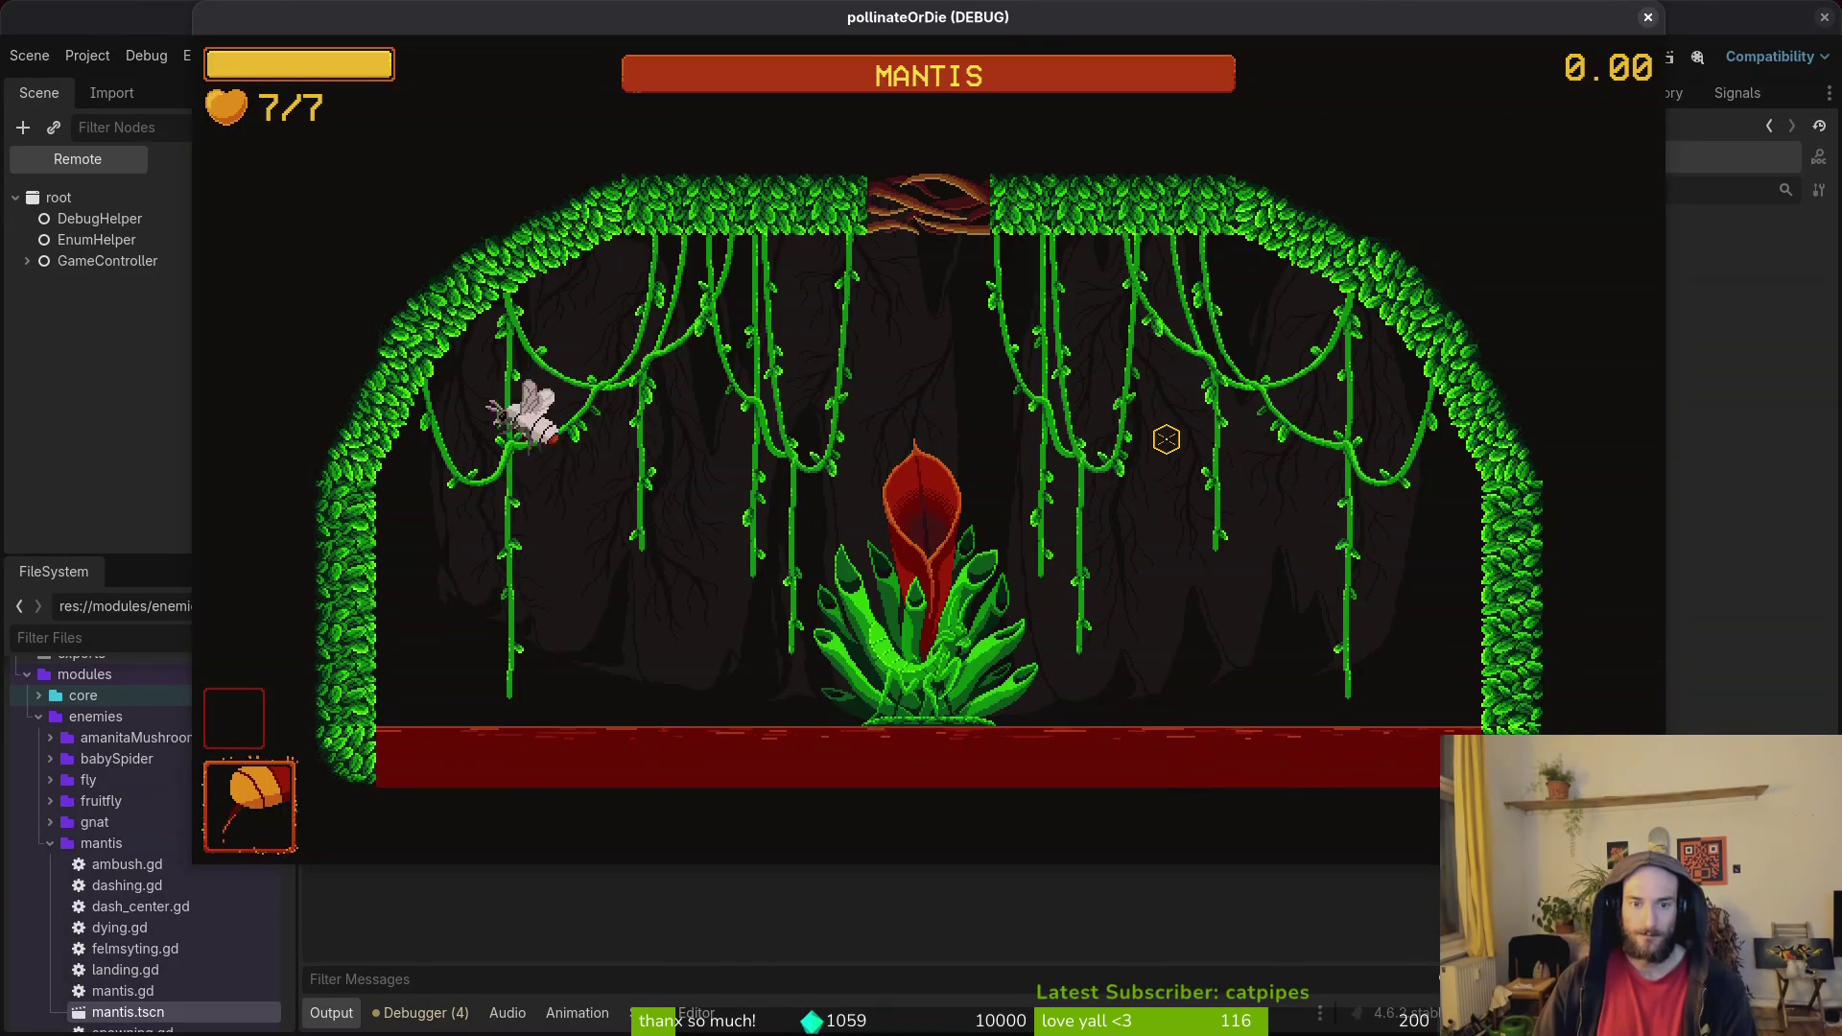
{"action": "key", "text": "a"}
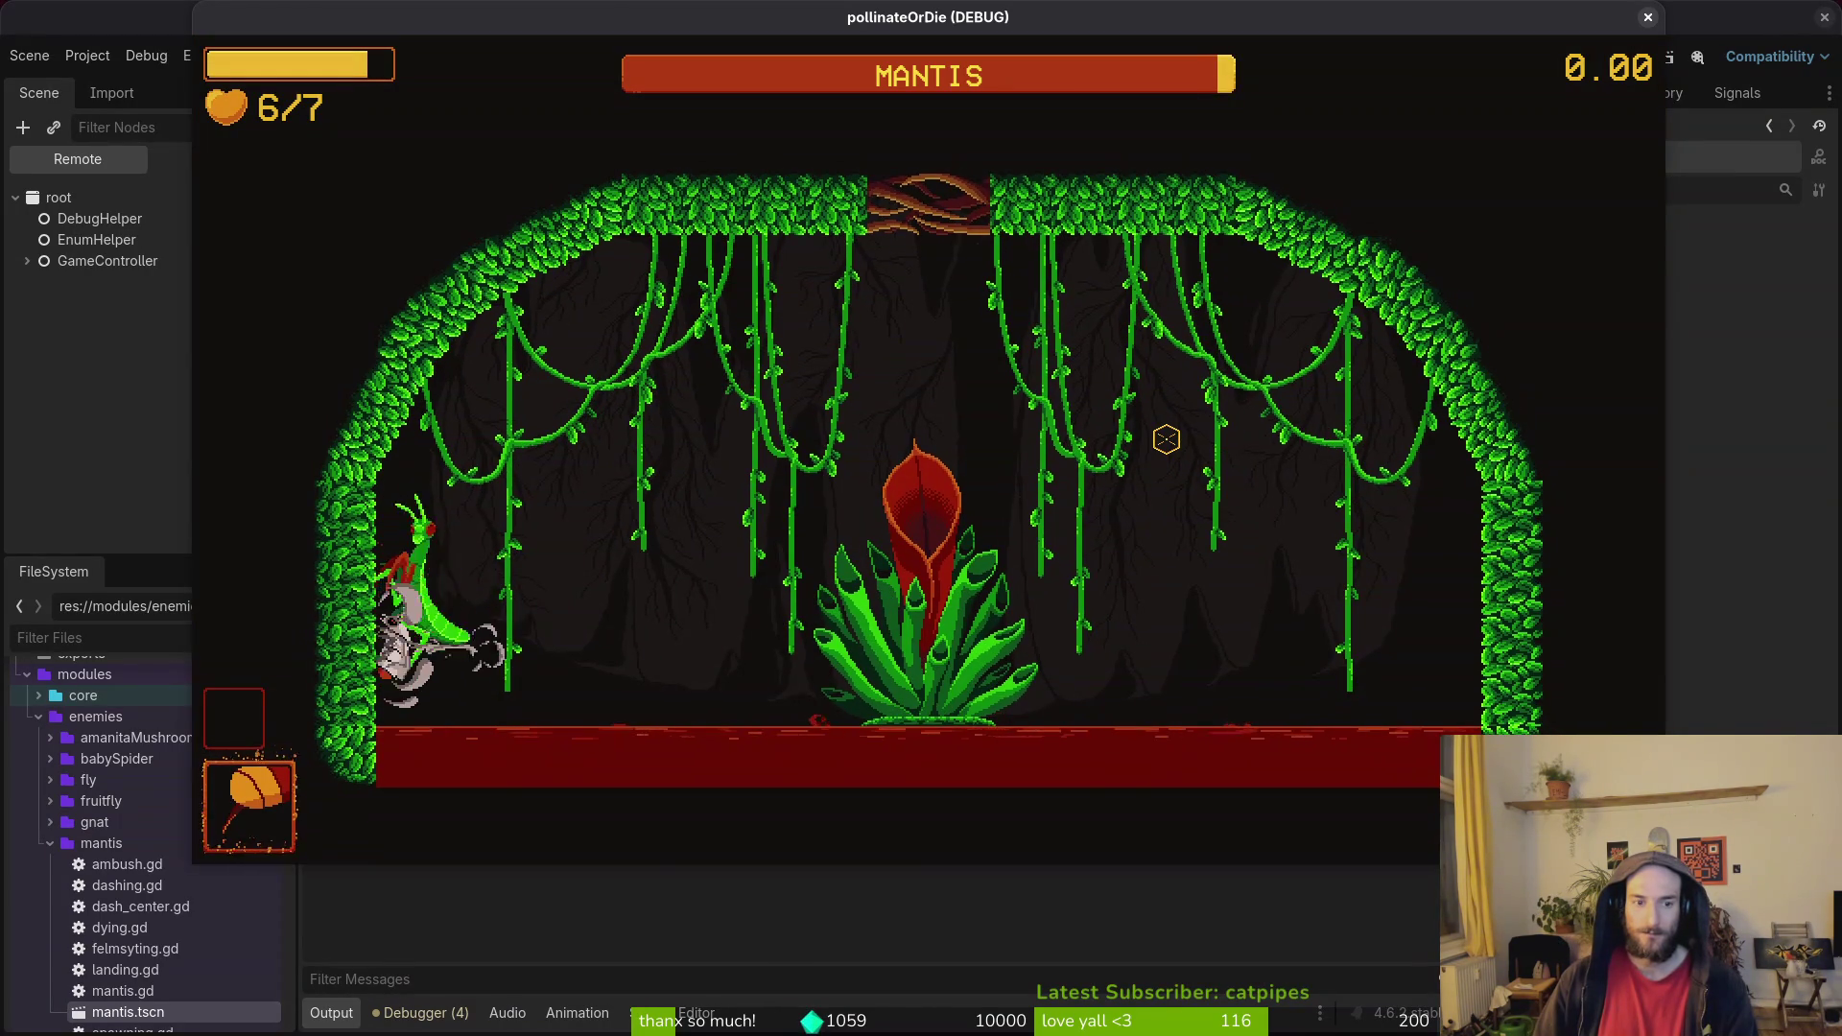
{"action": "key", "text": "d"}
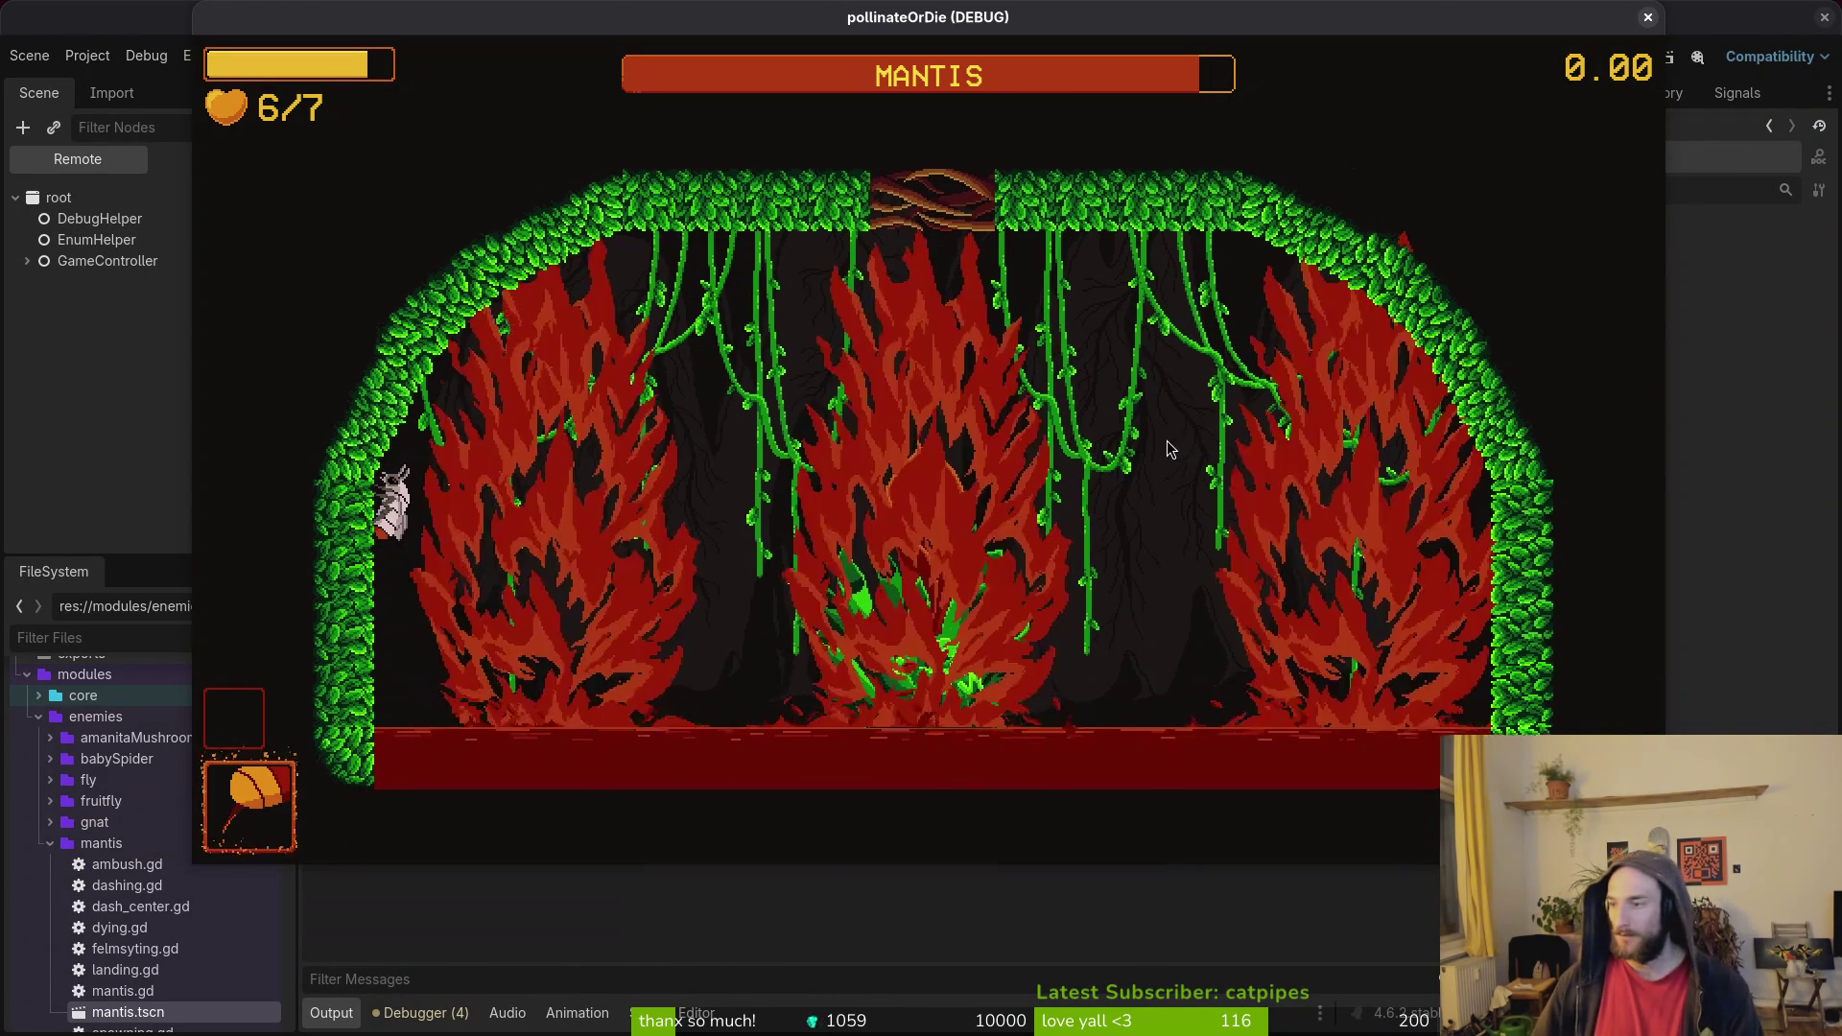
{"action": "key", "text": "alt+Tab"}
{"action": "key", "text": "space"}
Find and open dash_center.gd, edit its 600 dash speed, and save.
{"action": "key", "text": "f"}
{"action": "key", "text": "f"}
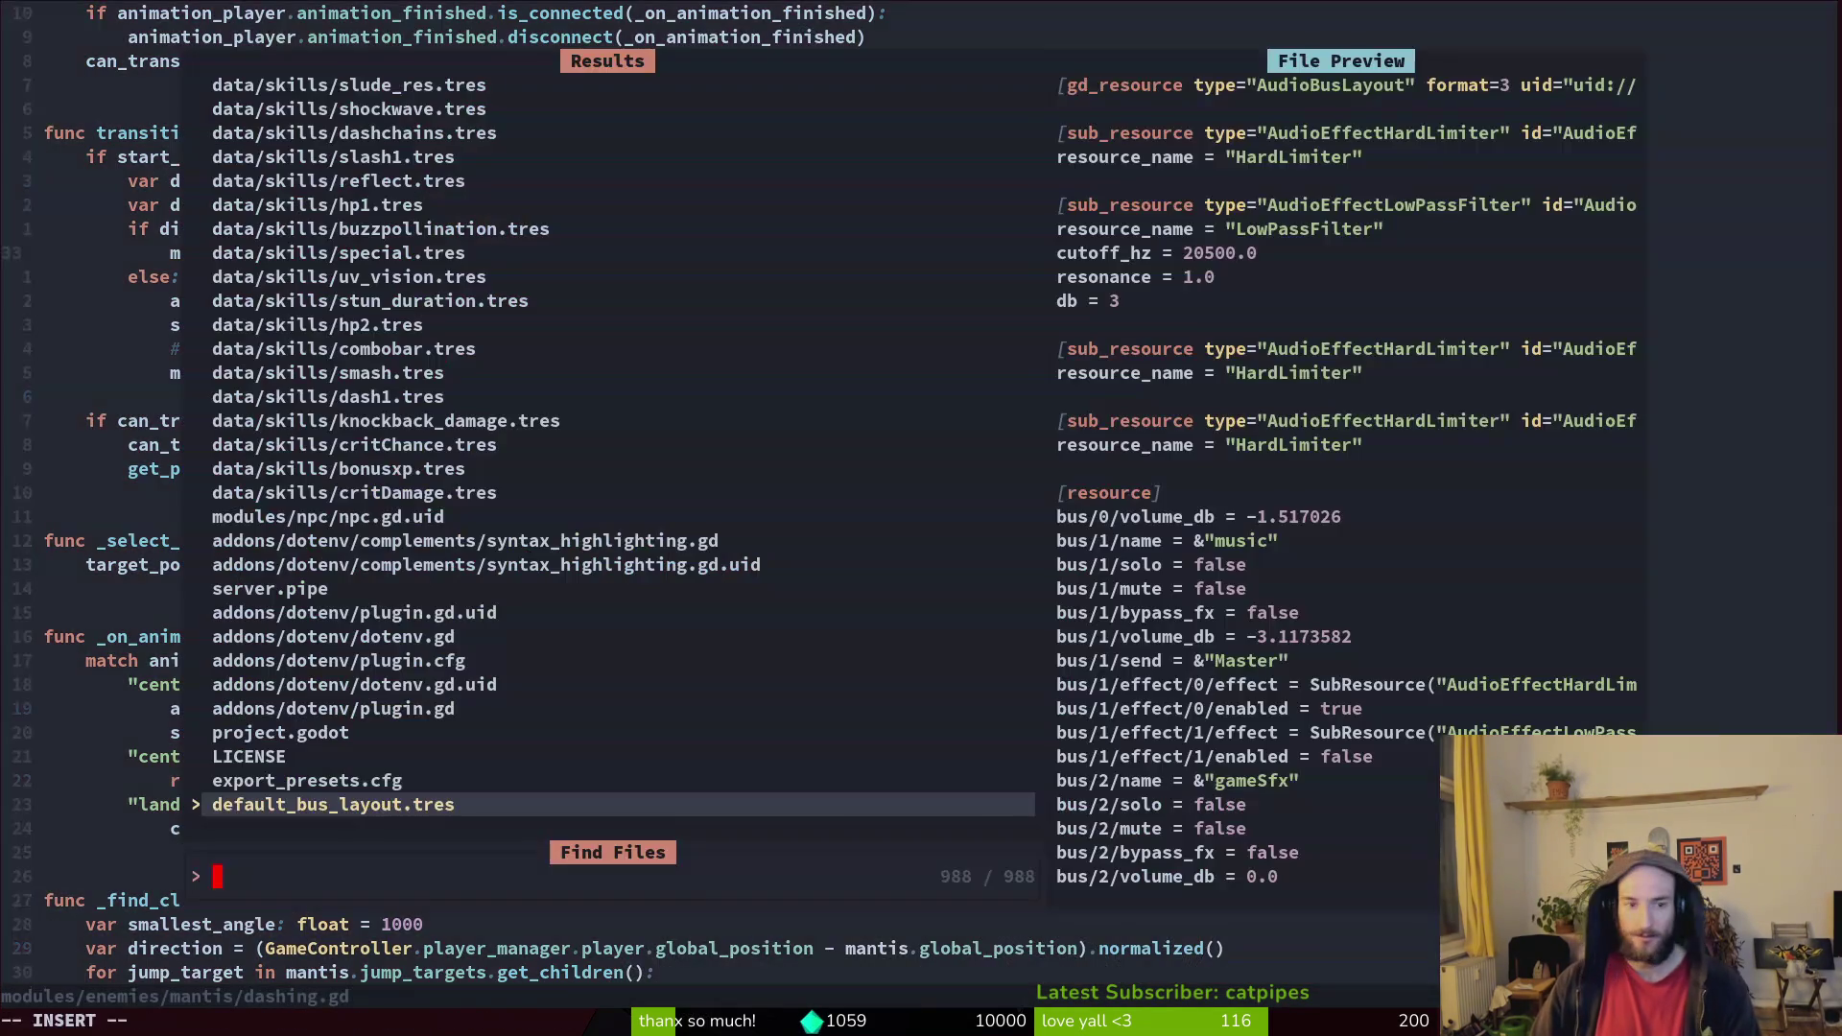
{"action": "type", "text": "dash_"}
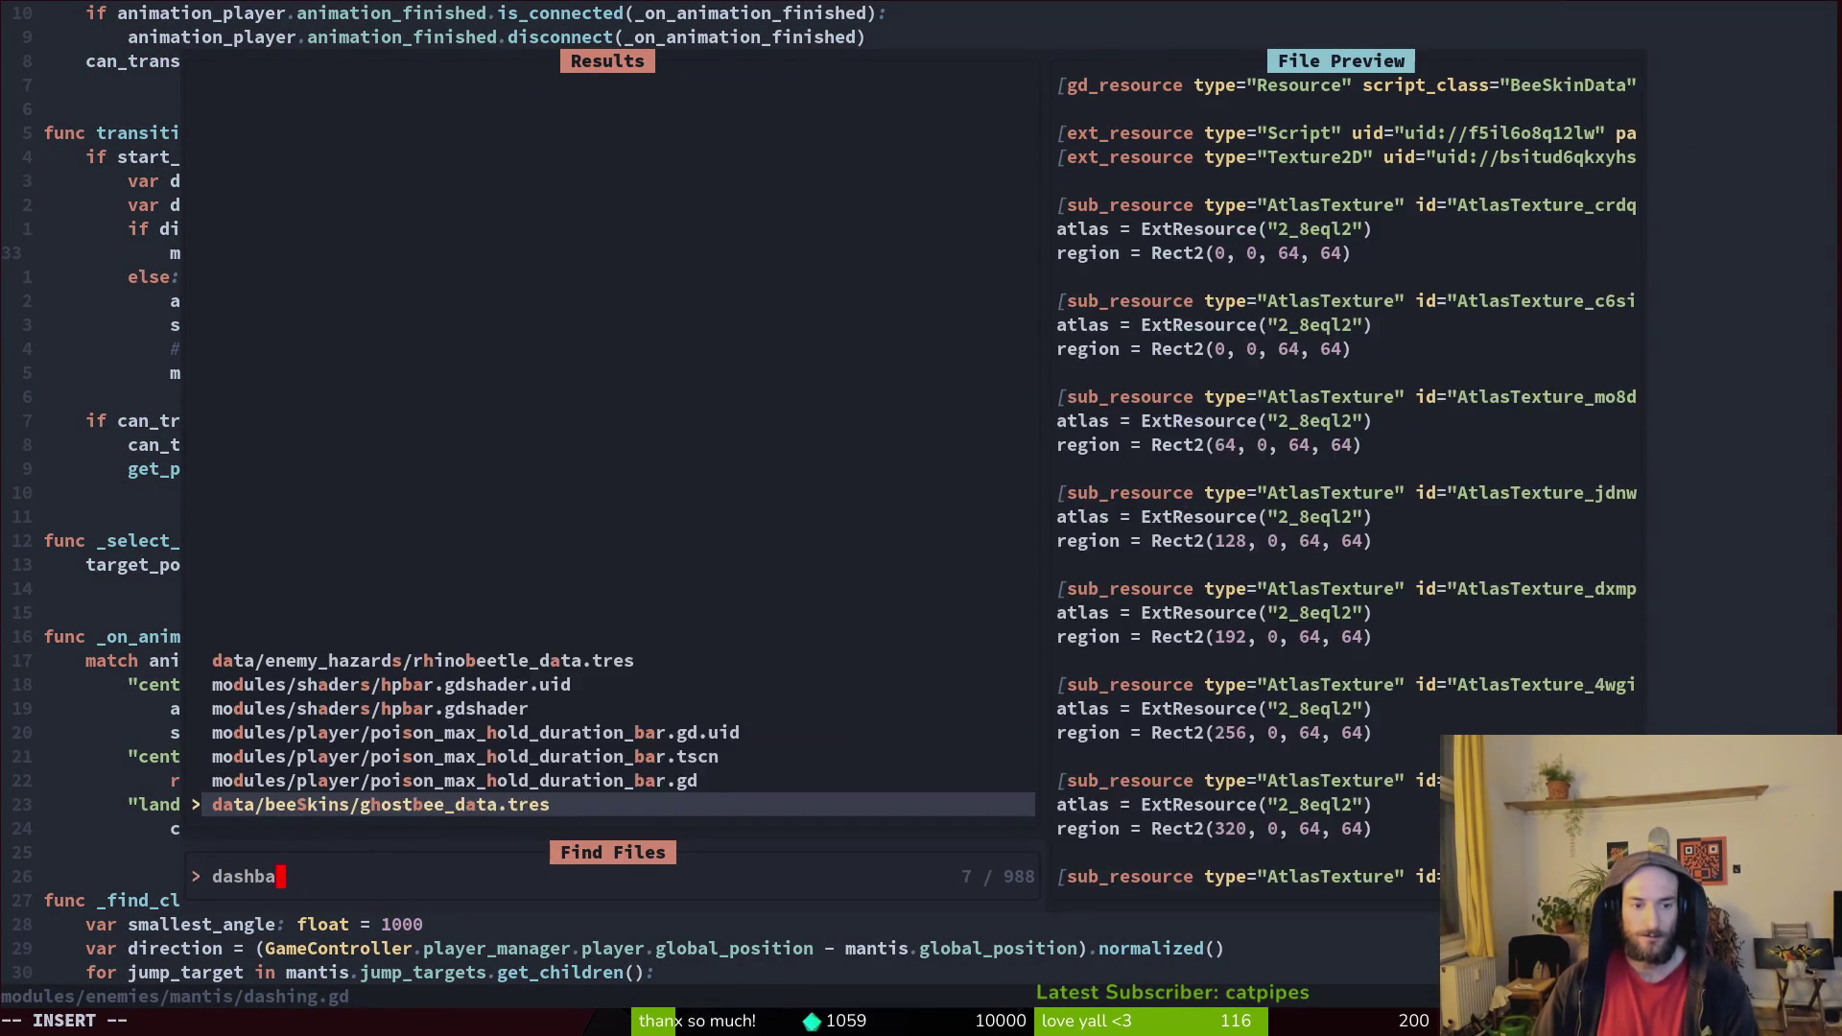
{"action": "type", "text": "center"}
{"action": "key", "text": "Return"}
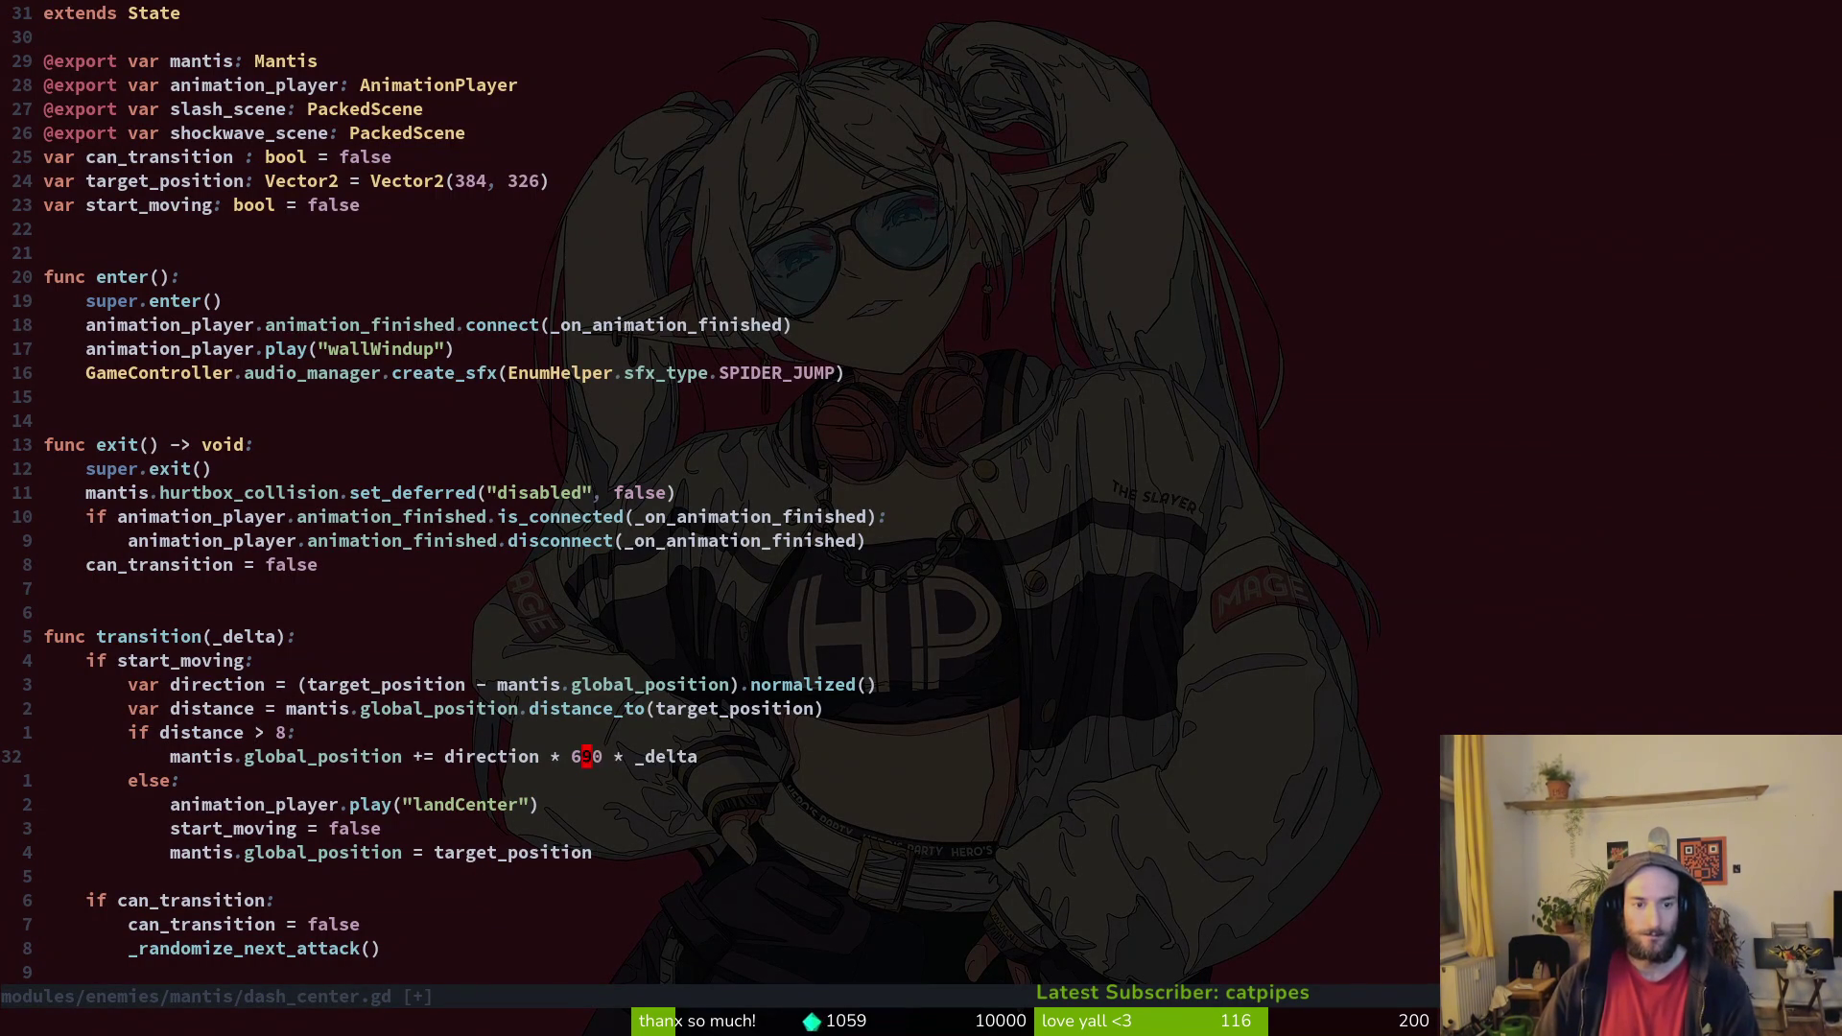
{"action": "key", "text": "ctrl+s"}
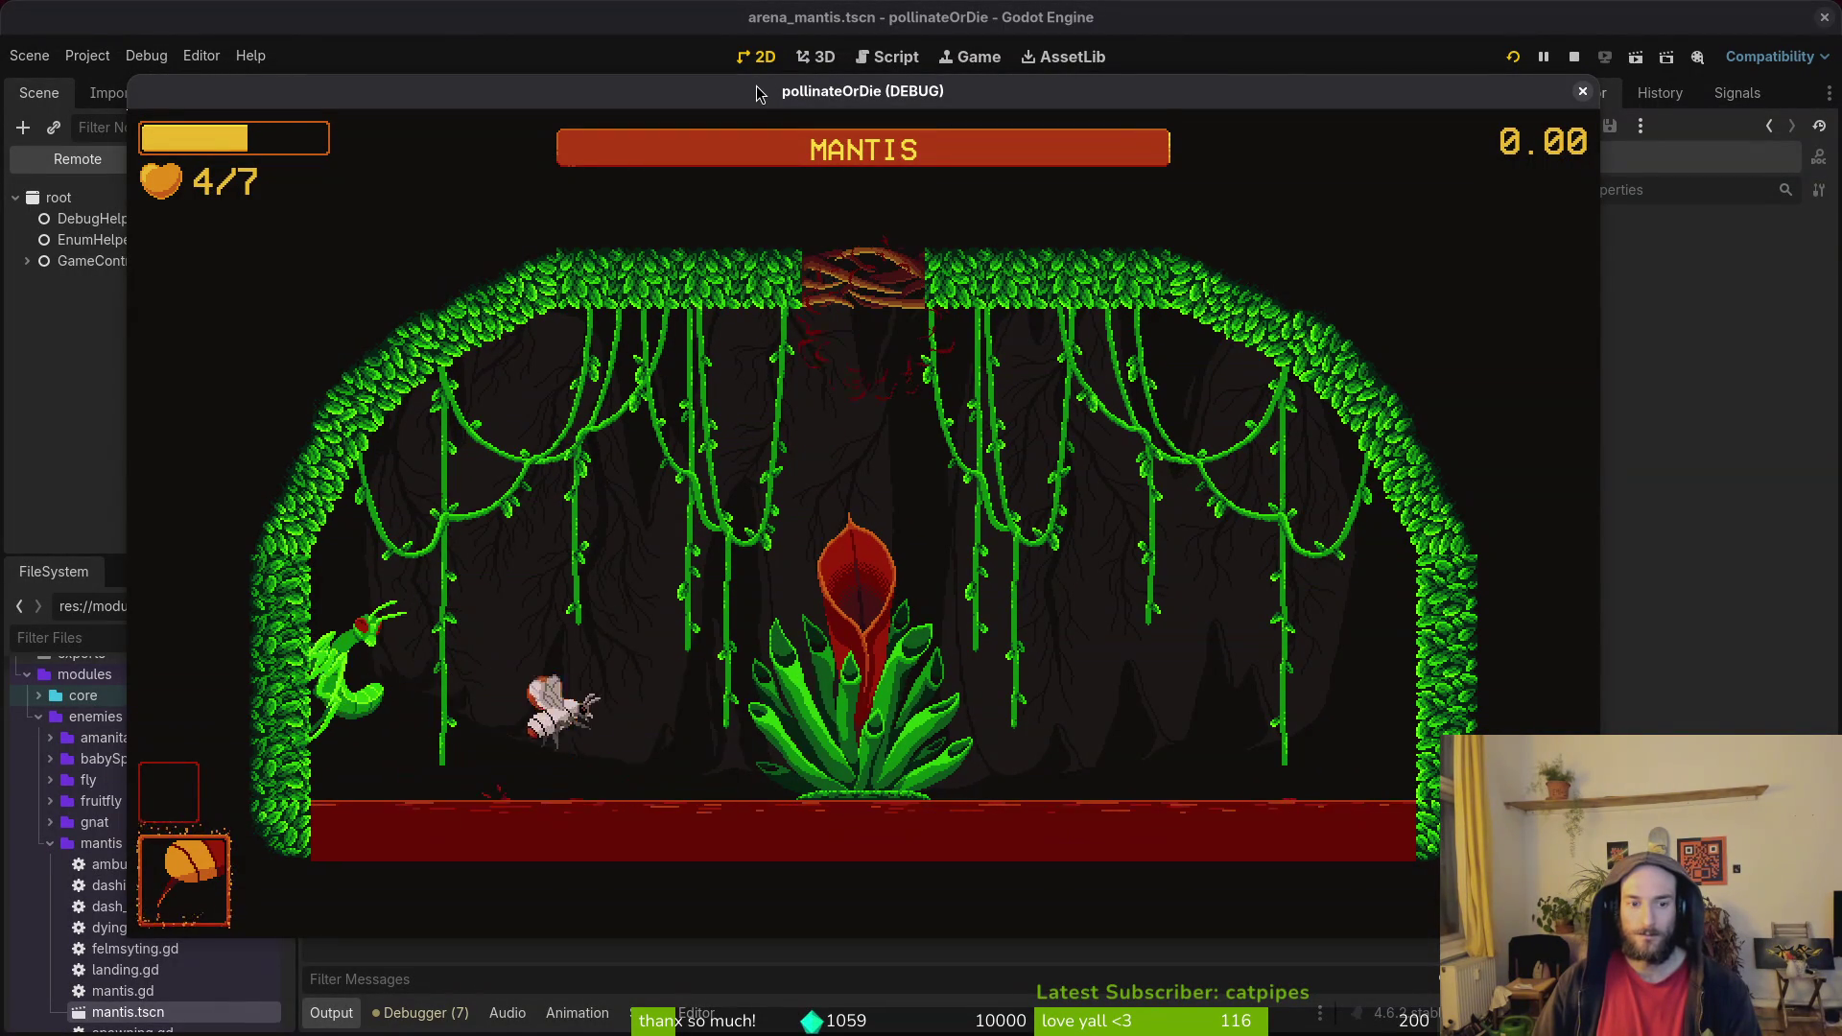
Pause and close the mantis playtest, then show the local arena_mantis scene tree.
{"action": "key", "text": "Escape"}
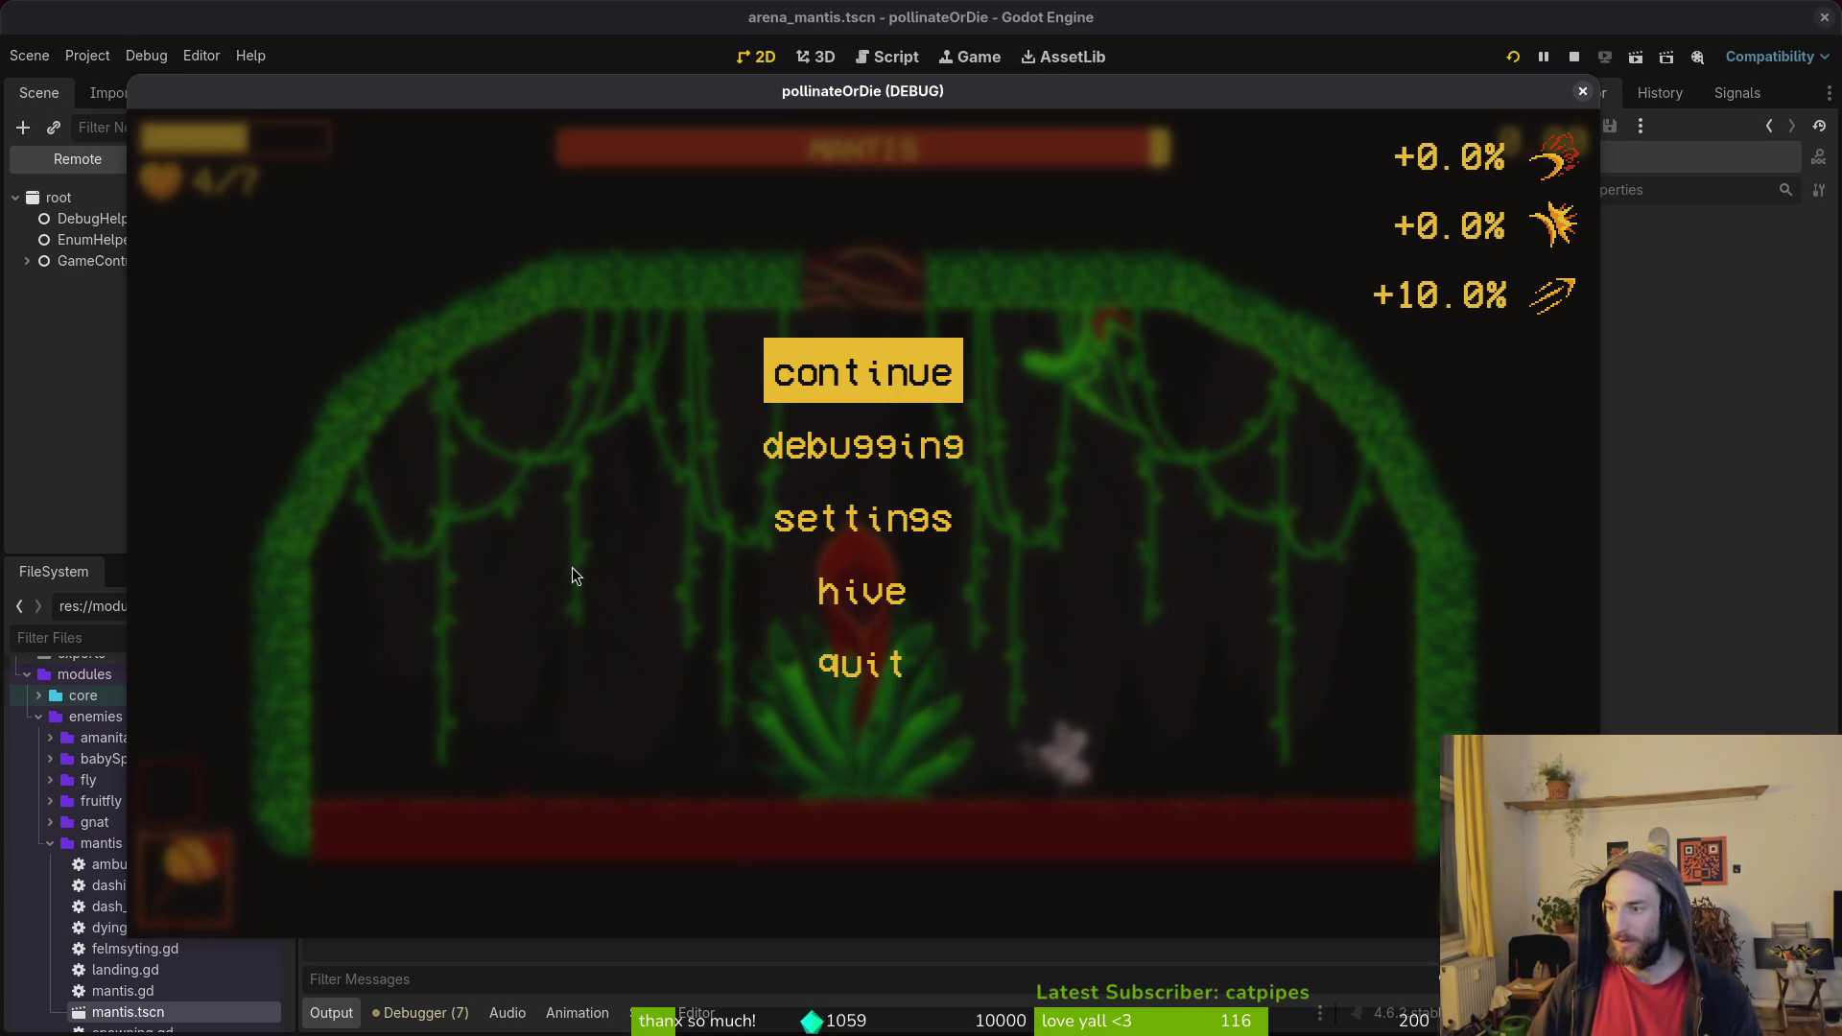
{"action": "key", "text": "F8"}
{"action": "left_click", "coordinate": [177, 161]}
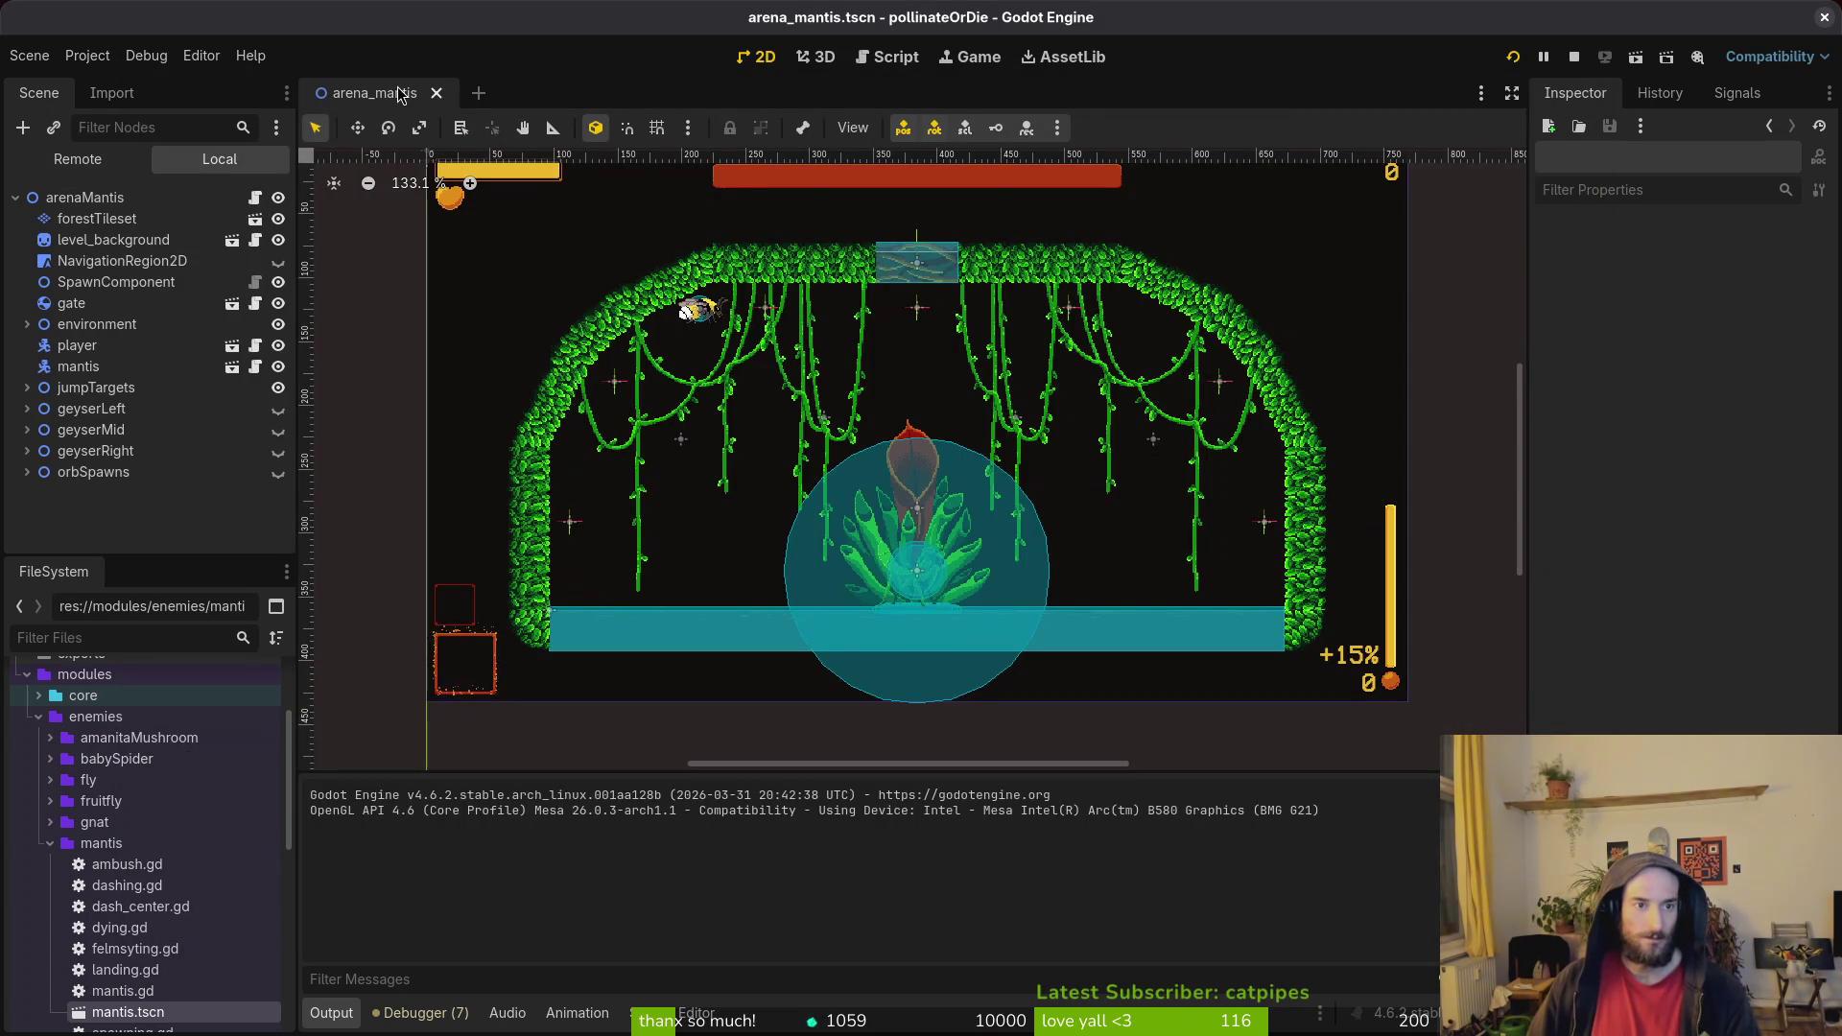
Open mantis.tscn and load the centerWindup animation in its AnimationPlayer.
{"action": "key", "text": "ctrl+shift+o"}
{"action": "type", "text": "mantis"}
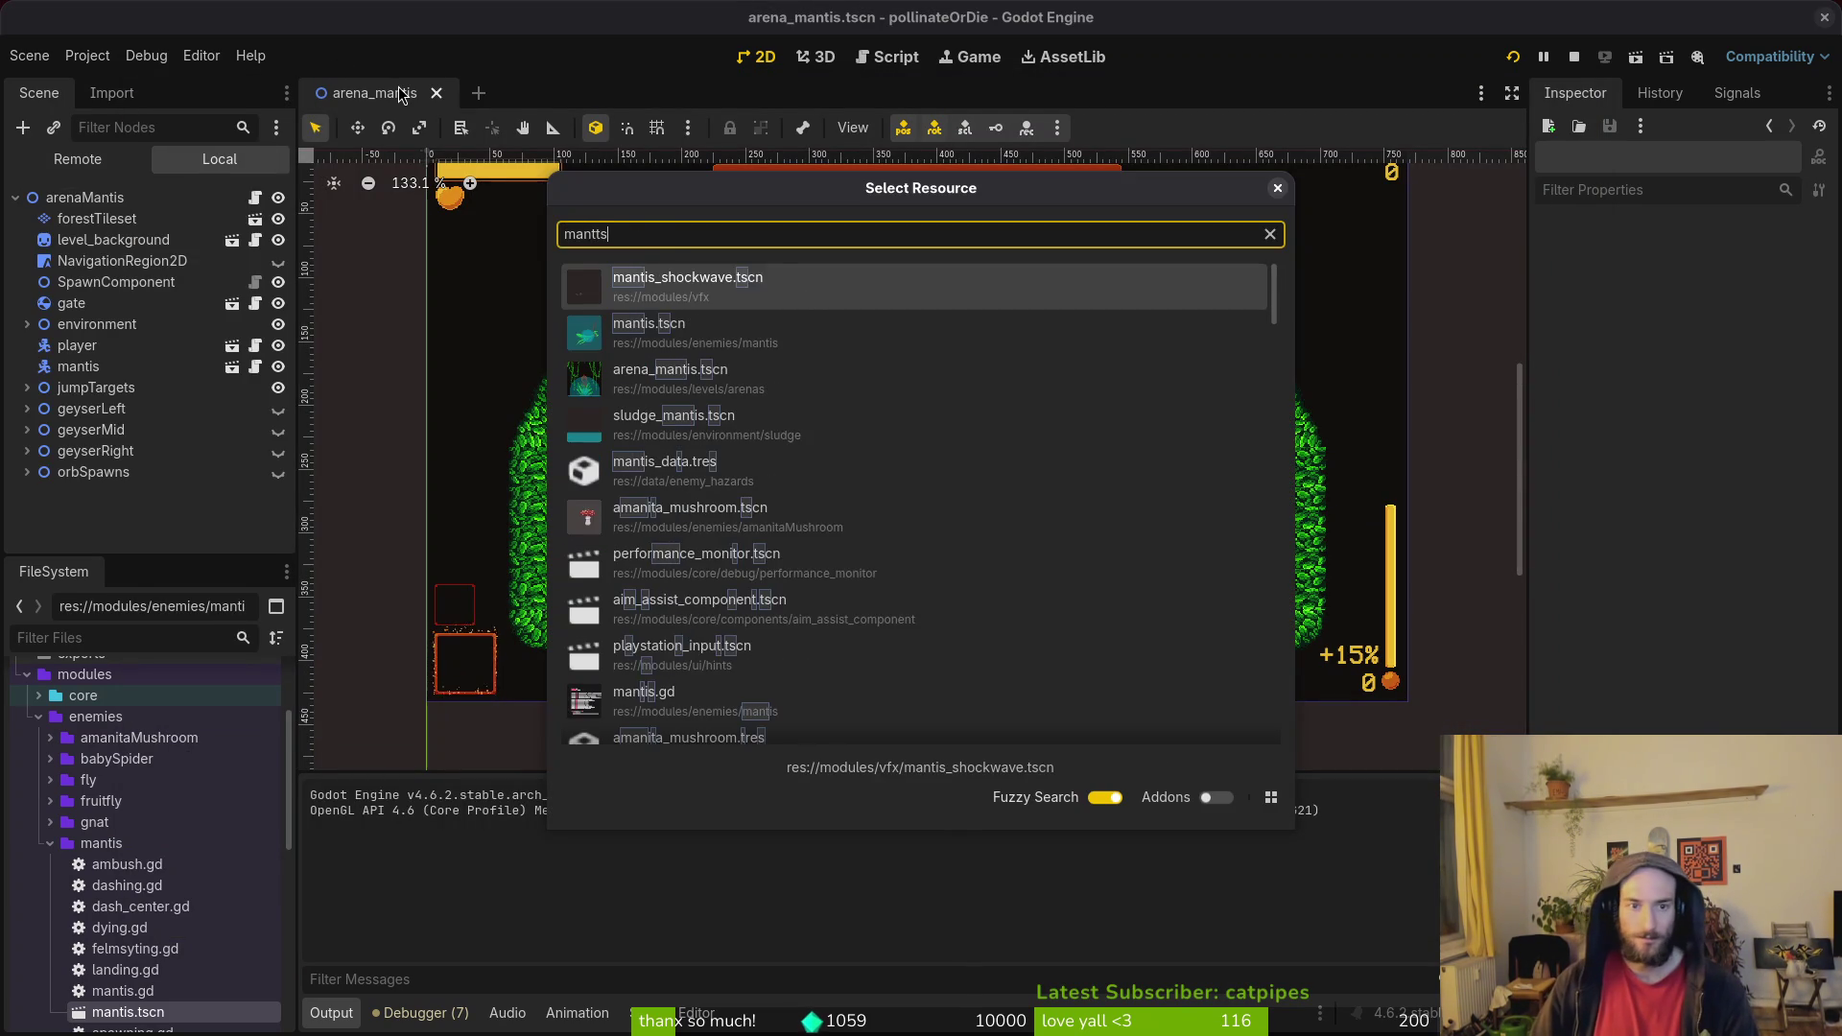
{"action": "key", "text": "Return"}
{"action": "left_click", "coordinate": [119, 261]}
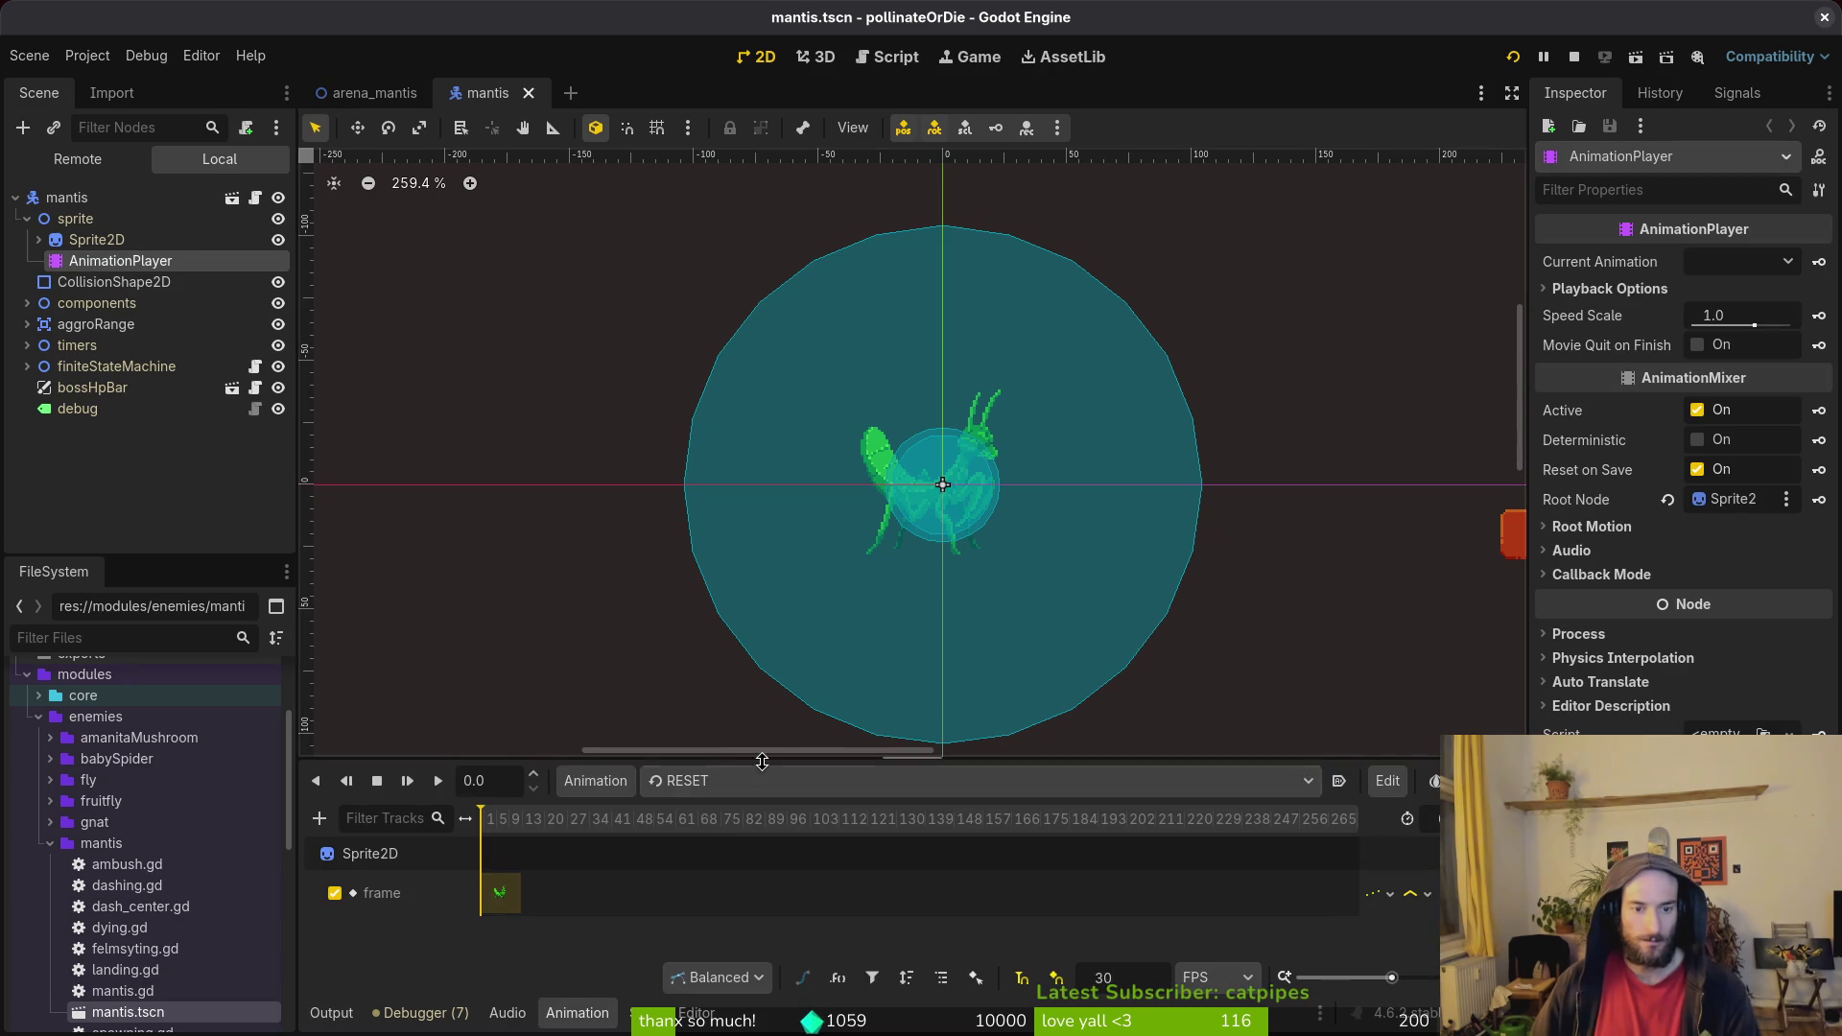
{"action": "left_click", "coordinate": [763, 780]}
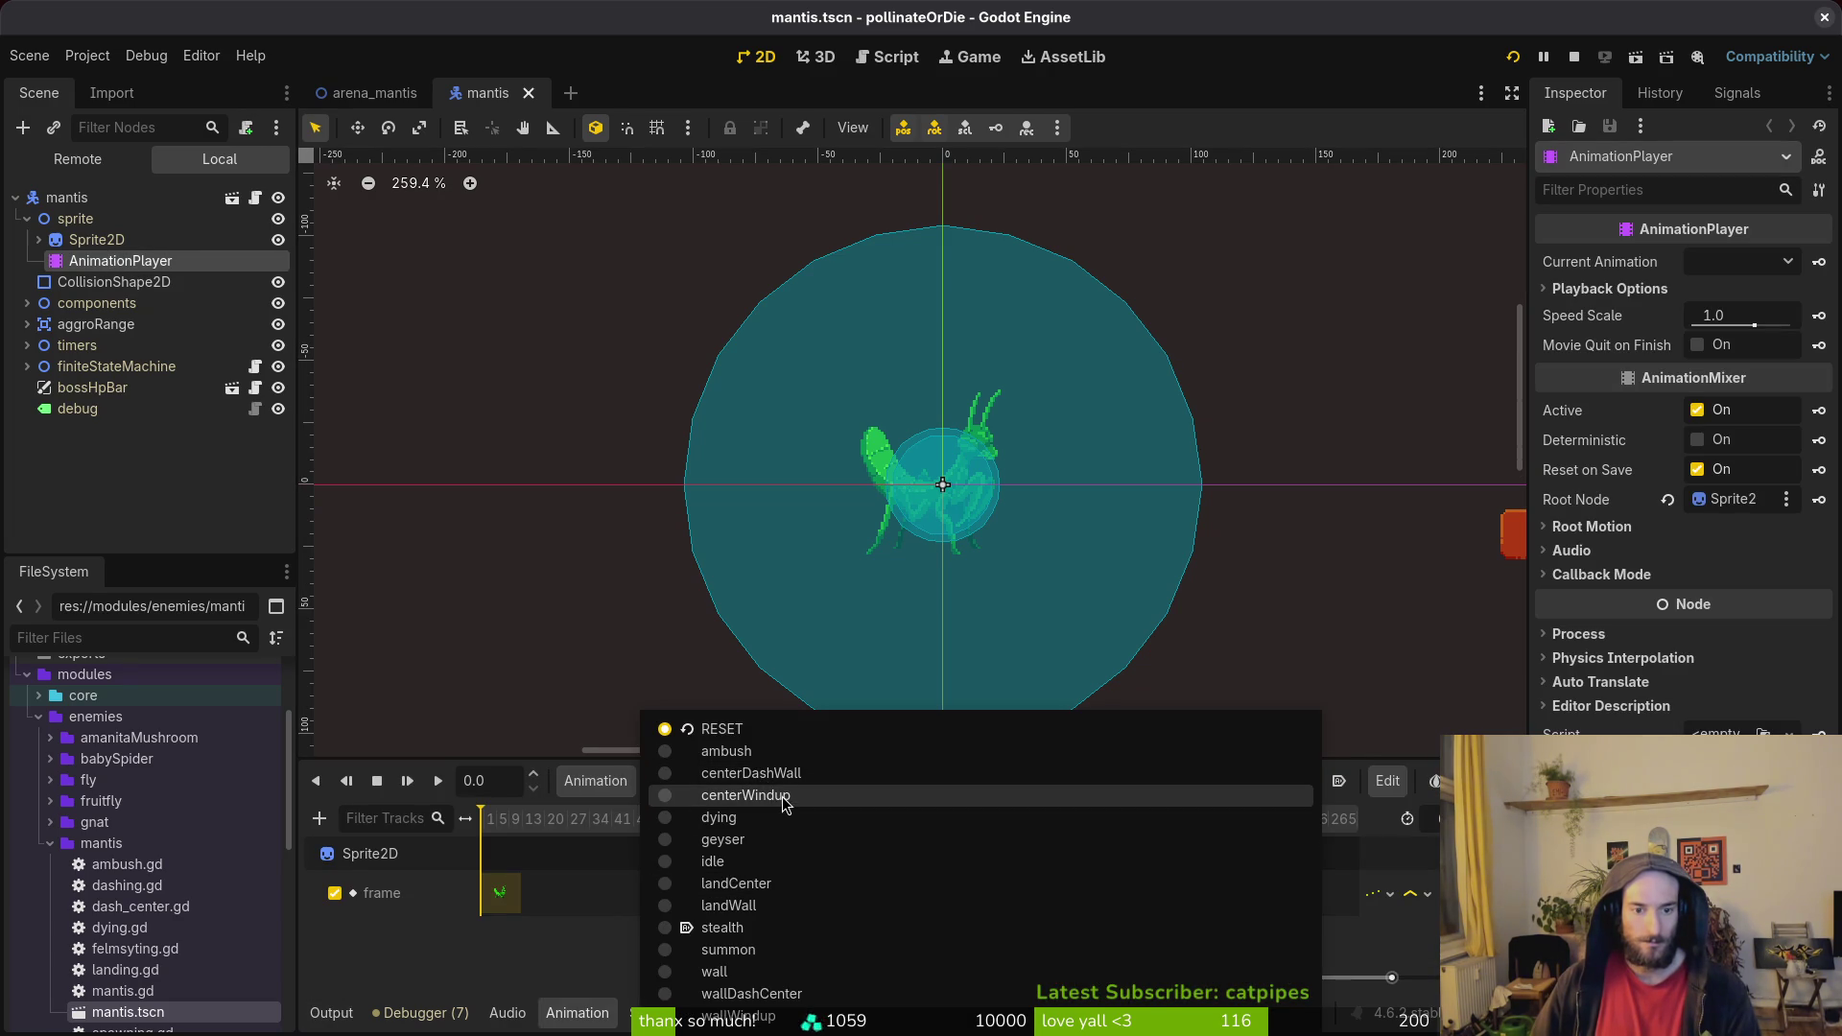
{"action": "left_click", "coordinate": [744, 795]}
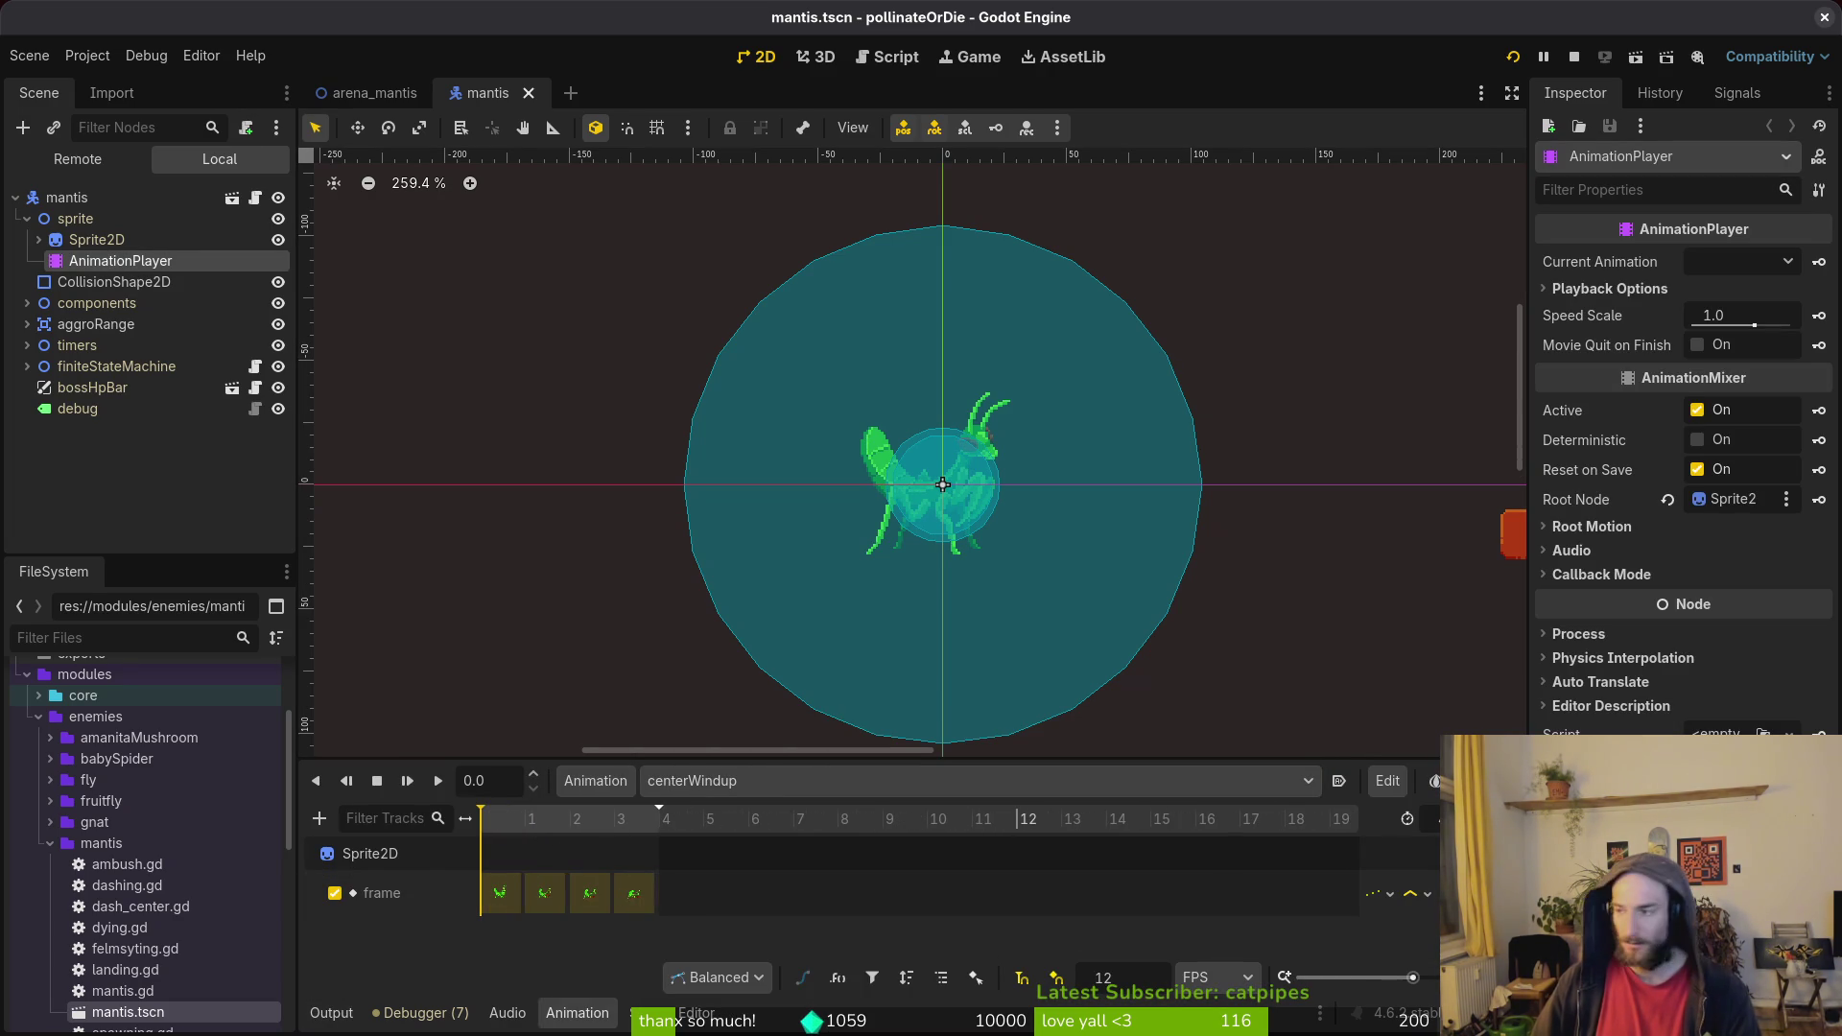
In Aseprite, select windupCenter frames 21–23, jump to frame 26, save, and return to Godot.
{"action": "key", "text": "alt+Tab"}
{"action": "left_click", "coordinate": [221, 70]}
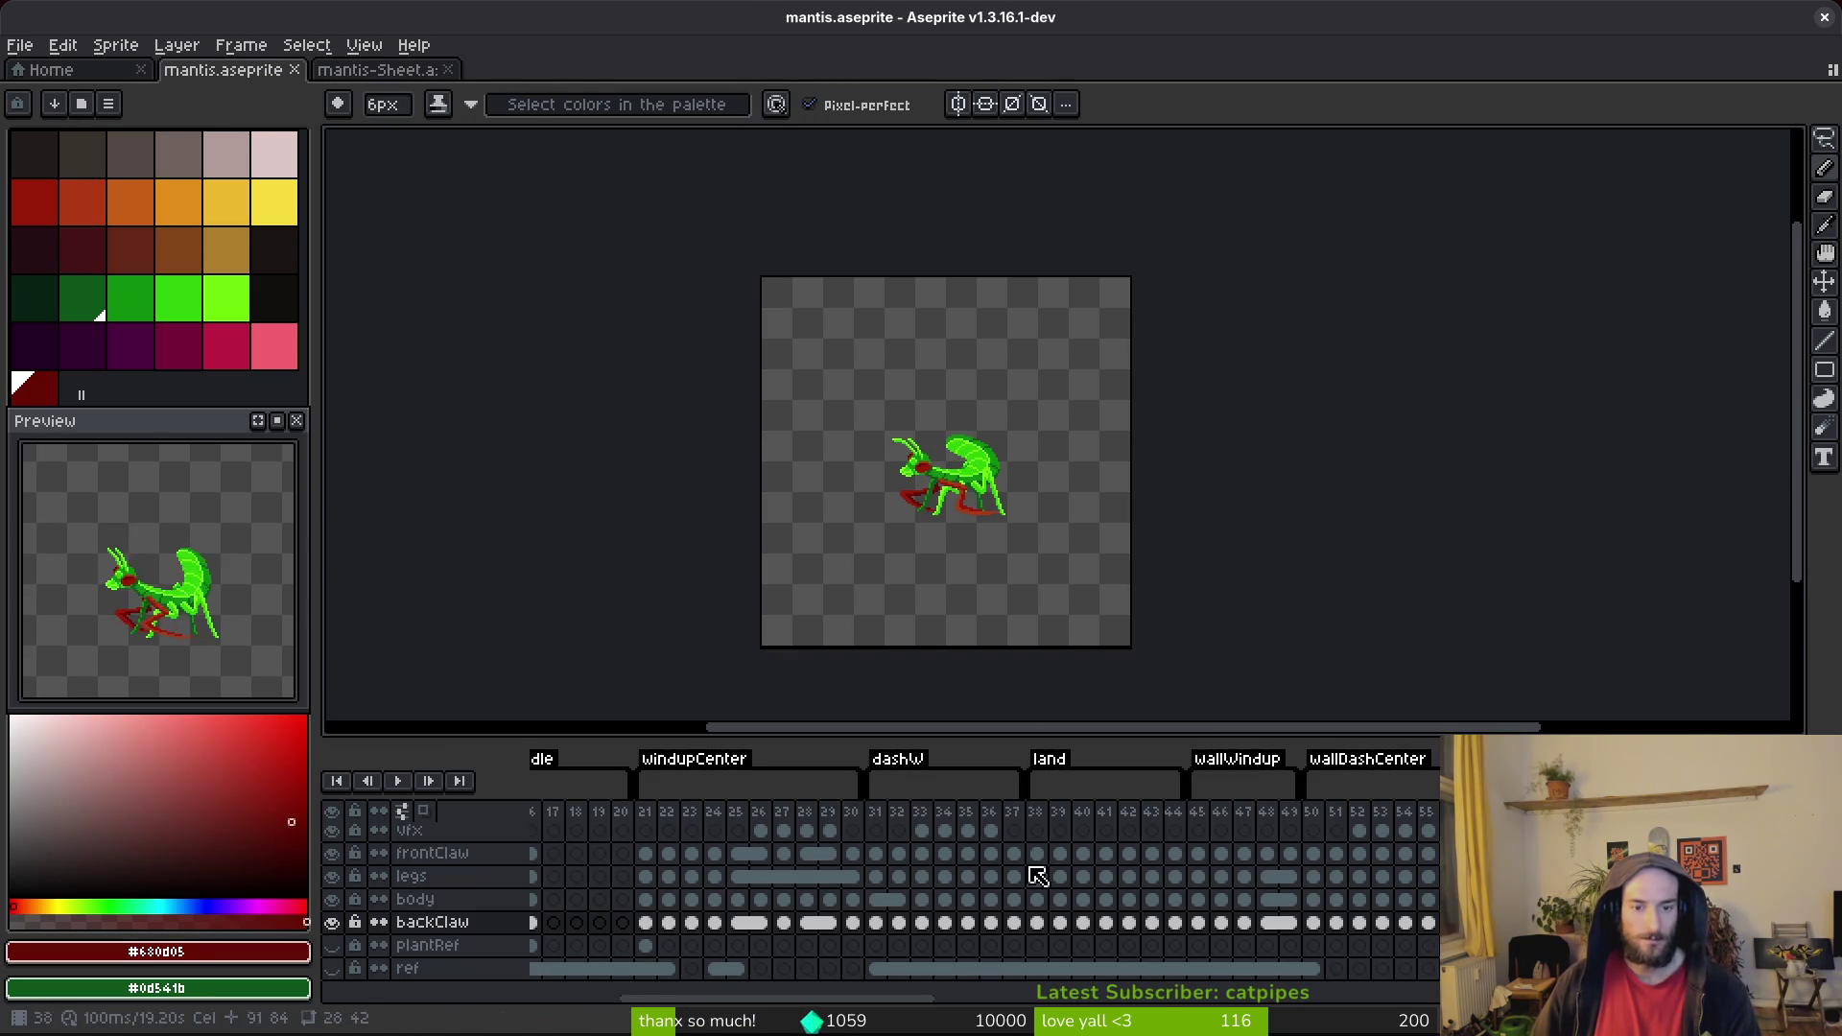
{"action": "left_click_drag", "start_coordinate": [645, 813], "coordinate": [693, 815]}
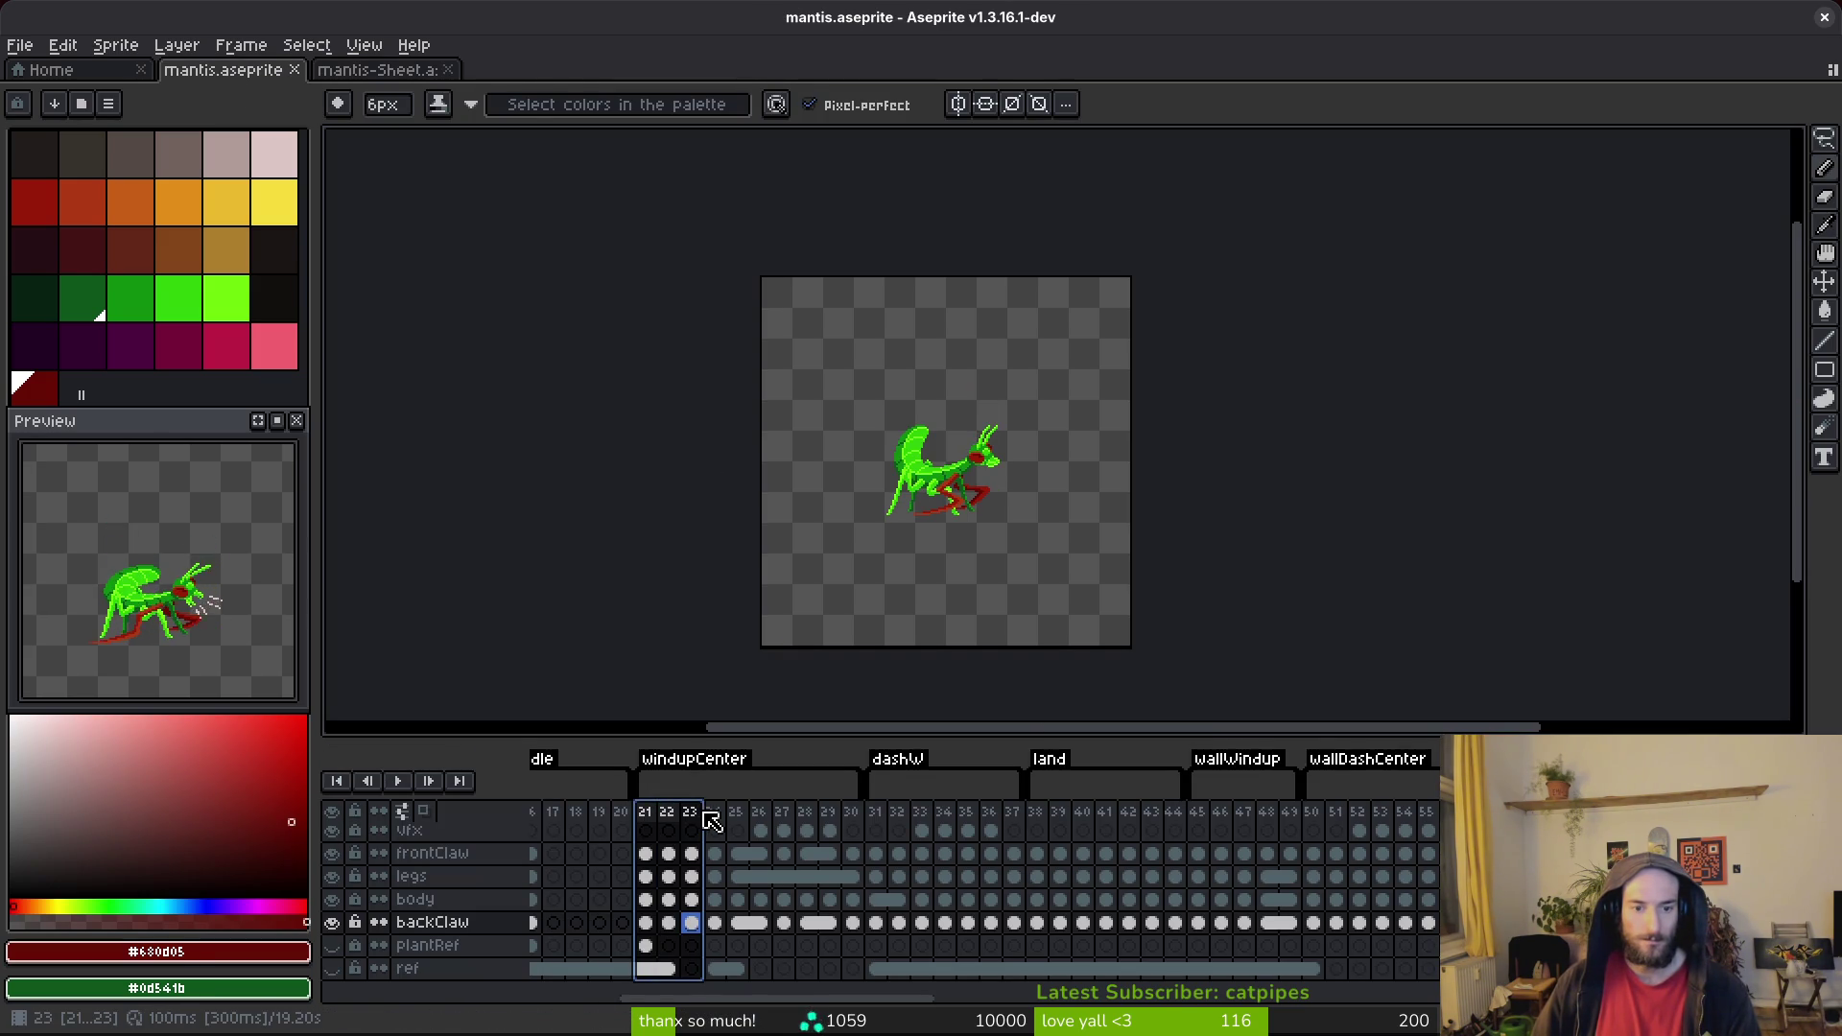
{"action": "left_click", "coordinate": [760, 813]}
{"action": "key", "text": "ctrl+s"}
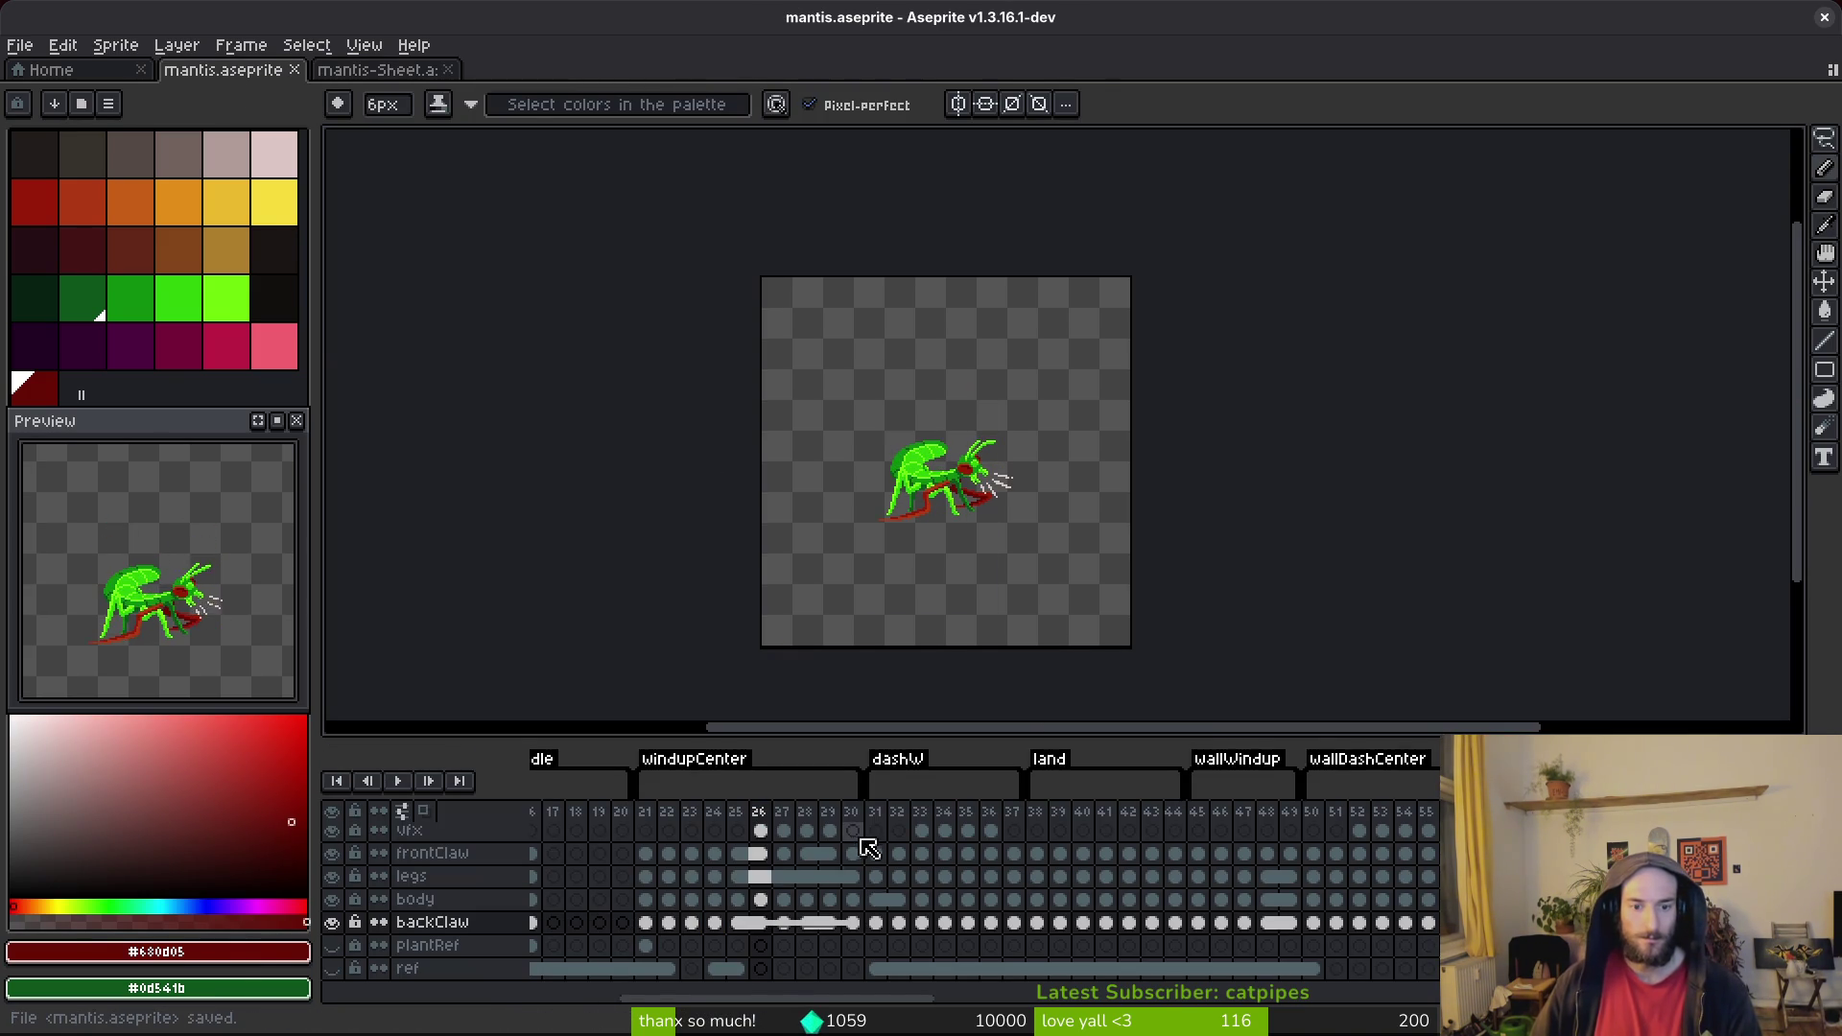
{"action": "key", "text": "alt+Tab"}
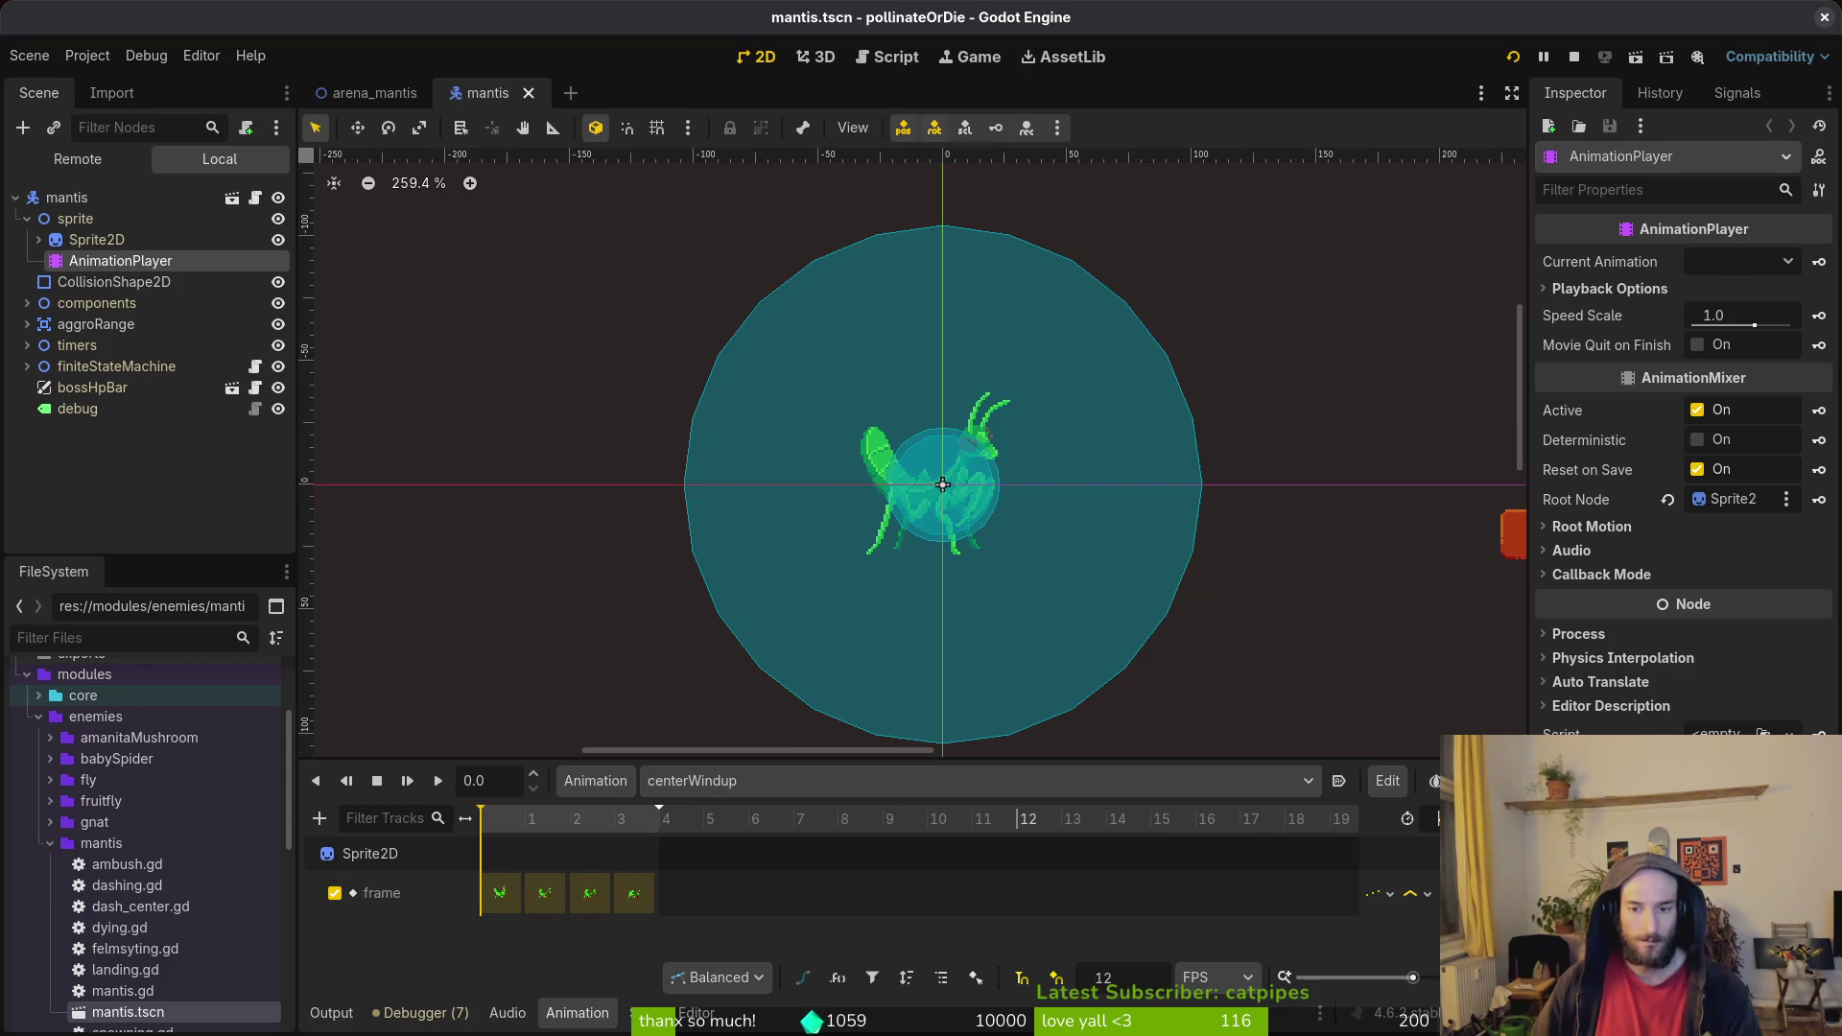
Save the mantis scene, select Sprite2D and scrub the centerWindup timeline to frame 4.
{"action": "key", "text": "ctrl+s"}
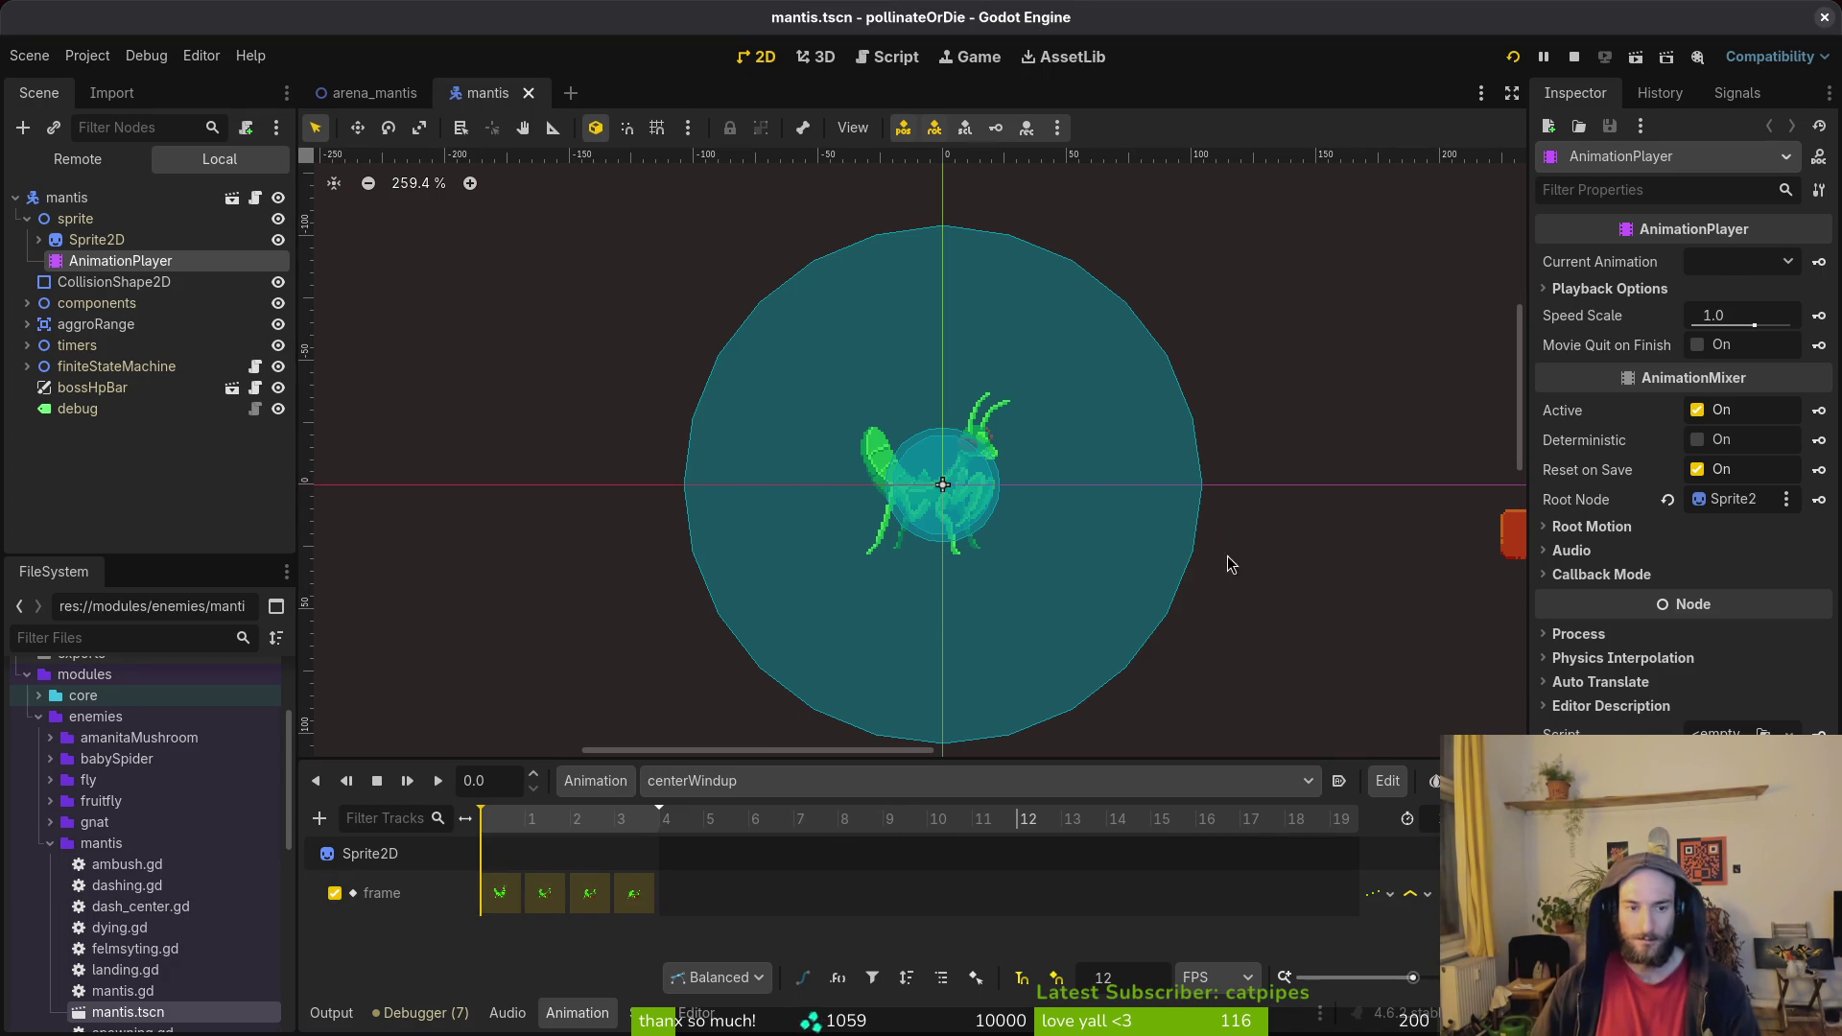
{"action": "left_click", "coordinate": [96, 239]}
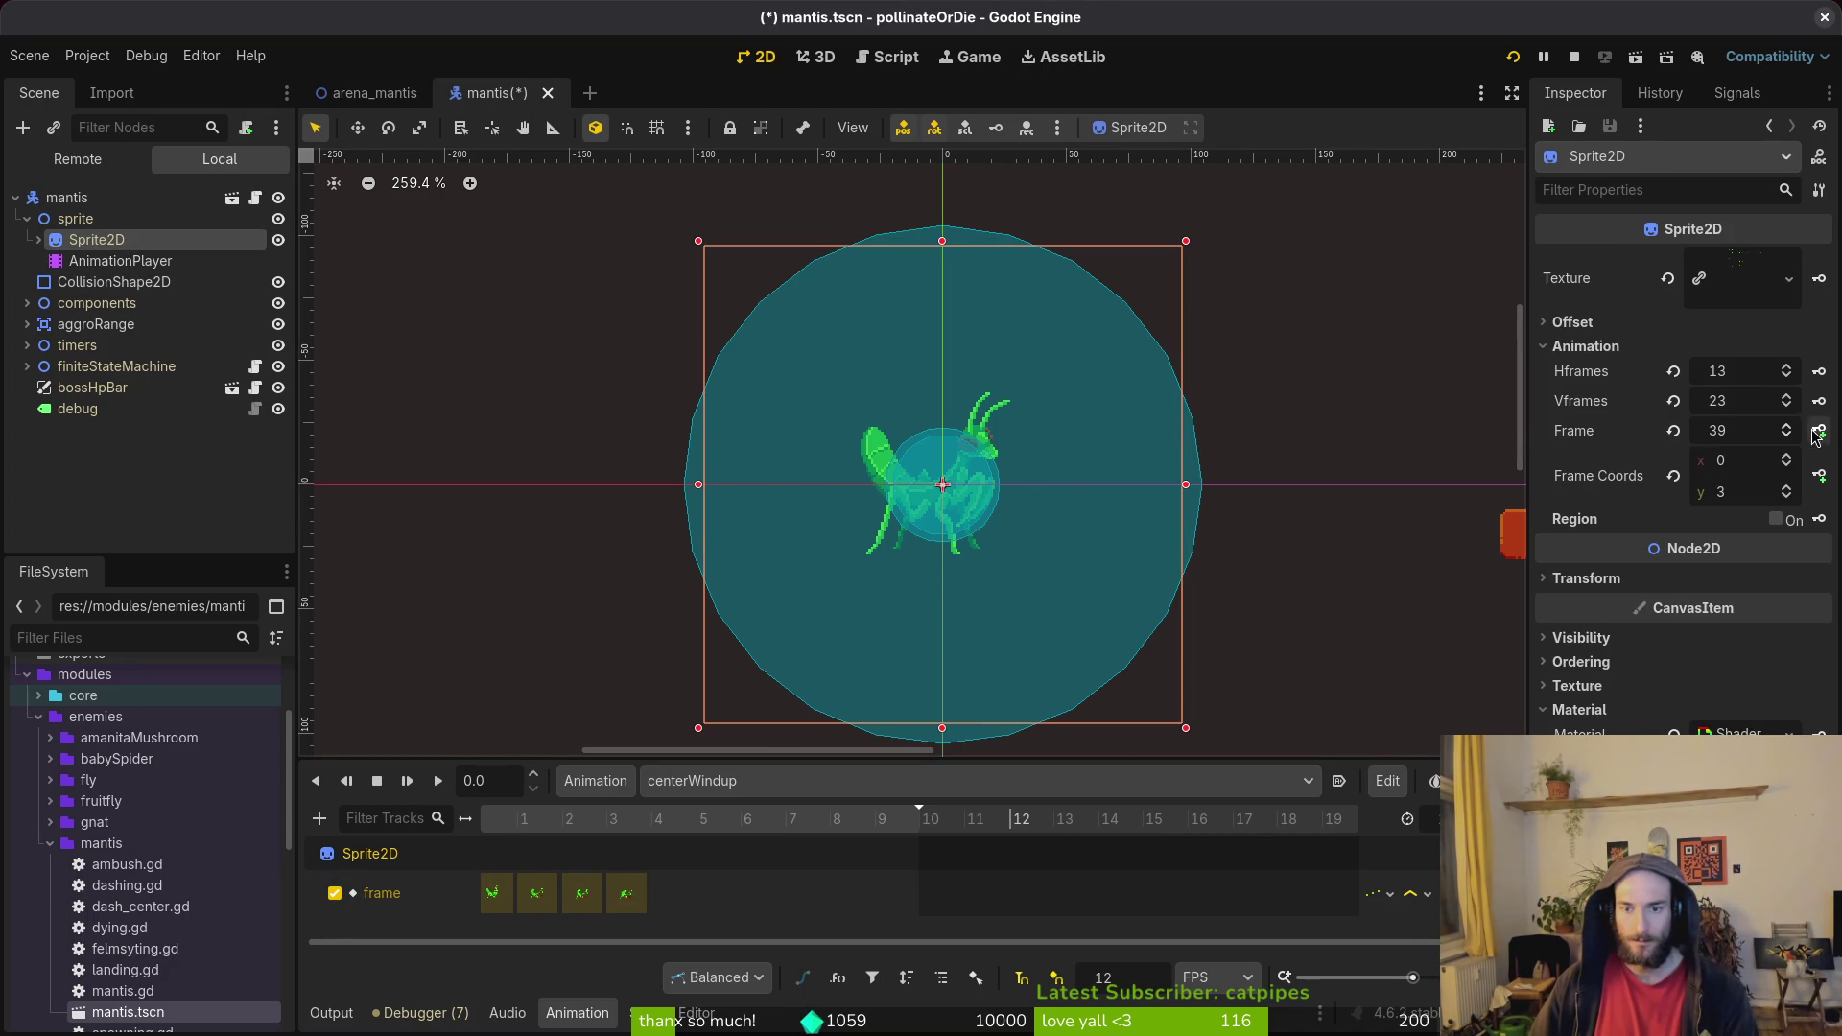
{"action": "left_click", "coordinate": [647, 827]}
{"action": "left_click_drag", "start_coordinate": [633, 827], "coordinate": [480, 823]}
{"action": "left_click", "coordinate": [605, 822]}
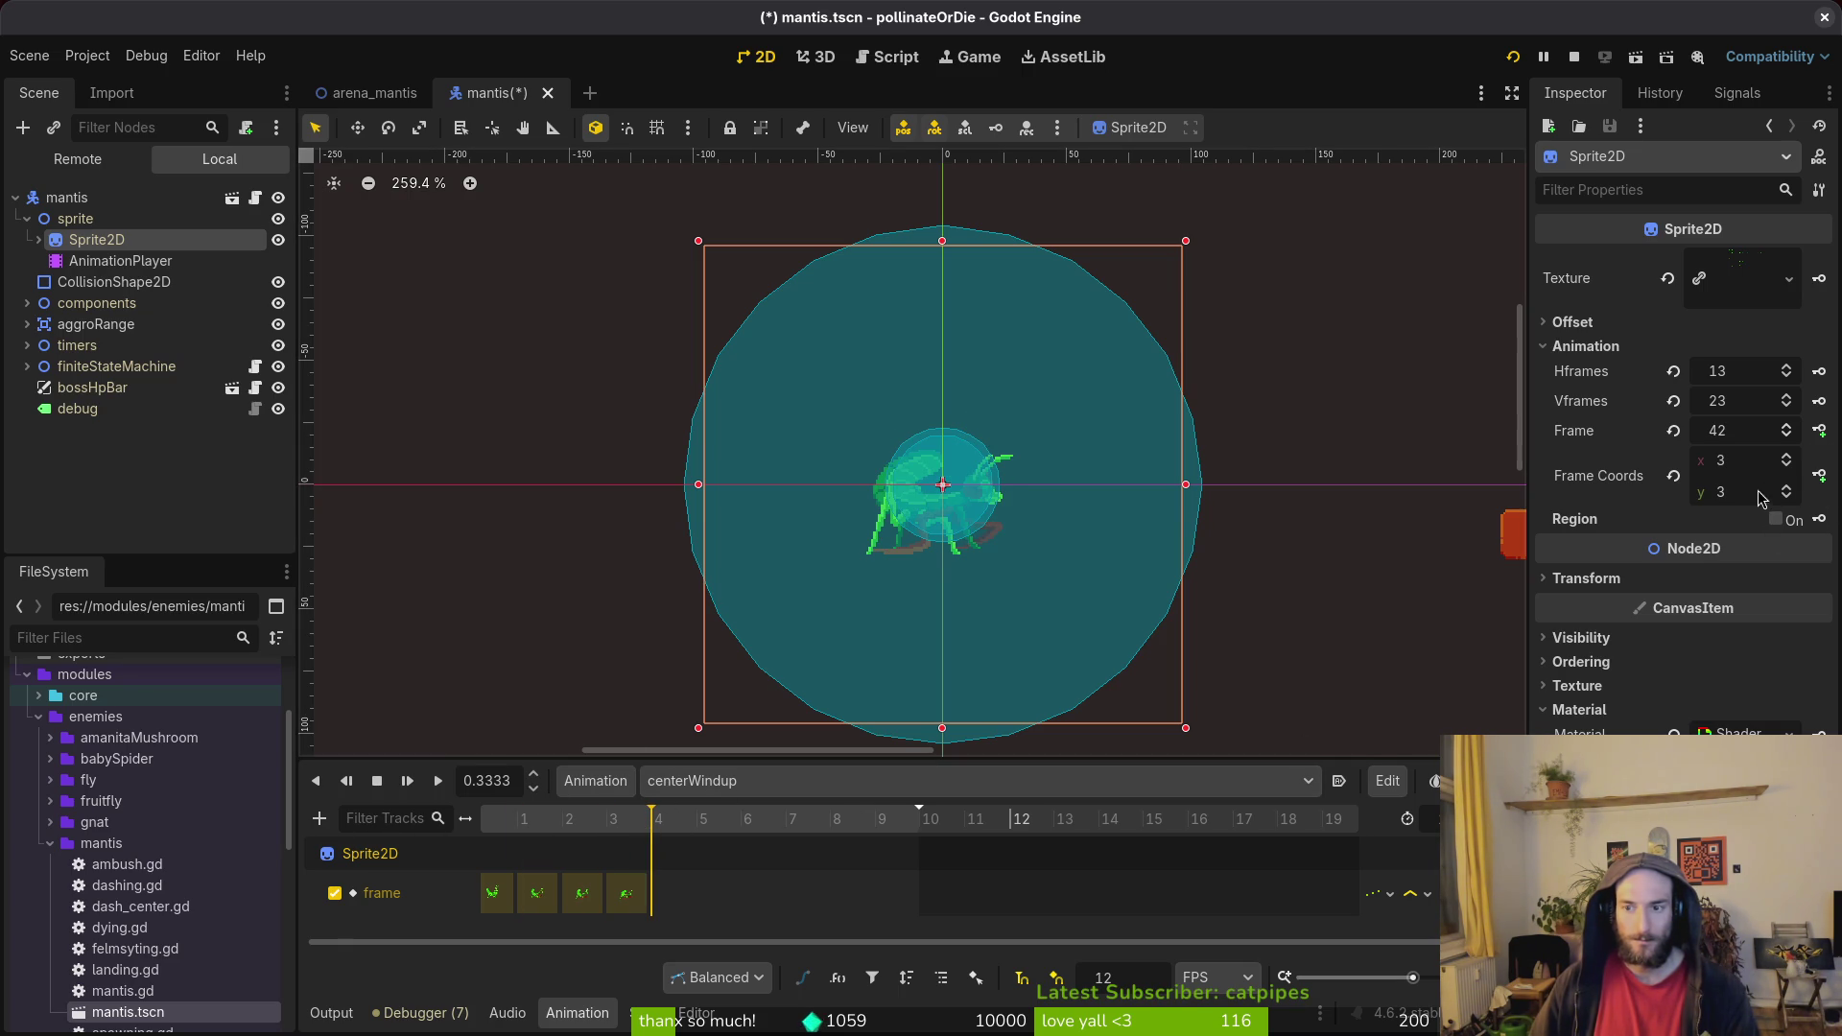
{"action": "left_click", "coordinate": [562, 825]}
{"action": "left_click_drag", "start_coordinate": [562, 836], "coordinate": [652, 830]}
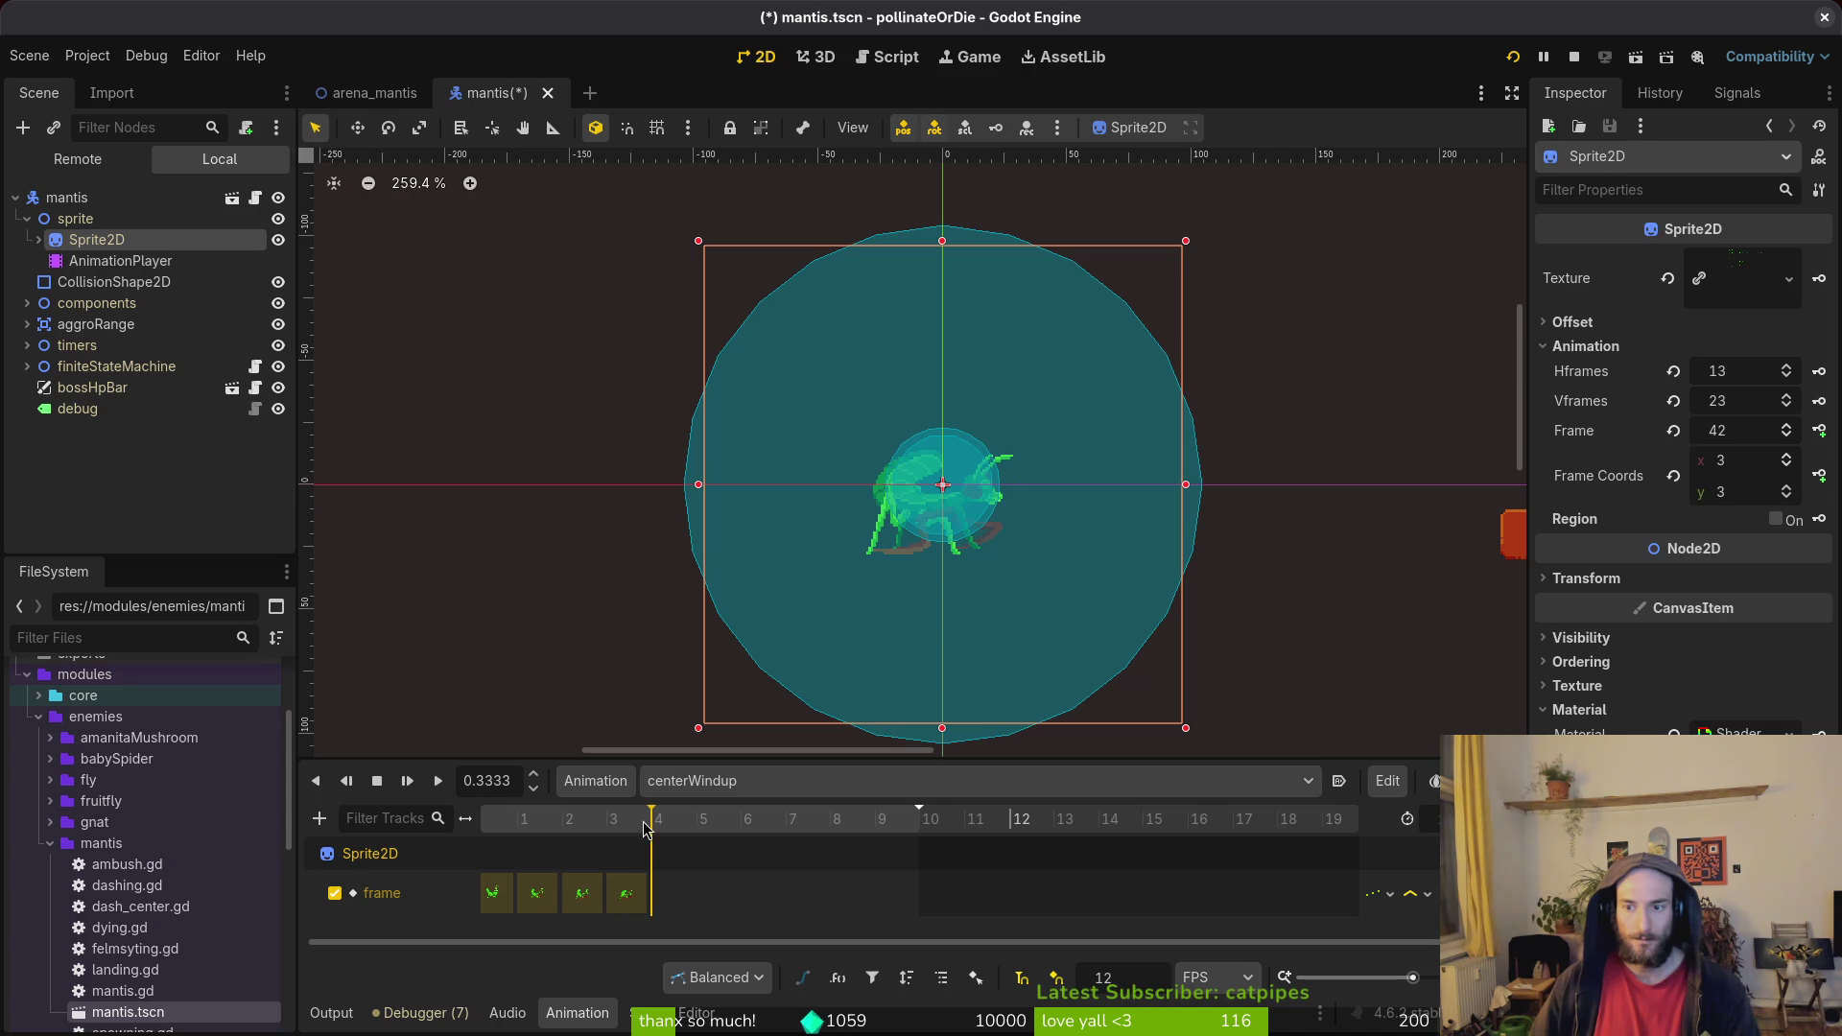
Key sprite frames 43 through 49 into centerWindup, then save and run the game.
{"action": "left_click", "coordinate": [1787, 461]}
{"action": "left_click", "coordinate": [1787, 460]}
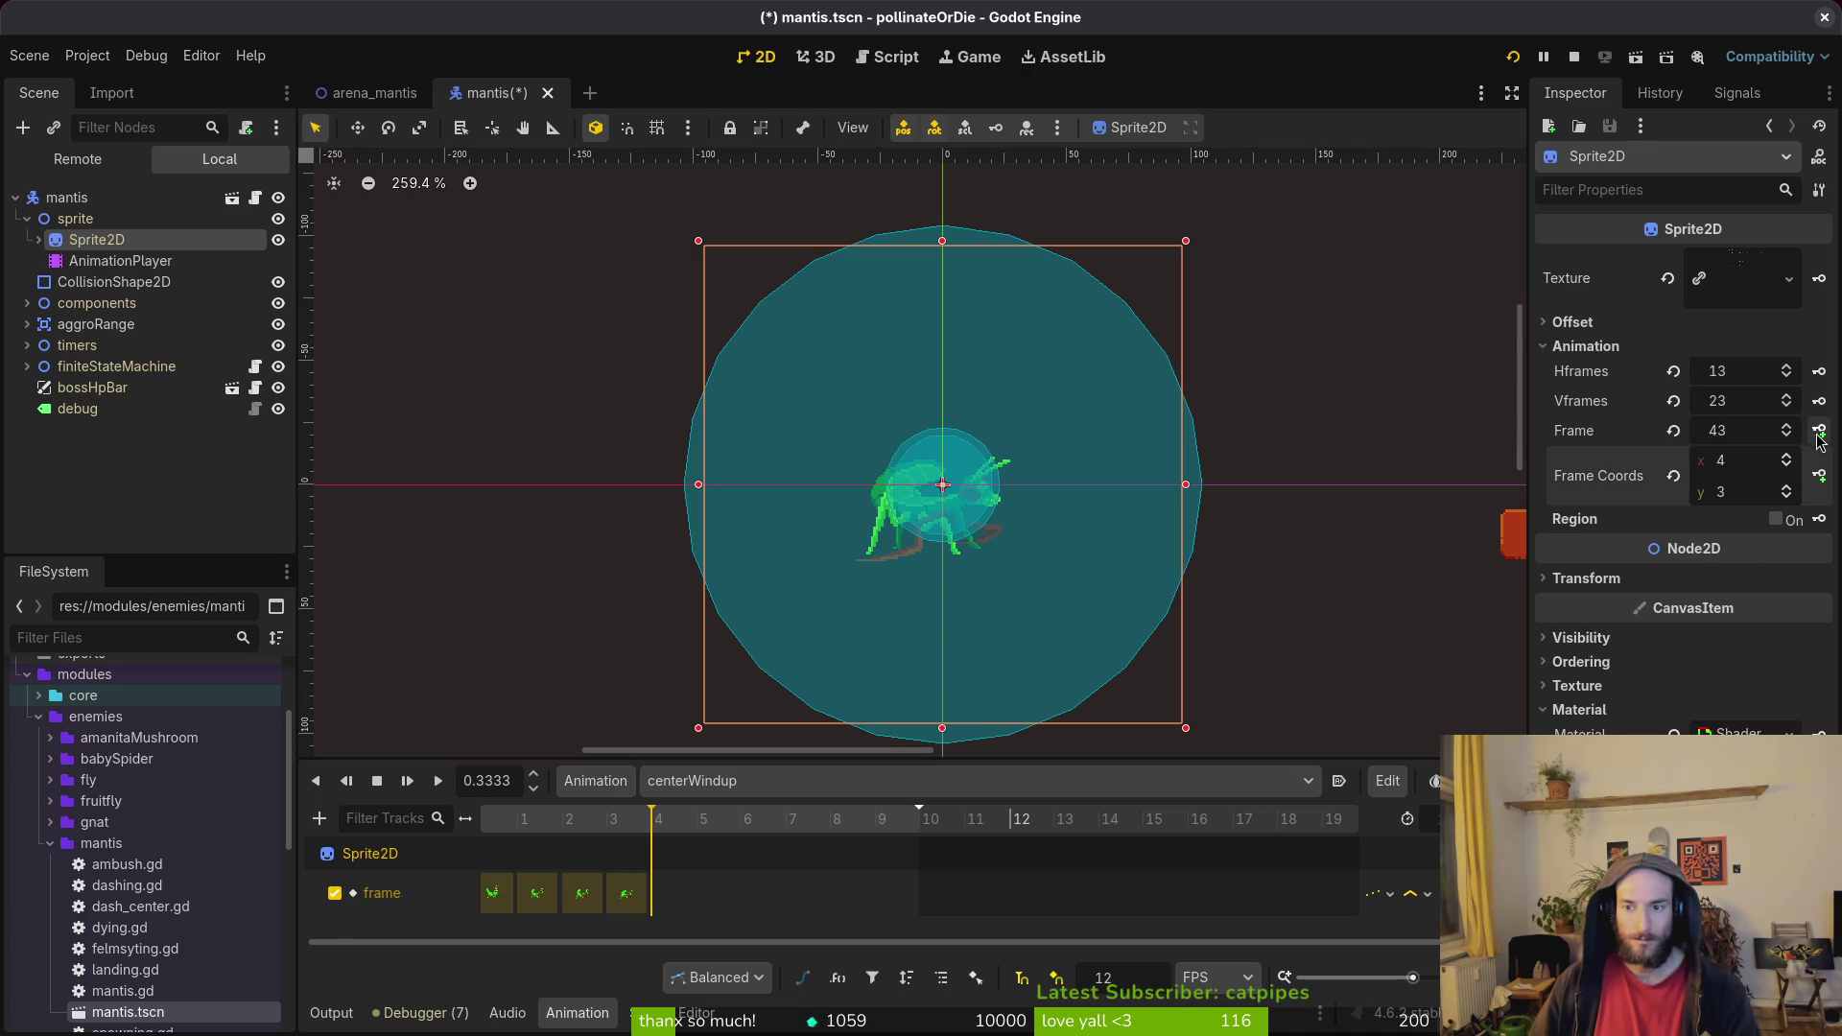
{"action": "left_click", "coordinate": [1819, 431]}
{"action": "left_click", "coordinate": [1819, 431]}
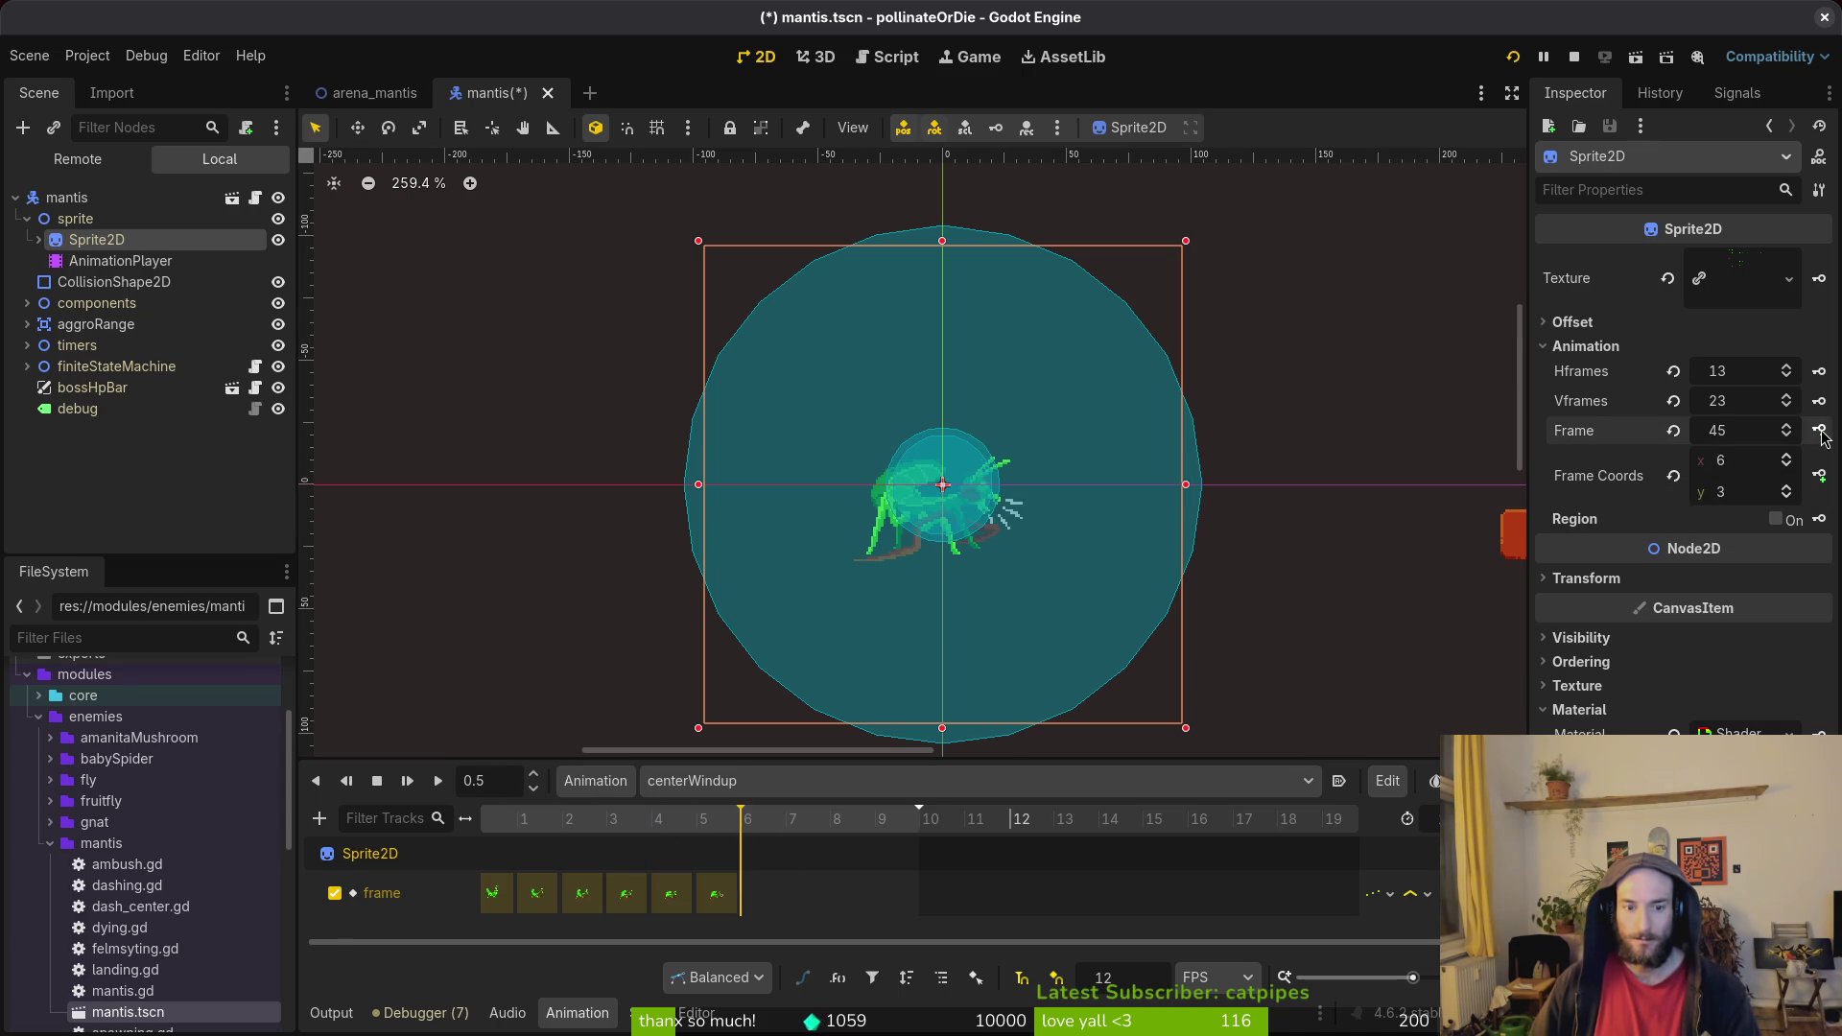
{"action": "left_click", "coordinate": [1819, 431]}
{"action": "left_click", "coordinate": [1819, 430]}
{"action": "left_click", "coordinate": [1820, 431]}
{"action": "left_click", "coordinate": [1819, 430]}
{"action": "key", "text": "ctrl+s"}
{"action": "key", "text": "F5"}
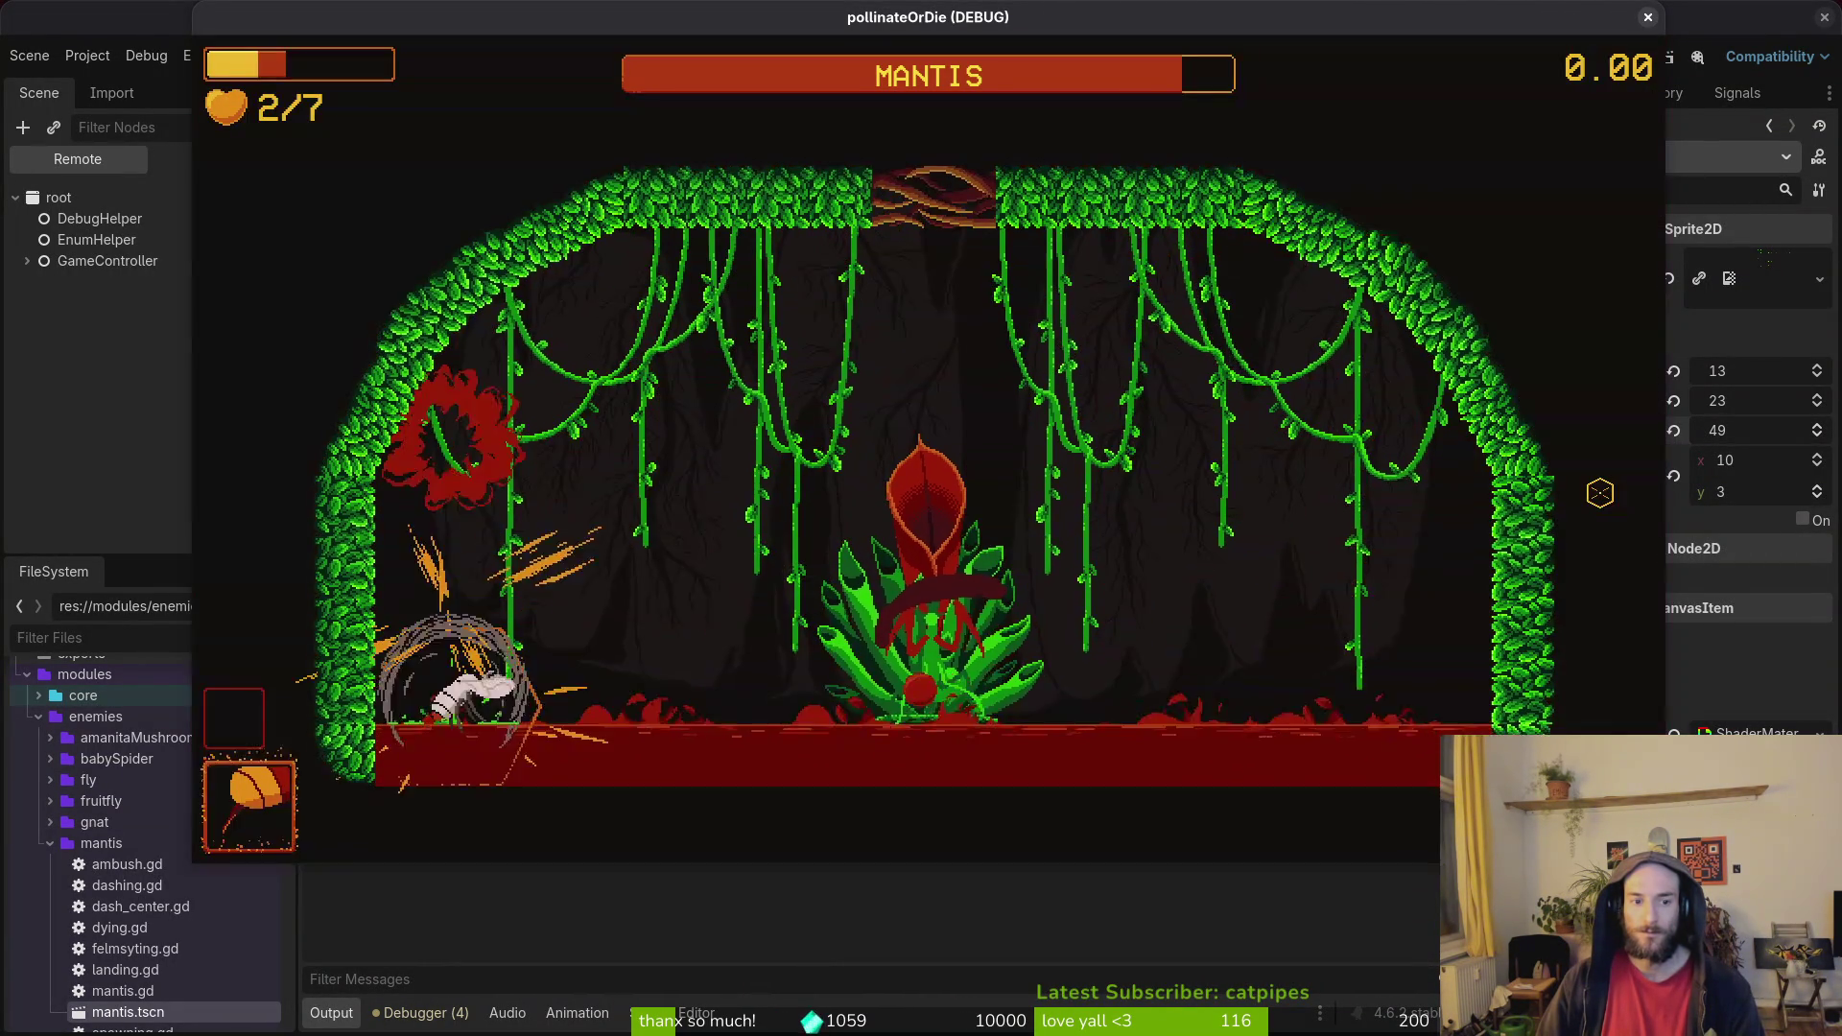
Pause the mantis boss test run with Esc and stop it with F8.
{"action": "key", "text": "Escape"}
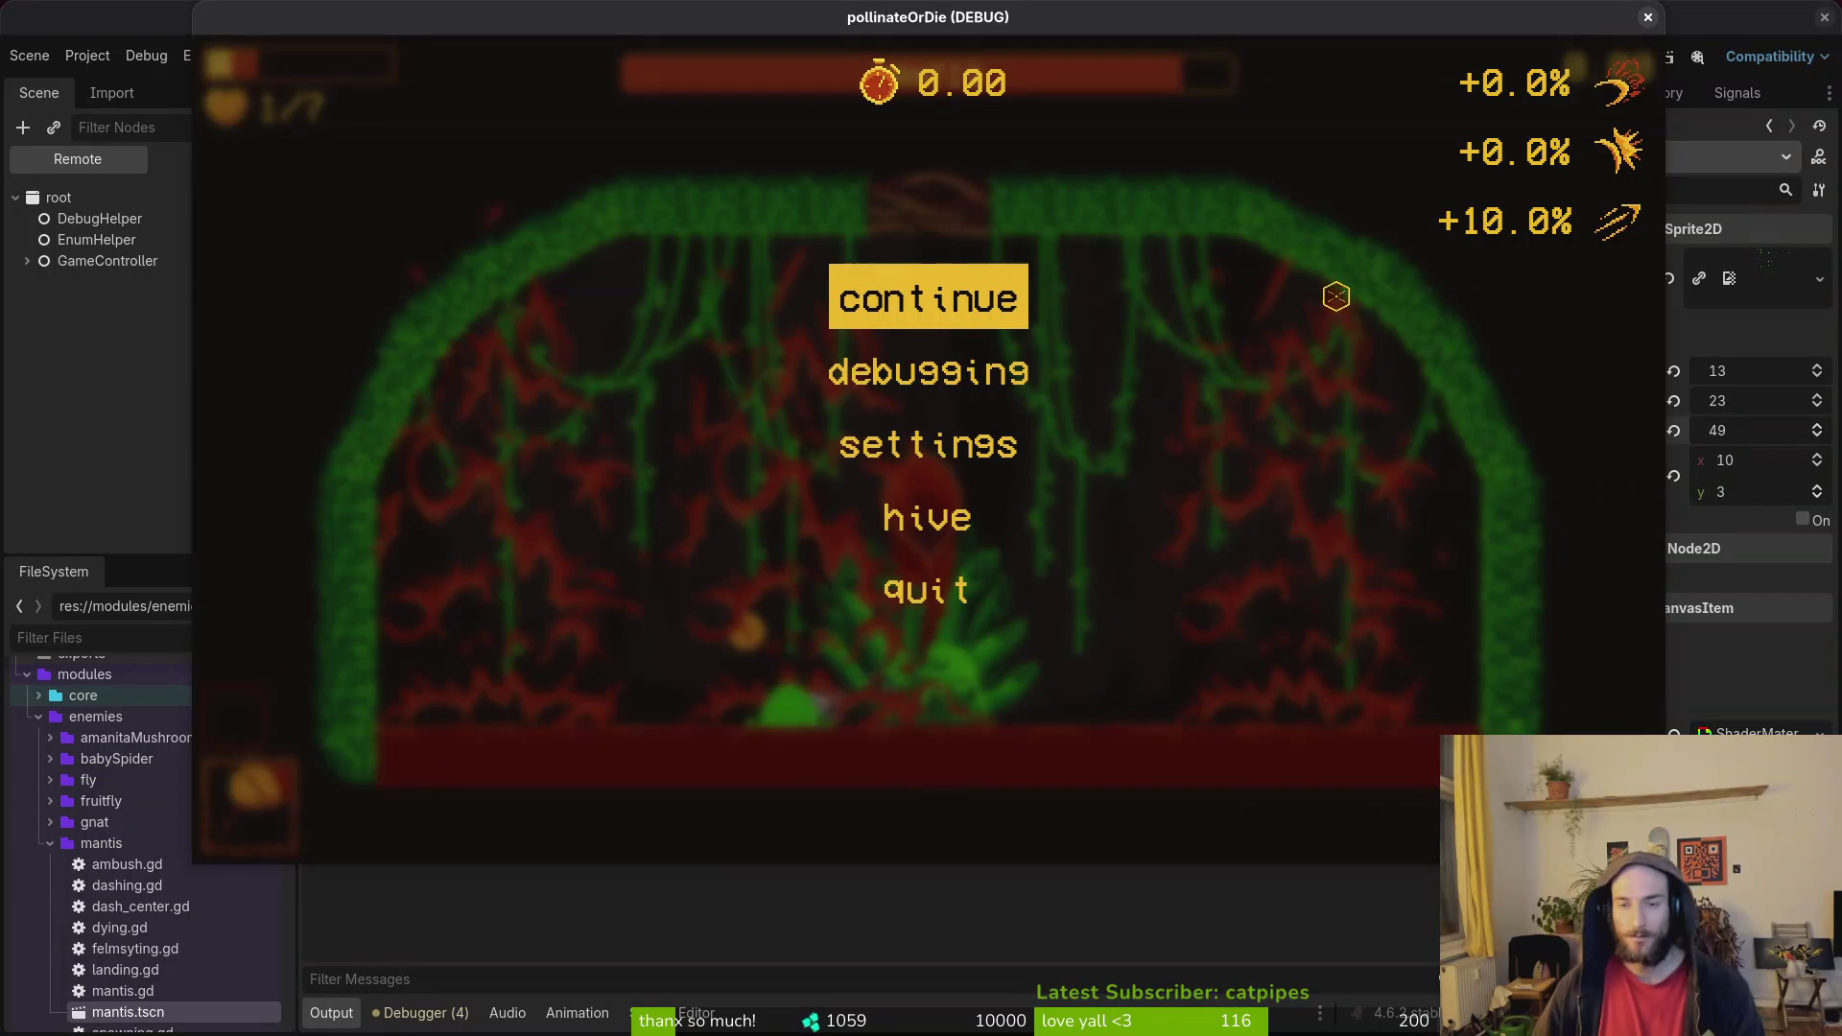
{"action": "key", "text": "F8"}
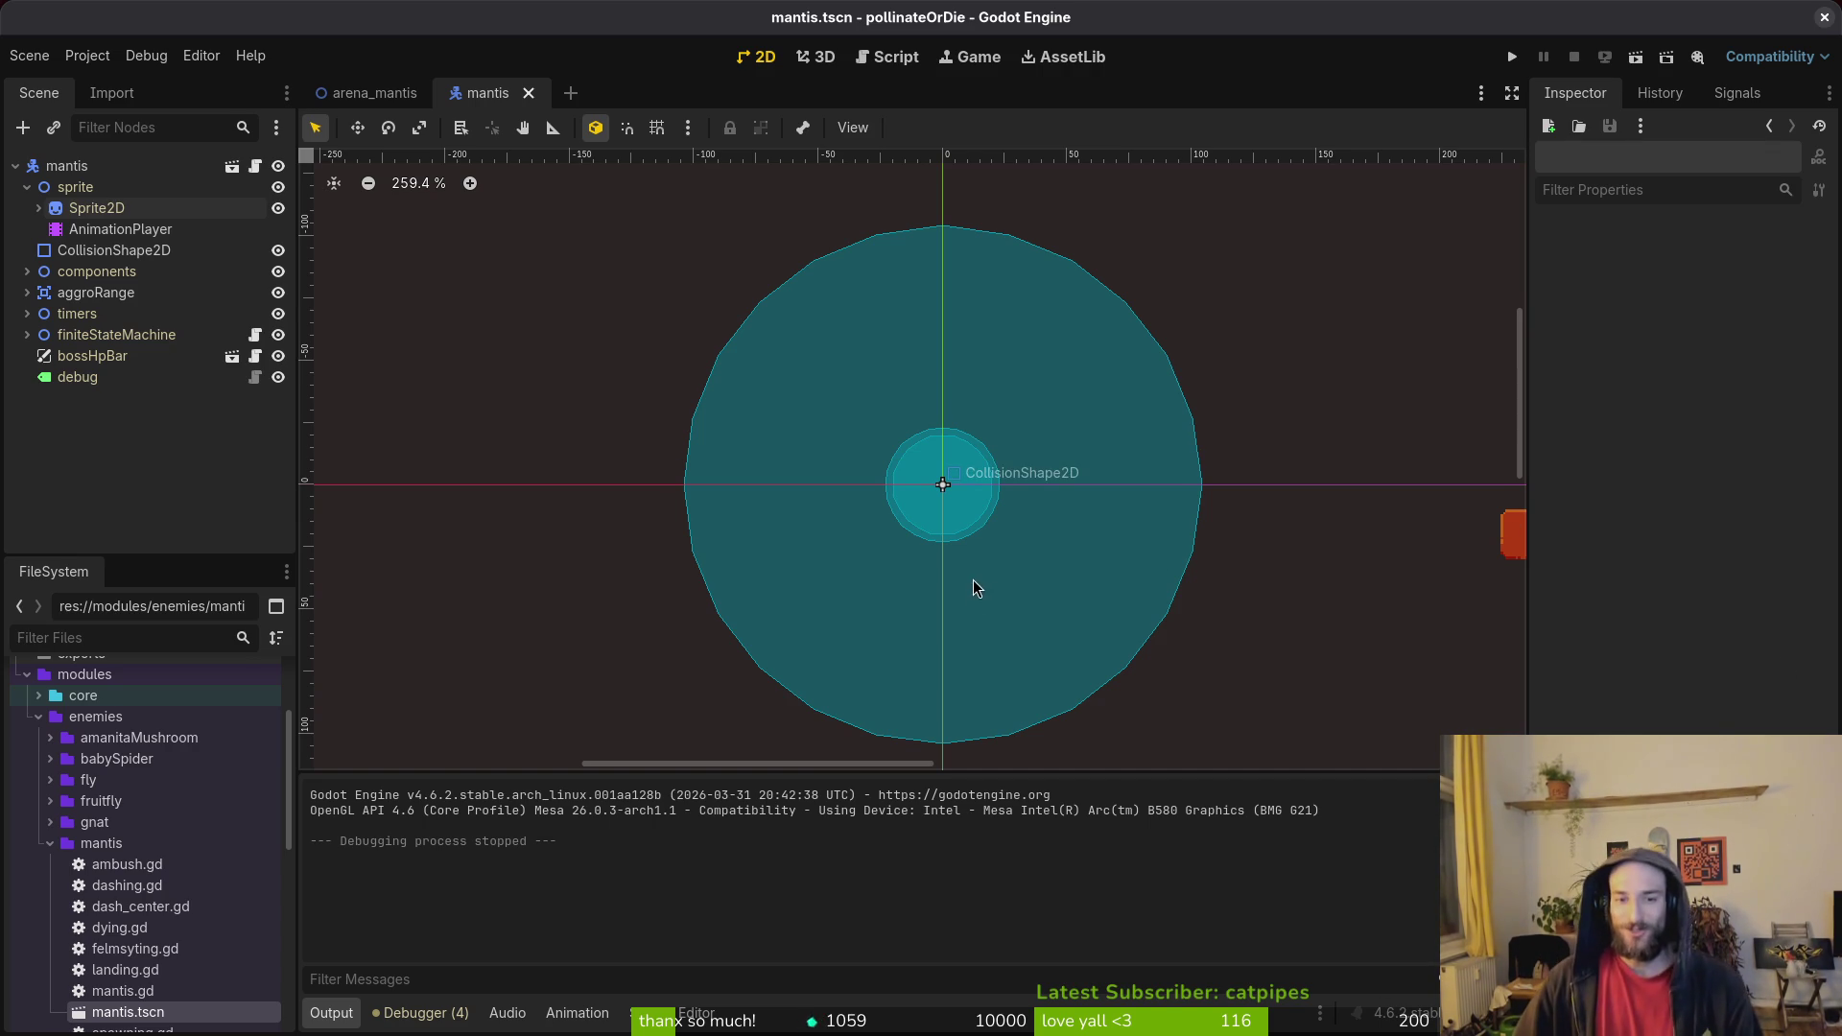
Switch from arena_mantis back to the mantis scene, then move over to Aseprite.
{"action": "scroll", "coordinate": [834, 594], "scroll_direction": "right", "scroll_amount": 3}
{"action": "scroll", "coordinate": [834, 595], "scroll_direction": "down", "scroll_amount": 1}
{"action": "scroll", "coordinate": [600, 336], "scroll_direction": "left", "scroll_amount": 1}
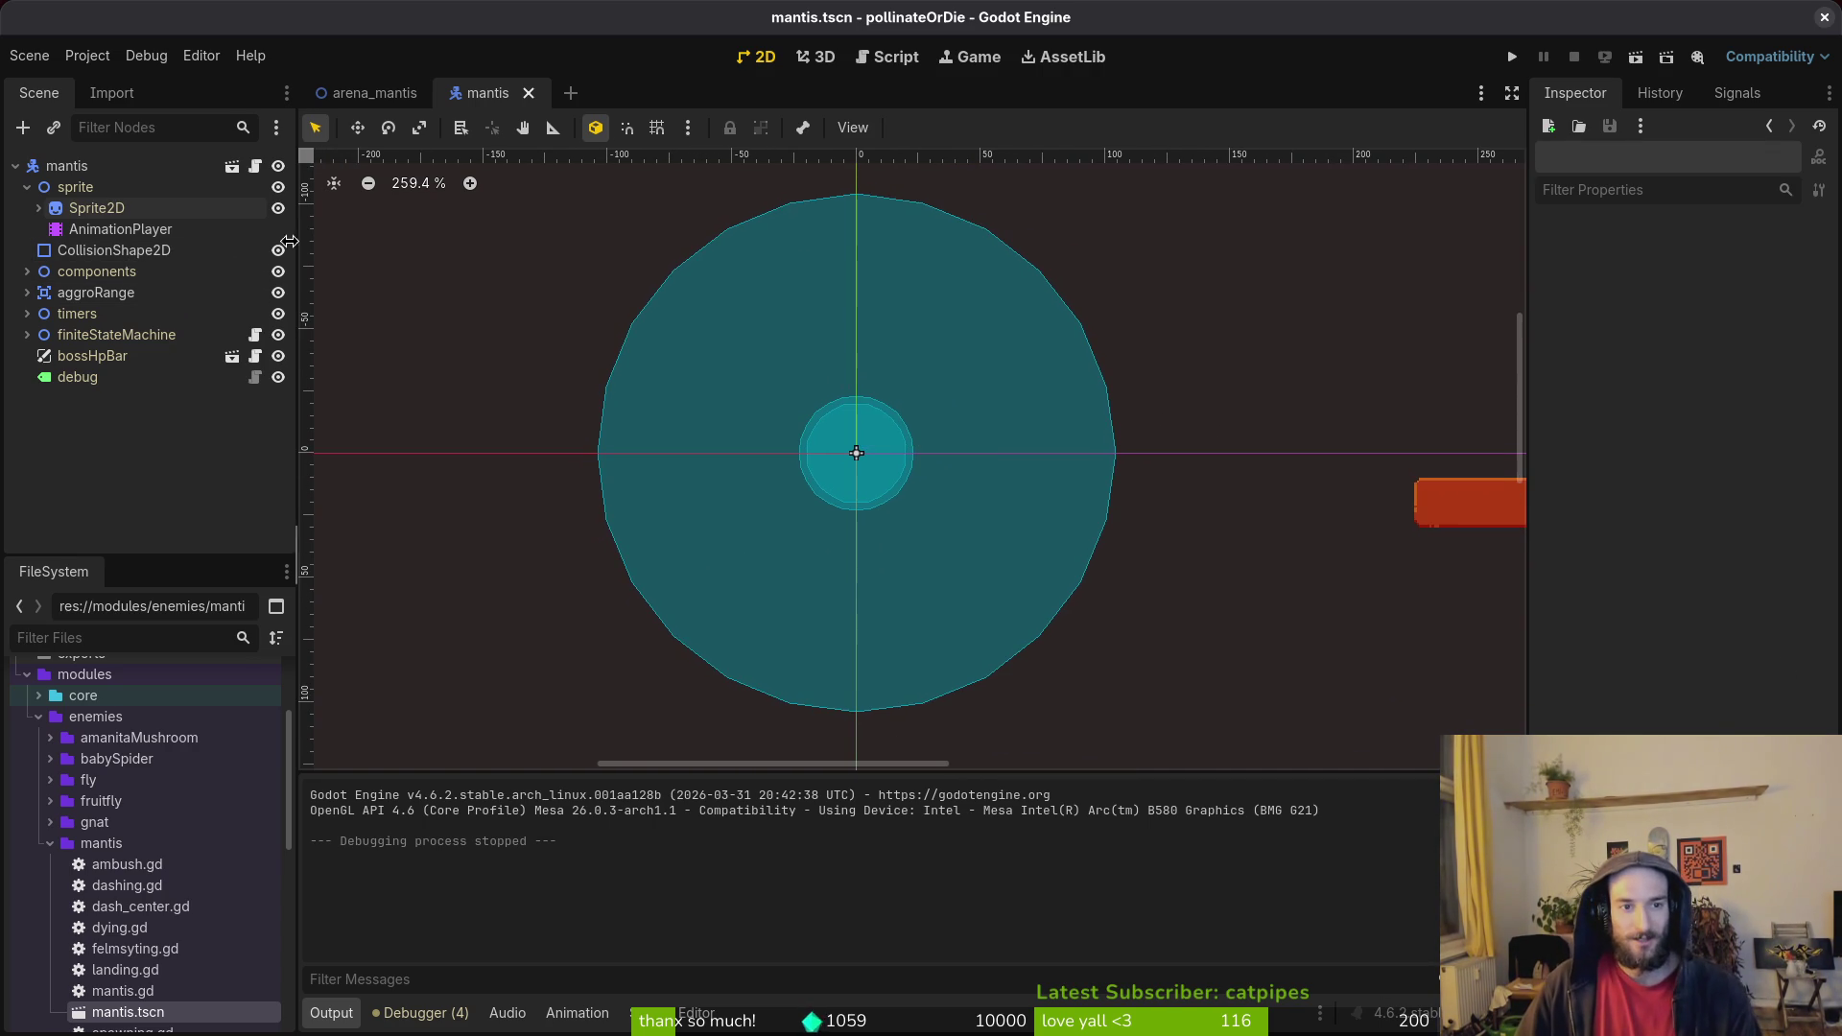
{"action": "left_click", "coordinate": [369, 92]}
{"action": "left_click", "coordinate": [514, 96]}
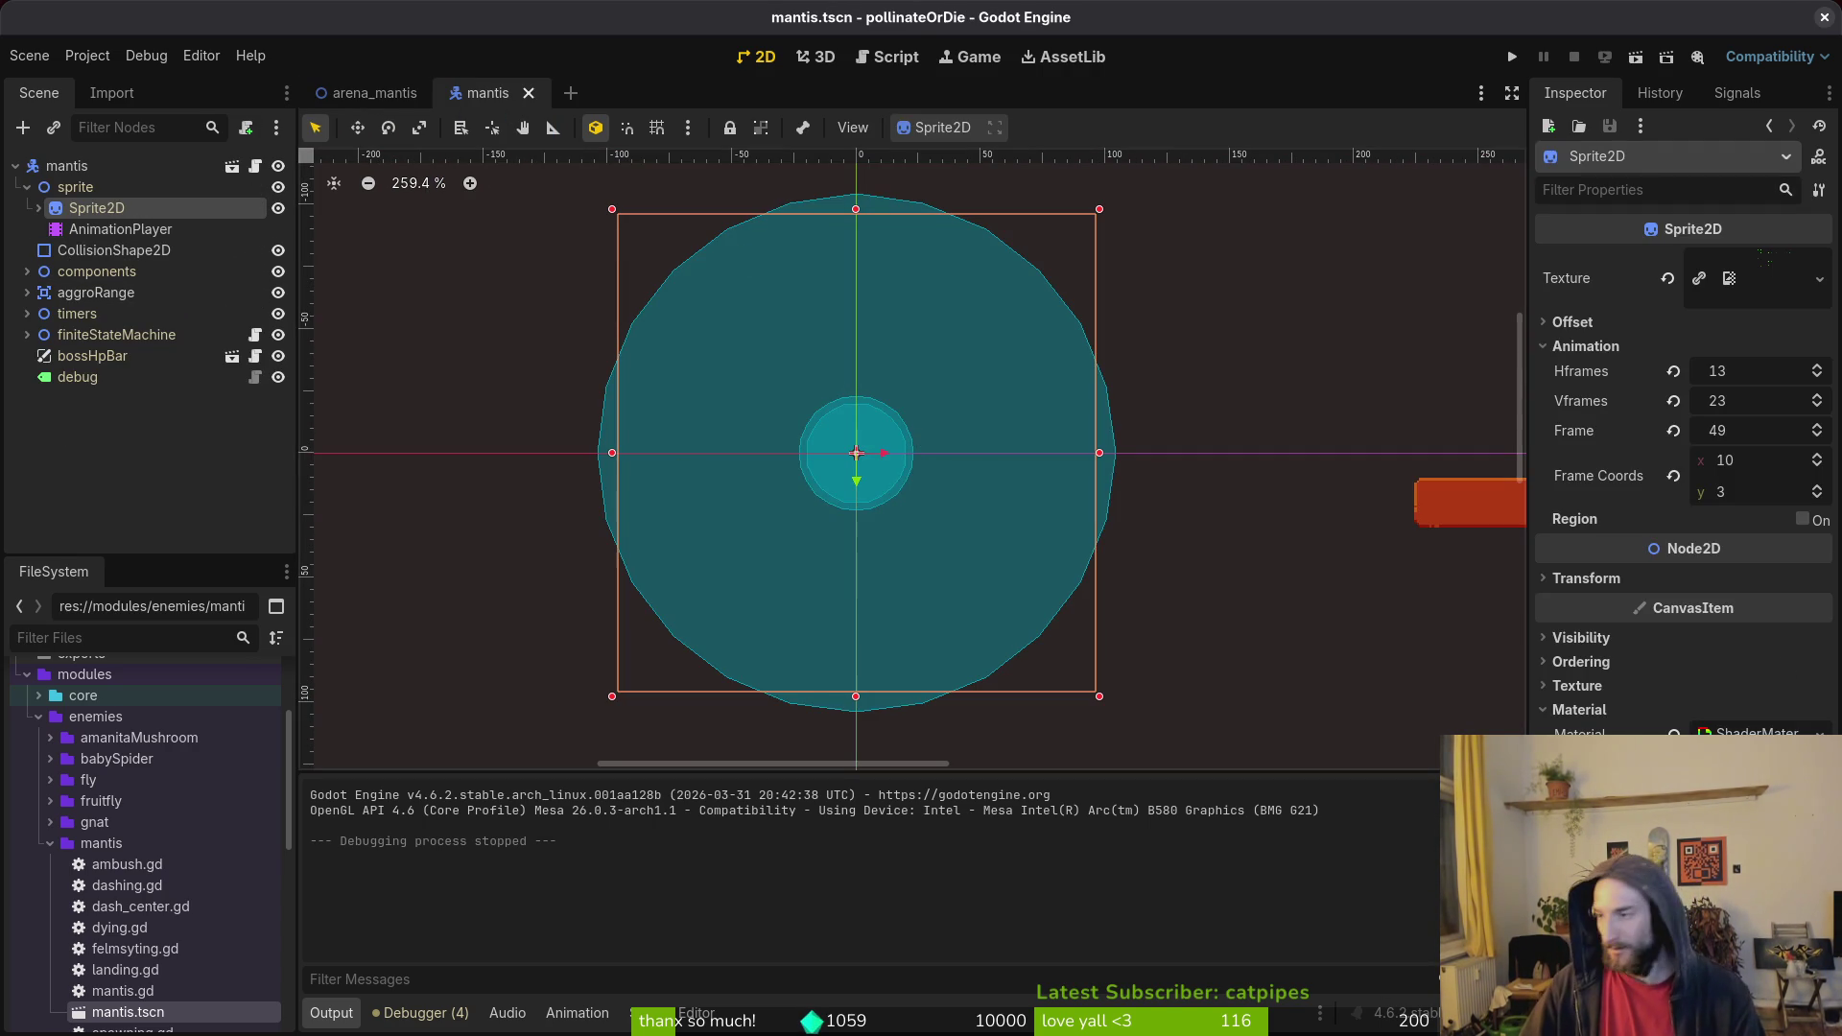
{"action": "key", "text": "alt+Tab"}
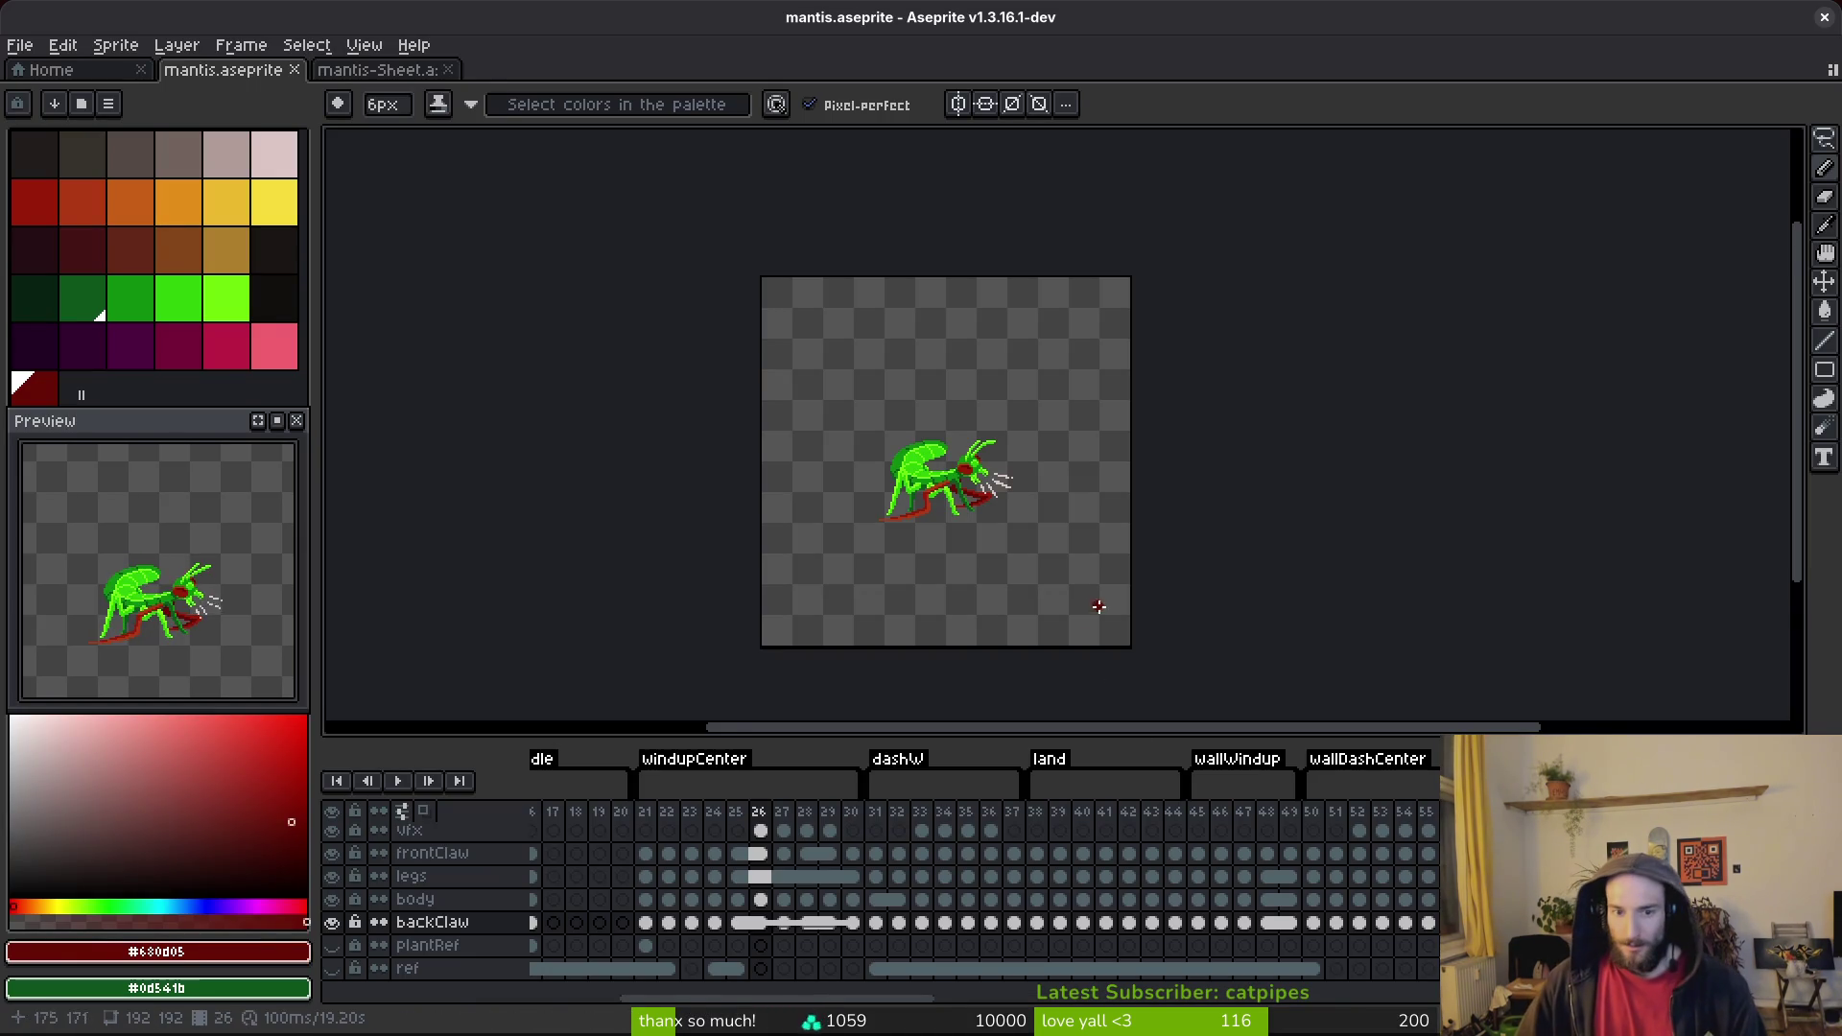
Play the mantis sprite animation, toggling between pencil and eyedropper while reviewing frames.
{"action": "key", "text": "Return"}
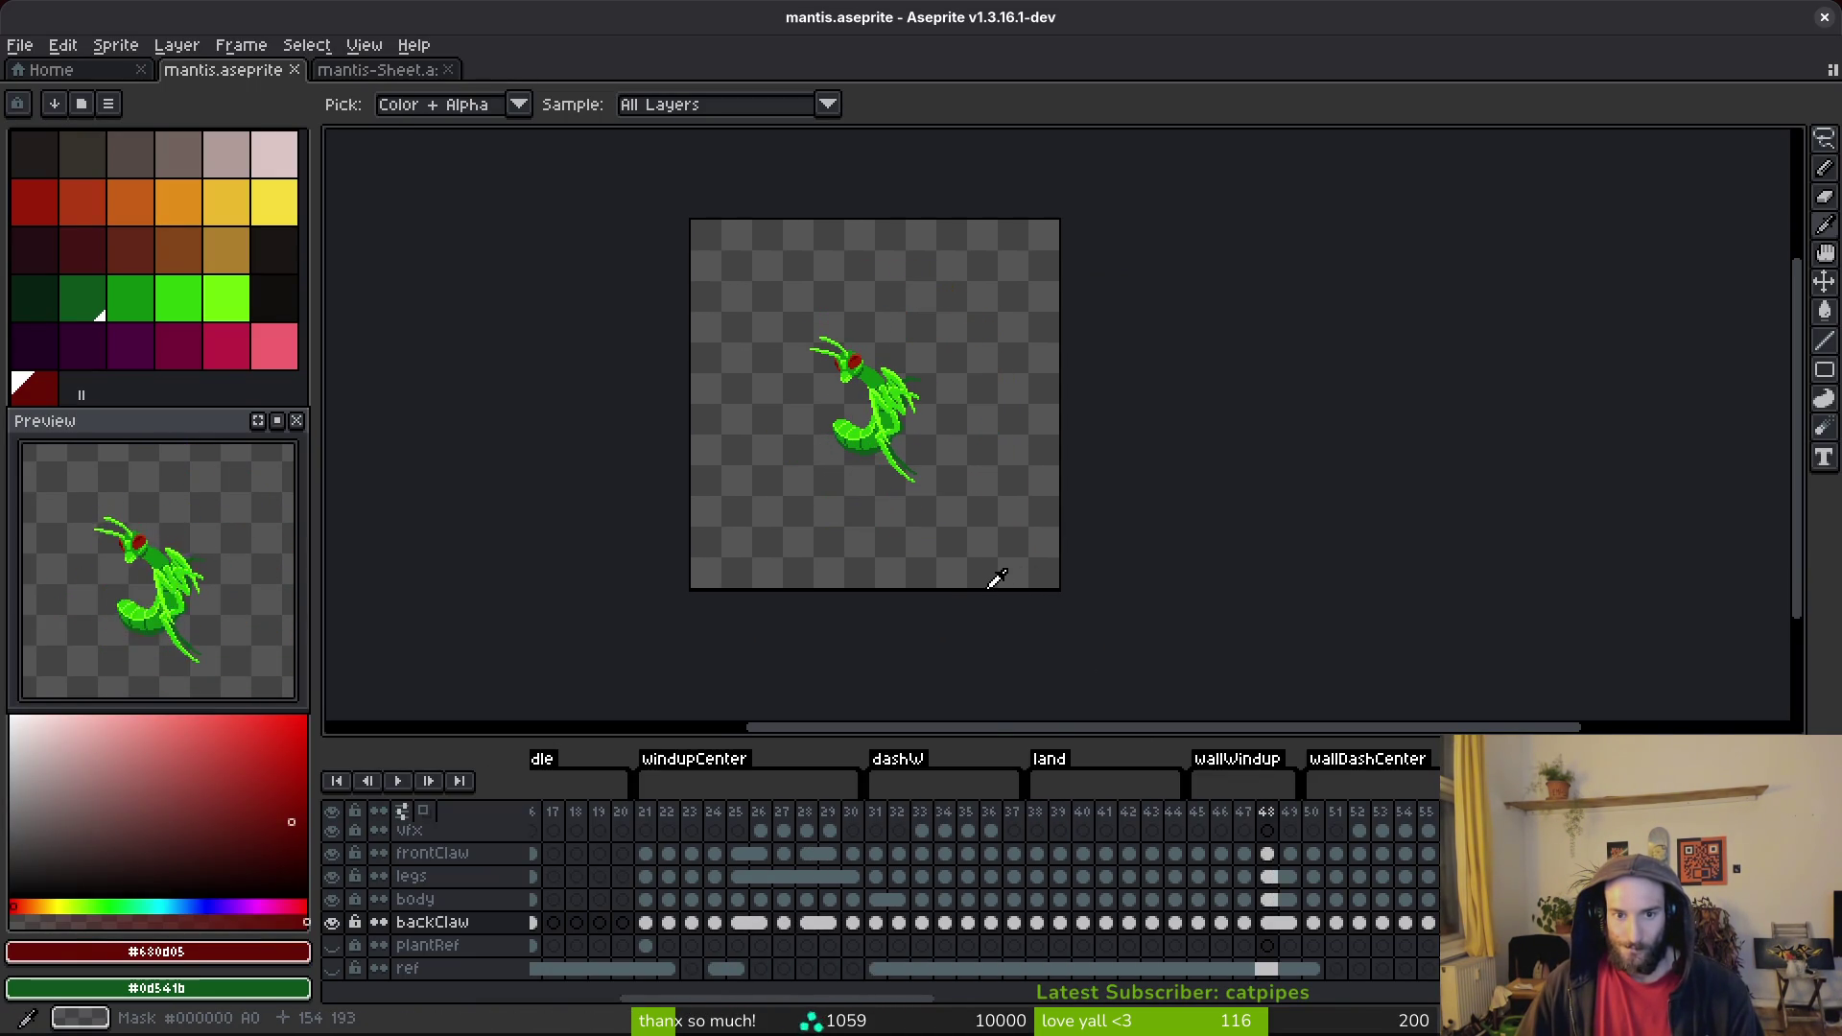
{"action": "key", "text": "b"}
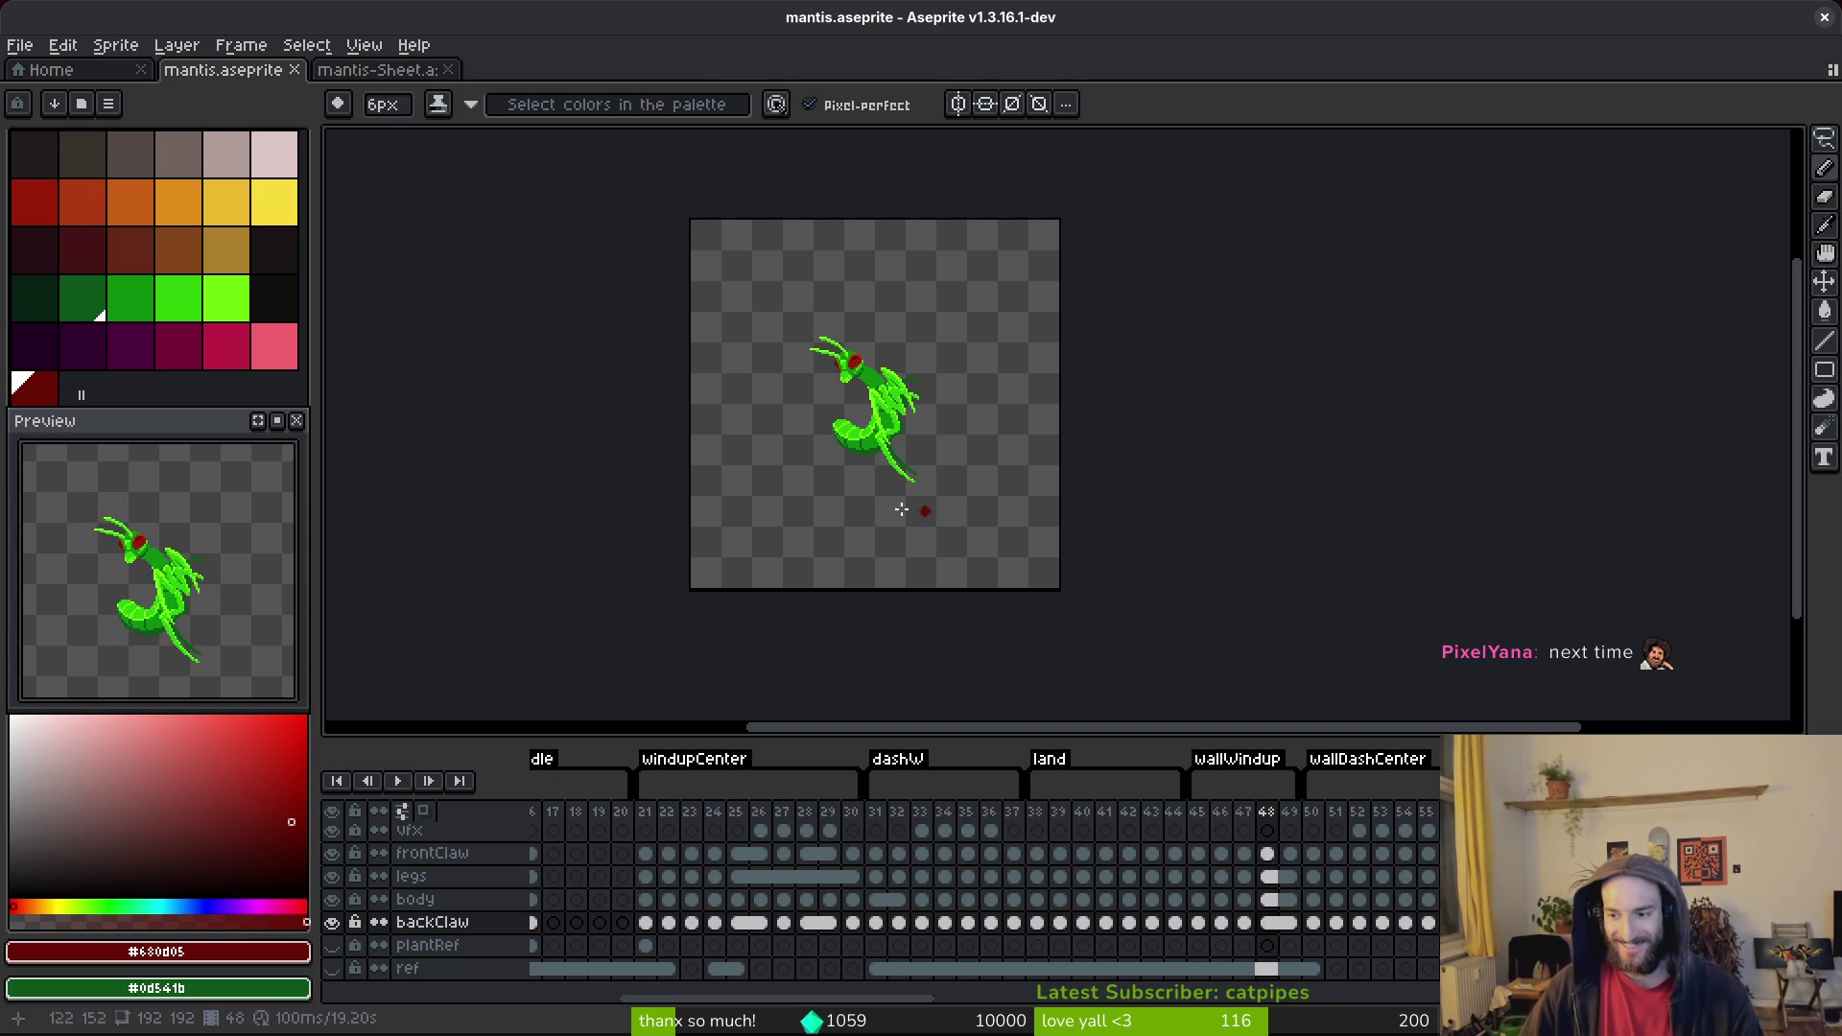
{"action": "left_click_drag", "start_coordinate": [951, 489], "coordinate": [948, 503]}
{"action": "key", "text": "i"}
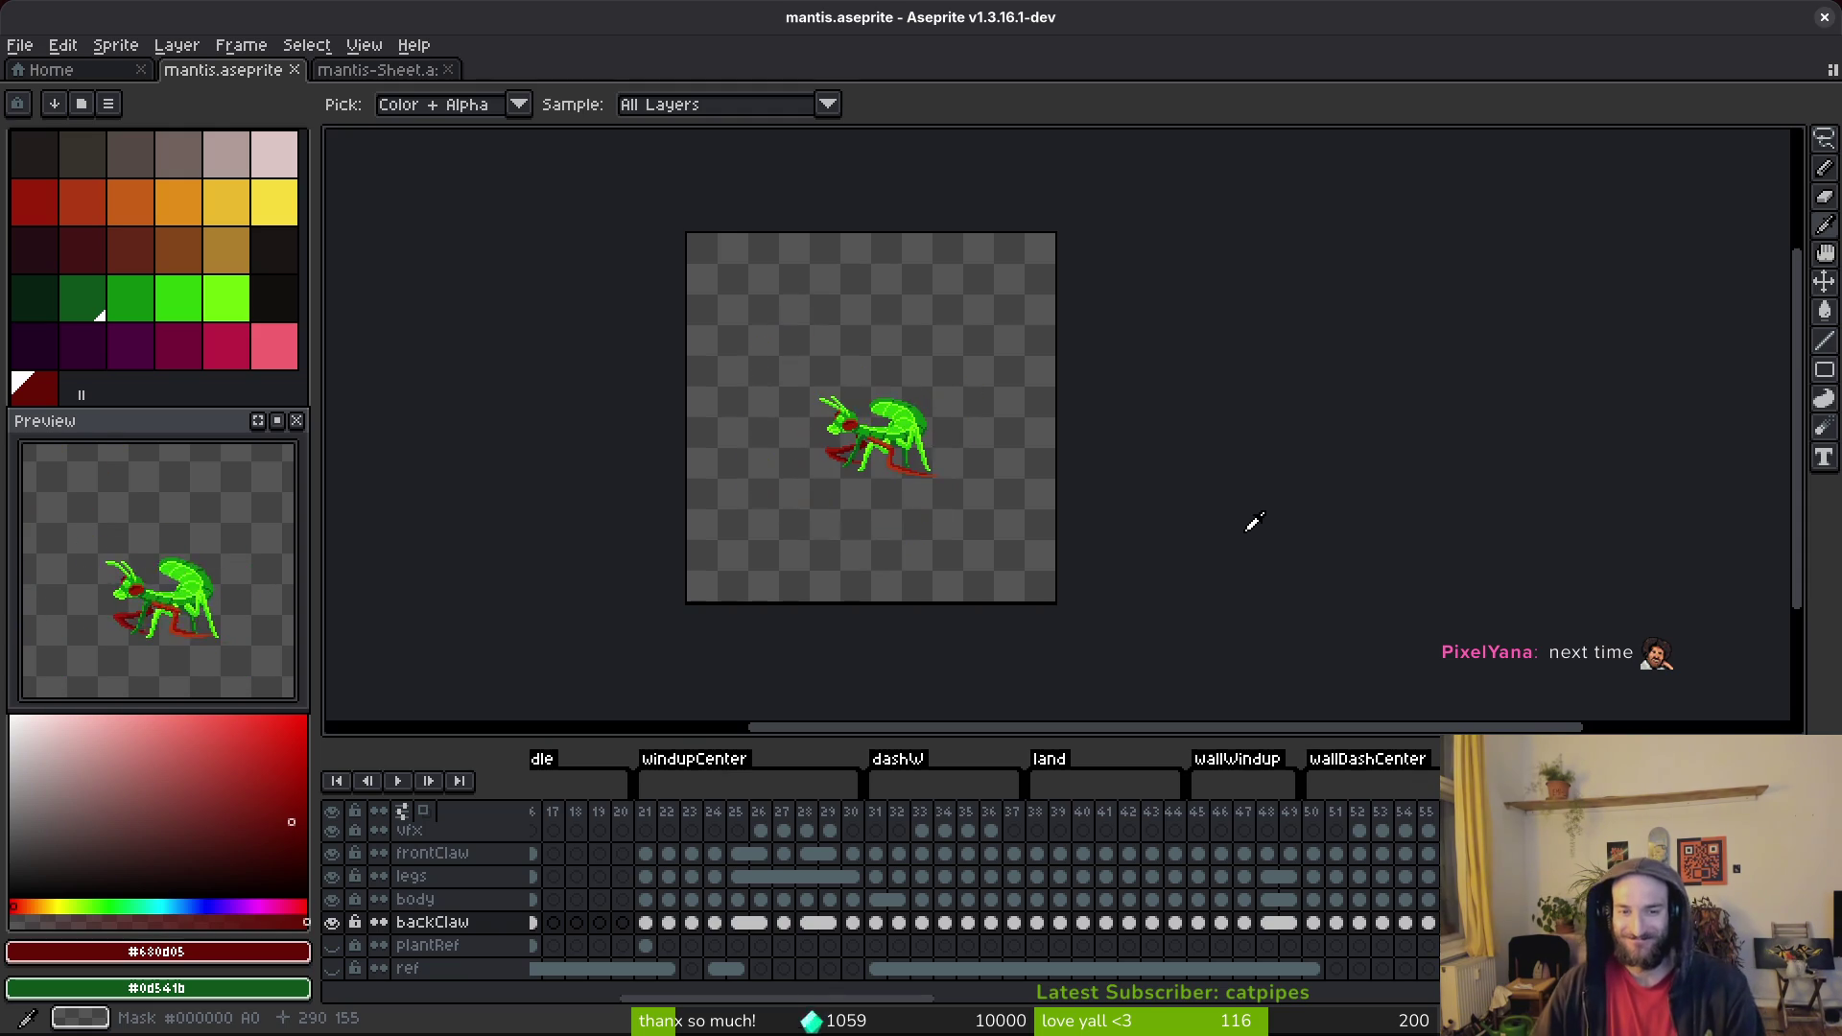
{"action": "key", "text": "b"}
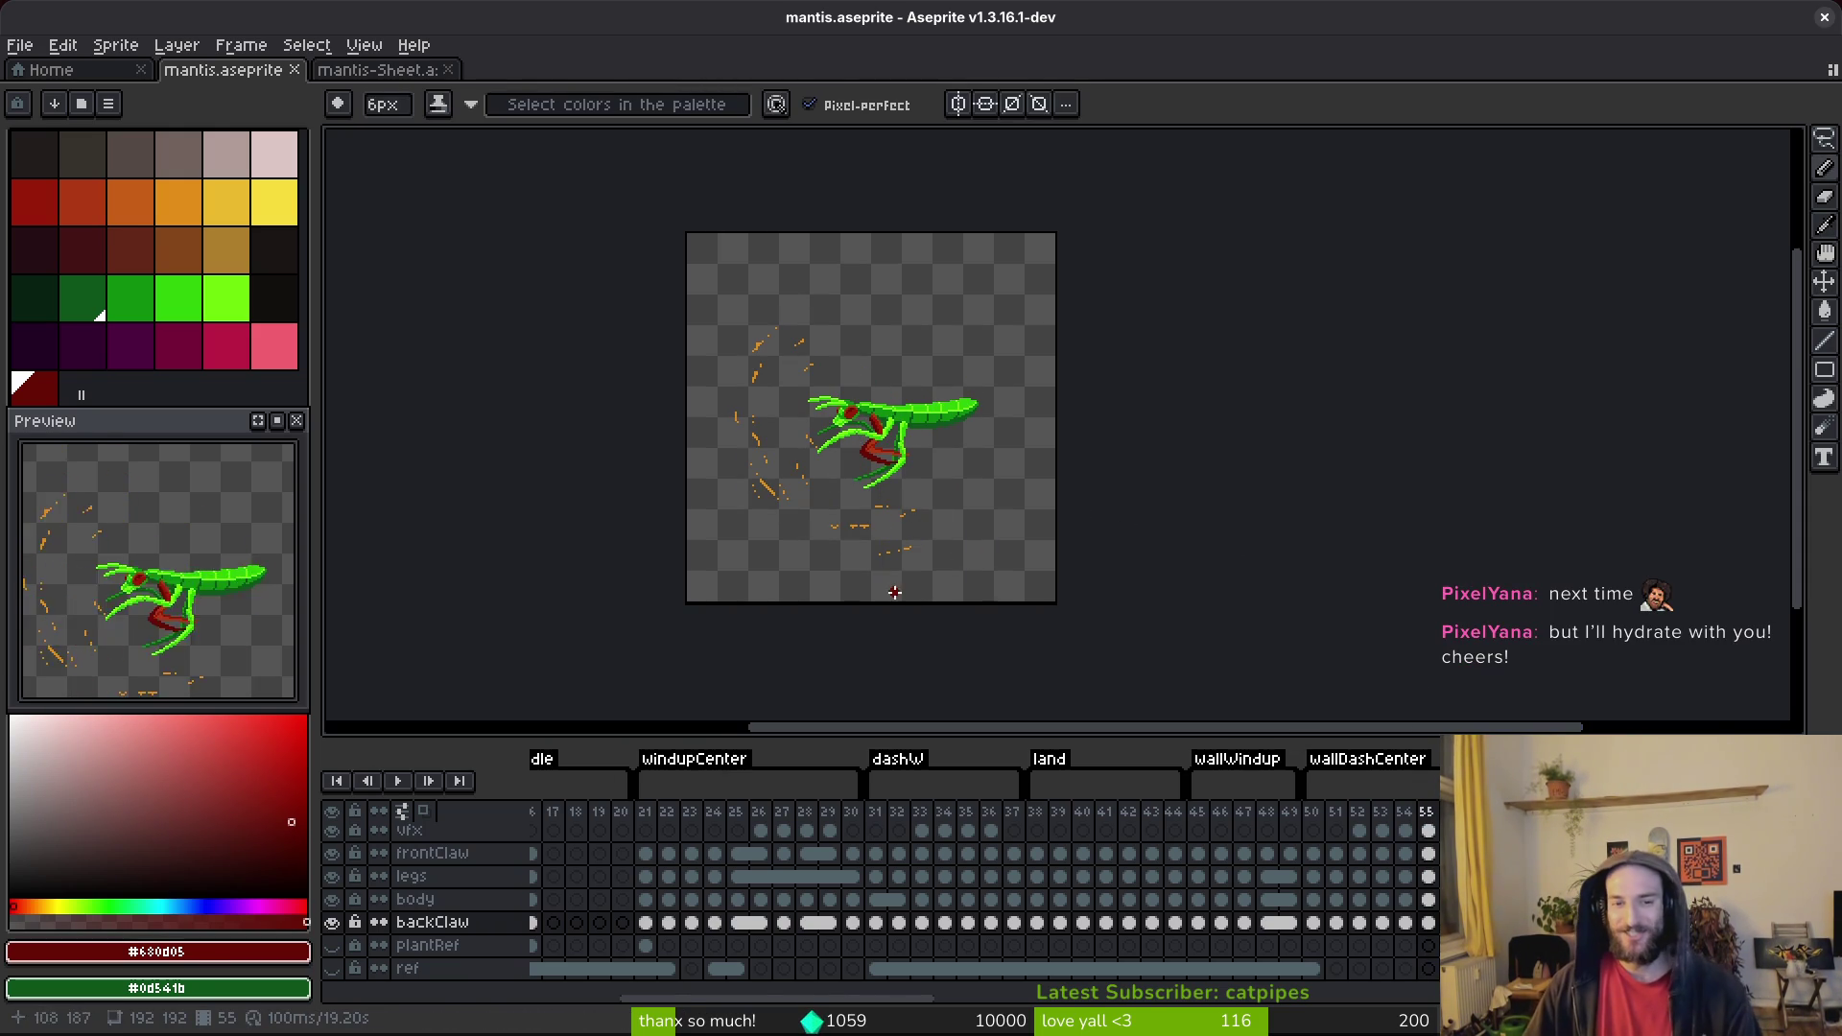
{"action": "key", "text": "alt"}
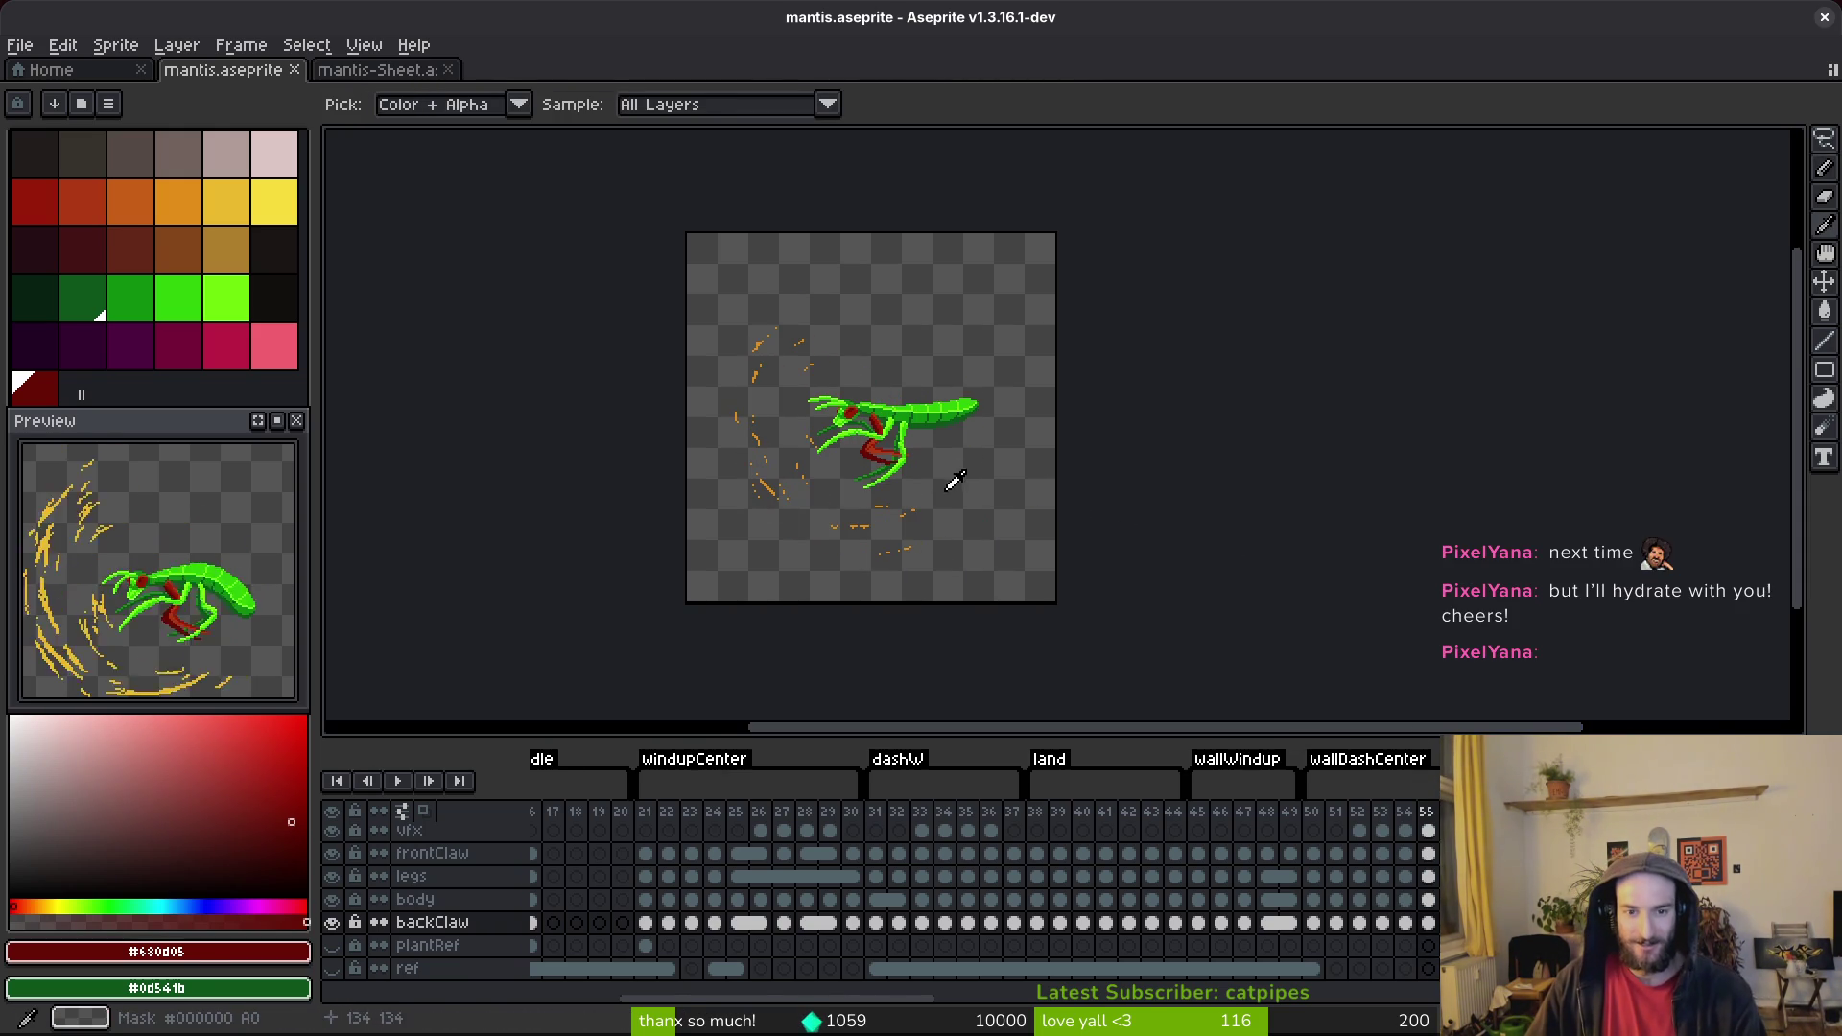
{"action": "scroll", "coordinate": [918, 485], "scroll_direction": "up", "scroll_amount": 5}
{"action": "left_click", "coordinate": [911, 468]}
Save mantis.aseprite, flip between standing and lunging frames, then open frame 51 and vfx frame 22.
{"action": "key", "text": "ctrl+s"}
{"action": "scroll", "coordinate": [905, 443], "scroll_direction": "down", "scroll_amount": 1}
{"action": "scroll", "coordinate": [904, 442], "scroll_direction": "down", "scroll_amount": 3}
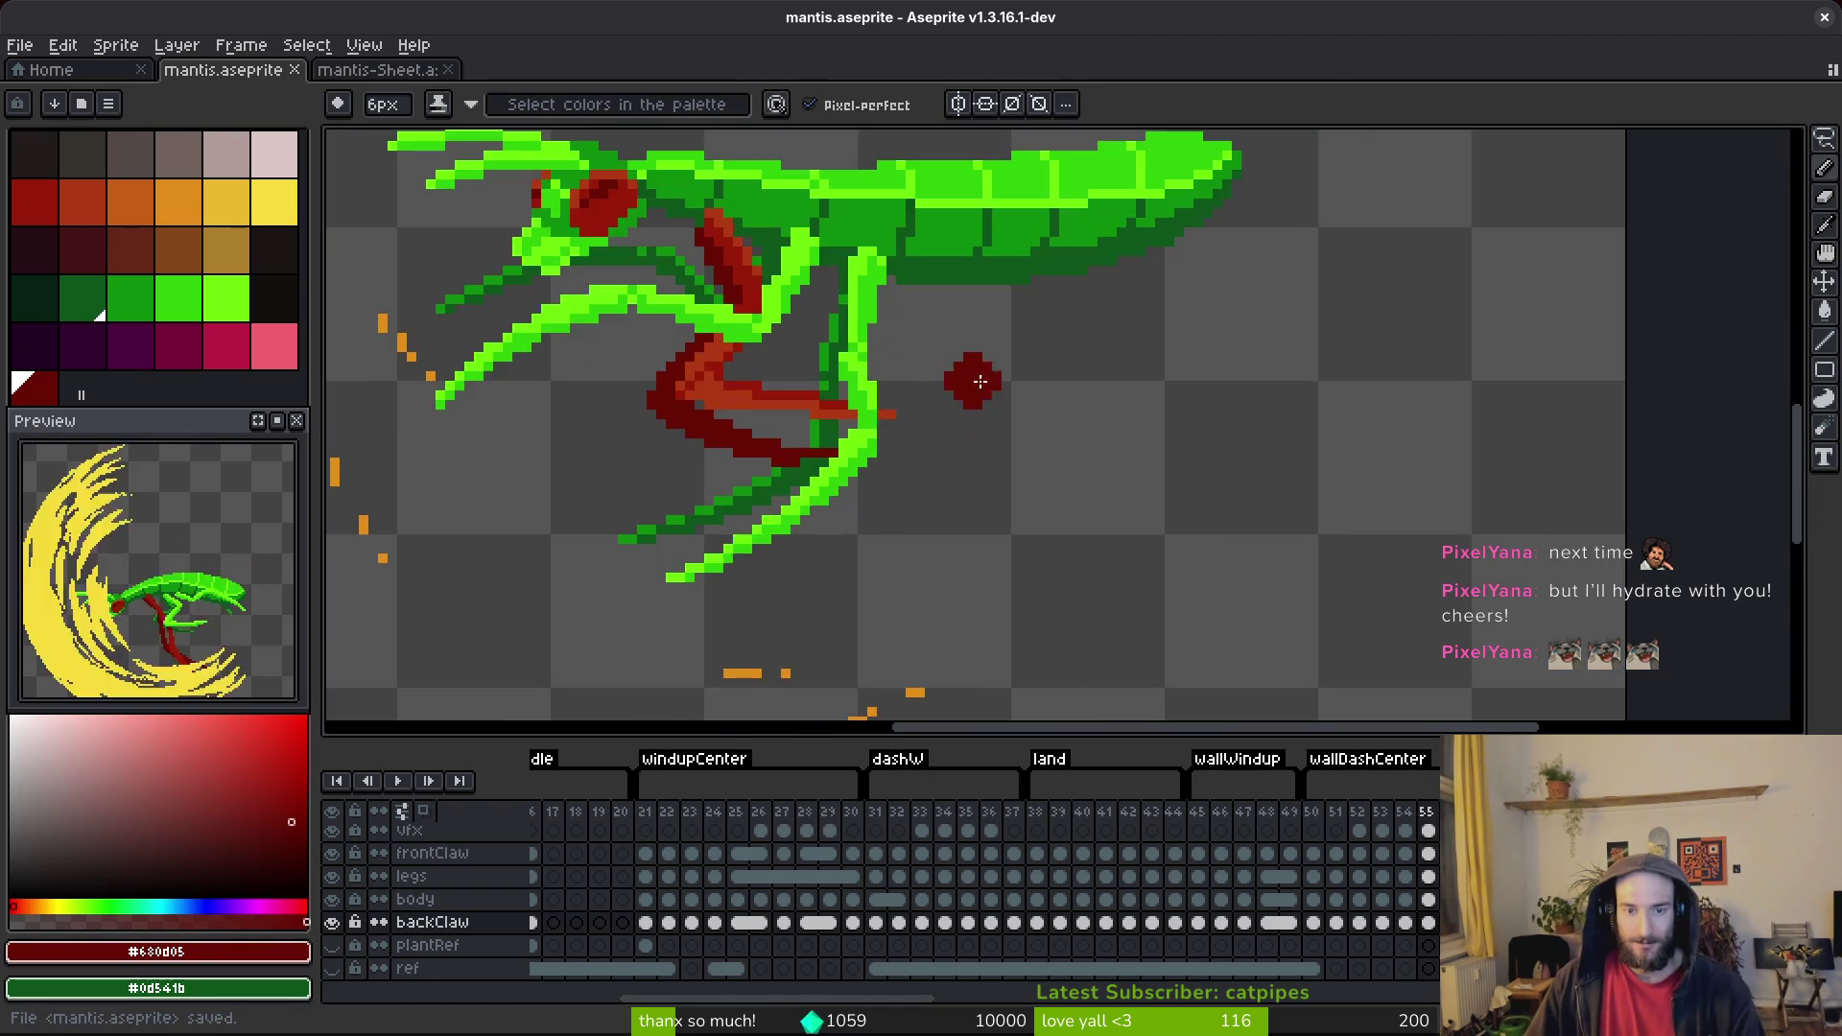
{"action": "key", "text": "alt"}
{"action": "key", "text": "Left"}
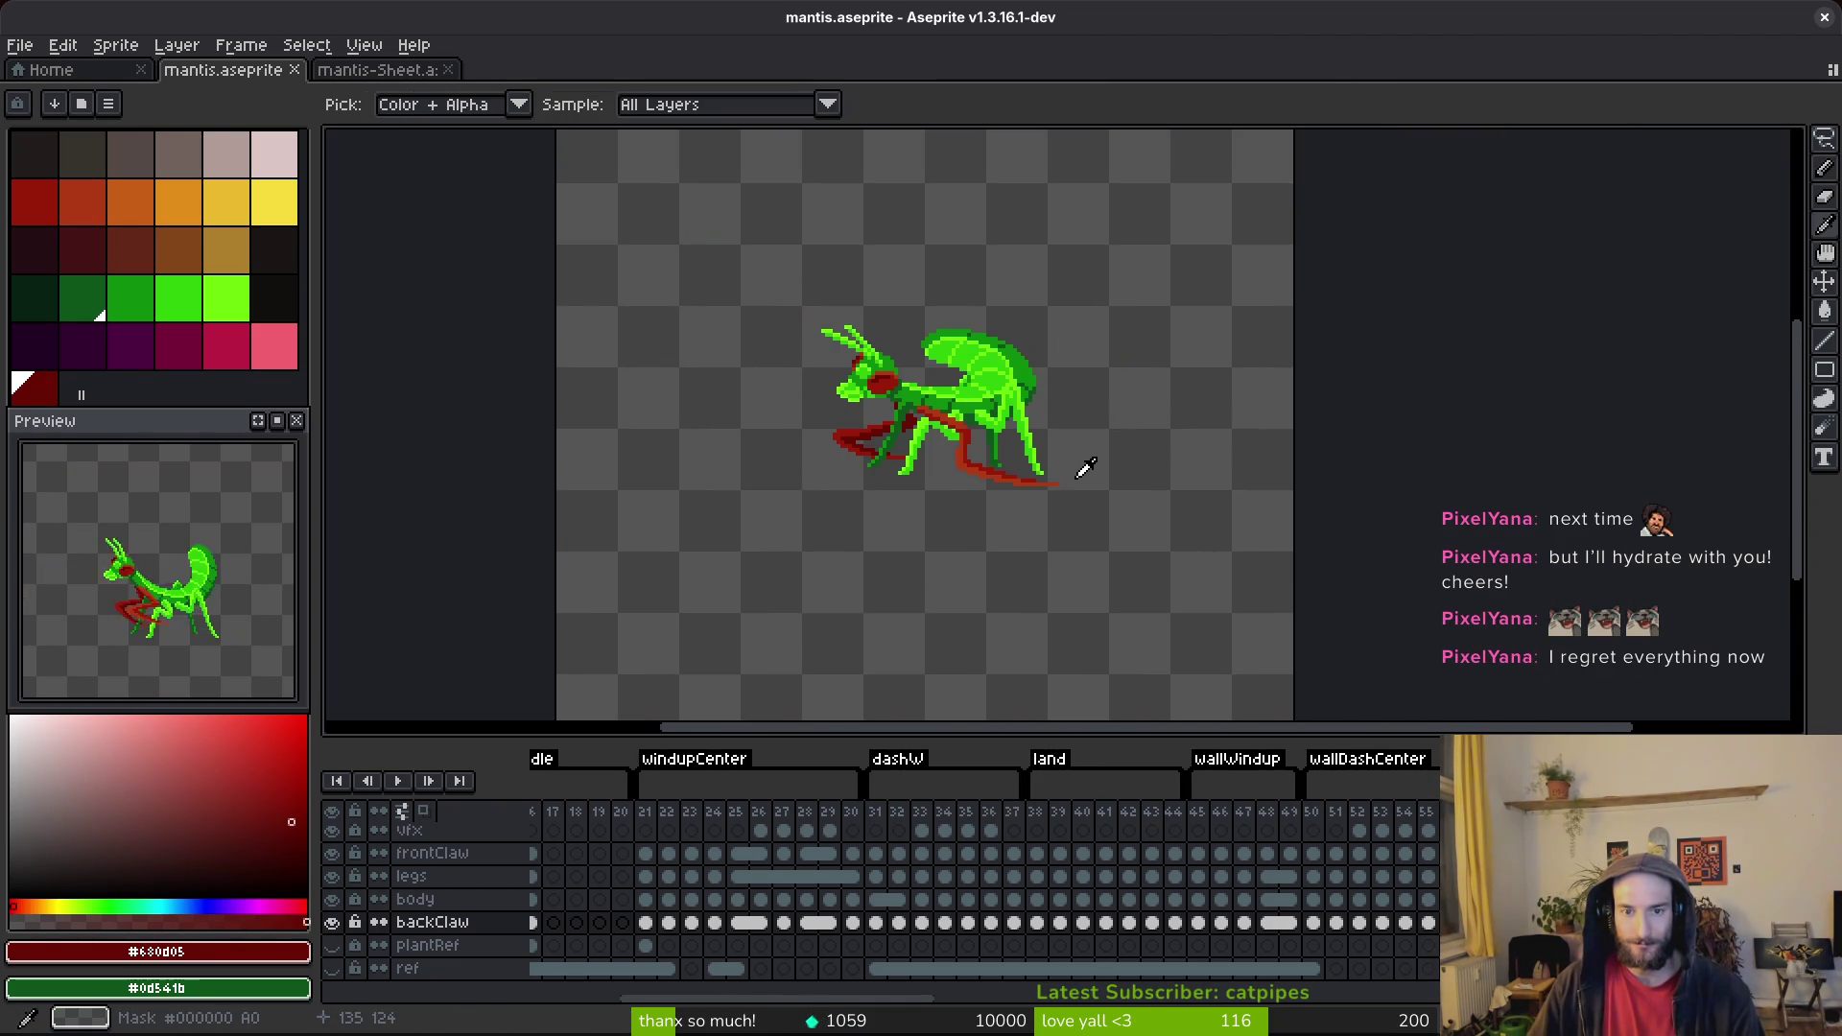
{"action": "key", "text": "Right"}
{"action": "key", "text": "Left"}
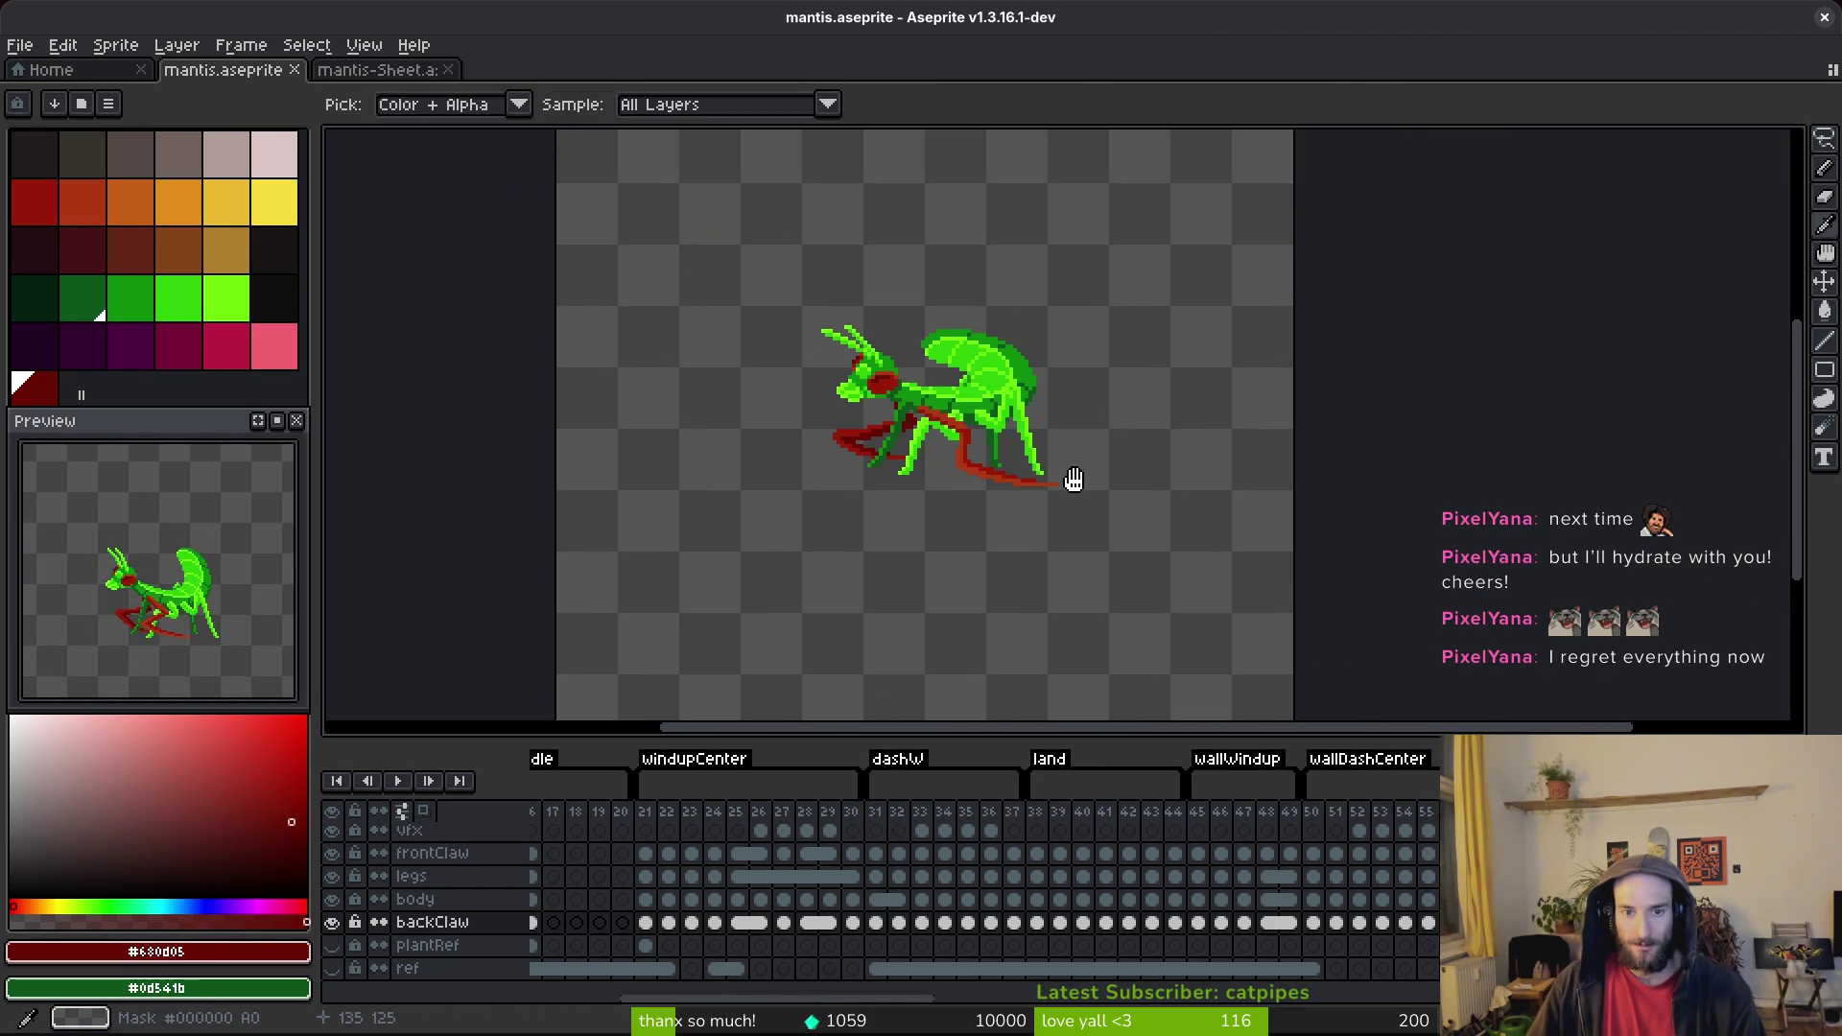
{"action": "key", "text": "Right"}
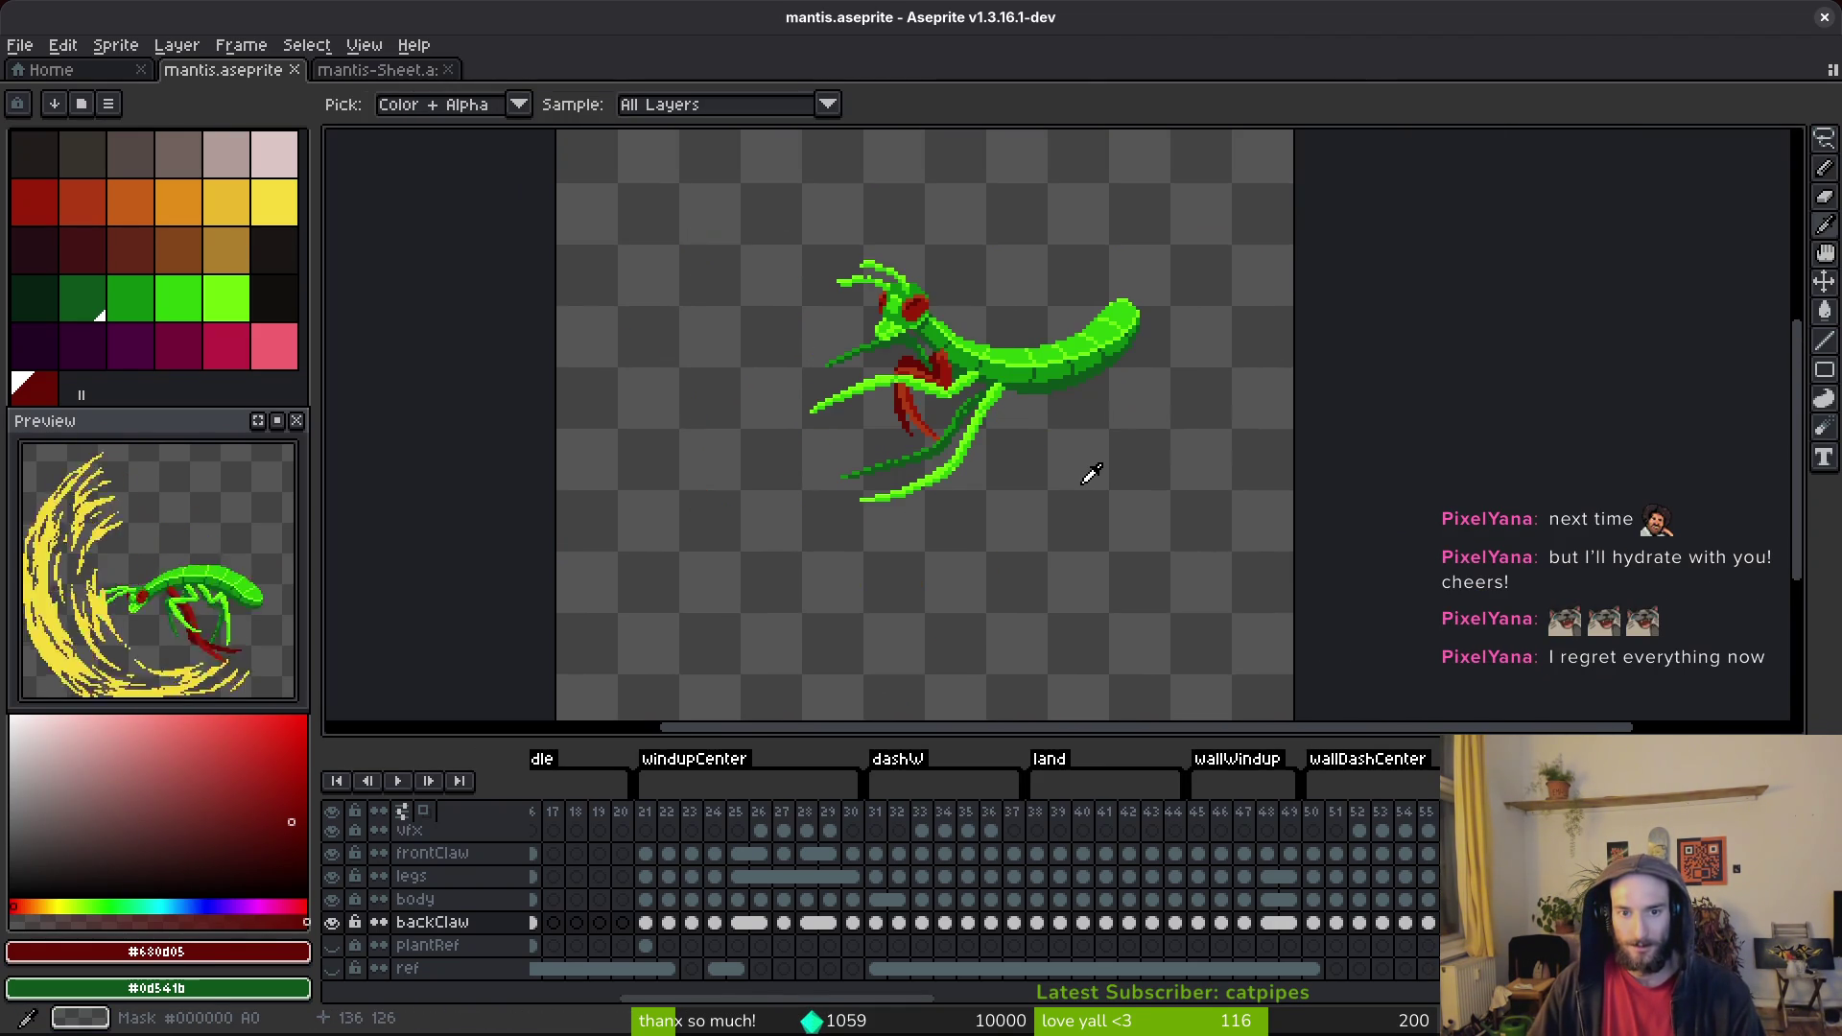
{"action": "key", "text": "Left"}
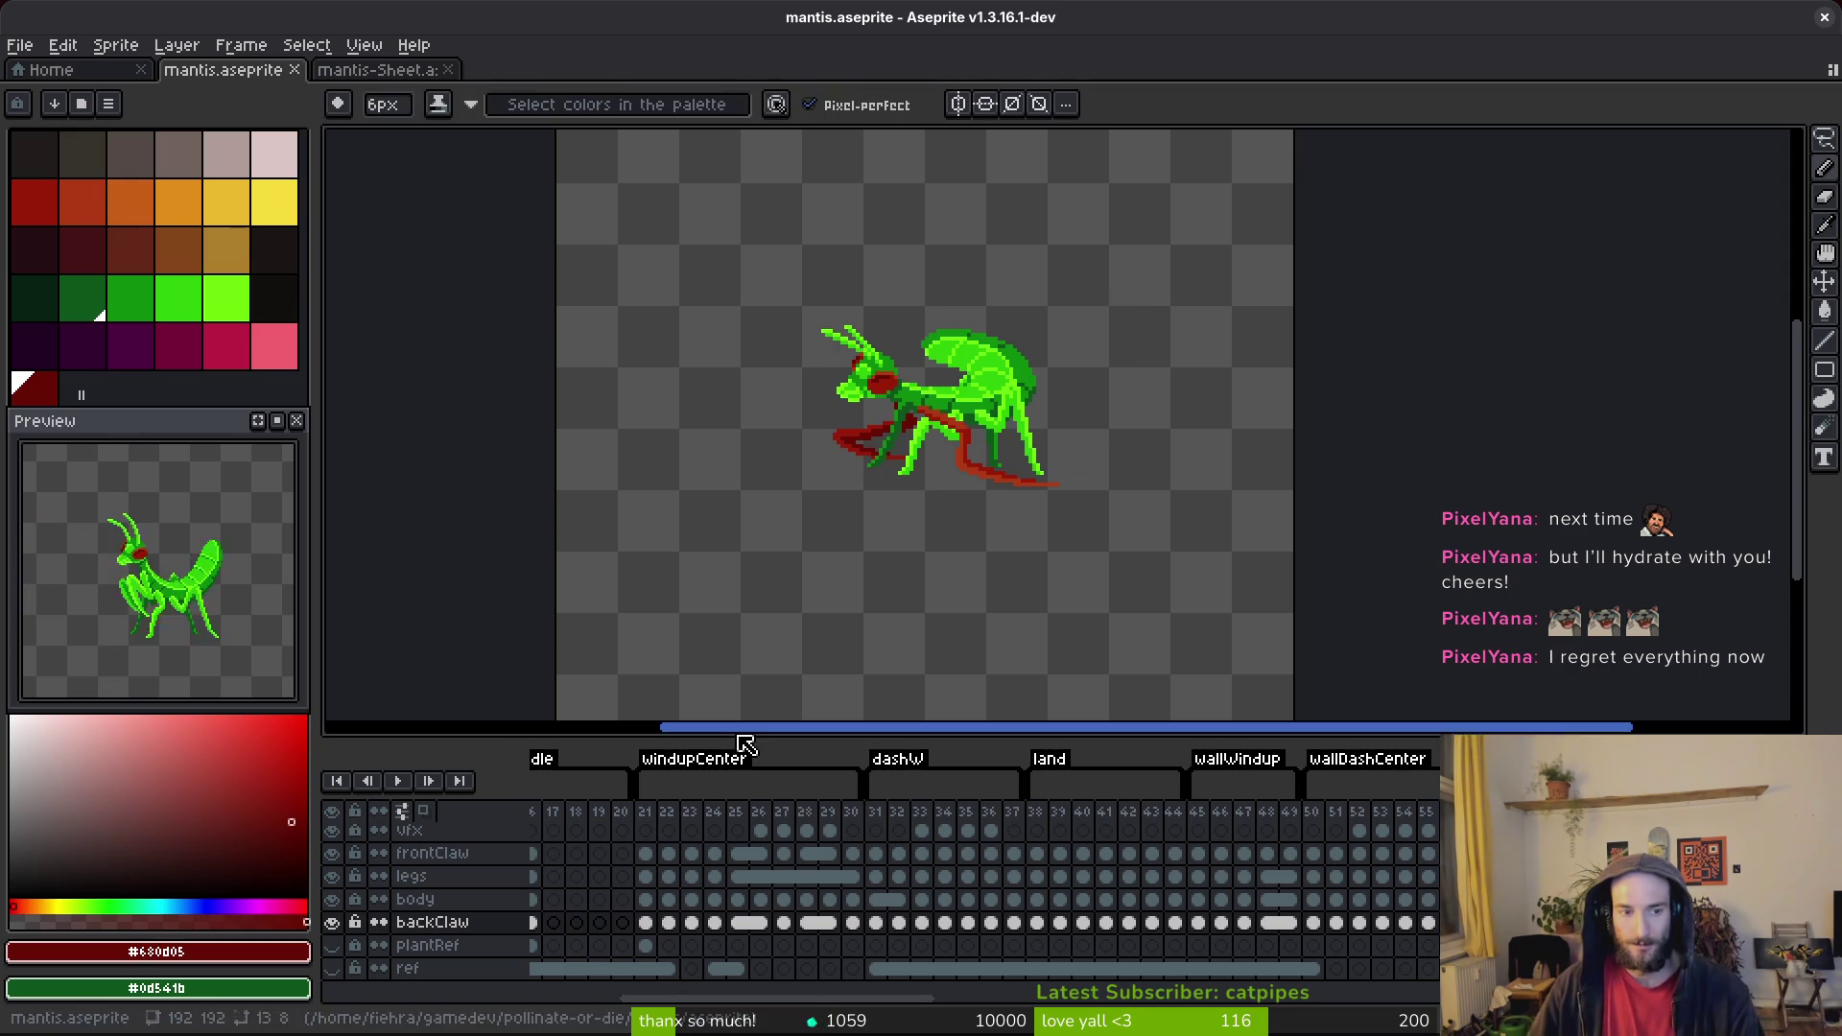
{"action": "left_click", "coordinate": [1342, 886]}
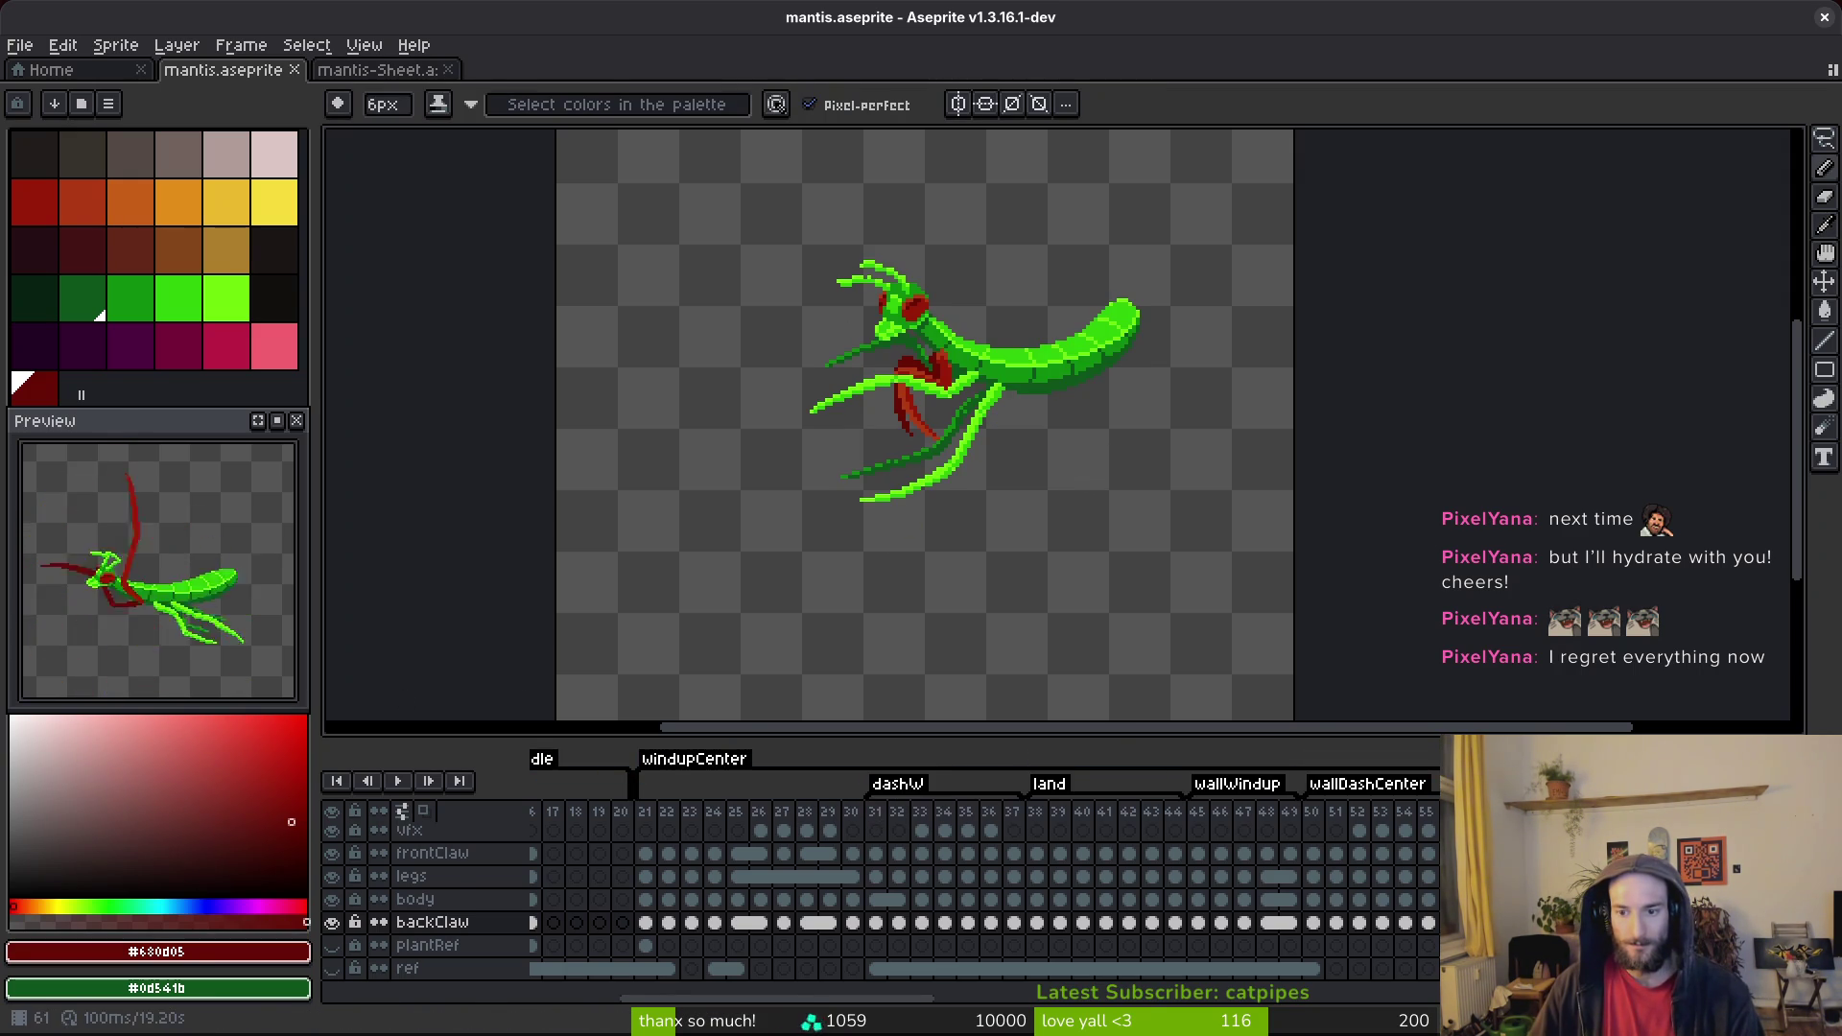
{"action": "left_click", "coordinate": [669, 831]}
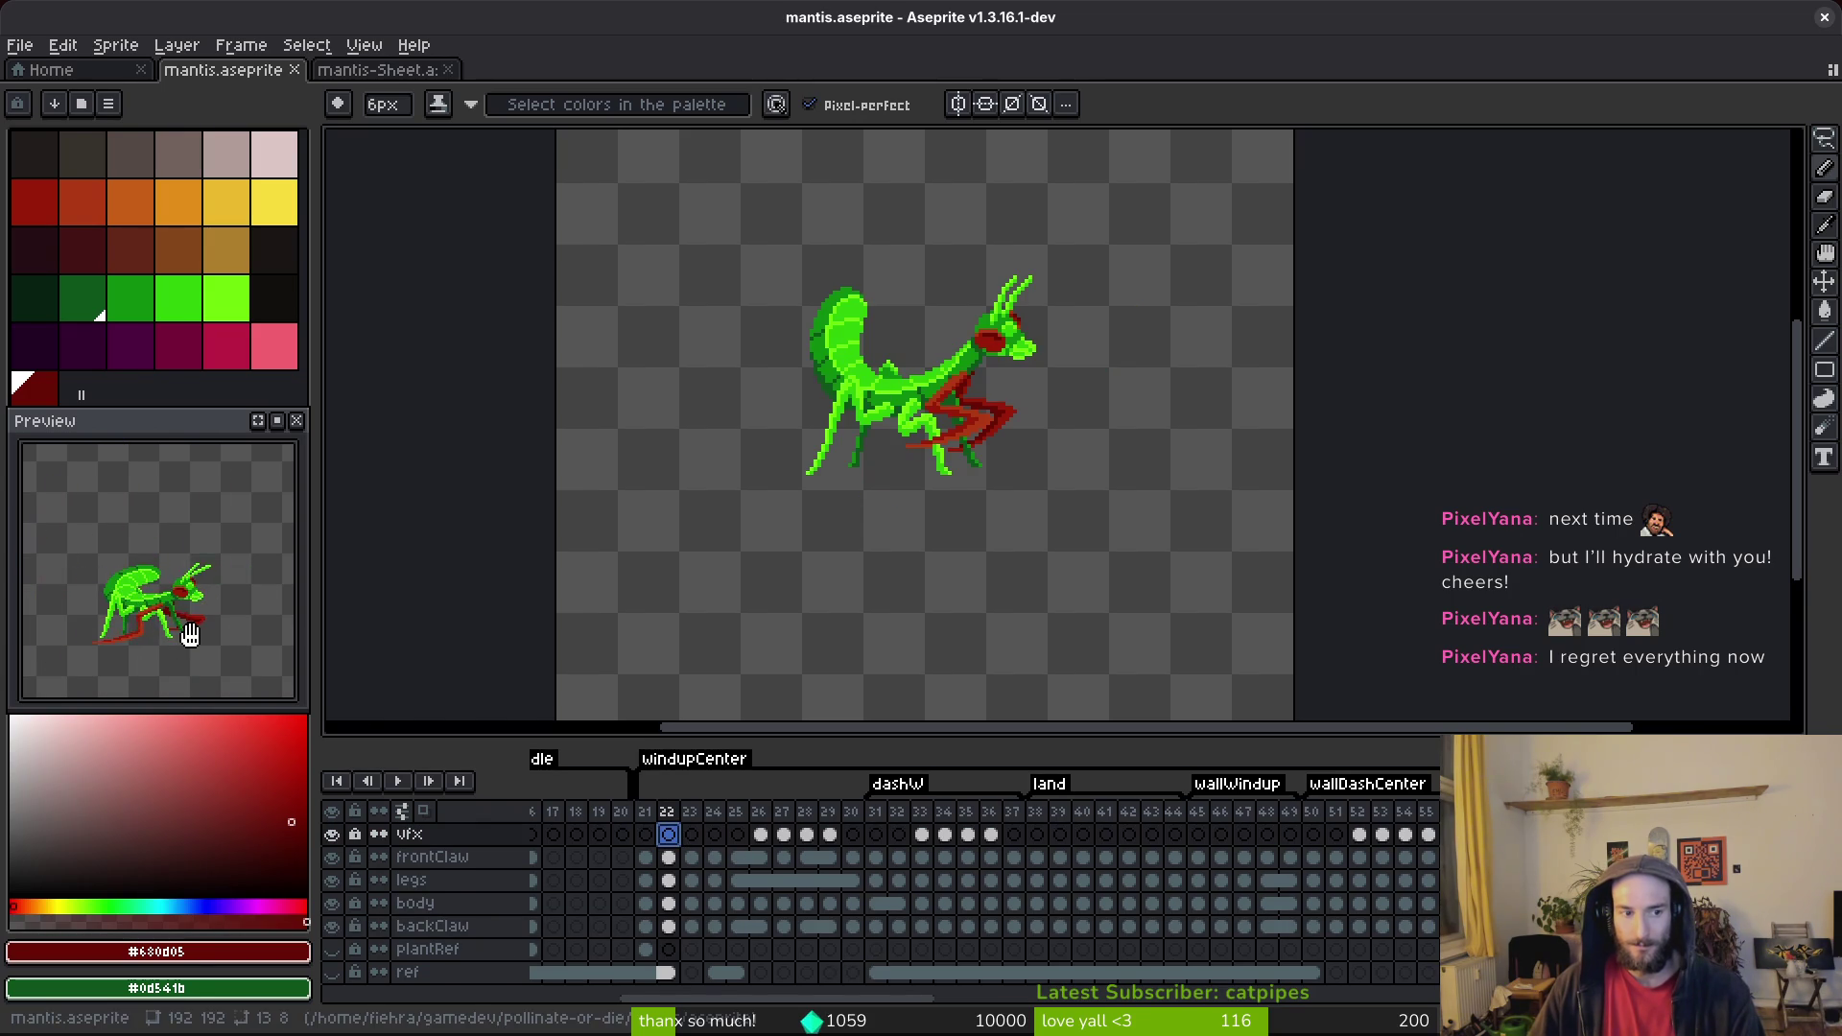
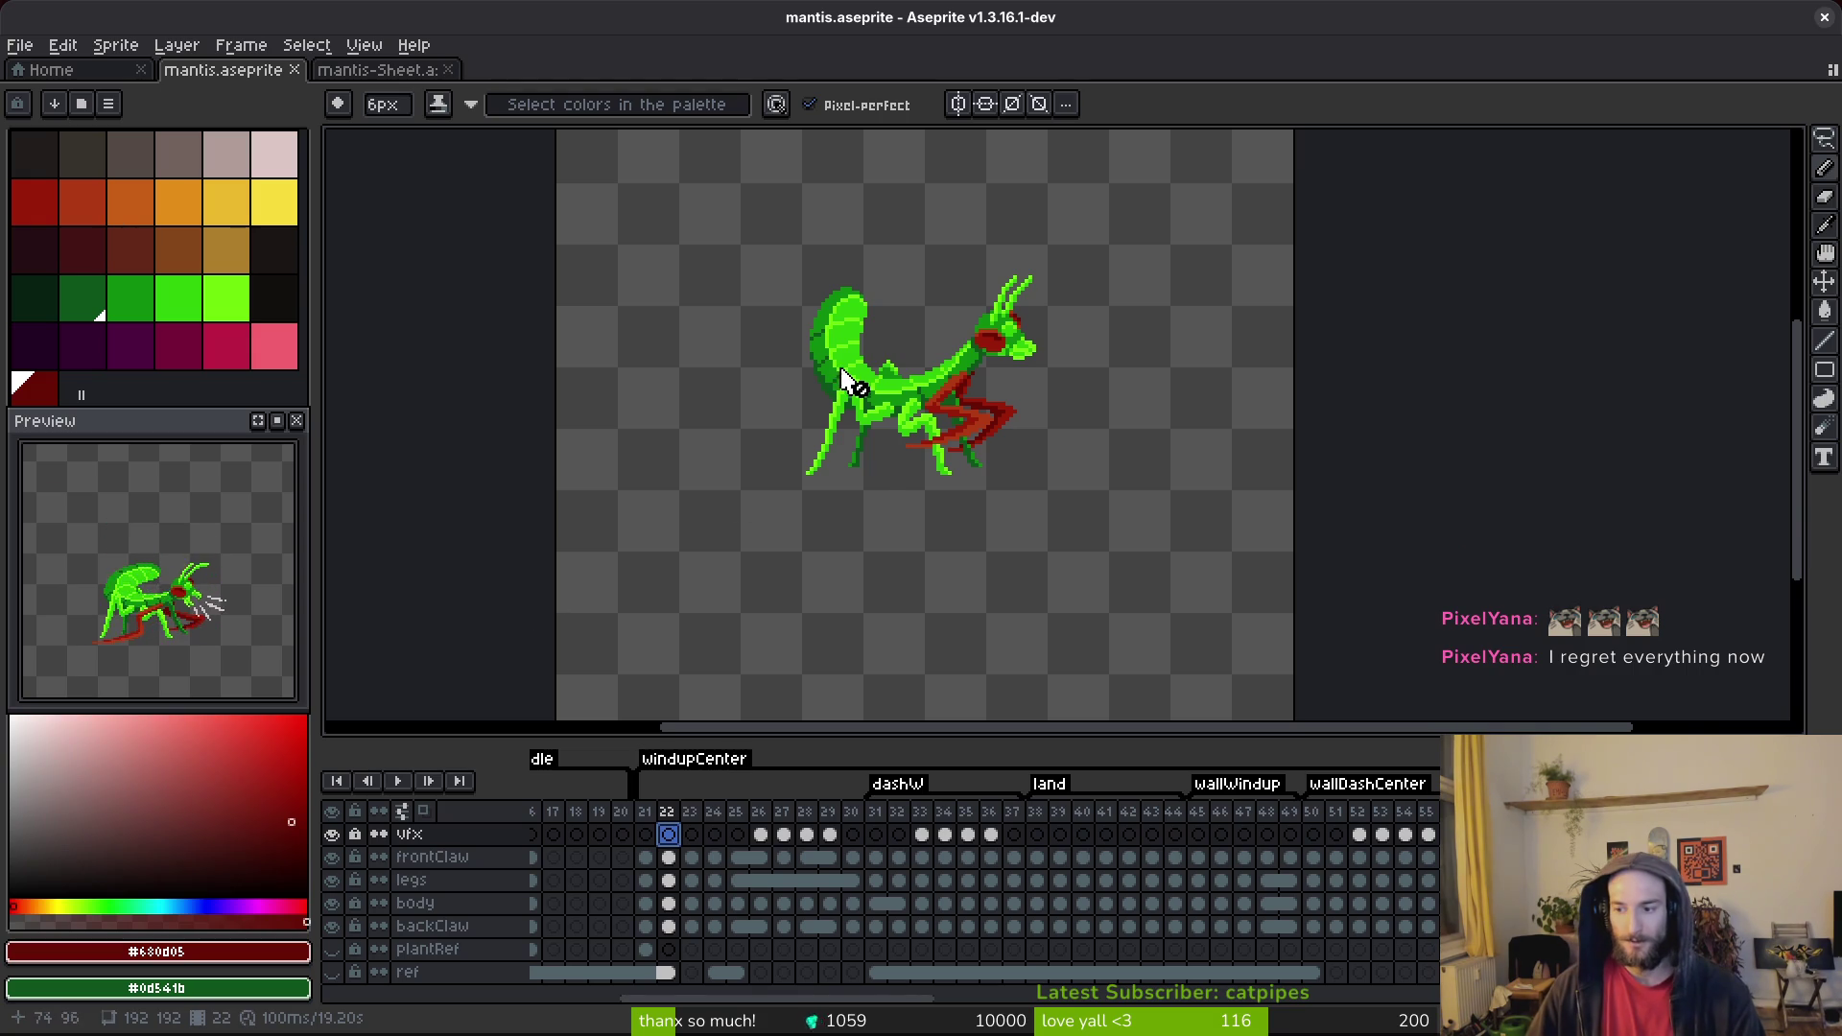
Step through frames 22–41 from the windup poses to the upright landing pose, scrolling toward later tags.
{"action": "key", "text": "Right"}
{"action": "key", "text": "Right"}
{"action": "key", "text": "Right"}
{"action": "scroll", "coordinate": [1119, 511], "scroll_direction": "right", "scroll_amount": 2}
{"action": "key", "text": "i"}
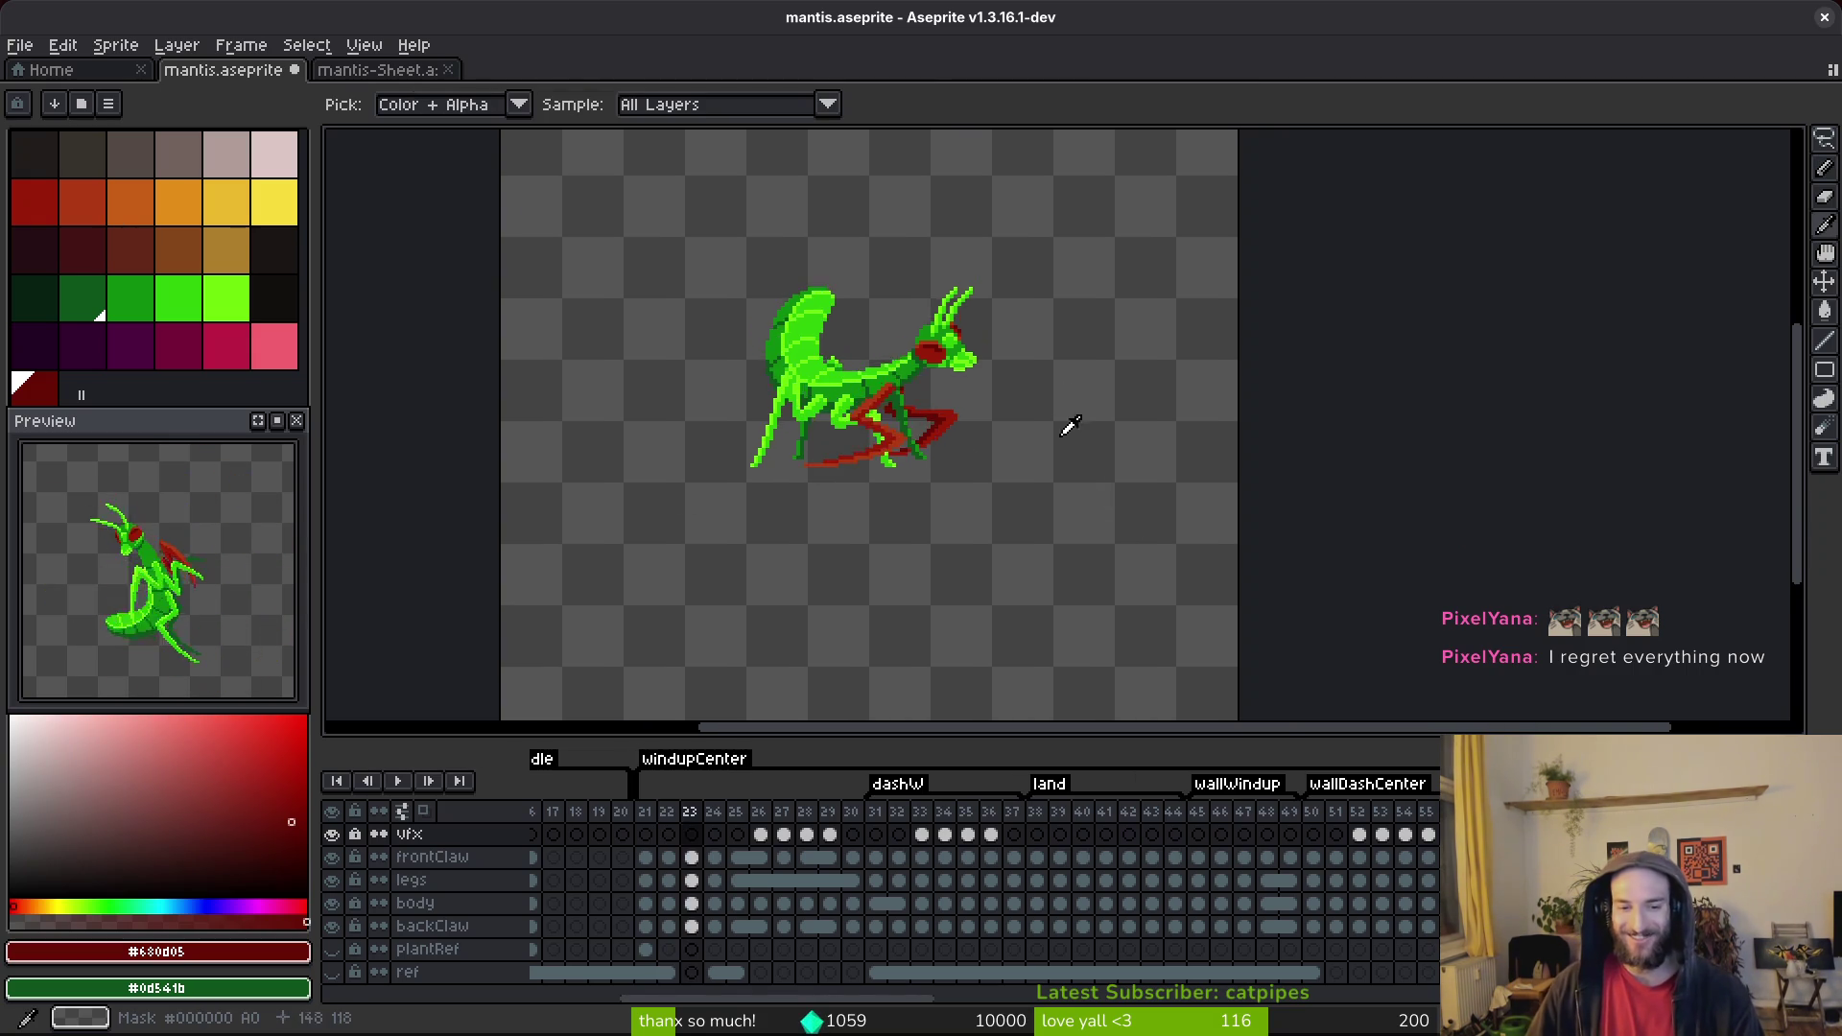
{"action": "key", "text": "Right"}
{"action": "key", "text": "Right"}
{"action": "key", "text": "Right"}
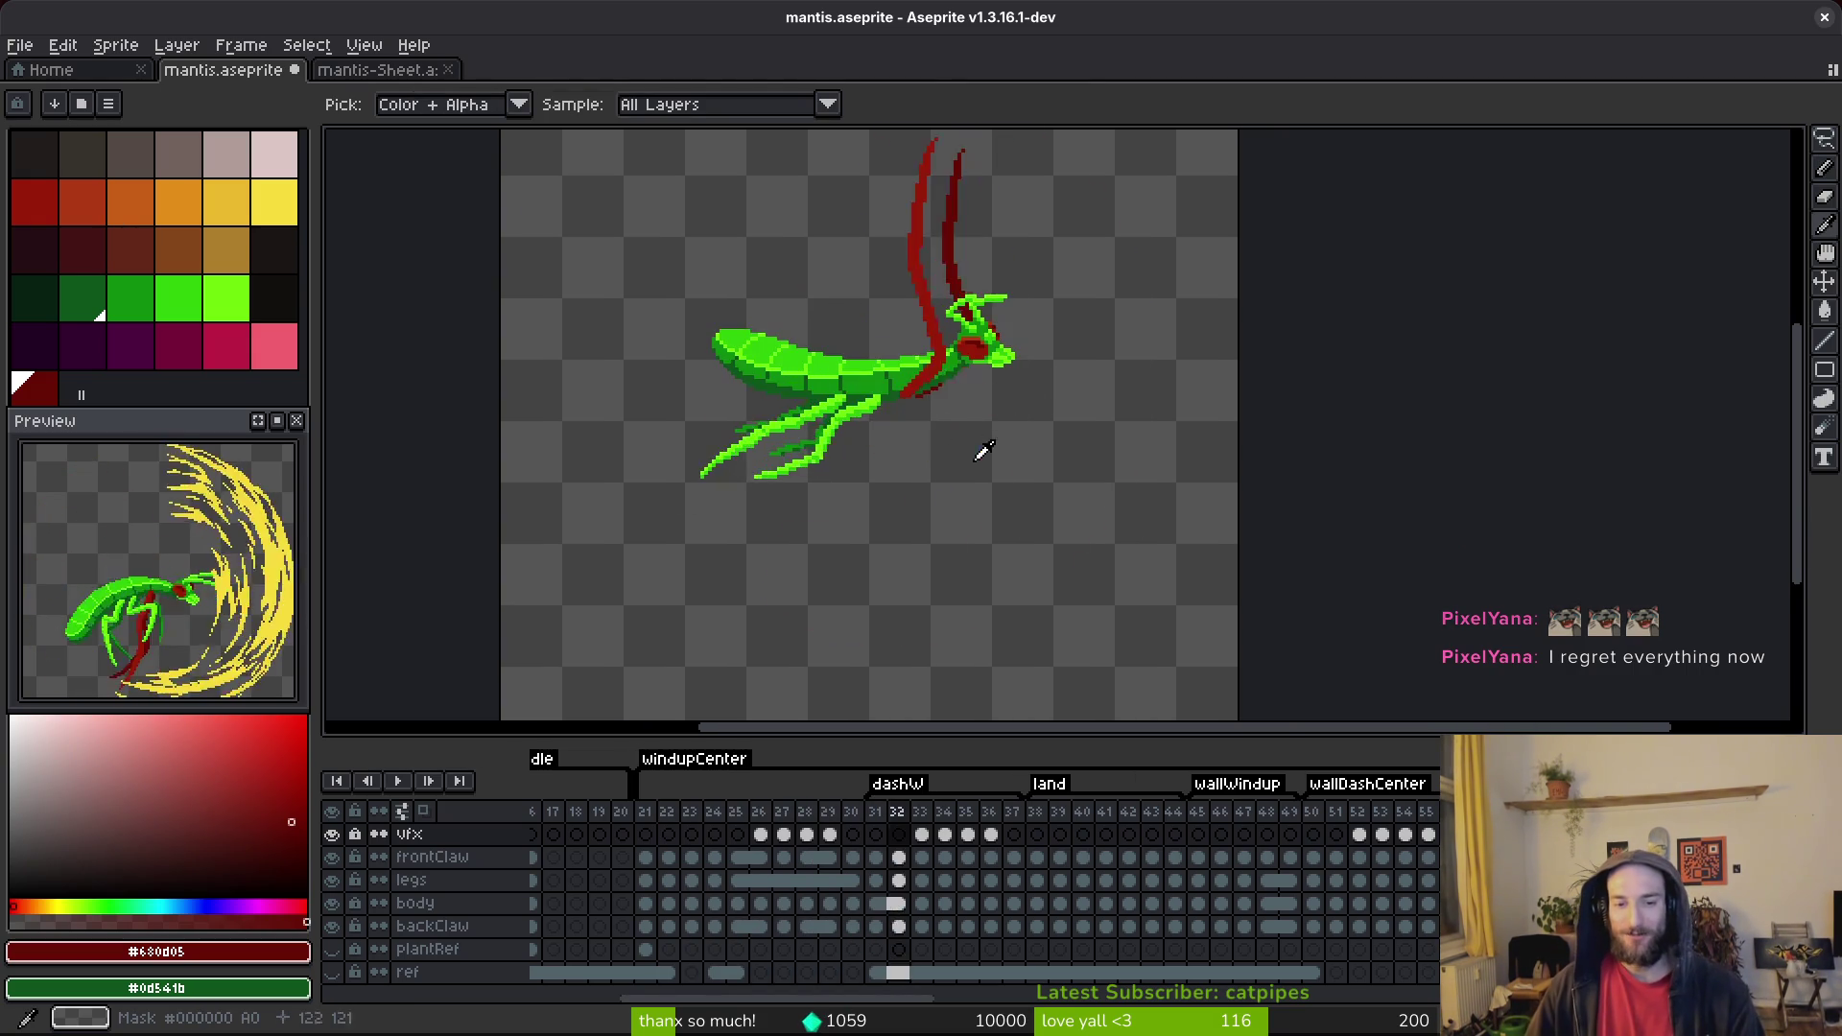
{"action": "key", "text": "Right"}
{"action": "key", "text": "Right"}
{"action": "key", "text": "Right"}
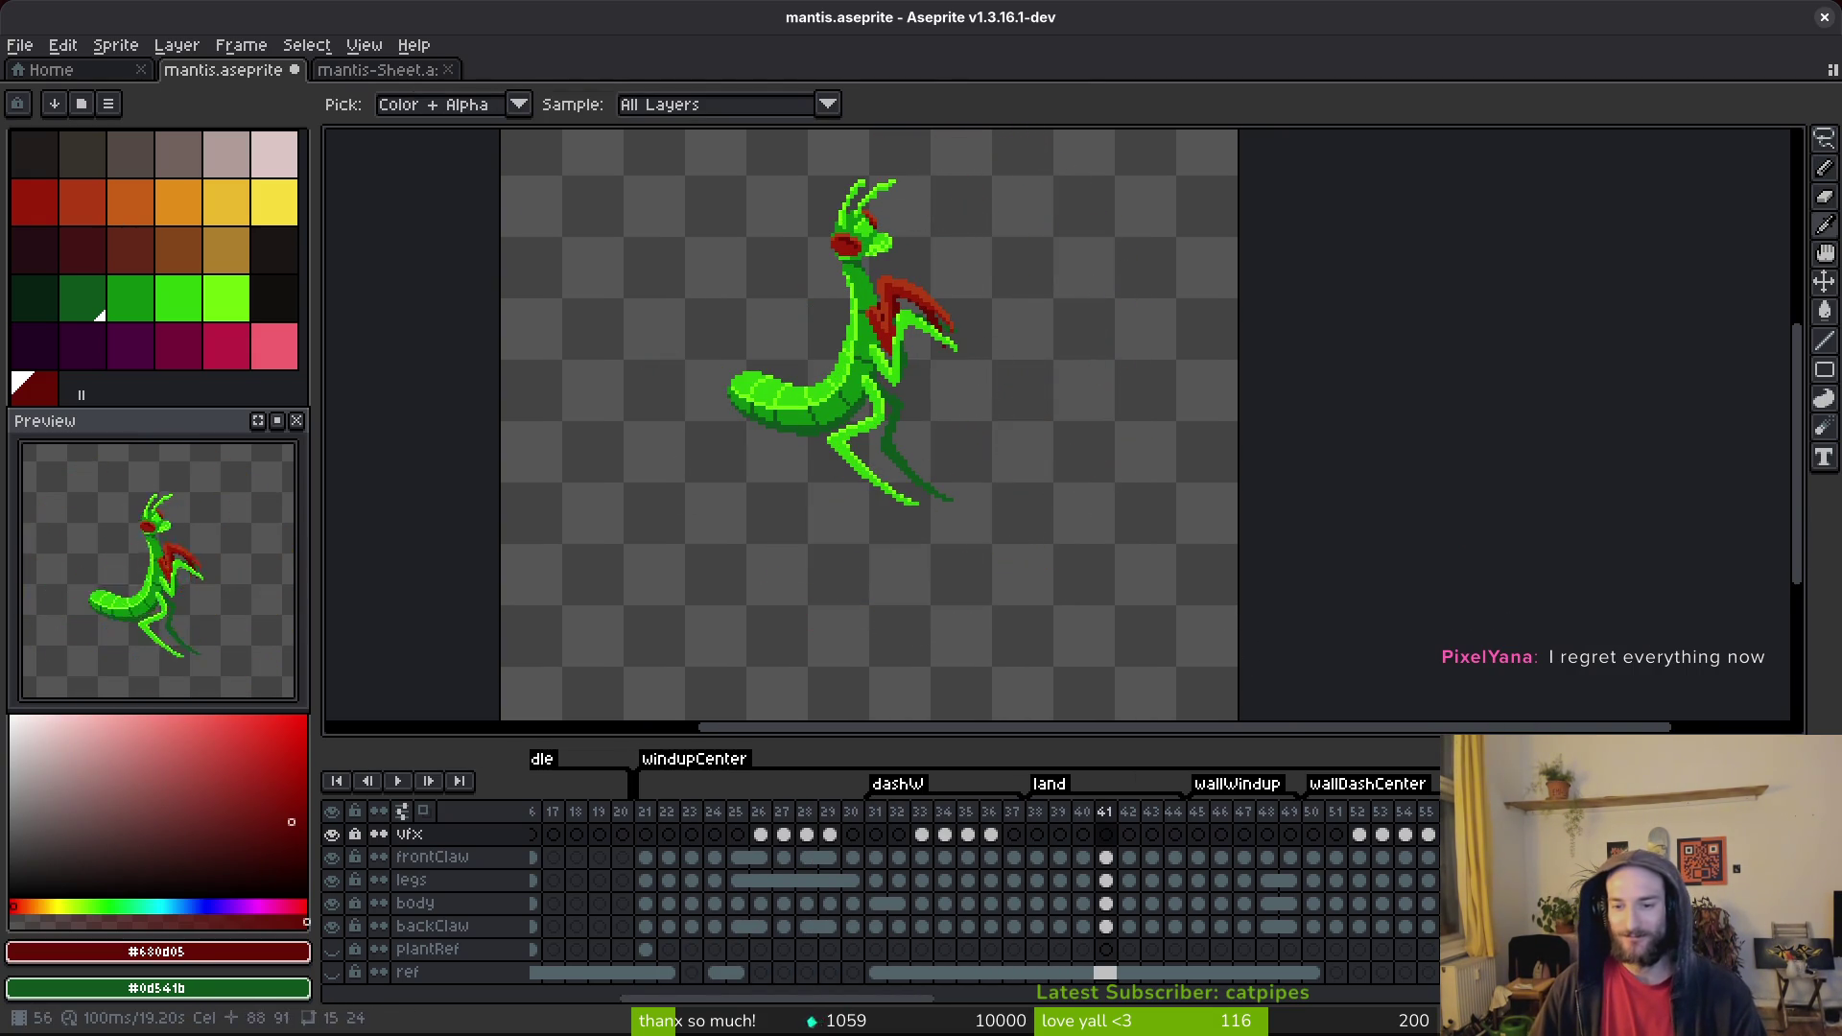
{"action": "scroll", "coordinate": [1423, 866], "scroll_direction": "right", "scroll_amount": 2}
{"action": "scroll", "coordinate": [1423, 866], "scroll_direction": "right", "scroll_amount": 10}
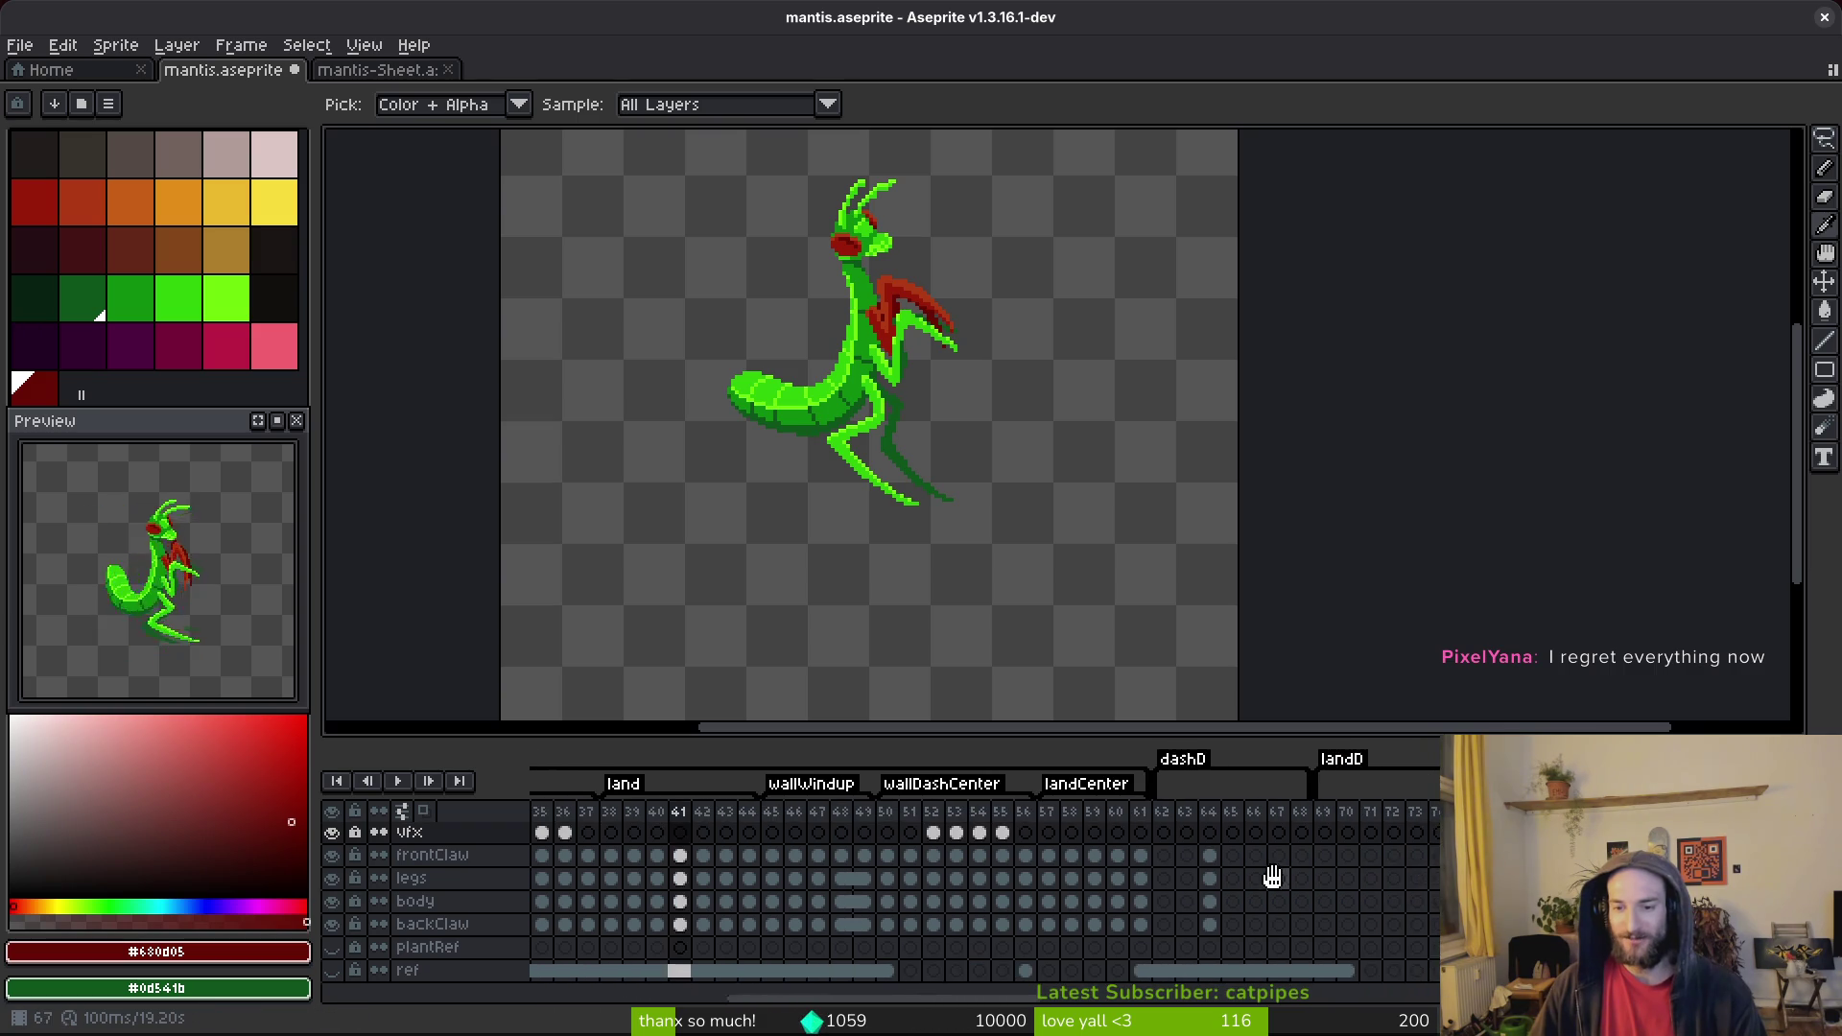
{"action": "key", "text": "Right"}
{"action": "key", "text": "Right"}
{"action": "key", "text": "Right"}
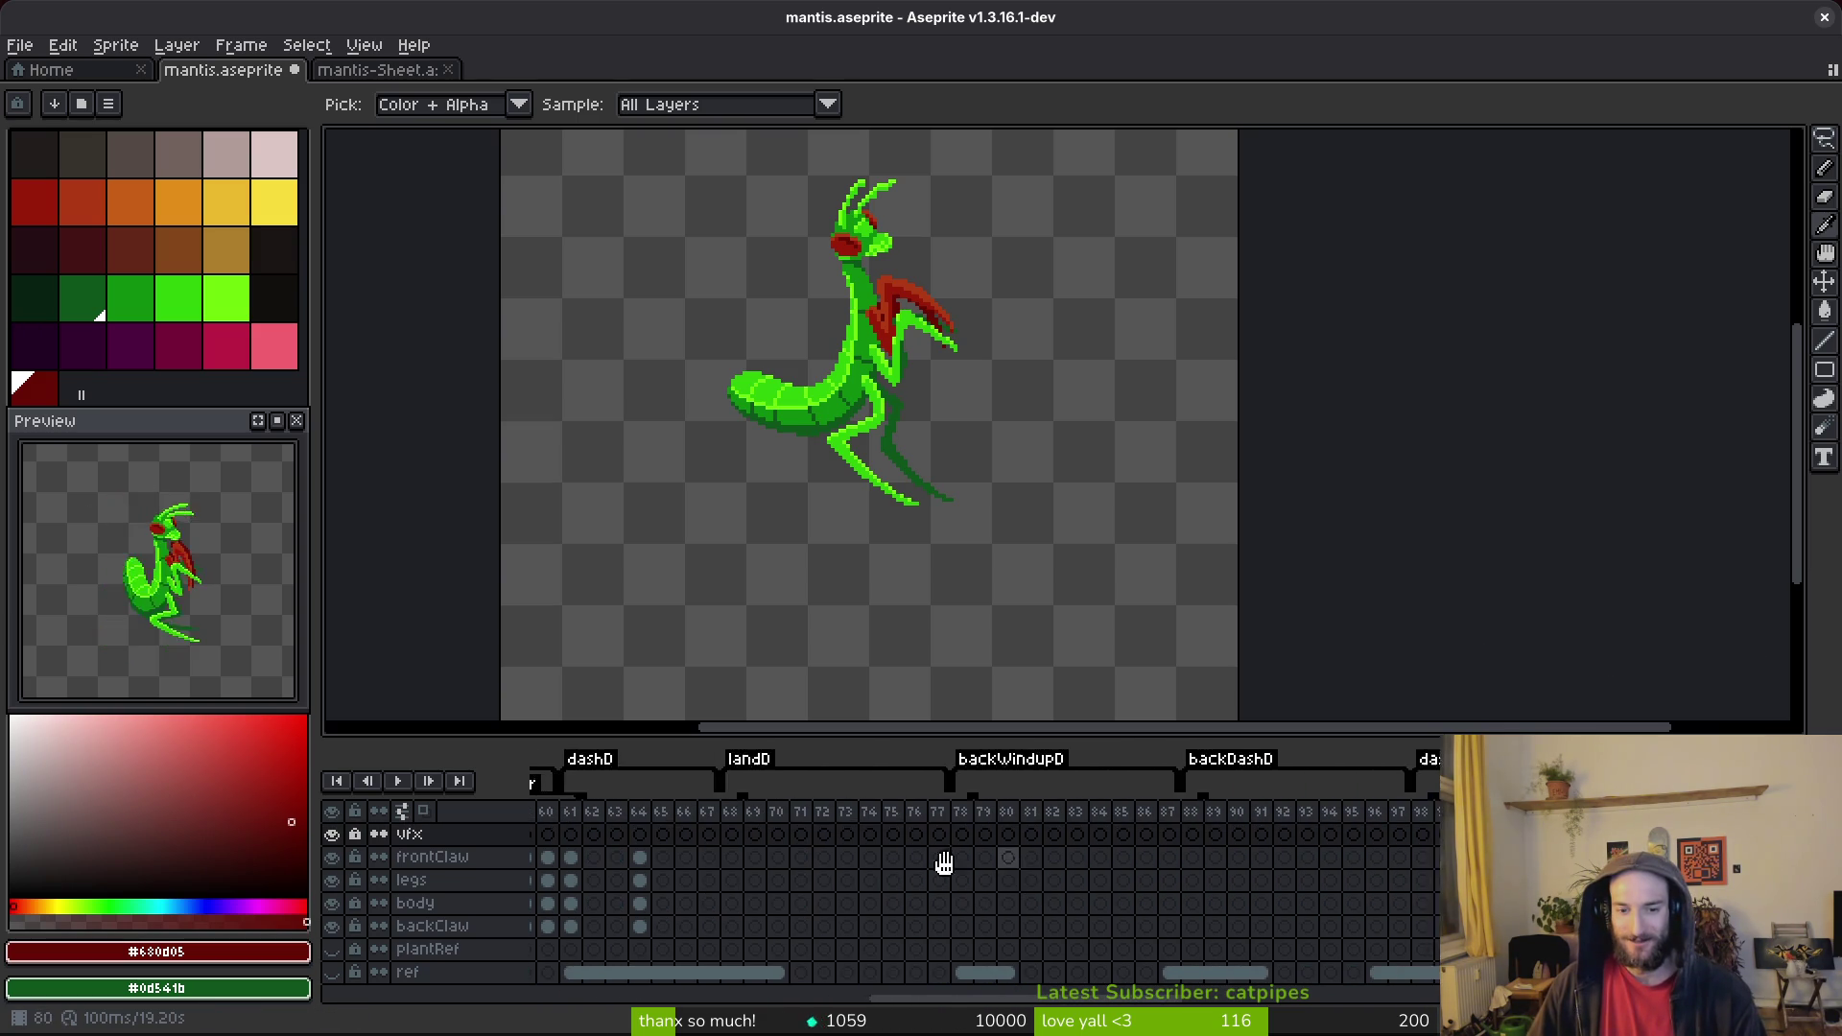
{"action": "scroll", "coordinate": [972, 891], "scroll_direction": "right", "scroll_amount": 18}
Go to frame 69 of the summon animation in the timeline.
{"action": "left_click", "coordinate": [1228, 873]}
{"action": "left_click", "coordinate": [1249, 857]}
{"action": "key", "text": "b"}
{"action": "key", "text": "Right"}
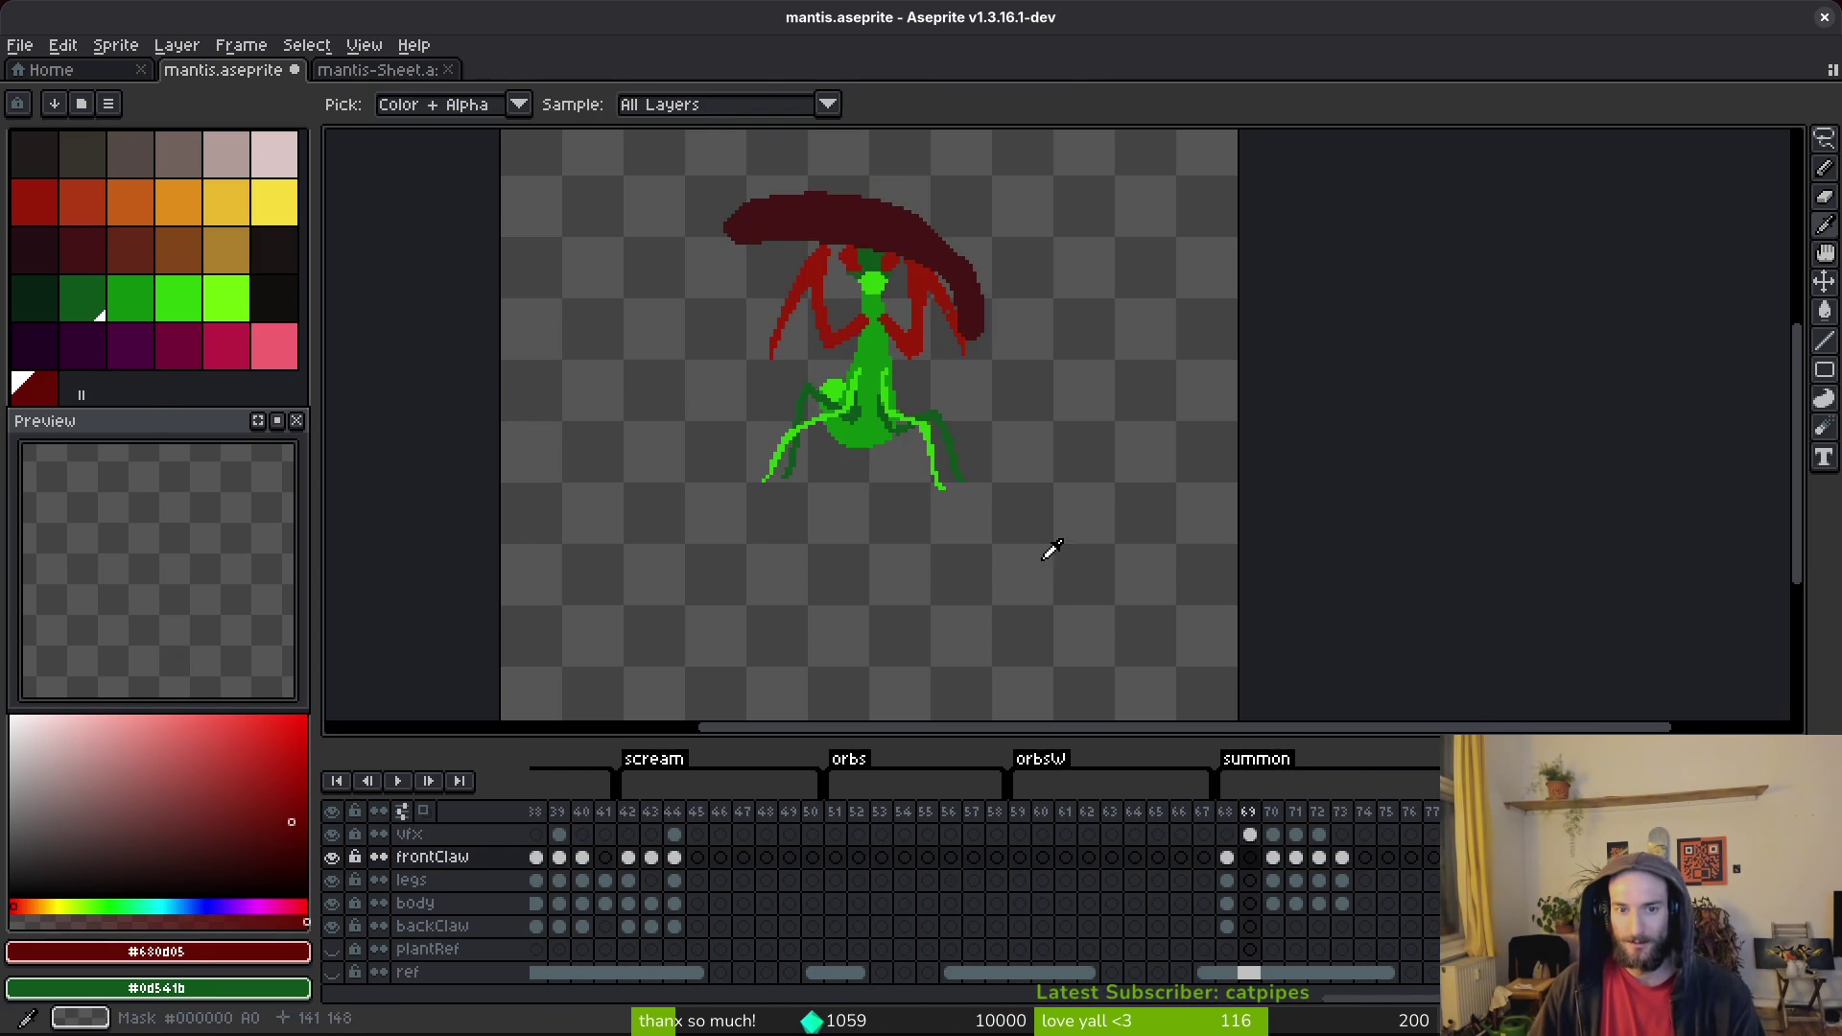
{"action": "key", "text": "i"}
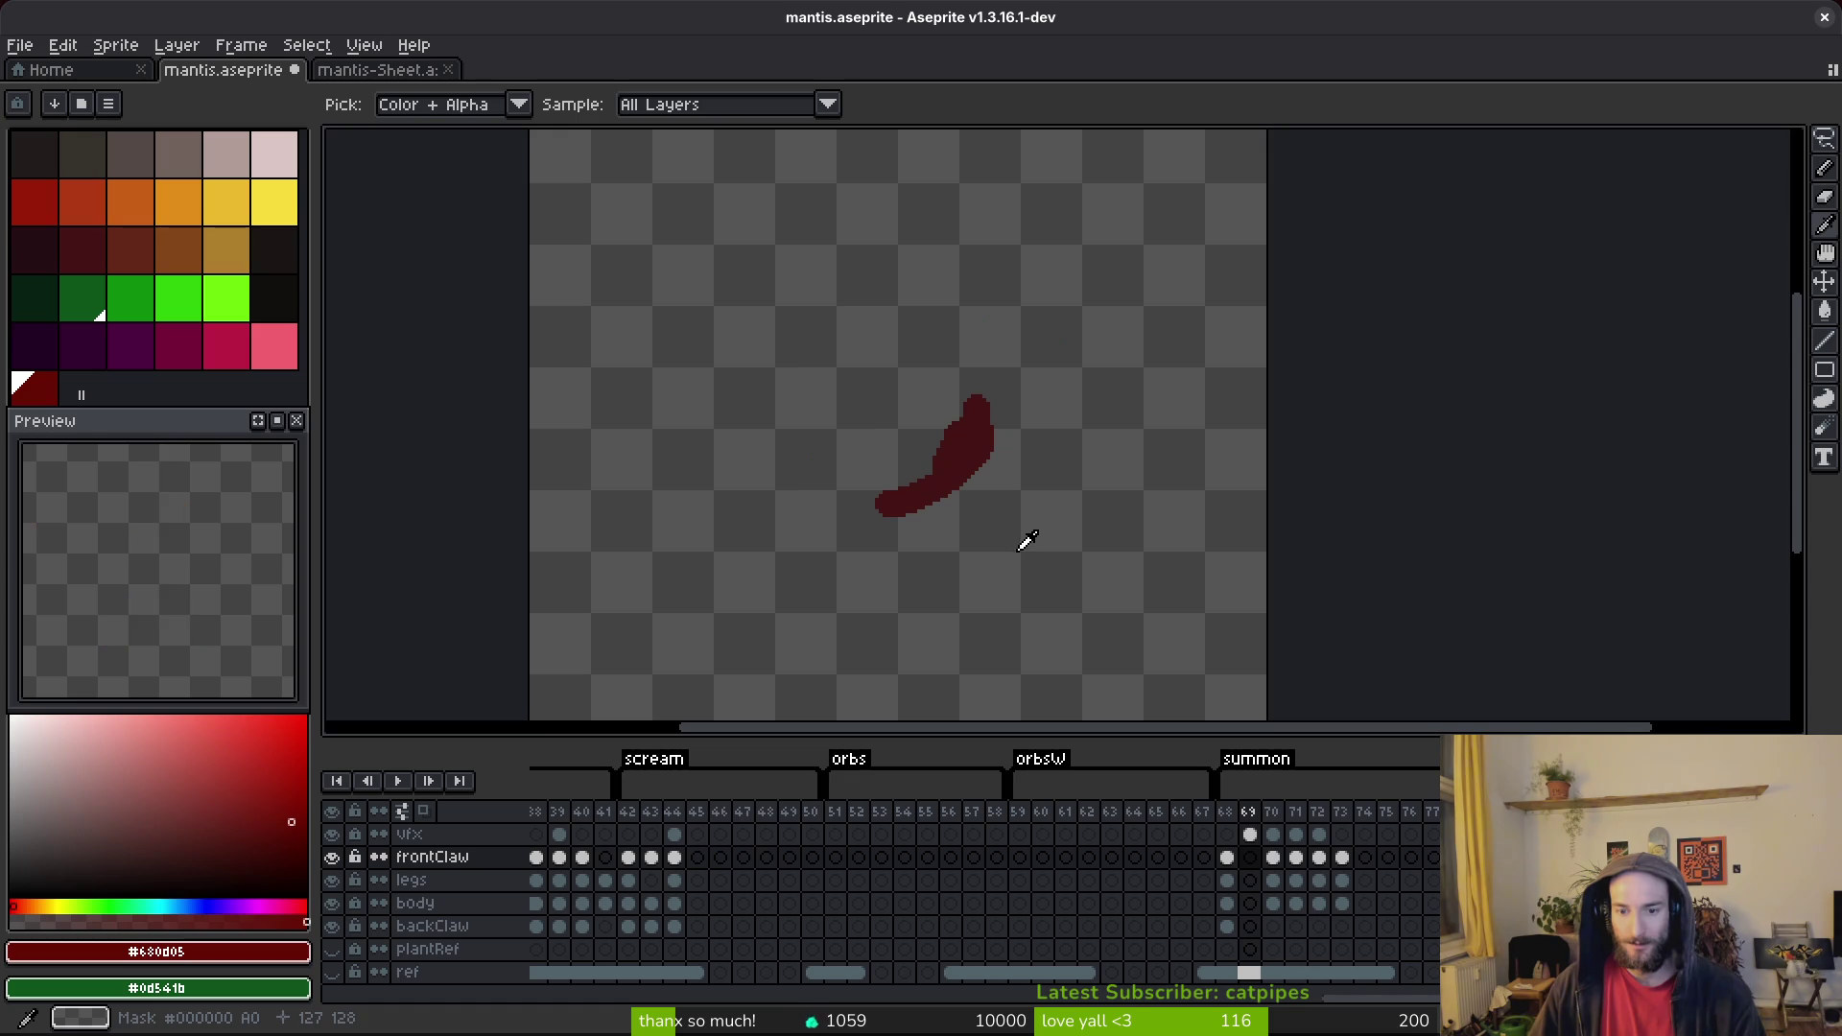
{"action": "key", "text": "Left"}
Turn on onion skin, hide the vfx, backClaw, legs and frontClaw layers, and save.
{"action": "left_click", "coordinate": [423, 810]}
{"action": "key", "text": "b"}
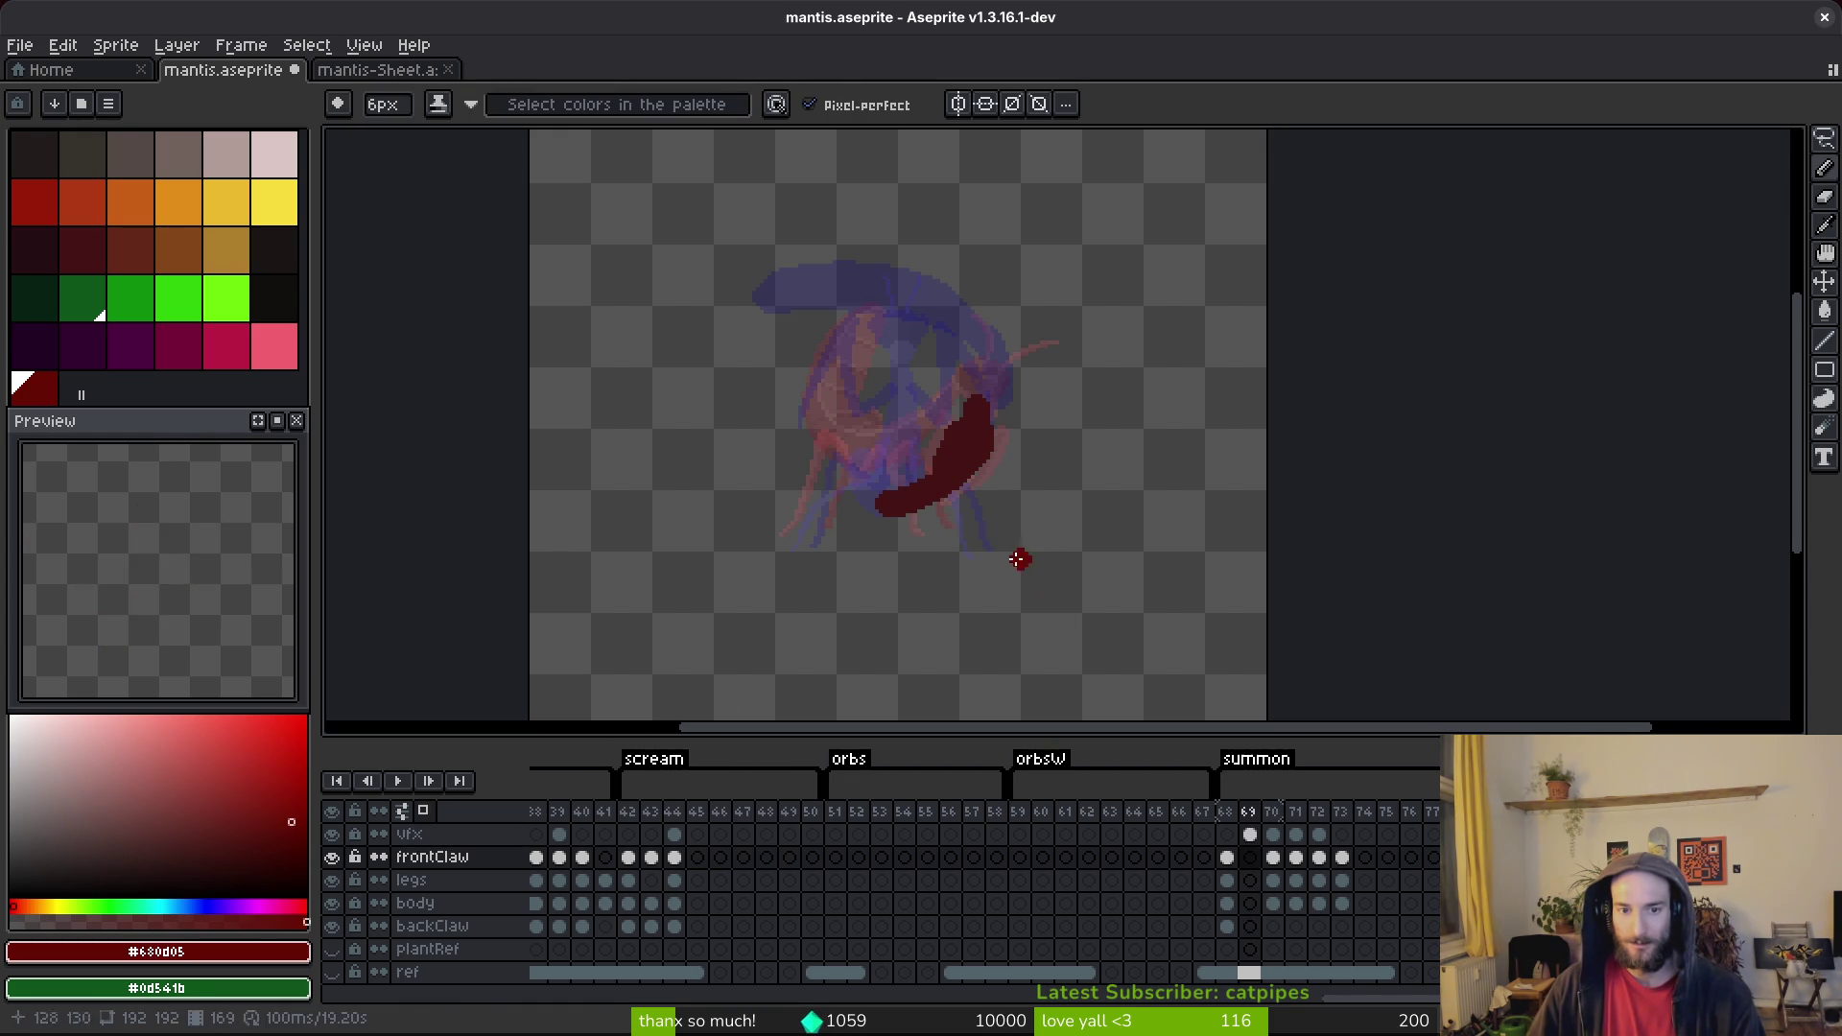
{"action": "left_click", "coordinate": [331, 833]}
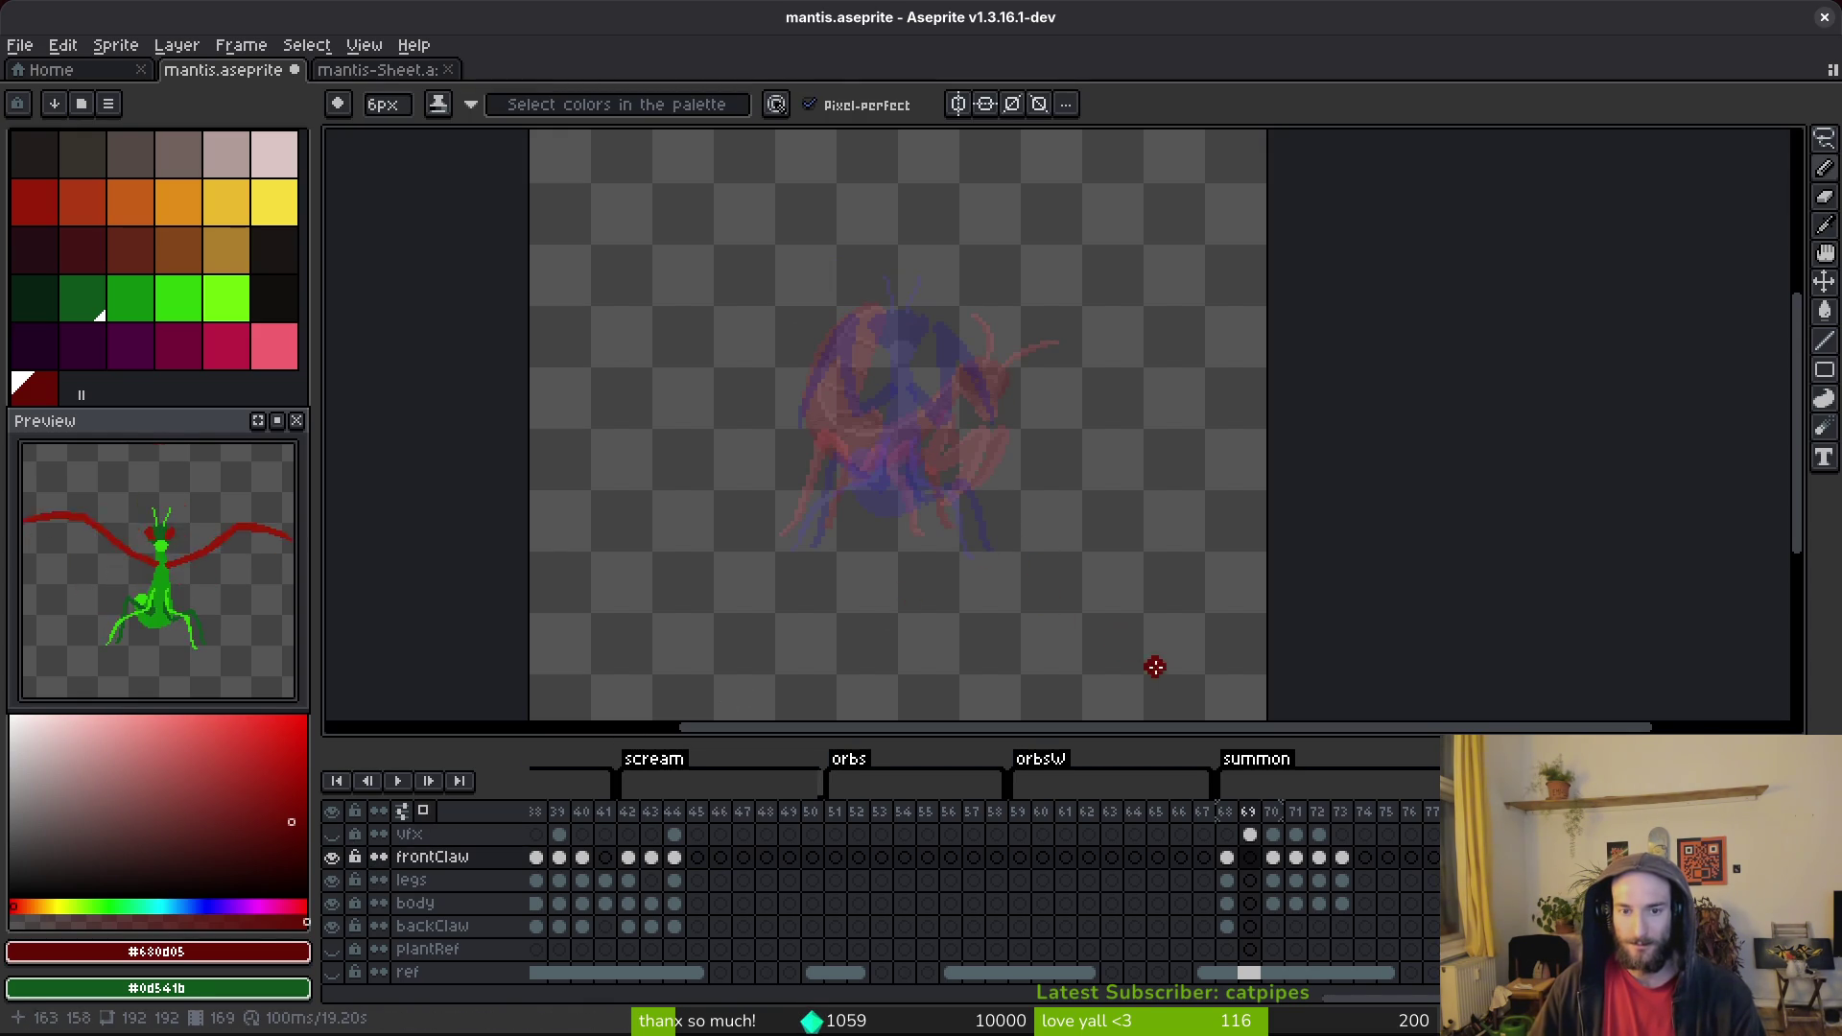
{"action": "left_click", "coordinate": [332, 926]}
{"action": "left_click", "coordinate": [332, 880]}
{"action": "left_click", "coordinate": [331, 857]}
{"action": "key", "text": "ctrl+s"}
Eyedrop the body green, select frame 69's body cel, and shrink the brush to 1px.
{"action": "scroll", "coordinate": [896, 486], "scroll_direction": "down", "scroll_amount": 2}
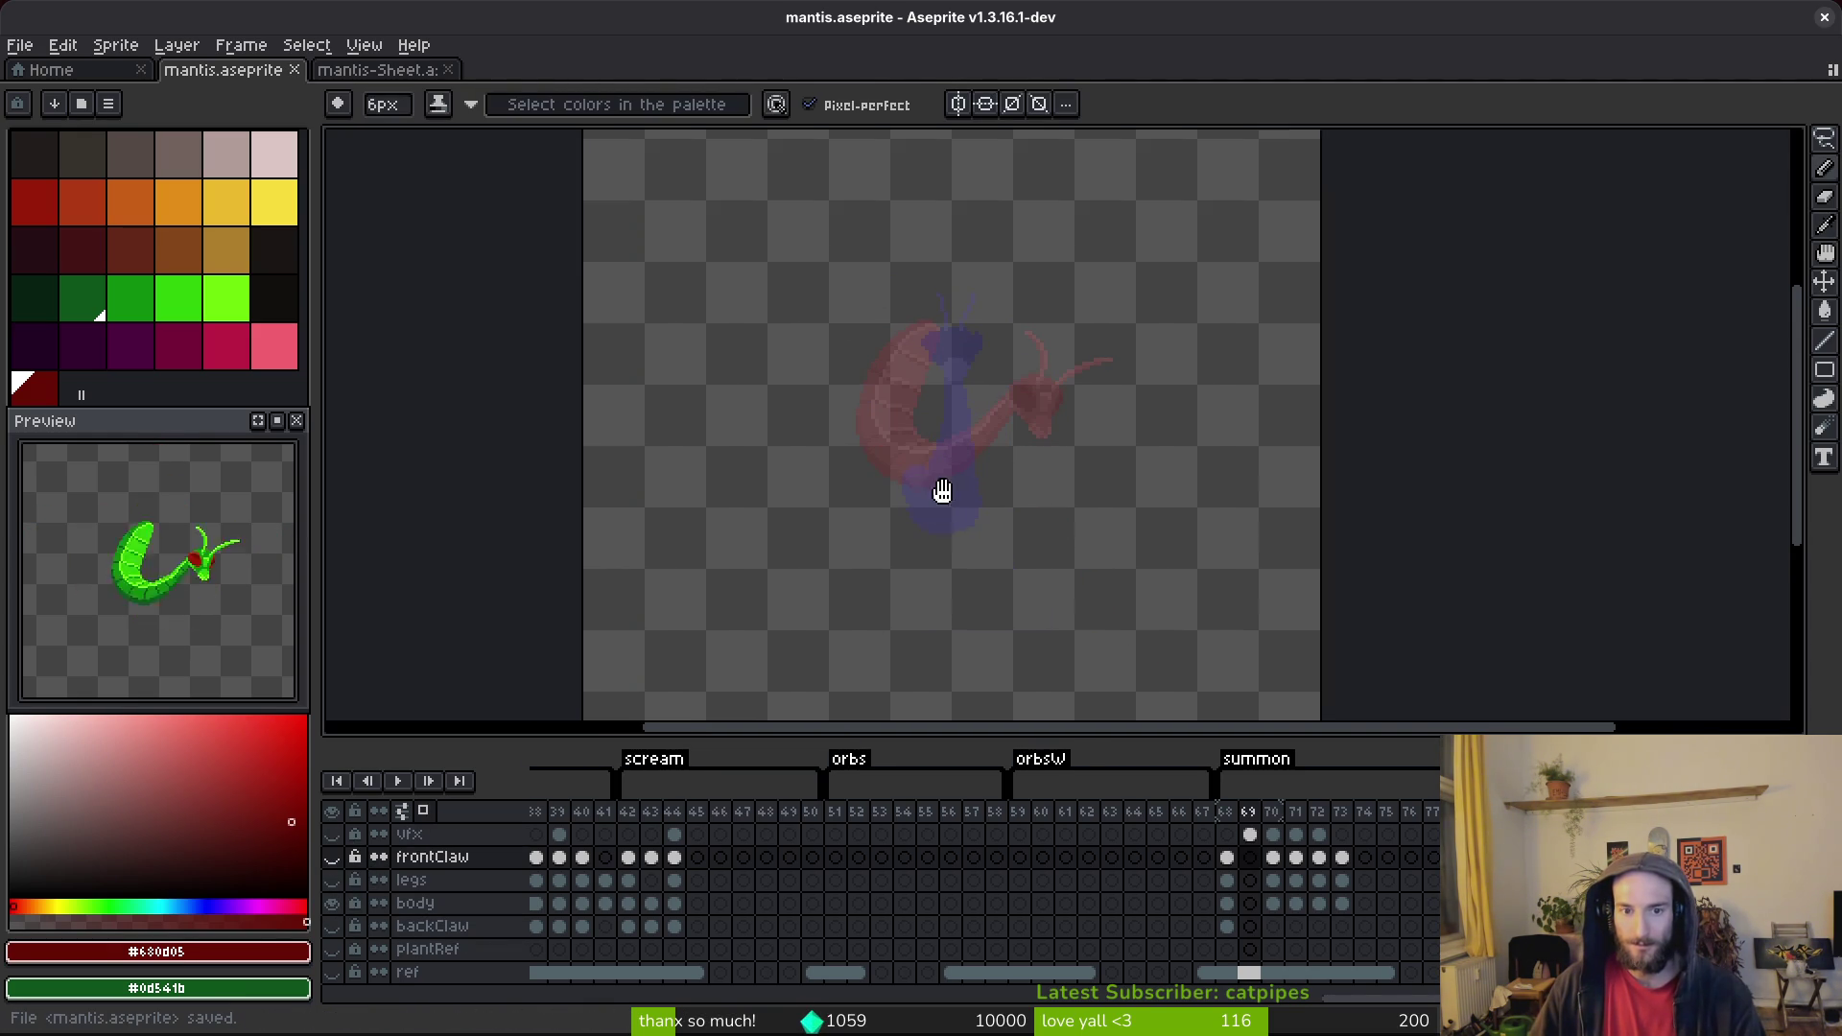
{"action": "scroll", "coordinate": [1093, 547], "scroll_direction": "up", "scroll_amount": 3}
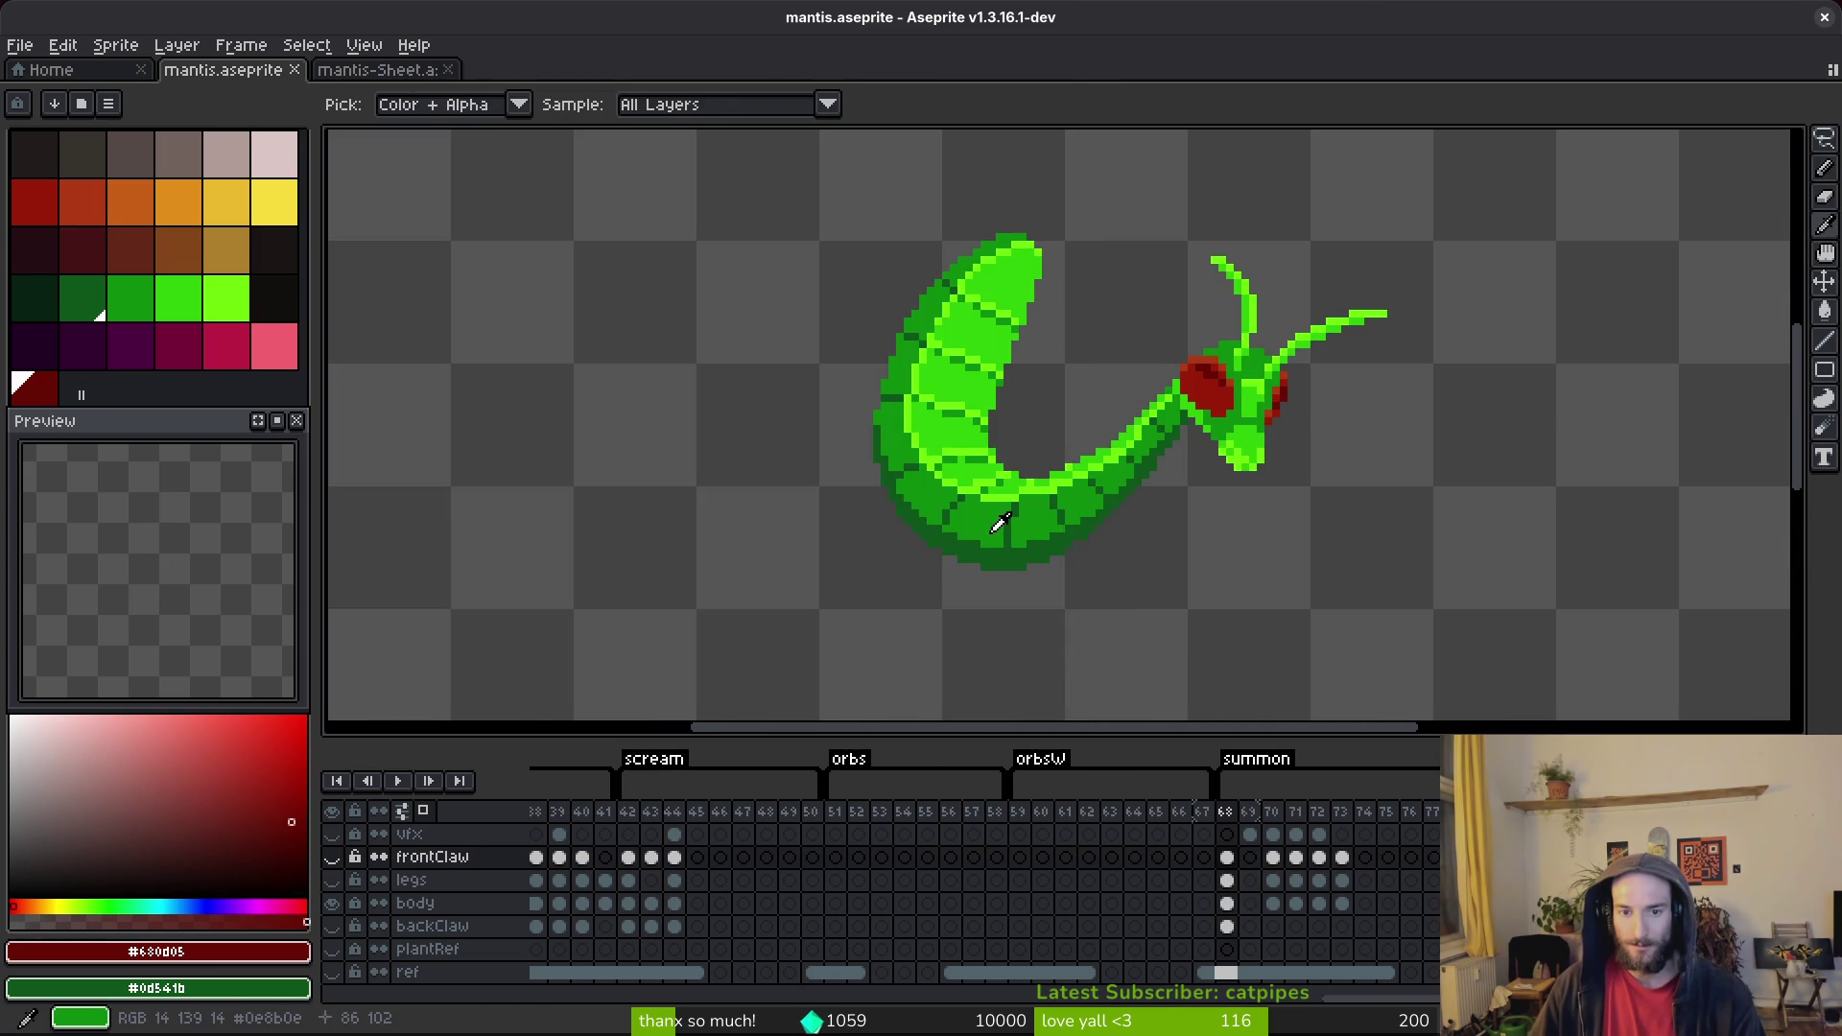
{"action": "left_click", "coordinate": [1067, 552], "text": "alt"}
{"action": "scroll", "coordinate": [1084, 451], "scroll_direction": "up", "scroll_amount": 2}
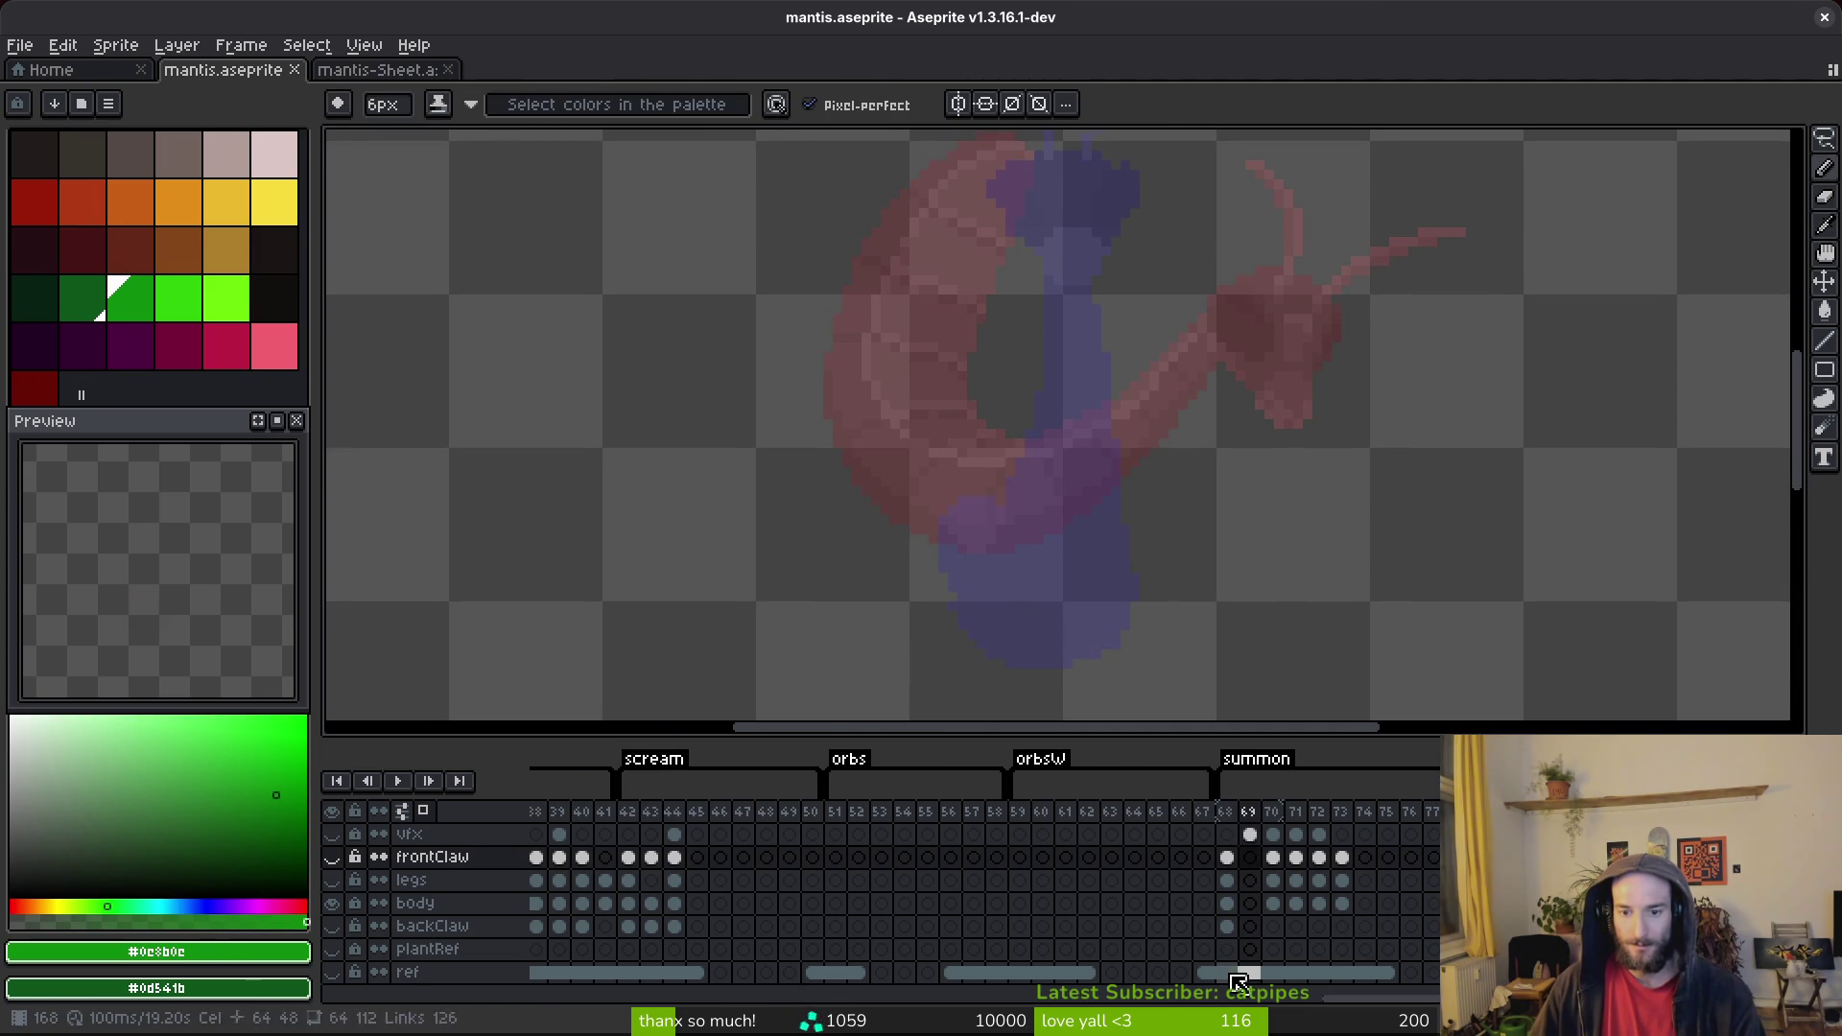
{"action": "left_click", "coordinate": [1250, 904]}
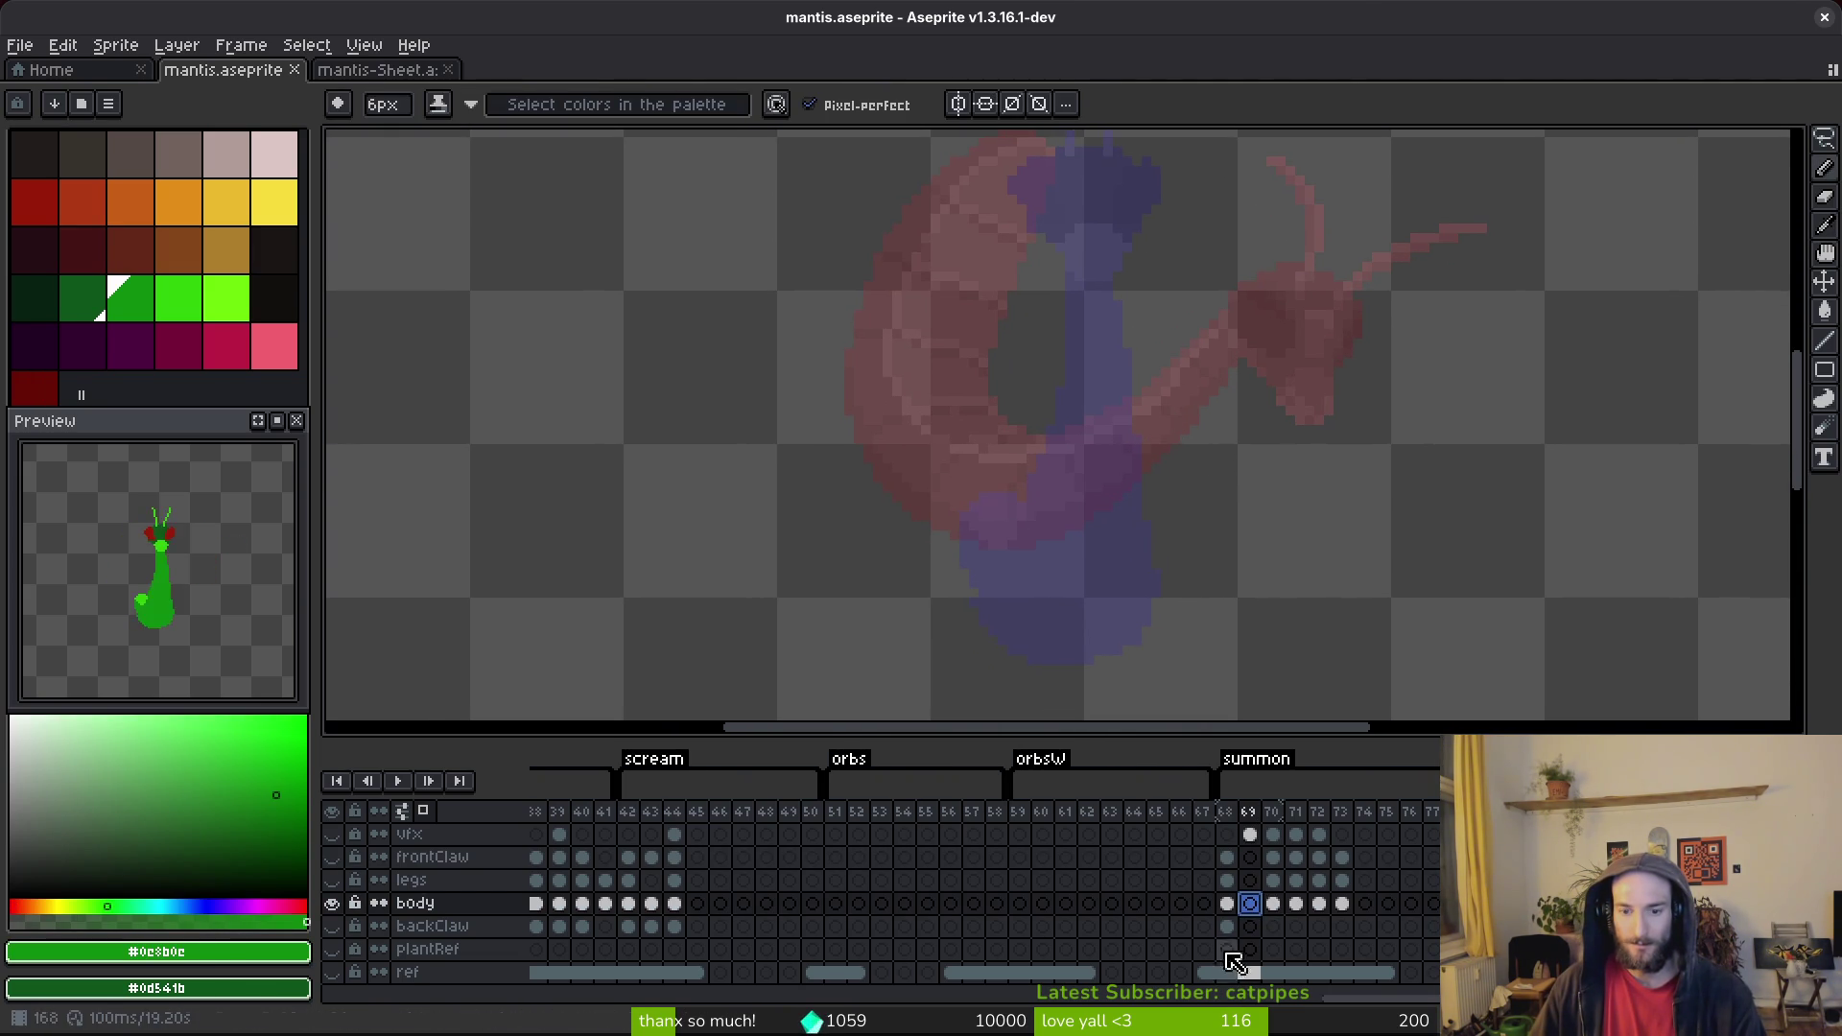
{"action": "left_click", "coordinate": [1252, 881]}
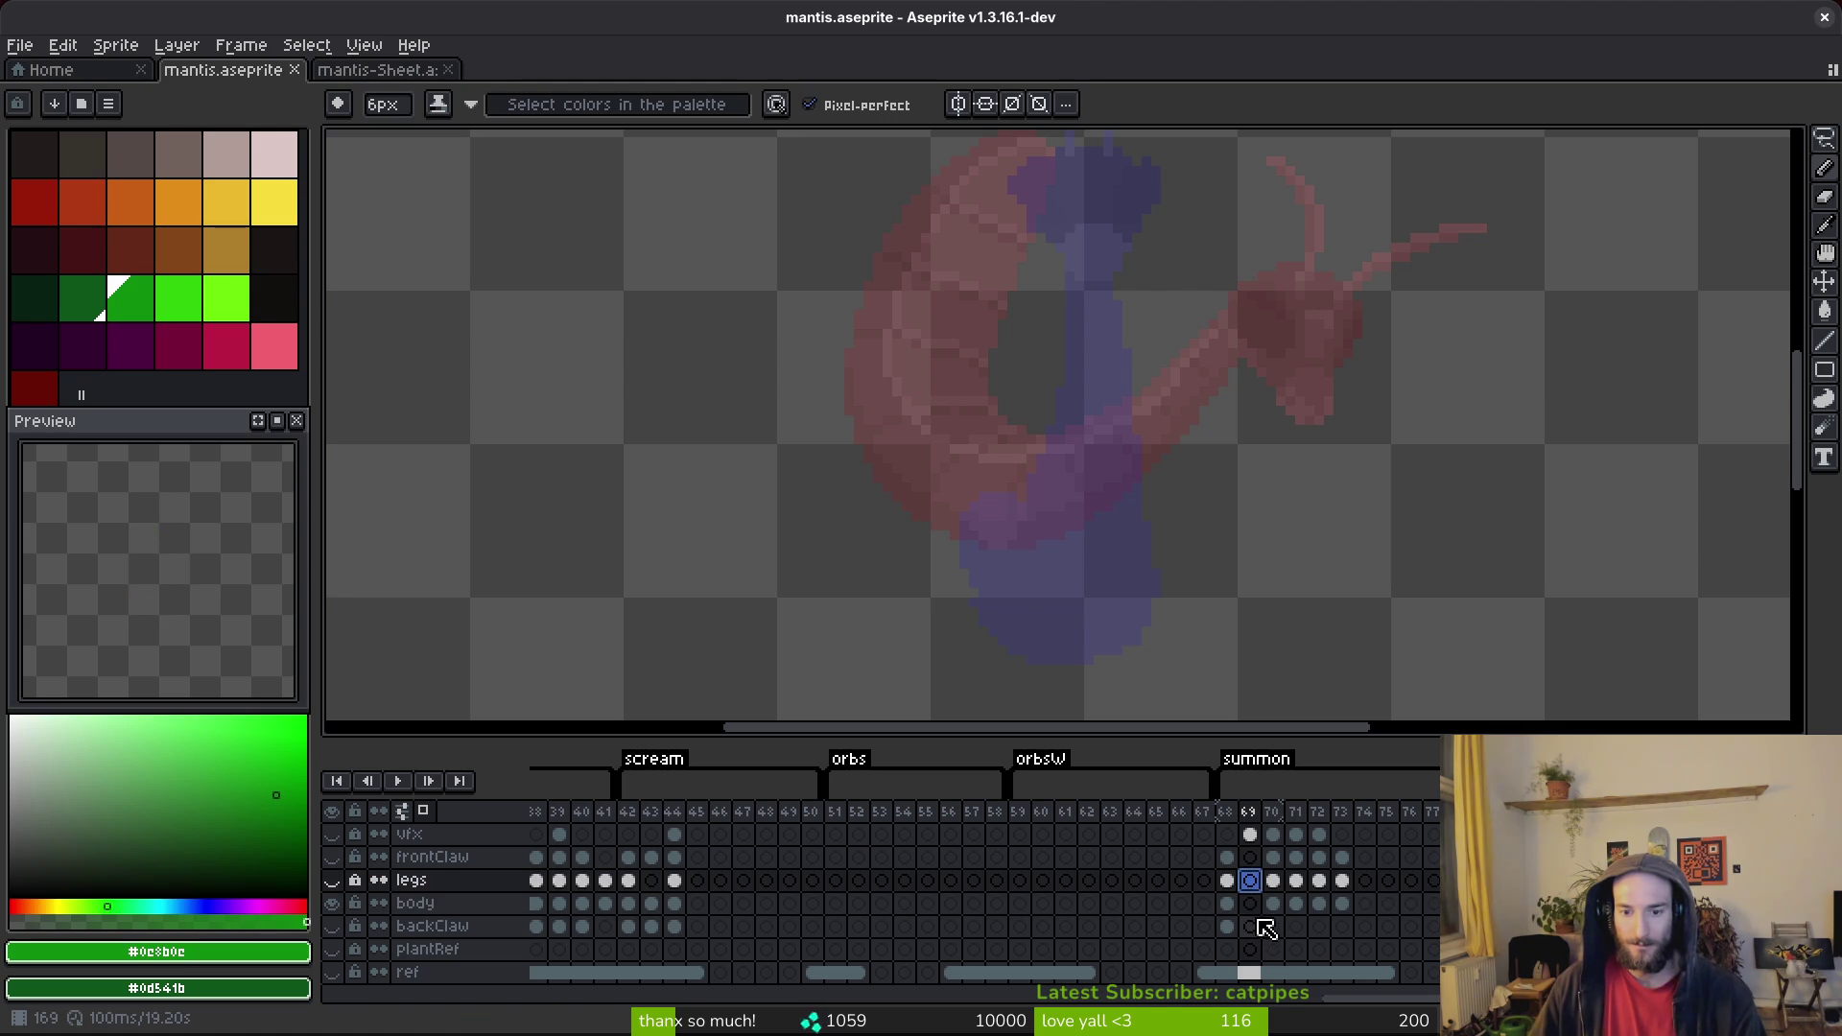
{"action": "left_click", "coordinate": [1252, 927]}
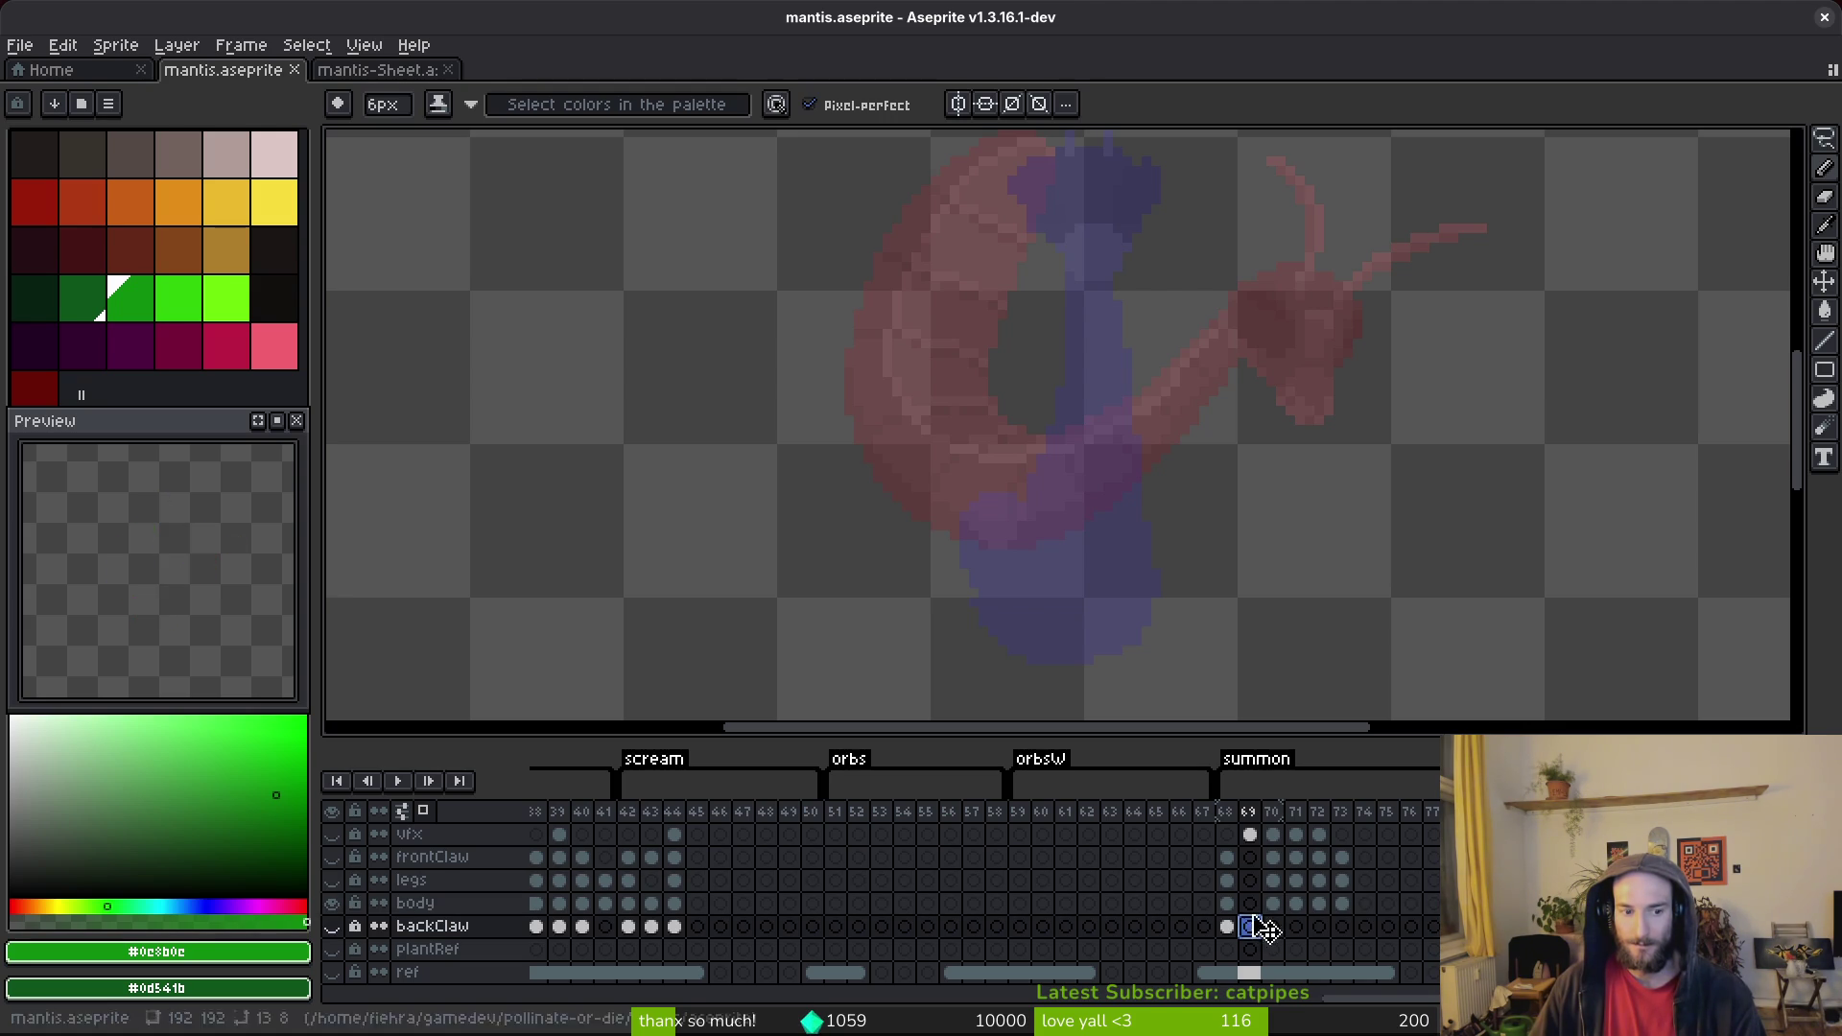
{"action": "left_click", "coordinate": [1250, 904]}
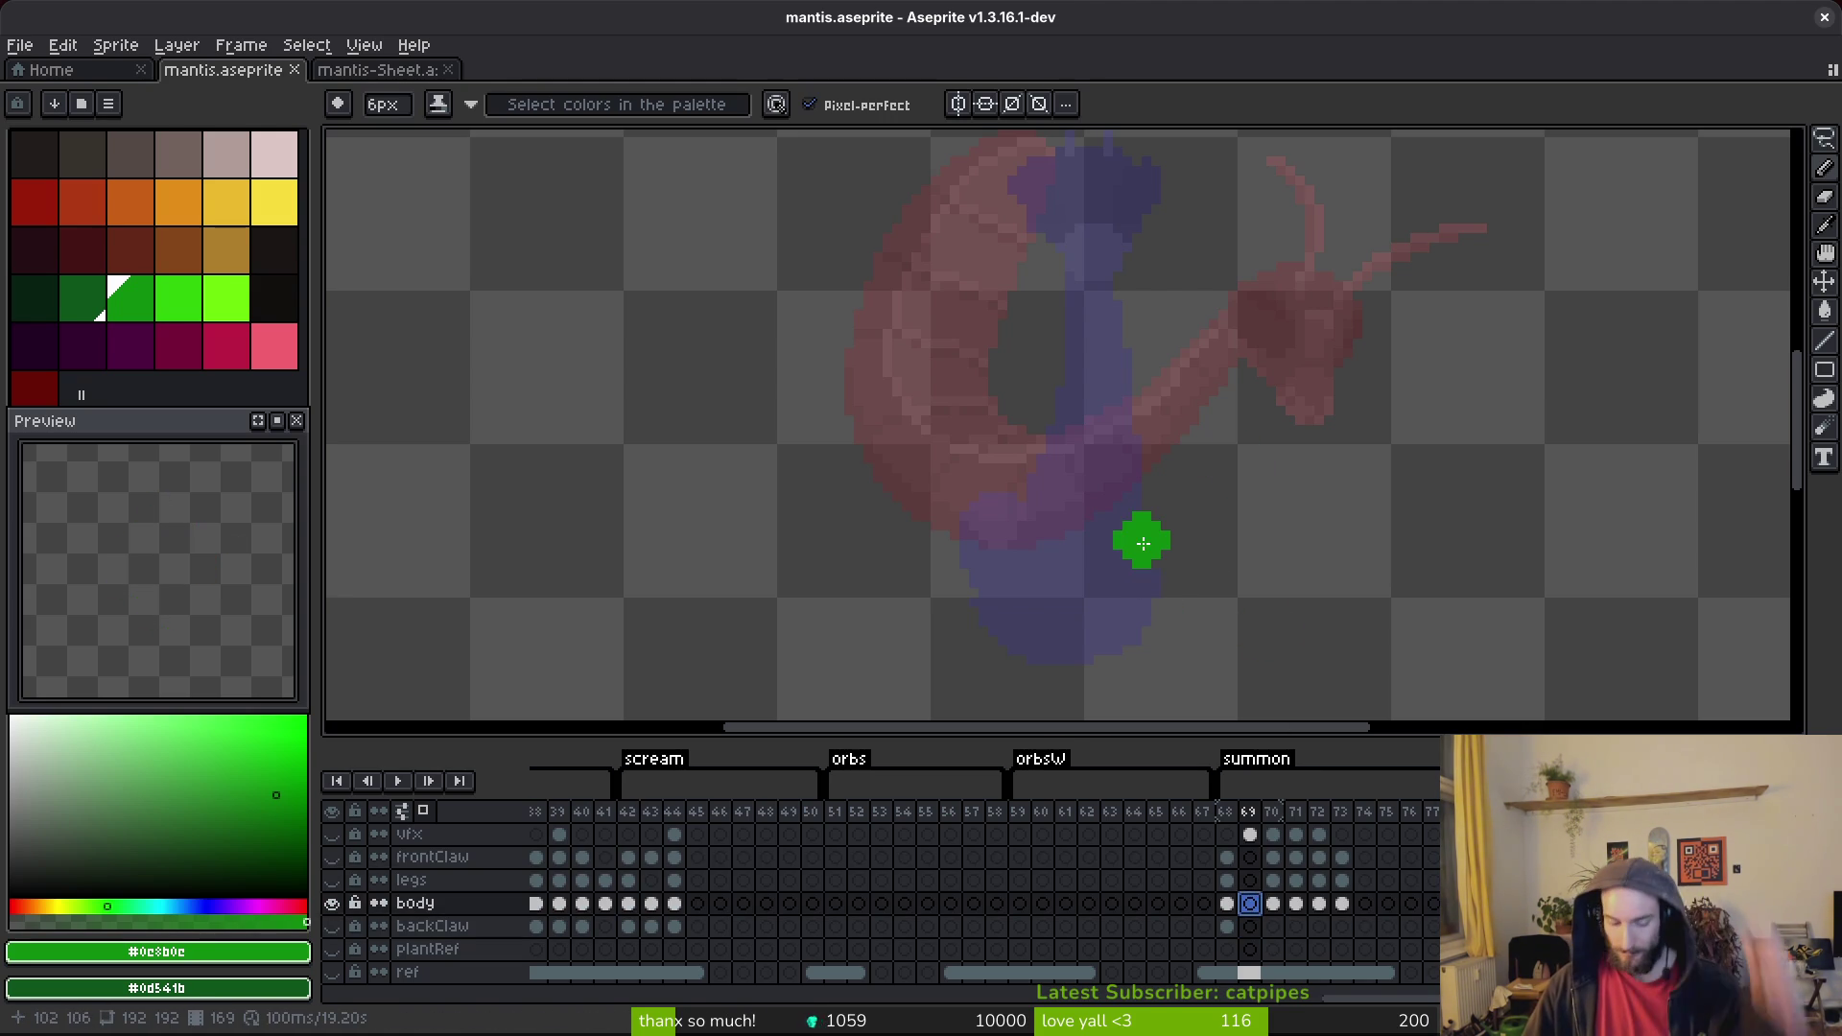
{"action": "key", "text": "minus"}
{"action": "key", "text": "minus"}
{"action": "key", "text": "minus"}
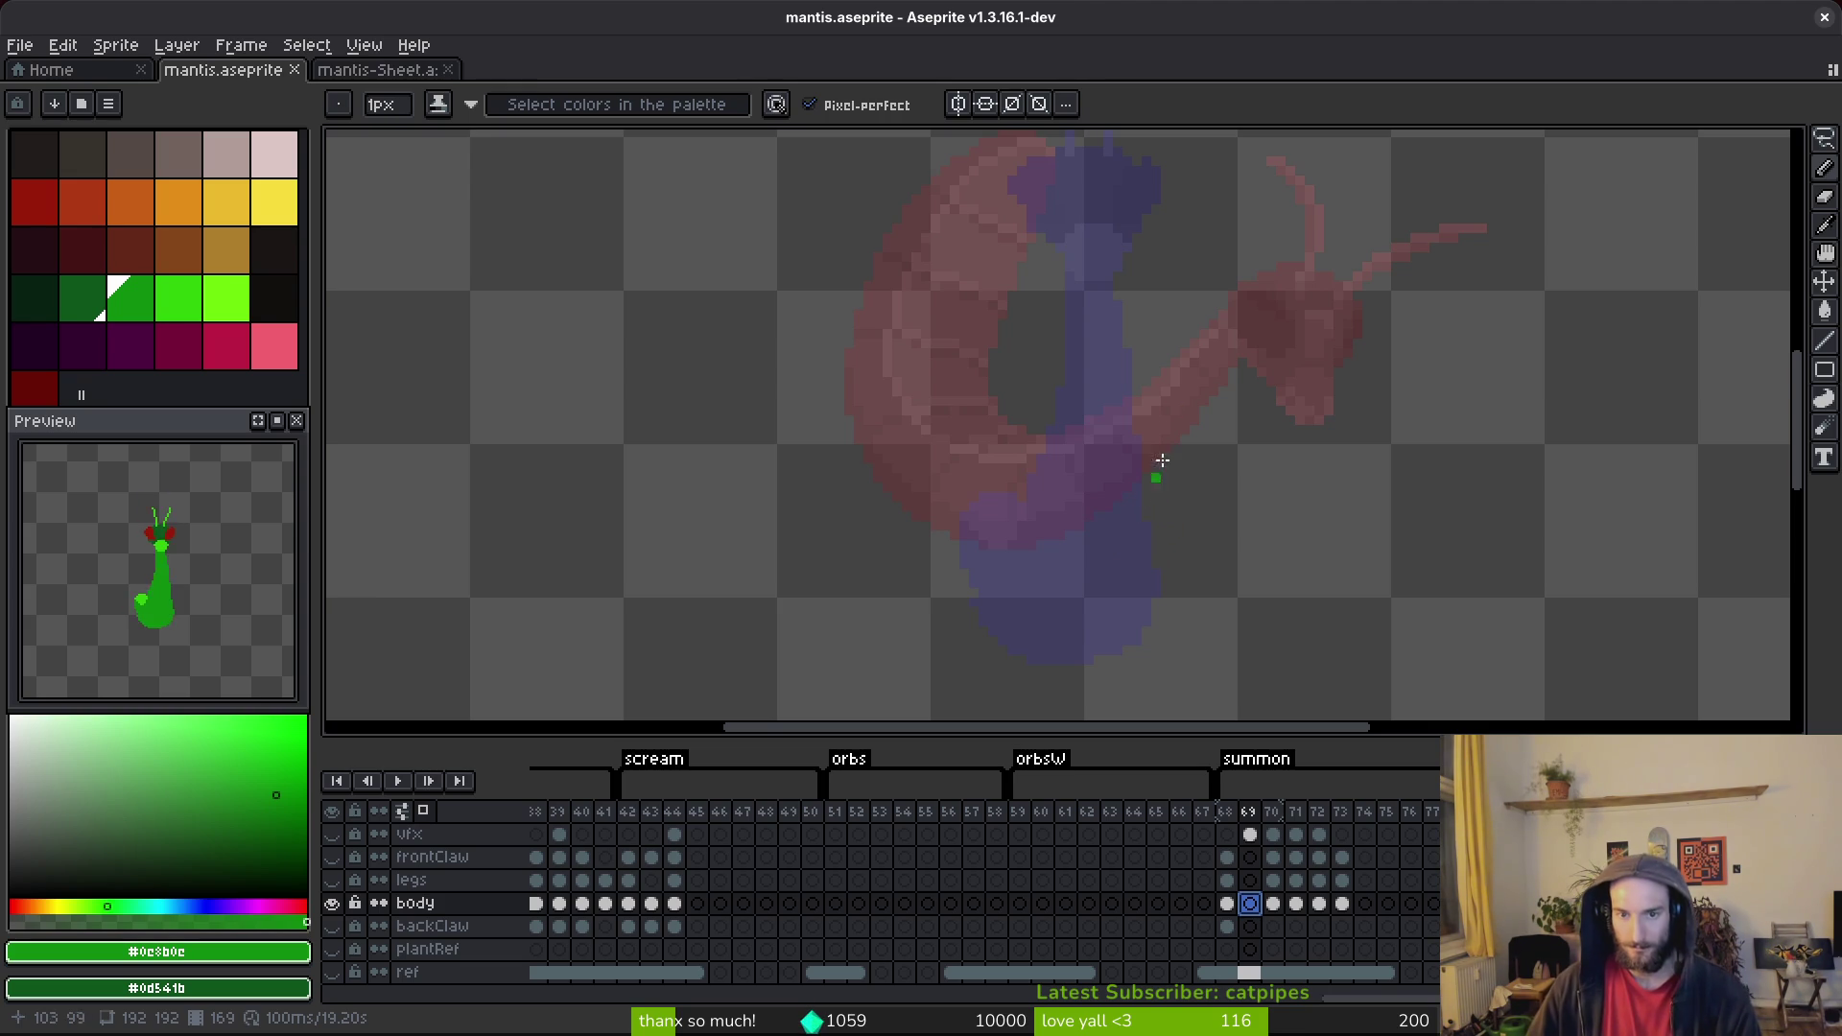
Trace the curled body's green outline over the onion skin: below the head, bottom curve, inner and outer edges.
{"action": "scroll", "coordinate": [1209, 321], "scroll_direction": "down", "scroll_amount": 1}
{"action": "left_click_drag", "start_coordinate": [1214, 280], "coordinate": [1175, 436]}
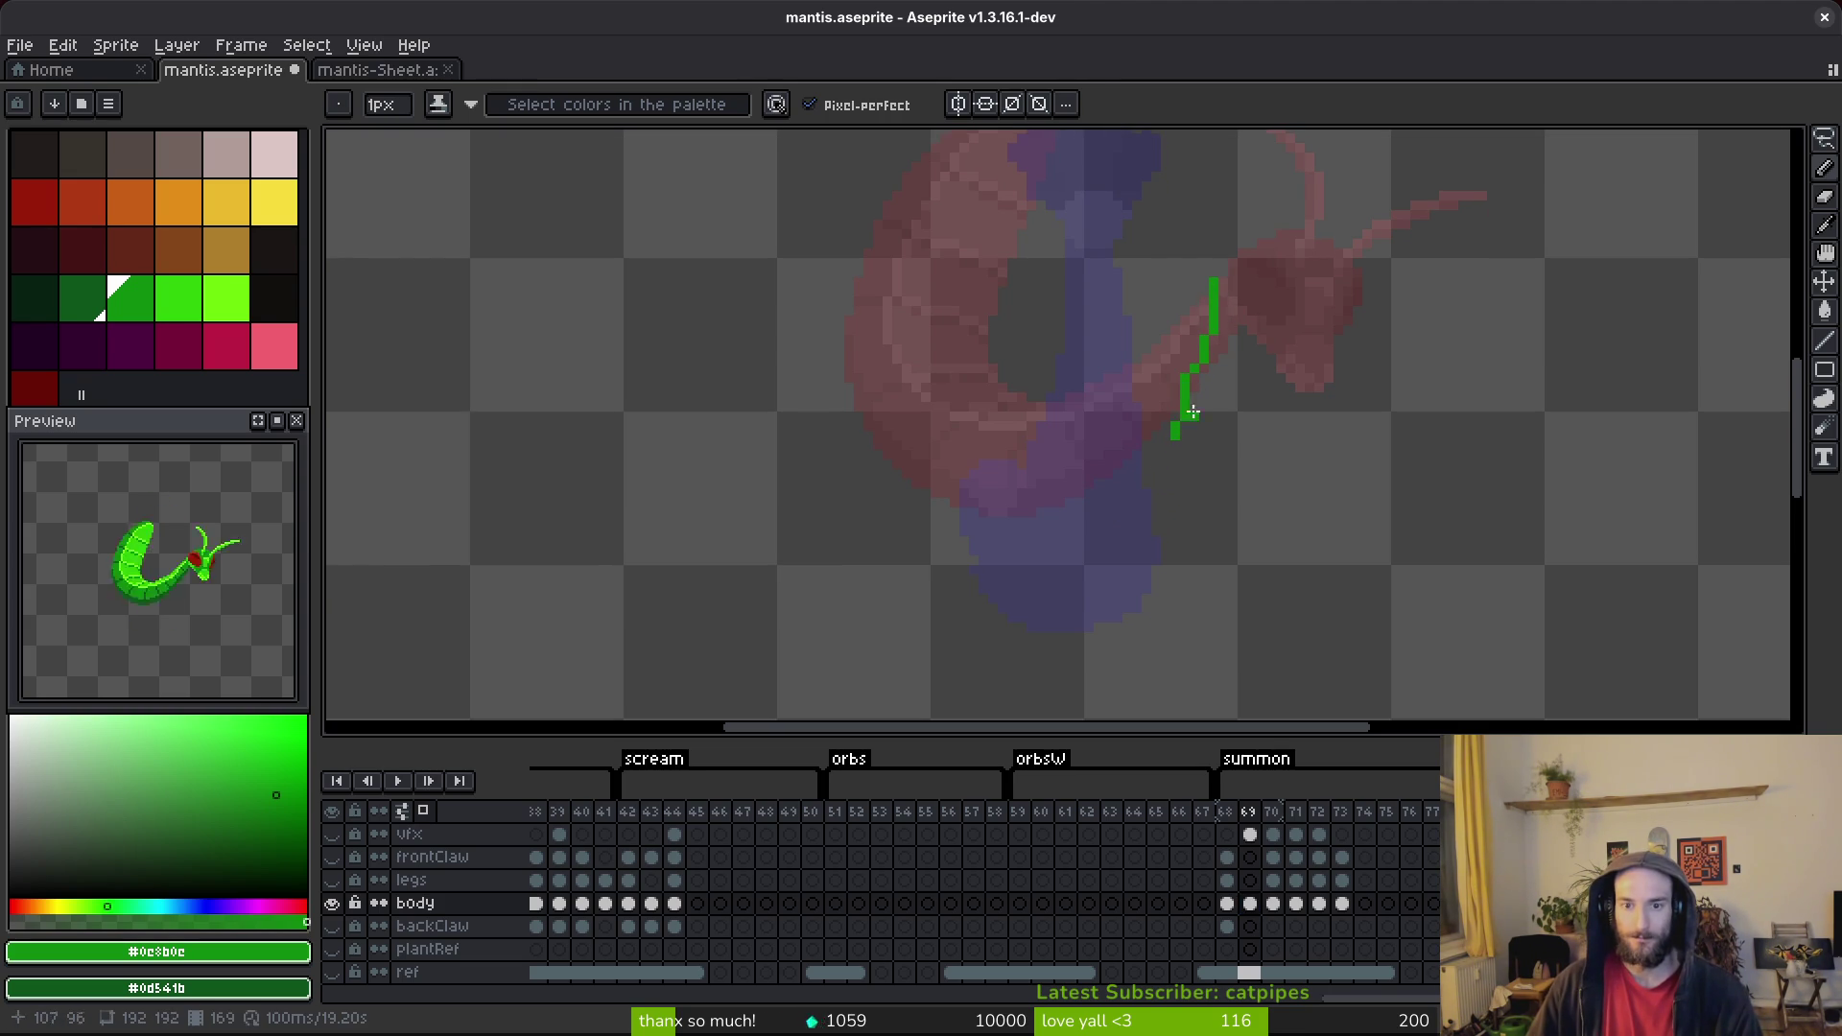
{"action": "left_click_drag", "start_coordinate": [1218, 280], "coordinate": [1211, 364]}
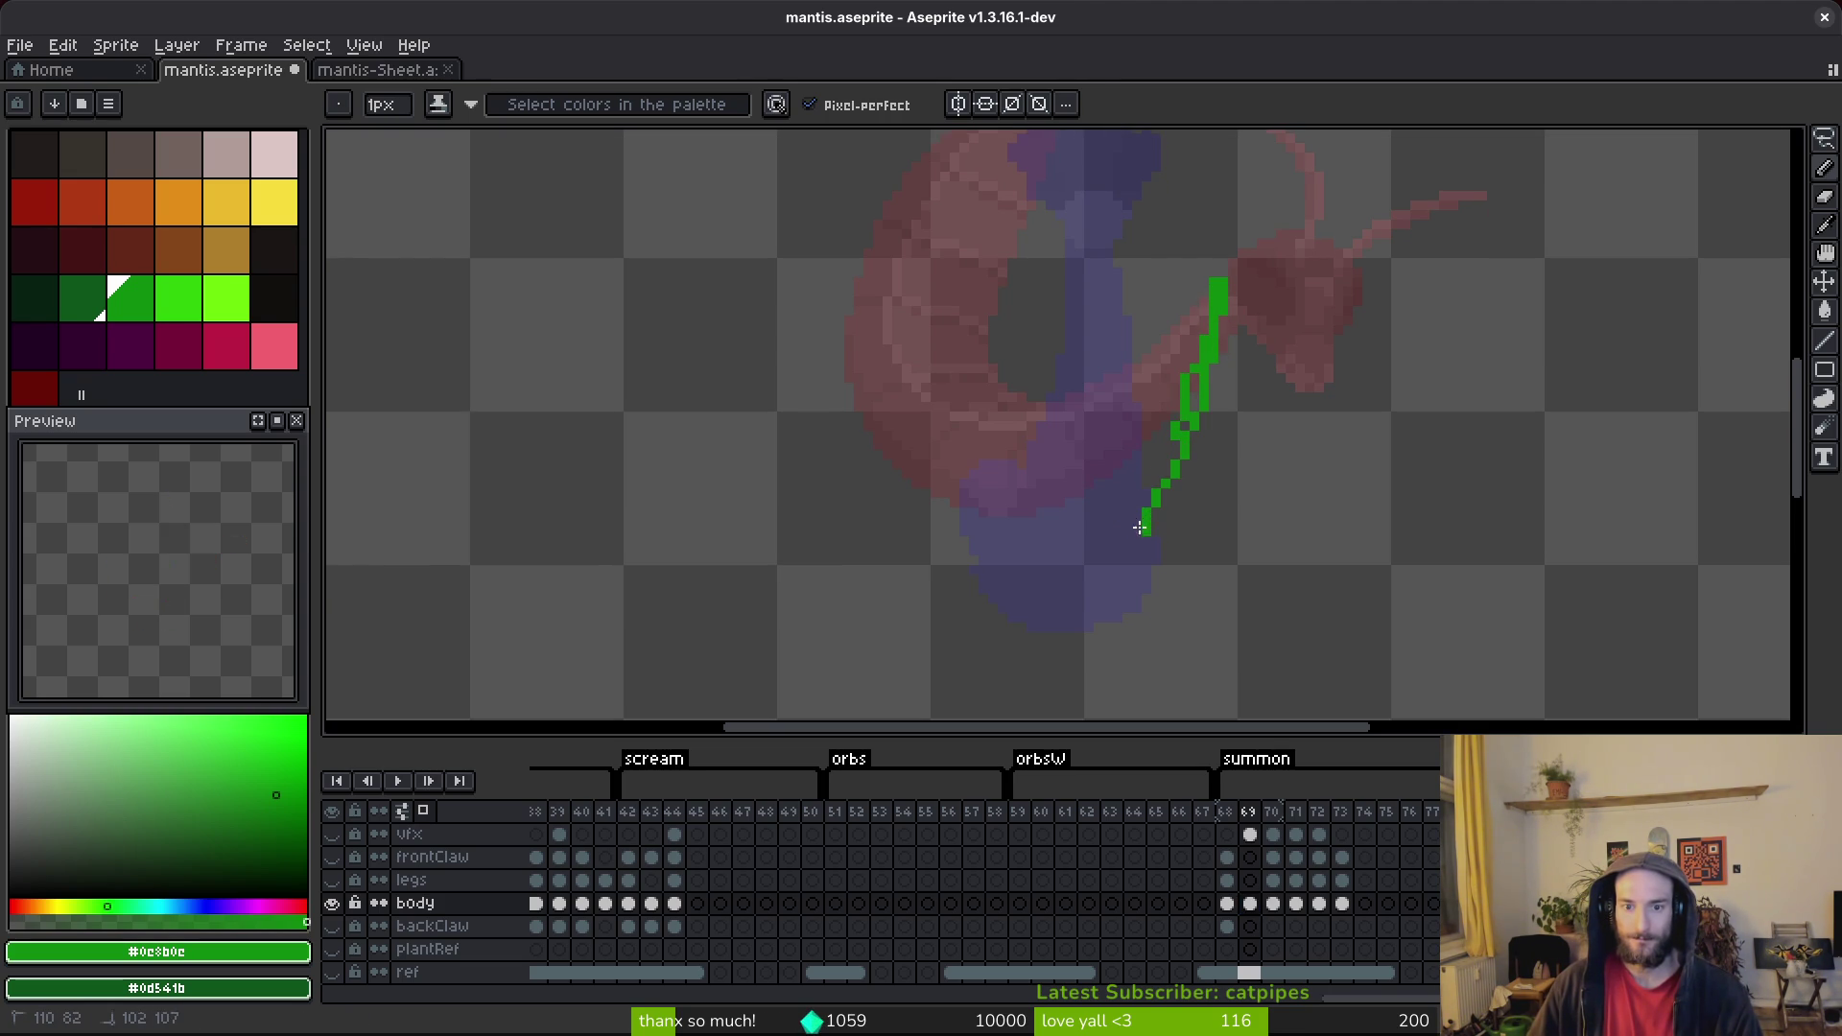
{"action": "left_click_drag", "start_coordinate": [1026, 570], "coordinate": [941, 562]}
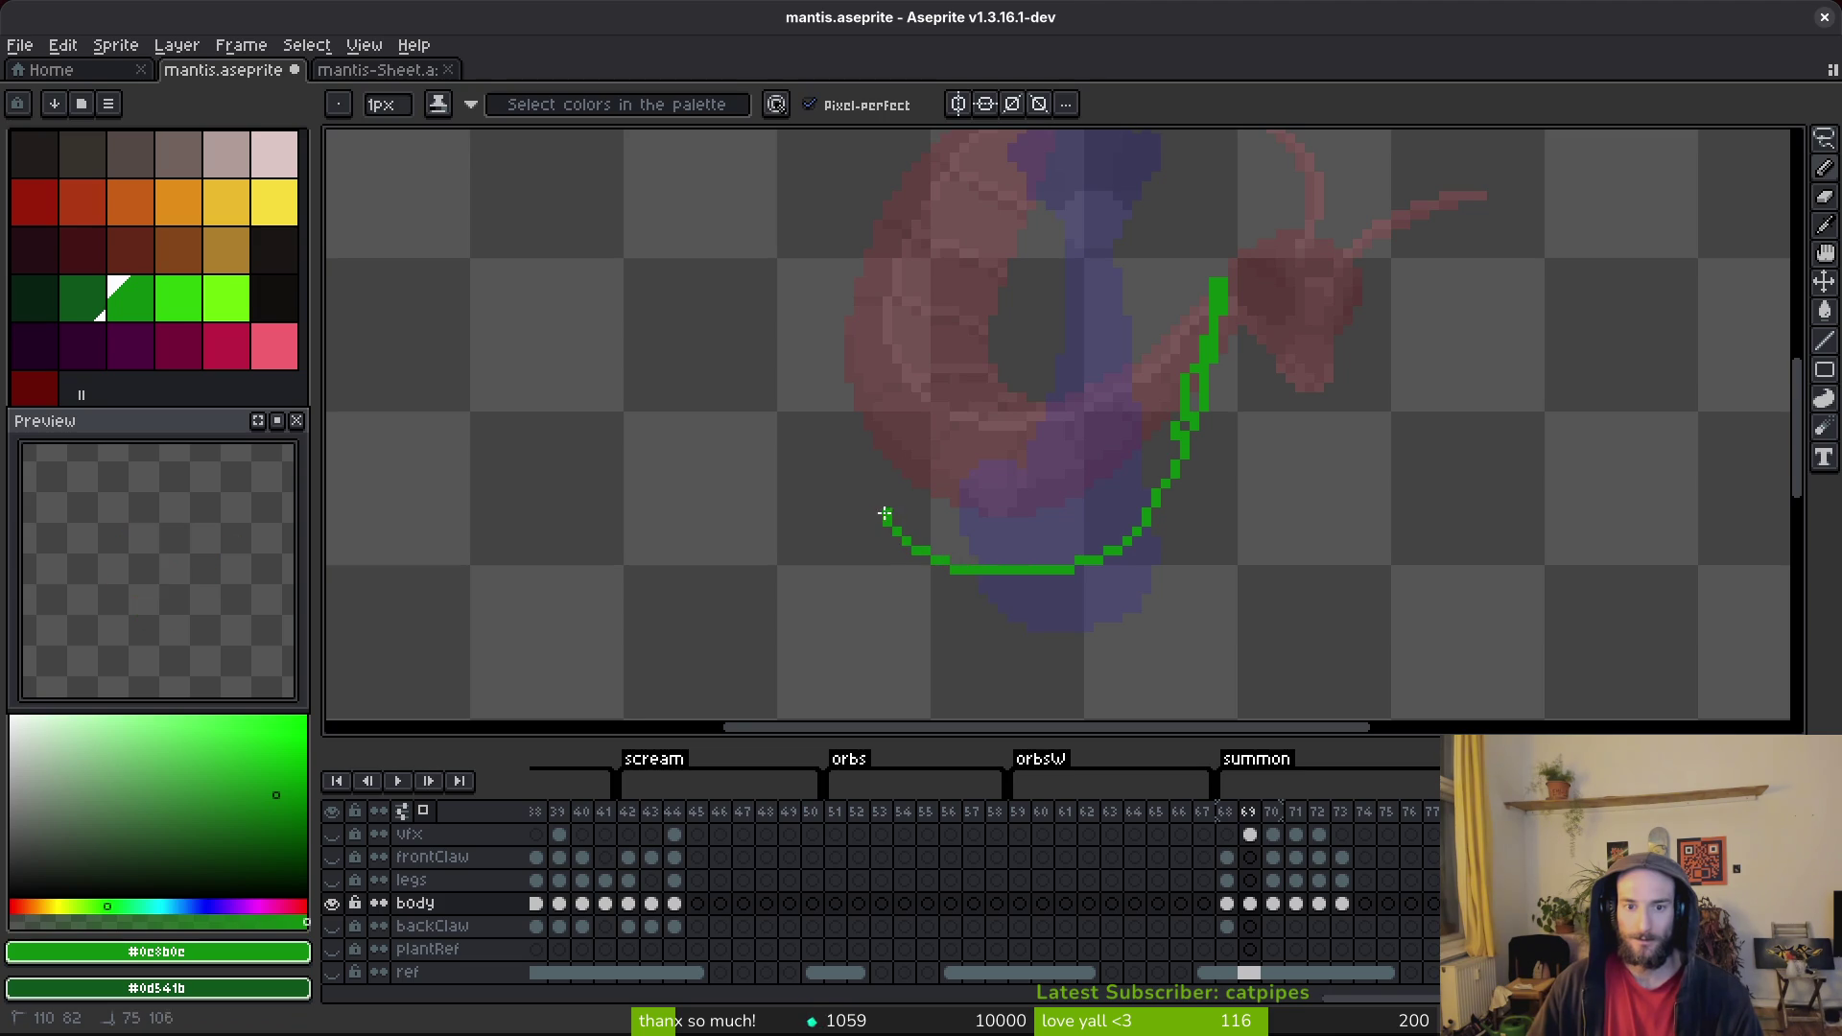
{"action": "mouse_move", "coordinate": [869, 307]}
{"action": "left_mouse_down"}
{"action": "mouse_move", "coordinate": [937, 329]}
{"action": "mouse_move", "coordinate": [979, 460]}
{"action": "left_mouse_up"}
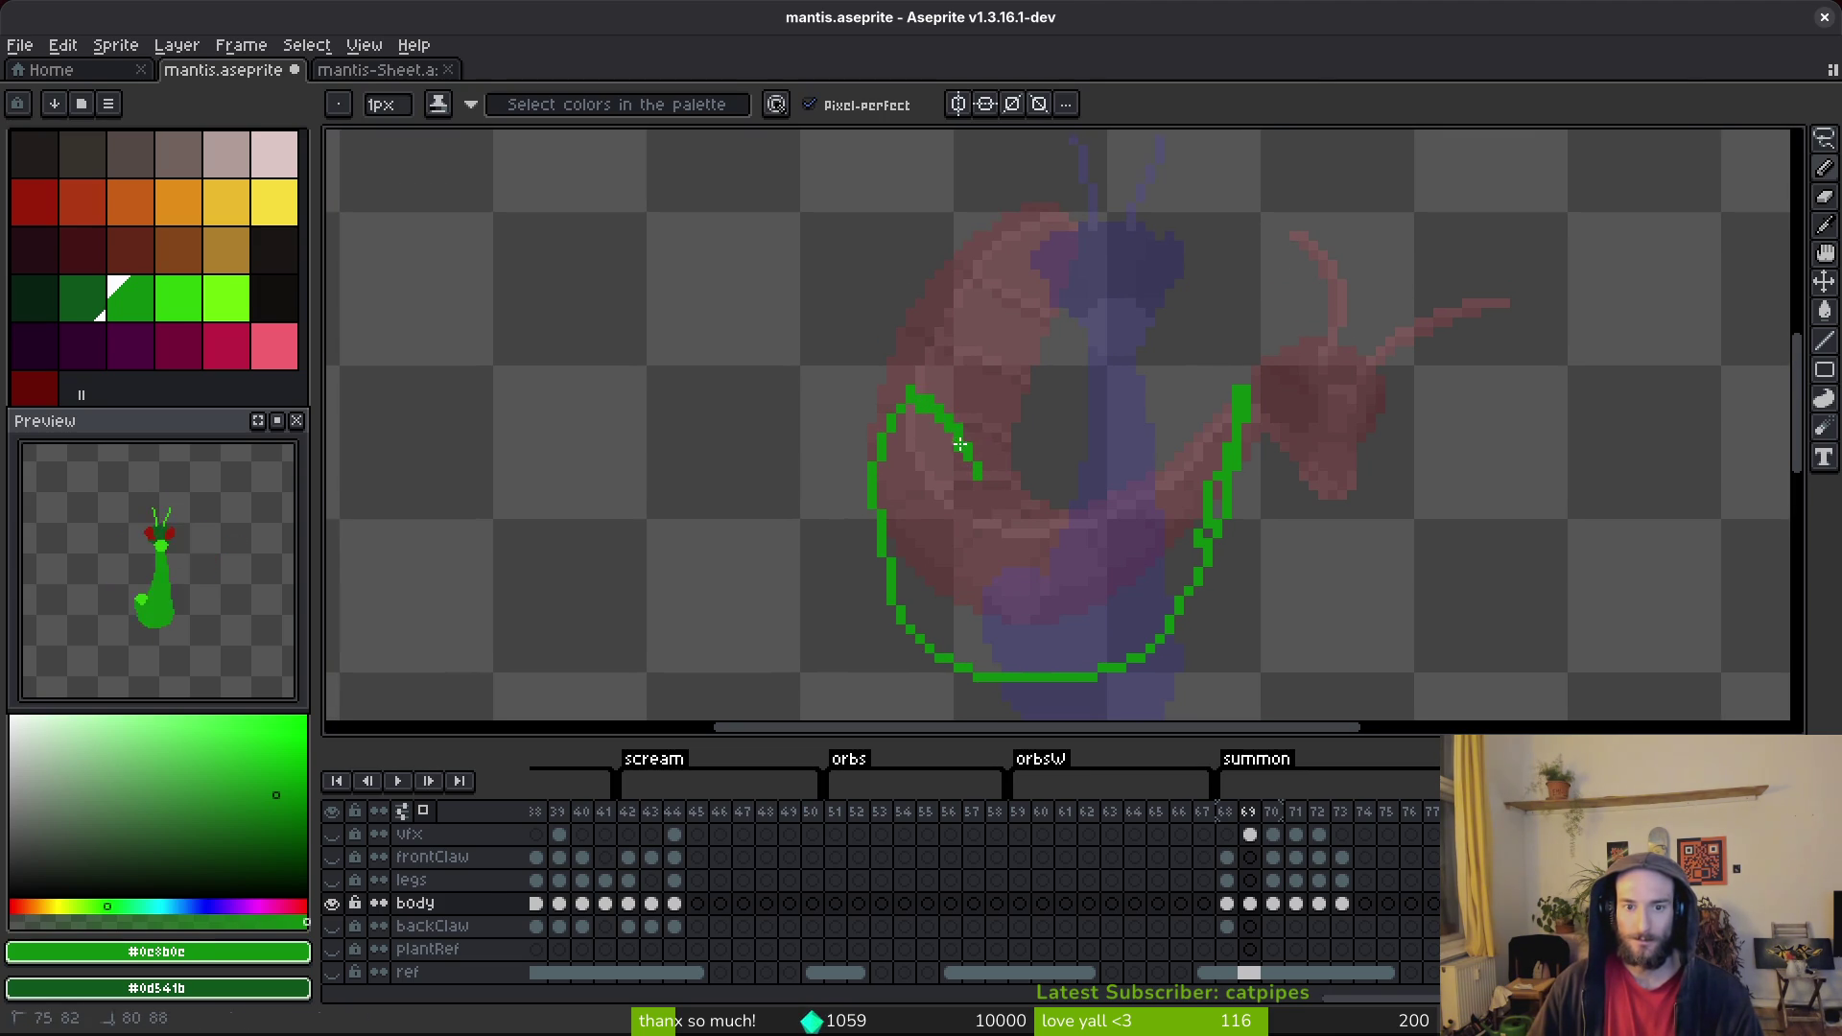
{"action": "scroll", "coordinate": [915, 385], "scroll_direction": "up", "scroll_amount": 2}
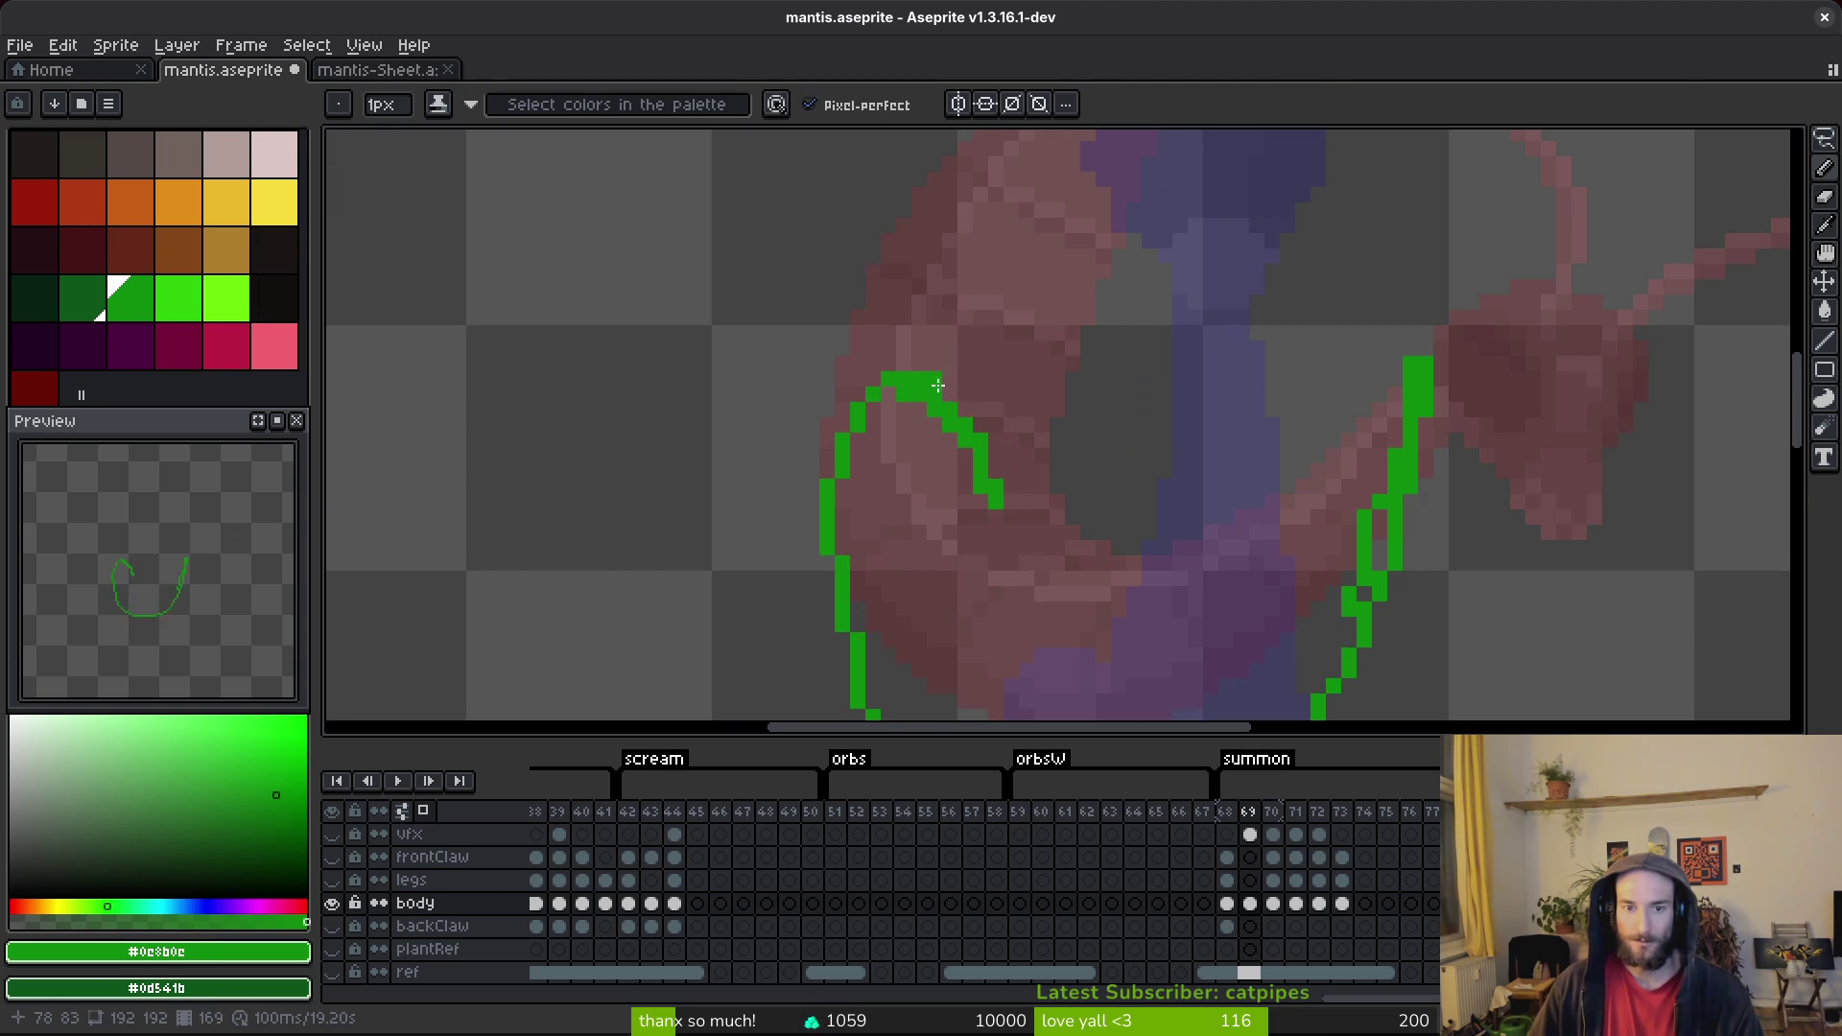
{"action": "scroll", "coordinate": [959, 429], "scroll_direction": "down", "scroll_amount": 3}
{"action": "scroll", "coordinate": [958, 429], "scroll_direction": "right", "scroll_amount": 2}
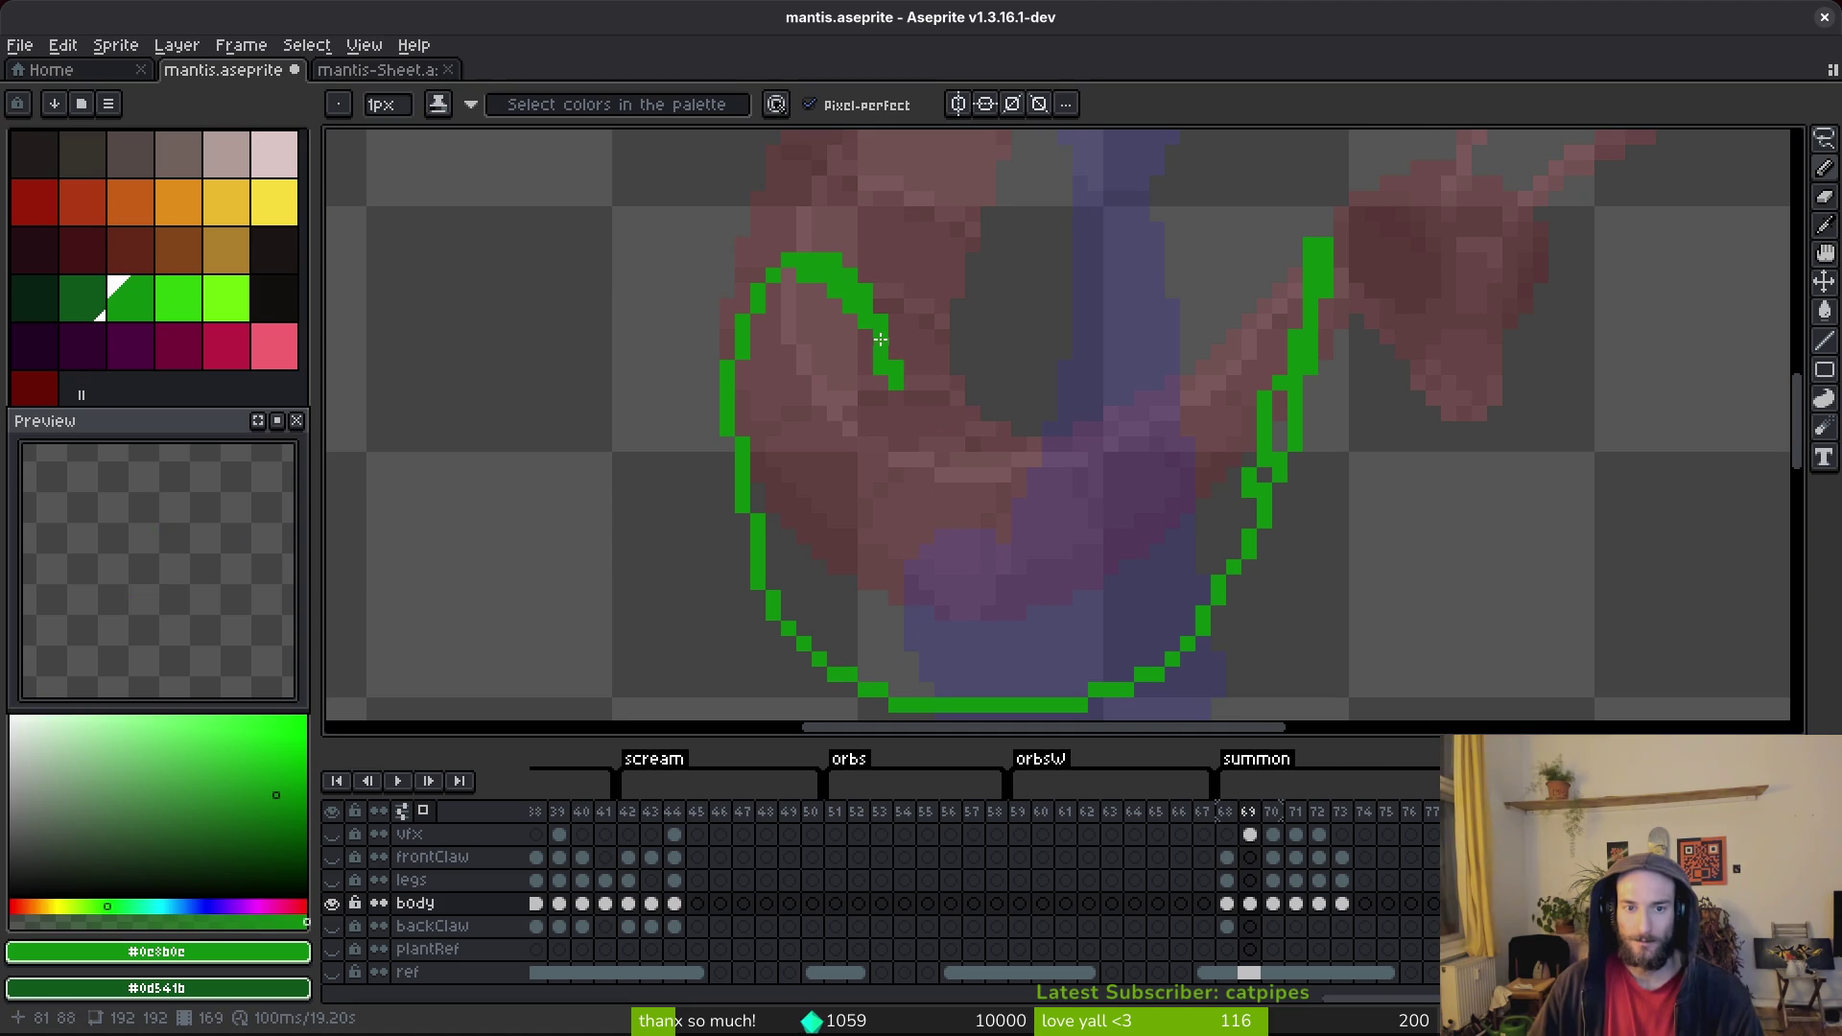
{"action": "mouse_move", "coordinate": [861, 283]}
{"action": "left_mouse_down"}
{"action": "mouse_move", "coordinate": [951, 462]}
{"action": "mouse_move", "coordinate": [1065, 555]}
{"action": "left_mouse_up"}
{"action": "scroll", "coordinate": [1064, 537], "scroll_direction": "right", "scroll_amount": 1}
{"action": "scroll", "coordinate": [1065, 537], "scroll_direction": "up", "scroll_amount": 1}
{"action": "left_click_drag", "start_coordinate": [933, 535], "coordinate": [1110, 470]}
{"action": "scroll", "coordinate": [1111, 470], "scroll_direction": "up", "scroll_amount": 1}
{"action": "scroll", "coordinate": [1111, 470], "scroll_direction": "right", "scroll_amount": 1}
Redraw the inner neck line more smoothly, erase stray green pixels, and save.
{"action": "left_click_drag", "start_coordinate": [1187, 291], "coordinate": [1117, 432]}
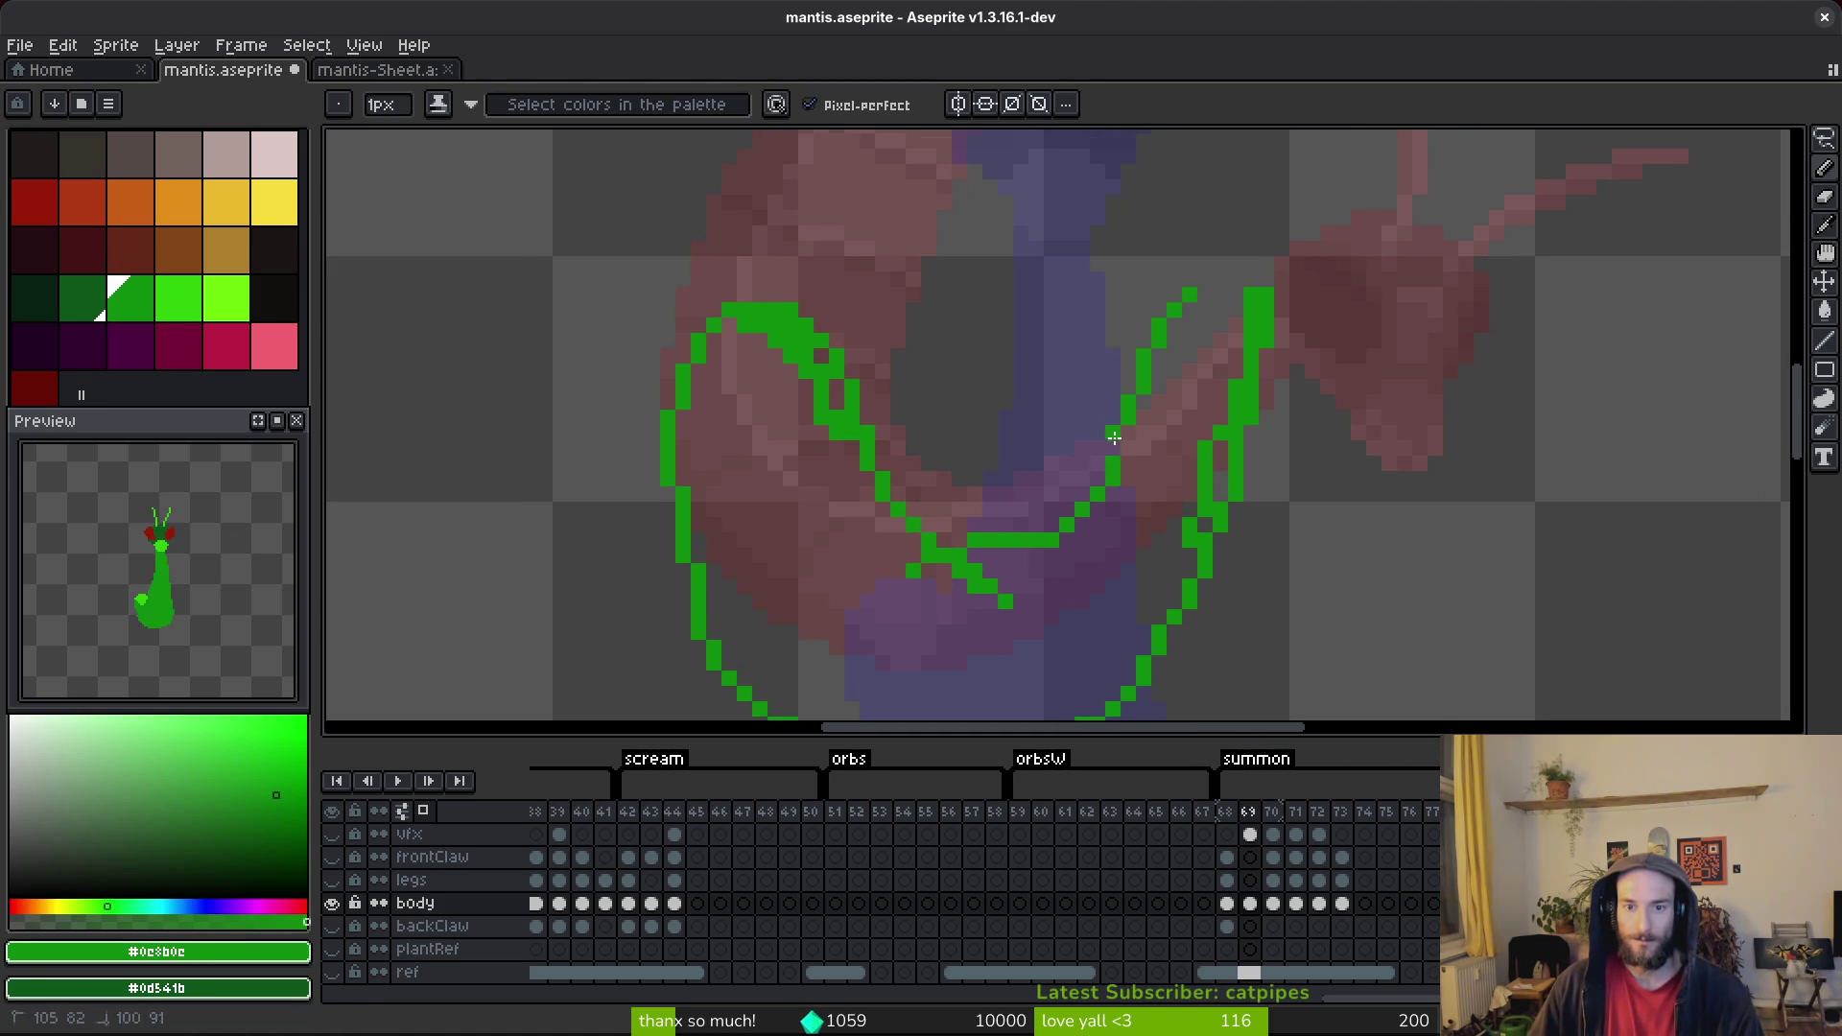
{"action": "key", "text": "ctrl+z"}
{"action": "mouse_move", "coordinate": [1175, 290]}
{"action": "left_mouse_down"}
{"action": "mouse_move", "coordinate": [1112, 470]}
{"action": "mouse_move", "coordinate": [962, 568]}
{"action": "mouse_move", "coordinate": [975, 538]}
{"action": "mouse_move", "coordinate": [1003, 538]}
{"action": "left_mouse_up"}
{"action": "key", "text": "e"}
{"action": "key", "text": "b"}
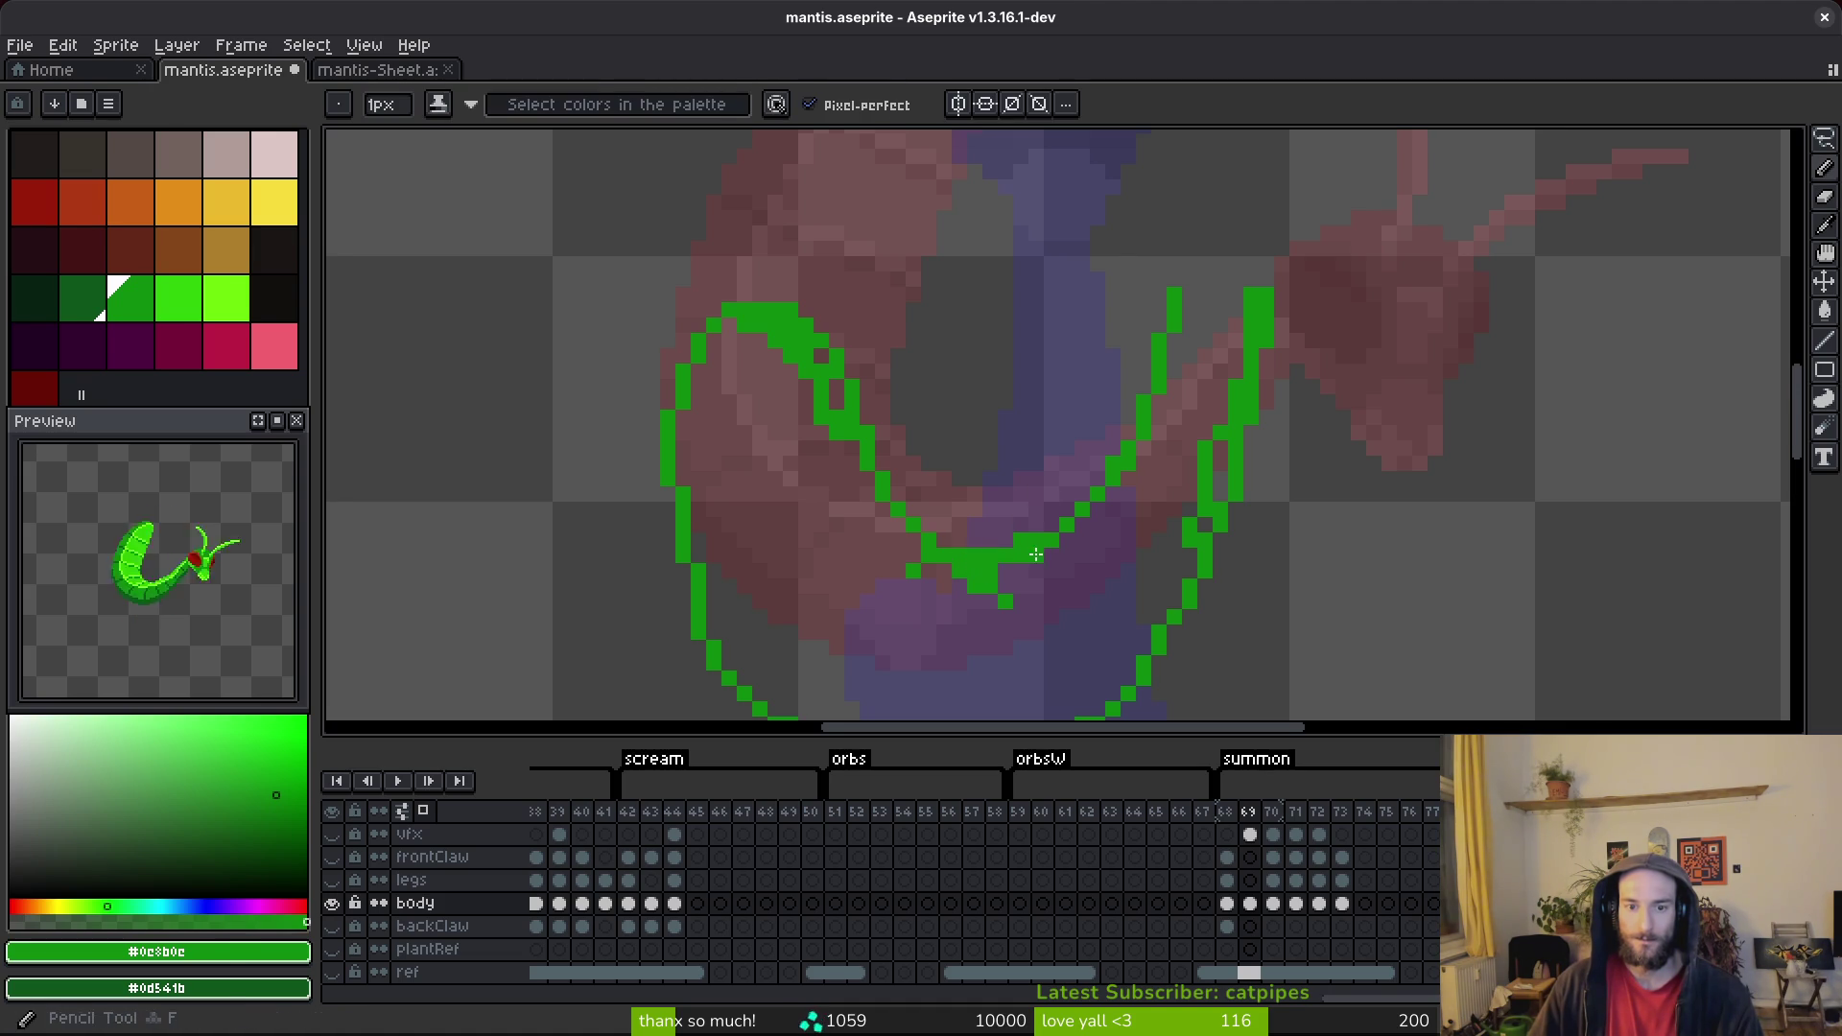
{"action": "key", "text": "e"}
{"action": "key", "text": "ctrl+s"}
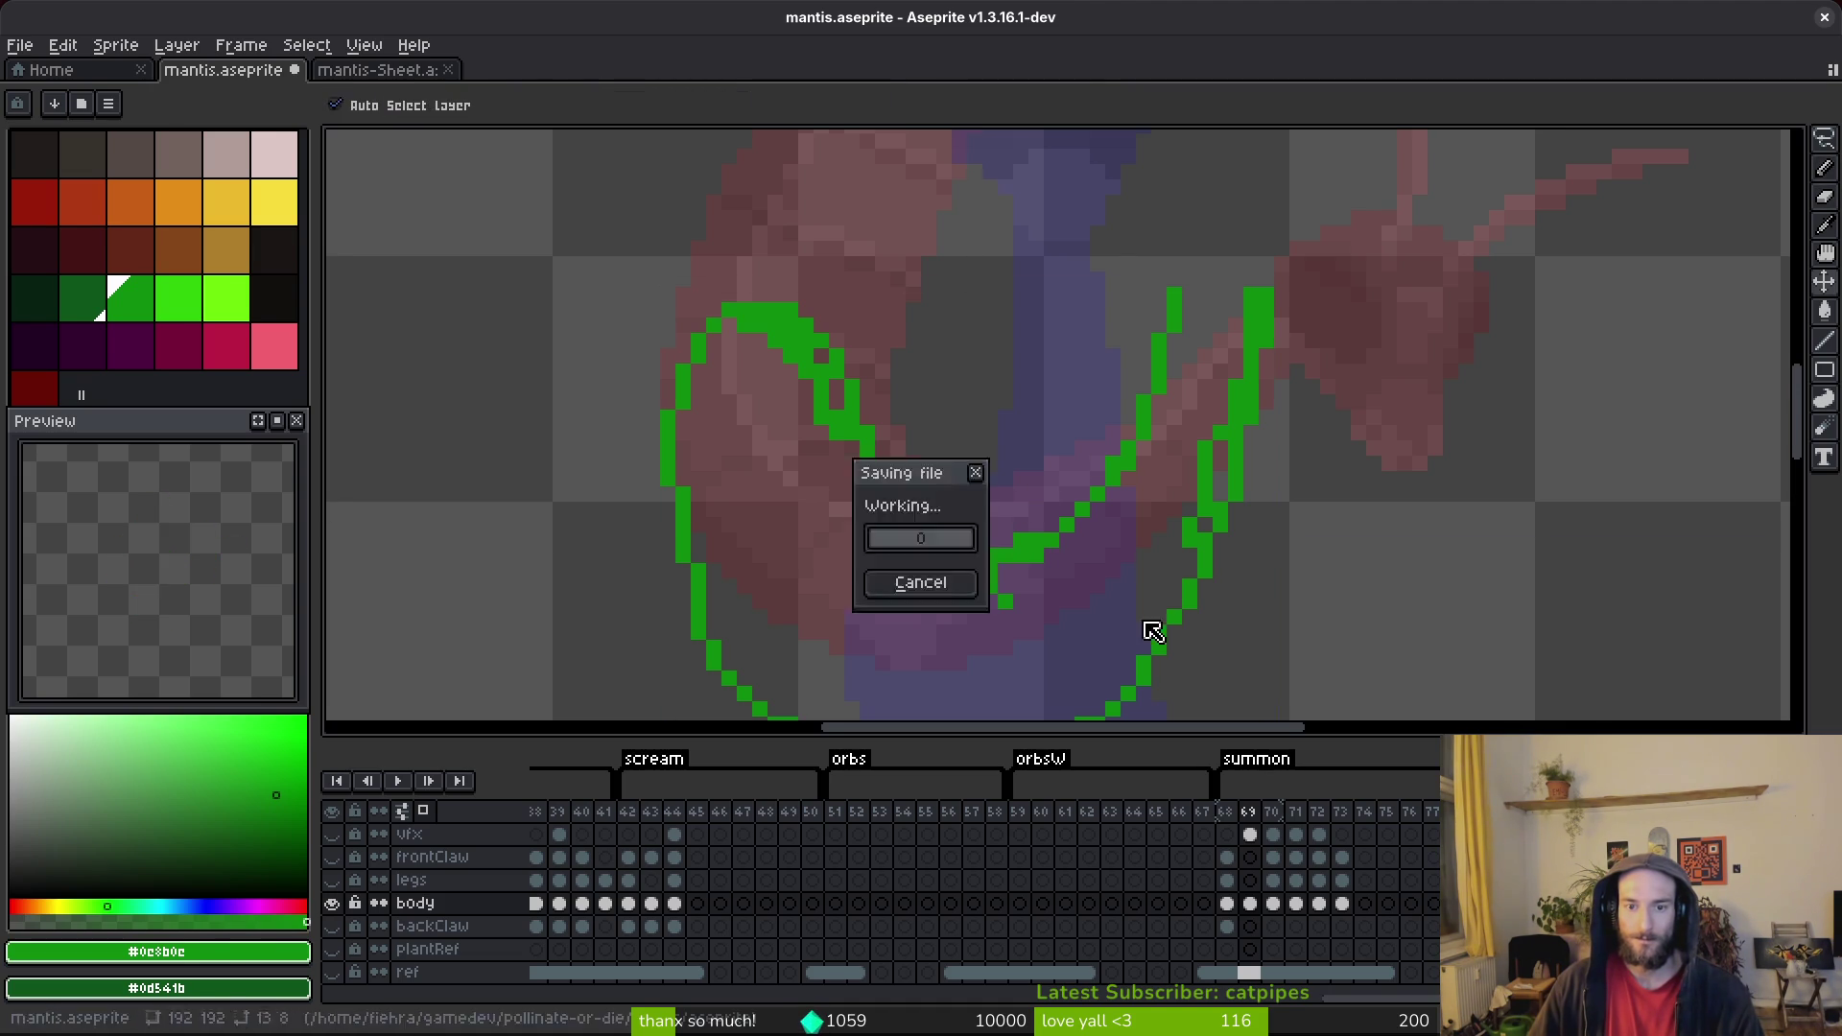
{"action": "scroll", "coordinate": [1148, 579], "scroll_direction": "down", "scroll_amount": 3}
{"action": "key", "text": "b"}
{"action": "scroll", "coordinate": [1135, 454], "scroll_direction": "up", "scroll_amount": 2}
Close the gap in the outline and bucket-fill the curled body with green.
{"action": "left_click", "coordinate": [1137, 438]}
{"action": "key", "text": "g"}
{"action": "left_click", "coordinate": [1090, 625]}
{"action": "scroll", "coordinate": [1118, 590], "scroll_direction": "down", "scroll_amount": 2}
{"action": "key", "text": "b"}
{"action": "scroll", "coordinate": [1118, 591], "scroll_direction": "up", "scroll_amount": 3}
Cover a stray maroon pixel inside the body and erase jagged pixels along the lower-left edge.
{"action": "left_click", "coordinate": [744, 474]}
{"action": "scroll", "coordinate": [850, 514], "scroll_direction": "down", "scroll_amount": 3}
{"action": "scroll", "coordinate": [921, 608], "scroll_direction": "up", "scroll_amount": 3}
{"action": "key", "text": "e"}
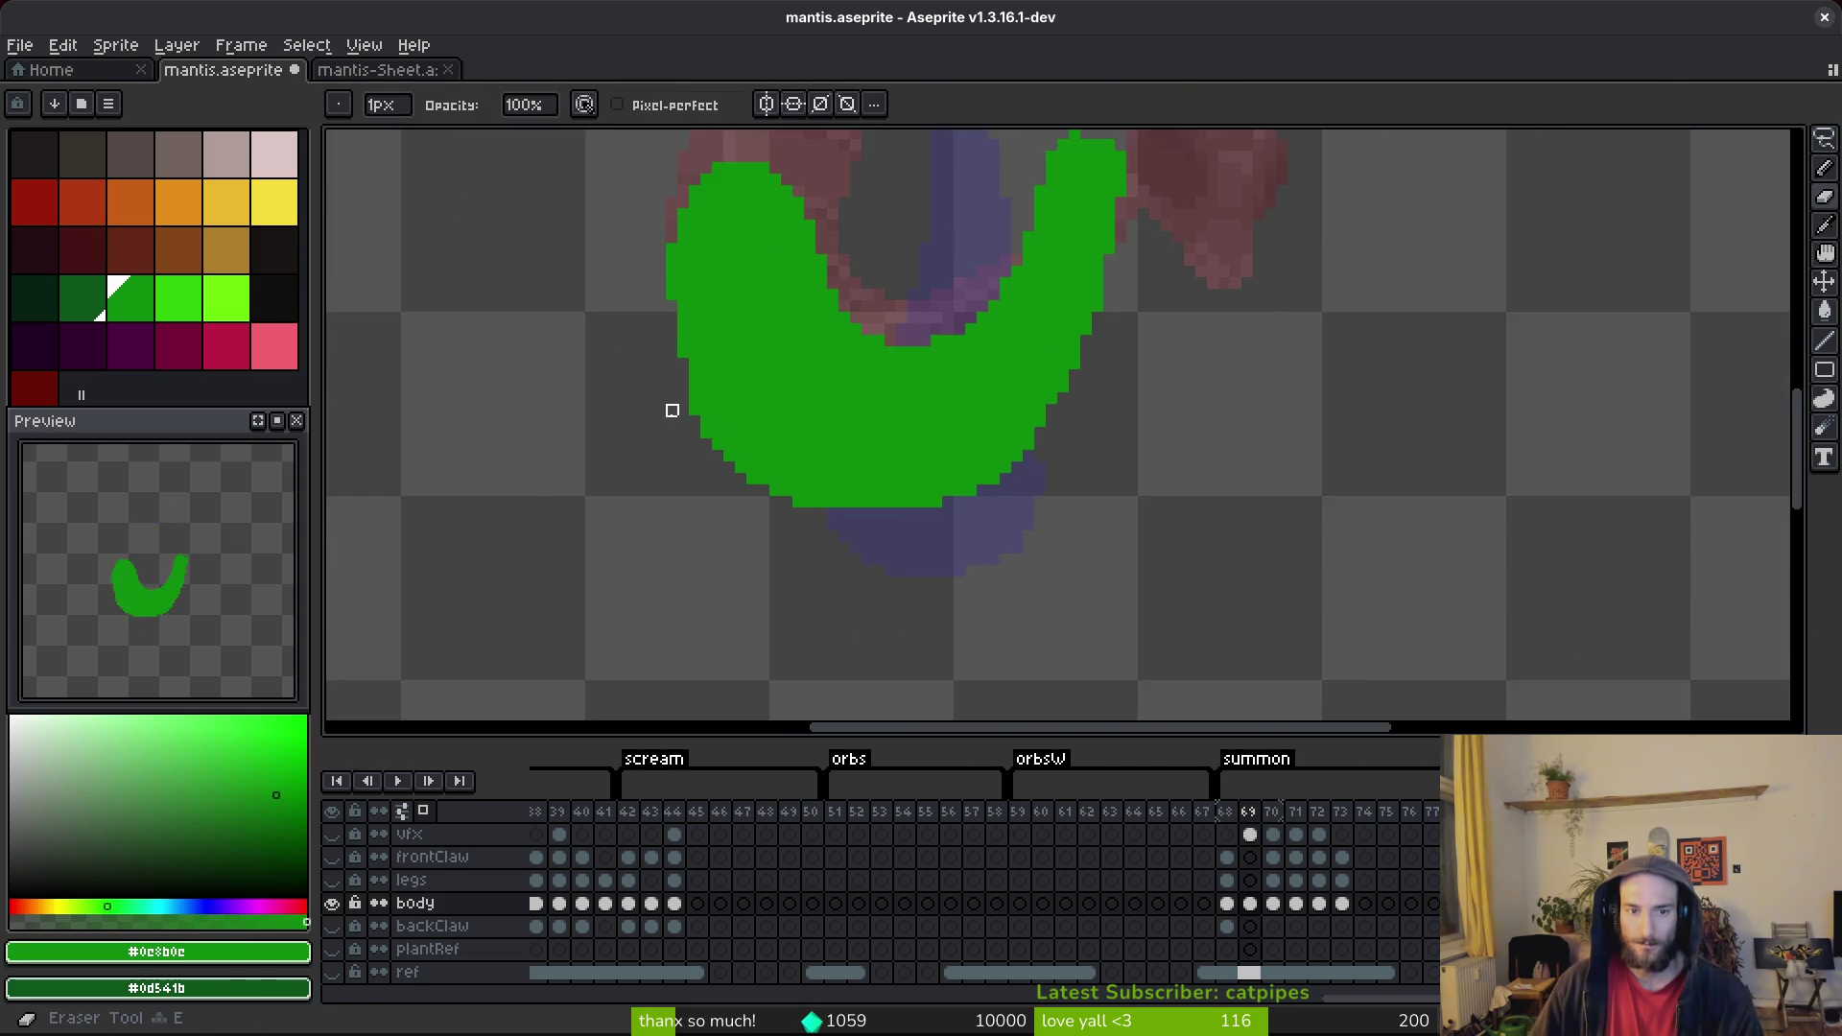
{"action": "scroll", "coordinate": [672, 422], "scroll_direction": "up", "scroll_amount": 3}
{"action": "mouse_move", "coordinate": [690, 419]}
{"action": "left_mouse_down"}
{"action": "mouse_move", "coordinate": [945, 614]}
{"action": "mouse_move", "coordinate": [767, 439]}
{"action": "mouse_move", "coordinate": [844, 423]}
{"action": "left_mouse_up"}
{"action": "key", "text": "b"}
{"action": "scroll", "coordinate": [953, 498], "scroll_direction": "down", "scroll_amount": 3}
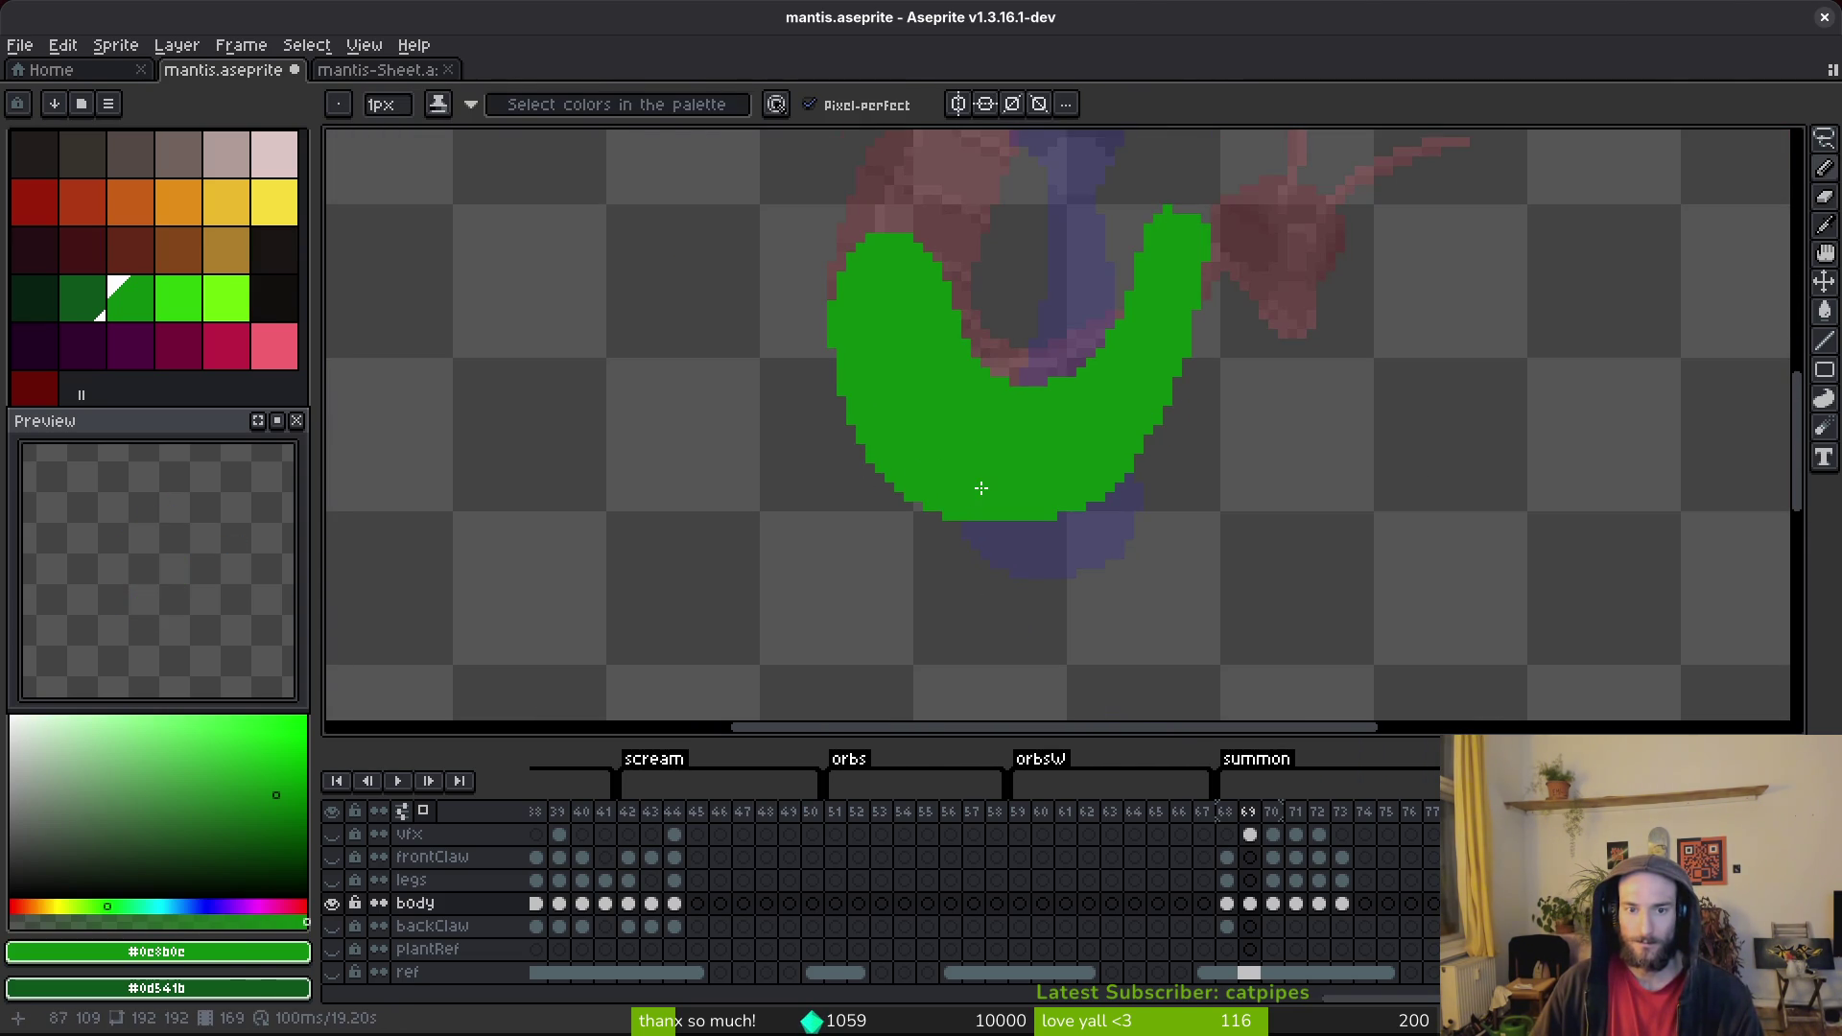
{"action": "scroll", "coordinate": [998, 508], "scroll_direction": "up", "scroll_amount": 1}
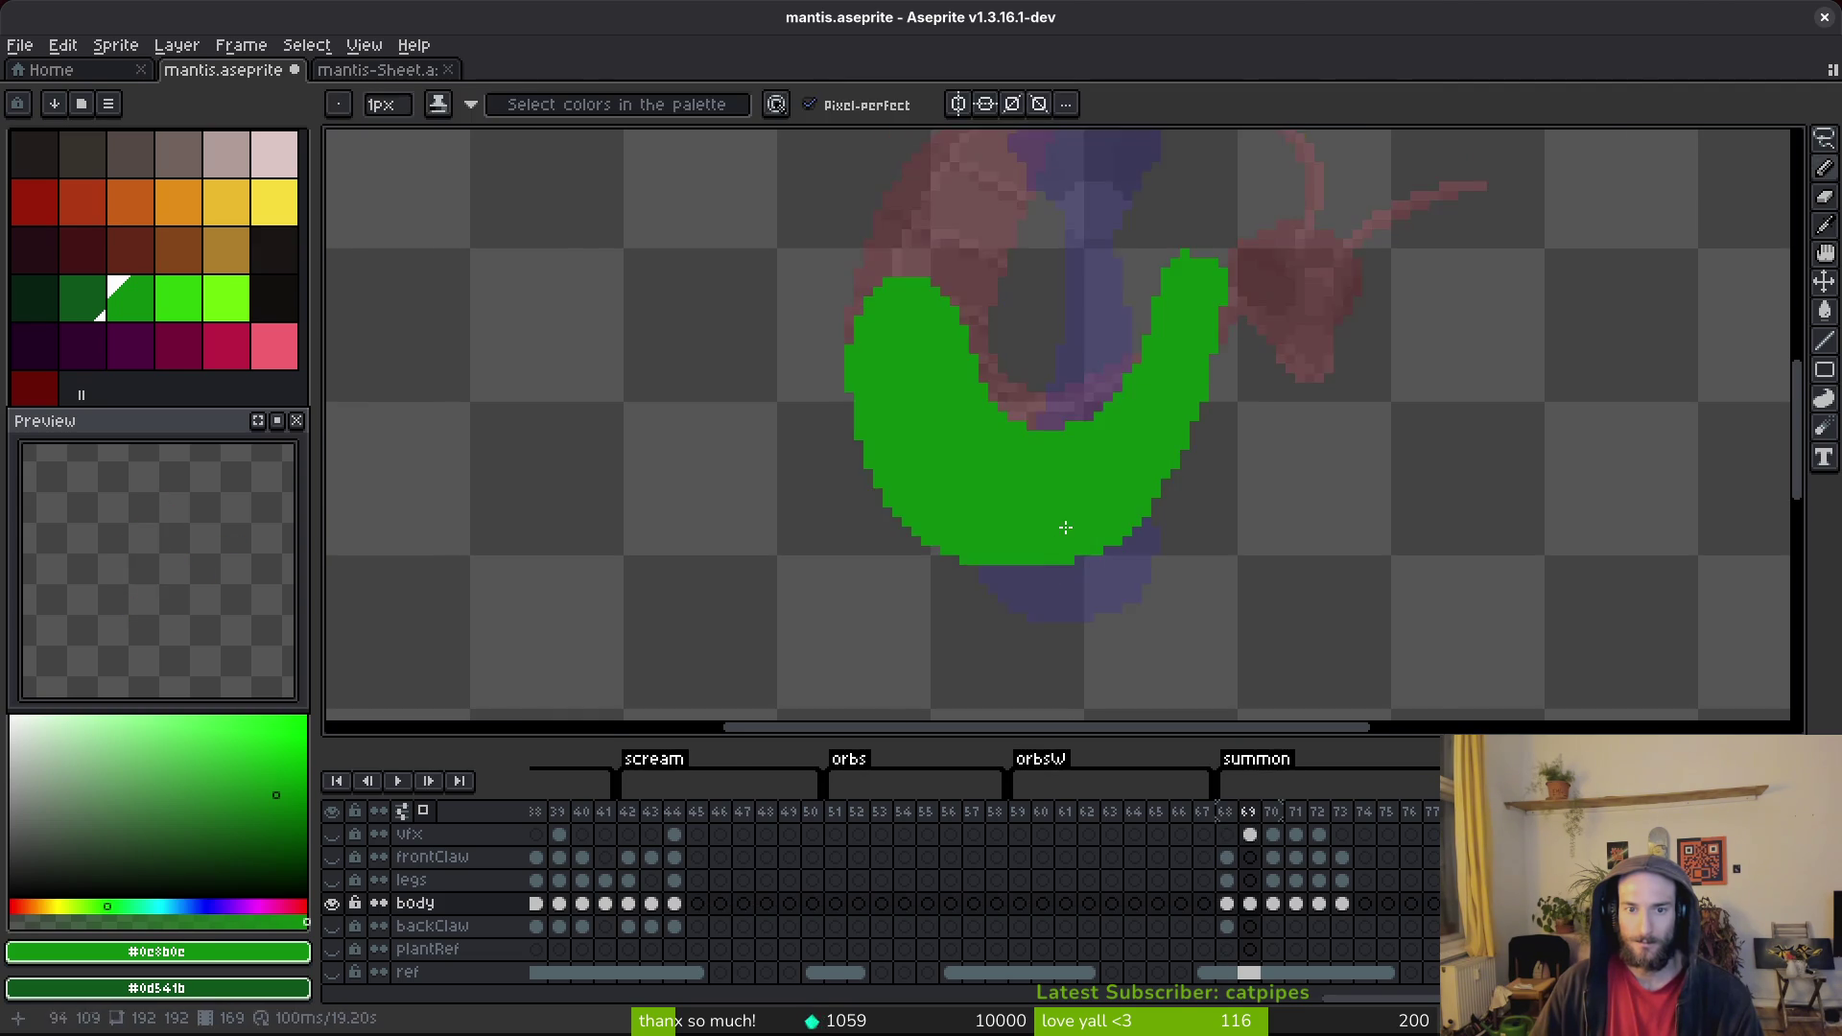
{"action": "scroll", "coordinate": [1065, 525], "scroll_direction": "down", "scroll_amount": 3}
{"action": "key", "text": "i"}
{"action": "key", "text": "period"}
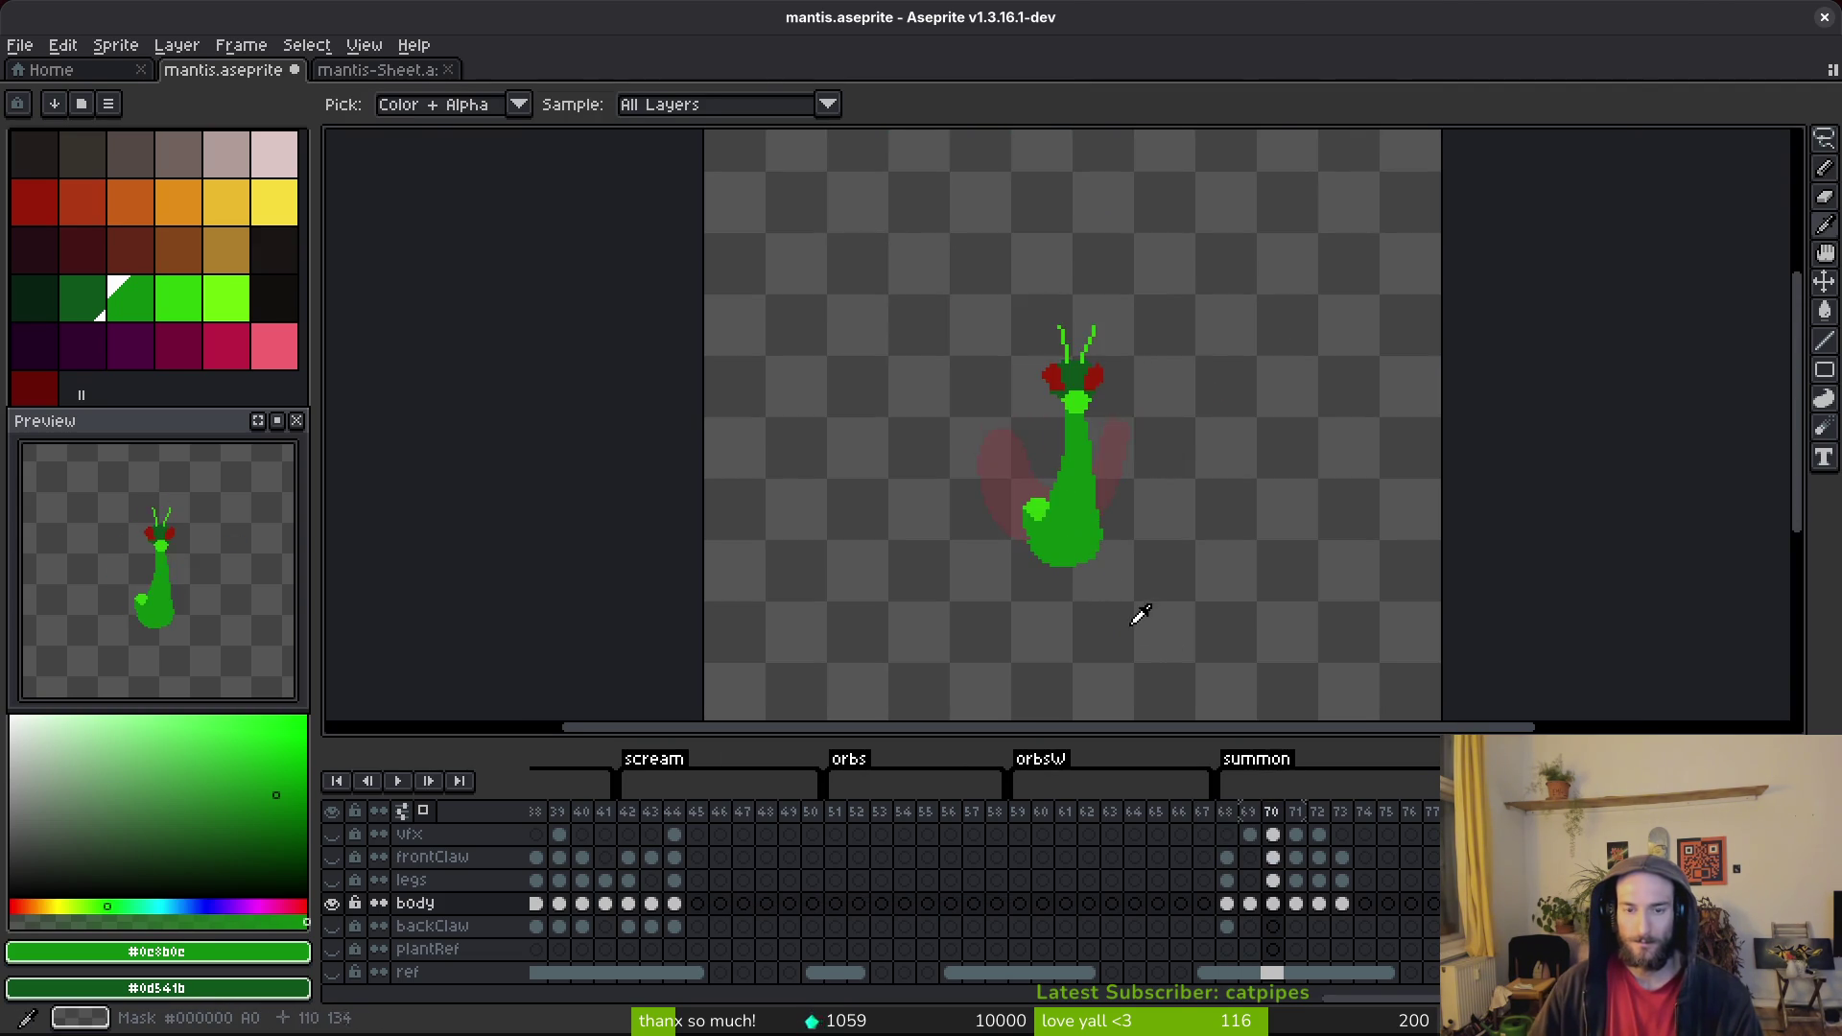
Play and step through summon frames 69–71, comparing with frame 70, and stop on frame 69.
{"action": "key", "text": "b"}
{"action": "scroll", "coordinate": [1041, 555], "scroll_direction": "up", "scroll_amount": 2}
{"action": "scroll", "coordinate": [1080, 518], "scroll_direction": "down", "scroll_amount": 2}
{"action": "key", "text": "i"}
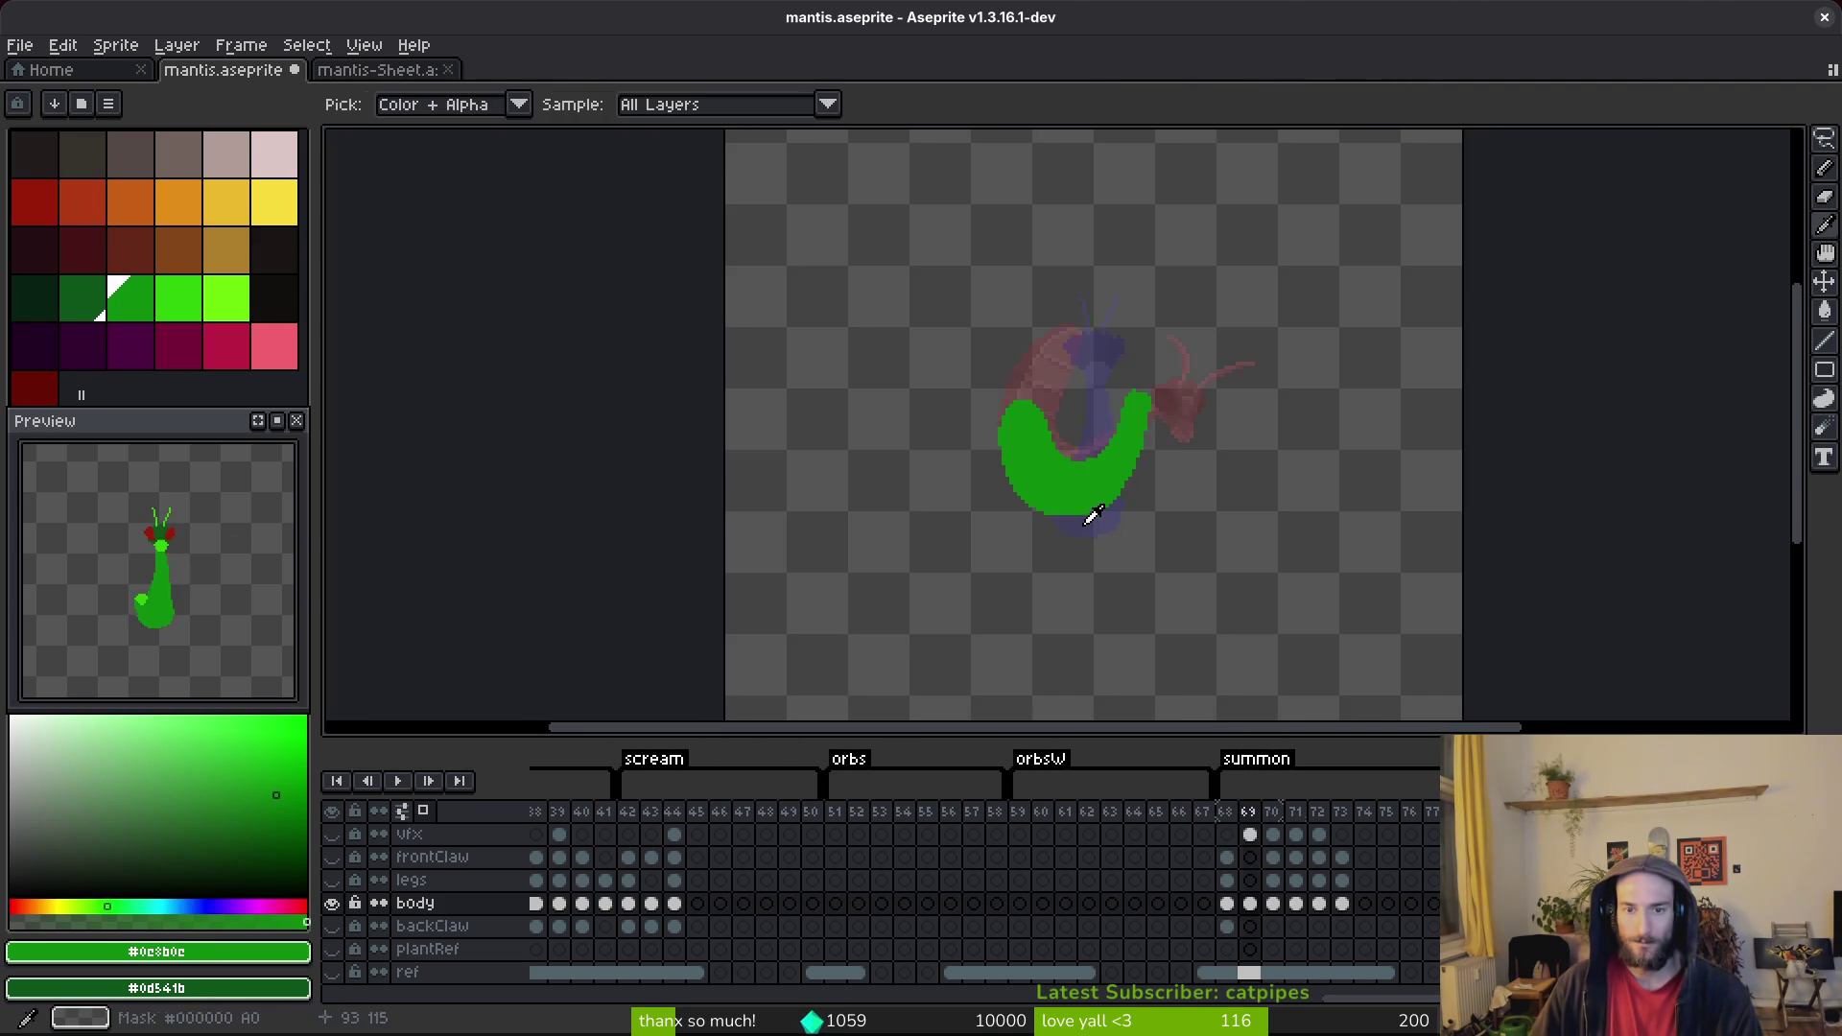
{"action": "key", "text": "period"}
{"action": "key", "text": "Return"}
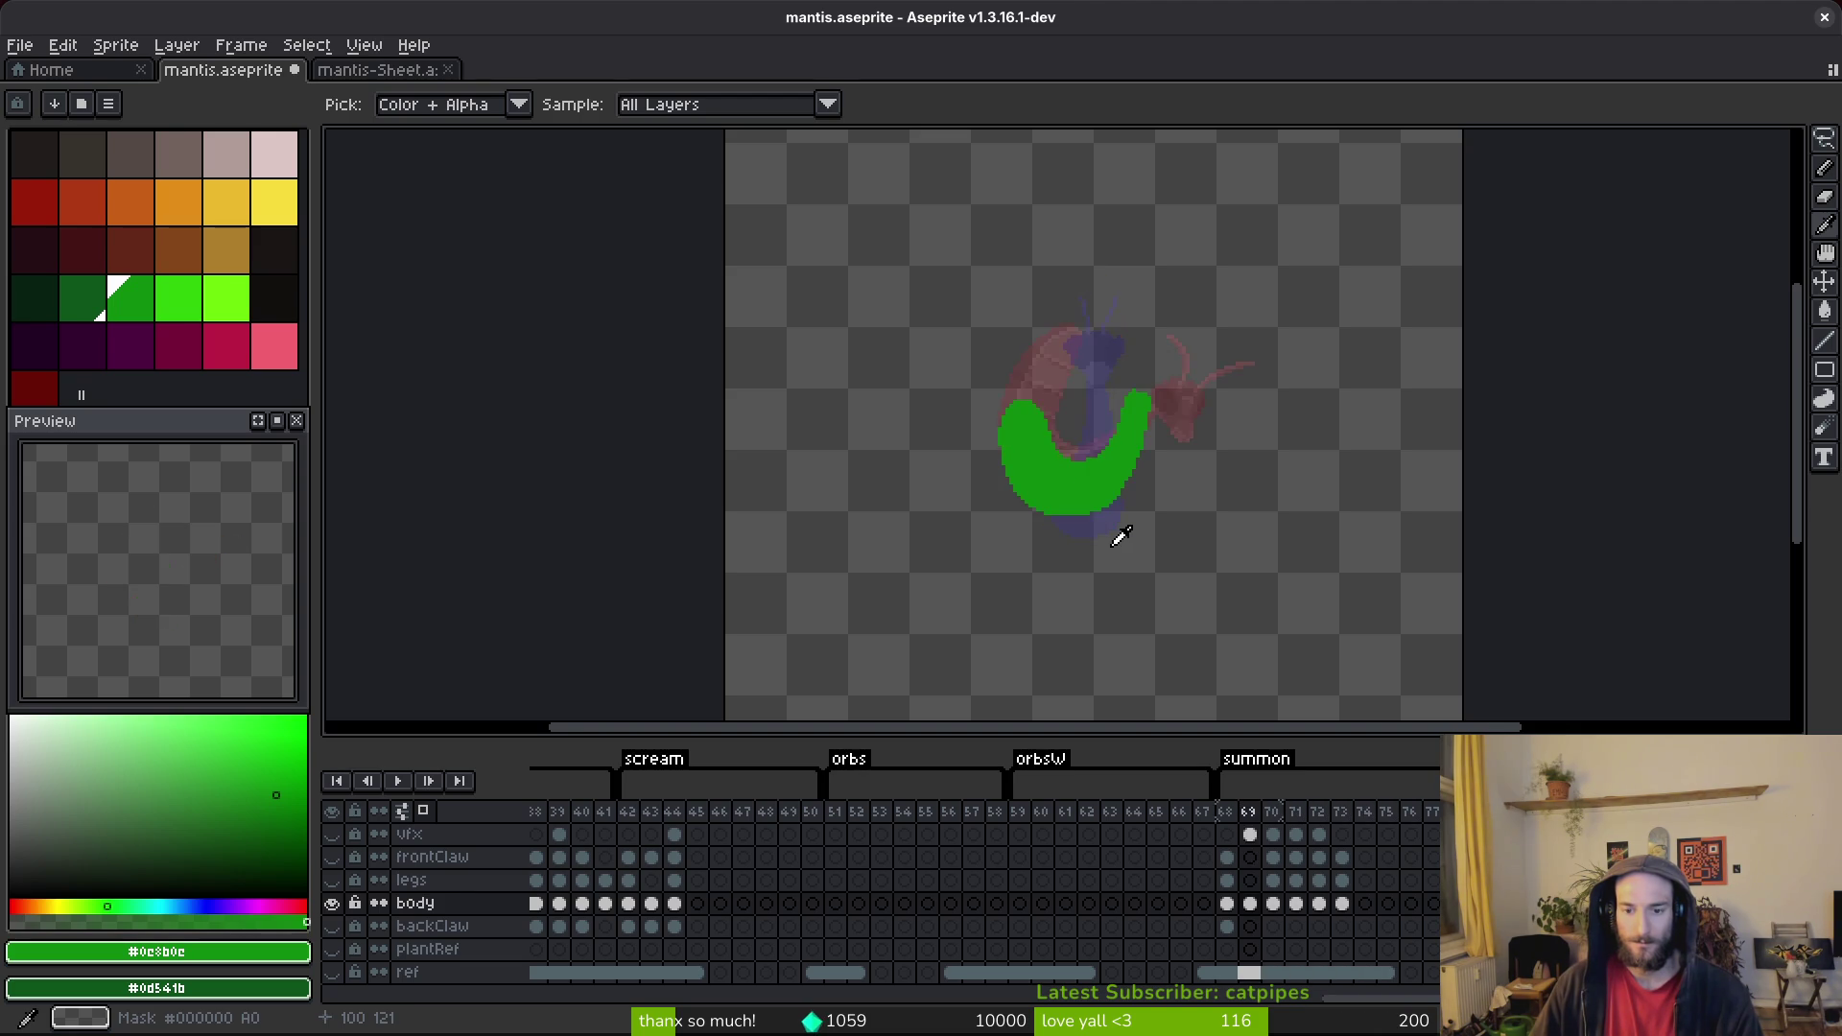
{"action": "key", "text": "Return"}
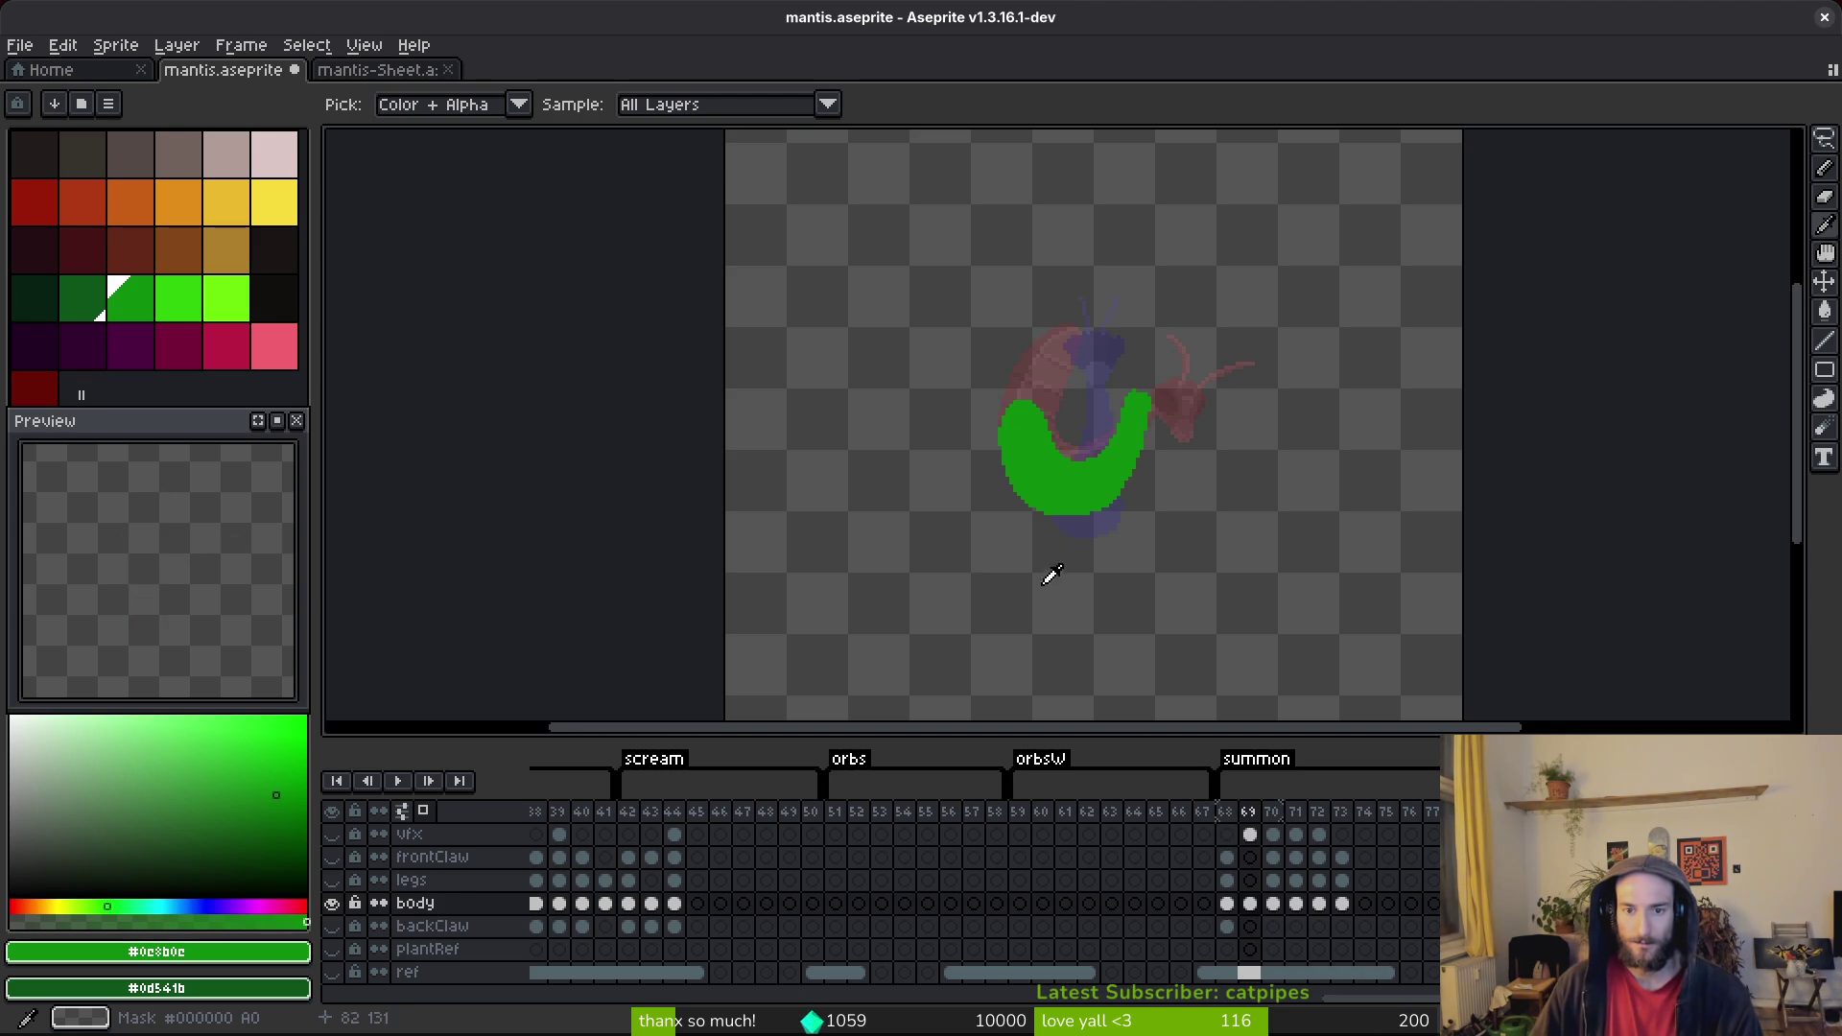
{"action": "key", "text": "Return"}
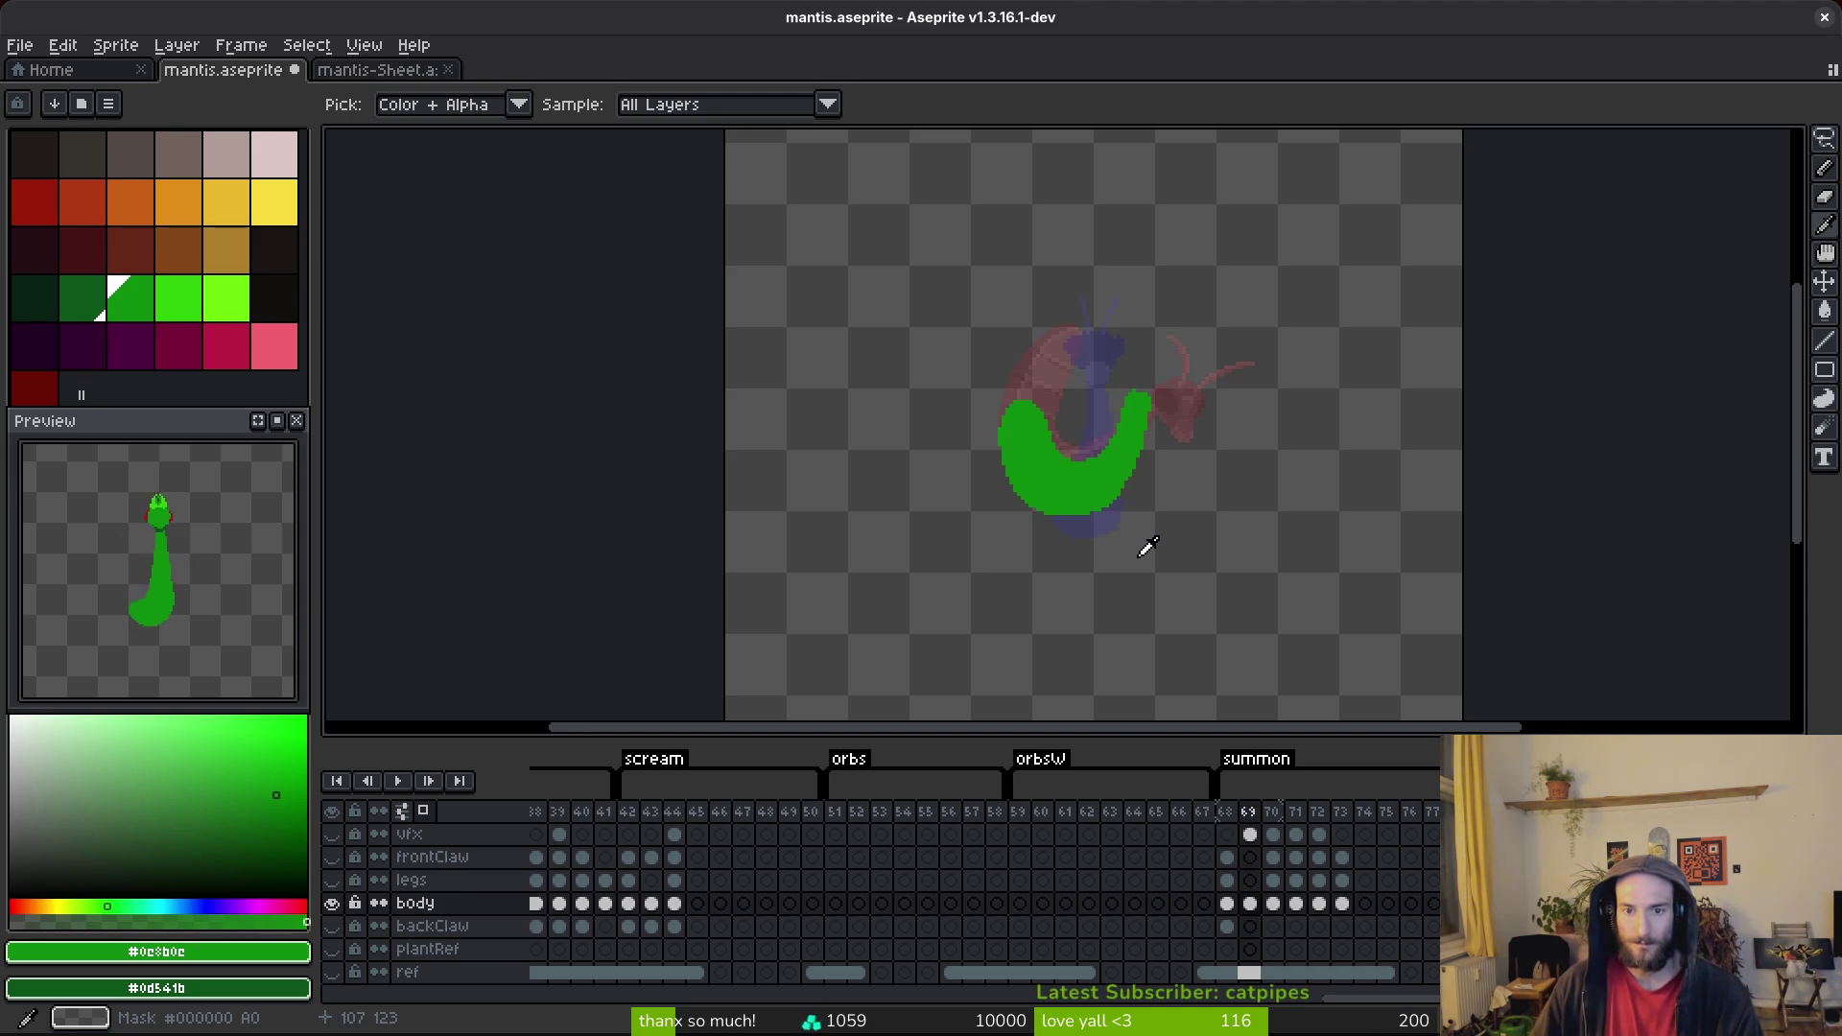
{"action": "key", "text": "Right"}
{"action": "key", "text": "Left"}
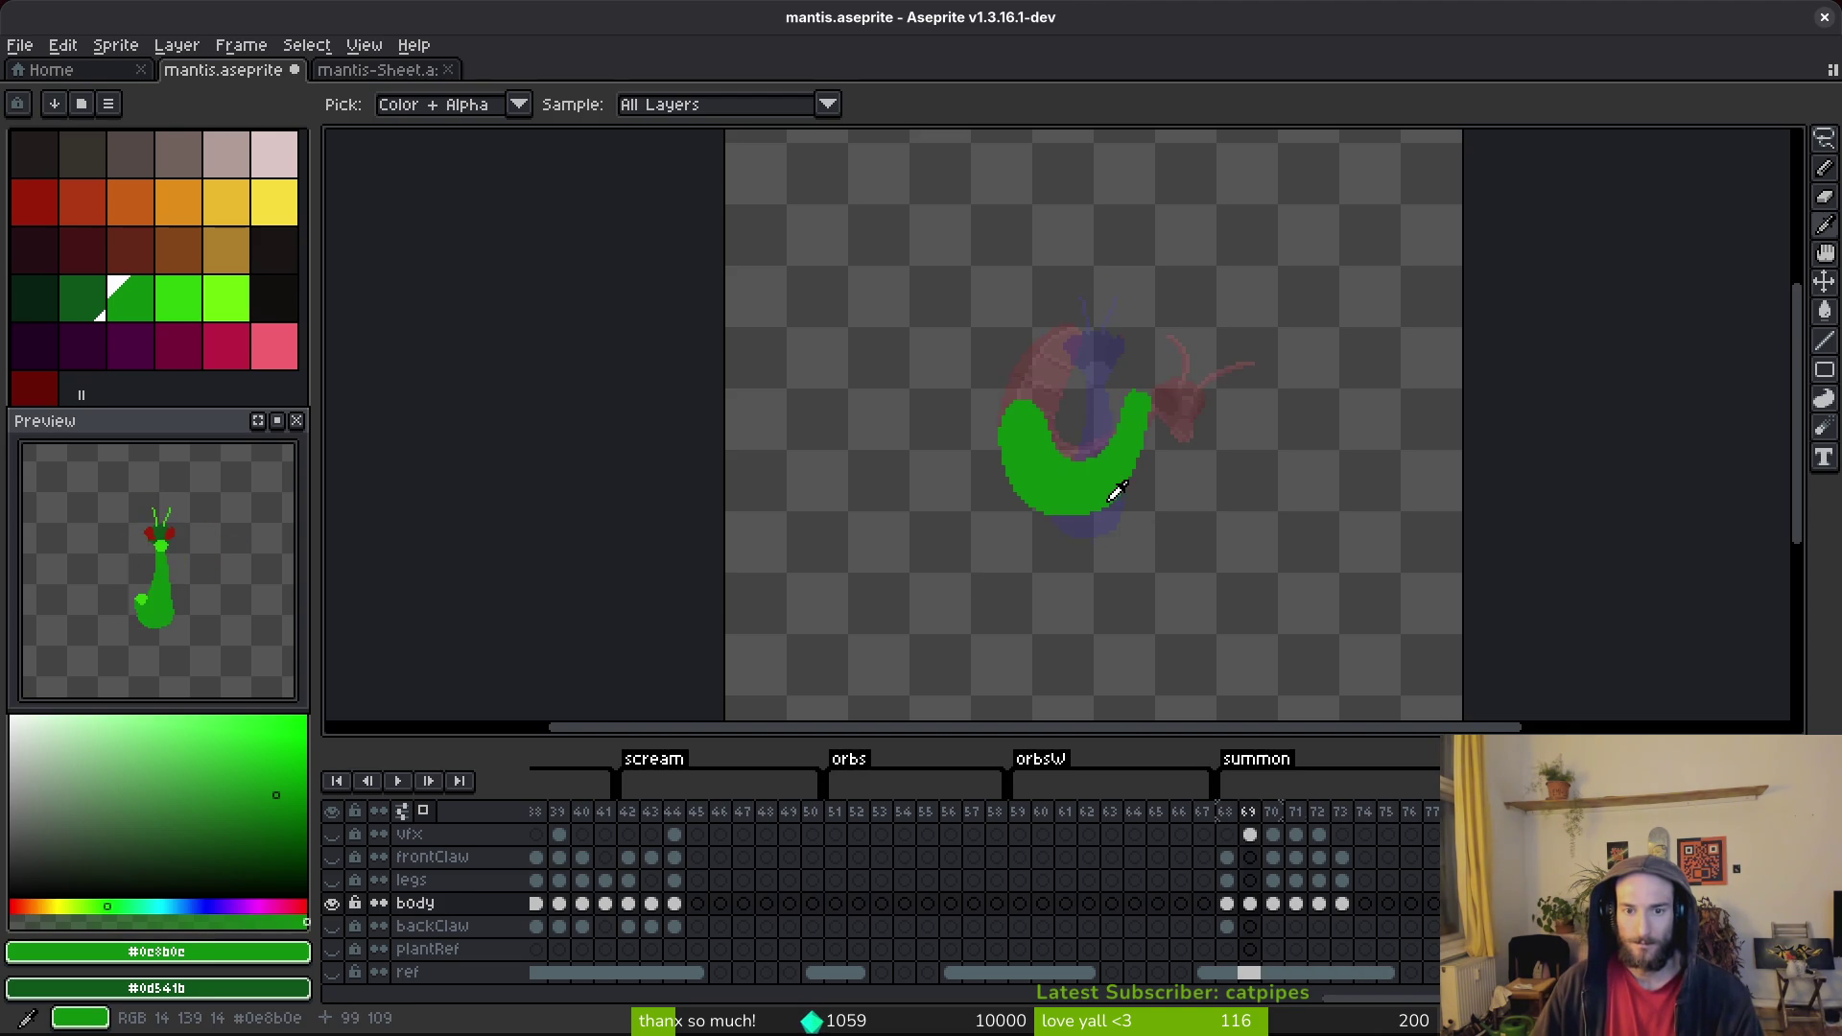
{"action": "key", "text": "Return"}
{"action": "key", "text": "Return"}
Zoom in, trim the edges of frame 69's green body with the eraser, and save mantis.aseprite.
{"action": "scroll", "coordinate": [1036, 412], "scroll_direction": "up", "scroll_amount": 5}
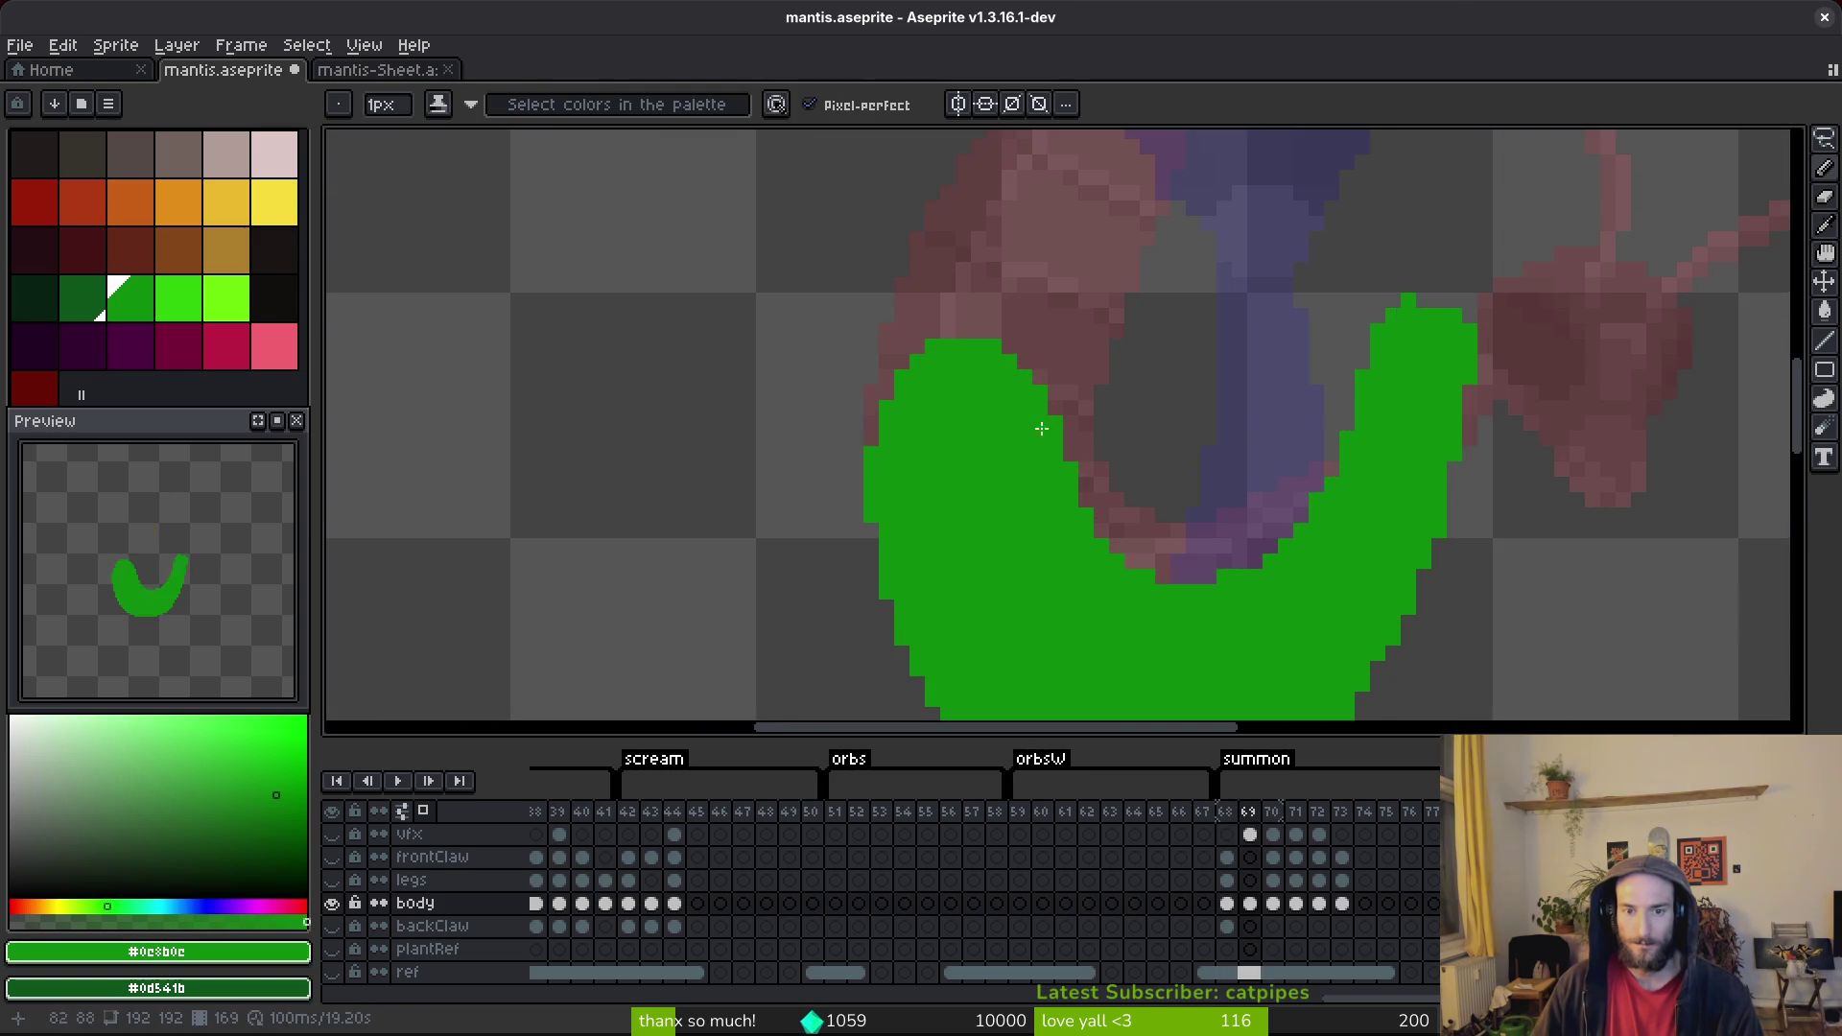
{"action": "scroll", "coordinate": [1044, 434], "scroll_direction": "down", "scroll_amount": 2}
{"action": "scroll", "coordinate": [1249, 321], "scroll_direction": "up", "scroll_amount": 3}
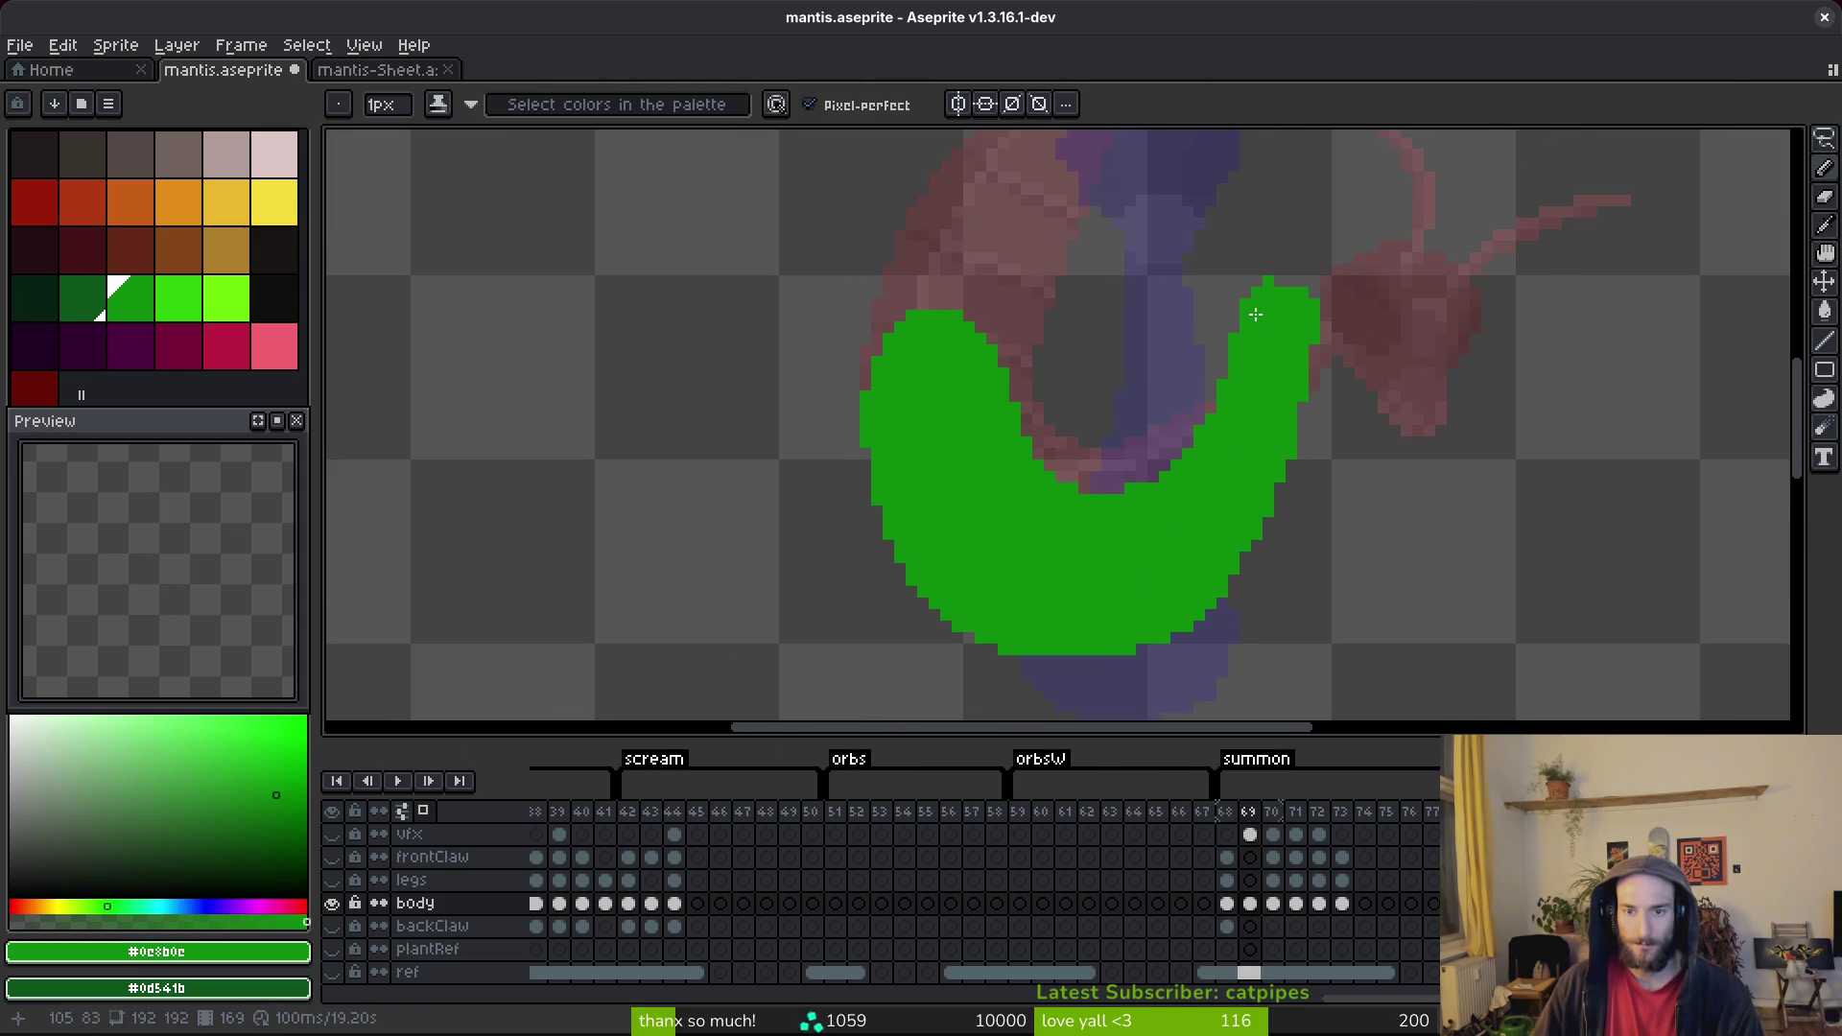
{"action": "scroll", "coordinate": [1279, 326], "scroll_direction": "down", "scroll_amount": 4}
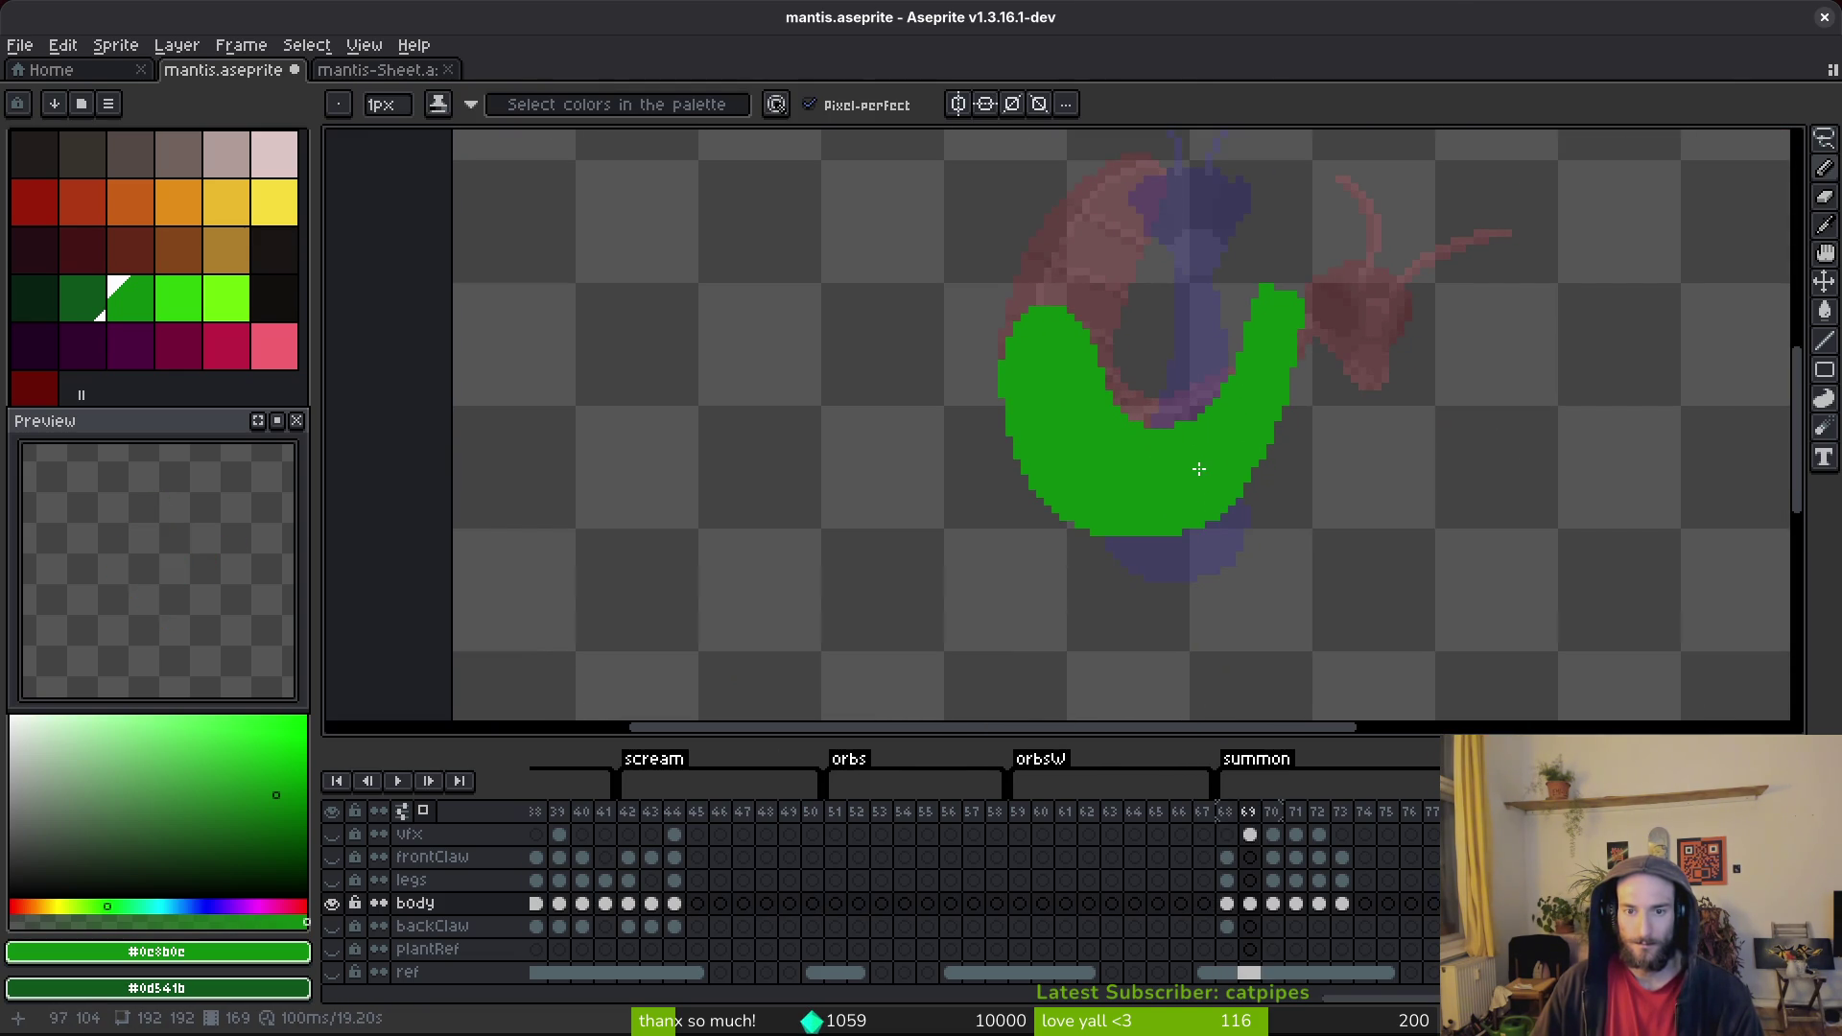
{"action": "scroll", "coordinate": [1211, 633], "scroll_direction": "up", "scroll_amount": 1}
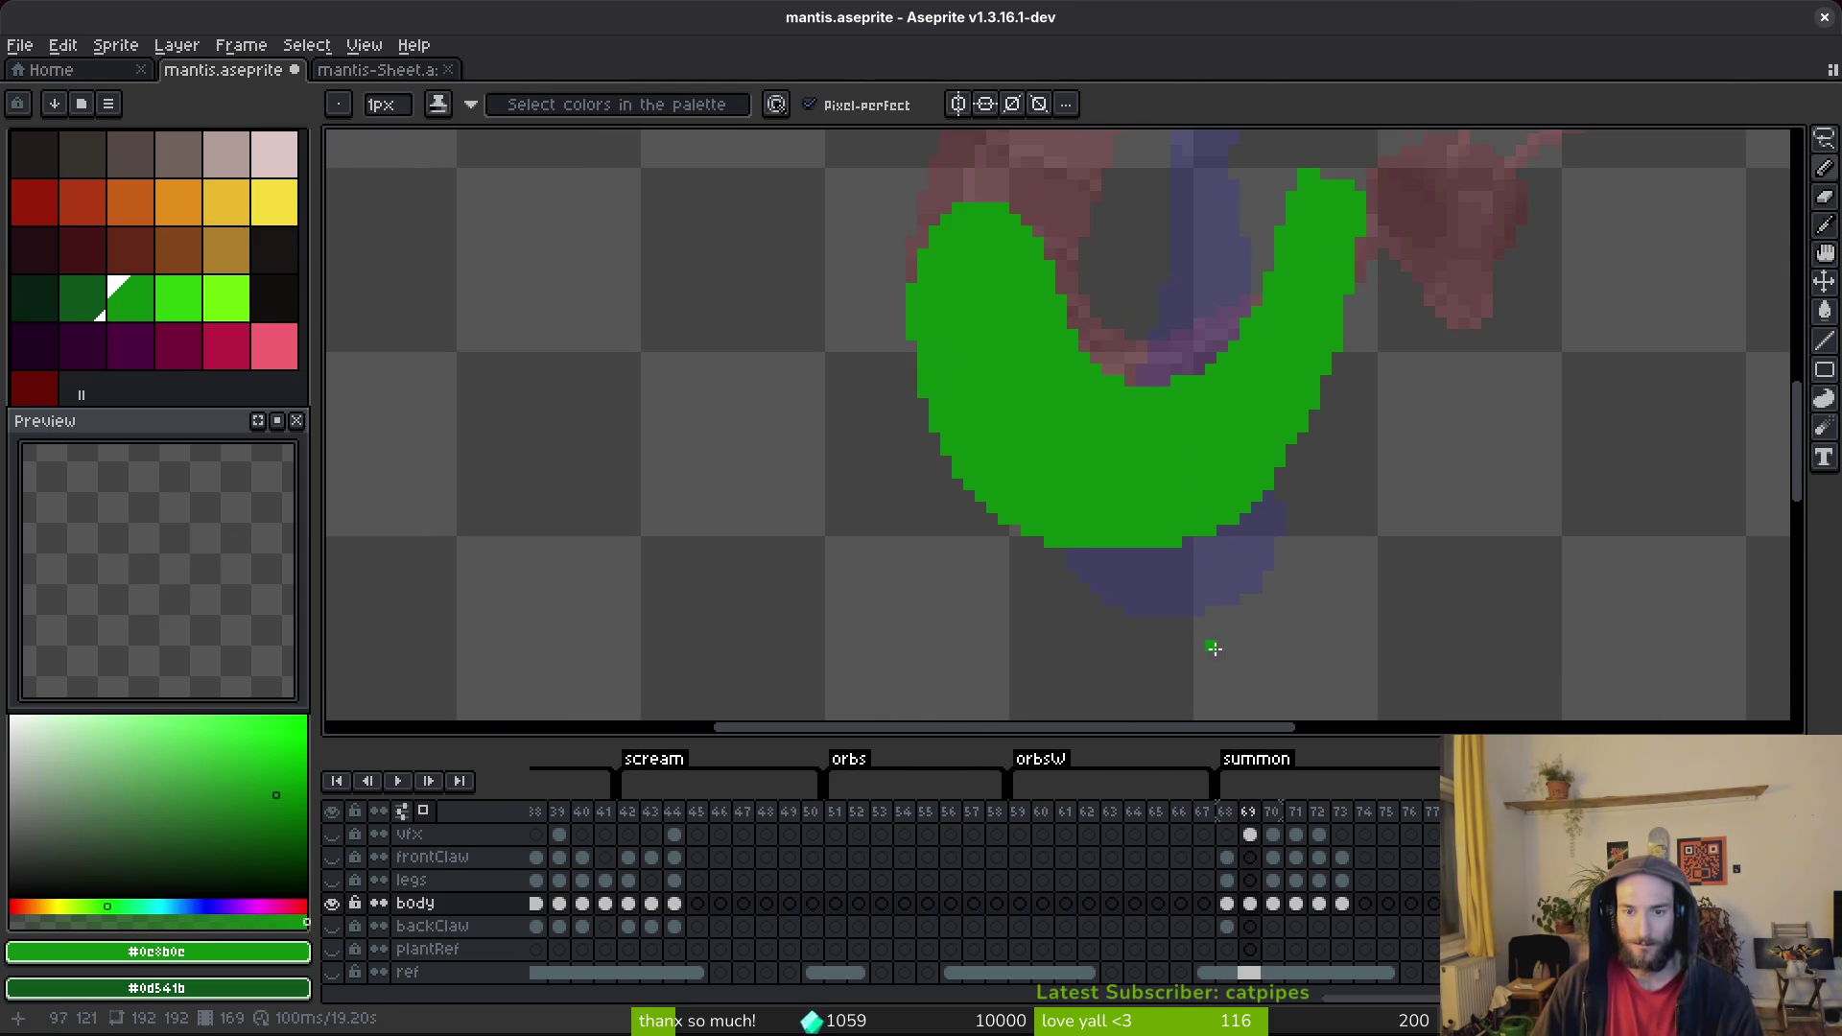
{"action": "scroll", "coordinate": [1201, 640], "scroll_direction": "up", "scroll_amount": 1}
{"action": "key", "text": "e"}
{"action": "scroll", "coordinate": [1276, 626], "scroll_direction": "down", "scroll_amount": 4}
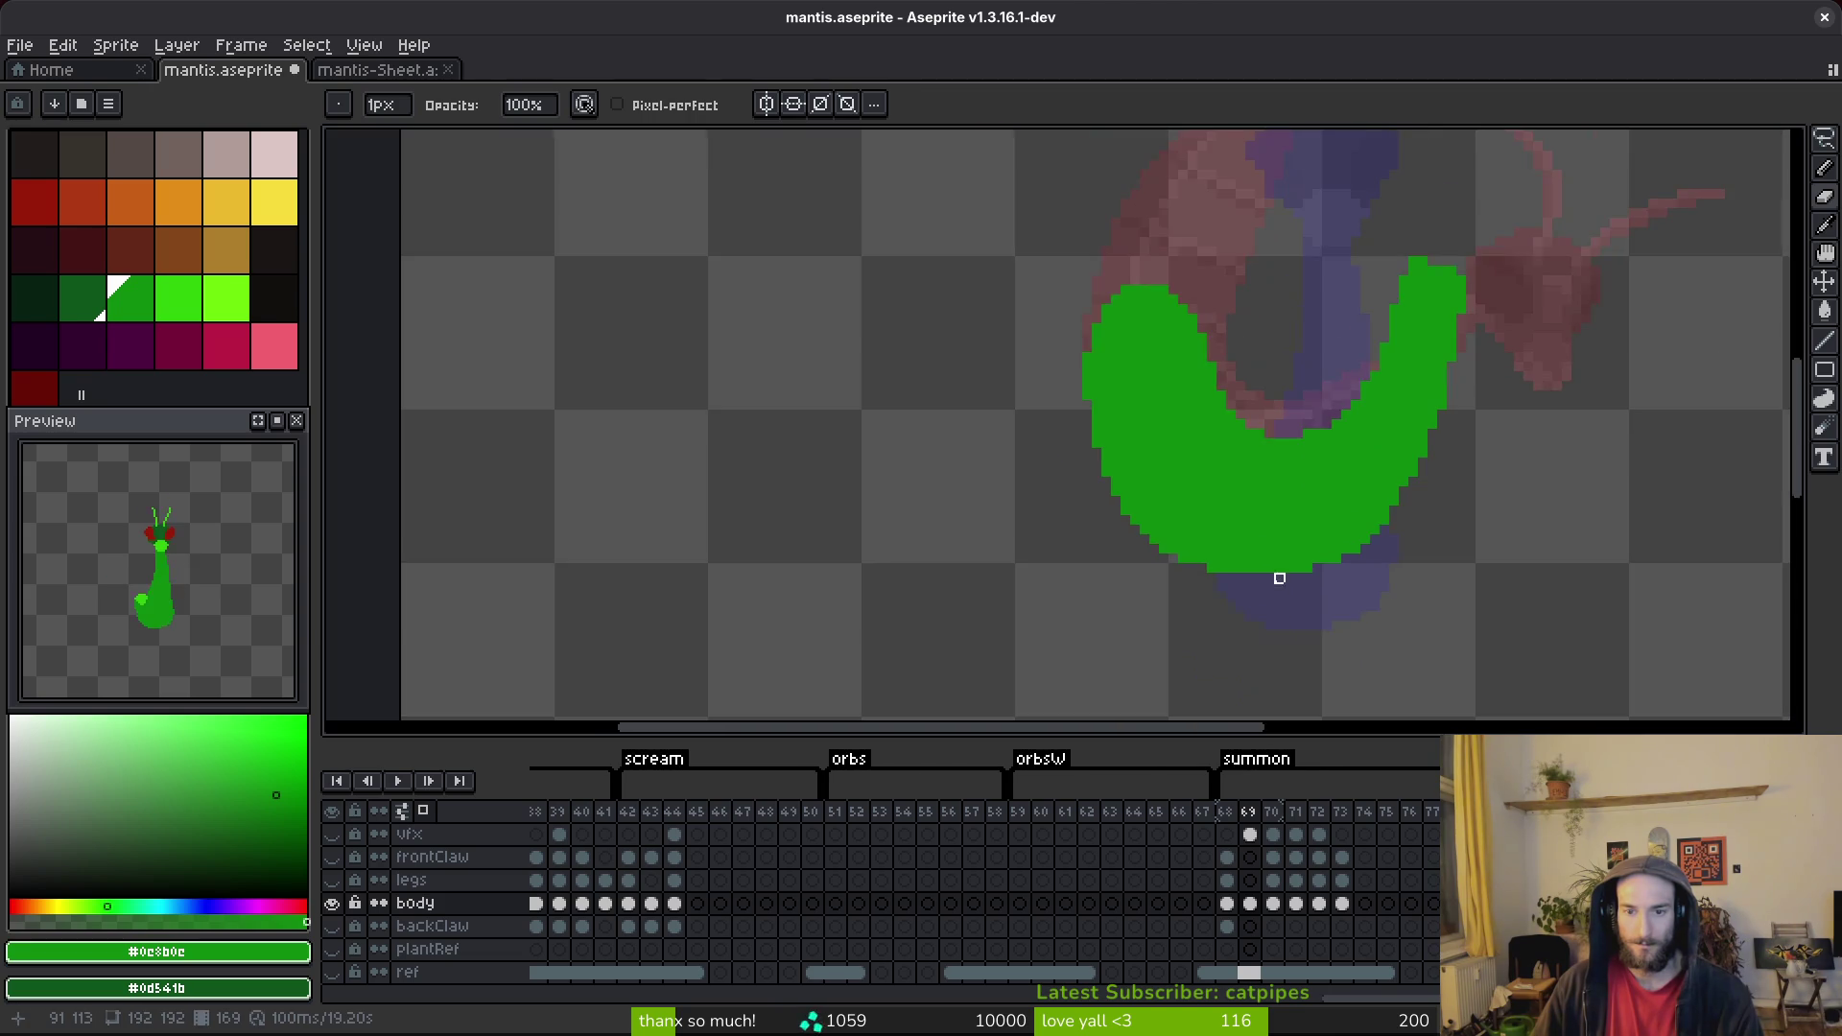
{"action": "scroll", "coordinate": [1384, 558], "scroll_direction": "up", "scroll_amount": 3}
{"action": "key", "text": "b"}
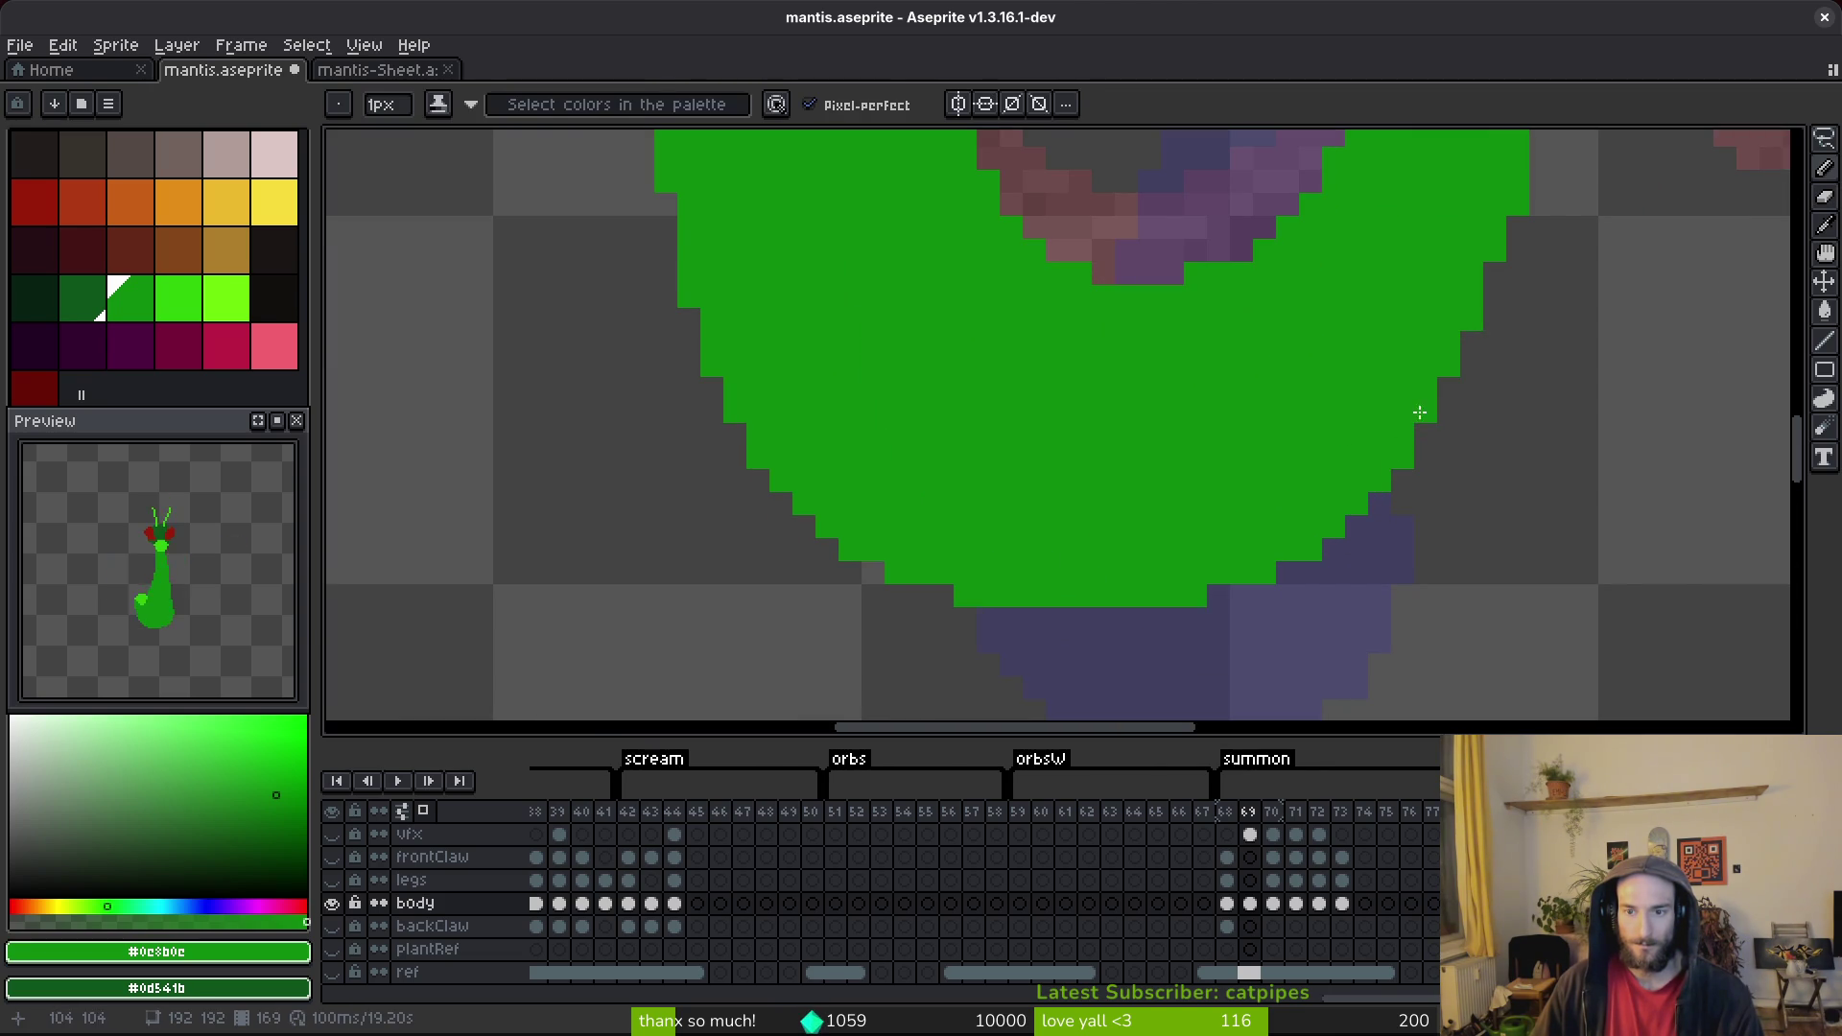
{"action": "scroll", "coordinate": [1507, 318], "scroll_direction": "down", "scroll_amount": 4}
{"action": "scroll", "coordinate": [1534, 306], "scroll_direction": "up", "scroll_amount": 2}
{"action": "key", "text": "e"}
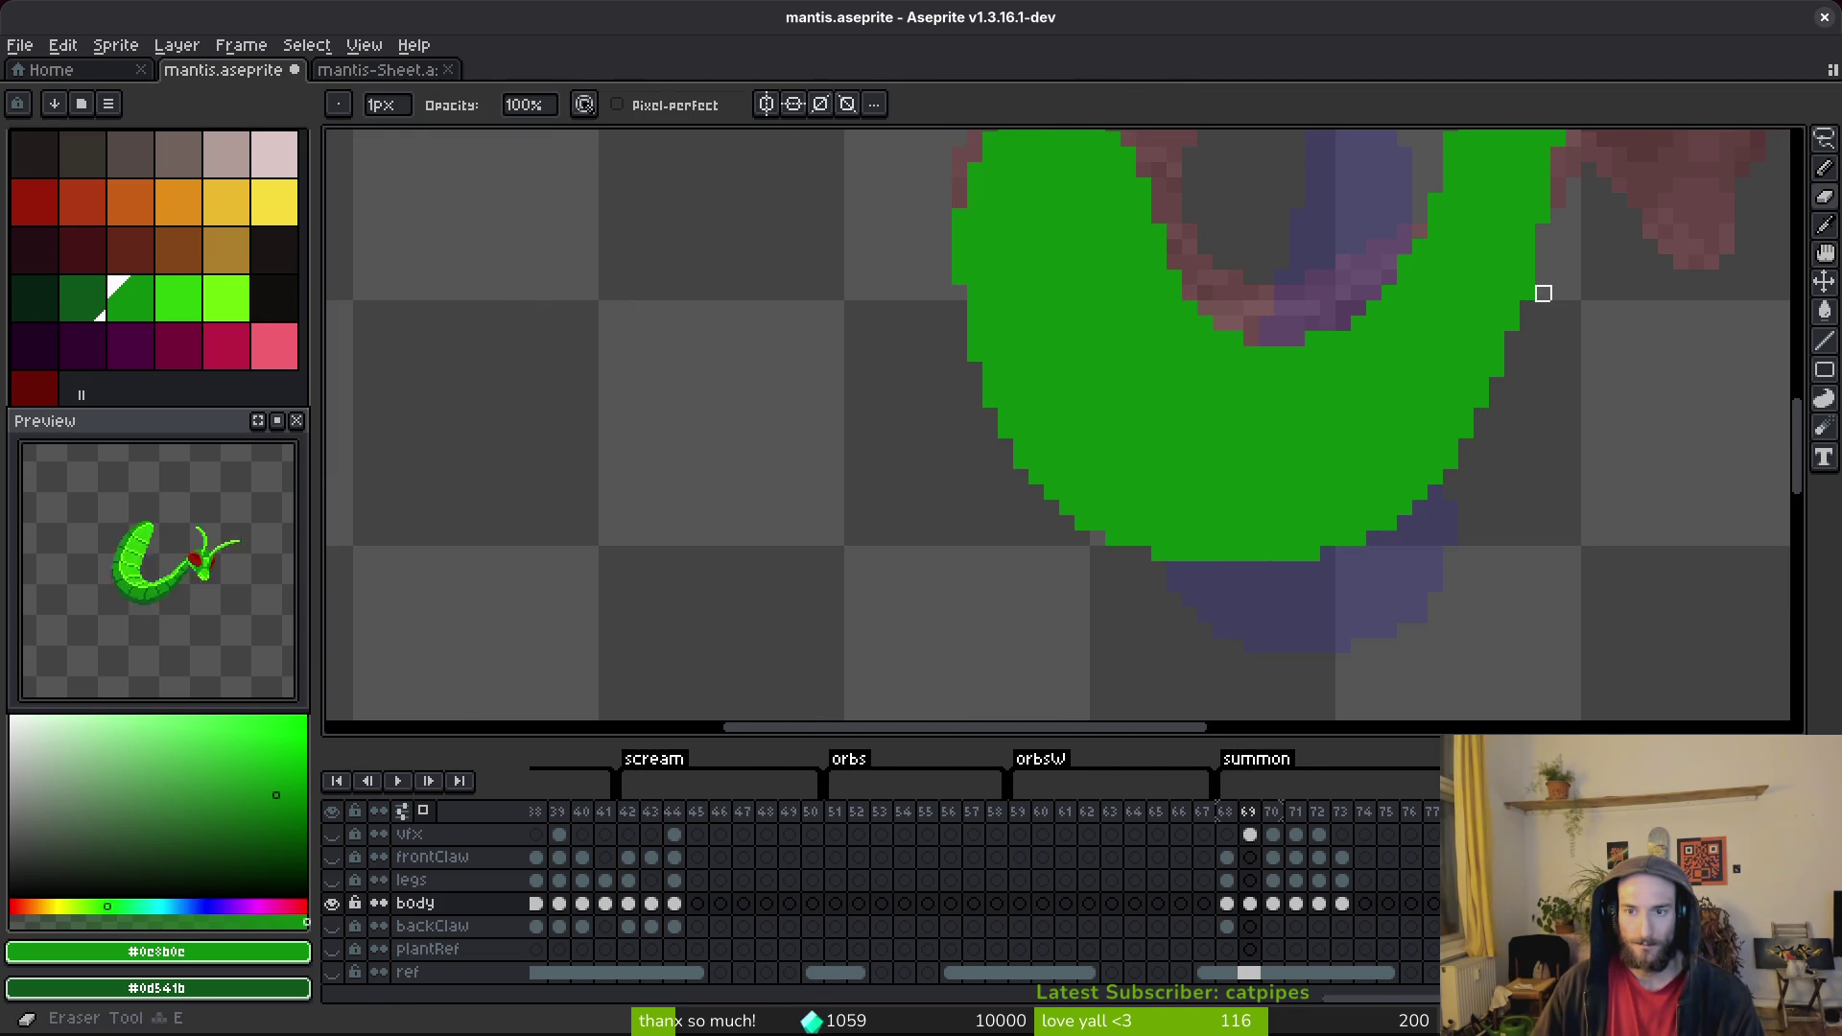
{"action": "scroll", "coordinate": [1589, 324], "scroll_direction": "down", "scroll_amount": 3}
{"action": "key", "text": "ctrl+s"}
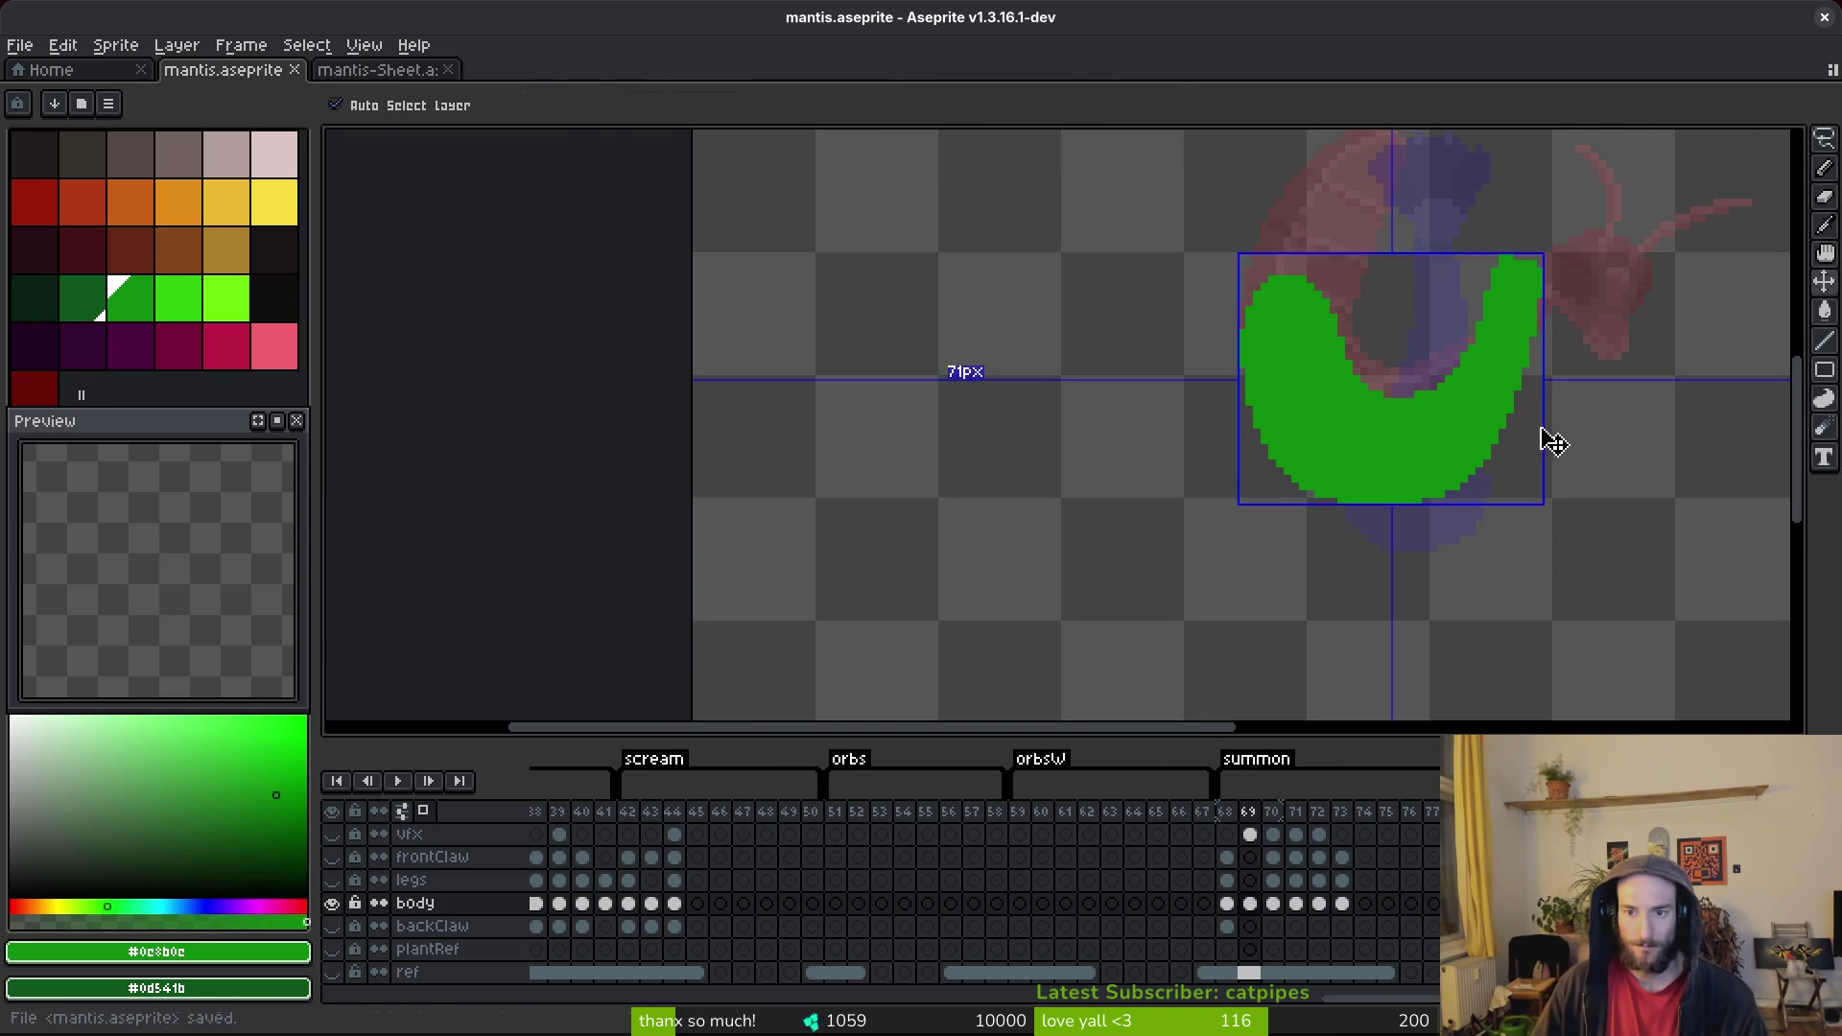
{"action": "scroll", "coordinate": [1471, 489], "scroll_direction": "up", "scroll_amount": 1}
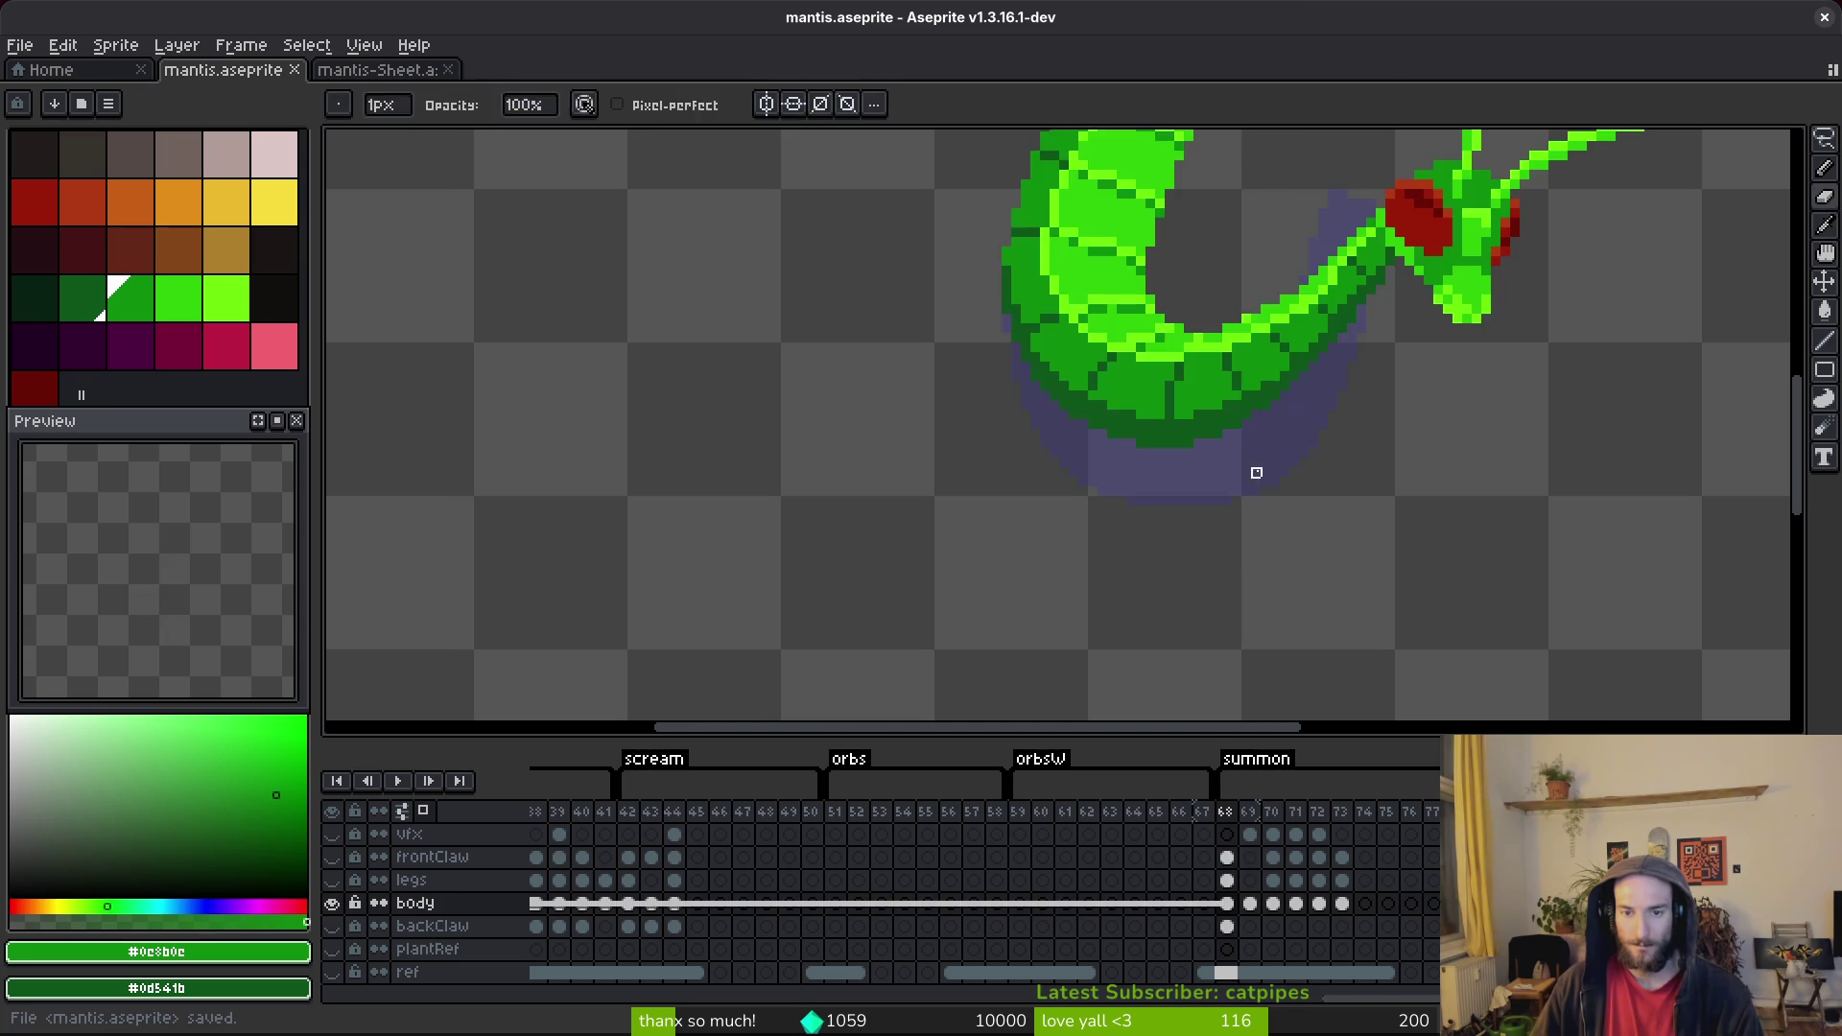
{"action": "key", "text": "b"}
{"action": "scroll", "coordinate": [1236, 498], "scroll_direction": "down", "scroll_amount": 1}
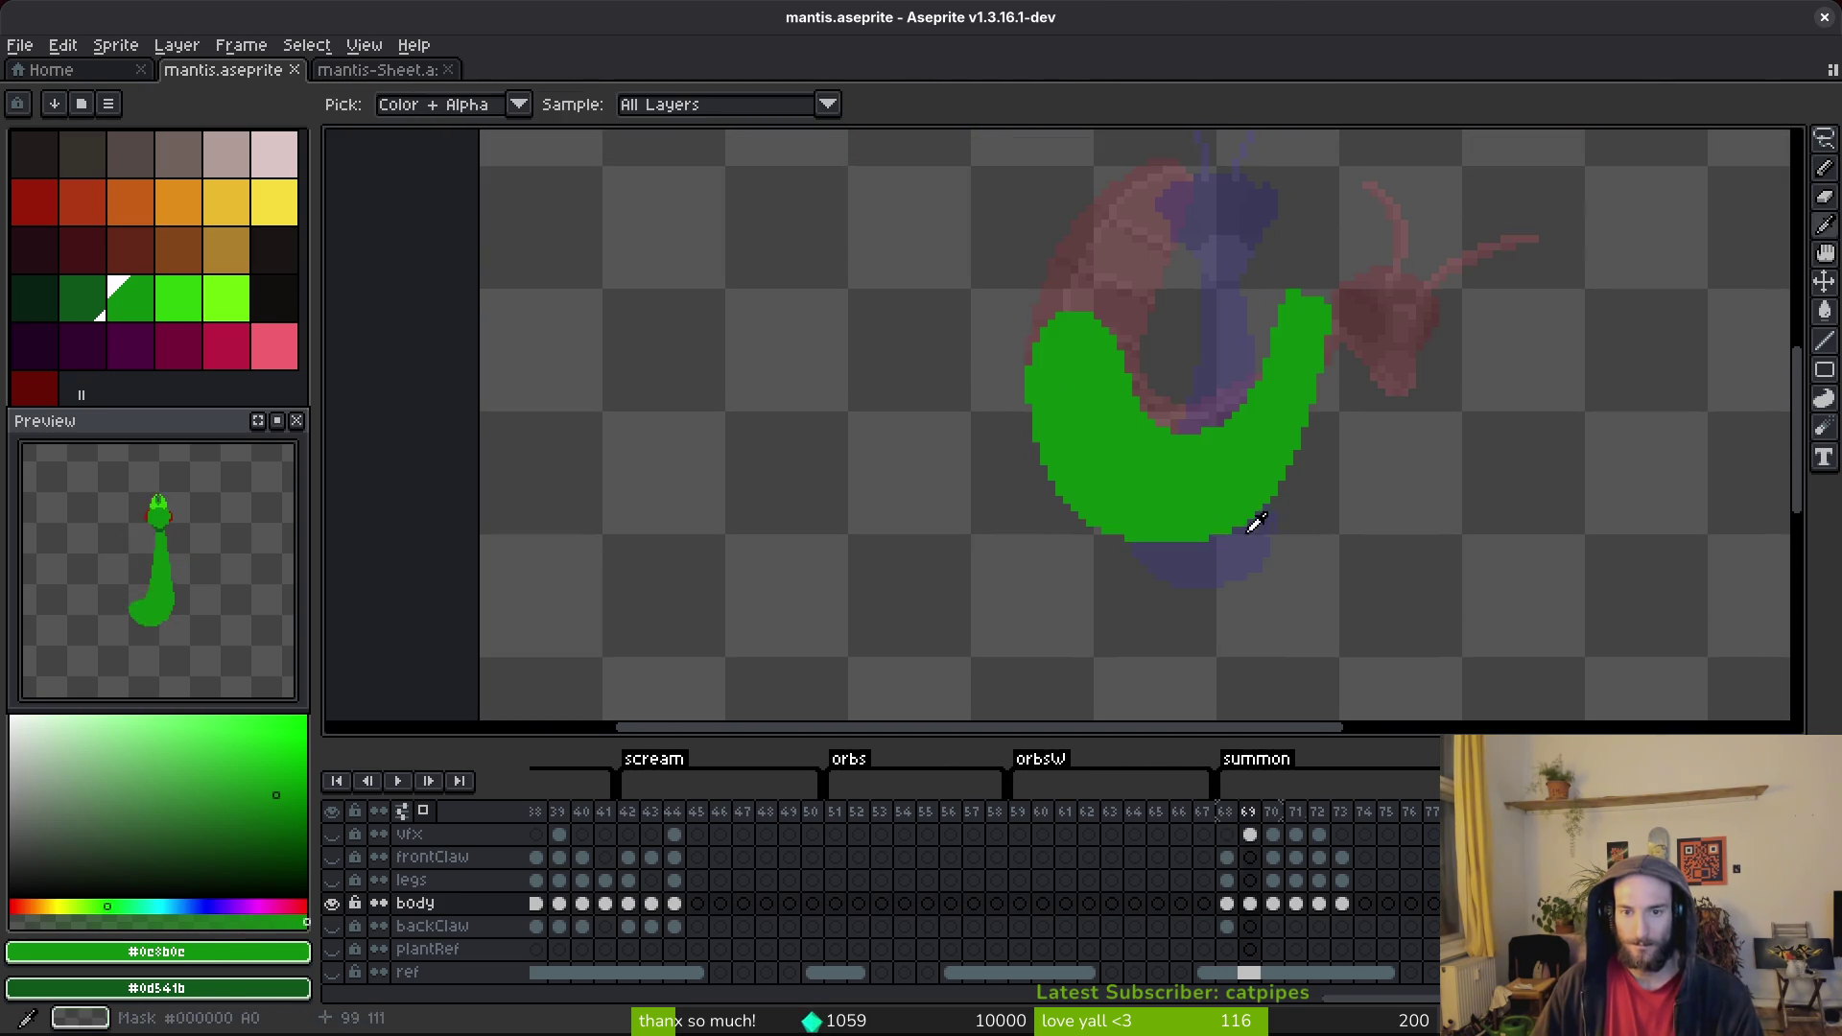
Set red as the secondary colour and paint the first red eye above the body's right end.
{"action": "scroll", "coordinate": [1236, 511], "scroll_direction": "down", "scroll_amount": 3}
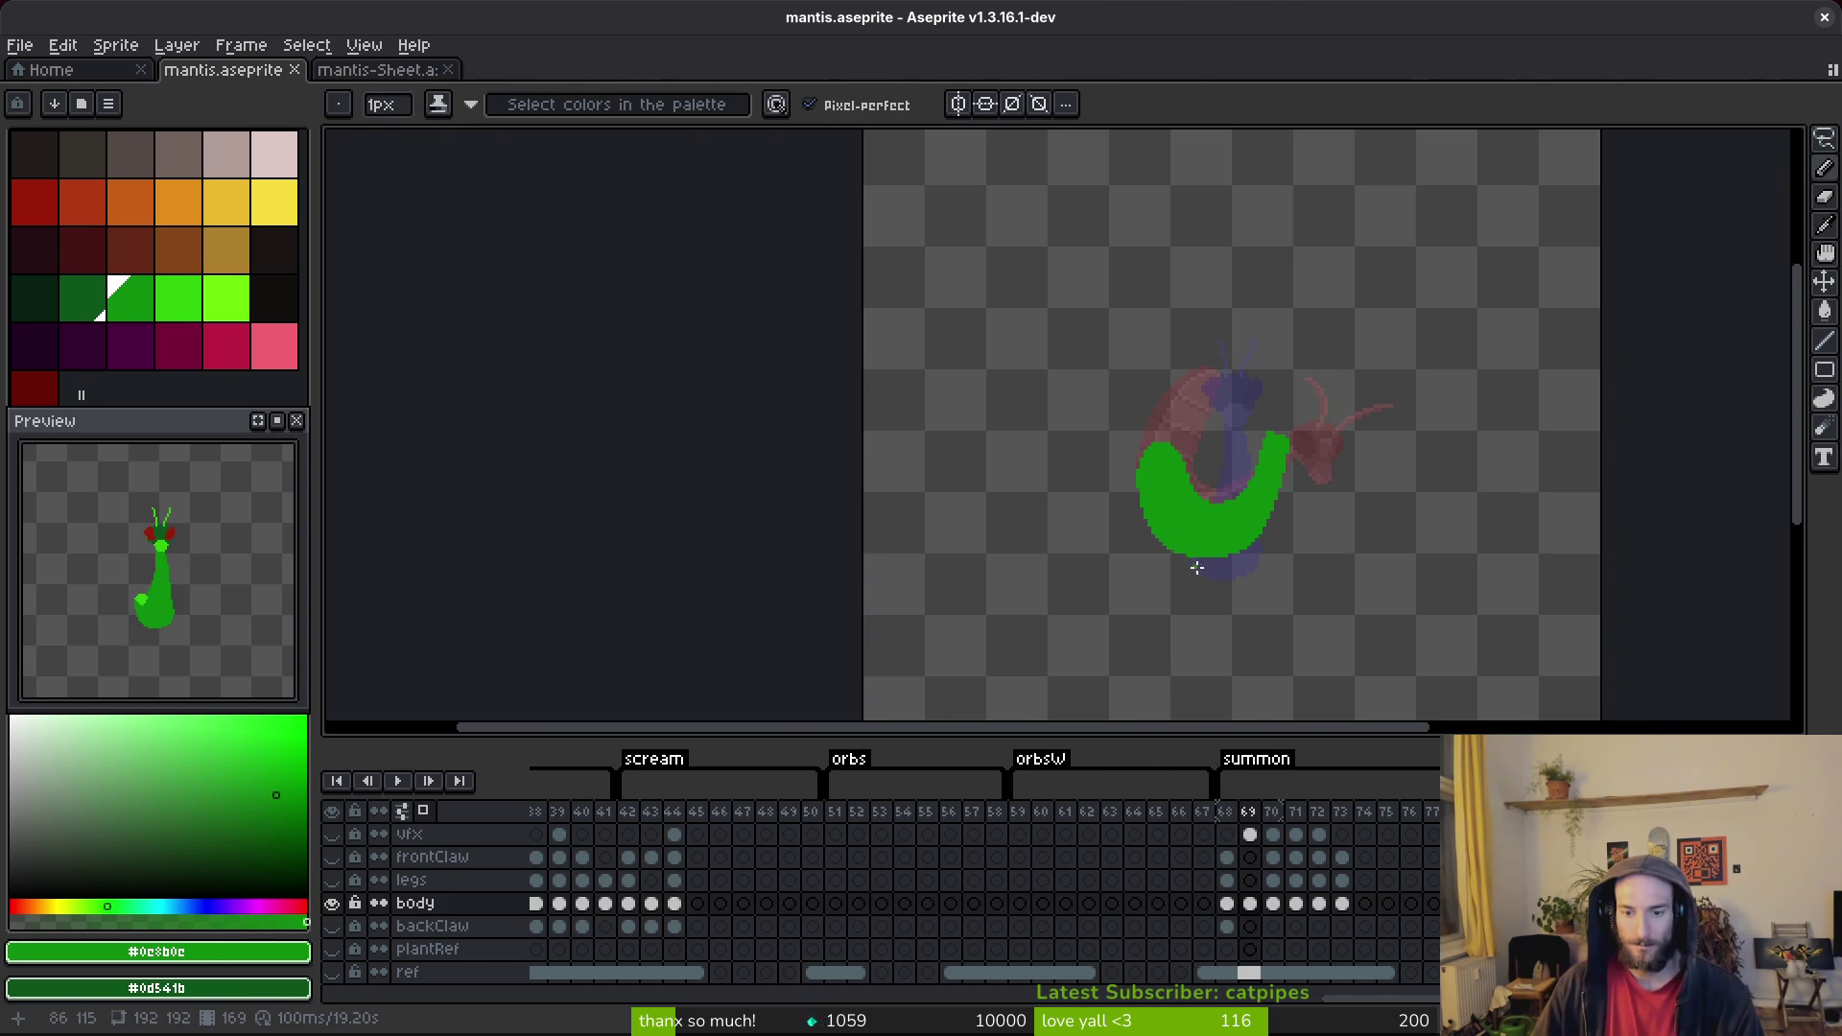
{"action": "scroll", "coordinate": [1295, 451], "scroll_direction": "up", "scroll_amount": 3}
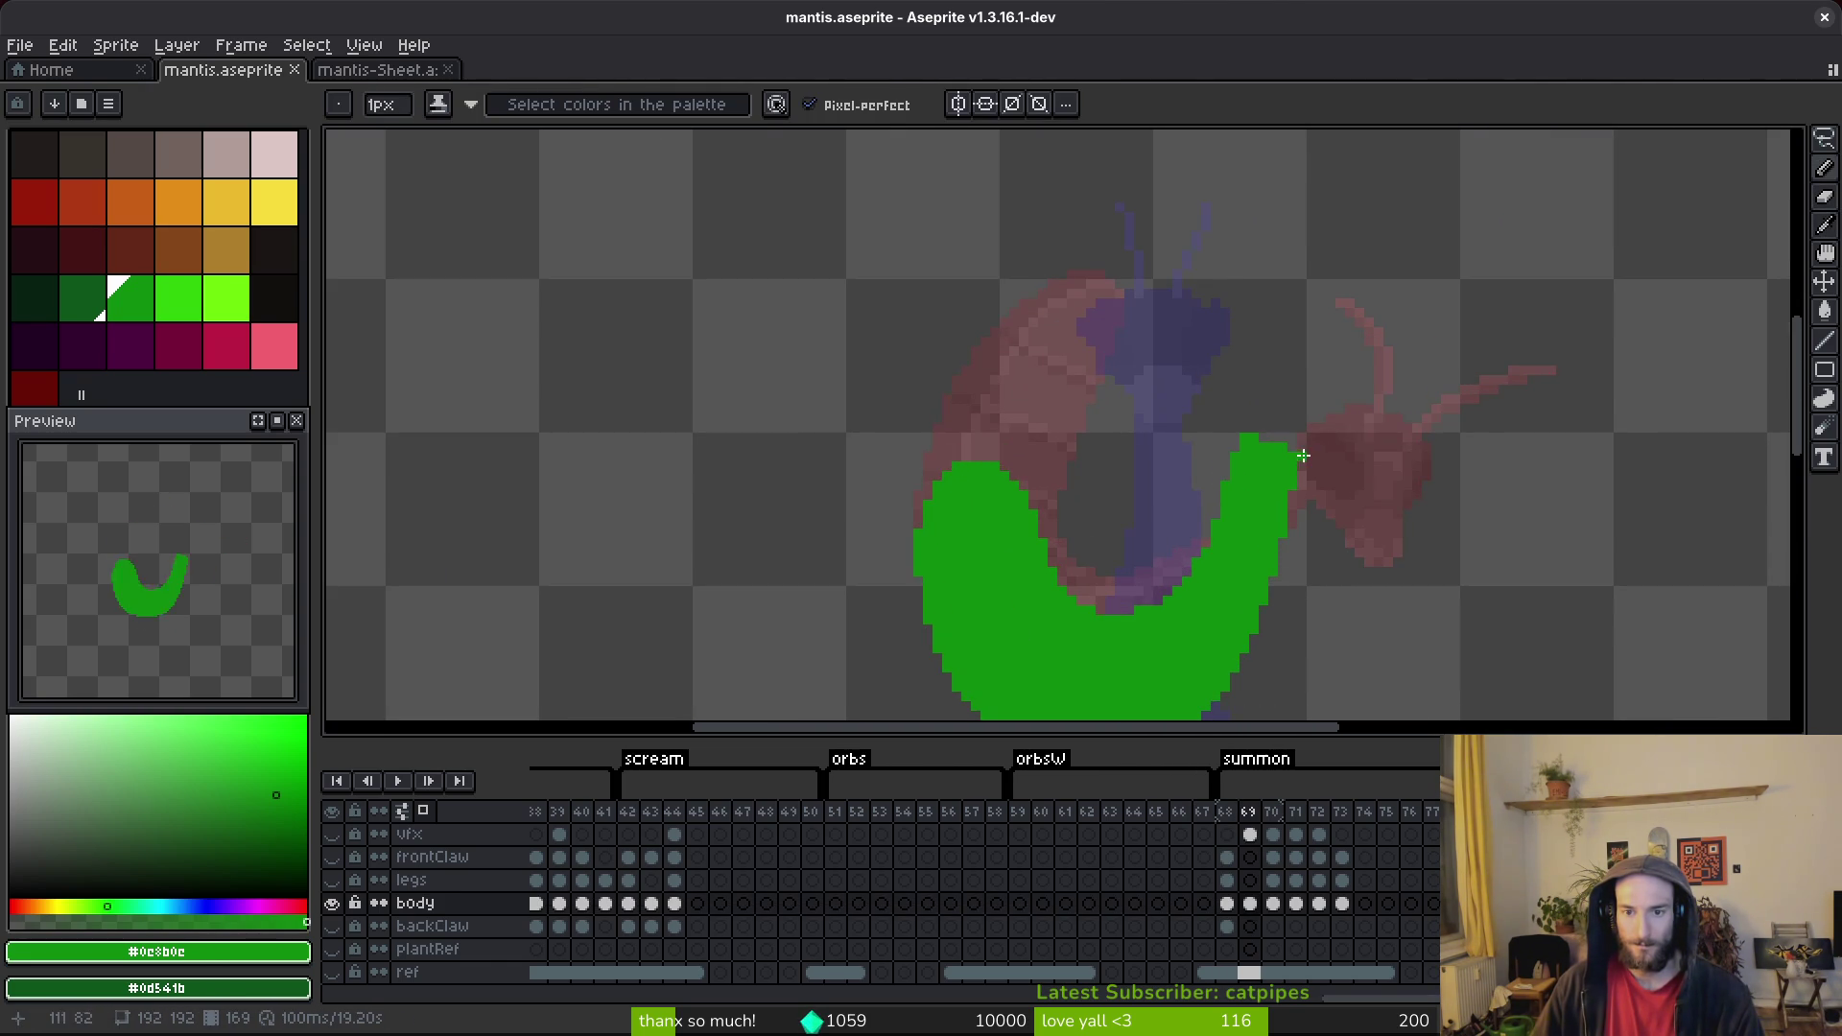
{"action": "scroll", "coordinate": [1276, 403], "scroll_direction": "up", "scroll_amount": 1}
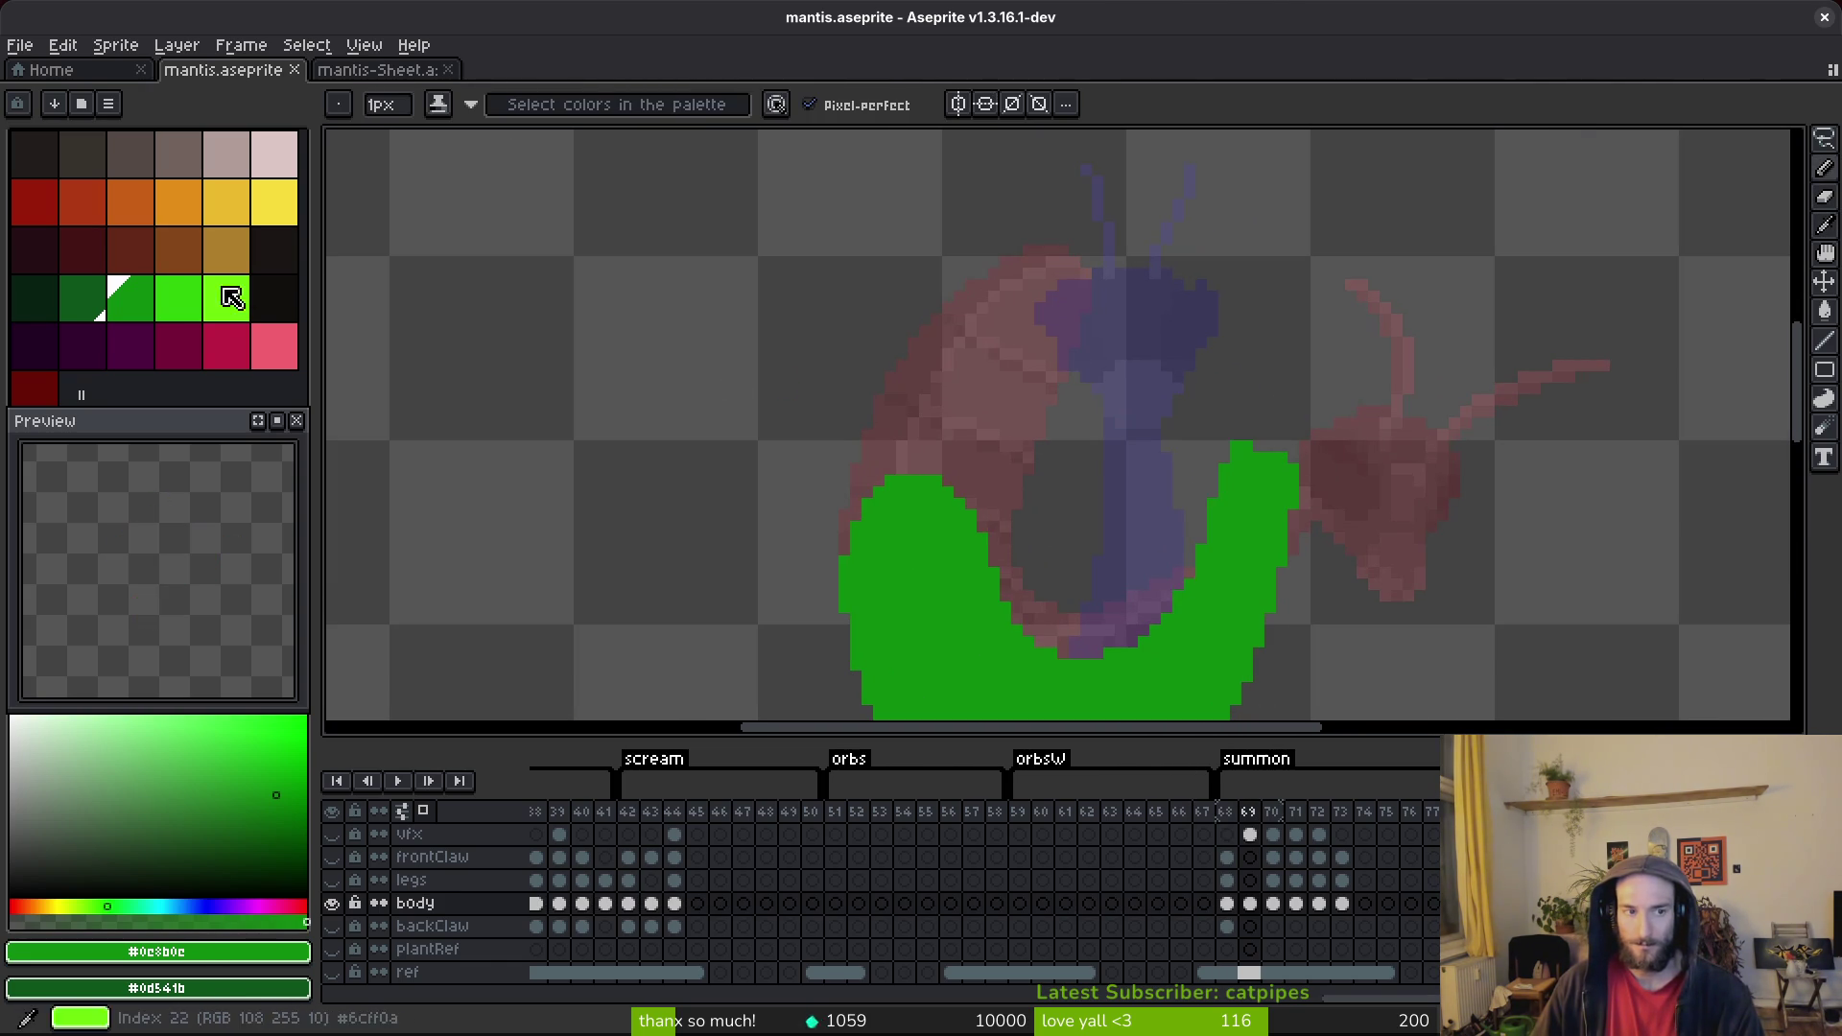
{"action": "right_click", "coordinate": [43, 204]}
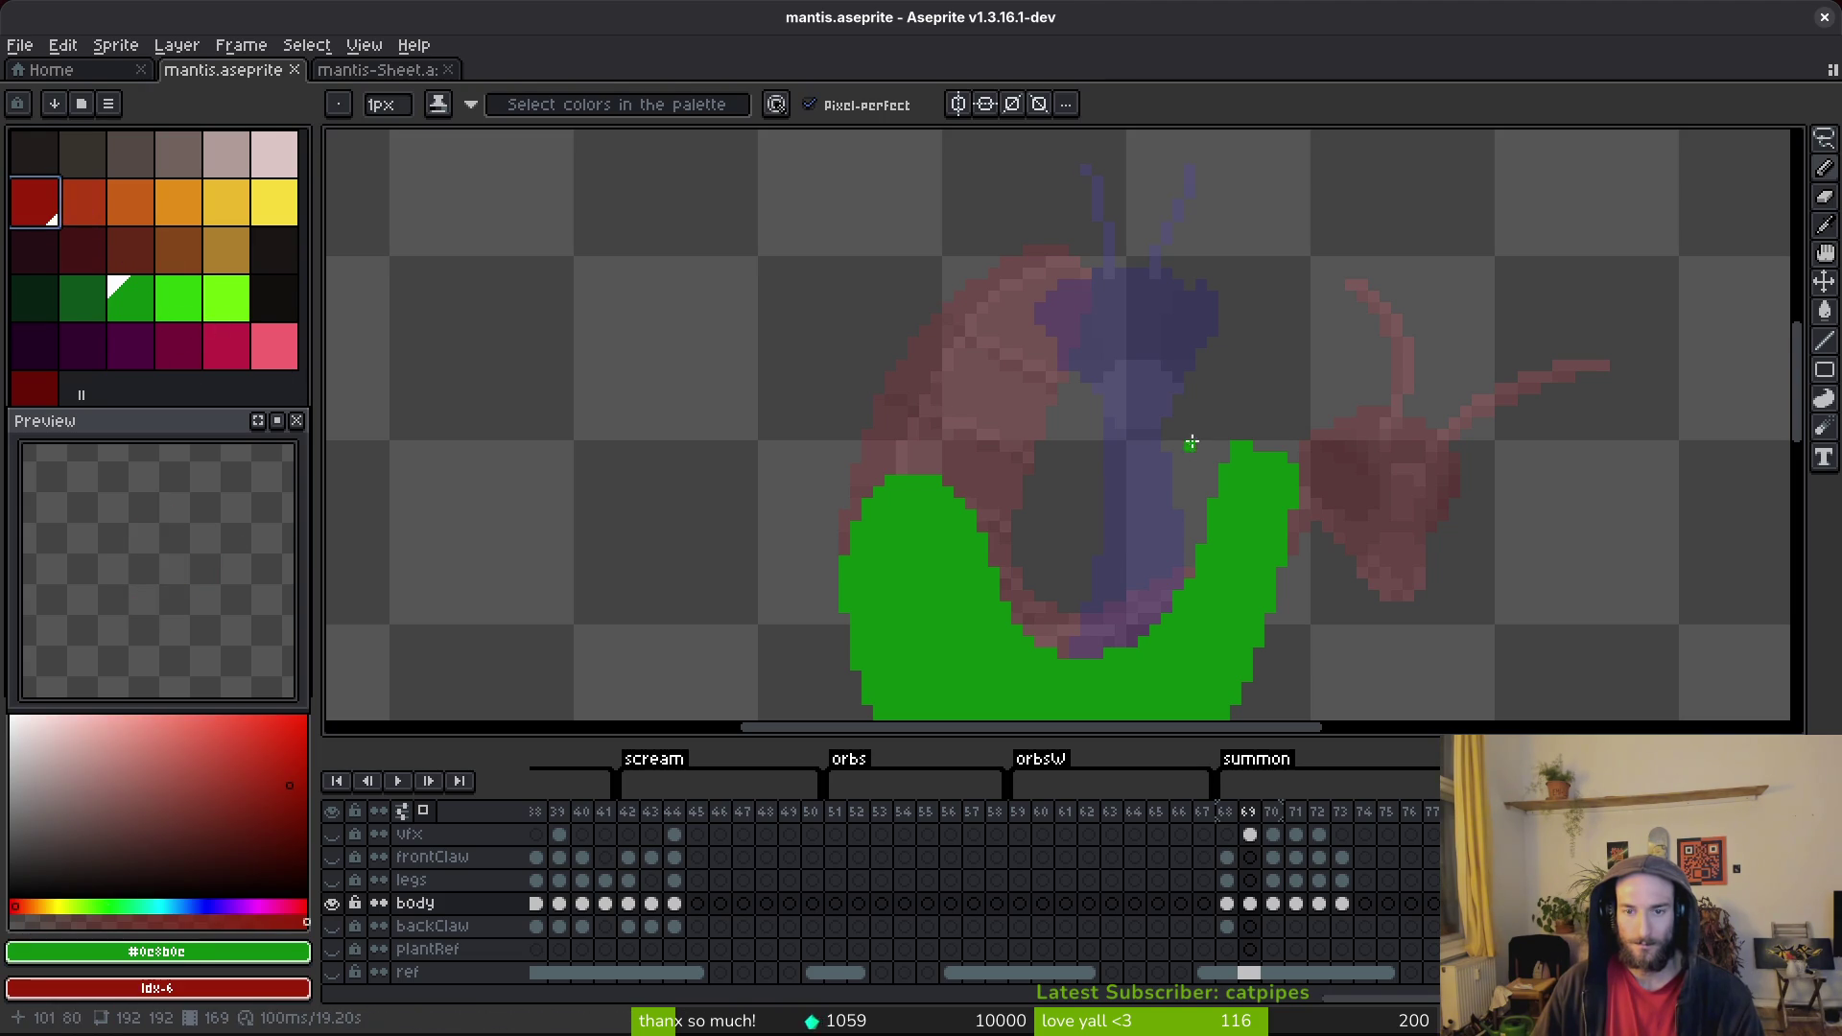
{"action": "left_click_drag", "start_coordinate": [1256, 378], "coordinate": [1226, 384]}
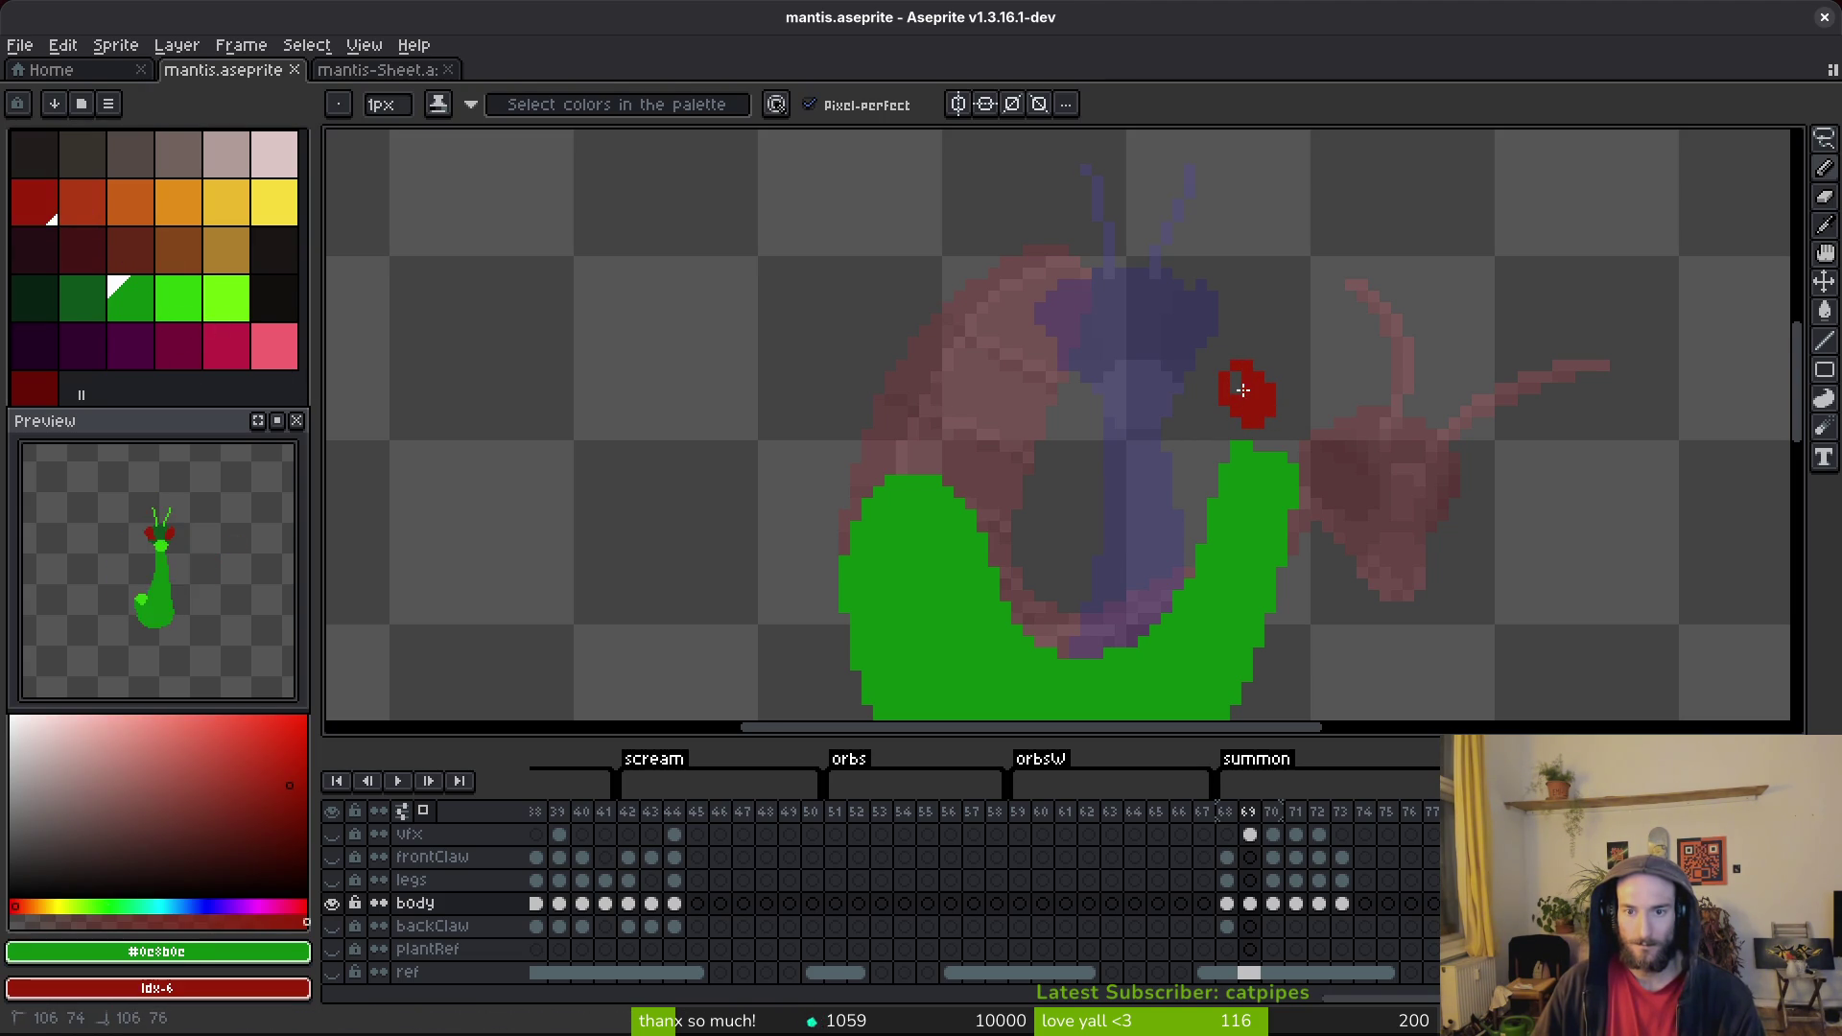
{"action": "left_click", "coordinate": [1244, 358]}
{"action": "left_click_drag", "start_coordinate": [1251, 362], "coordinate": [1277, 425]}
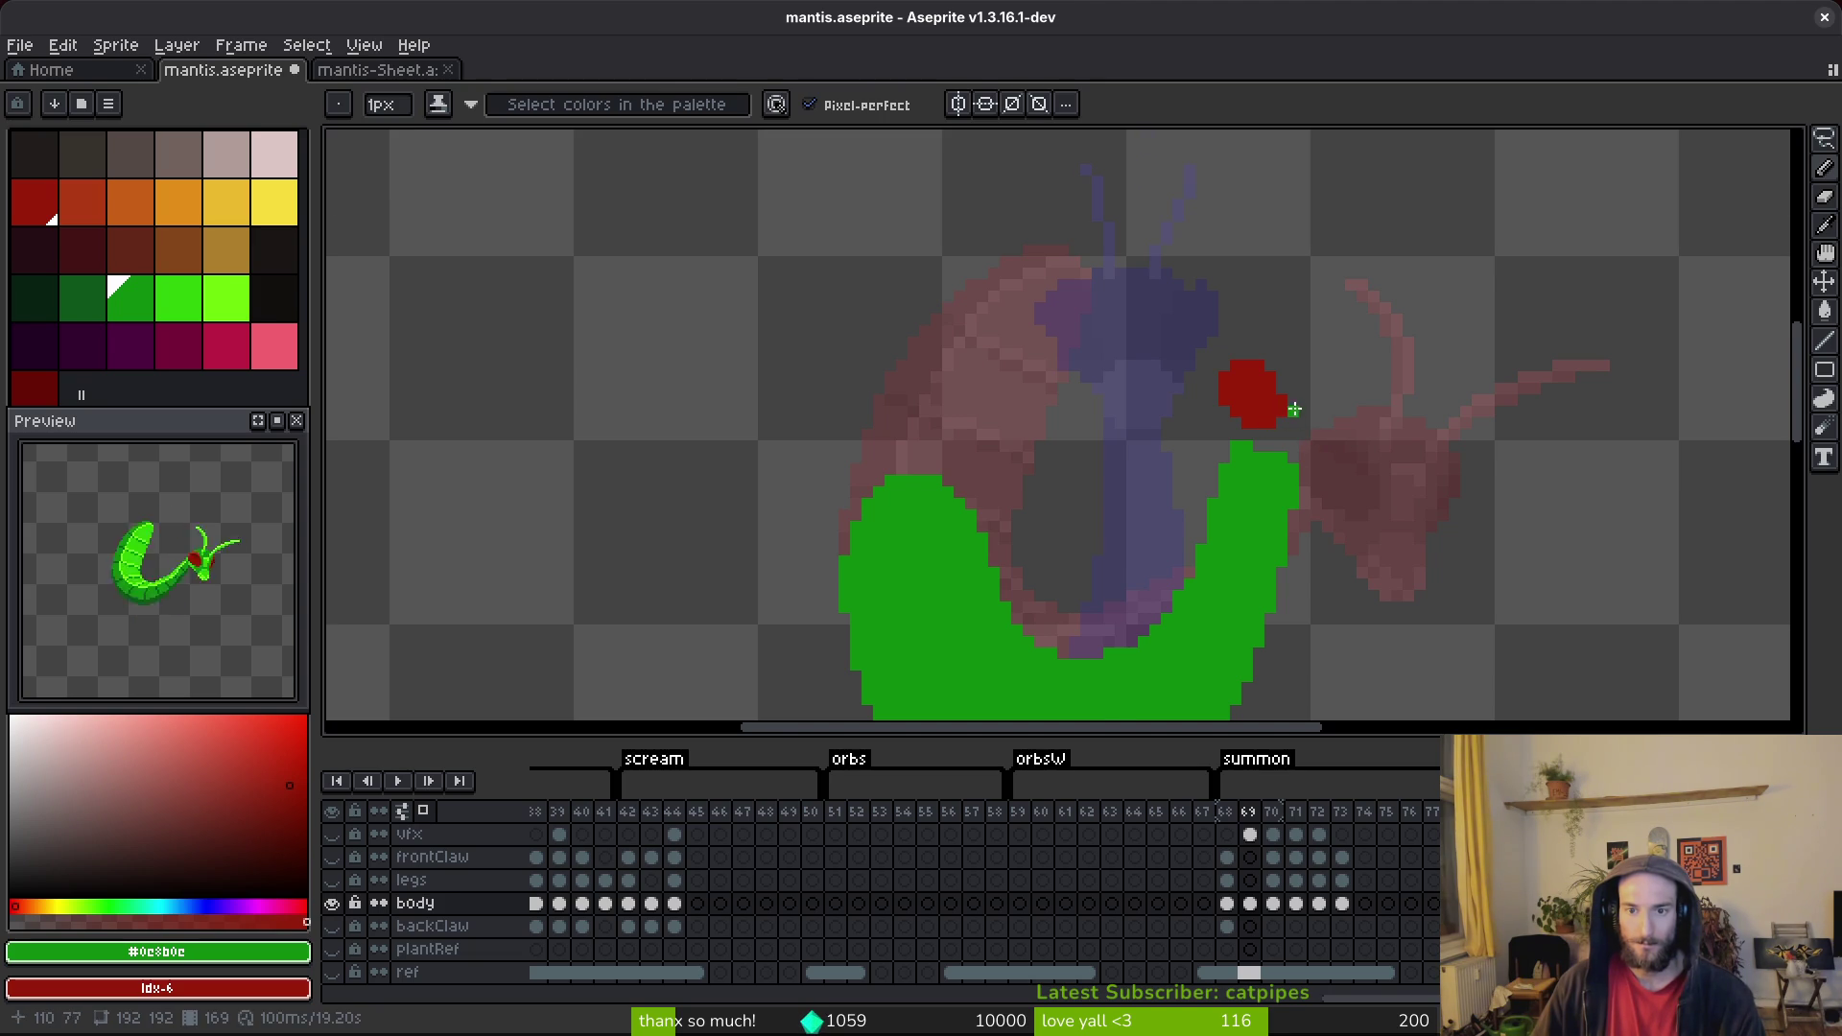
{"action": "scroll", "coordinate": [1295, 410], "scroll_direction": "up", "scroll_amount": 1}
Lasso-move the first eye up and left, then paint a second red eye and nudge it one pixel left.
{"action": "key", "text": "q"}
{"action": "mouse_move", "coordinate": [1247, 317]}
{"action": "left_mouse_down"}
{"action": "mouse_move", "coordinate": [1136, 403]}
{"action": "mouse_move", "coordinate": [1247, 312]}
{"action": "left_mouse_up"}
{"action": "left_click_drag", "start_coordinate": [1278, 456], "coordinate": [1245, 408]}
{"action": "key", "text": "b"}
{"action": "mouse_move", "coordinate": [1333, 338]}
{"action": "left_mouse_down"}
{"action": "mouse_move", "coordinate": [1324, 359]}
{"action": "mouse_move", "coordinate": [1349, 331]}
{"action": "left_mouse_up"}
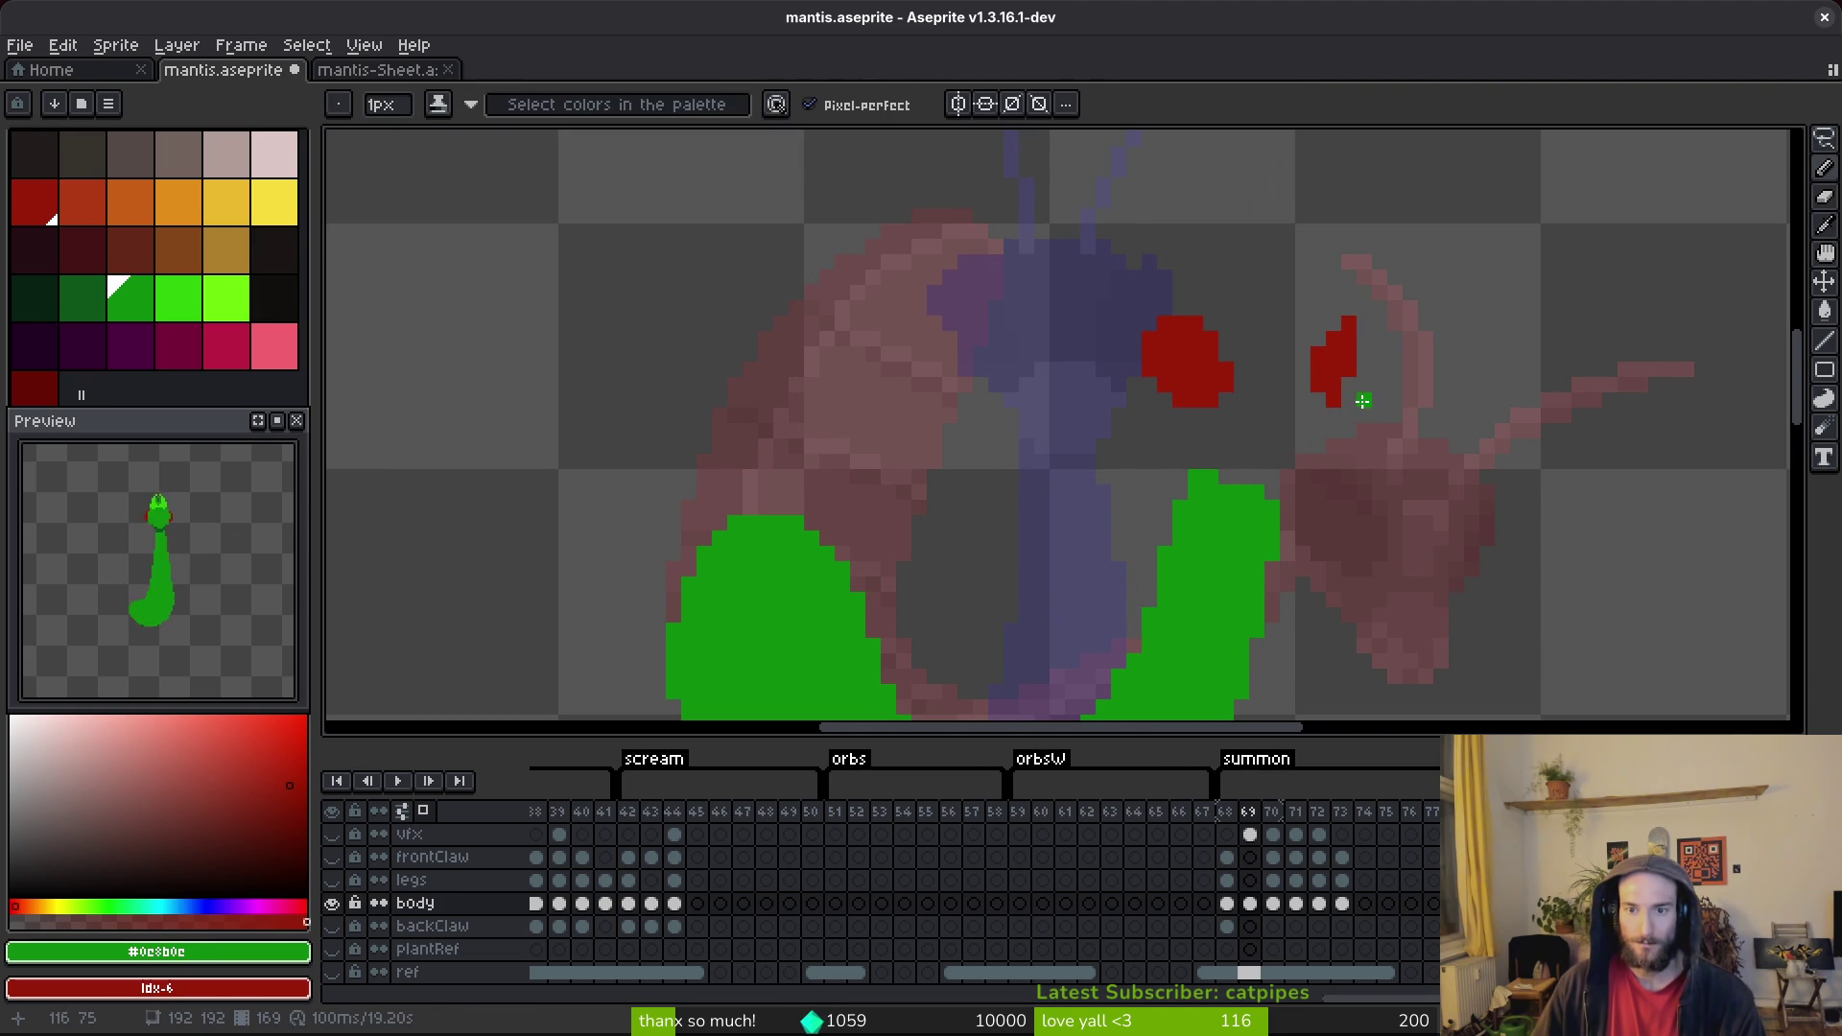
{"action": "scroll", "coordinate": [1356, 420], "scroll_direction": "down", "scroll_amount": 2}
{"action": "scroll", "coordinate": [1359, 441], "scroll_direction": "up", "scroll_amount": 2}
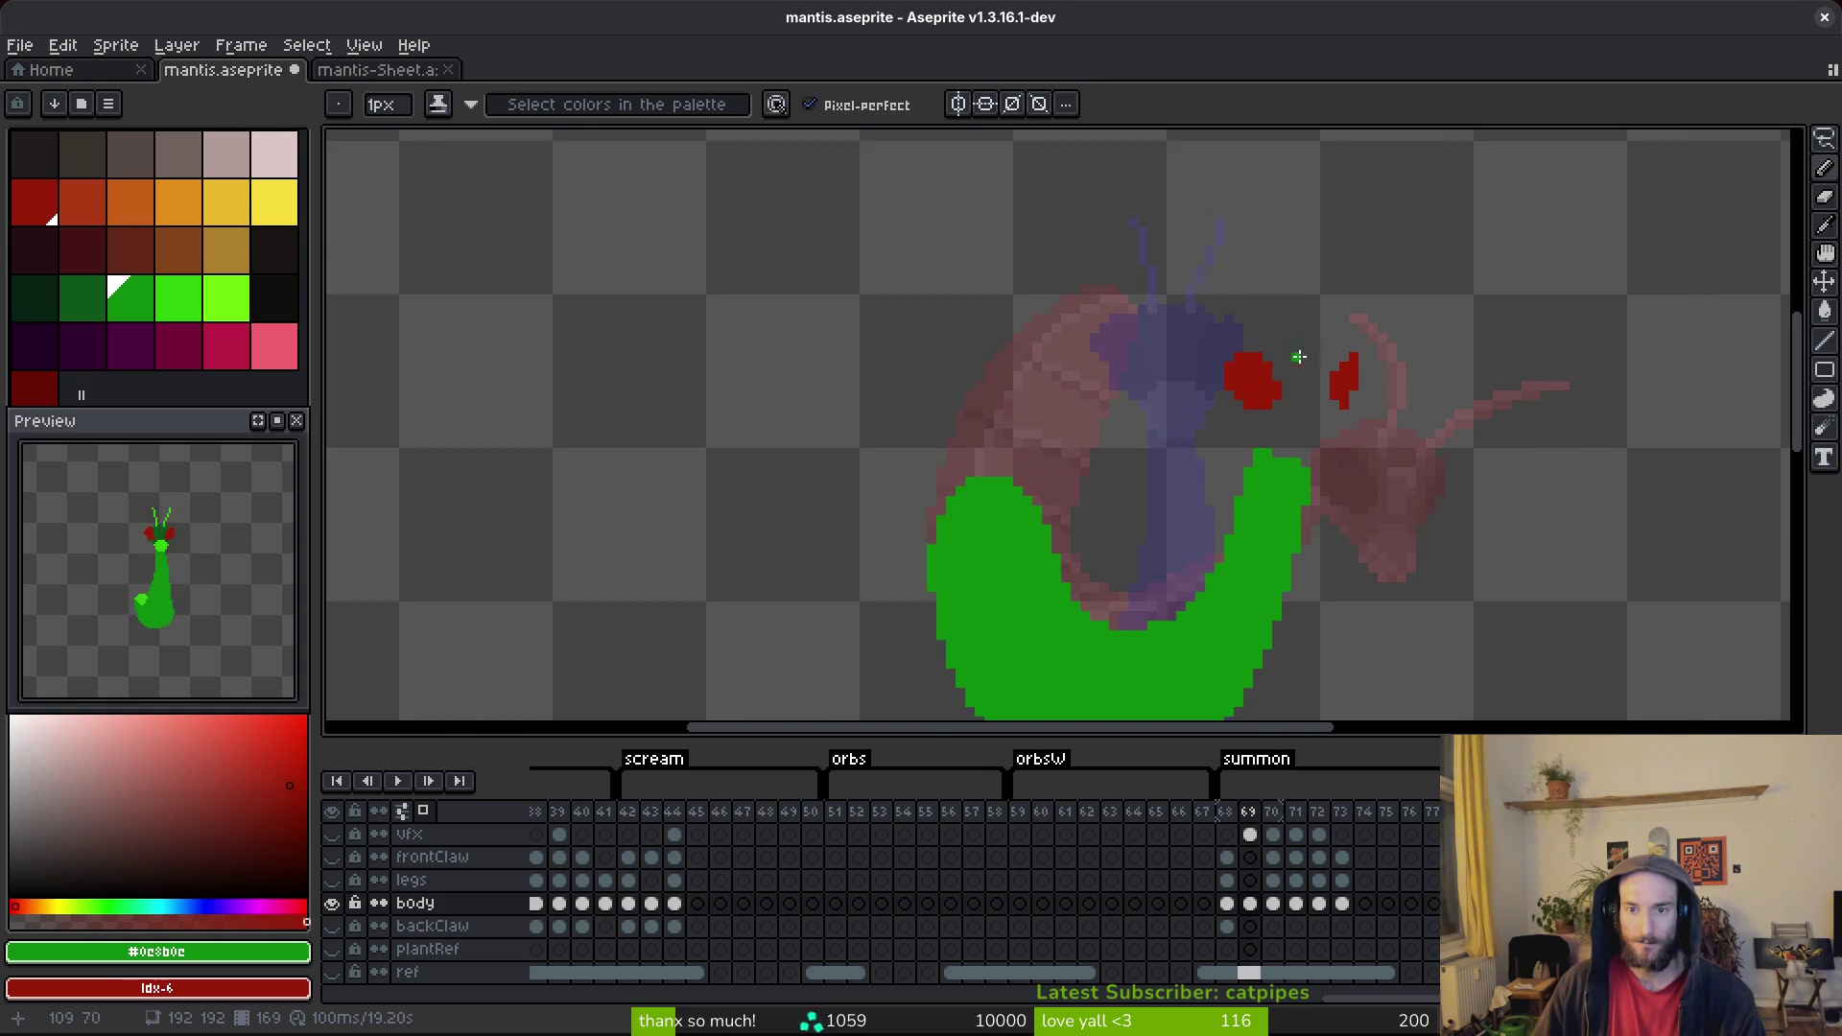
{"action": "key", "text": "w"}
{"action": "left_click", "coordinate": [1355, 383]}
{"action": "left_click_drag", "start_coordinate": [1382, 390], "coordinate": [1369, 392]}
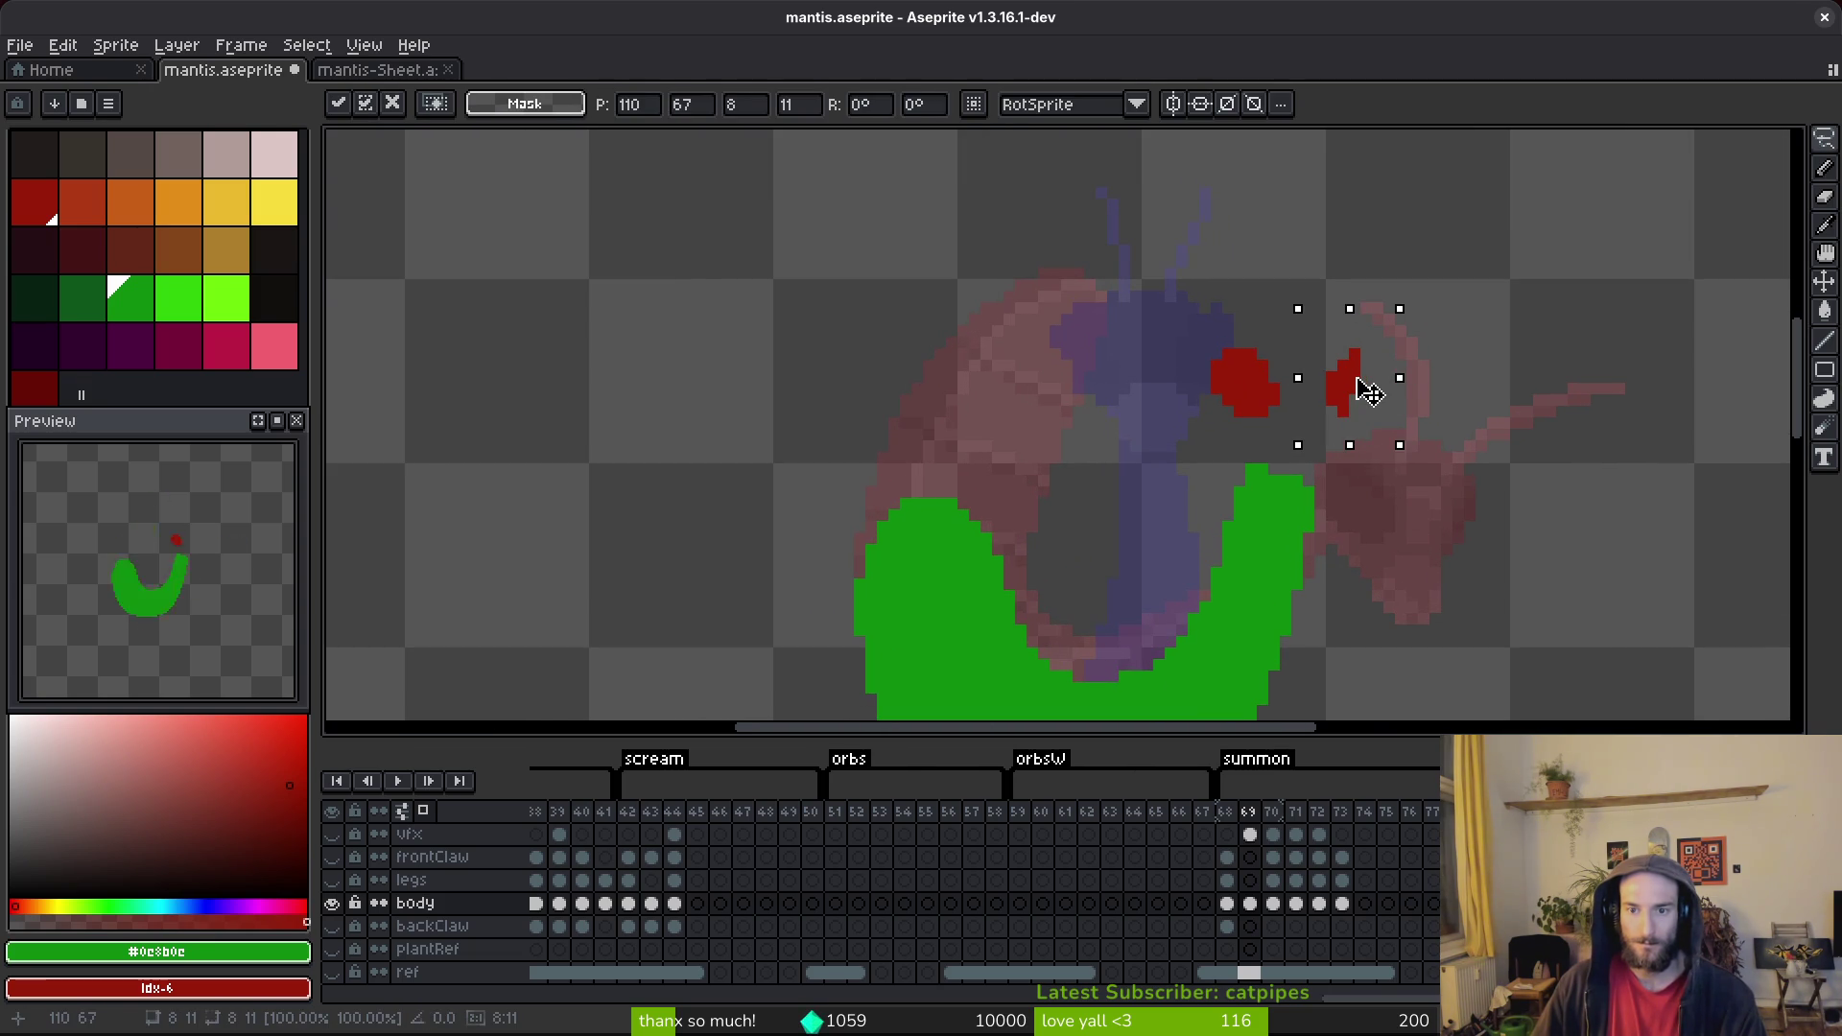
{"action": "key", "text": "b"}
{"action": "scroll", "coordinate": [1295, 384], "scroll_direction": "up", "scroll_amount": 1}
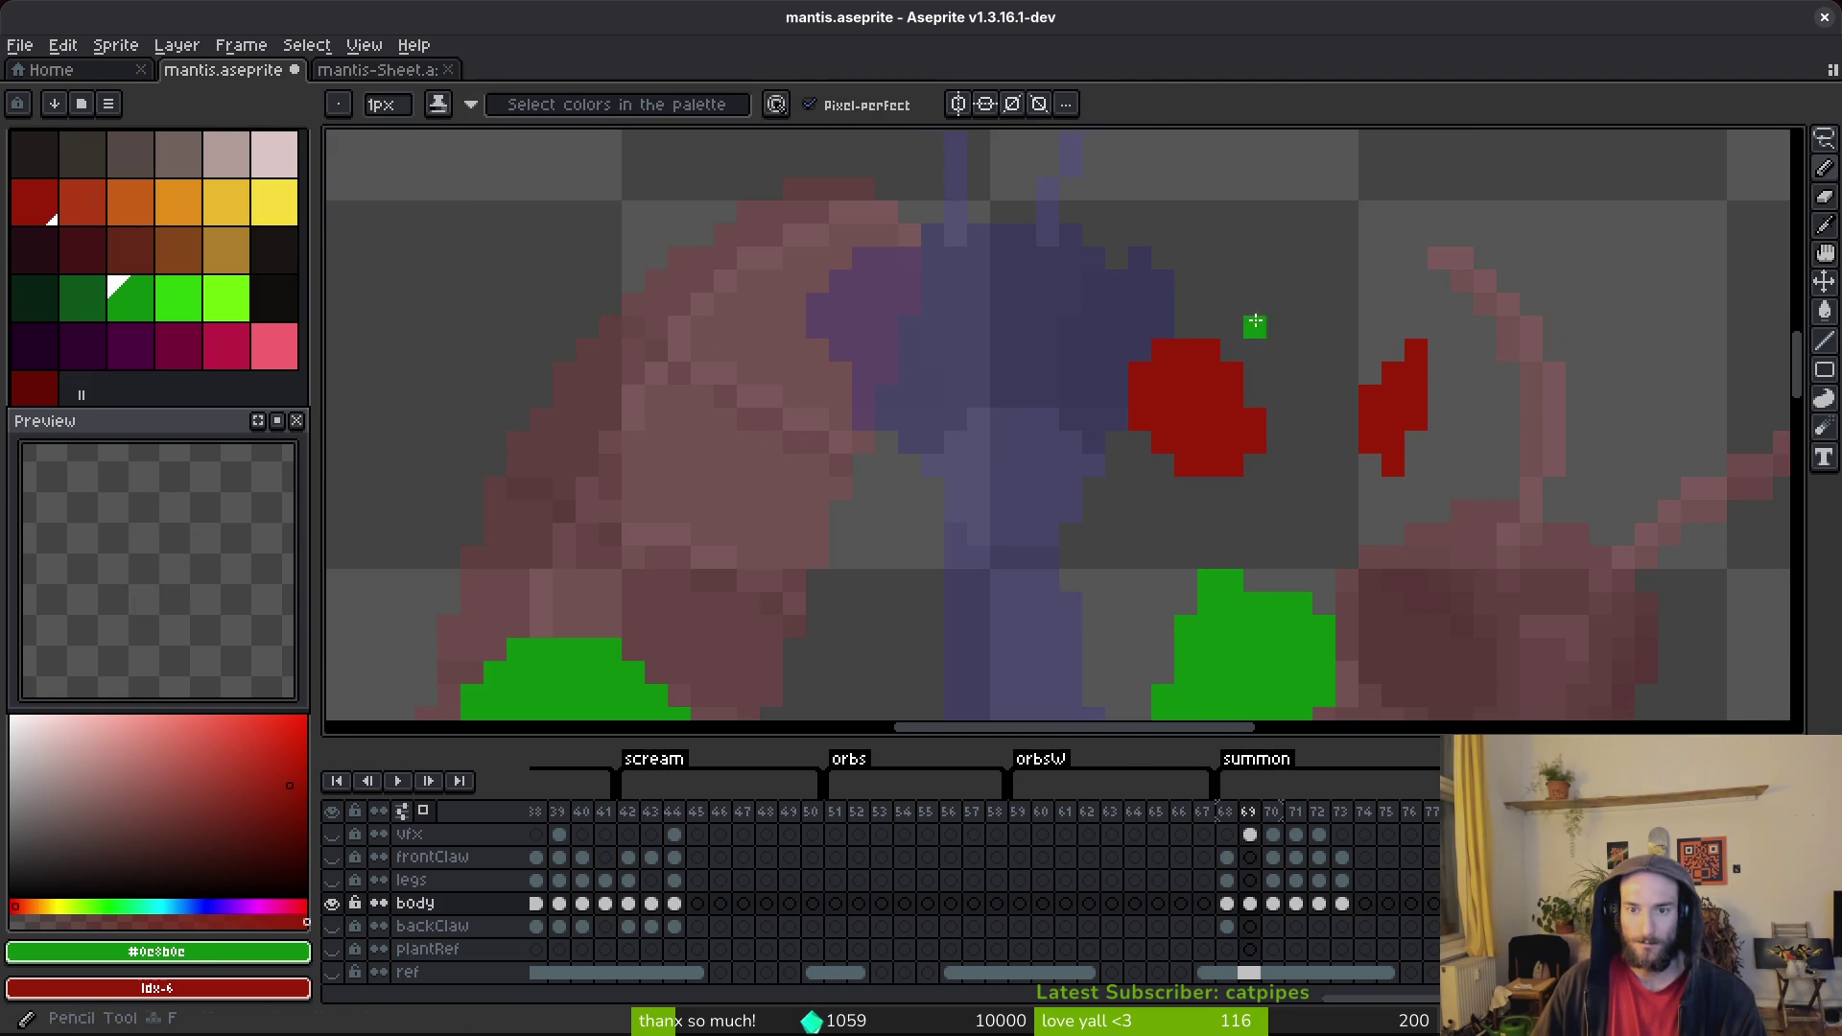
Outline a round head around the two eyes and fill it with green.
{"action": "left_click_drag", "start_coordinate": [1140, 350], "coordinate": [1214, 282]}
{"action": "left_click_drag", "start_coordinate": [1338, 301], "coordinate": [1390, 348]}
{"action": "left_click_drag", "start_coordinate": [1318, 283], "coordinate": [1376, 319]}
{"action": "left_click_drag", "start_coordinate": [1392, 489], "coordinate": [1347, 526]}
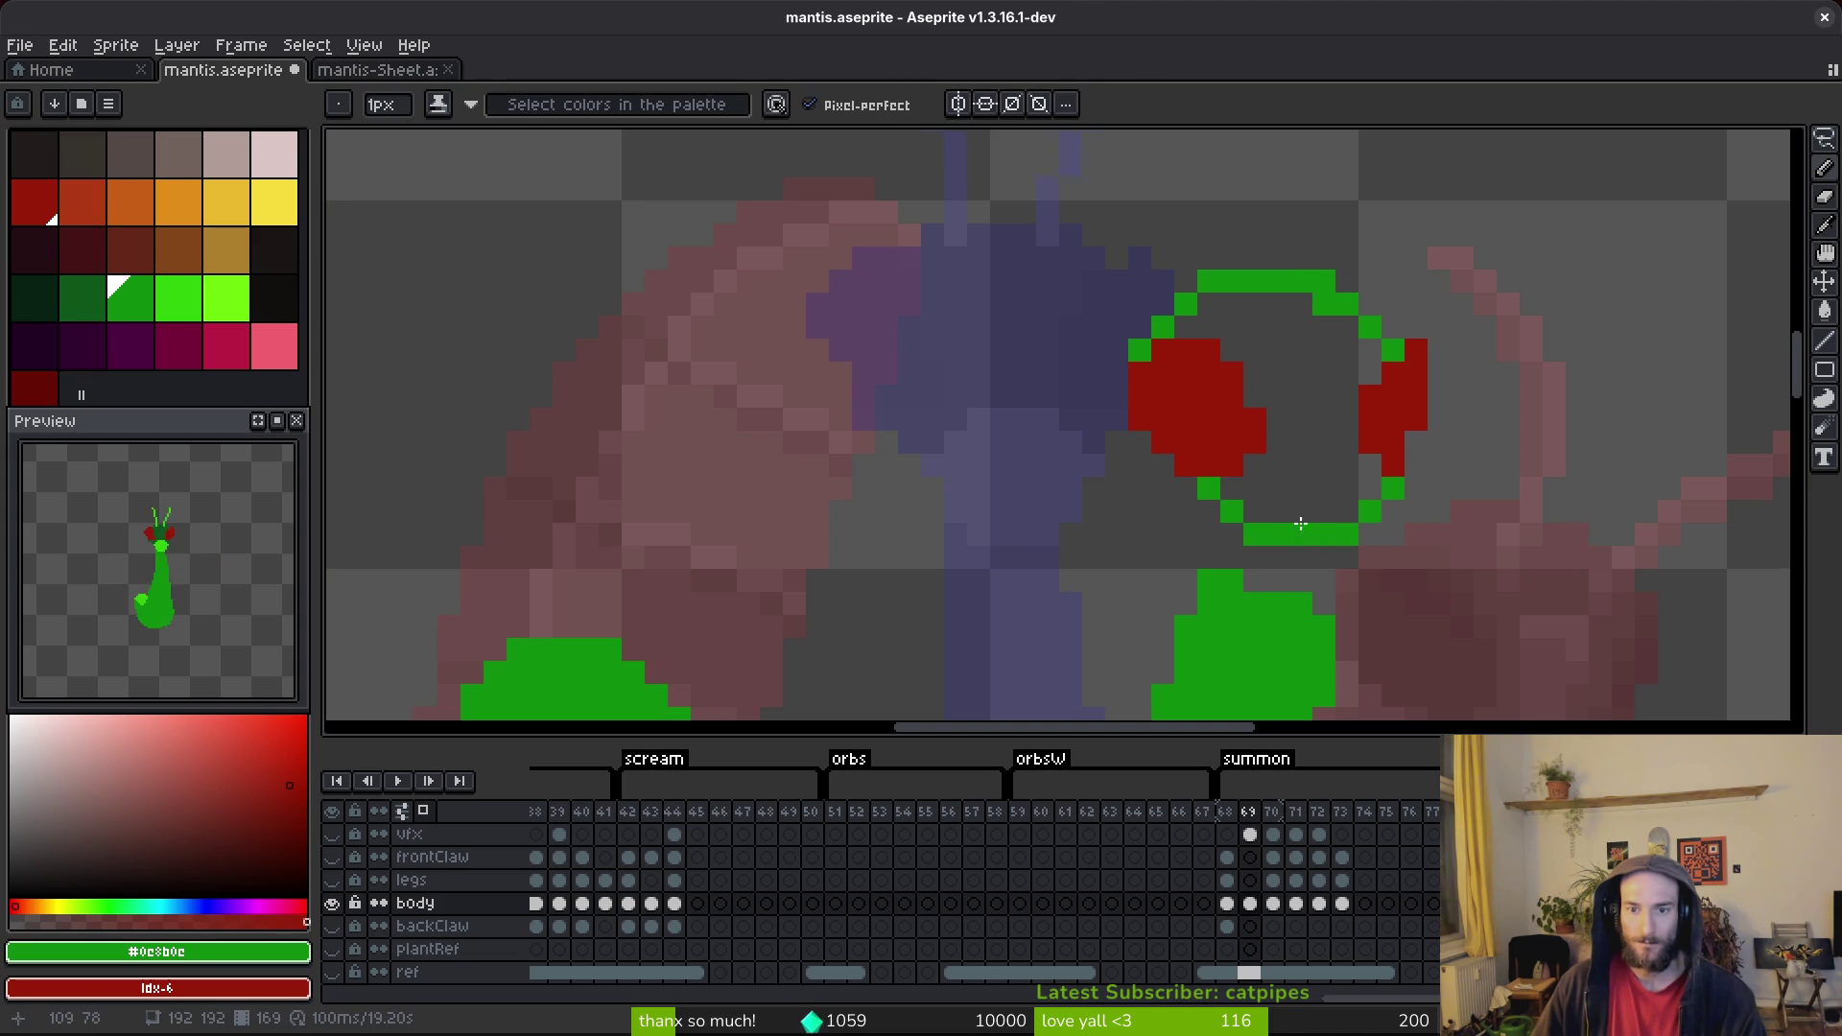
{"action": "scroll", "coordinate": [1308, 525], "scroll_direction": "right", "scroll_amount": 2}
{"action": "key", "text": "g"}
{"action": "left_click", "coordinate": [1241, 439]}
{"action": "scroll", "coordinate": [1240, 440], "scroll_direction": "down", "scroll_amount": 2}
{"action": "key", "text": "b"}
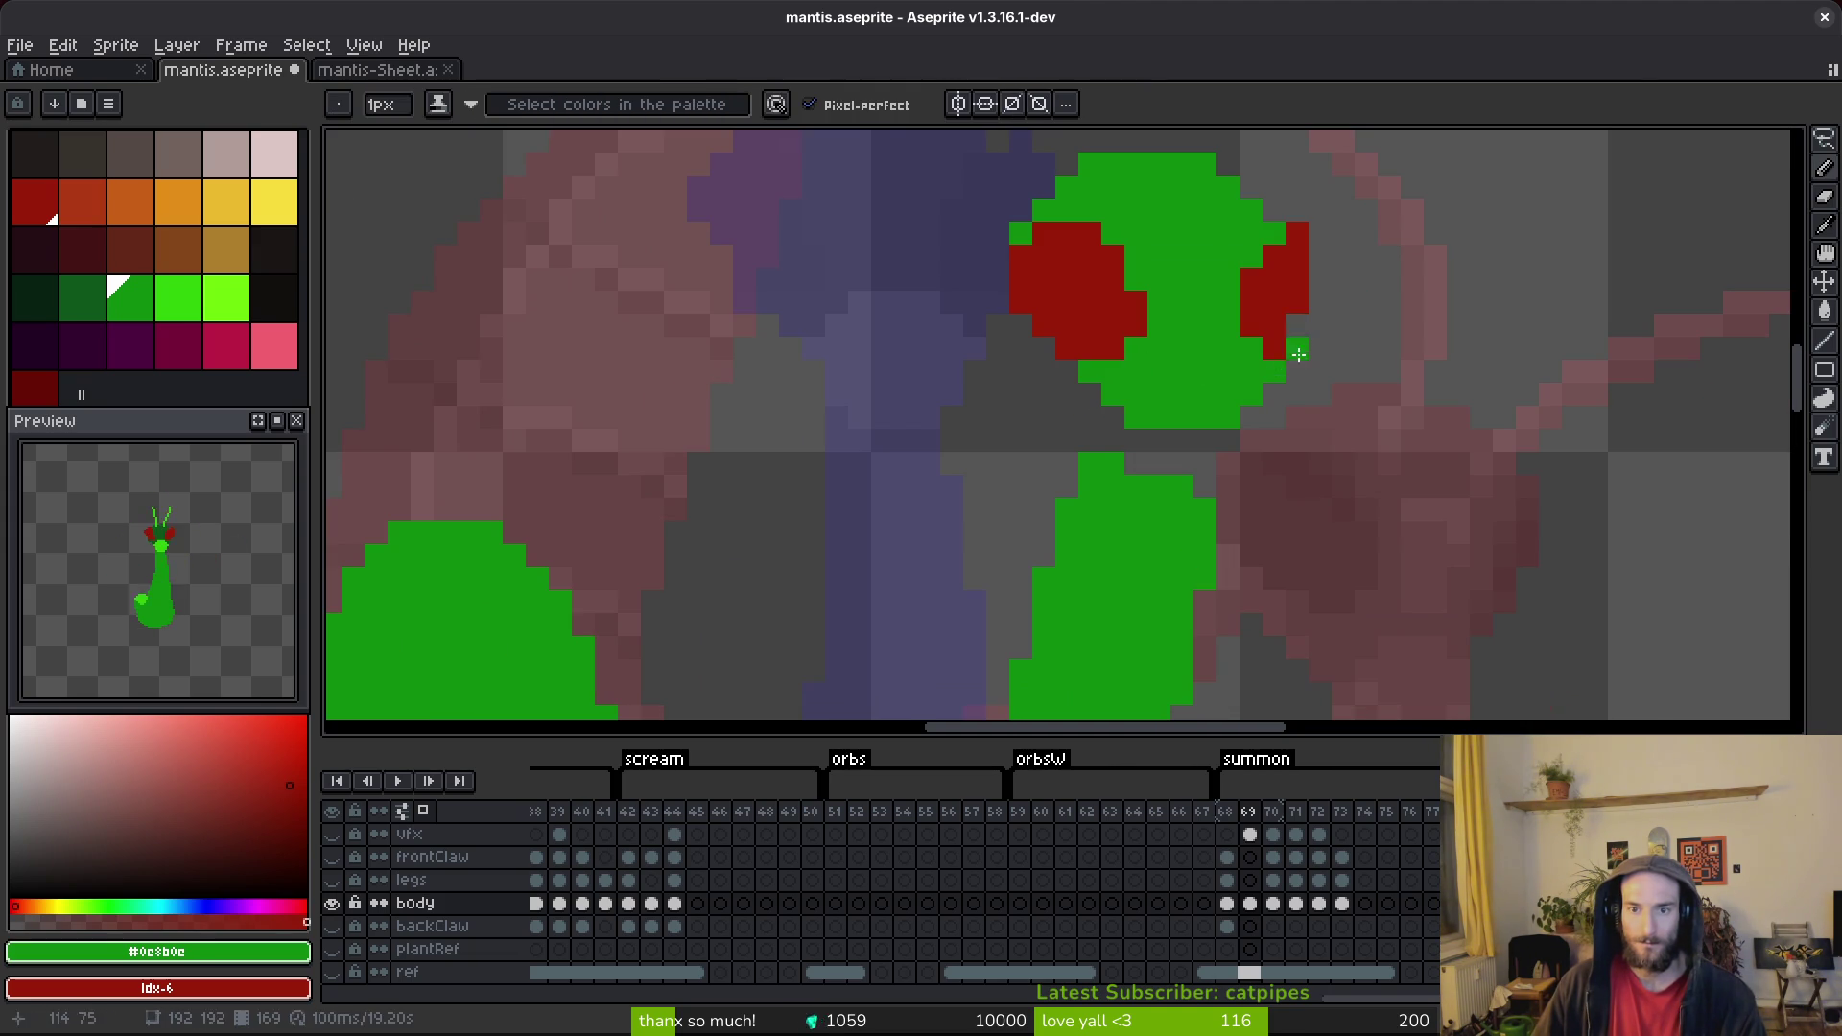
Eyedrop the eye red, add a red pixel to the right eye, and save mantis.aseprite.
{"action": "left_click", "coordinate": [1299, 288], "text": "alt"}
{"action": "scroll", "coordinate": [1324, 336], "scroll_direction": "down", "scroll_amount": 4}
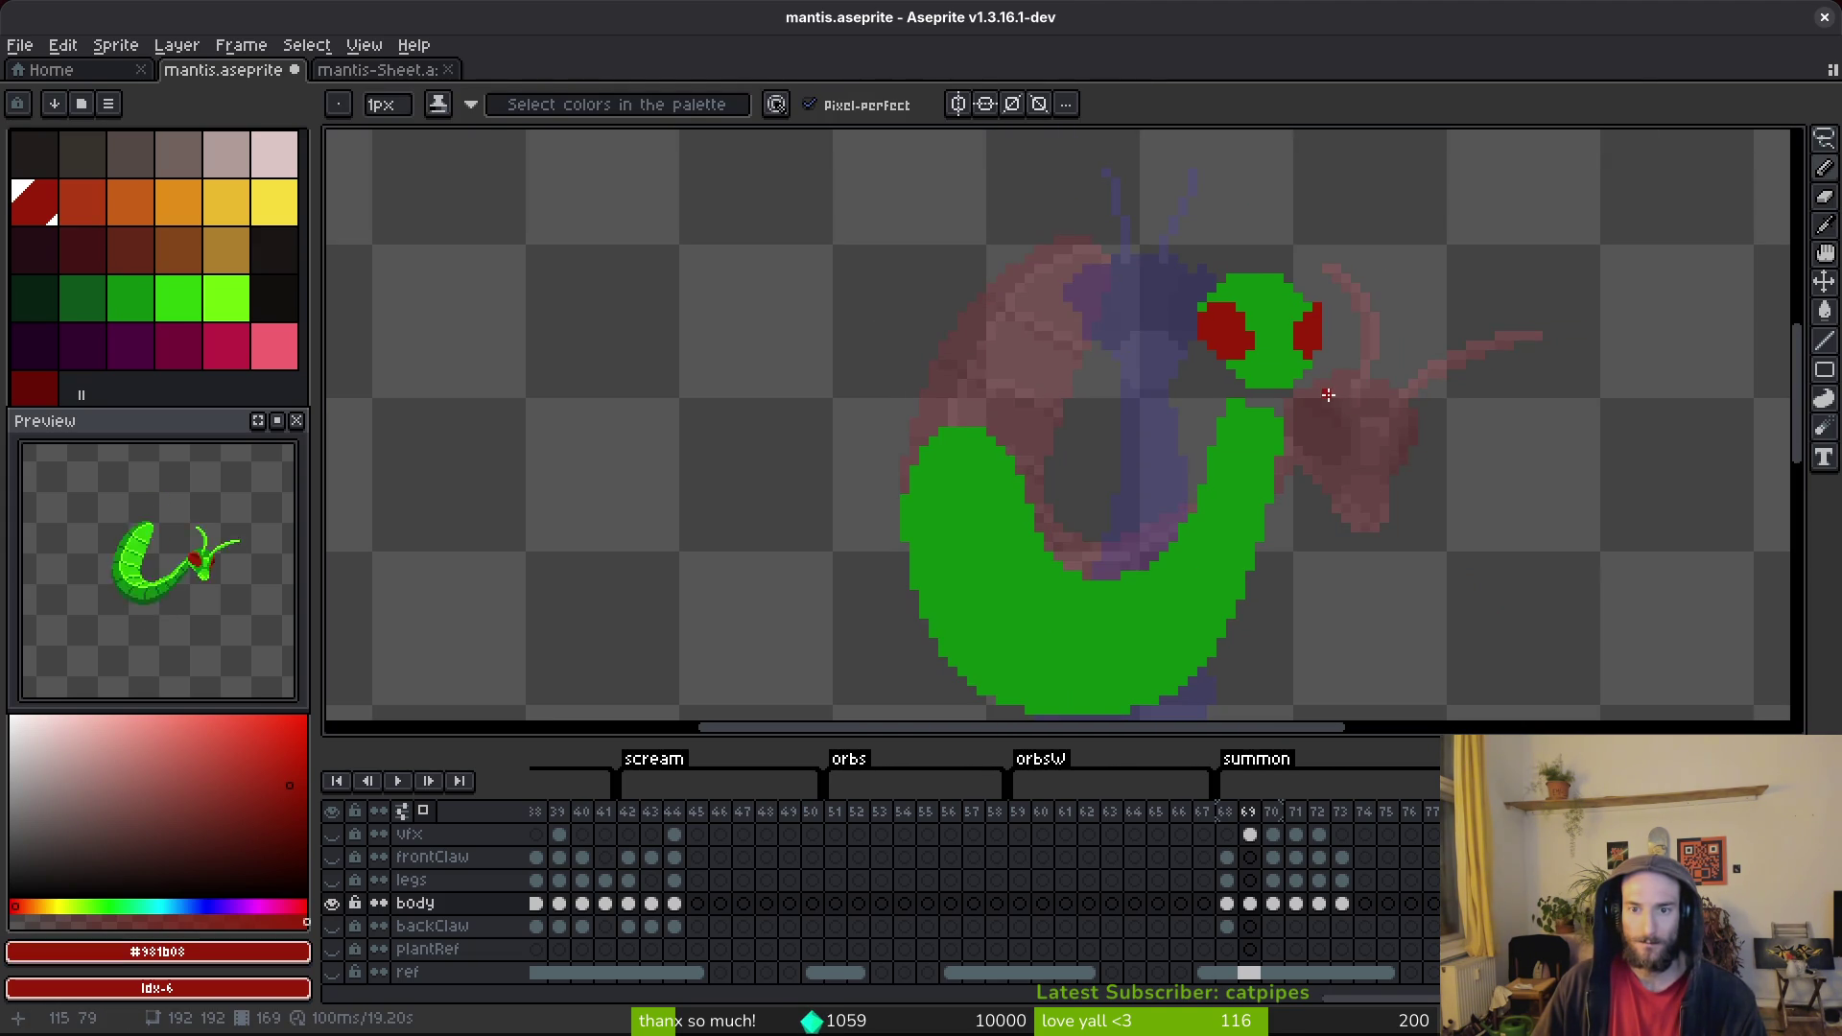
{"action": "scroll", "coordinate": [1328, 394], "scroll_direction": "up", "scroll_amount": 3}
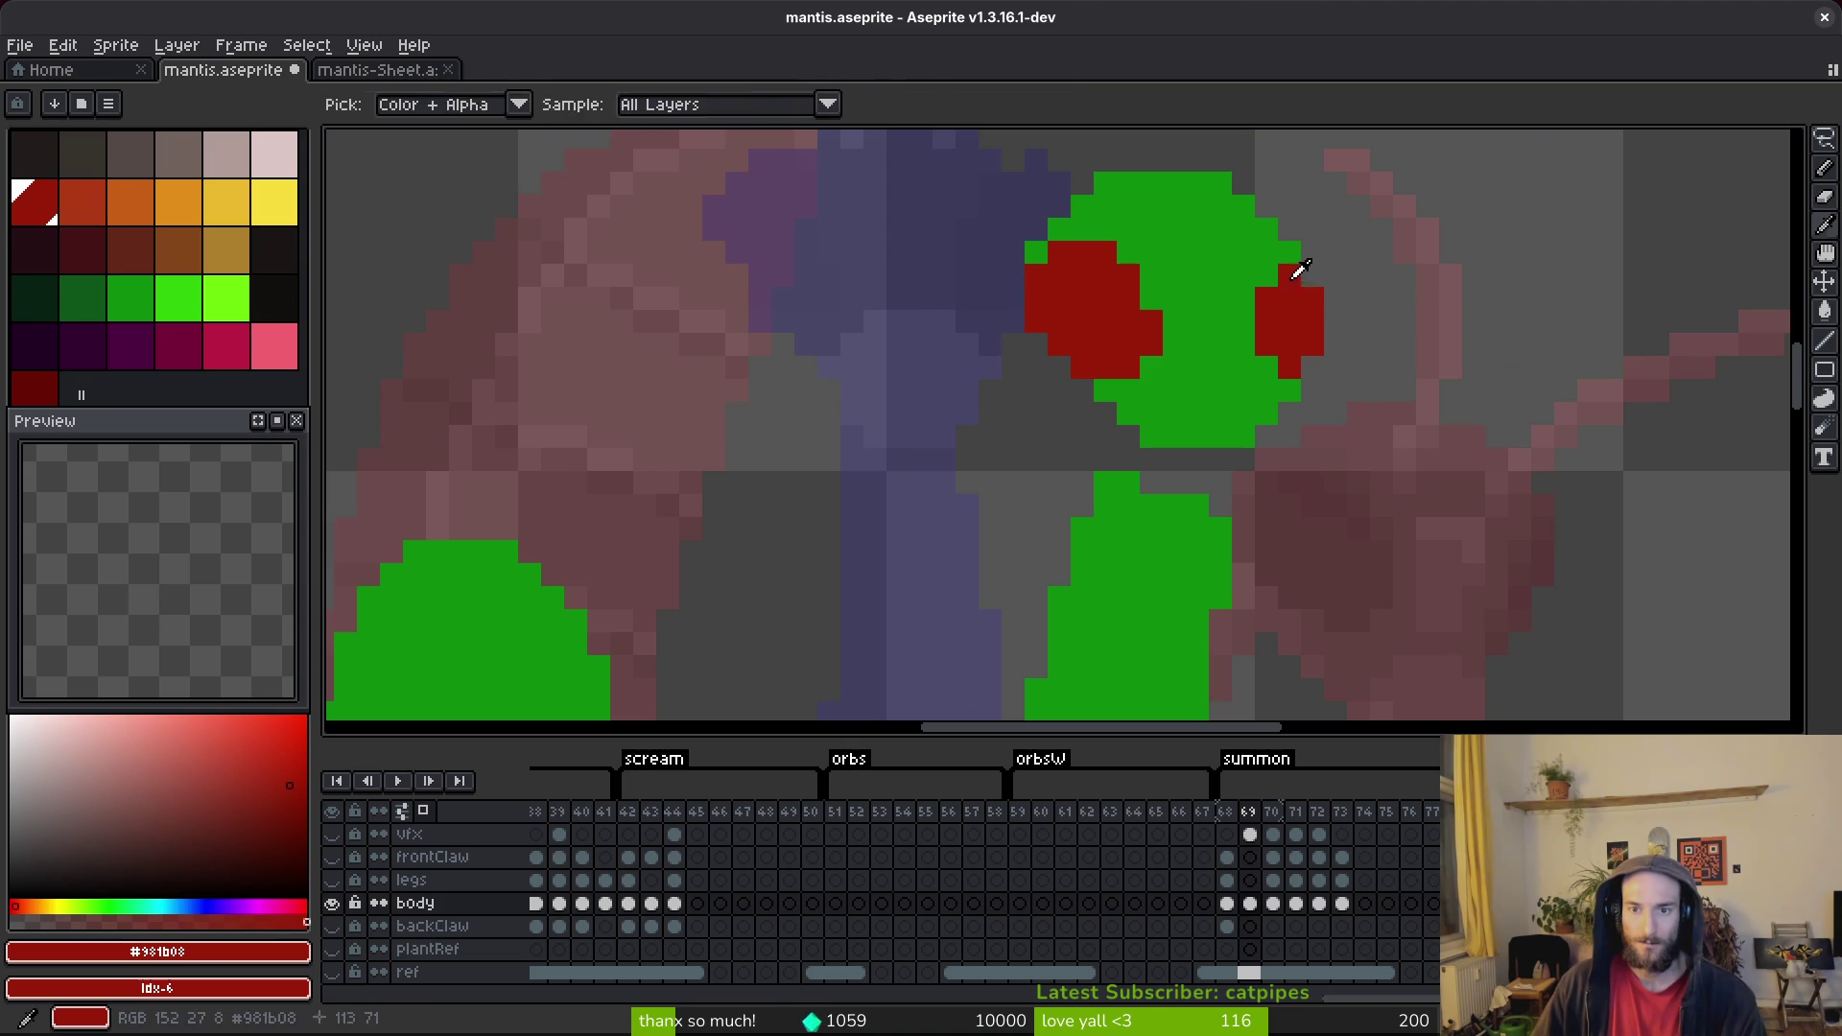
{"action": "left_click", "coordinate": [1358, 322]}
{"action": "scroll", "coordinate": [1363, 338], "scroll_direction": "down", "scroll_amount": 3}
{"action": "key", "text": "ctrl+s"}
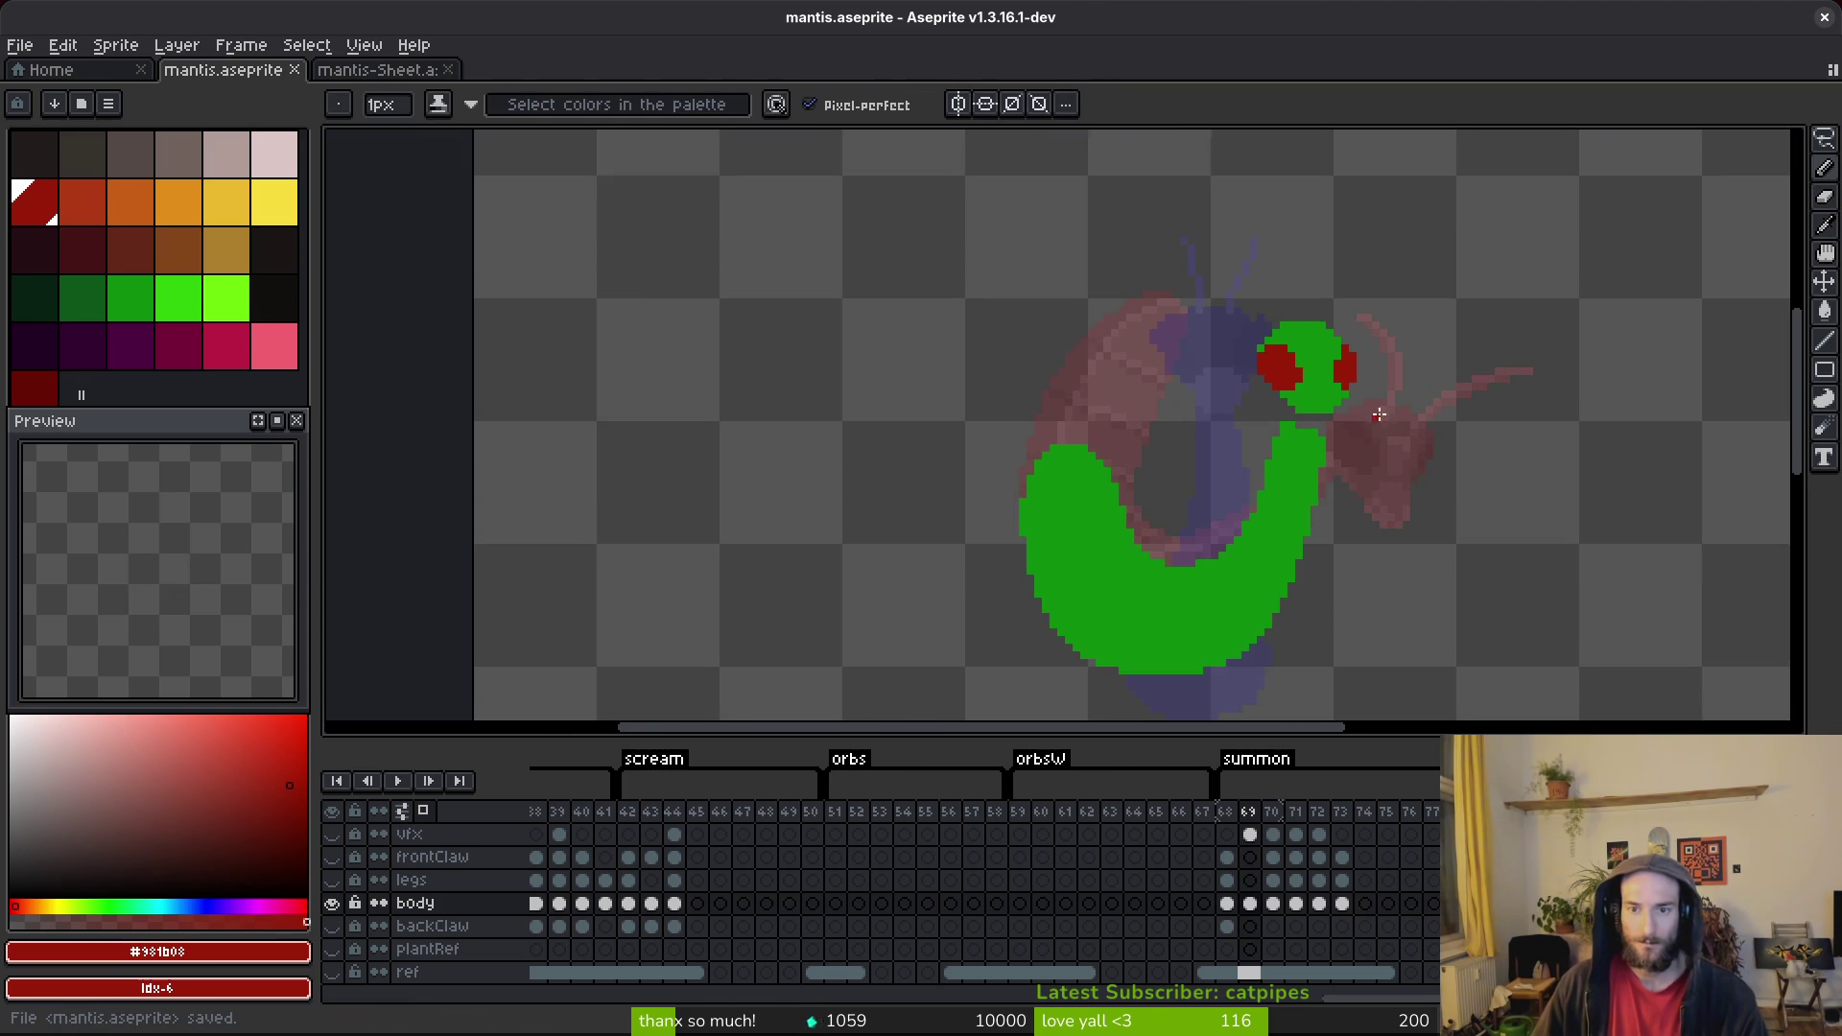
{"action": "scroll", "coordinate": [1334, 345], "scroll_direction": "up", "scroll_amount": 2}
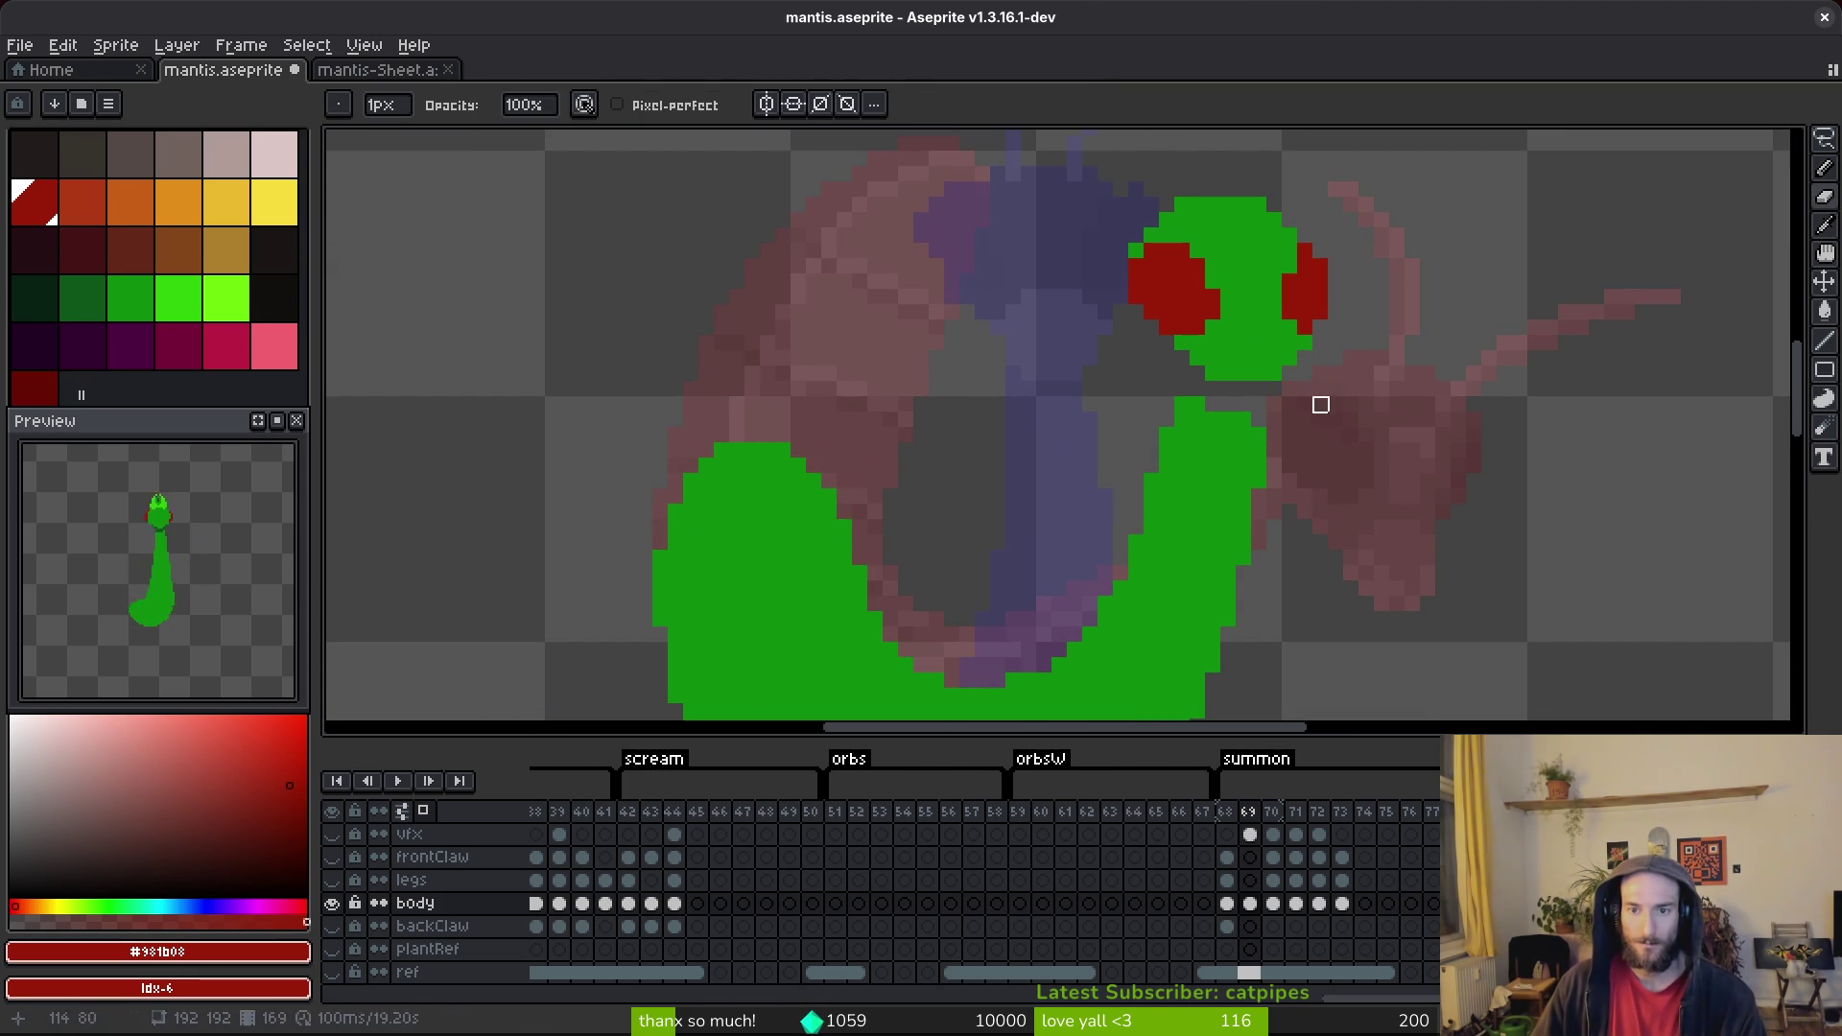
Paint a bright green stroke below the eye and touch up the mouth outline pixels.
{"action": "left_click", "coordinate": [178, 298]}
{"action": "scroll", "coordinate": [1251, 350], "scroll_direction": "up", "scroll_amount": 1}
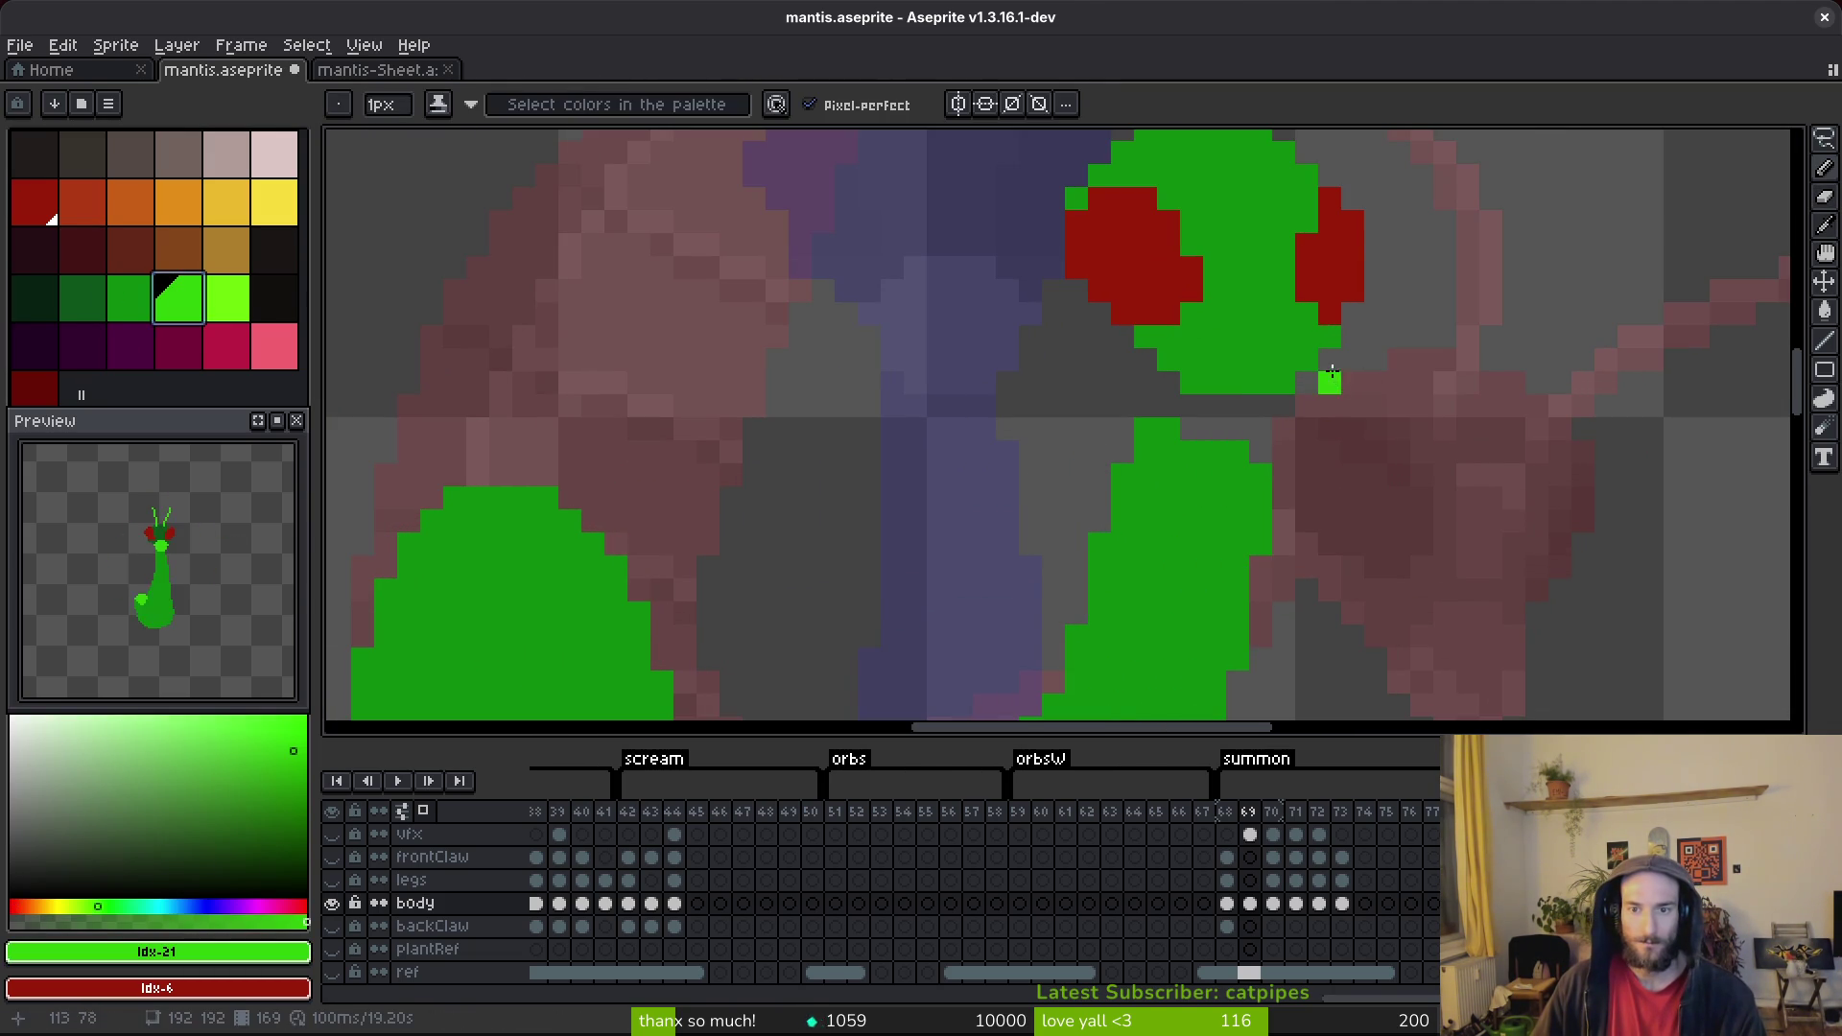
{"action": "mouse_move", "coordinate": [1310, 343]}
{"action": "left_mouse_down"}
{"action": "mouse_move", "coordinate": [1232, 370]}
{"action": "mouse_move", "coordinate": [1287, 472]}
{"action": "mouse_move", "coordinate": [1320, 438]}
{"action": "mouse_move", "coordinate": [1330, 475]}
{"action": "left_mouse_up"}
{"action": "key", "text": "e"}
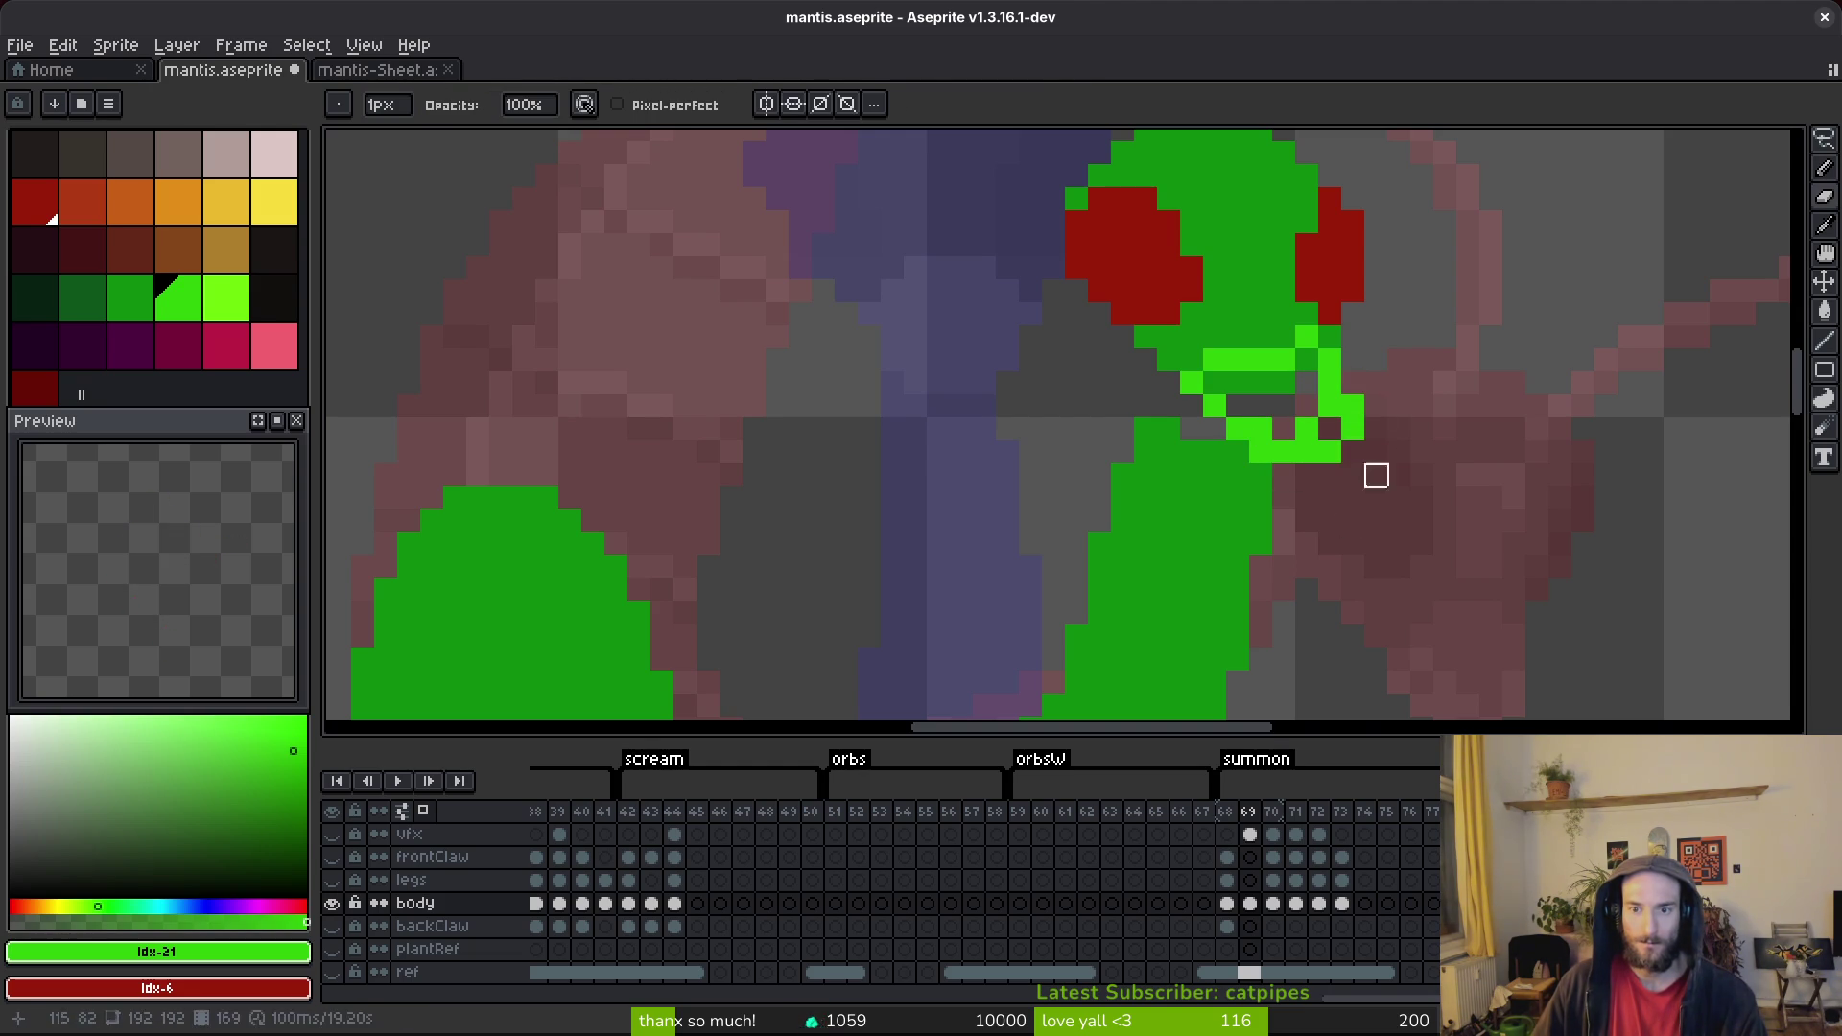
{"action": "key", "text": "b"}
{"action": "left_click", "coordinate": [1370, 423]}
{"action": "key", "text": "e"}
{"action": "left_click_drag", "start_coordinate": [1373, 405], "coordinate": [1352, 449]}
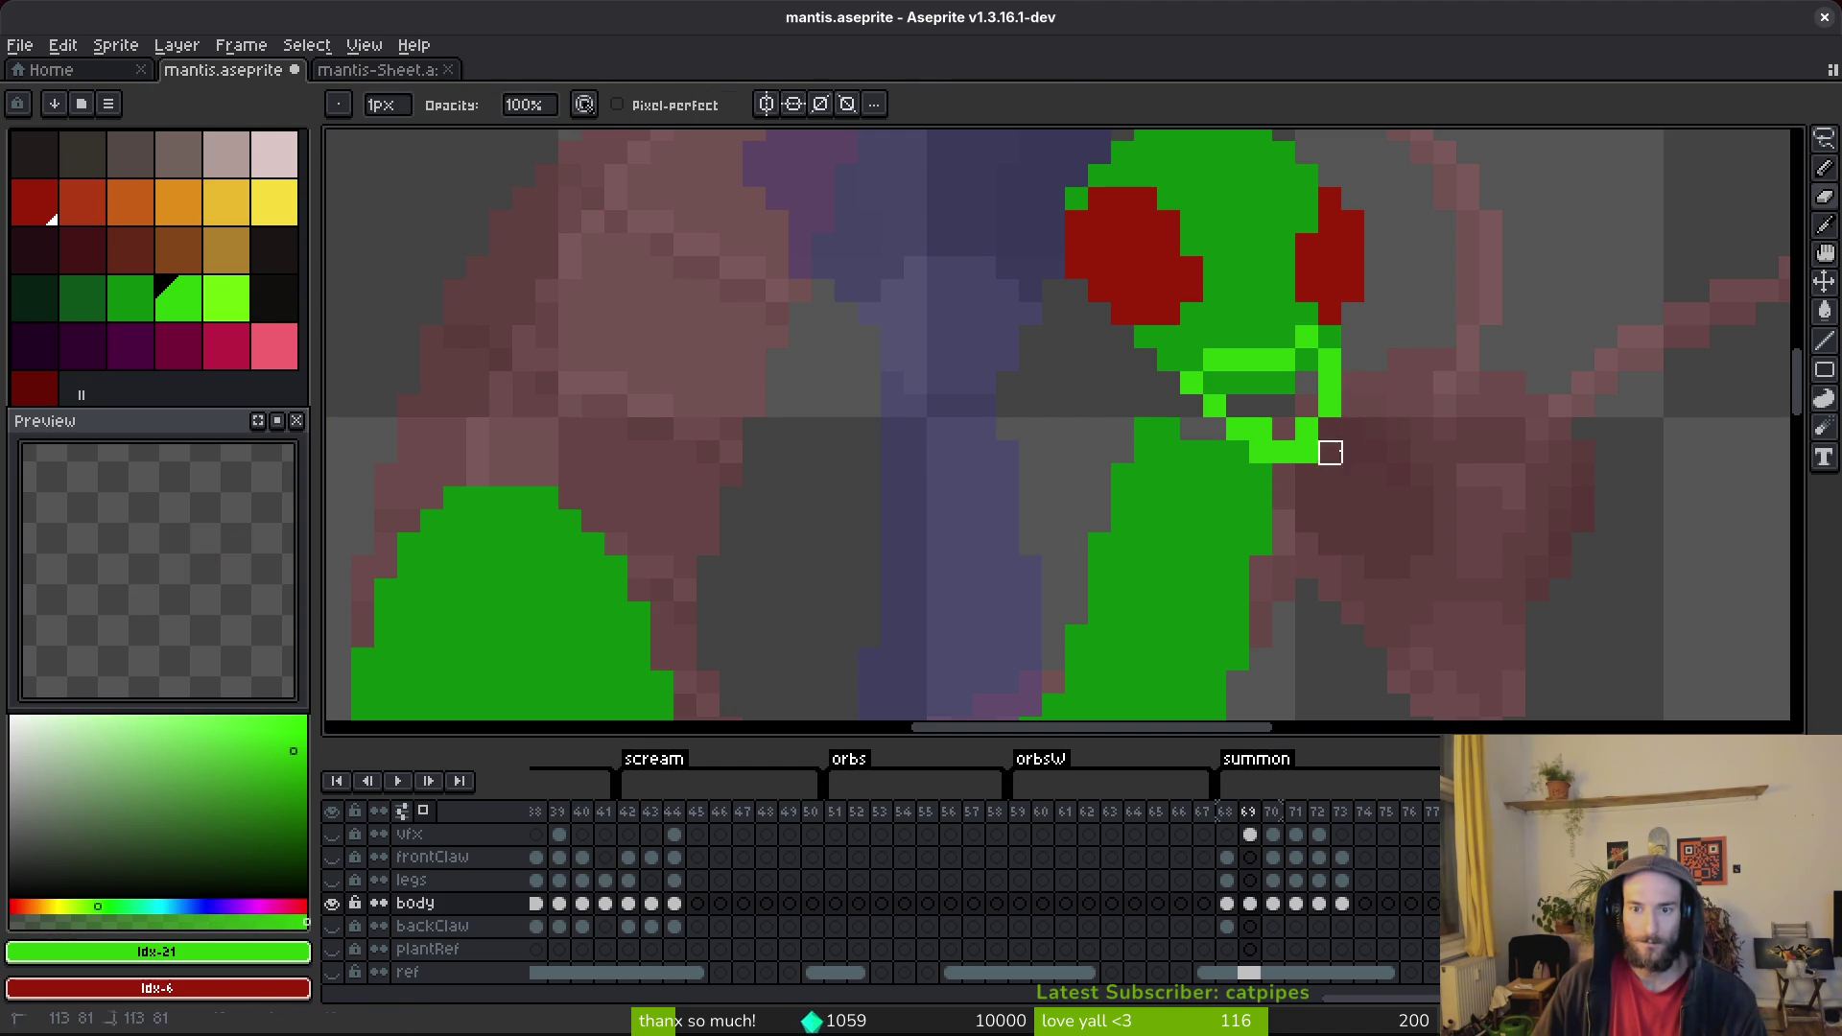
{"action": "key", "text": "b"}
{"action": "left_click", "coordinate": [1330, 428]}
{"action": "left_click", "coordinate": [1422, 384]}
Undo a stray pixel, then fill the mouth interior and outline bright green.
{"action": "scroll", "coordinate": [1419, 402], "scroll_direction": "down", "scroll_amount": 3}
{"action": "key", "text": "ctrl+z"}
{"action": "scroll", "coordinate": [1292, 470], "scroll_direction": "up", "scroll_amount": 3}
{"action": "left_click", "coordinate": [1286, 480]}
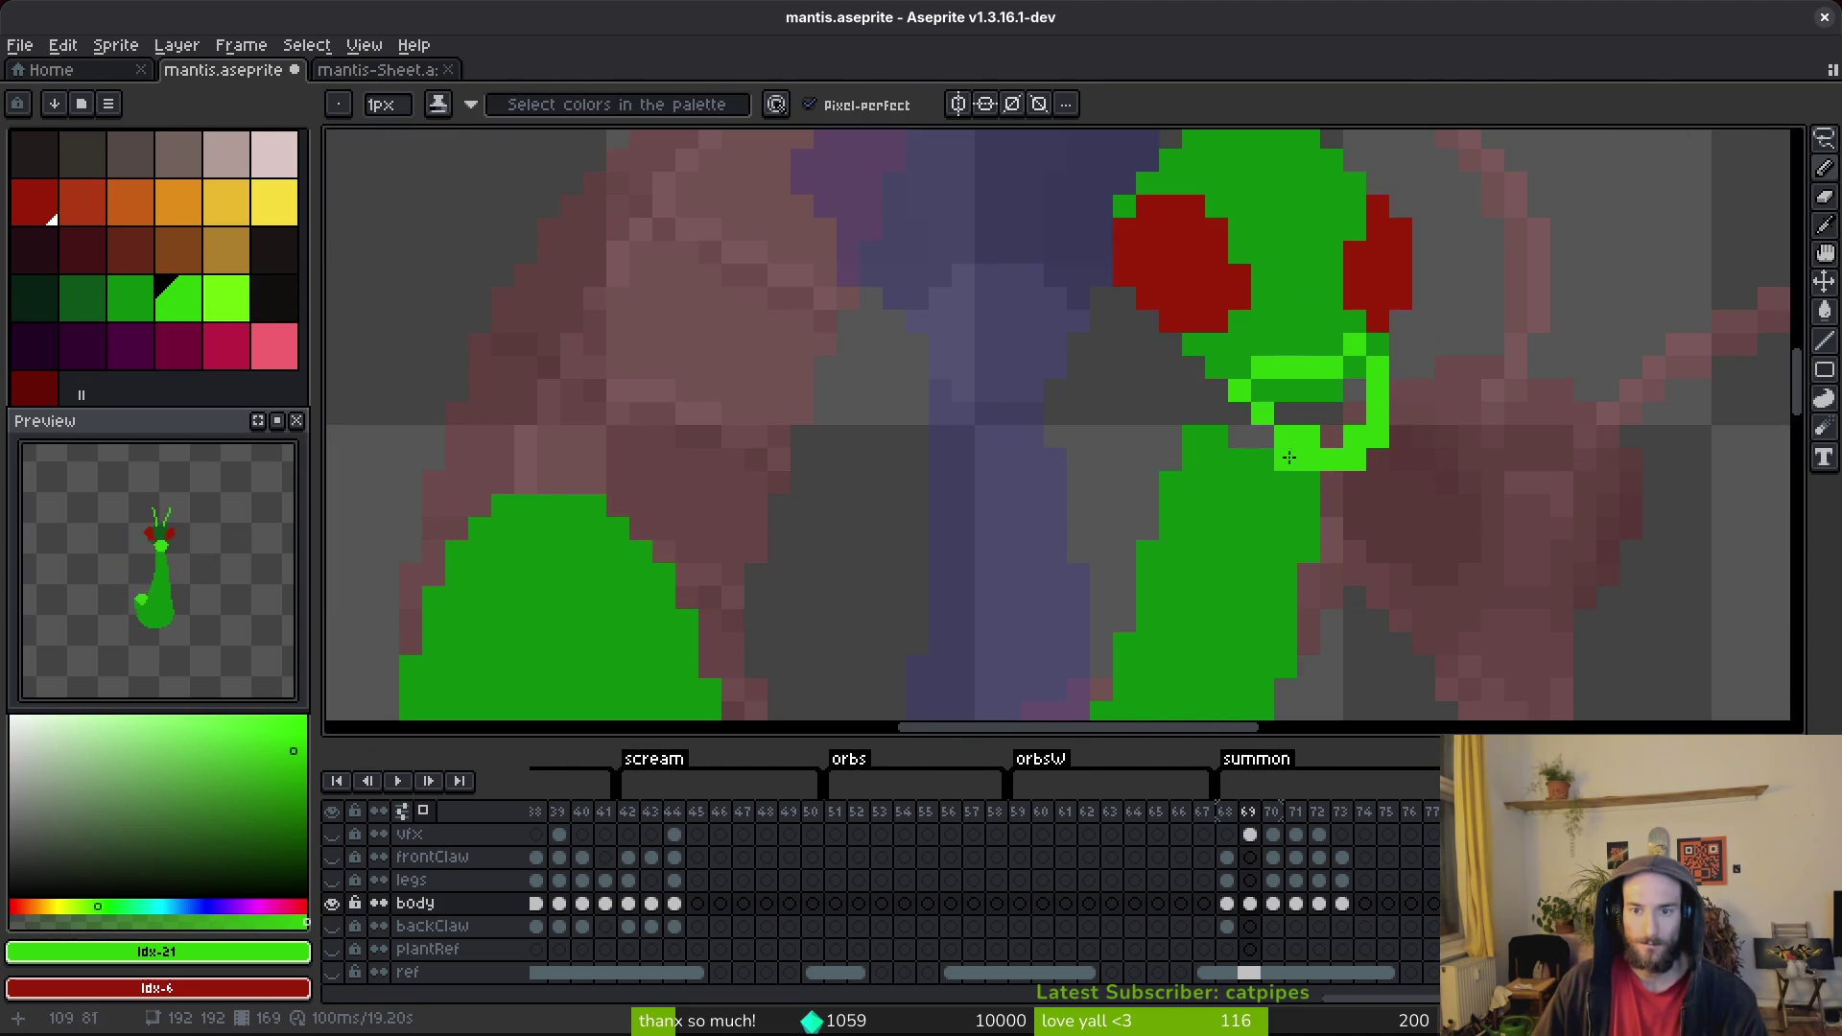
{"action": "left_click", "coordinate": [1250, 394]}
{"action": "left_click_drag", "start_coordinate": [1276, 407], "coordinate": [1340, 426]}
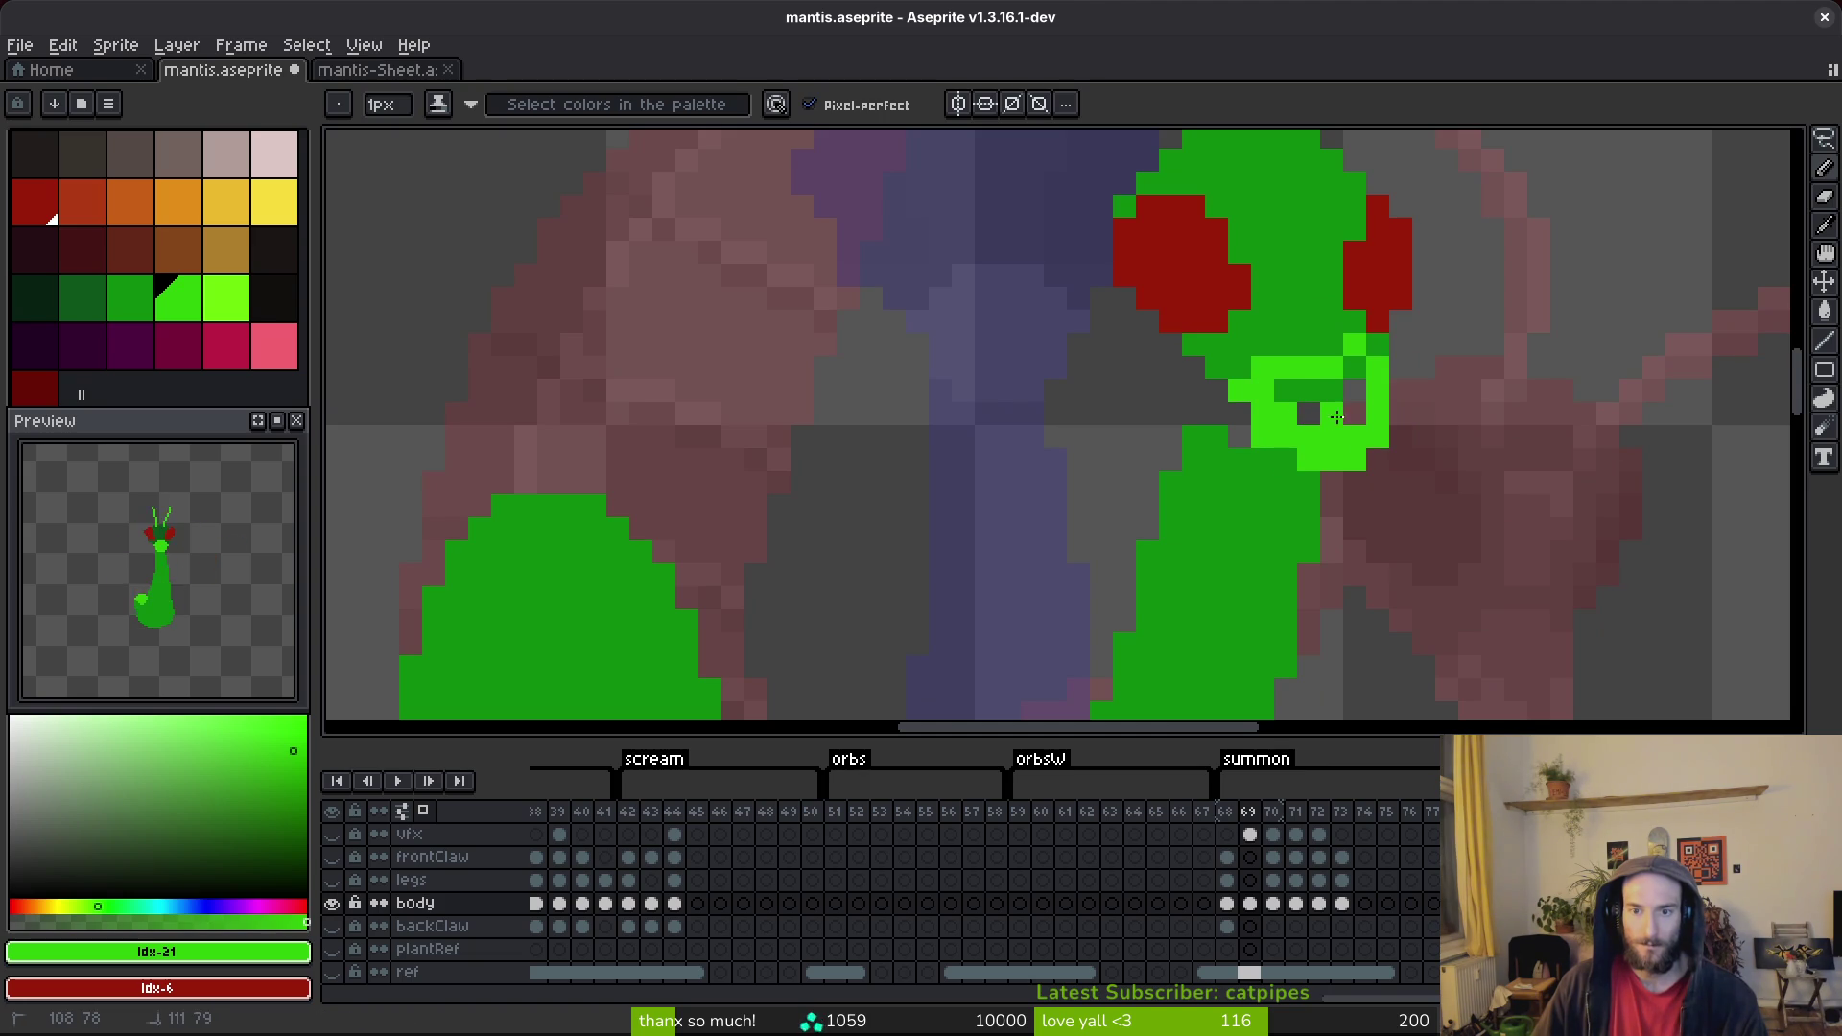
{"action": "mouse_move", "coordinate": [1366, 349]}
{"action": "left_mouse_down"}
{"action": "mouse_move", "coordinate": [1349, 383]}
{"action": "mouse_move", "coordinate": [1268, 364]}
{"action": "left_mouse_up"}
{"action": "left_click", "coordinate": [1378, 350]}
Pick the head's medium green and compare frame 69 against frame 68.
{"action": "left_click", "coordinate": [1336, 312], "text": "alt"}
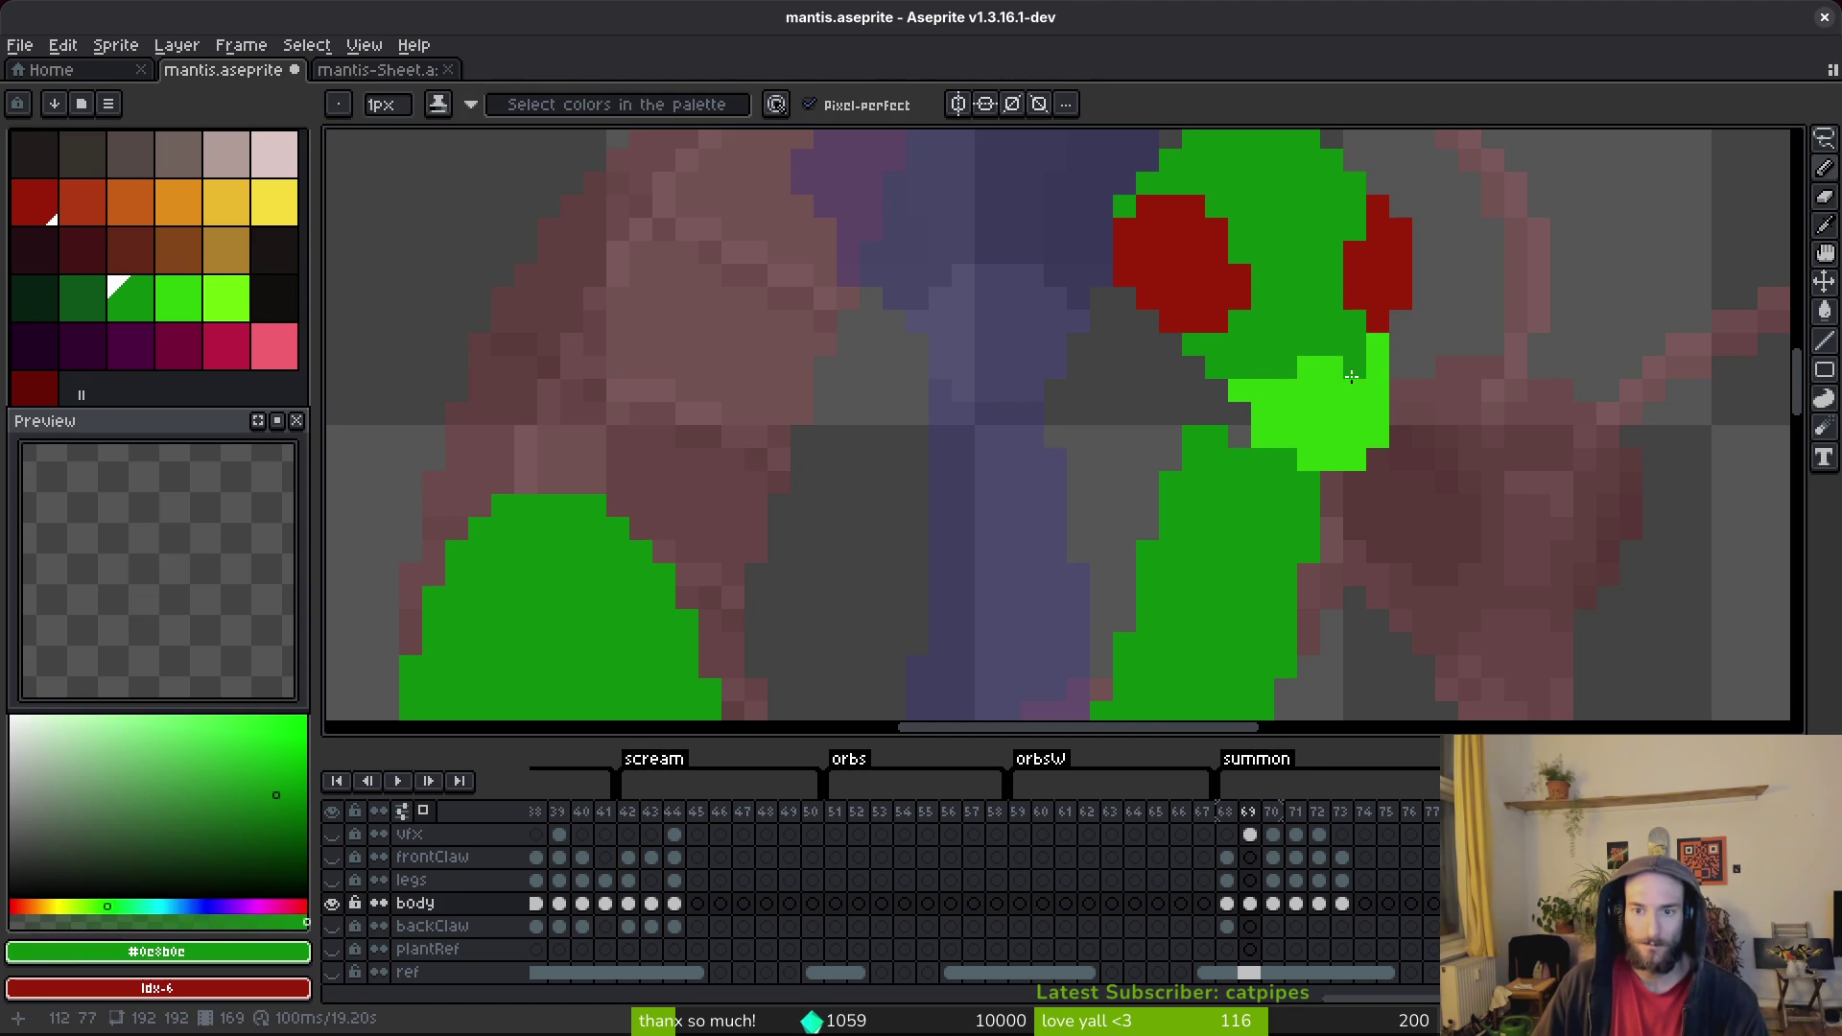
{"action": "scroll", "coordinate": [1349, 369], "scroll_direction": "down", "scroll_amount": 2}
{"action": "scroll", "coordinate": [1353, 431], "scroll_direction": "up", "scroll_amount": 1}
{"action": "left_click_drag", "start_coordinate": [1356, 493], "coordinate": [1290, 511]}
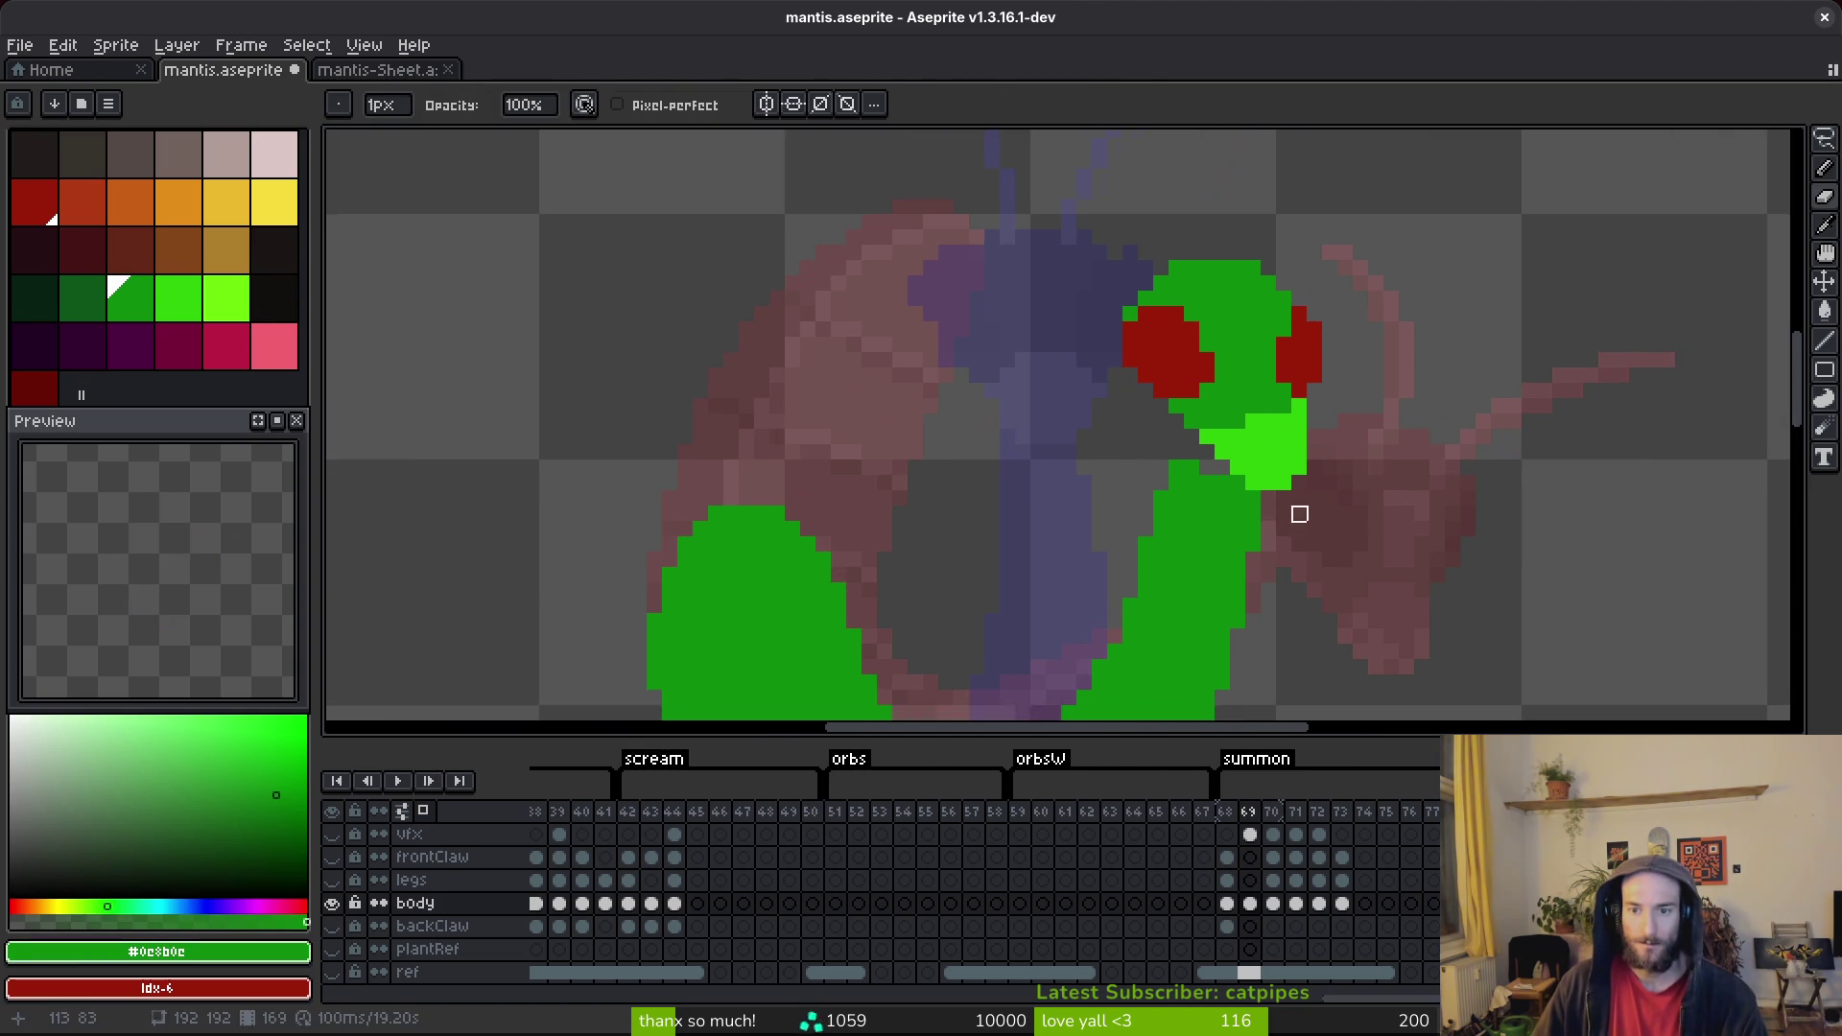
{"action": "key", "text": "Left"}
{"action": "scroll", "coordinate": [1478, 540], "scroll_direction": "down", "scroll_amount": 2}
{"action": "key", "text": "Right"}
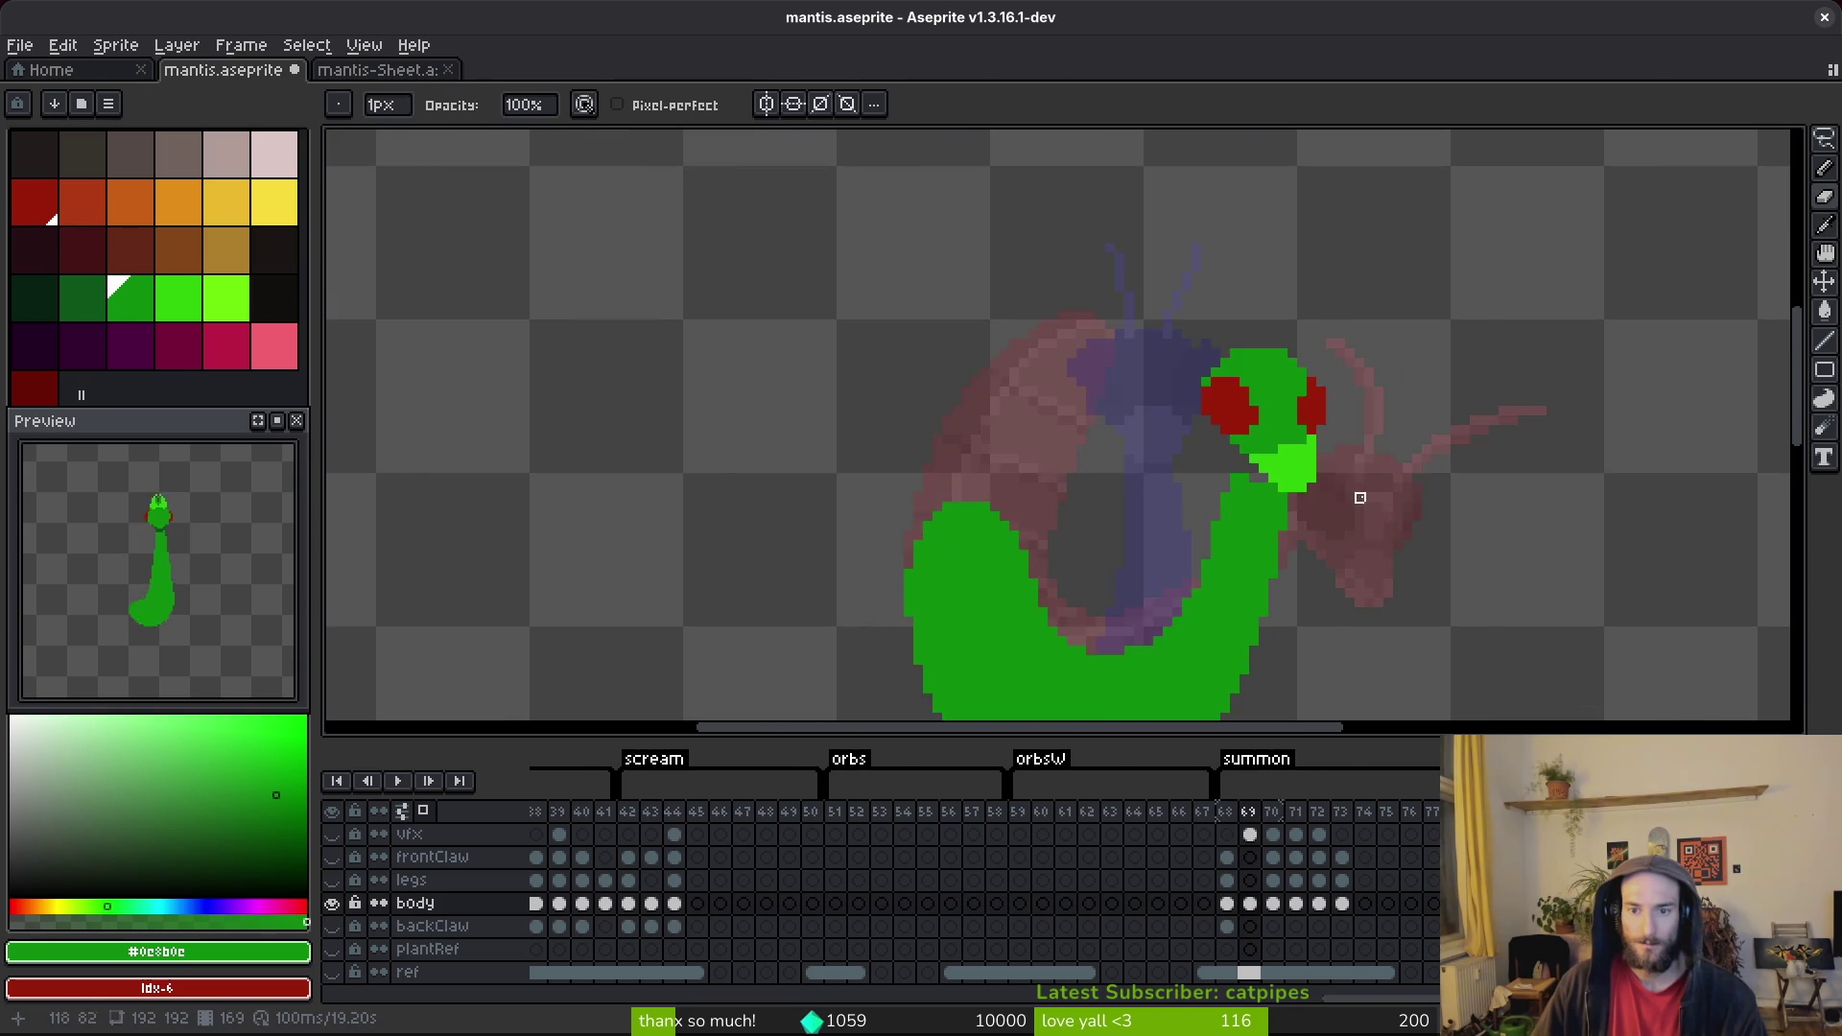
{"action": "scroll", "coordinate": [1369, 506], "scroll_direction": "up", "scroll_amount": 4}
Select the area below the mouth, recolour a red pixel dark green, and save.
{"action": "key", "text": "m"}
{"action": "left_click_drag", "start_coordinate": [1406, 446], "coordinate": [1222, 553]}
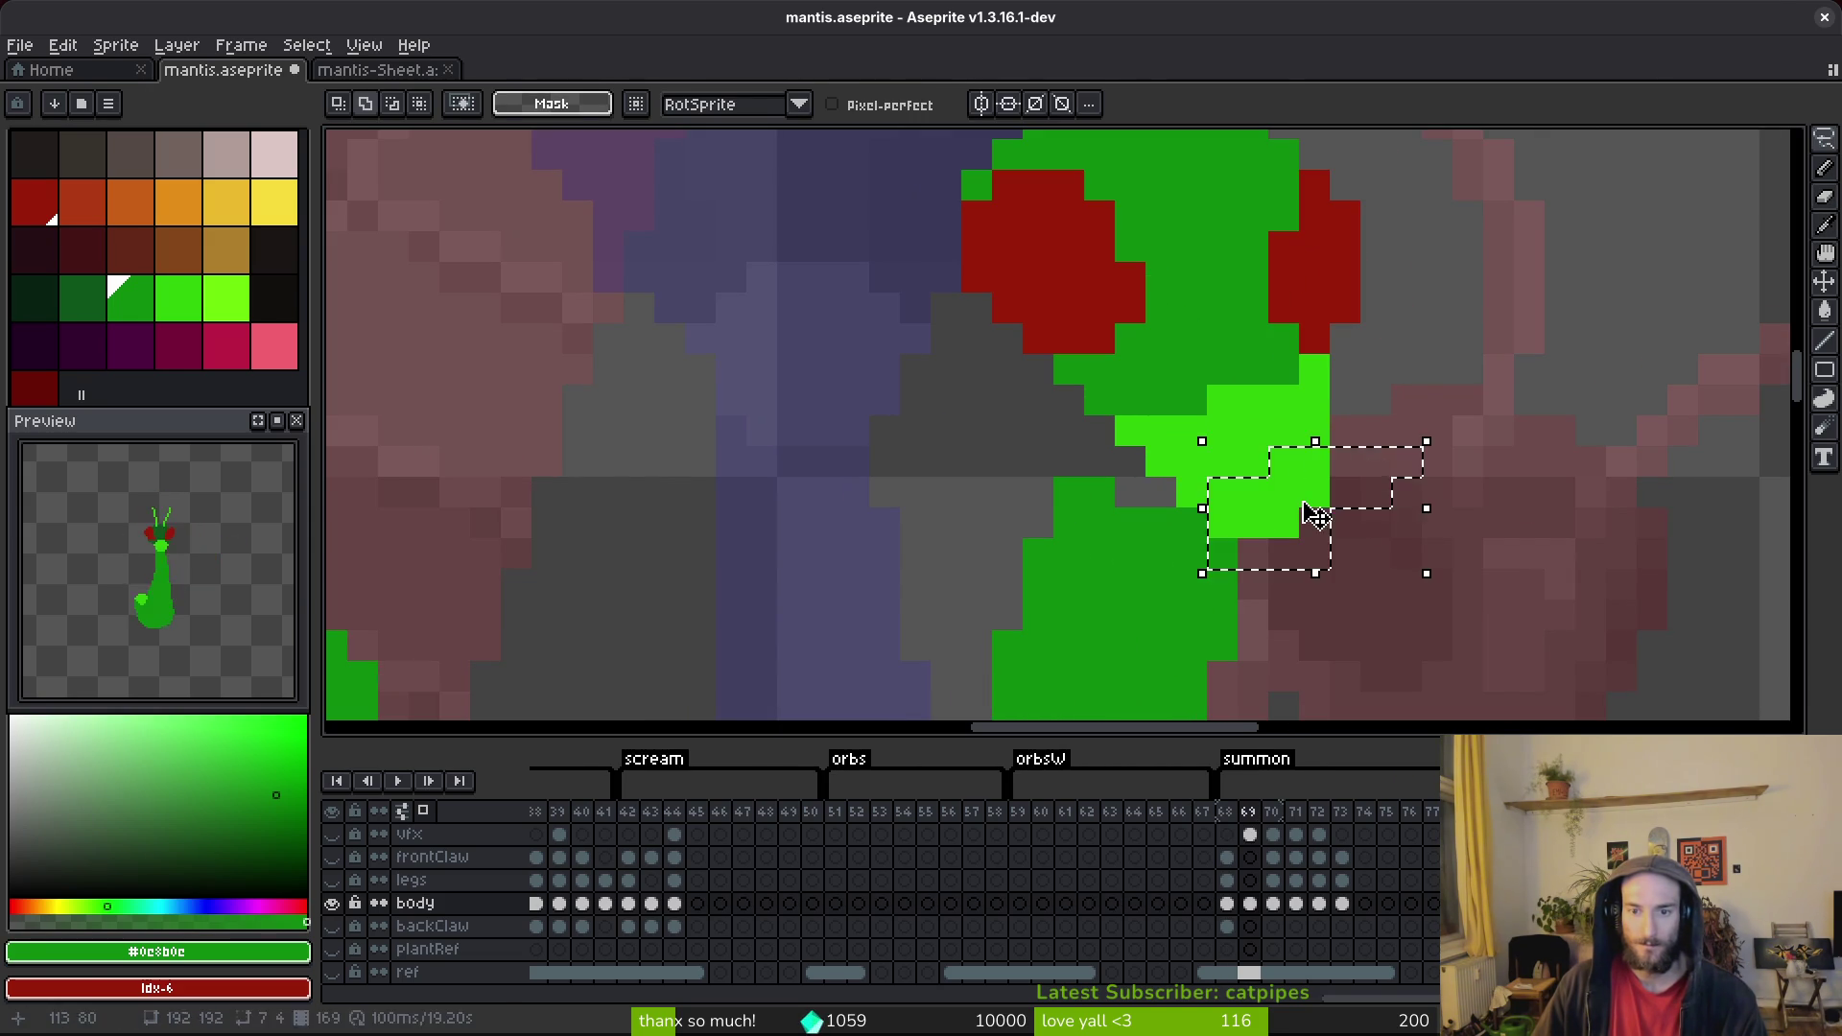
{"action": "key", "text": "ctrl+d"}
{"action": "scroll", "coordinate": [1336, 522], "scroll_direction": "down", "scroll_amount": 3}
{"action": "scroll", "coordinate": [1355, 525], "scroll_direction": "up", "scroll_amount": 3}
{"action": "left_click", "coordinate": [1337, 473], "text": "alt"}
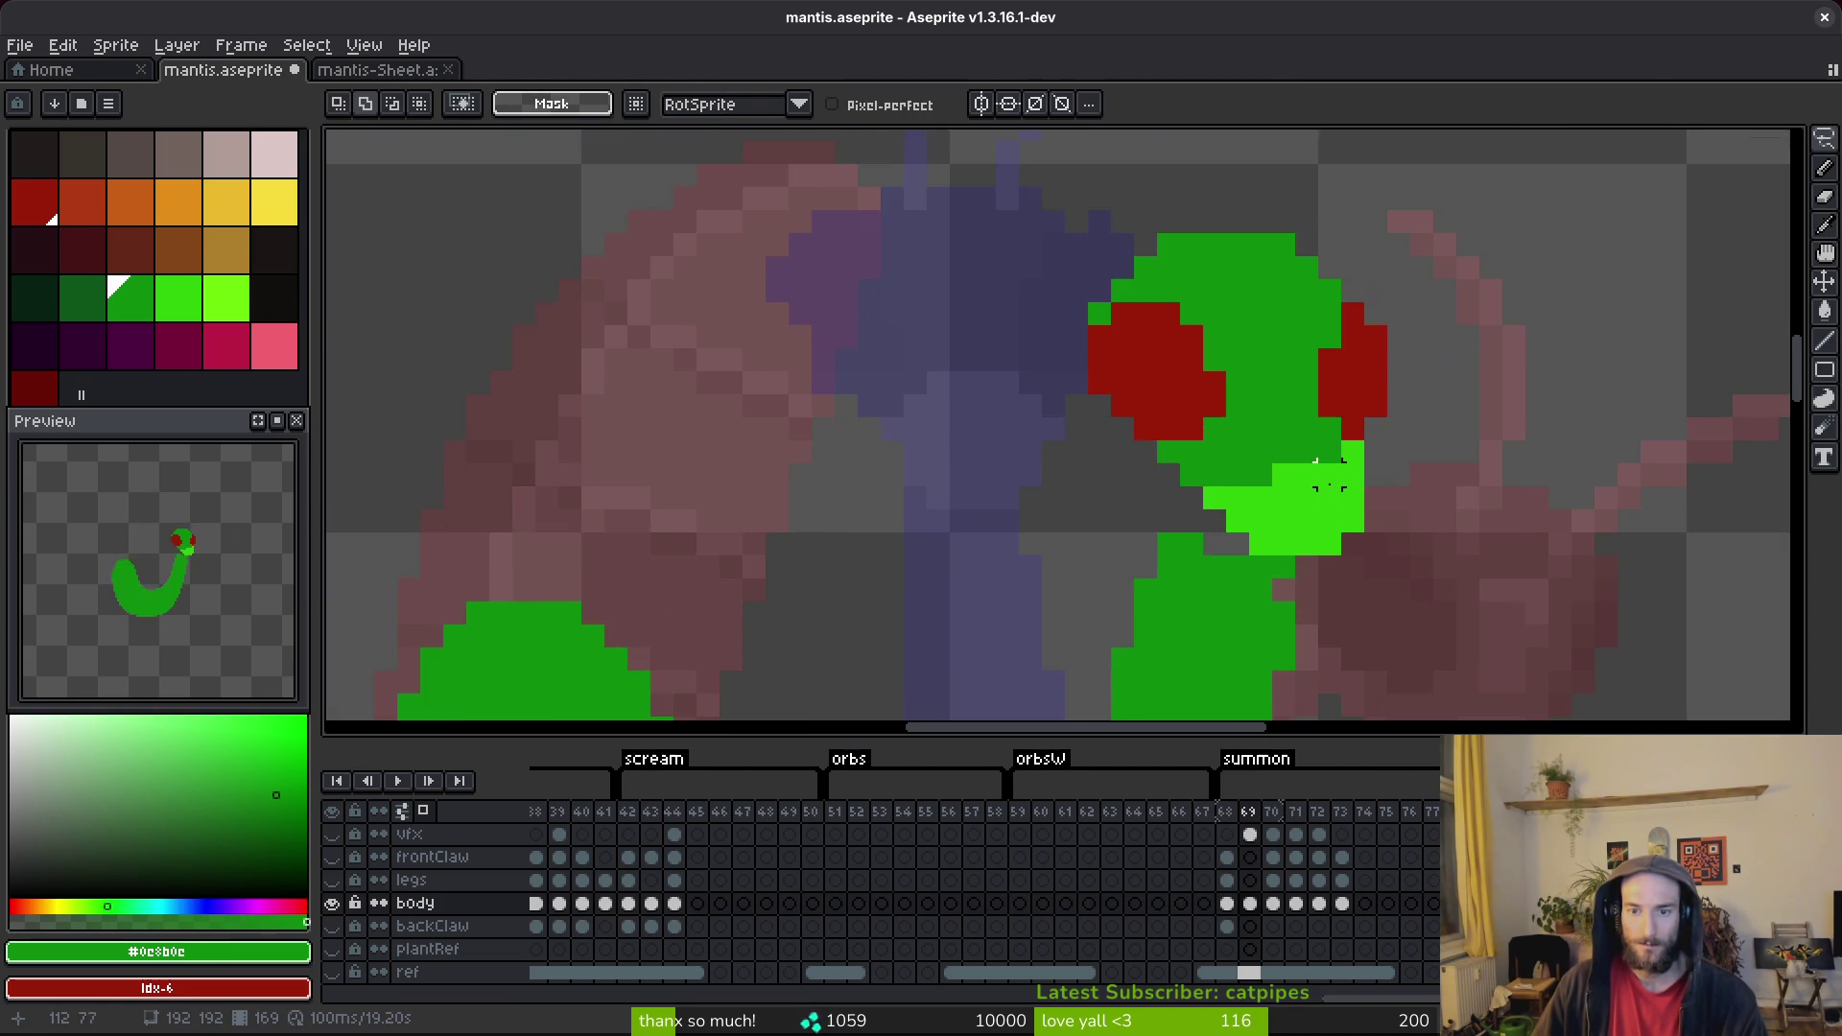
{"action": "key", "text": "f"}
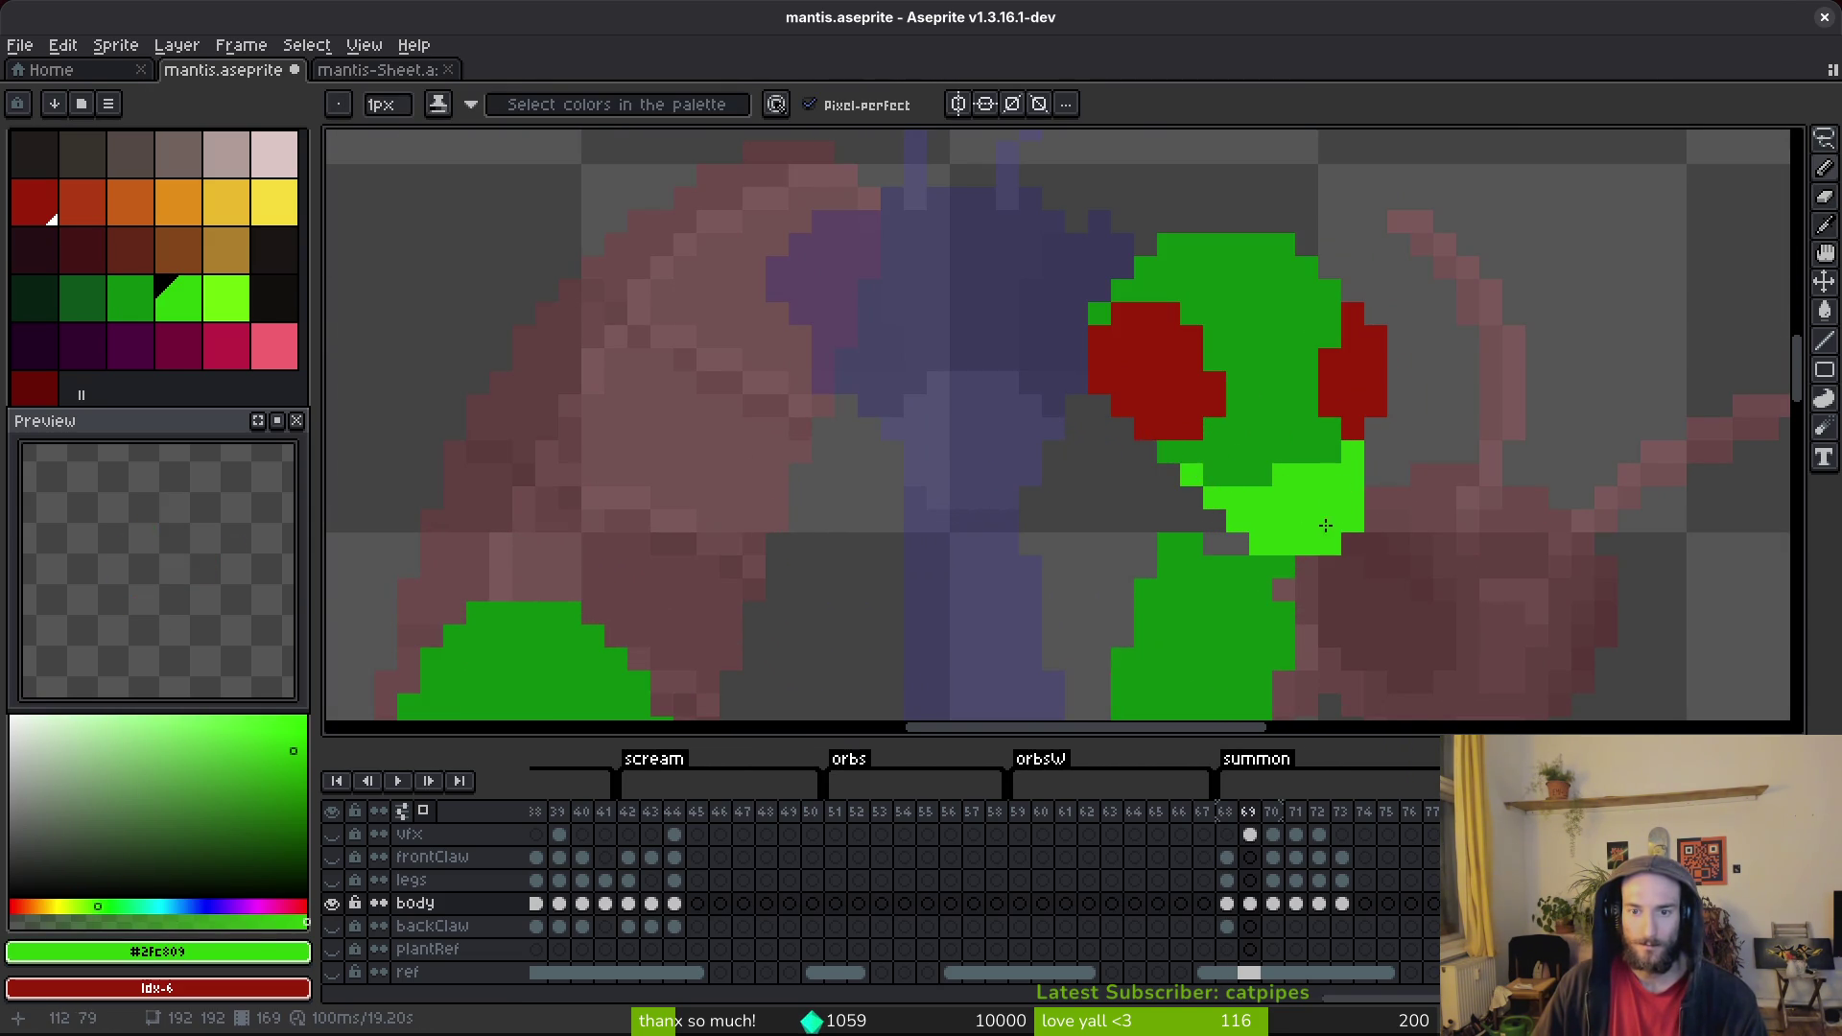
{"action": "right_click", "coordinate": [1301, 449], "text": "alt"}
{"action": "right_click", "coordinate": [1279, 477]}
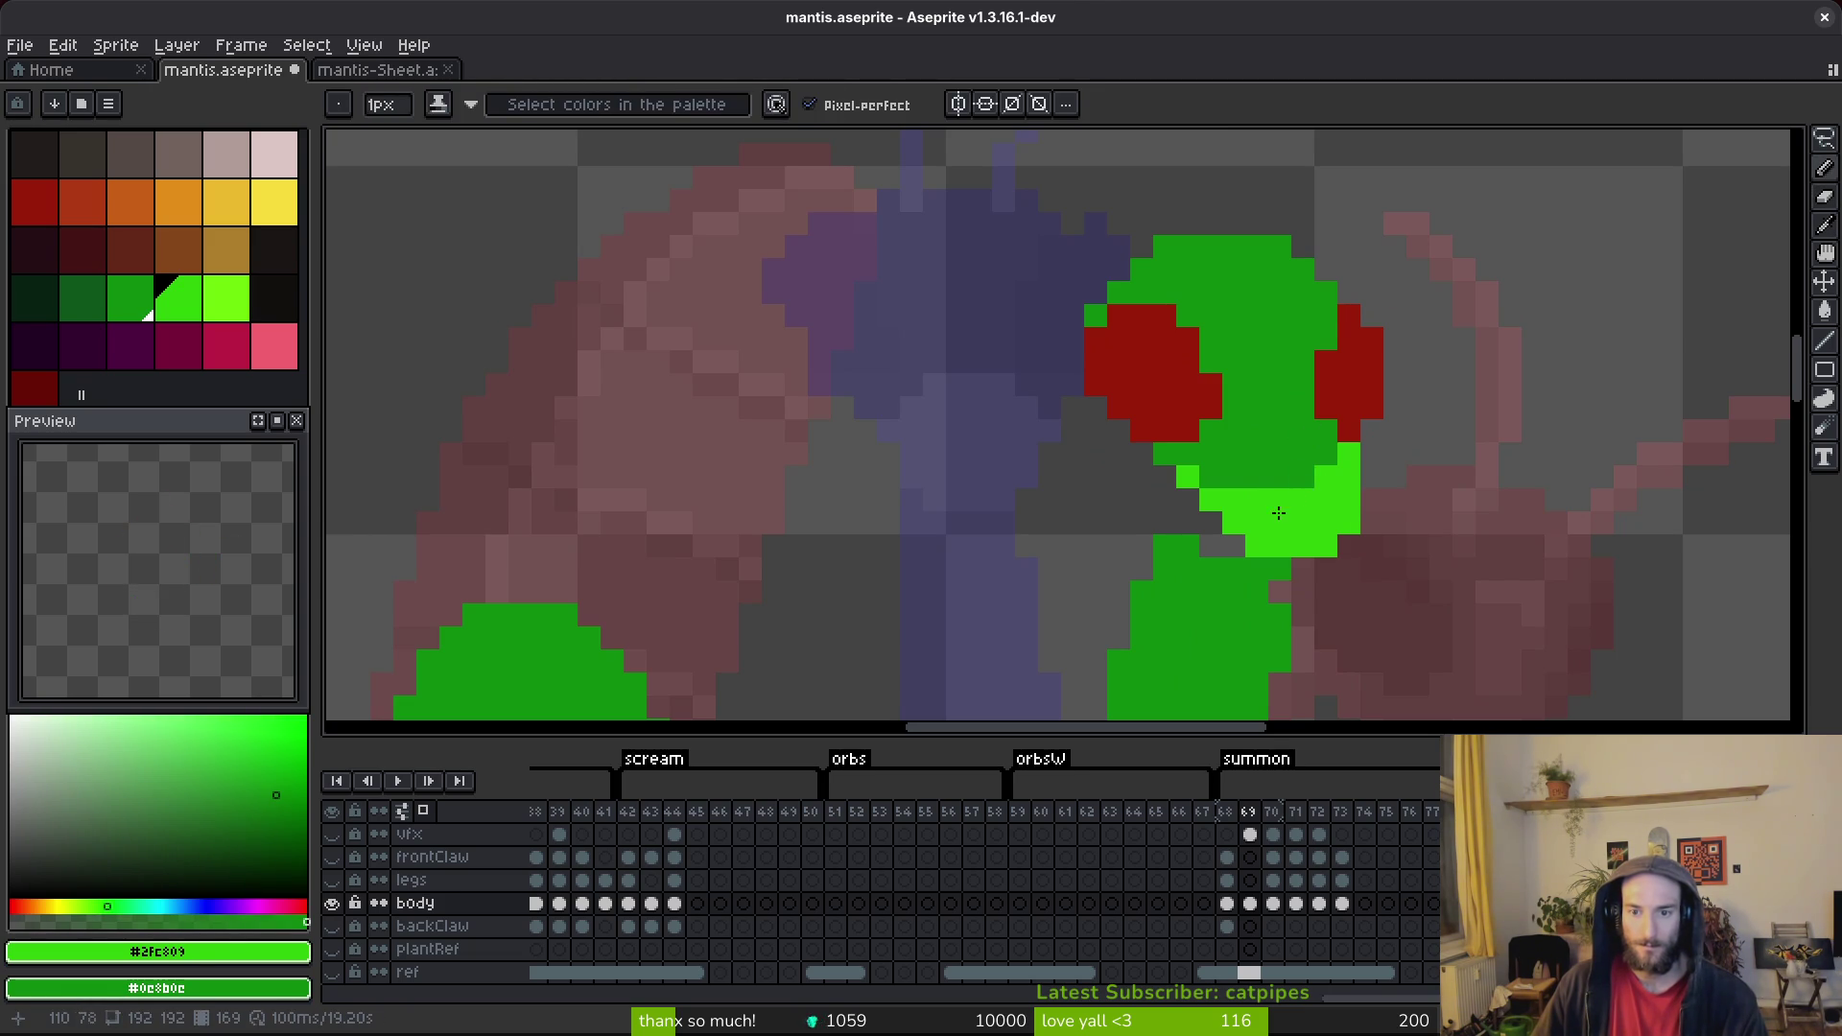
{"action": "scroll", "coordinate": [1275, 518], "scroll_direction": "down", "scroll_amount": 2}
{"action": "scroll", "coordinate": [1266, 528], "scroll_direction": "up", "scroll_amount": 2}
{"action": "key", "text": "ctrl+s"}
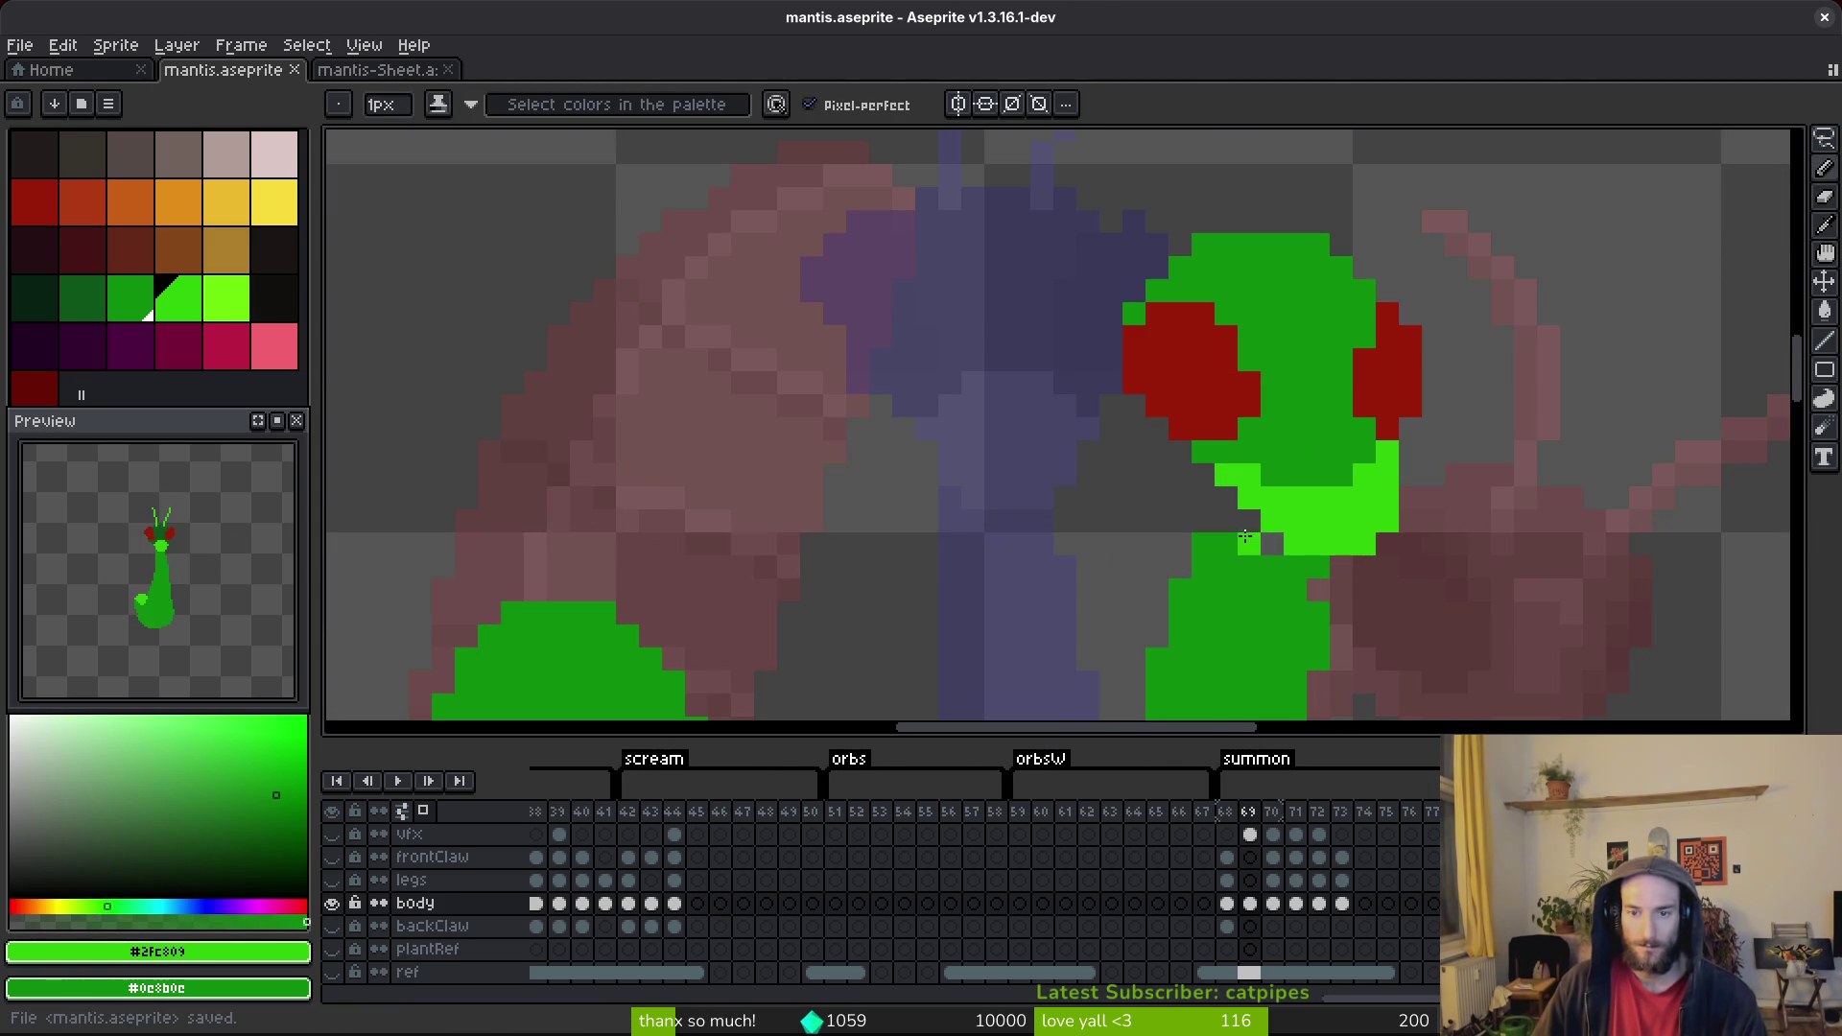
Erase bright-green pixels on the mouth's right and add pixels at its bottom and side.
{"action": "key", "text": "e"}
{"action": "mouse_move", "coordinate": [1387, 523]}
{"action": "left_mouse_down"}
{"action": "mouse_move", "coordinate": [1387, 498]}
{"action": "mouse_move", "coordinate": [1362, 540]}
{"action": "left_mouse_up"}
{"action": "key", "text": "b"}
{"action": "left_click", "coordinate": [1426, 576]}
{"action": "key", "text": "ctrl+z"}
{"action": "scroll", "coordinate": [1343, 568], "scroll_direction": "up", "scroll_amount": 1}
{"action": "left_click", "coordinate": [1372, 566]}
{"action": "left_click", "coordinate": [1409, 510]}
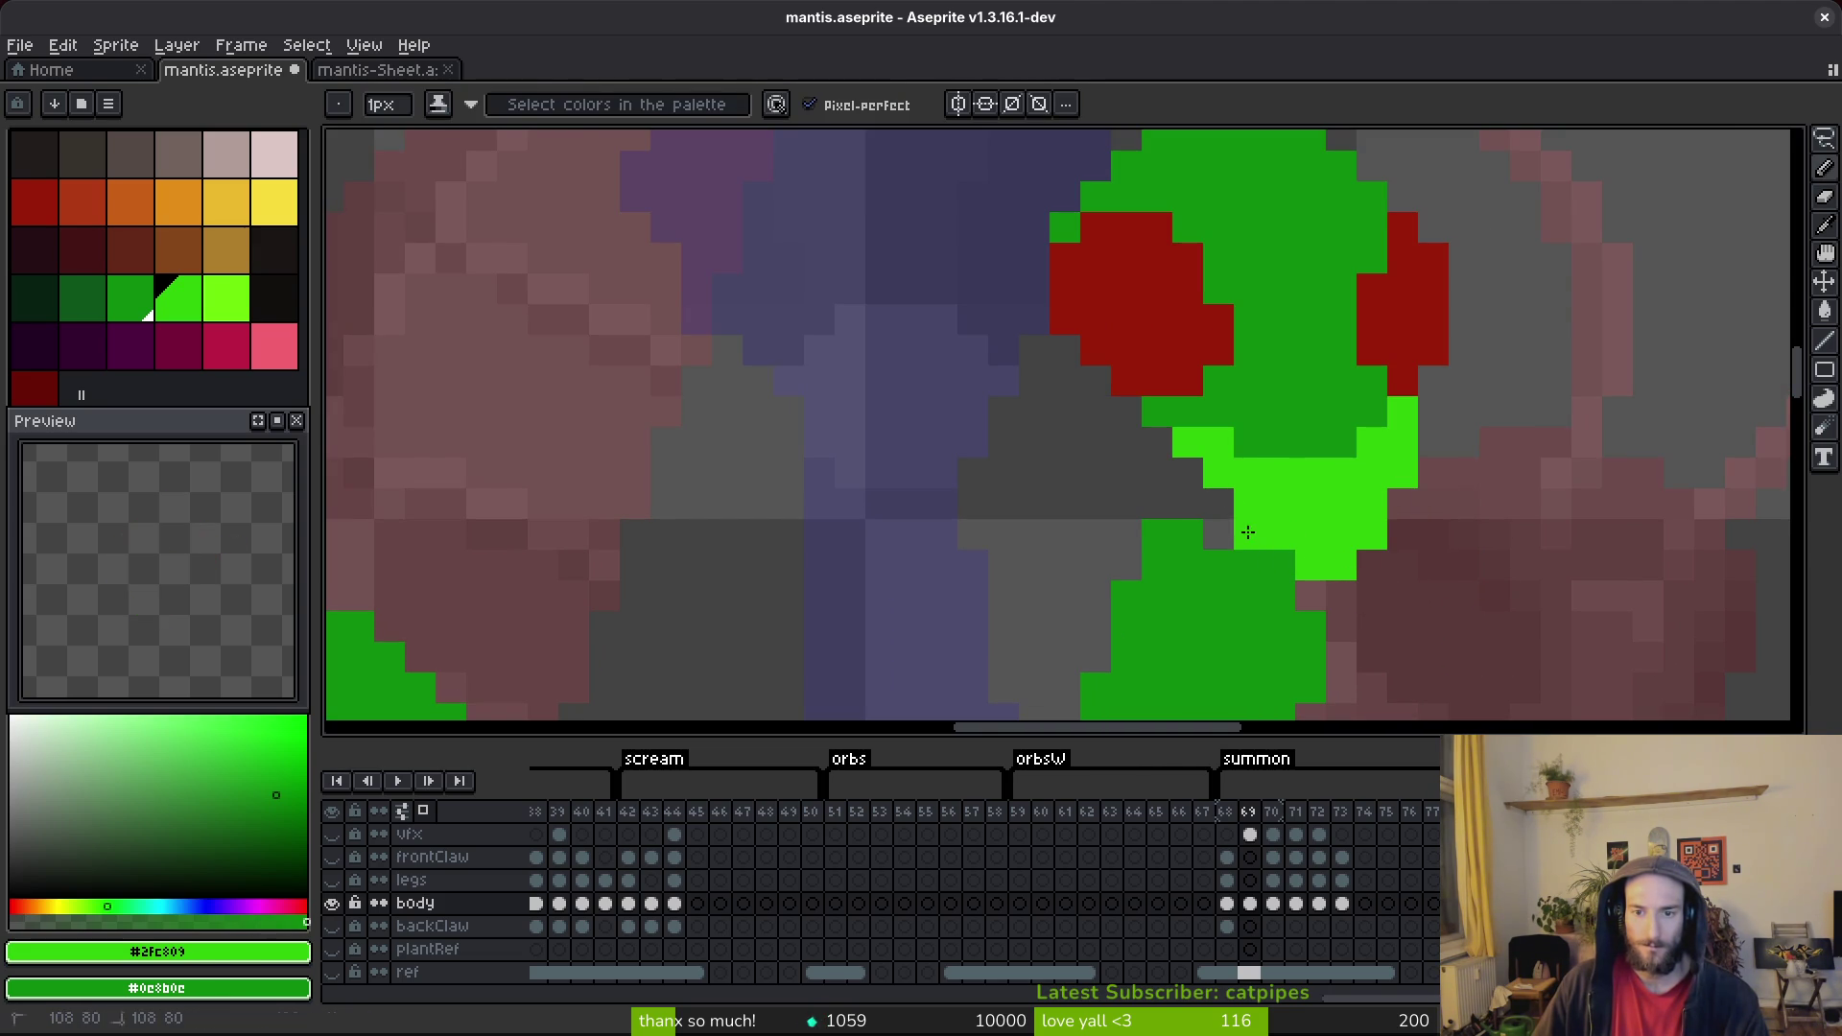
Undo the last stroke and extend the light-green mandible down toward the neck.
{"action": "scroll", "coordinate": [1356, 531], "scroll_direction": "down", "scroll_amount": 3}
{"action": "scroll", "coordinate": [1357, 531], "scroll_direction": "down", "scroll_amount": 2}
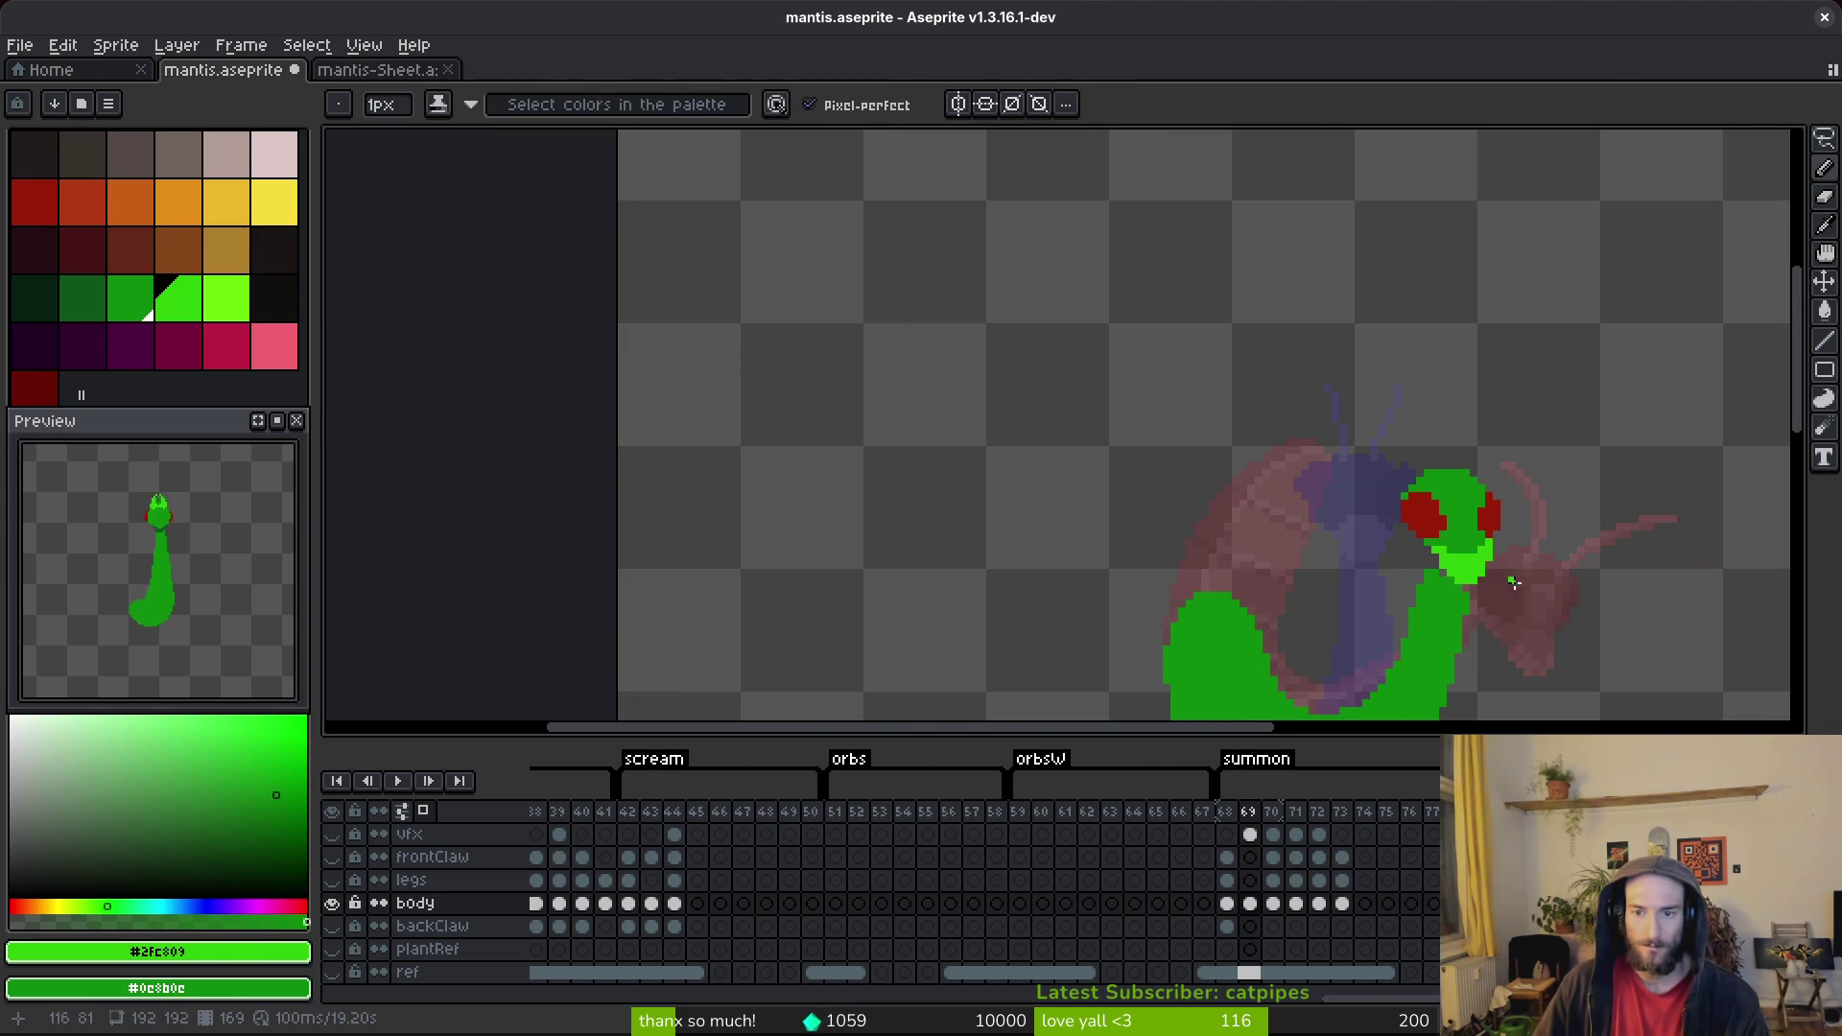
{"action": "key", "text": "ctrl+z"}
{"action": "scroll", "coordinate": [1509, 579], "scroll_direction": "up", "scroll_amount": 2}
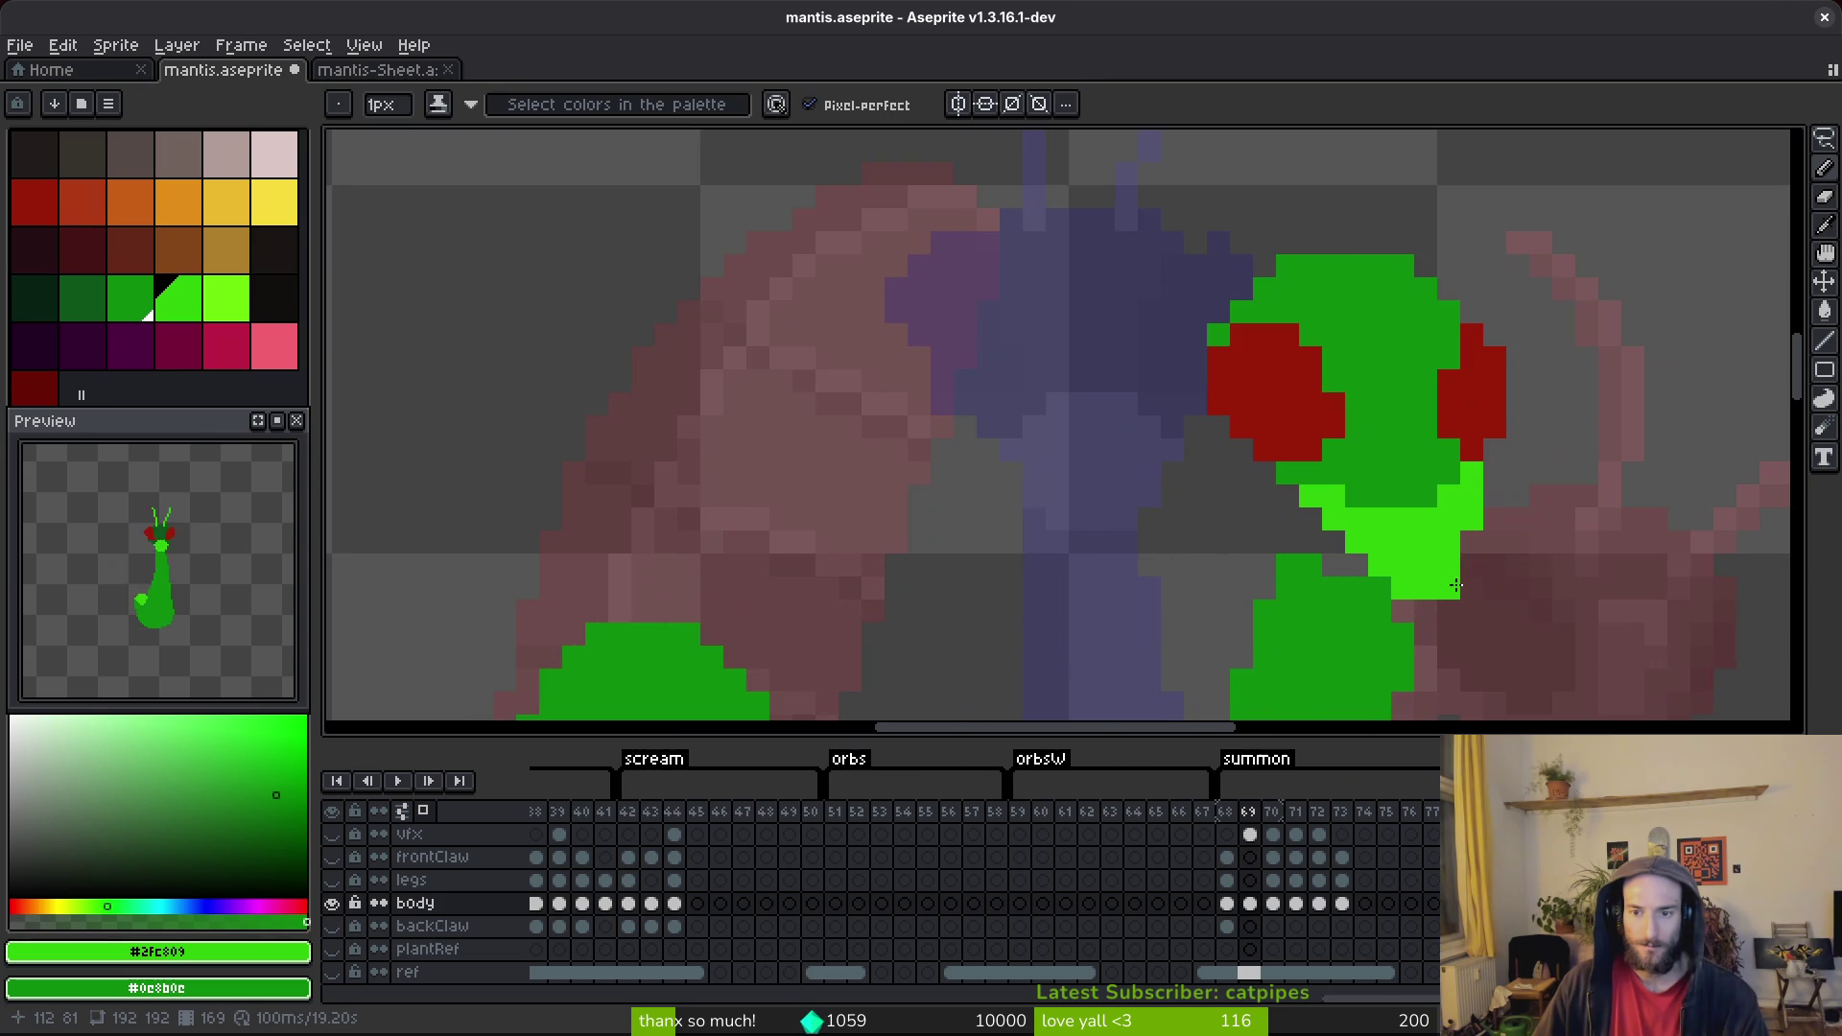
{"action": "scroll", "coordinate": [1521, 611], "scroll_direction": "down", "scroll_amount": 2}
{"action": "scroll", "coordinate": [1521, 612], "scroll_direction": "up", "scroll_amount": 2}
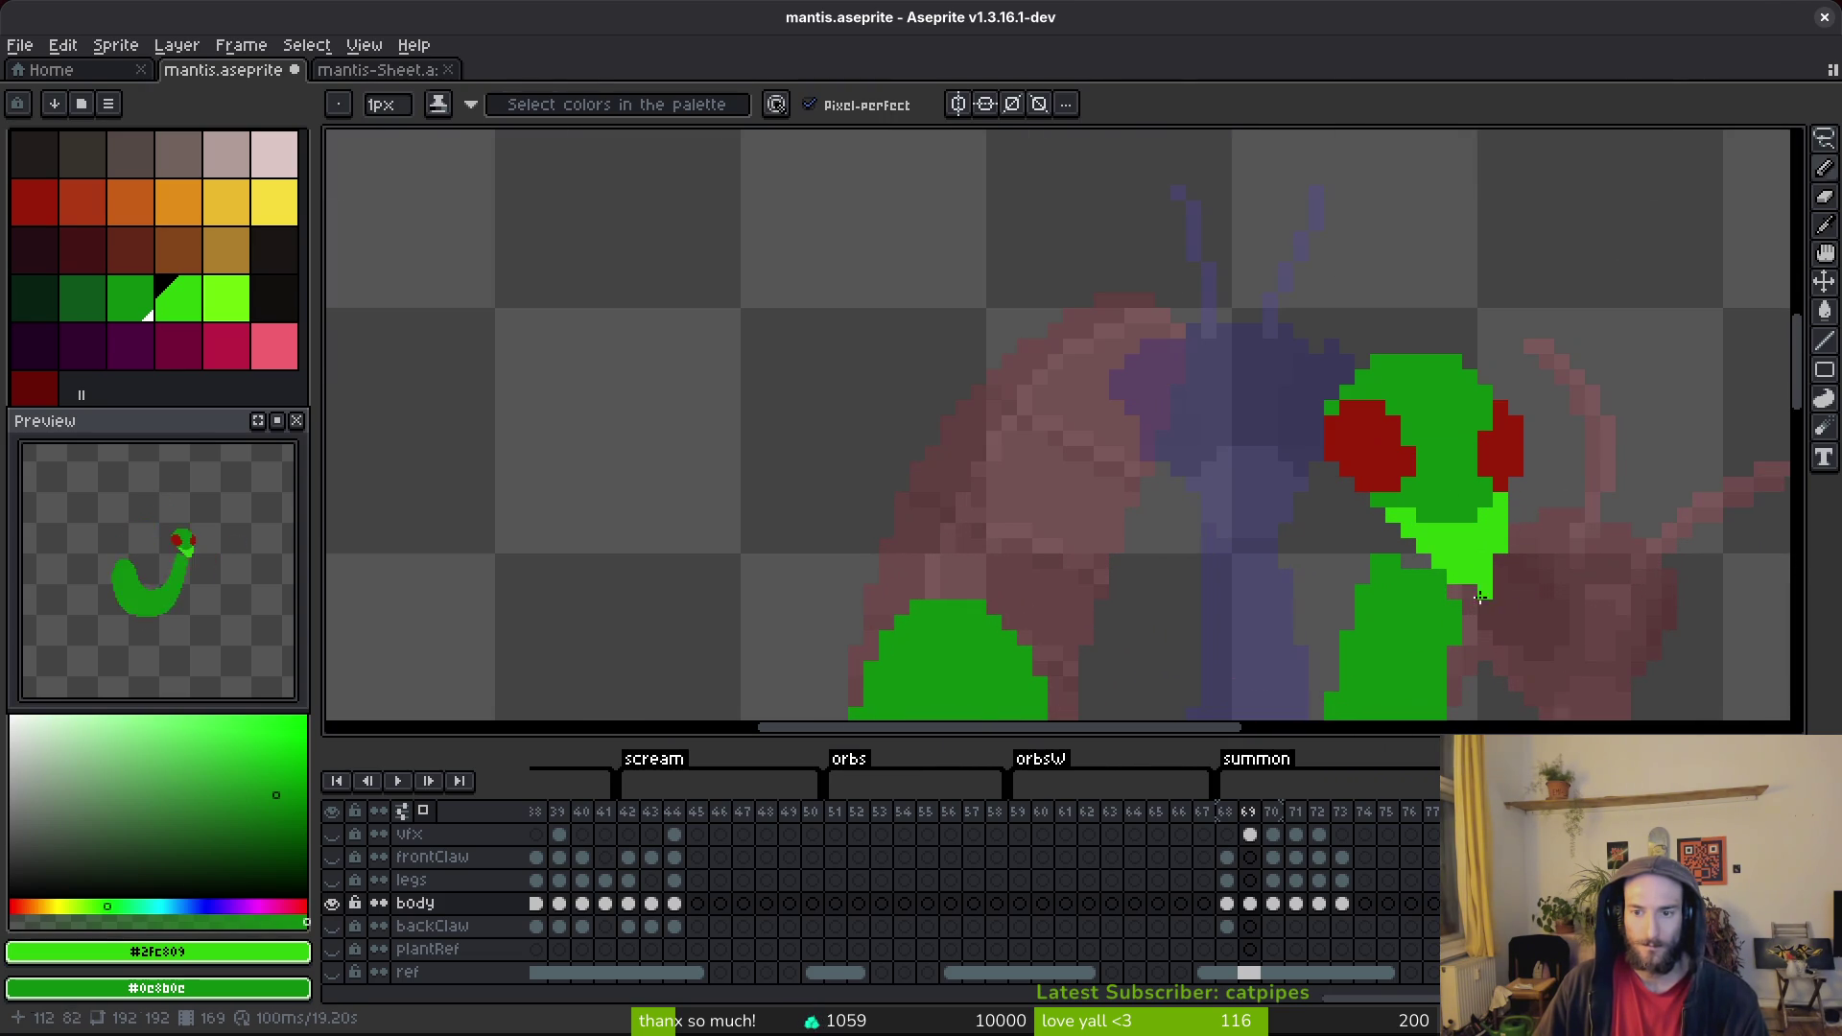
{"action": "left_click_drag", "start_coordinate": [1471, 574], "coordinate": [1494, 559]}
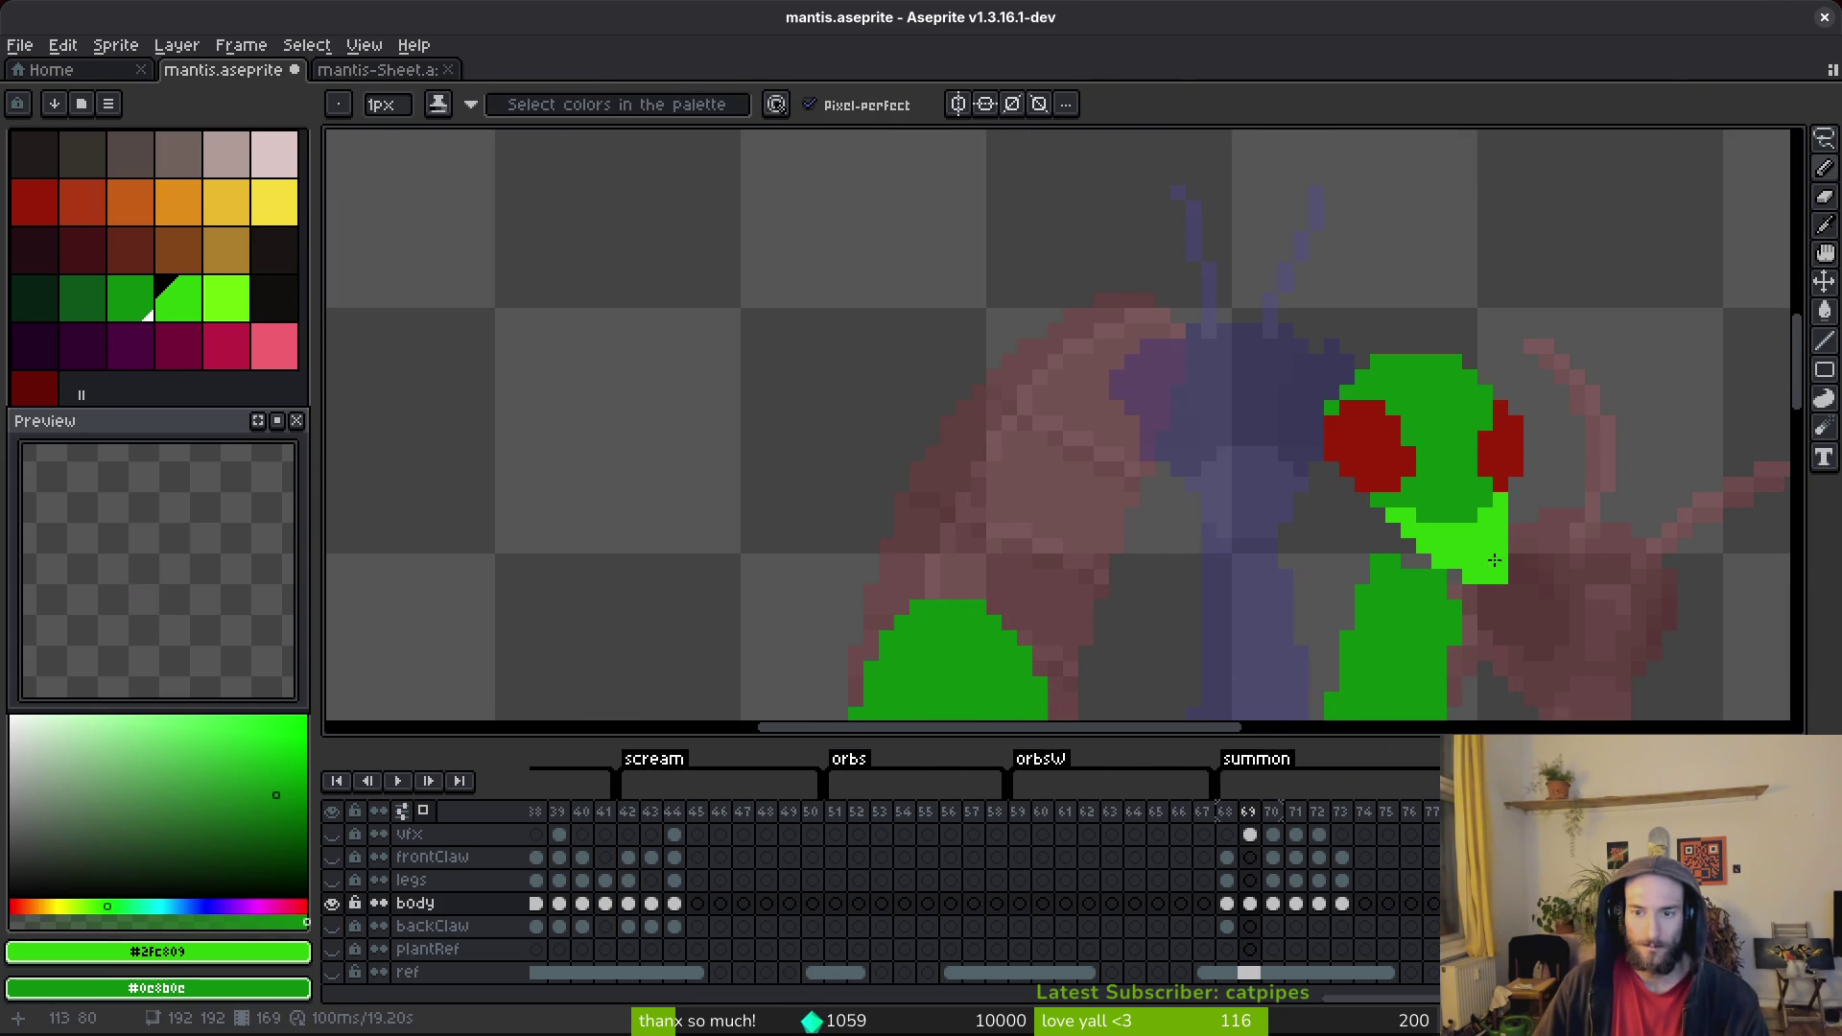
Erase light-green pixels at the neck bottom and save the mantis file.
{"action": "key", "text": "e"}
{"action": "scroll", "coordinate": [1557, 592], "scroll_direction": "down", "scroll_amount": 2}
{"action": "scroll", "coordinate": [1562, 604], "scroll_direction": "up", "scroll_amount": 2}
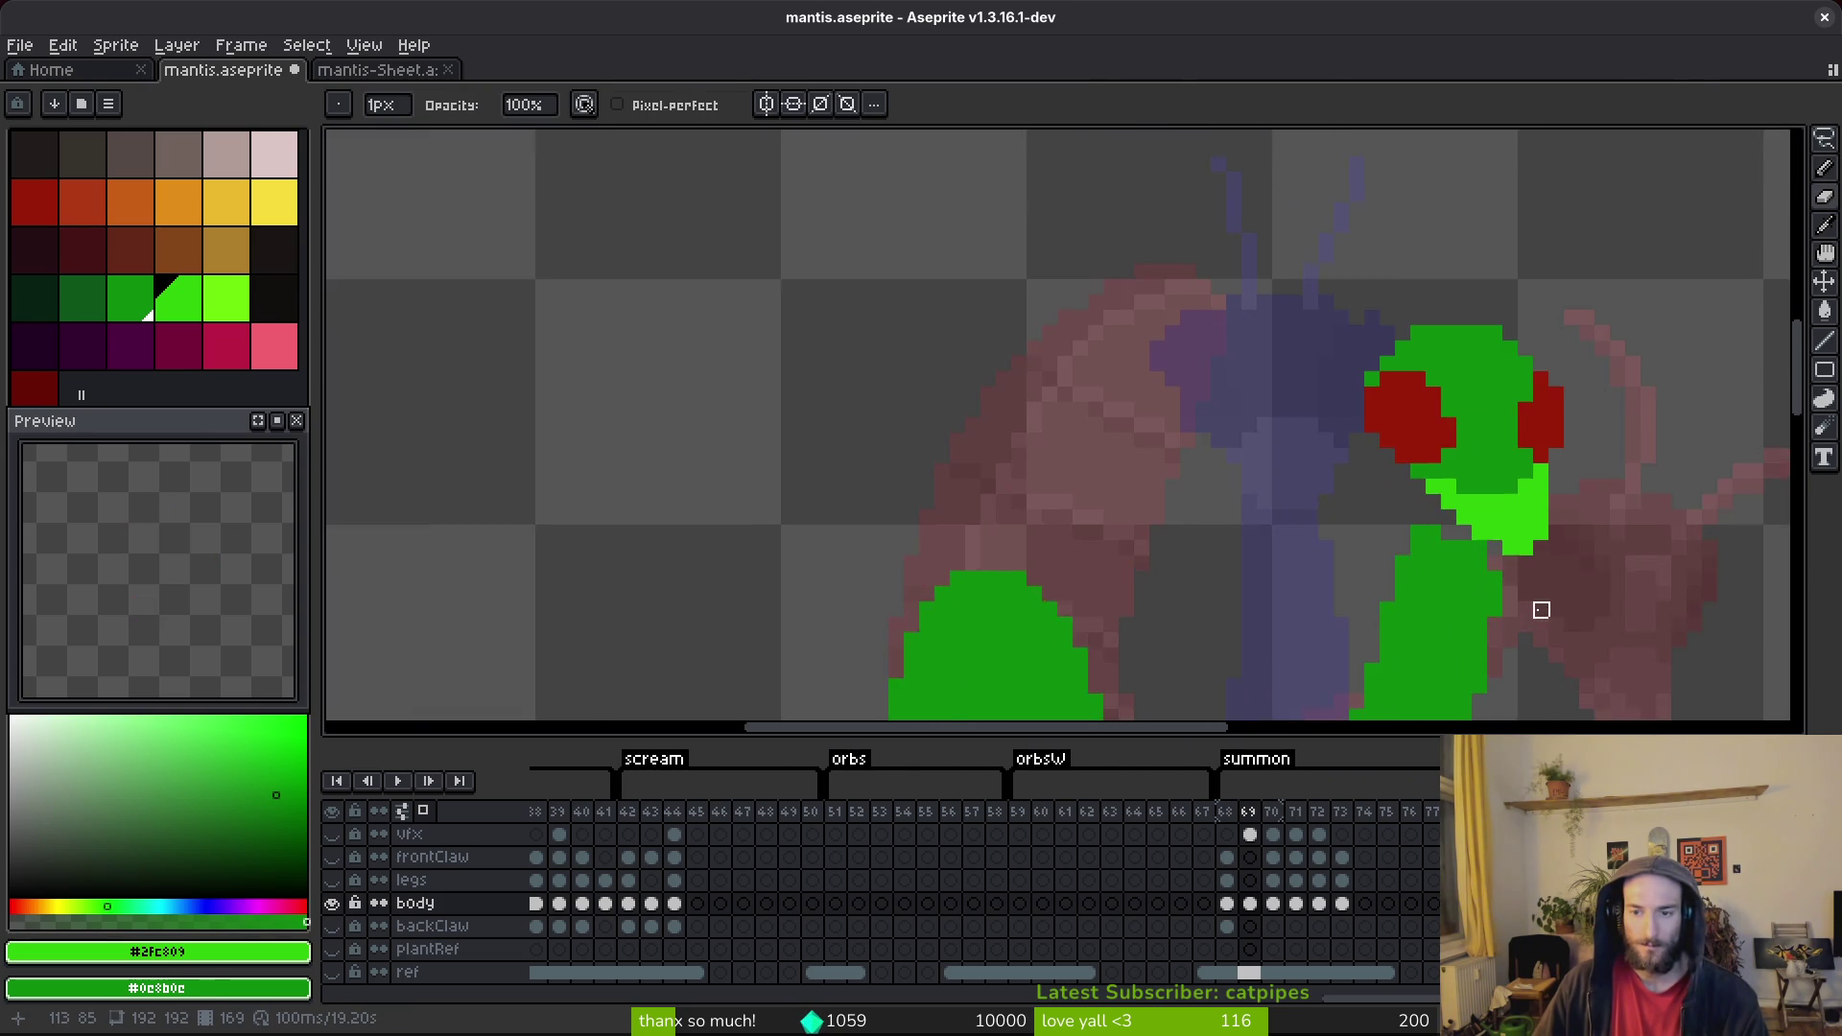
{"action": "left_click_drag", "start_coordinate": [1383, 510], "coordinate": [1399, 541]}
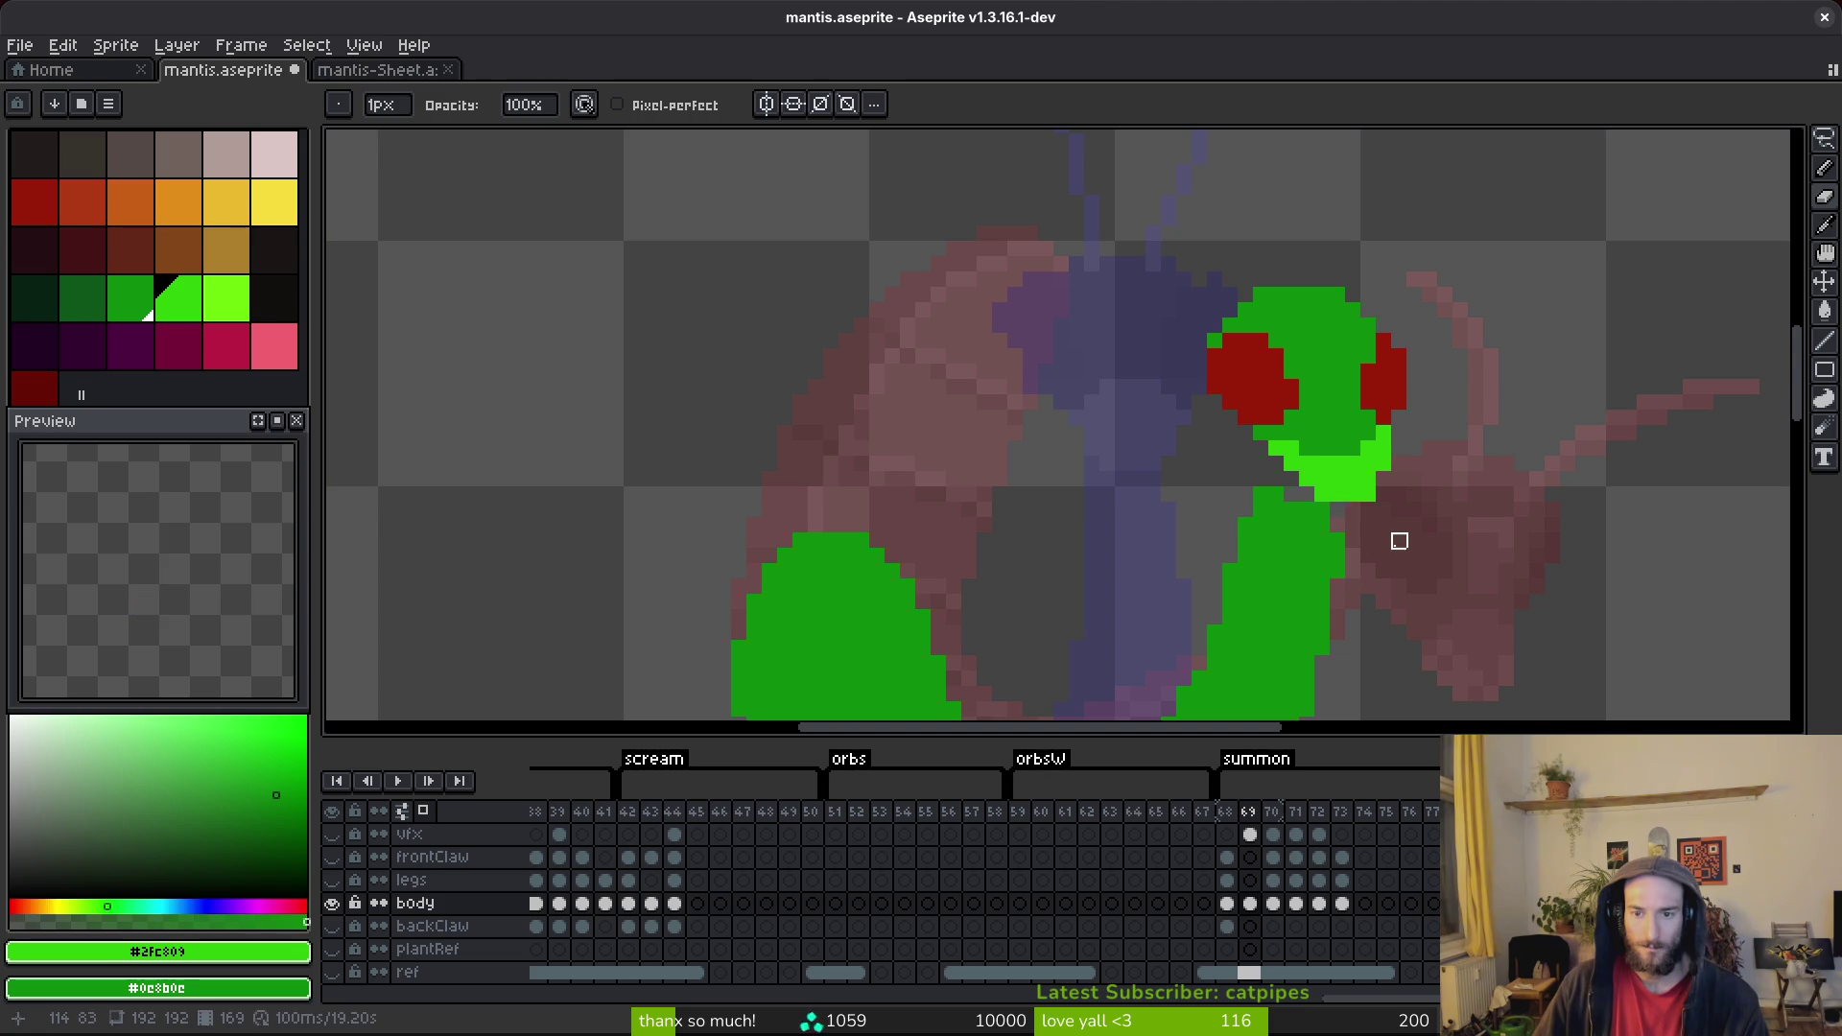
{"action": "key", "text": "b"}
{"action": "scroll", "coordinate": [1399, 510], "scroll_direction": "up", "scroll_amount": 2}
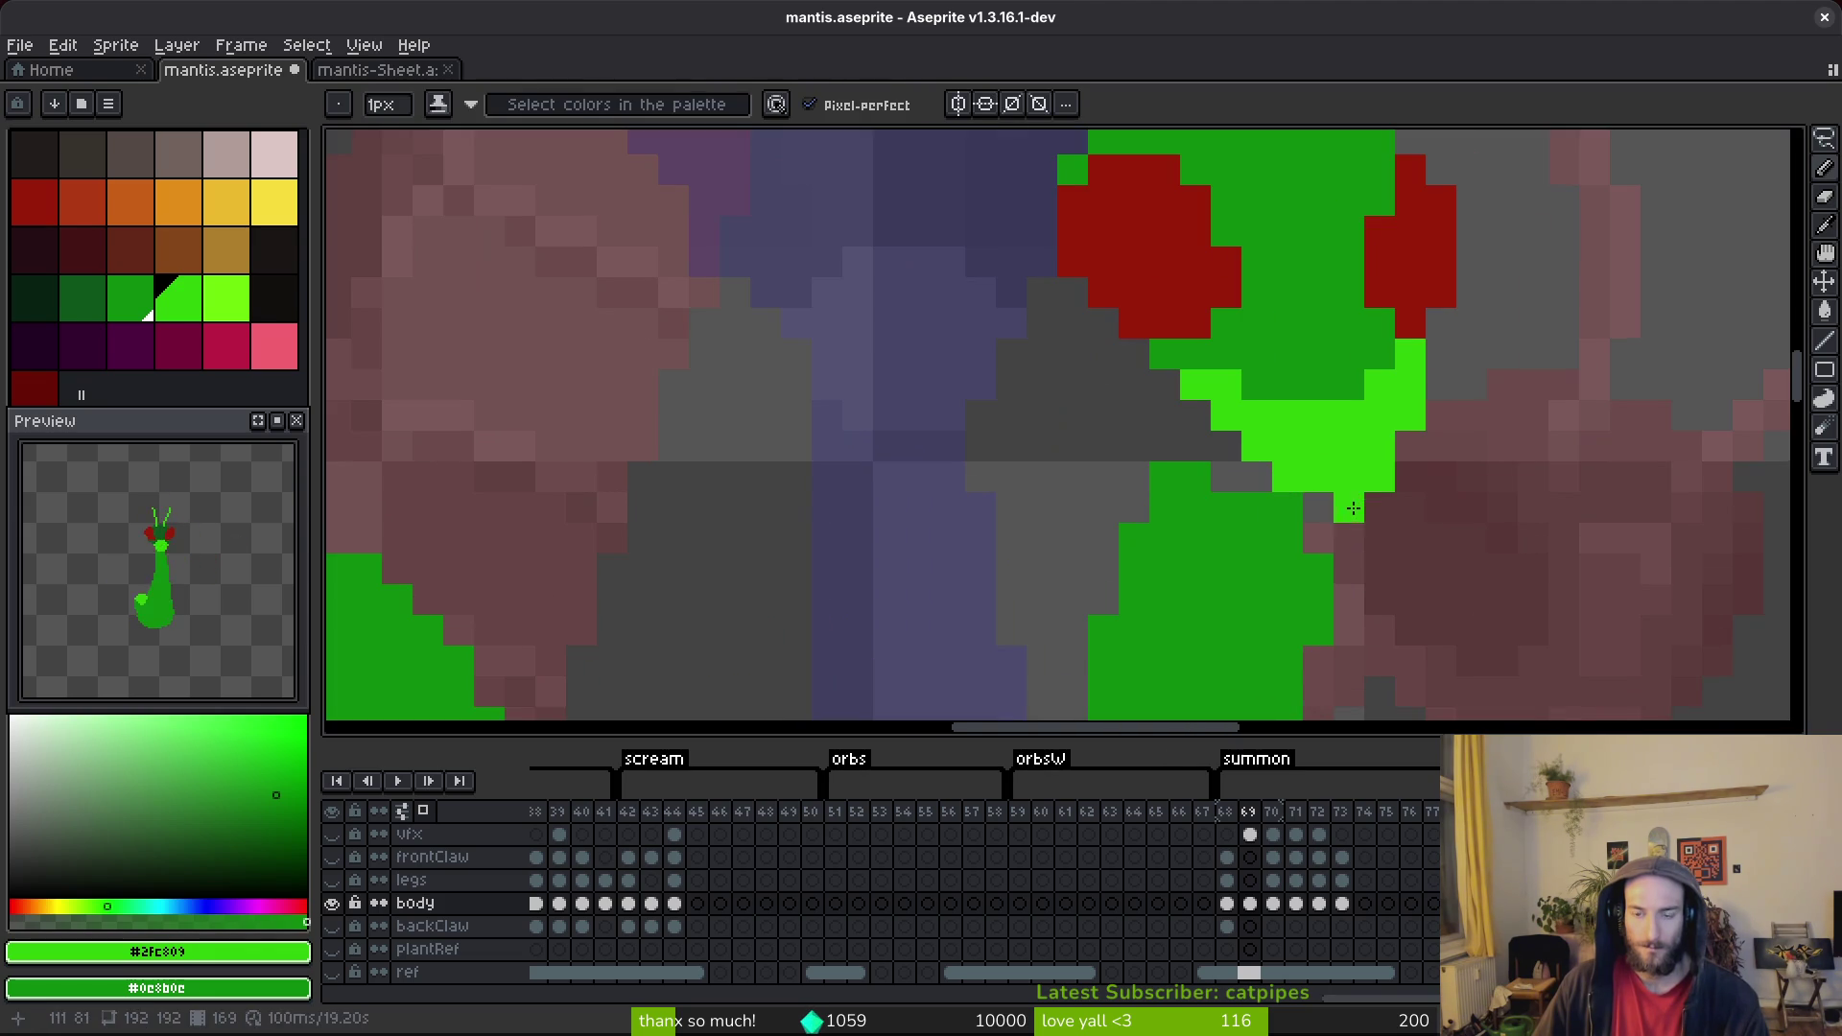
{"action": "scroll", "coordinate": [1525, 571], "scroll_direction": "down", "scroll_amount": 3}
{"action": "key", "text": "ctrl+s"}
Step through undo and redo to restore the erased mouth pixels, then save.
{"action": "scroll", "coordinate": [1525, 572], "scroll_direction": "up", "scroll_amount": 5}
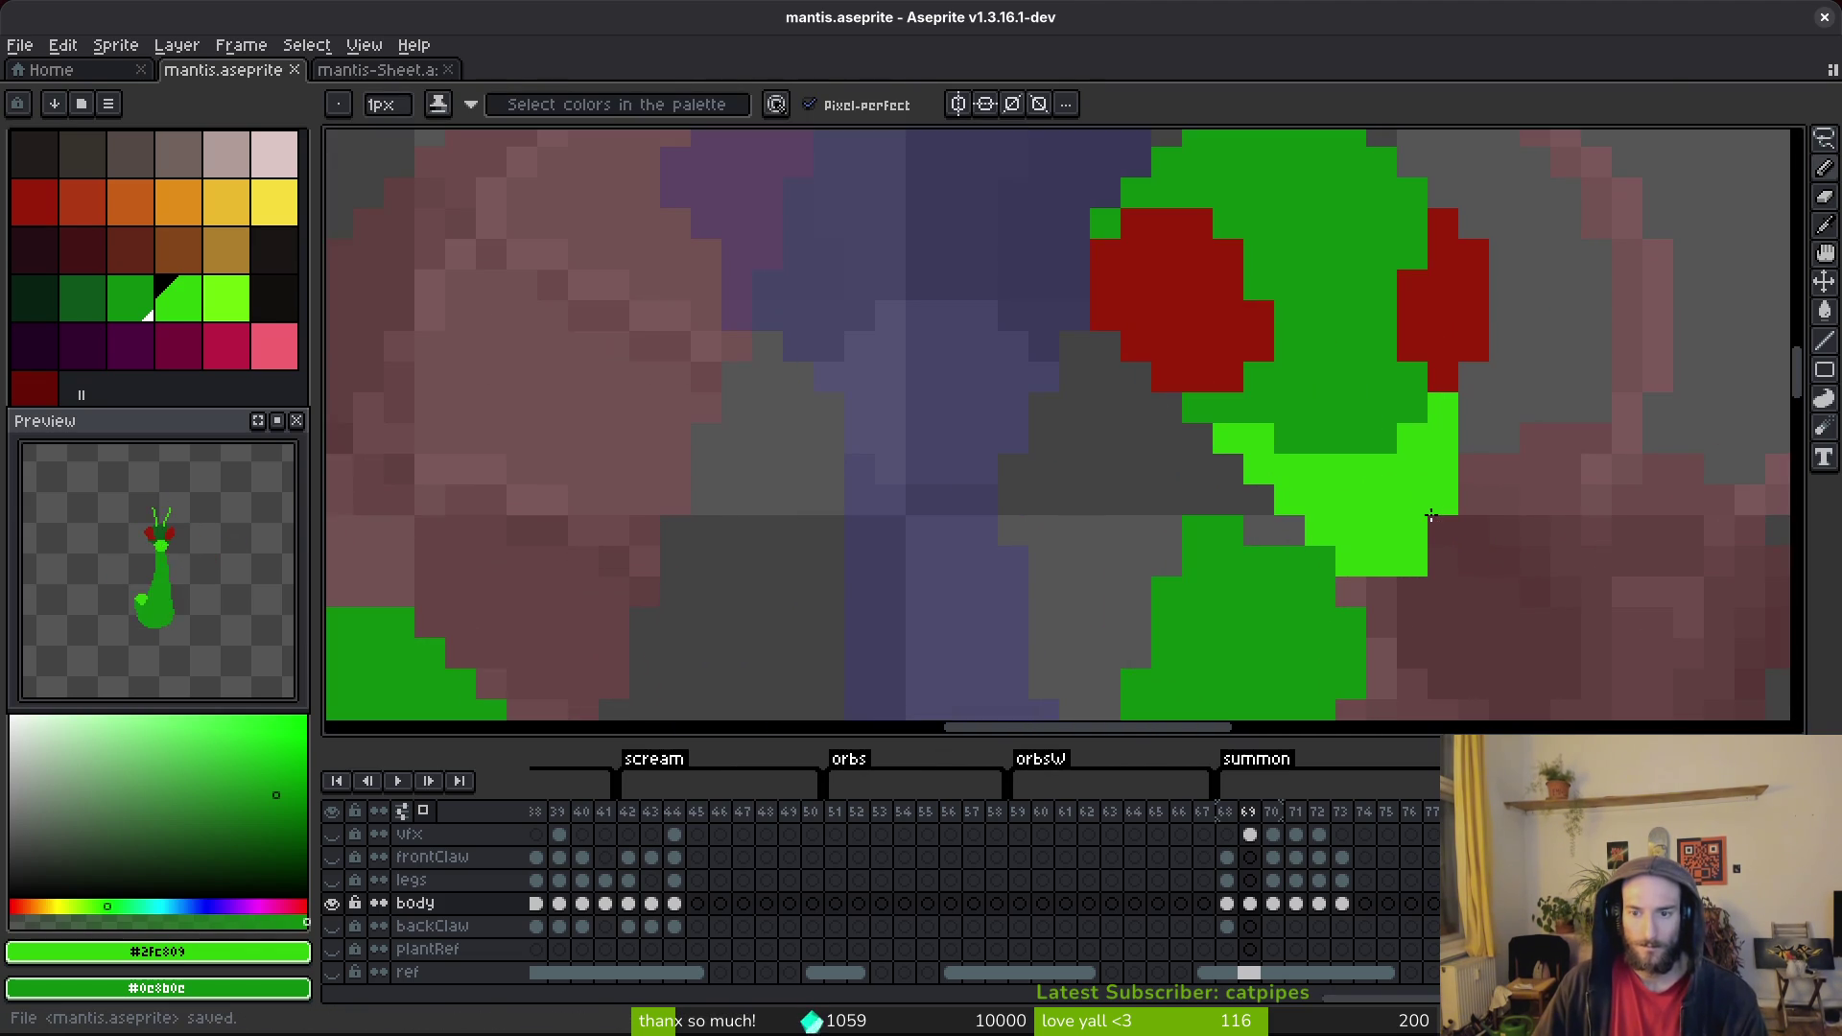
{"action": "scroll", "coordinate": [1524, 566], "scroll_direction": "down", "scroll_amount": 5}
{"action": "scroll", "coordinate": [1516, 546], "scroll_direction": "up", "scroll_amount": 4}
{"action": "scroll", "coordinate": [1518, 542], "scroll_direction": "down", "scroll_amount": 4}
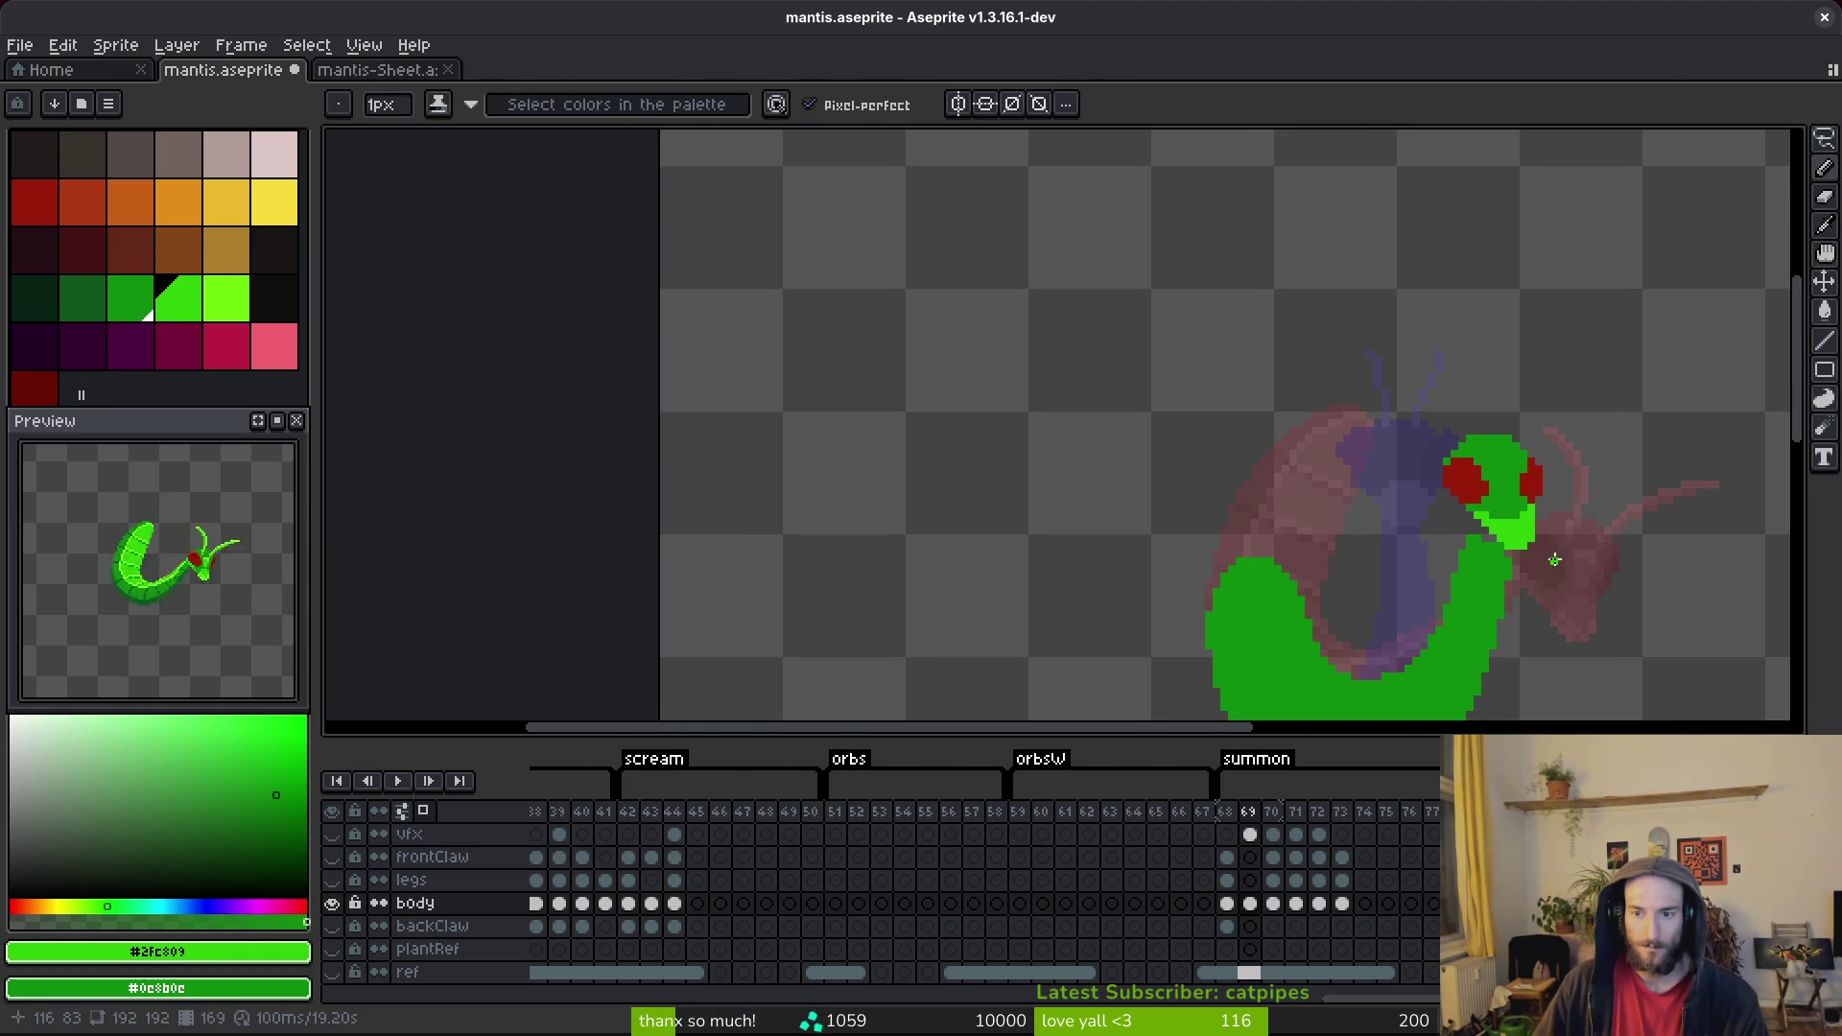
{"action": "scroll", "coordinate": [1526, 529], "scroll_direction": "up", "scroll_amount": 4}
{"action": "key", "text": "ctrl+z"}
{"action": "key", "text": "ctrl+z"}
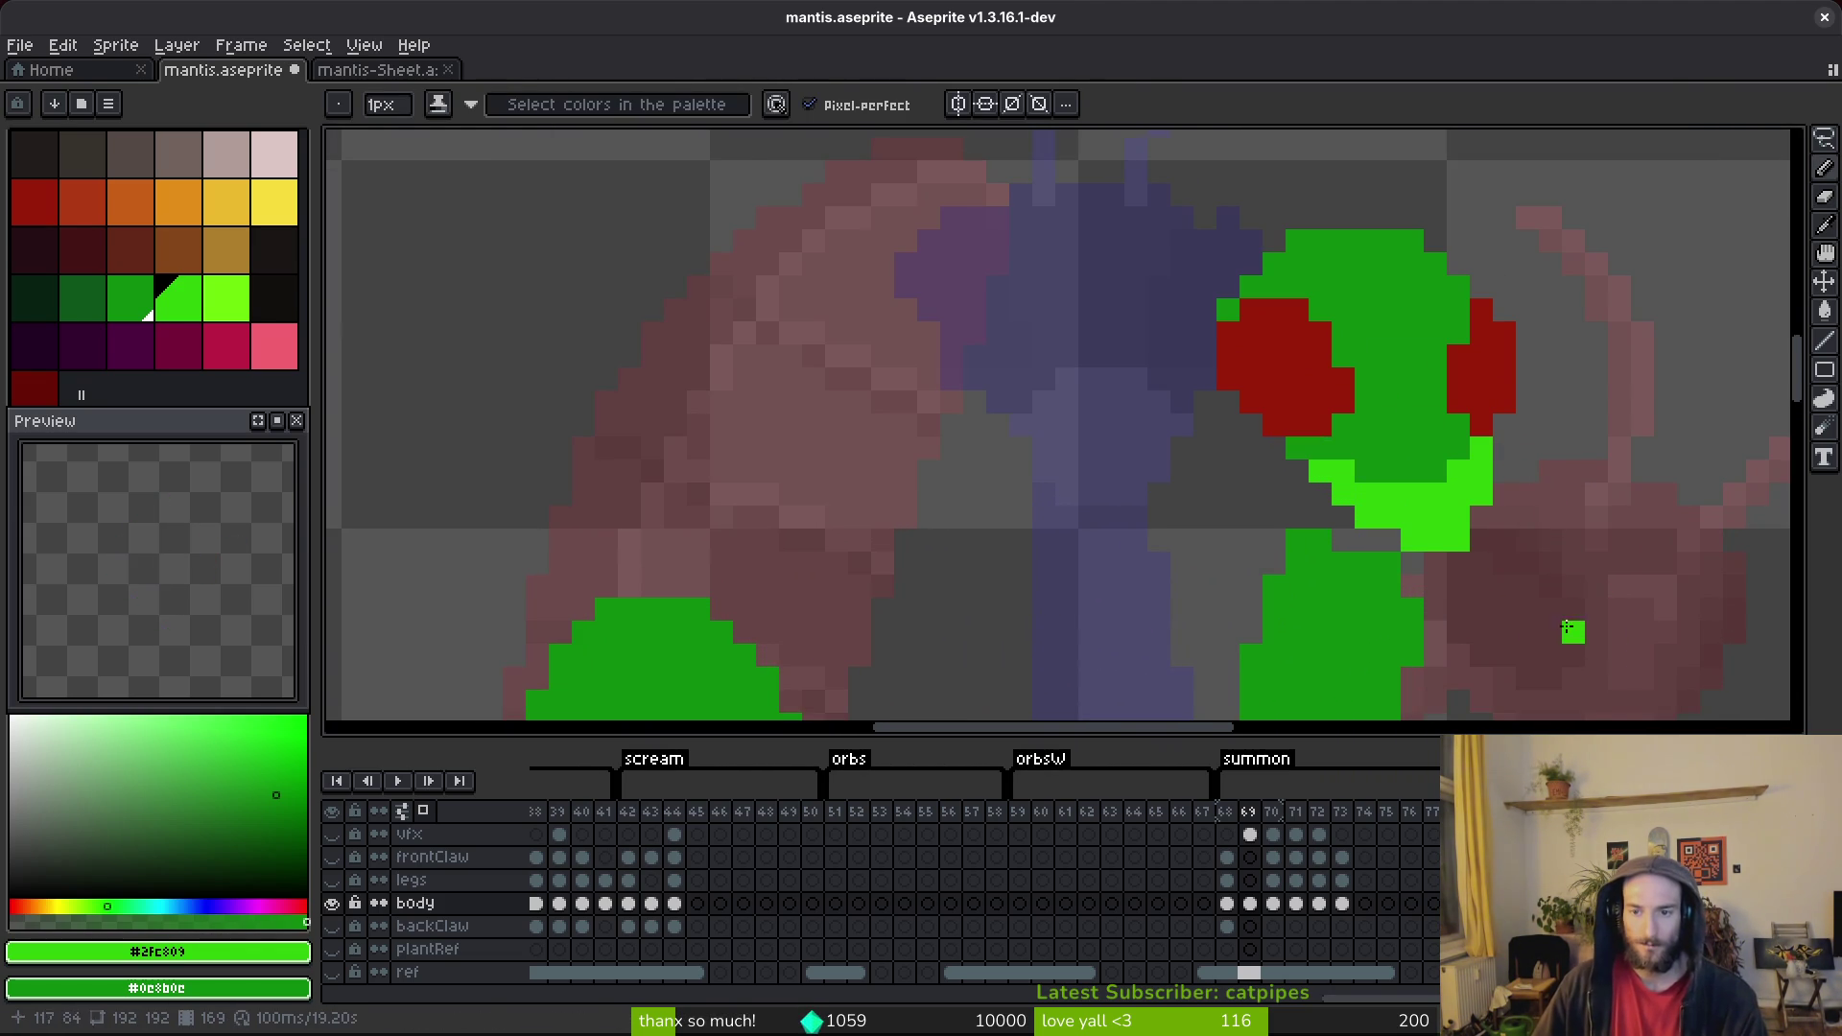
{"action": "key", "text": "ctrl+y"}
{"action": "key", "text": "ctrl+z"}
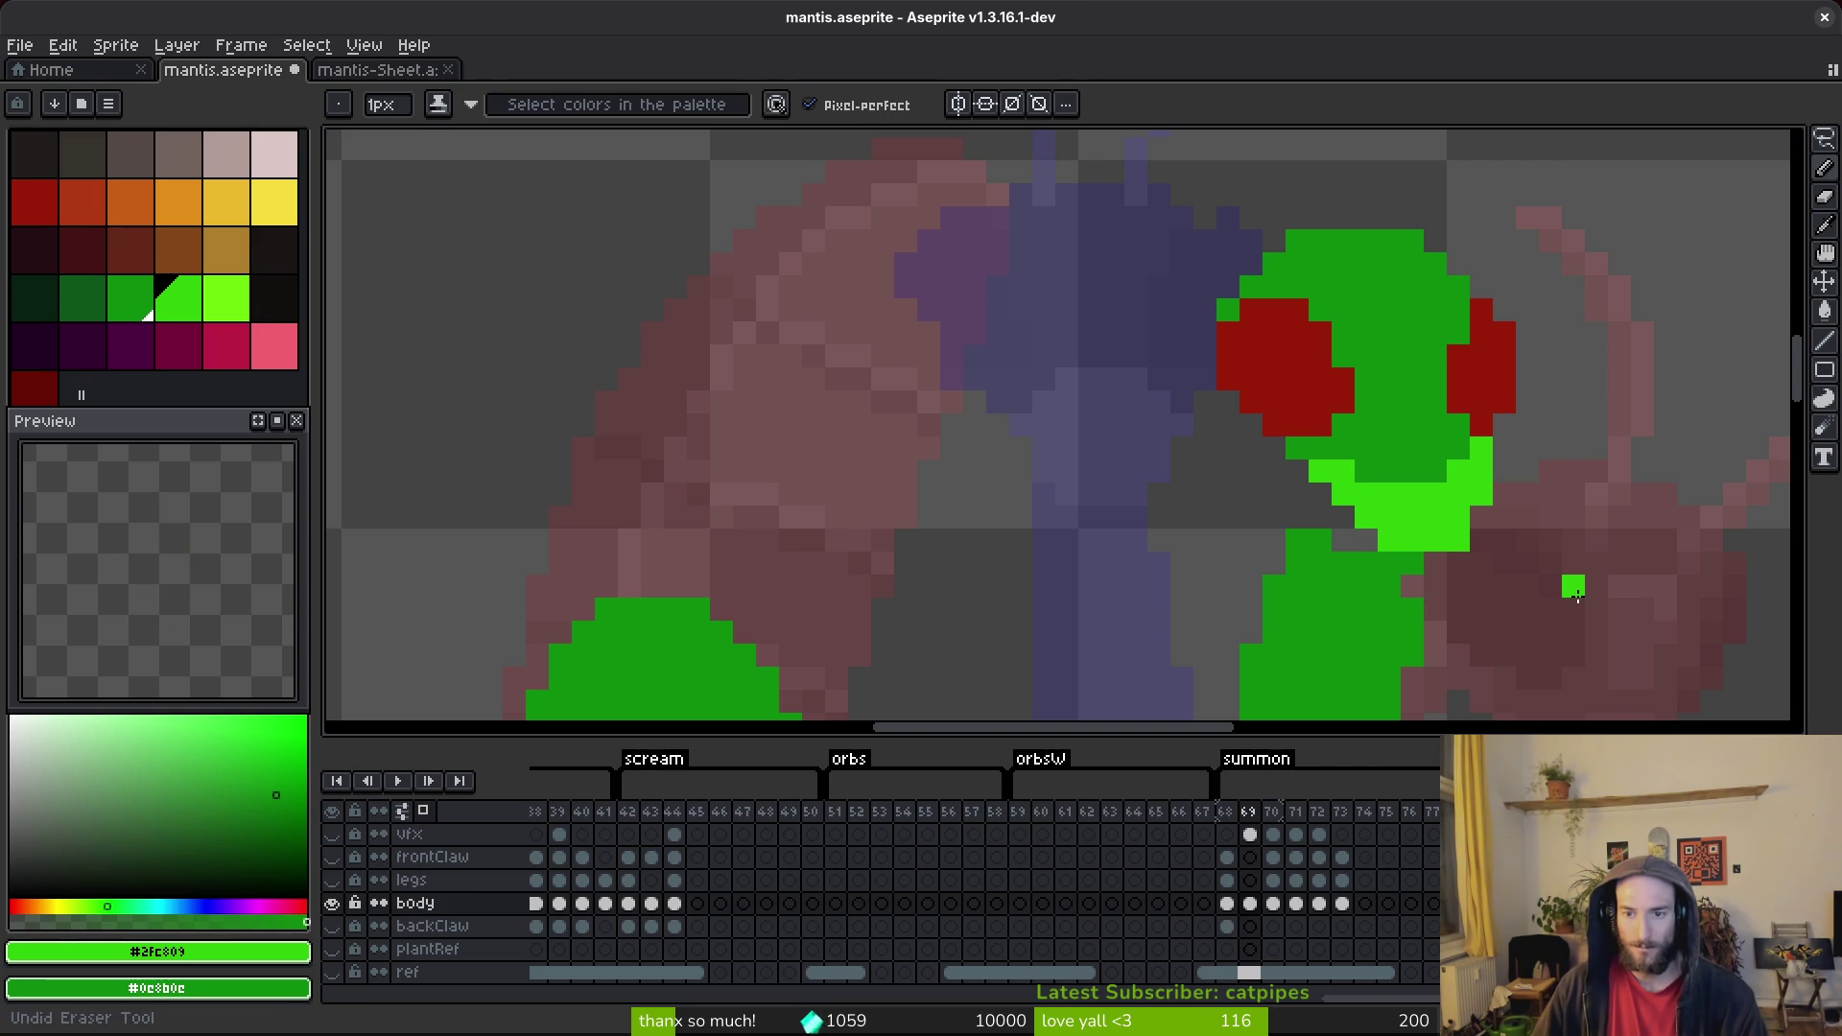
{"action": "key", "text": "ctrl+y"}
{"action": "key", "text": "ctrl+y"}
{"action": "key", "text": "ctrl+y"}
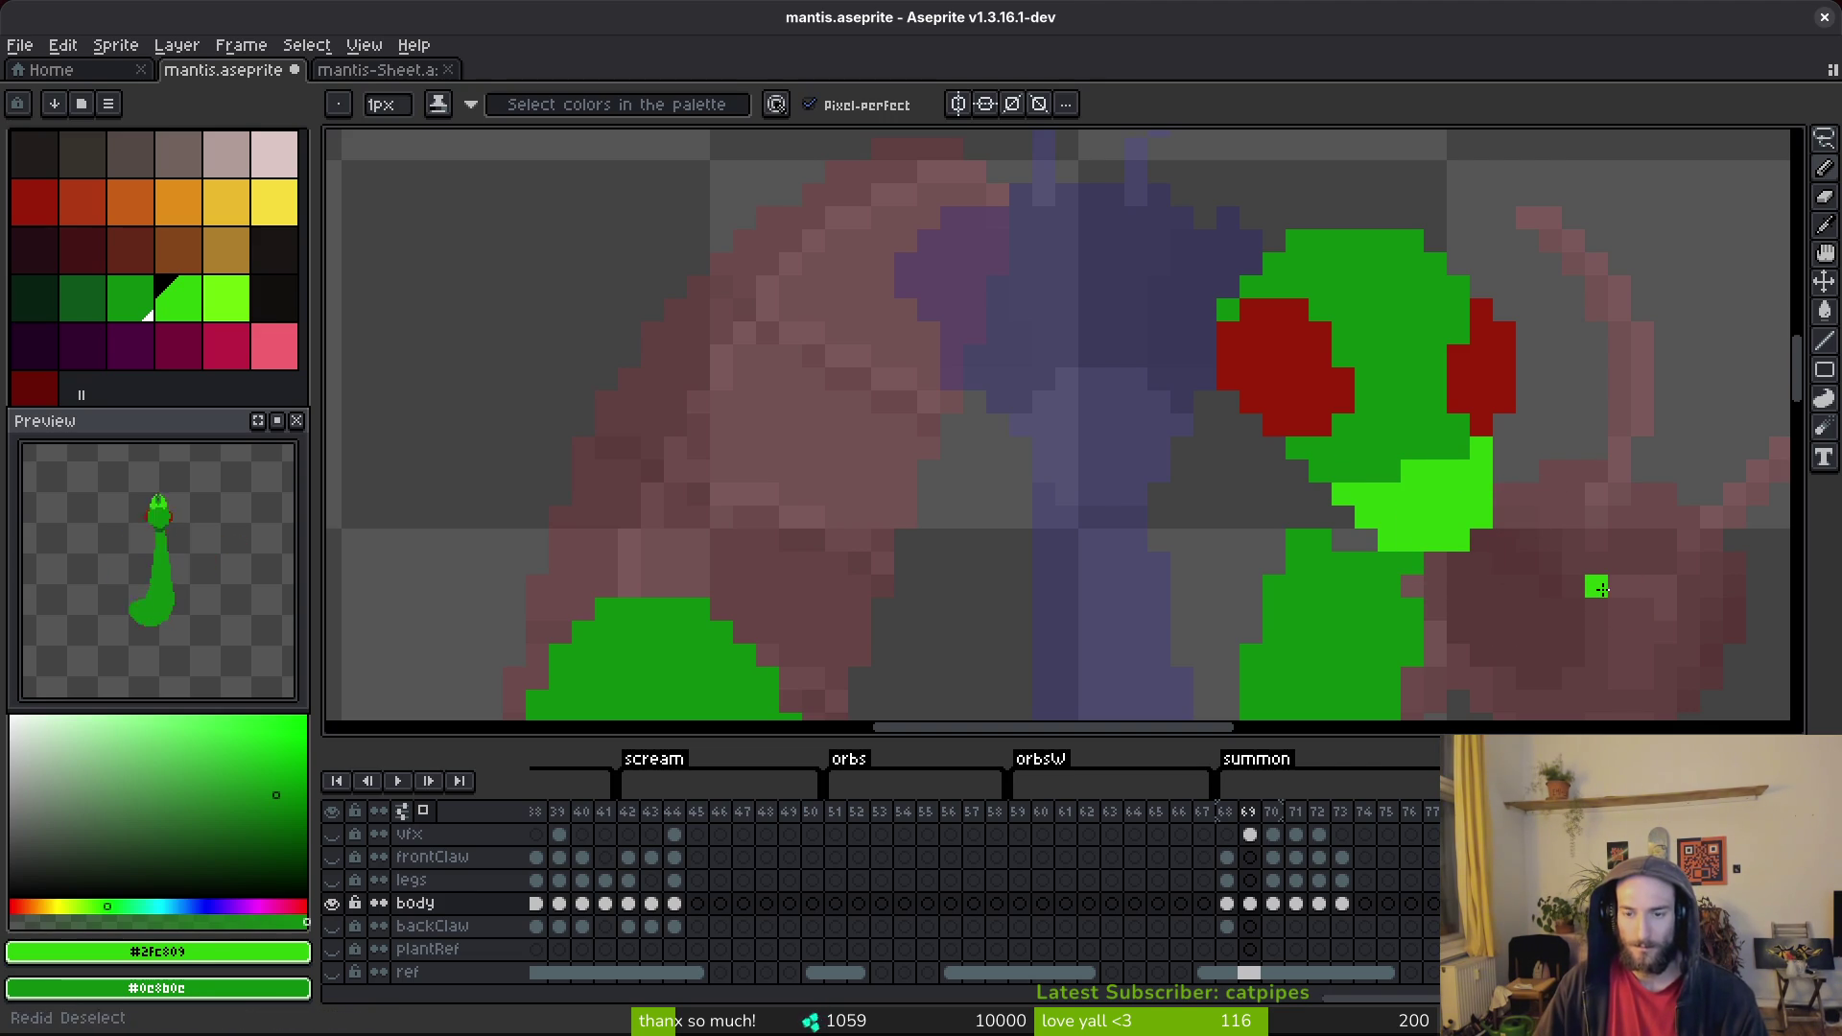
{"action": "key", "text": "ctrl+y"}
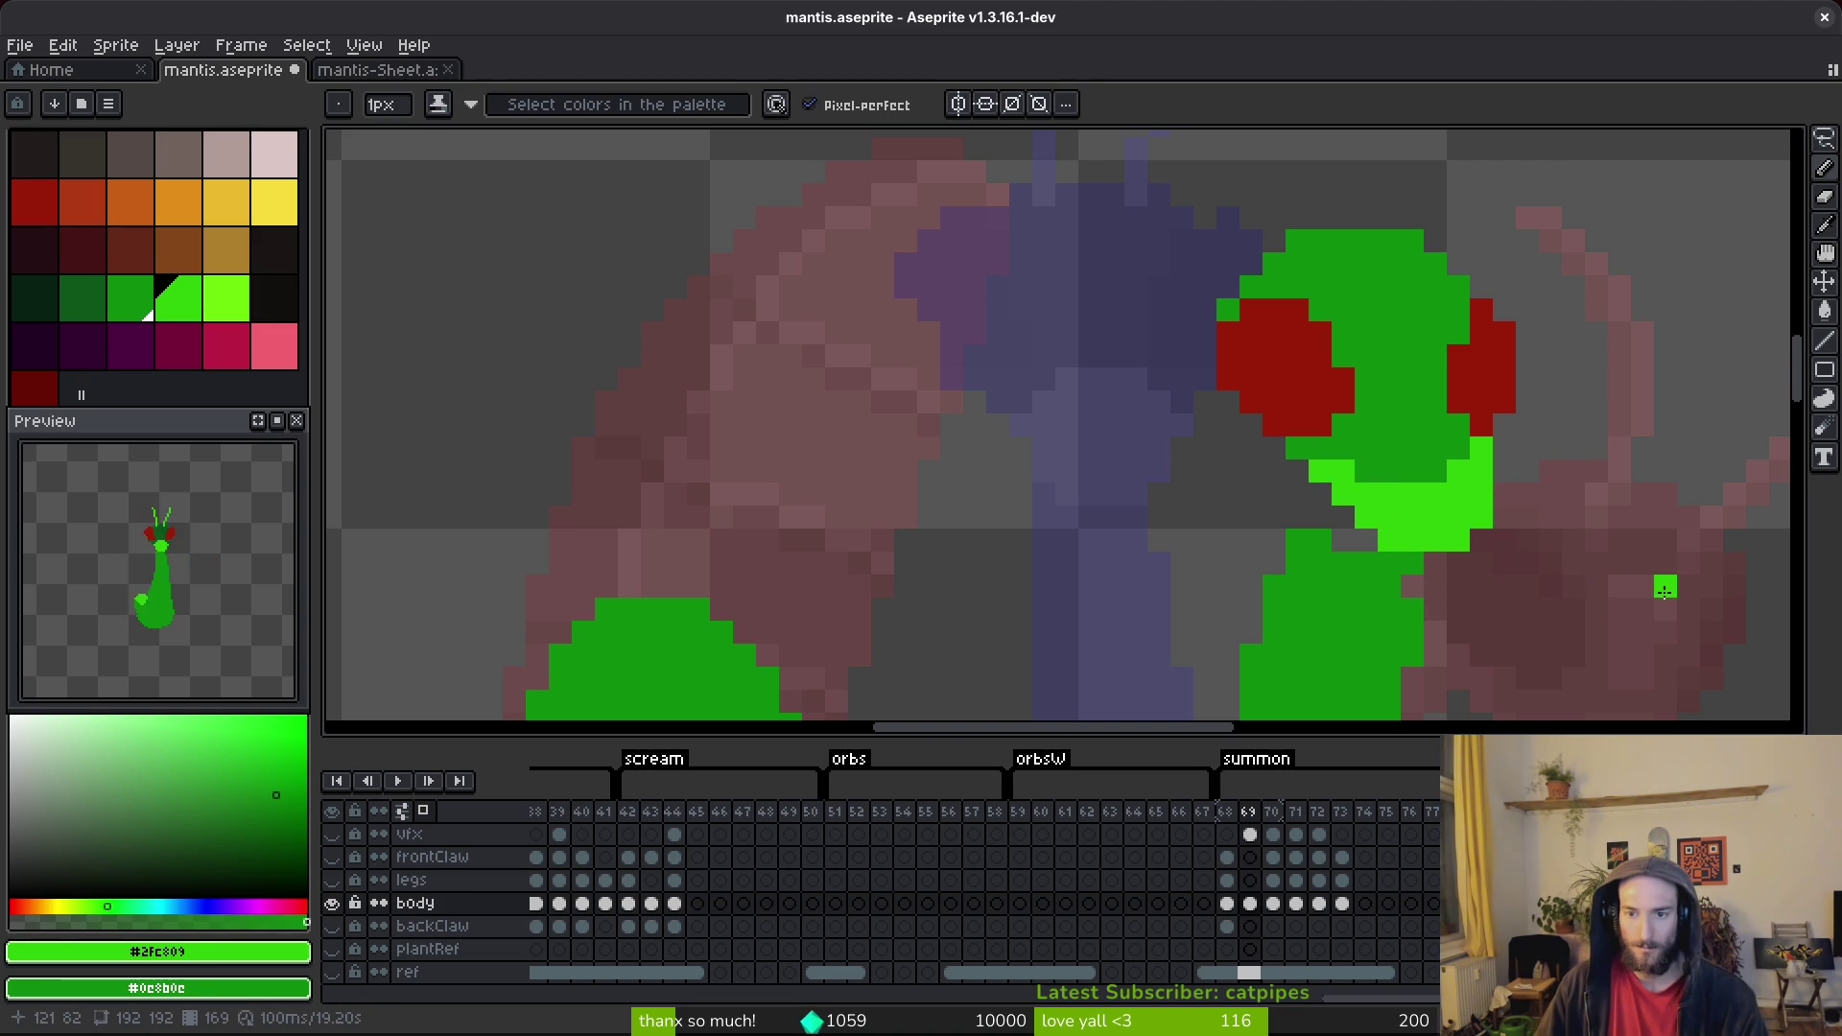
{"action": "key", "text": "ctrl+y"}
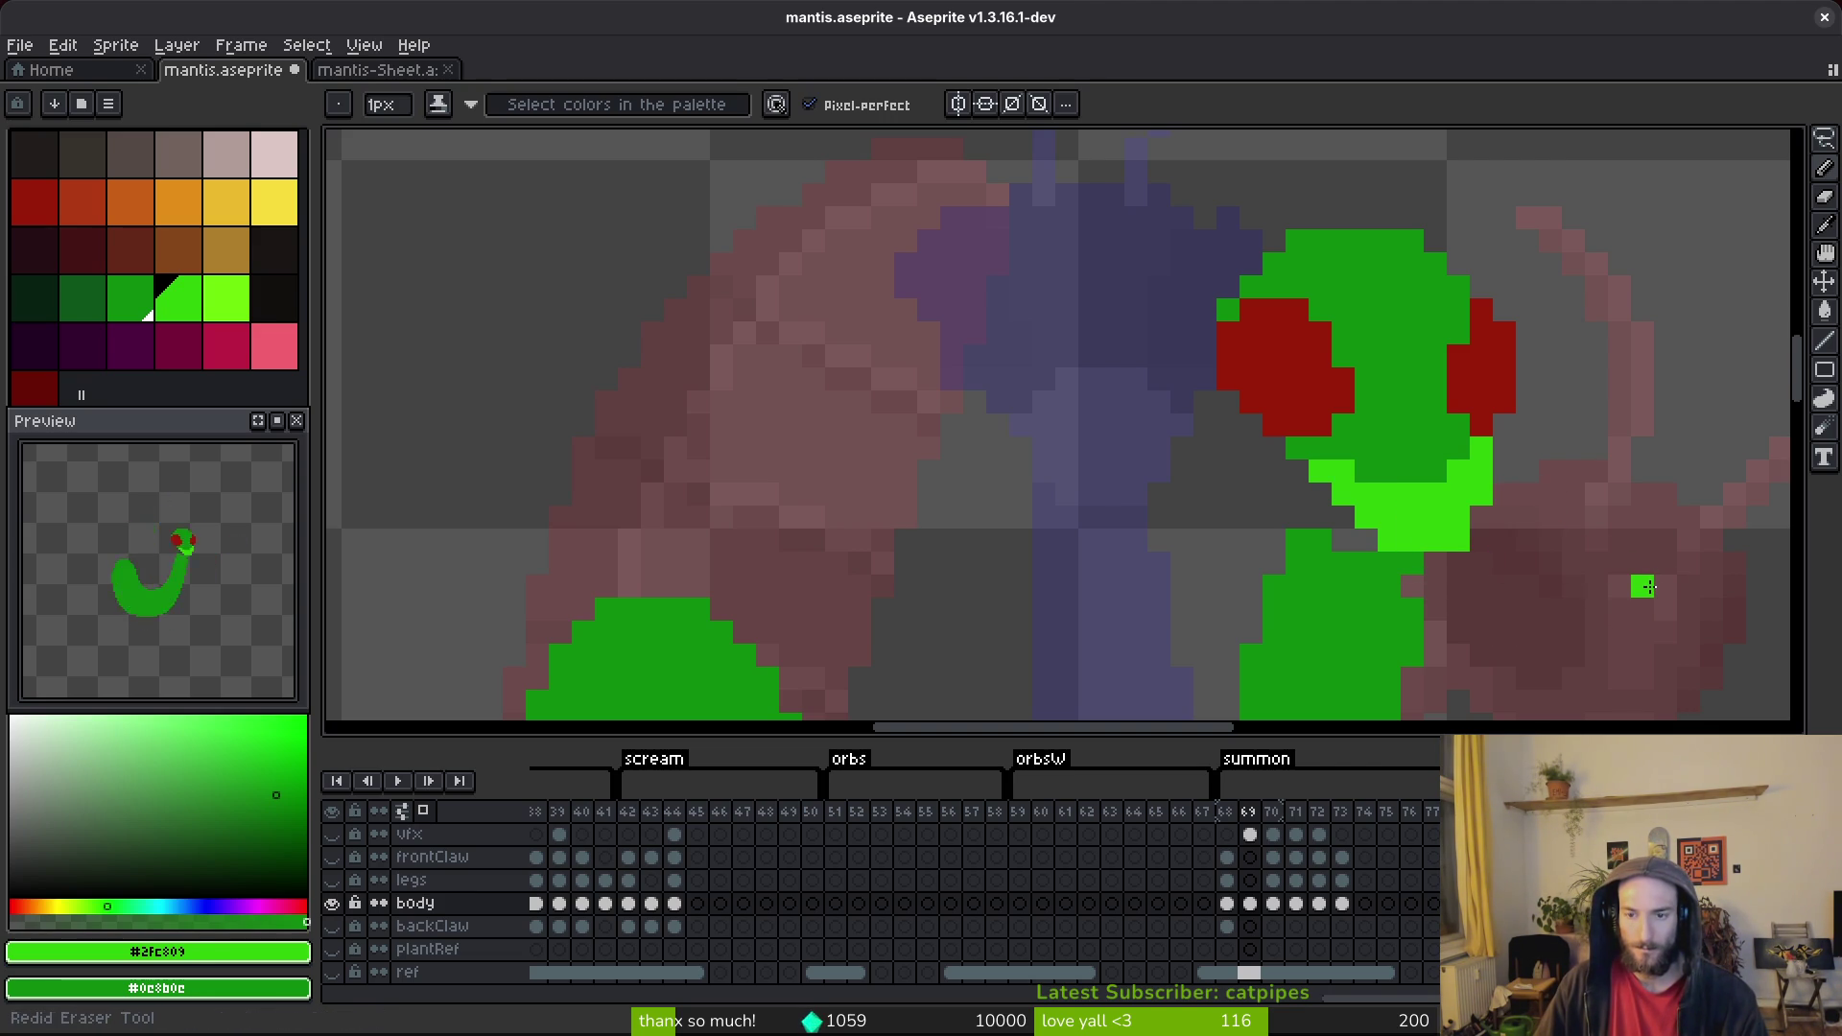
{"action": "key", "text": "ctrl+s"}
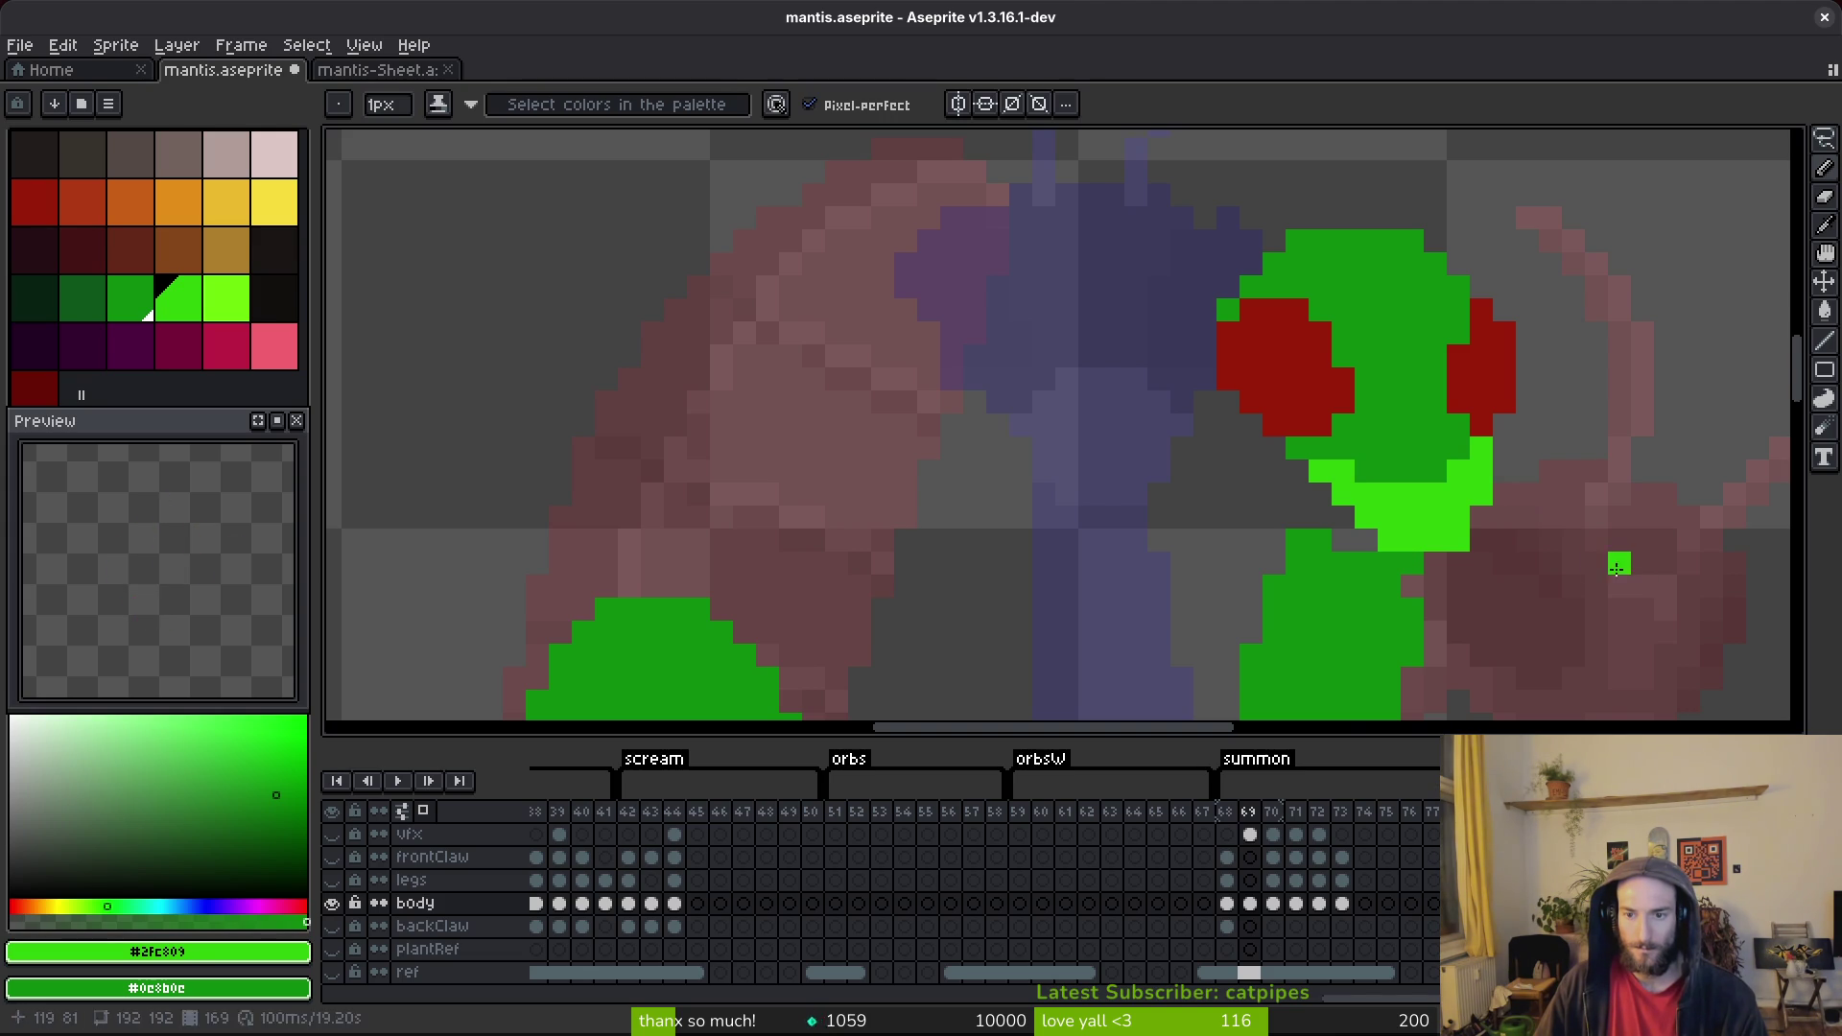
{"action": "scroll", "coordinate": [1615, 563], "scroll_direction": "down", "scroll_amount": 5}
{"action": "scroll", "coordinate": [1564, 571], "scroll_direction": "up", "scroll_amount": 3}
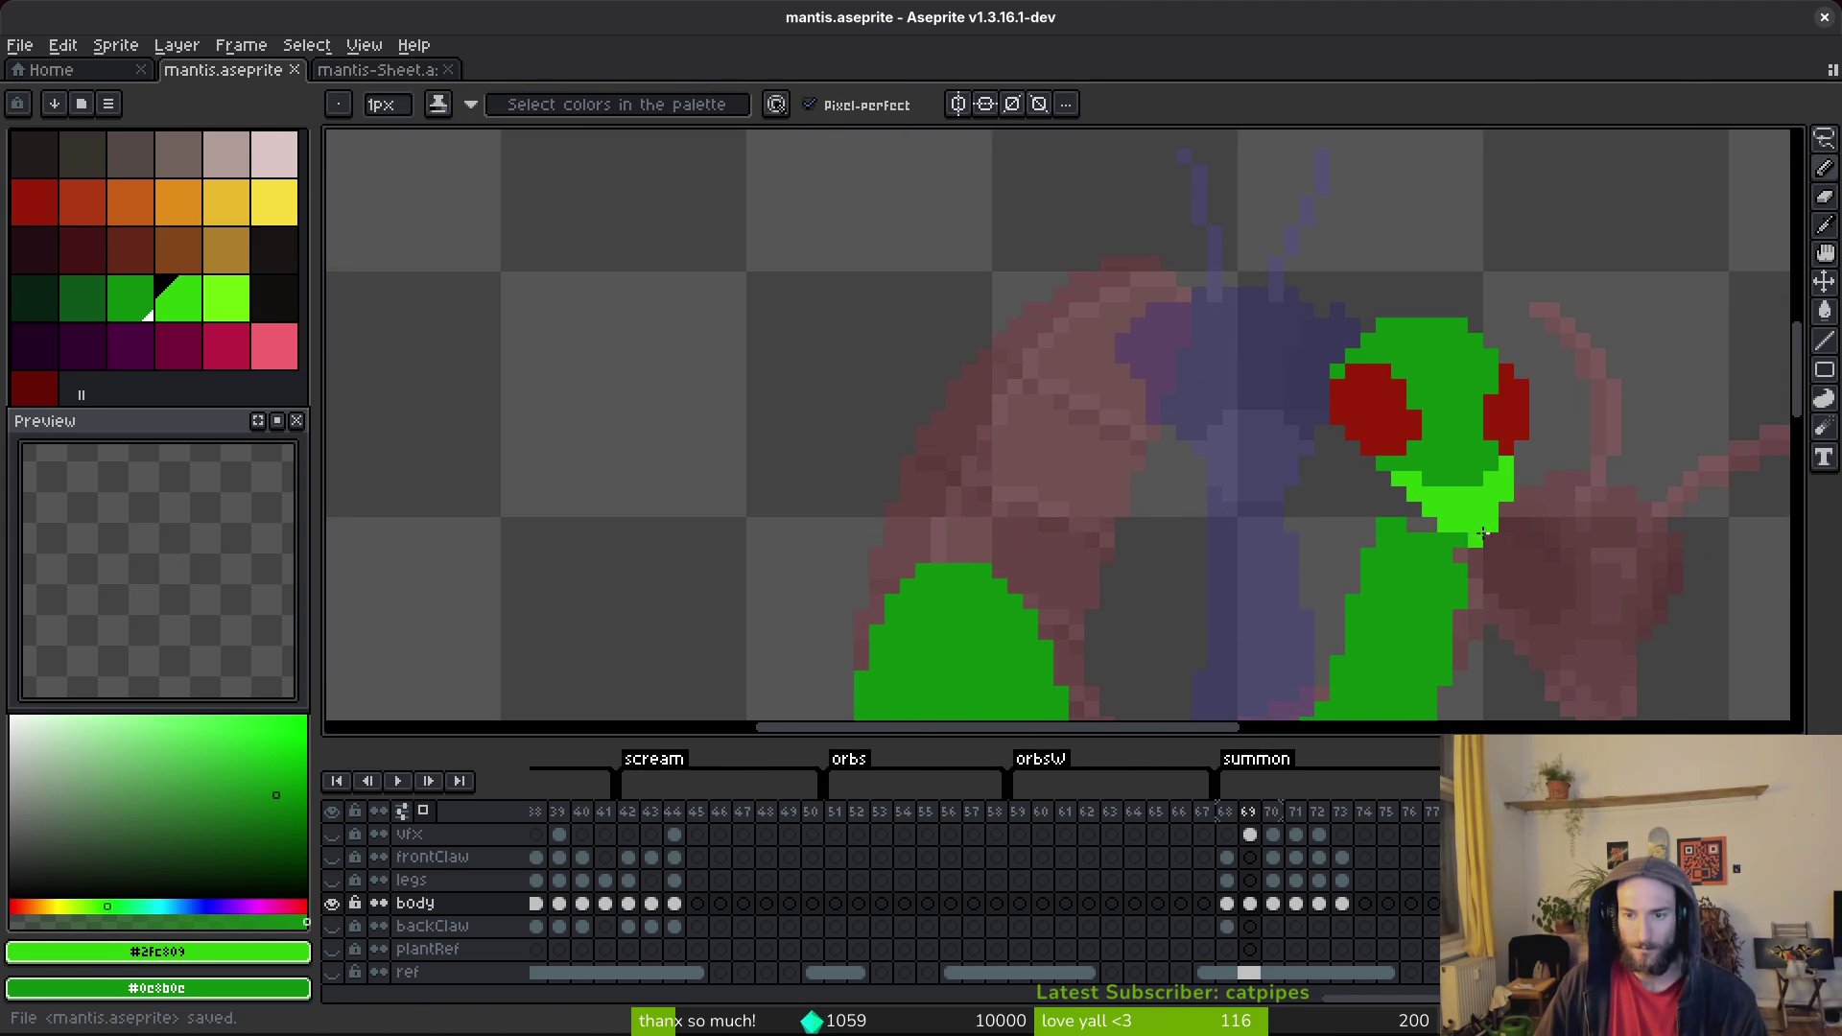
{"action": "scroll", "coordinate": [1496, 514], "scroll_direction": "down", "scroll_amount": 3}
{"action": "scroll", "coordinate": [1419, 506], "scroll_direction": "up", "scroll_amount": 3}
Flip between frames 68 and 69 to compare poses, settling on frame 69.
{"action": "key", "text": "e"}
{"action": "scroll", "coordinate": [1534, 552], "scroll_direction": "down", "scroll_amount": 3}
{"action": "scroll", "coordinate": [1526, 547], "scroll_direction": "up", "scroll_amount": 3}
{"action": "key", "text": "b"}
{"action": "scroll", "coordinate": [1462, 459], "scroll_direction": "up", "scroll_amount": 1}
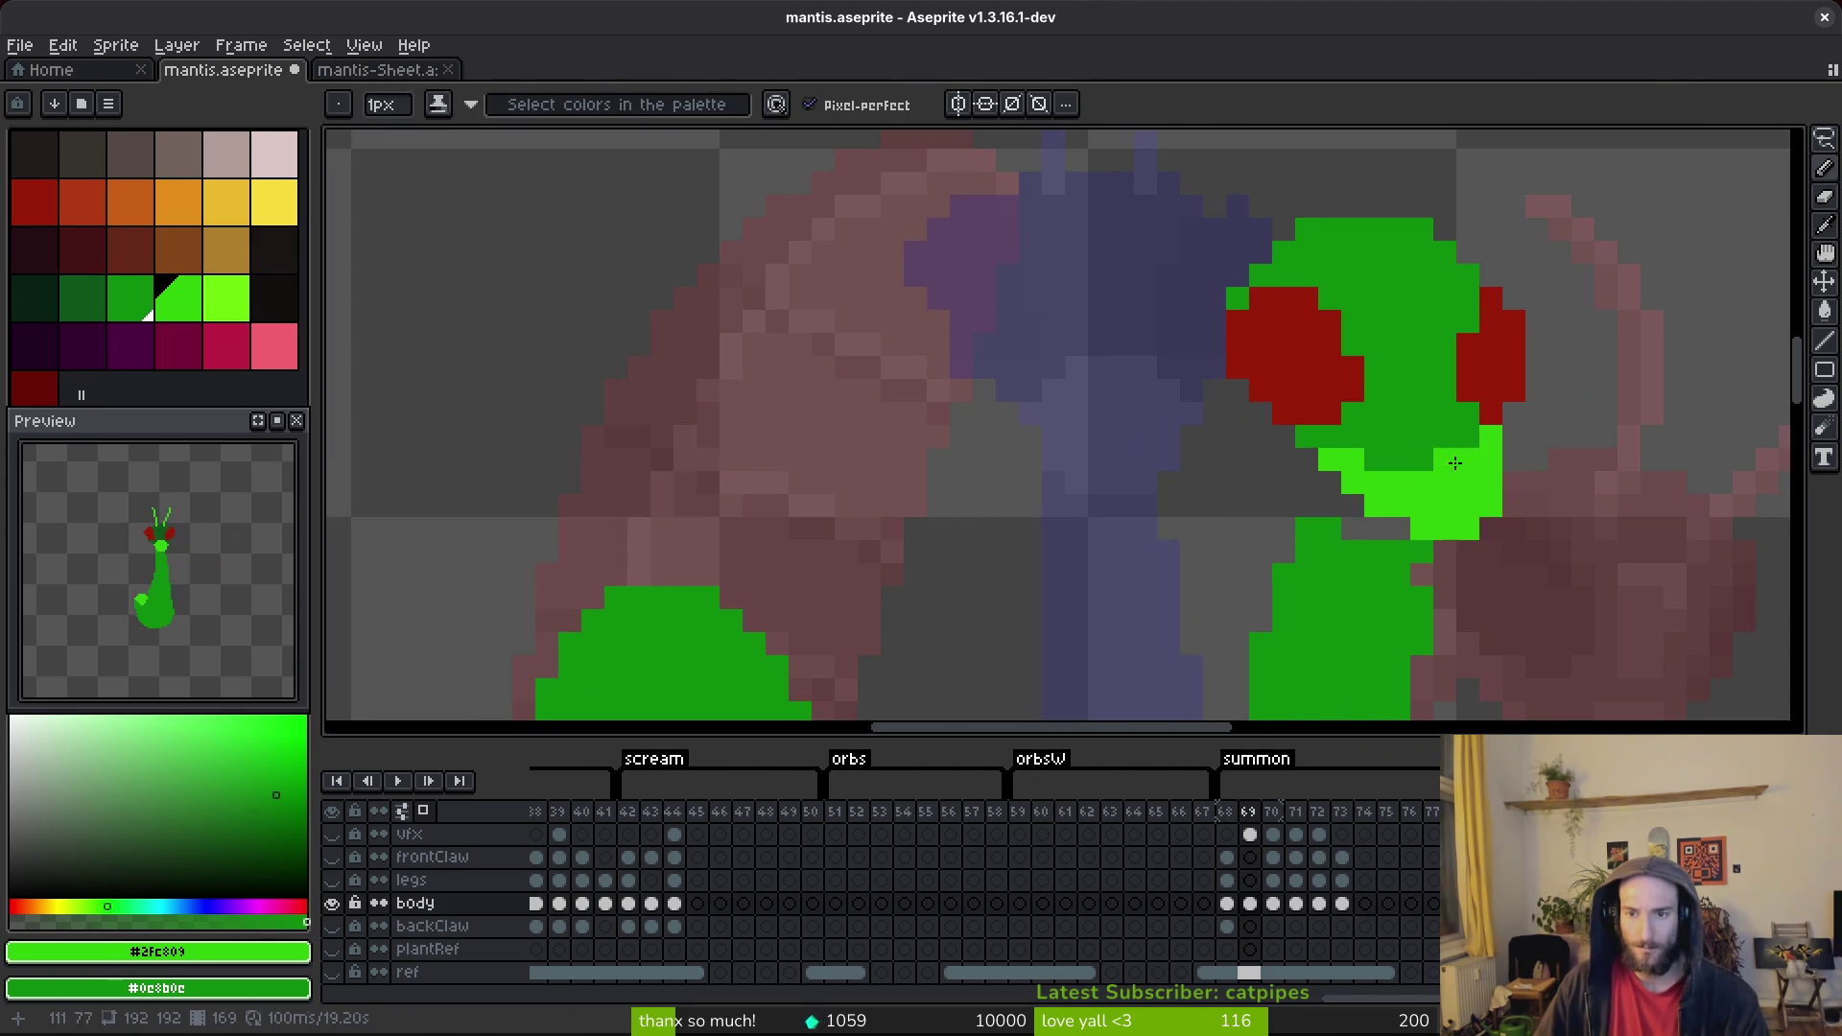
{"action": "scroll", "coordinate": [1439, 489], "scroll_direction": "down", "scroll_amount": 3}
{"action": "key", "text": "Right"}
{"action": "key", "text": "i"}
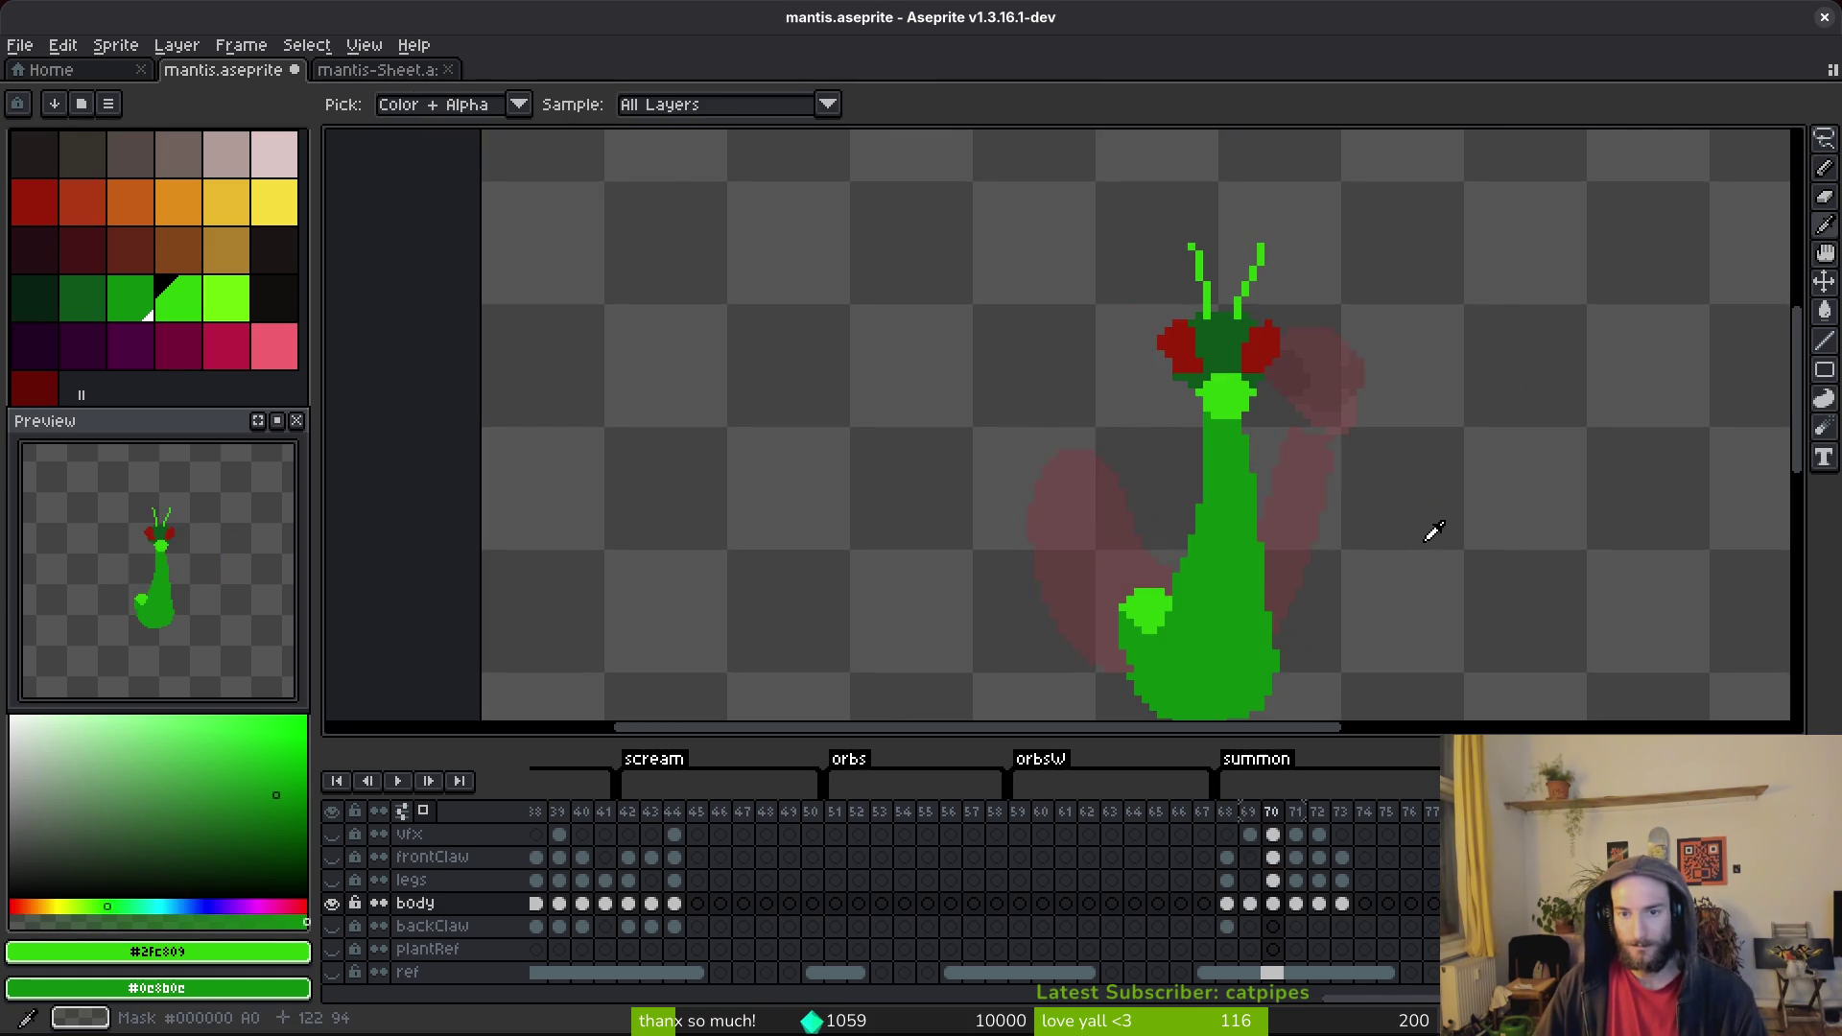
{"action": "key", "text": "Left"}
{"action": "key", "text": "Left"}
{"action": "key", "text": "Right"}
{"action": "key", "text": "Left"}
{"action": "key", "text": "Right"}
{"action": "key", "text": "Left"}
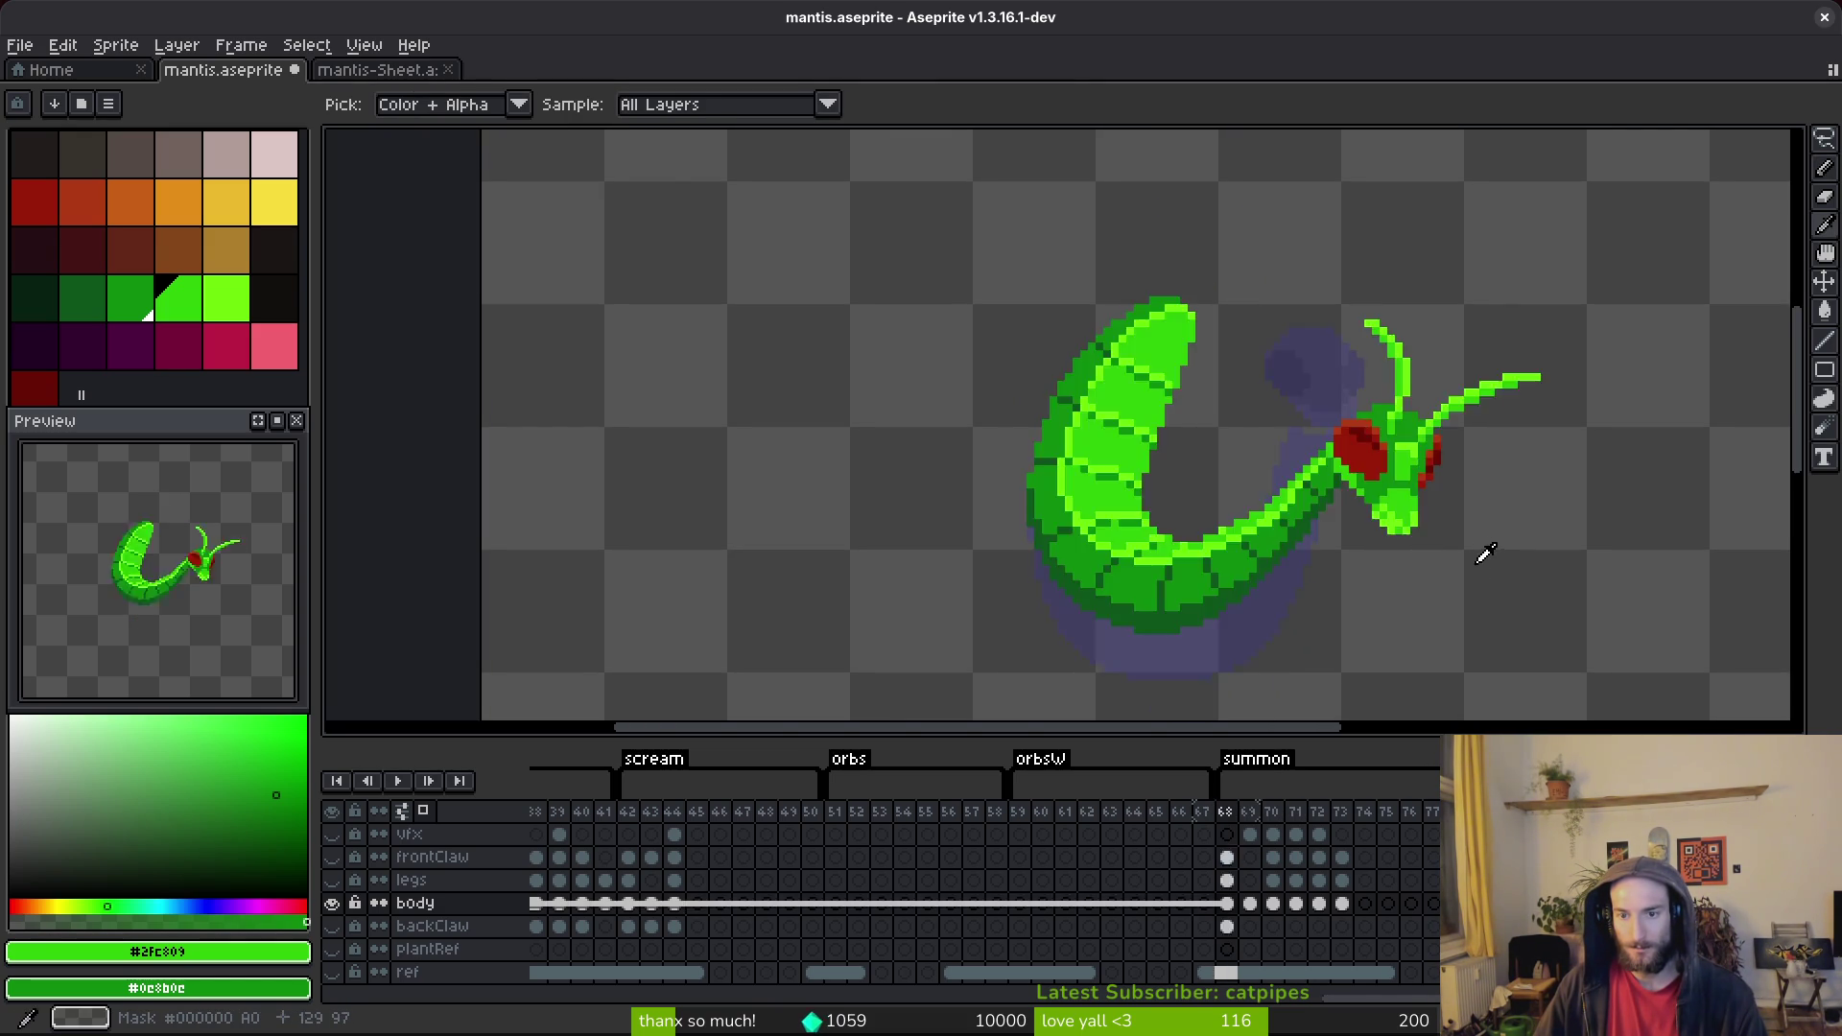
{"action": "key", "text": "Right"}
{"action": "key", "text": "b"}
{"action": "key", "text": "Left"}
{"action": "key", "text": "Right"}
{"action": "scroll", "coordinate": [1380, 444], "scroll_direction": "up", "scroll_amount": 1}
{"action": "scroll", "coordinate": [1379, 444], "scroll_direction": "up", "scroll_amount": 2}
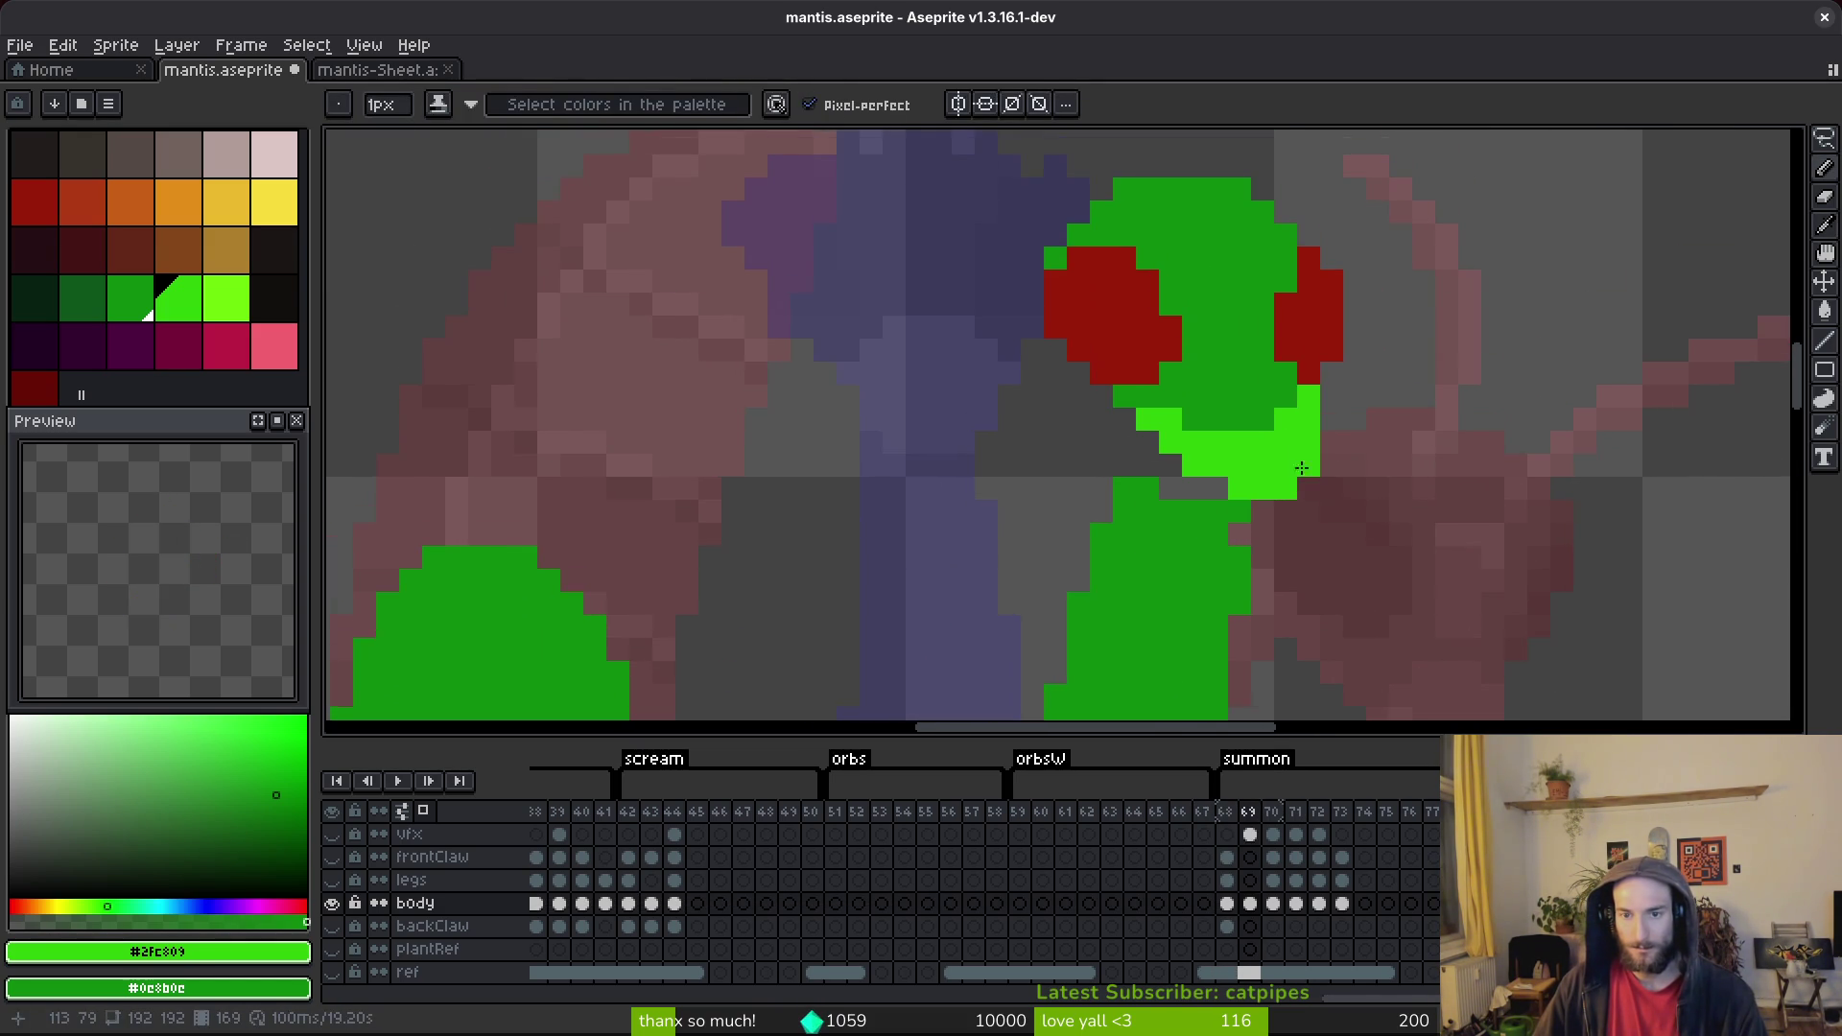
Paint bright green jaw pixels under the eyes, including its lower and side edges.
{"action": "mouse_move", "coordinate": [1270, 396]}
{"action": "left_mouse_down"}
{"action": "mouse_move", "coordinate": [1193, 419]}
{"action": "mouse_move", "coordinate": [1308, 422]}
{"action": "mouse_move", "coordinate": [1217, 420]}
{"action": "left_mouse_up"}
{"action": "left_click", "coordinate": [1140, 480]}
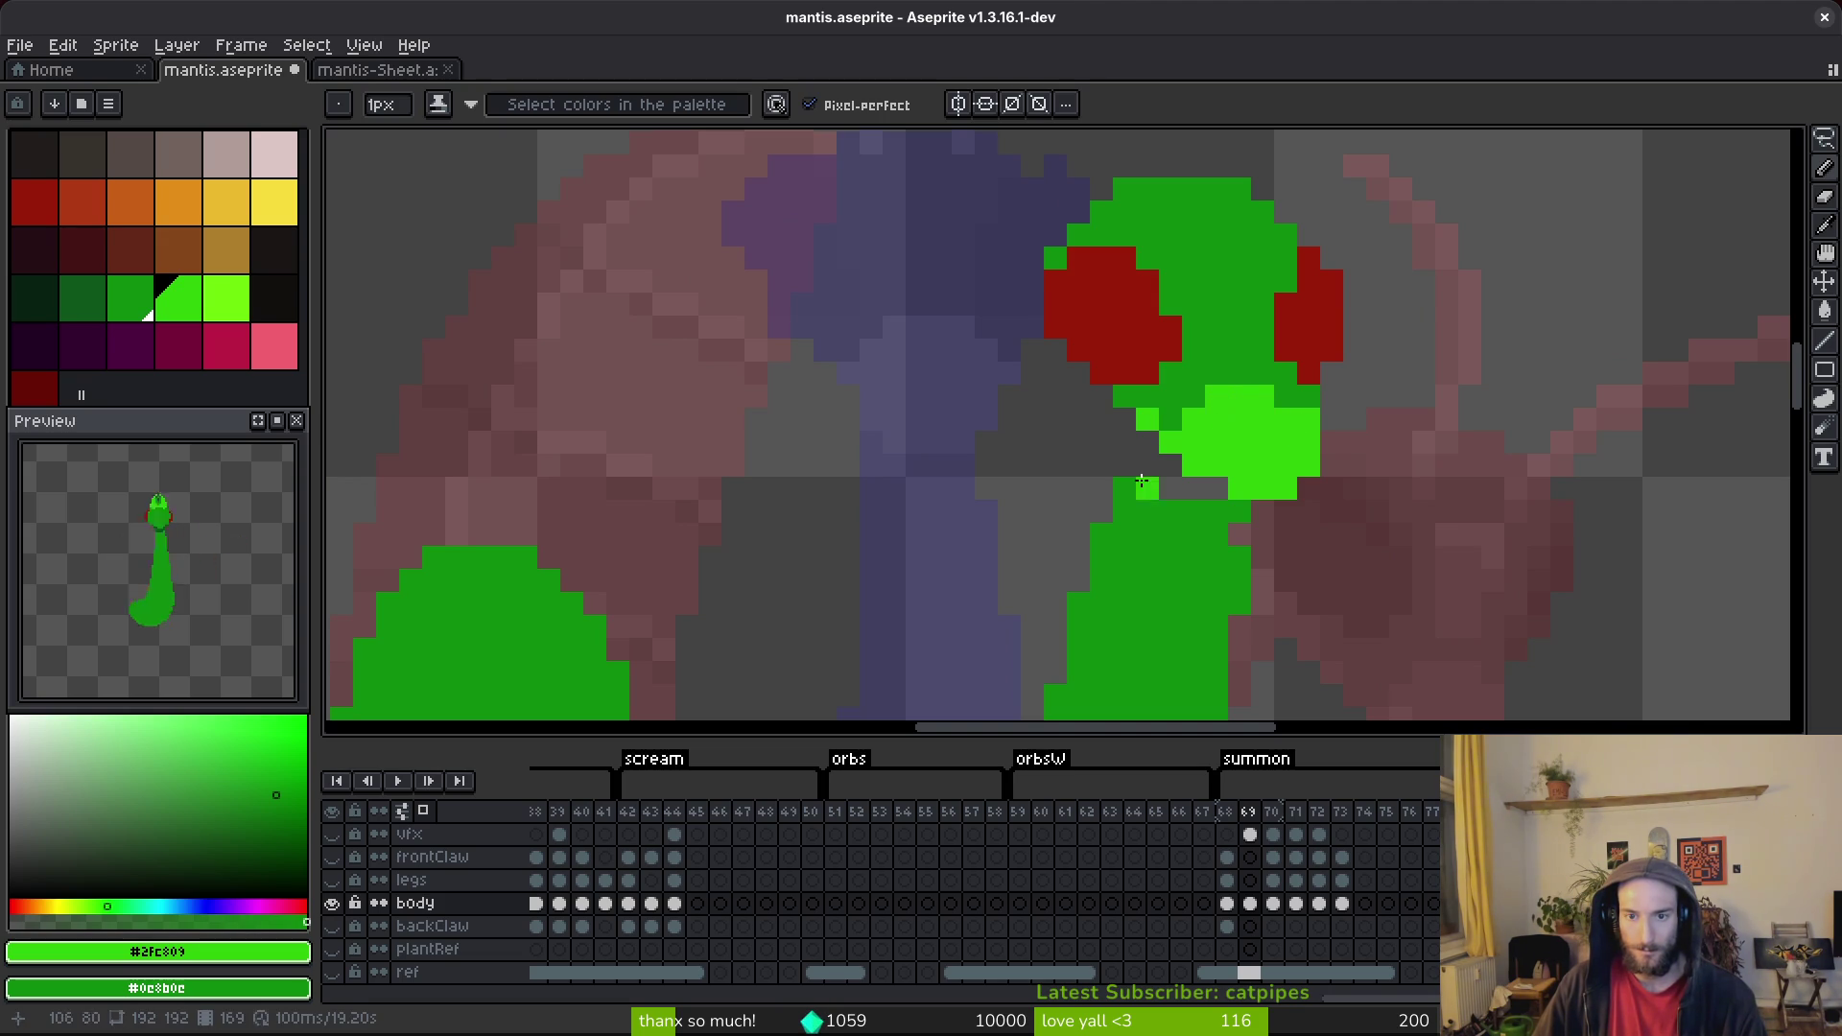
{"action": "scroll", "coordinate": [1157, 423], "scroll_direction": "down", "scroll_amount": 4}
{"action": "scroll", "coordinate": [1345, 475], "scroll_direction": "up", "scroll_amount": 4}
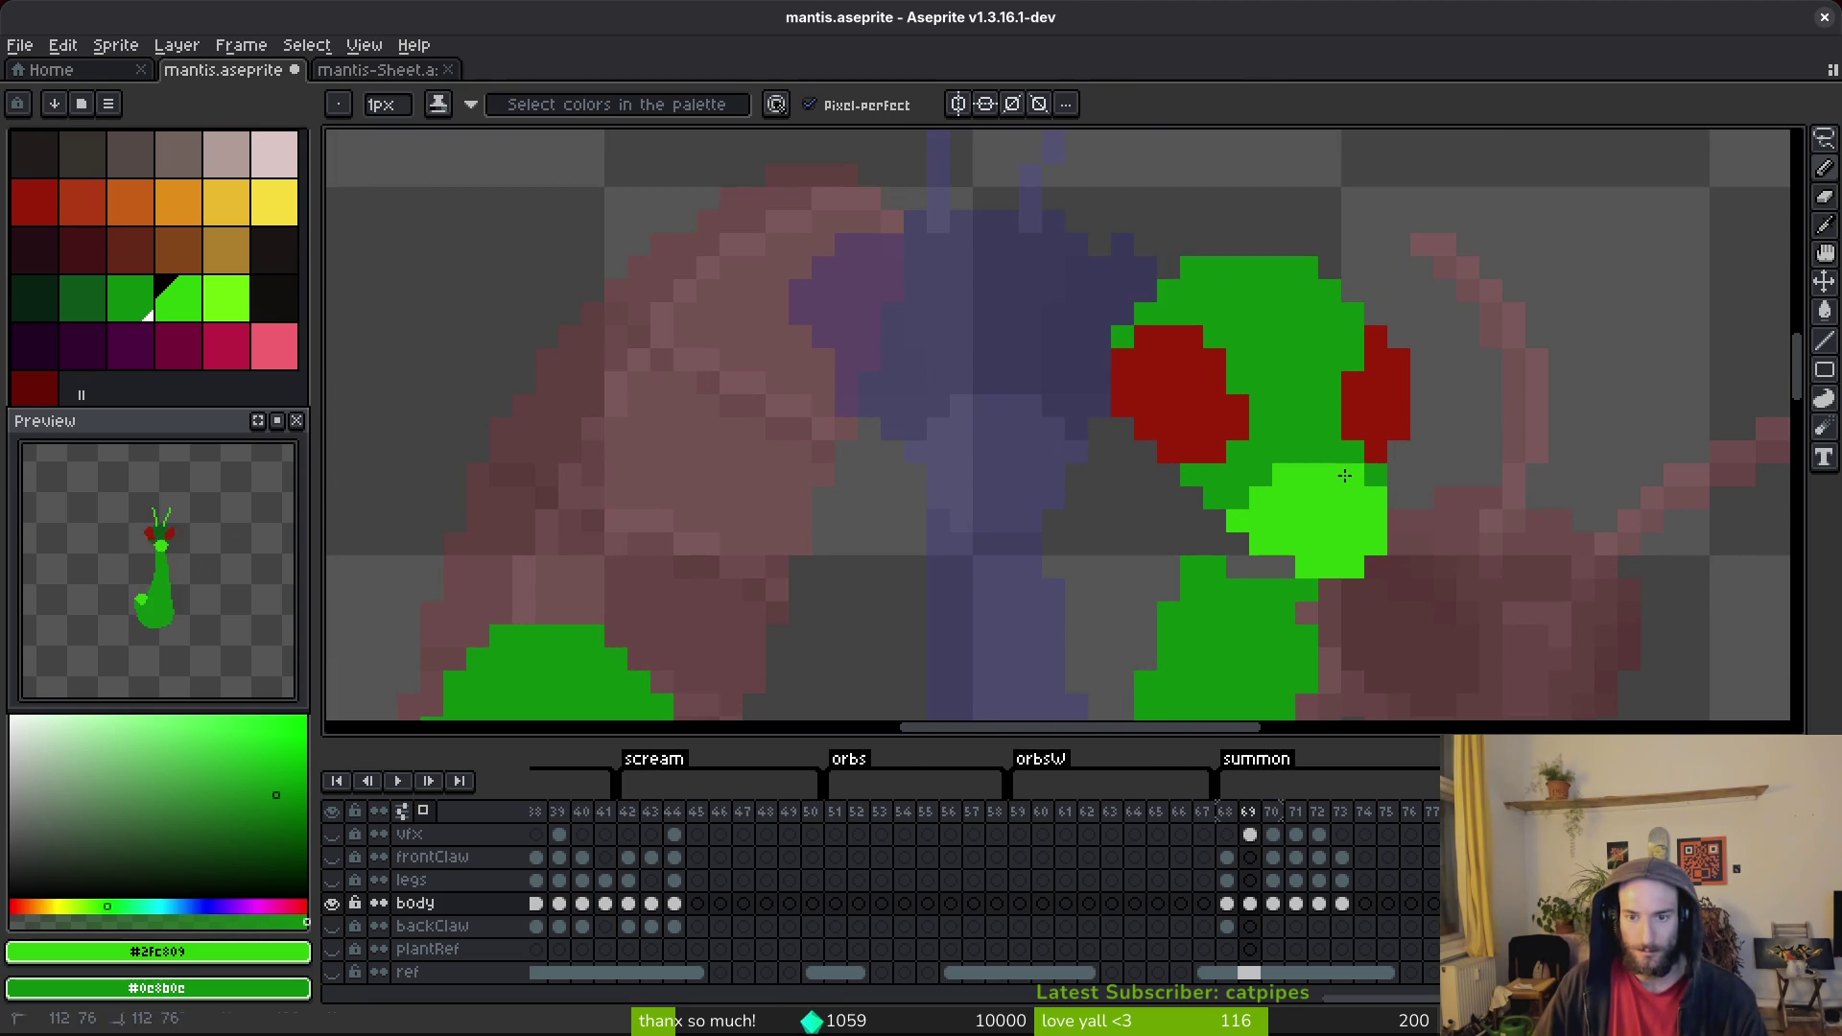
{"action": "scroll", "coordinate": [1375, 576], "scroll_direction": "down", "scroll_amount": 3}
{"action": "scroll", "coordinate": [1410, 528], "scroll_direction": "up", "scroll_amount": 3}
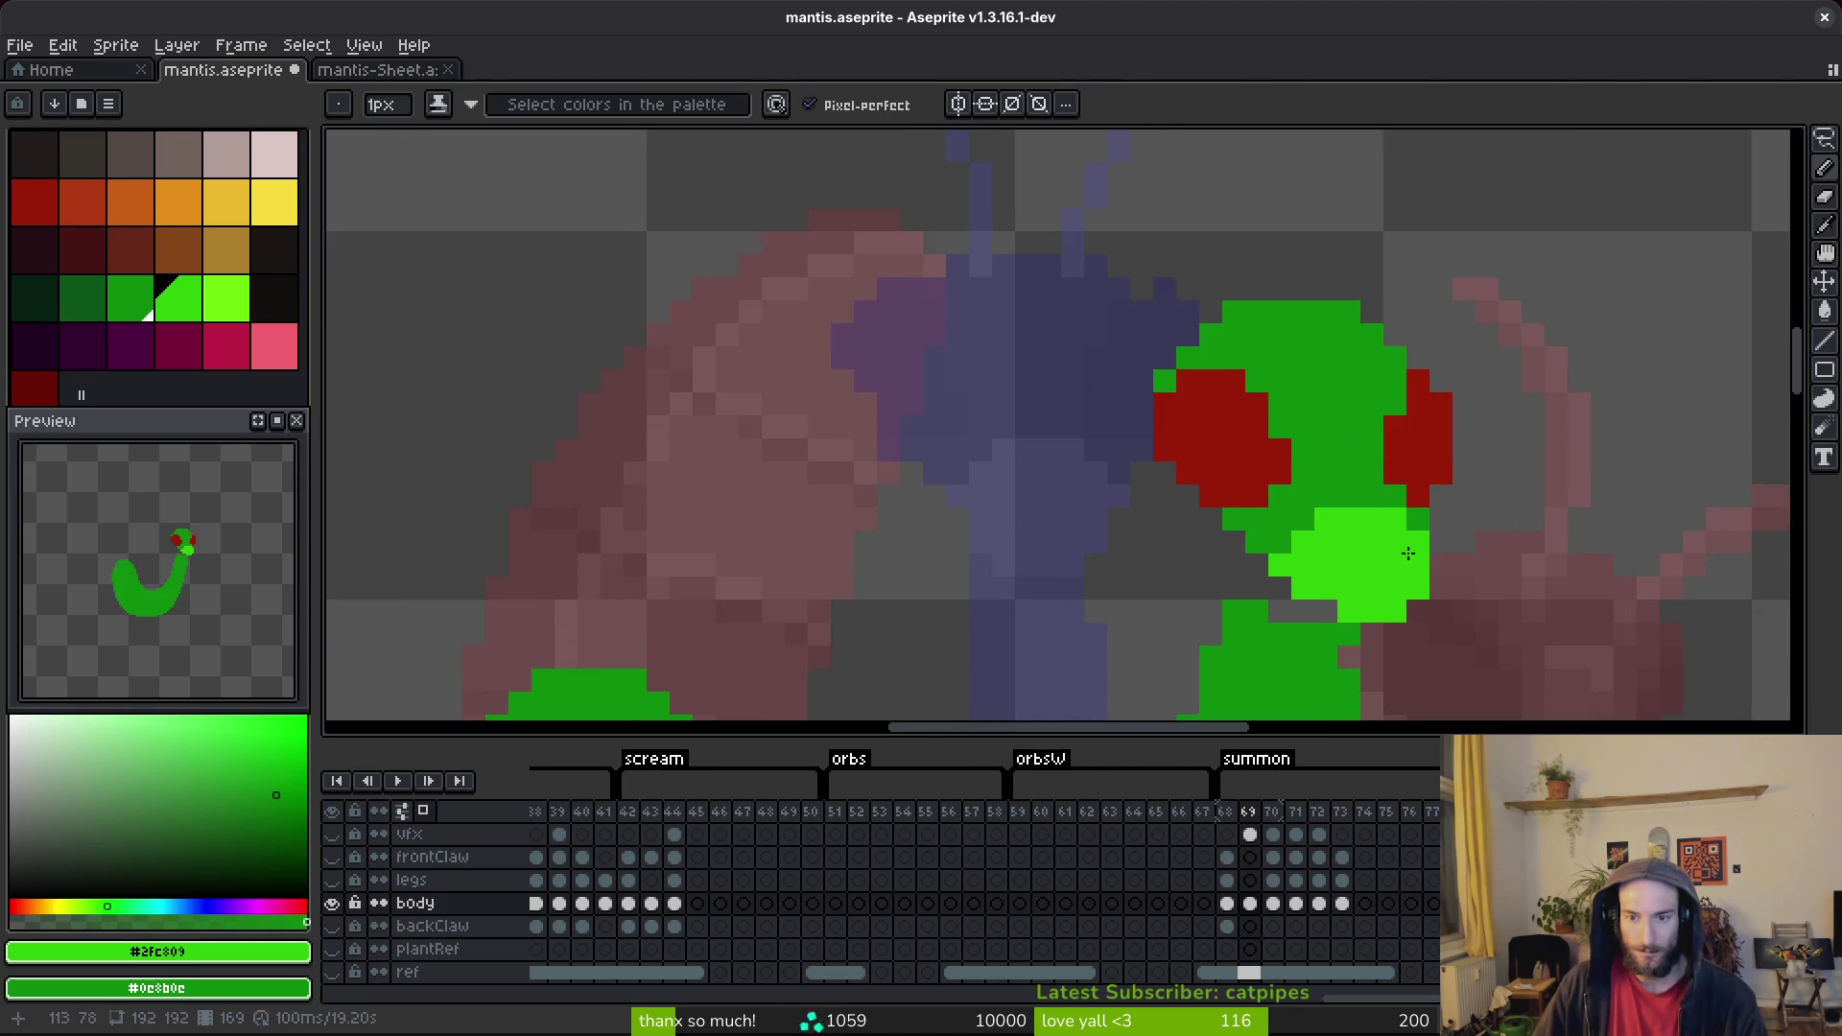
{"action": "left_click", "coordinate": [1414, 523]}
Marquee-select the jaw blob, nudge it one pixel left, and fill a gap on its lower edge.
{"action": "key", "text": "m"}
{"action": "mouse_move", "coordinate": [1382, 461]}
{"action": "left_mouse_down"}
{"action": "mouse_move", "coordinate": [1177, 534]}
{"action": "mouse_move", "coordinate": [1166, 585]}
{"action": "left_mouse_up"}
{"action": "mouse_move", "coordinate": [1350, 534]}
{"action": "left_mouse_down"}
{"action": "mouse_move", "coordinate": [1328, 535]}
{"action": "mouse_move", "coordinate": [1351, 525]}
{"action": "left_mouse_up"}
{"action": "key", "text": "ctrl+d"}
{"action": "key", "text": "b"}
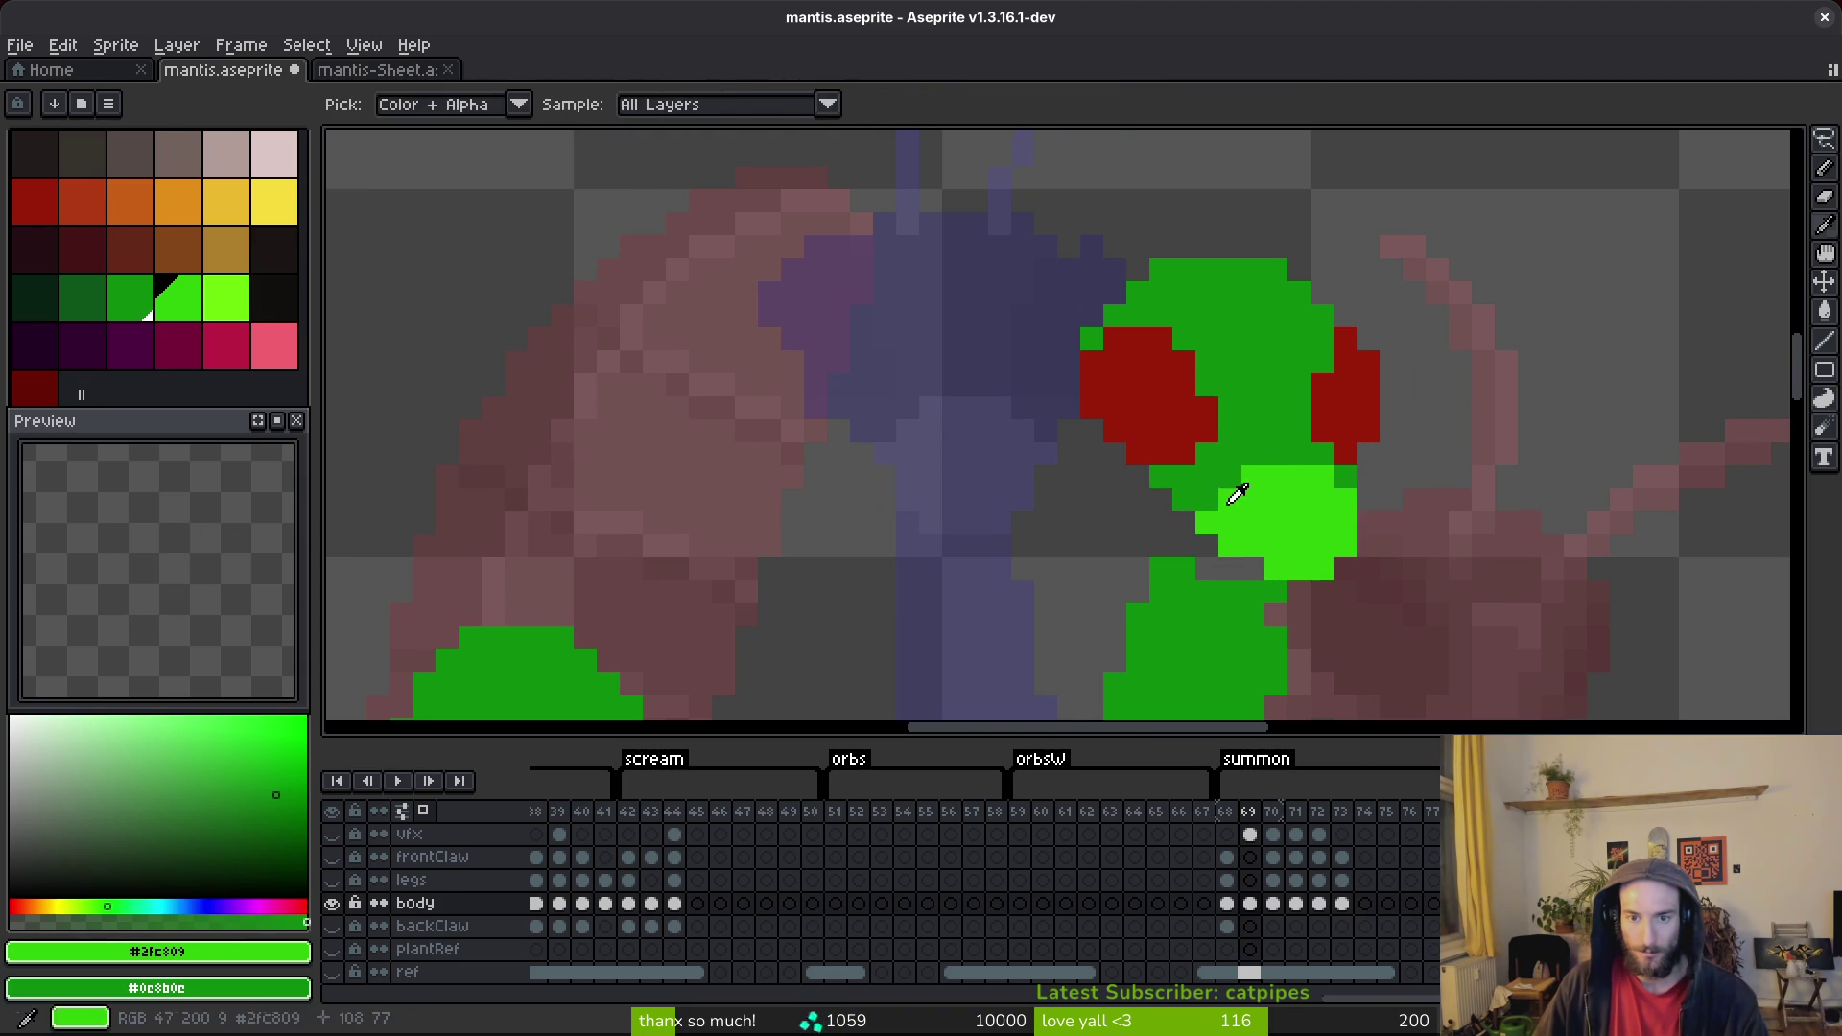
{"action": "left_click", "coordinate": [1194, 485], "text": "alt"}
{"action": "left_click", "coordinate": [1211, 501], "text": "alt"}
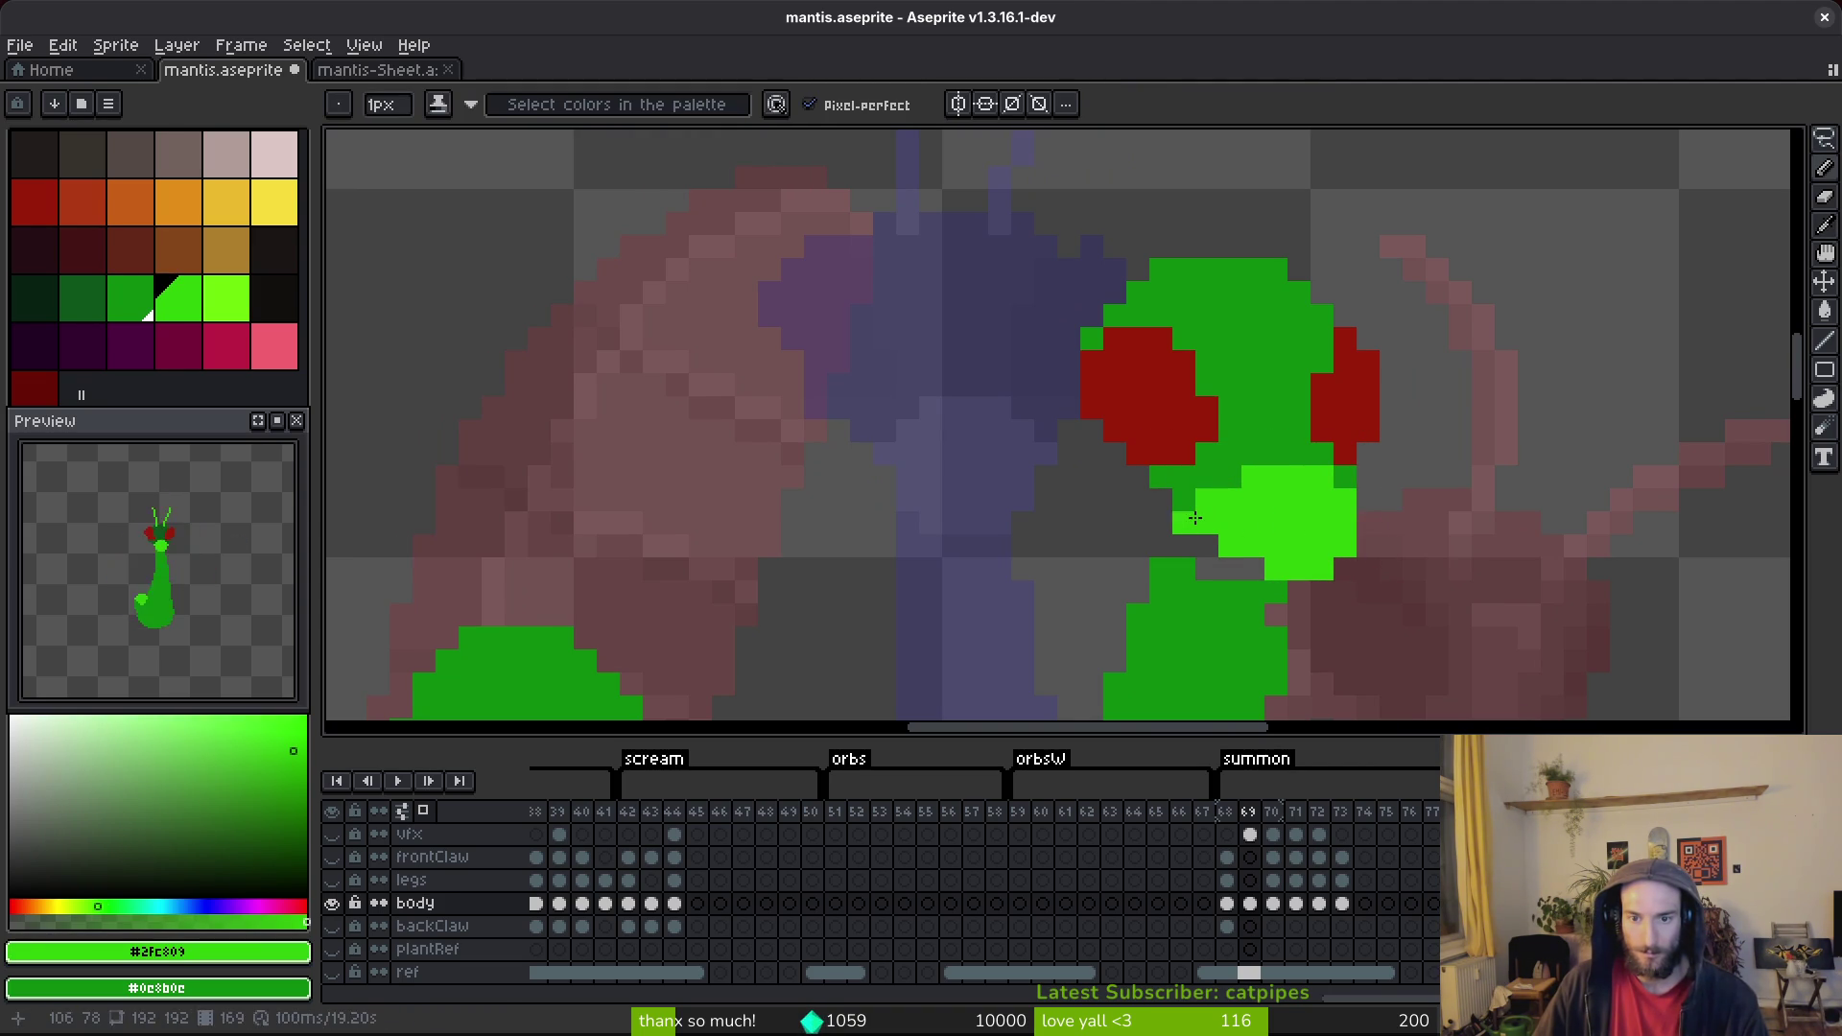
{"action": "left_click", "coordinate": [1252, 569]}
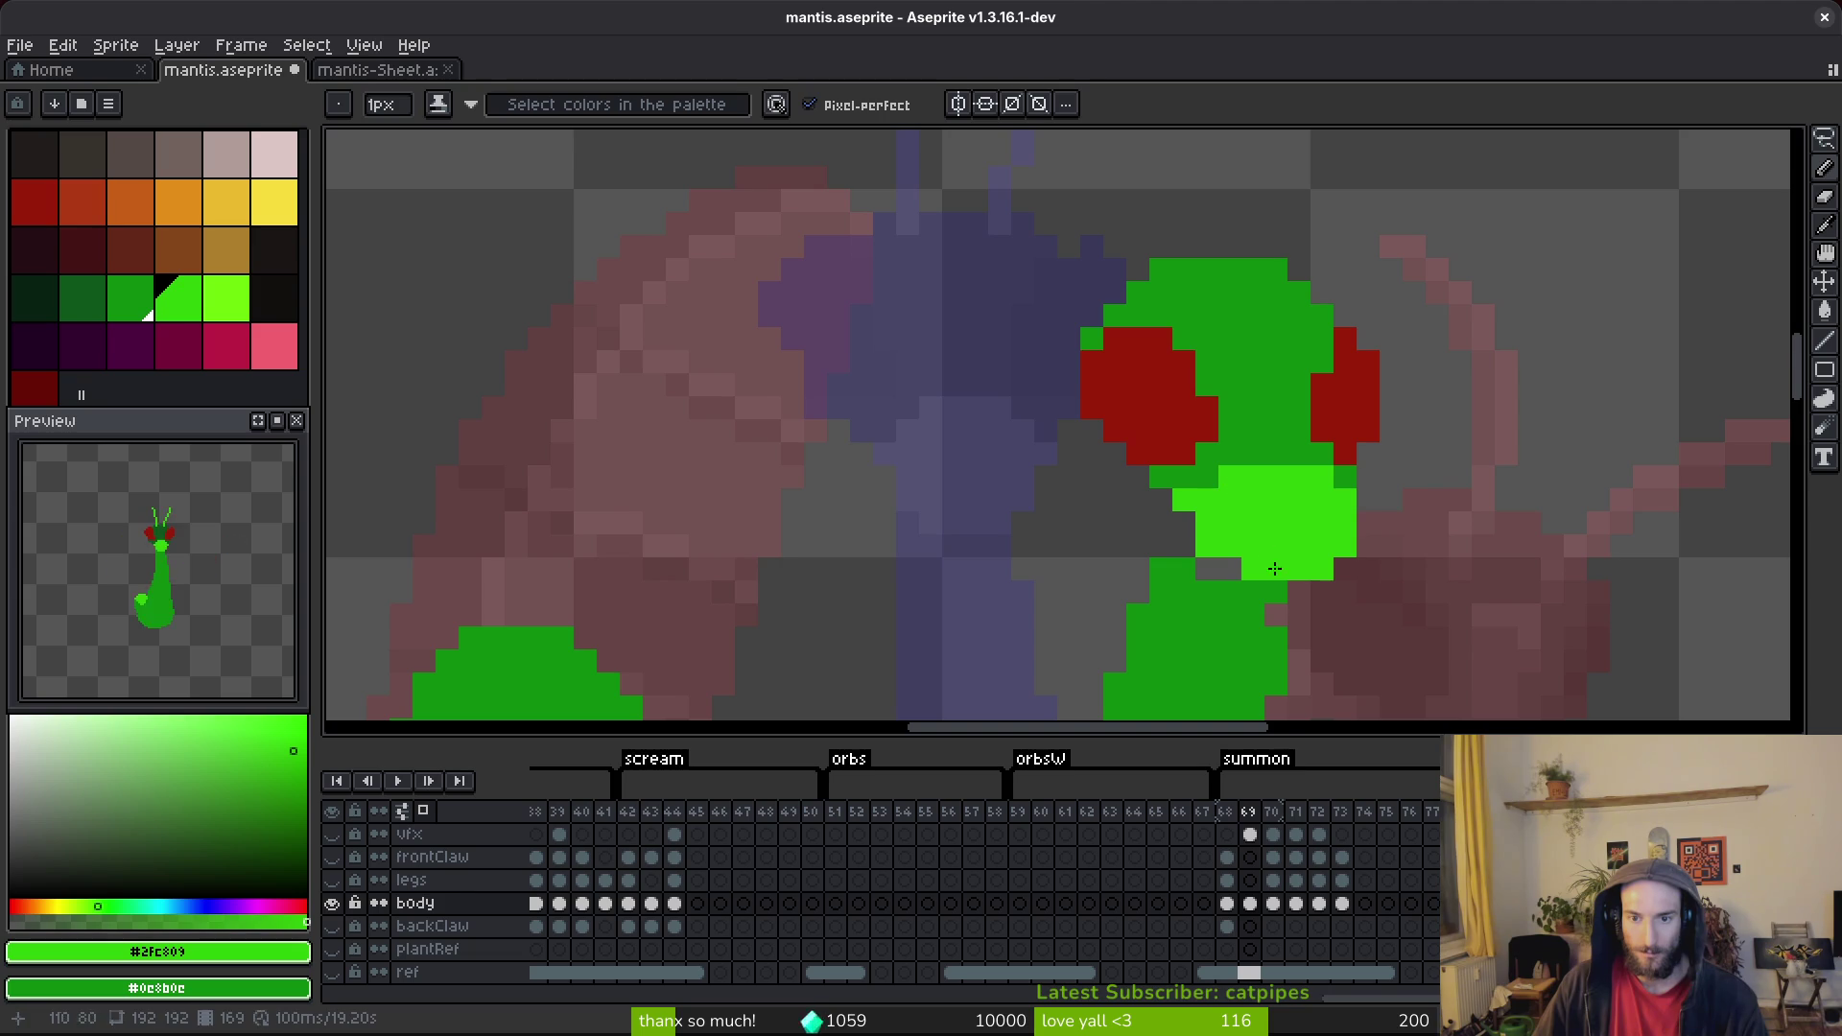
Lasso-select the whole mantis head and antennae.
{"action": "scroll", "coordinate": [1295, 562], "scroll_direction": "down", "scroll_amount": 4}
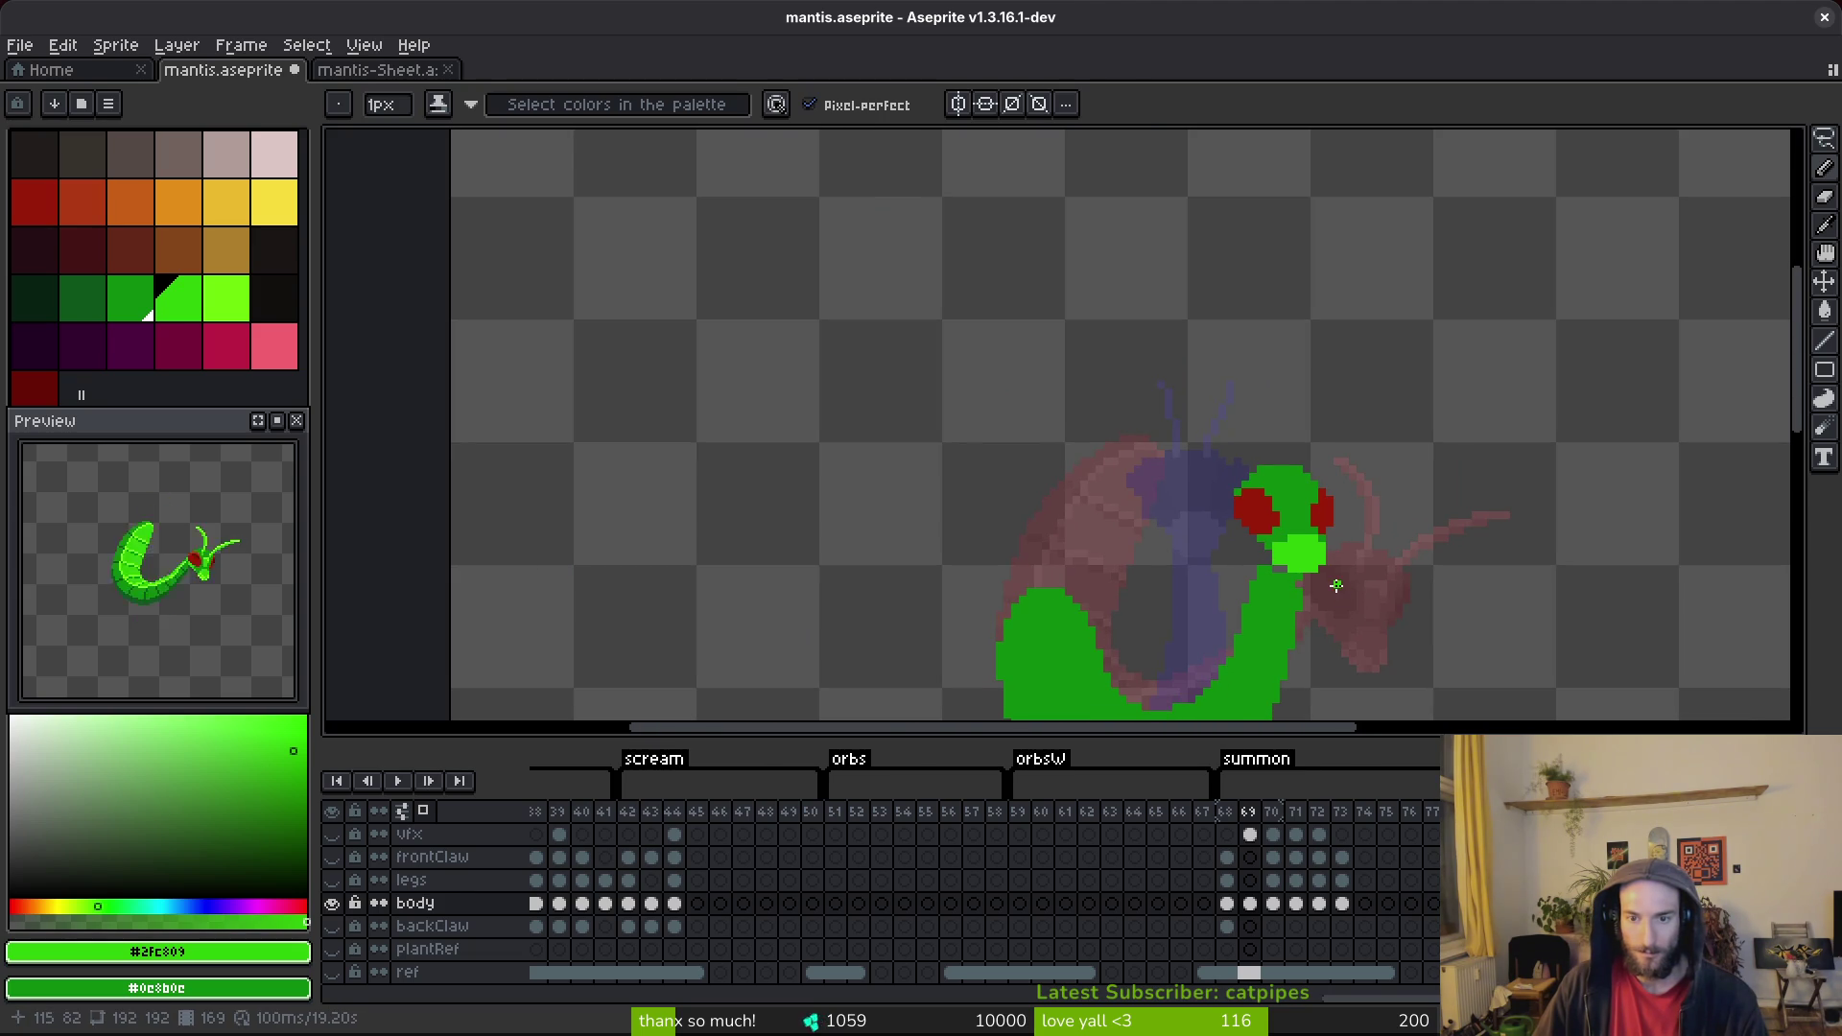
{"action": "scroll", "coordinate": [1328, 573], "scroll_direction": "up", "scroll_amount": 3}
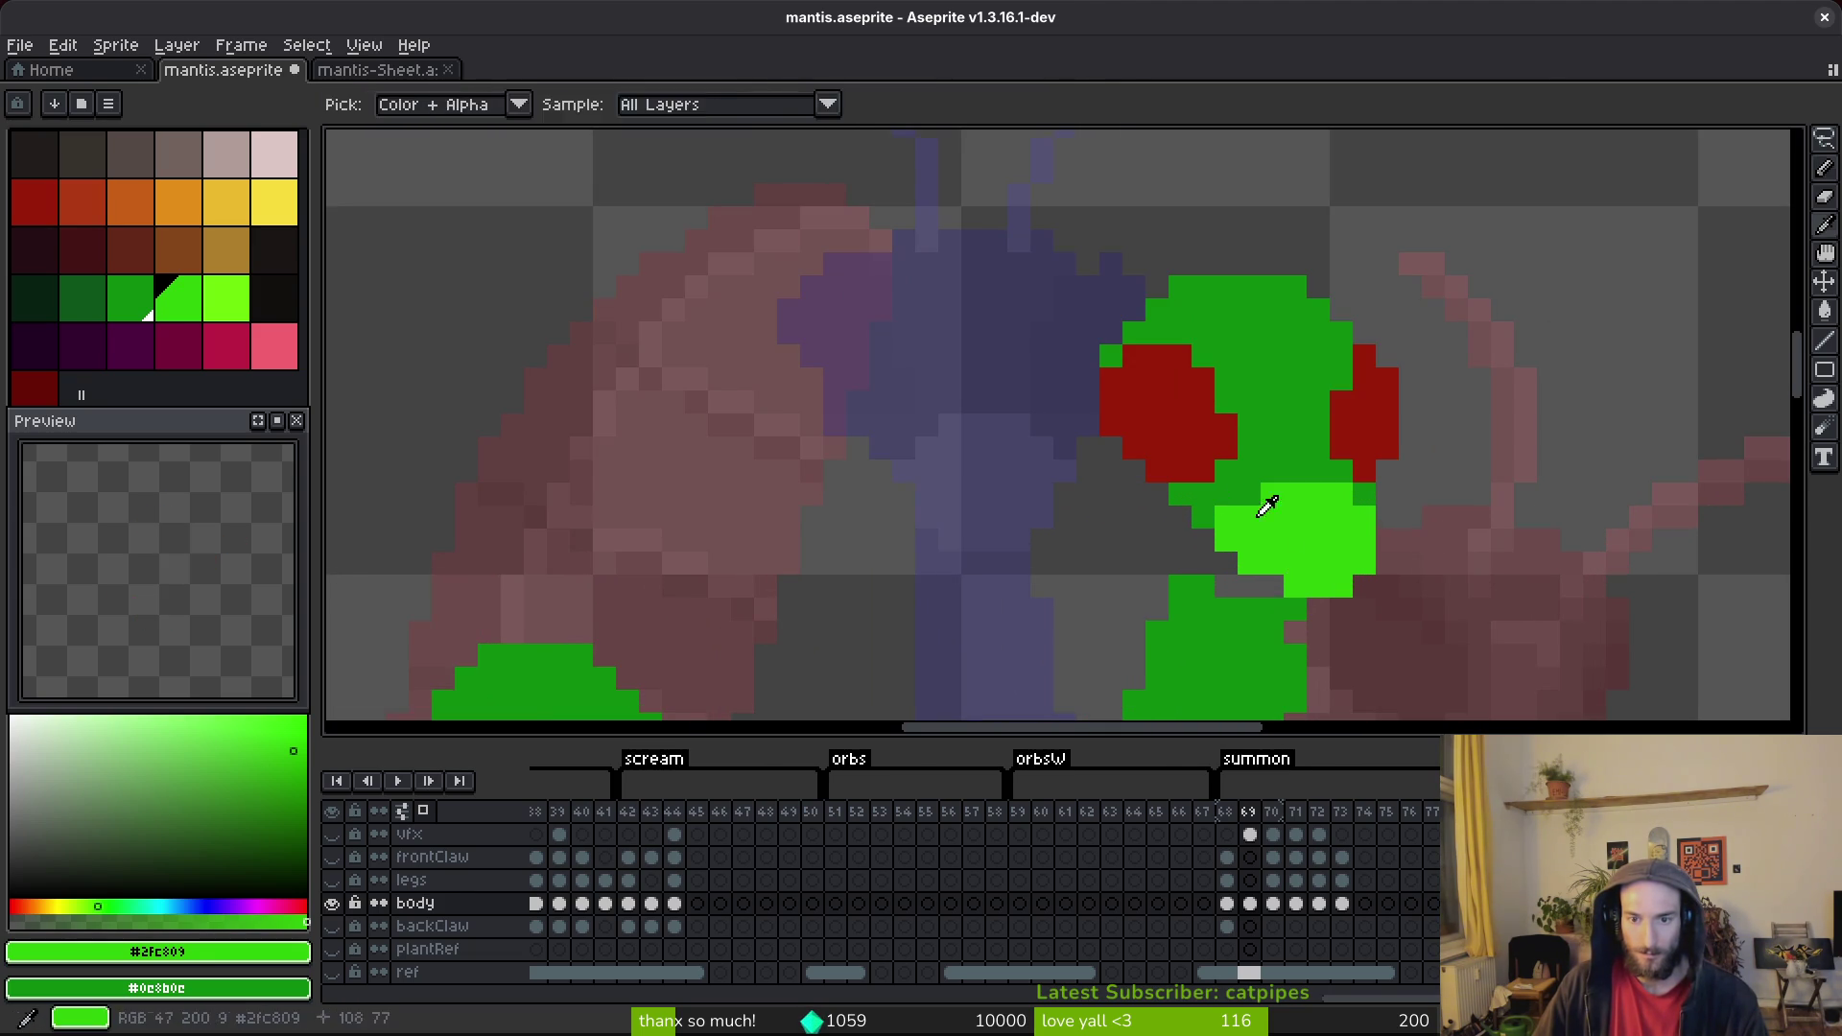
{"action": "scroll", "coordinate": [1189, 498], "scroll_direction": "down", "scroll_amount": 3}
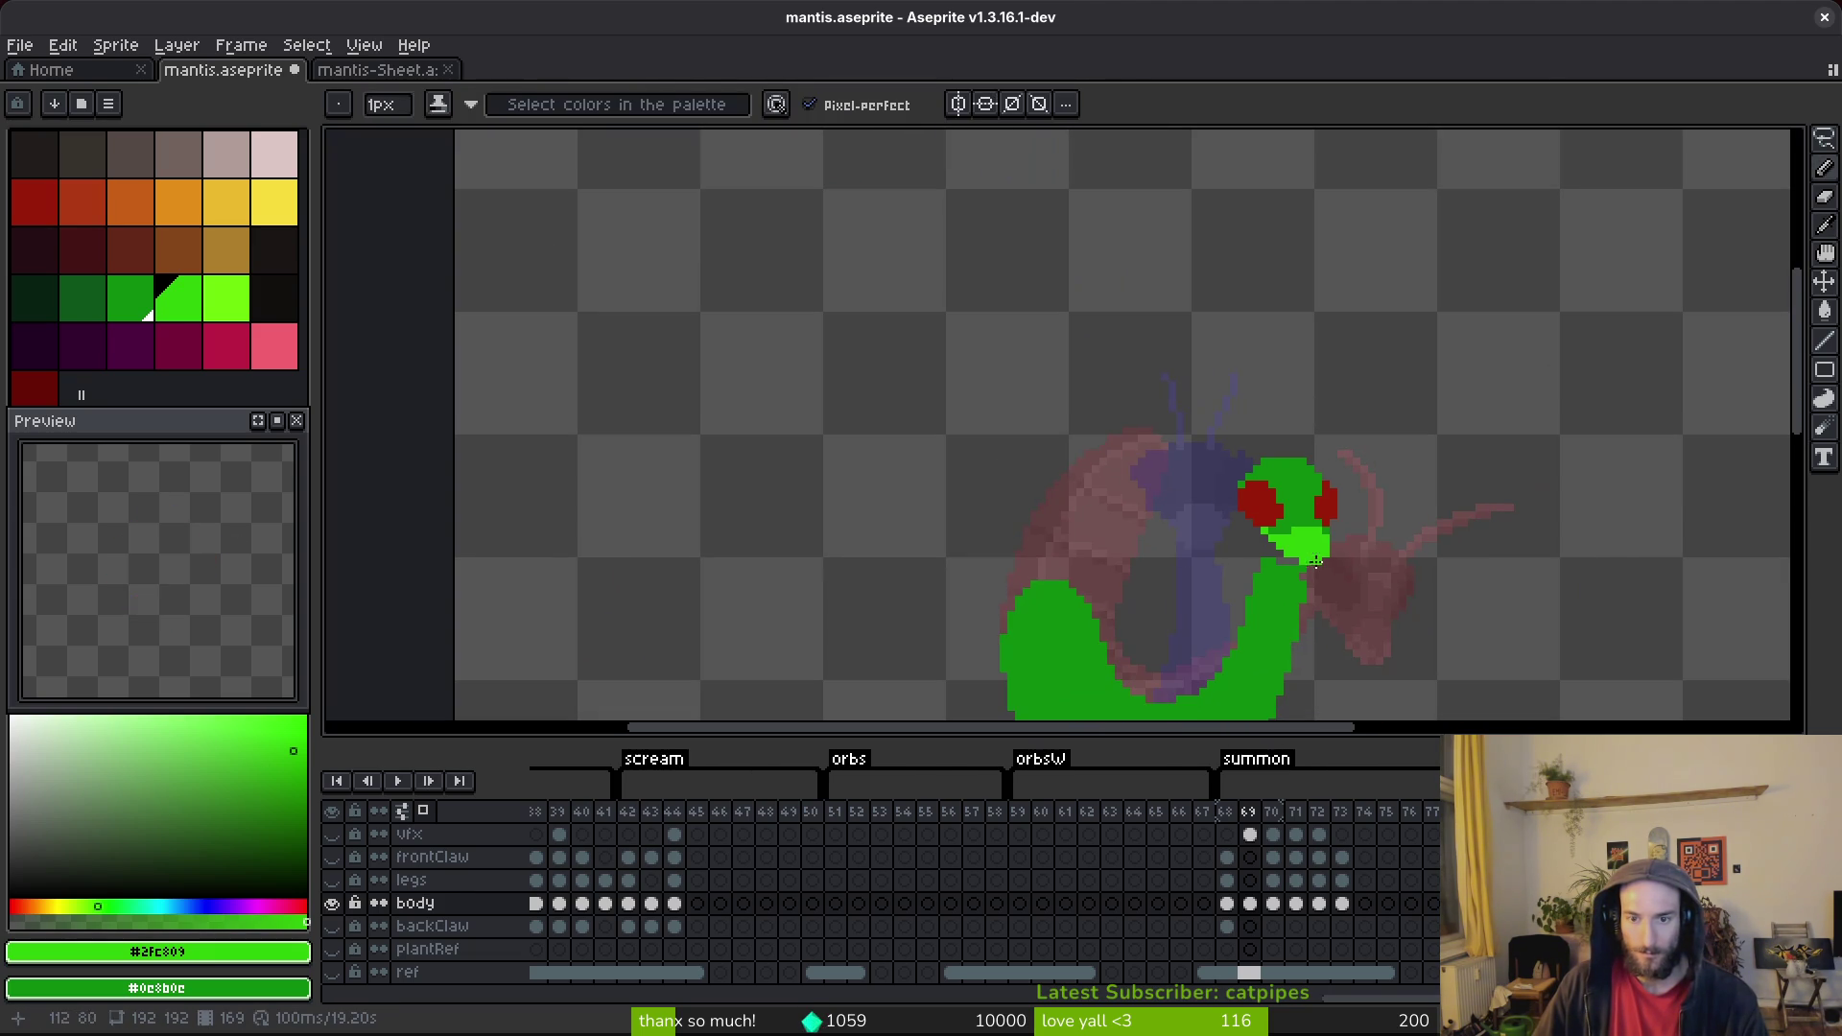
{"action": "scroll", "coordinate": [1273, 542], "scroll_direction": "up", "scroll_amount": 2}
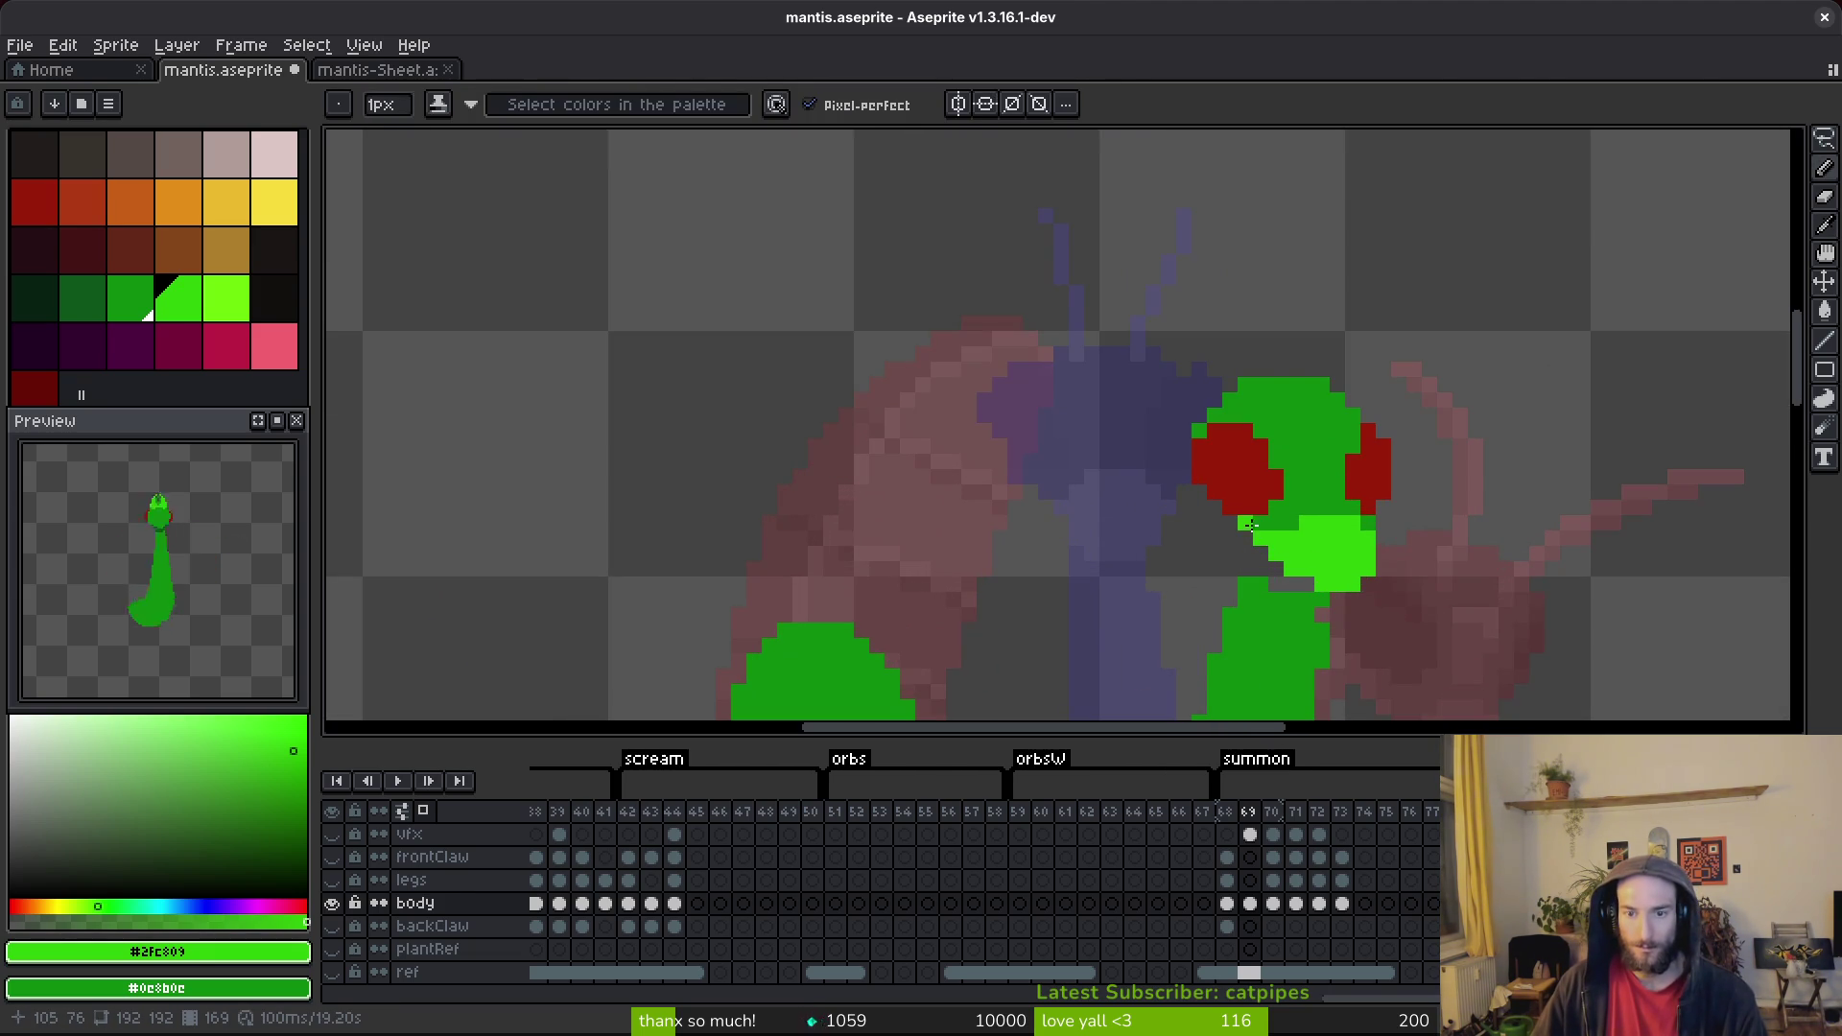
{"action": "scroll", "coordinate": [1268, 523], "scroll_direction": "down", "scroll_amount": 2}
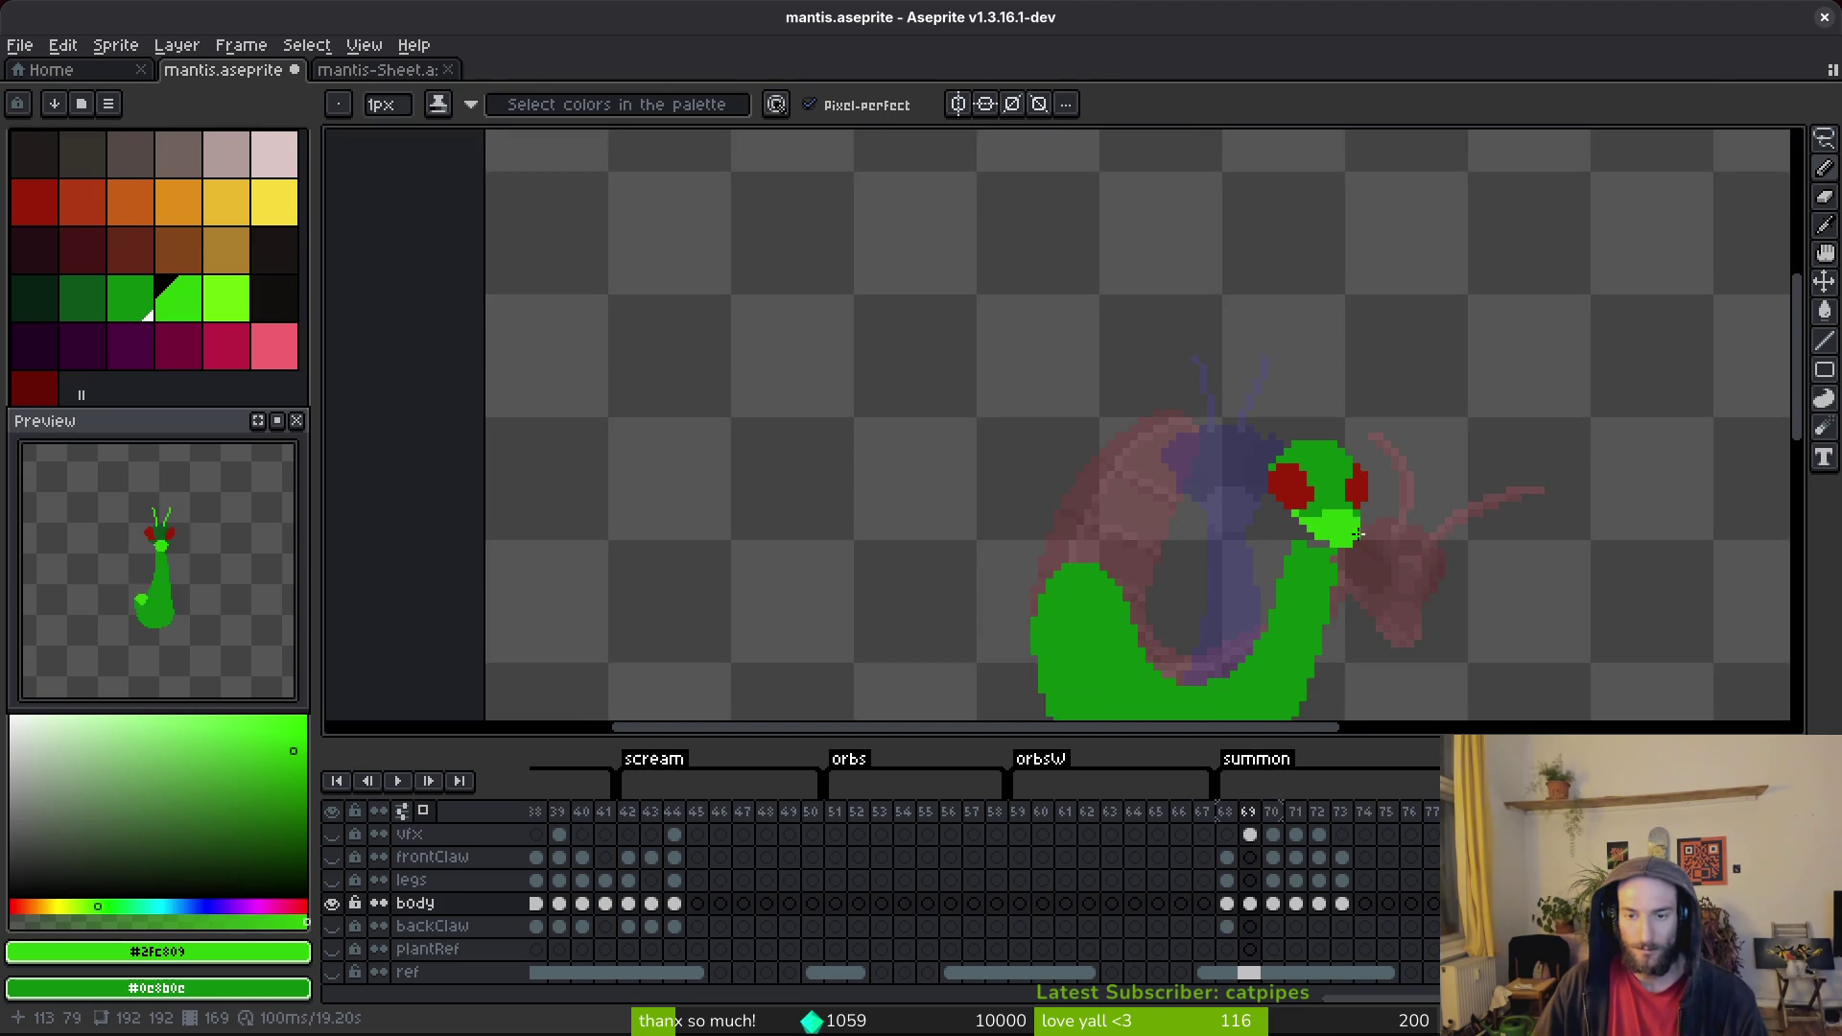
{"action": "key", "text": "q"}
{"action": "mouse_move", "coordinate": [1309, 389]}
{"action": "left_mouse_down"}
{"action": "mouse_move", "coordinate": [1199, 470]}
{"action": "mouse_move", "coordinate": [1302, 376]}
{"action": "left_mouse_up"}
Nudge the selected mantis head a few pixels down-right, deselect, and save.
{"action": "scroll", "coordinate": [1303, 376], "scroll_direction": "up", "scroll_amount": 2}
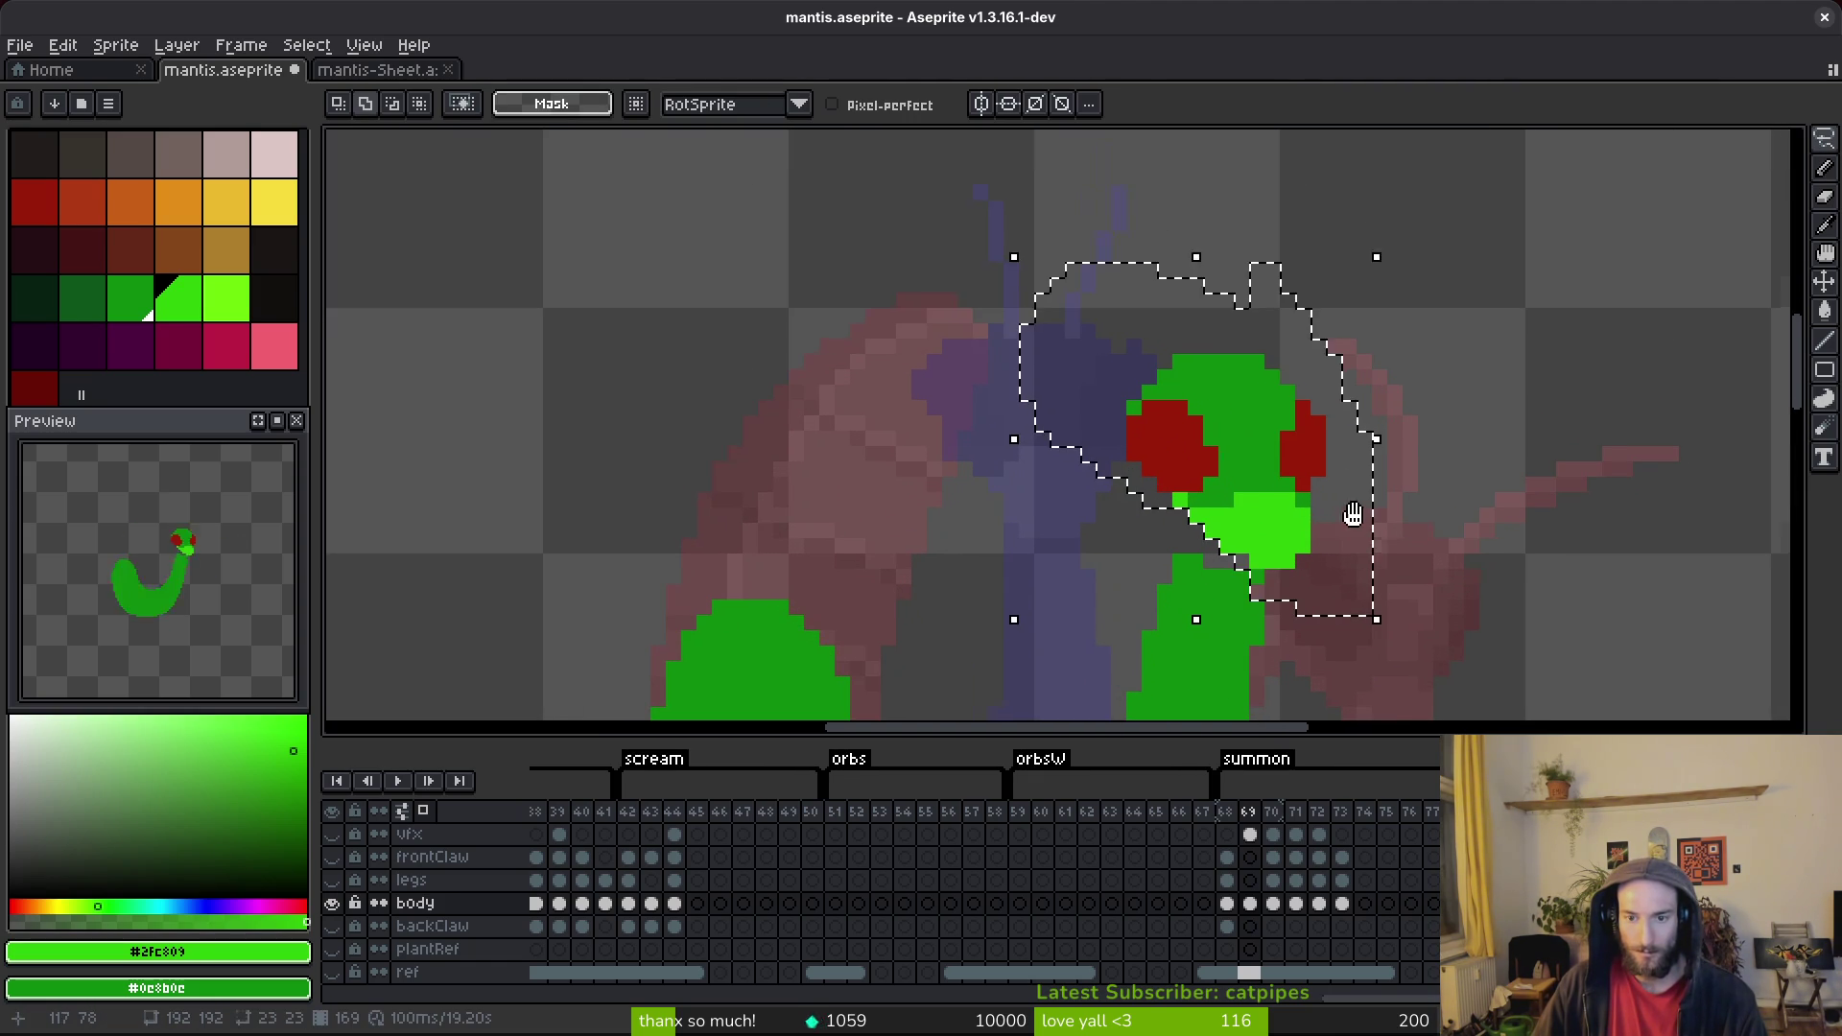
{"action": "left_click", "coordinate": [1275, 441]}
{"action": "left_click_drag", "start_coordinate": [1271, 464], "coordinate": [1329, 509]}
{"action": "key", "text": "Return"}
{"action": "key", "text": "ctrl+d"}
{"action": "key", "text": "b"}
{"action": "left_click", "coordinate": [1158, 467], "text": "alt"}
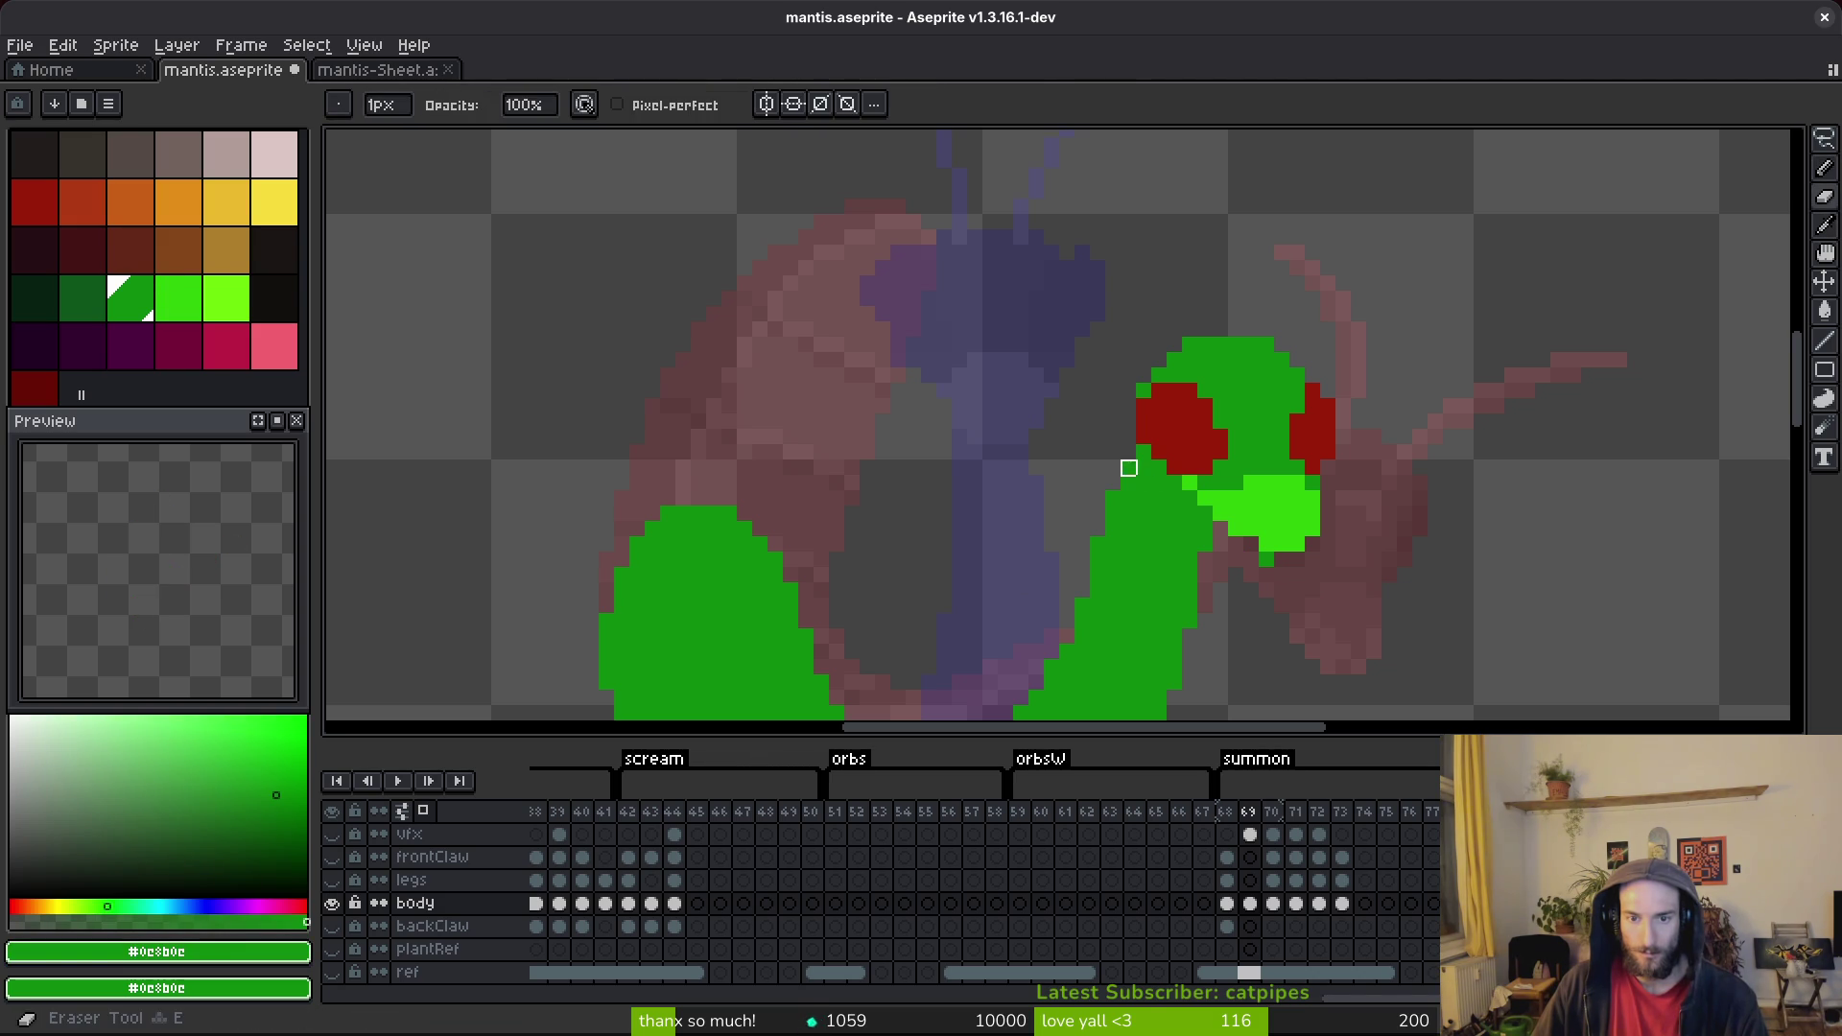
{"action": "key", "text": "ctrl+s"}
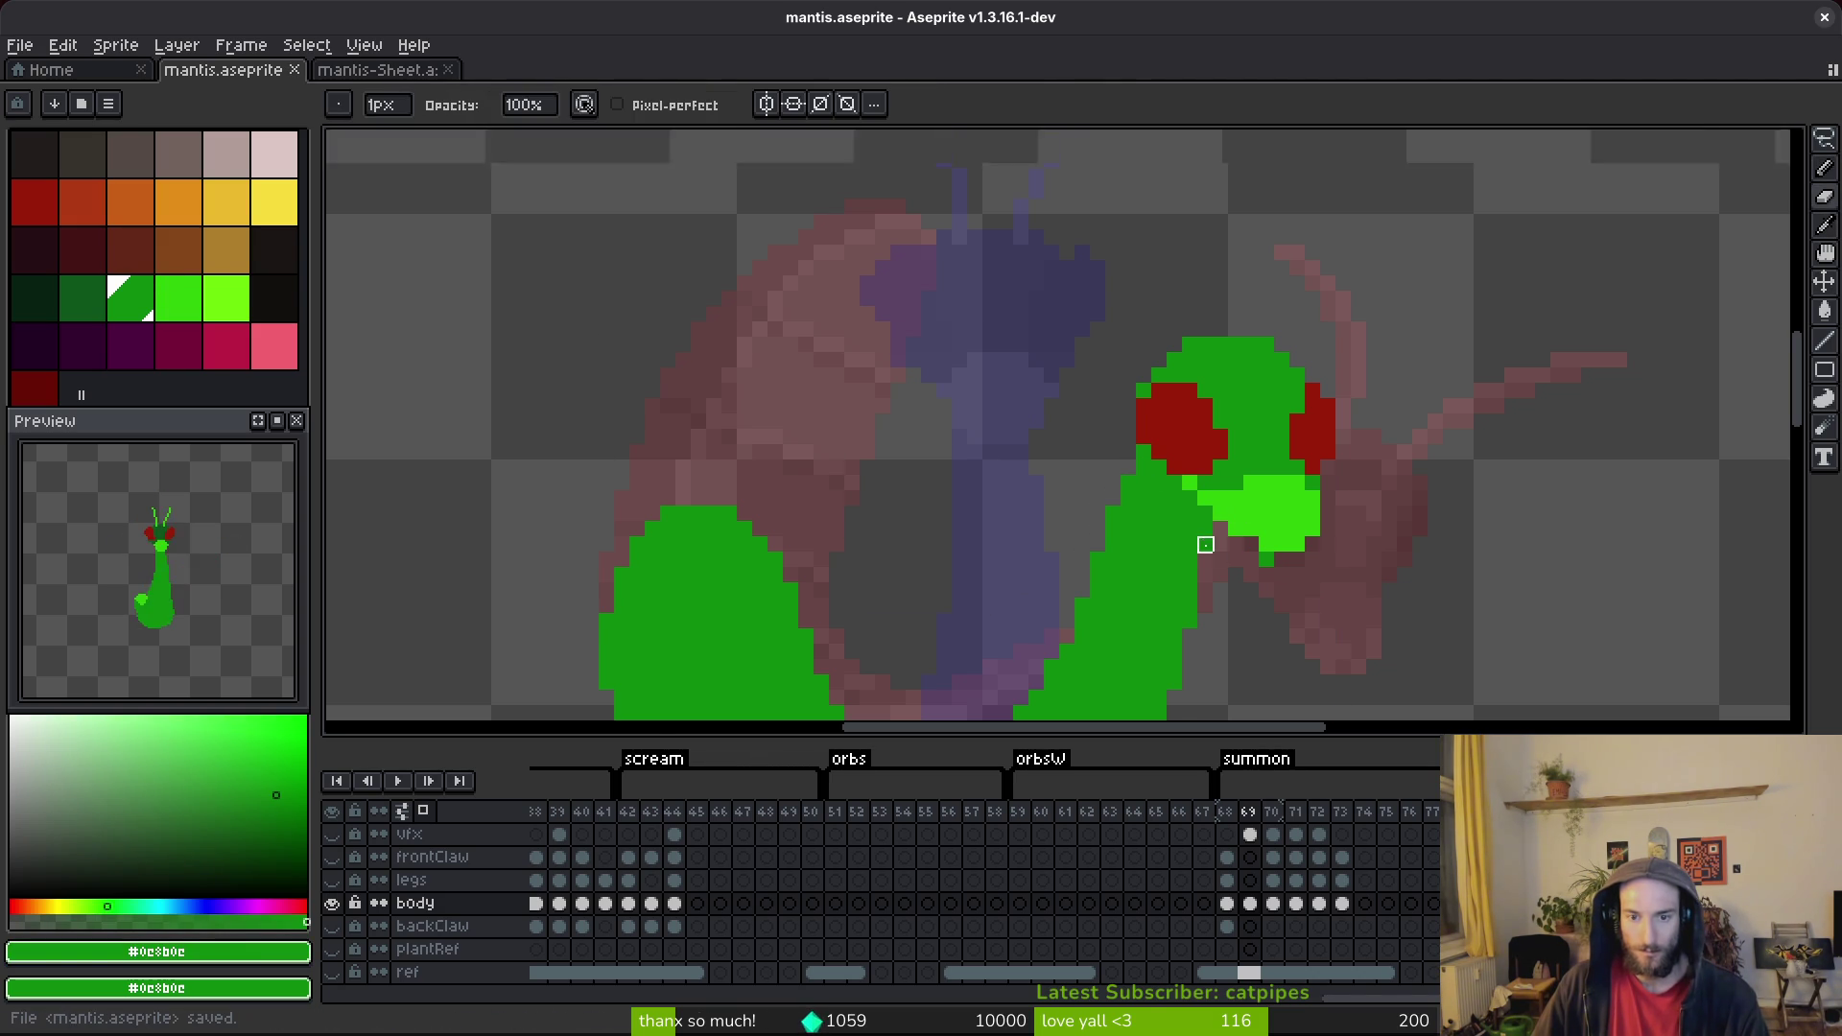
Add a bright green pixel below the mantis jaw.
{"action": "scroll", "coordinate": [1218, 575], "scroll_direction": "down", "scroll_amount": 4}
{"action": "scroll", "coordinate": [1247, 598], "scroll_direction": "up", "scroll_amount": 3}
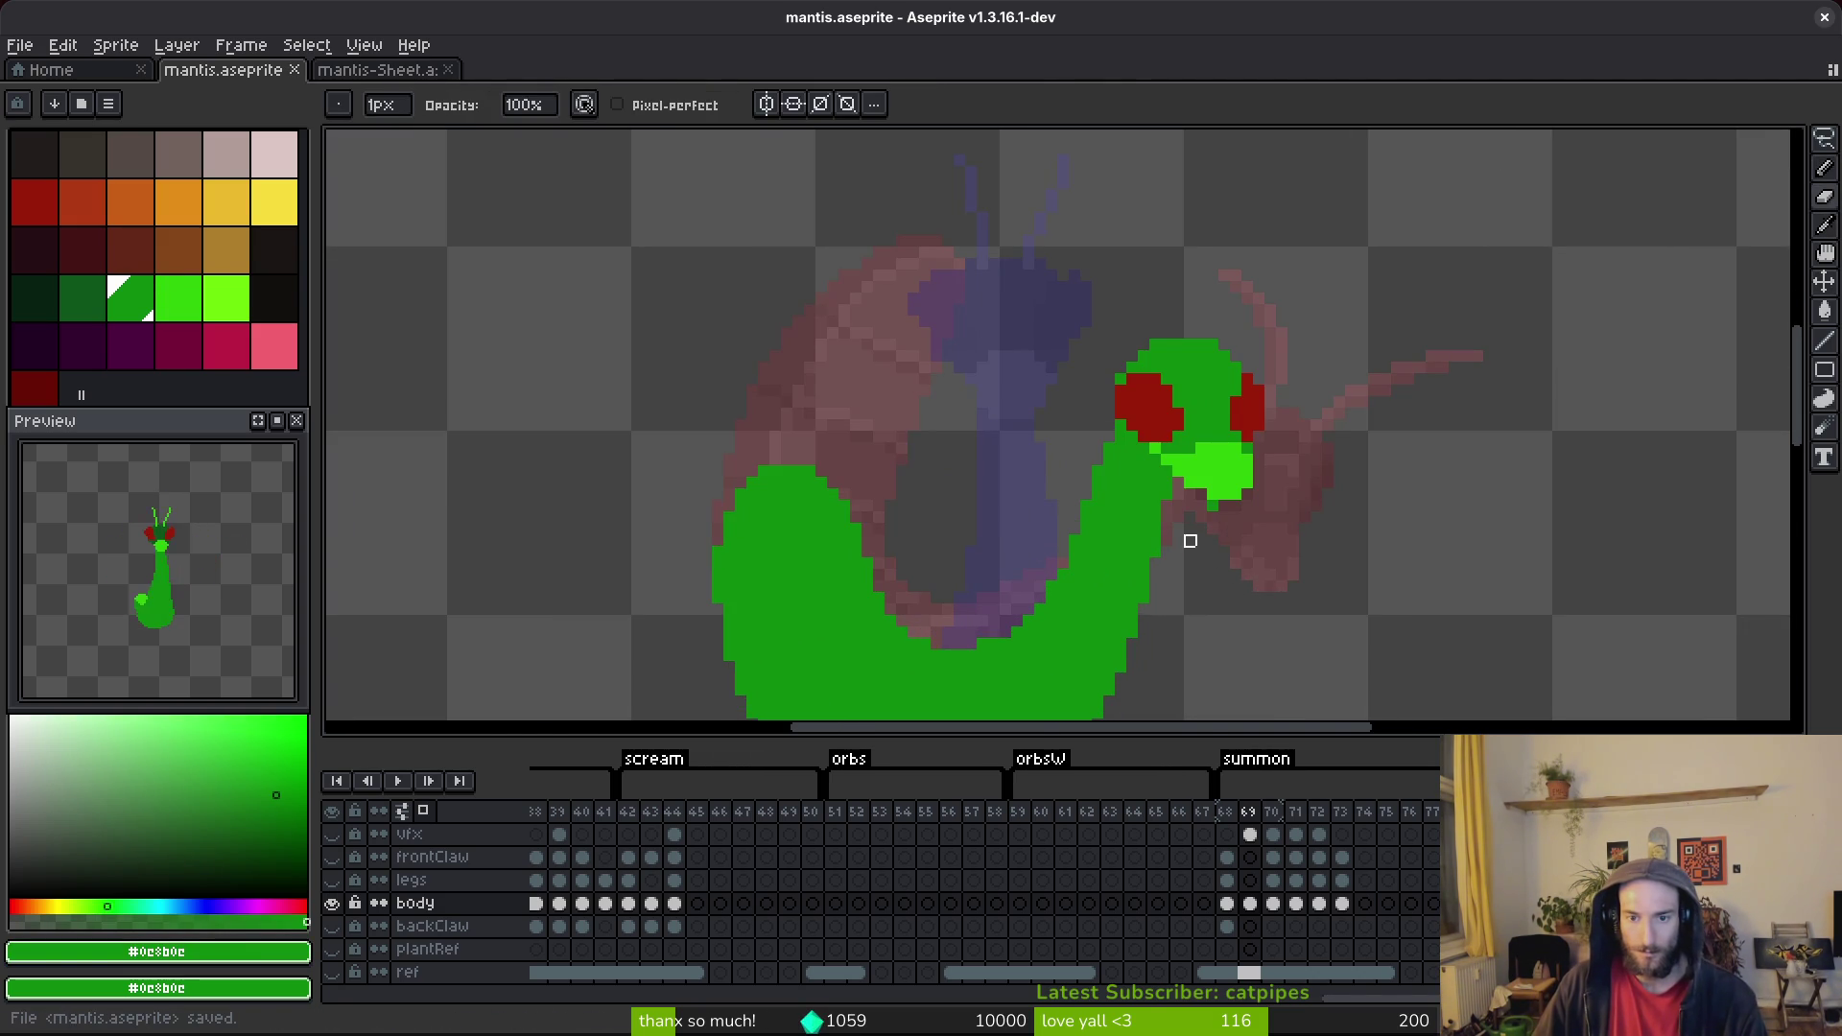
{"action": "scroll", "coordinate": [1189, 537], "scroll_direction": "up", "scroll_amount": 2}
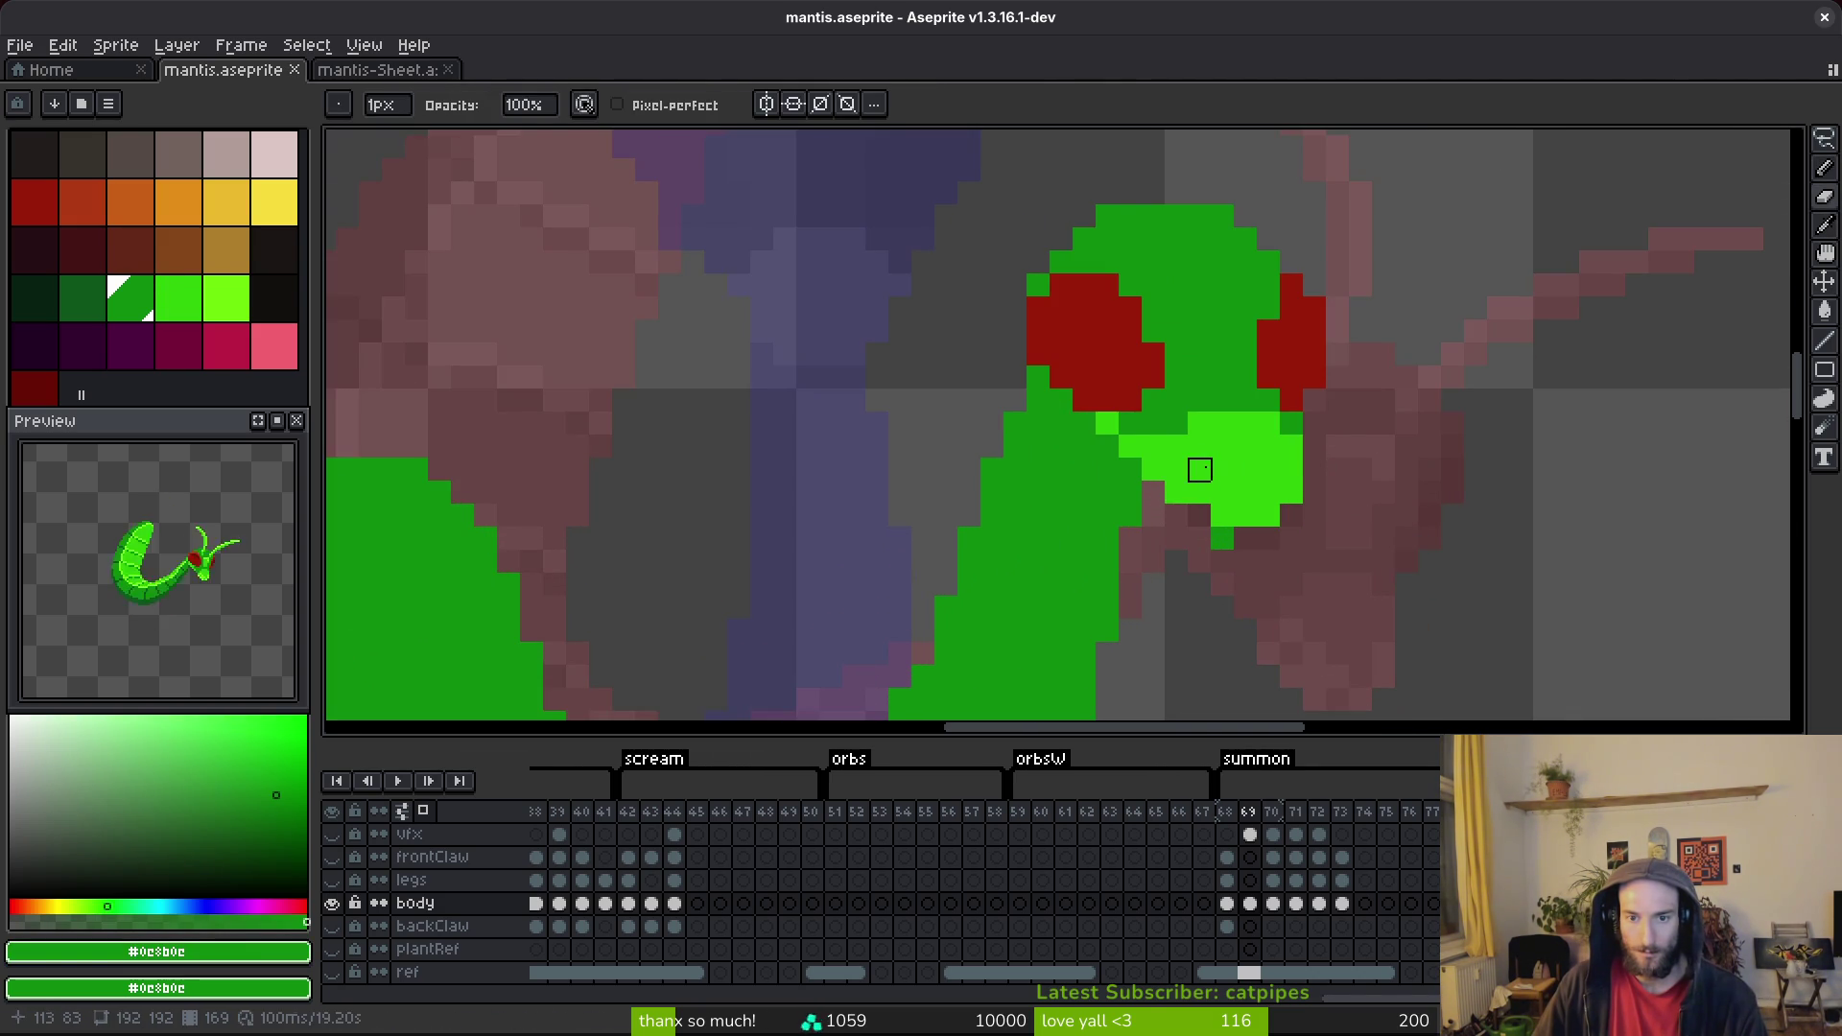
{"action": "left_click", "coordinate": [1222, 470], "text": "alt"}
{"action": "left_click", "coordinate": [1238, 537]}
Shade the neck under the jaw dark green, fix a stray pixel with mid green, and save.
{"action": "scroll", "coordinate": [1188, 510], "scroll_direction": "down", "scroll_amount": 2}
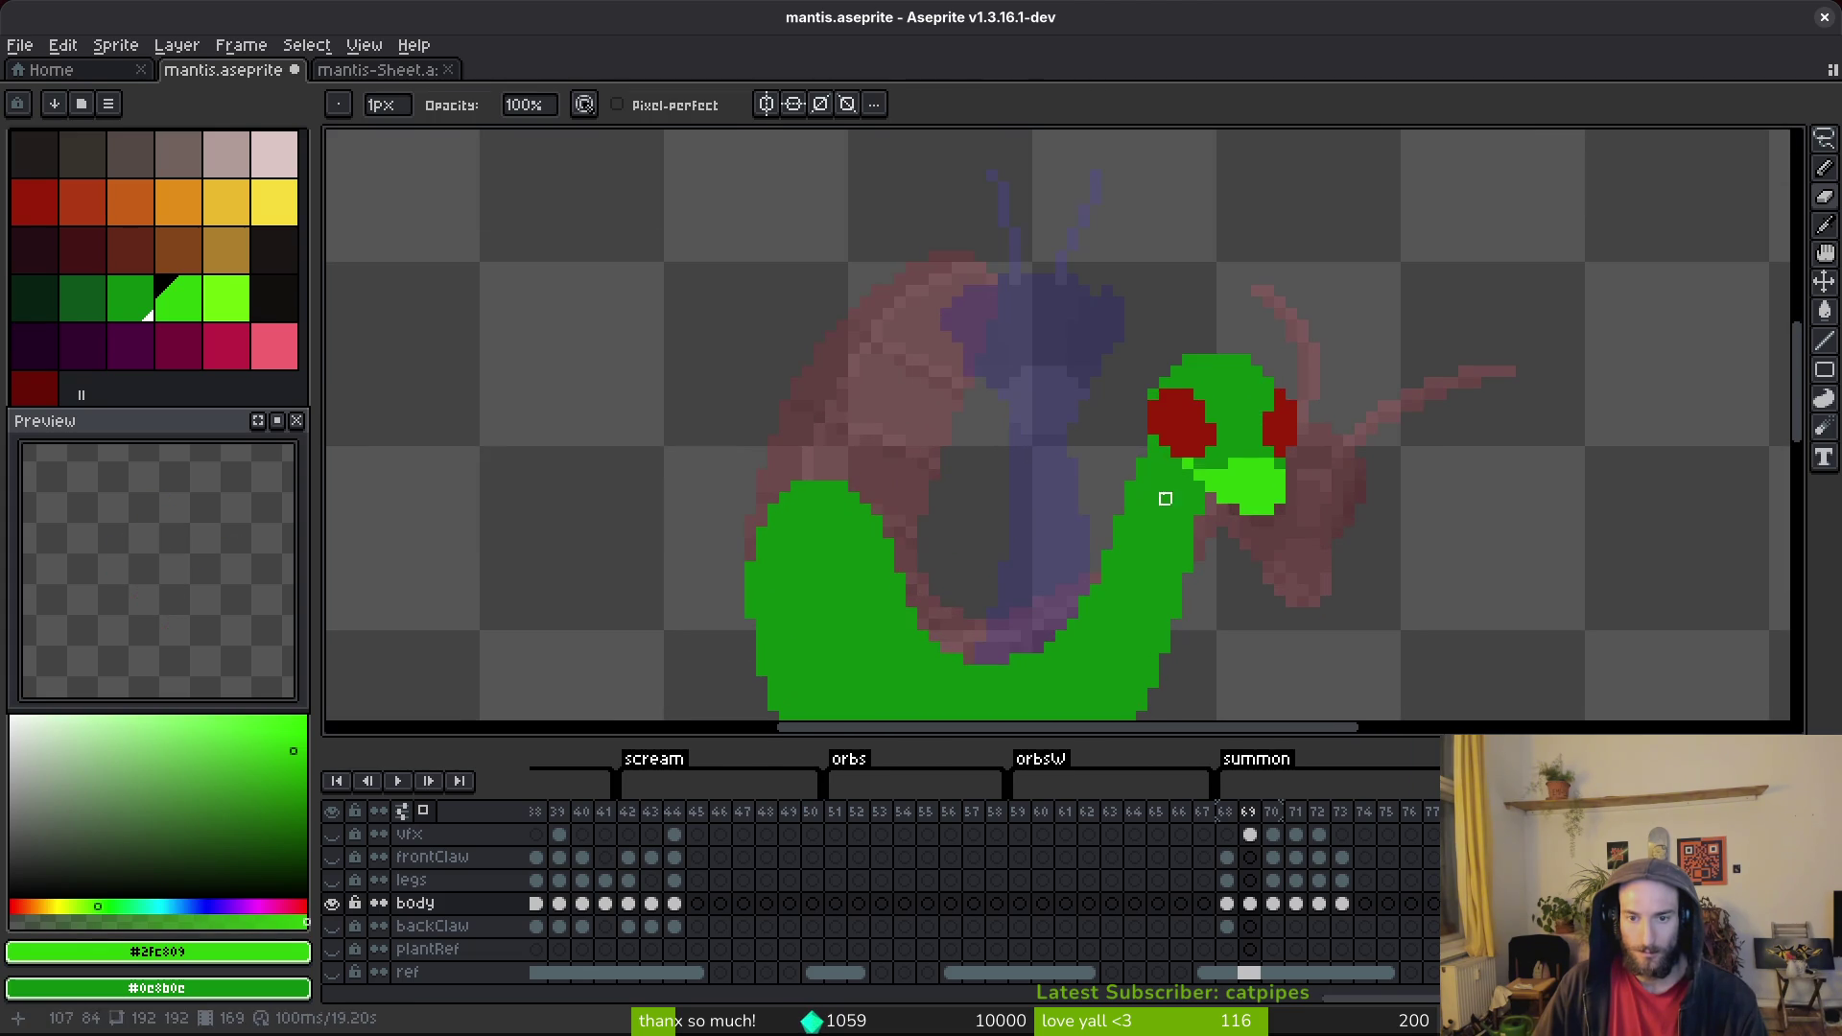
{"action": "scroll", "coordinate": [1237, 484], "scroll_direction": "up", "scroll_amount": 3}
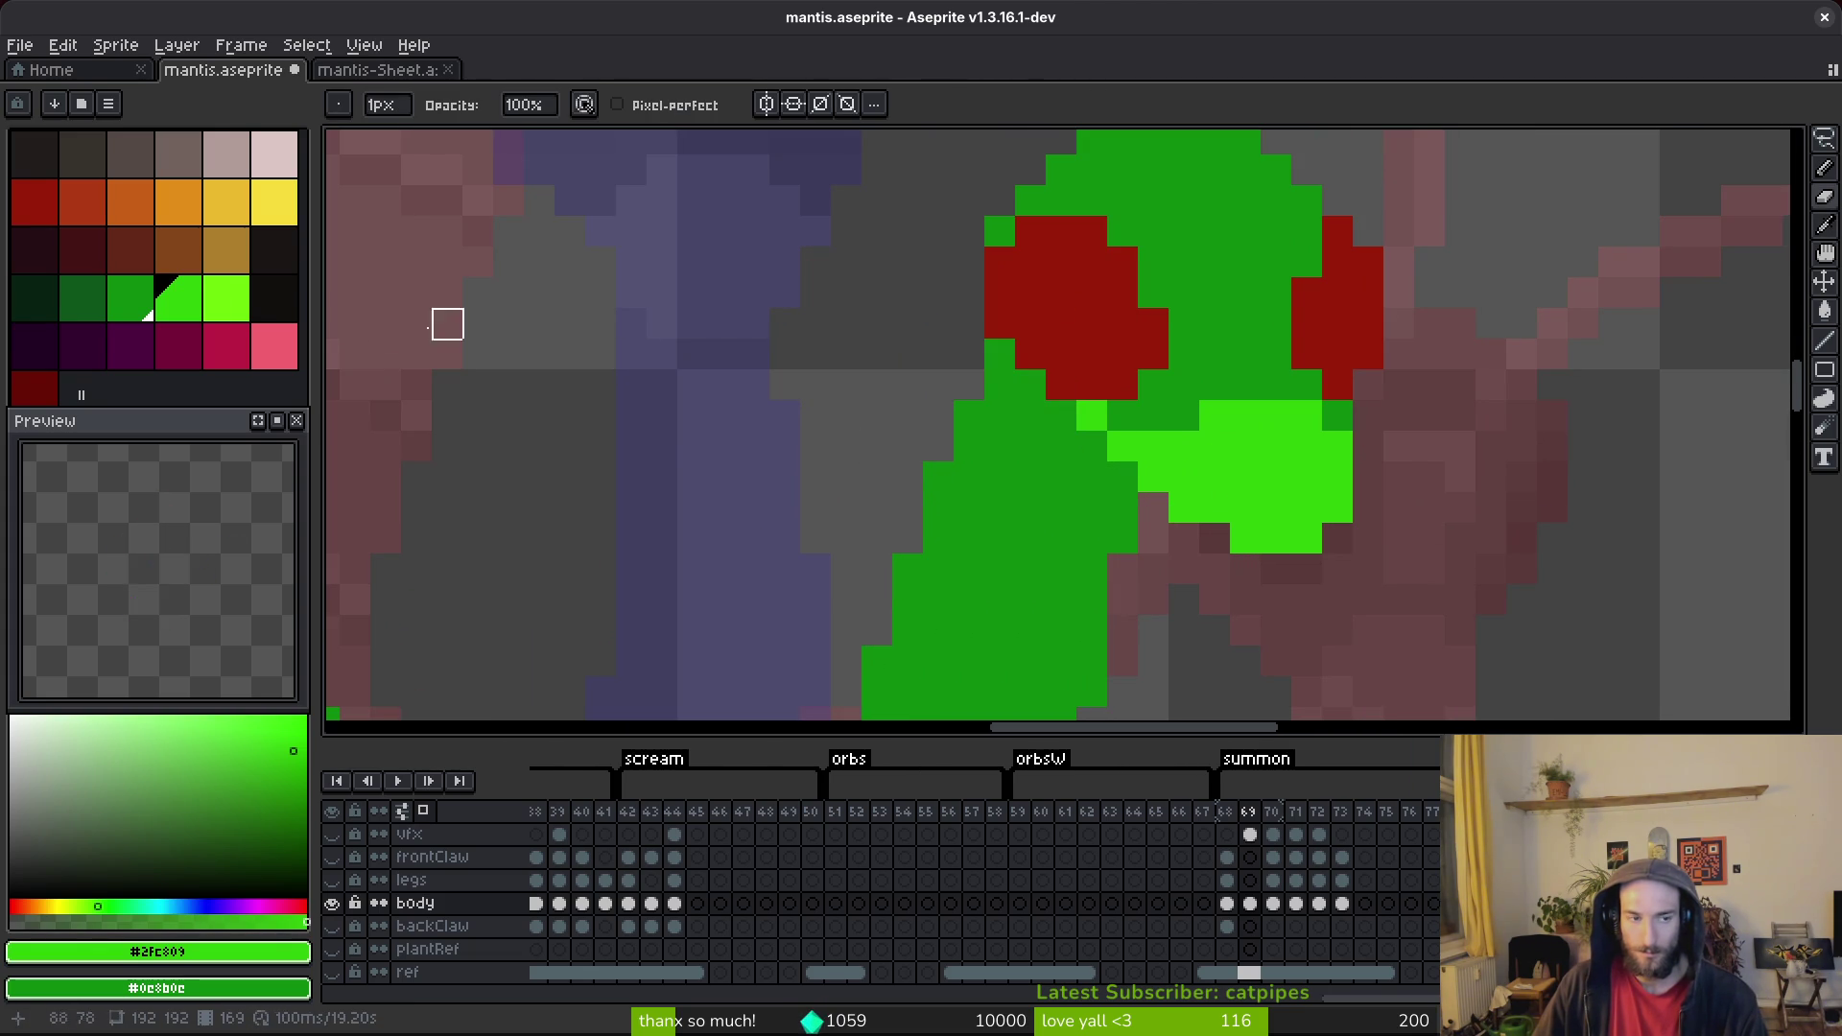
{"action": "left_click", "coordinate": [84, 305]}
{"action": "right_click", "coordinate": [992, 424]}
{"action": "left_click", "coordinate": [998, 357]}
{"action": "mouse_move", "coordinate": [1057, 429]}
{"action": "left_mouse_down"}
{"action": "mouse_move", "coordinate": [1081, 441]}
{"action": "mouse_move", "coordinate": [1078, 466]}
{"action": "left_mouse_up"}
{"action": "scroll", "coordinate": [1122, 513], "scroll_direction": "down", "scroll_amount": 3}
{"action": "scroll", "coordinate": [1059, 441], "scroll_direction": "up", "scroll_amount": 2}
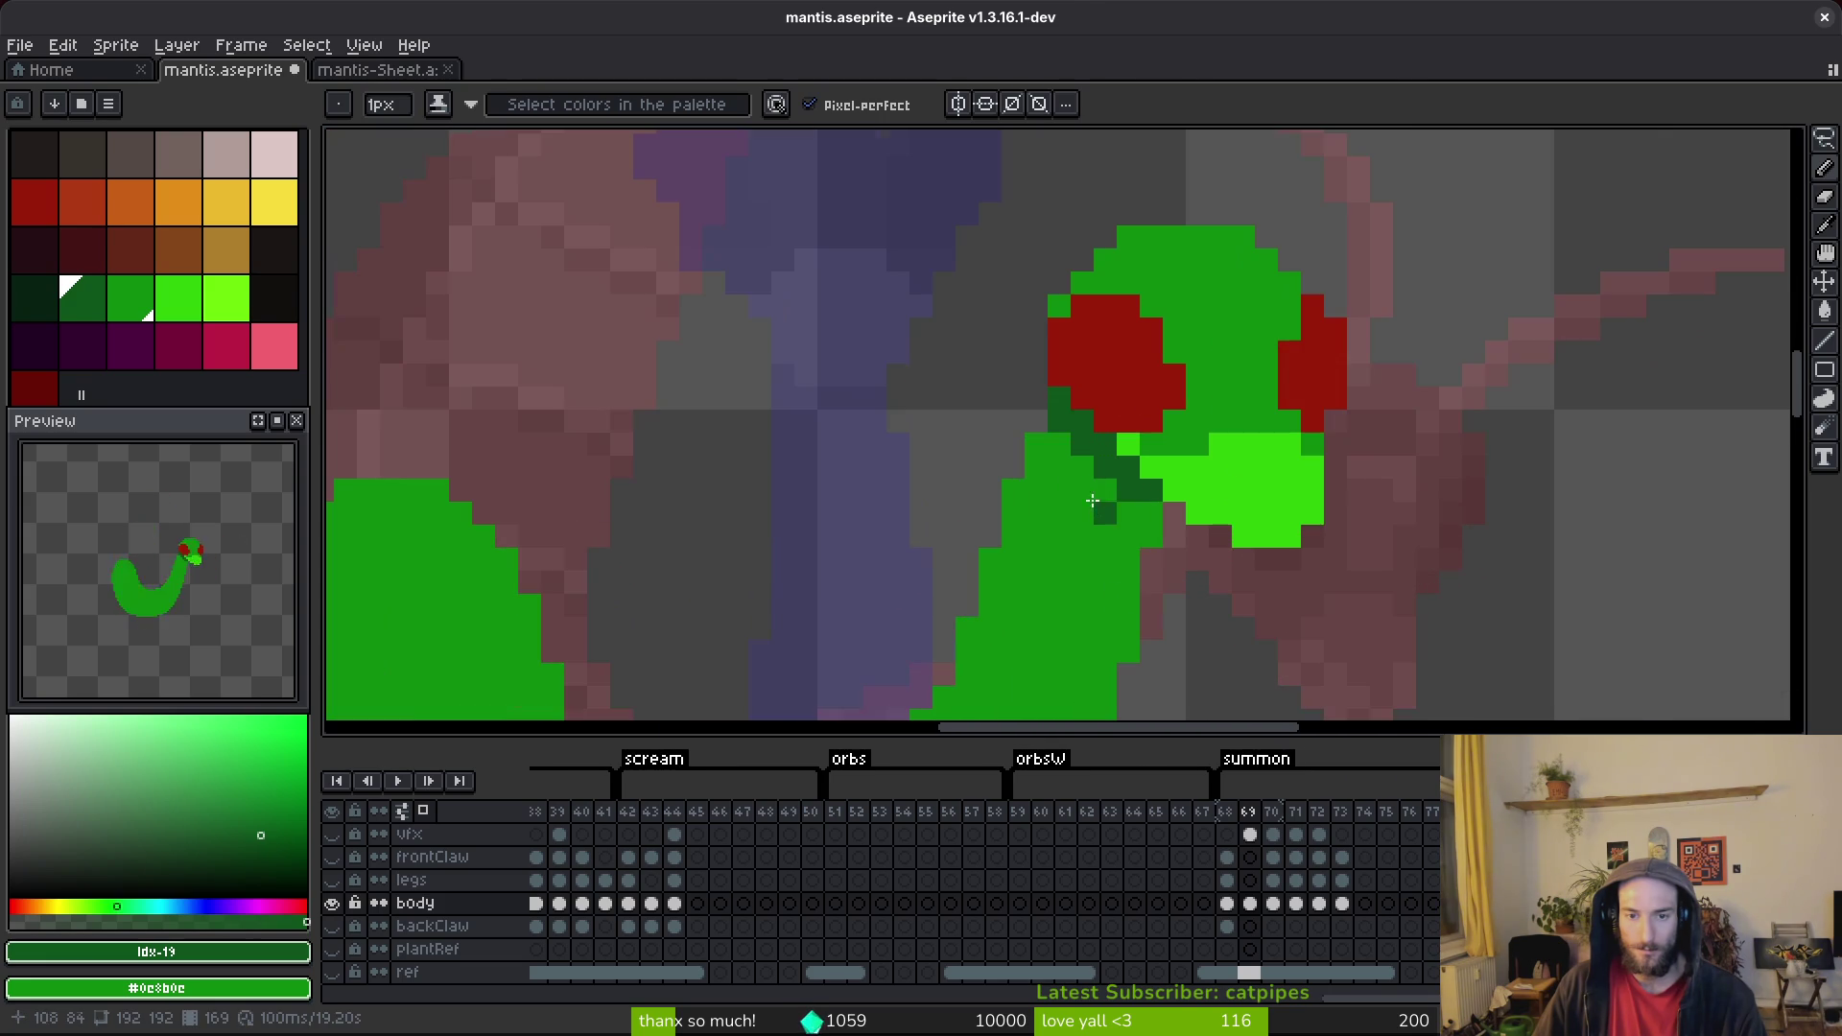
{"action": "scroll", "coordinate": [1065, 504], "scroll_direction": "down", "scroll_amount": 2}
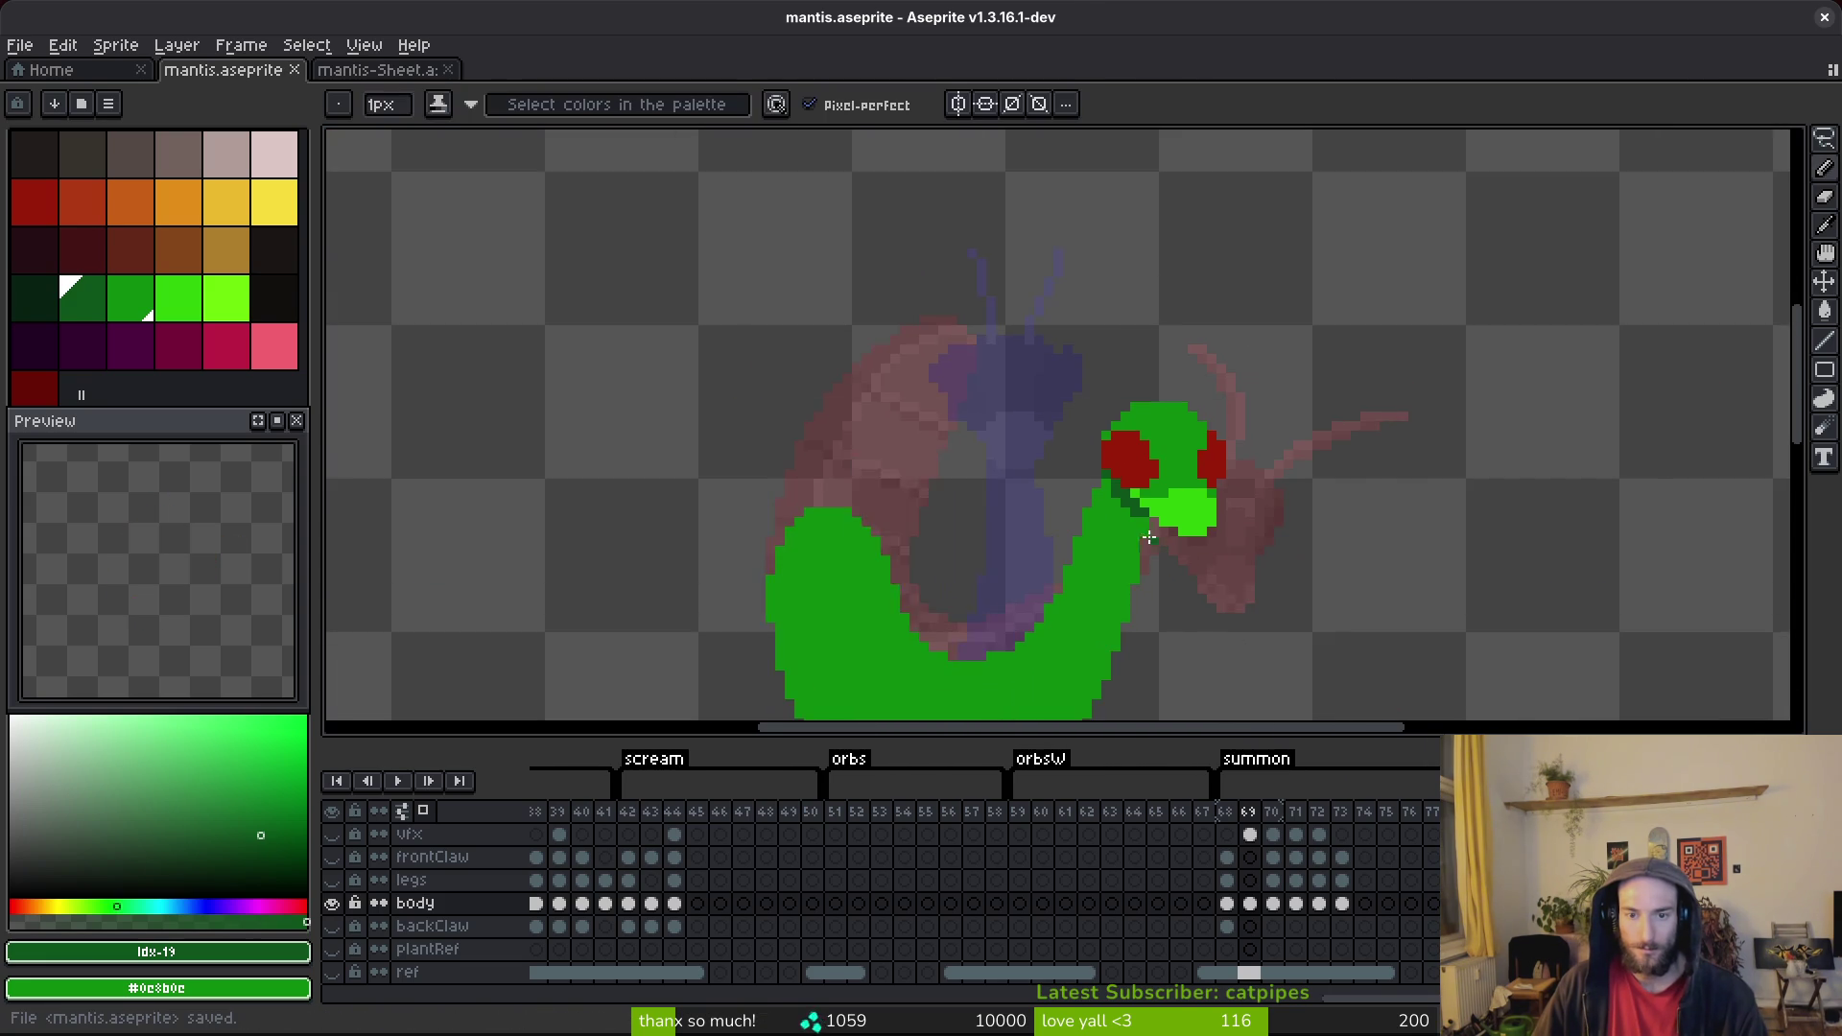
{"action": "scroll", "coordinate": [1262, 566], "scroll_direction": "up", "scroll_amount": 2}
{"action": "key", "text": "ctrl+s"}
Undo and redo the latest pencil strokes to compare the result.
{"action": "scroll", "coordinate": [1270, 551], "scroll_direction": "down", "scroll_amount": 5}
{"action": "scroll", "coordinate": [1140, 441], "scroll_direction": "up", "scroll_amount": 2}
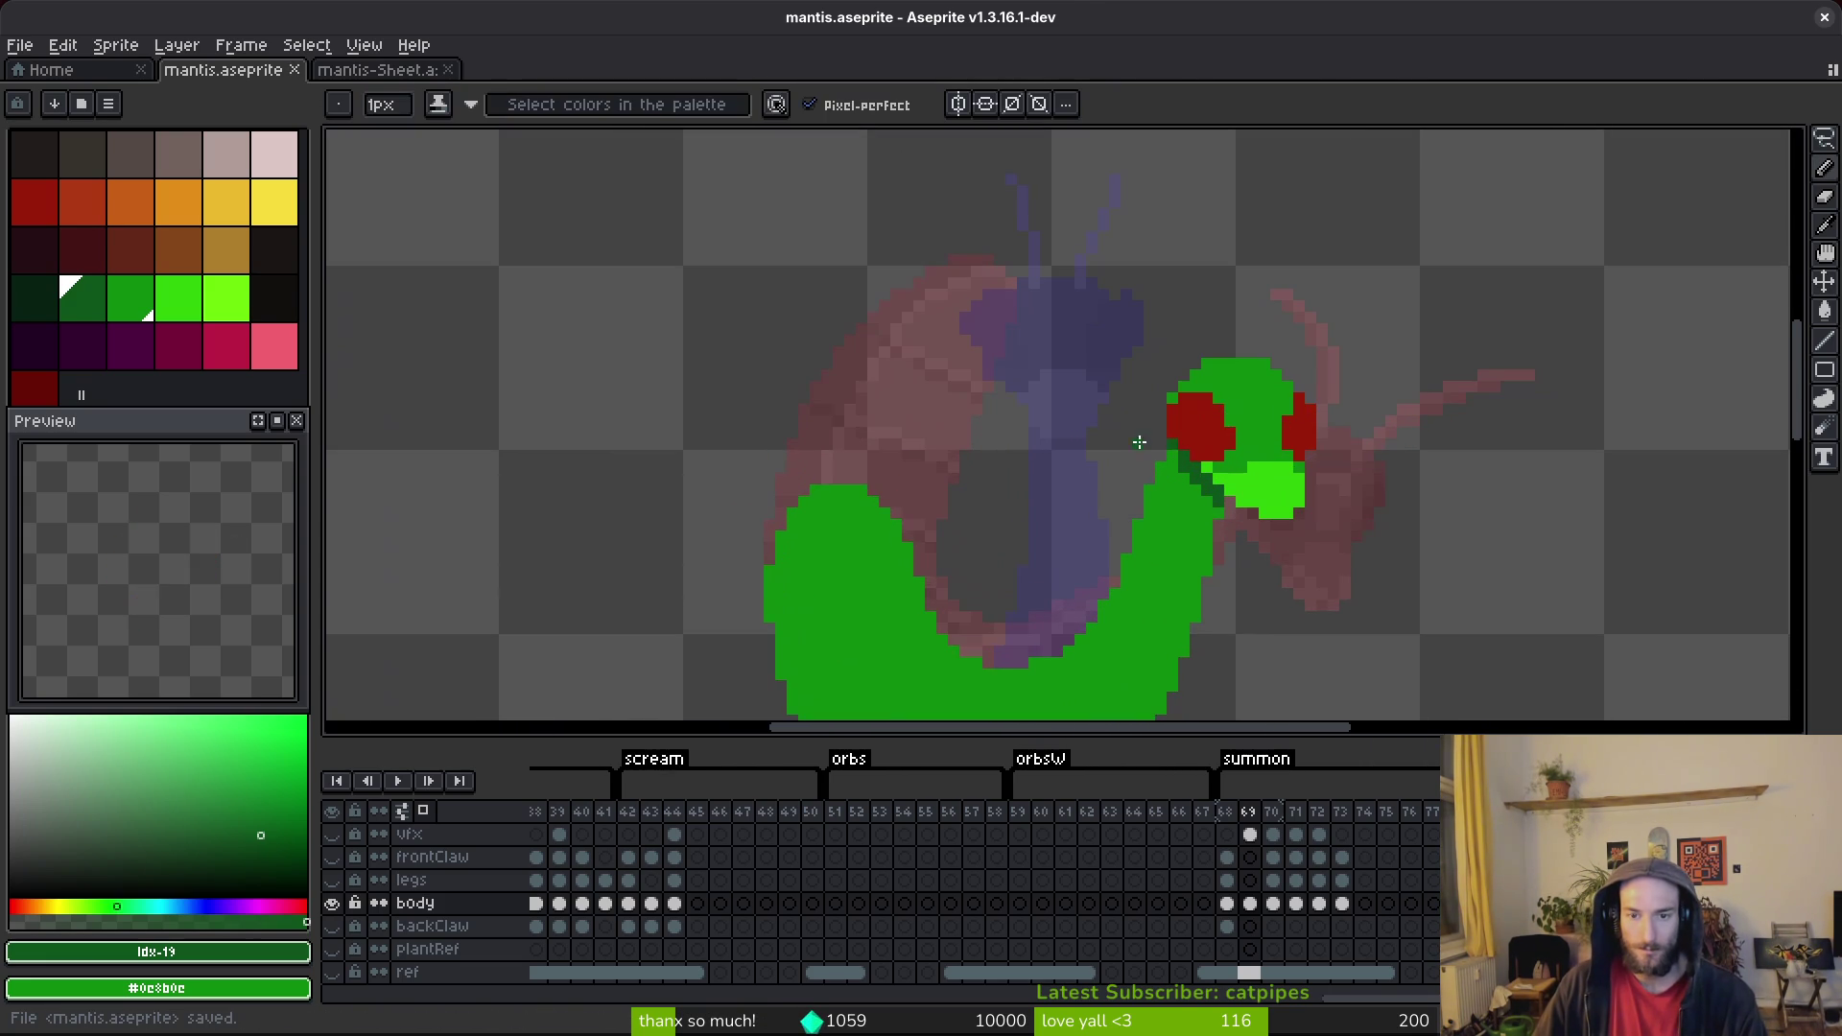
{"action": "scroll", "coordinate": [1199, 475], "scroll_direction": "down", "scroll_amount": 2}
{"action": "scroll", "coordinate": [1232, 508], "scroll_direction": "up", "scroll_amount": 3}
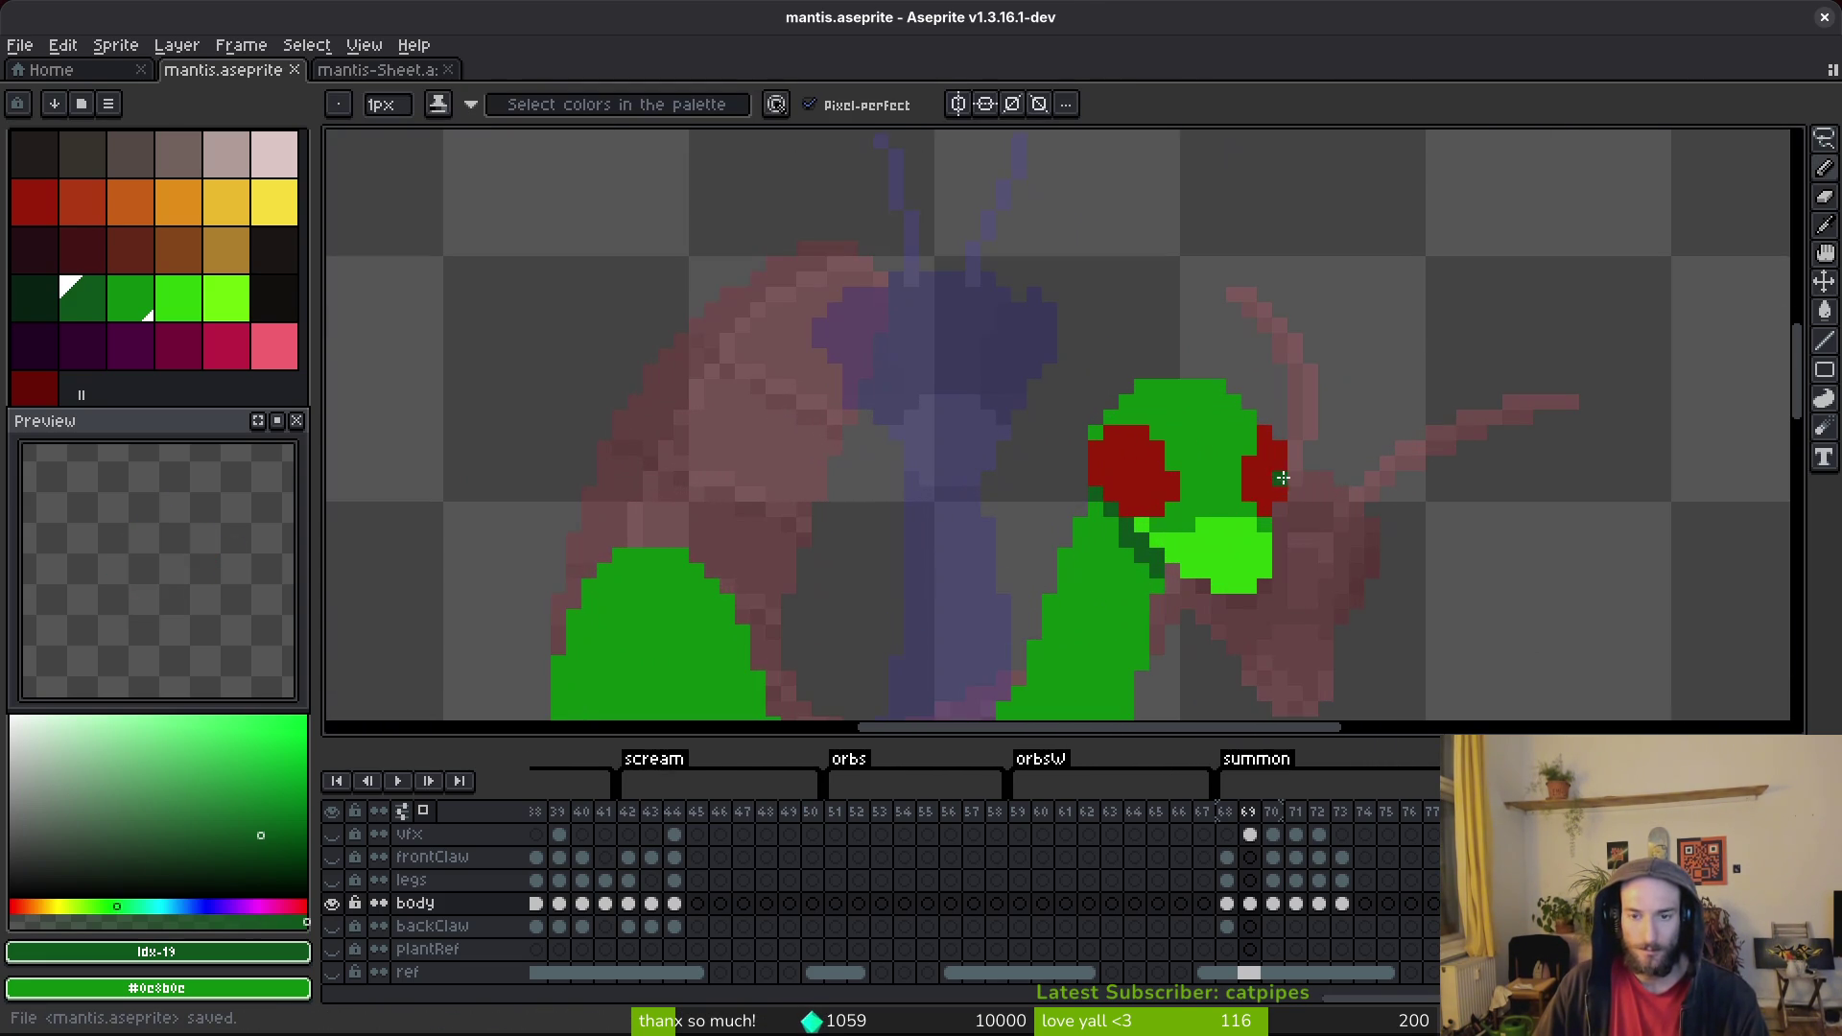
{"action": "scroll", "coordinate": [1112, 408], "scroll_direction": "up", "scroll_amount": 2}
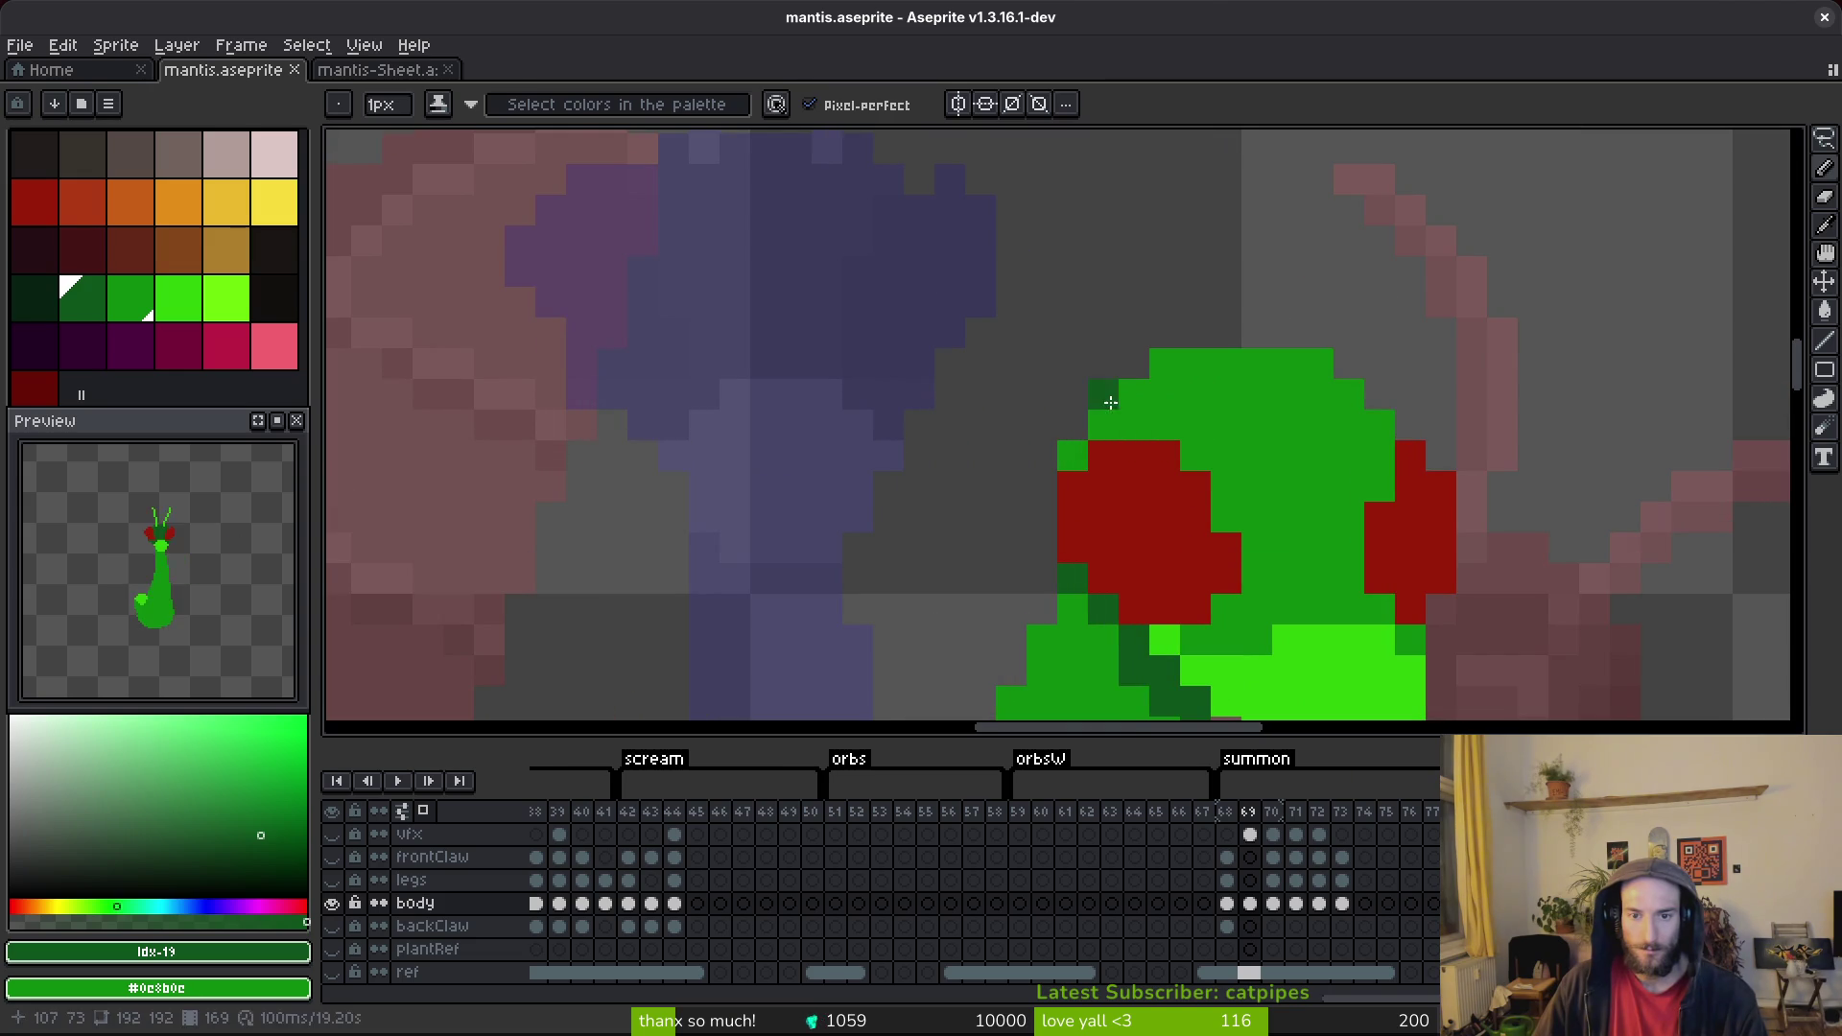
{"action": "scroll", "coordinate": [1395, 500], "scroll_direction": "down", "scroll_amount": 2}
{"action": "key", "text": "ctrl+z"}
{"action": "key", "text": "ctrl+y"}
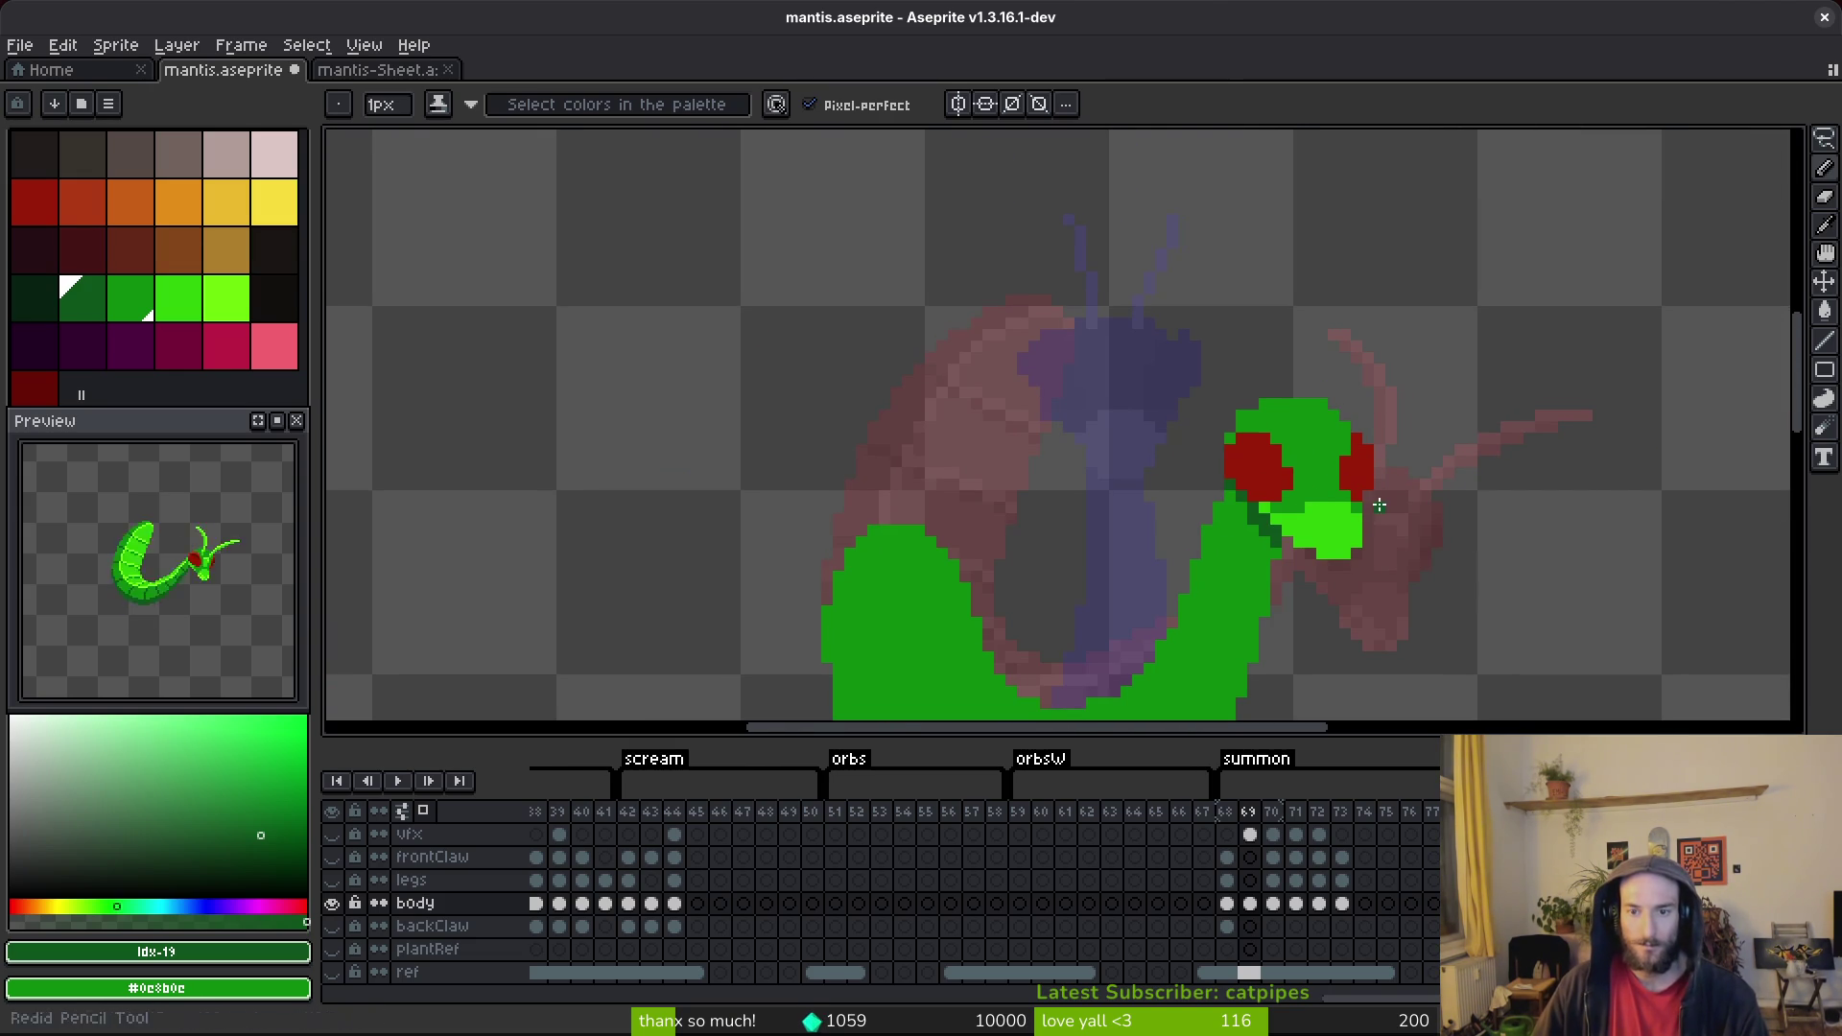
Save the mantis sprite again.
{"action": "scroll", "coordinate": [1362, 479], "scroll_direction": "up", "scroll_amount": 2}
{"action": "scroll", "coordinate": [1353, 451], "scroll_direction": "down", "scroll_amount": 2}
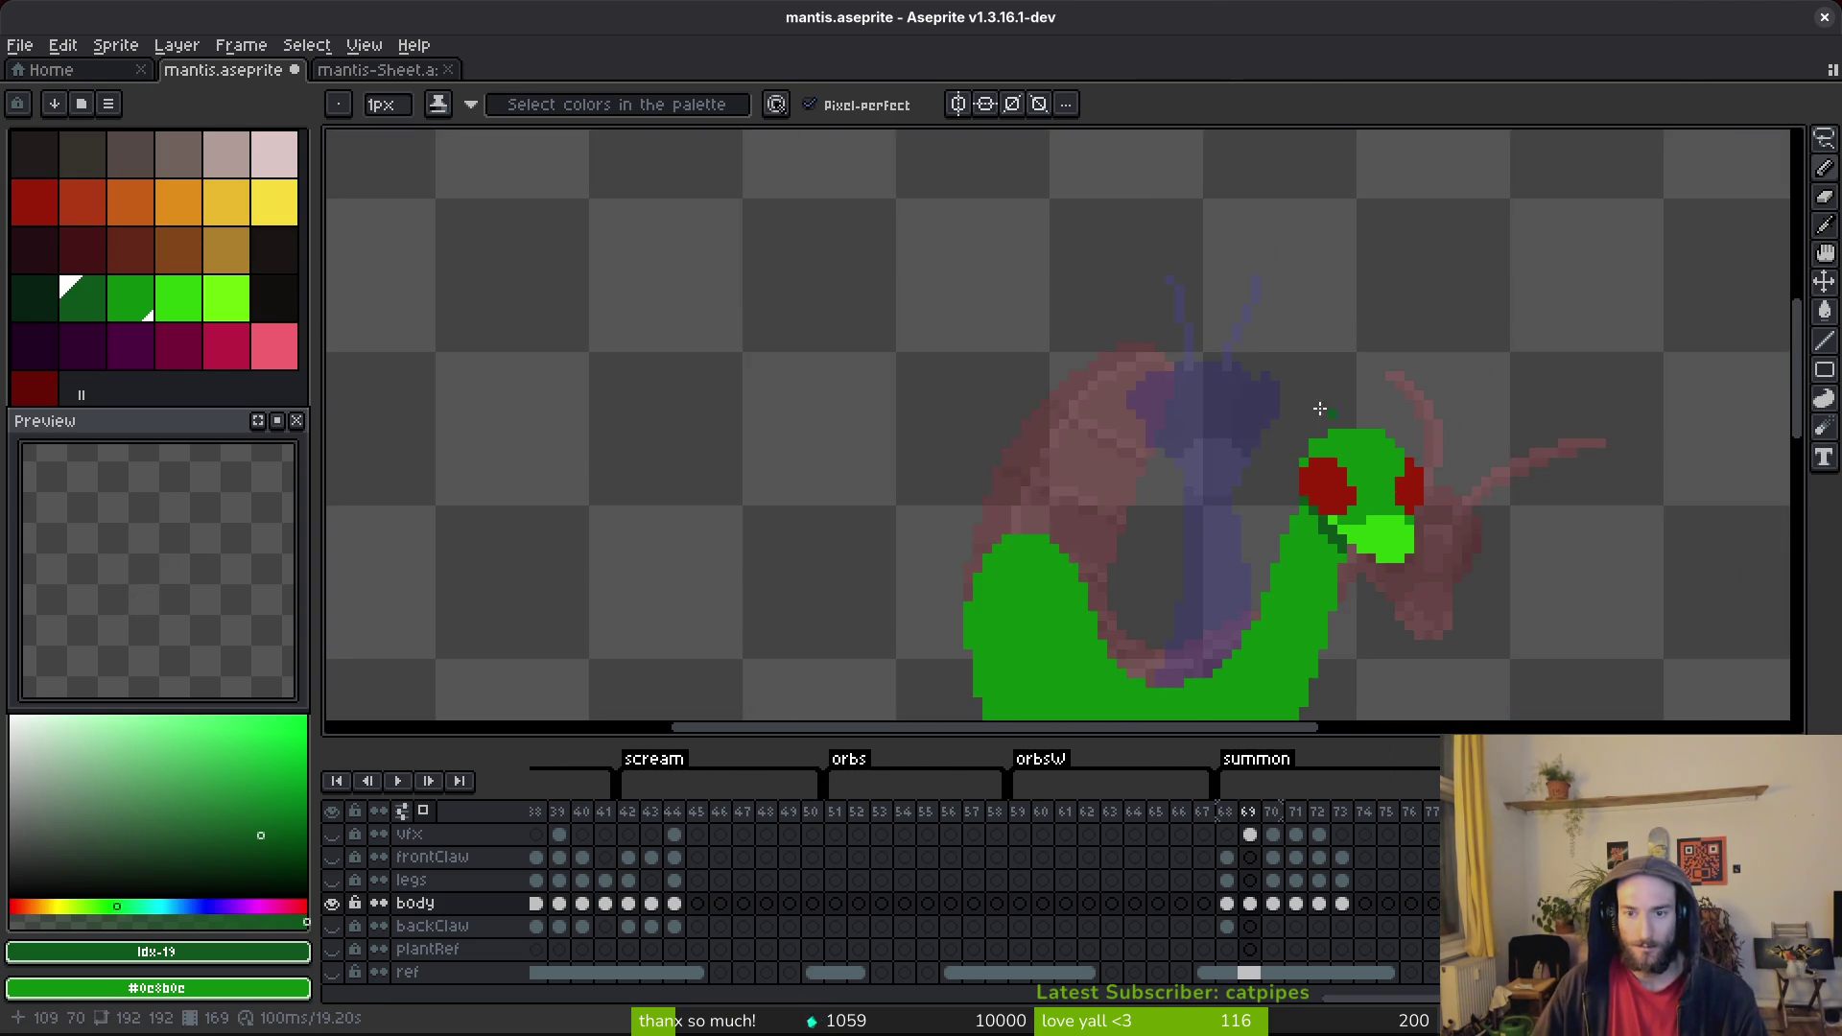
{"action": "scroll", "coordinate": [1351, 447], "scroll_direction": "up", "scroll_amount": 1}
{"action": "scroll", "coordinate": [1439, 508], "scroll_direction": "down", "scroll_amount": 2}
{"action": "scroll", "coordinate": [1537, 612], "scroll_direction": "down", "scroll_amount": 1}
{"action": "key", "text": "ctrl+s"}
{"action": "scroll", "coordinate": [1249, 433], "scroll_direction": "up", "scroll_amount": 2}
{"action": "scroll", "coordinate": [1249, 433], "scroll_direction": "down", "scroll_amount": 3}
Flip between summon frames 68 and 69 to compare the poses.
{"action": "key", "text": "Left"}
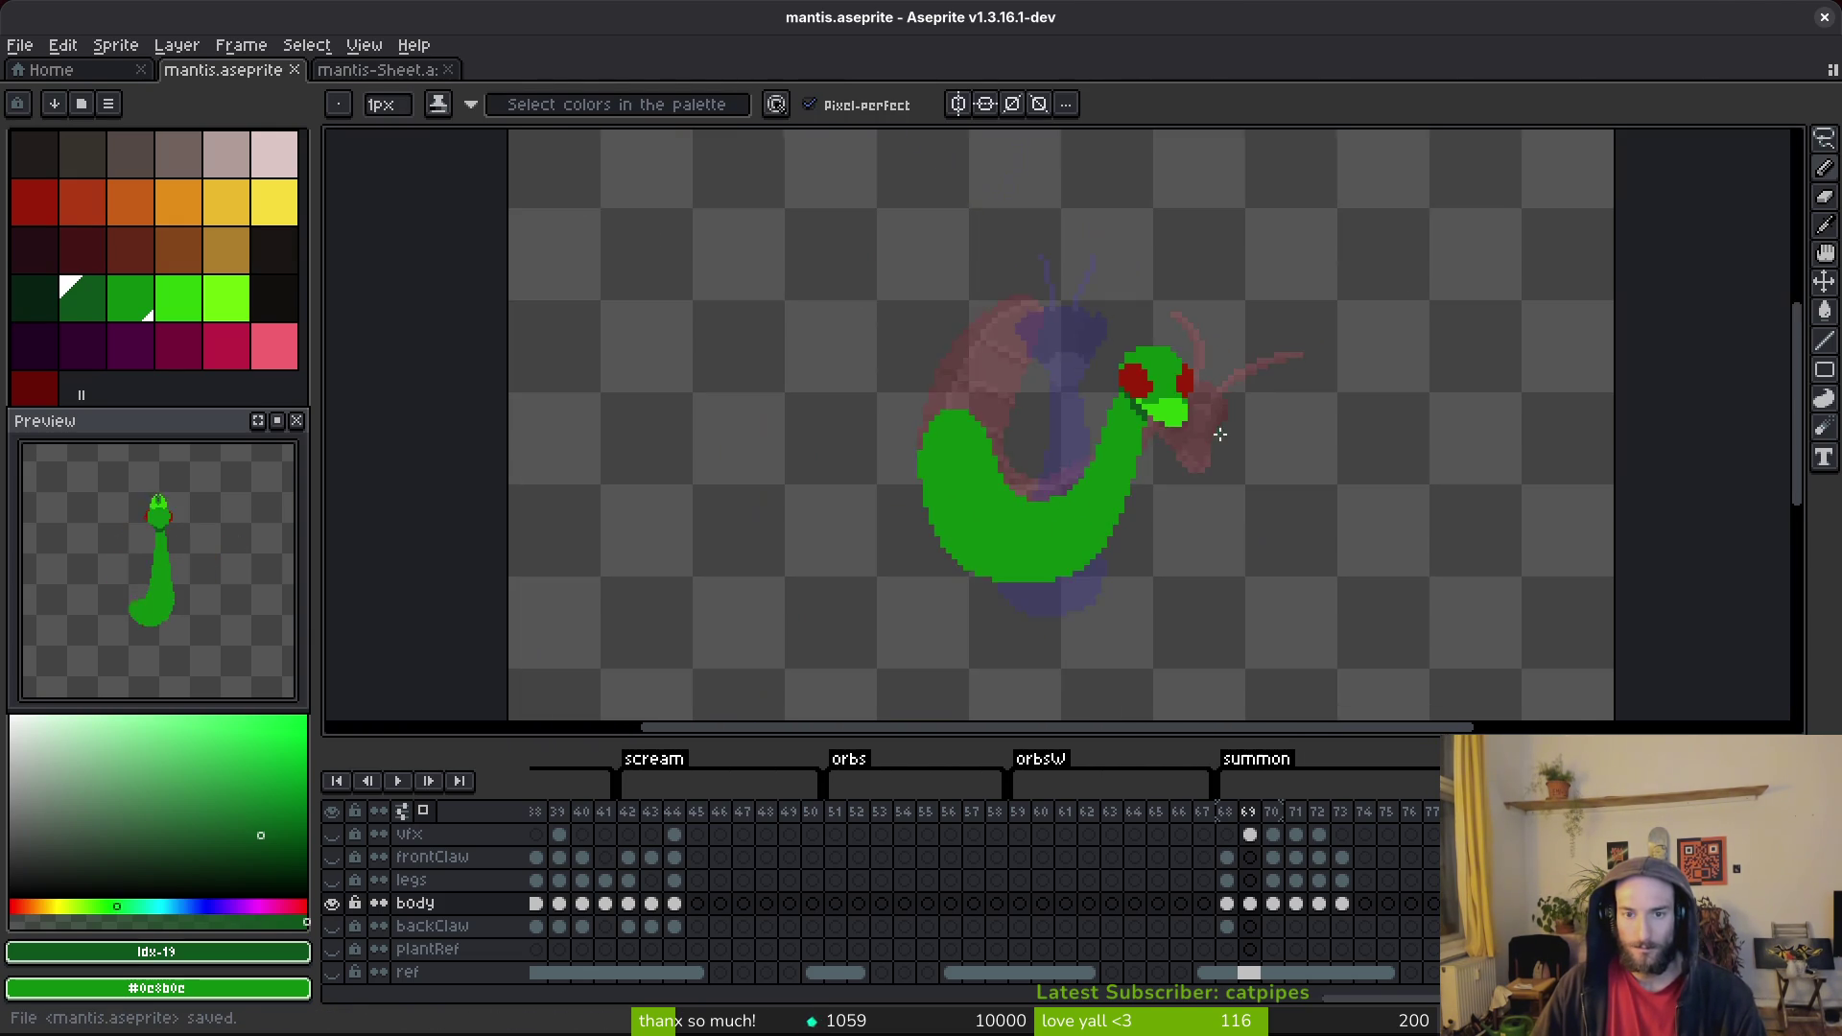
{"action": "key", "text": "Right"}
{"action": "key", "text": "Left"}
{"action": "key", "text": "Right"}
{"action": "key", "text": "Right"}
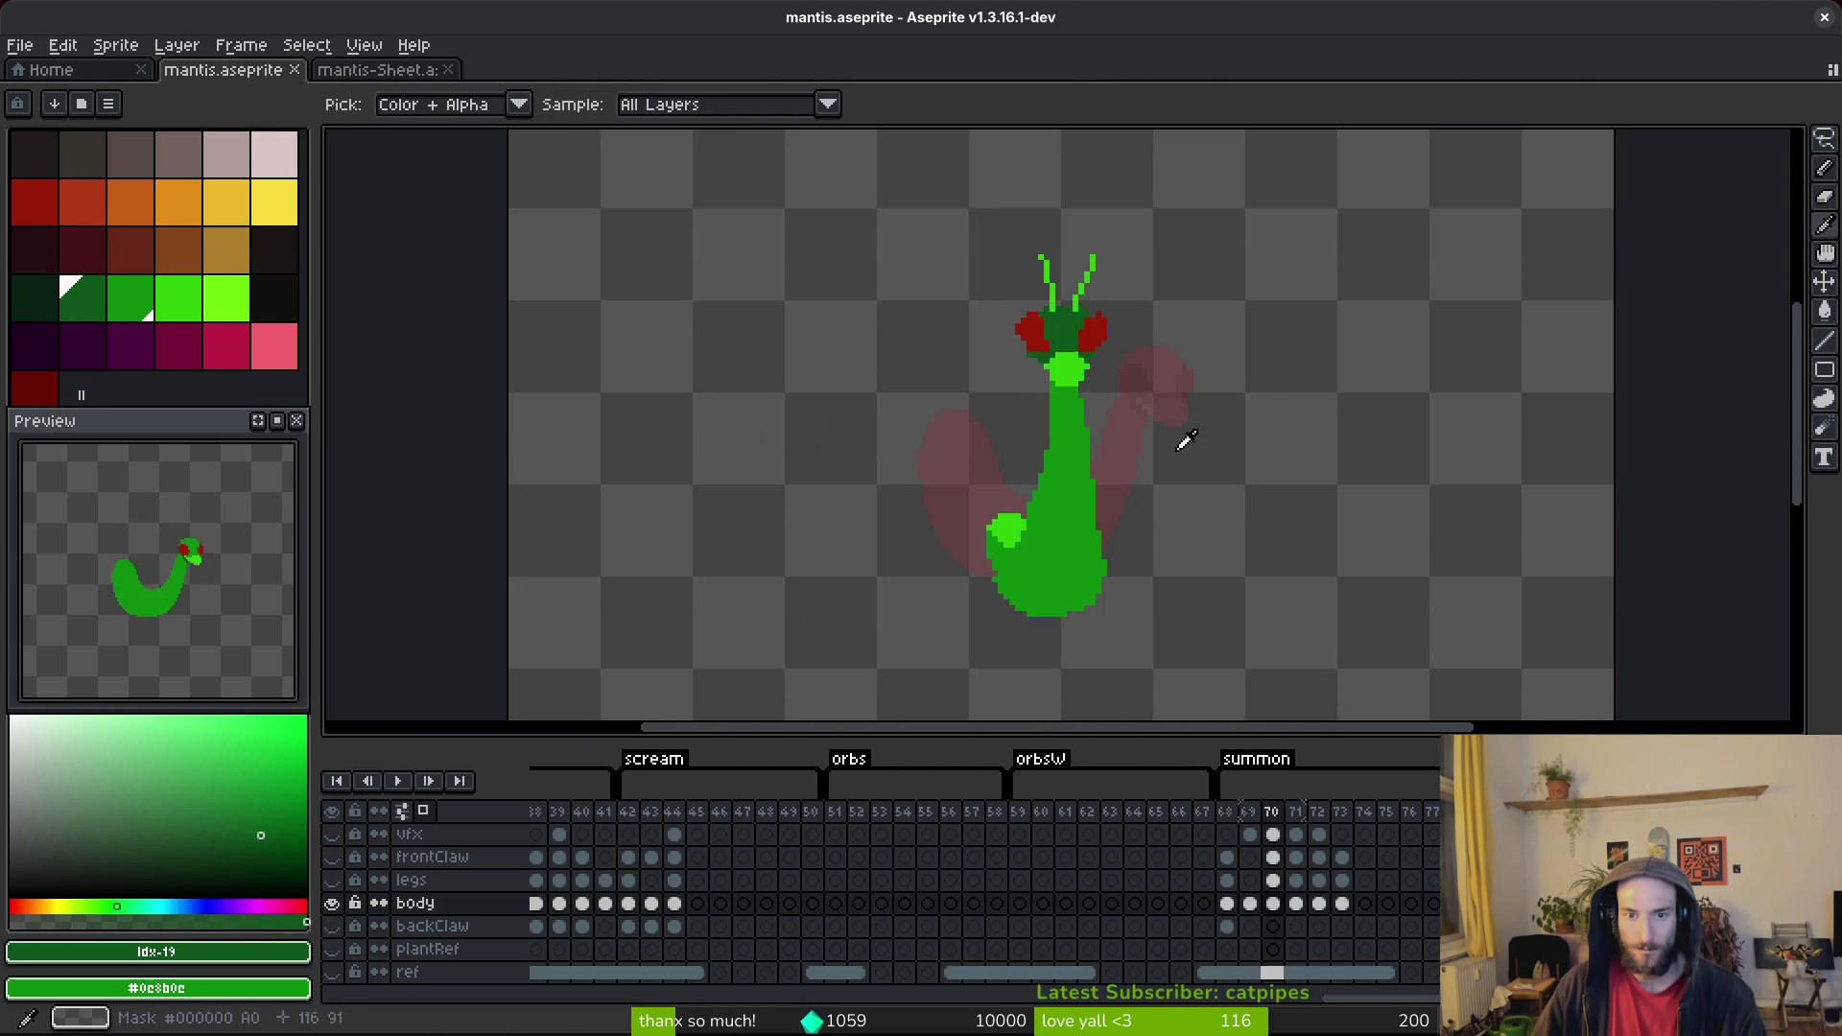
Tidy the left red eye on frame 70 by erasing stray pixels and adding red edge pixels.
{"action": "scroll", "coordinate": [1056, 345], "scroll_direction": "up", "scroll_amount": 4}
{"action": "left_click", "coordinate": [959, 364], "text": "alt"}
{"action": "left_click", "coordinate": [912, 403]}
{"action": "right_click", "coordinate": [913, 404]}
{"action": "right_click", "coordinate": [912, 428]}
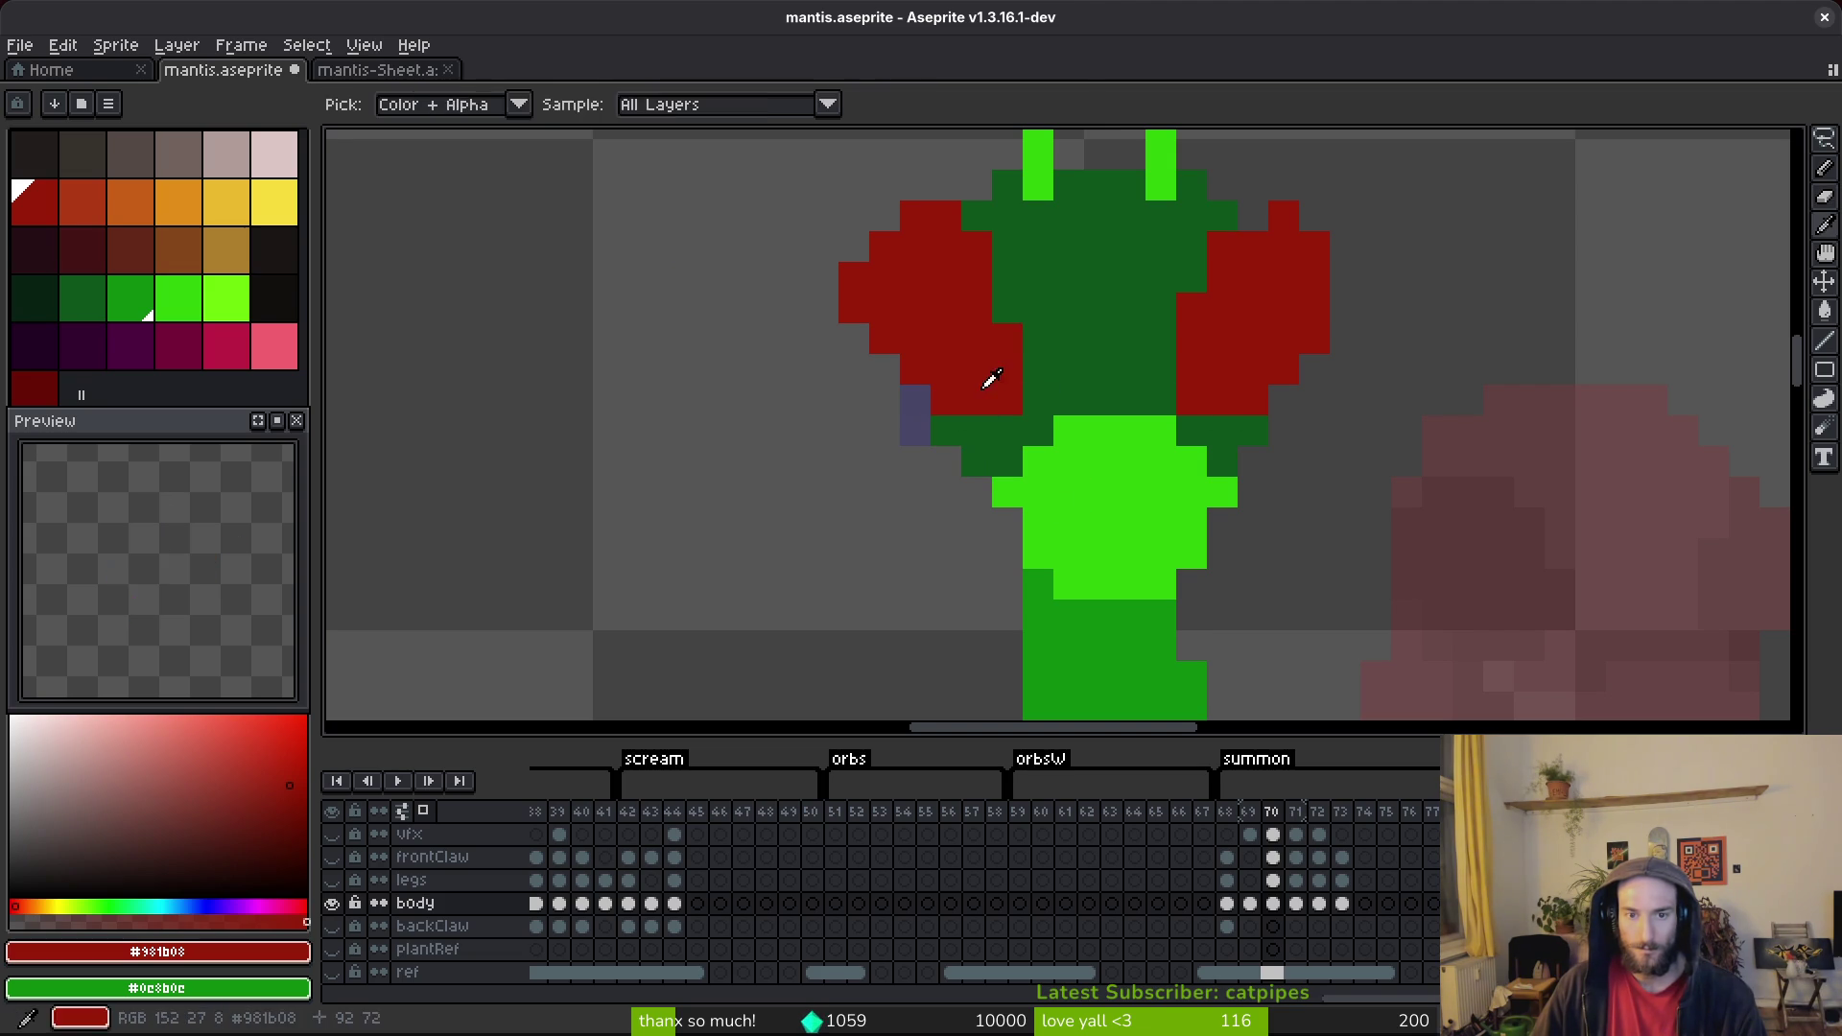
{"action": "key", "text": "b"}
{"action": "left_click", "coordinate": [945, 429]}
{"action": "left_click", "coordinate": [915, 400]}
{"action": "left_click", "coordinate": [885, 369]}
{"action": "key", "text": "e"}
{"action": "left_click_drag", "start_coordinate": [854, 304], "coordinate": [855, 278]}
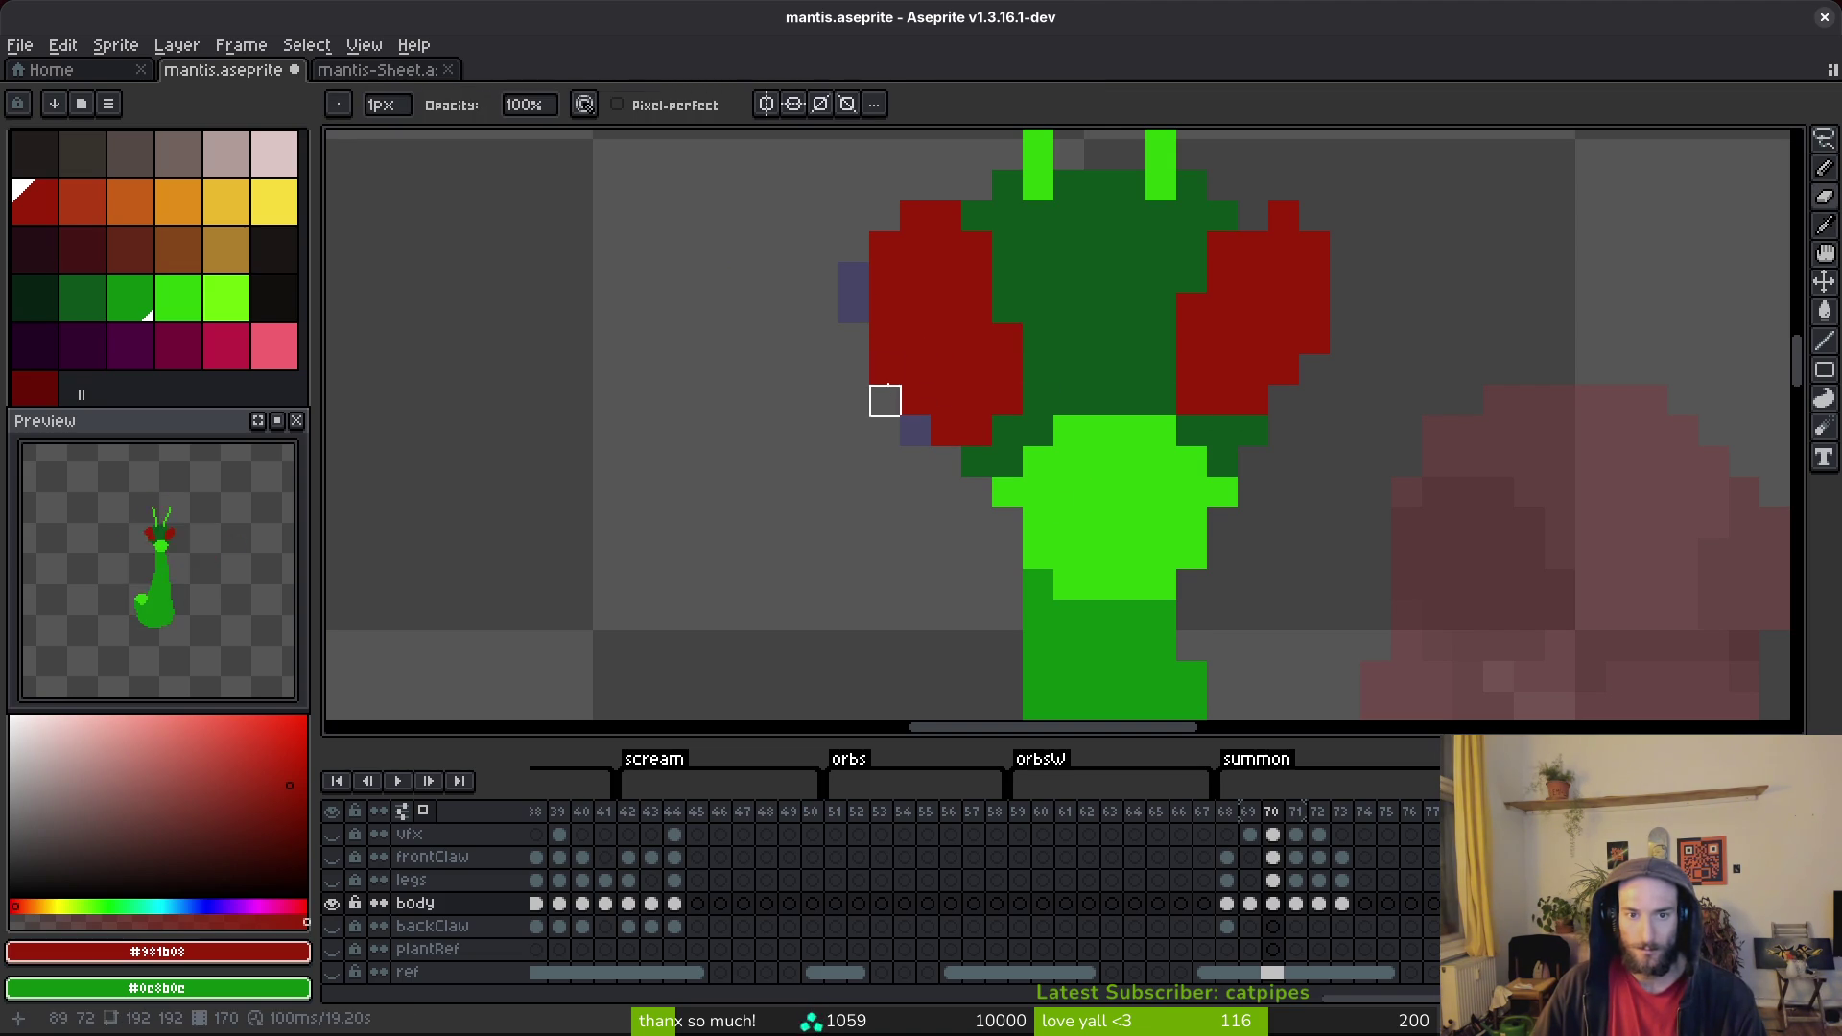
Add a red pixel at the right eye's lower edge and save.
{"action": "scroll", "coordinate": [1312, 455], "scroll_direction": "down", "scroll_amount": 3}
{"action": "scroll", "coordinate": [1290, 408], "scroll_direction": "up", "scroll_amount": 3}
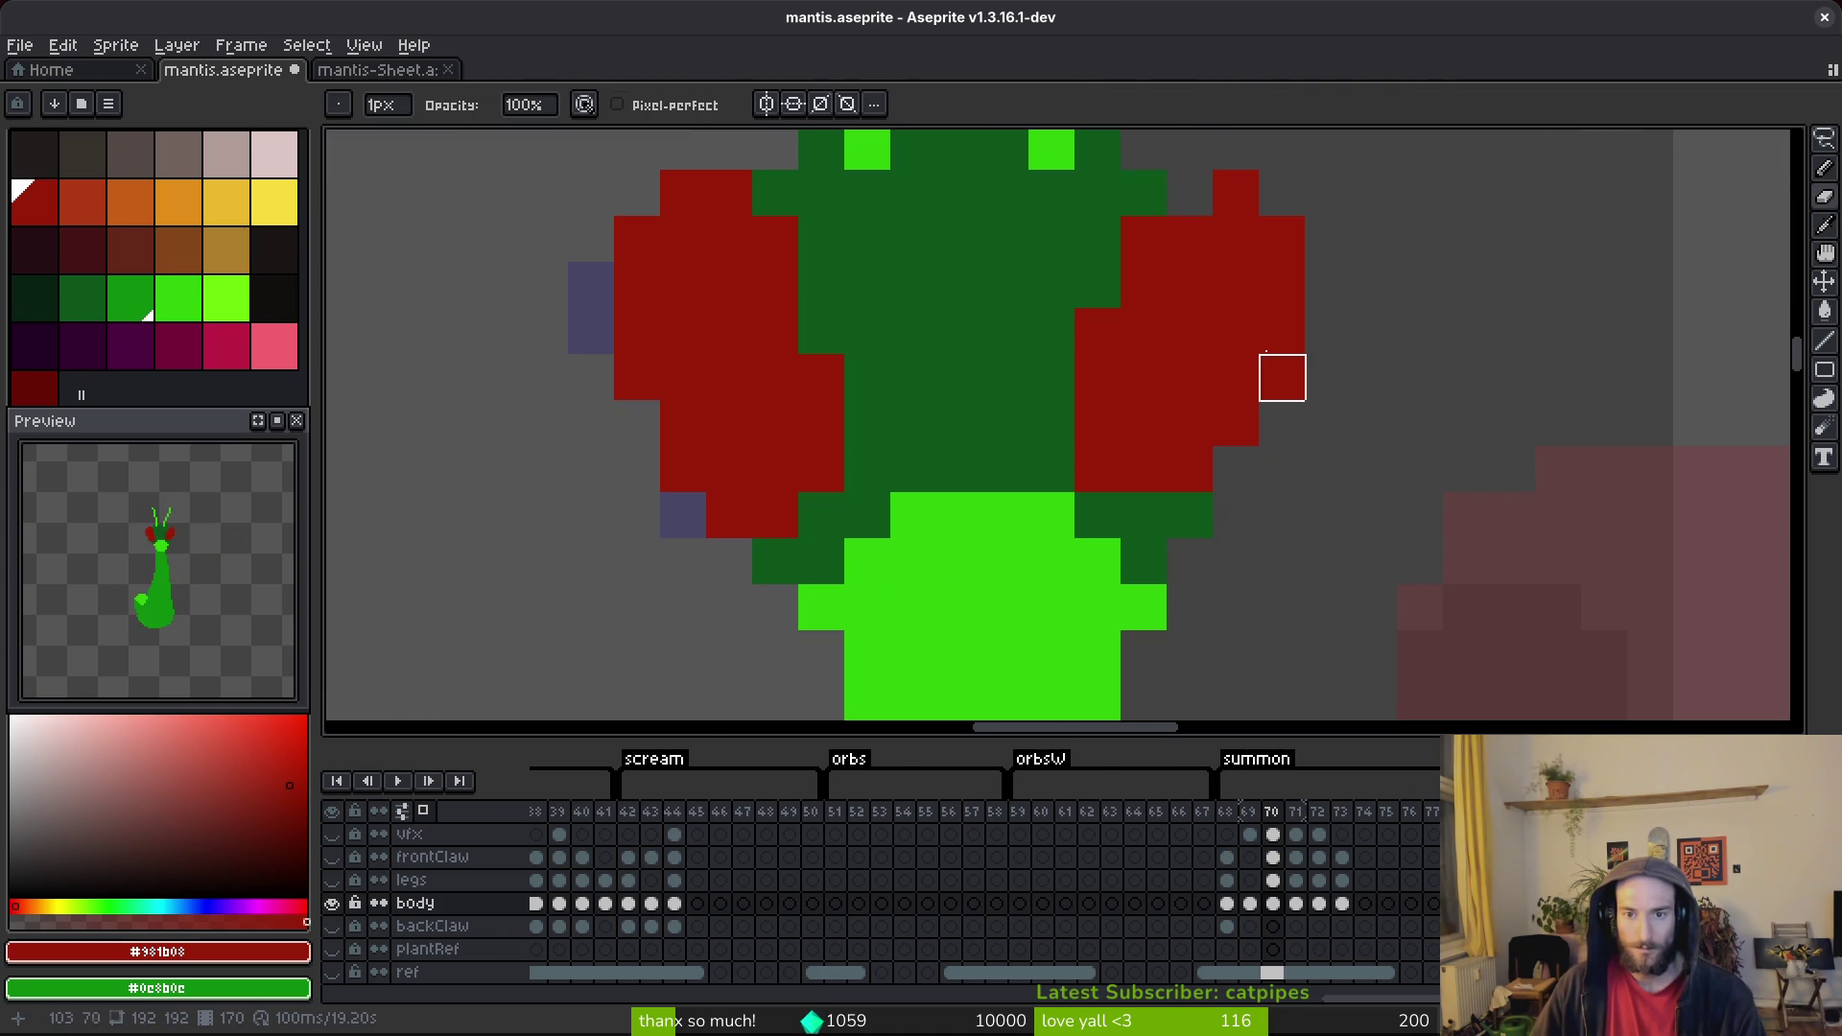
{"action": "key", "text": "b"}
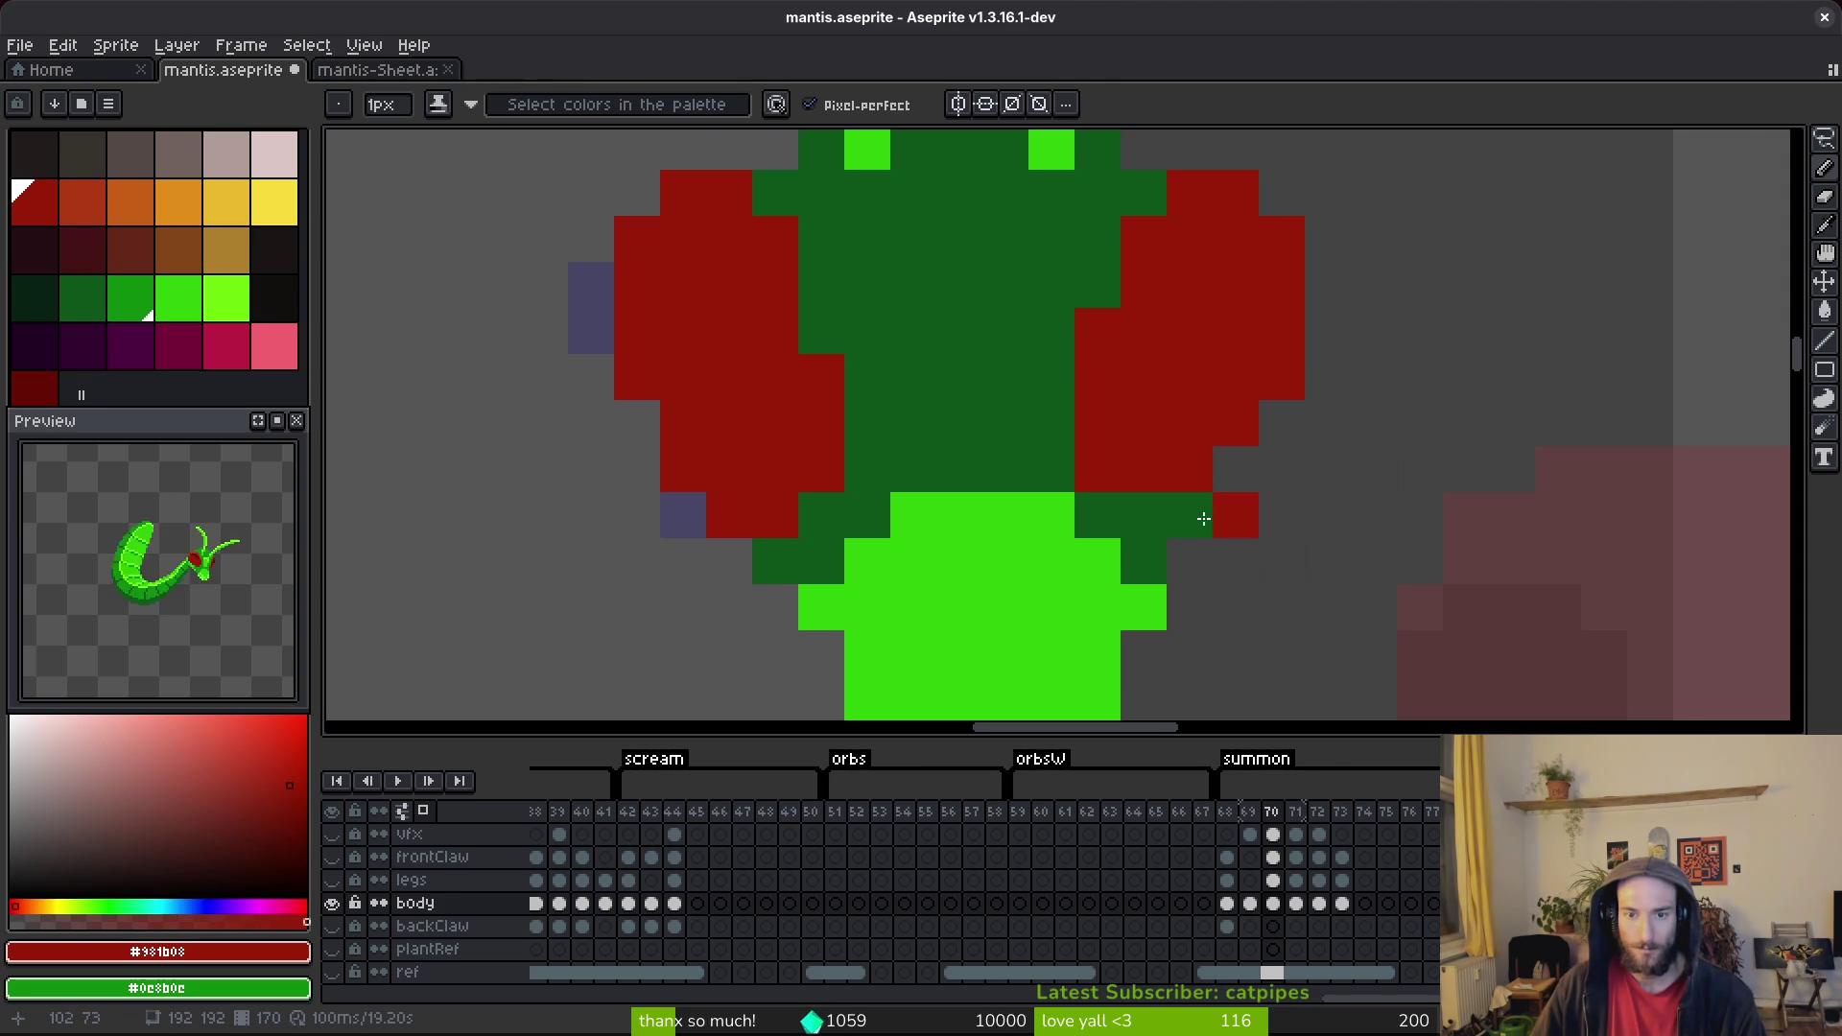
{"action": "left_click", "coordinate": [1234, 469]}
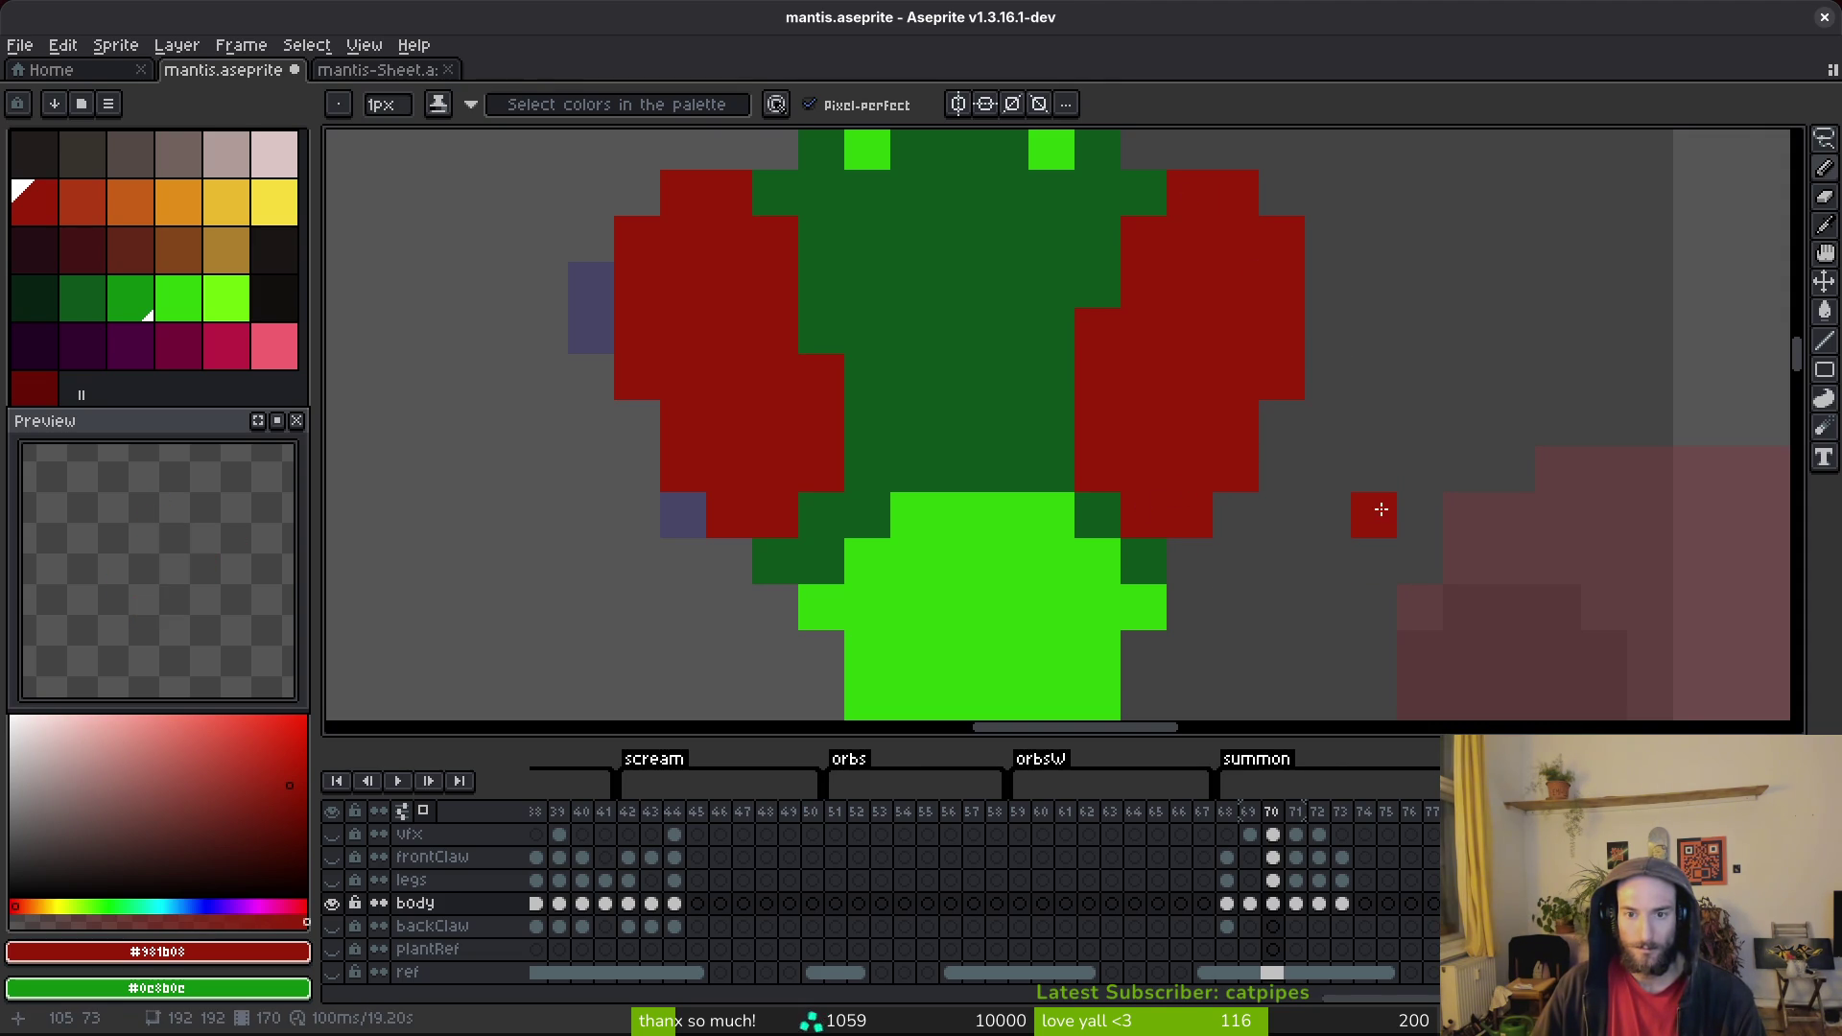
{"action": "scroll", "coordinate": [1362, 518], "scroll_direction": "down", "scroll_amount": 4}
{"action": "key", "text": "ctrl+s"}
Lasso the right eye and mirror it horizontally, then deselect.
{"action": "scroll", "coordinate": [1307, 535], "scroll_direction": "up", "scroll_amount": 3}
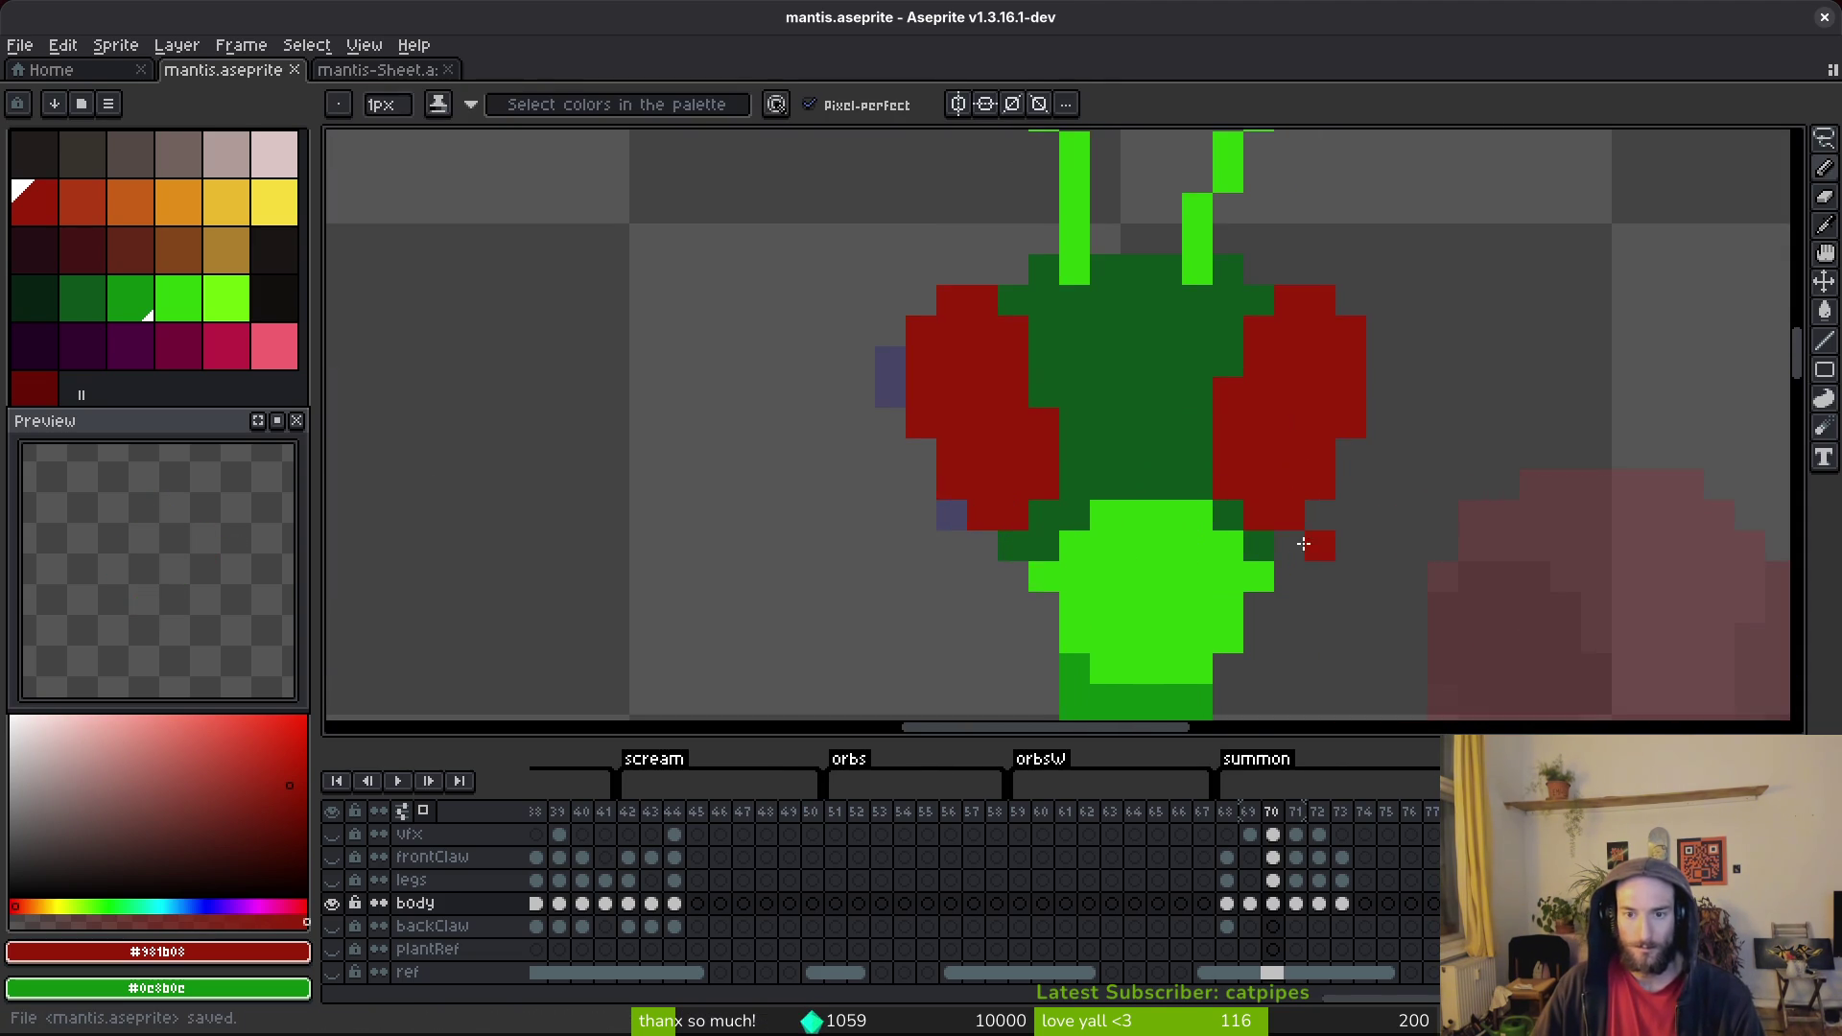
{"action": "scroll", "coordinate": [1276, 556], "scroll_direction": "down", "scroll_amount": 1}
{"action": "scroll", "coordinate": [1269, 512], "scroll_direction": "up", "scroll_amount": 1}
{"action": "scroll", "coordinate": [1269, 513], "scroll_direction": "down", "scroll_amount": 2}
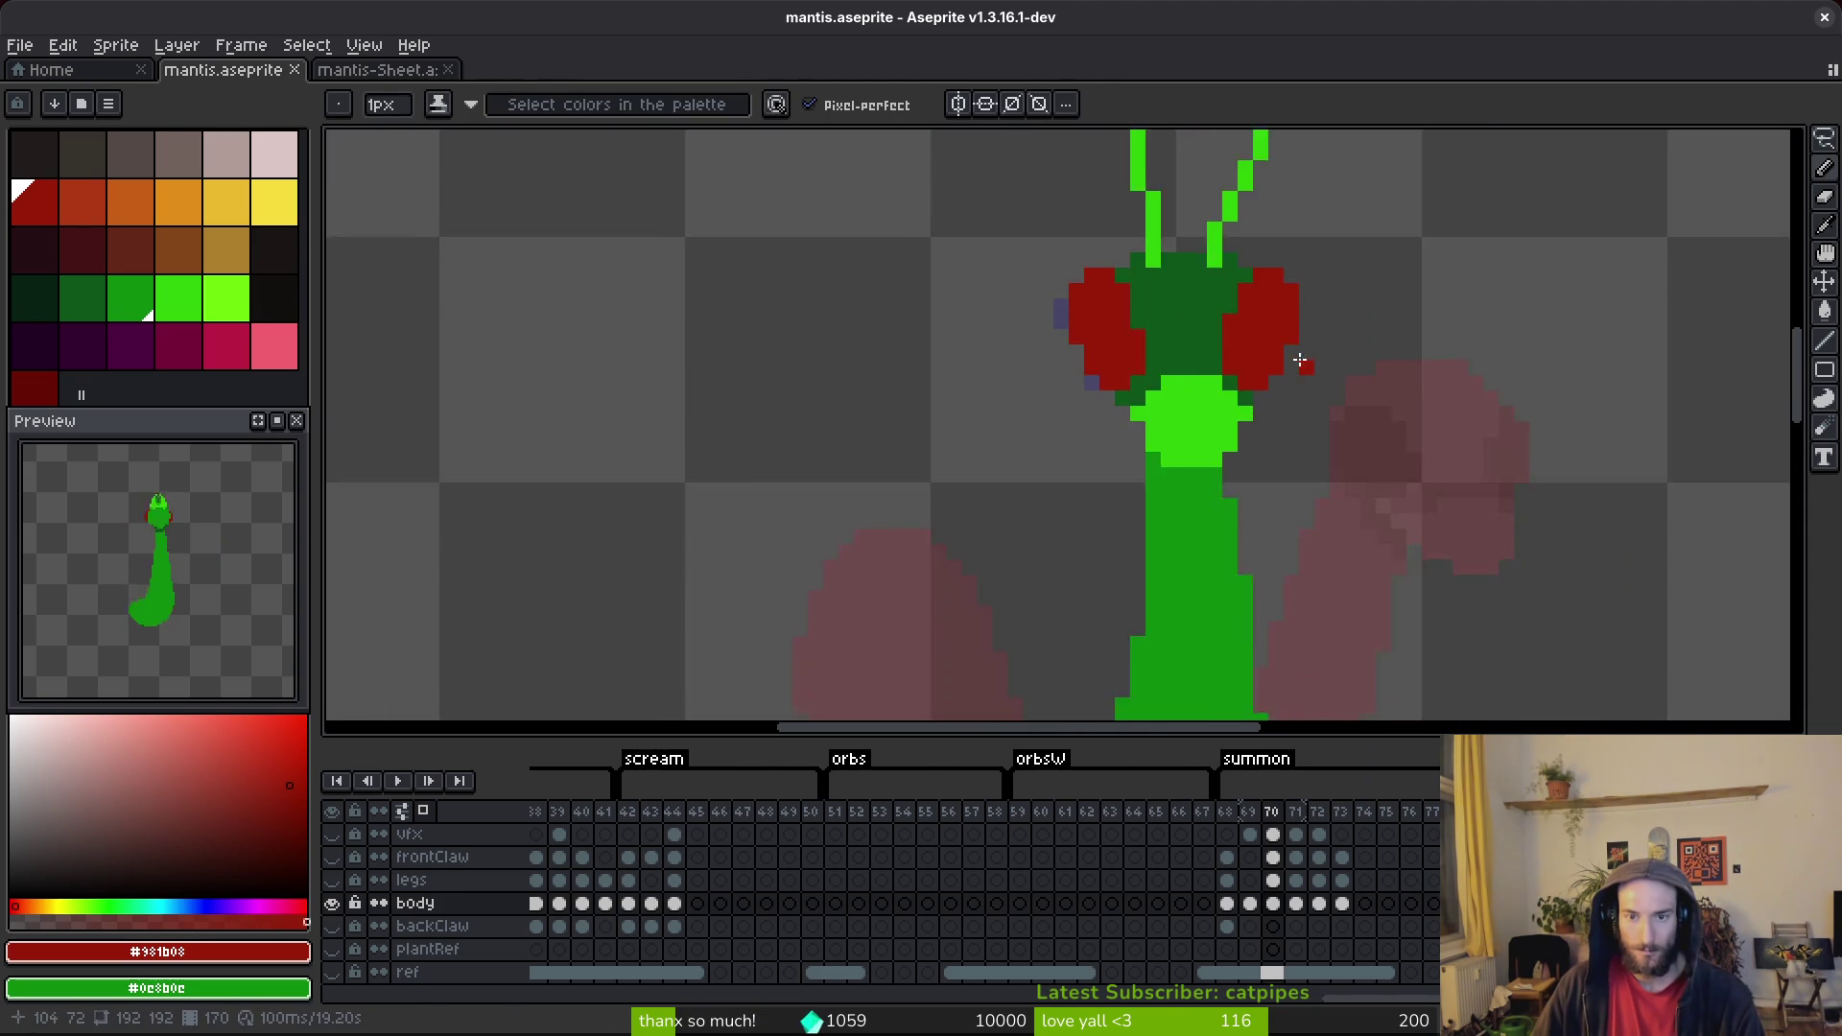
{"action": "scroll", "coordinate": [1269, 479], "scroll_direction": "up", "scroll_amount": 3}
{"action": "key", "text": "shift+w"}
{"action": "mouse_move", "coordinate": [1269, 311]}
{"action": "left_mouse_down"}
{"action": "mouse_move", "coordinate": [1146, 537]}
{"action": "mouse_move", "coordinate": [1151, 575]}
{"action": "mouse_move", "coordinate": [1259, 426]}
{"action": "left_mouse_up"}
{"action": "key", "text": "shift+h"}
{"action": "scroll", "coordinate": [1275, 464], "scroll_direction": "down", "scroll_amount": 2}
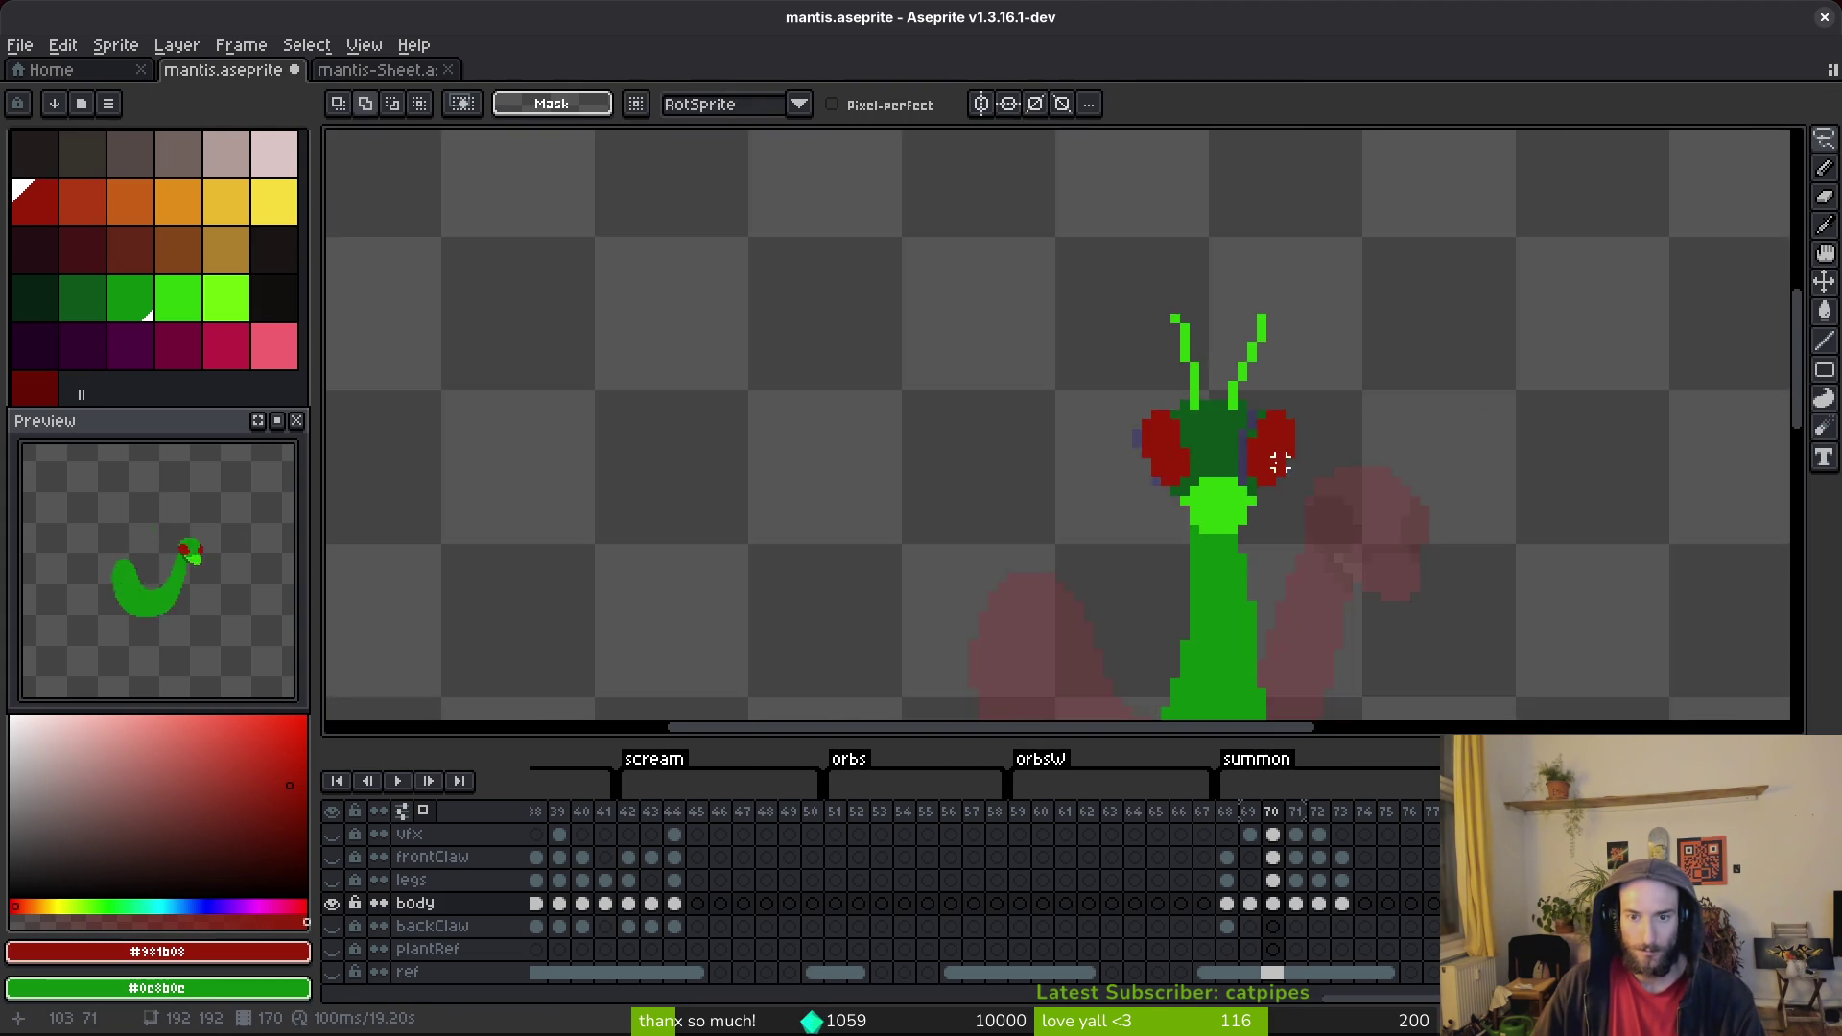
{"action": "scroll", "coordinate": [1237, 431], "scroll_direction": "up", "scroll_amount": 3}
{"action": "key", "text": "ctrl+d"}
Cover purple pixels at the head's right edge with dark green and save.
{"action": "key", "text": "b"}
{"action": "left_click", "coordinate": [1218, 411], "text": "alt"}
{"action": "left_click_drag", "start_coordinate": [1263, 499], "coordinate": [1288, 357]}
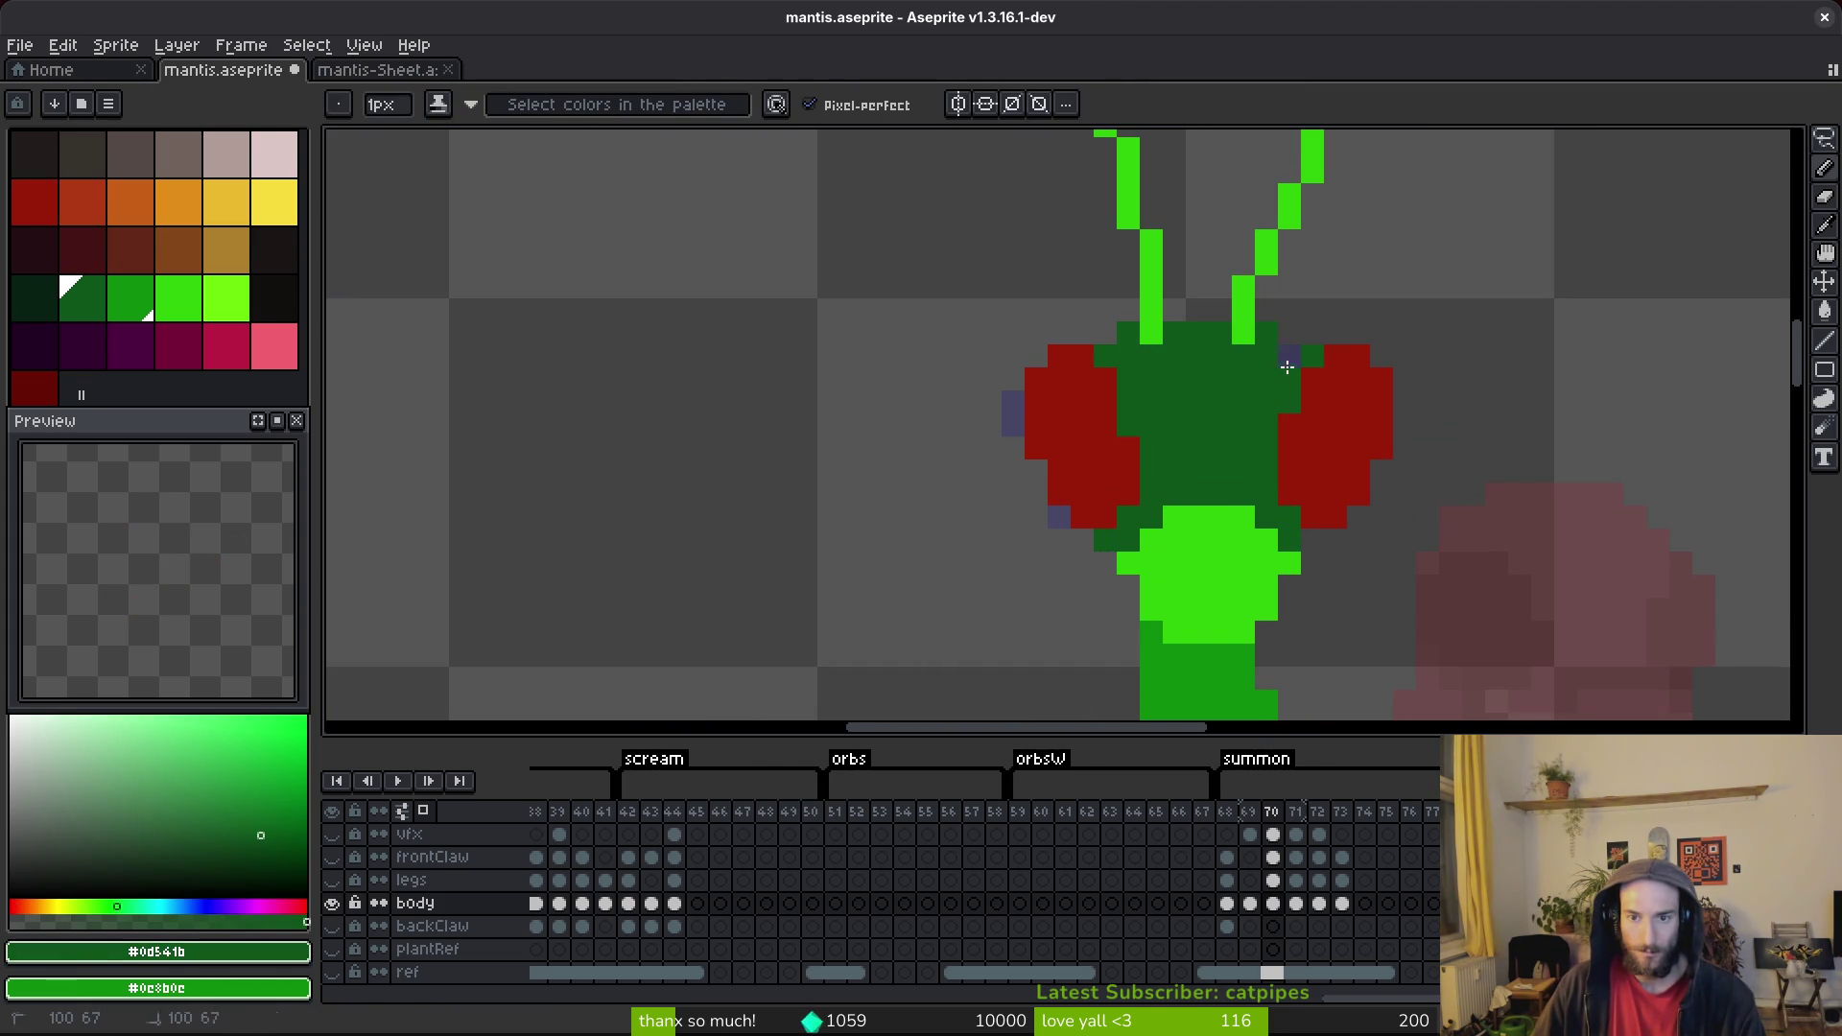
{"action": "scroll", "coordinate": [1281, 333], "scroll_direction": "down", "scroll_amount": 2}
{"action": "scroll", "coordinate": [1295, 365], "scroll_direction": "up", "scroll_amount": 2}
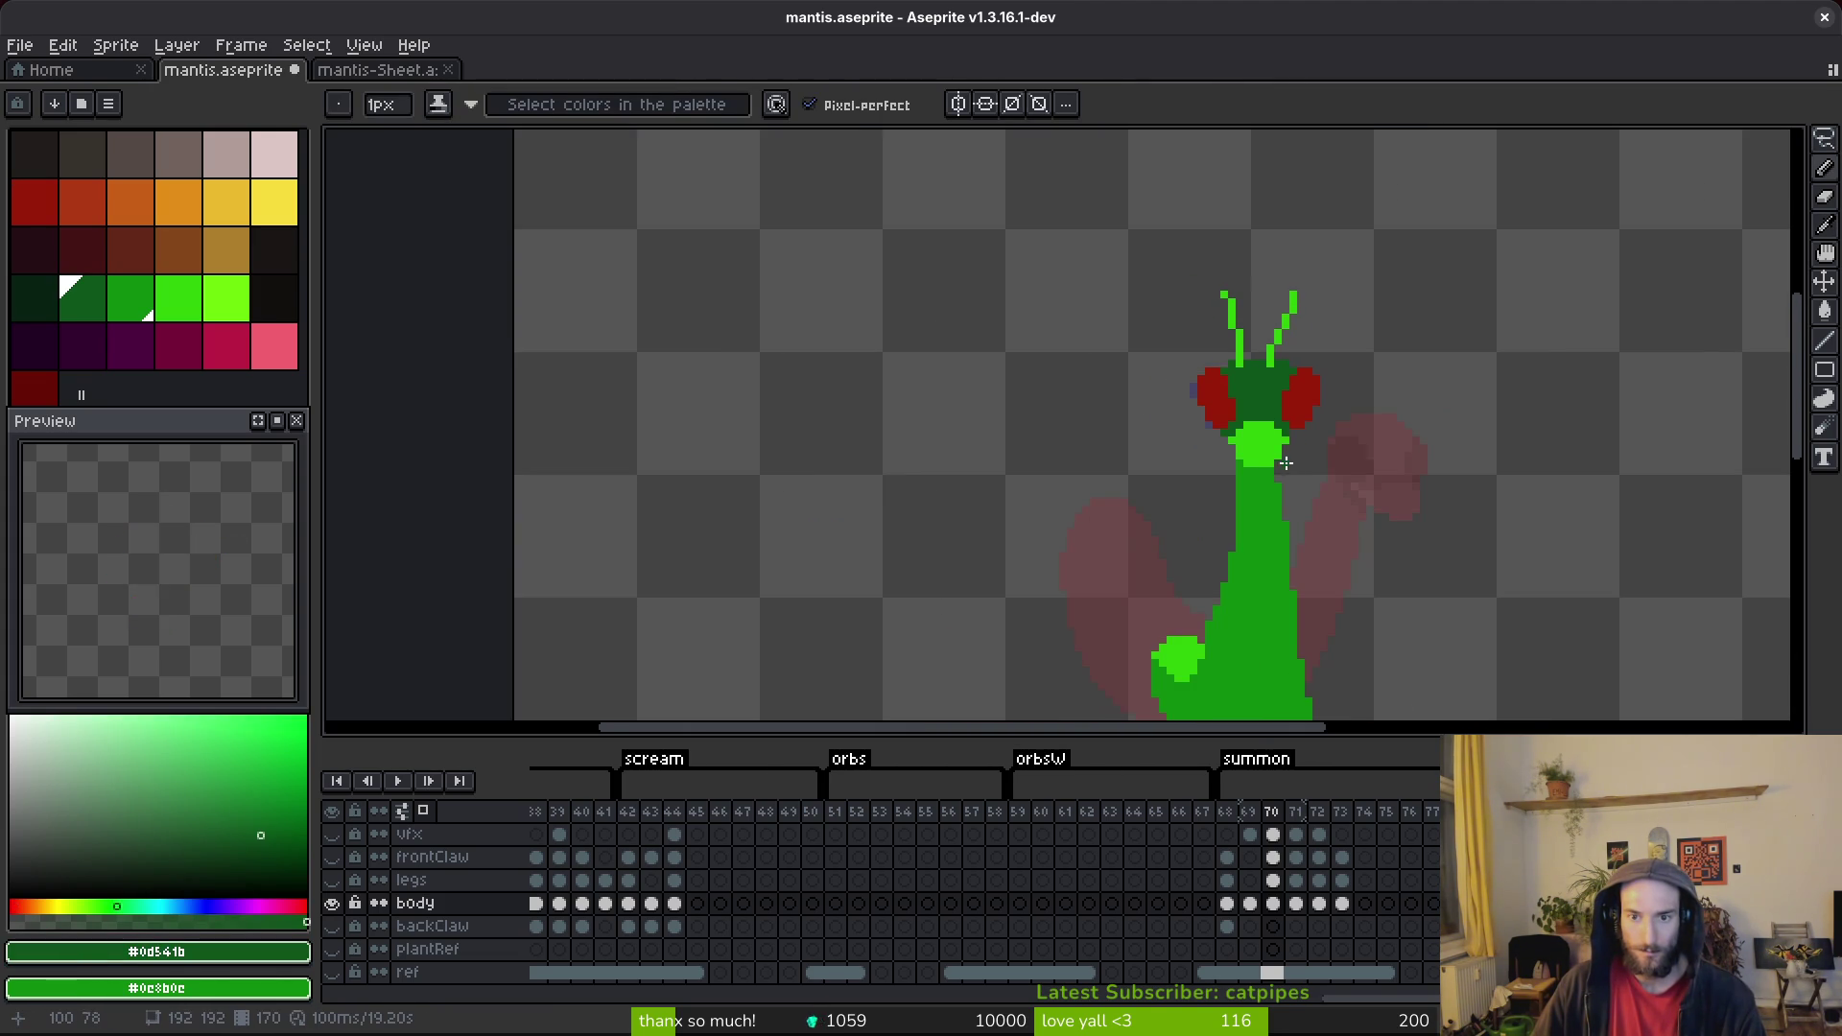
{"action": "left_click_drag", "start_coordinate": [1231, 308], "coordinate": [1178, 305]}
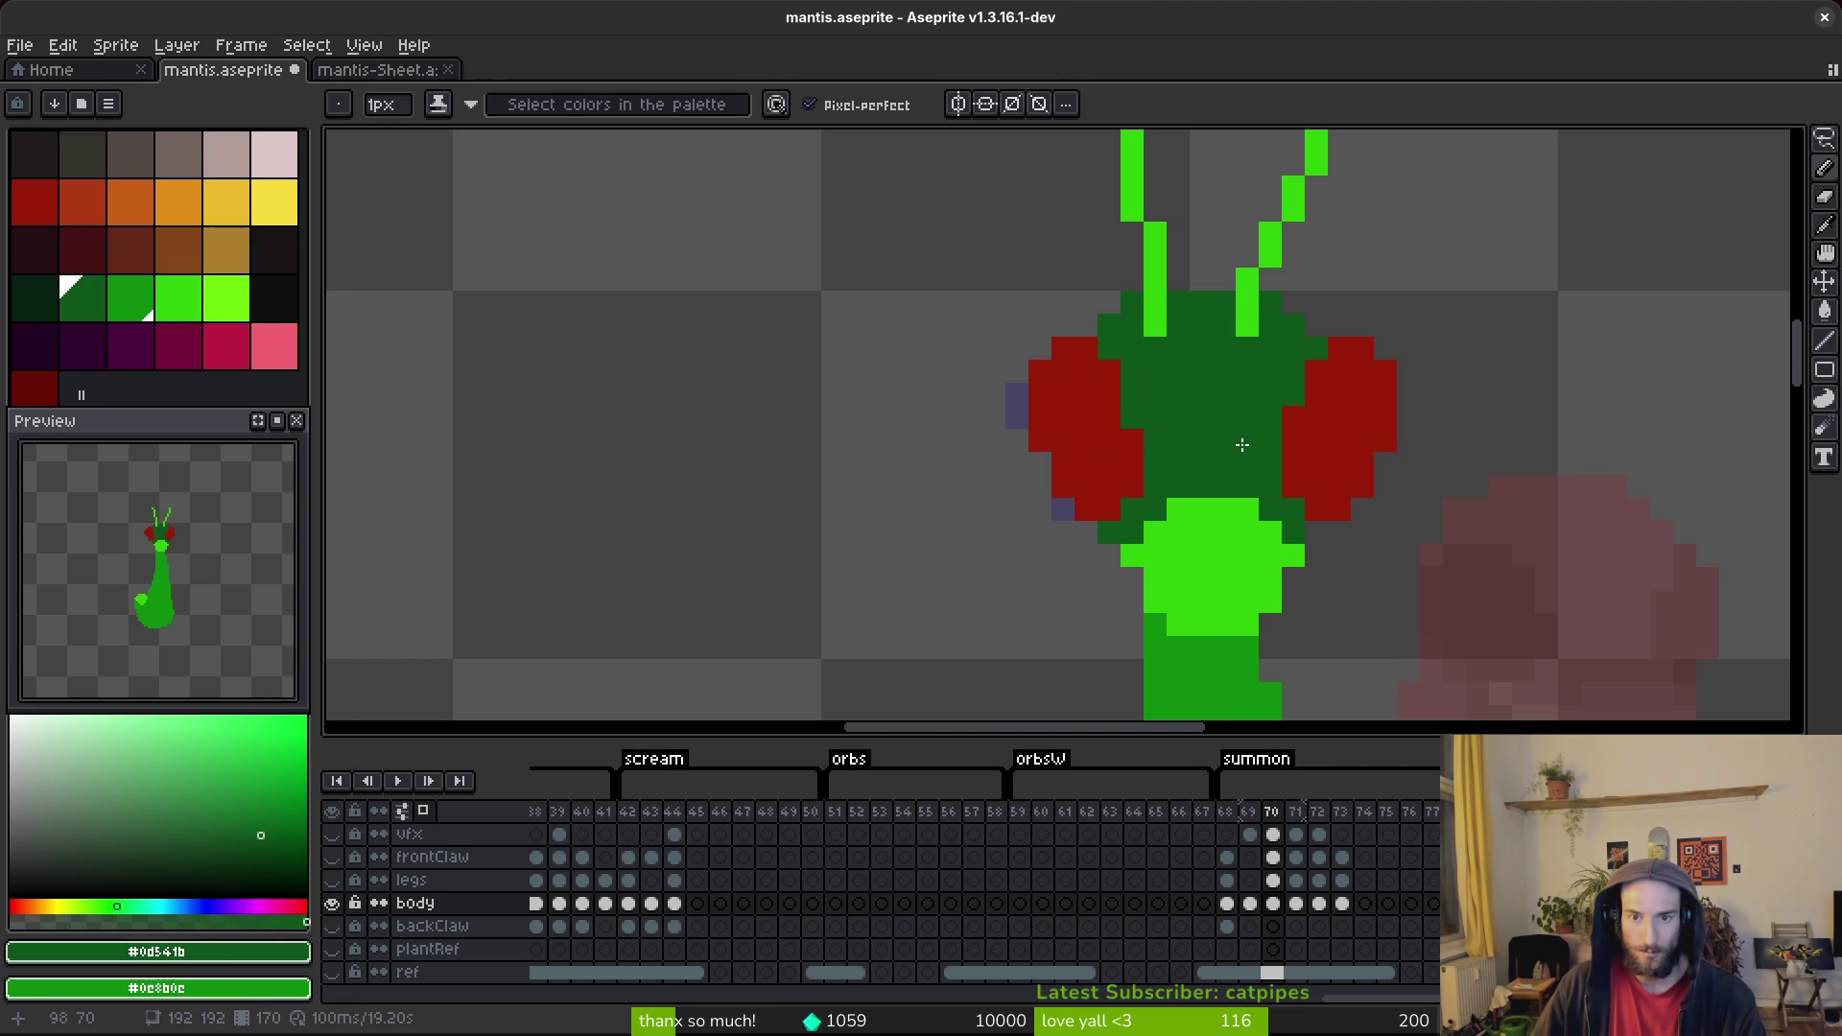
{"action": "key", "text": "ctrl+z"}
{"action": "key", "text": "ctrl+s"}
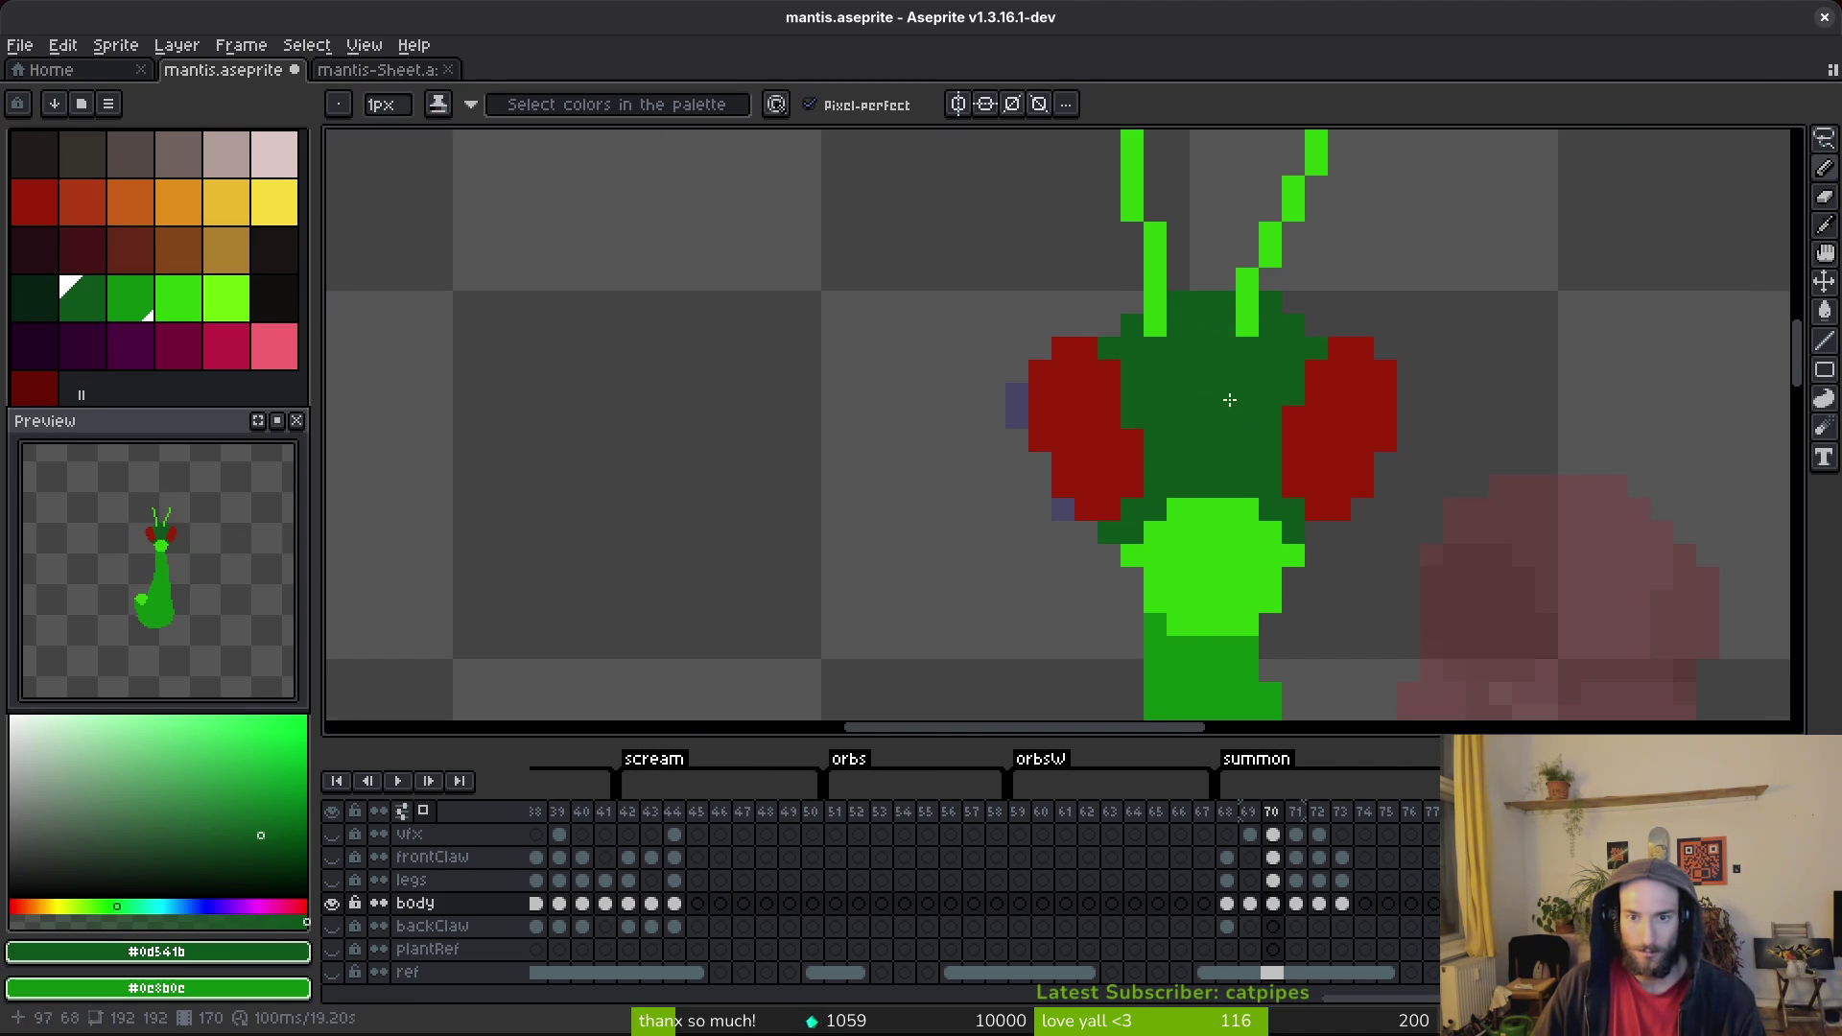
Add a dark red pixel at the left eye's inner edge and save.
{"action": "scroll", "coordinate": [1223, 403], "scroll_direction": "down", "scroll_amount": 2}
{"action": "scroll", "coordinate": [1238, 422], "scroll_direction": "up", "scroll_amount": 2}
{"action": "left_click_drag", "start_coordinate": [1240, 426], "coordinate": [1203, 415]}
{"action": "scroll", "coordinate": [1203, 414], "scroll_direction": "up", "scroll_amount": 3}
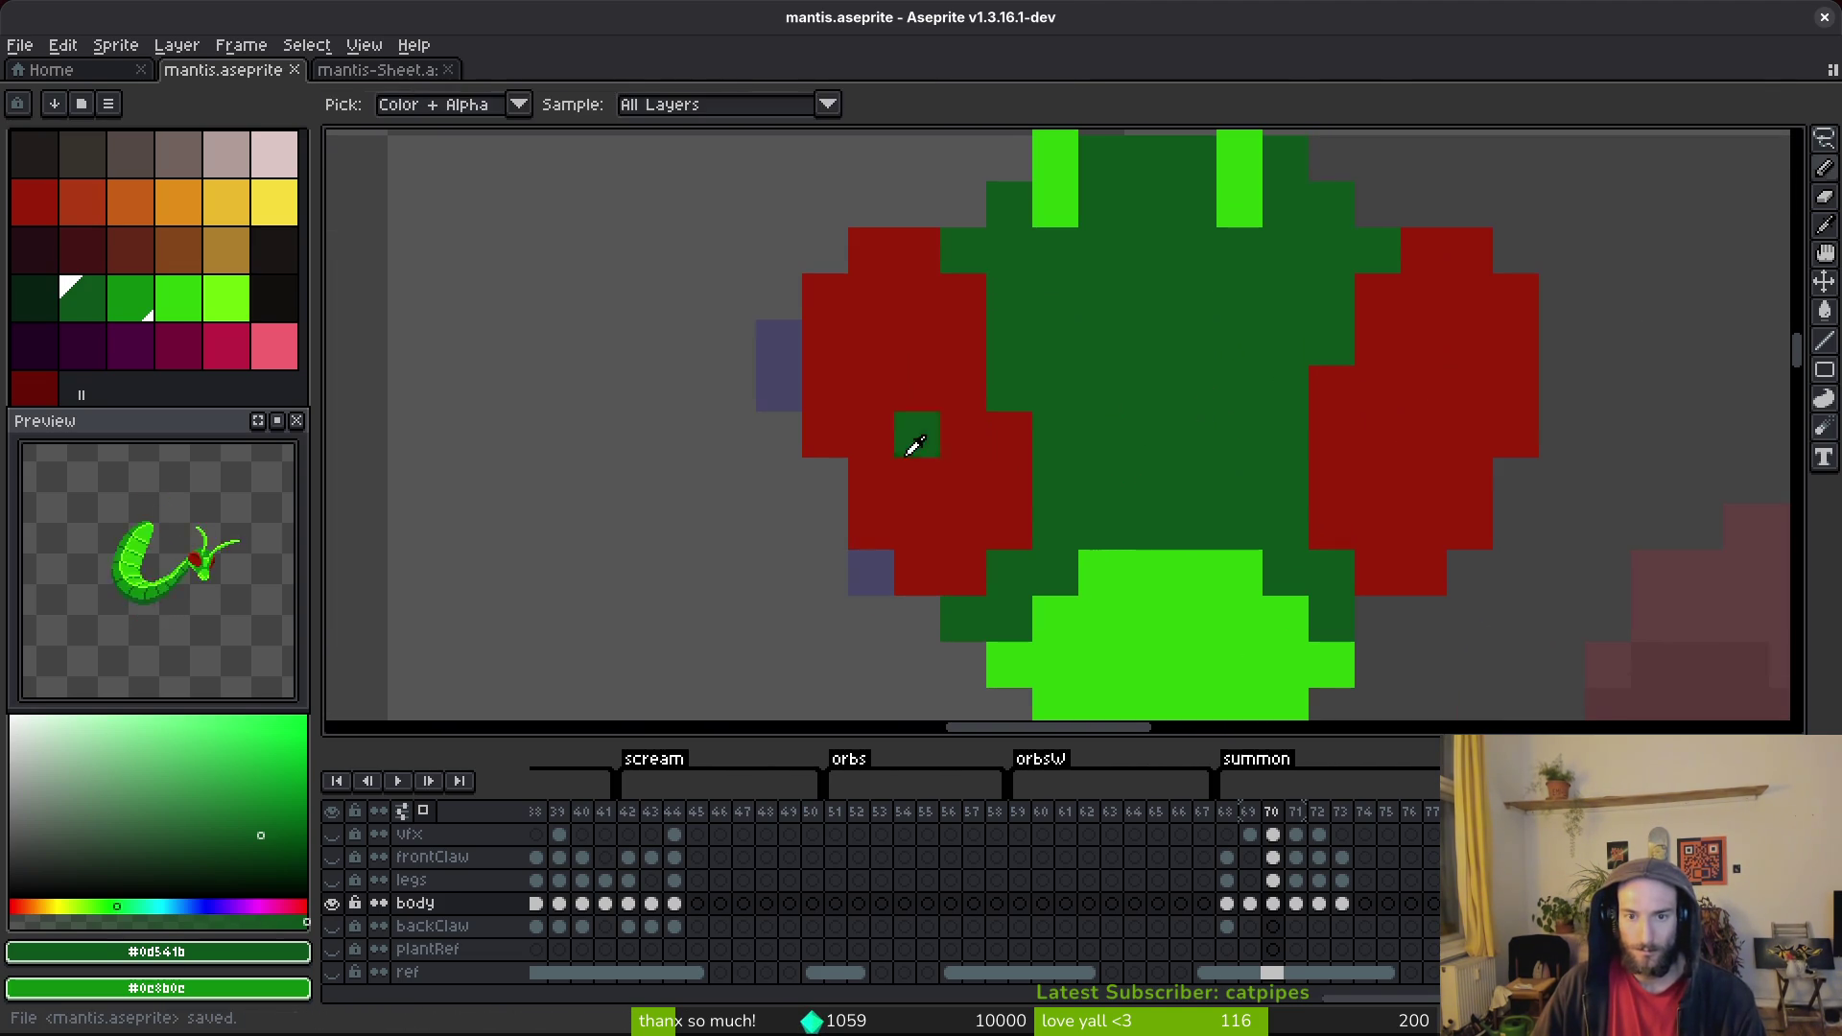
{"action": "left_click", "coordinate": [908, 428], "text": "alt"}
{"action": "left_click", "coordinate": [1007, 388]}
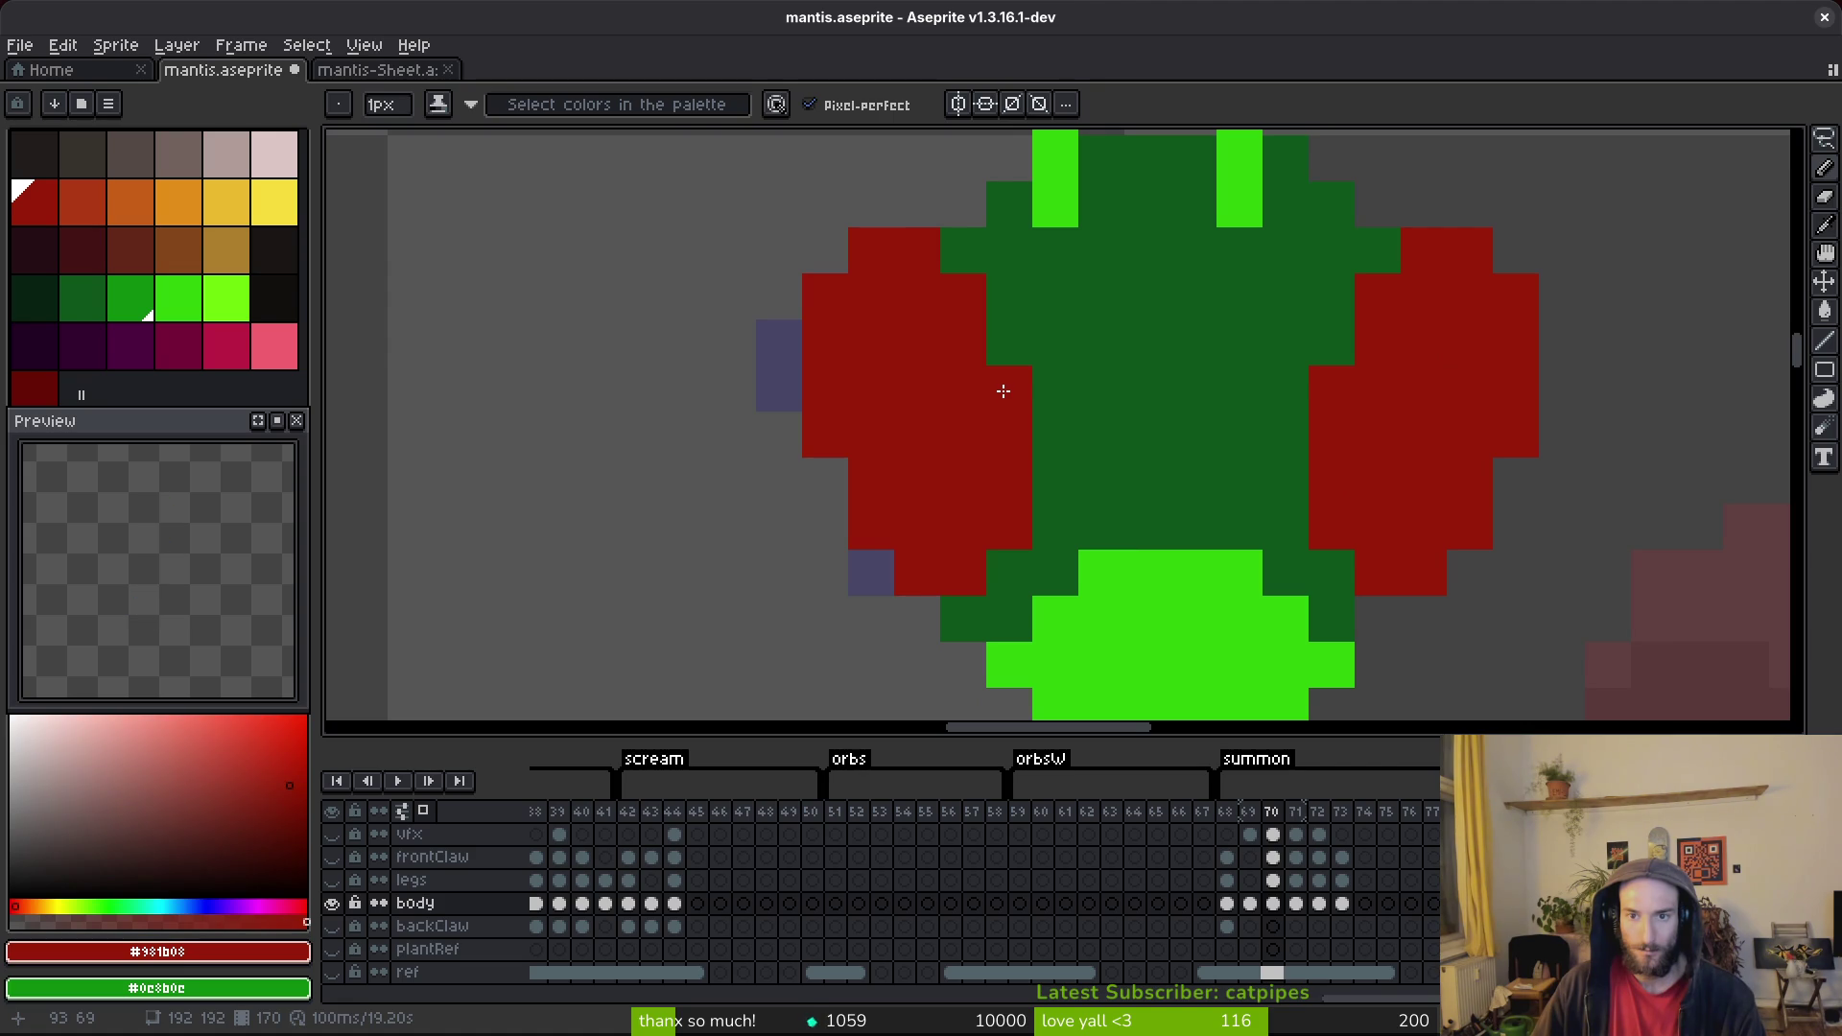
{"action": "scroll", "coordinate": [1199, 379], "scroll_direction": "down", "scroll_amount": 5}
{"action": "key", "text": "ctrl+s"}
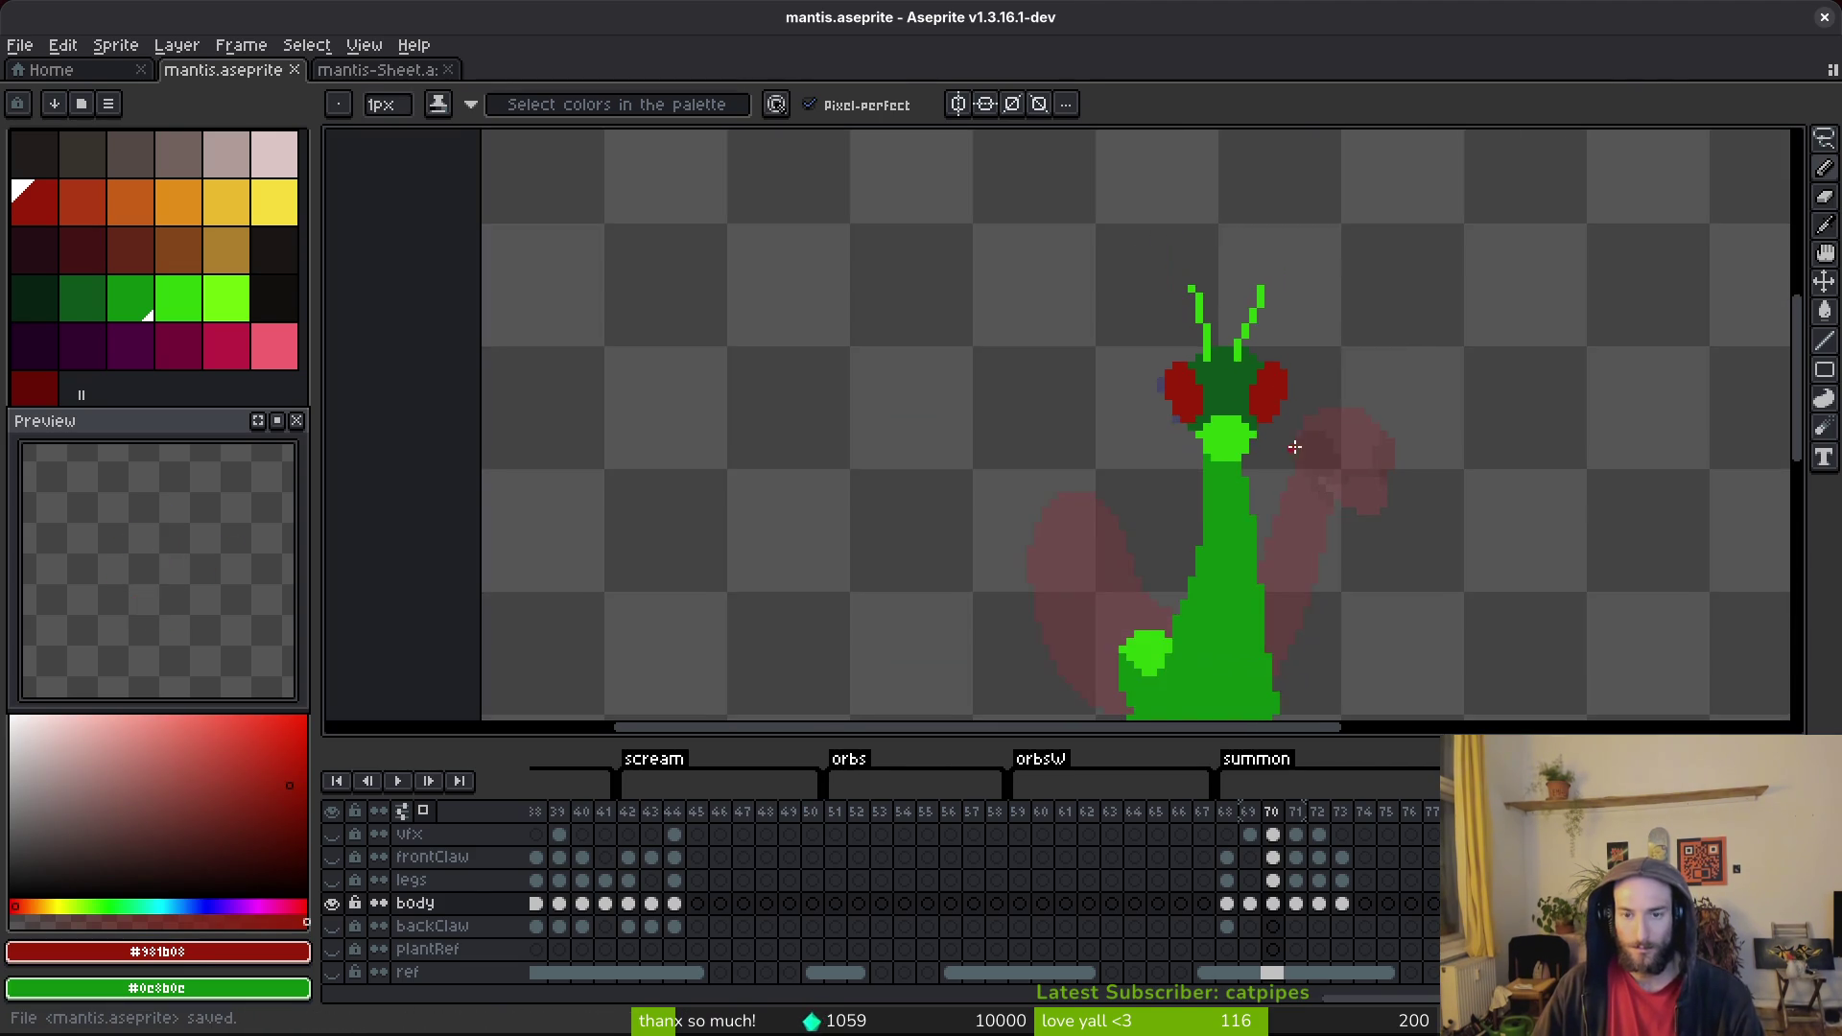
Compare summon frames 68–70, settling on frame 69.
{"action": "key", "text": "Left"}
{"action": "left_click_drag", "start_coordinate": [1378, 398], "coordinate": [1343, 355]}
{"action": "key", "text": "Left"}
{"action": "key", "text": "Right"}
{"action": "key", "text": "Right"}
{"action": "key", "text": "Left"}
{"action": "key", "text": "Left"}
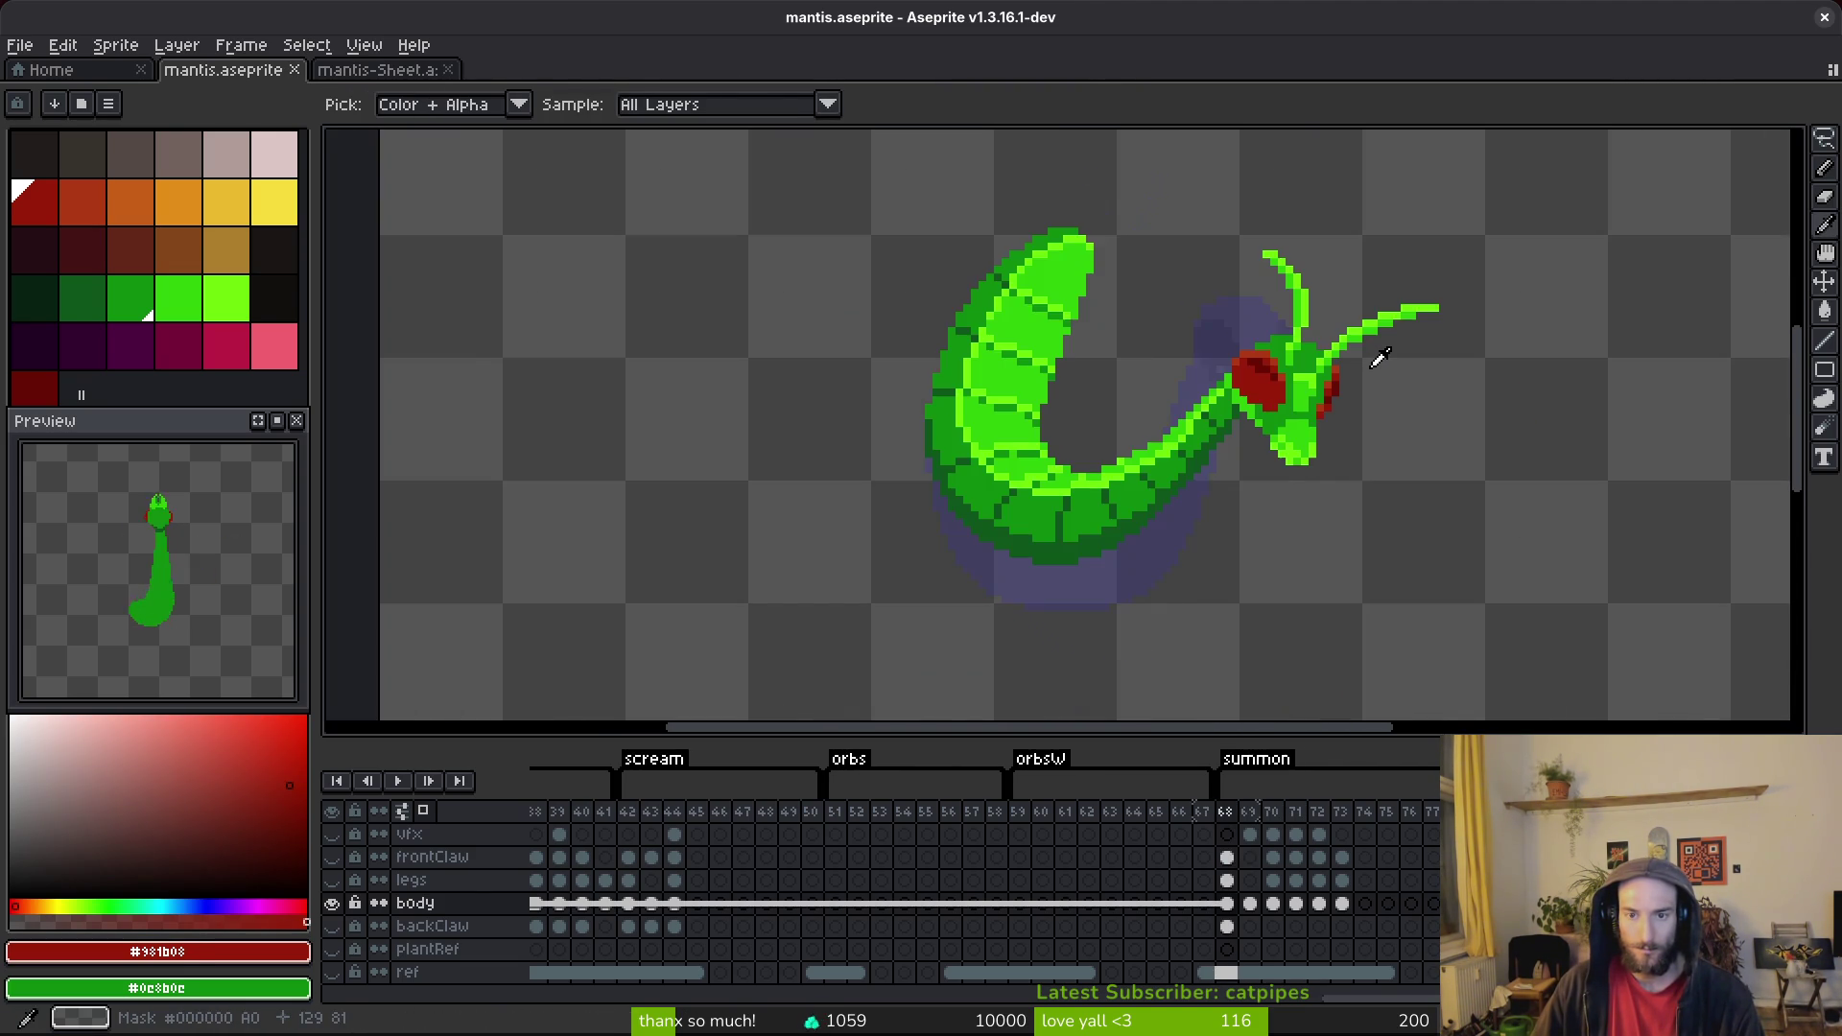
{"action": "key", "text": "Right"}
{"action": "key", "text": "Right"}
{"action": "key", "text": "b"}
{"action": "scroll", "coordinate": [1129, 285], "scroll_direction": "up", "scroll_amount": 3}
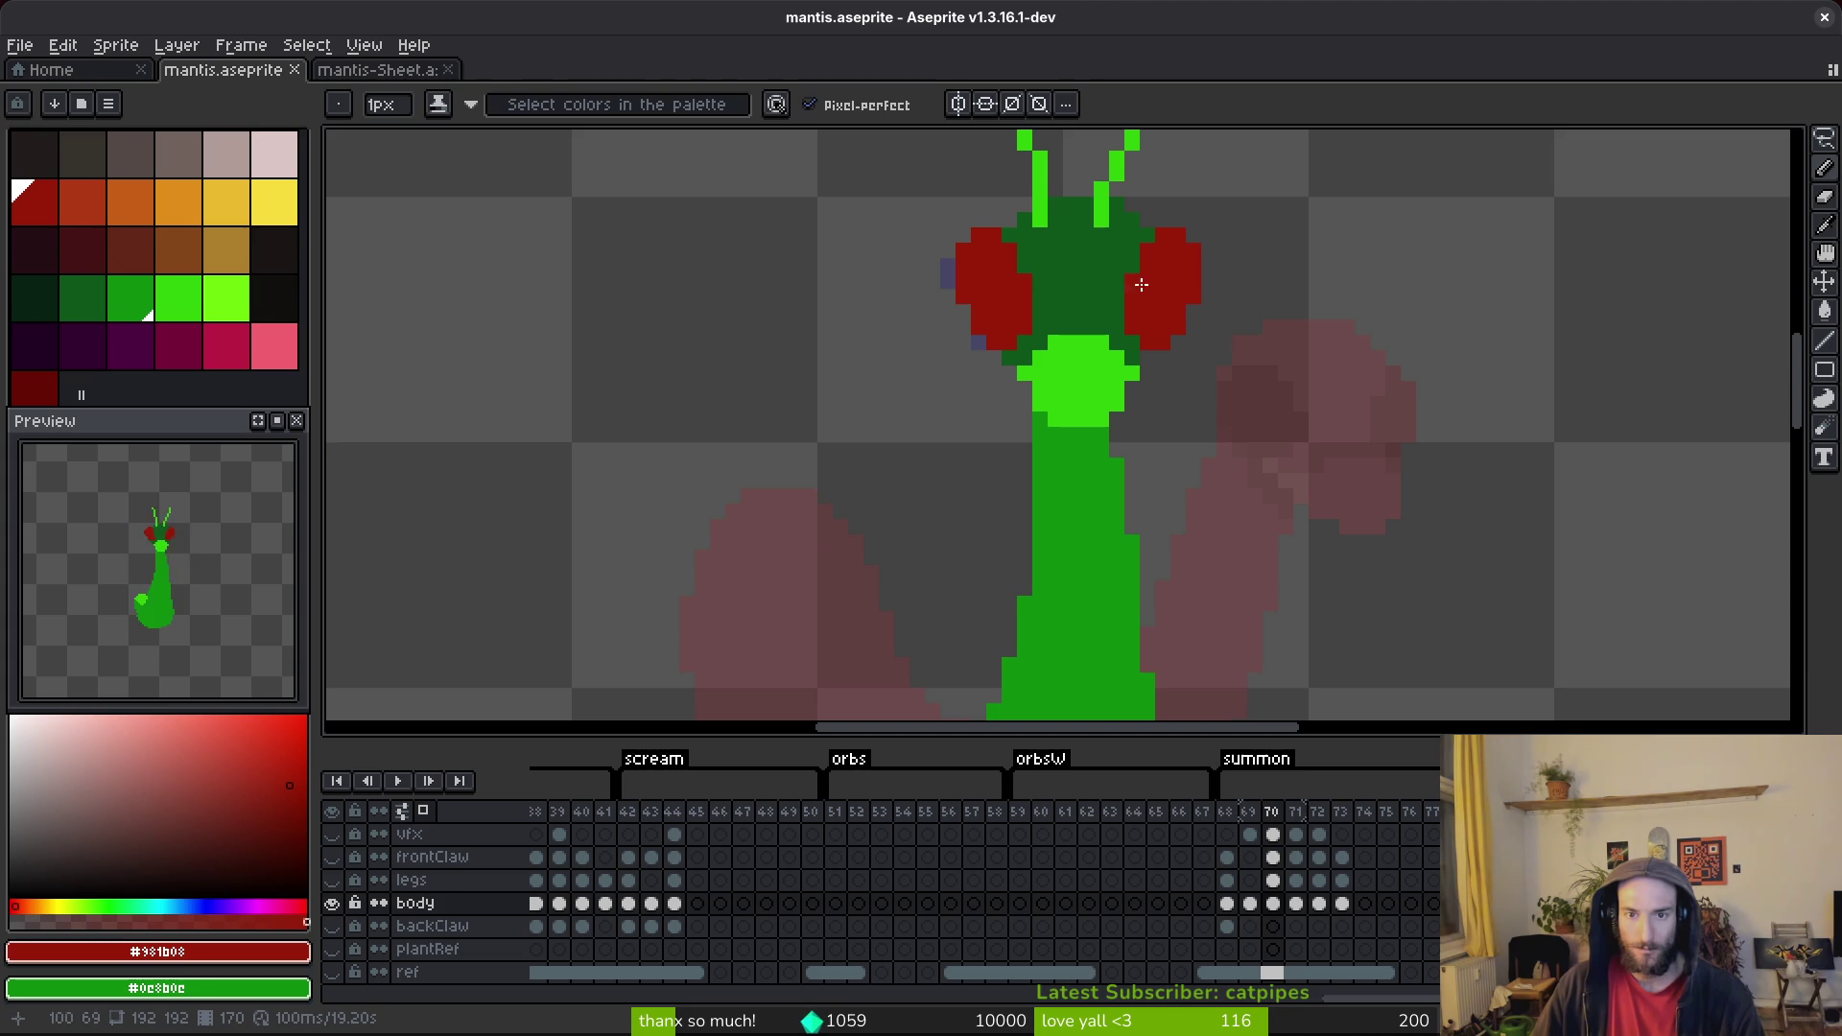
{"action": "scroll", "coordinate": [1180, 285], "scroll_direction": "down", "scroll_amount": 3}
{"action": "key", "text": "Left"}
{"action": "key", "text": "Left"}
{"action": "key", "text": "Right"}
Paint red over the head on frame 69 to enlarge both eyes.
{"action": "scroll", "coordinate": [1229, 365], "scroll_direction": "up", "scroll_amount": 4}
{"action": "key", "text": "i"}
{"action": "key", "text": "b"}
{"action": "mouse_move", "coordinate": [1222, 497]}
{"action": "left_mouse_down"}
{"action": "mouse_move", "coordinate": [1203, 518]}
{"action": "mouse_move", "coordinate": [1277, 530]}
{"action": "left_mouse_up"}
{"action": "left_click_drag", "start_coordinate": [1074, 476], "coordinate": [1065, 516]}
{"action": "scroll", "coordinate": [1238, 509], "scroll_direction": "down", "scroll_amount": 3}
{"action": "scroll", "coordinate": [1193, 469], "scroll_direction": "up", "scroll_amount": 3}
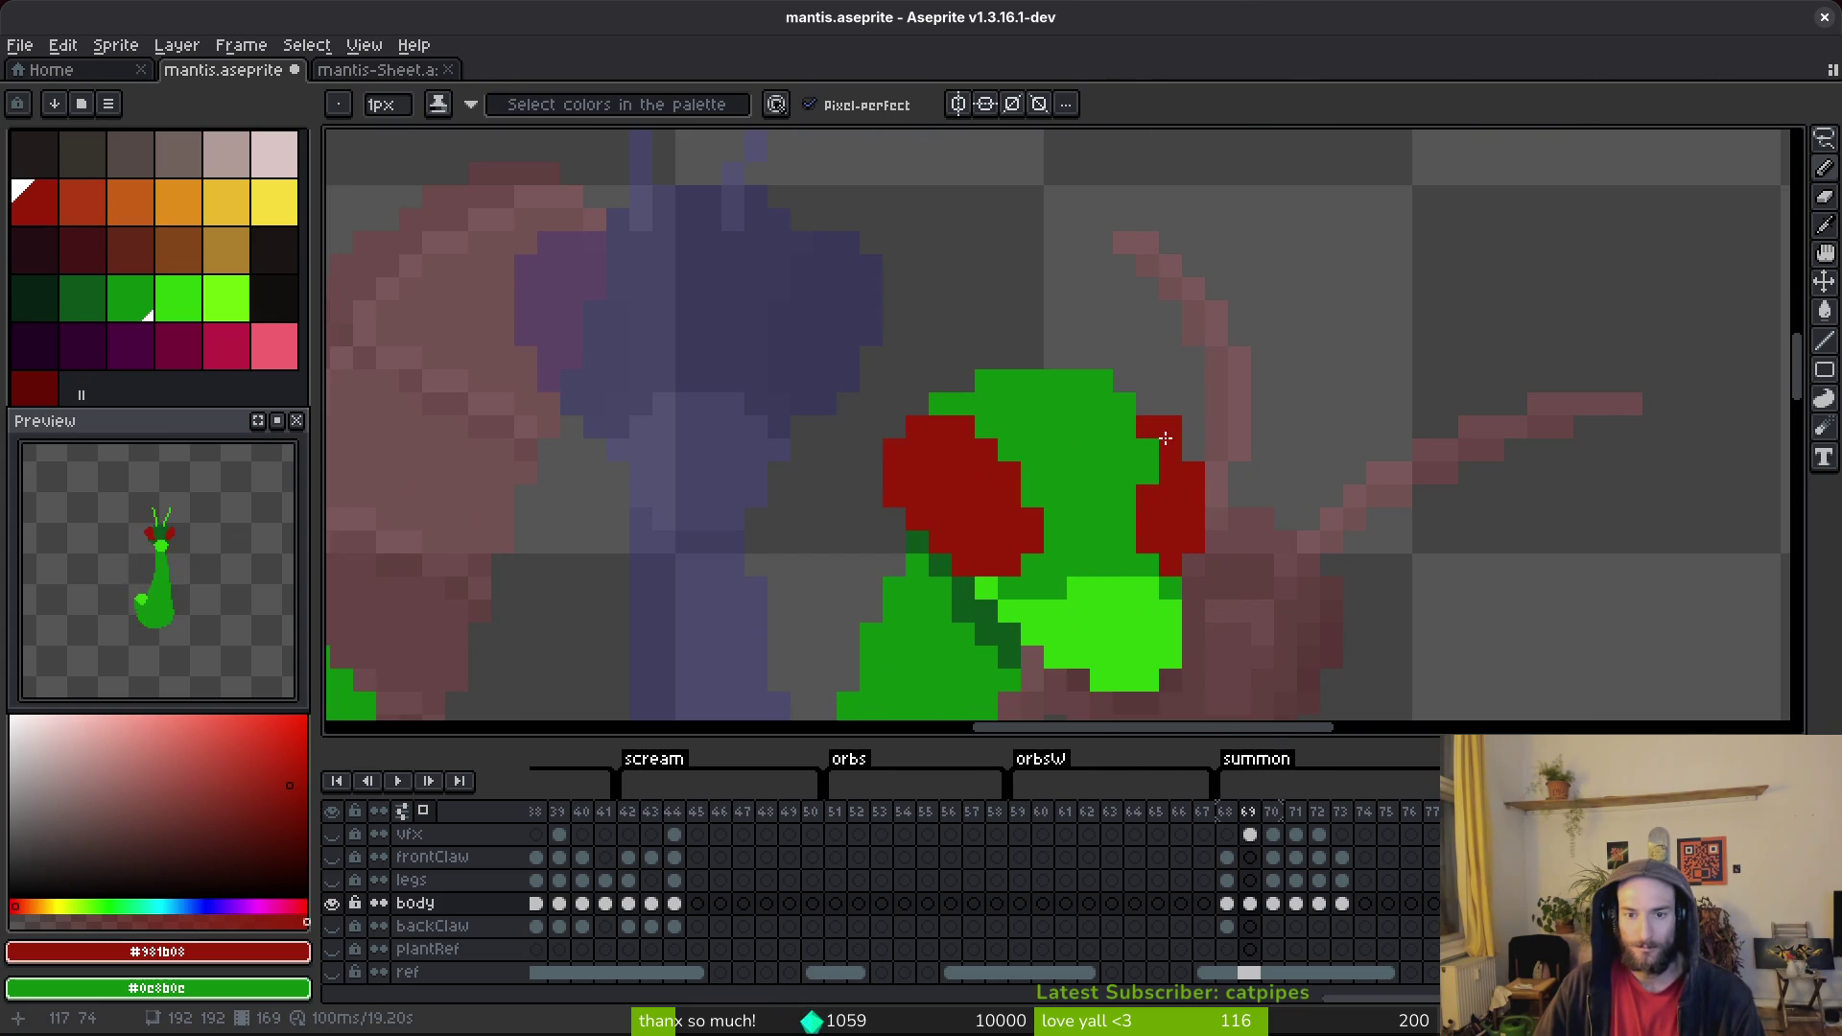
Extend frame 69's right eye with dark red pixels and save the sprite.
{"action": "scroll", "coordinate": [1187, 491], "scroll_direction": "down", "scroll_amount": 3}
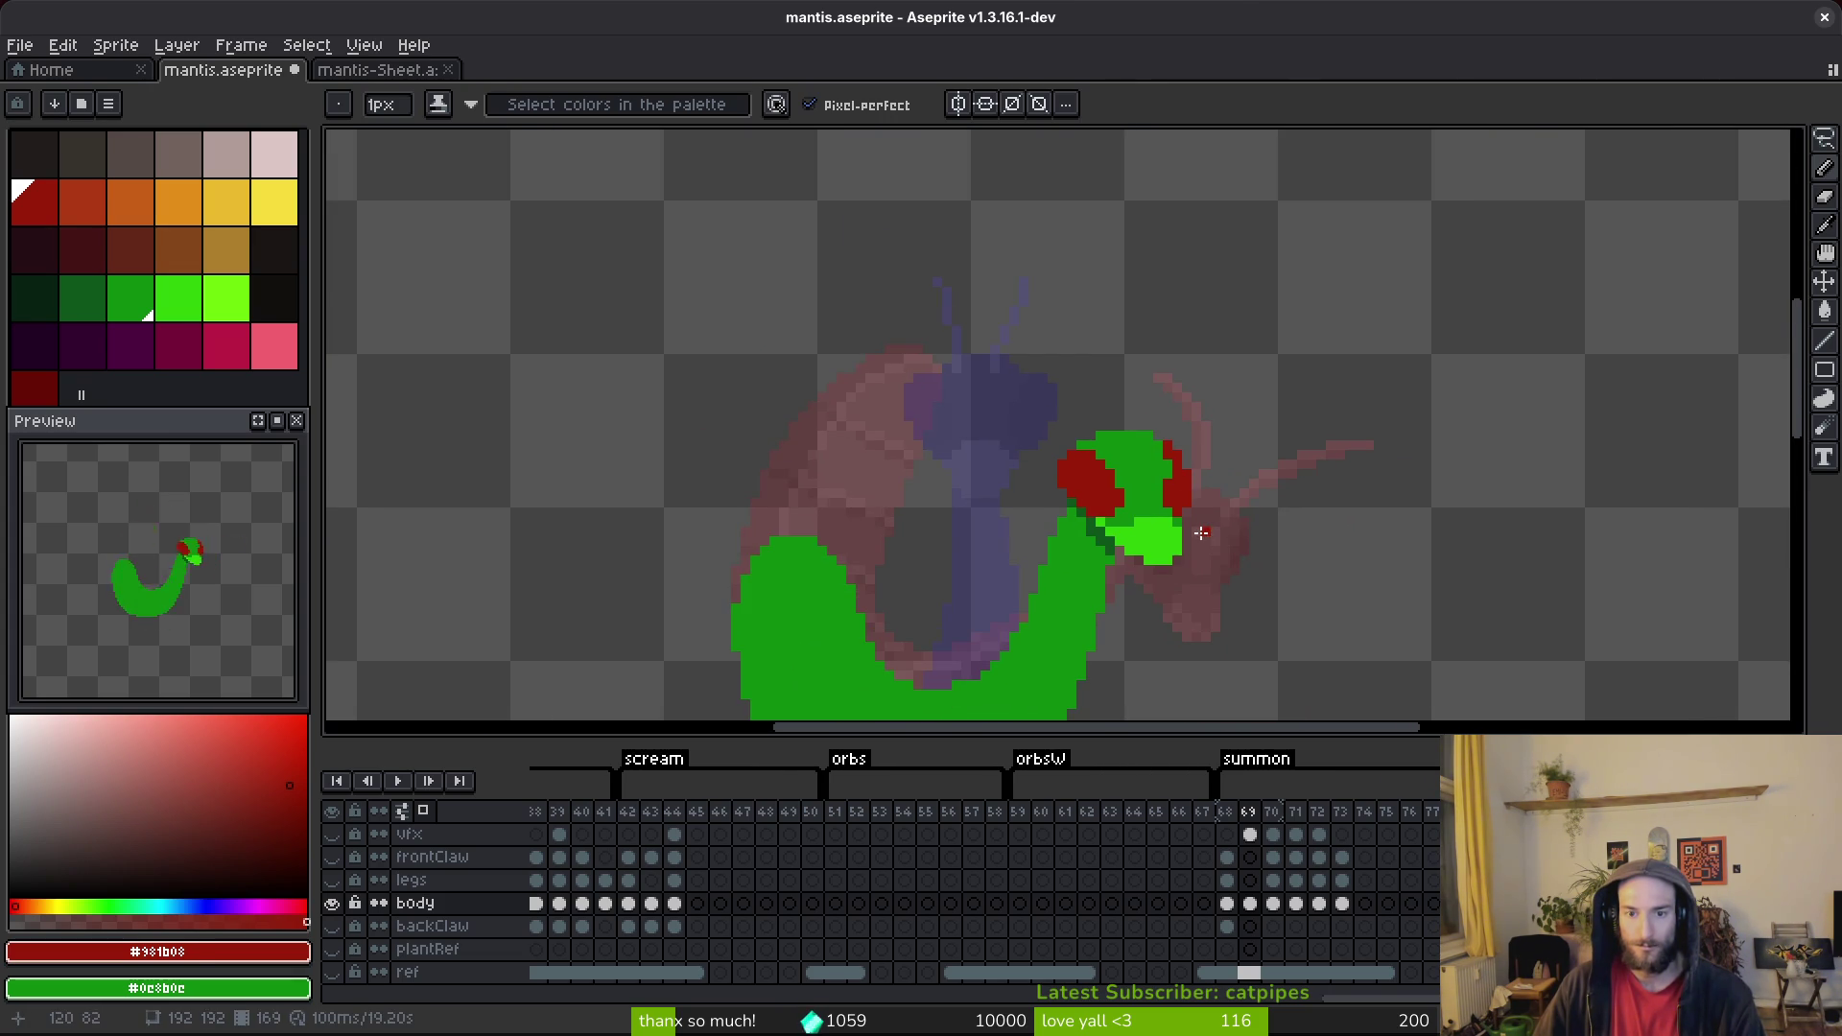
{"action": "scroll", "coordinate": [1184, 484], "scroll_direction": "up", "scroll_amount": 2}
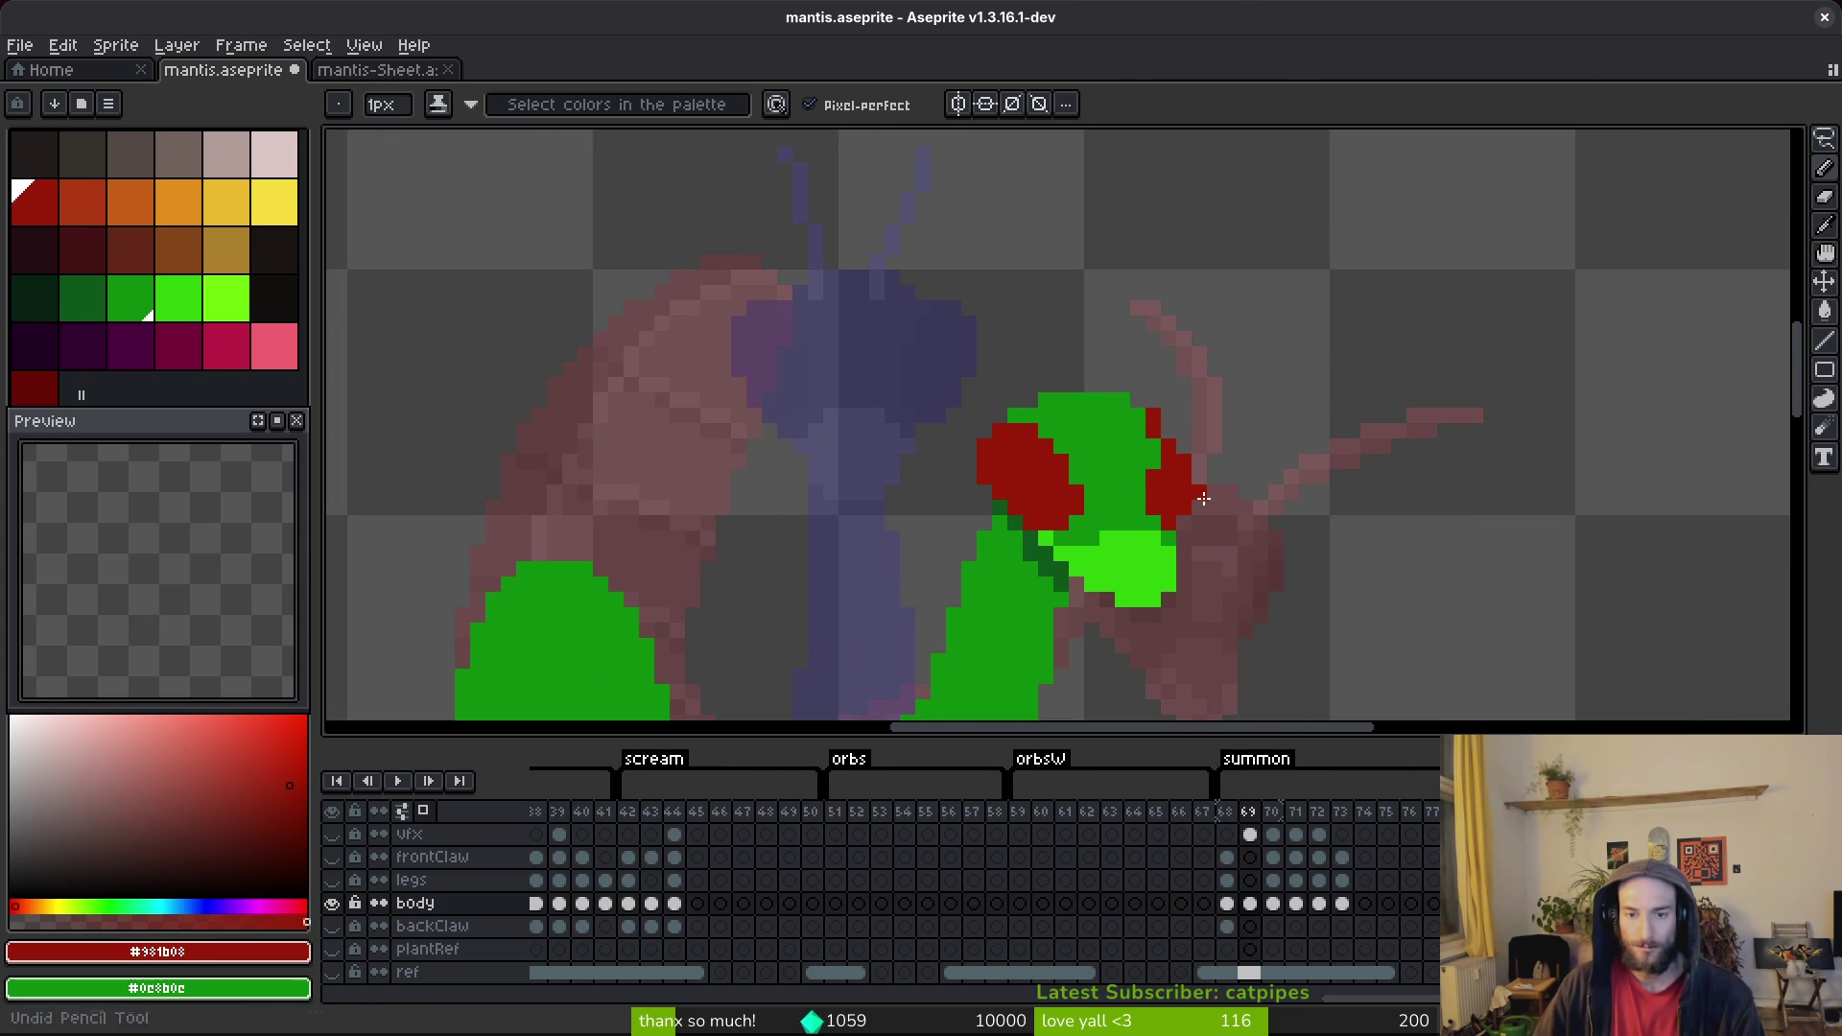
{"action": "left_click", "coordinate": [1157, 427], "text": "alt"}
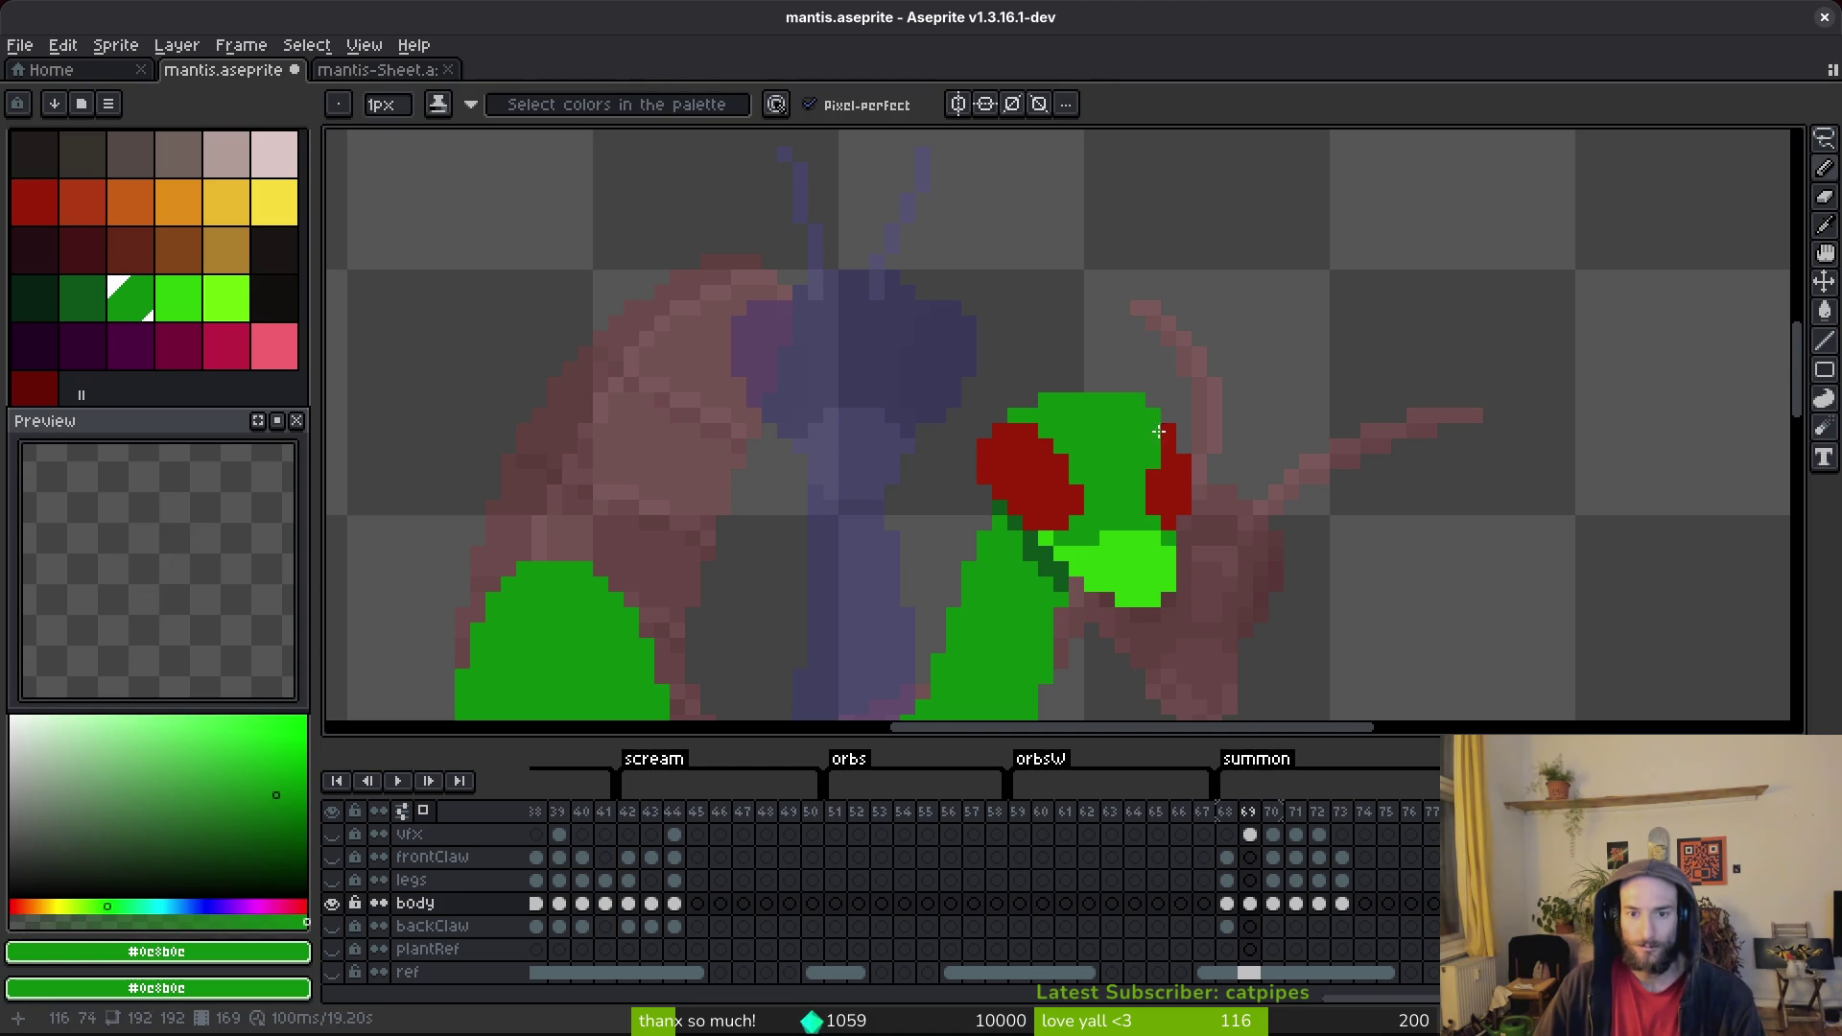
{"action": "scroll", "coordinate": [1247, 506], "scroll_direction": "down", "scroll_amount": 2}
{"action": "key", "text": "ctrl+s"}
{"action": "scroll", "coordinate": [1221, 505], "scroll_direction": "up", "scroll_amount": 5}
{"action": "left_click", "coordinate": [1165, 276], "text": "alt"}
{"action": "left_click_drag", "start_coordinate": [1164, 279], "coordinate": [1221, 362]}
{"action": "scroll", "coordinate": [1307, 515], "scroll_direction": "down", "scroll_amount": 2}
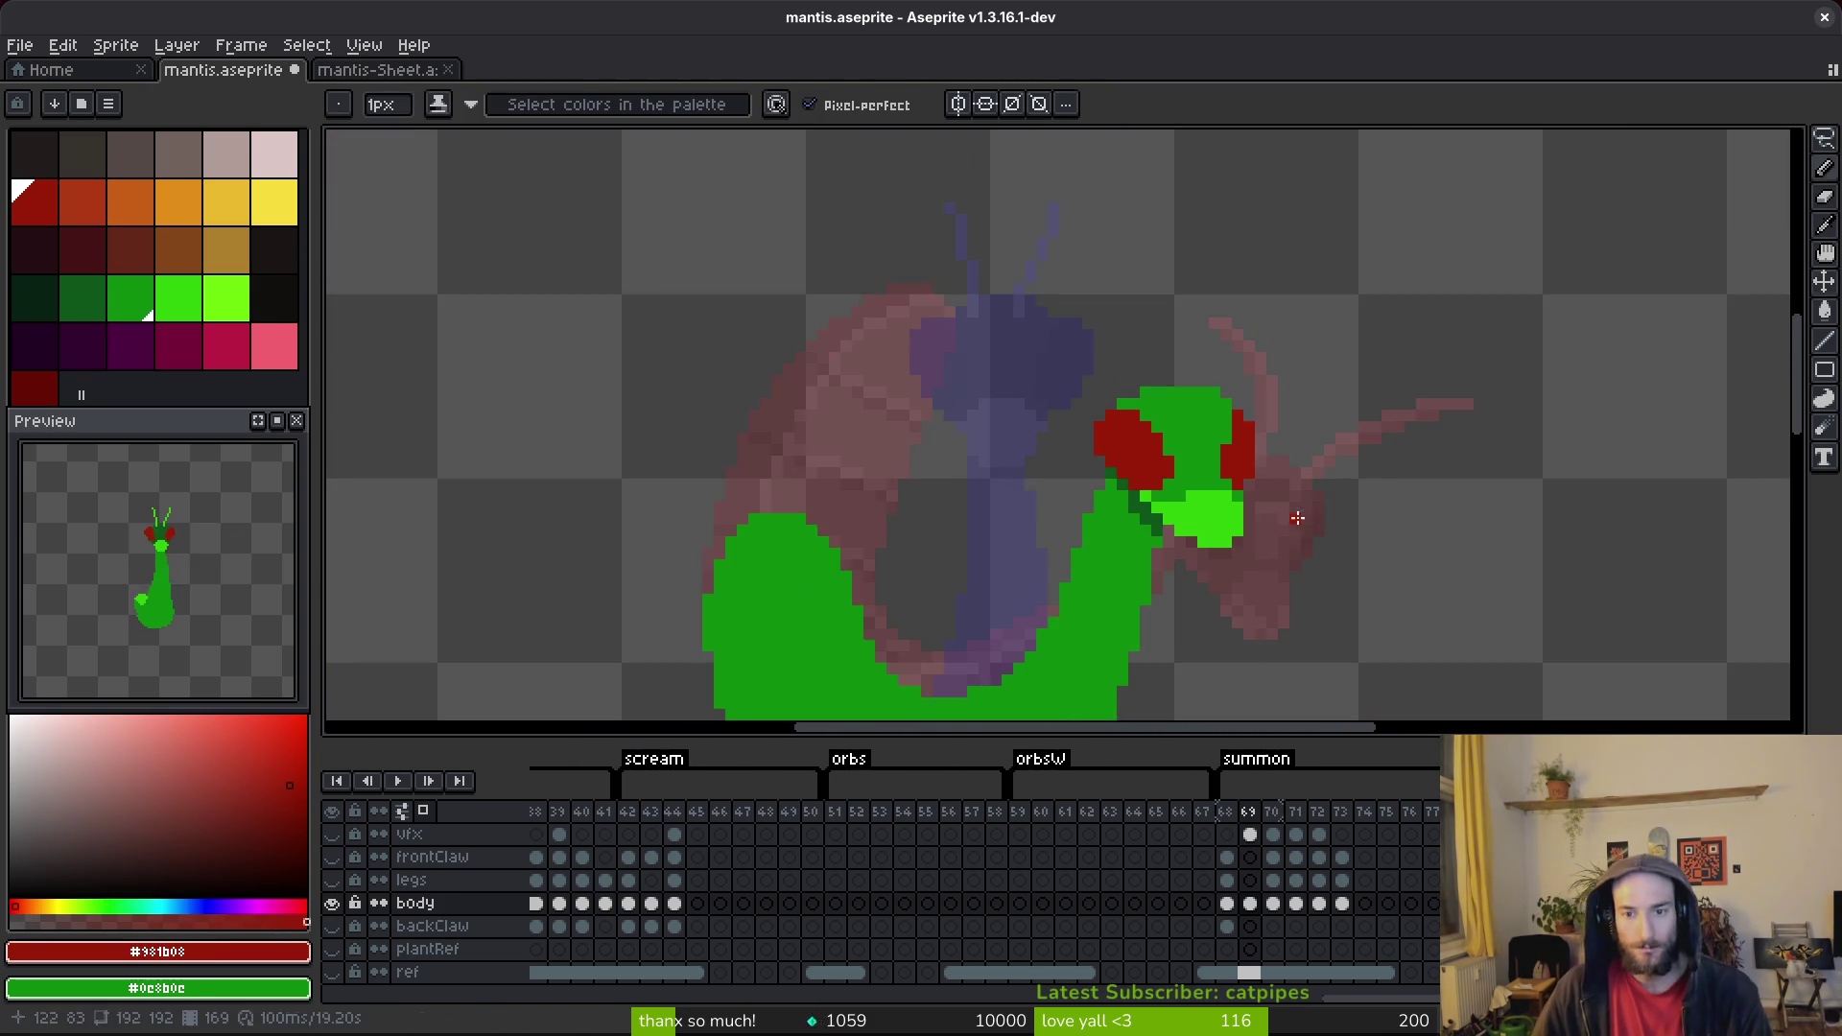
{"action": "scroll", "coordinate": [1342, 522], "scroll_direction": "up", "scroll_amount": 1}
{"action": "key", "text": "ctrl+s"}
Advance to summon frame 71.
{"action": "scroll", "coordinate": [1338, 533], "scroll_direction": "down", "scroll_amount": 3}
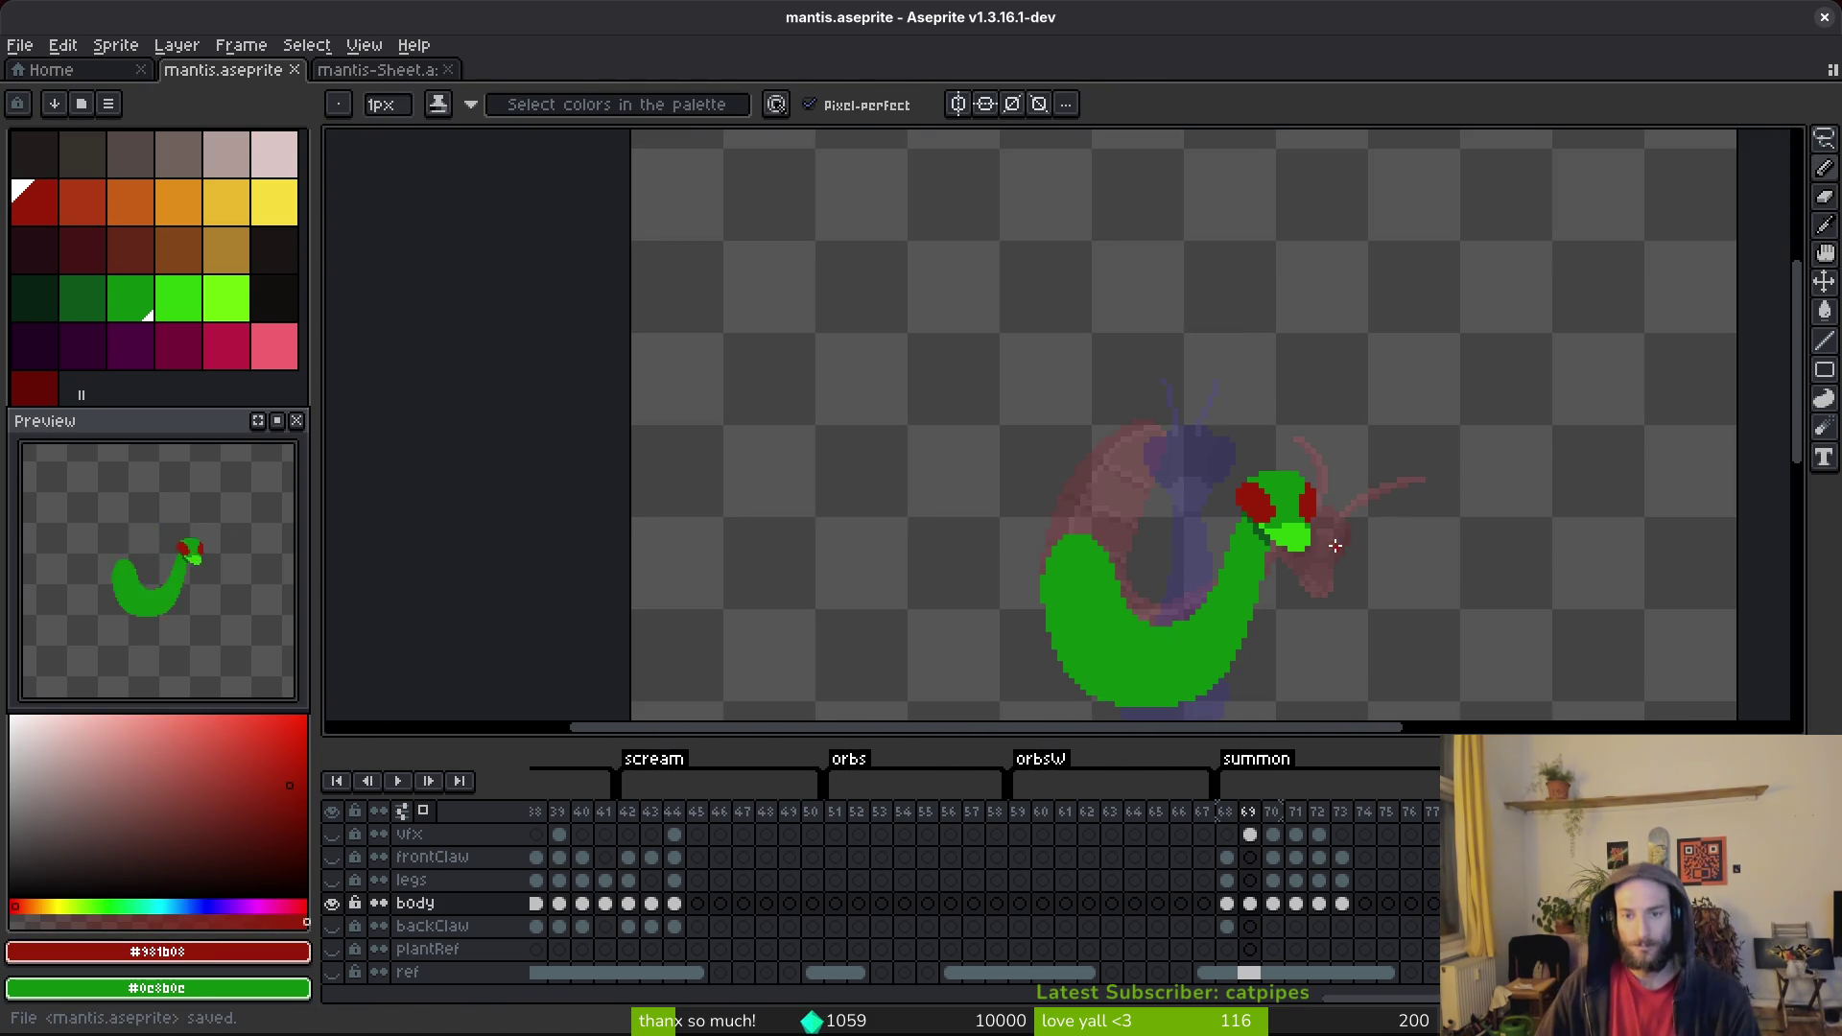
{"action": "scroll", "coordinate": [1337, 548], "scroll_direction": "up", "scroll_amount": 3}
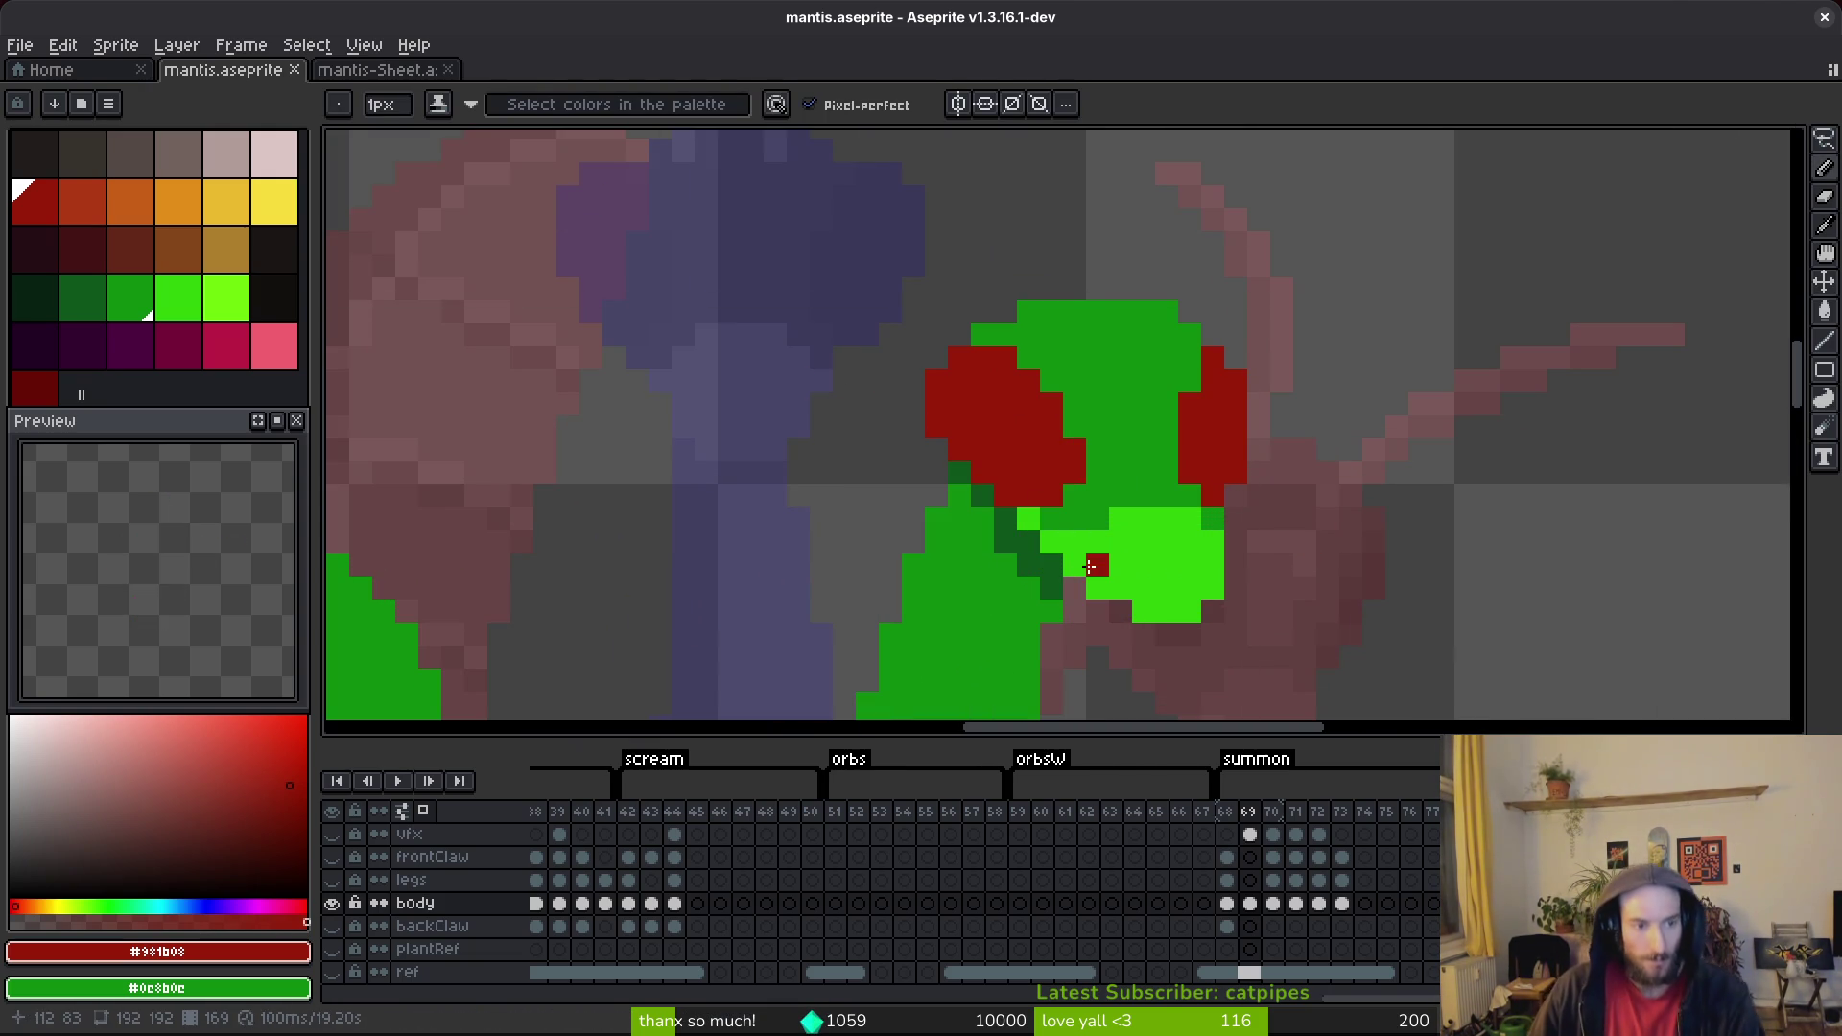
{"action": "key", "text": "period"}
{"action": "key", "text": "period"}
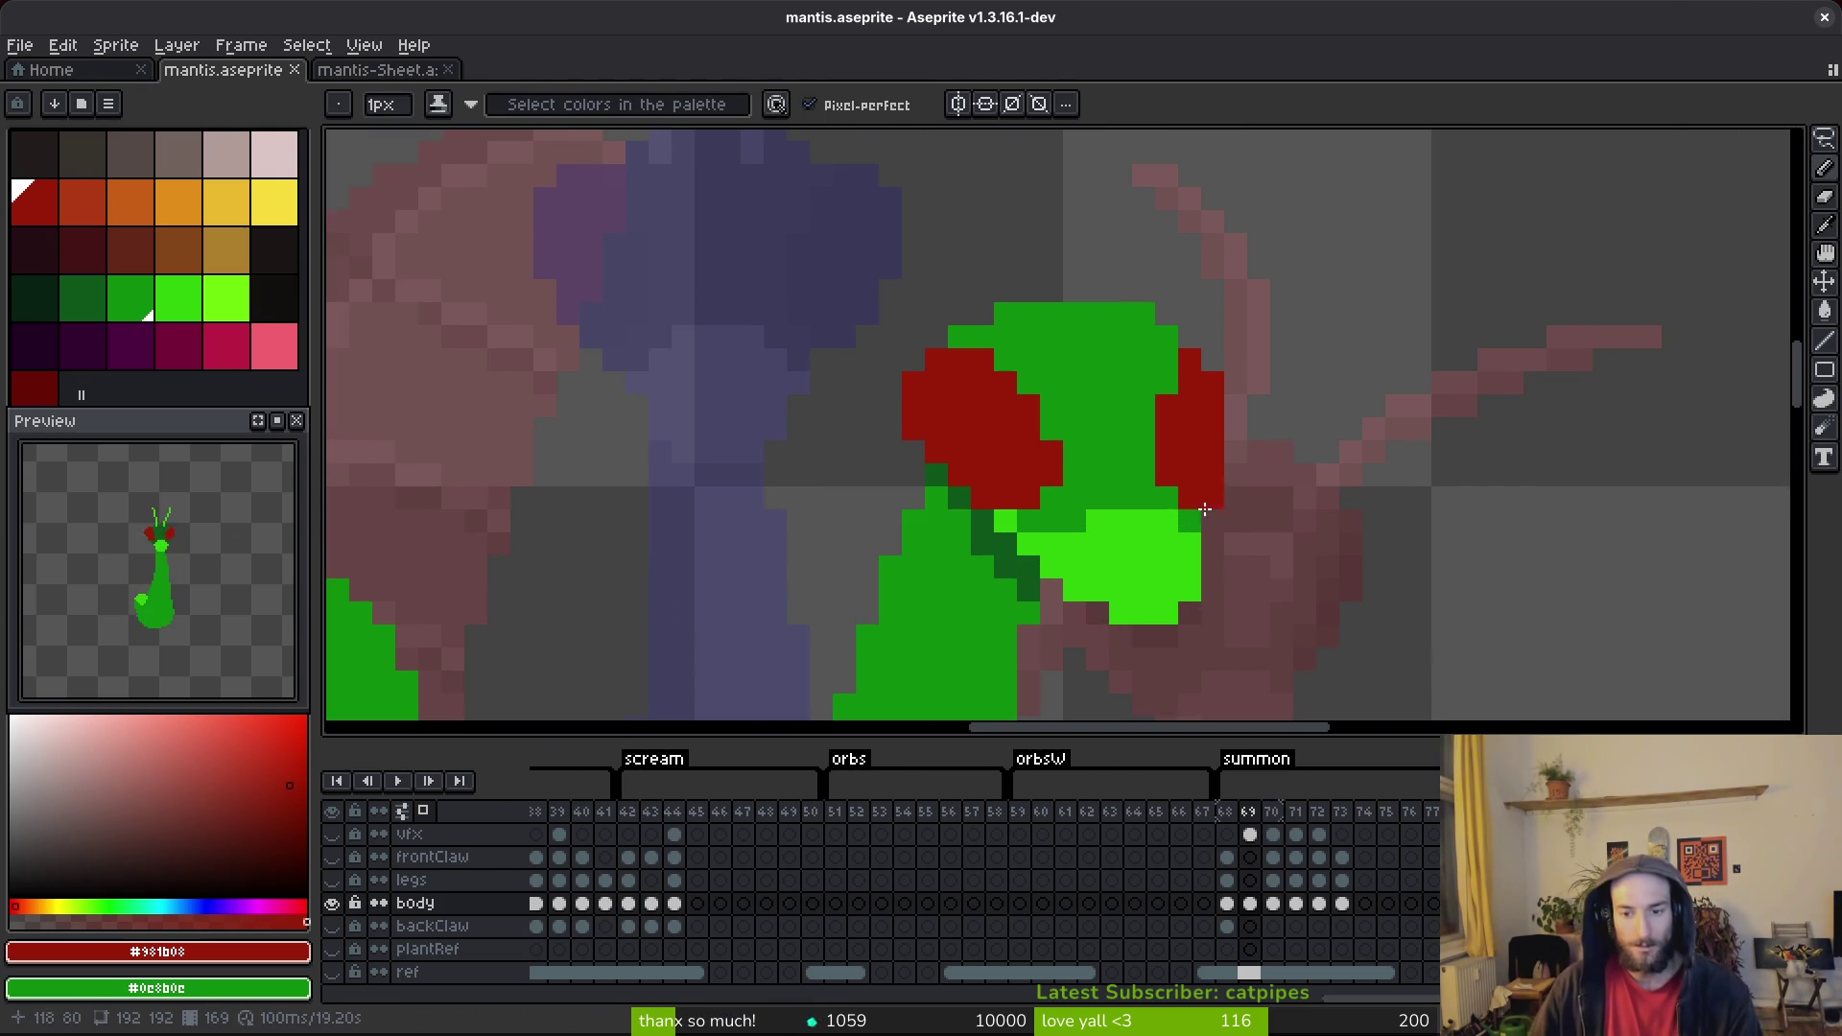
{"action": "scroll", "coordinate": [1247, 513], "scroll_direction": "down", "scroll_amount": 2}
{"action": "scroll", "coordinate": [1139, 494], "scroll_direction": "down", "scroll_amount": 1}
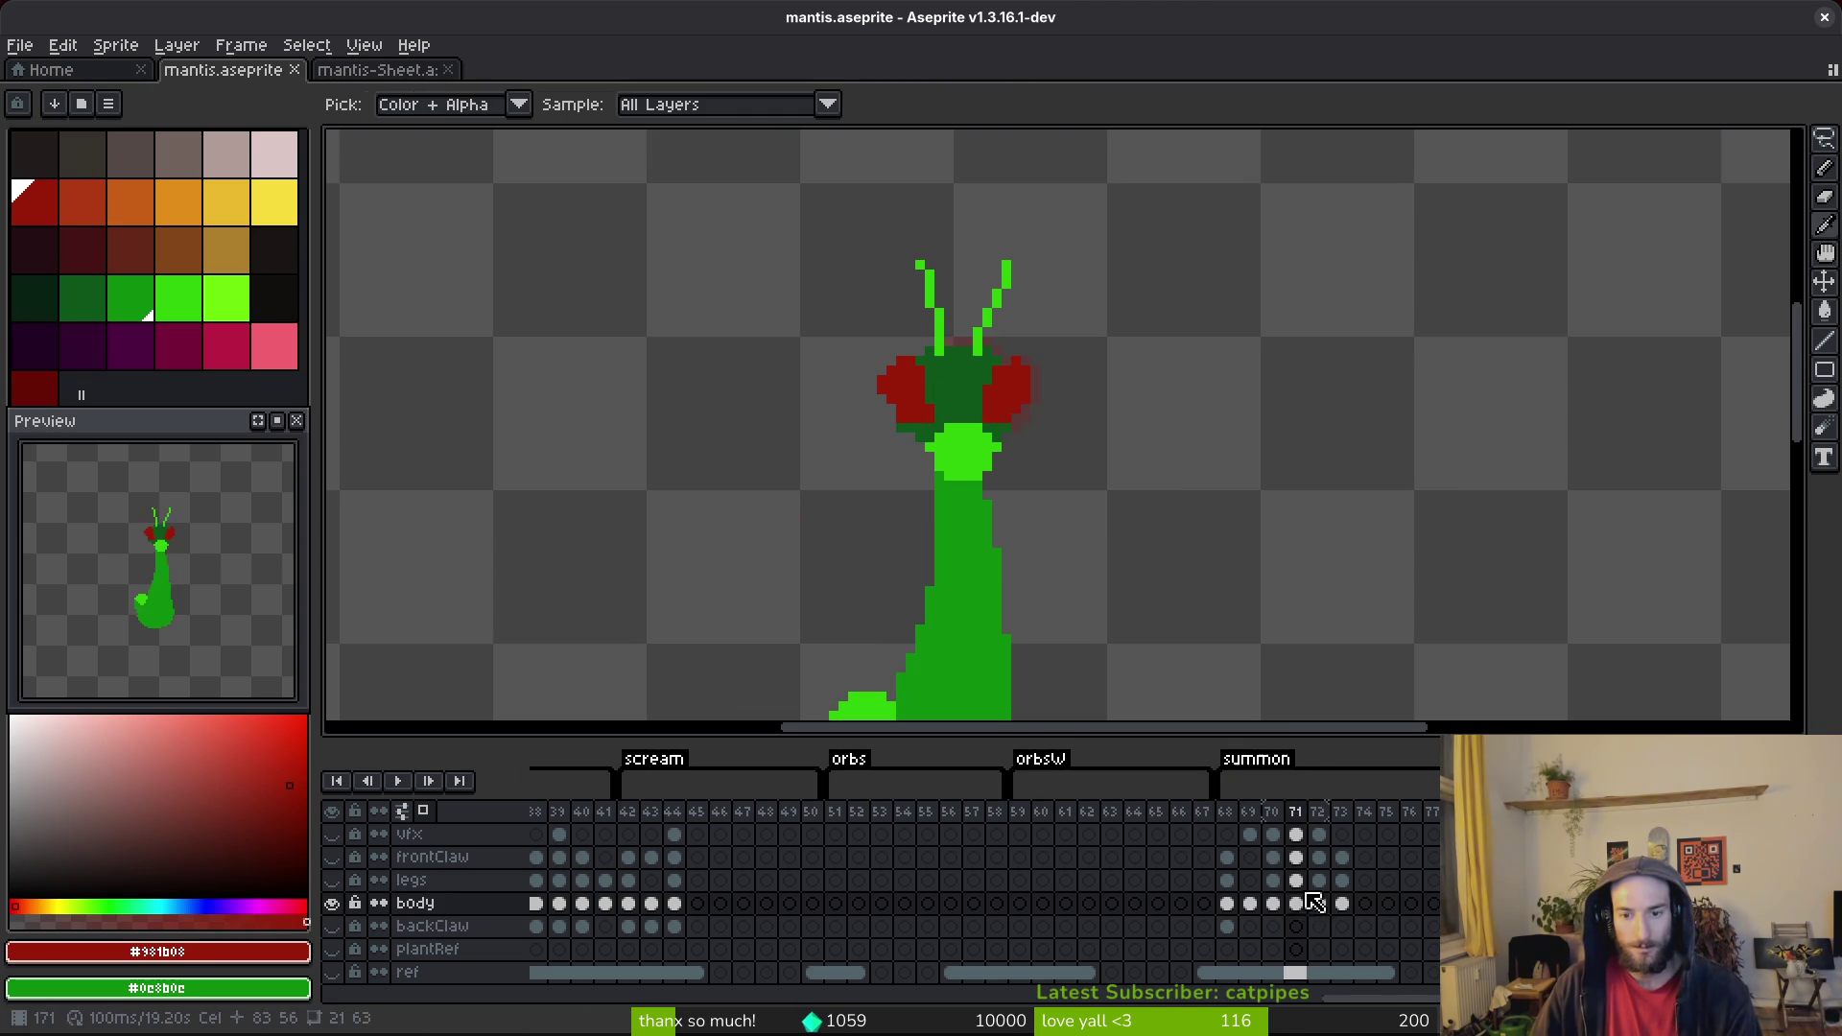
Link the body cels of frames 70–72 so they share one drawing.
{"action": "scroll", "coordinate": [1160, 374], "scroll_direction": "down", "scroll_amount": 1}
{"action": "key", "text": "period"}
{"action": "key", "text": "period"}
{"action": "left_click", "coordinate": [1316, 814]}
{"action": "left_click_drag", "start_coordinate": [1319, 904], "coordinate": [1279, 909]}
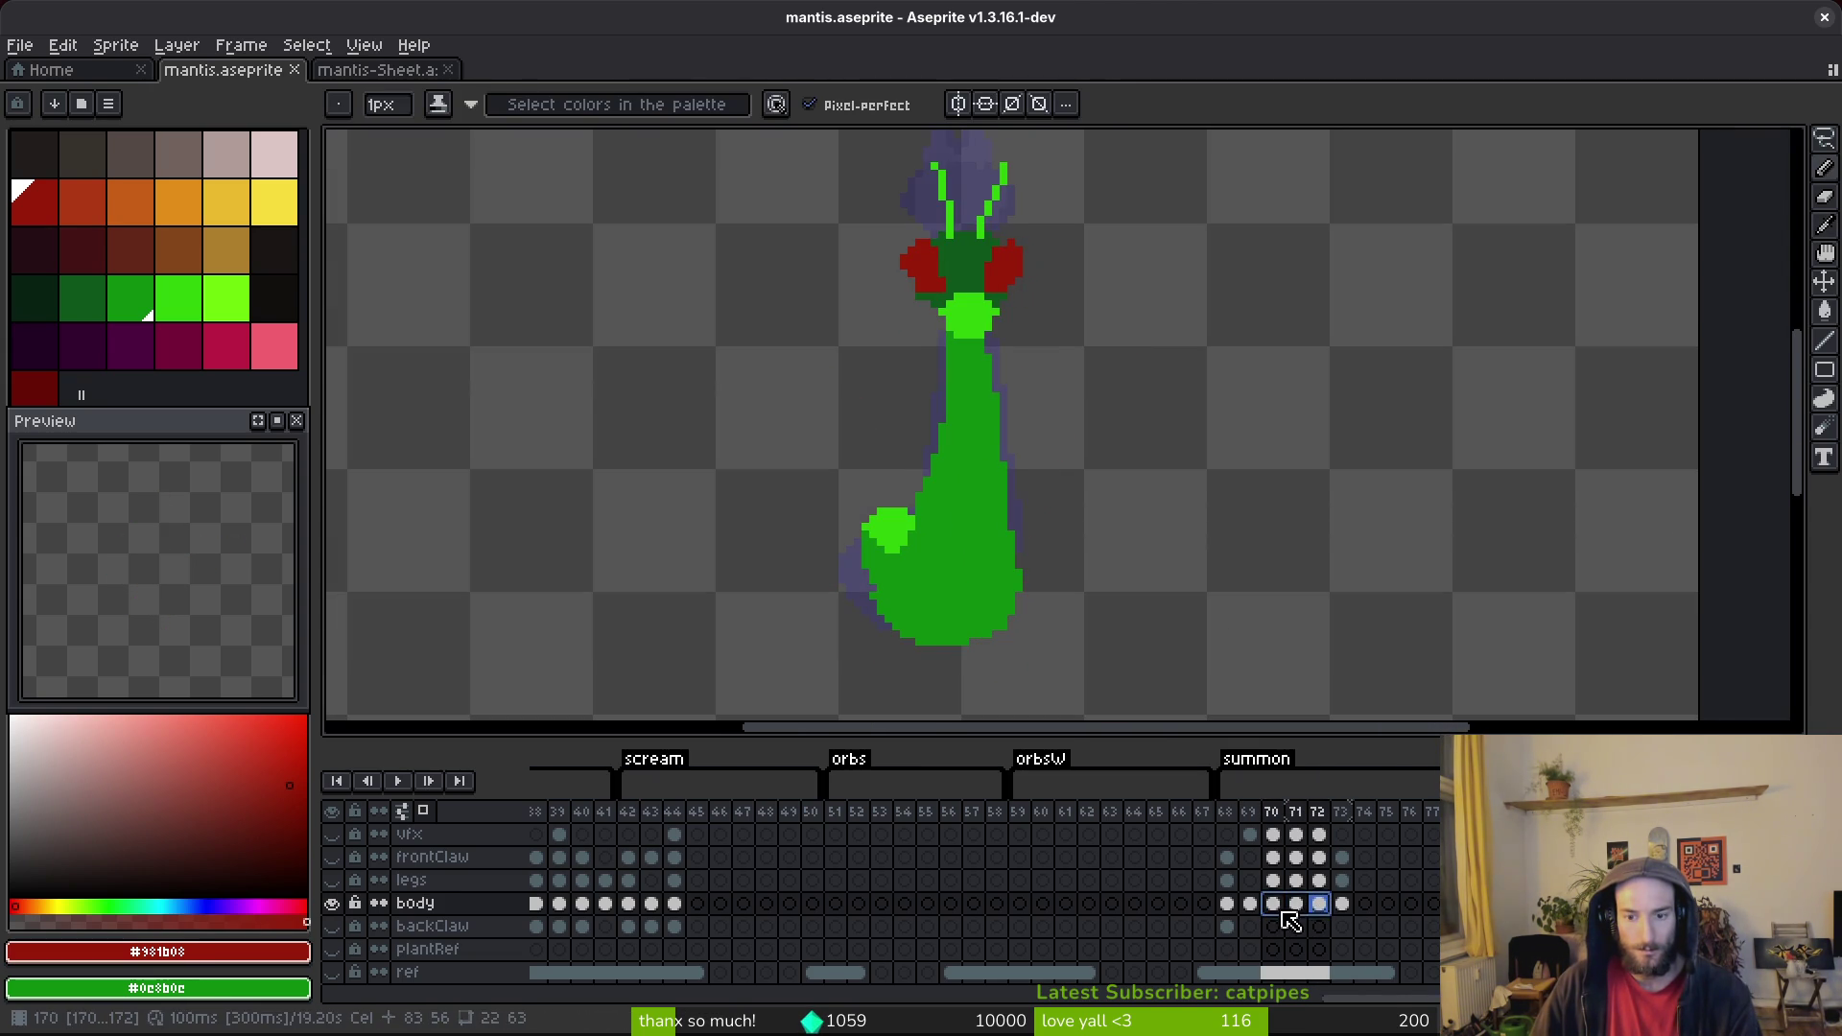
{"action": "right_click", "coordinate": [1282, 907]}
{"action": "left_click", "coordinate": [1342, 968]}
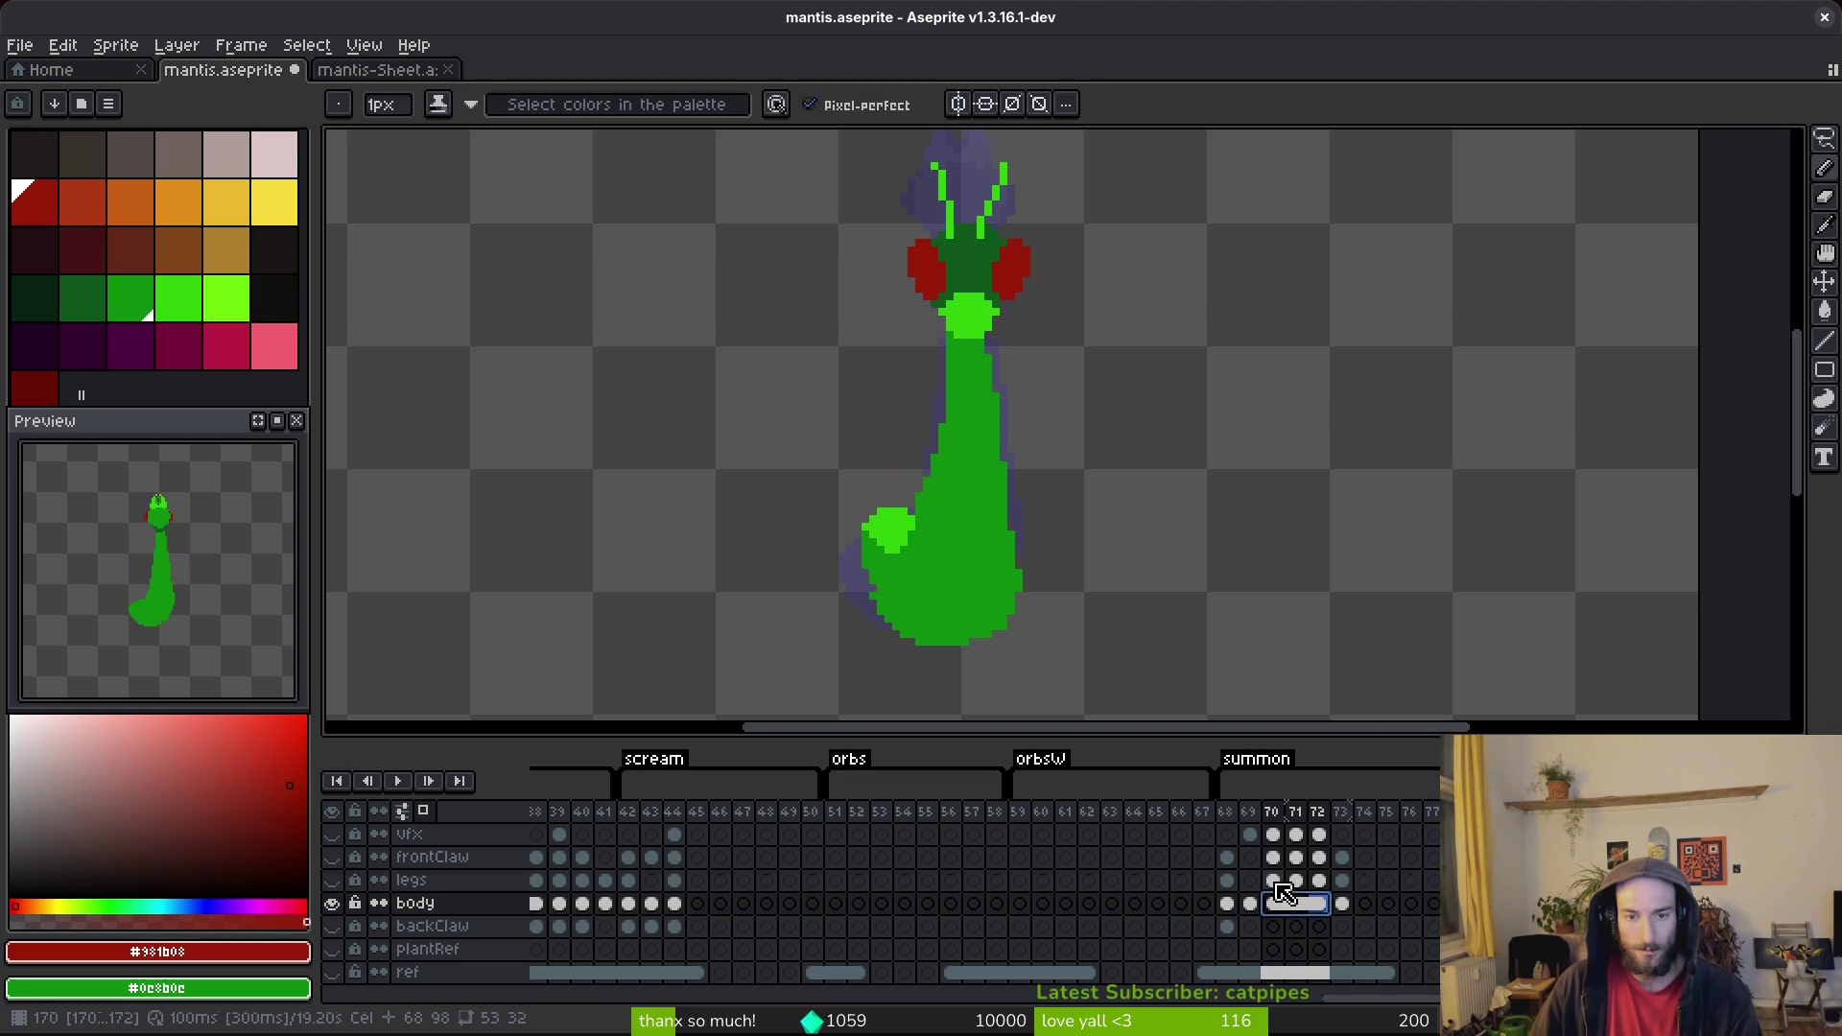
Link the legs cels of frames 70–72, with the legs and body layers visible.
{"action": "left_click", "coordinate": [1318, 882]}
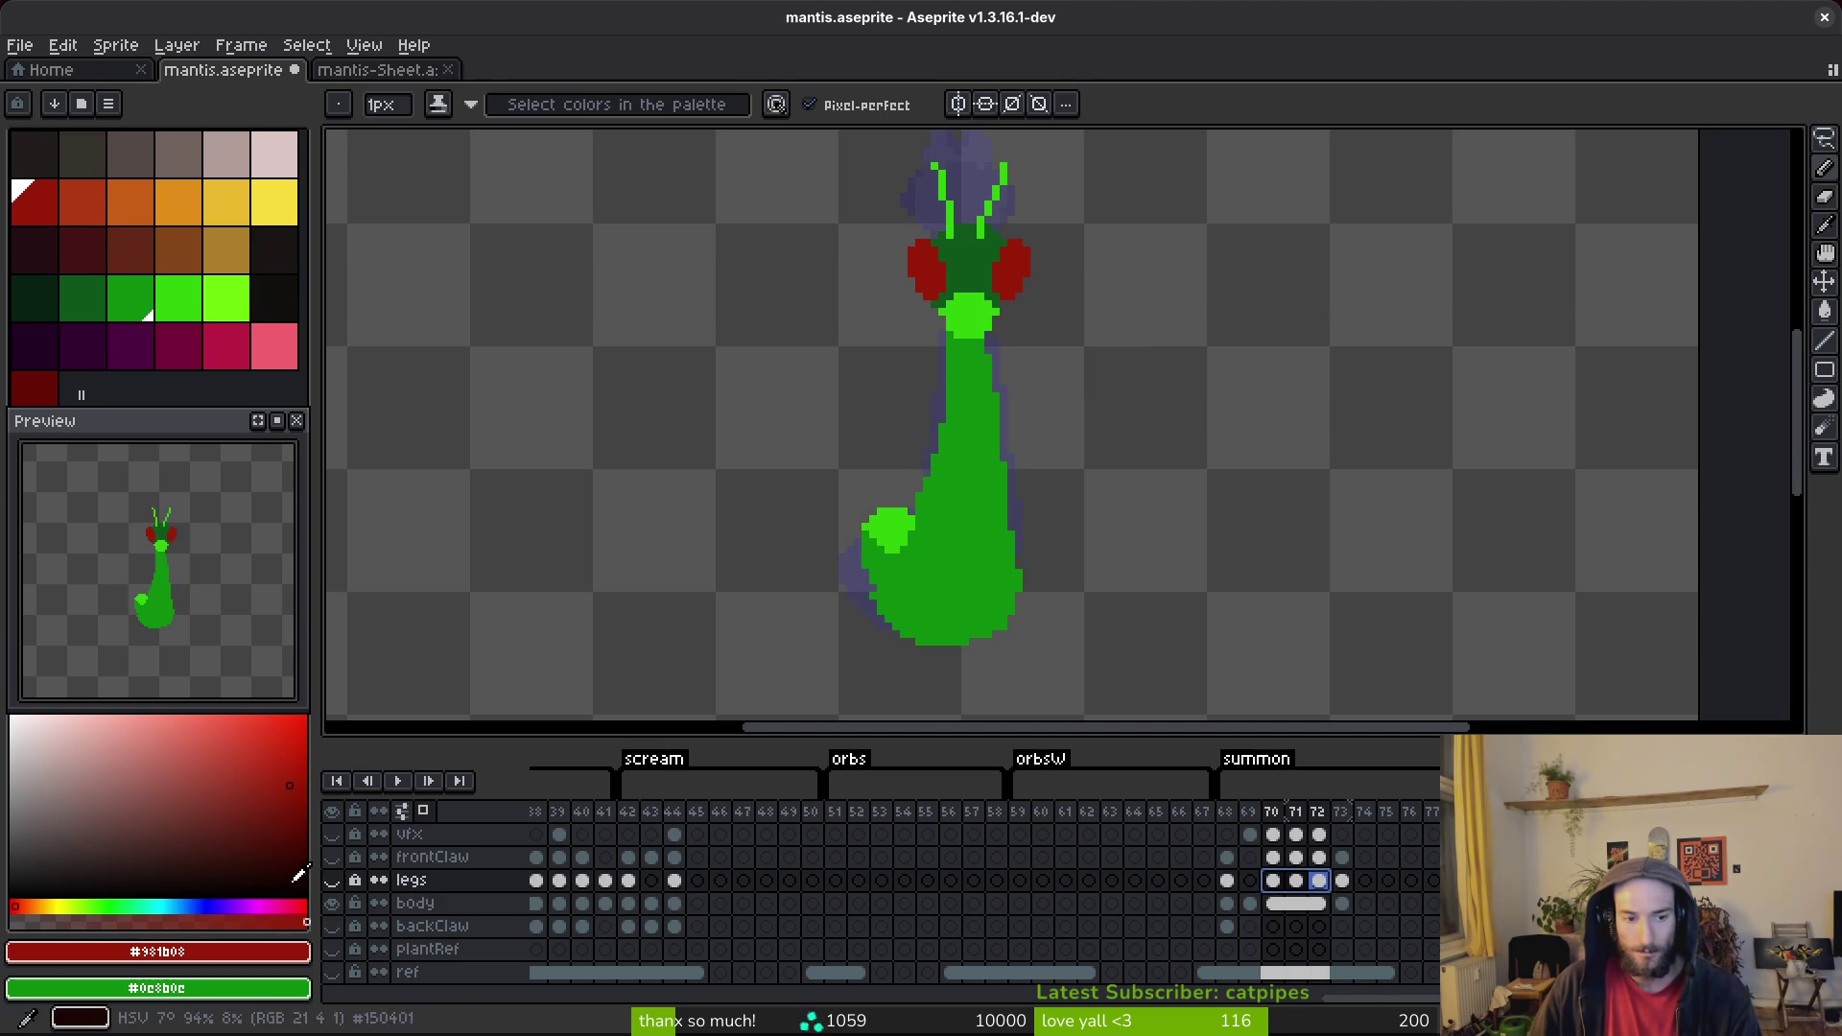
{"action": "right_click", "coordinate": [1278, 883]}
{"action": "left_click", "coordinate": [1337, 949]}
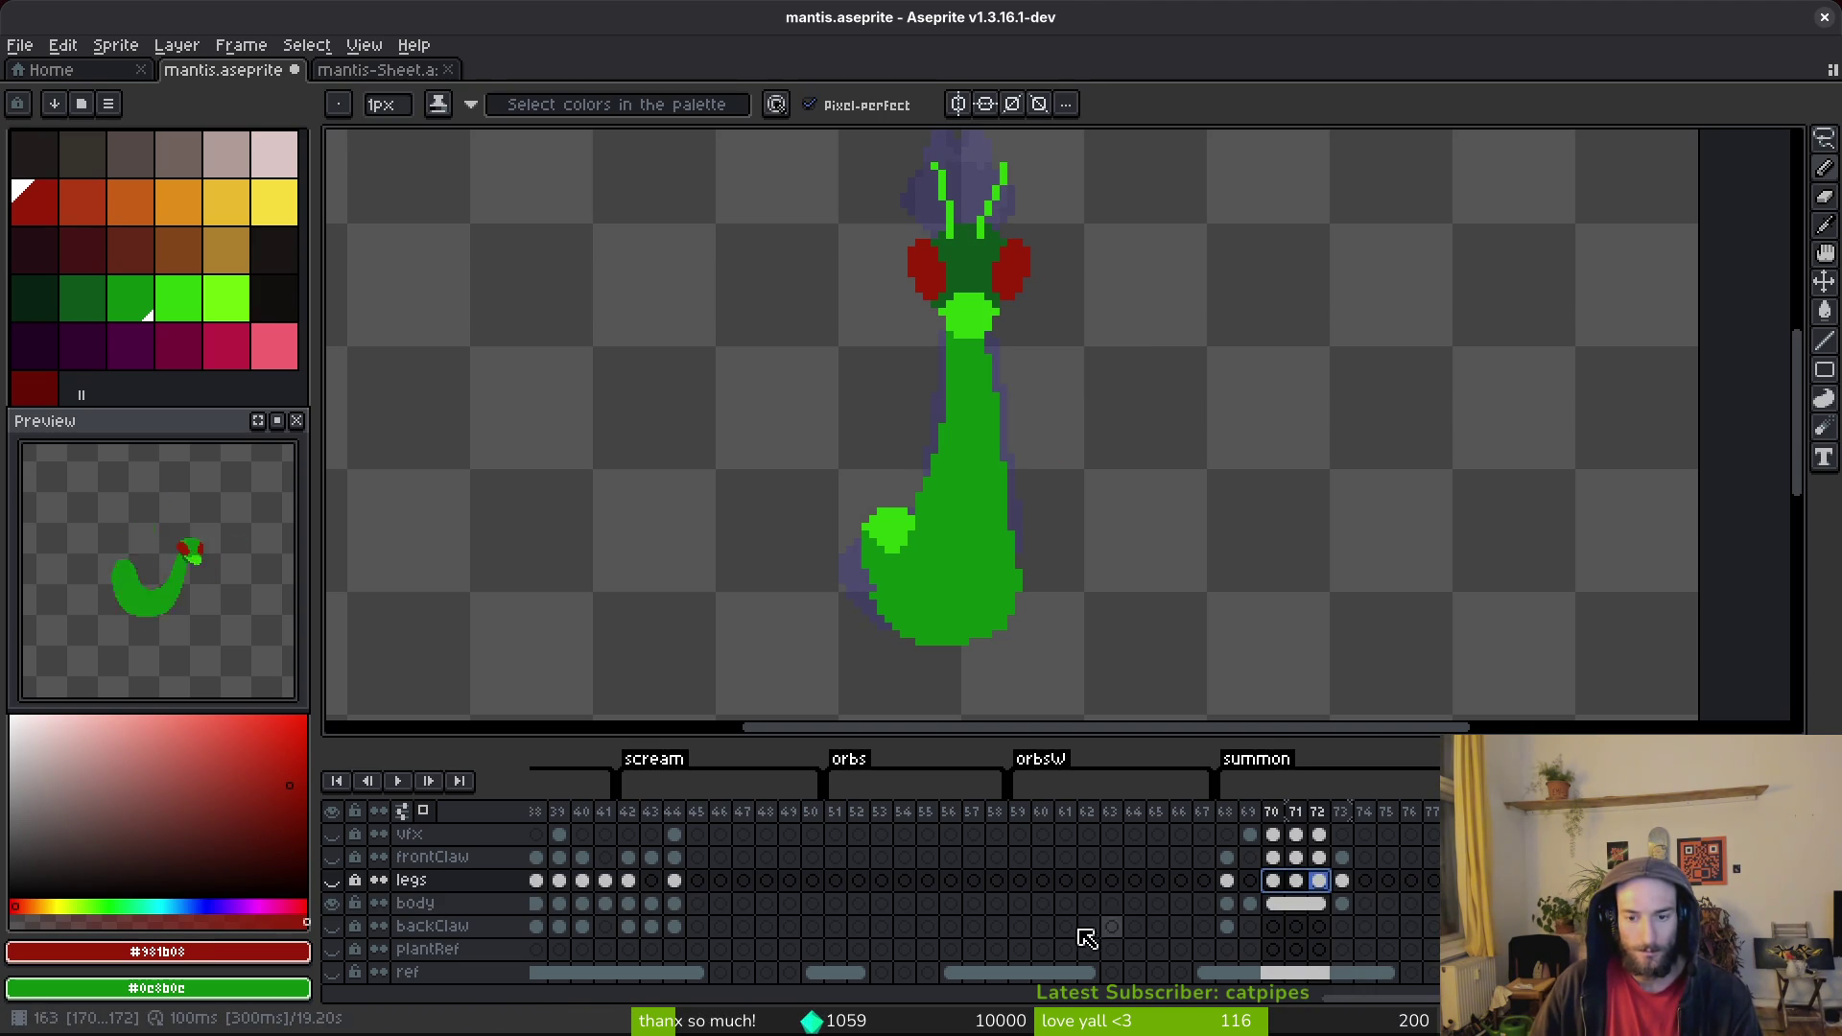
{"action": "left_click", "coordinate": [331, 879]}
{"action": "right_click", "coordinate": [1283, 883]}
{"action": "left_click", "coordinate": [1342, 968]}
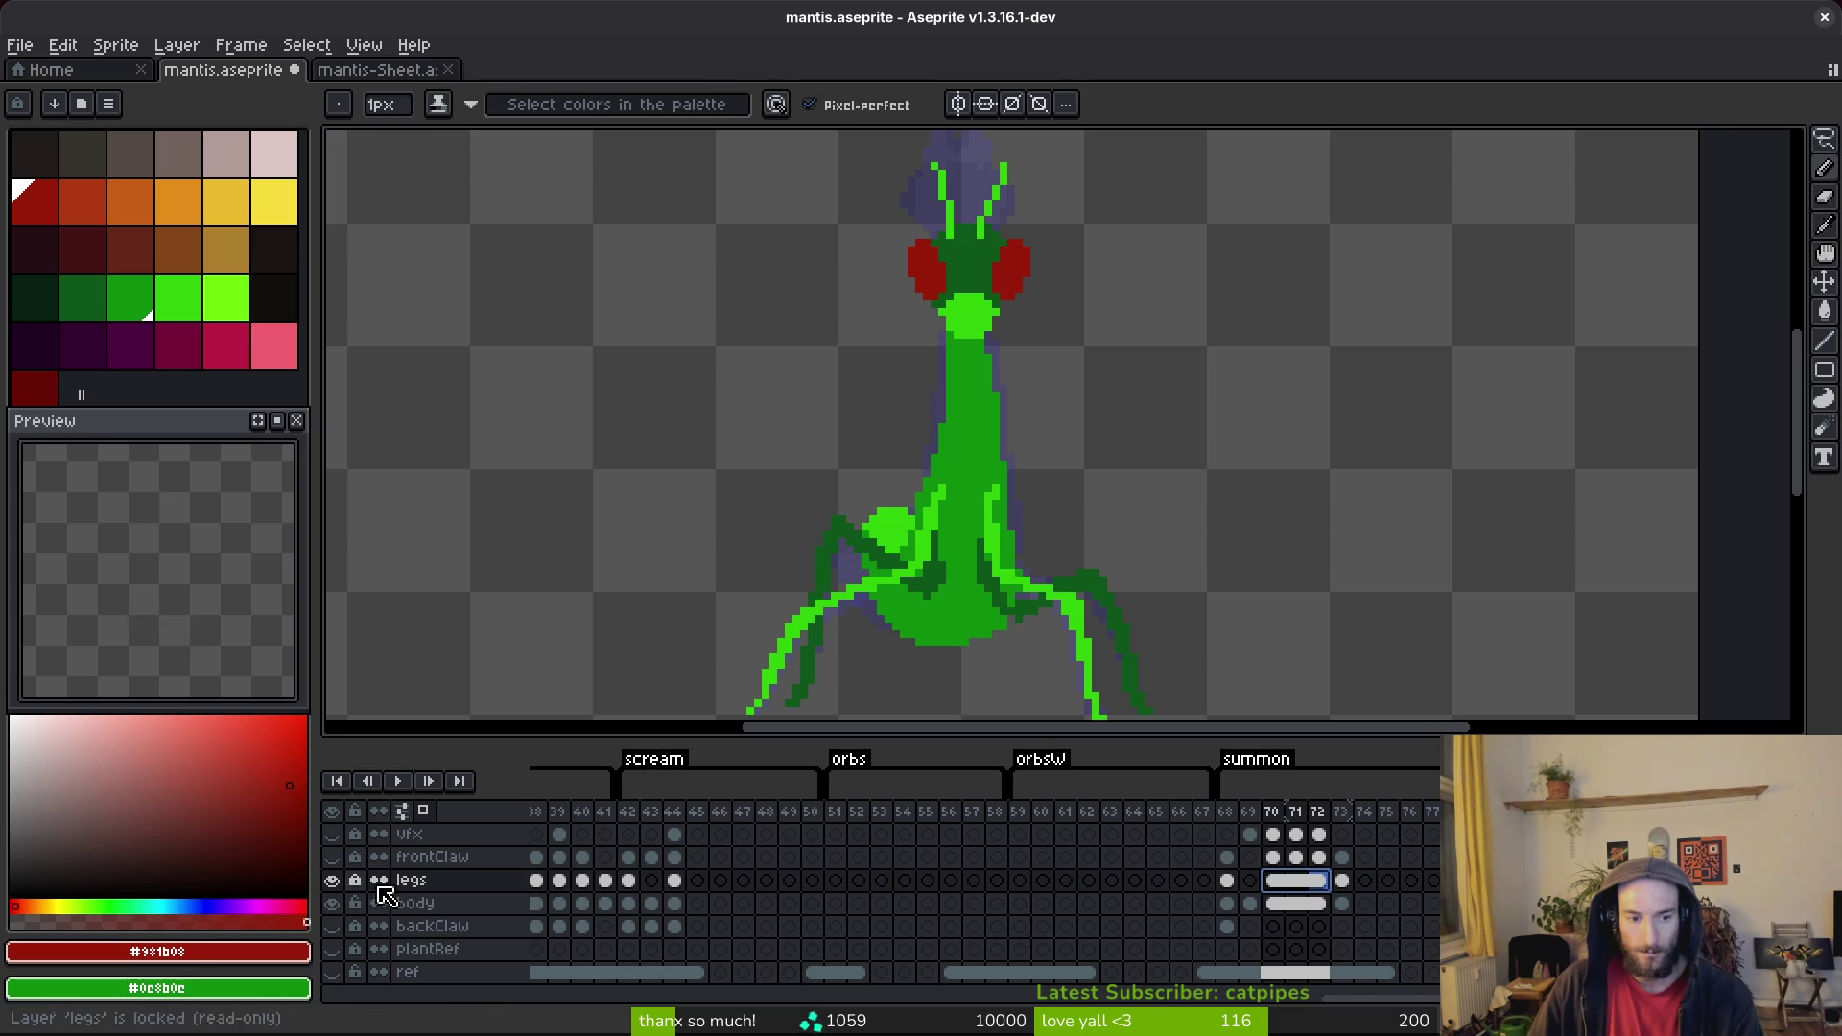
{"action": "left_click", "coordinate": [332, 902]}
Step through the frames to review the linked cels, settling on frame 71.
{"action": "scroll", "coordinate": [1048, 535], "scroll_direction": "down", "scroll_amount": 3}
{"action": "key", "text": "Right"}
{"action": "key", "text": "Right"}
{"action": "key", "text": "Right"}
{"action": "scroll", "coordinate": [1048, 572], "scroll_direction": "up", "scroll_amount": 3}
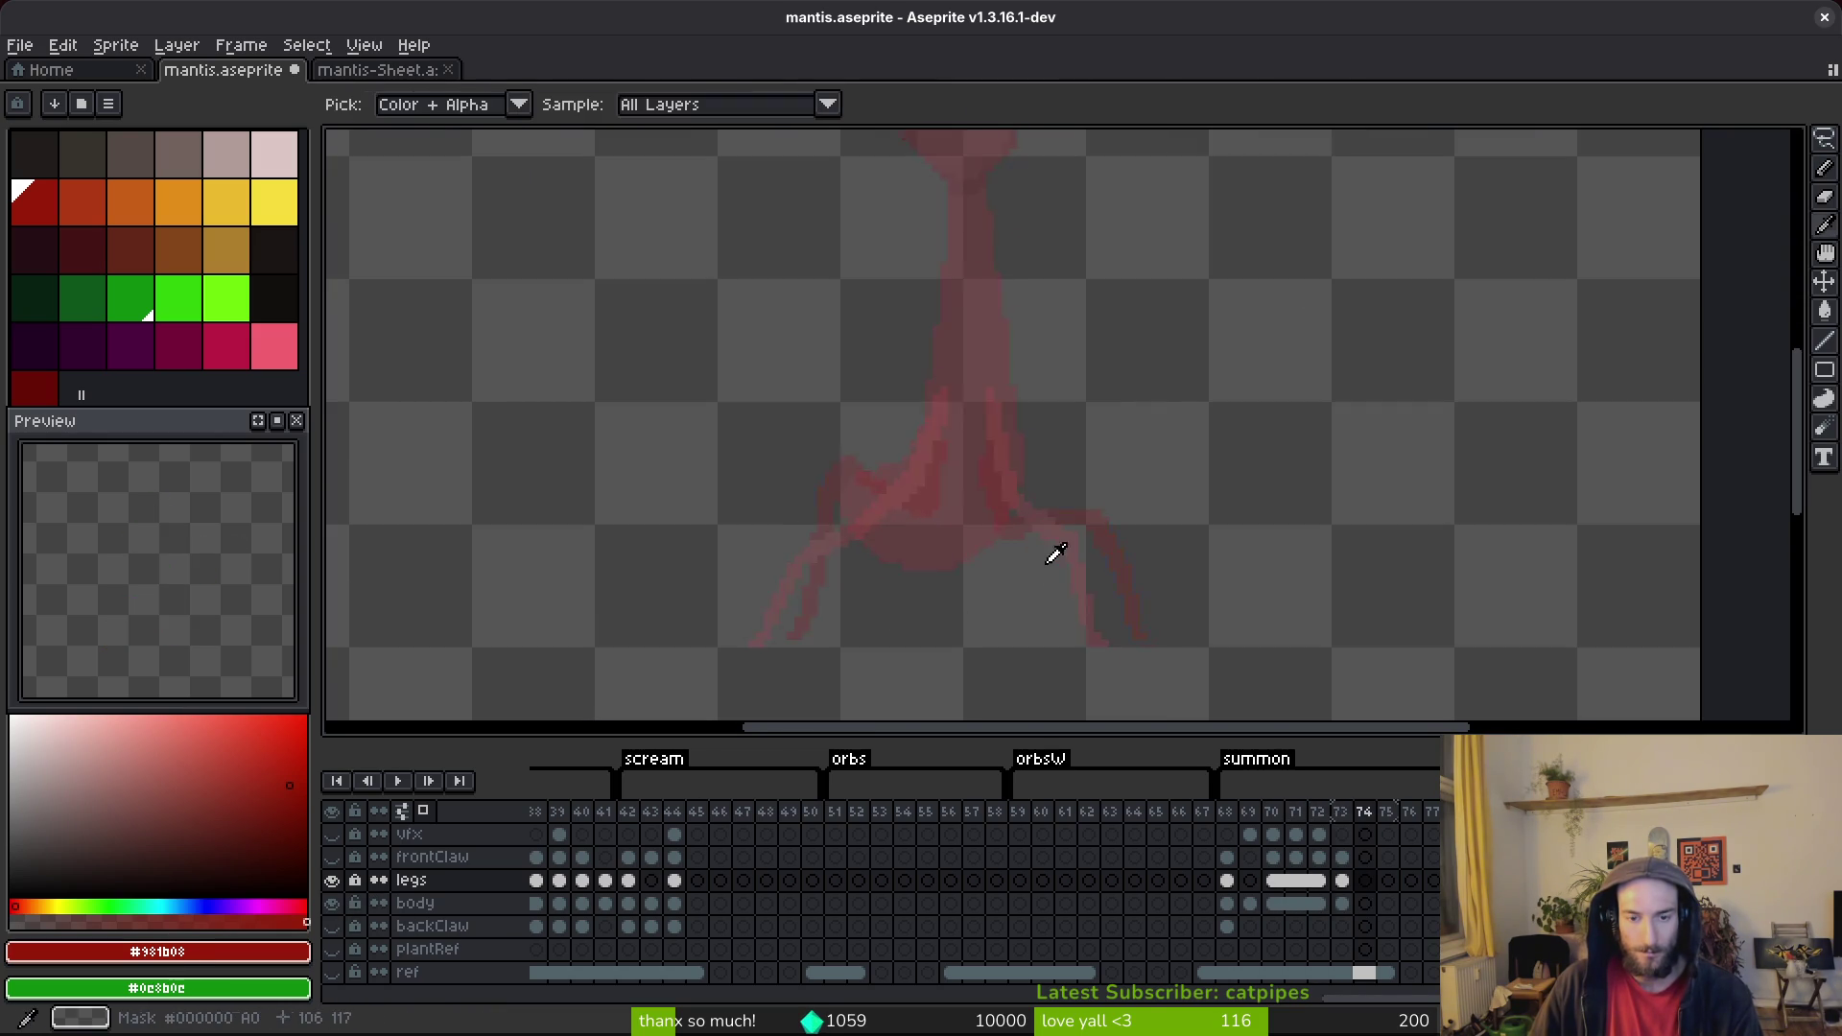
{"action": "key", "text": "Left"}
{"action": "key", "text": "alt"}
{"action": "key", "text": "Left"}
{"action": "key", "text": "Left"}
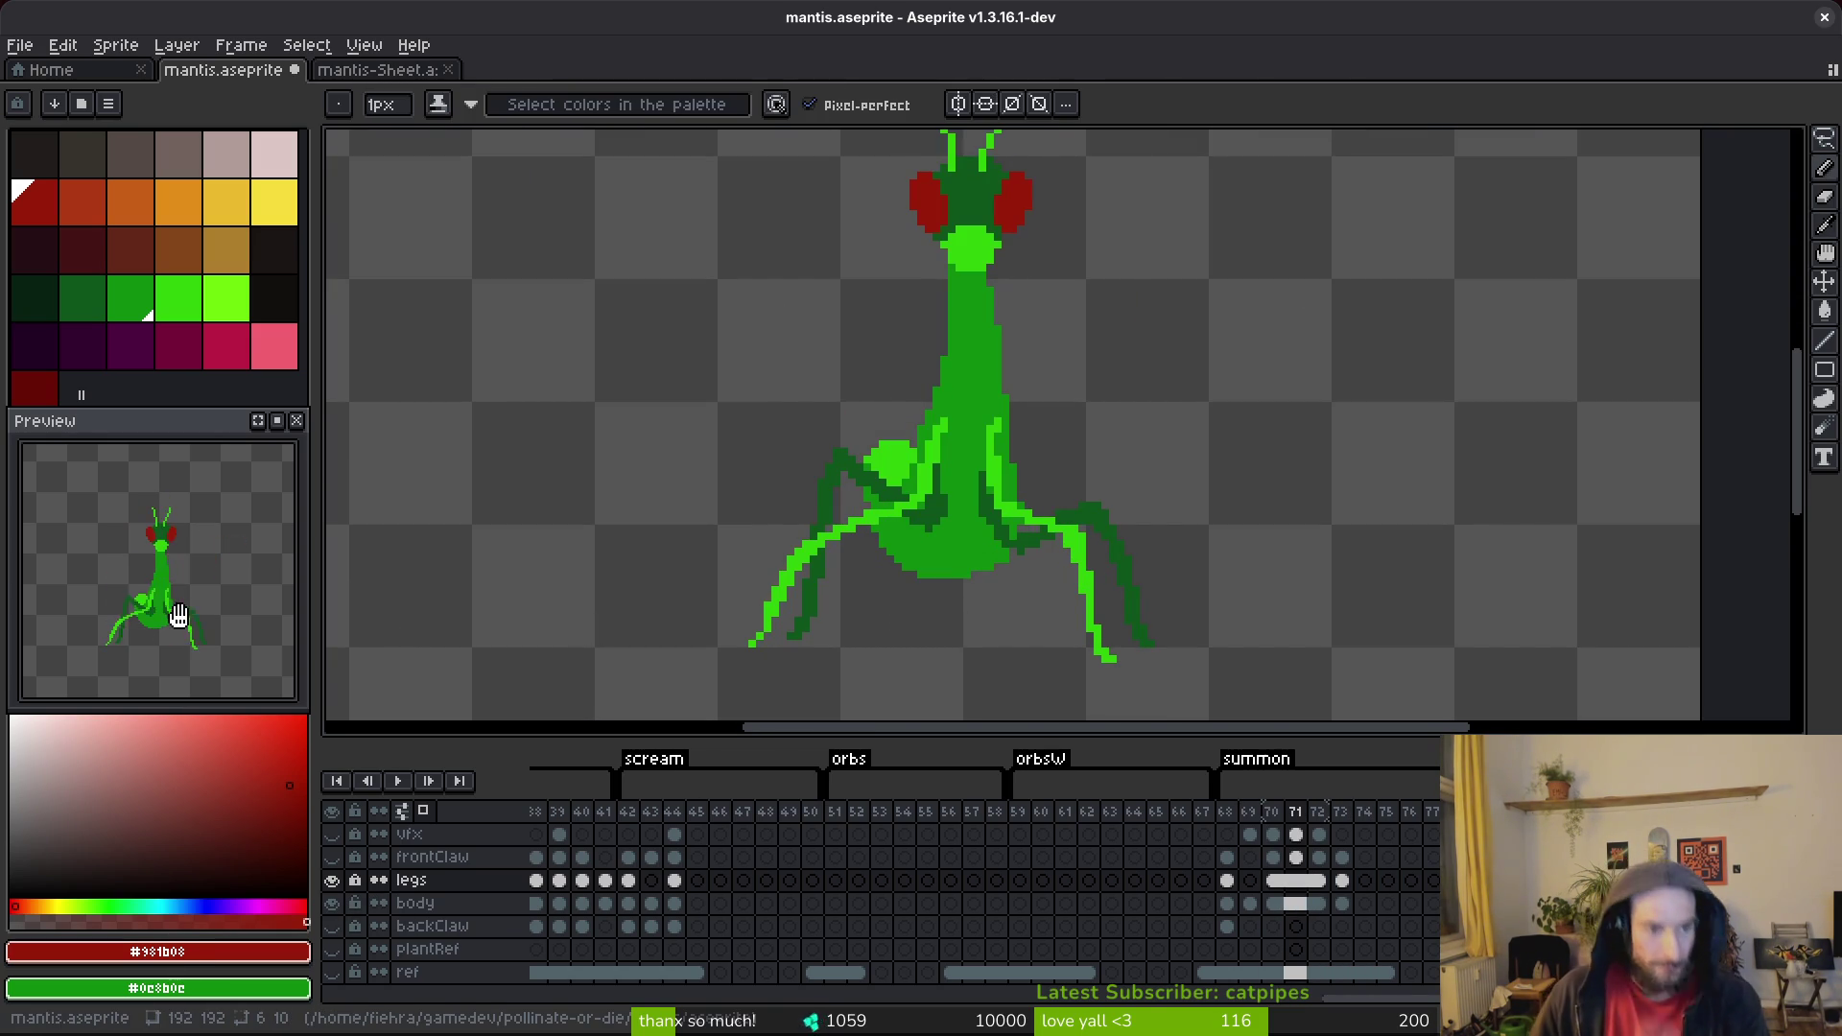
Toggle the legs and frontClaw layers to check the body, then view frame 68.
{"action": "left_click", "coordinate": [333, 880]}
{"action": "left_click", "coordinate": [333, 879]}
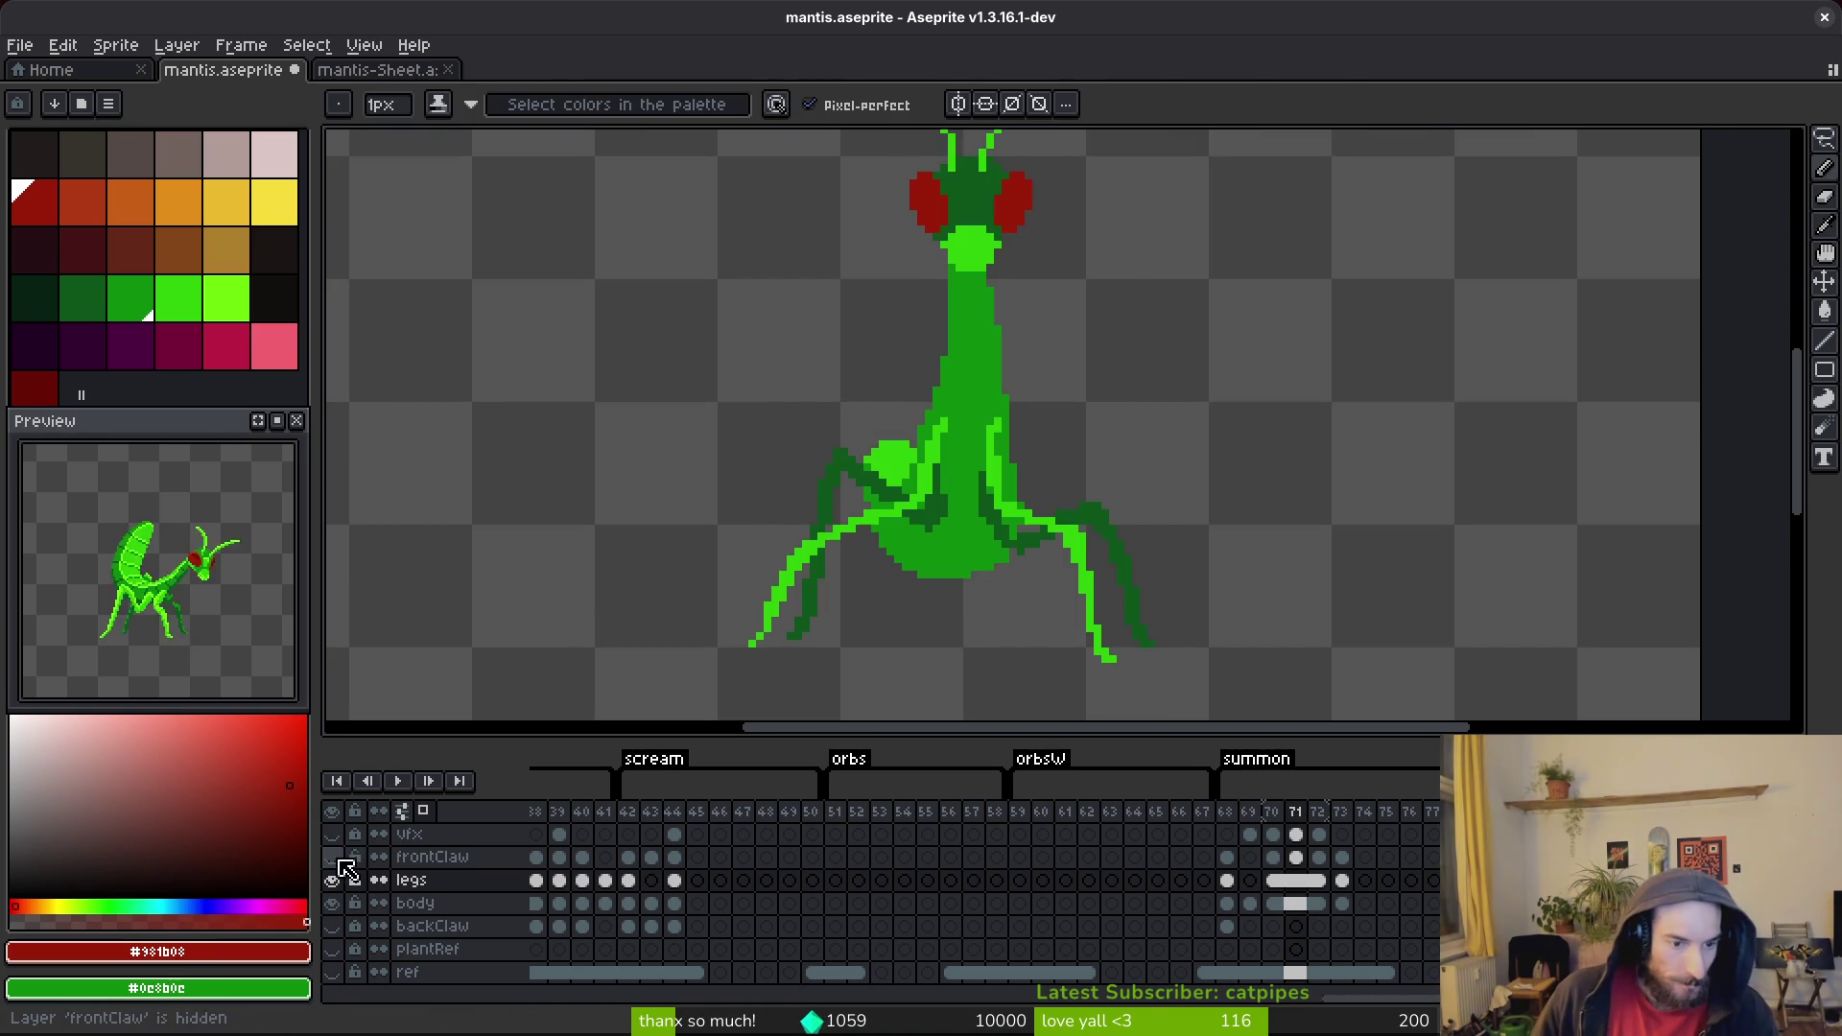
{"action": "left_click", "coordinate": [334, 859]}
{"action": "left_click", "coordinate": [334, 858]}
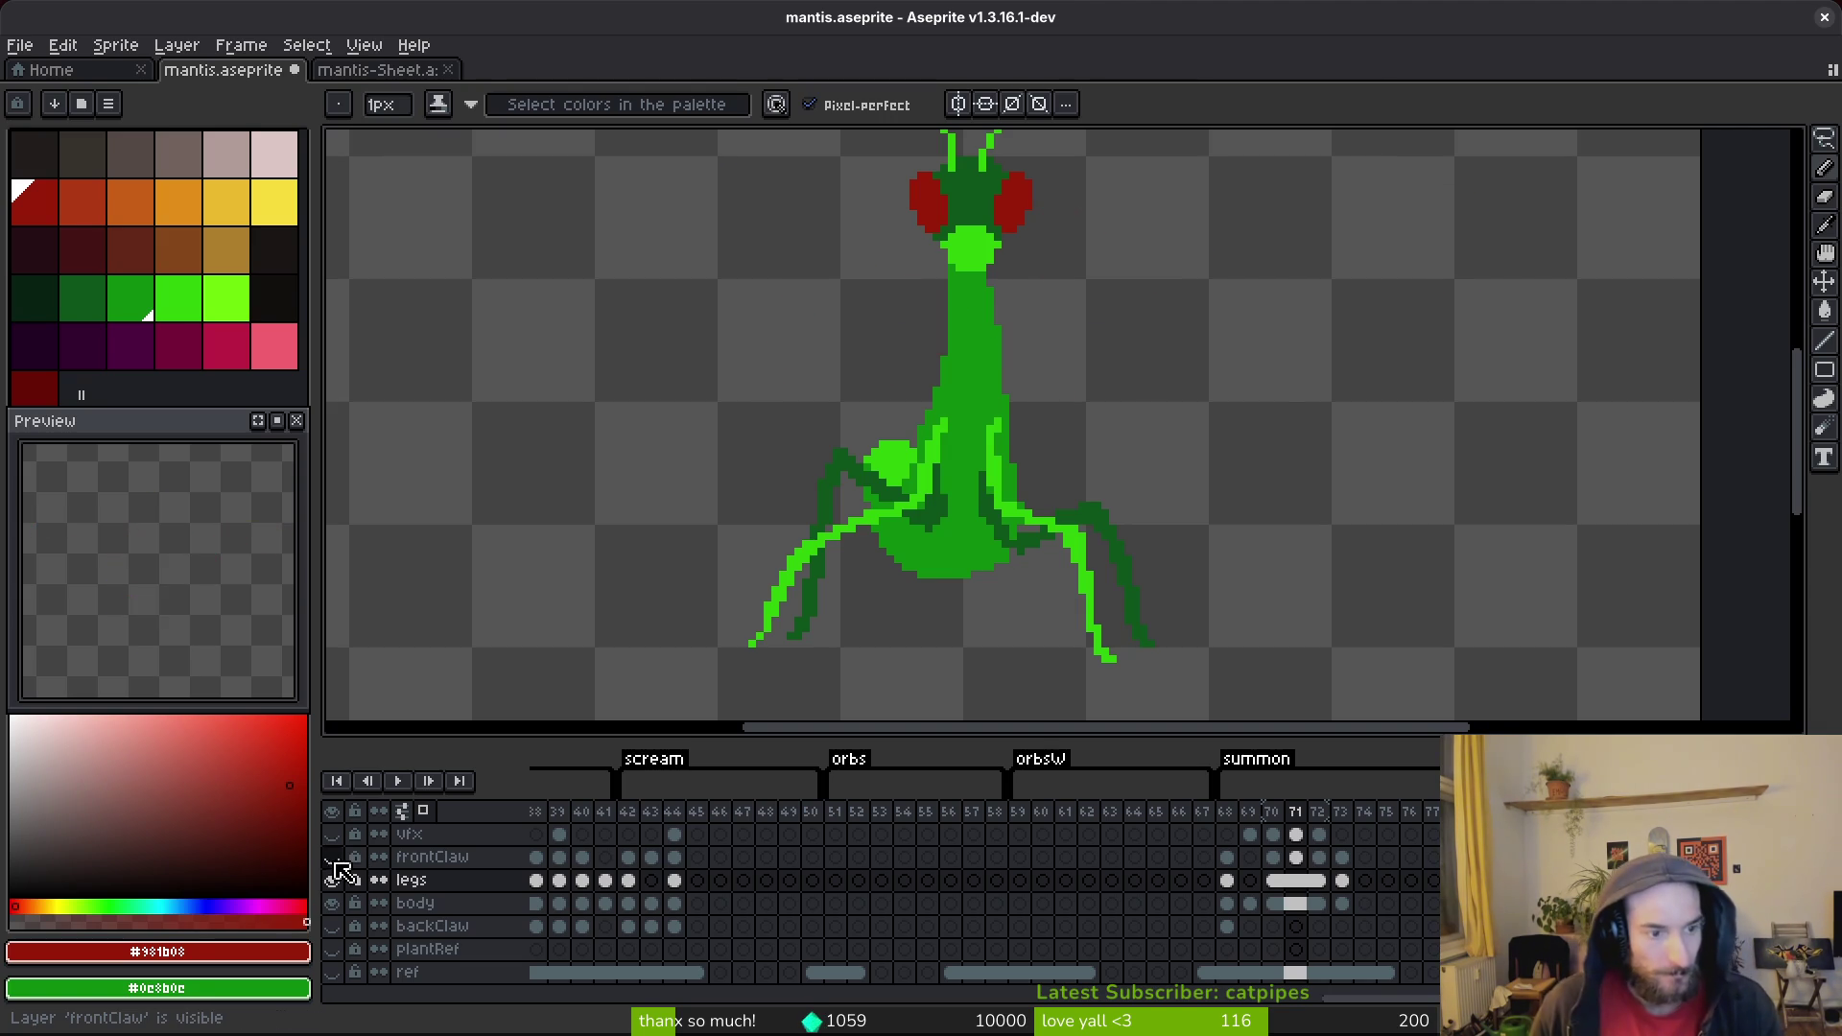
{"action": "left_click", "coordinate": [1226, 879]}
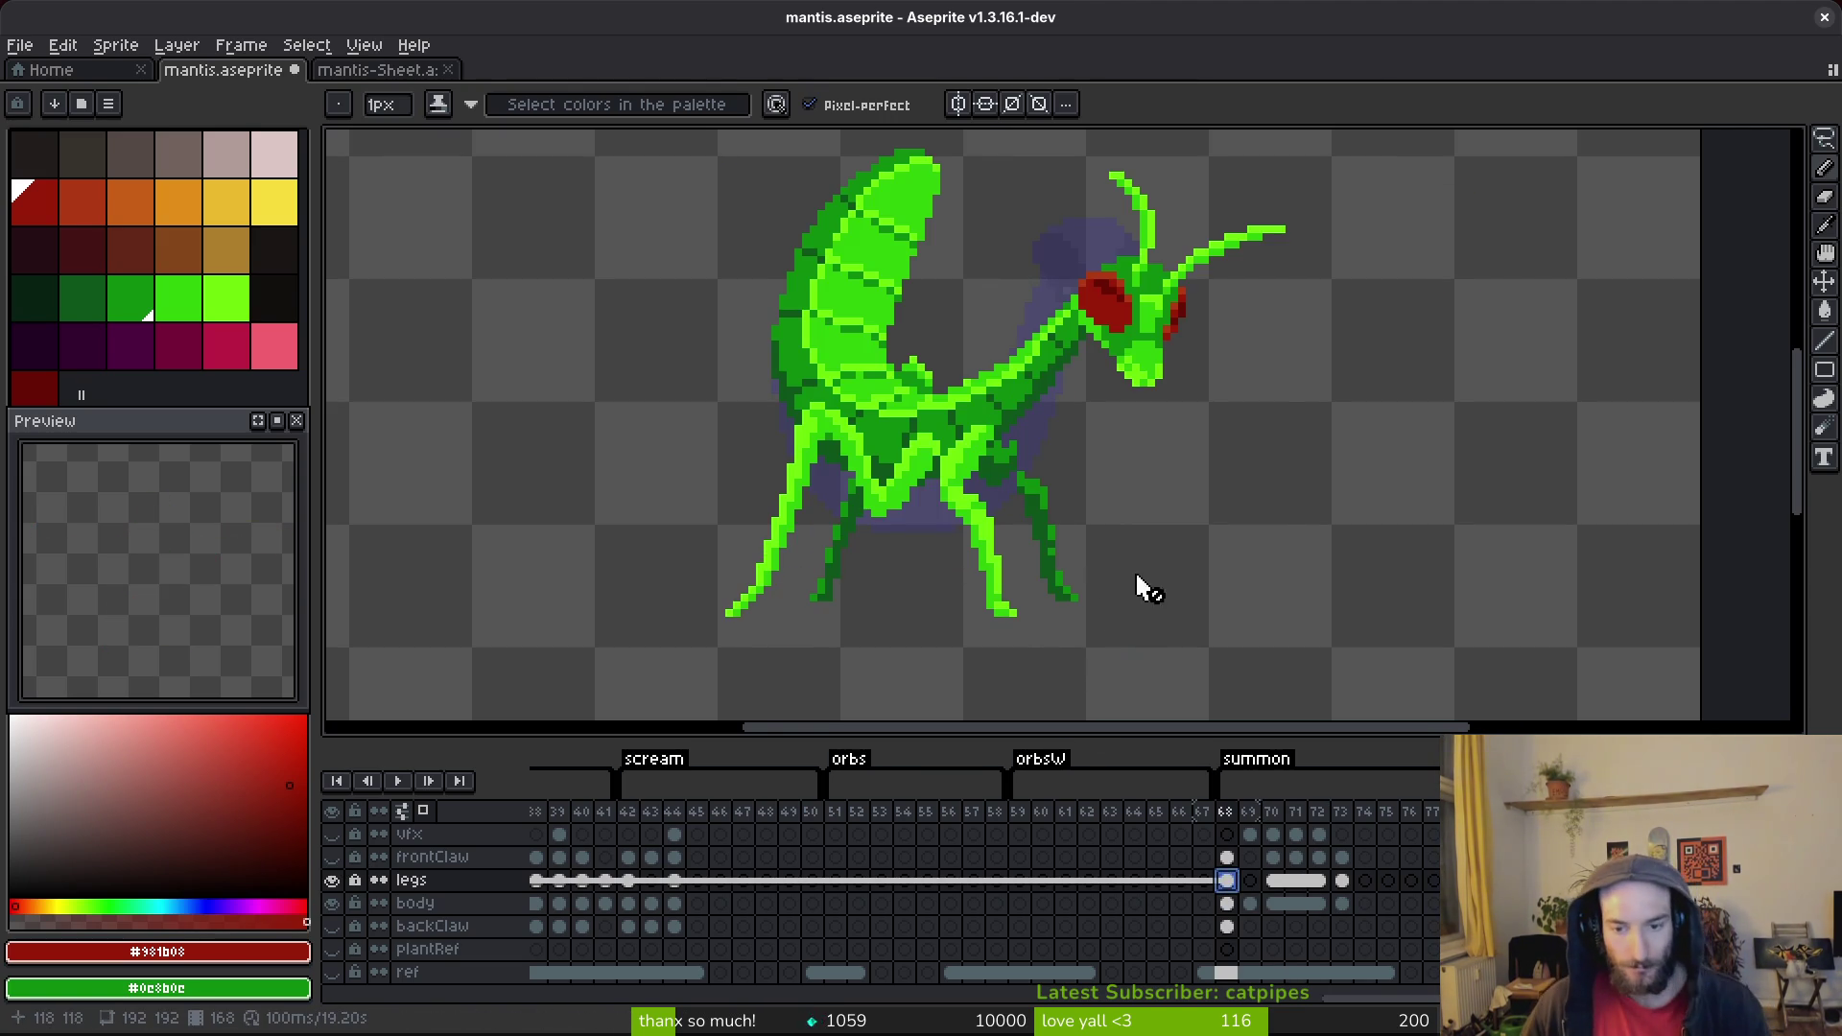
{"action": "scroll", "coordinate": [1120, 578], "scroll_direction": "down", "scroll_amount": 1}
{"action": "scroll", "coordinate": [1158, 605], "scroll_direction": "up", "scroll_amount": 1}
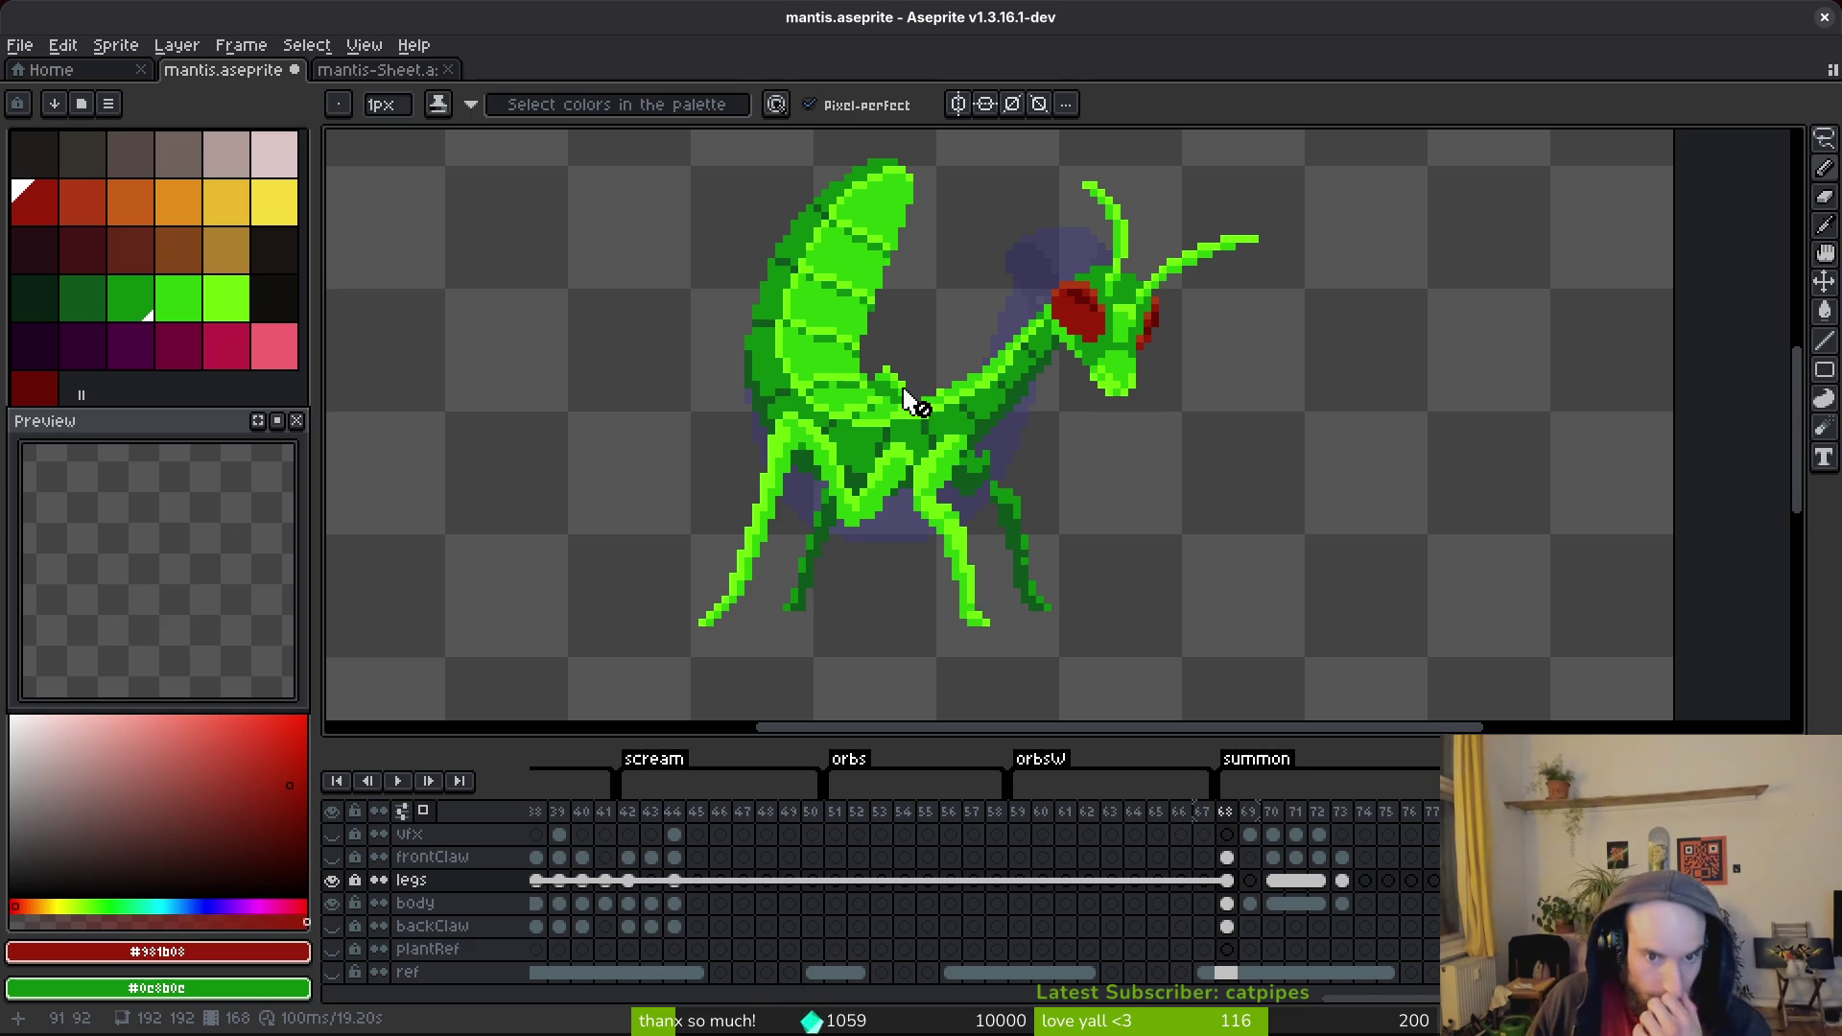
Advance to frame 69 and zoom in on the mantis's green head.
{"action": "scroll", "coordinate": [926, 393], "scroll_direction": "down", "scroll_amount": 4}
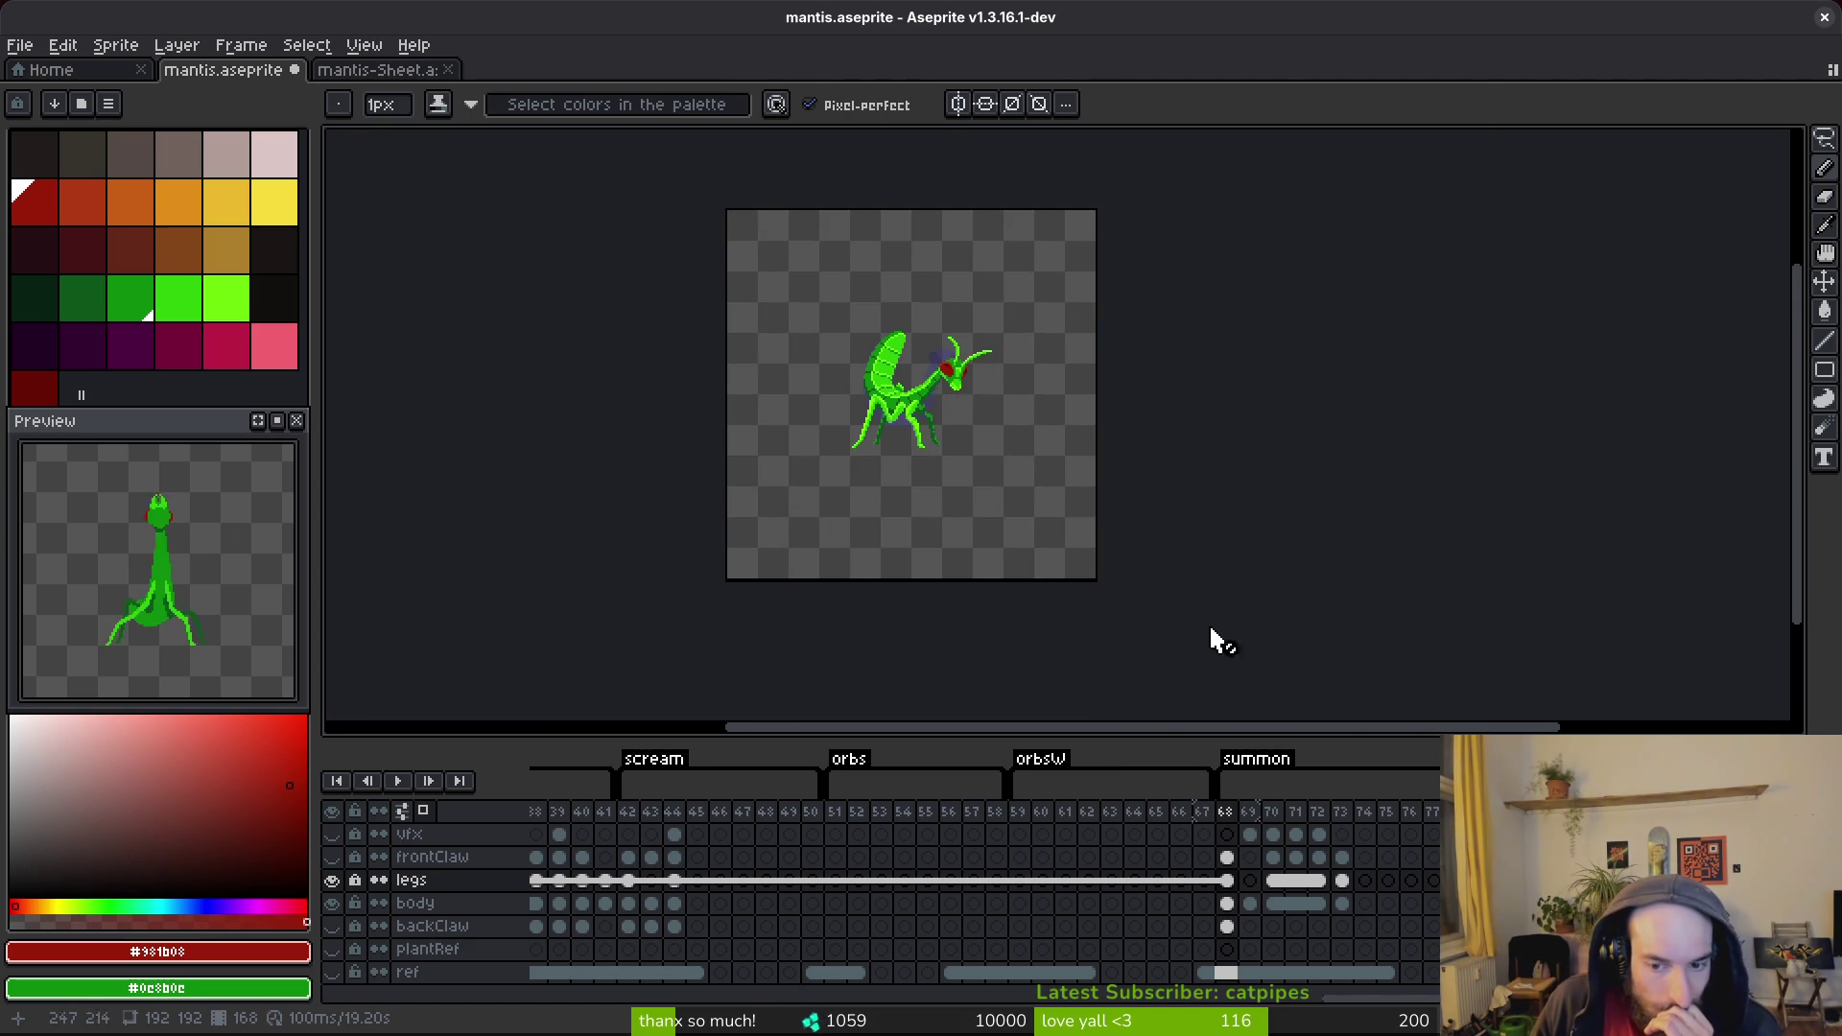
{"action": "key", "text": "Right"}
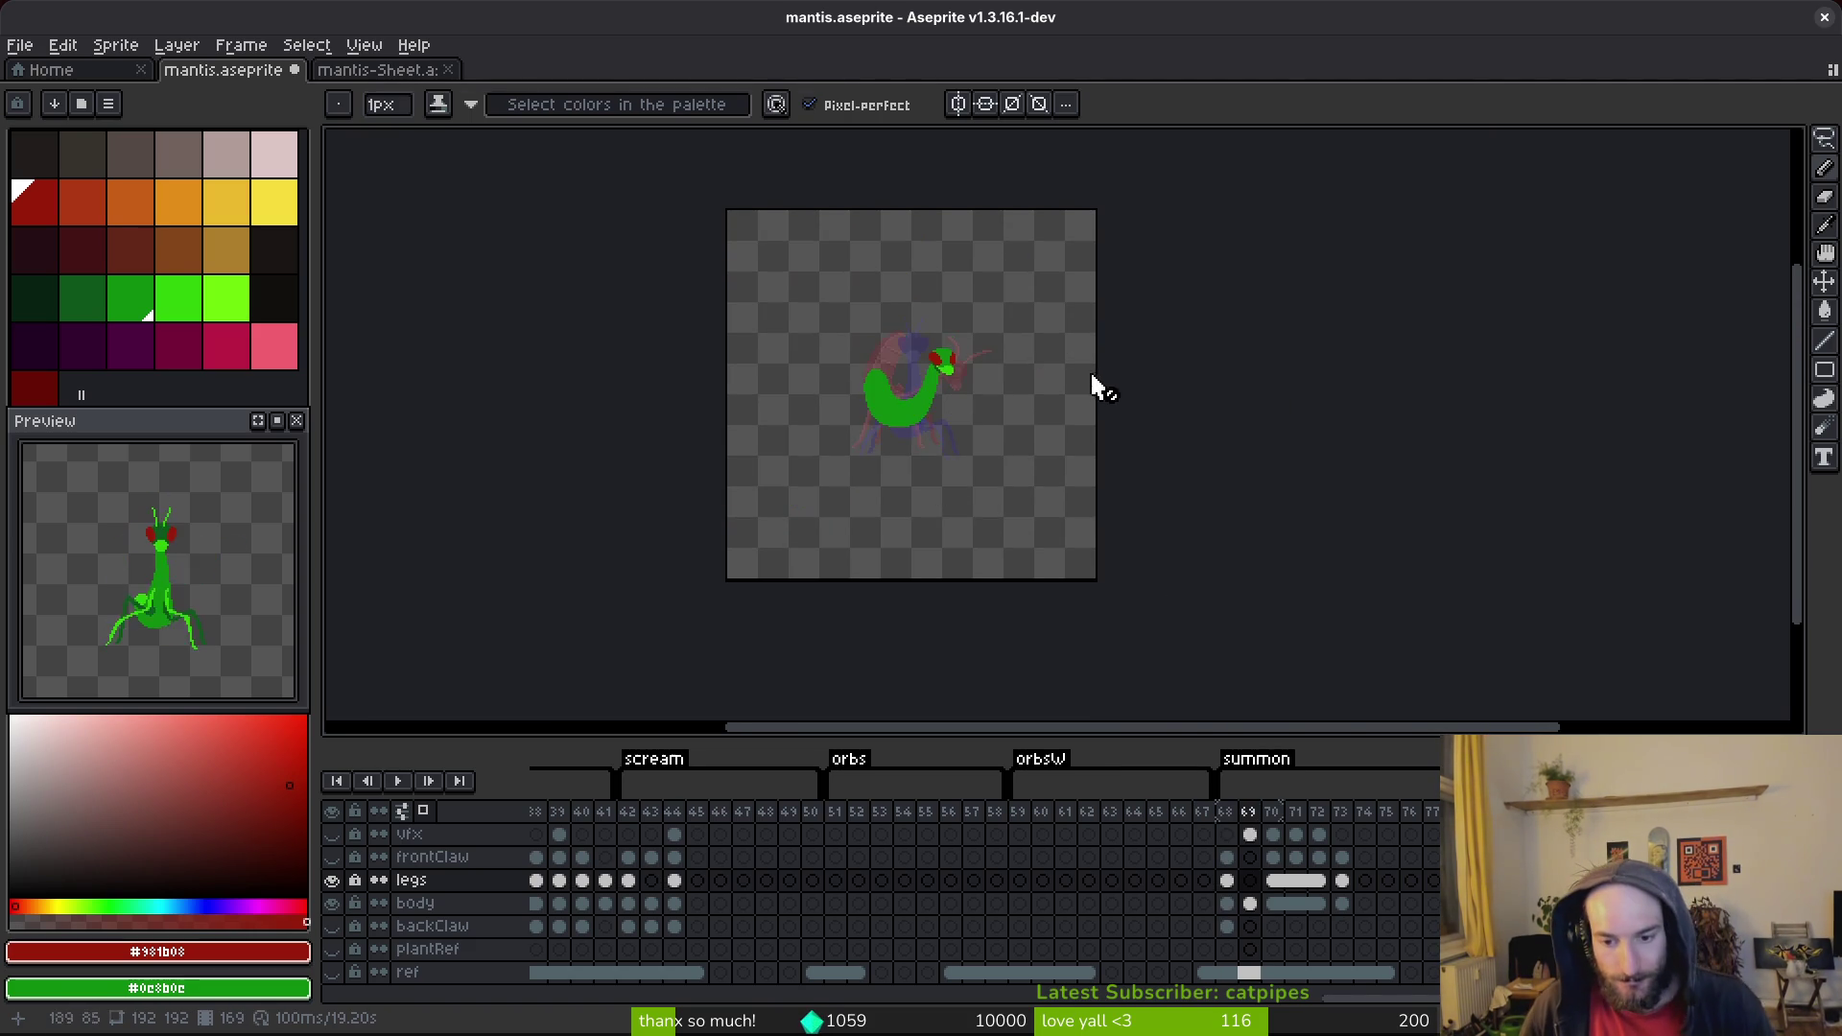
{"action": "scroll", "coordinate": [831, 383], "scroll_direction": "up", "scroll_amount": 5}
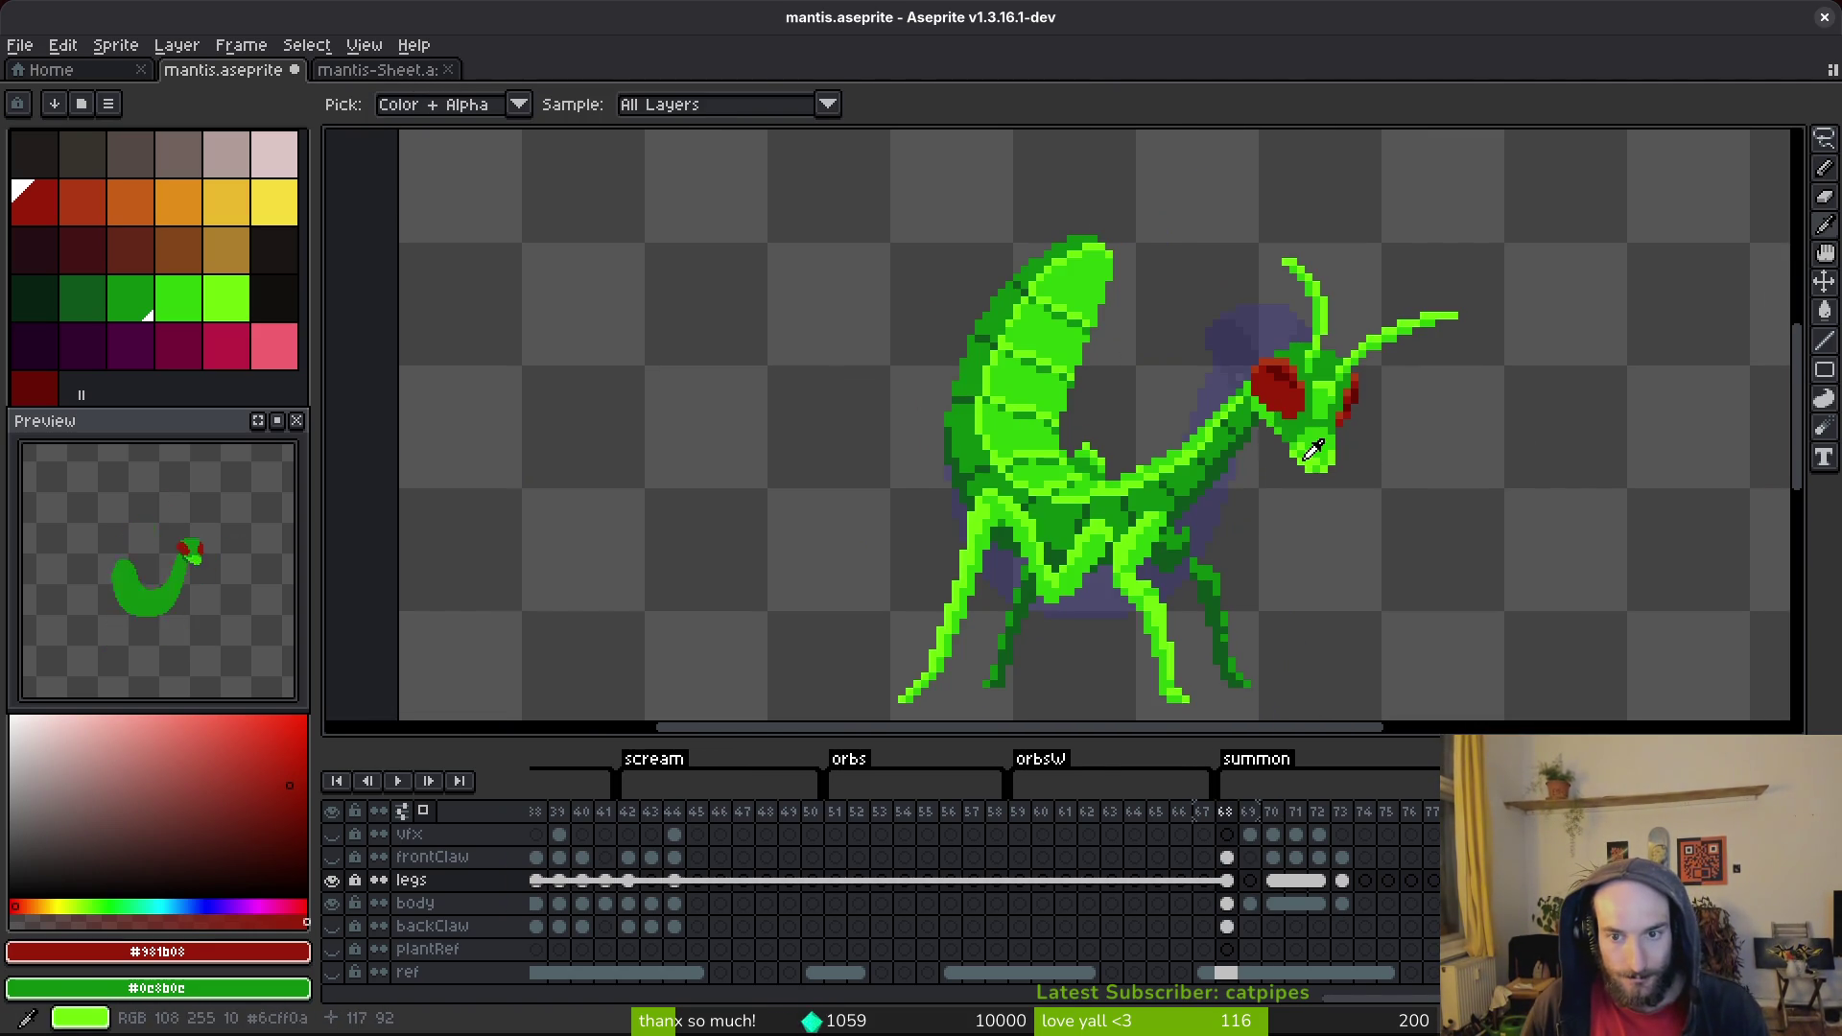
{"action": "scroll", "coordinate": [1266, 415], "scroll_direction": "up", "scroll_amount": 1}
Sample the head's bright green and target frame 69's body cel.
{"action": "left_click", "coordinate": [1231, 394], "text": "alt"}
{"action": "scroll", "coordinate": [1199, 399], "scroll_direction": "up", "scroll_amount": 2}
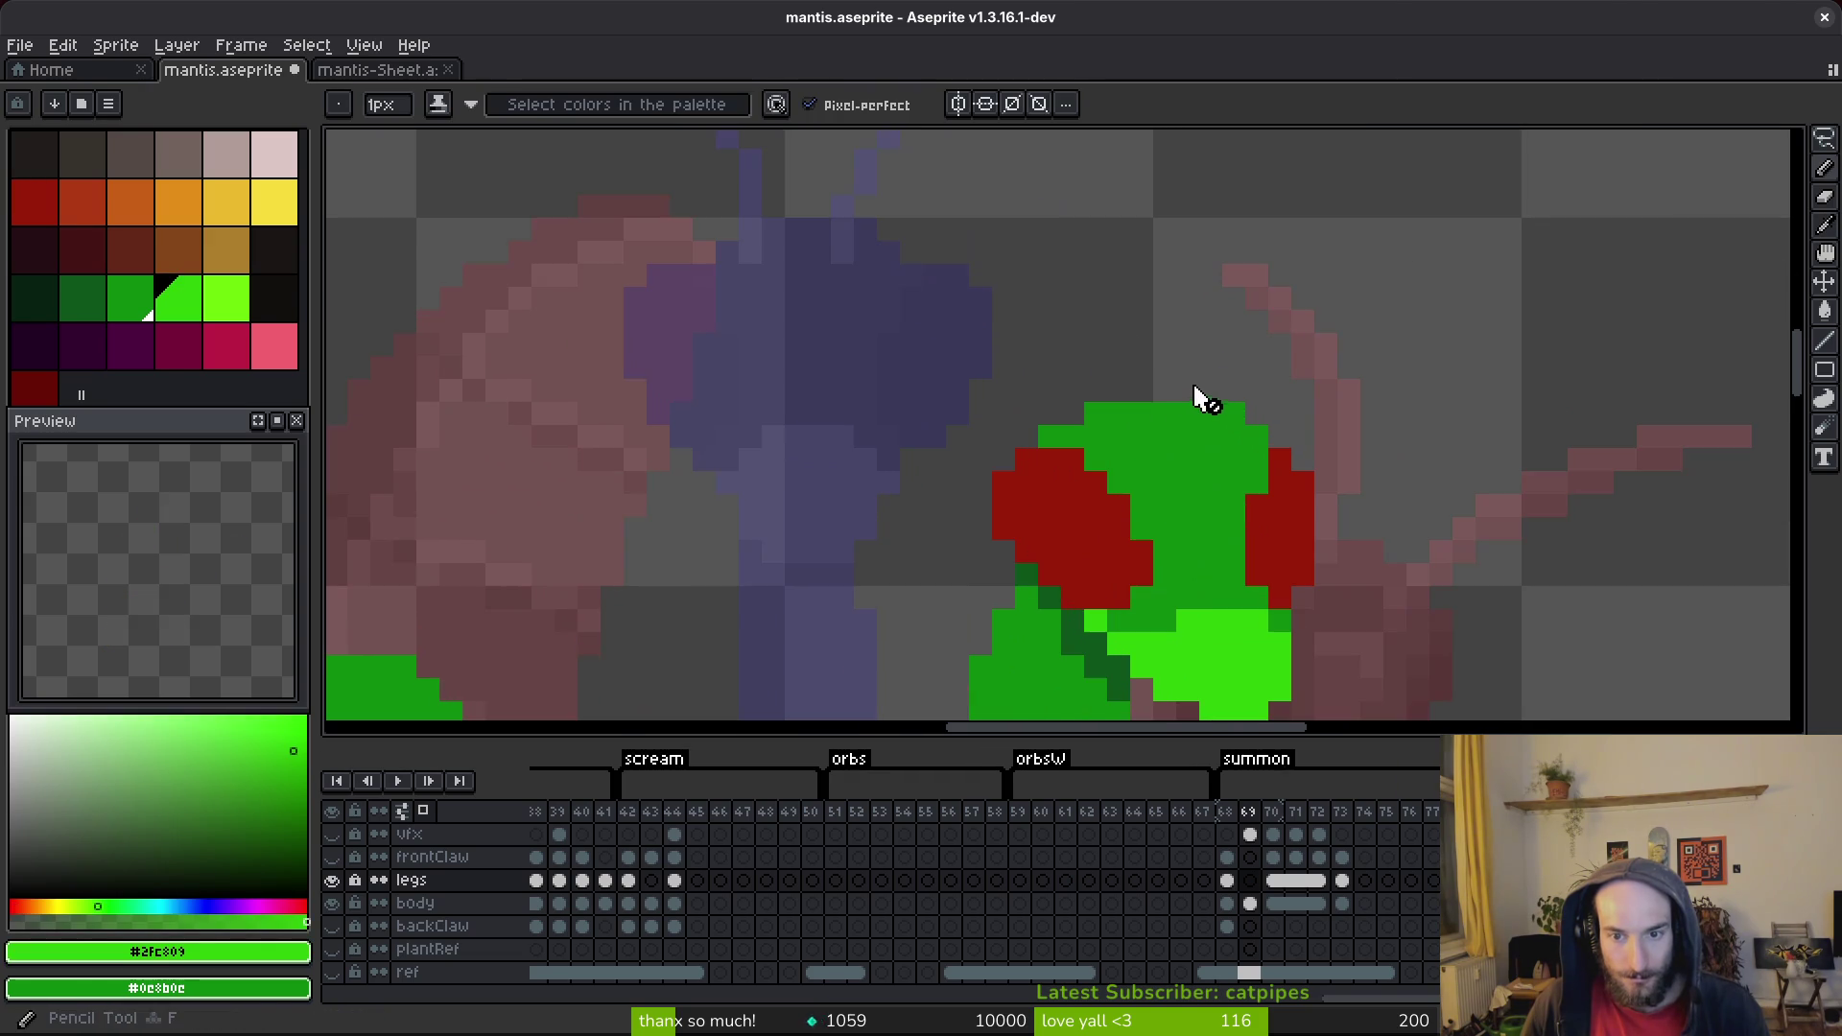
{"action": "left_click", "coordinate": [1249, 903]}
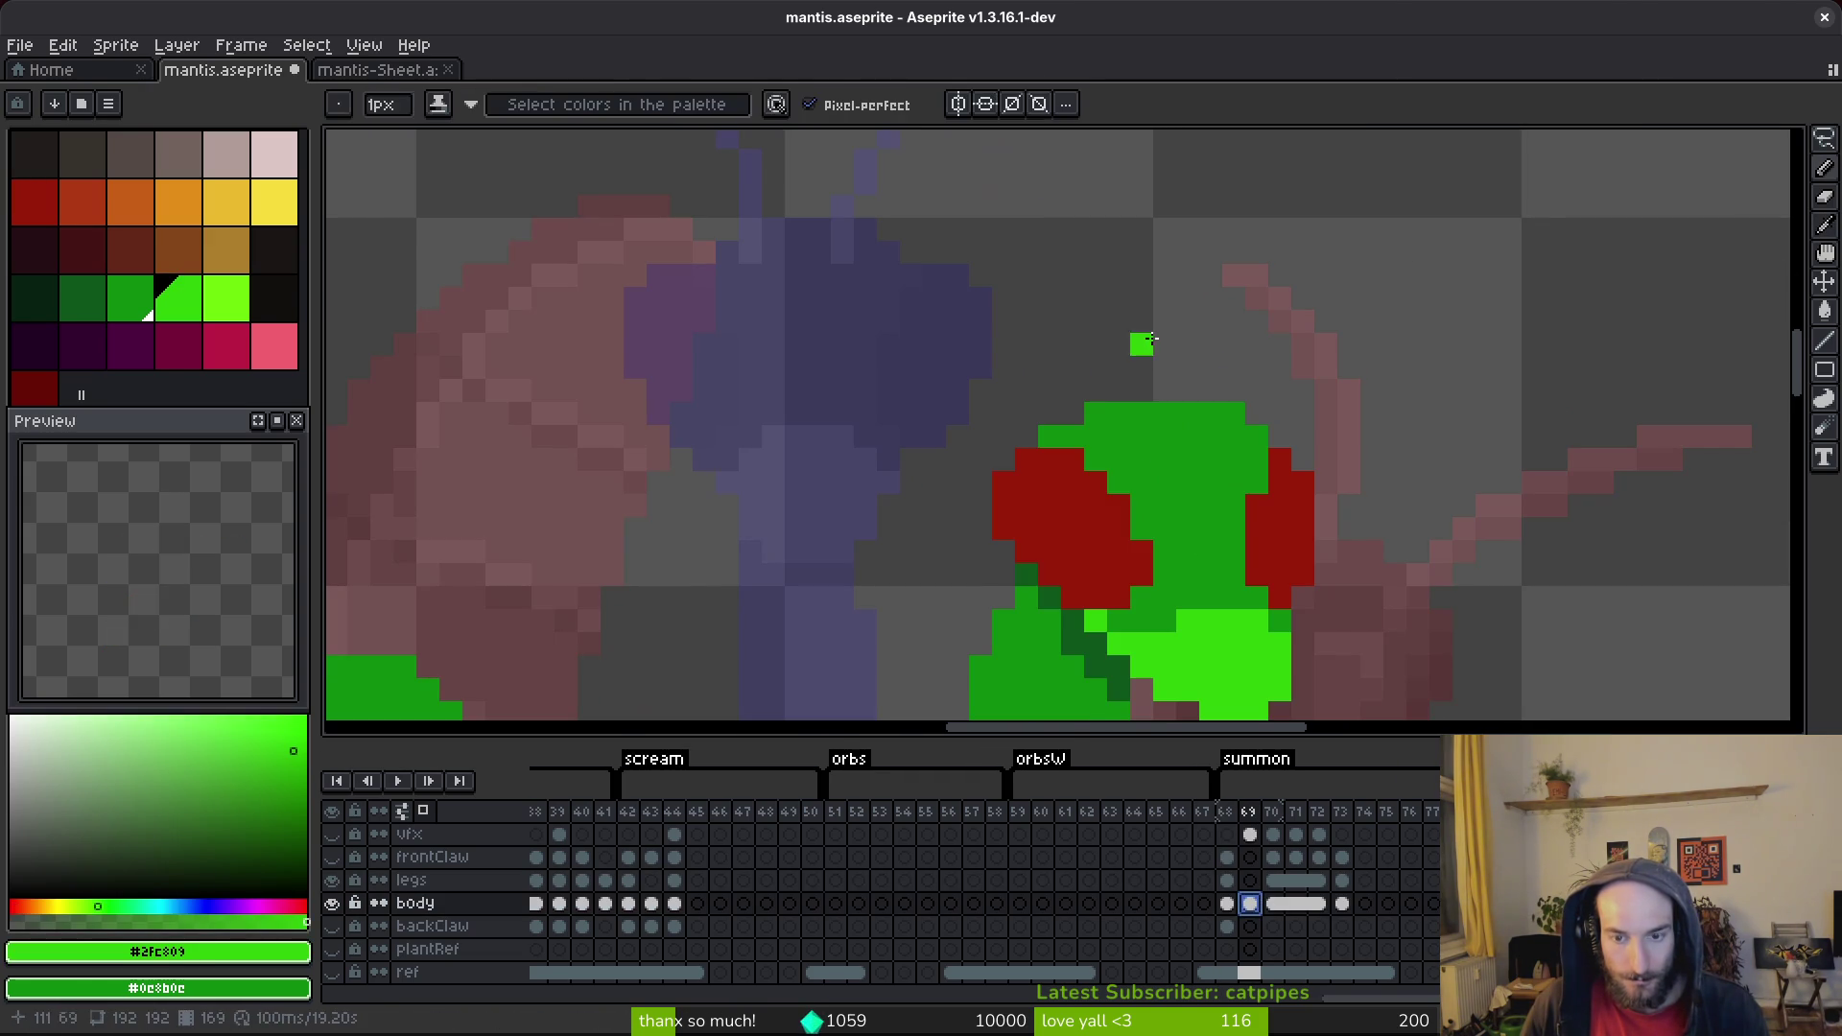
{"action": "scroll", "coordinate": [1169, 415], "scroll_direction": "down", "scroll_amount": 3}
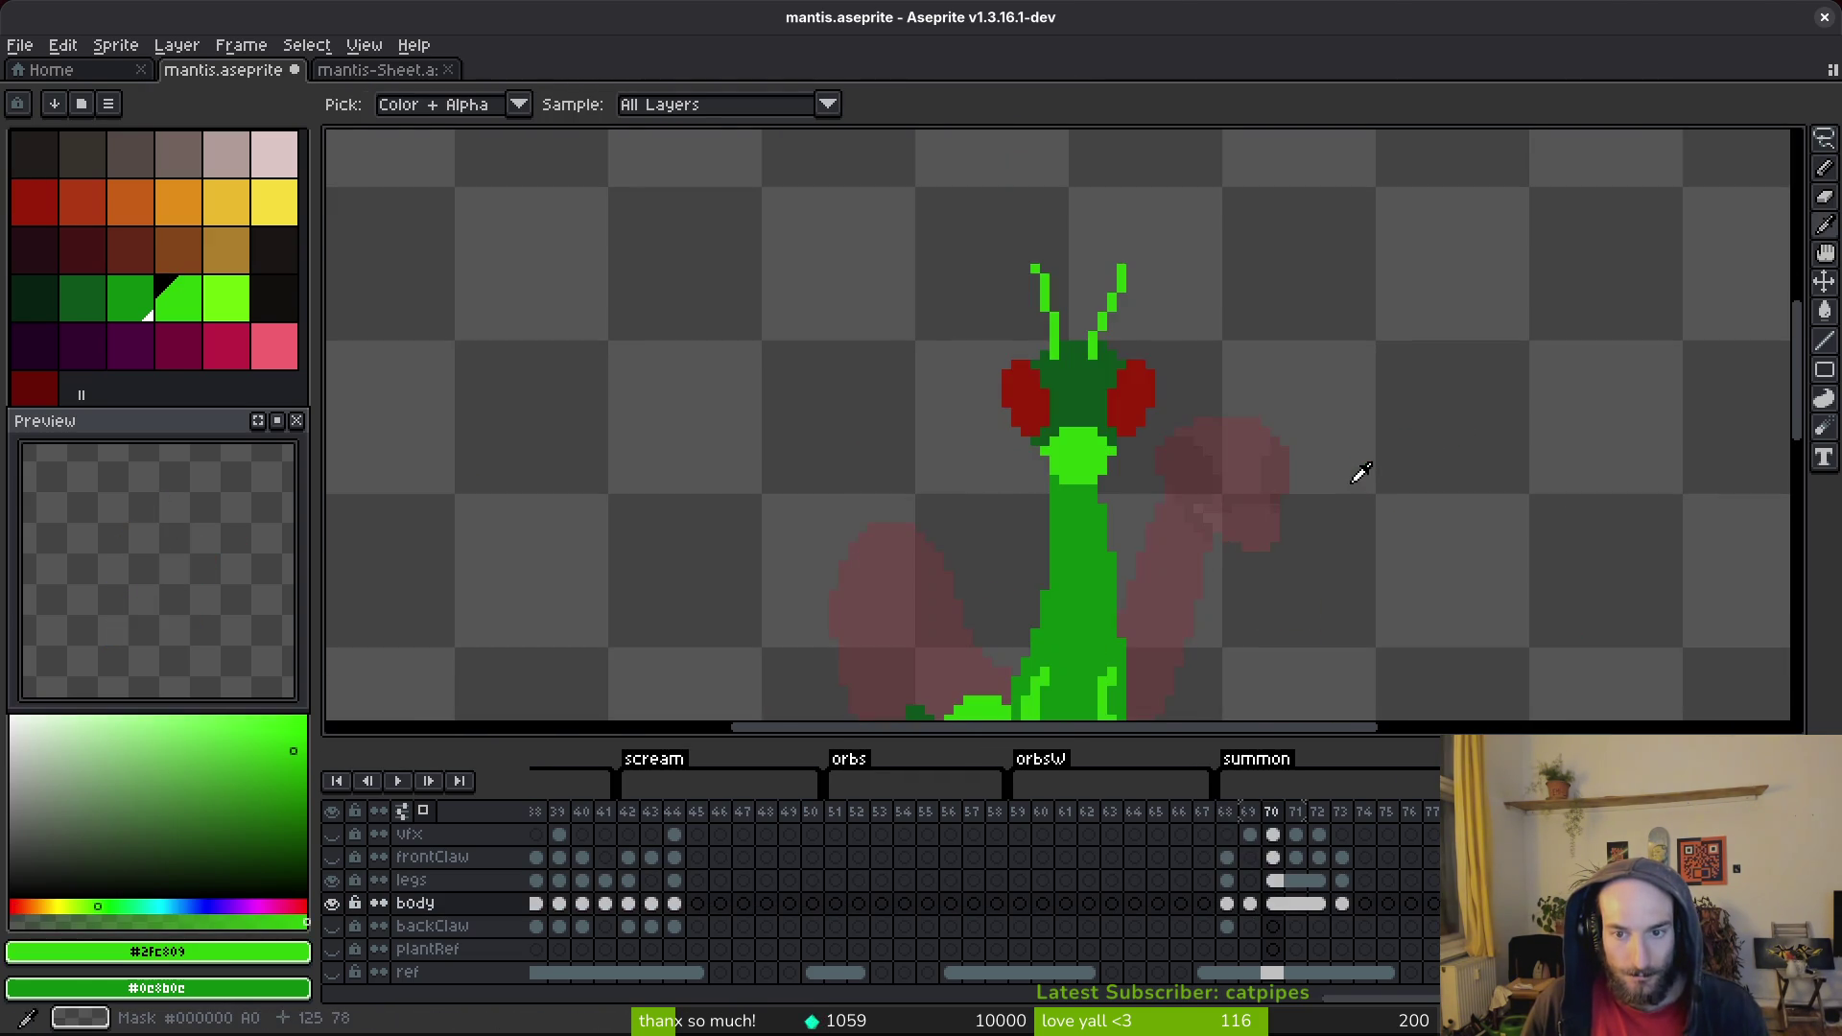
{"action": "scroll", "coordinate": [1228, 316], "scroll_direction": "up", "scroll_amount": 2}
Draw two thin green antenna lines rising from the head on frame 69.
{"action": "left_click", "coordinate": [1151, 325]}
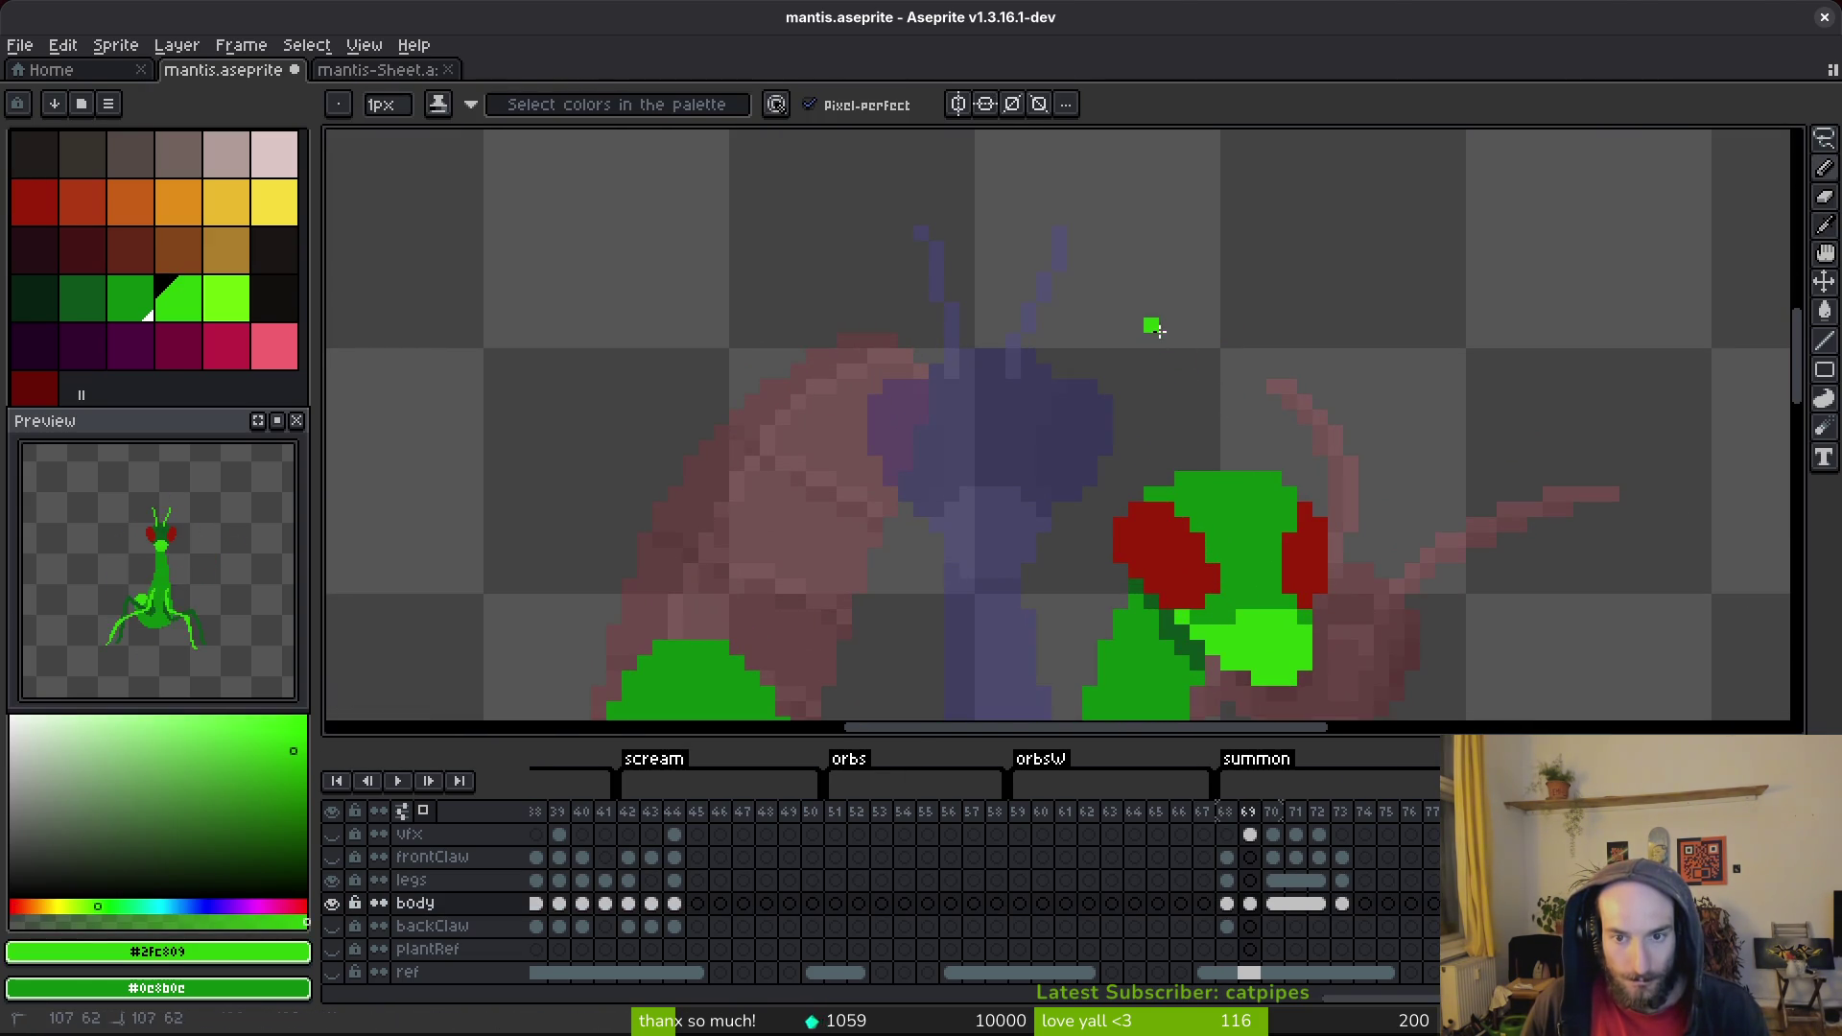
{"action": "left_click", "coordinate": [1151, 310]}
{"action": "left_click", "coordinate": [1213, 488], "text": "shift"}
{"action": "left_click", "coordinate": [1333, 325]}
{"action": "left_click", "coordinate": [1275, 484], "text": "shift"}
{"action": "scroll", "coordinate": [1381, 414], "scroll_direction": "down", "scroll_amount": 2}
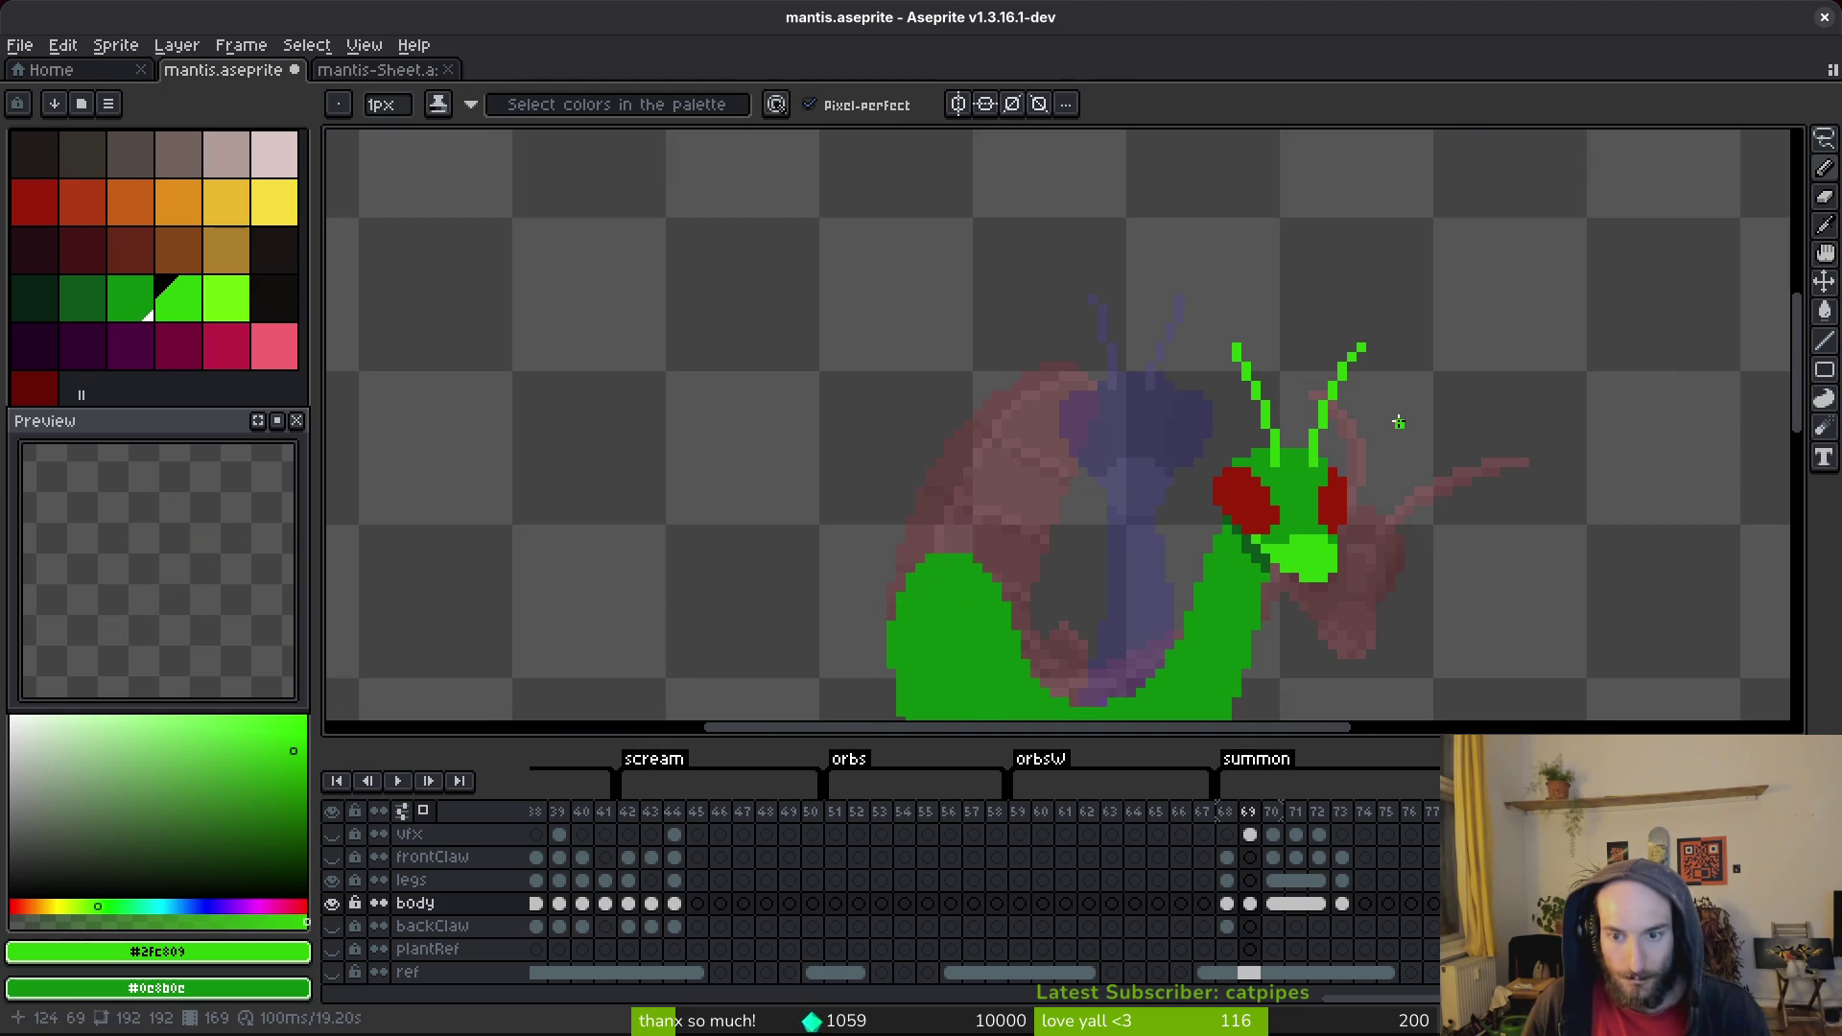
{"action": "scroll", "coordinate": [1391, 446], "scroll_direction": "down", "scroll_amount": 2}
Compare against frame 68, save the file, and move on to frame 70.
{"action": "key", "text": "Left"}
{"action": "key", "text": "Right"}
{"action": "scroll", "coordinate": [1424, 422], "scroll_direction": "up", "scroll_amount": 2}
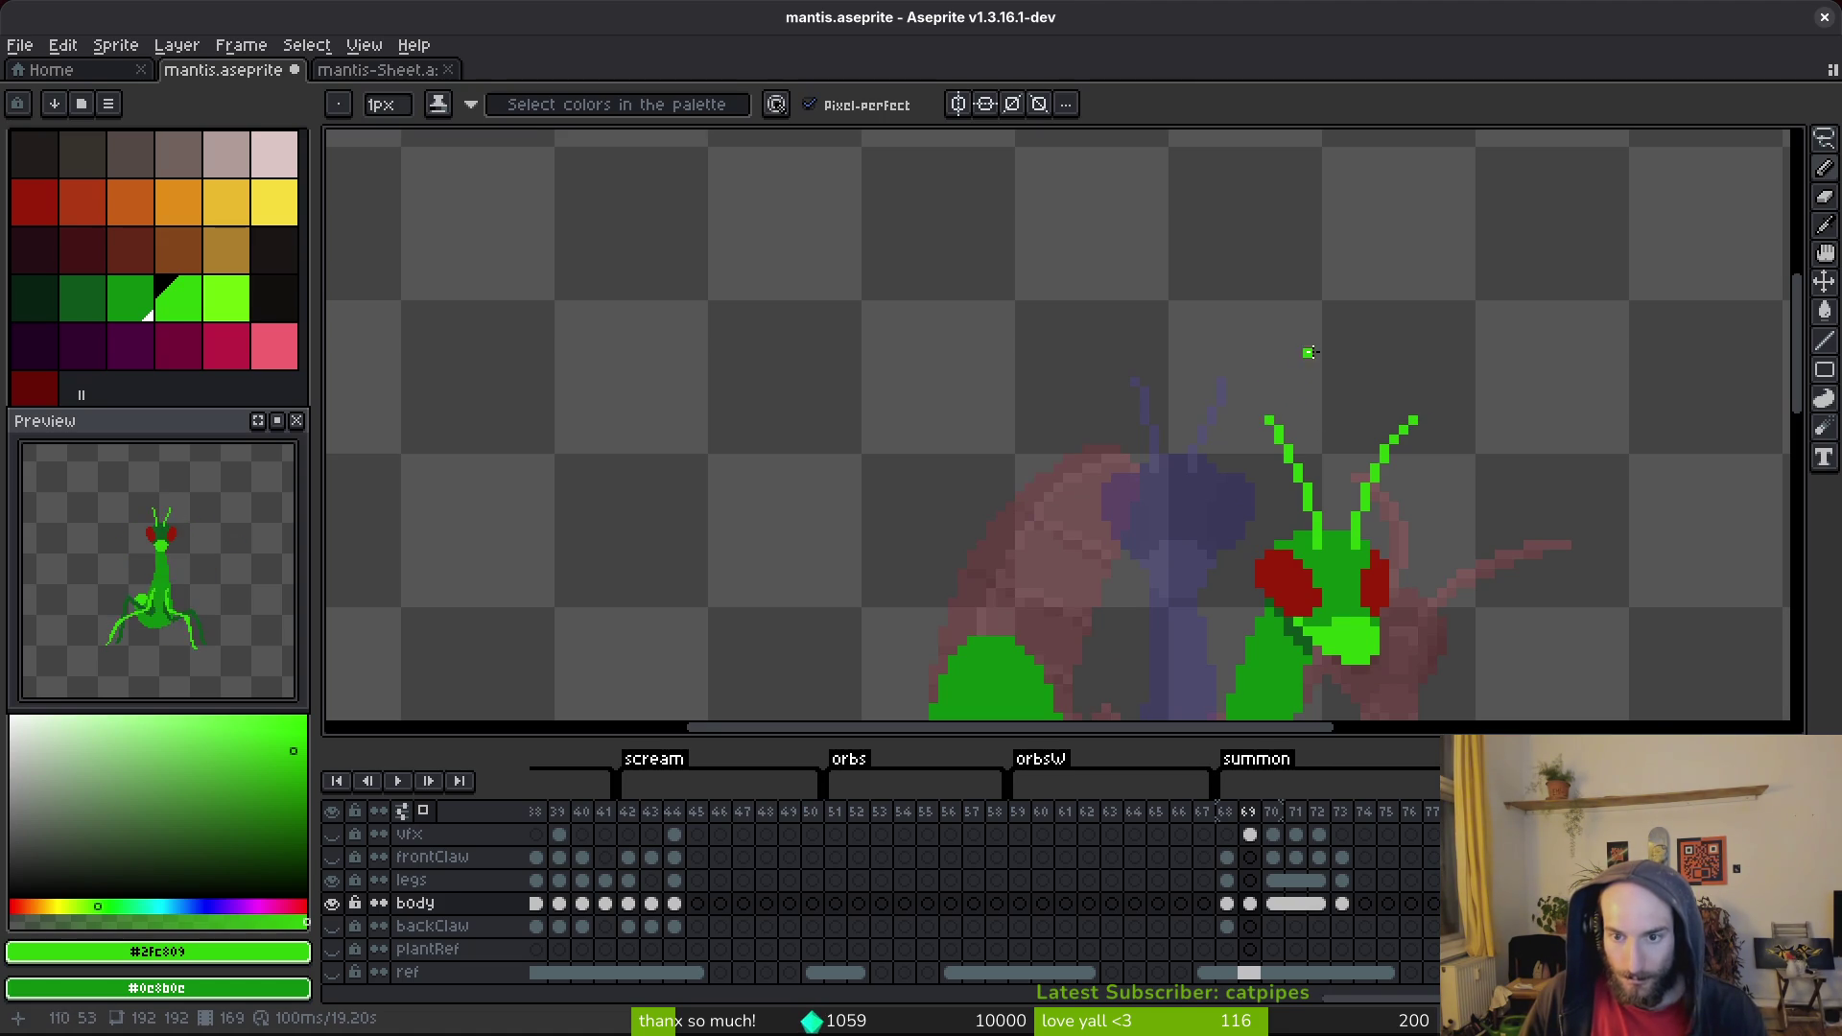
{"action": "scroll", "coordinate": [1272, 419], "scroll_direction": "down", "scroll_amount": 3}
{"action": "key", "text": "ctrl+s"}
{"action": "scroll", "coordinate": [1128, 529], "scroll_direction": "up", "scroll_amount": 1}
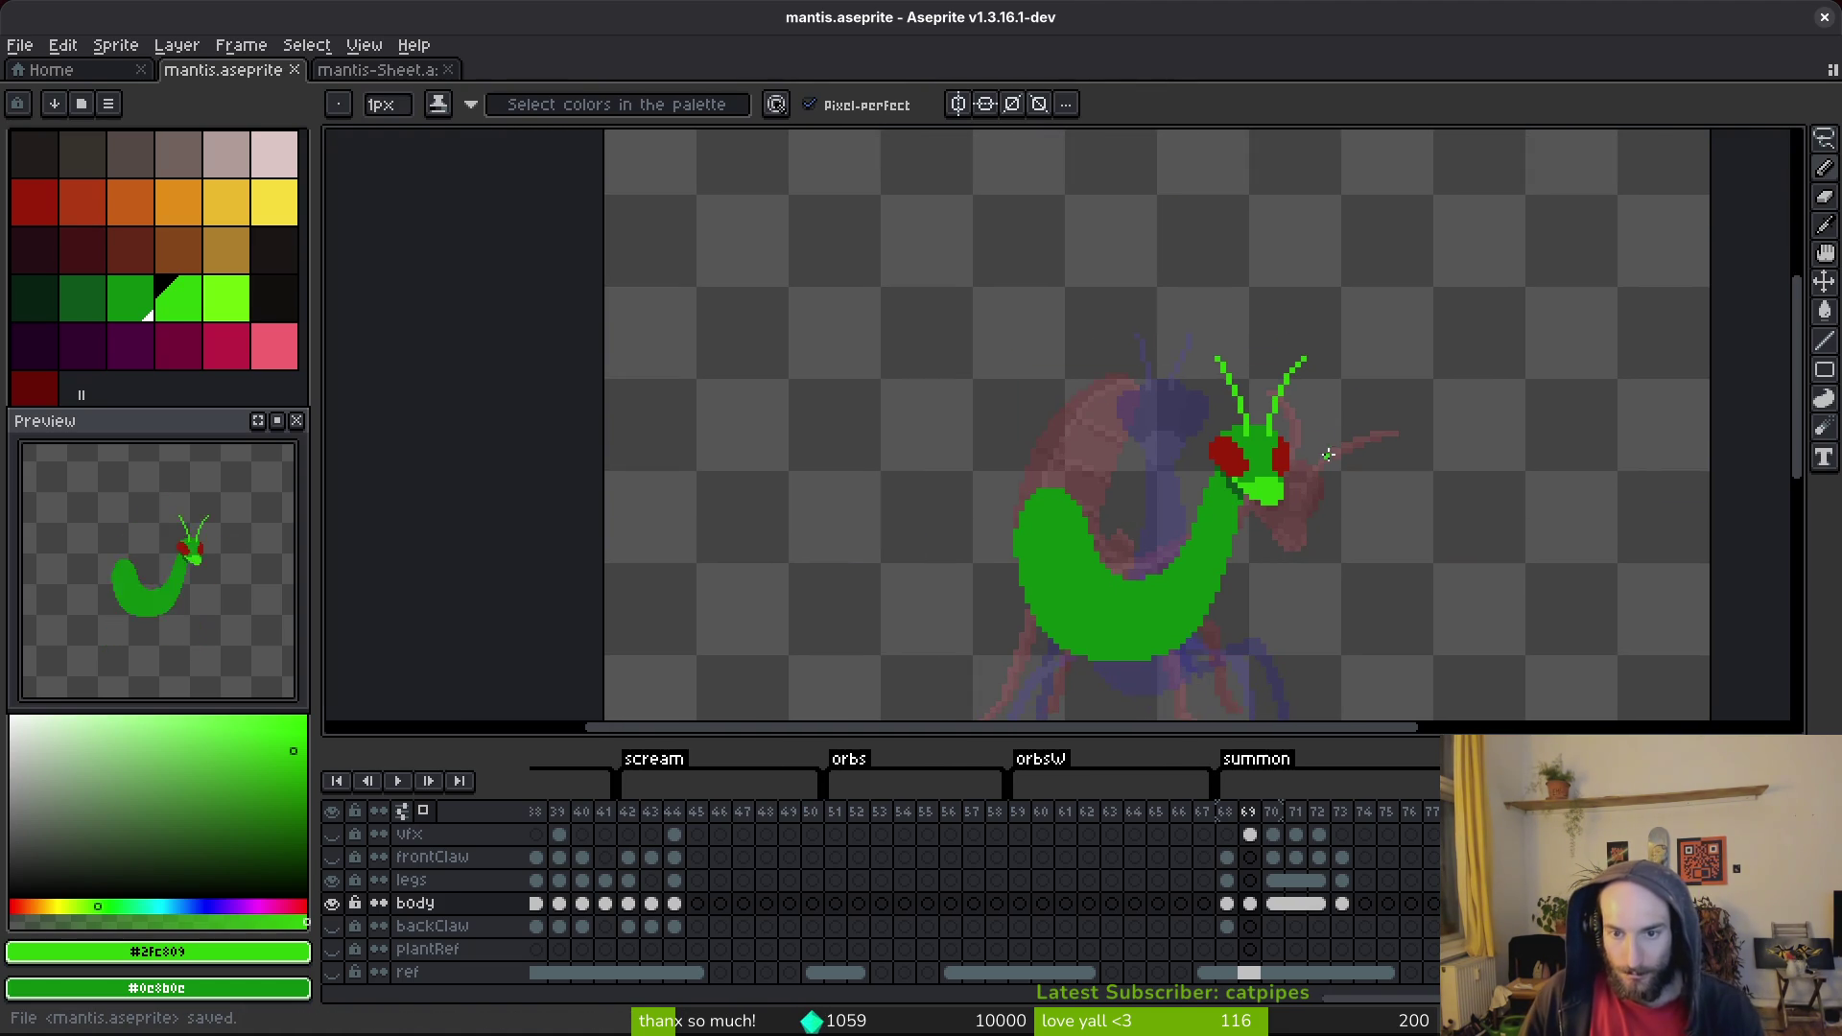
{"action": "key", "text": "Right"}
{"action": "scroll", "coordinate": [1238, 403], "scroll_direction": "up", "scroll_amount": 5}
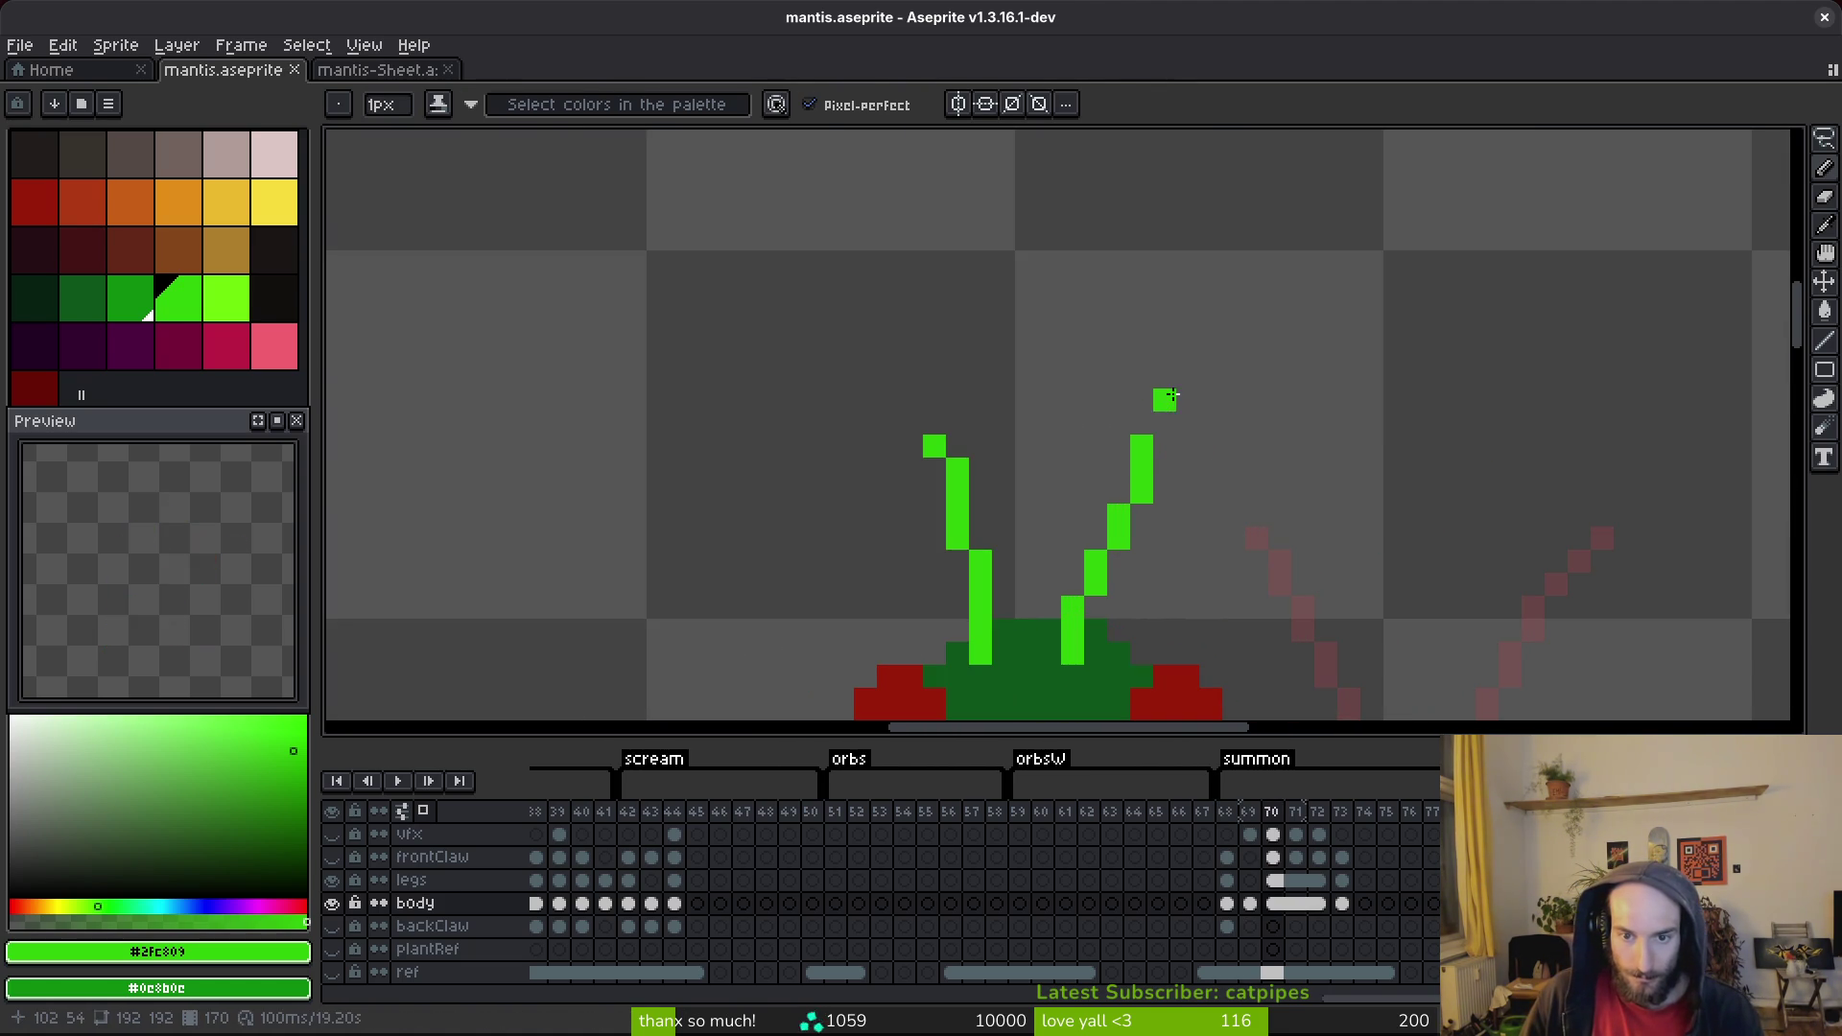
Extend the right antenna and redraw the left antenna angling up-left.
{"action": "left_click_drag", "start_coordinate": [1165, 330], "coordinate": [1142, 432]}
{"action": "left_click", "coordinate": [1146, 505]}
{"action": "left_click_drag", "start_coordinate": [911, 354], "coordinate": [981, 518]}
{"action": "key", "text": "e"}
{"action": "mouse_move", "coordinate": [949, 422]}
{"action": "left_mouse_down"}
{"action": "mouse_move", "coordinate": [998, 489]}
{"action": "mouse_move", "coordinate": [978, 514]}
{"action": "mouse_move", "coordinate": [935, 447]}
{"action": "left_mouse_up"}
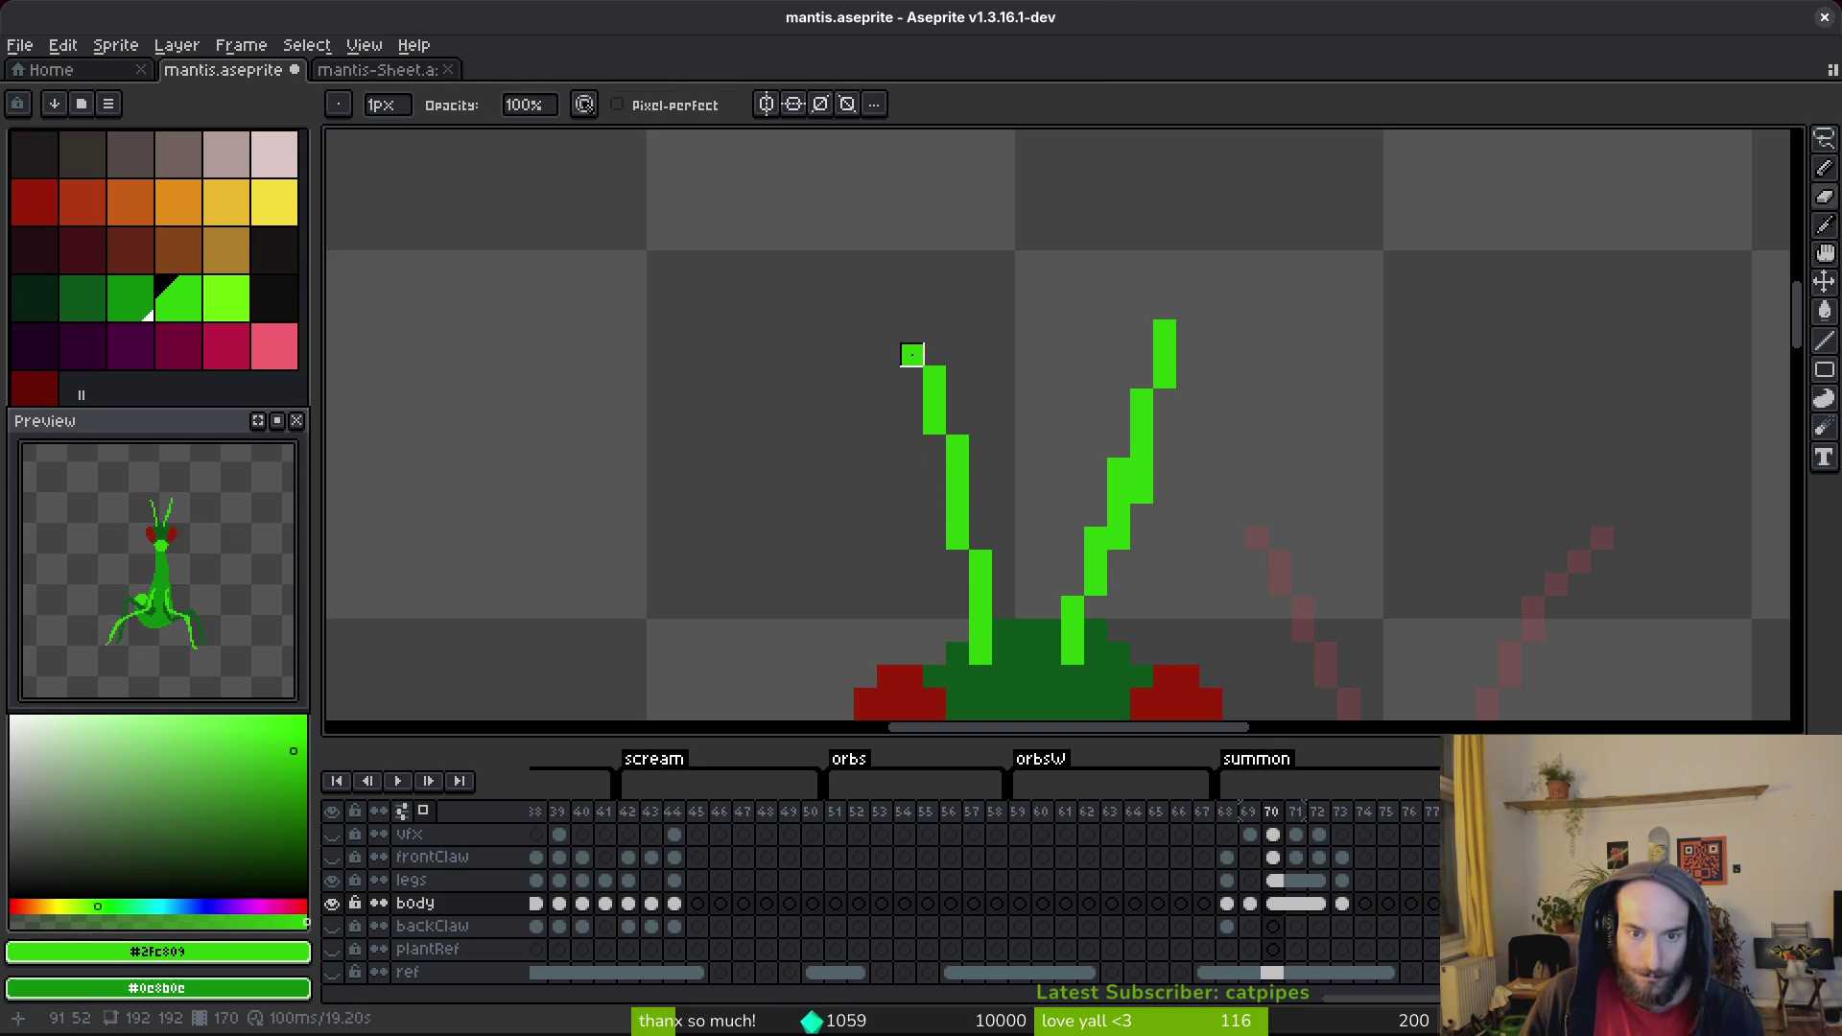
Nudge the selected left antenna down a pixel and lower the right antenna tip.
{"action": "key", "text": "m"}
{"action": "mouse_move", "coordinate": [826, 270]}
{"action": "left_mouse_down"}
{"action": "mouse_move", "coordinate": [988, 460]}
{"action": "mouse_move", "coordinate": [979, 473]}
{"action": "left_mouse_up"}
{"action": "left_click_drag", "start_coordinate": [1033, 269], "coordinate": [1273, 508]}
{"action": "key", "text": "e"}
{"action": "left_click", "coordinate": [1165, 354]}
{"action": "key", "text": "b"}
{"action": "left_click", "coordinate": [1188, 377]}
{"action": "key", "text": "ctrl+z"}
{"action": "key", "text": "ctrl+z"}
{"action": "key", "text": "ctrl+y"}
{"action": "key", "text": "ctrl+y"}
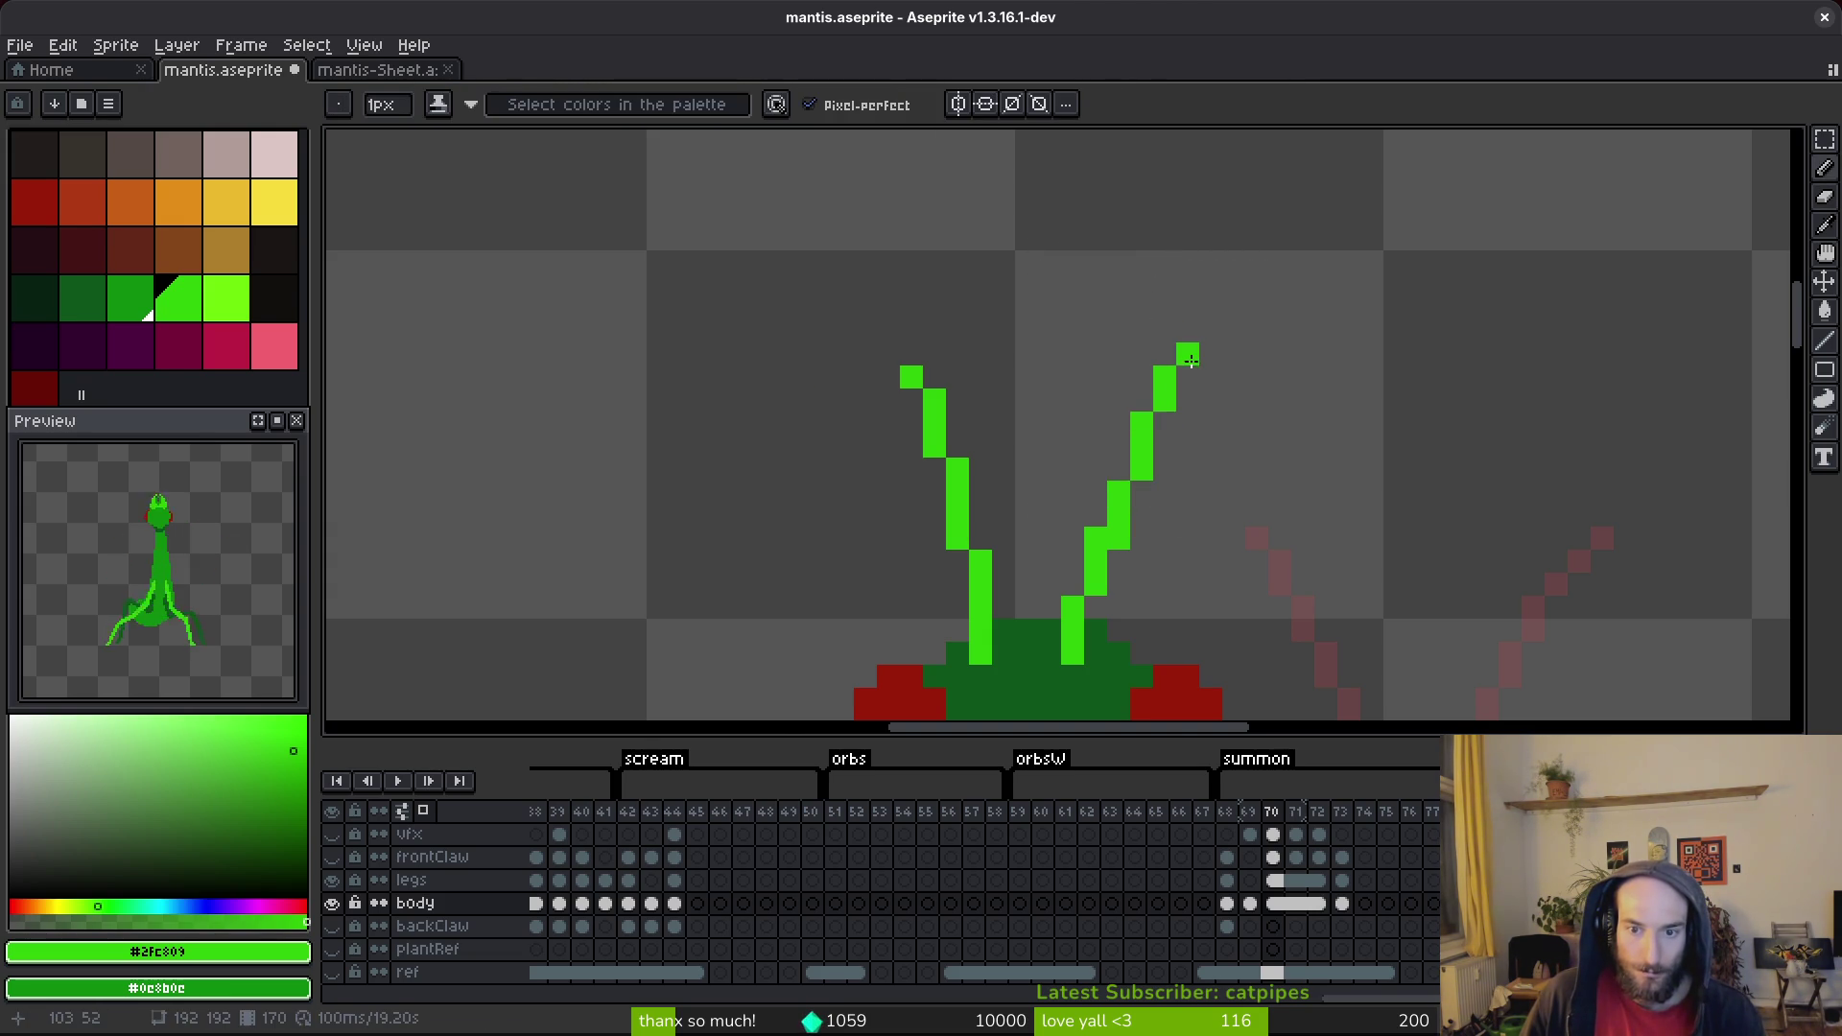
{"action": "scroll", "coordinate": [1209, 556], "scroll_direction": "down", "scroll_amount": 3}
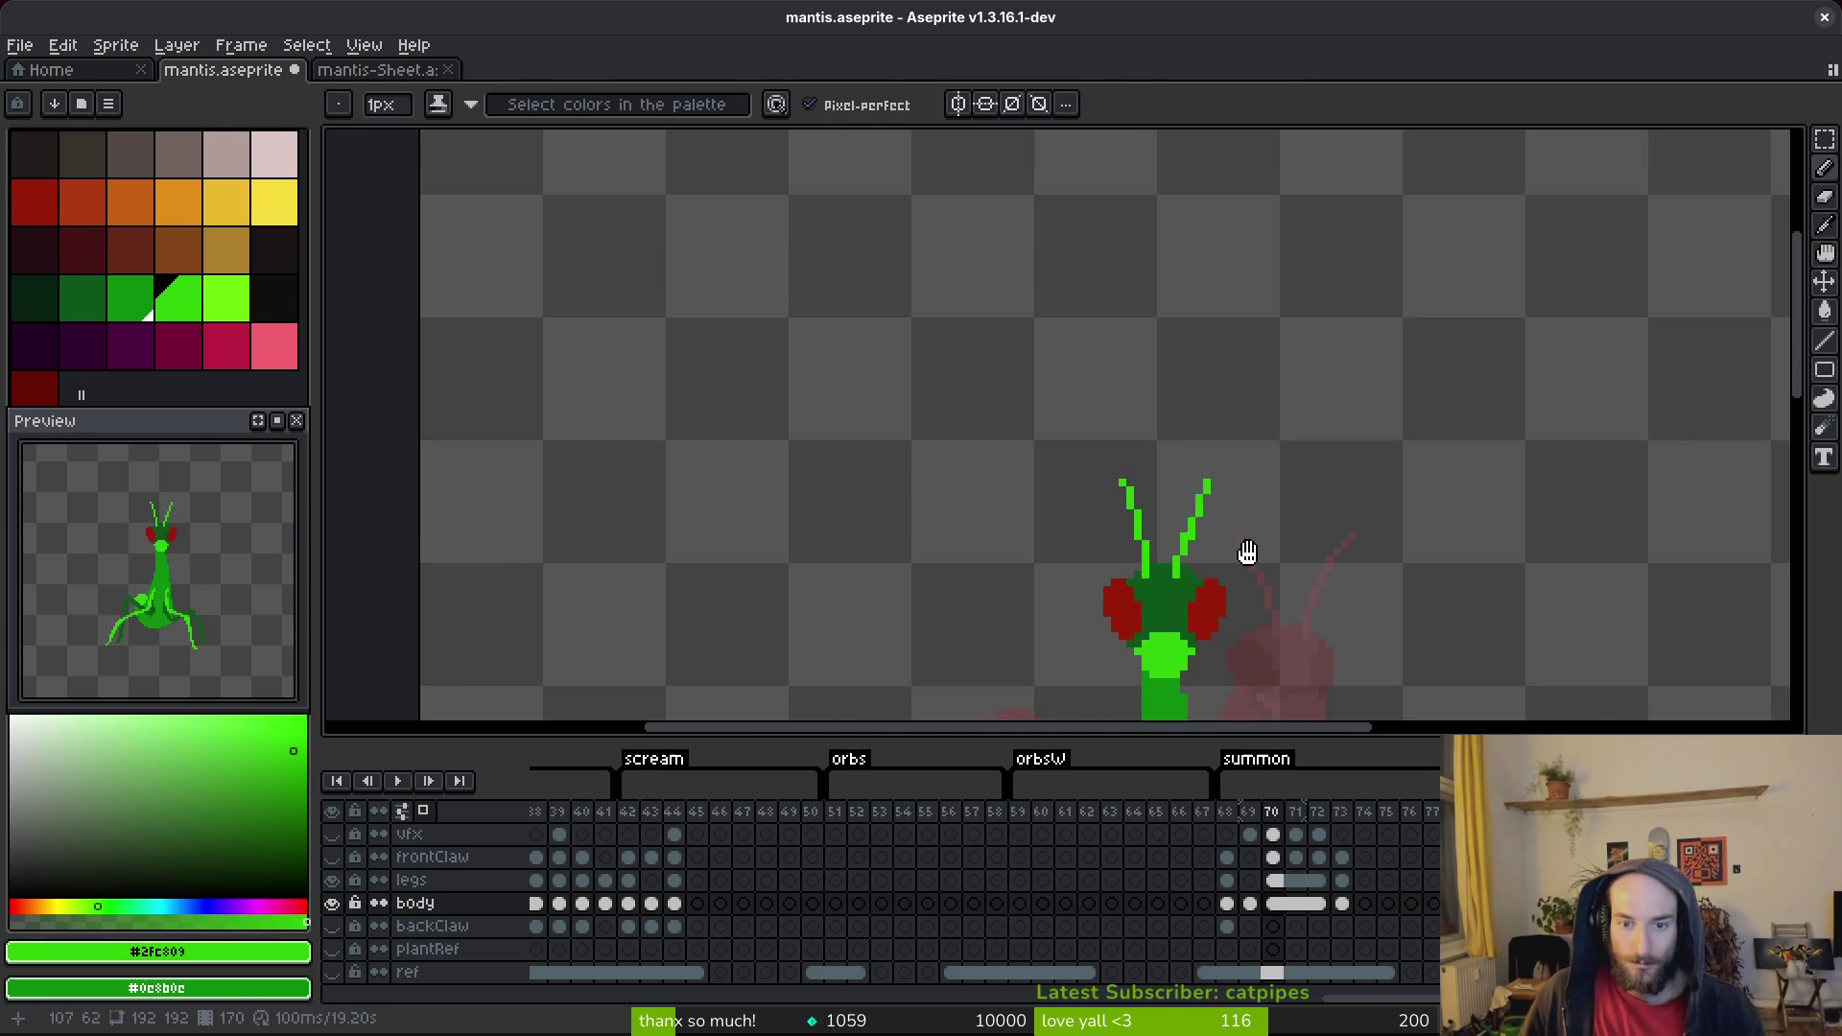
{"action": "scroll", "coordinate": [1243, 523], "scroll_direction": "up", "scroll_amount": 2}
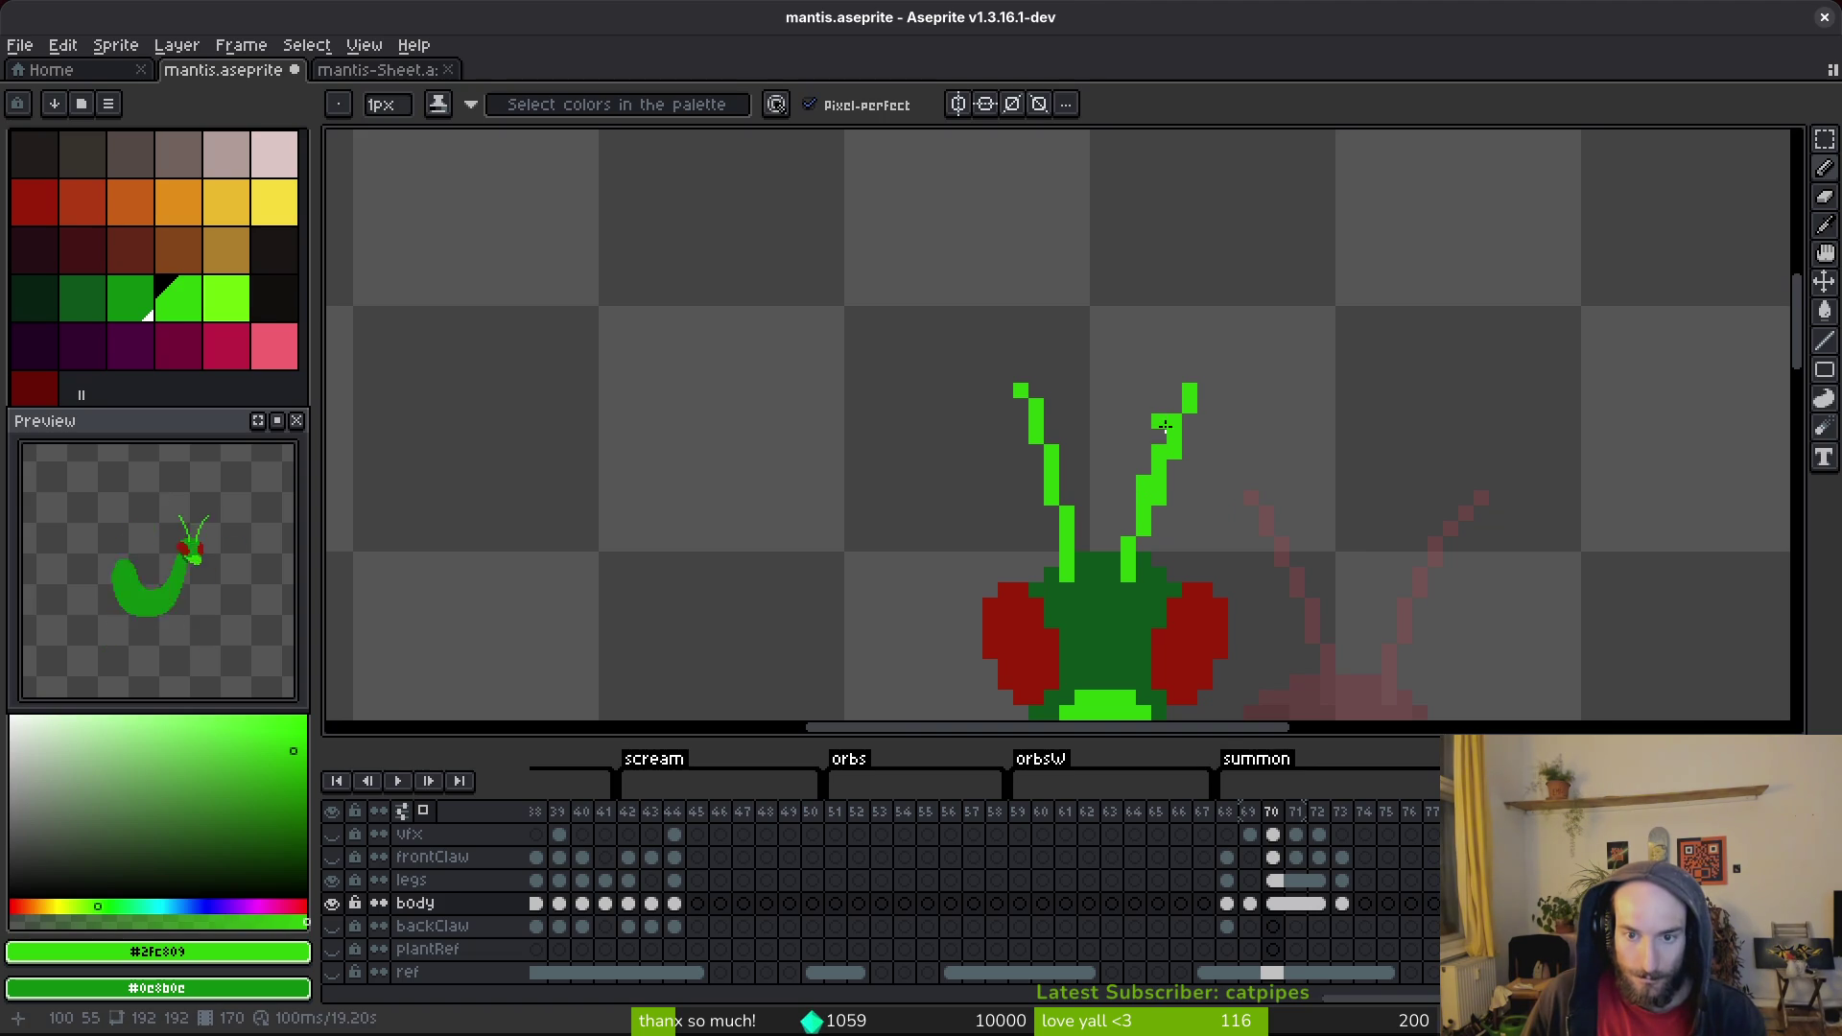
Erase stray pixels from the right antenna and save the file.
{"action": "key", "text": "e"}
{"action": "left_click", "coordinate": [1189, 407]}
{"action": "left_click", "coordinate": [1175, 438]}
{"action": "key", "text": "b"}
{"action": "left_click", "coordinate": [1158, 437]}
{"action": "key", "text": "e"}
{"action": "left_click", "coordinate": [1159, 492]}
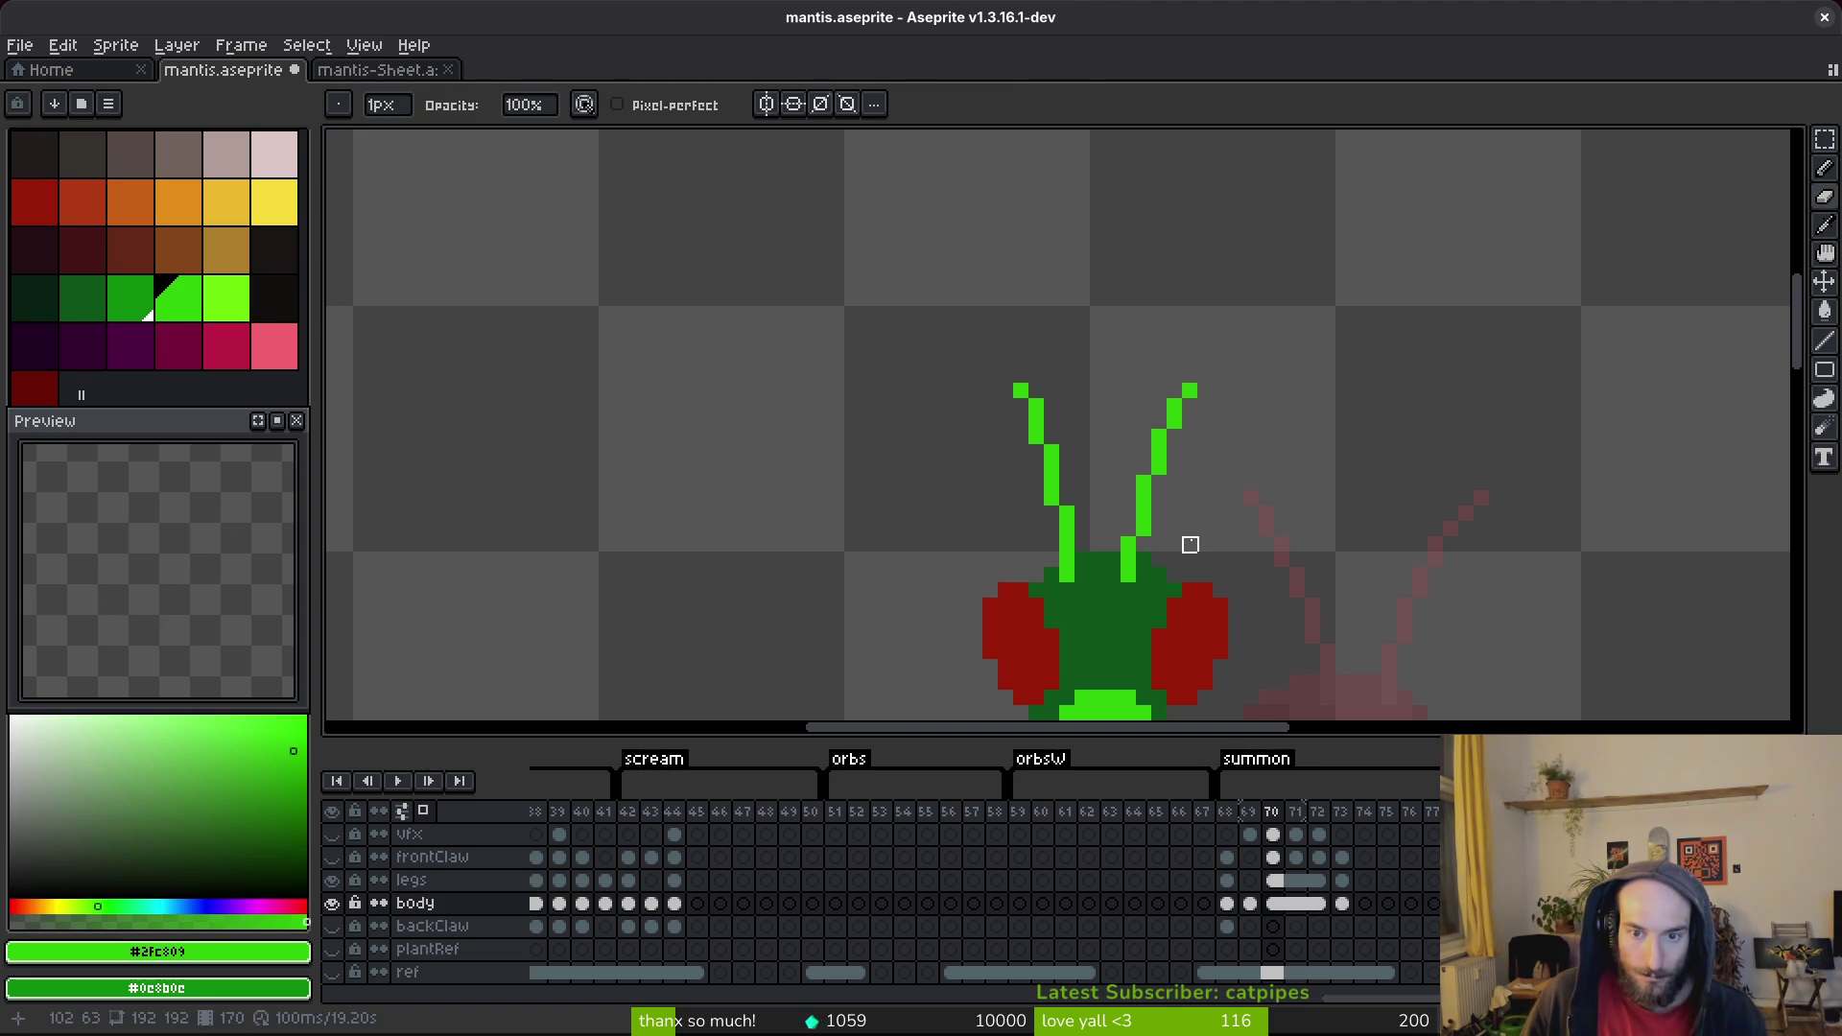
{"action": "key", "text": "b"}
{"action": "scroll", "coordinate": [1253, 540], "scroll_direction": "down", "scroll_amount": 3}
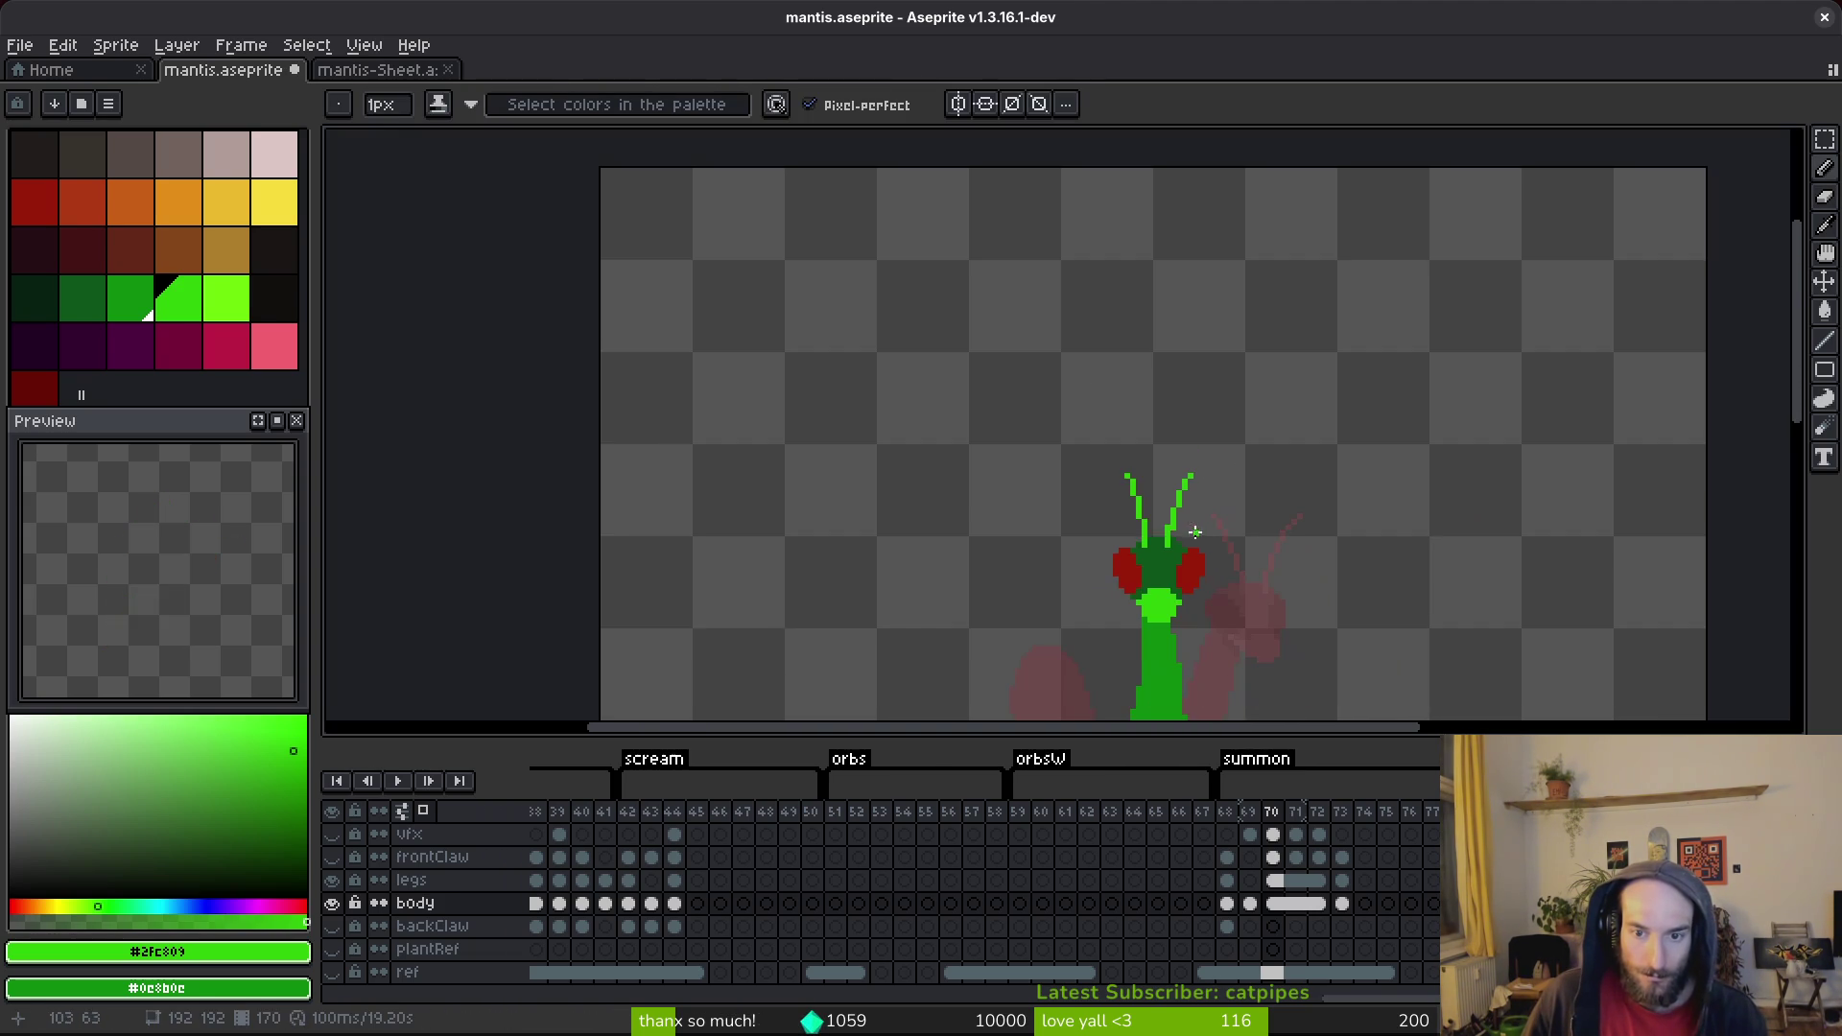
{"action": "key", "text": "ctrl+s"}
{"action": "scroll", "coordinate": [1238, 526], "scroll_direction": "down", "scroll_amount": 3}
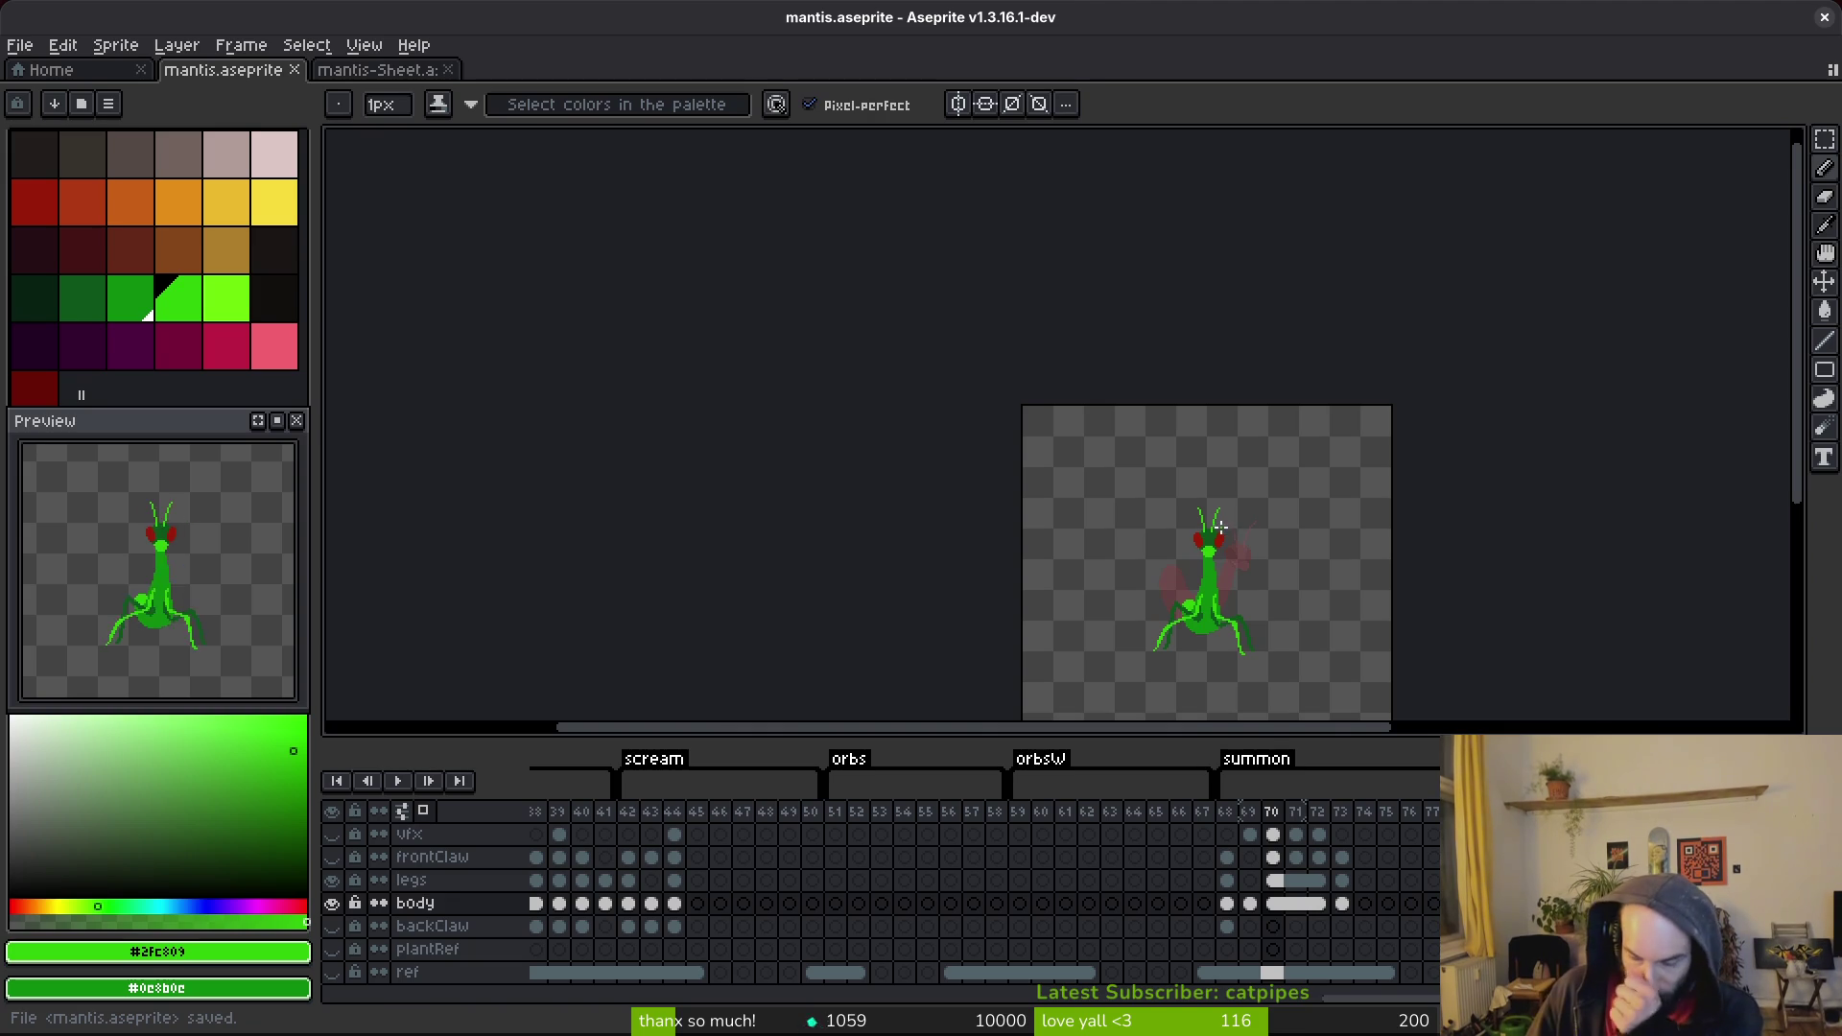
{"action": "scroll", "coordinate": [1224, 516], "scroll_direction": "up", "scroll_amount": 2}
{"action": "scroll", "coordinate": [1251, 537], "scroll_direction": "up", "scroll_amount": 2}
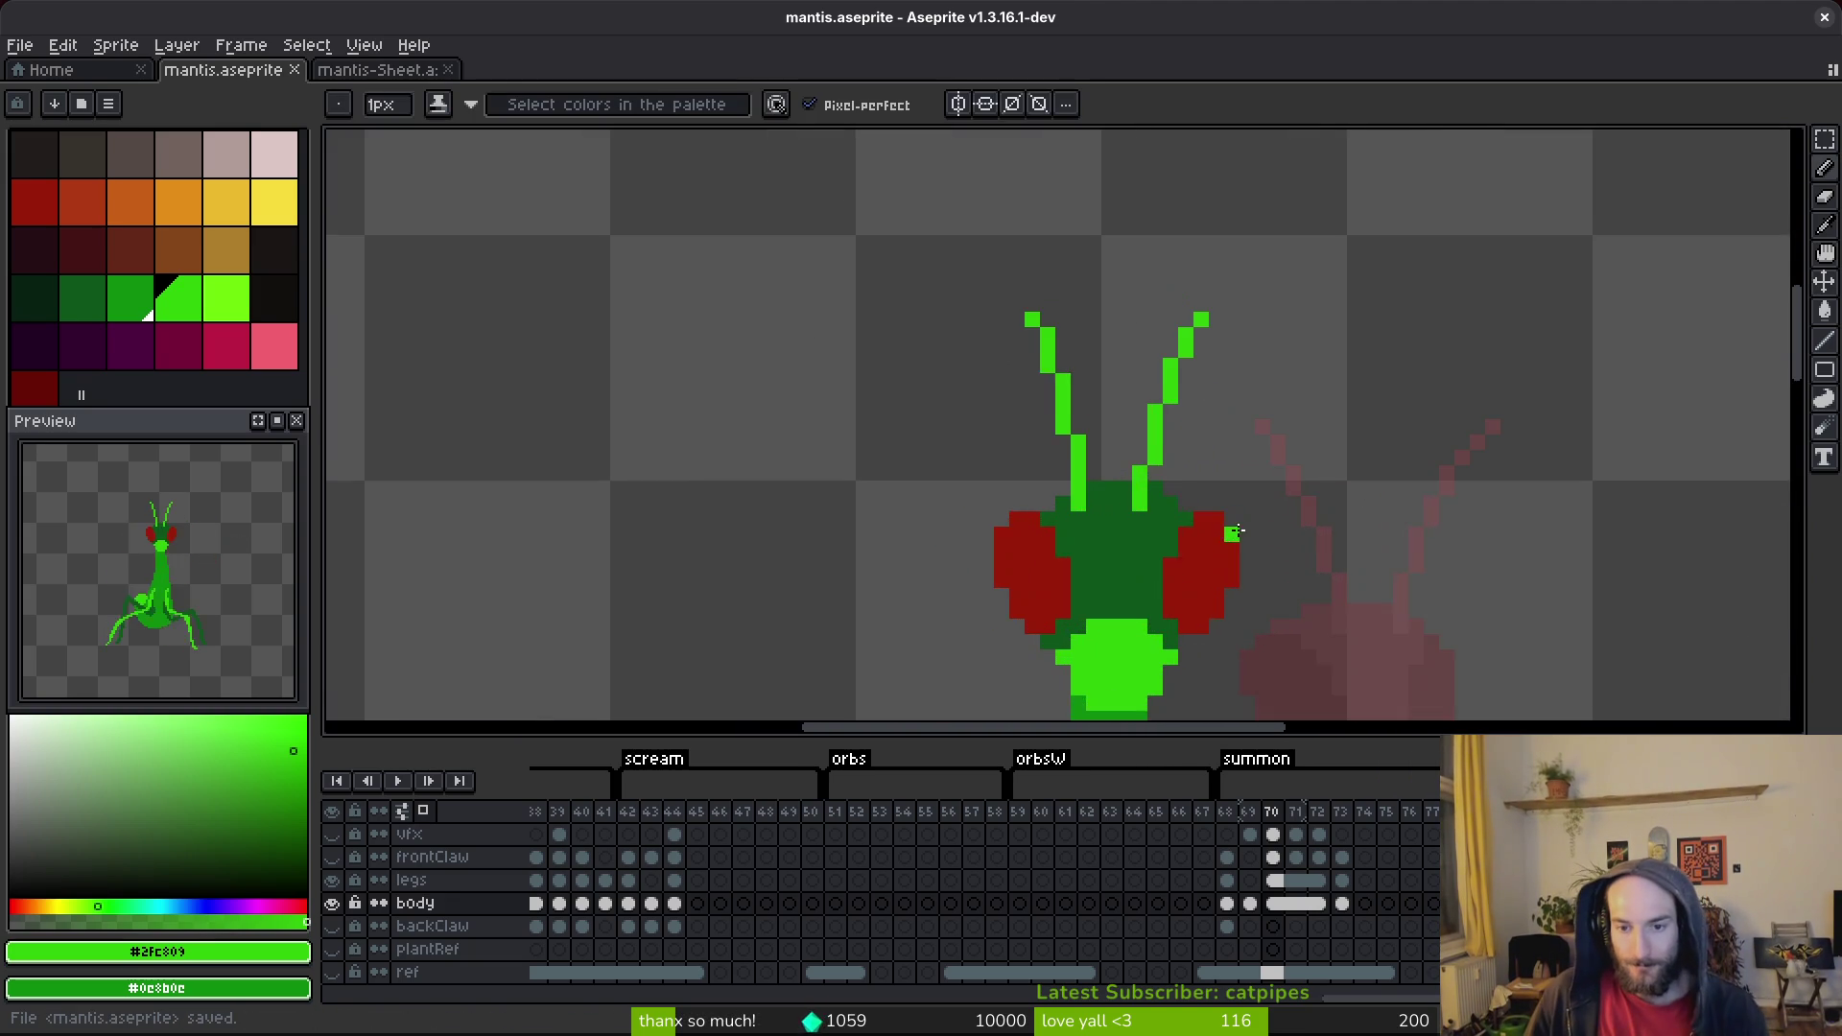
Lasso the right antenna and shift it slightly into place.
{"action": "key", "text": "q"}
{"action": "mouse_move", "coordinate": [1228, 274]}
{"action": "left_mouse_down"}
{"action": "mouse_move", "coordinate": [1151, 379]}
{"action": "mouse_move", "coordinate": [1136, 488]}
{"action": "mouse_move", "coordinate": [1225, 288]}
{"action": "left_mouse_up"}
{"action": "mouse_move", "coordinate": [1186, 369]}
{"action": "left_mouse_down"}
{"action": "mouse_move", "coordinate": [1207, 380]}
{"action": "mouse_move", "coordinate": [1184, 378]}
{"action": "left_mouse_up"}
{"action": "key", "text": "Return"}
{"action": "scroll", "coordinate": [1118, 378], "scroll_direction": "up", "scroll_amount": 1}
Move the left antenna outward above the head, pick dark green, and save.
{"action": "mouse_move", "coordinate": [1041, 299]}
{"action": "left_mouse_down"}
{"action": "mouse_move", "coordinate": [945, 273]}
{"action": "mouse_move", "coordinate": [1028, 432]}
{"action": "mouse_move", "coordinate": [1039, 543]}
{"action": "left_mouse_up"}
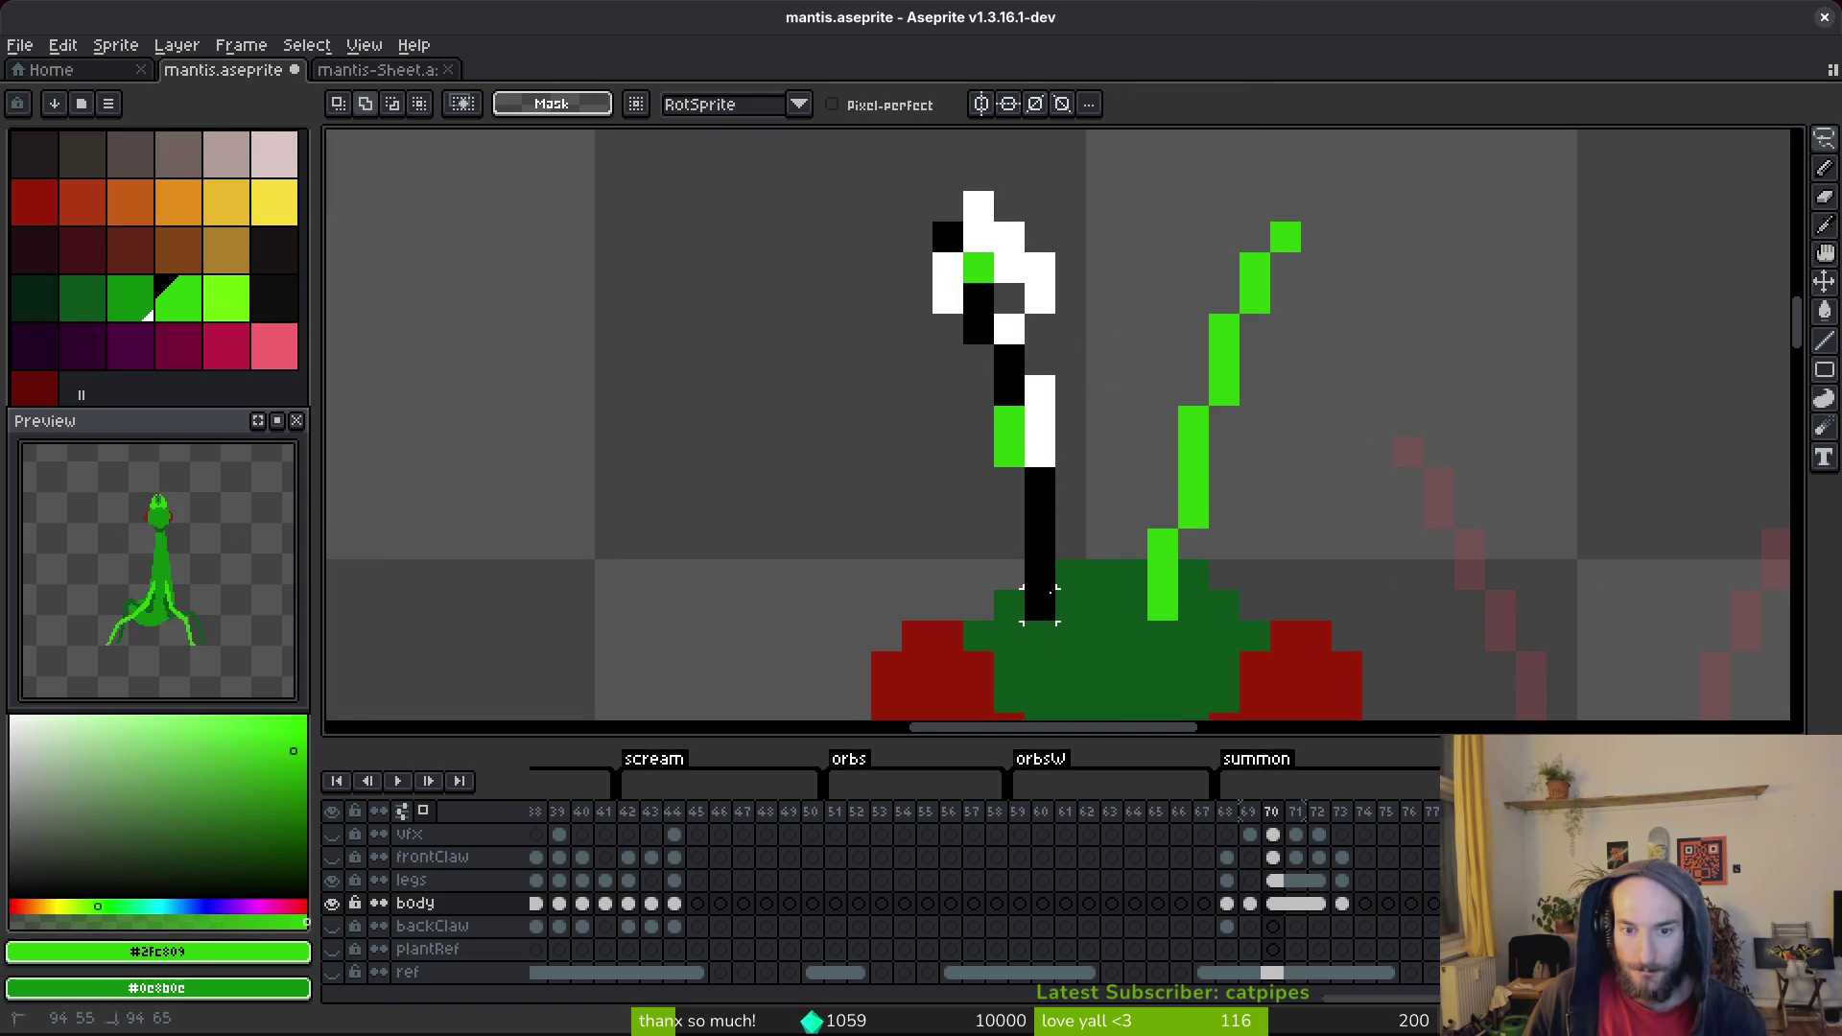
{"action": "left_click_drag", "start_coordinate": [992, 377], "coordinate": [988, 316]}
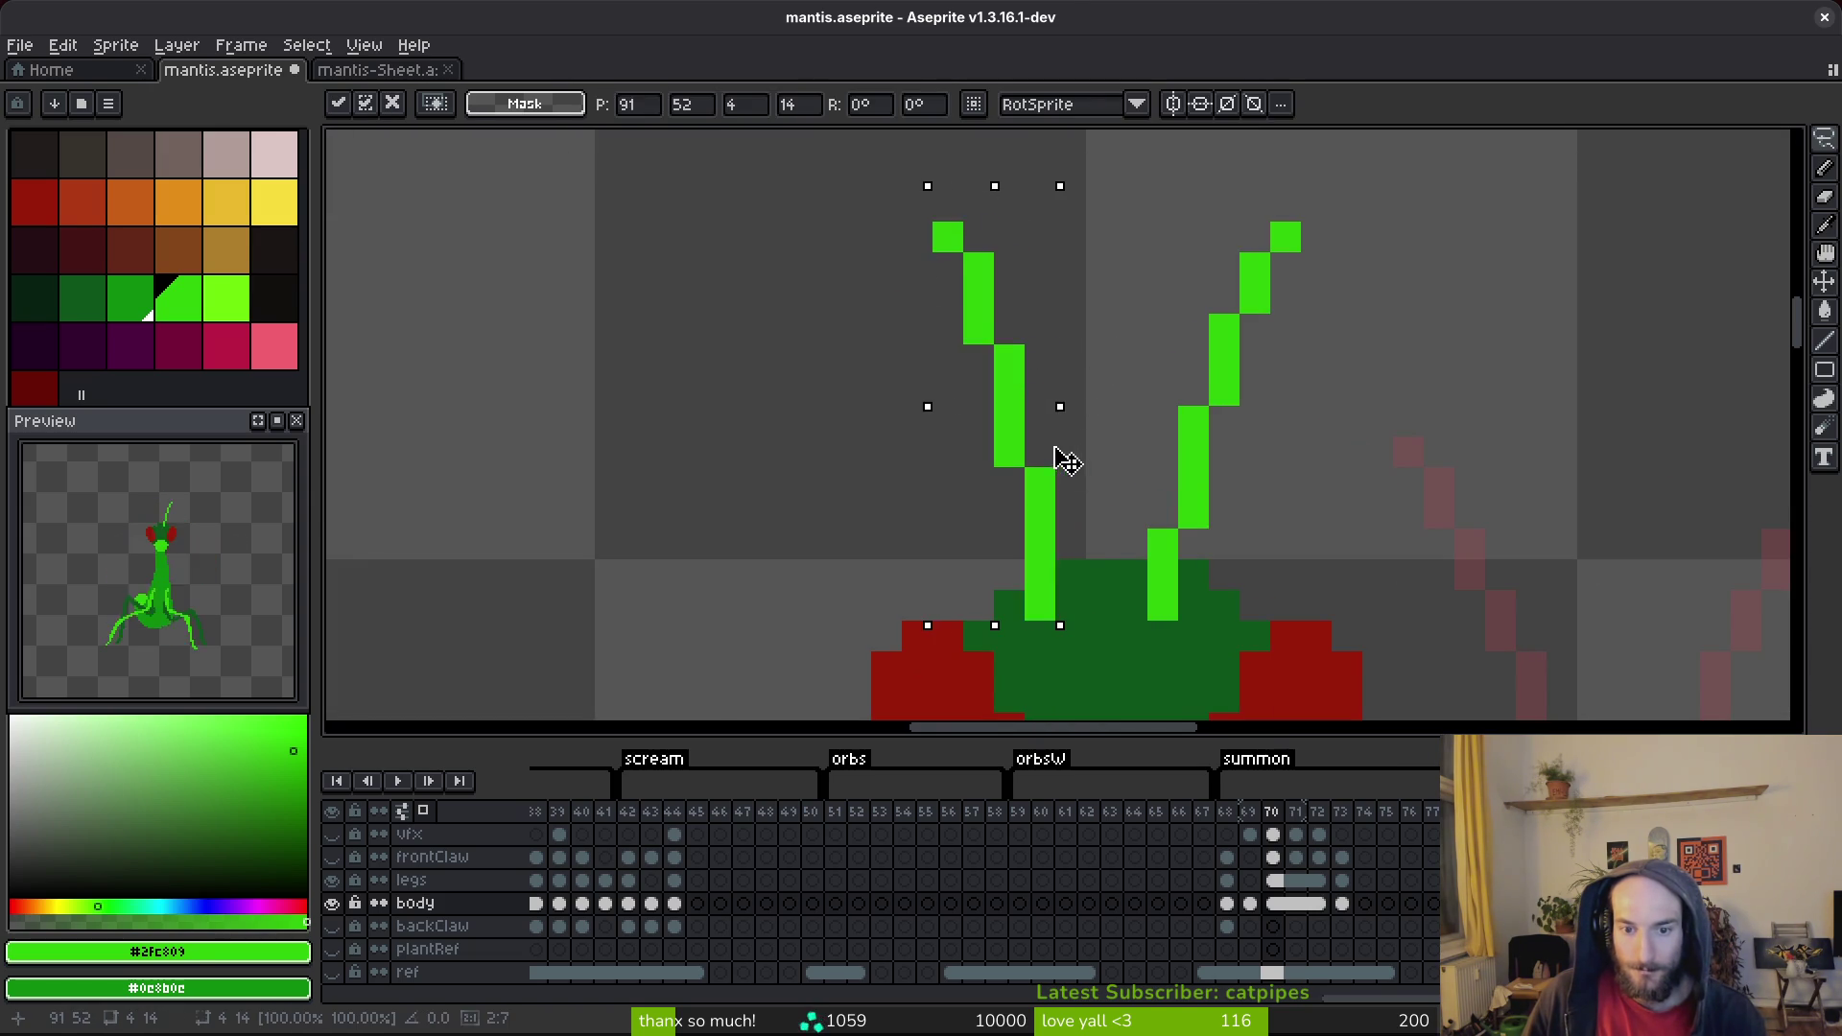
{"action": "left_click_drag", "start_coordinate": [1060, 460], "coordinate": [1081, 479]}
{"action": "key", "text": "Return"}
{"action": "scroll", "coordinate": [1147, 582], "scroll_direction": "down", "scroll_amount": 2}
{"action": "key", "text": "b"}
{"action": "left_click", "coordinate": [1147, 581], "text": "alt"}
{"action": "scroll", "coordinate": [1141, 575], "scroll_direction": "up", "scroll_amount": 1}
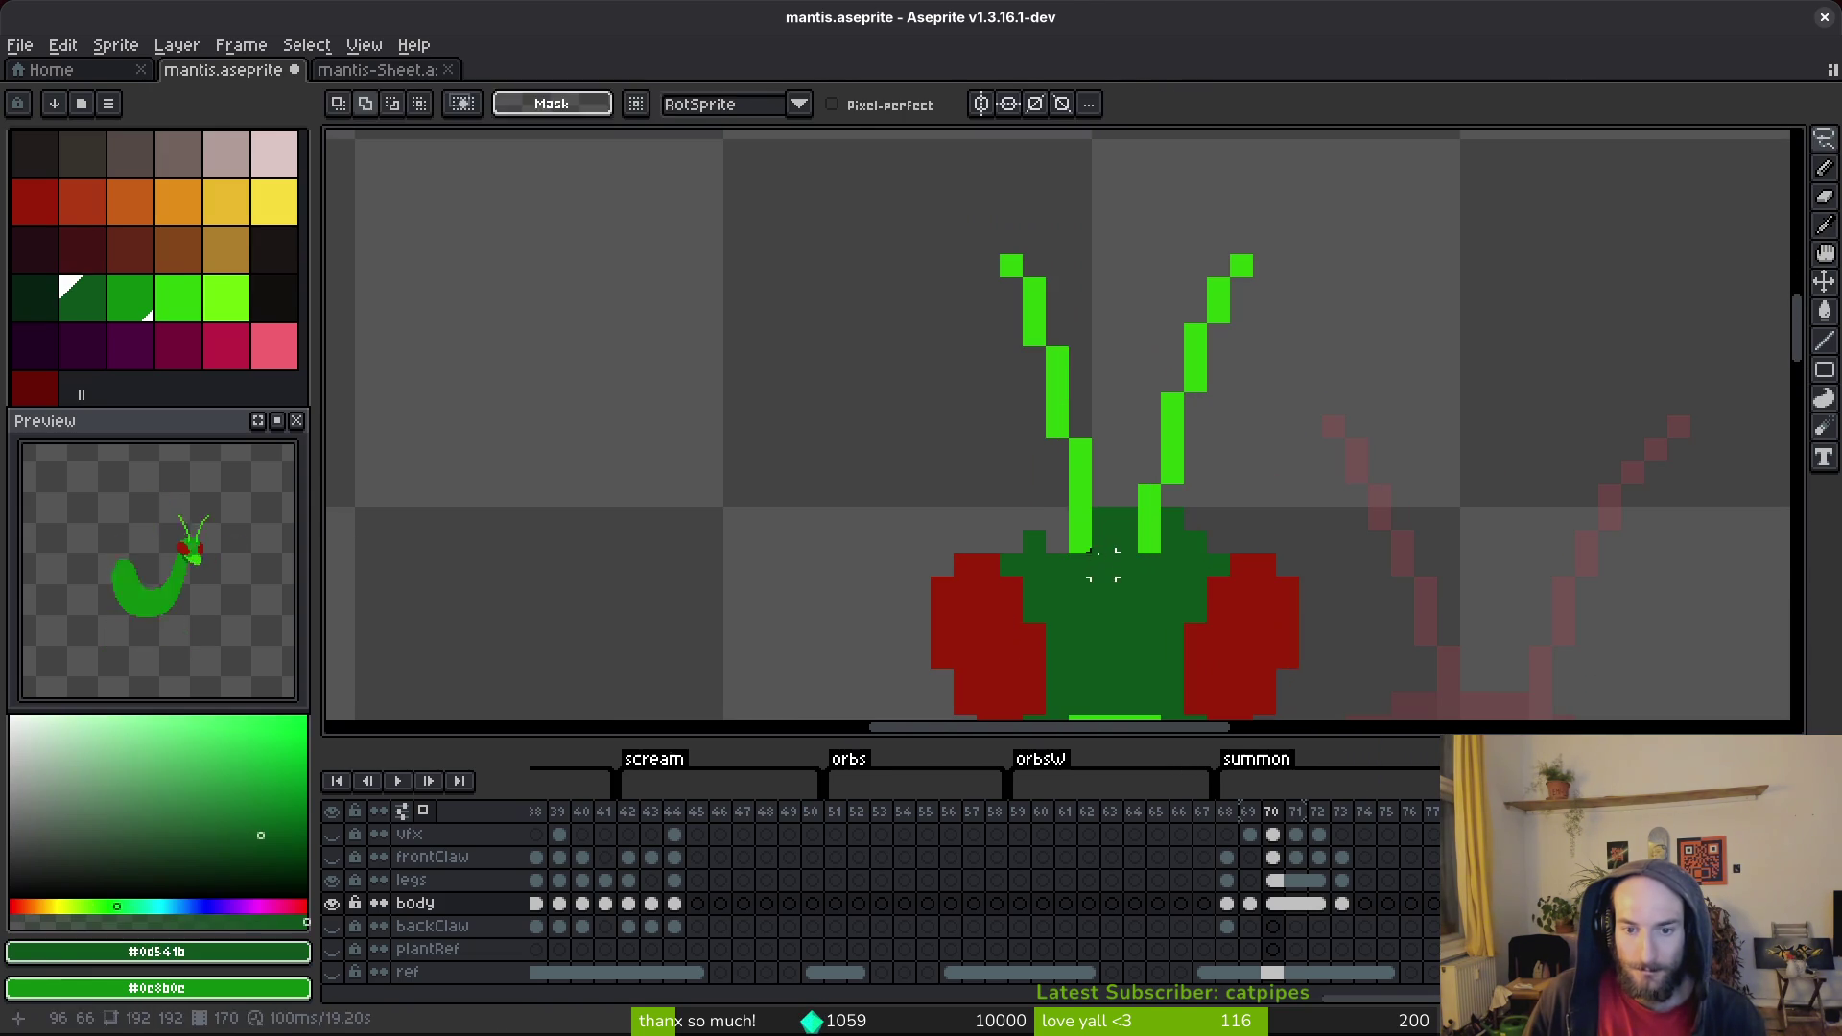
{"action": "key", "text": "ctrl+s"}
{"action": "scroll", "coordinate": [1121, 540], "scroll_direction": "down", "scroll_amount": 2}
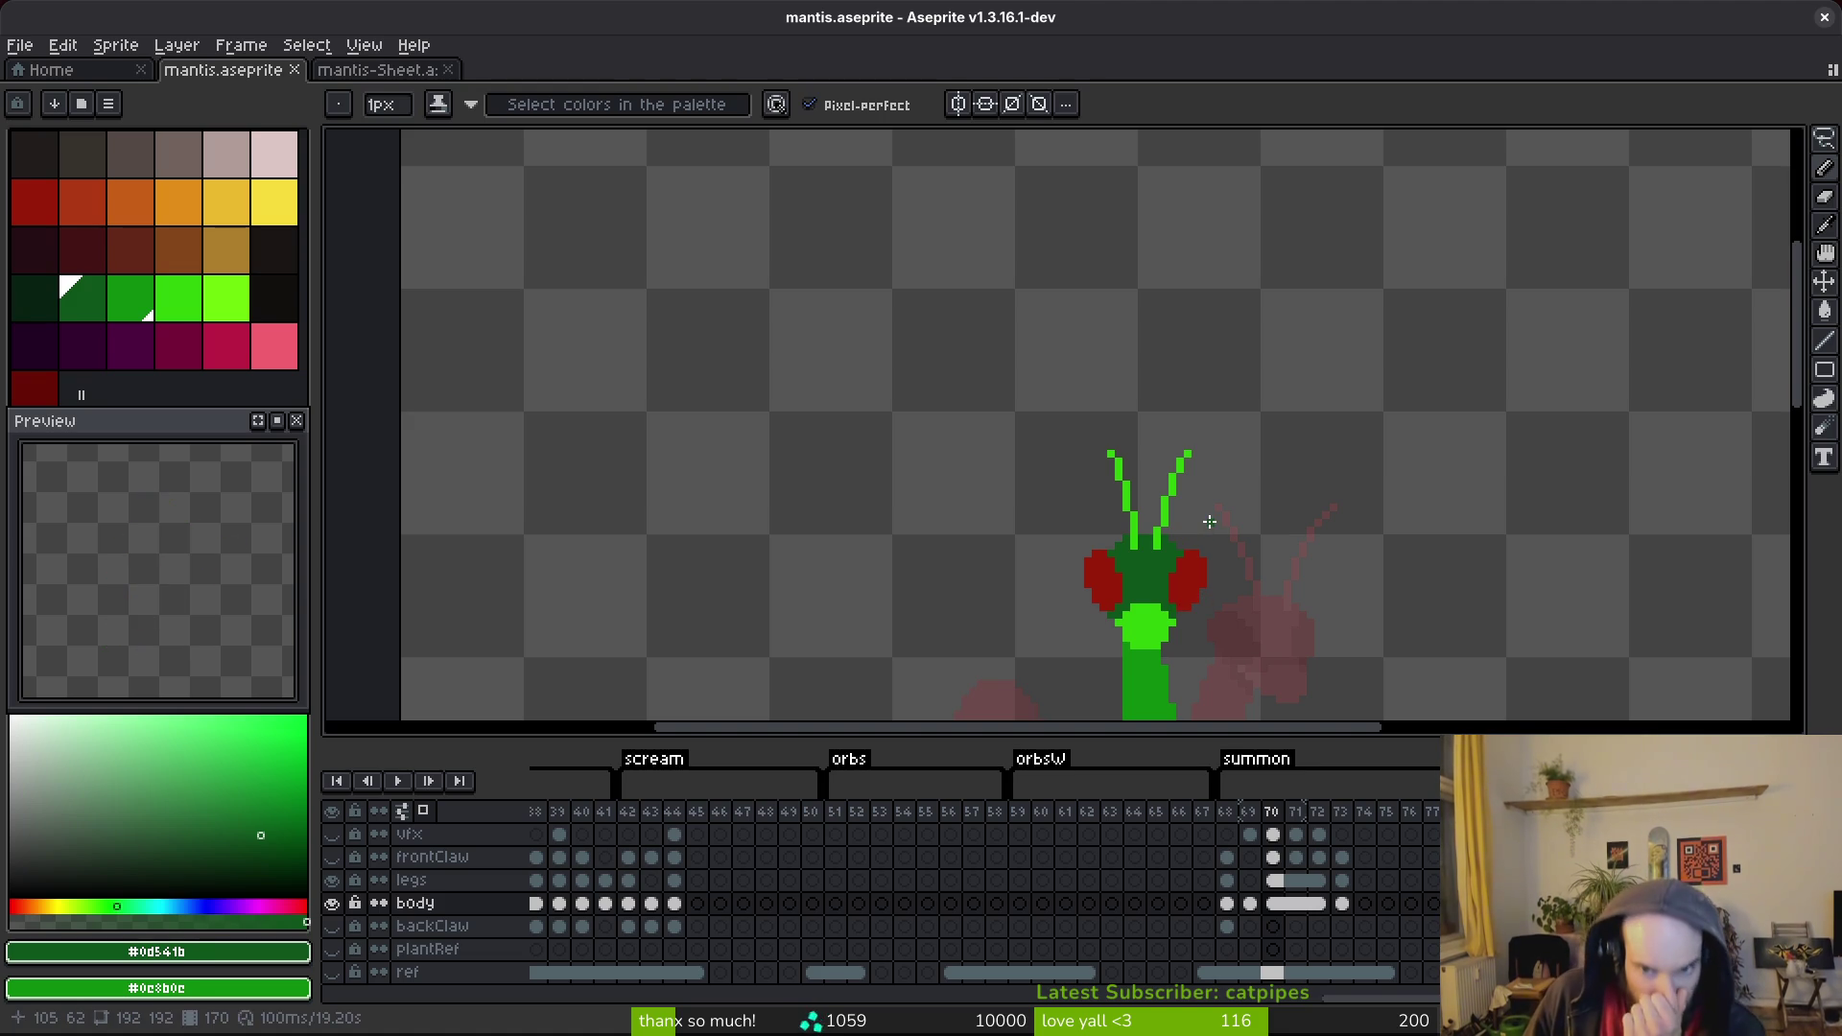
Save, then flip between frames 72 and 73 before jumping back to frame 68.
{"action": "key", "text": "ctrl+s"}
{"action": "scroll", "coordinate": [1242, 479], "scroll_direction": "down", "scroll_amount": 2}
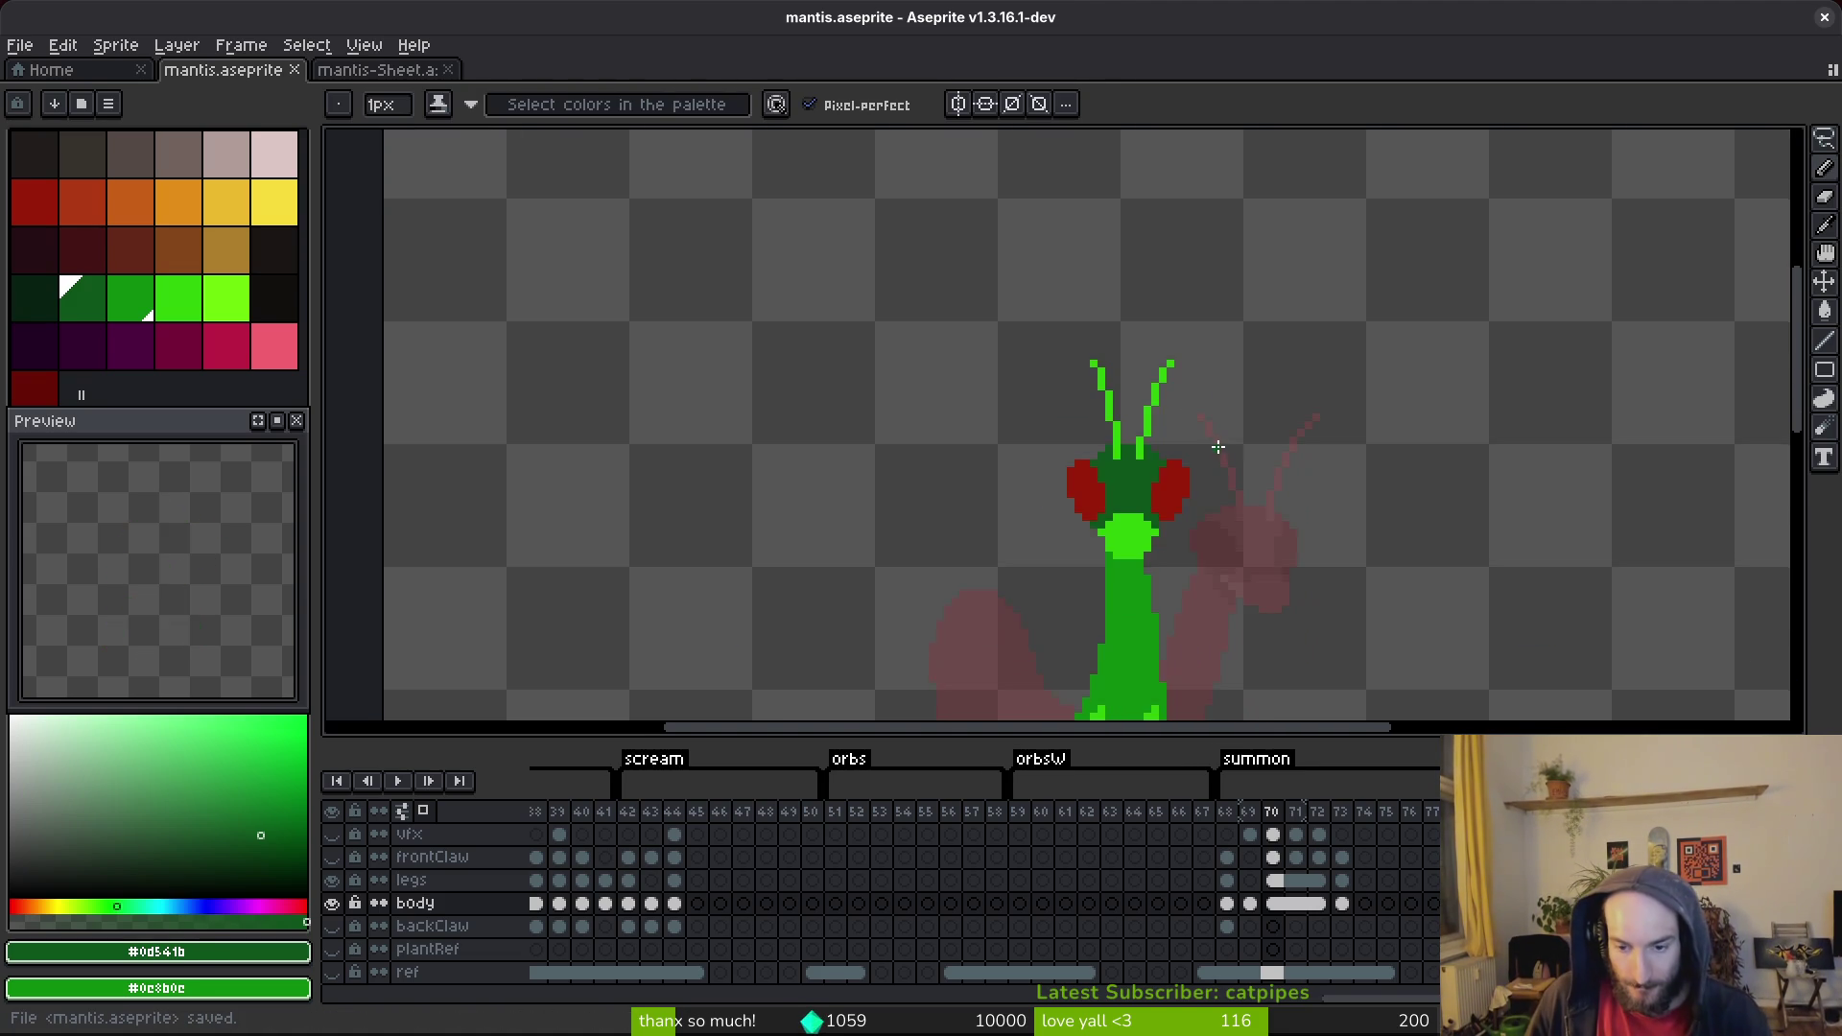
{"action": "key", "text": "i"}
{"action": "key", "text": "Right"}
{"action": "key", "text": "Right"}
{"action": "key", "text": "Right"}
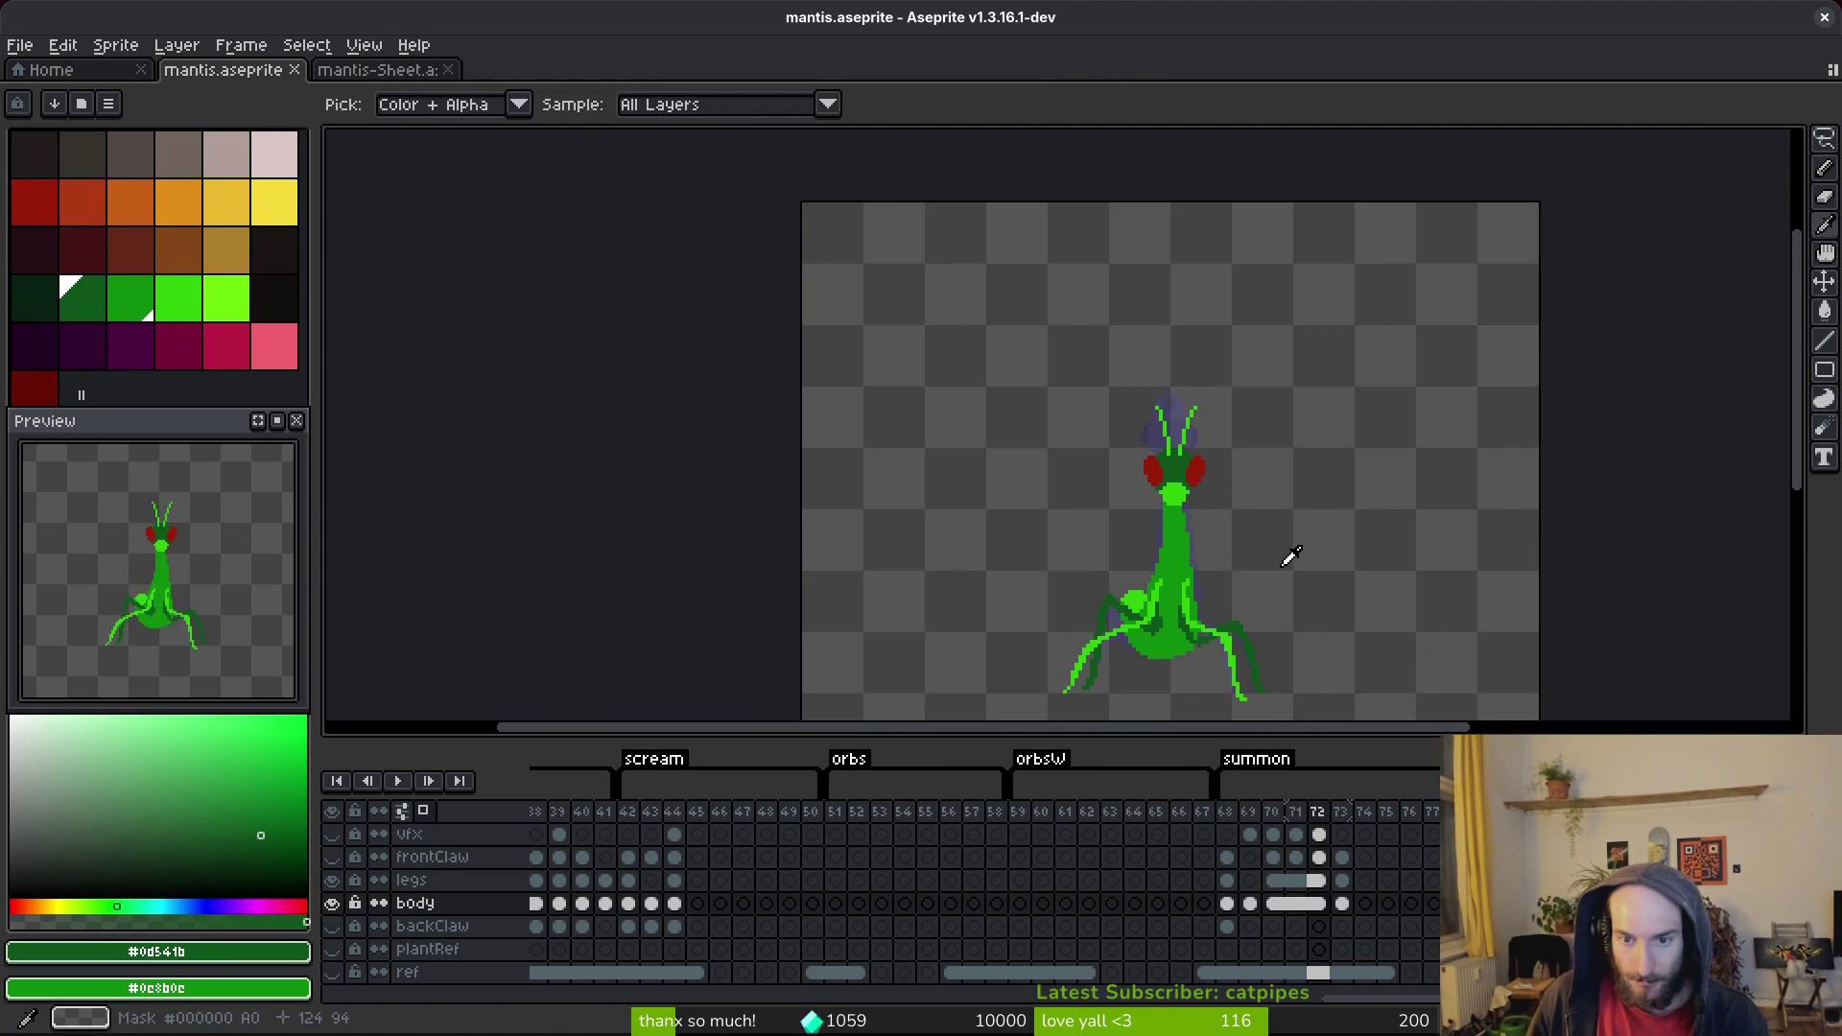
{"action": "key", "text": "Left"}
{"action": "key", "text": "Right"}
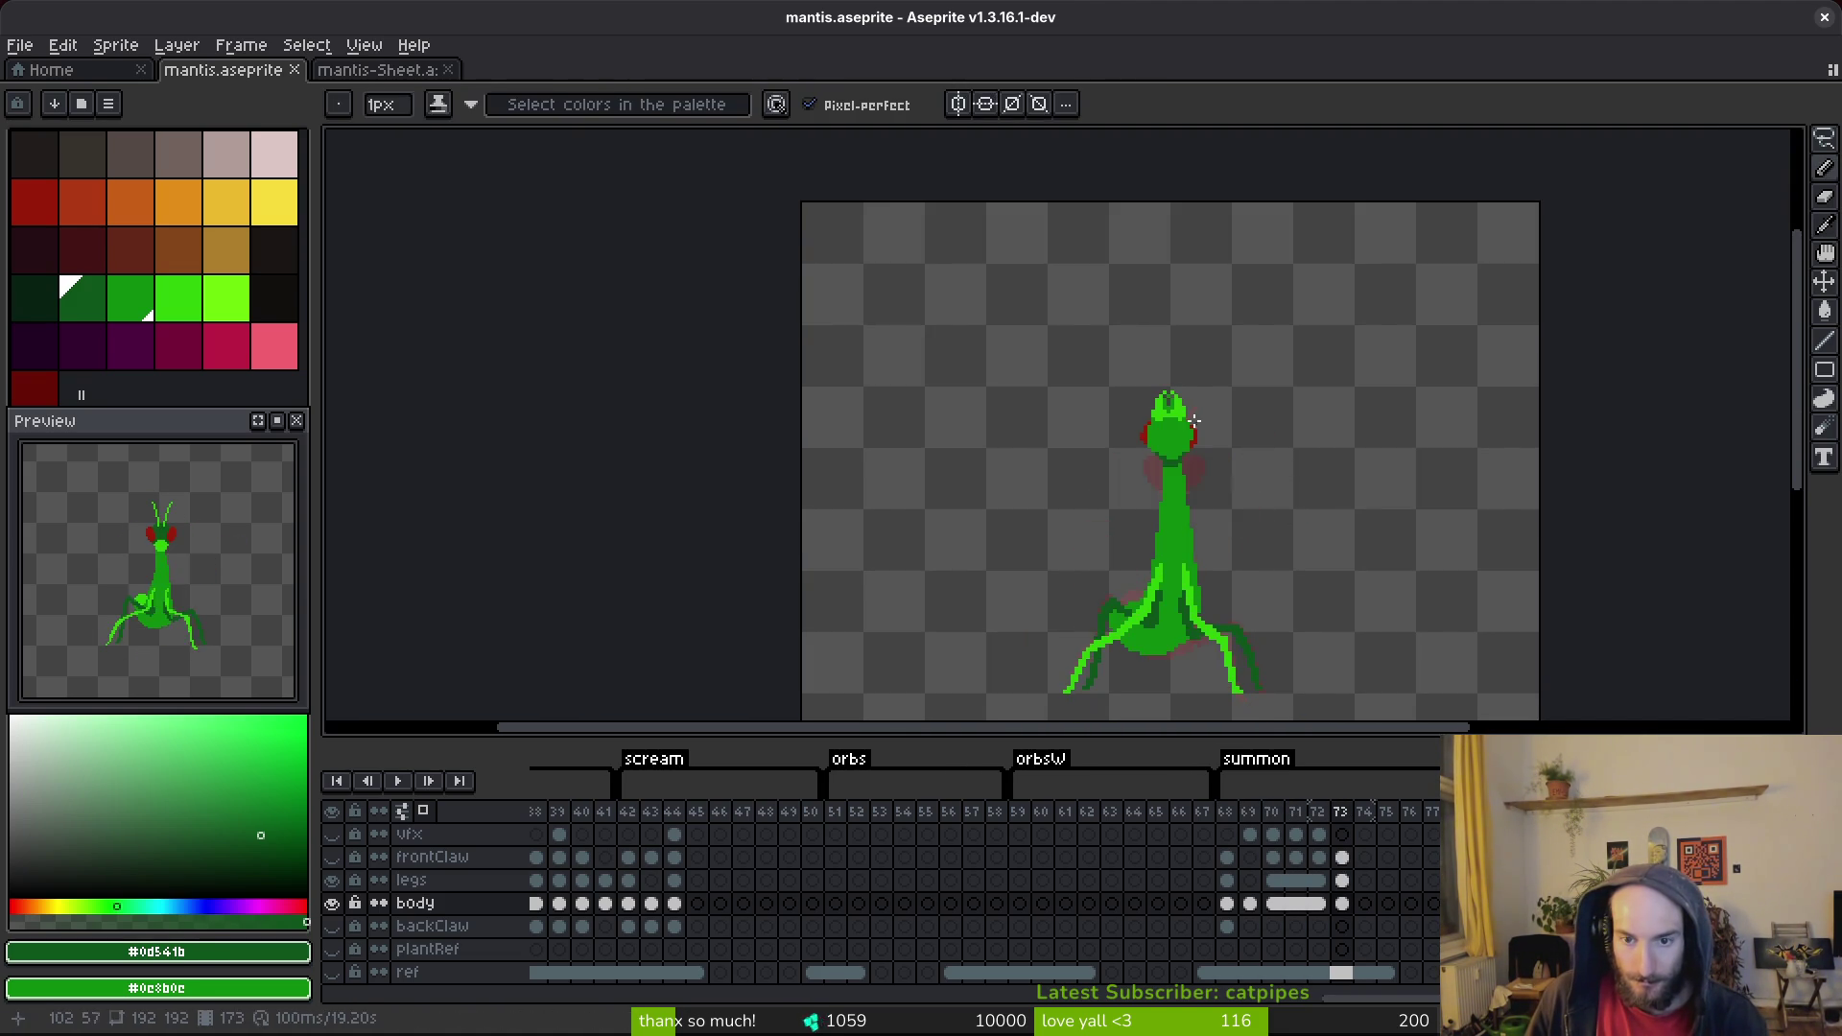
{"action": "scroll", "coordinate": [1274, 521], "scroll_direction": "up", "scroll_amount": 2}
{"action": "key", "text": "Left"}
{"action": "key", "text": "Left"}
{"action": "key", "text": "Left"}
{"action": "key", "text": "Left"}
{"action": "key", "text": "v"}
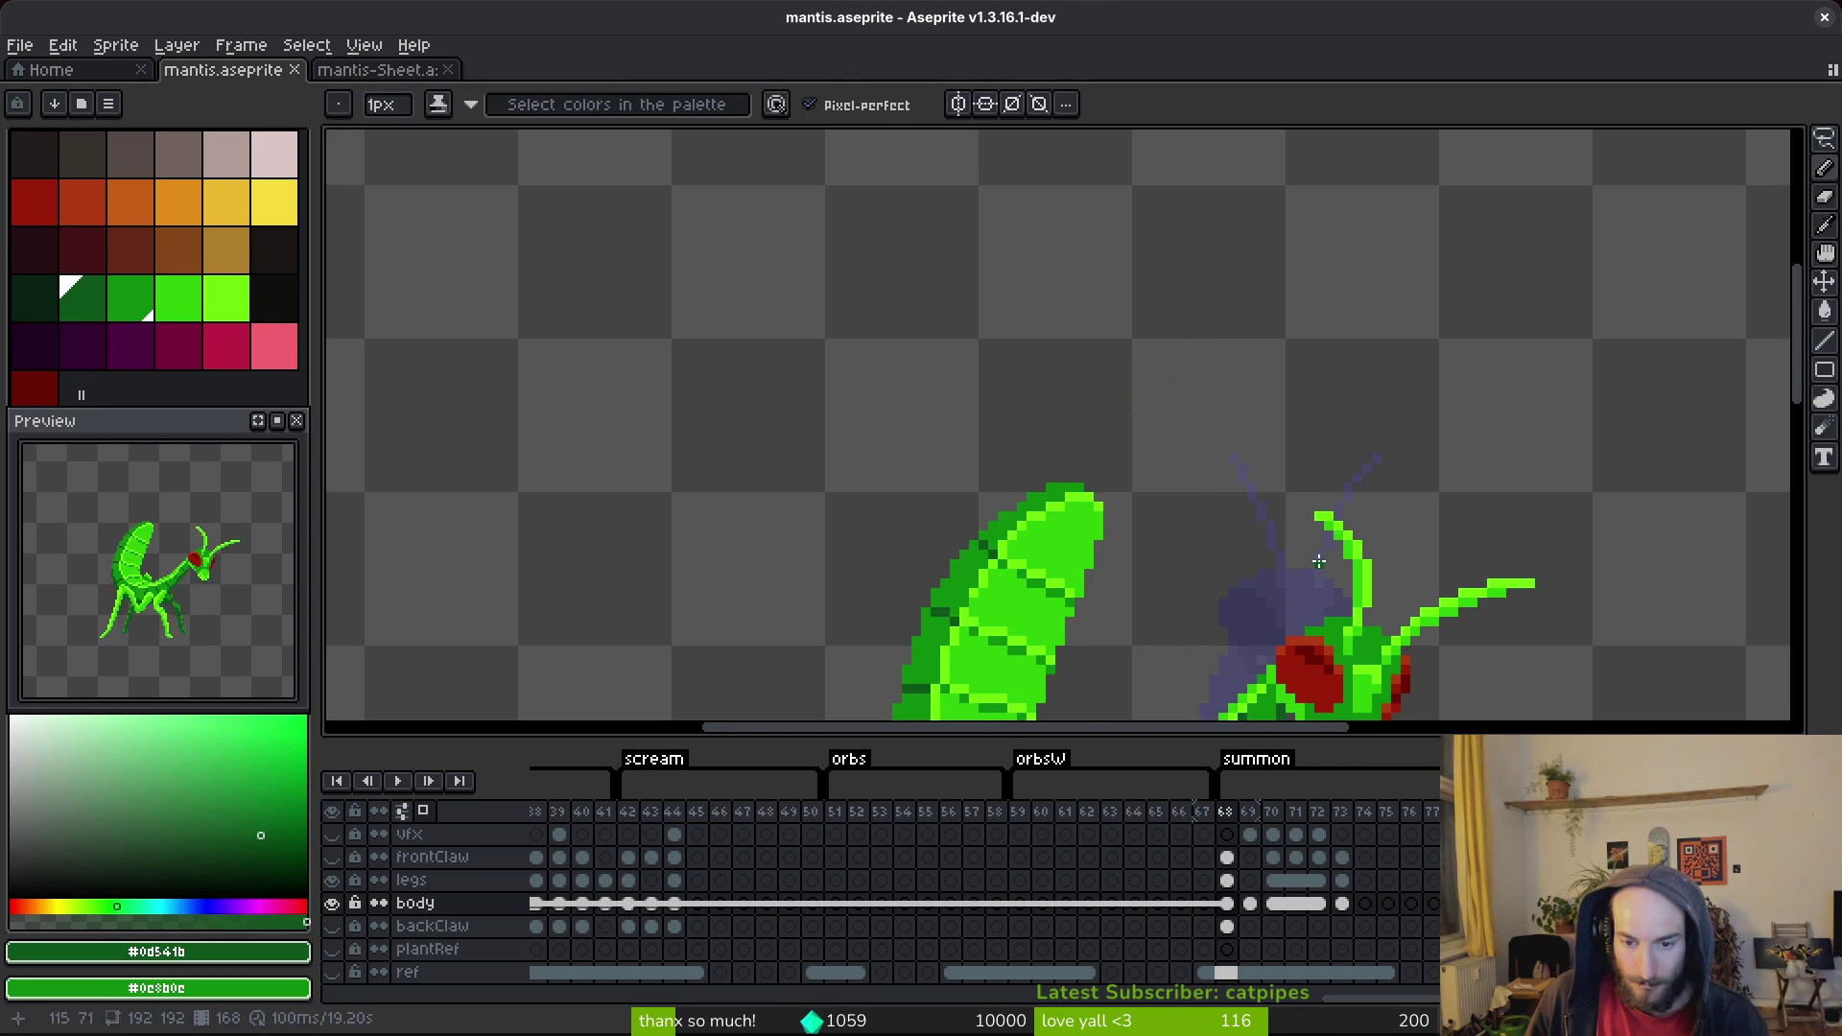
Save again and settle on the curled-body frame 69 with the pencil.
{"action": "key", "text": "ctrl+s"}
{"action": "scroll", "coordinate": [1311, 490], "scroll_direction": "down", "scroll_amount": 2}
{"action": "key", "text": "Right"}
{"action": "key", "text": "Right"}
{"action": "key", "text": "i"}
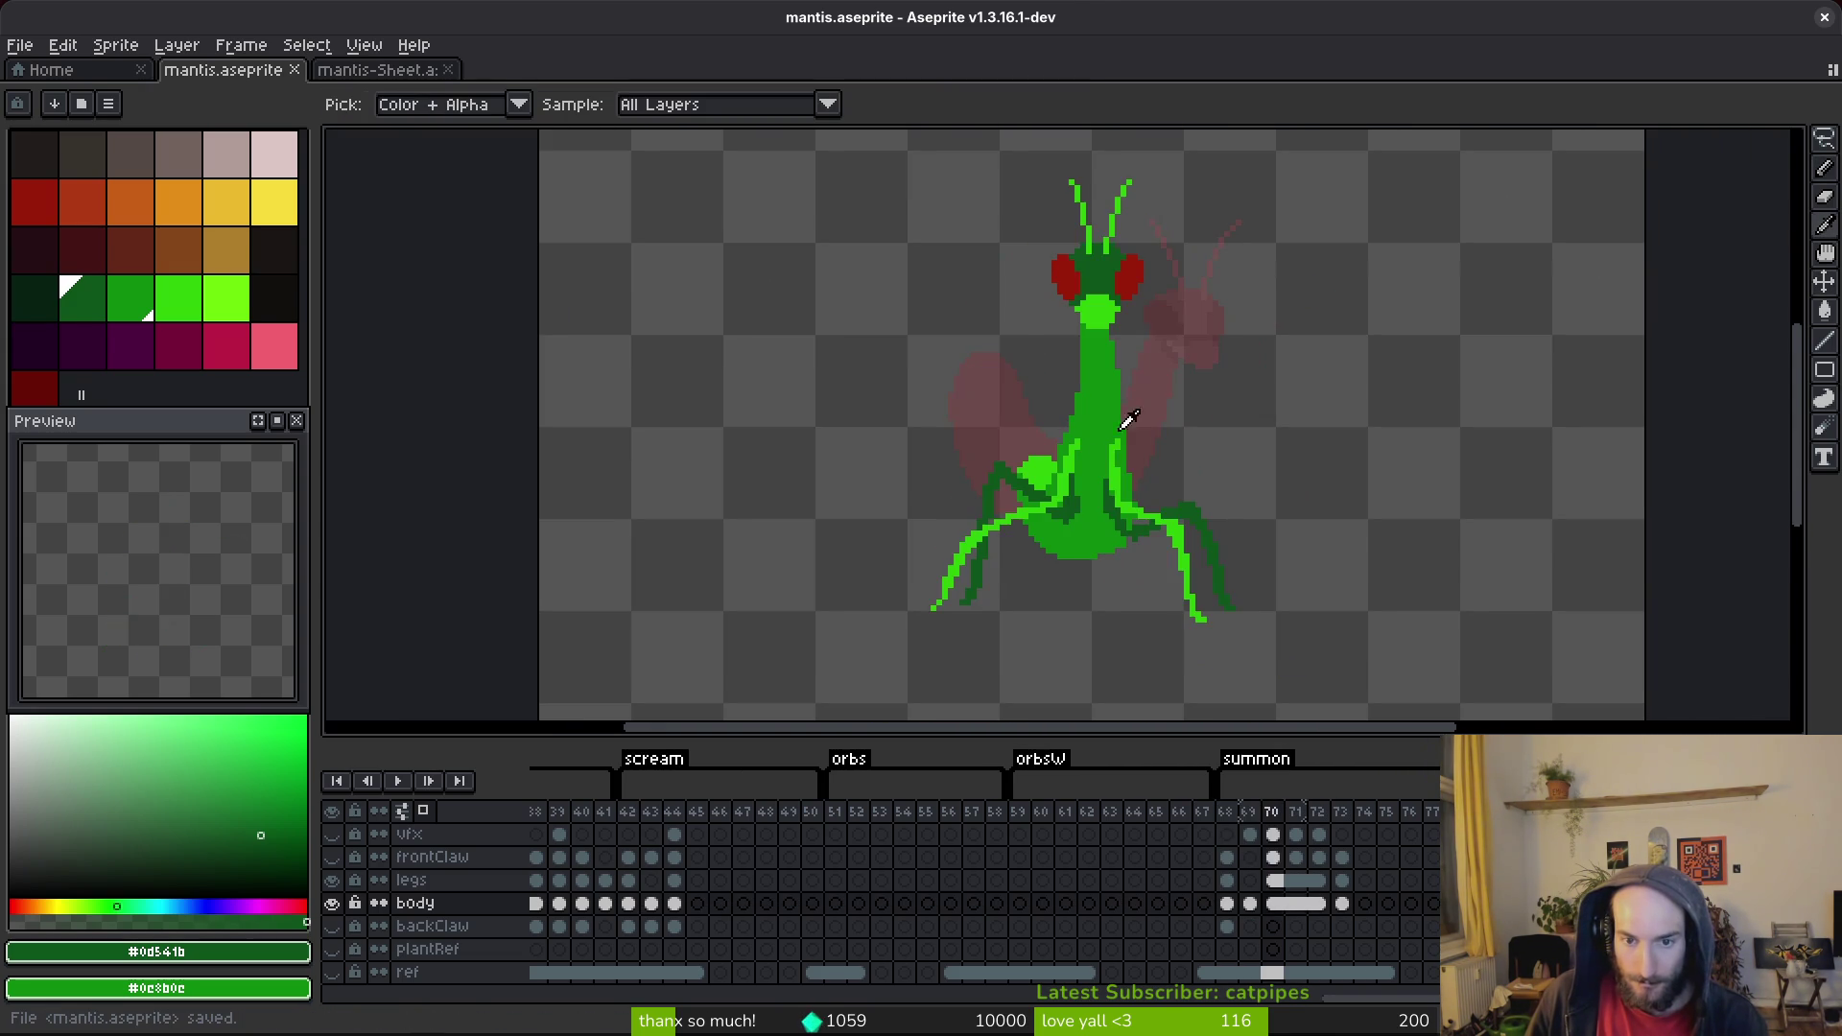
{"action": "key", "text": "Left"}
{"action": "key", "text": "b"}
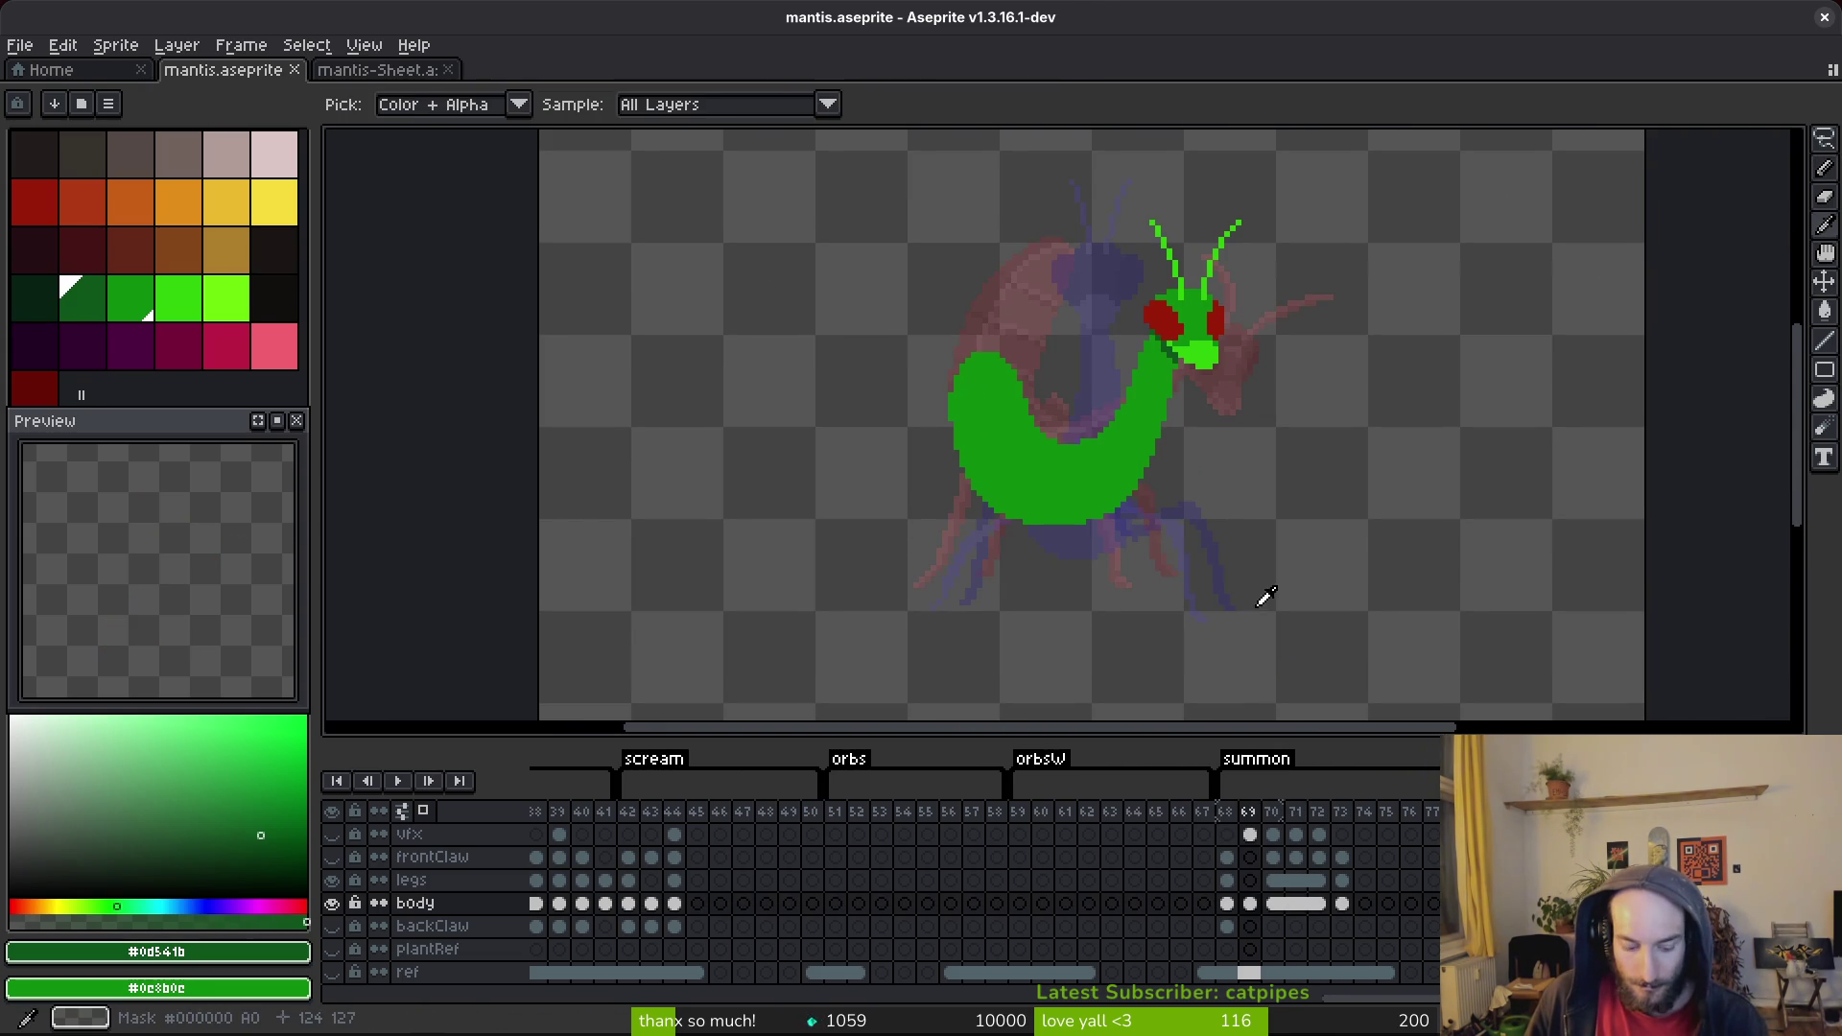
Insert an empty frame 70 after frame 69 and sample frame 69's mid body green.
{"action": "key", "text": "alt+shift+n"}
{"action": "scroll", "coordinate": [1163, 538], "scroll_direction": "up", "scroll_amount": 1}
{"action": "key", "text": "Left"}
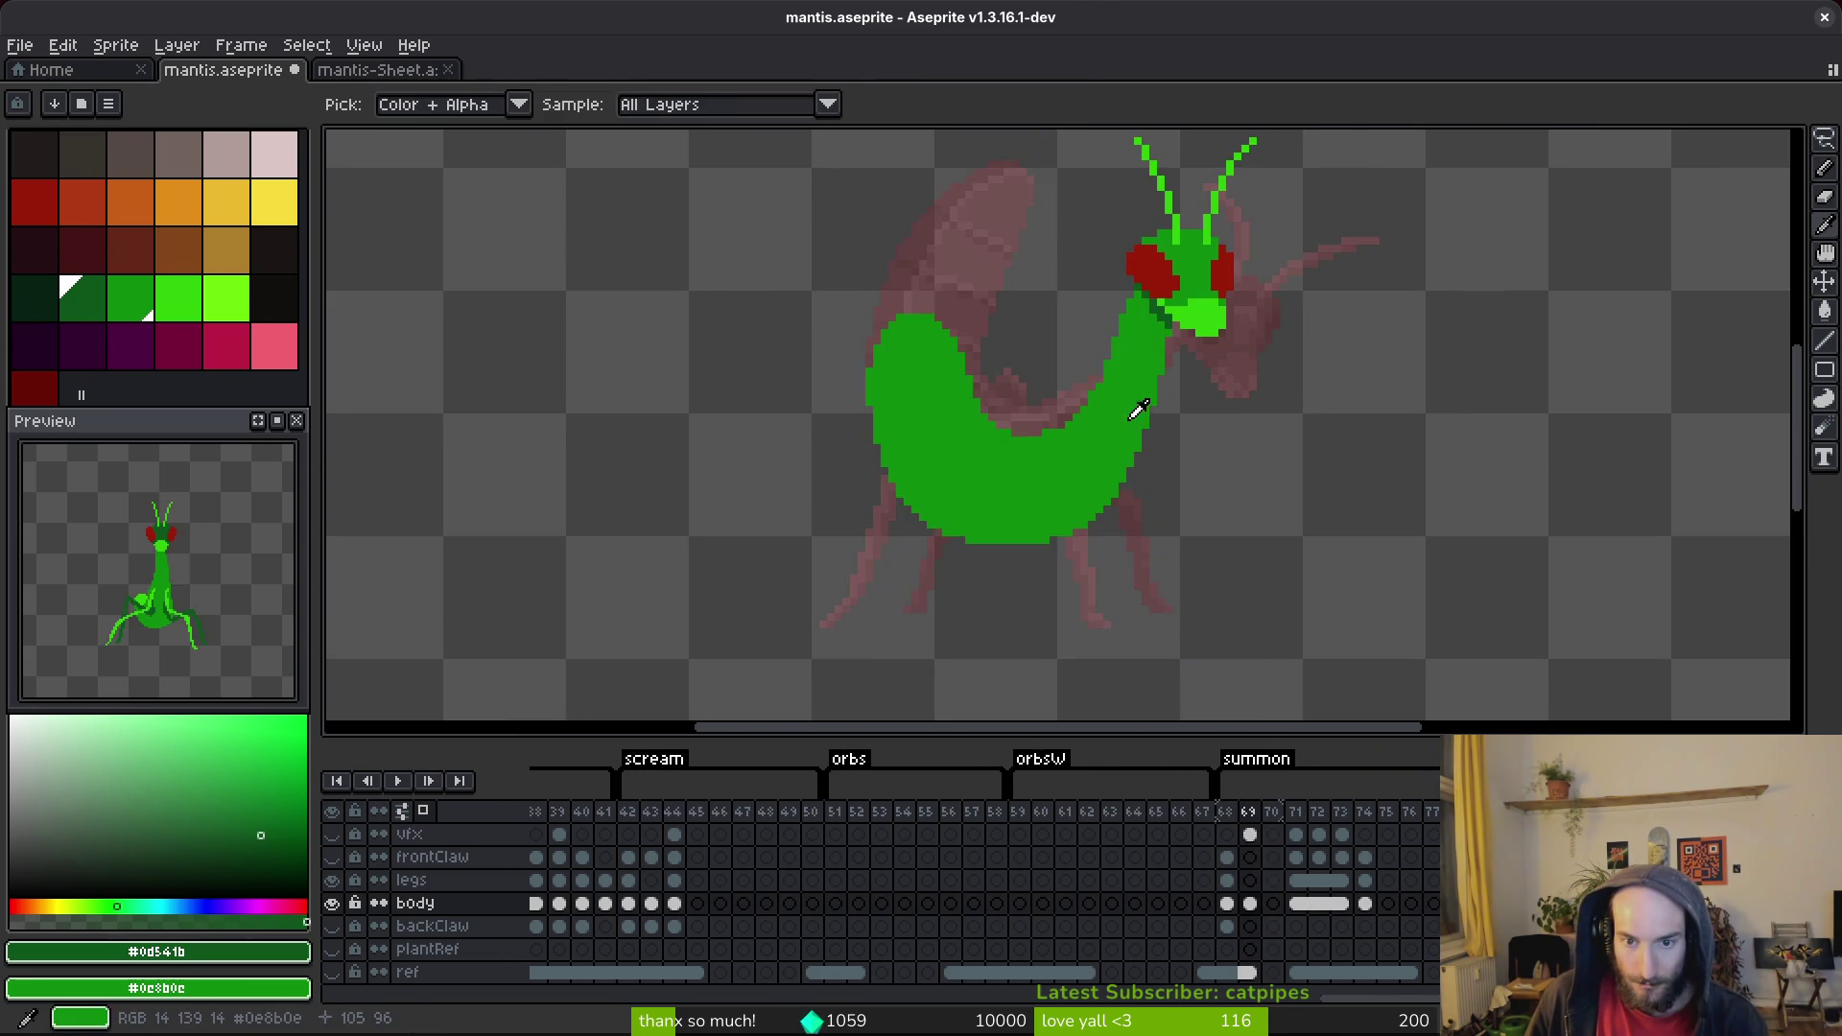
{"action": "left_click", "coordinate": [1114, 414], "text": "alt"}
{"action": "key", "text": "Right"}
{"action": "scroll", "coordinate": [1113, 350], "scroll_direction": "up", "scroll_amount": 1}
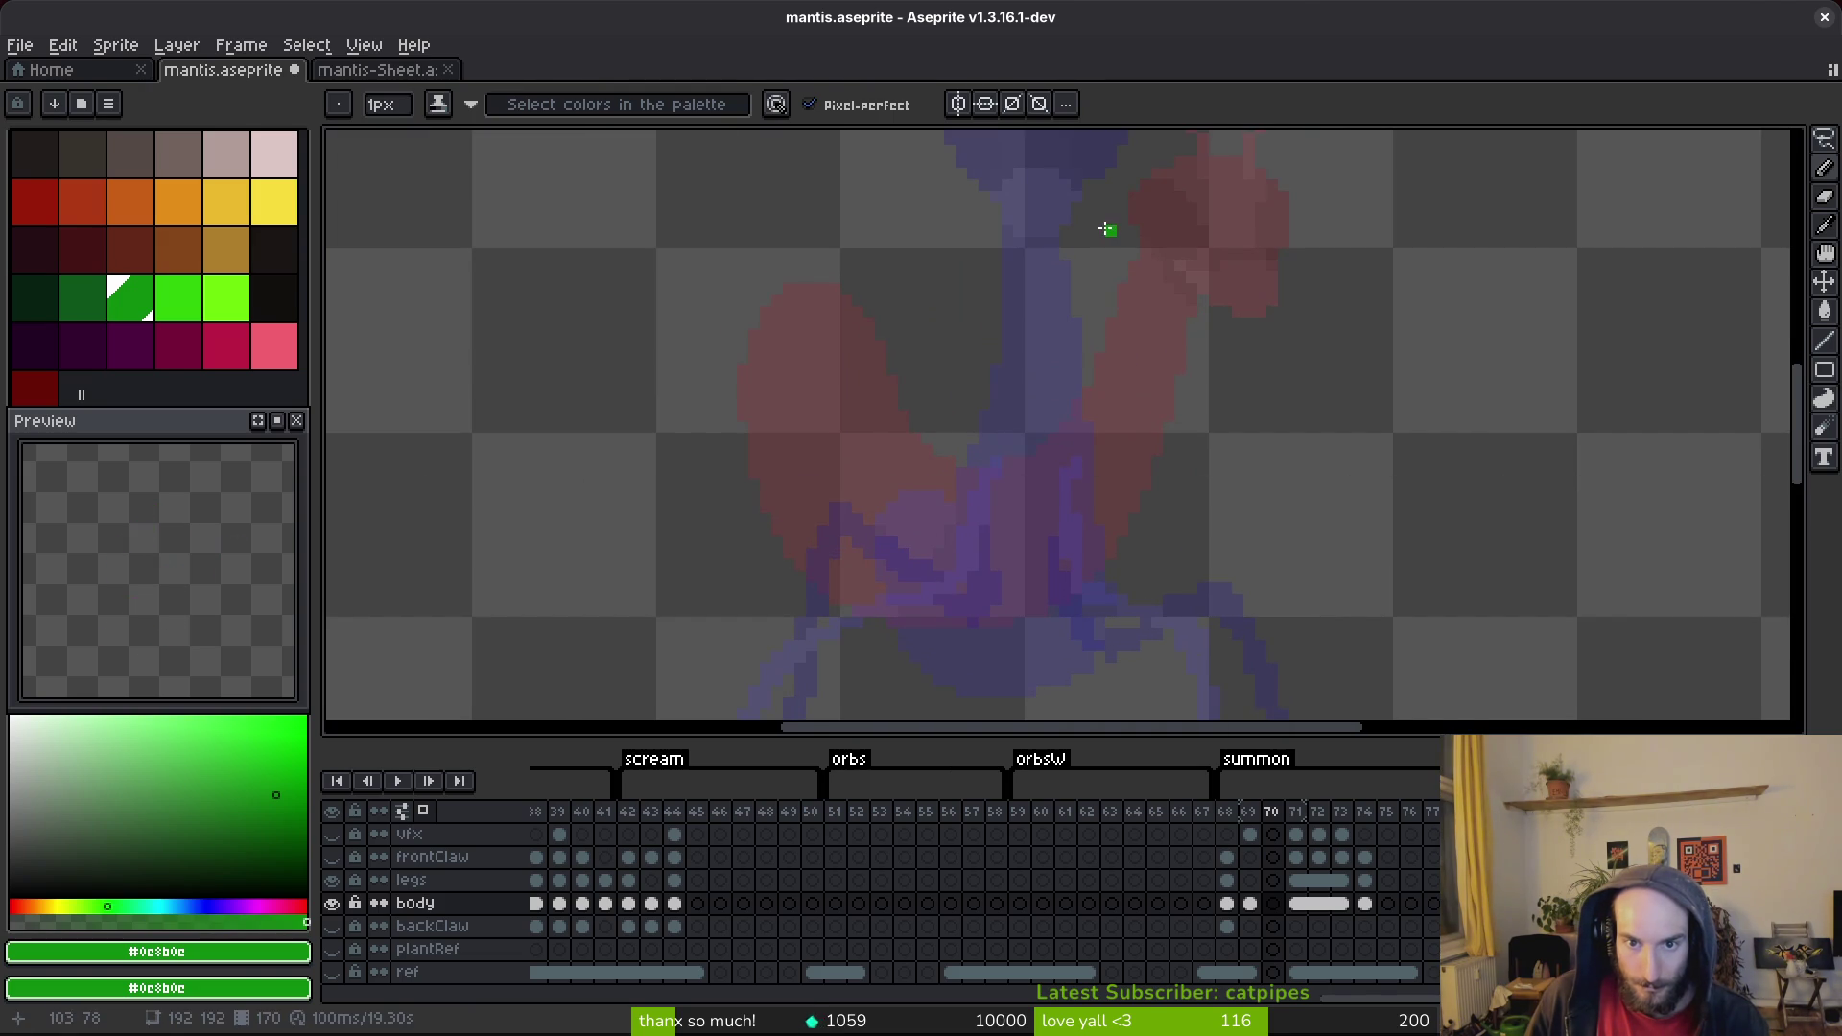
Draw the green neck lines and the curled body's outer and lower outline.
{"action": "left_click_drag", "start_coordinate": [1056, 415], "coordinate": [1041, 448]}
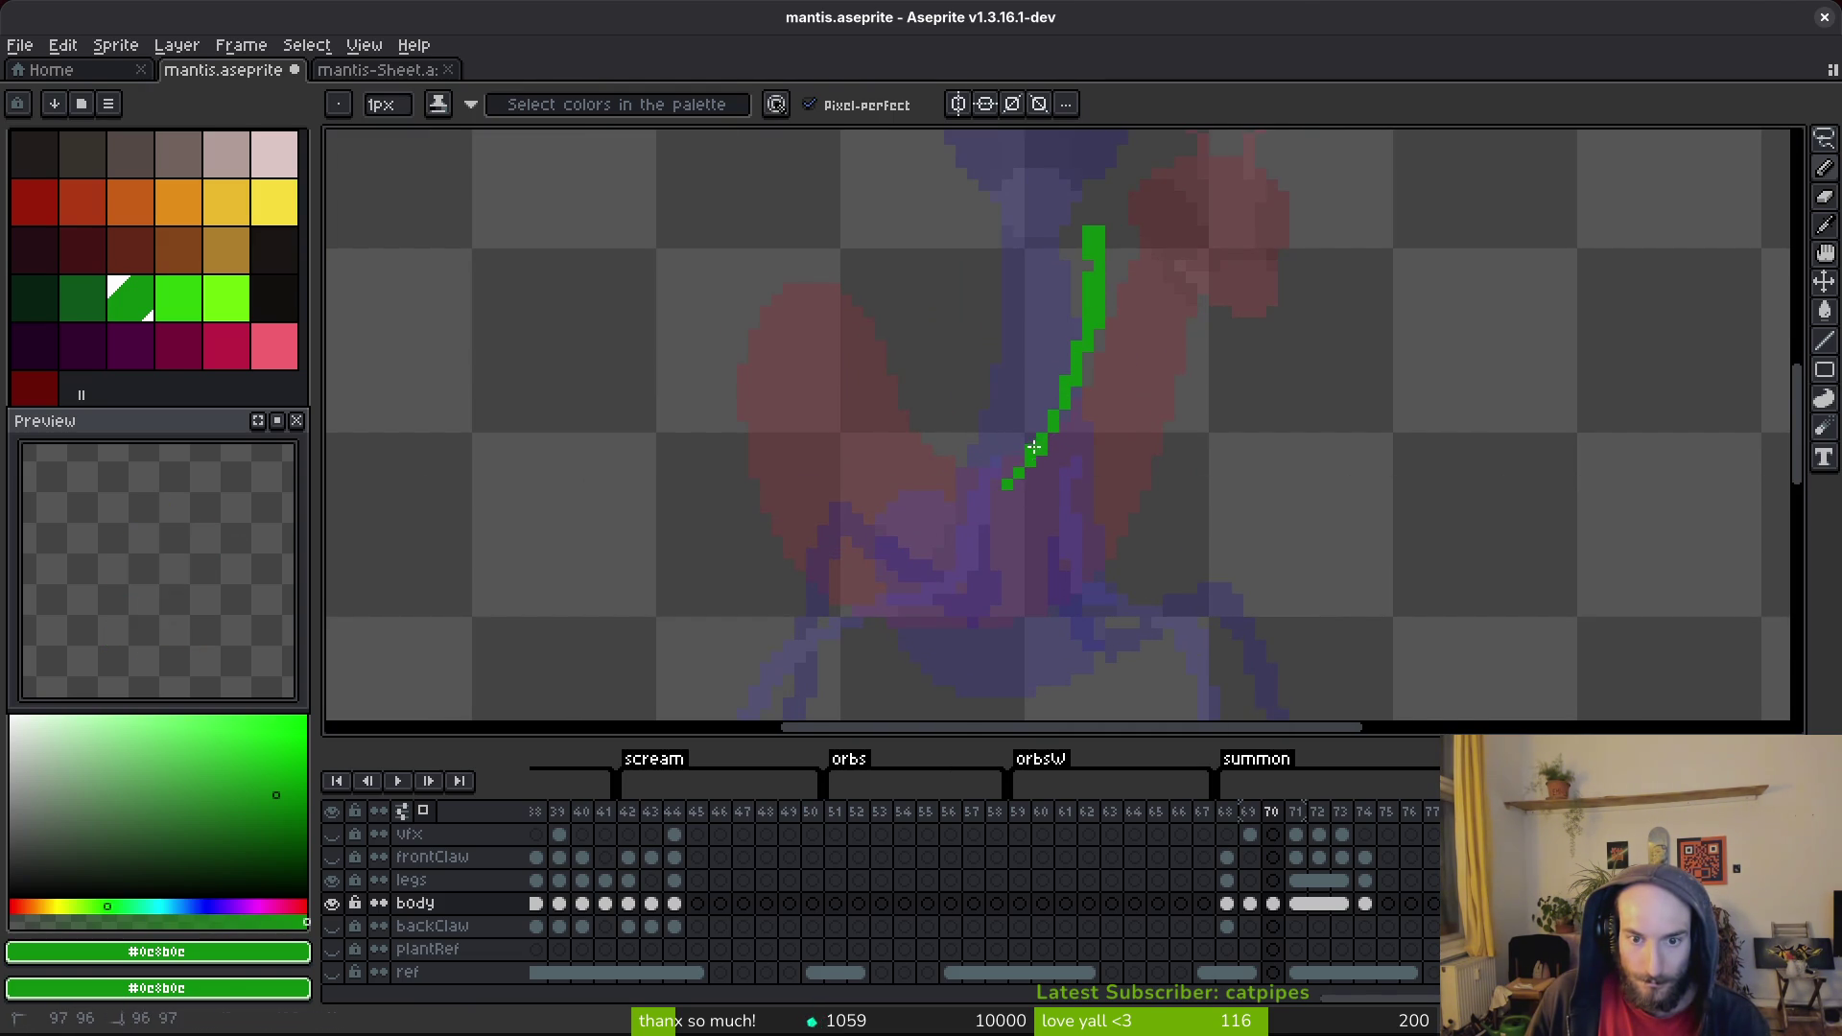
{"action": "mouse_move", "coordinate": [955, 488]}
{"action": "left_mouse_down"}
{"action": "mouse_move", "coordinate": [969, 462]}
{"action": "mouse_move", "coordinate": [888, 406]}
{"action": "left_mouse_up"}
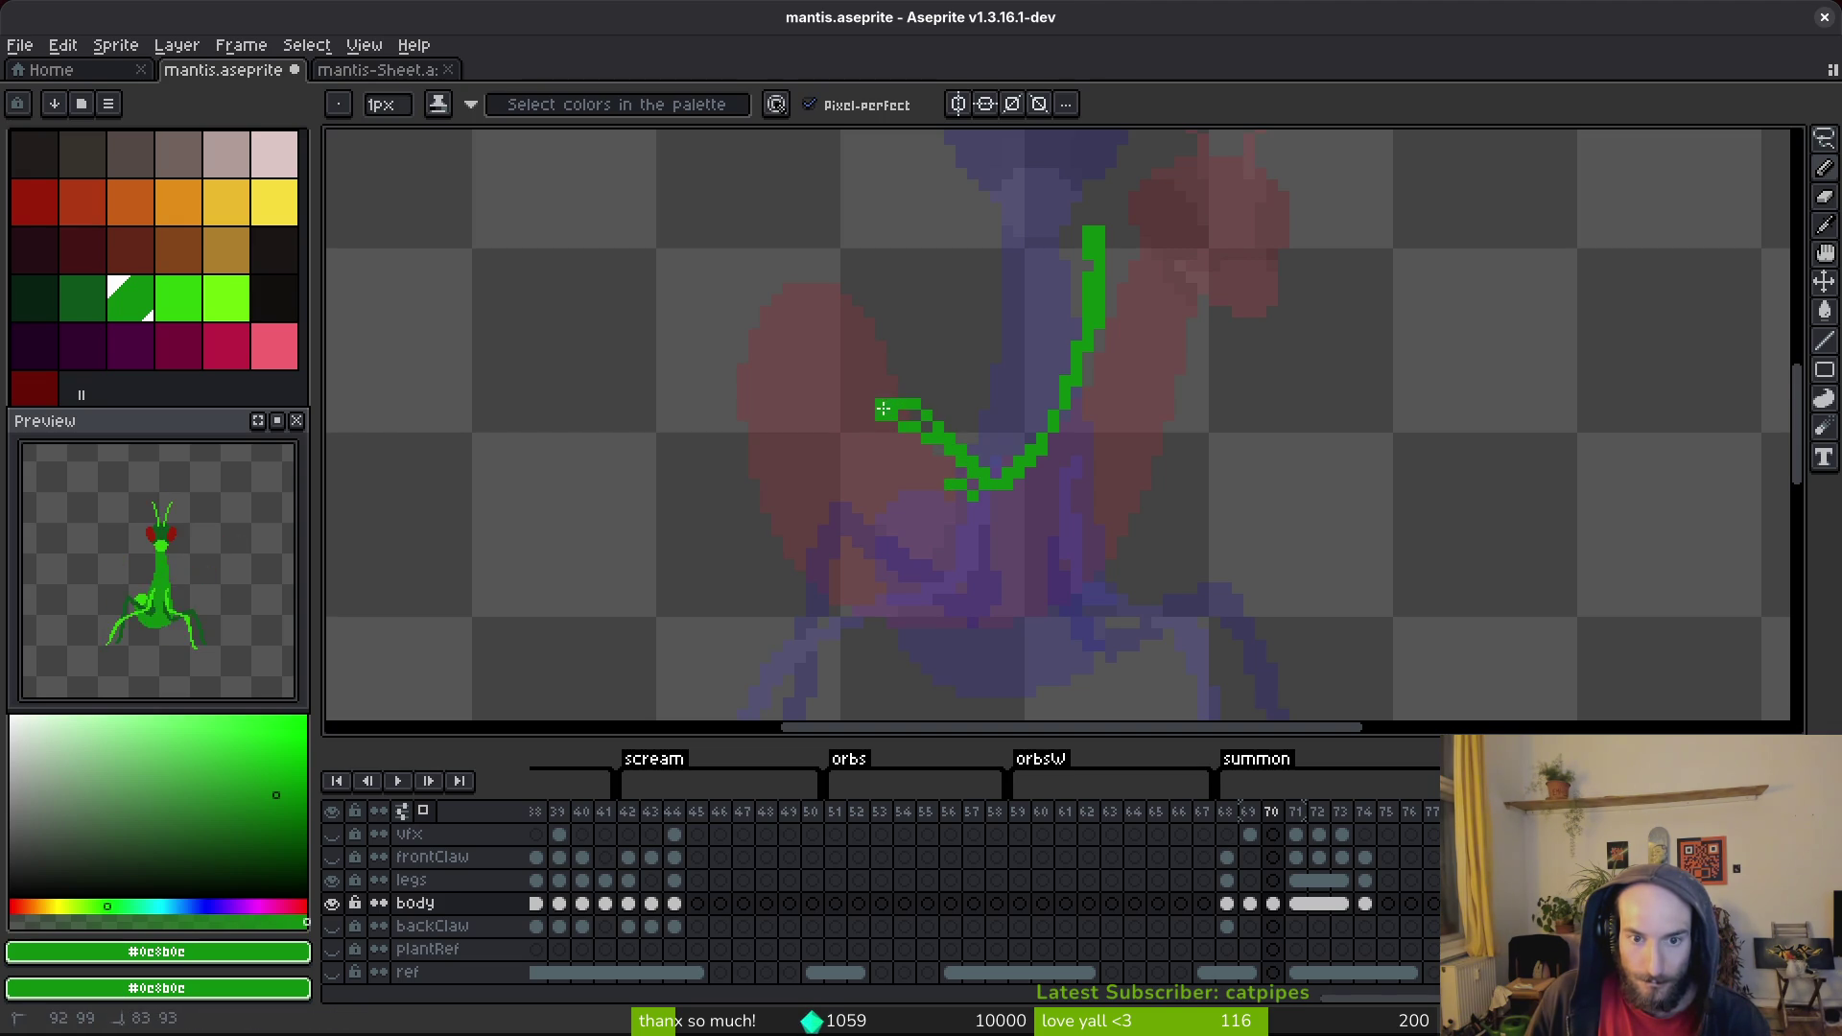
{"action": "left_click_drag", "start_coordinate": [929, 614], "coordinate": [930, 614]}
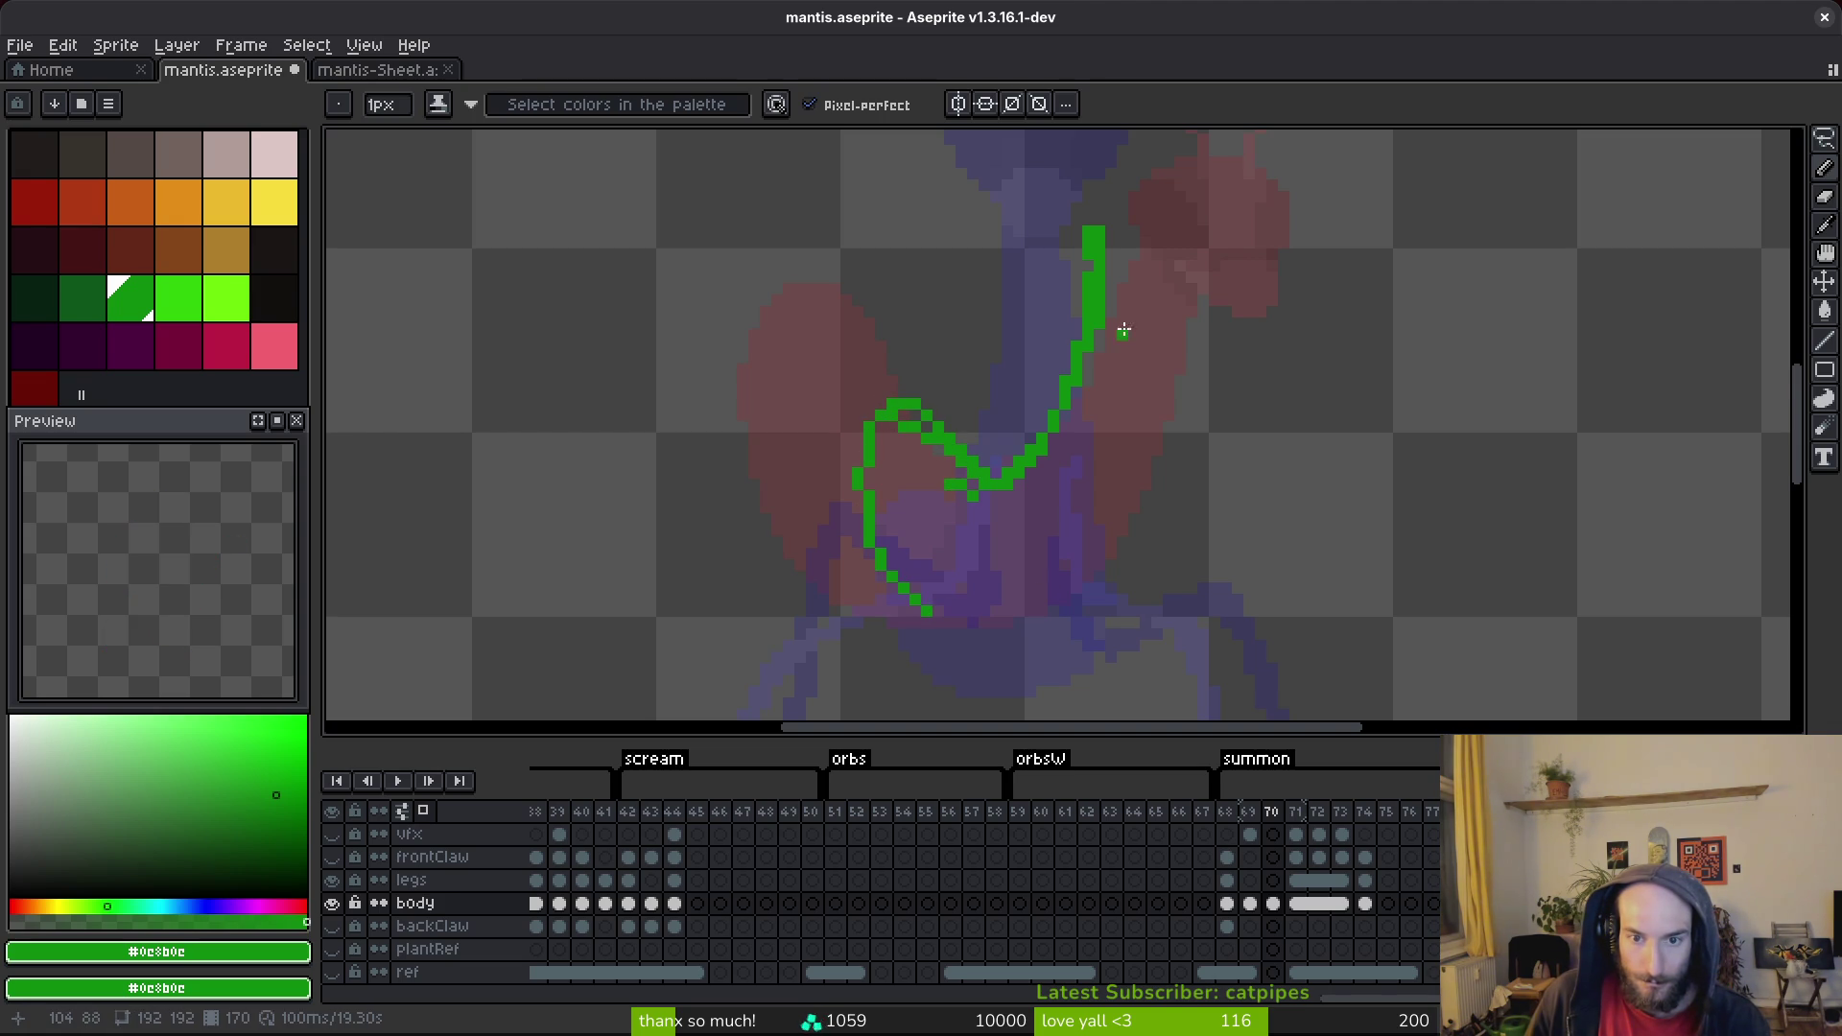
{"action": "left_click_drag", "start_coordinate": [1133, 231], "coordinate": [1138, 290]}
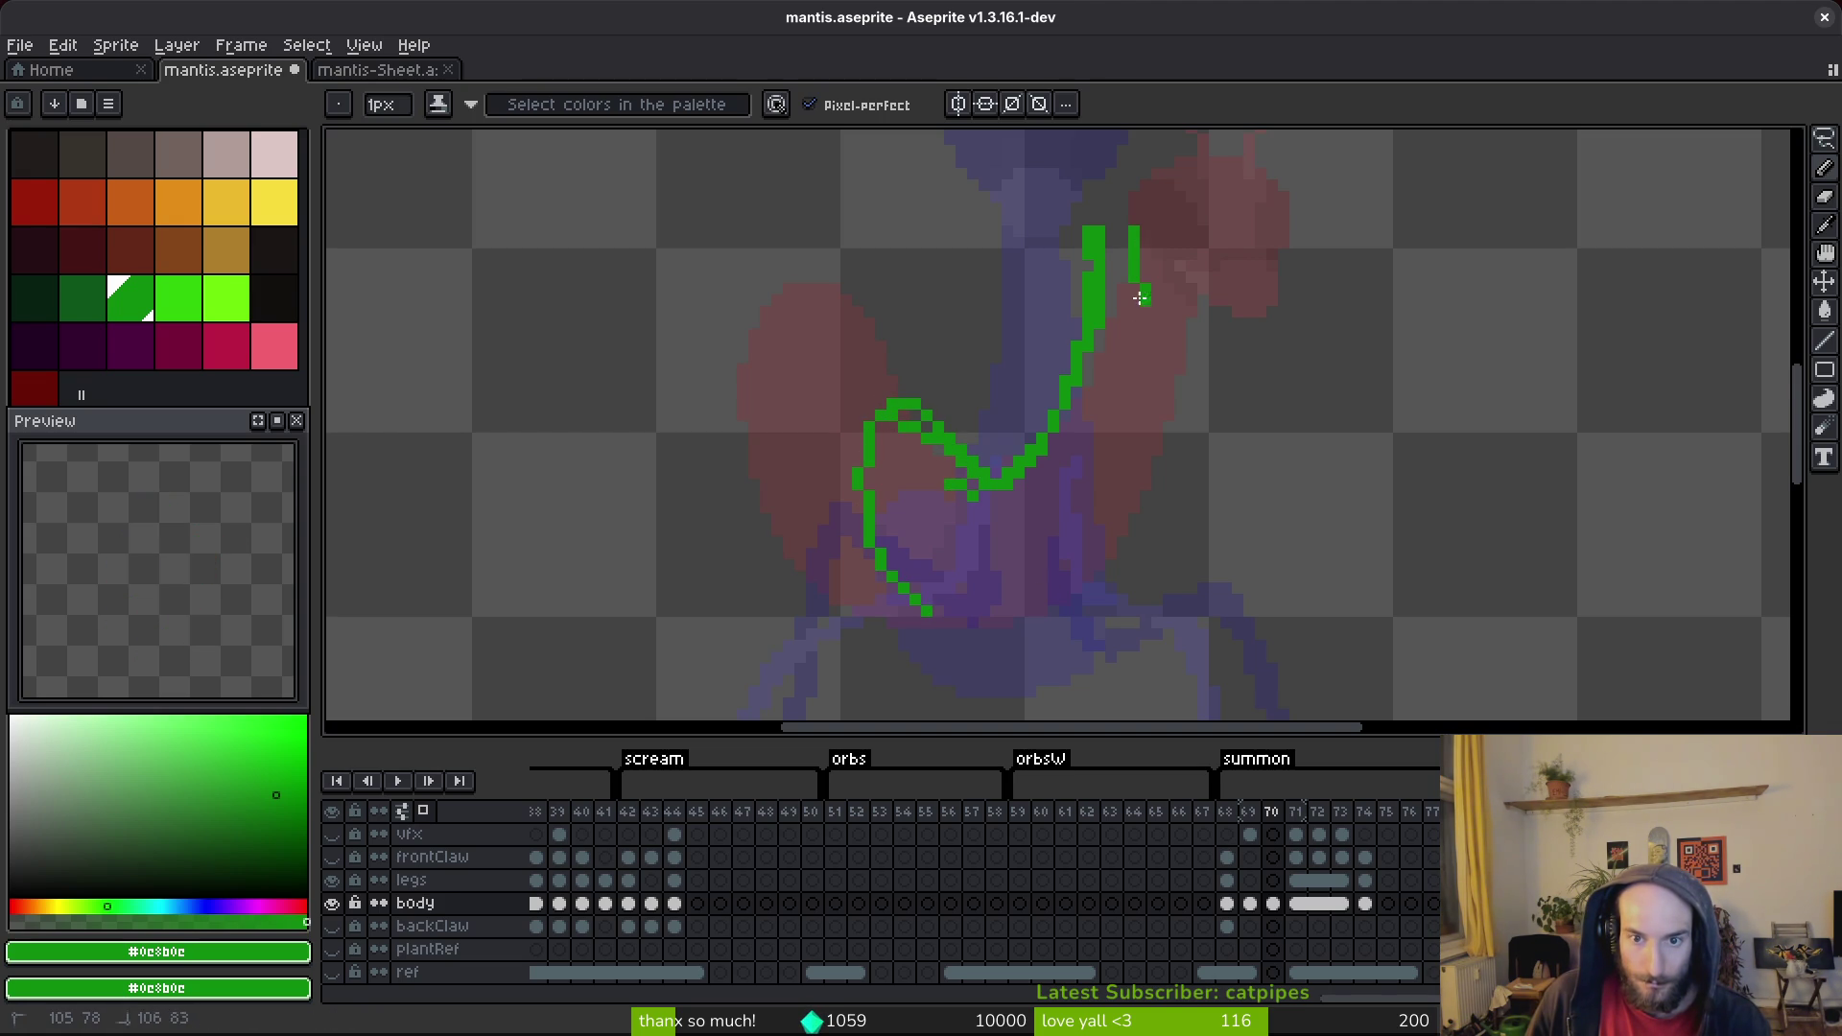
{"action": "left_click_drag", "start_coordinate": [1119, 423], "coordinate": [1089, 492]}
{"action": "left_click_drag", "start_coordinate": [1139, 231], "coordinate": [1147, 302]}
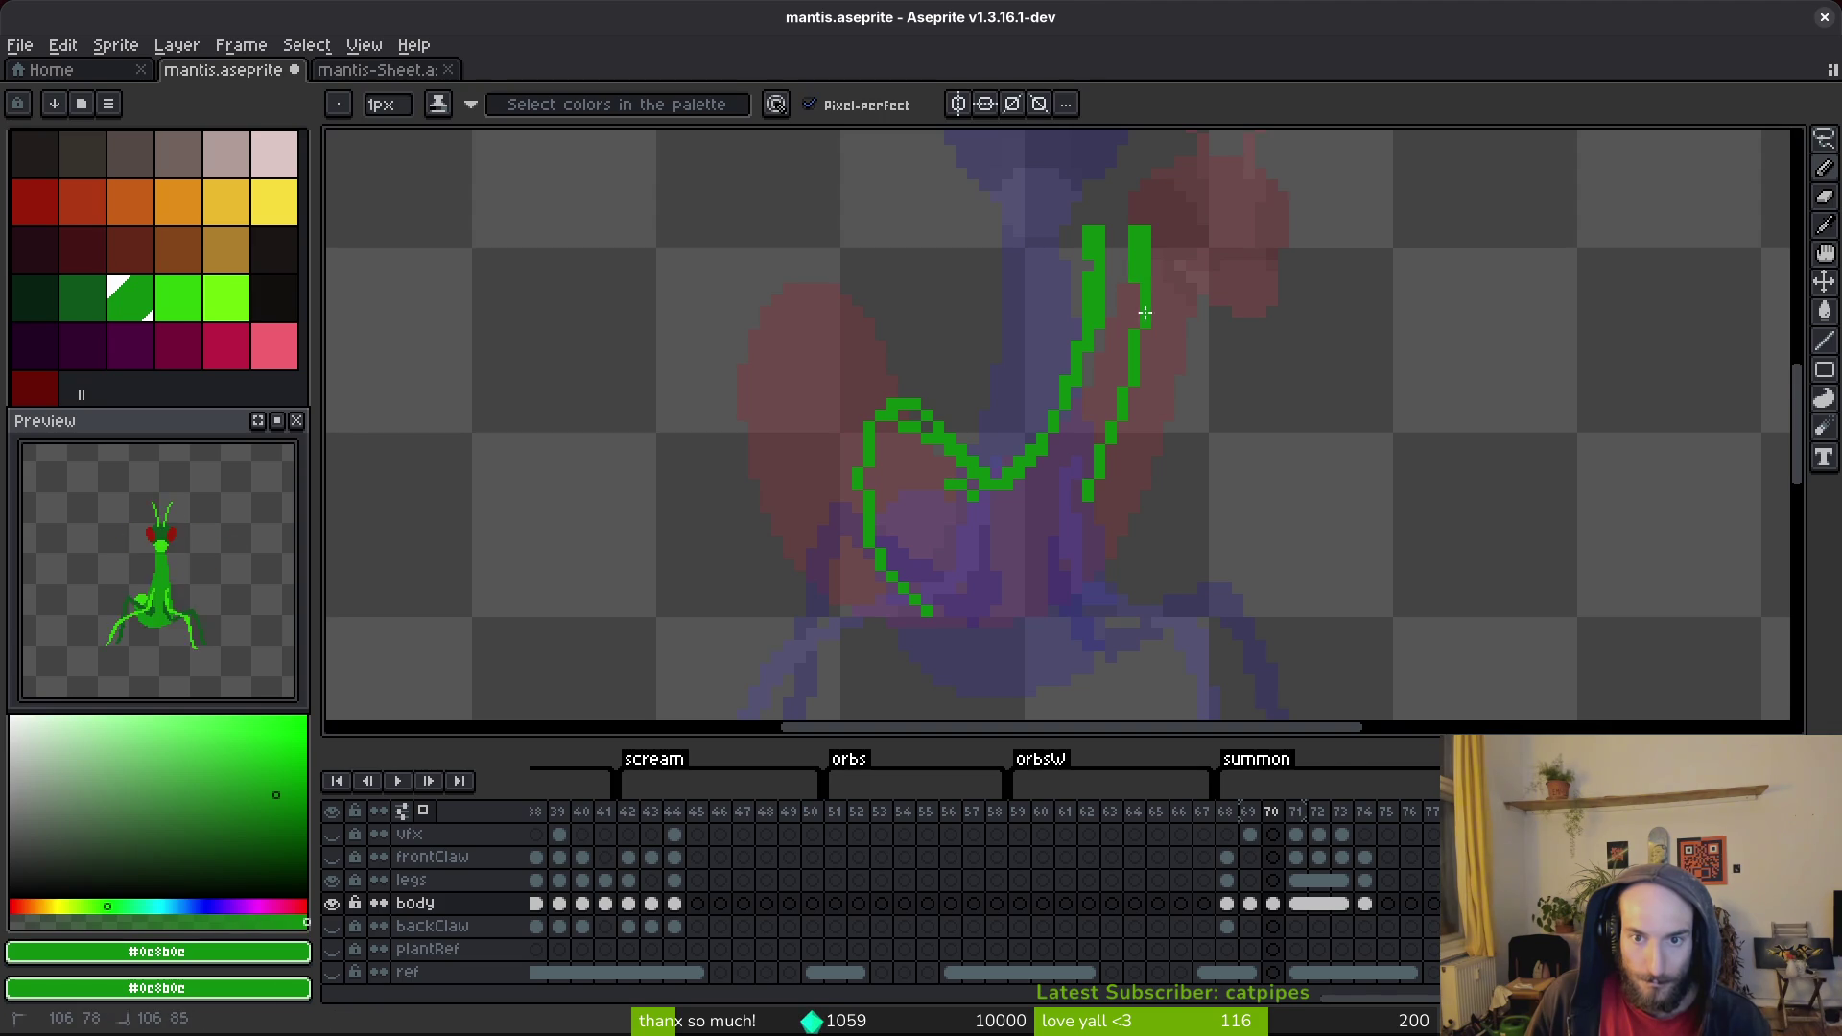
{"action": "left_click_drag", "start_coordinate": [1050, 597], "coordinate": [1052, 598]}
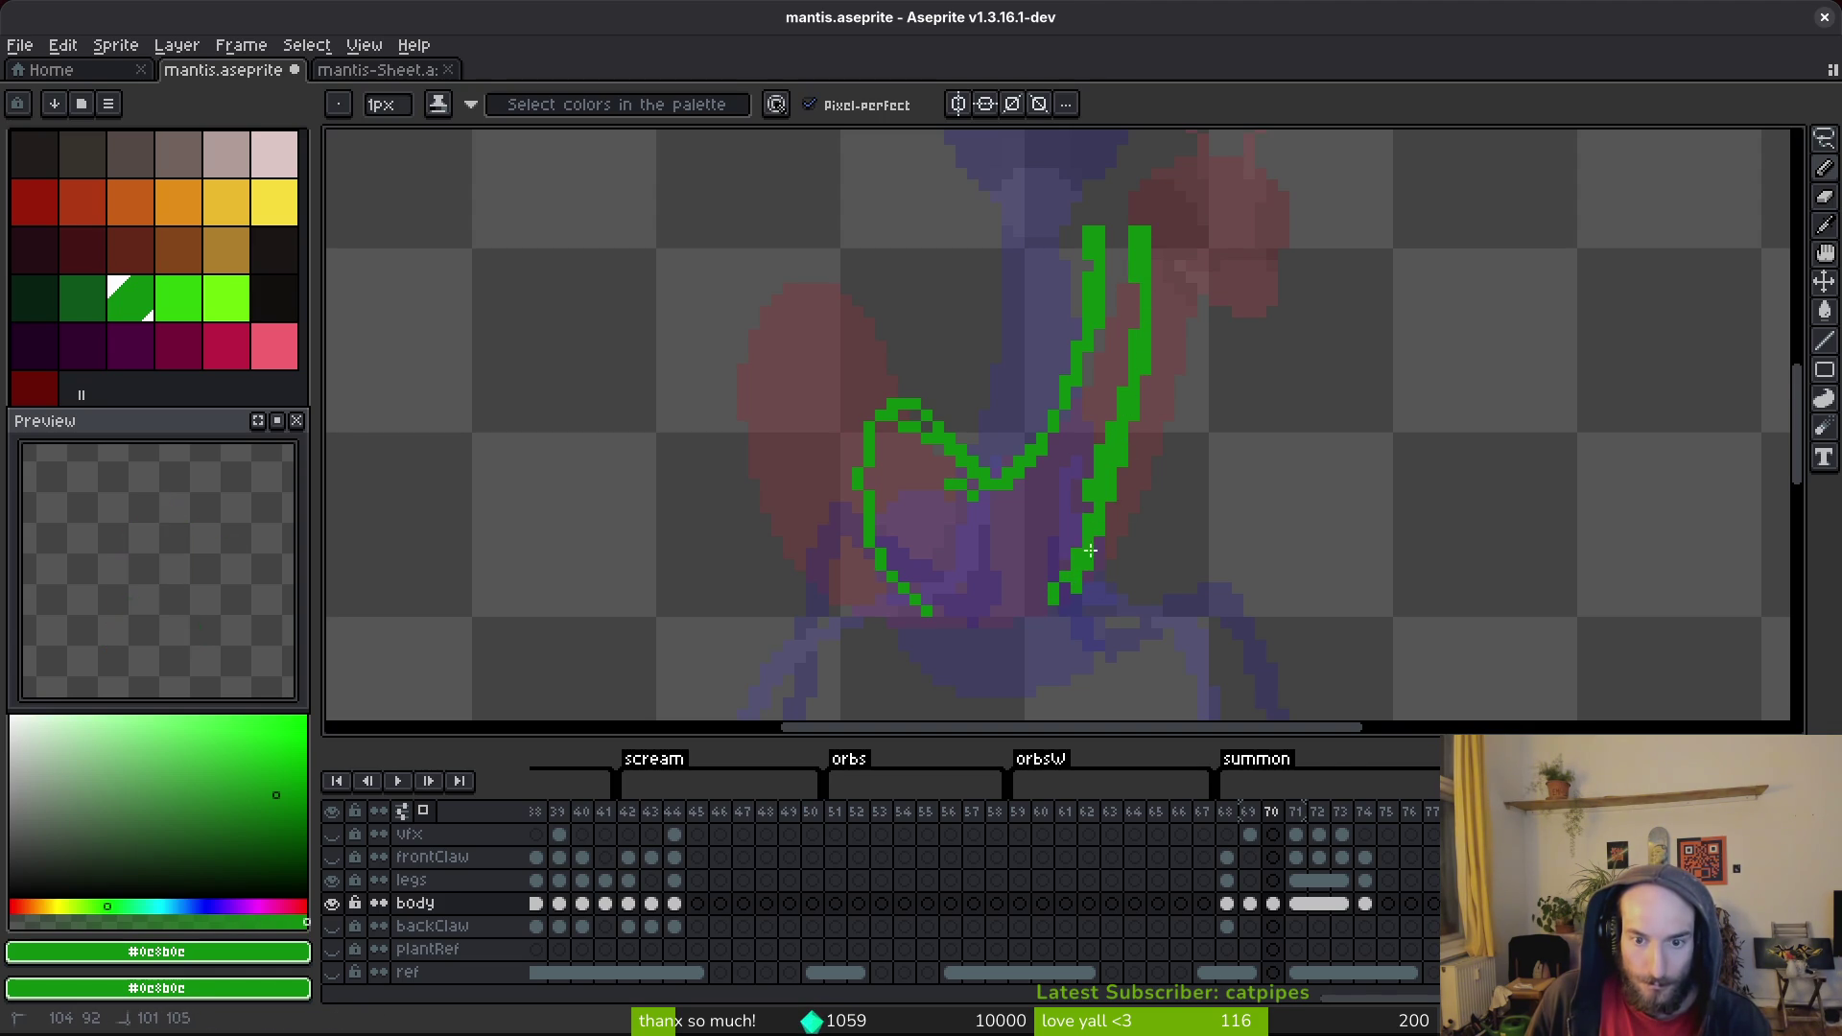
{"action": "mouse_move", "coordinate": [1046, 639]}
{"action": "left_mouse_down"}
{"action": "mouse_move", "coordinate": [960, 654]}
{"action": "mouse_move", "coordinate": [892, 568]}
{"action": "left_mouse_up"}
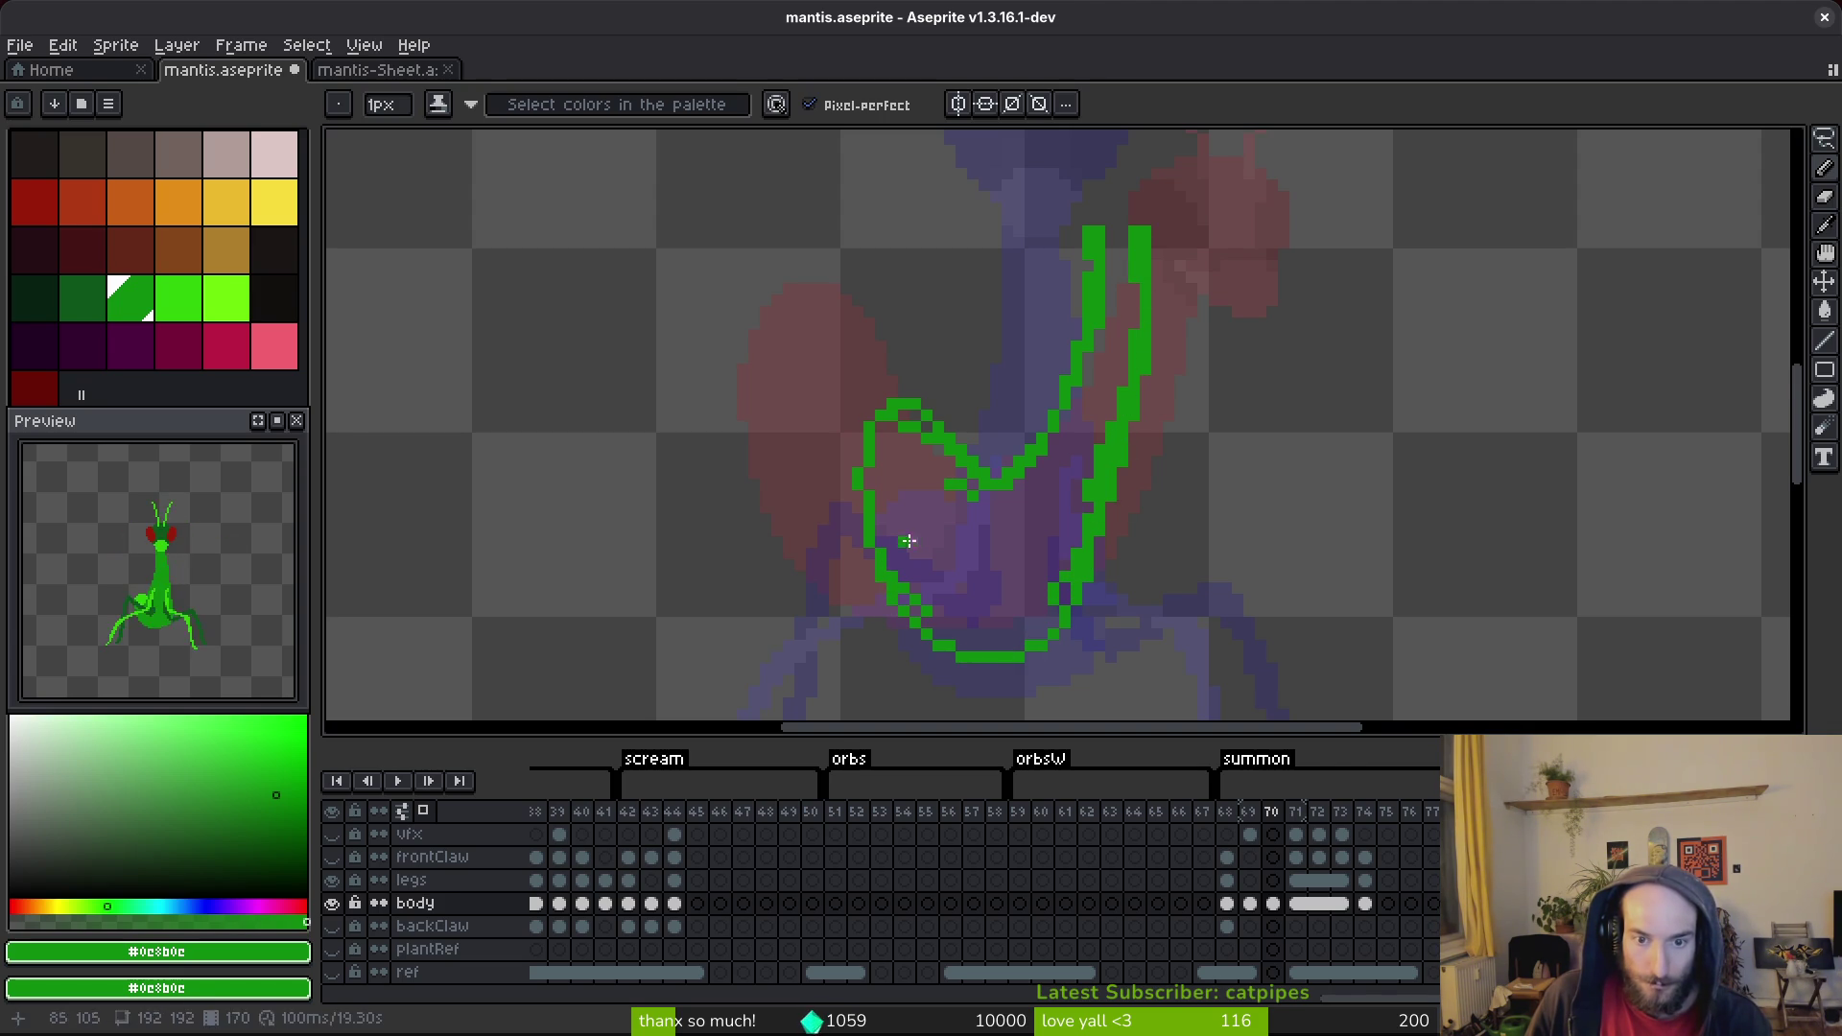
Add the loop's top-left hook and left side, close the bottom gap, then bucket-fill green.
{"action": "scroll", "coordinate": [1026, 681], "scroll_direction": "up", "scroll_amount": 3}
{"action": "scroll", "coordinate": [756, 148], "scroll_direction": "up", "scroll_amount": 4}
{"action": "scroll", "coordinate": [756, 148], "scroll_direction": "left", "scroll_amount": 4}
{"action": "mouse_move", "coordinate": [974, 288]}
{"action": "left_mouse_down"}
{"action": "mouse_move", "coordinate": [854, 379]}
{"action": "mouse_move", "coordinate": [887, 331]}
{"action": "left_mouse_up"}
{"action": "scroll", "coordinate": [887, 331], "scroll_direction": "down", "scroll_amount": 1}
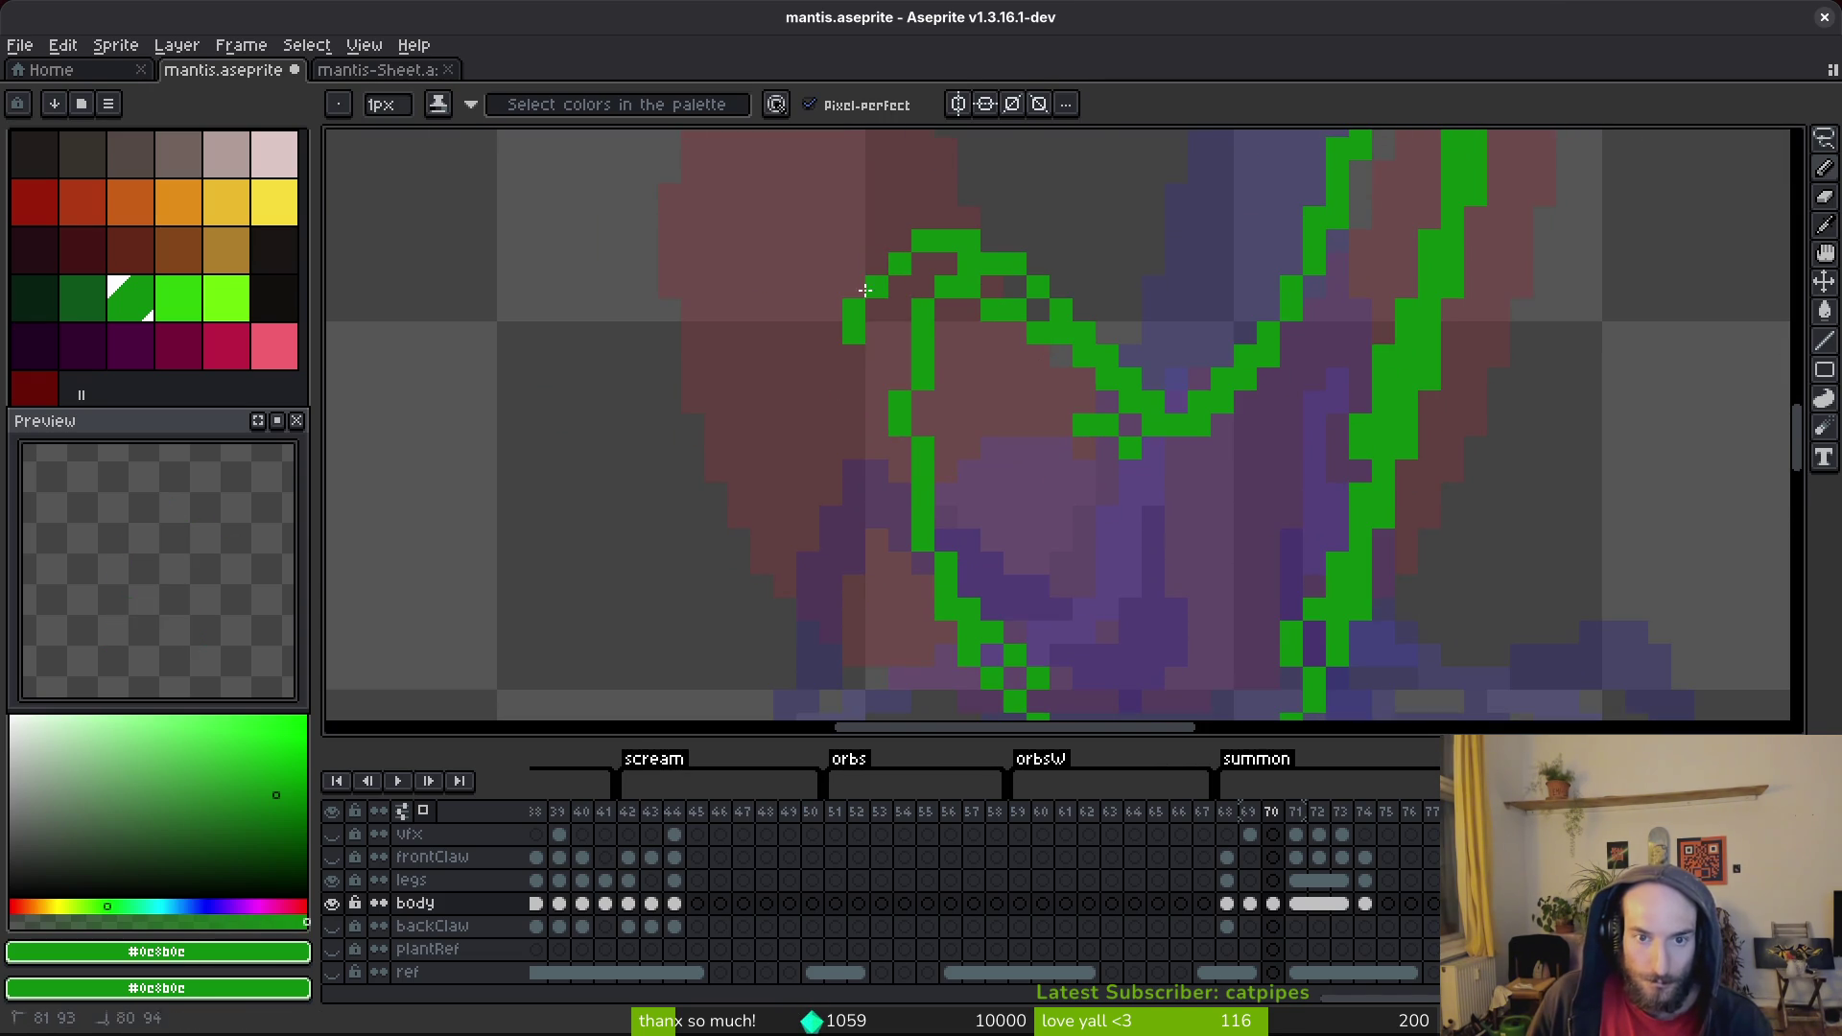
{"action": "scroll", "coordinate": [876, 277], "scroll_direction": "down", "scroll_amount": 2}
{"action": "mouse_move", "coordinate": [821, 215]}
{"action": "left_mouse_down"}
{"action": "mouse_move", "coordinate": [868, 408]}
{"action": "mouse_move", "coordinate": [1076, 648]}
{"action": "left_mouse_up"}
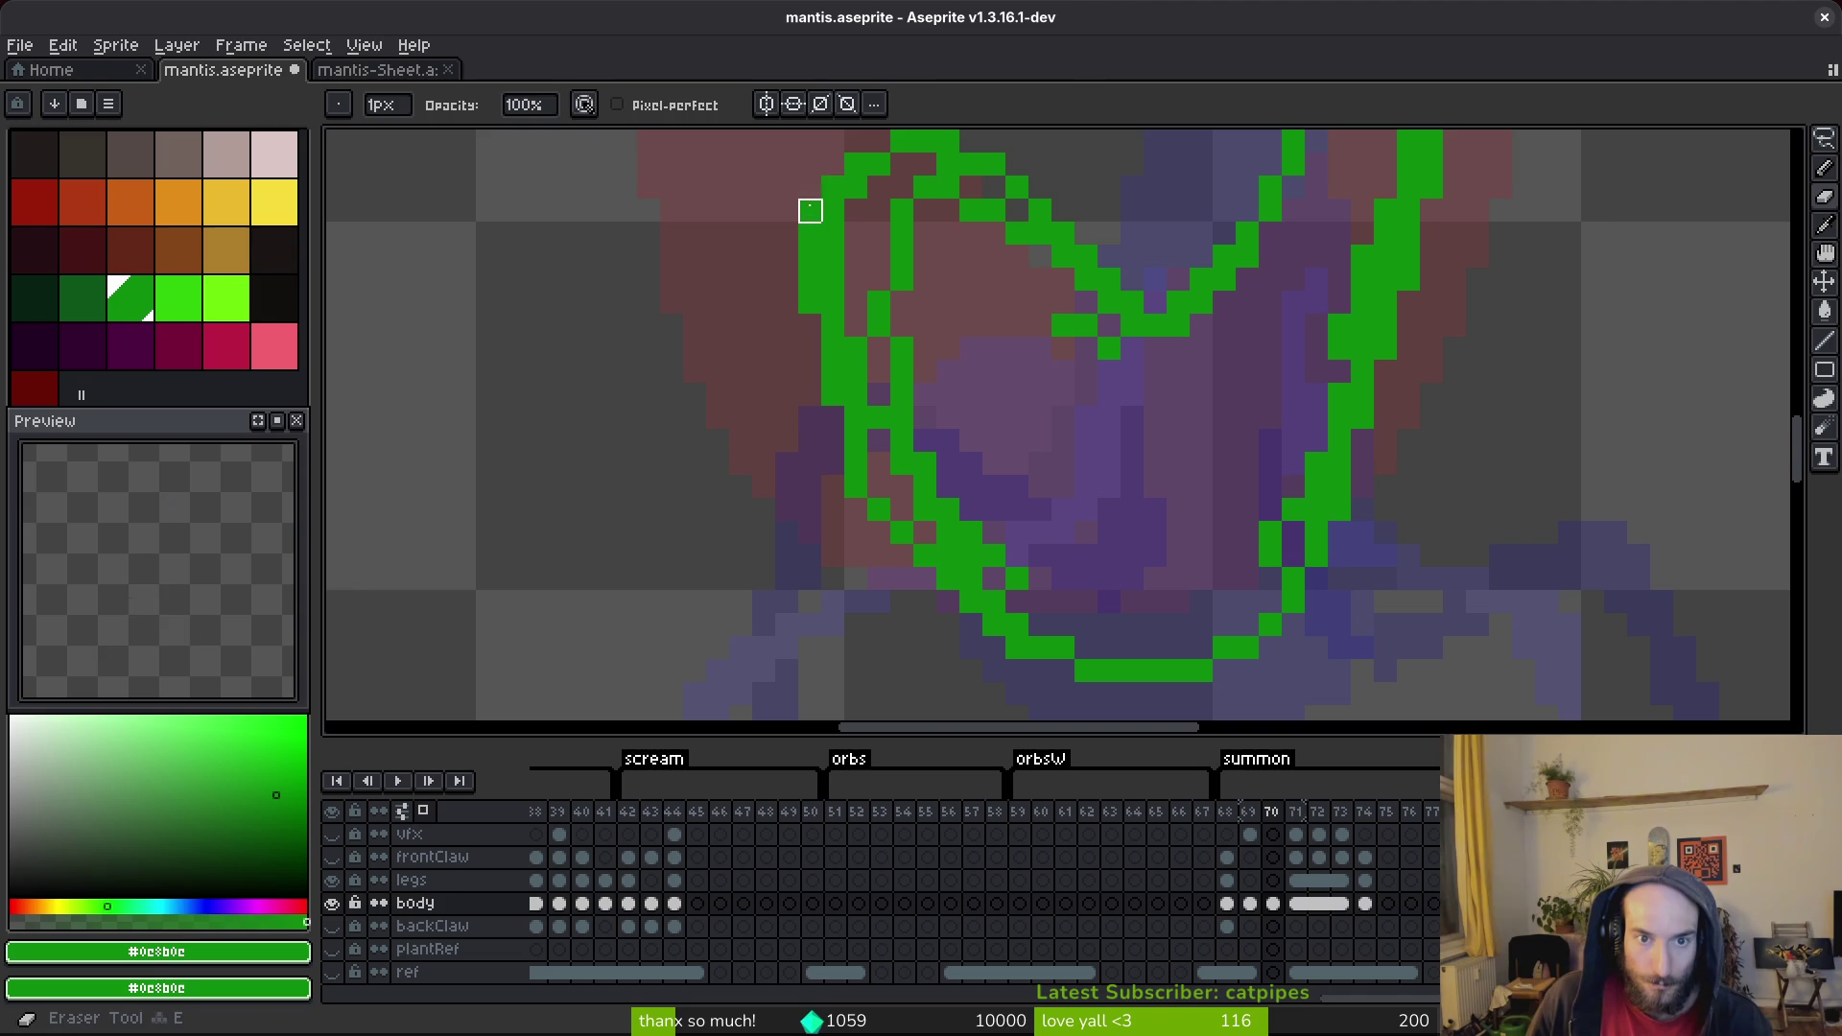
{"action": "left_click", "coordinate": [1049, 574]}
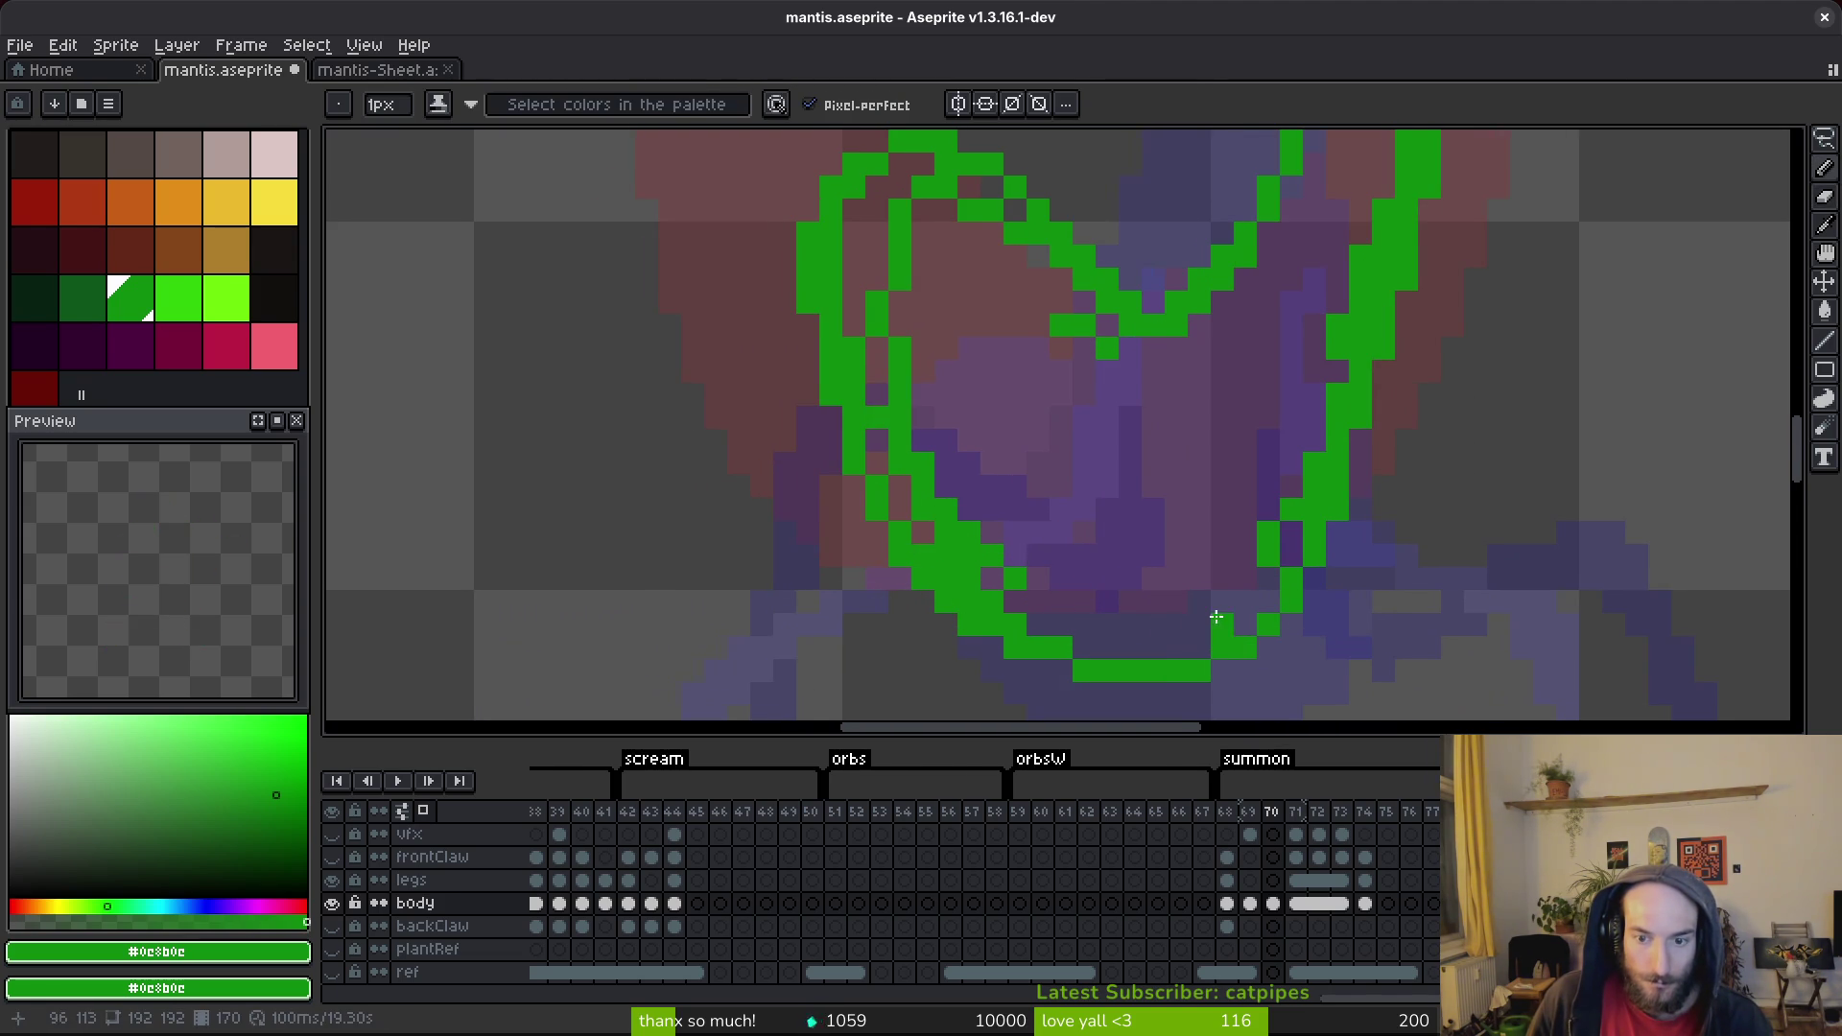
{"action": "scroll", "coordinate": [1214, 617], "scroll_direction": "right", "scroll_amount": 2}
{"action": "key", "text": "g"}
{"action": "left_click", "coordinate": [1223, 402]}
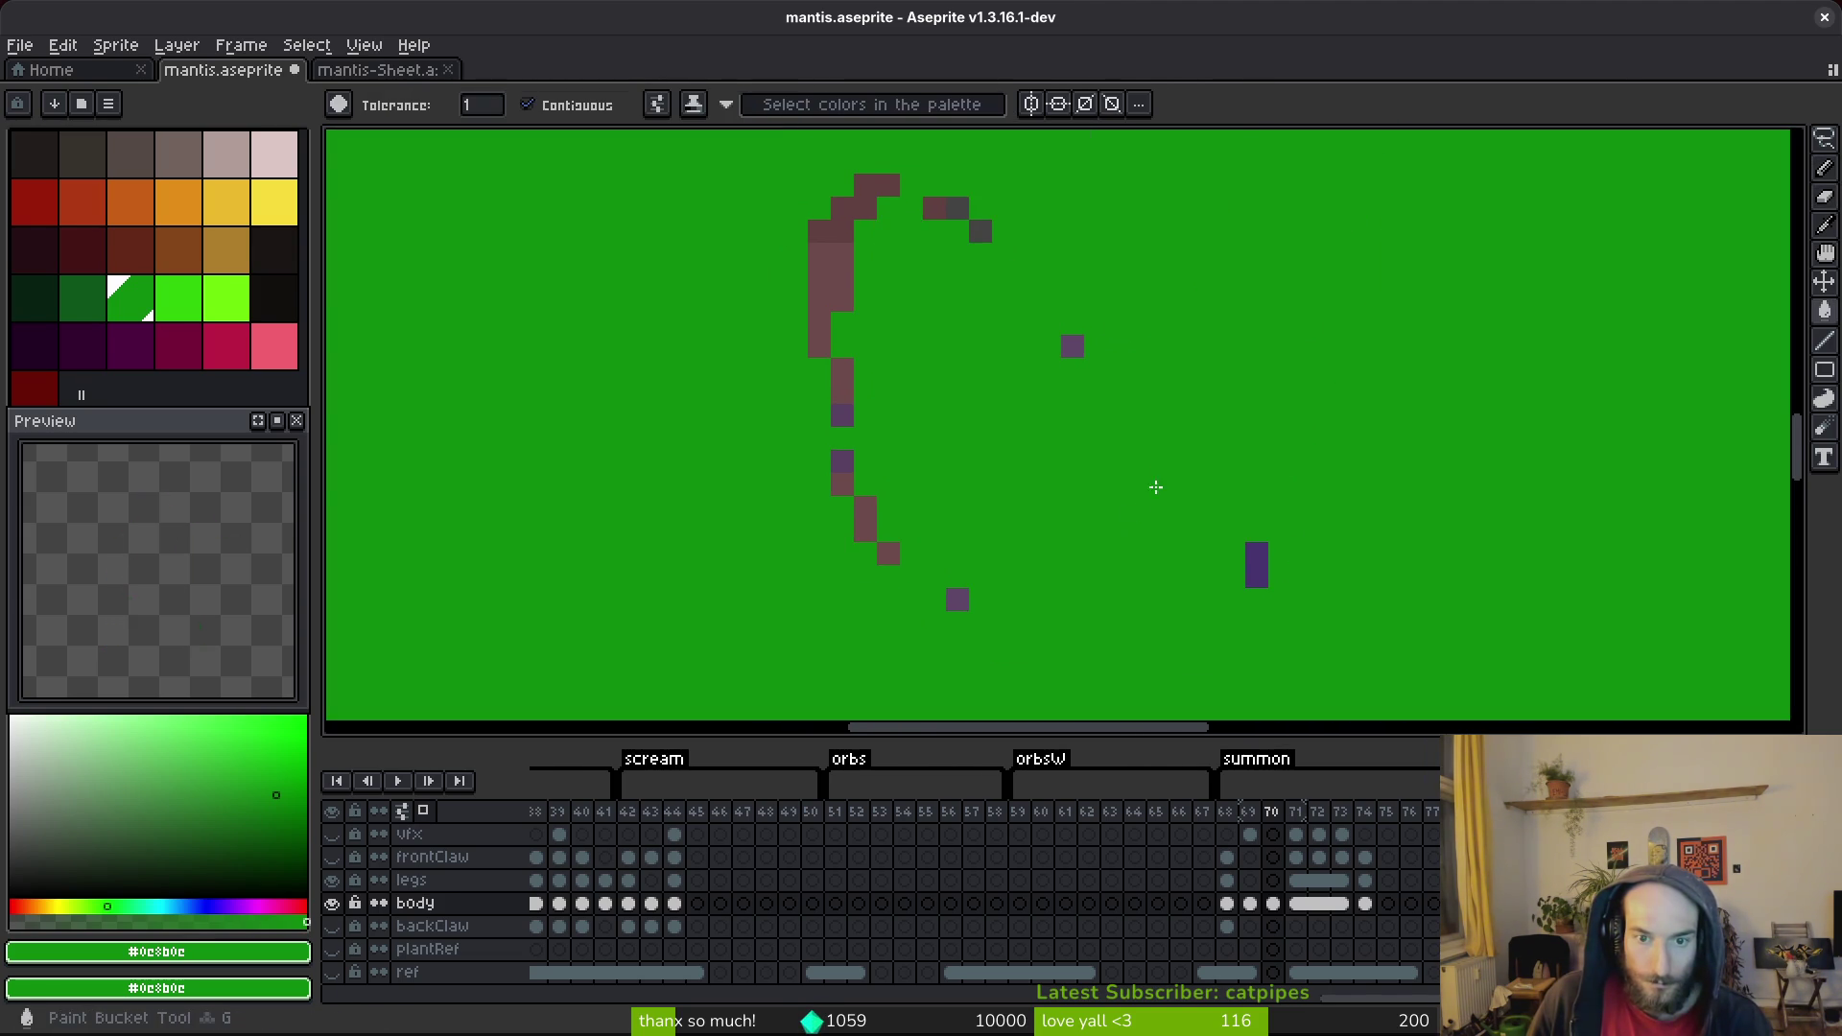
Undo the canvas-wide flood fill, then fill the body loop and two left-edge gaps green.
{"action": "key", "text": "ctrl+z"}
{"action": "scroll", "coordinate": [1176, 575], "scroll_direction": "up", "scroll_amount": 5}
{"action": "left_click", "coordinate": [1241, 382]}
{"action": "scroll", "coordinate": [1228, 431], "scroll_direction": "down", "scroll_amount": 3}
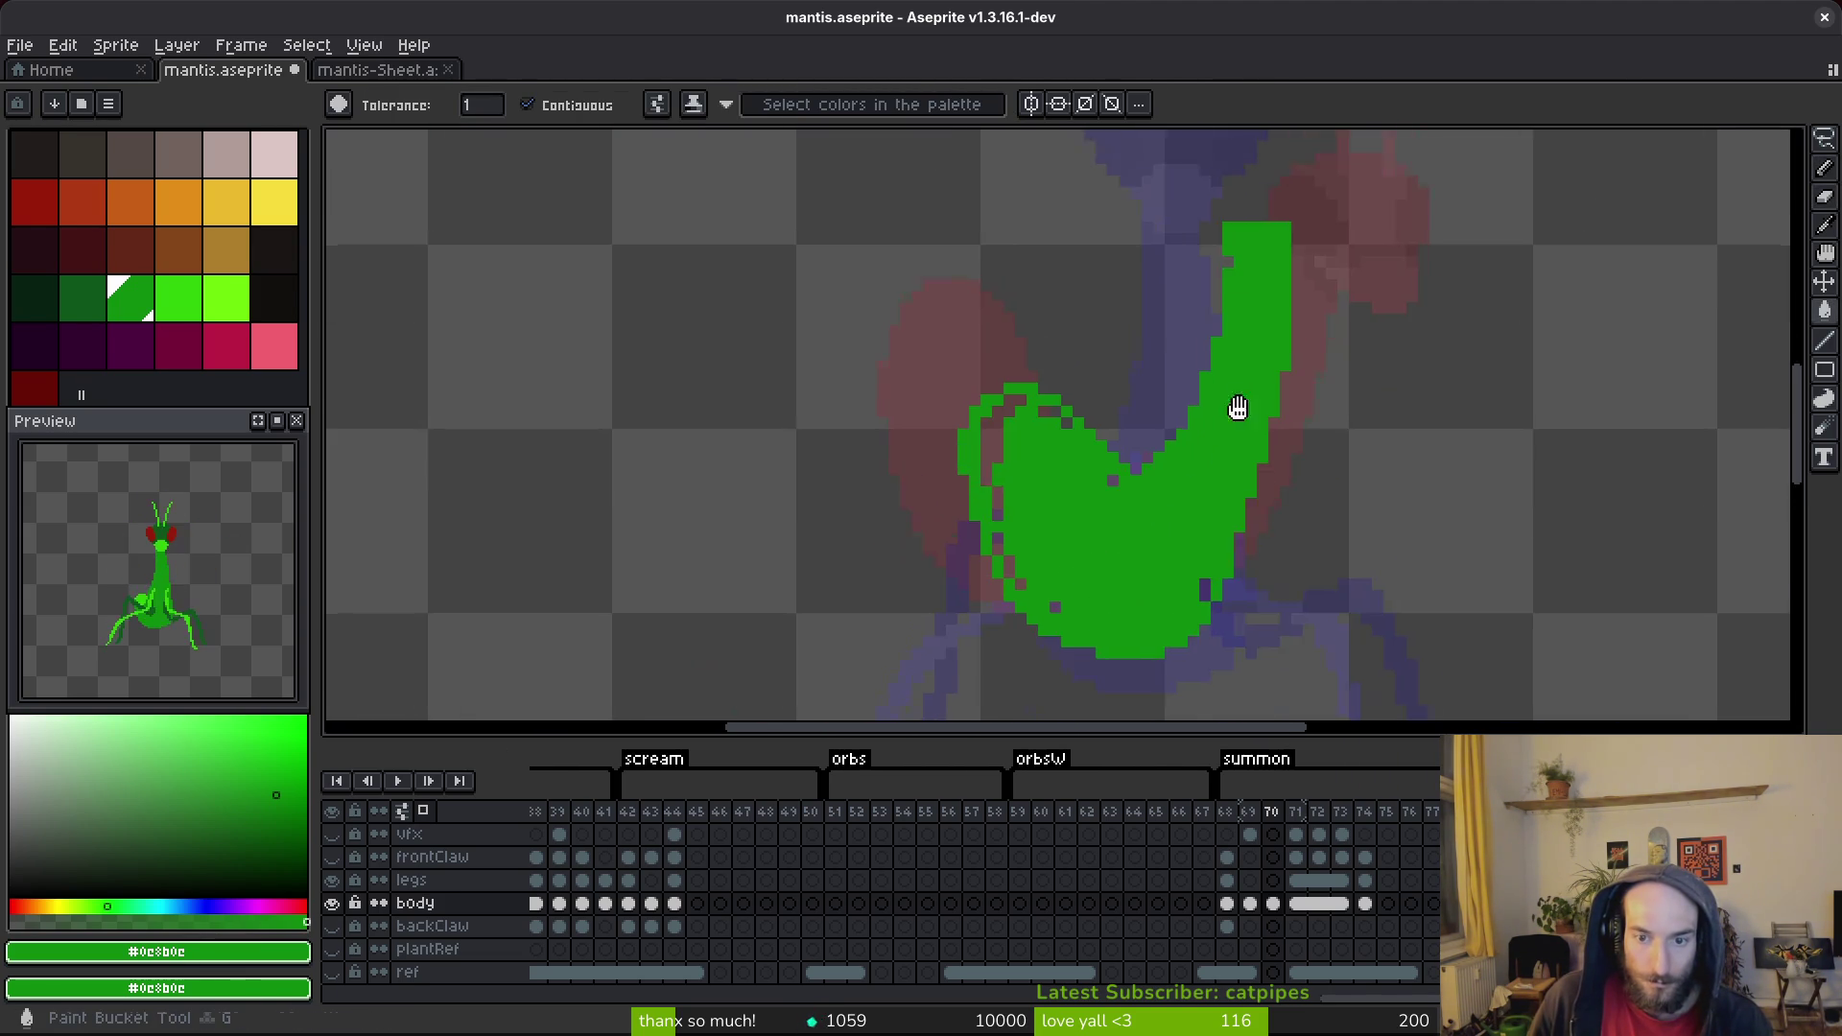
{"action": "key", "text": "b"}
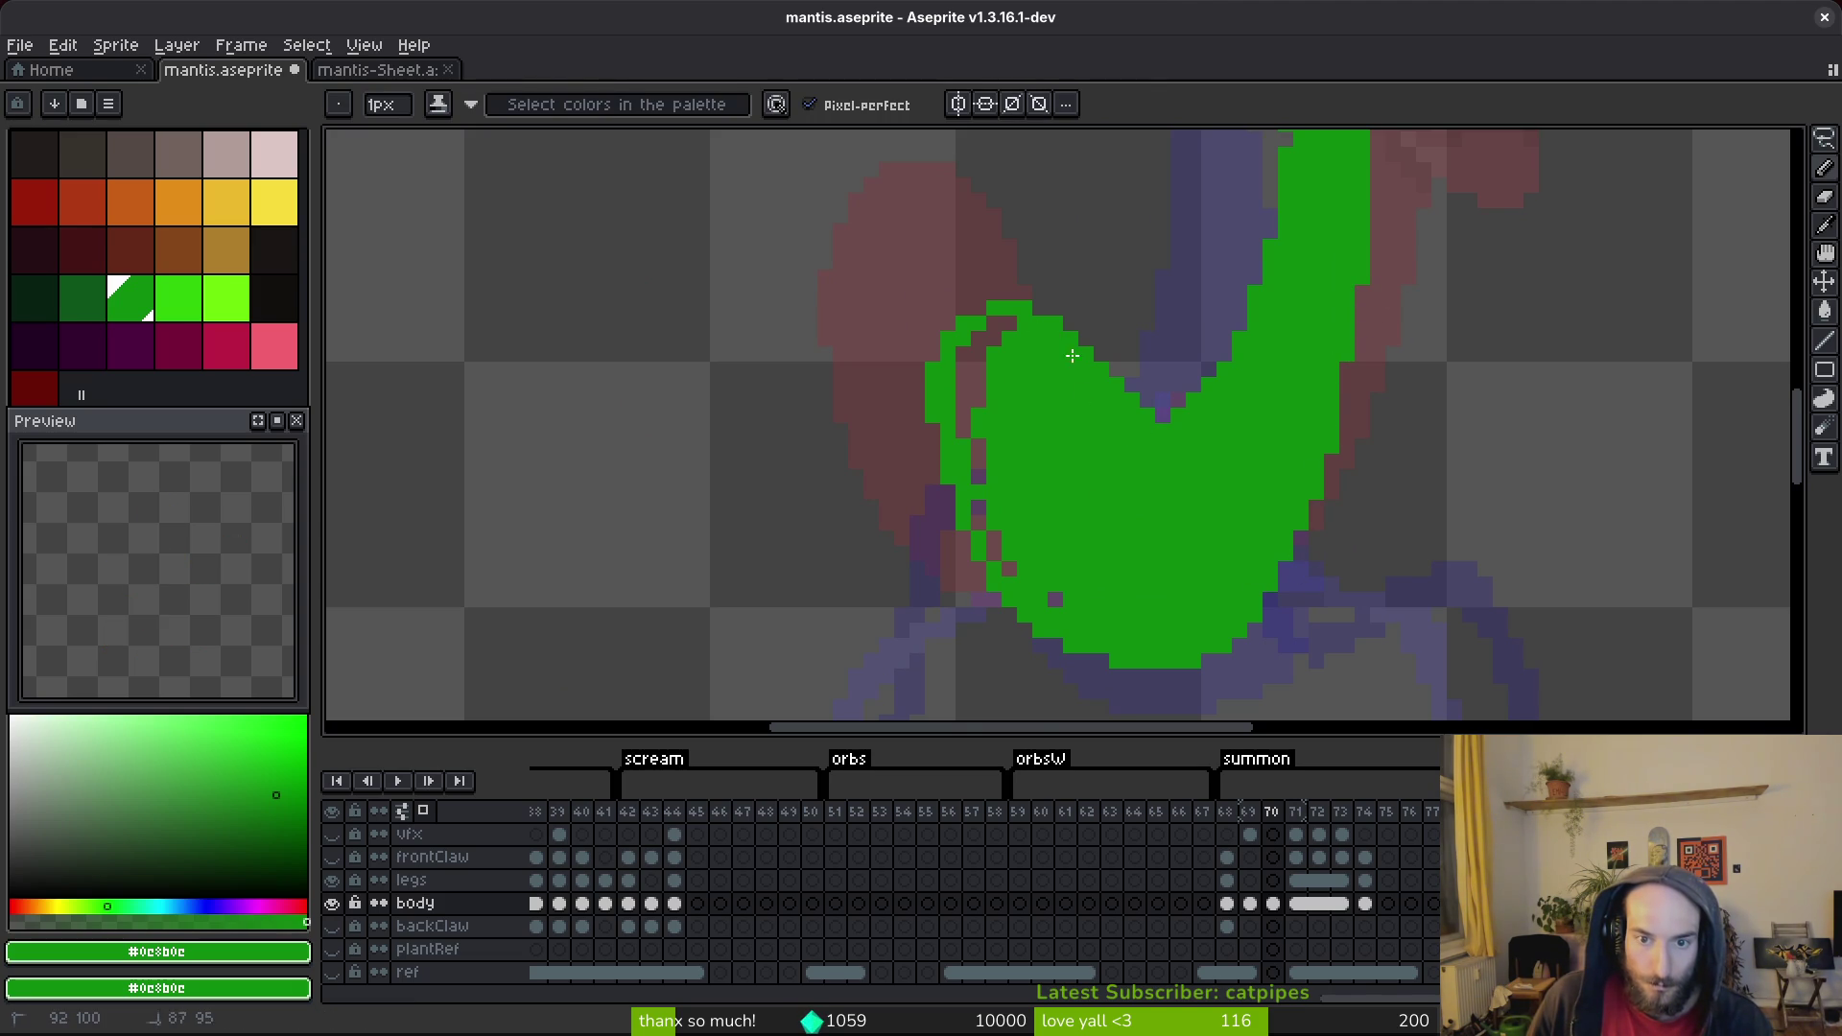
{"action": "key", "text": "g"}
{"action": "left_click", "coordinate": [983, 371]}
{"action": "left_click", "coordinate": [976, 462]}
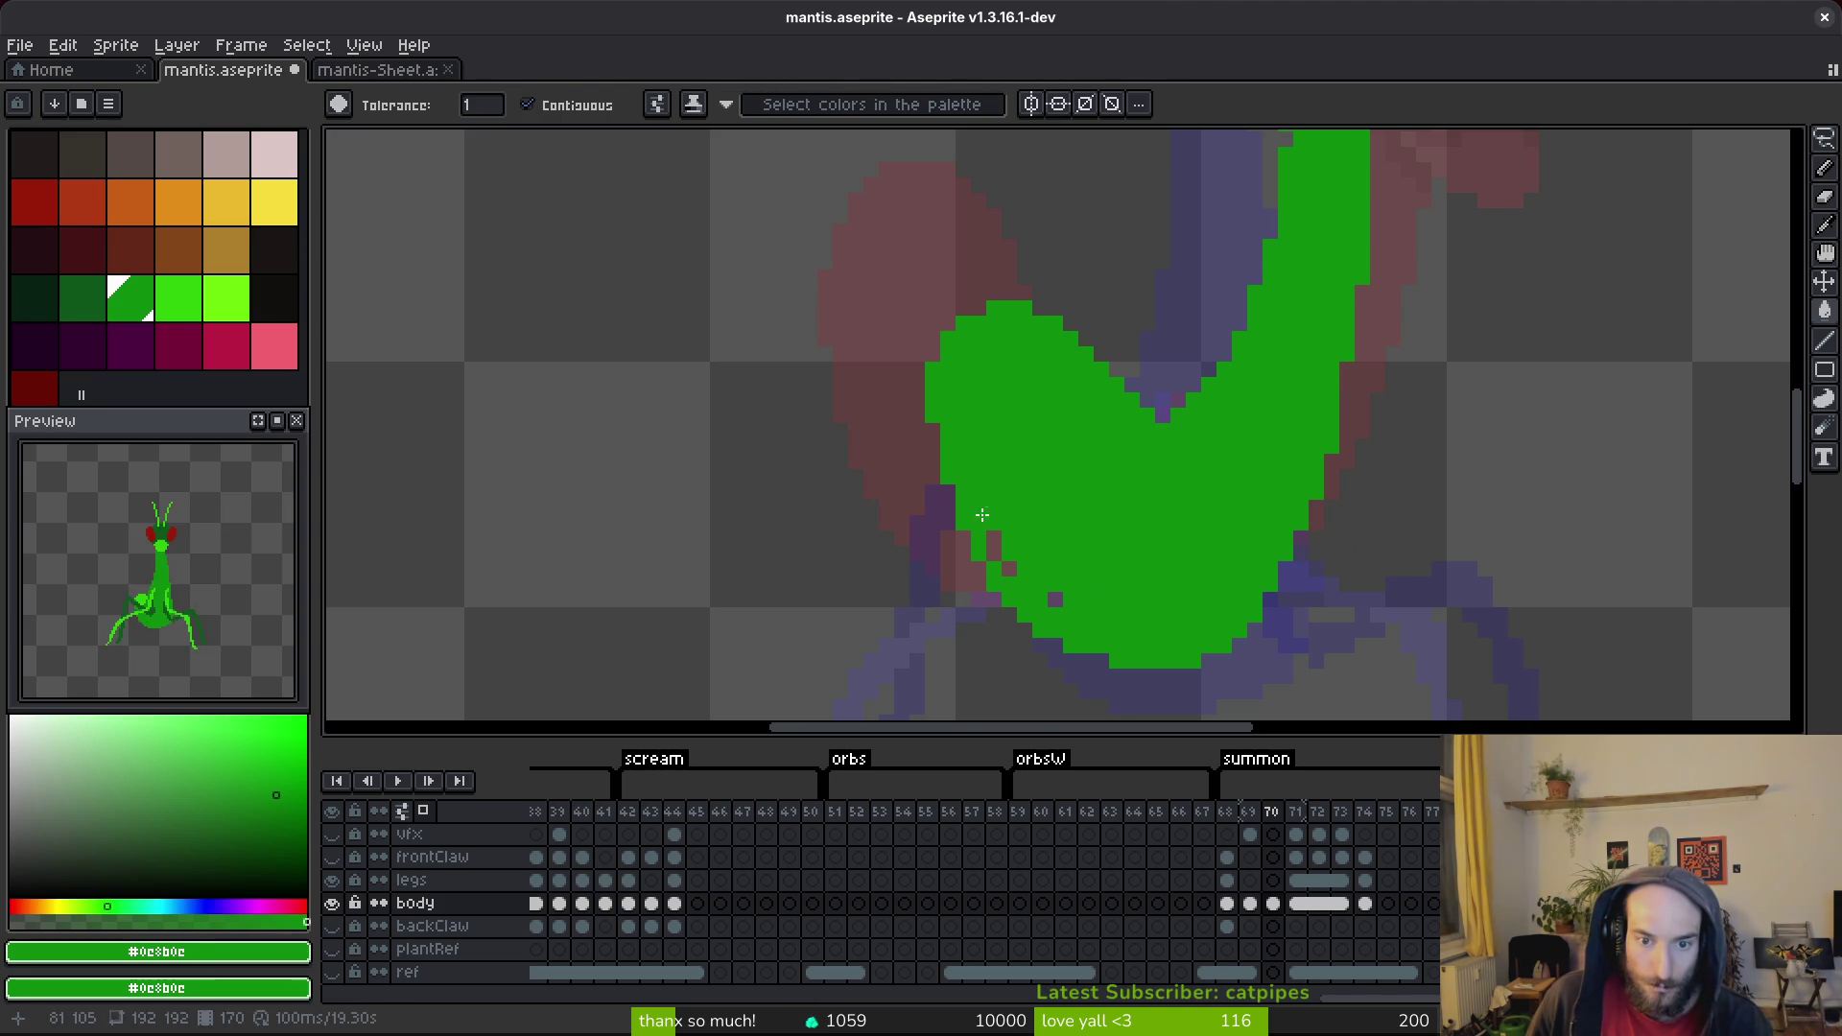
Save mantis.aseprite with the refilled curled body on frame 70.
{"action": "key", "text": "b"}
{"action": "scroll", "coordinate": [1077, 420], "scroll_direction": "up", "scroll_amount": 3}
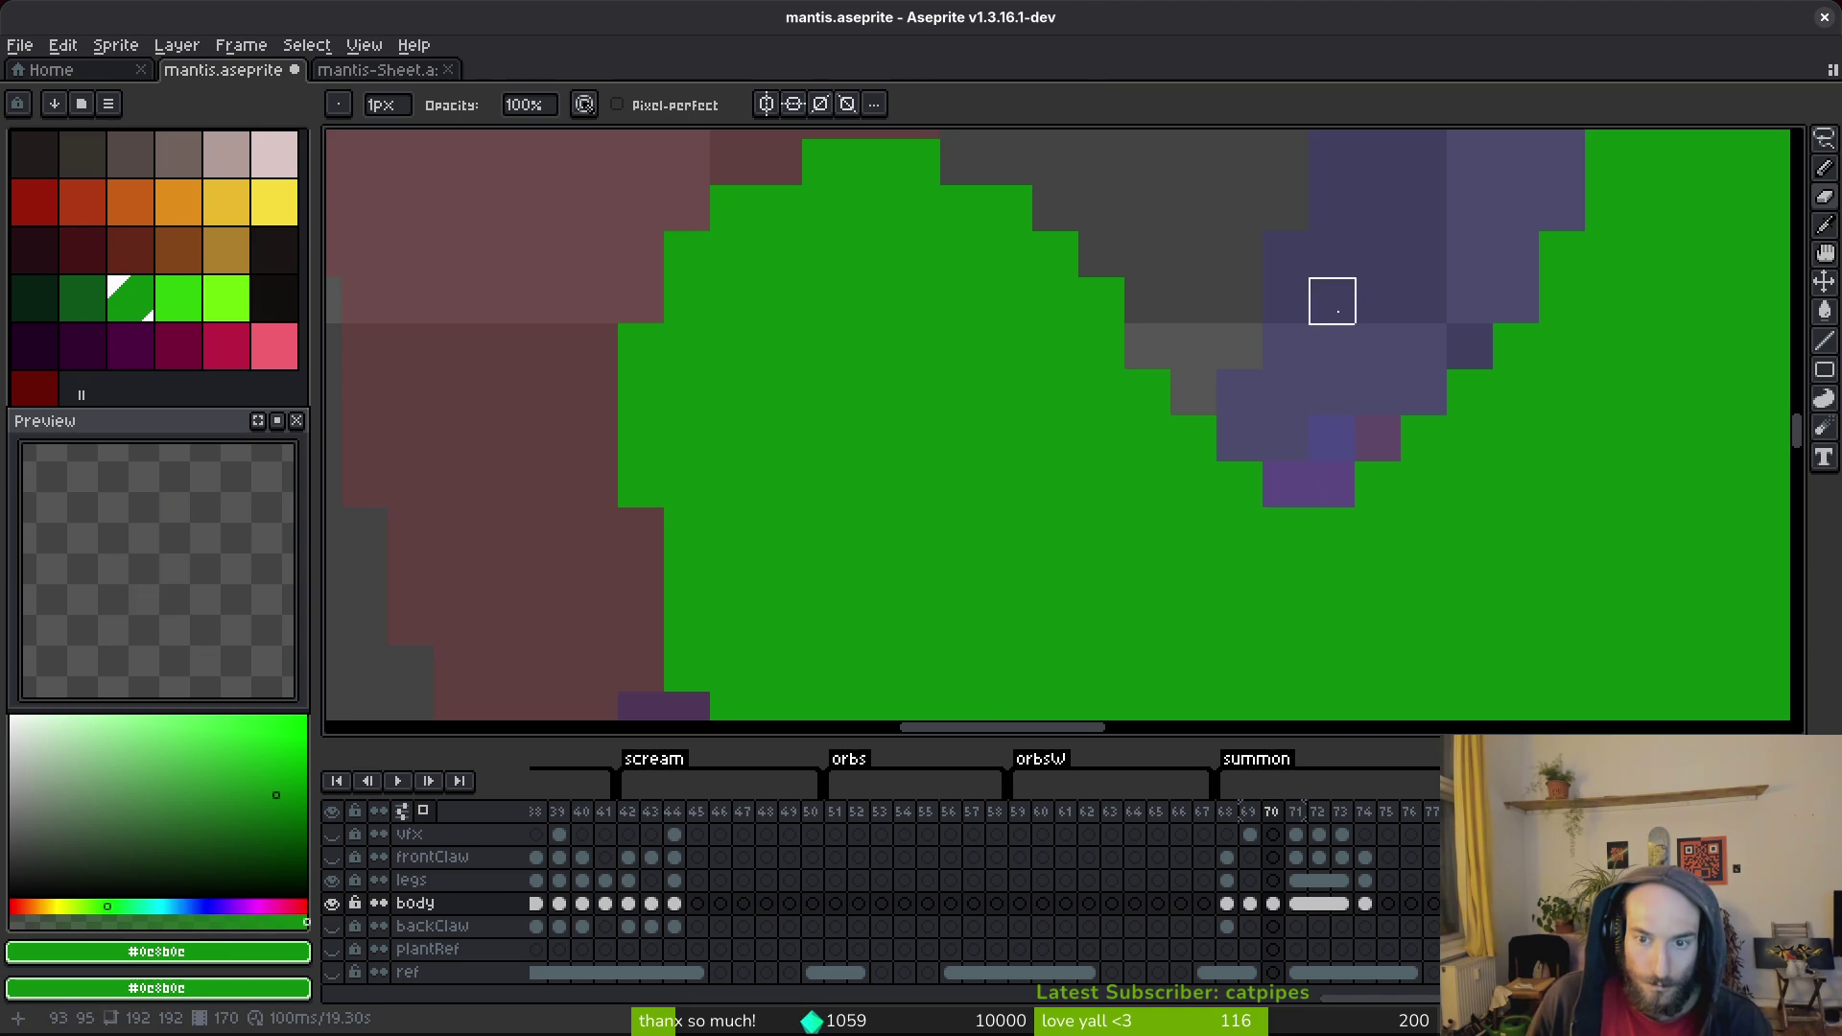
{"action": "scroll", "coordinate": [1390, 432], "scroll_direction": "down", "scroll_amount": 4}
{"action": "key", "text": "v"}
{"action": "key", "text": "b"}
{"action": "scroll", "coordinate": [1274, 477], "scroll_direction": "up", "scroll_amount": 2}
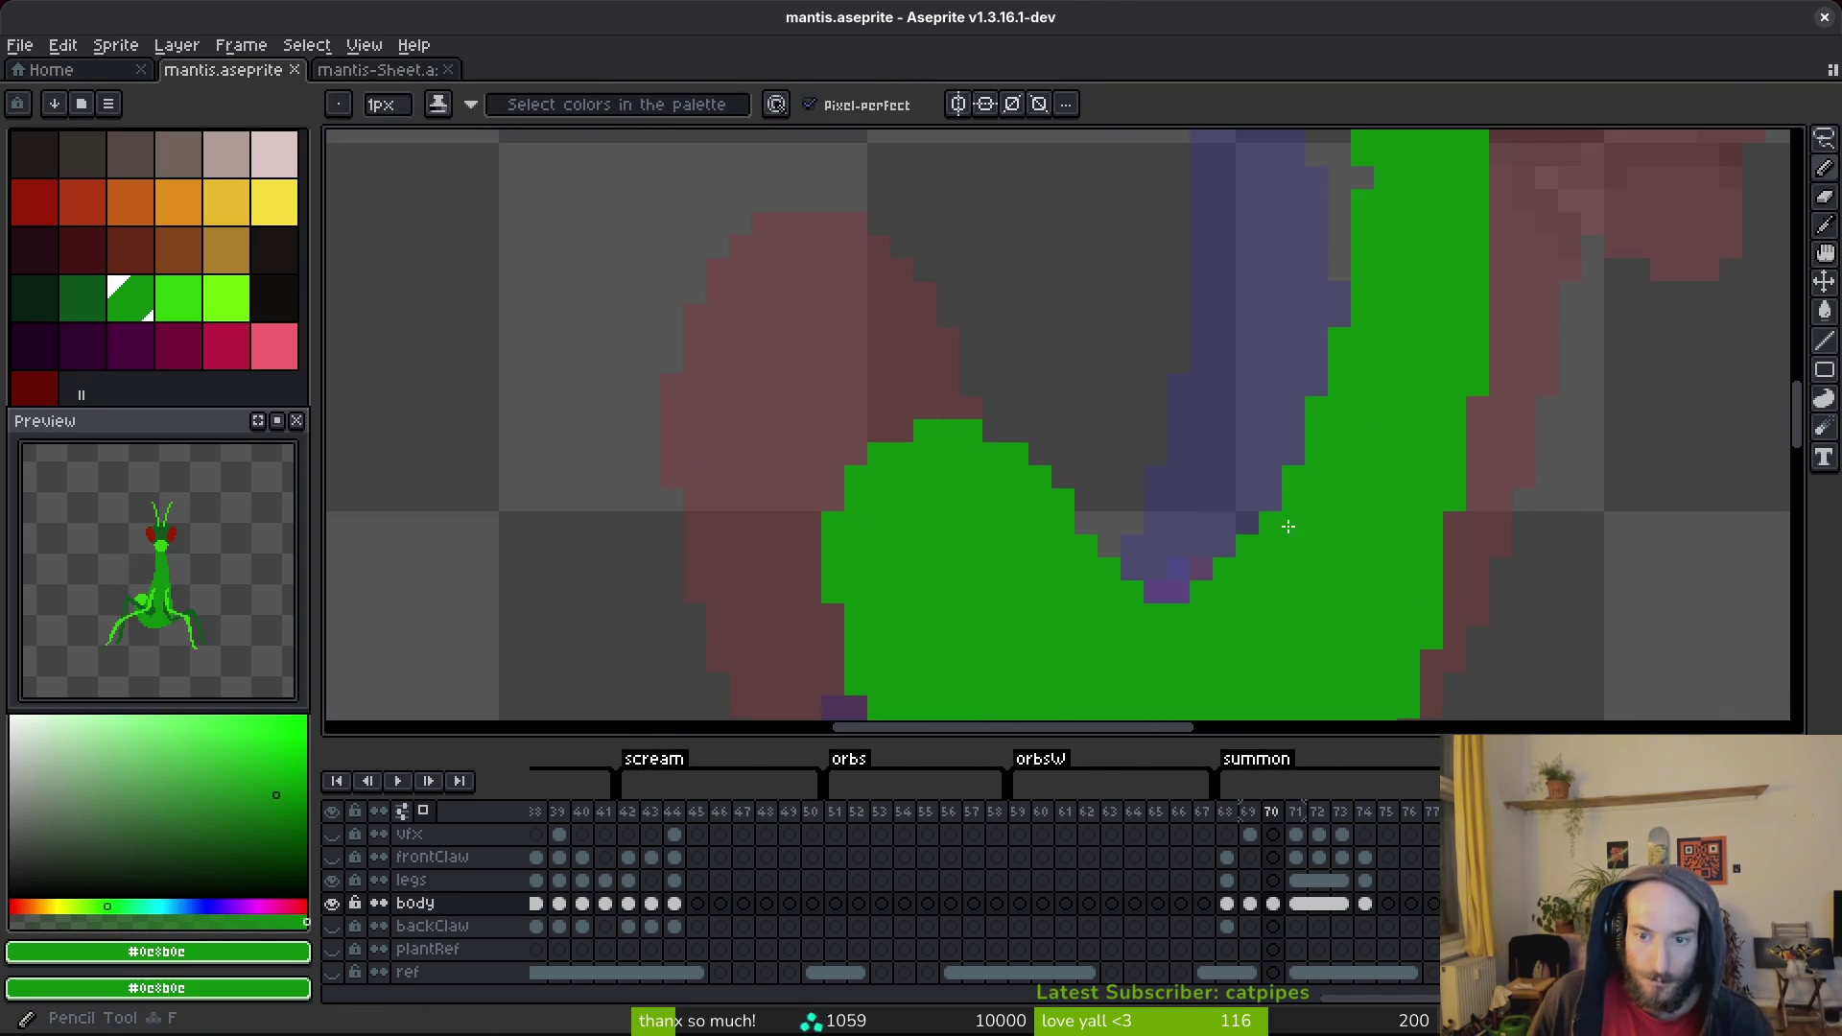
{"action": "key", "text": "ctrl+s"}
{"action": "scroll", "coordinate": [1493, 479], "scroll_direction": "down", "scroll_amount": 3}
Tidy a pixel on the green body's edge and save again.
{"action": "scroll", "coordinate": [1509, 379], "scroll_direction": "up", "scroll_amount": 2}
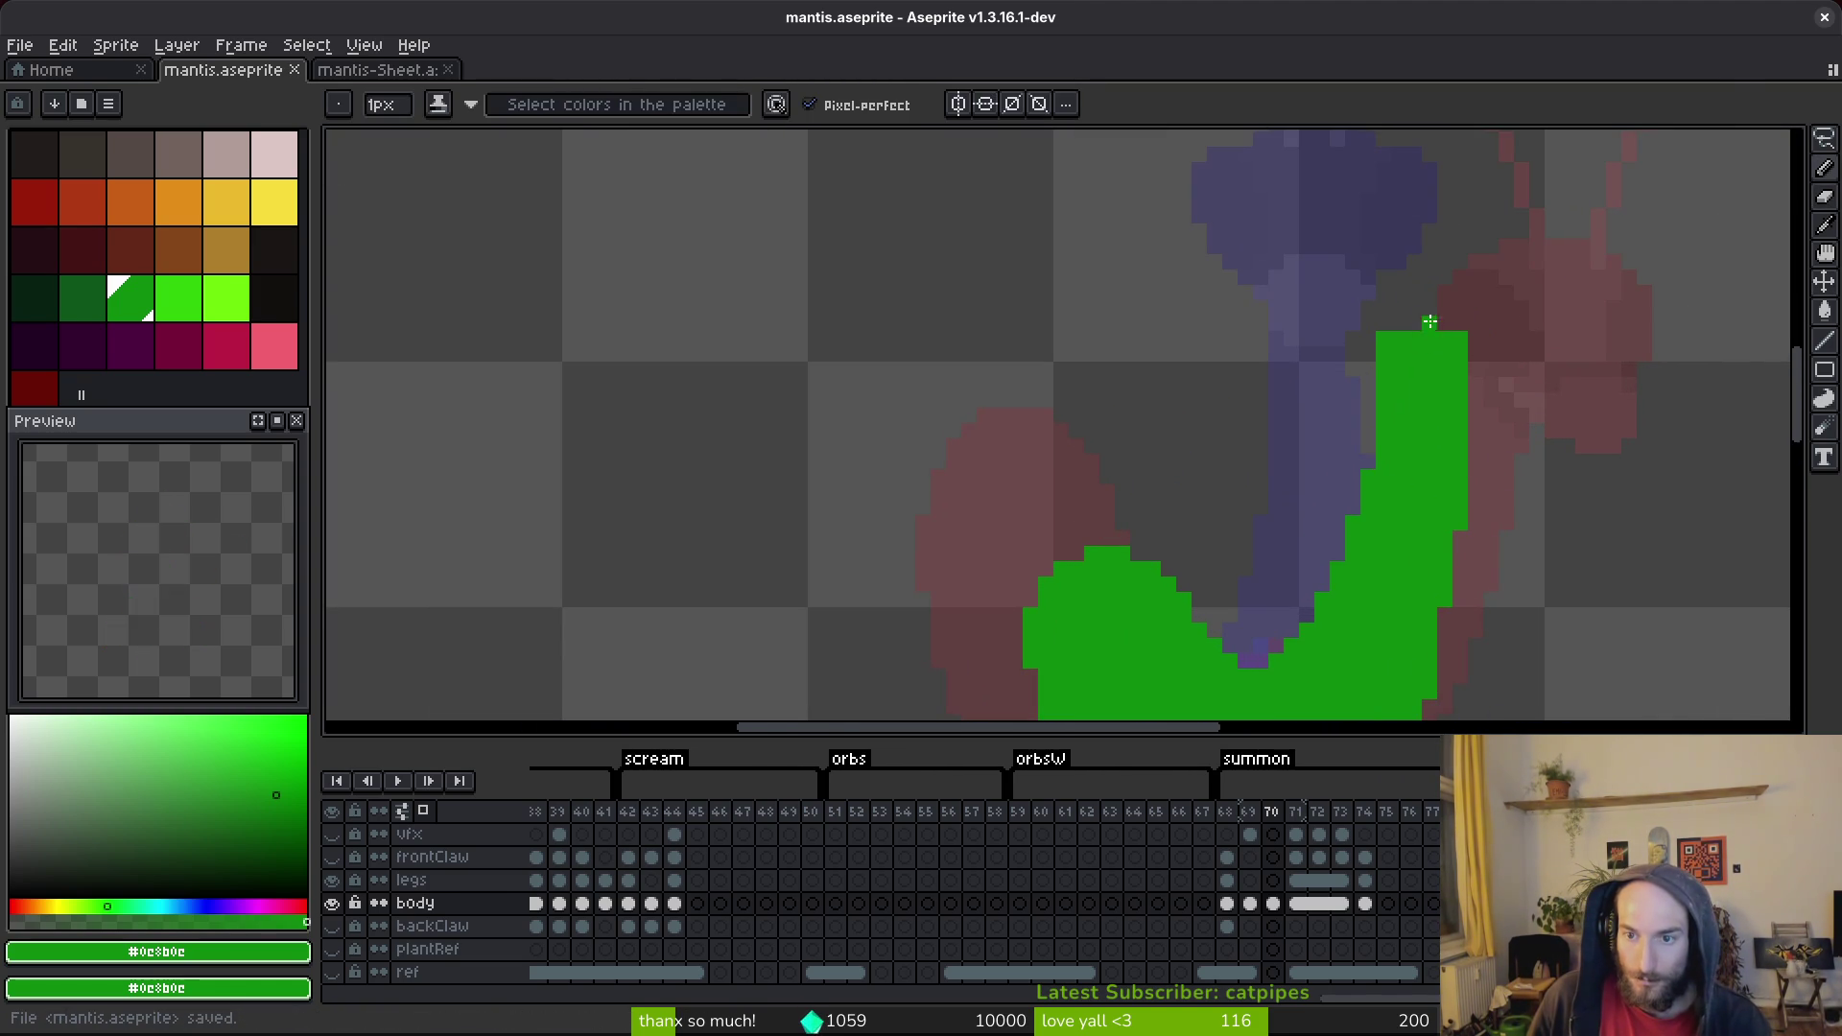
{"action": "scroll", "coordinate": [1350, 465], "scroll_direction": "up", "scroll_amount": 1}
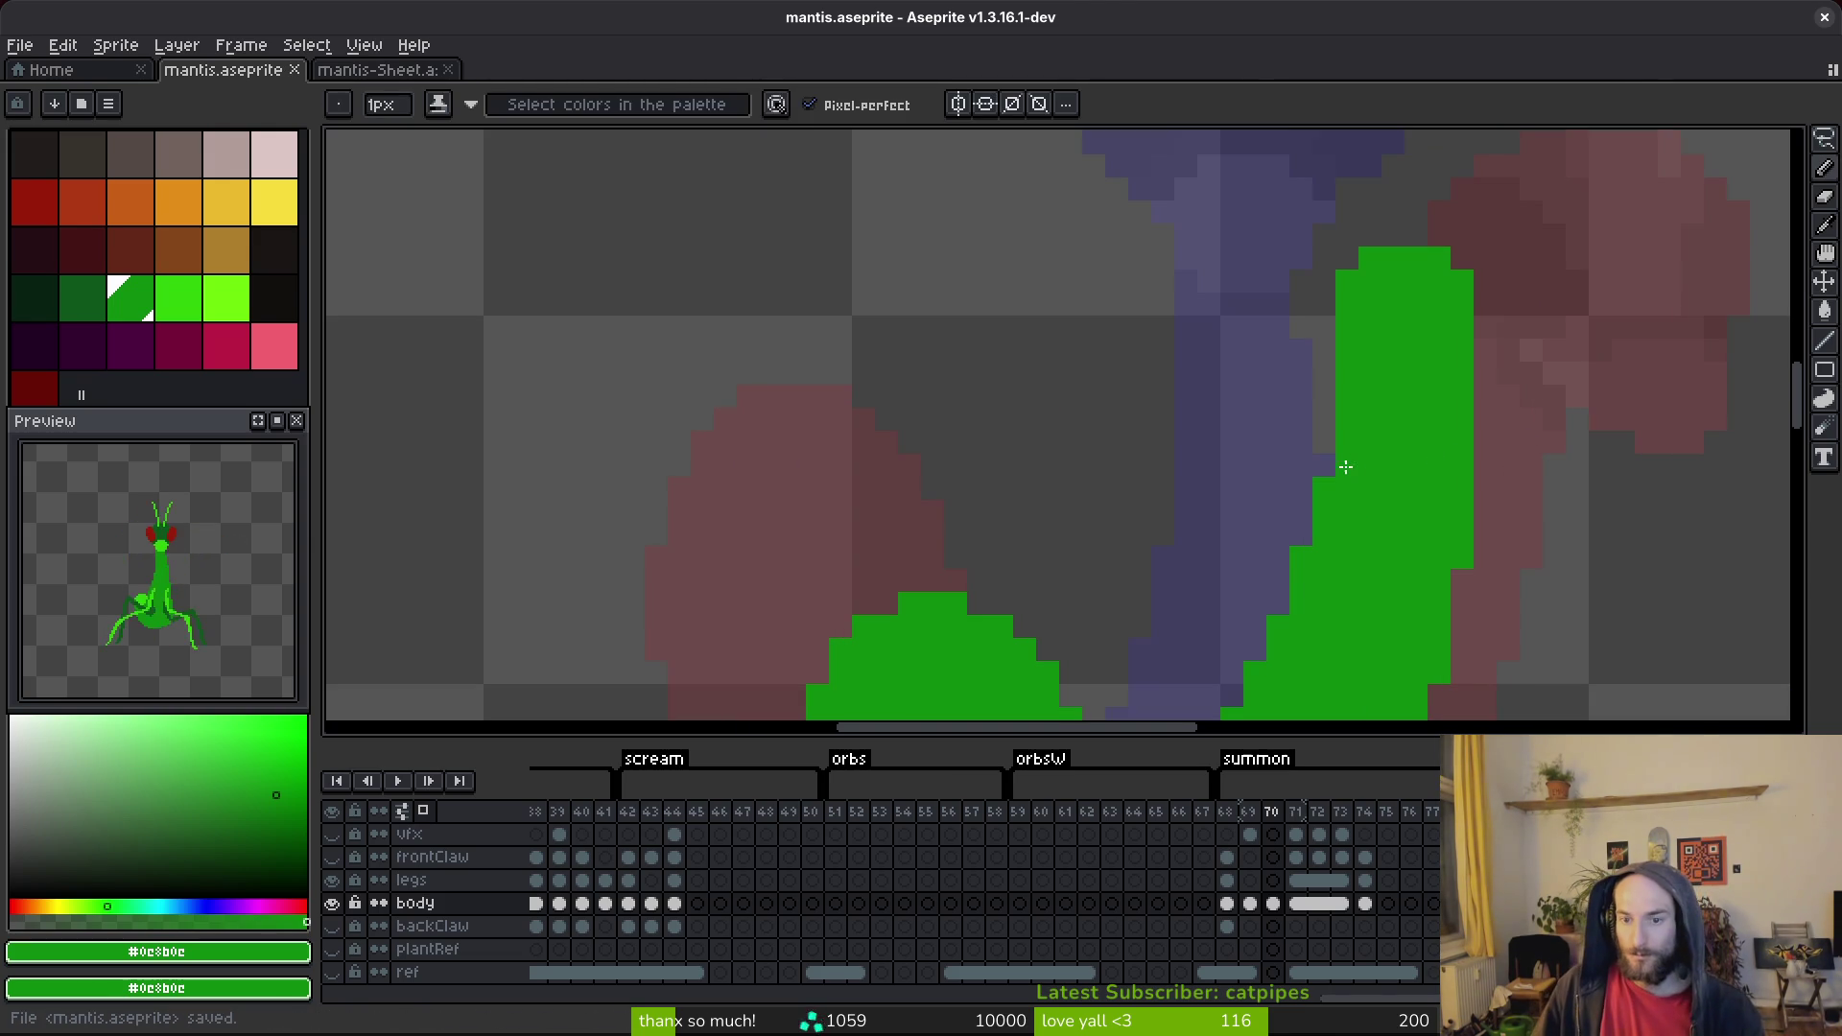
{"action": "scroll", "coordinate": [1409, 487], "scroll_direction": "down", "scroll_amount": 2}
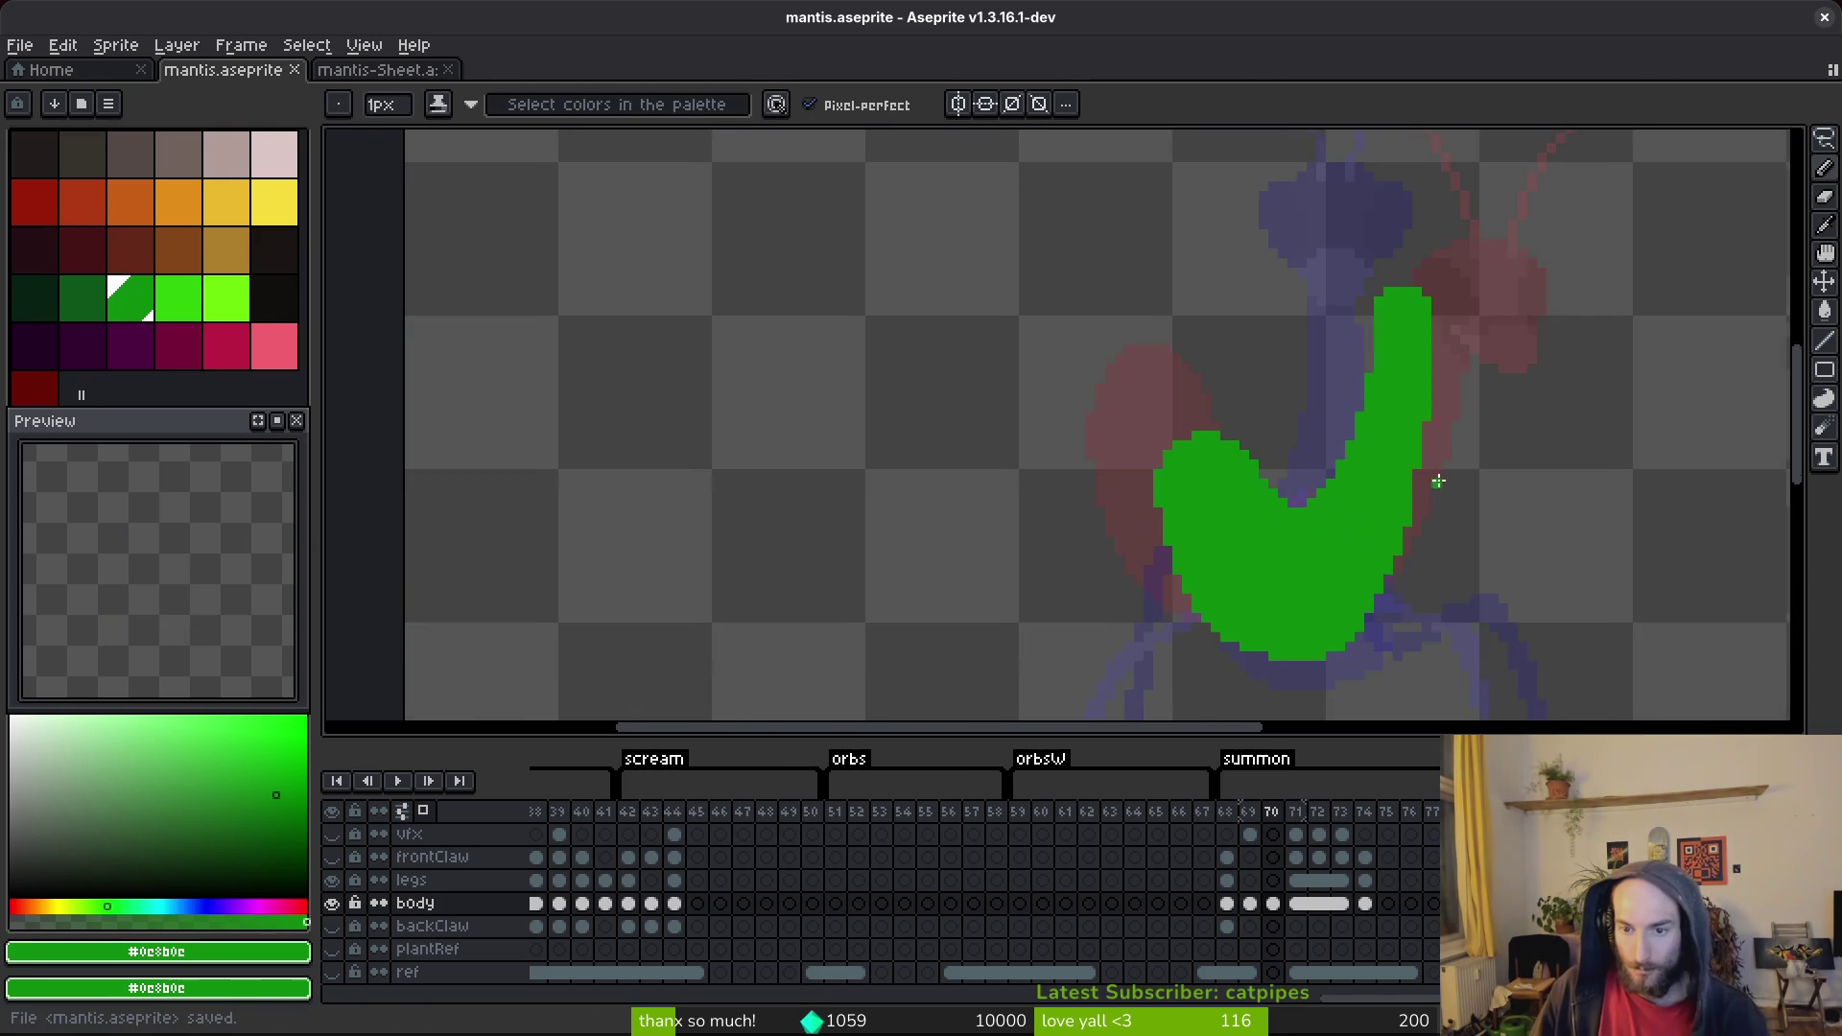
{"action": "scroll", "coordinate": [1436, 480], "scroll_direction": "up", "scroll_amount": 2}
{"action": "left_click", "coordinate": [1383, 483]}
{"action": "scroll", "coordinate": [1430, 339], "scroll_direction": "down", "scroll_amount": 2}
{"action": "key", "text": "ctrl+s"}
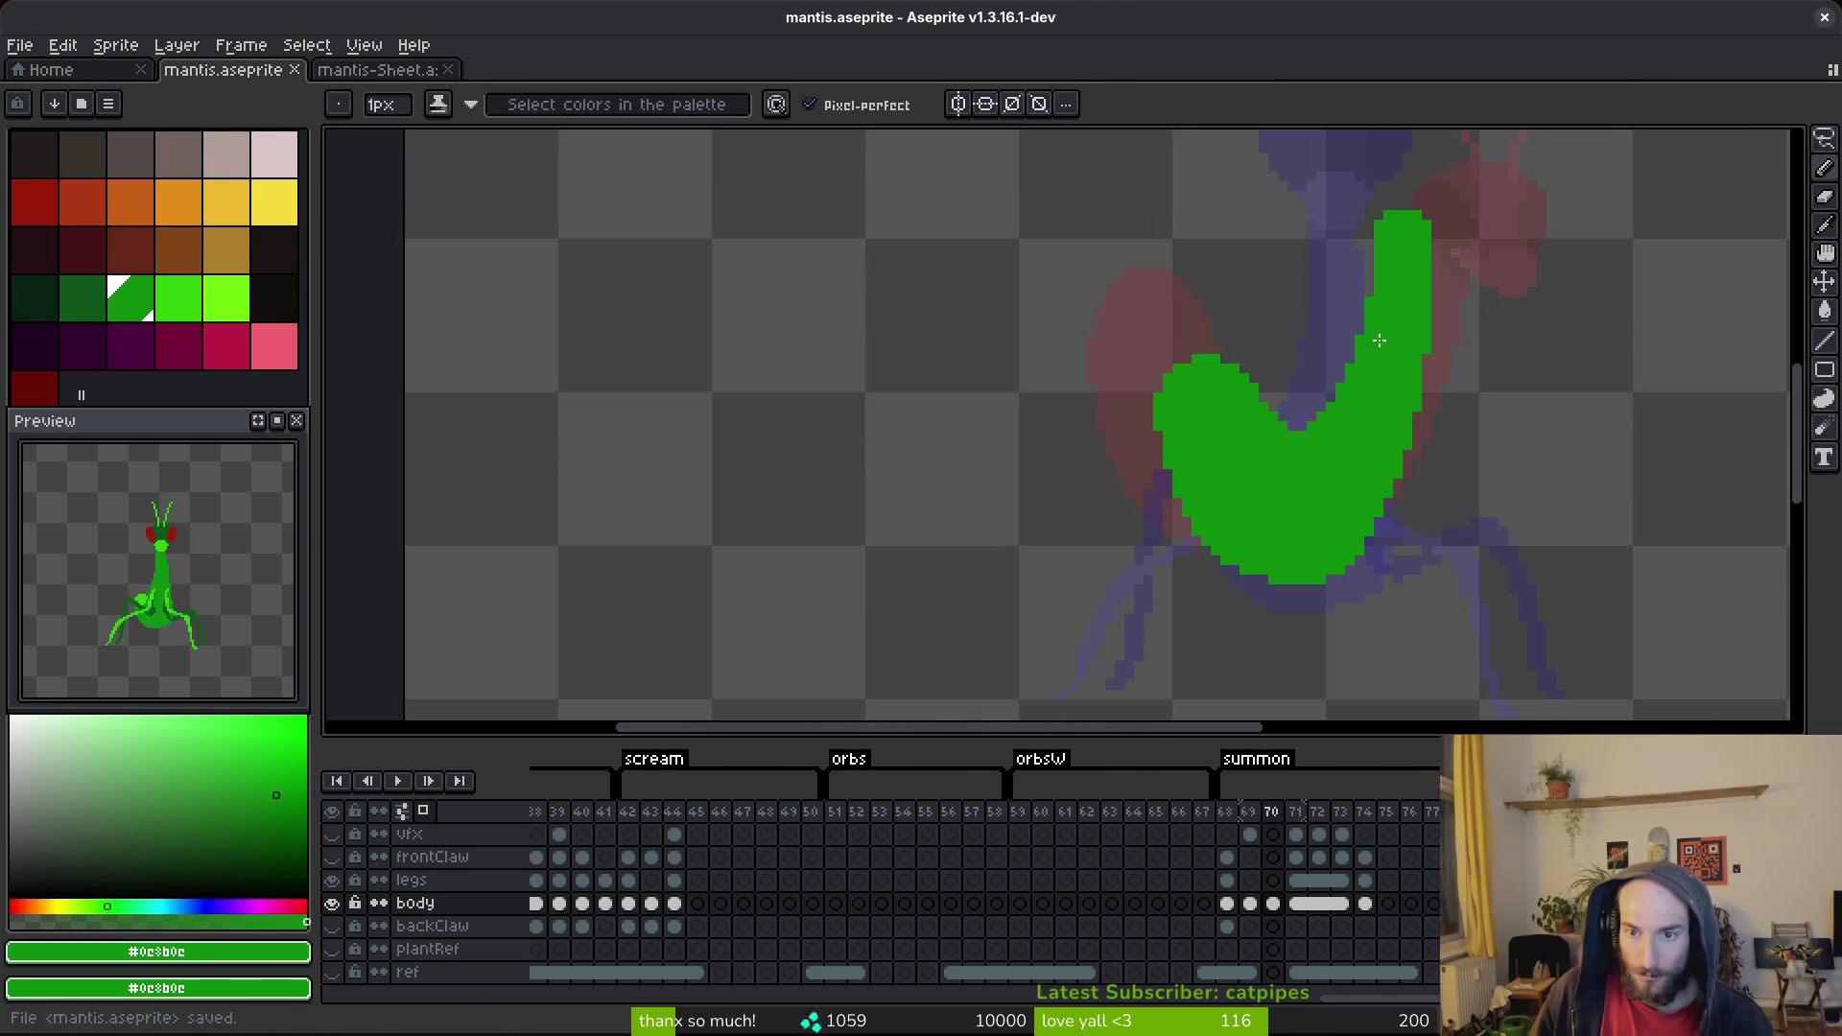
Erase the green sliver from the body's inner notch and save mantis.aseprite.
{"action": "scroll", "coordinate": [1324, 461], "scroll_direction": "up", "scroll_amount": 2}
{"action": "key", "text": "e"}
{"action": "left_click_drag", "start_coordinate": [1330, 475], "coordinate": [1283, 430]}
{"action": "key", "text": "ctrl+s"}
{"action": "scroll", "coordinate": [1328, 402], "scroll_direction": "down", "scroll_amount": 2}
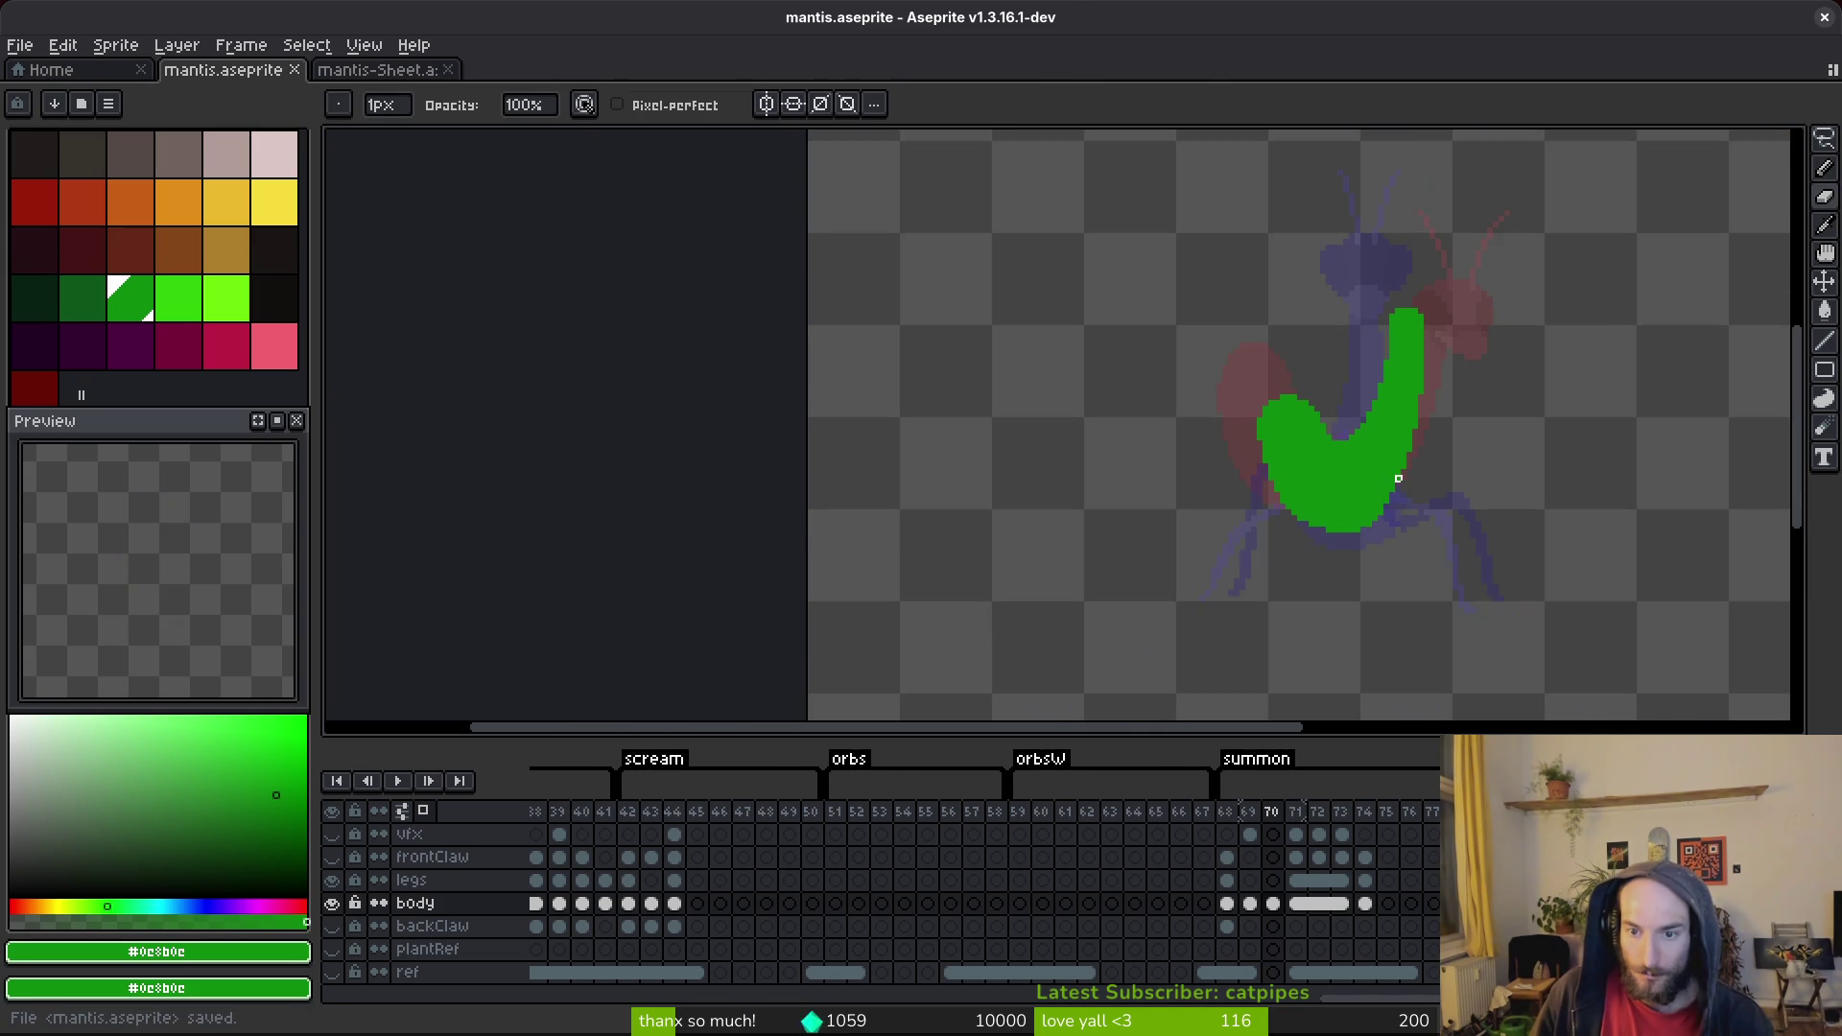
Save mantis.aseprite again with the Pencil tool active.
{"action": "key", "text": "i"}
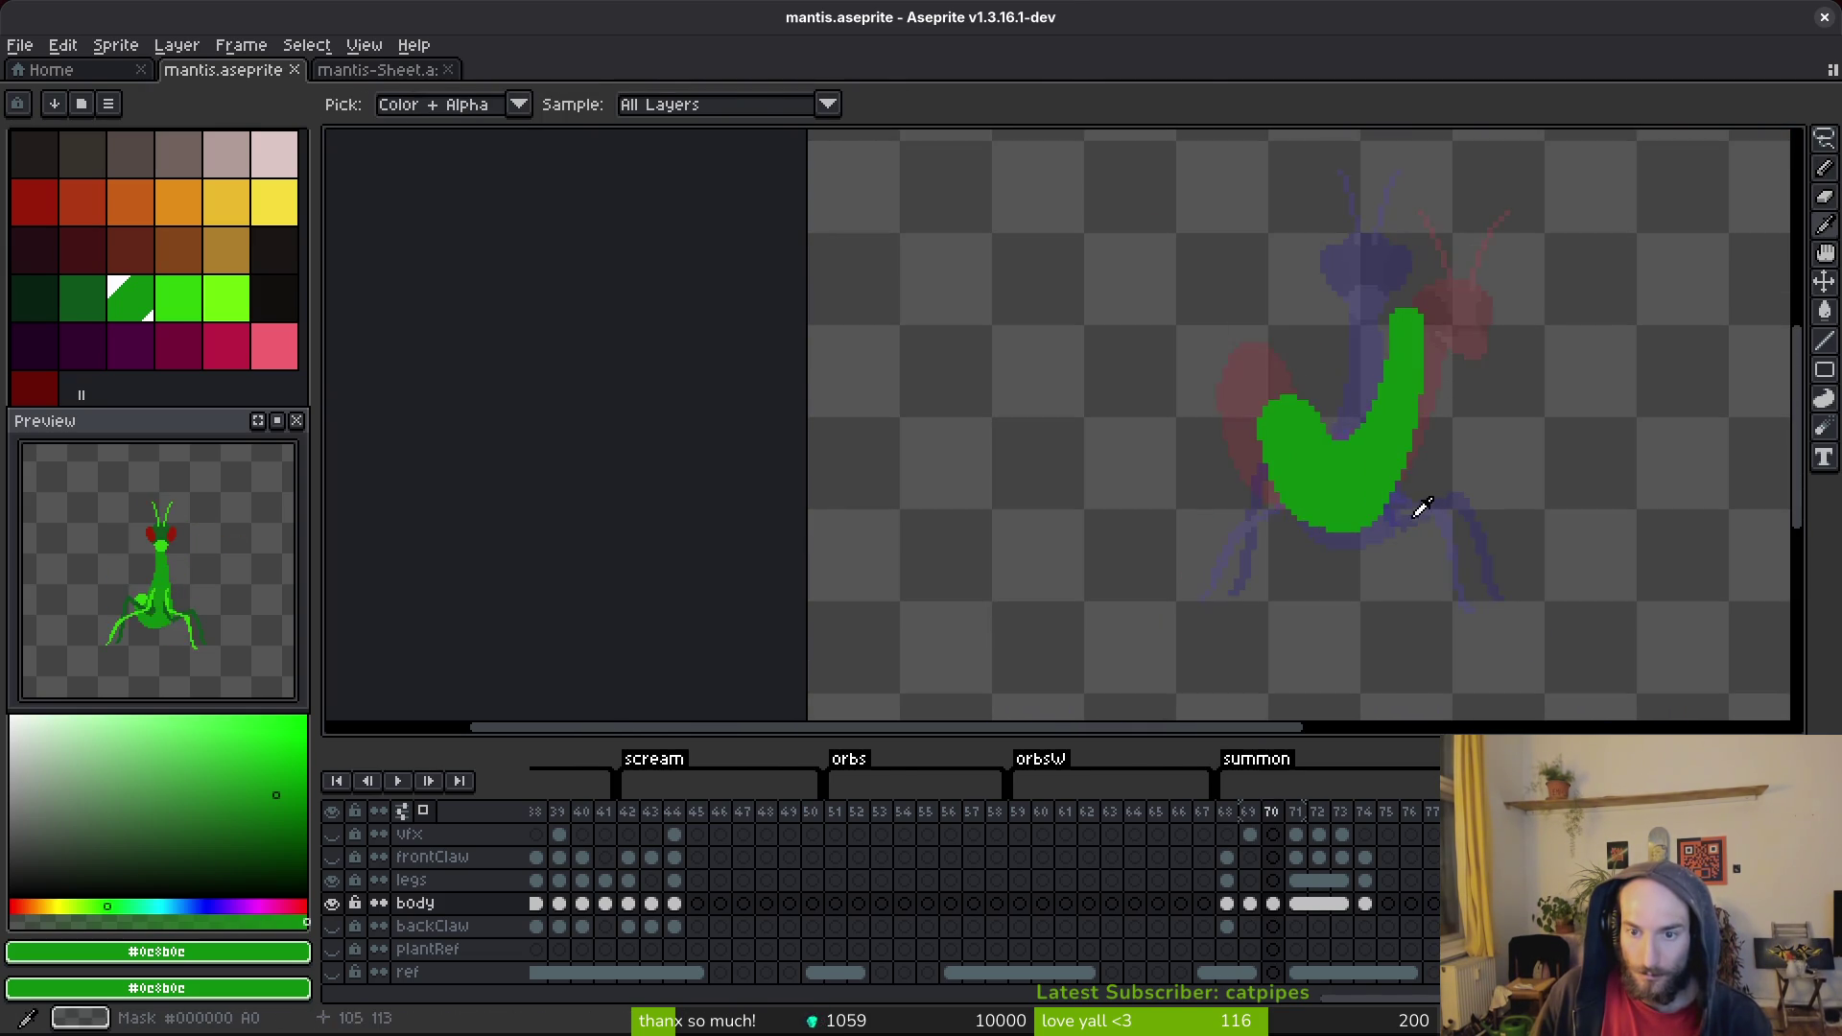
{"action": "key", "text": "b"}
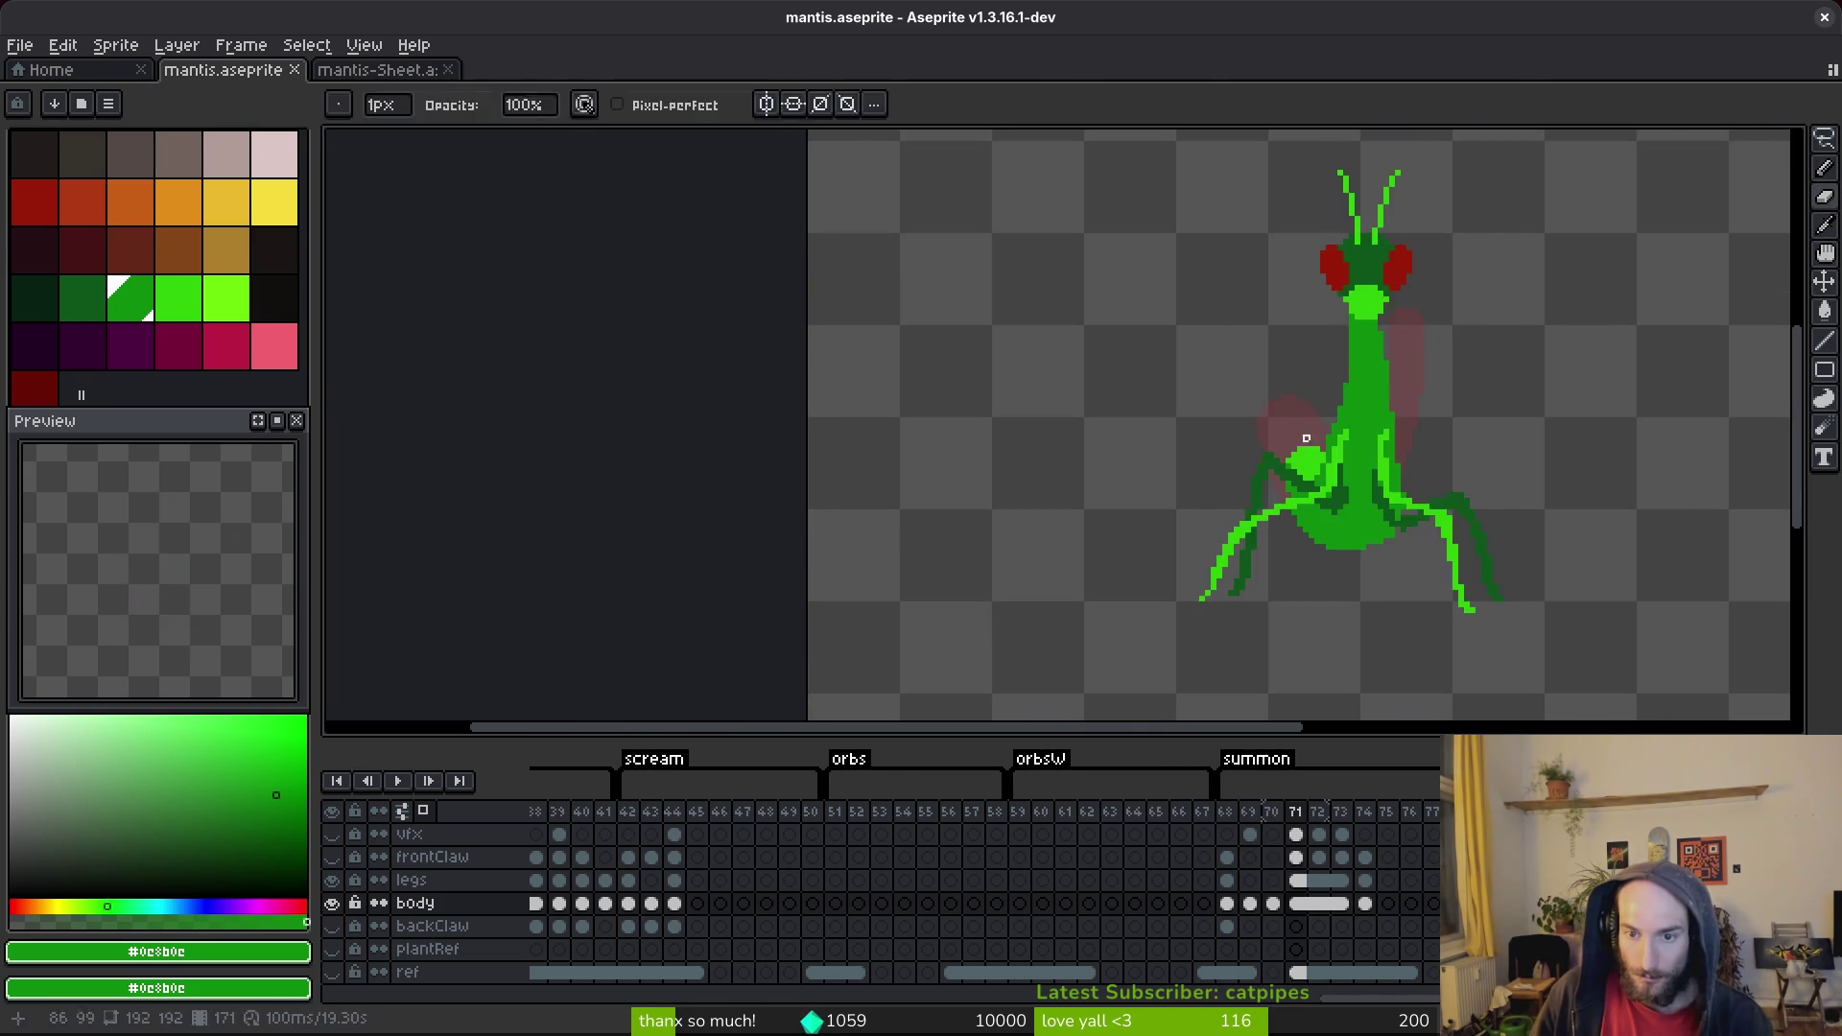
{"action": "scroll", "coordinate": [1299, 444], "scroll_direction": "up", "scroll_amount": 2}
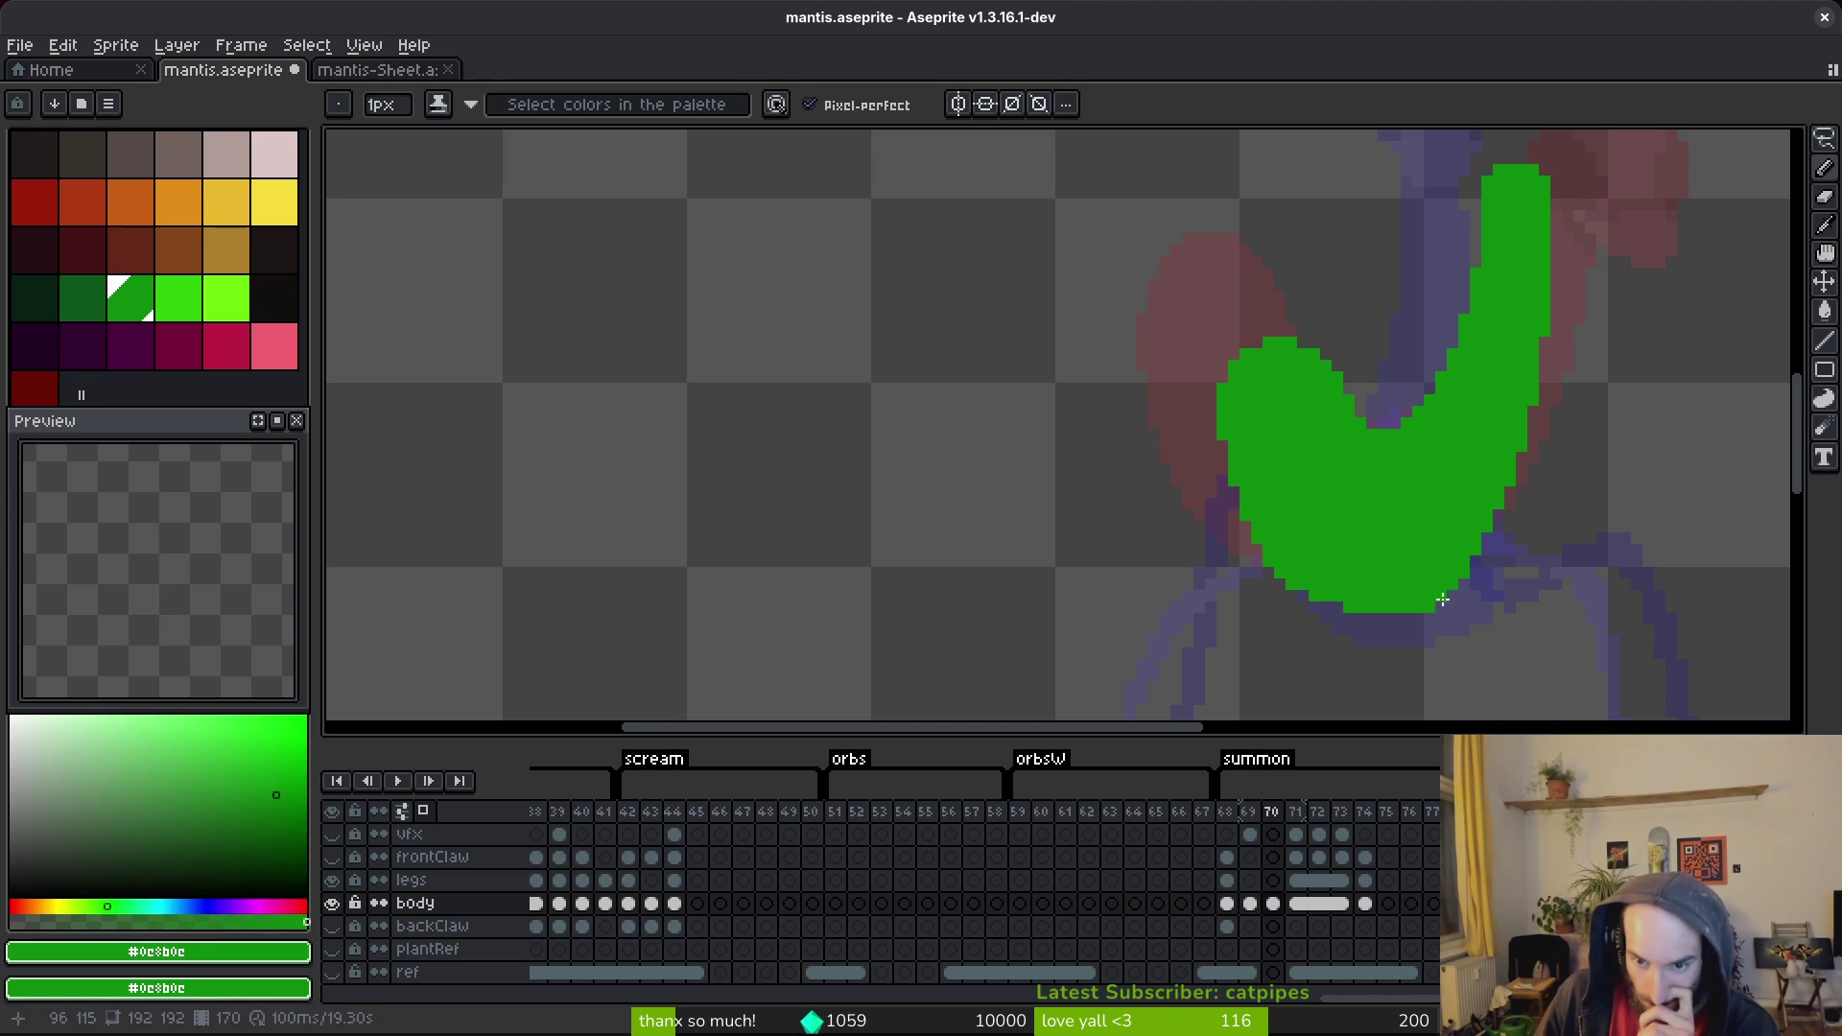
{"action": "key", "text": "ctrl+s"}
{"action": "scroll", "coordinate": [1442, 530], "scroll_direction": "down", "scroll_amount": 2}
{"action": "scroll", "coordinate": [1449, 530], "scroll_direction": "up", "scroll_amount": 3}
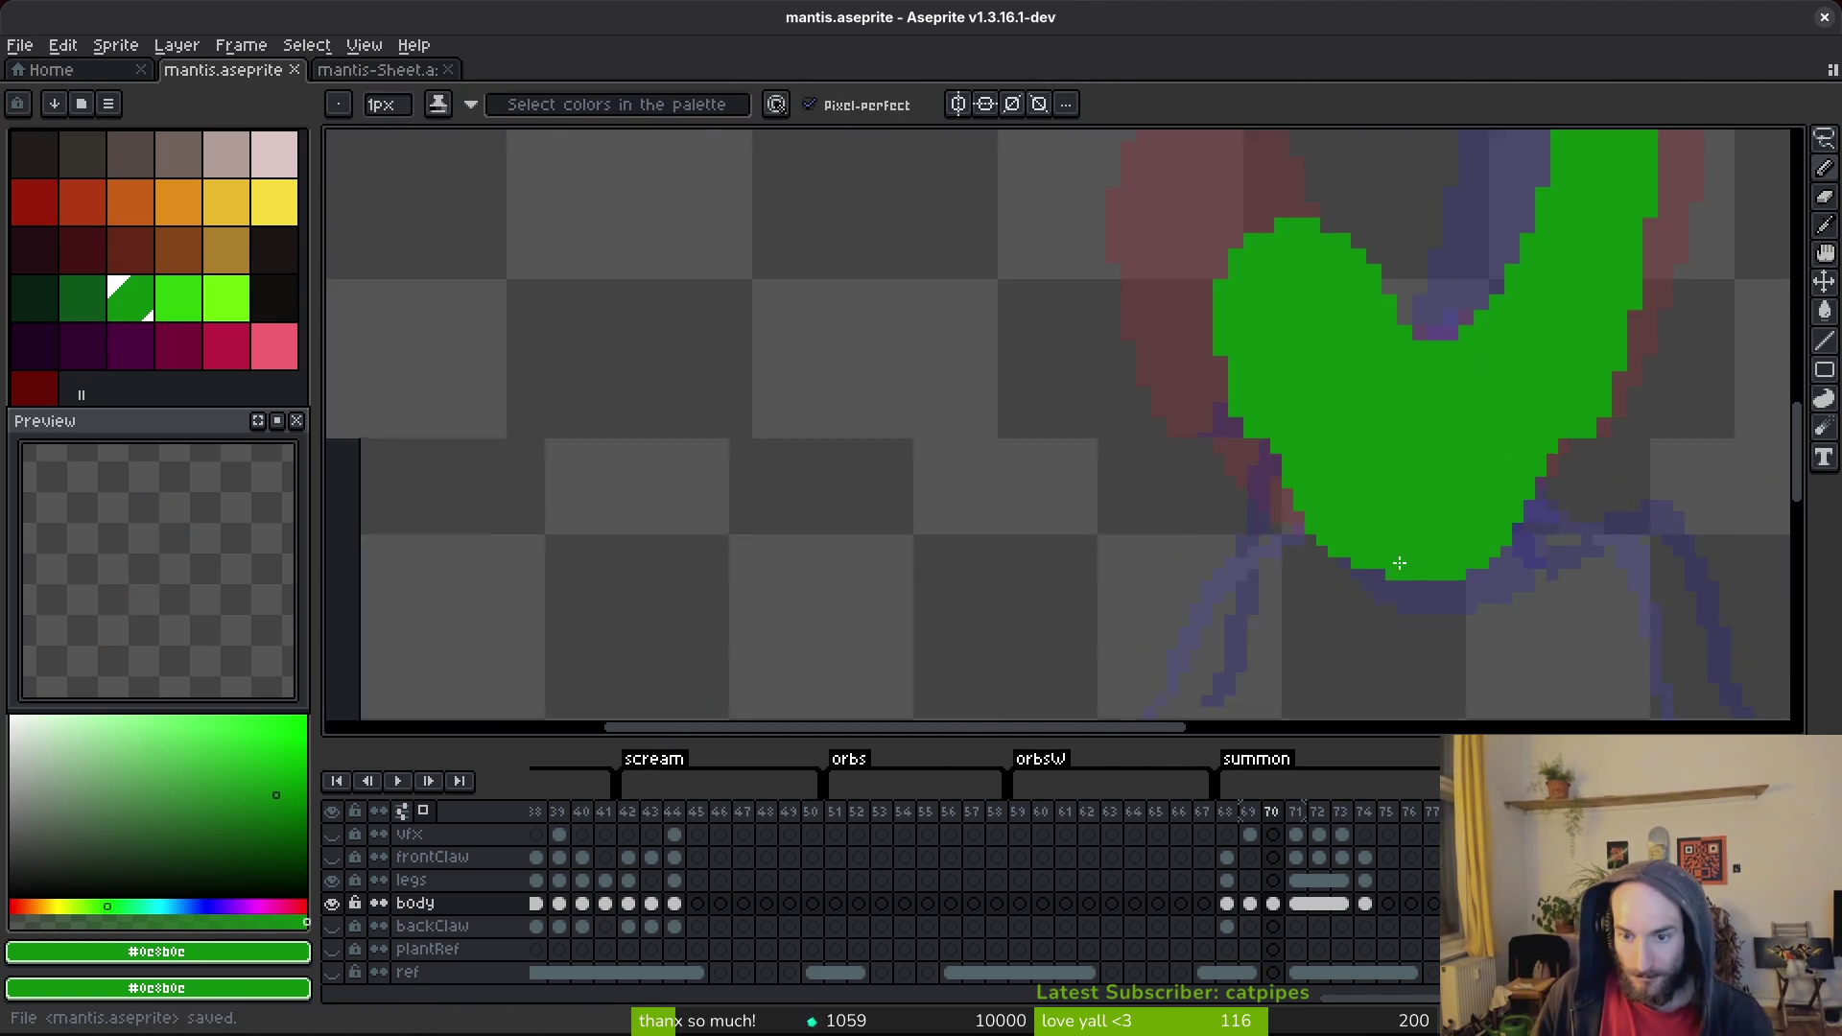
{"action": "scroll", "coordinate": [1482, 529], "scroll_direction": "down", "scroll_amount": 3}
Flip back and forth between frames 70 and 71 to compare the mantis poses.
{"action": "key", "text": "Right"}
{"action": "key", "text": "alt"}
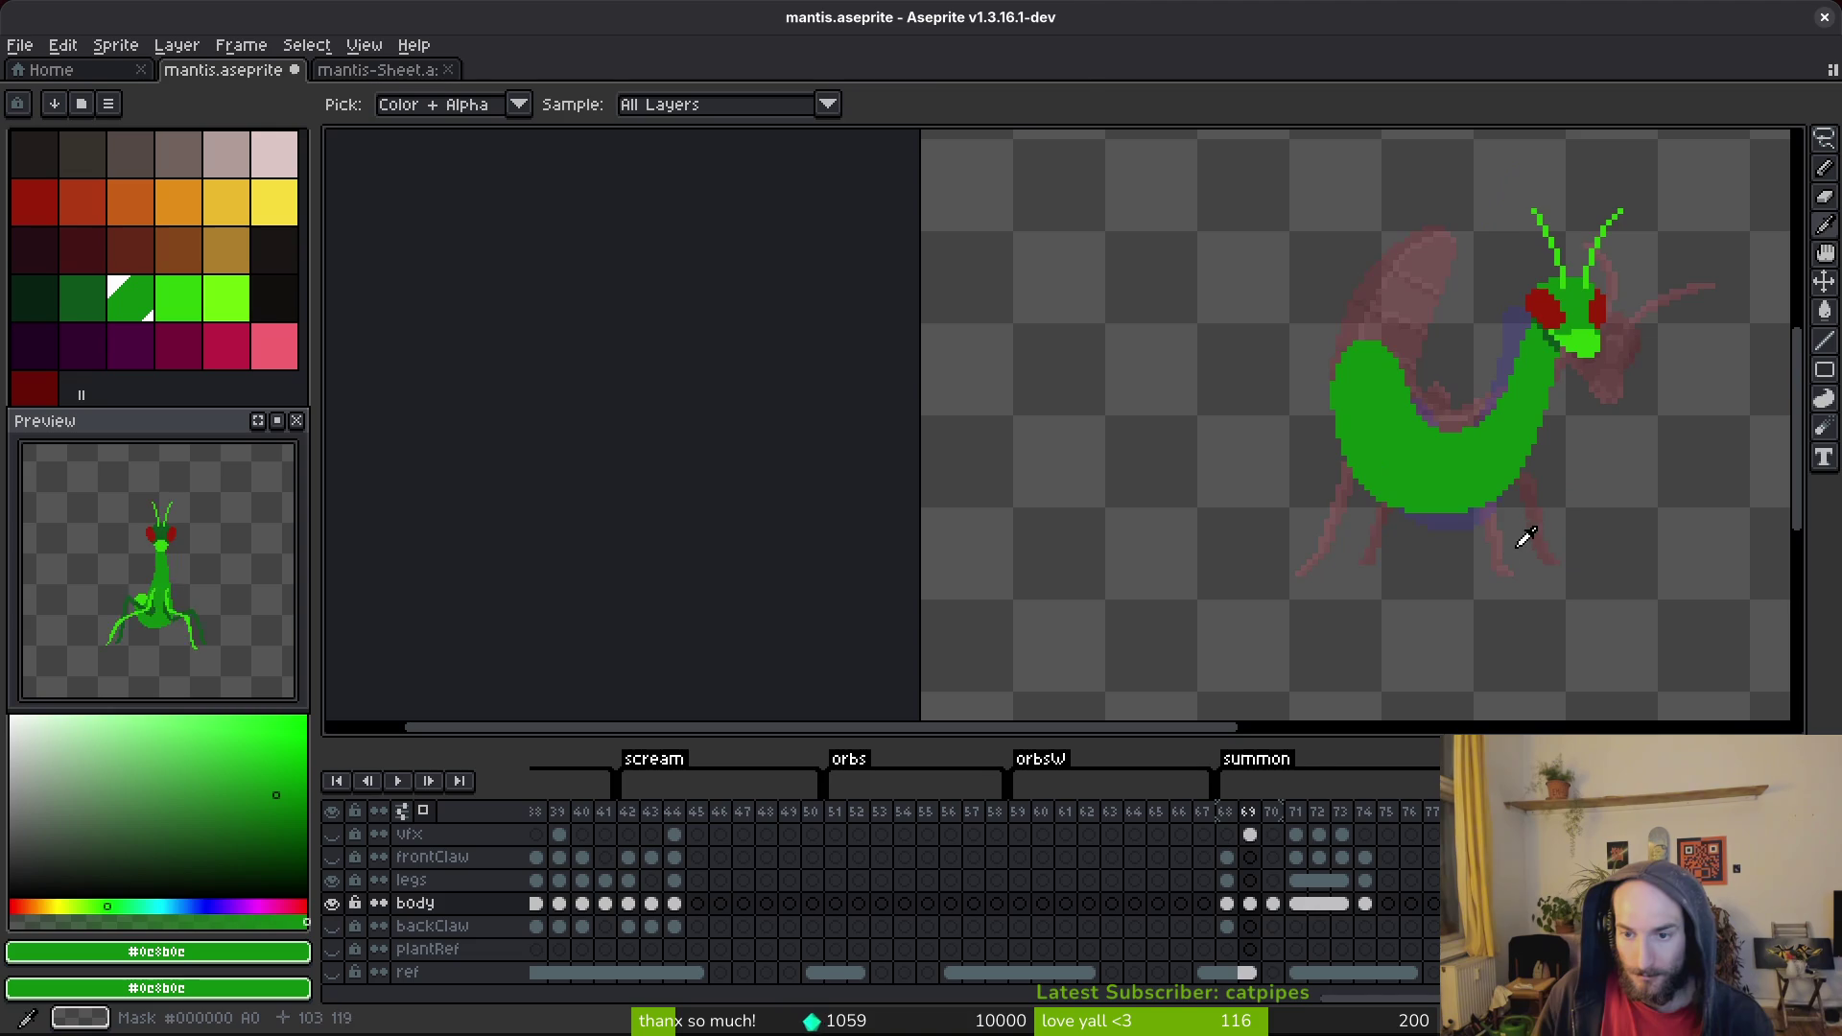
{"action": "key", "text": "Left"}
{"action": "key", "text": "Right"}
{"action": "key", "text": "Left"}
{"action": "key", "text": "Right"}
{"action": "key", "text": "Left"}
{"action": "key", "text": "Right"}
Go to frame 69 and start a Lasso outline around the red-eyed head.
{"action": "key", "text": "Left"}
{"action": "key", "text": "Left"}
{"action": "key", "text": "Right"}
{"action": "key", "text": "Left"}
{"action": "left_click_drag", "start_coordinate": [1643, 265], "coordinate": [1624, 341]}
{"action": "key", "text": "q"}
{"action": "left_click_drag", "start_coordinate": [1594, 251], "coordinate": [1504, 338]}
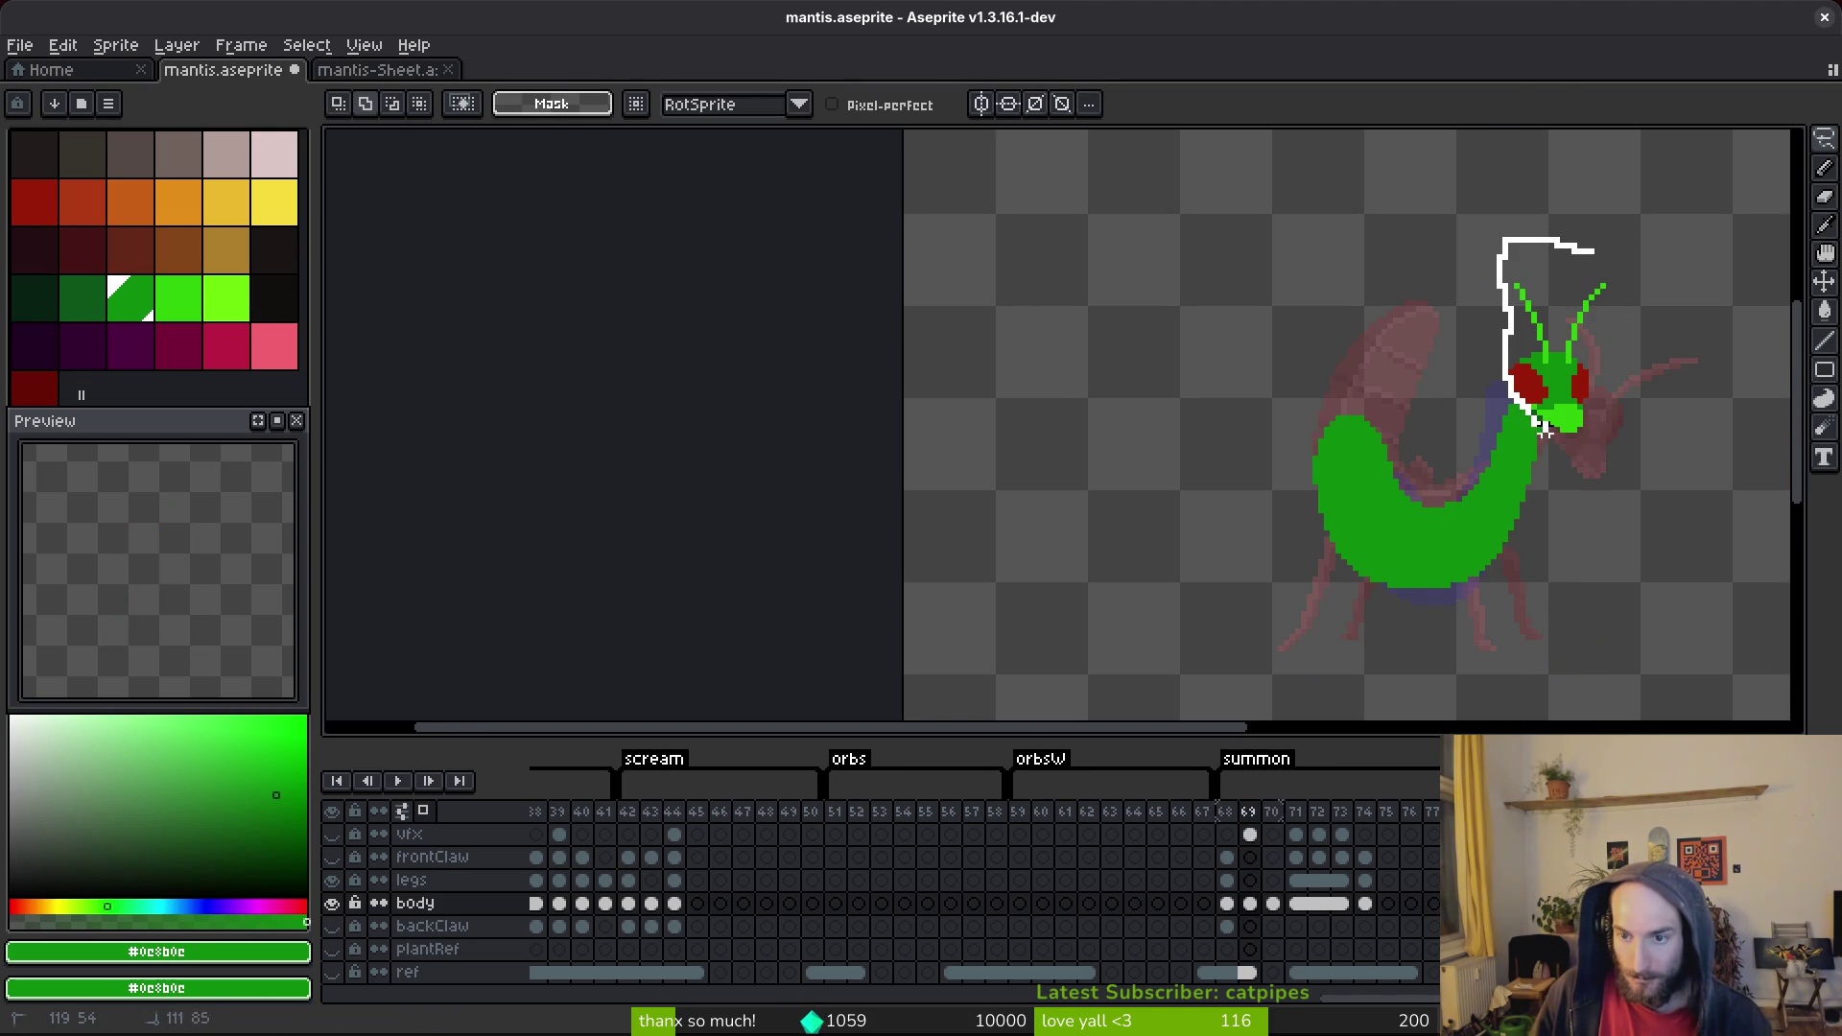
Copy the lassoed head from frame 69 and place it on frame 70's body tip.
{"action": "left_click_drag", "start_coordinate": [1614, 279], "coordinate": [1615, 280]}
{"action": "key", "text": "ctrl+c"}
{"action": "key", "text": "Right"}
{"action": "key", "text": "ctrl+v"}
{"action": "scroll", "coordinate": [1516, 422], "scroll_direction": "up", "scroll_amount": 2}
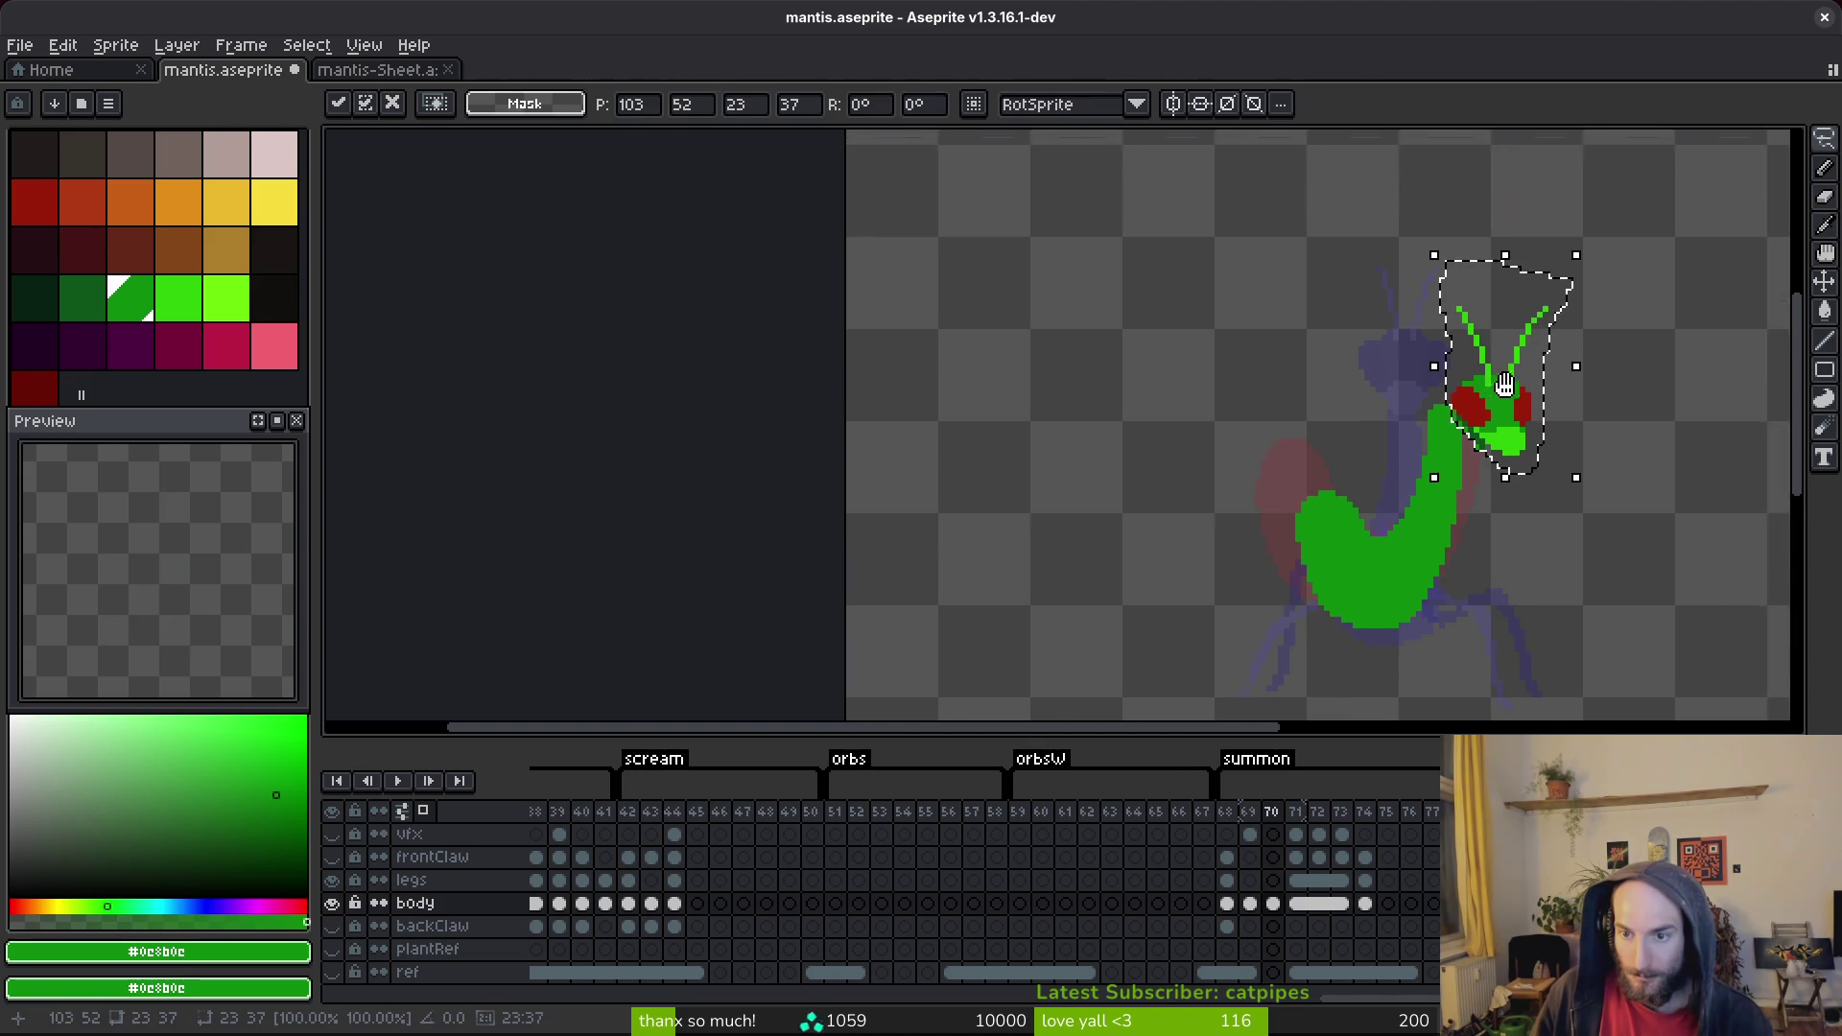
{"action": "key", "text": "Return"}
{"action": "left_click_drag", "start_coordinate": [1445, 225], "coordinate": [1391, 322]}
{"action": "key", "text": "ctrl+z"}
{"action": "key", "text": "ctrl+x"}
{"action": "key", "text": "ctrl+v"}
{"action": "left_click_drag", "start_coordinate": [1500, 480], "coordinate": [1521, 423]}
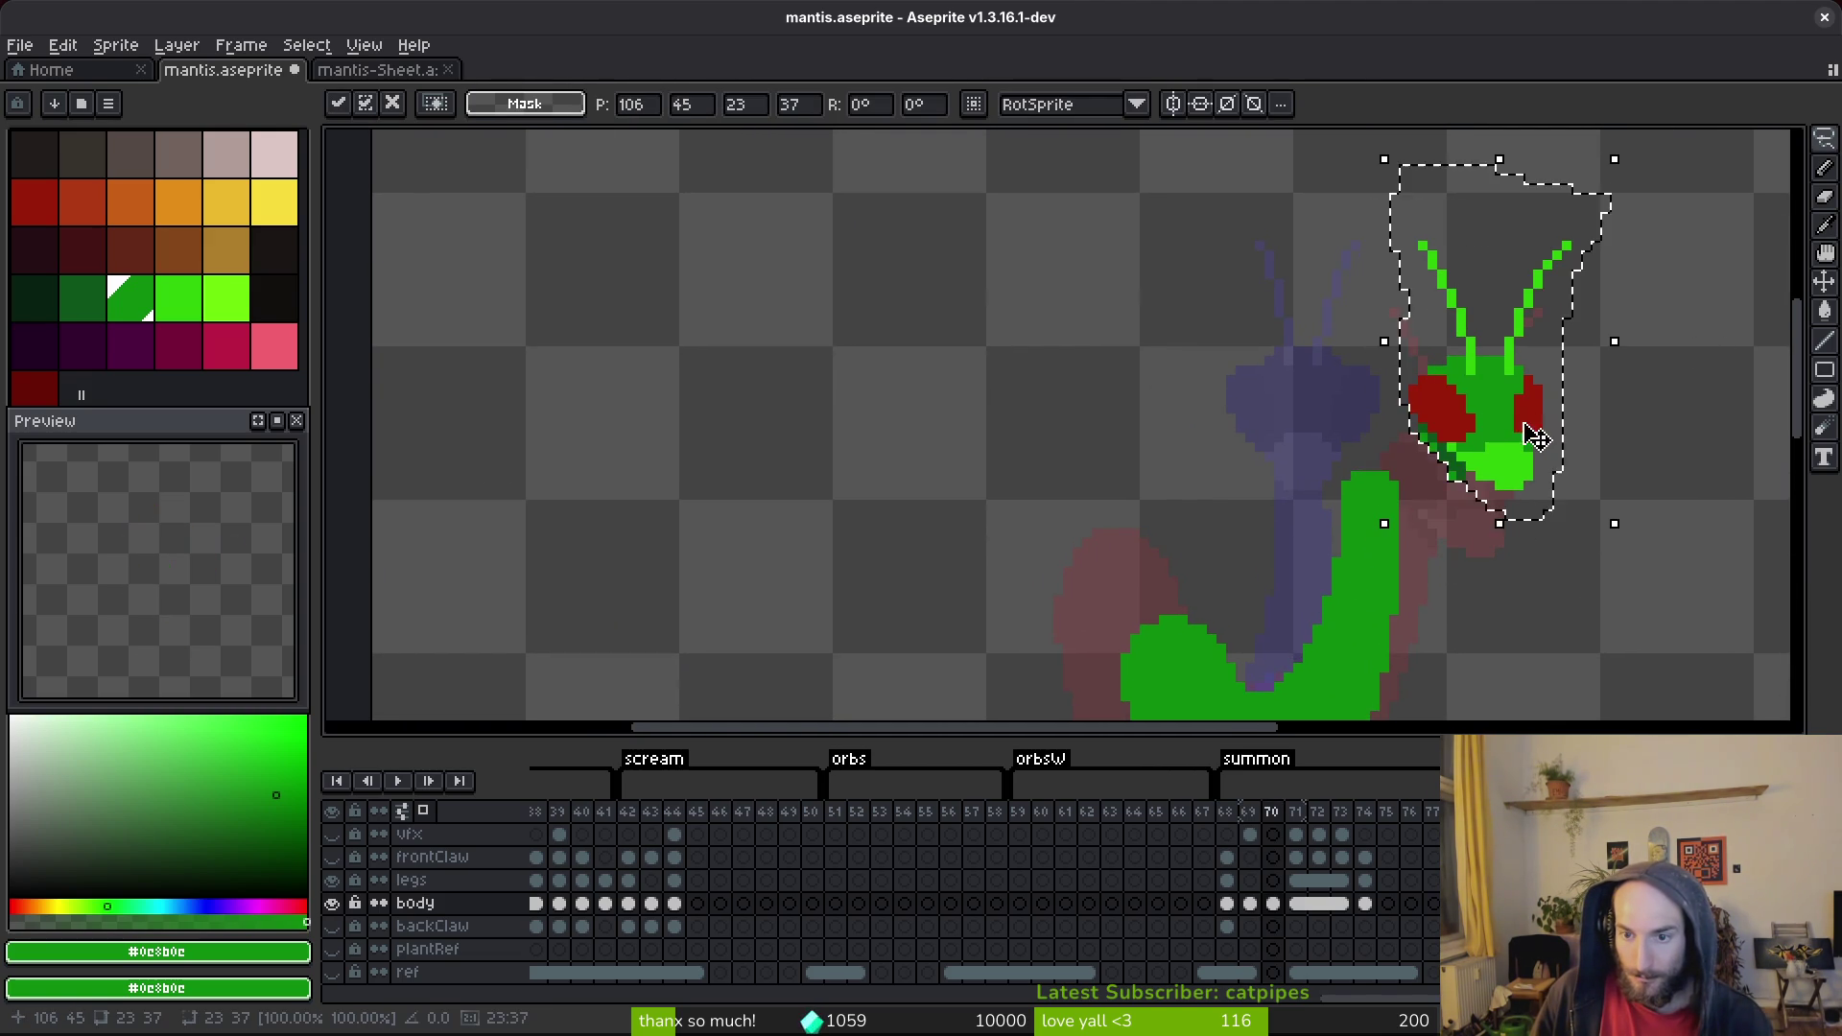
{"action": "key", "text": "Return"}
Erase a stray dark green pixel beside the mouth.
{"action": "scroll", "coordinate": [1475, 487], "scroll_direction": "up", "scroll_amount": 1}
{"action": "key", "text": "e"}
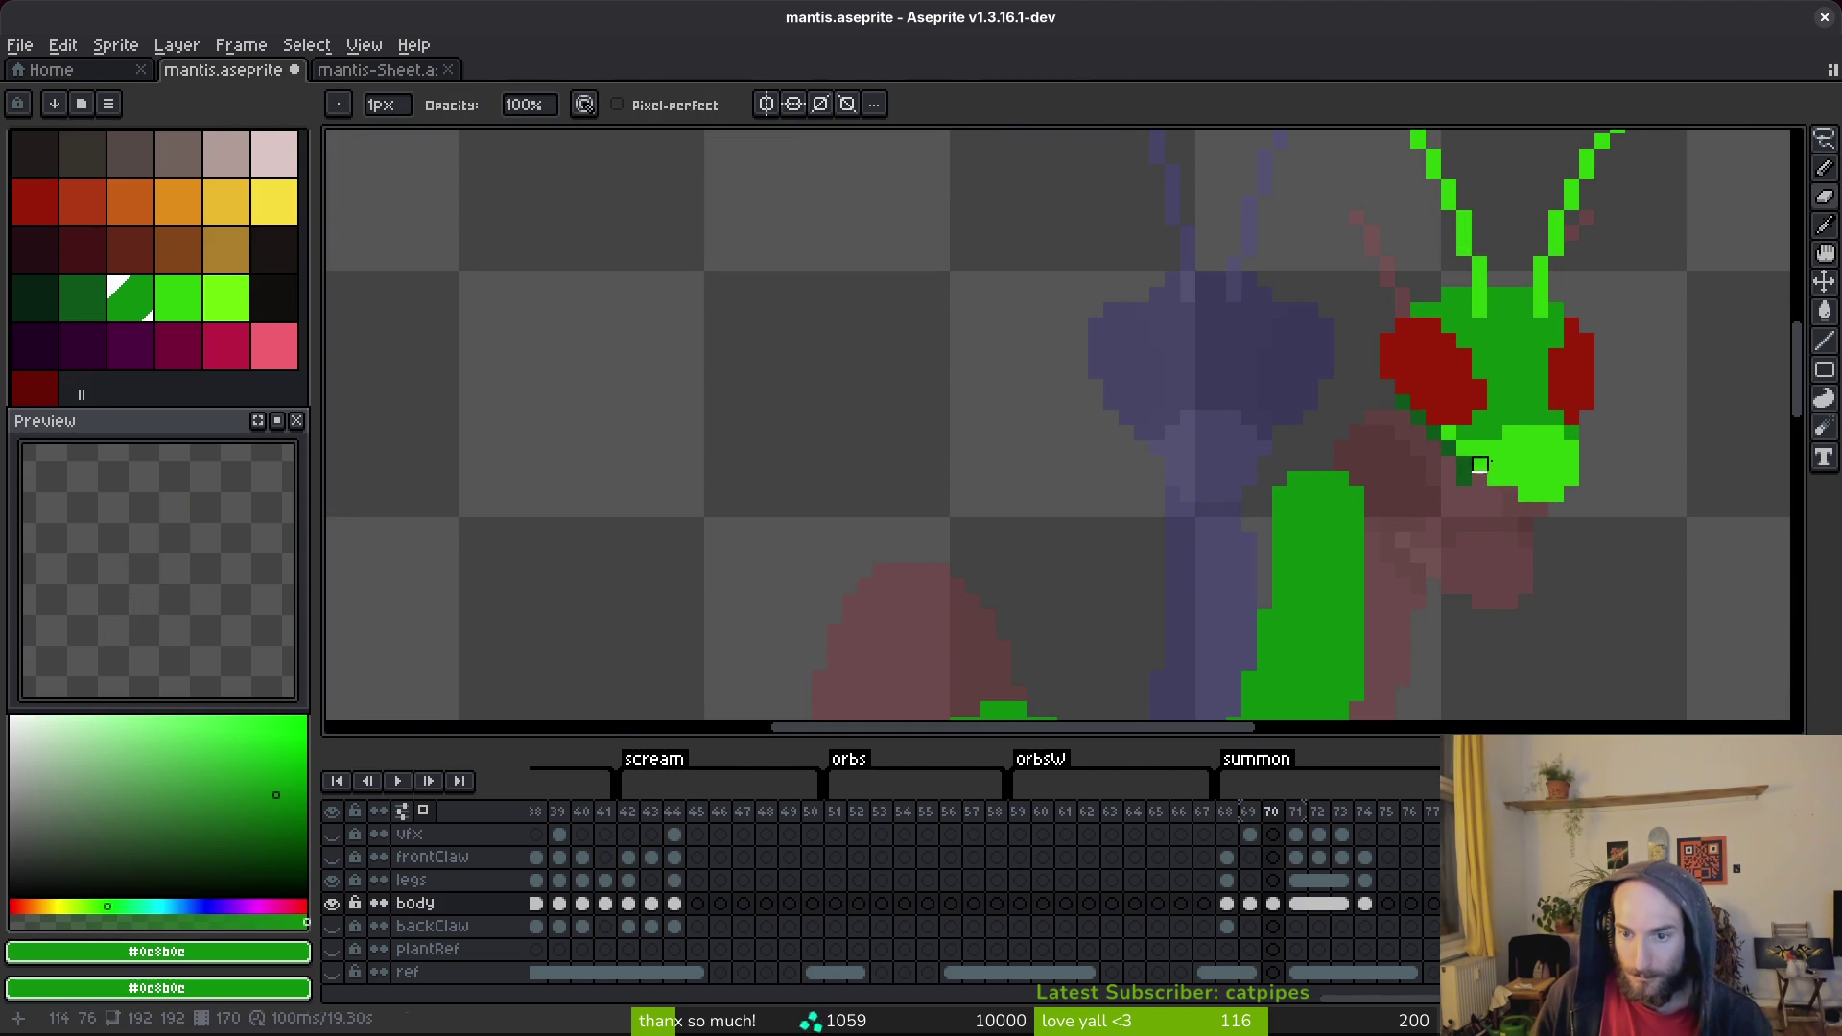
{"action": "key", "text": "m"}
{"action": "scroll", "coordinate": [1407, 475], "scroll_direction": "up", "scroll_amount": 2}
{"action": "key", "text": "e"}
{"action": "left_click", "coordinate": [1377, 475]}
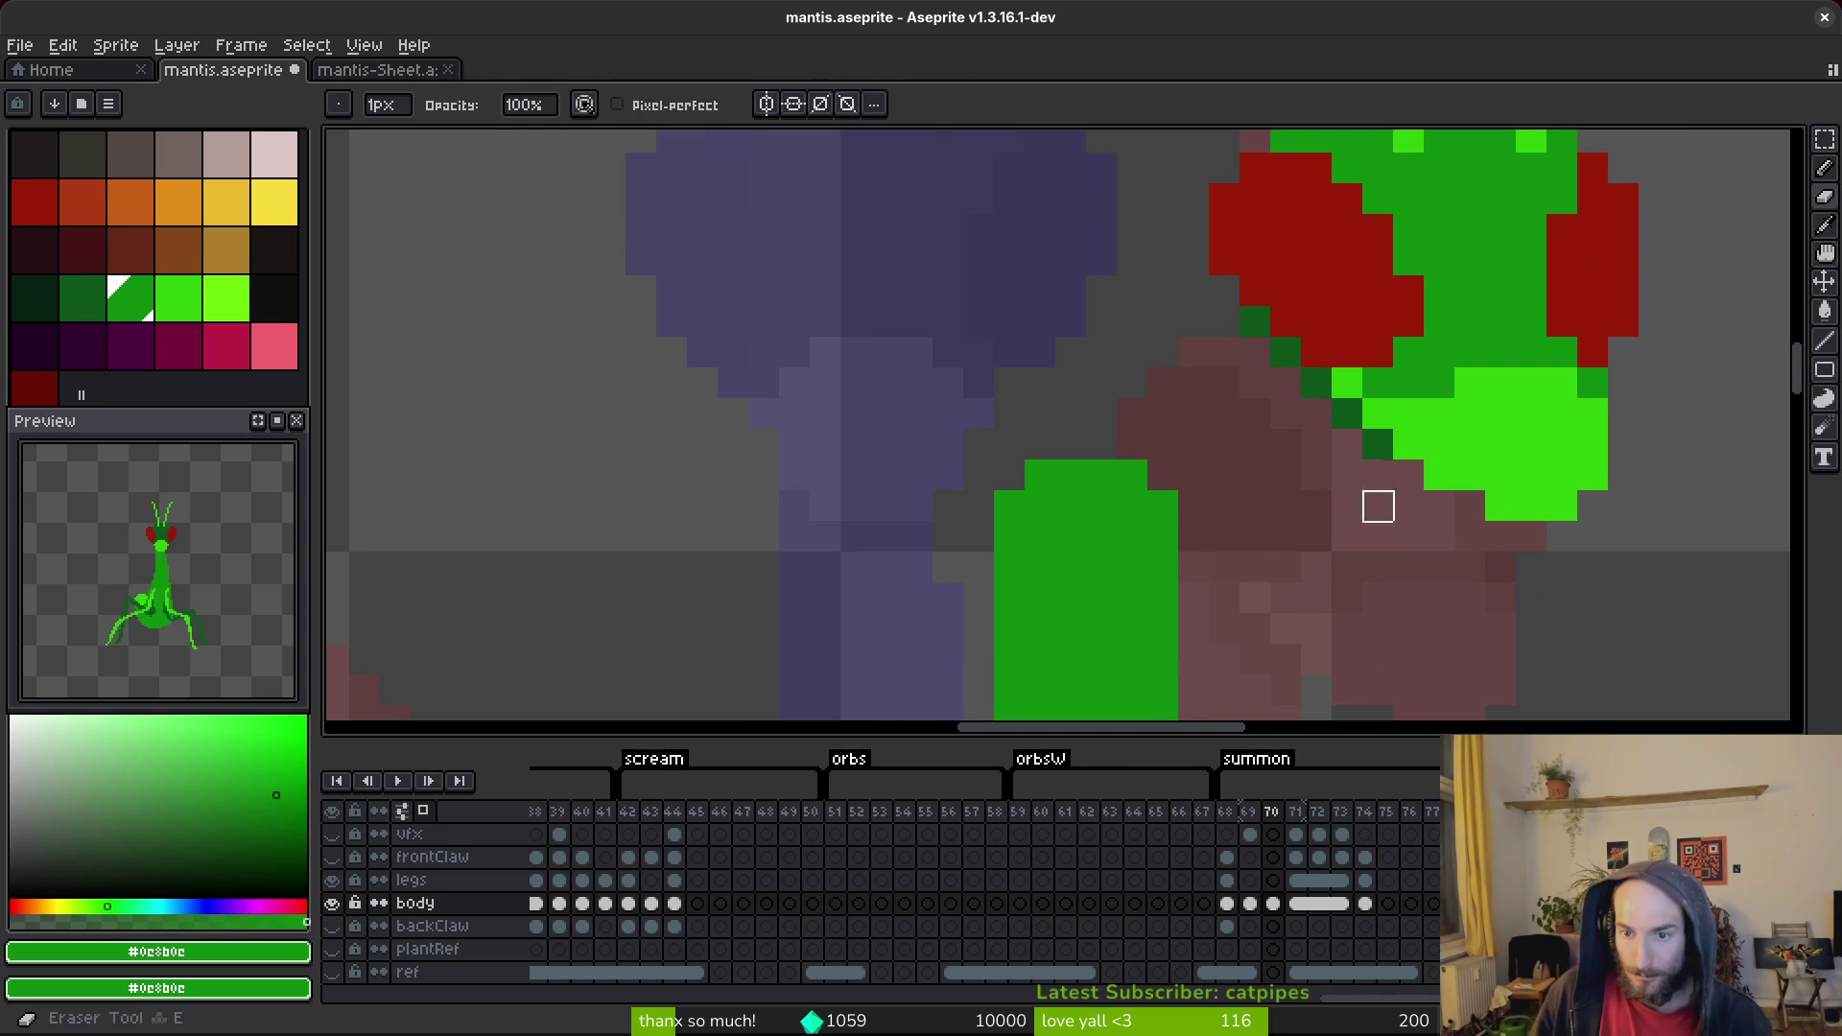
{"action": "scroll", "coordinate": [1255, 322], "scroll_direction": "down", "scroll_amount": 3}
{"action": "scroll", "coordinate": [1196, 457], "scroll_direction": "up", "scroll_amount": 2}
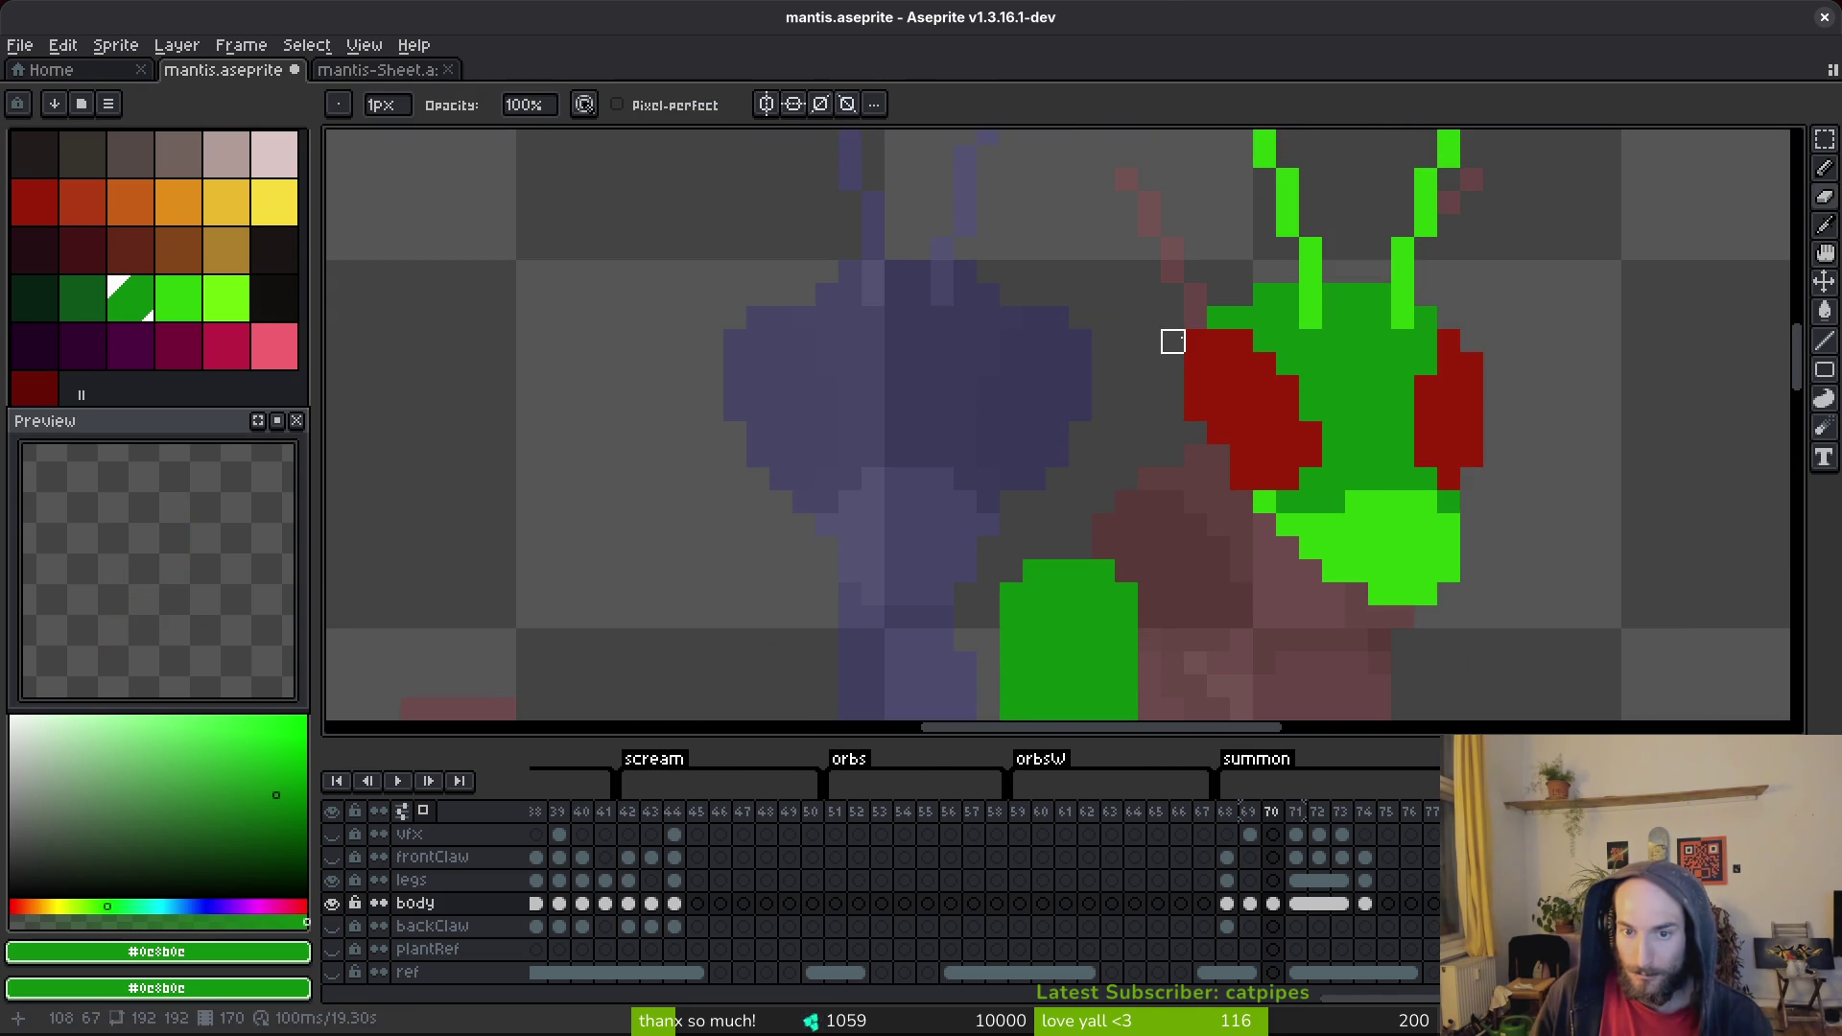
Reshape the red eyes: trim the left eye's edge and add red beside the right eye.
{"action": "left_click", "coordinate": [1267, 444], "text": "alt"}
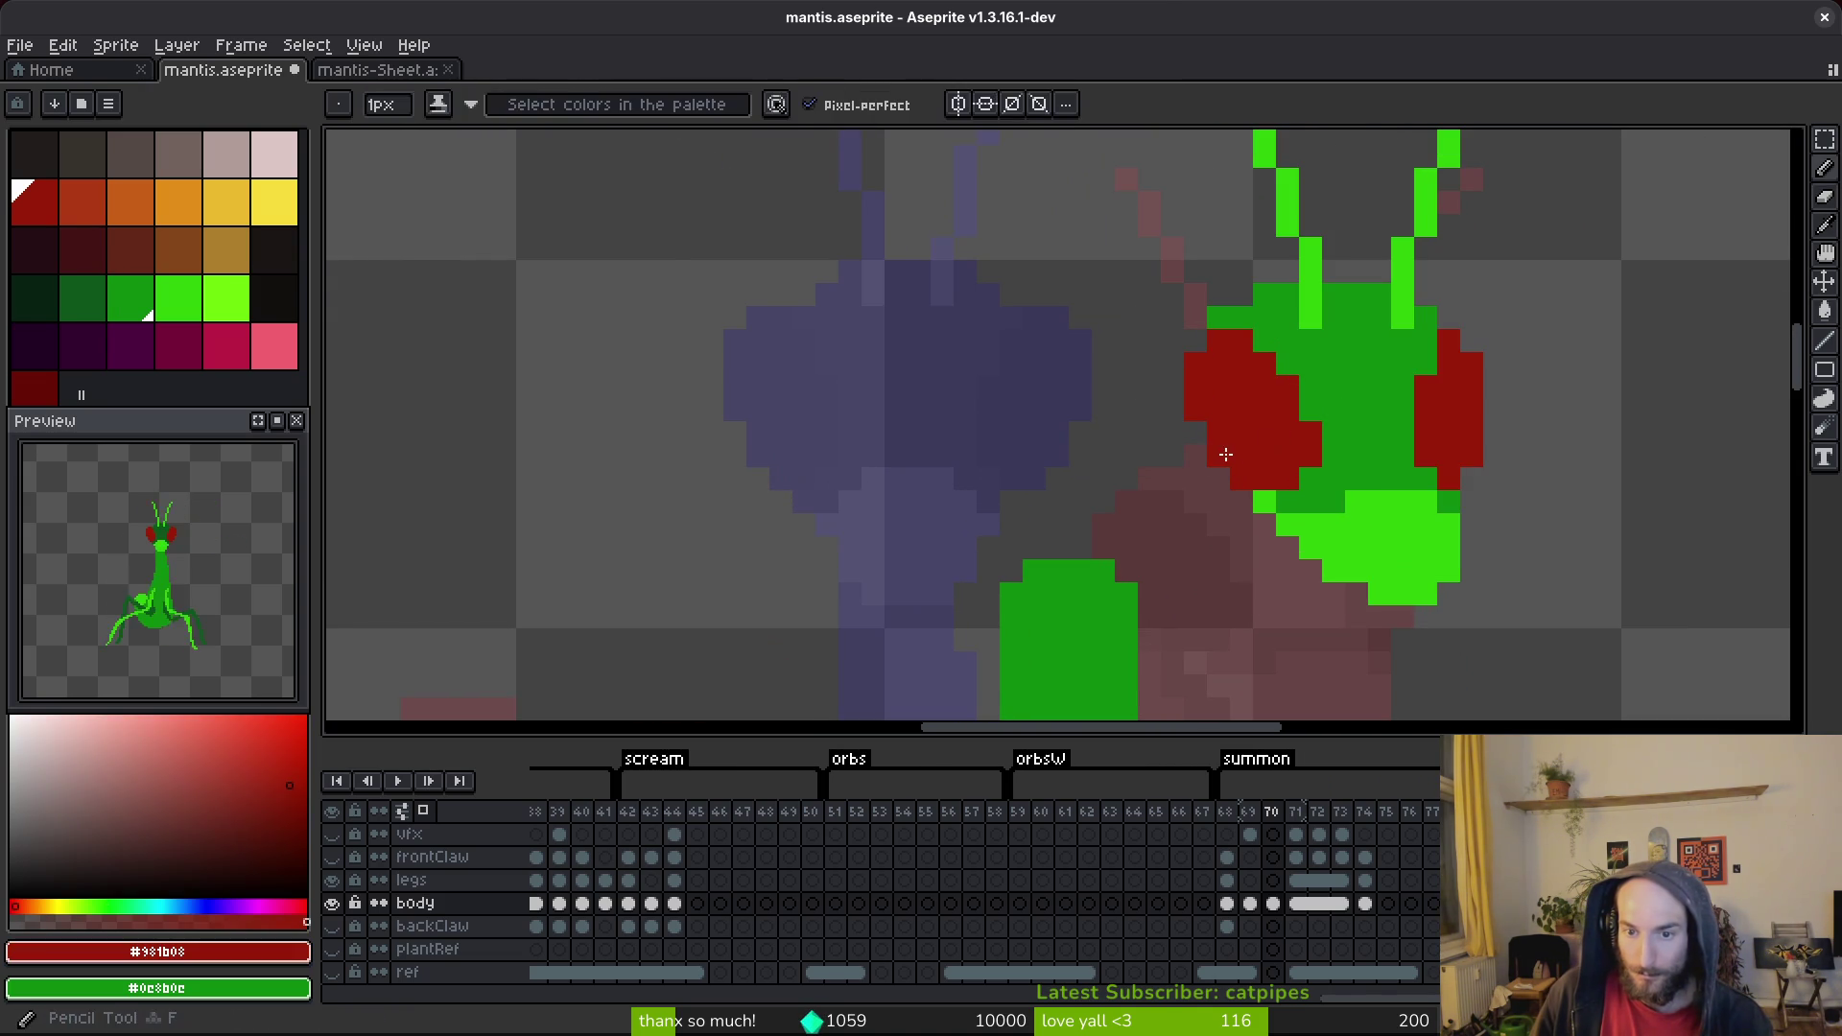
{"action": "mouse_move", "coordinate": [1311, 411]}
{"action": "left_mouse_down"}
{"action": "mouse_move", "coordinate": [1327, 481]}
{"action": "mouse_move", "coordinate": [1288, 479]}
{"action": "mouse_move", "coordinate": [1283, 417]}
{"action": "left_mouse_up"}
{"action": "left_click", "coordinate": [1341, 422], "text": "alt"}
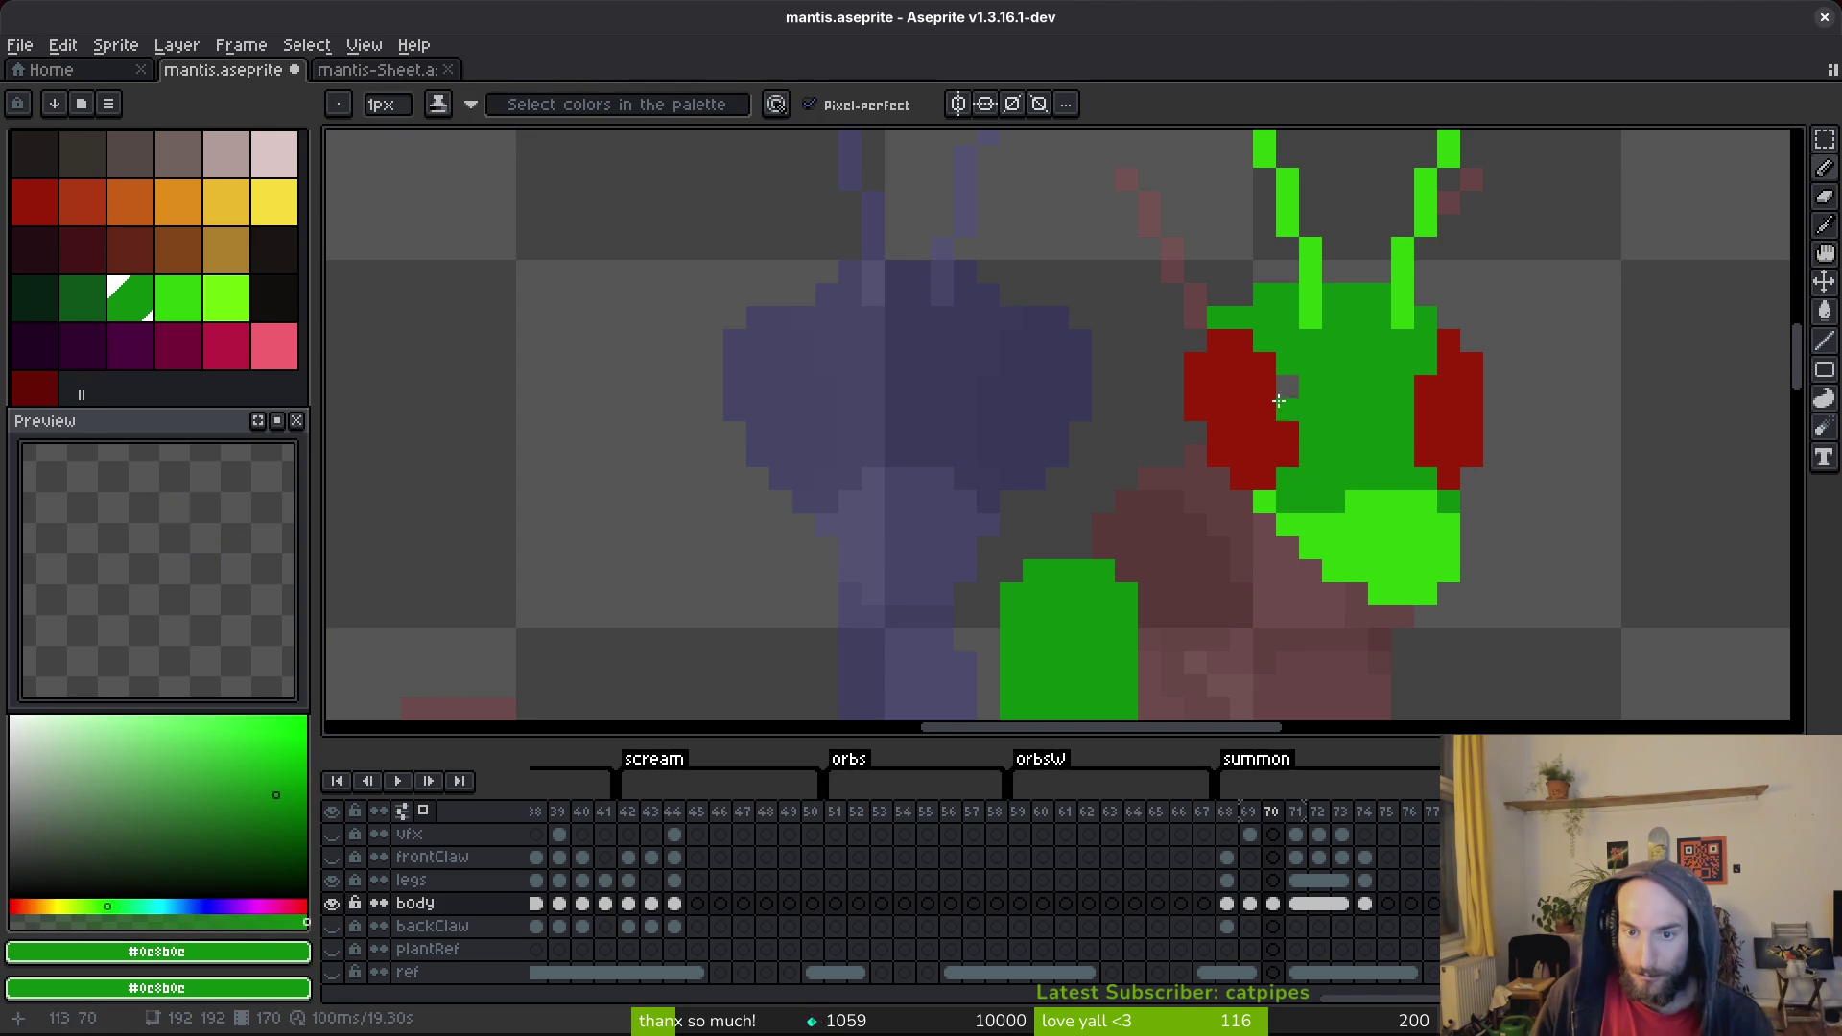
{"action": "scroll", "coordinate": [1427, 428], "scroll_direction": "right", "scroll_amount": 1}
{"action": "left_click", "coordinate": [1390, 403], "text": "alt"}
{"action": "left_click_drag", "start_coordinate": [1364, 359], "coordinate": [1359, 484]}
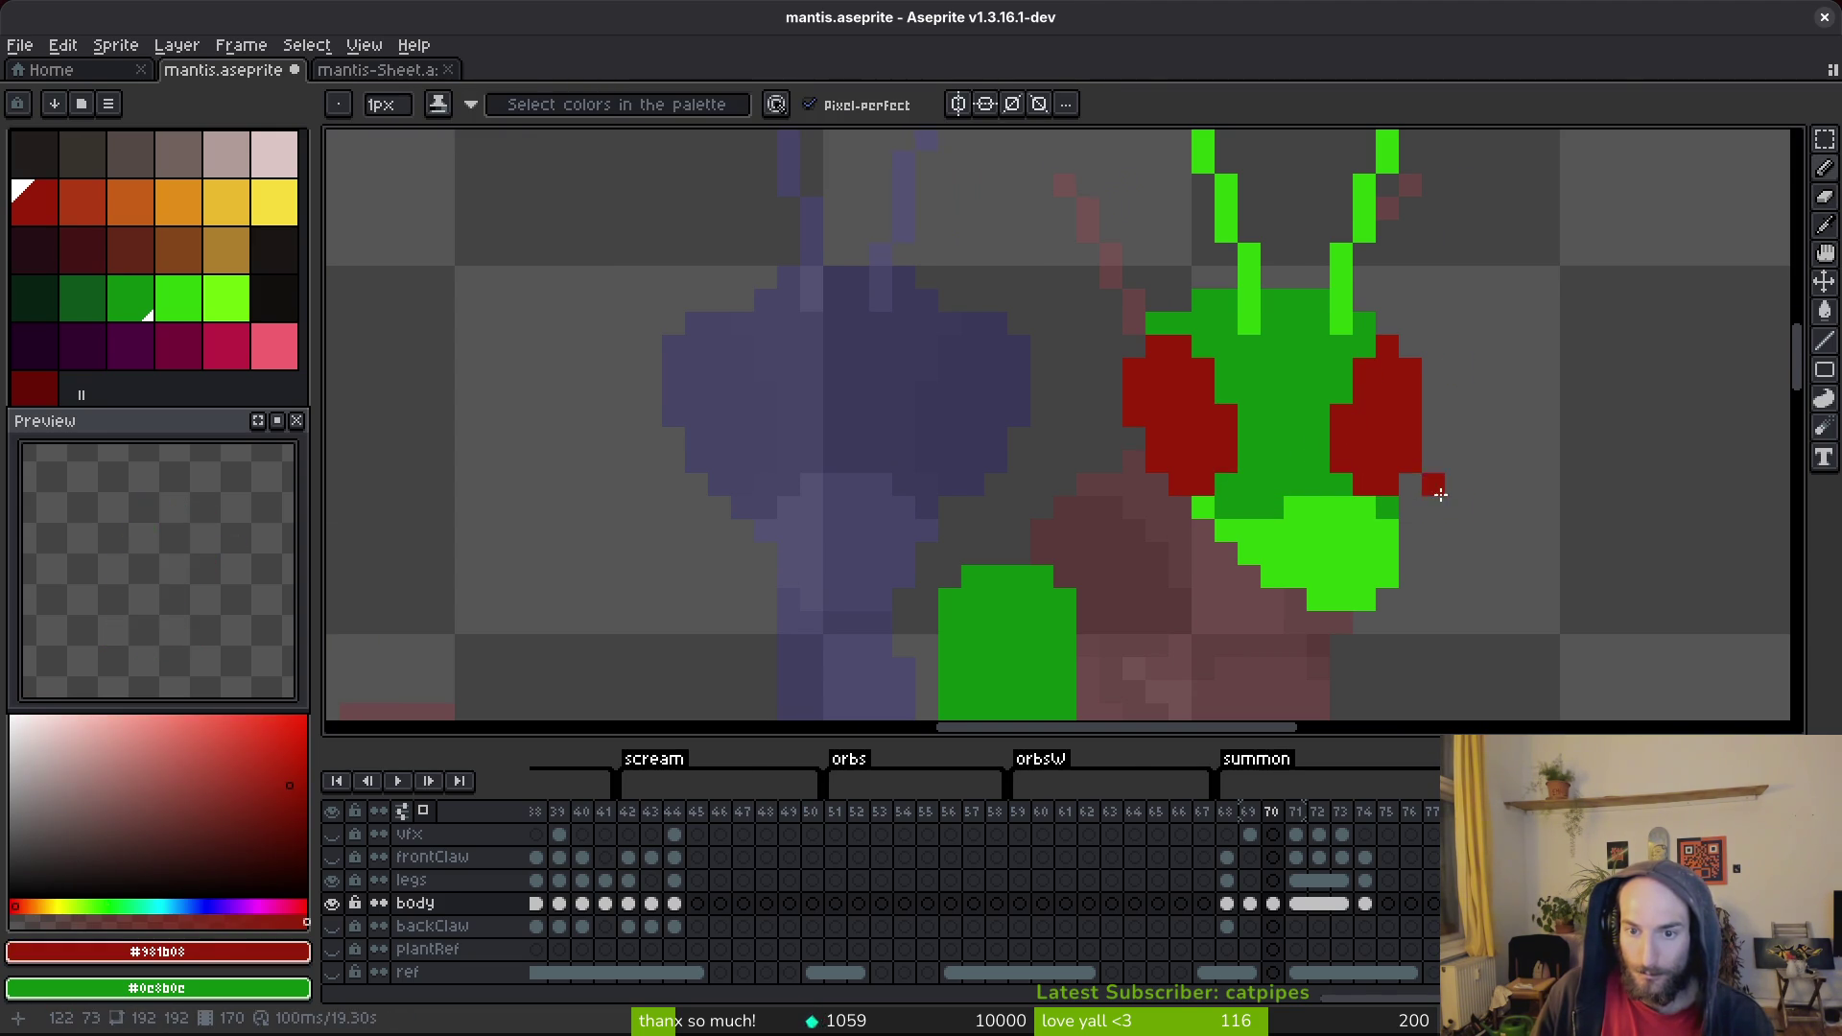
{"action": "scroll", "coordinate": [1436, 497], "scroll_direction": "down", "scroll_amount": 3}
{"action": "scroll", "coordinate": [1439, 522], "scroll_direction": "up", "scroll_amount": 3}
Clean up the mouth, erasing stray pixels and removing a test red pixel.
{"action": "key", "text": "e"}
{"action": "mouse_move", "coordinate": [1336, 545]}
{"action": "left_mouse_down"}
{"action": "mouse_move", "coordinate": [1291, 523]}
{"action": "mouse_move", "coordinate": [1251, 542]}
{"action": "left_mouse_up"}
{"action": "key", "text": "b"}
{"action": "left_click", "coordinate": [1288, 497]}
{"action": "left_click", "coordinate": [1266, 518], "text": "alt"}
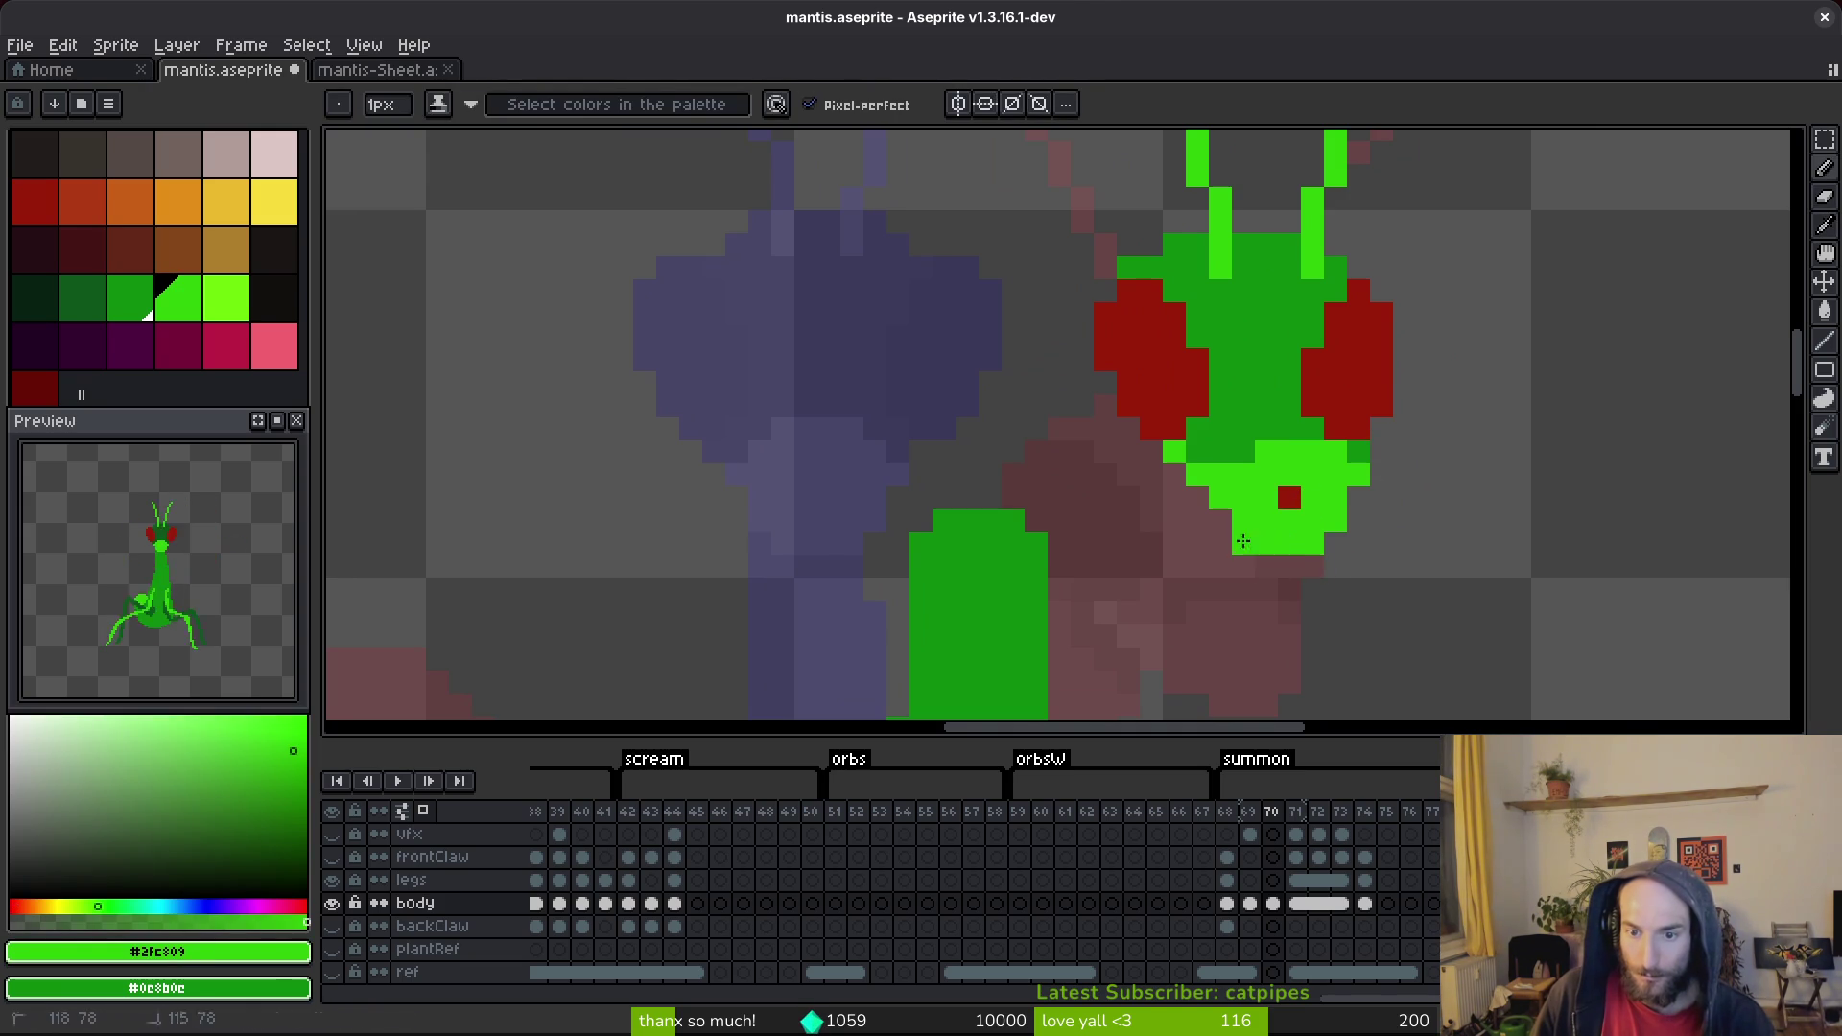
{"action": "key", "text": "e"}
{"action": "left_click", "coordinate": [1289, 498]}
{"action": "left_click", "coordinate": [1289, 498], "text": "alt"}
{"action": "key", "text": "b"}
{"action": "left_click", "coordinate": [1289, 498], "text": "alt"}
{"action": "scroll", "coordinate": [1336, 464], "scroll_direction": "down", "scroll_amount": 4}
Compare with frame 71, then paint both mouth corners dark green.
{"action": "key", "text": "Right"}
{"action": "key", "text": "Left"}
{"action": "key", "text": "Right"}
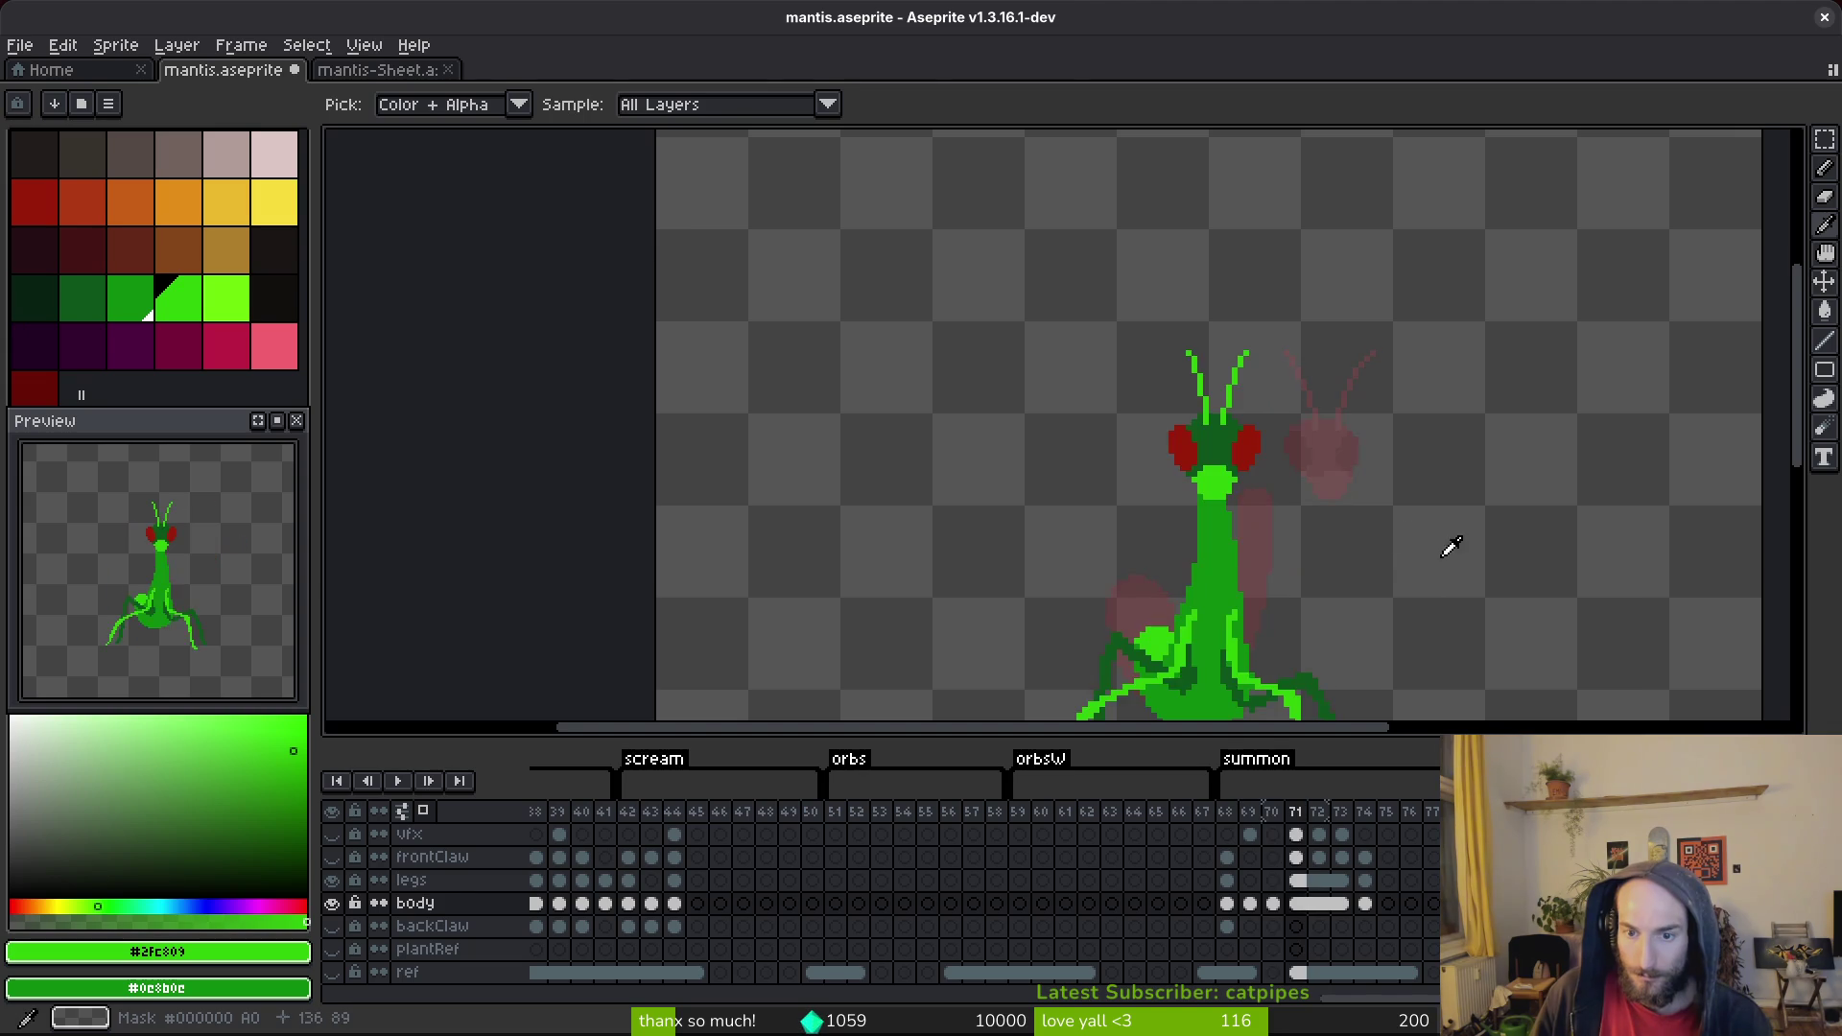
{"action": "key", "text": "Left"}
{"action": "scroll", "coordinate": [1199, 489], "scroll_direction": "up", "scroll_amount": 4}
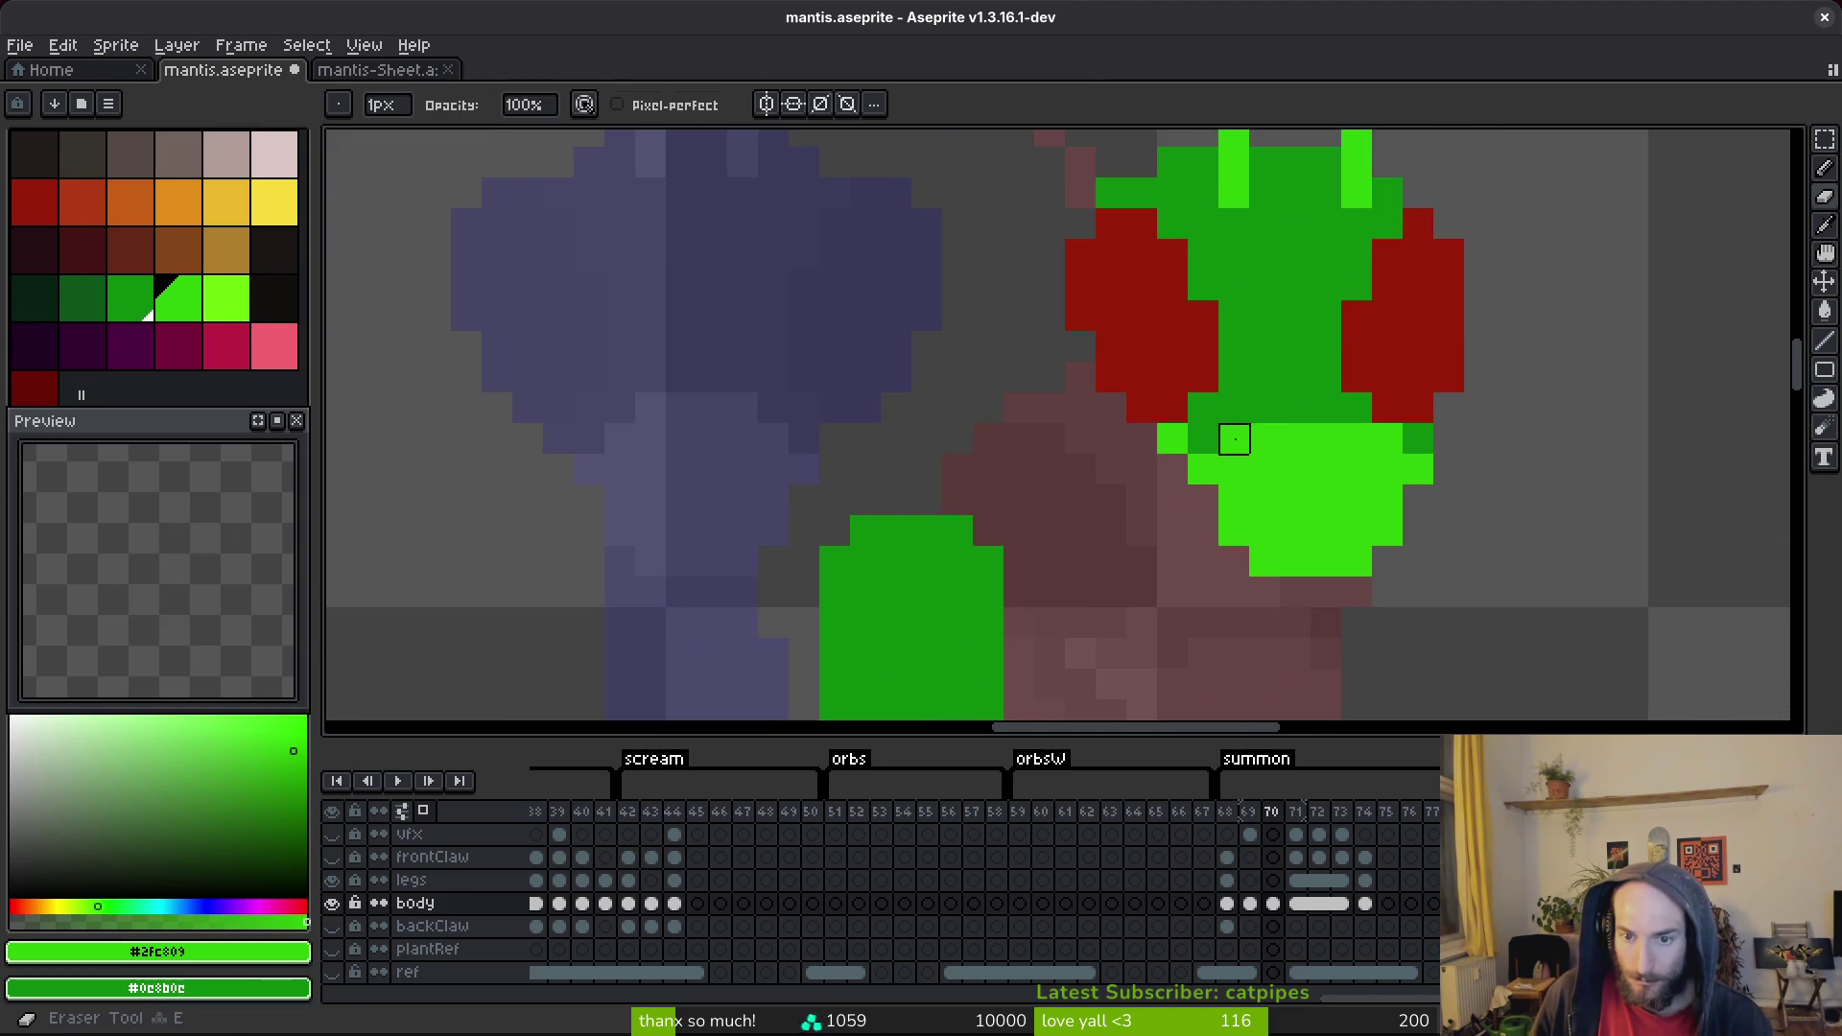
{"action": "left_click", "coordinate": [1266, 398], "text": "alt"}
{"action": "left_click", "coordinate": [1234, 437]}
{"action": "left_click", "coordinate": [1387, 438]}
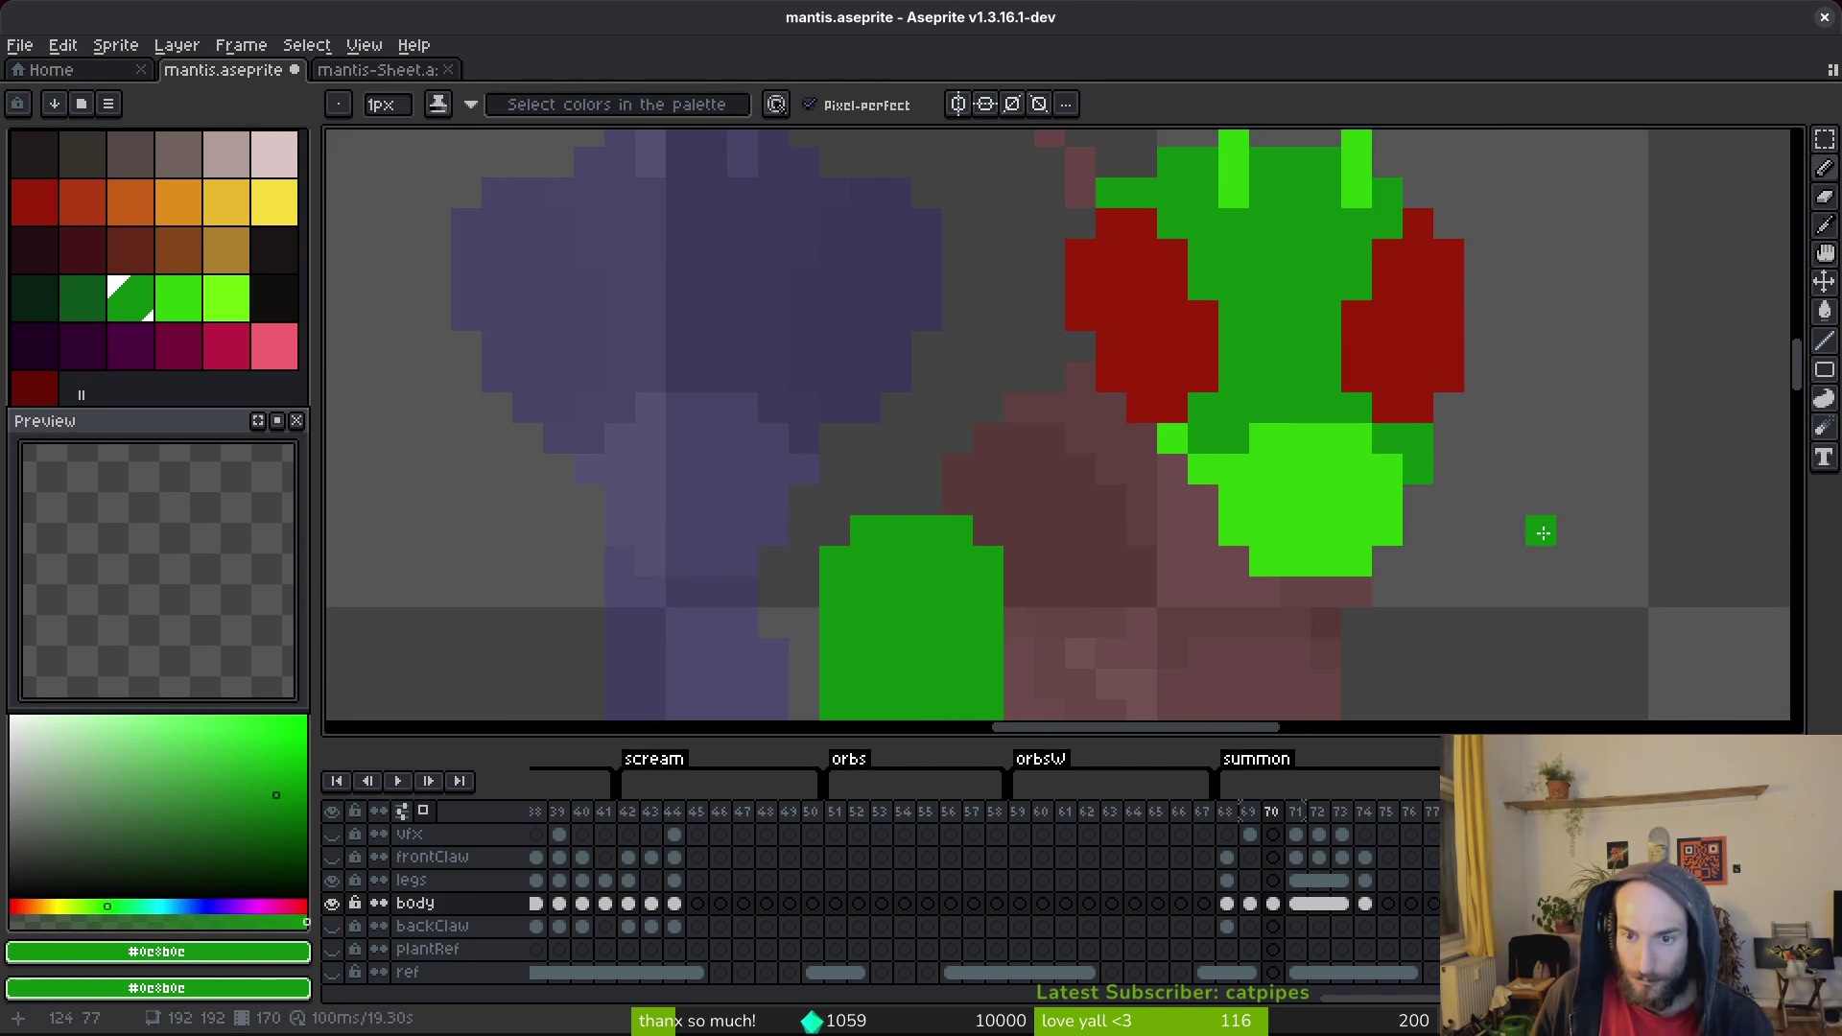
{"action": "scroll", "coordinate": [1535, 532], "scroll_direction": "down", "scroll_amount": 3}
{"action": "scroll", "coordinate": [1439, 547], "scroll_direction": "up", "scroll_amount": 2}
{"action": "left_click", "coordinate": [1389, 497], "text": "alt"}
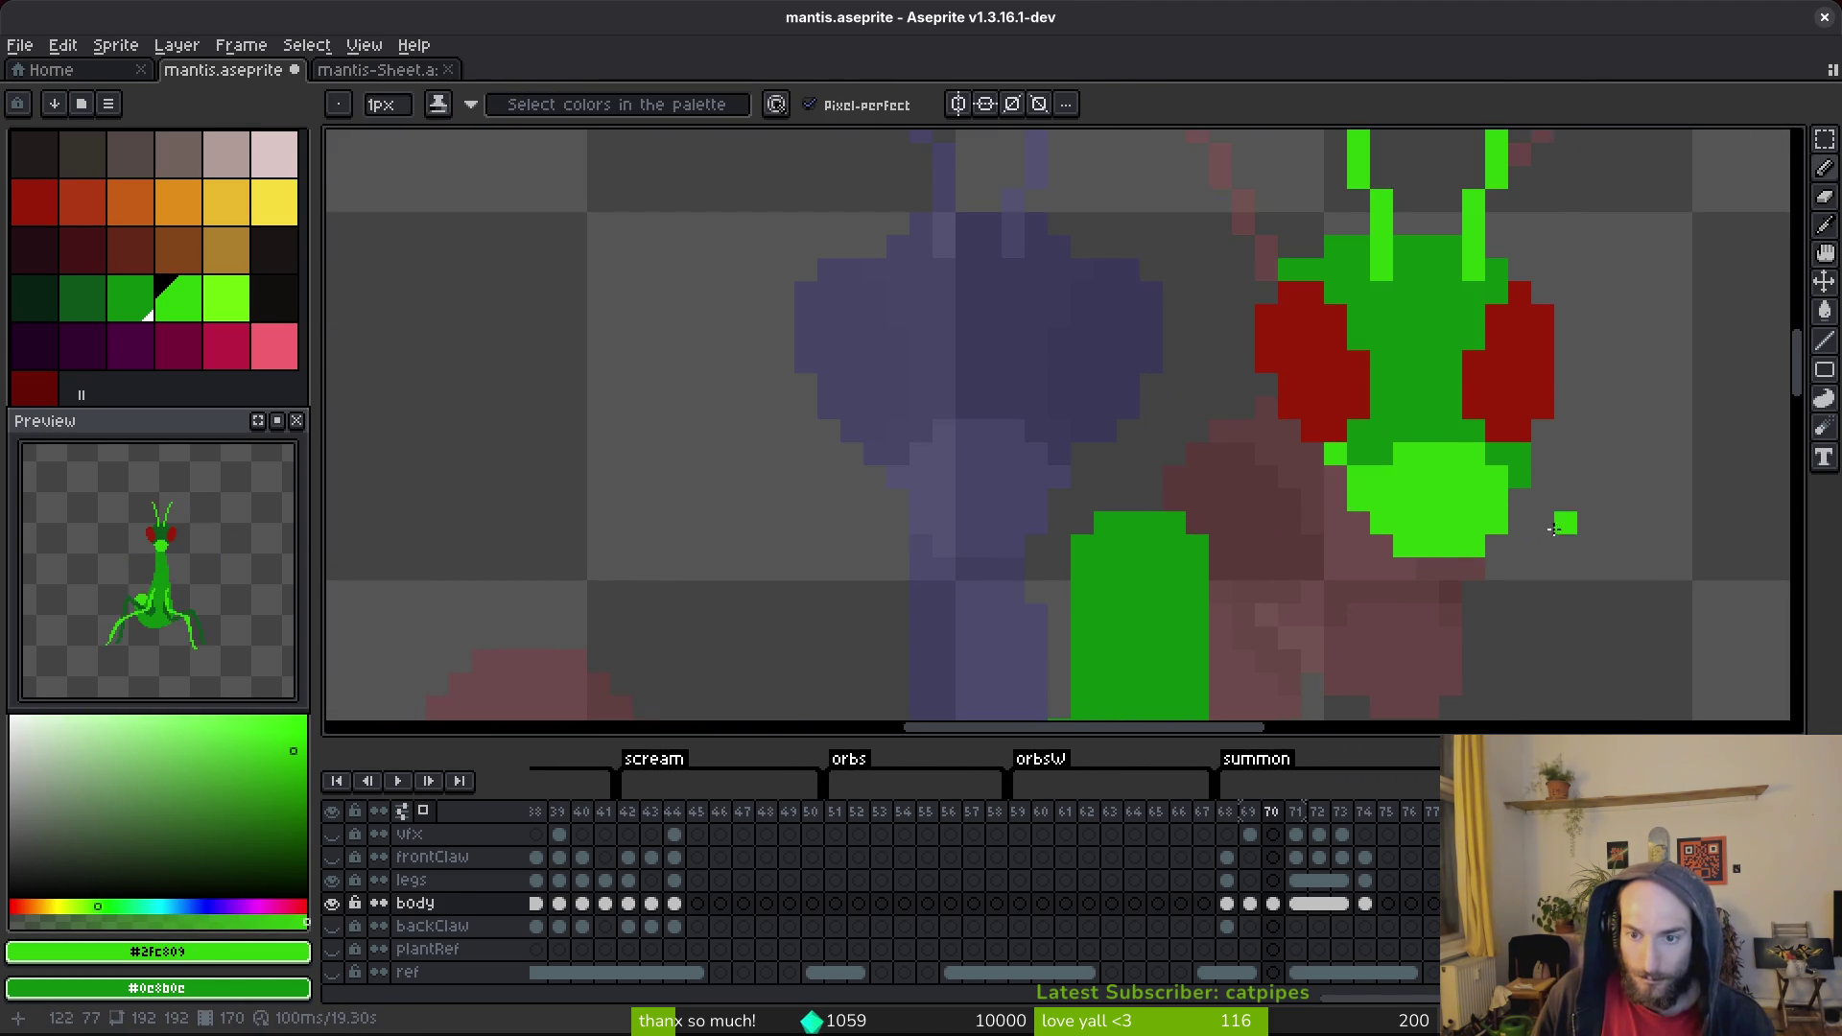
{"action": "scroll", "coordinate": [1390, 499], "scroll_direction": "down", "scroll_amount": 3}
Save mantis.aseprite, flip through the neighbouring poses, and save again on frame 70.
{"action": "key", "text": "ctrl+s"}
{"action": "scroll", "coordinate": [1373, 477], "scroll_direction": "up", "scroll_amount": 1}
{"action": "scroll", "coordinate": [1373, 477], "scroll_direction": "up", "scroll_amount": 1}
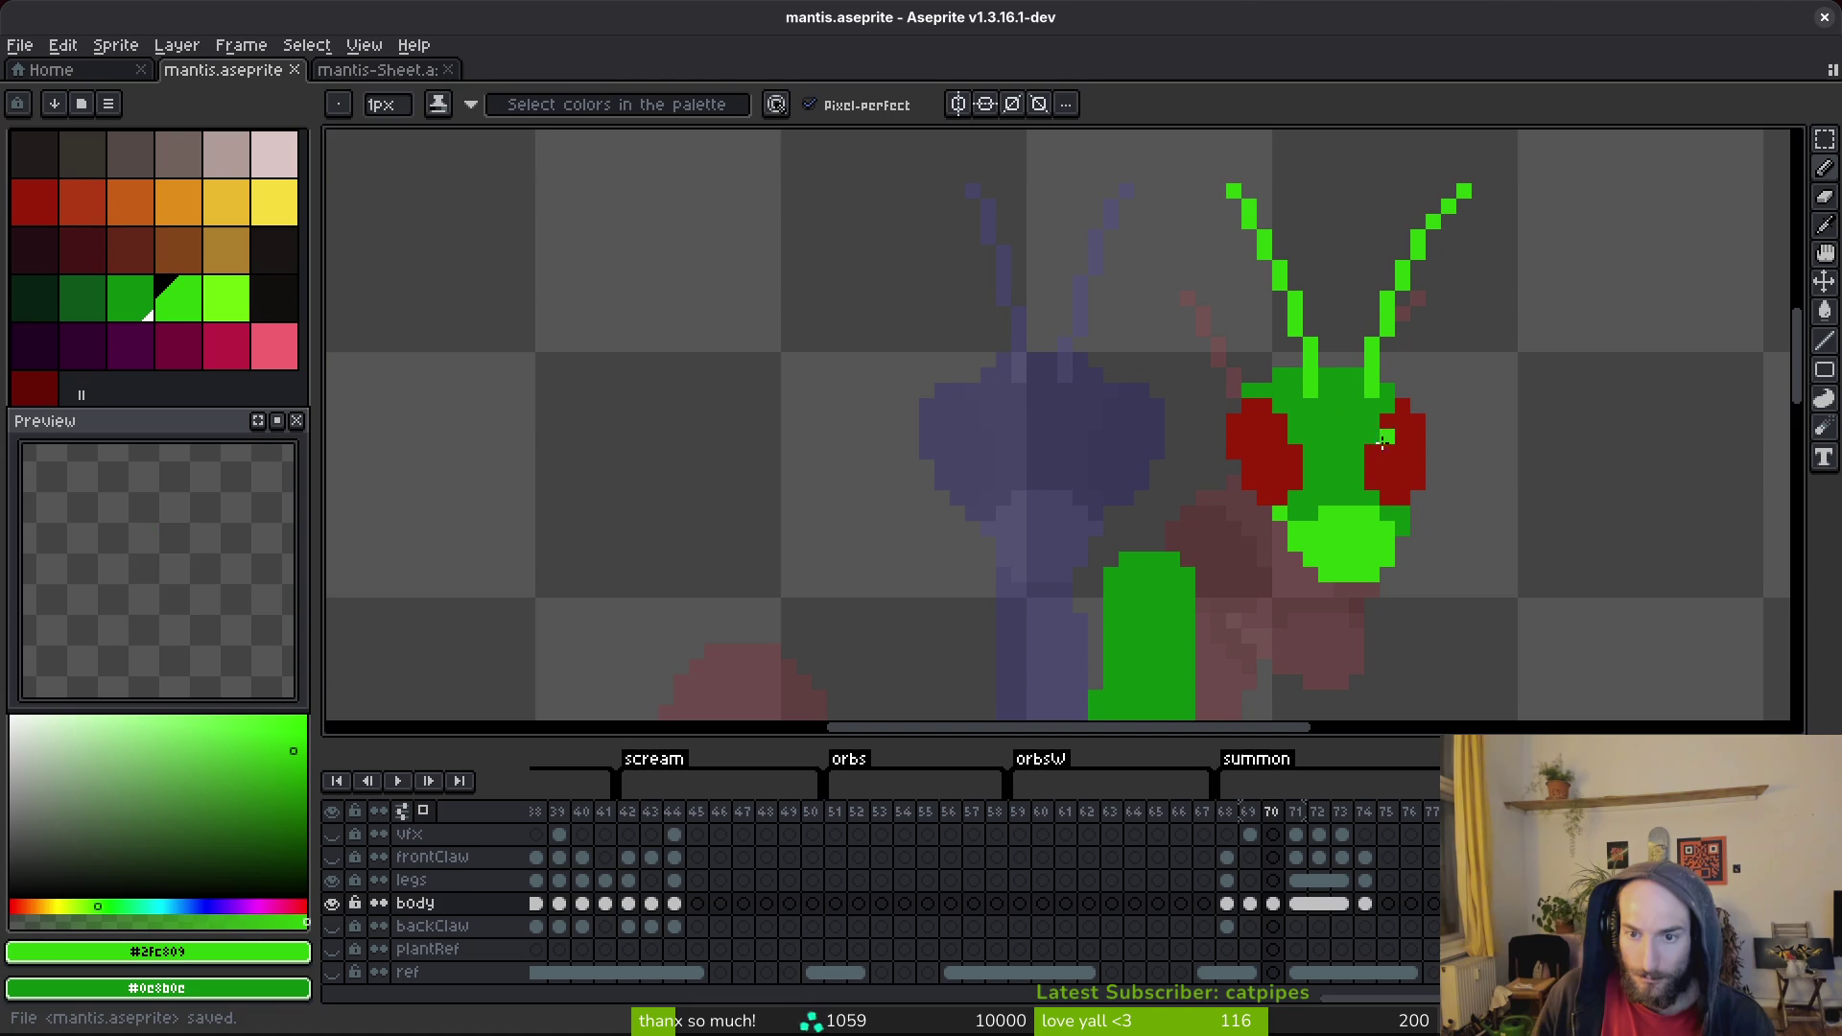
{"action": "scroll", "coordinate": [1387, 451], "scroll_direction": "down", "scroll_amount": 2}
{"action": "key", "text": "period"}
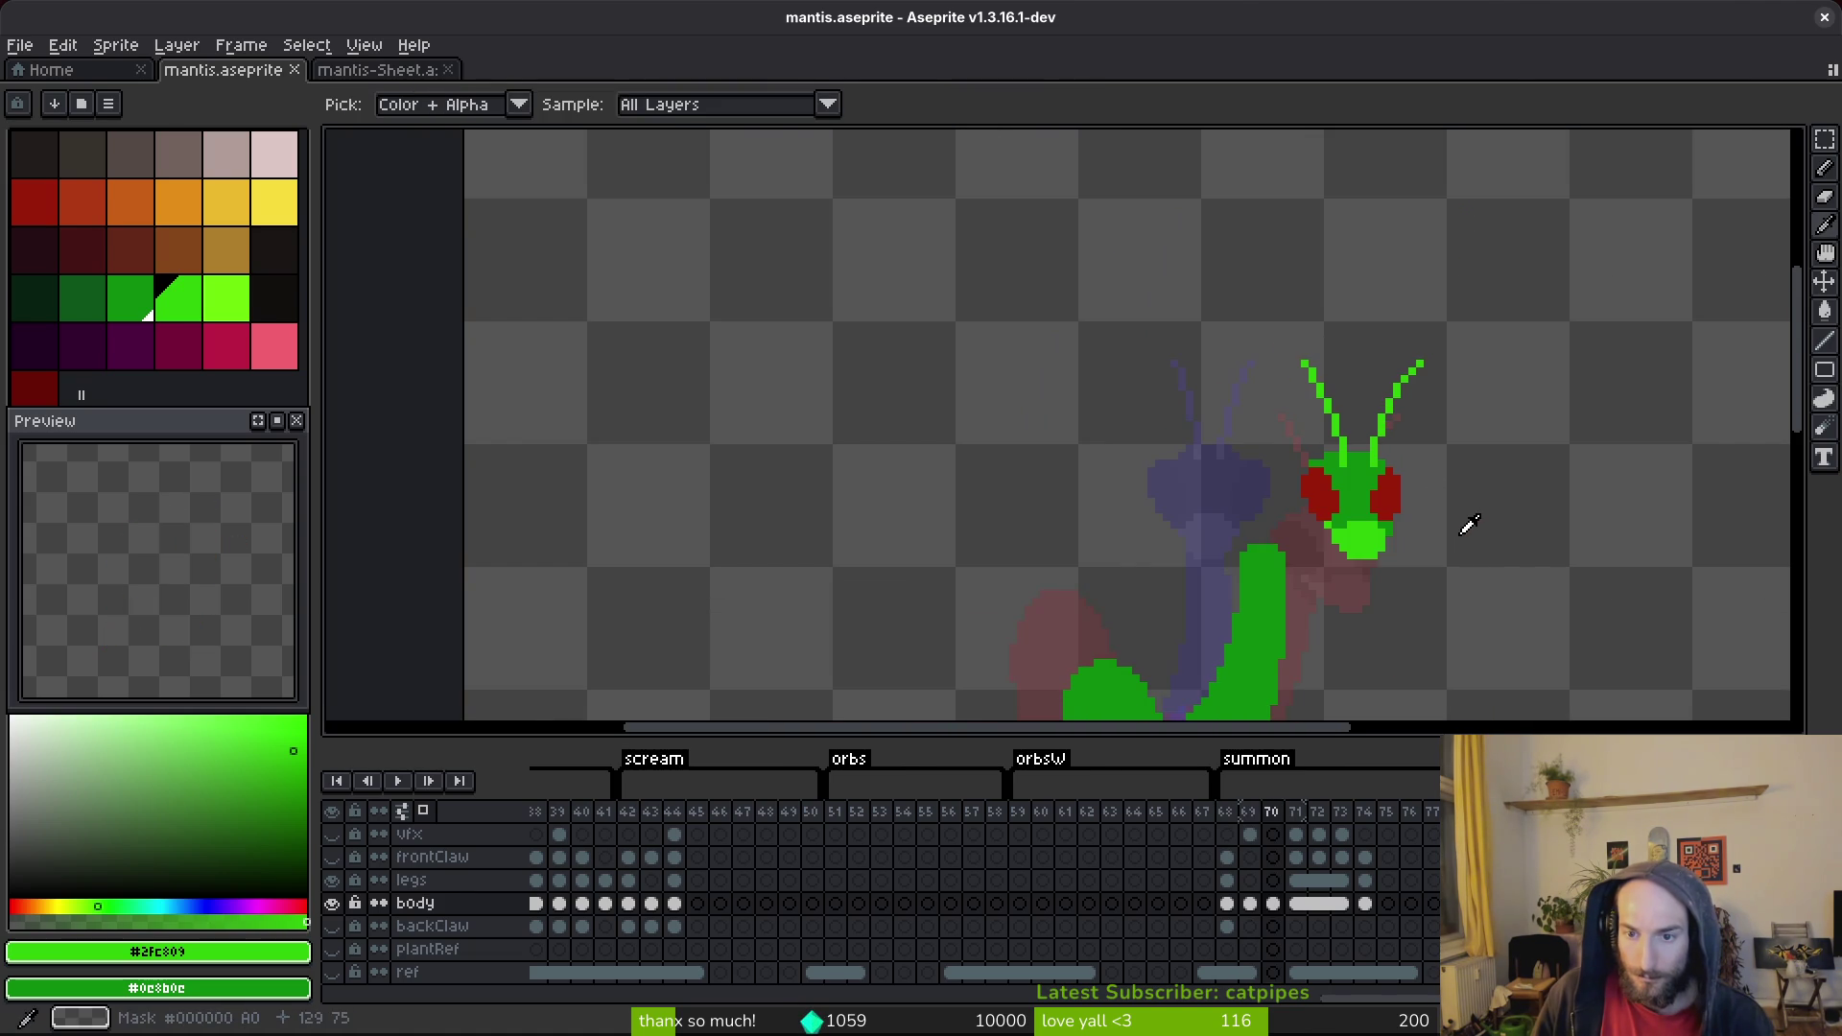
{"action": "key", "text": "period"}
{"action": "key", "text": "comma"}
{"action": "scroll", "coordinate": [1307, 510], "scroll_direction": "up", "scroll_amount": 4}
{"action": "scroll", "coordinate": [1310, 513], "scroll_direction": "down", "scroll_amount": 3}
{"action": "key", "text": "ctrl+s"}
Try a dark green pixel on the head, undo it, and save the file.
{"action": "scroll", "coordinate": [1438, 557], "scroll_direction": "up", "scroll_amount": 3}
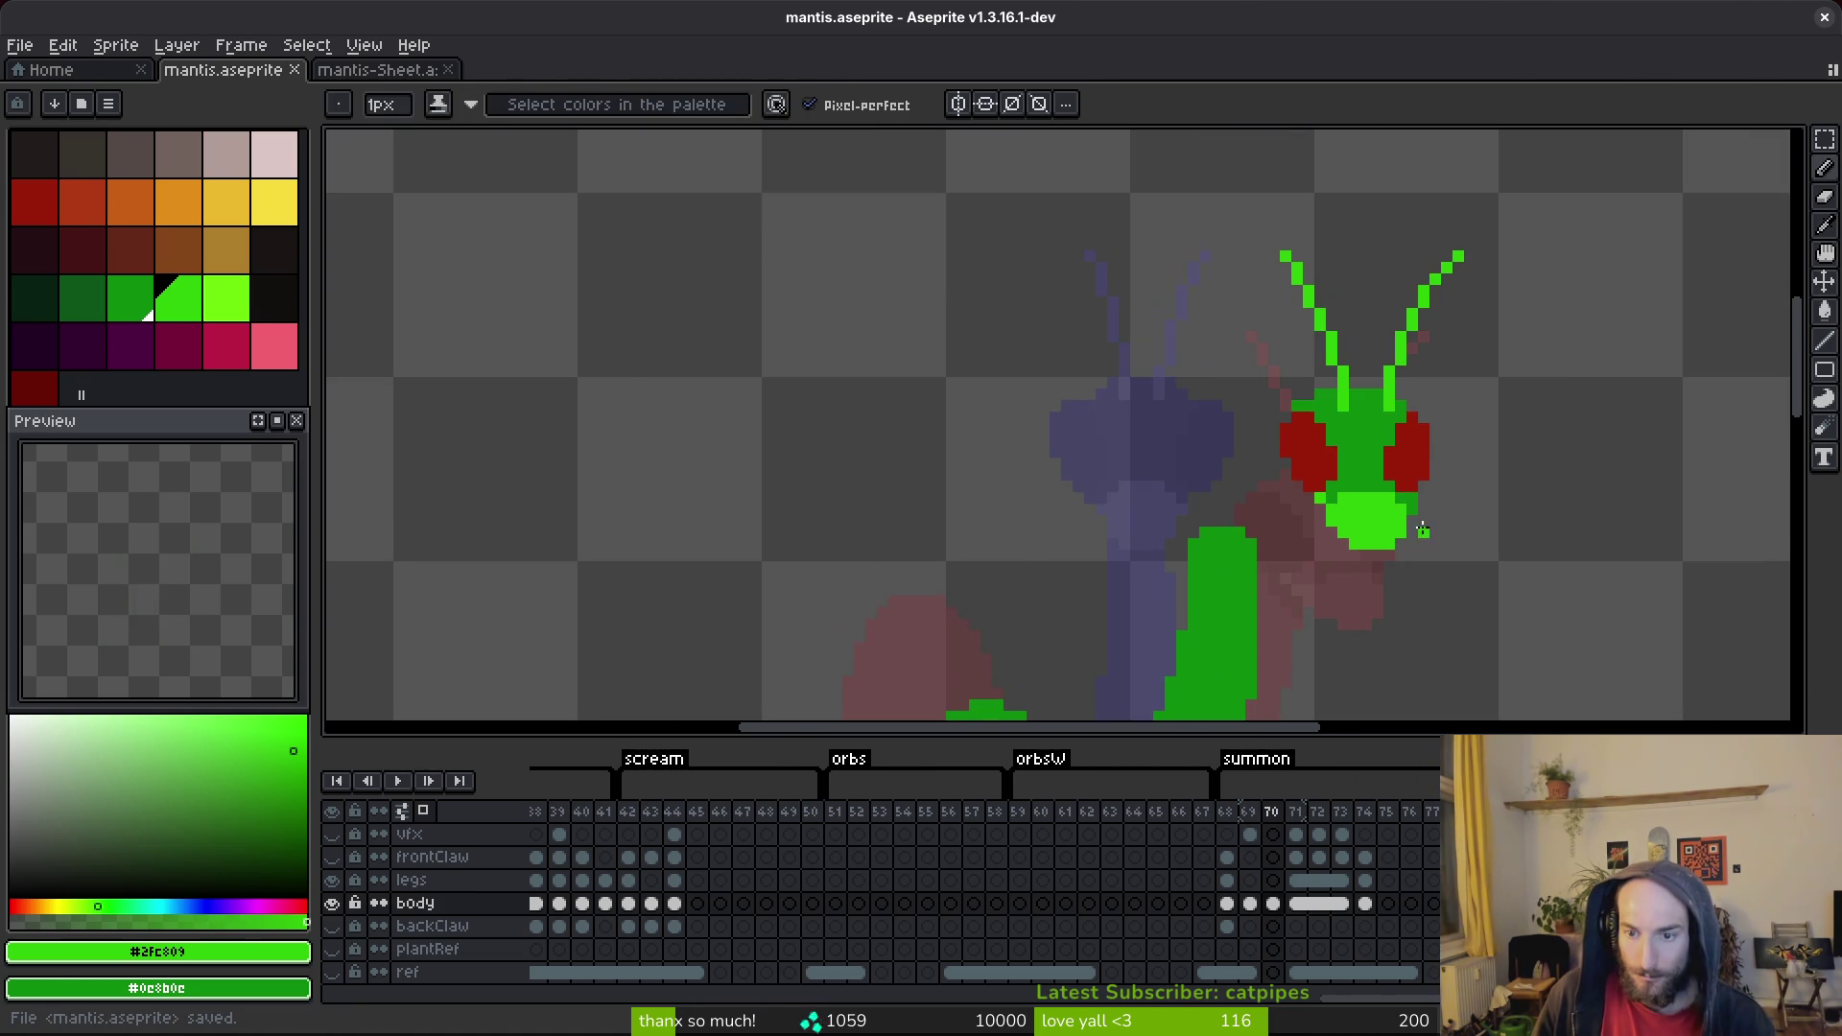
{"action": "left_click", "coordinate": [1384, 504], "text": "alt"}
{"action": "left_click", "coordinate": [1399, 508]}
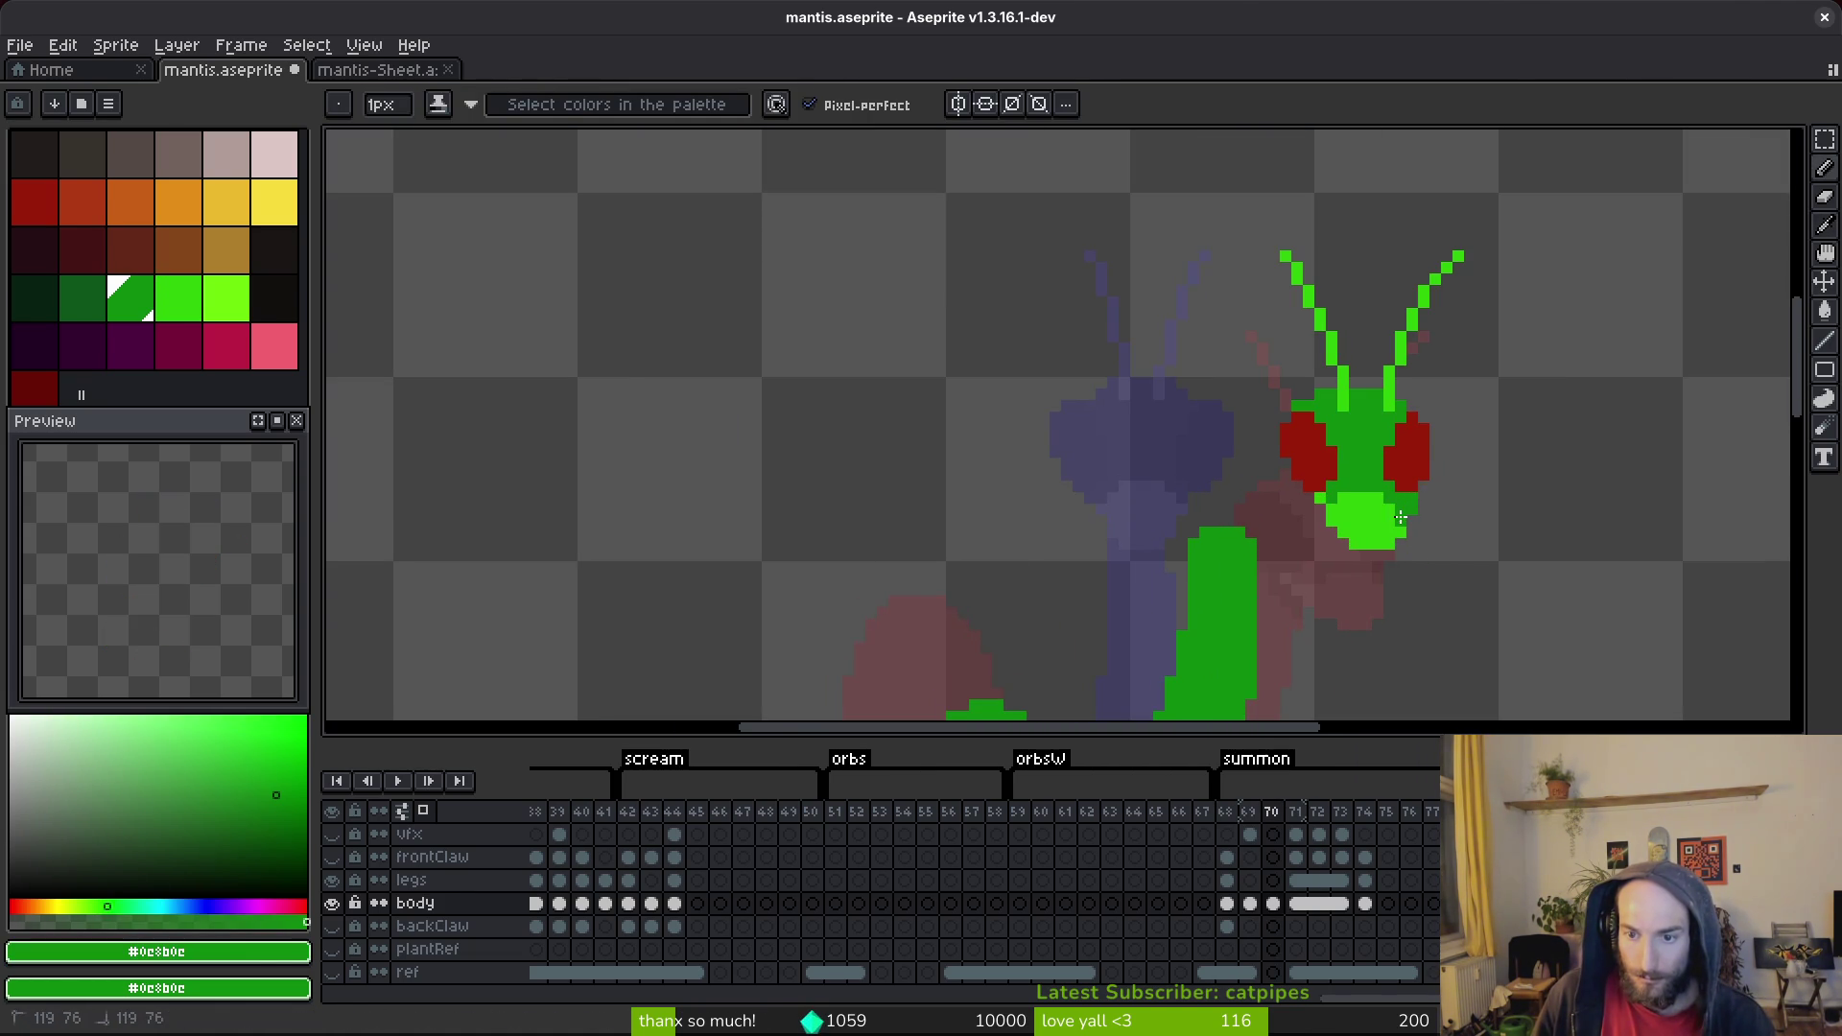
{"action": "scroll", "coordinate": [1458, 528], "scroll_direction": "down", "scroll_amount": 3}
{"action": "key", "text": "ctrl+z"}
{"action": "key", "text": "ctrl+s"}
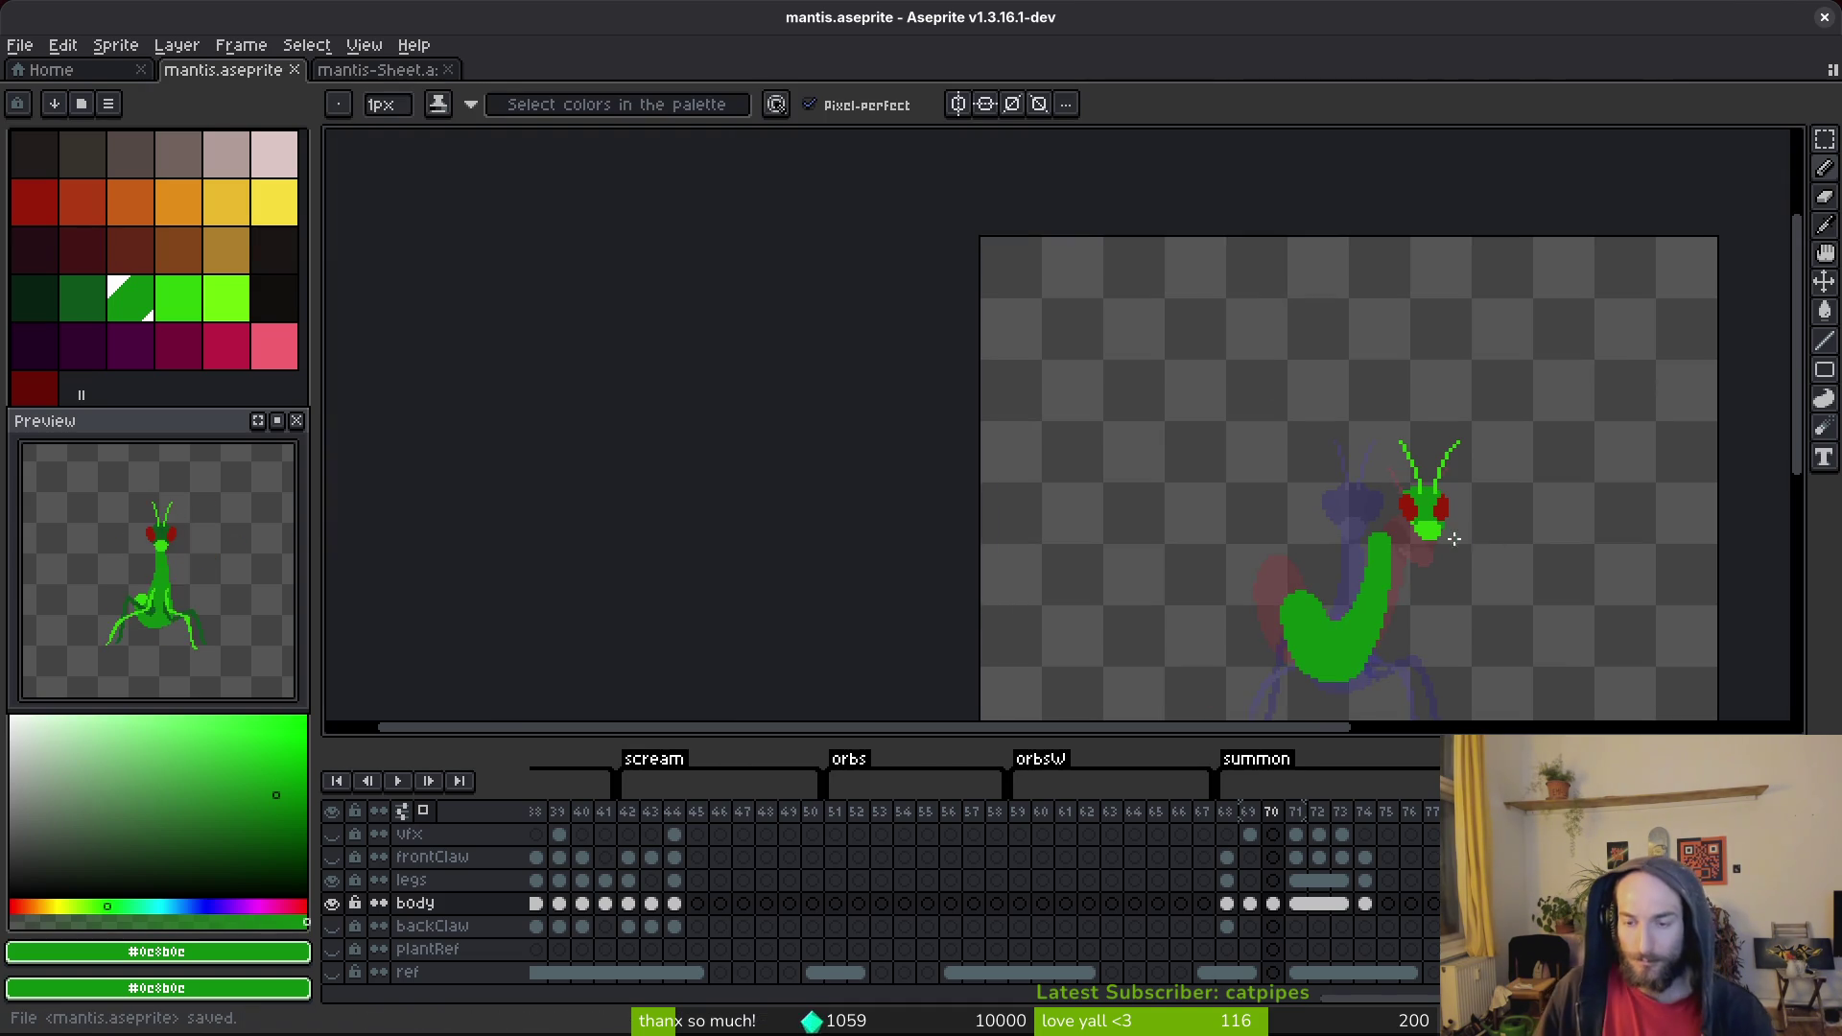
{"action": "scroll", "coordinate": [1430, 523], "scroll_direction": "up", "scroll_amount": 4}
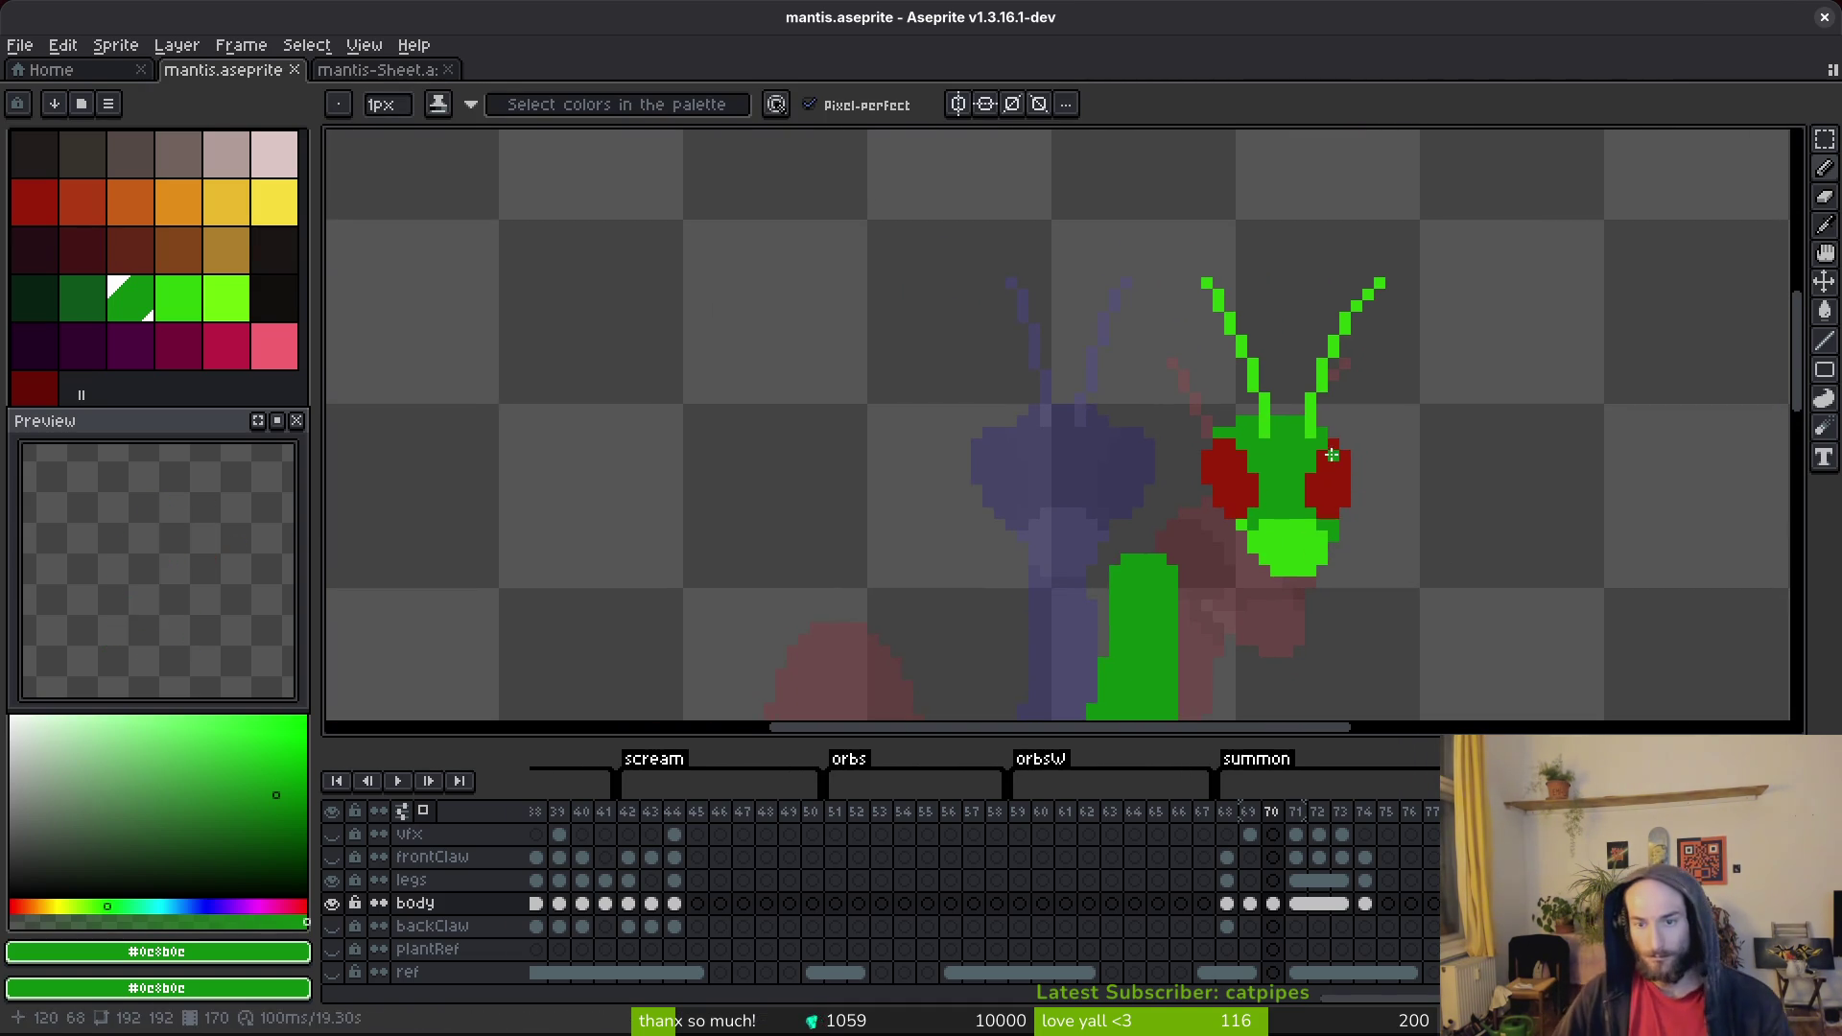
{"action": "key", "text": "alt"}
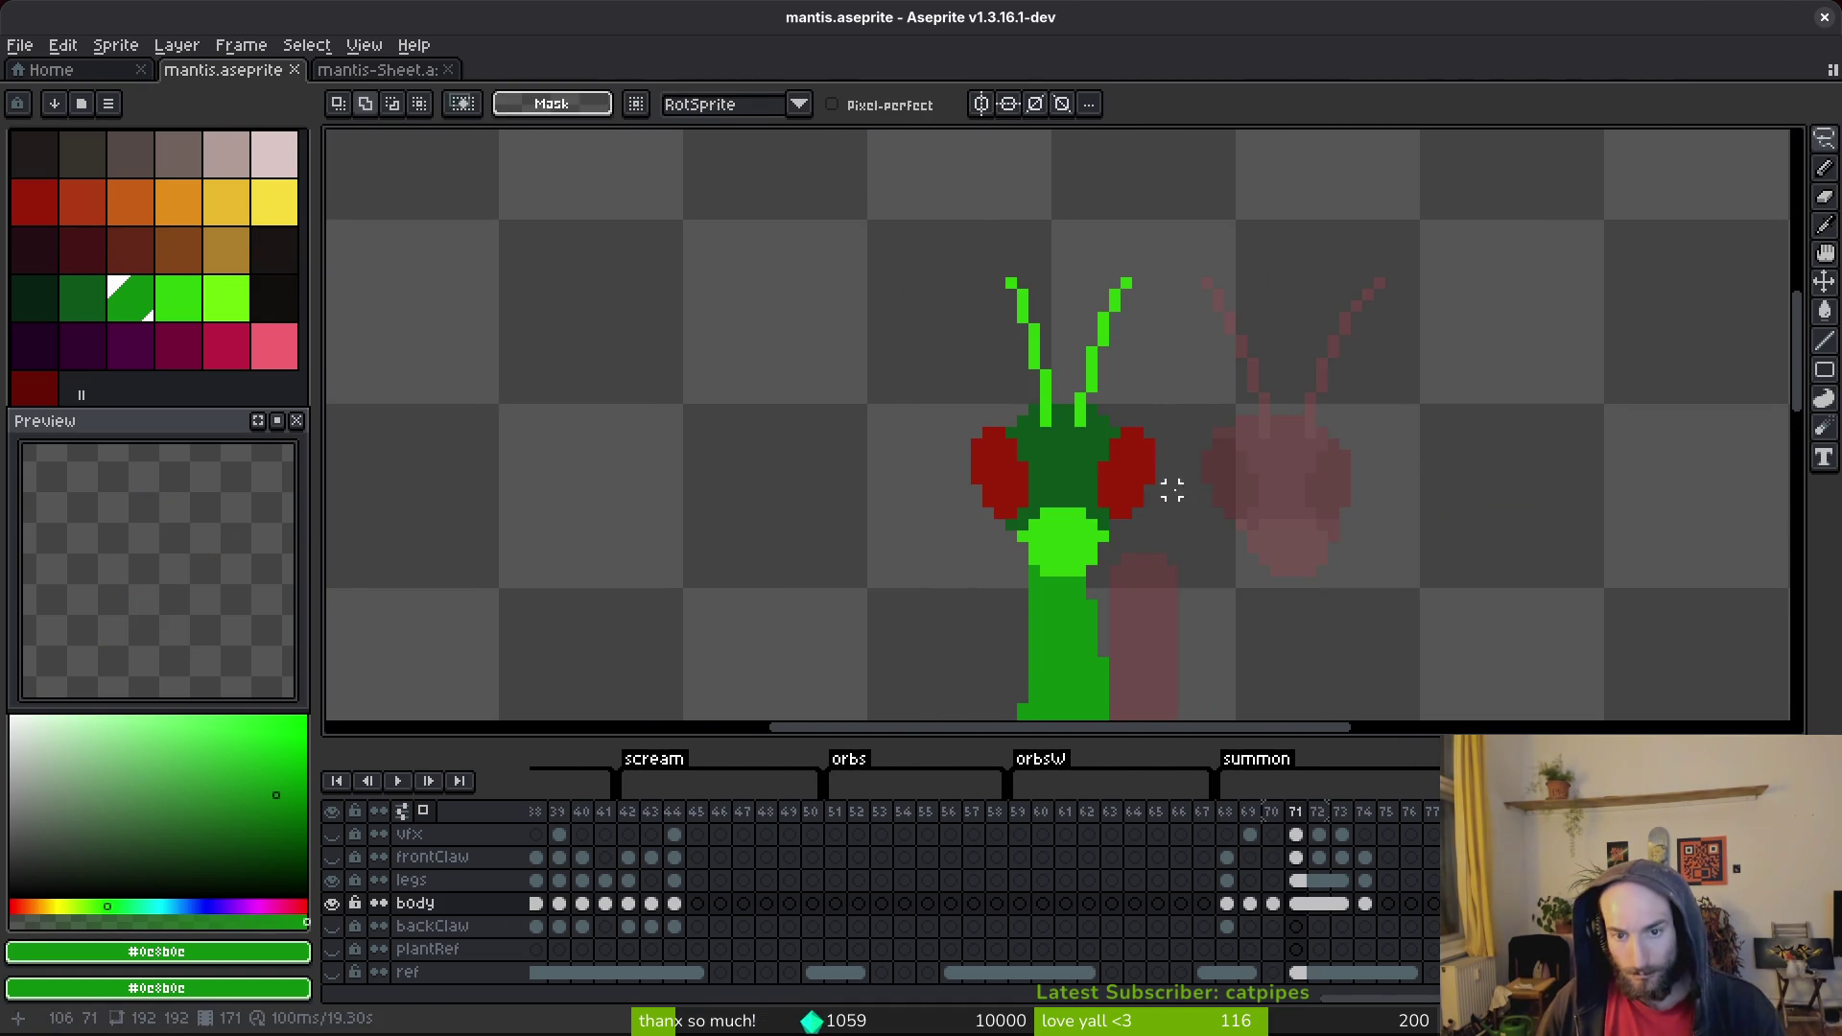
Nudge the mantis's right eye to the right with a freehand selection and commit it.
{"action": "scroll", "coordinate": [1225, 464], "scroll_direction": "up", "scroll_amount": 1}
{"action": "scroll", "coordinate": [1307, 378], "scroll_direction": "down", "scroll_amount": 2}
{"action": "key", "text": "shift+w"}
{"action": "scroll", "coordinate": [1348, 418], "scroll_direction": "up", "scroll_amount": 2}
{"action": "key", "text": "b"}
{"action": "key", "text": "q"}
{"action": "mouse_move", "coordinate": [1333, 382]}
{"action": "left_mouse_down"}
{"action": "mouse_move", "coordinate": [1281, 389]}
{"action": "mouse_move", "coordinate": [1323, 526]}
{"action": "mouse_move", "coordinate": [1341, 508]}
{"action": "left_mouse_up"}
{"action": "key", "text": "Return"}
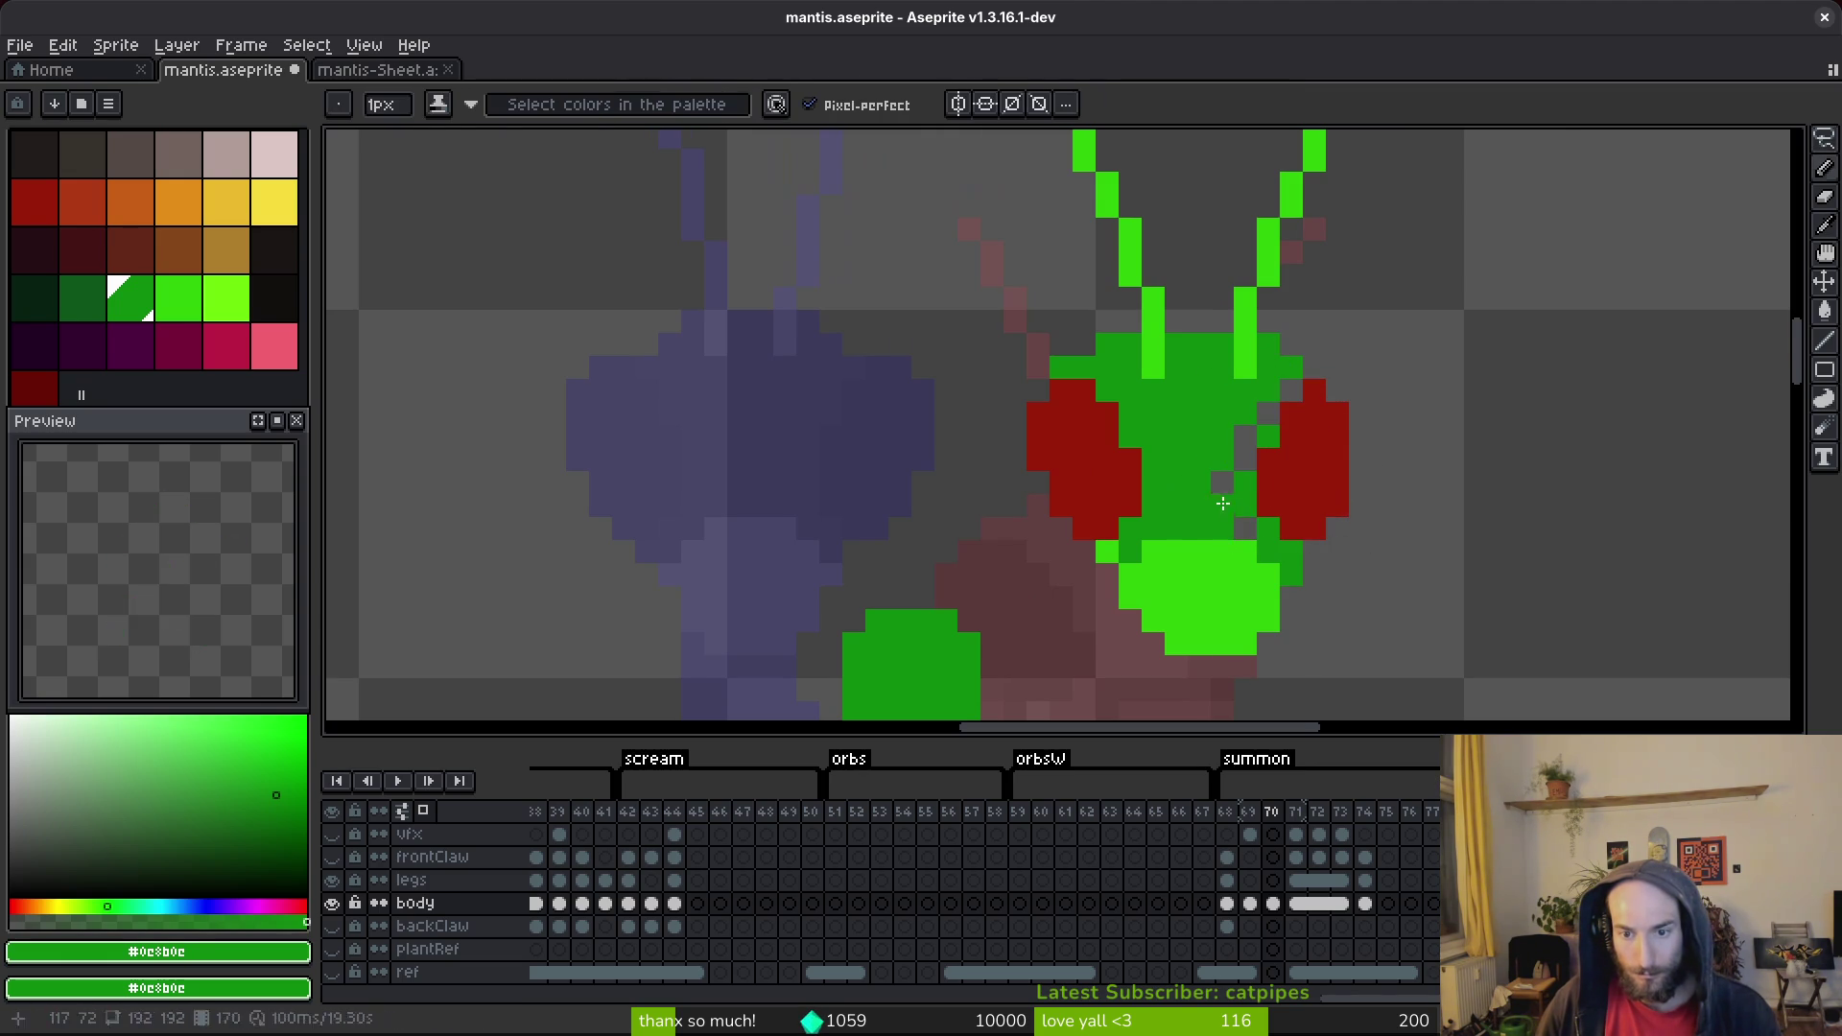
Select the mouth area below the head and the small area to its right.
{"action": "scroll", "coordinate": [1356, 515], "scroll_direction": "down", "scroll_amount": 3}
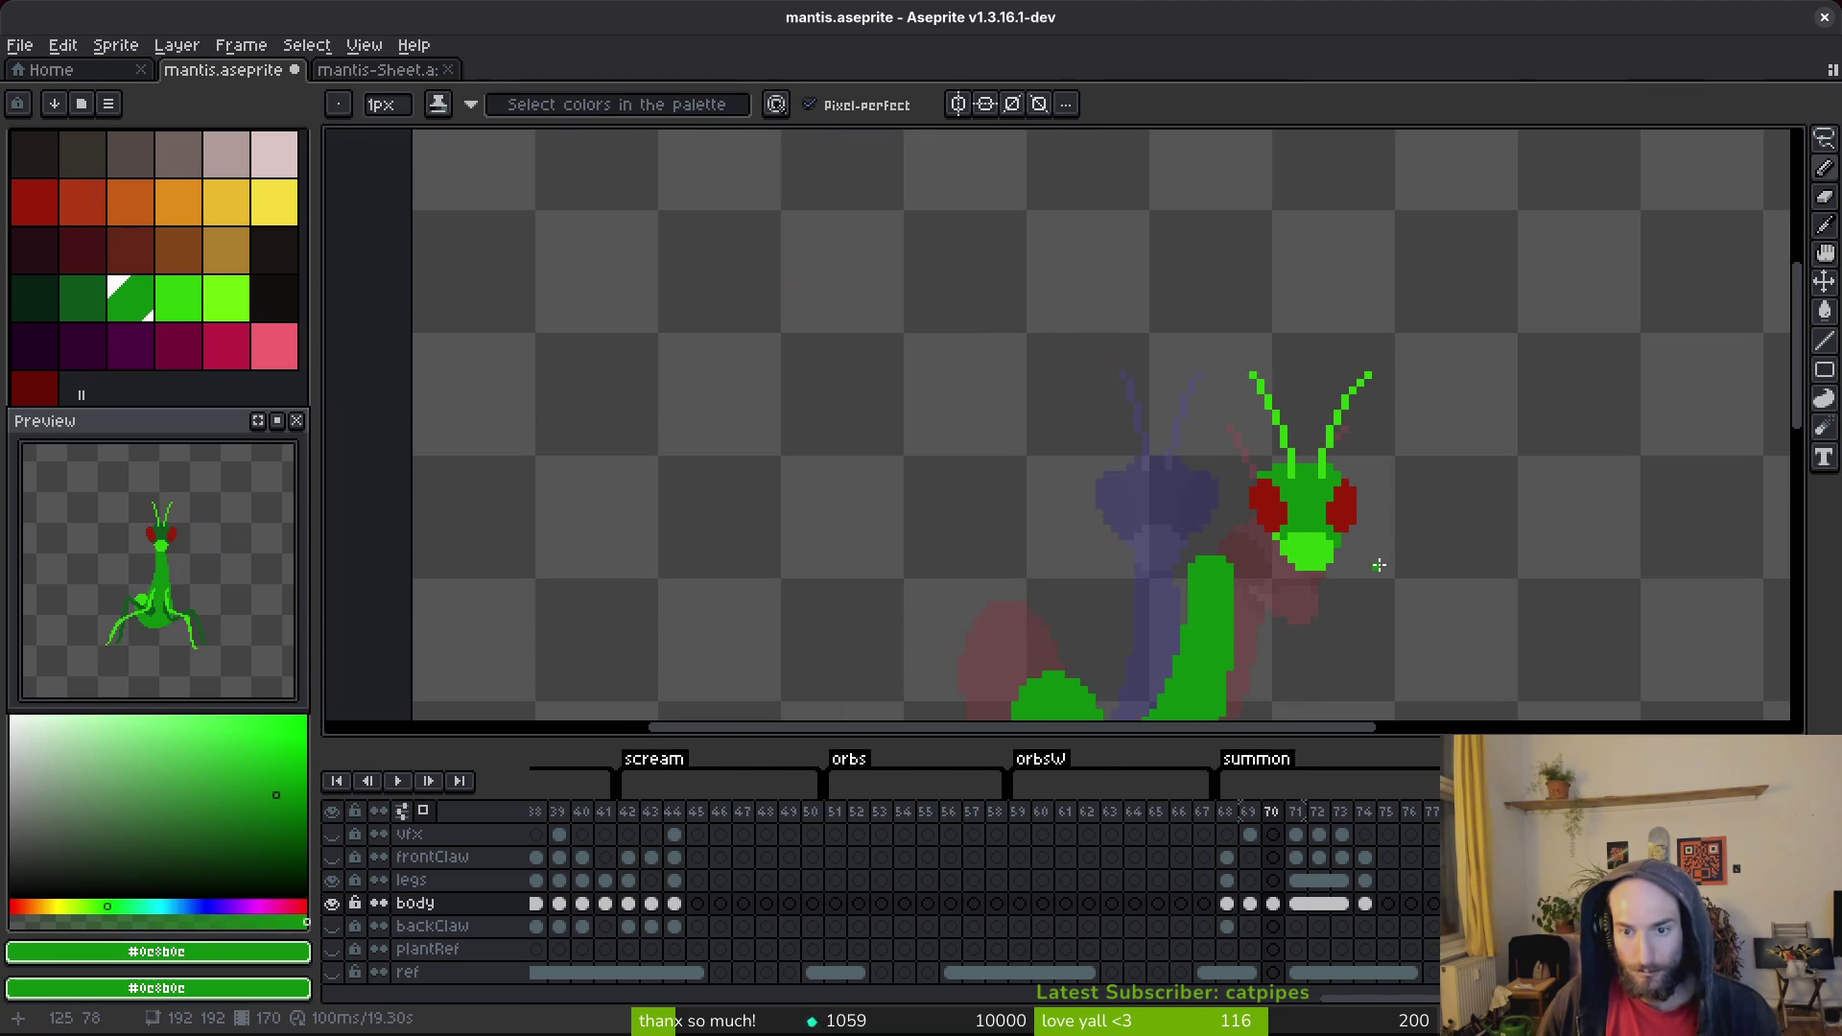
{"action": "scroll", "coordinate": [1396, 551], "scroll_direction": "up", "scroll_amount": 2}
{"action": "key", "text": "m"}
{"action": "left_click_drag", "start_coordinate": [1210, 513], "coordinate": [1295, 599]}
{"action": "left_click_drag", "start_coordinate": [1302, 513], "coordinate": [1354, 581]}
Touch up the mouth pixels in dark and bright green with the Pencil, then save.
{"action": "scroll", "coordinate": [1391, 604], "scroll_direction": "down", "scroll_amount": 3}
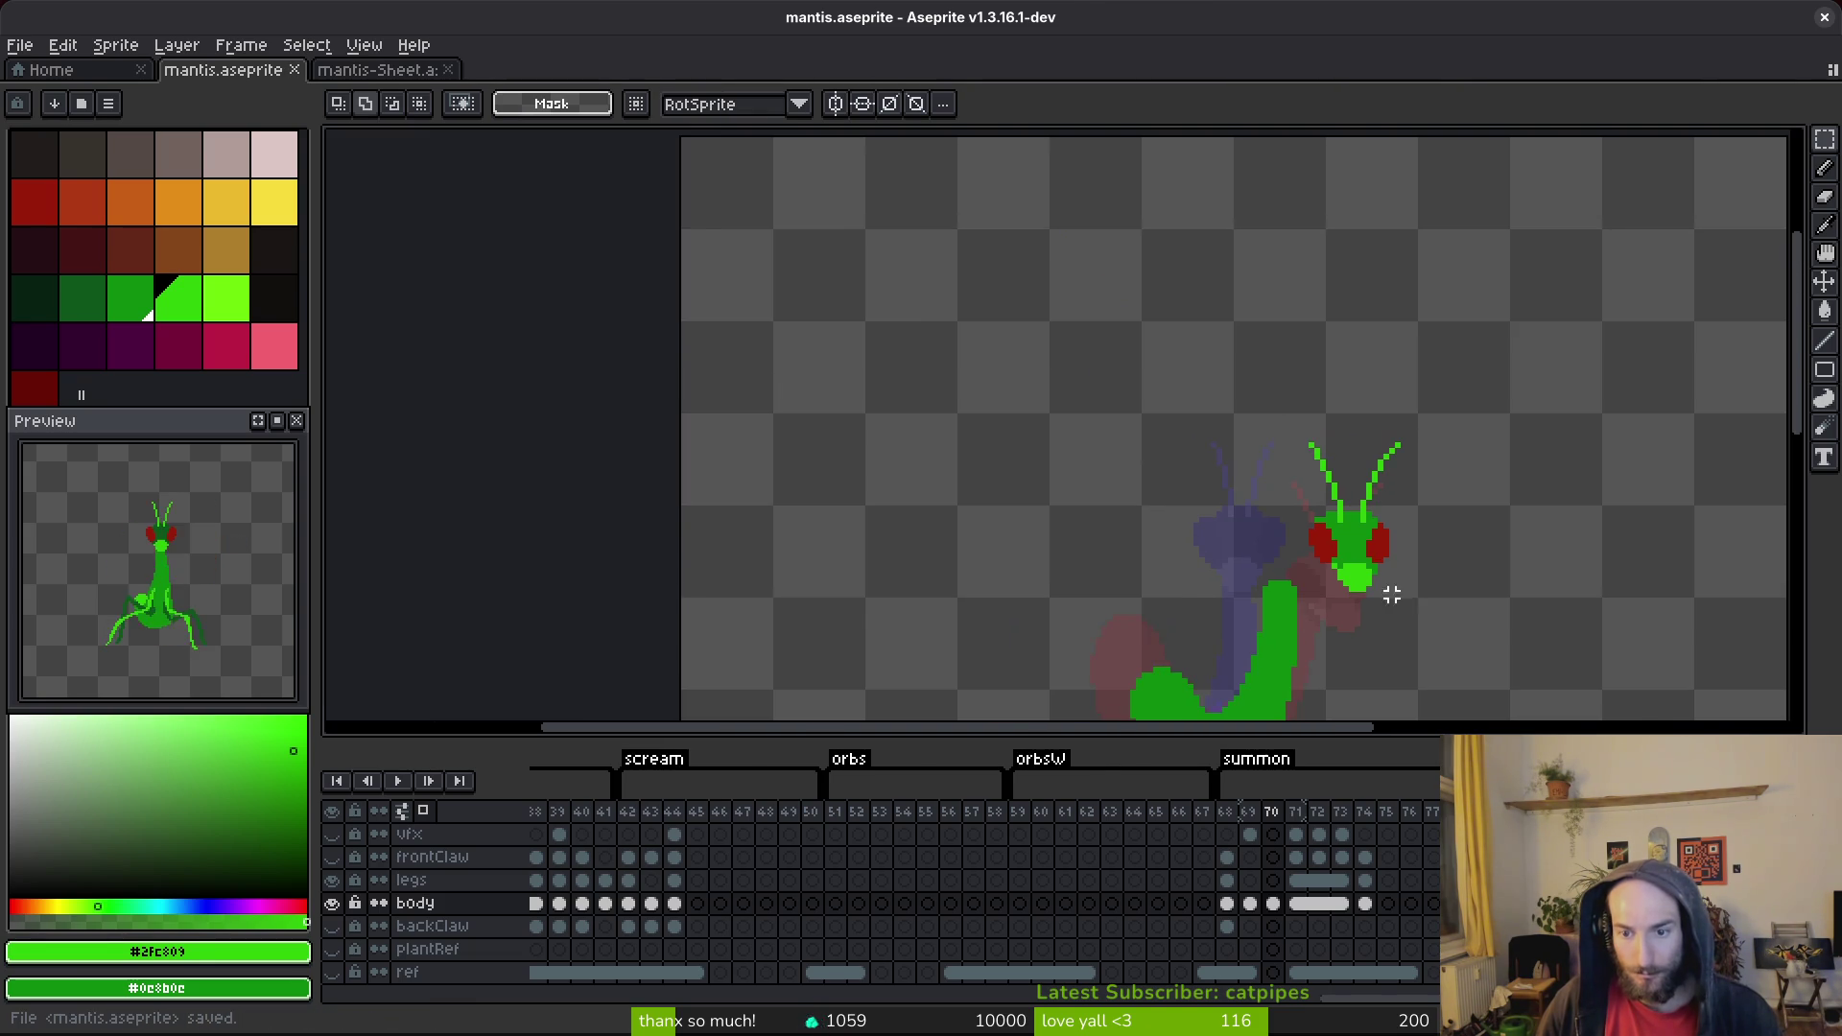
{"action": "scroll", "coordinate": [1403, 601], "scroll_direction": "up", "scroll_amount": 2}
{"action": "key", "text": "b"}
{"action": "left_click", "coordinate": [1300, 560], "text": "alt"}
{"action": "left_click", "coordinate": [1315, 567], "text": "alt"}
{"action": "left_click", "coordinate": [1300, 560], "text": "alt"}
{"action": "key", "text": "ctrl+s"}
Flip between frames 69, 70 and 71 to compare the head.
{"action": "scroll", "coordinate": [1391, 585], "scroll_direction": "down", "scroll_amount": 2}
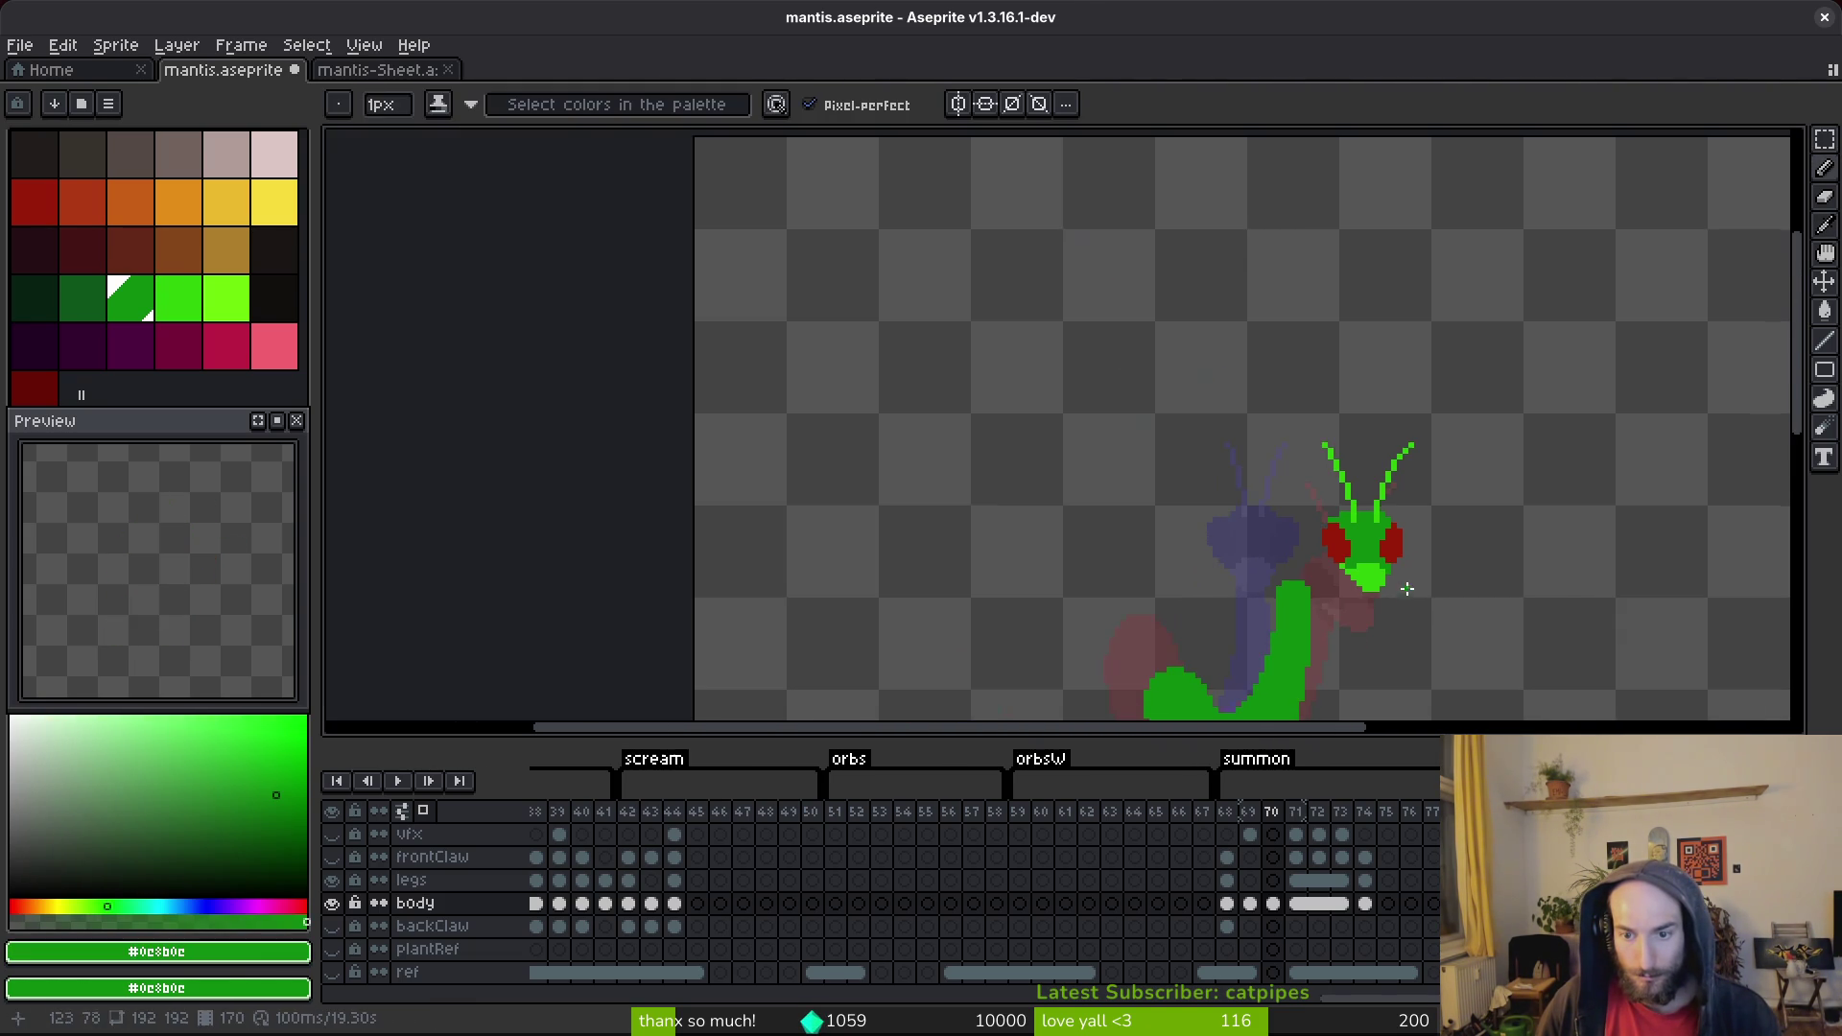
{"action": "scroll", "coordinate": [1399, 592], "scroll_direction": "up", "scroll_amount": 3}
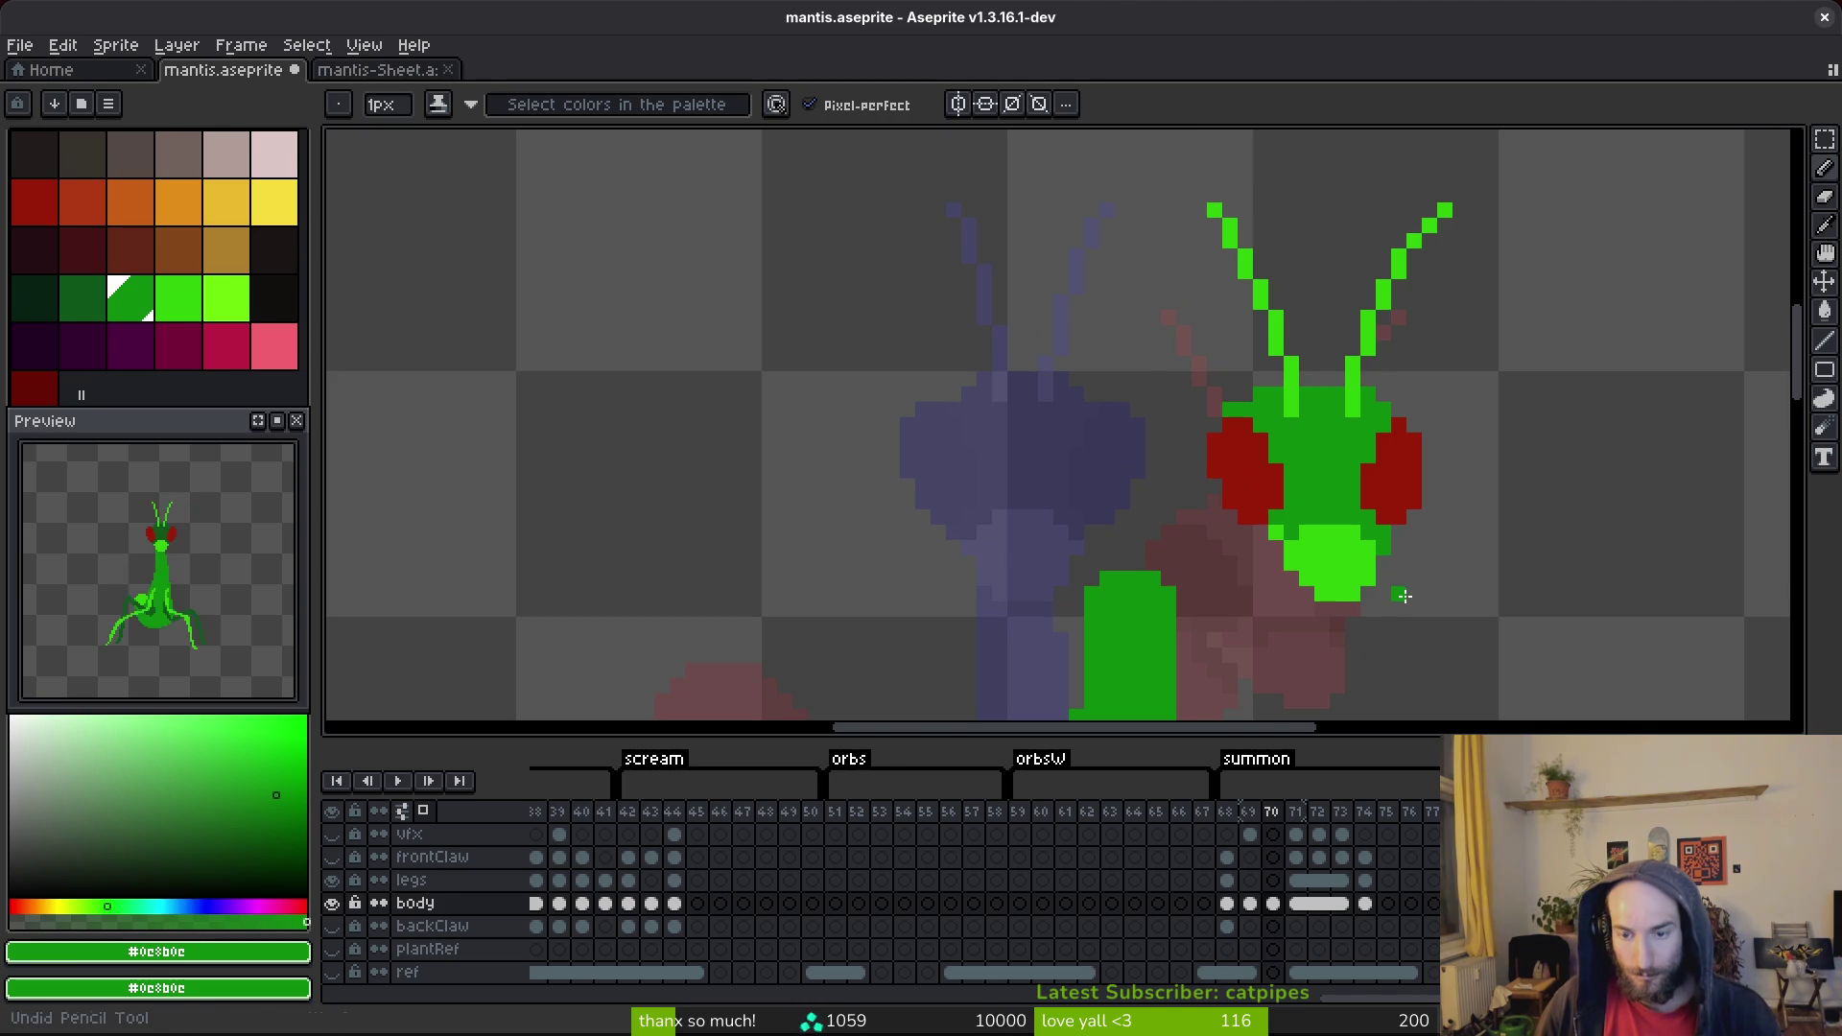
{"action": "scroll", "coordinate": [1404, 595], "scroll_direction": "down", "scroll_amount": 3}
{"action": "key", "text": "comma"}
{"action": "key", "text": "ctrl+s"}
{"action": "key", "text": "period"}
{"action": "key", "text": "period"}
{"action": "key", "text": "comma"}
{"action": "scroll", "coordinate": [1463, 595], "scroll_direction": "up", "scroll_amount": 3}
{"action": "key", "text": "period"}
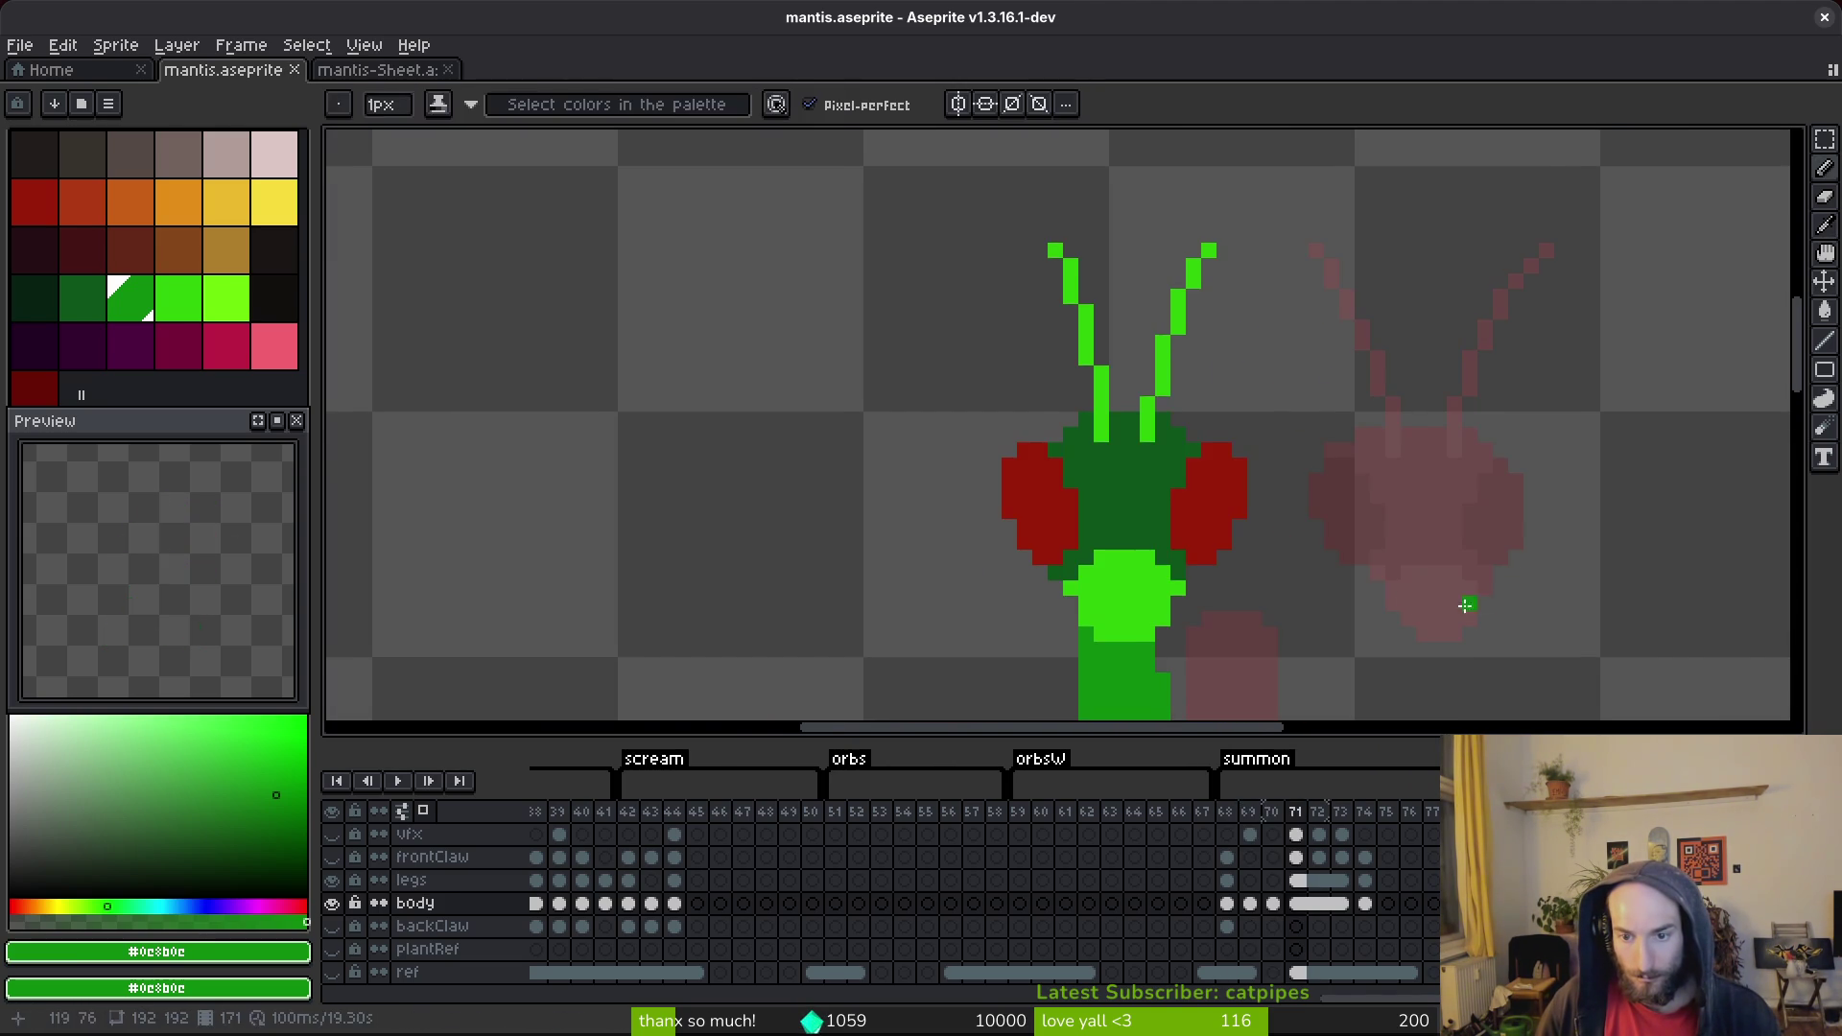
{"action": "key", "text": "comma"}
{"action": "scroll", "coordinate": [1430, 584], "scroll_direction": "up", "scroll_amount": 3}
{"action": "key", "text": "period"}
{"action": "scroll", "coordinate": [1380, 591], "scroll_direction": "down", "scroll_amount": 4}
{"action": "scroll", "coordinate": [1380, 591], "scroll_direction": "up", "scroll_amount": 3}
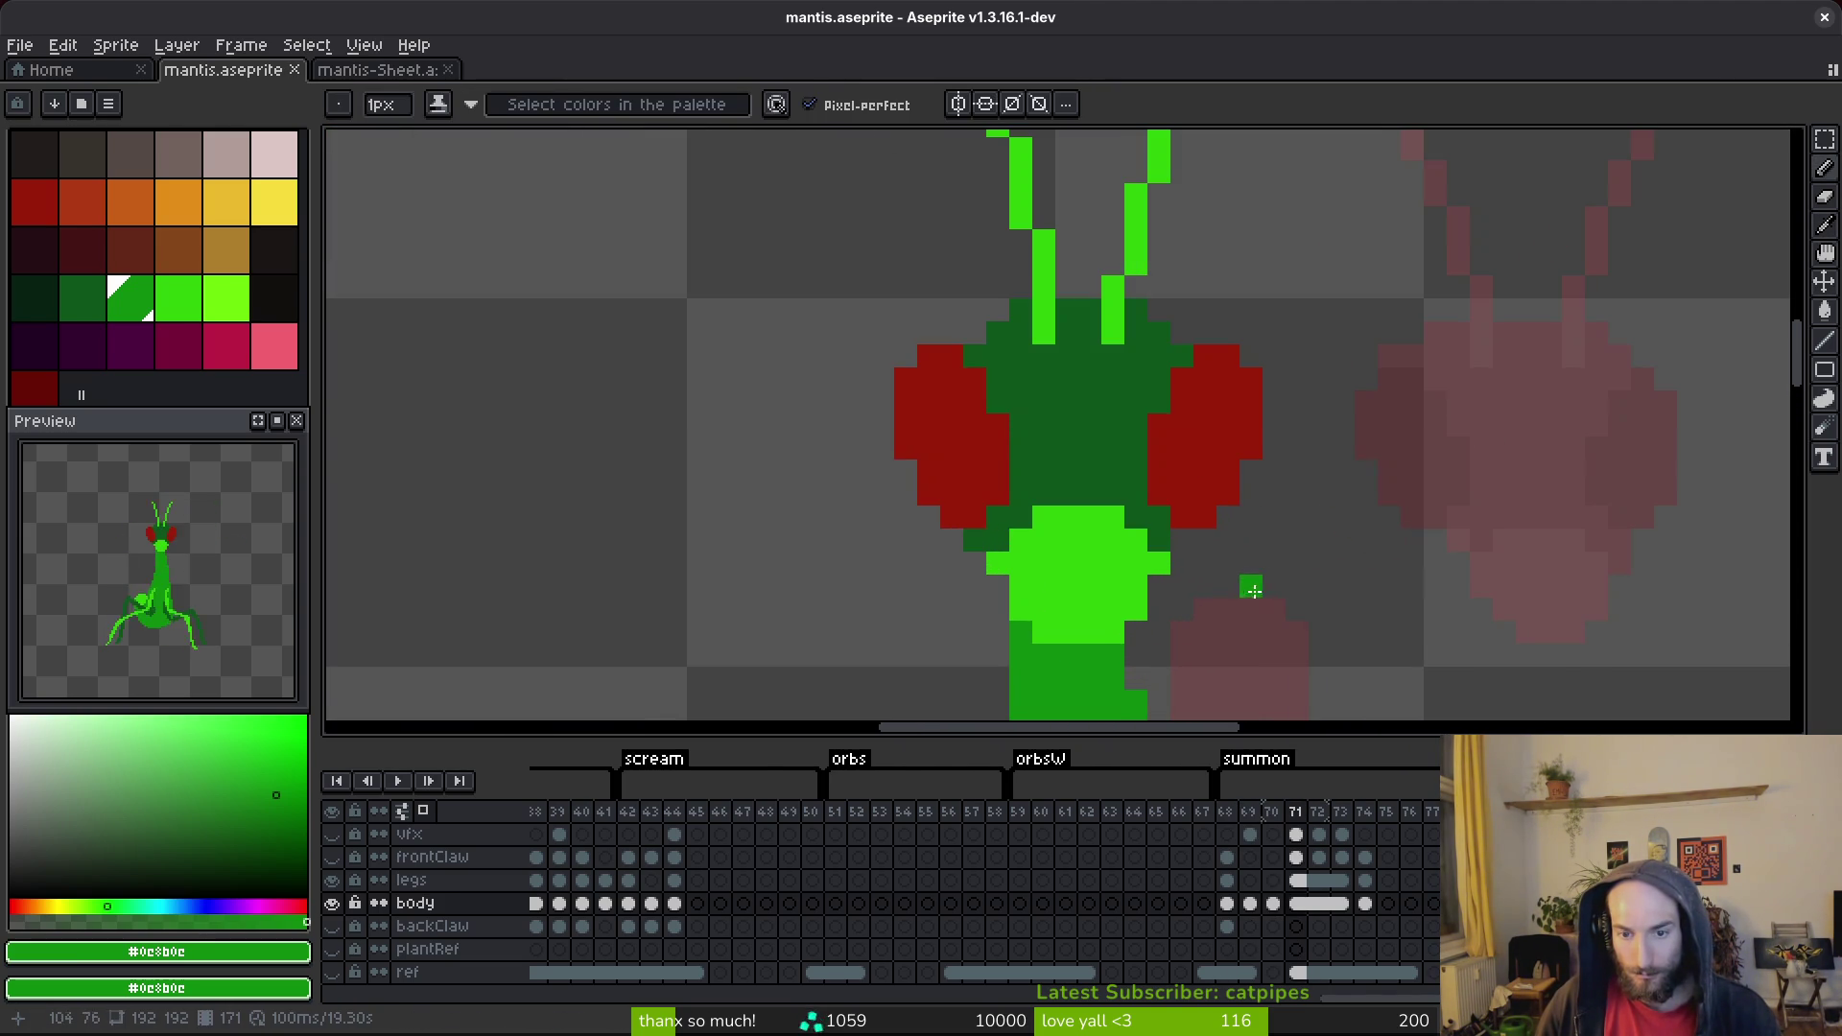
Sample the darker and bright greens from frame 71's head, then return to frame 70.
{"action": "left_click", "coordinate": [1181, 540], "text": "alt"}
{"action": "left_click", "coordinate": [1137, 578], "text": "alt"}
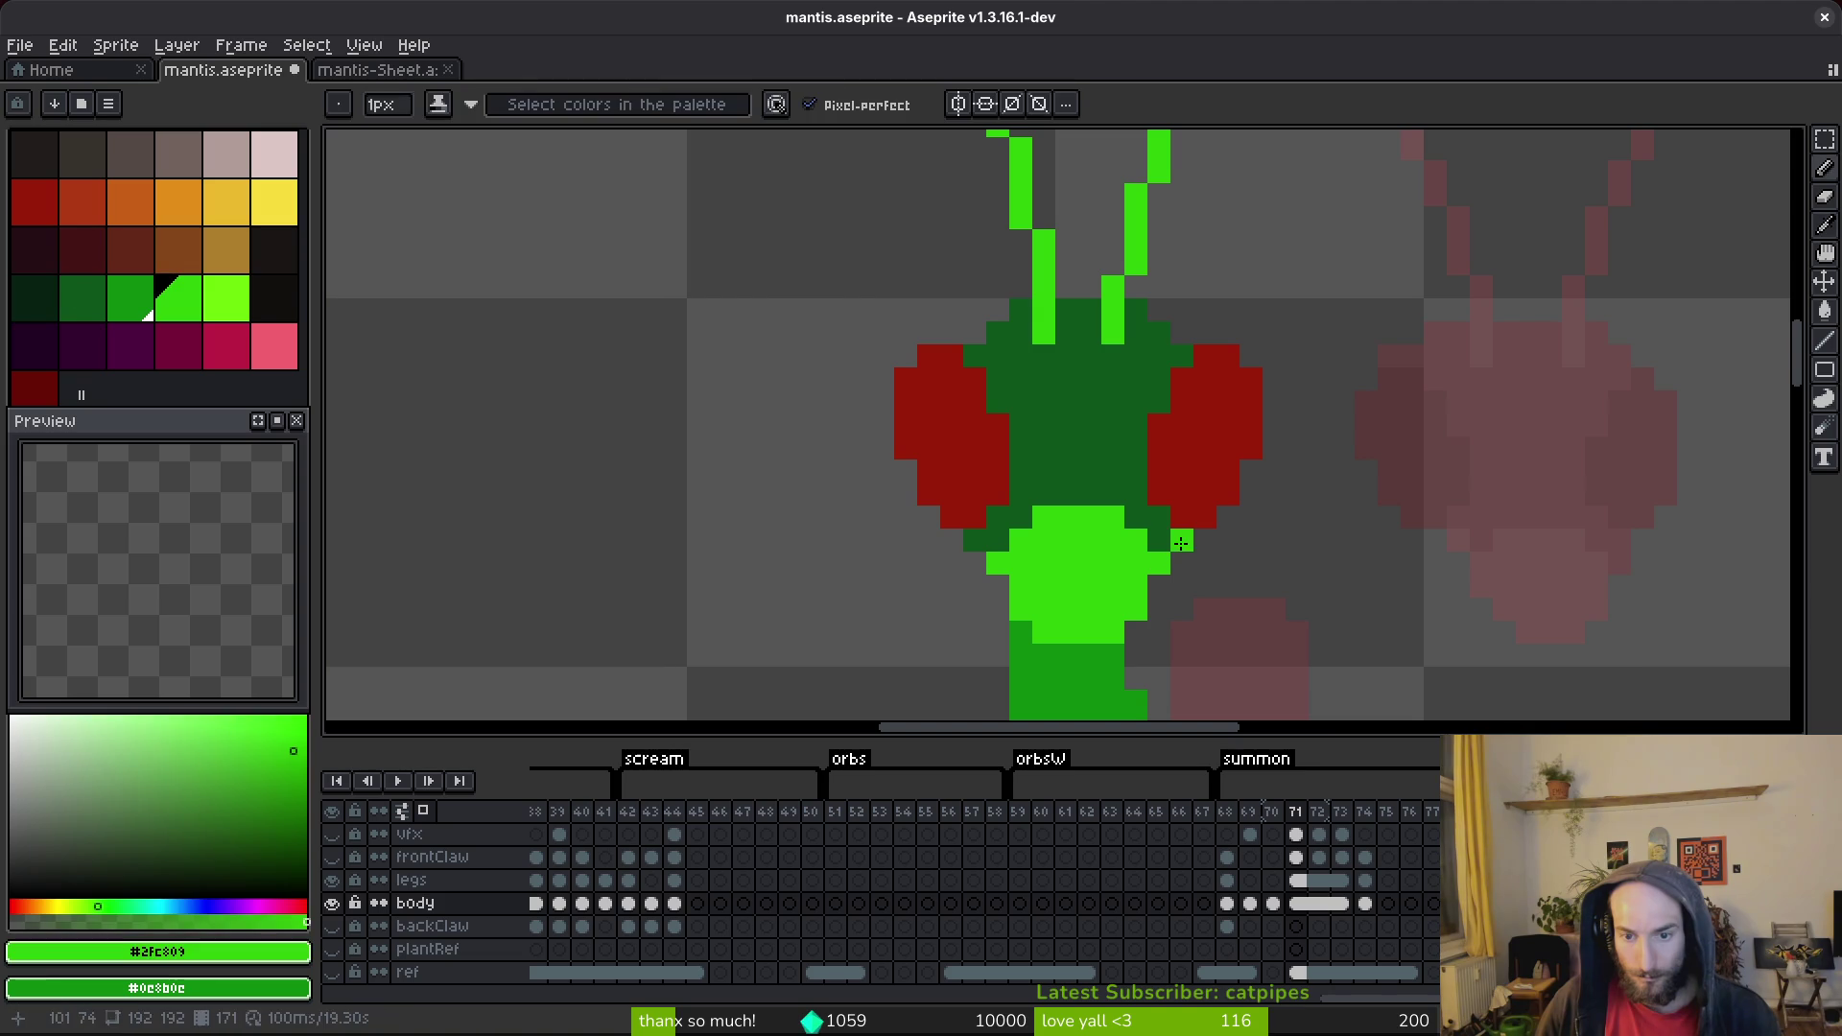
{"action": "scroll", "coordinate": [1151, 600], "scroll_direction": "down", "scroll_amount": 6}
{"action": "scroll", "coordinate": [1169, 609], "scroll_direction": "down", "scroll_amount": 4}
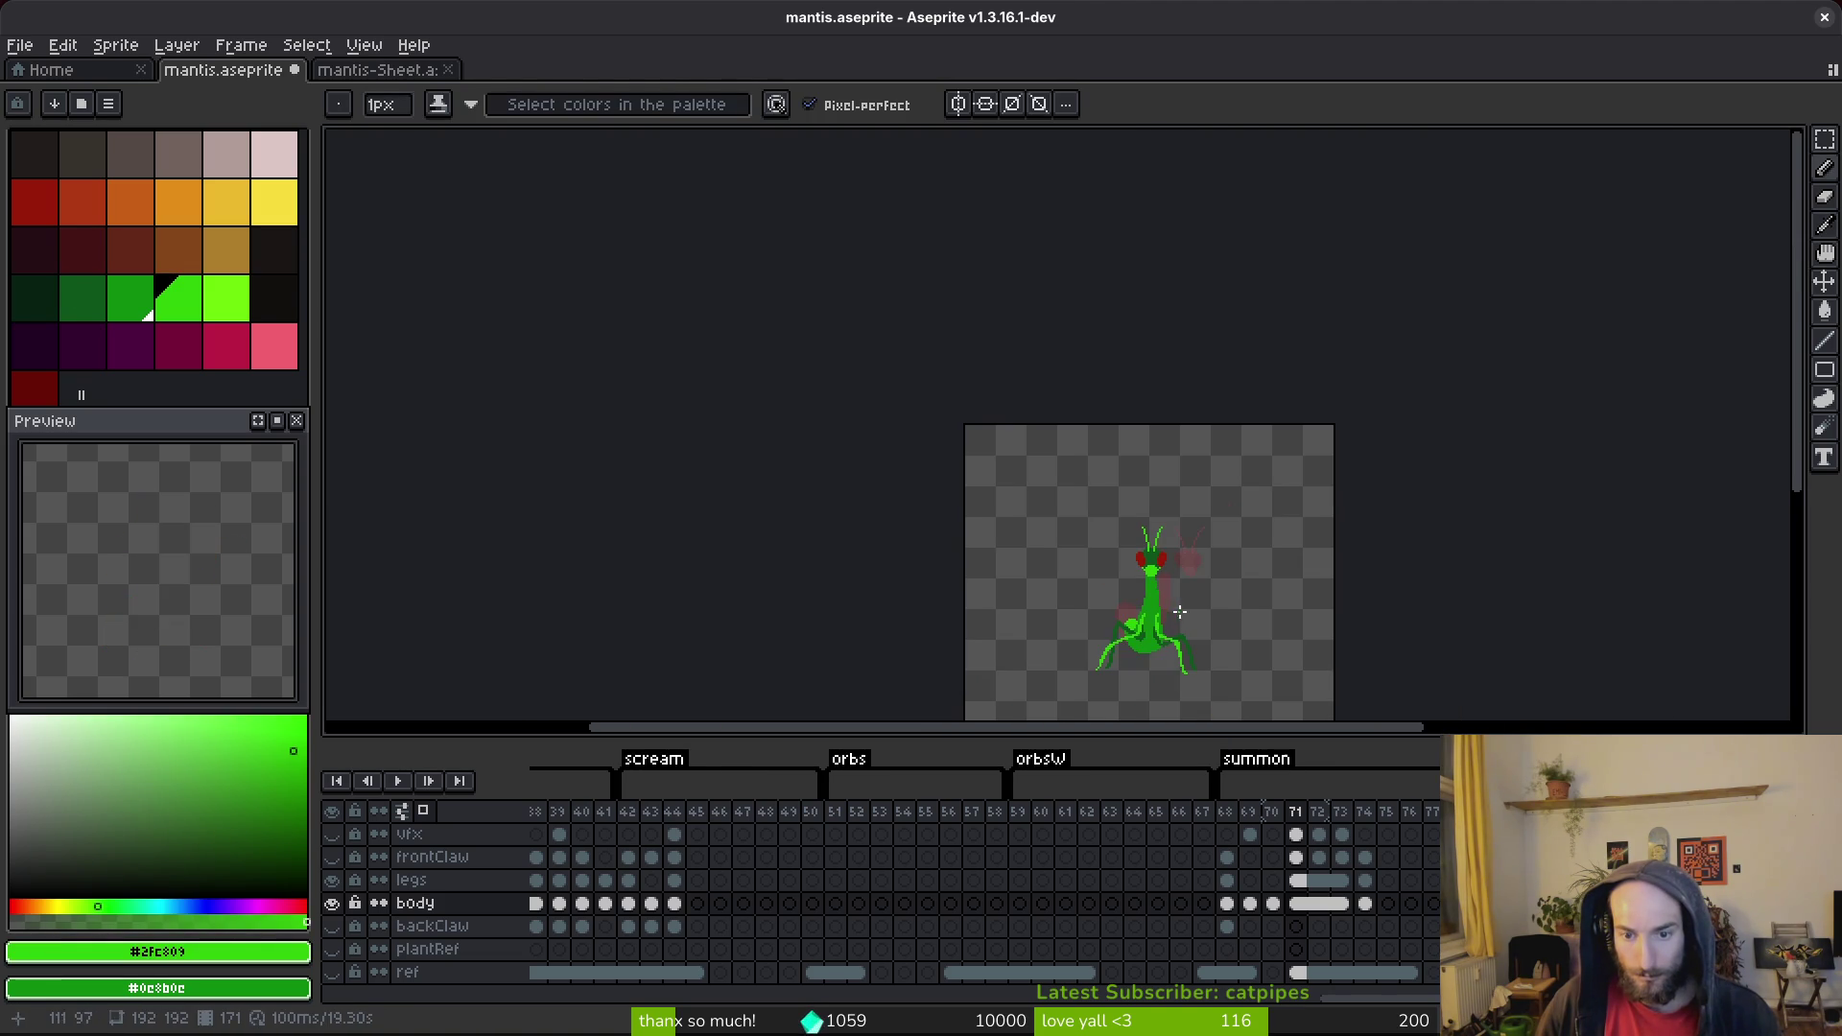
{"action": "key", "text": "comma"}
Pick the mid and bright greens from frame 70's head and mouth.
{"action": "scroll", "coordinate": [1172, 574], "scroll_direction": "up", "scroll_amount": 6}
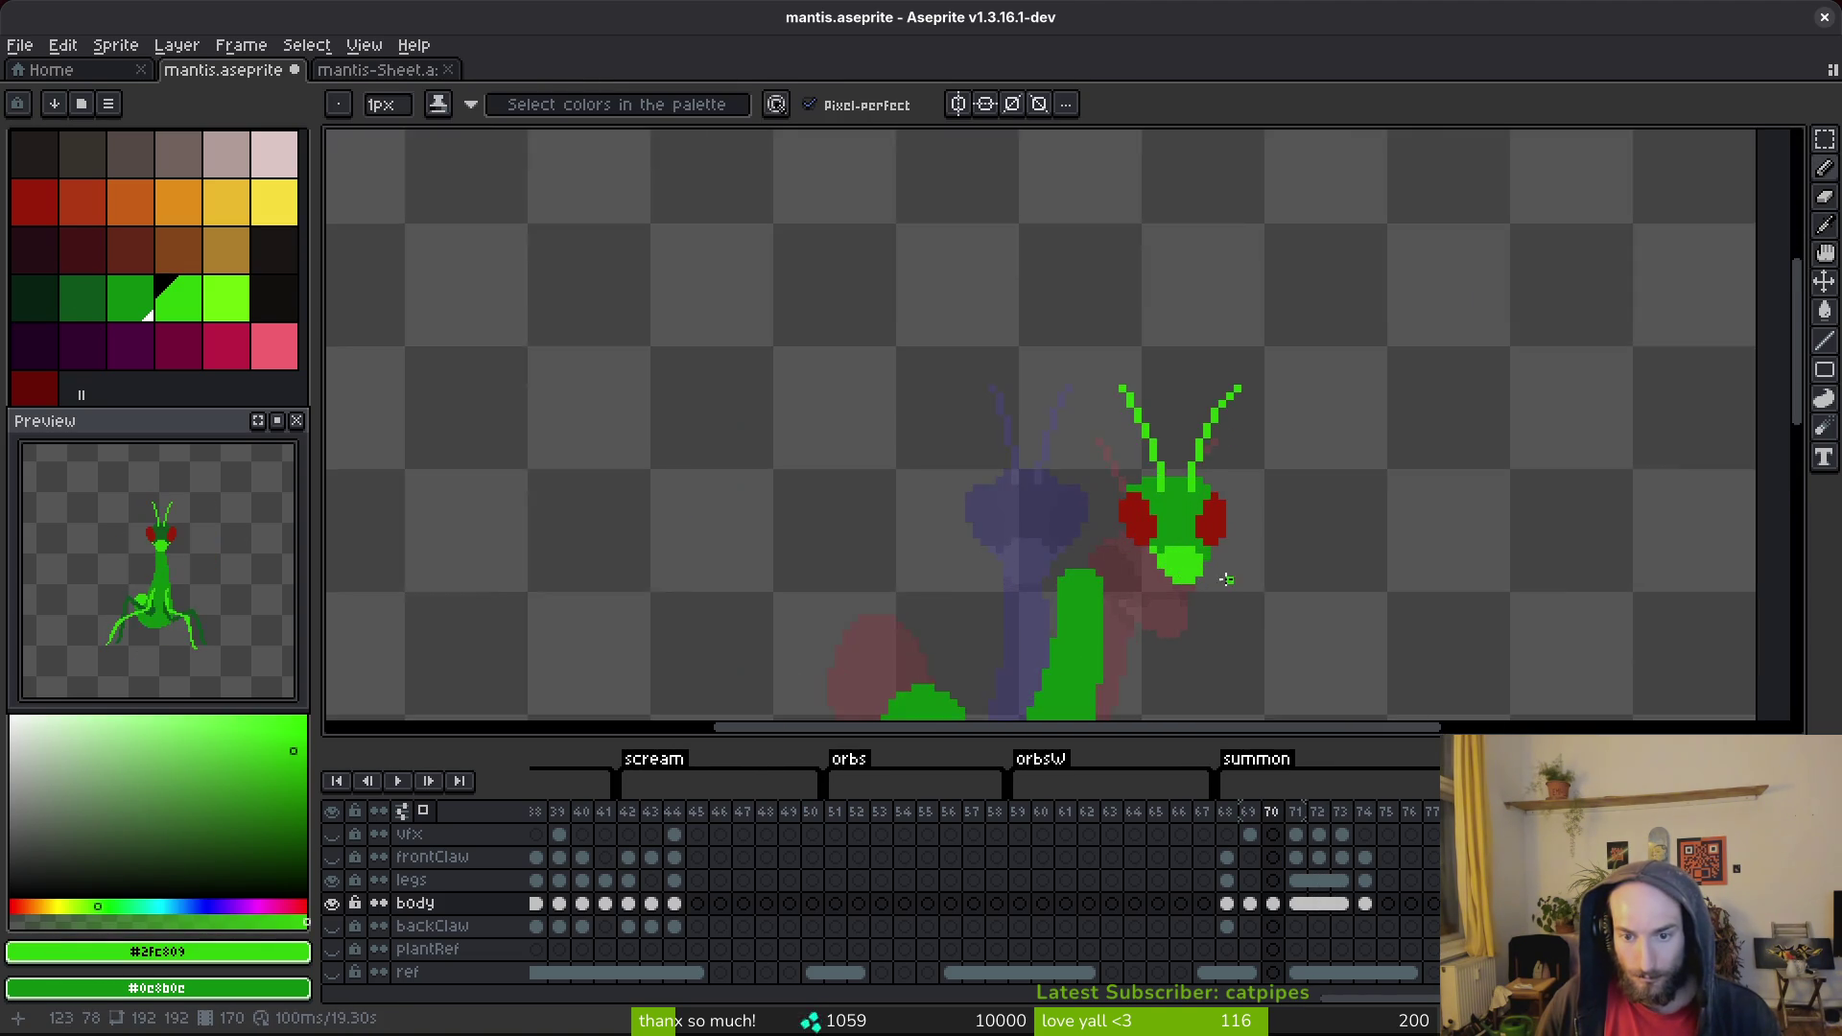
{"action": "scroll", "coordinate": [1220, 558], "scroll_direction": "down", "scroll_amount": 4}
{"action": "scroll", "coordinate": [1215, 545], "scroll_direction": "up", "scroll_amount": 4}
{"action": "scroll", "coordinate": [1219, 545], "scroll_direction": "down", "scroll_amount": 2}
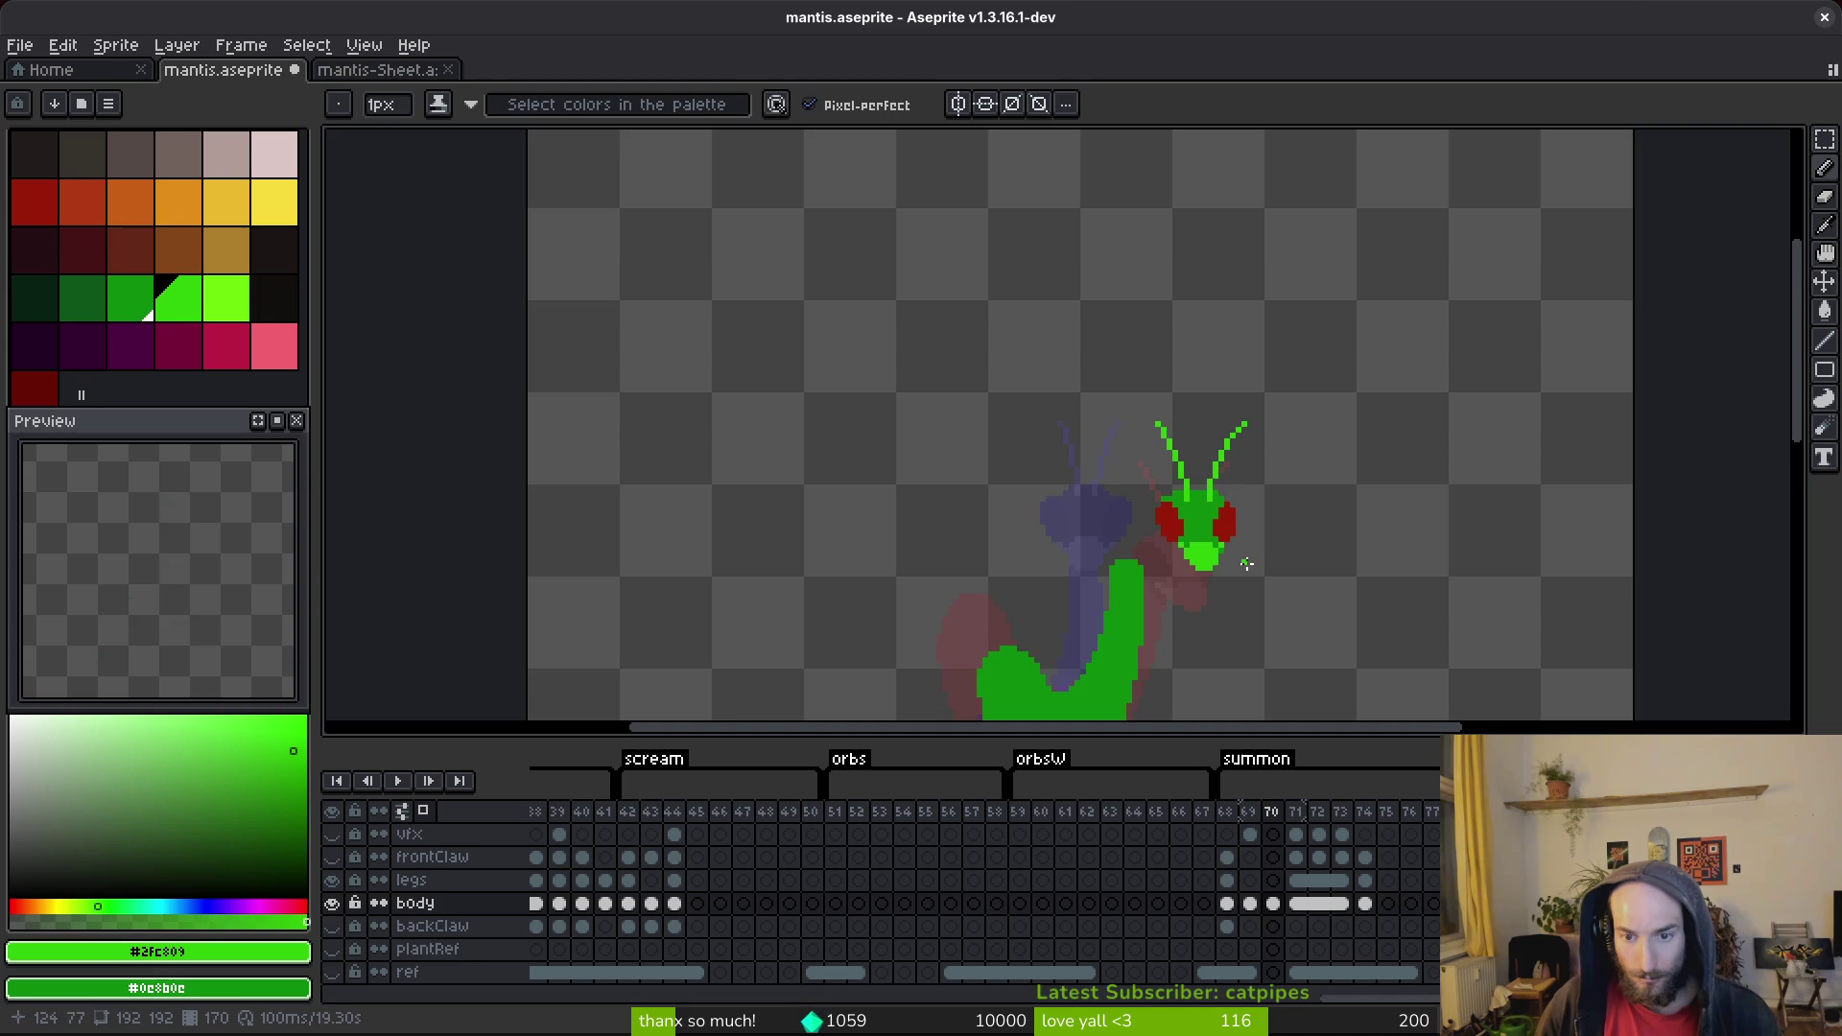
{"action": "scroll", "coordinate": [1246, 564], "scroll_direction": "down", "scroll_amount": 3}
{"action": "scroll", "coordinate": [1223, 547], "scroll_direction": "up", "scroll_amount": 3}
{"action": "scroll", "coordinate": [1210, 532], "scroll_direction": "up", "scroll_amount": 2}
{"action": "left_click", "coordinate": [1201, 519], "text": "alt"}
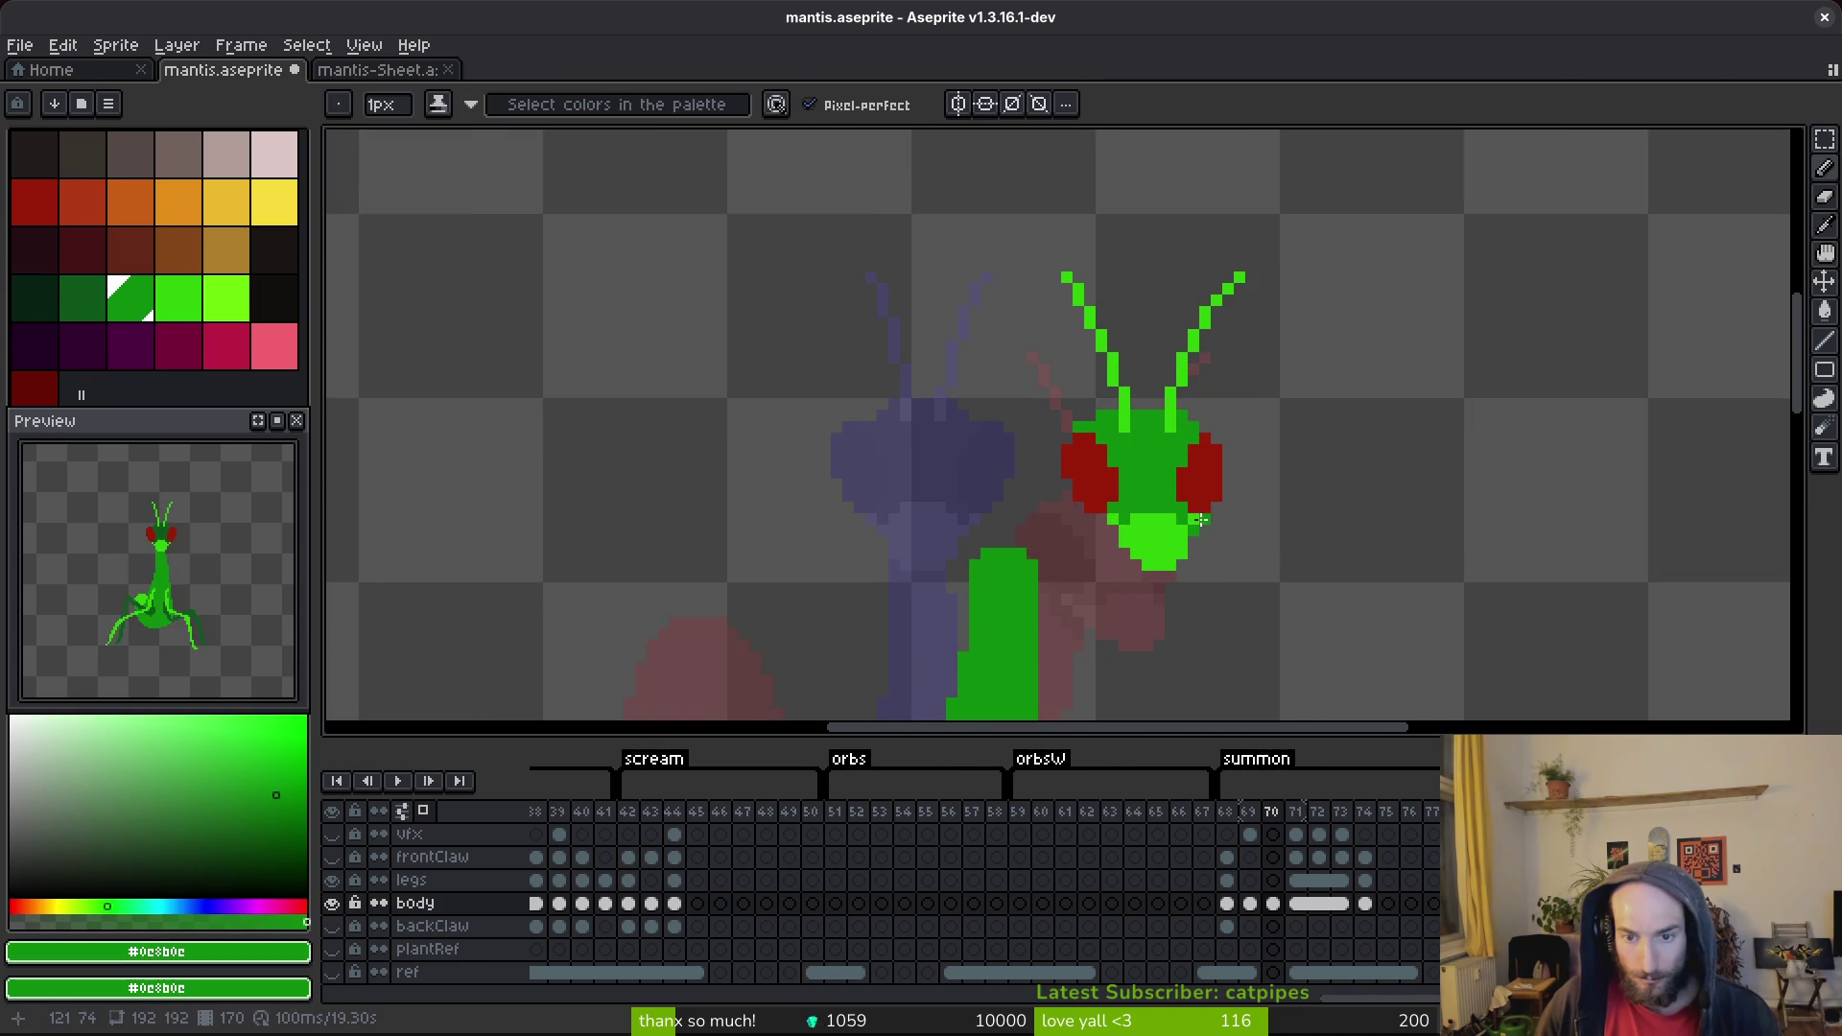
{"action": "scroll", "coordinate": [1201, 519], "scroll_direction": "up", "scroll_amount": 2}
{"action": "left_click", "coordinate": [1190, 510], "text": "alt"}
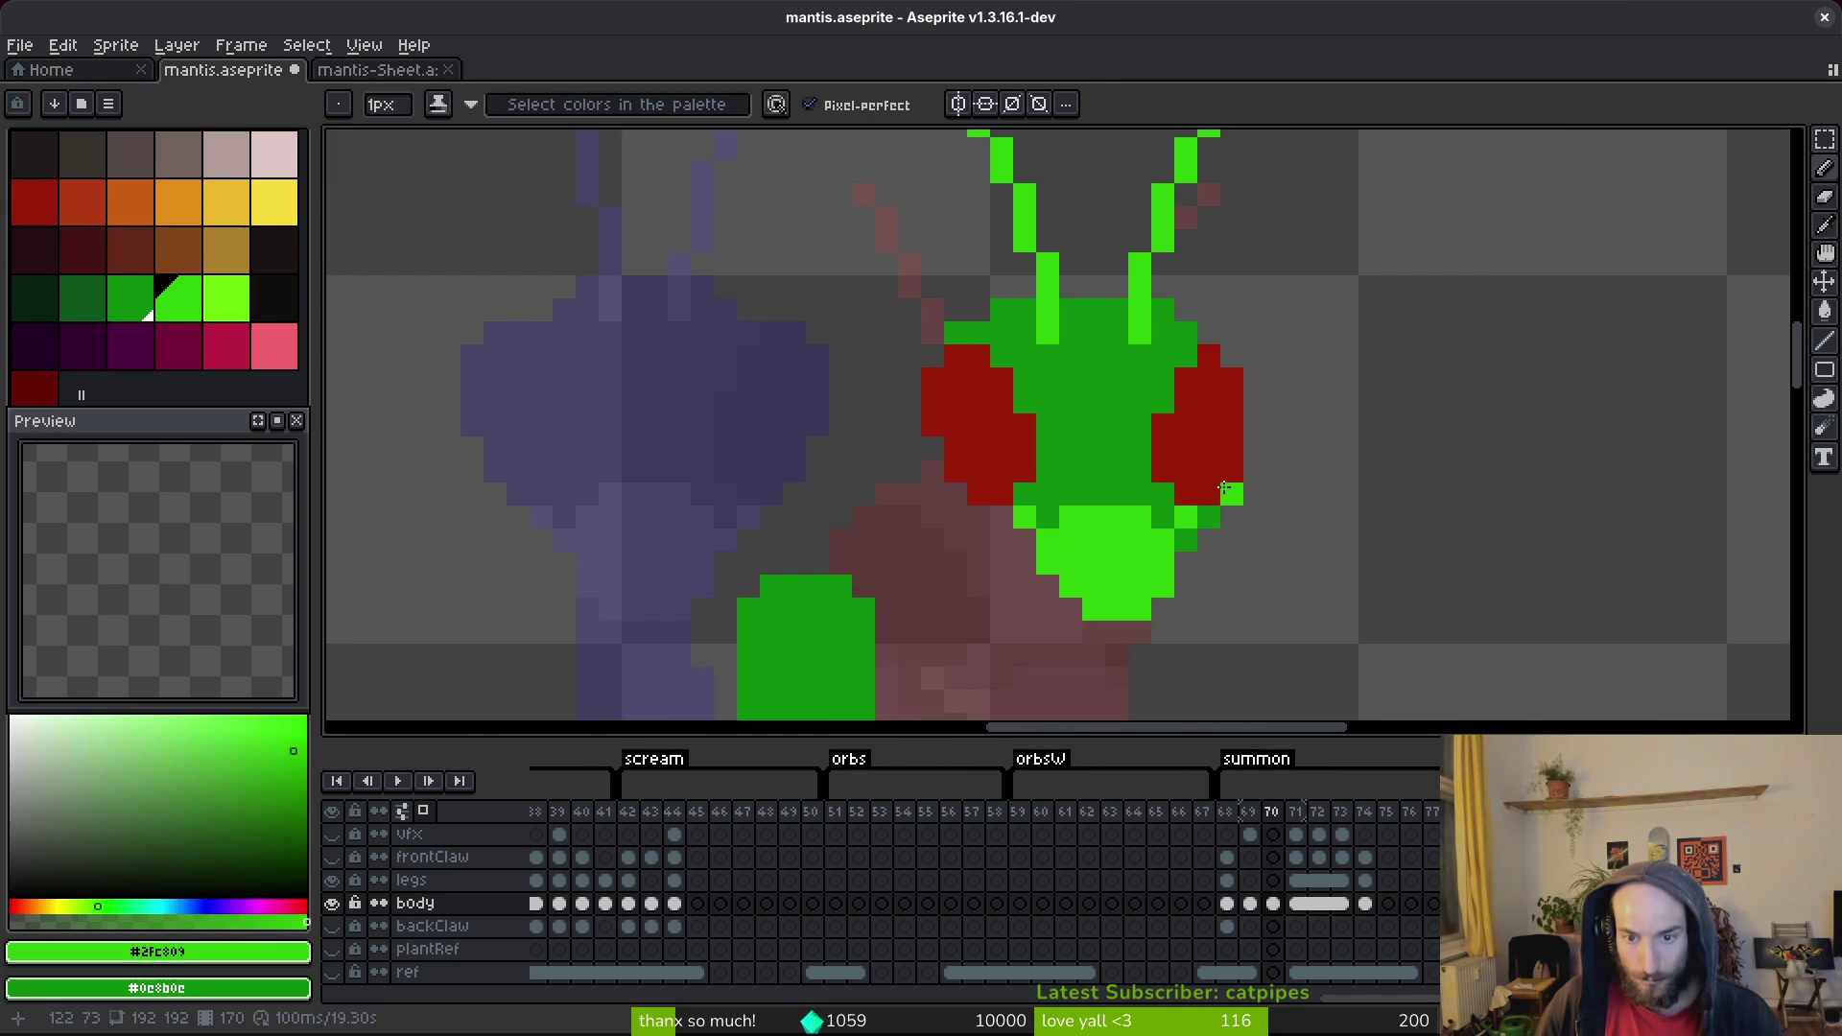
{"action": "scroll", "coordinate": [1285, 547], "scroll_direction": "down", "scroll_amount": 3}
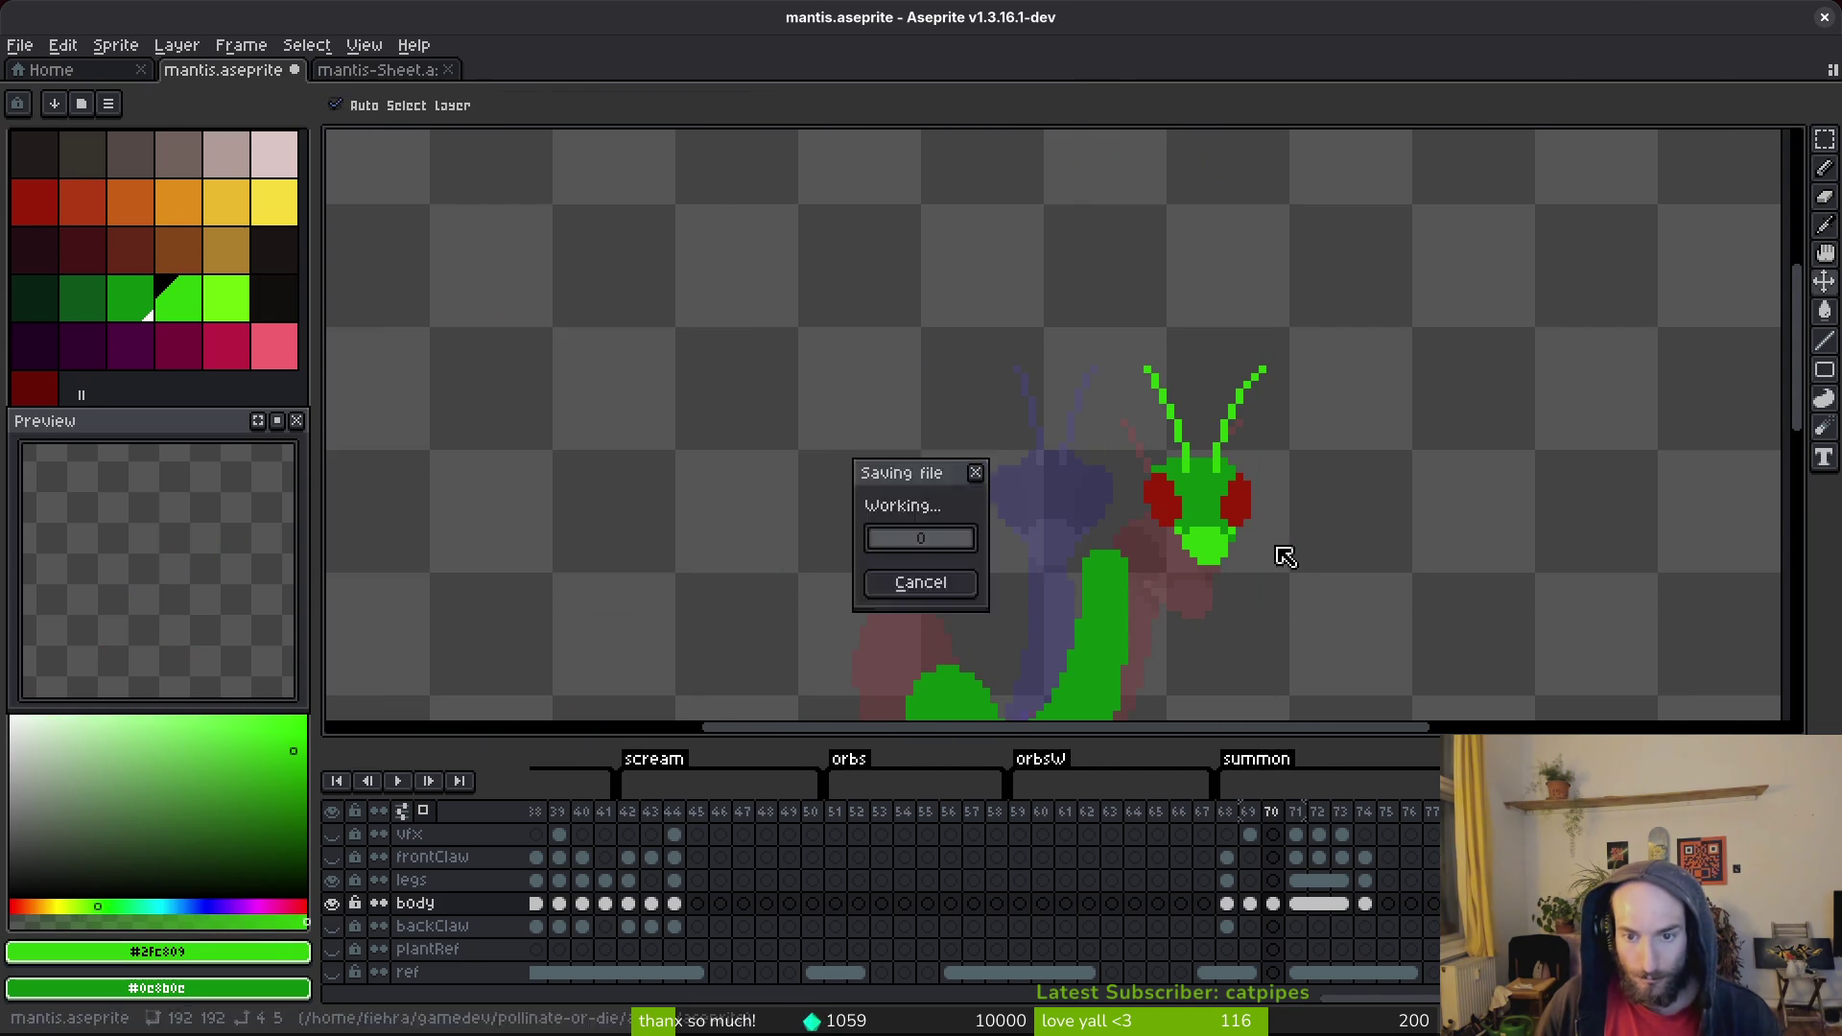
{"action": "scroll", "coordinate": [1161, 480], "scroll_direction": "up", "scroll_amount": 2}
{"action": "scroll", "coordinate": [1276, 479], "scroll_direction": "down", "scroll_amount": 1}
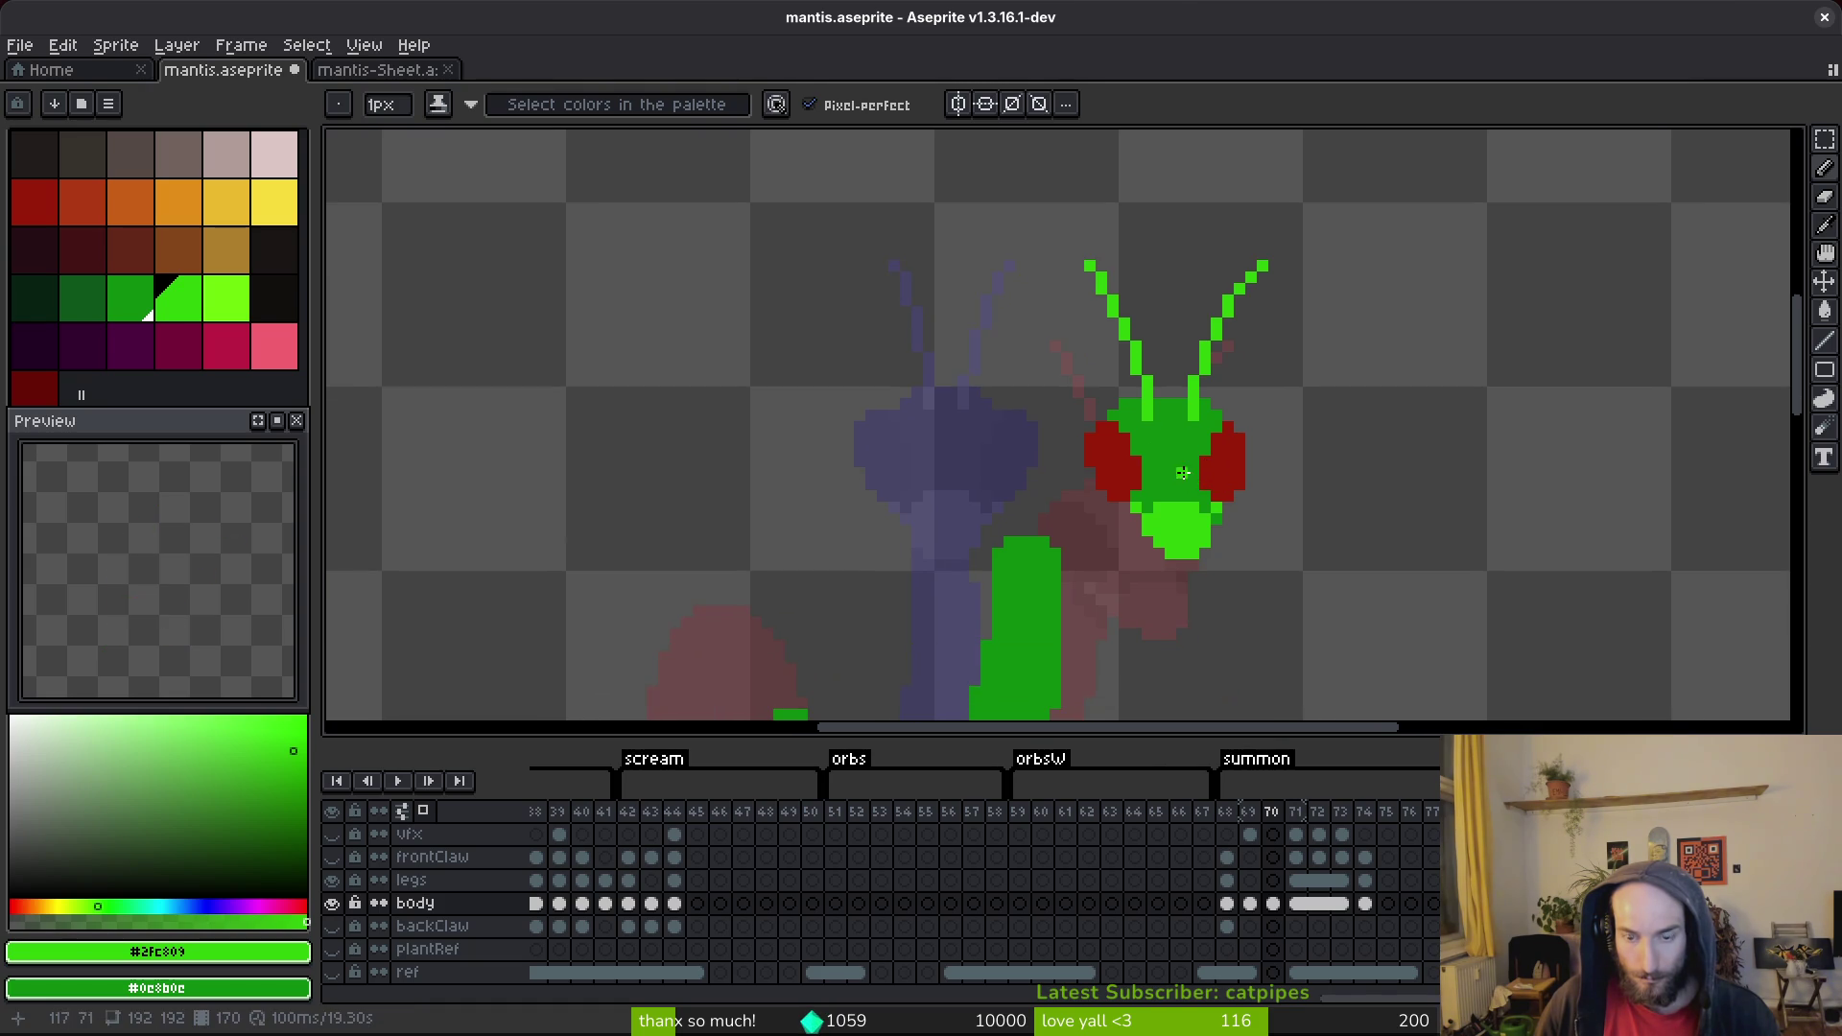
{"action": "scroll", "coordinate": [1142, 534], "scroll_direction": "up", "scroll_amount": 2}
Redraw the right antenna as a new line on frame 70.
{"action": "mouse_move", "coordinate": [1122, 507]}
{"action": "left_mouse_down"}
{"action": "mouse_move", "coordinate": [1162, 410]}
{"action": "mouse_move", "coordinate": [1213, 416]}
{"action": "left_mouse_up"}
{"action": "key", "text": "e"}
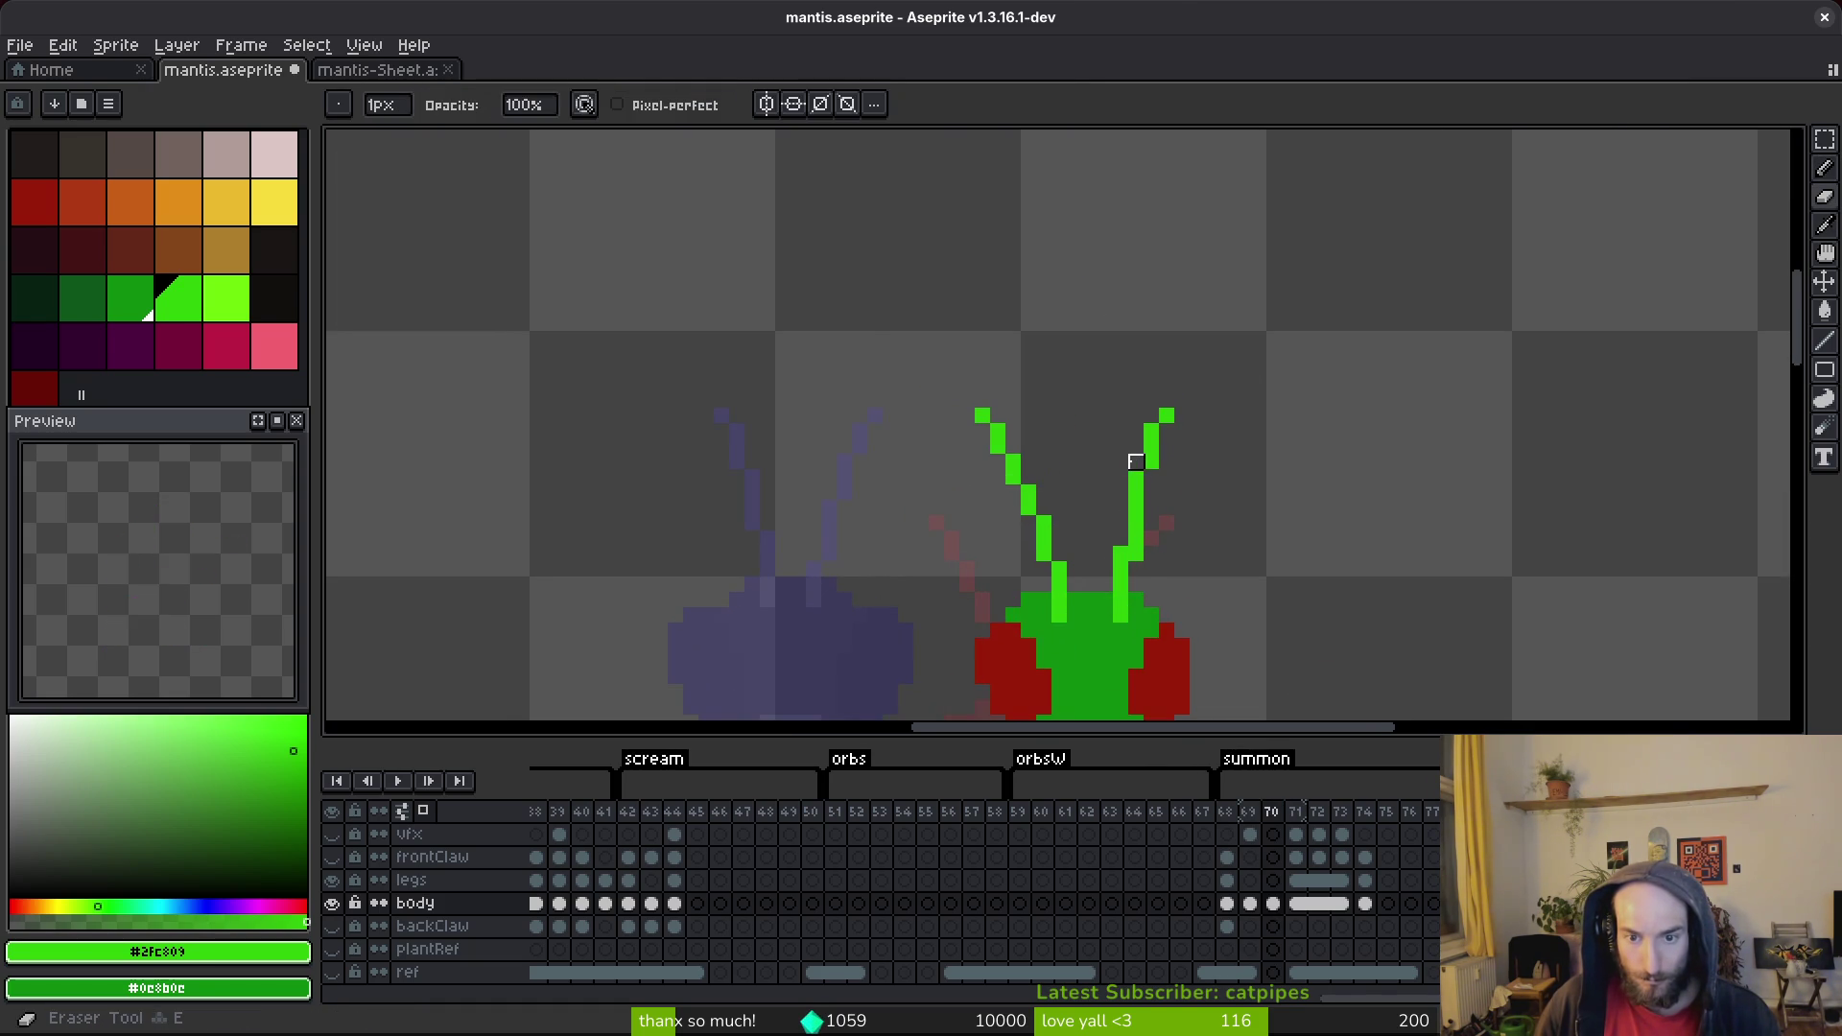
{"action": "key", "text": "b"}
{"action": "scroll", "coordinate": [1032, 470], "scroll_direction": "up", "scroll_amount": 1}
Redraw the left antenna, filling its gap and erasing stray pixels around it.
{"action": "mouse_move", "coordinate": [1024, 393]}
{"action": "left_mouse_down"}
{"action": "mouse_move", "coordinate": [1071, 559]}
{"action": "mouse_move", "coordinate": [933, 361]}
{"action": "left_mouse_up"}
{"action": "left_click", "coordinate": [1024, 454]}
{"action": "key", "text": "e"}
{"action": "key", "text": "b"}
{"action": "left_click", "coordinate": [1055, 545]}
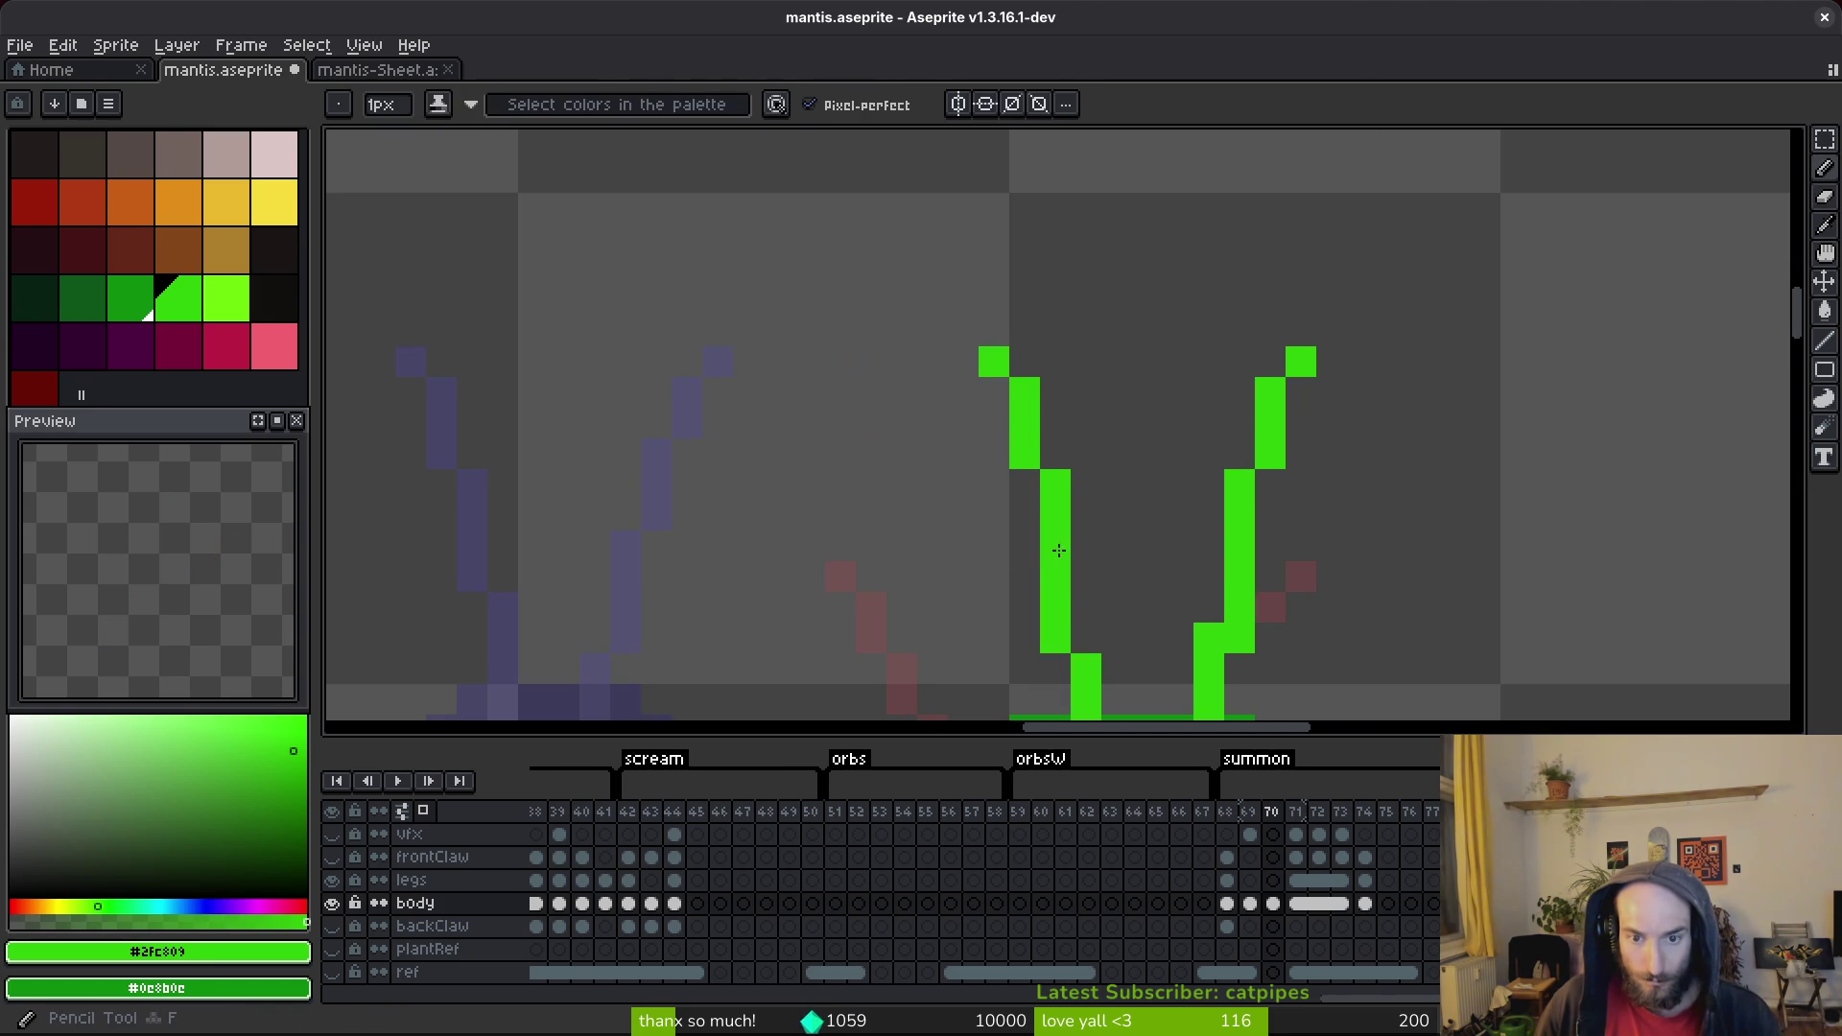
{"action": "left_click", "coordinate": [1084, 606]}
{"action": "key", "text": "e"}
{"action": "key", "text": "b"}
{"action": "key", "text": "e"}
{"action": "left_click", "coordinate": [1055, 637]}
{"action": "left_click", "coordinate": [1087, 607]}
Smooth the right antenna by adding and erasing pixels, then save.
{"action": "scroll", "coordinate": [1089, 547], "scroll_direction": "down", "scroll_amount": 2}
{"action": "left_click", "coordinate": [1222, 526]}
{"action": "key", "text": "b"}
{"action": "left_click", "coordinate": [1182, 504]}
{"action": "key", "text": "e"}
{"action": "left_click", "coordinate": [1217, 497]}
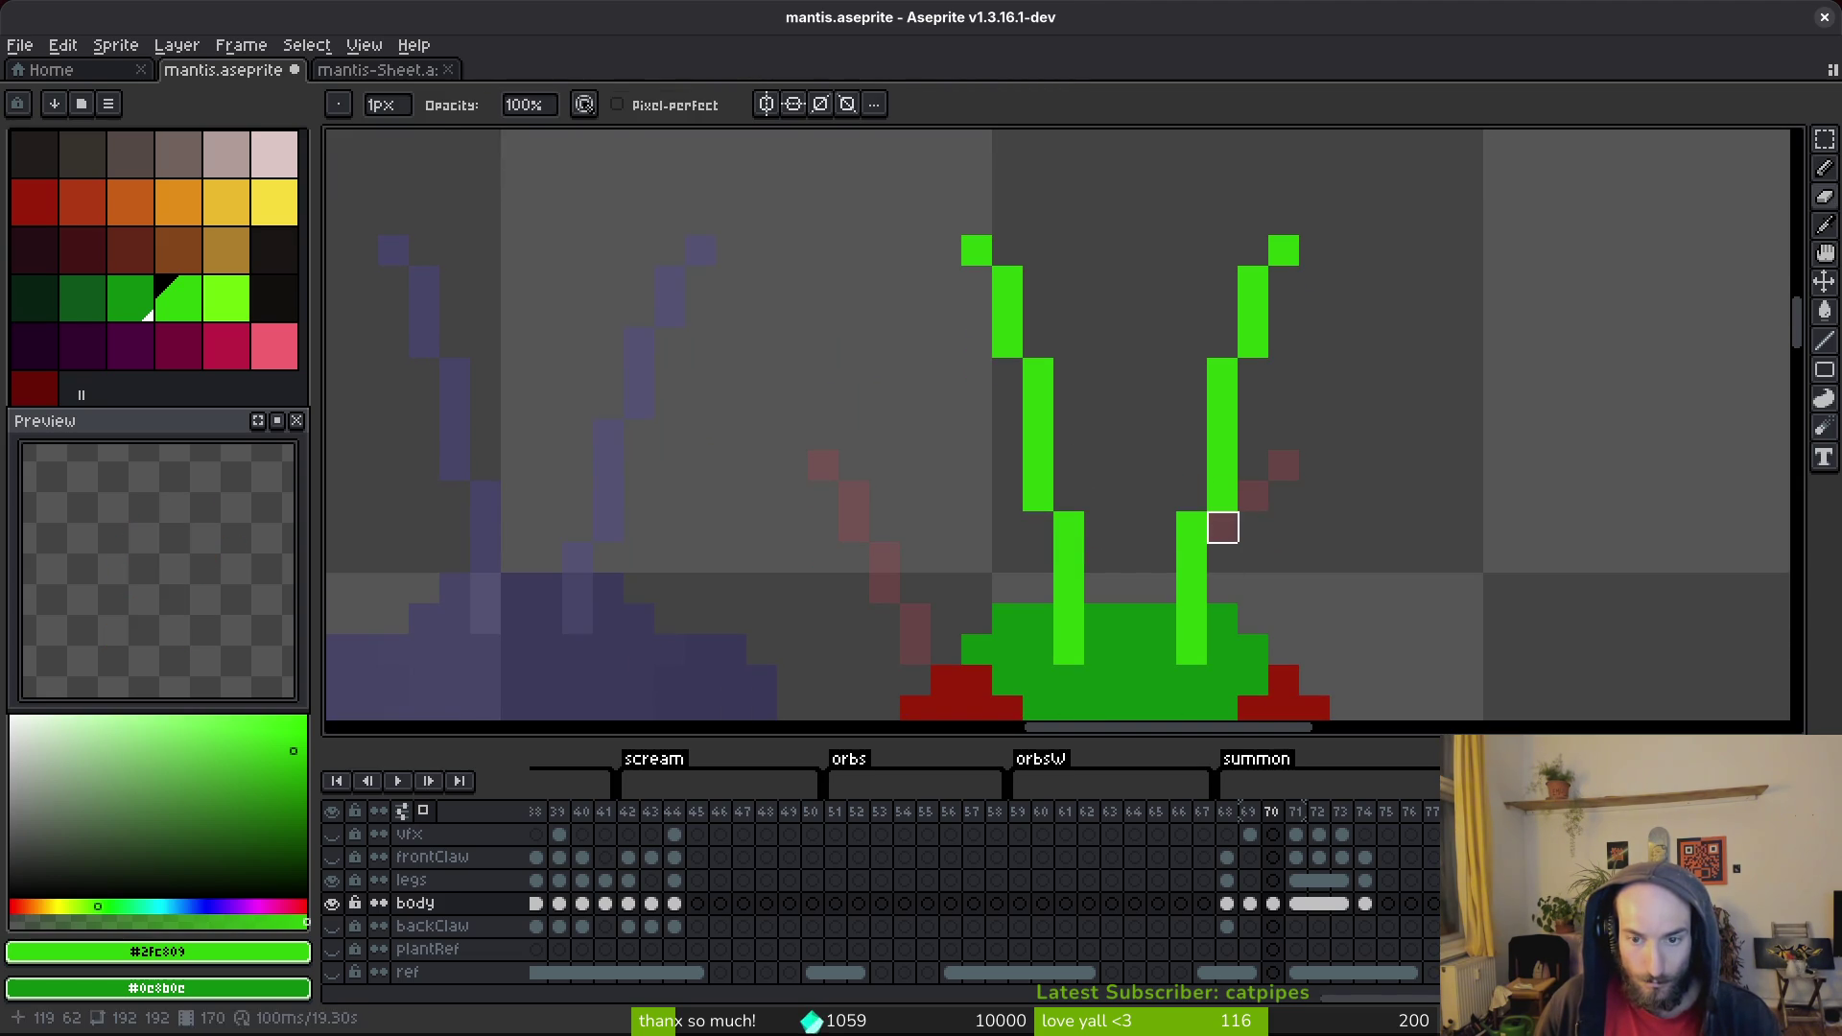
{"action": "key", "text": "b"}
{"action": "scroll", "coordinate": [1166, 420], "scroll_direction": "down", "scroll_amount": 2}
{"action": "key", "text": "ctrl+s"}
Move the left antenna's tip pixel beside its old spot and save.
{"action": "scroll", "coordinate": [1166, 420], "scroll_direction": "down", "scroll_amount": 2}
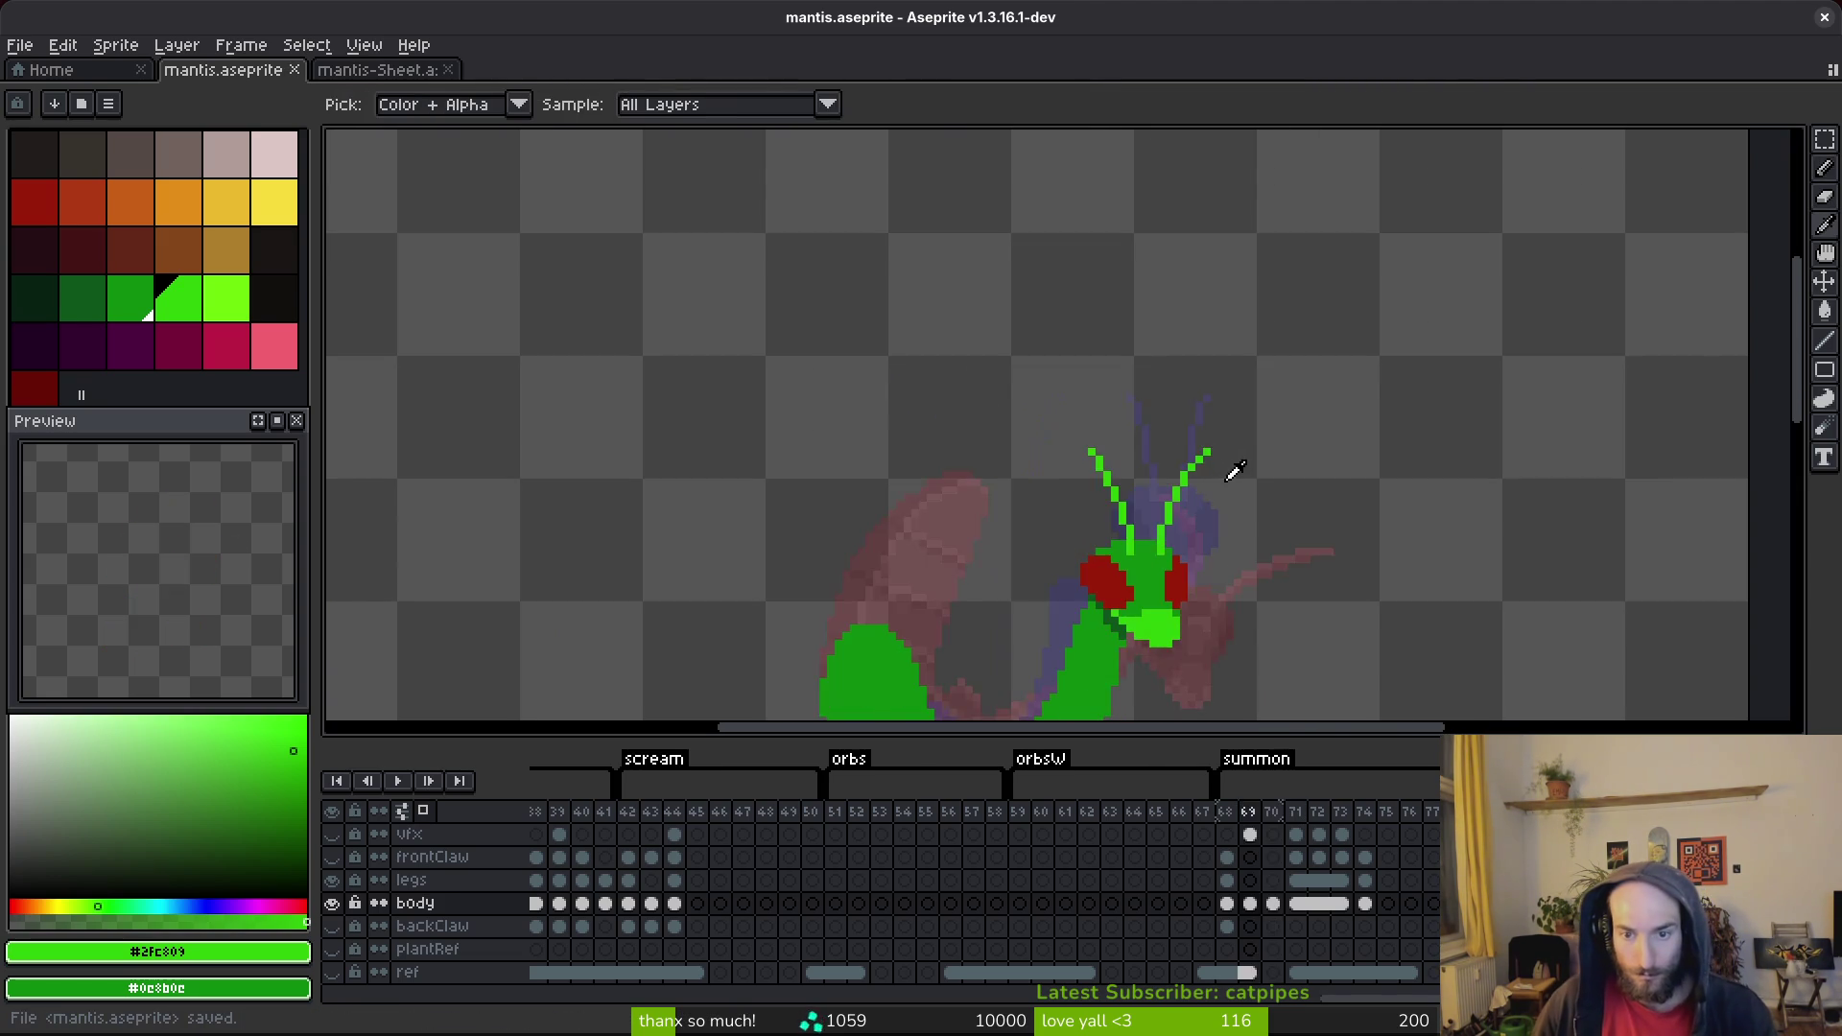
{"action": "scroll", "coordinate": [1076, 365], "scroll_direction": "up", "scroll_amount": 2}
{"action": "left_click", "coordinate": [1096, 371]}
{"action": "key", "text": "e"}
{"action": "left_click", "coordinate": [1079, 370]}
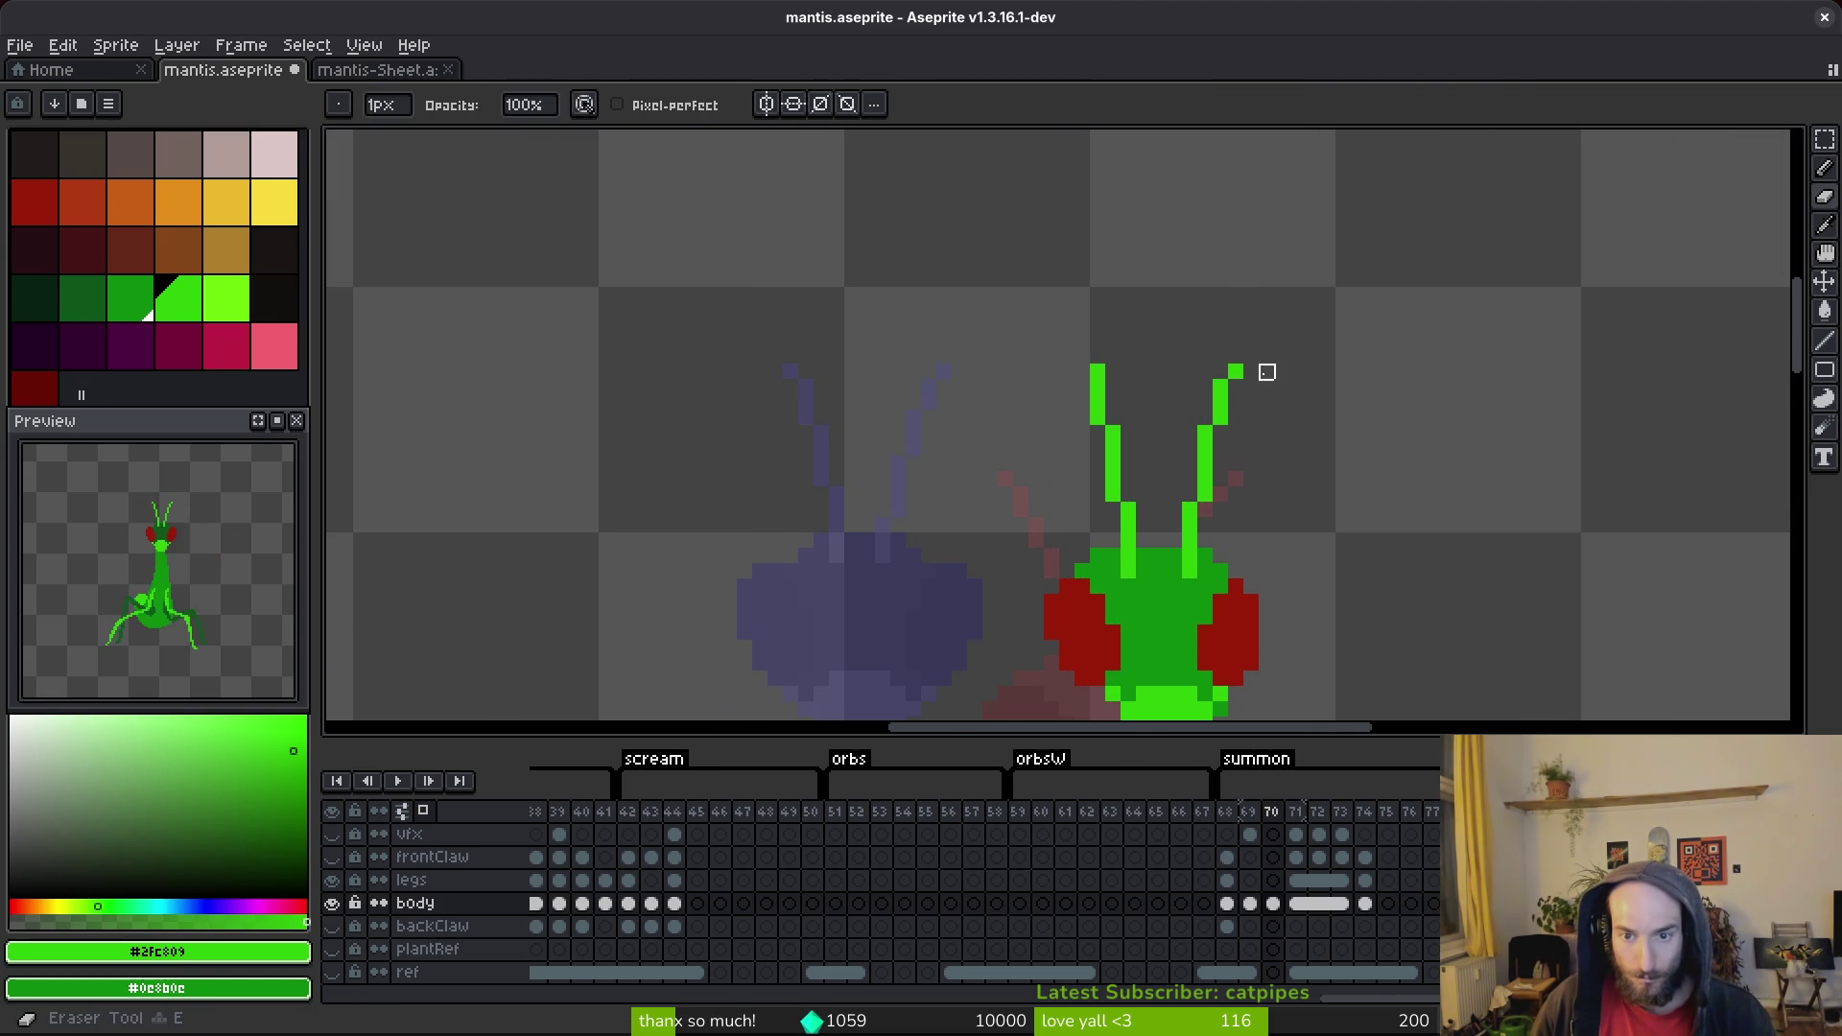
{"action": "key", "text": "b"}
{"action": "key", "text": "ctrl+s"}
Compare the antennae on frames 69 and 70.
{"action": "key", "text": "Left"}
{"action": "scroll", "coordinate": [1308, 411], "scroll_direction": "down", "scroll_amount": 3}
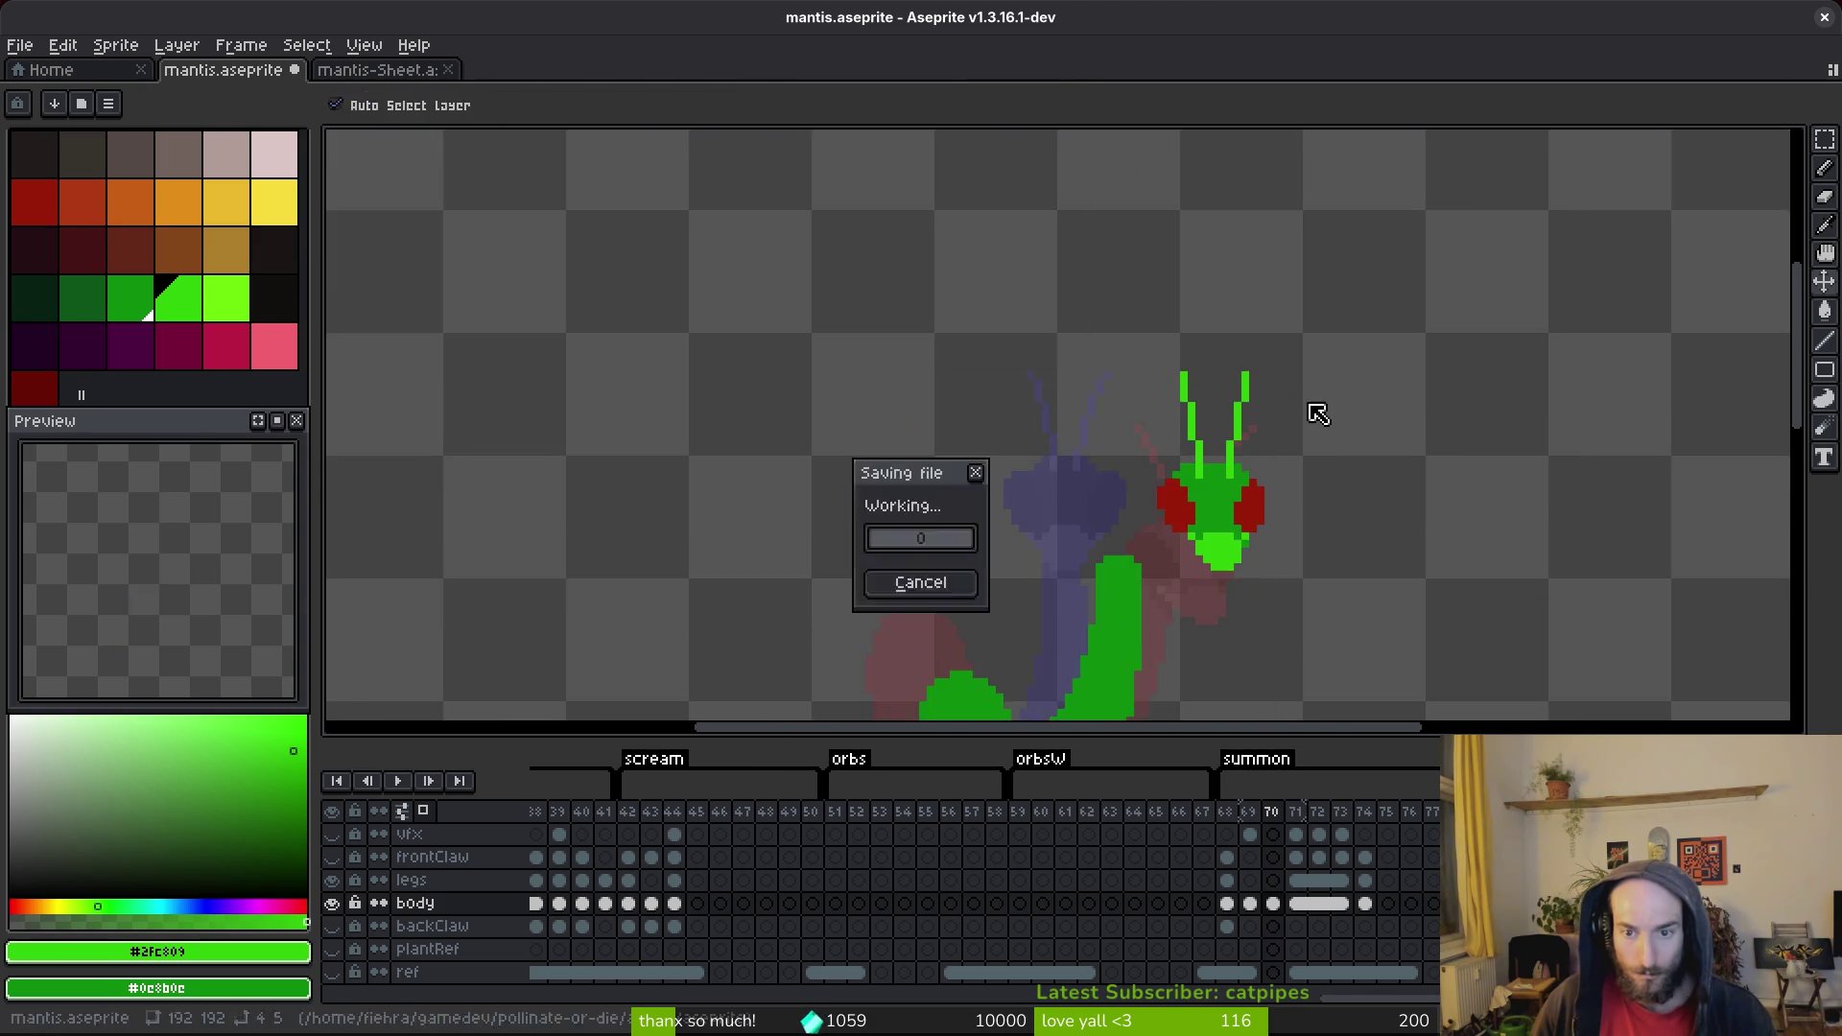
{"action": "scroll", "coordinate": [1314, 450], "scroll_direction": "up", "scroll_amount": 3}
{"action": "key", "text": "Right"}
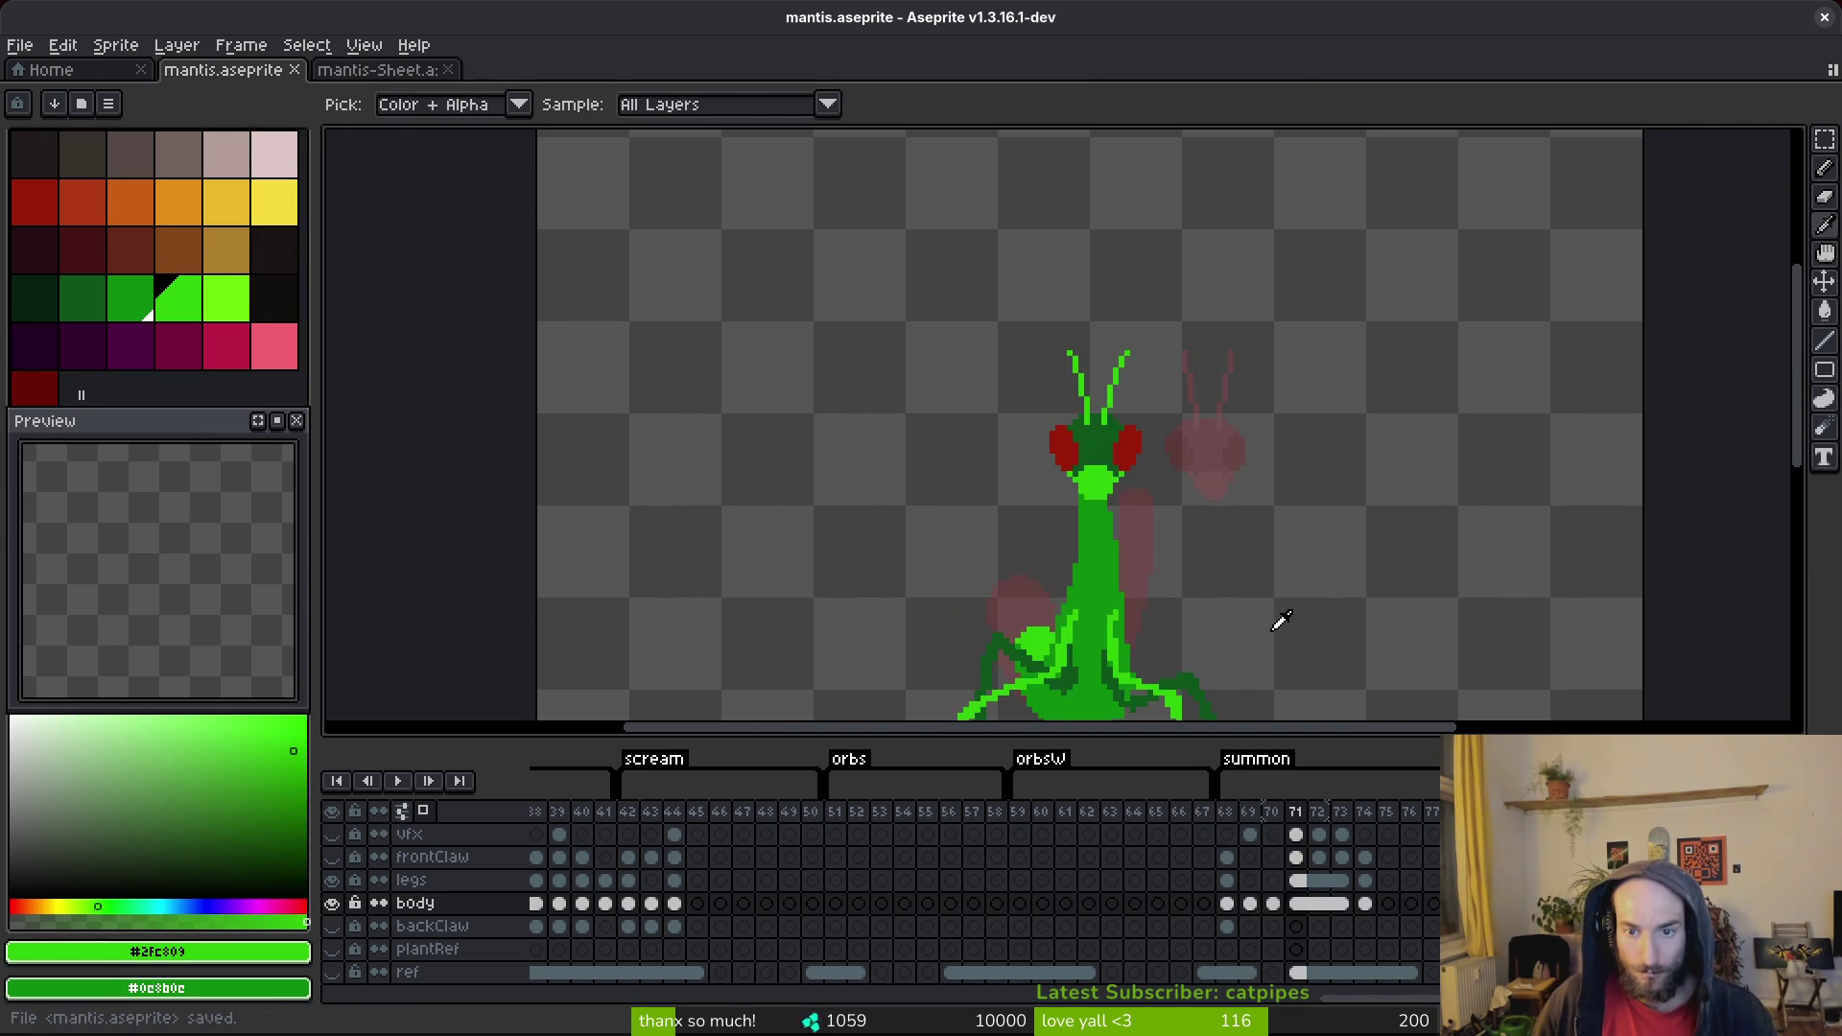
{"action": "key", "text": "Left"}
{"action": "key", "text": "Right"}
{"action": "scroll", "coordinate": [1207, 393], "scroll_direction": "up", "scroll_amount": 2}
{"action": "scroll", "coordinate": [1207, 393], "scroll_direction": "up", "scroll_amount": 1}
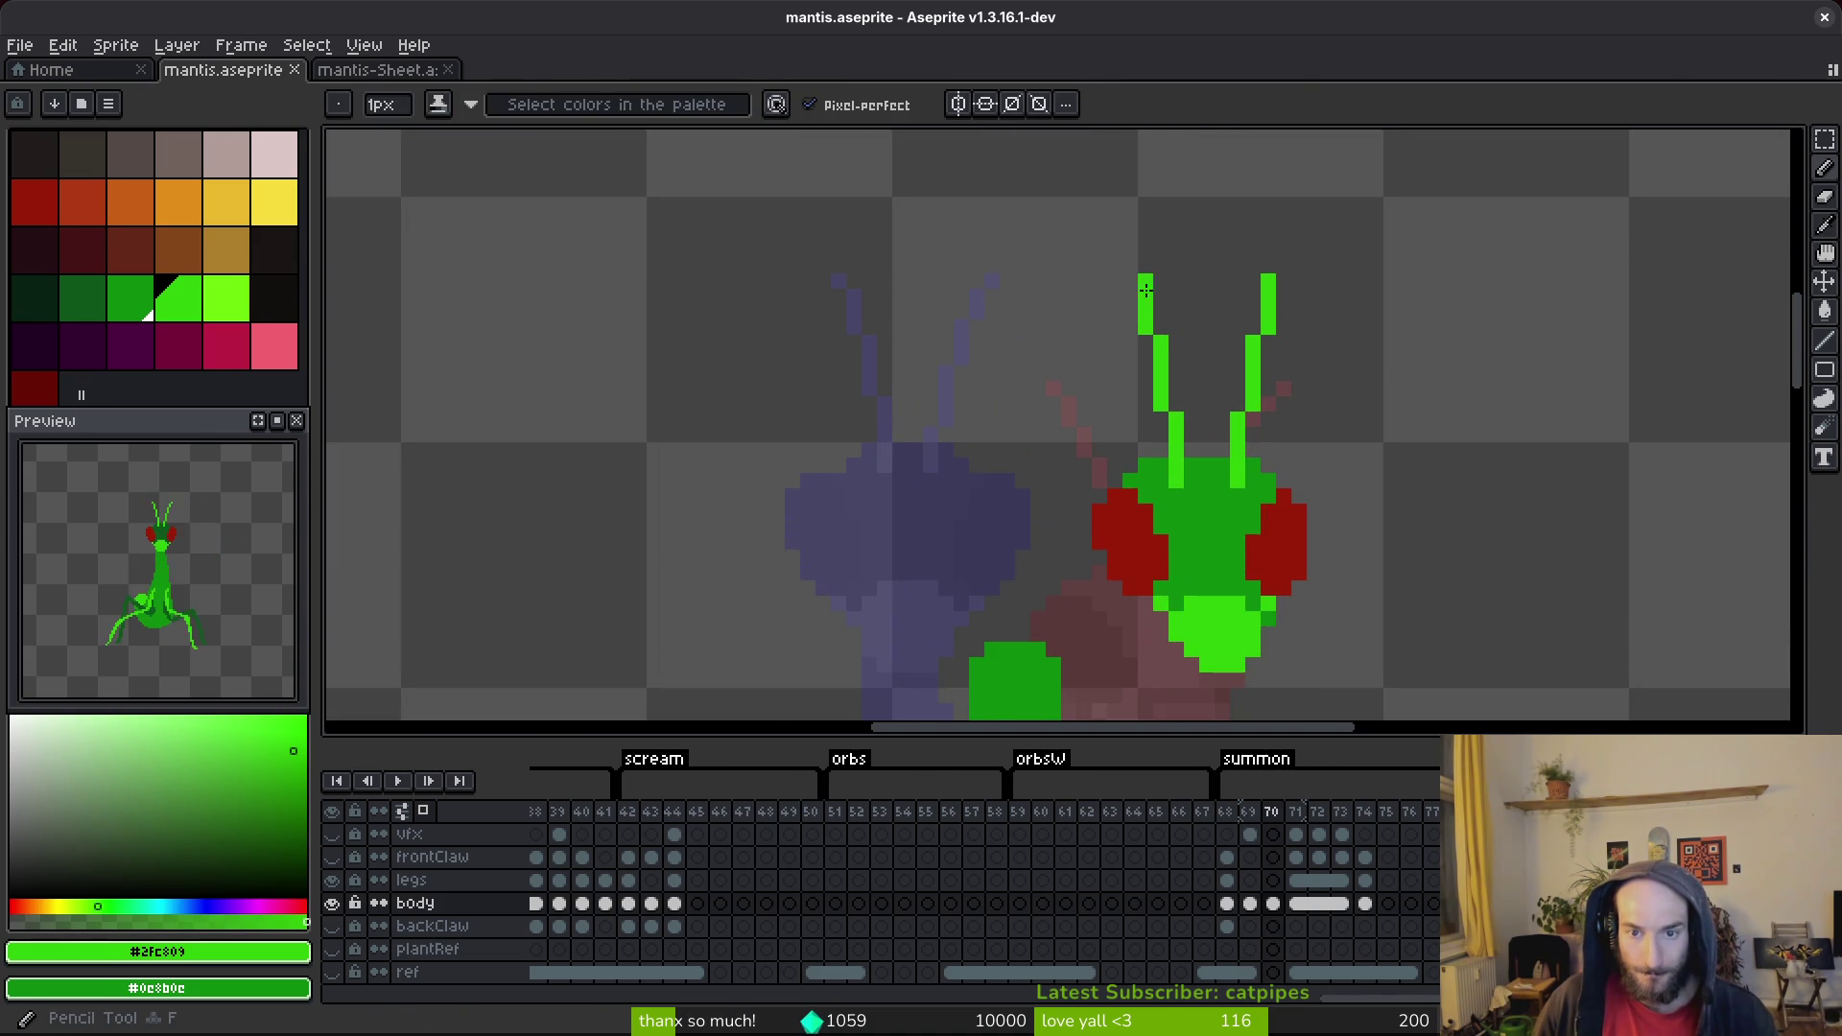
Erase the left antenna's top pixel and add one above its tip.
{"action": "key", "text": "e"}
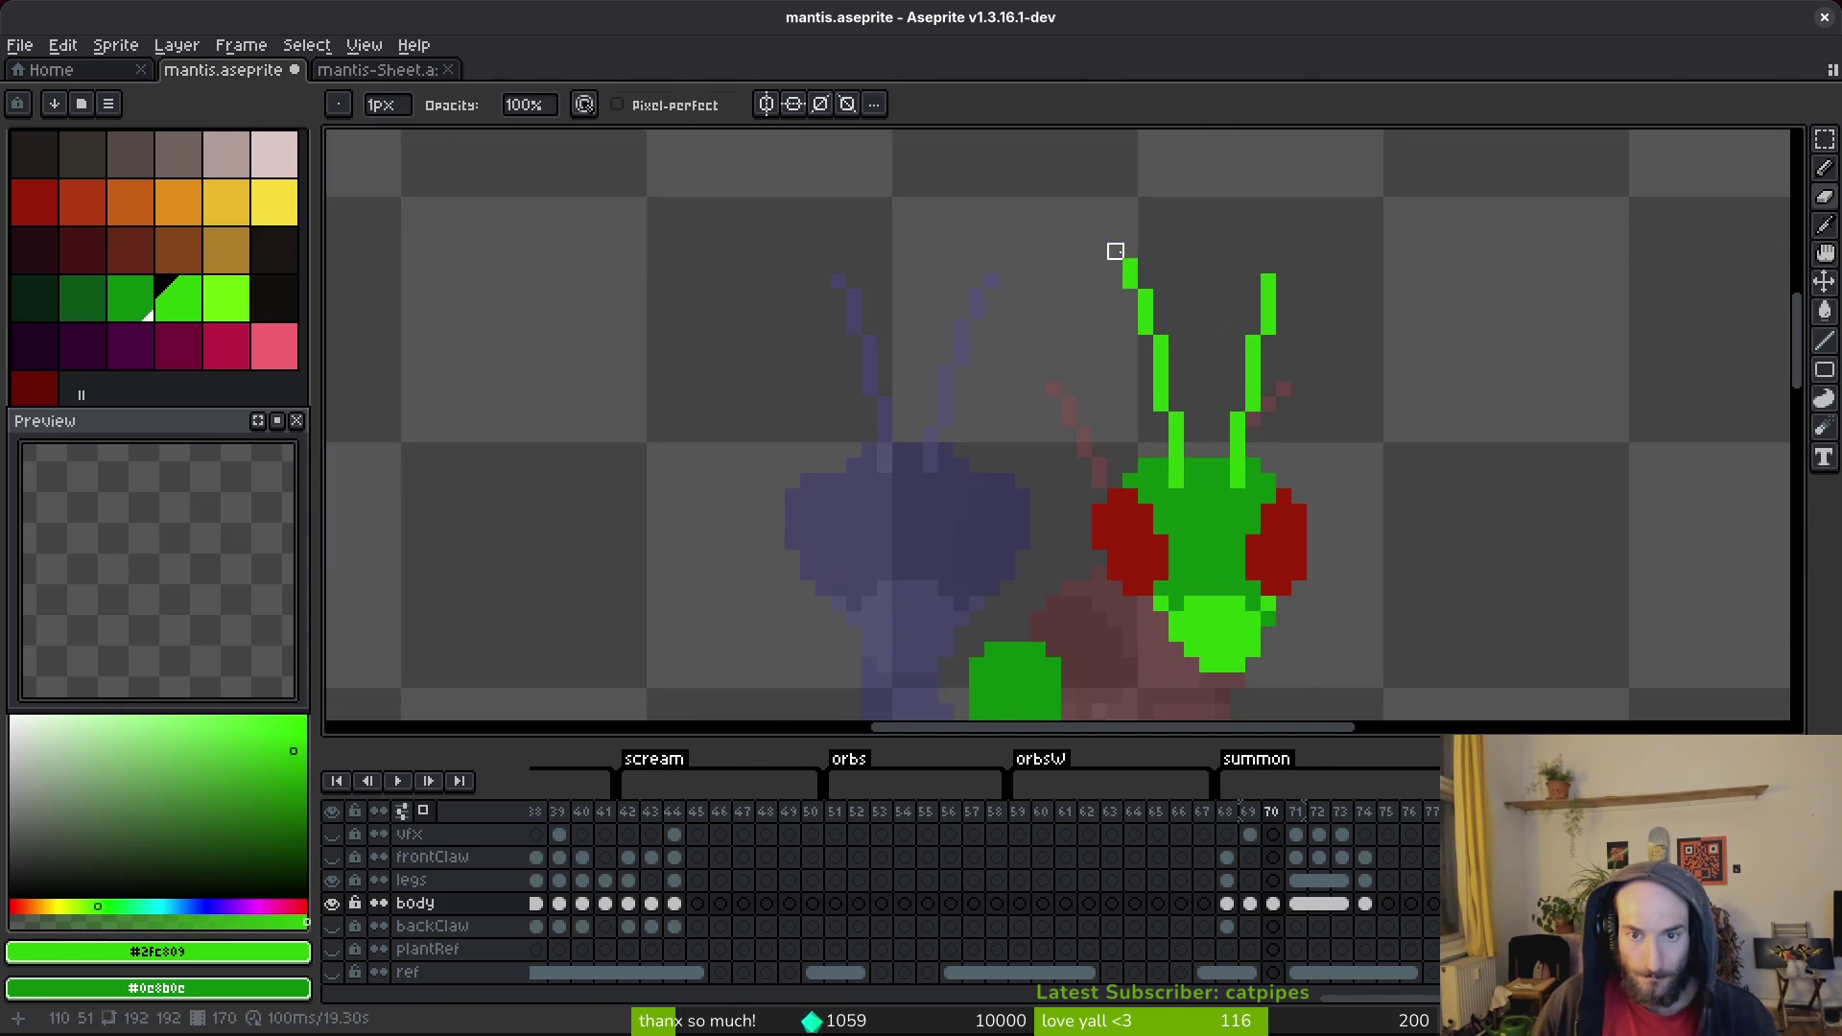
{"action": "left_click", "coordinate": [1130, 266]}
{"action": "key", "text": "b"}
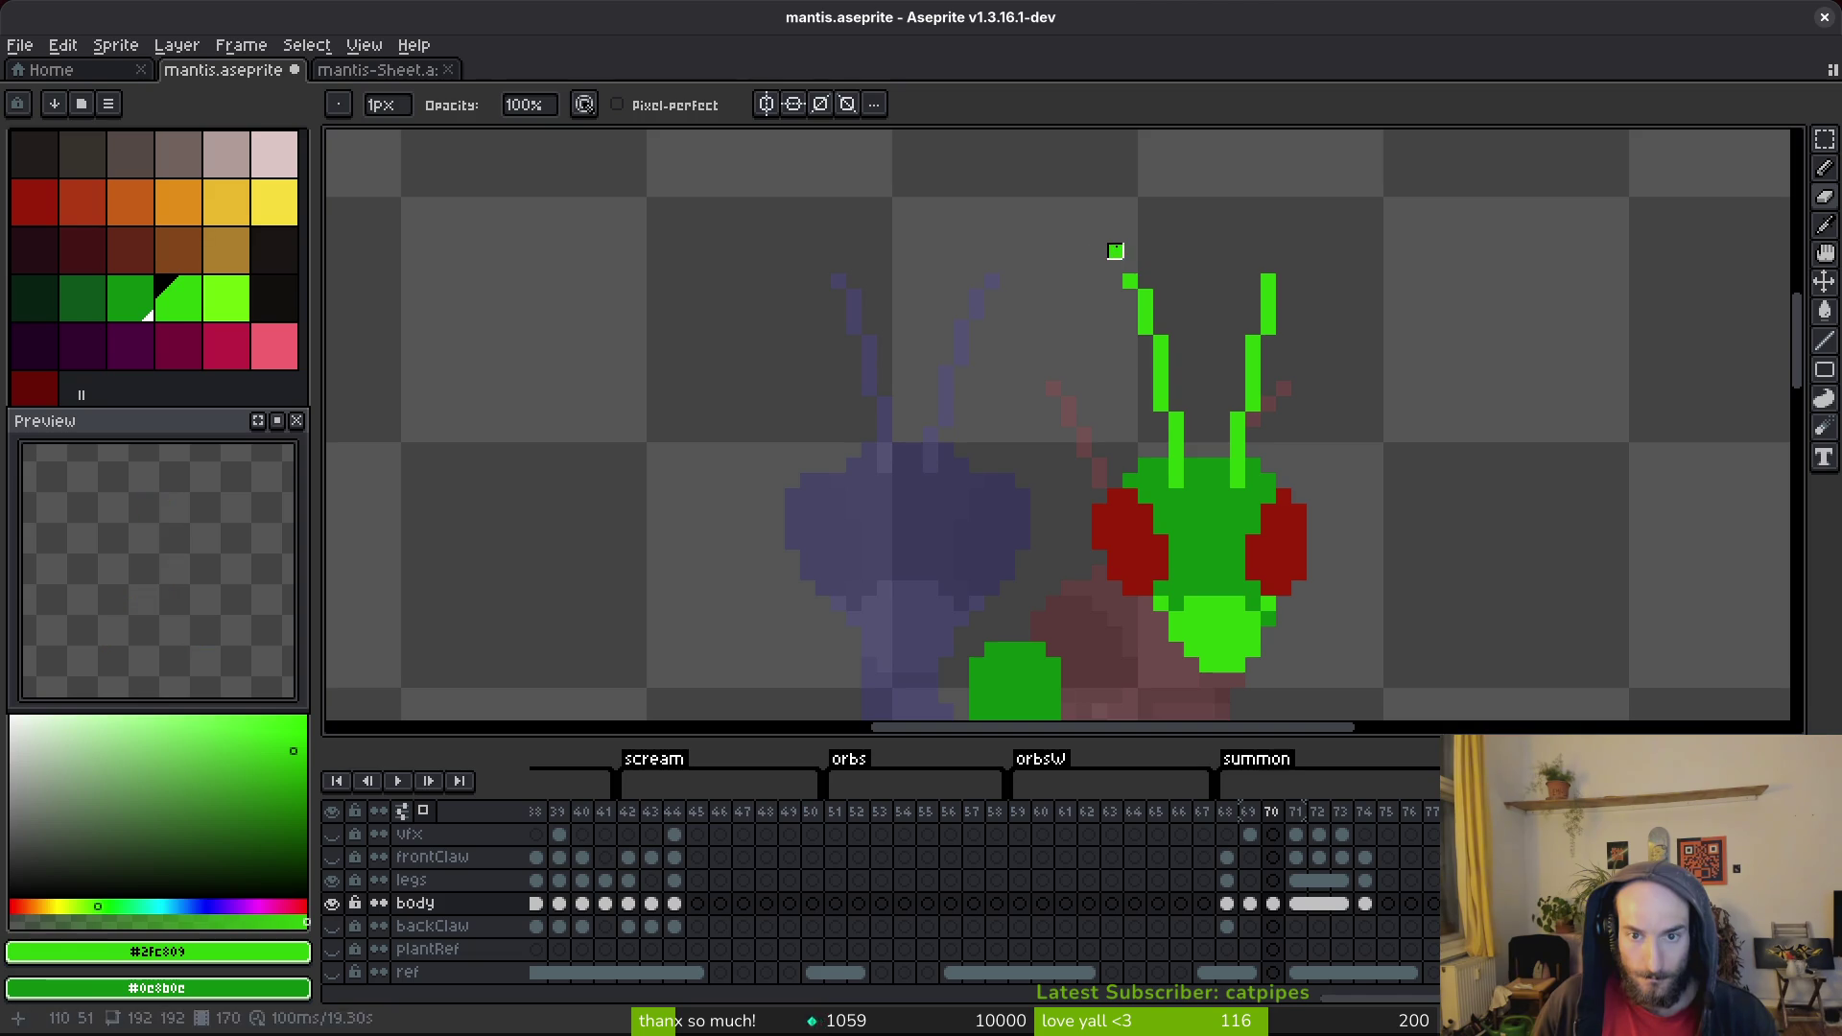
{"action": "scroll", "coordinate": [1114, 250], "scroll_direction": "up", "scroll_amount": 5}
{"action": "left_click", "coordinate": [1080, 508]}
{"action": "key", "text": "e"}
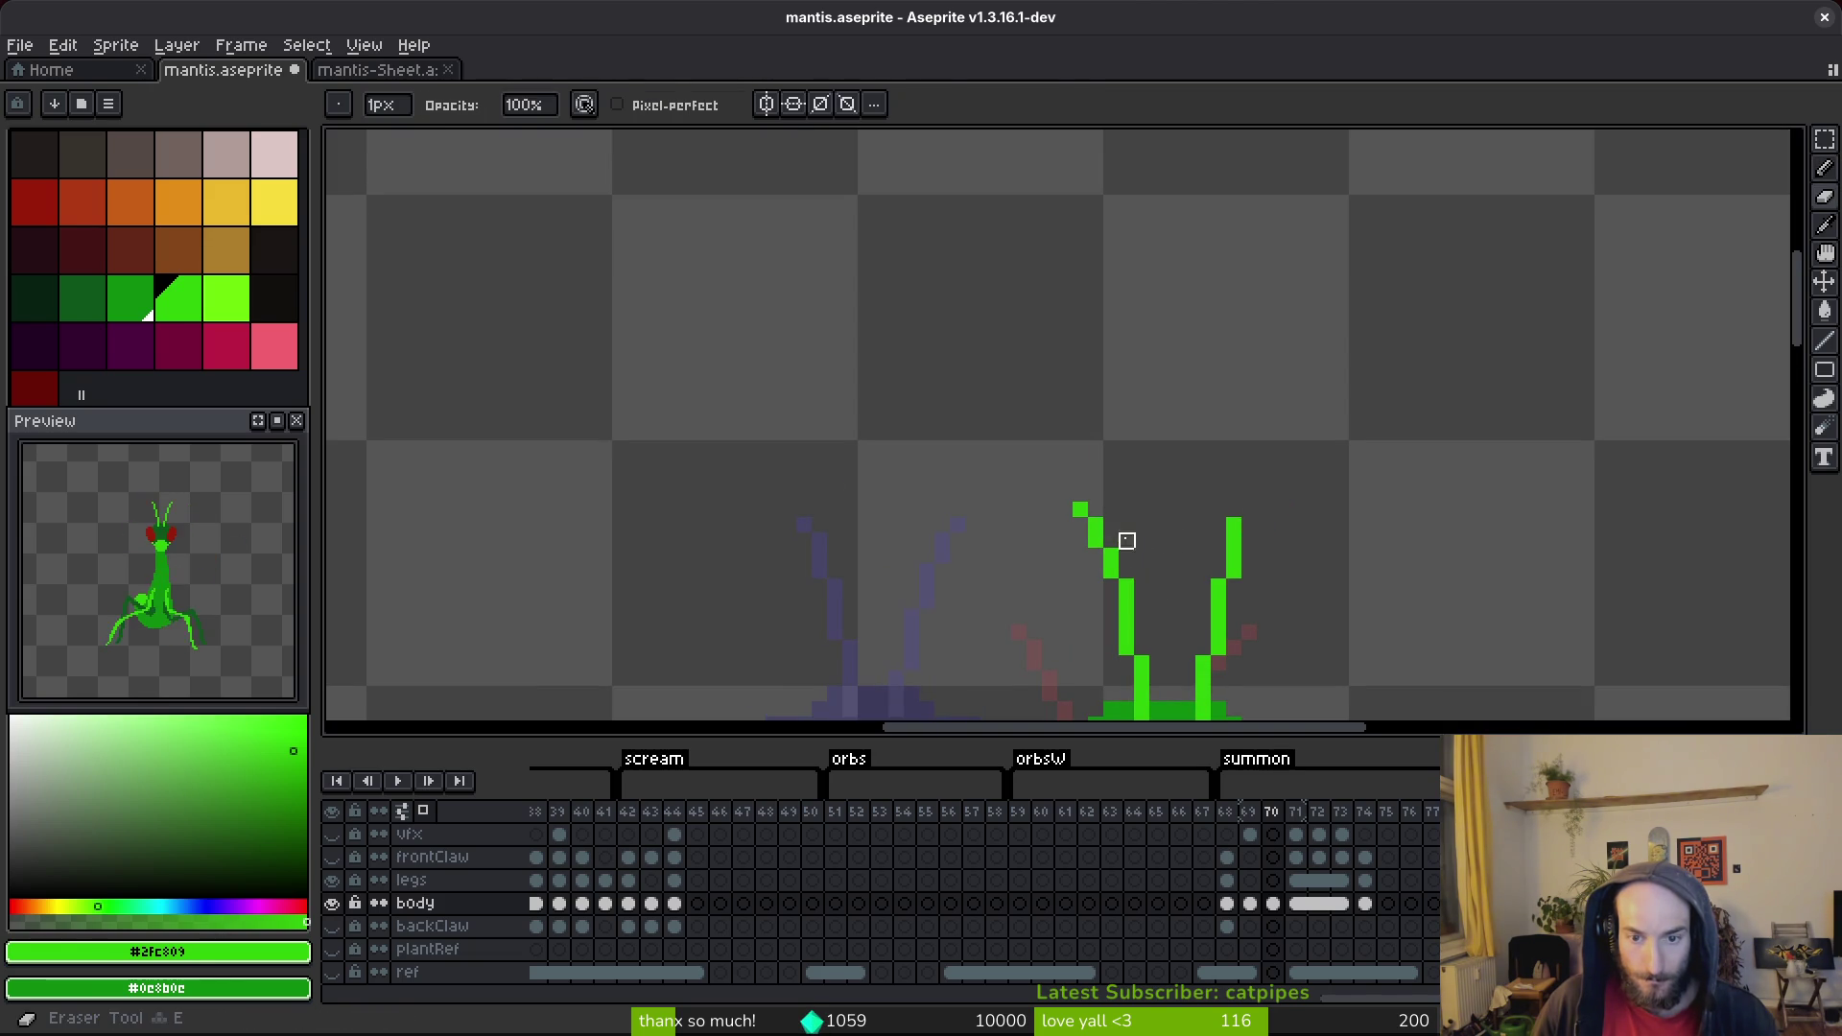
{"action": "key", "text": "b"}
Reshape the right antenna's tip into a small outward bend and save.
{"action": "left_click", "coordinate": [1245, 534]}
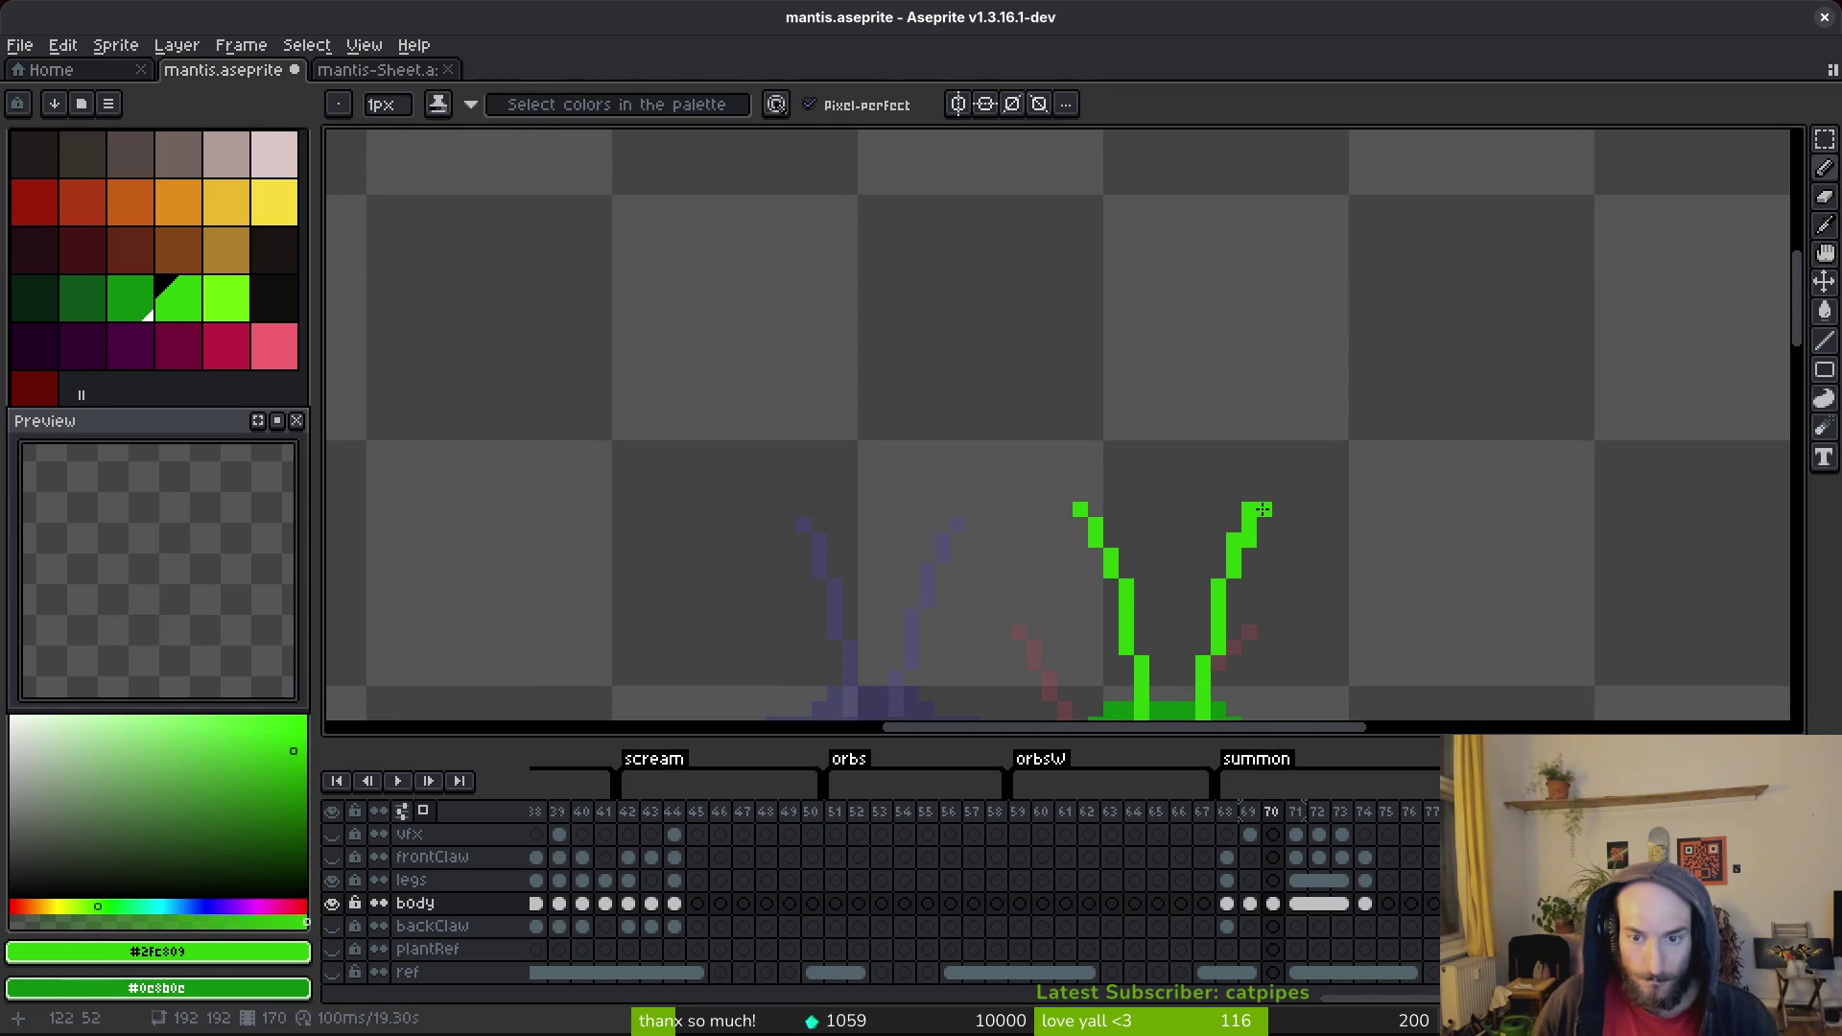
{"action": "left_click_drag", "start_coordinate": [1262, 513], "coordinate": [1247, 532]}
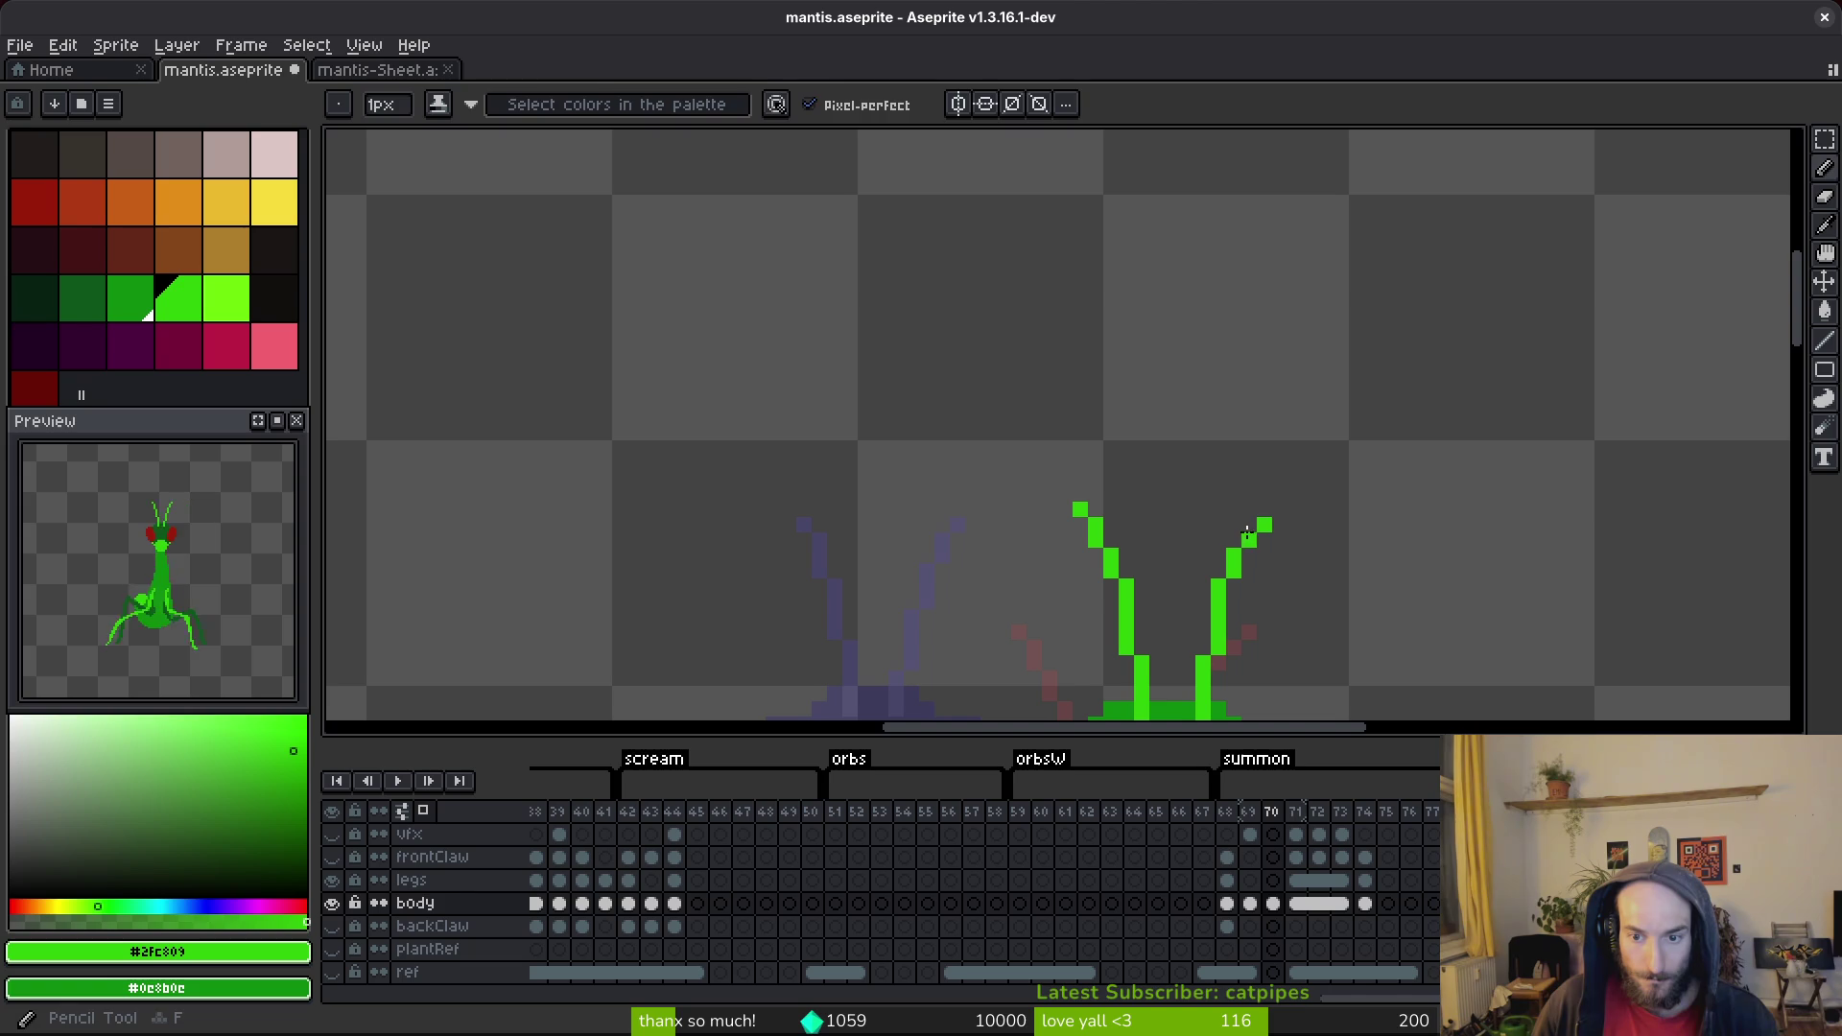
{"action": "left_click", "coordinate": [1266, 525]}
{"action": "key", "text": "b"}
{"action": "left_click", "coordinate": [1237, 544]}
{"action": "left_click", "coordinate": [1264, 508]}
{"action": "key", "text": "e"}
{"action": "scroll", "coordinate": [1279, 557], "scroll_direction": "down", "scroll_amount": 3}
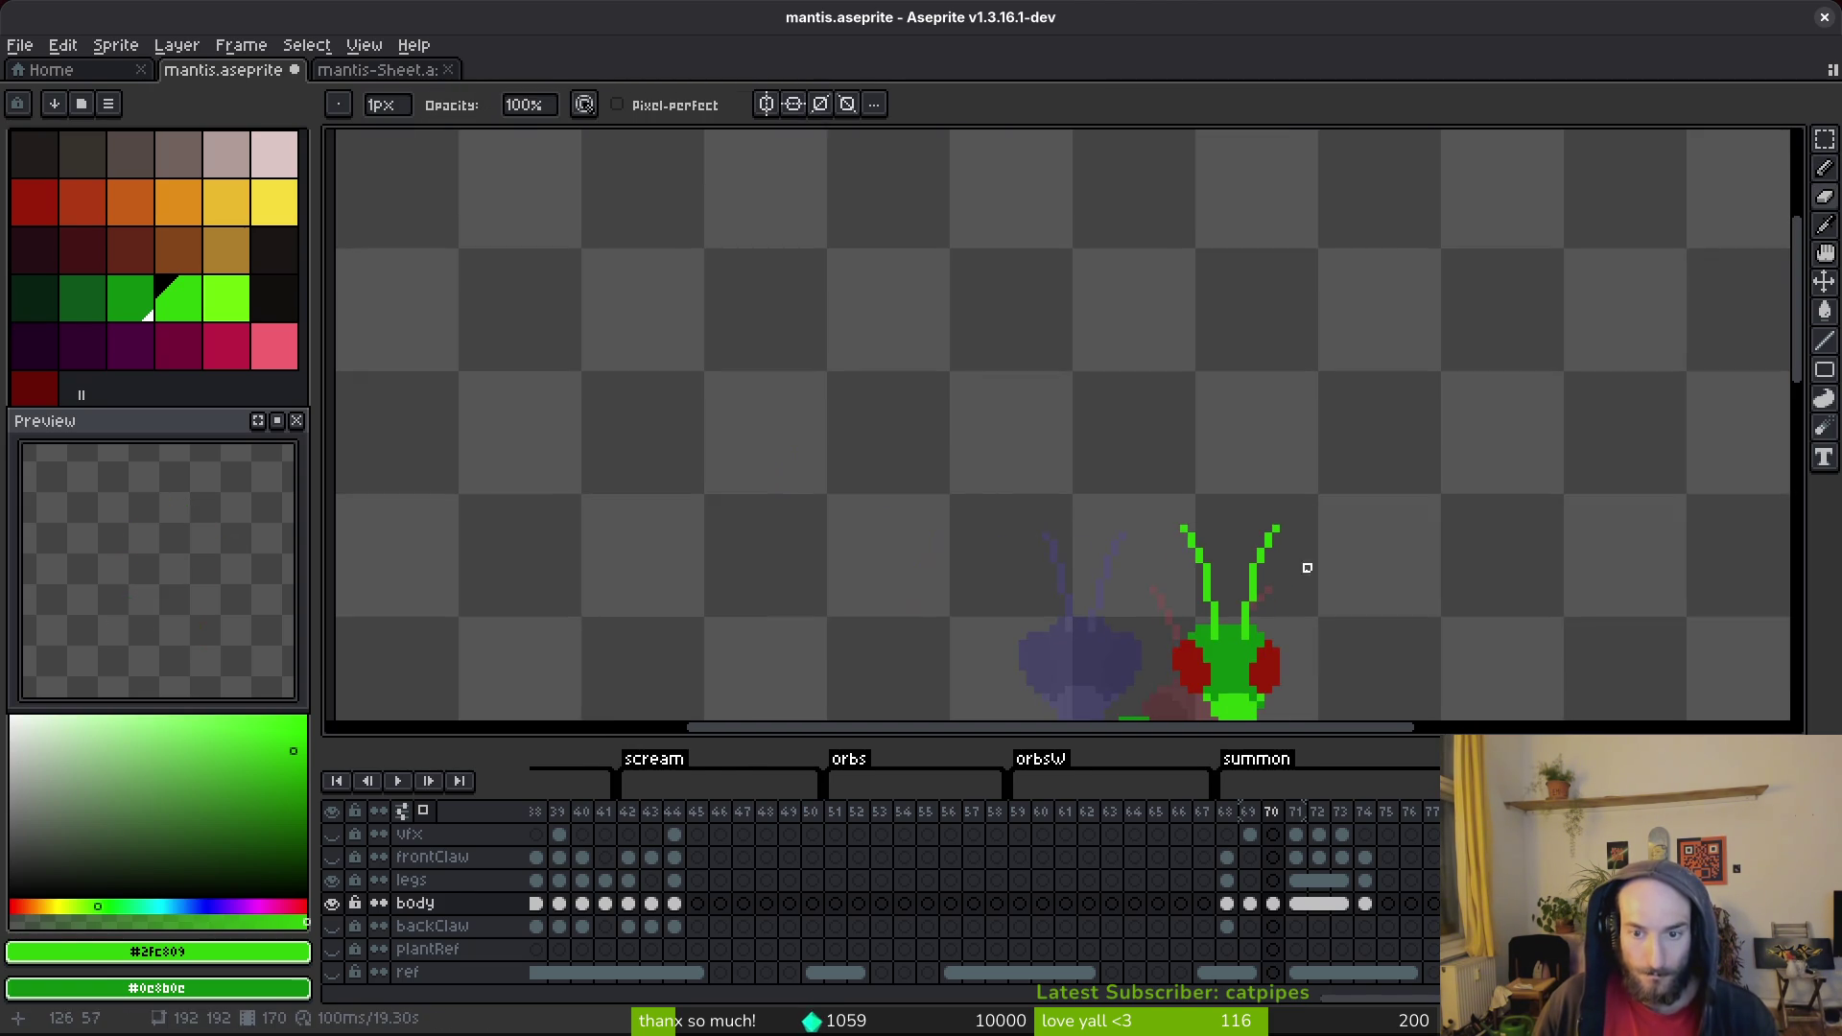
{"action": "key", "text": "ctrl+s"}
Advance to summon frame 71 with the Pencil ready.
{"action": "key", "text": "i"}
{"action": "key", "text": "Right"}
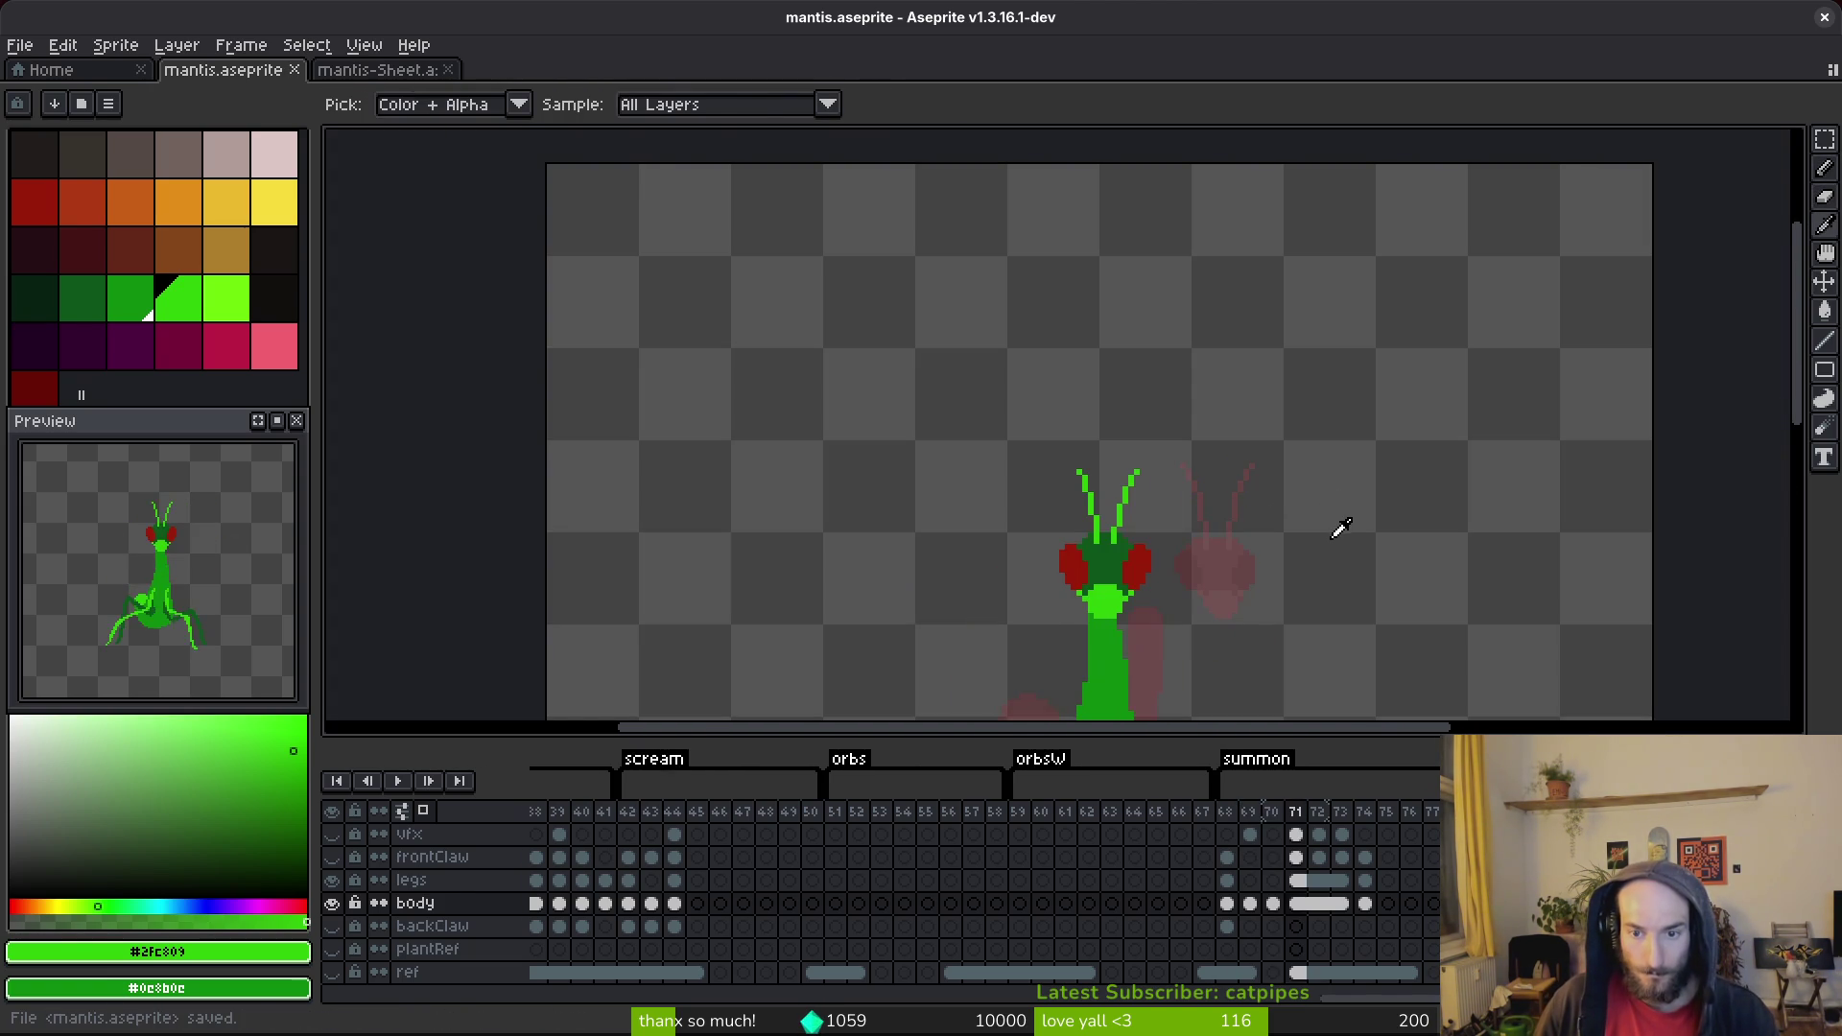
{"action": "key", "text": "b"}
{"action": "scroll", "coordinate": [1239, 566], "scroll_direction": "down", "scroll_amount": 1}
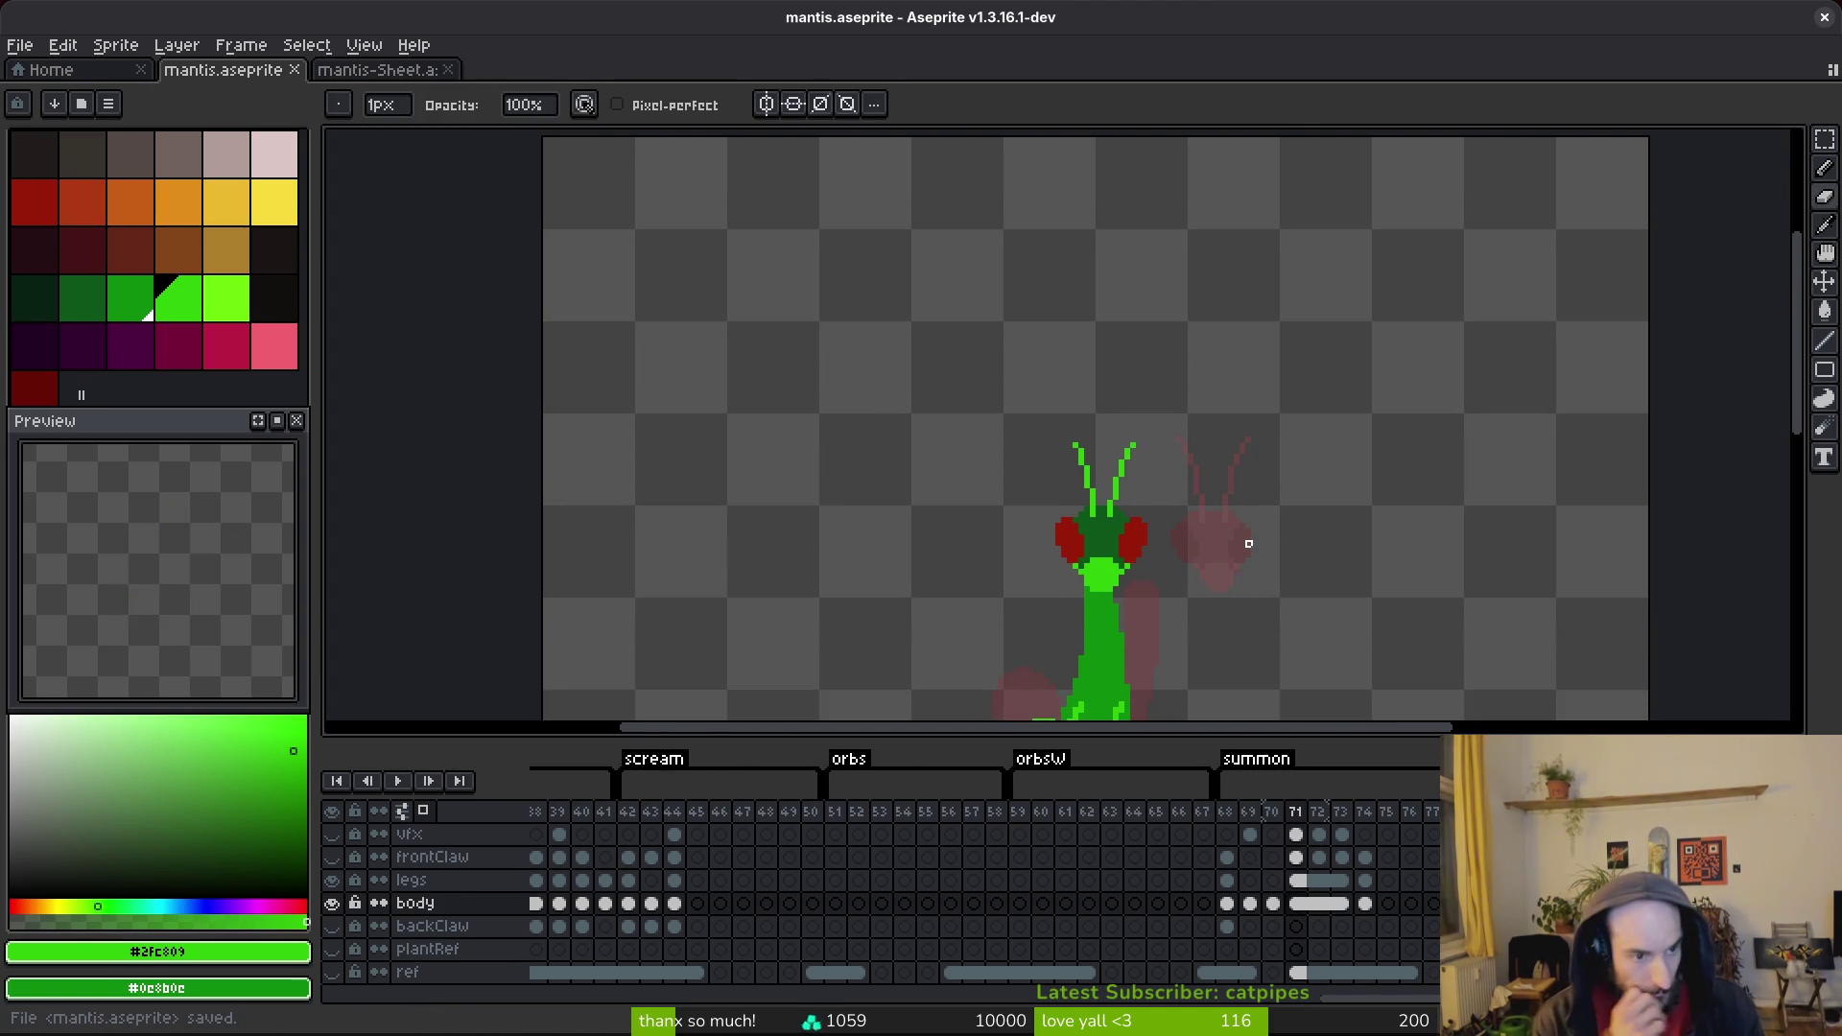
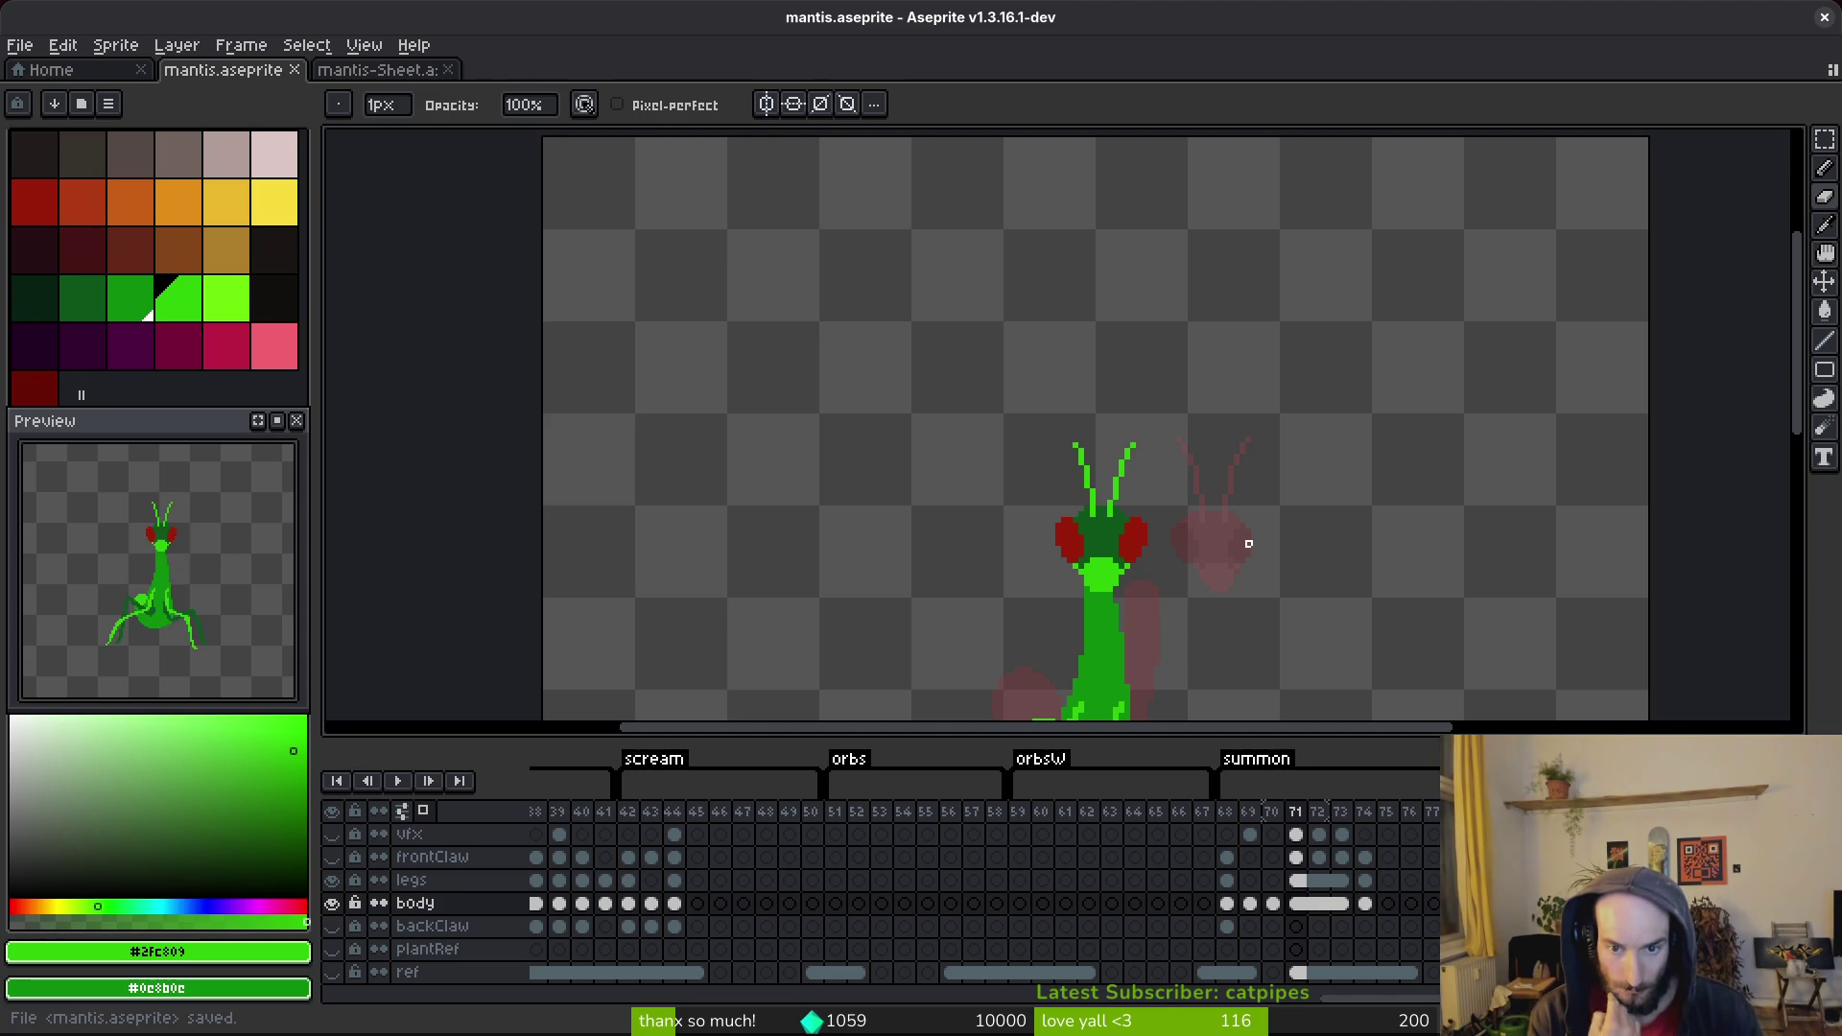
Shade the mantis head's upper-left edge with dark green sampled from the head.
{"action": "scroll", "coordinate": [1147, 476], "scroll_direction": "up", "scroll_amount": 4}
{"action": "key", "text": "i"}
{"action": "left_click", "coordinate": [1023, 508]}
{"action": "key", "text": "b"}
{"action": "left_click_drag", "start_coordinate": [996, 488], "coordinate": [1023, 479]}
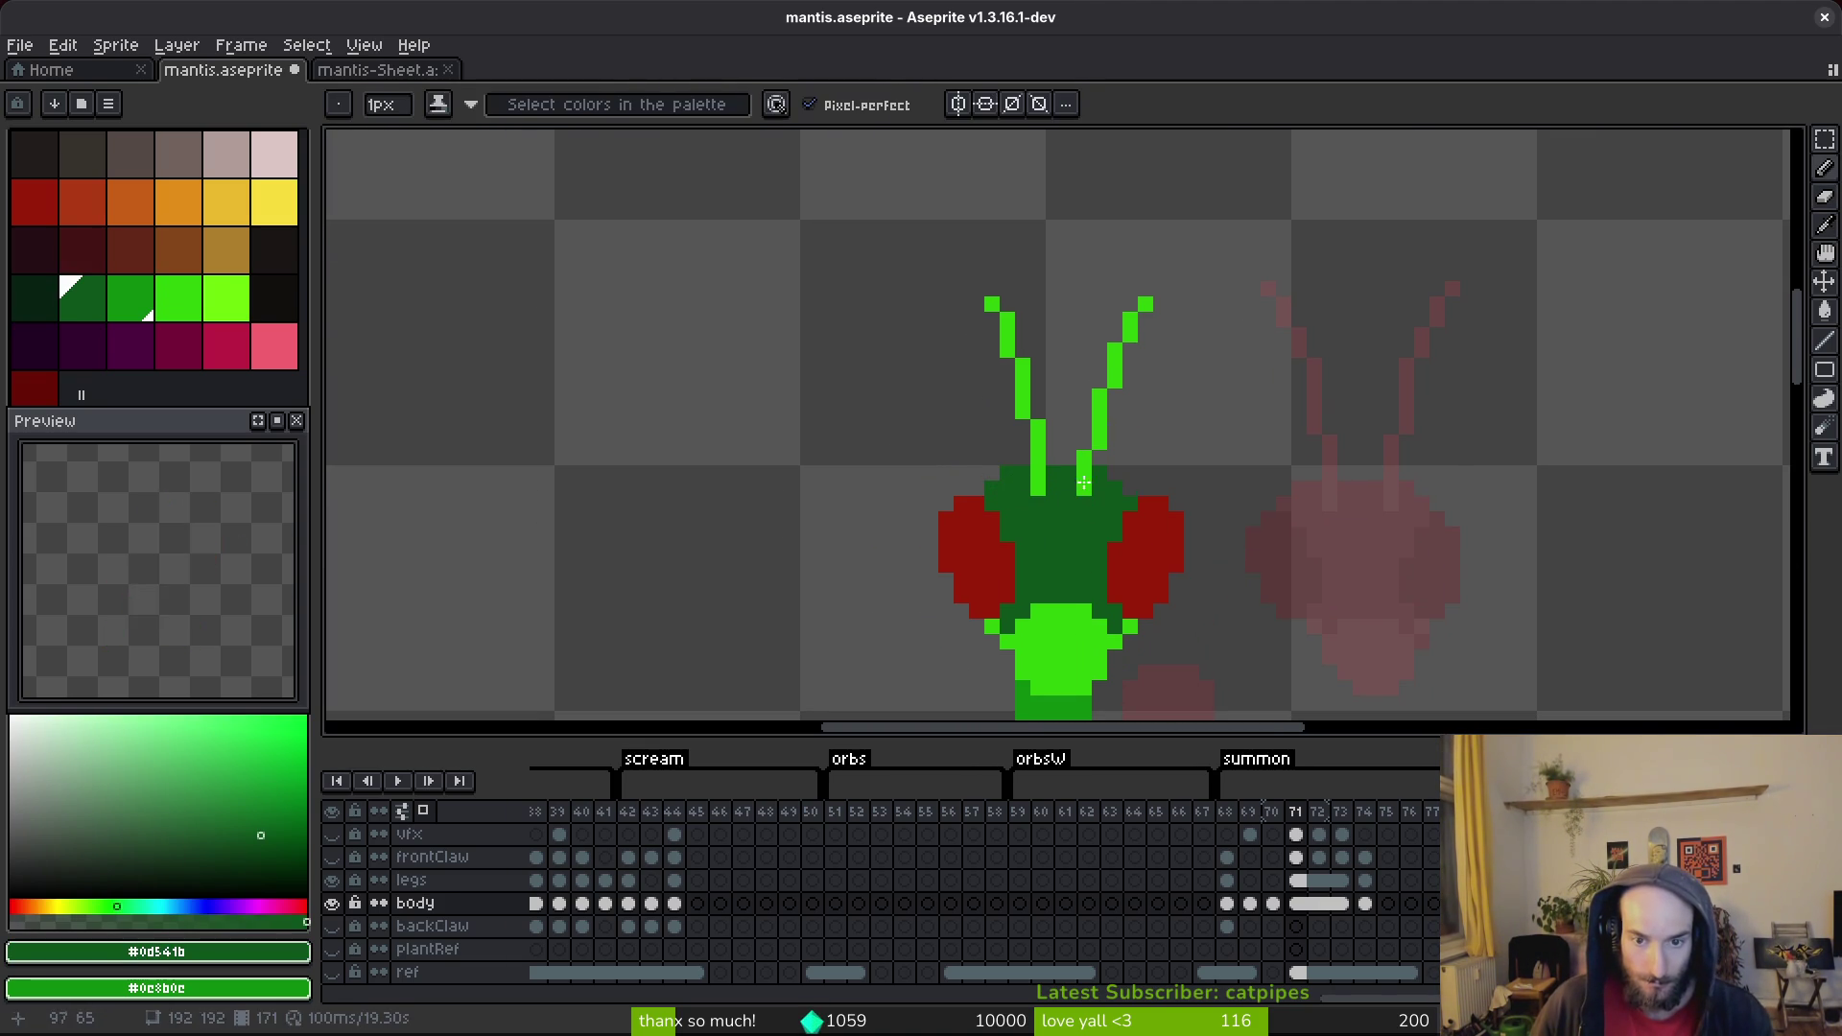
Inspect the shaded head edge up close and save the sprite.
{"action": "scroll", "coordinate": [1126, 486], "scroll_direction": "down", "scroll_amount": 1}
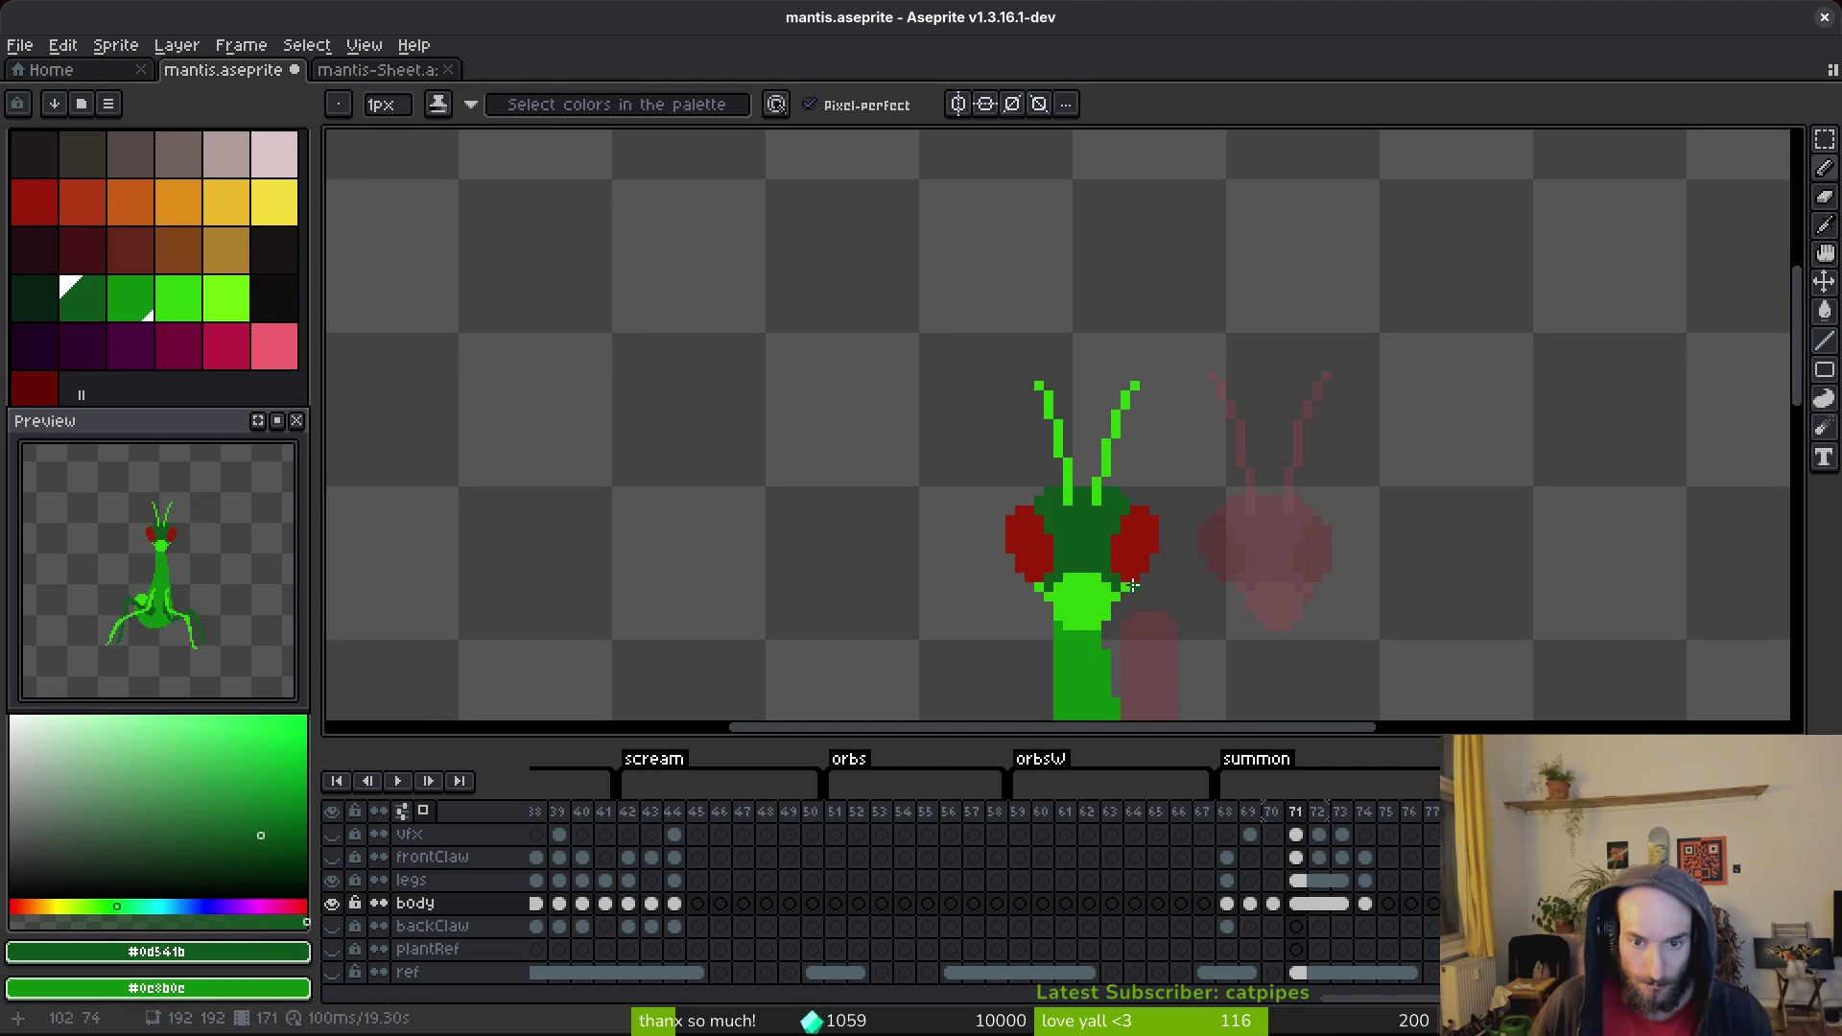
{"action": "scroll", "coordinate": [1018, 502], "scroll_direction": "up", "scroll_amount": 3}
{"action": "scroll", "coordinate": [1256, 494], "scroll_direction": "down", "scroll_amount": 3}
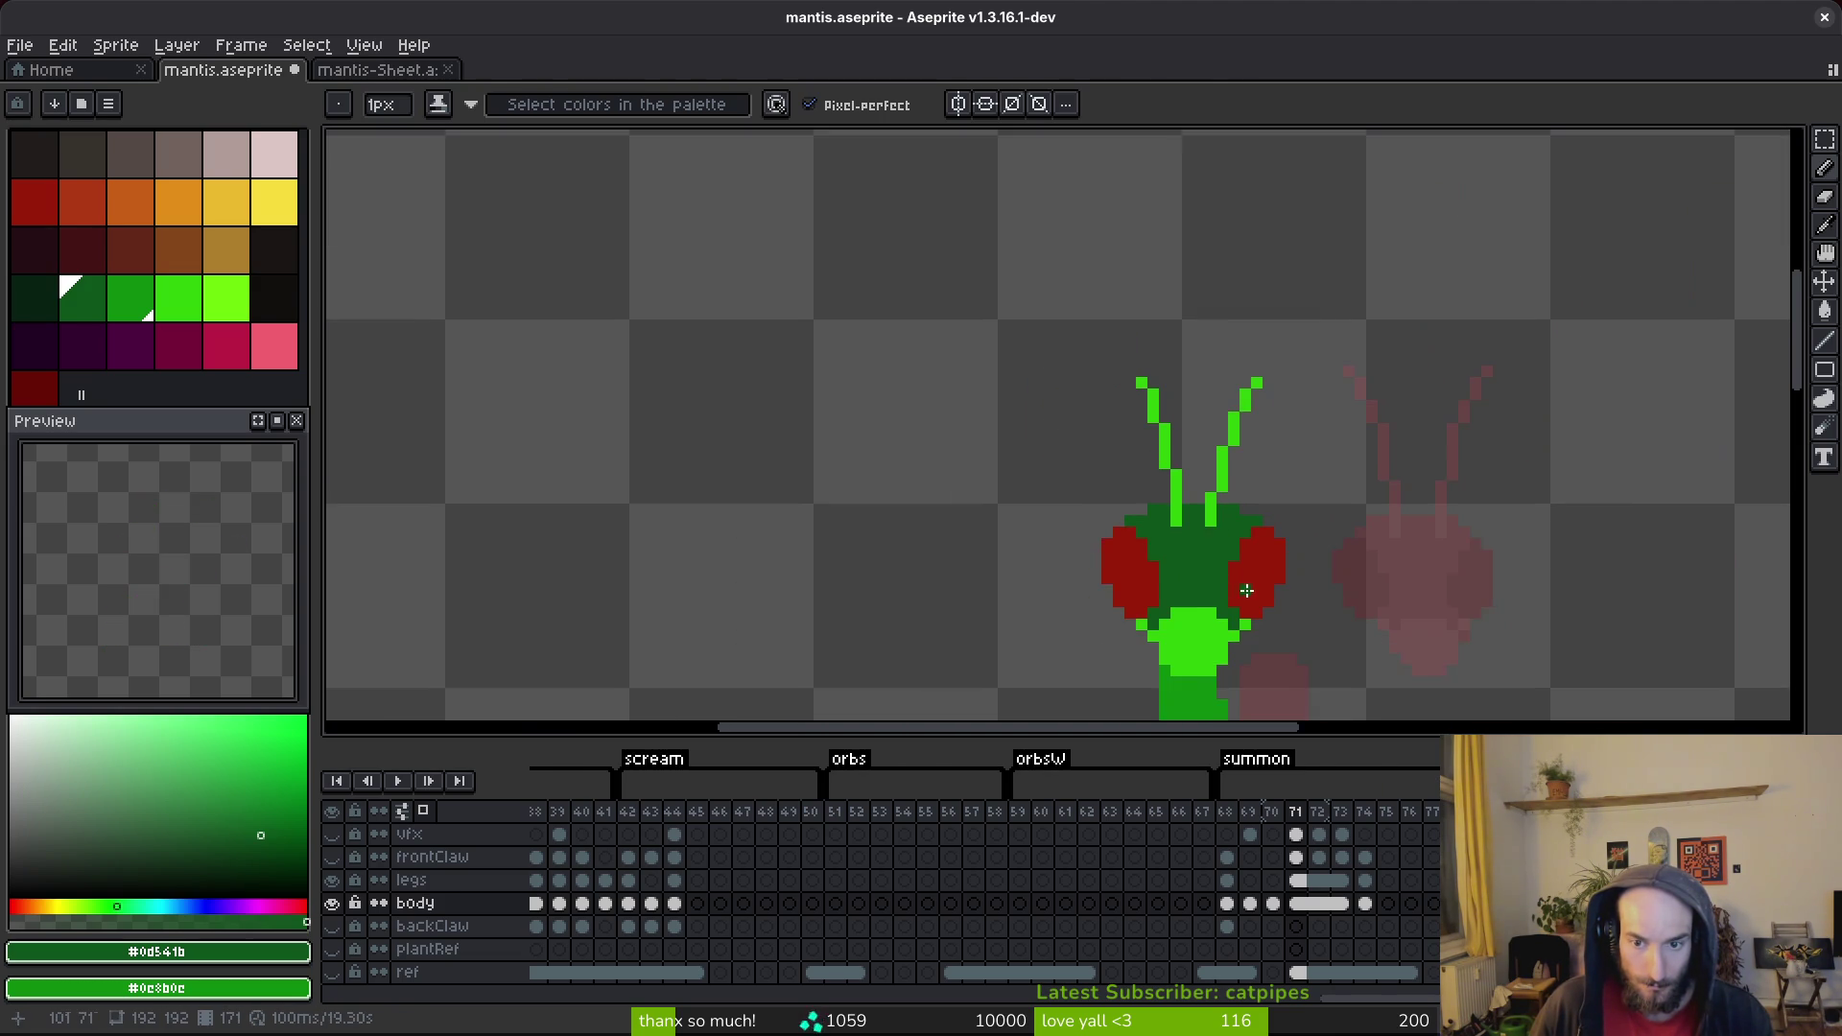
{"action": "scroll", "coordinate": [1237, 537], "scroll_direction": "up", "scroll_amount": 1}
{"action": "scroll", "coordinate": [1228, 566], "scroll_direction": "down", "scroll_amount": 1}
{"action": "key", "text": "i"}
{"action": "scroll", "coordinate": [1220, 576], "scroll_direction": "down", "scroll_amount": 1}
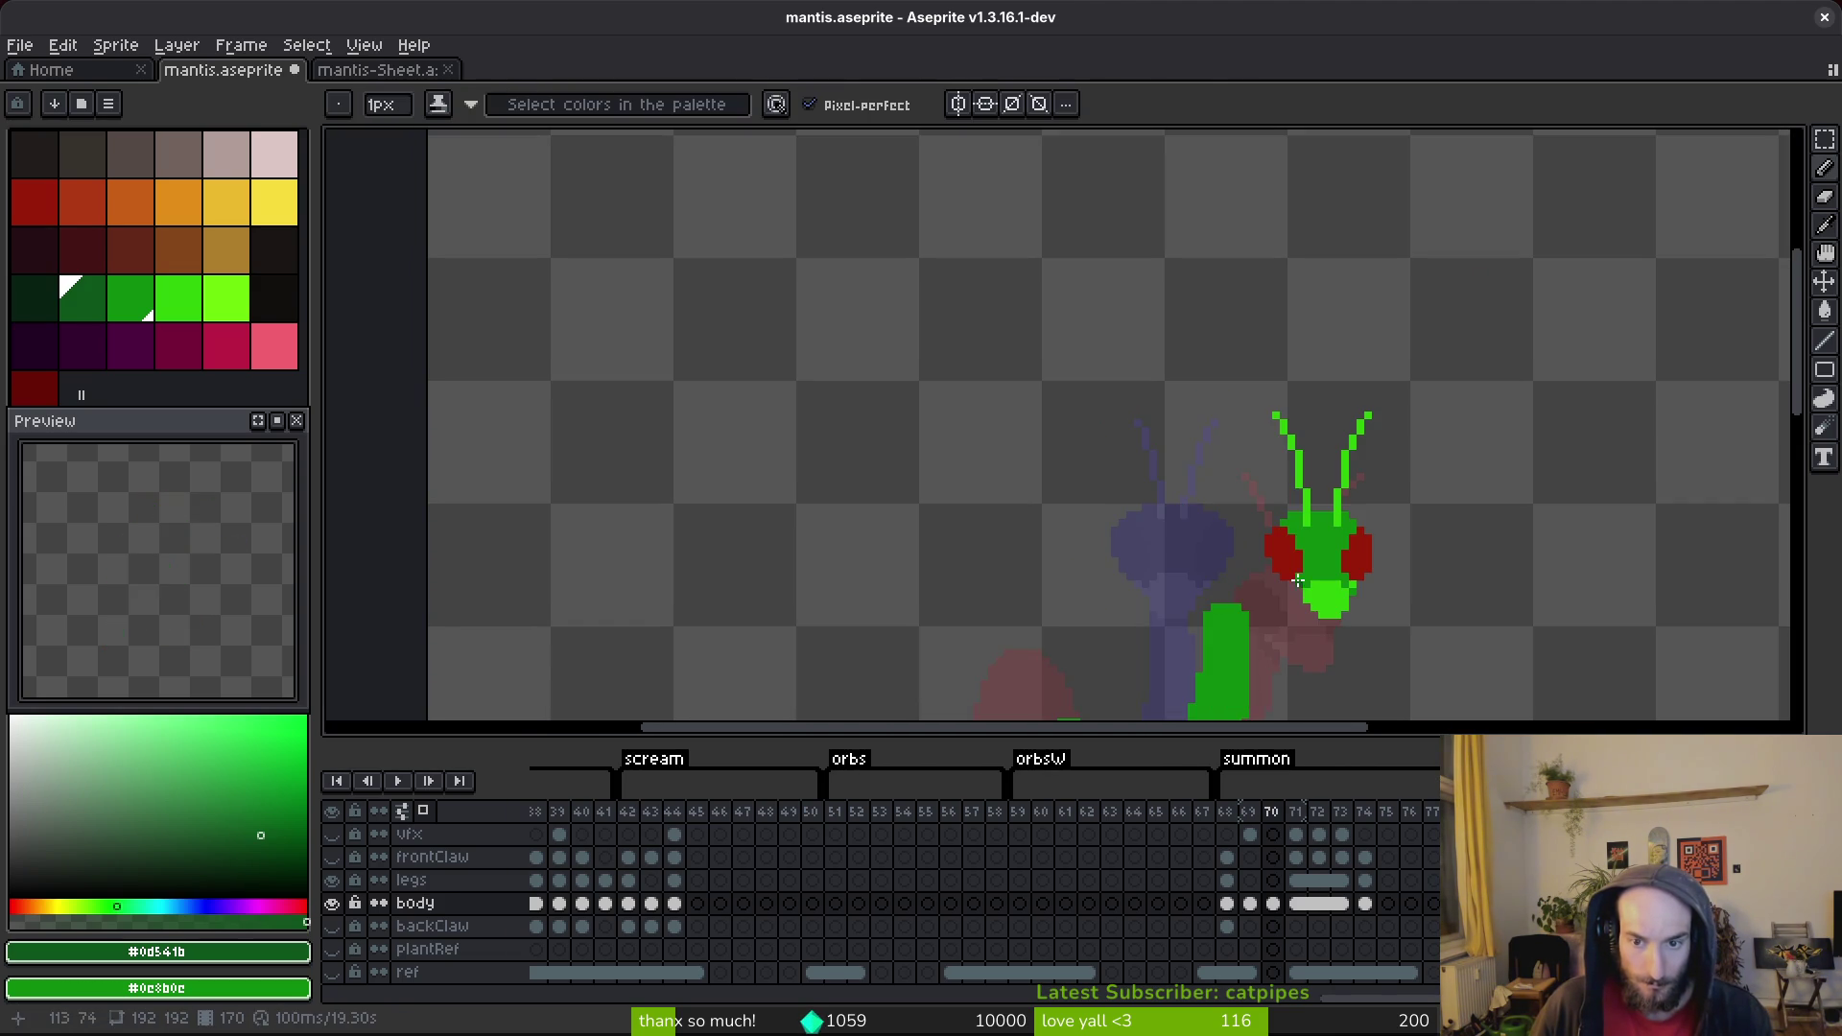
{"action": "scroll", "coordinate": [1199, 537], "scroll_direction": "up", "scroll_amount": 3}
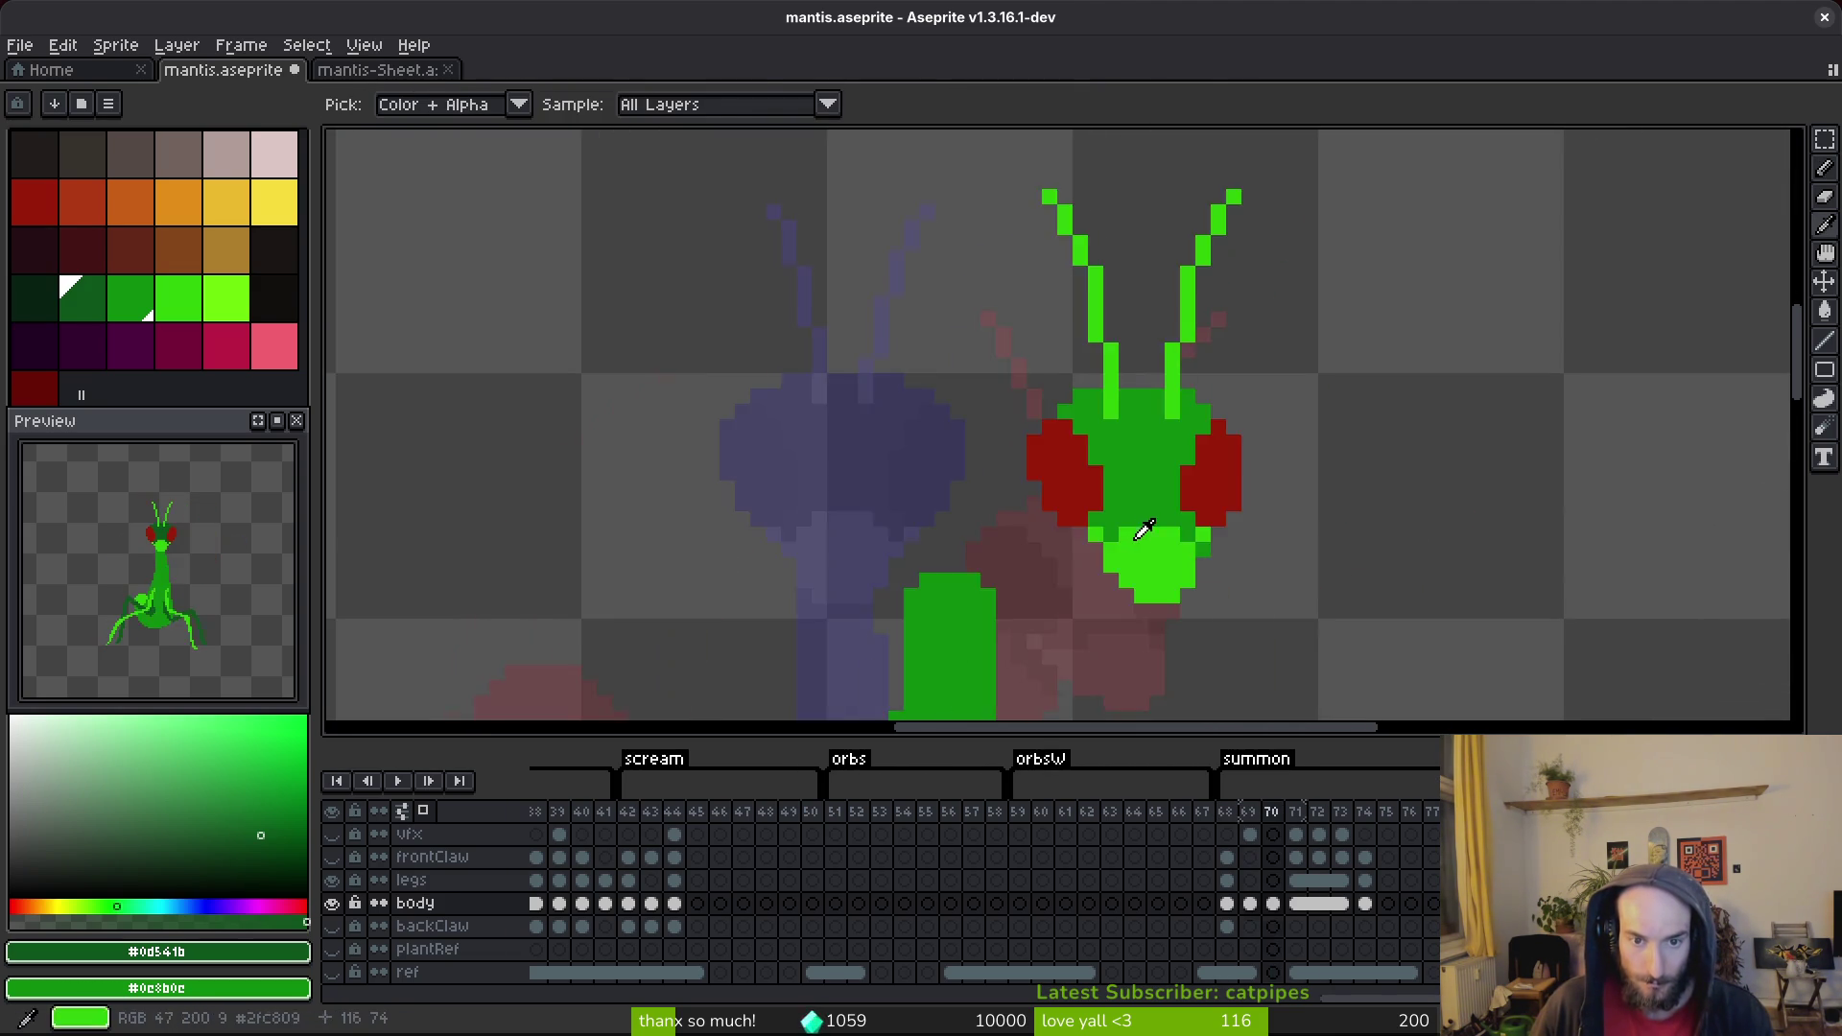
{"action": "key", "text": "b"}
{"action": "key", "text": "ctrl+s"}
On frame 70, lasso the green mantis head and move it left and down.
{"action": "scroll", "coordinate": [1070, 514], "scroll_direction": "down", "scroll_amount": 3}
{"action": "scroll", "coordinate": [1094, 509], "scroll_direction": "up", "scroll_amount": 1}
{"action": "key", "text": "i"}
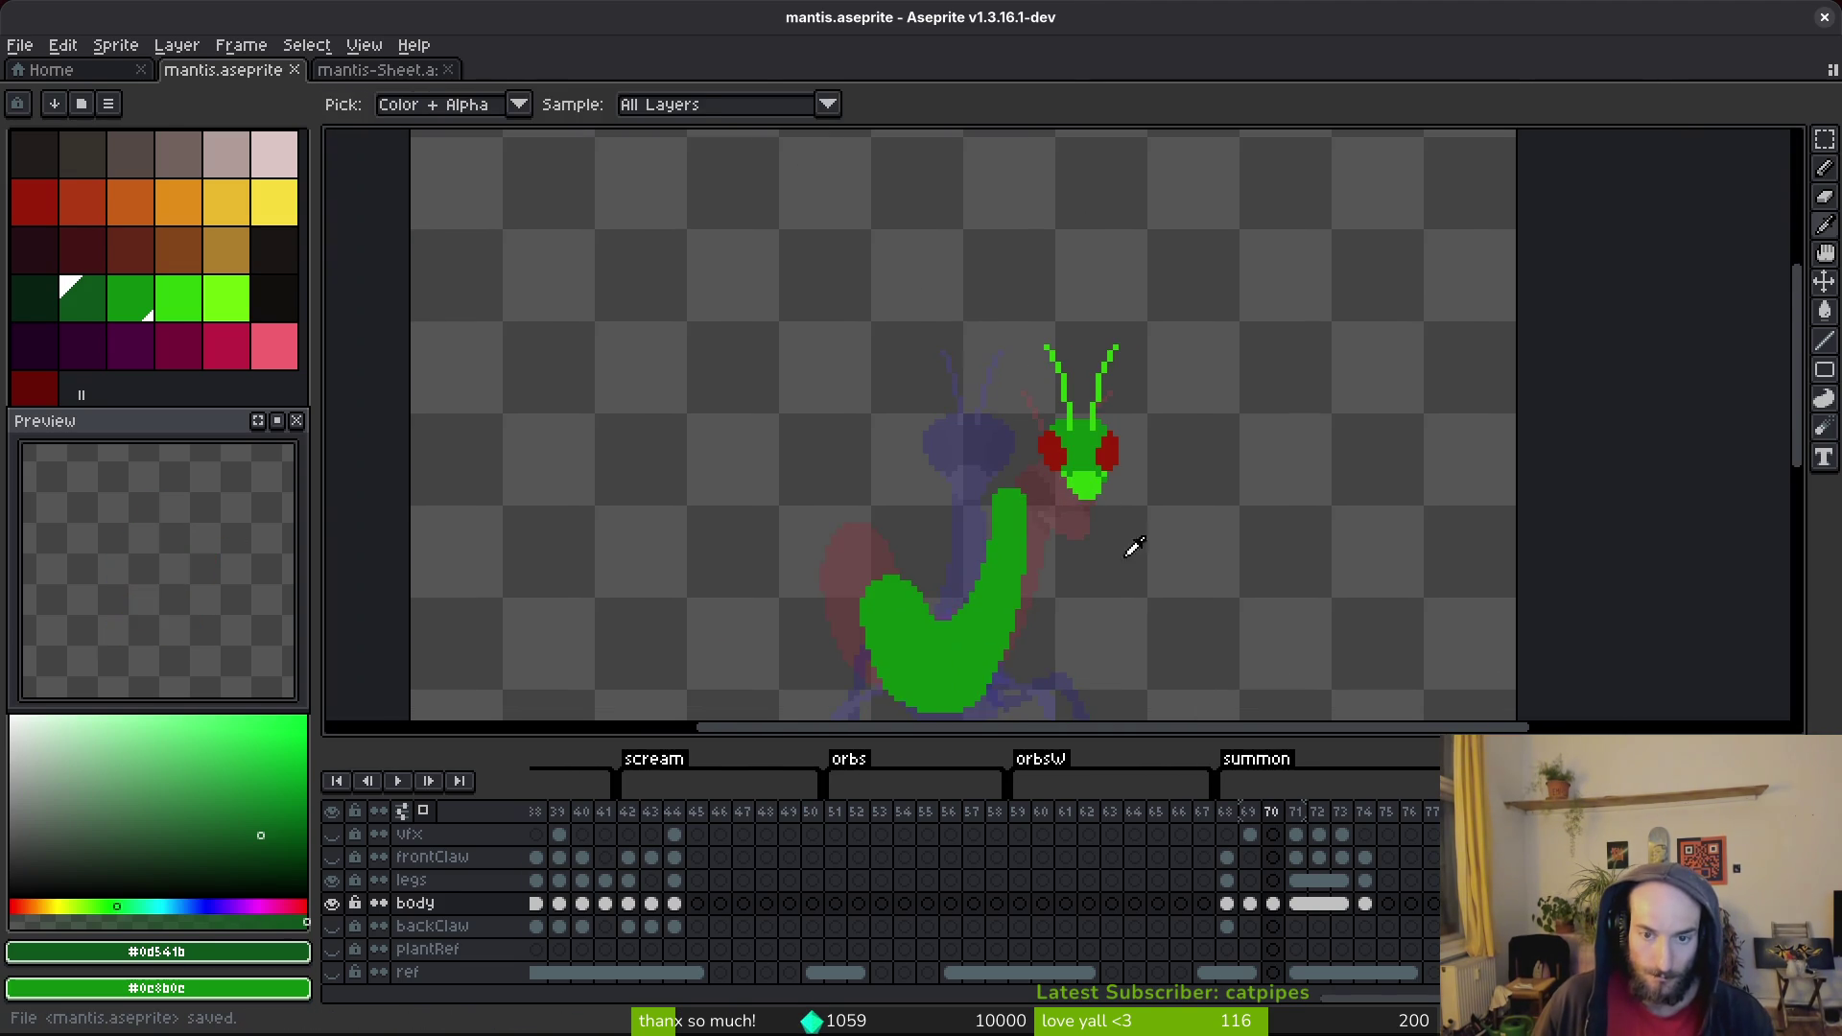
{"action": "scroll", "coordinate": [1171, 427], "scroll_direction": "up", "scroll_amount": 1}
{"action": "scroll", "coordinate": [1192, 476], "scroll_direction": "down", "scroll_amount": 1}
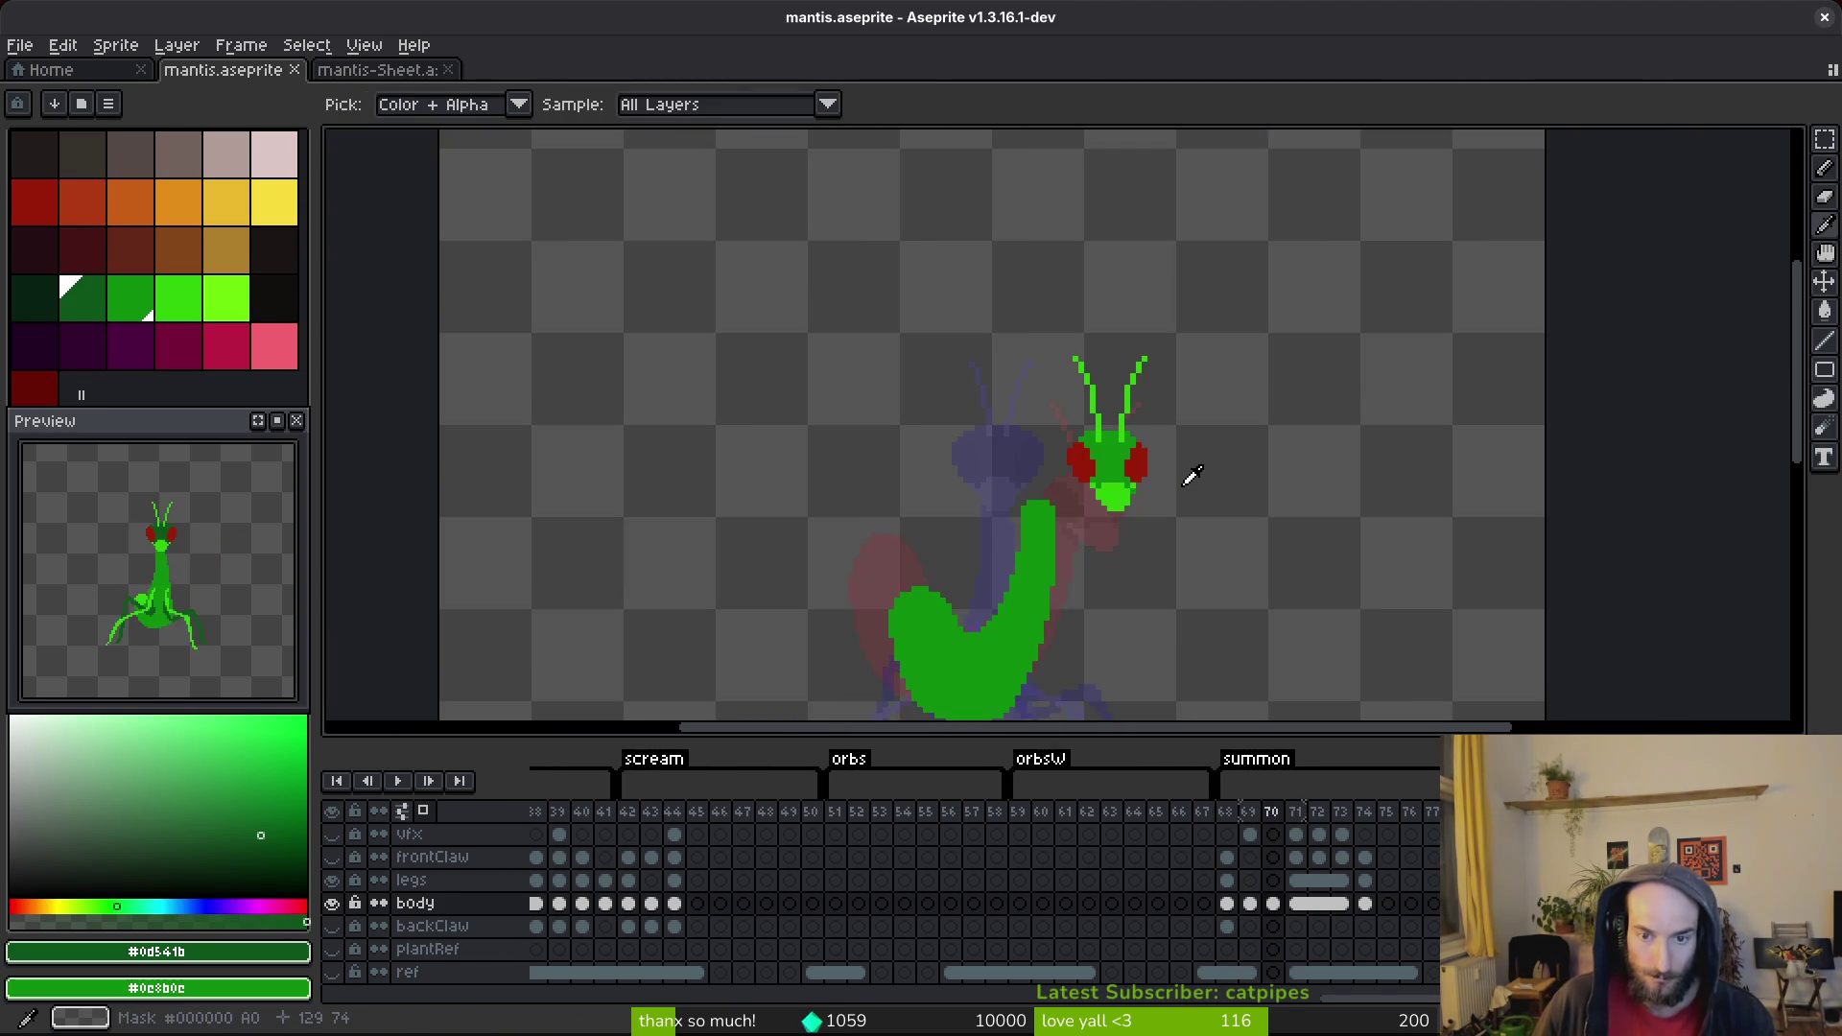
{"action": "key", "text": "Left"}
{"action": "key", "text": "Left"}
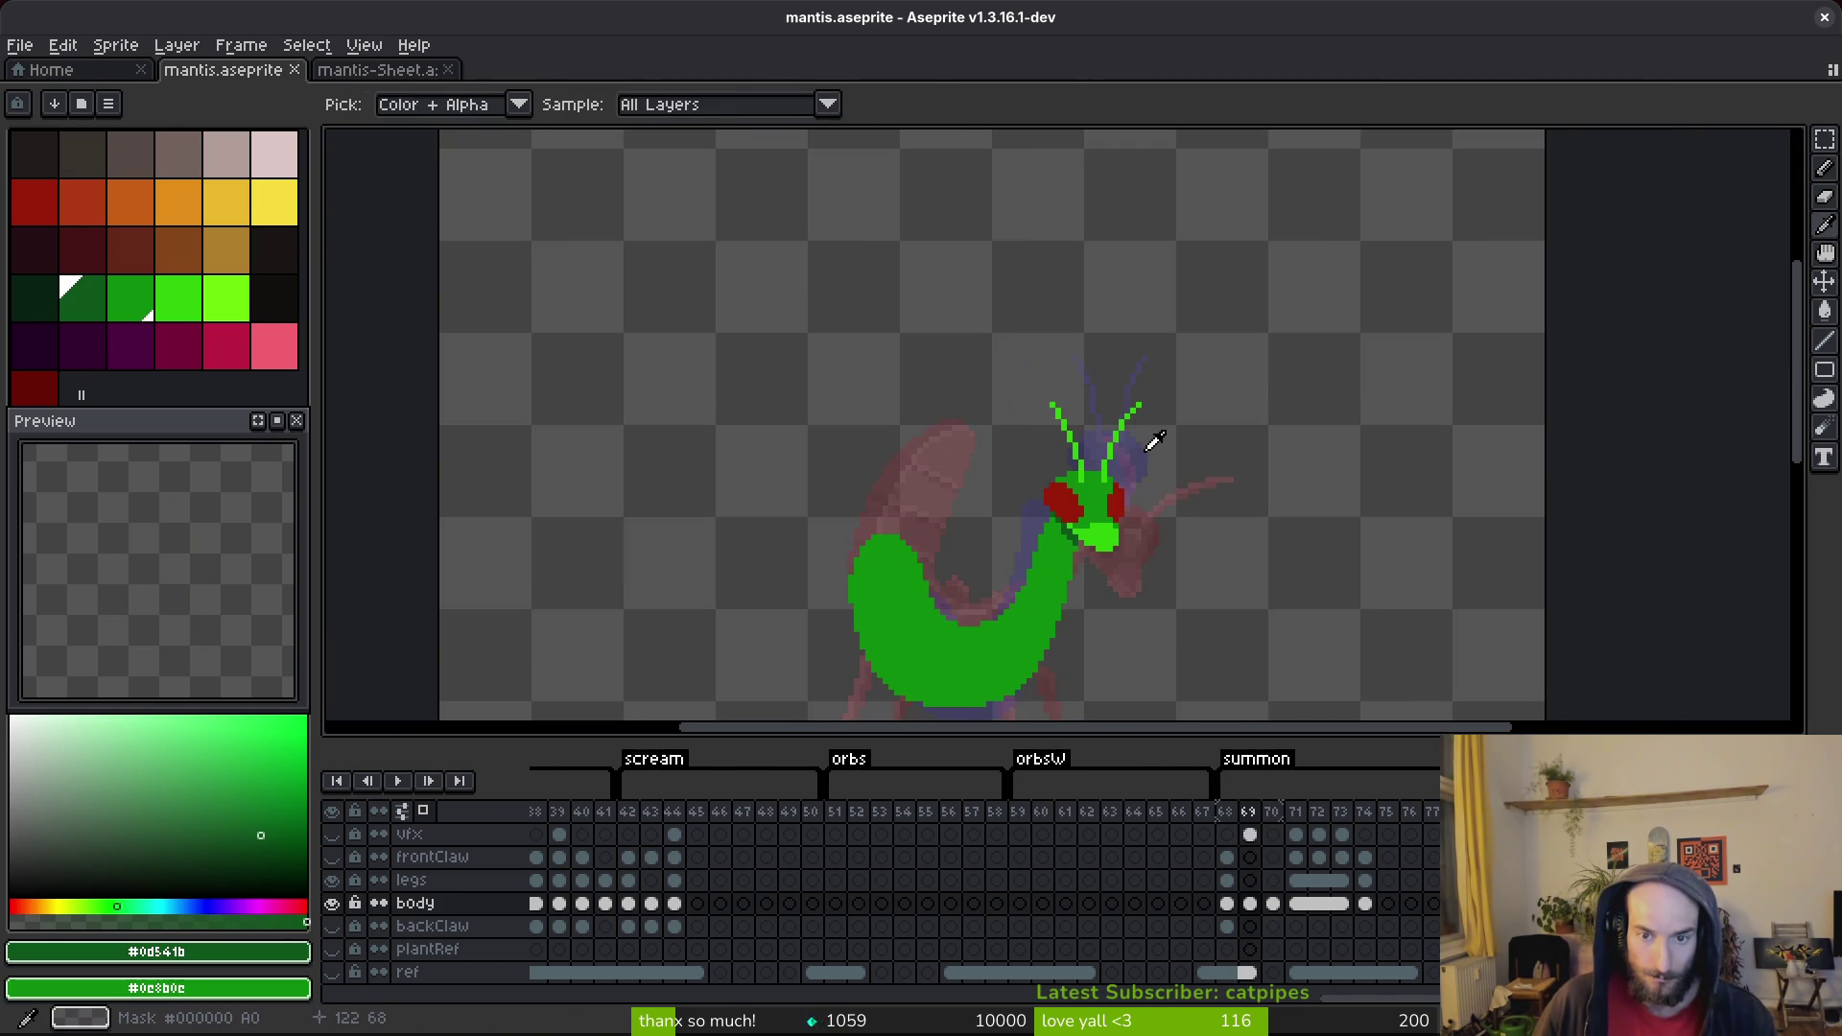
{"action": "key", "text": "q"}
{"action": "key", "text": "Right"}
{"action": "key", "text": "Right"}
{"action": "scroll", "coordinate": [1157, 436], "scroll_direction": "up", "scroll_amount": 2}
{"action": "mouse_move", "coordinate": [1085, 269]}
{"action": "left_mouse_down"}
{"action": "mouse_move", "coordinate": [967, 502]}
{"action": "mouse_move", "coordinate": [1218, 411]}
{"action": "left_mouse_up"}
{"action": "mouse_move", "coordinate": [1084, 540]}
{"action": "left_mouse_down"}
{"action": "mouse_move", "coordinate": [1019, 534]}
{"action": "mouse_move", "coordinate": [997, 579]}
{"action": "mouse_move", "coordinate": [993, 564]}
{"action": "left_mouse_up"}
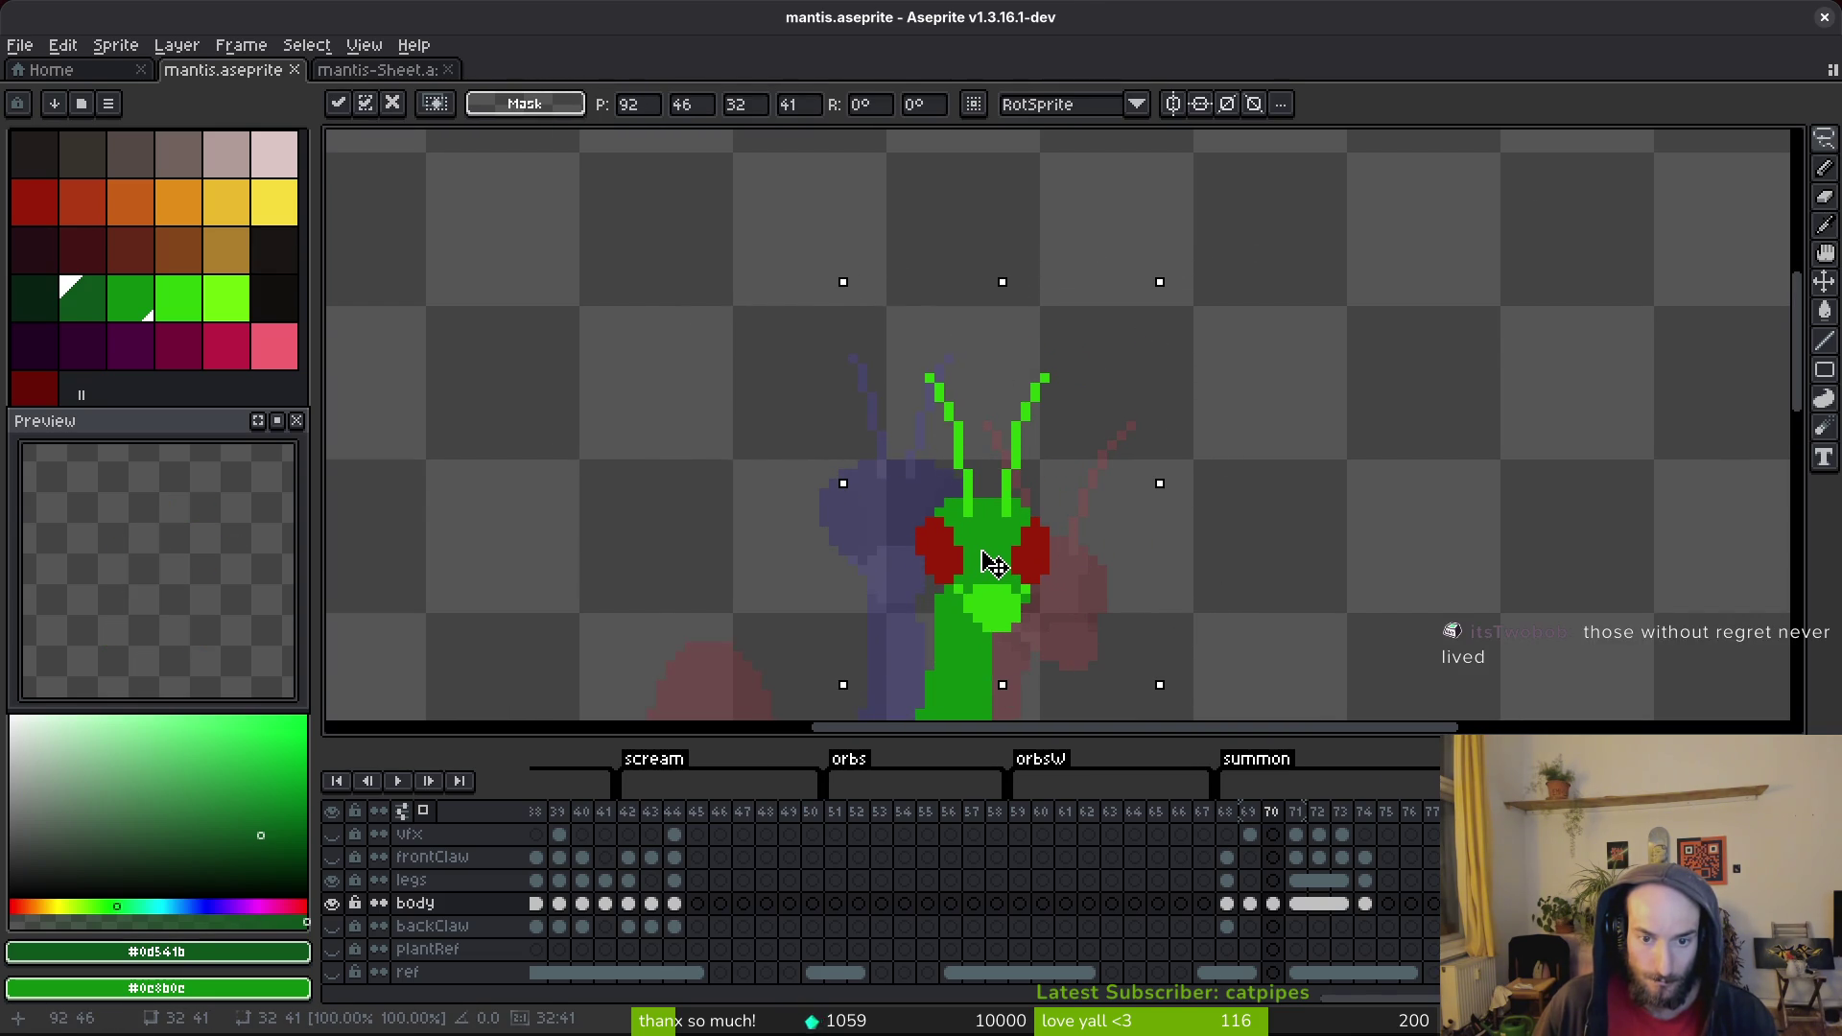
Commit the moved head on frame 70 and save the sprite.
{"action": "key", "text": "ctrl+s"}
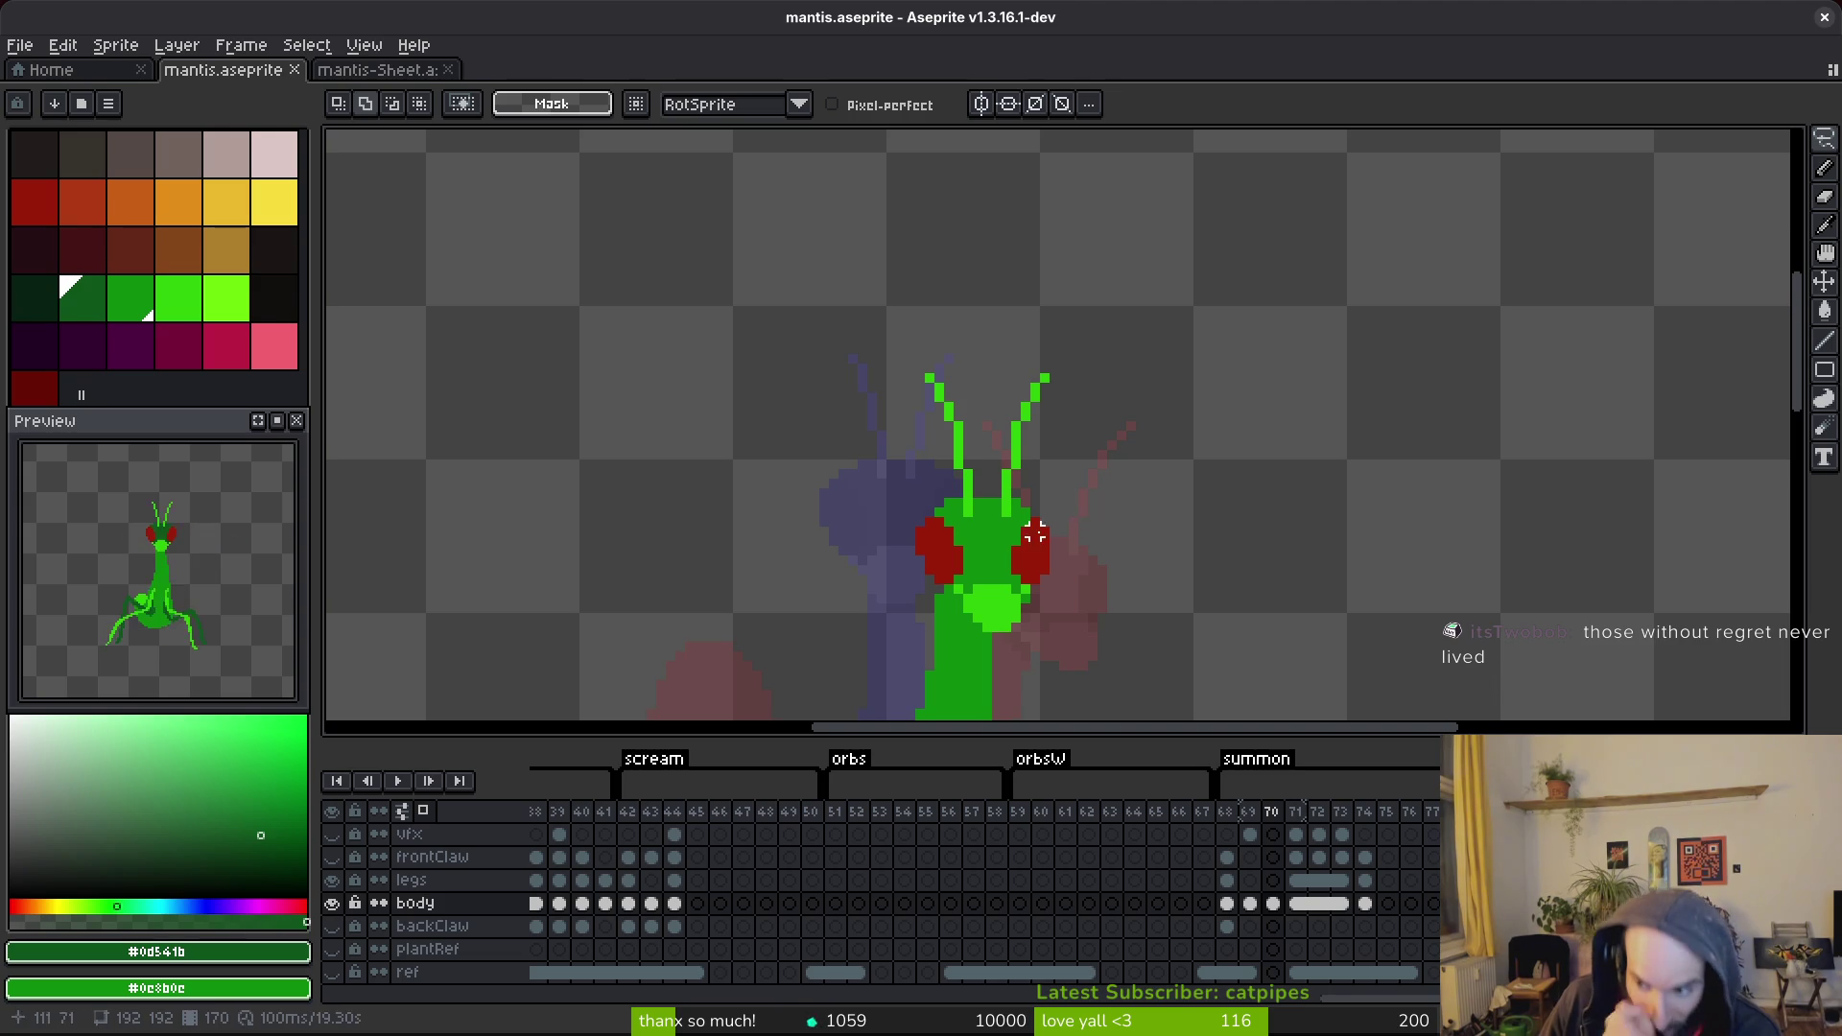
{"action": "scroll", "coordinate": [1073, 503], "scroll_direction": "down", "scroll_amount": 3}
{"action": "scroll", "coordinate": [1090, 534], "scroll_direction": "up", "scroll_amount": 5}
{"action": "key", "text": "ctrl+s"}
Pencil dark green shading around the mantis mouth below the jaw.
{"action": "key", "text": "b"}
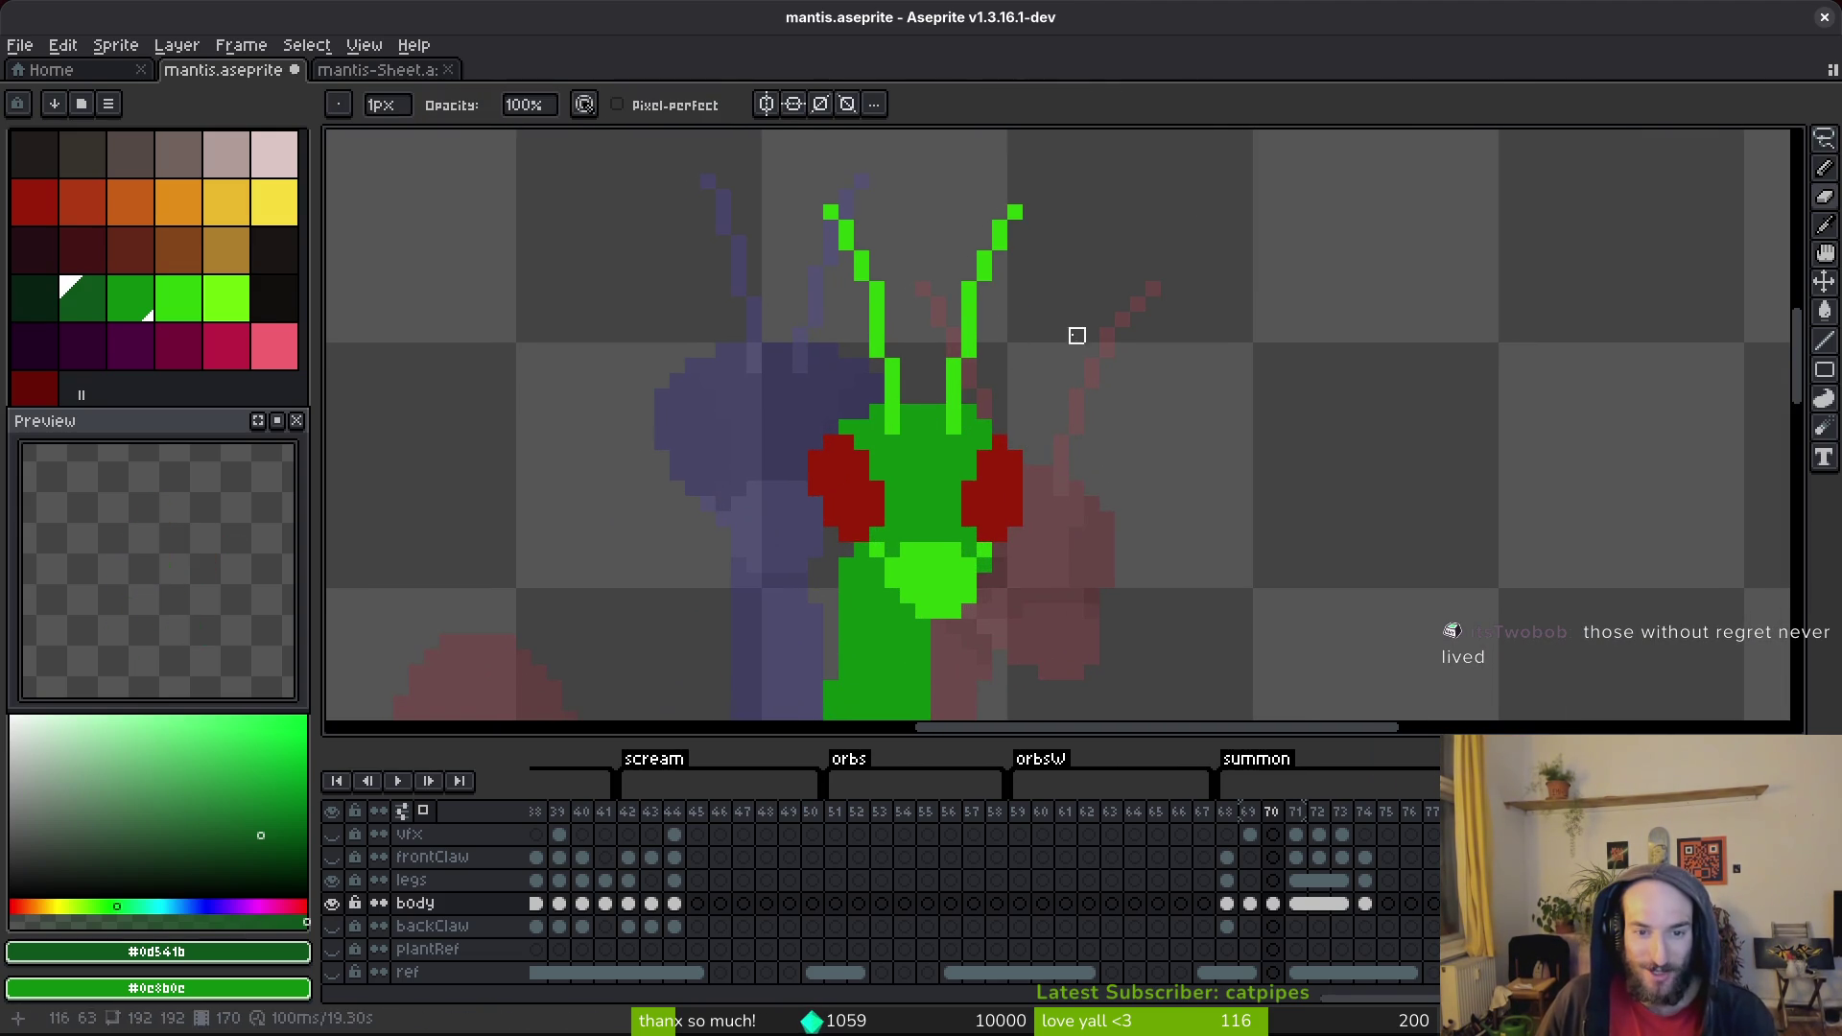
{"action": "scroll", "coordinate": [1091, 367], "scroll_direction": "down", "scroll_amount": 4}
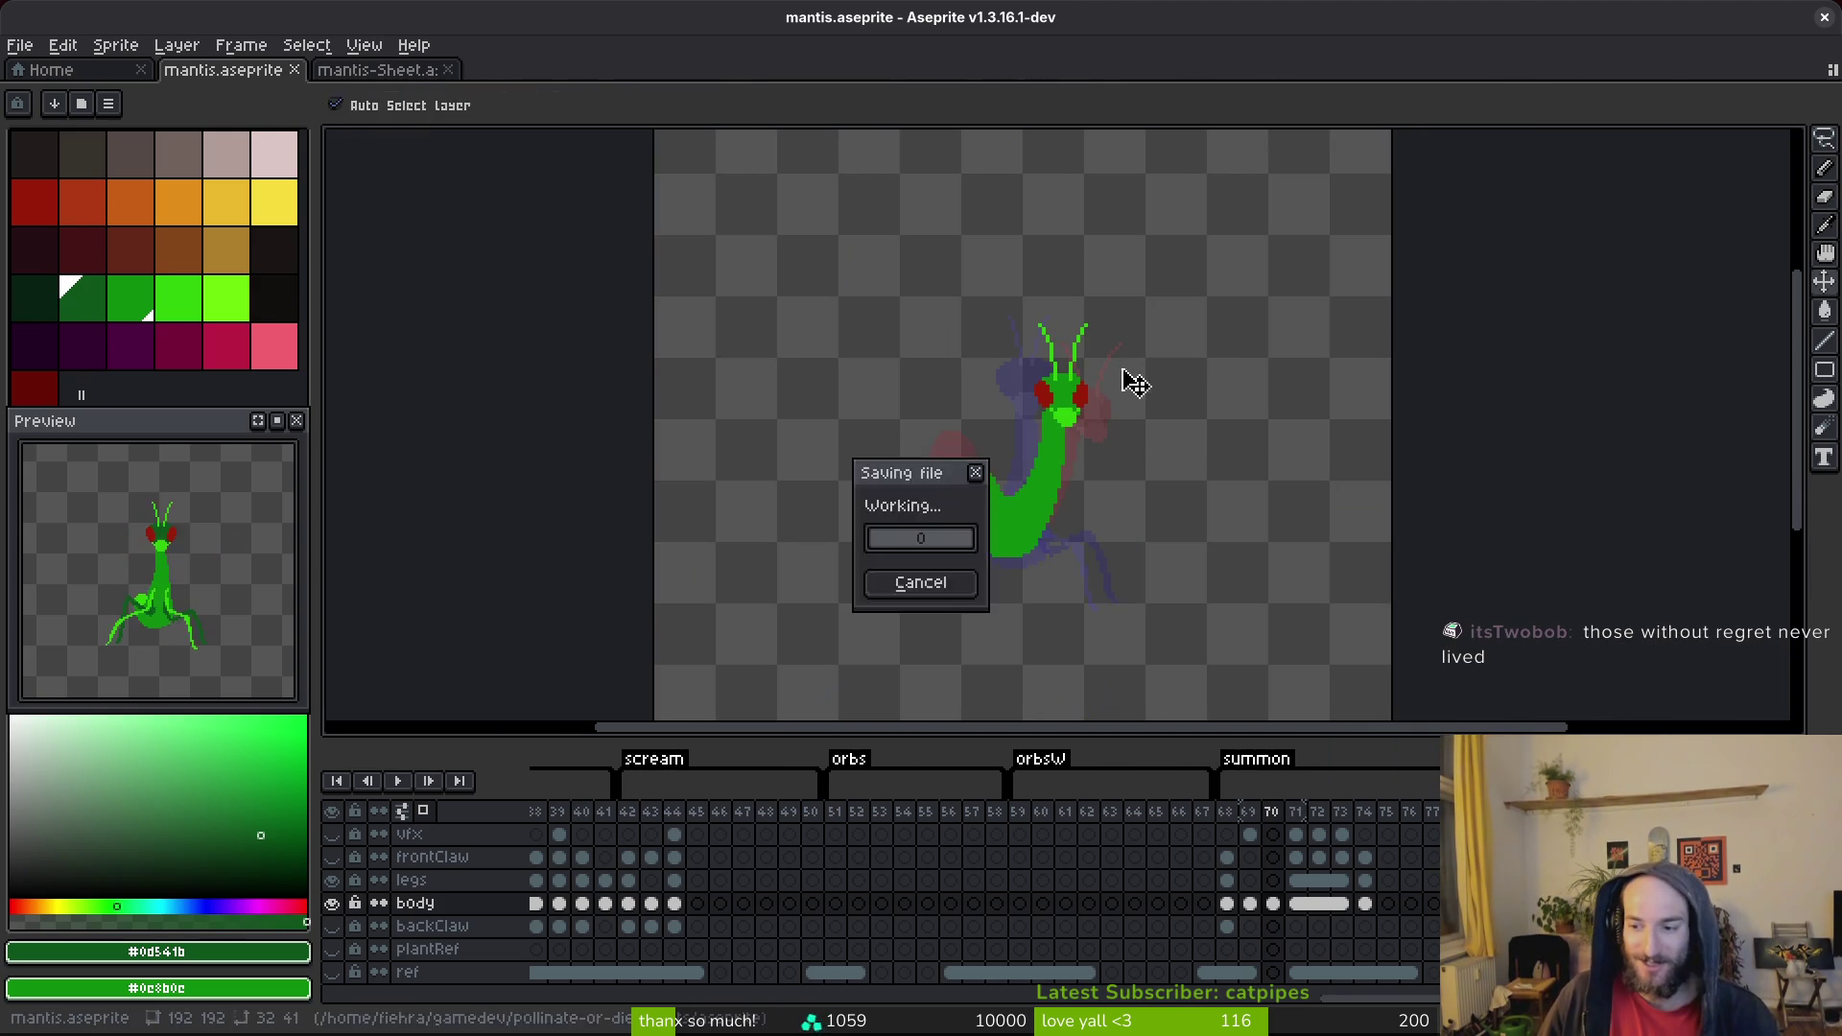
{"action": "scroll", "coordinate": [1104, 392], "scroll_direction": "up", "scroll_amount": 5}
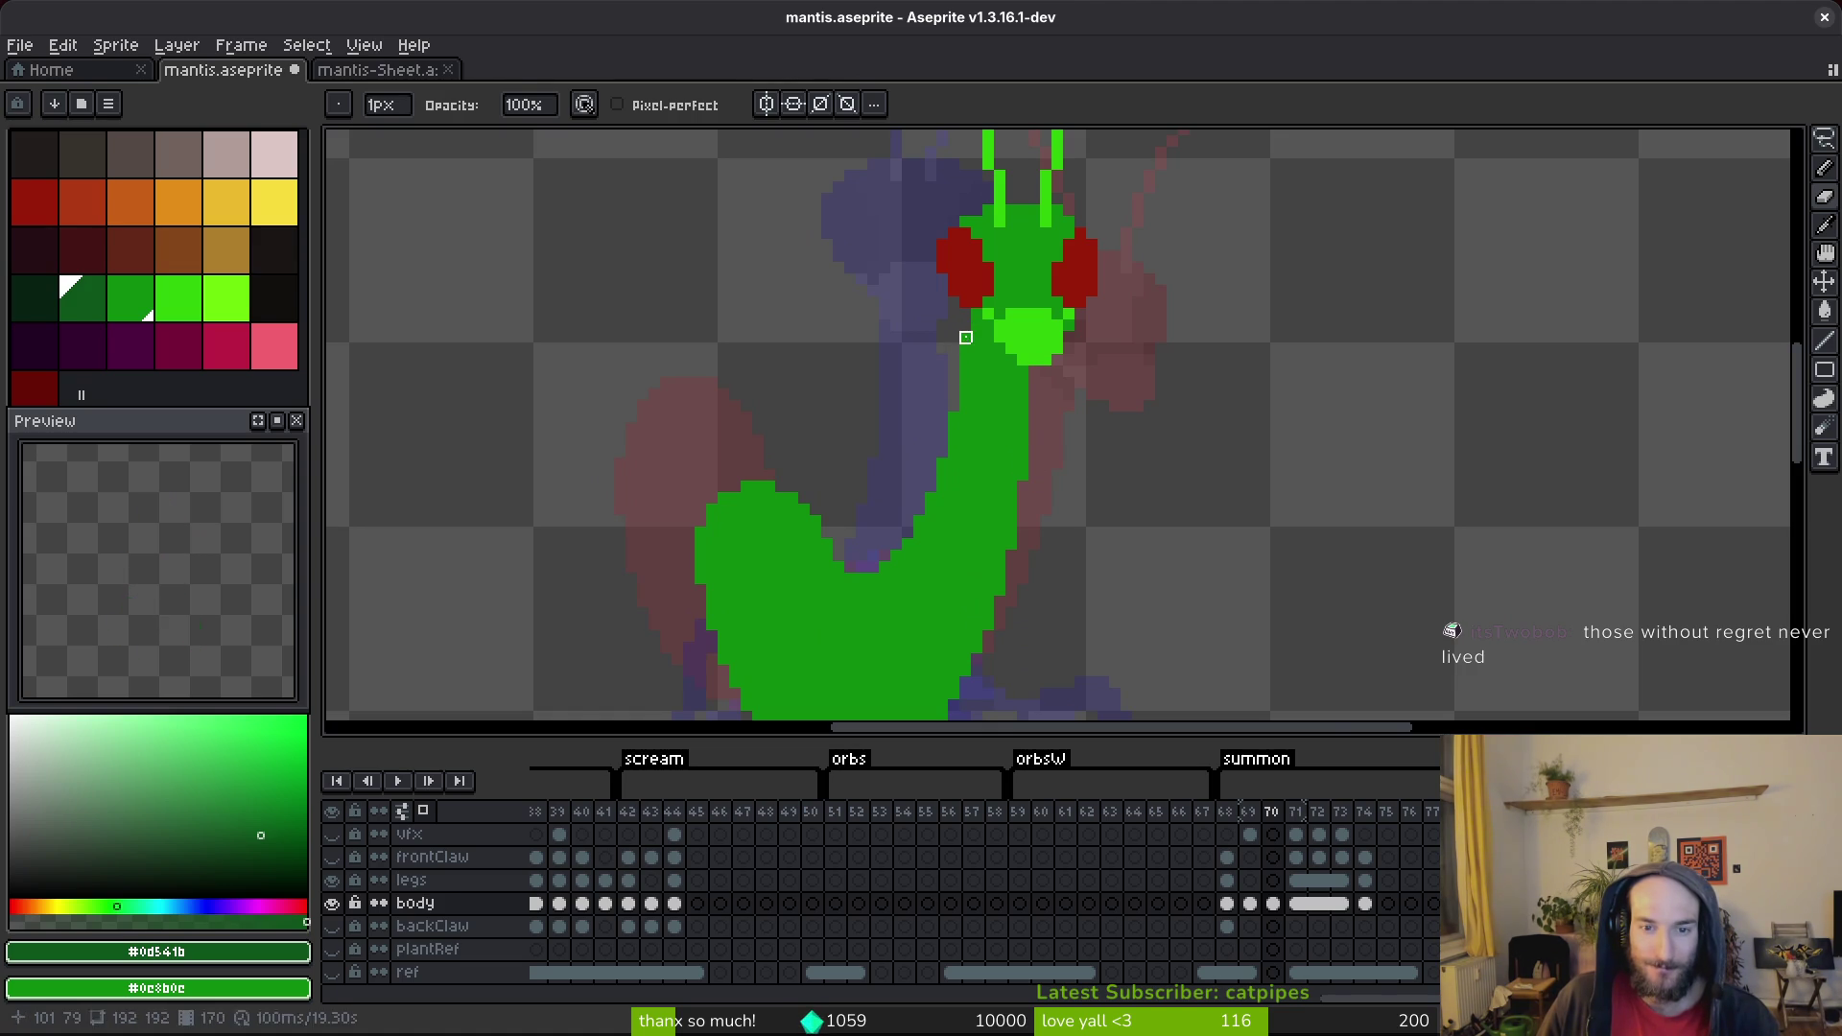
{"action": "key", "text": "ctrl+s"}
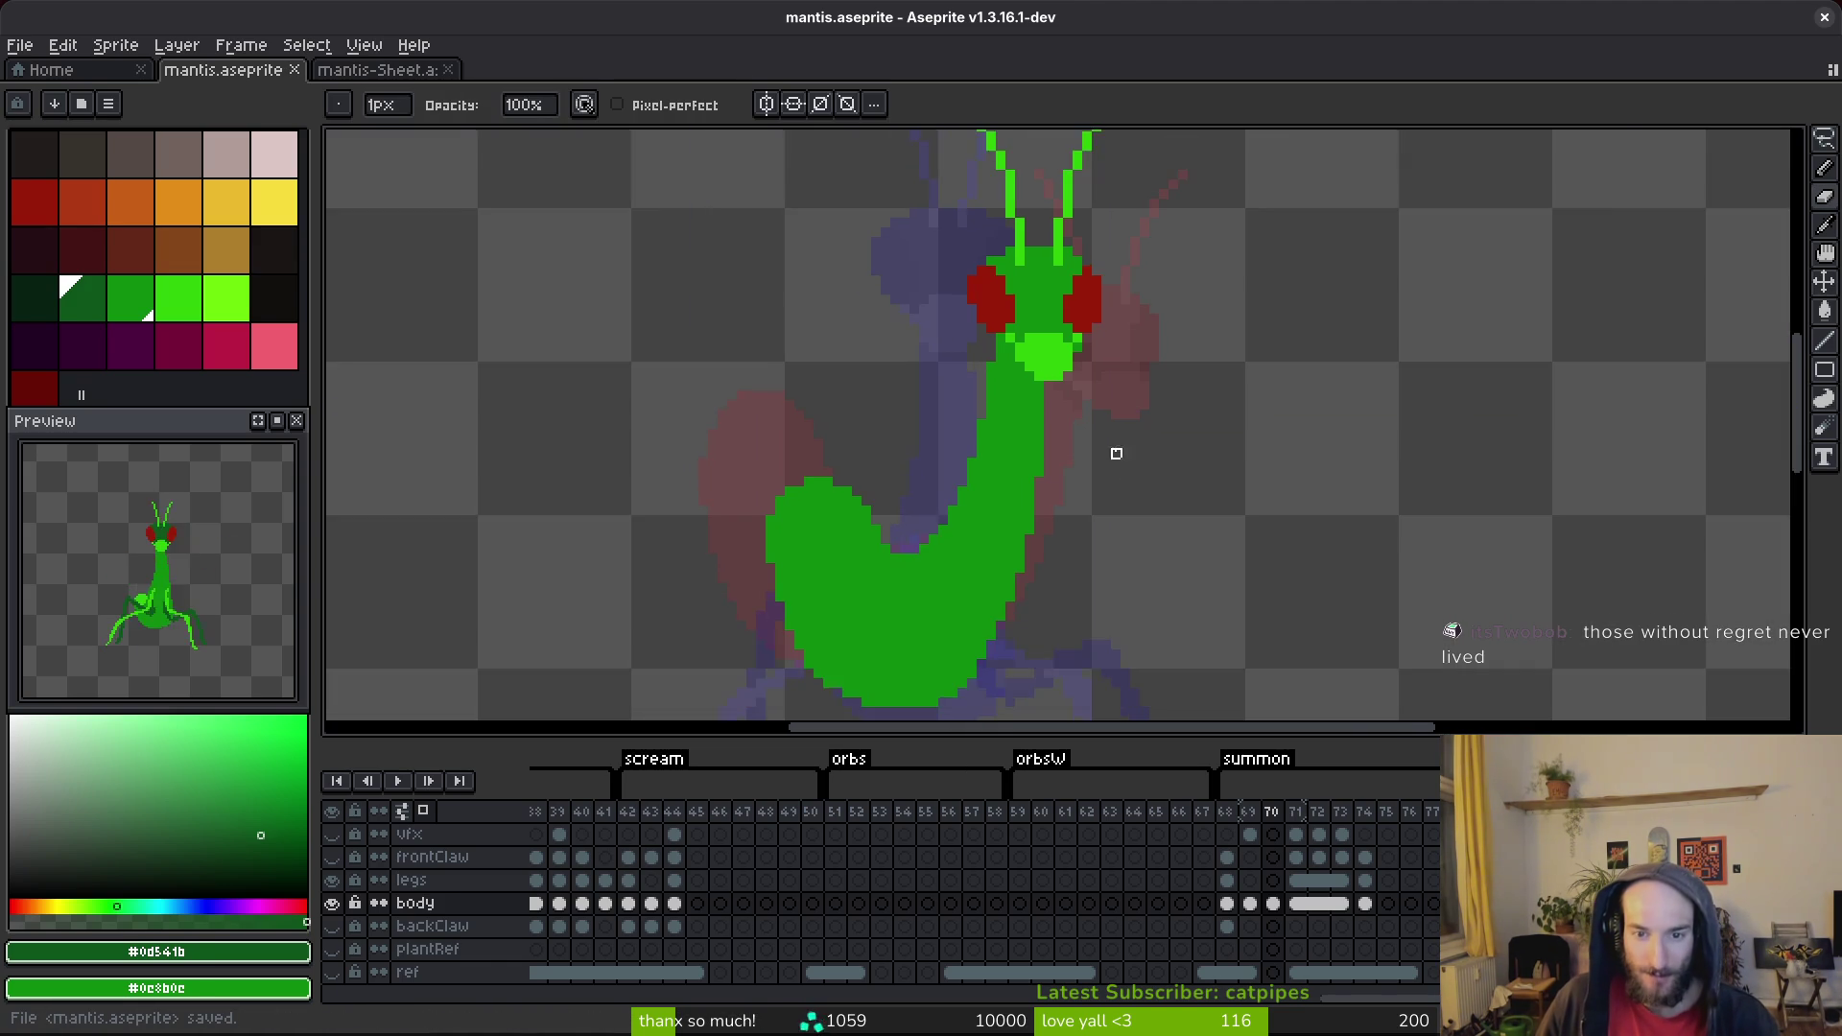
{"action": "scroll", "coordinate": [1110, 452], "scroll_direction": "up", "scroll_amount": 1}
{"action": "scroll", "coordinate": [949, 308], "scroll_direction": "up", "scroll_amount": 2}
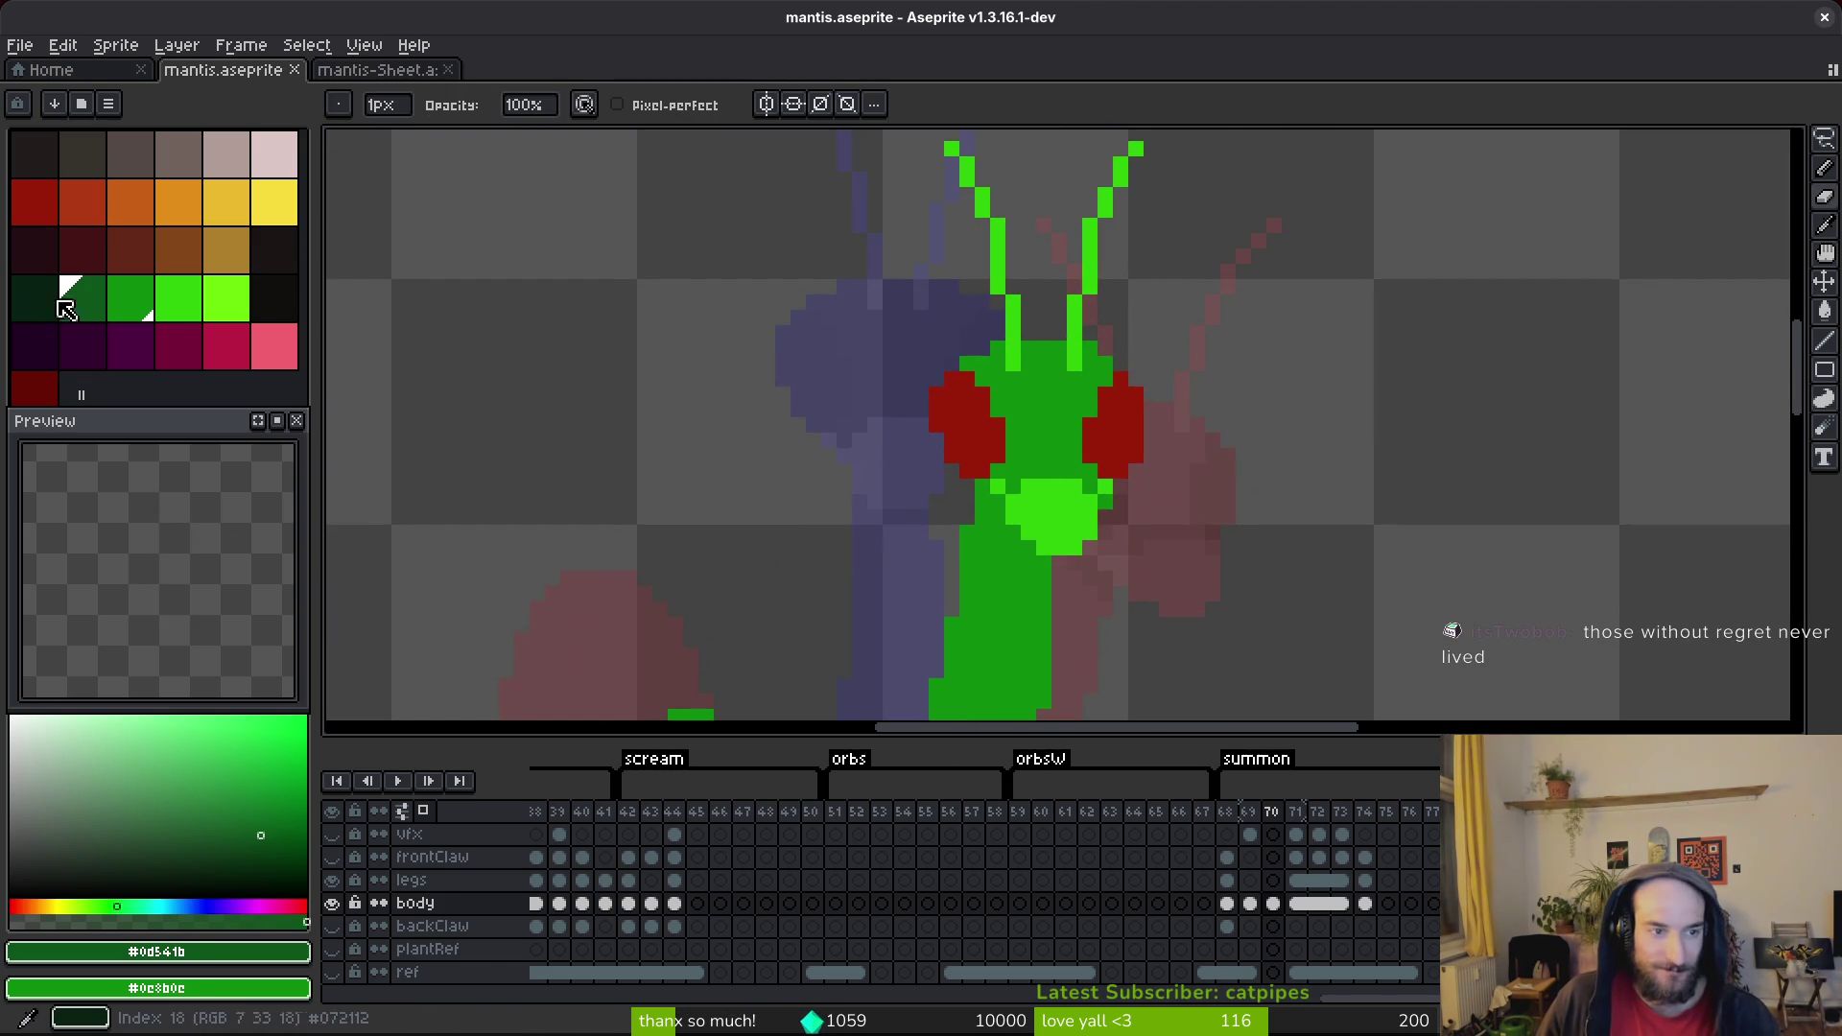
{"action": "scroll", "coordinate": [1043, 472], "scroll_direction": "up", "scroll_amount": 5}
{"action": "mouse_move", "coordinate": [813, 534]}
{"action": "left_mouse_down"}
{"action": "mouse_move", "coordinate": [855, 576]}
{"action": "mouse_move", "coordinate": [826, 567]}
{"action": "mouse_move", "coordinate": [838, 530]}
{"action": "mouse_move", "coordinate": [945, 622]}
{"action": "left_mouse_up"}
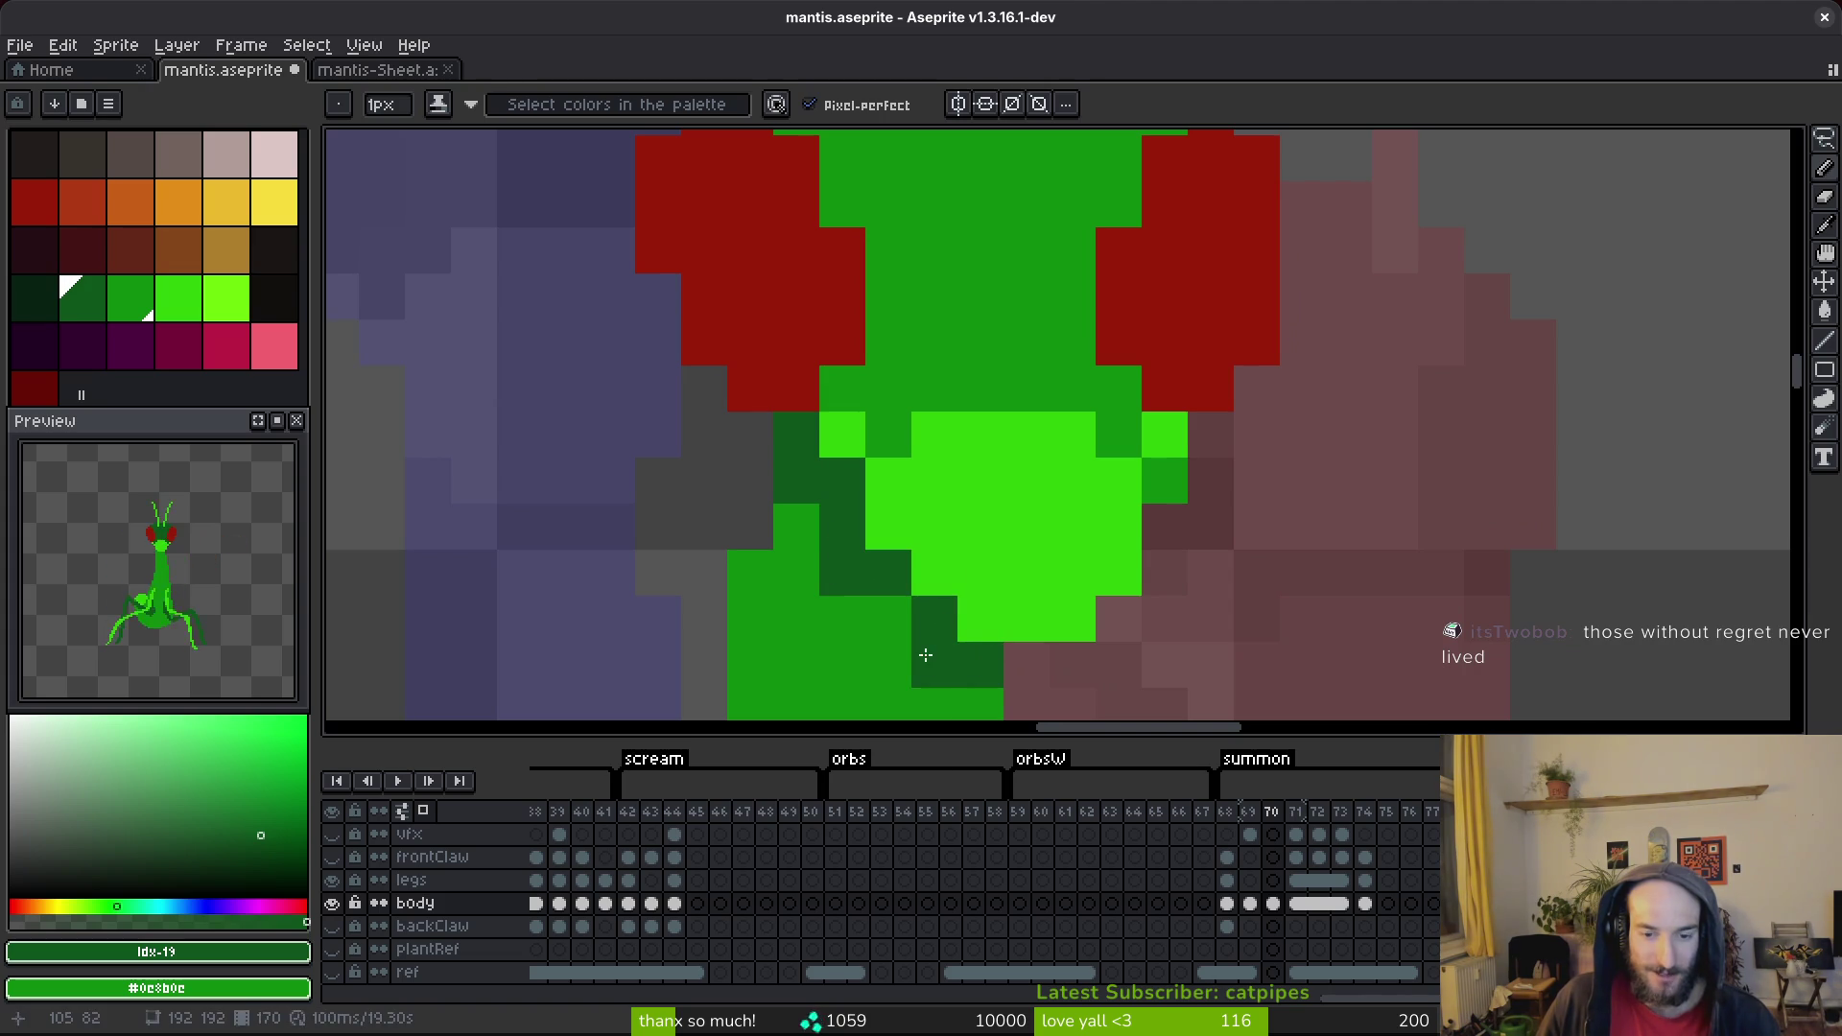
Darken a few more mouth pixels in dark green and save.
{"action": "left_click", "coordinate": [844, 618]}
{"action": "scroll", "coordinate": [863, 614], "scroll_direction": "down", "scroll_amount": 3}
{"action": "key", "text": "ctrl+s"}
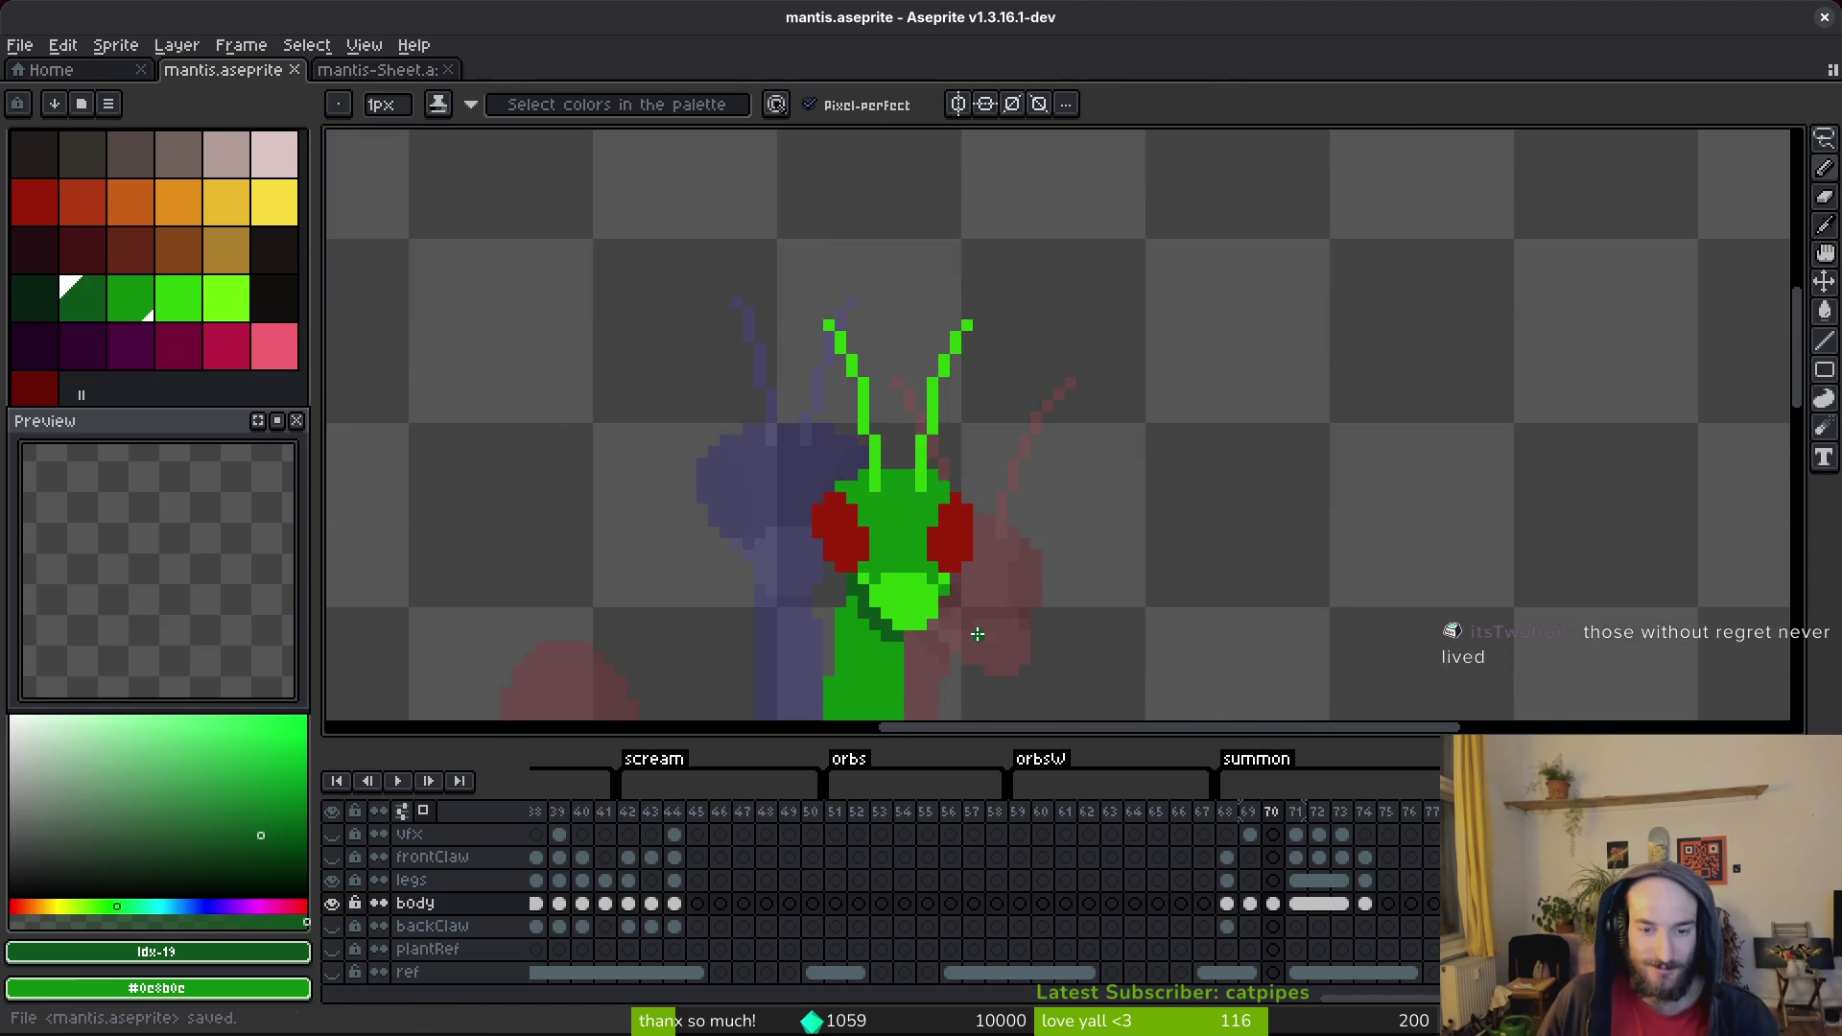
{"action": "left_click", "coordinate": [867, 625]}
{"action": "left_click", "coordinate": [869, 623]}
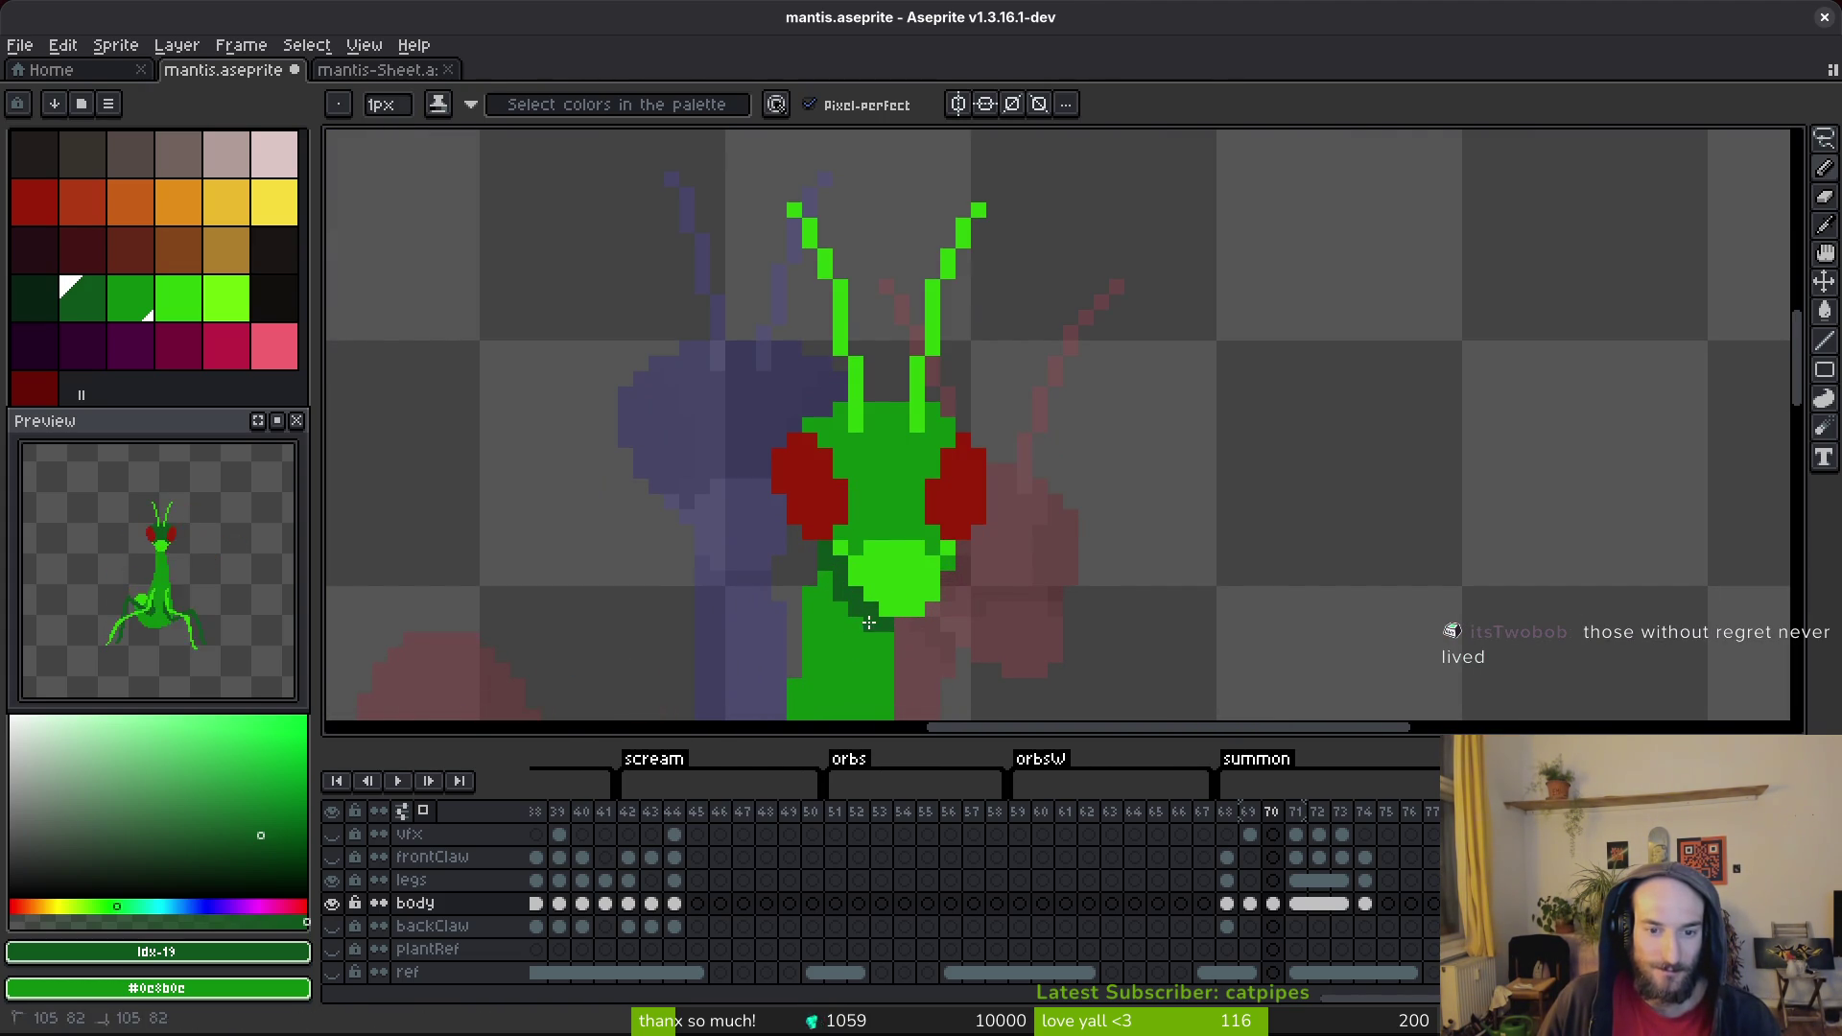
{"action": "scroll", "coordinate": [827, 569], "scroll_direction": "down", "scroll_amount": 2}
{"action": "key", "text": "ctrl+s"}
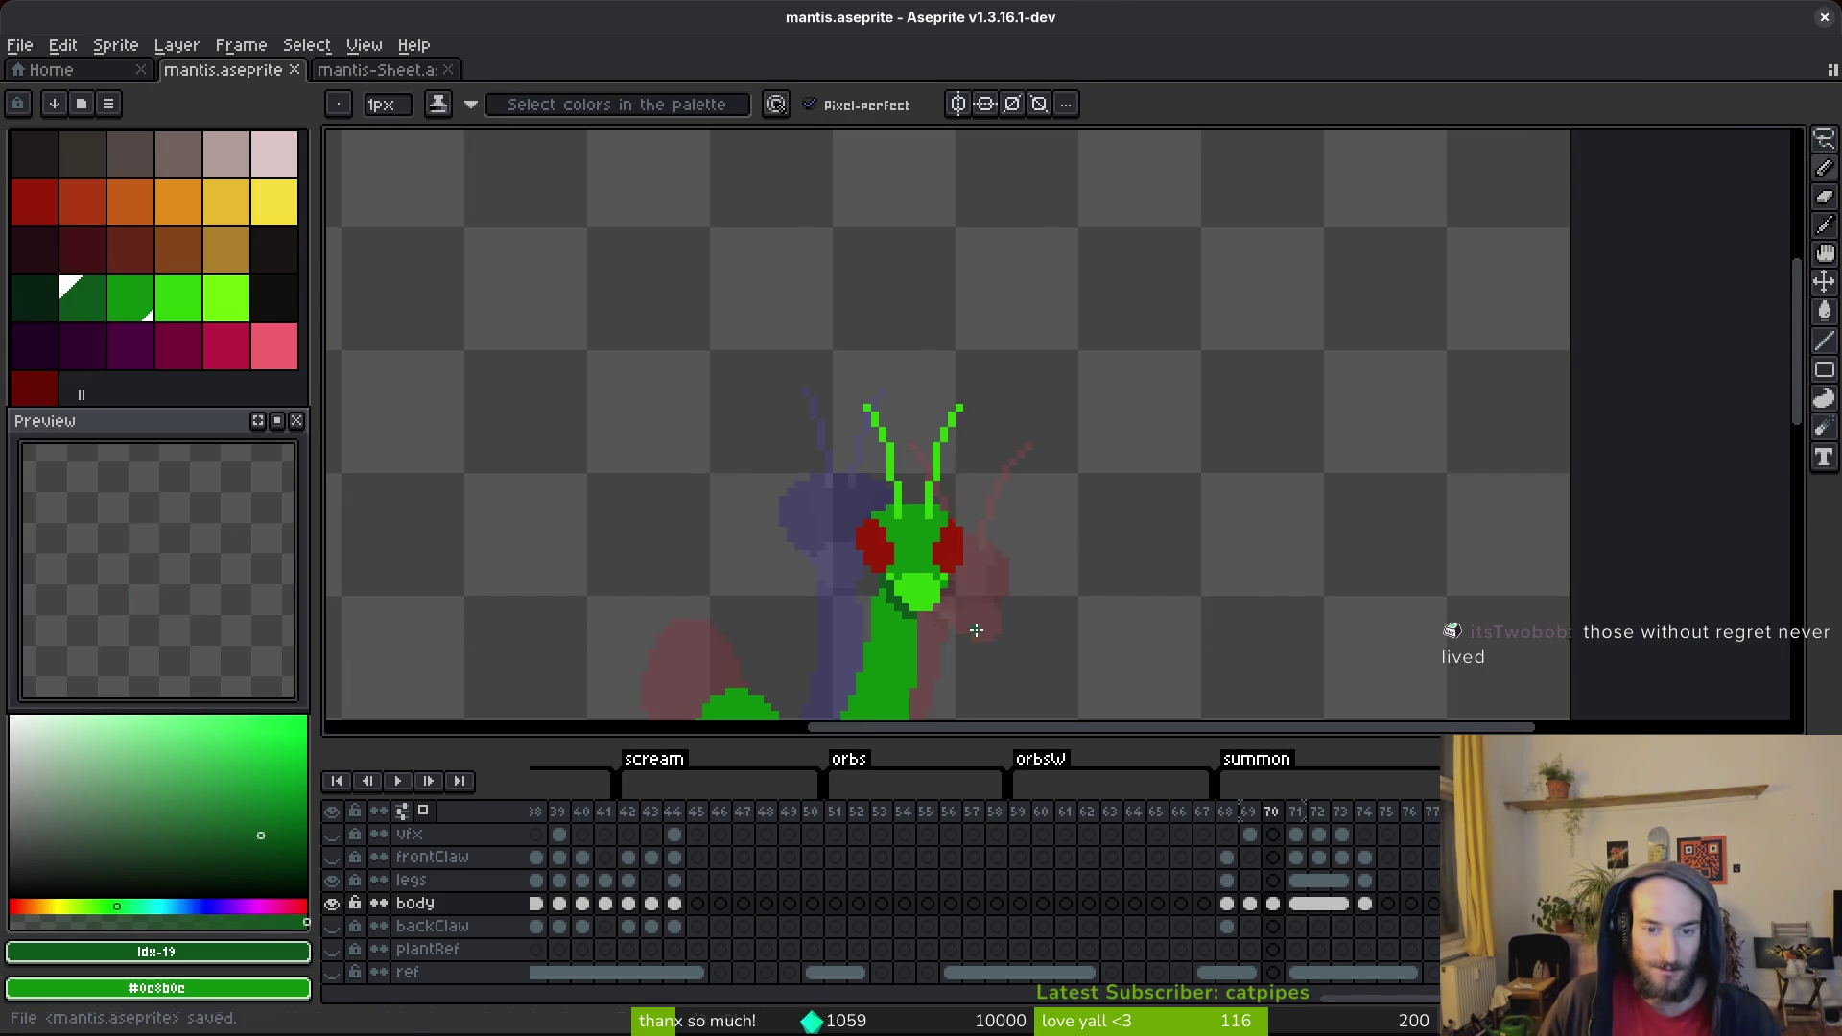
Step through frames 69 to 71 to check the summon motion, ending on frame 70.
{"action": "scroll", "coordinate": [990, 582], "scroll_direction": "down", "scroll_amount": 1}
{"action": "key", "text": "ctrl+s"}
{"action": "scroll", "coordinate": [989, 582], "scroll_direction": "up", "scroll_amount": 6}
{"action": "key", "text": "Left"}
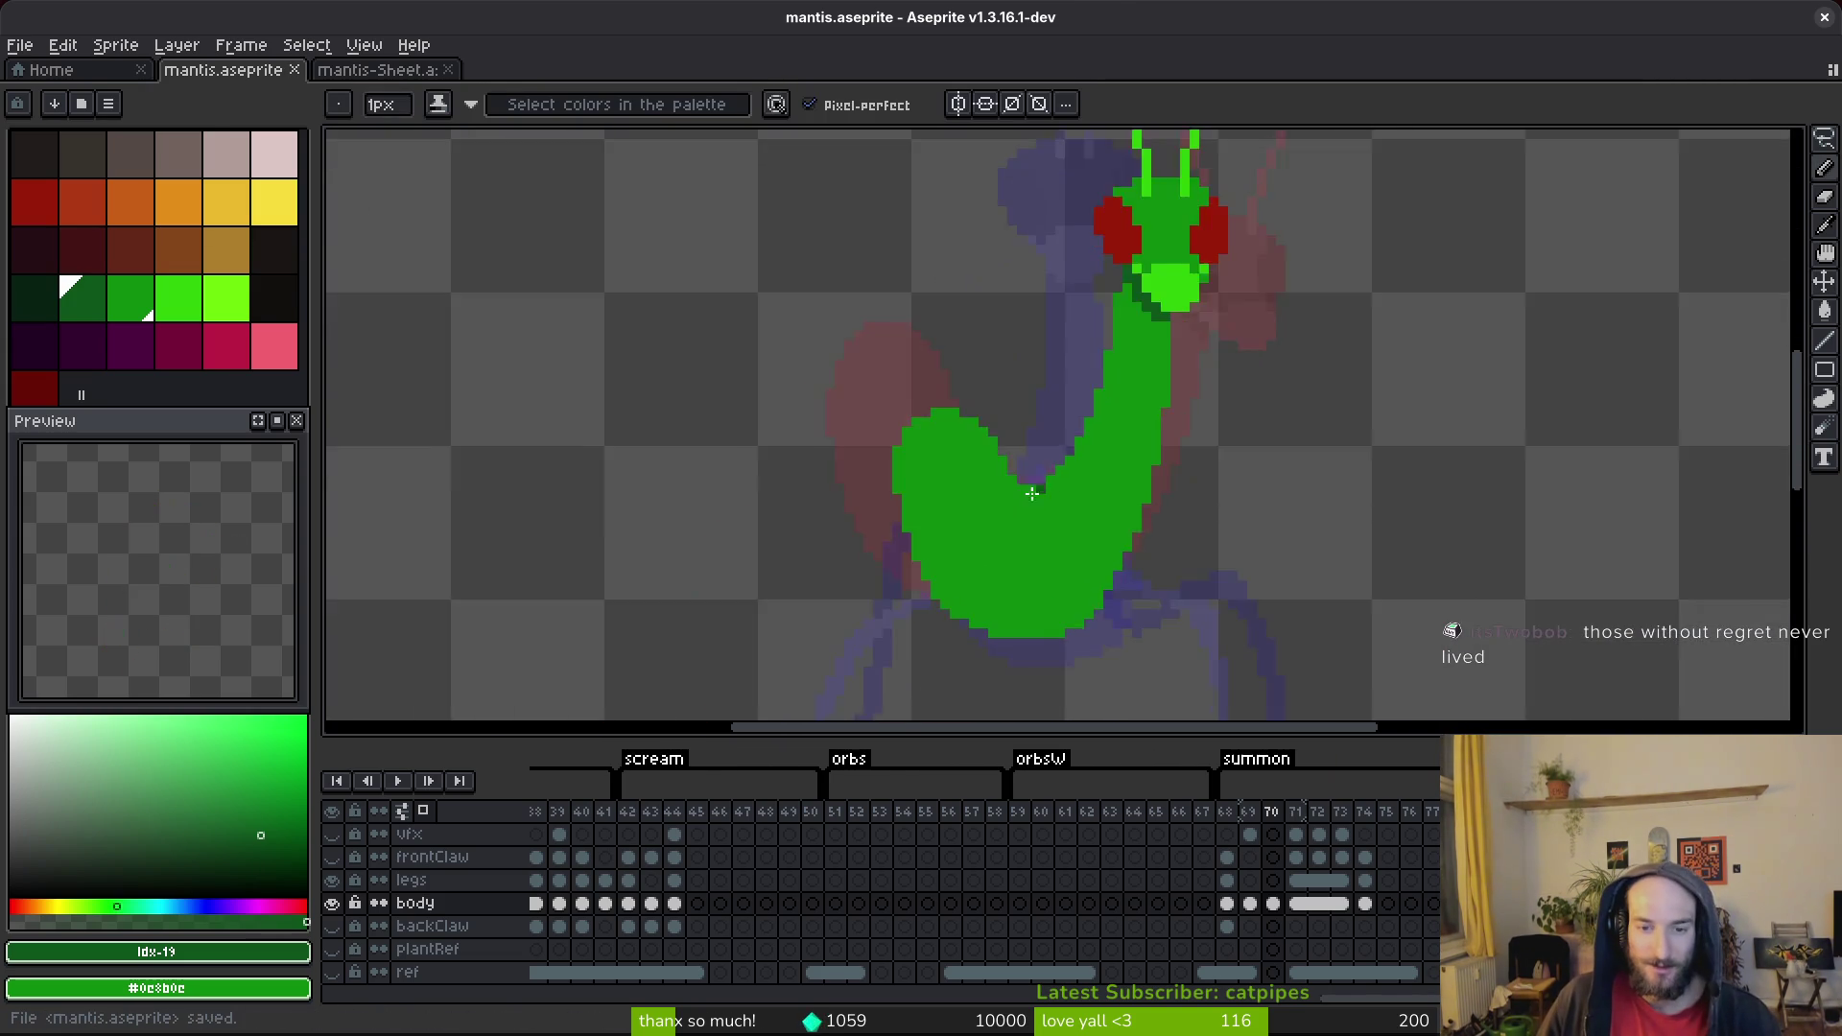
{"action": "key", "text": "Left"}
{"action": "key", "text": "Right"}
{"action": "key", "text": "Right"}
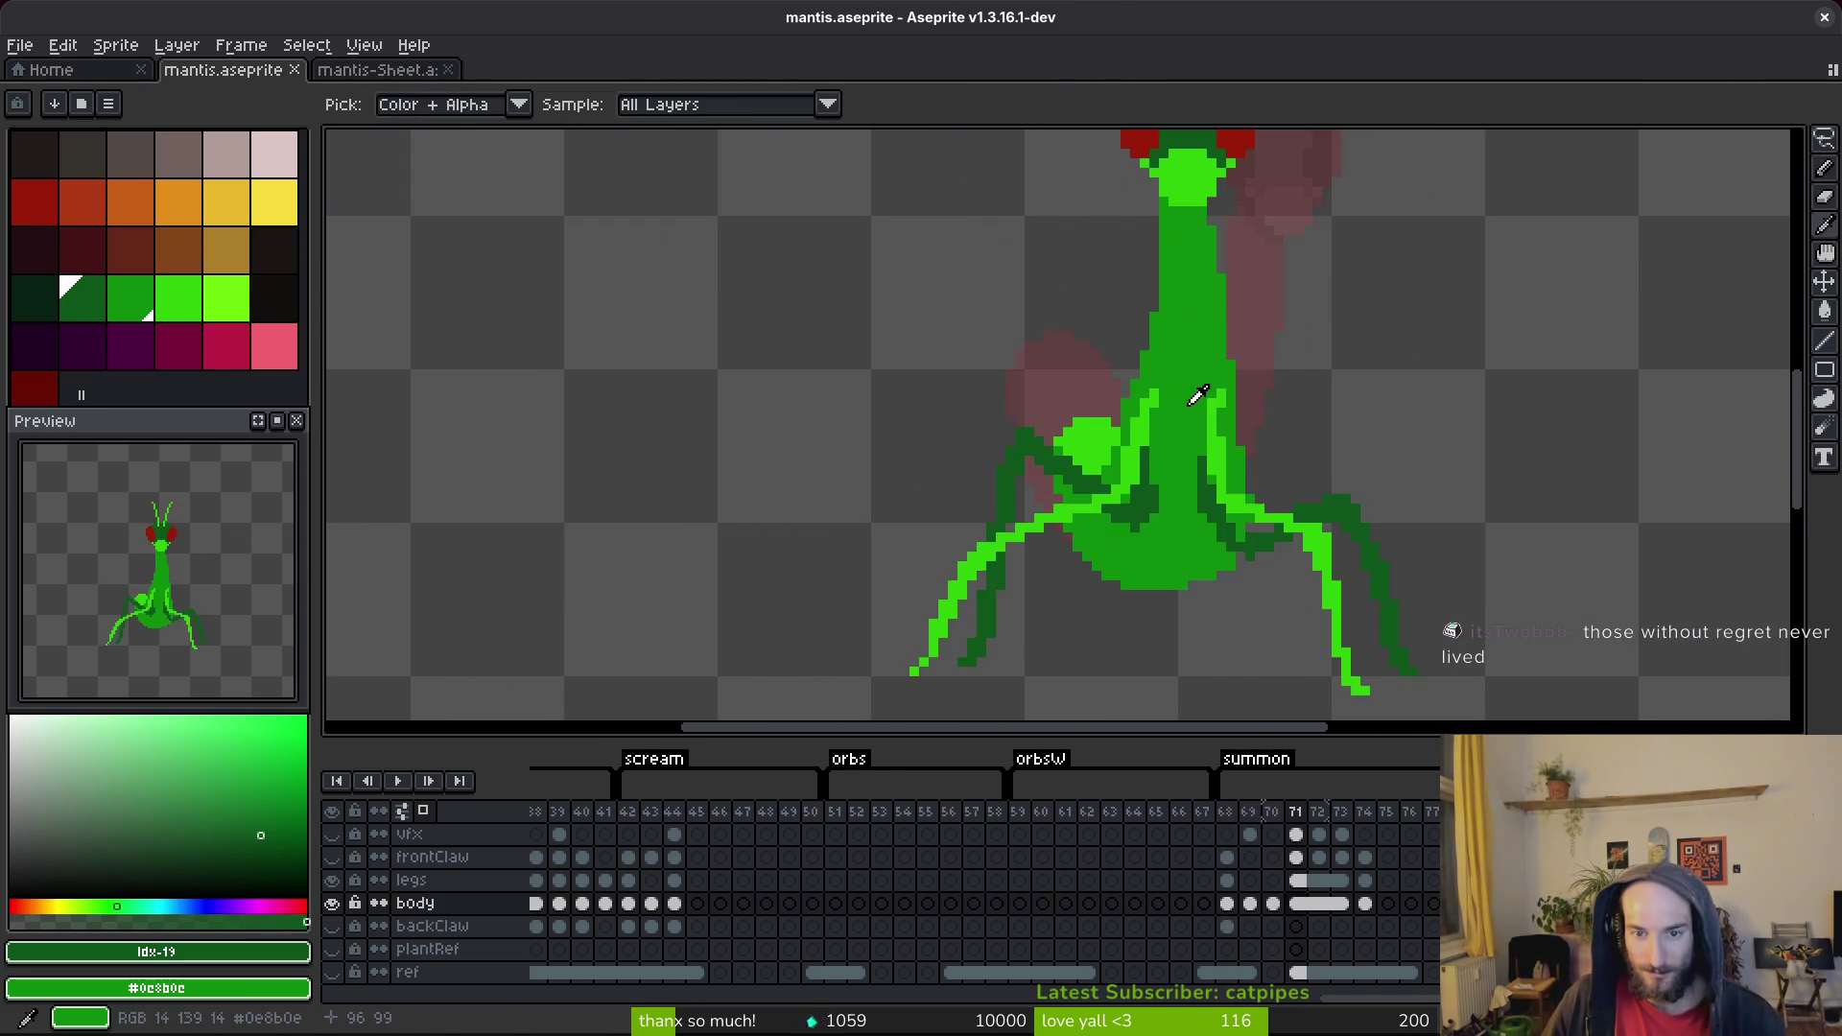
{"action": "key", "text": "Right"}
{"action": "scroll", "coordinate": [1194, 469], "scroll_direction": "down", "scroll_amount": 1}
{"action": "key", "text": "Left"}
{"action": "scroll", "coordinate": [1190, 480], "scroll_direction": "down", "scroll_amount": 1}
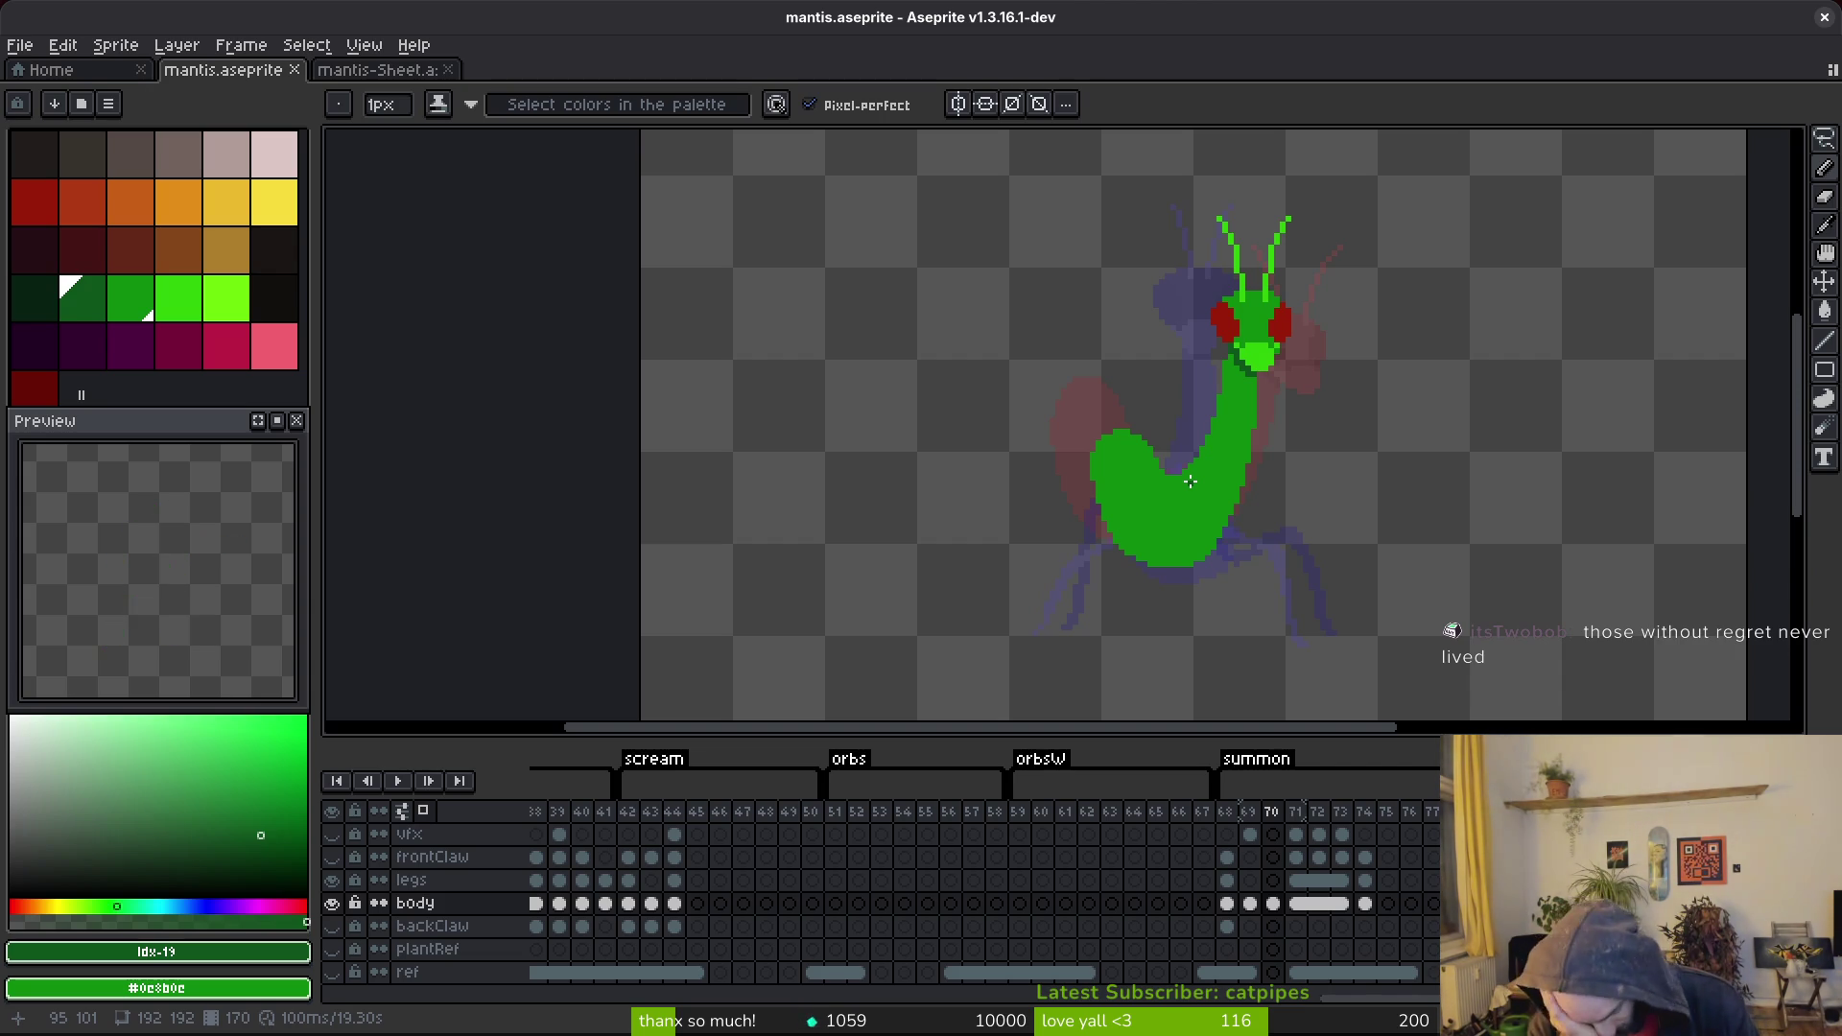
Show the vfx and frontClaw layers again and select trailing frames 75–77.
{"action": "key", "text": "w"}
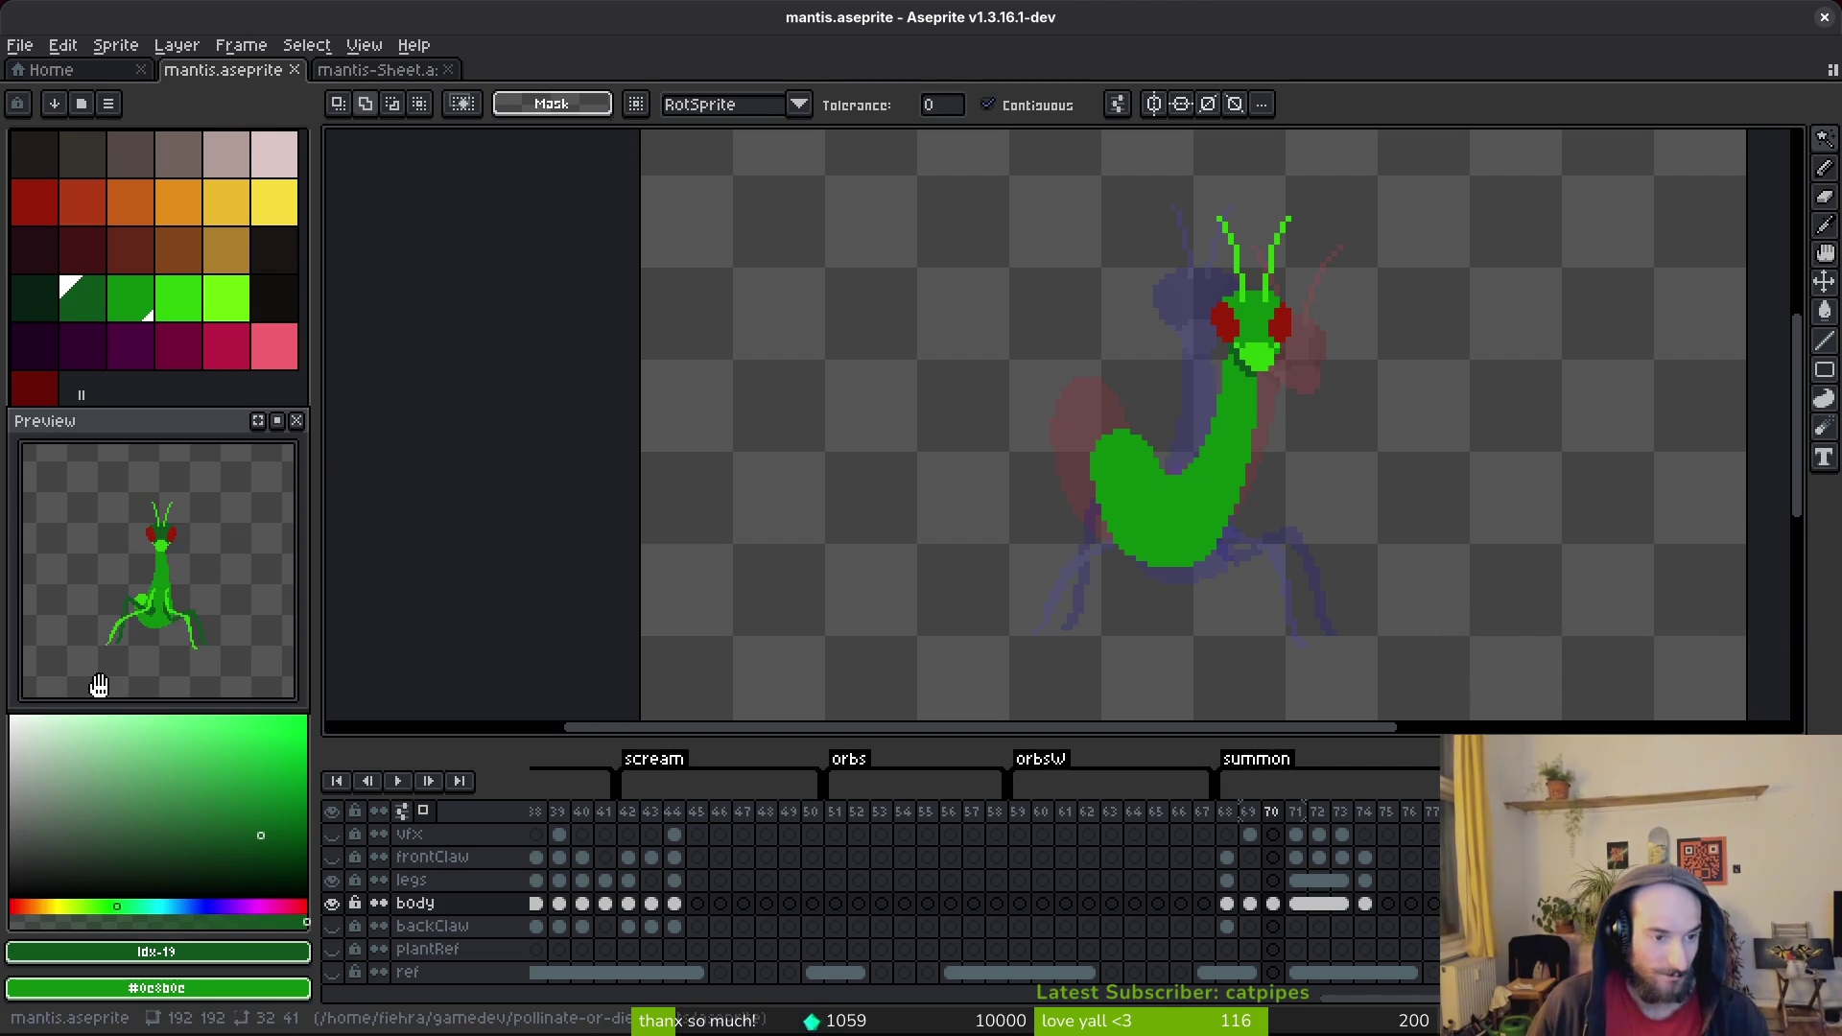
{"action": "left_click_drag", "start_coordinate": [168, 649], "coordinate": [205, 603]}
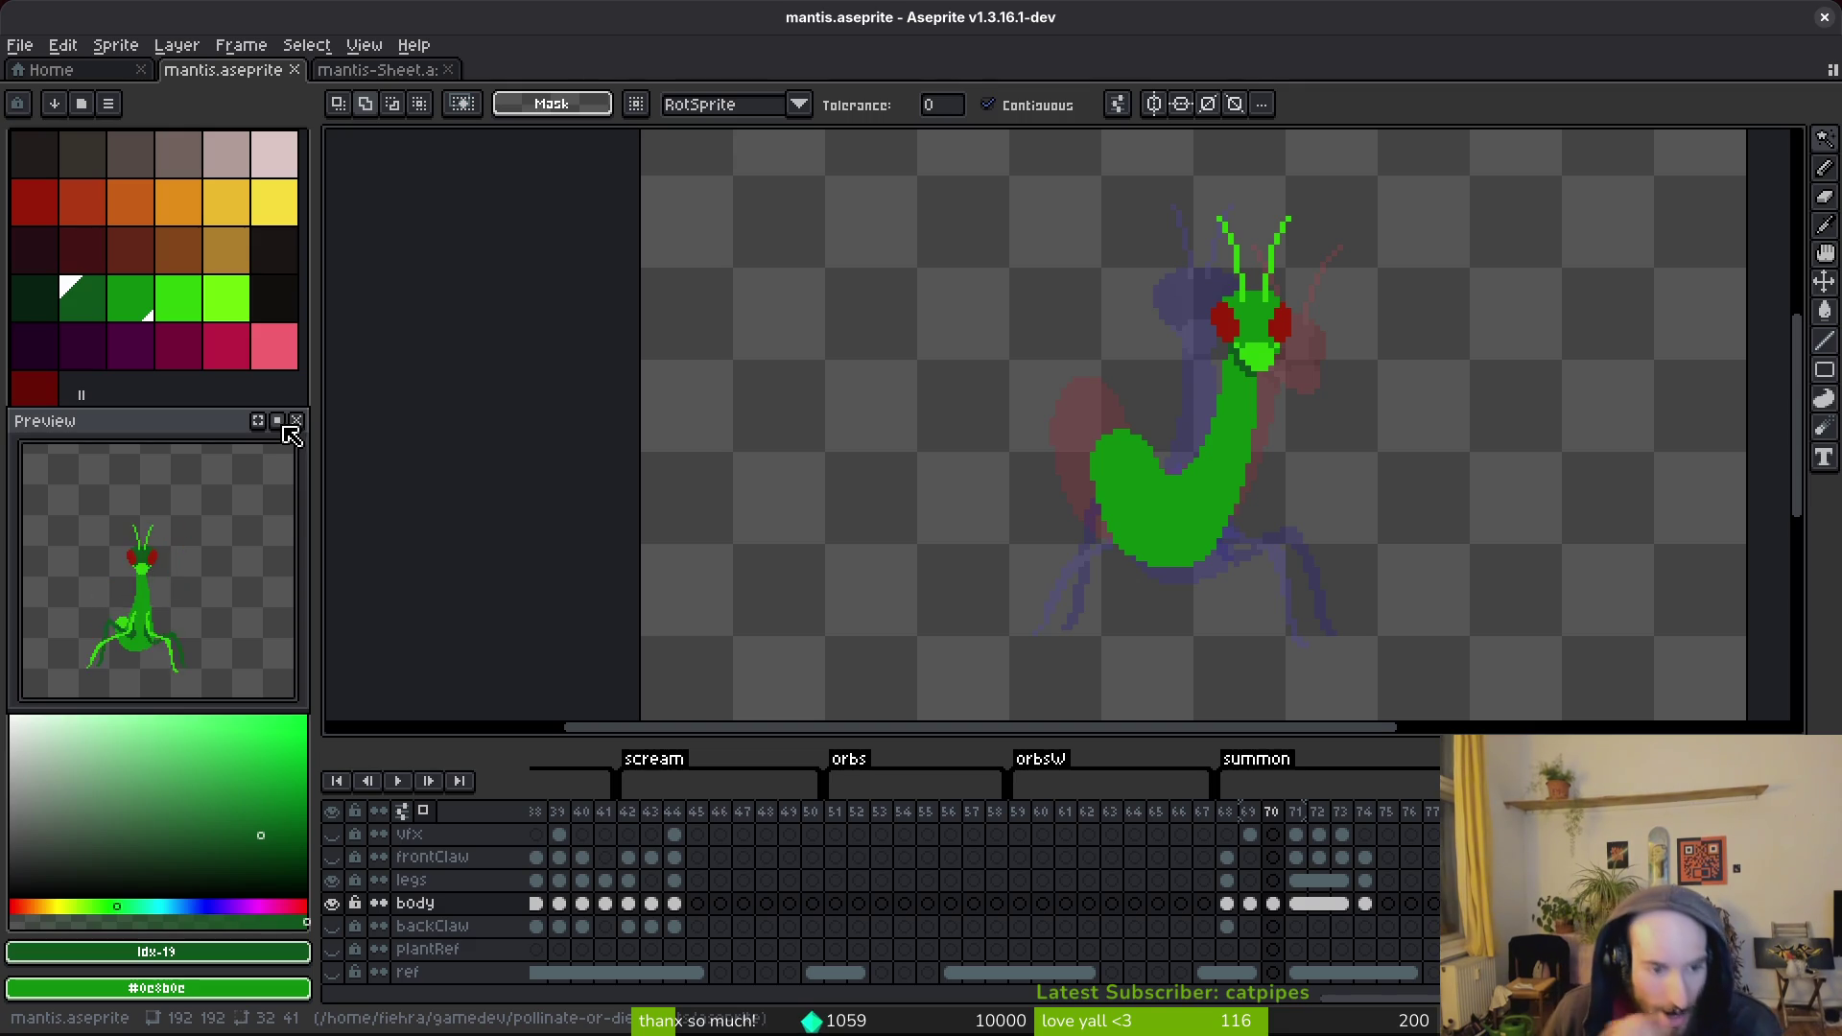
{"action": "left_click", "coordinate": [332, 857]}
{"action": "left_click", "coordinate": [332, 834]}
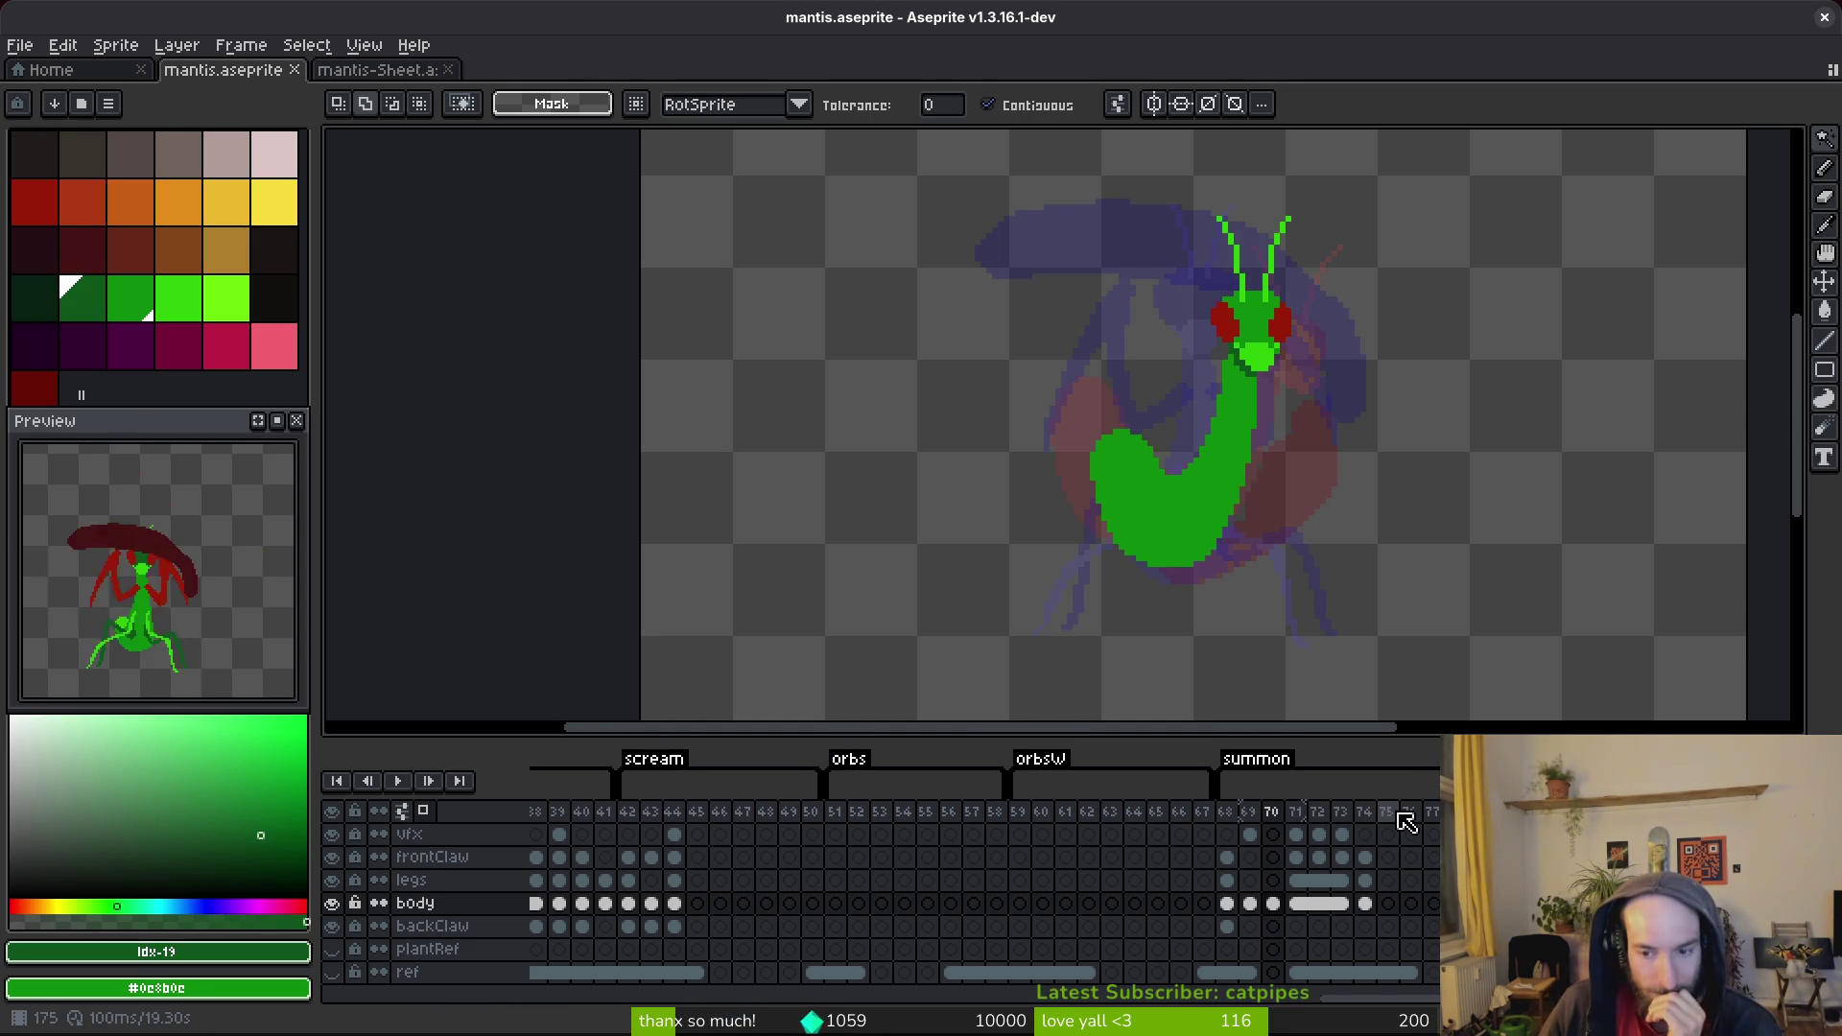
{"action": "left_click_drag", "start_coordinate": [1386, 812], "coordinate": [1467, 812]}
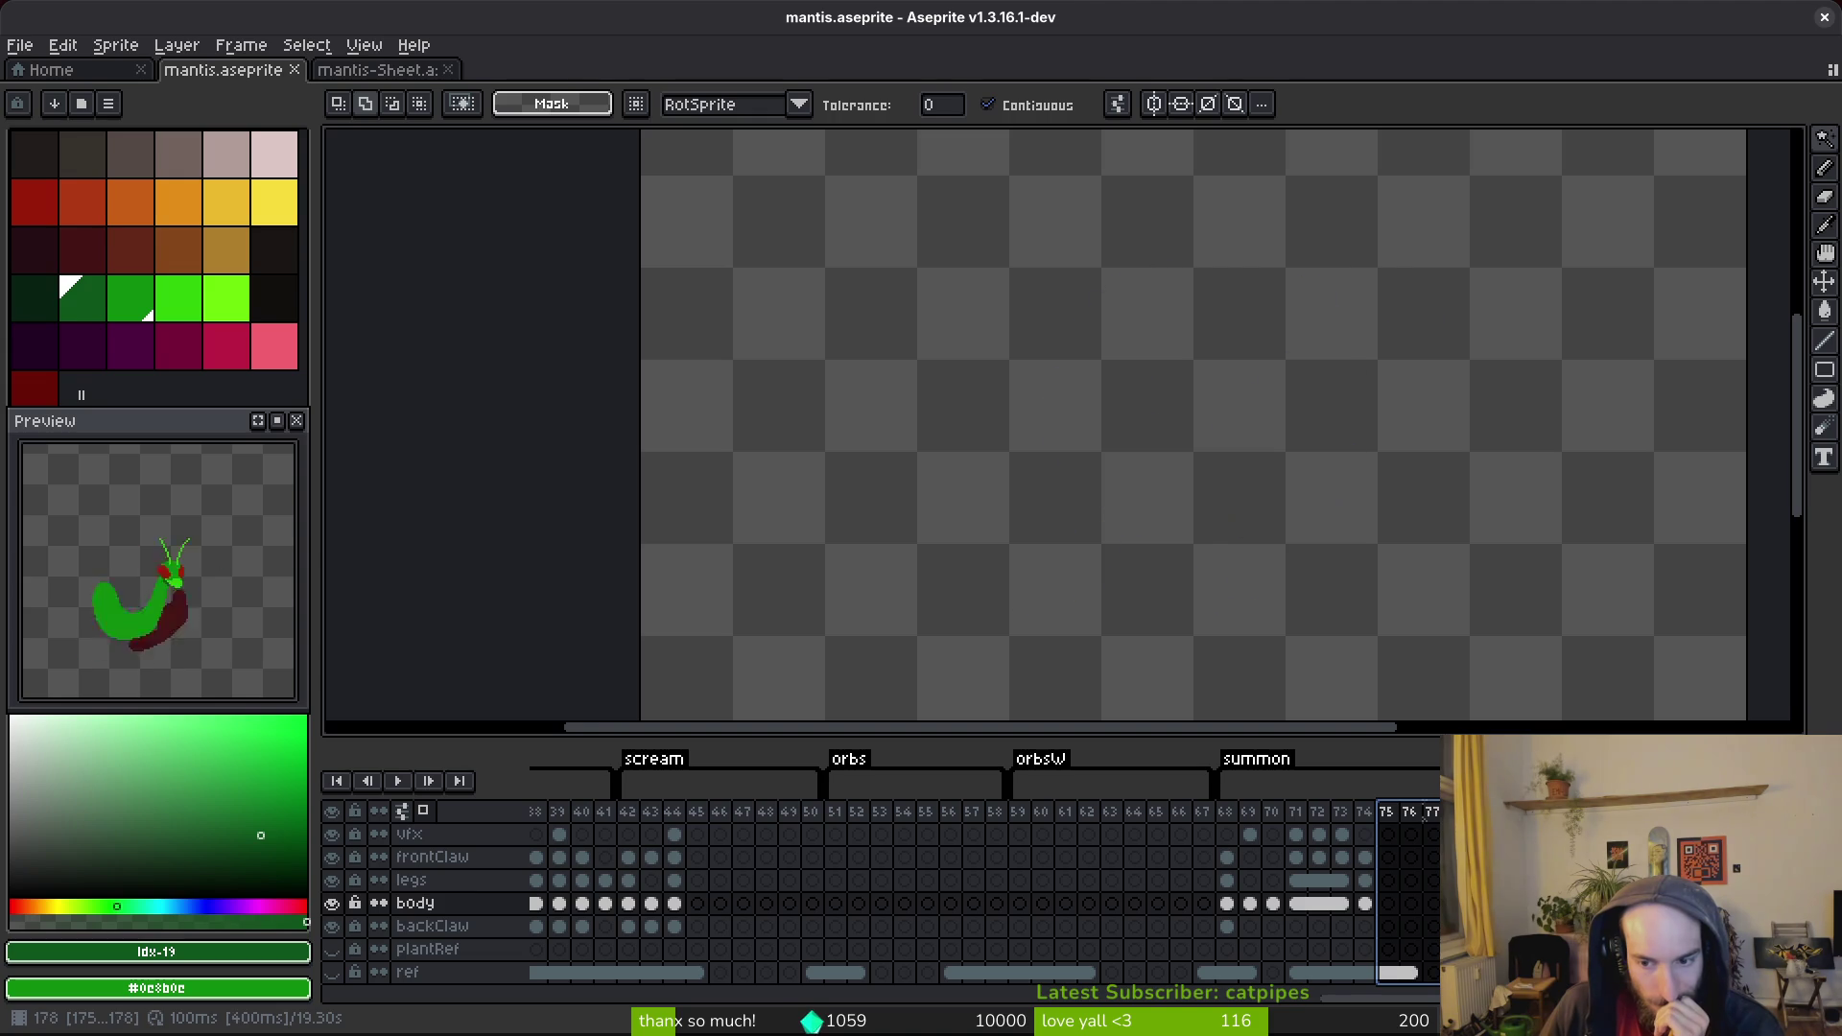
Delete empty frames 75–77 and review summon frames 68–71.
{"action": "key", "text": "alt+c"}
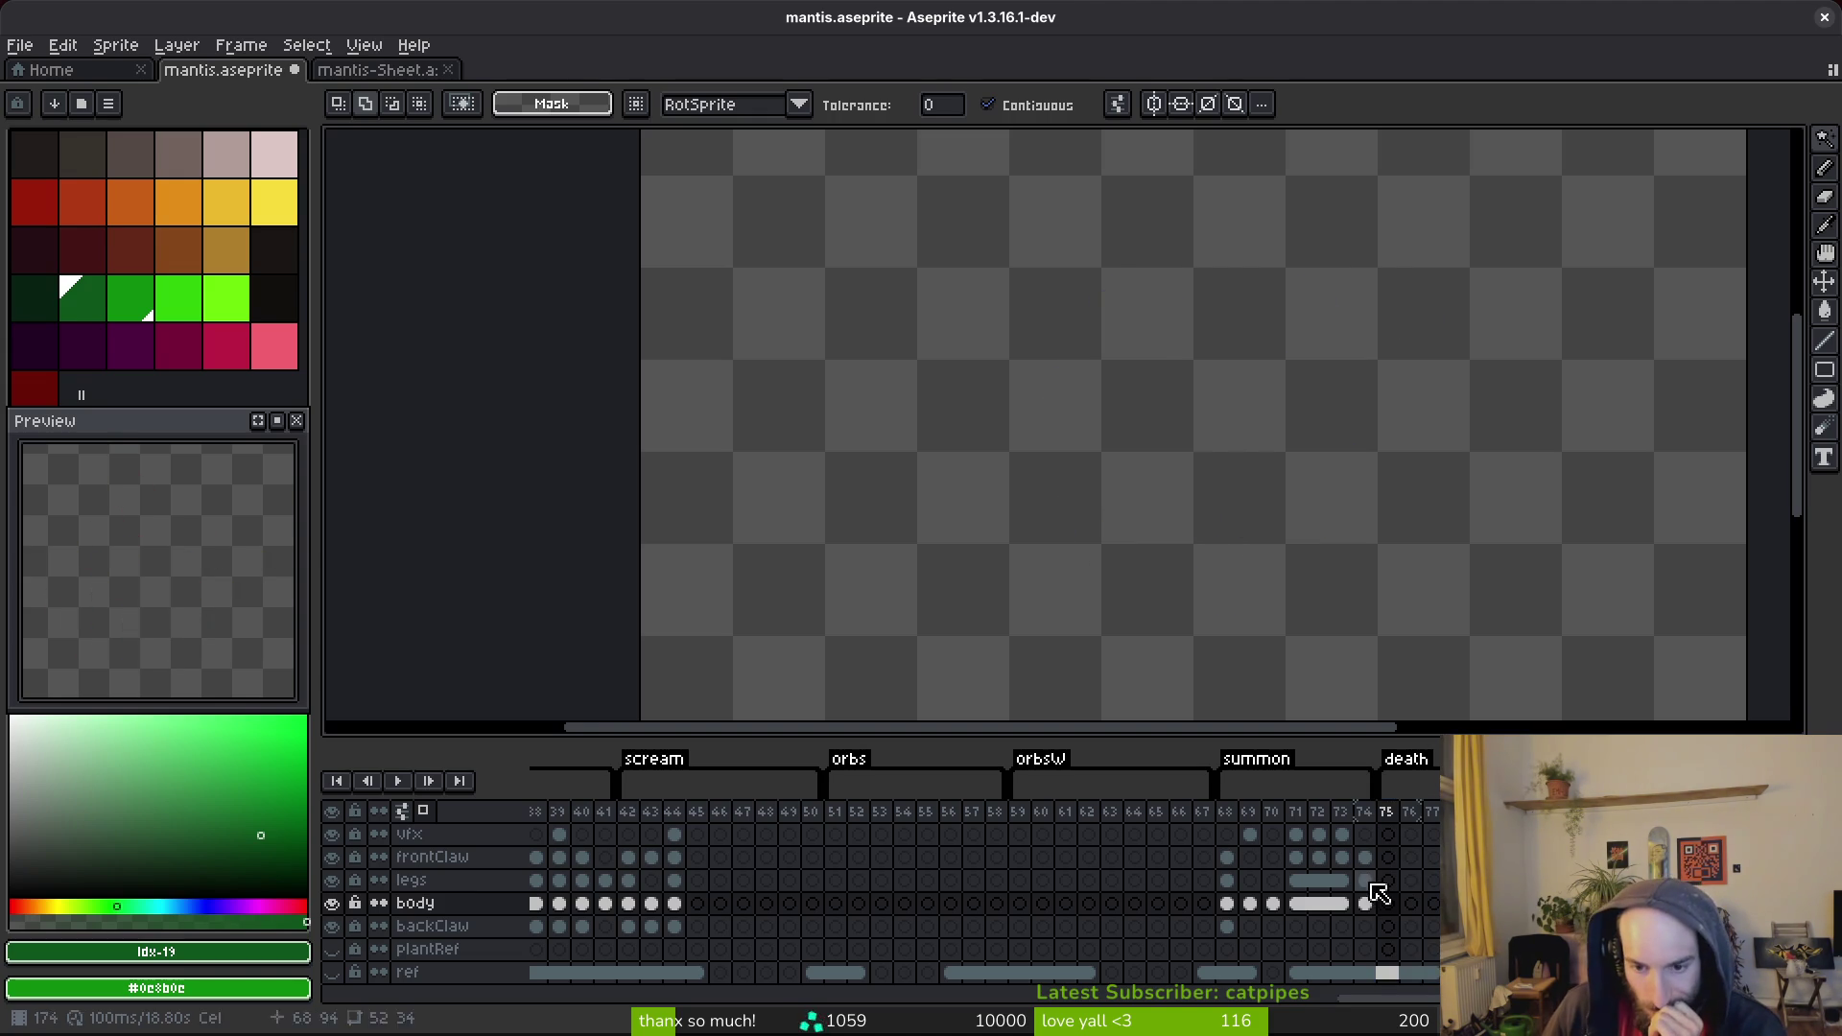
{"action": "left_click", "coordinate": [1229, 857]}
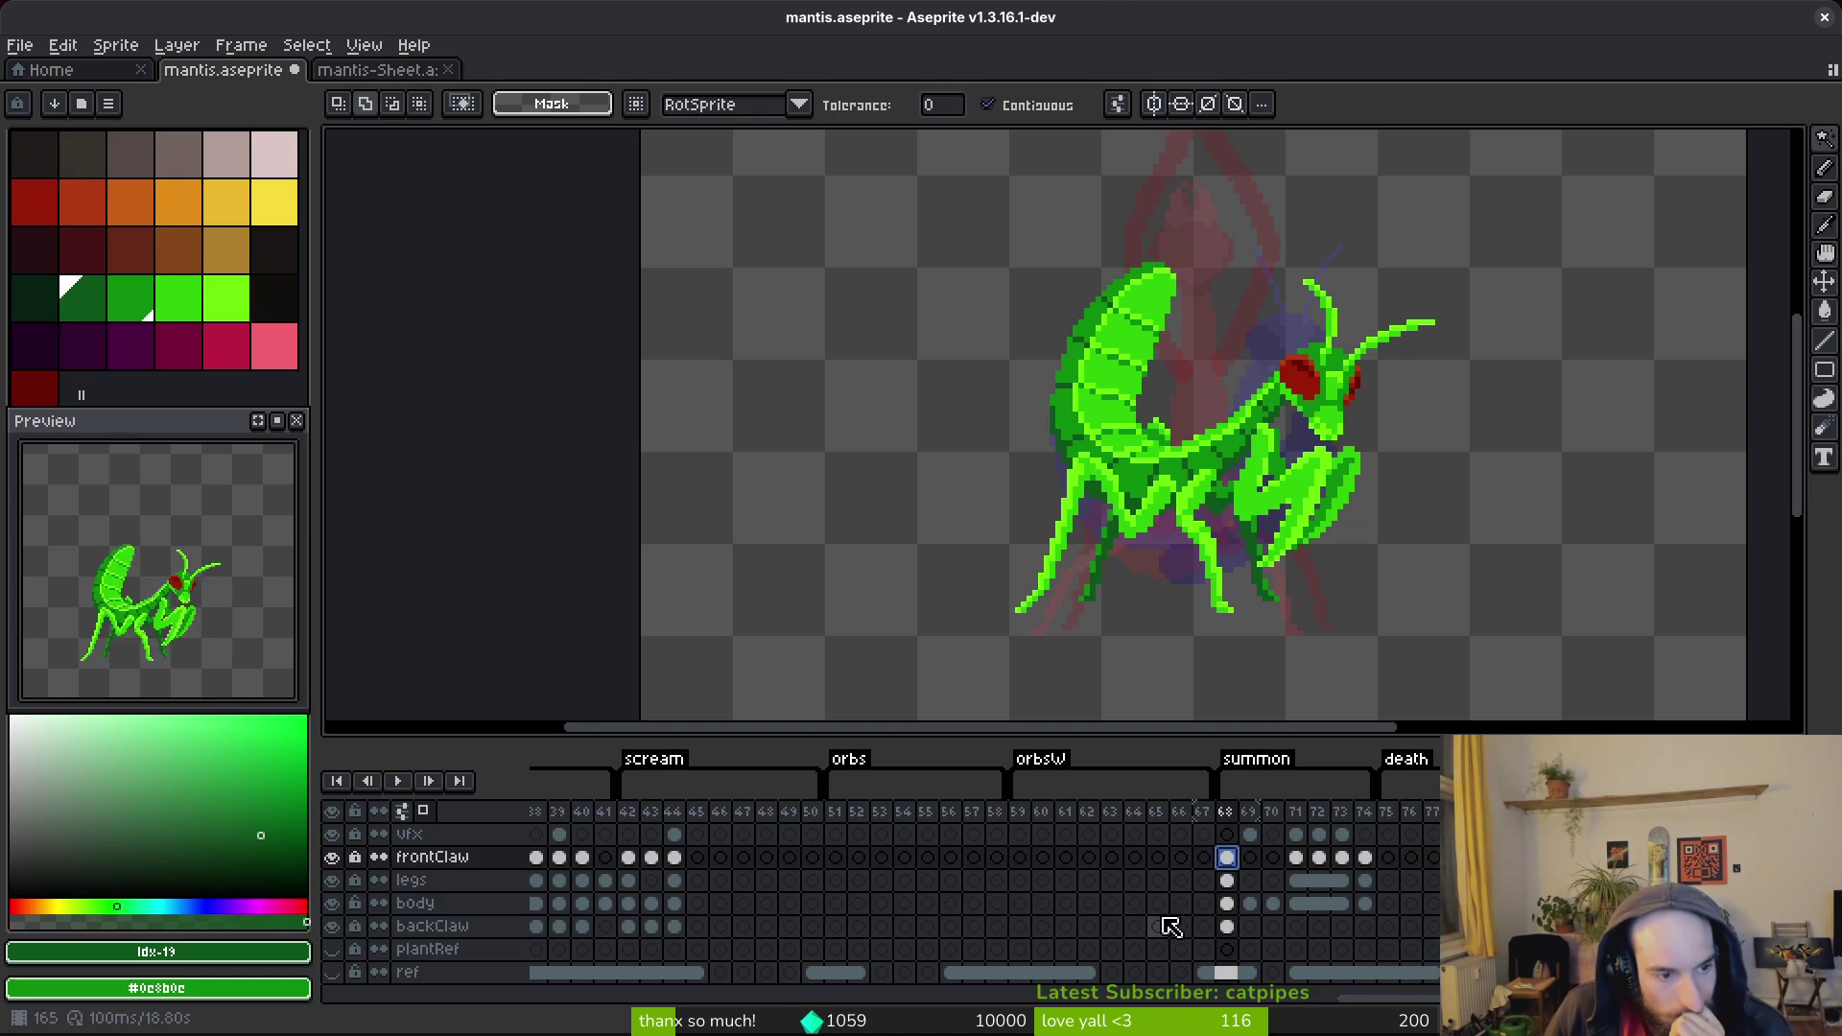
{"action": "left_click", "coordinate": [1249, 835]}
{"action": "left_click", "coordinate": [1297, 835]}
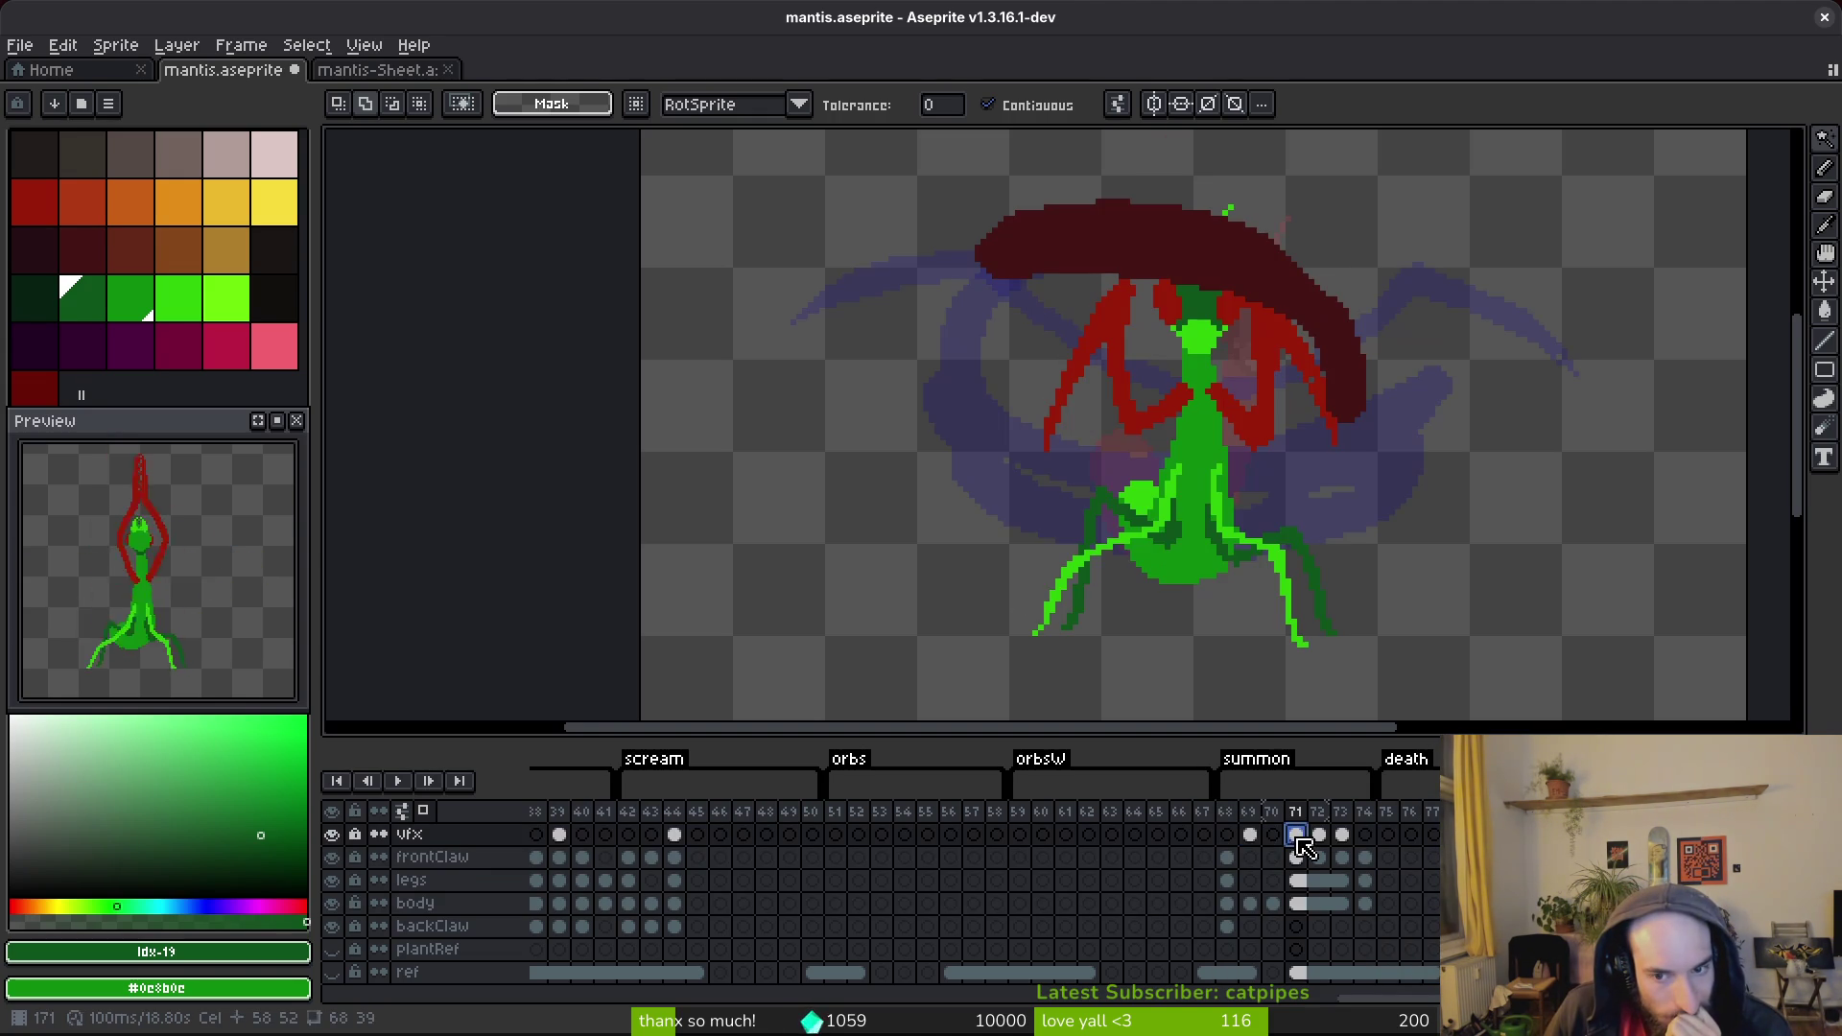
{"action": "left_click", "coordinate": [1272, 834]}
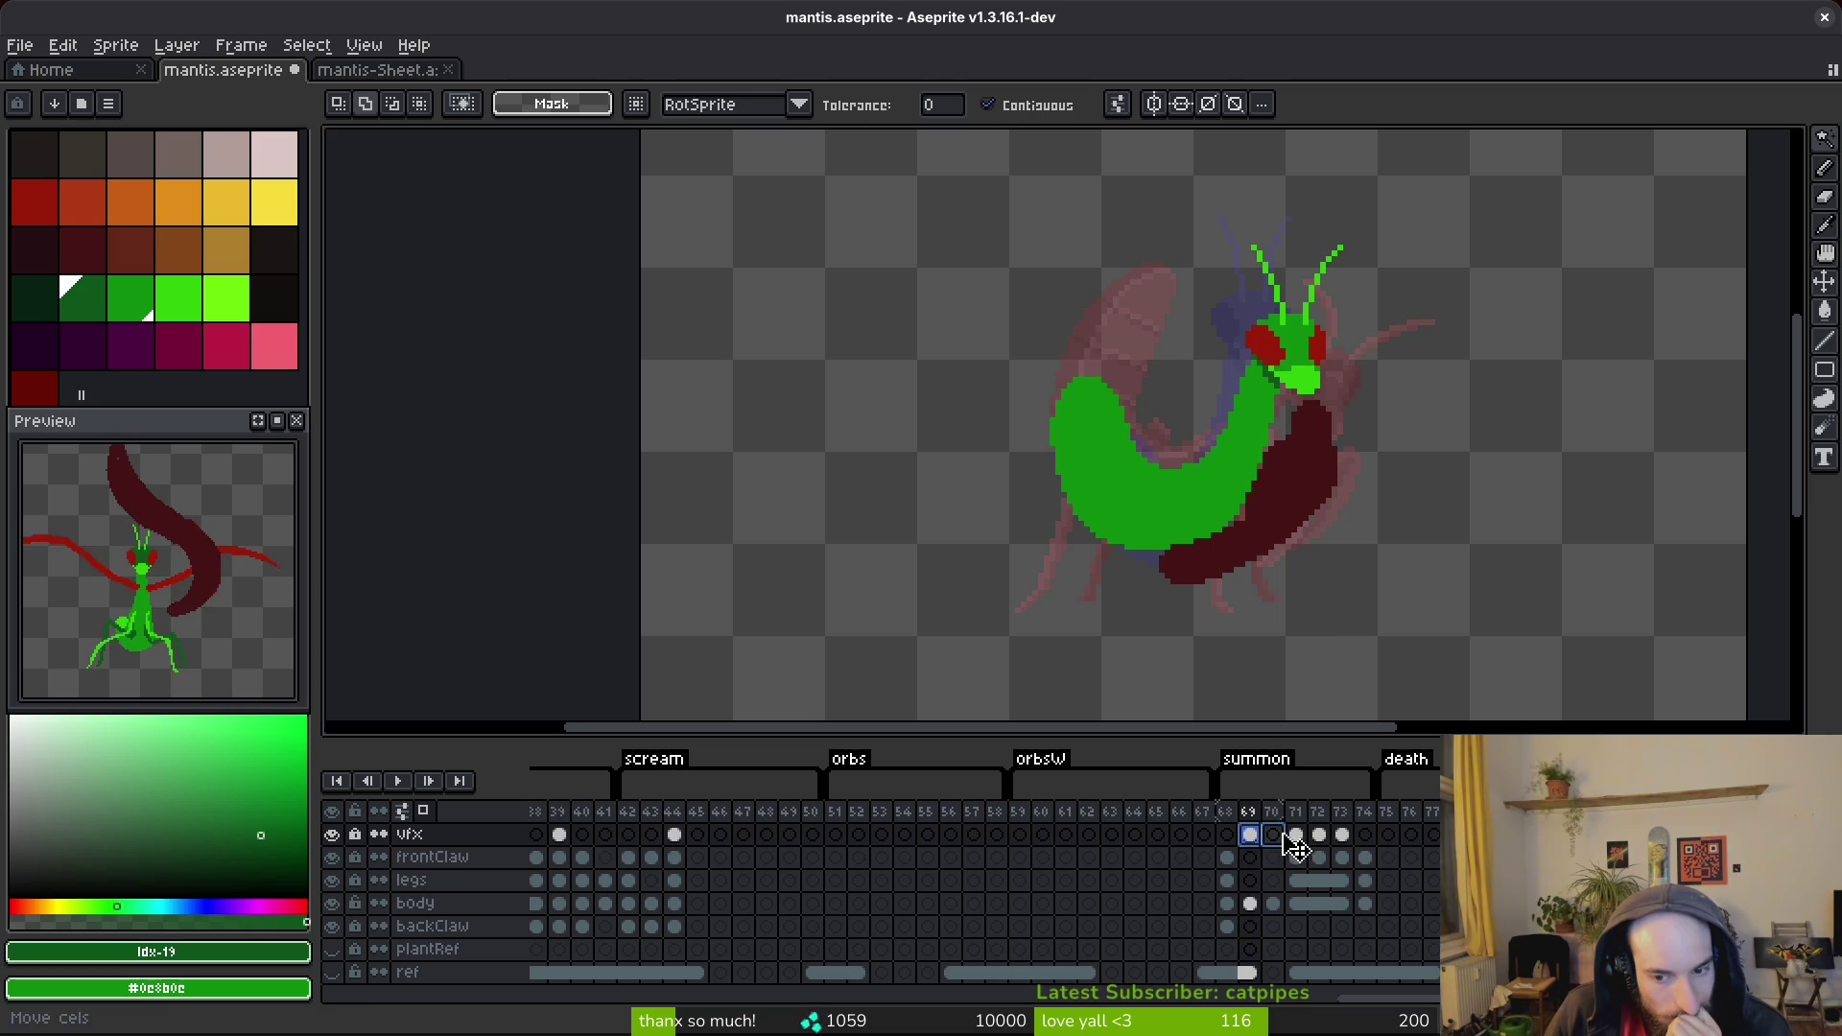
{"action": "left_click", "coordinate": [1228, 834]}
{"action": "left_click", "coordinate": [1273, 835]}
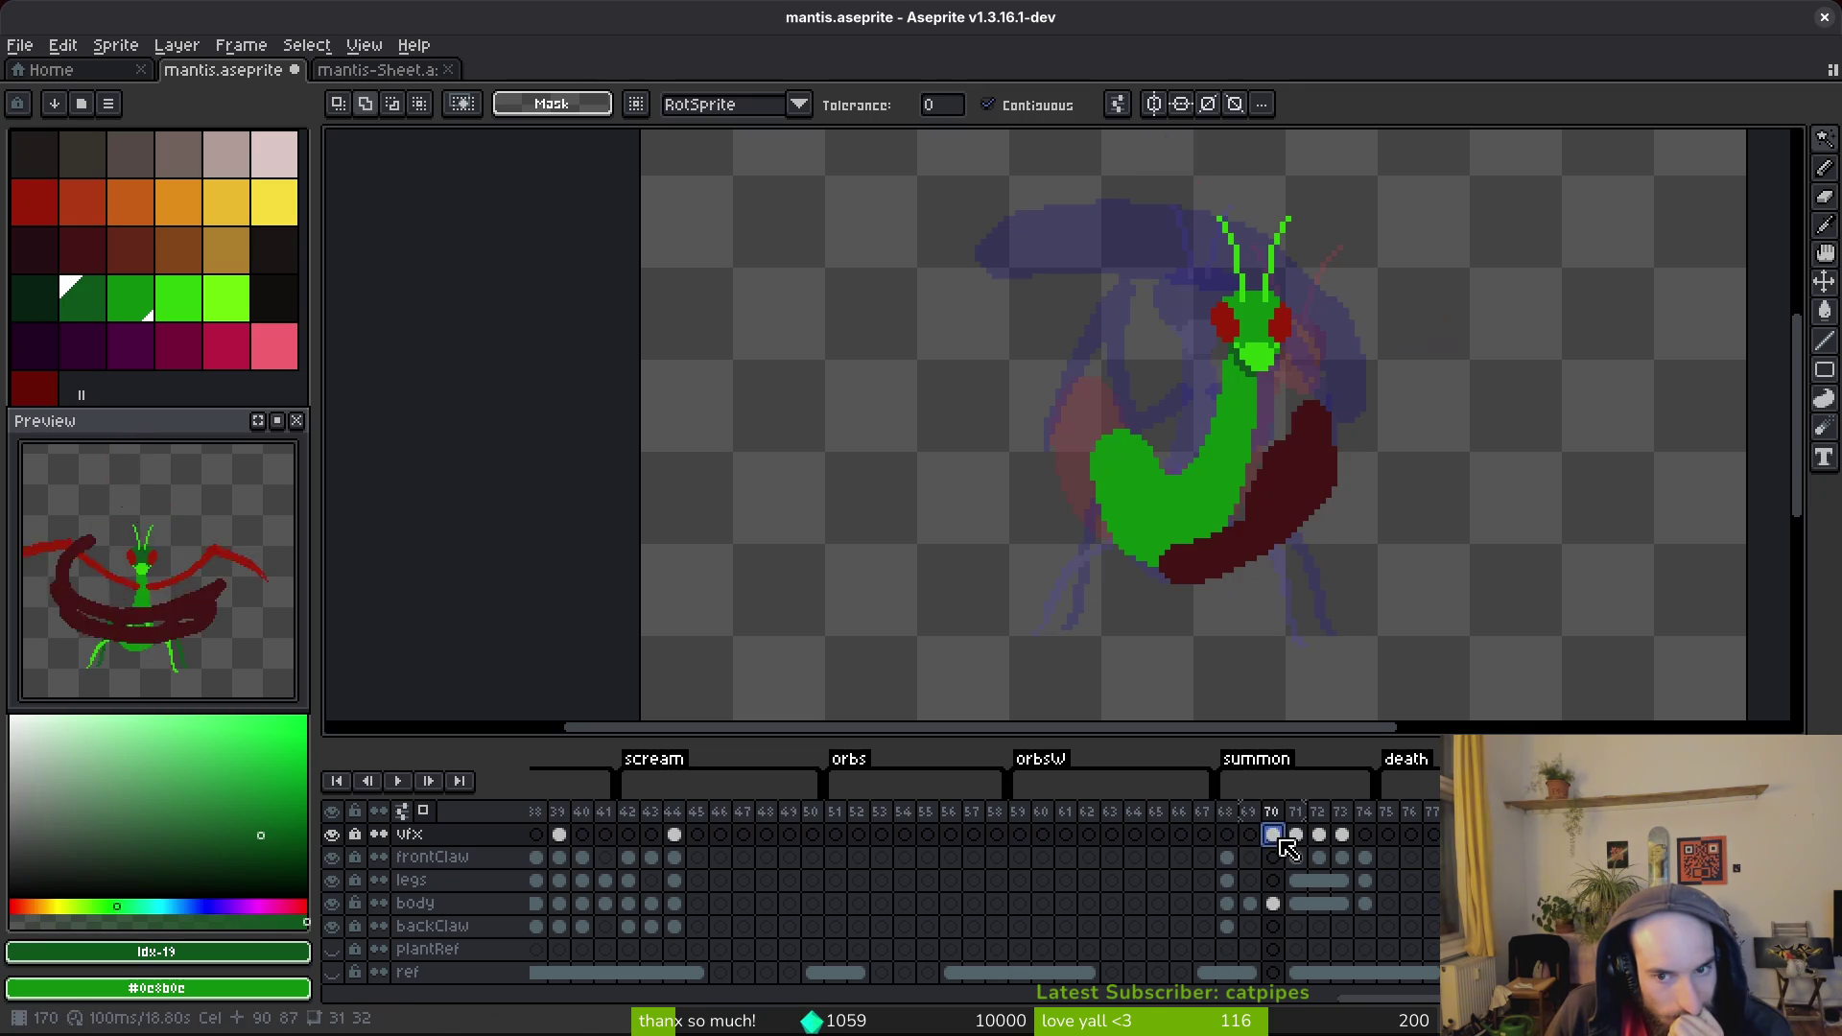
{"action": "left_click", "coordinate": [1227, 835]}
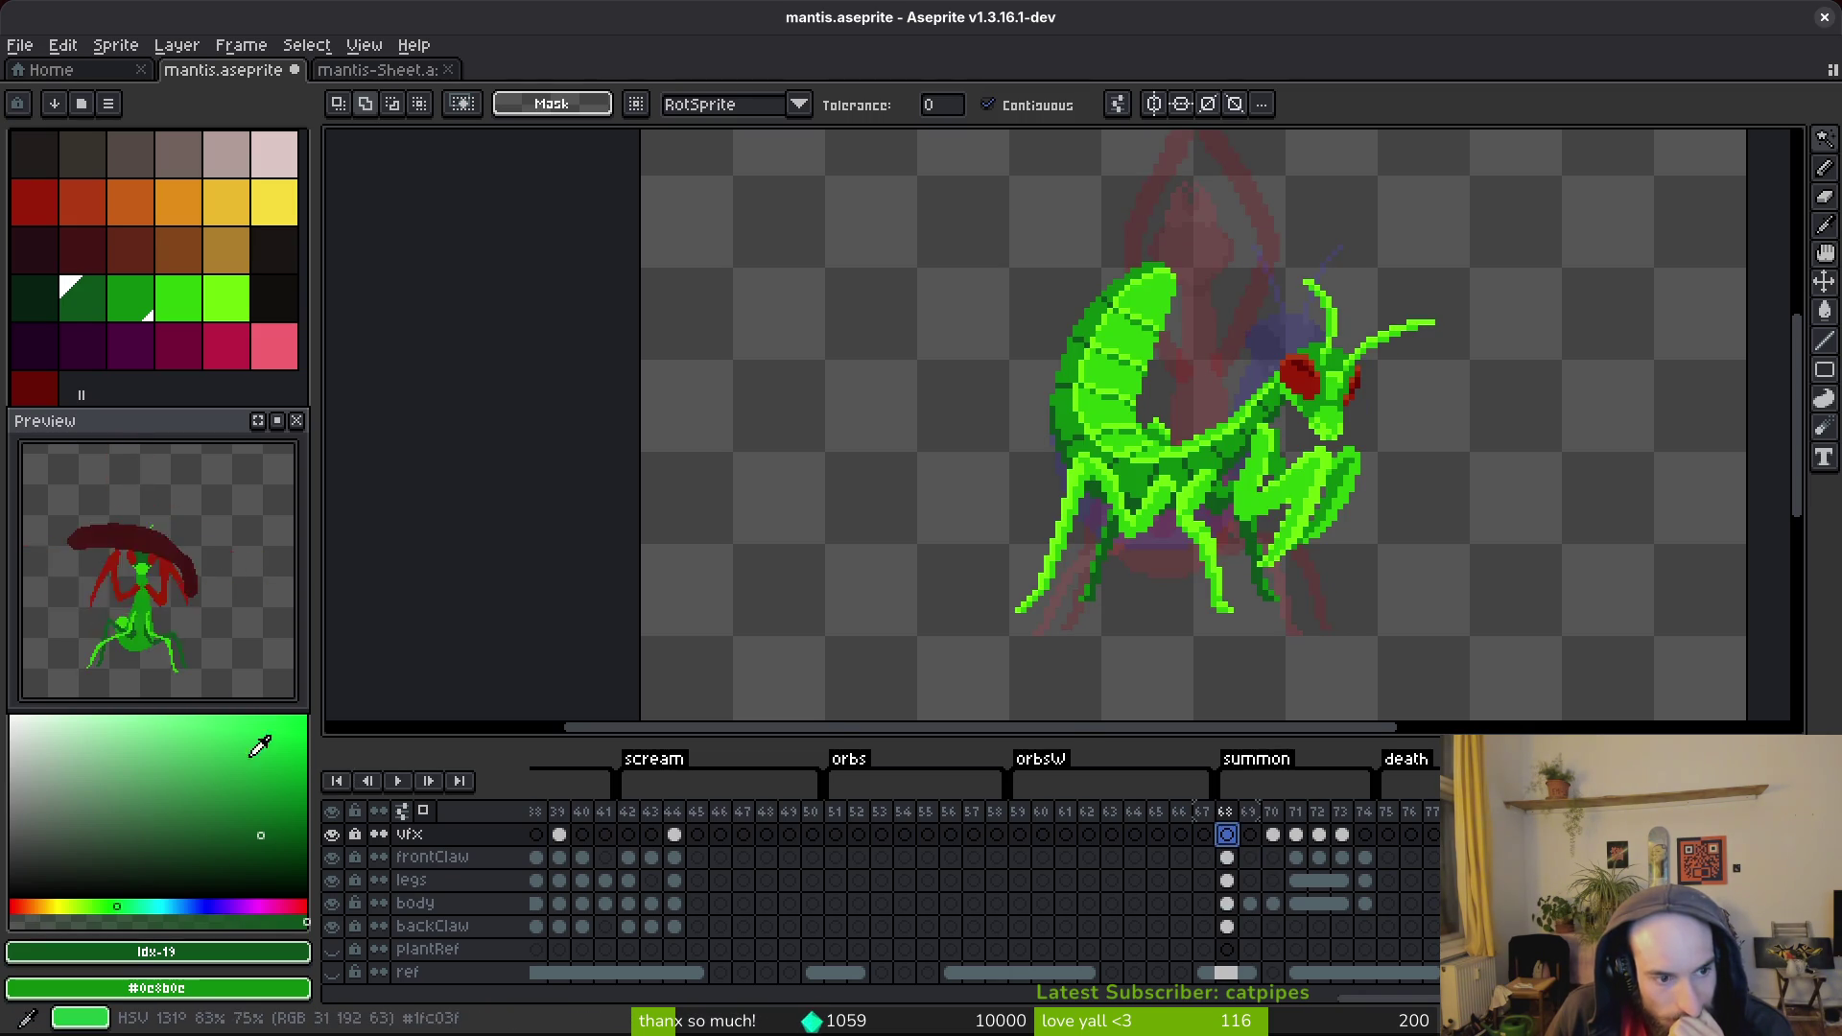
Toggle the vfx layer off and on to compare, then save mantis.aseprite.
{"action": "scroll", "coordinate": [181, 624], "scroll_direction": "down", "scroll_amount": 2}
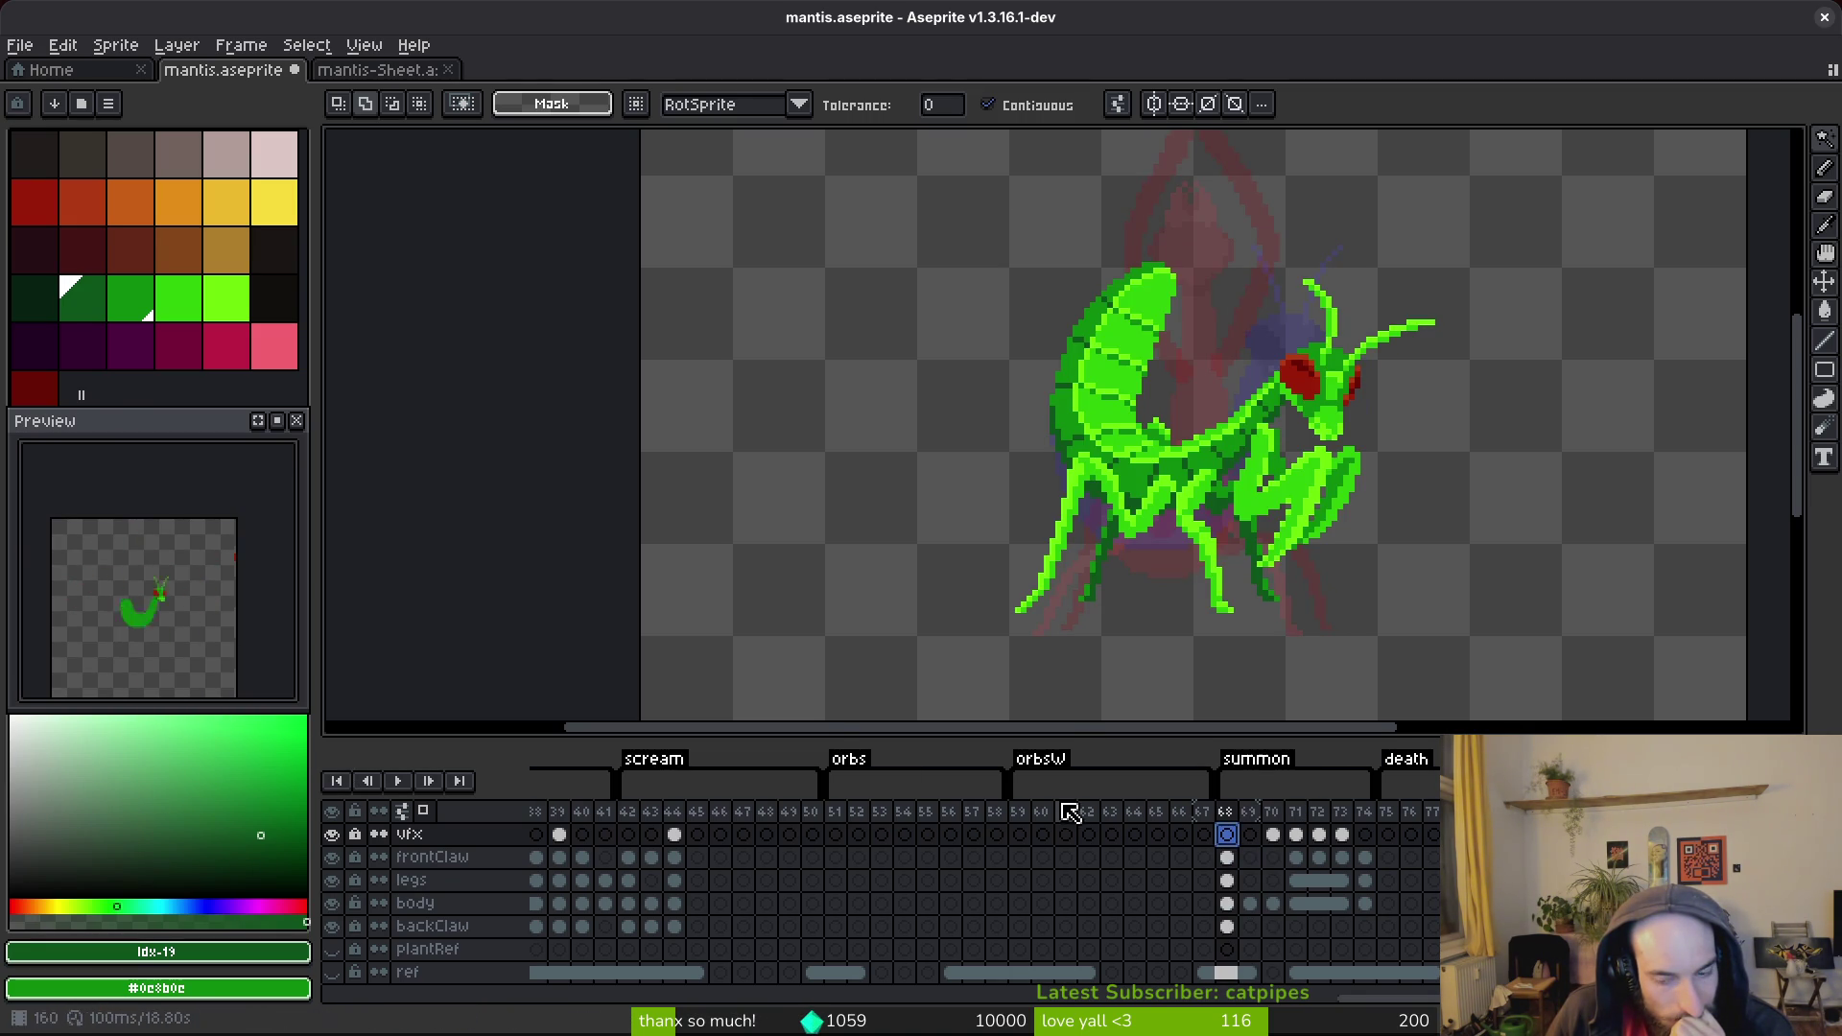
{"action": "left_click", "coordinate": [332, 836]}
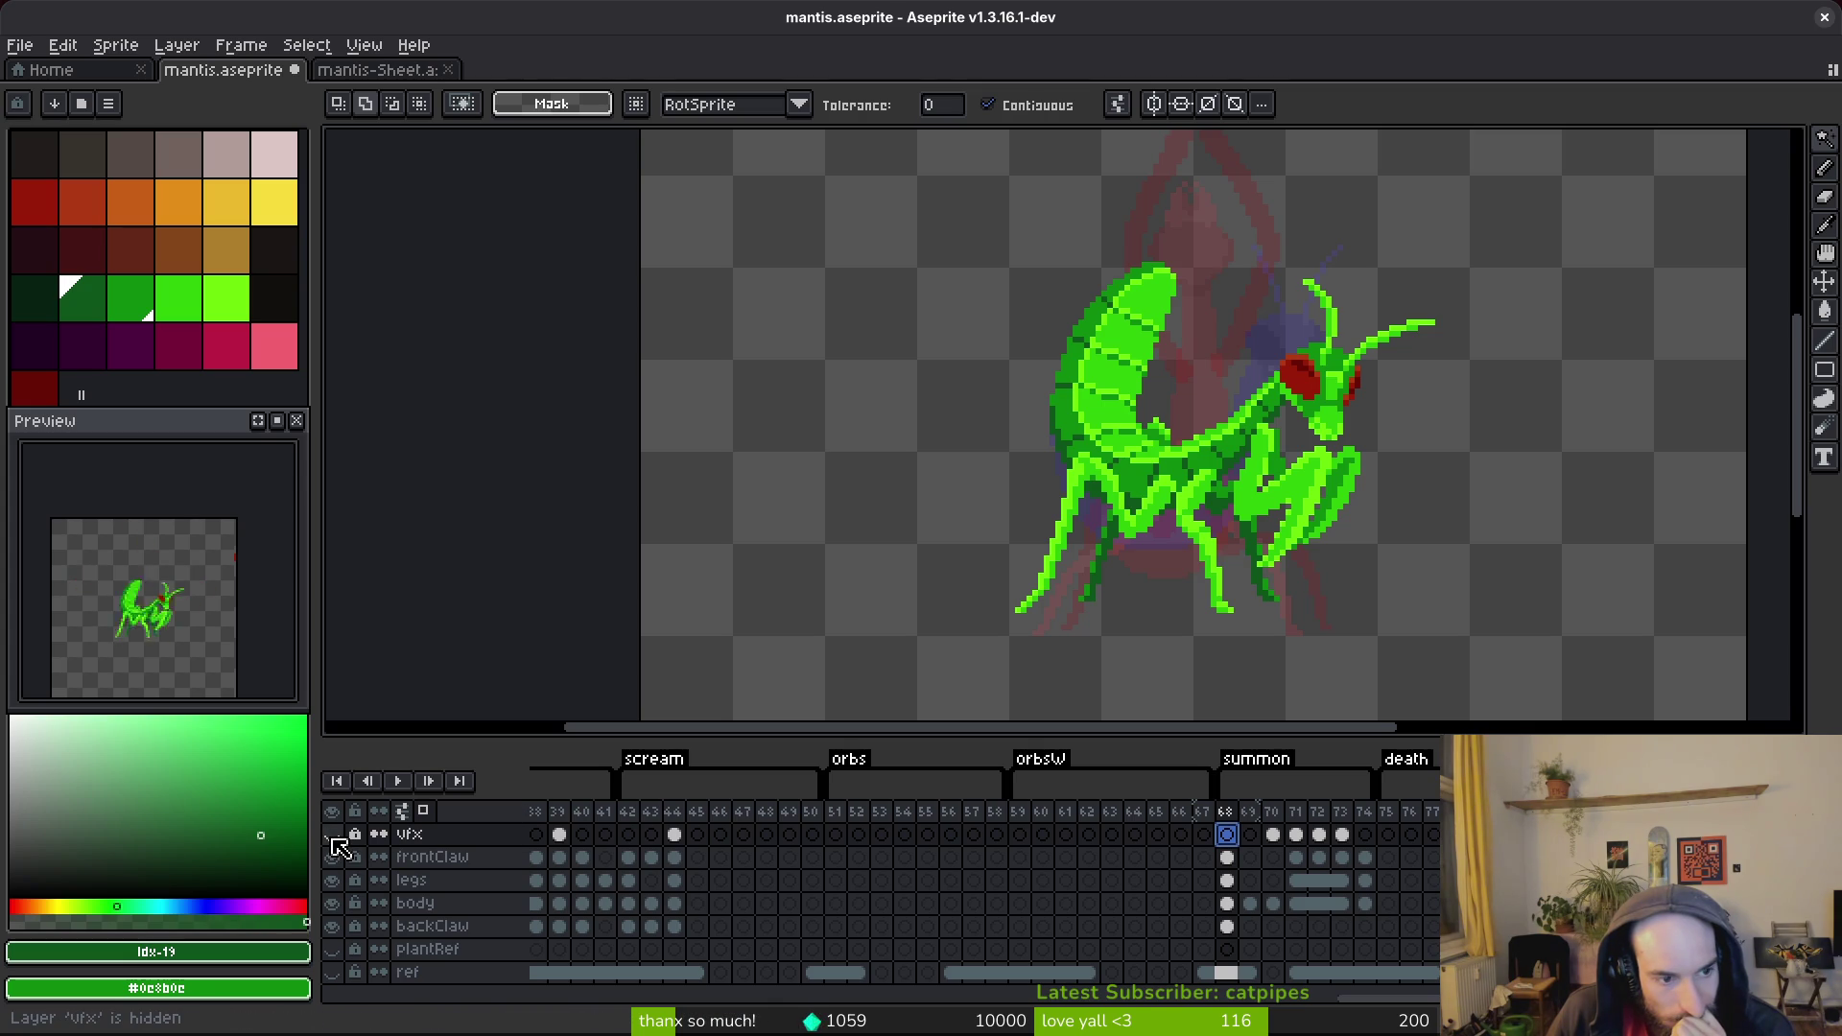
{"action": "left_click", "coordinate": [332, 837]}
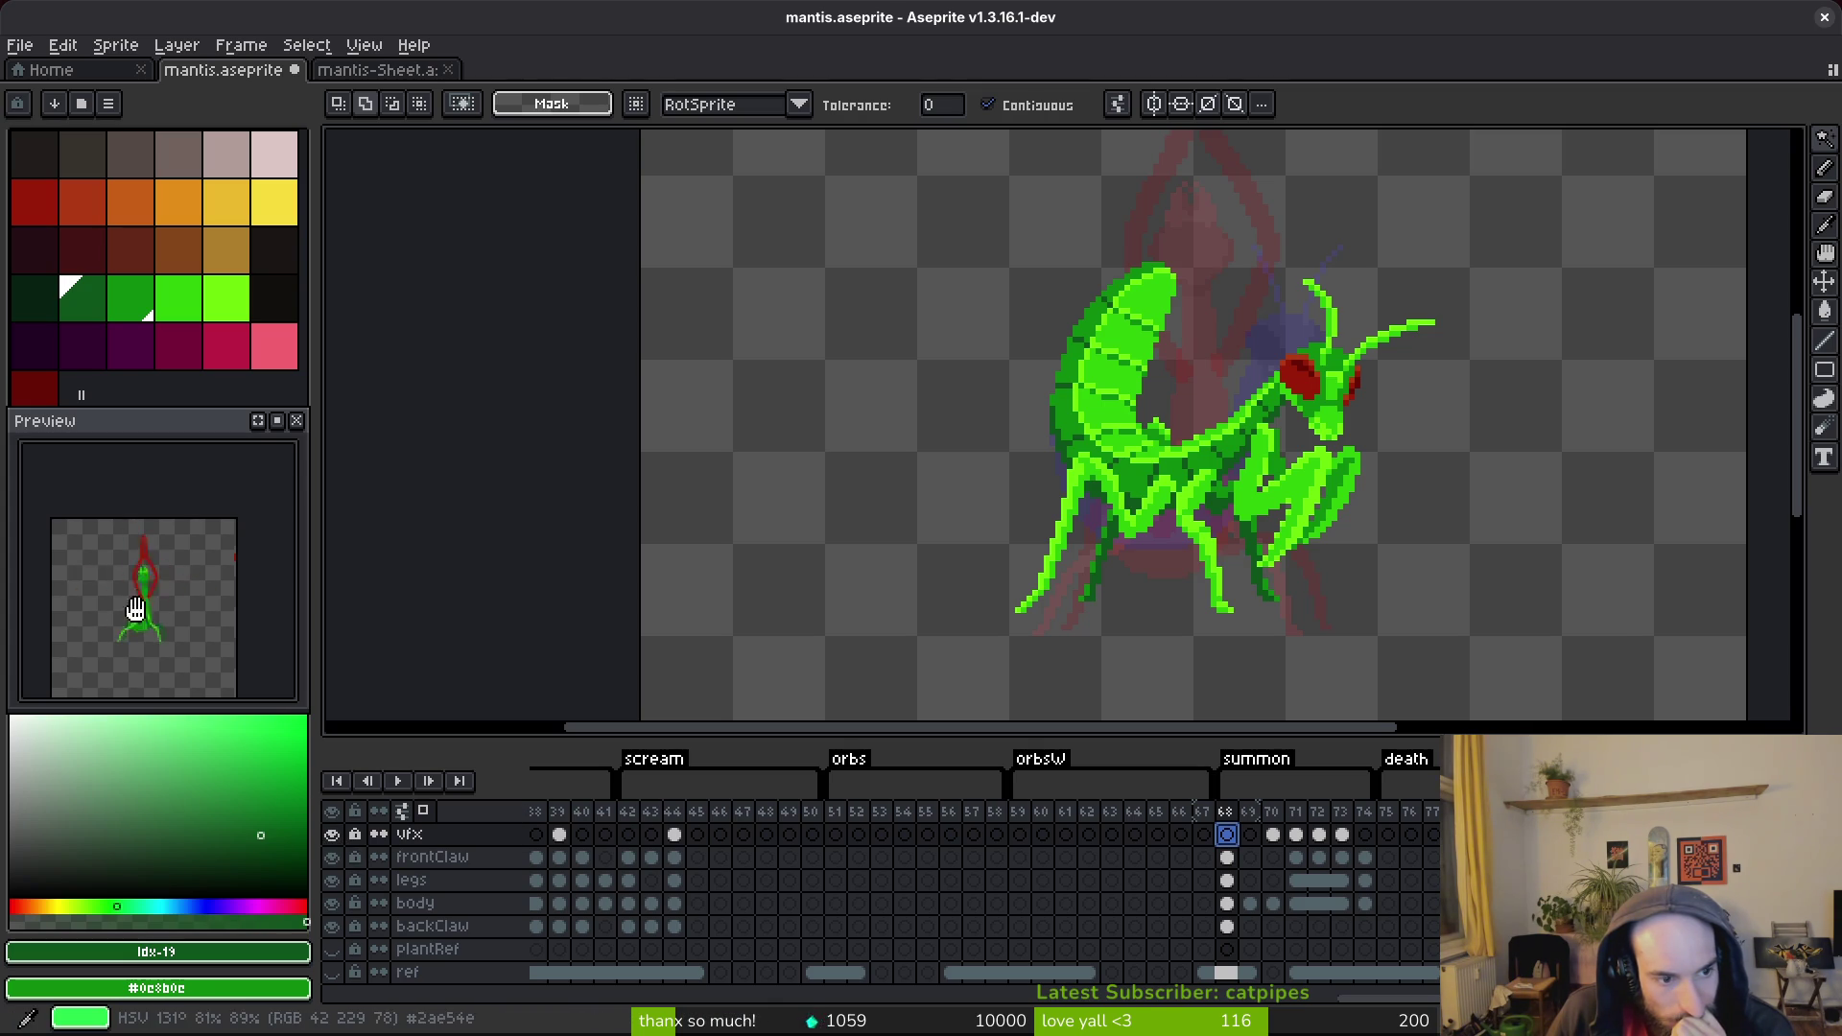
{"action": "scroll", "coordinate": [161, 610], "scroll_direction": "up", "scroll_amount": 2}
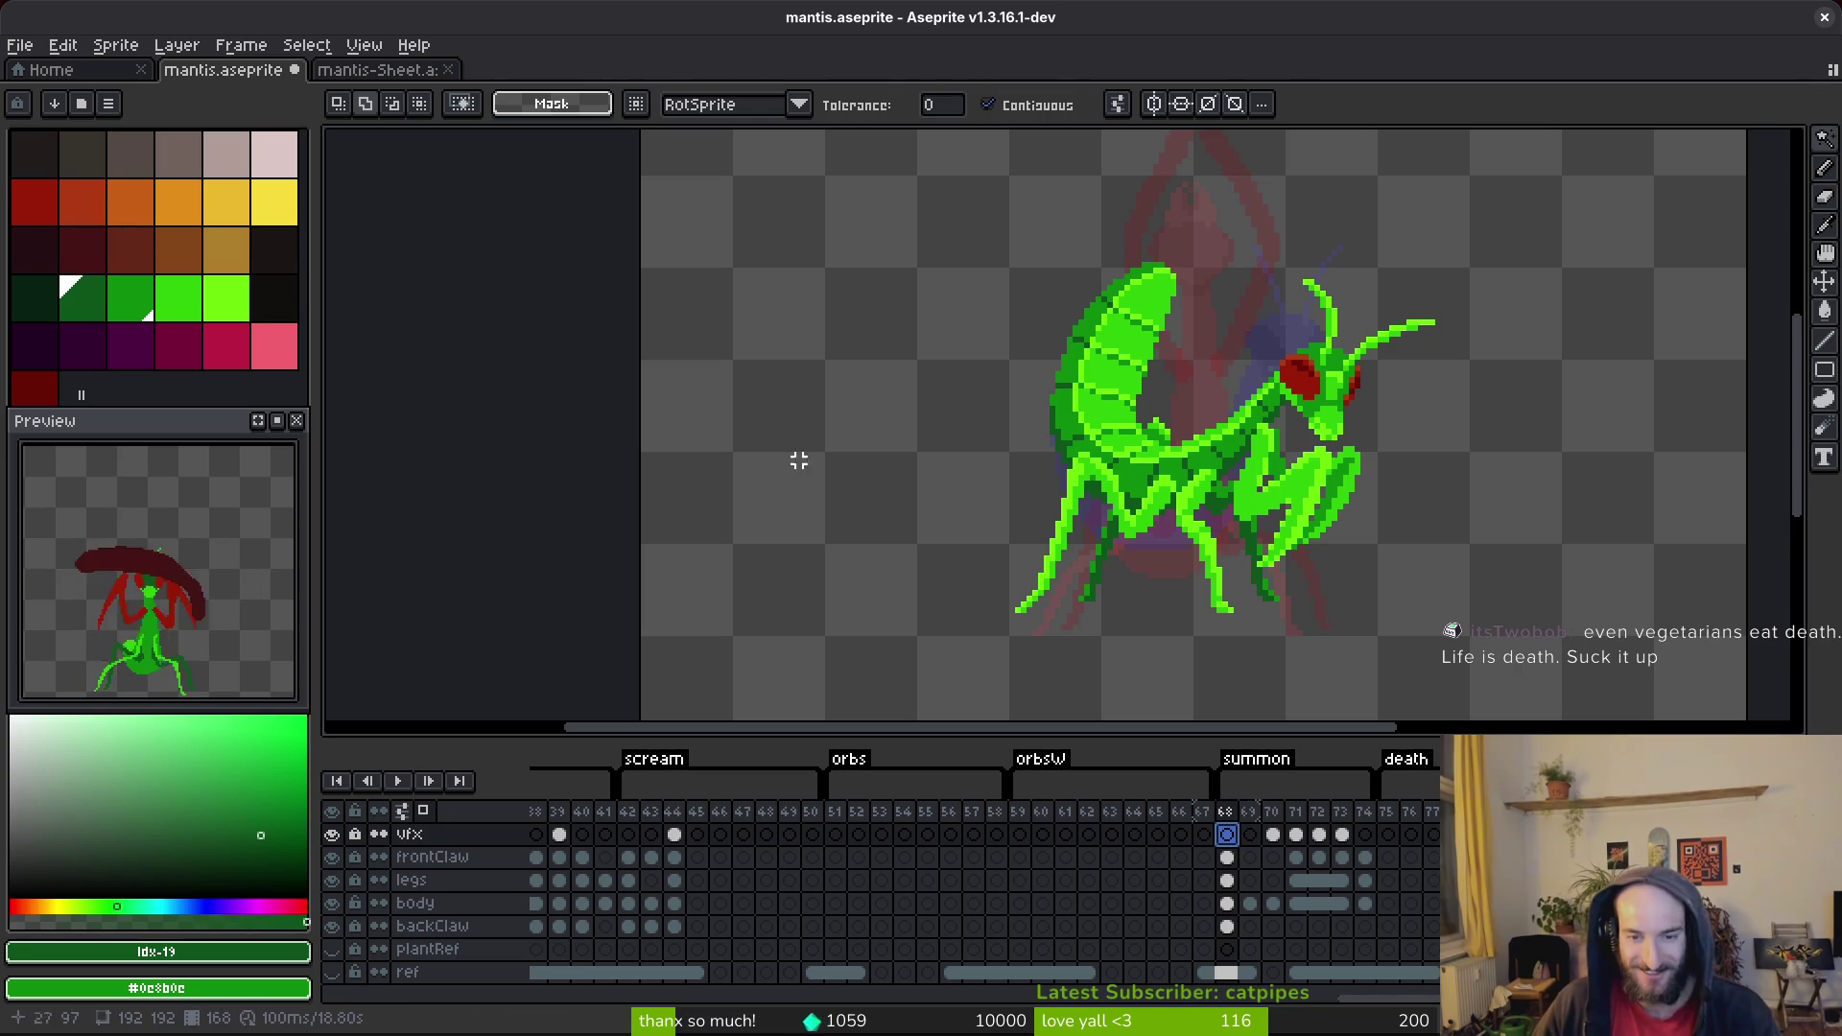
{"action": "scroll", "coordinate": [1117, 522], "scroll_direction": "right", "scroll_amount": 3}
{"action": "key", "text": "ctrl+s"}
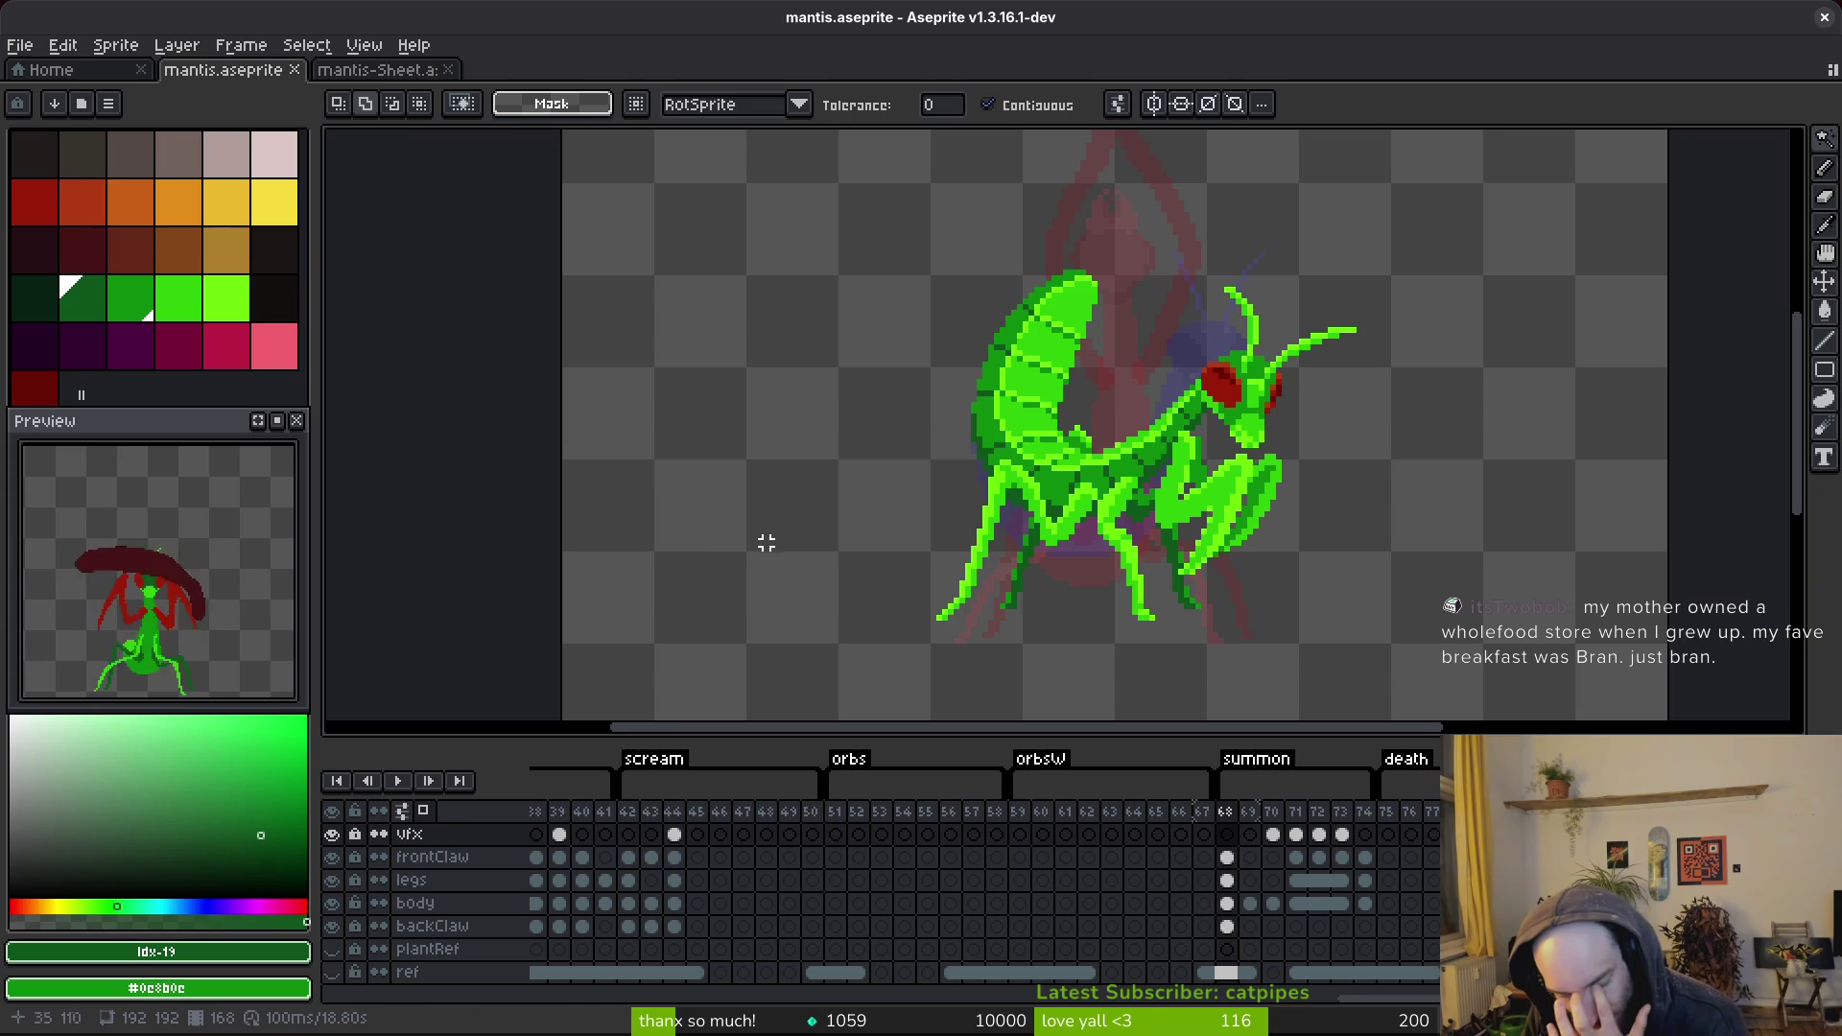
{"action": "scroll", "coordinate": [1053, 893], "scroll_direction": "left", "scroll_amount": 3}
Scroll the timeline back and jump to frame 100.
{"action": "scroll", "coordinate": [988, 892], "scroll_direction": "left", "scroll_amount": 2}
{"action": "scroll", "coordinate": [904, 873], "scroll_direction": "left", "scroll_amount": 10}
{"action": "scroll", "coordinate": [904, 873], "scroll_direction": "left", "scroll_amount": 5}
{"action": "left_click", "coordinate": [857, 876]}
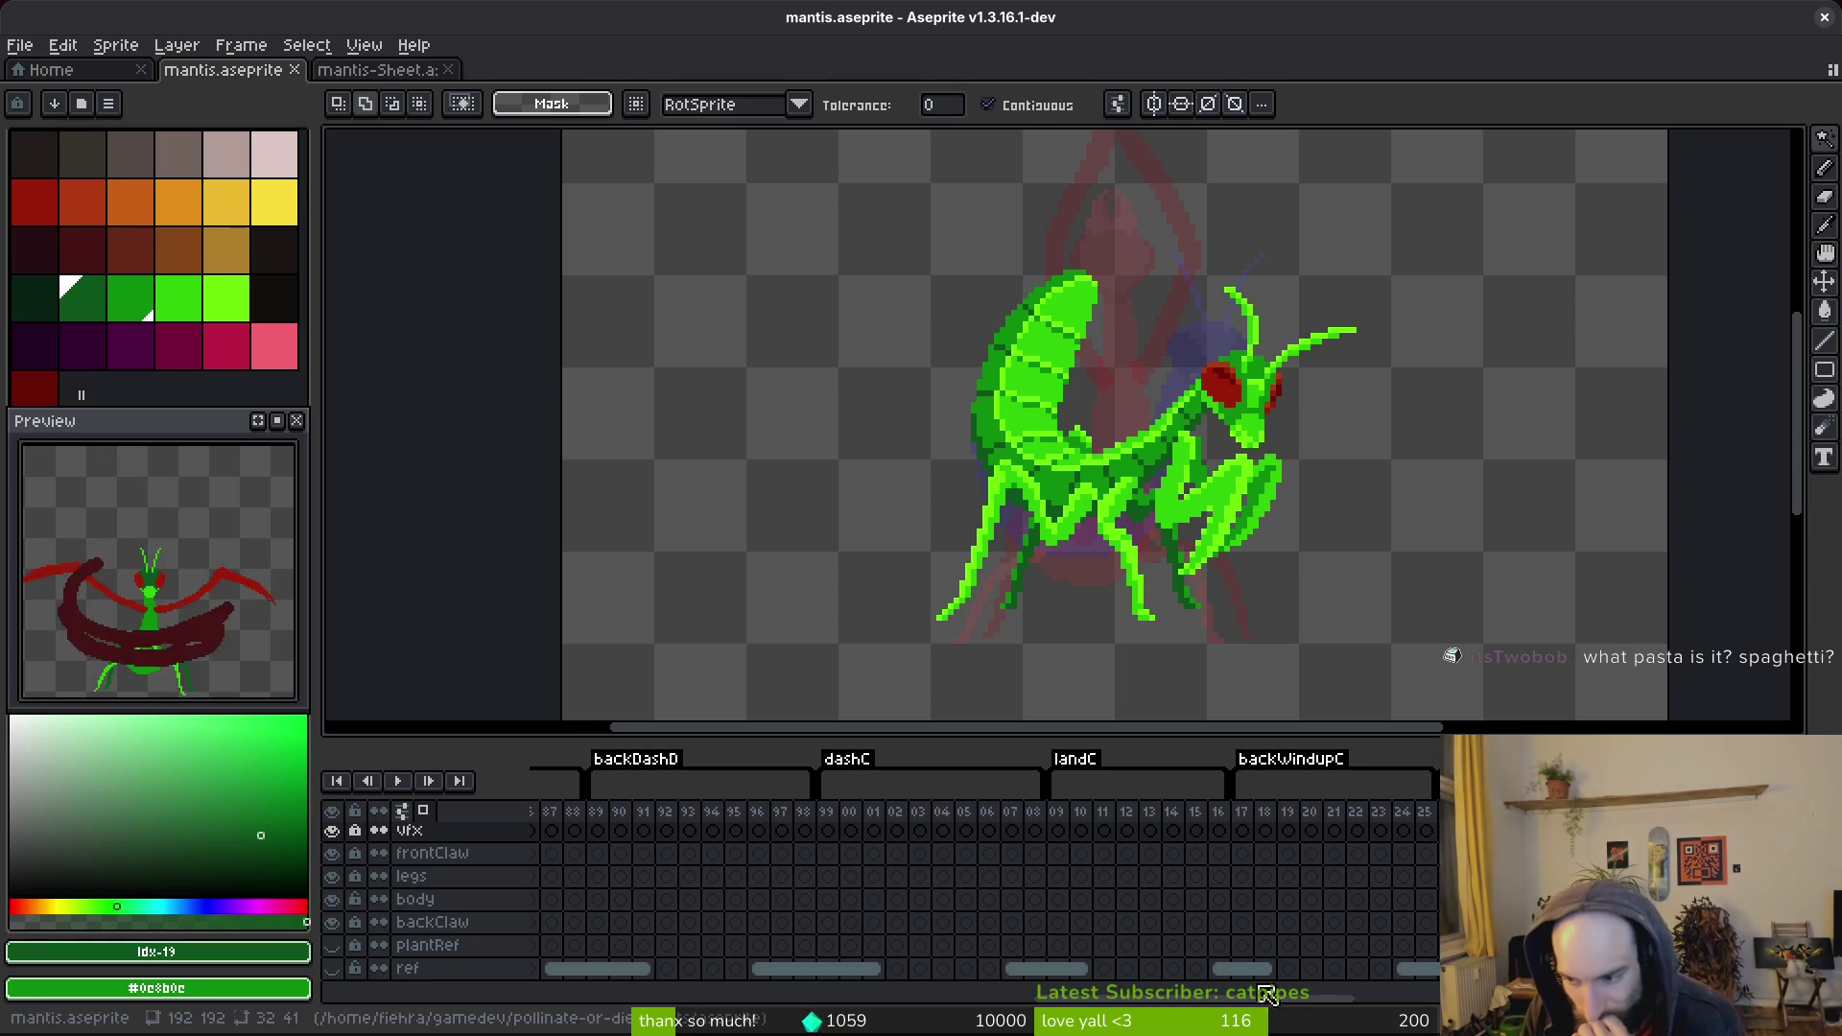
Close the mantis-Sheet document tab.
{"action": "scroll", "coordinate": [876, 914], "scroll_direction": "up", "scroll_amount": 10}
{"action": "scroll", "coordinate": [1310, 930], "scroll_direction": "up", "scroll_amount": 5}
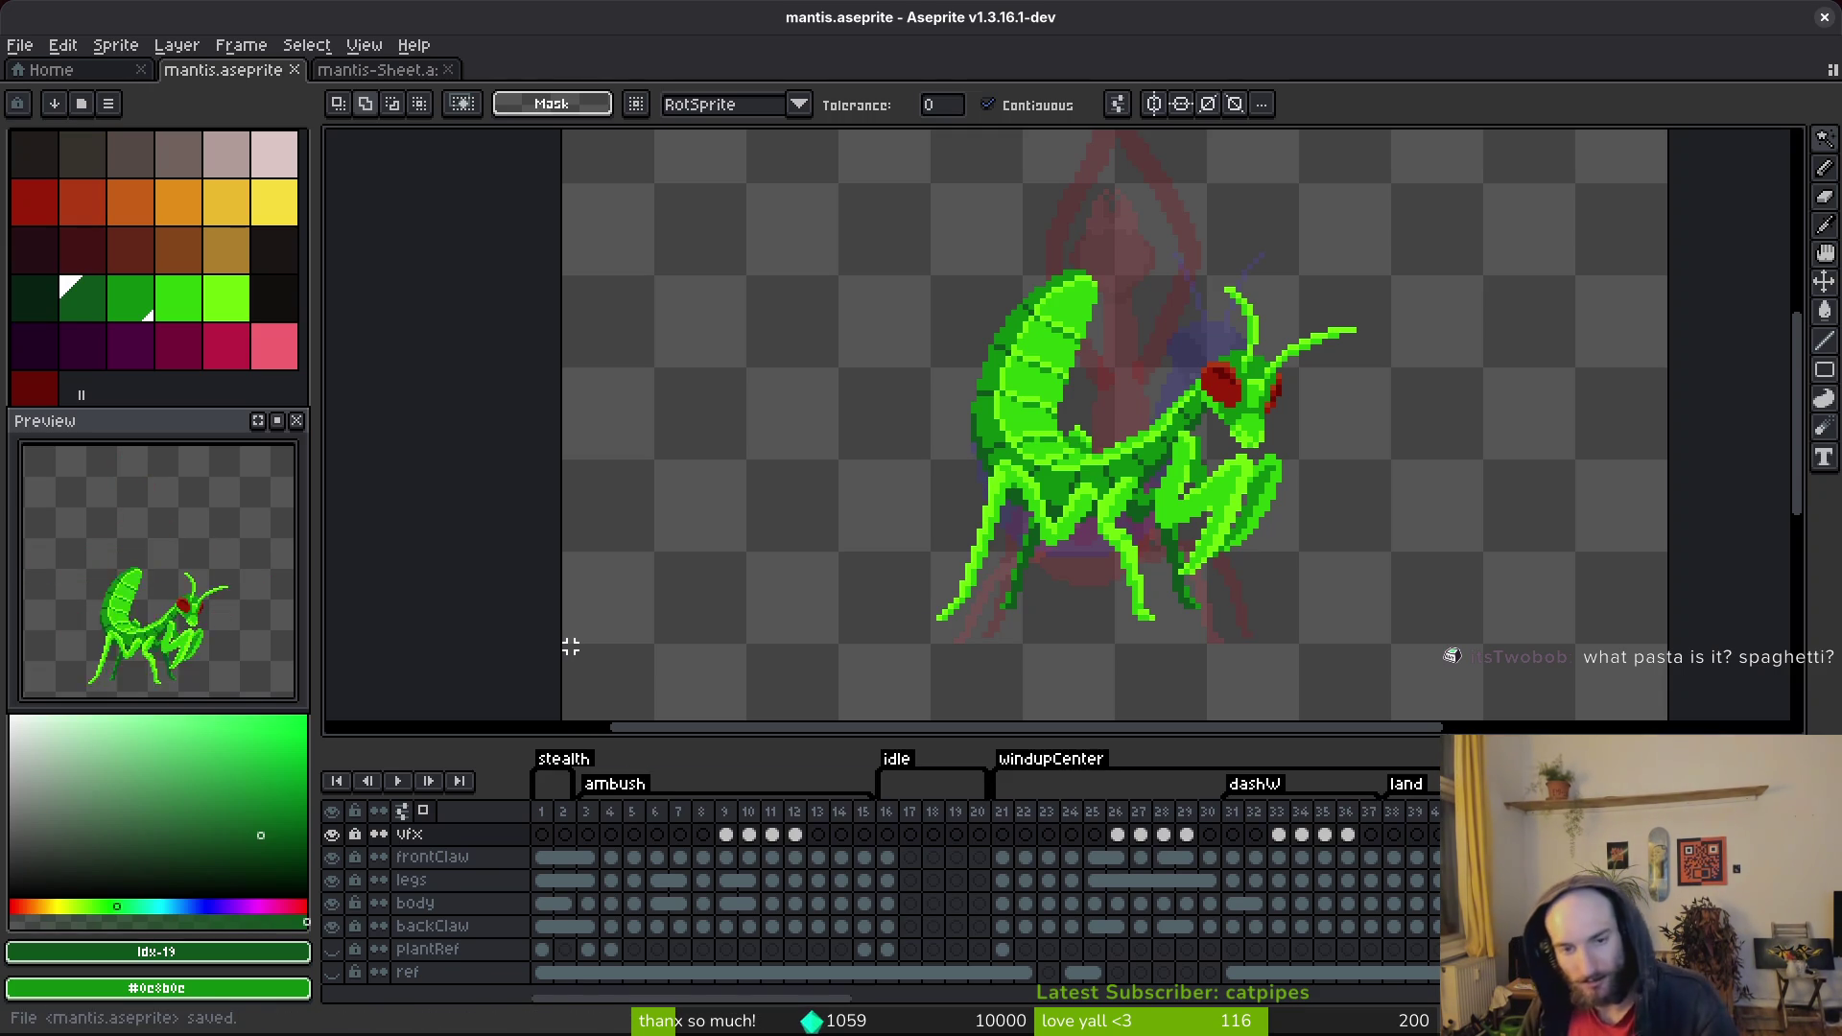
{"action": "left_click_drag", "start_coordinate": [420, 77], "coordinate": [296, 75]}
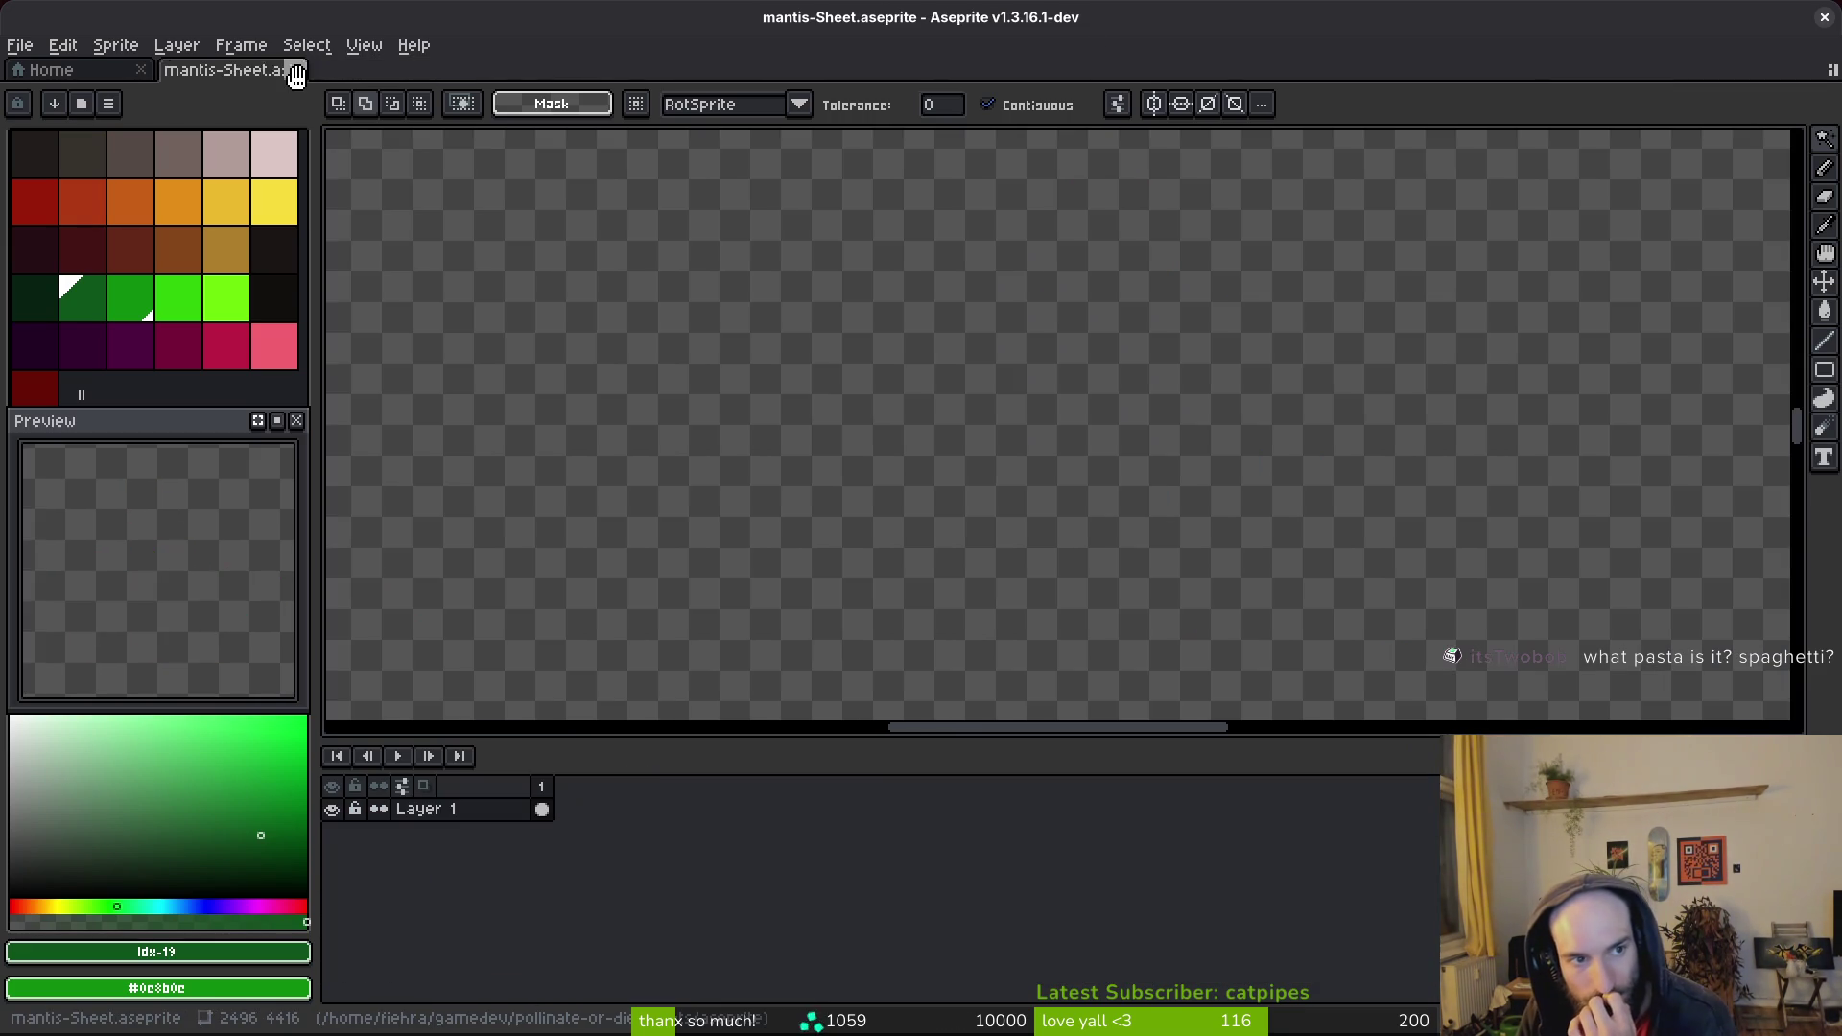
{"action": "left_click", "coordinate": [295, 72]}
Quit Aseprite and Godot, then stage dashing.gd and mantis.tscn in tig.
{"action": "left_click", "coordinate": [1822, 19]}
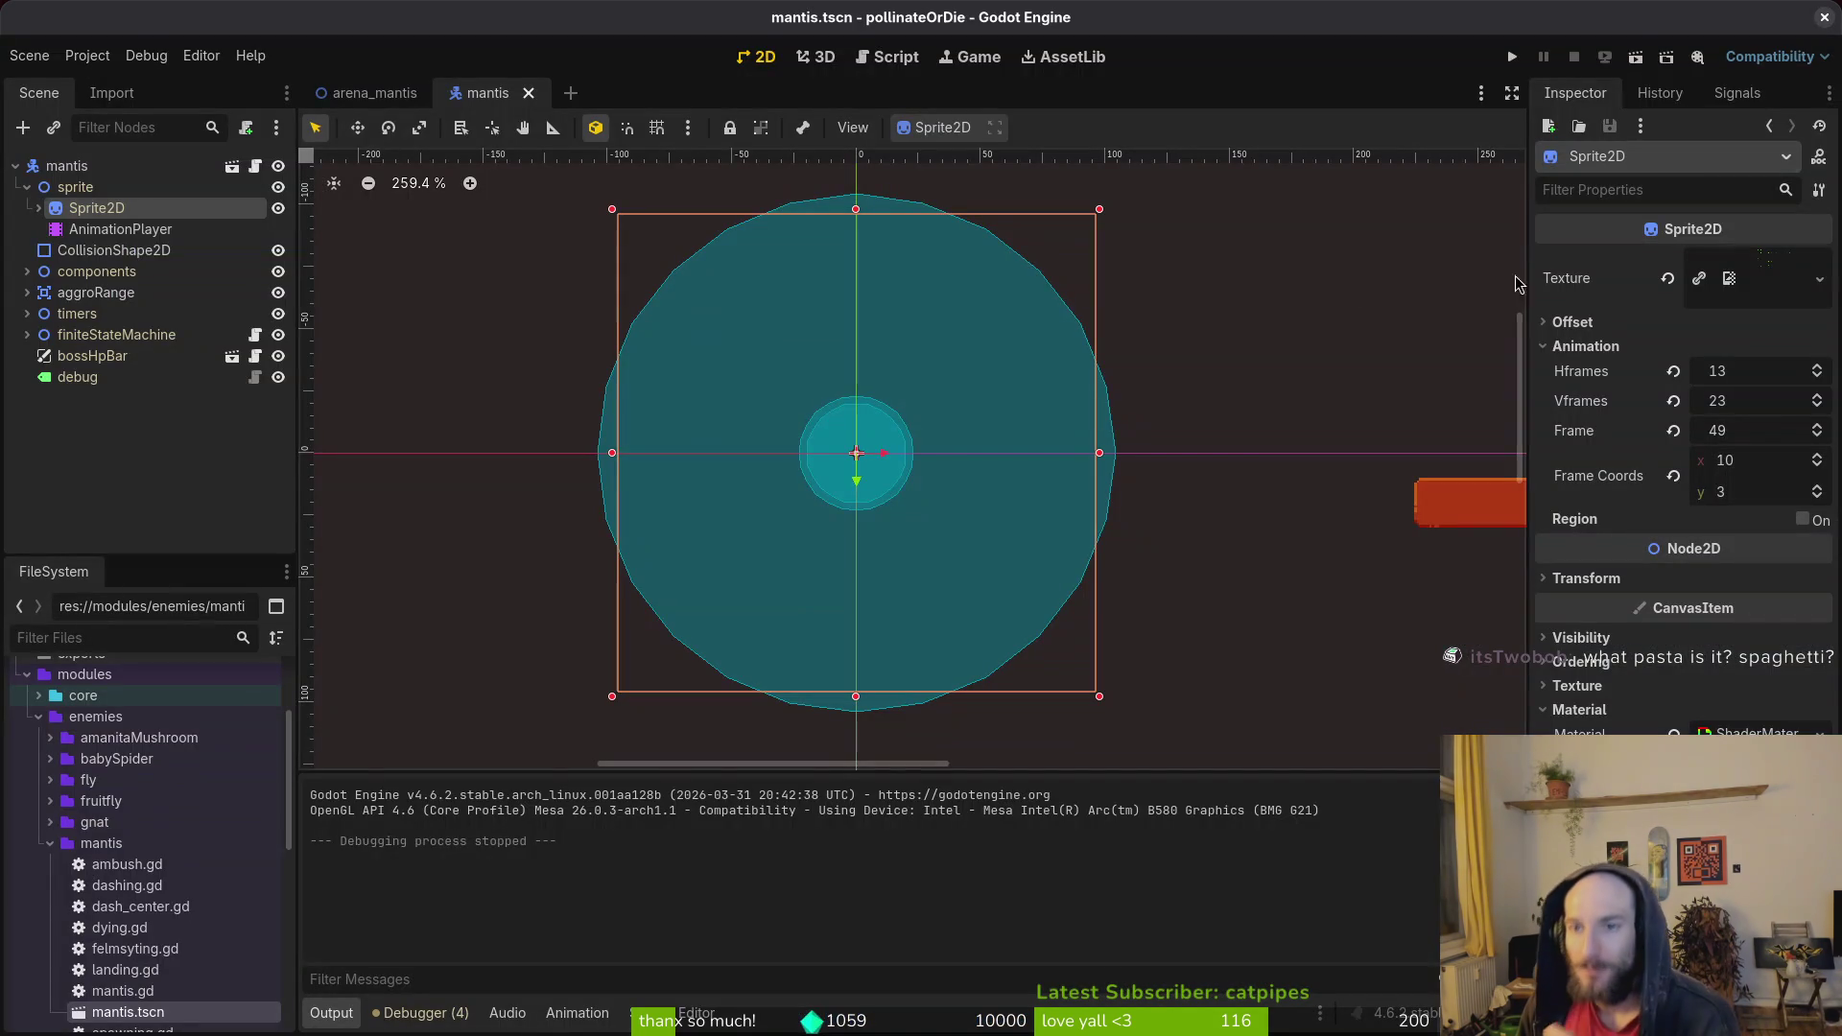
{"action": "left_click", "coordinate": [1825, 19]}
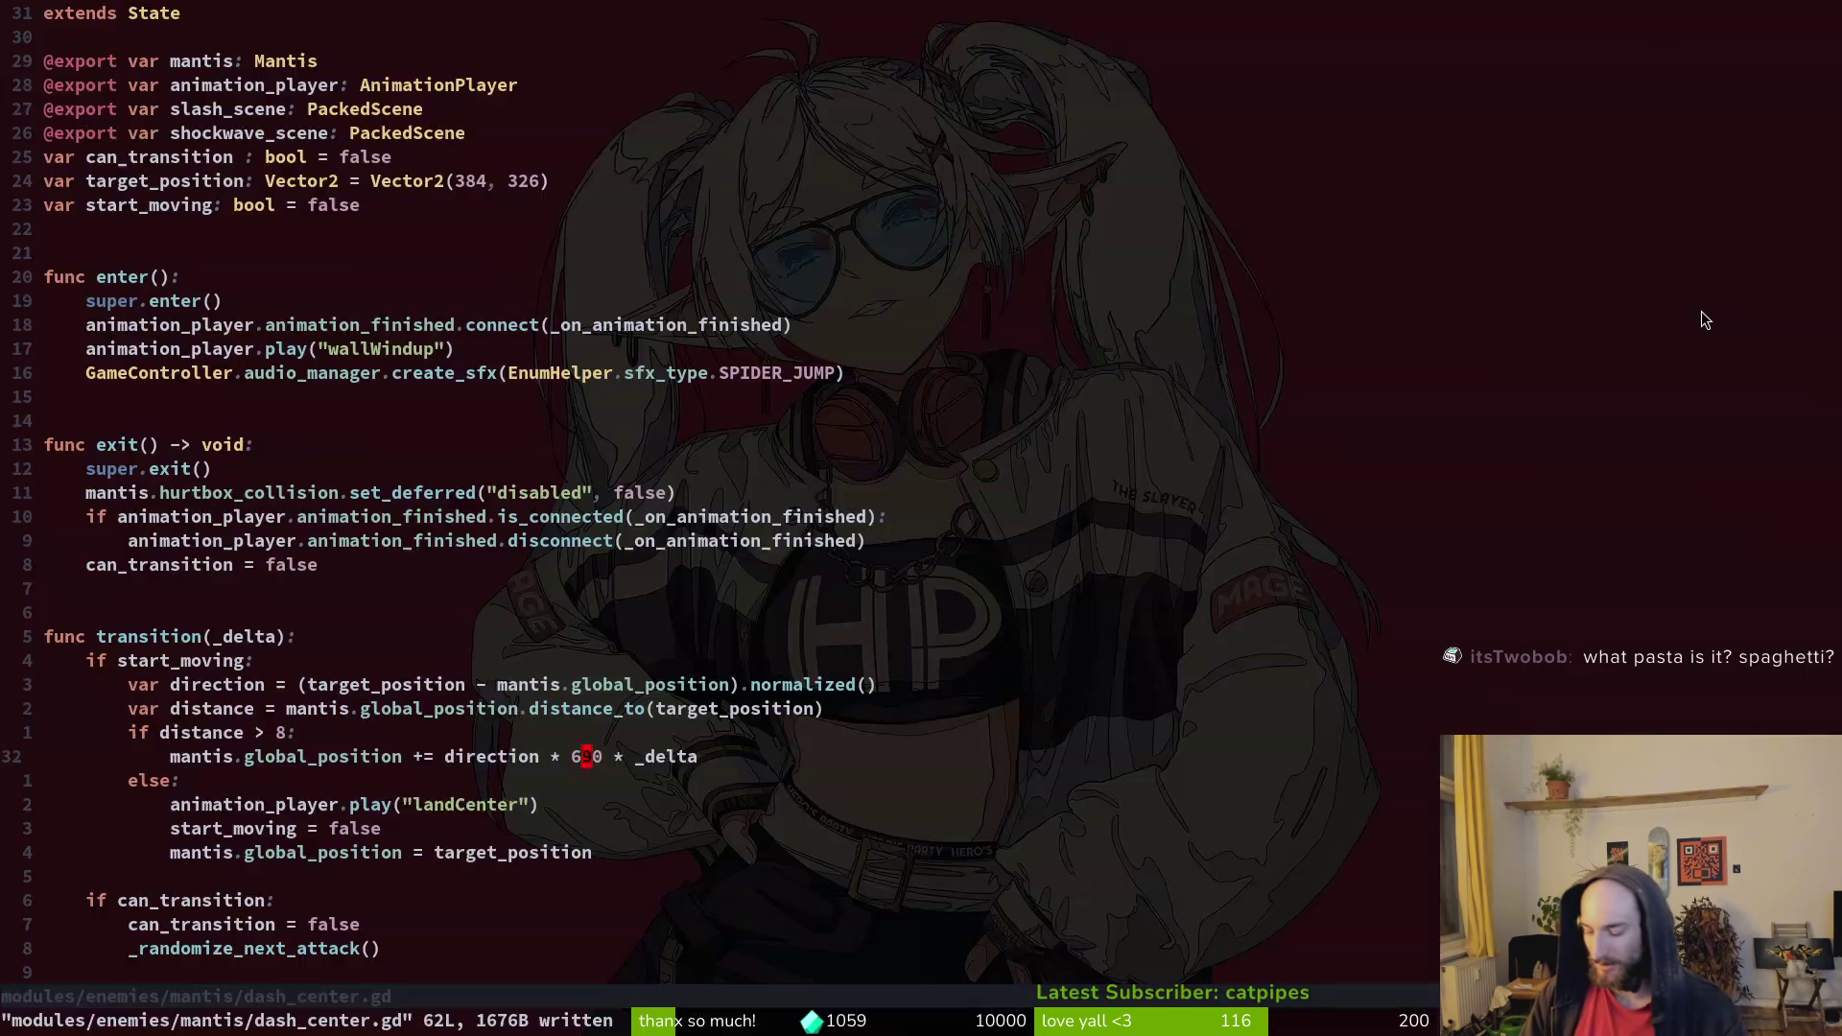
{"action": "key", "text": "ctrl+g"}
{"action": "key", "text": "Down"}
{"action": "key", "text": "Down"}
{"action": "key", "text": "Down"}
{"action": "key", "text": "Return"}
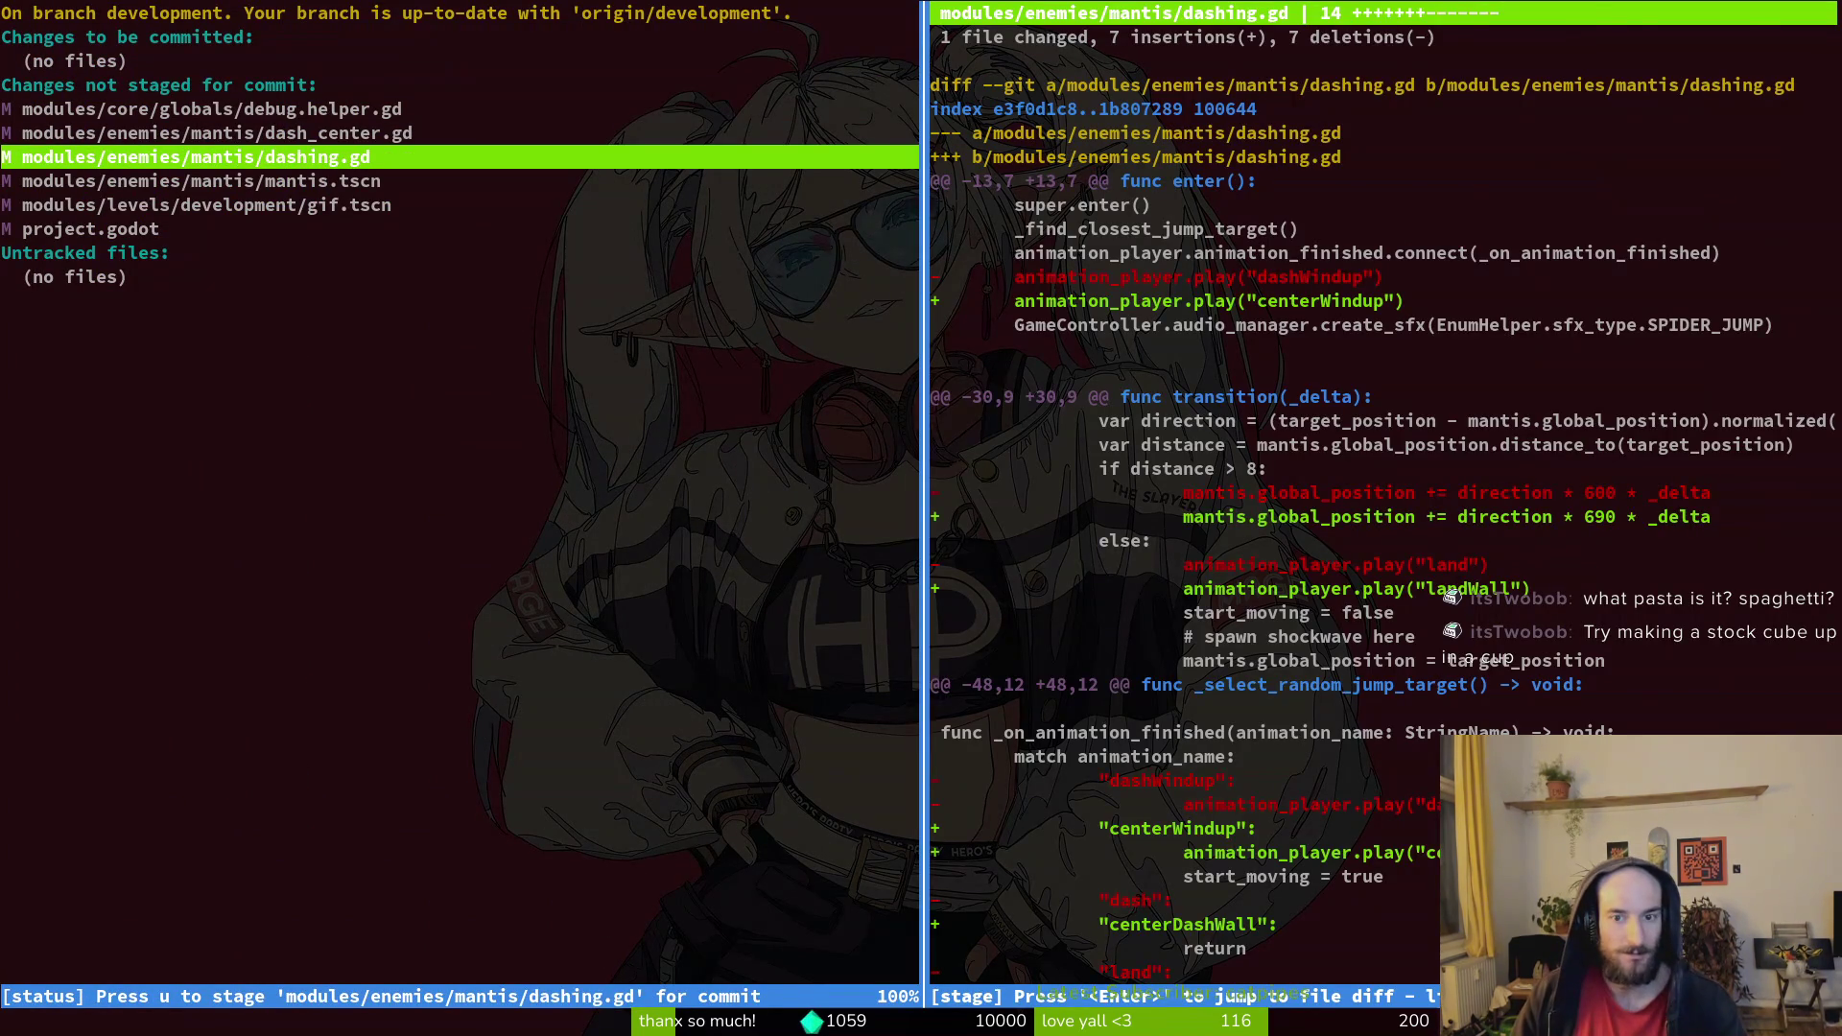
{"action": "key", "text": "u"}
{"action": "key", "text": "u"}
Commit the mantis dashing work, push it, and switch to the browser.
{"action": "type", "text": "u"}
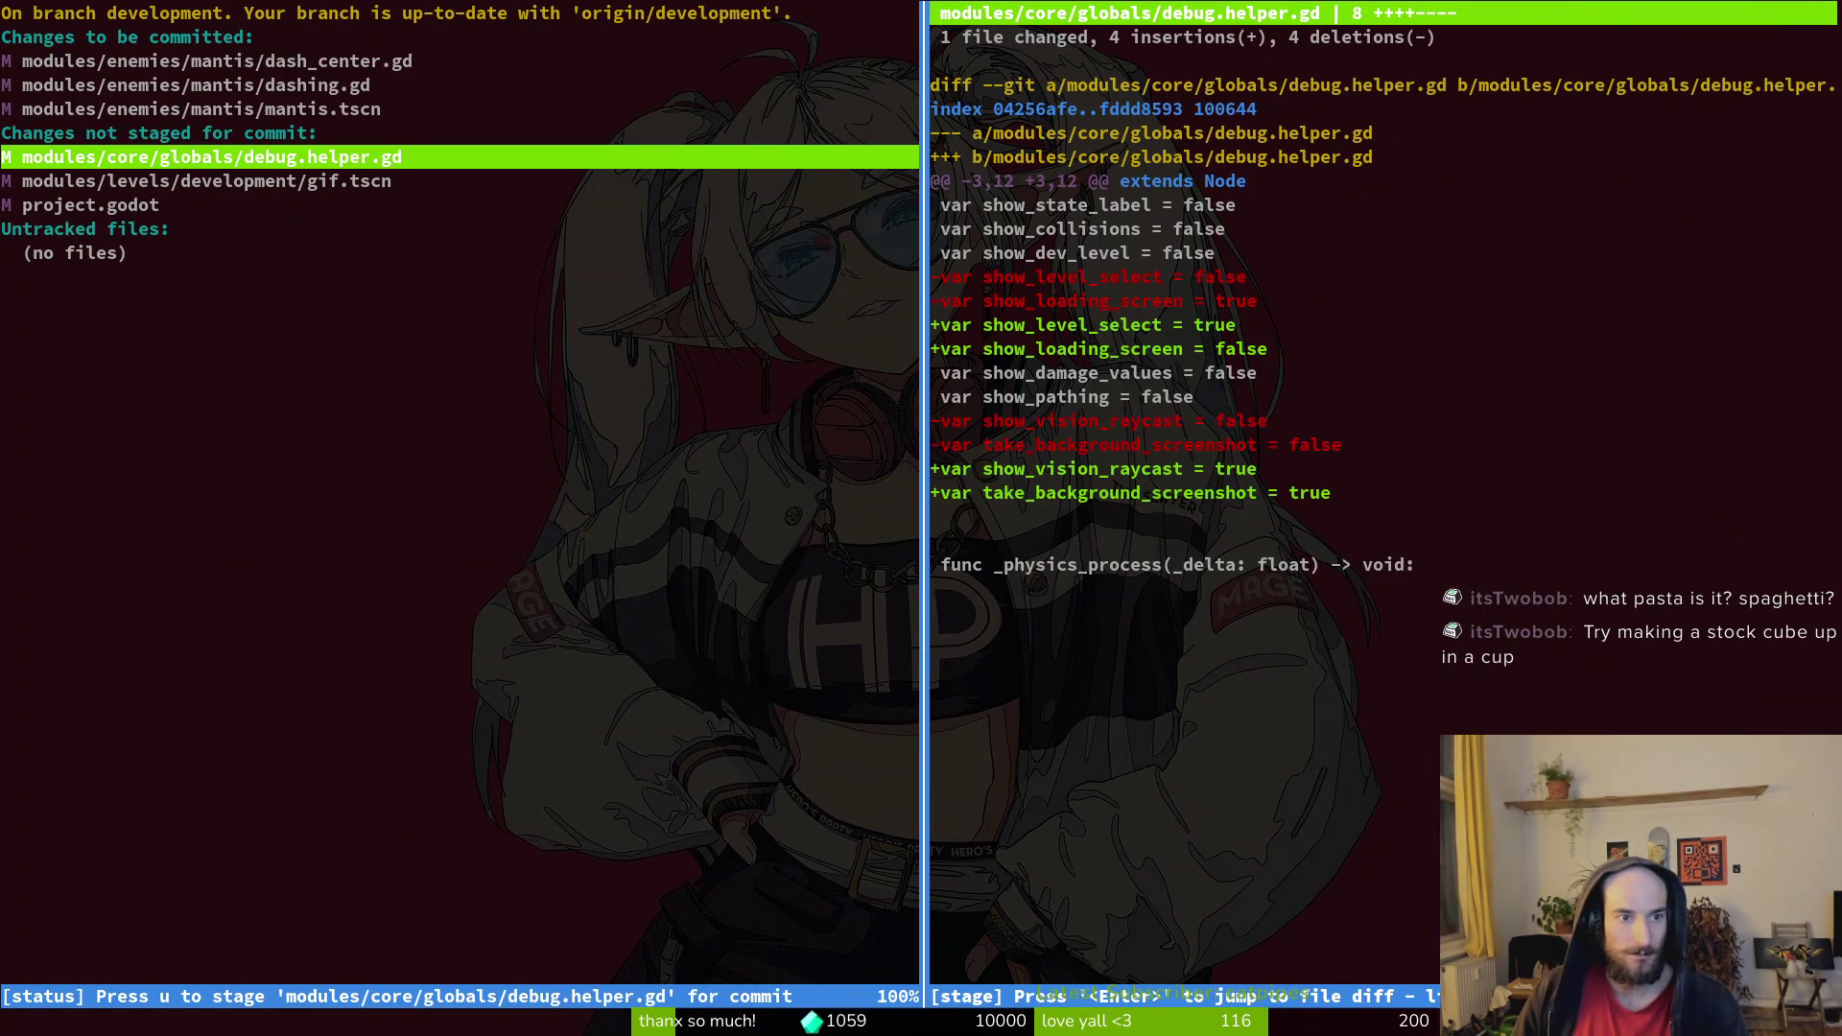
{"action": "type", "text": "Qgit commit"}
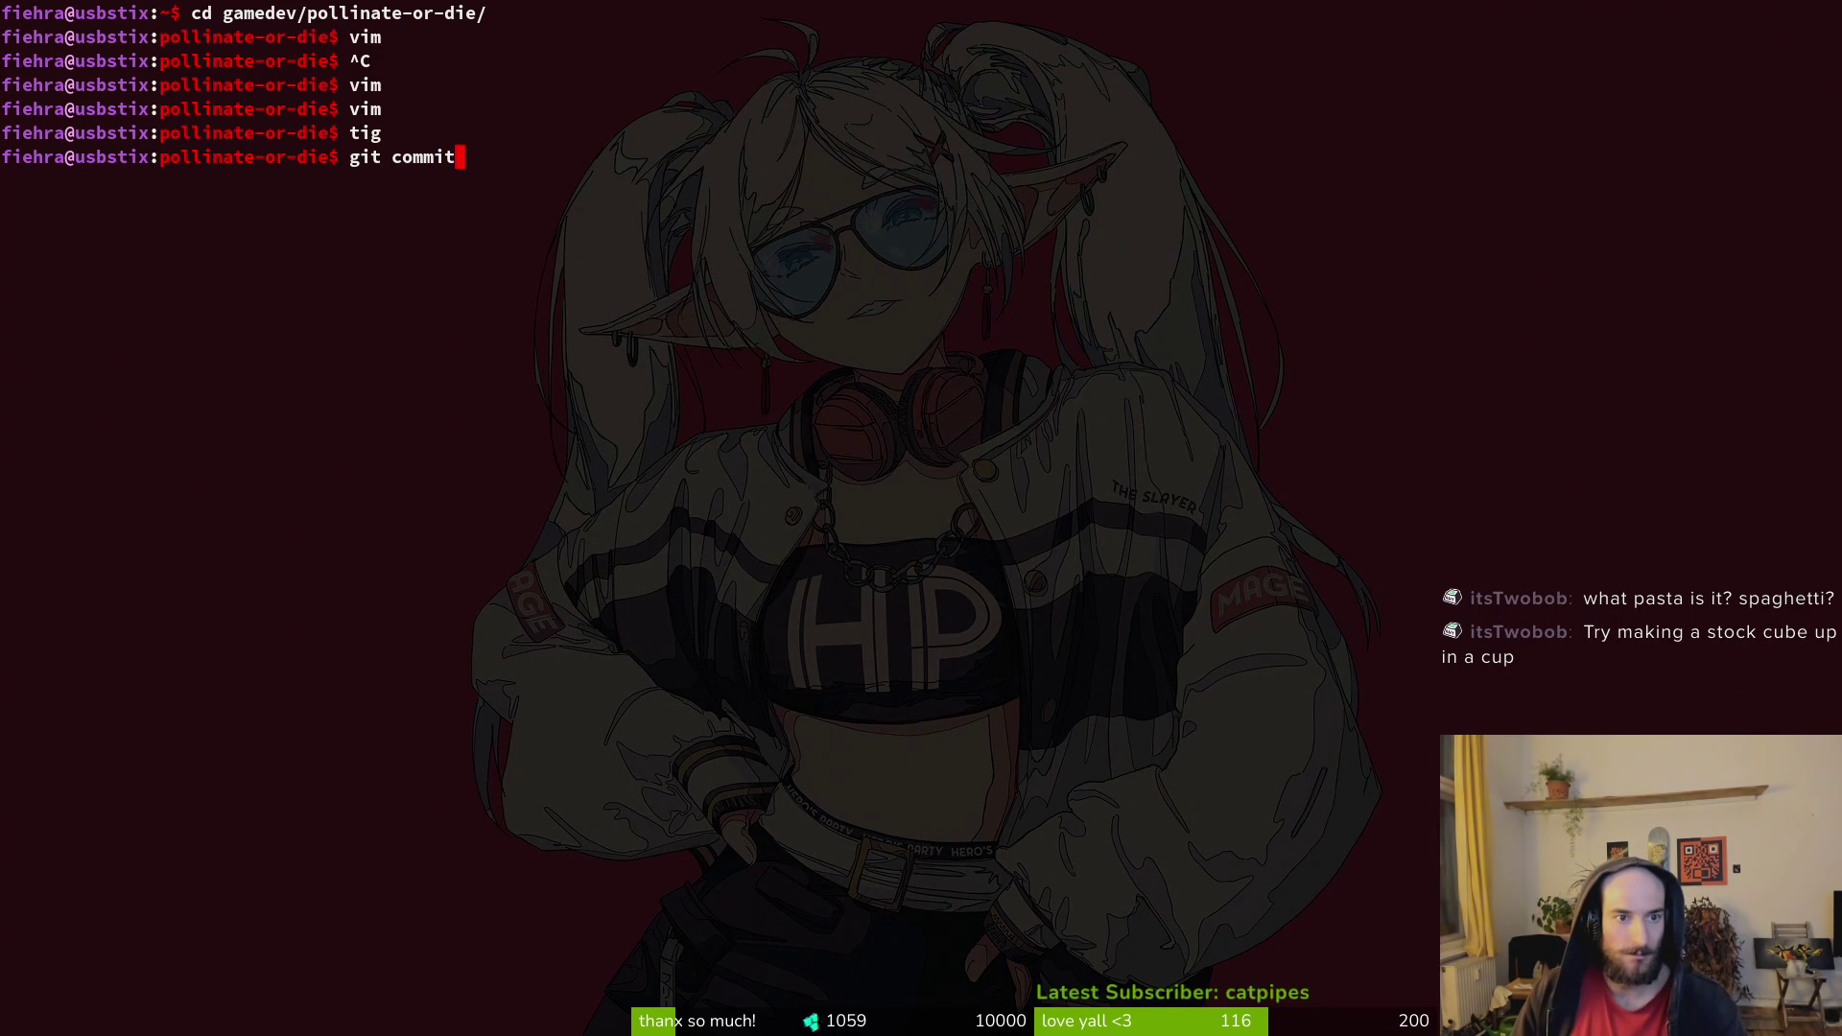
{"action": "type", "text": " -m \"worked "}
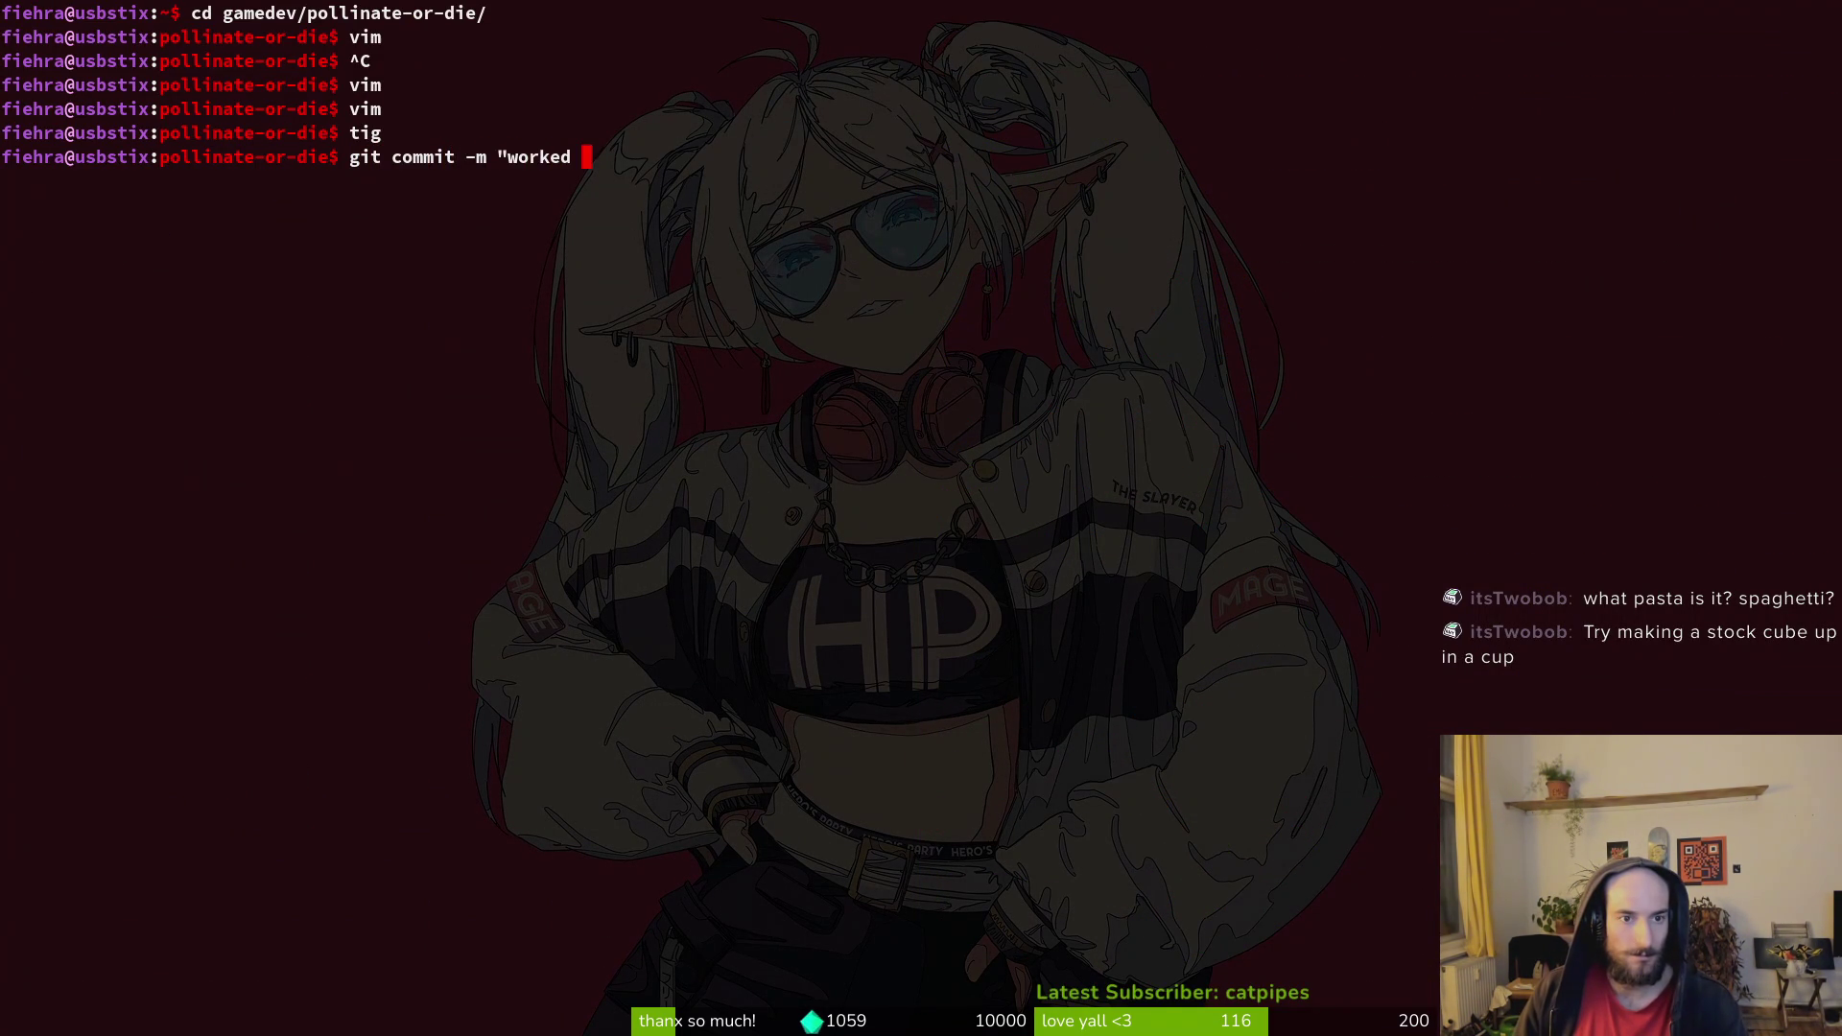
{"action": "type", "text": "on mantshing\""}
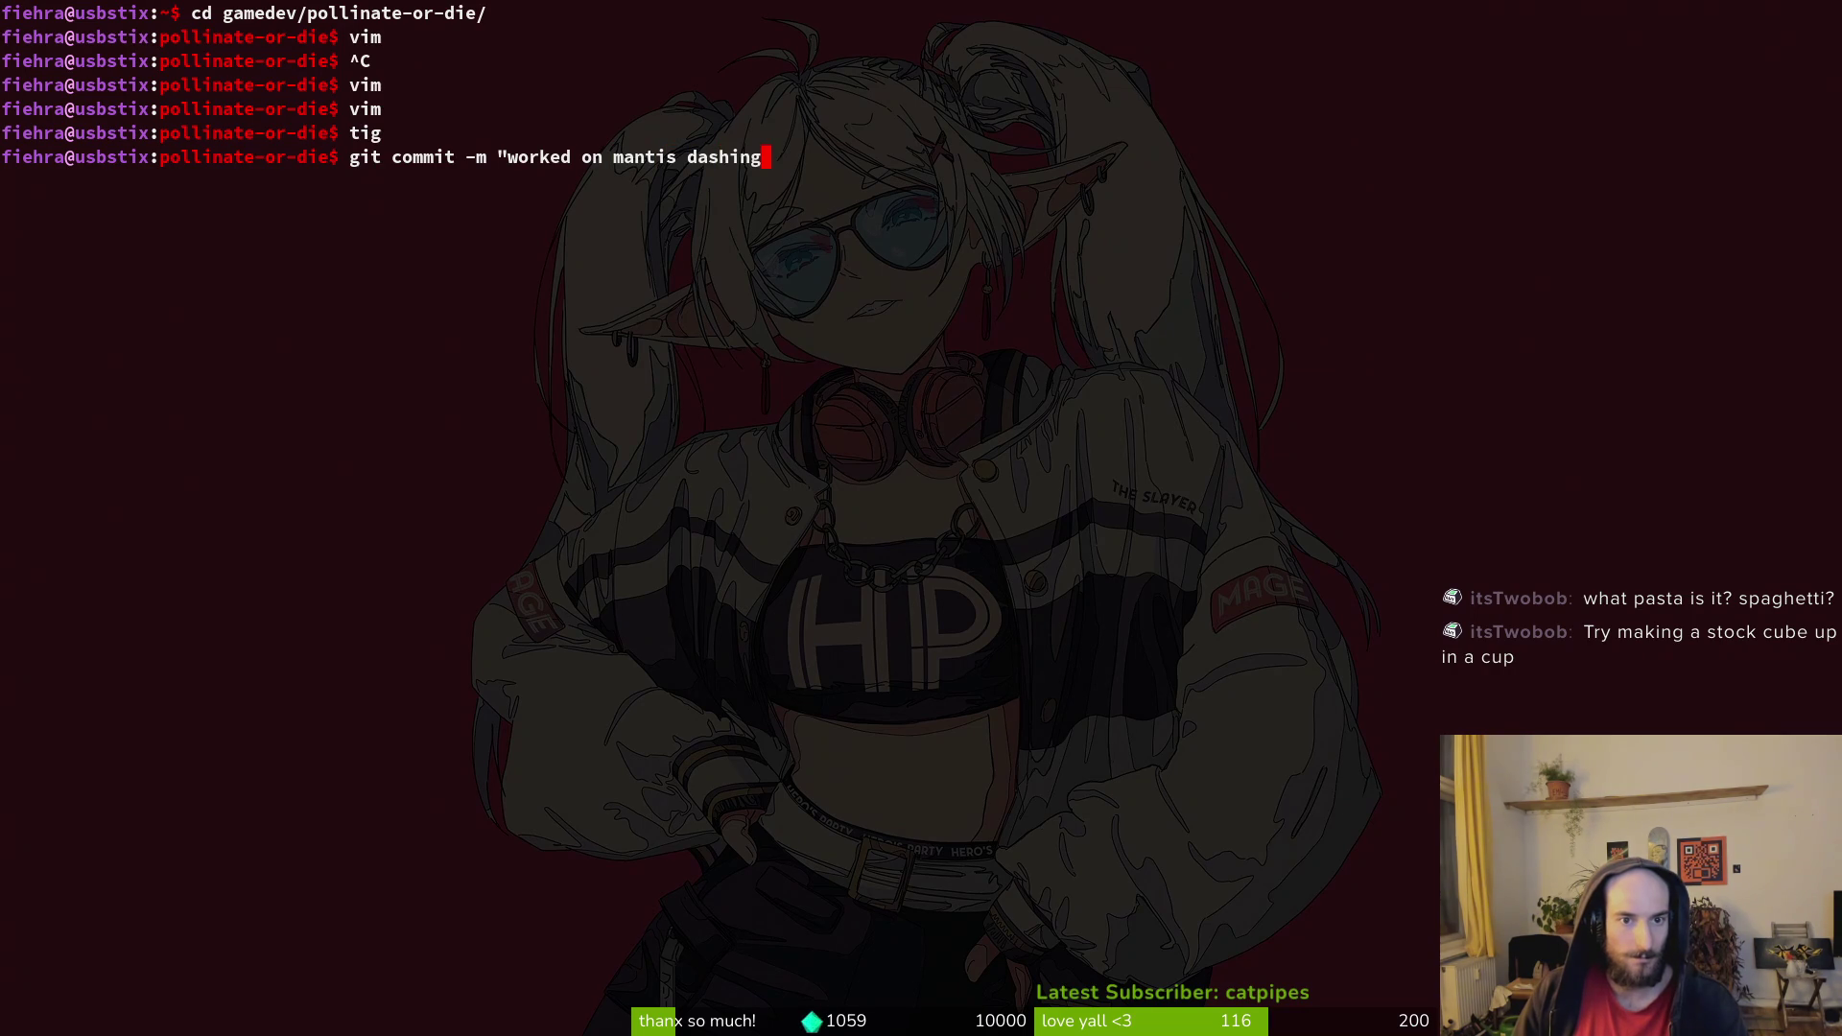
{"action": "key", "text": "Return"}
{"action": "type", "text": "git push"}
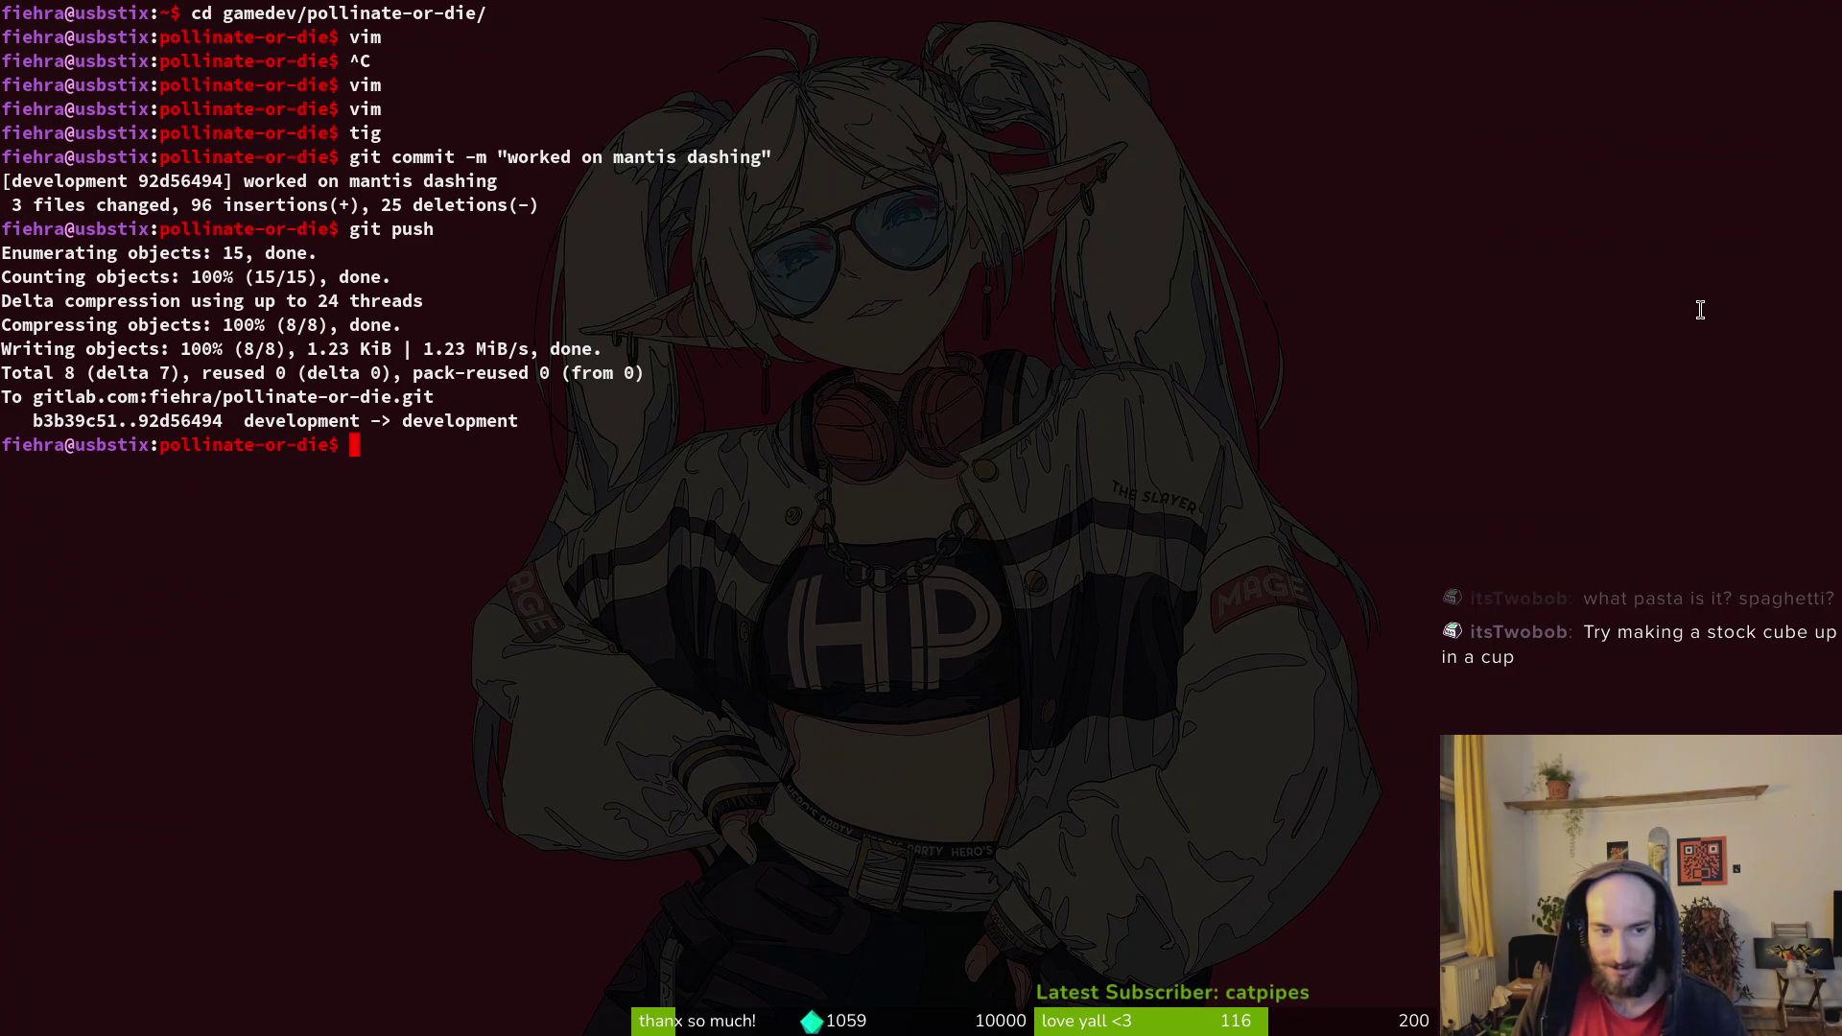
{"action": "key", "text": "ctrl+d"}
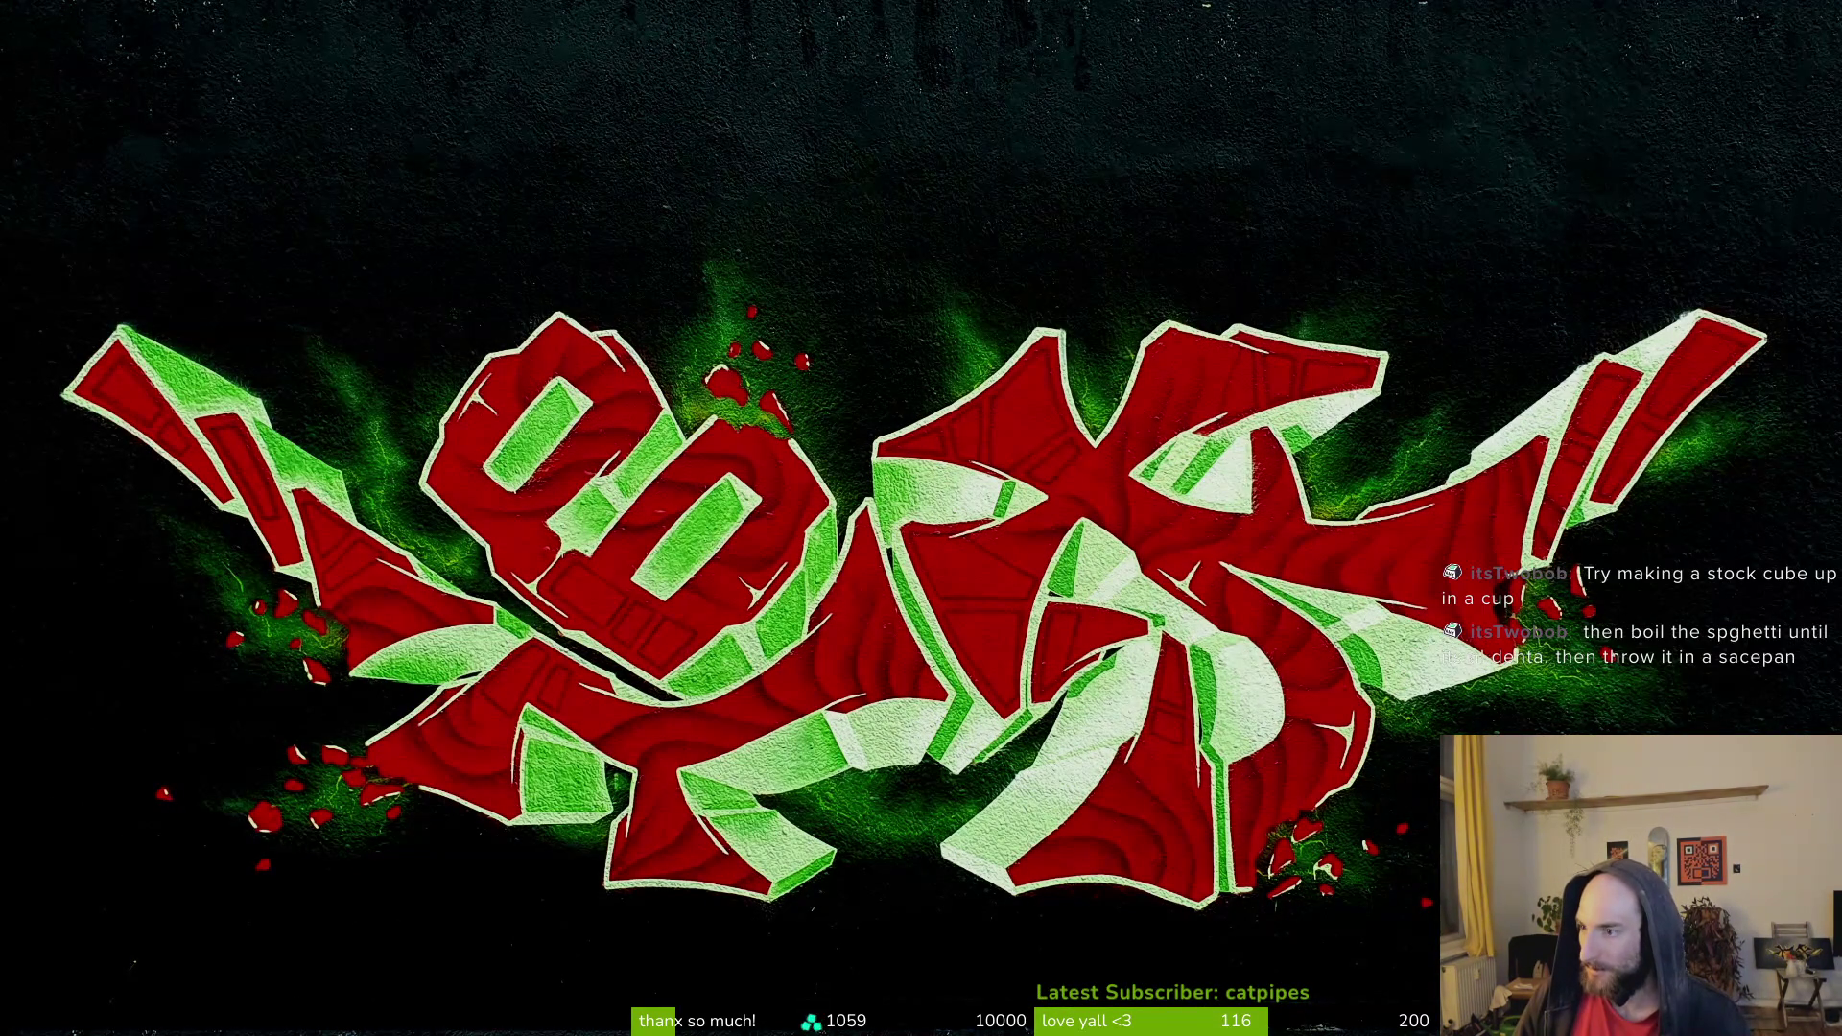
{"action": "key", "text": "super+2"}
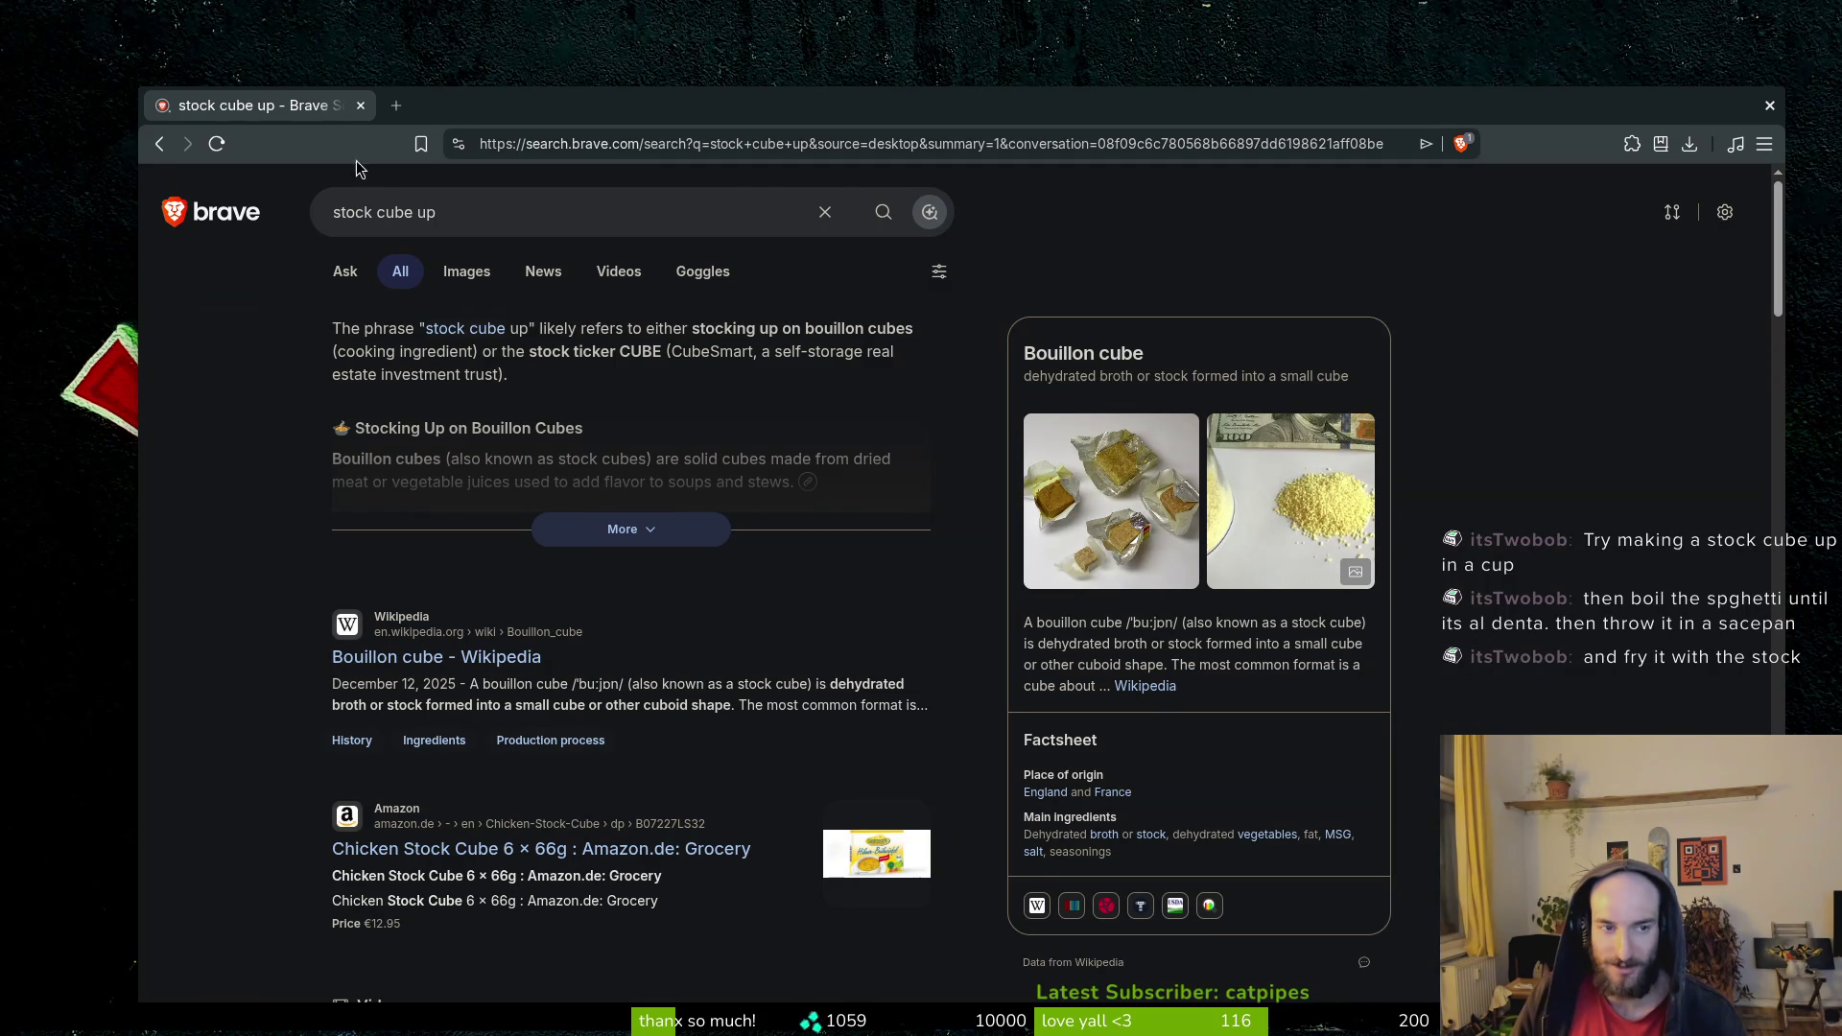
{"action": "left_click", "coordinate": [361, 106]}
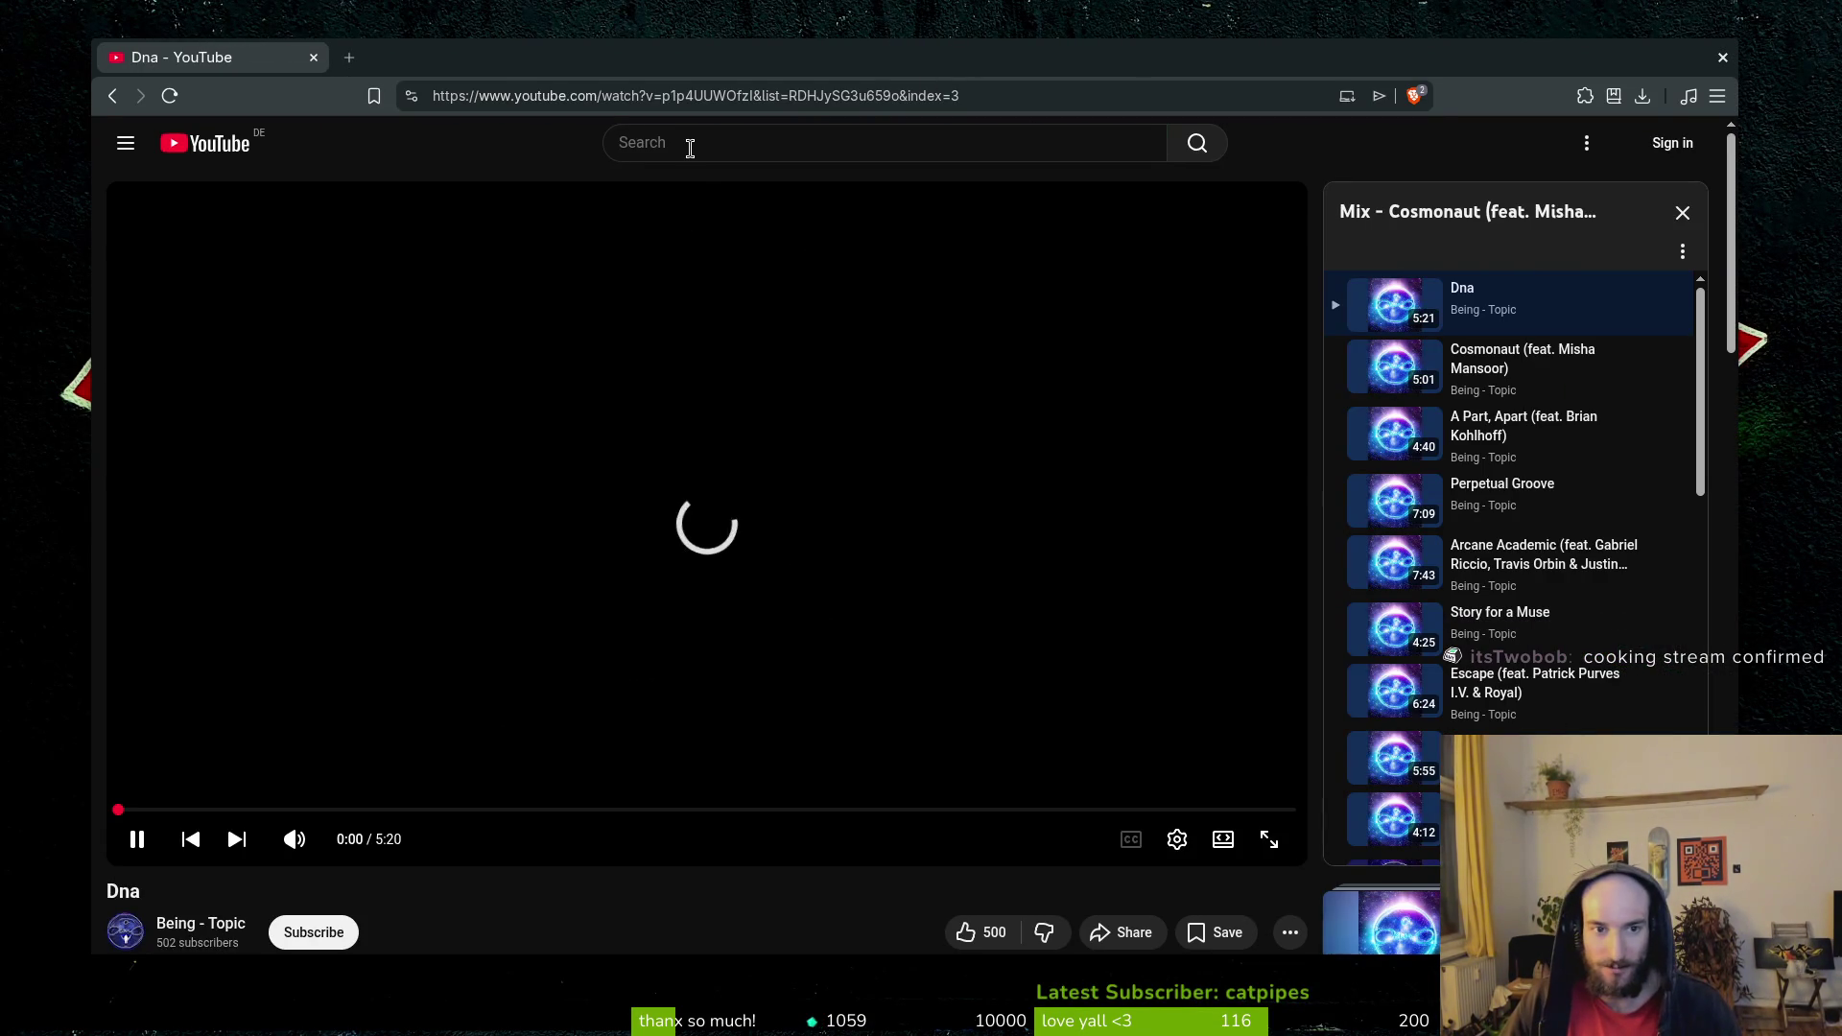
Search YouTube for 'how to setup phone for obs'.
{"action": "left_click", "coordinate": [690, 148]}
{"action": "type", "text": "how s"}
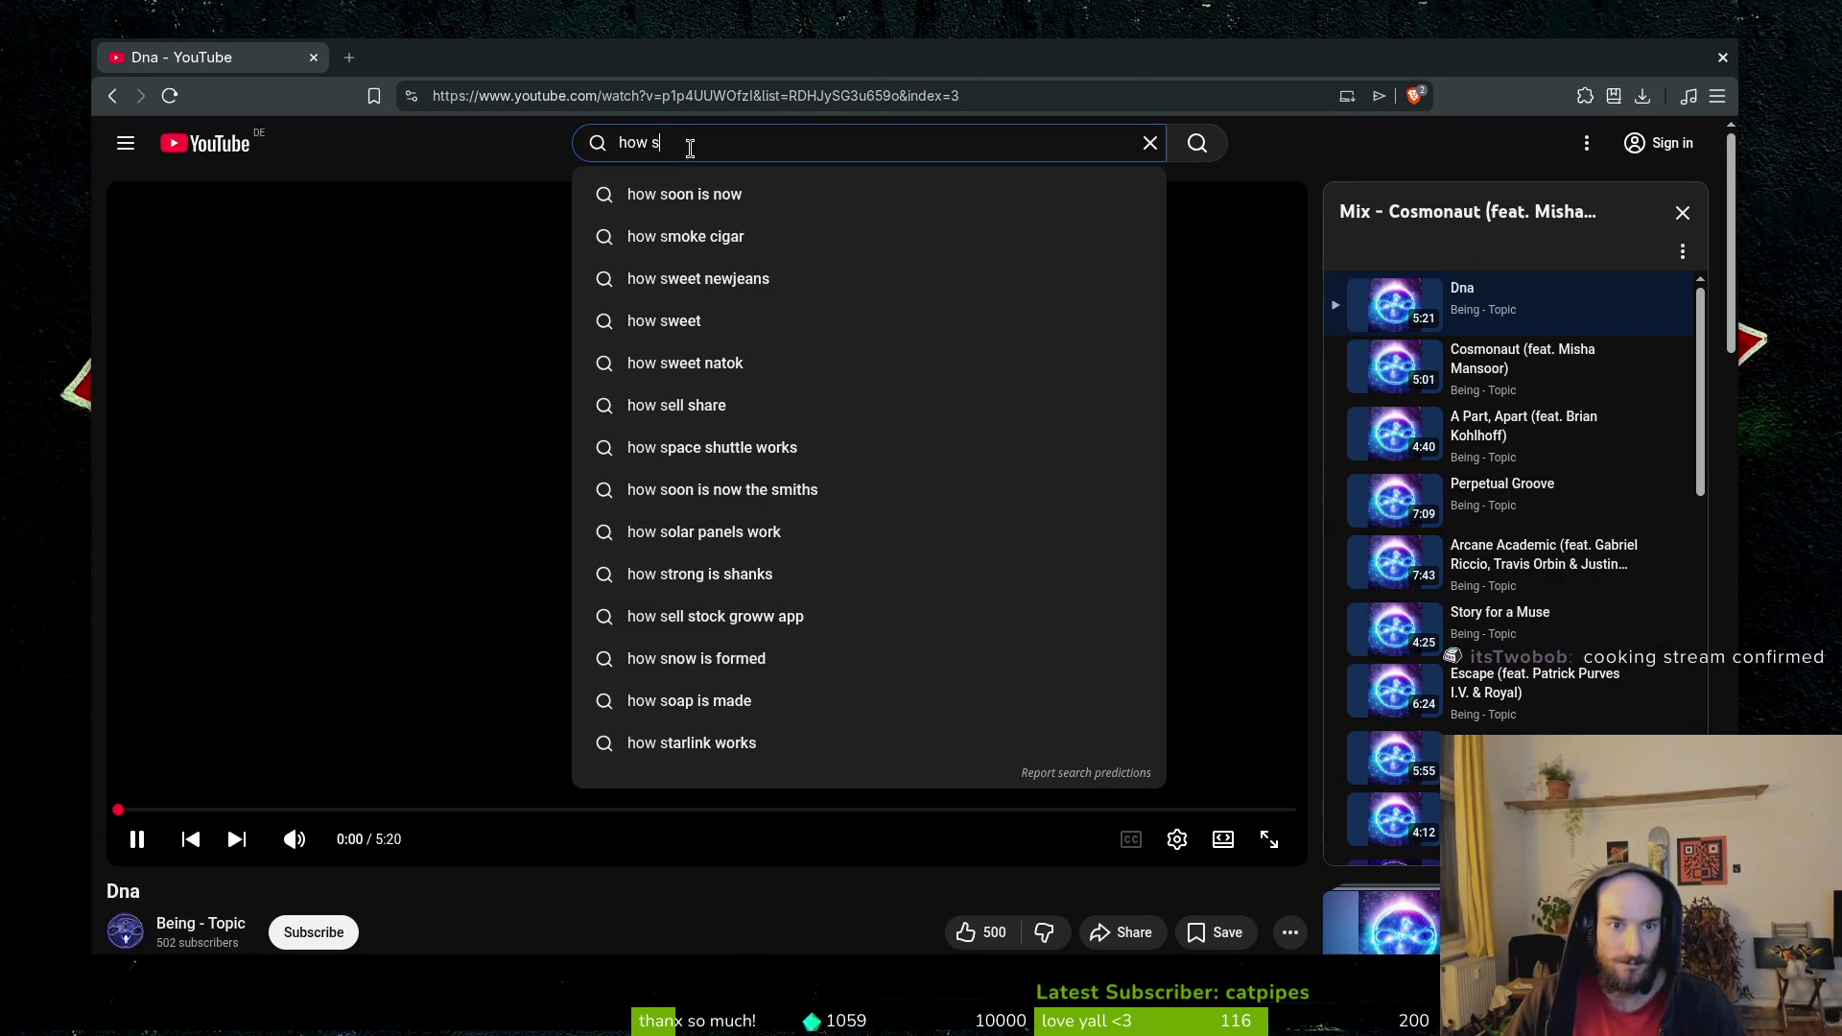
{"action": "key", "text": "BackSpace"}
{"action": "type", "text": "to setup phone "}
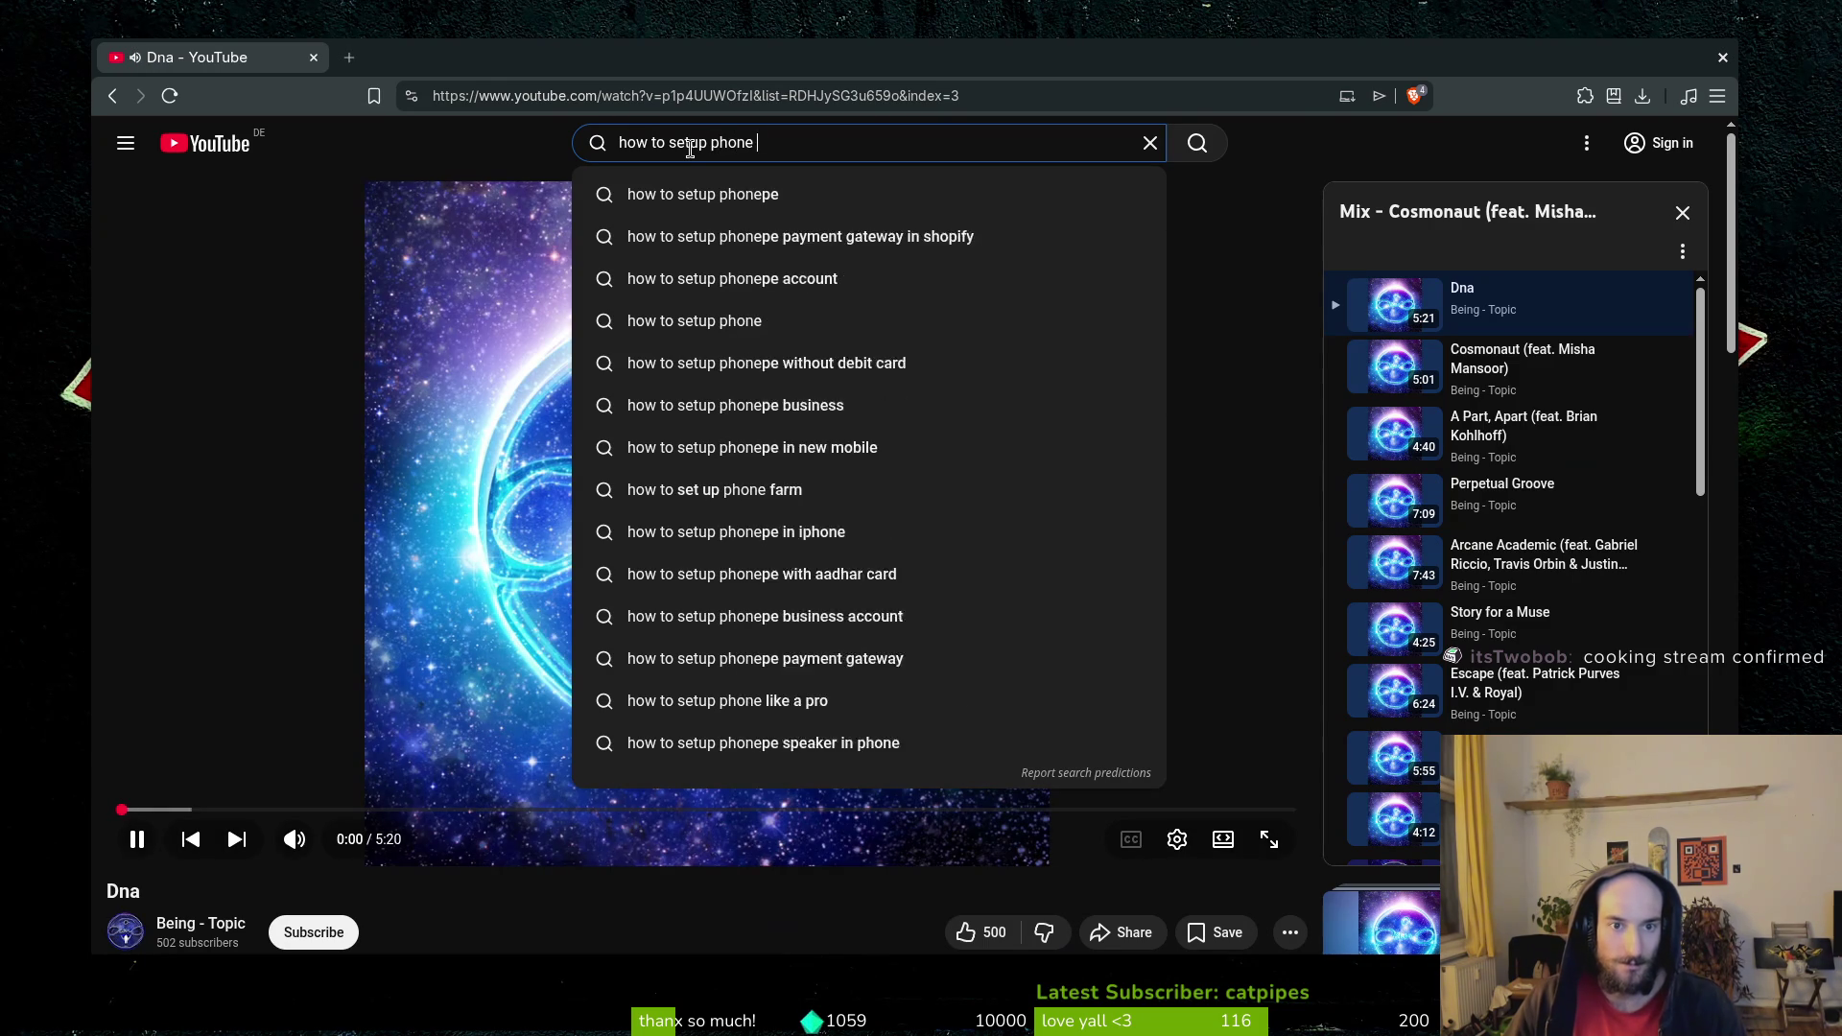
{"action": "type", "text": "for obs"}
{"action": "key", "text": "Return"}
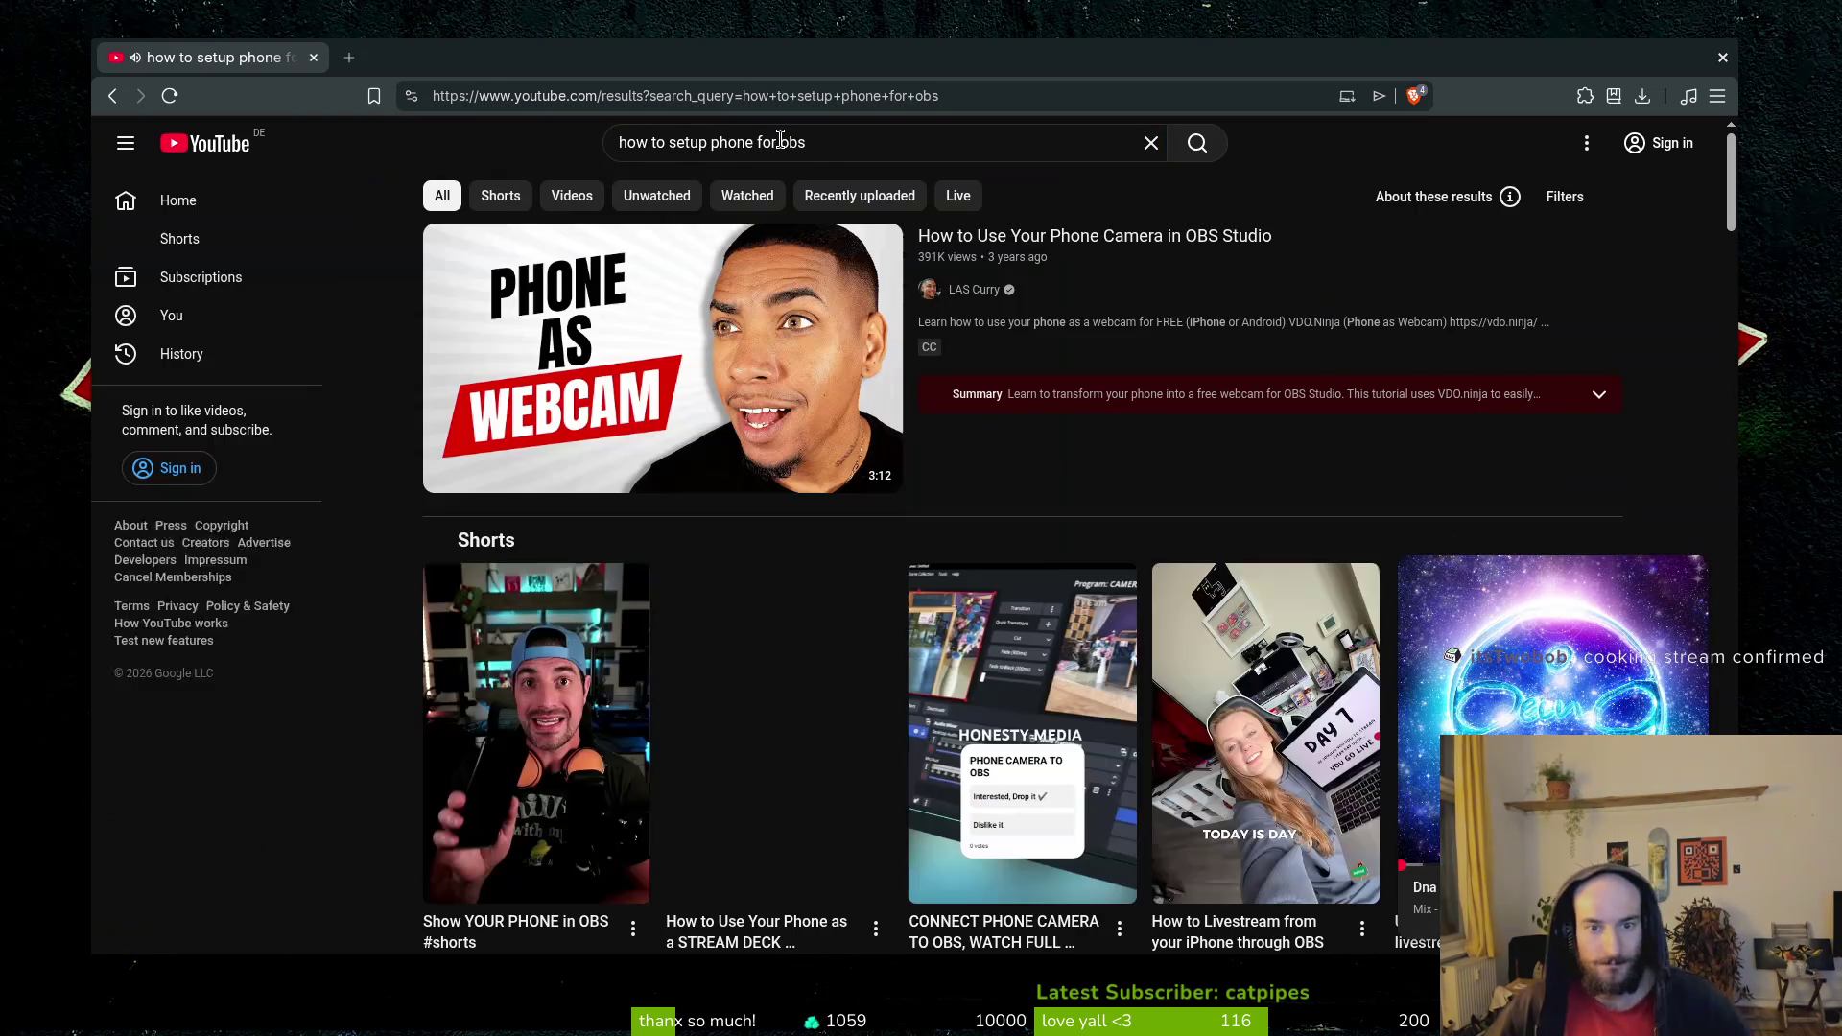
Watch the first tutorial with captions off at 1.5x, rewinding to the VDO.Ninja overview.
{"action": "left_click", "coordinate": [1534, 614]}
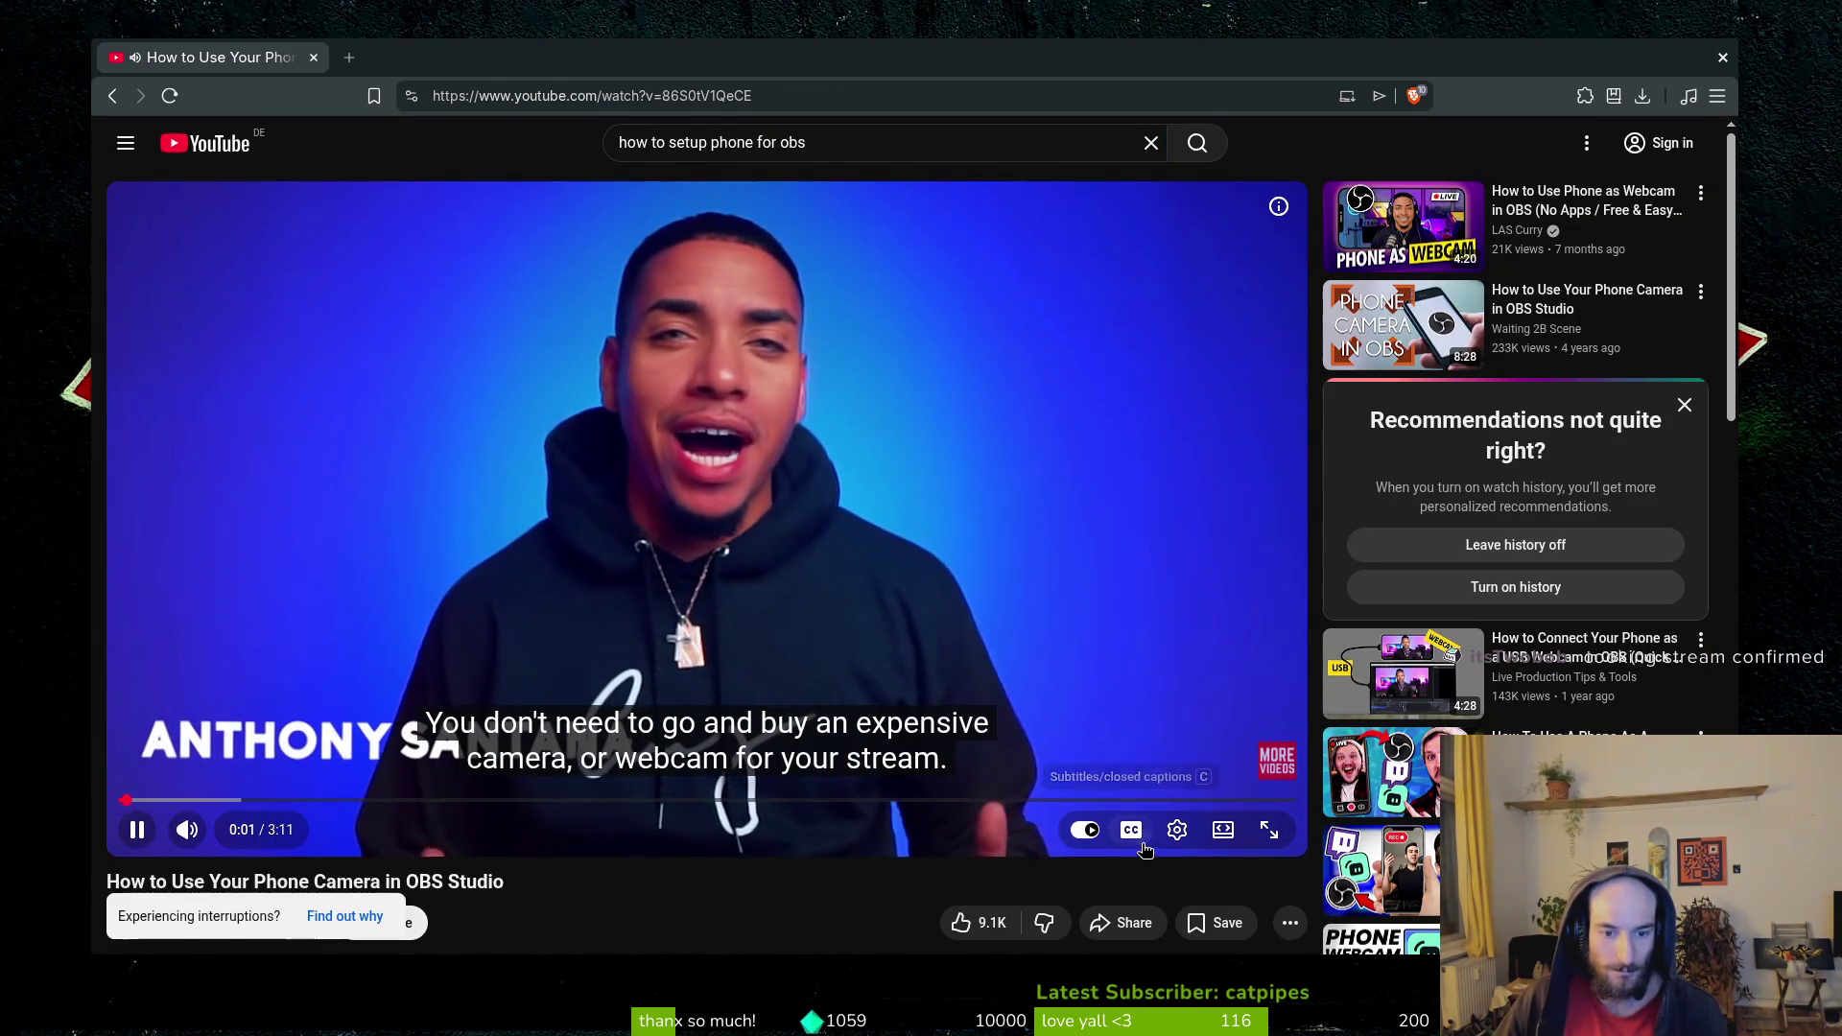
{"action": "left_click", "coordinate": [1132, 834]}
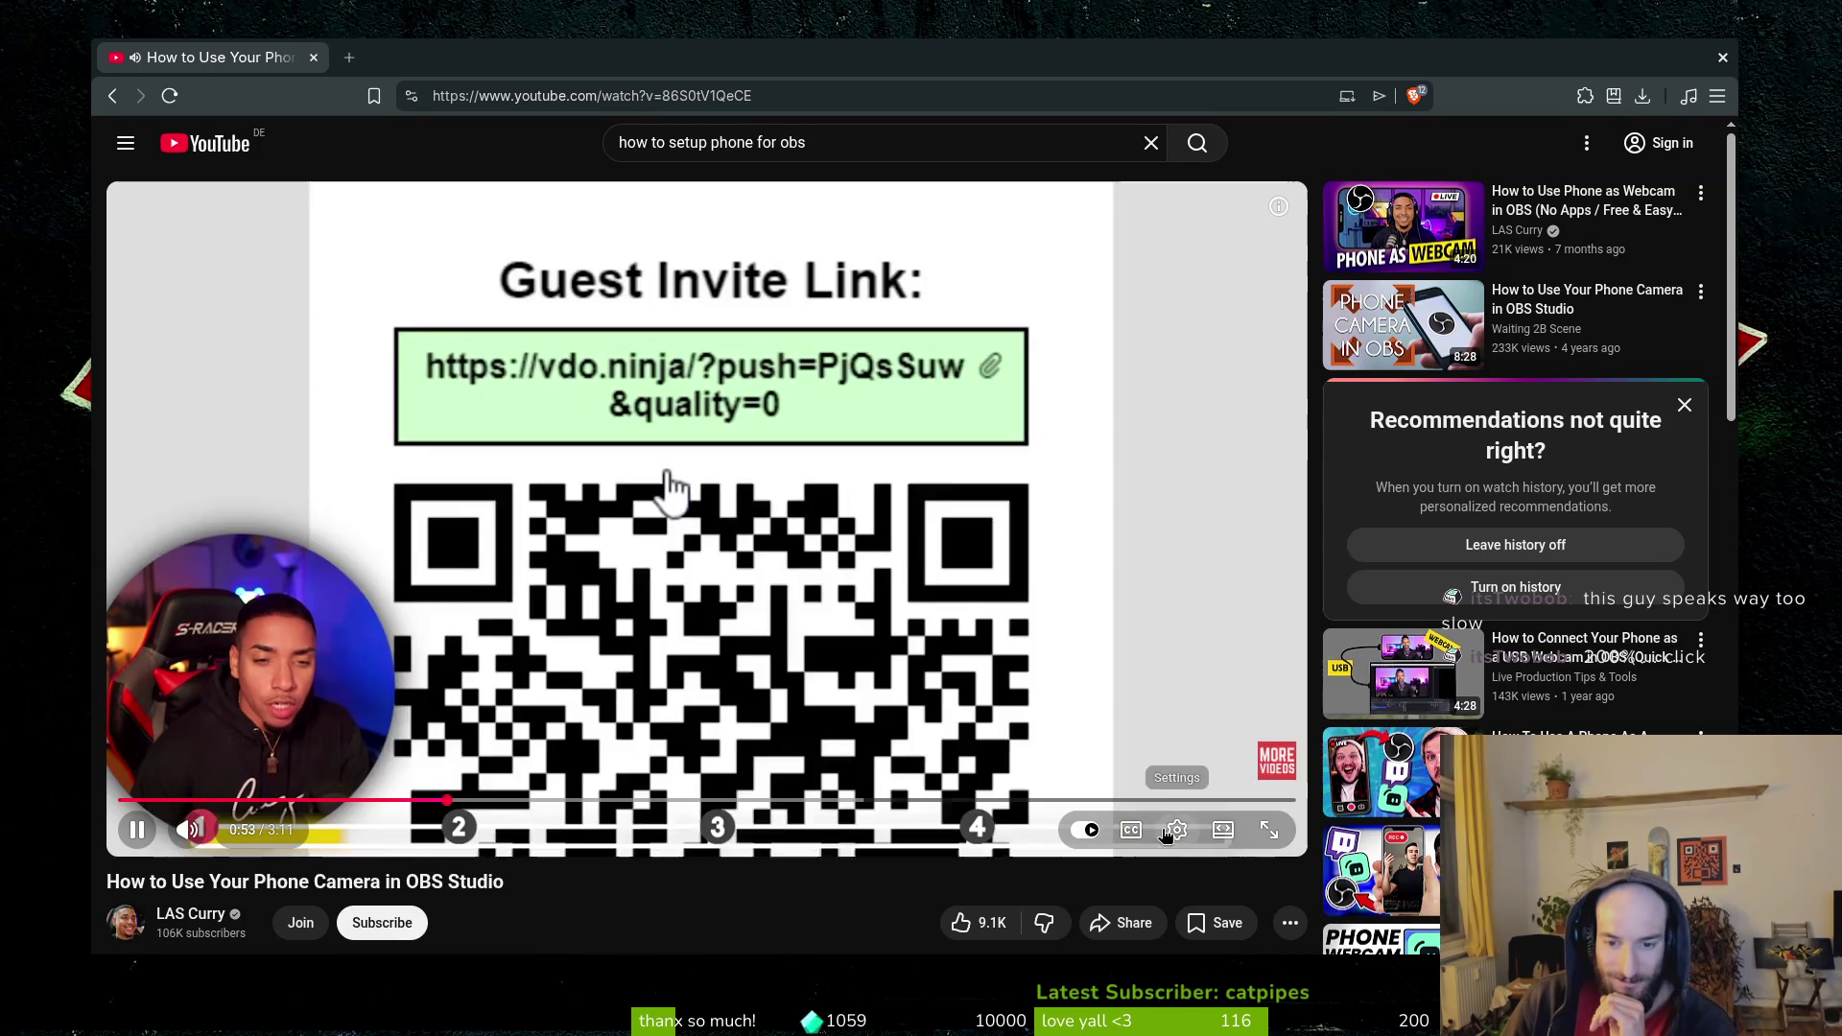
{"action": "left_click", "coordinate": [1173, 830]}
{"action": "left_click", "coordinate": [1199, 727]}
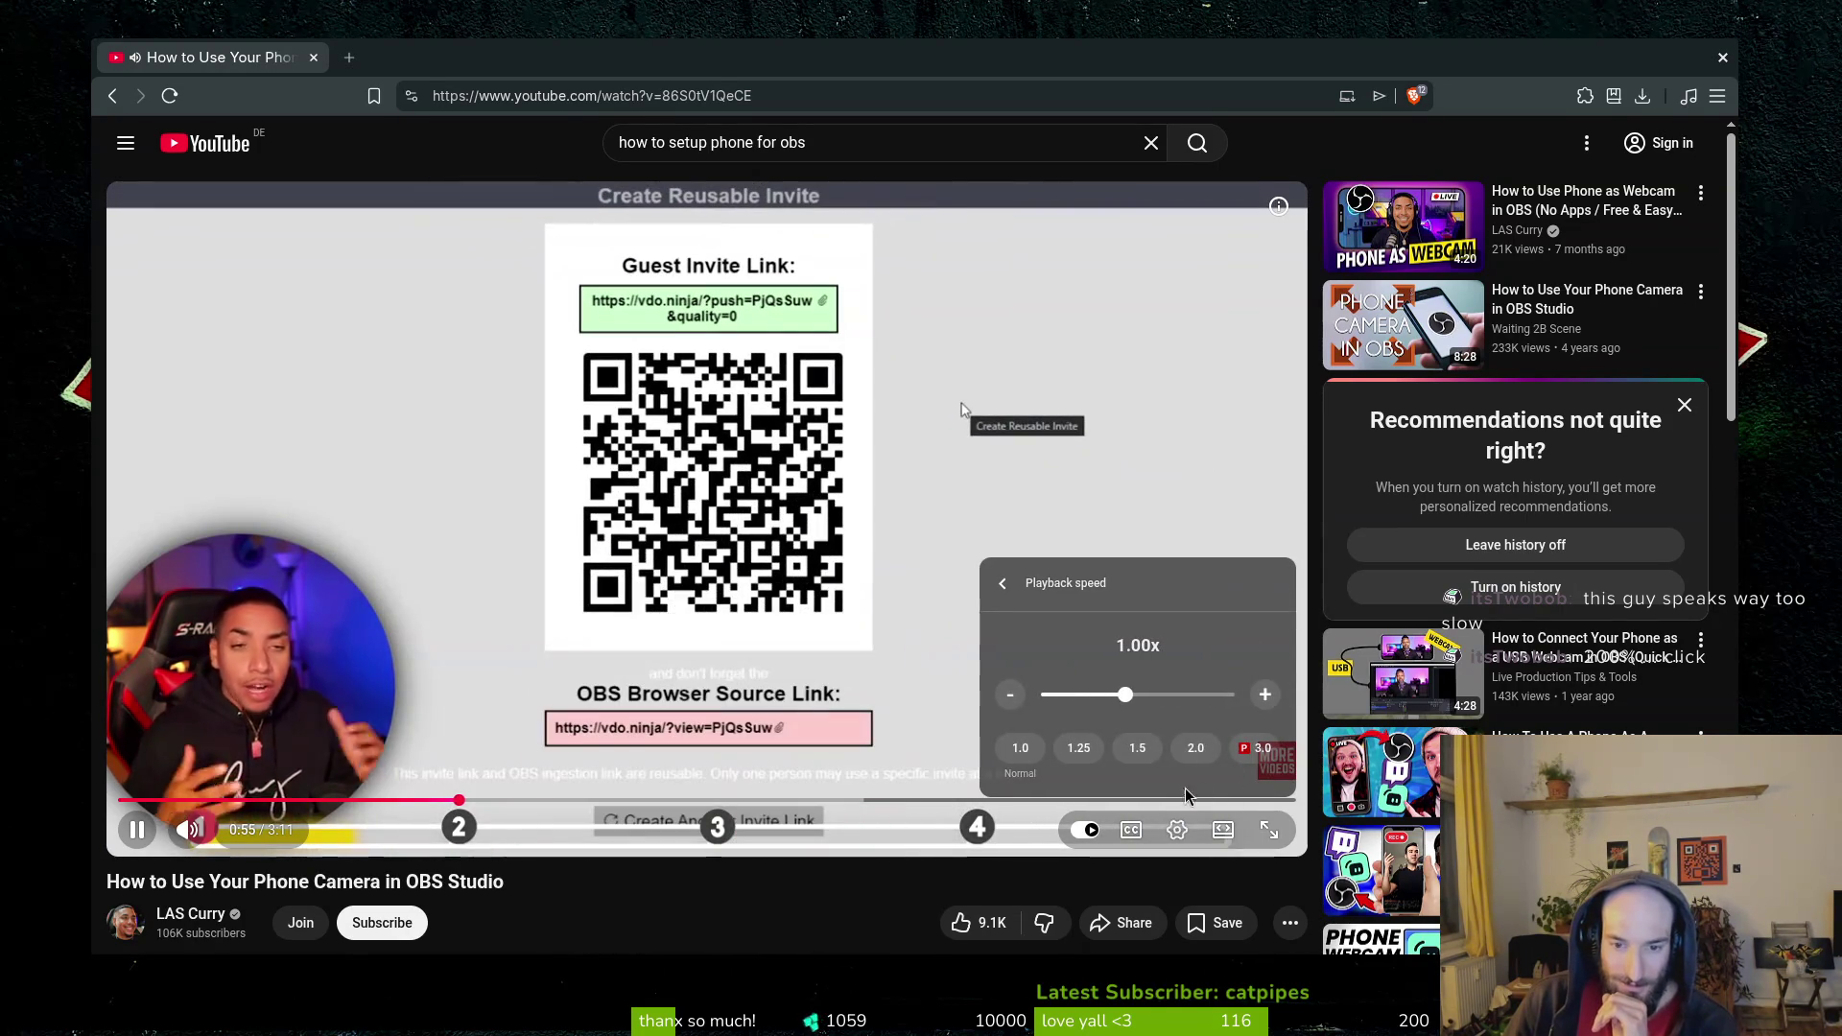
{"action": "left_click", "coordinate": [1136, 748]}
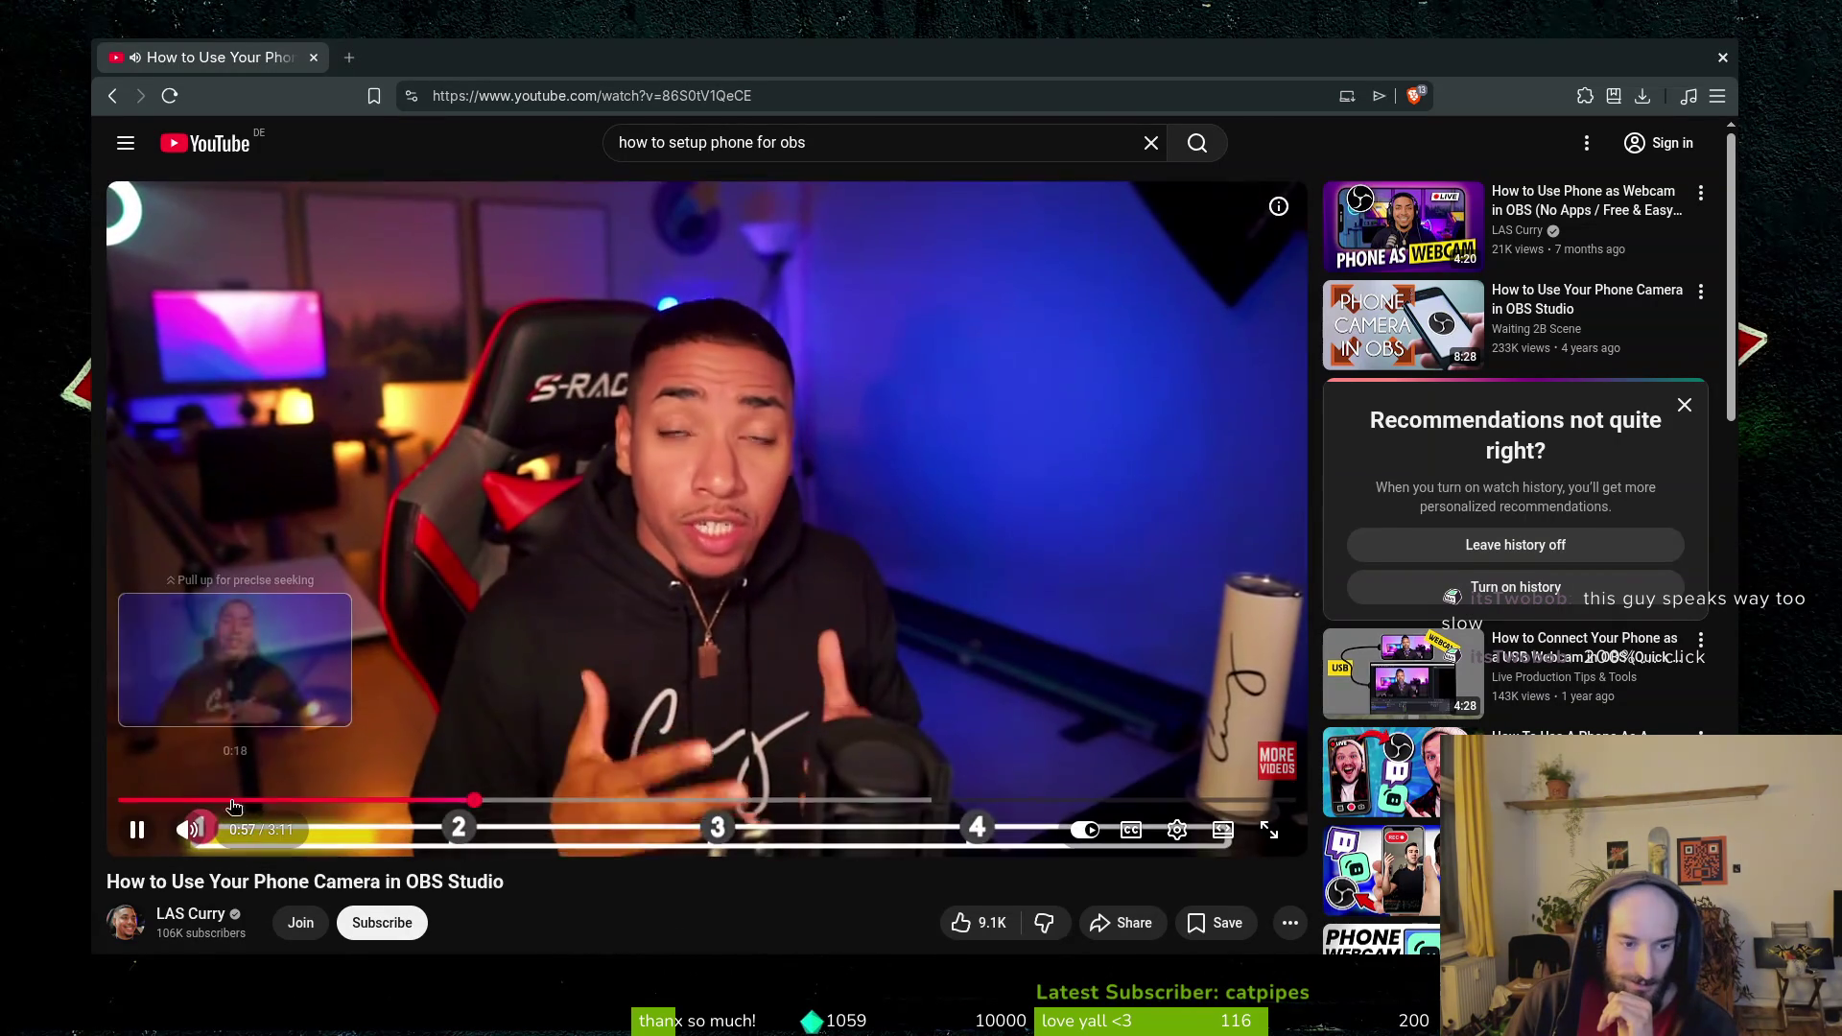
{"action": "left_click", "coordinate": [419, 800]}
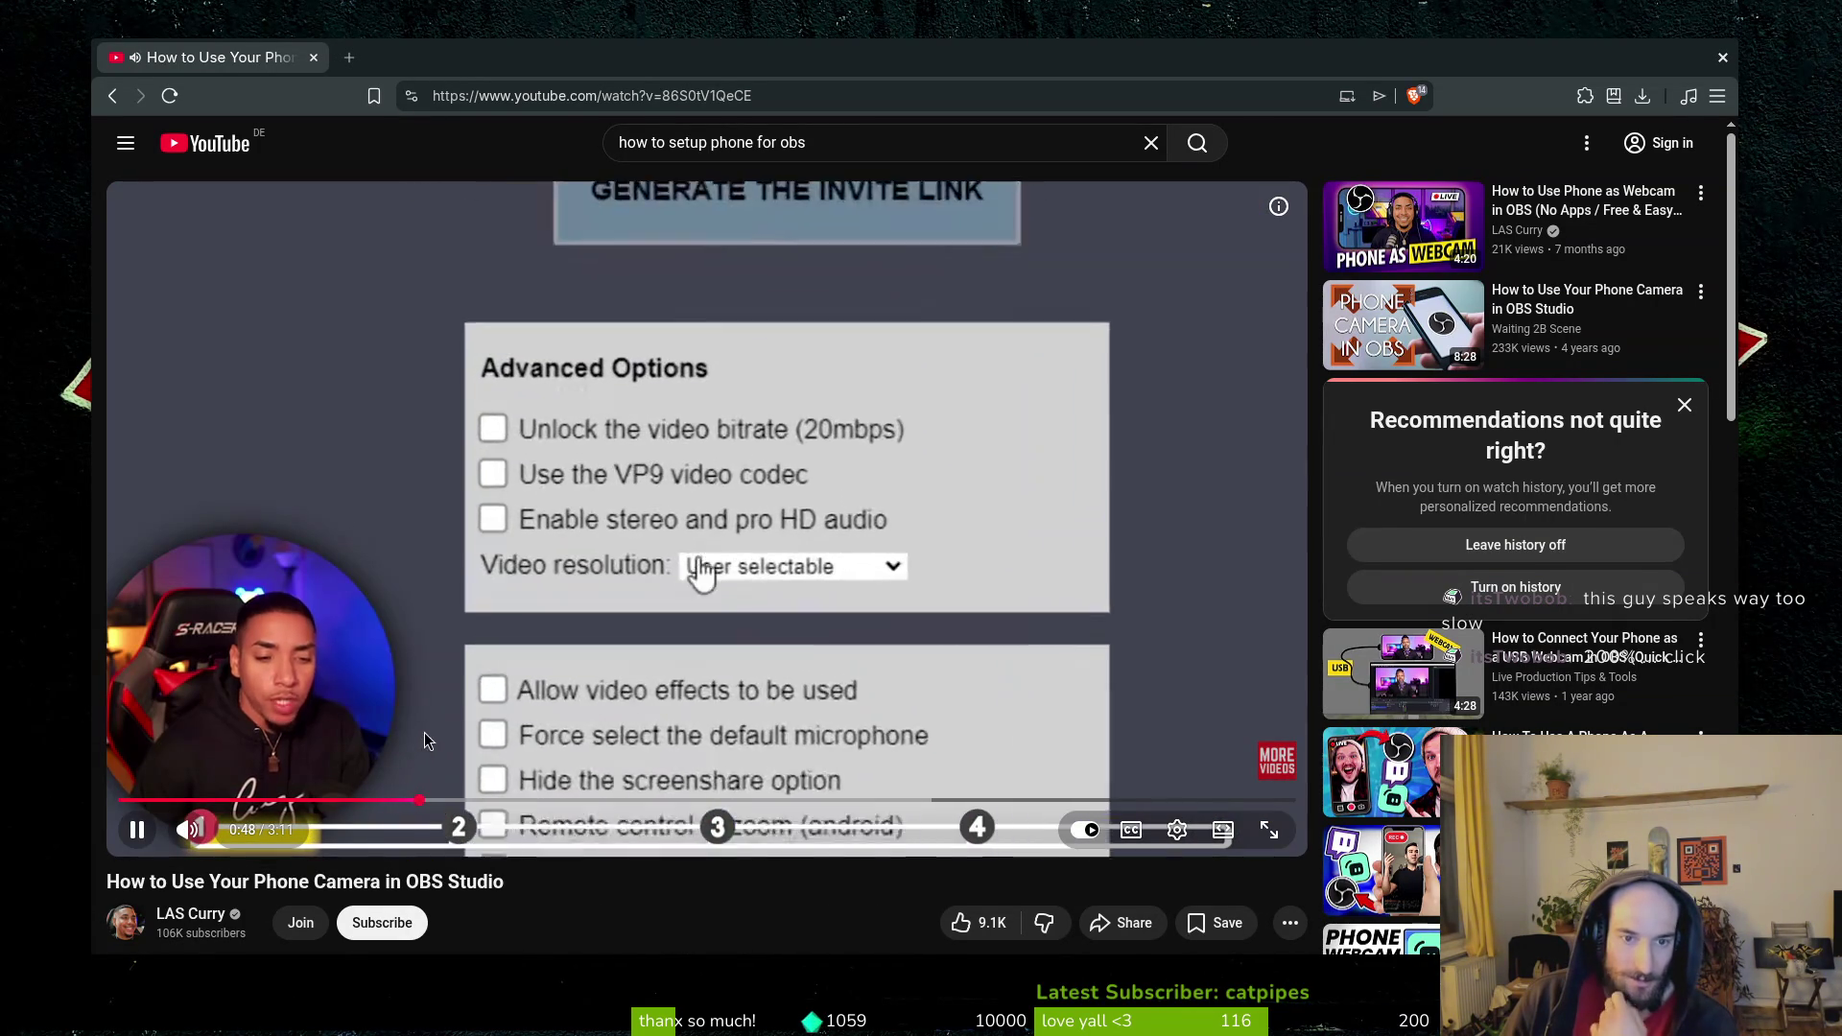
{"action": "left_click", "coordinate": [373, 799]}
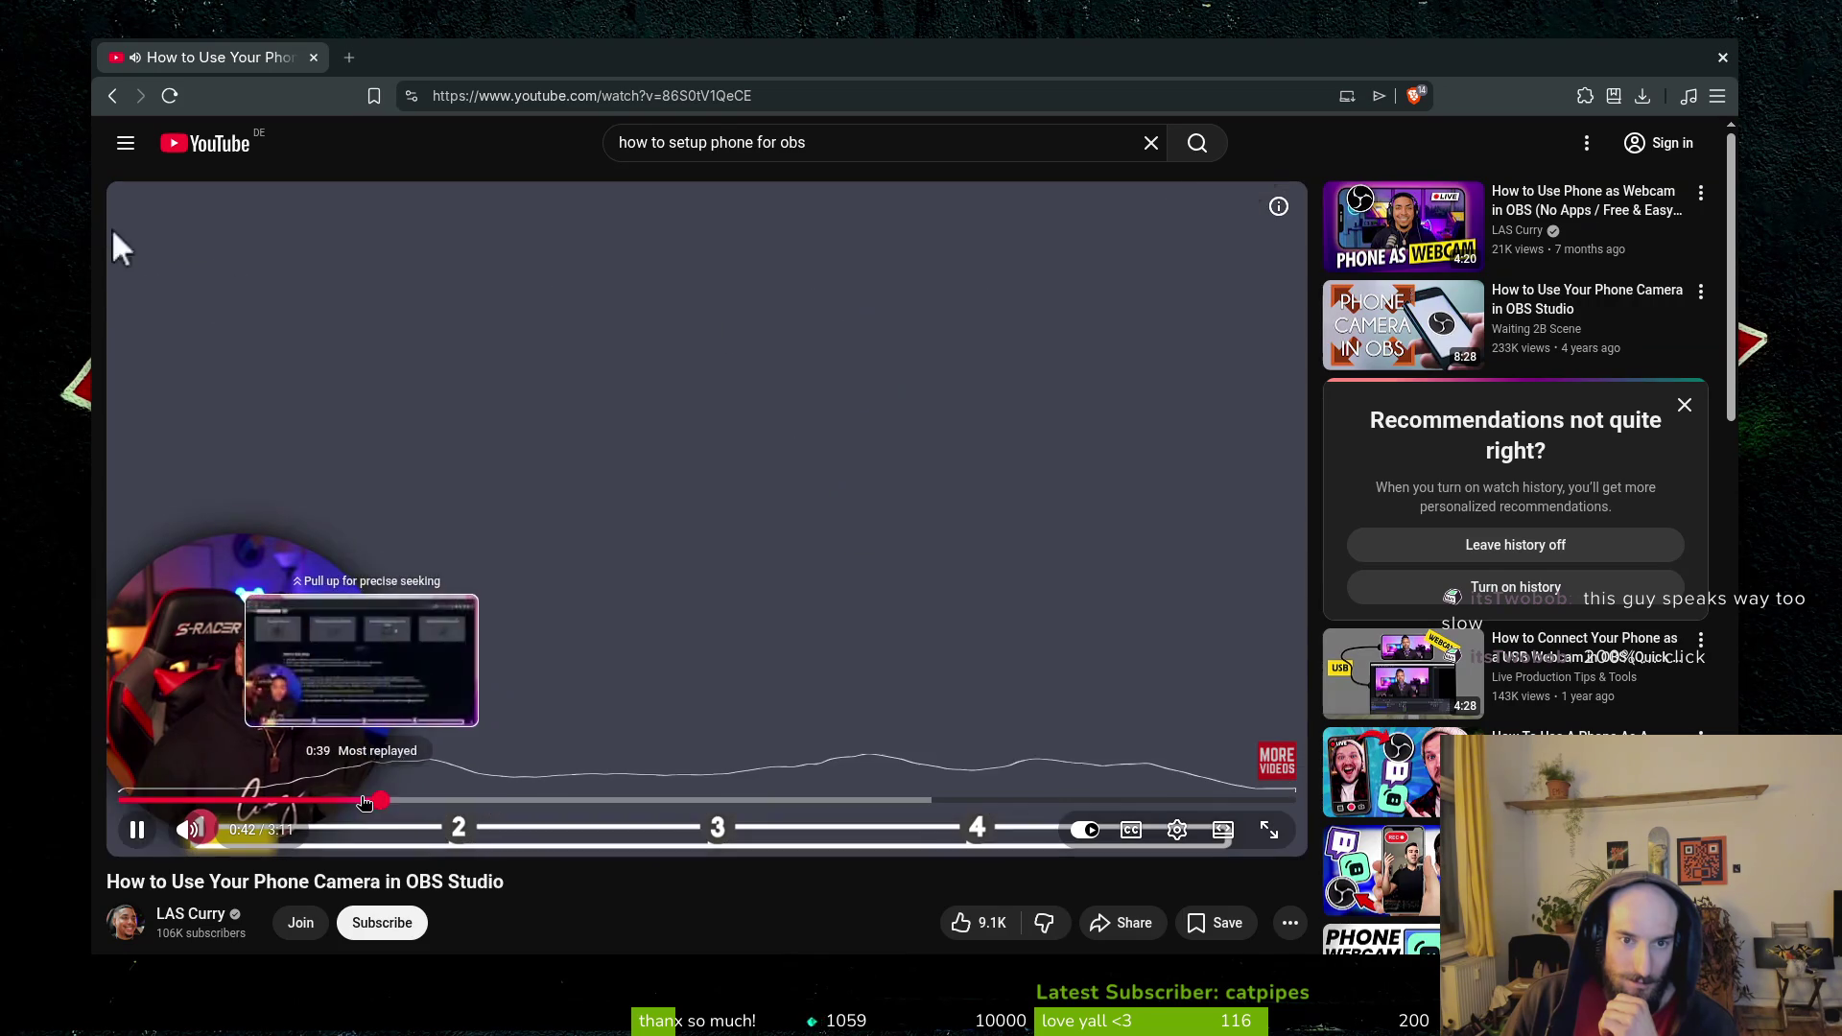
{"action": "left_click", "coordinate": [366, 800]}
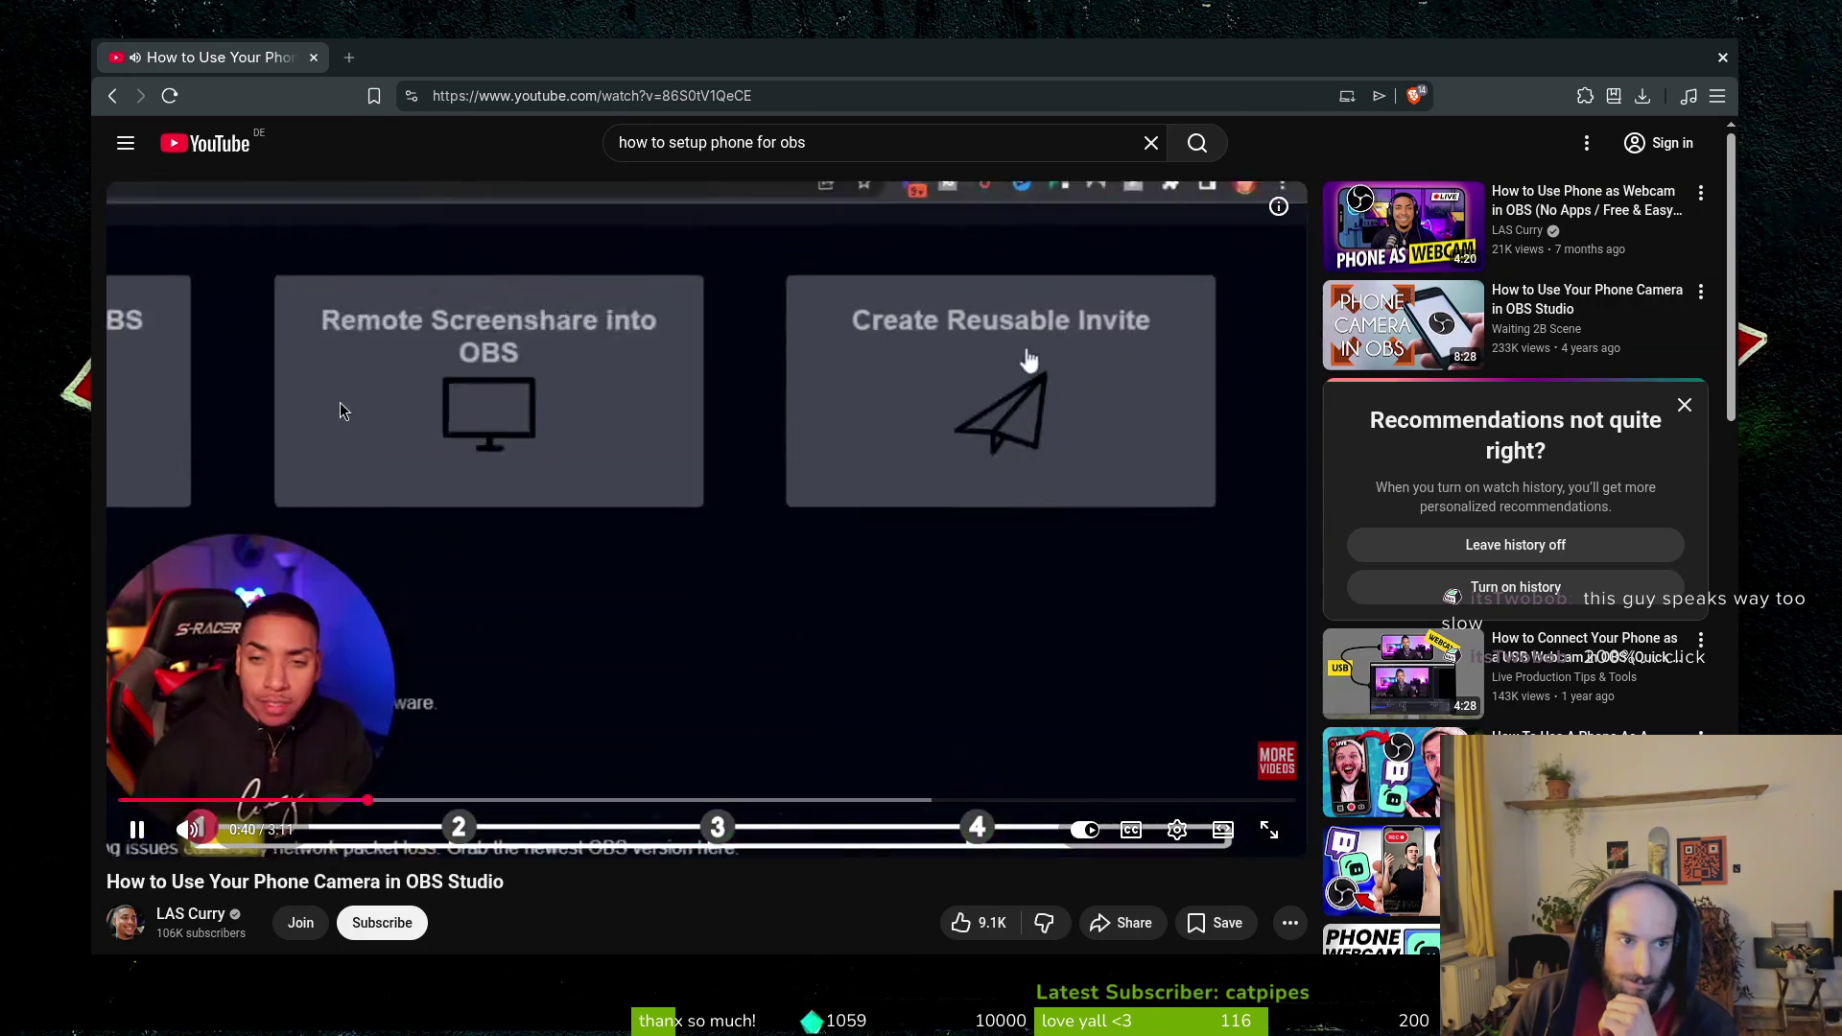
{"action": "left_click", "coordinate": [580, 777]}
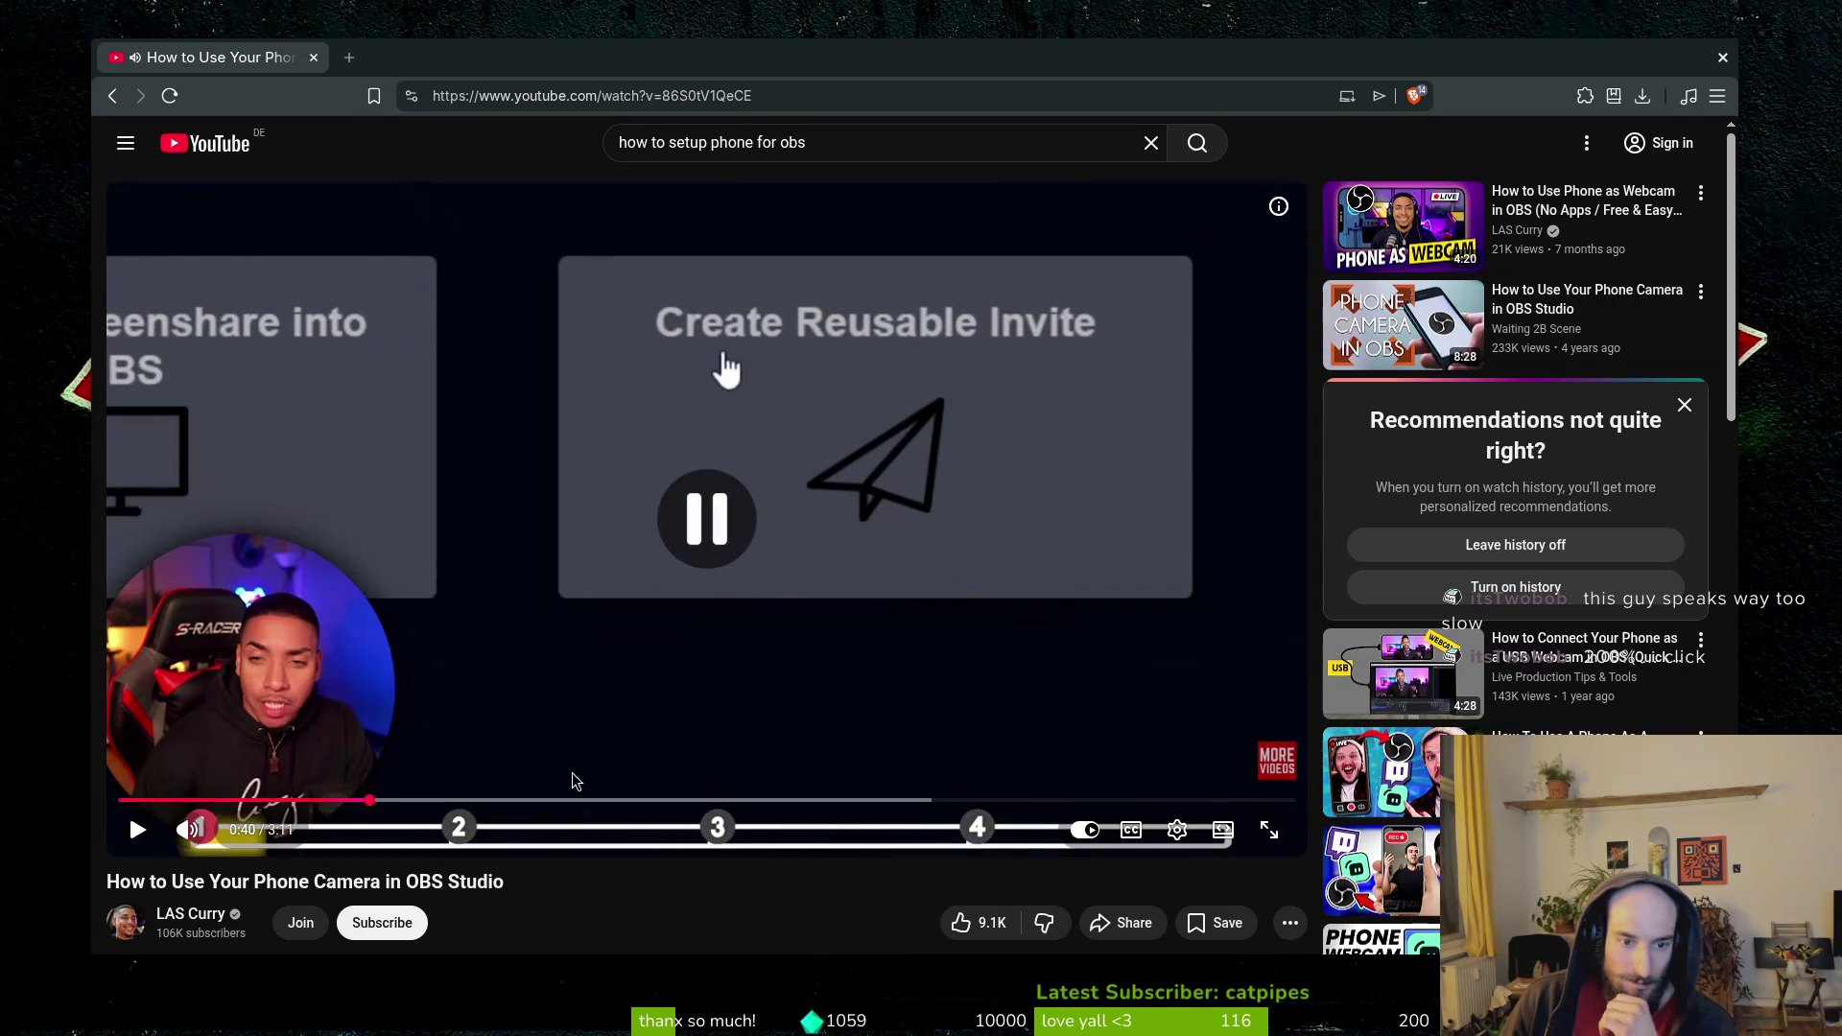
{"action": "left_click", "coordinate": [360, 800]}
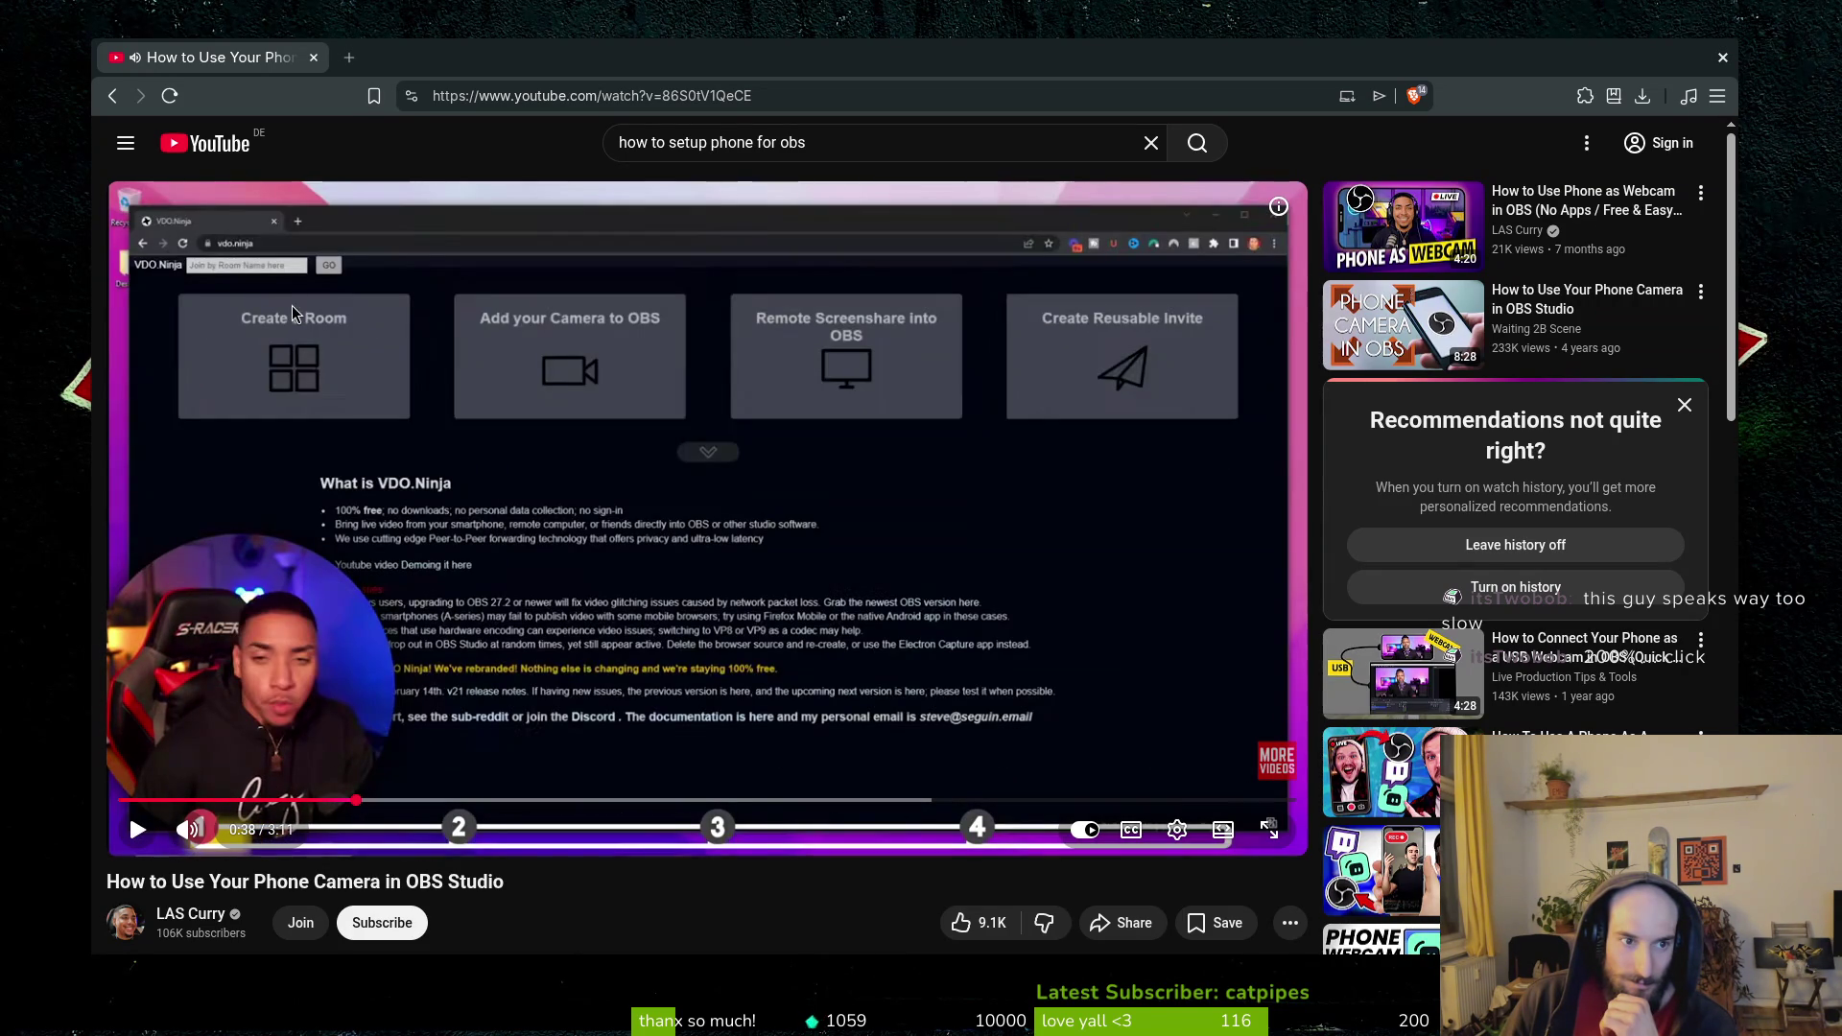
Return to the phone-for-OBS search results.
{"action": "scroll", "coordinate": [247, 684], "scroll_direction": "down", "scroll_amount": 3}
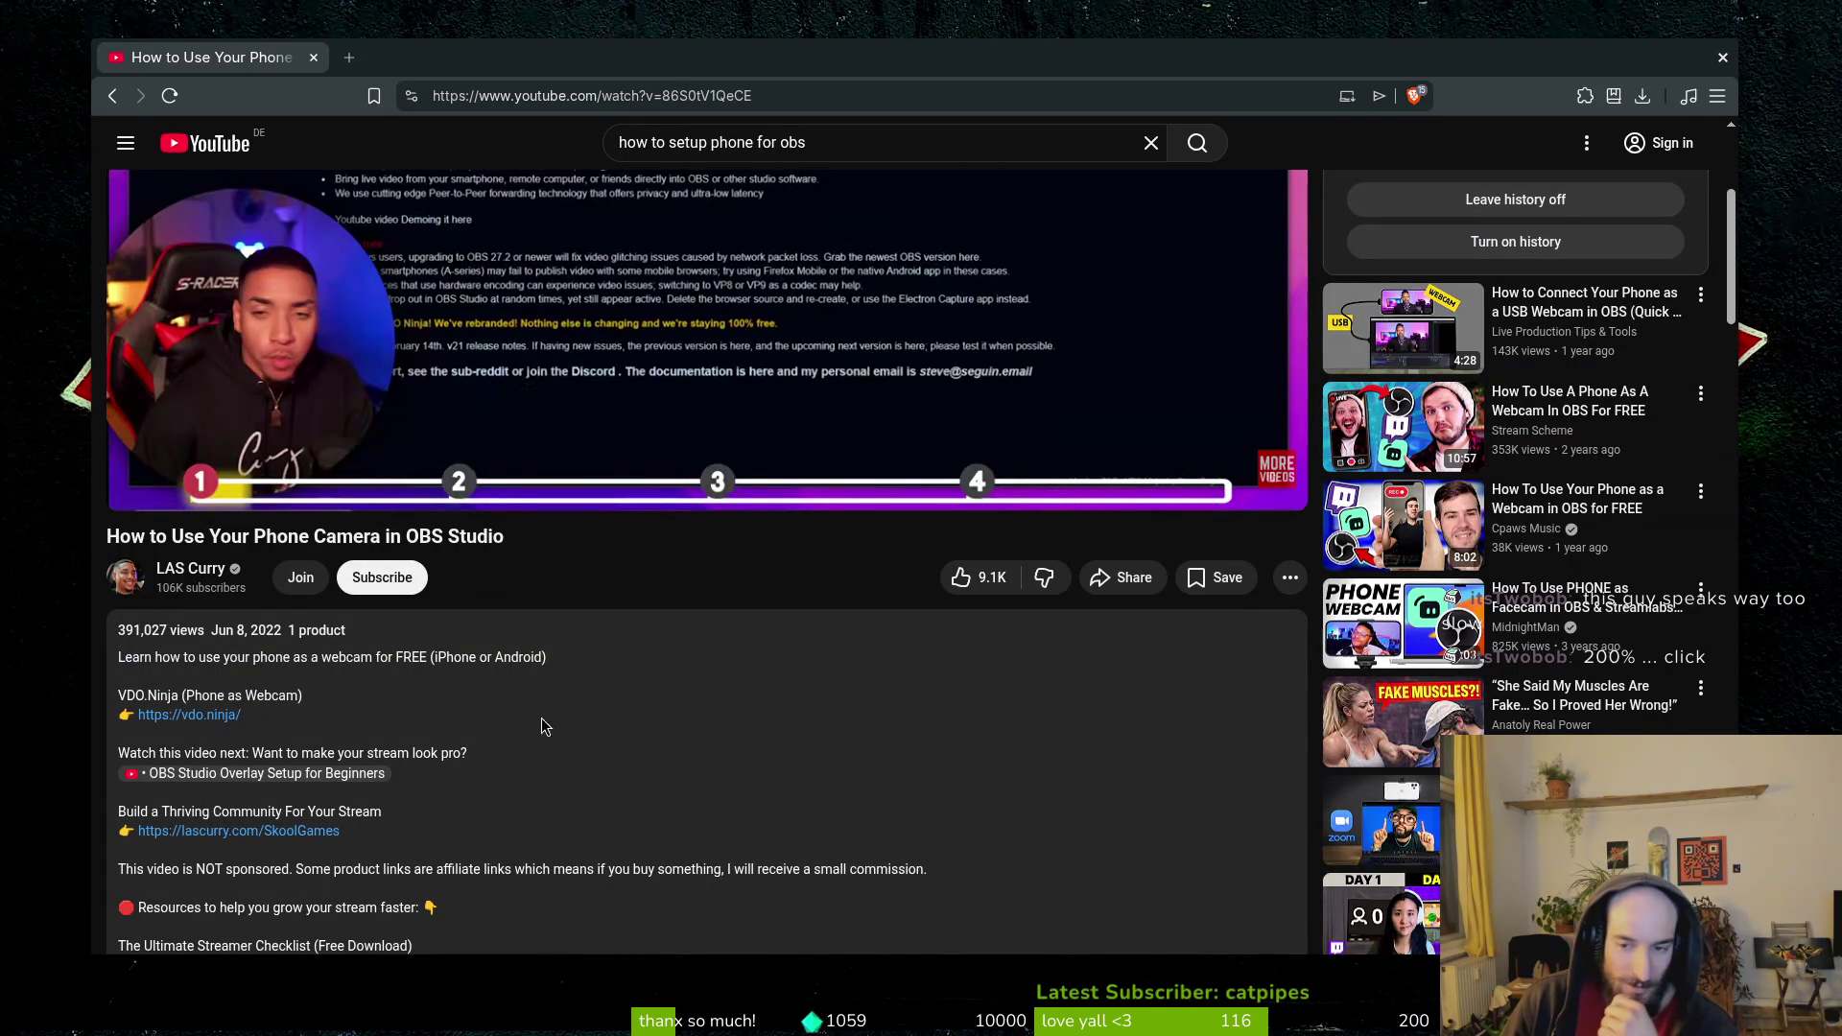
{"action": "scroll", "coordinate": [561, 729], "scroll_direction": "down", "scroll_amount": 3}
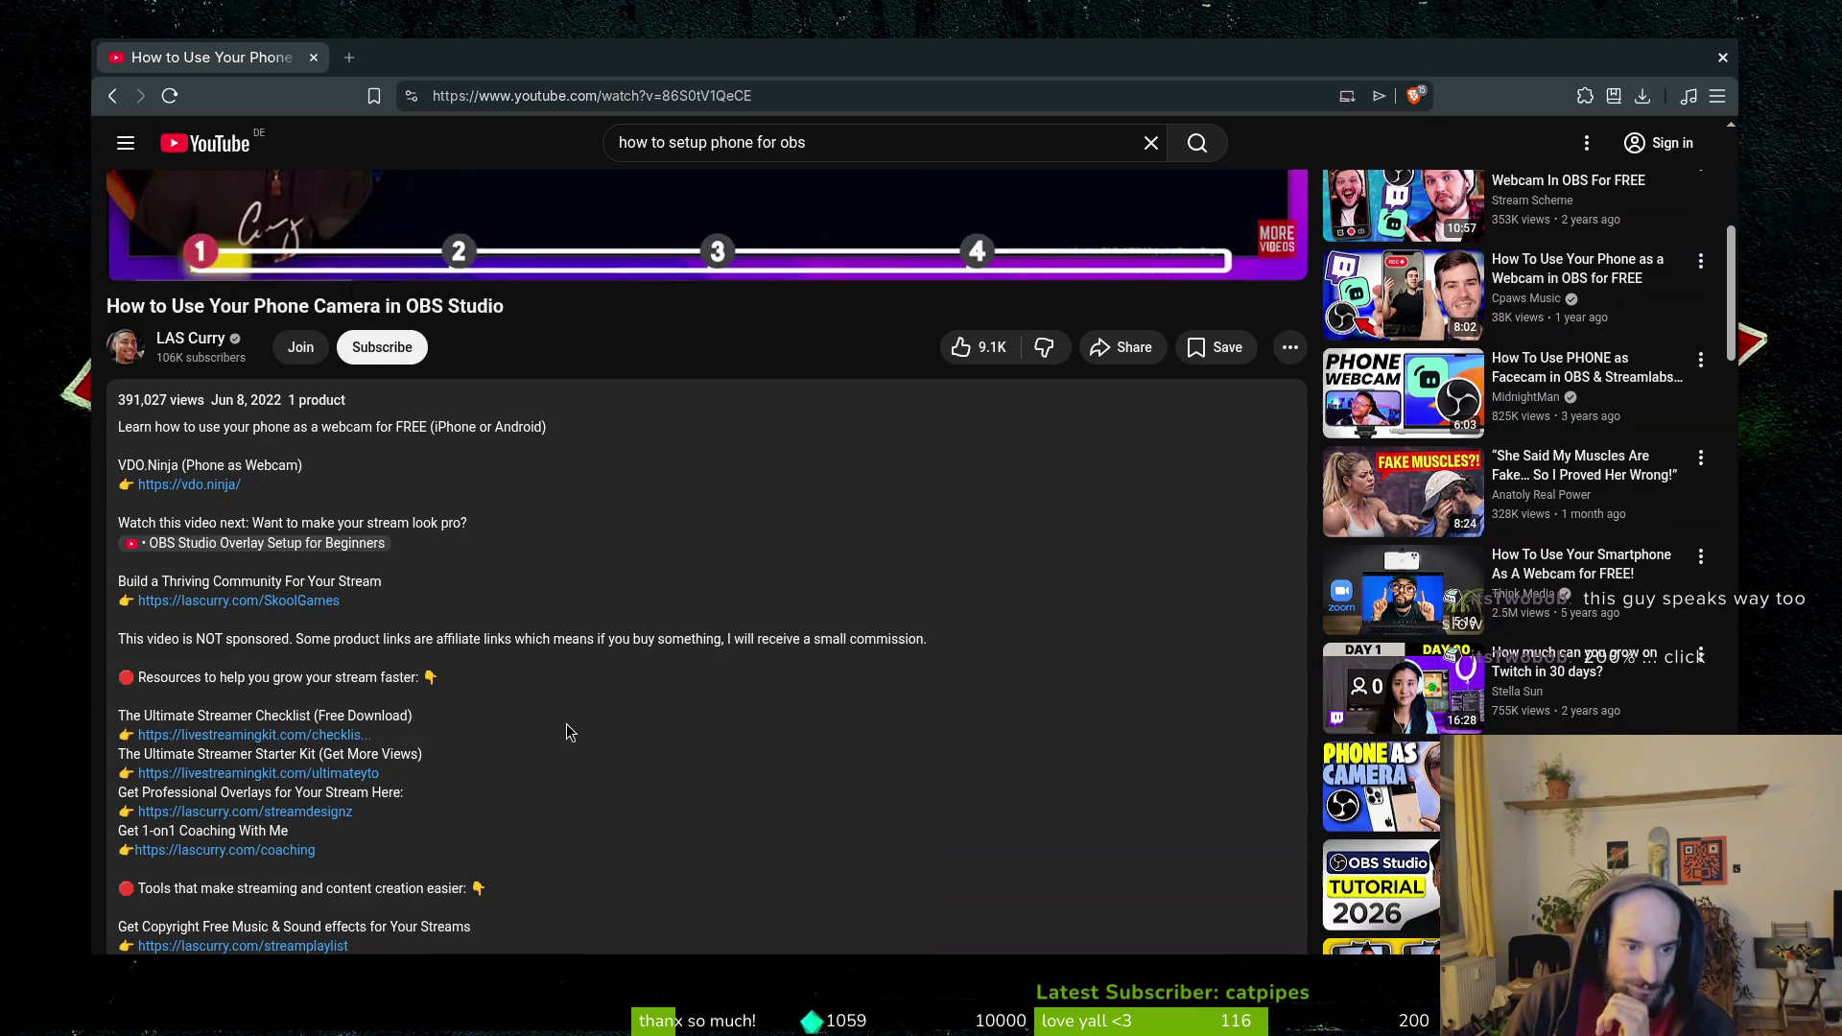
{"action": "scroll", "coordinate": [584, 708], "scroll_direction": "up", "scroll_amount": 7}
{"action": "key", "text": "alt+Left"}
{"action": "scroll", "coordinate": [1100, 534], "scroll_direction": "down", "scroll_amount": 4}
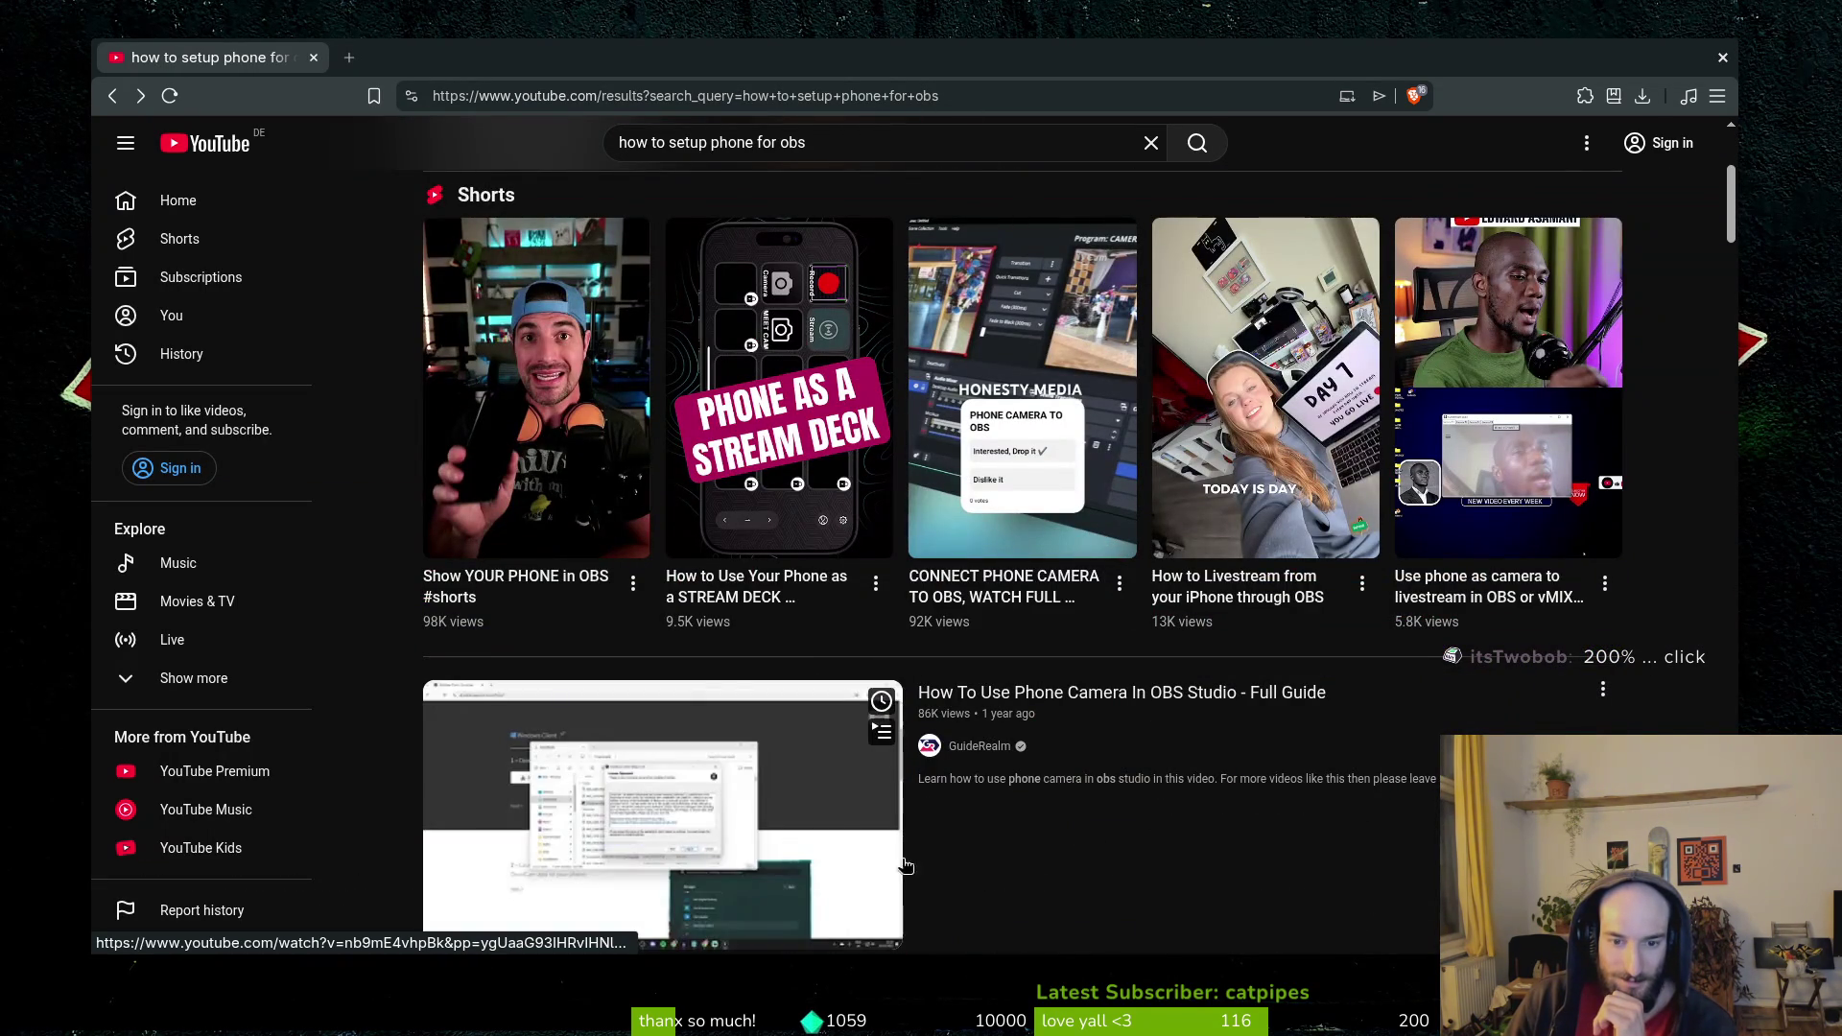
Open the Full Guide video and scrub through it, pausing briefly on the DroidCam website.
{"action": "scroll", "coordinate": [1159, 875], "scroll_direction": "down", "scroll_amount": 3}
{"action": "left_click", "coordinate": [713, 533]}
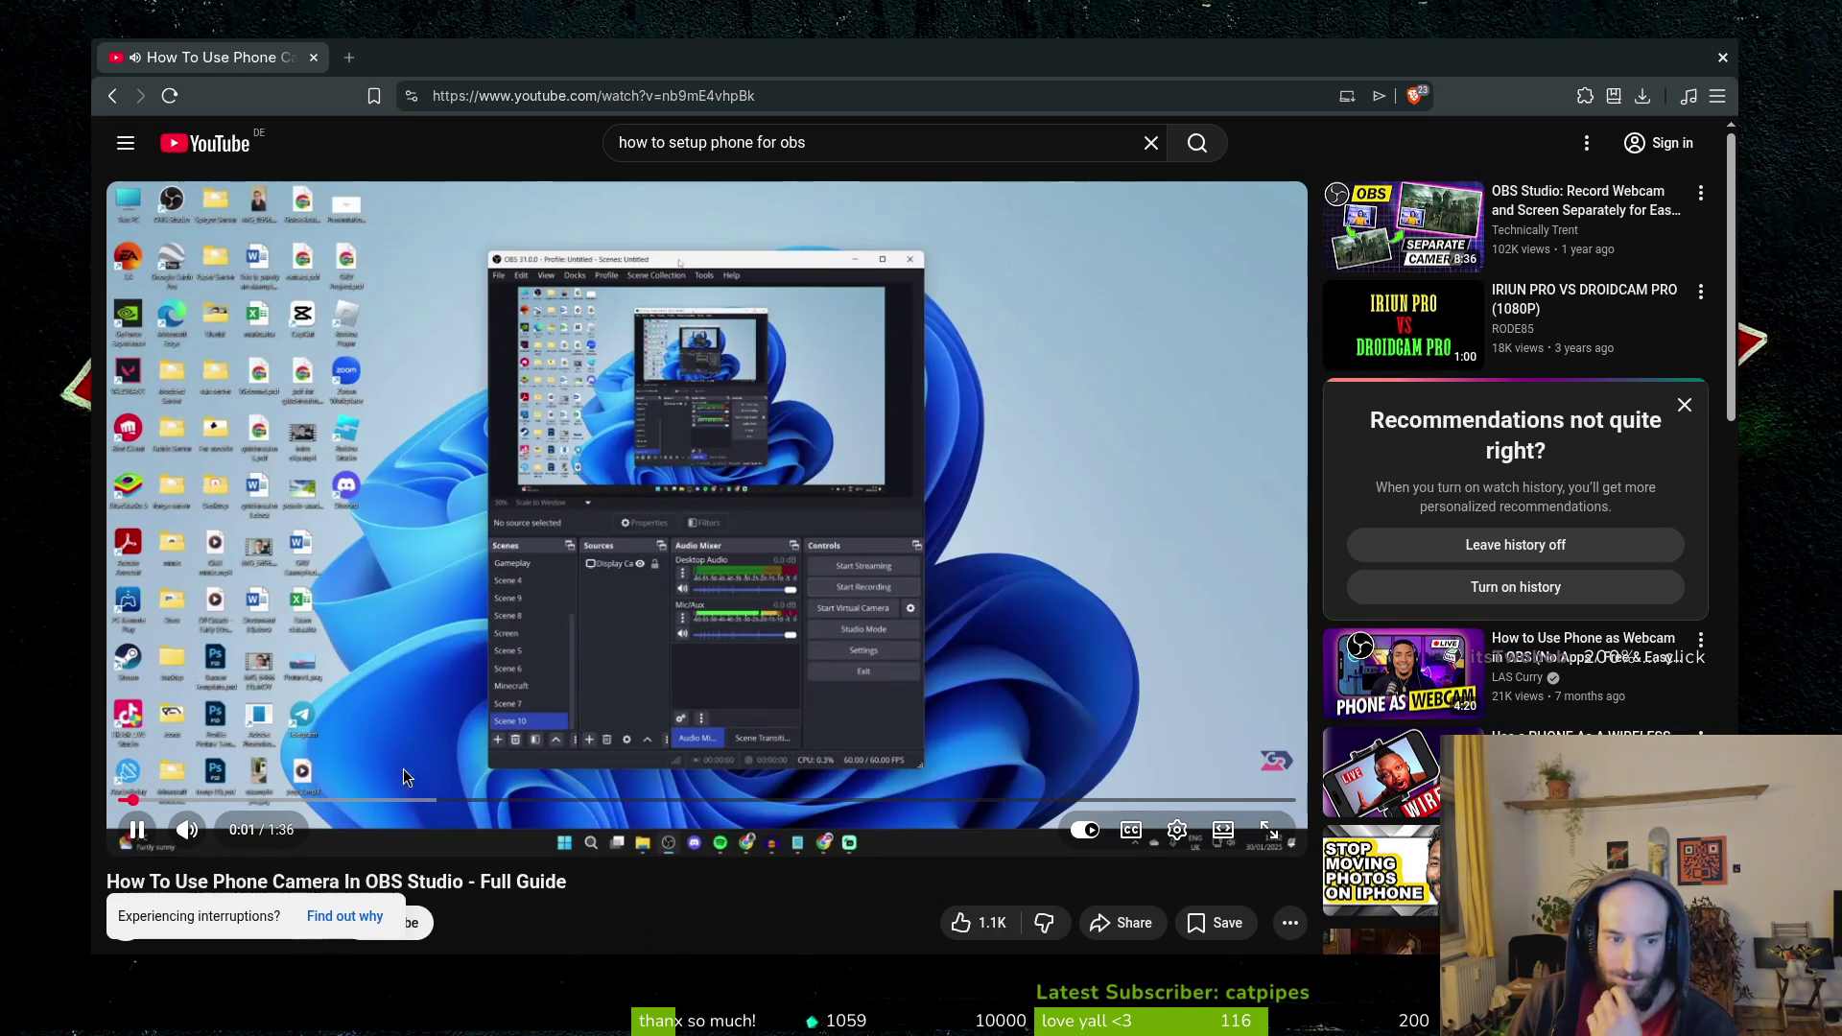
{"action": "mouse_move", "coordinate": [383, 798]}
{"action": "left_mouse_down"}
{"action": "mouse_move", "coordinate": [274, 798]}
{"action": "mouse_move", "coordinate": [401, 798]}
{"action": "left_mouse_up"}
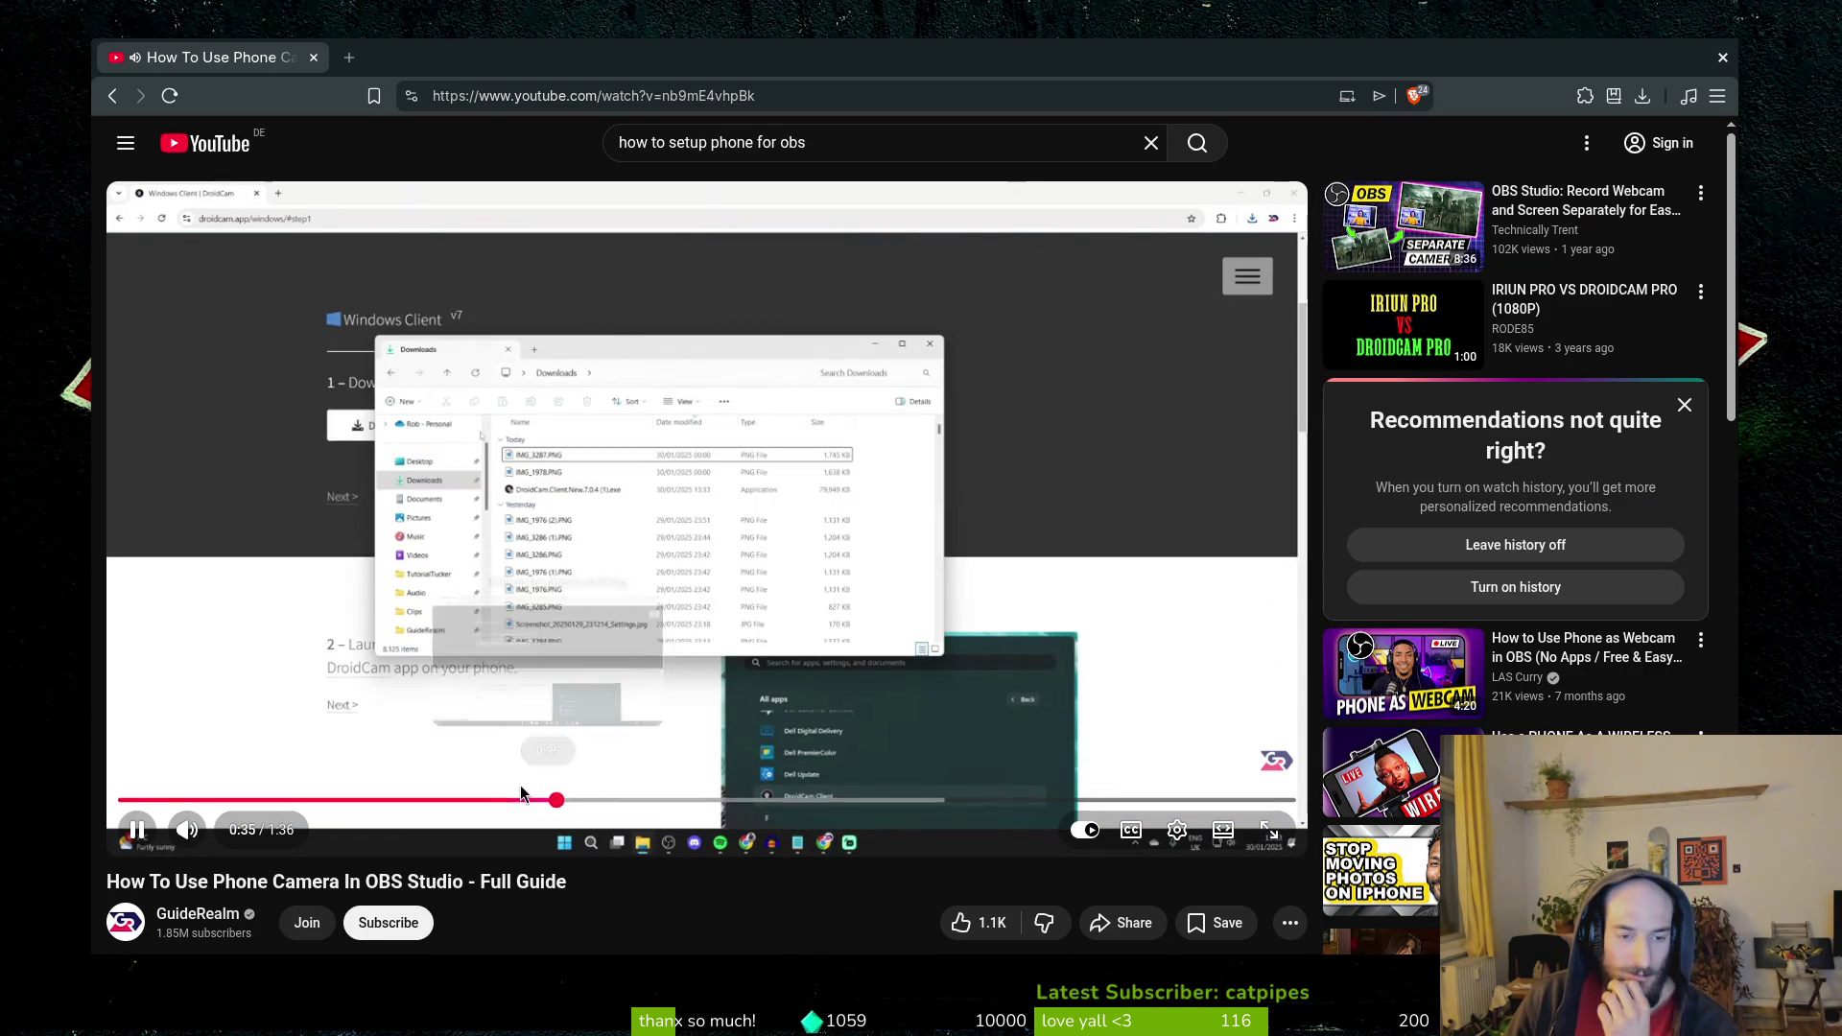
{"action": "left_click", "coordinate": [490, 799]}
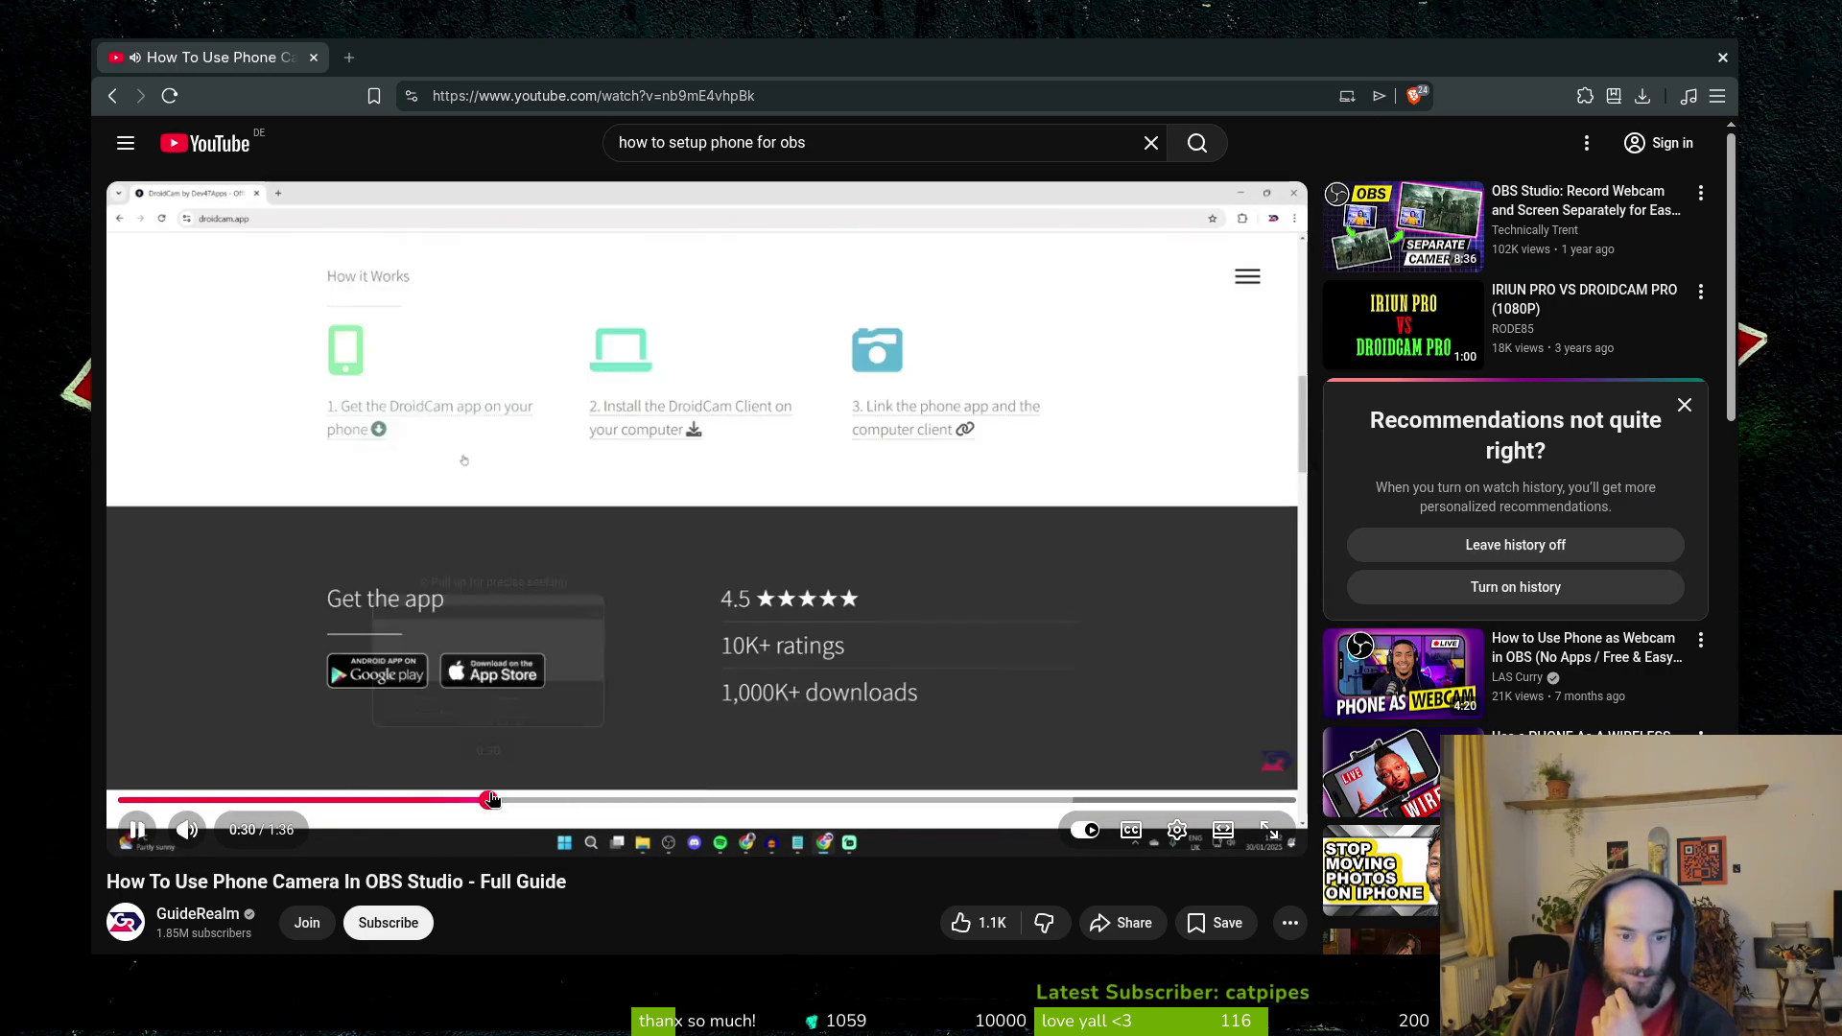
{"action": "left_click", "coordinate": [259, 636]}
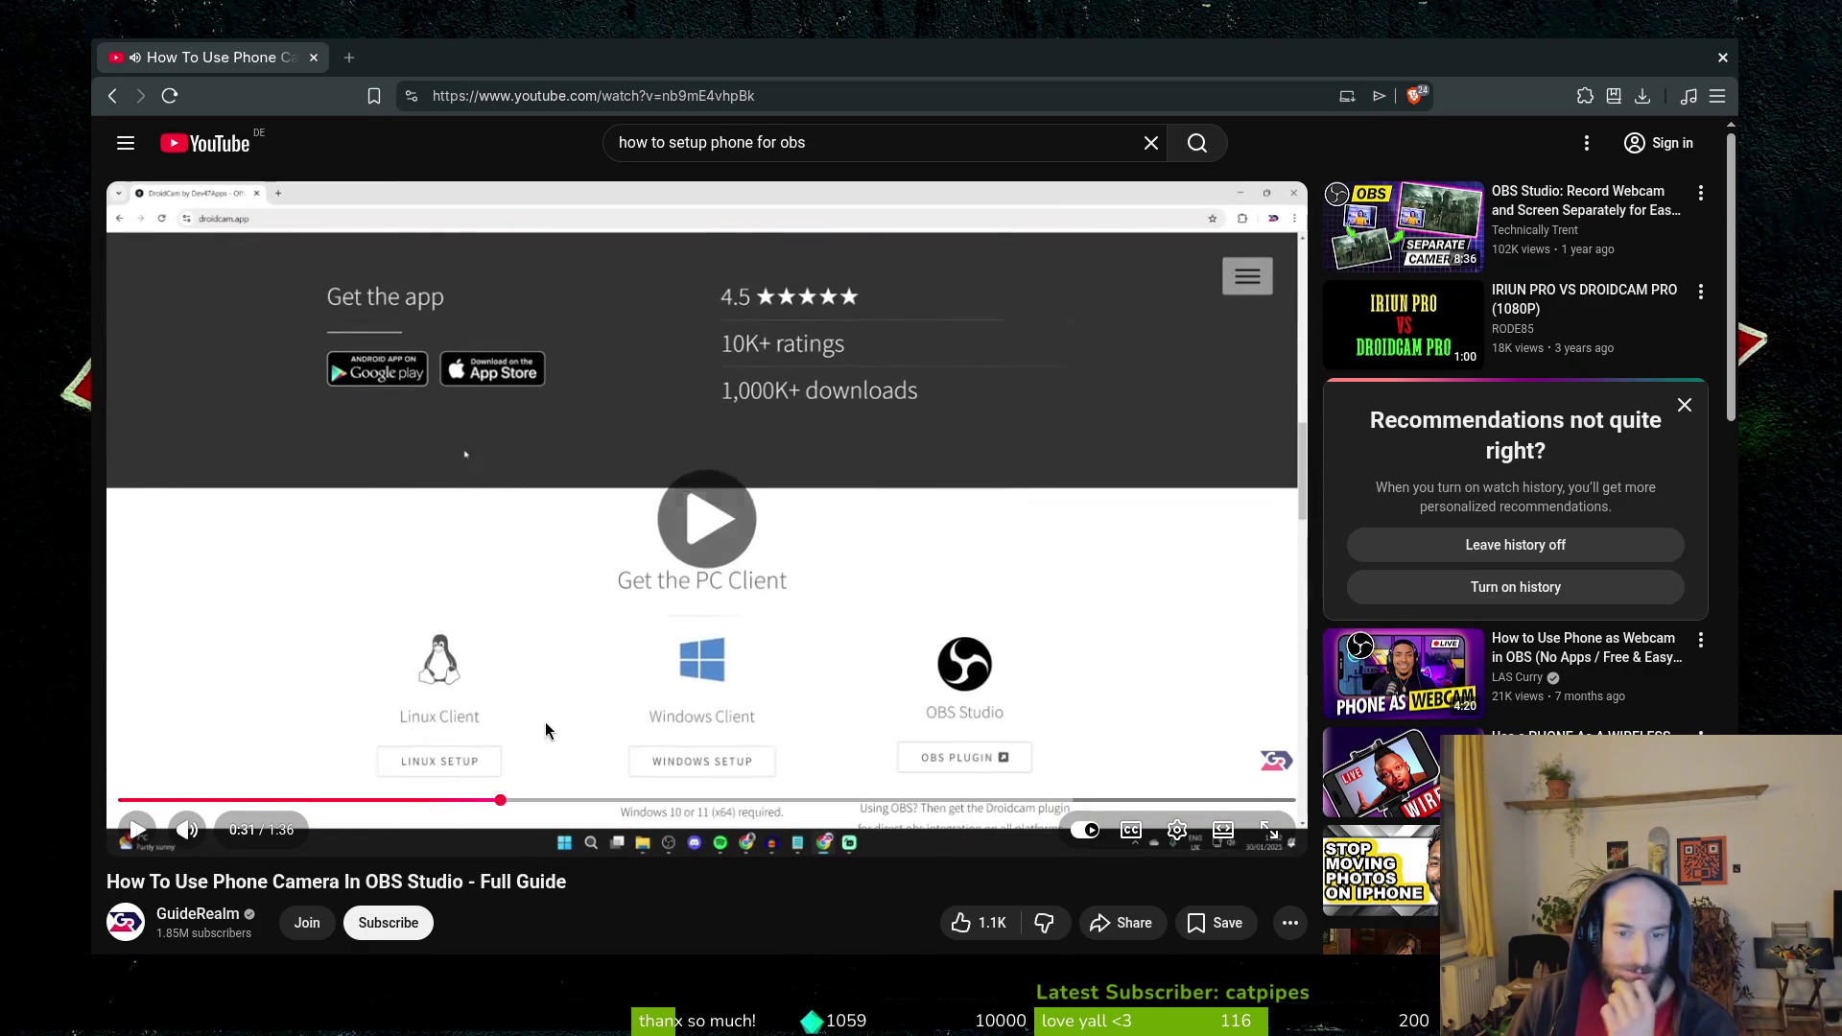
{"action": "left_click", "coordinate": [576, 745]}
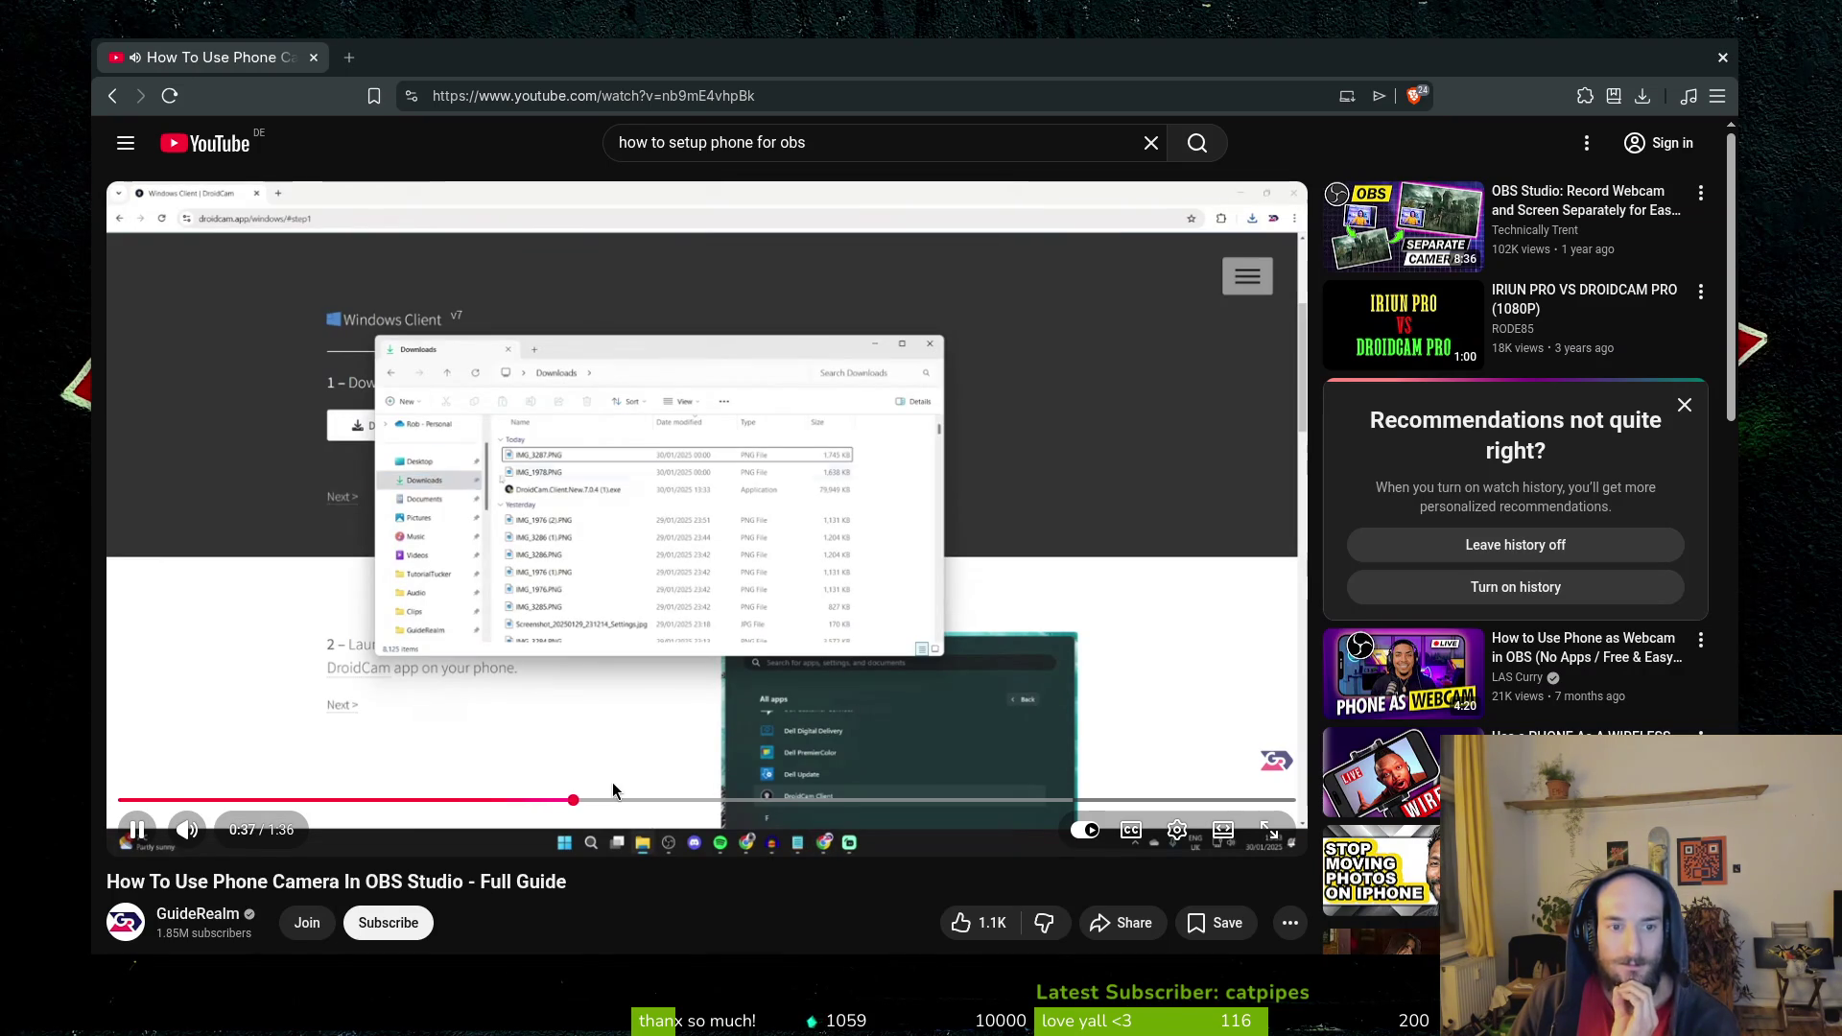
{"action": "left_click_drag", "start_coordinate": [610, 799], "coordinate": [767, 796]}
{"action": "scroll", "coordinate": [638, 919], "scroll_direction": "down", "scroll_amount": 5}
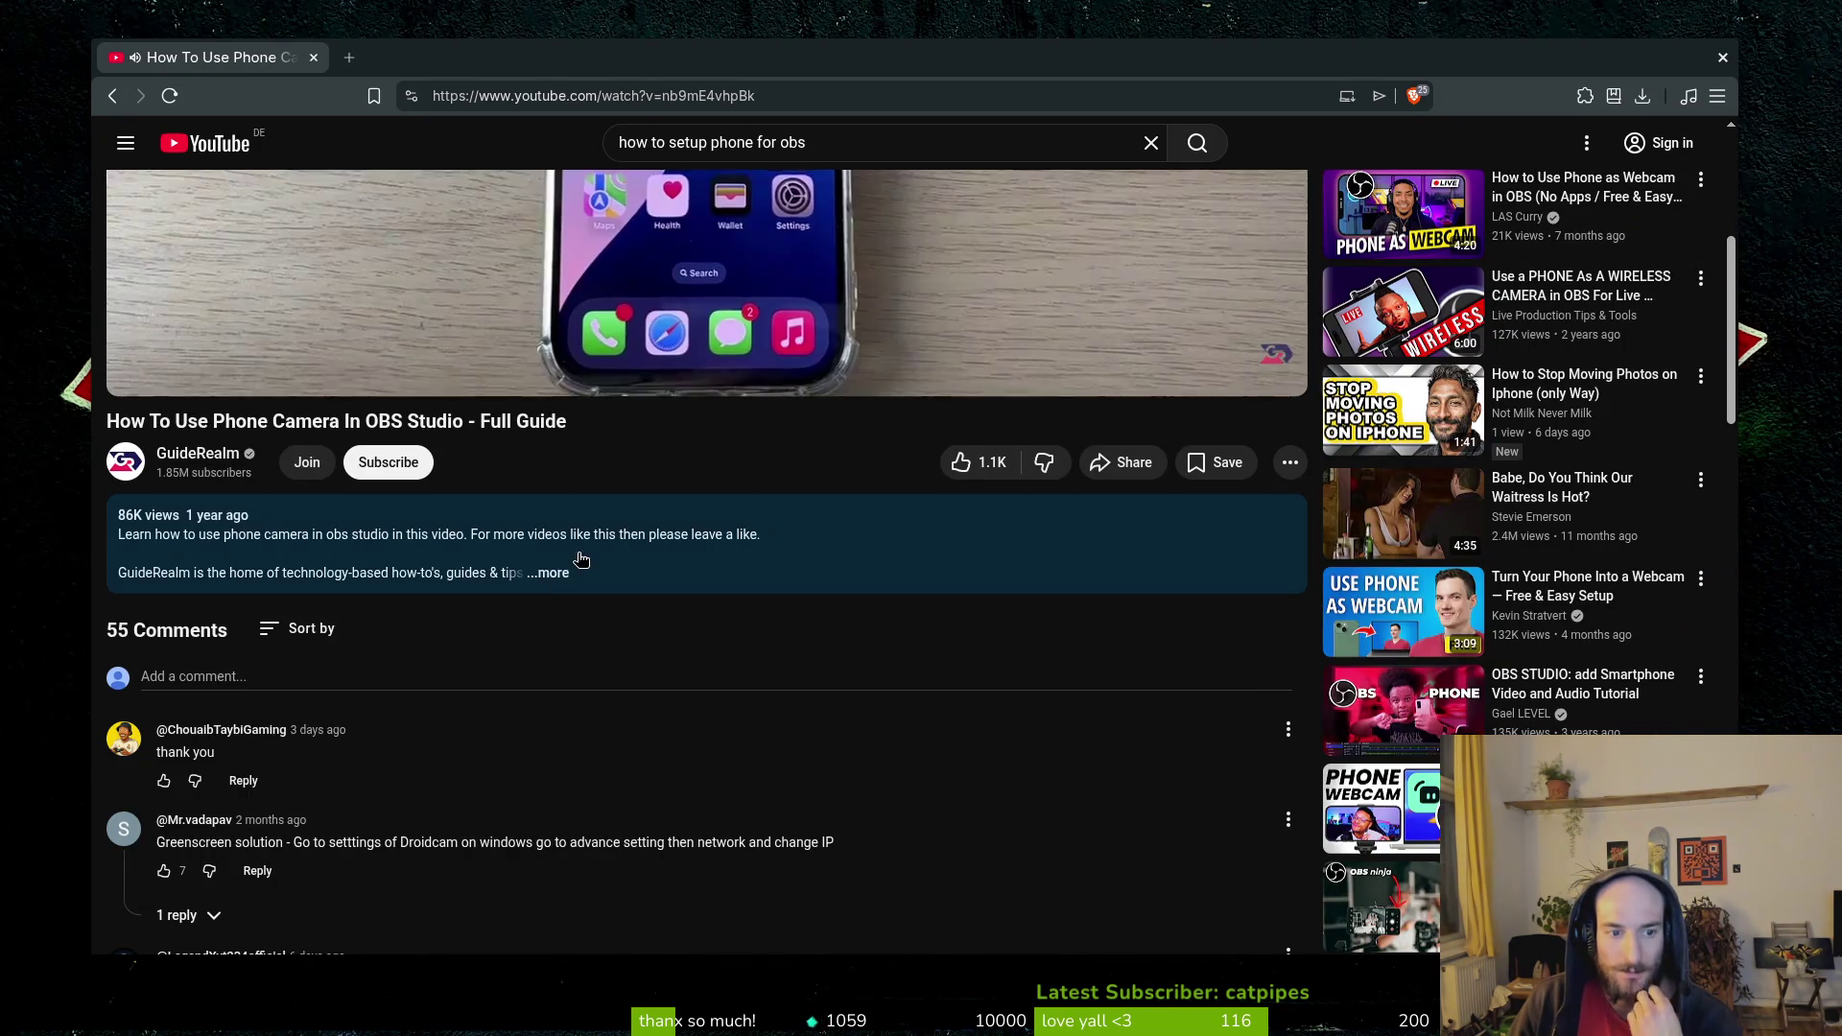
{"action": "scroll", "coordinate": [964, 662], "scroll_direction": "up", "scroll_amount": 5}
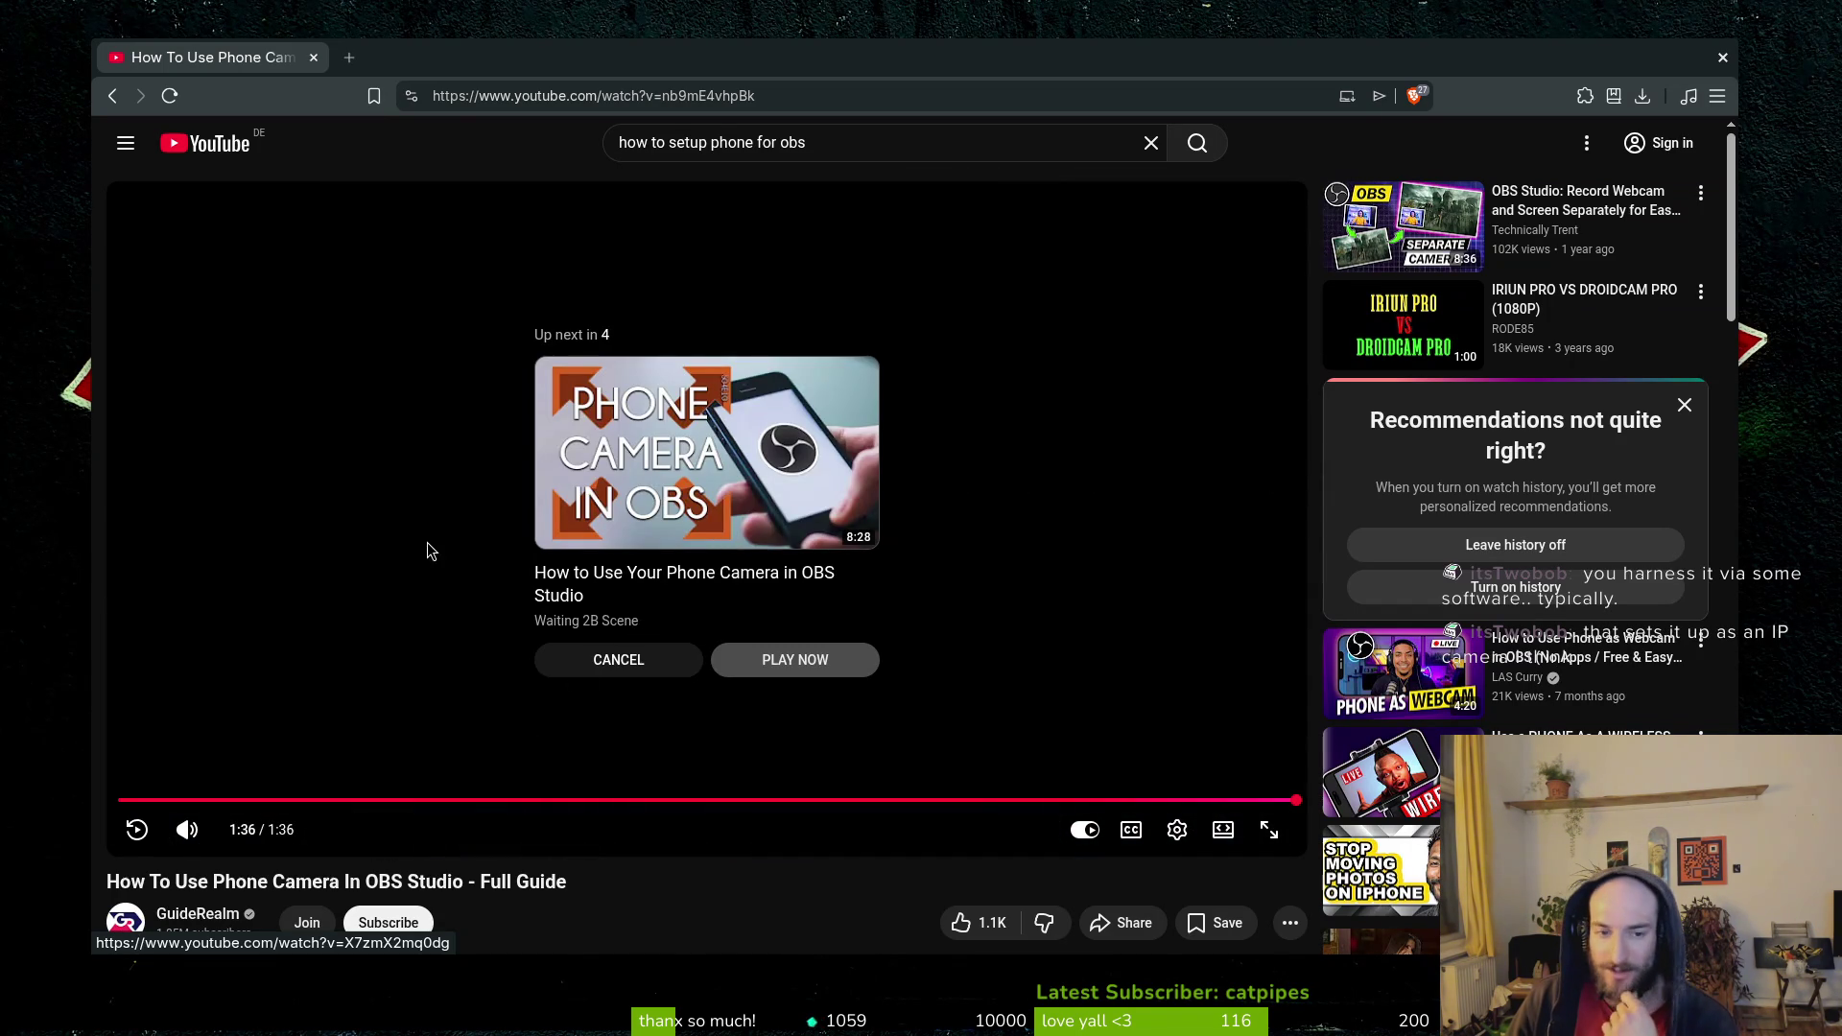
Go back to the results, scroll down, and briefly open the iPhone-as-webcam video.
{"action": "left_click", "coordinate": [113, 96]}
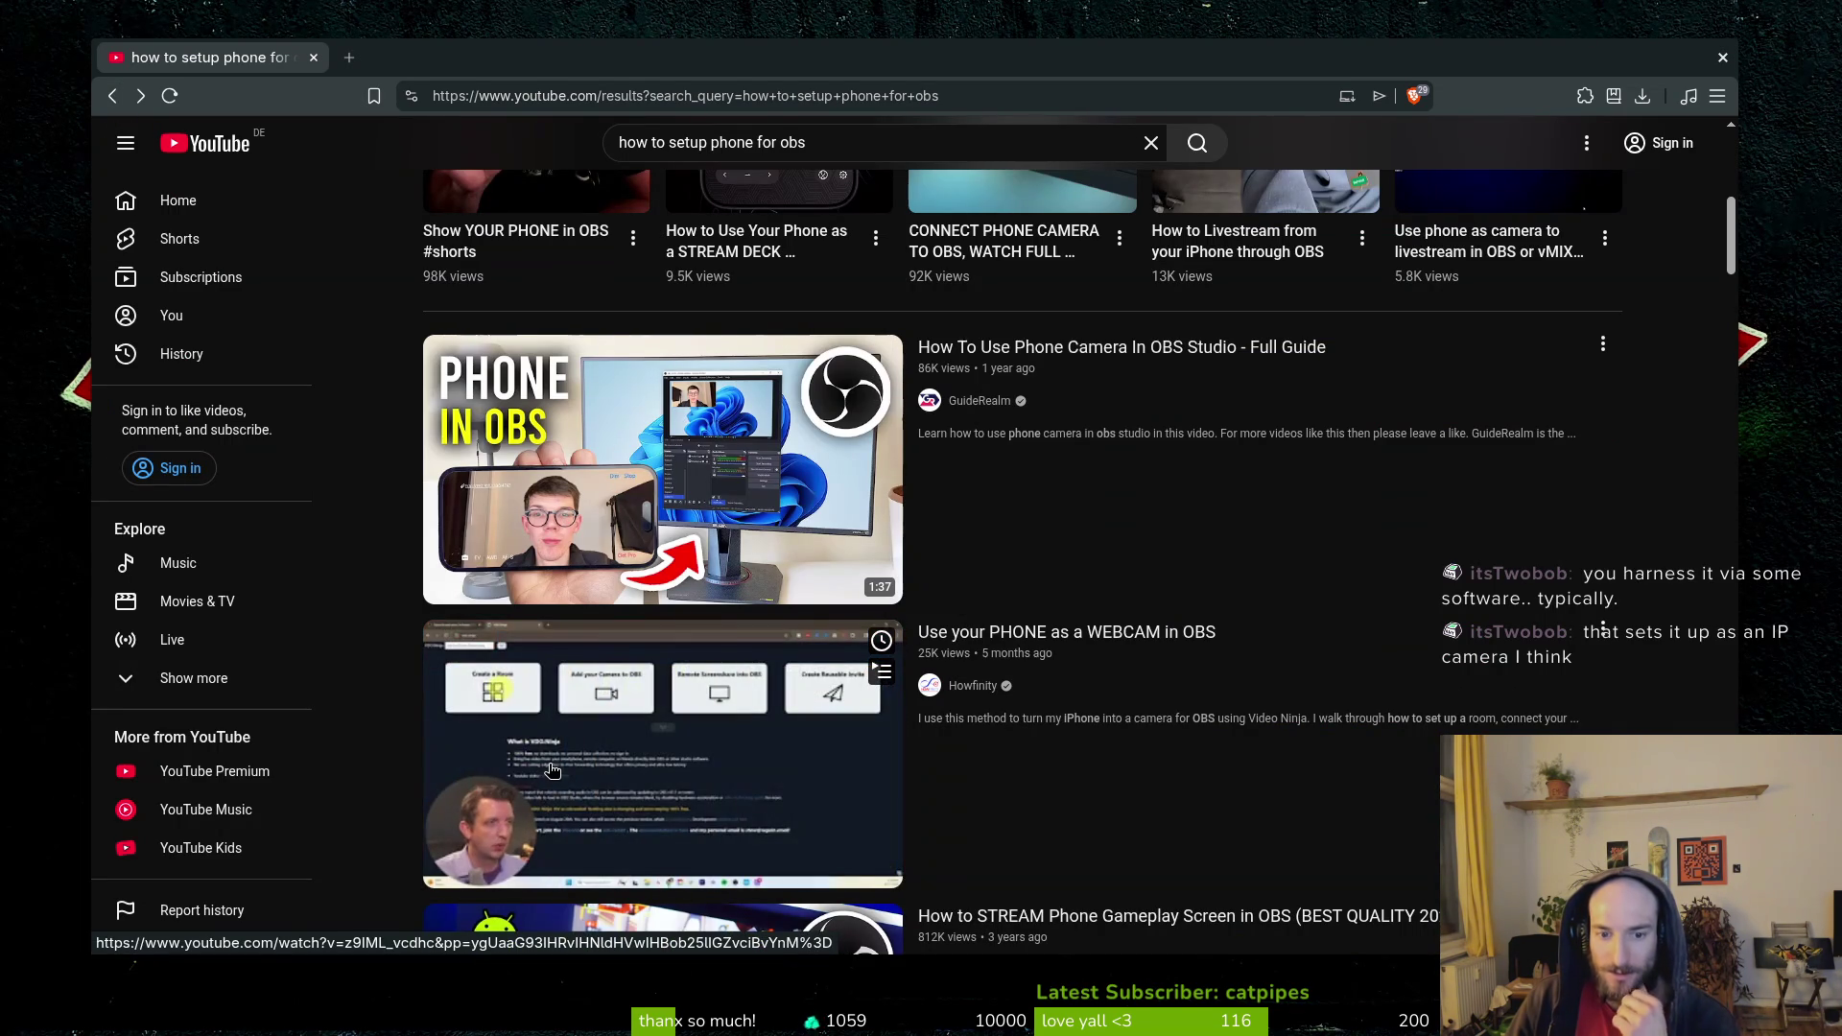
{"action": "scroll", "coordinate": [642, 748], "scroll_direction": "down", "scroll_amount": 2}
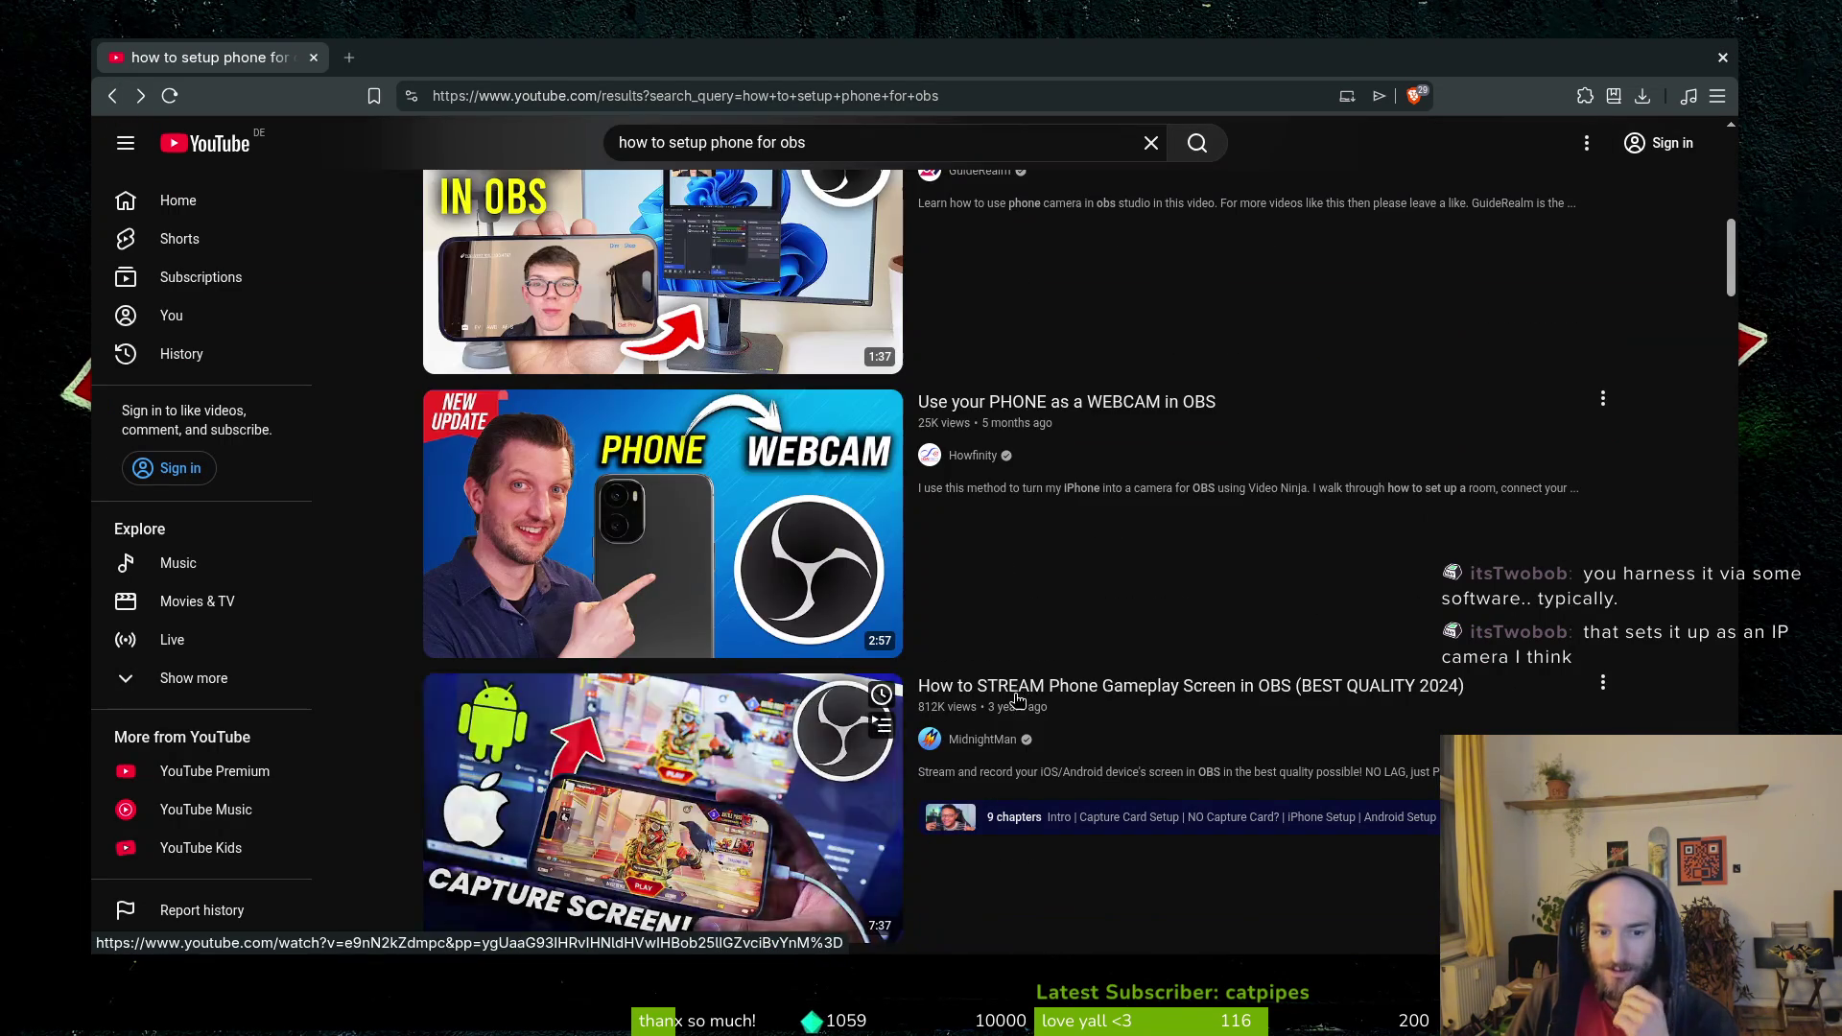
{"action": "scroll", "coordinate": [1028, 752], "scroll_direction": "down", "scroll_amount": 2}
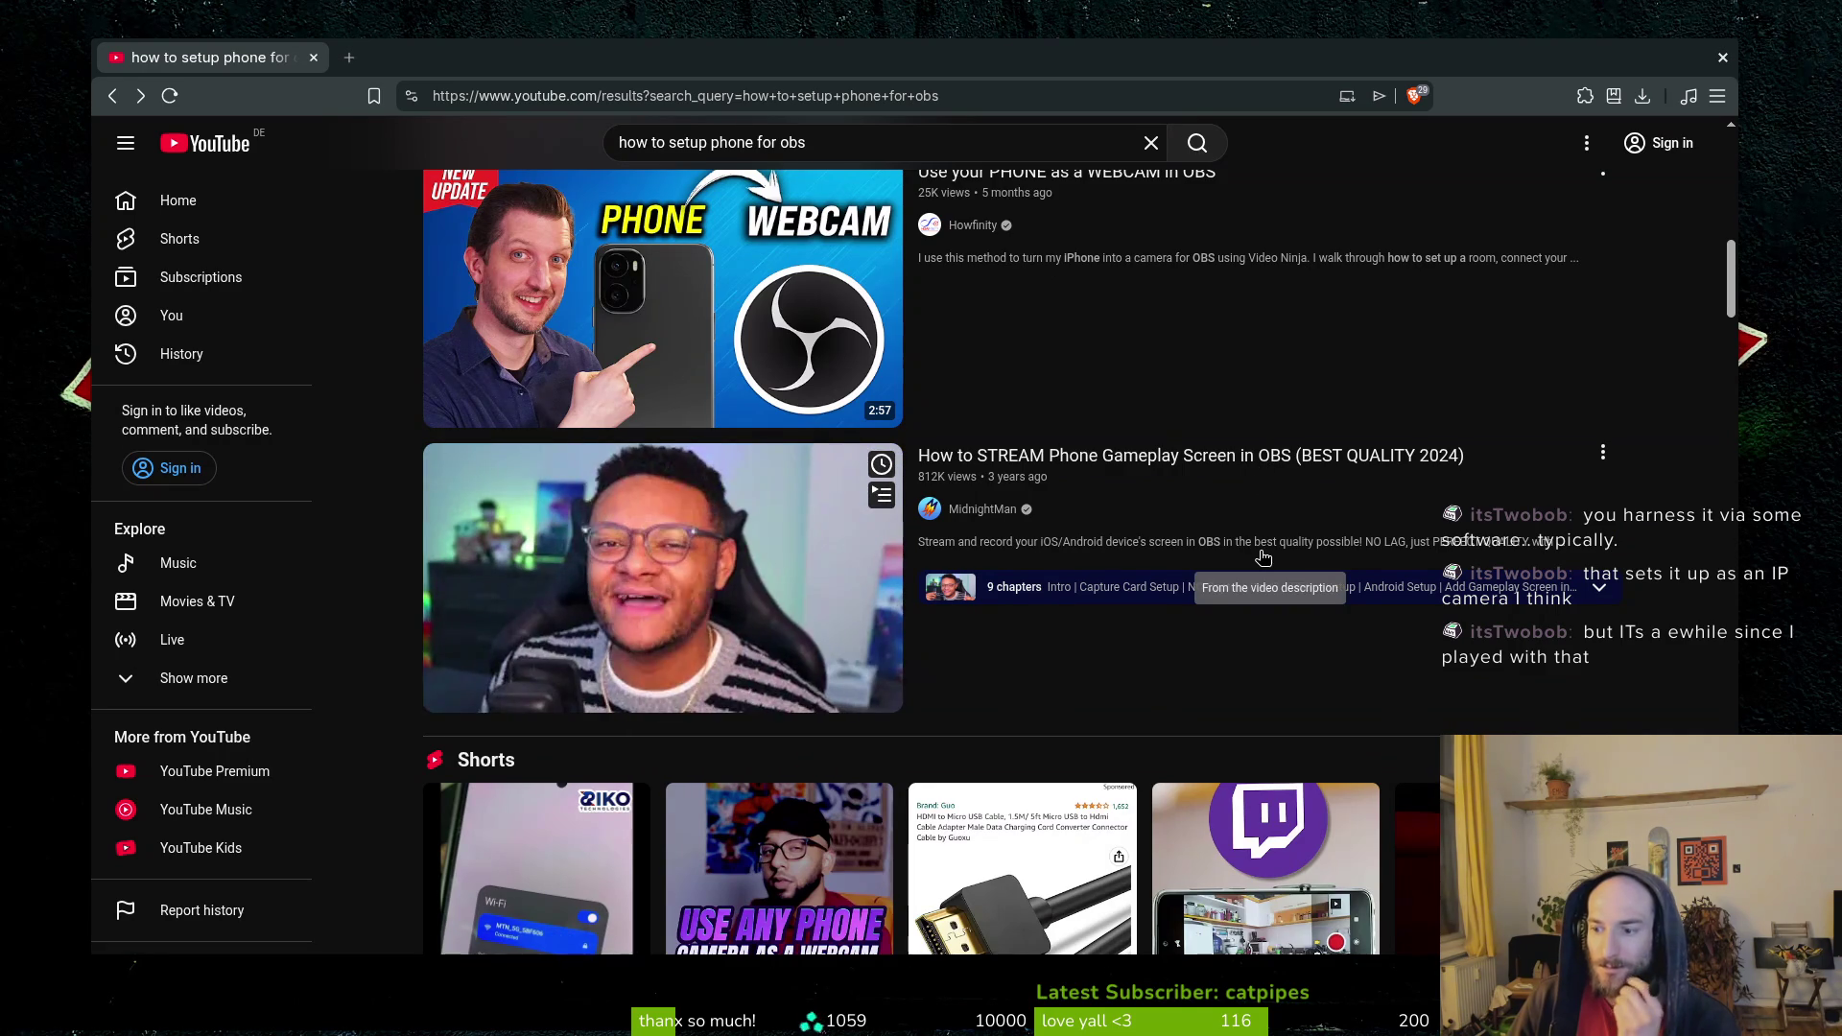
{"action": "scroll", "coordinate": [1161, 597], "scroll_direction": "down", "scroll_amount": 3}
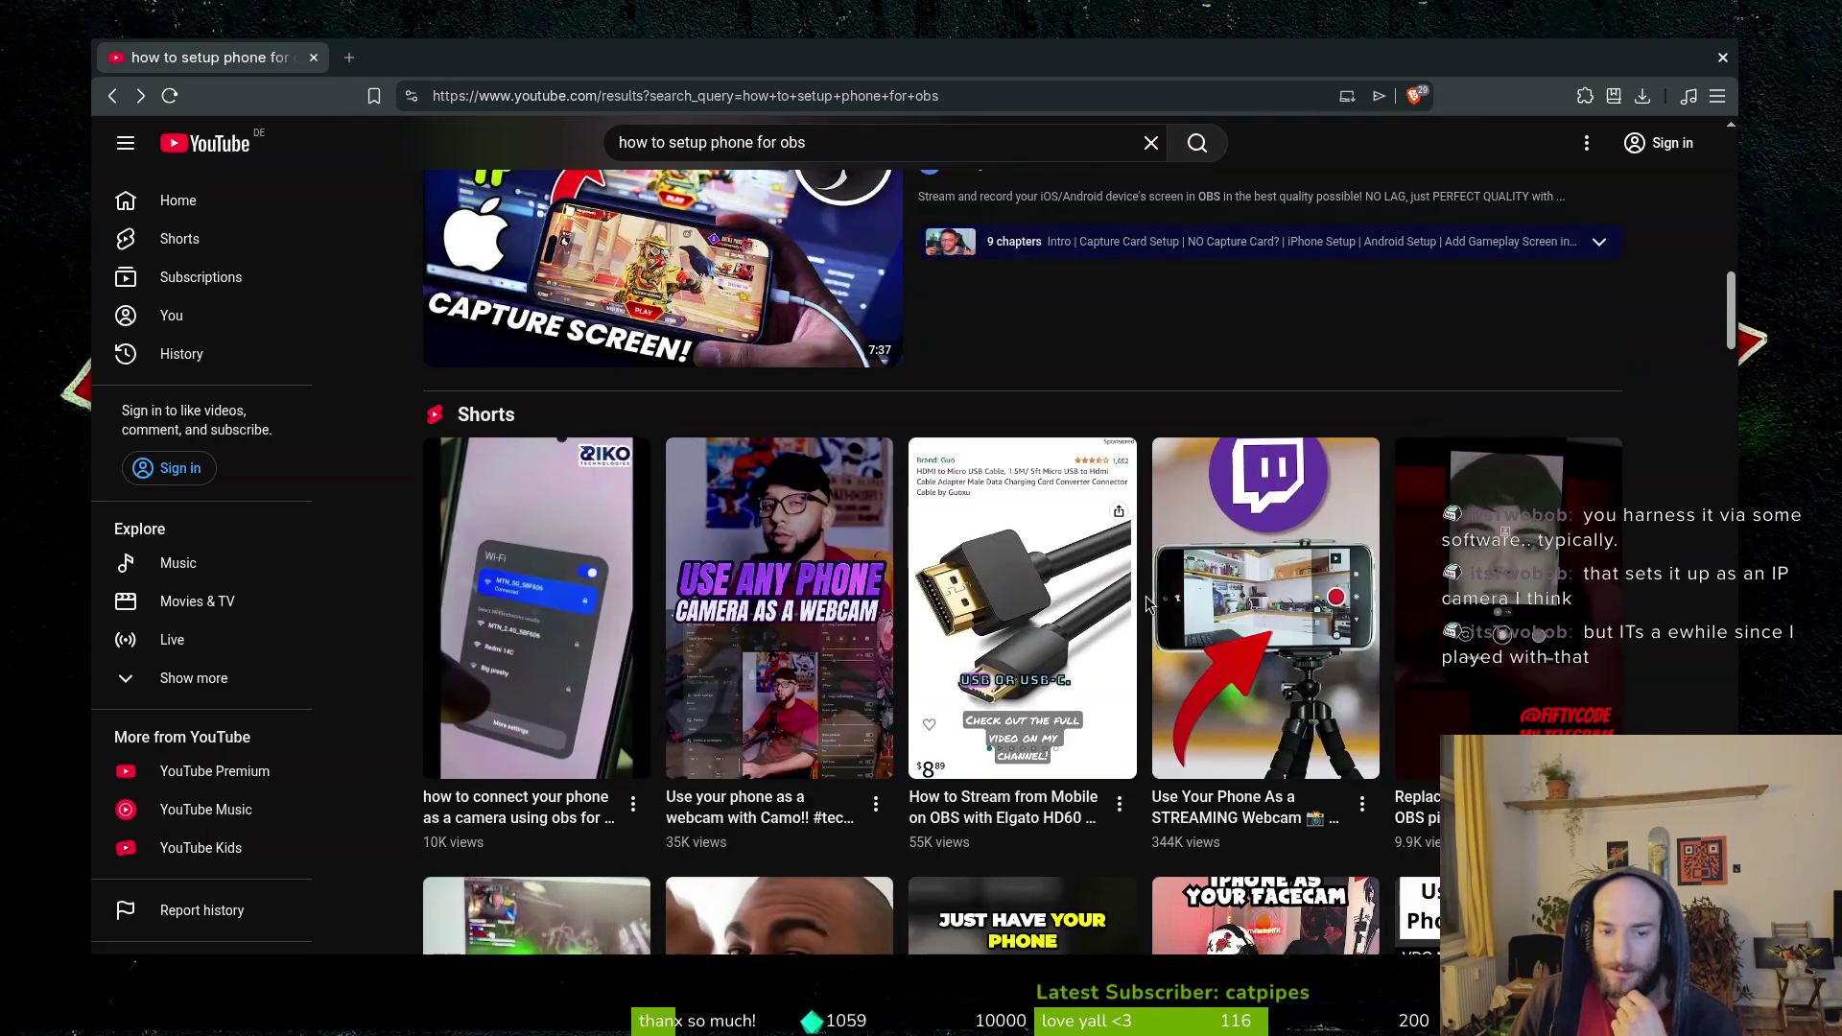
{"action": "scroll", "coordinate": [1136, 603], "scroll_direction": "down", "scroll_amount": 6}
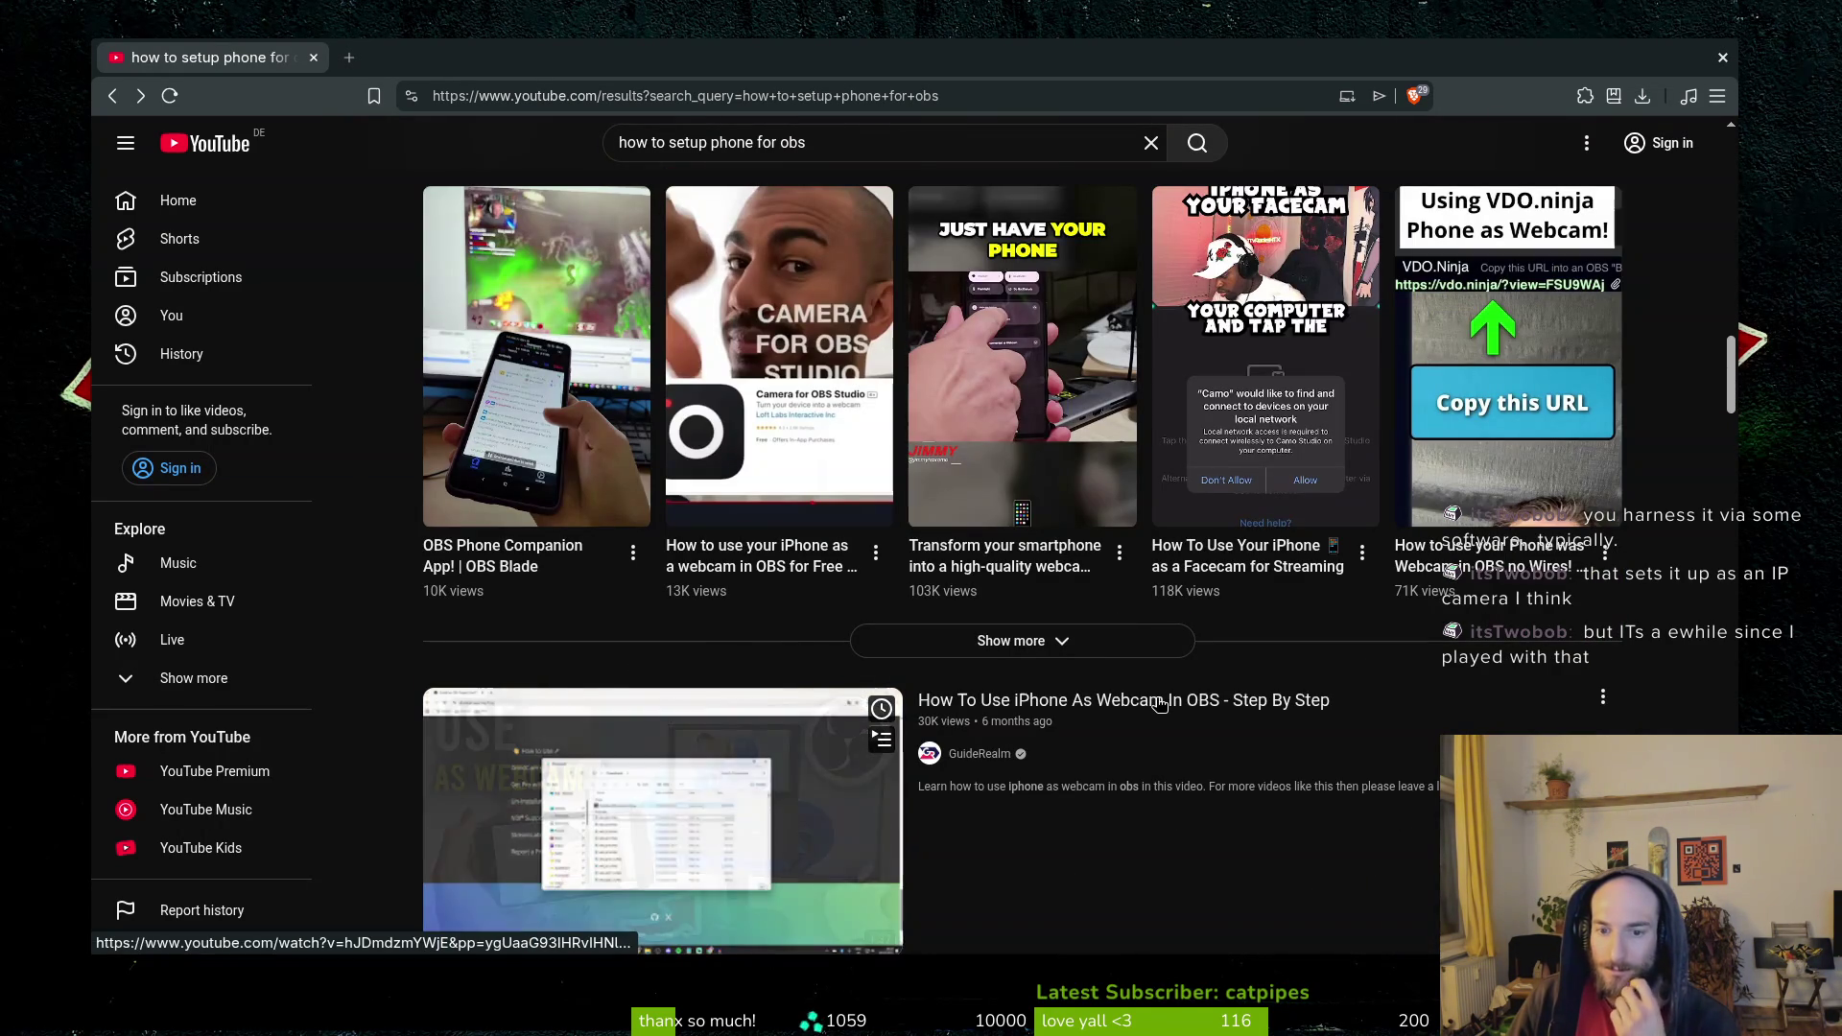
{"action": "scroll", "coordinate": [1146, 718], "scroll_direction": "down", "scroll_amount": 3}
{"action": "mouse_move", "coordinate": [767, 548]}
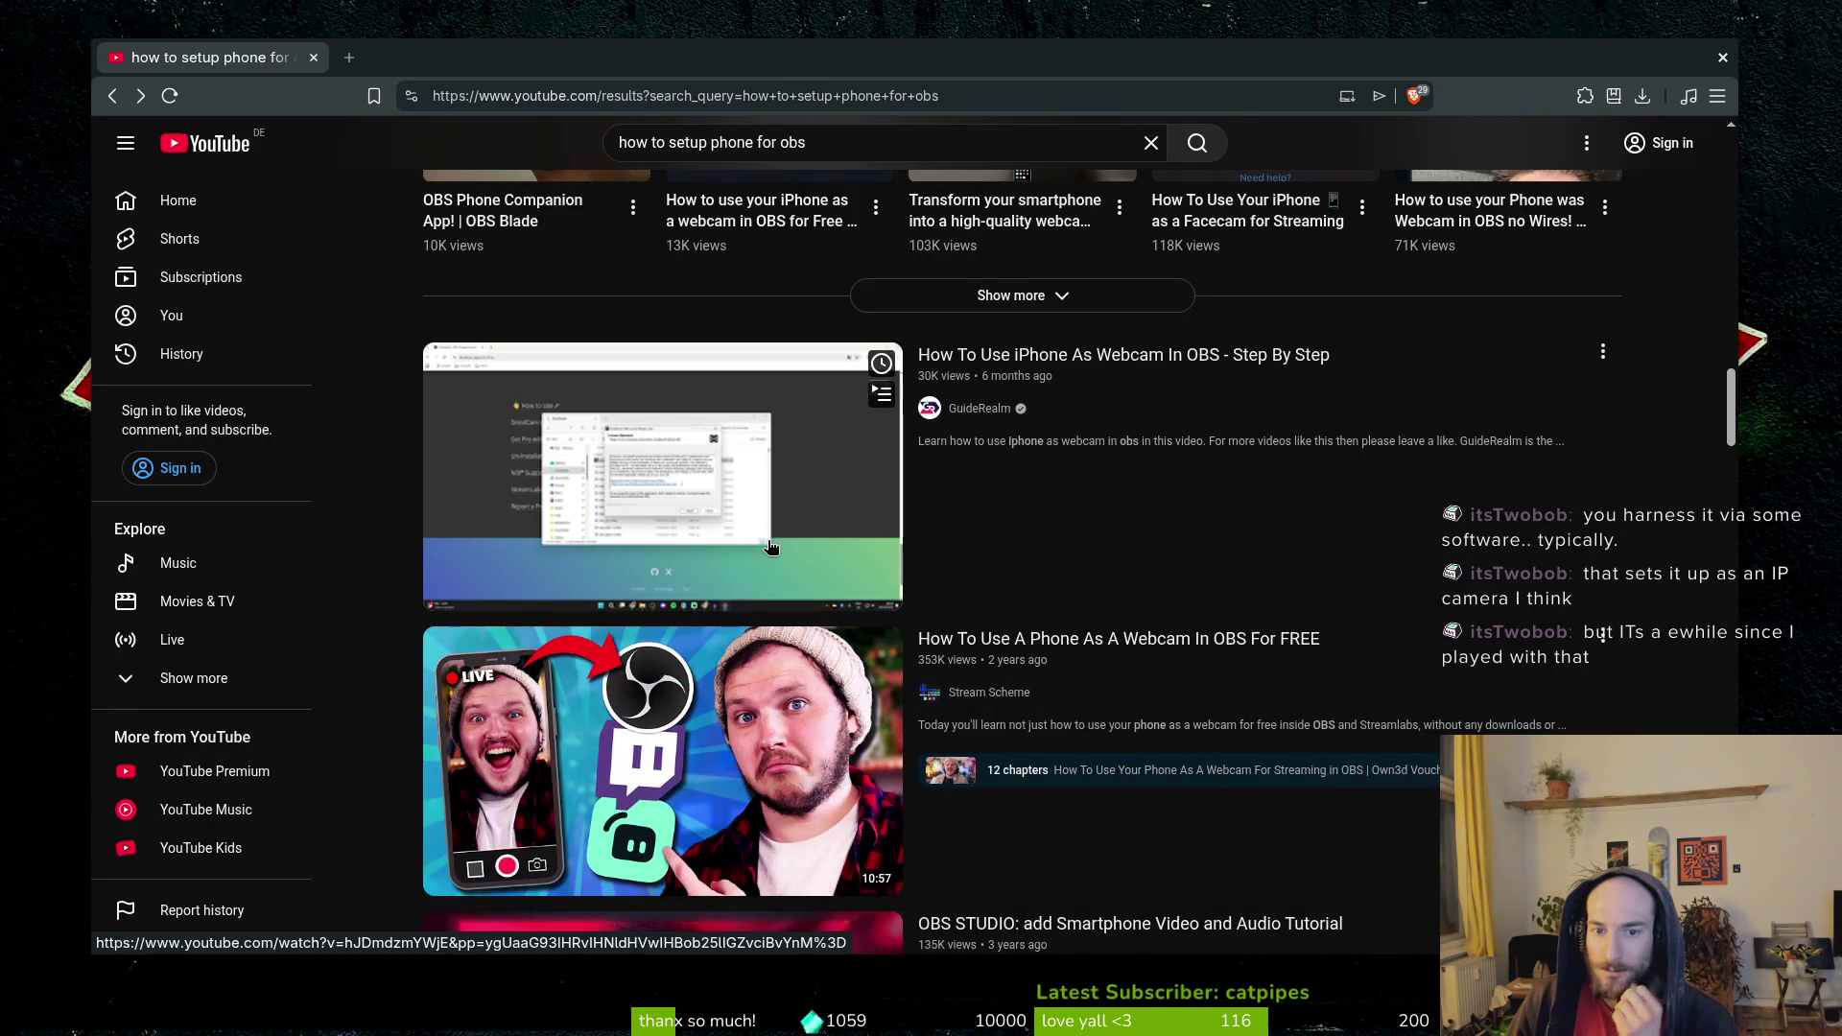
{"action": "left_click", "coordinate": [770, 545]}
{"action": "key", "text": "alt+Left"}
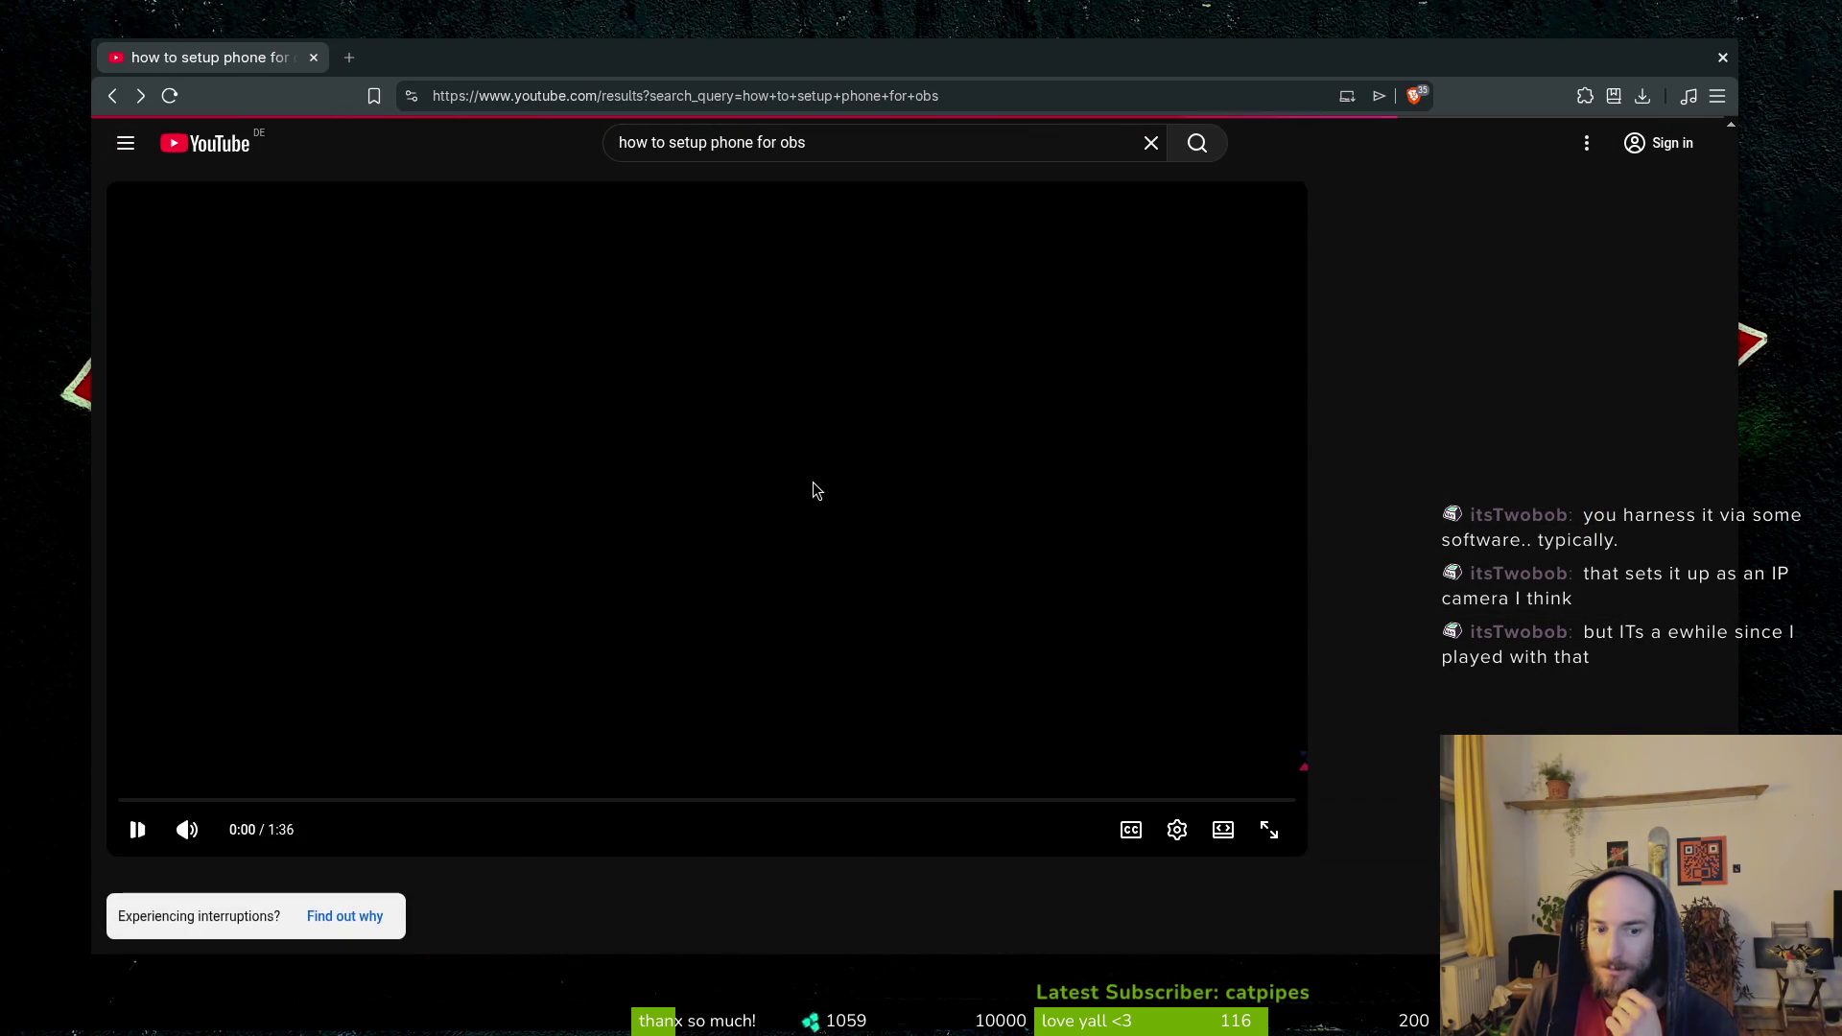
Skim 'How To Use A Phone As A Webcam In OBS For FREE' to about 4:11.
{"action": "left_click", "coordinate": [820, 718]}
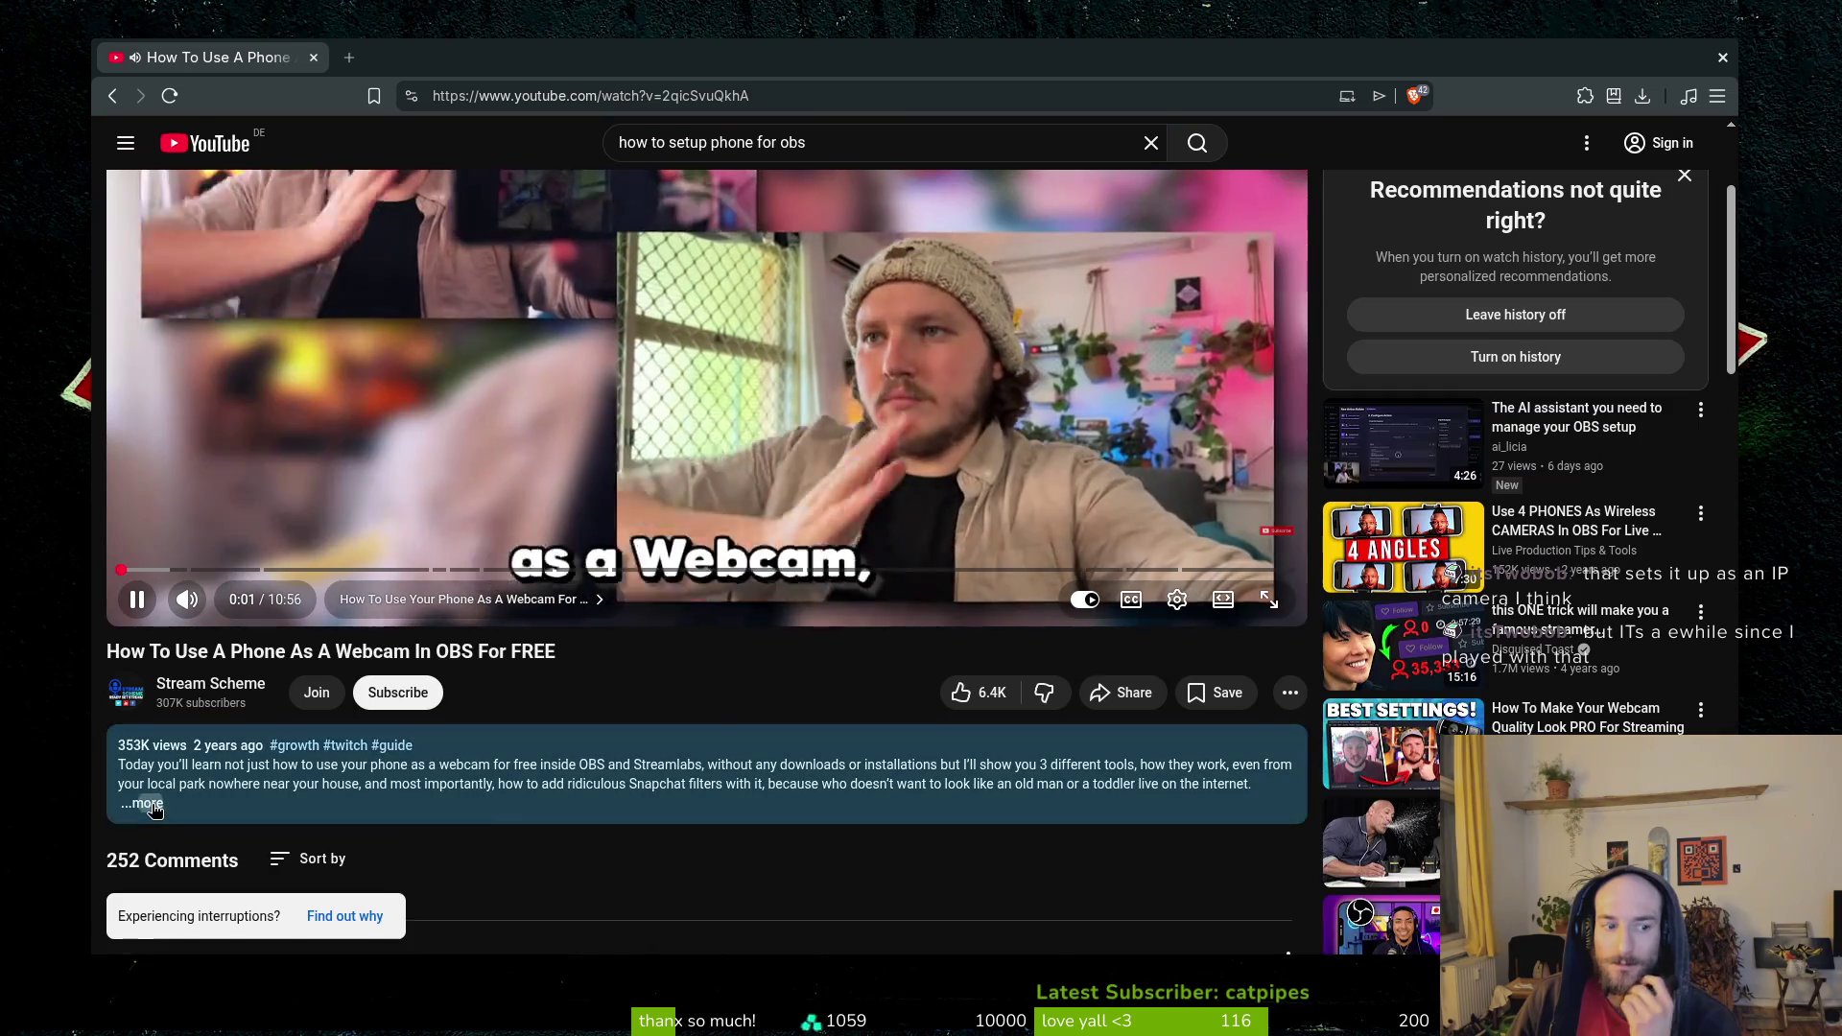
{"action": "left_click", "coordinate": [546, 825]}
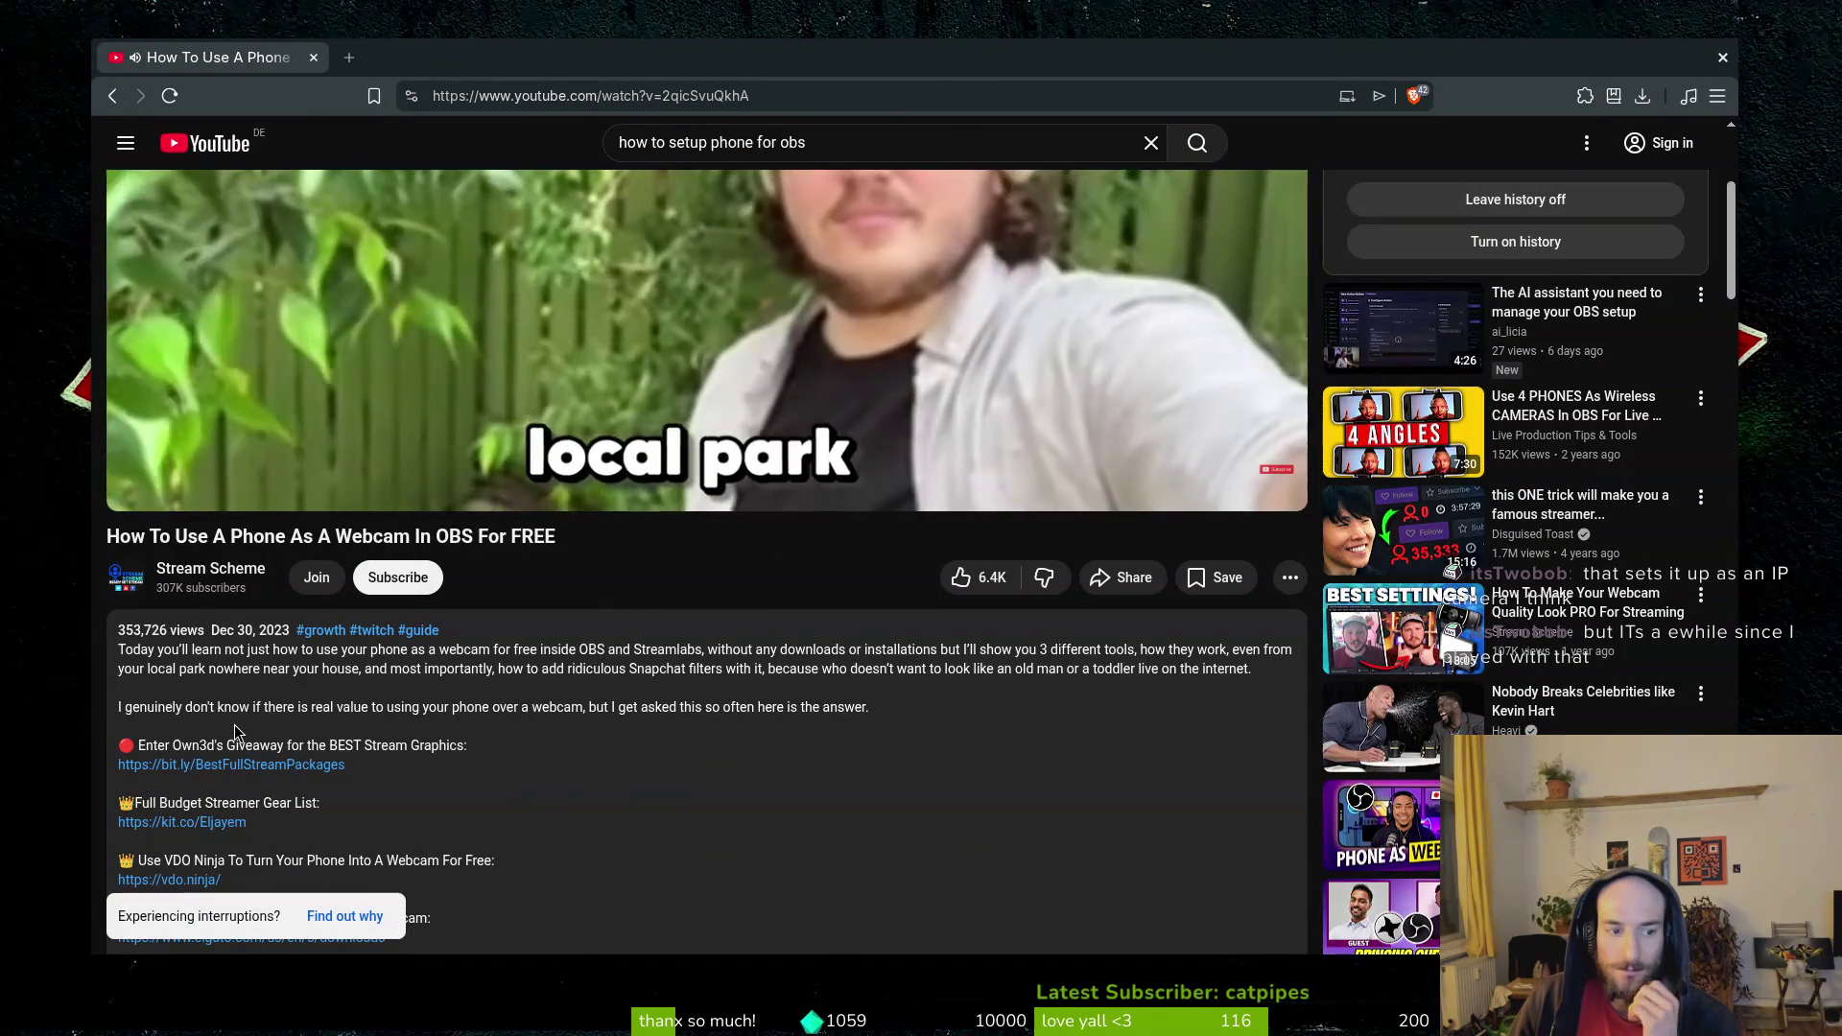
{"action": "scroll", "coordinate": [799, 677], "scroll_direction": "up", "scroll_amount": 3}
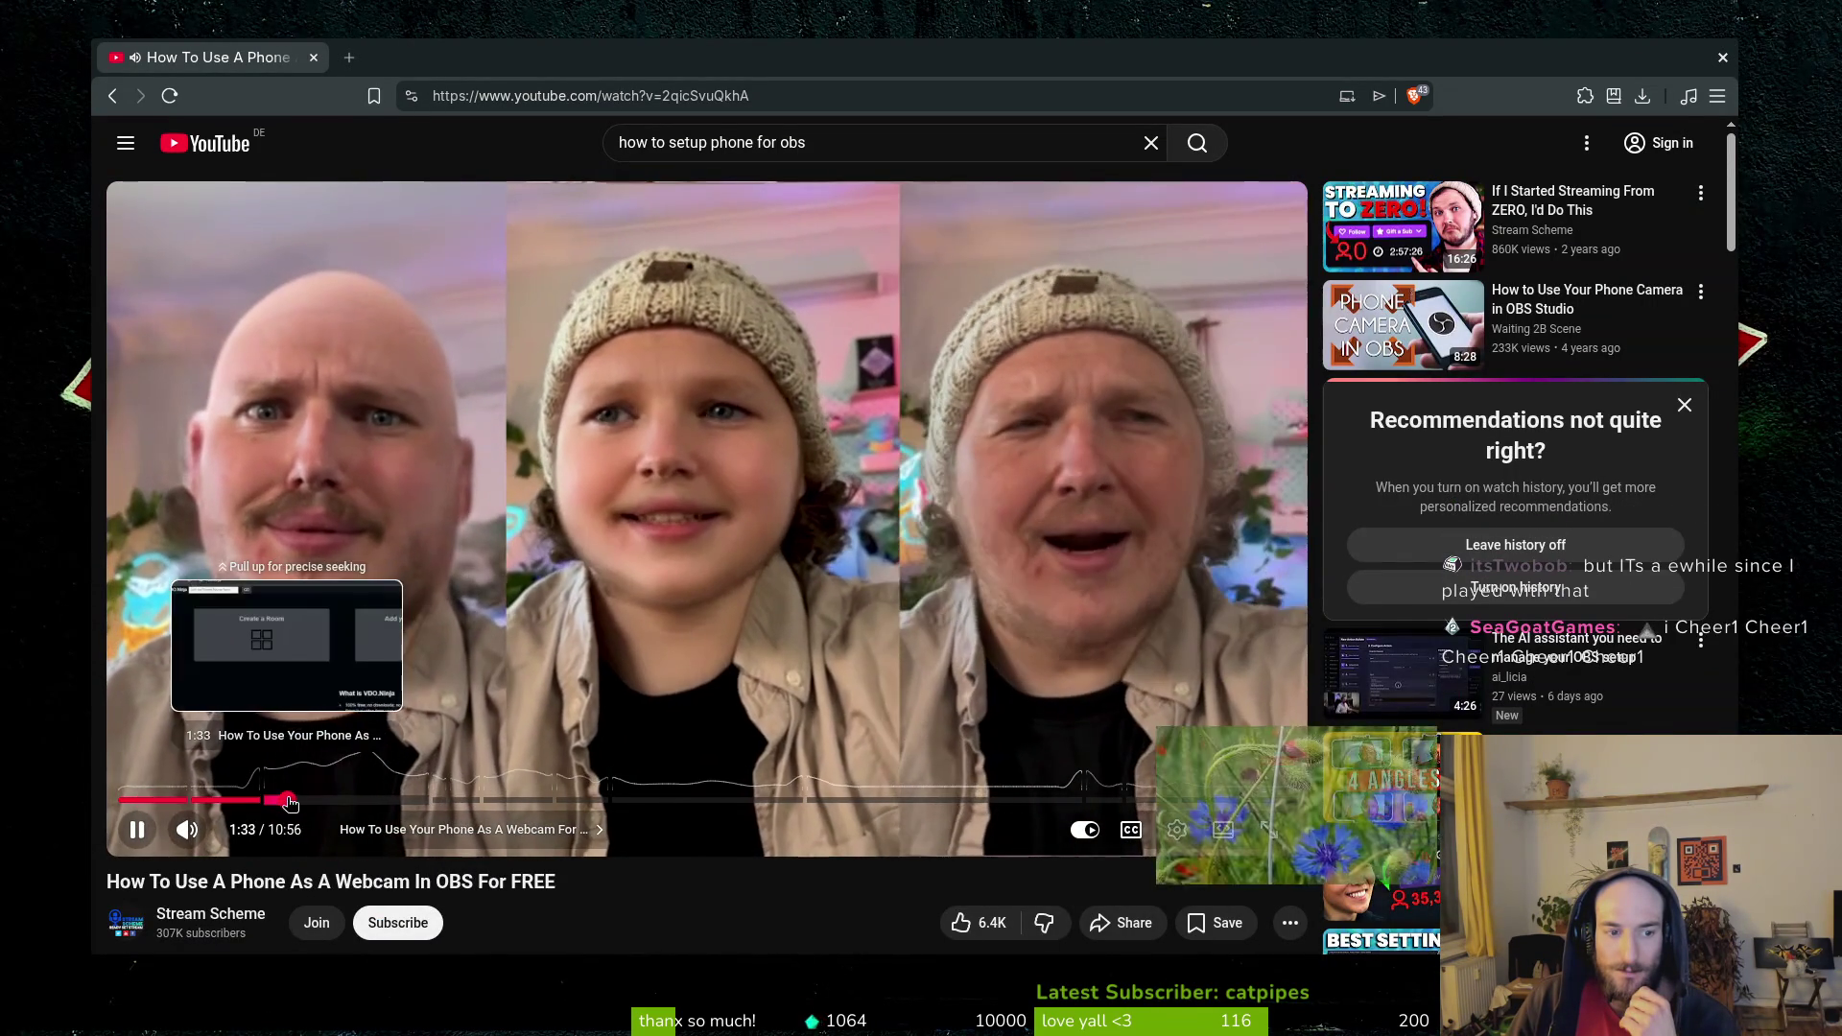
{"action": "left_click", "coordinate": [288, 800]}
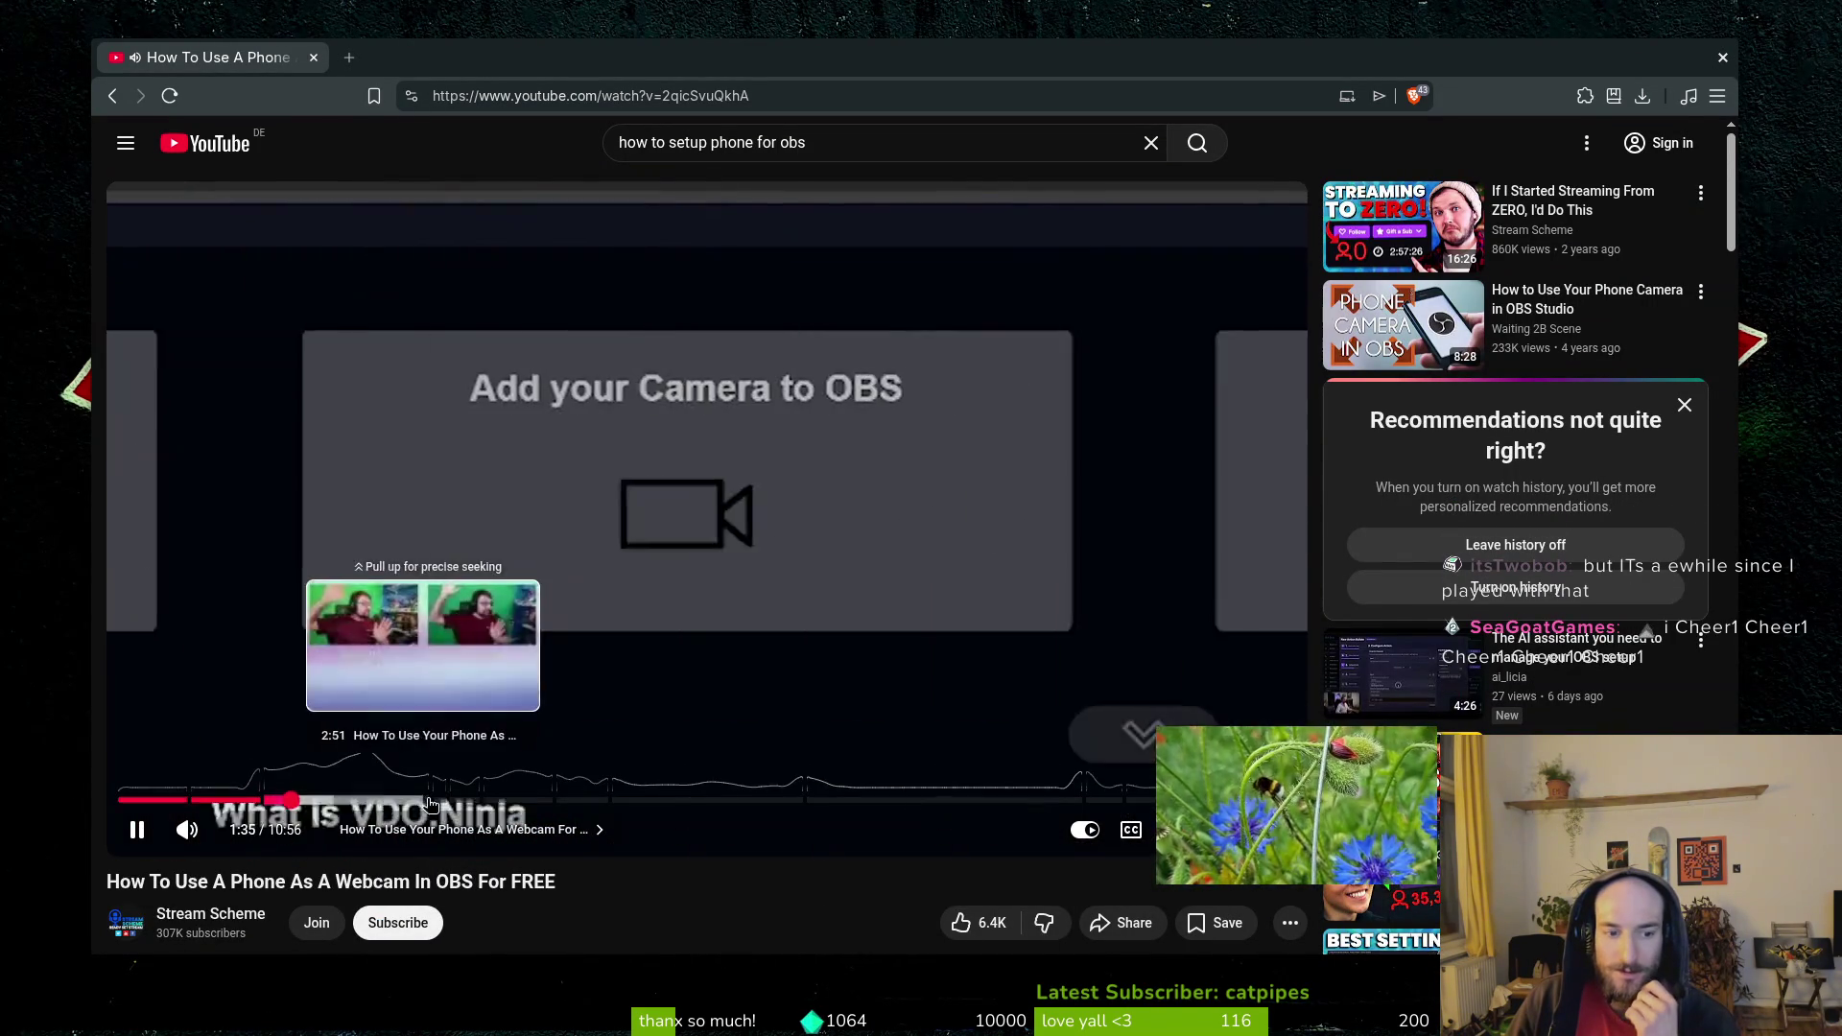
{"action": "left_click", "coordinate": [402, 802]}
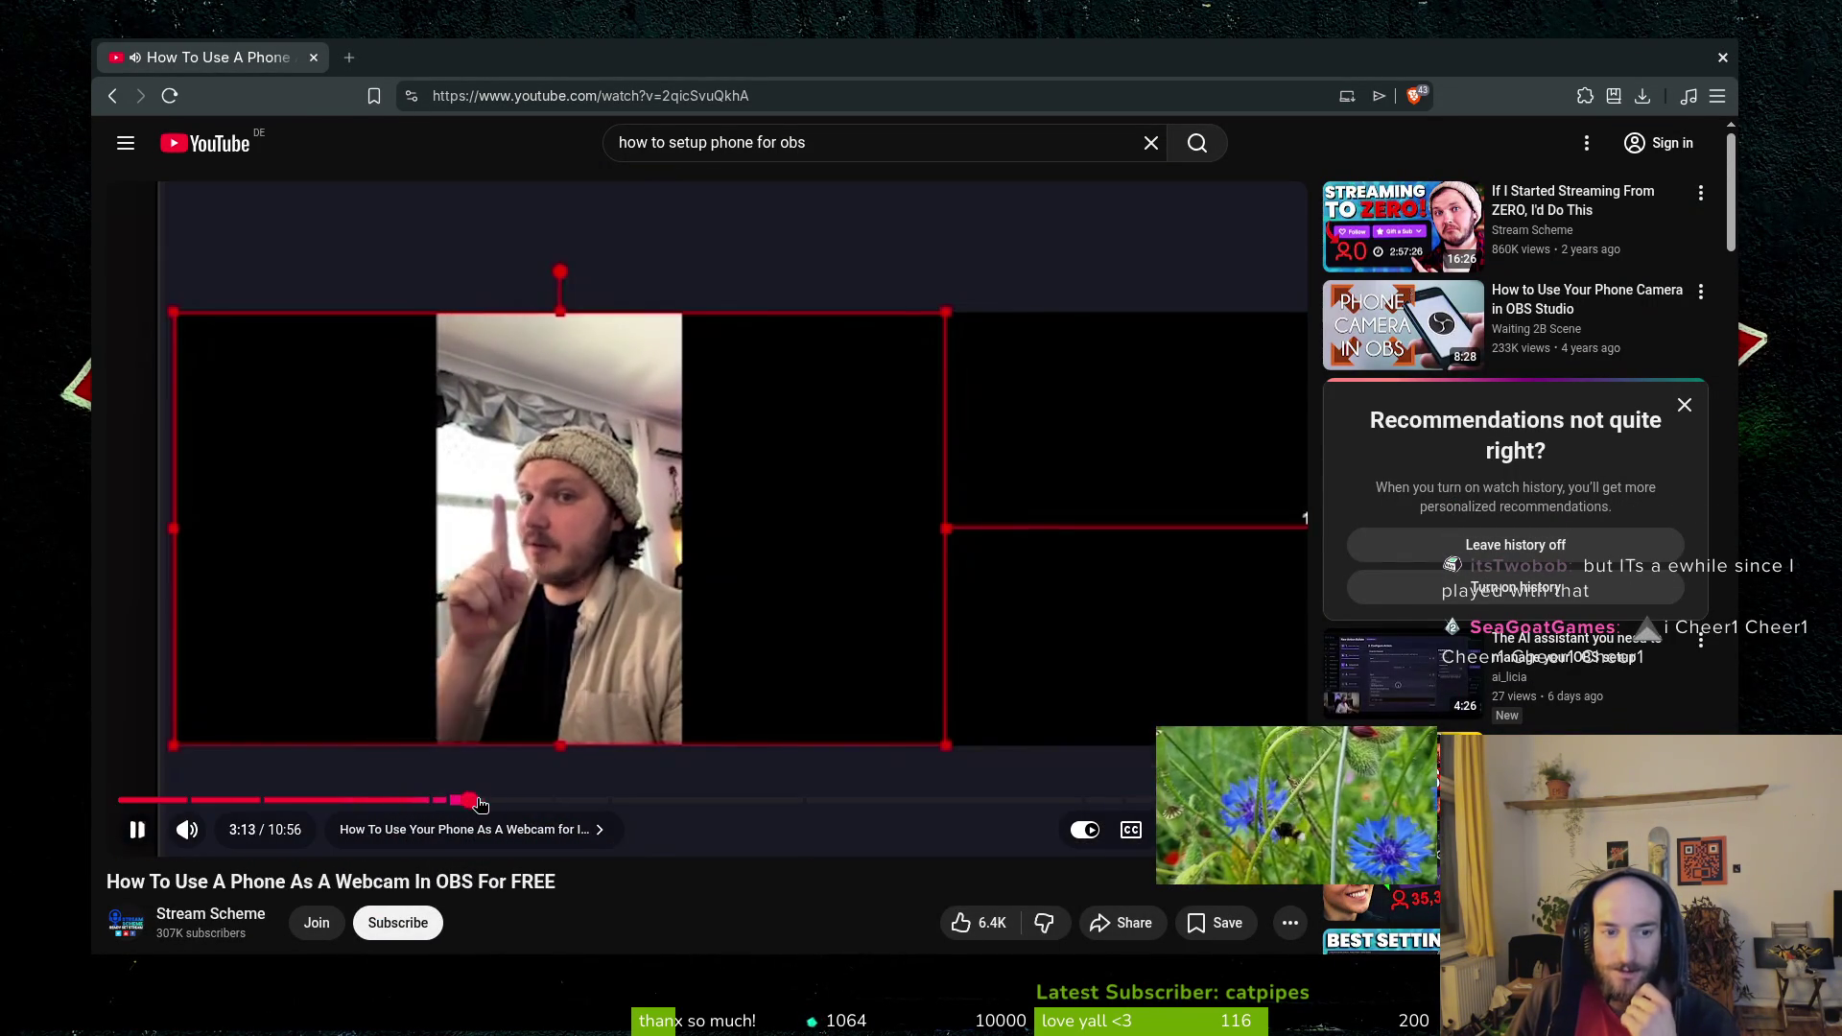
{"action": "left_click", "coordinate": [470, 802]}
{"action": "mouse_move", "coordinate": [506, 802]}
{"action": "left_mouse_down"}
{"action": "mouse_move", "coordinate": [566, 800]}
{"action": "mouse_move", "coordinate": [598, 528]}
{"action": "left_mouse_up"}
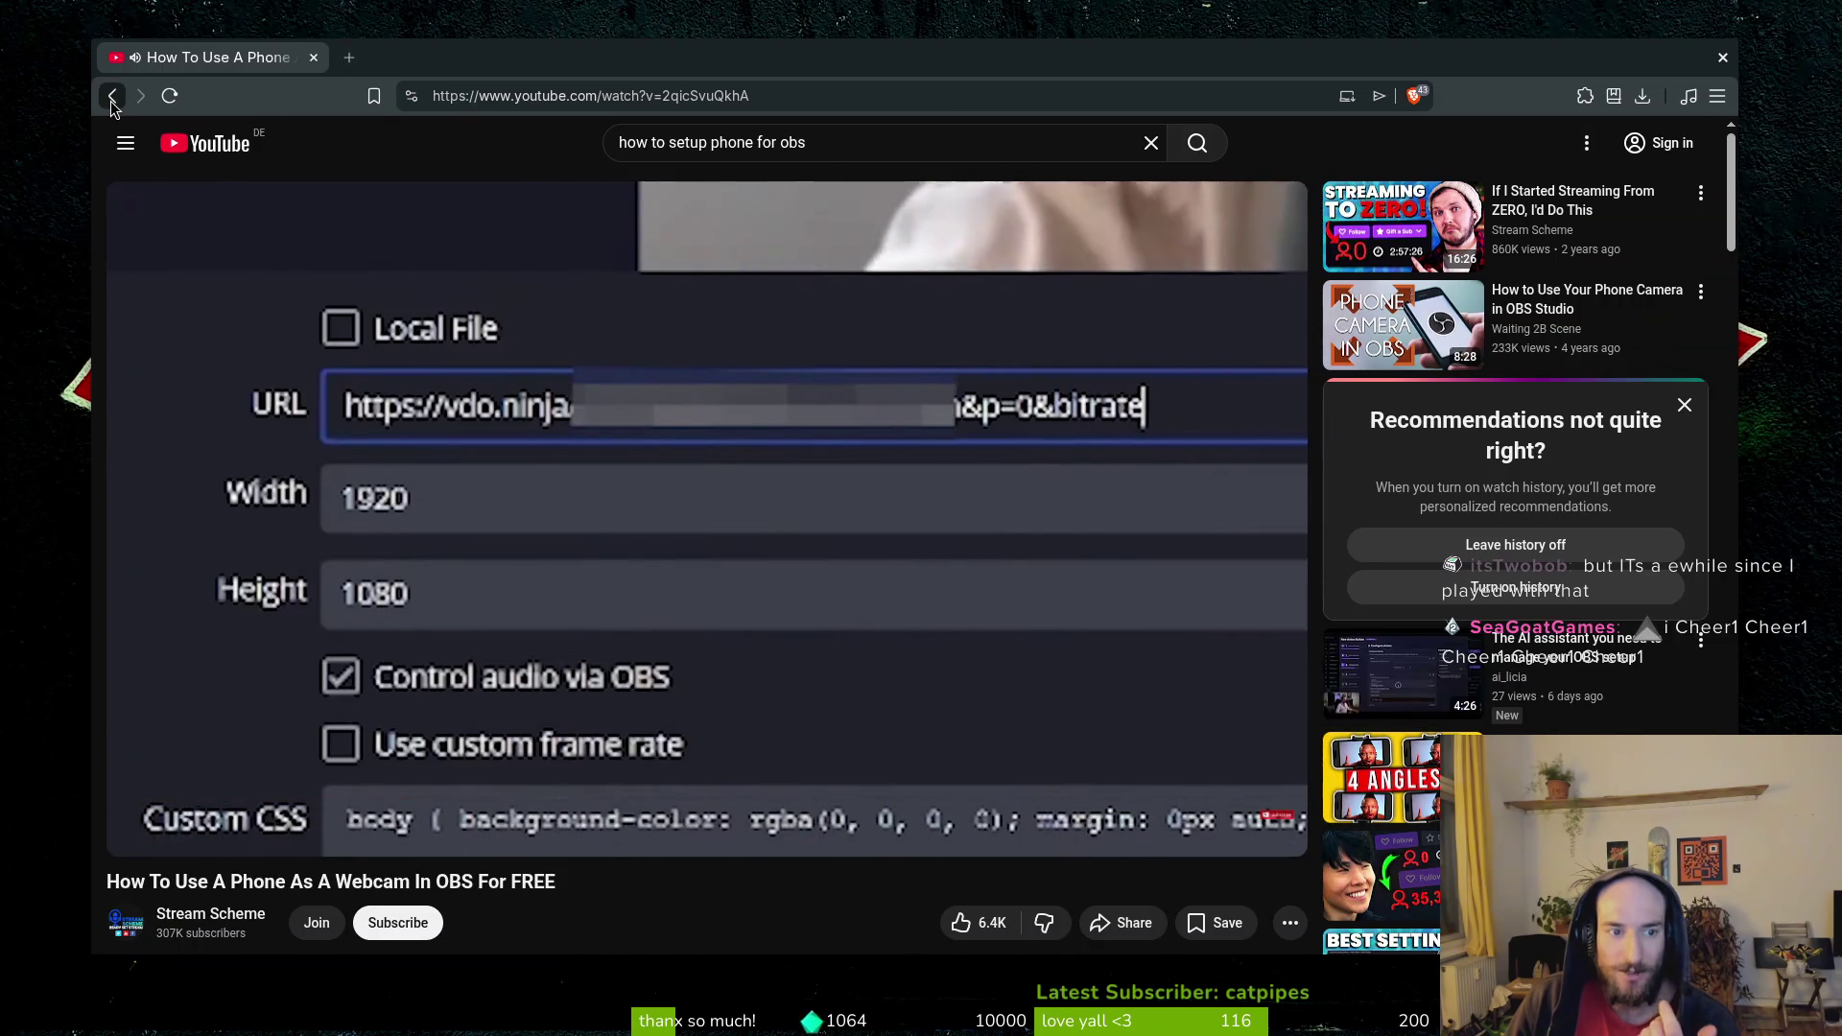
{"action": "left_click", "coordinate": [112, 95]}
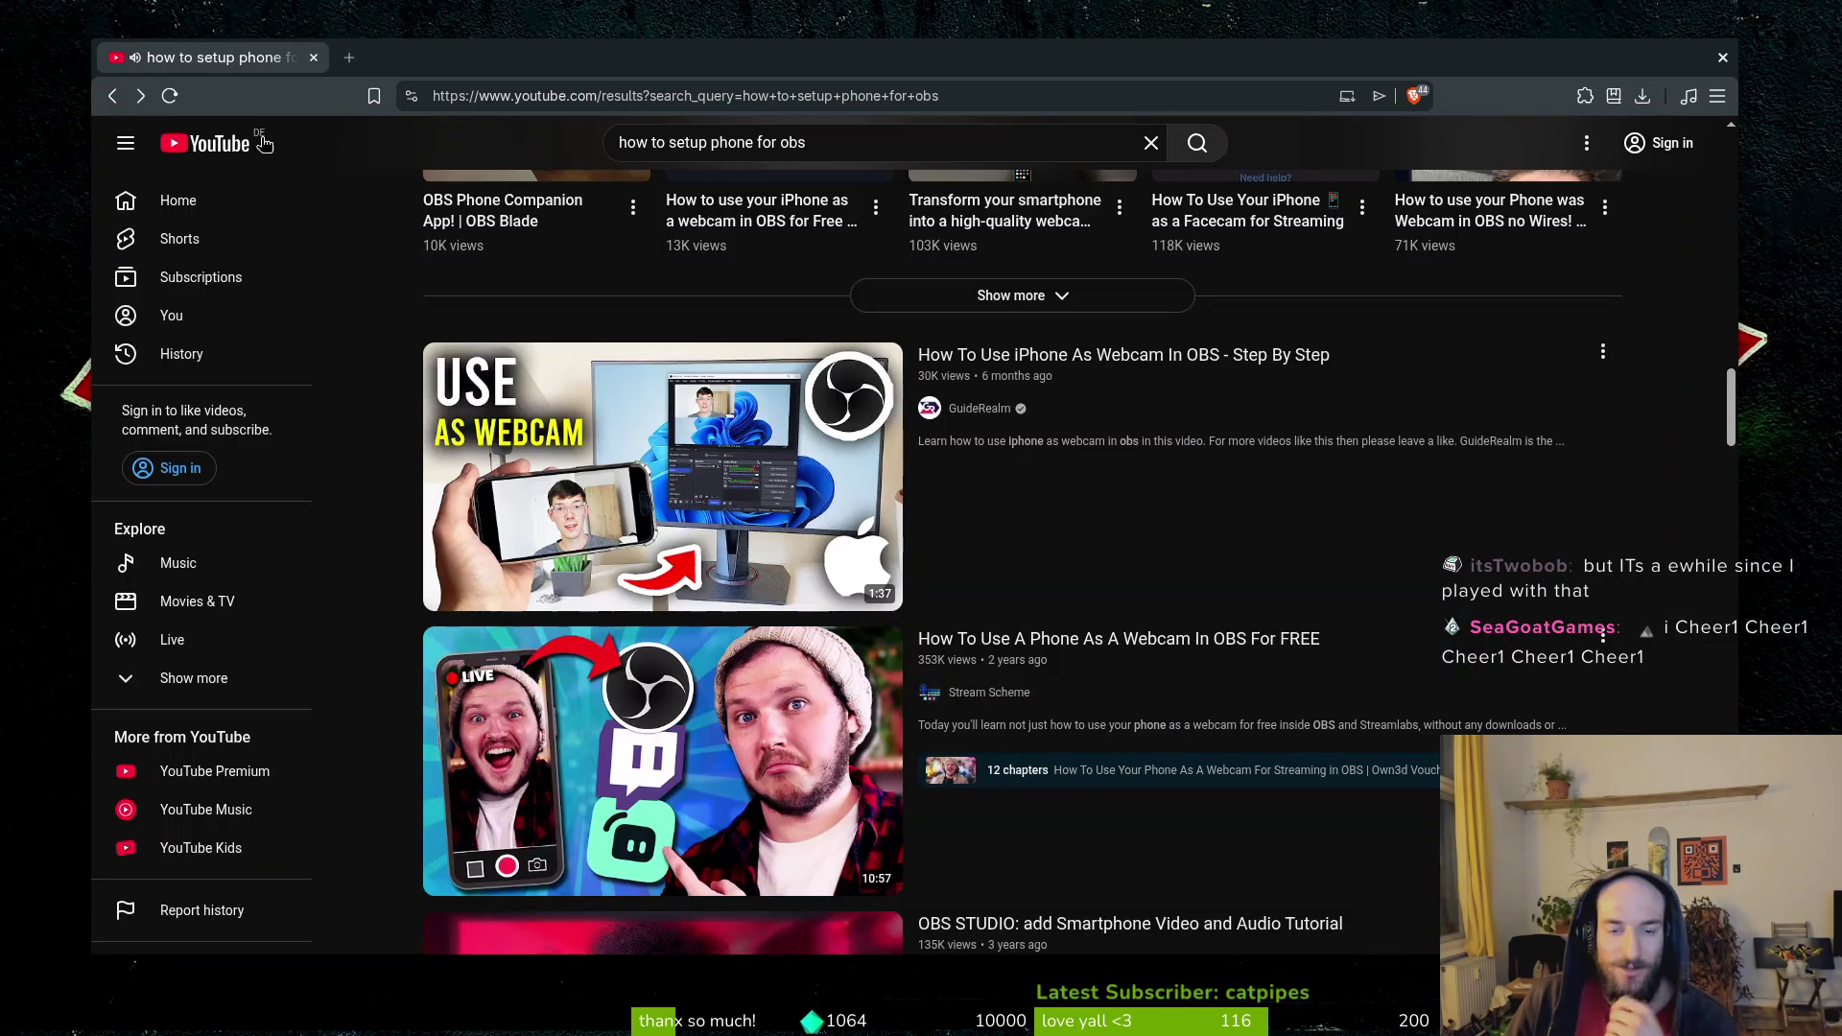
Browse further down the YouTube results for using a phone with OBS, then close the browser.
{"action": "scroll", "coordinate": [1166, 605], "scroll_direction": "down", "scroll_amount": 5}
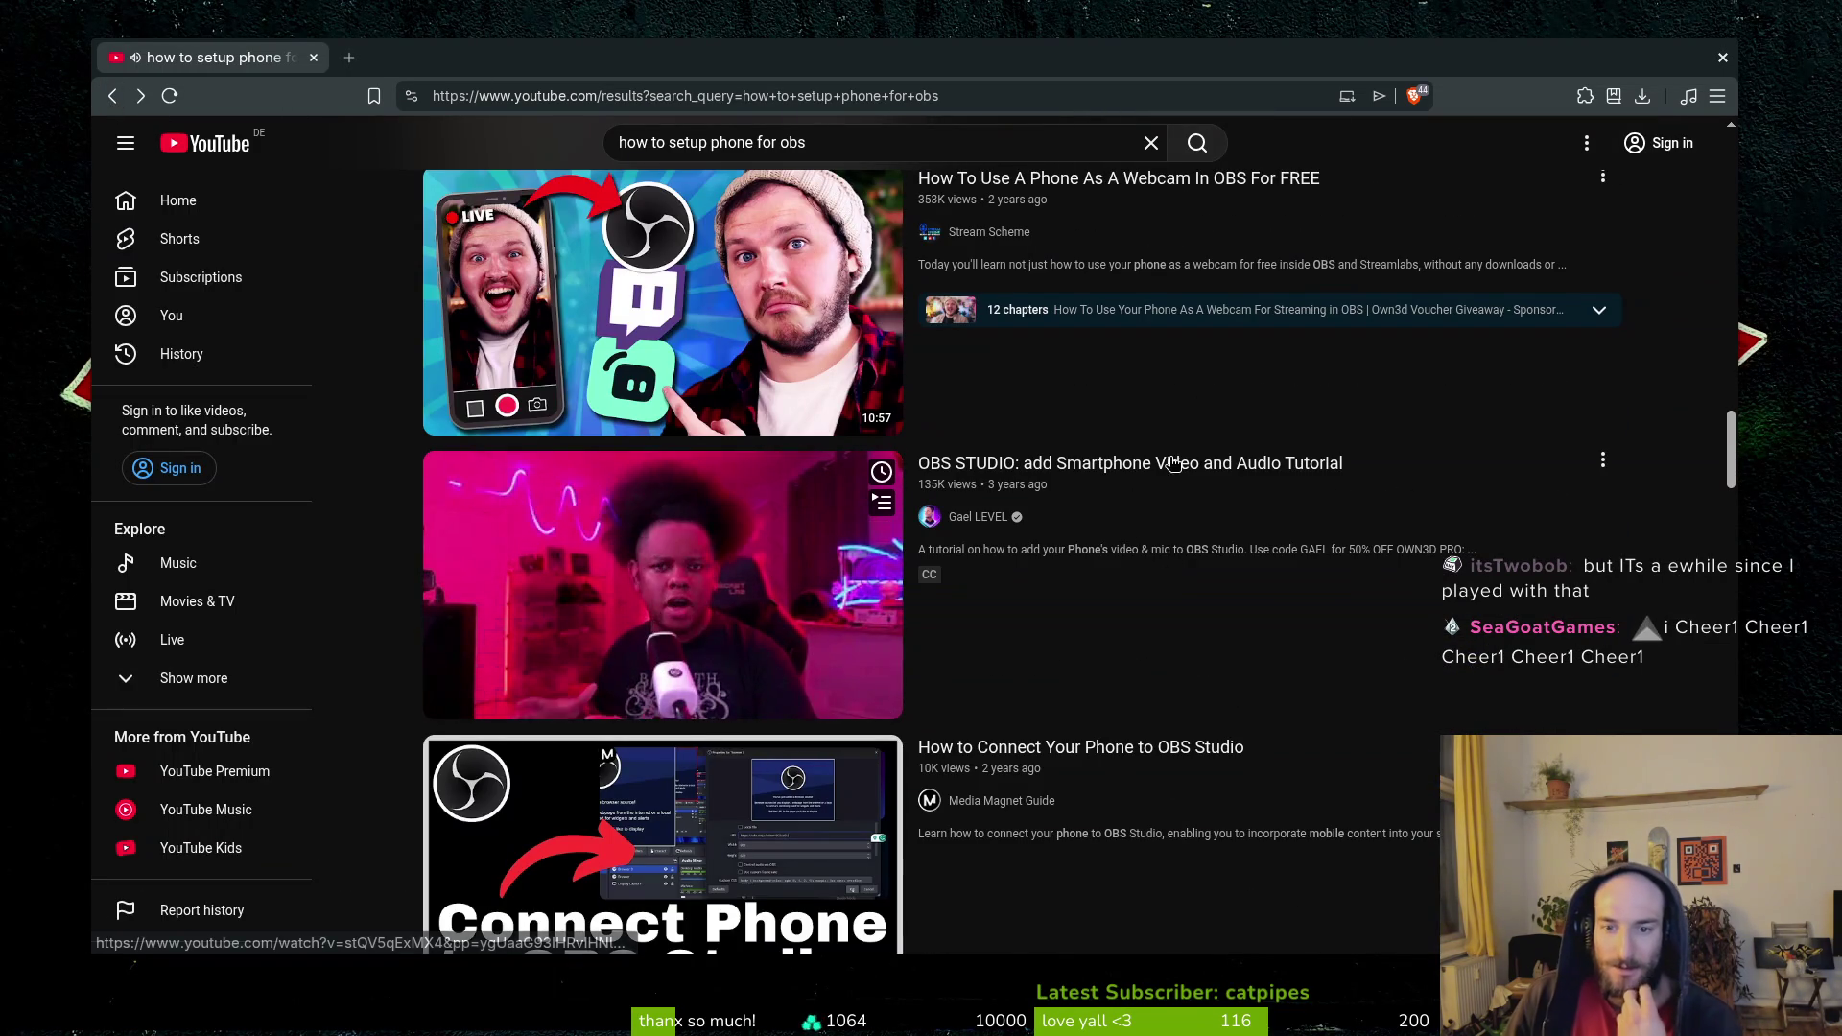
{"action": "scroll", "coordinate": [1162, 488], "scroll_direction": "down", "scroll_amount": 2}
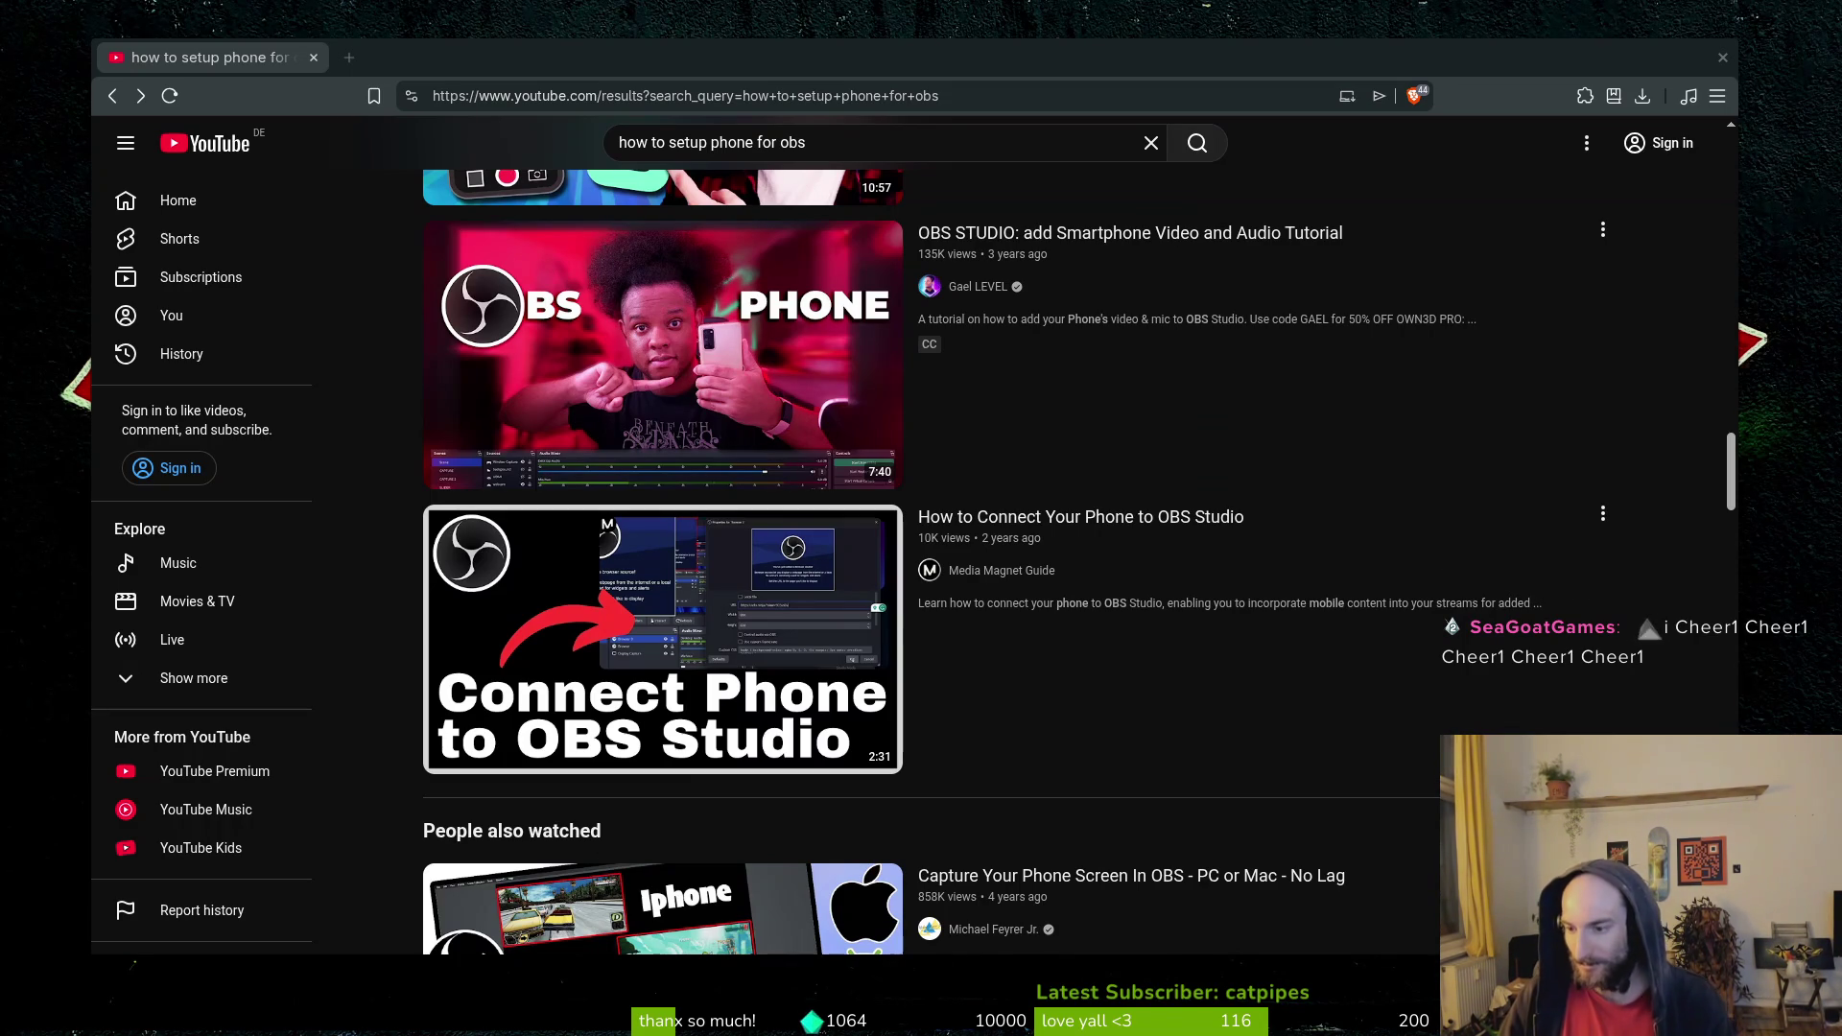
{"action": "scroll", "coordinate": [711, 799], "scroll_direction": "down", "scroll_amount": 8}
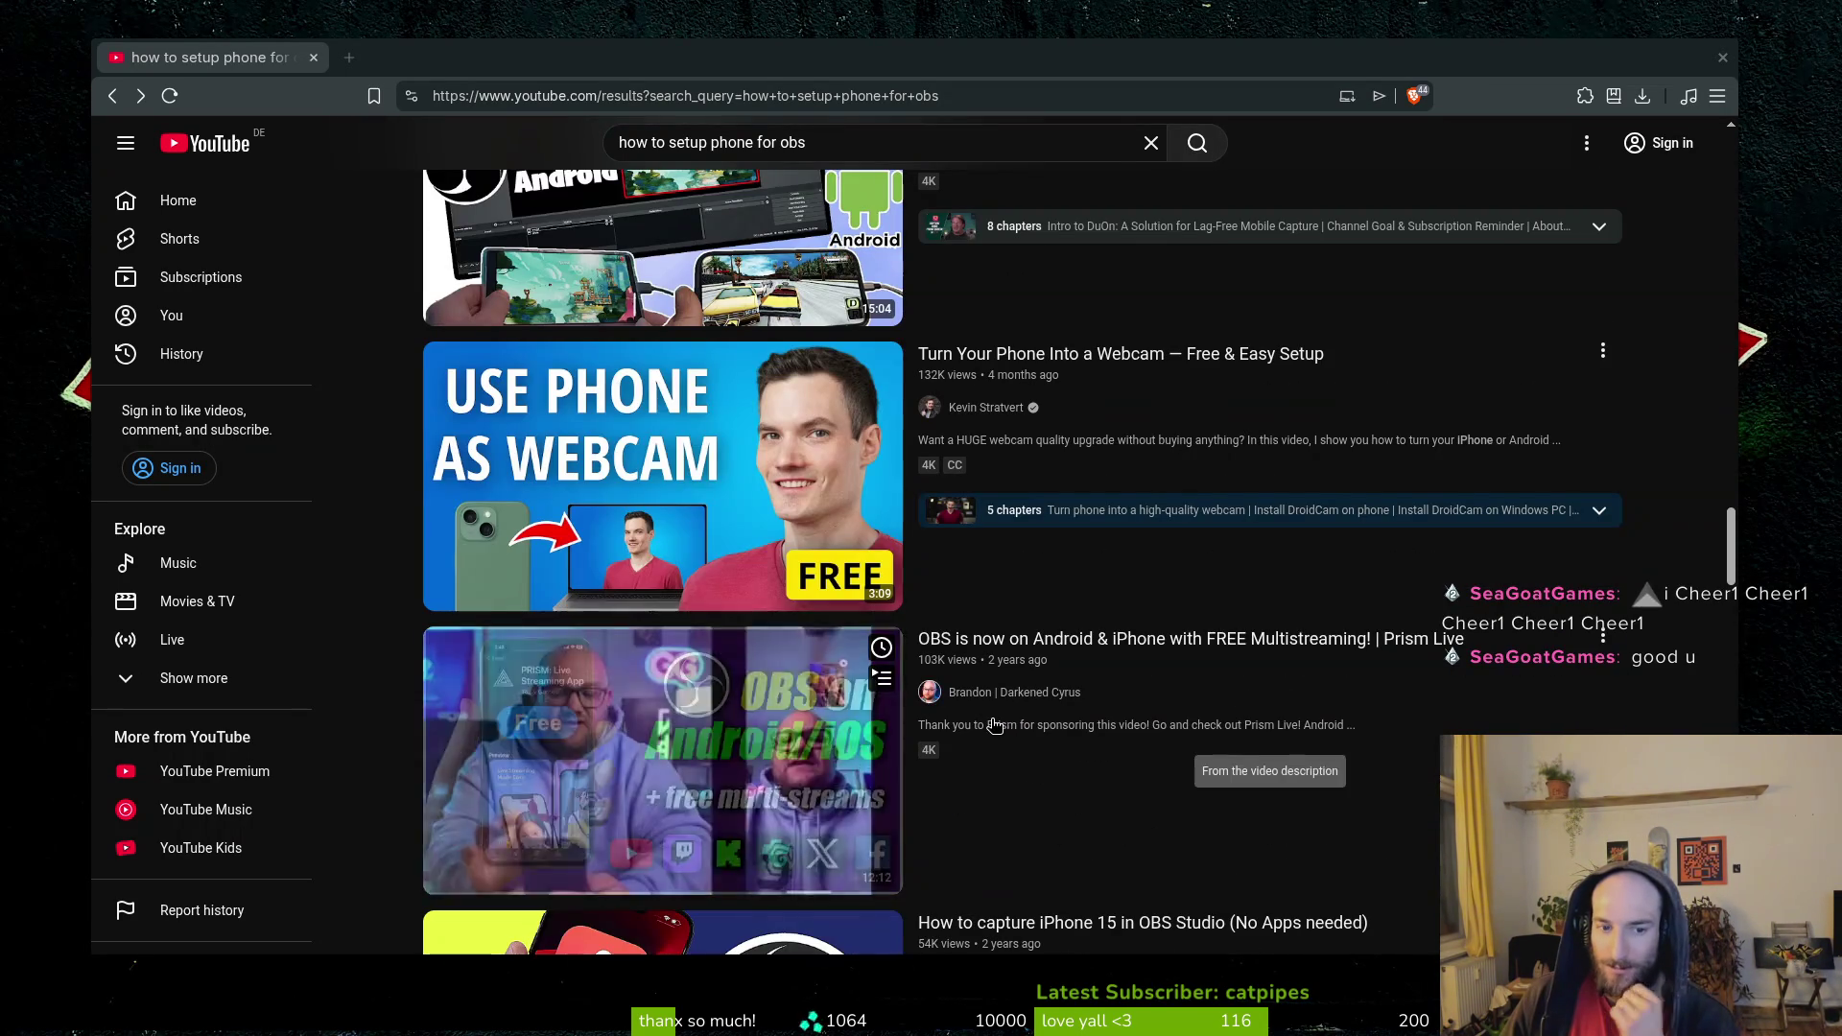
{"action": "scroll", "coordinate": [1034, 686], "scroll_direction": "down", "scroll_amount": 2}
{"action": "scroll", "coordinate": [1036, 700], "scroll_direction": "down", "scroll_amount": 2}
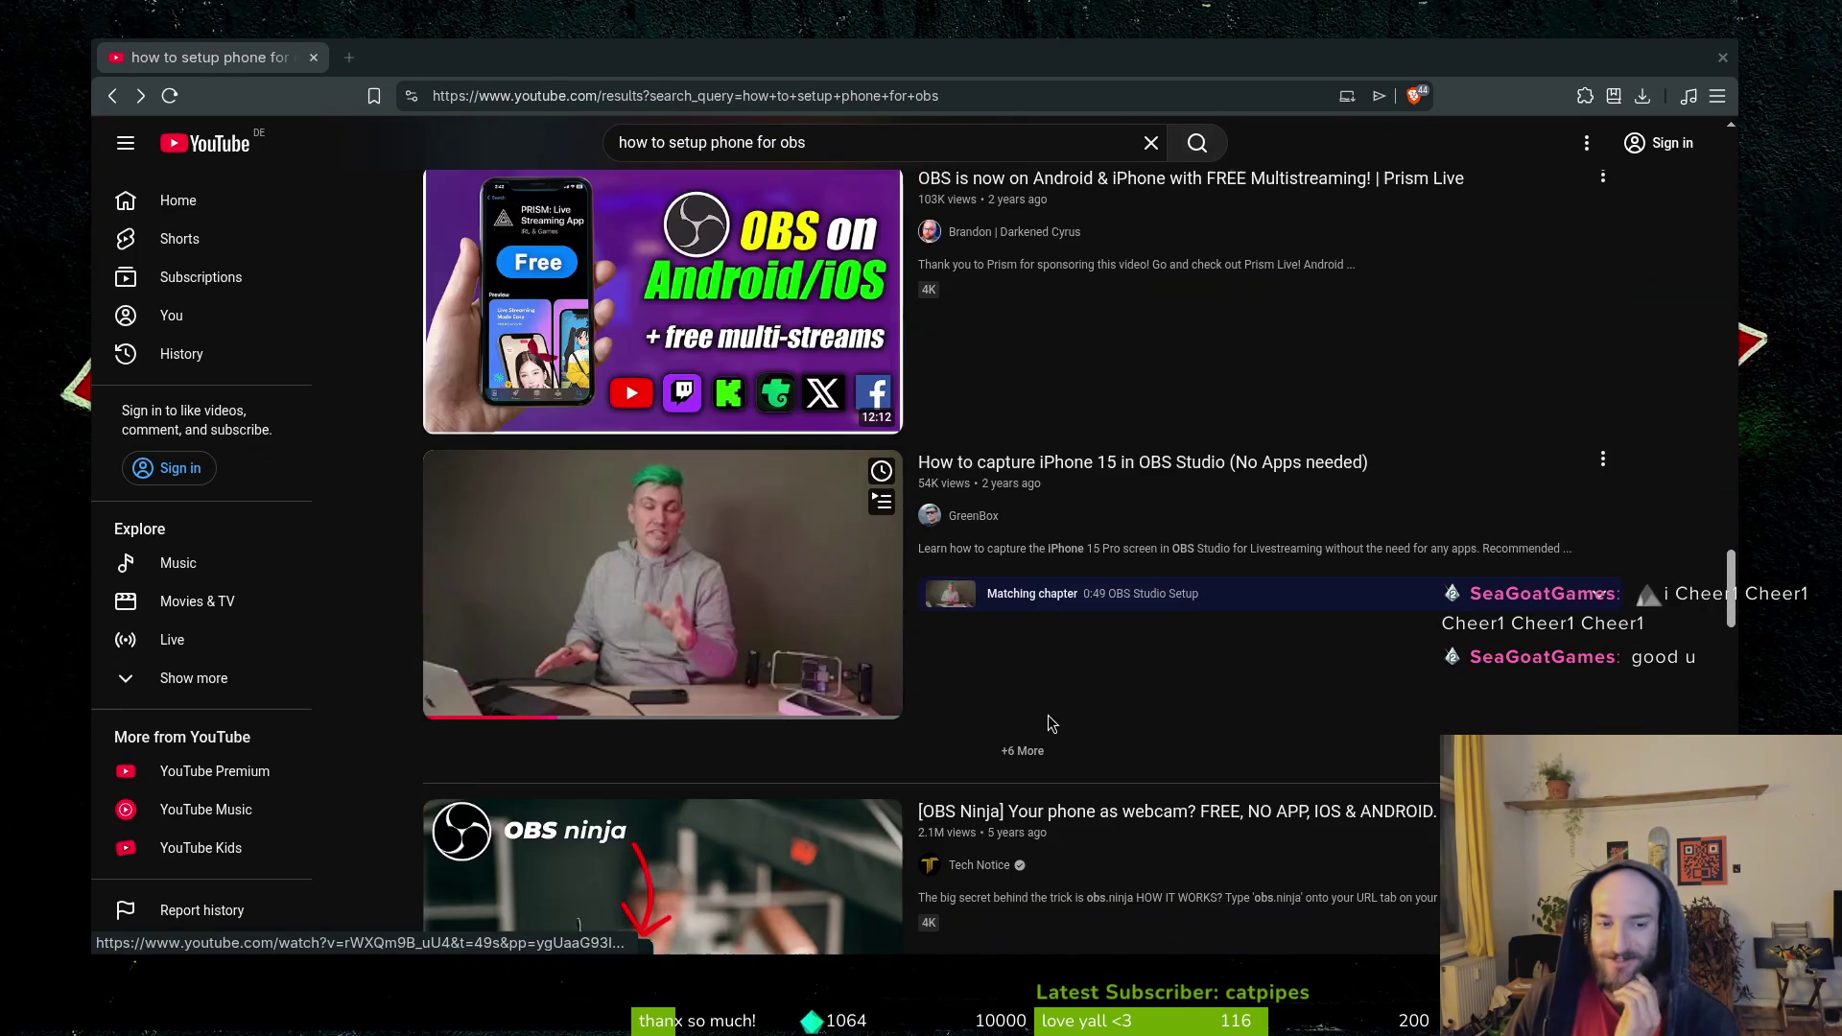
{"action": "scroll", "coordinate": [1055, 715], "scroll_direction": "down", "scroll_amount": 2}
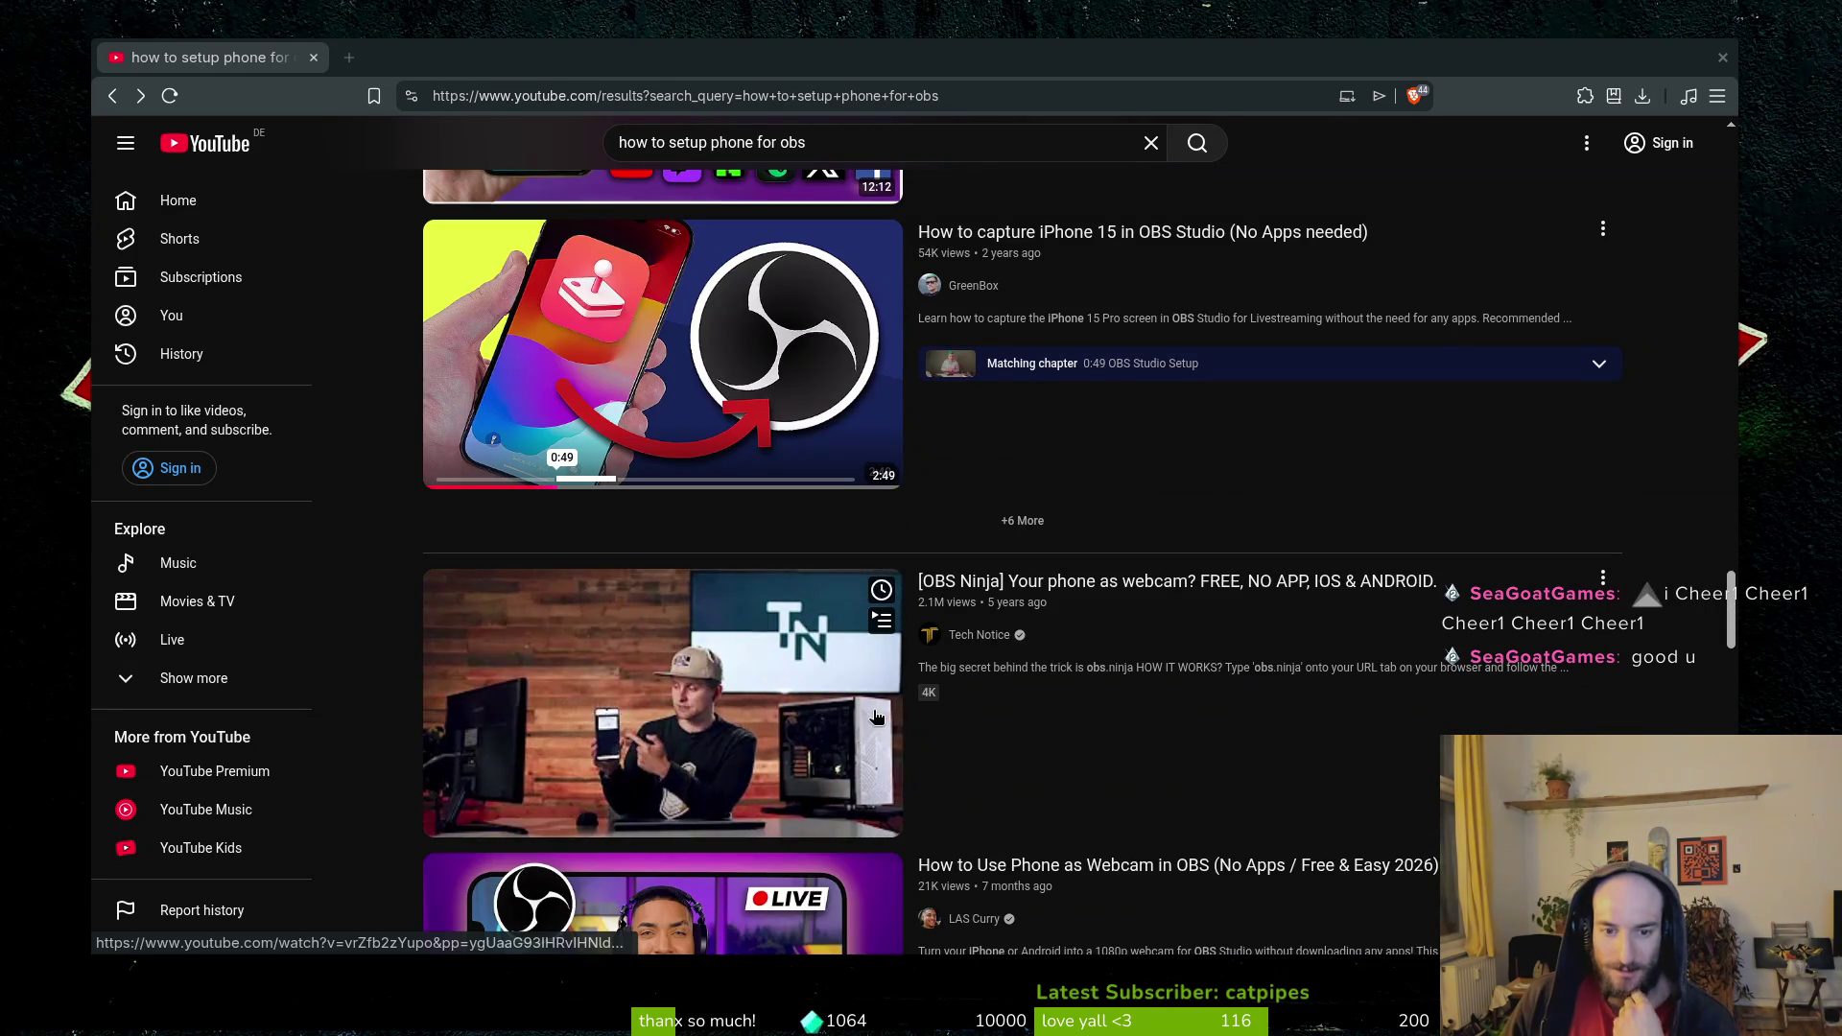
{"action": "scroll", "coordinate": [953, 631], "scroll_direction": "down", "scroll_amount": 2}
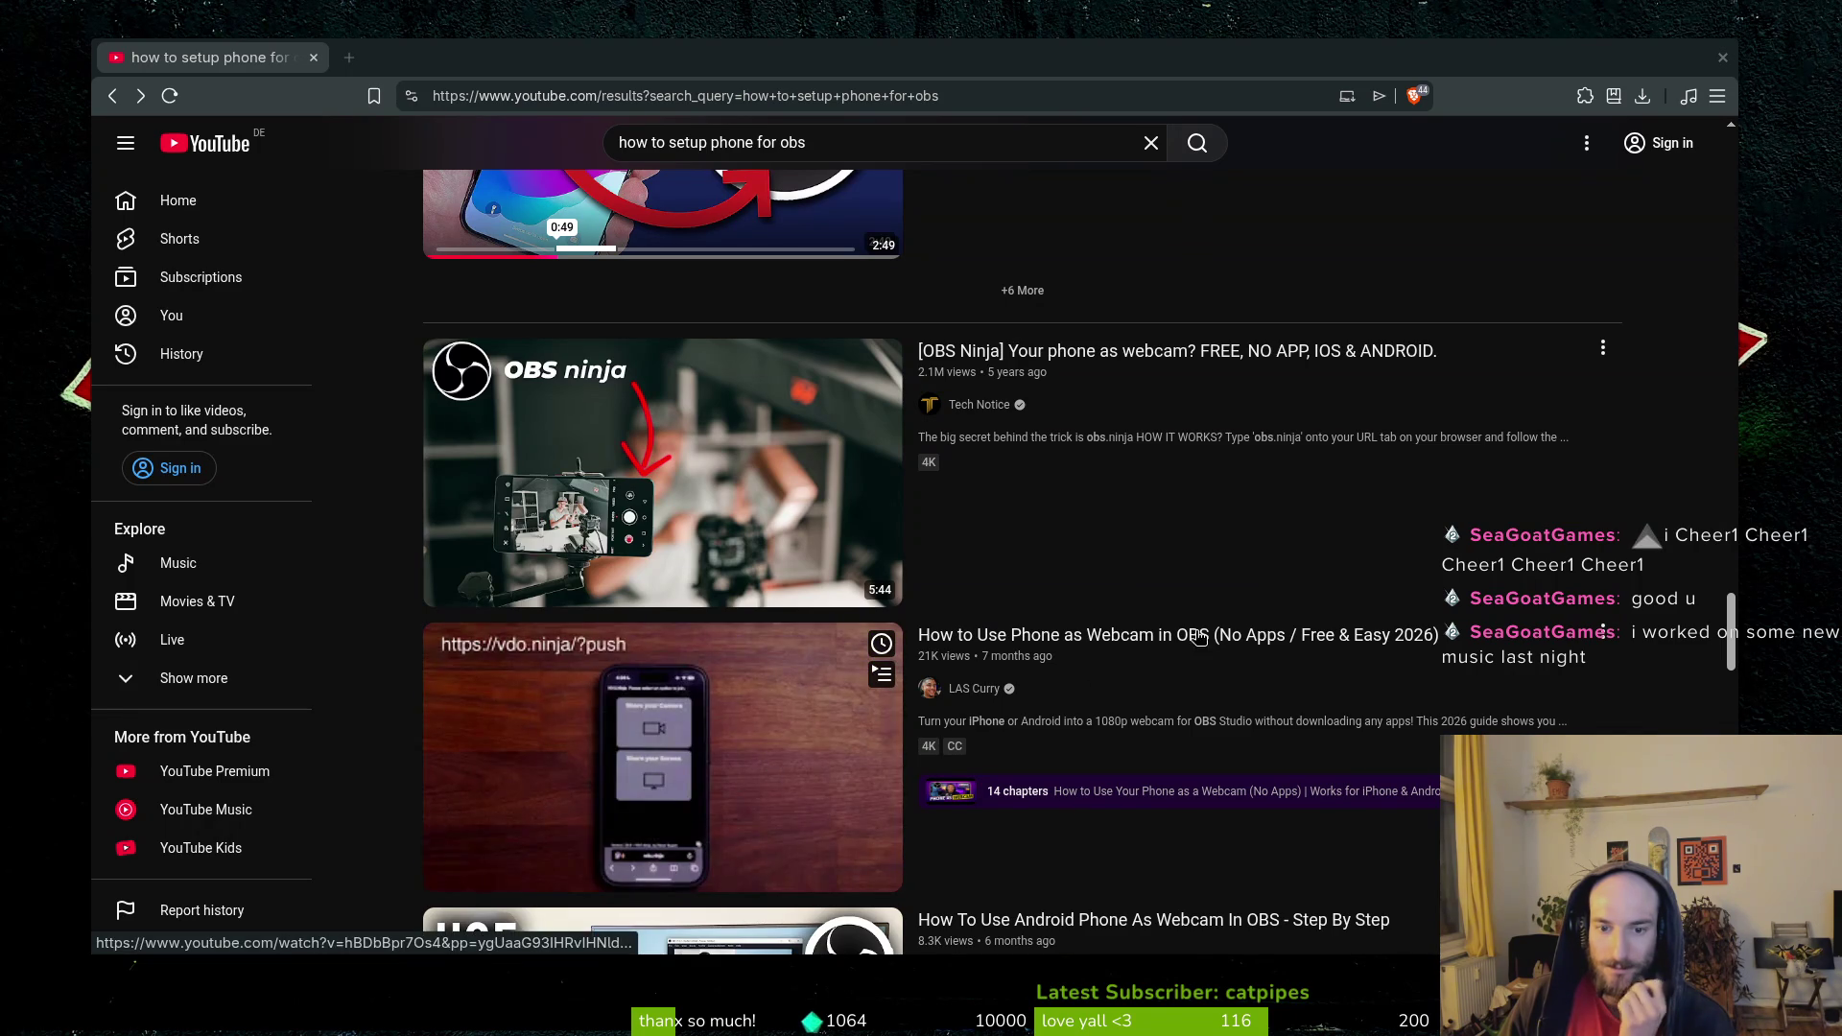
{"action": "scroll", "coordinate": [1199, 638], "scroll_direction": "down", "scroll_amount": 3}
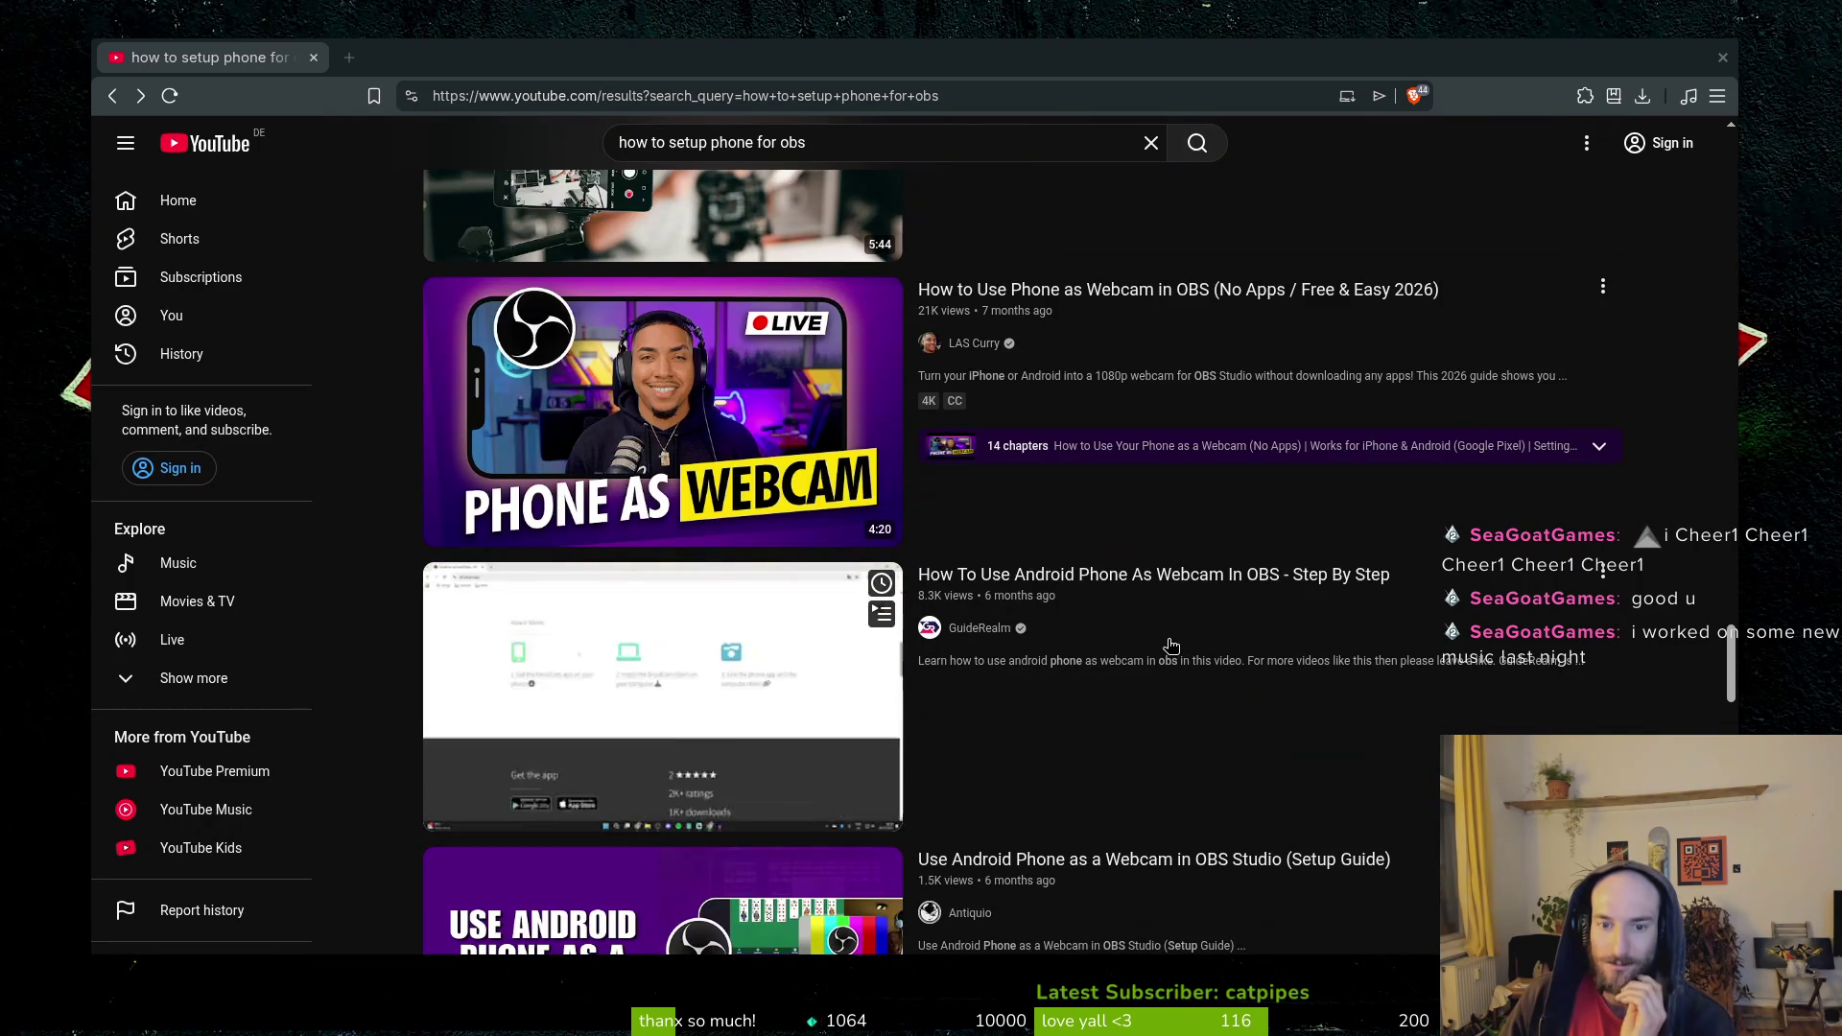
{"action": "scroll", "coordinate": [1183, 638], "scroll_direction": "down", "scroll_amount": 15}
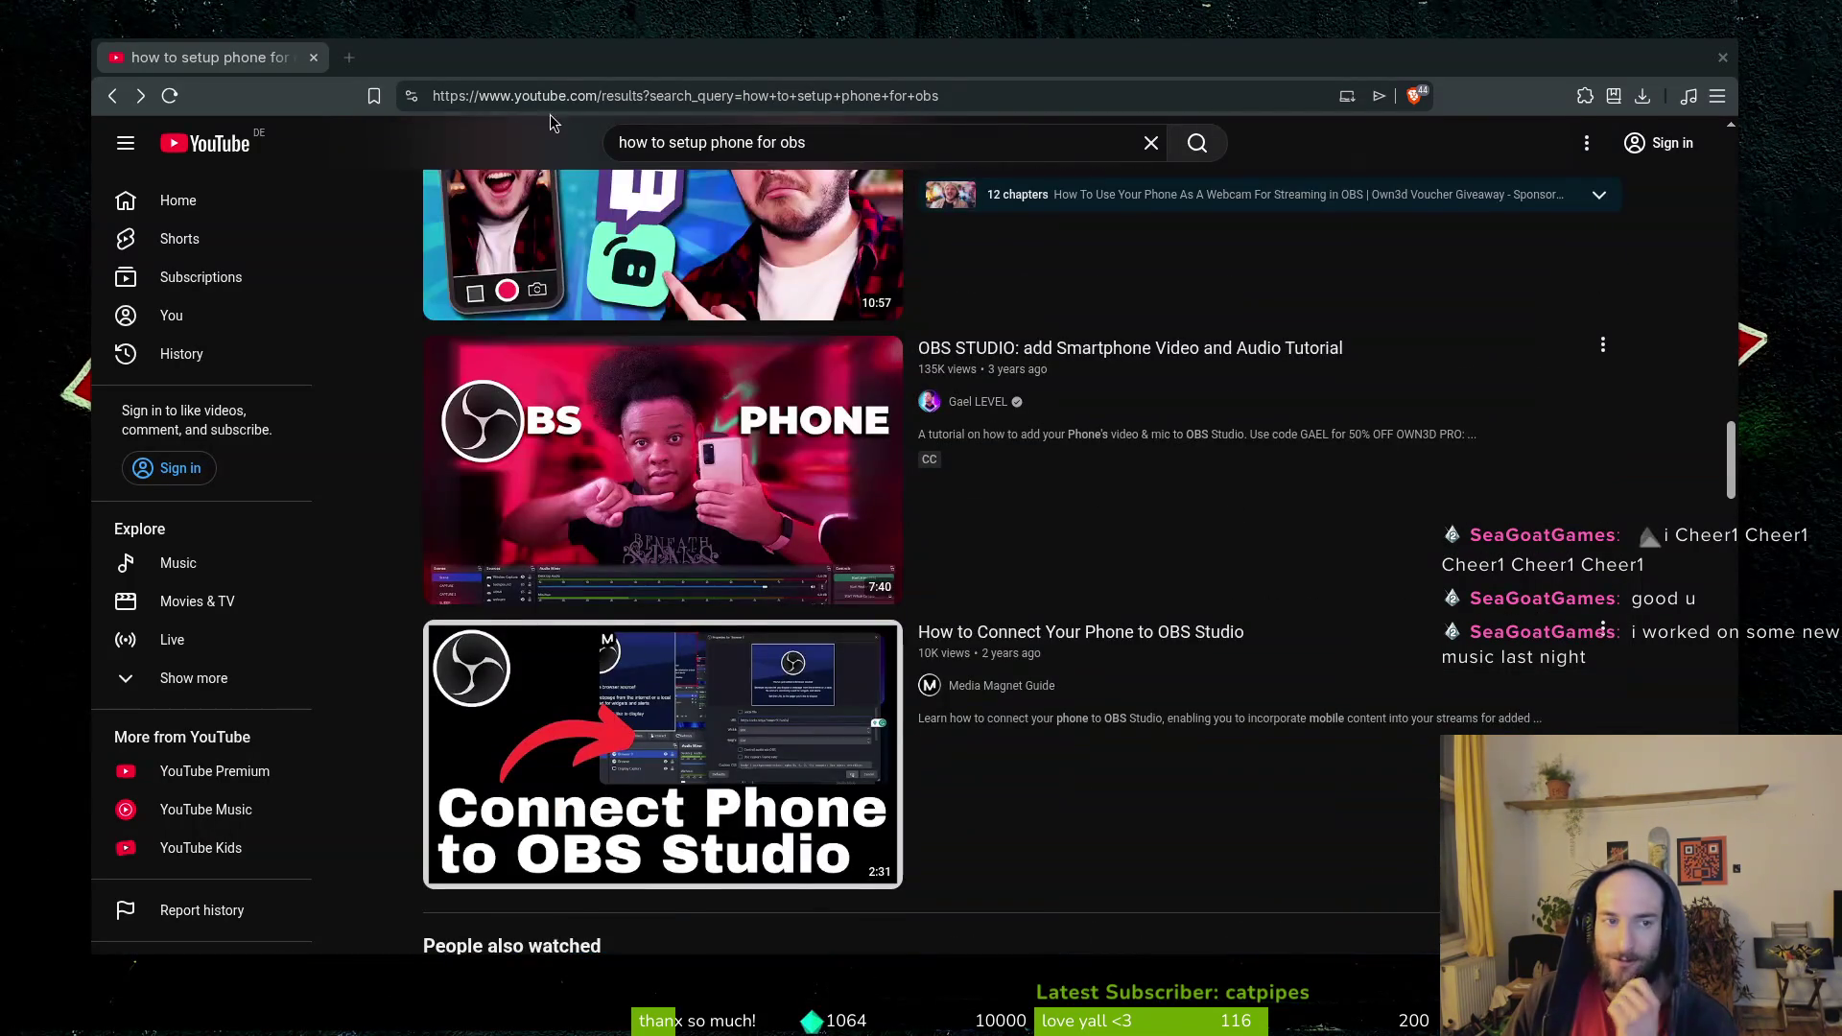
{"action": "left_click", "coordinate": [314, 58]}
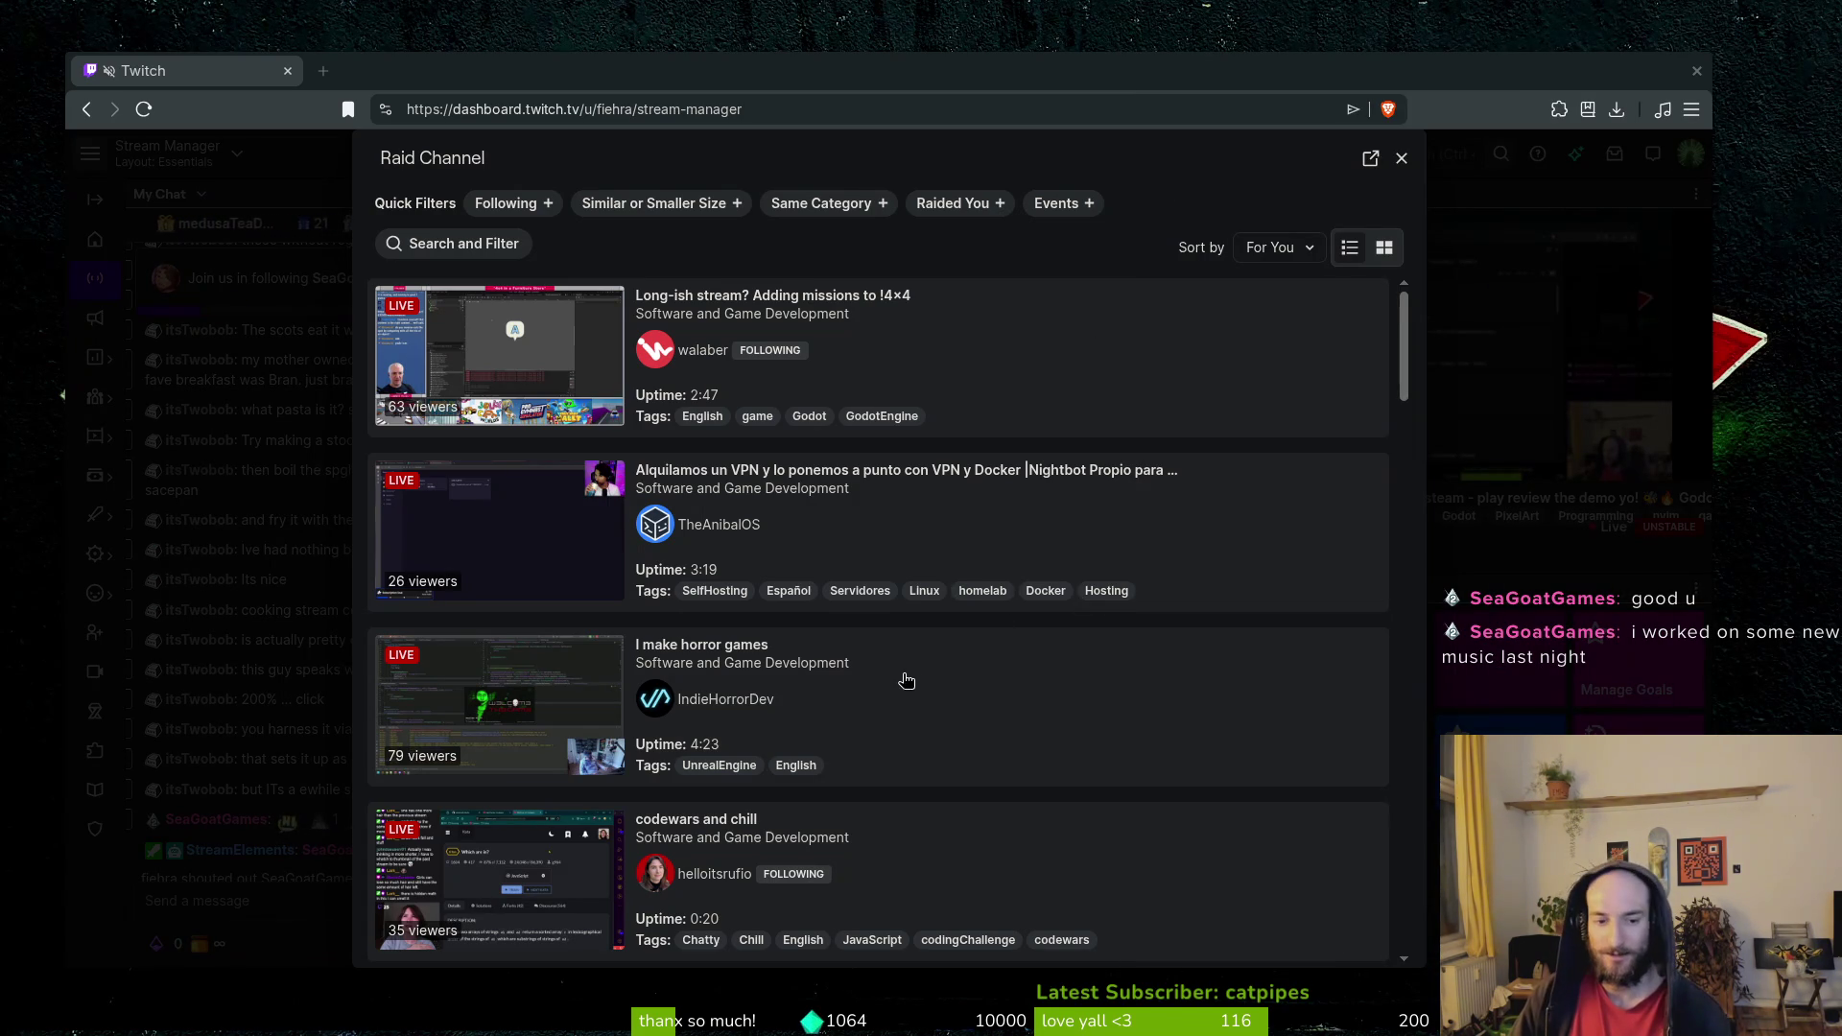
Scroll through the Raid Channel candidates, such as 'I make horror games' and 'codewars and chill'.
{"action": "scroll", "coordinate": [929, 657], "scroll_direction": "down", "scroll_amount": 1}
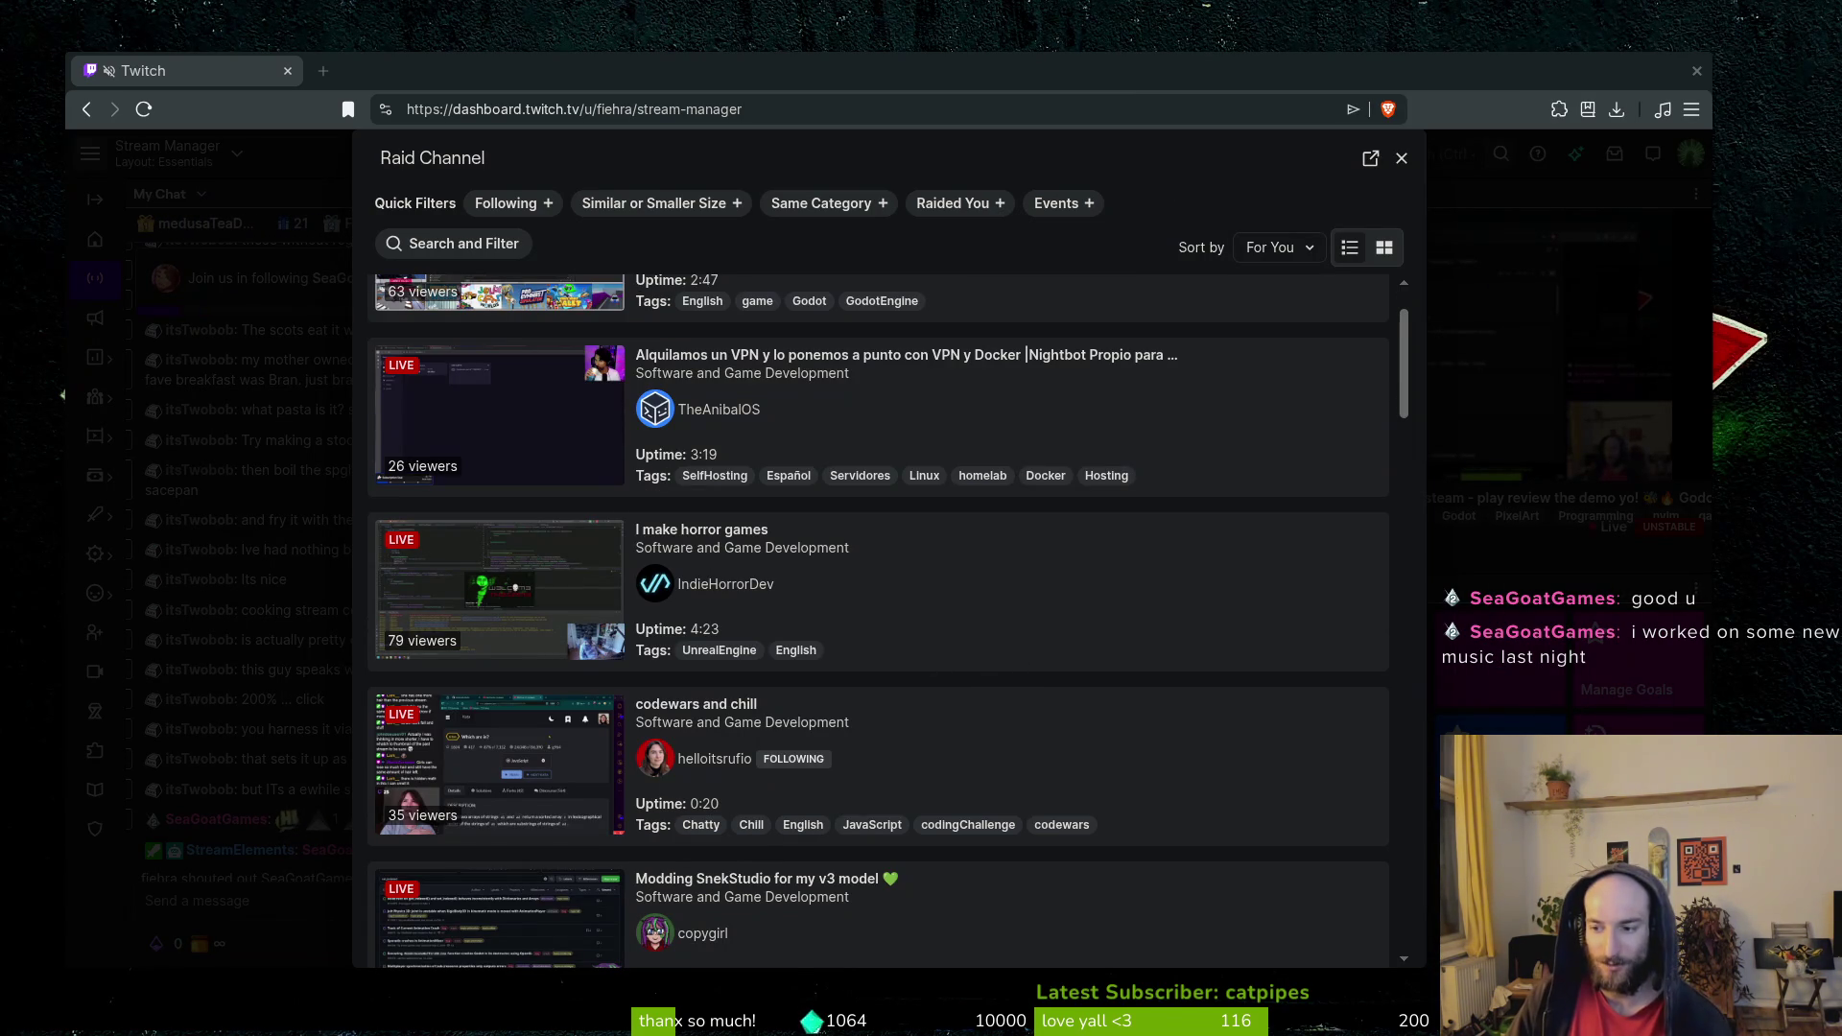
{"action": "scroll", "coordinate": [1066, 703], "scroll_direction": "down", "scroll_amount": 1}
{"action": "scroll", "coordinate": [1003, 664], "scroll_direction": "down", "scroll_amount": 5}
{"action": "scroll", "coordinate": [1041, 662], "scroll_direction": "up", "scroll_amount": 5}
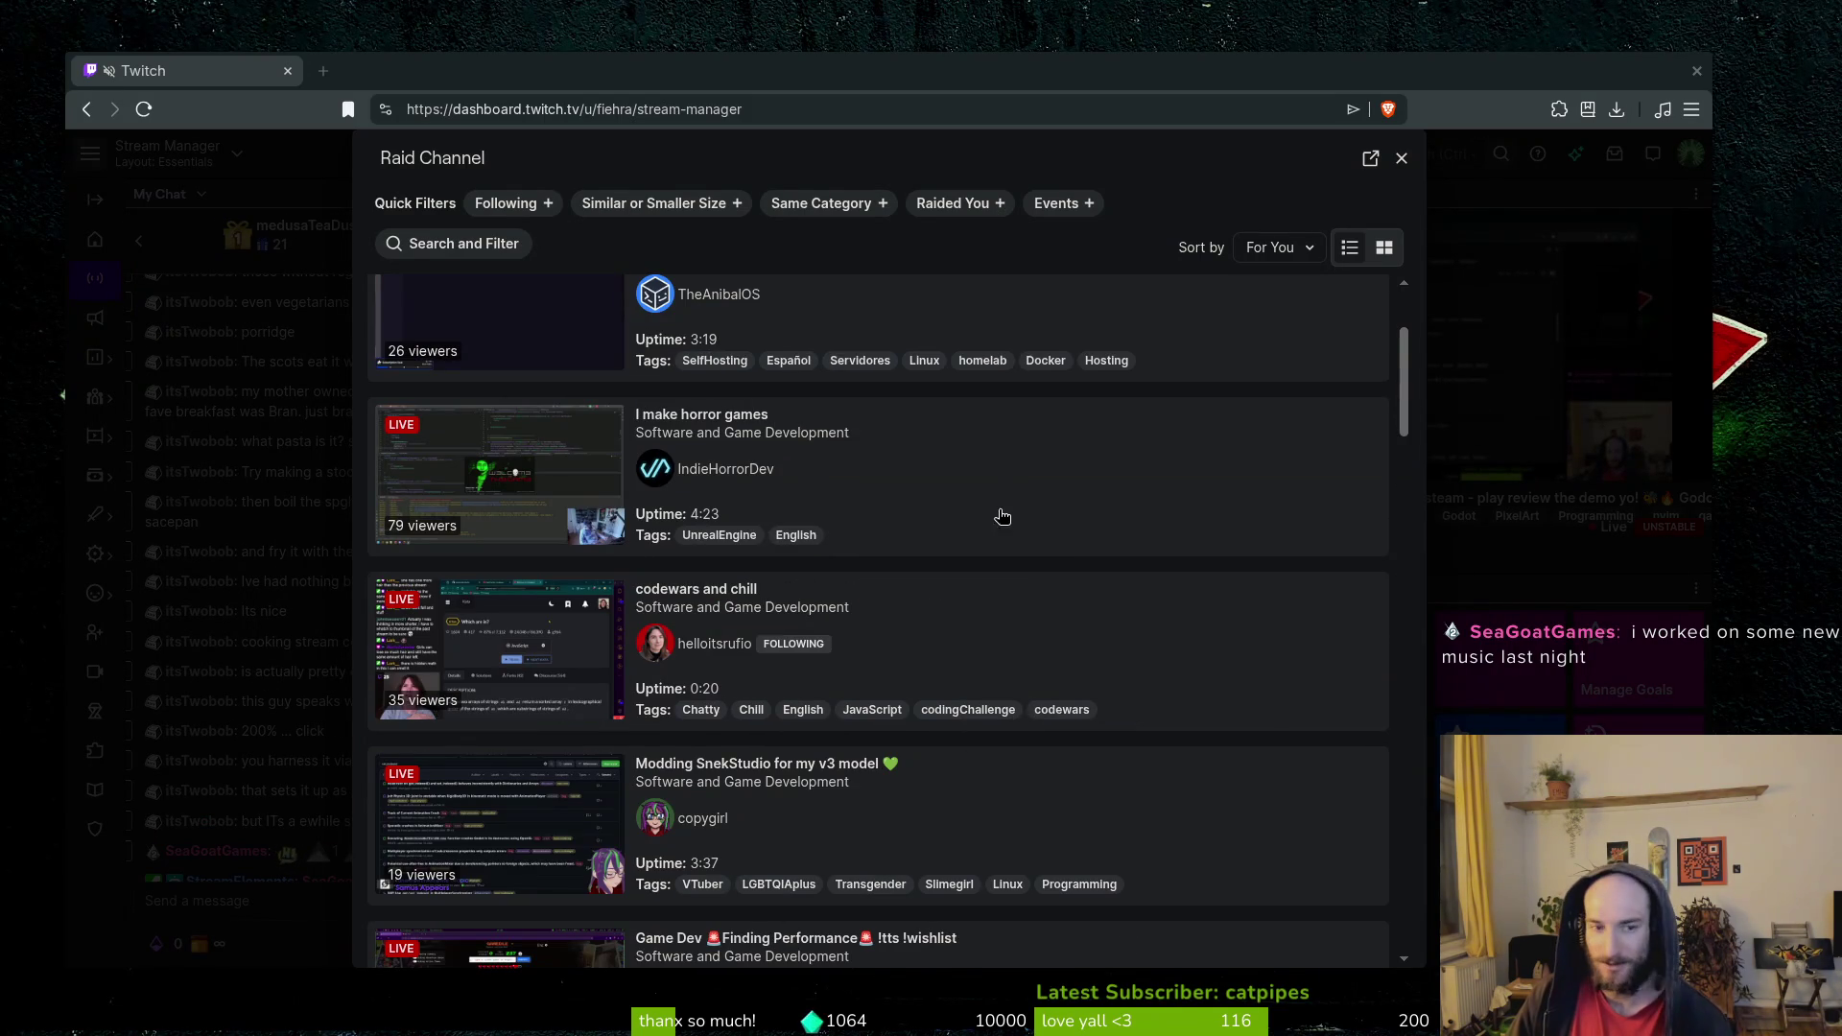